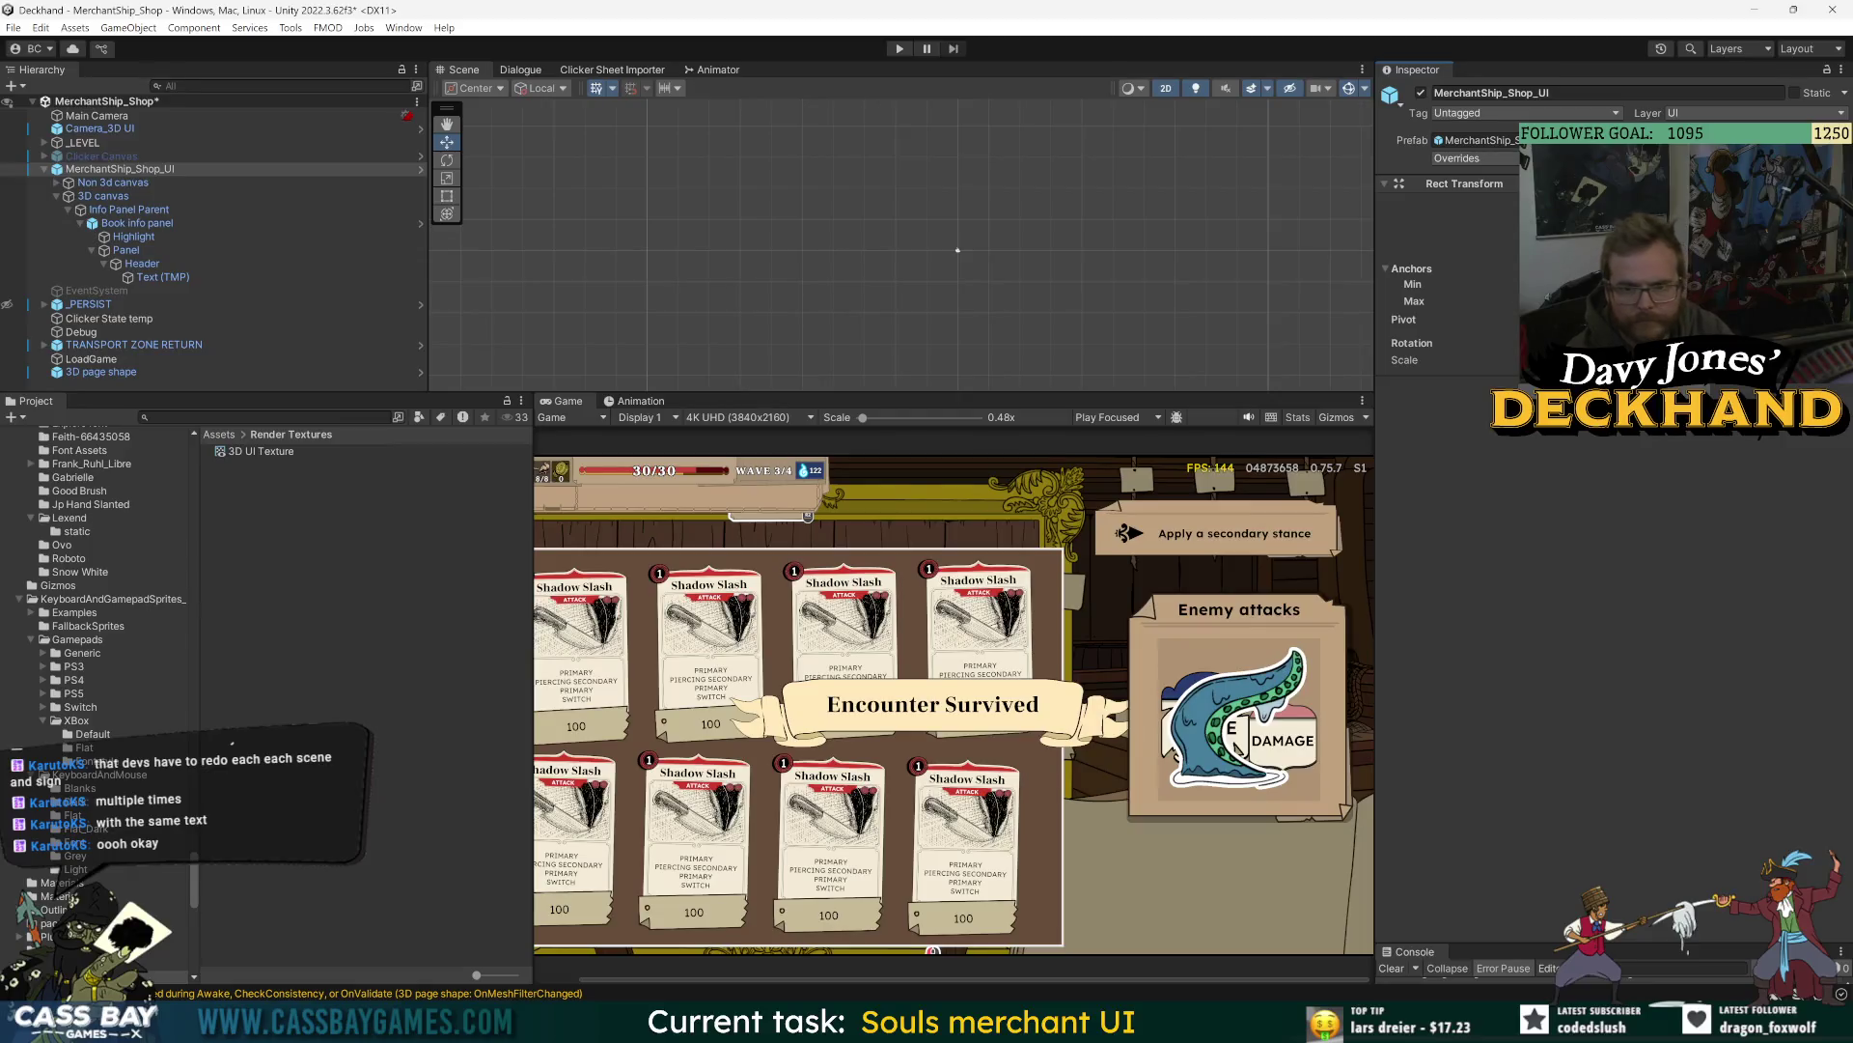
- Select the 3D canvas and Camera_3D UI in turn and frame each in the Scene view
{"action": "key", "text": "Down"}
{"action": "key", "text": "Down"}
{"action": "key", "text": "Down"}
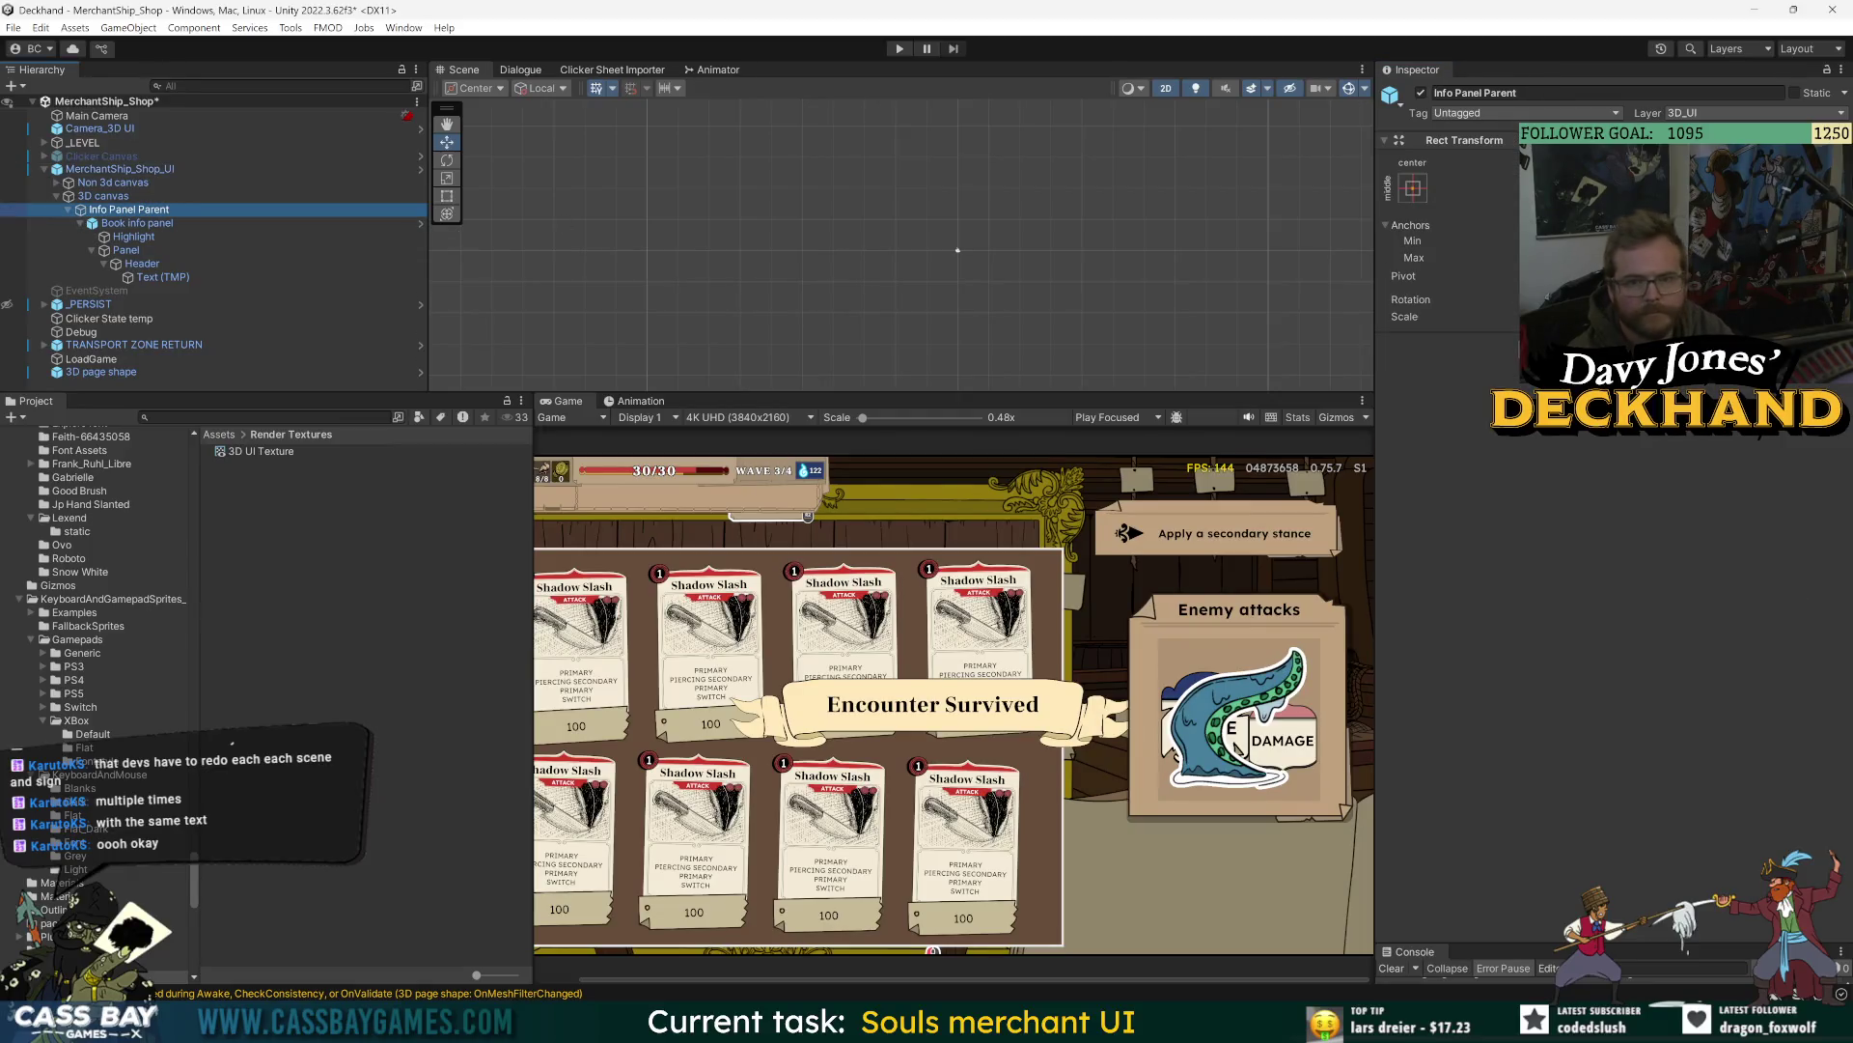
{"action": "left_click", "coordinate": [103, 196]}
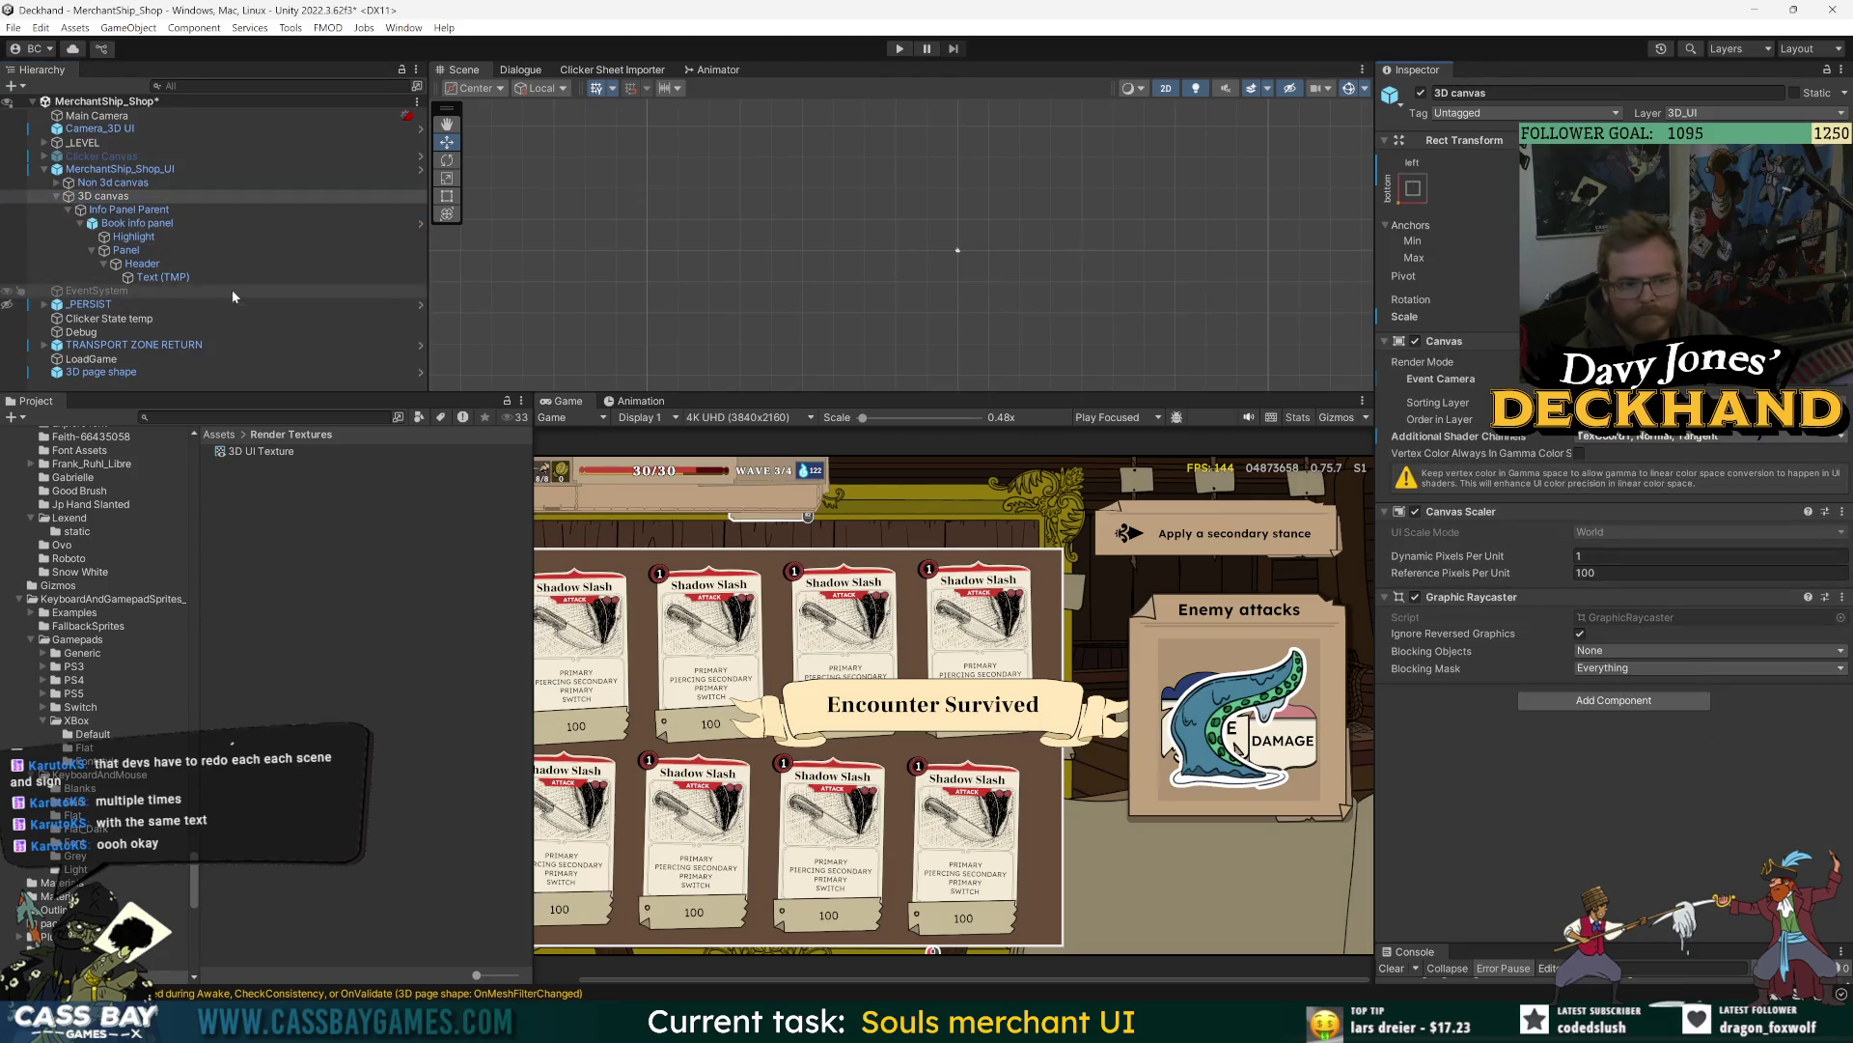
{"action": "scroll", "coordinate": [1109, 239], "scroll_direction": "down", "scroll_amount": 2}
{"action": "key", "text": "f"}
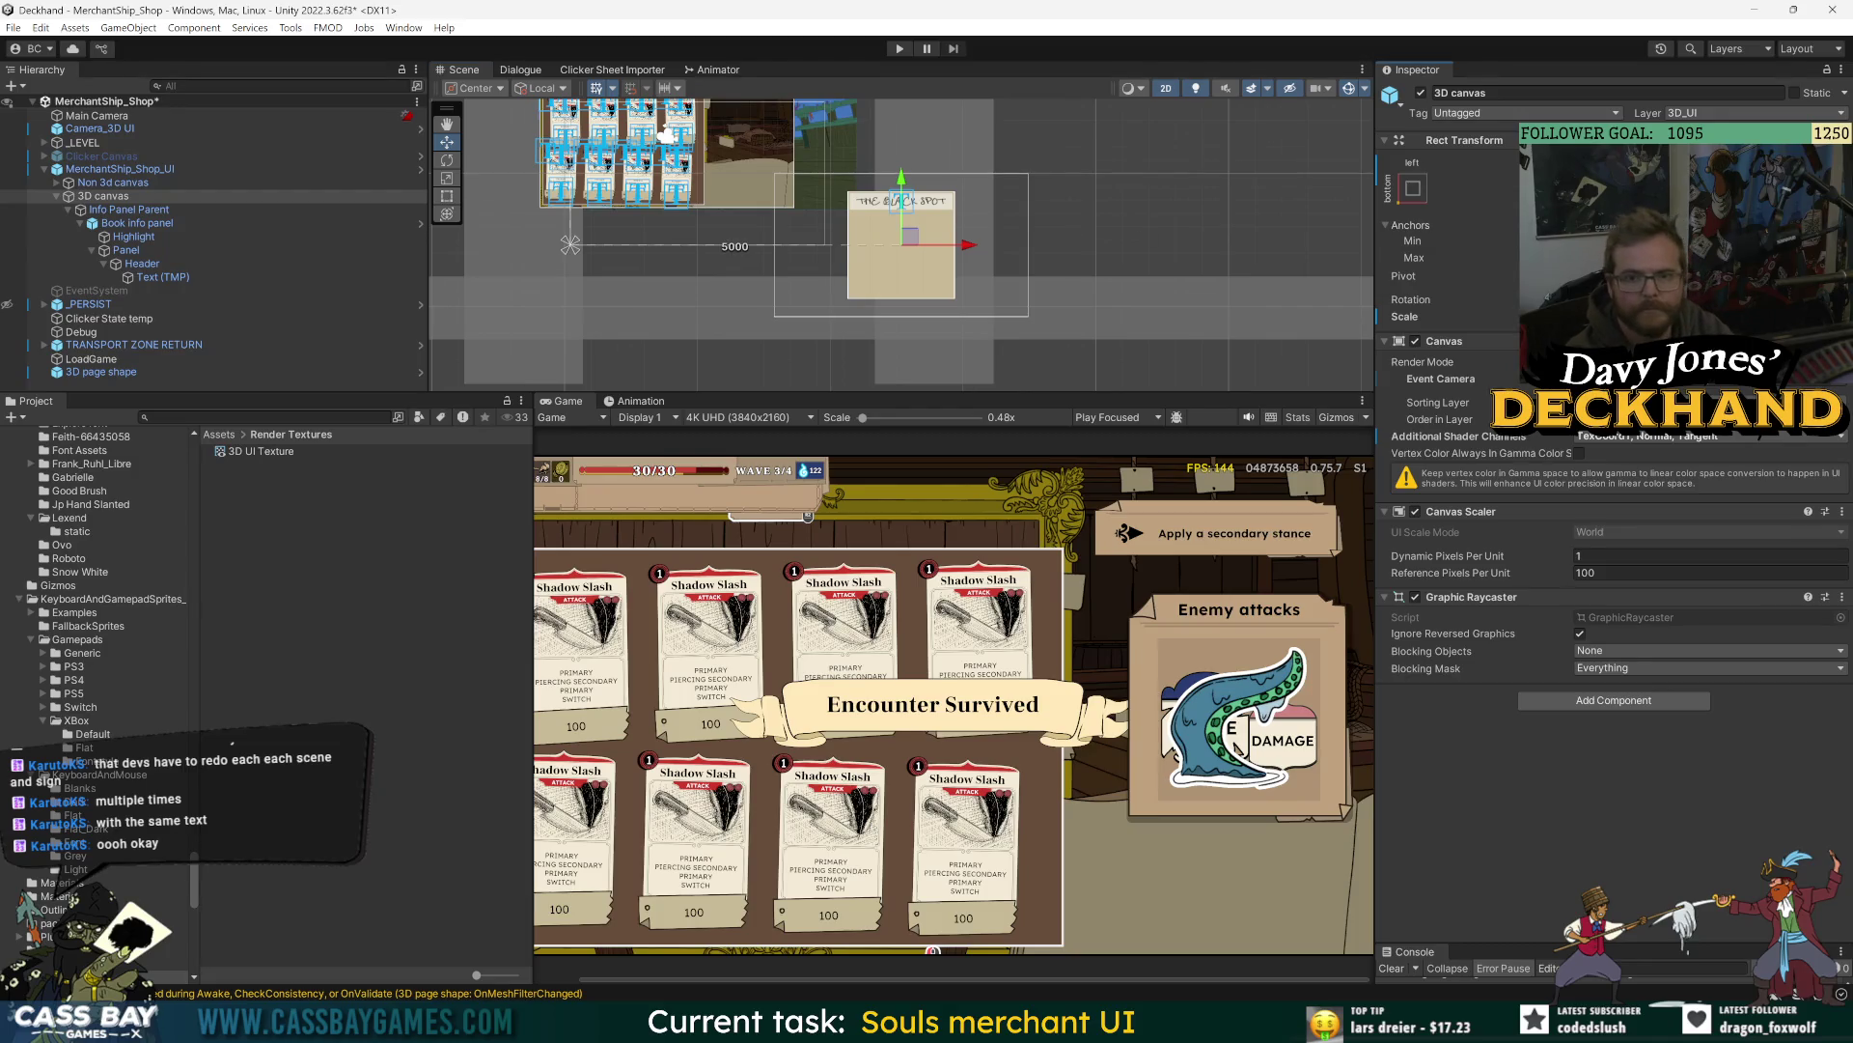
{"action": "left_click", "coordinate": [193, 128]}
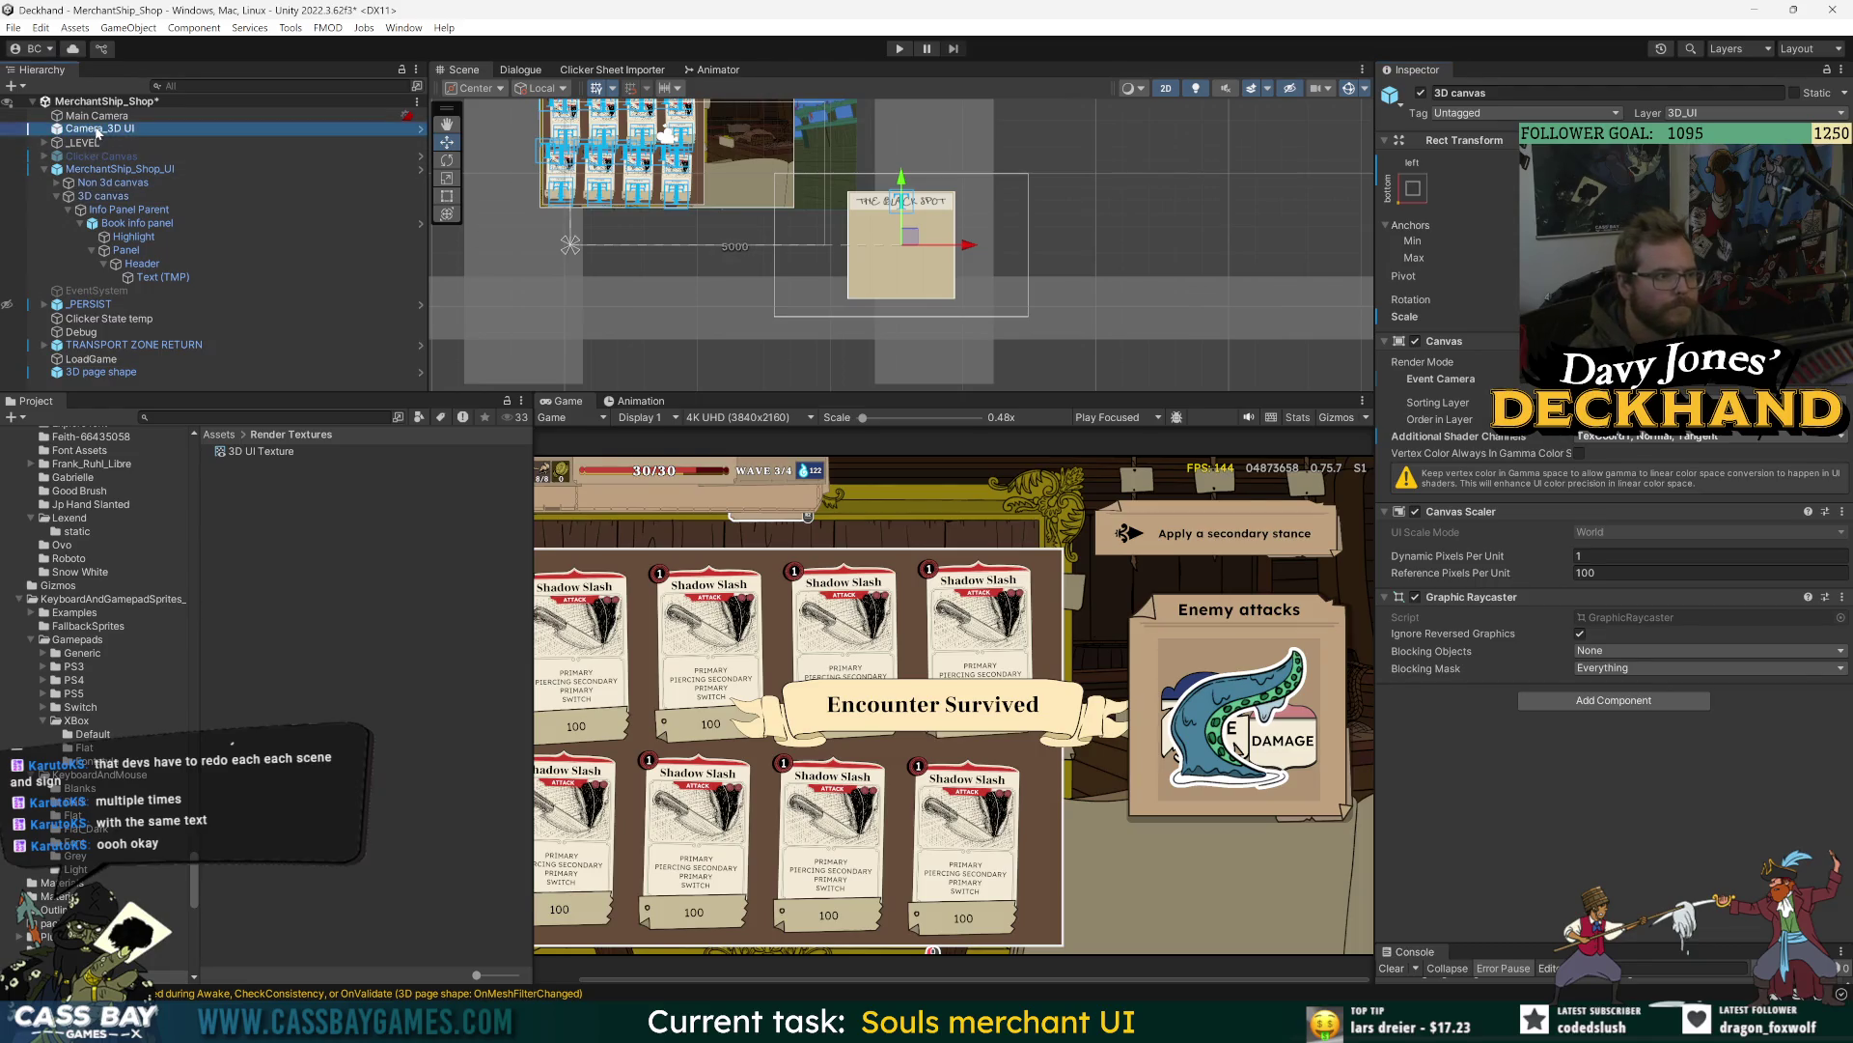
{"action": "key", "text": "f"}
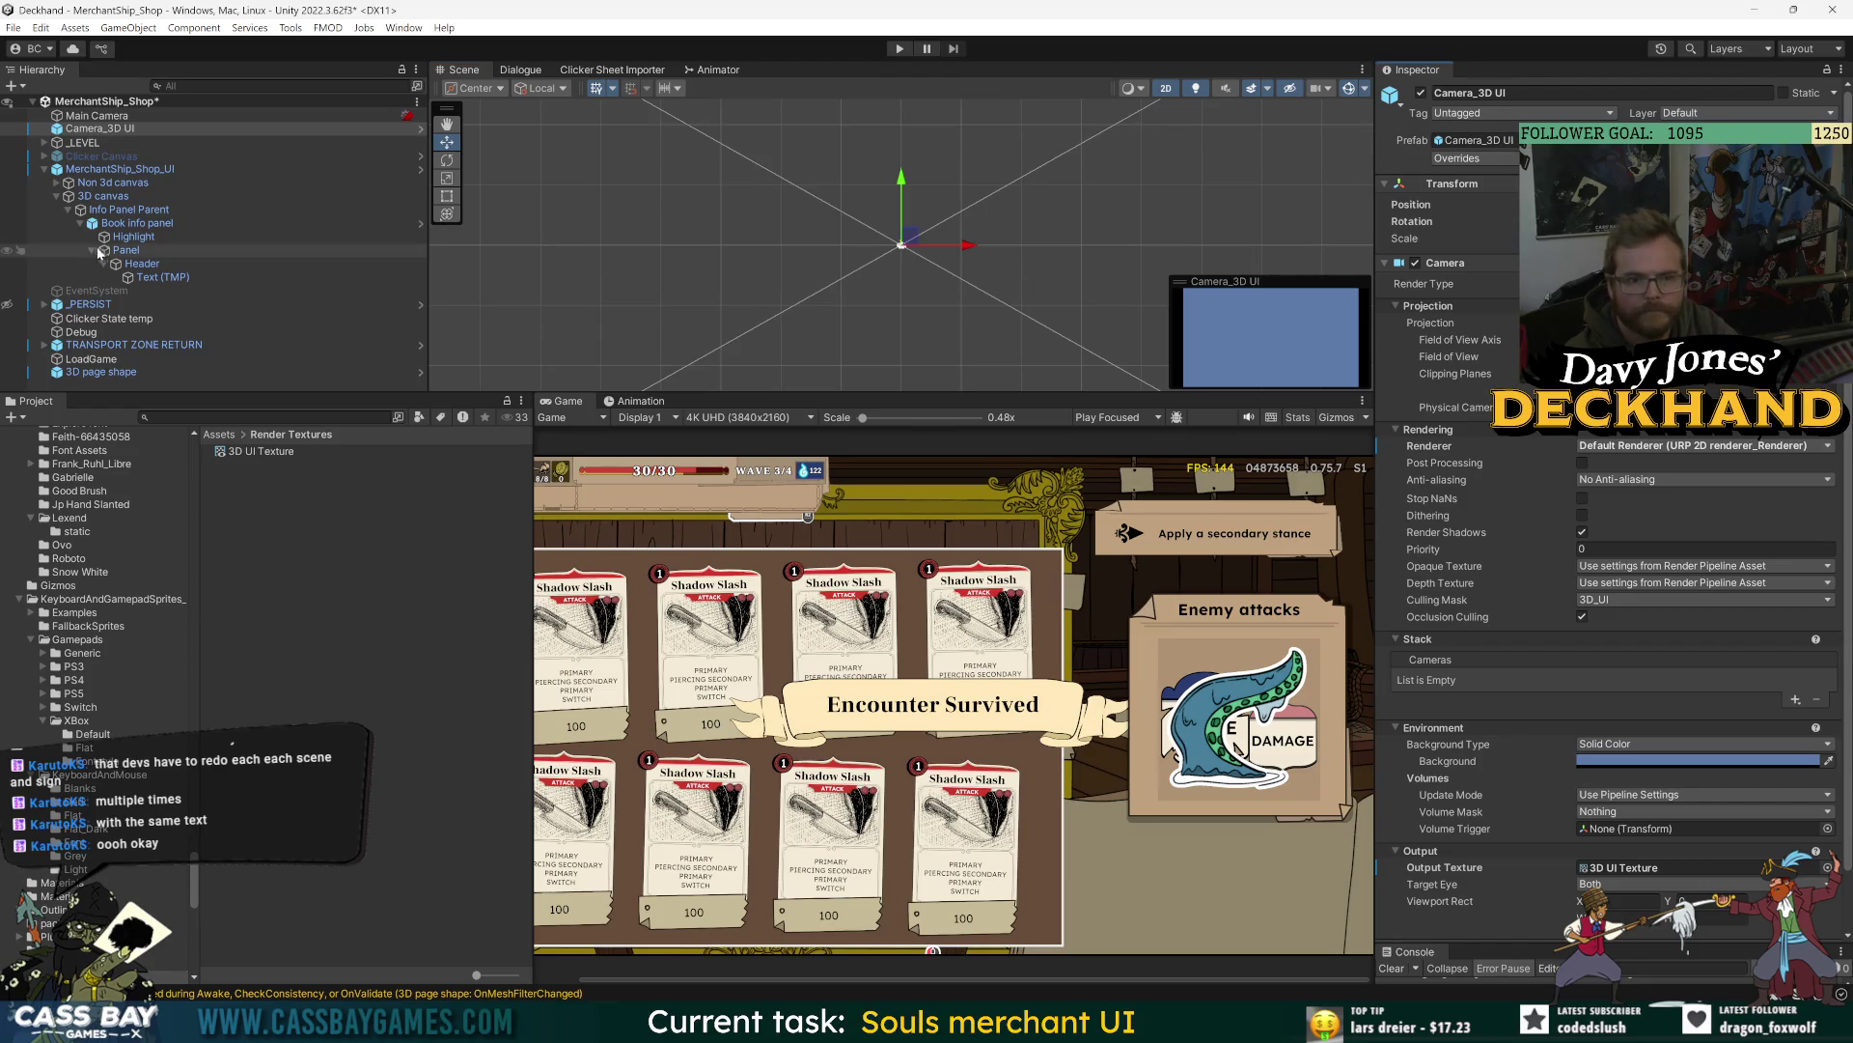
{"action": "left_click", "coordinate": [100, 170]}
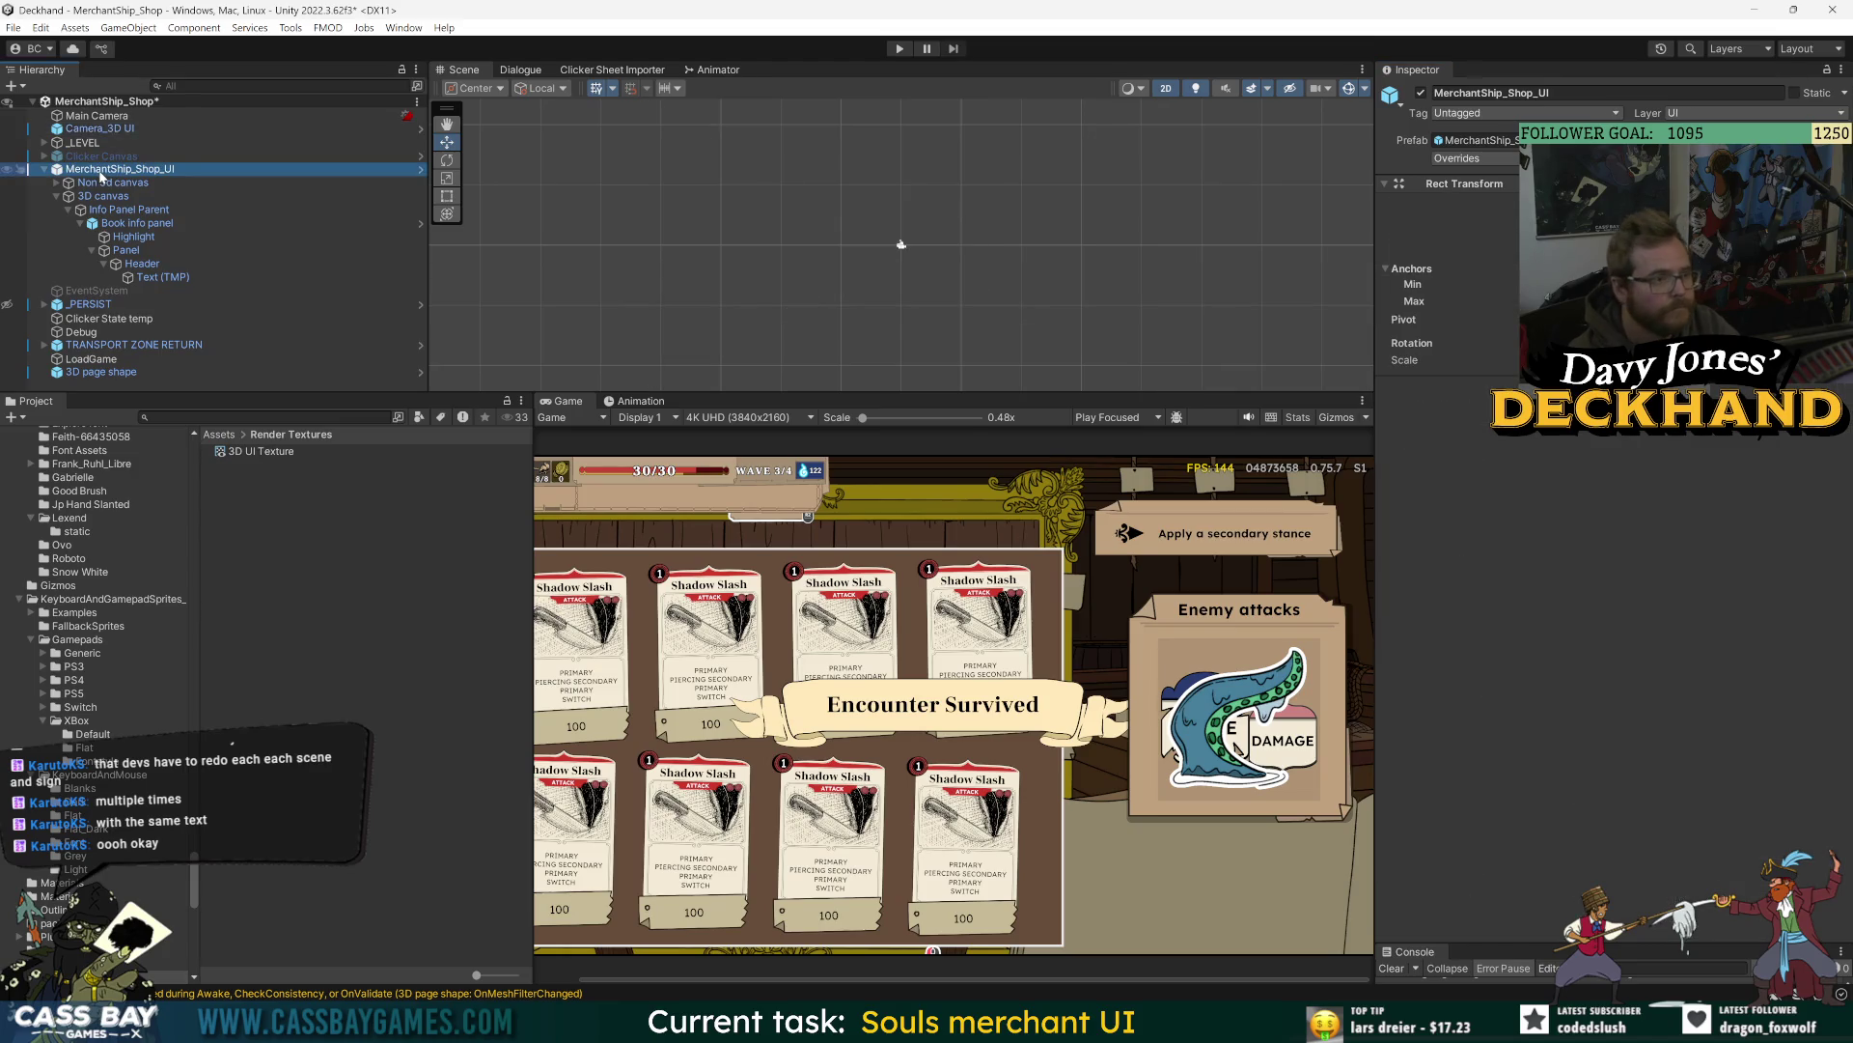
{"action": "left_click", "coordinate": [102, 196]}
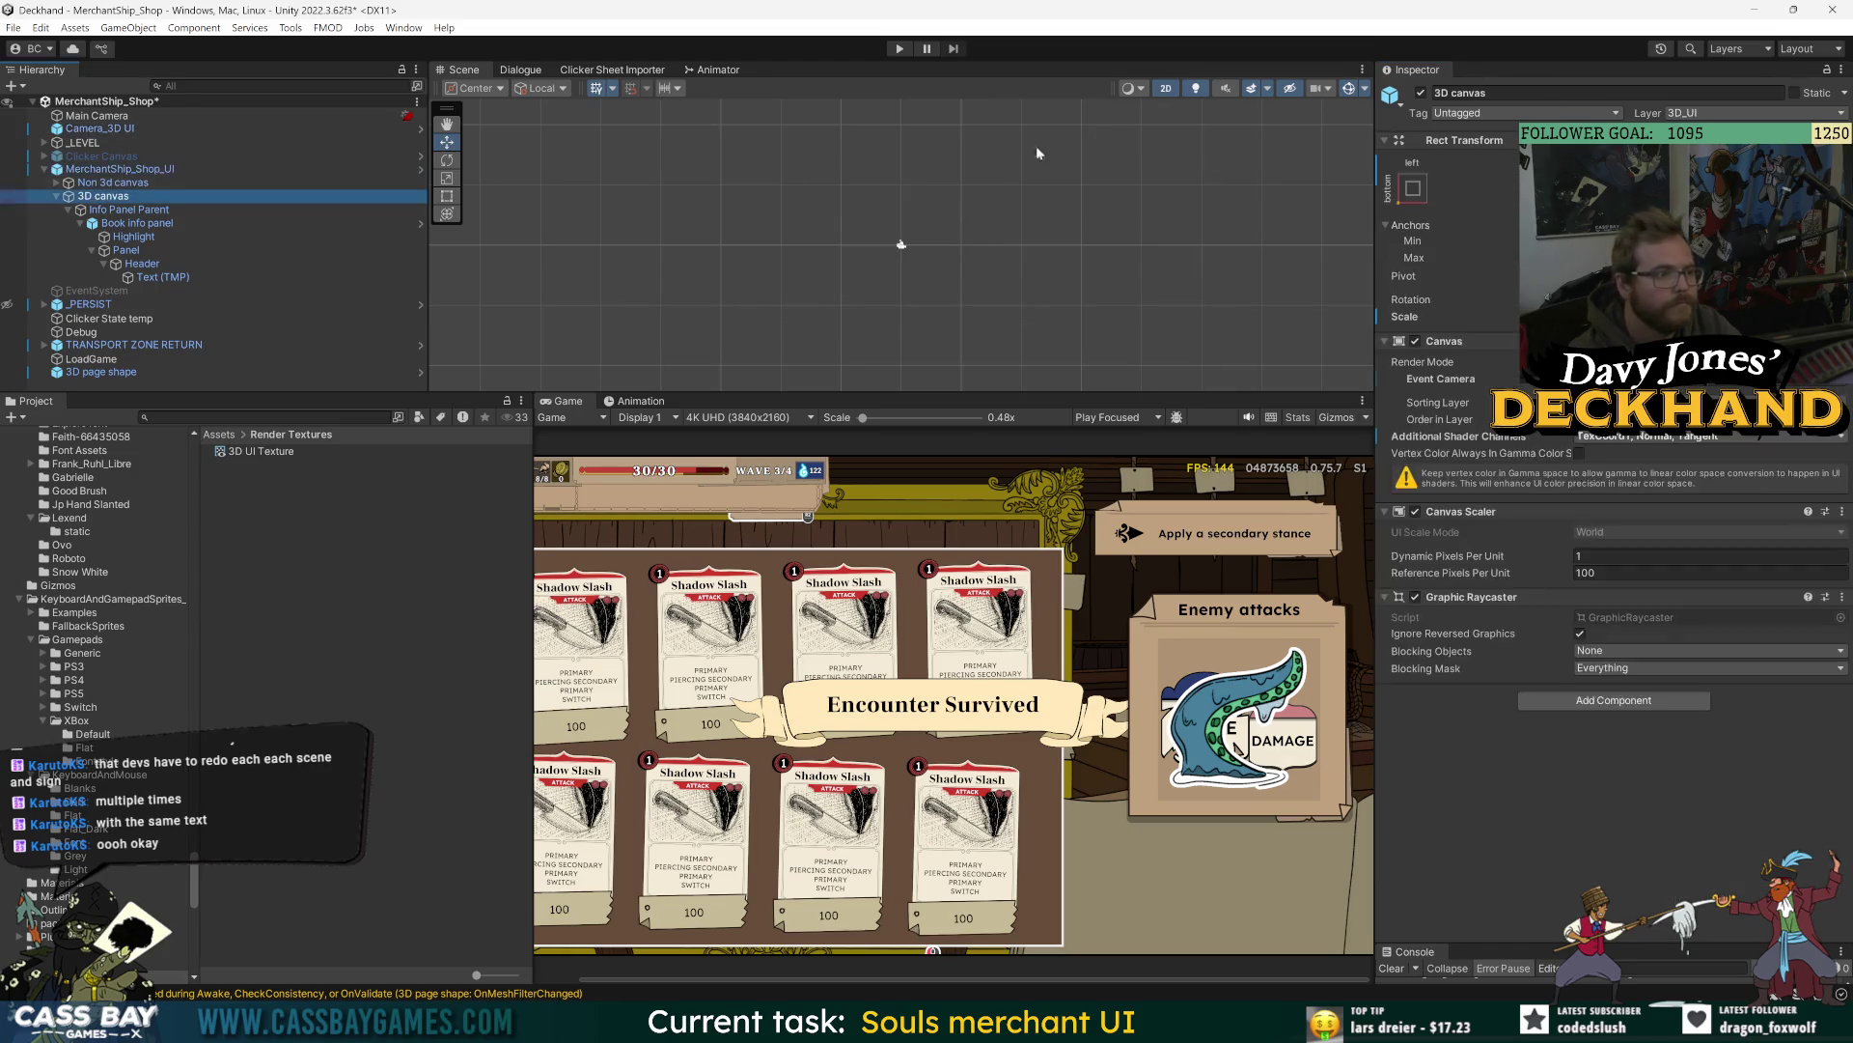
{"action": "middle_click", "coordinate": [902, 244]}
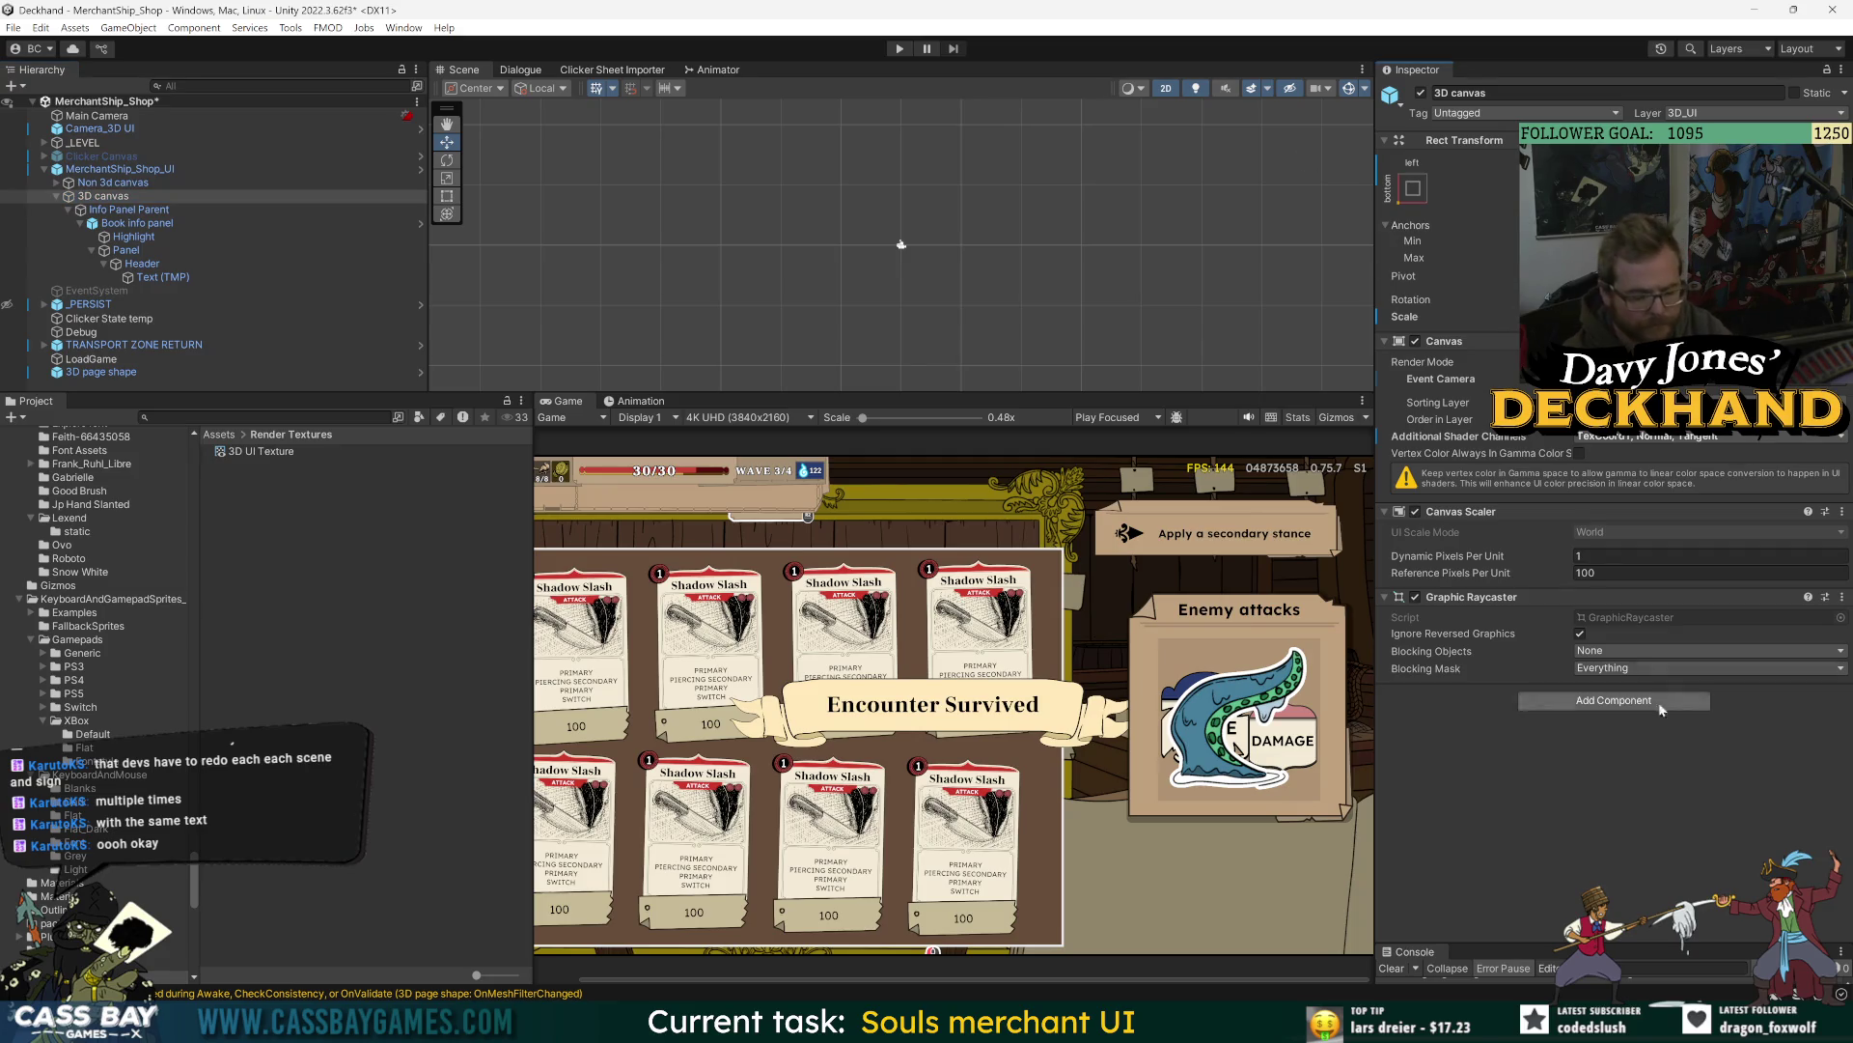
- Re-frame the 3D canvas and Camera_3D UI from the Hierarchy to compare their placement
{"action": "left_click", "coordinate": [184, 171]}
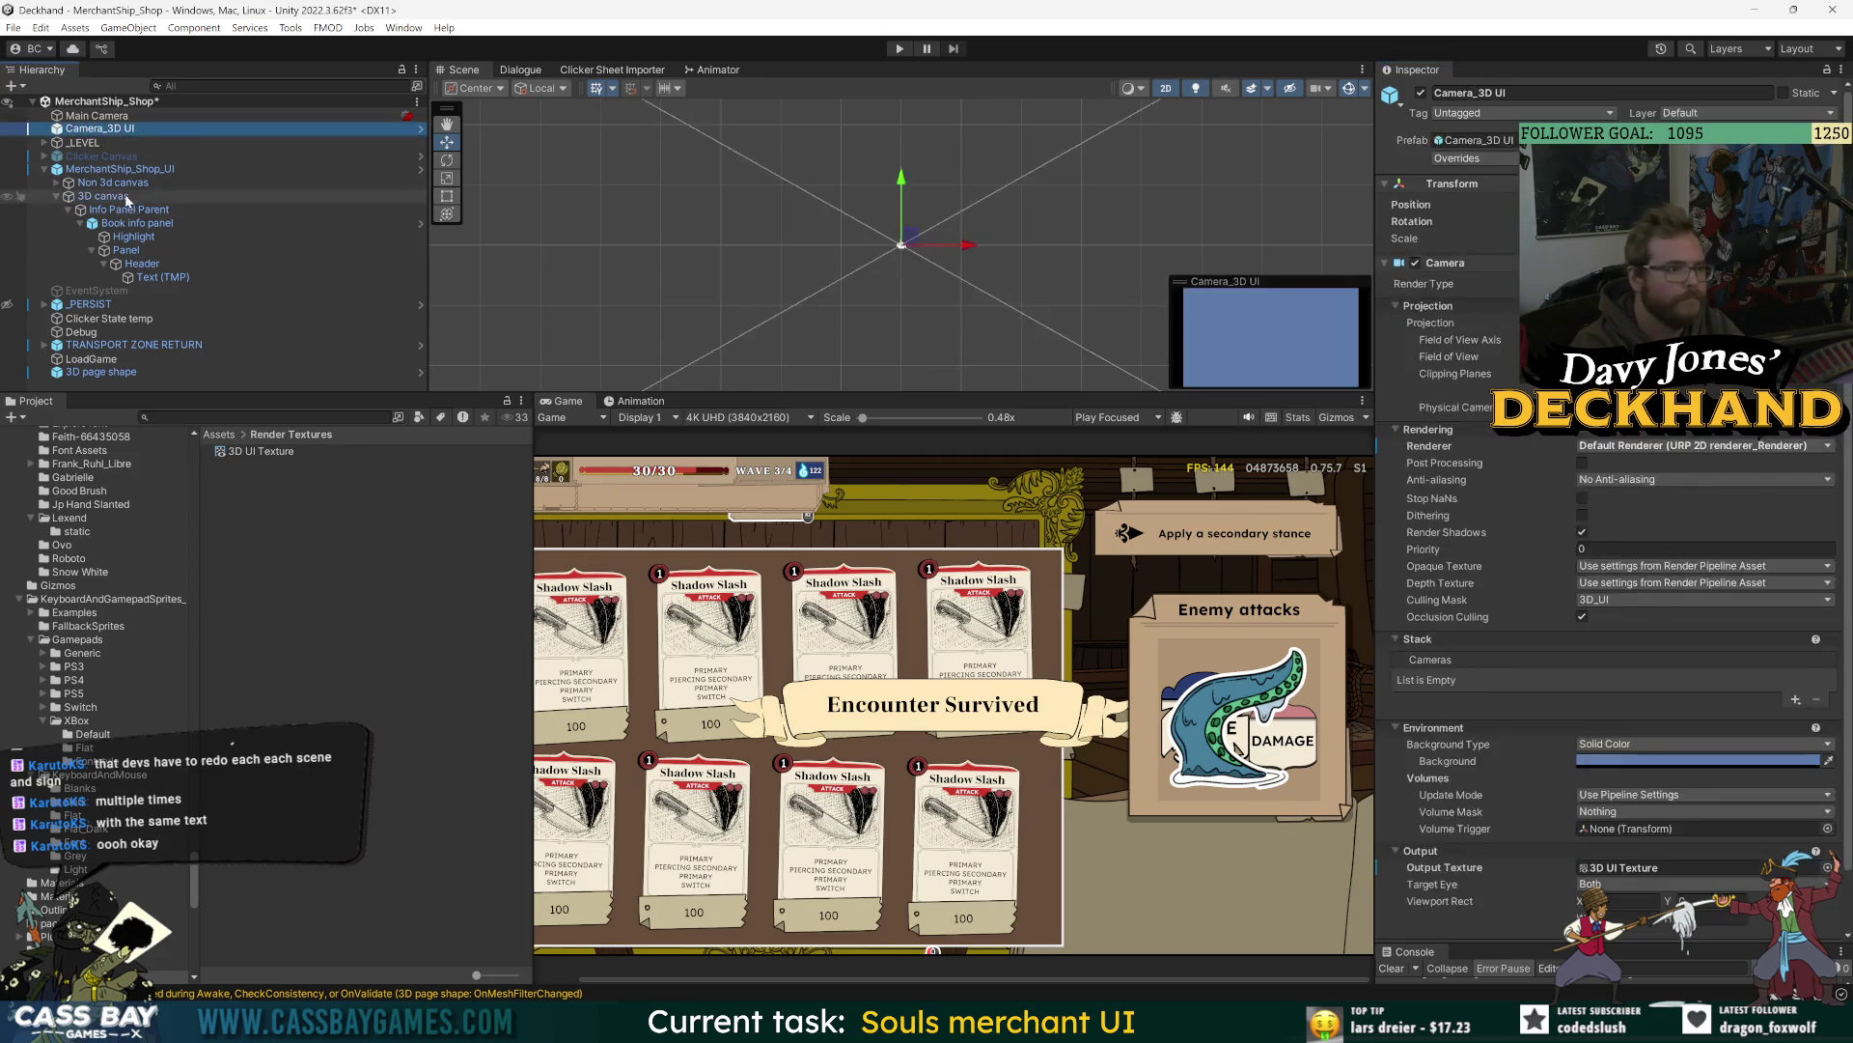
{"action": "double_click", "coordinate": [101, 196]}
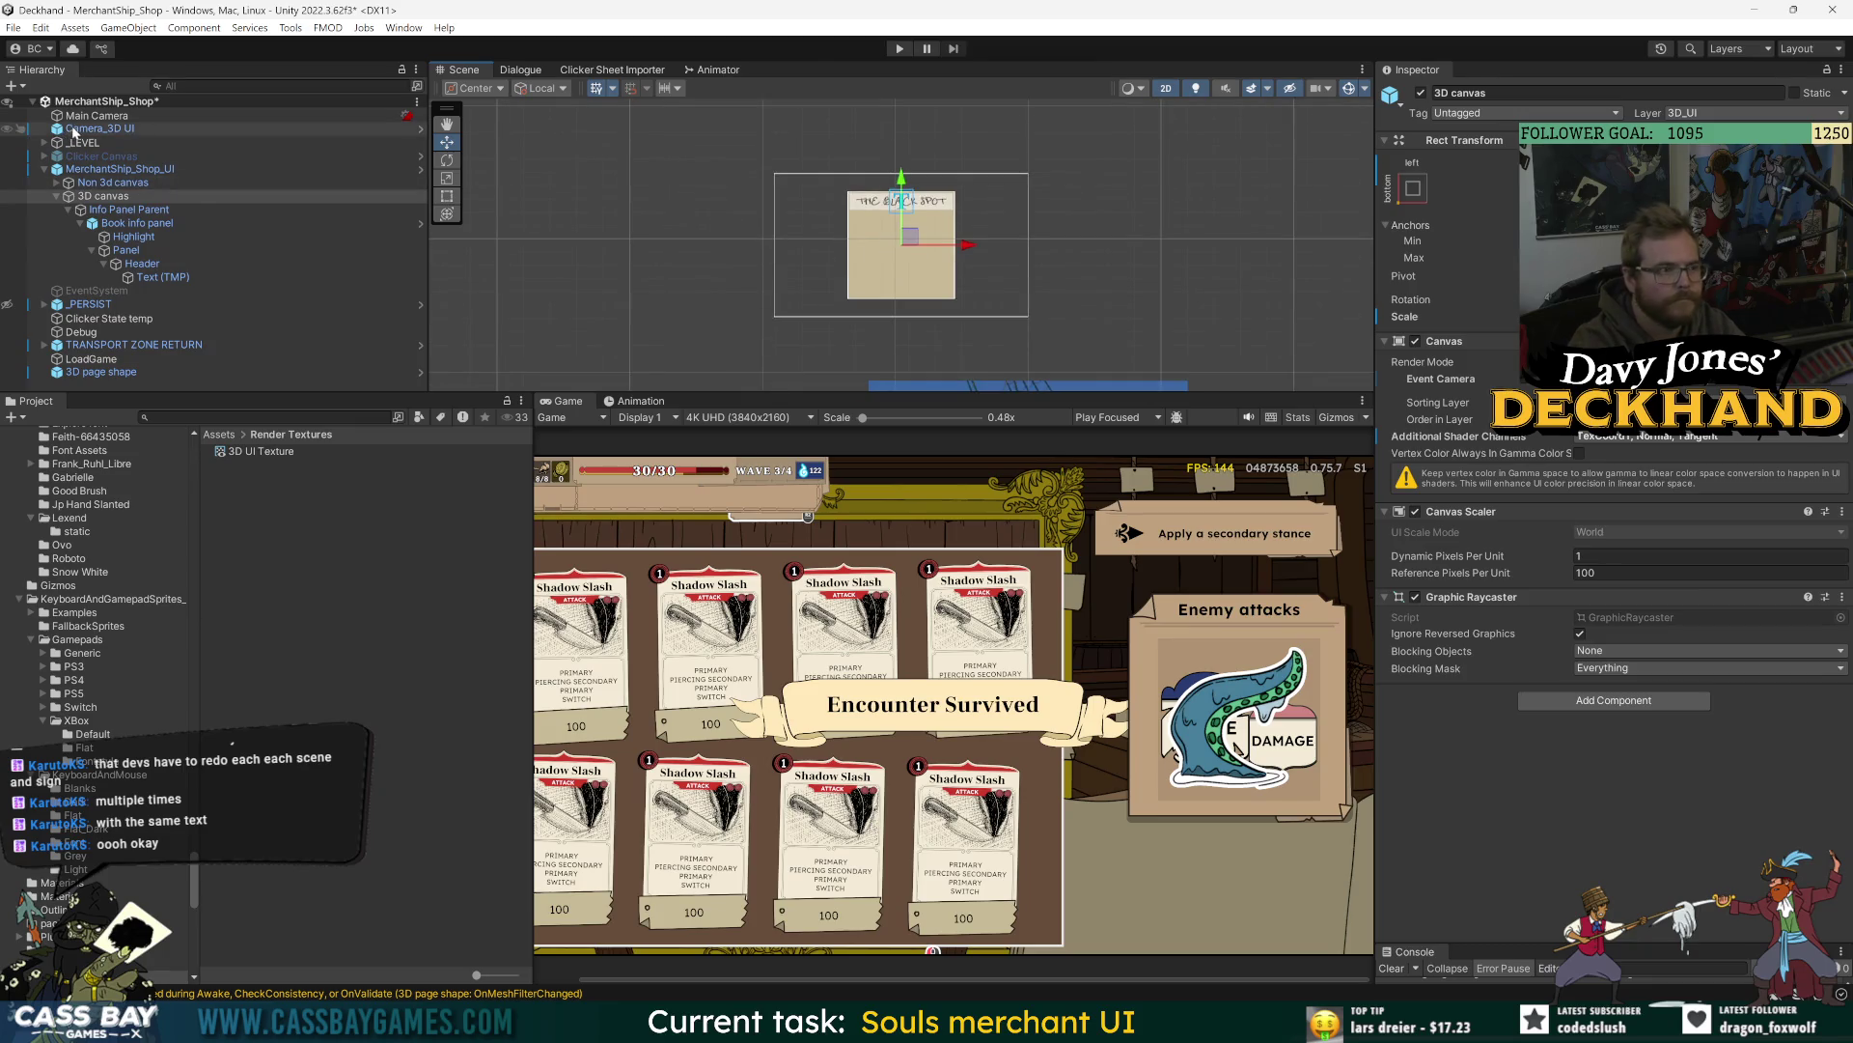
{"action": "left_click", "coordinate": [183, 129]}
{"action": "double_click", "coordinate": [133, 130]}
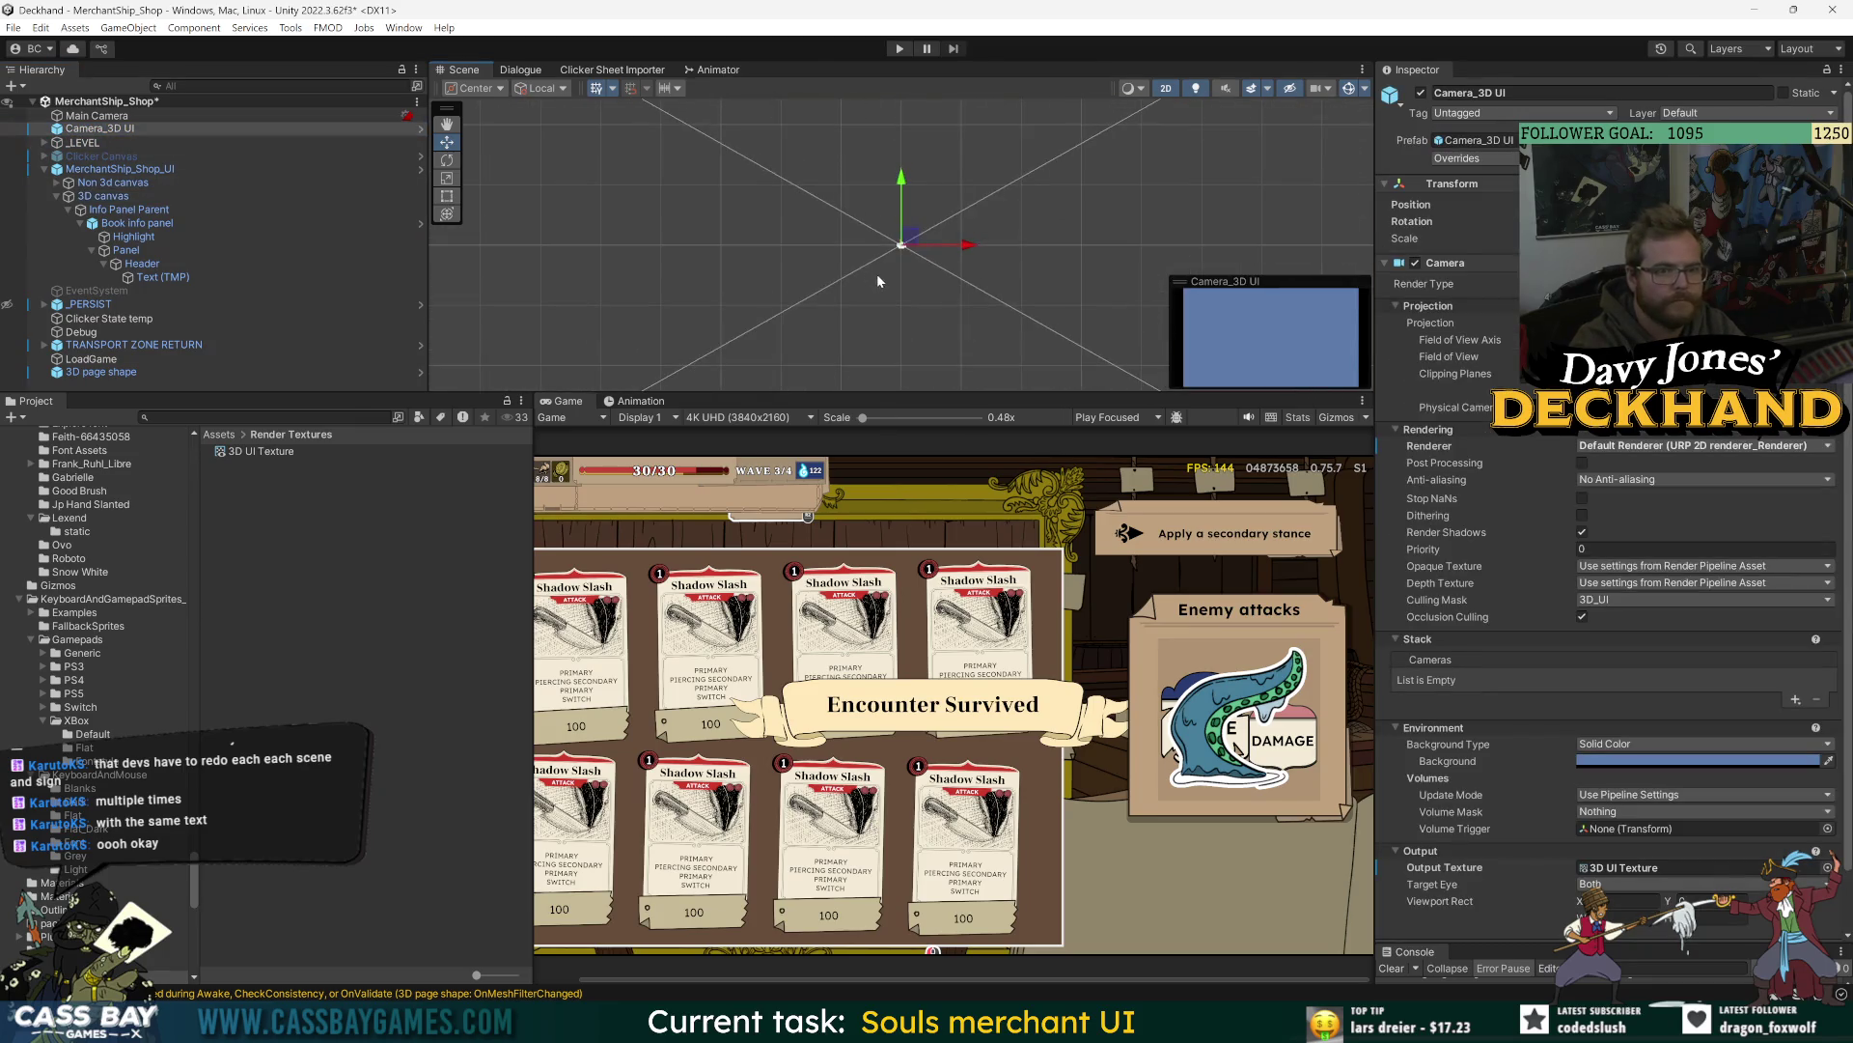
{"action": "left_click", "coordinate": [65, 170]}
{"action": "left_click", "coordinate": [88, 197]}
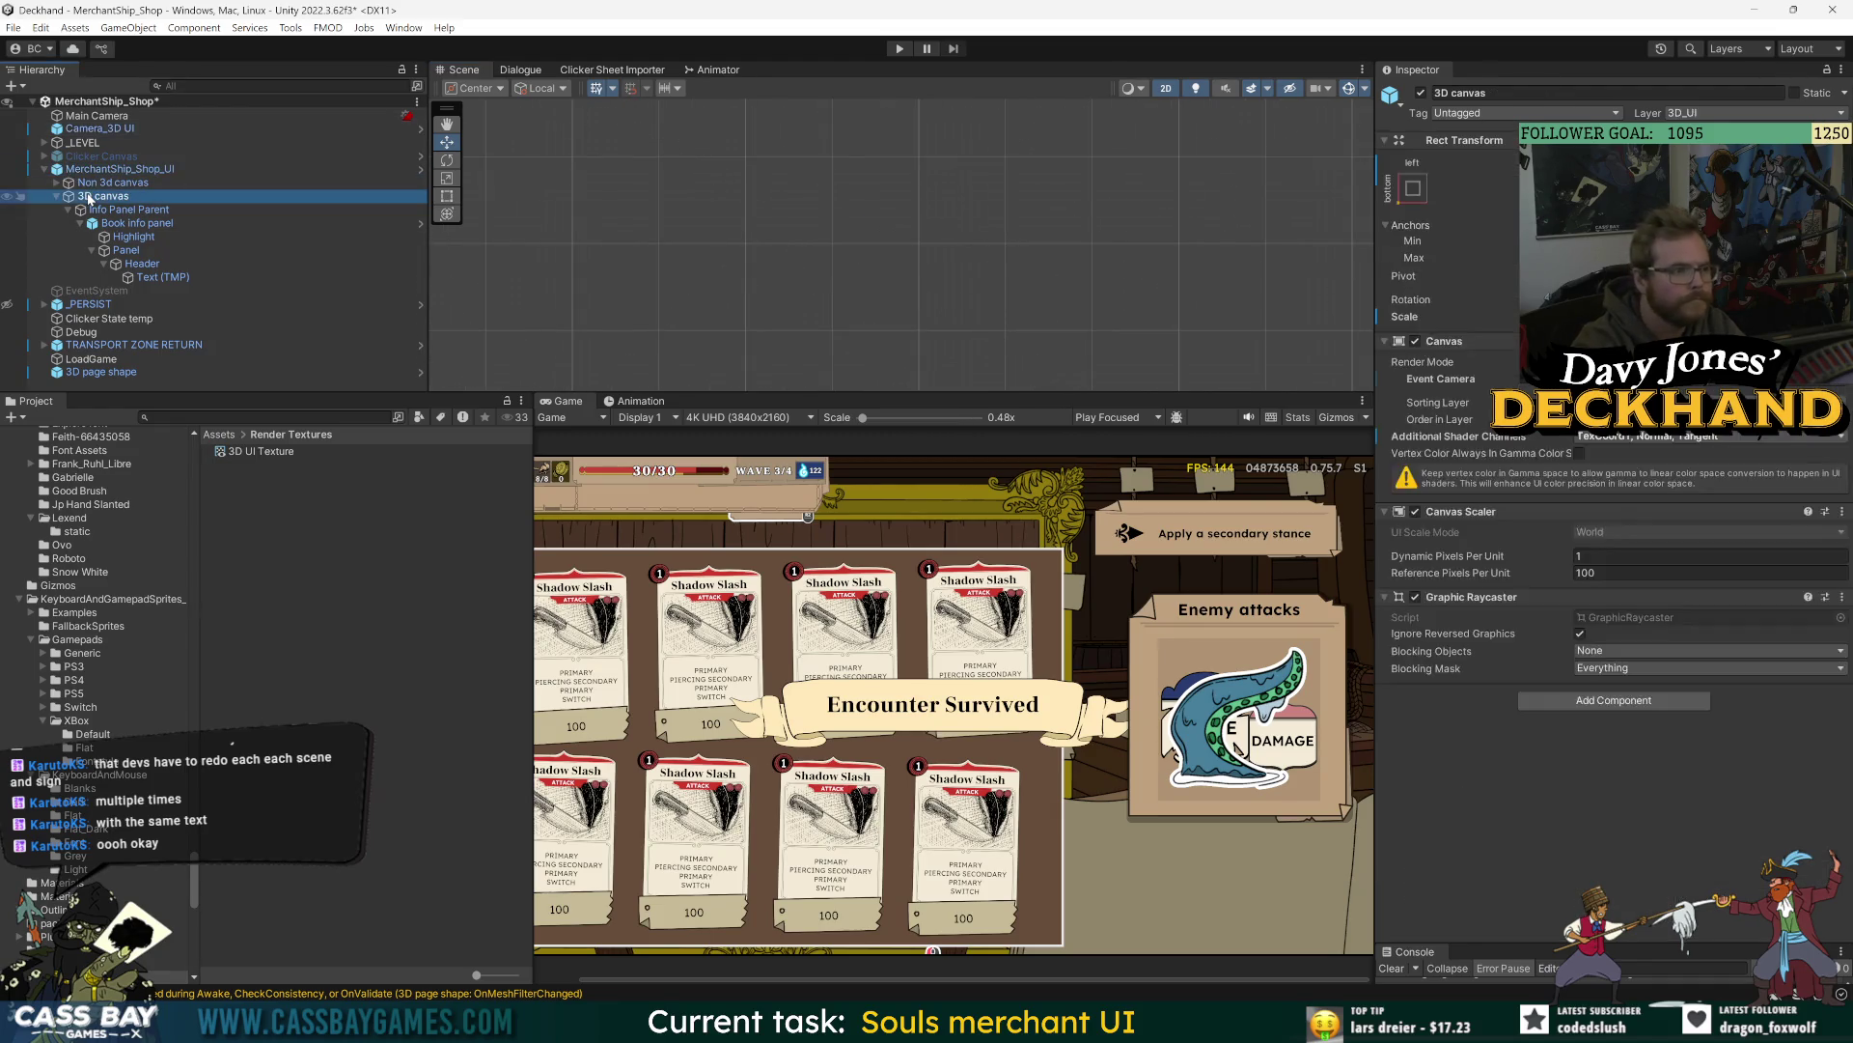
{"action": "double_click", "coordinate": [89, 197]}
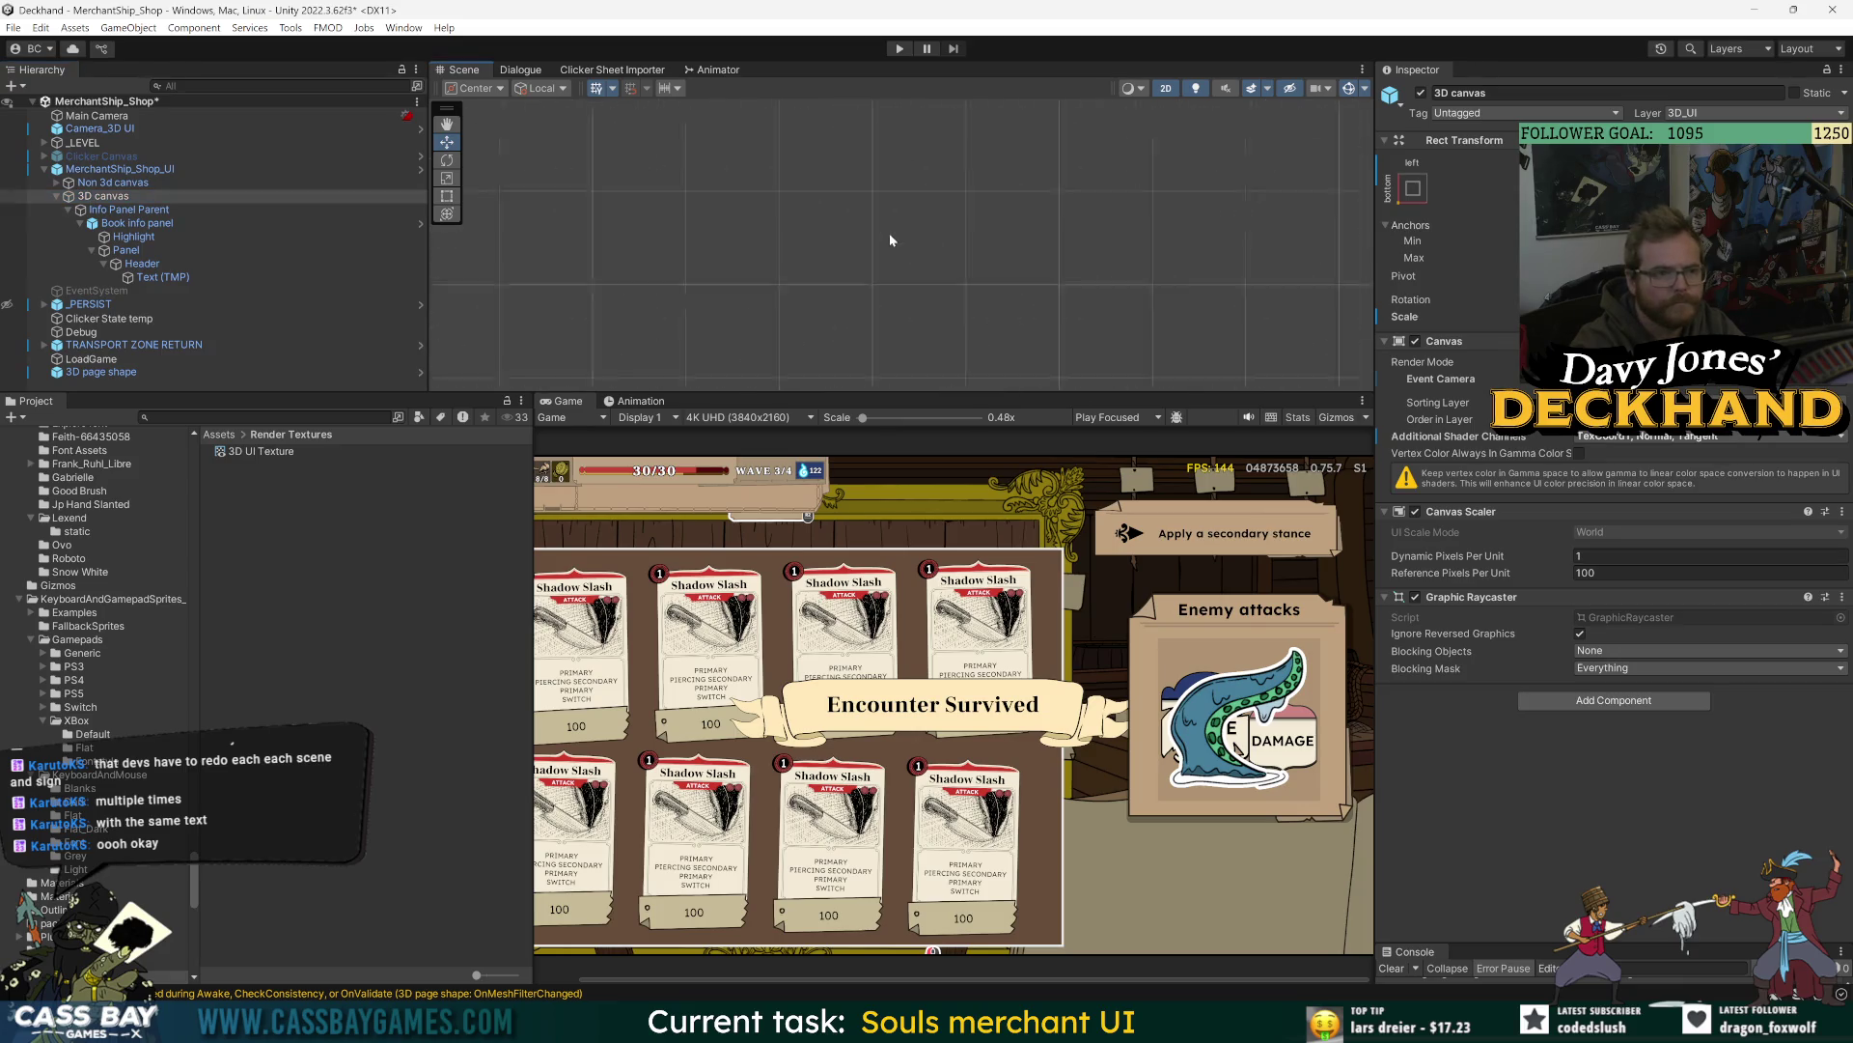
{"action": "scroll", "coordinate": [904, 239], "scroll_direction": "down", "scroll_amount": 10}
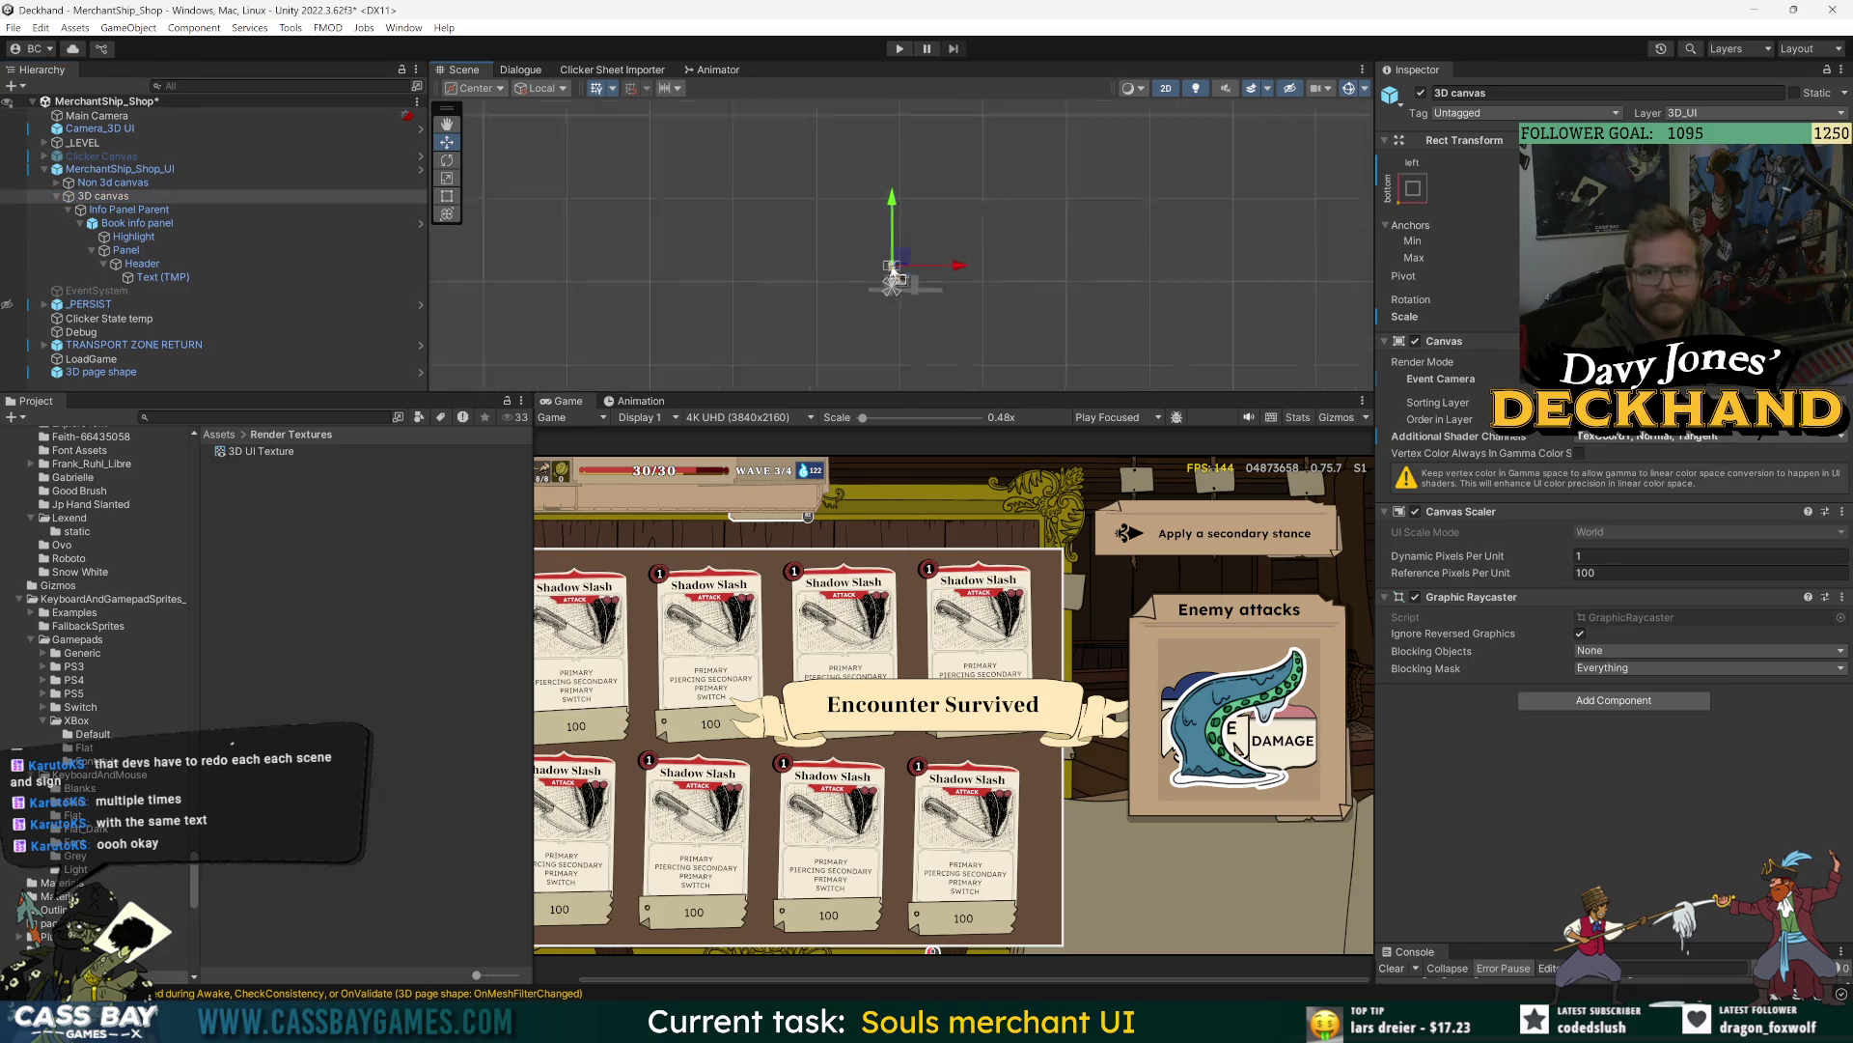
{"action": "scroll", "coordinate": [885, 261], "scroll_direction": "down", "scroll_amount": 5}
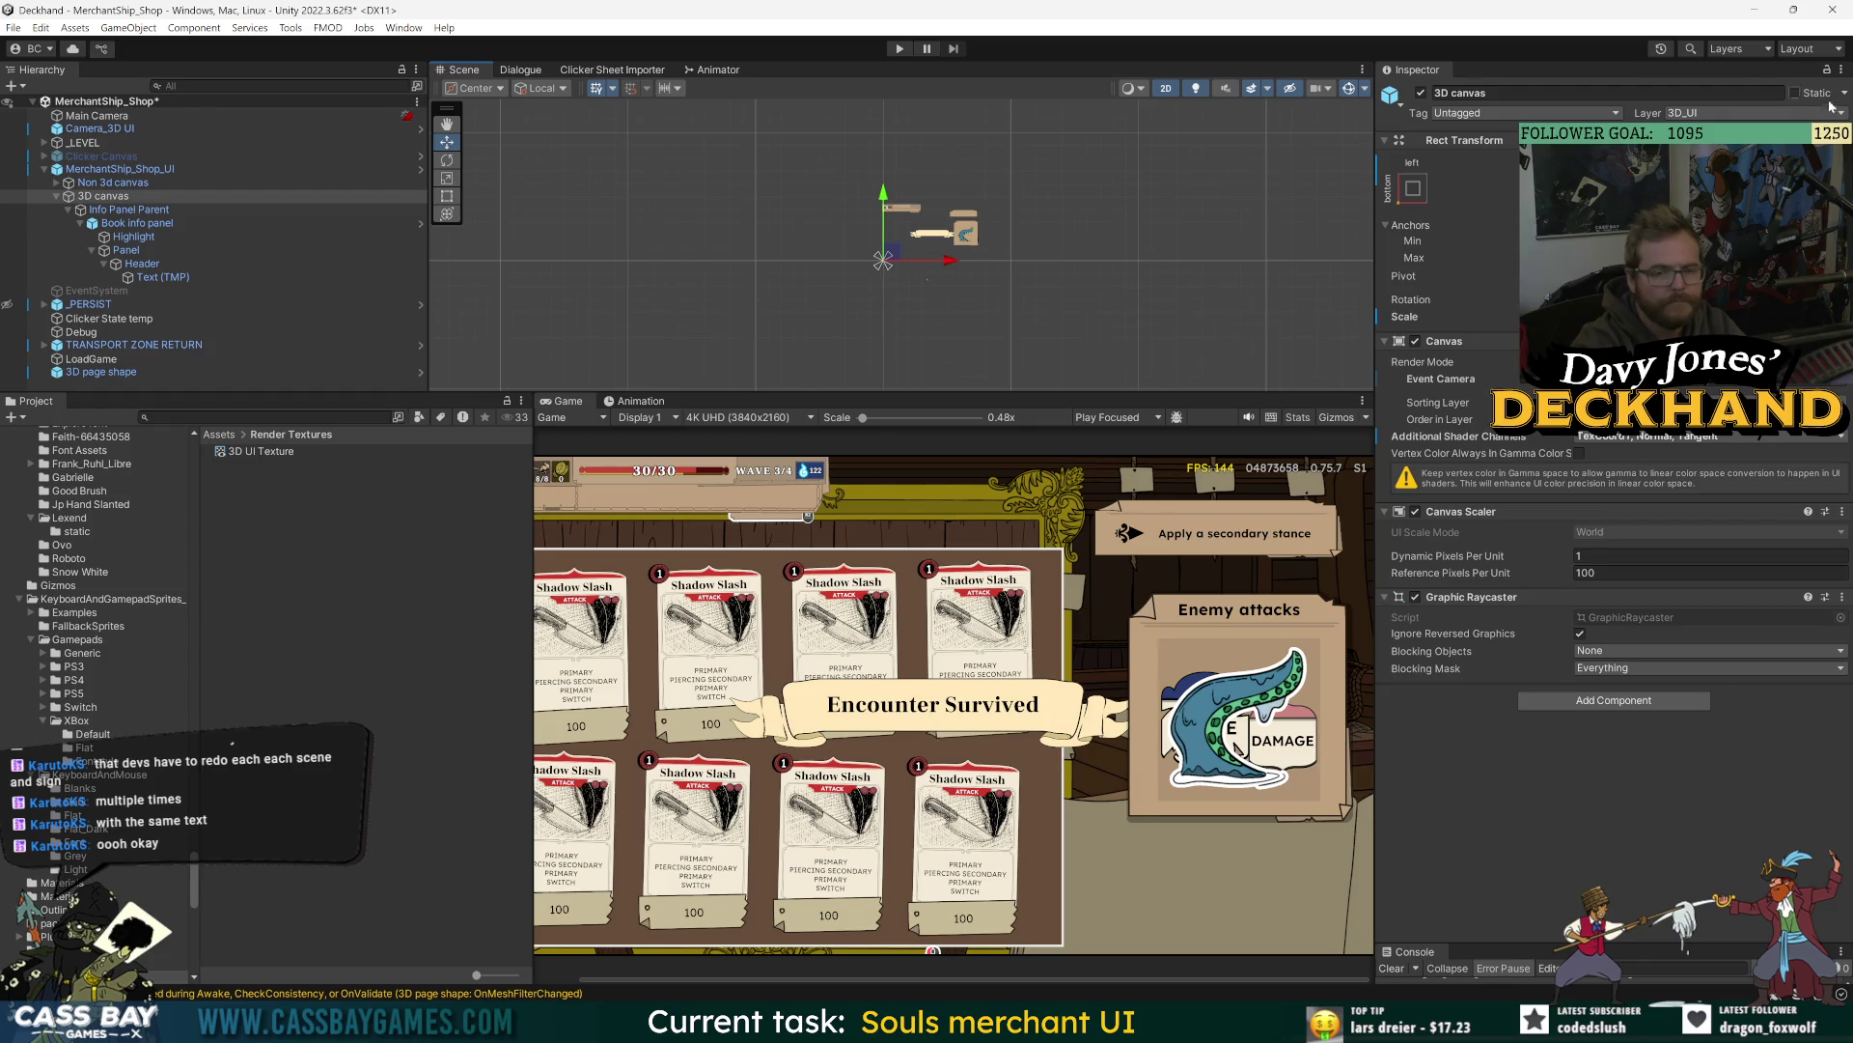
- Try replacing MerchantShip_Shop_UI's Rect Transform, triggering the Cannot replace transform warning
{"action": "left_click", "coordinate": [128, 170]}
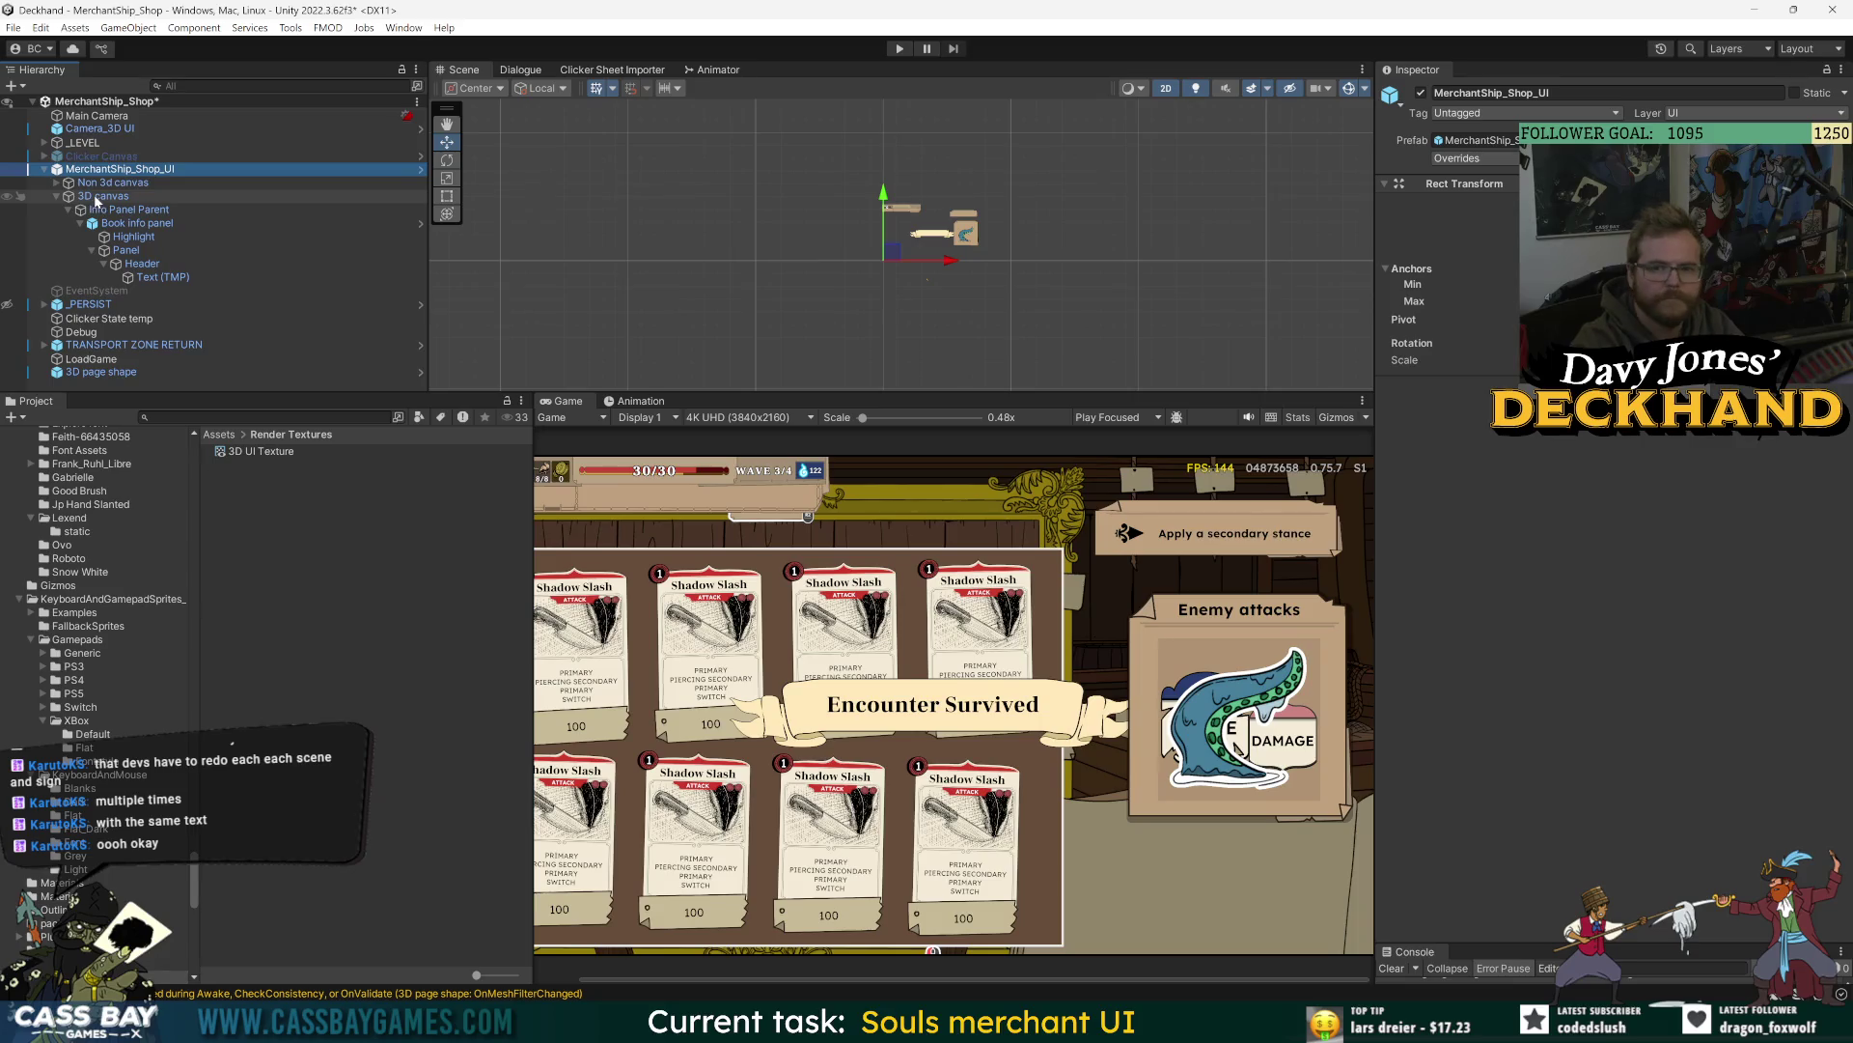
{"action": "left_click", "coordinate": [97, 199]}
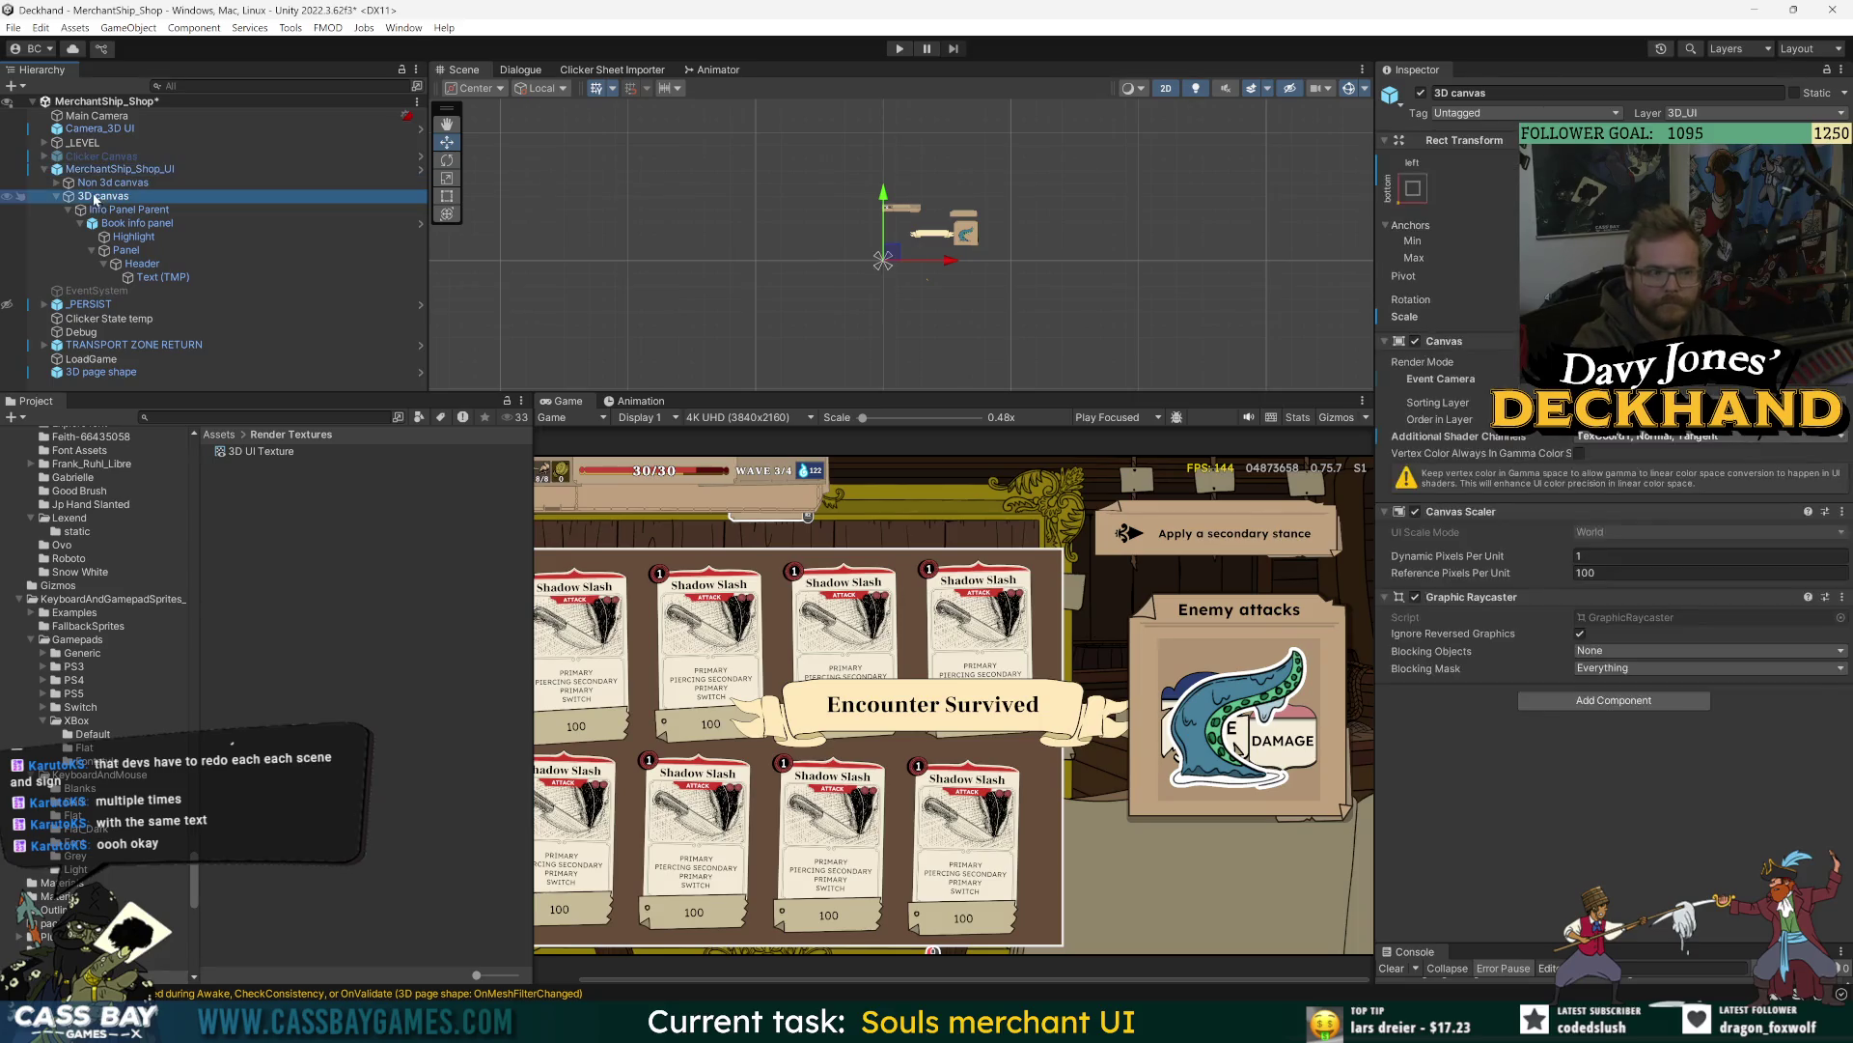
{"action": "left_click", "coordinate": [130, 170]}
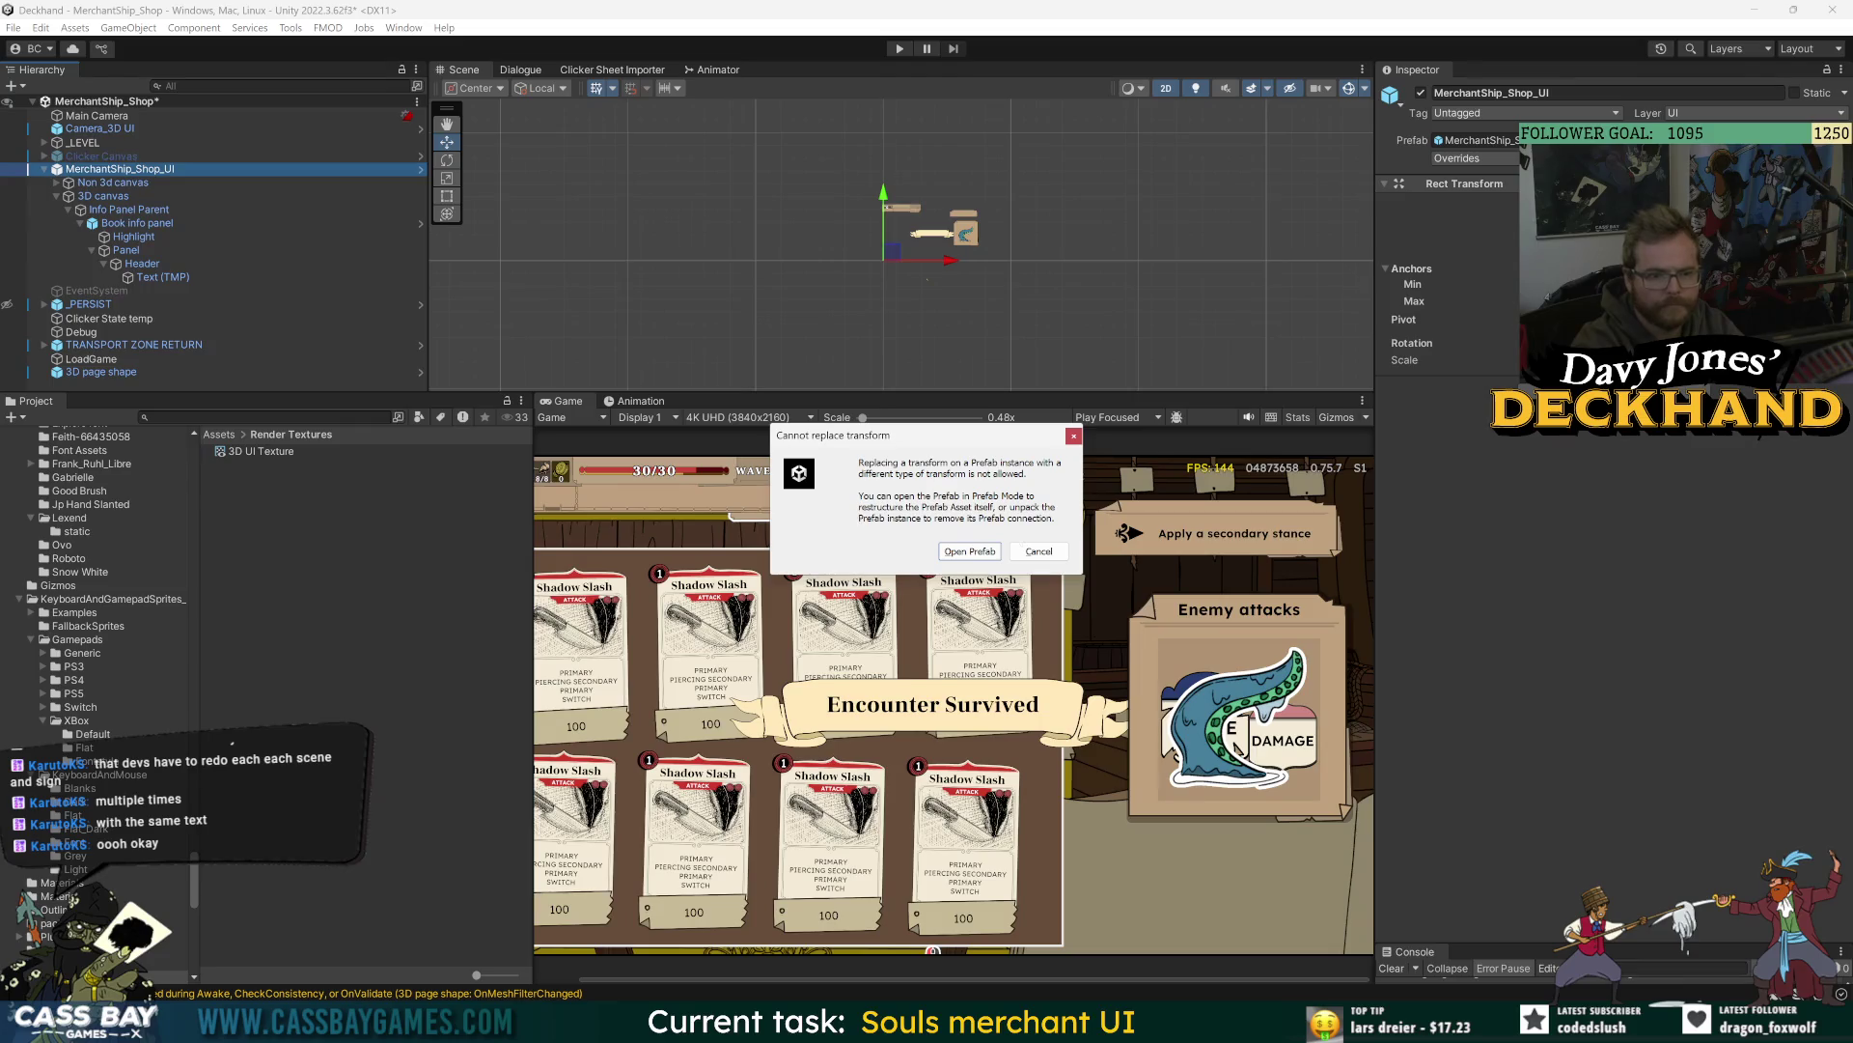
- Dismiss the warning, inspect the canvases inside MerchantShip_Shop_Canvas in Prefab Mode, then return
{"action": "left_click", "coordinate": [1039, 551]}
{"action": "left_click_drag", "start_coordinate": [97, 128], "coordinate": [142, 175]}
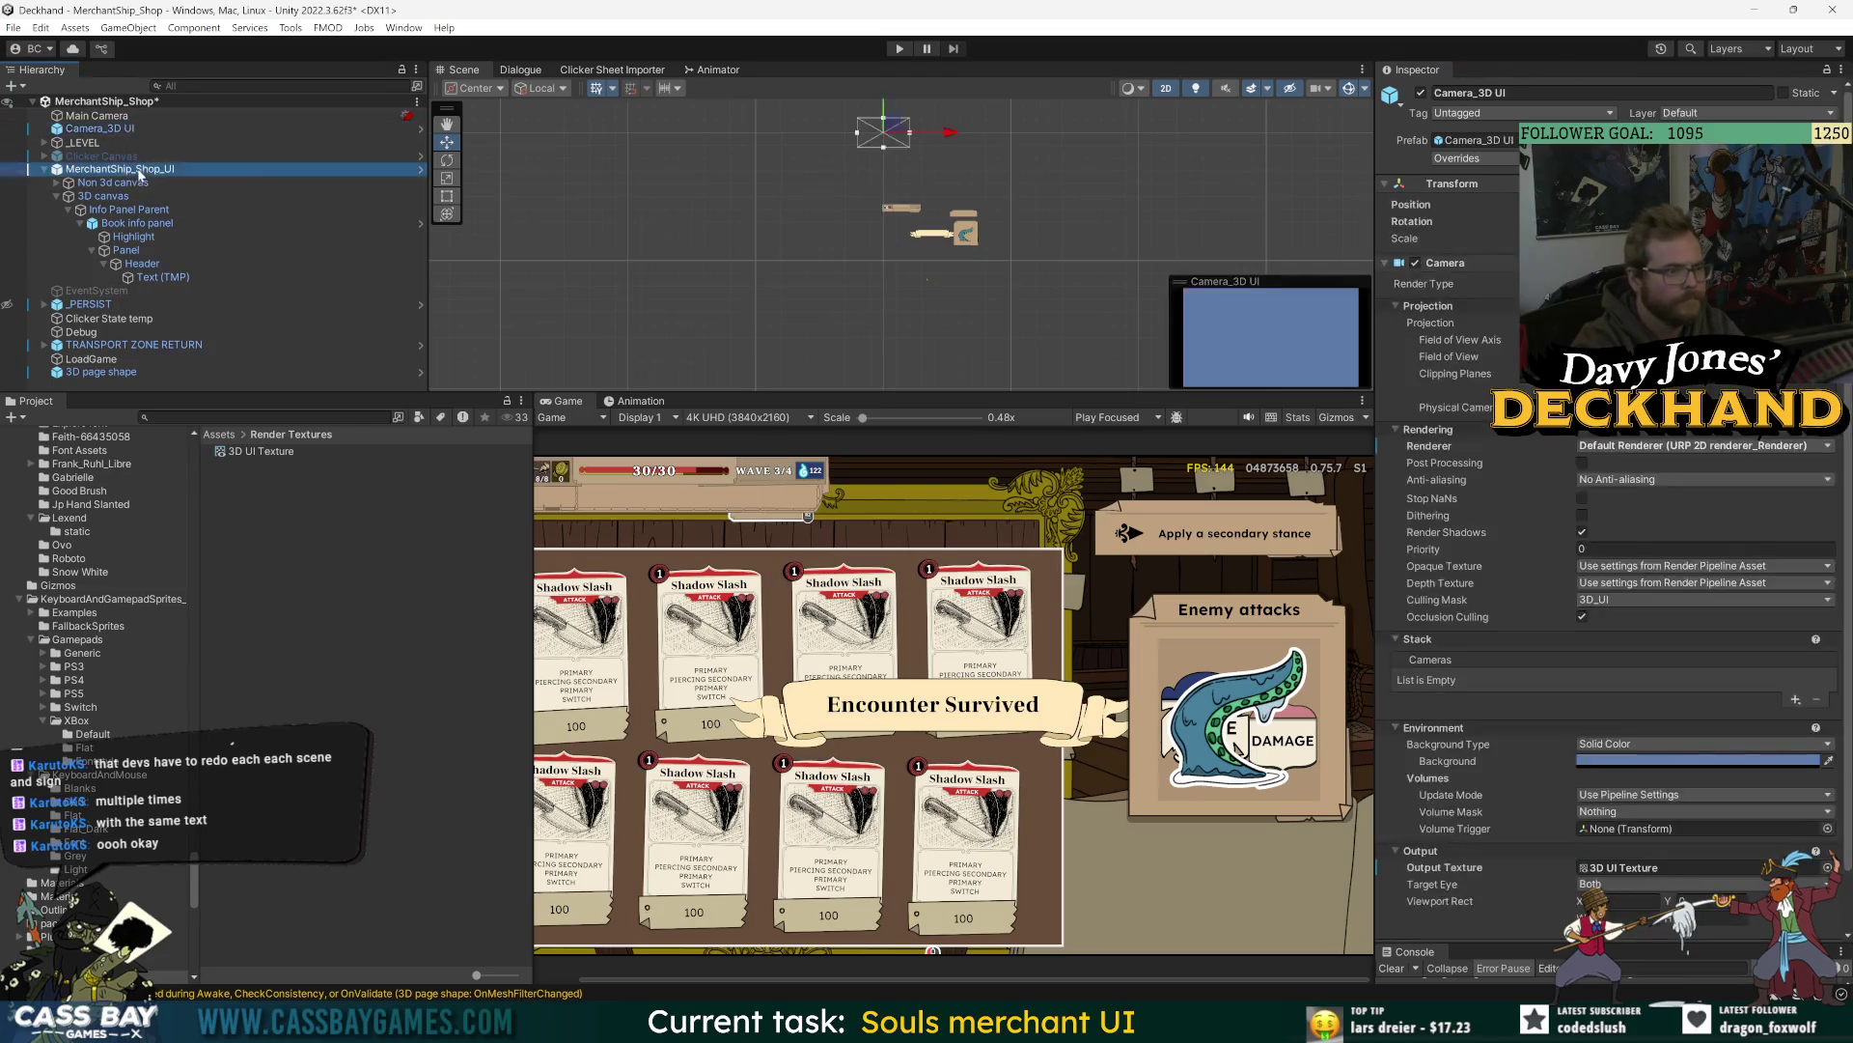
{"action": "double_click", "coordinate": [140, 169]}
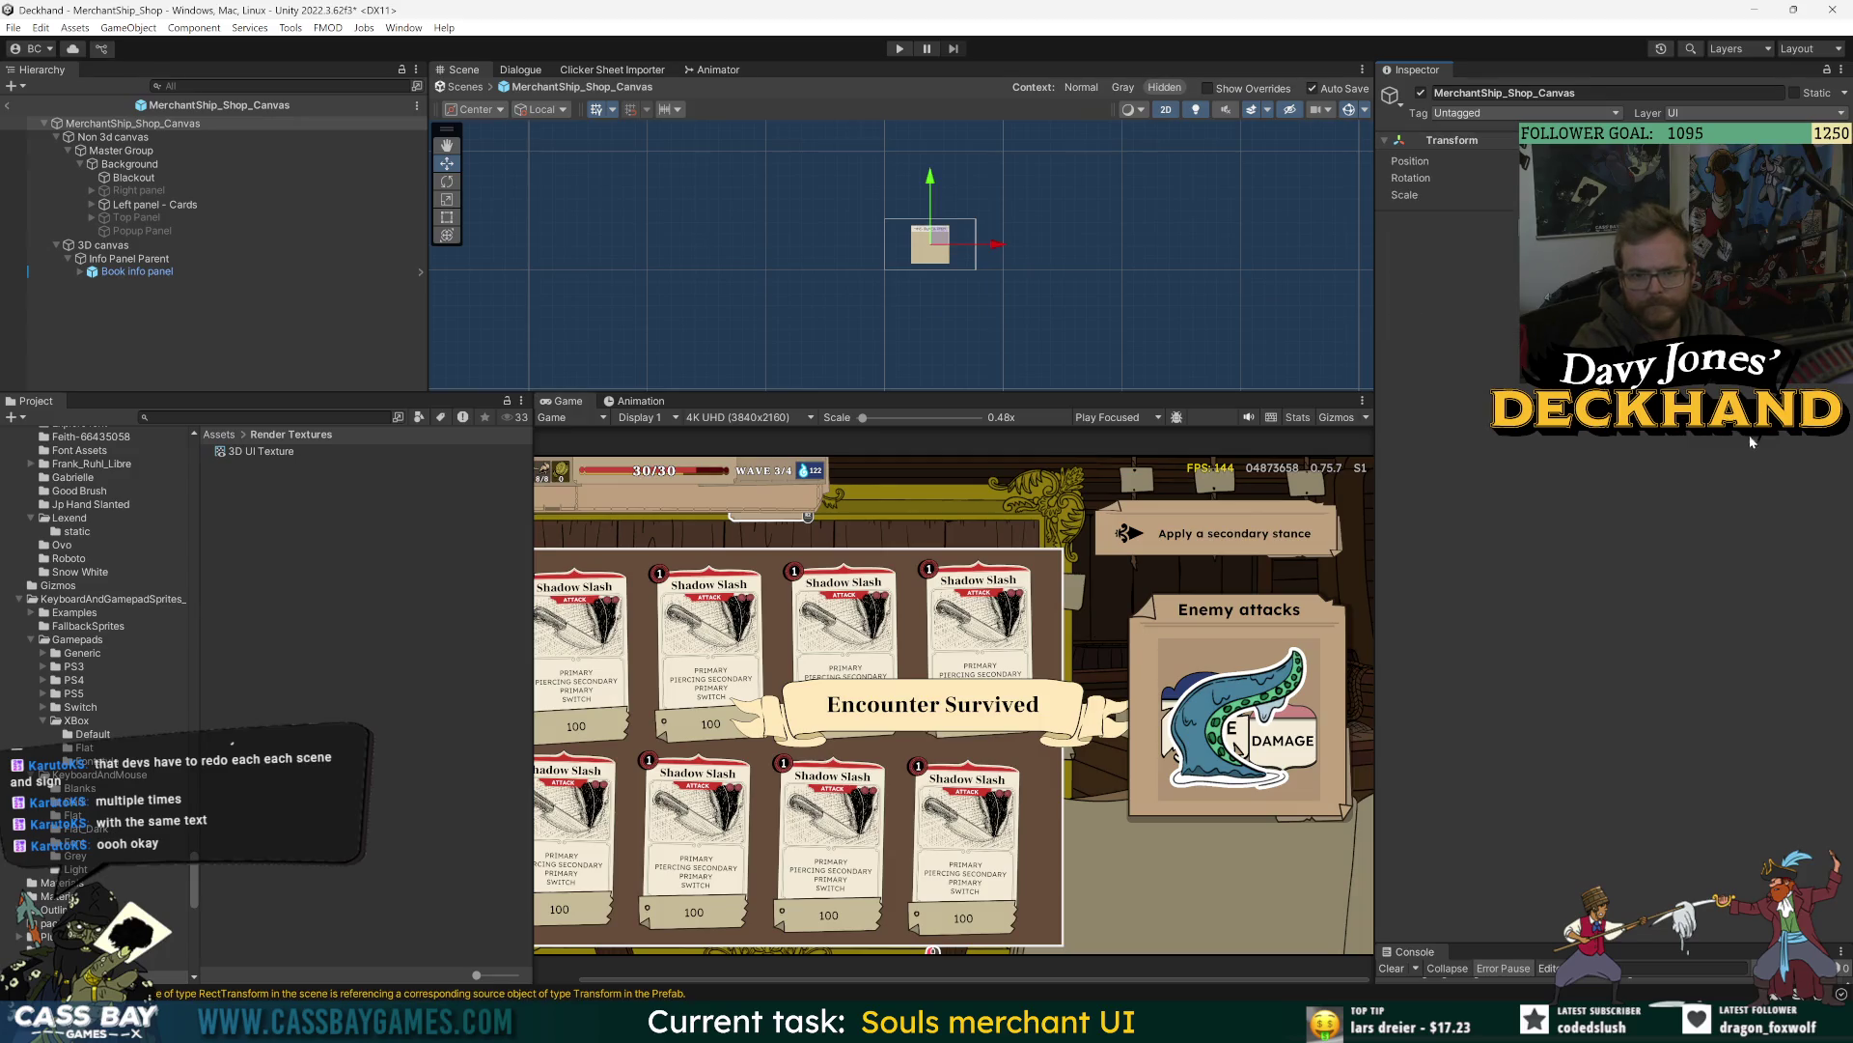
{"action": "left_click", "coordinate": [154, 138]}
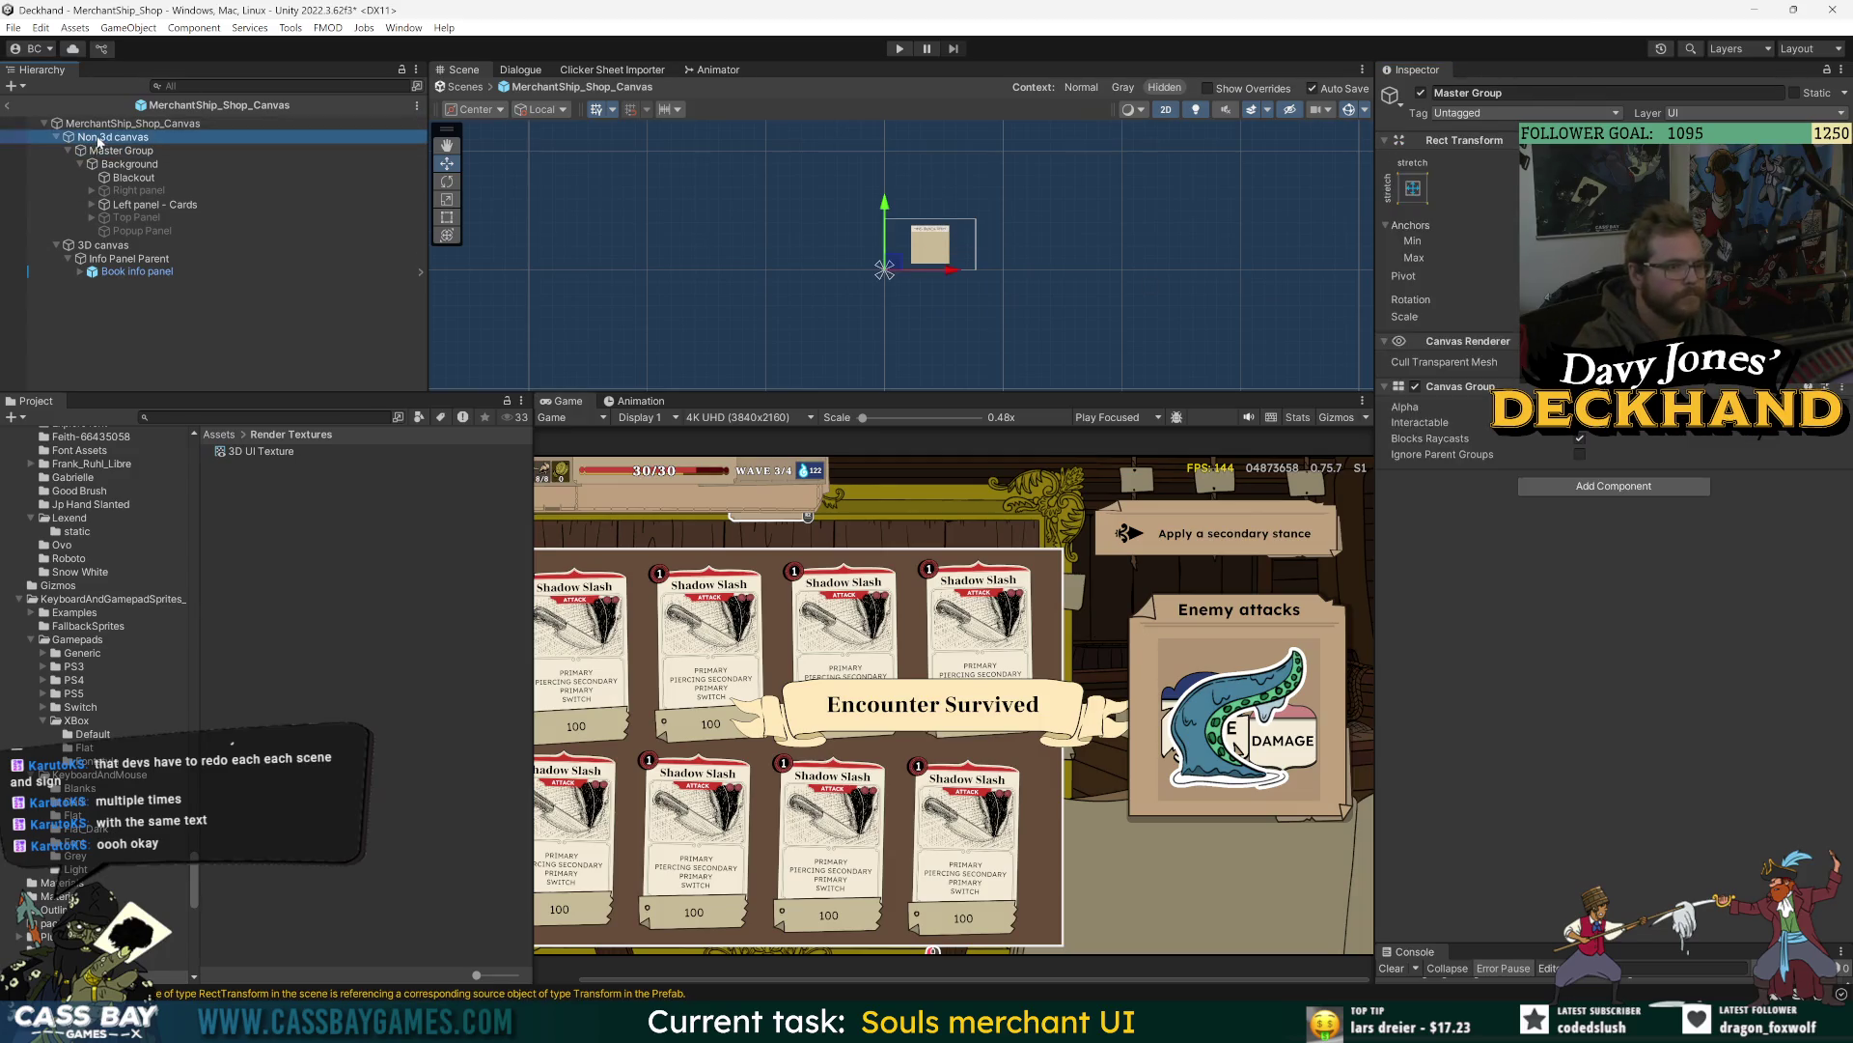
{"action": "left_click", "coordinate": [131, 247]}
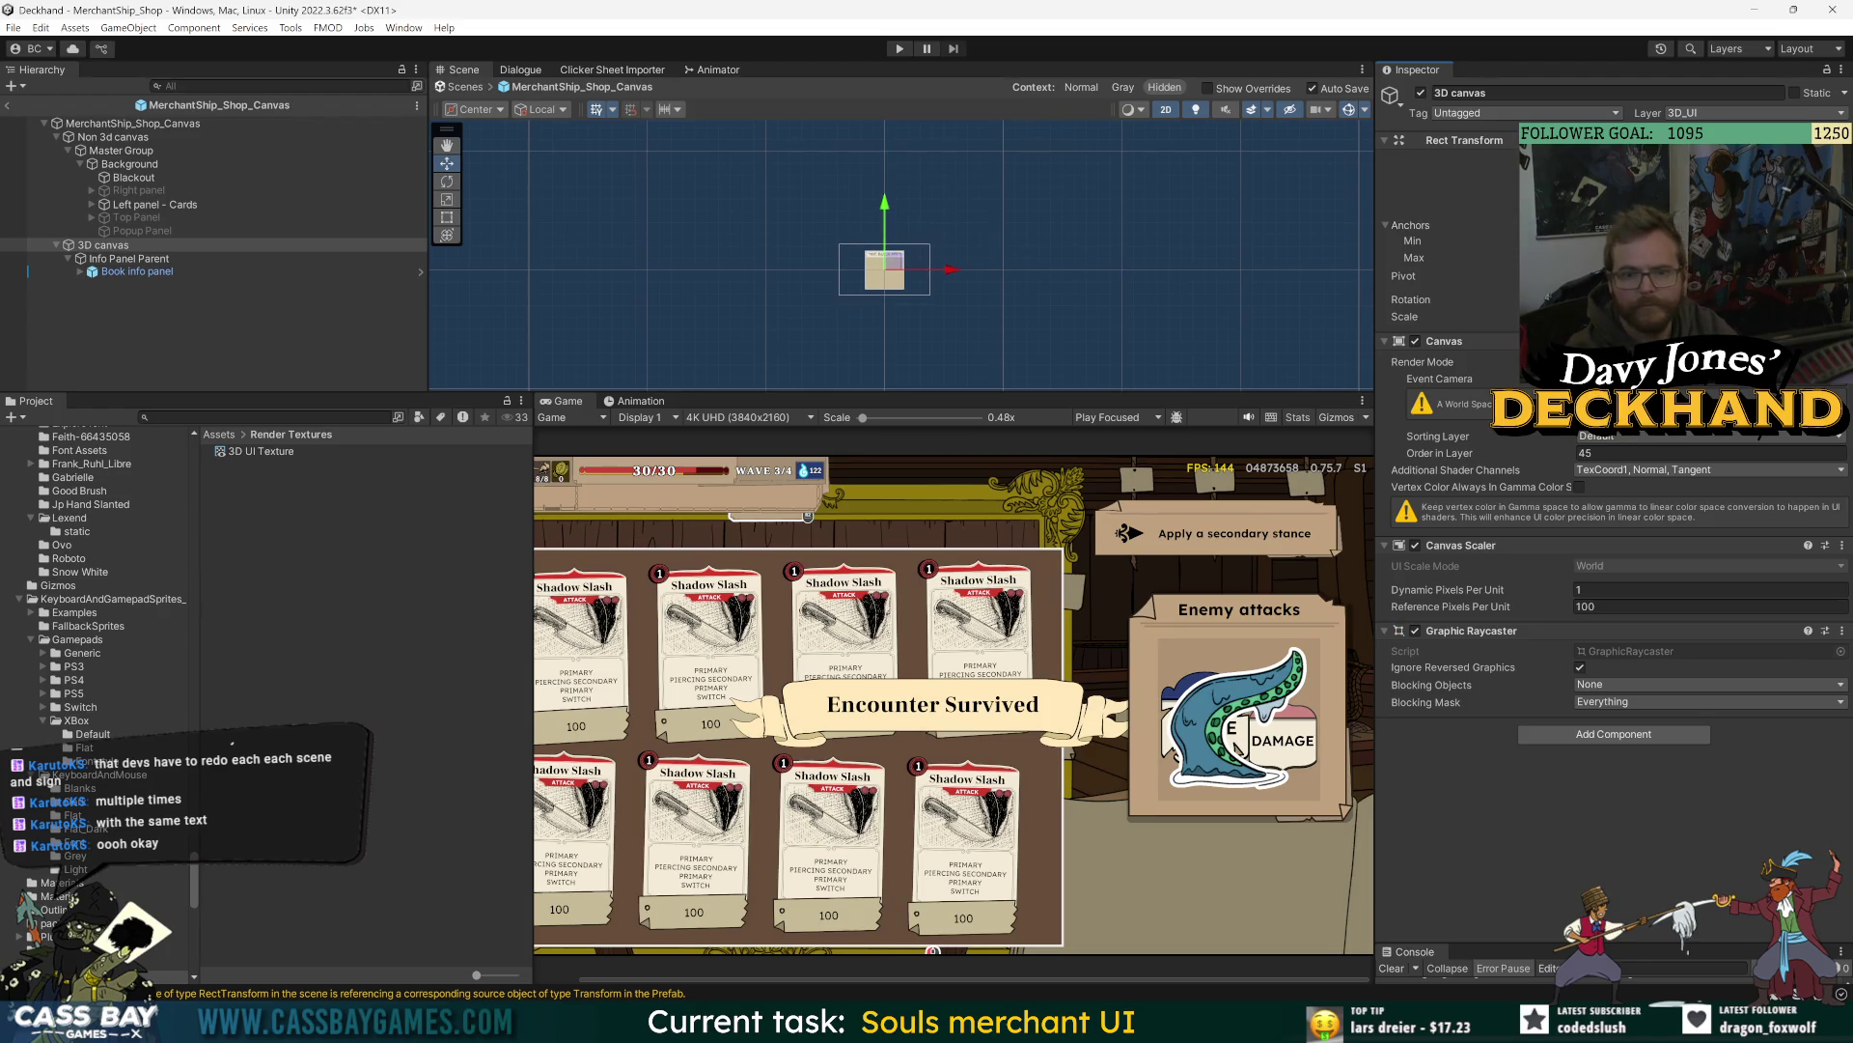
{"action": "left_click", "coordinate": [7, 106]}
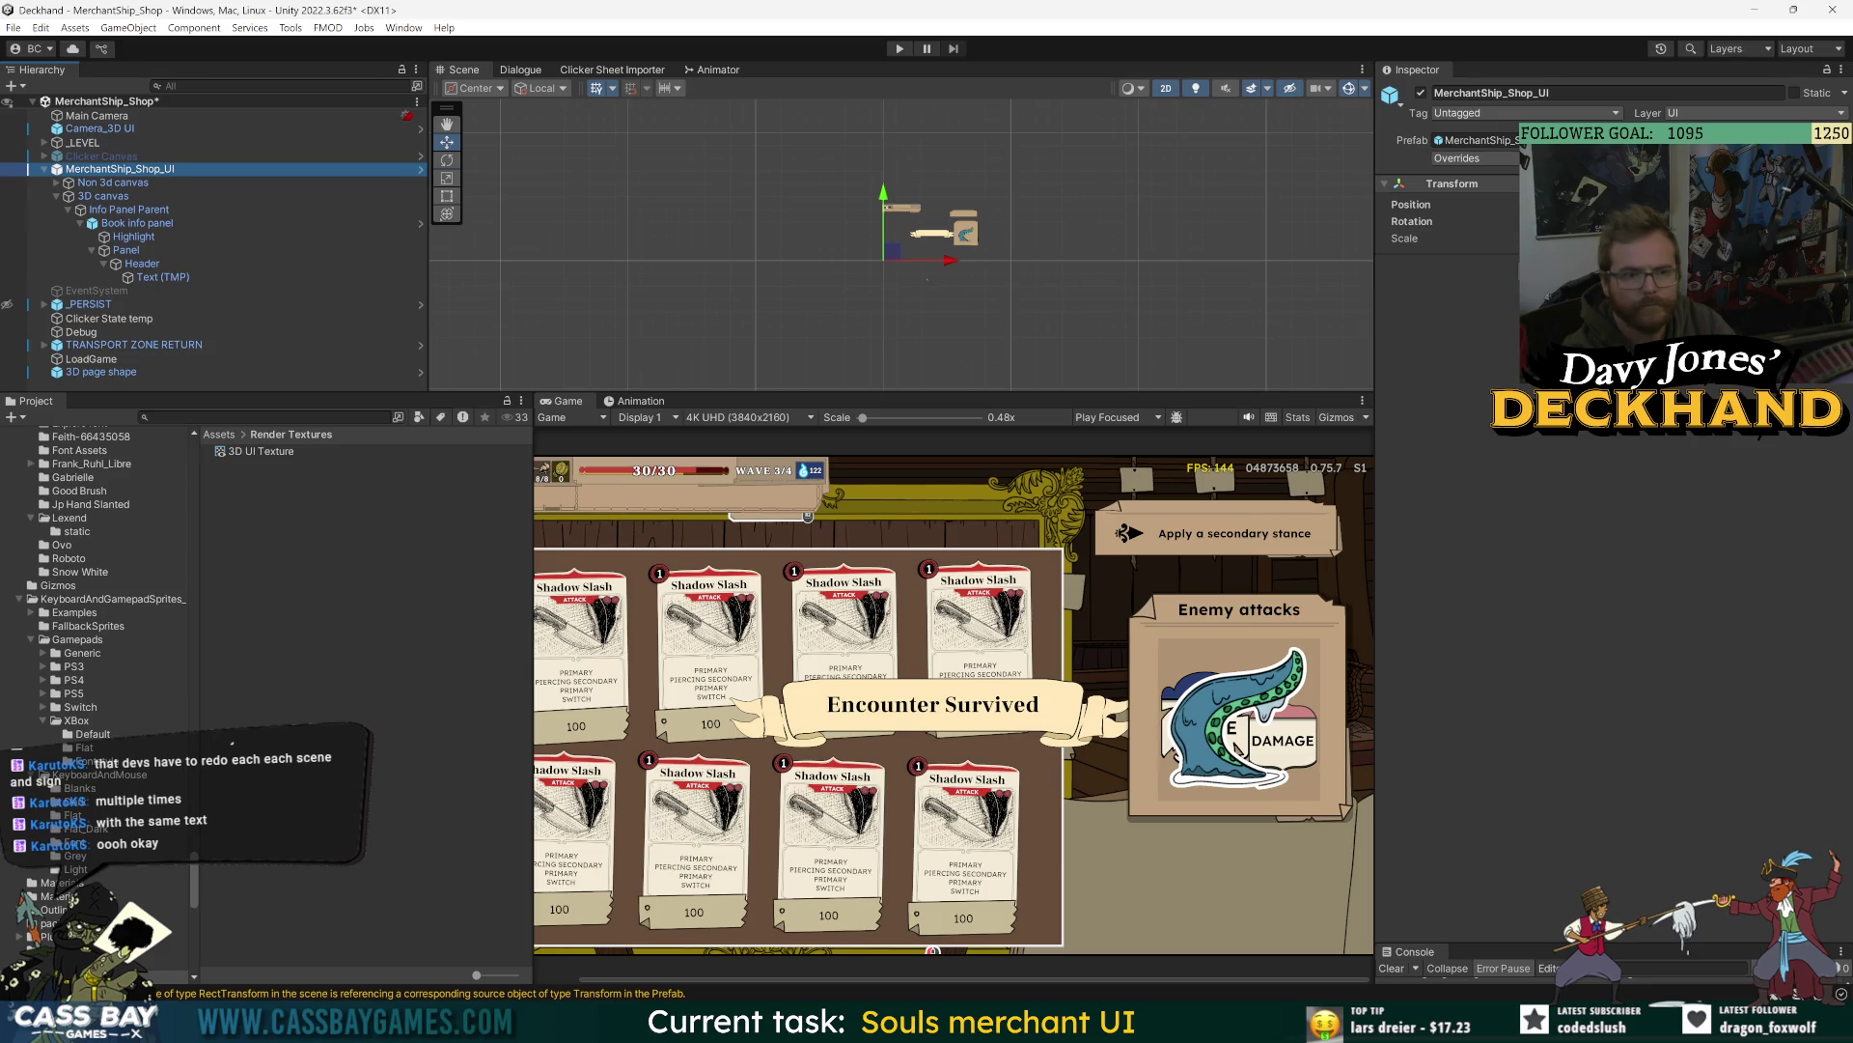
- Alternately frame the 3D canvas and Camera_3D UI to check their relative positions
{"action": "left_click", "coordinate": [86, 196]}
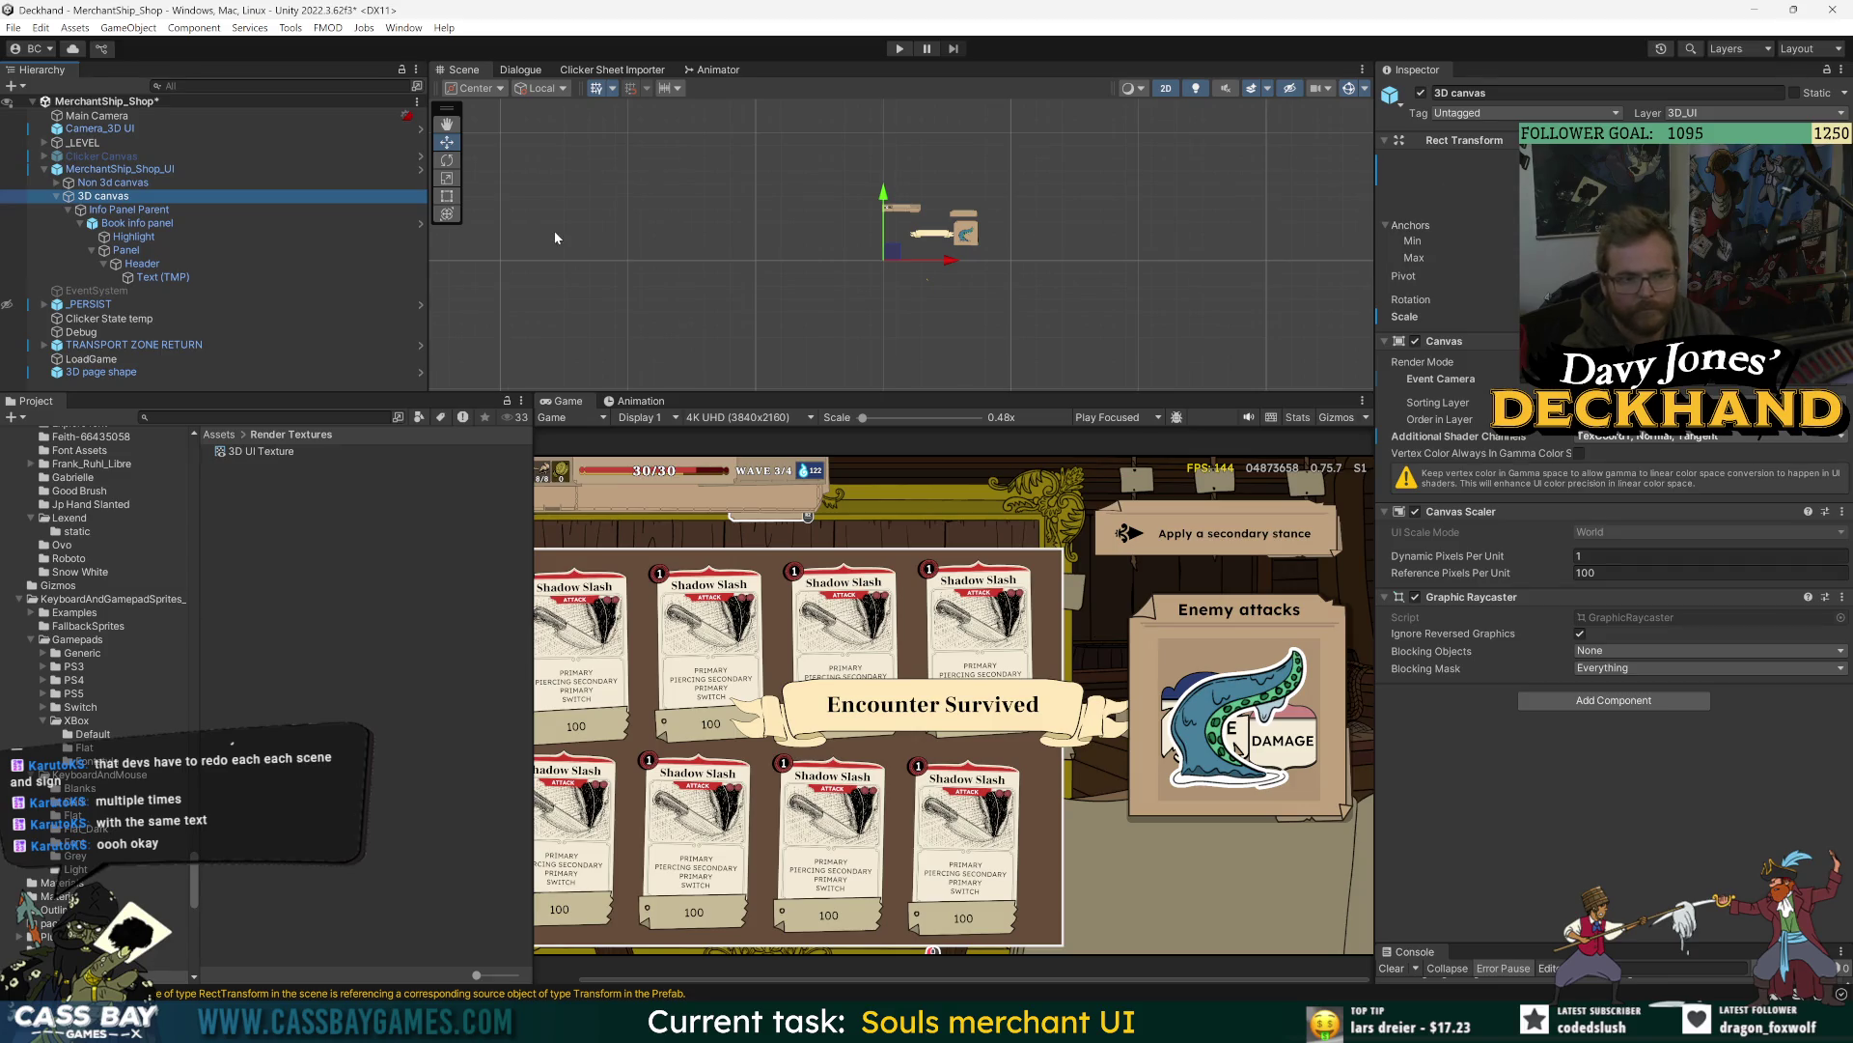
{"action": "key", "text": "f"}
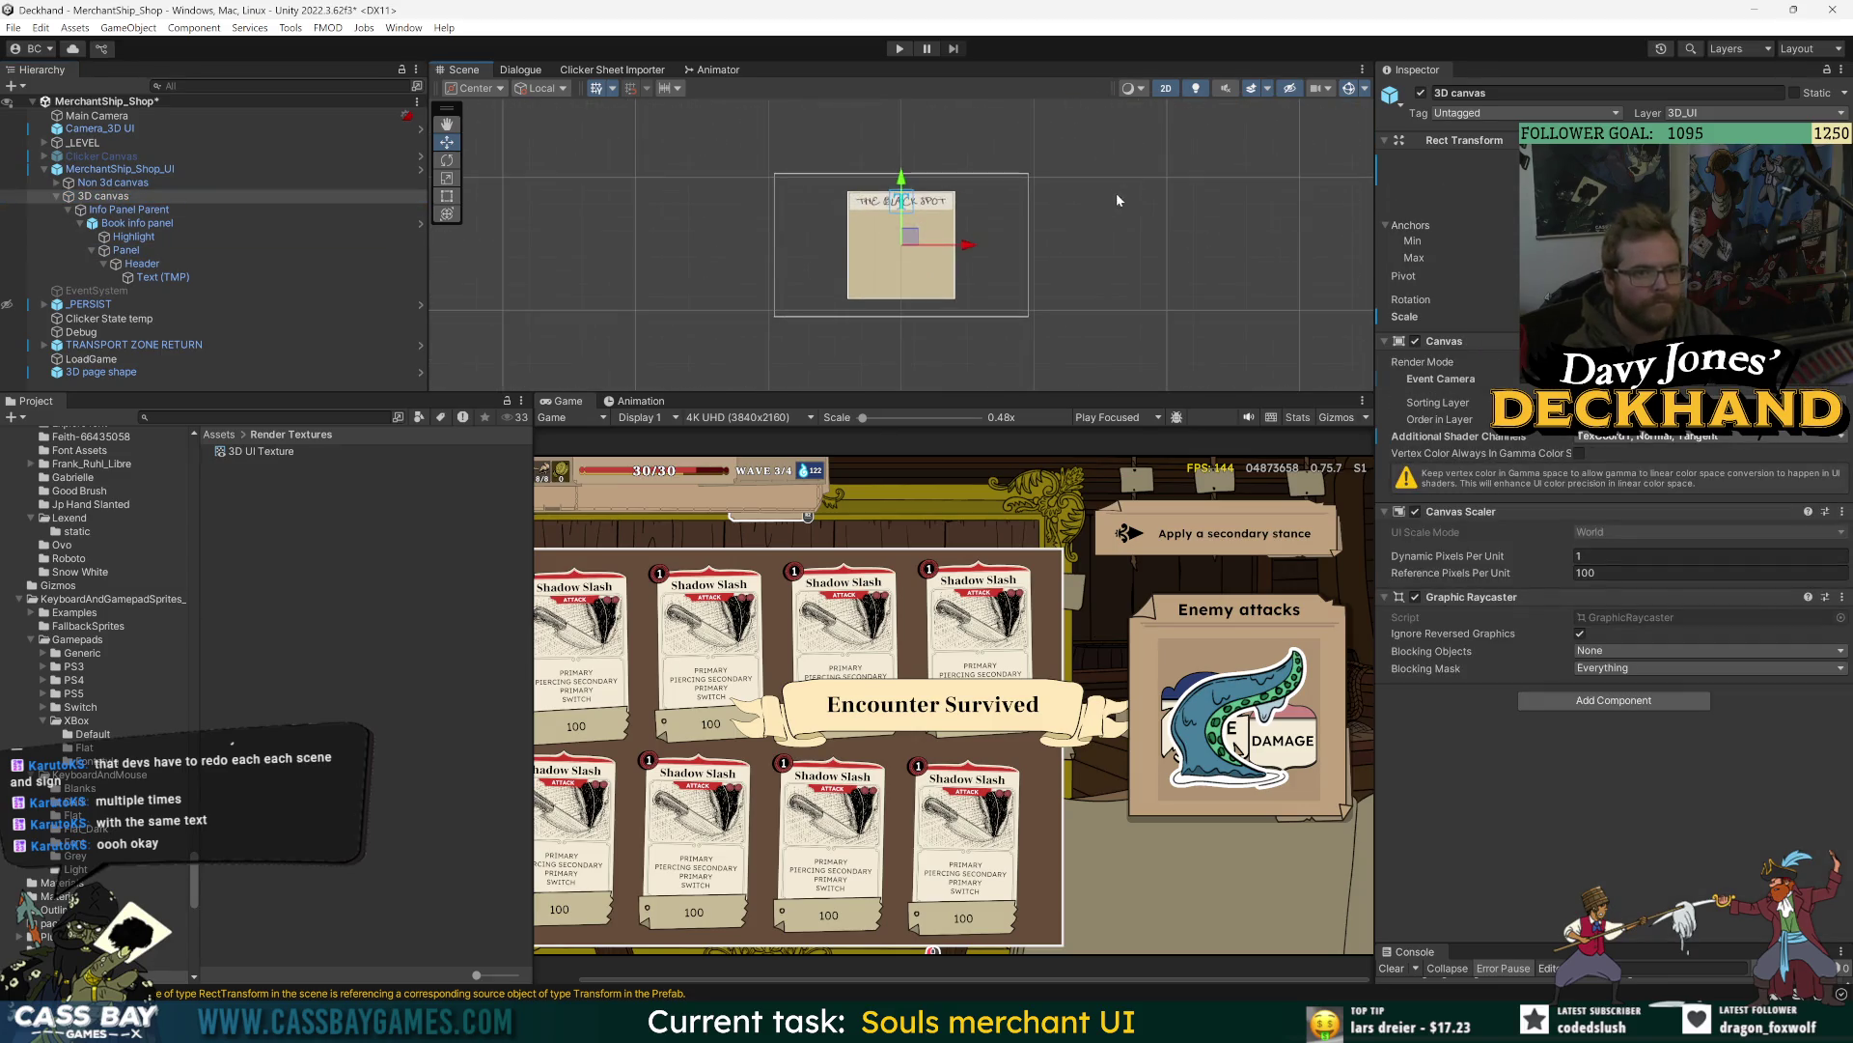
{"action": "scroll", "coordinate": [1011, 253], "scroll_direction": "down", "scroll_amount": 5}
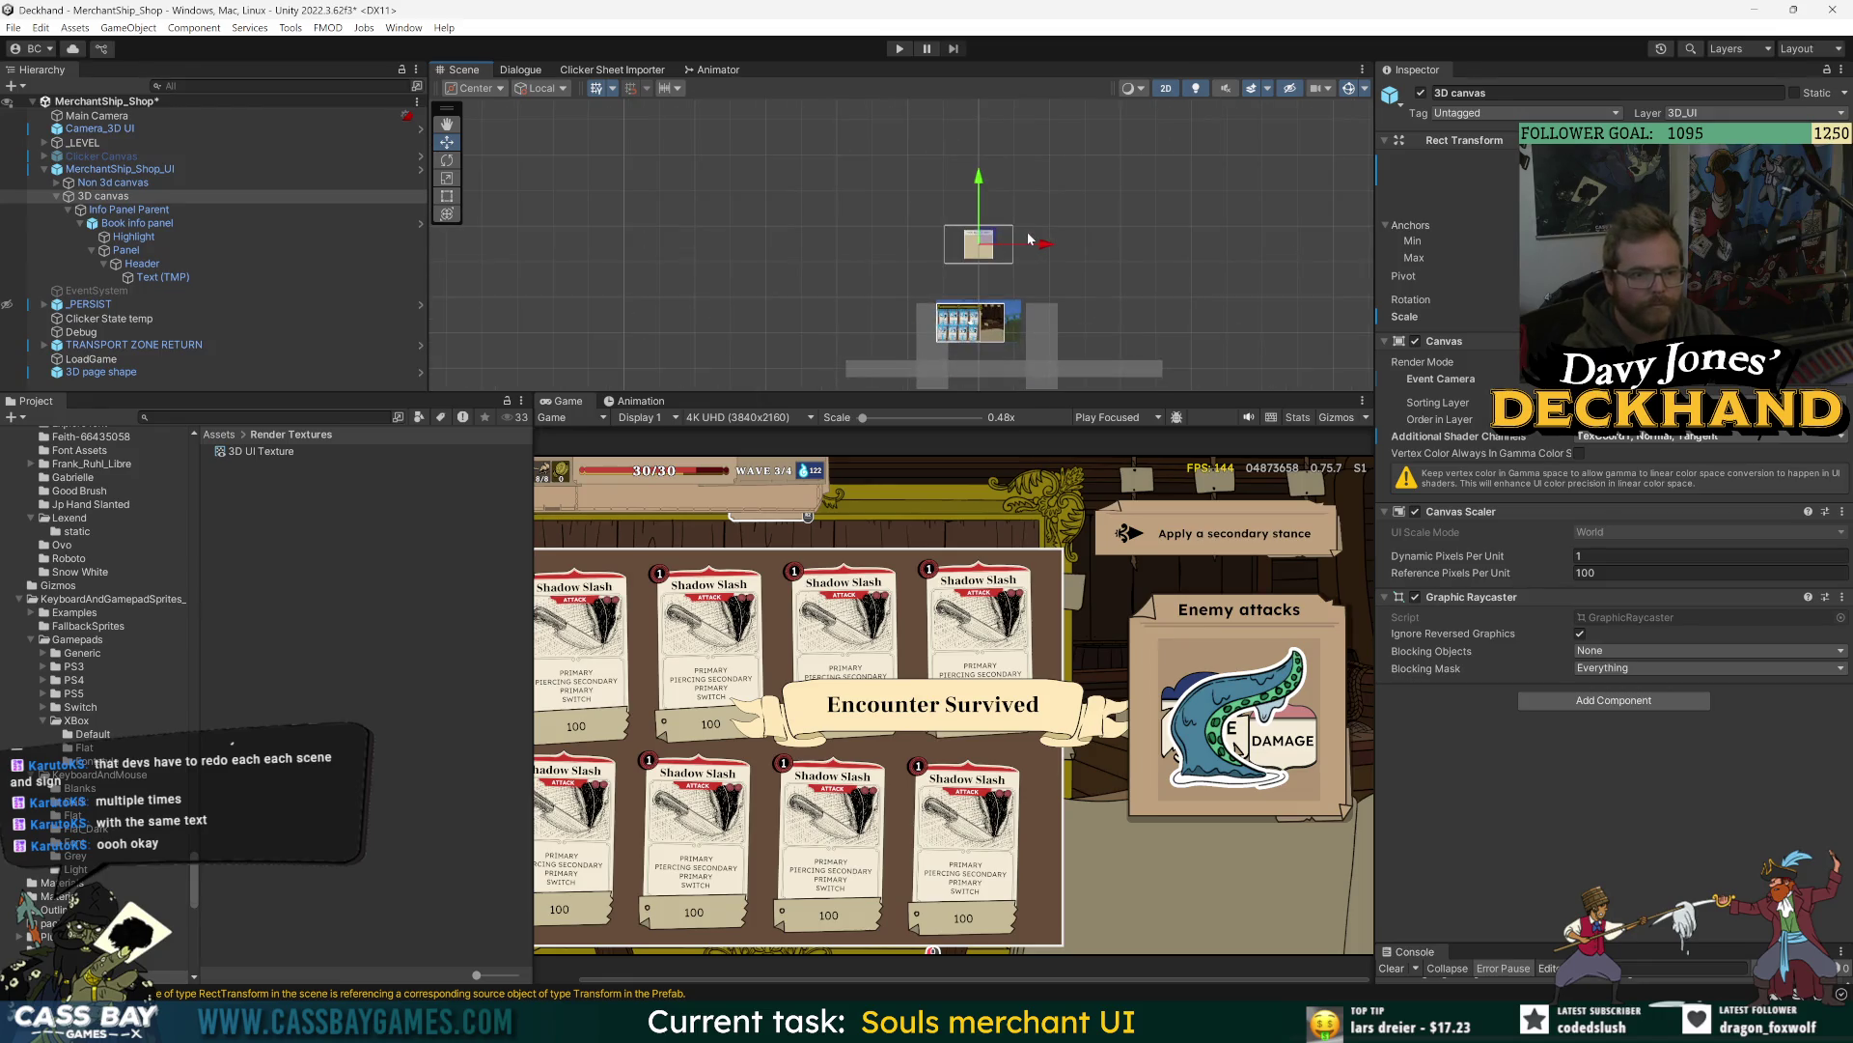
{"action": "scroll", "coordinate": [994, 311], "scroll_direction": "up", "scroll_amount": 3}
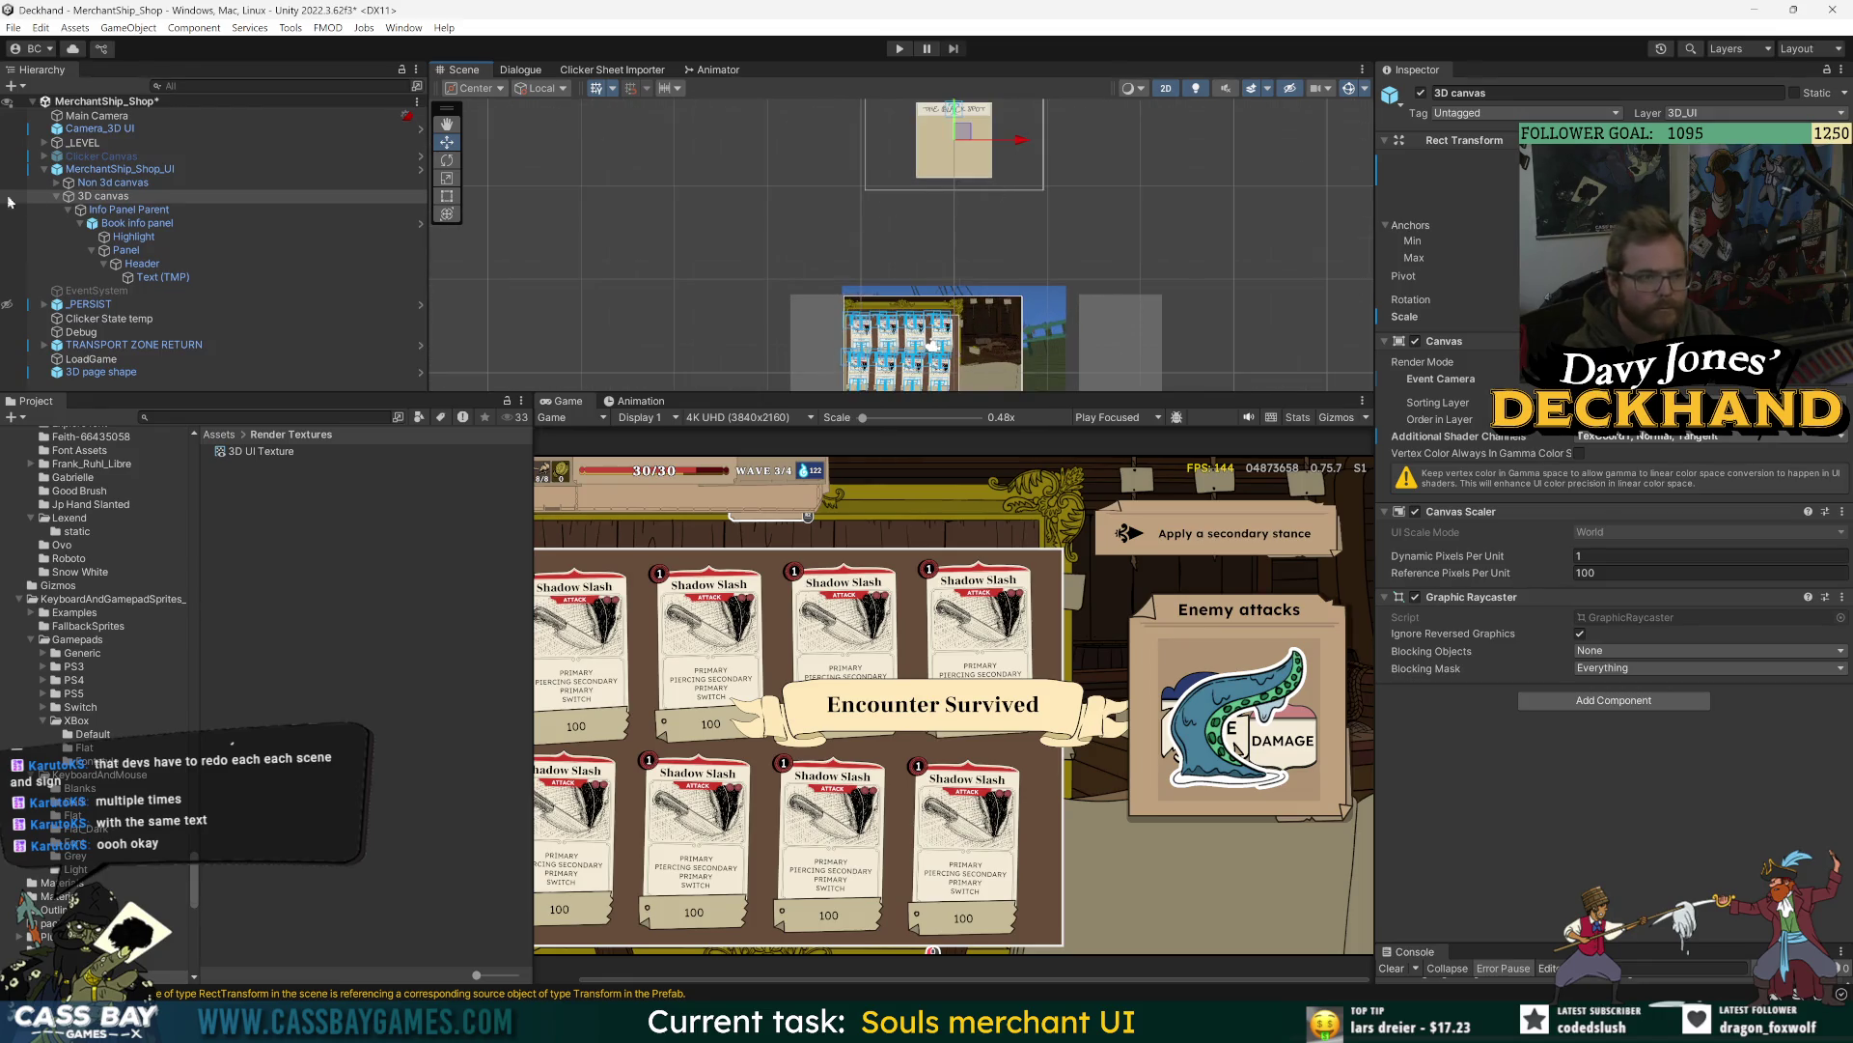
{"action": "left_click", "coordinate": [96, 129]}
{"action": "key", "text": "f"}
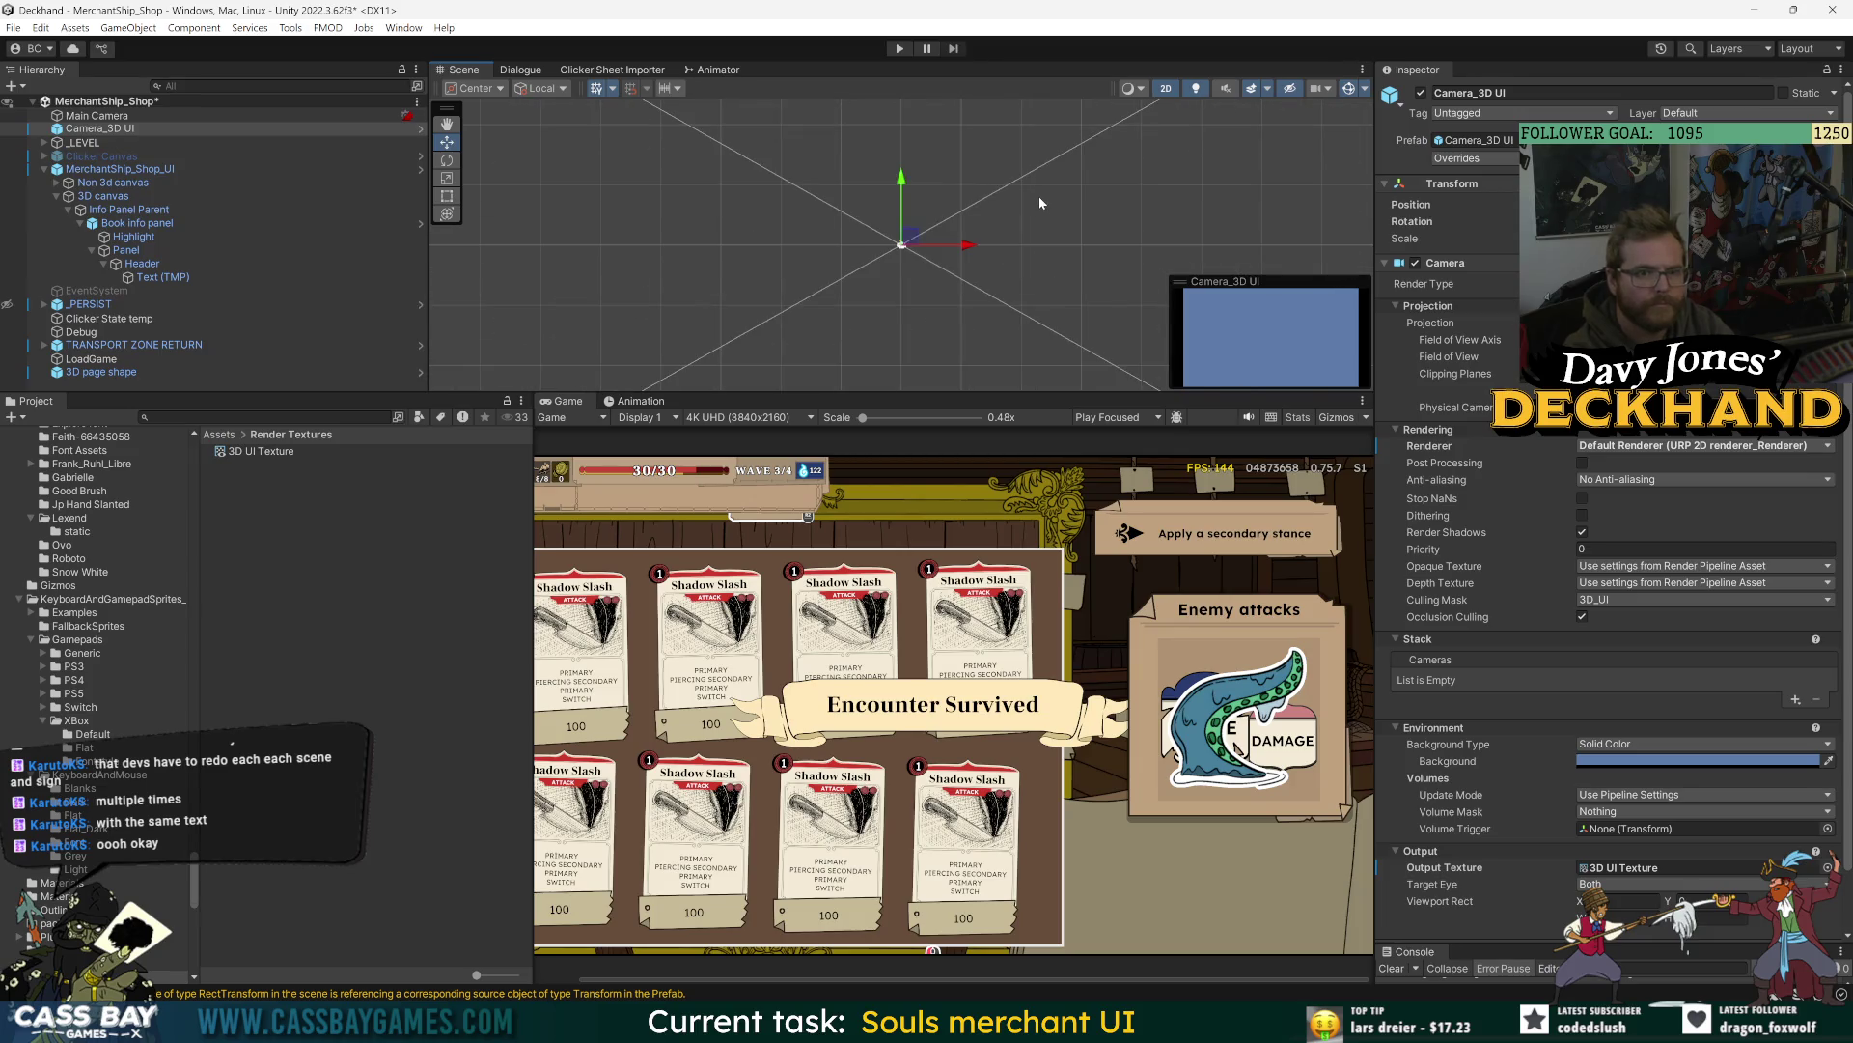
{"action": "left_click", "coordinate": [103, 196]}
{"action": "key", "text": "f"}
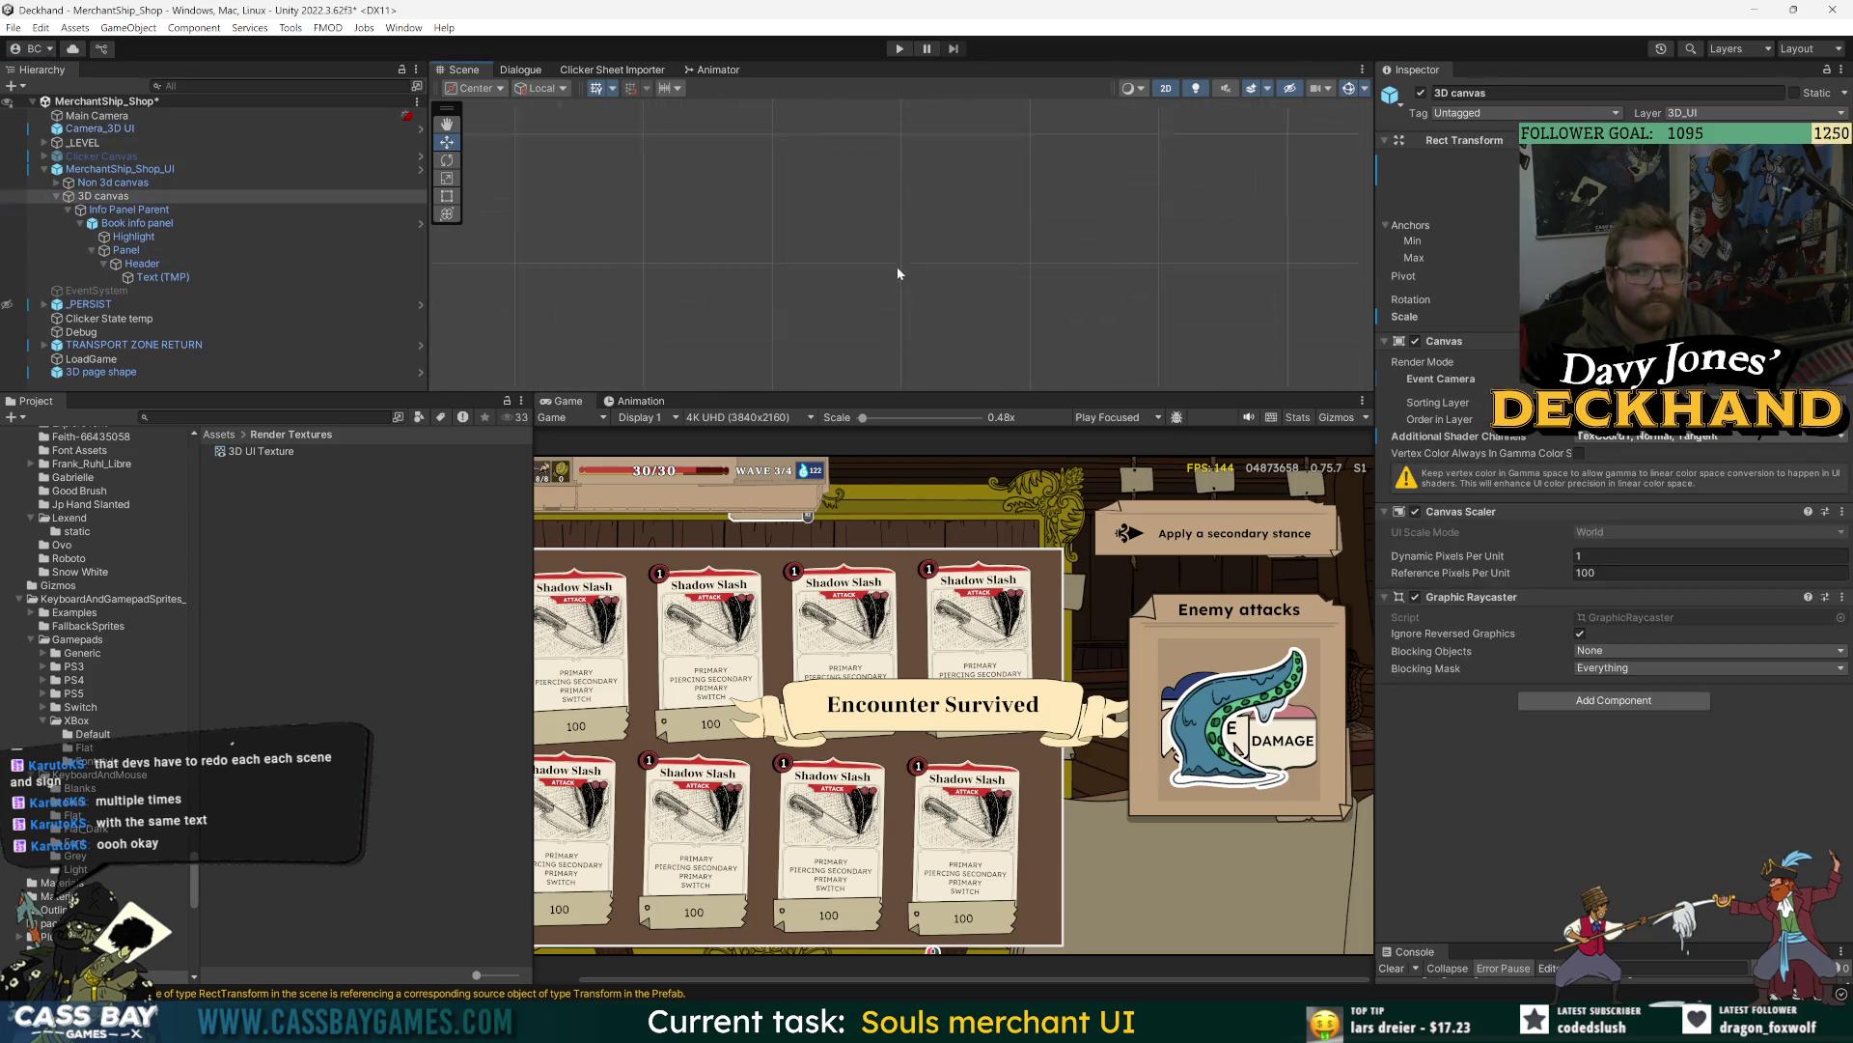
{"action": "left_click", "coordinate": [117, 130]}
{"action": "key", "text": "f"}
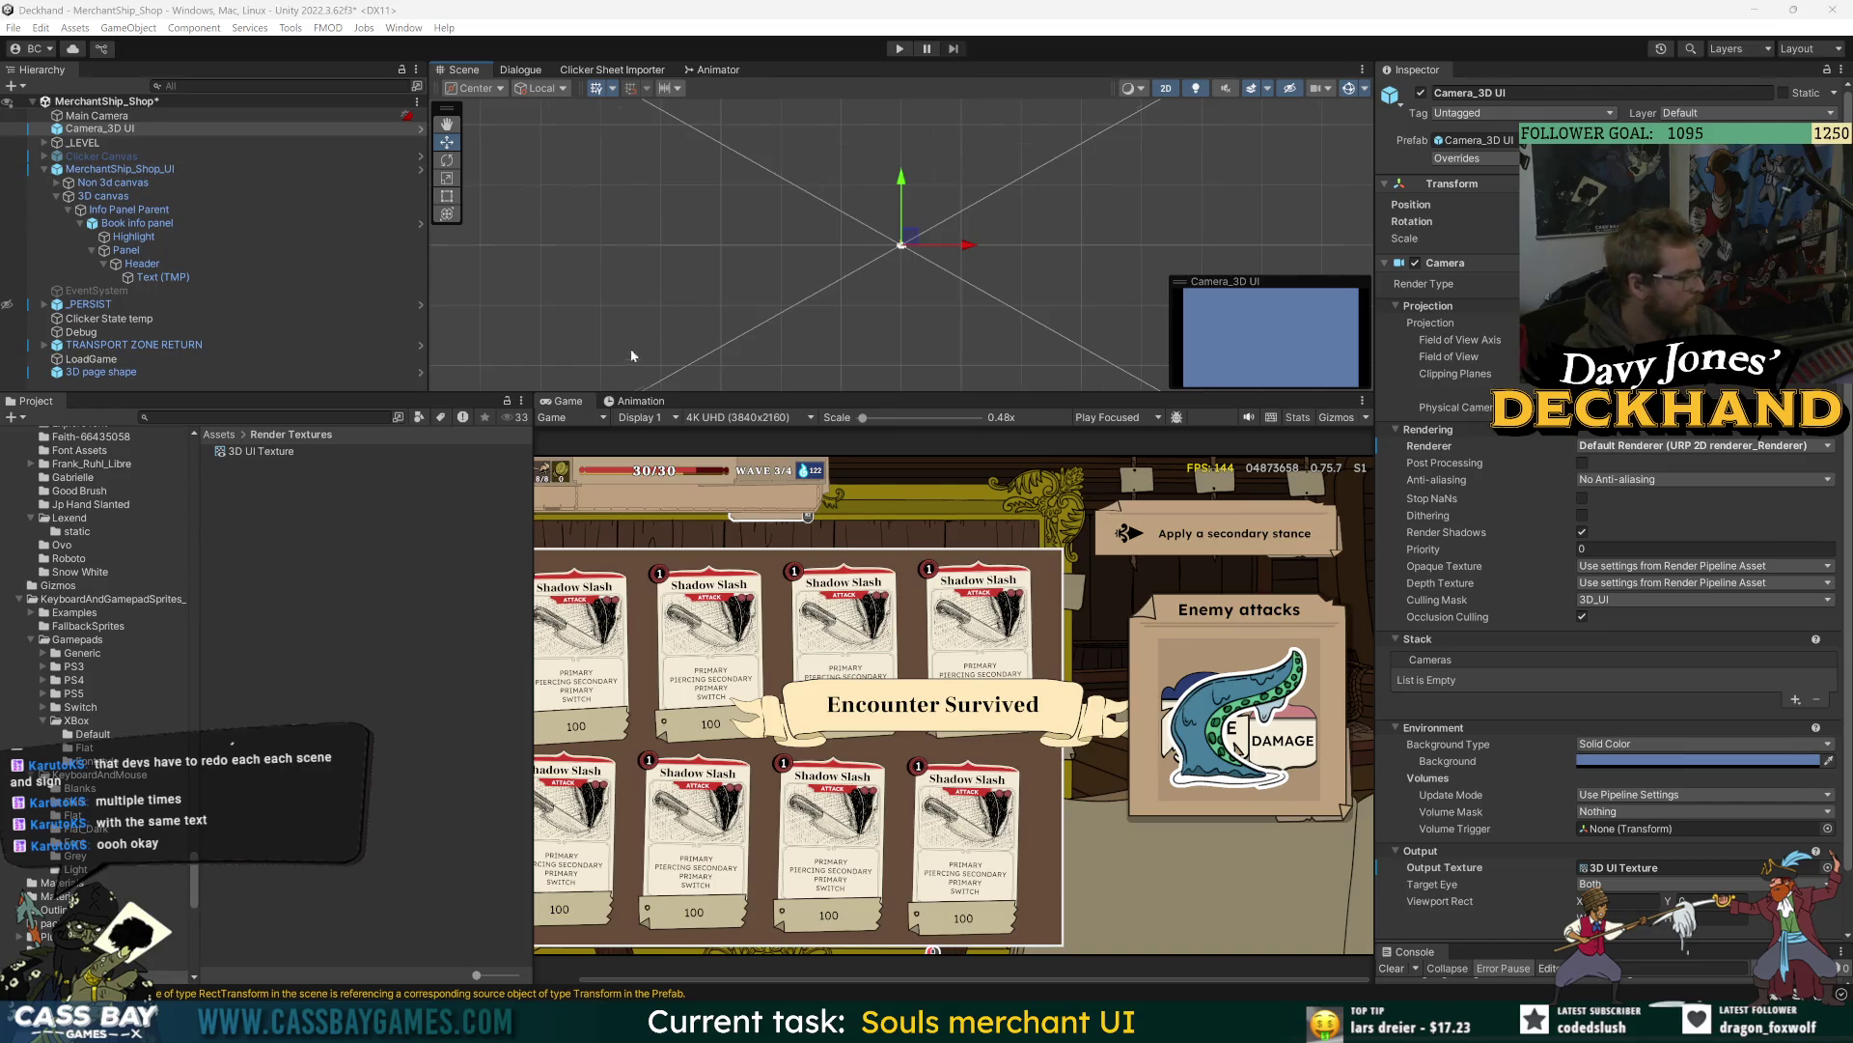
{"action": "scroll", "coordinate": [632, 355], "scroll_direction": "down", "scroll_amount": 5}
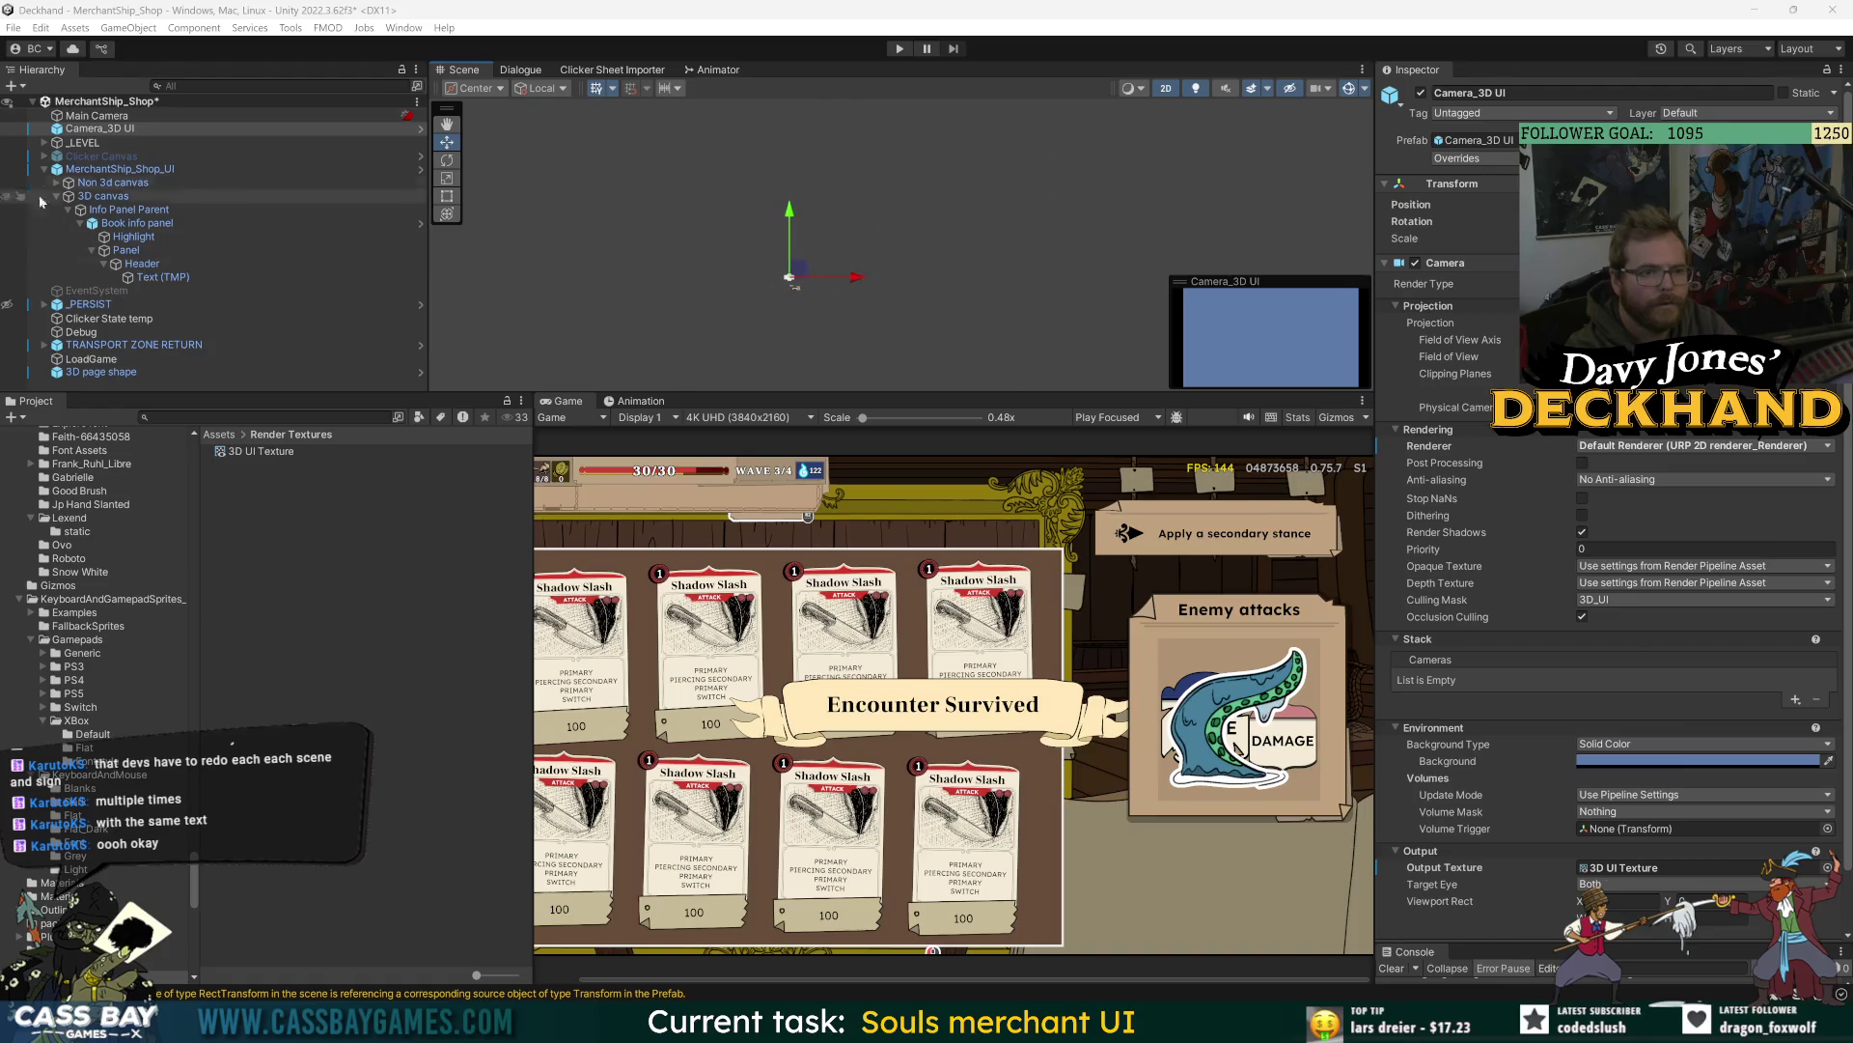
- Reselect Camera_3D UI and drag it slightly down along the Y axis
{"action": "left_click", "coordinate": [103, 198]}
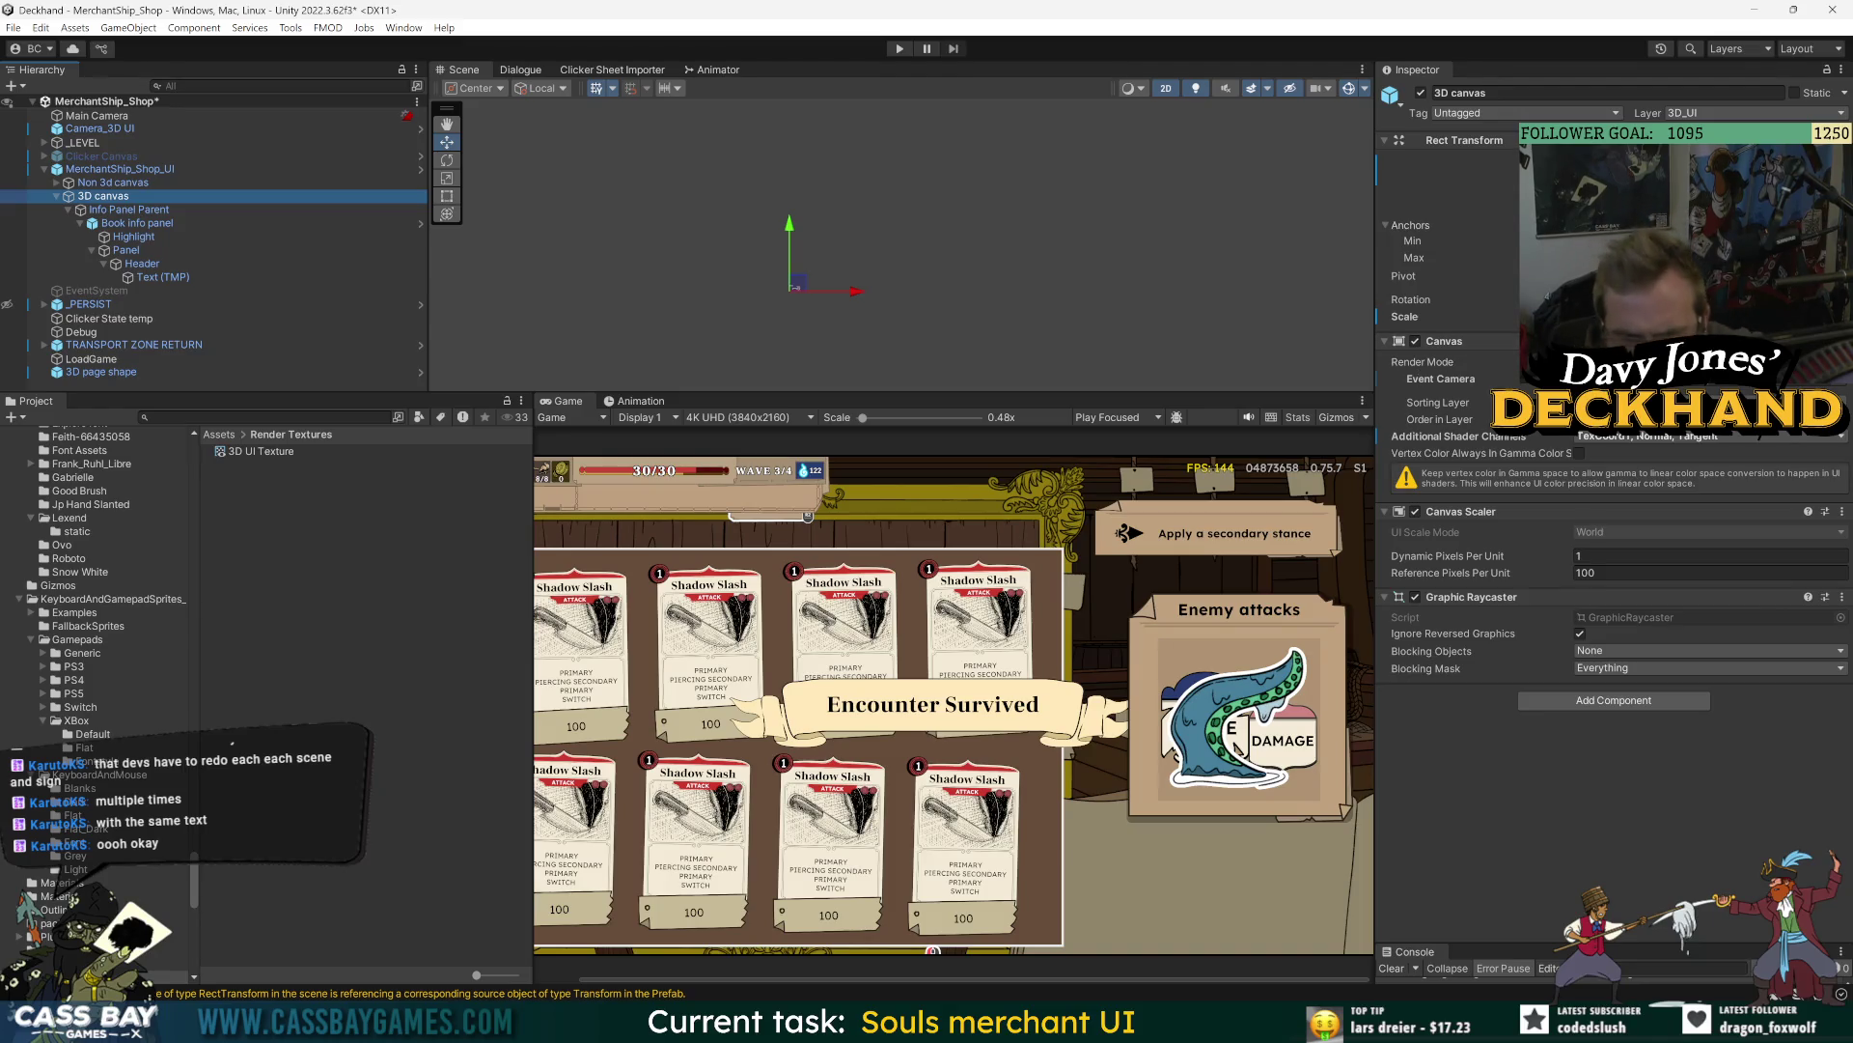
{"action": "left_click", "coordinate": [129, 130]}
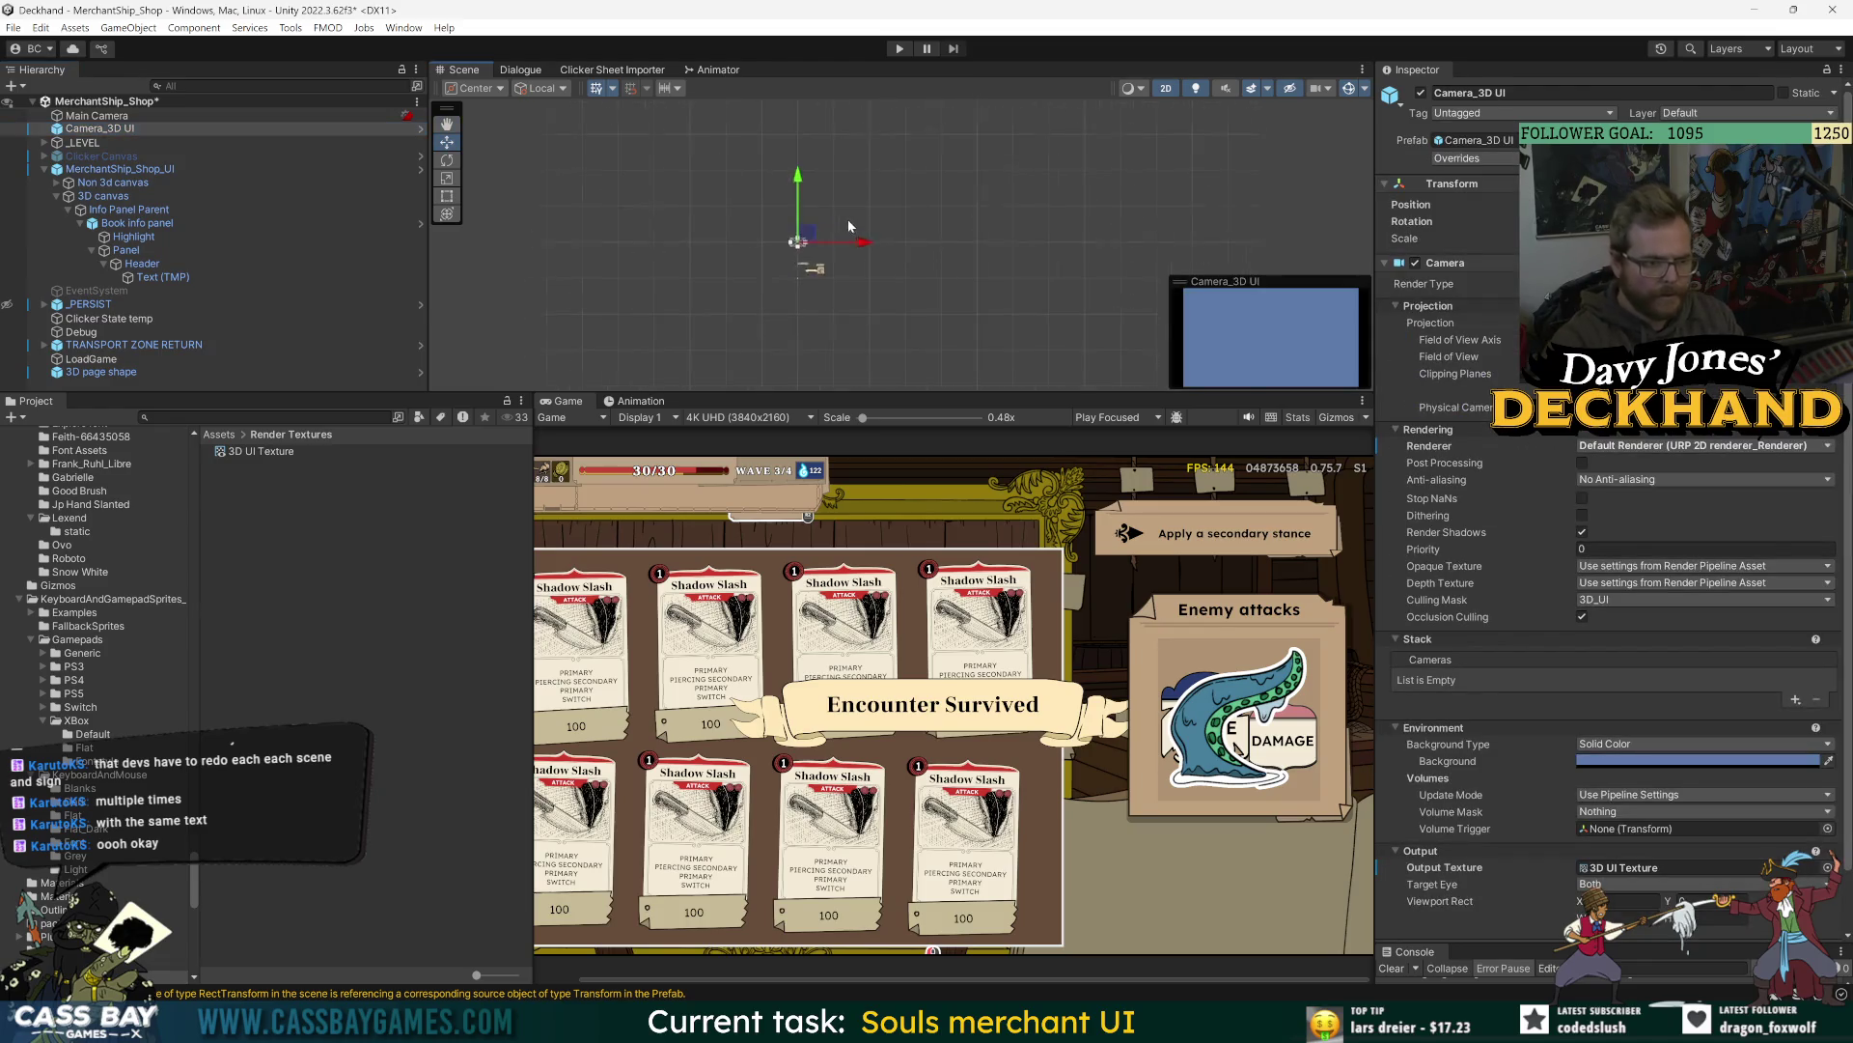
{"action": "scroll", "coordinate": [848, 226], "scroll_direction": "up", "scroll_amount": 2}
{"action": "mouse_move", "coordinate": [753, 187]}
{"action": "left_mouse_down"}
{"action": "mouse_move", "coordinate": [753, 282]}
{"action": "mouse_move", "coordinate": [754, 192]}
{"action": "left_mouse_up"}
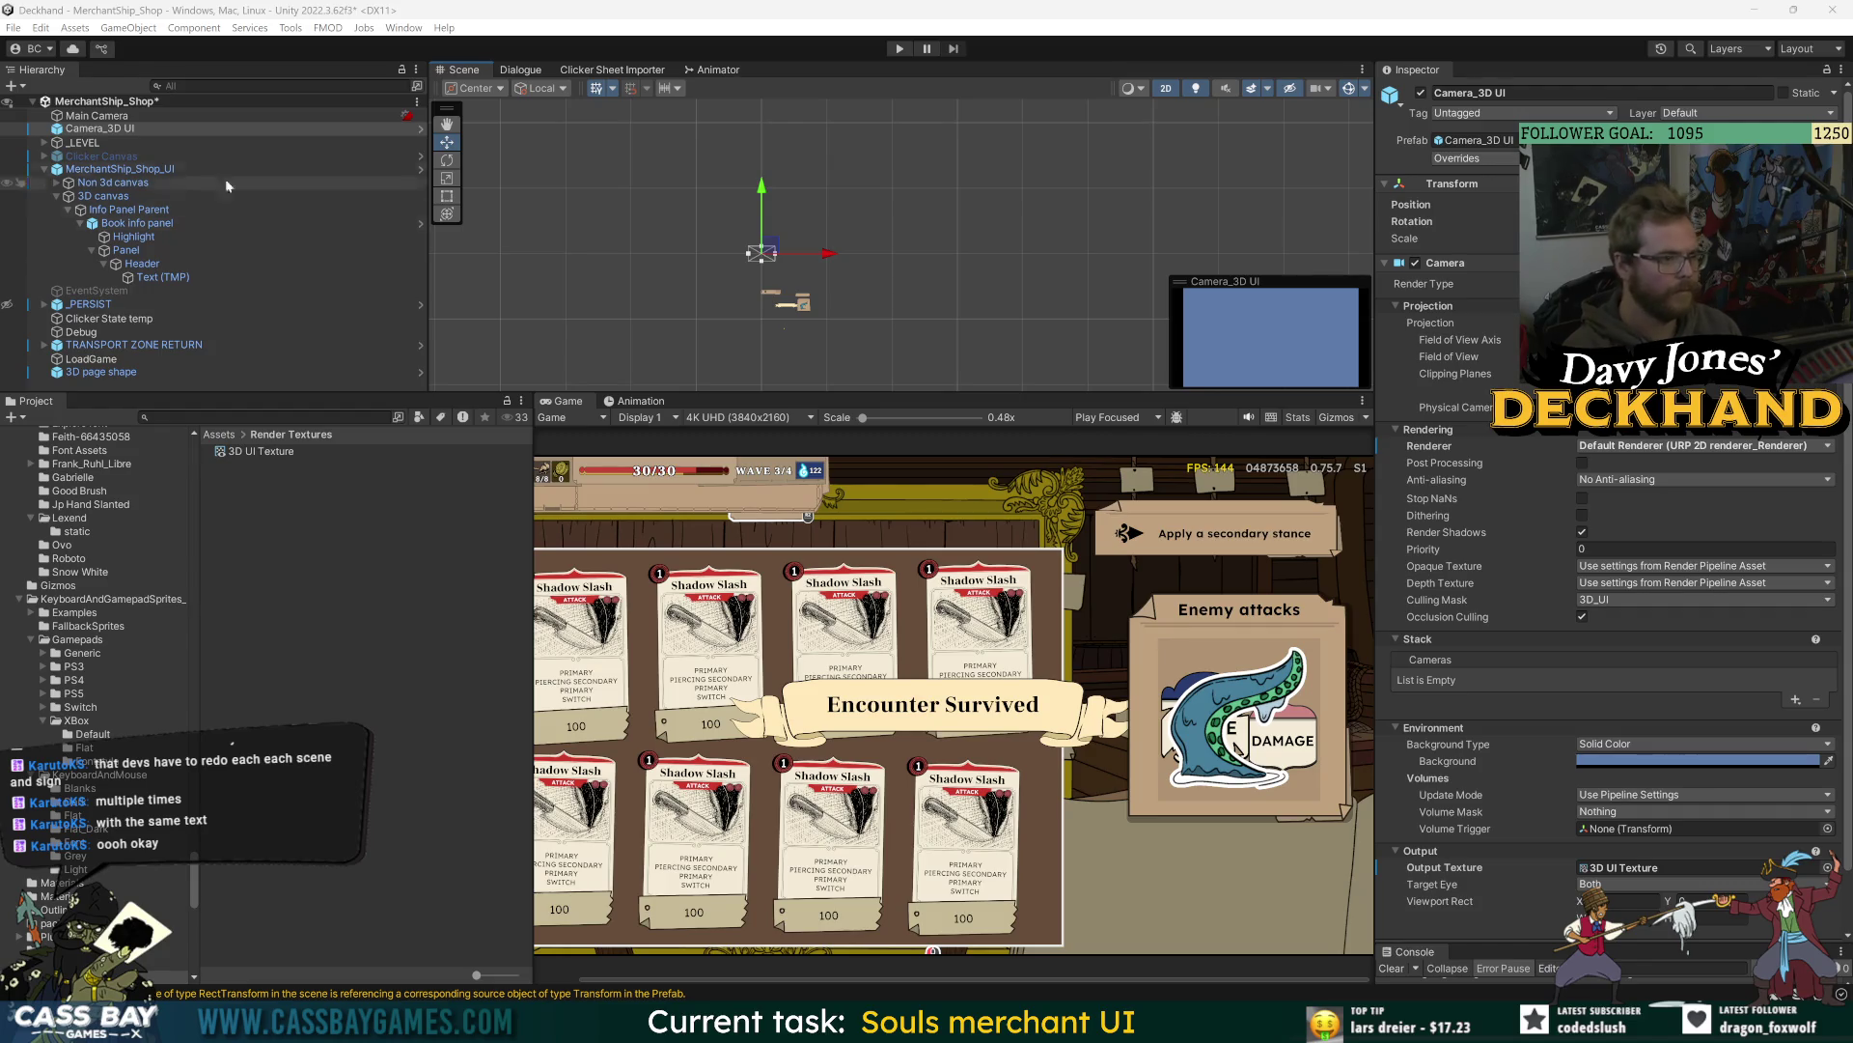
- Select the 3D canvas to show its Canvas, Canvas Scaler and Graphic Raycaster components
{"action": "left_click", "coordinate": [97, 197]}
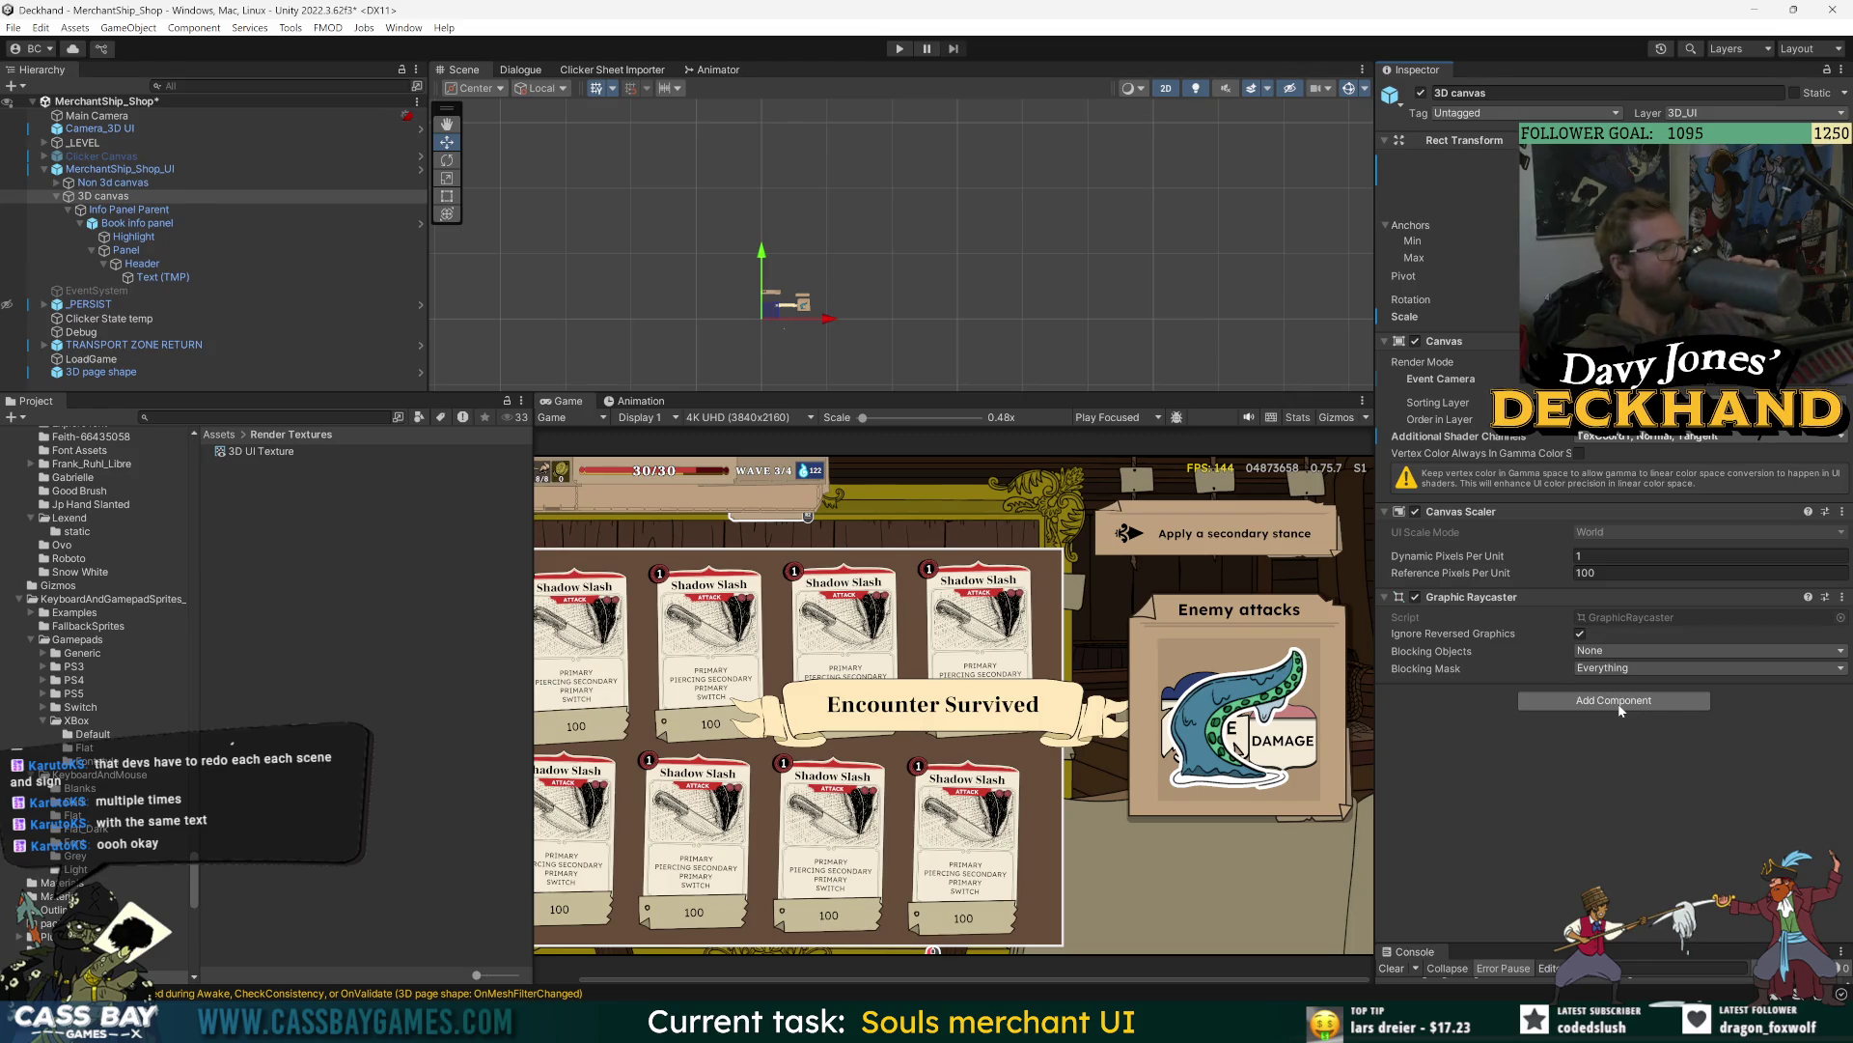
- Add Snap World Canvas To Camera to the 3D canvas with Camera_3D UI as Target Camera
{"action": "left_click", "coordinate": [1621, 702]}
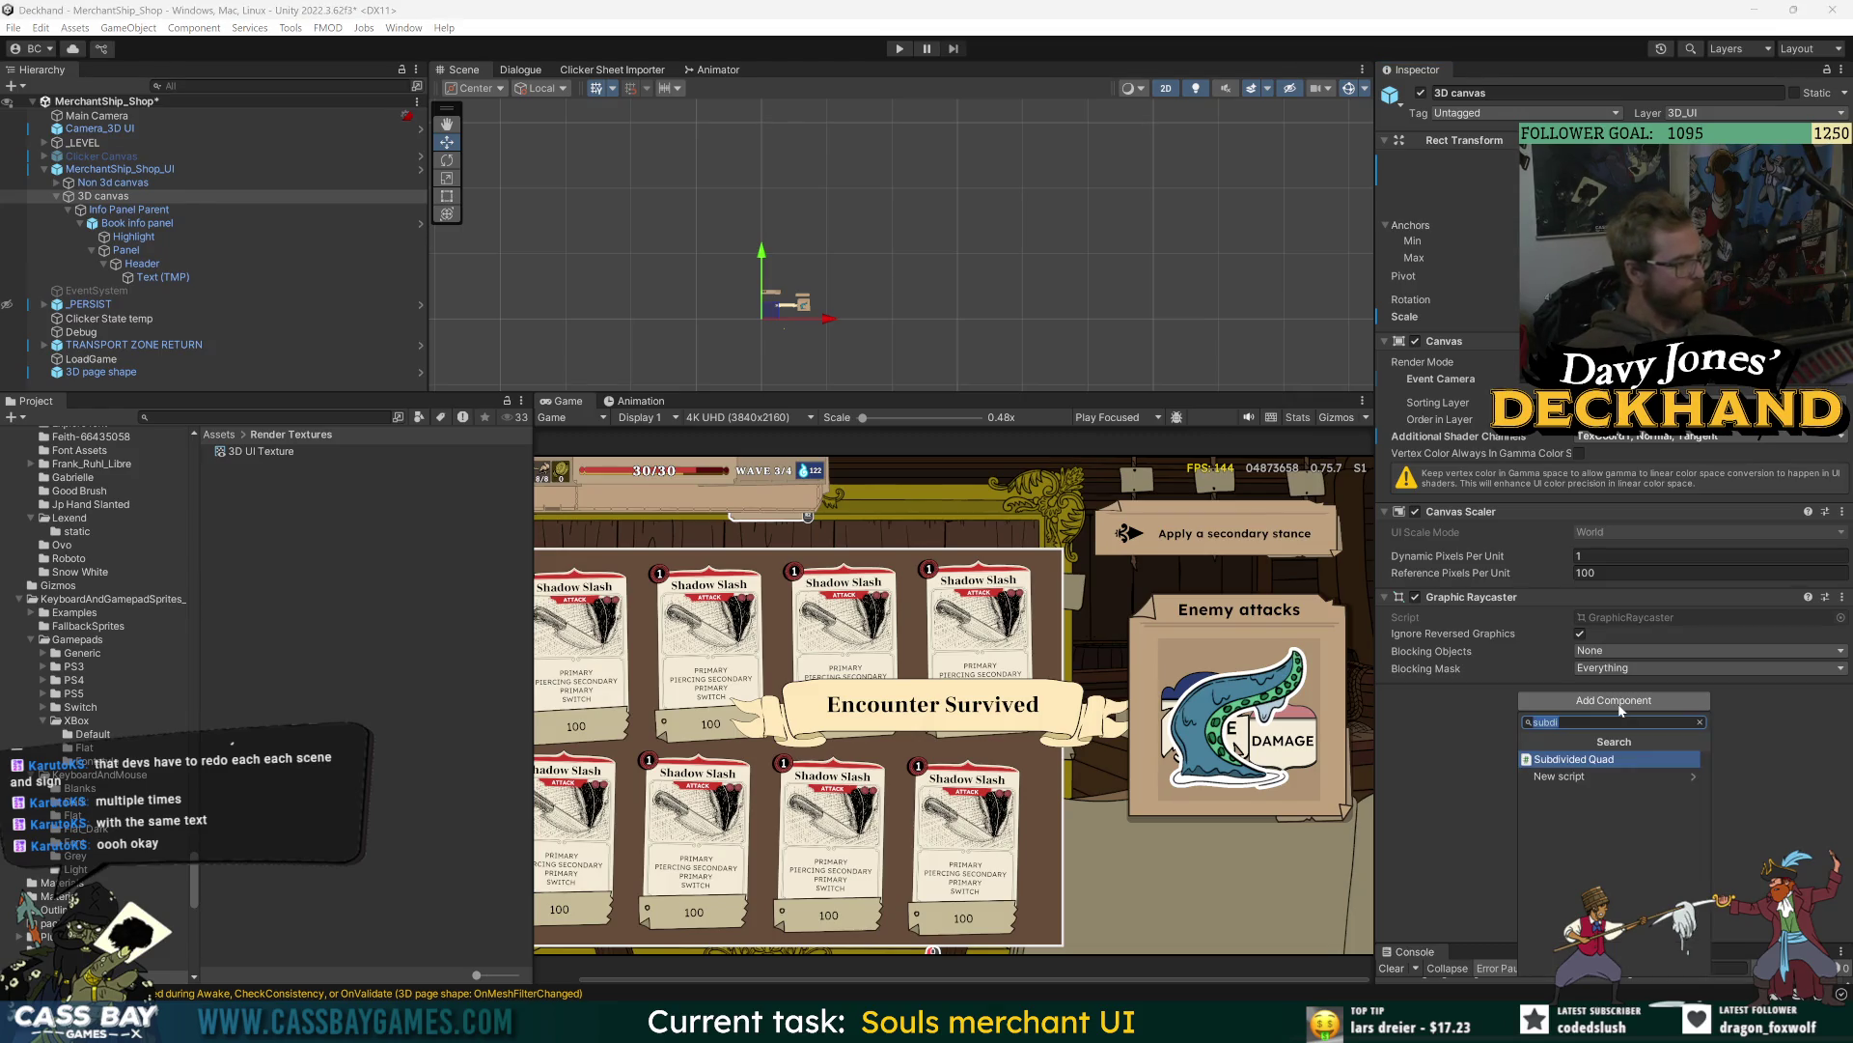
{"action": "key", "text": "Return"}
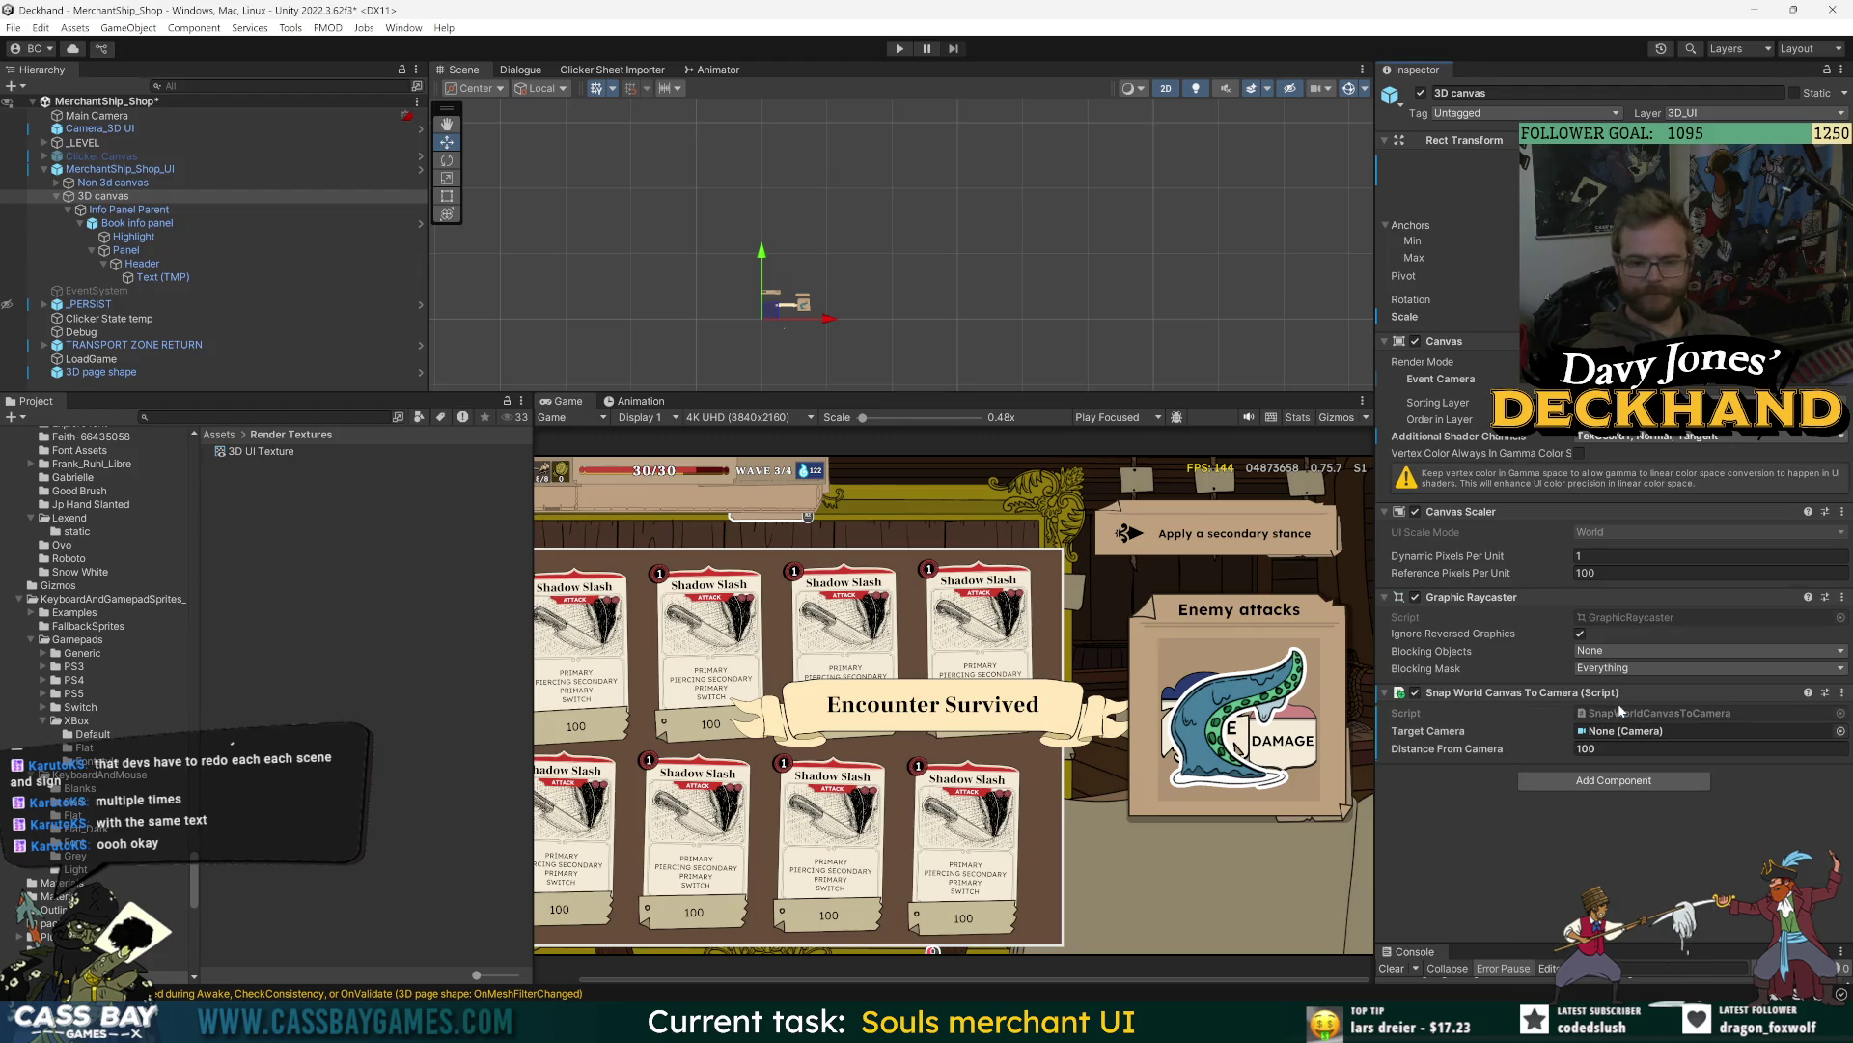
{"action": "mouse_move", "coordinate": [119, 133]}
{"action": "left_mouse_down"}
{"action": "mouse_move", "coordinate": [1641, 733]}
{"action": "mouse_move", "coordinate": [1698, 731]}
{"action": "left_mouse_up"}
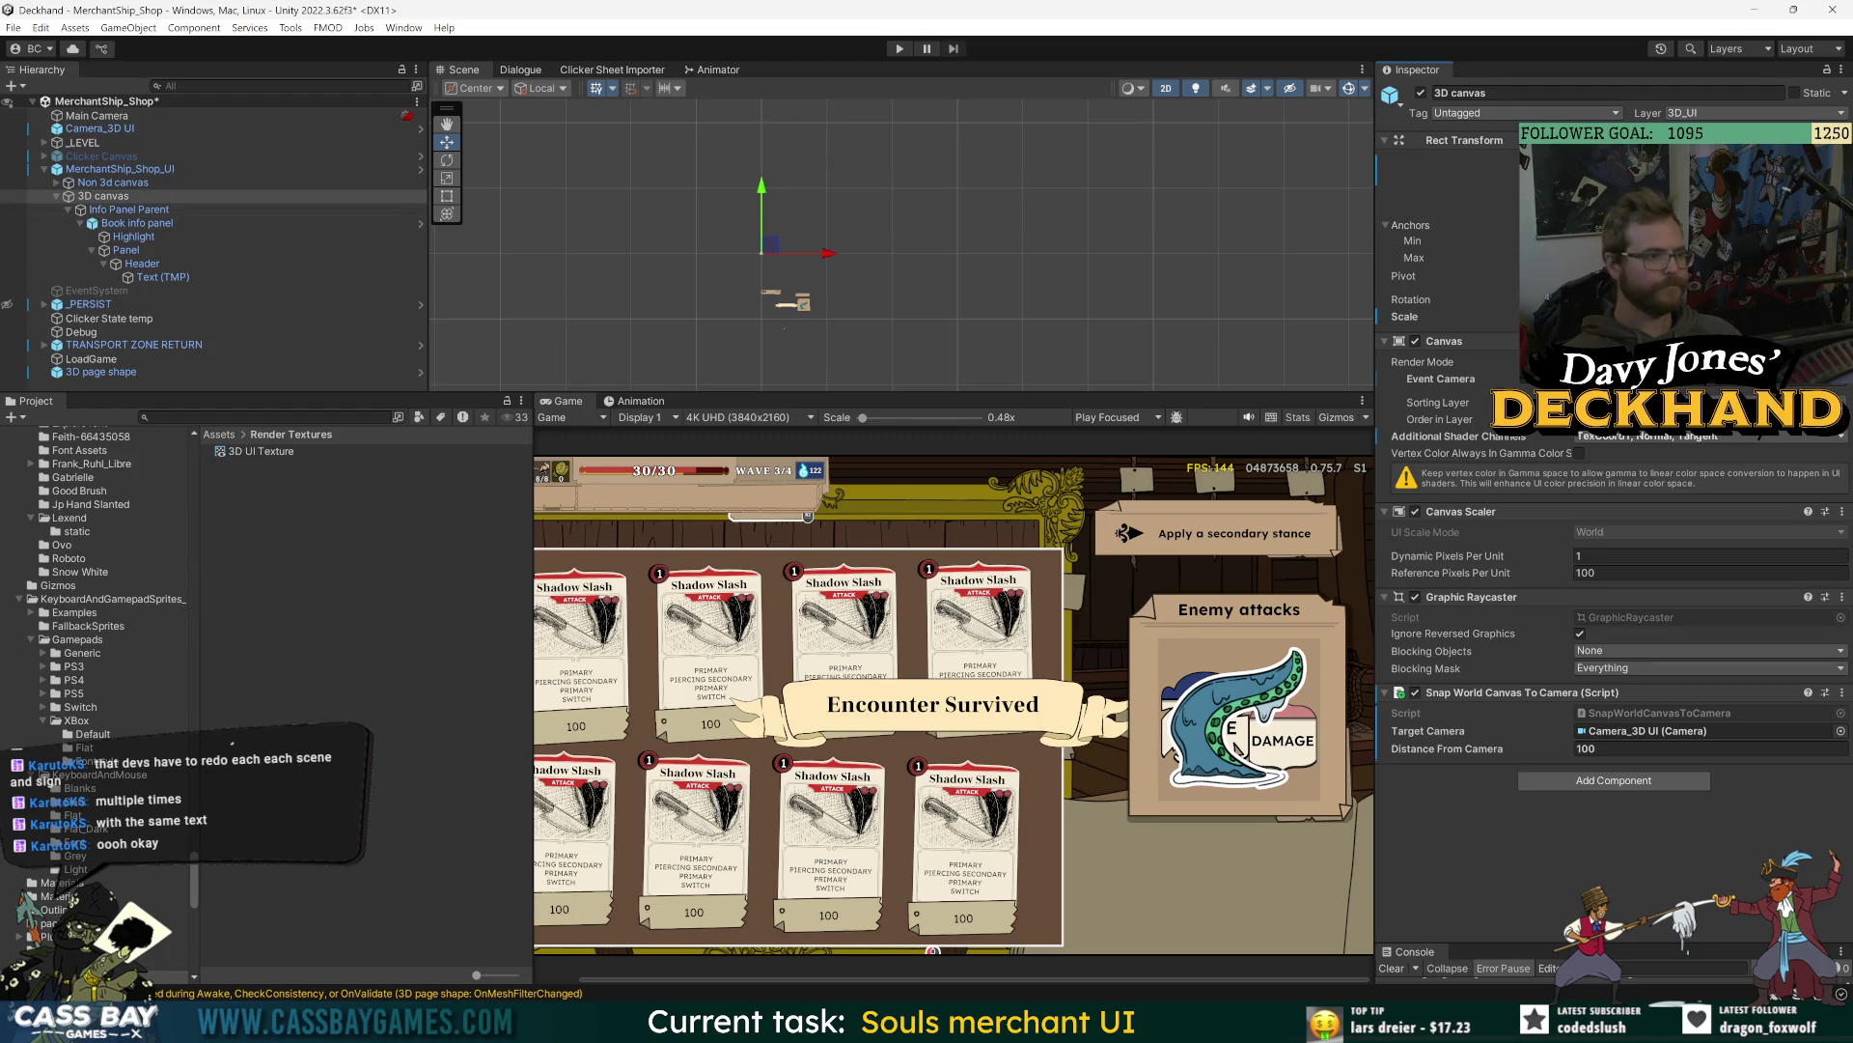
{"action": "left_click", "coordinate": [120, 169]}
{"action": "left_click", "coordinate": [1458, 157]}
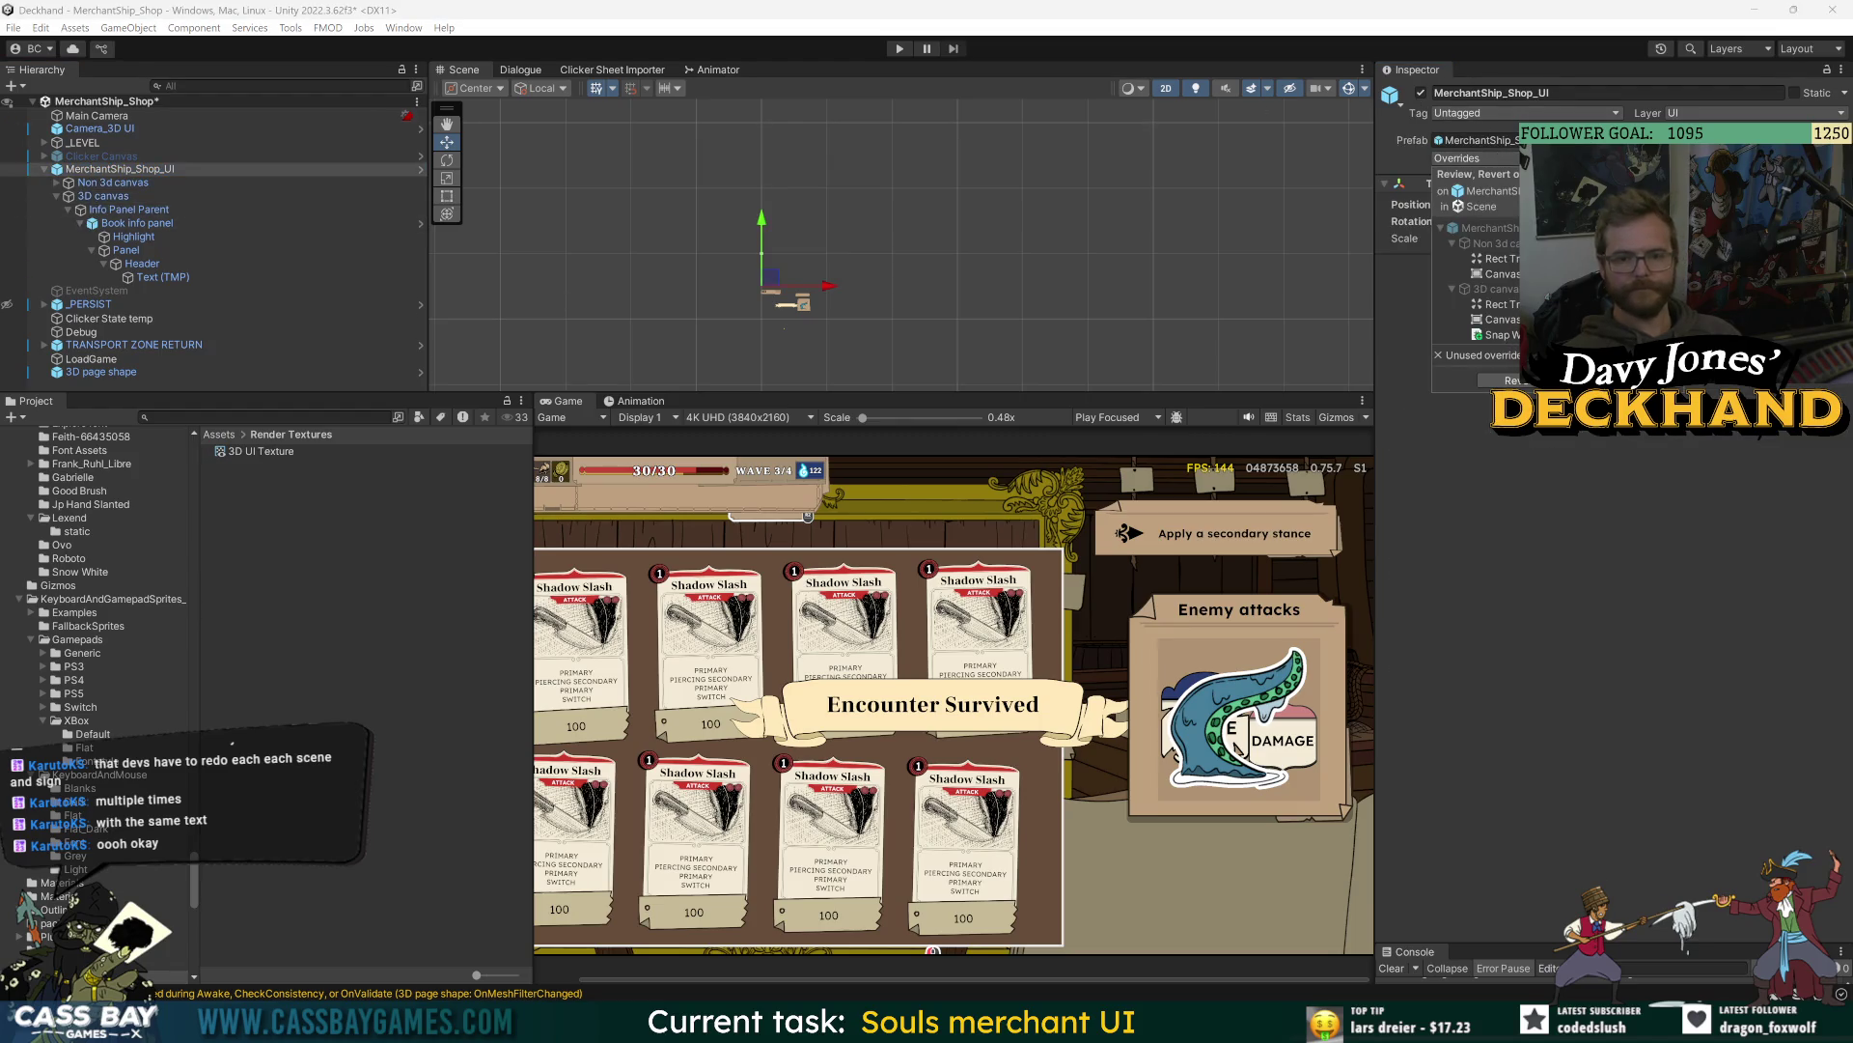
- Frame the 3D canvas and camera, then preview the 3D UI Texture render texture
{"action": "left_click", "coordinate": [124, 197]}
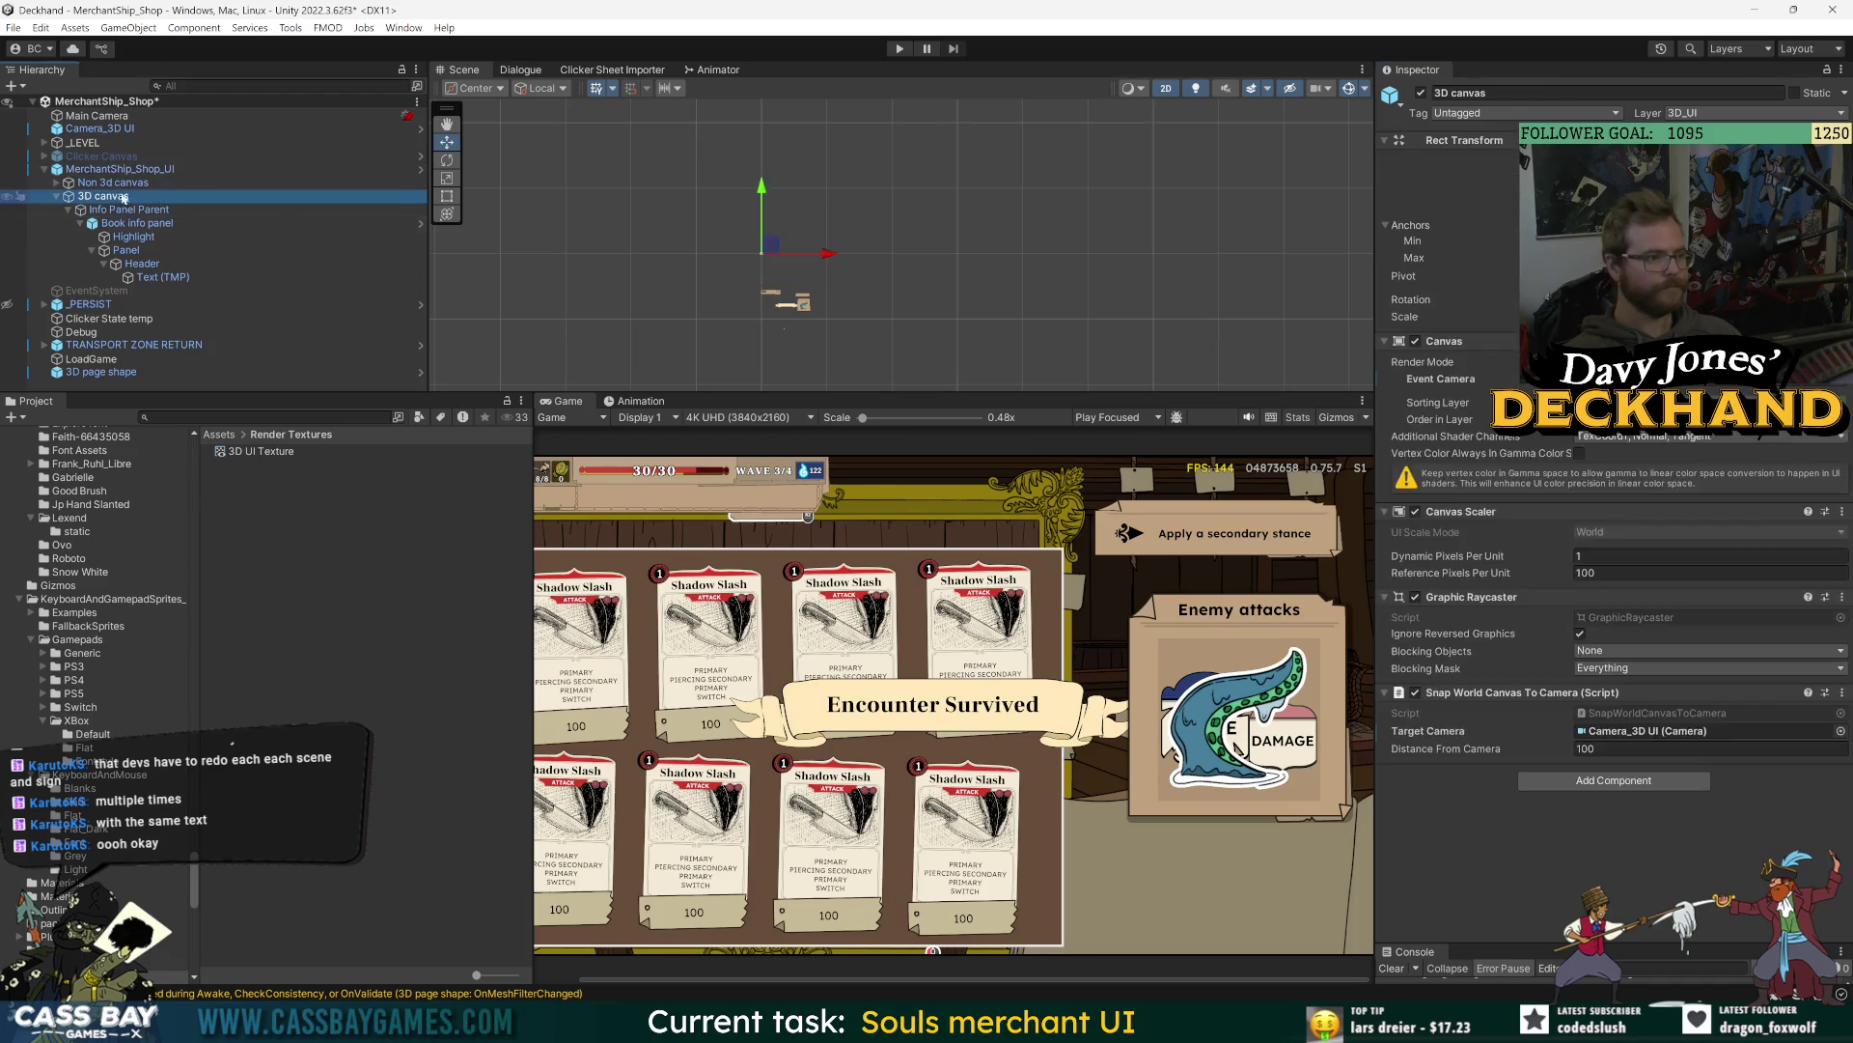
{"action": "key", "text": "f"}
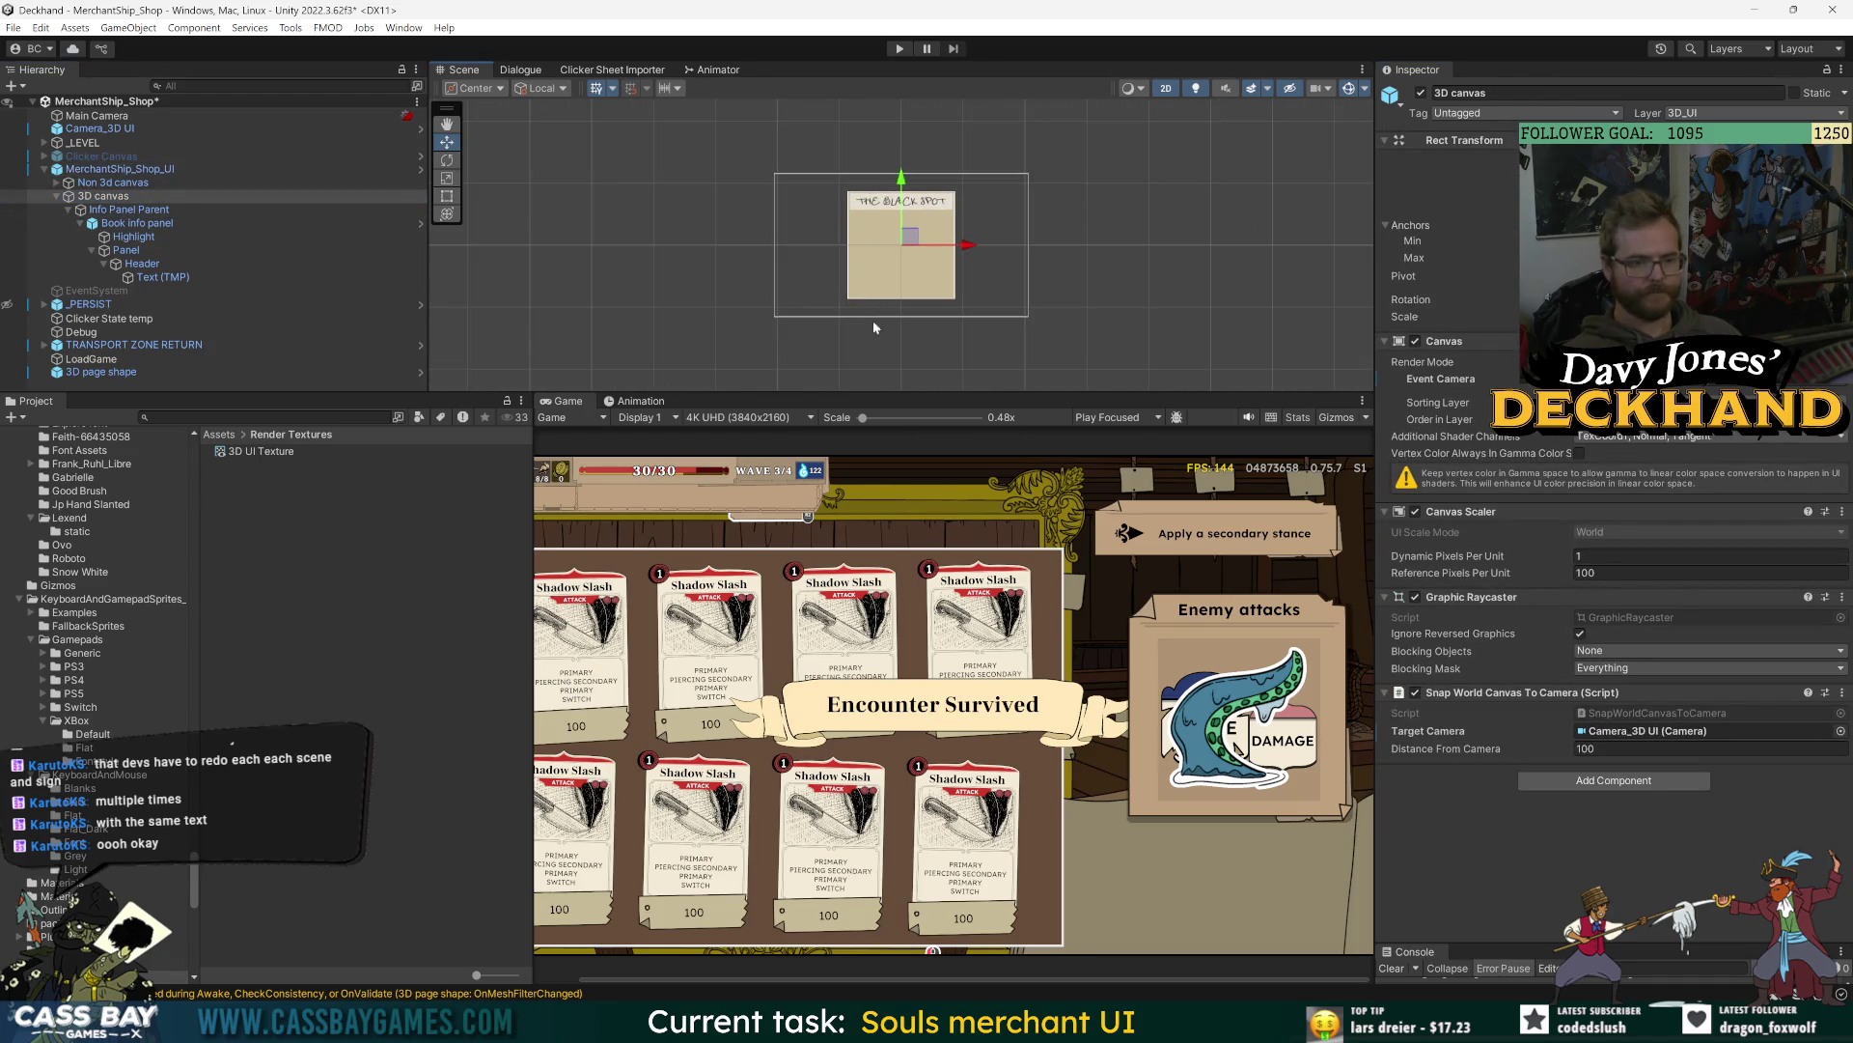
{"action": "left_click", "coordinate": [149, 128]}
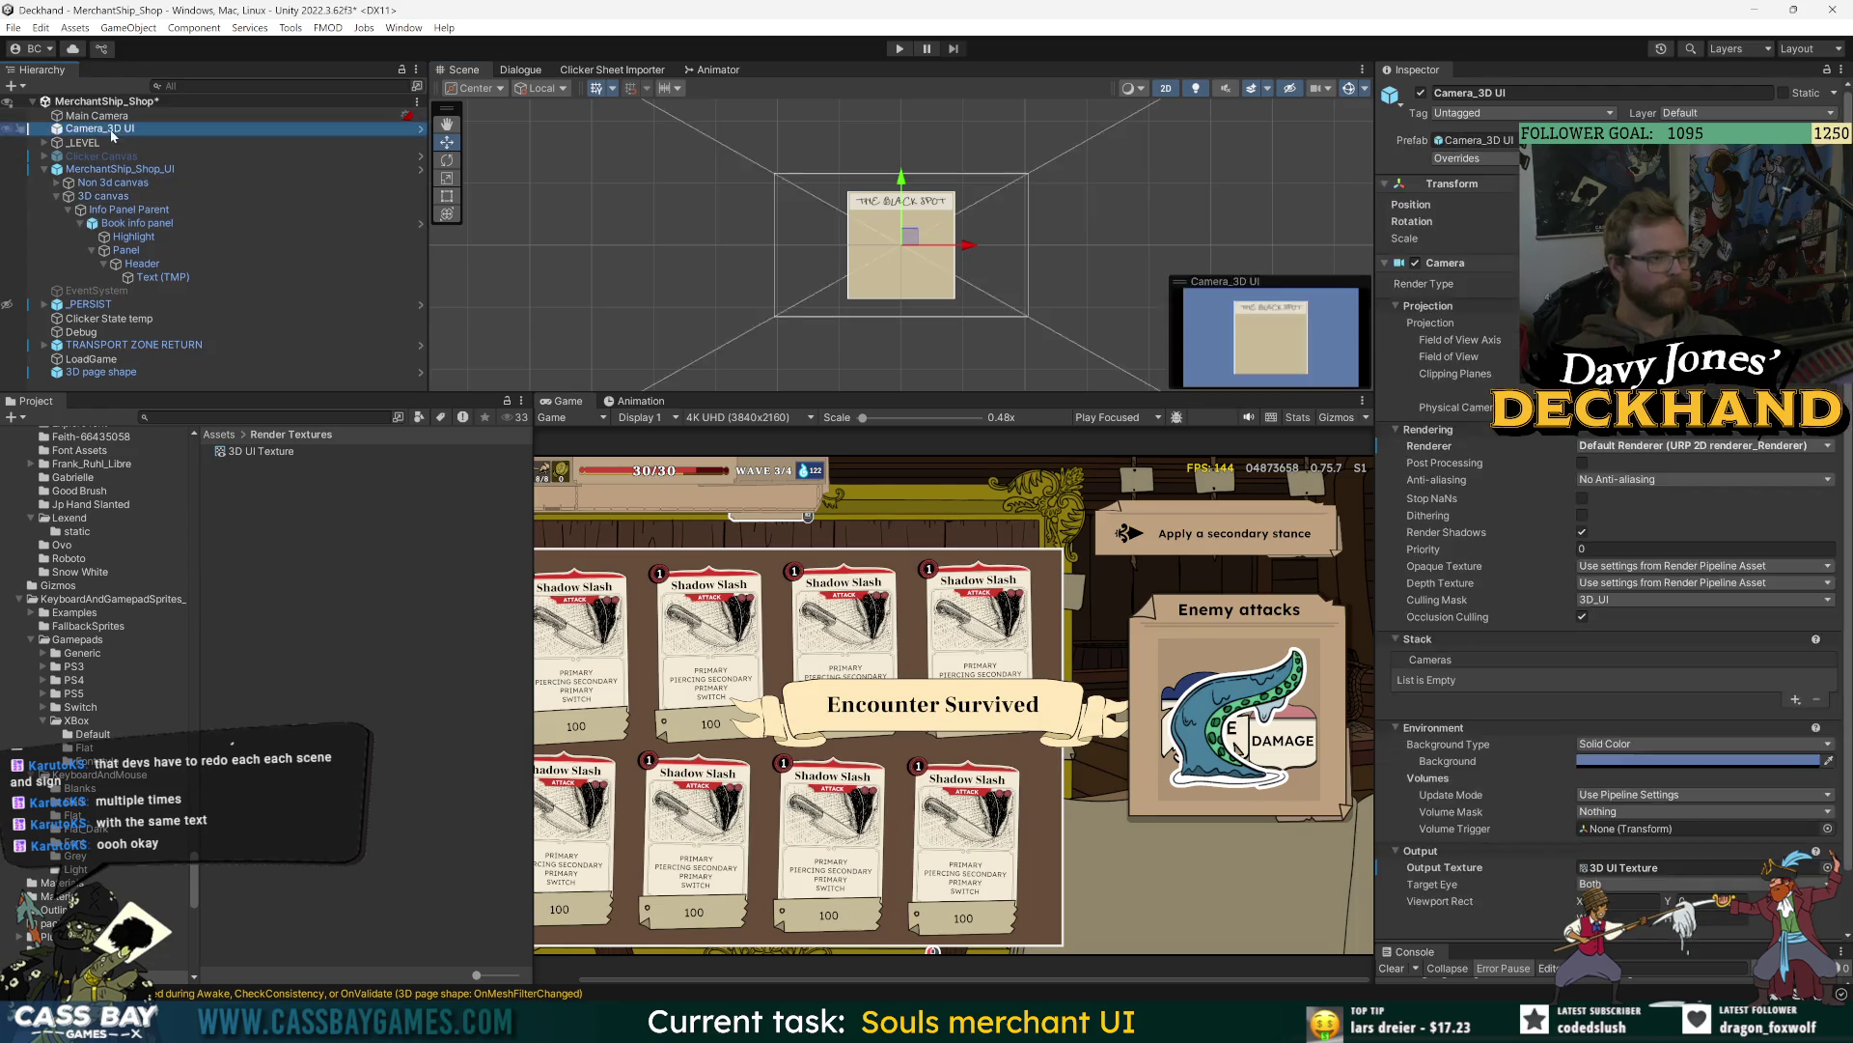
{"action": "key", "text": "f"}
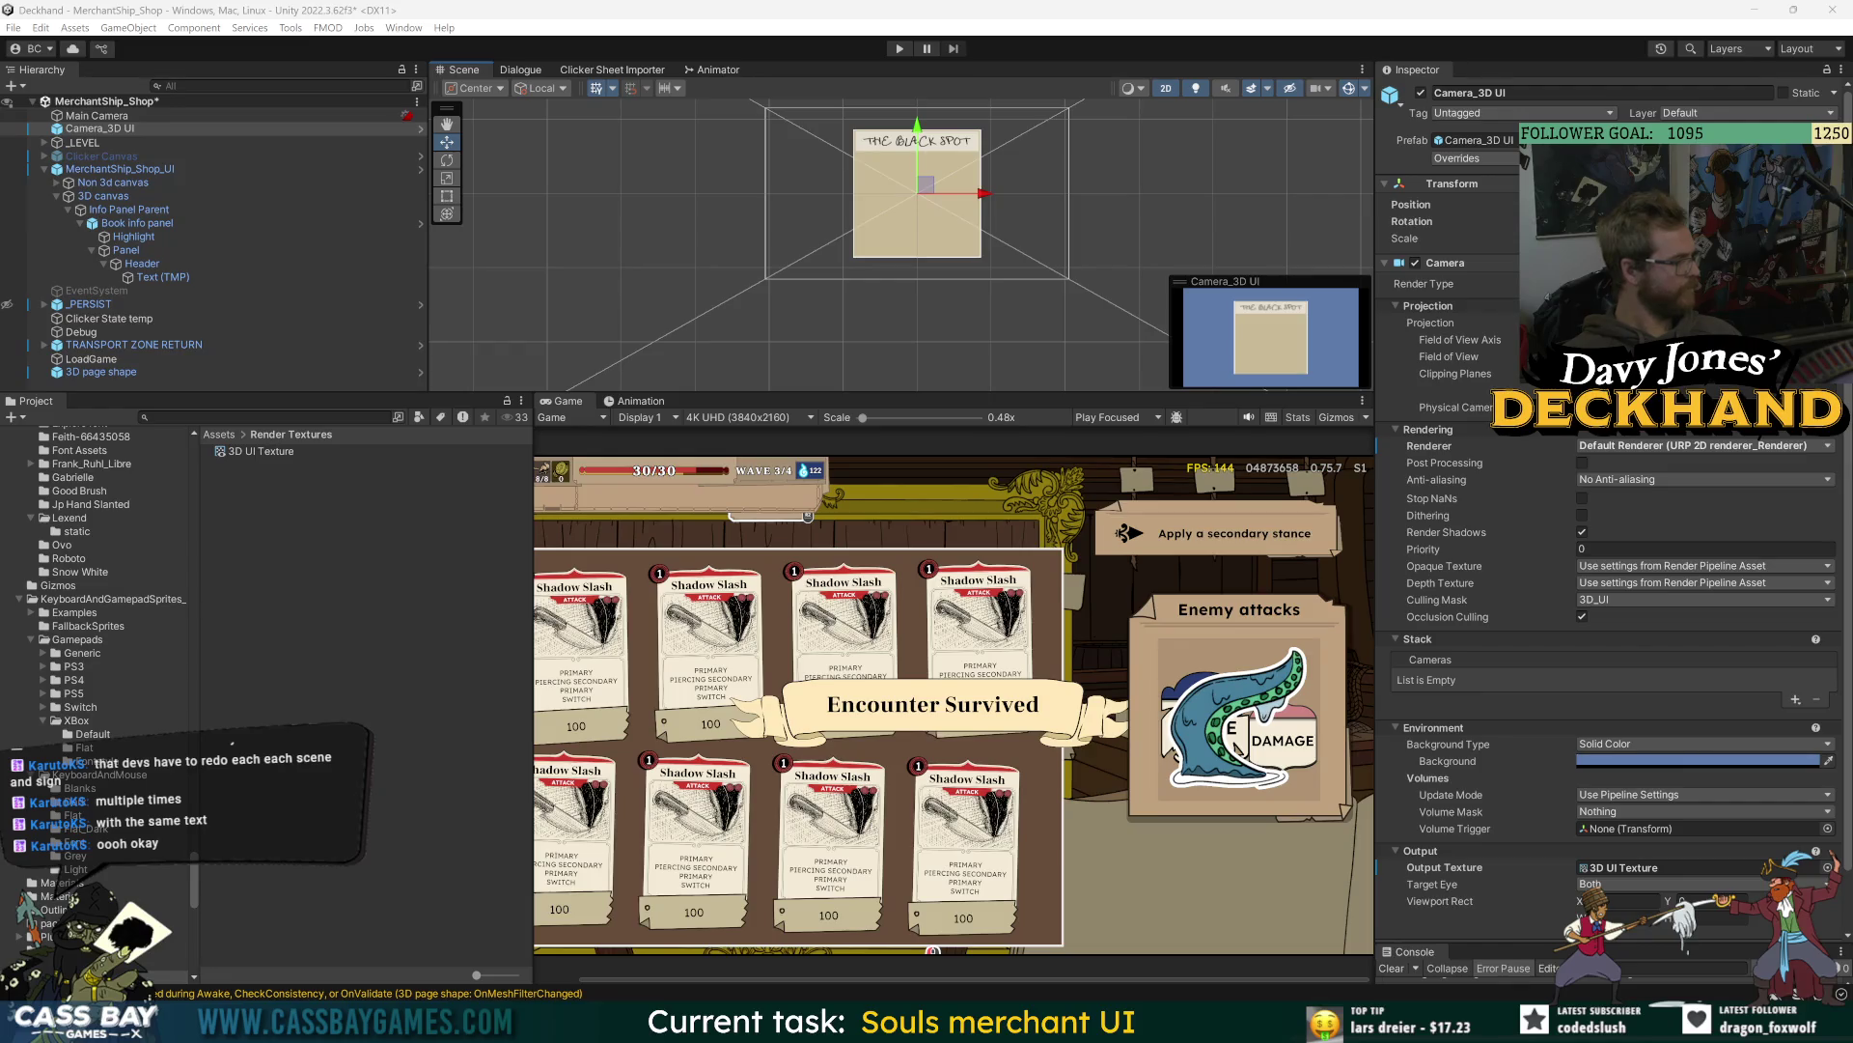
{"action": "left_click", "coordinate": [253, 450]}
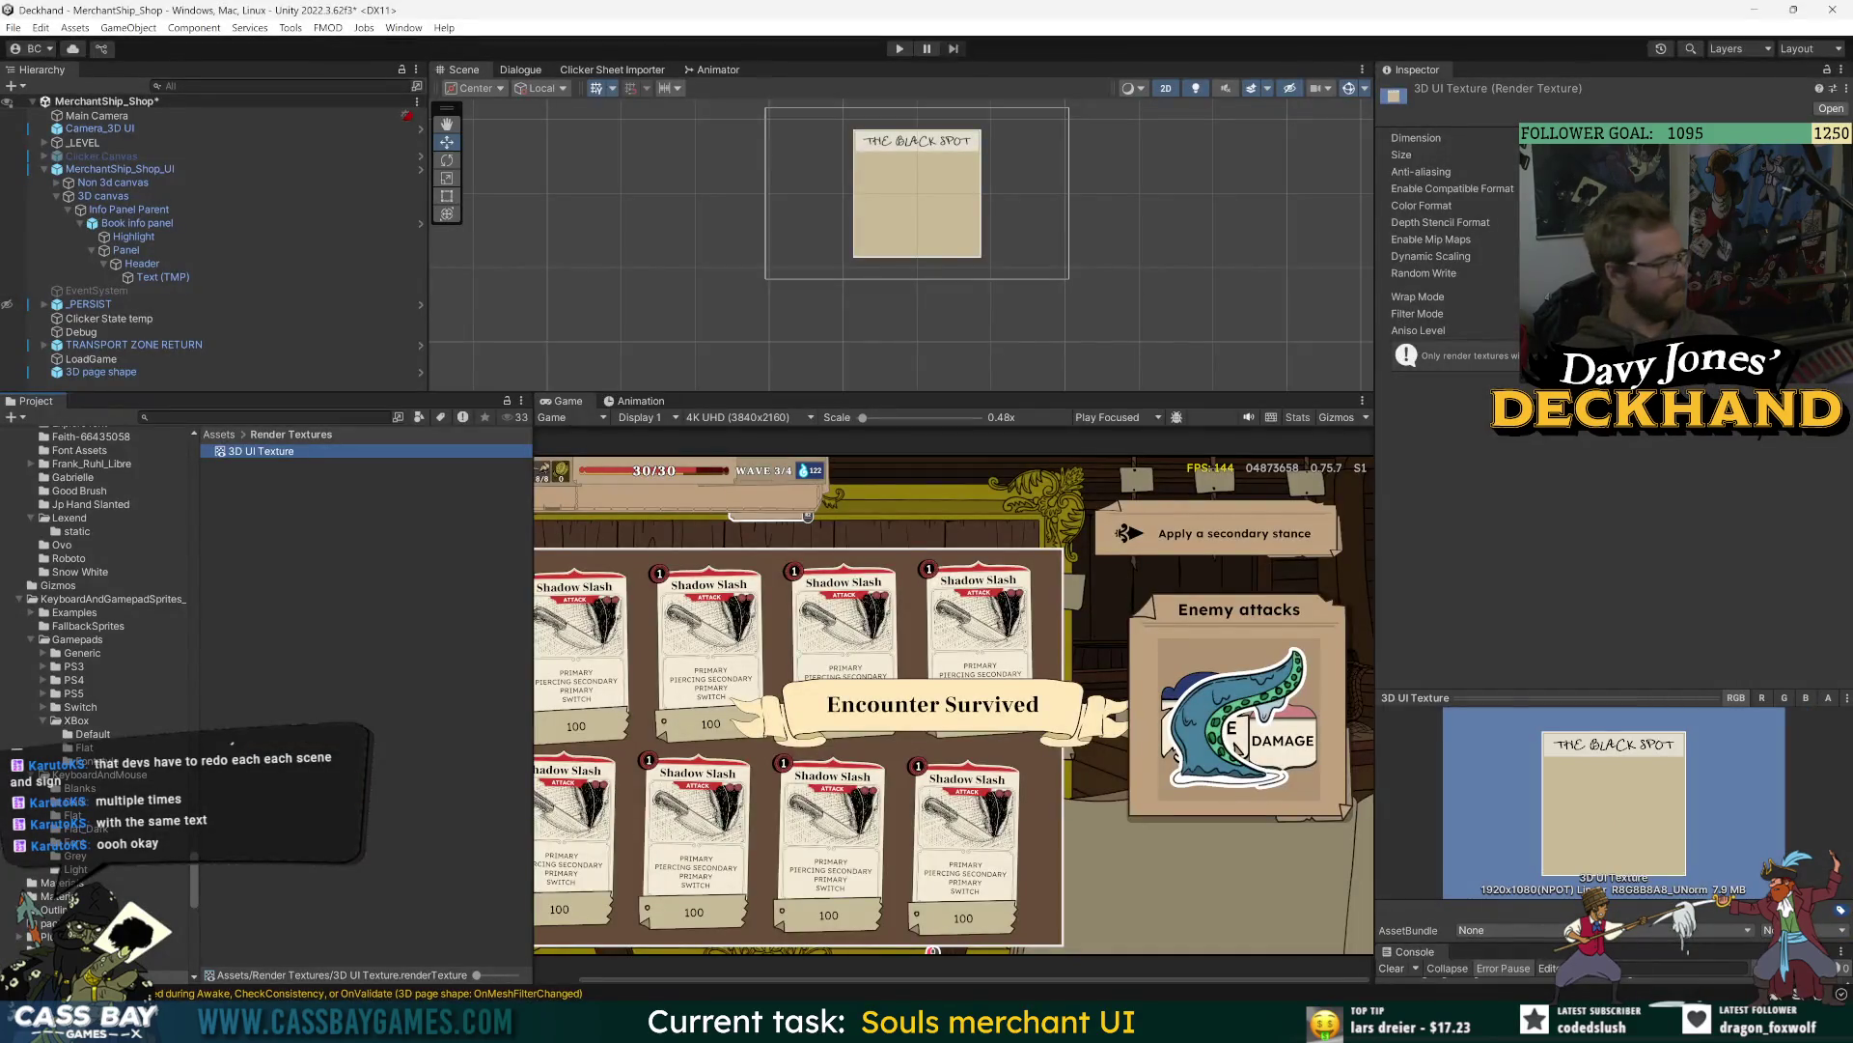
{"action": "key", "text": "alt+Tab"}
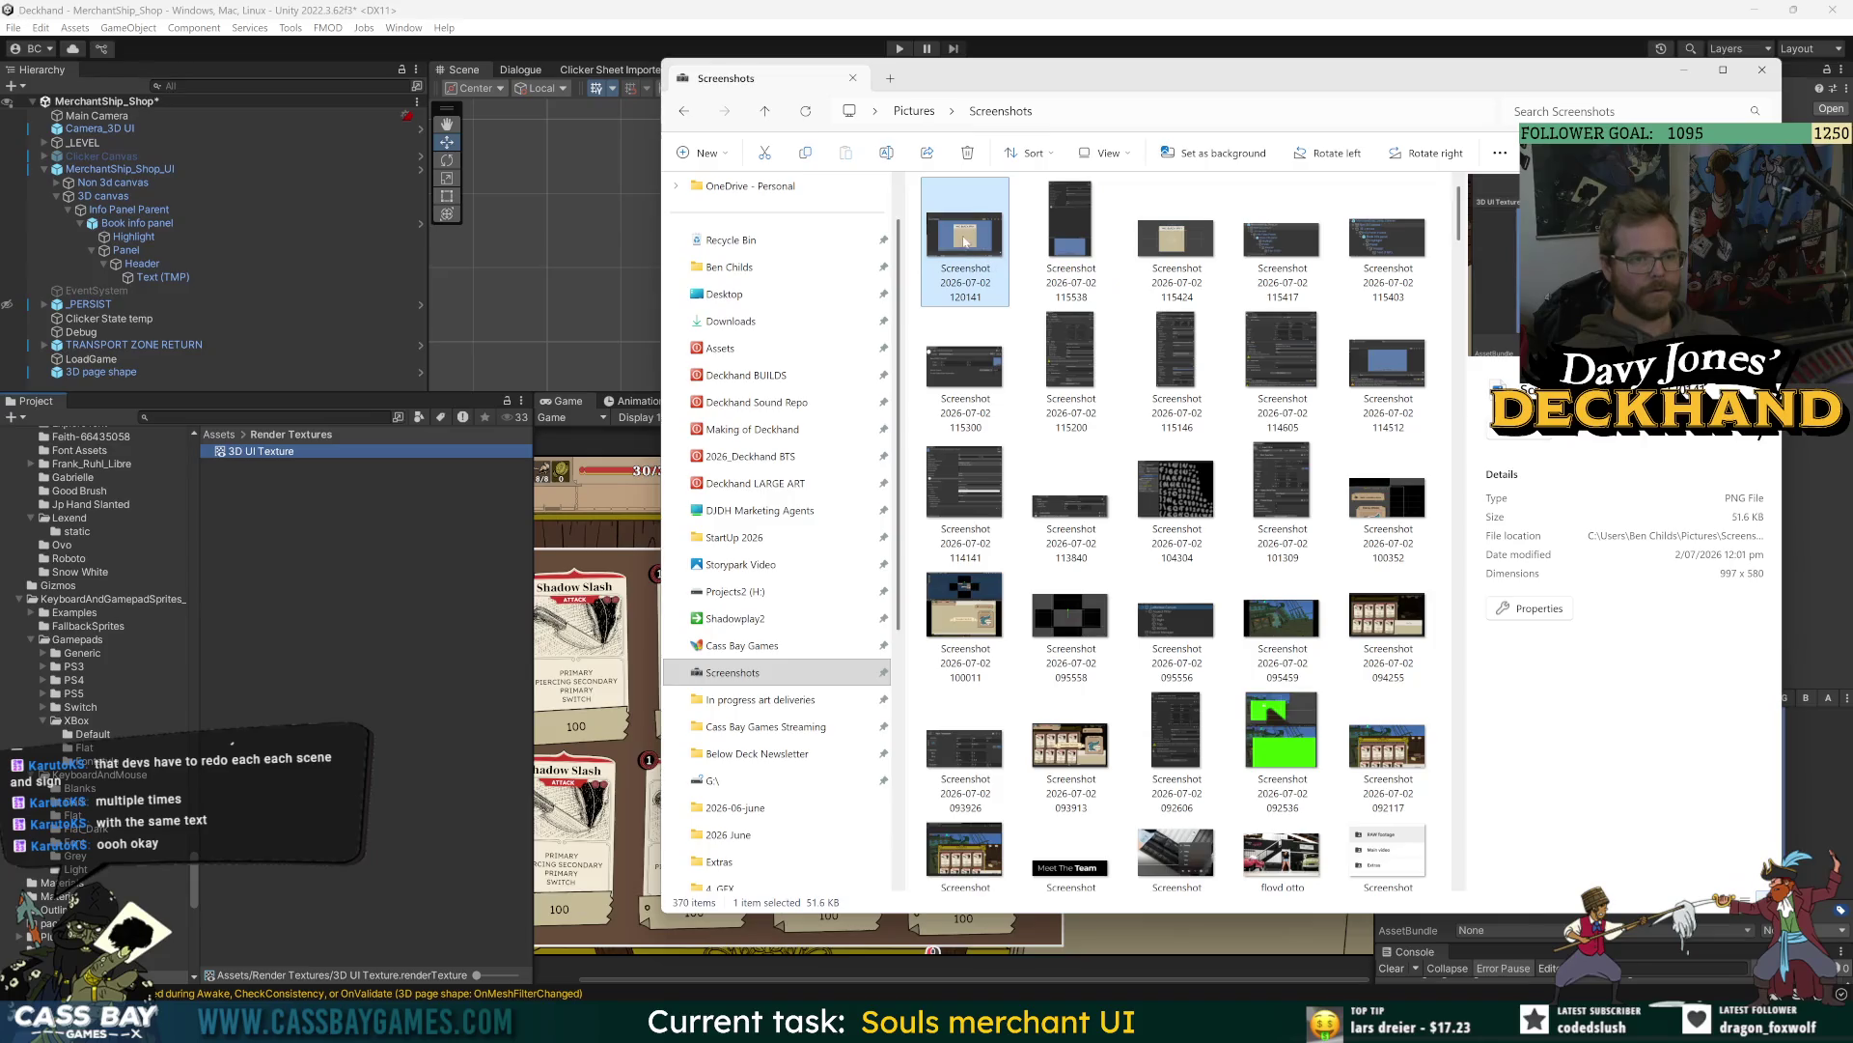
- Bring the Screenshots folder forward, then return to Unity's 3D page shape
{"action": "key", "text": "alt+Tab"}
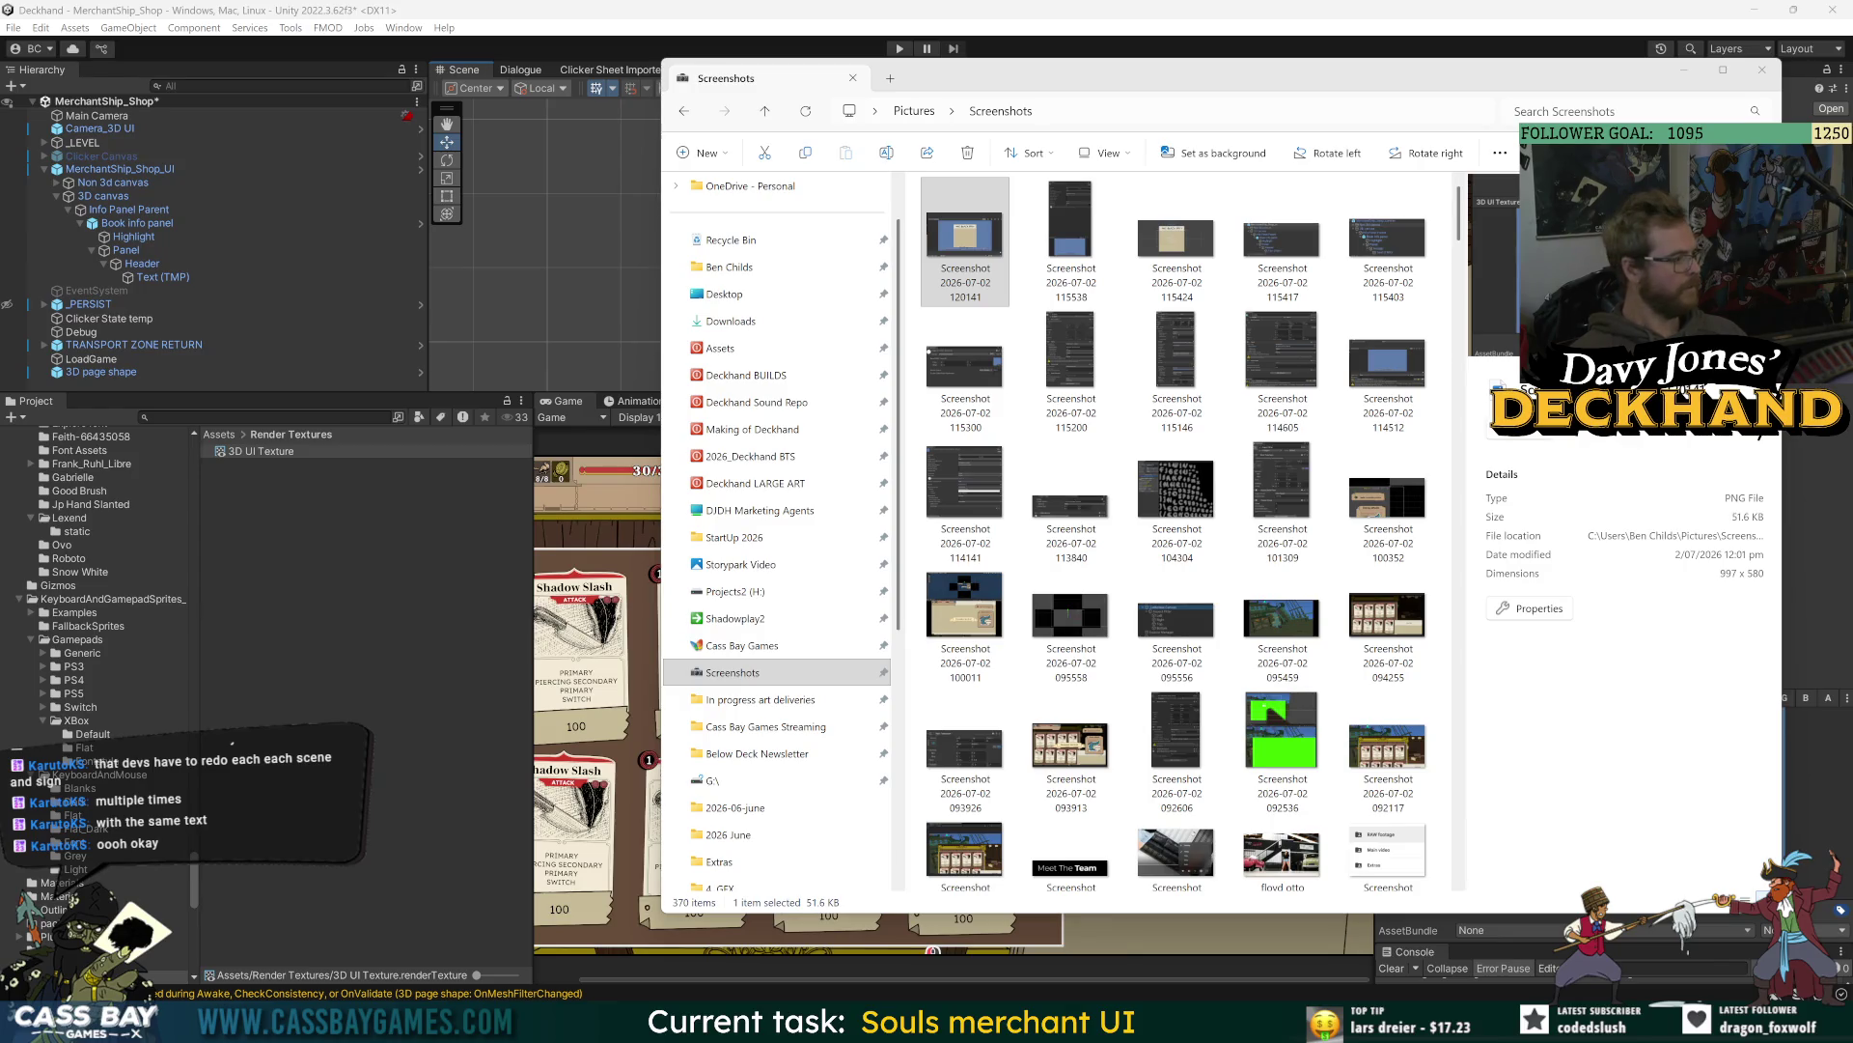
{"action": "left_click", "coordinate": [101, 371]}
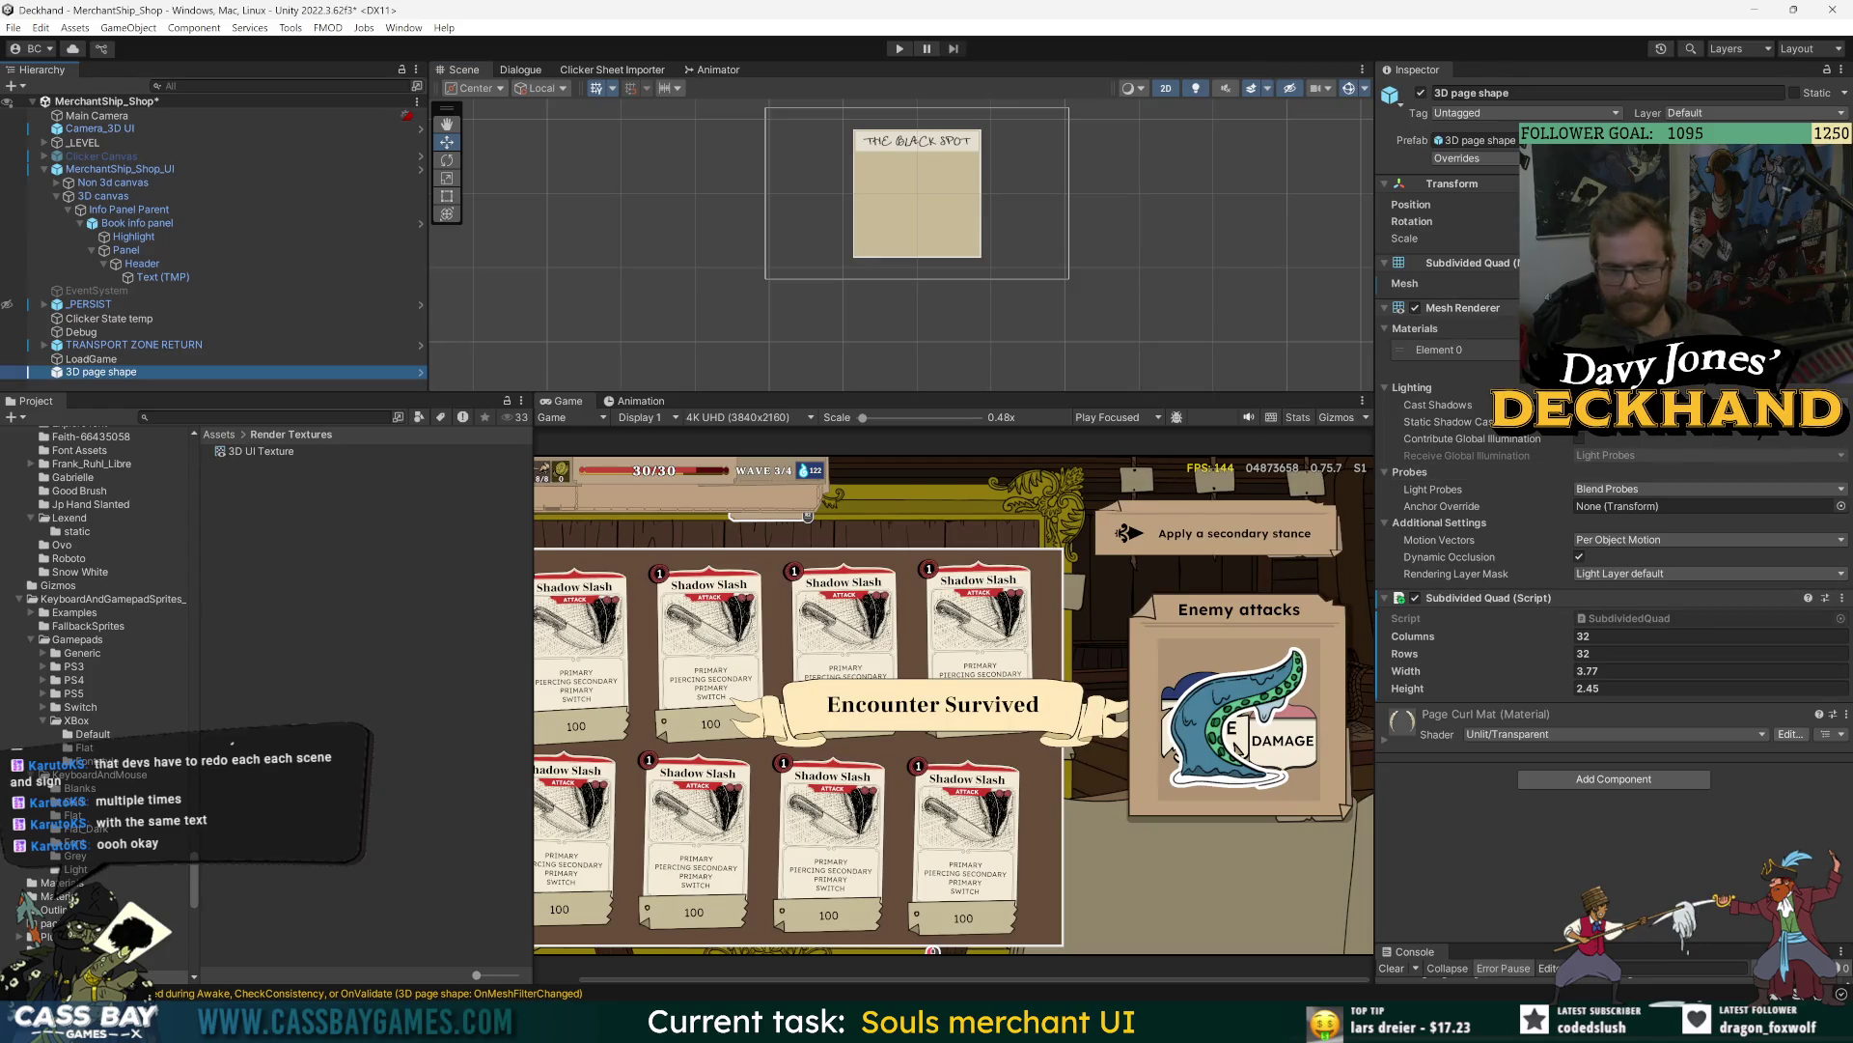
- Open the Page Curl Mat material, then select and frame the 3D page shape
{"action": "double_click", "coordinate": [1453, 713]}
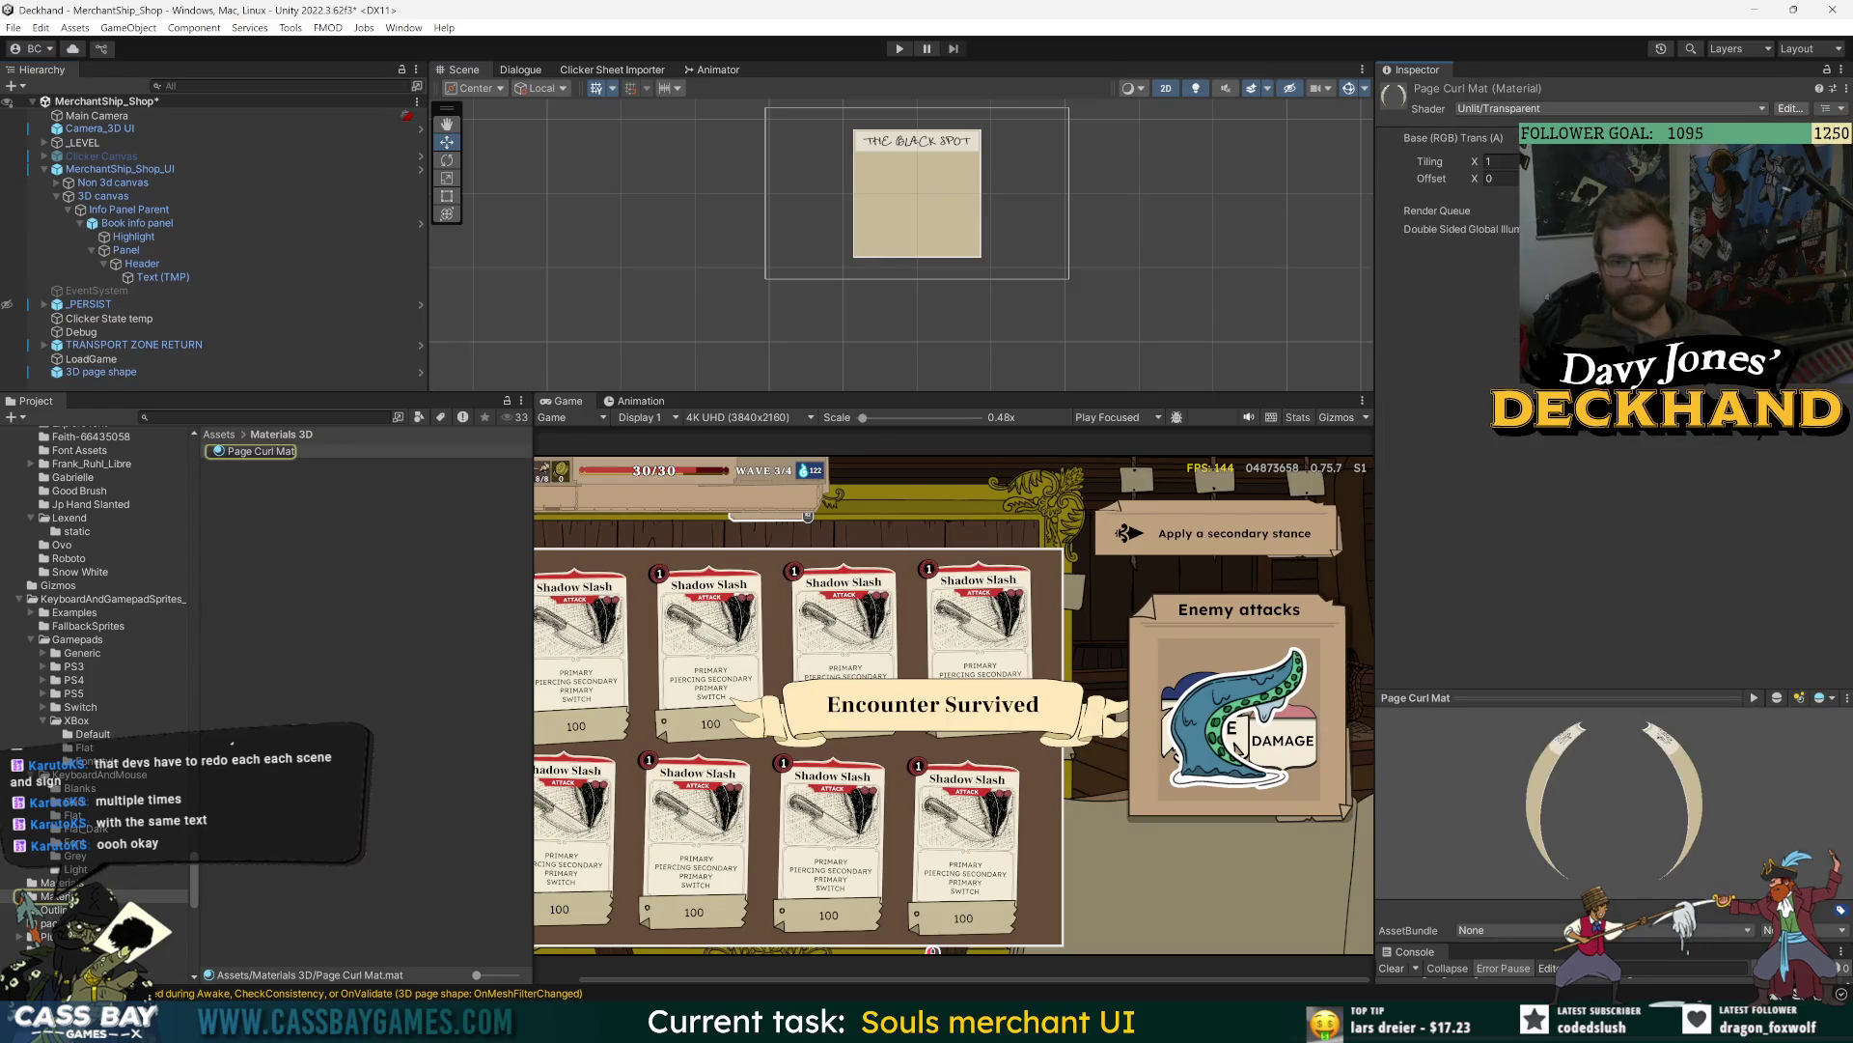
{"action": "left_click", "coordinate": [193, 250]}
{"action": "double_click", "coordinate": [212, 371]}
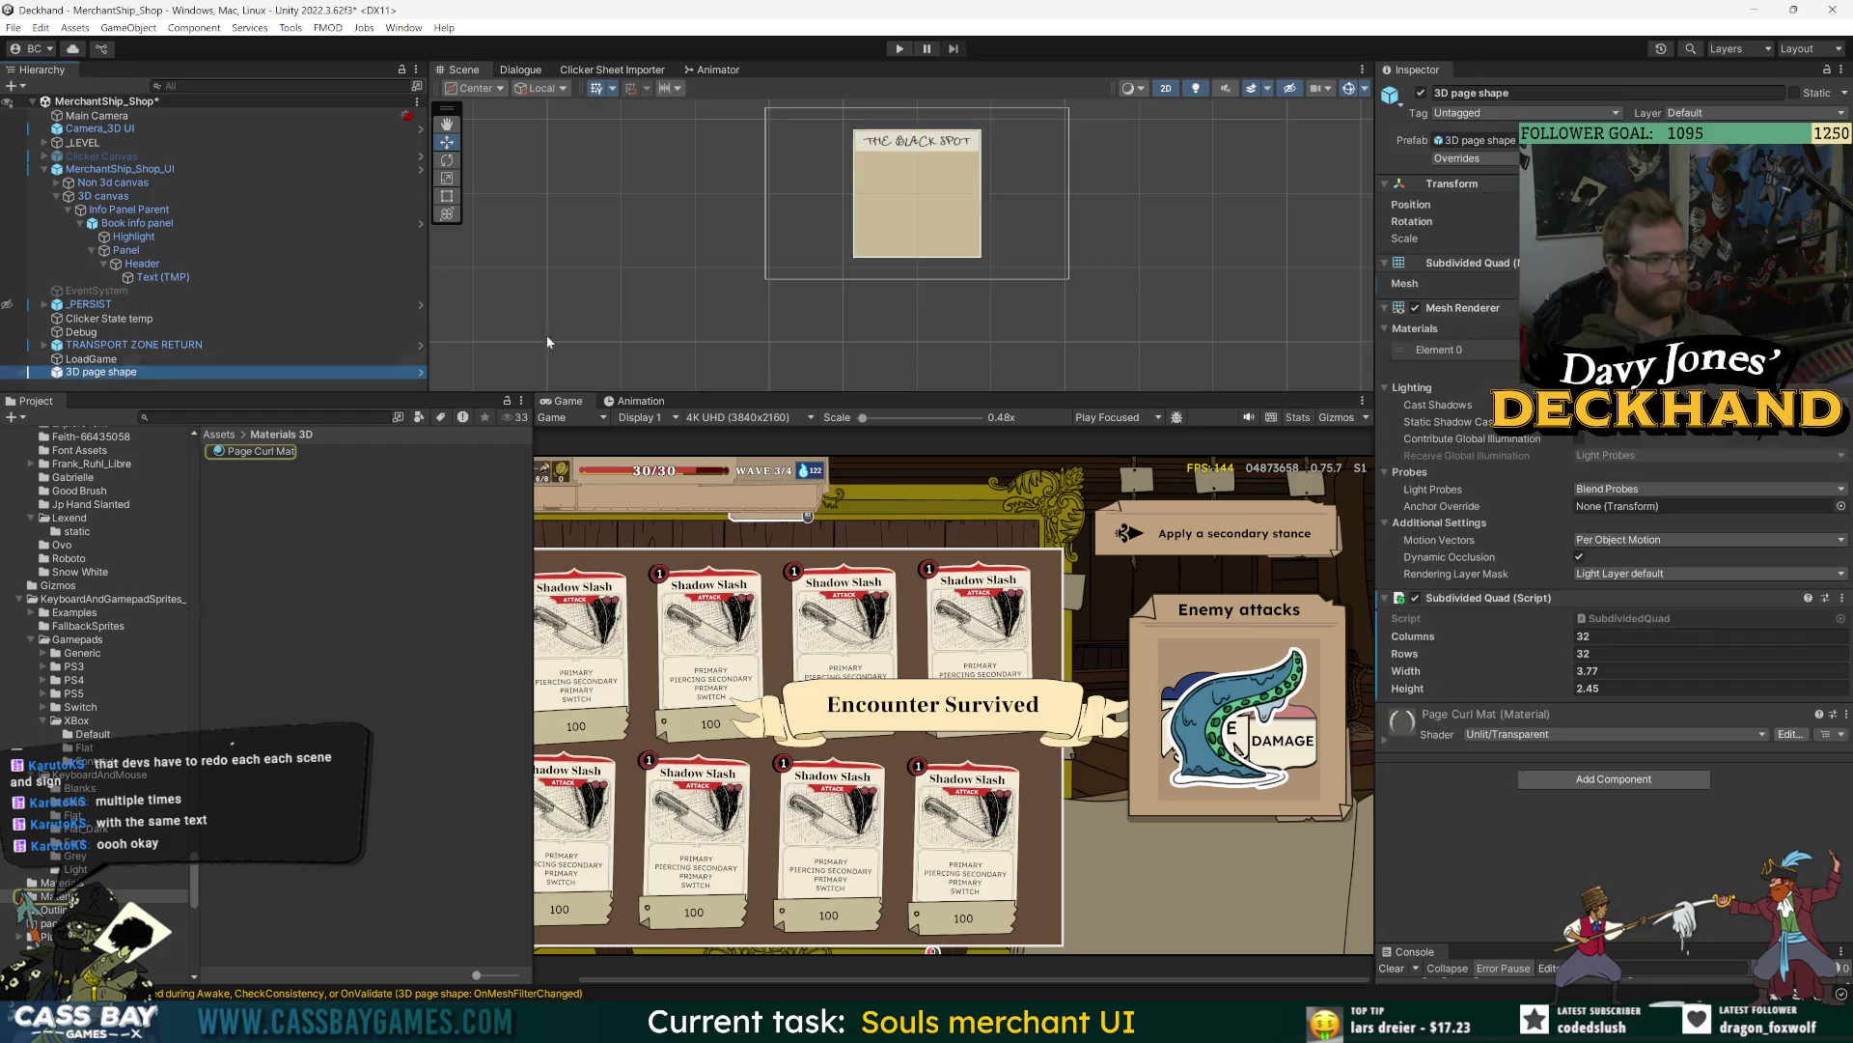
{"action": "scroll", "coordinate": [971, 262], "scroll_direction": "down", "scroll_amount": 8}
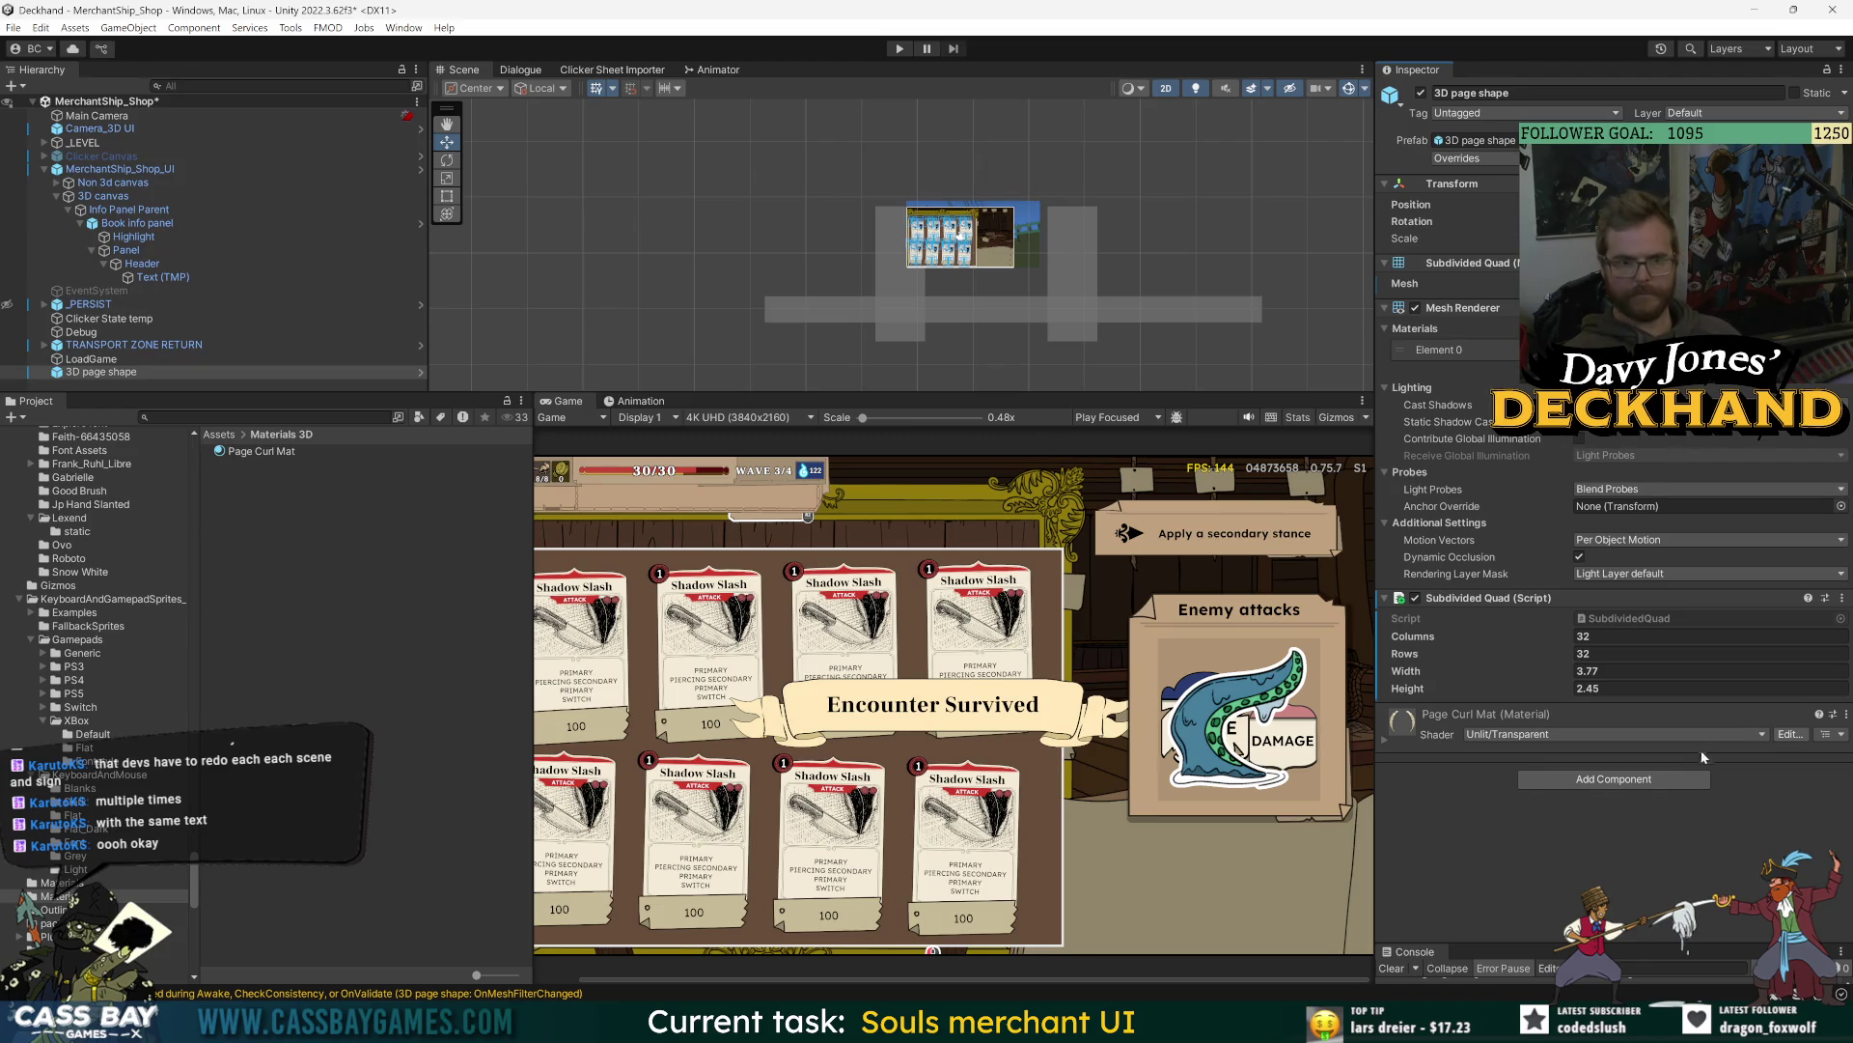
{"action": "double_click", "coordinate": [101, 372]}
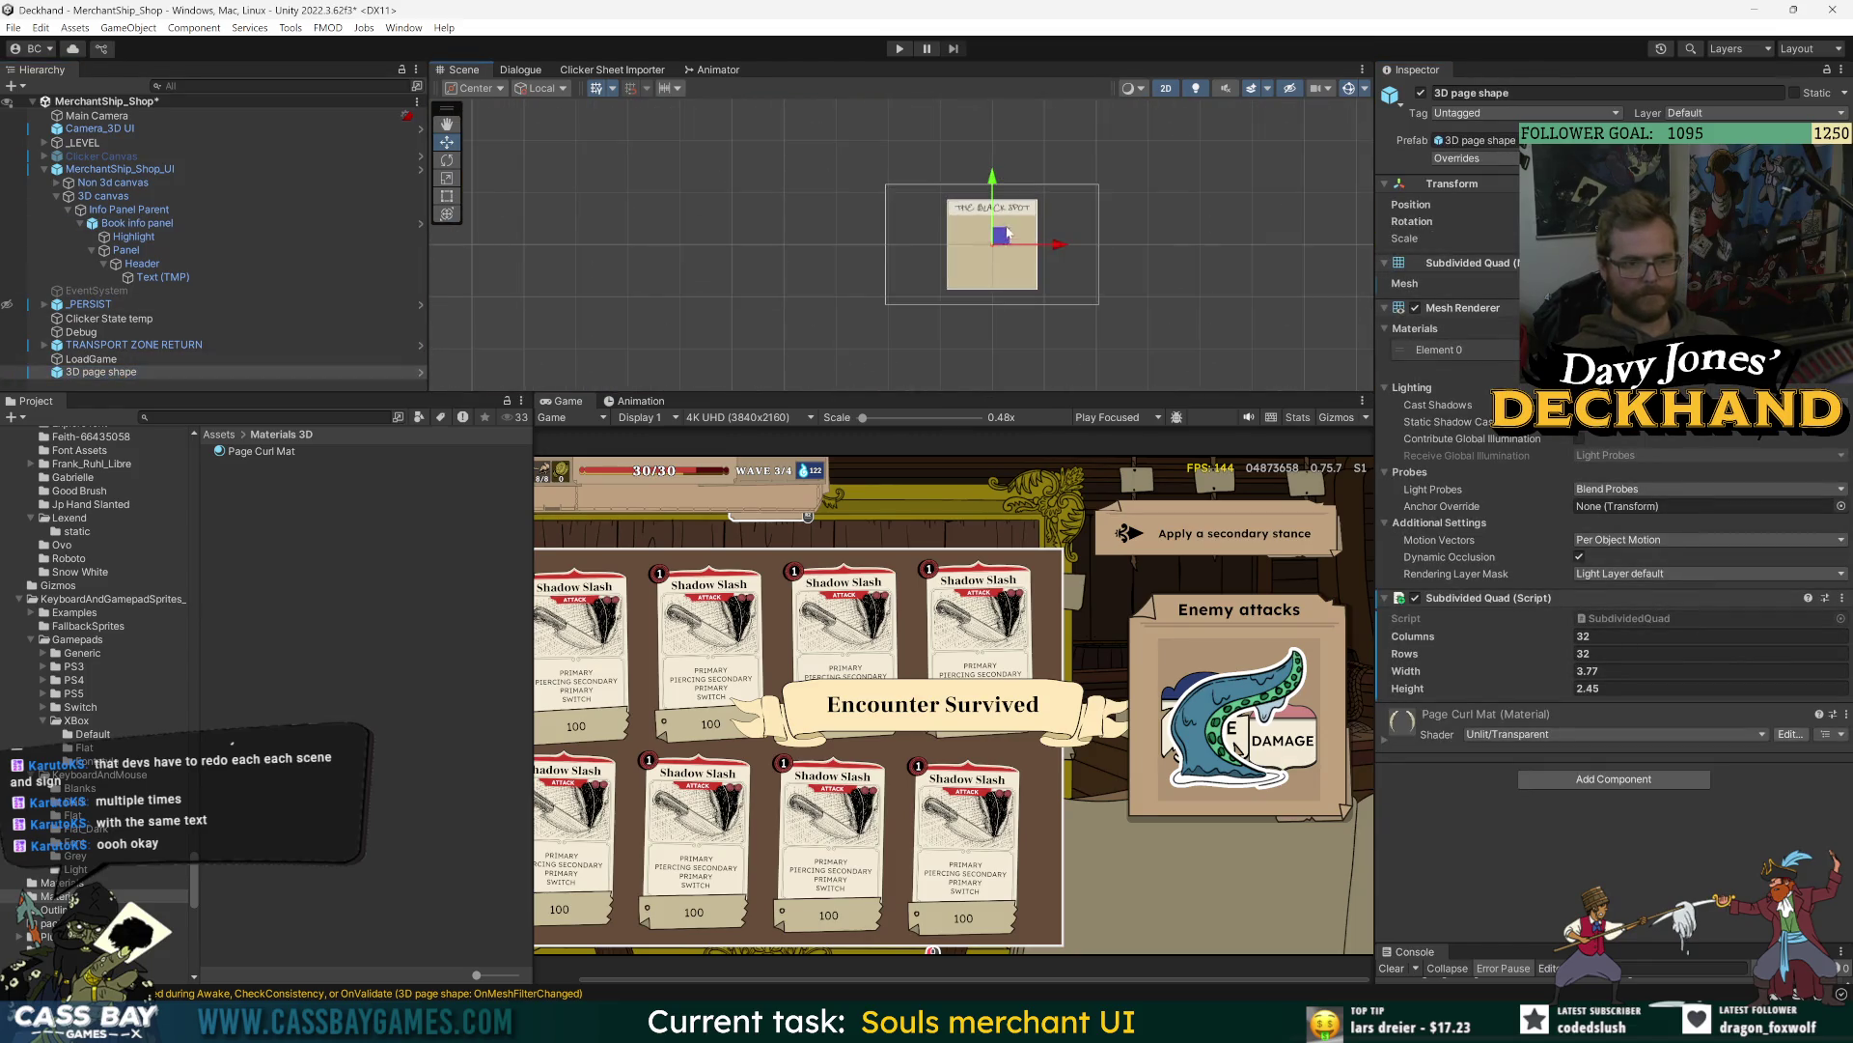
- Drag the 3D page shape to line up with the beige page, then disable the Non 3d canvas
{"action": "left_click_drag", "start_coordinate": [1089, 206], "coordinate": [1027, 256]}
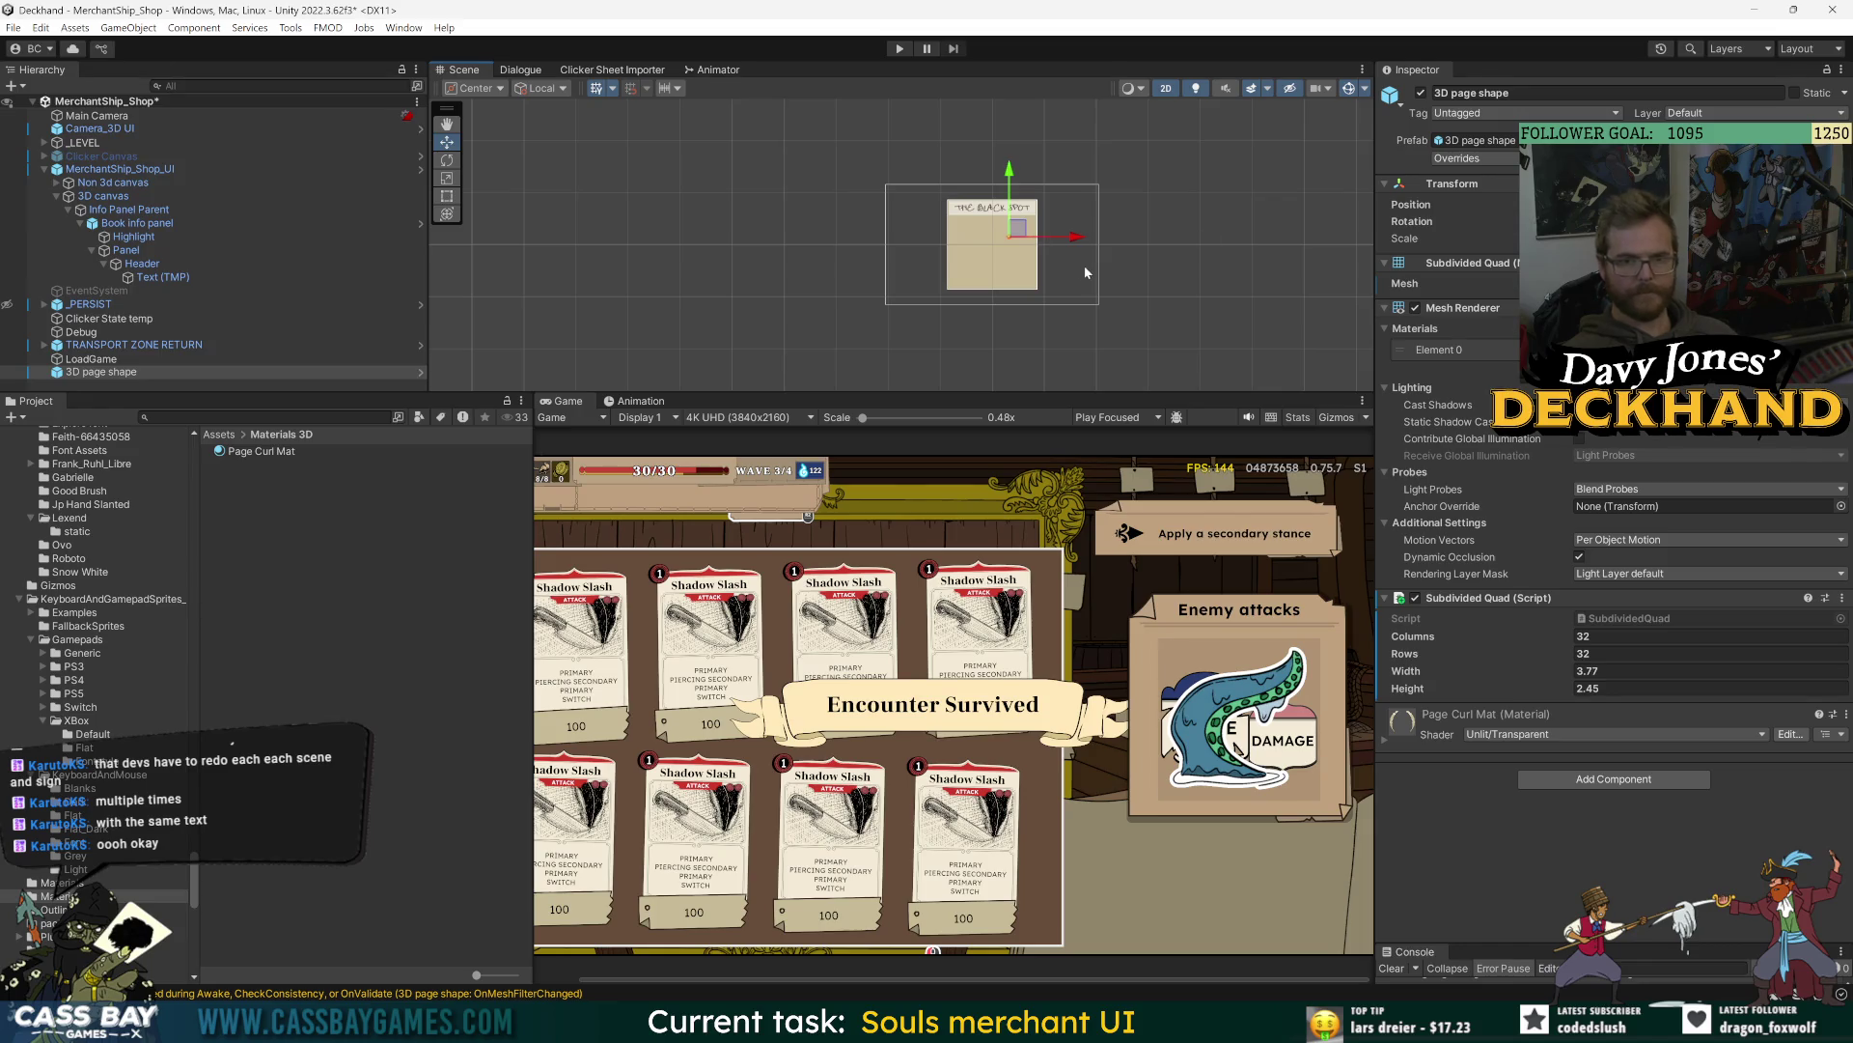
{"action": "left_click", "coordinate": [1414, 185]}
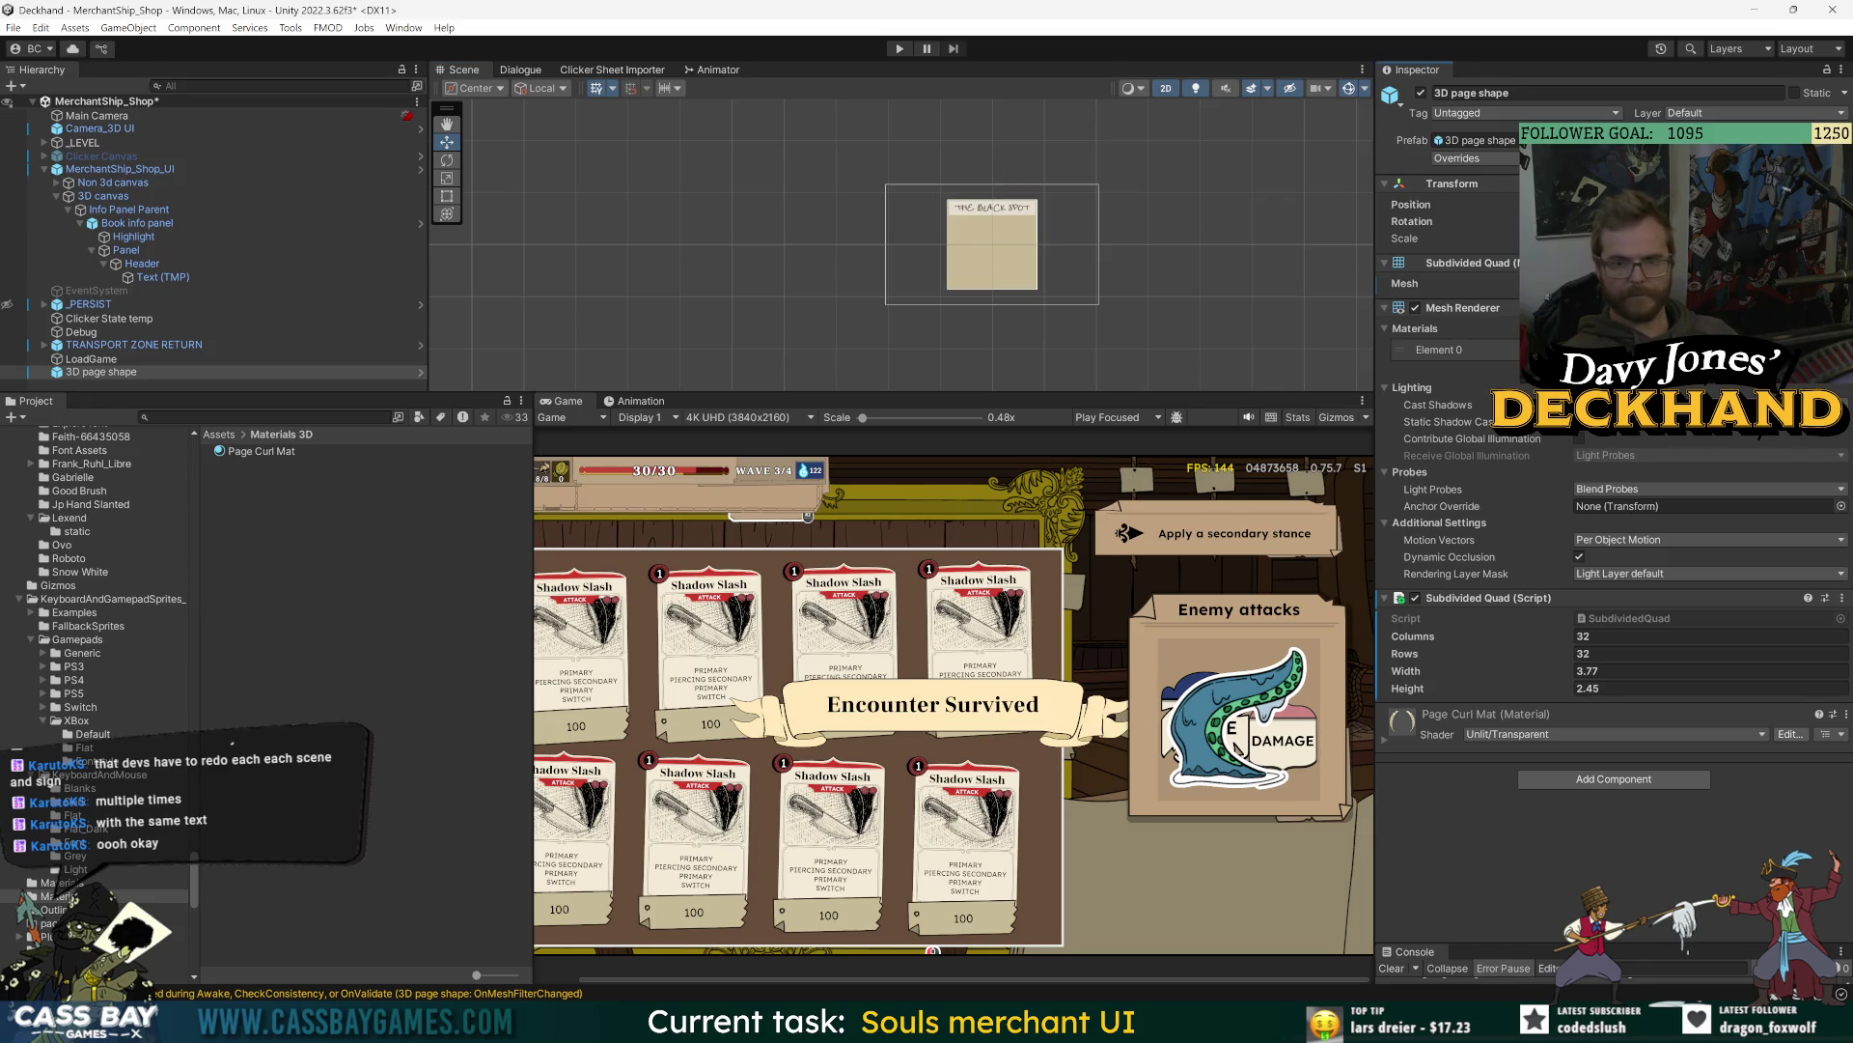
{"action": "double_click", "coordinate": [101, 372]}
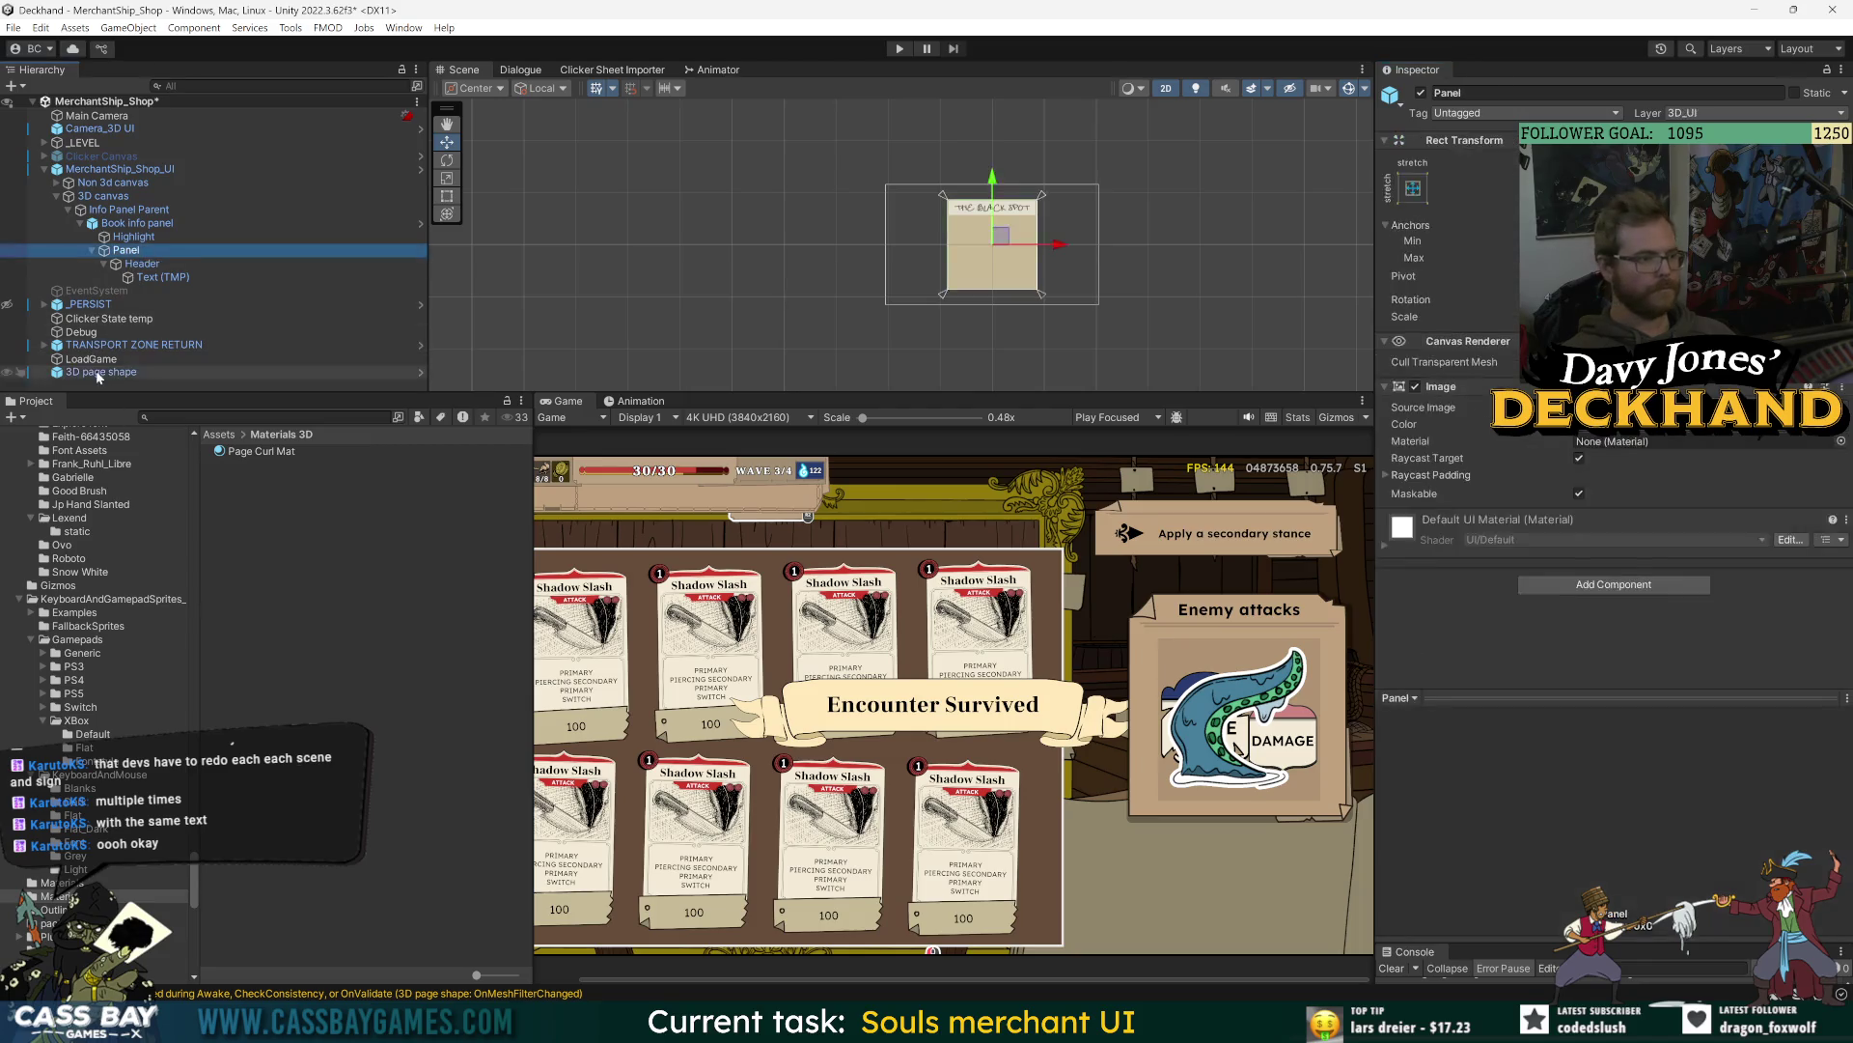
{"action": "key", "text": "f"}
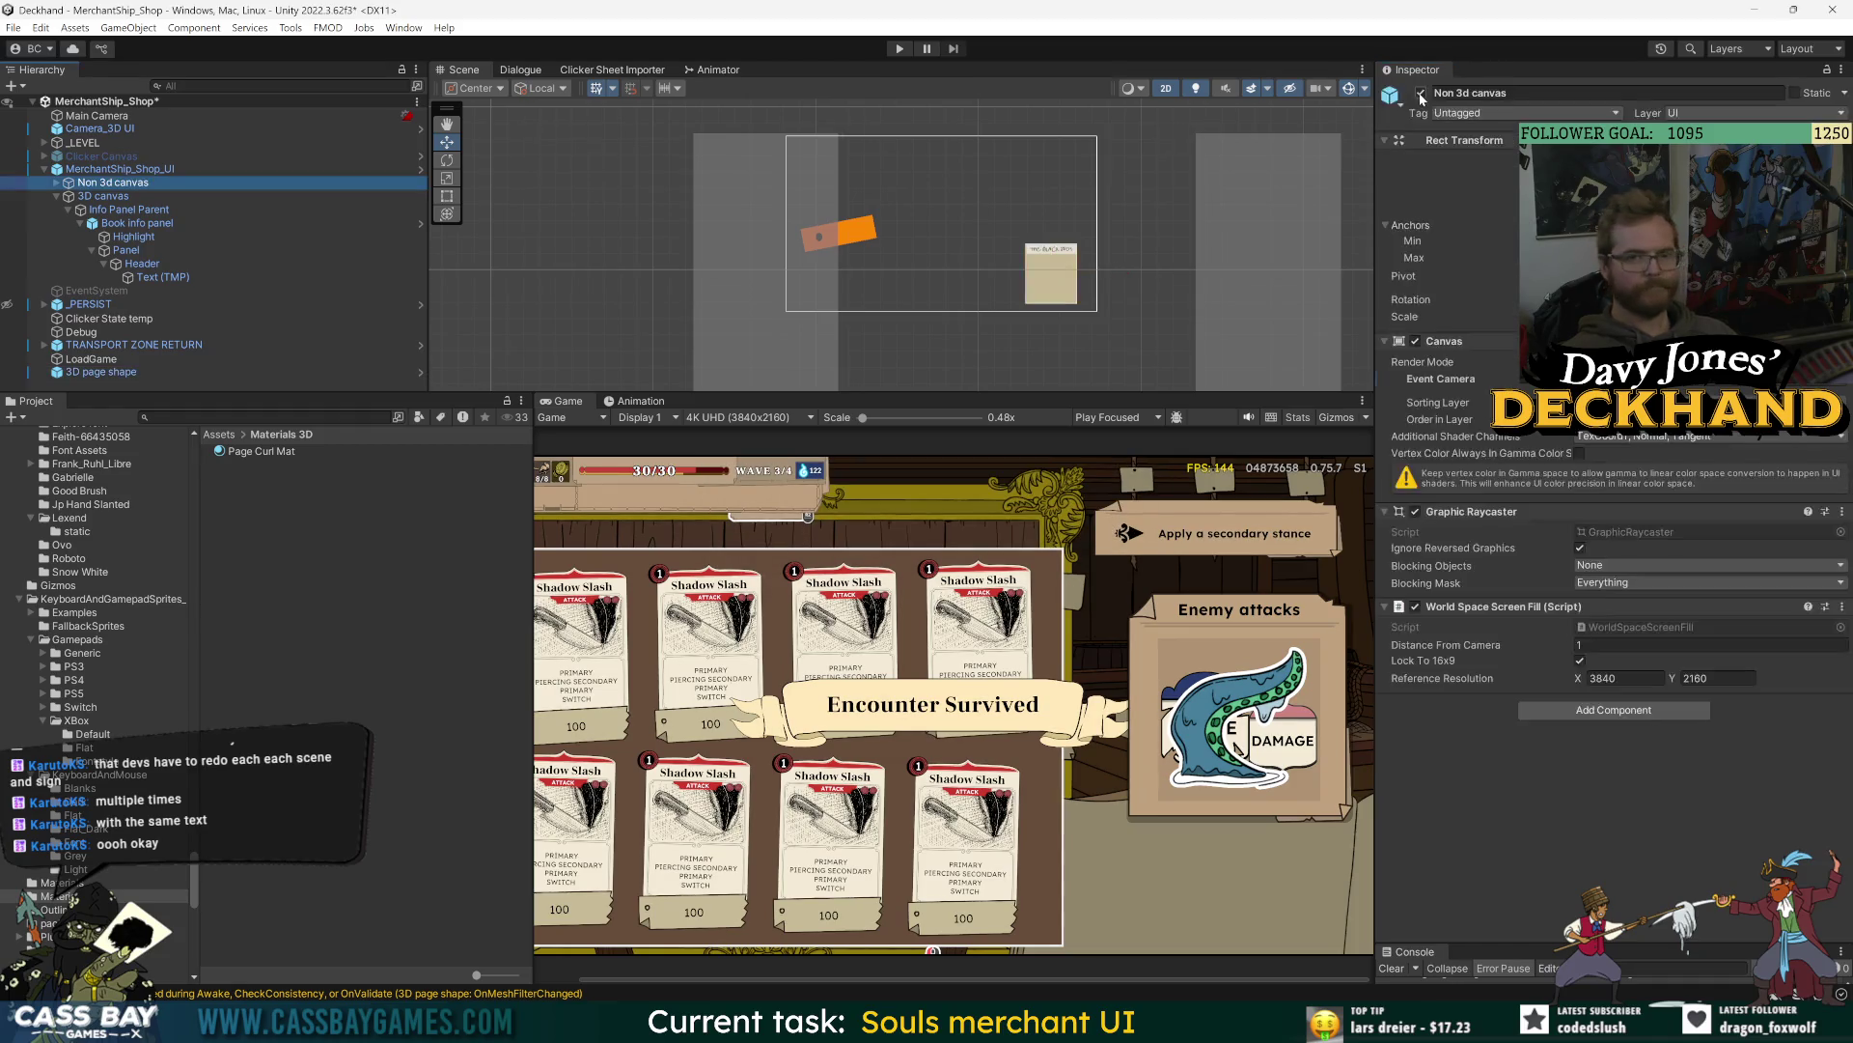
{"action": "left_click", "coordinate": [1421, 93]}
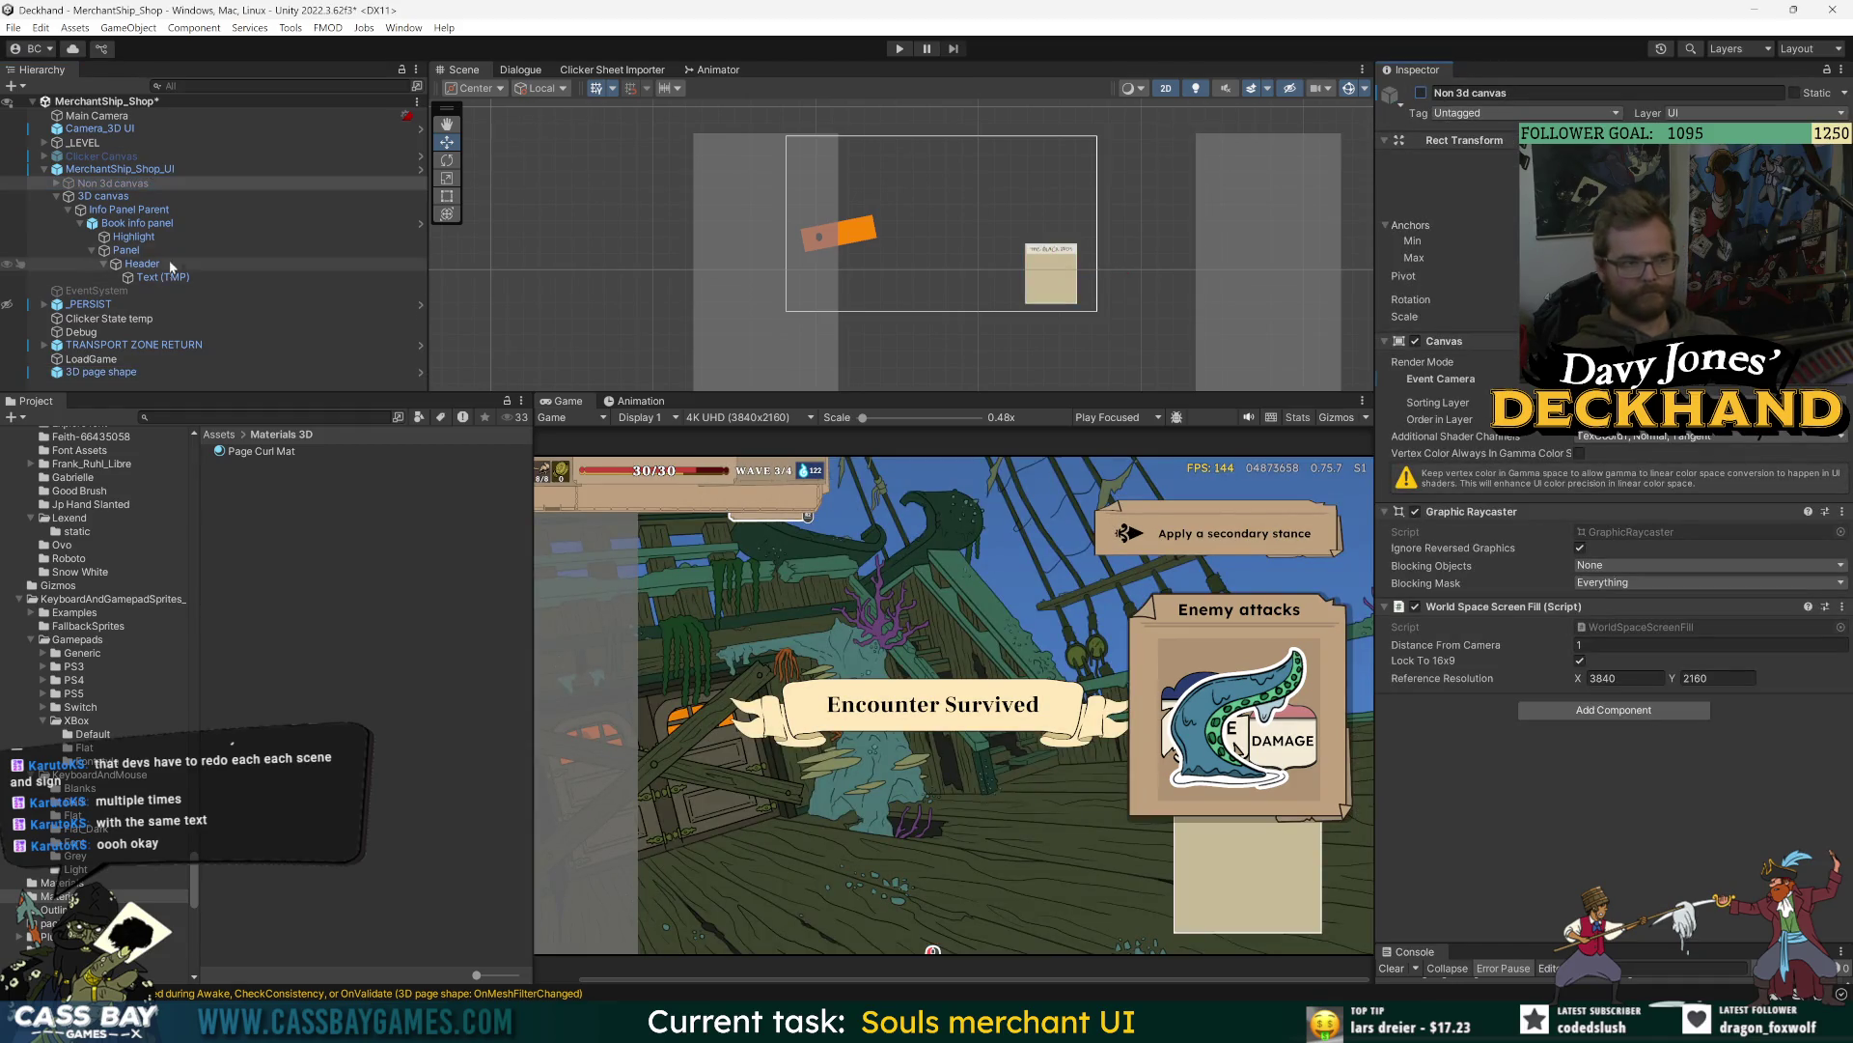
- Move the page left, add the Page Curl component, and try curl amounts around 0.355–0.43
{"action": "left_click", "coordinate": [100, 372]}
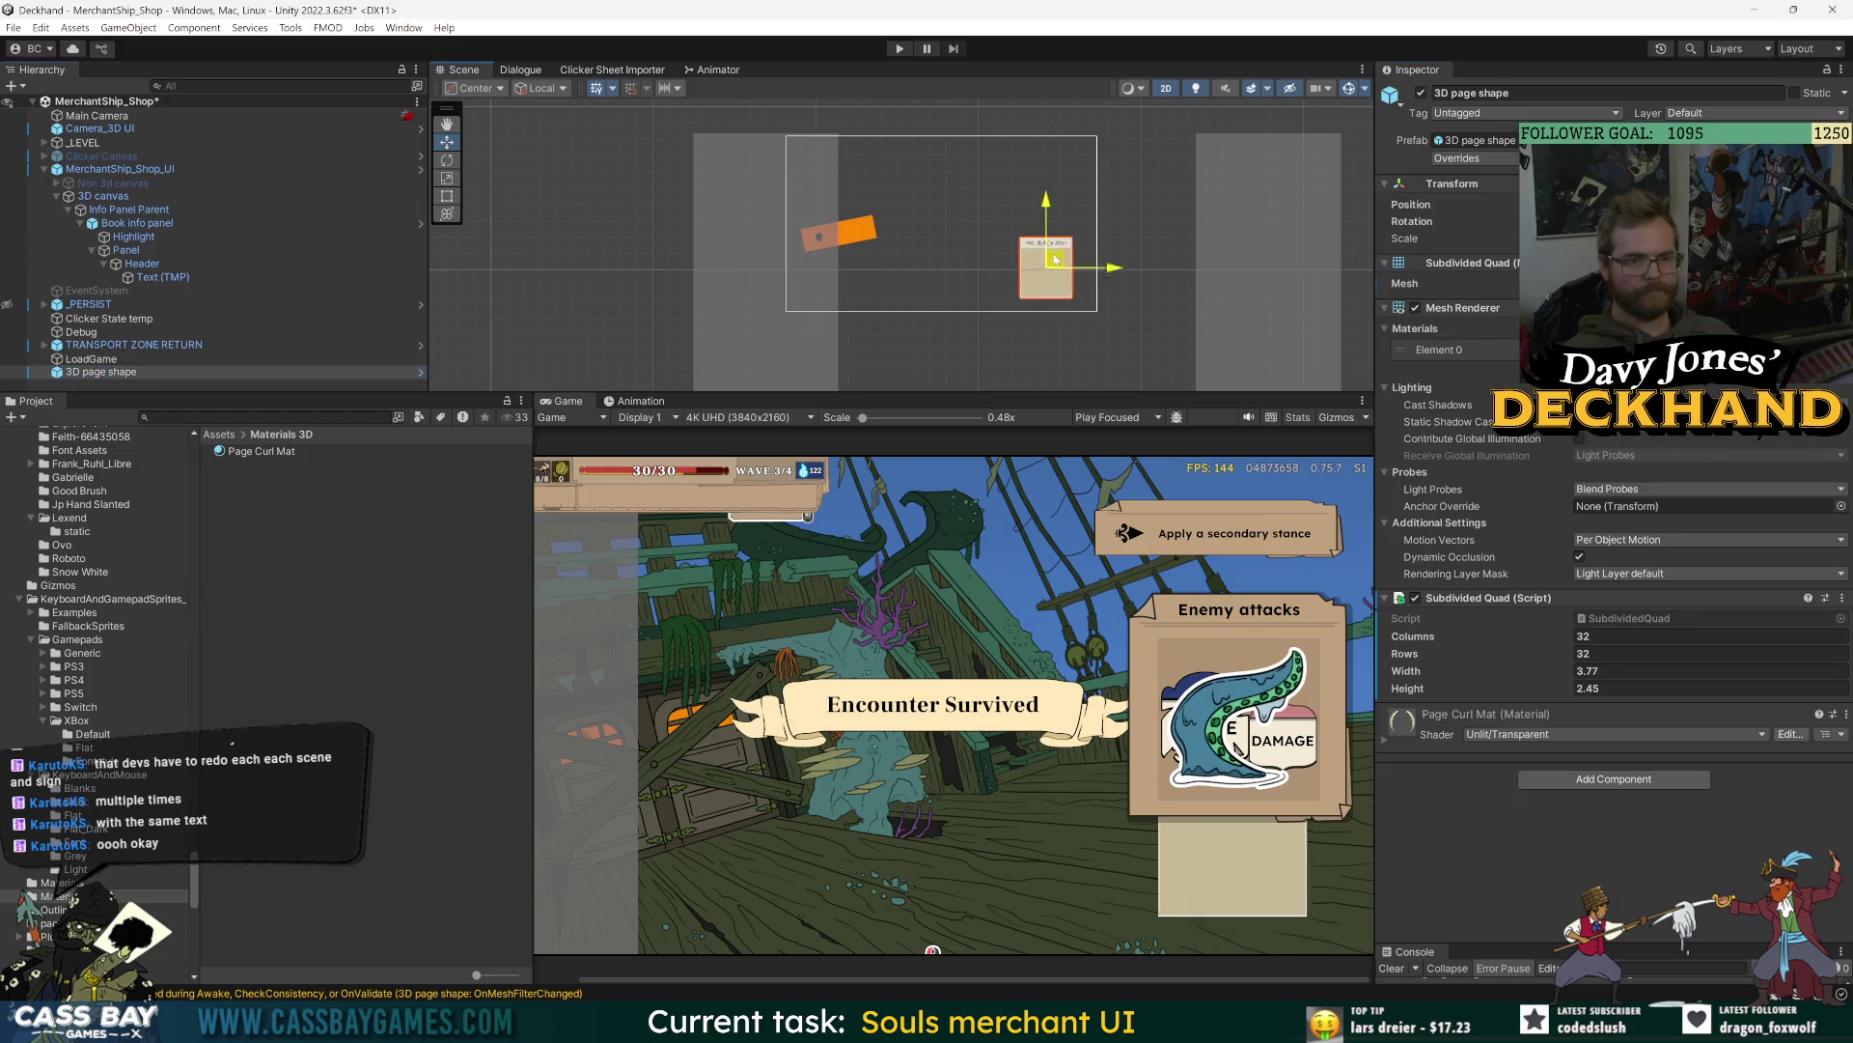
{"action": "left_click_drag", "start_coordinate": [1062, 263], "coordinate": [983, 258]}
{"action": "left_click", "coordinate": [1592, 780]}
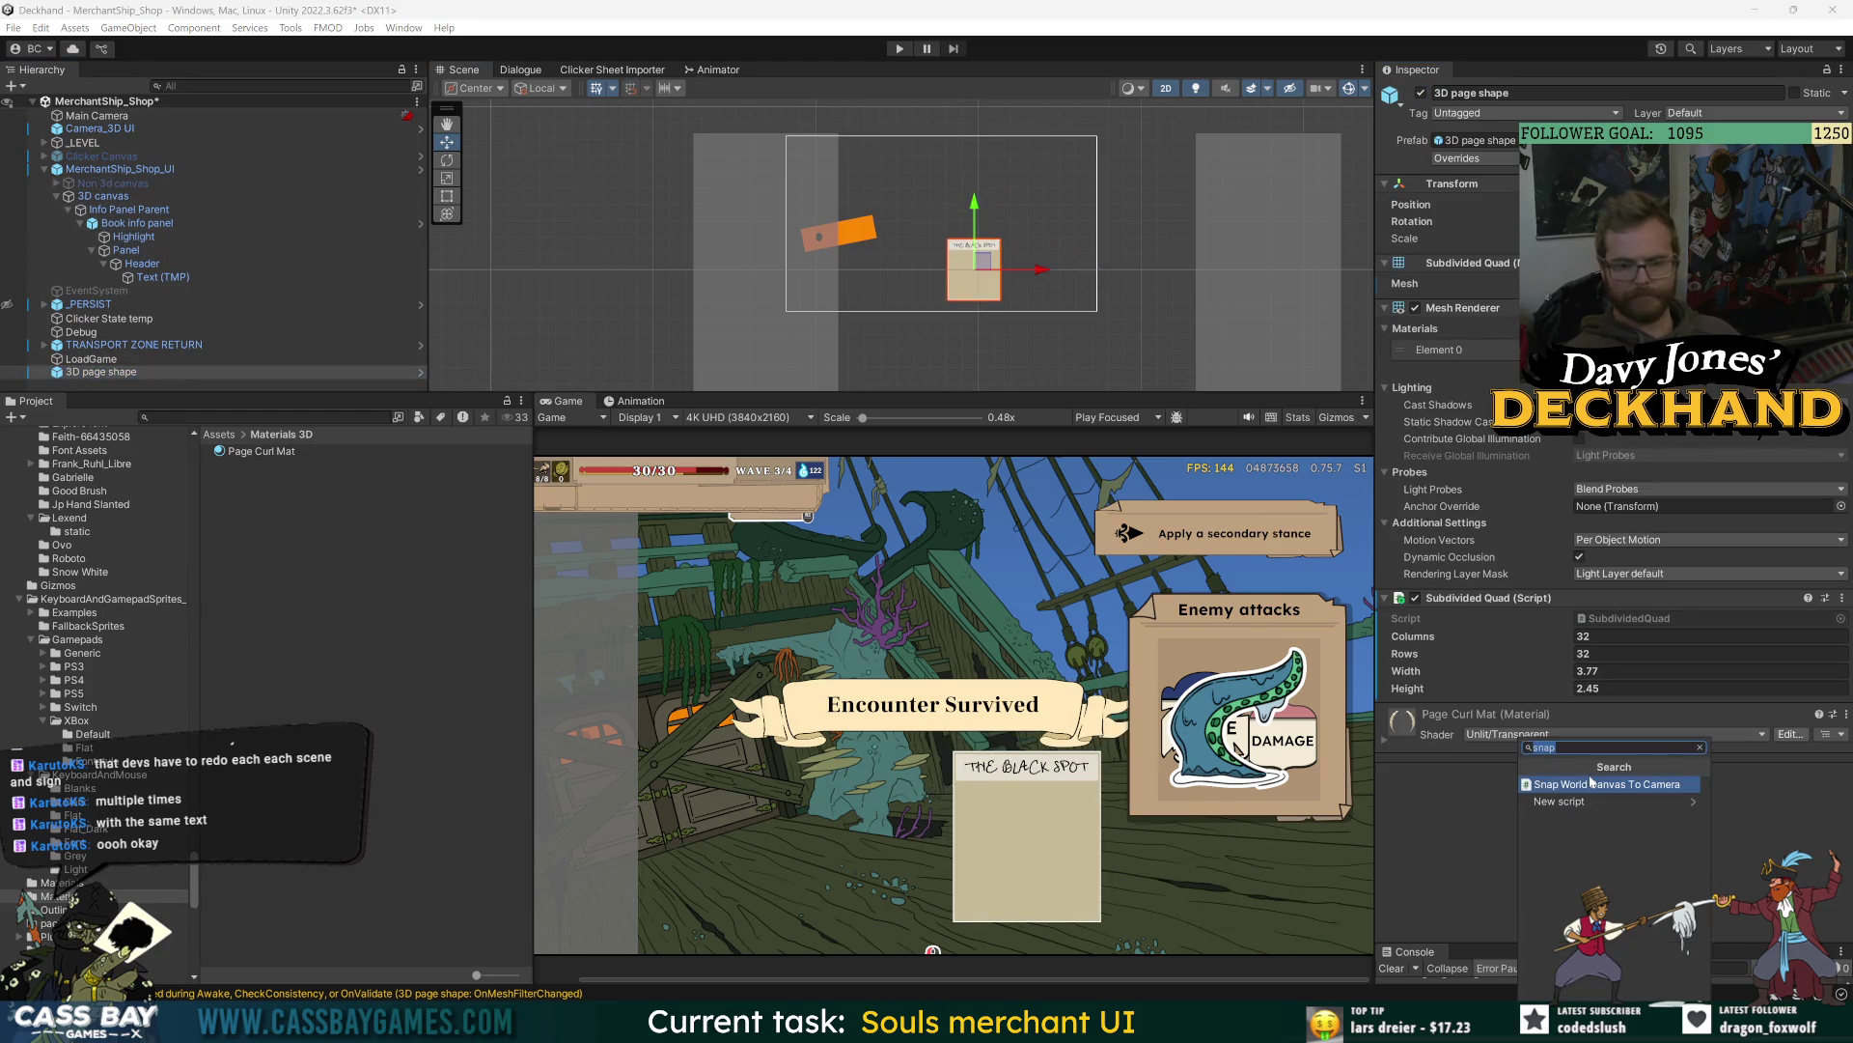
{"action": "type", "text": "pagec"}
{"action": "key", "text": "Return"}
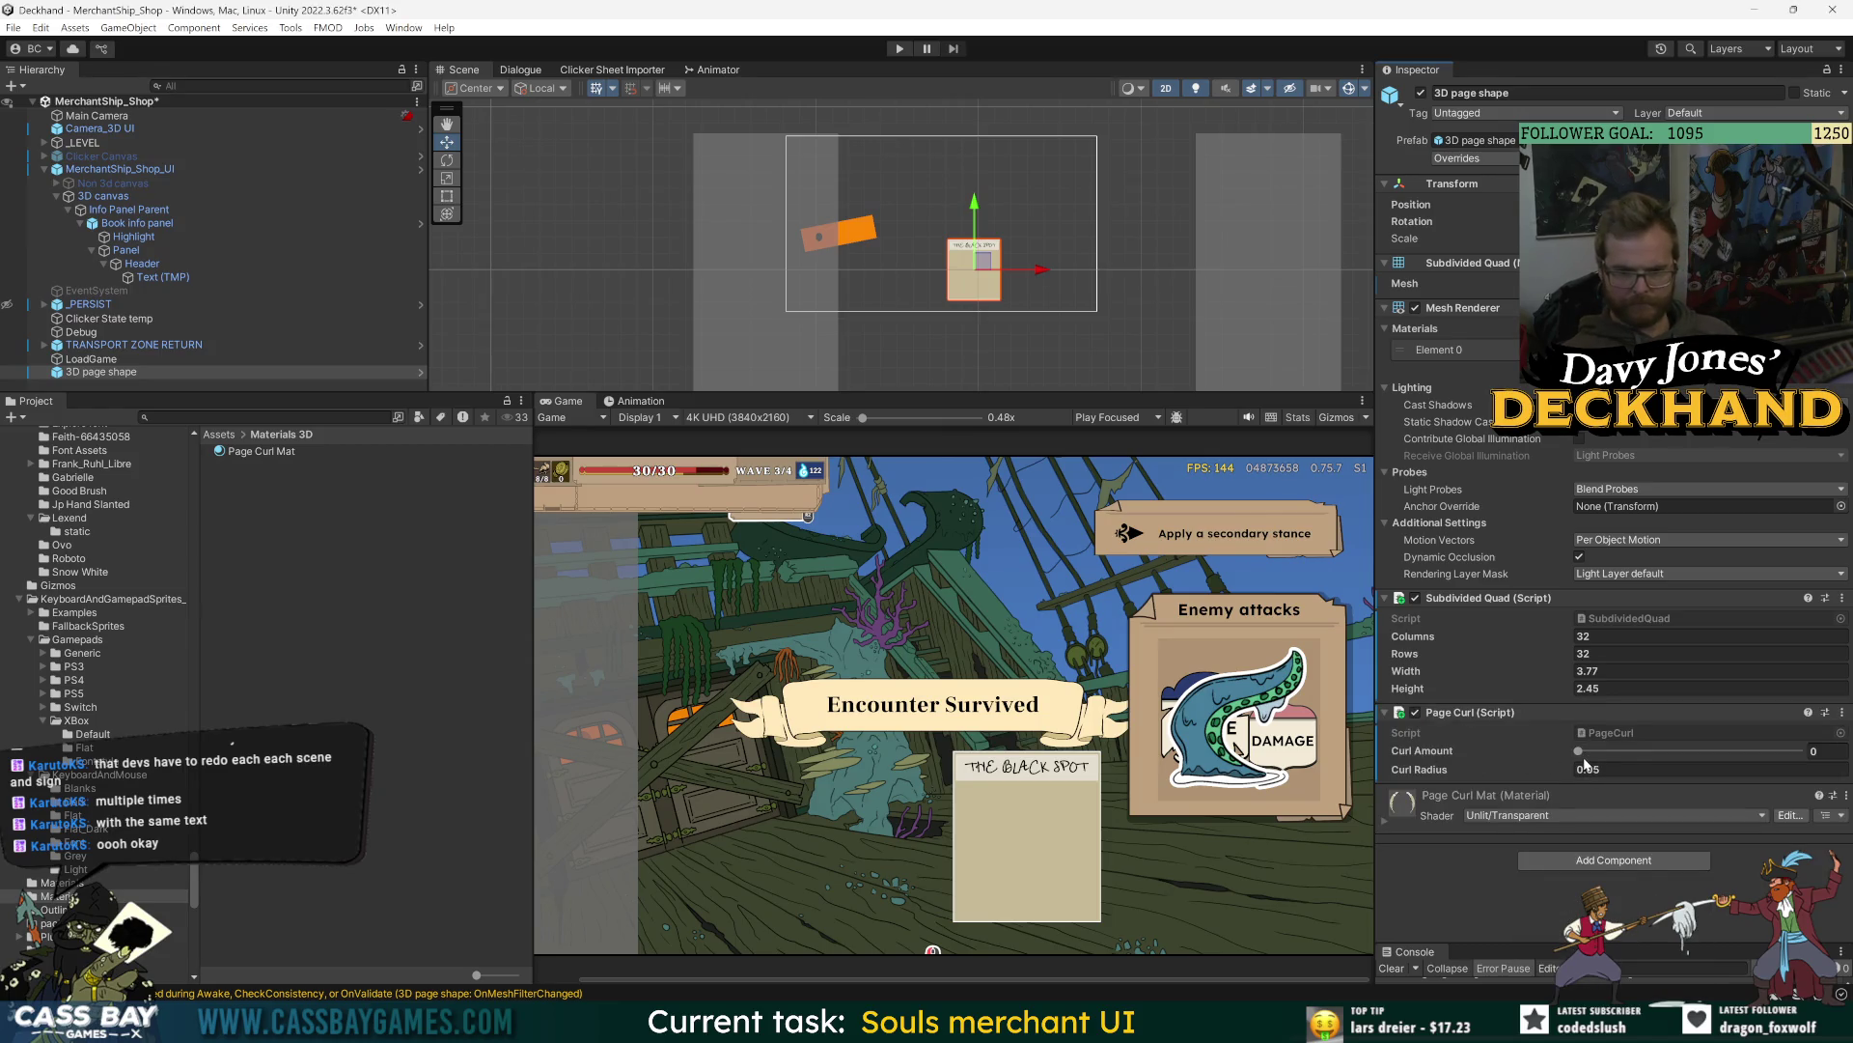
{"action": "mouse_move", "coordinate": [1581, 753]}
{"action": "left_mouse_down"}
{"action": "mouse_move", "coordinate": [1709, 753]}
{"action": "mouse_move", "coordinate": [1634, 763]}
{"action": "mouse_move", "coordinate": [1672, 755]}
{"action": "left_mouse_up"}
{"action": "left_click_drag", "start_coordinate": [1436, 772], "coordinate": [1538, 778]}
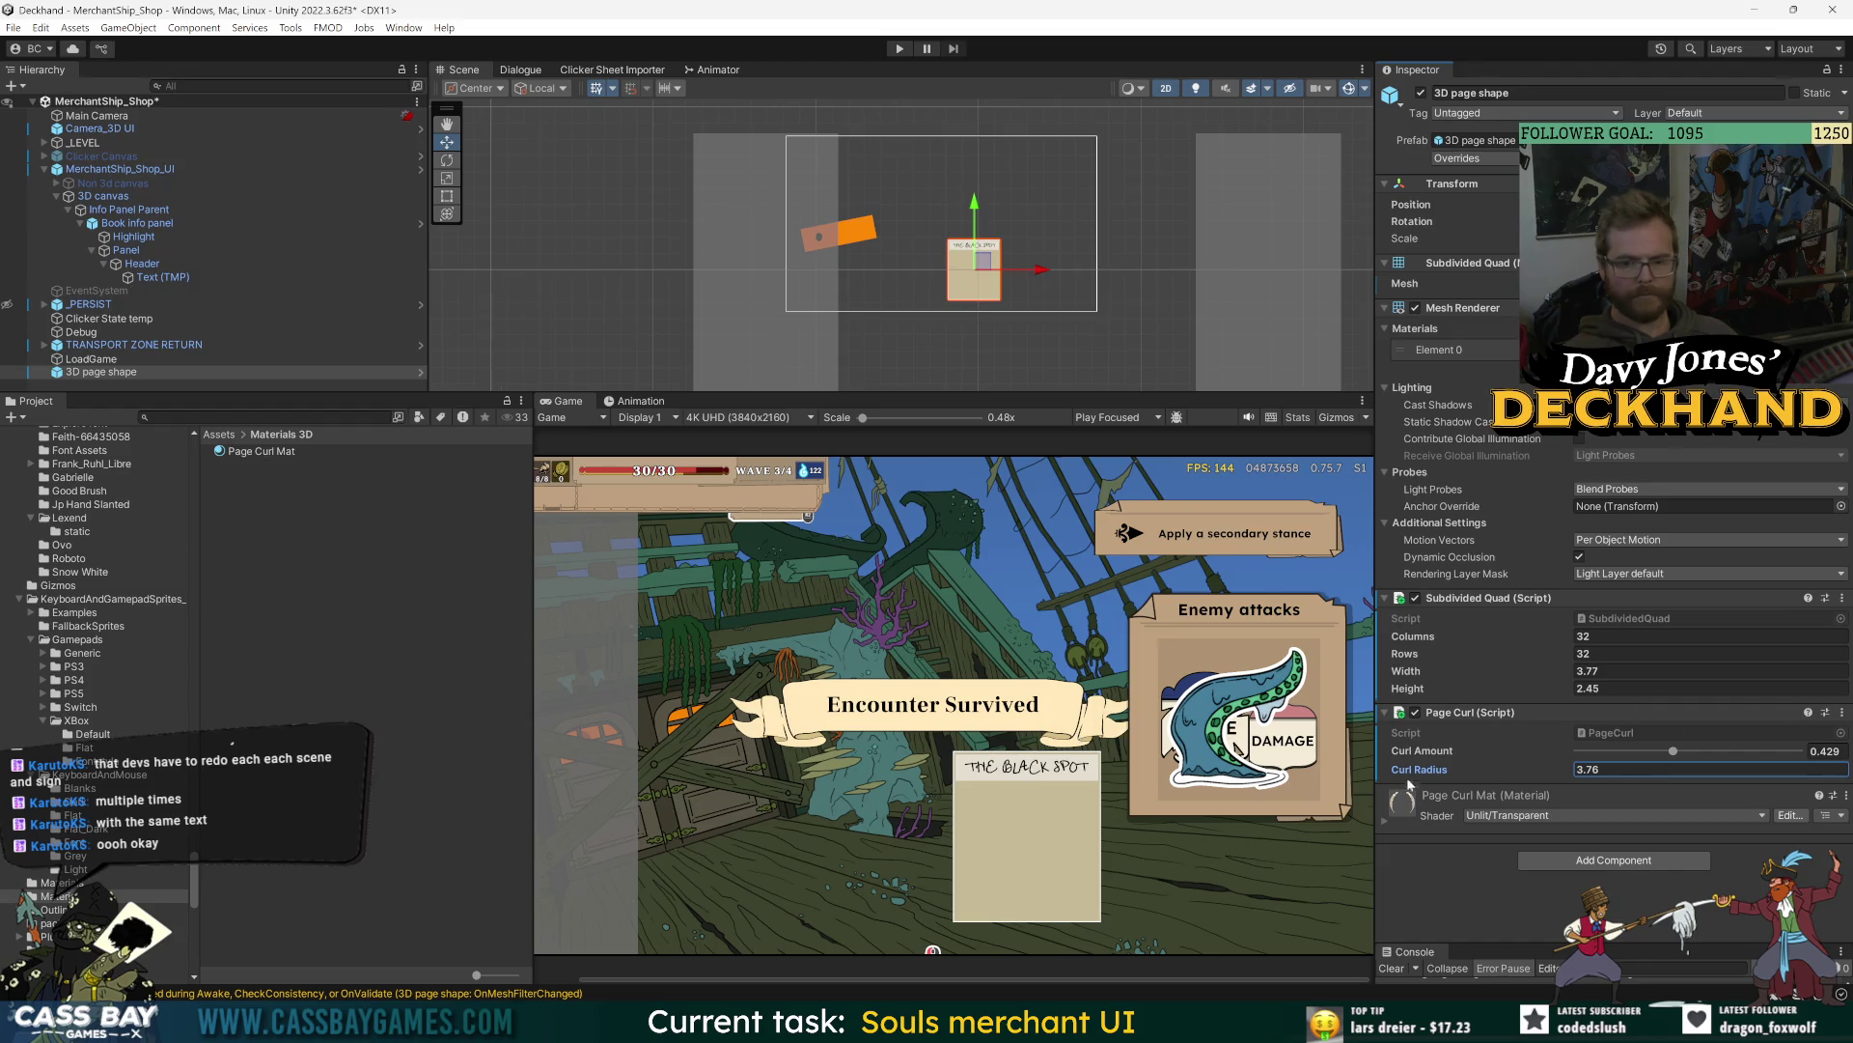
{"action": "mouse_move", "coordinate": [1410, 784]}
{"action": "left_mouse_down"}
{"action": "mouse_move", "coordinate": [1658, 772]}
{"action": "mouse_move", "coordinate": [666, 769]}
{"action": "mouse_move", "coordinate": [206, 741]}
{"action": "left_mouse_up"}
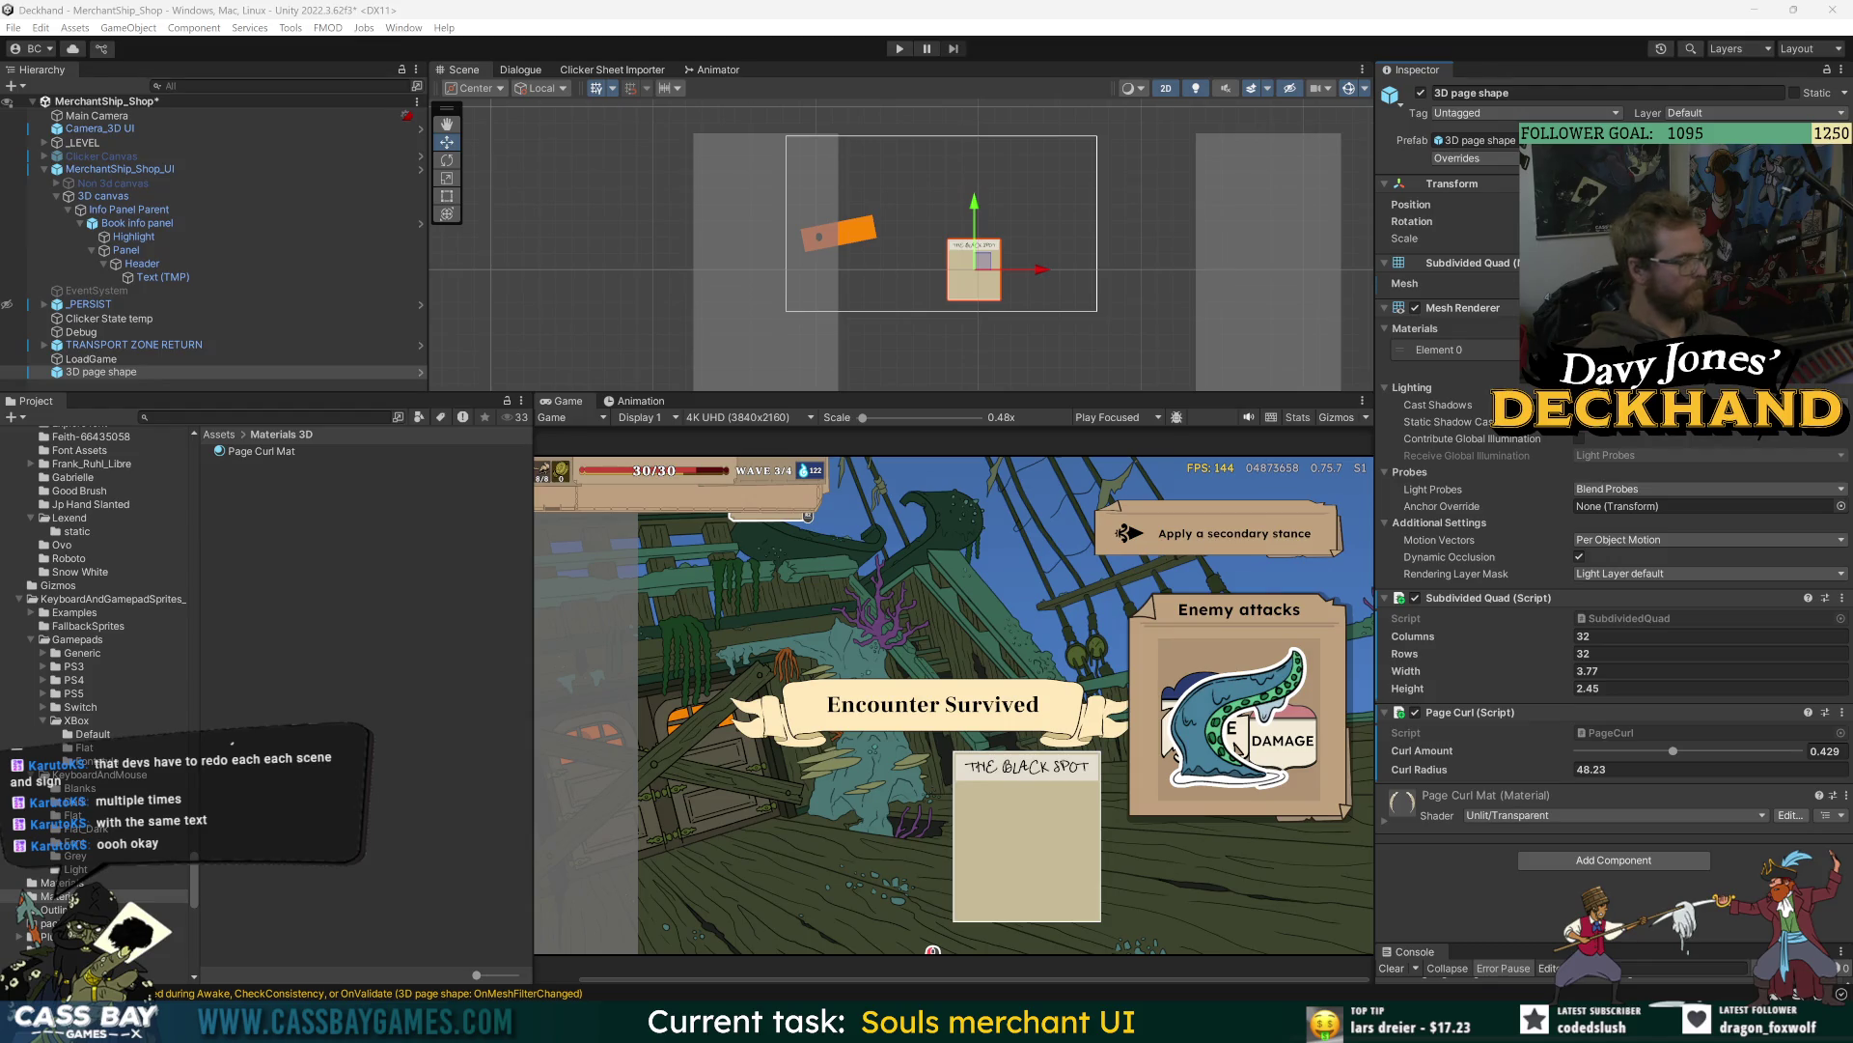
- Reset Page Curl to Curl Amount 0 and Curl Radius 0.05, then enter Play mode
{"action": "left_click", "coordinate": [1841, 711]}
{"action": "left_click", "coordinate": [1737, 732]}
{"action": "left_click", "coordinate": [899, 48]}
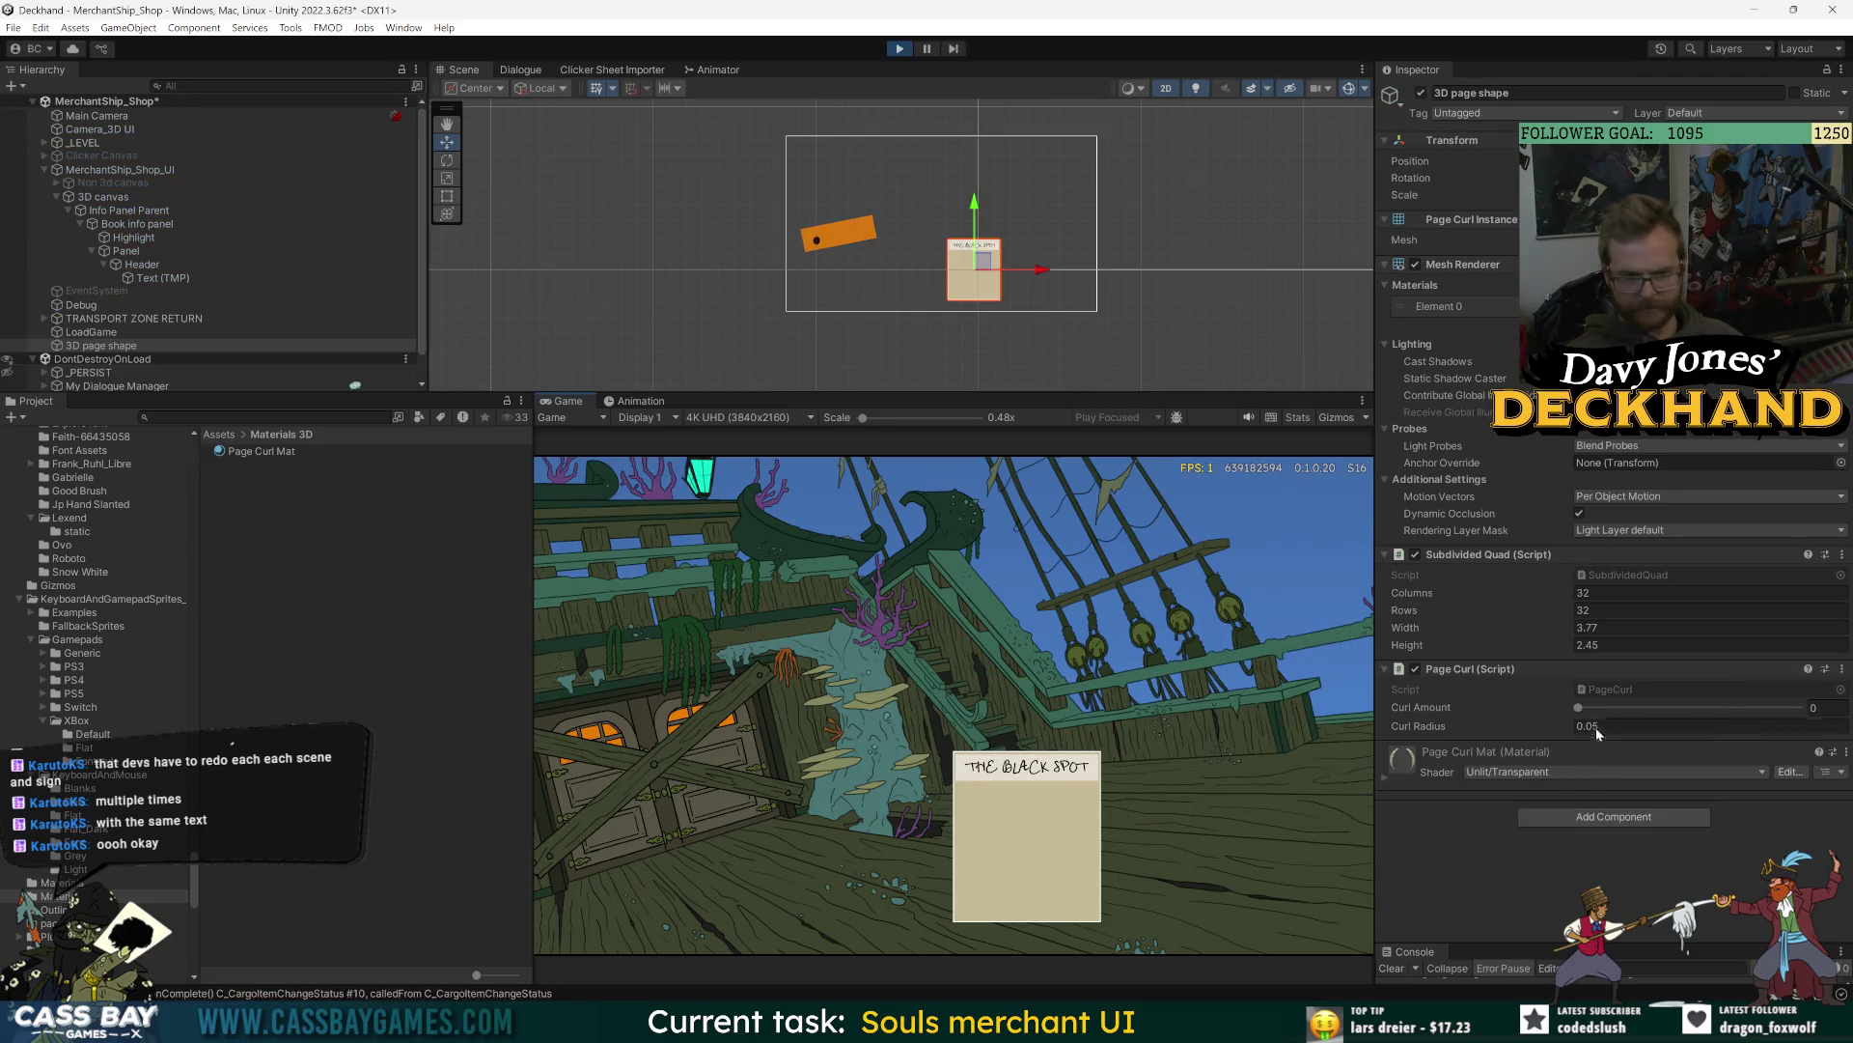
- Experiment with Curl Amount and Curl Radius, including typing a radius of 0.92
{"action": "left_click_drag", "start_coordinate": [1581, 708], "coordinate": [1655, 708]}
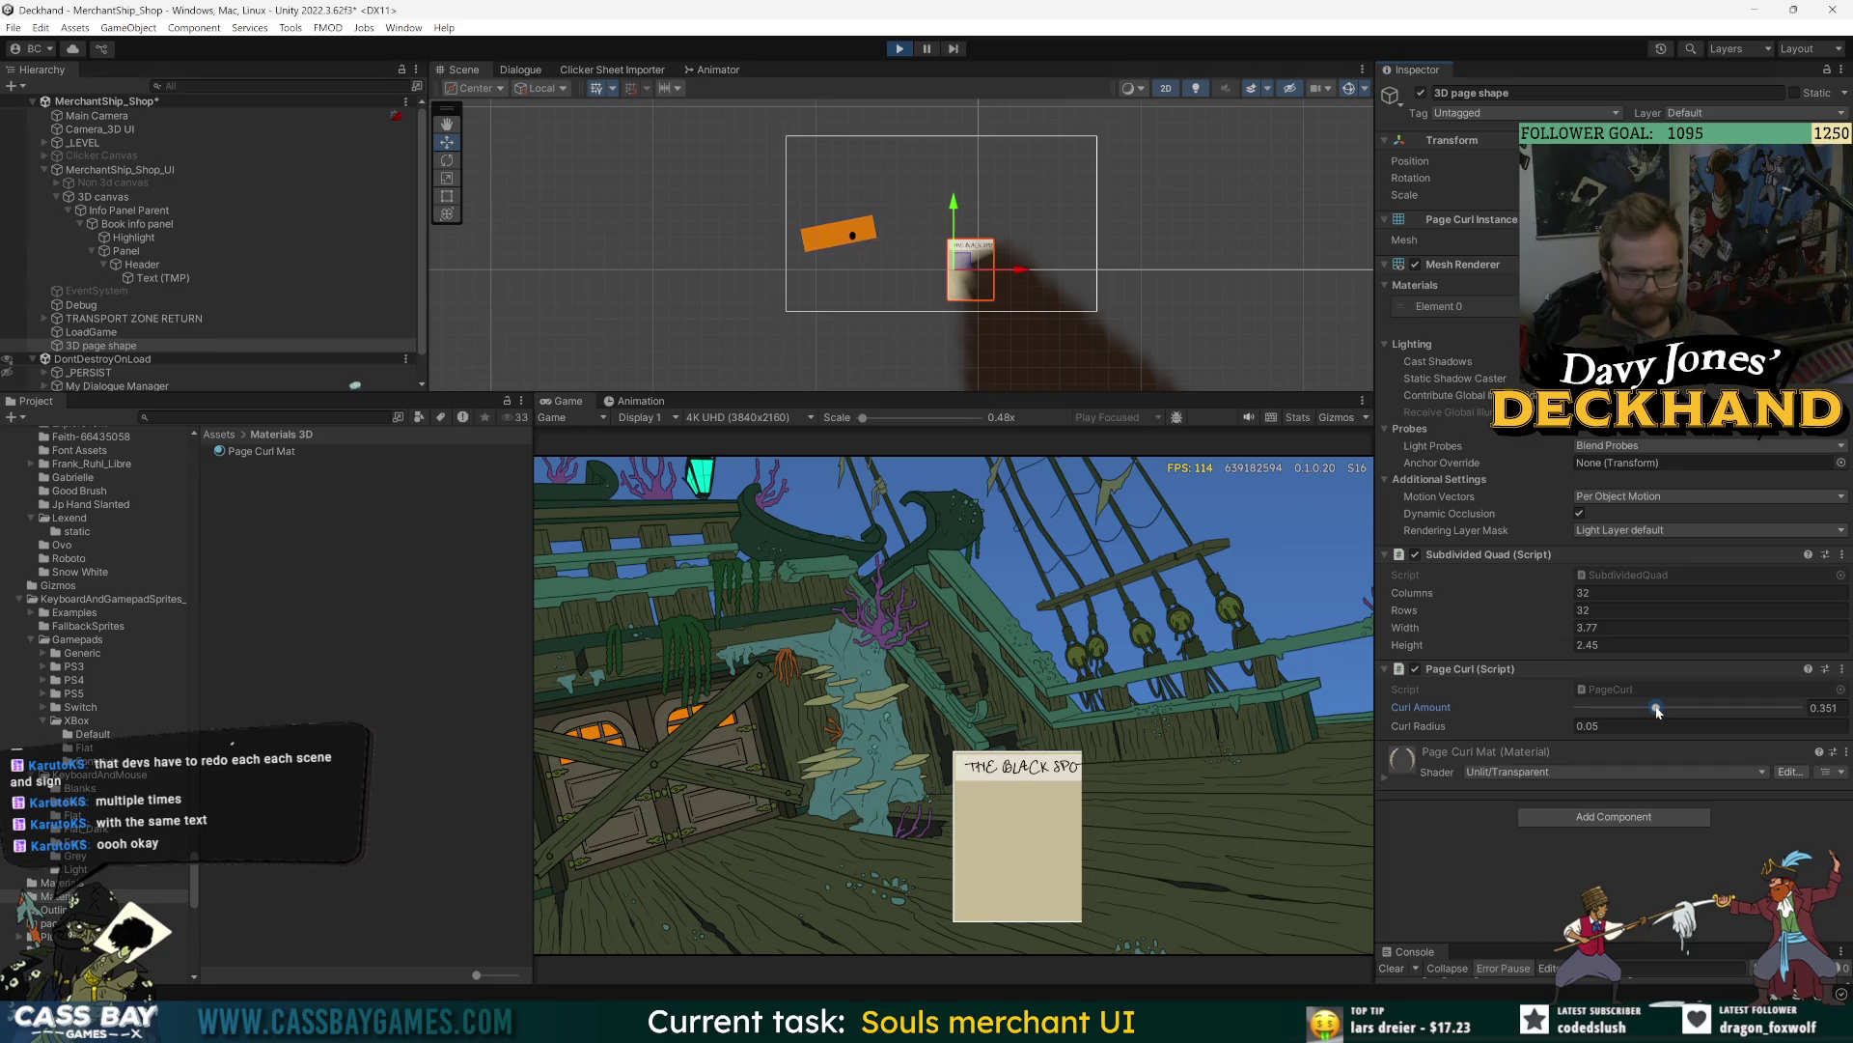
{"action": "left_click_drag", "start_coordinate": [1407, 726], "coordinate": [1411, 710]}
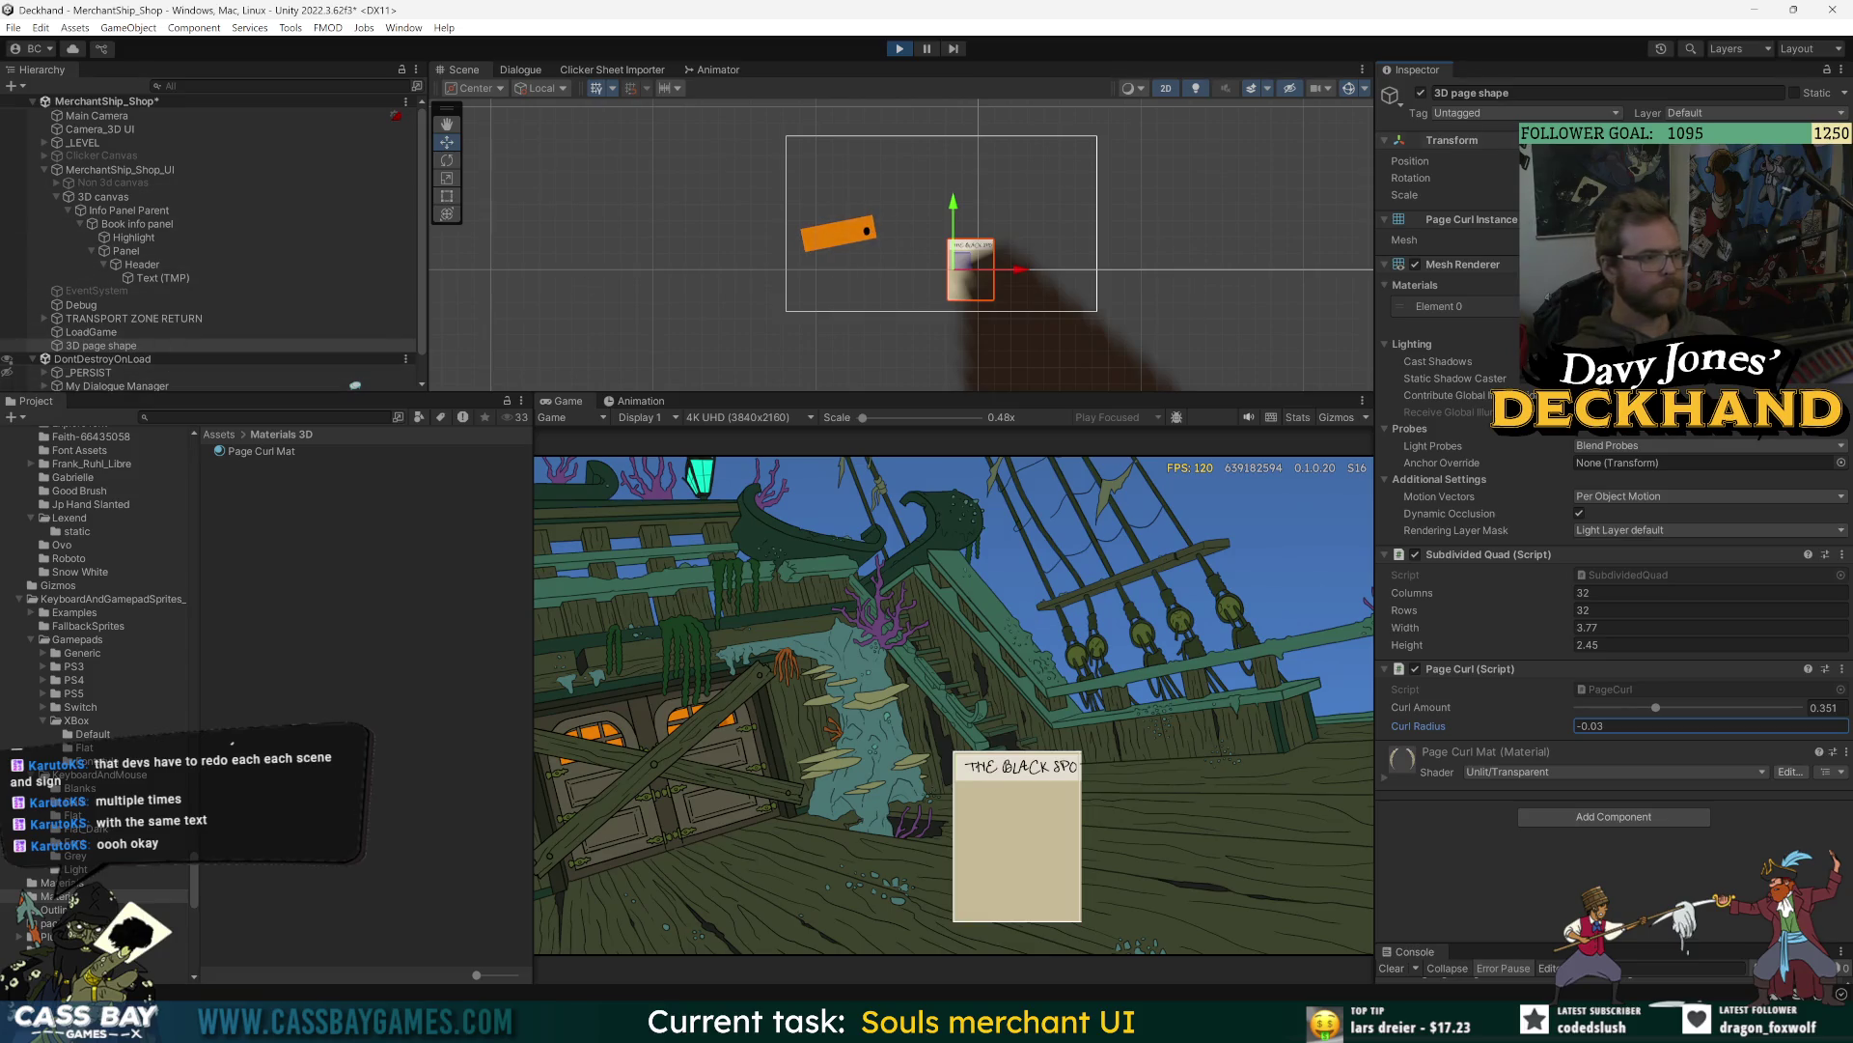
{"action": "left_click", "coordinate": [1018, 835]}
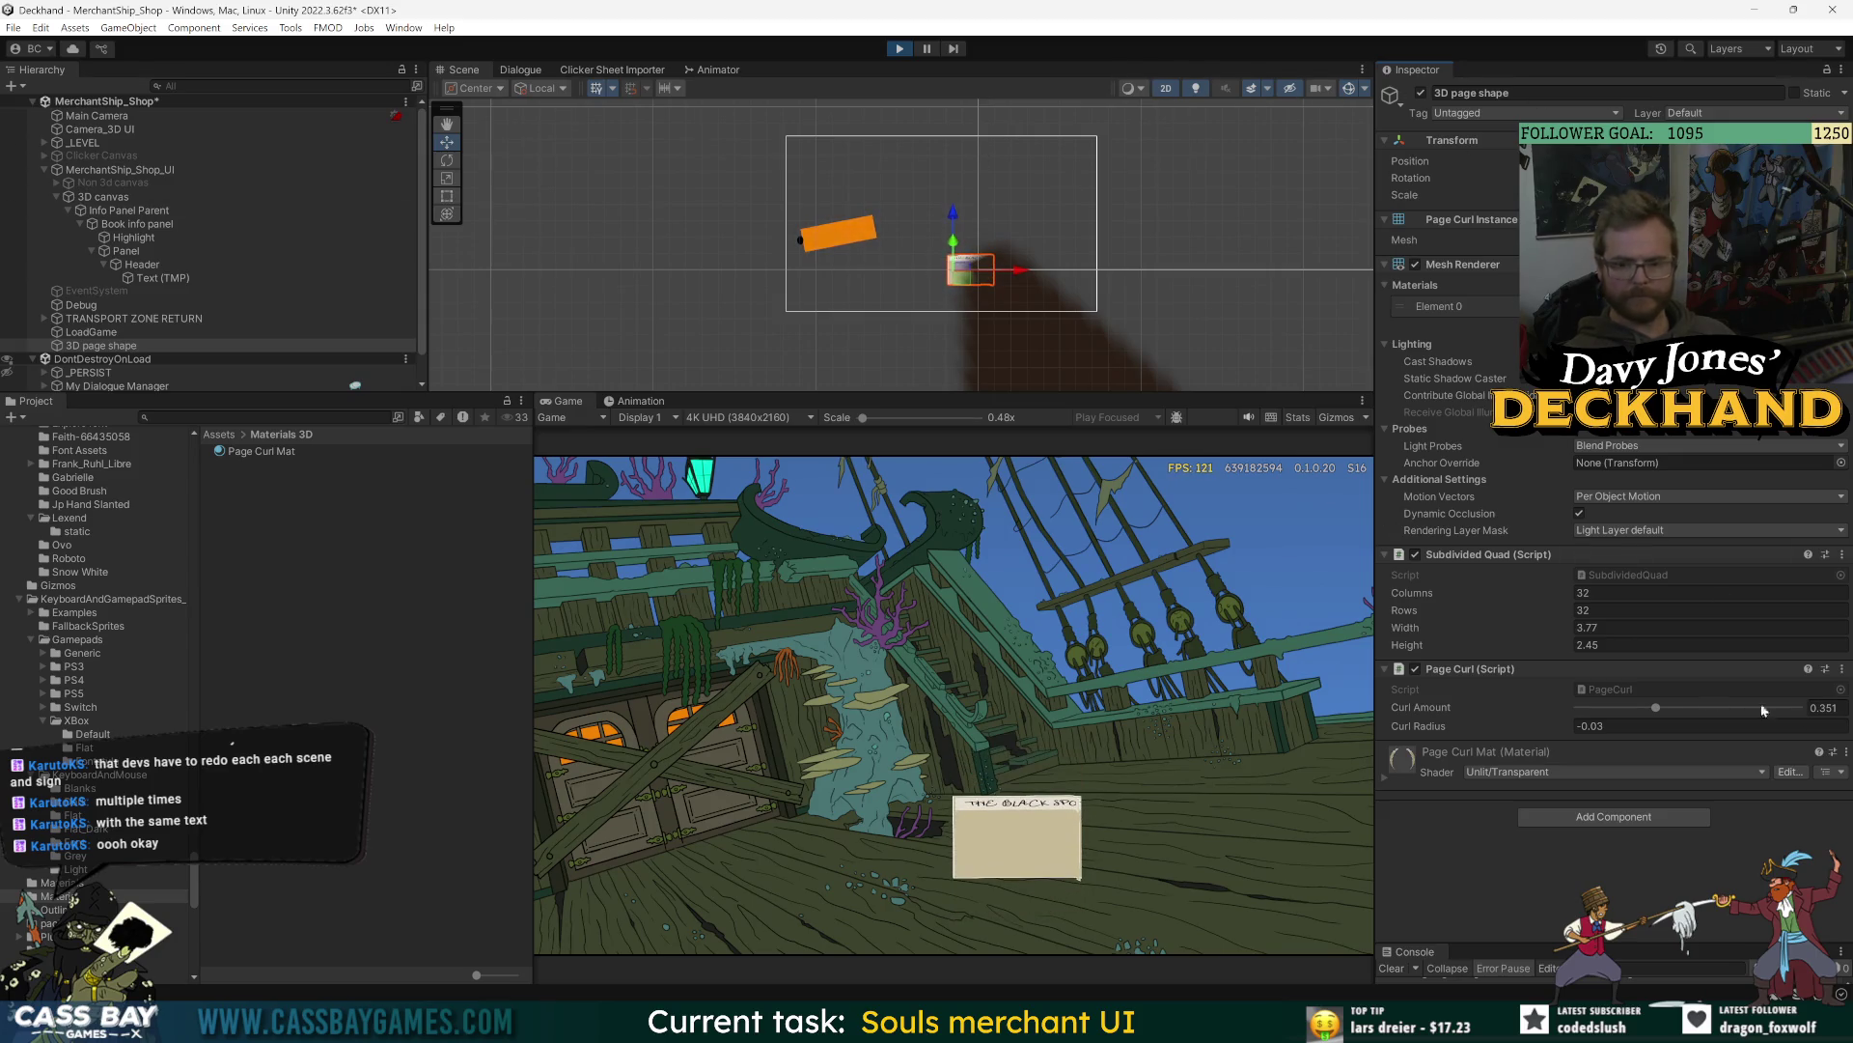
{"action": "left_click", "coordinate": [1621, 725]}
{"action": "type", "text": "0.92"}
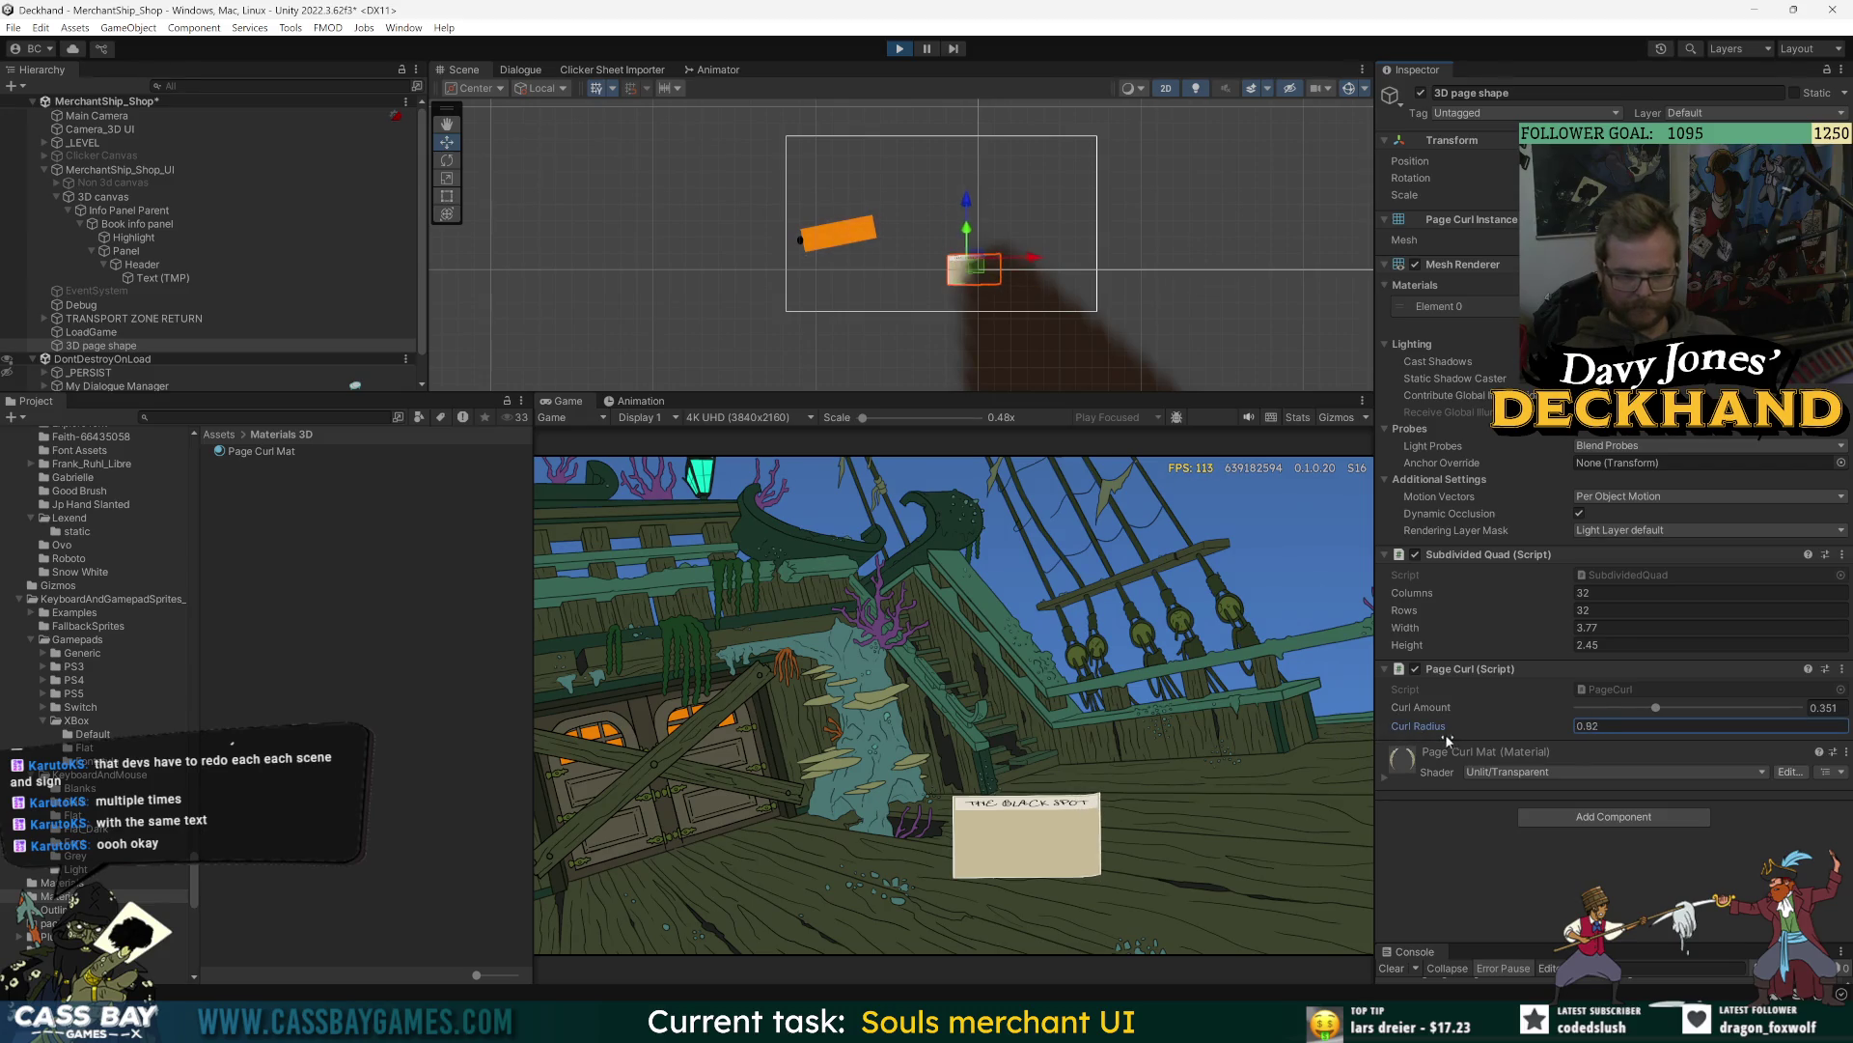
{"action": "mouse_move", "coordinate": [1445, 734]}
{"action": "left_mouse_down"}
{"action": "mouse_move", "coordinate": [1531, 737]}
{"action": "mouse_move", "coordinate": [1436, 735]}
{"action": "mouse_move", "coordinate": [1516, 734]}
{"action": "left_mouse_up"}
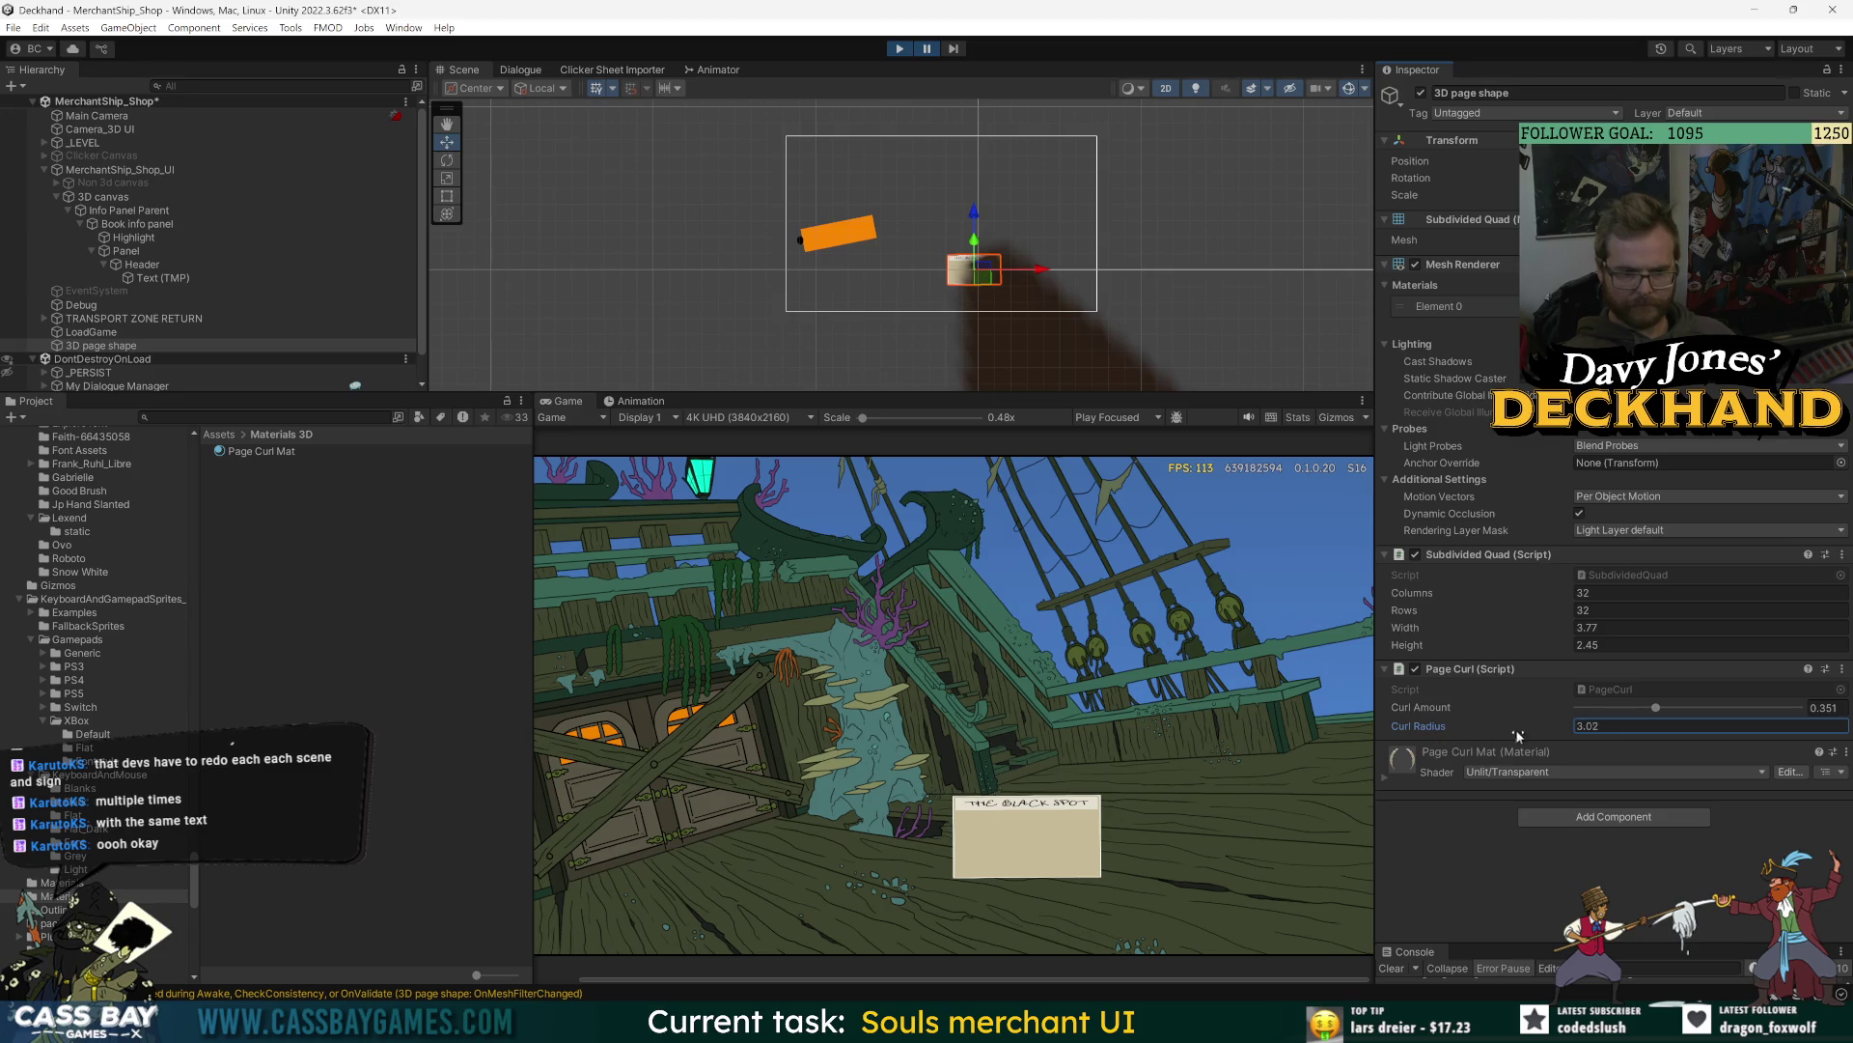
{"action": "left_click_drag", "start_coordinate": [1691, 748], "coordinate": [1311, 735]}
{"action": "left_click_drag", "start_coordinate": [1634, 709], "coordinate": [1574, 710]}
{"action": "left_click_drag", "start_coordinate": [1389, 726], "coordinate": [1644, 708]}
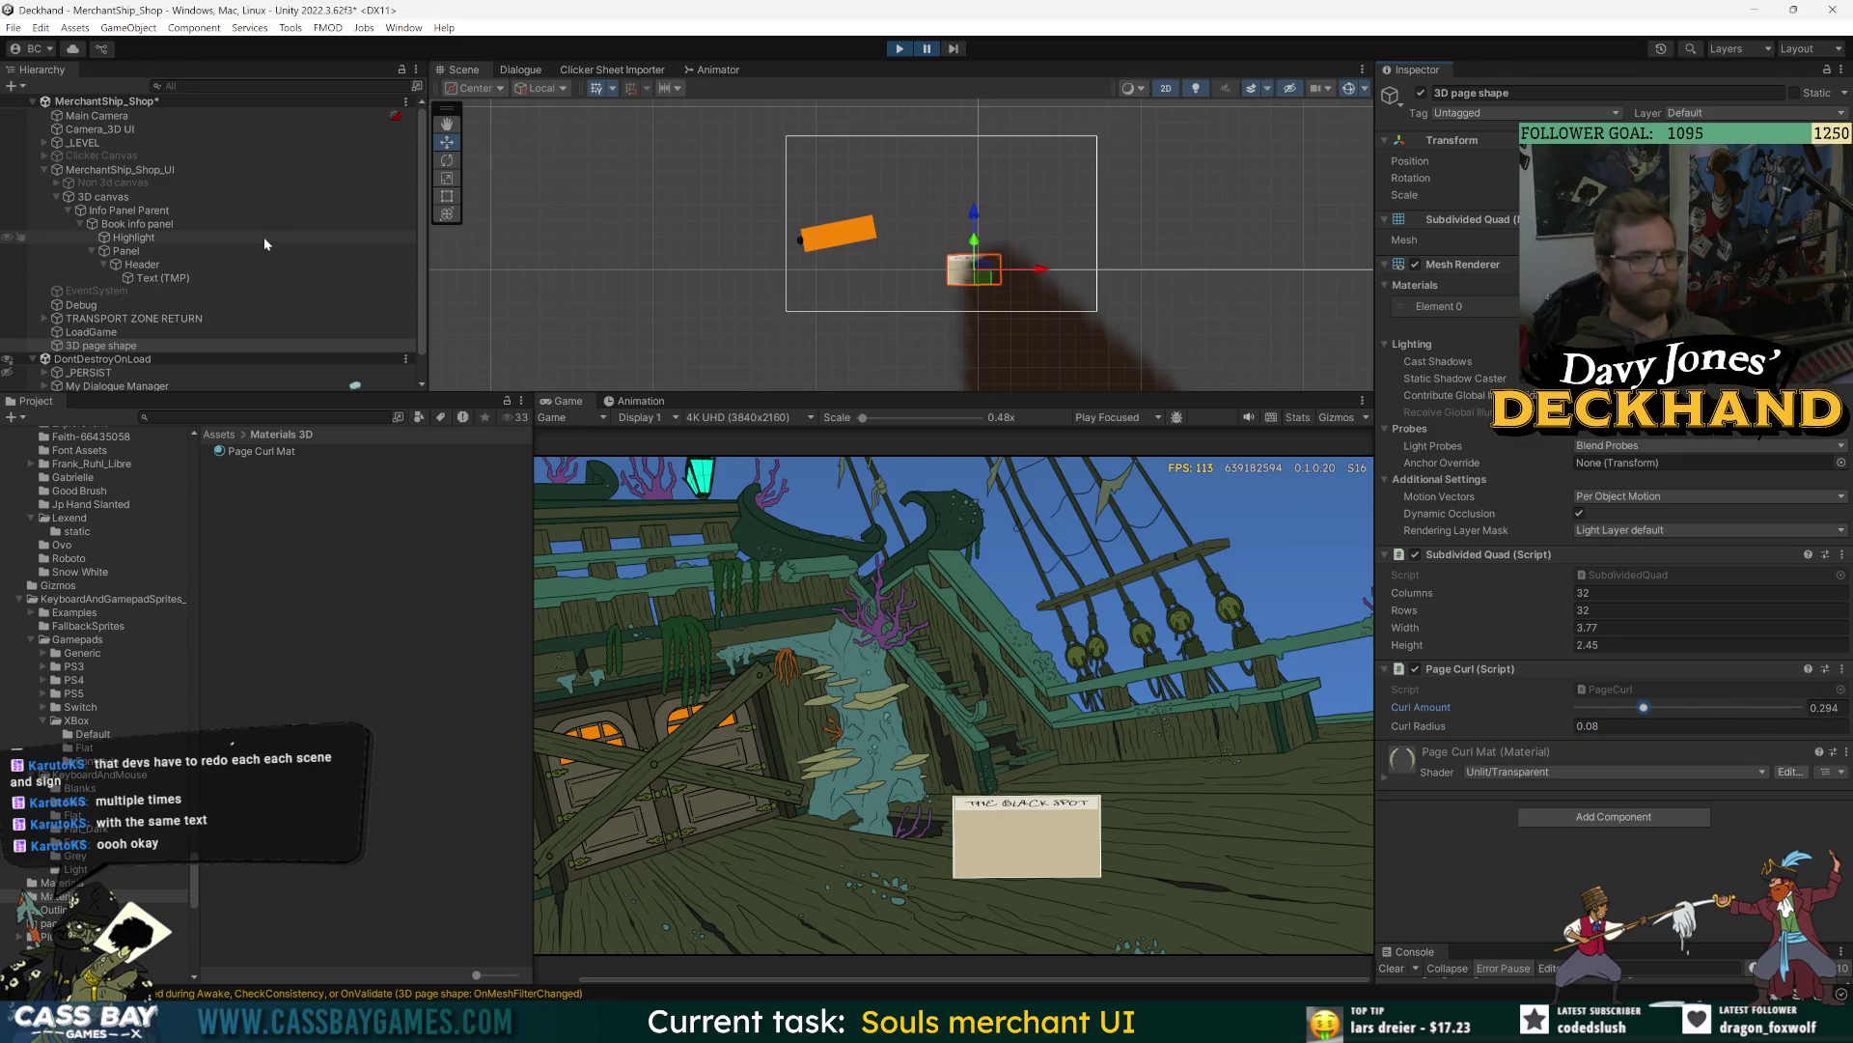
- Enlarge the Console, set Curl Amount 0.385 and Curl Radius 0.15, and inspect the errors
{"action": "left_click_drag", "start_coordinate": [1545, 942], "coordinate": [1593, 778]}
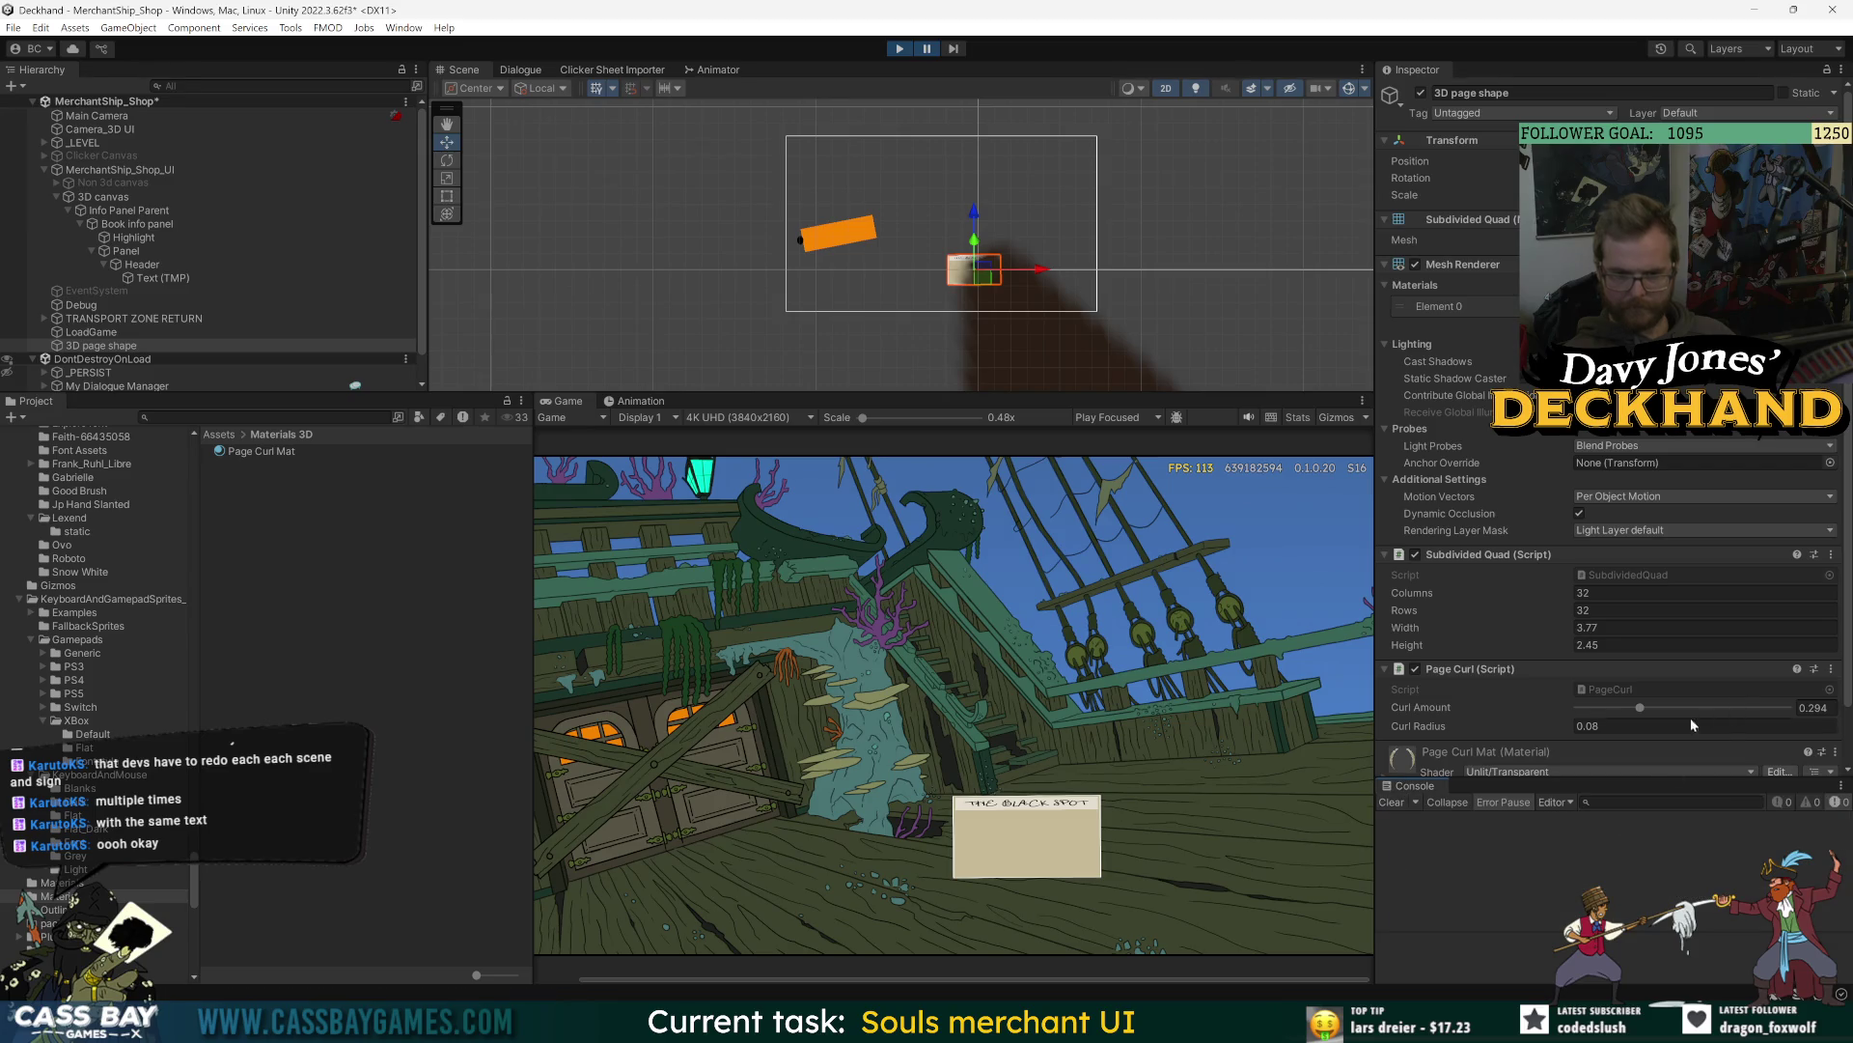
{"action": "left_click_drag", "start_coordinate": [1641, 708], "coordinate": [1658, 709]}
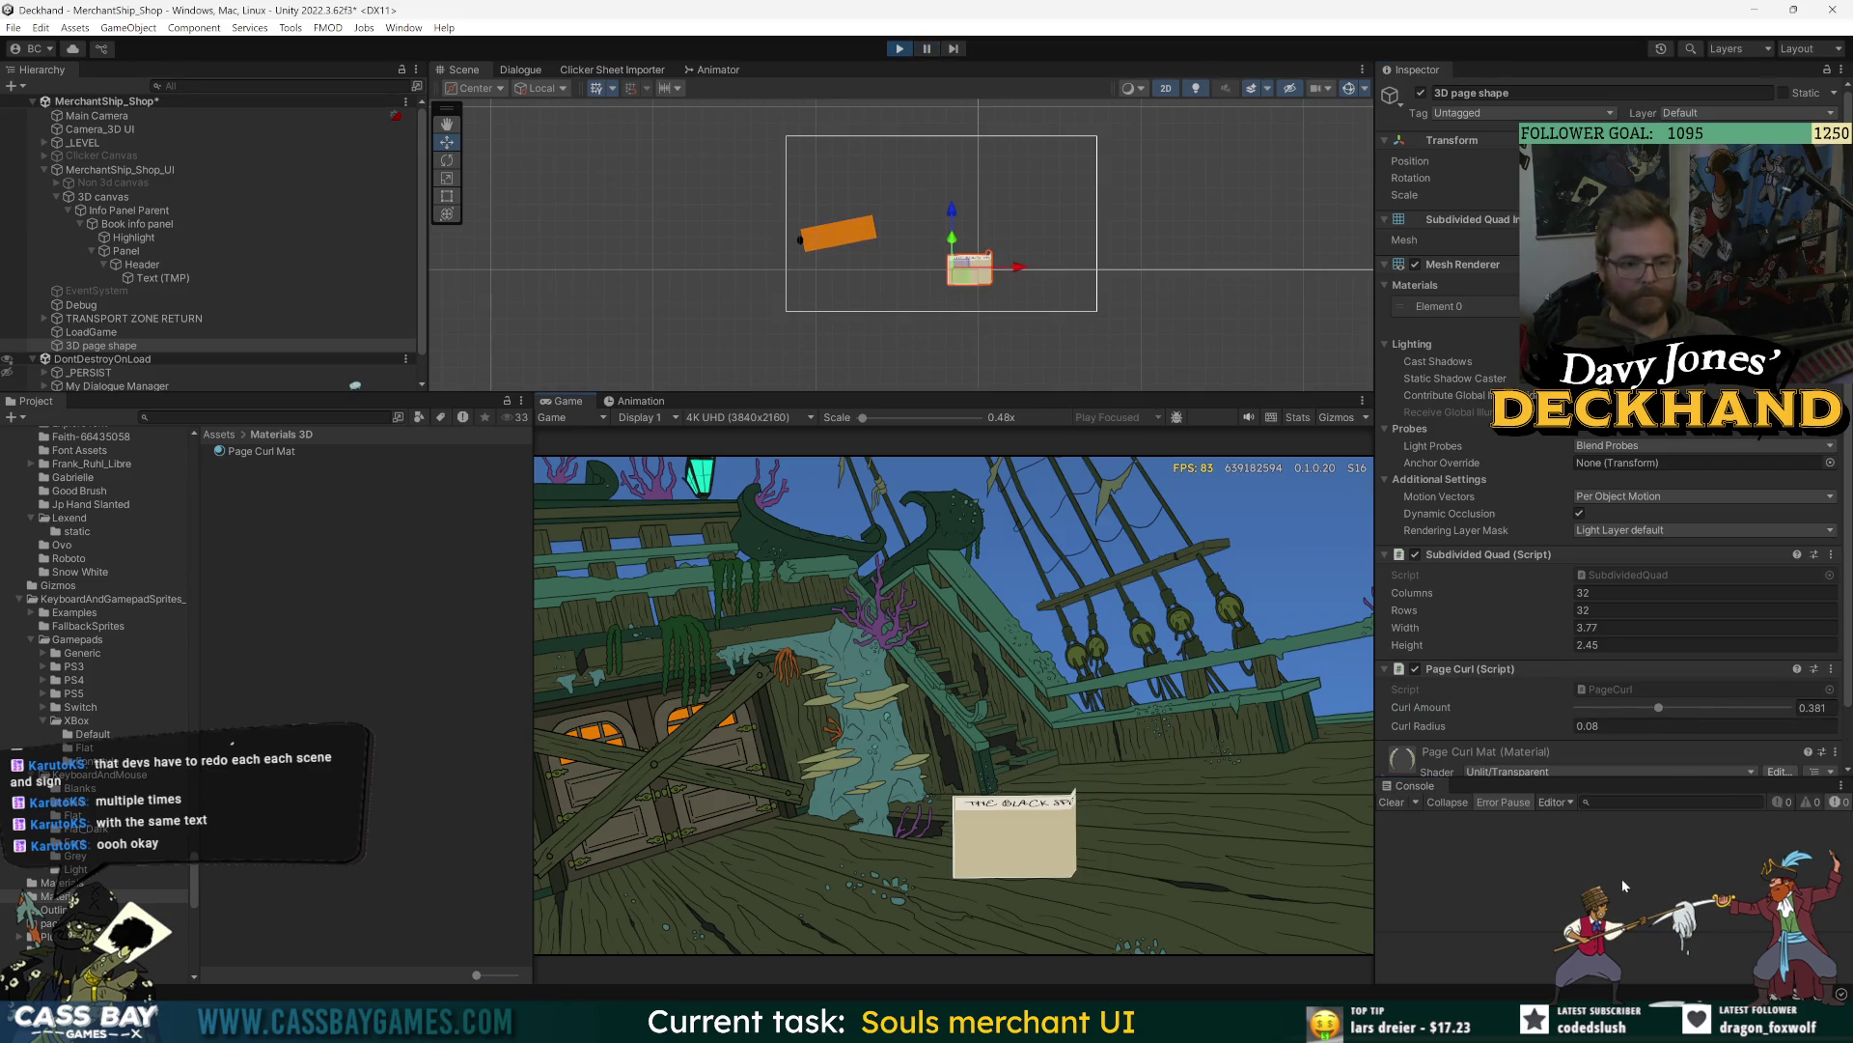
{"action": "left_click_drag", "start_coordinate": [1400, 727], "coordinate": [1414, 729]}
{"action": "left_click", "coordinate": [1521, 858]}
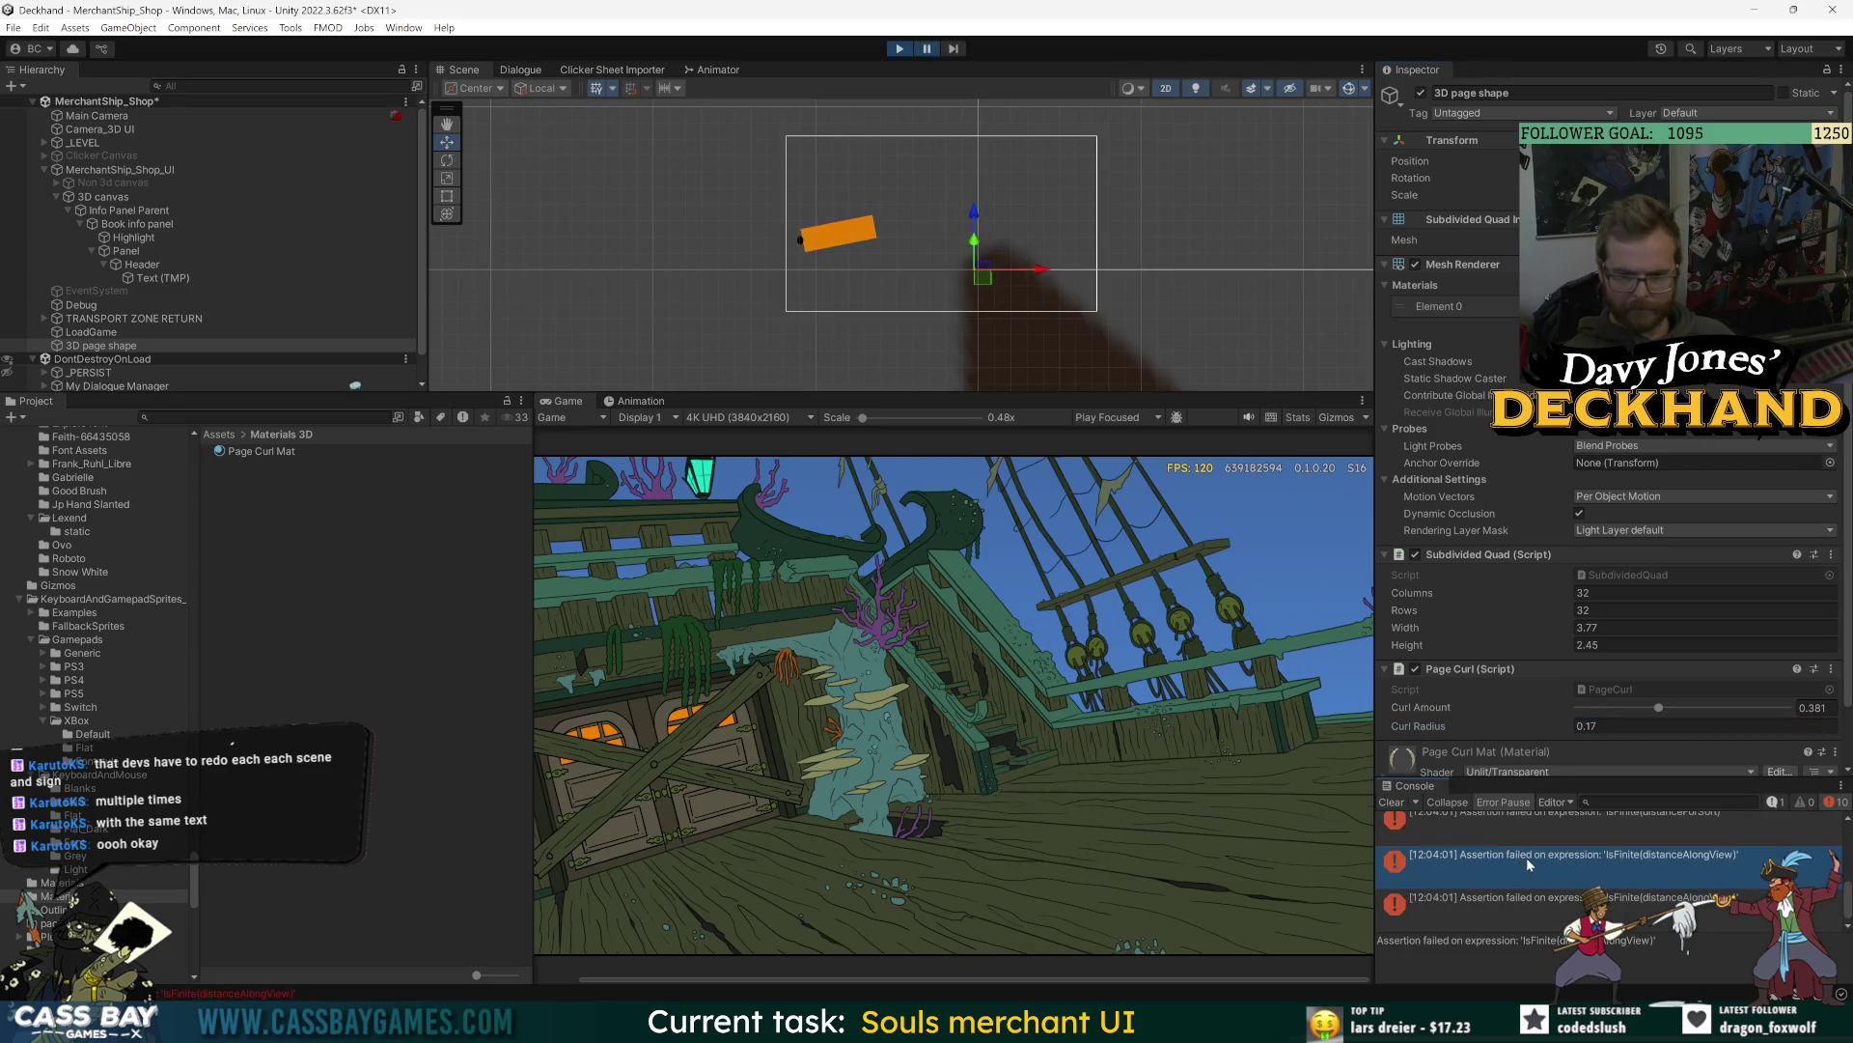
{"action": "left_click", "coordinate": [1584, 838]}
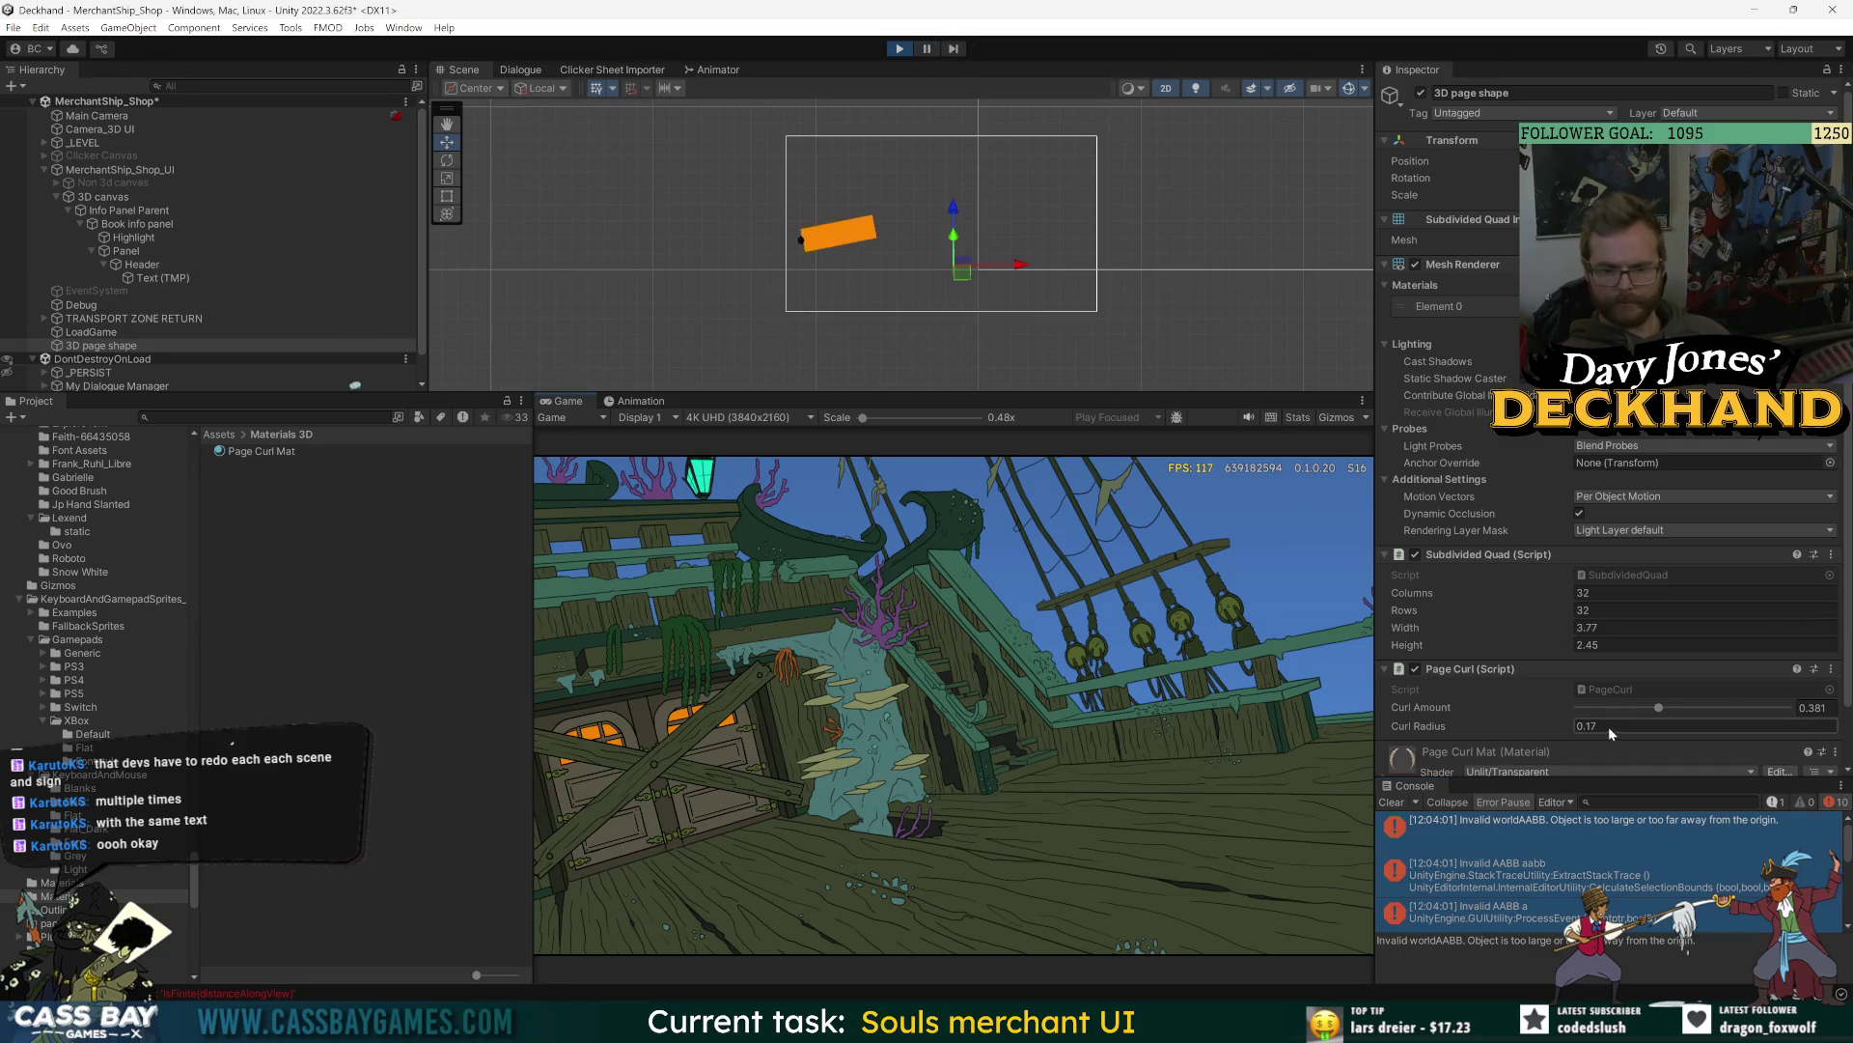
{"action": "left_click", "coordinate": [1831, 668]}
{"action": "left_click", "coordinate": [1728, 687]}
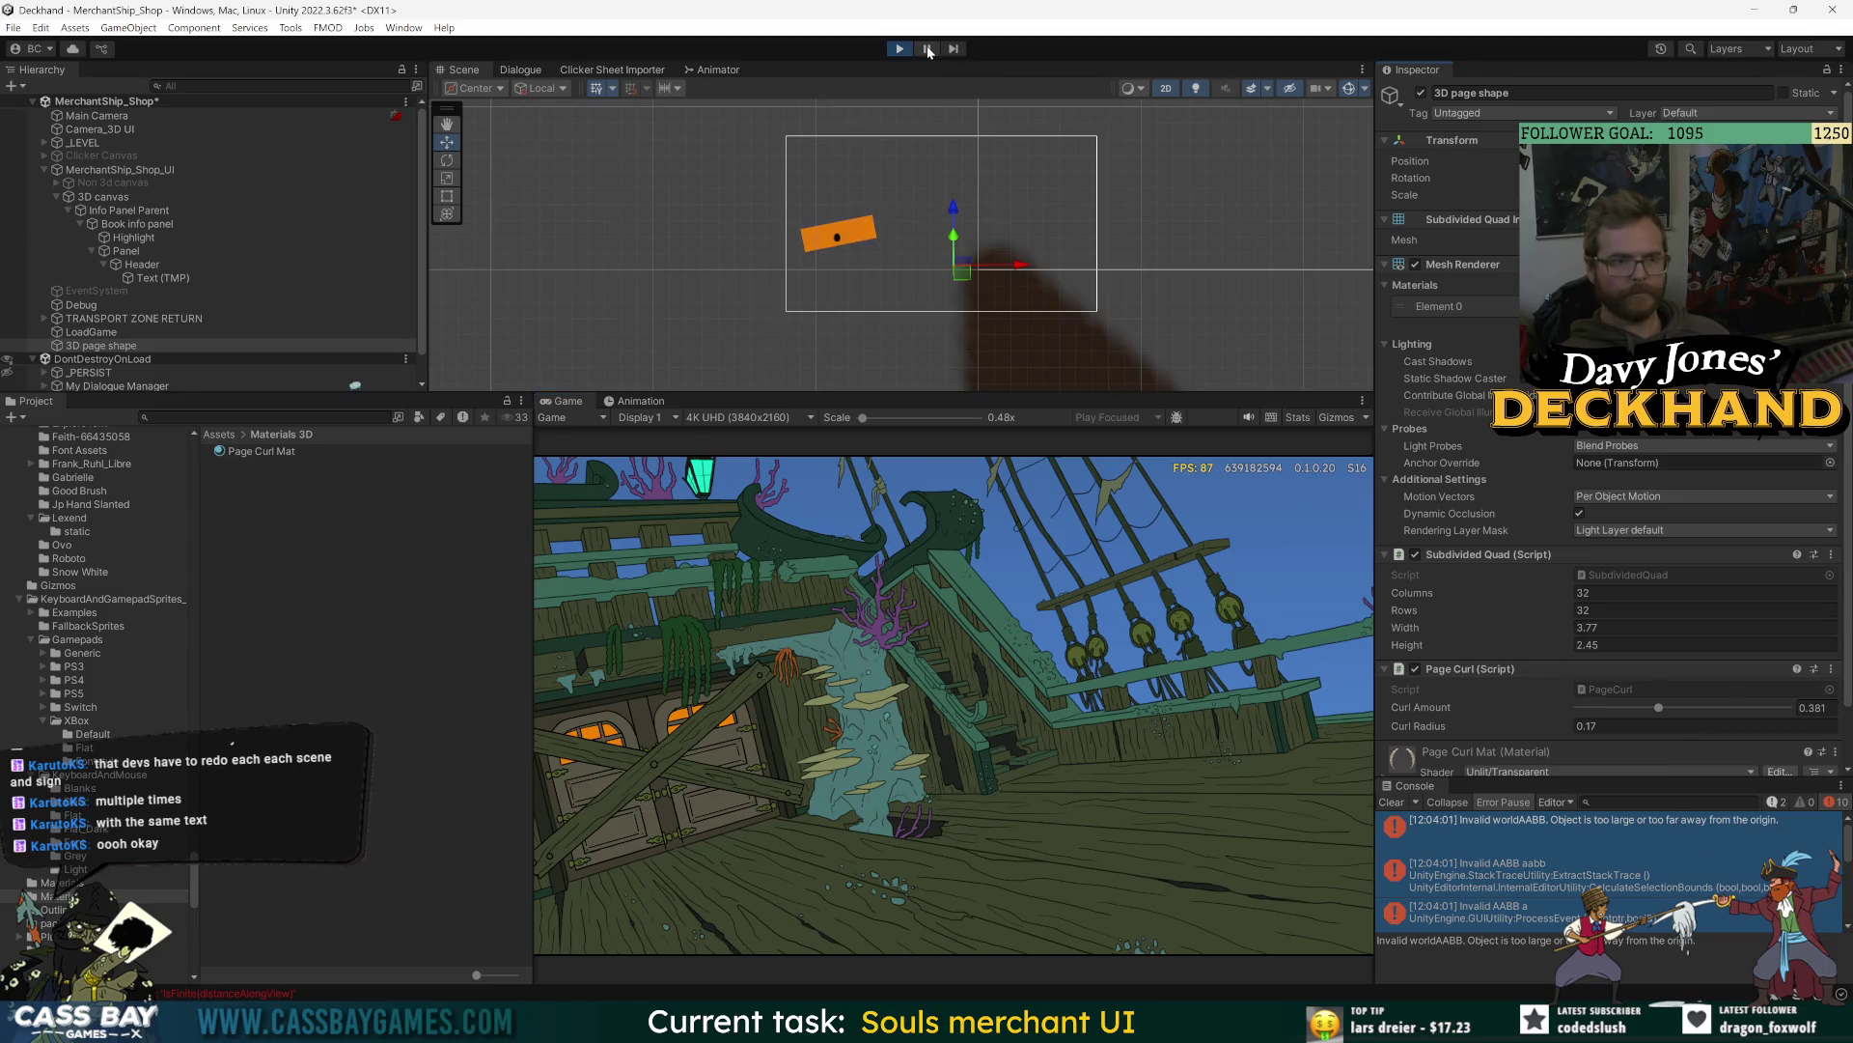
- Clear the Console, settle on Curl Amount 0.131 and Curl Radius 0.32, then stop Play mode
{"action": "left_click", "coordinate": [233, 194]}
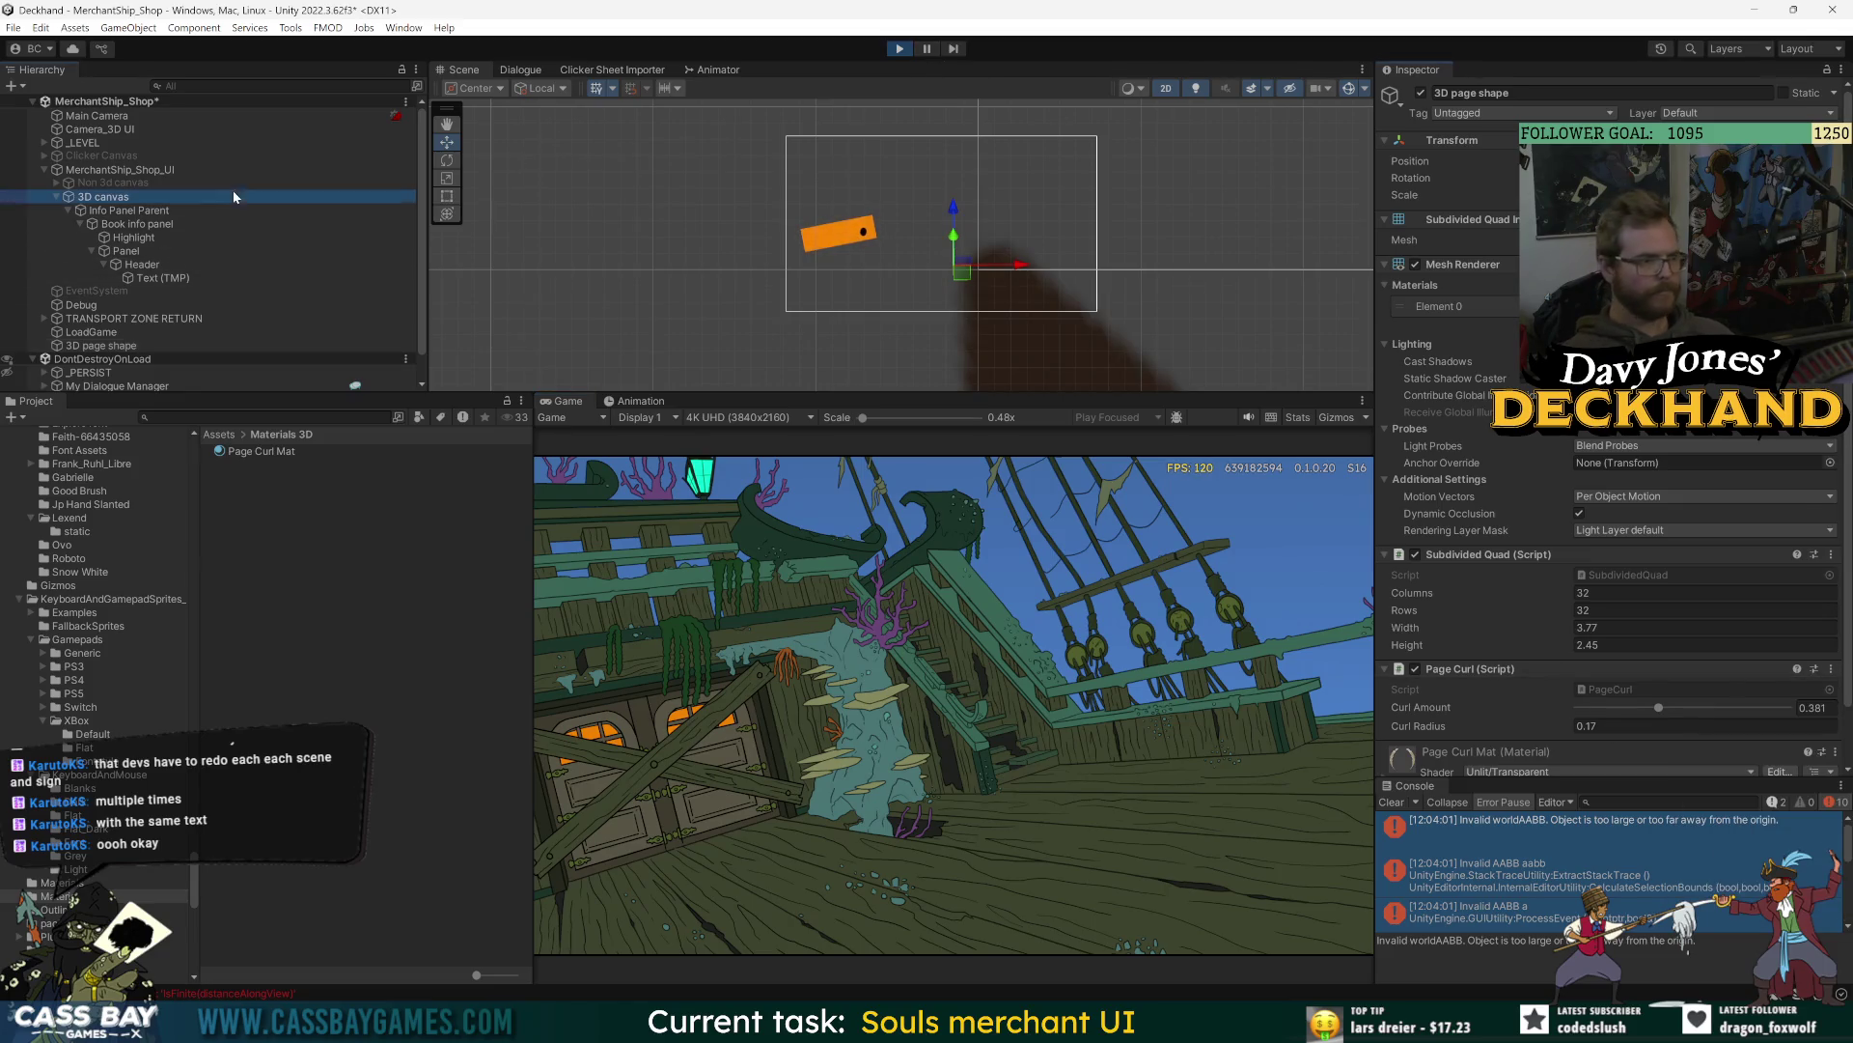
{"action": "left_click", "coordinate": [119, 344]}
{"action": "scroll", "coordinate": [1034, 309], "scroll_direction": "up", "scroll_amount": 2}
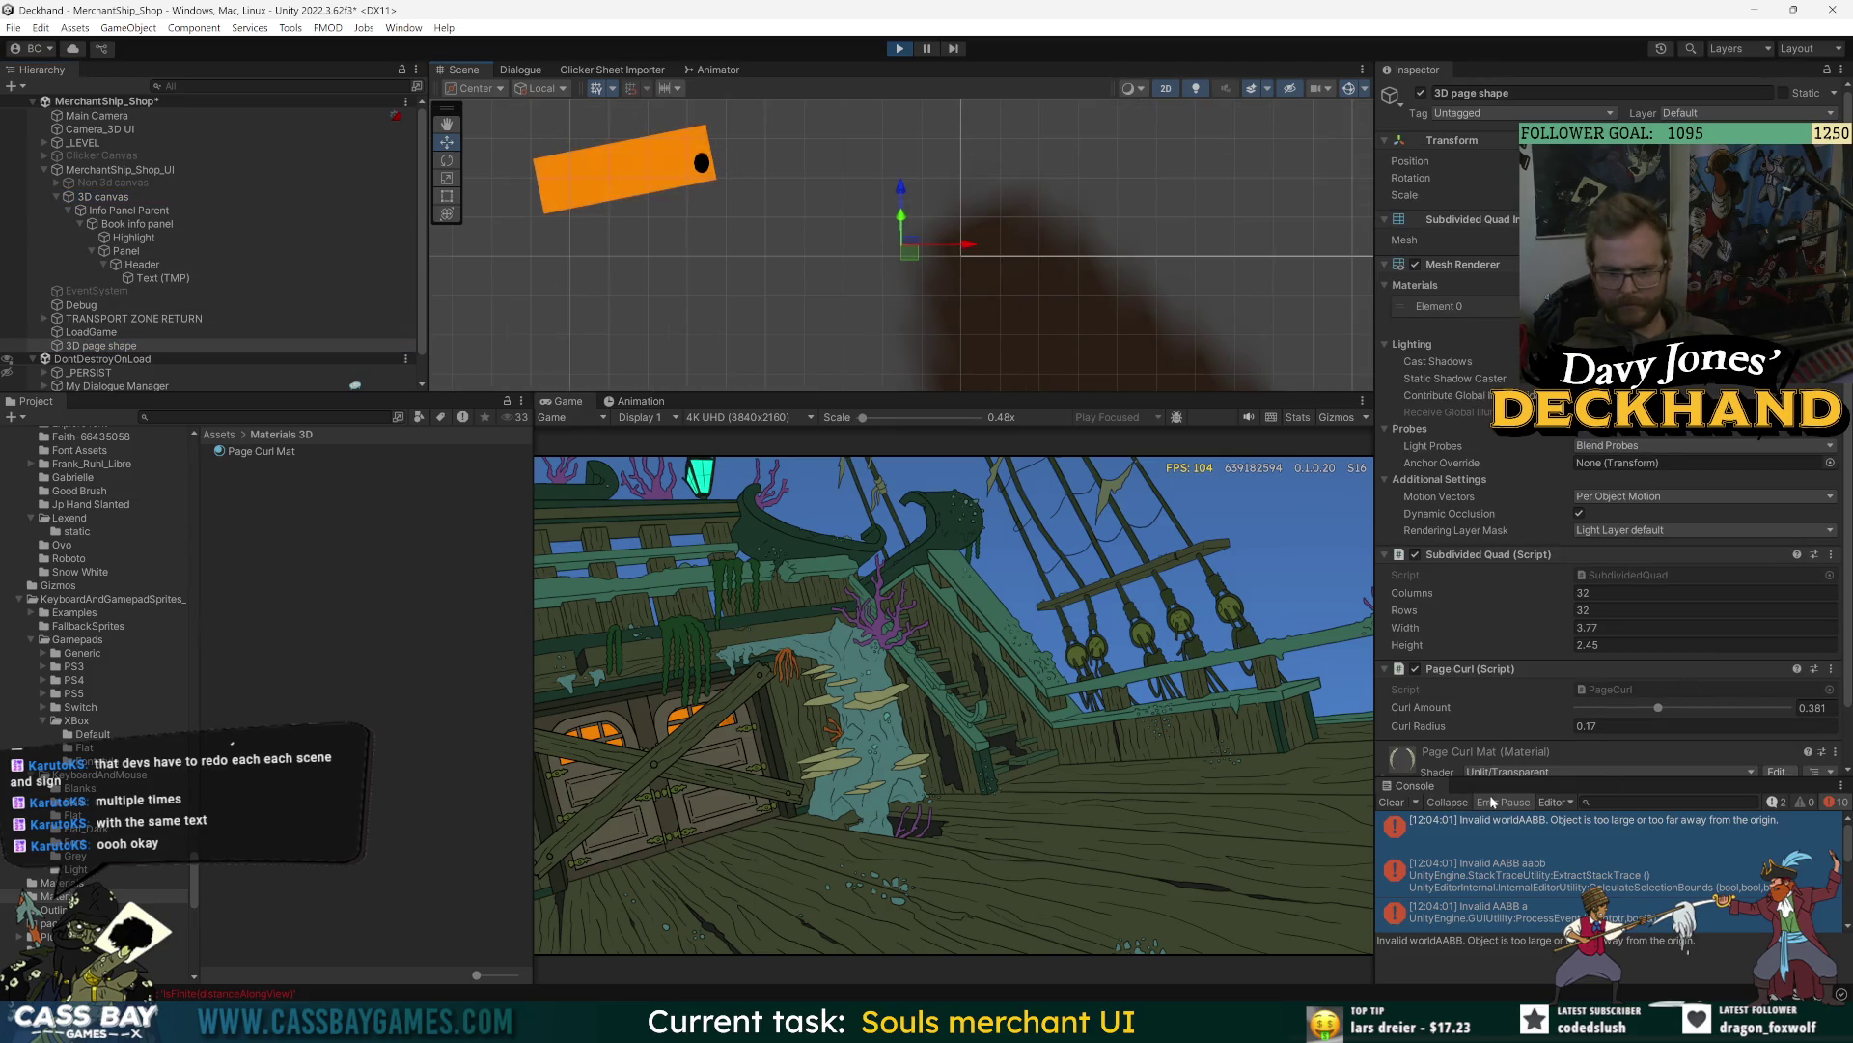
{"action": "left_click", "coordinate": [1391, 801]}
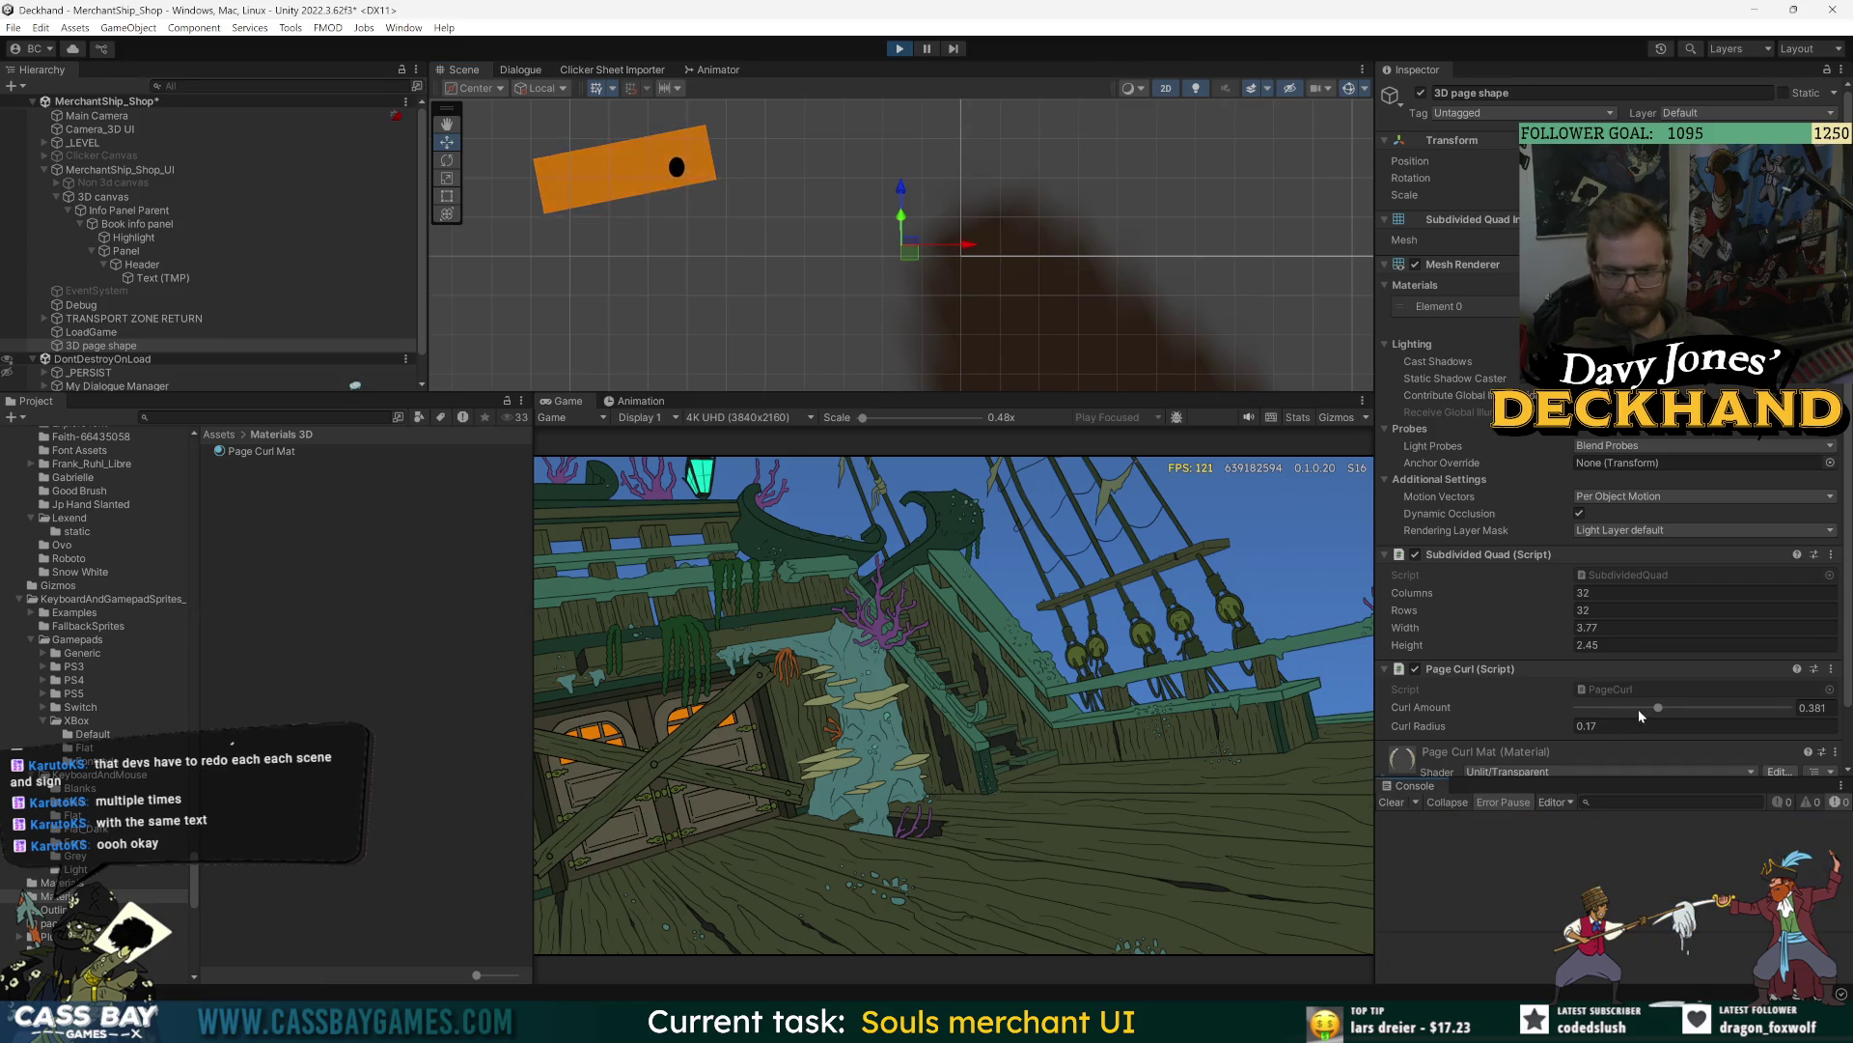
{"action": "left_click_drag", "start_coordinate": [1638, 708], "coordinate": [1607, 708]}
{"action": "left_click_drag", "start_coordinate": [1444, 733], "coordinate": [1455, 733]}
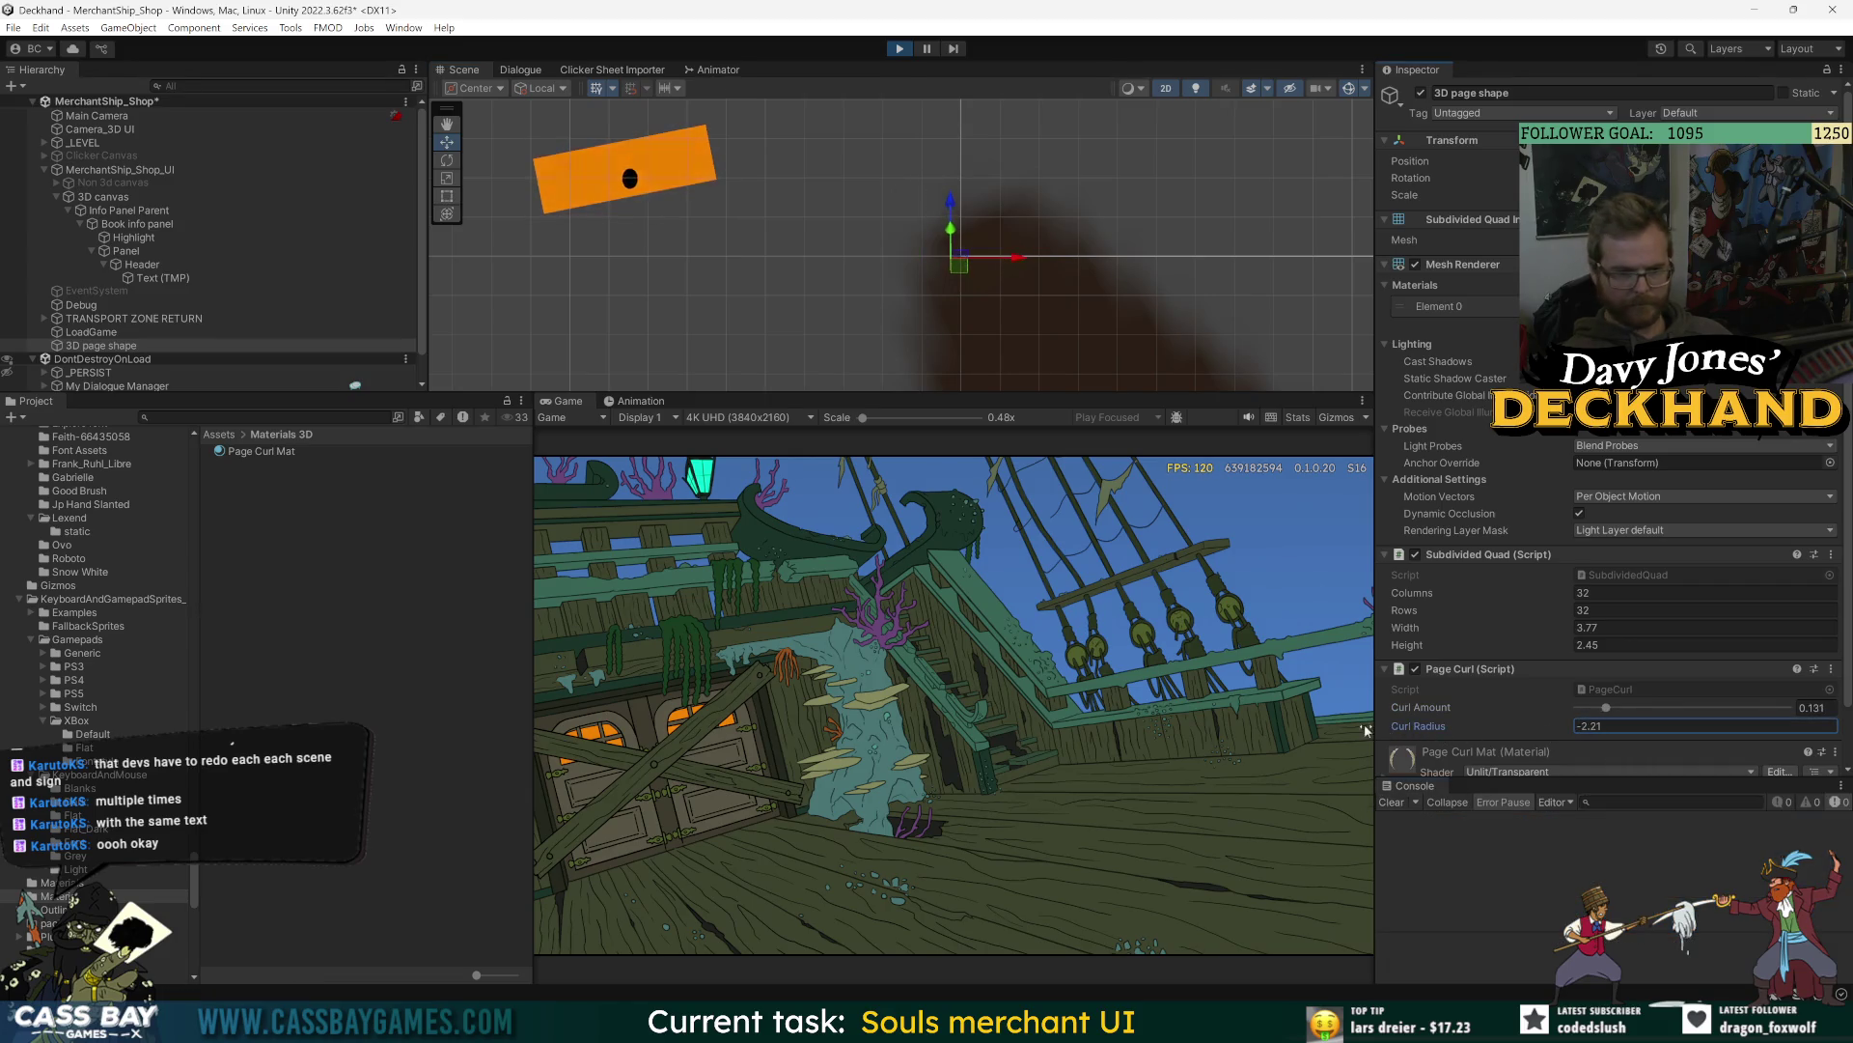
{"action": "scroll", "coordinate": [975, 308], "scroll_direction": "up", "scroll_amount": 3}
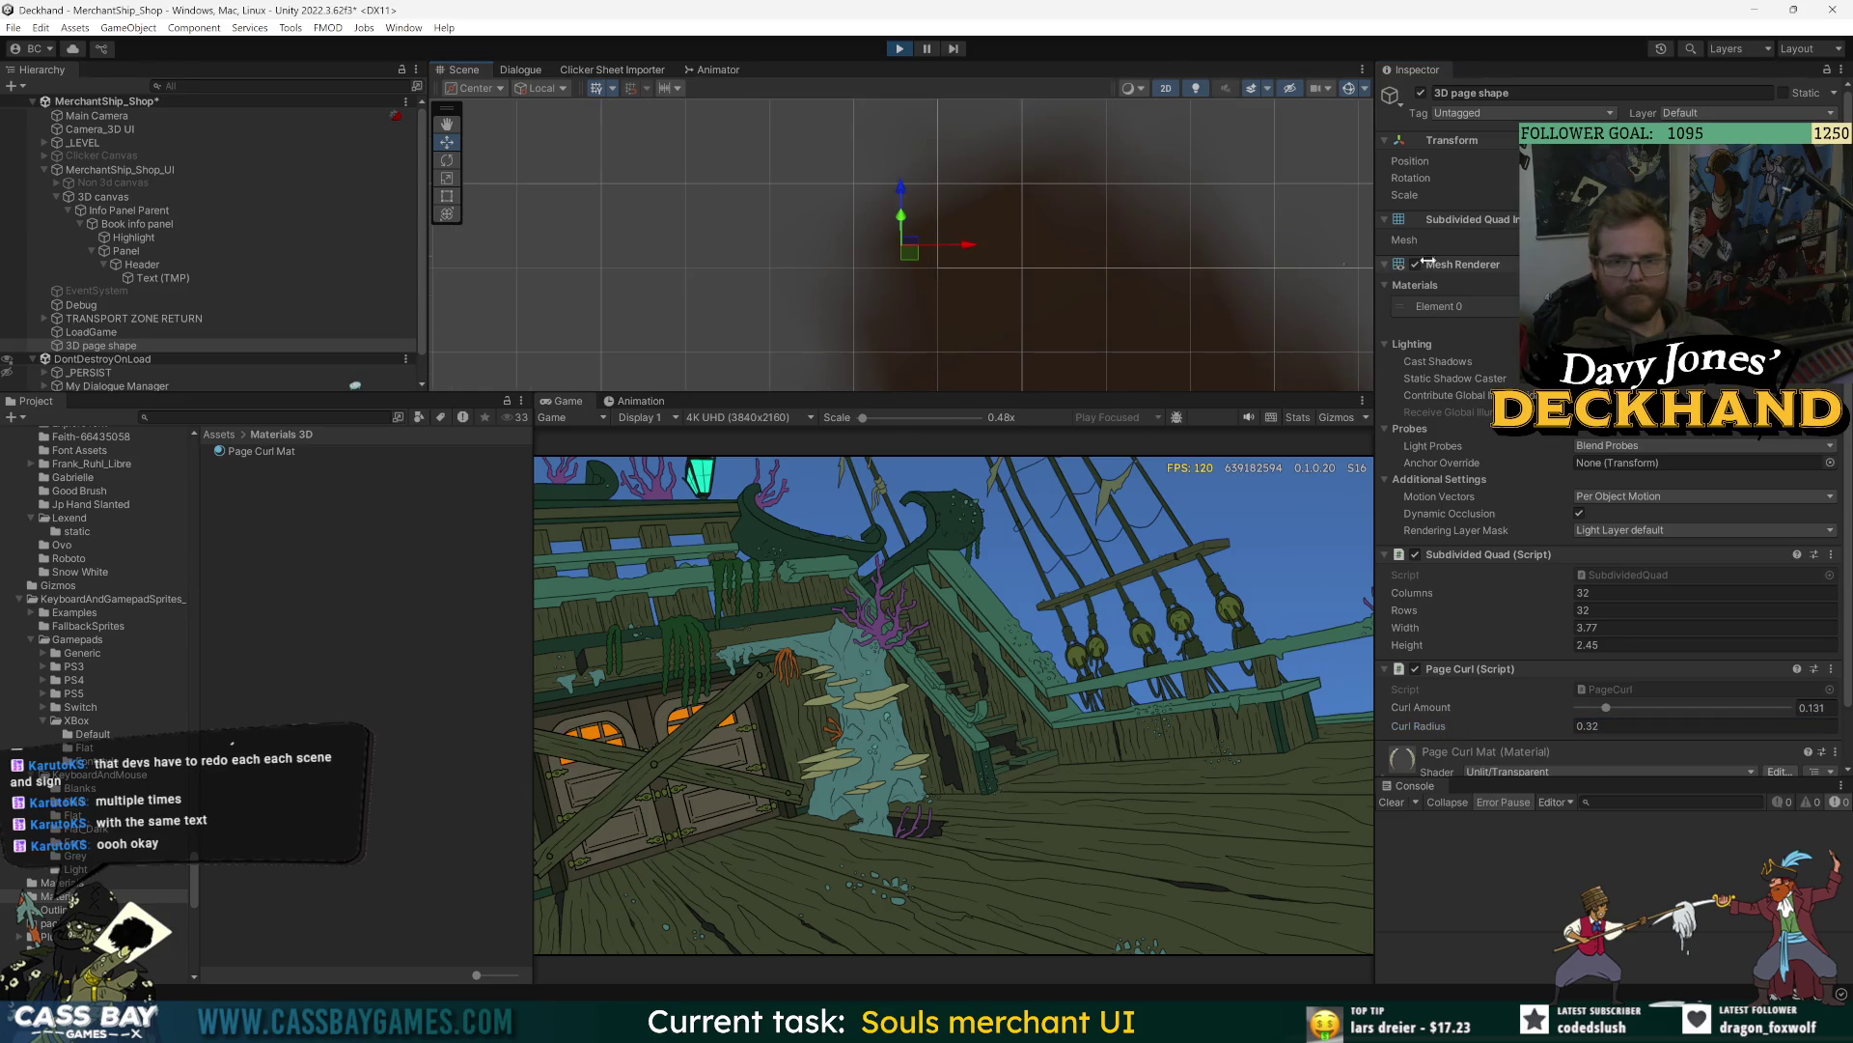
{"action": "left_click", "coordinate": [900, 48]}
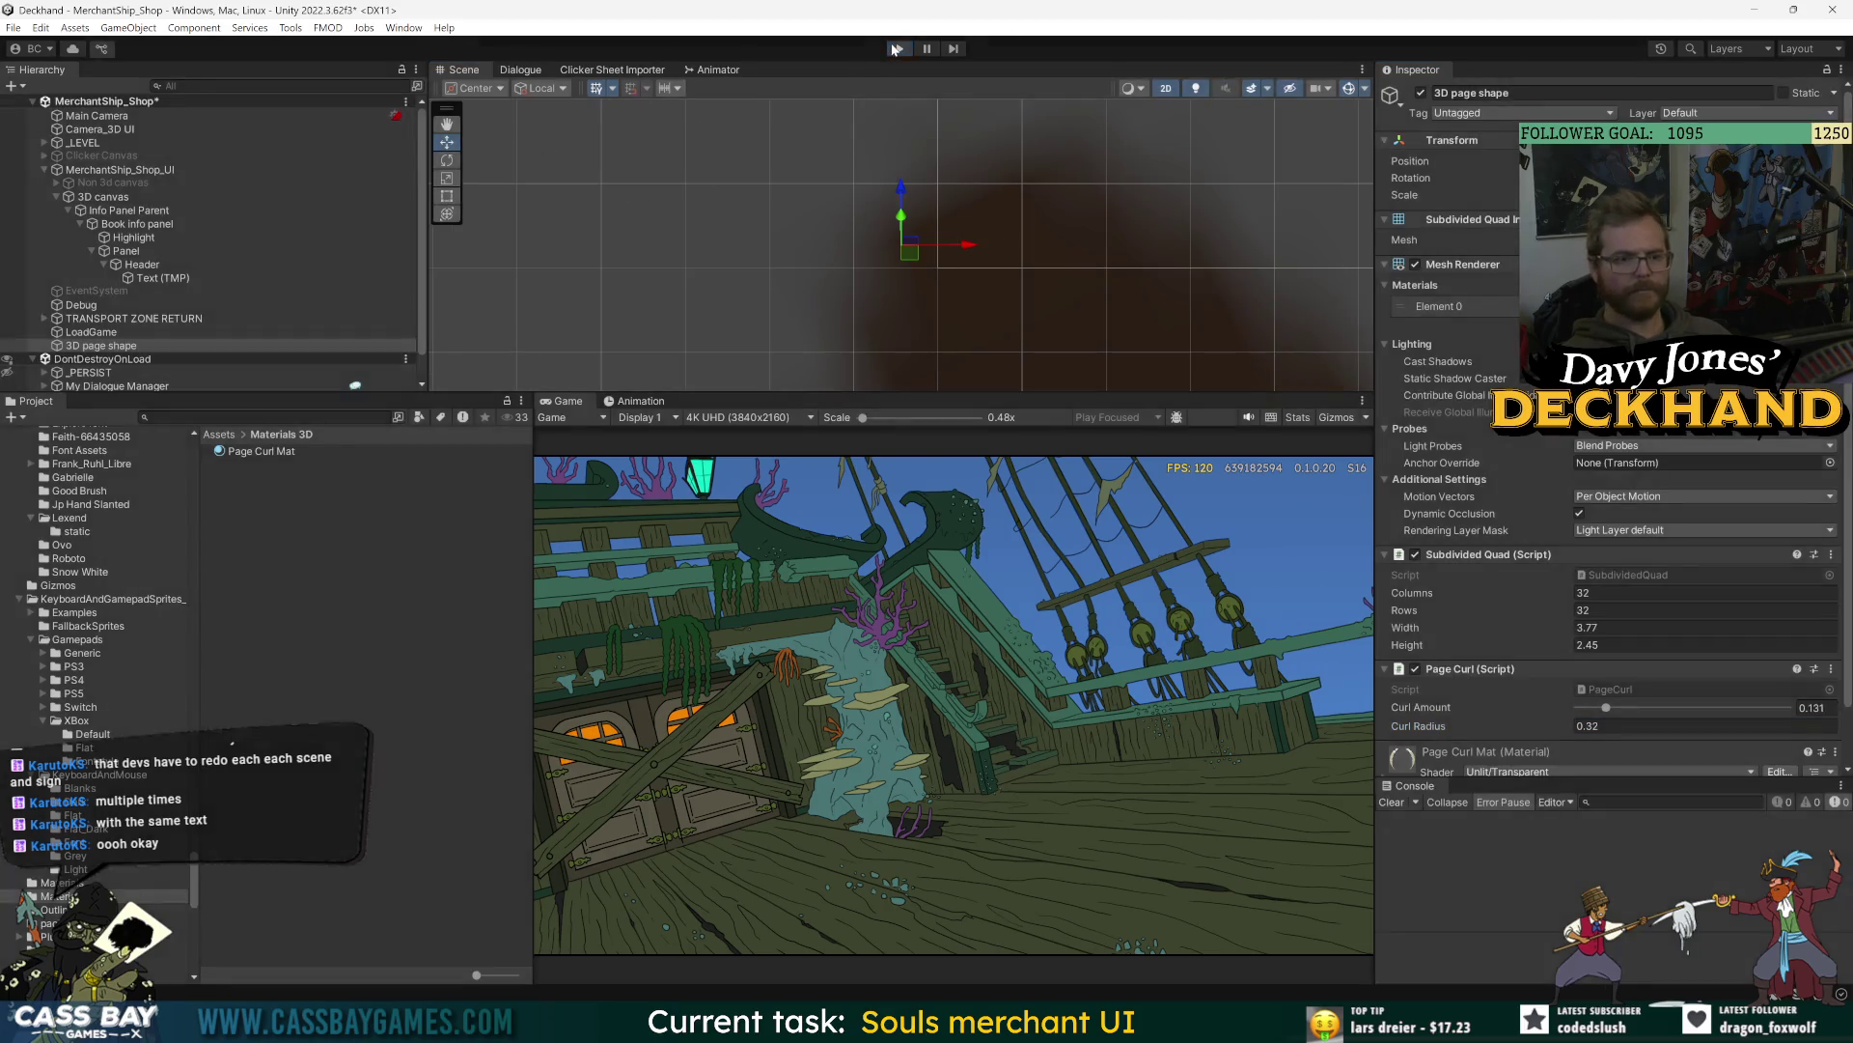
- Save the scene with Ctrl+S and start Play mode again
{"action": "key", "text": "ctrl+s"}
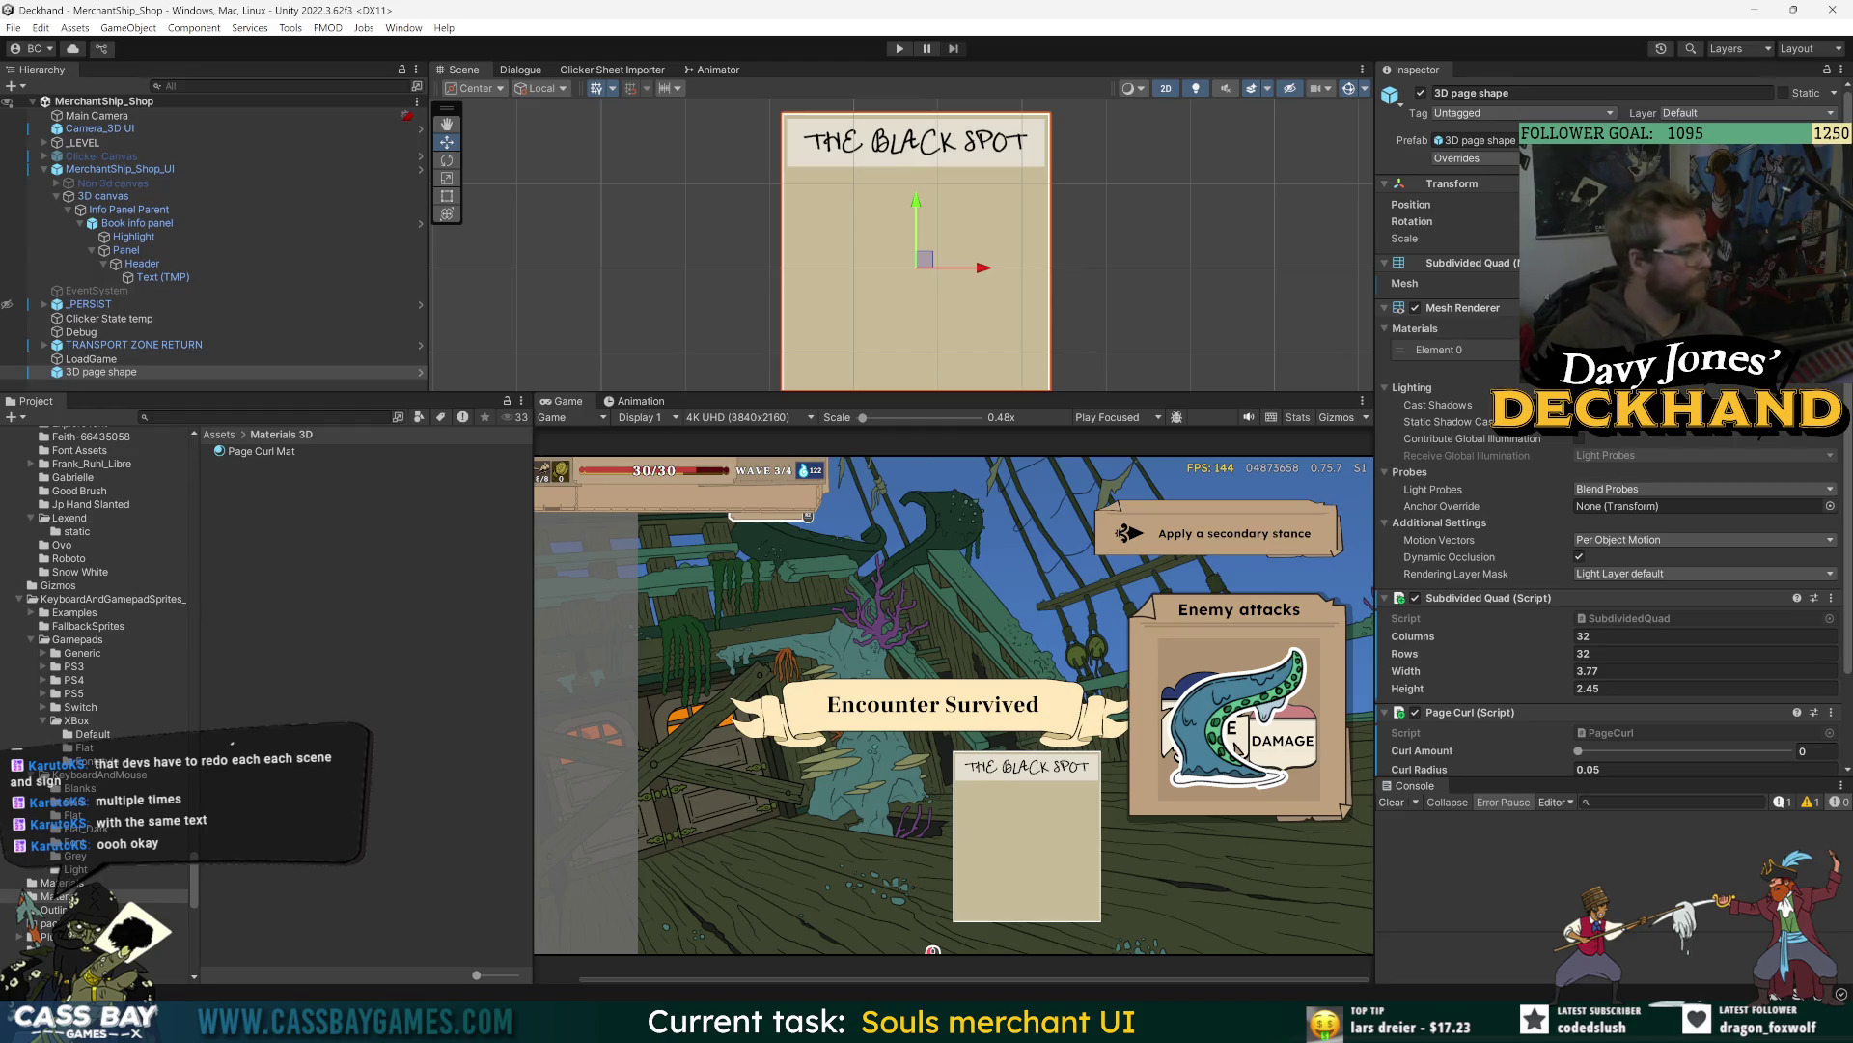
{"action": "scroll", "coordinate": [1458, 669], "scroll_direction": "down", "scroll_amount": 3}
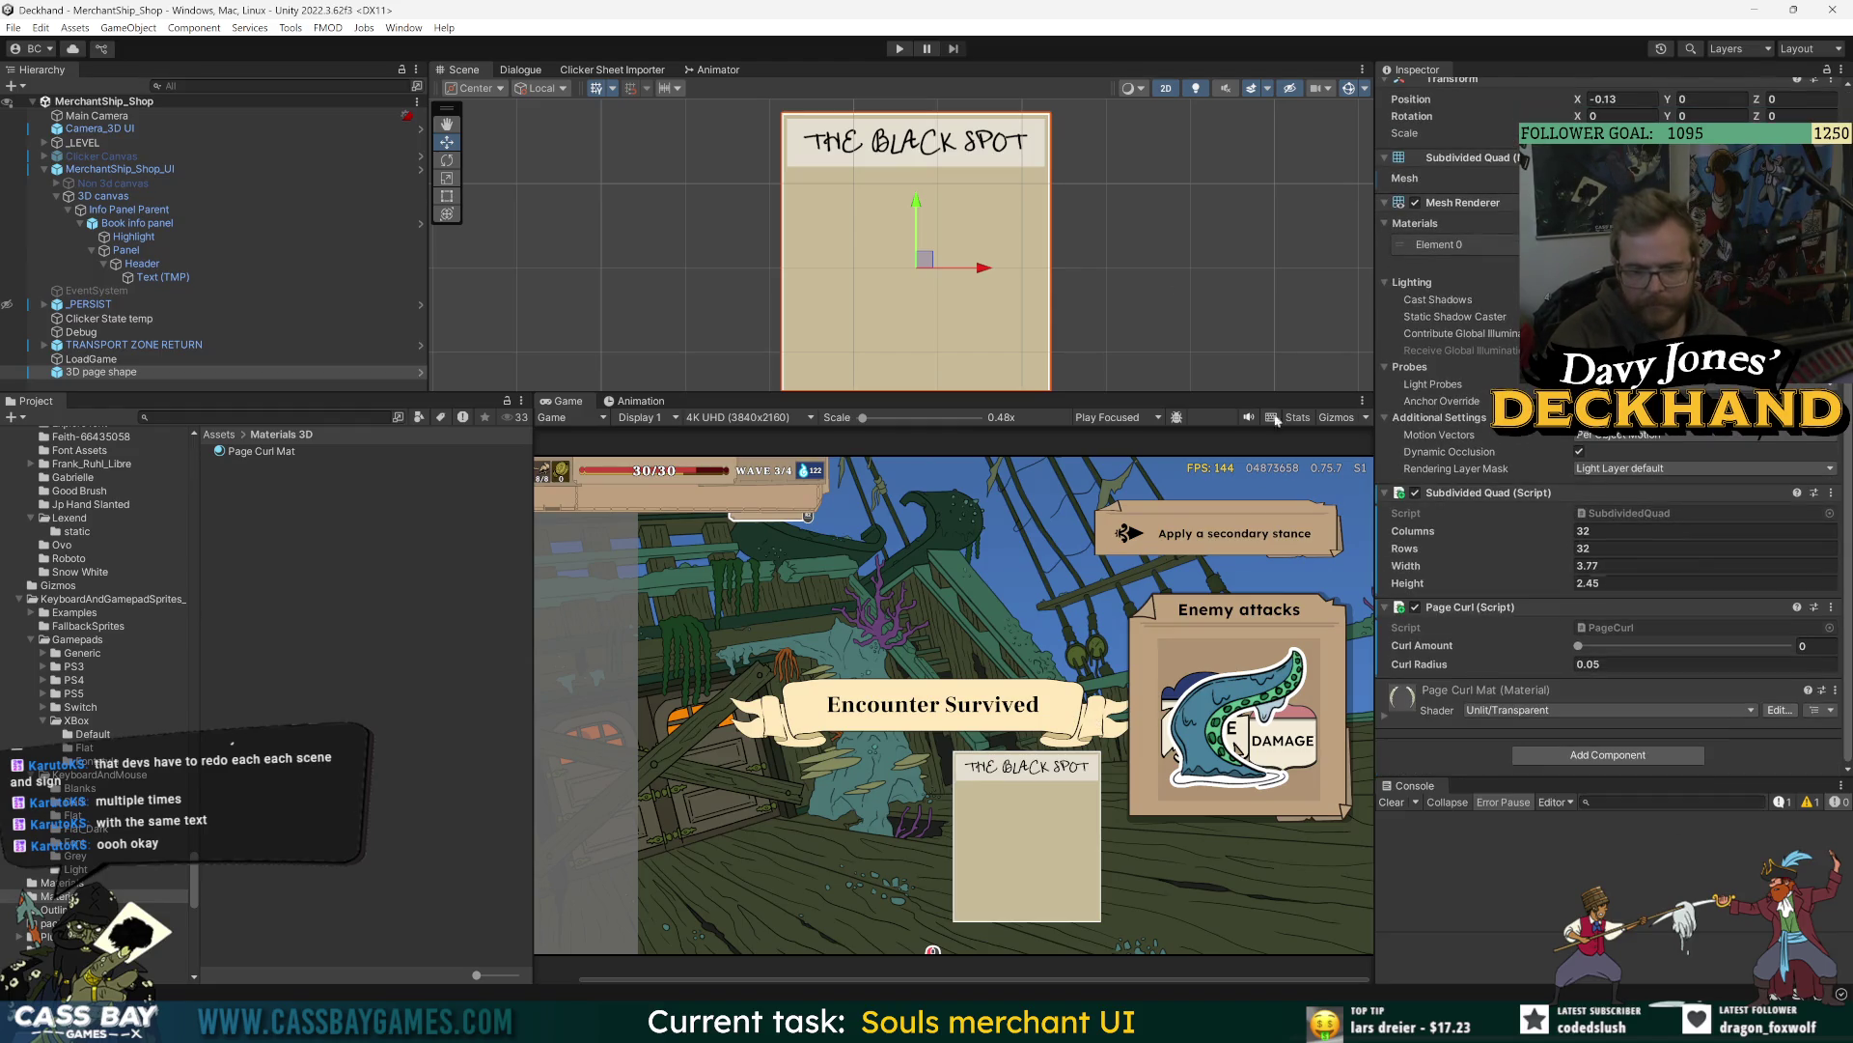
{"action": "key", "text": "ctrl+p"}
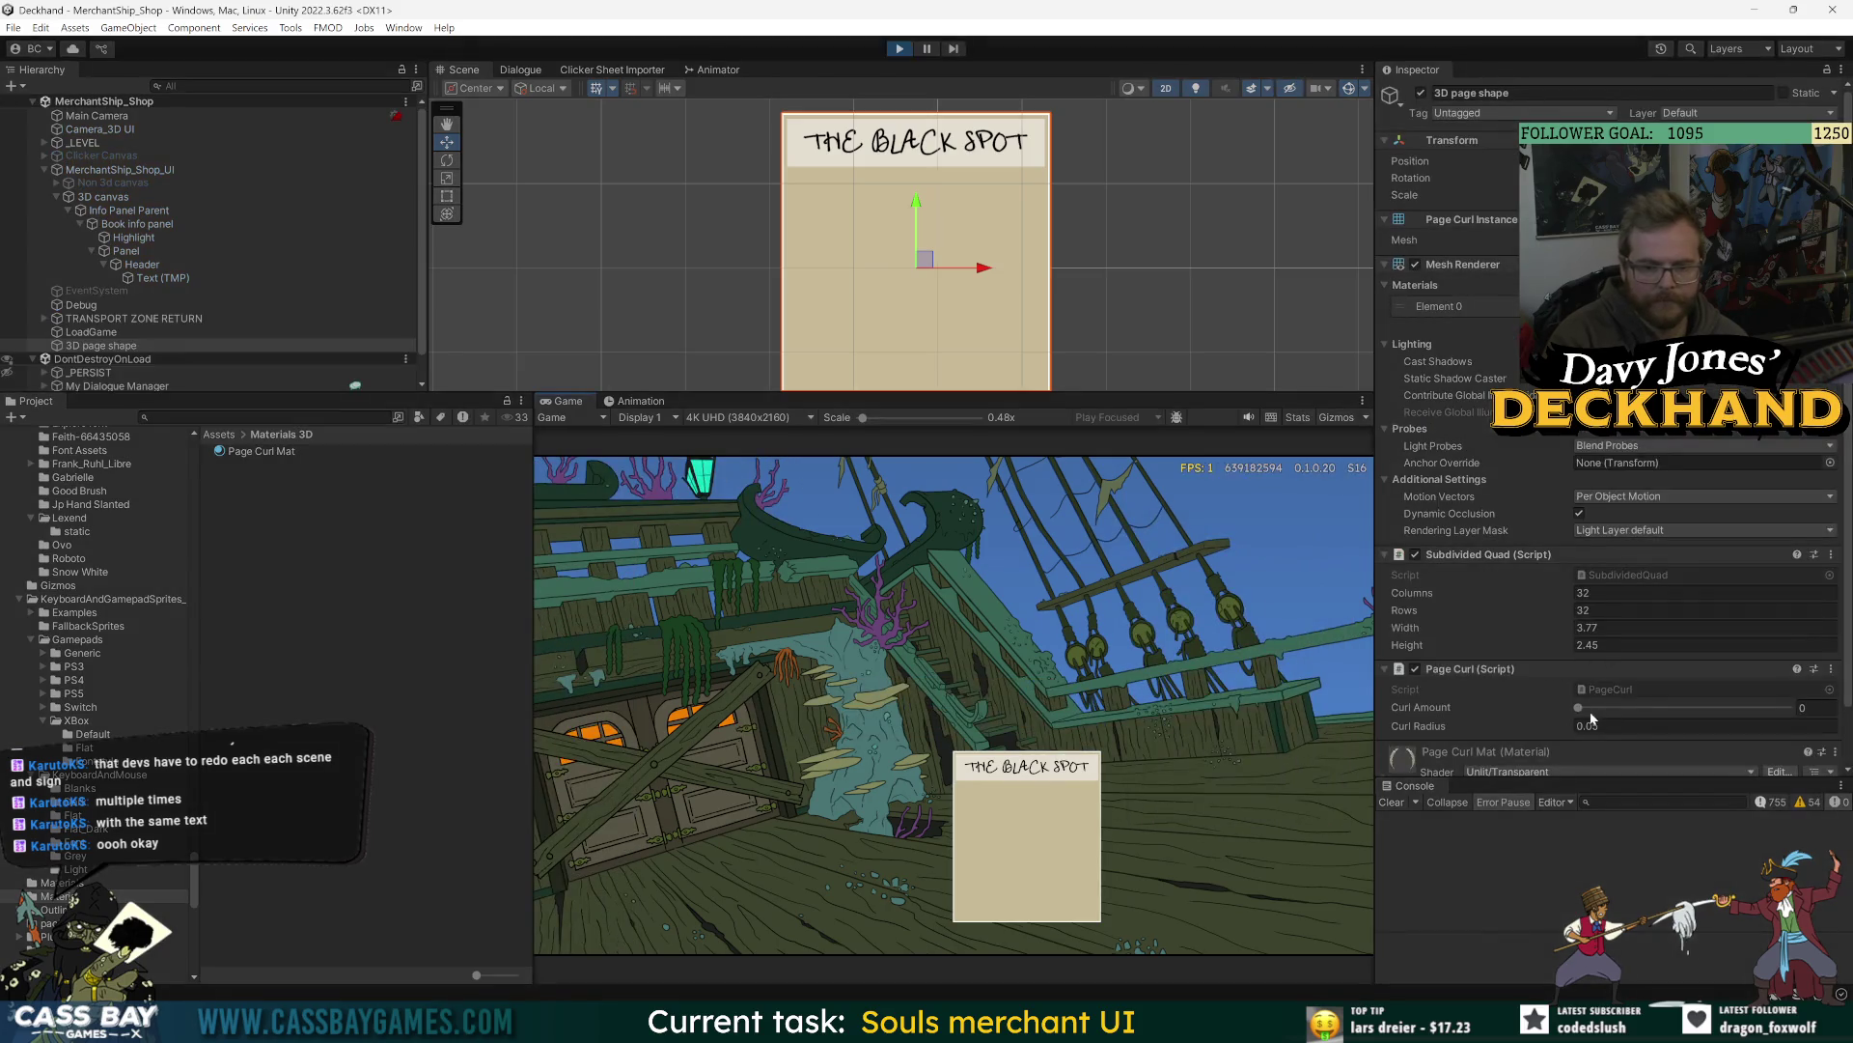
- Scrub the Page Curl values to Curl Amount 0.812 and Curl Radius 6.47
{"action": "left_click_drag", "start_coordinate": [1581, 708], "coordinate": [1626, 710]}
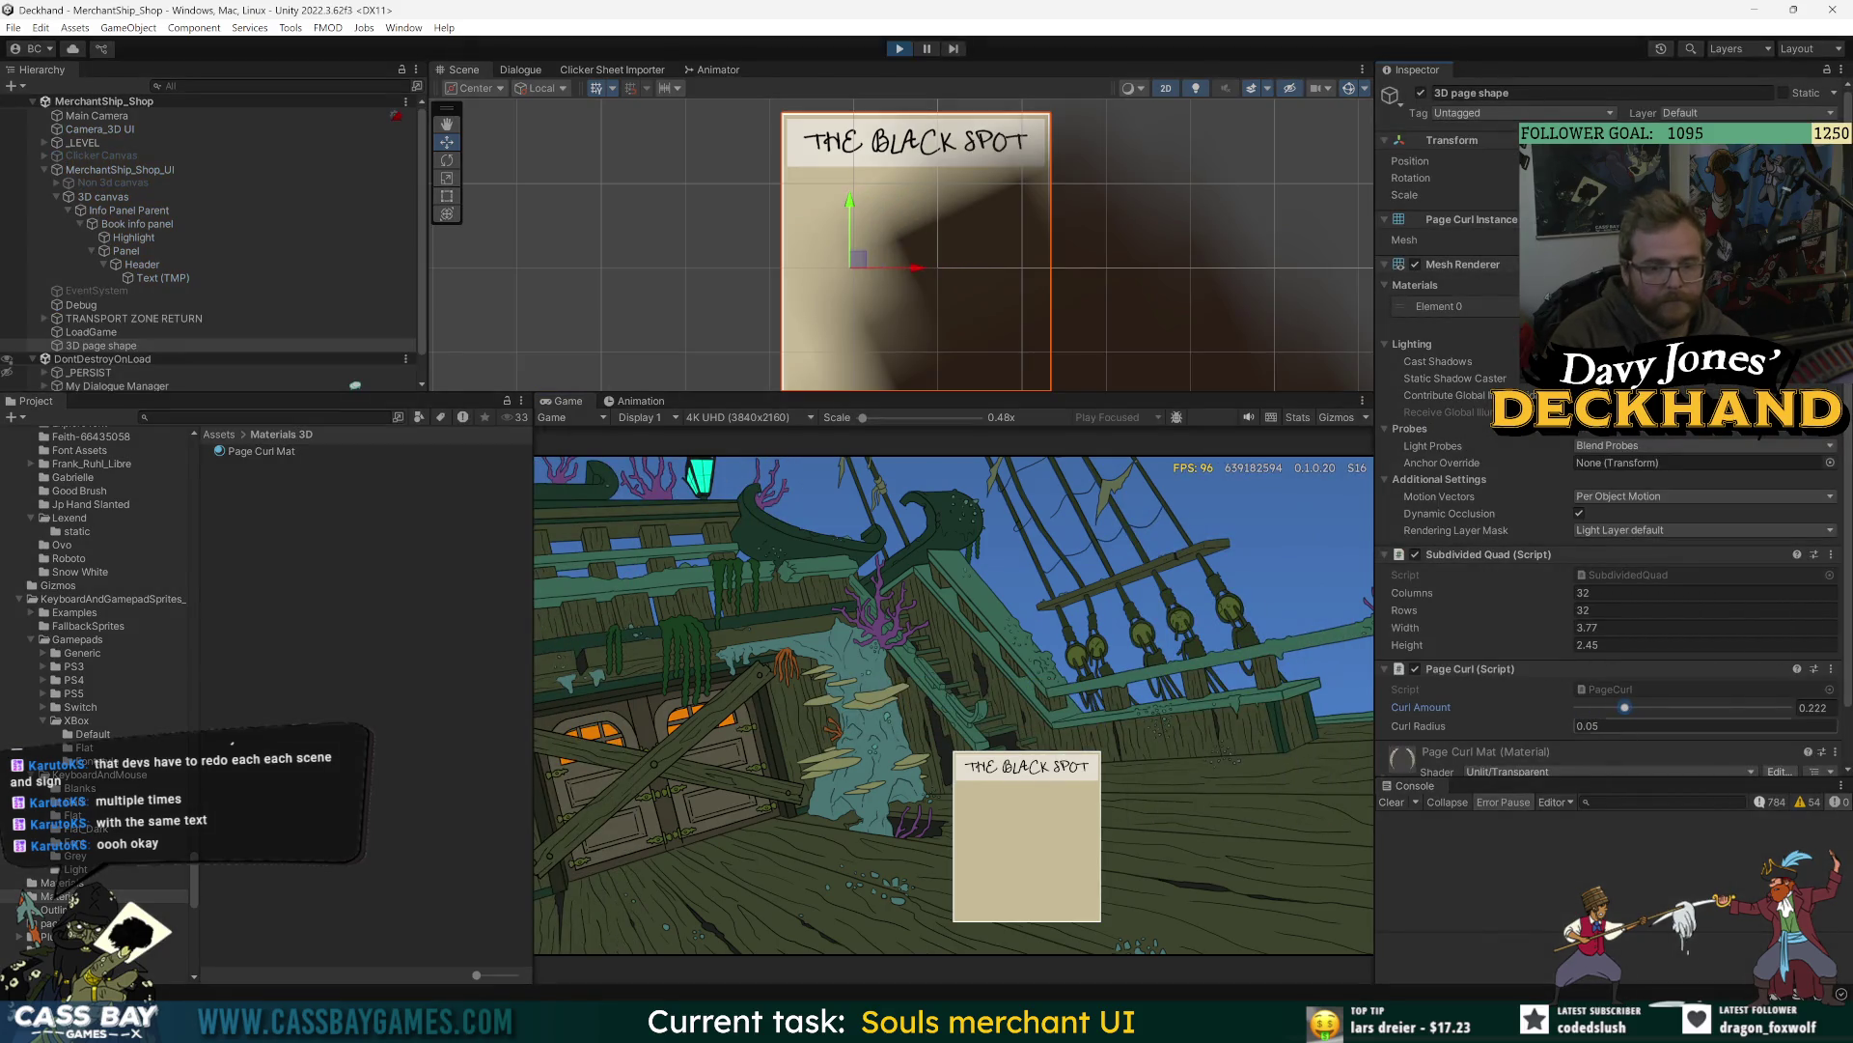
{"action": "left_click_drag", "start_coordinate": [1438, 729], "coordinate": [1492, 732]}
{"action": "left_click_drag", "start_coordinate": [1657, 710], "coordinate": [1749, 710]}
{"action": "left_click_drag", "start_coordinate": [1421, 728], "coordinate": [1465, 731]}
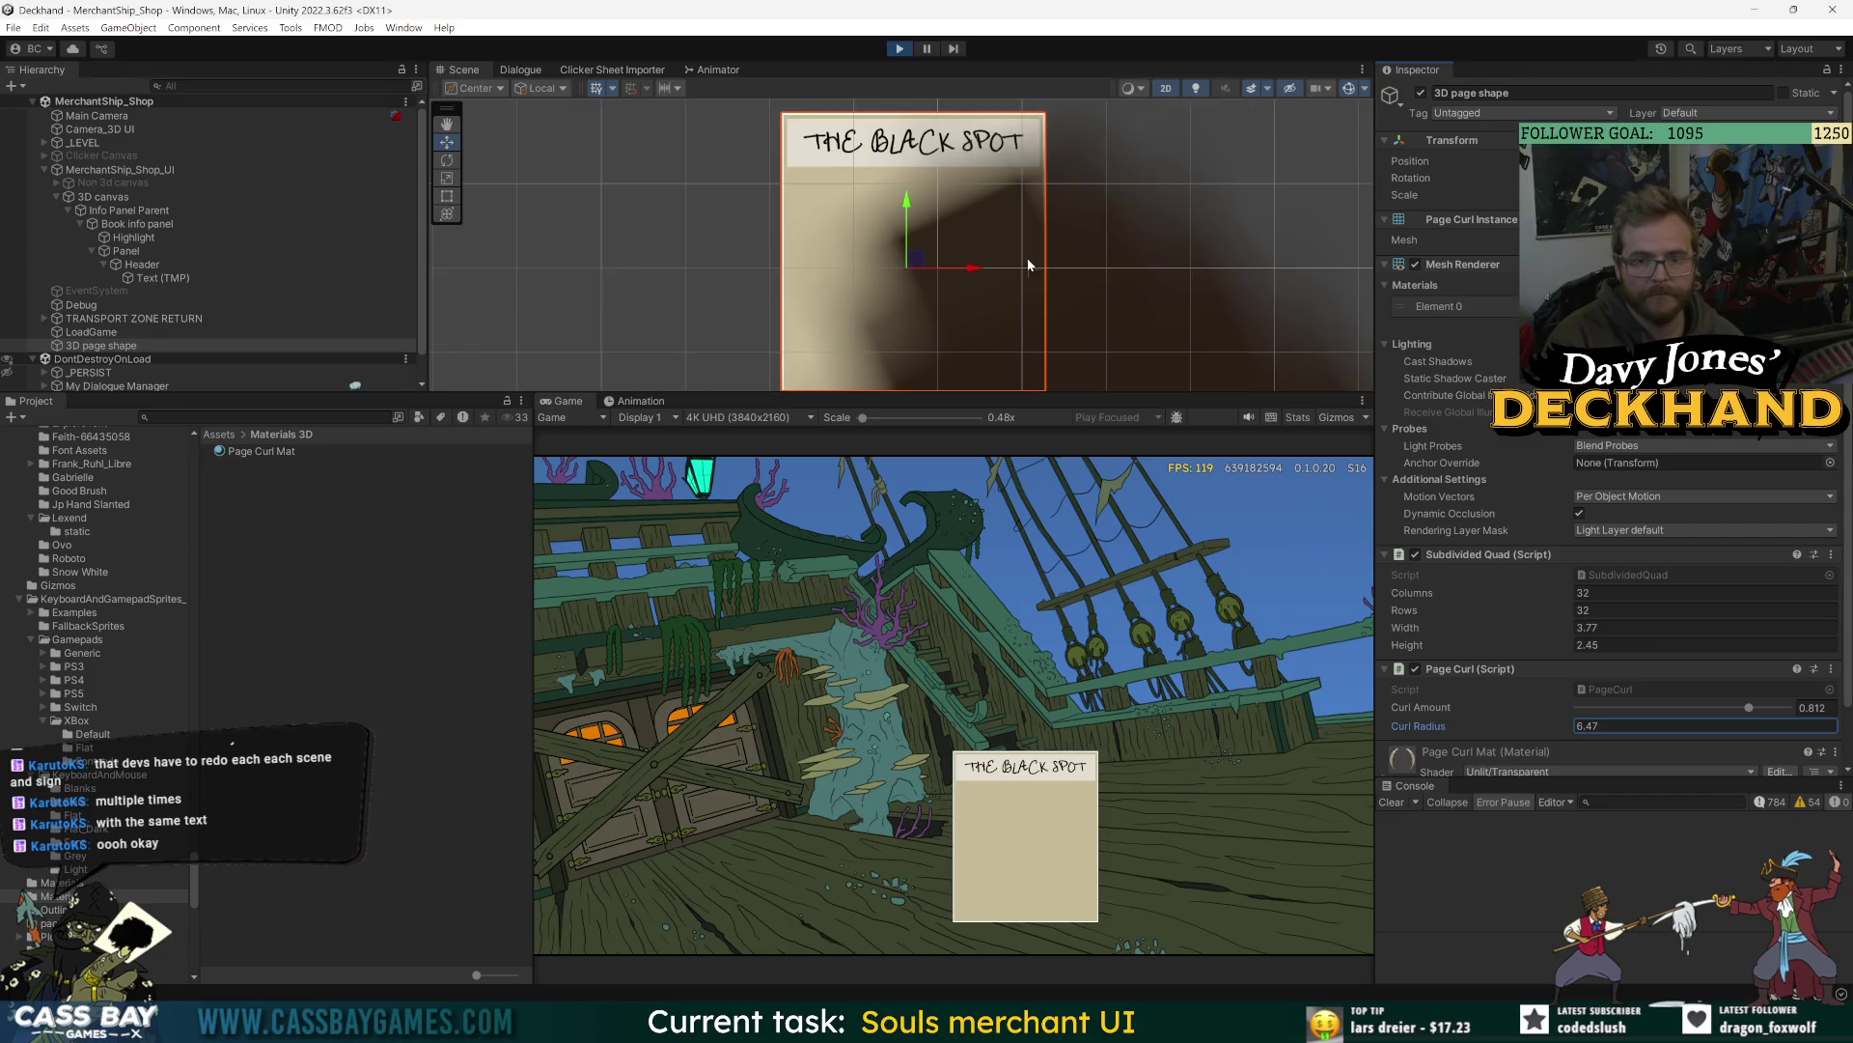
- Tilt the page around its X axis with the rotate tool, then undo the tilt
{"action": "scroll", "coordinate": [1024, 258], "scroll_direction": "down", "scroll_amount": 2}
{"action": "key", "text": "e"}
{"action": "mouse_move", "coordinate": [935, 234]}
{"action": "left_mouse_down"}
{"action": "mouse_move", "coordinate": [942, 50]}
{"action": "mouse_move", "coordinate": [941, 73]}
{"action": "left_mouse_up"}
{"action": "key", "text": "ctrl+z"}
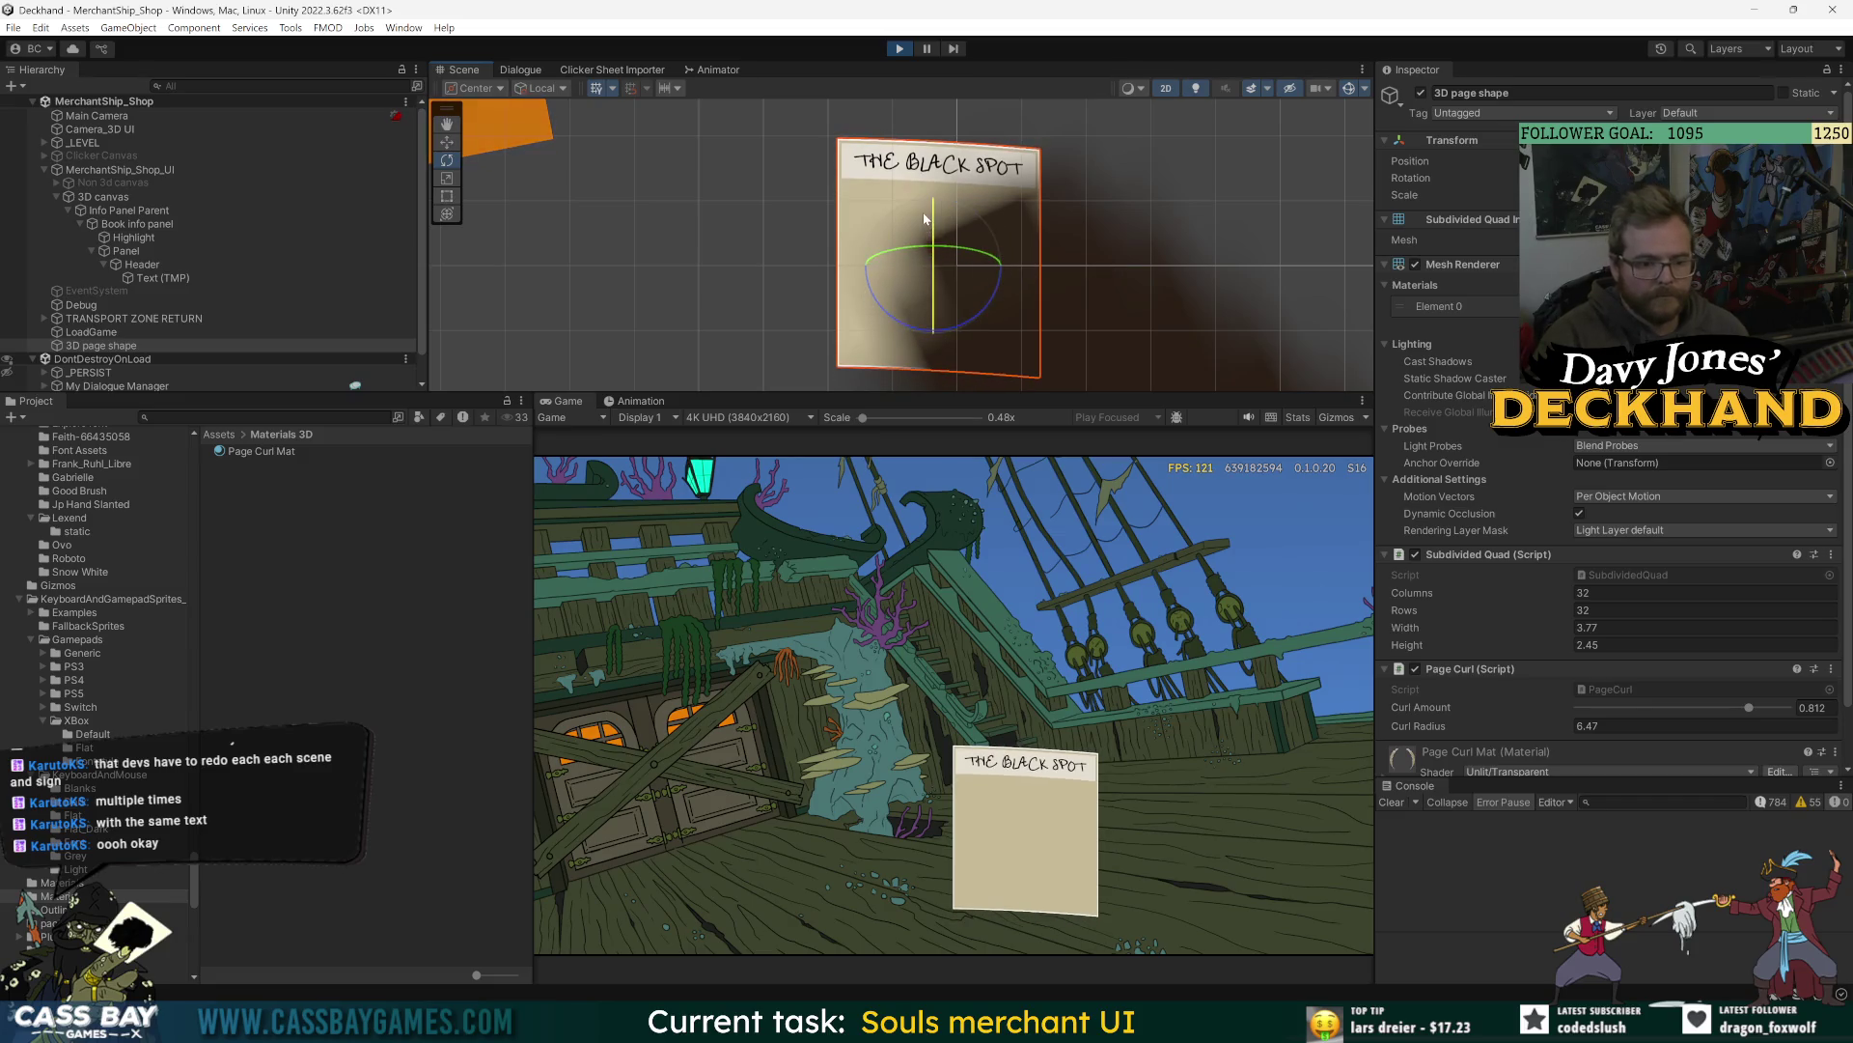
- Try rotating the 3D page, undo it, adjust Curl Radius and set Curl Amount to 1
{"action": "left_click_drag", "start_coordinate": [922, 263], "coordinate": [872, 258]}
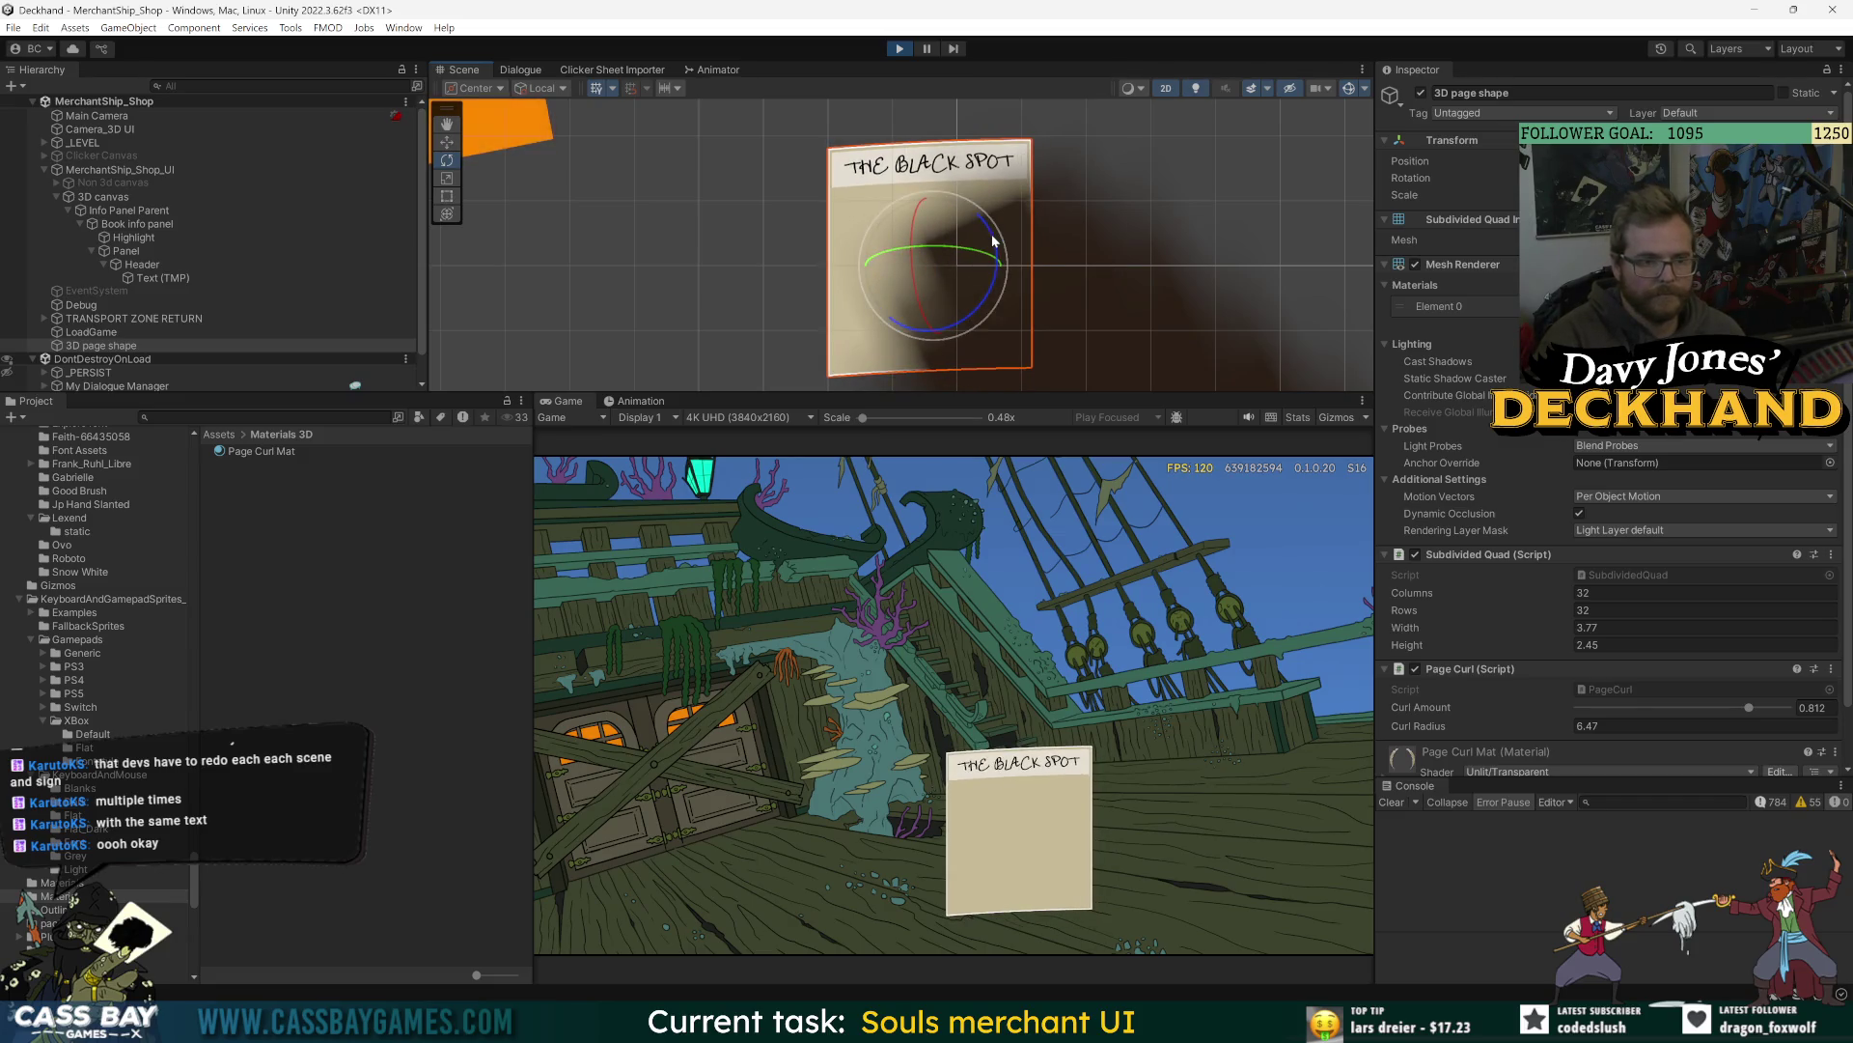
{"action": "mouse_move", "coordinate": [990, 241]}
{"action": "left_mouse_down"}
{"action": "mouse_move", "coordinate": [992, 218]}
{"action": "mouse_move", "coordinate": [928, 245]}
{"action": "mouse_move", "coordinate": [912, 229]}
{"action": "left_mouse_up"}
{"action": "key", "text": "ctrl+z"}
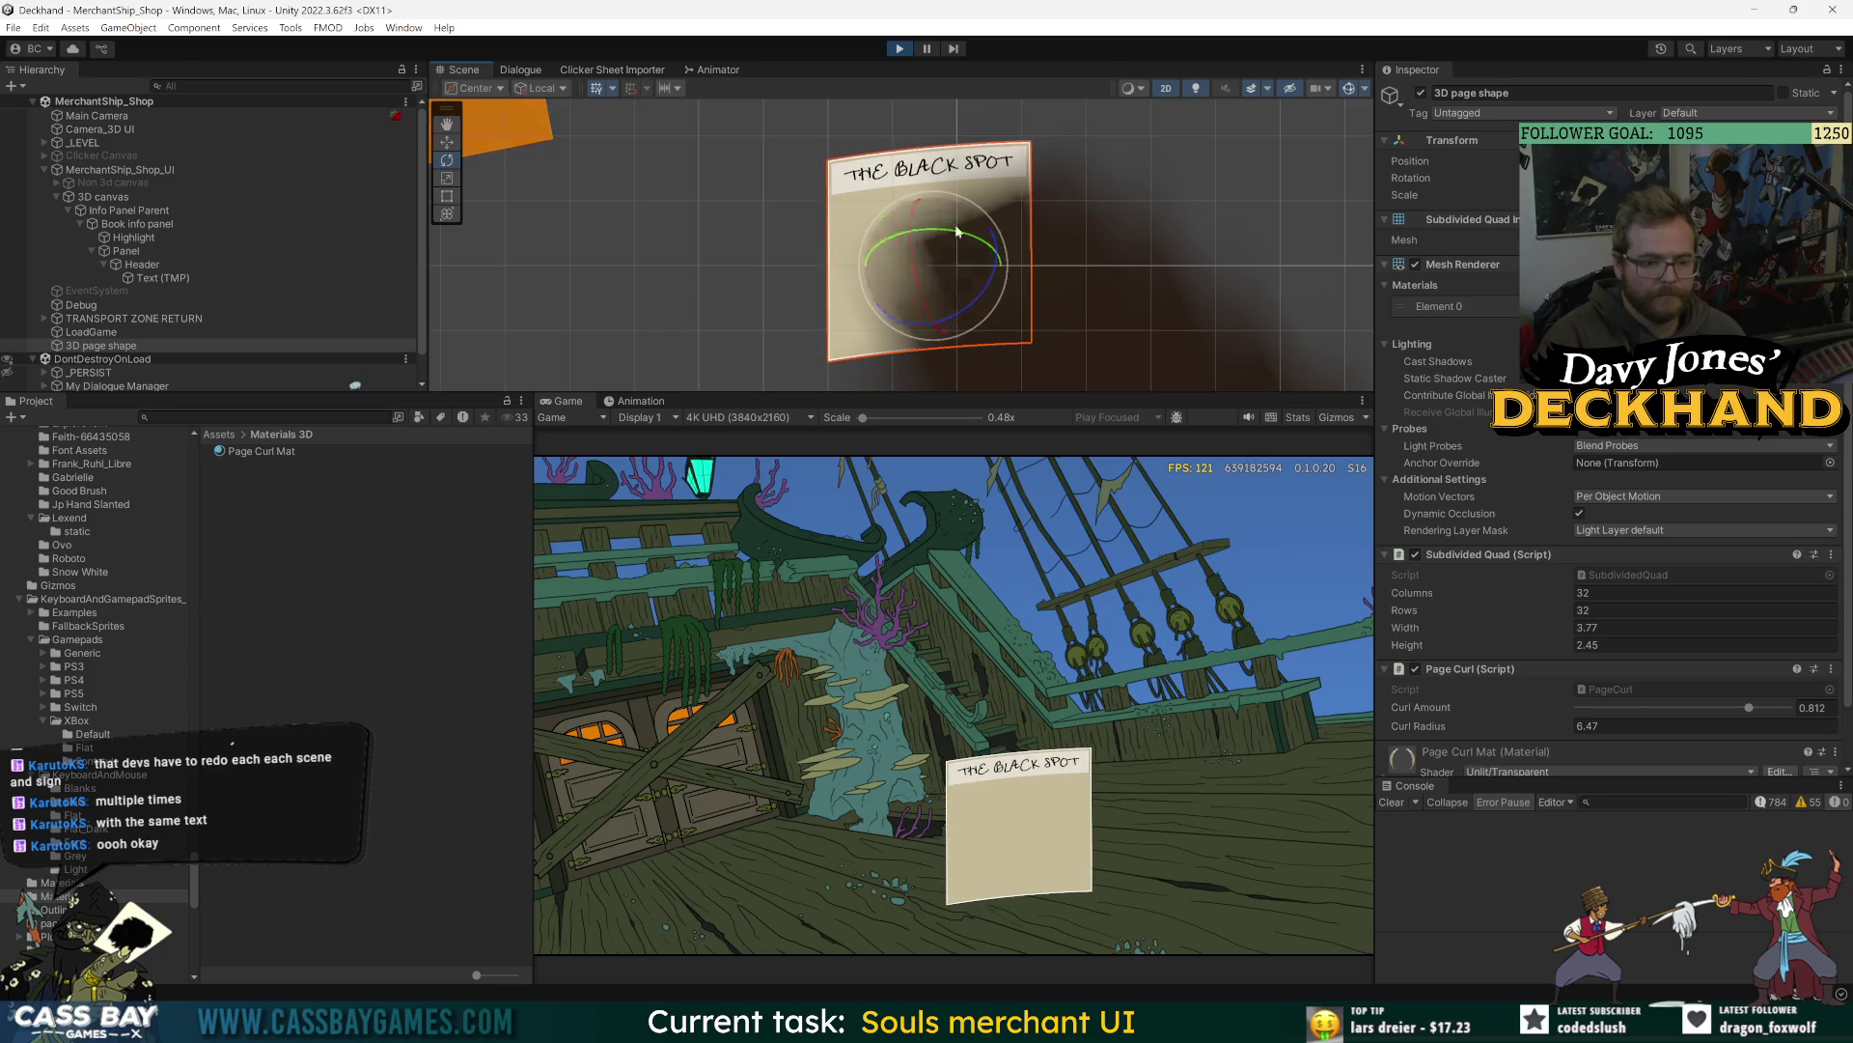
{"action": "left_click", "coordinate": [1577, 726]}
{"action": "mouse_move", "coordinate": [1412, 726]}
{"action": "left_mouse_down"}
{"action": "mouse_move", "coordinate": [1426, 726]}
{"action": "mouse_move", "coordinate": [1397, 726]}
{"action": "left_mouse_up"}
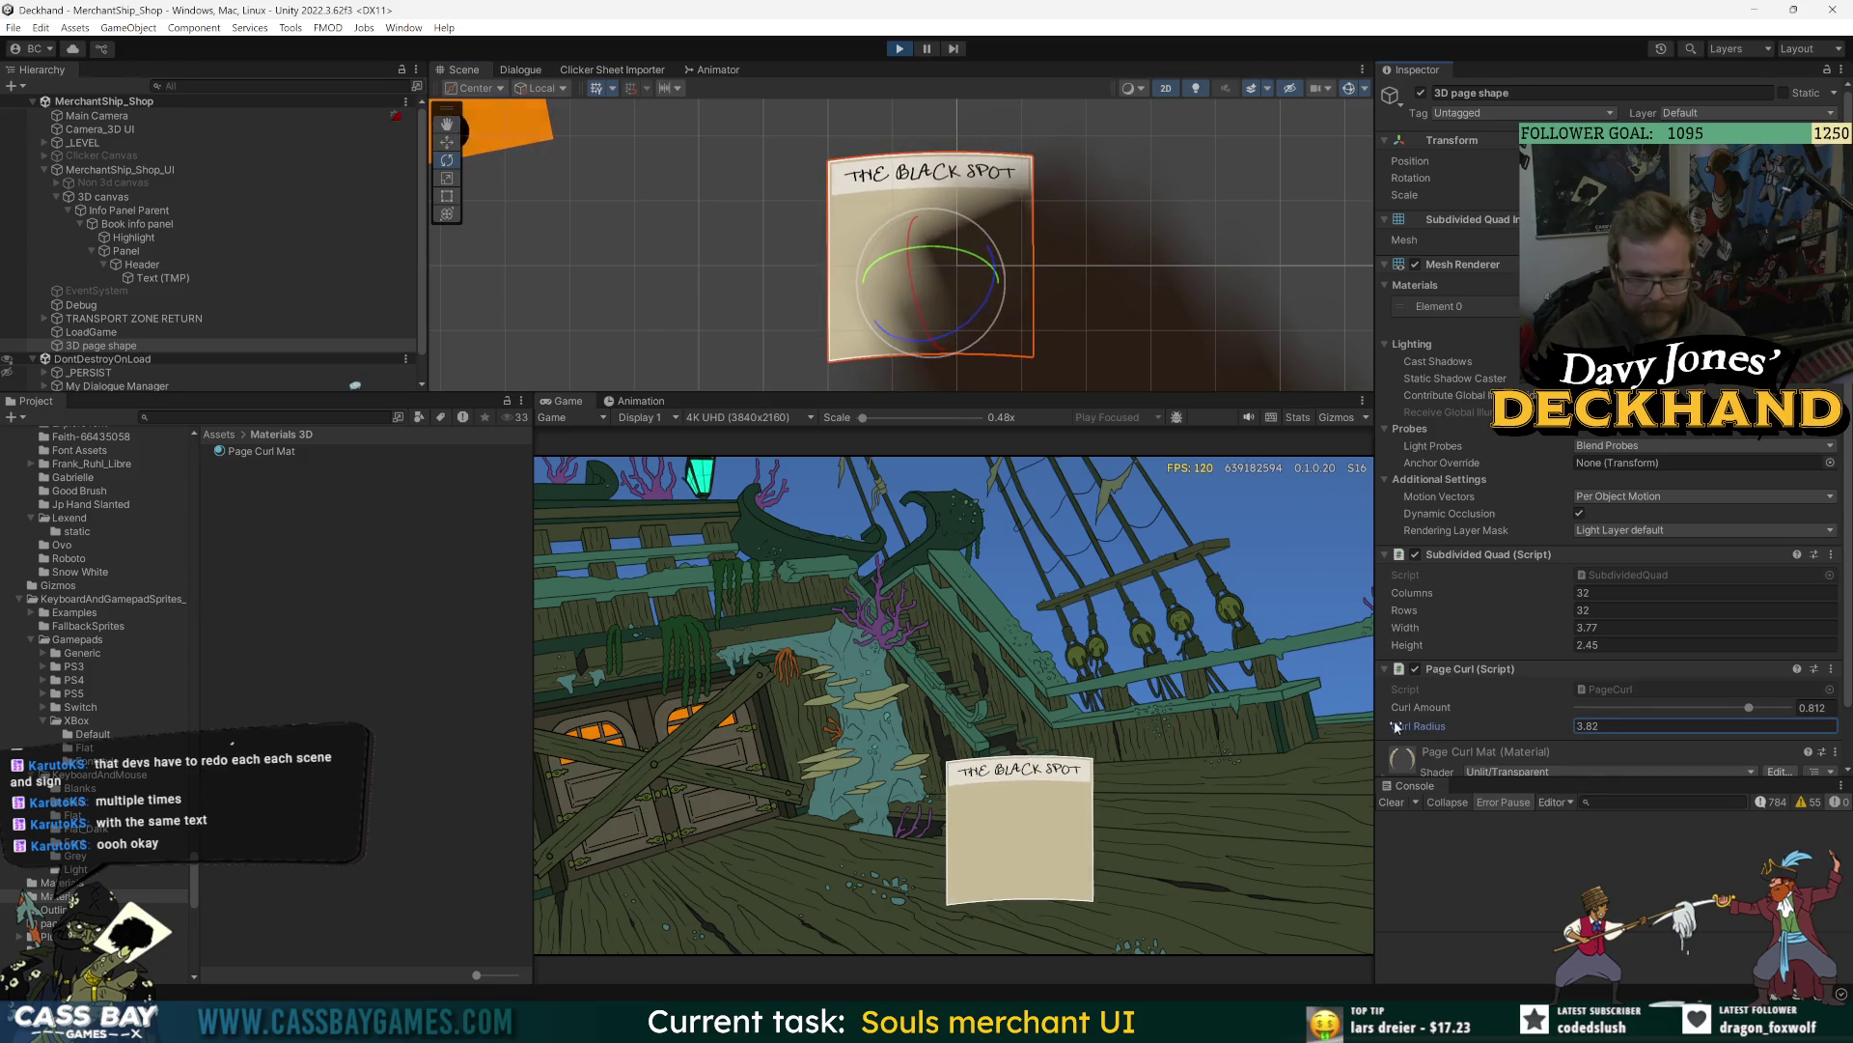
{"action": "left_click_drag", "start_coordinate": [1748, 708], "coordinate": [1791, 709]}
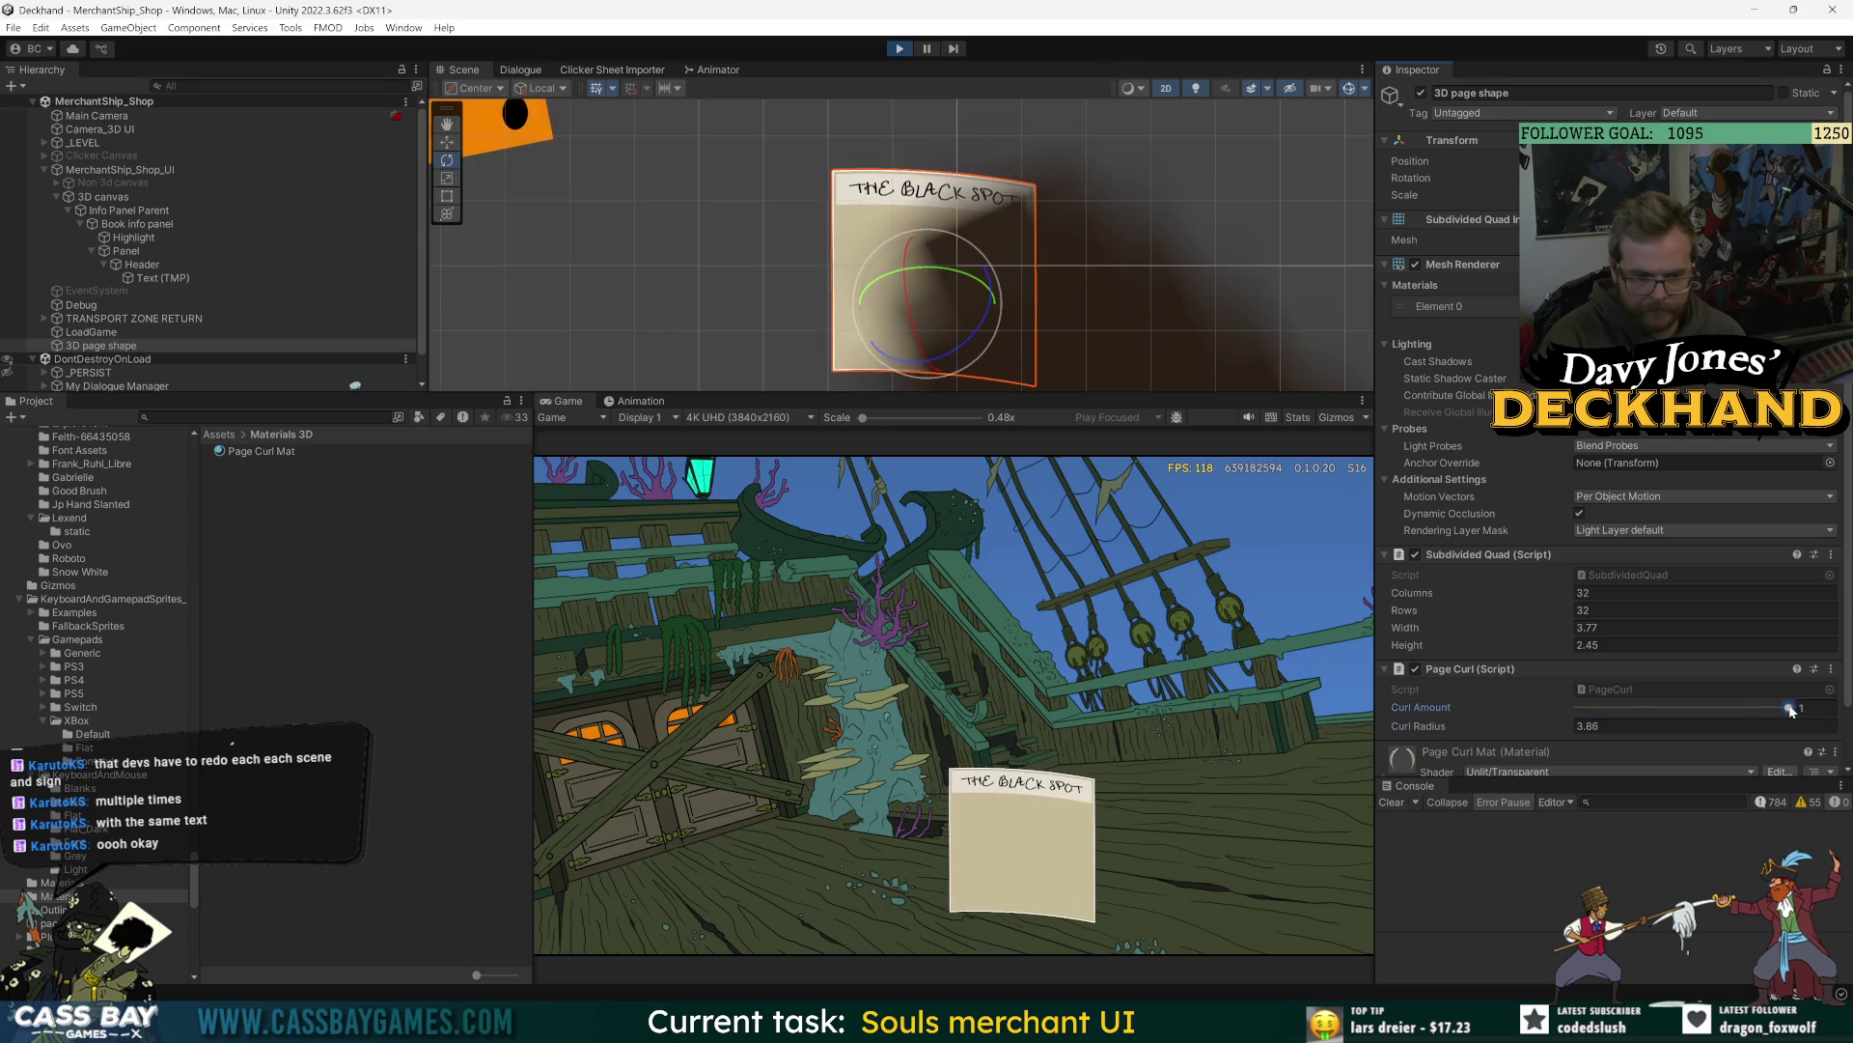
- Rotate the page to inspect its curl and tighten Curl Radius to about 1.54
{"action": "left_click_drag", "start_coordinate": [898, 288], "coordinate": [933, 236]}
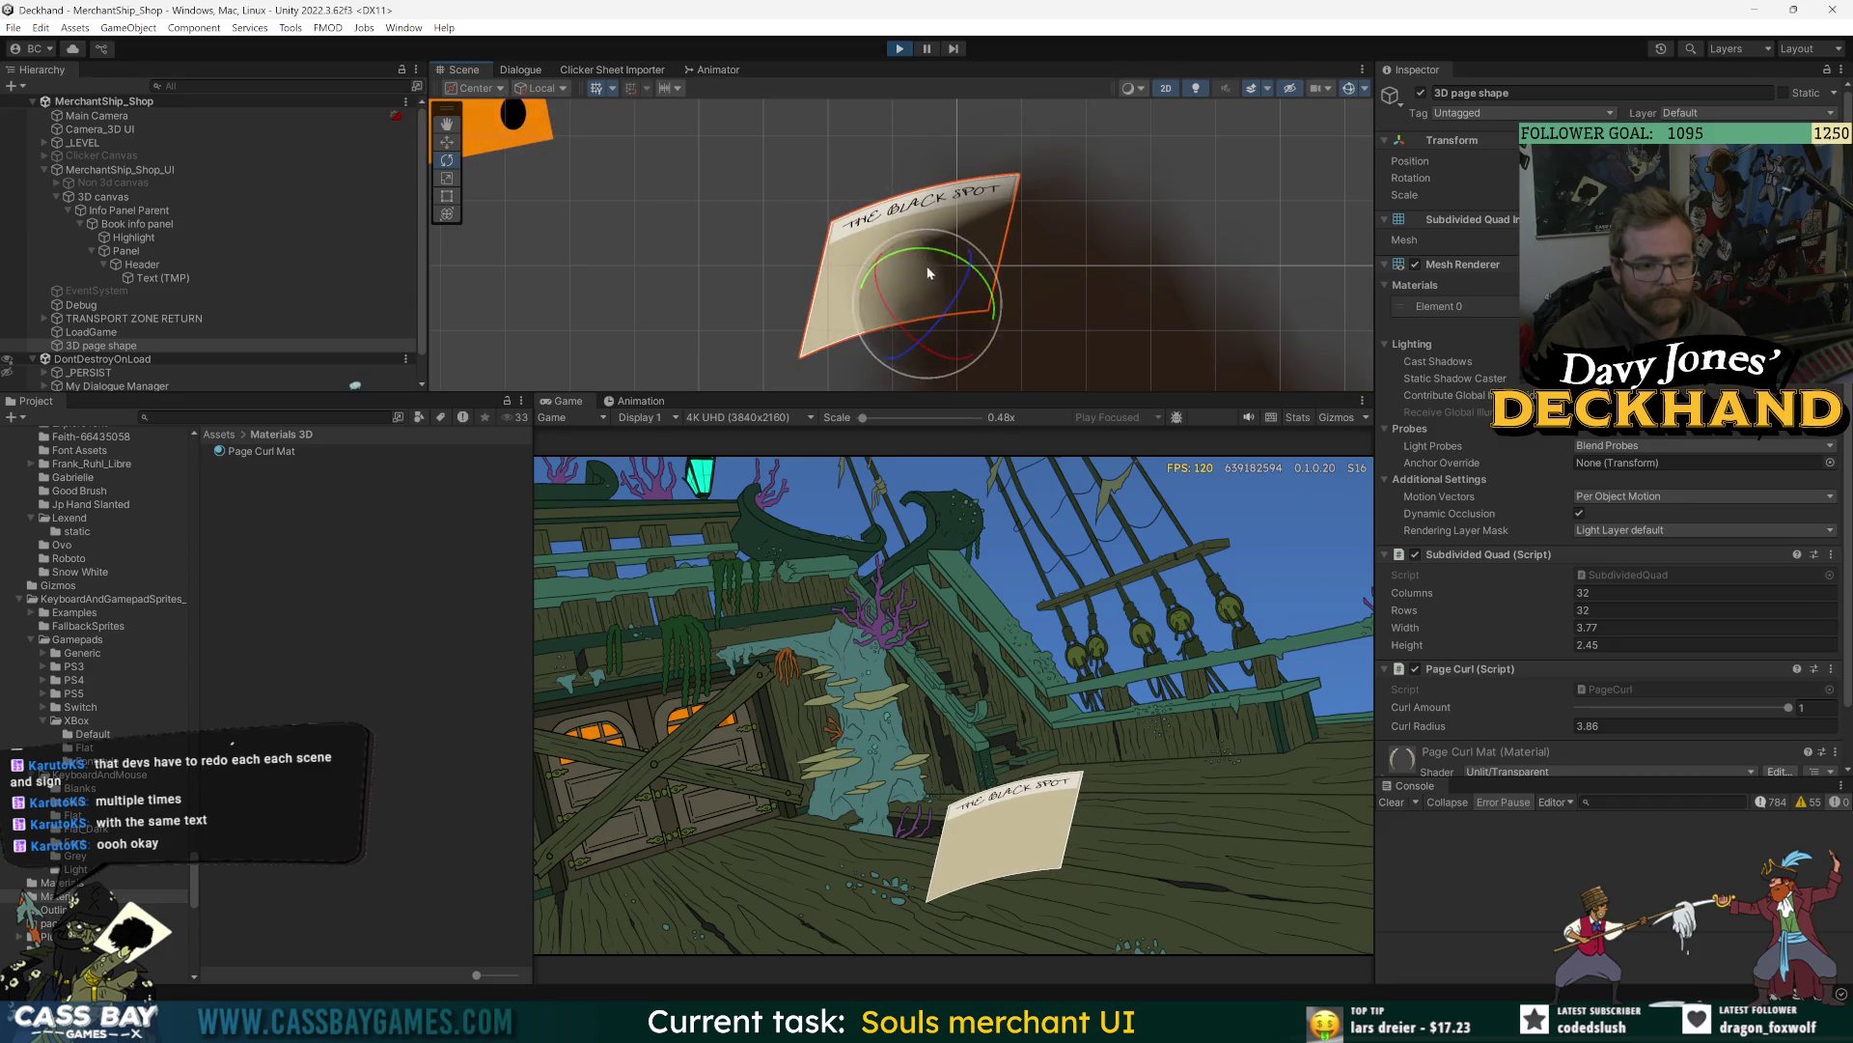
{"action": "left_click_drag", "start_coordinate": [897, 334], "coordinate": [909, 338]}
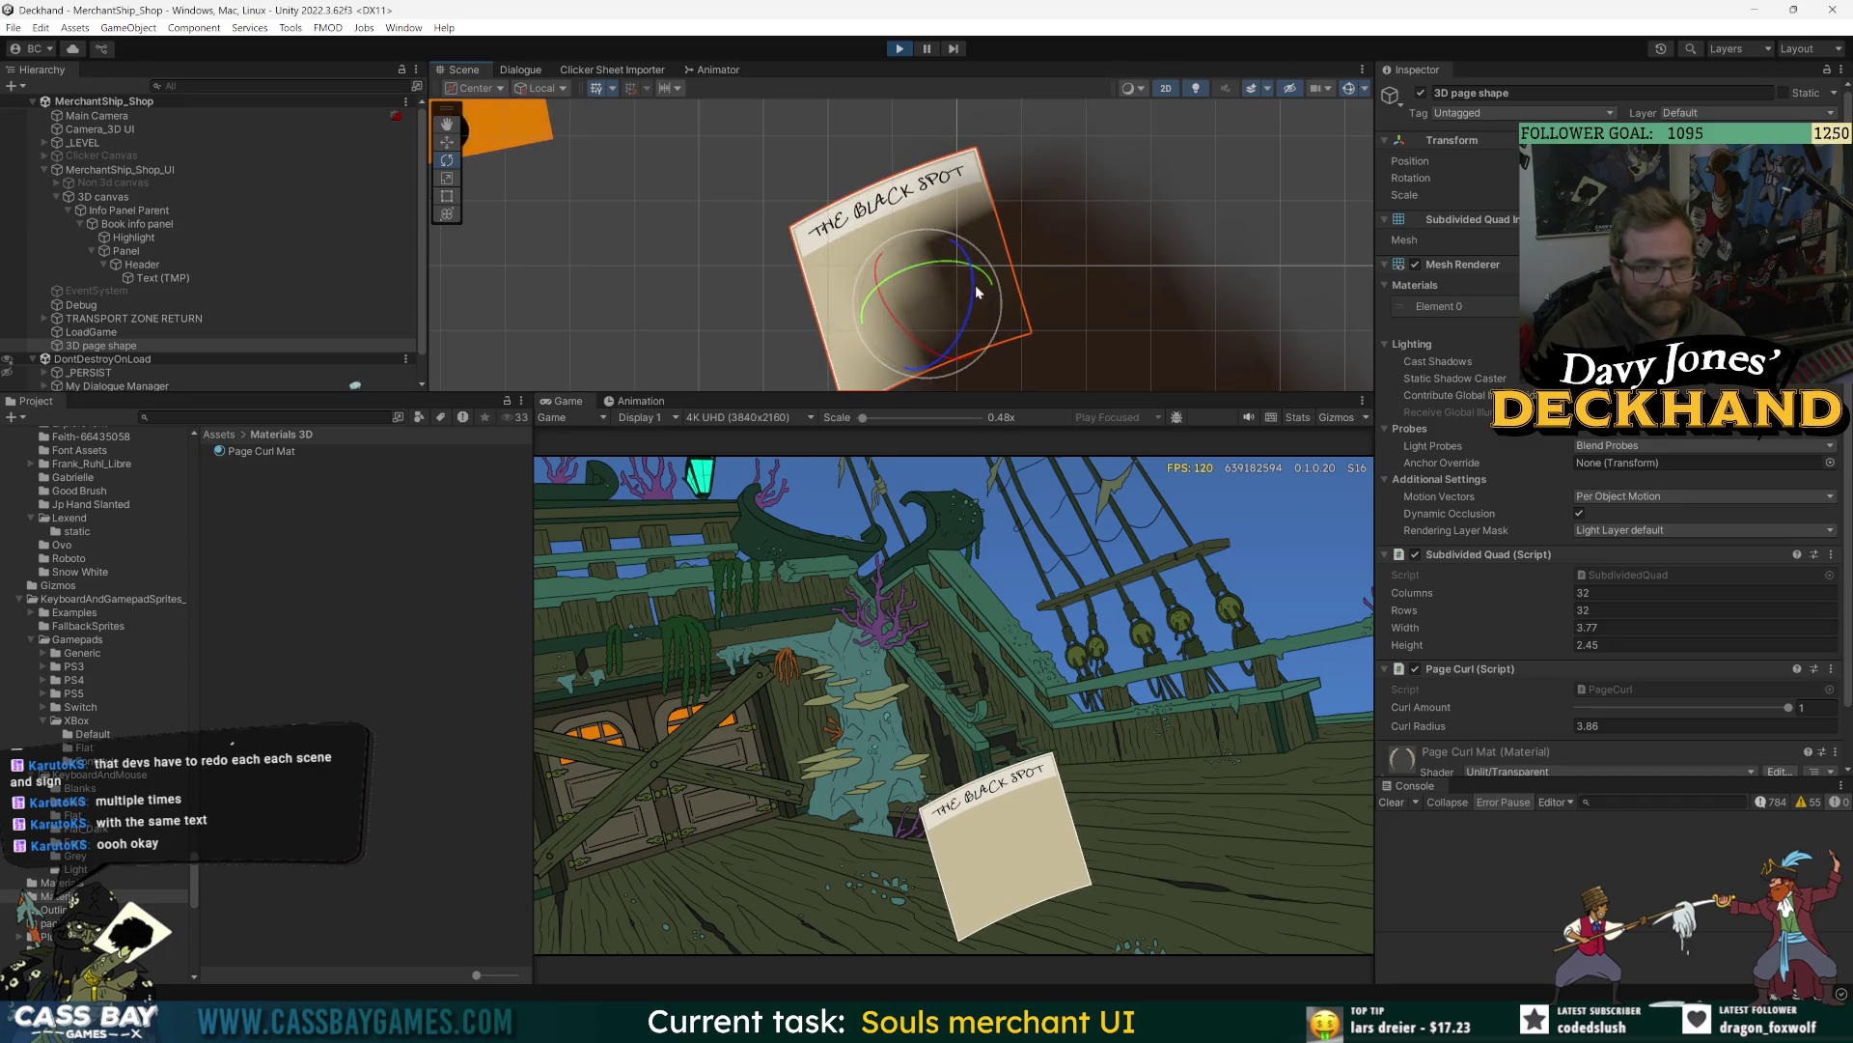
{"action": "left_click_drag", "start_coordinate": [975, 286], "coordinate": [960, 272]}
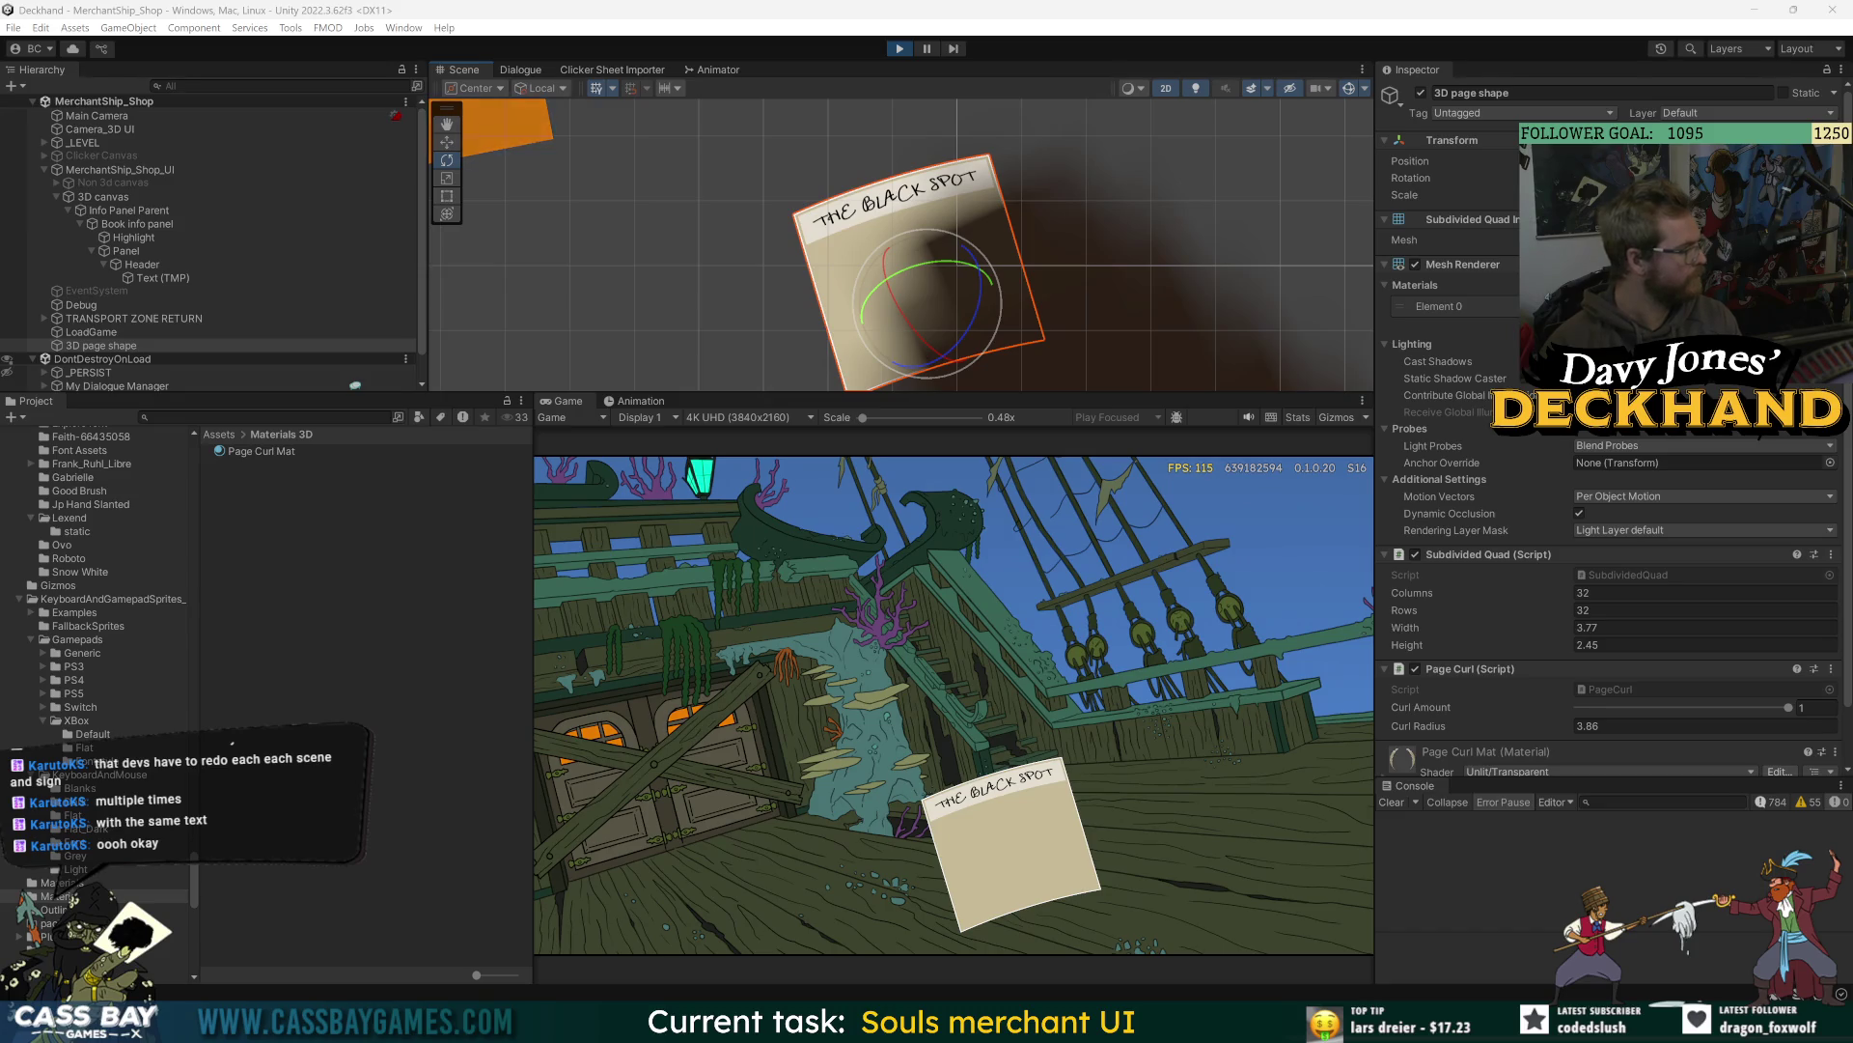
{"action": "left_click_drag", "start_coordinate": [942, 260], "coordinate": [903, 272]}
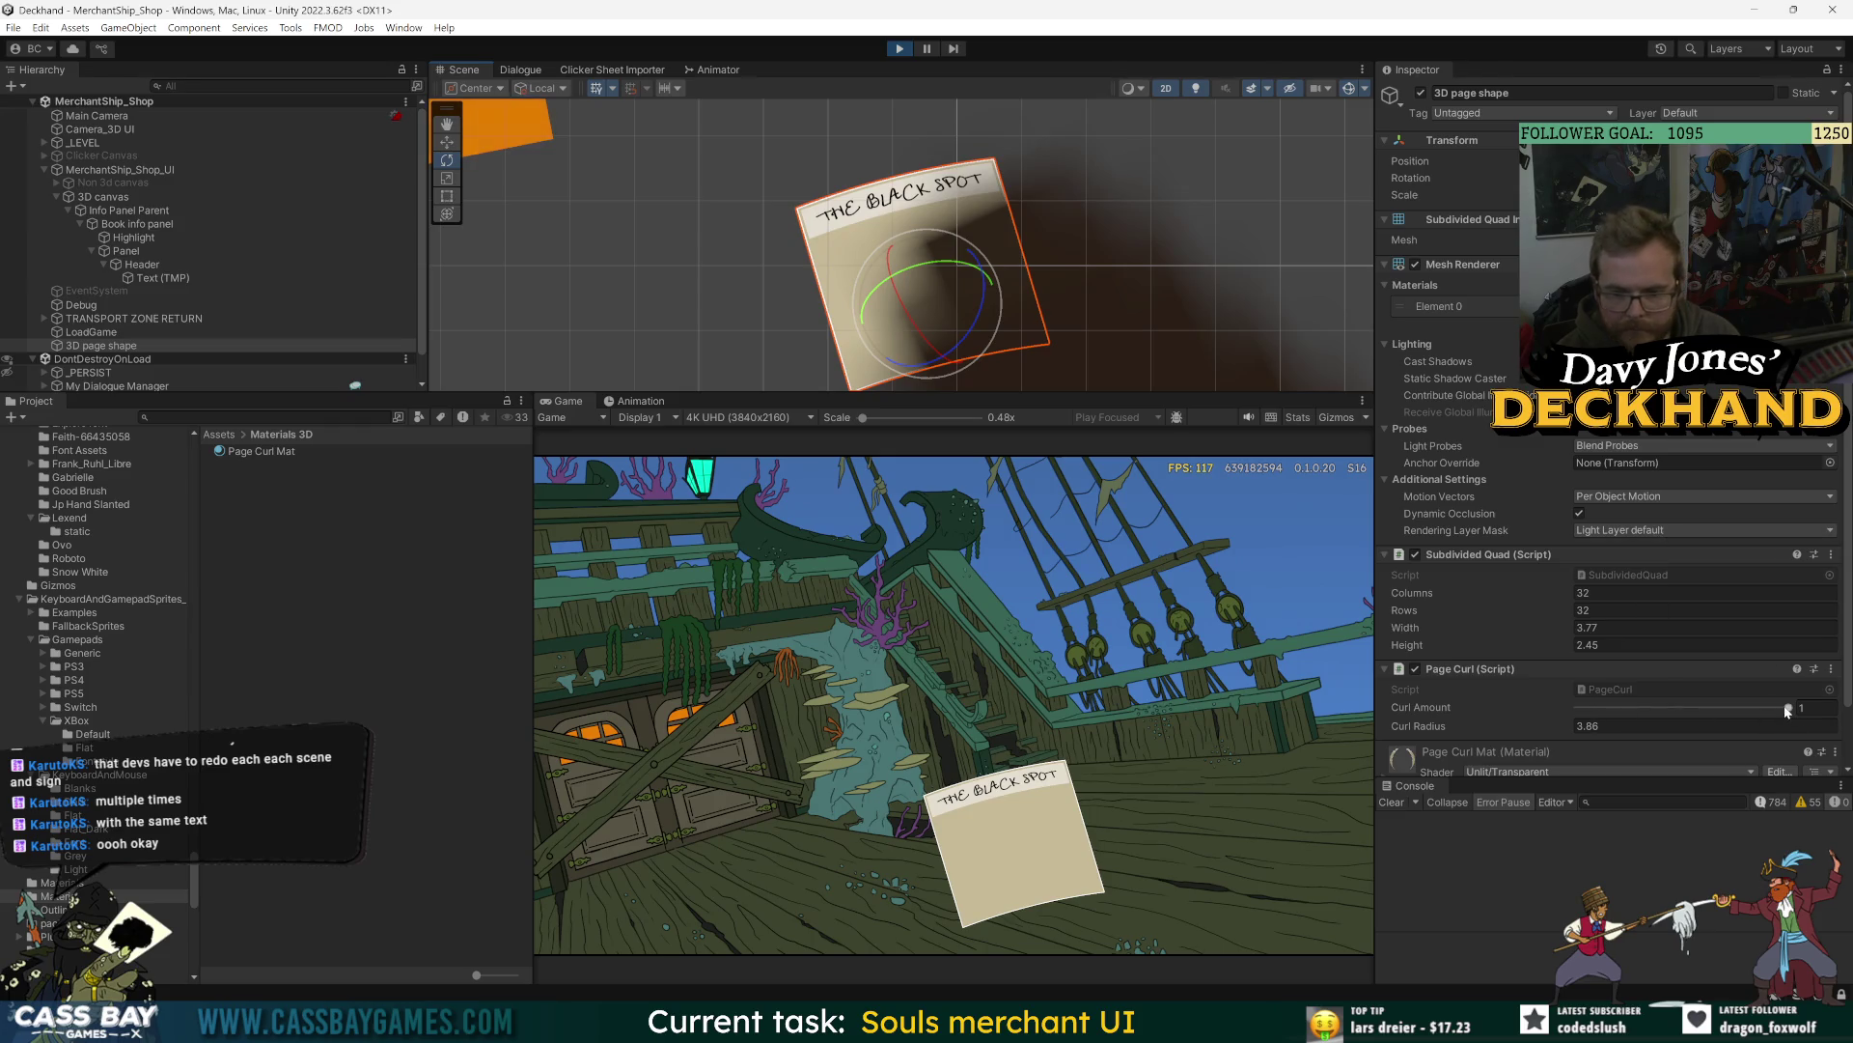
{"action": "left_click_drag", "start_coordinate": [1419, 730], "coordinate": [1387, 726]}
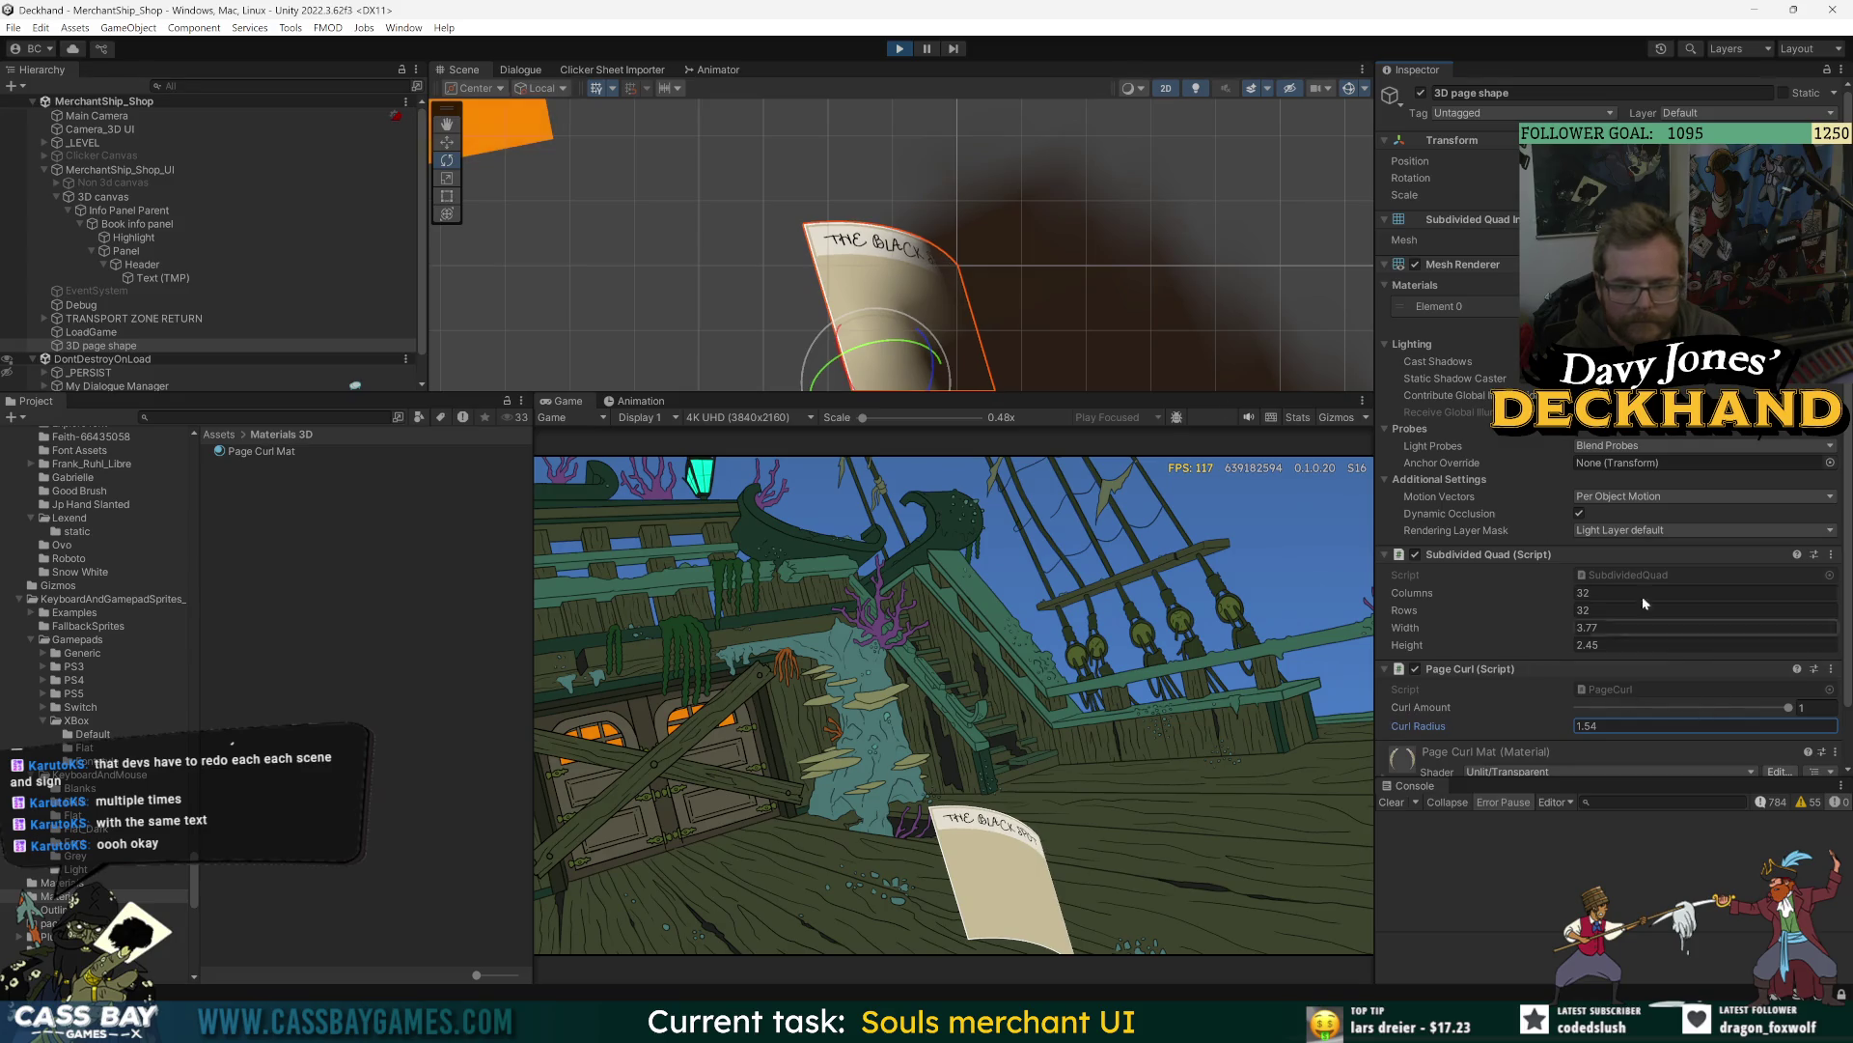
{"action": "scroll", "coordinate": [925, 338], "scroll_direction": "up", "scroll_amount": 1}
{"action": "left_click_drag", "start_coordinate": [925, 337], "coordinate": [895, 274]}
{"action": "left_click_drag", "start_coordinate": [1443, 726], "coordinate": [1426, 726]}
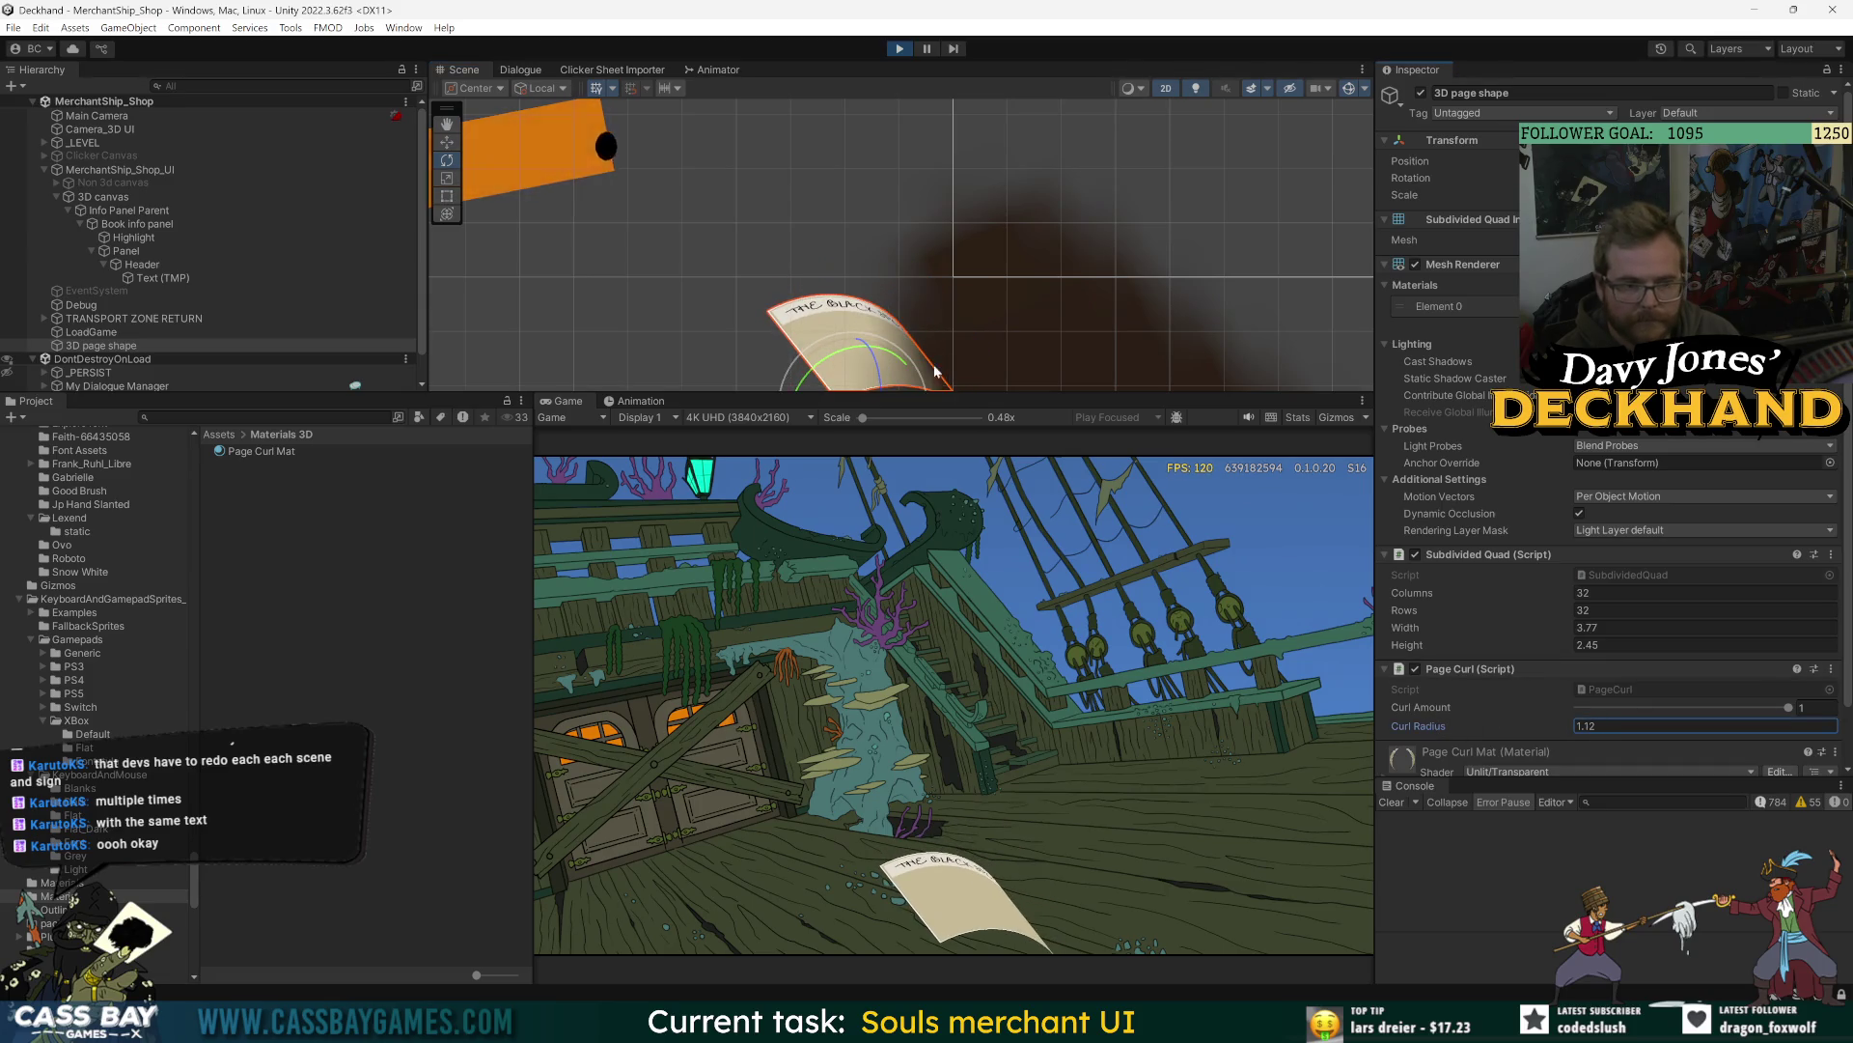
{"action": "left_click_drag", "start_coordinate": [821, 359], "coordinate": [843, 360]}
- Frame the 3D page, move it to the right and nudge the curl radius up
{"action": "key", "text": "f"}
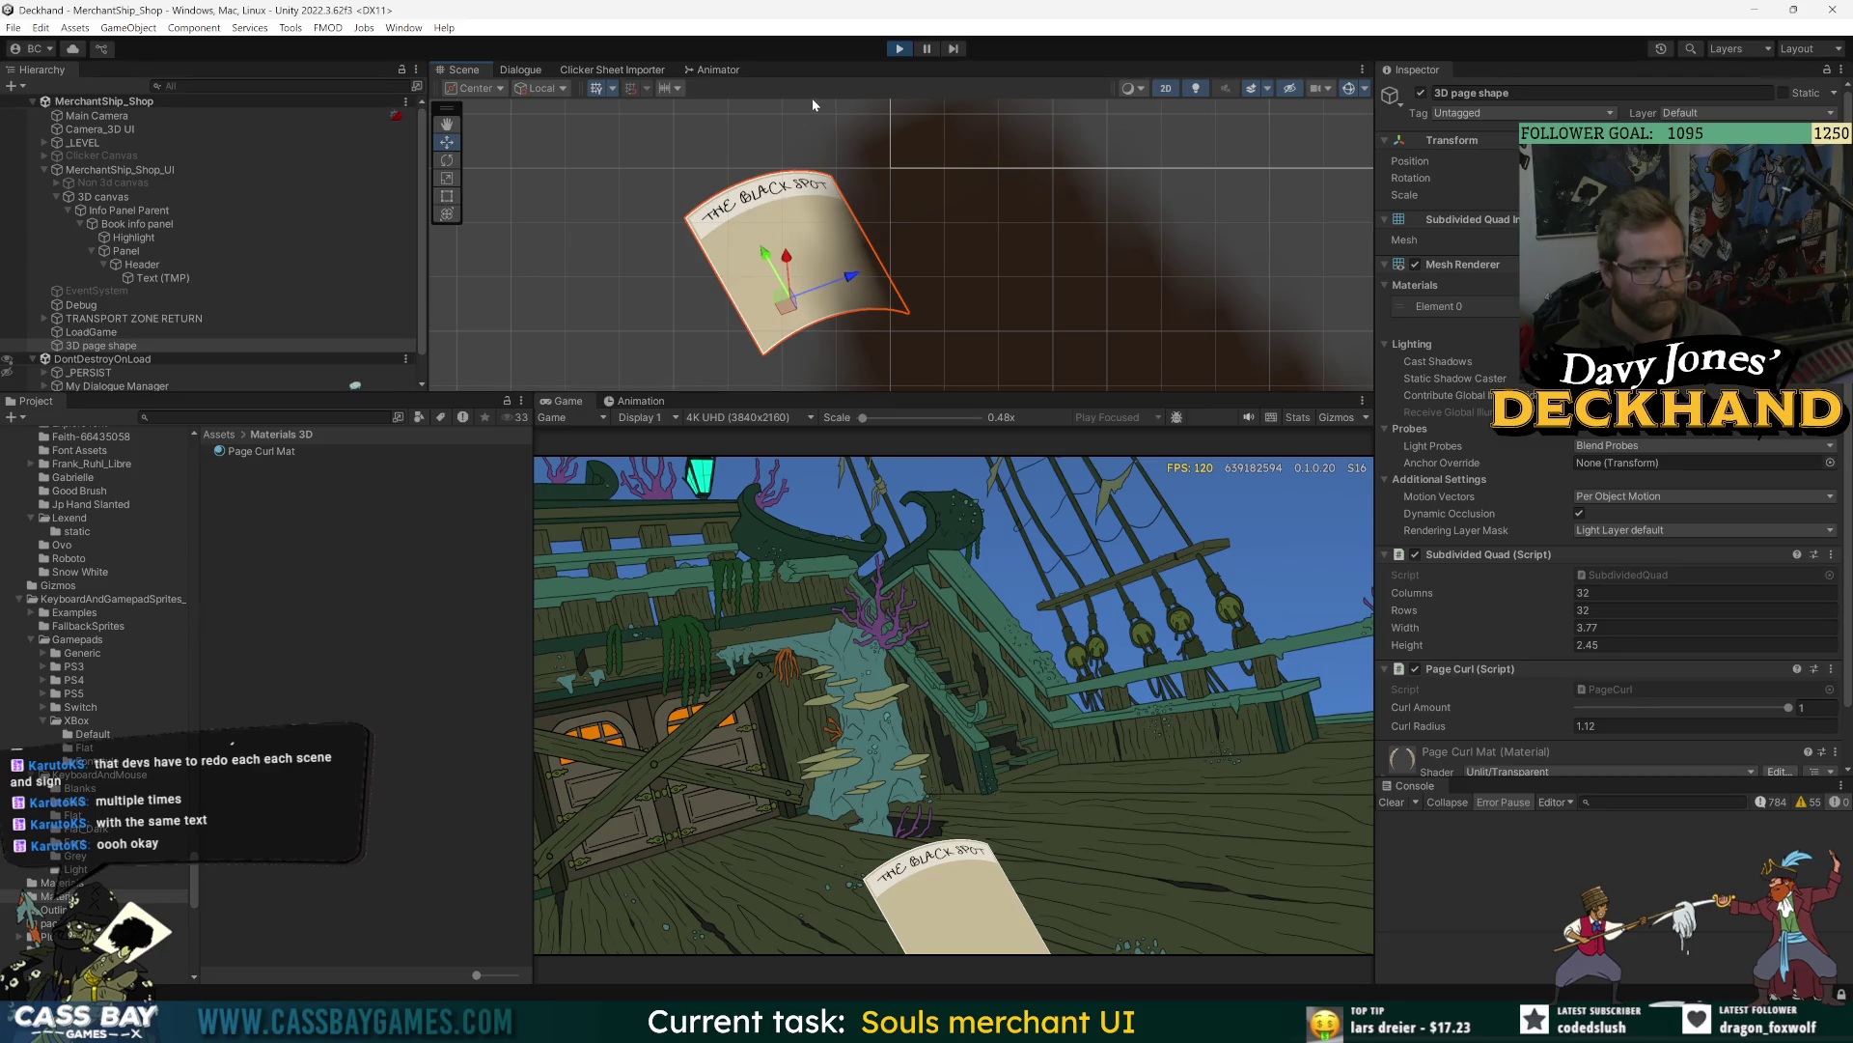
{"action": "key", "text": "w"}
{"action": "left_click_drag", "start_coordinate": [797, 305], "coordinate": [1144, 242]}
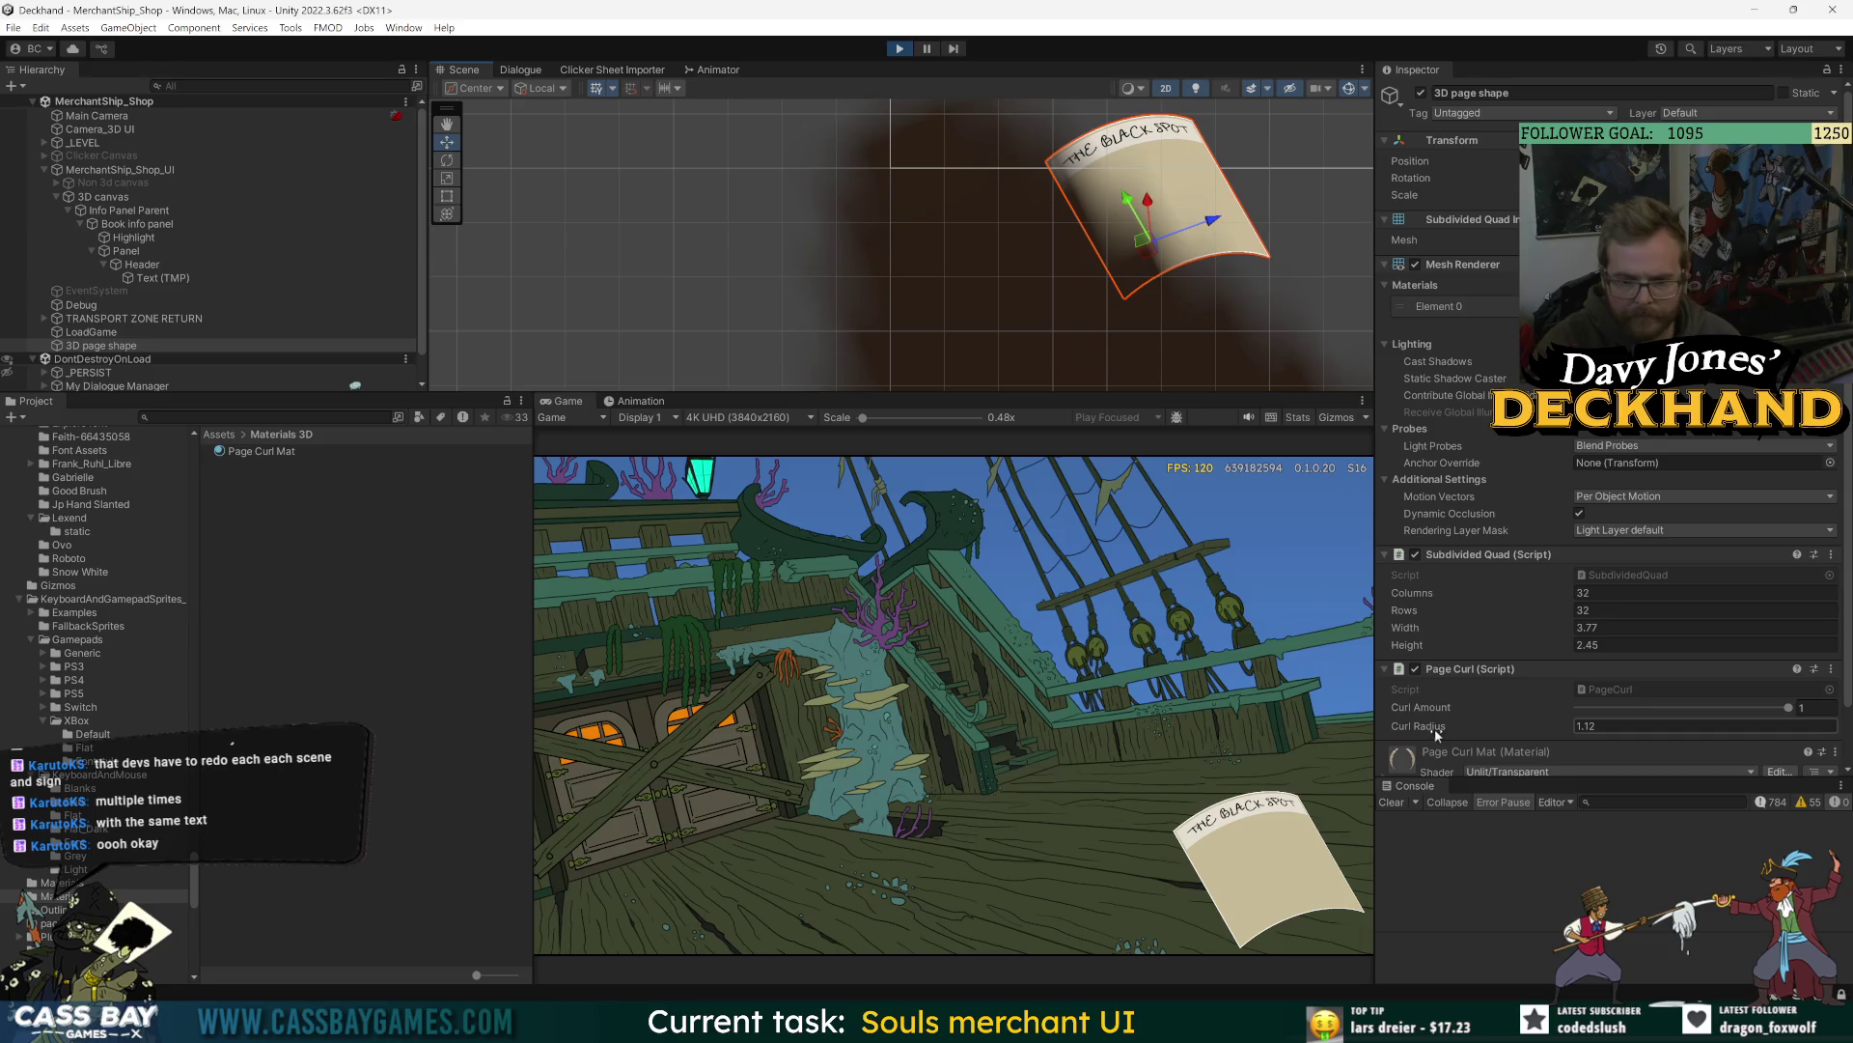
{"action": "mouse_move", "coordinate": [1434, 728]}
{"action": "left_mouse_down"}
{"action": "mouse_move", "coordinate": [1410, 728]}
{"action": "mouse_move", "coordinate": [1439, 735]}
{"action": "left_mouse_up"}
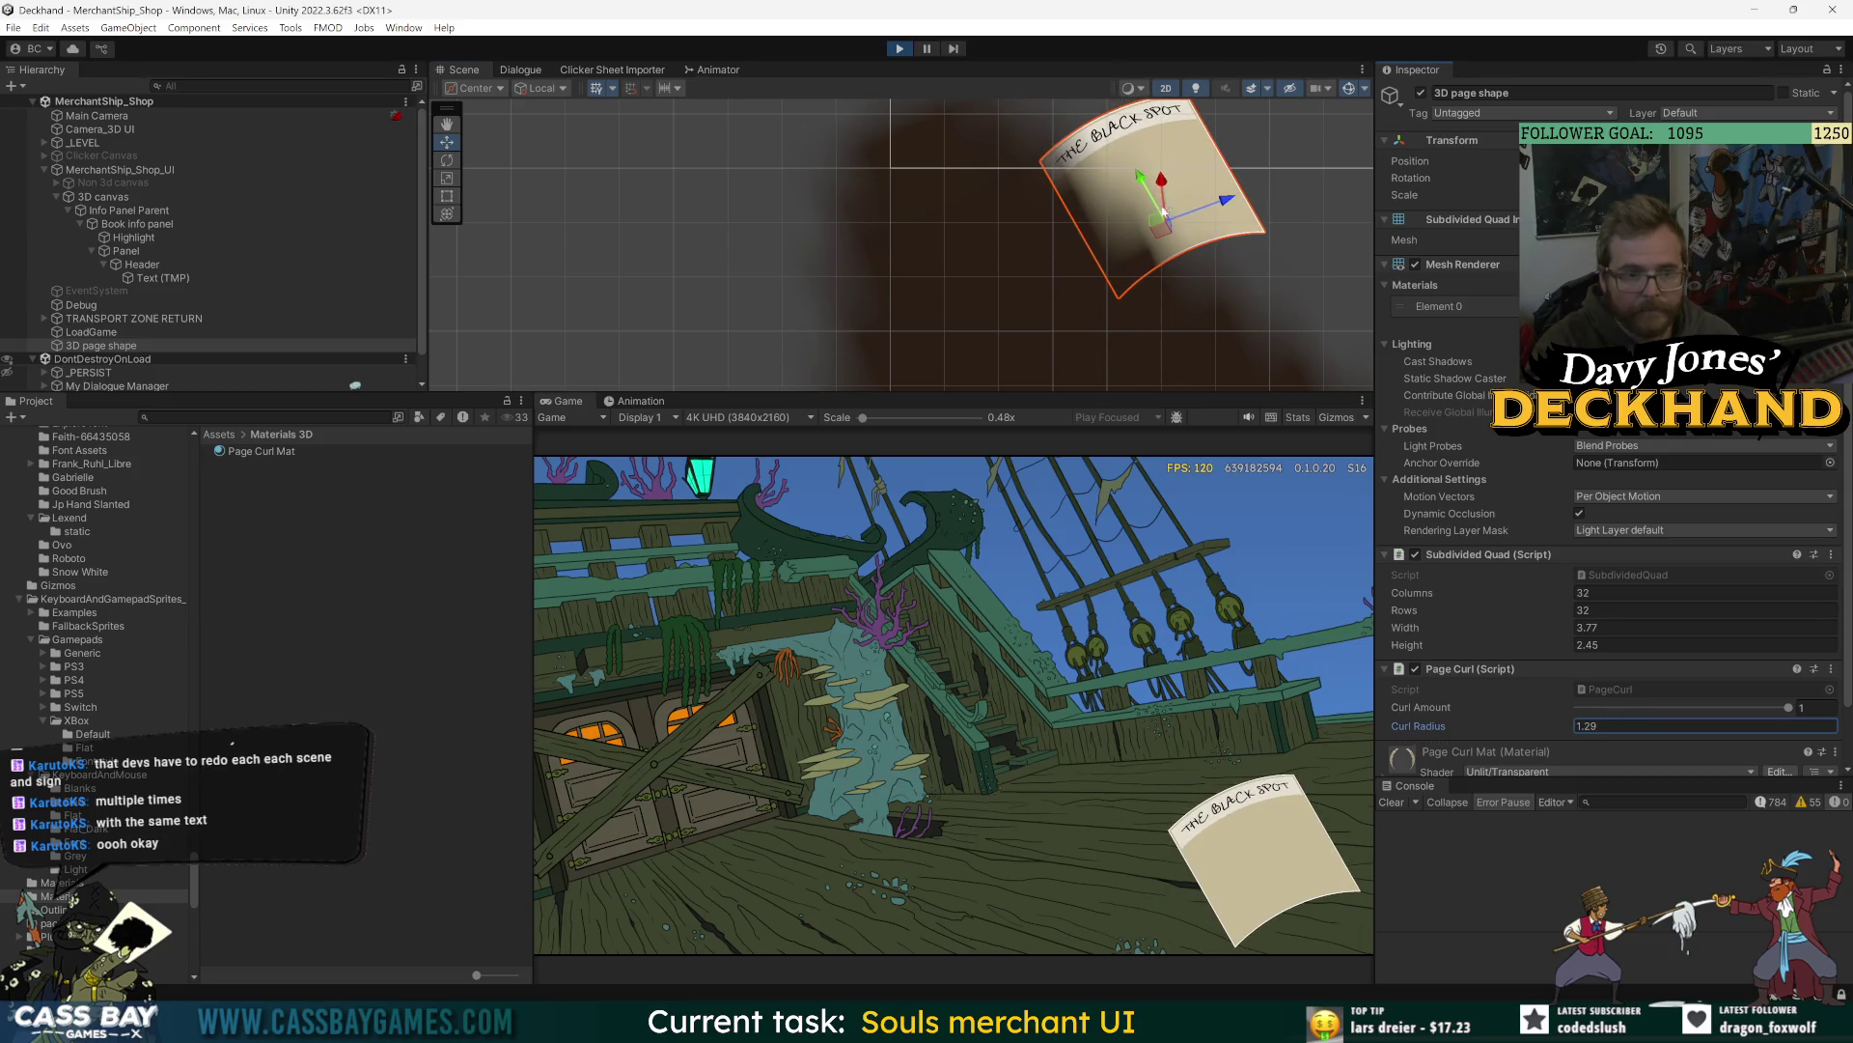
- Rotate the page slightly, preview Curl Amount changes, attempt a save and deselect it
{"action": "key", "text": "r"}
{"action": "key", "text": "w"}
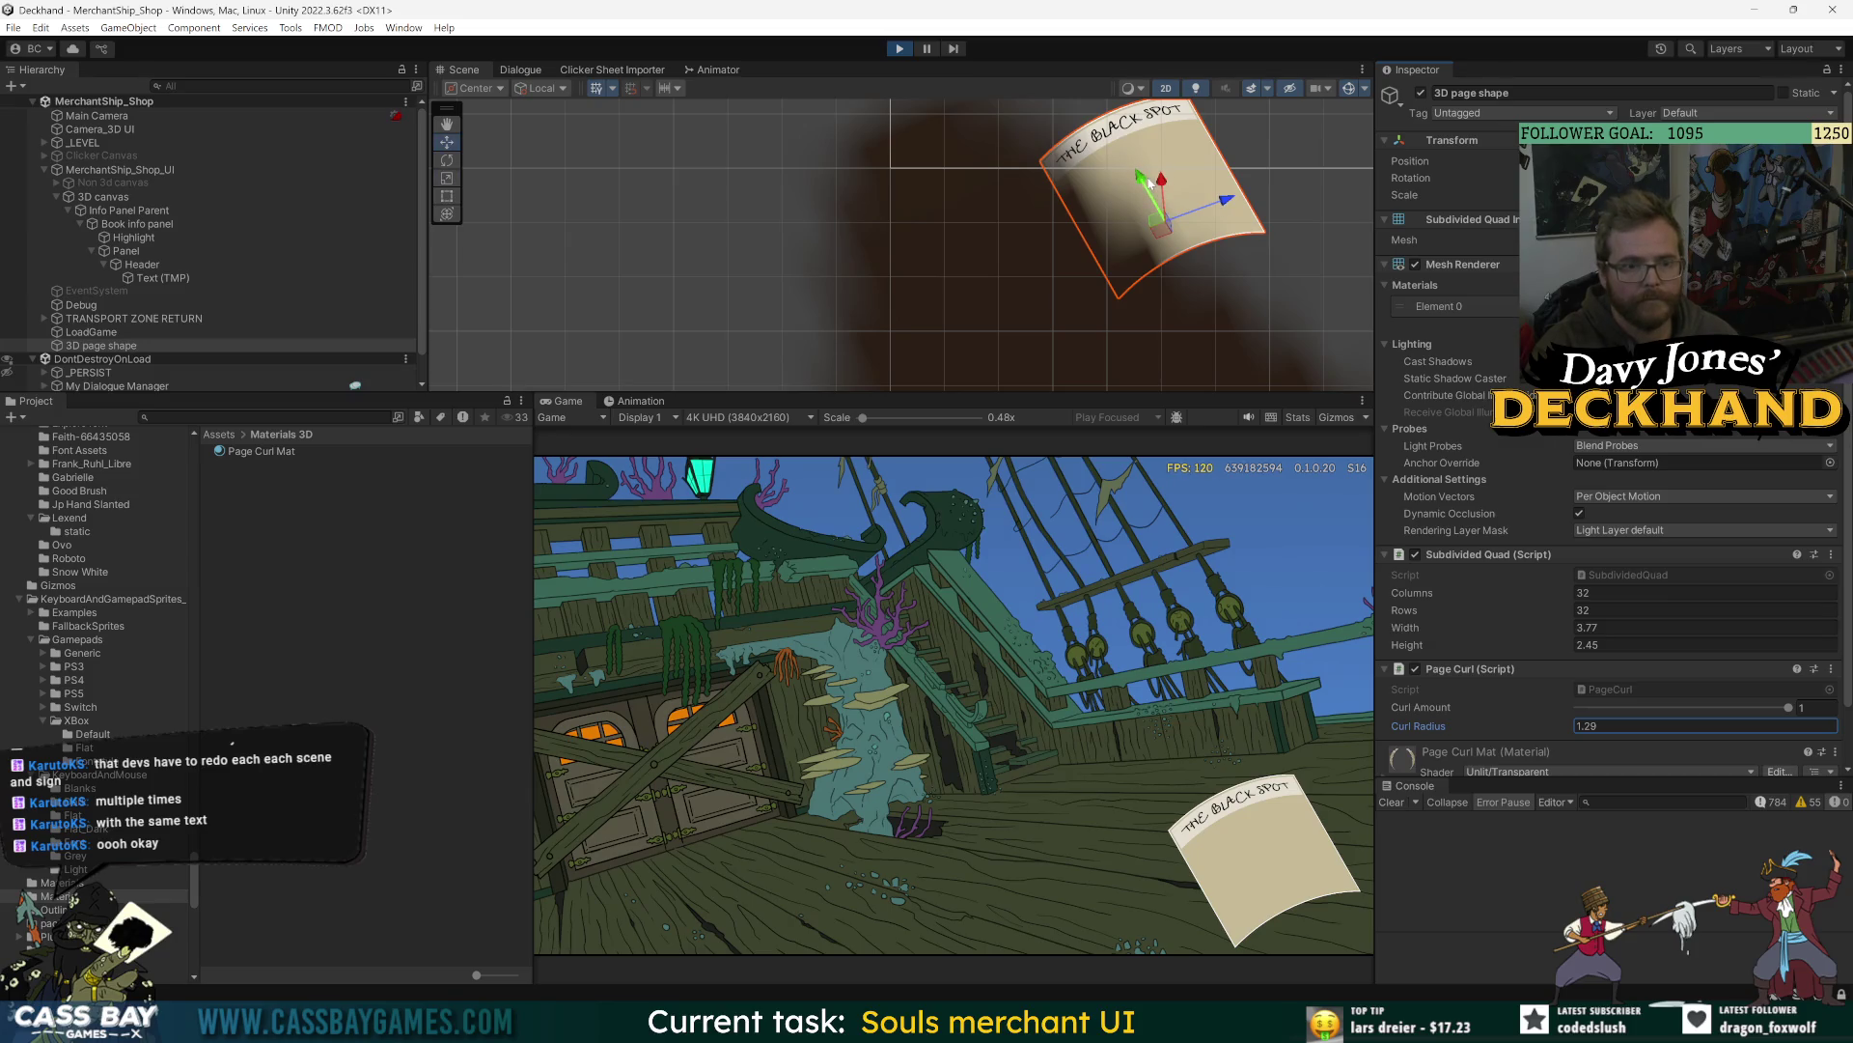
{"action": "key", "text": "e"}
{"action": "left_click_drag", "start_coordinate": [1159, 176], "coordinate": [1201, 203]}
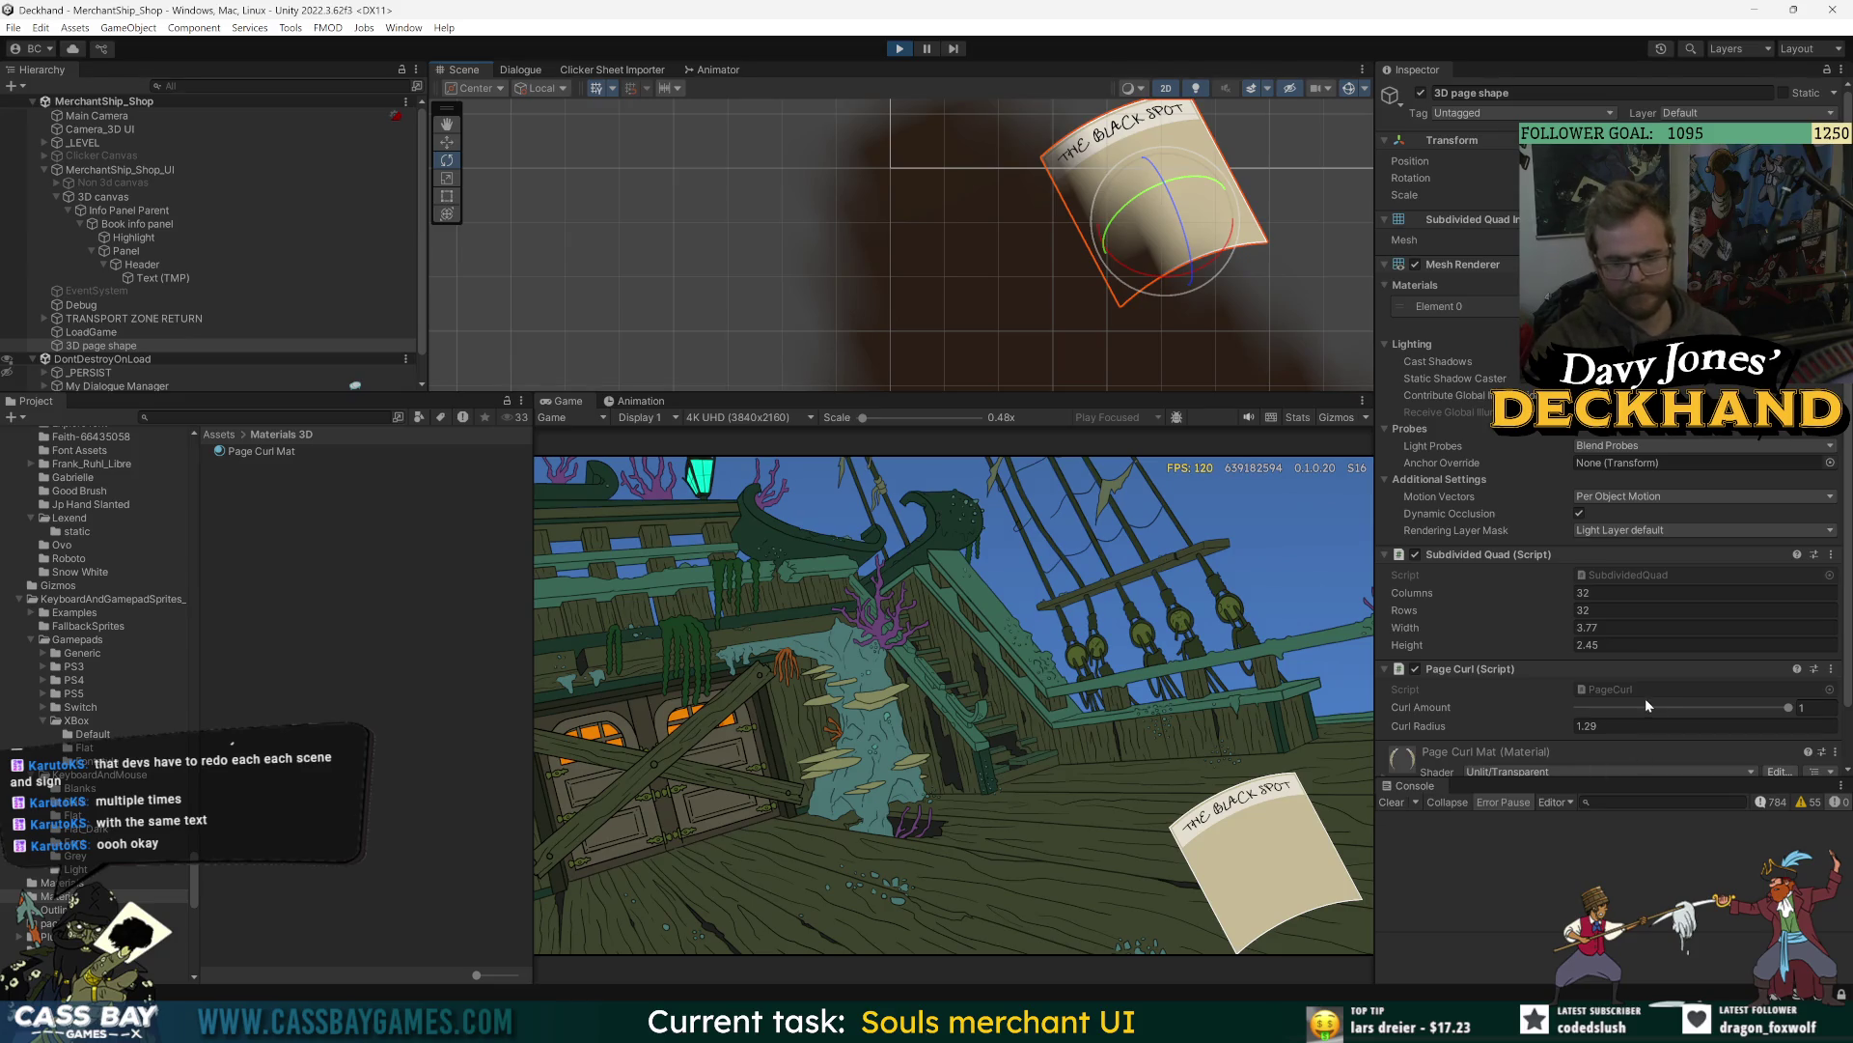
{"action": "mouse_move", "coordinate": [1780, 709]}
{"action": "left_mouse_down"}
{"action": "mouse_move", "coordinate": [1679, 712]}
{"action": "mouse_move", "coordinate": [1791, 708]}
{"action": "left_mouse_up"}
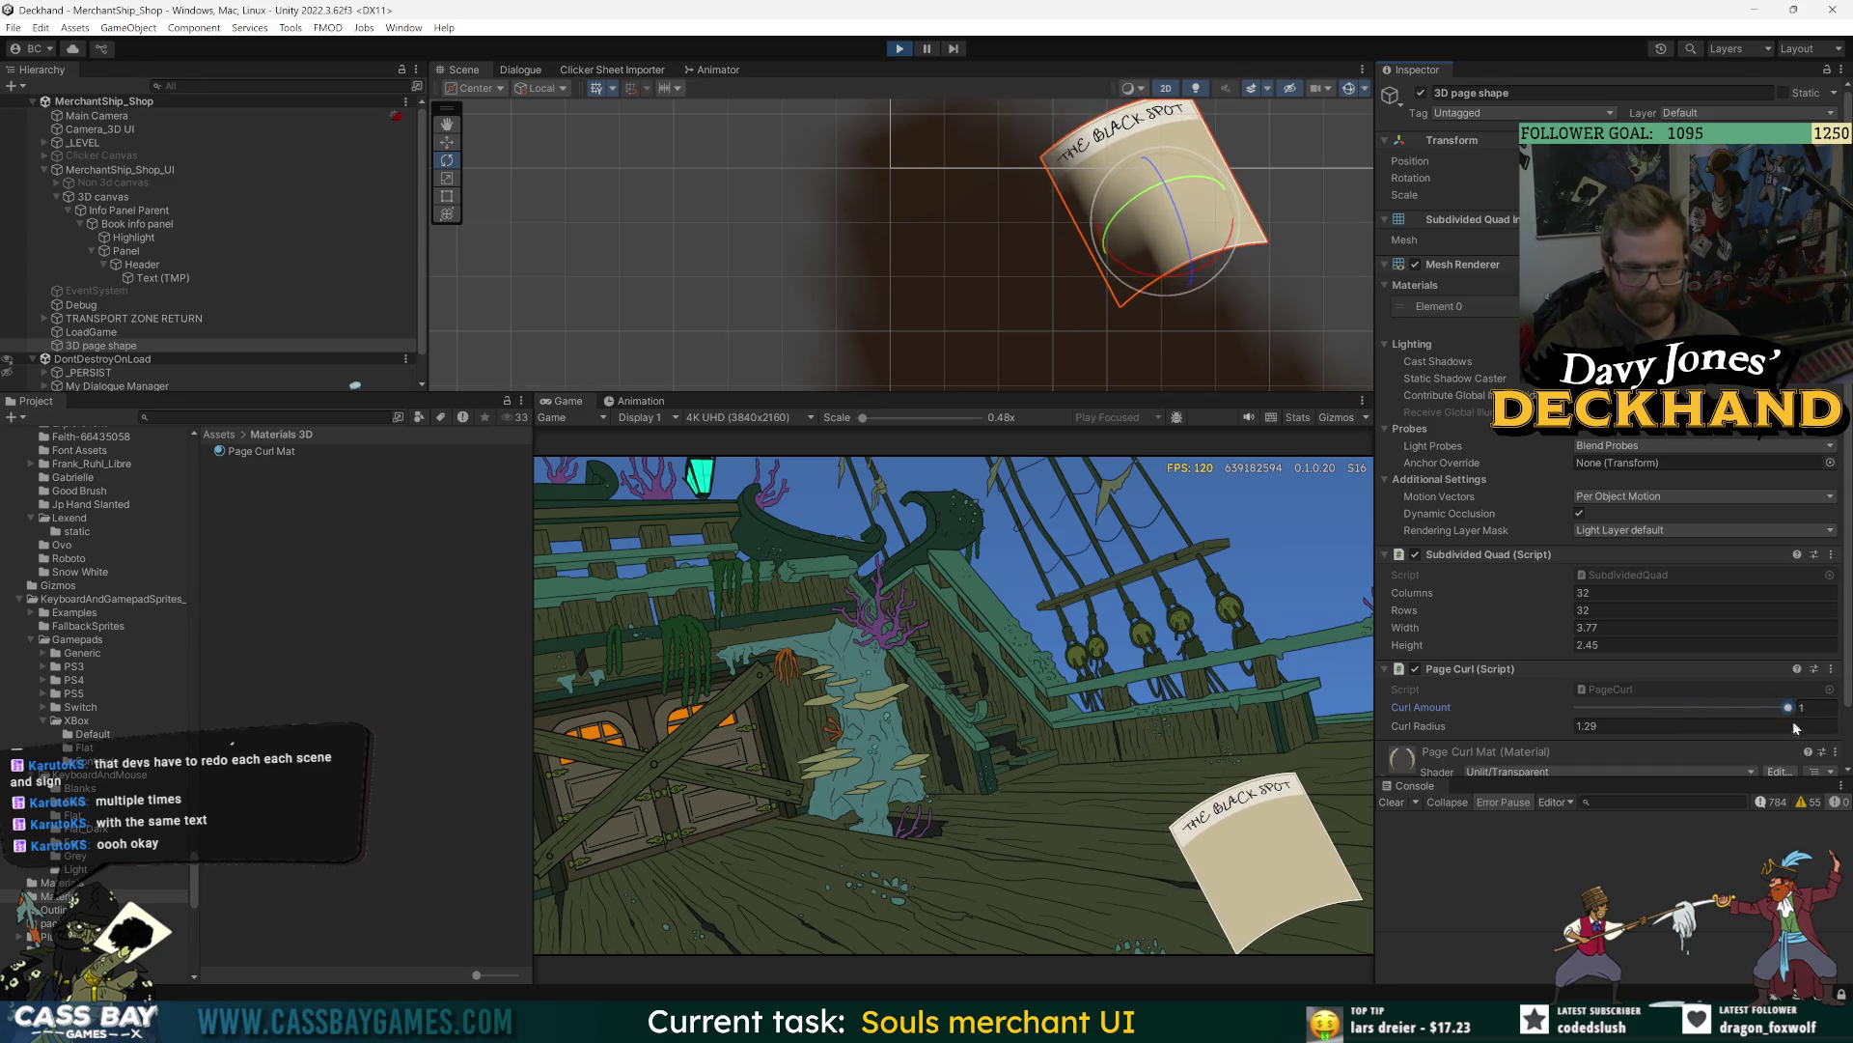
{"action": "key", "text": "ctrl+s"}
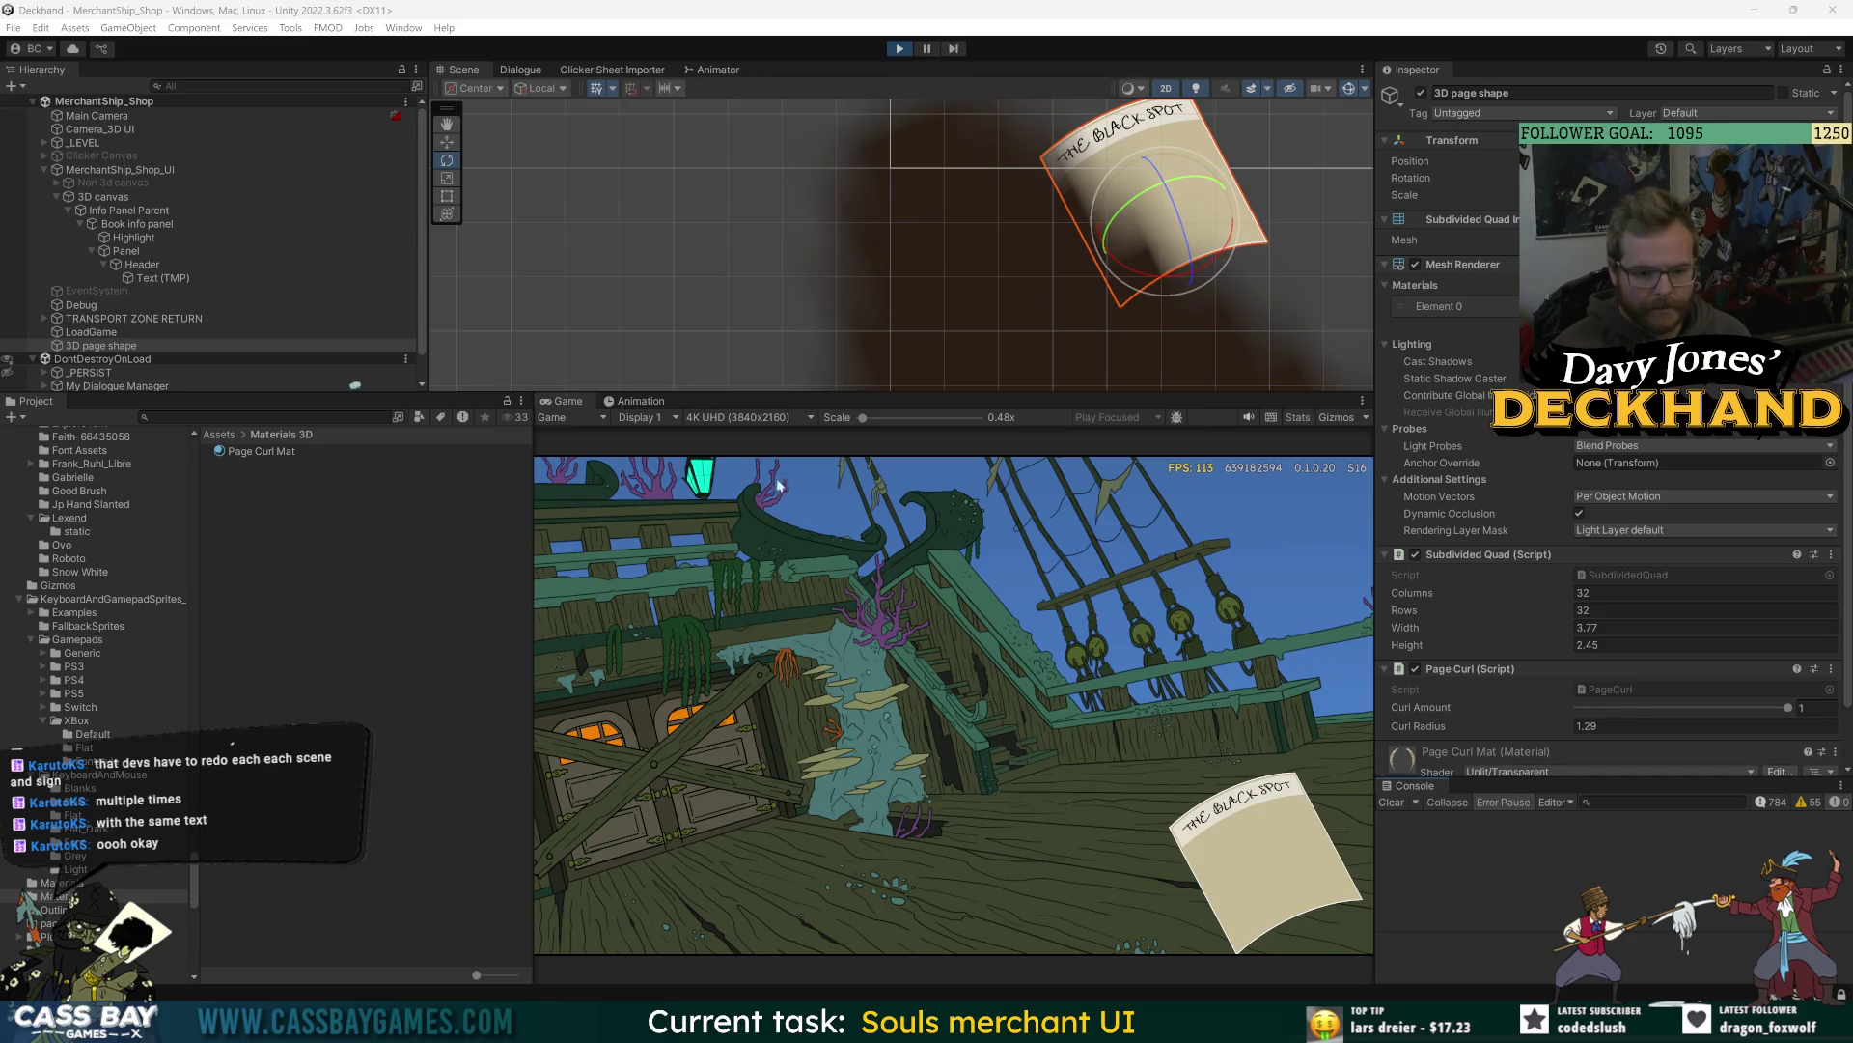
{"action": "left_click", "coordinate": [290, 459]}
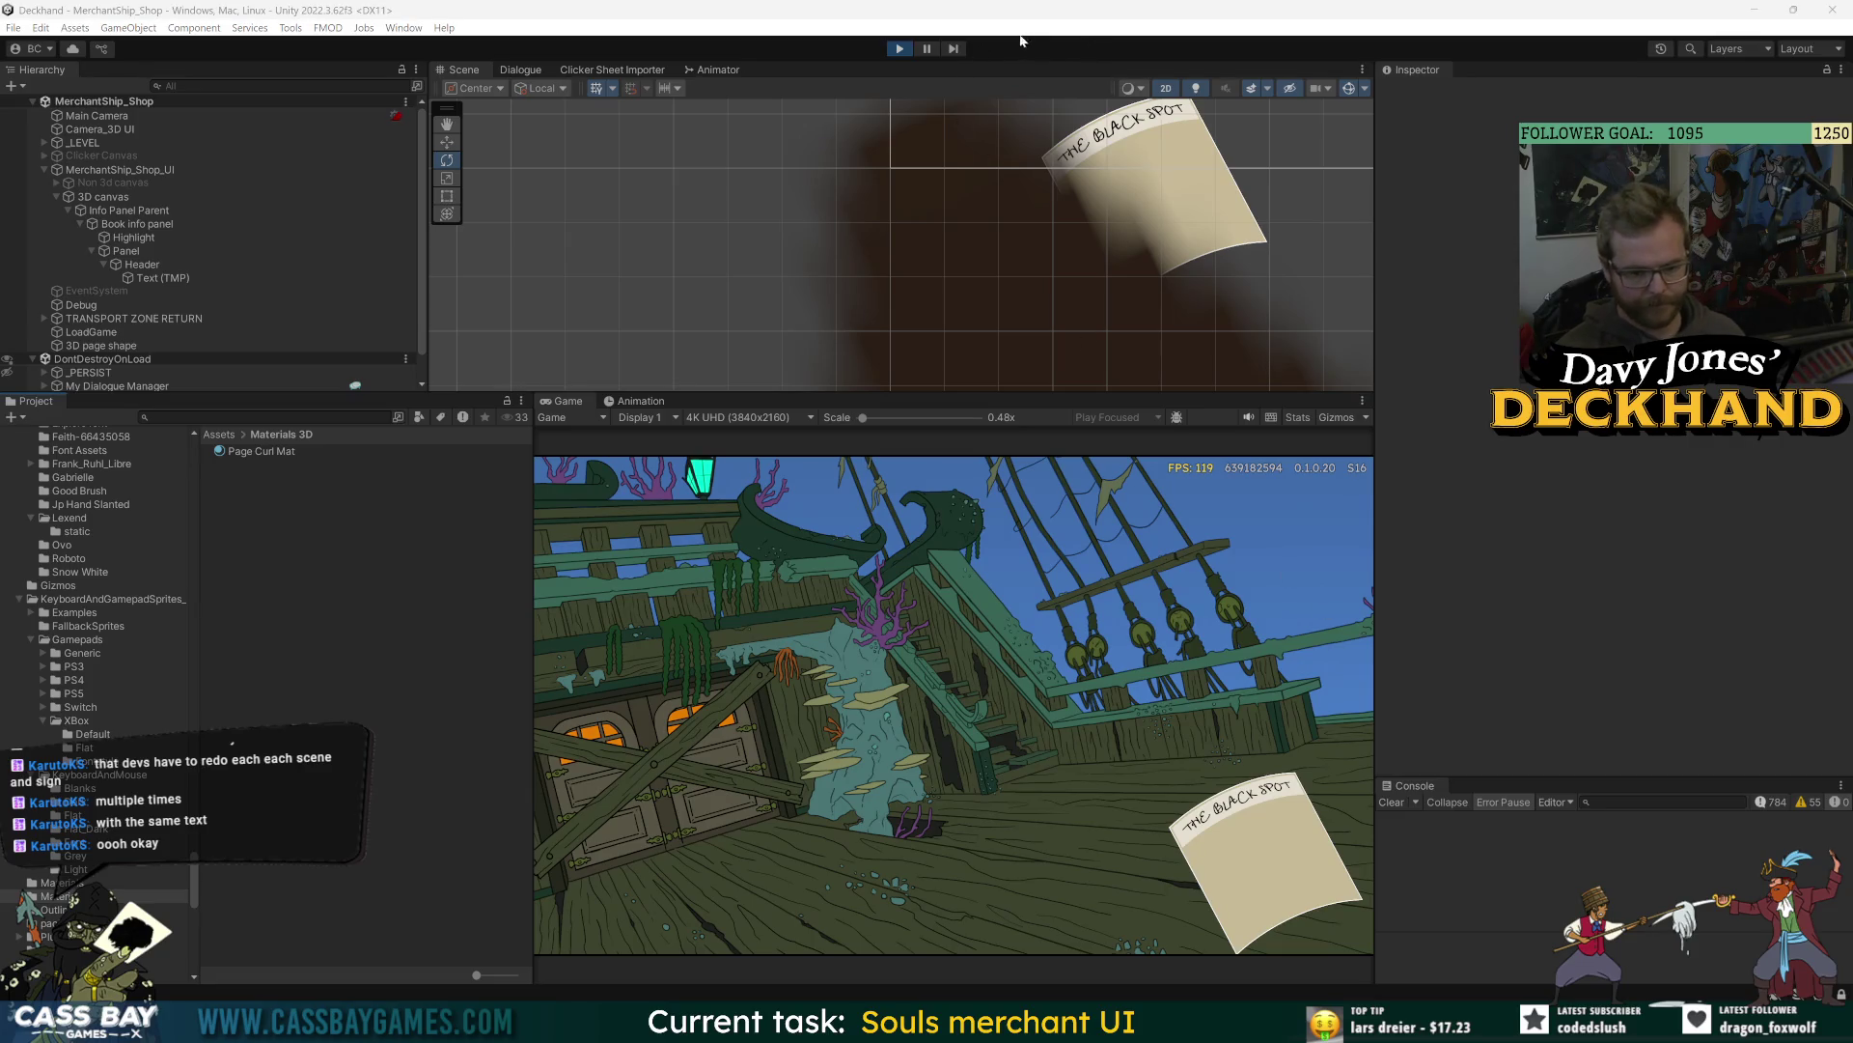
- Stop the game, select and frame the 3D page shape, and start Play mode again
{"action": "left_click", "coordinate": [896, 51]}
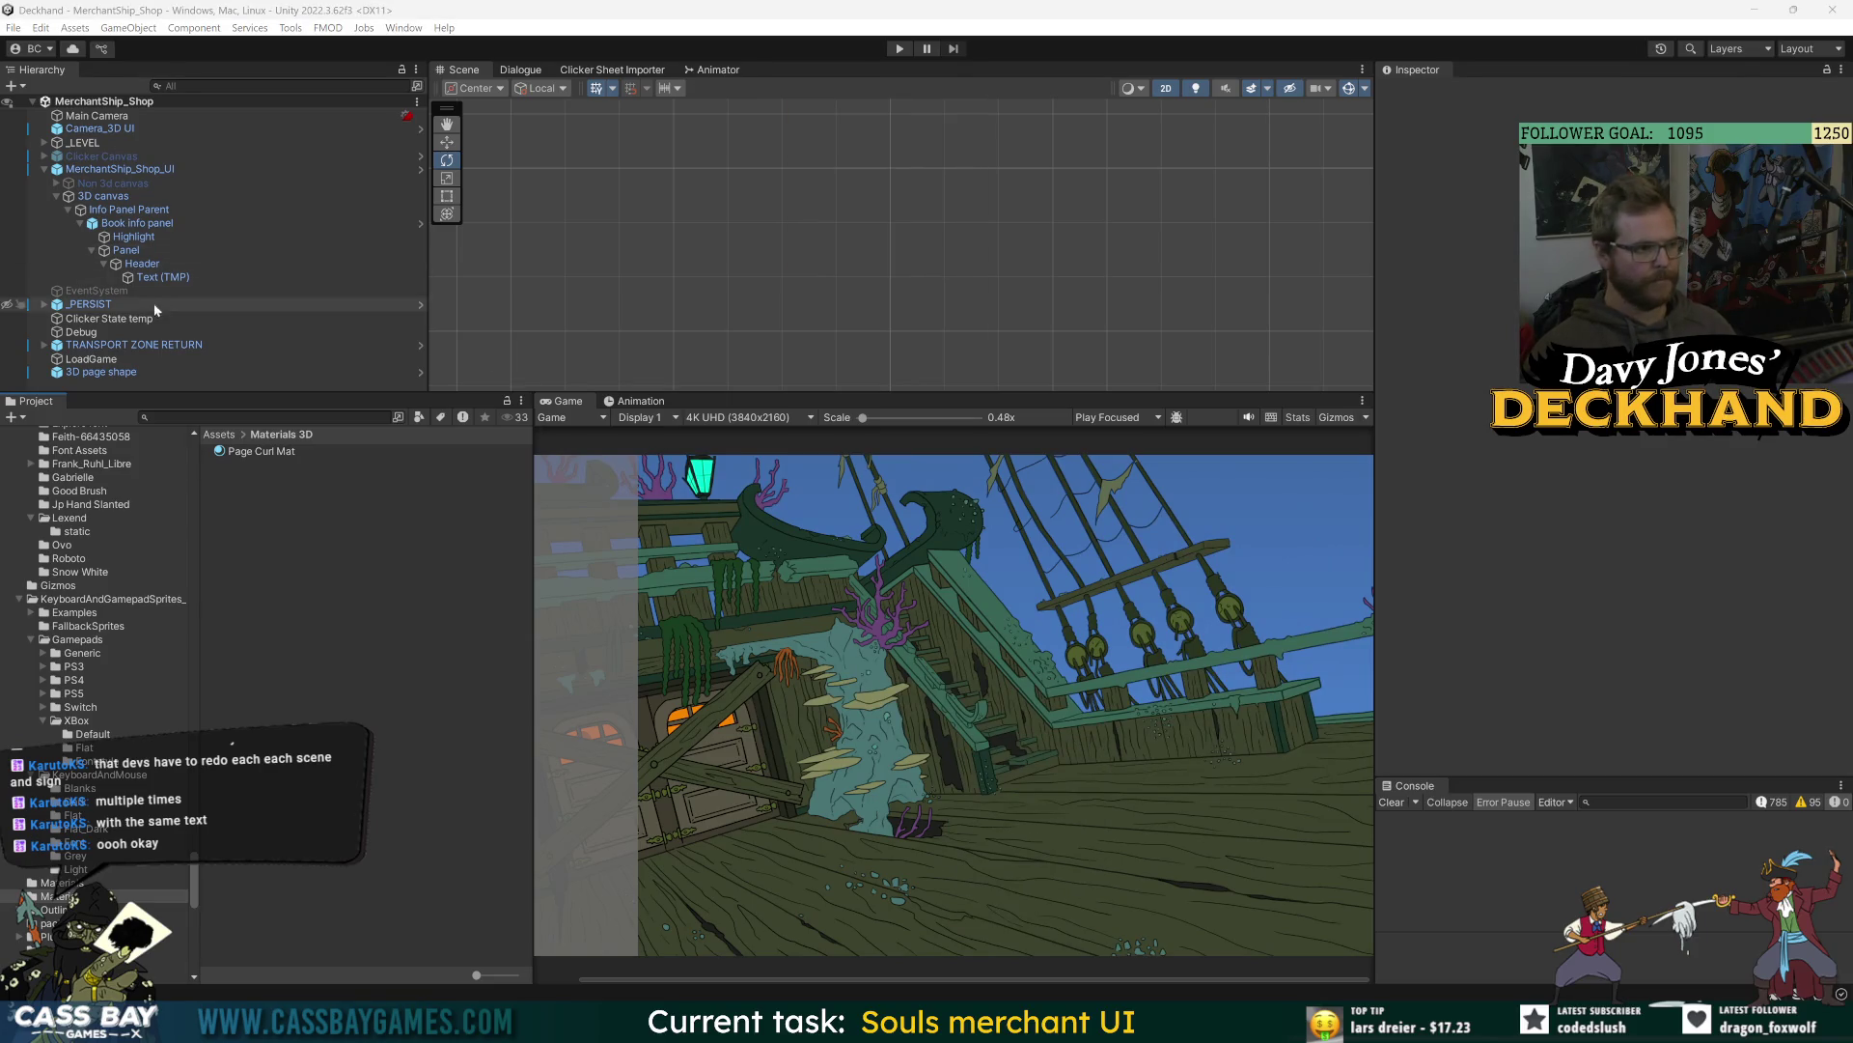
{"action": "left_click", "coordinate": [133, 131]}
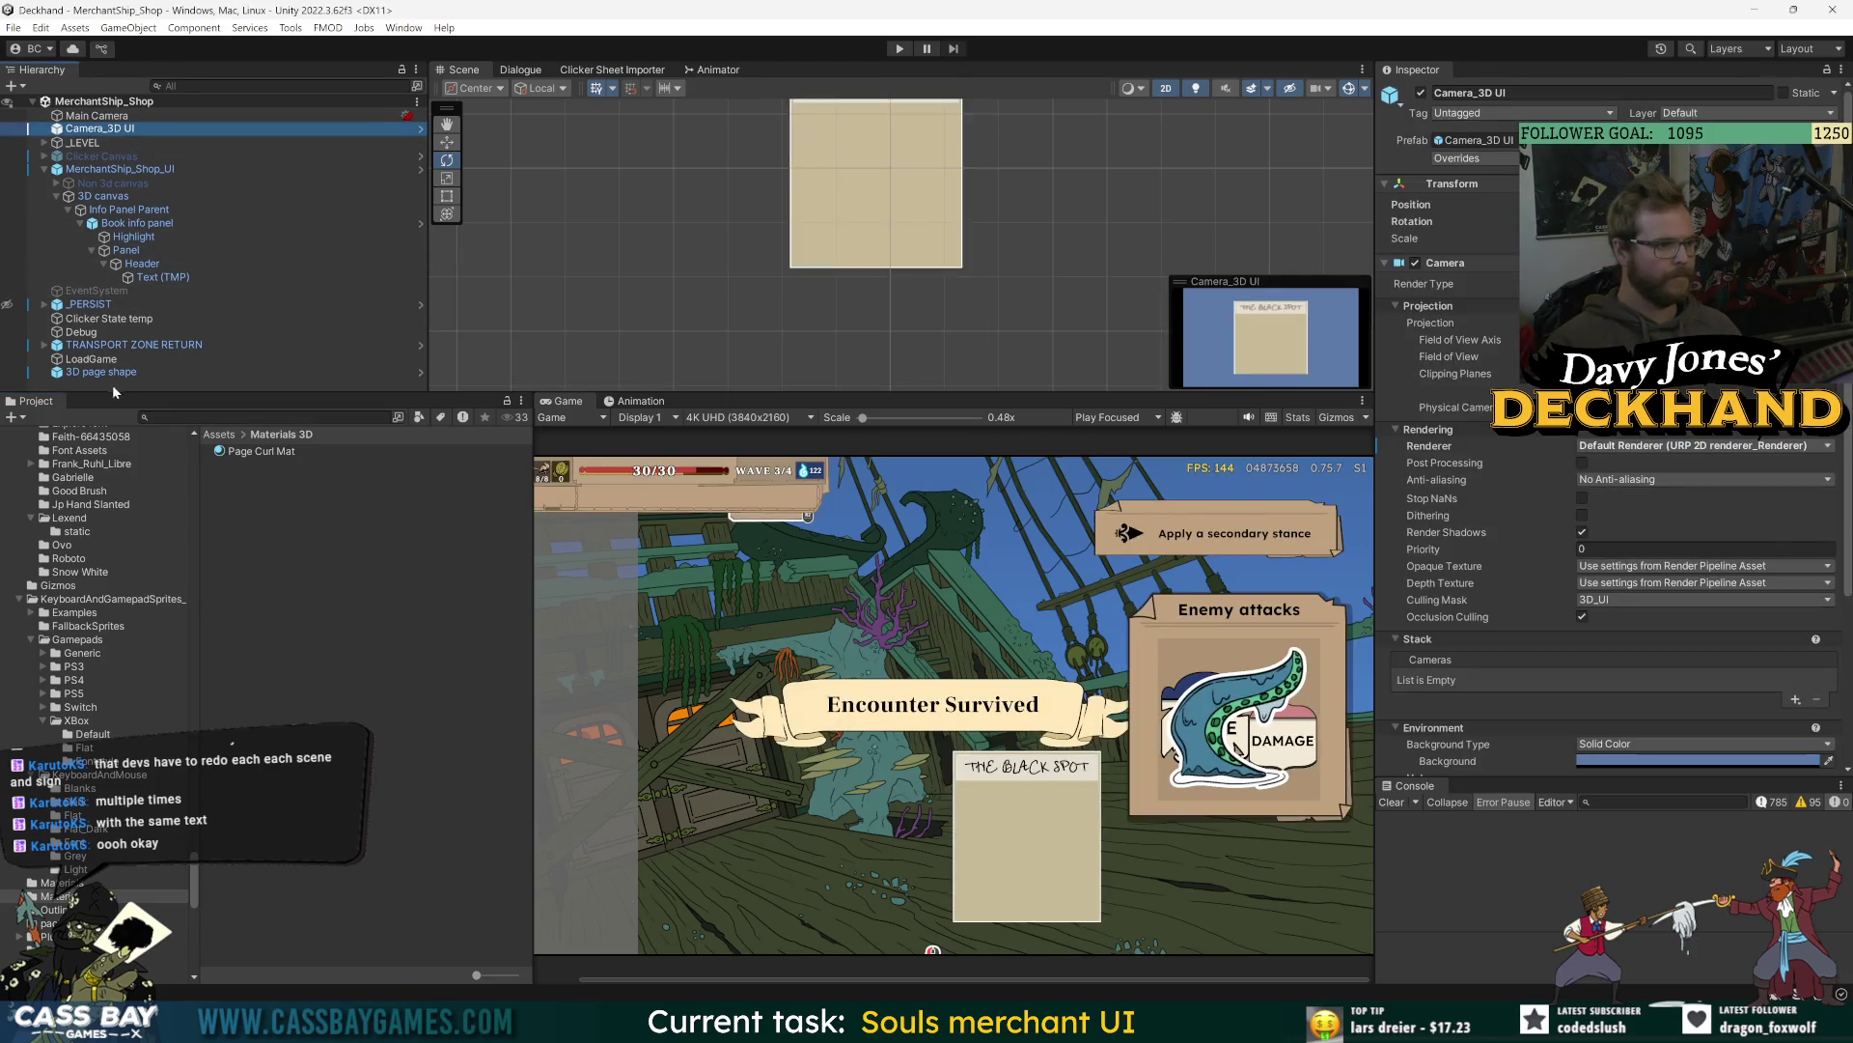
{"action": "double_click", "coordinate": [162, 371]}
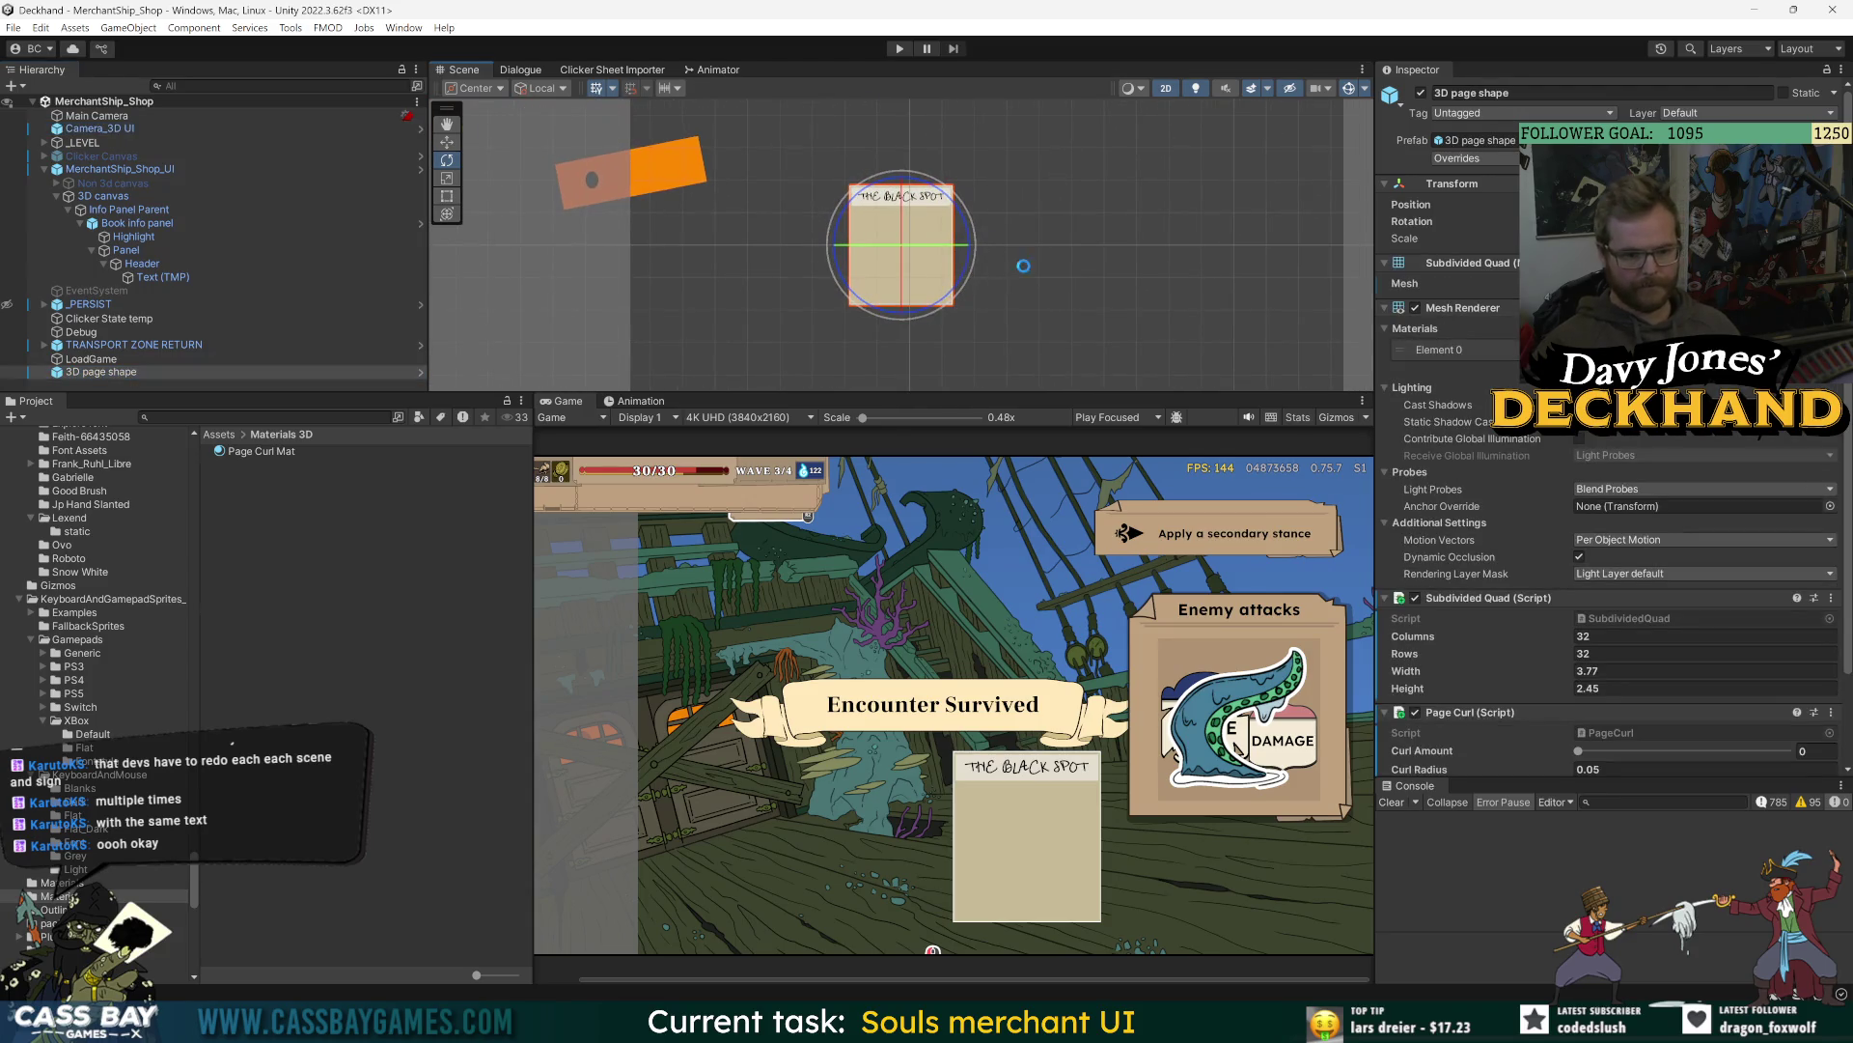
{"action": "scroll", "coordinate": [1569, 736], "scroll_direction": "down", "scroll_amount": 3}
{"action": "left_click", "coordinate": [900, 48]}
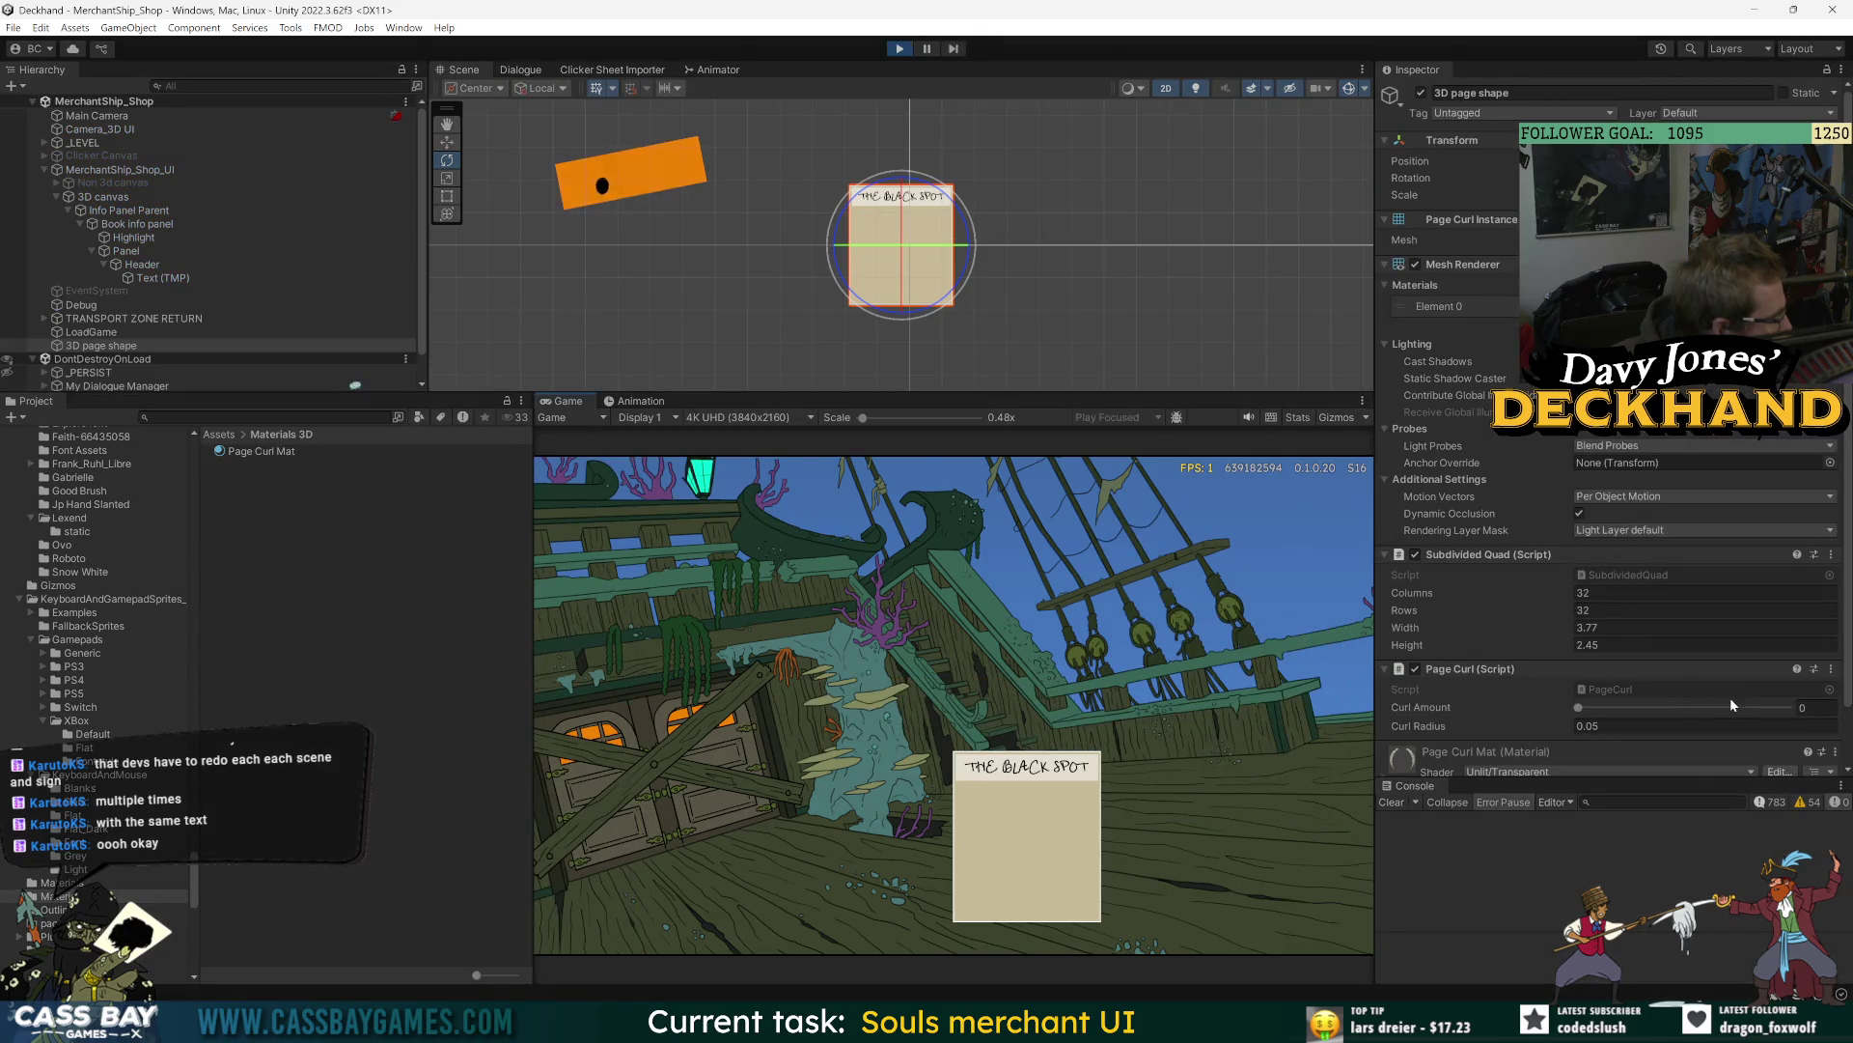
- Set the page's Curl Radius to 2.2, rotate it to view the curl, and try saving
{"action": "left_click", "coordinate": [1593, 726]}
{"action": "type", "text": "0.11"}
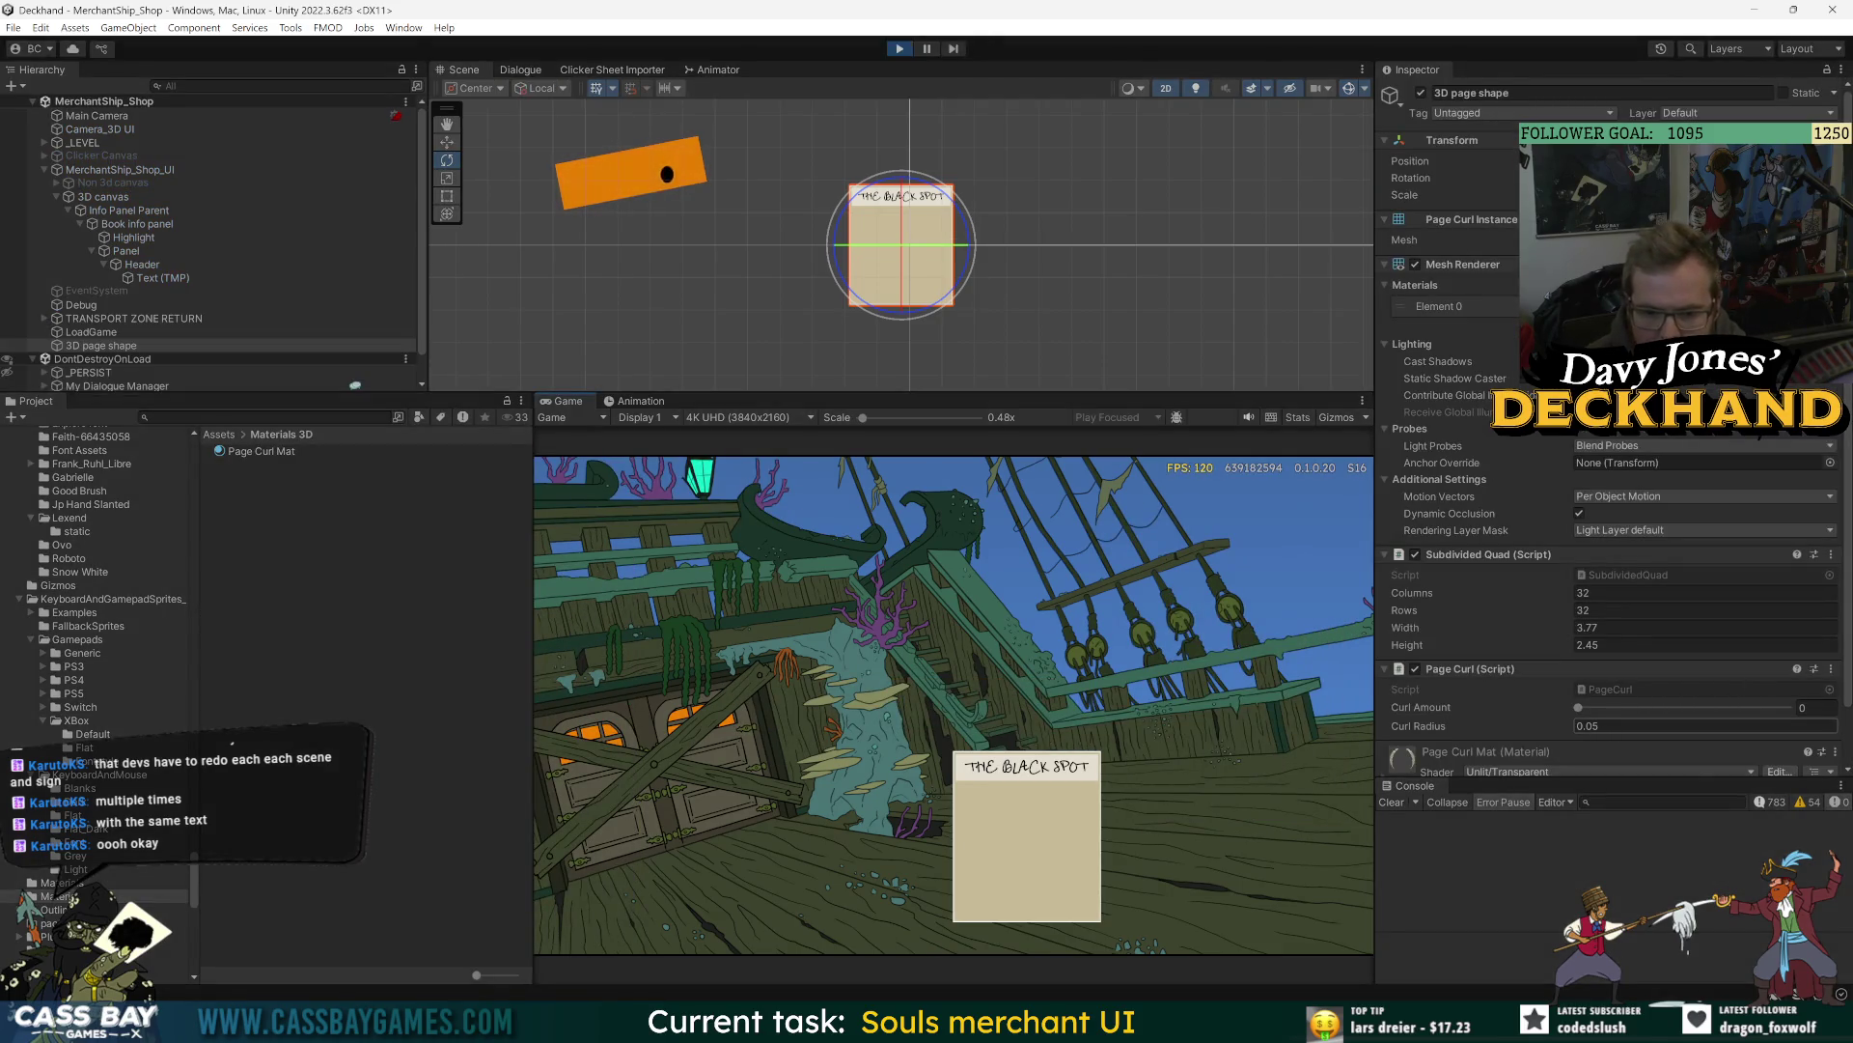
{"action": "left_click_drag", "start_coordinate": [1405, 726], "coordinate": [1823, 716]}
{"action": "mouse_move", "coordinate": [1417, 728]}
{"action": "left_mouse_down"}
{"action": "mouse_move", "coordinate": [1462, 731]}
{"action": "mouse_move", "coordinate": [1380, 730]}
{"action": "left_mouse_up"}
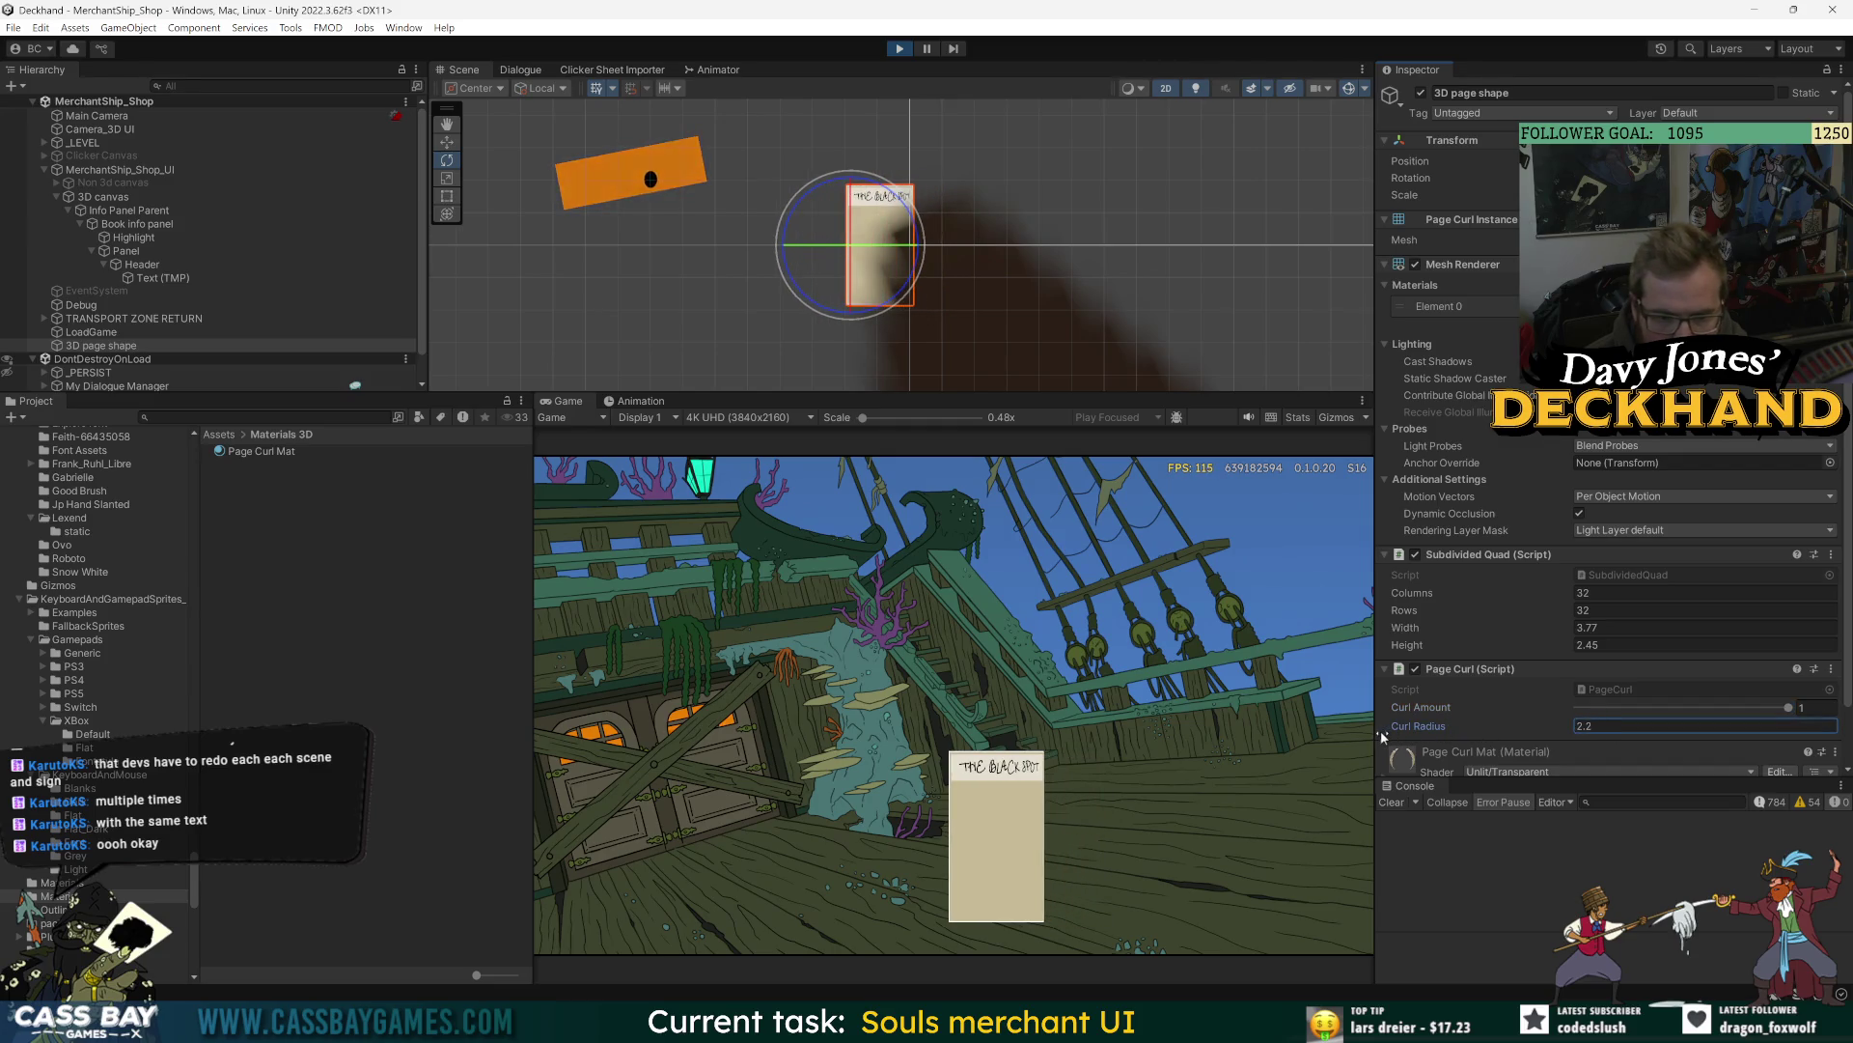
{"action": "mouse_move", "coordinate": [794, 247]}
{"action": "left_mouse_down"}
{"action": "mouse_move", "coordinate": [855, 198]}
{"action": "mouse_move", "coordinate": [767, 195]}
{"action": "mouse_move", "coordinate": [805, 234]}
{"action": "left_mouse_up"}
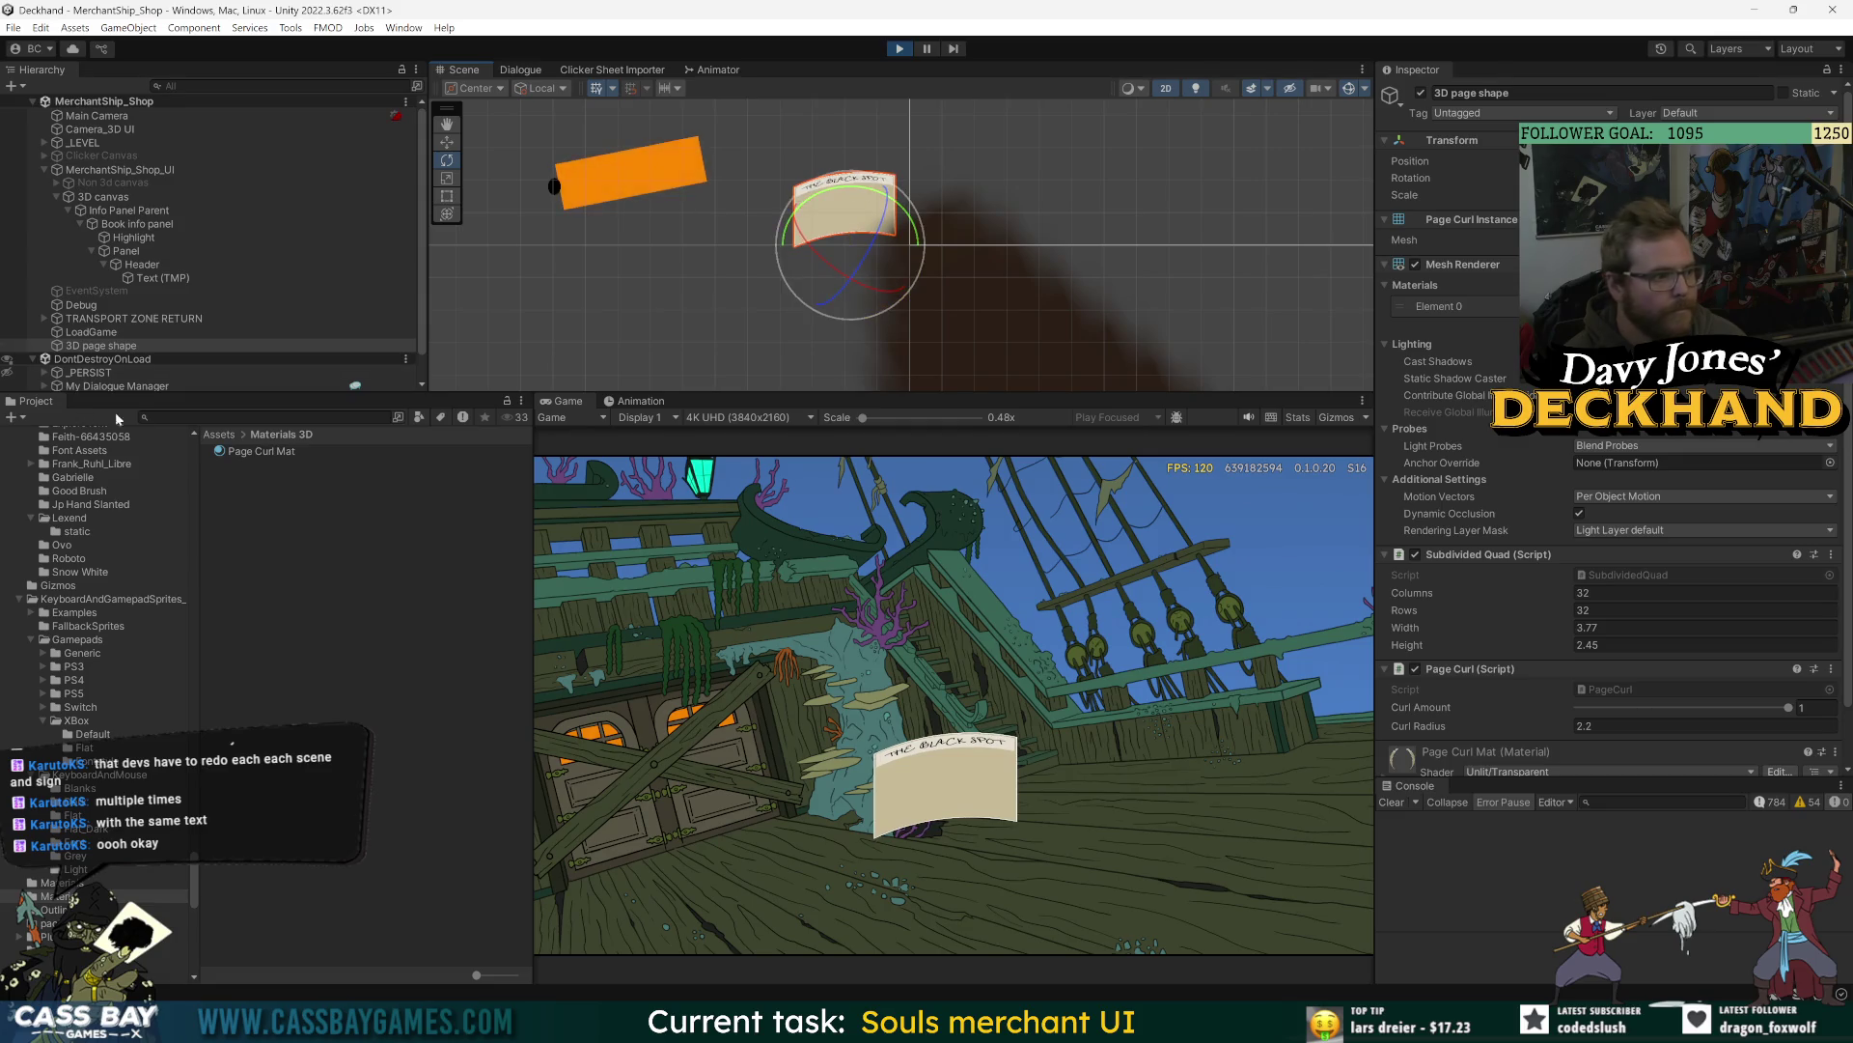
{"action": "left_click", "coordinate": [356, 535]}
{"action": "key", "text": "ctrl+s"}
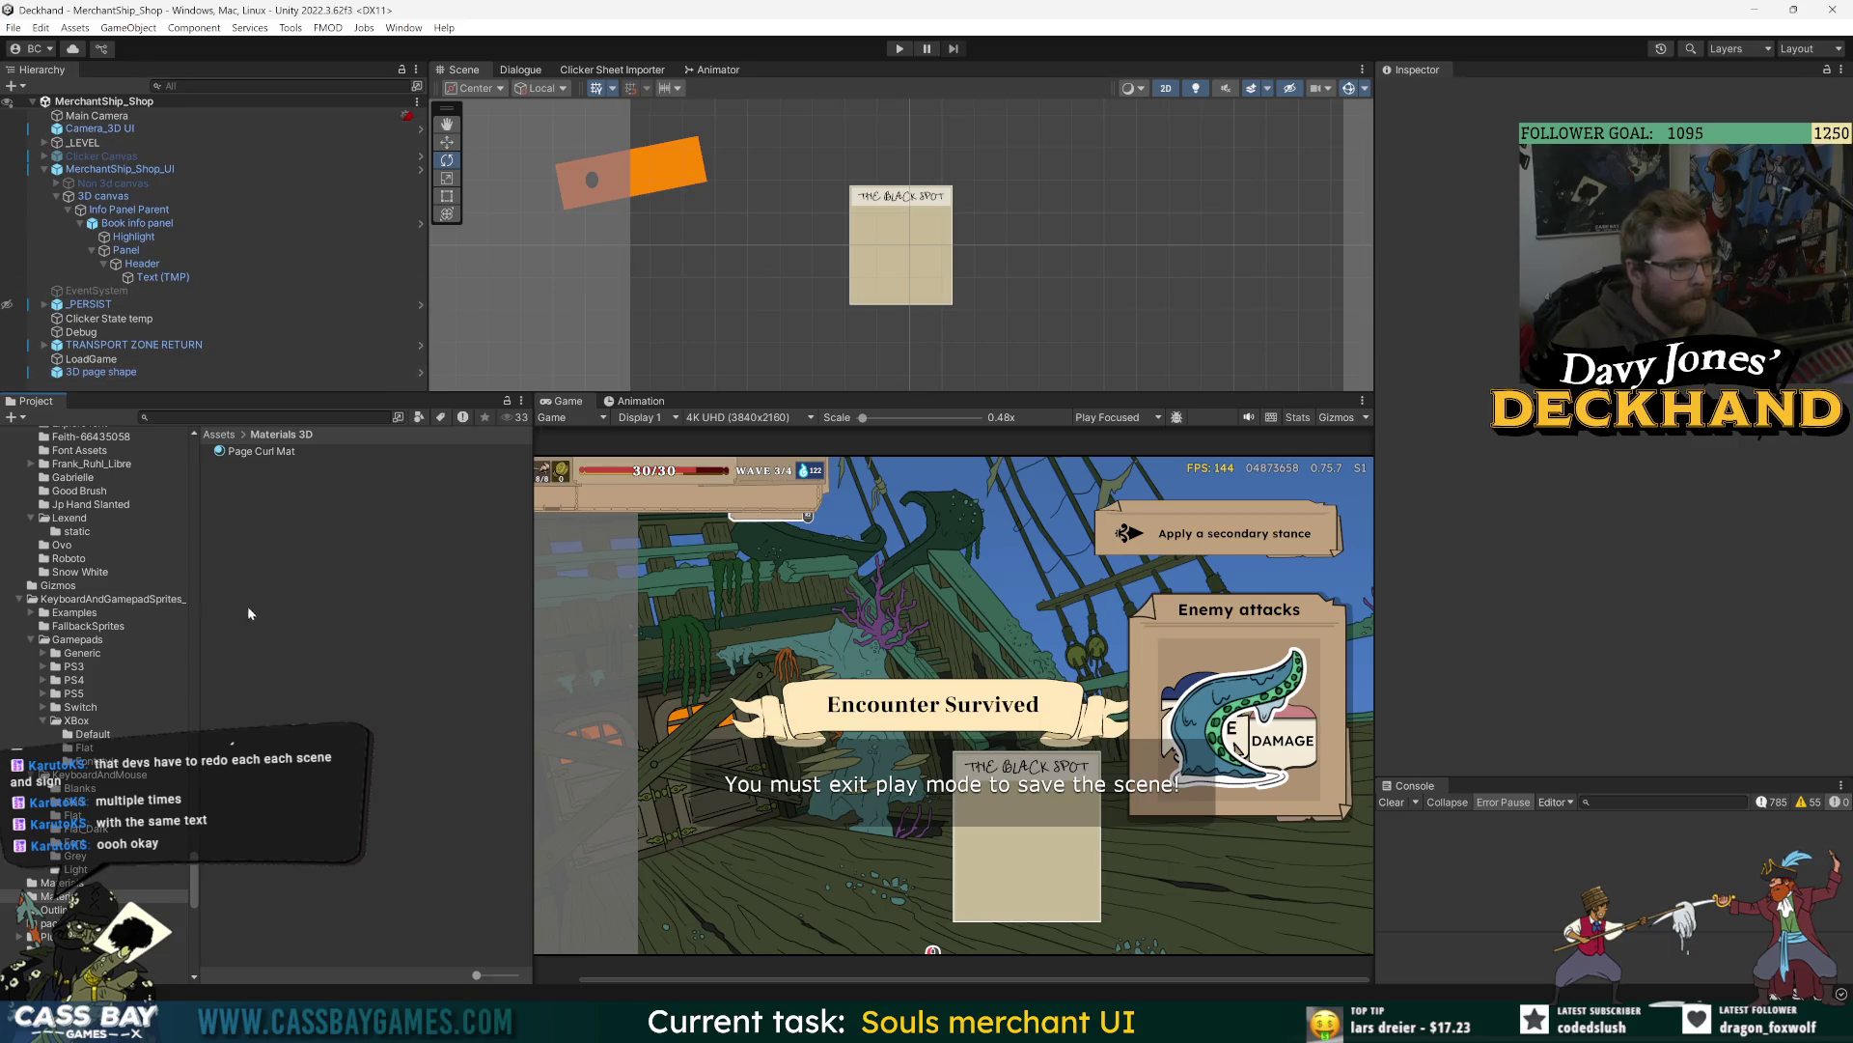
- Search 'main menu', open the Main Menu Scene and enlarge the scene view area
{"action": "type", "text": "main menu"}
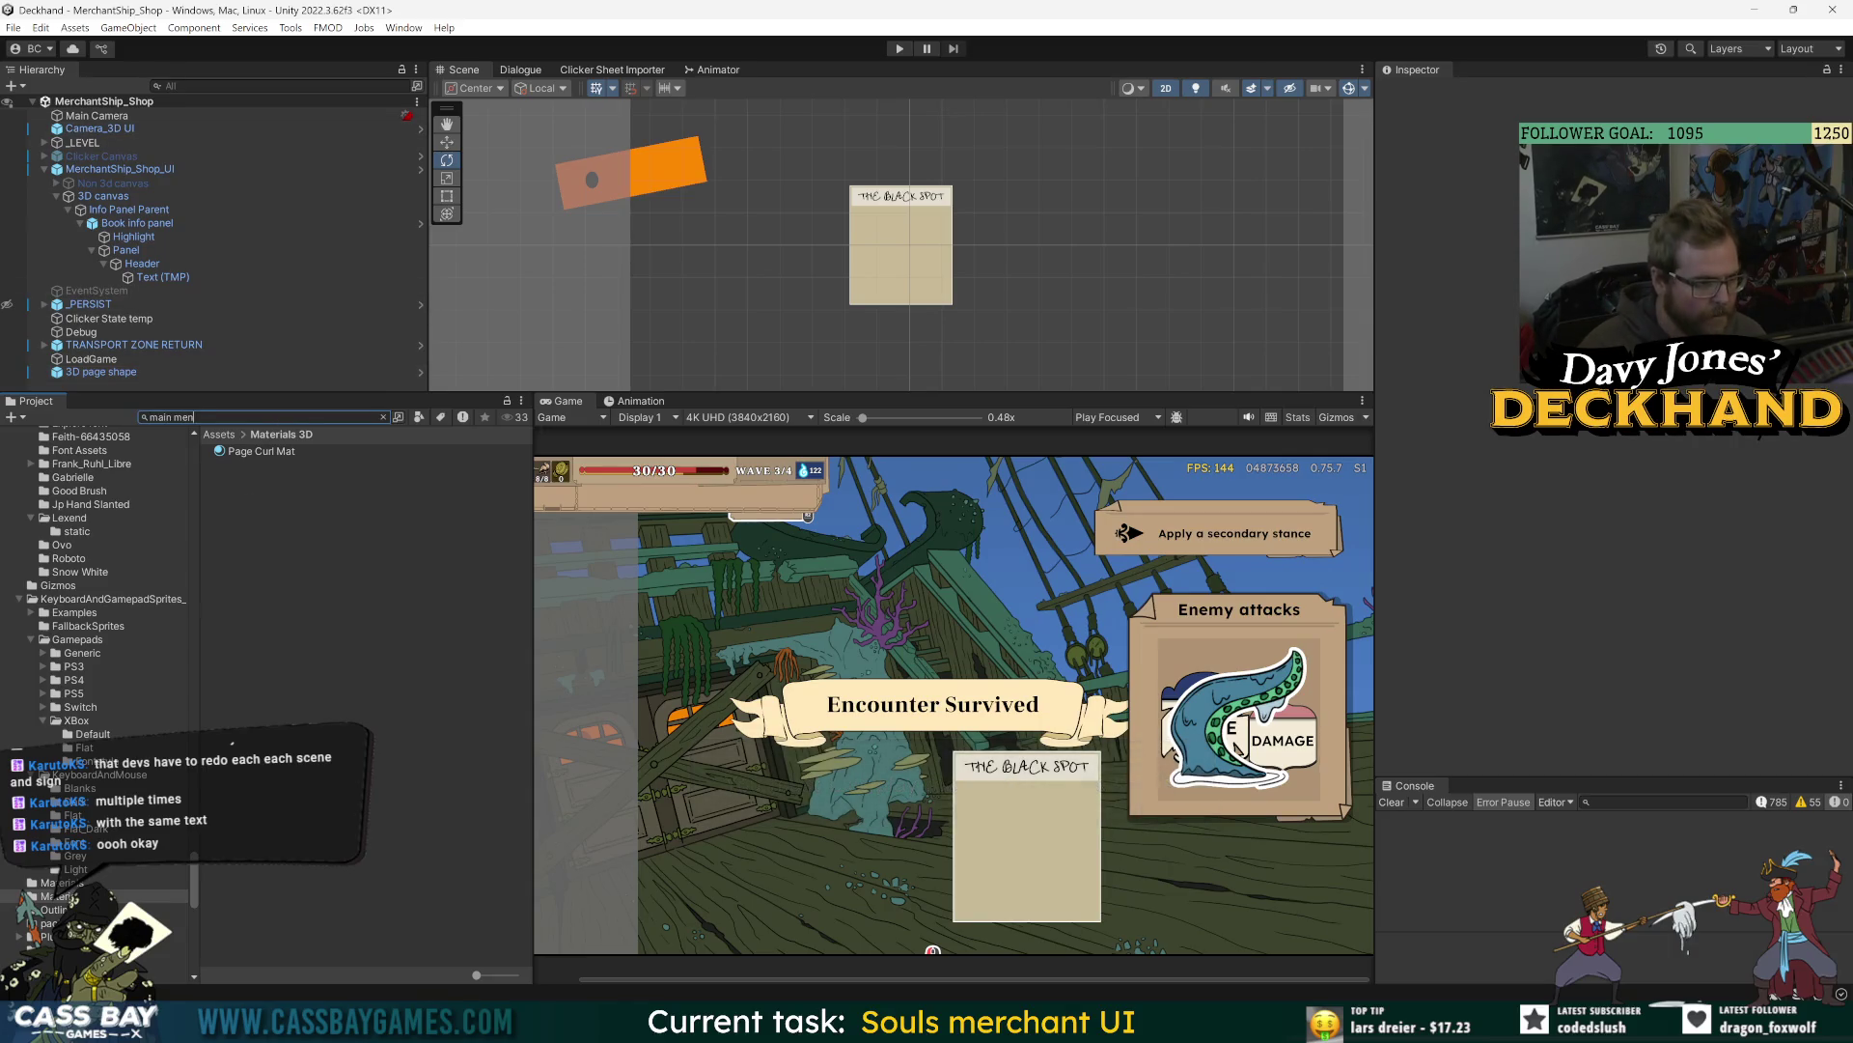
{"action": "double_click", "coordinate": [270, 521]}
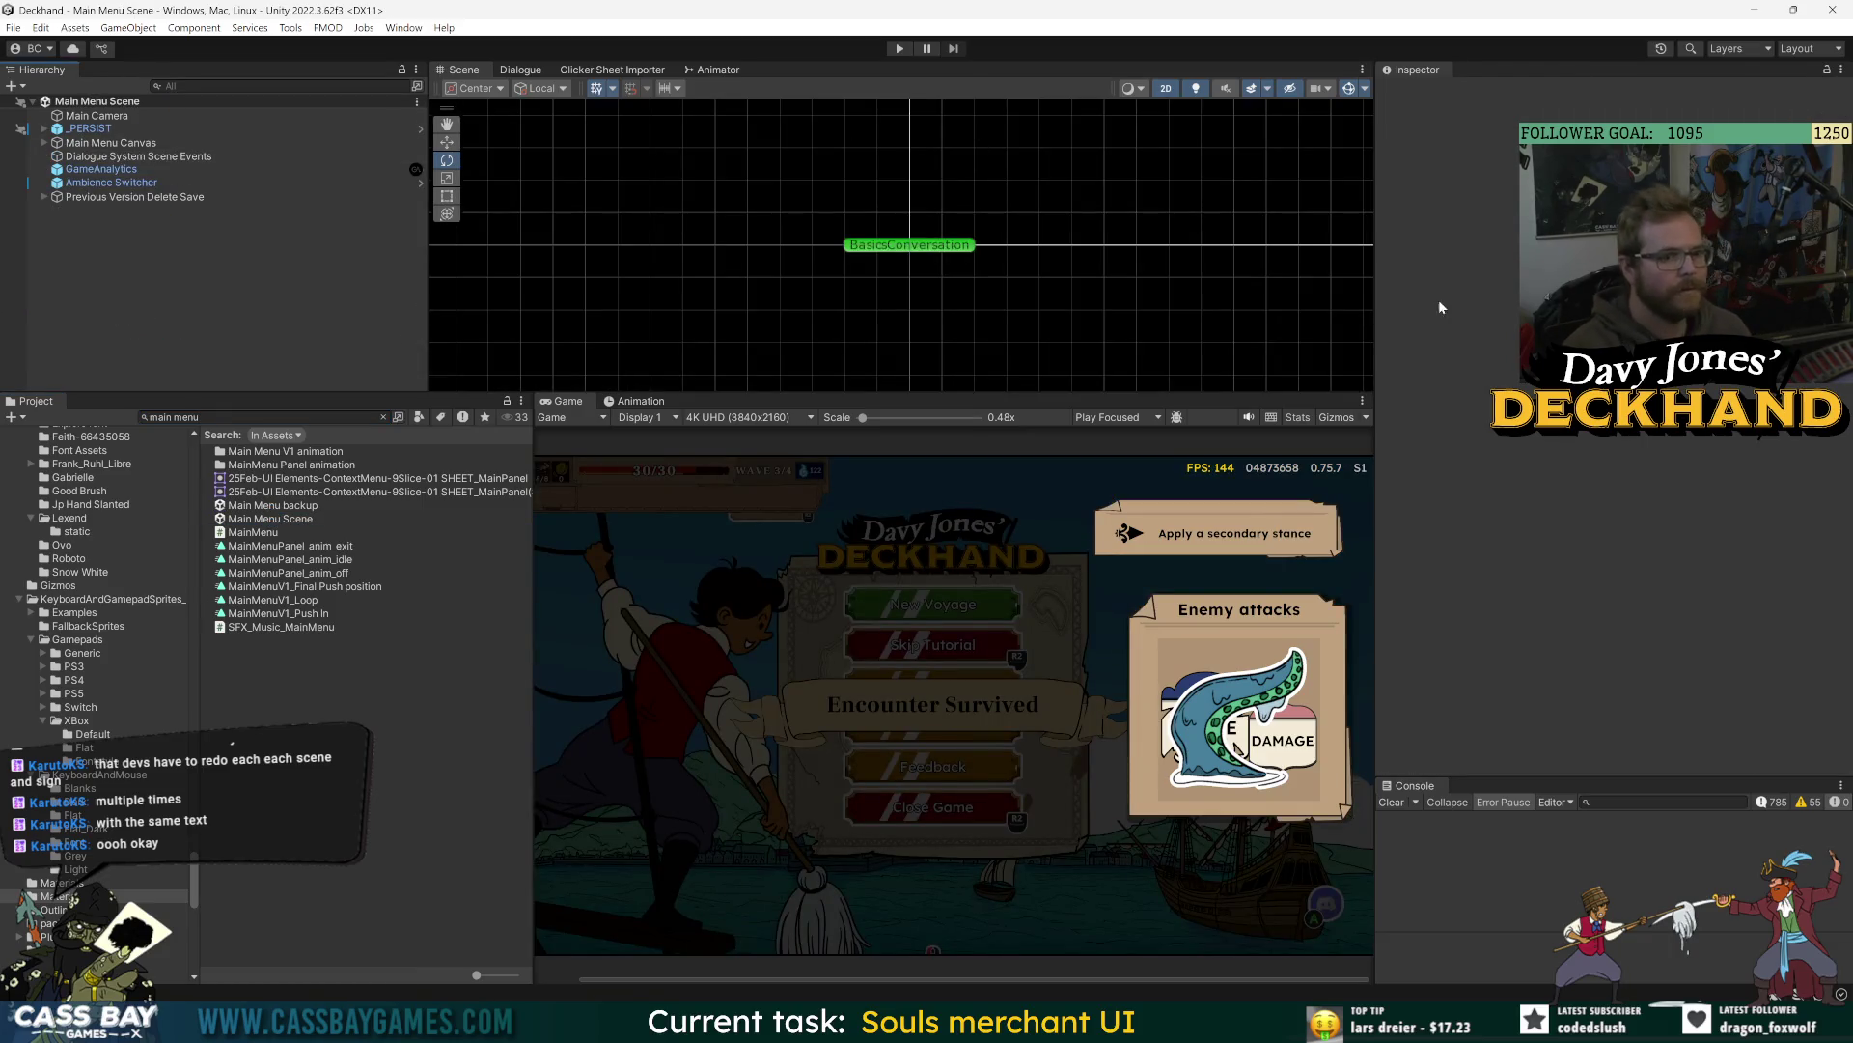
{"action": "left_click_drag", "start_coordinate": [1302, 391], "coordinate": [1328, 537]}
{"action": "left_click_drag", "start_coordinate": [1376, 447], "coordinate": [1676, 444]}
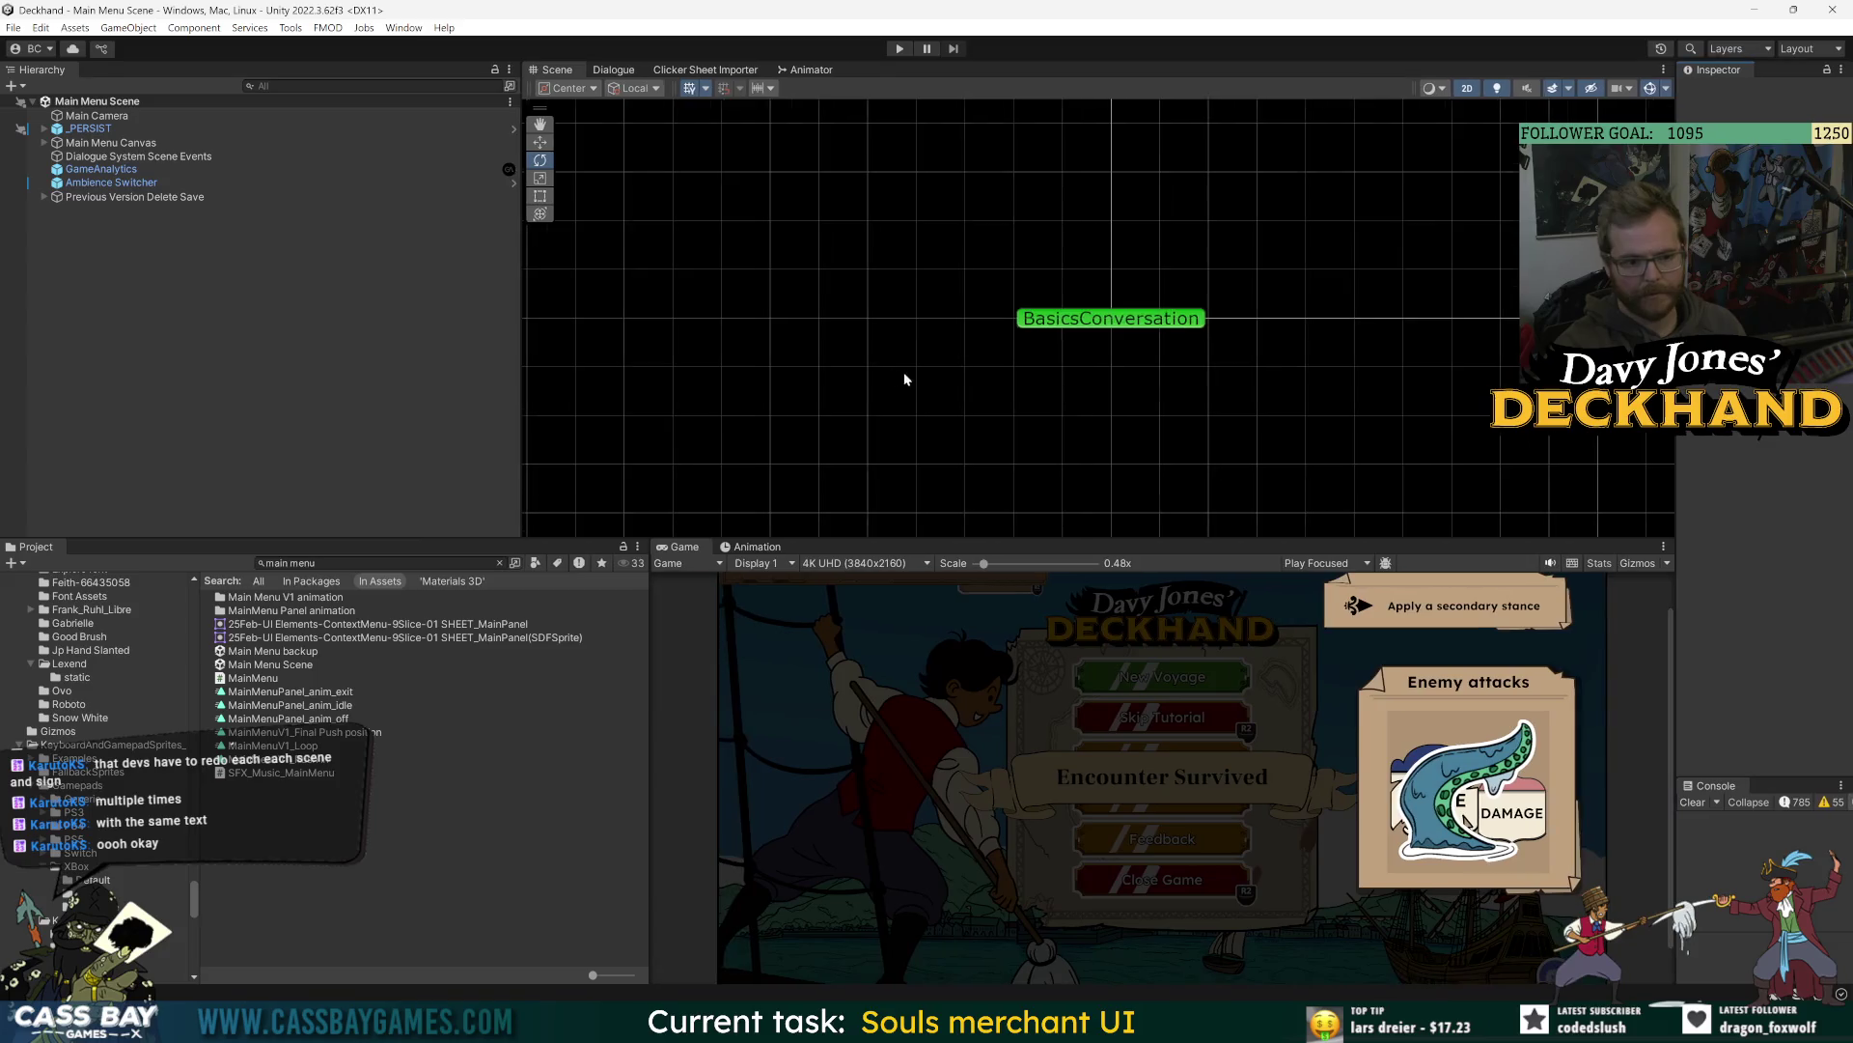
{"action": "scroll", "coordinate": [1010, 299], "scroll_direction": "down", "scroll_amount": 3}
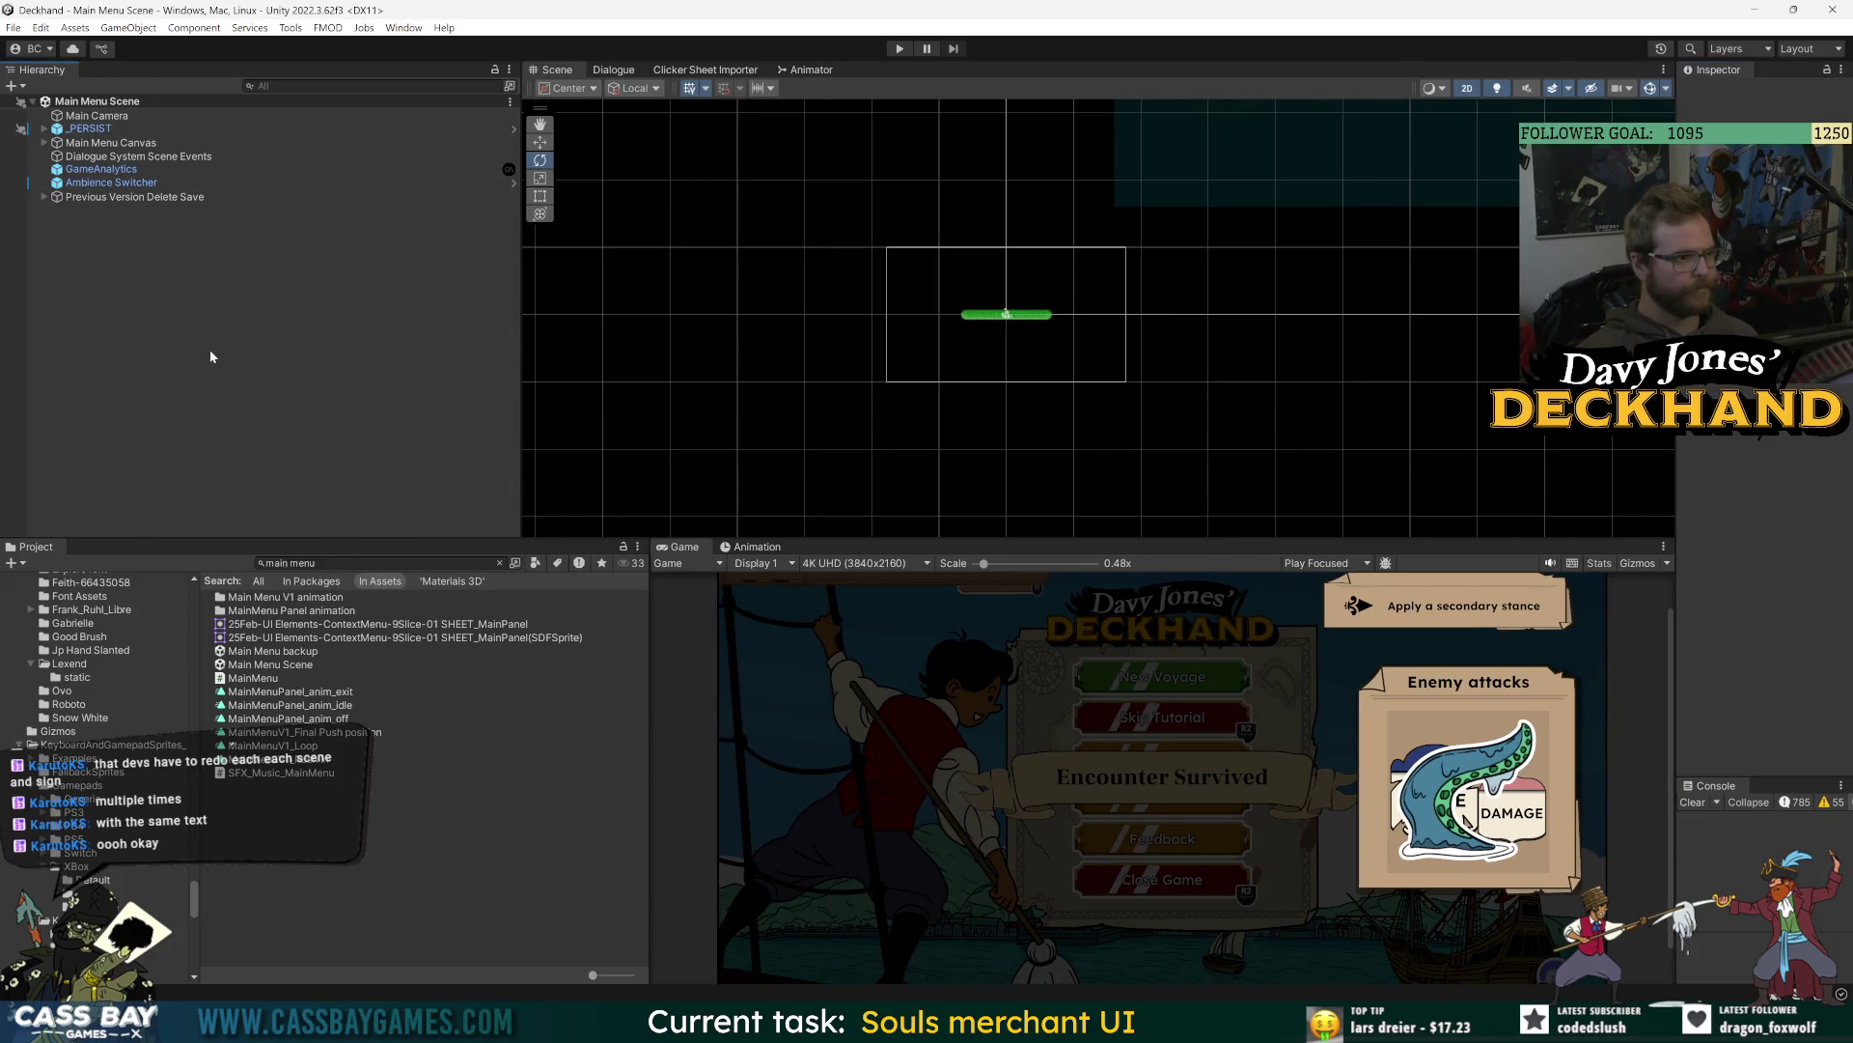
- Create an empty GameObject named Journal, save the scene and frame it
{"action": "right_click", "coordinate": [116, 297]}
{"action": "left_click", "coordinate": [184, 528]}
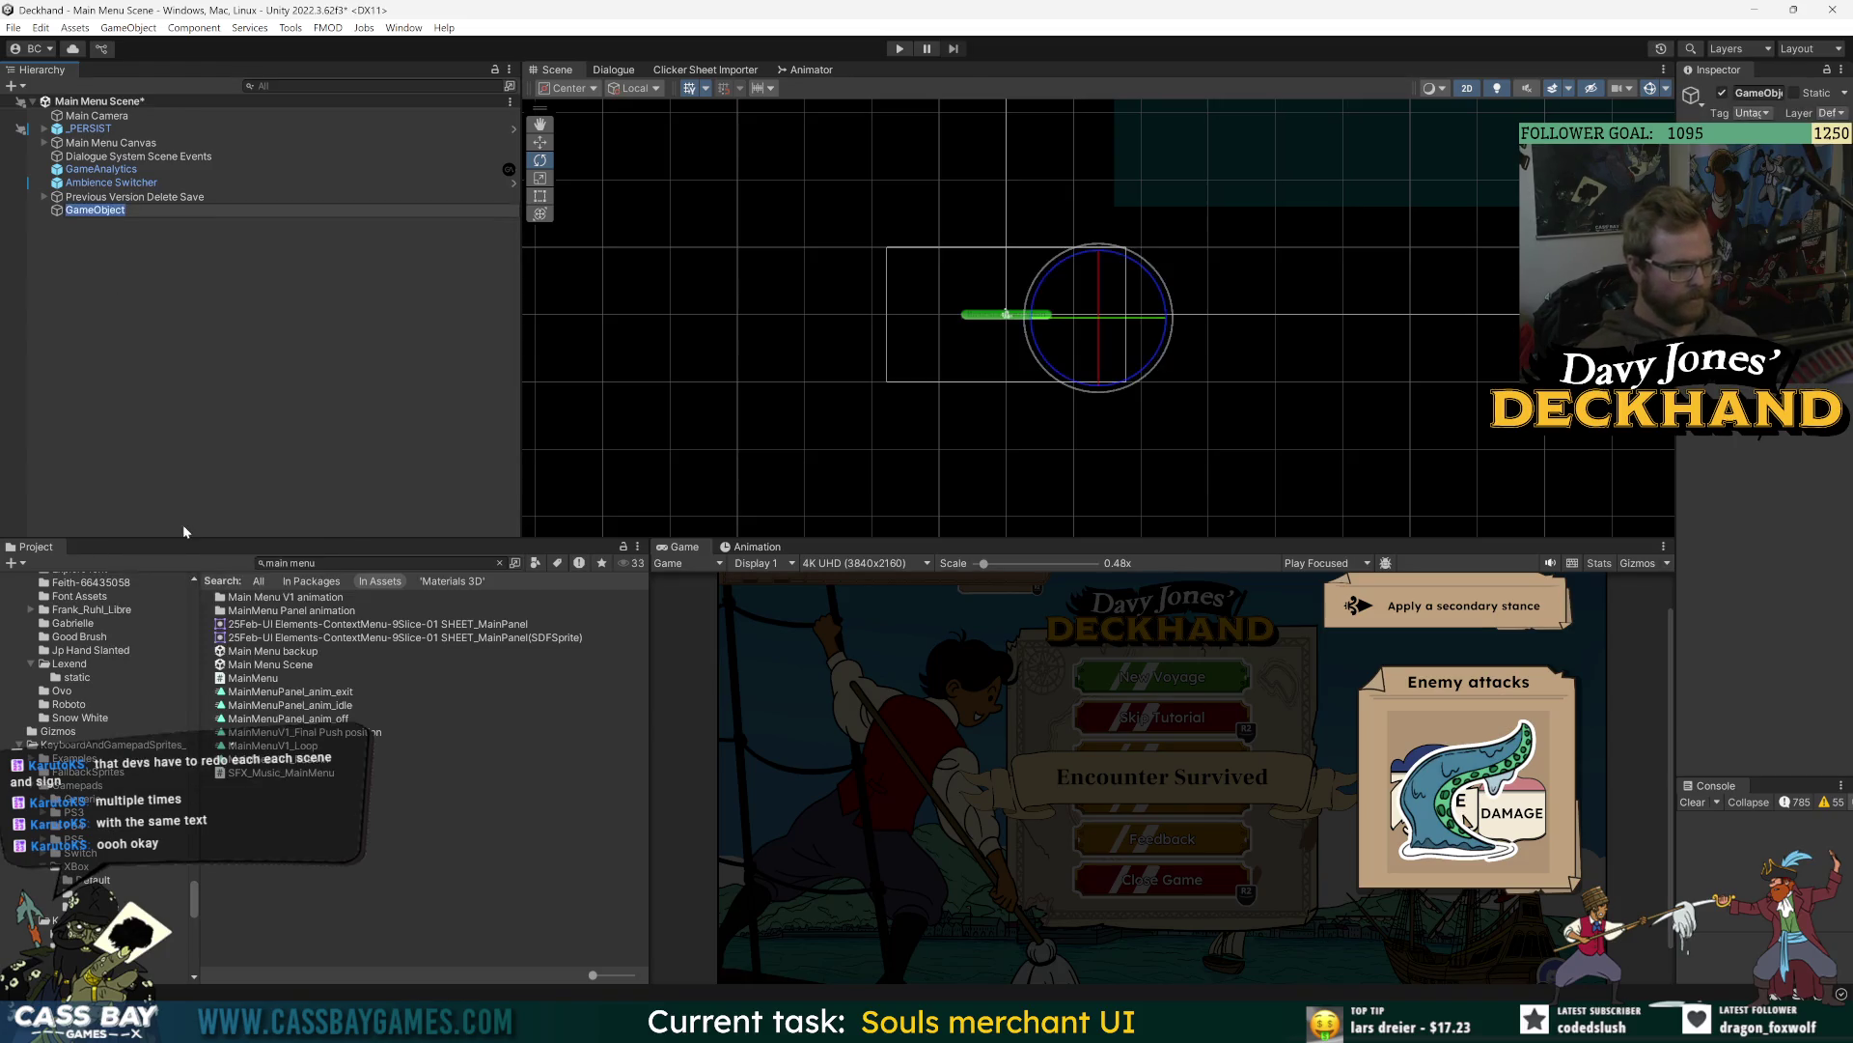
{"action": "type", "text": "Journal"}
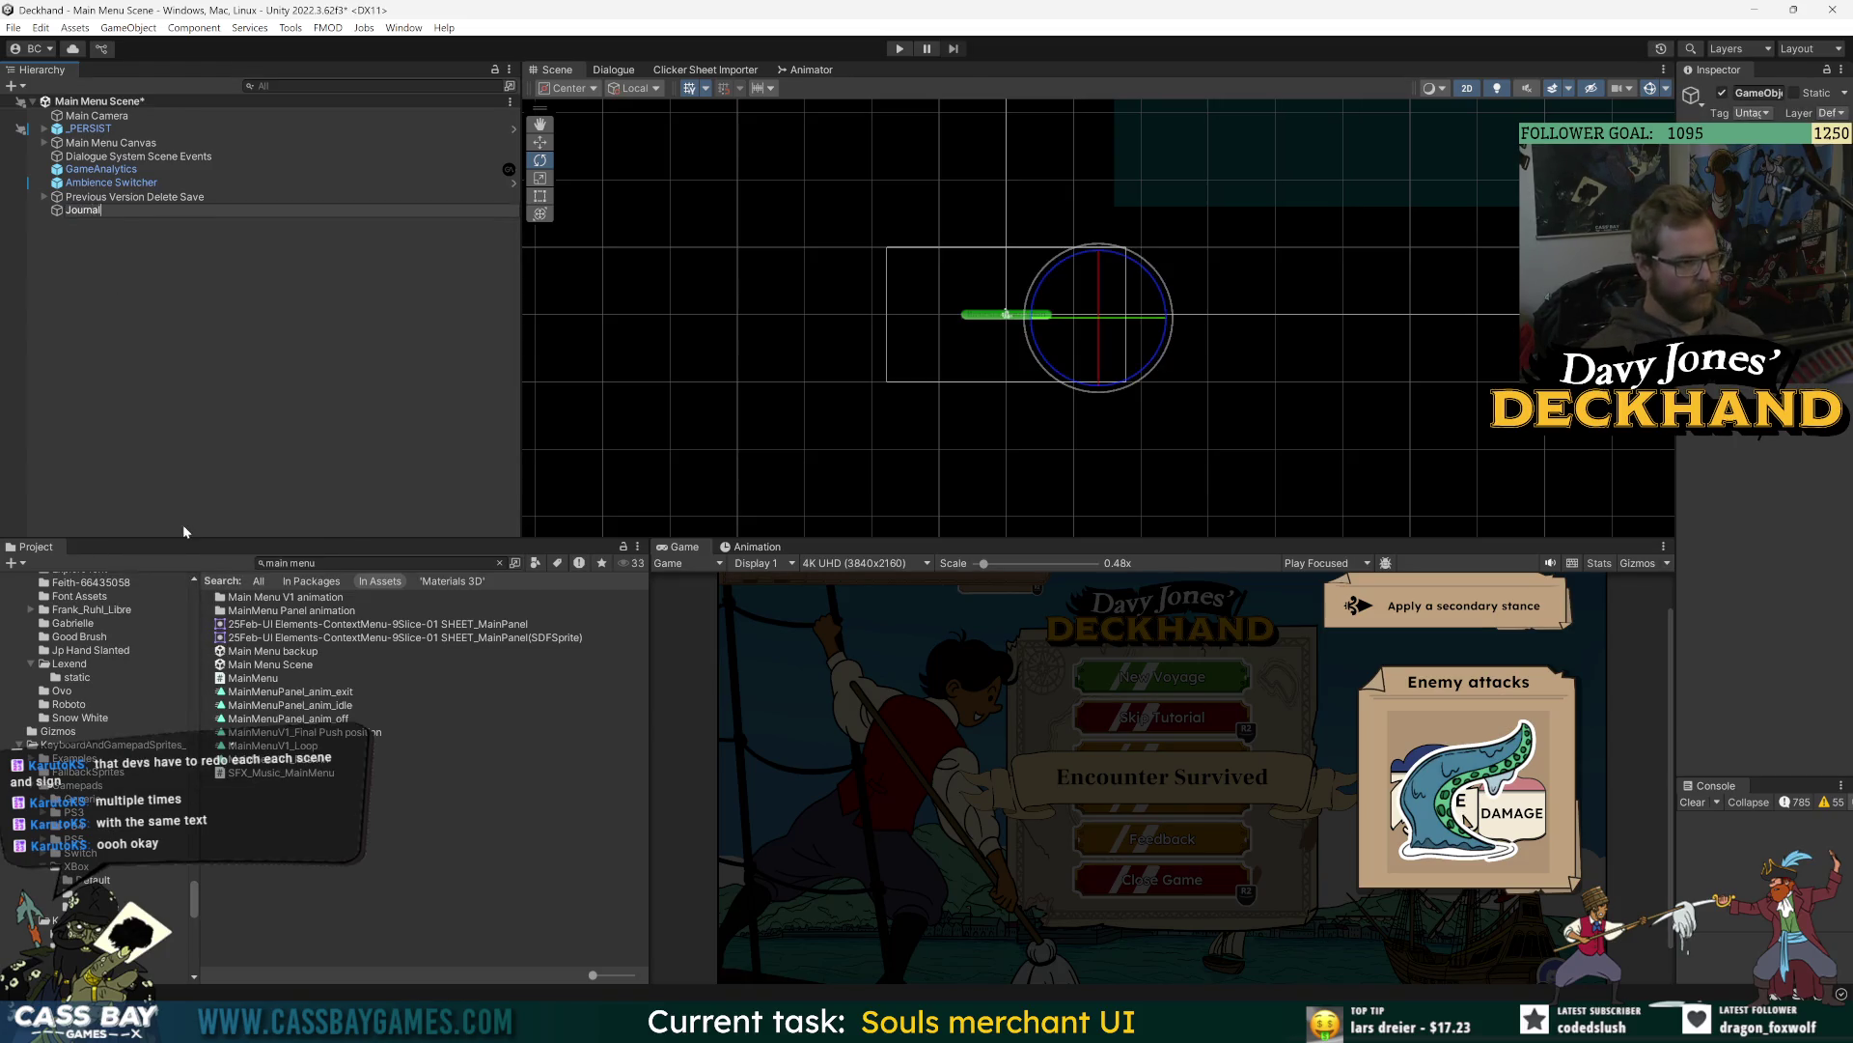
{"action": "key", "text": "Return"}
{"action": "key", "text": "ctrl+s"}
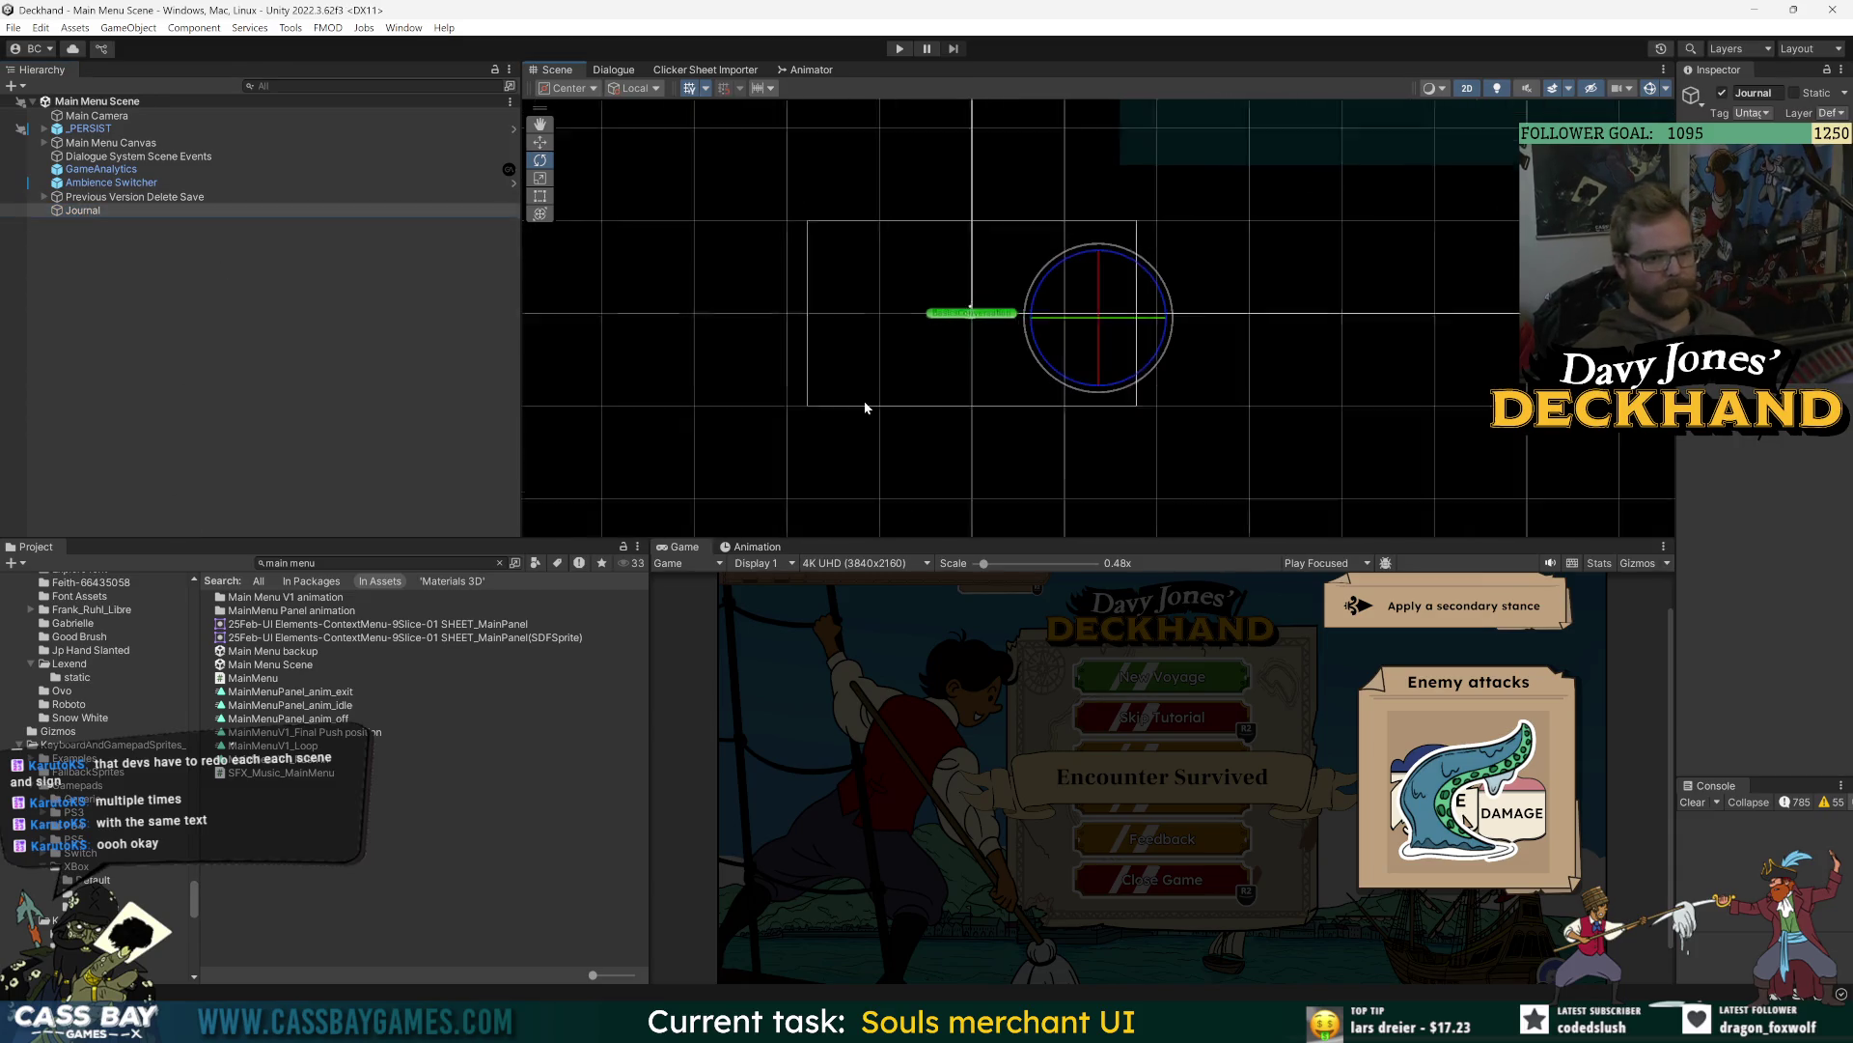
{"action": "key", "text": "f"}
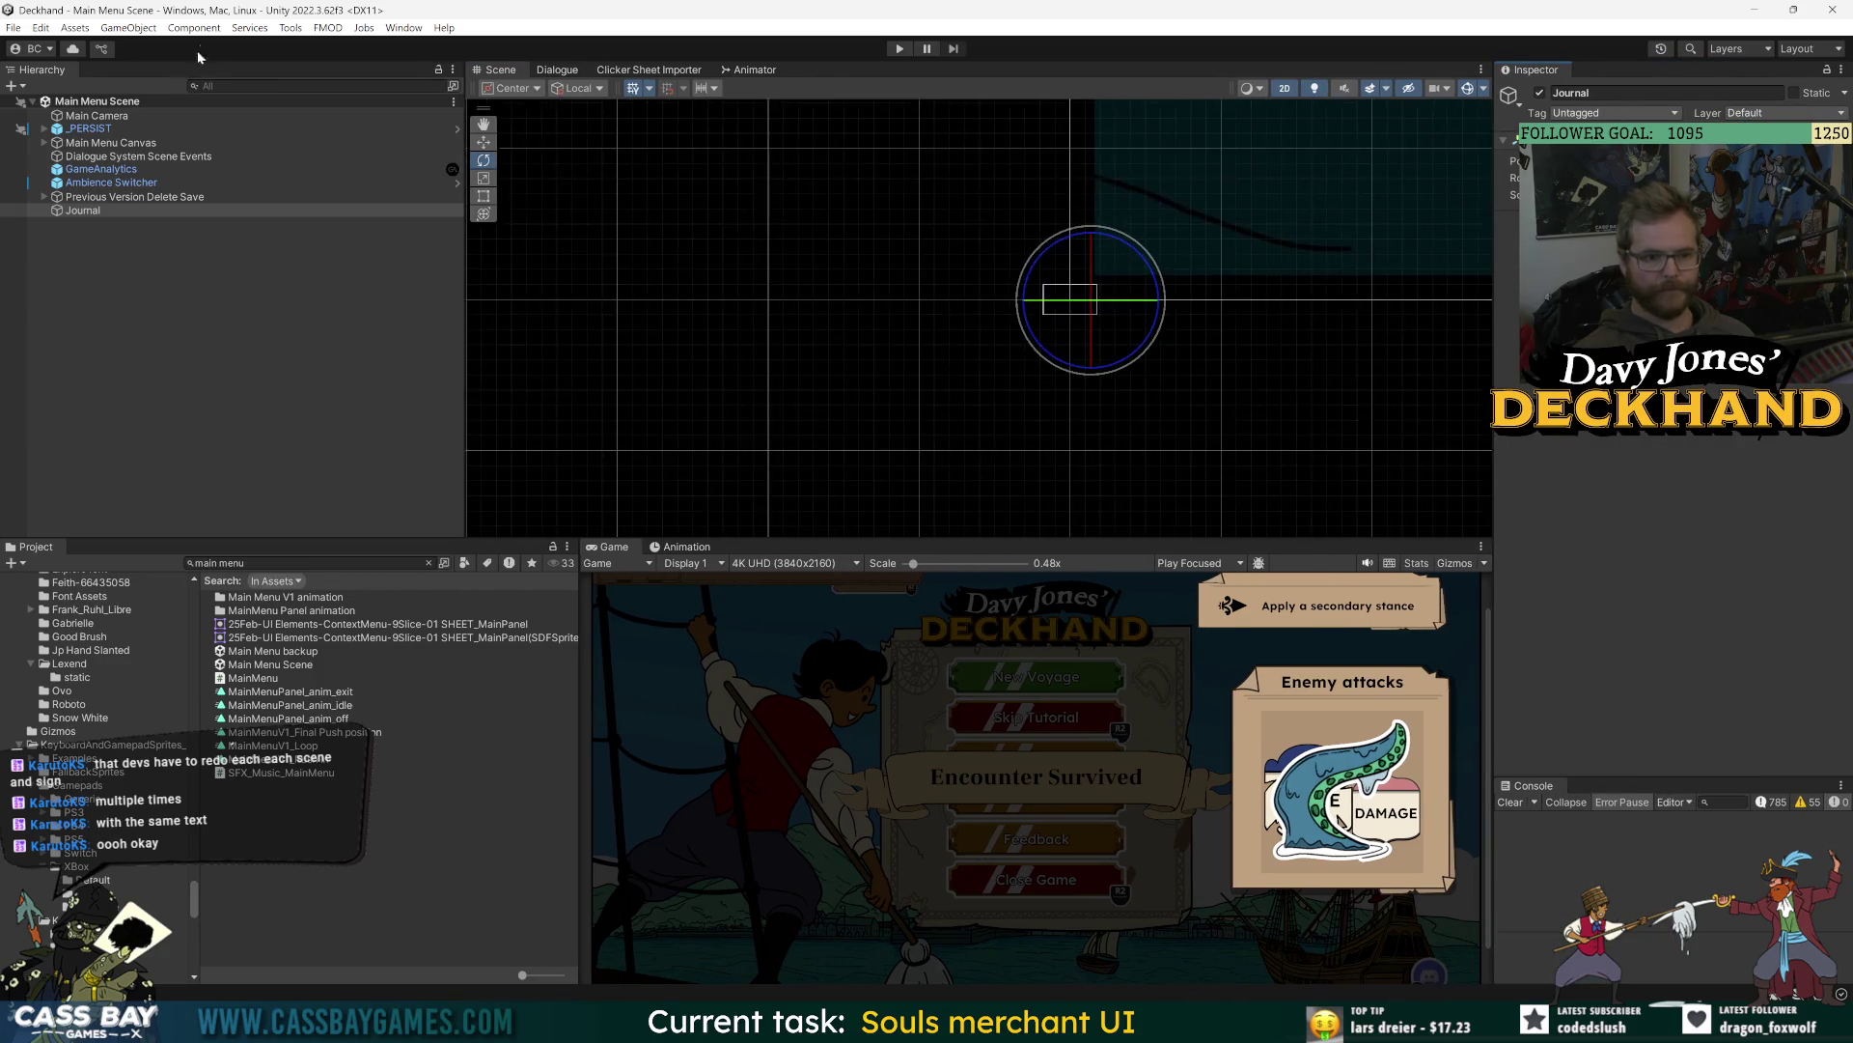
- Select and frame the _PERSIST object, then pick the Left letterbox bar in the scene
{"action": "left_click", "coordinate": [101, 131]}
{"action": "double_click", "coordinate": [101, 131]}
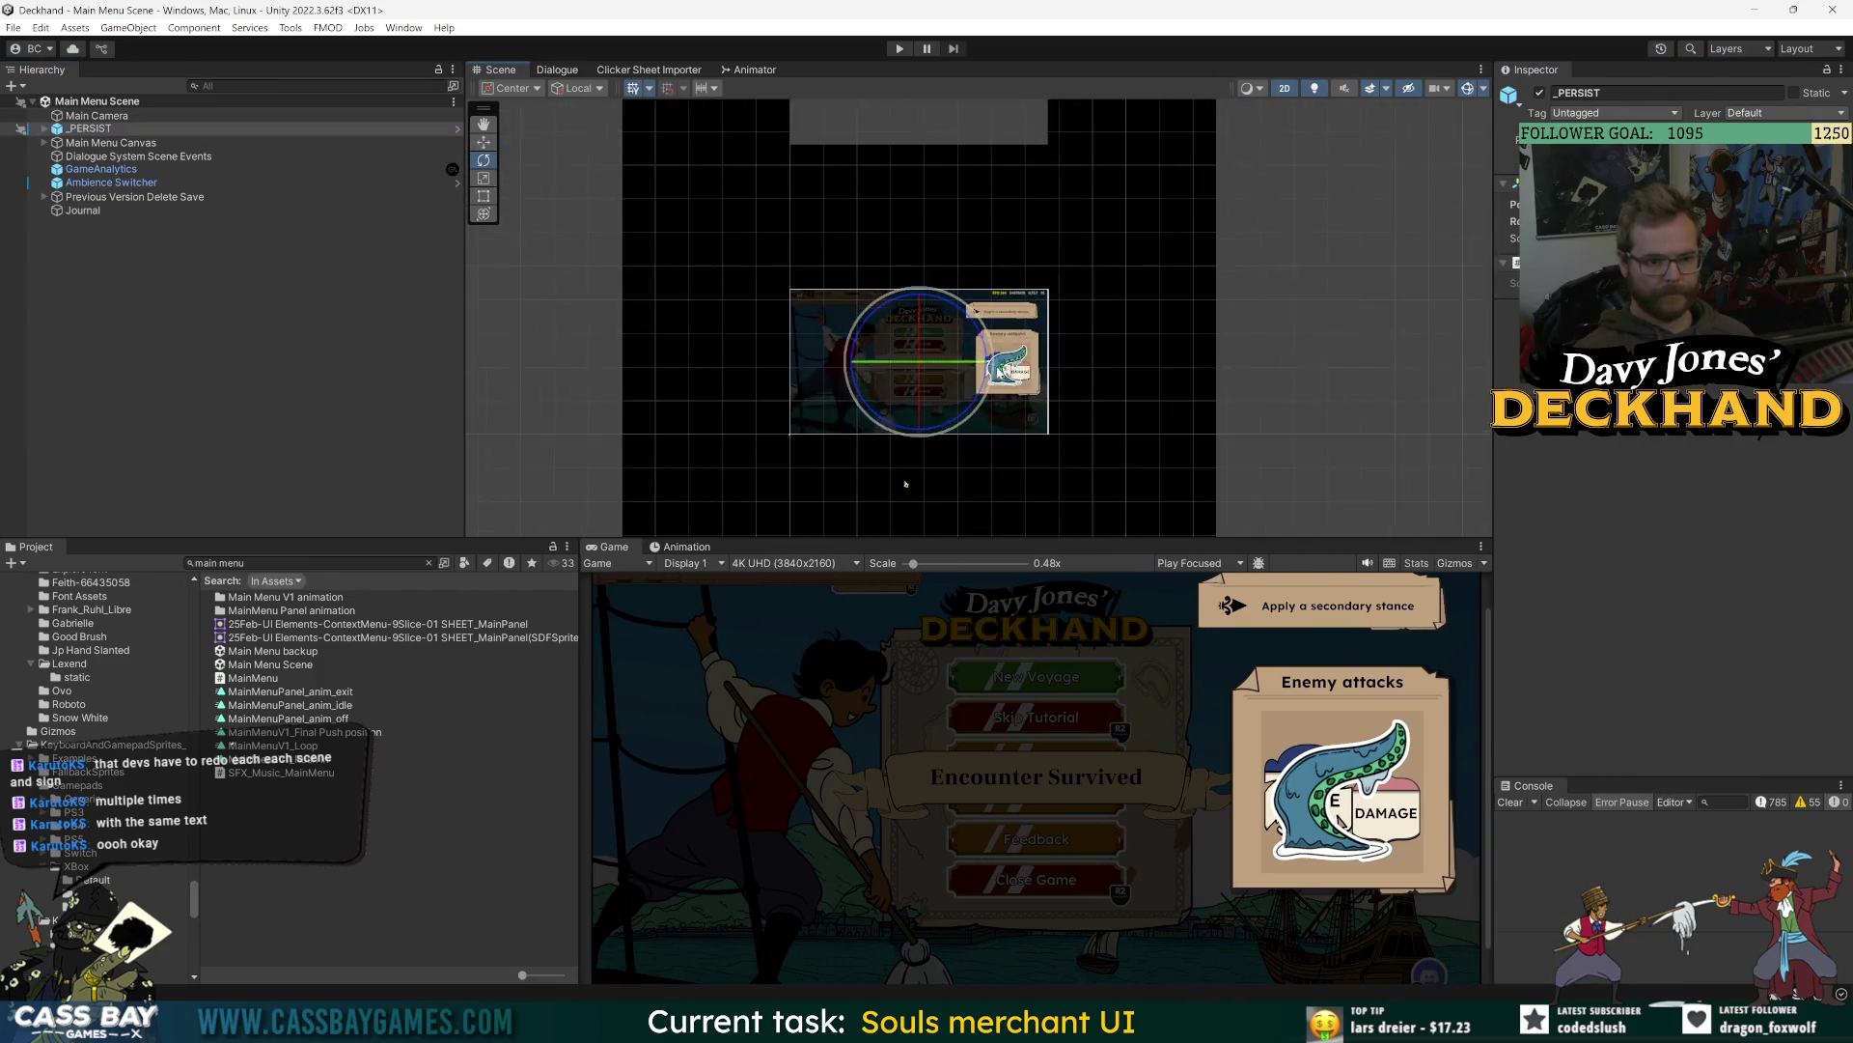
{"action": "left_click", "coordinate": [214, 290]}
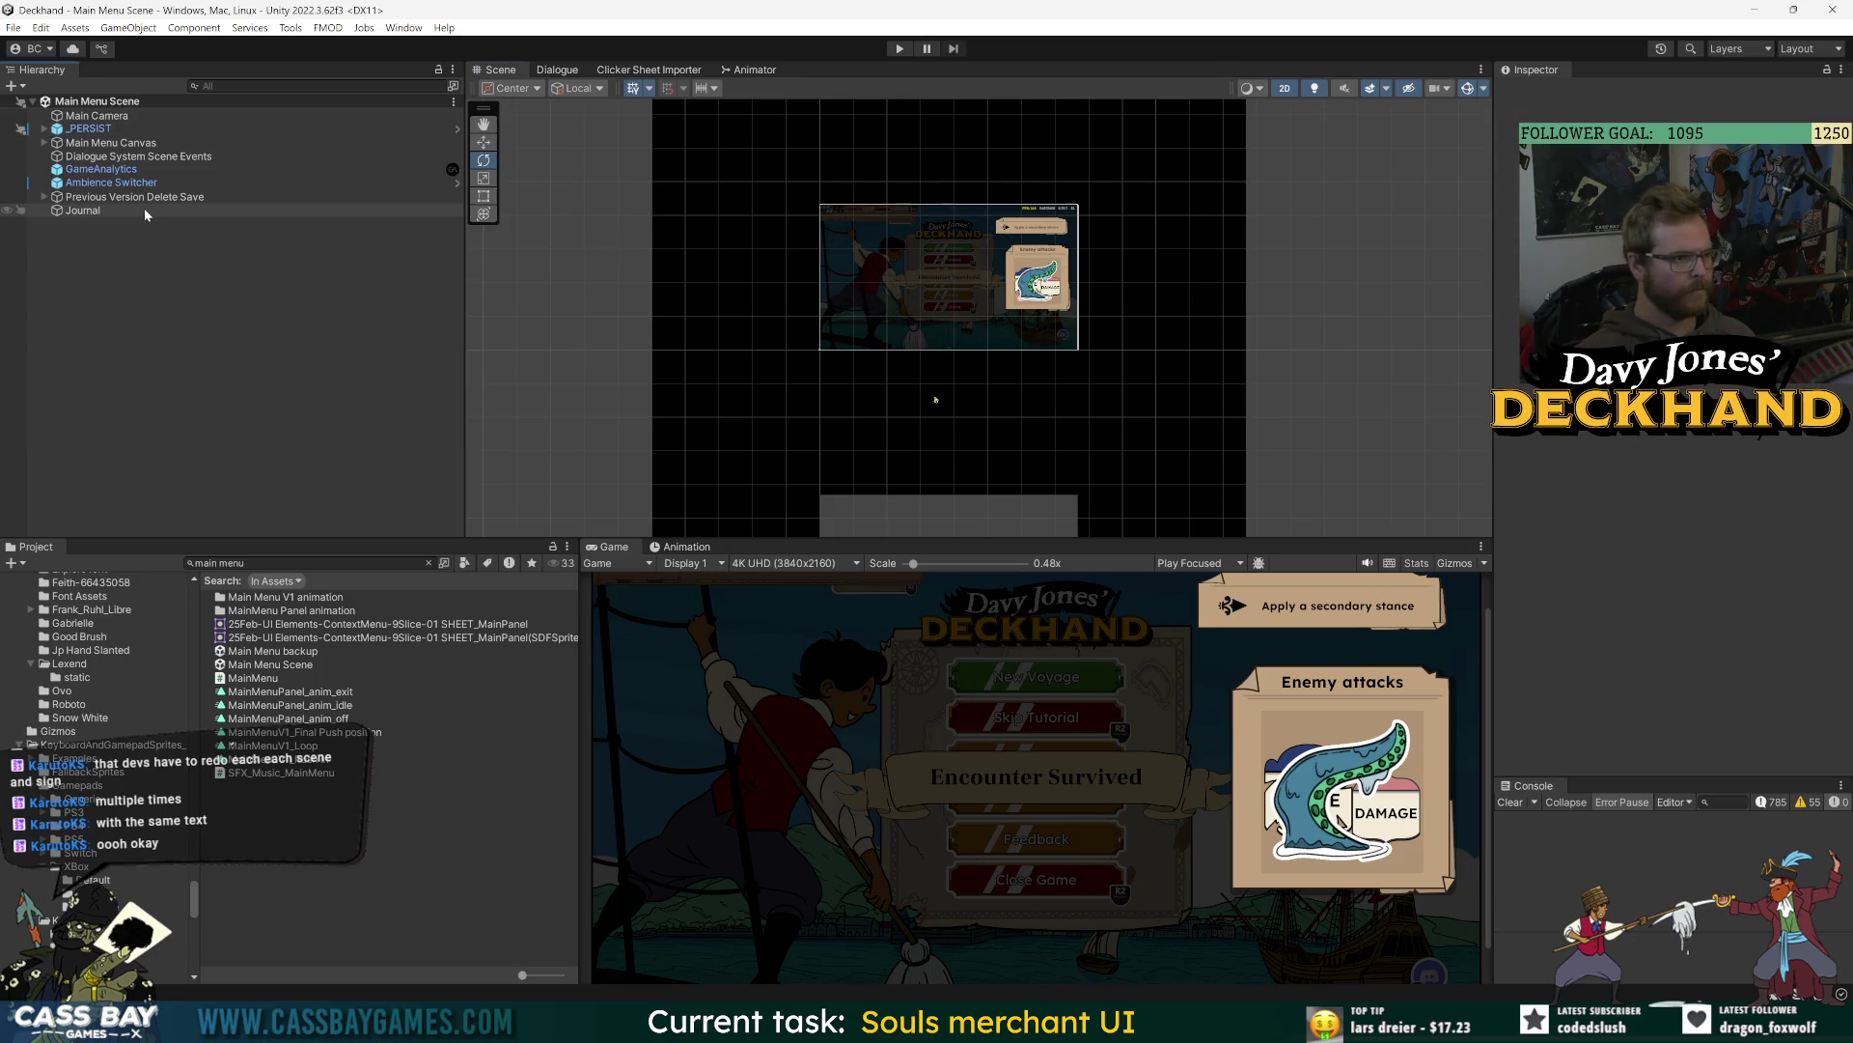
{"action": "left_click", "coordinate": [97, 129]}
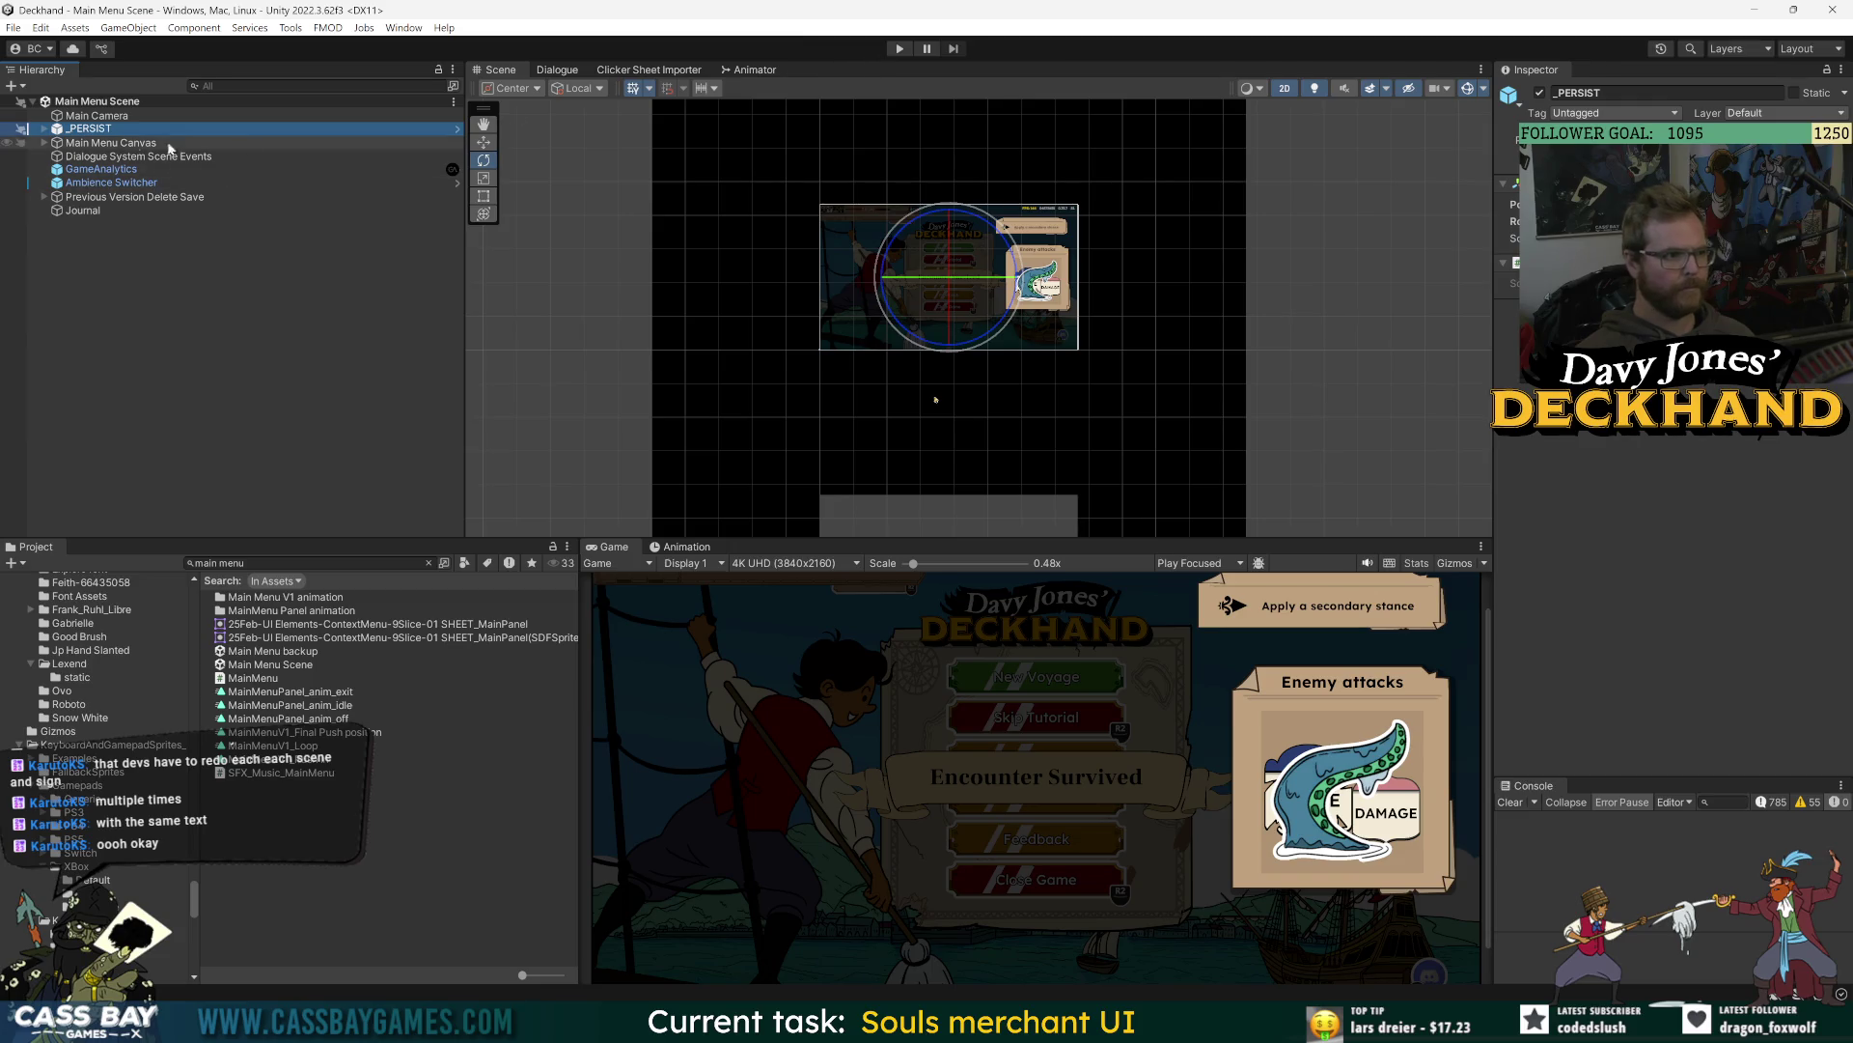
{"action": "left_click", "coordinate": [787, 180]}
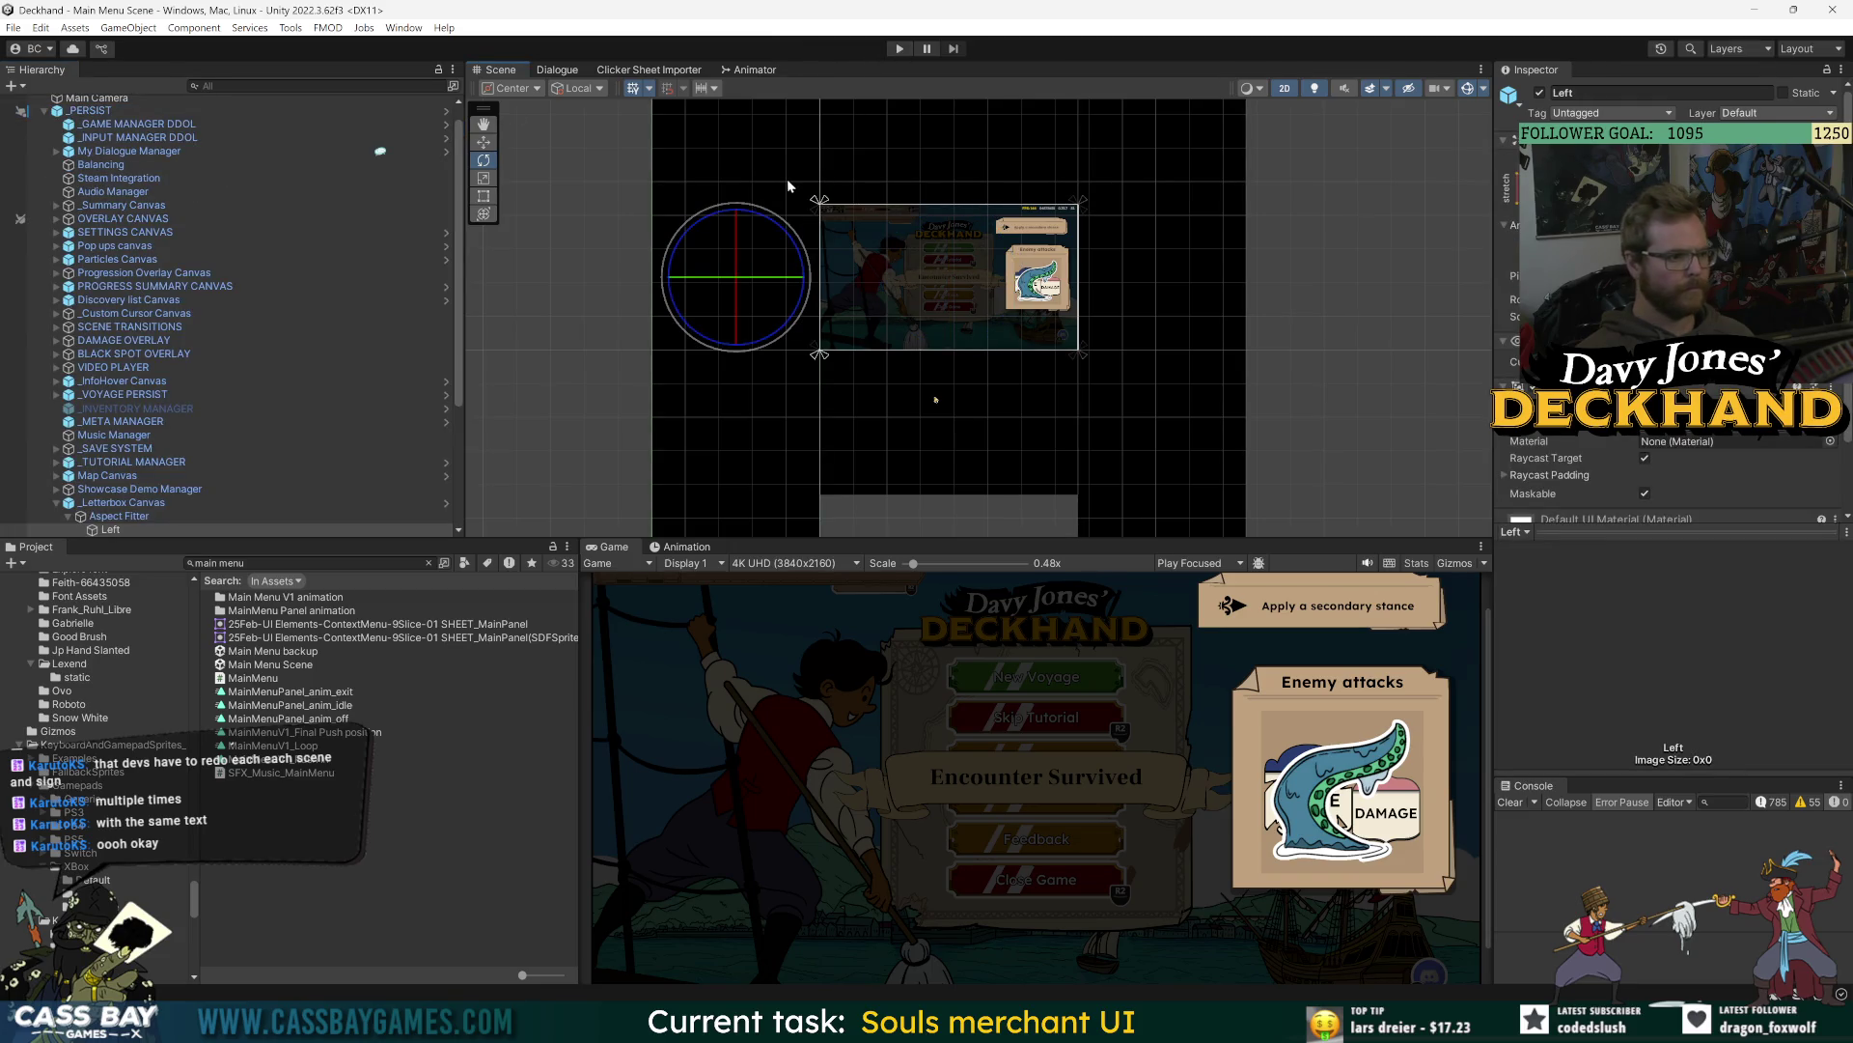
- Open the _Letterbox Canvas prefab, inspect its Right bar, and return to the scene
{"action": "double_click", "coordinate": [122, 502]}
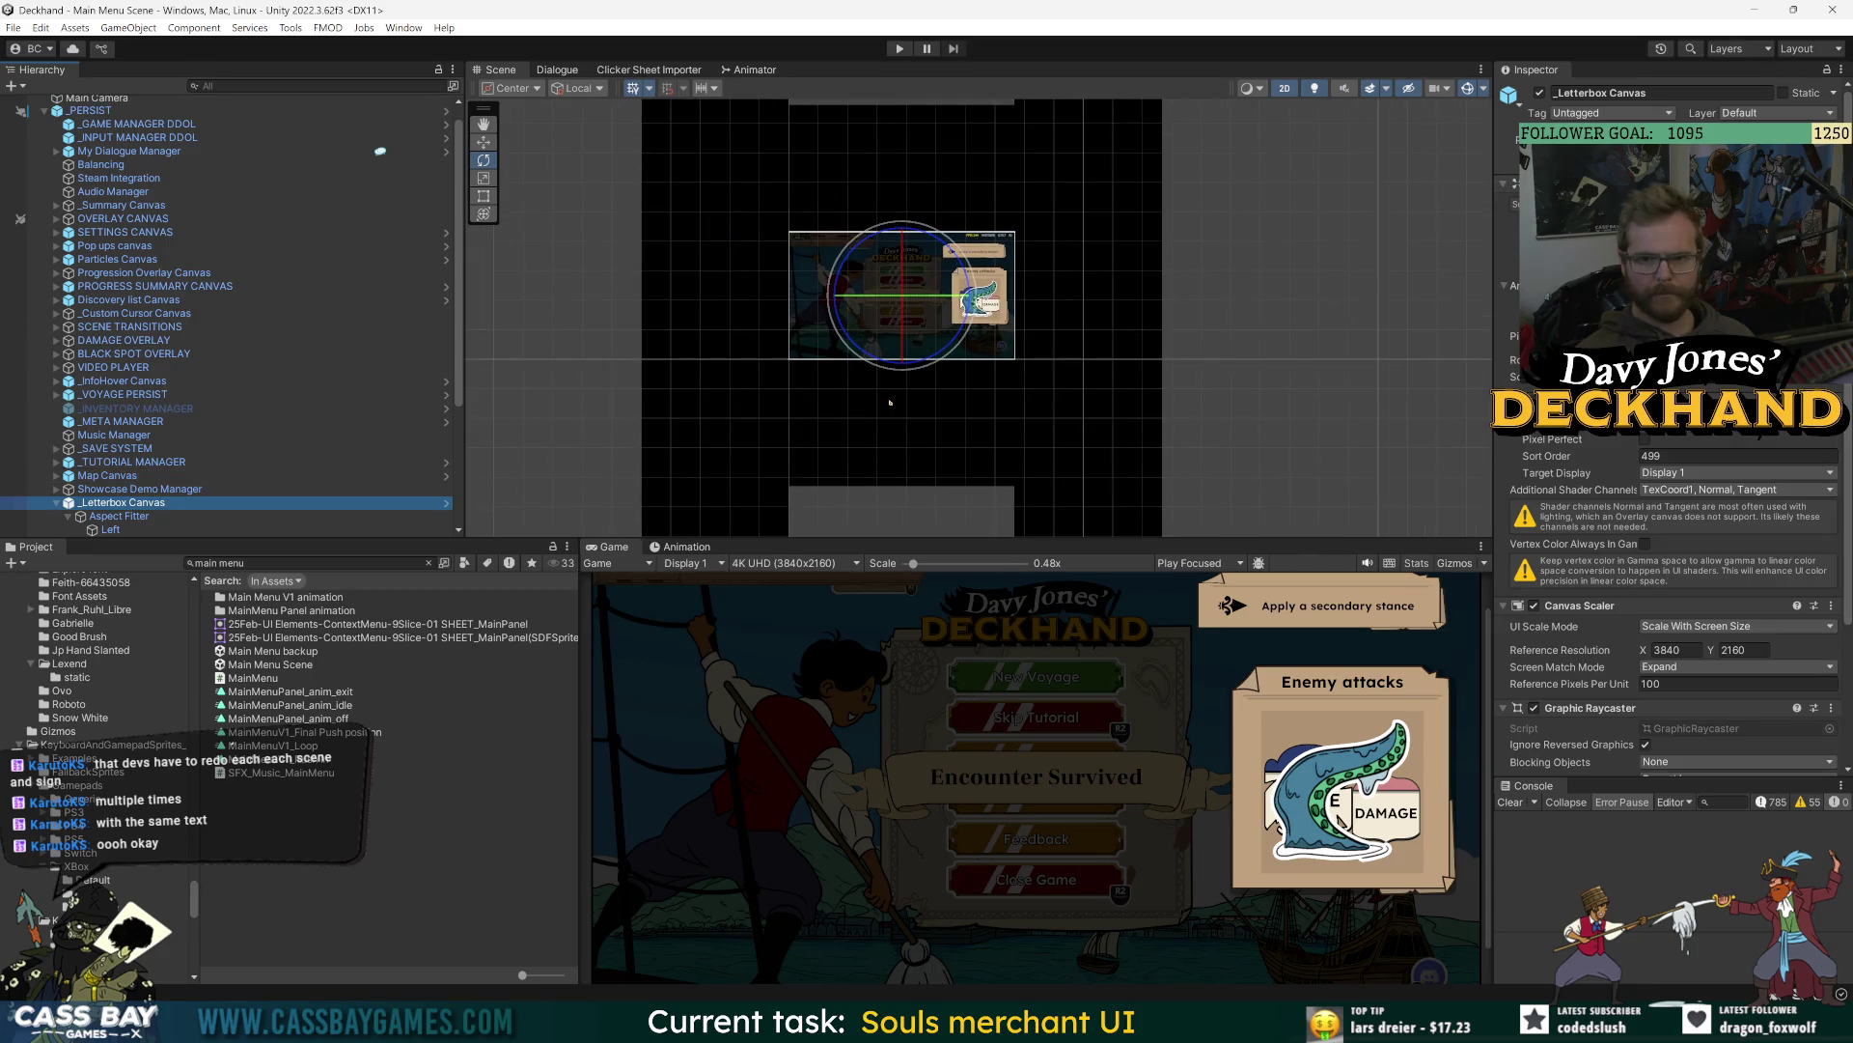
{"action": "left_click", "coordinate": [446, 502]}
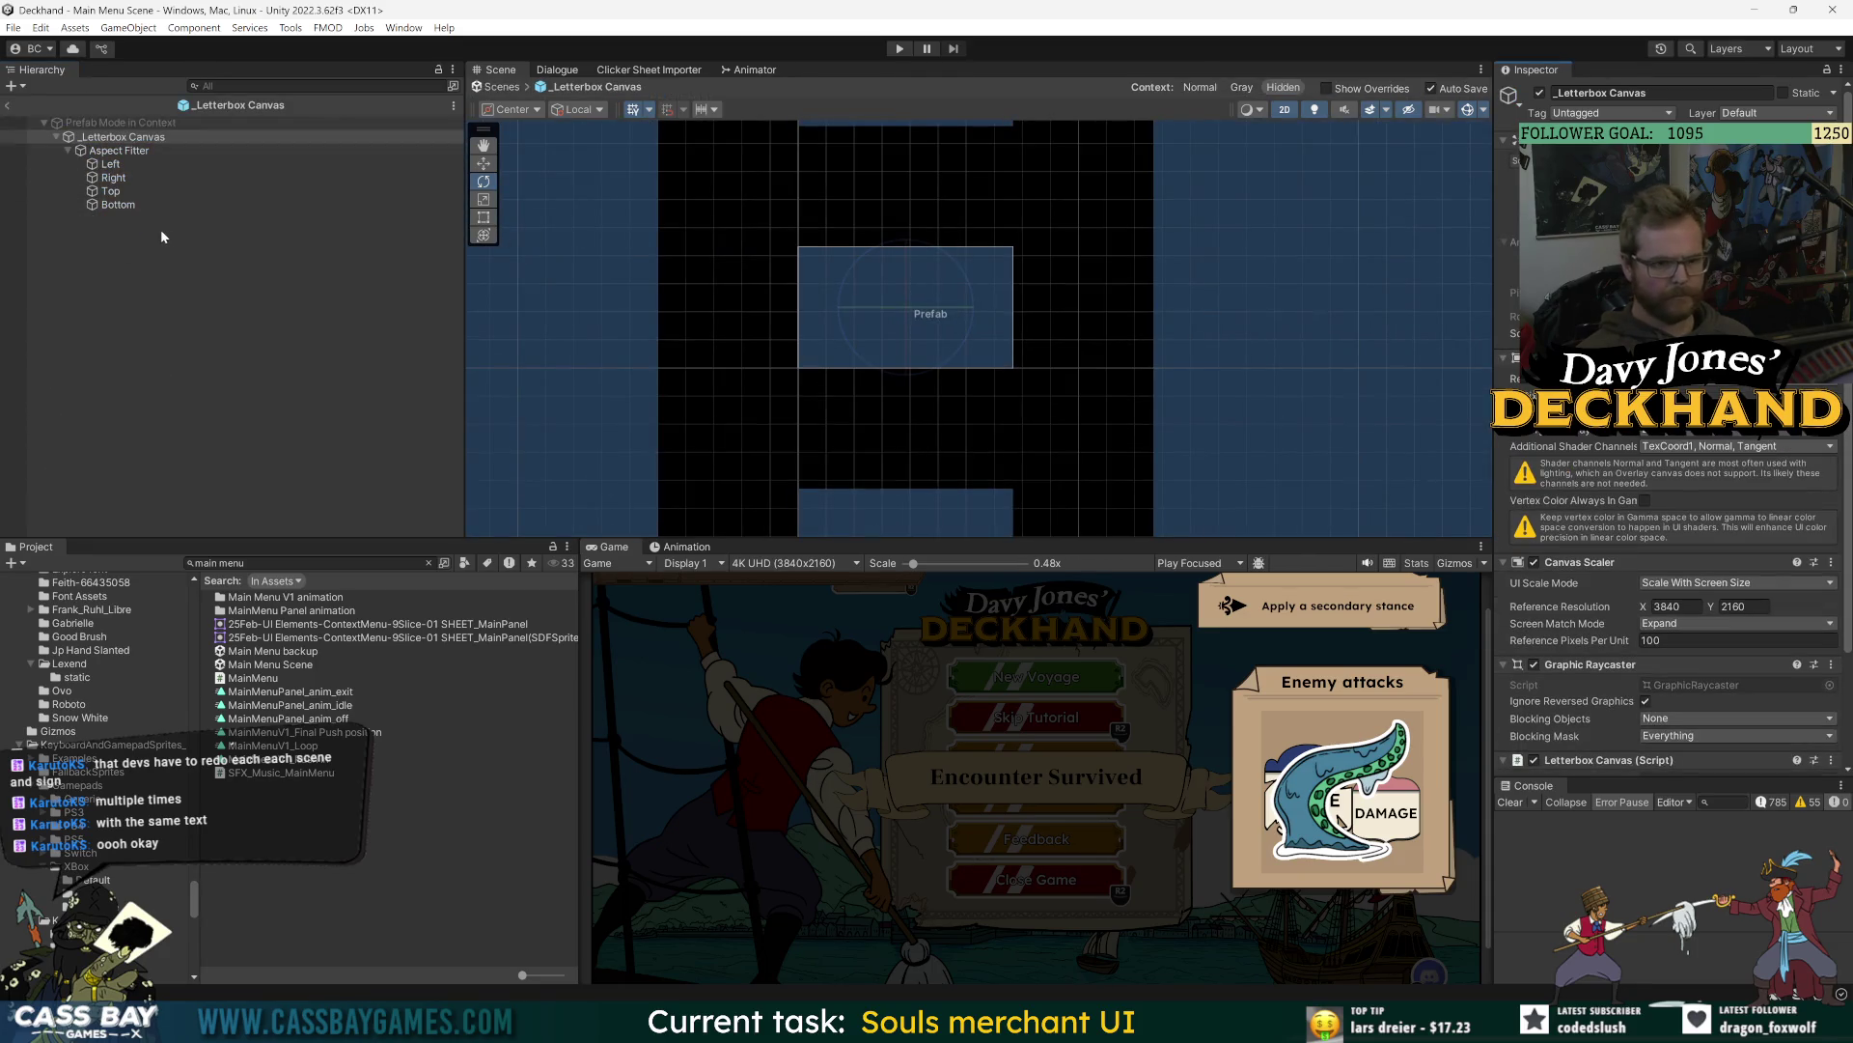
{"action": "scroll", "coordinate": [1505, 637], "scroll_direction": "down", "scroll_amount": 3}
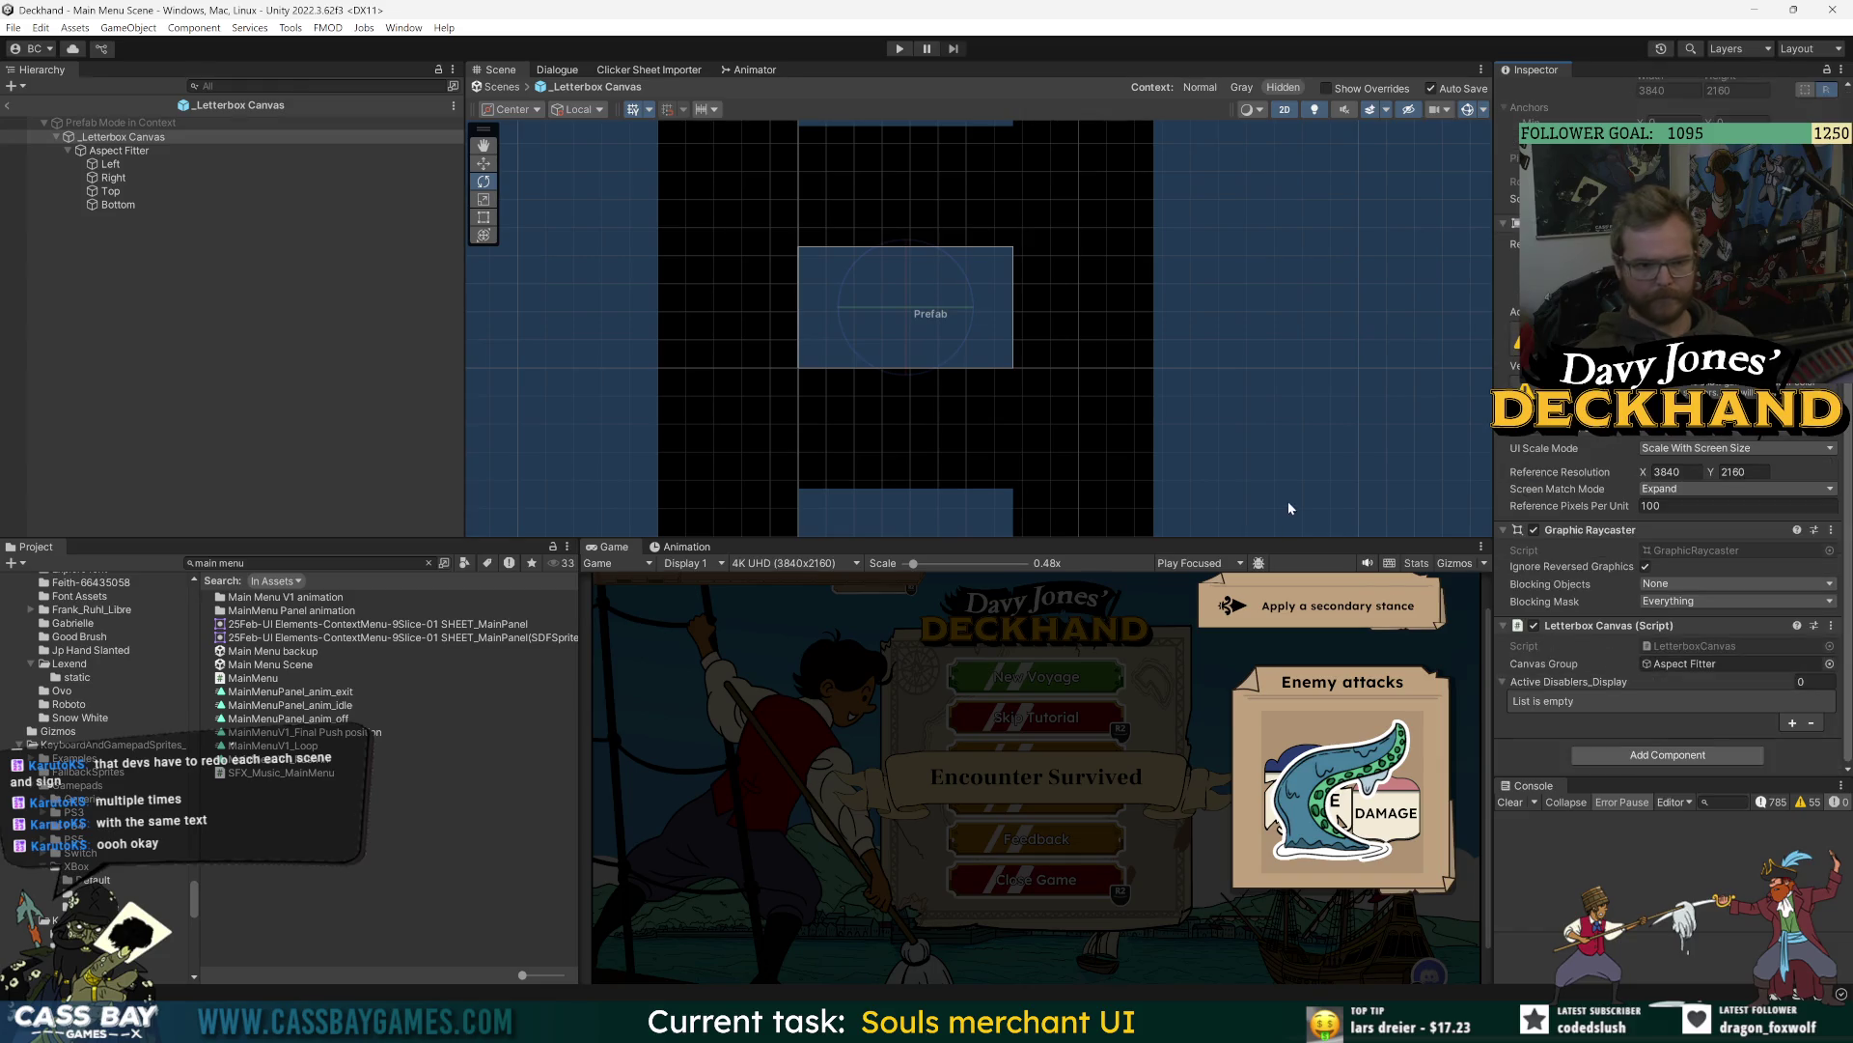
{"action": "left_click", "coordinate": [119, 151]}
{"action": "left_click", "coordinate": [123, 179]}
{"action": "left_click", "coordinate": [9, 103]}
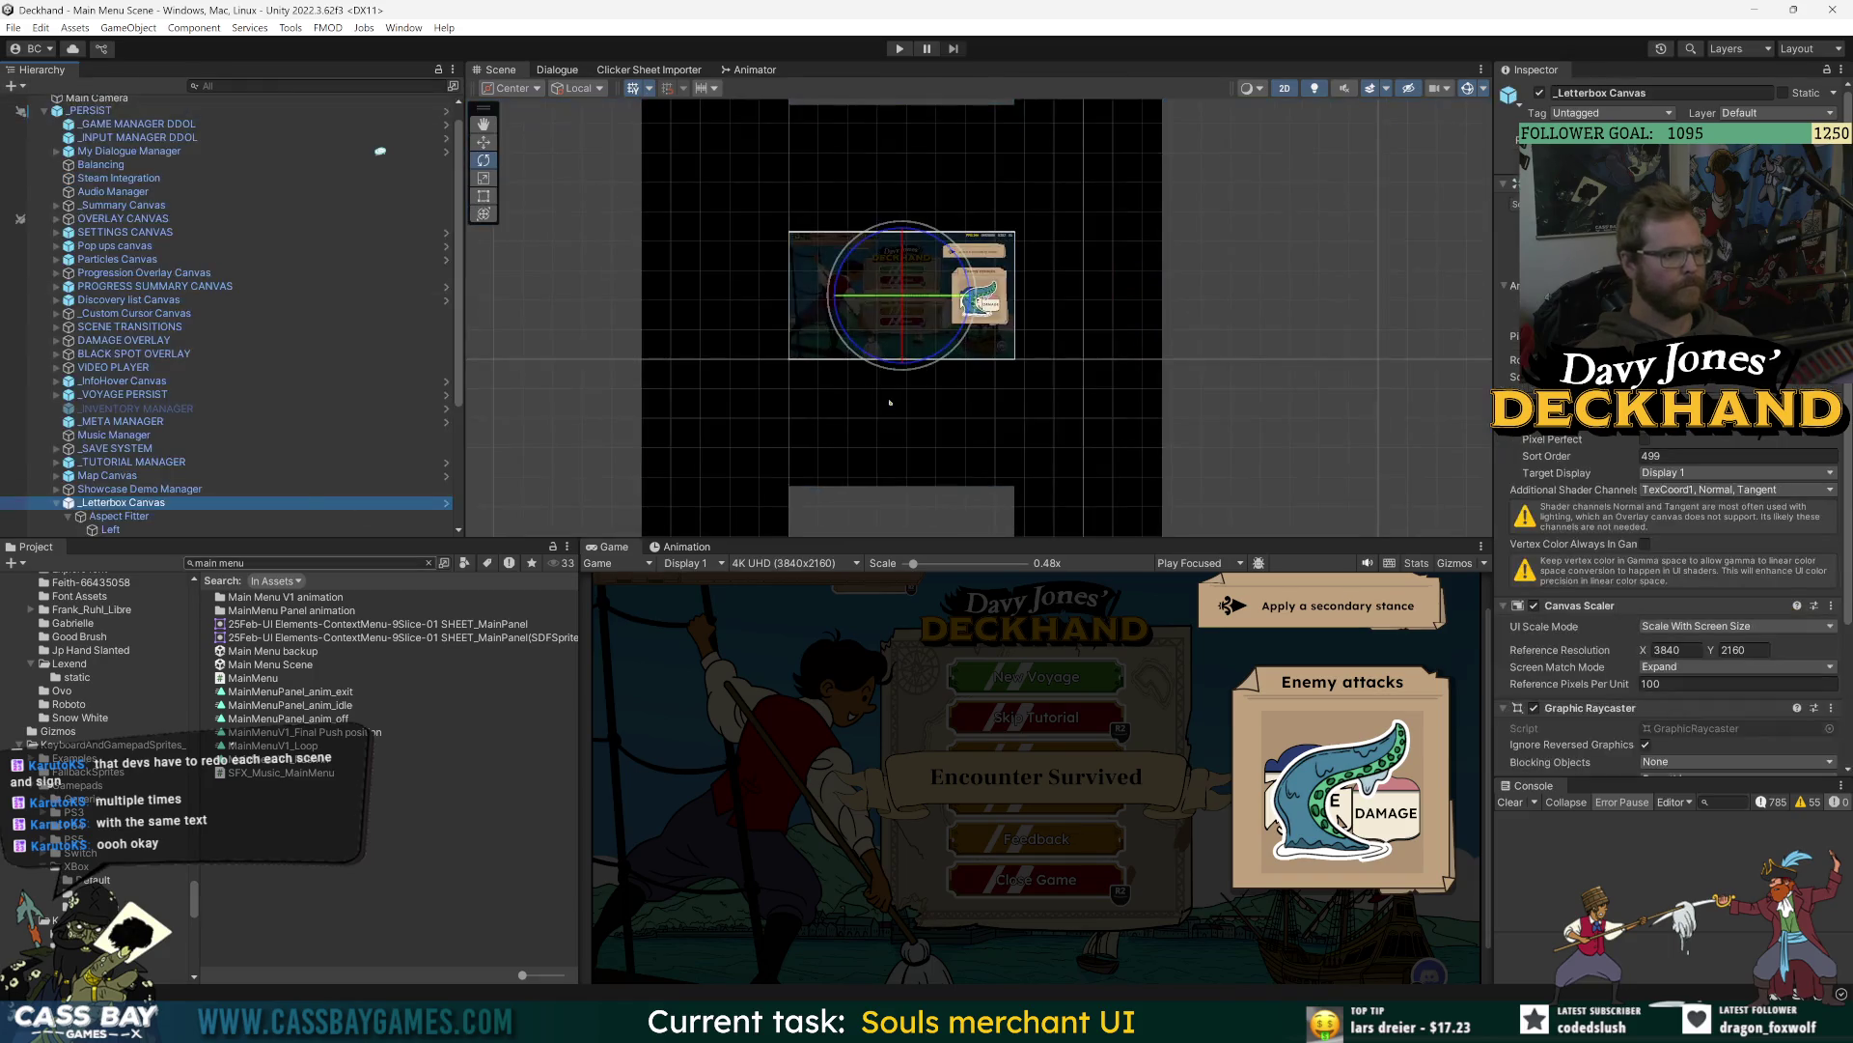
- Inspect the Left and Top bars and Aspect Fitter, then enlarge the Game view
{"action": "scroll", "coordinate": [177, 492], "scroll_direction": "down", "scroll_amount": 3}
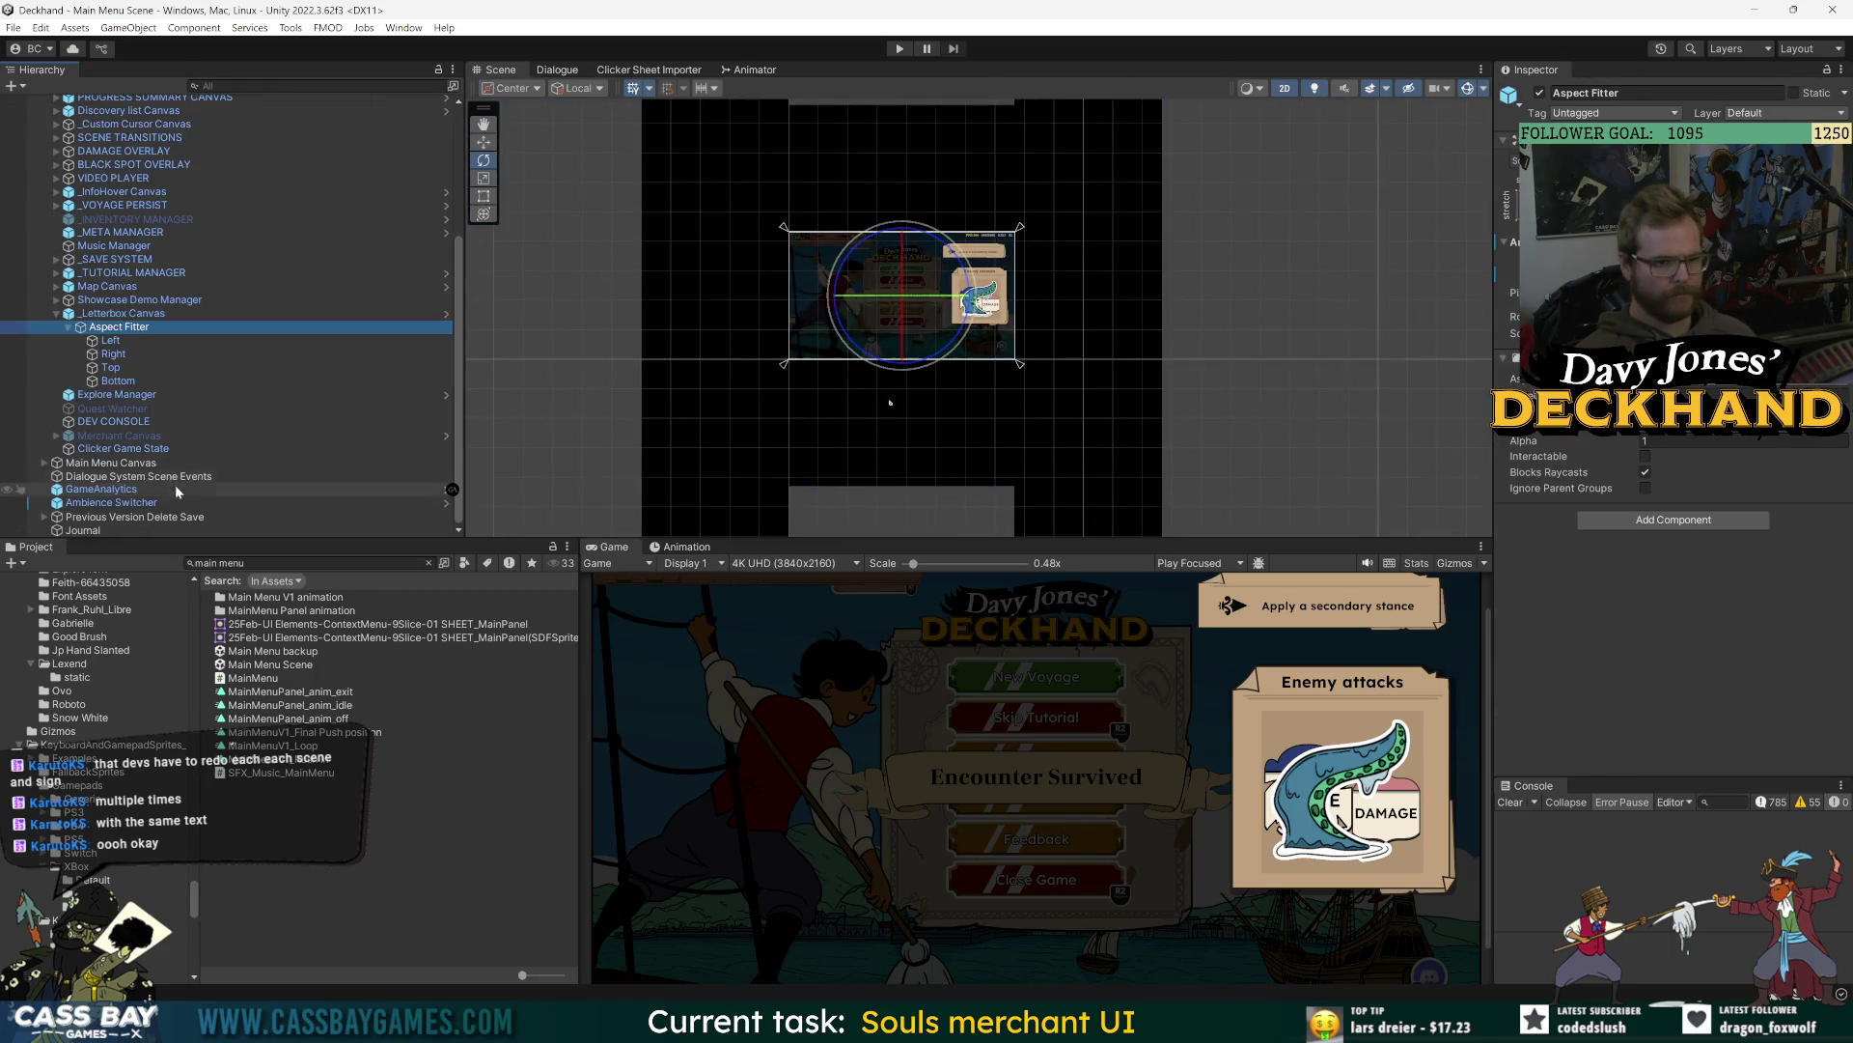
{"action": "left_click", "coordinate": [111, 341]}
{"action": "left_click", "coordinate": [493, 196]}
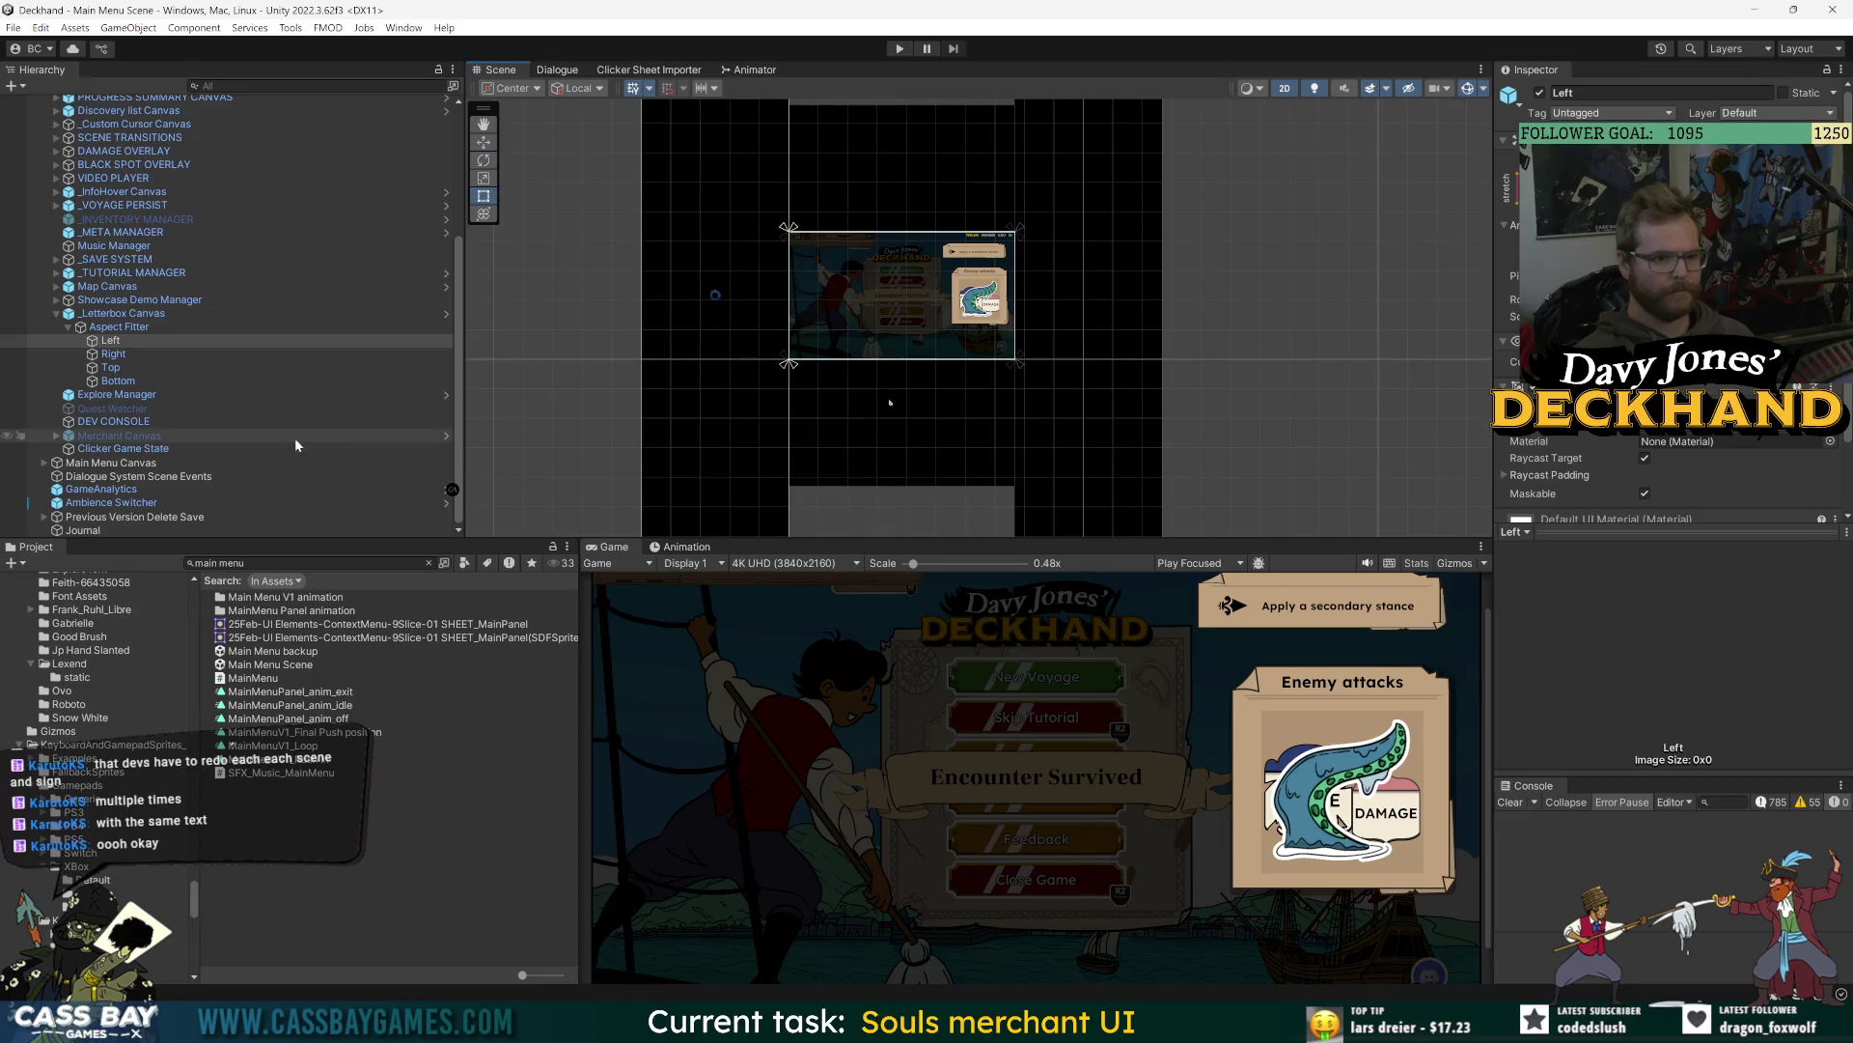
{"action": "left_click", "coordinate": [127, 353]}
{"action": "key", "text": "Down"}
{"action": "key", "text": "Down"}
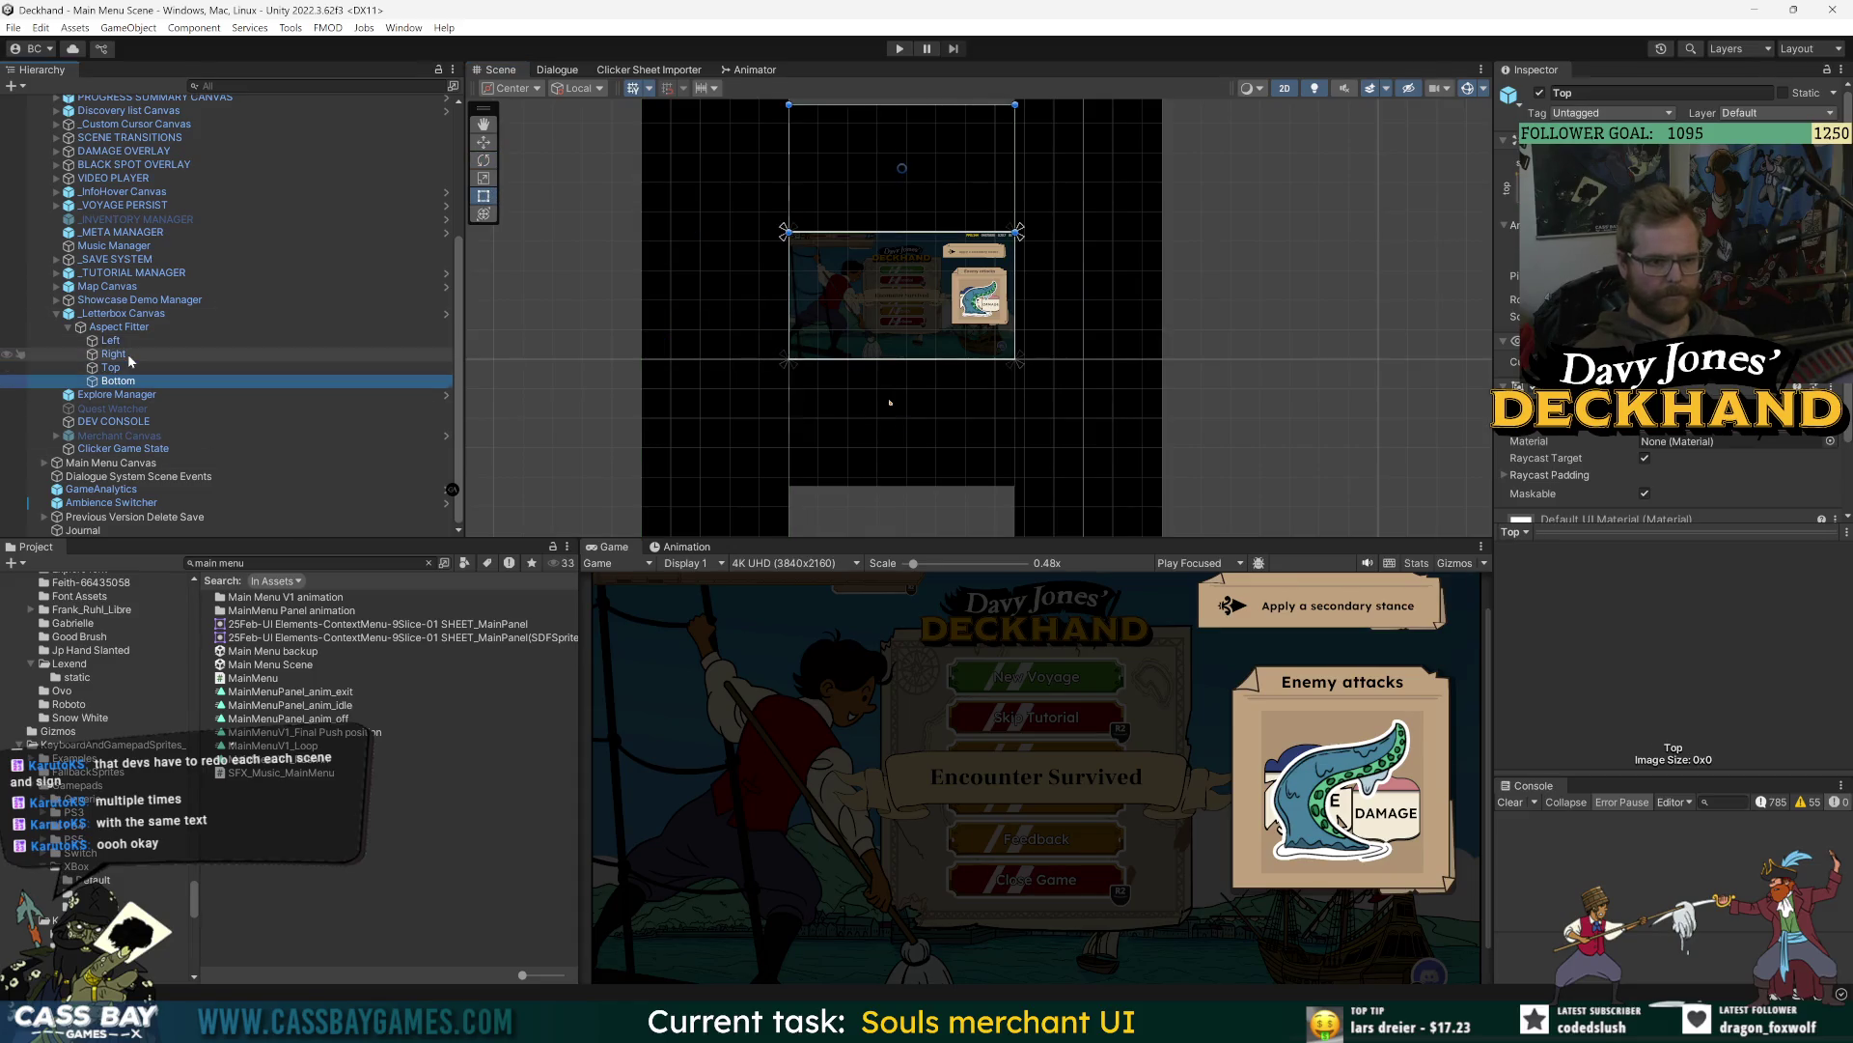
{"action": "left_click", "coordinate": [120, 328]}
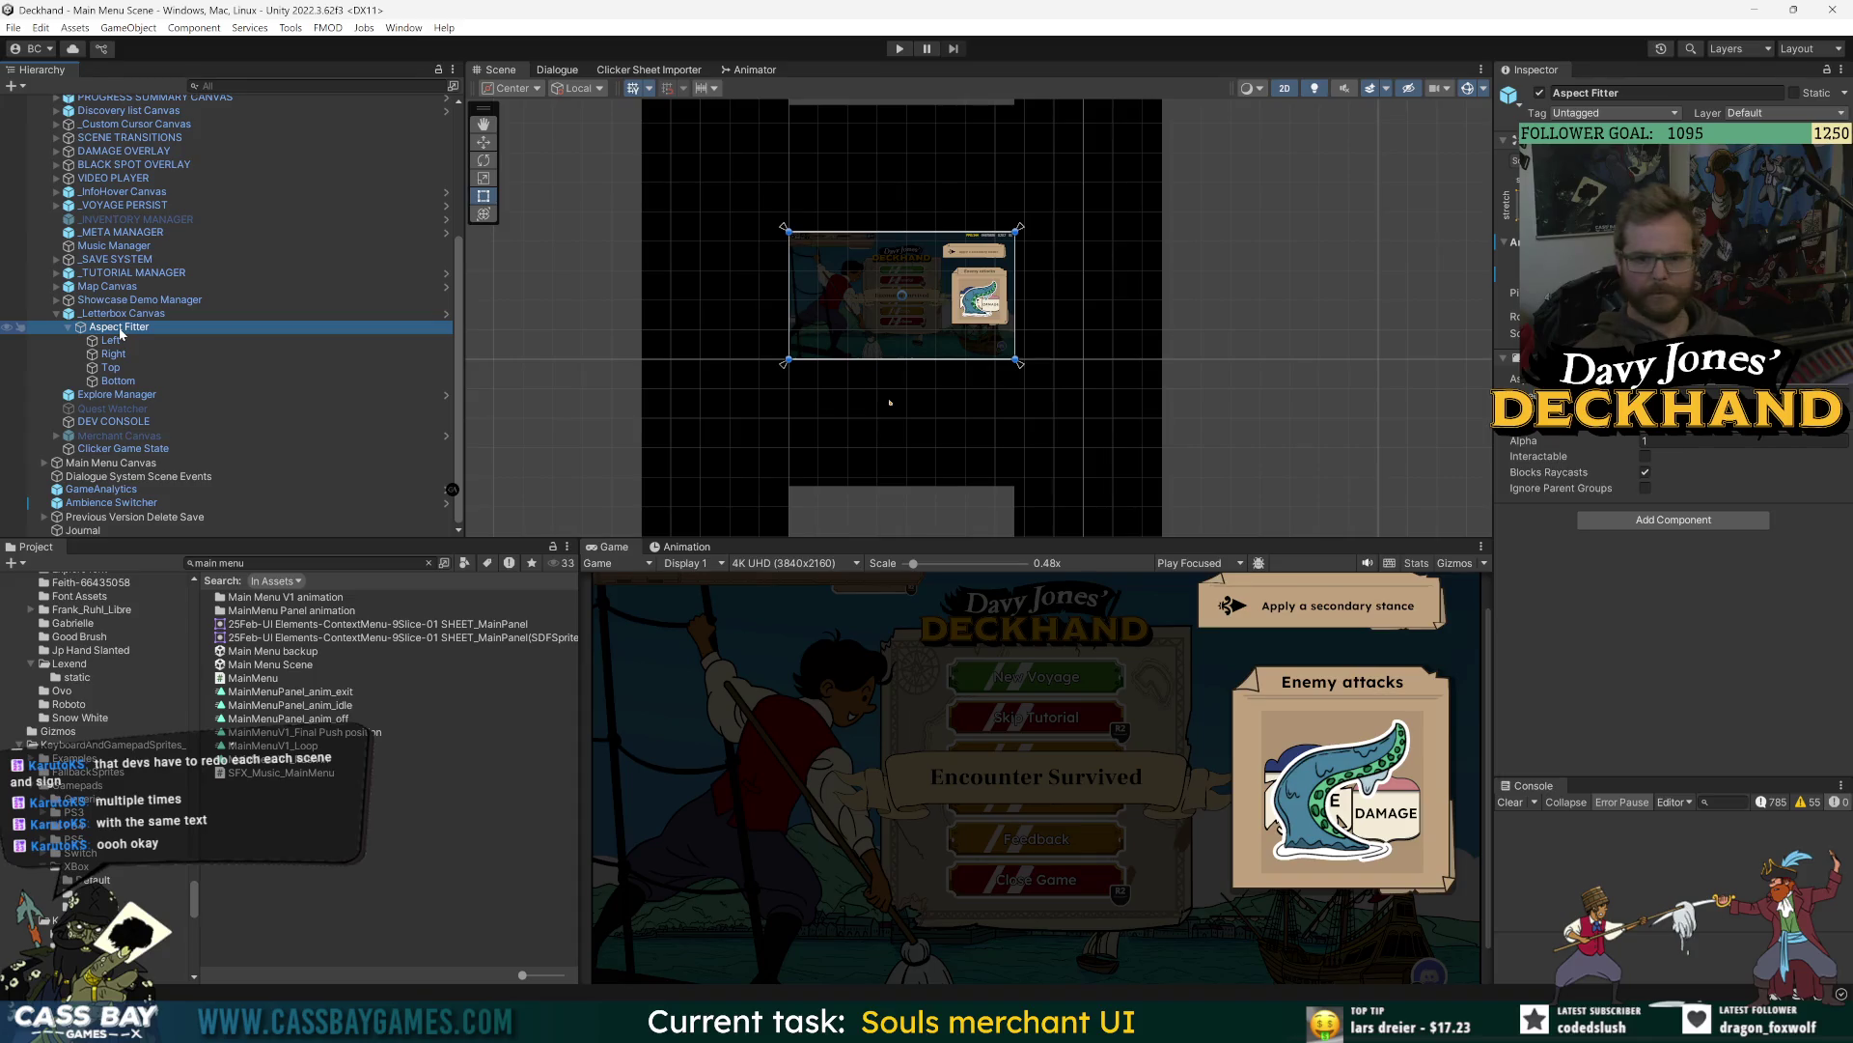
{"action": "left_click", "coordinate": [120, 314]}
{"action": "scroll", "coordinate": [1547, 682], "scroll_direction": "down", "scroll_amount": 3}
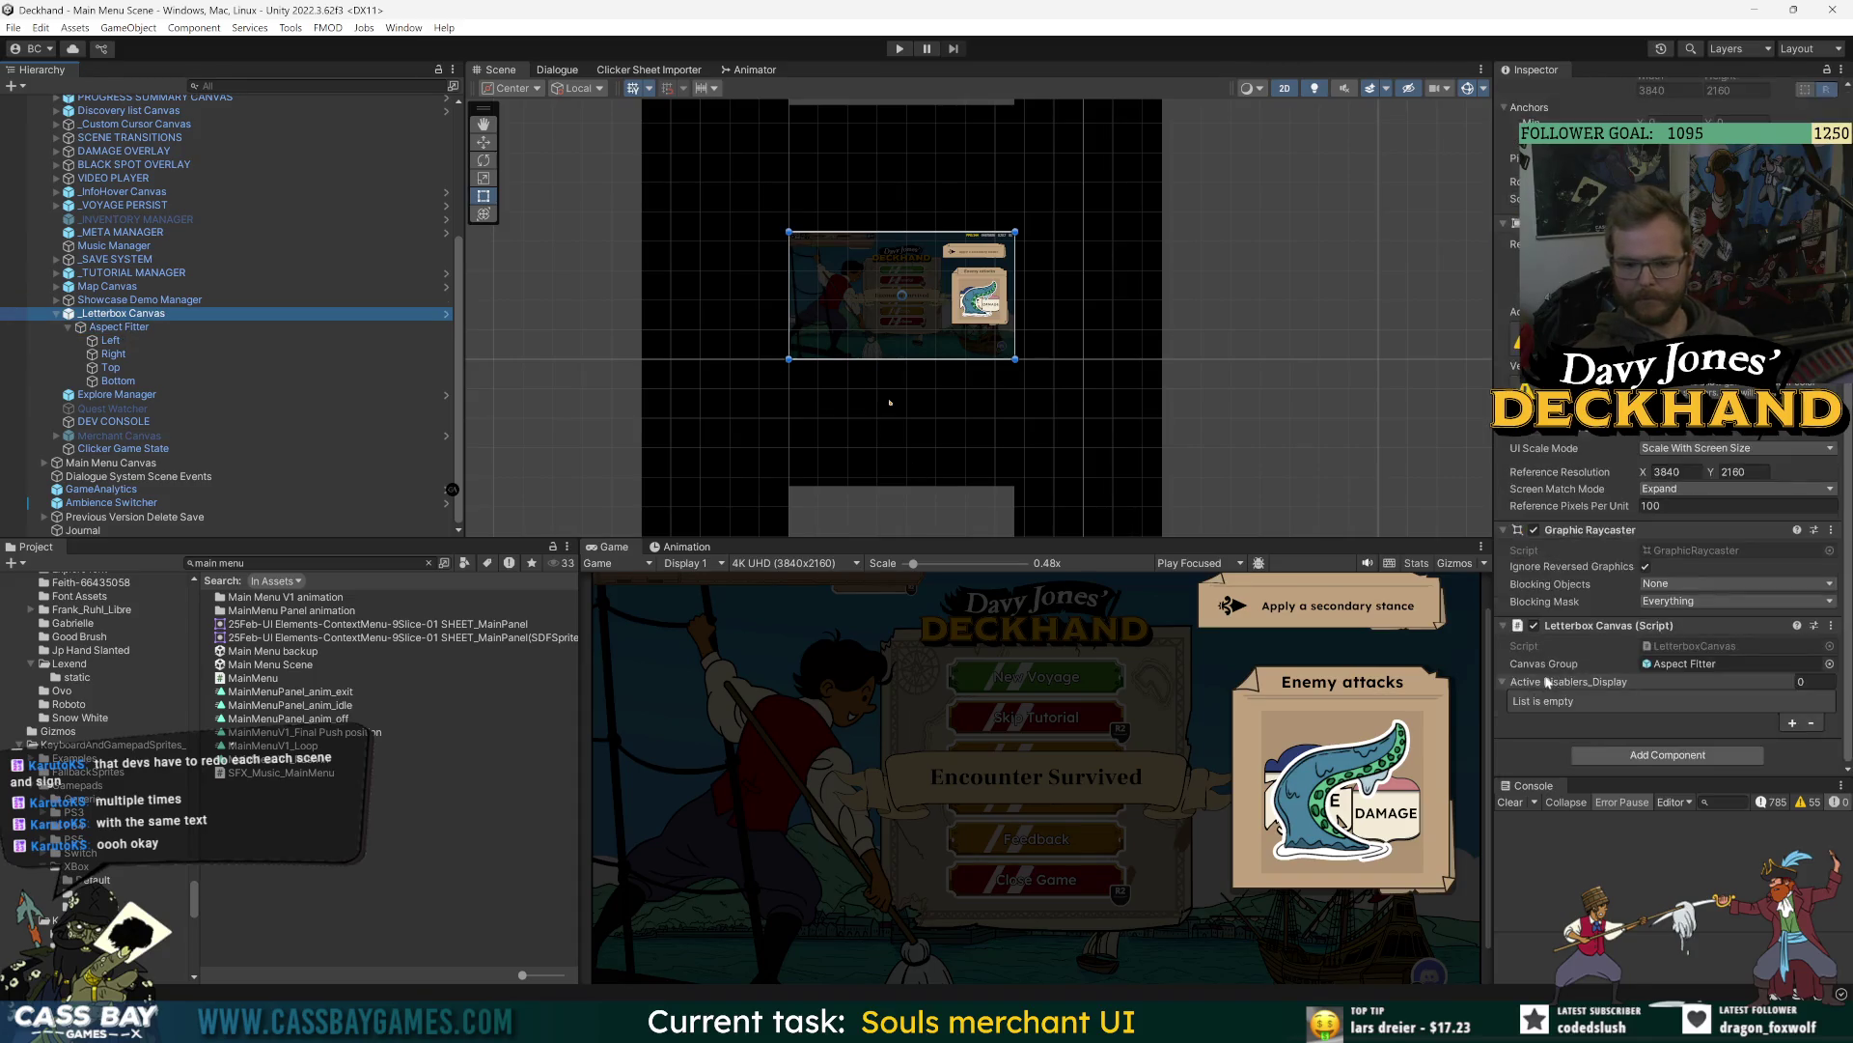
{"action": "key", "text": "Down"}
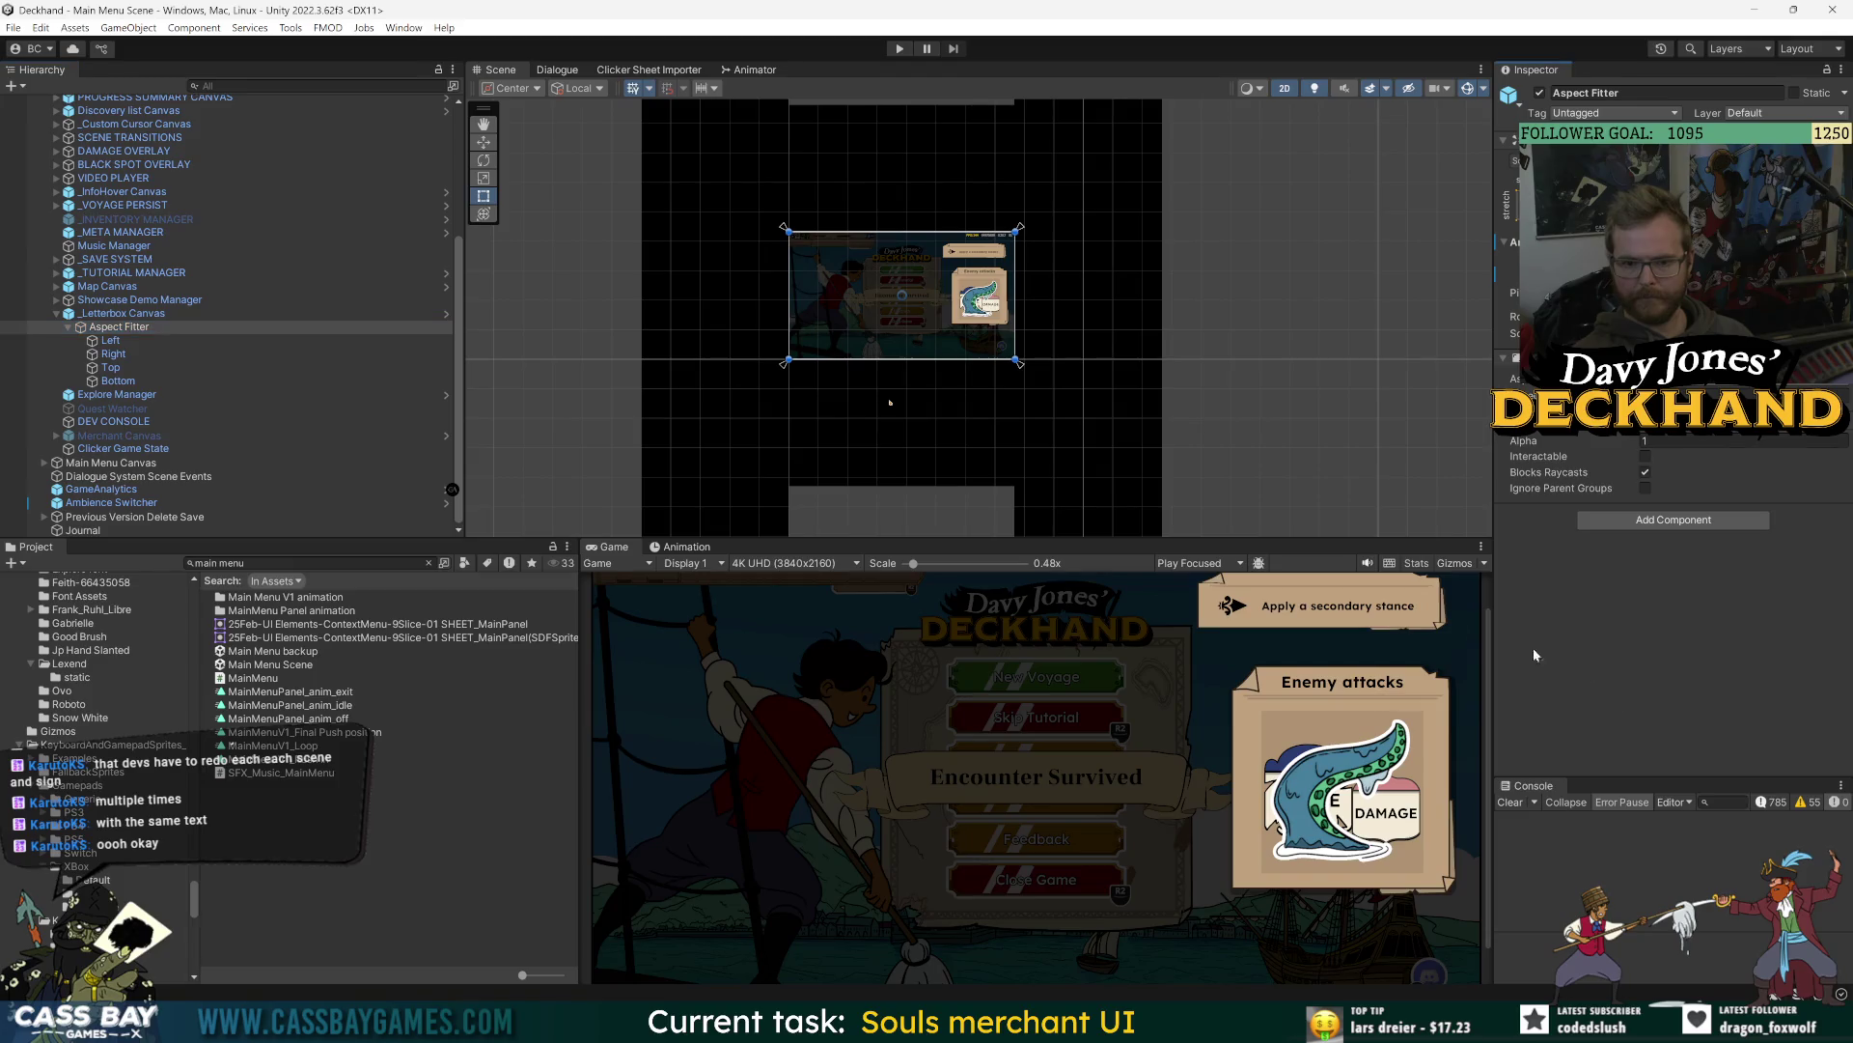
{"action": "mouse_move", "coordinate": [1031, 553]}
{"action": "left_mouse_down"}
{"action": "mouse_move", "coordinate": [917, 449]}
{"action": "mouse_move", "coordinate": [772, 396]}
{"action": "mouse_move", "coordinate": [676, 389]}
{"action": "left_mouse_up"}
{"action": "left_click_drag", "start_coordinate": [579, 439], "coordinate": [450, 437]}
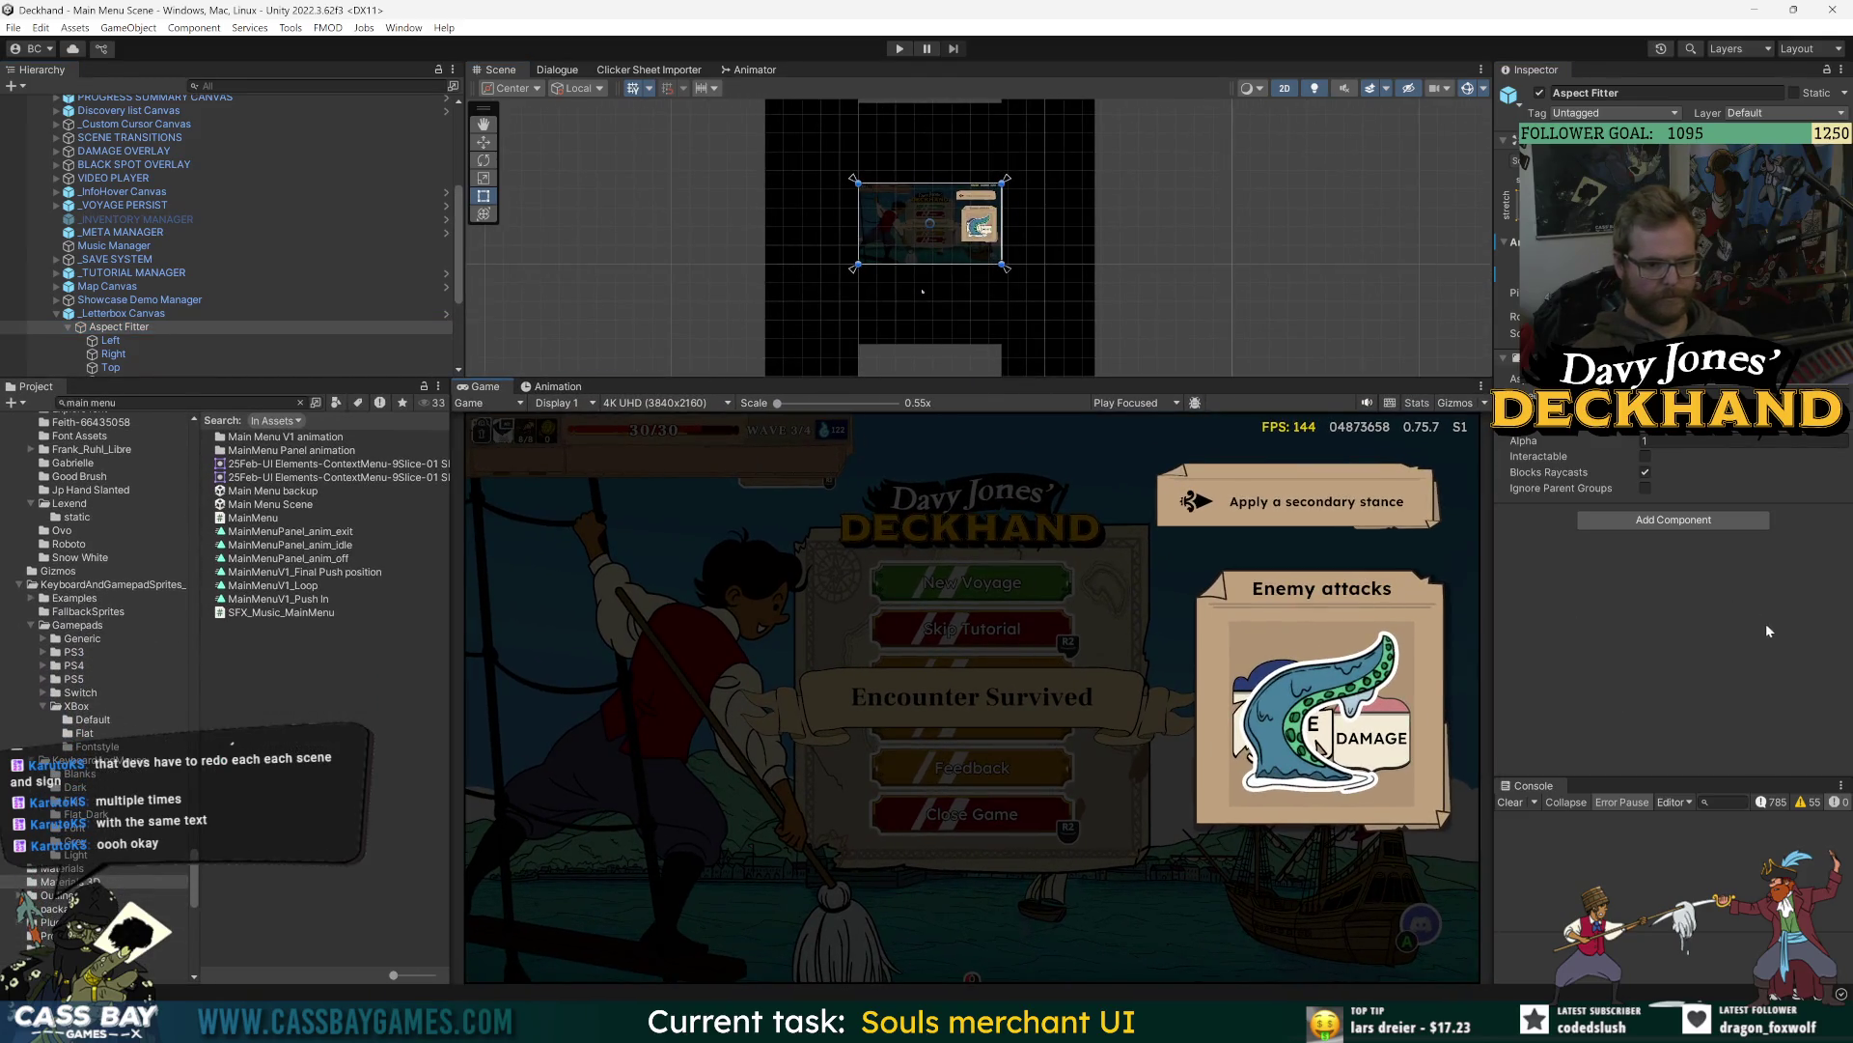
{"action": "key", "text": "ctrl+p"}
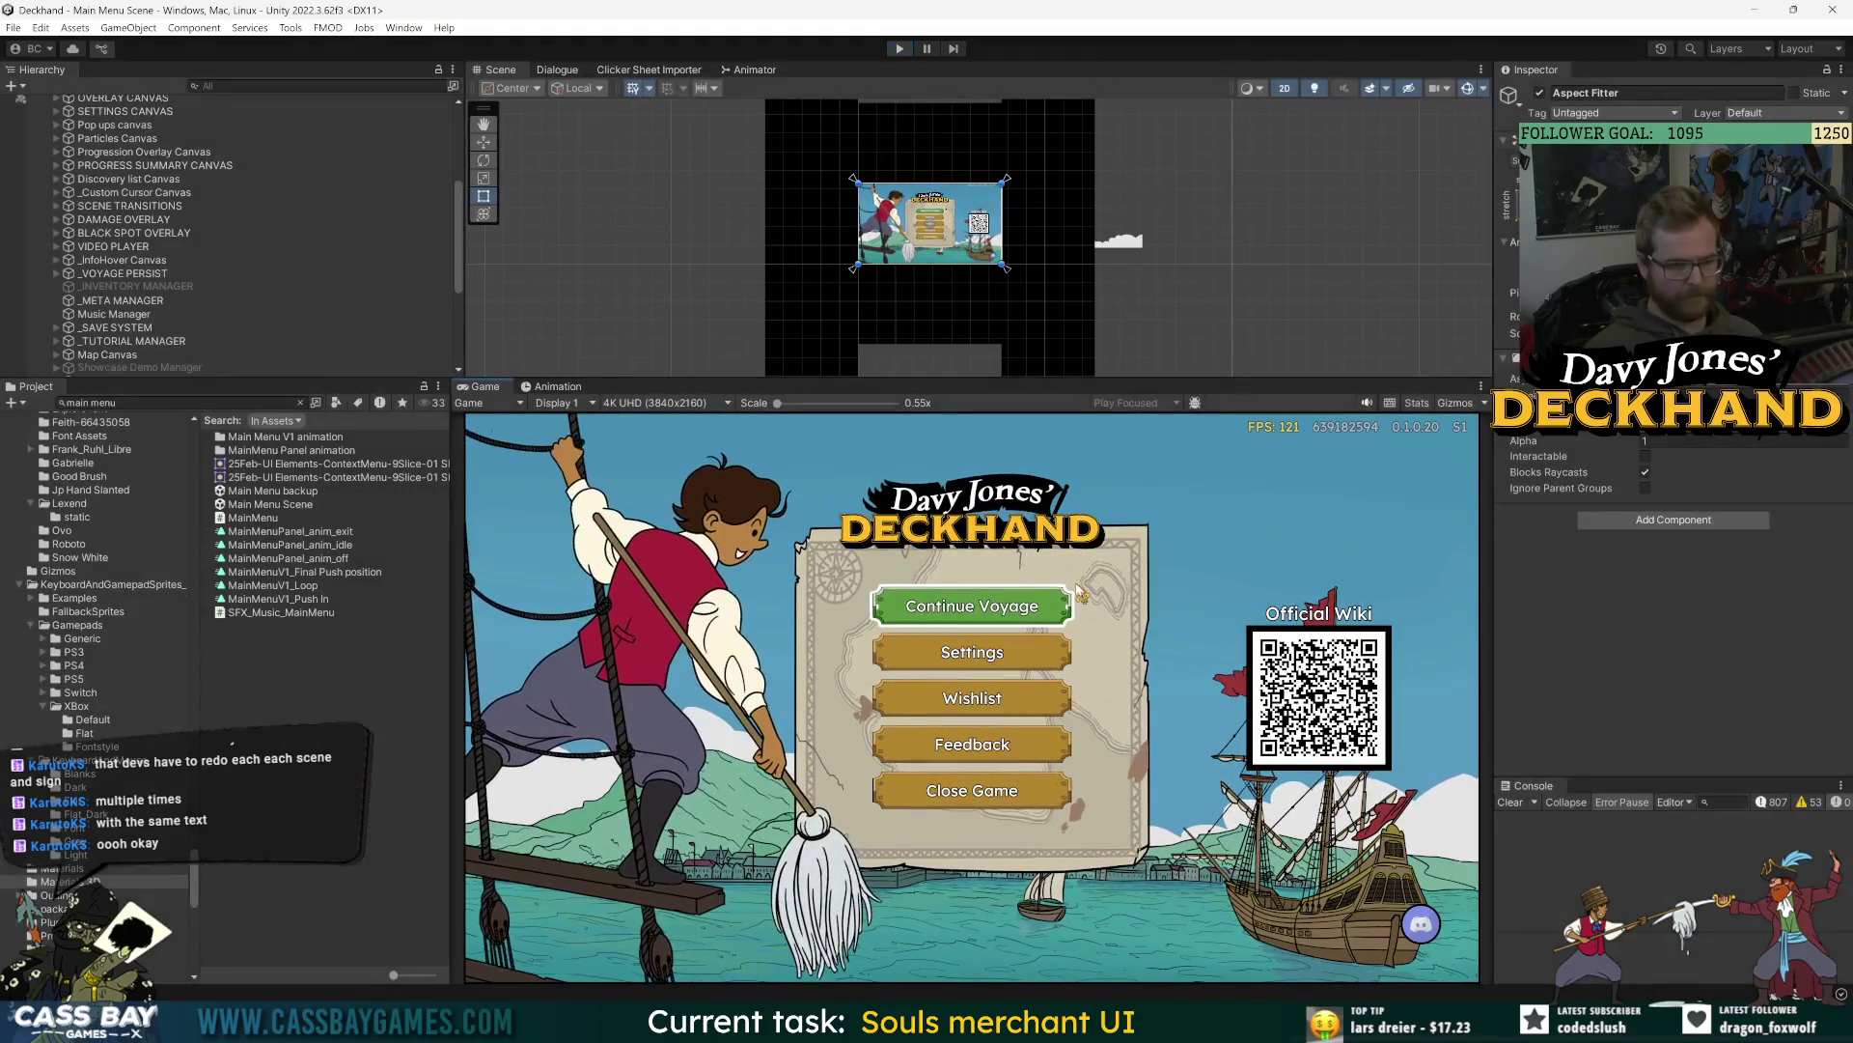
{"action": "key", "text": "ctrl+p"}
{"action": "left_click", "coordinate": [154, 312]}
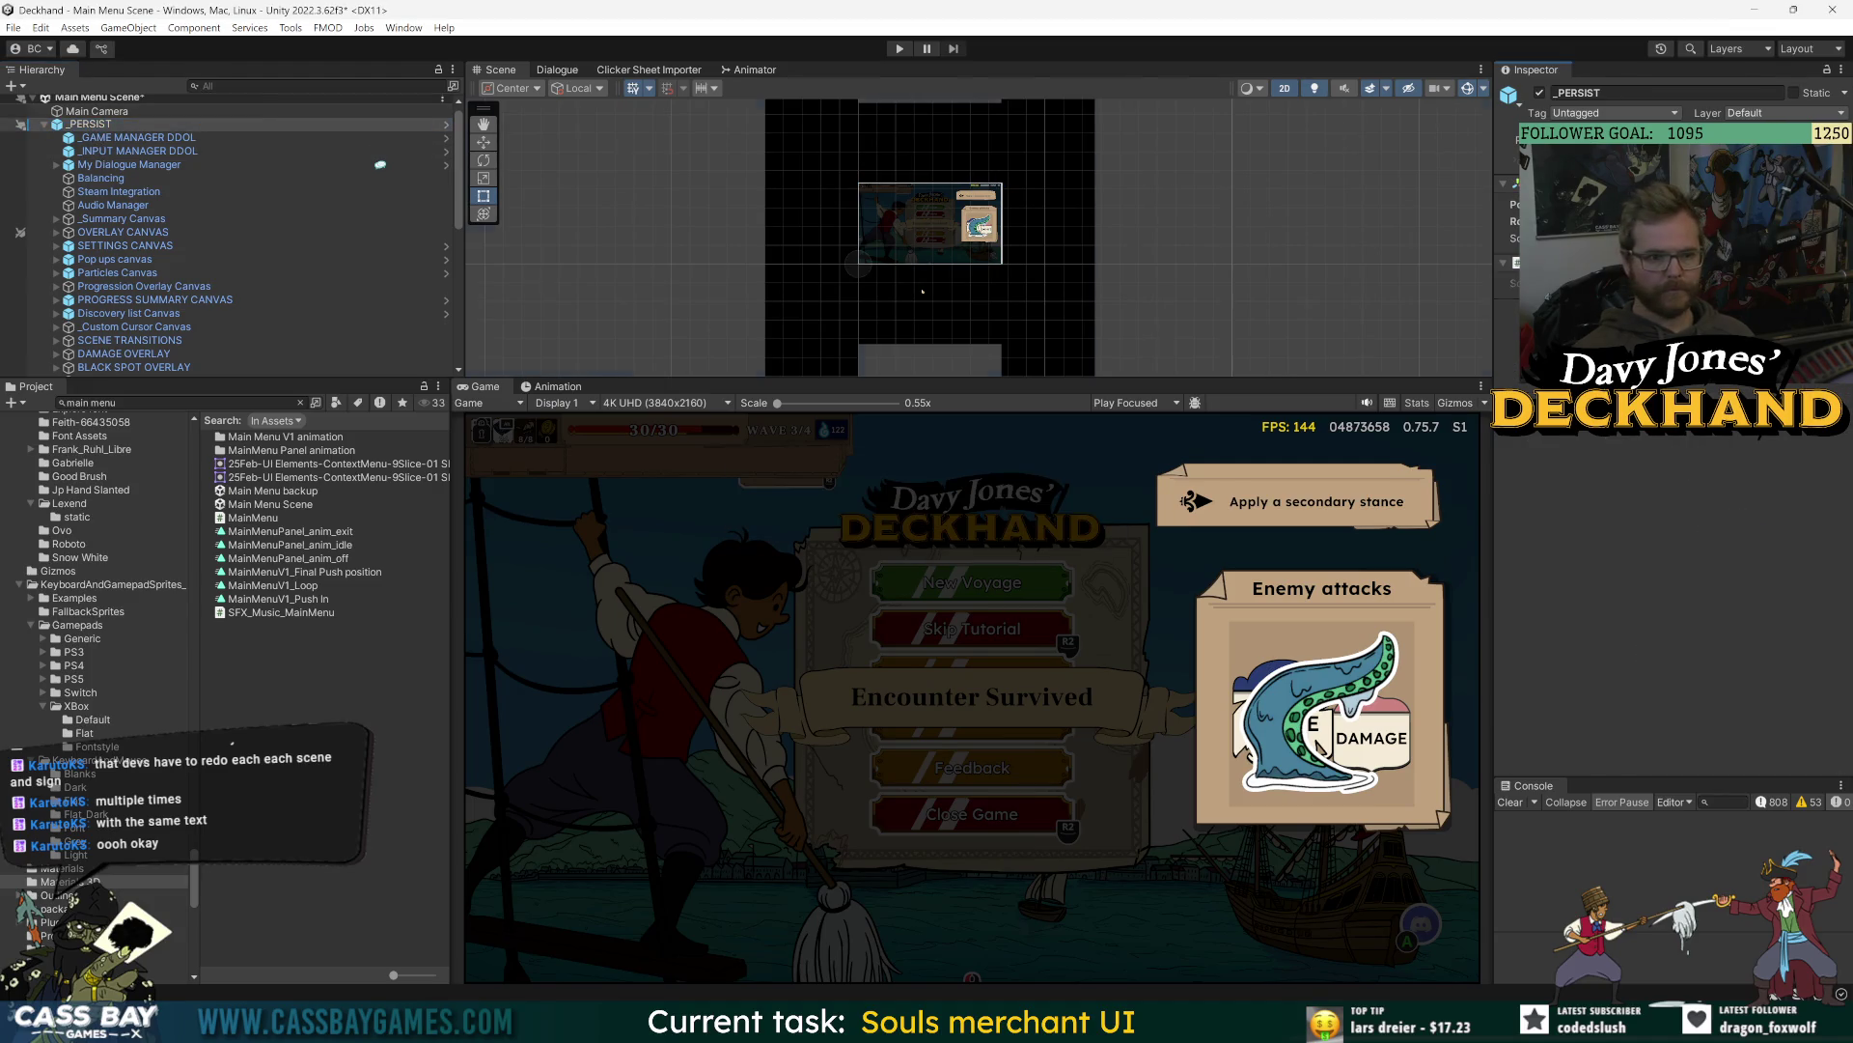
{"action": "scroll", "coordinate": [145, 354], "scroll_direction": "down", "scroll_amount": 10}
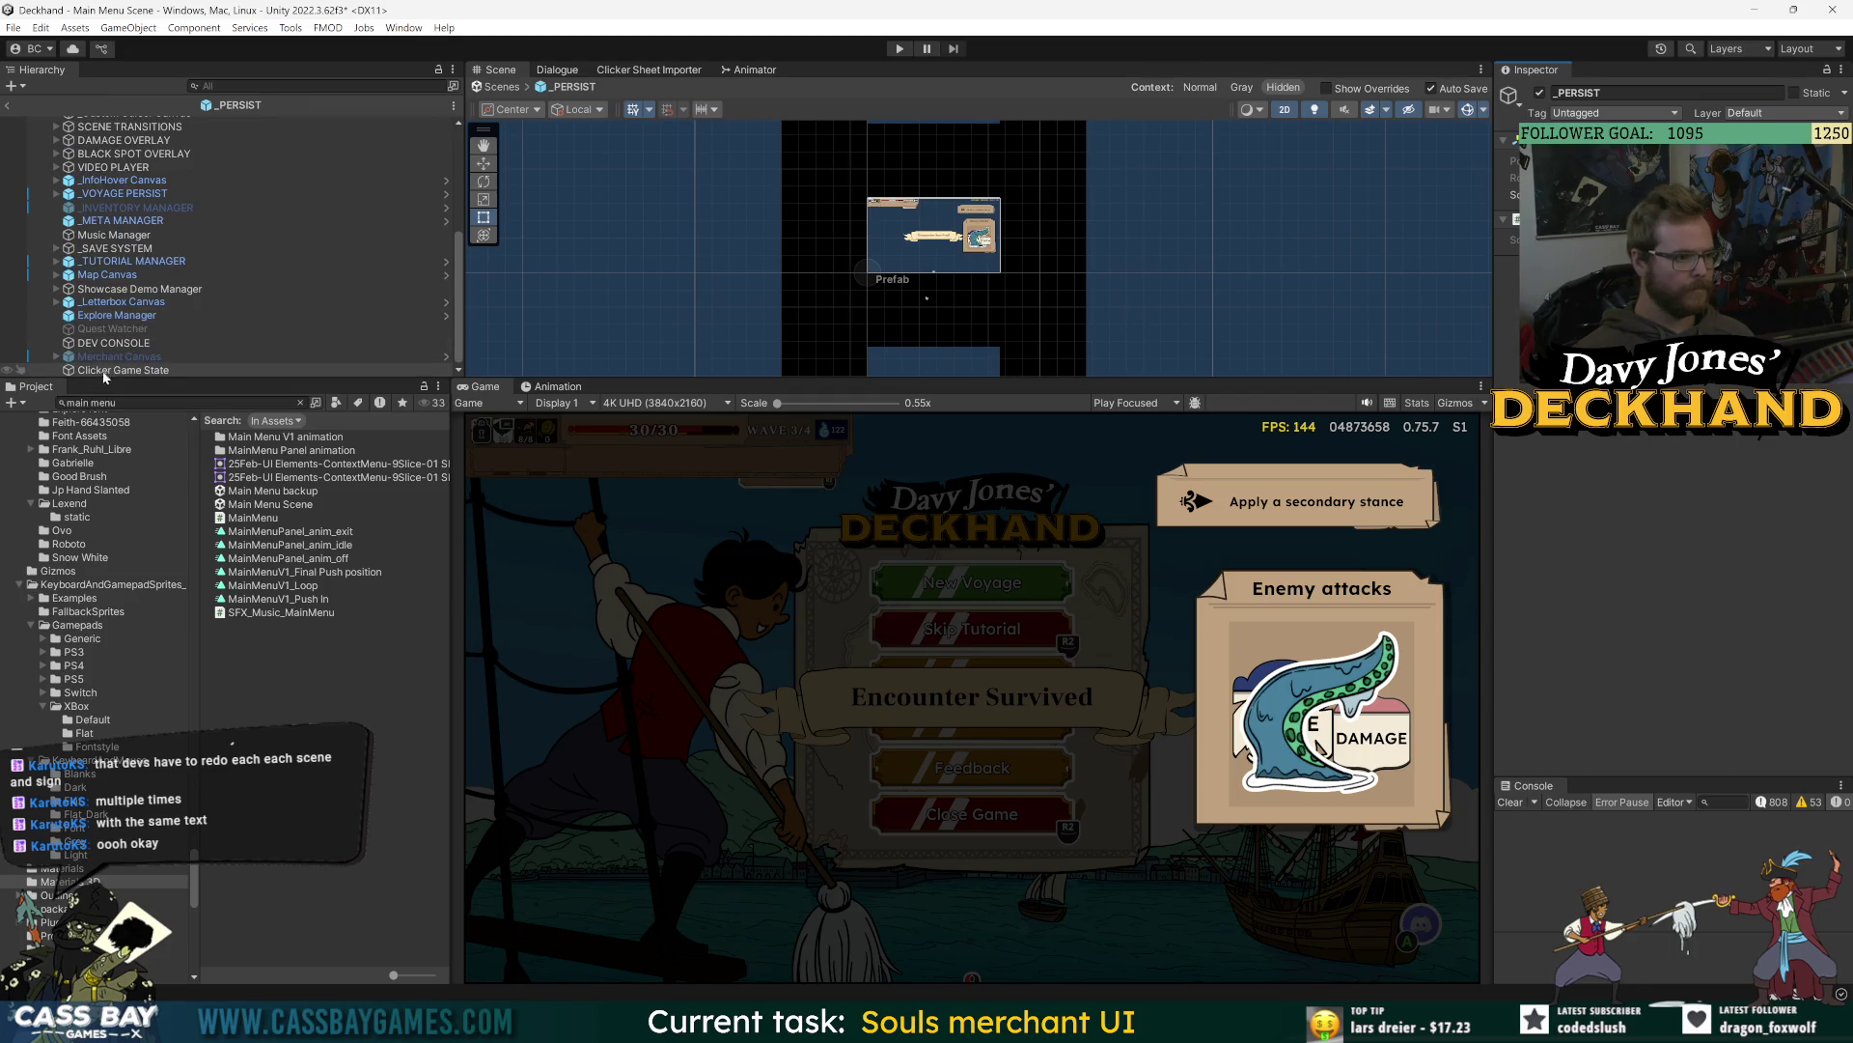
{"action": "left_click", "coordinate": [9, 105]}
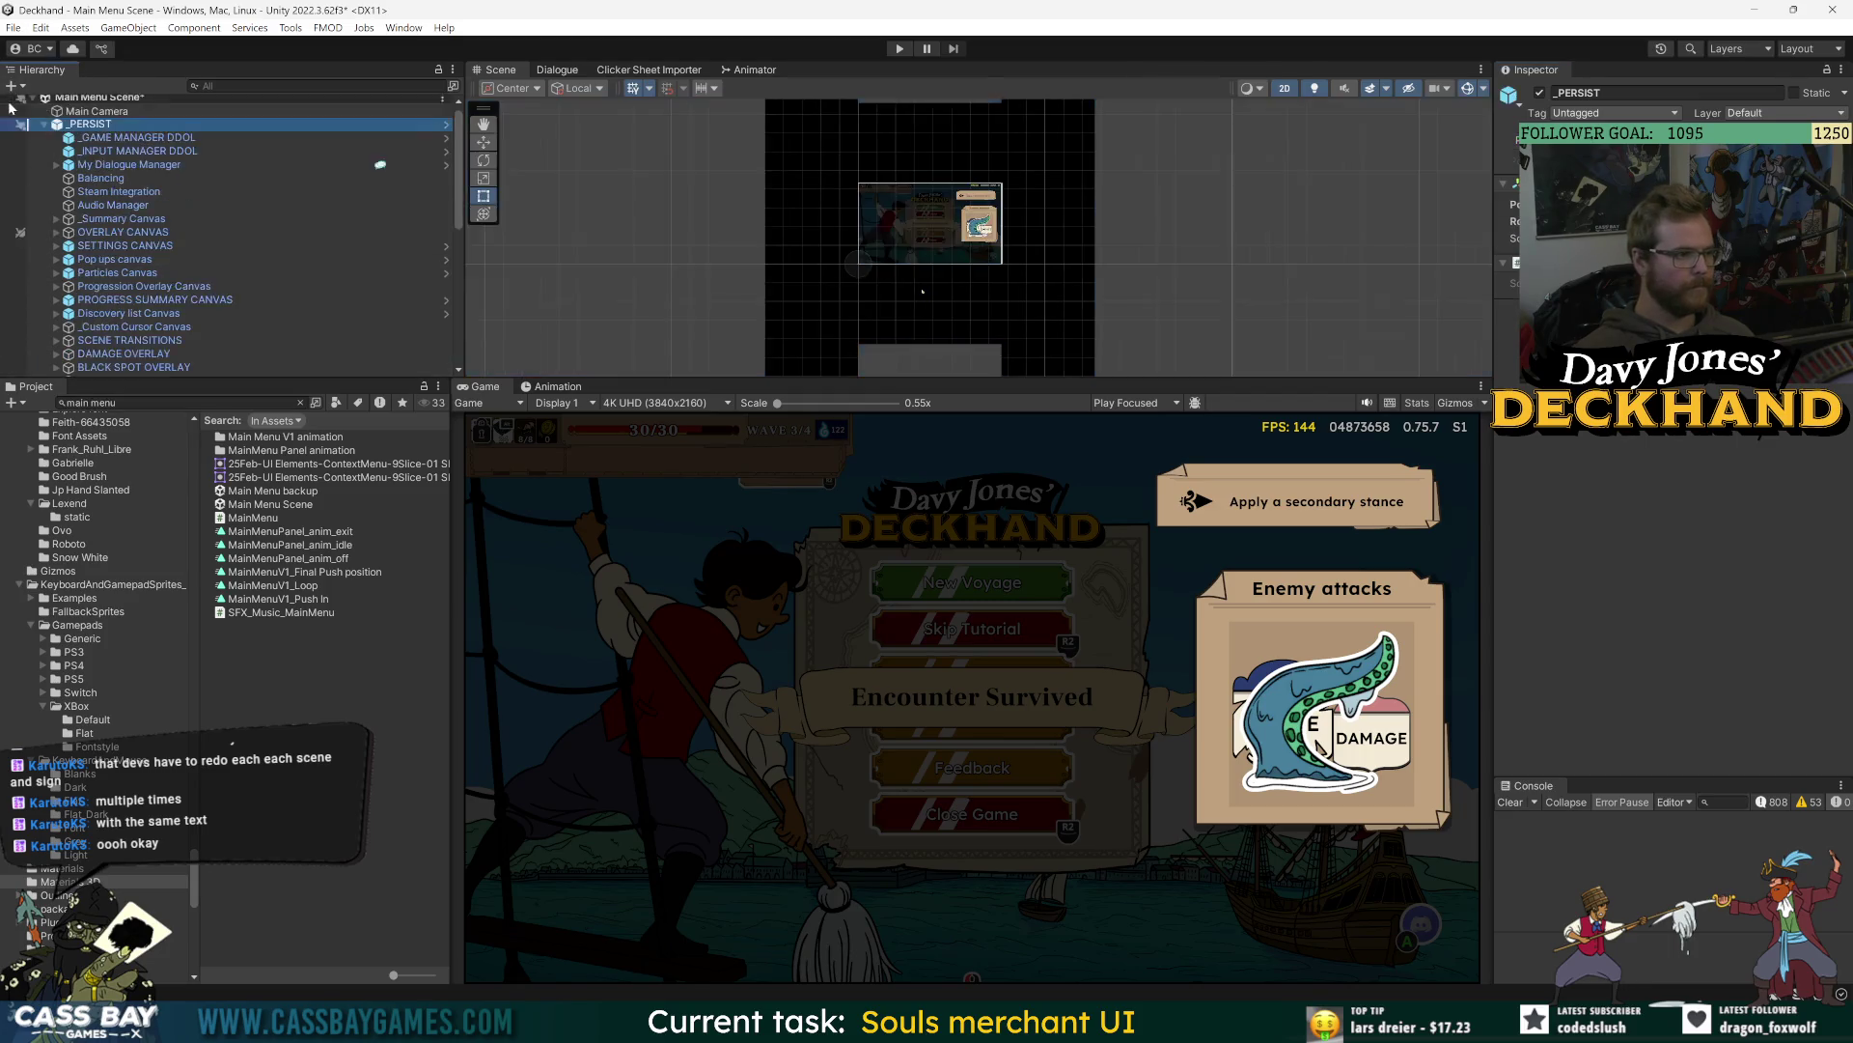
{"action": "left_click", "coordinate": [45, 128]}
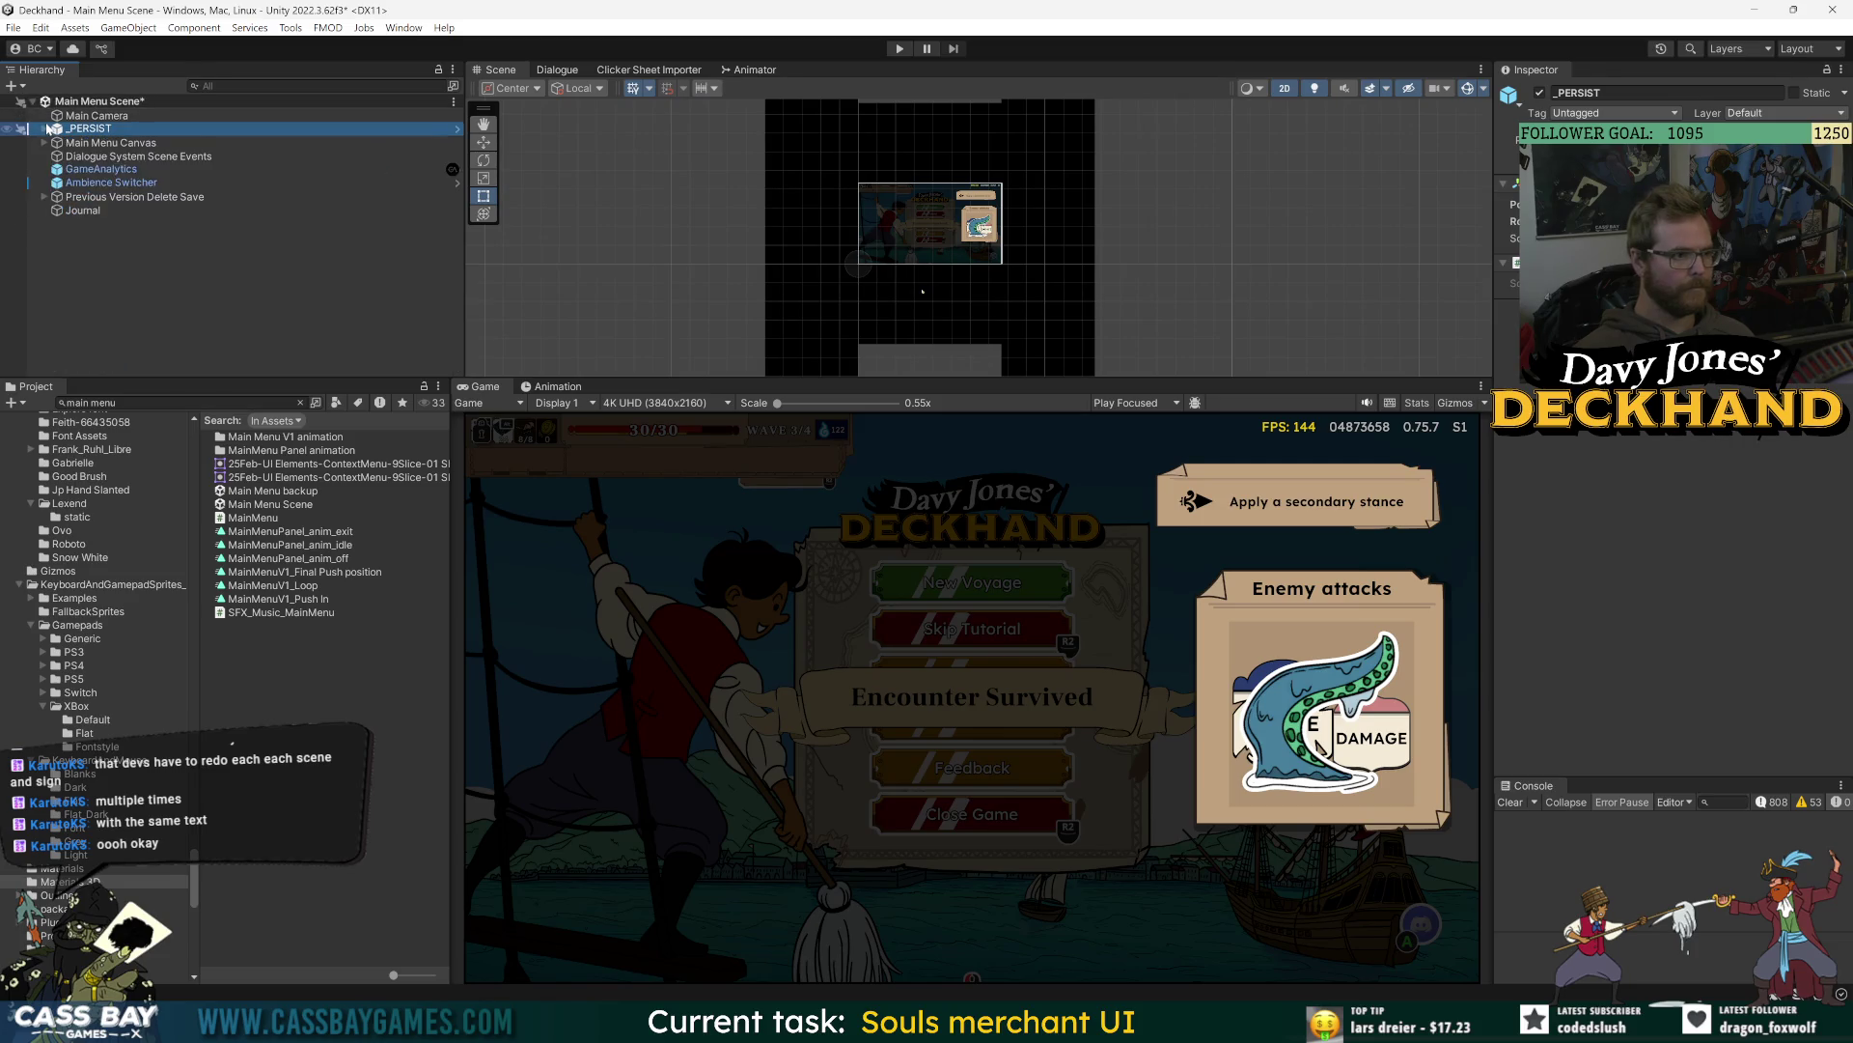
{"action": "left_click", "coordinate": [9, 130]}
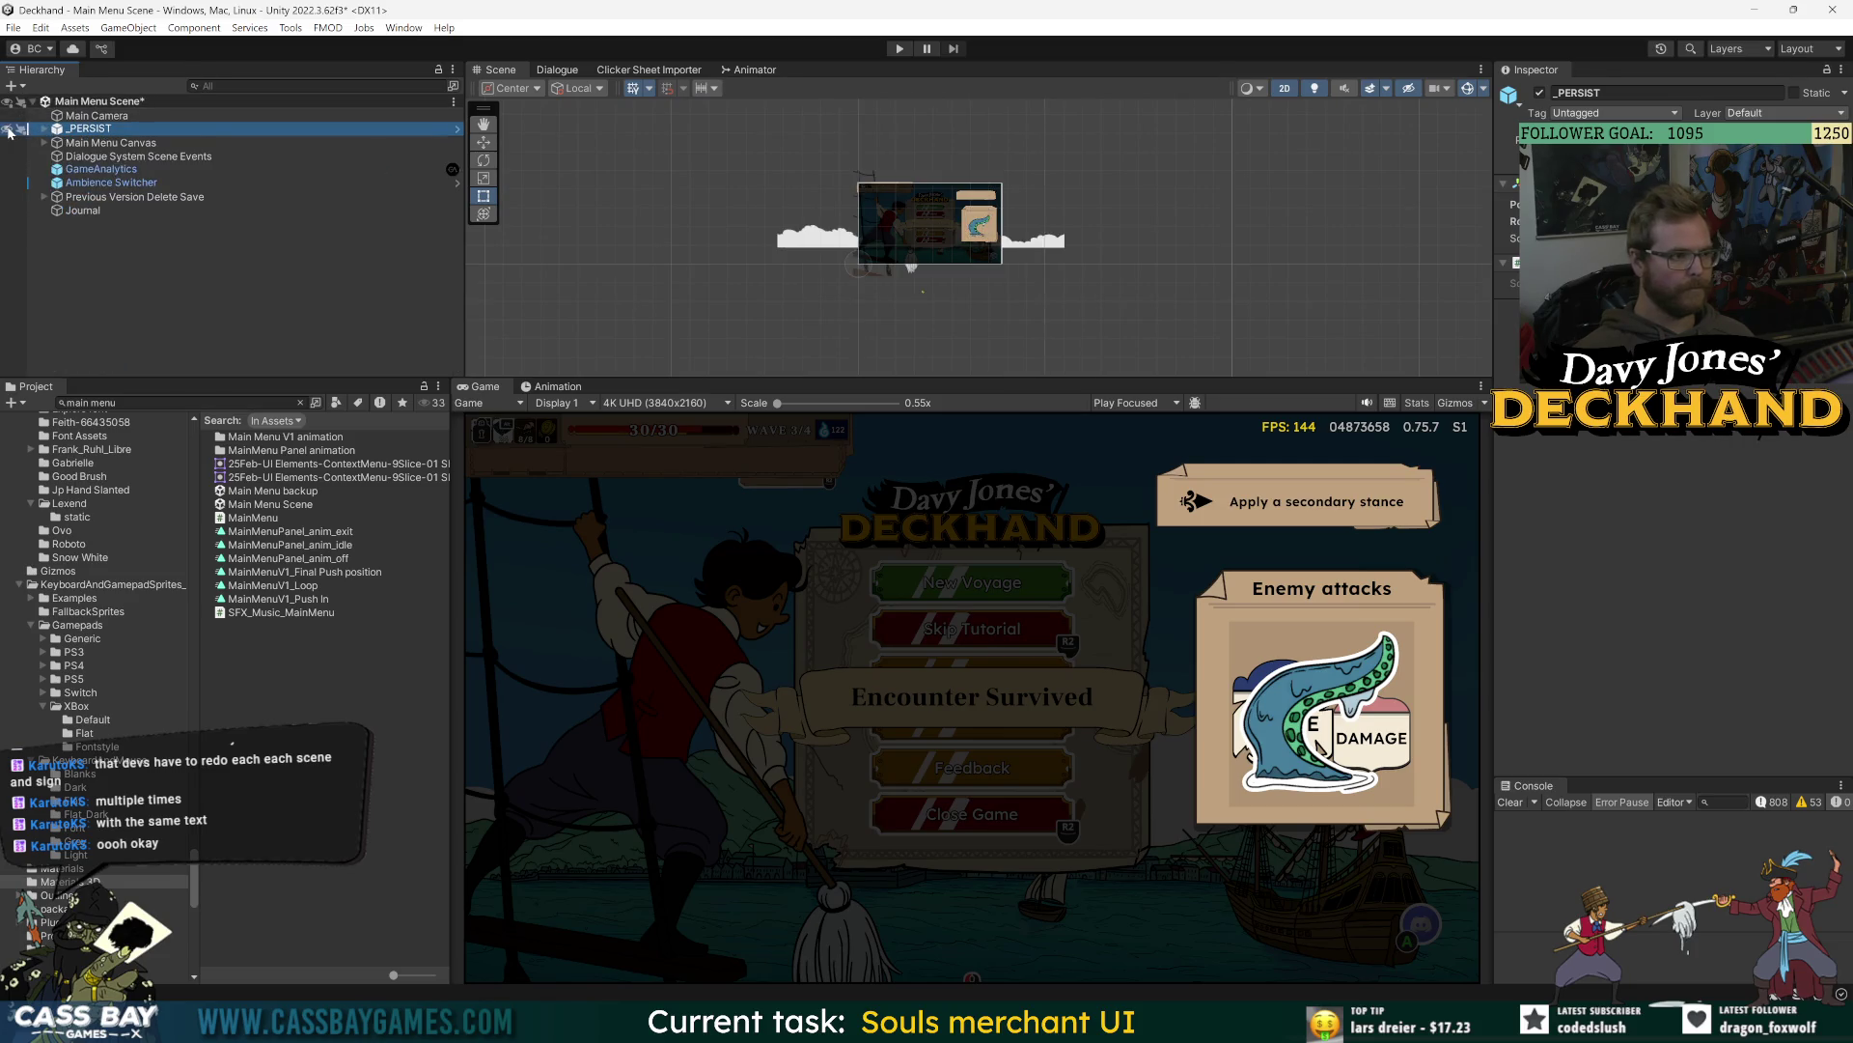
{"action": "left_click", "coordinate": [8, 129]}
{"action": "left_click", "coordinate": [97, 142]}
{"action": "left_click", "coordinate": [44, 142]}
{"action": "left_click", "coordinate": [57, 157]}
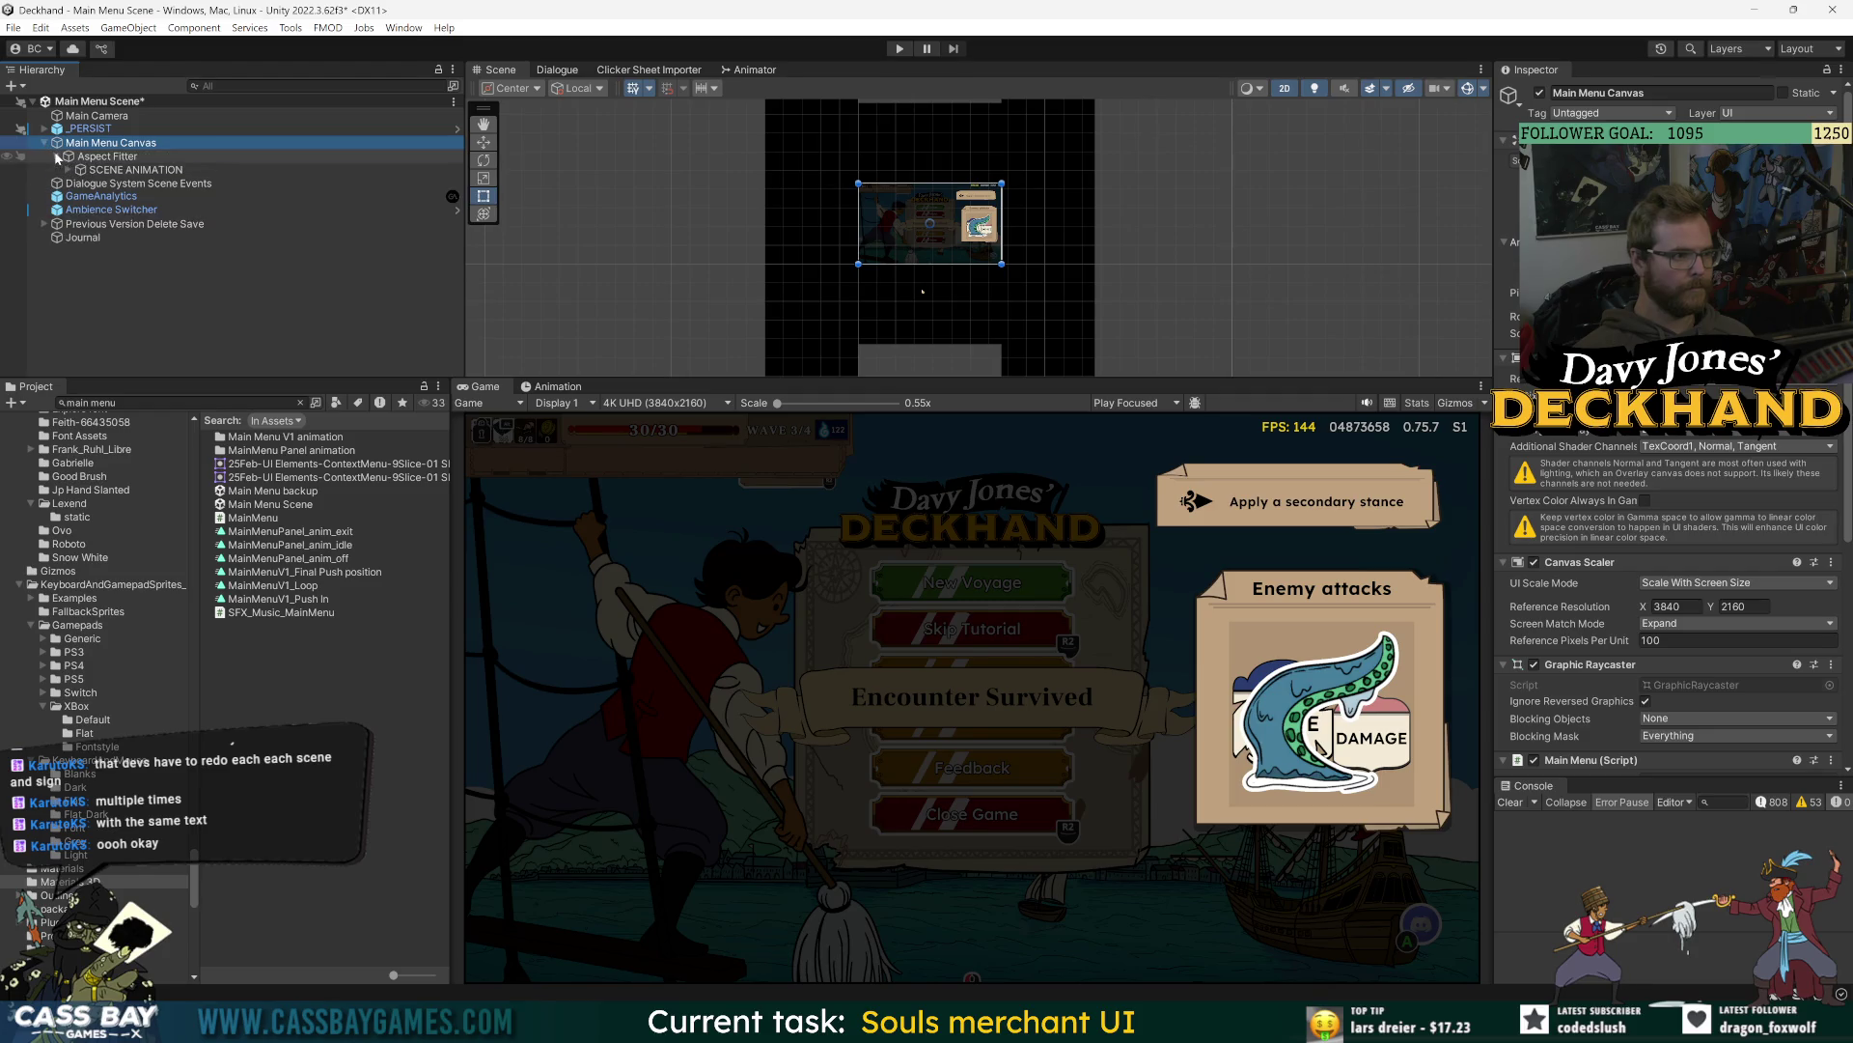
{"action": "left_click", "coordinate": [102, 157]}
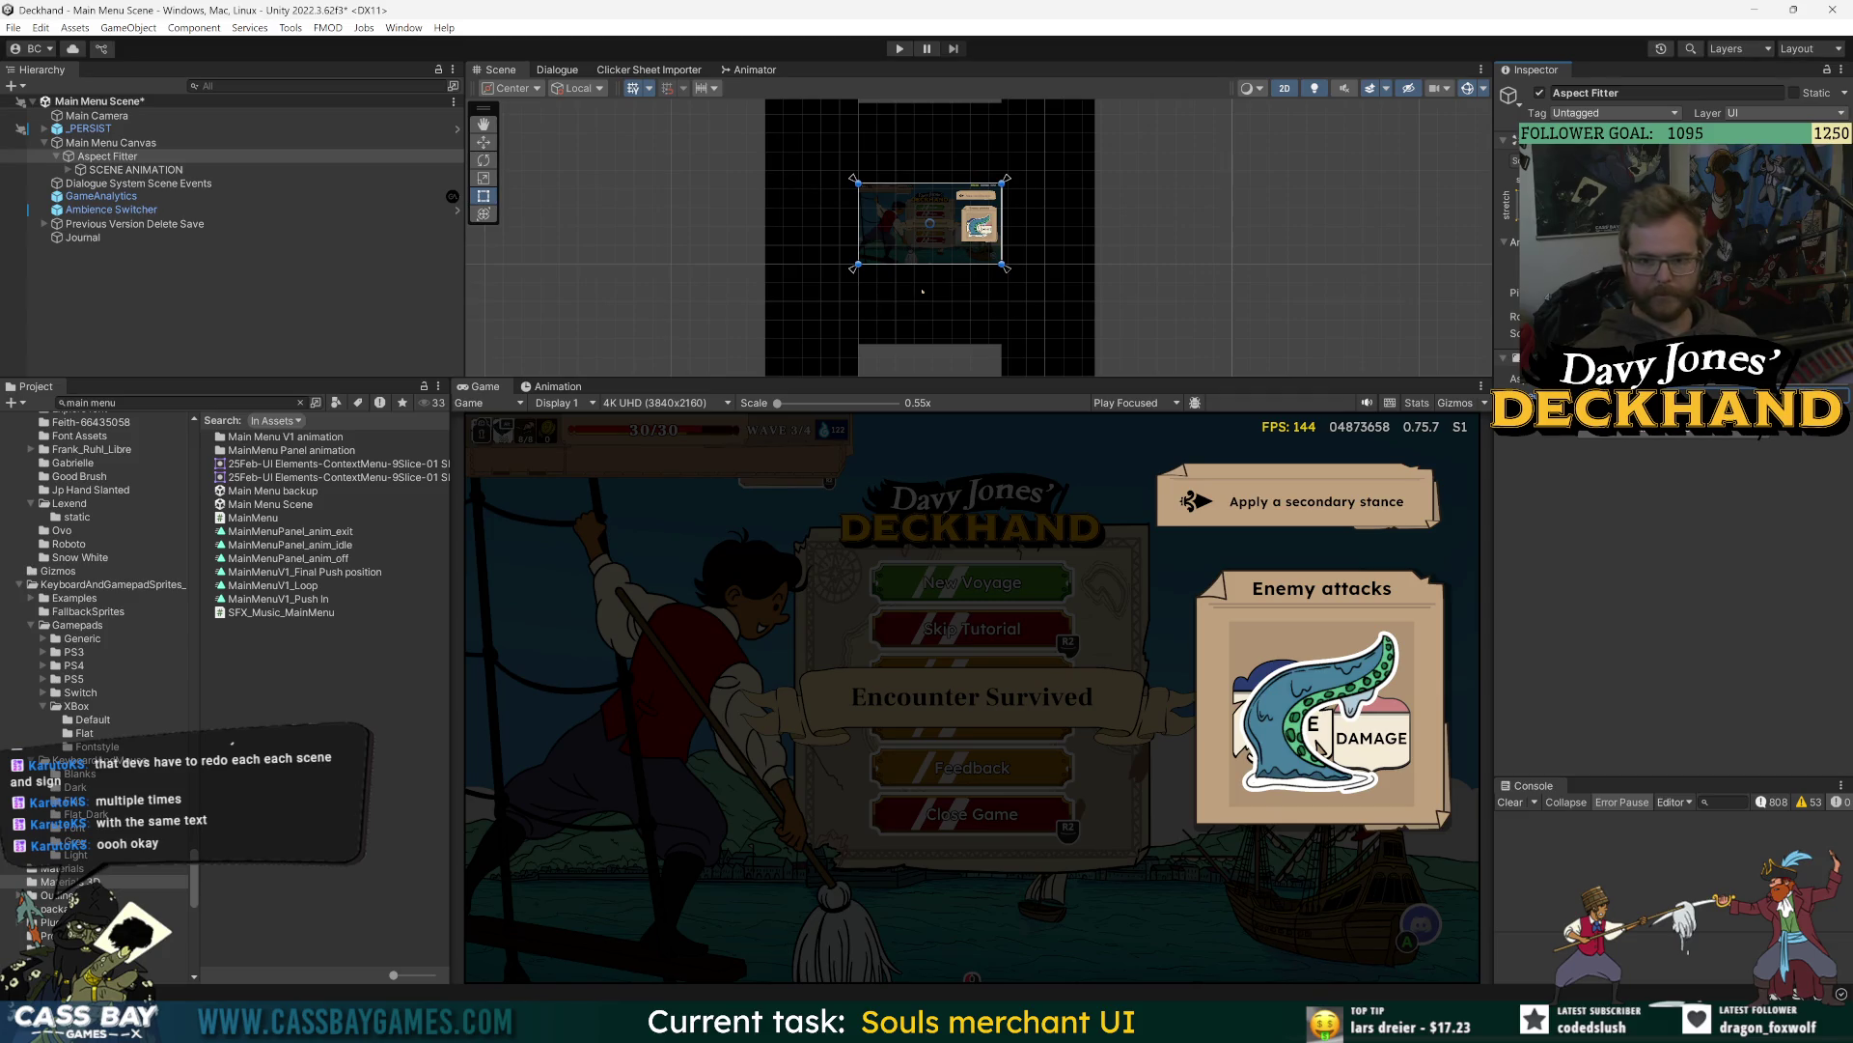
{"action": "key", "text": "ctrl+s"}
{"action": "left_click", "coordinate": [116, 170]}
{"action": "left_click", "coordinate": [67, 170]}
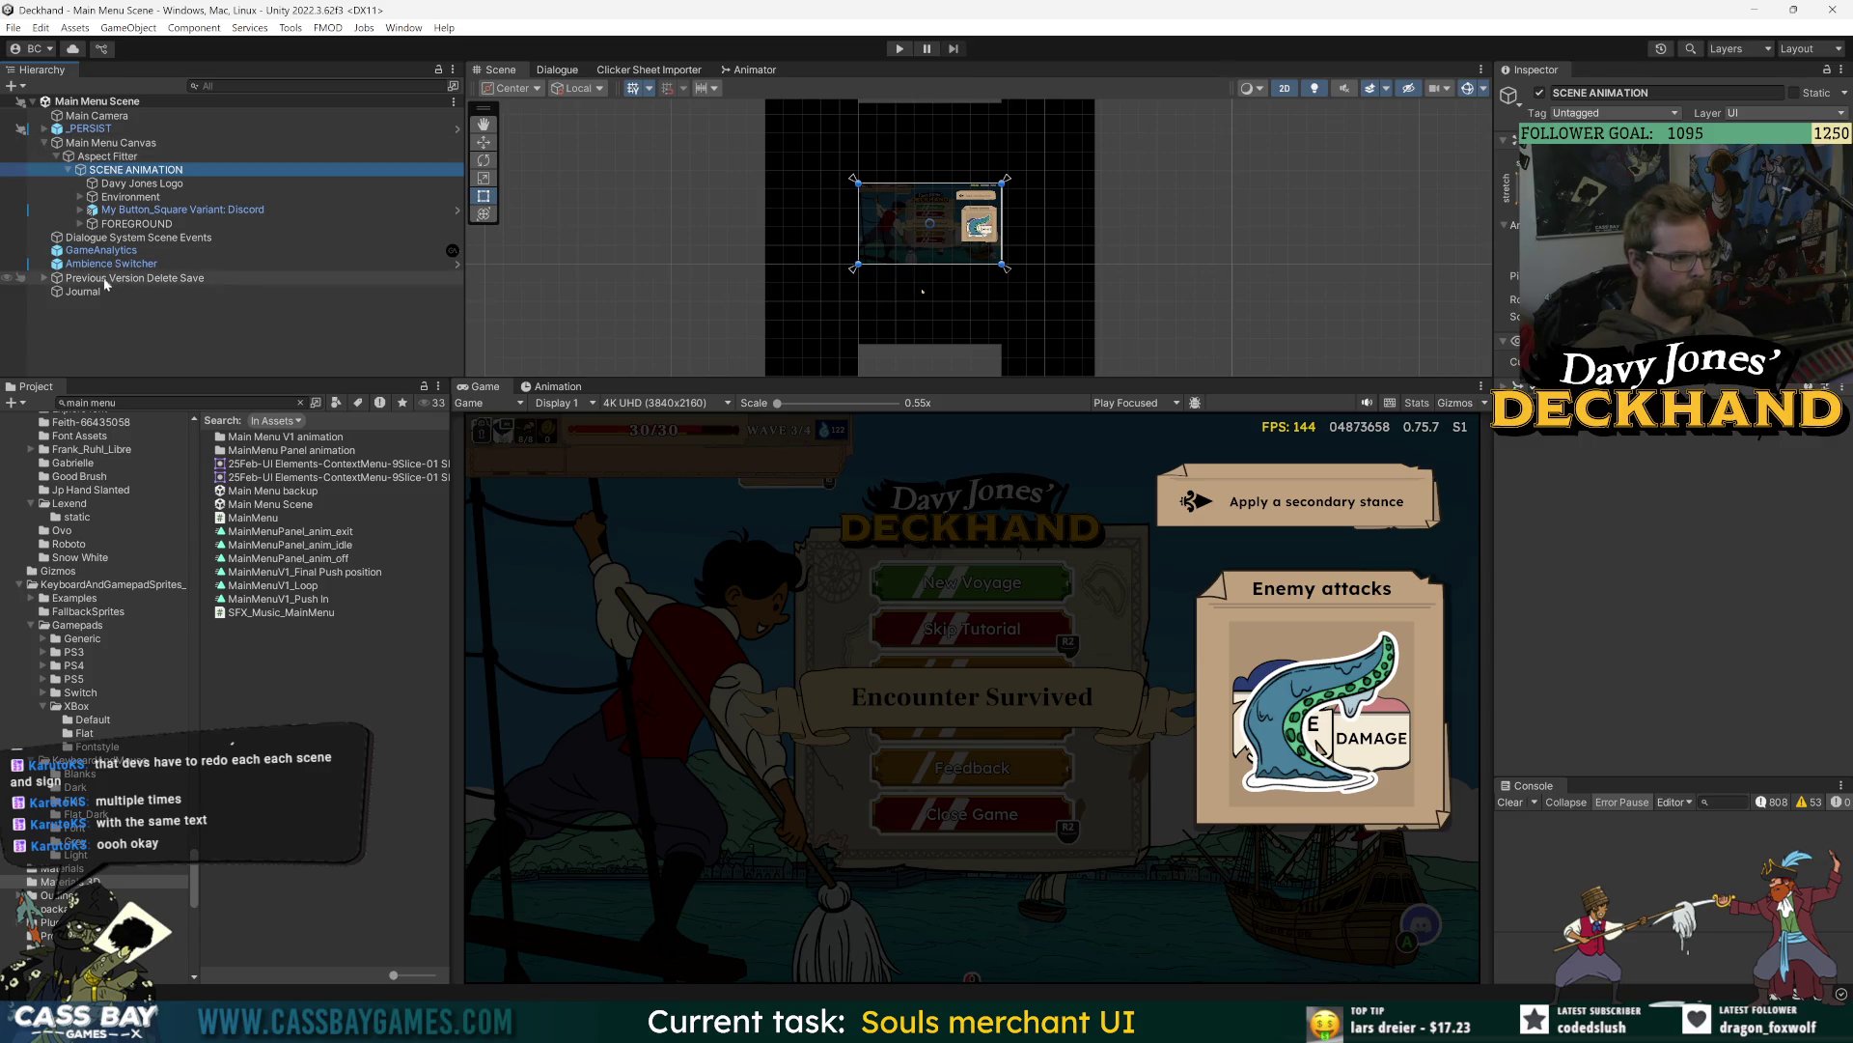
{"action": "left_click", "coordinate": [89, 128]}
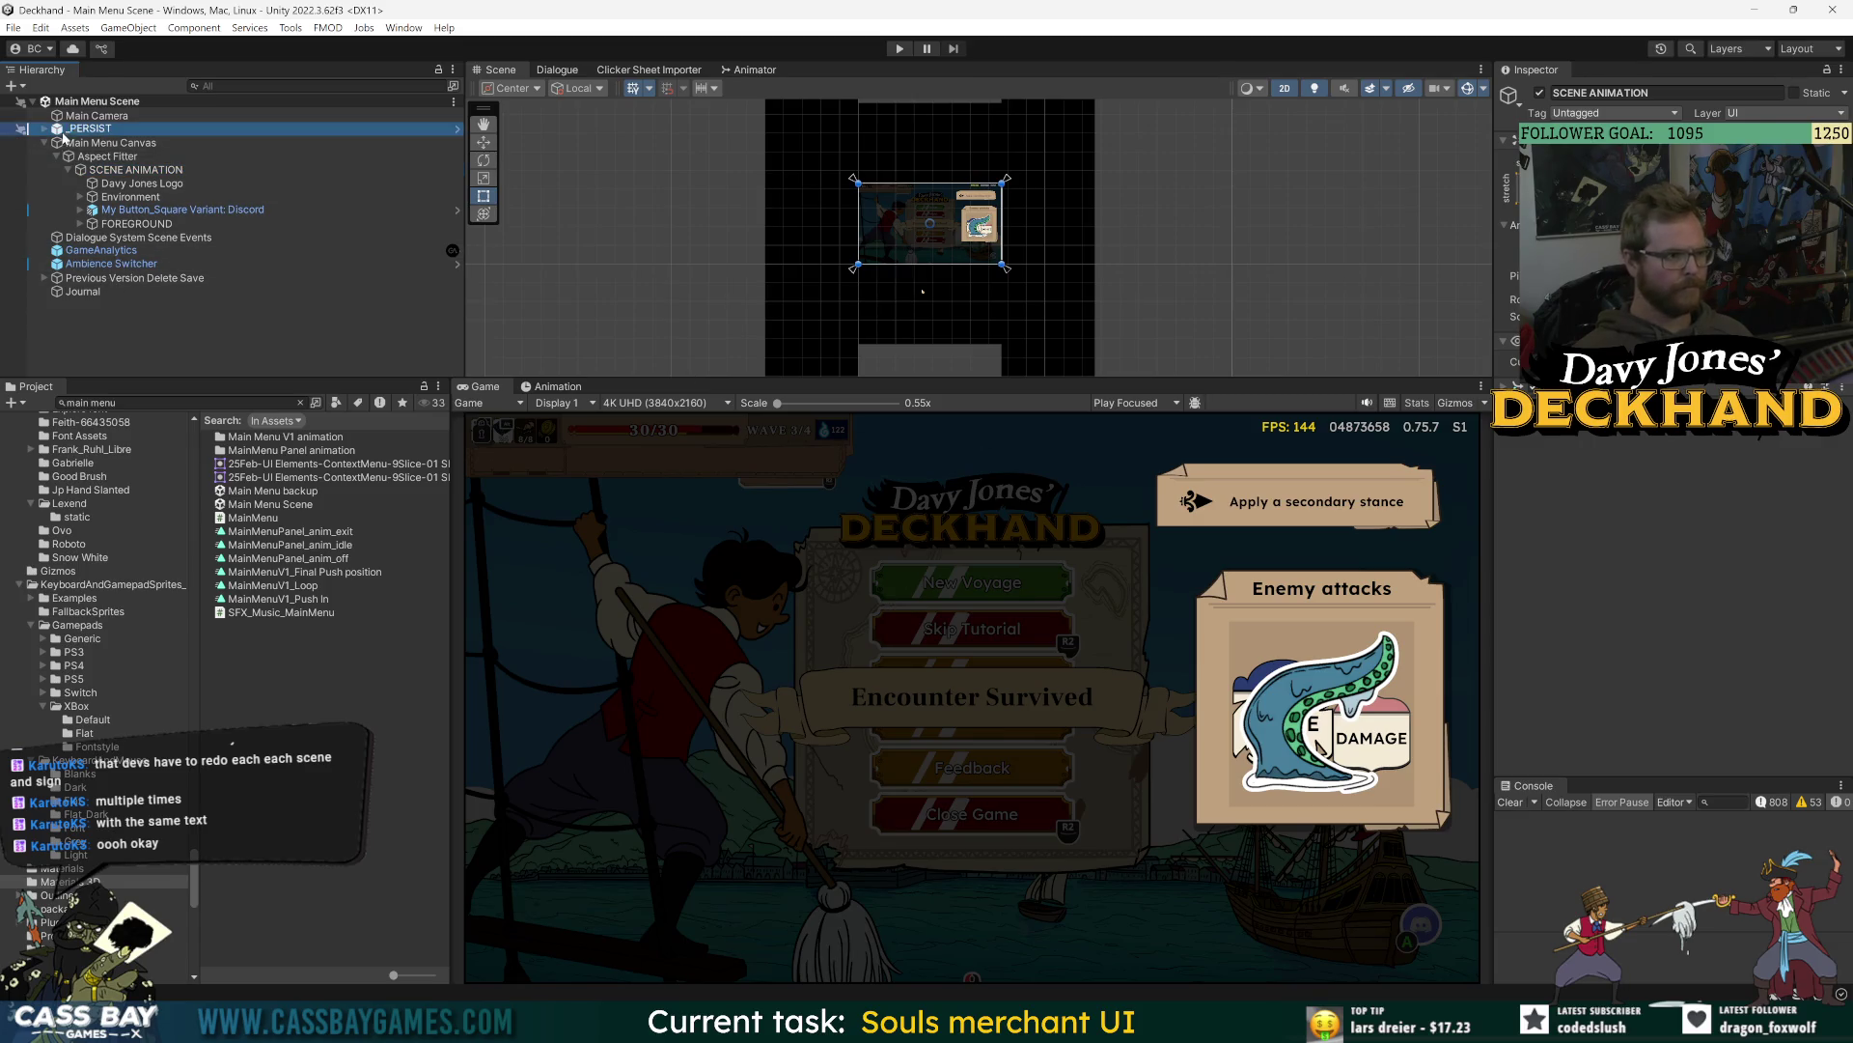
{"action": "left_click", "coordinate": [1540, 92]}
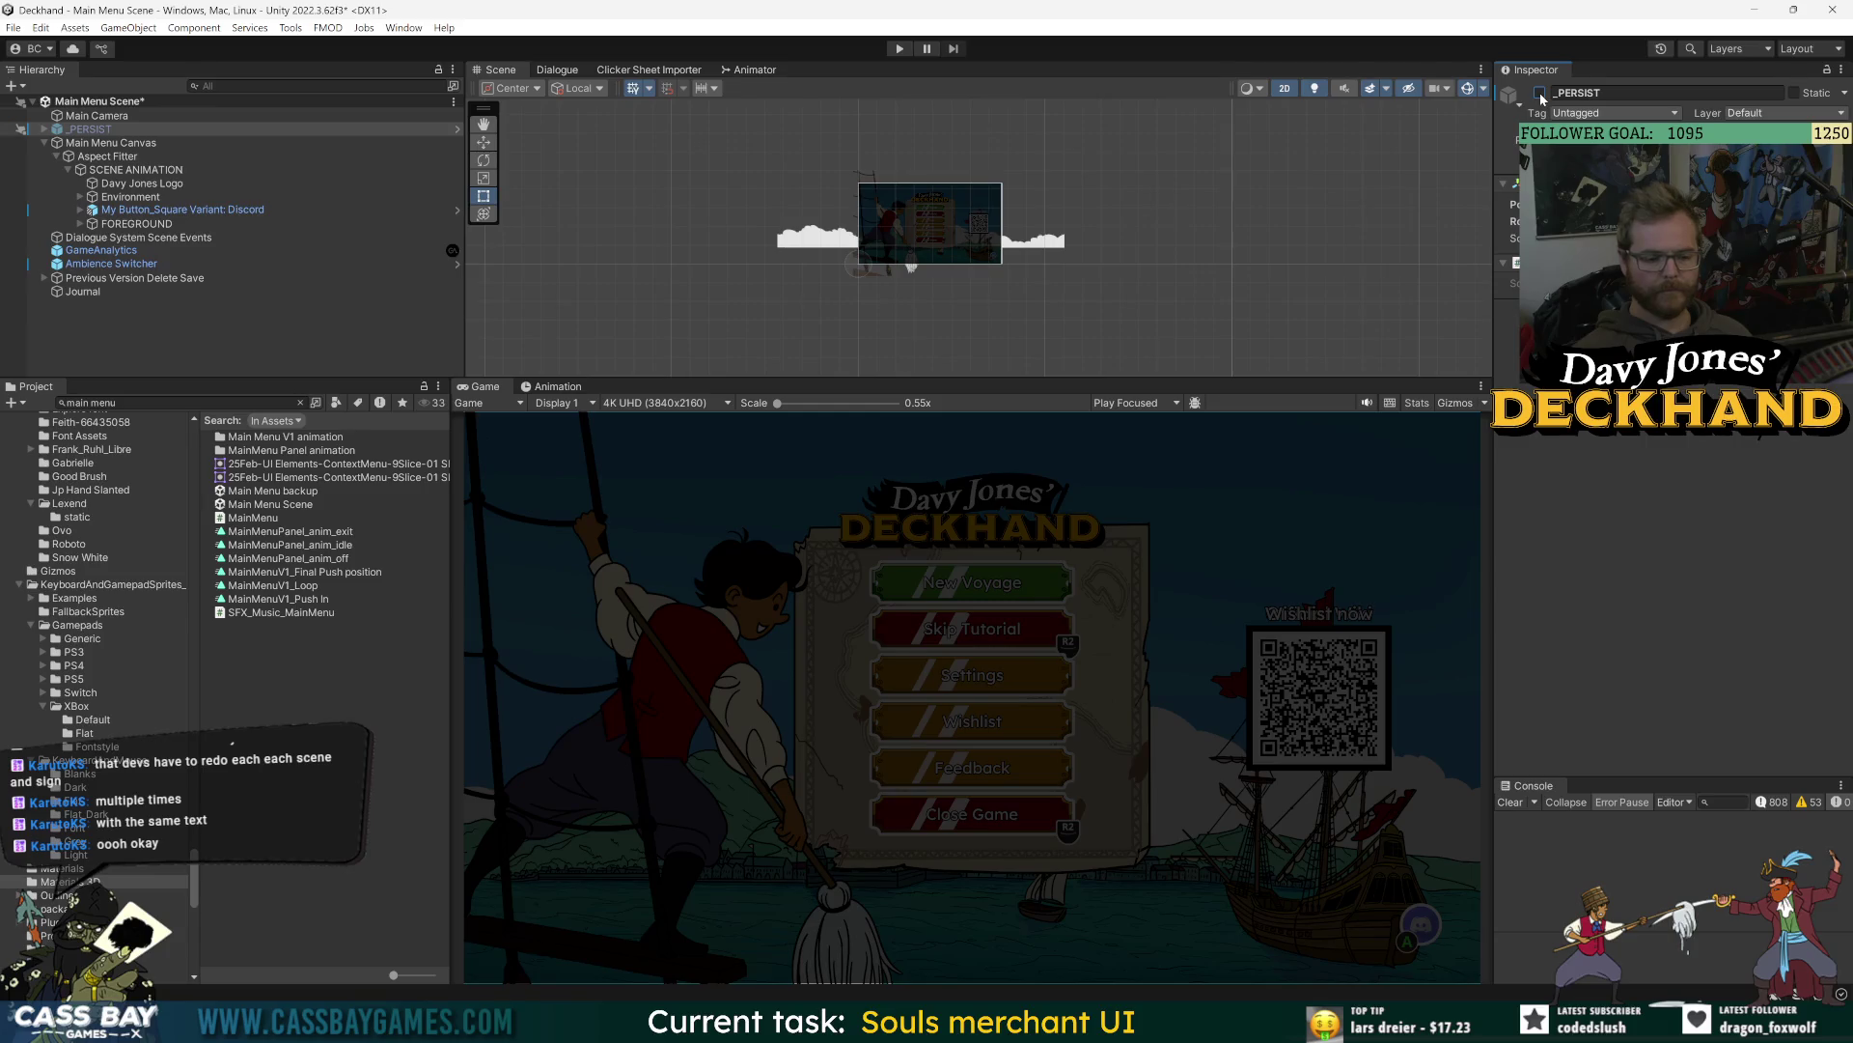
{"action": "left_click", "coordinate": [900, 202]}
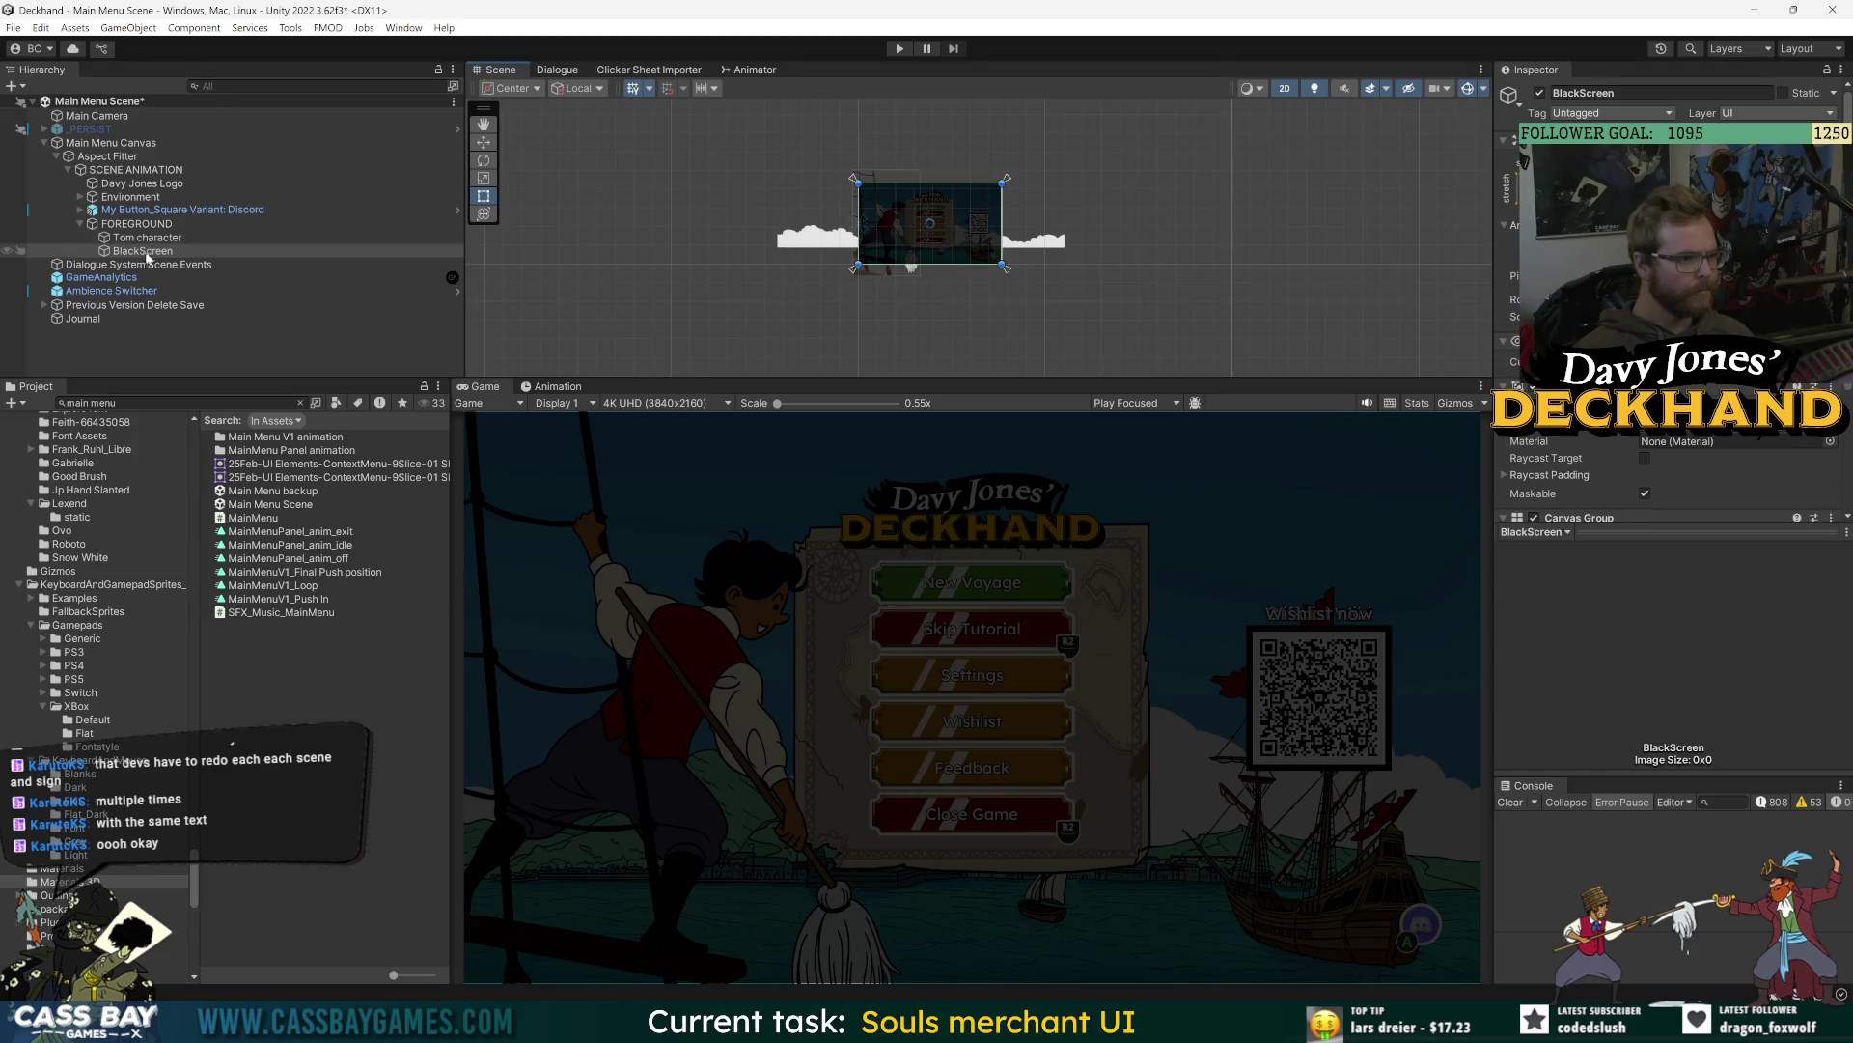
{"action": "scroll", "coordinate": [1612, 467], "scroll_direction": "down", "scroll_amount": 5}
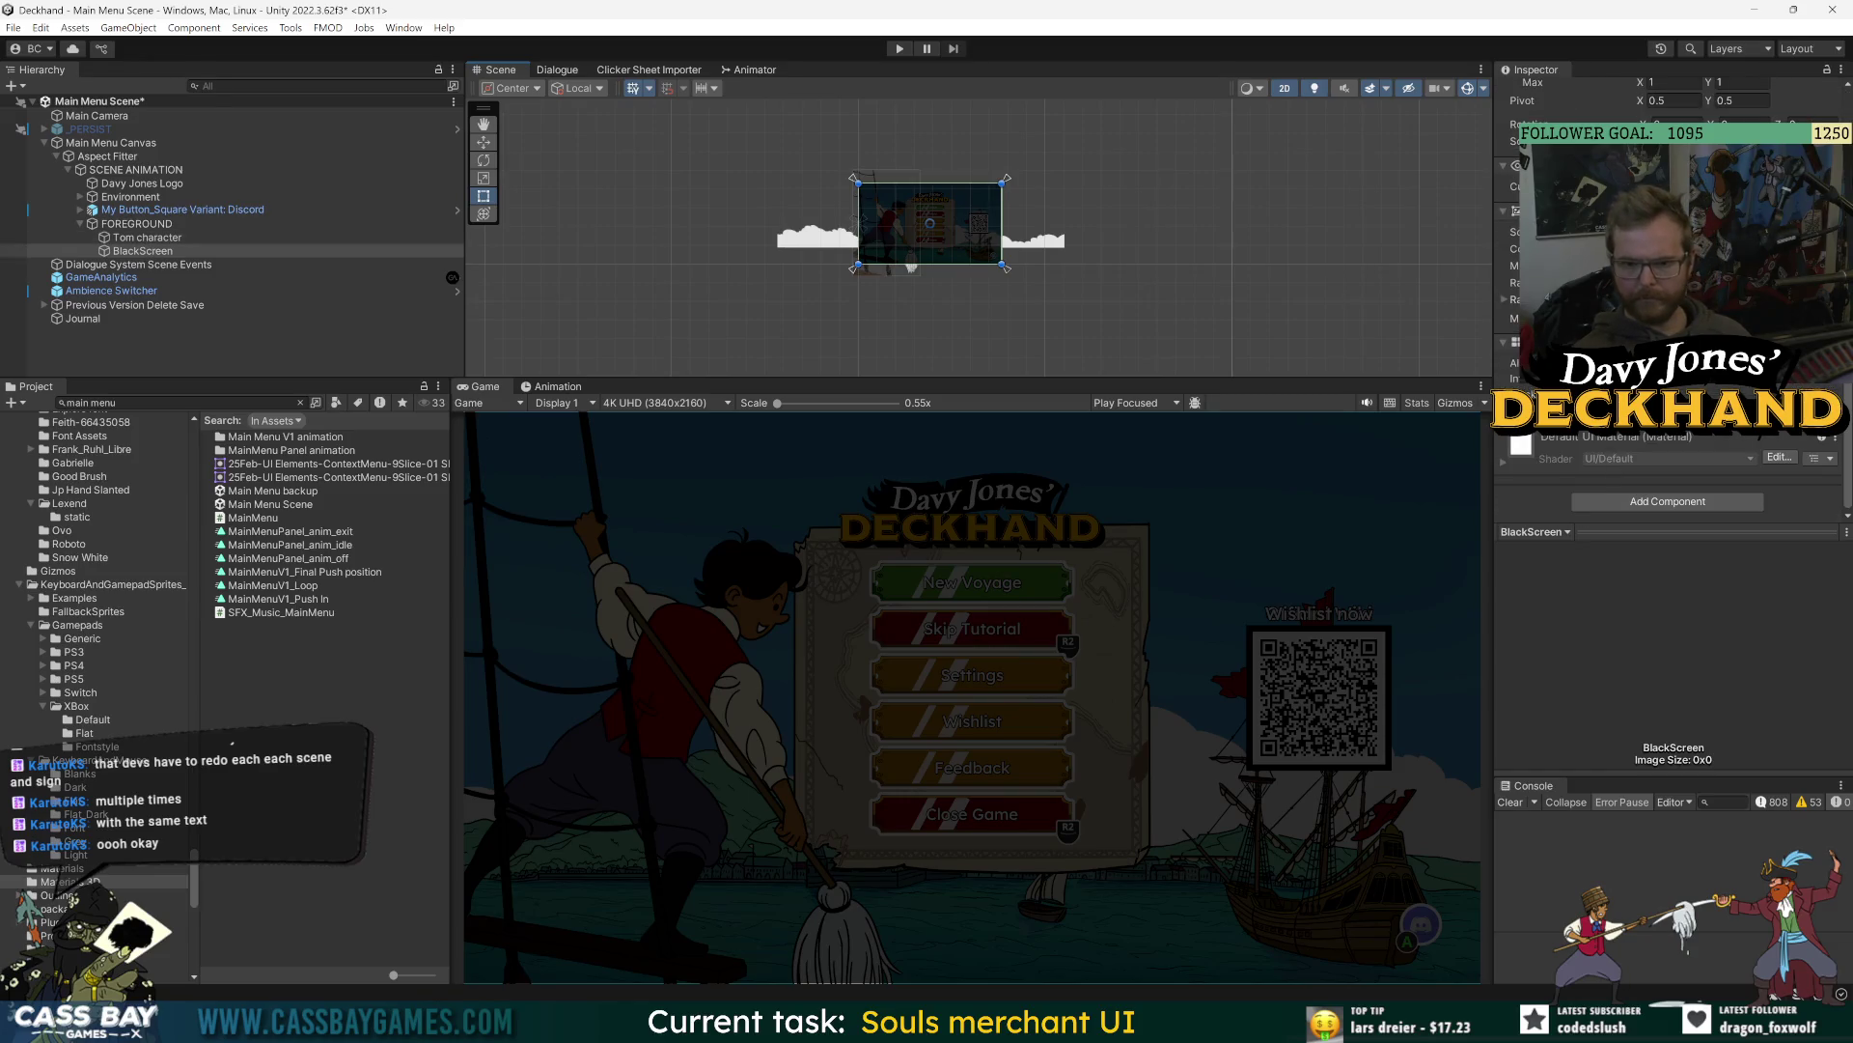
{"action": "scroll", "coordinate": [1612, 468], "scroll_direction": "up", "scroll_amount": 5}
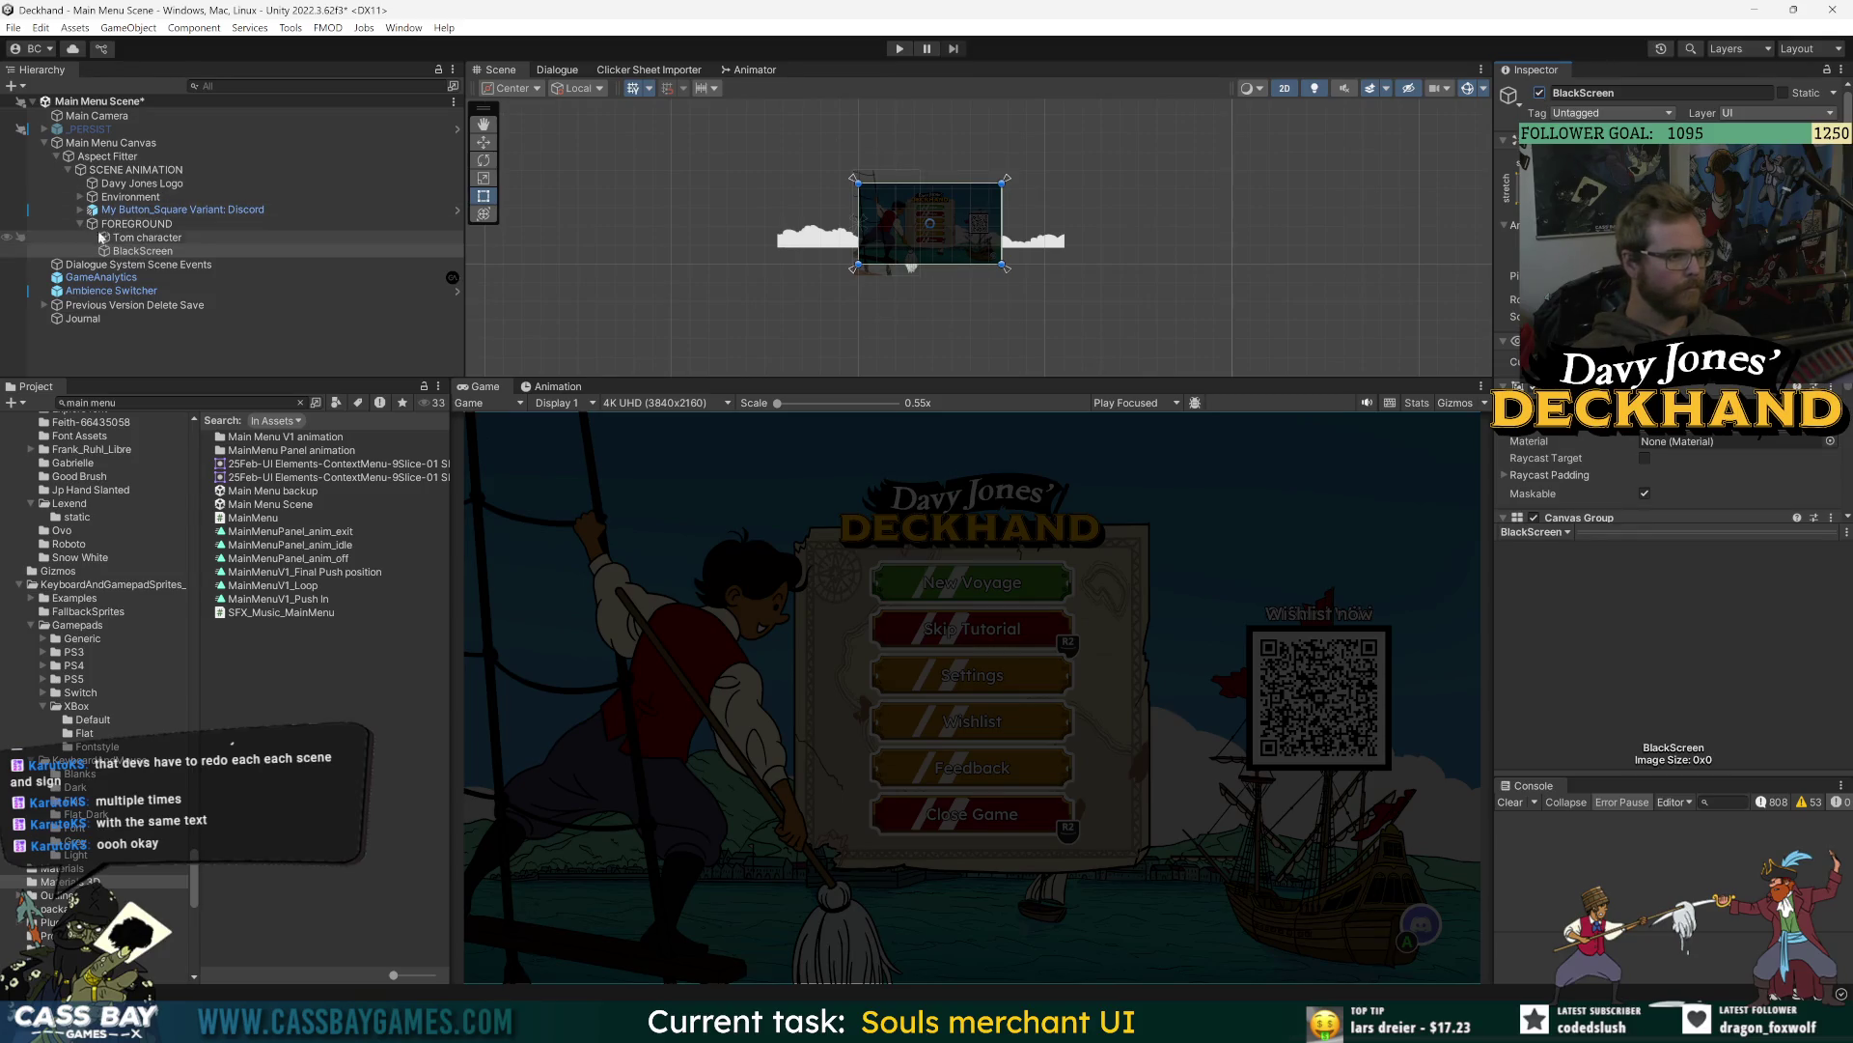
{"action": "left_click", "coordinate": [108, 197]}
{"action": "left_click", "coordinate": [81, 196]}
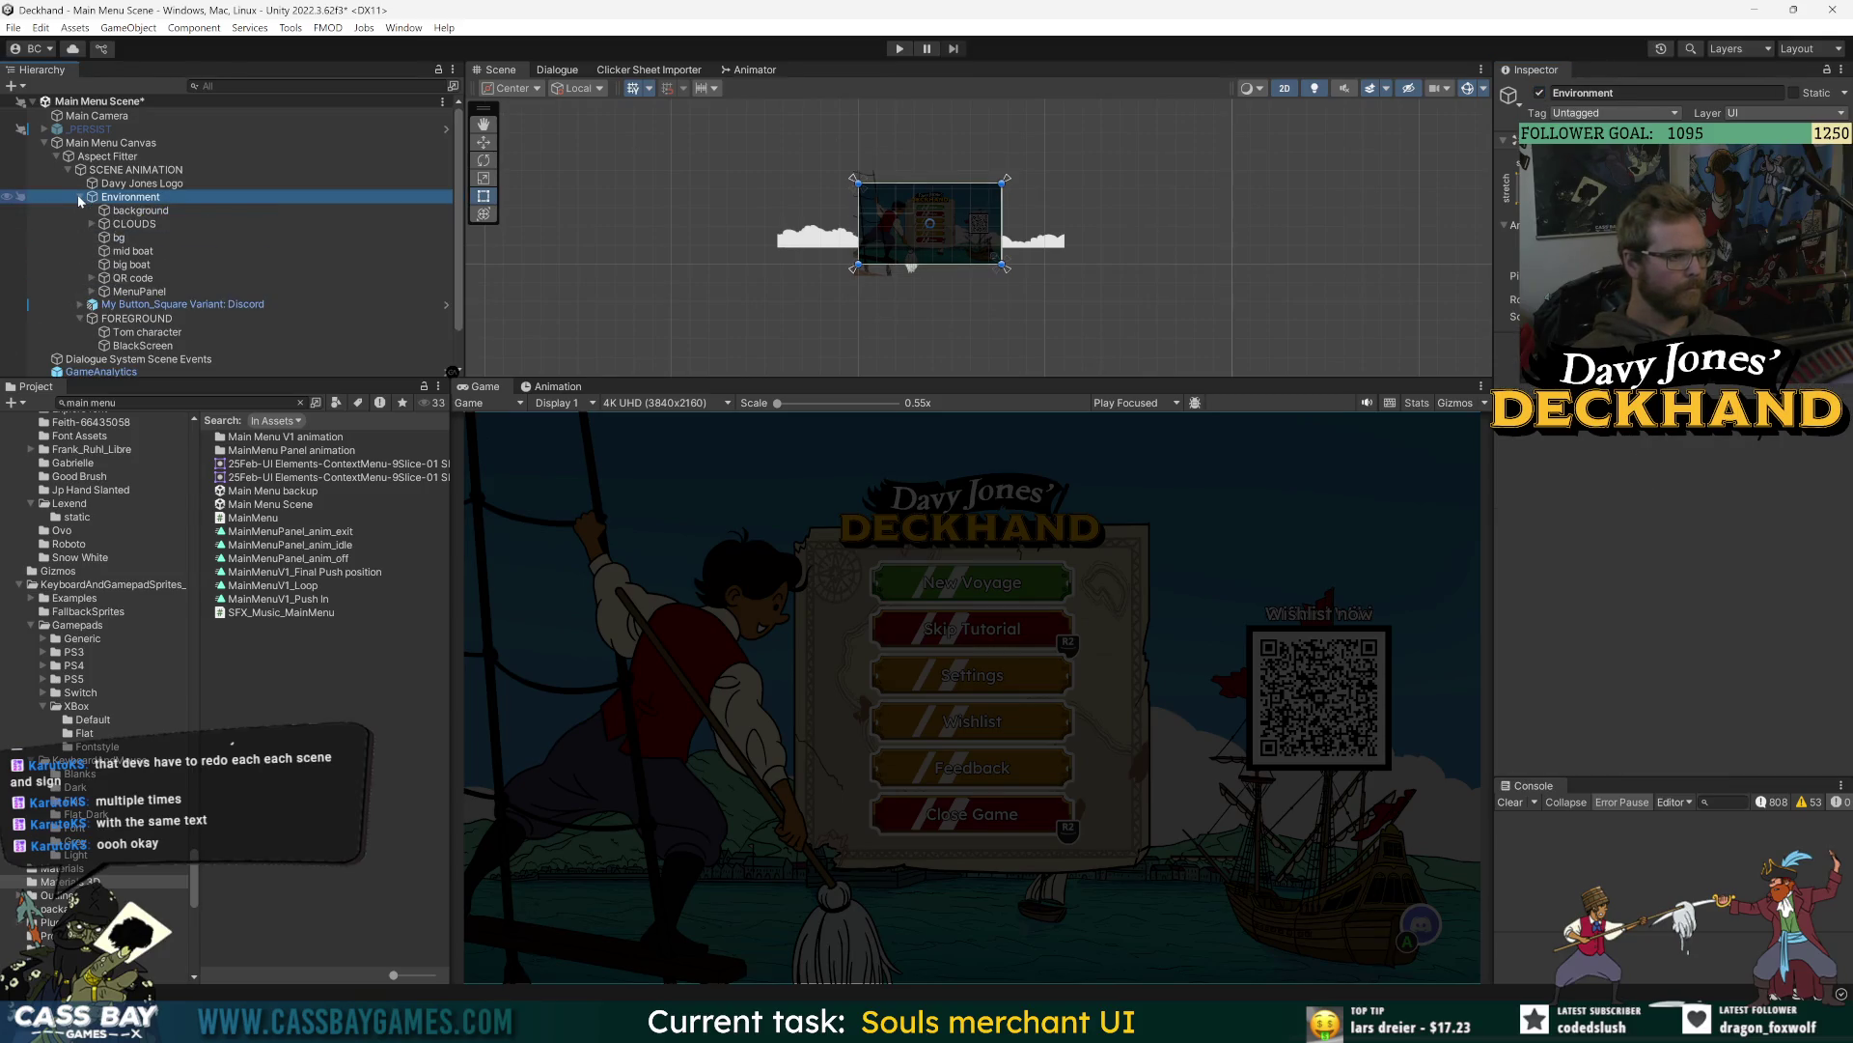
{"action": "left_click", "coordinate": [135, 210]}
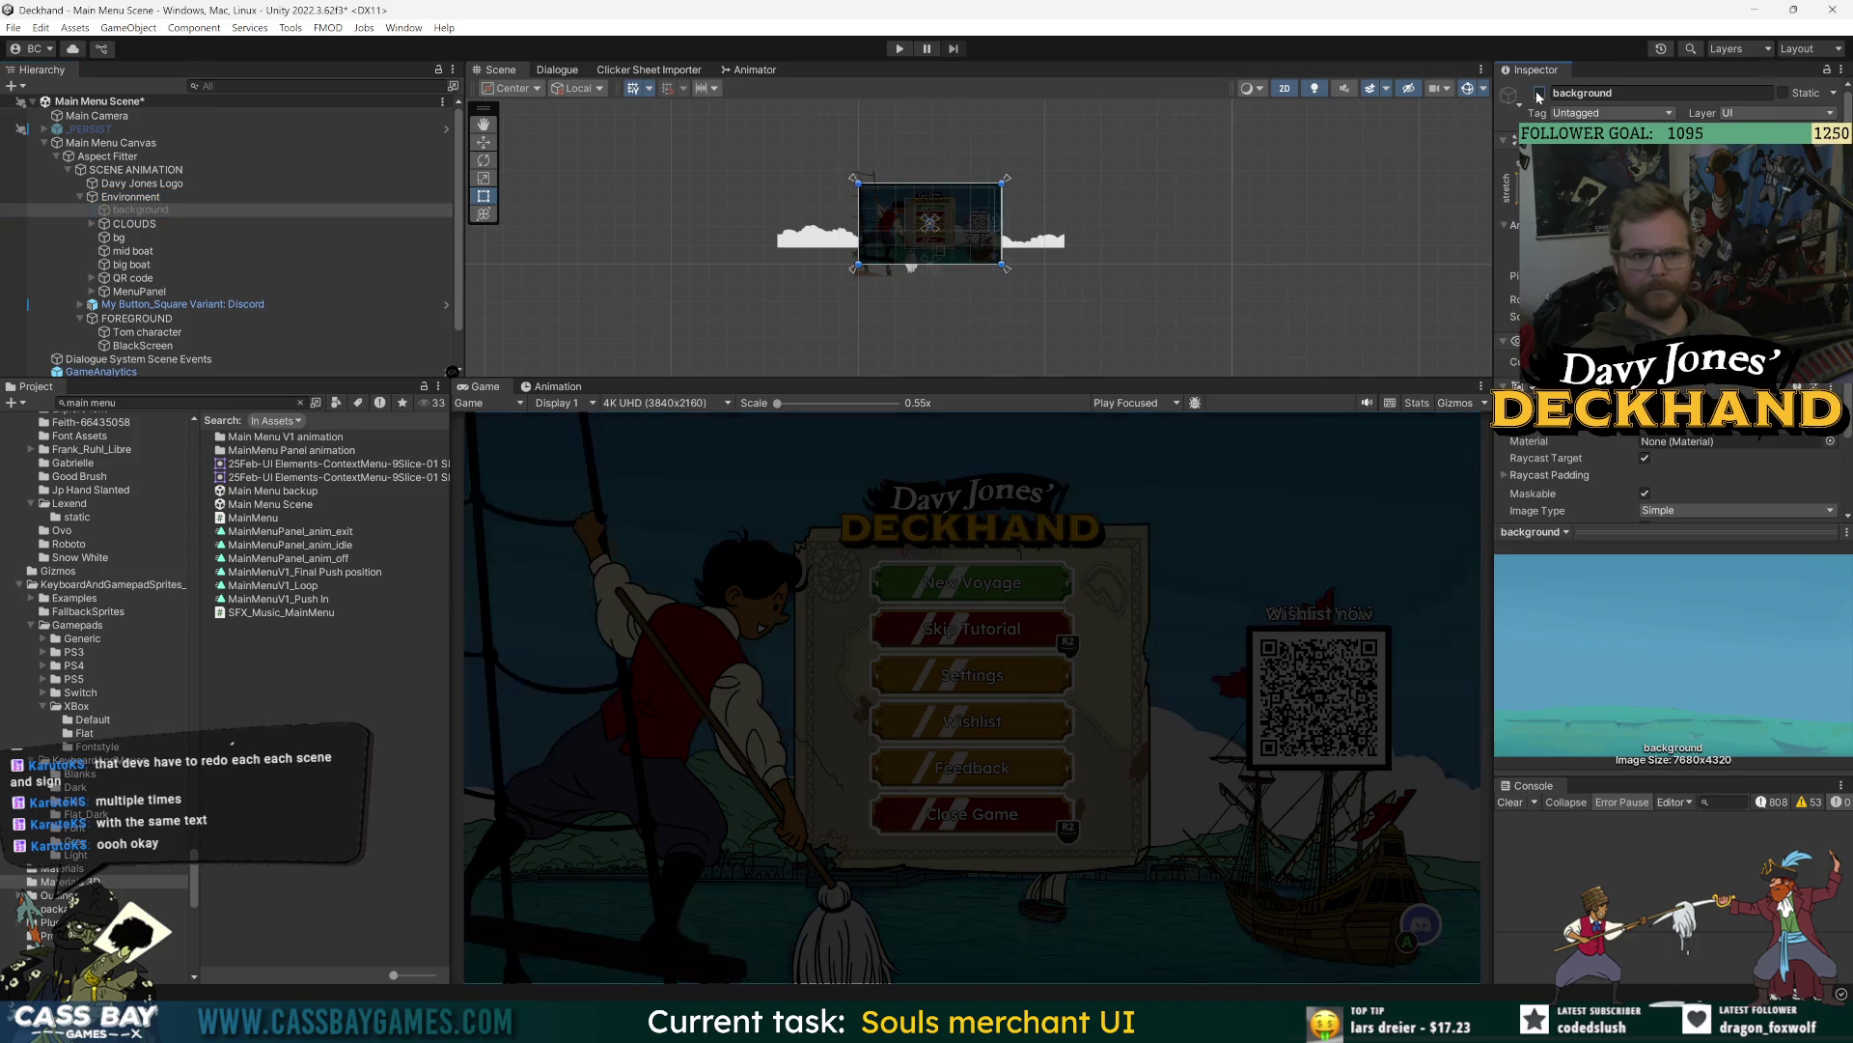
{"action": "left_click", "coordinate": [1539, 92]}
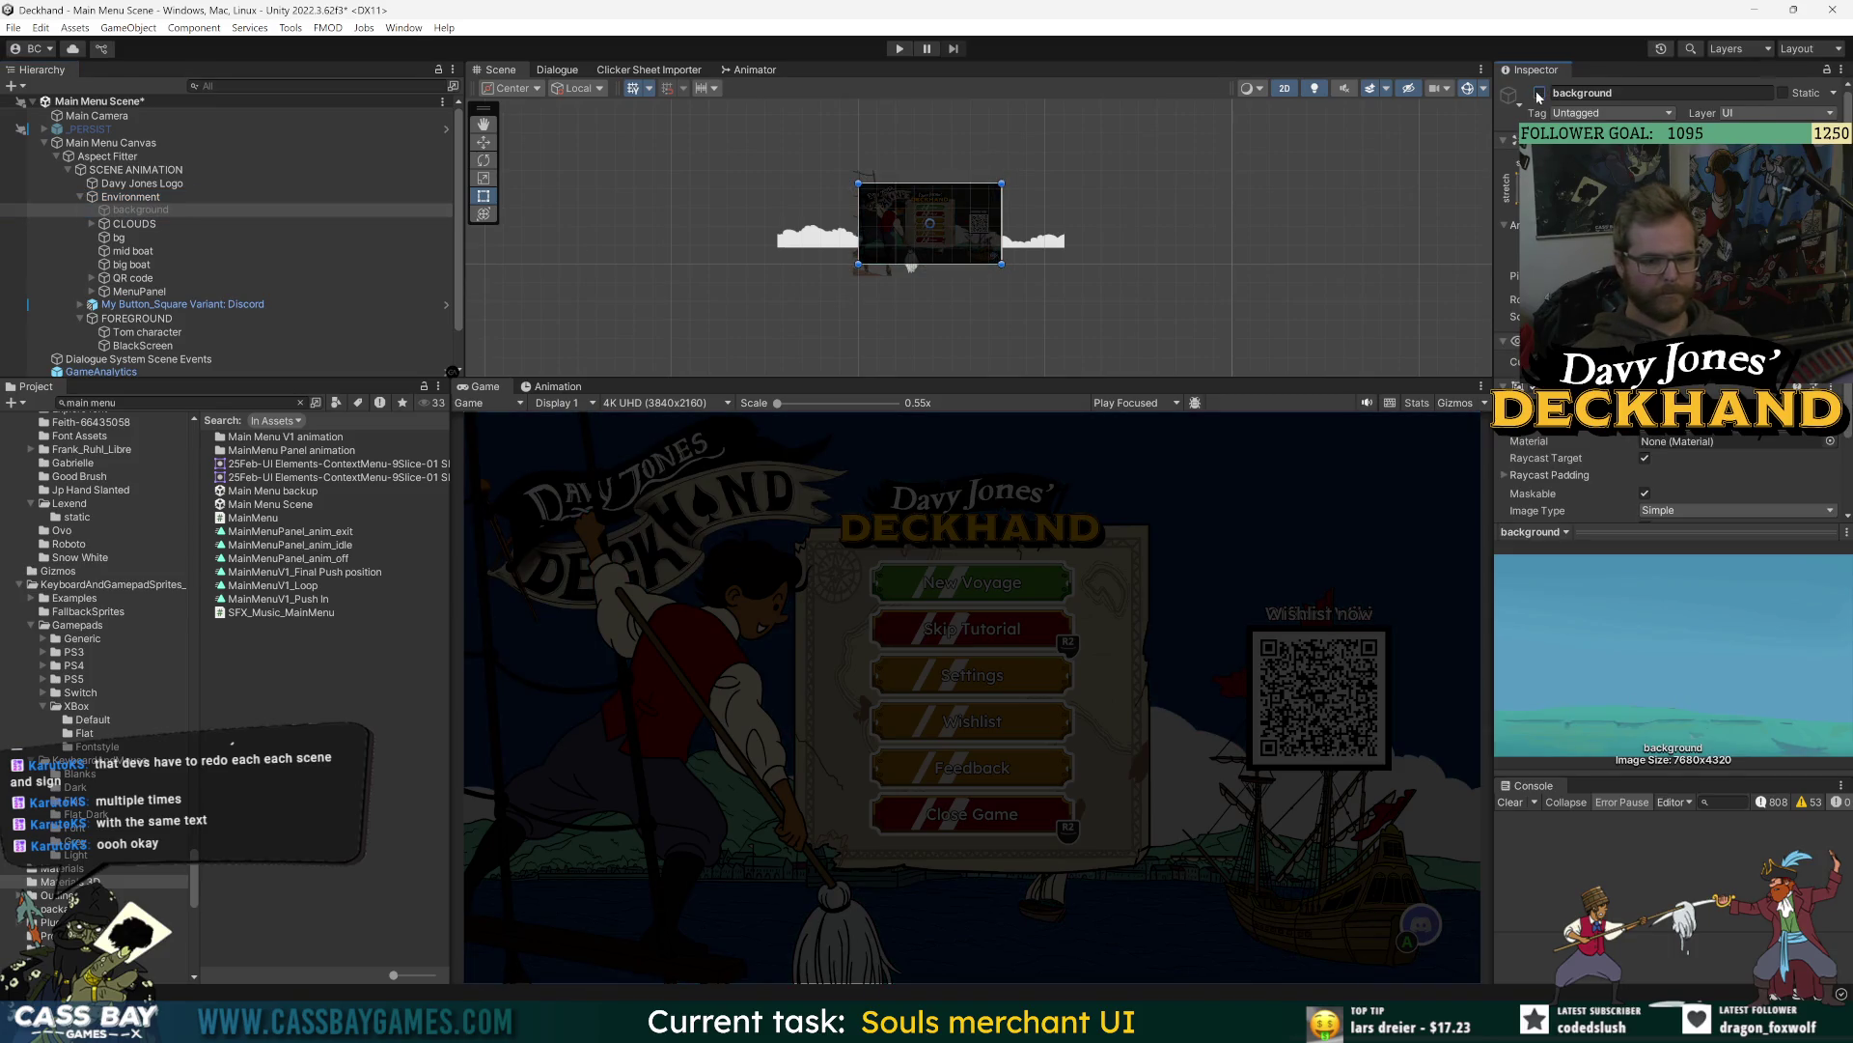
{"action": "left_click", "coordinate": [1540, 92]}
{"action": "left_click", "coordinate": [135, 224]}
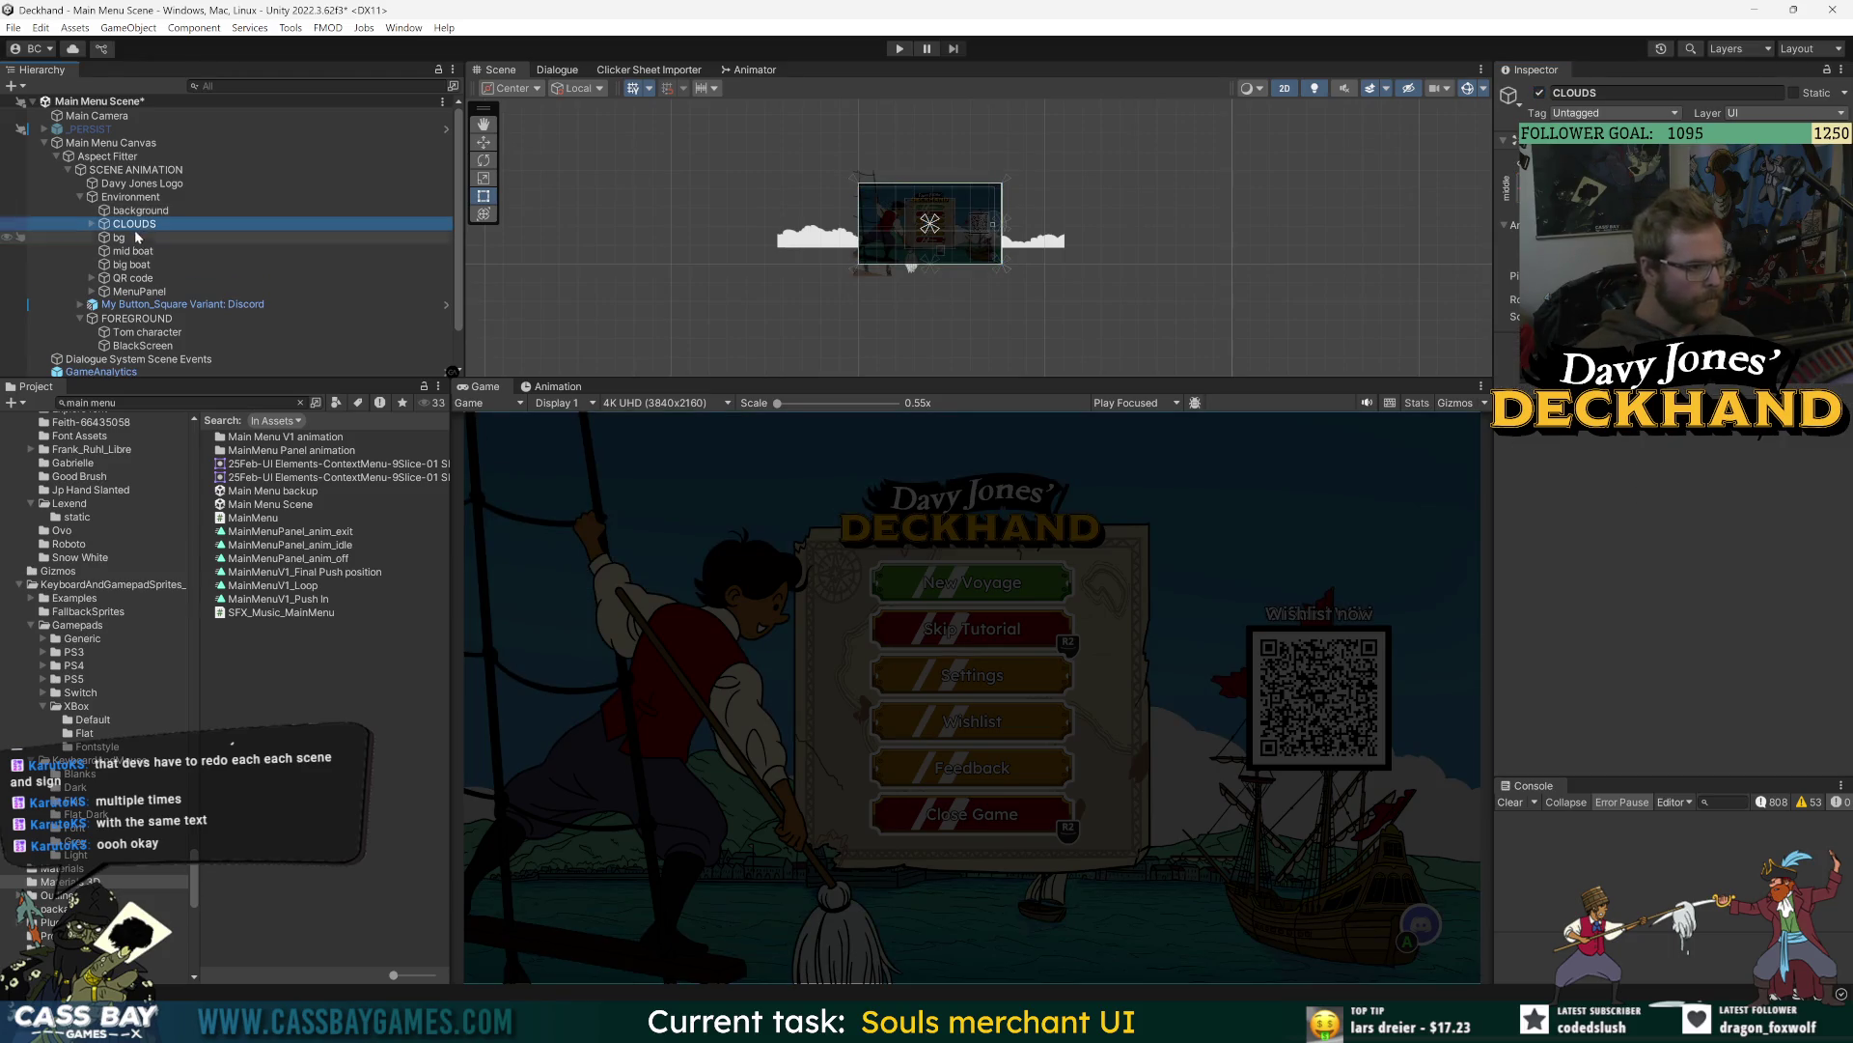
{"action": "left_click", "coordinate": [136, 236]}
{"action": "left_click", "coordinate": [914, 218]}
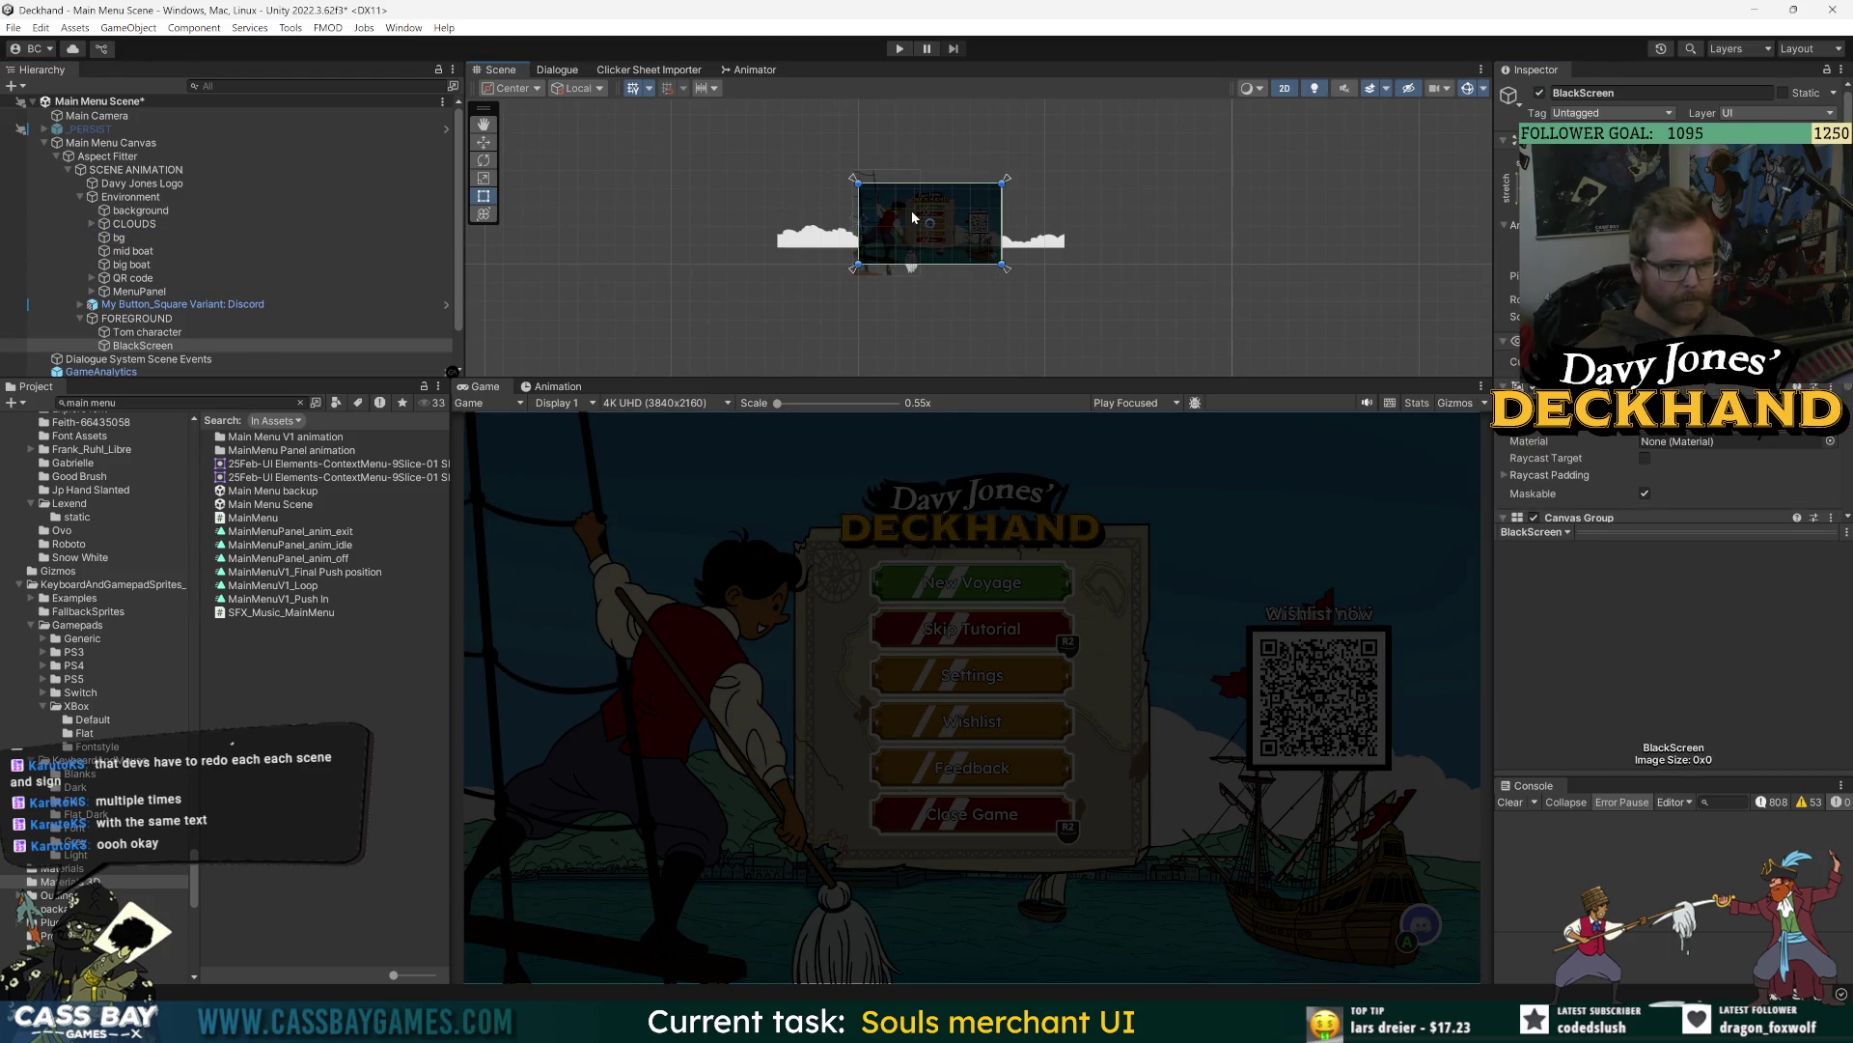
{"action": "left_click", "coordinate": [914, 217]}
{"action": "left_click", "coordinate": [914, 217]}
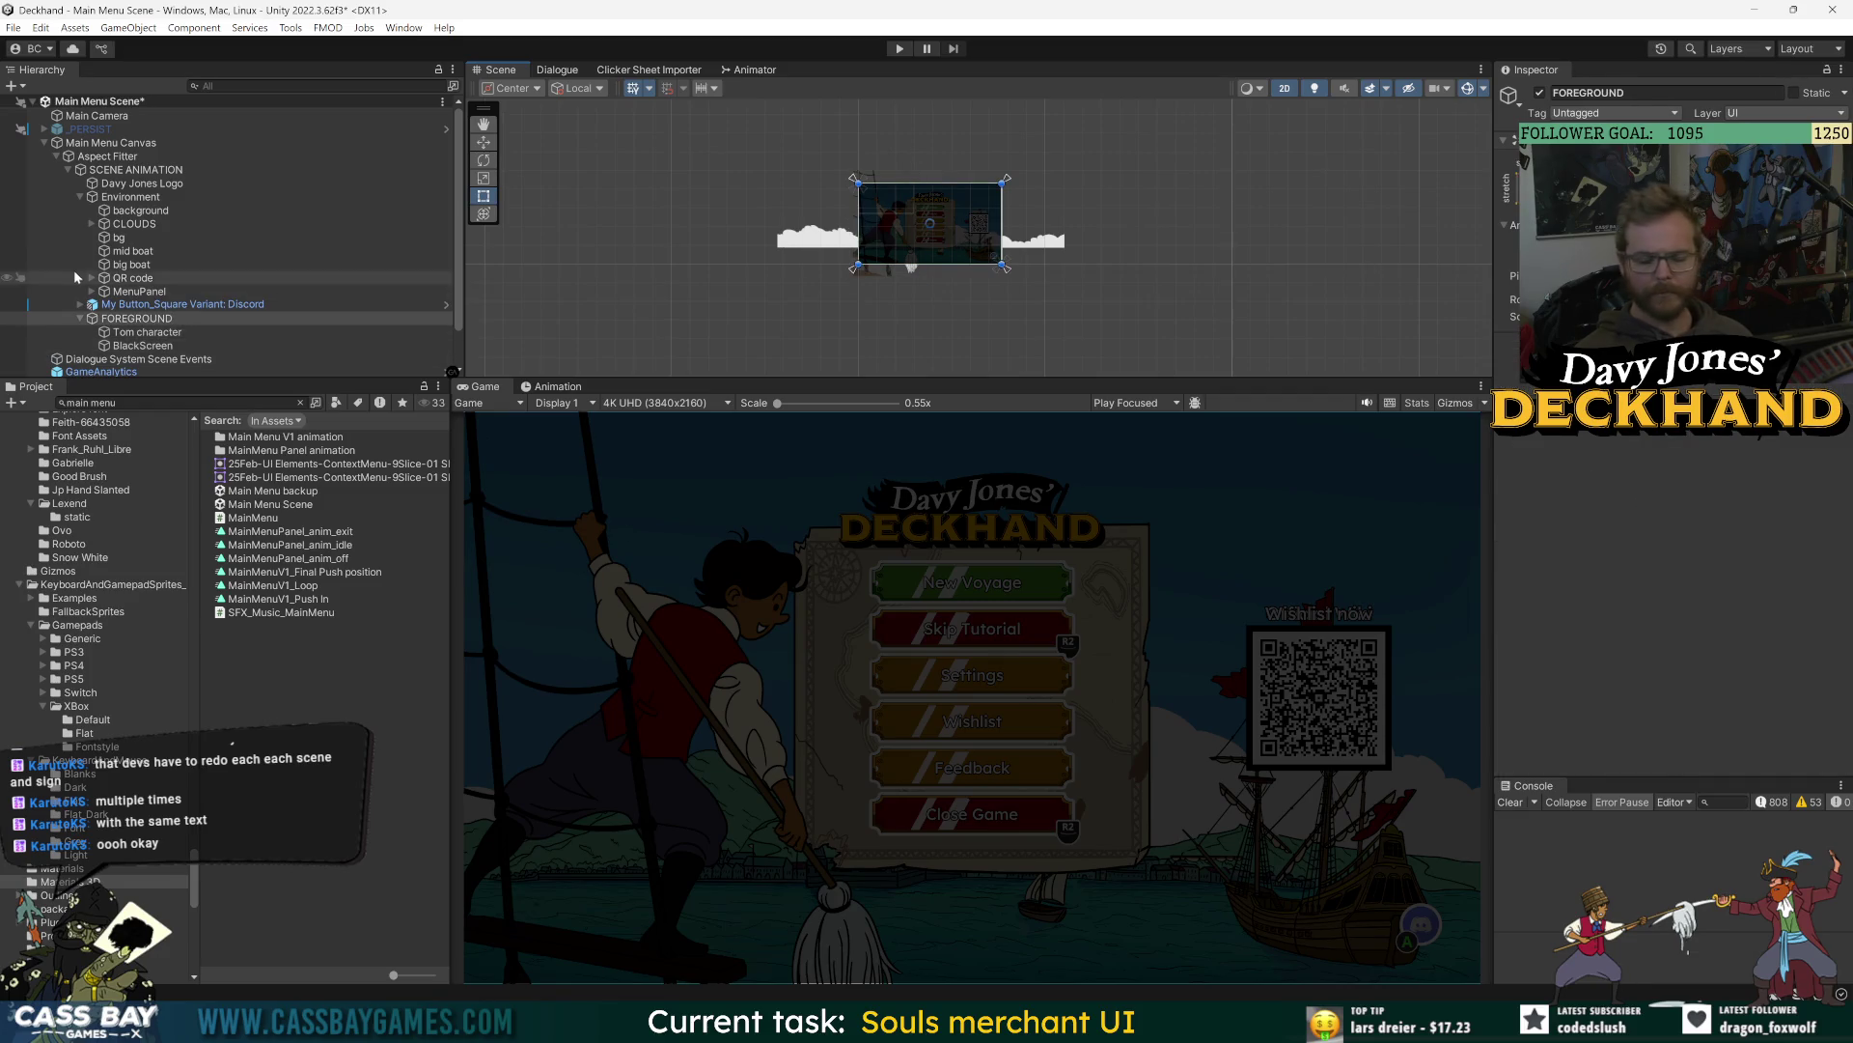
{"action": "left_click", "coordinate": [101, 143]}
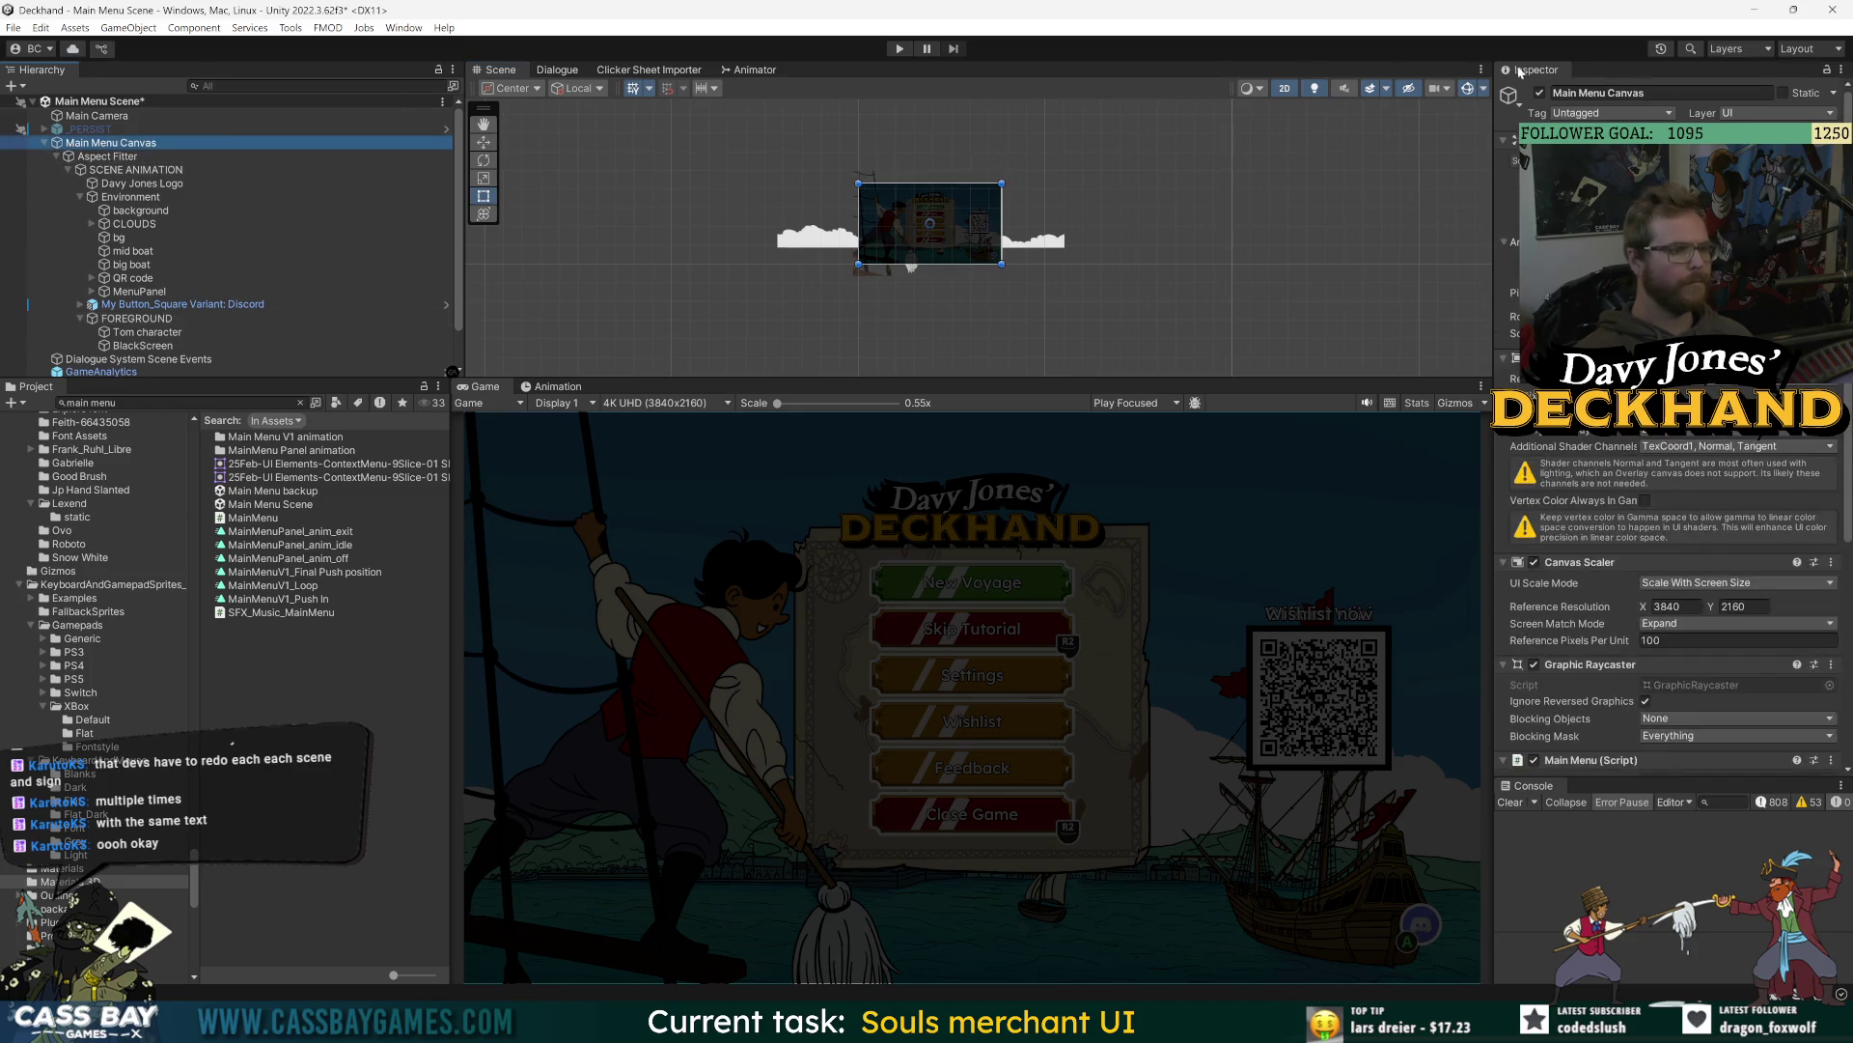
{"action": "left_click", "coordinate": [1540, 94]}
{"action": "left_click", "coordinate": [1540, 94]}
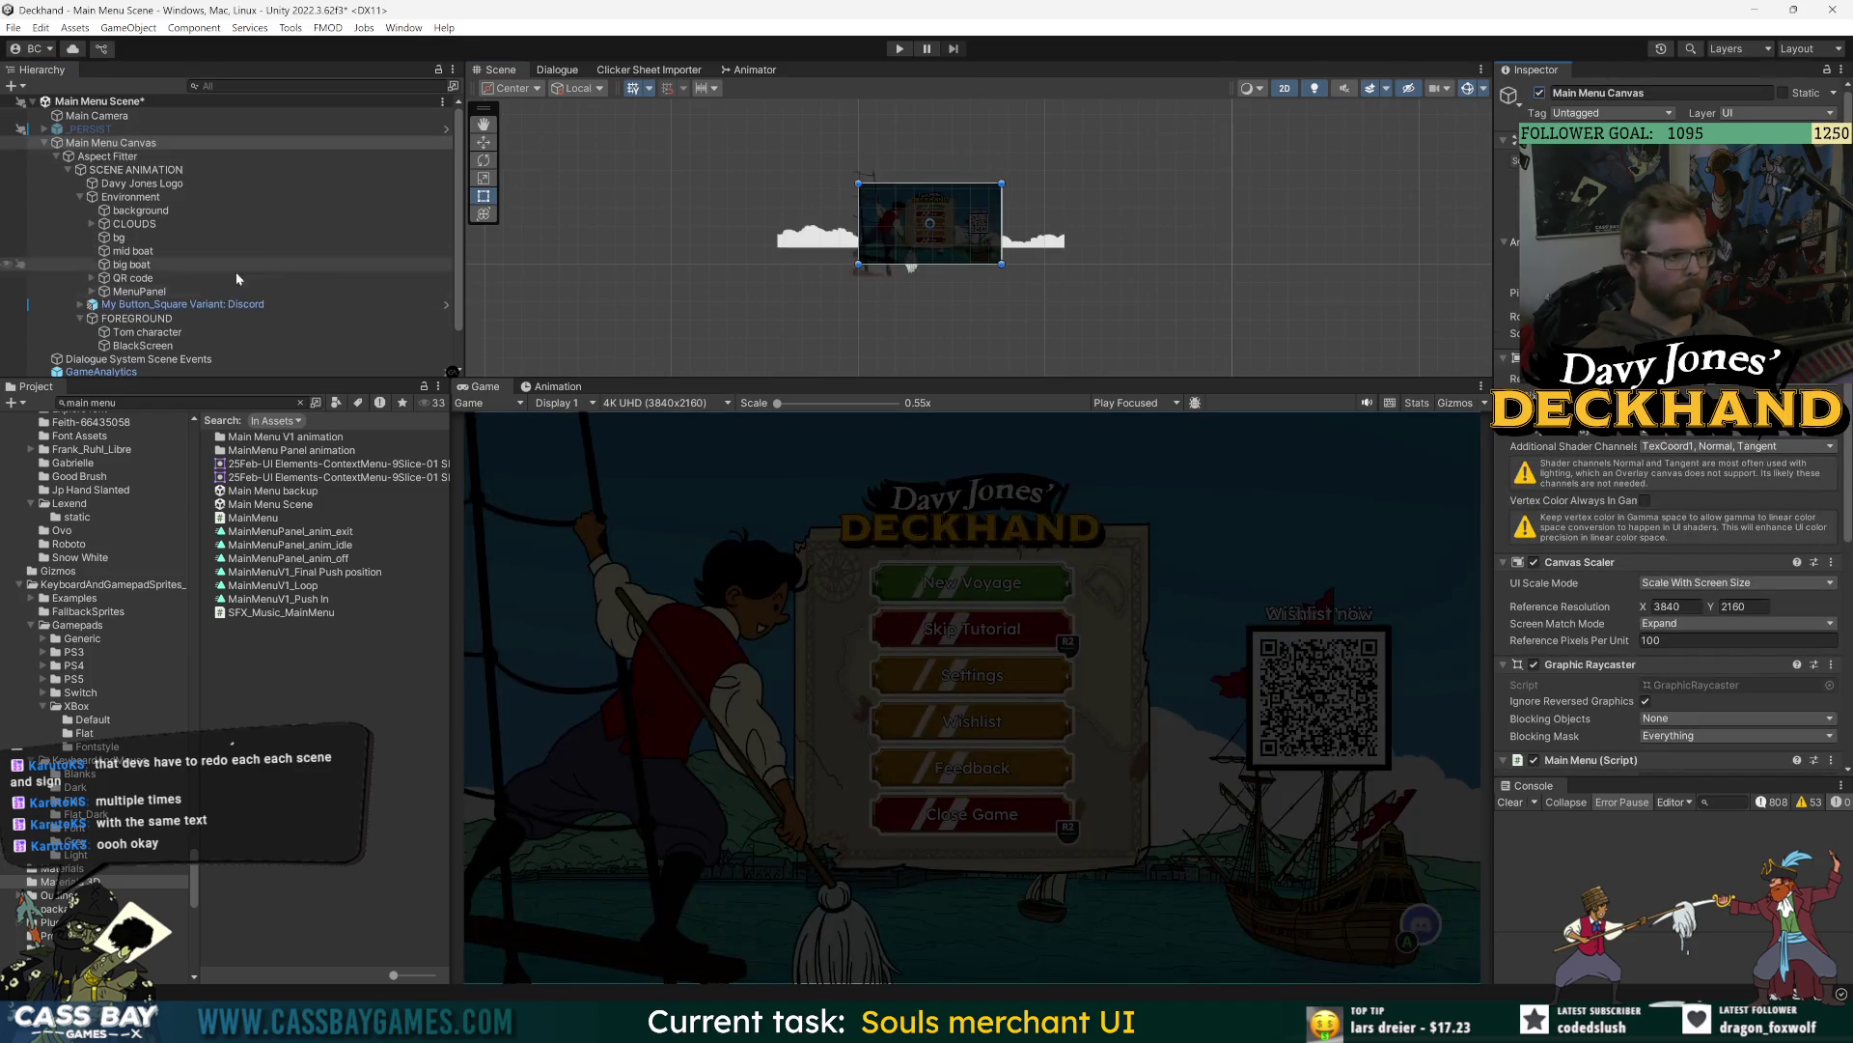
{"action": "left_click", "coordinate": [45, 143]}
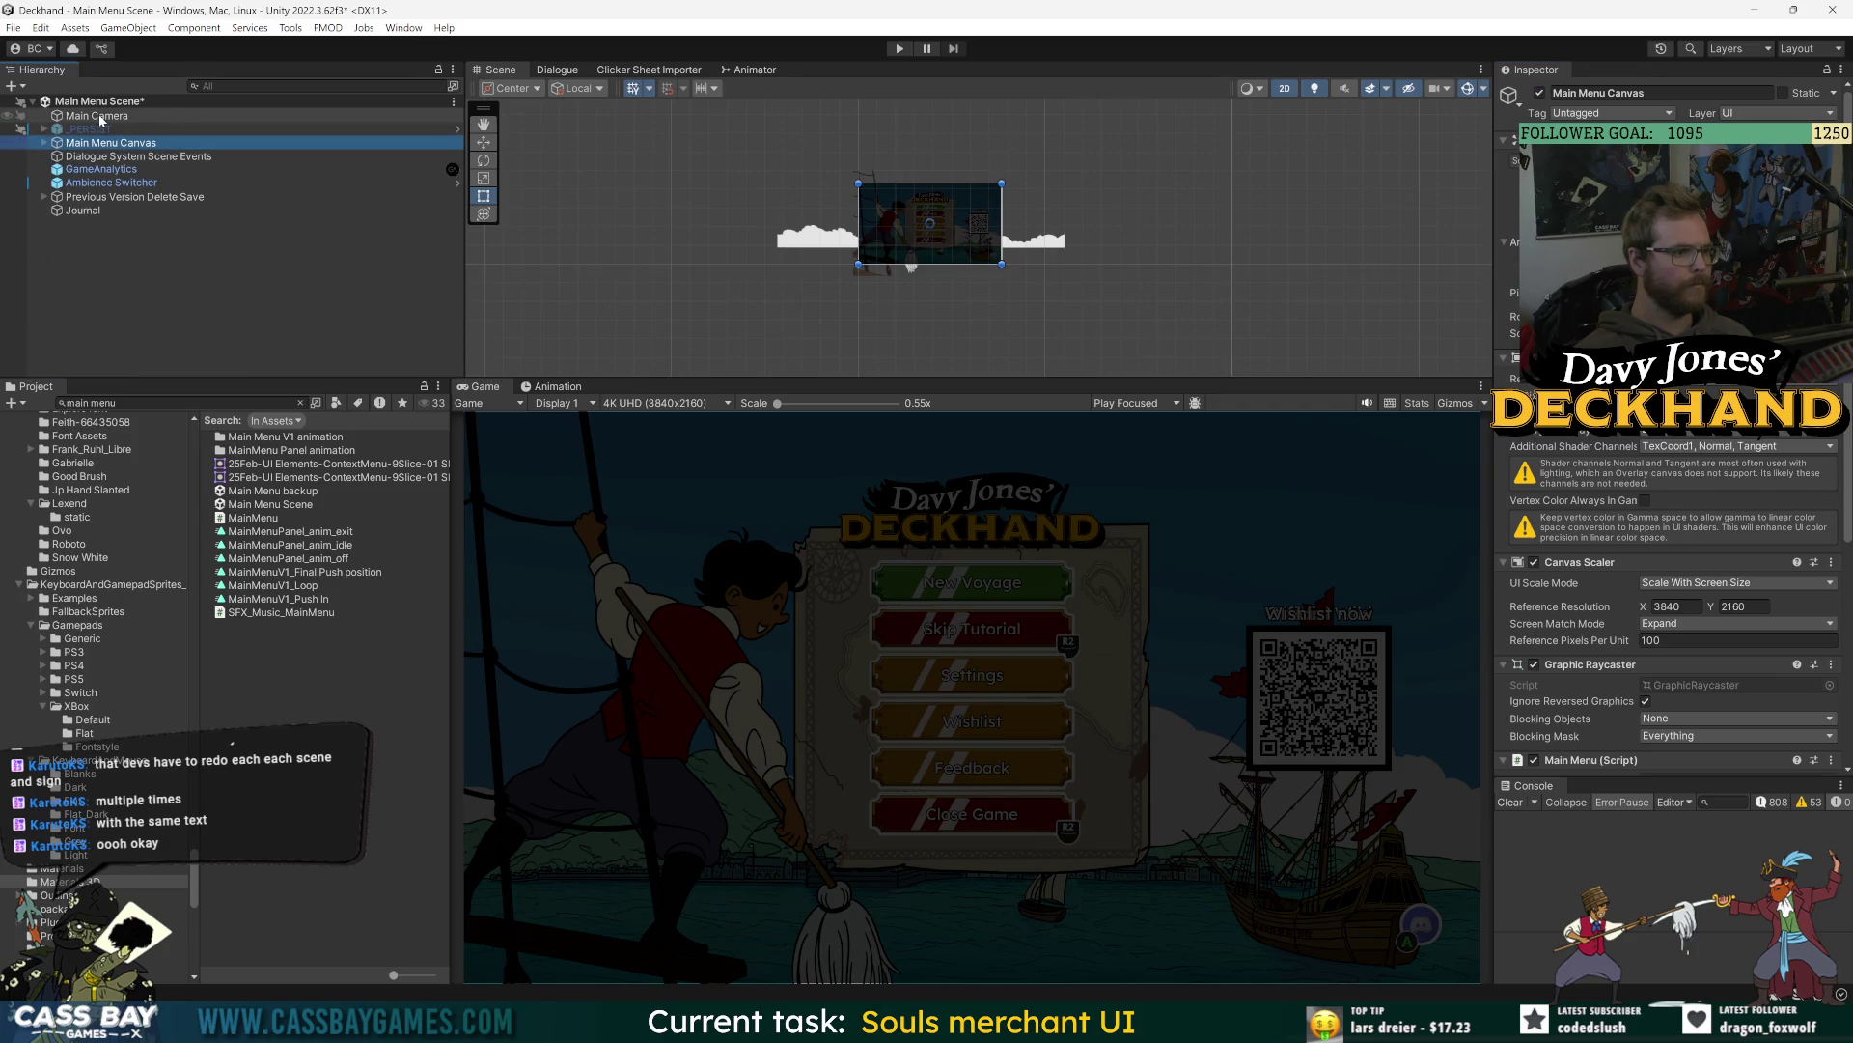
- Switch the Main Camera's Background Type to Solid Color and save the scene
{"action": "left_click", "coordinate": [96, 116]}
{"action": "scroll", "coordinate": [1619, 599], "scroll_direction": "down", "scroll_amount": 5}
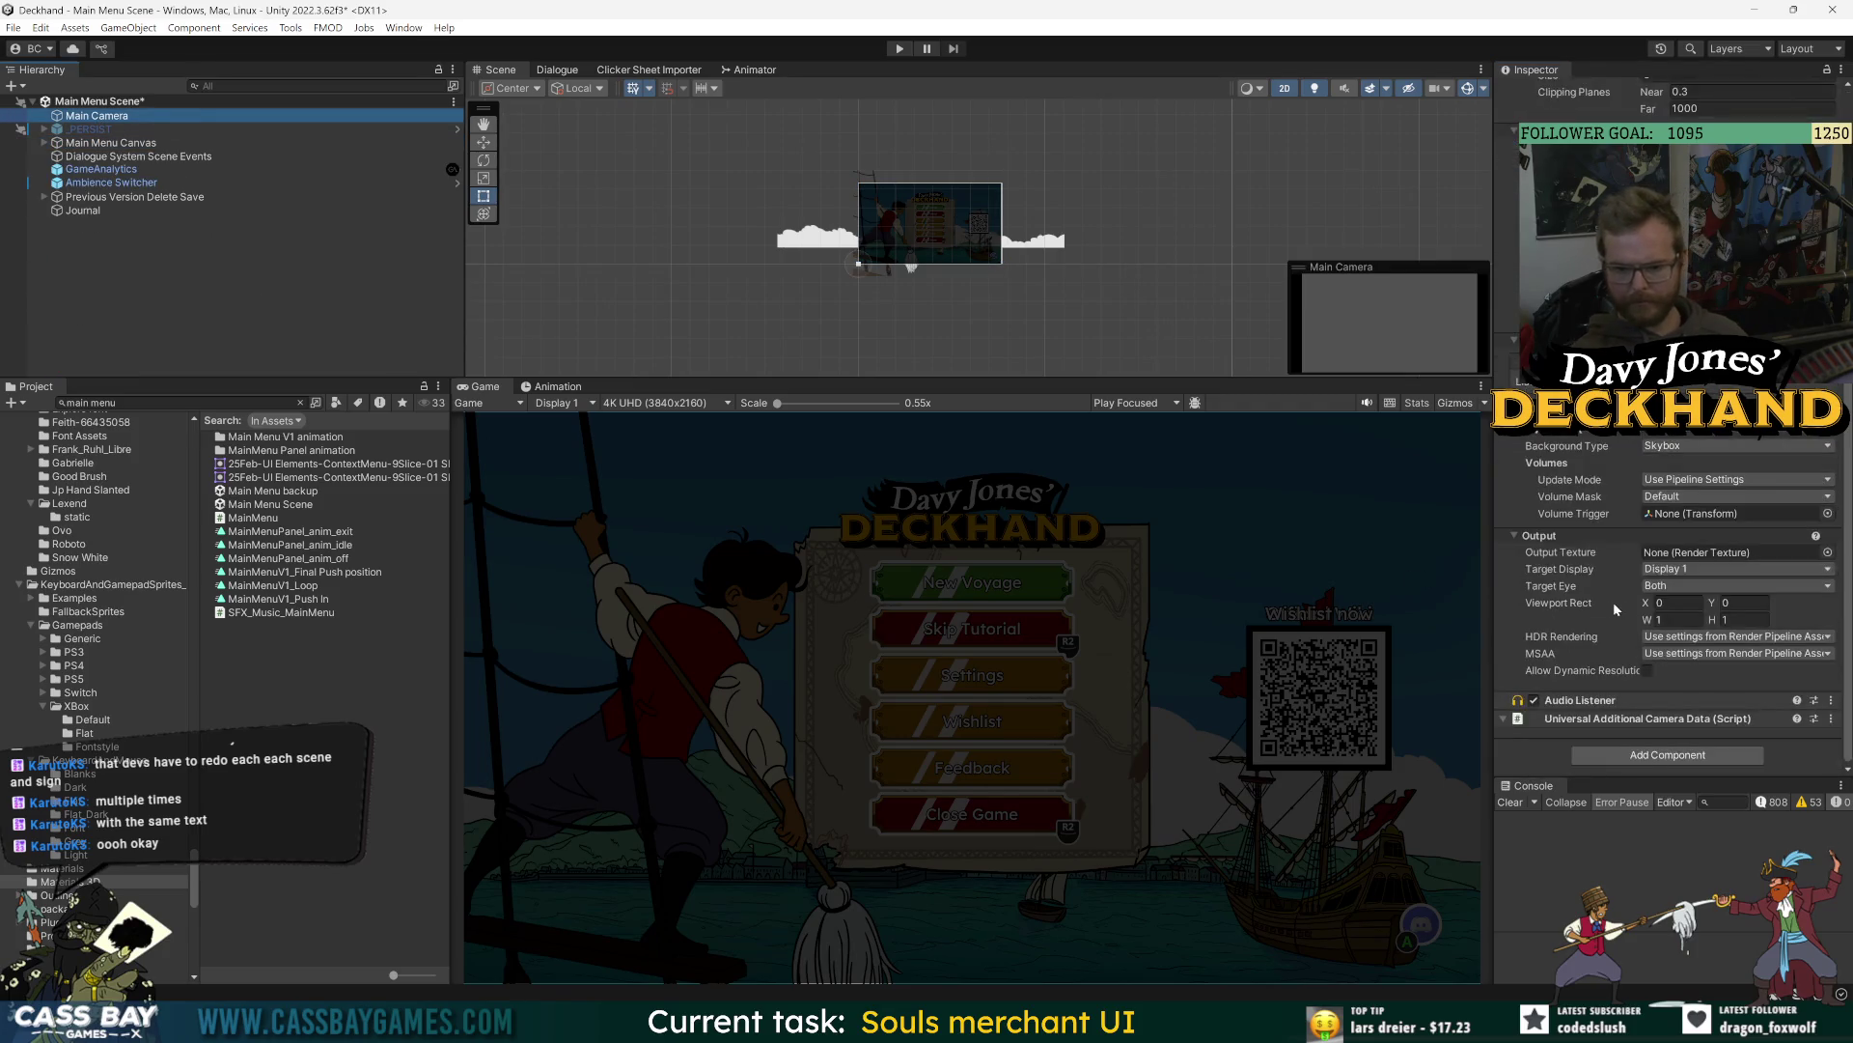
{"action": "left_click", "coordinate": [1676, 448]}
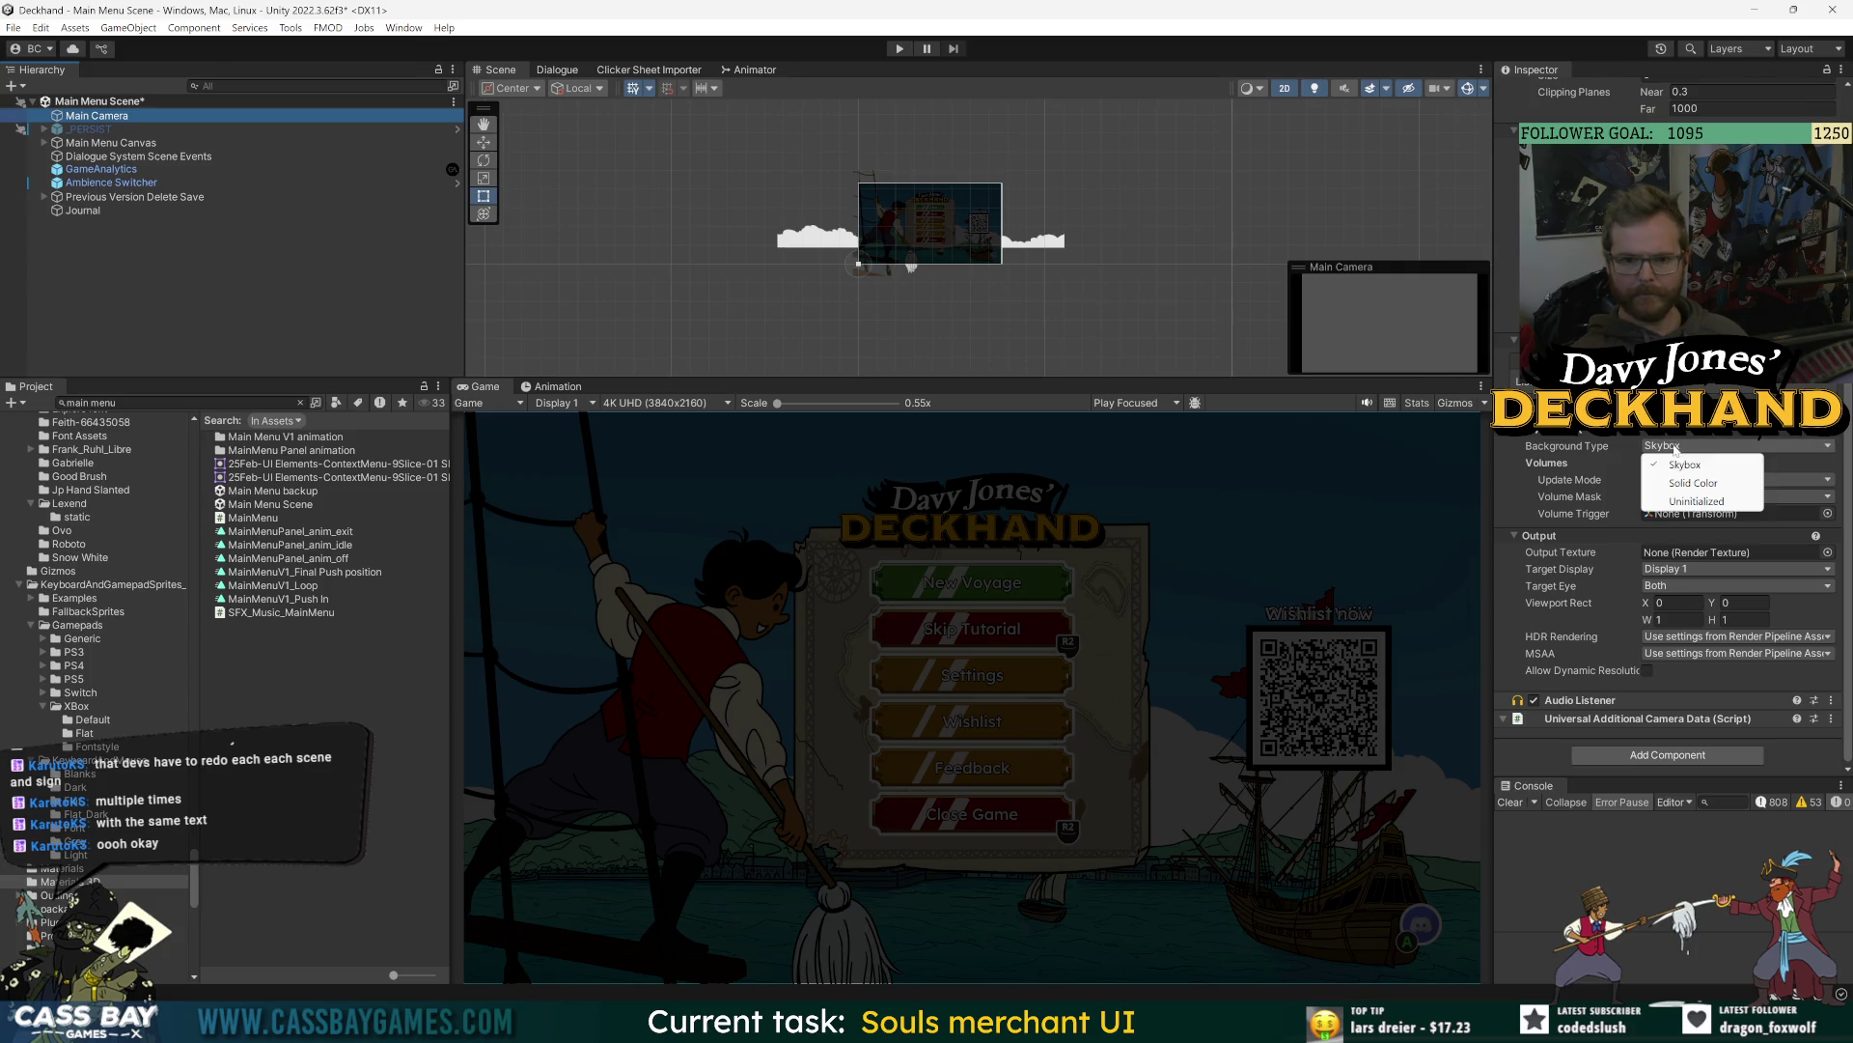
{"action": "left_click", "coordinate": [1694, 484]}
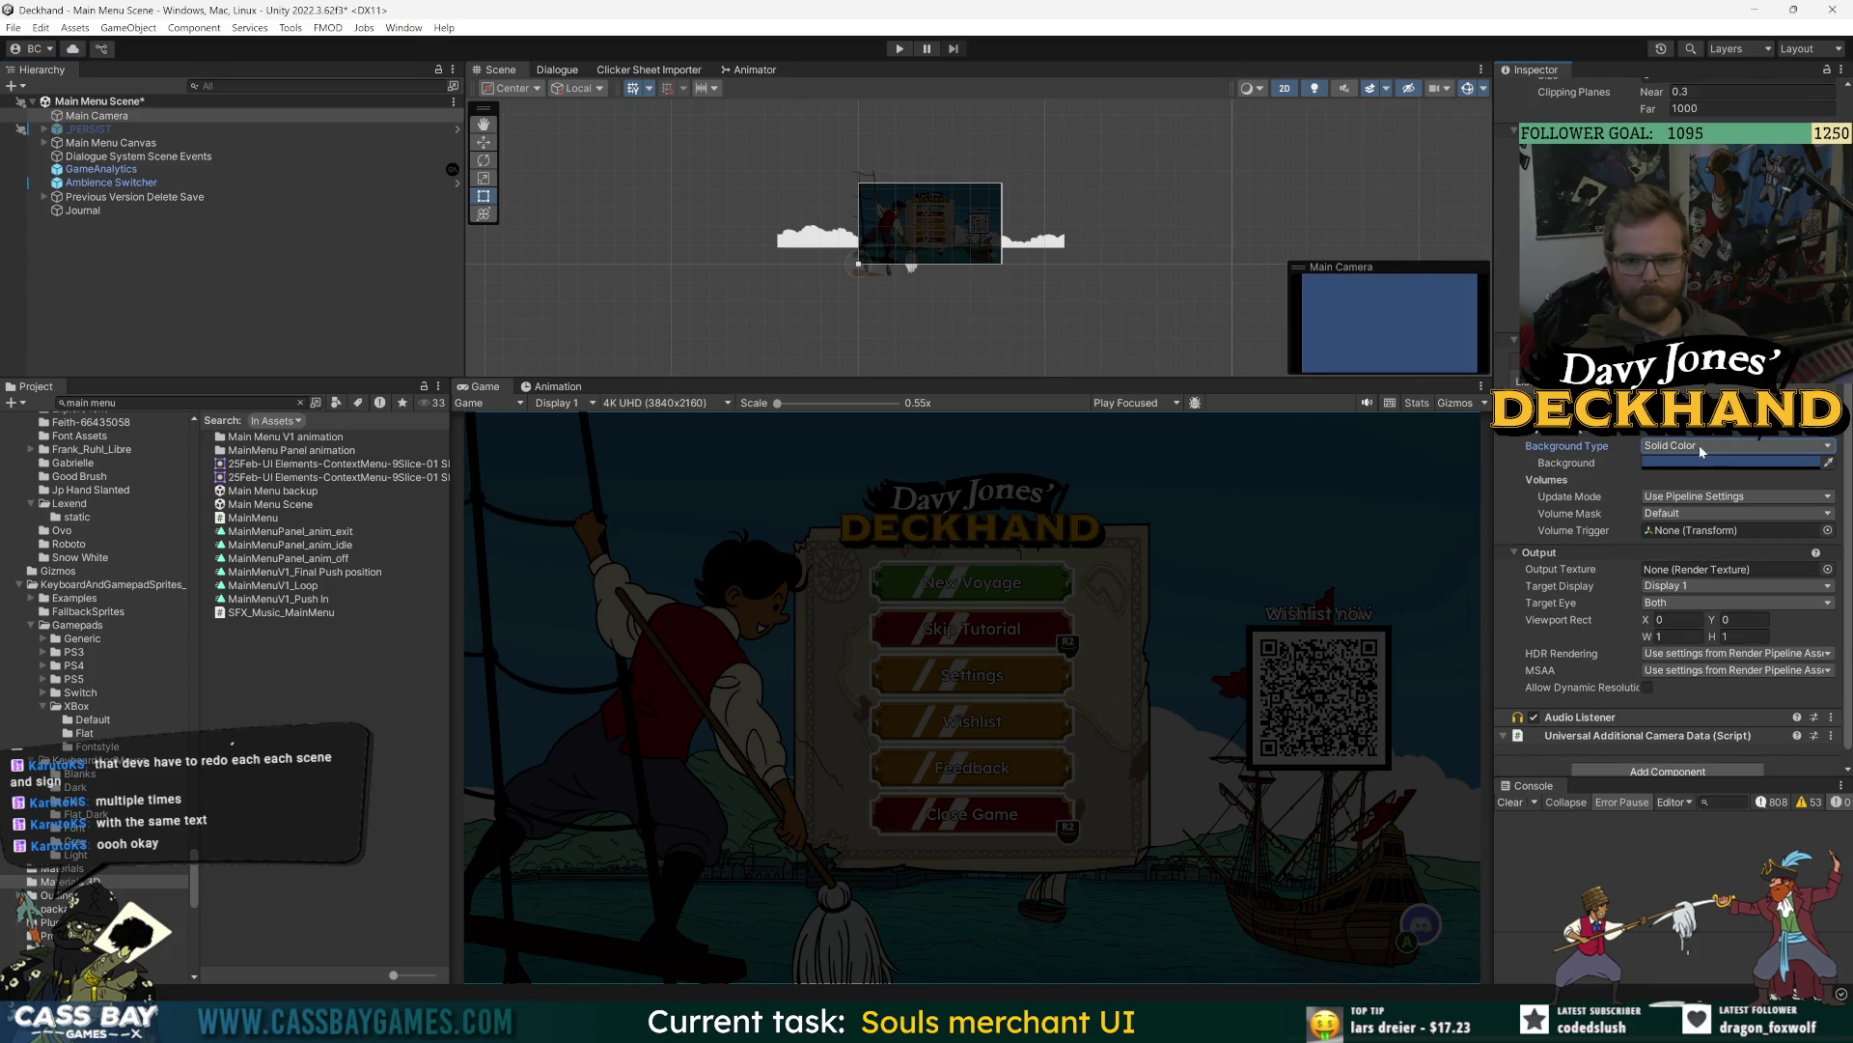
{"action": "left_click", "coordinate": [1737, 852]}
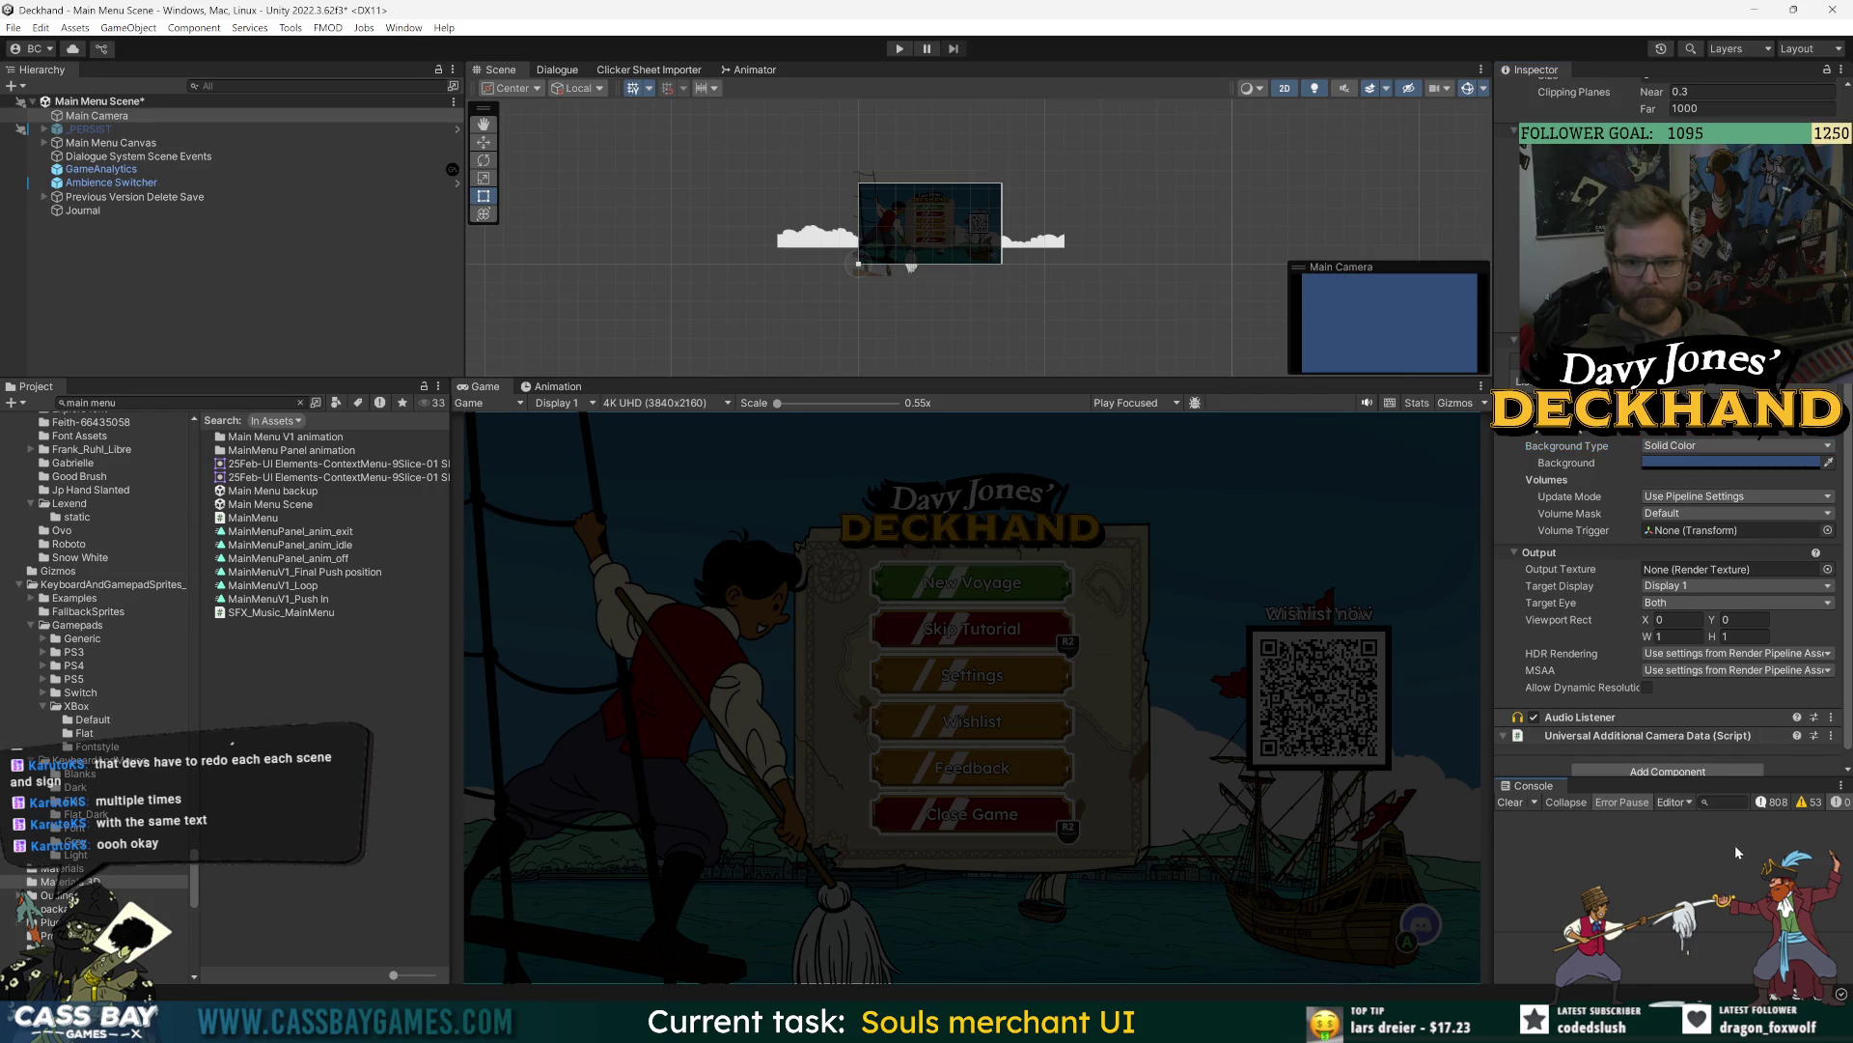
{"action": "key", "text": "ctrl+s"}
- Deactivate the Journal object and save the scene again
{"action": "left_click", "coordinate": [83, 211]}
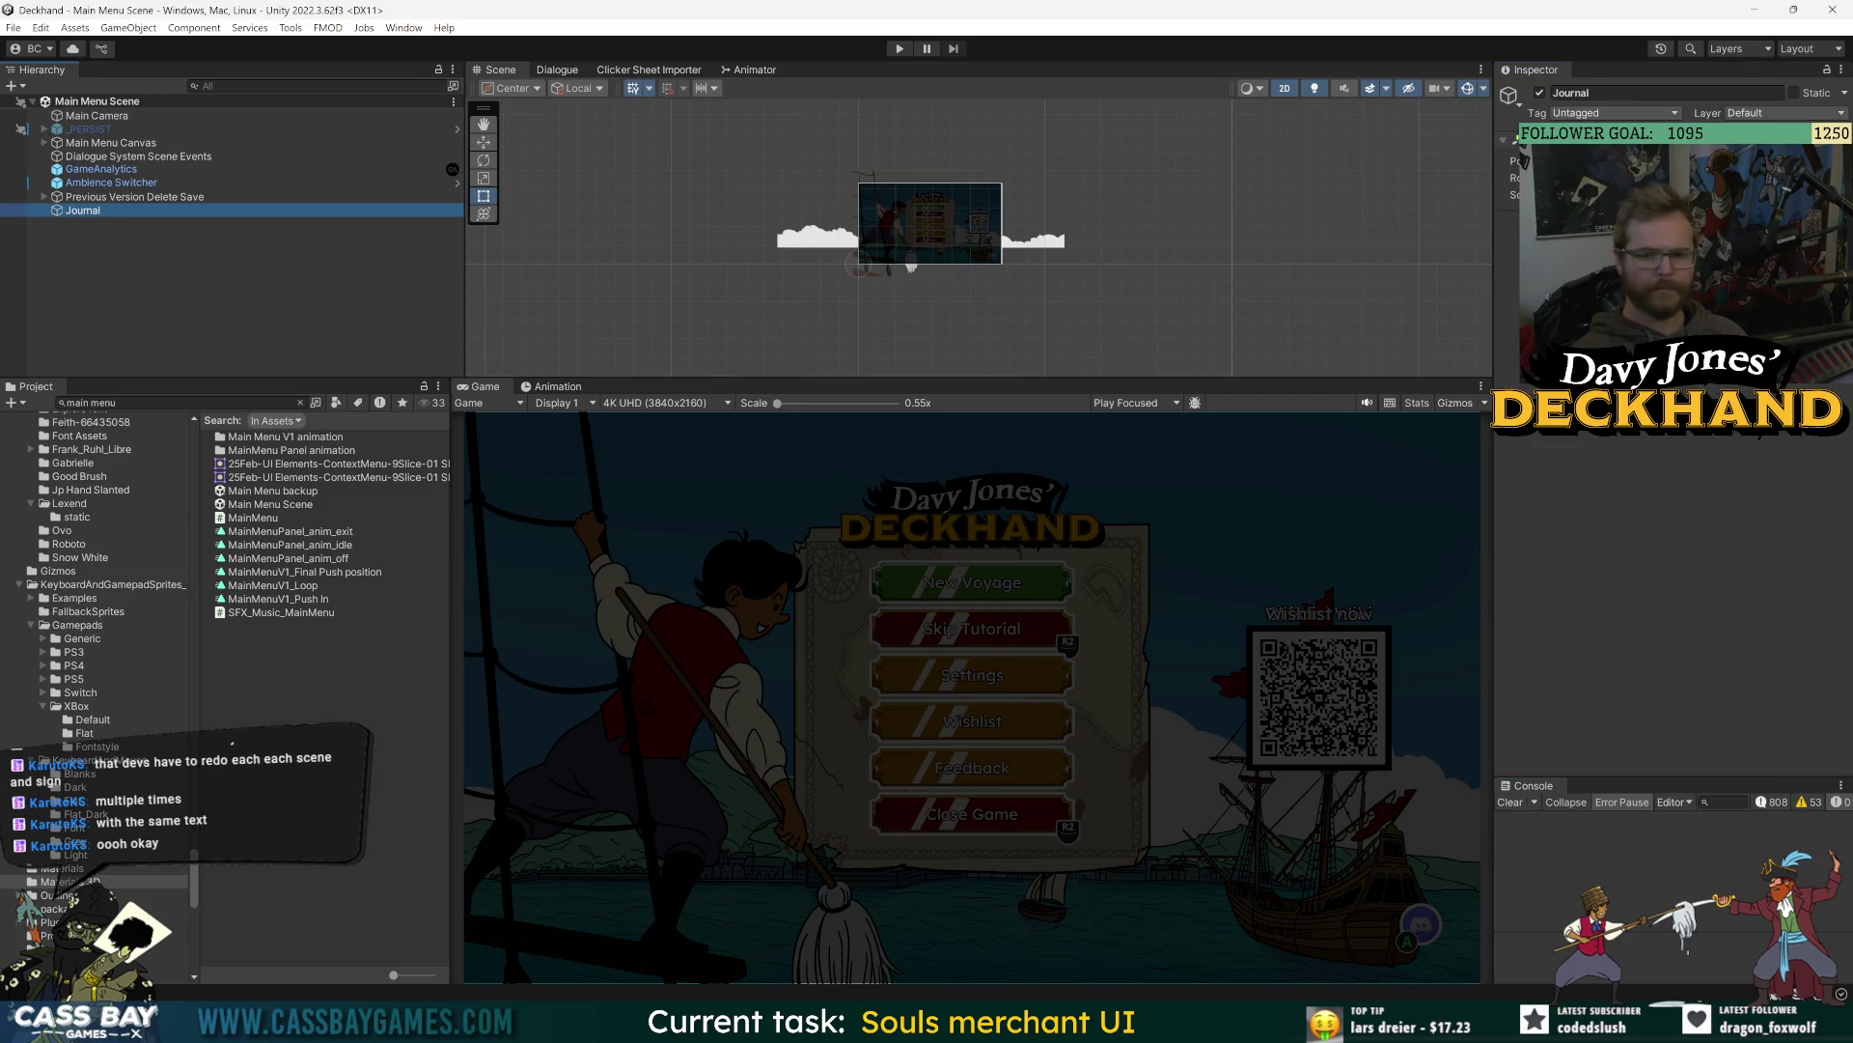
{"action": "left_click", "coordinate": [1539, 94]}
{"action": "left_click", "coordinate": [54, 196]}
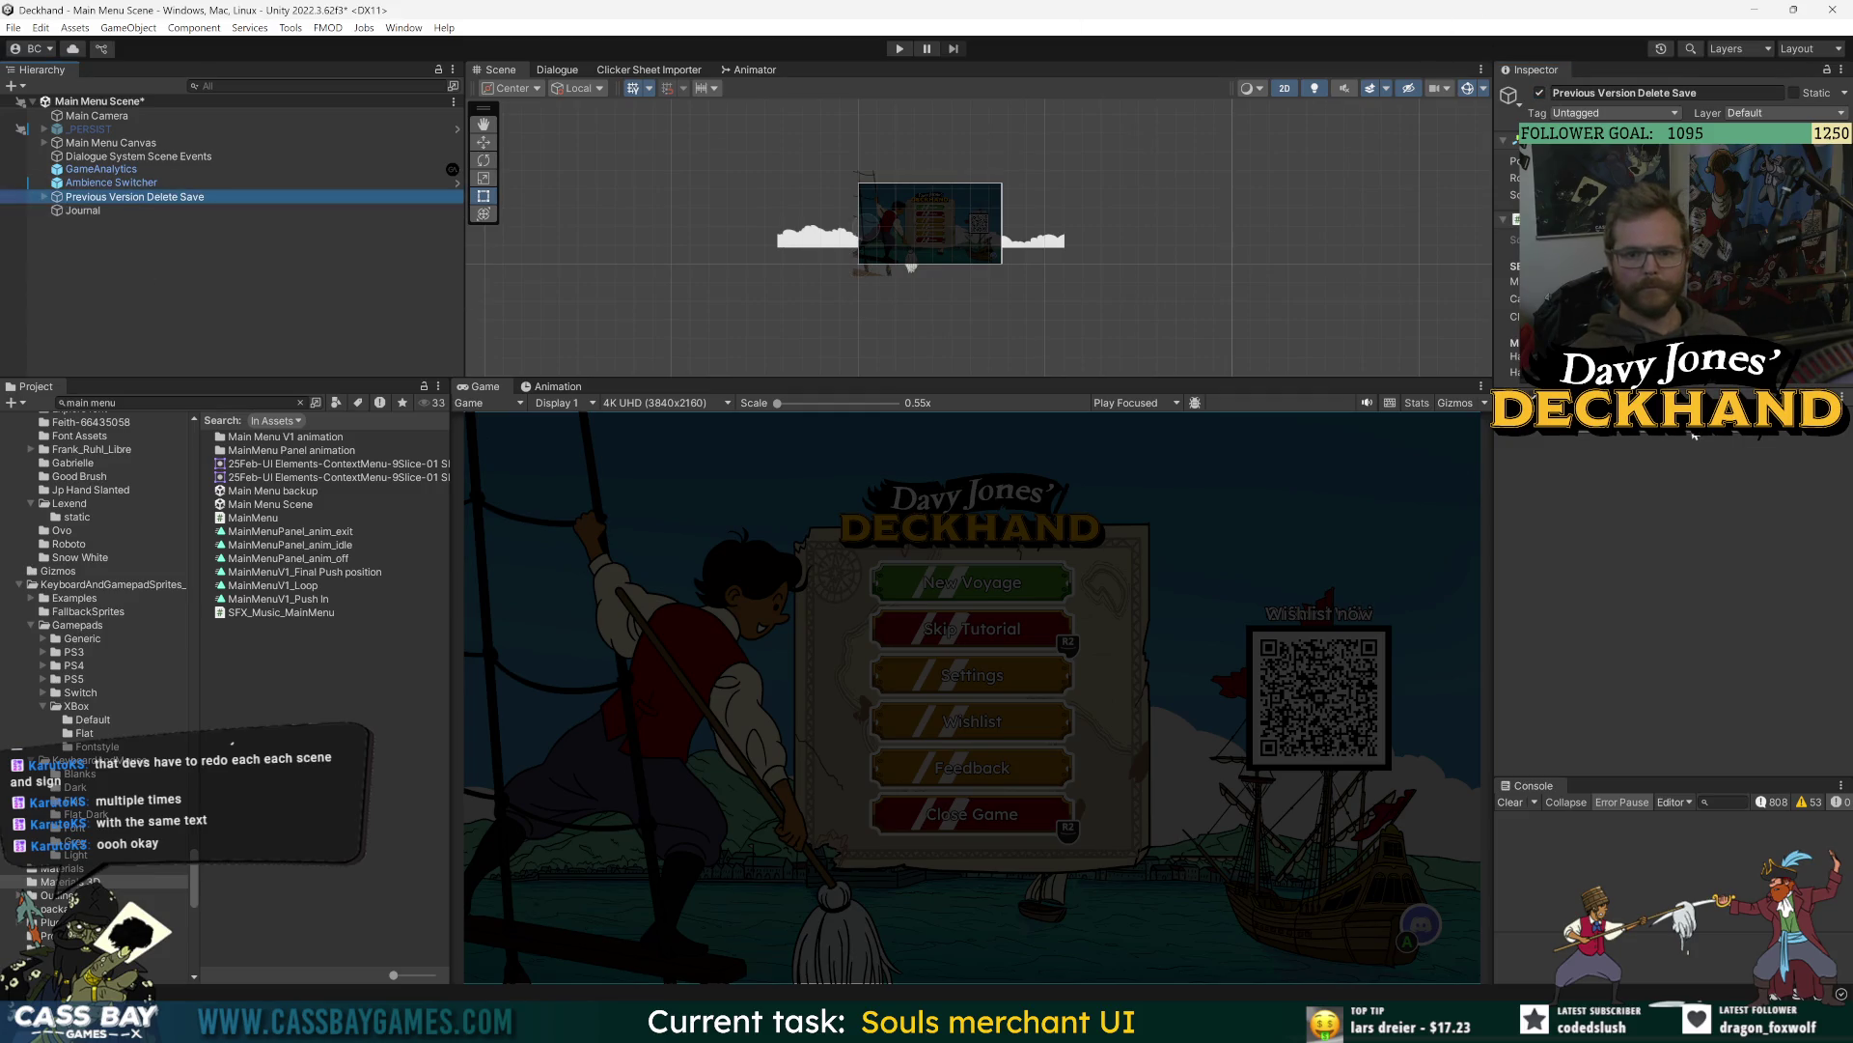
{"action": "key", "text": "ctrl+s"}
{"action": "left_click", "coordinate": [1761, 720]}
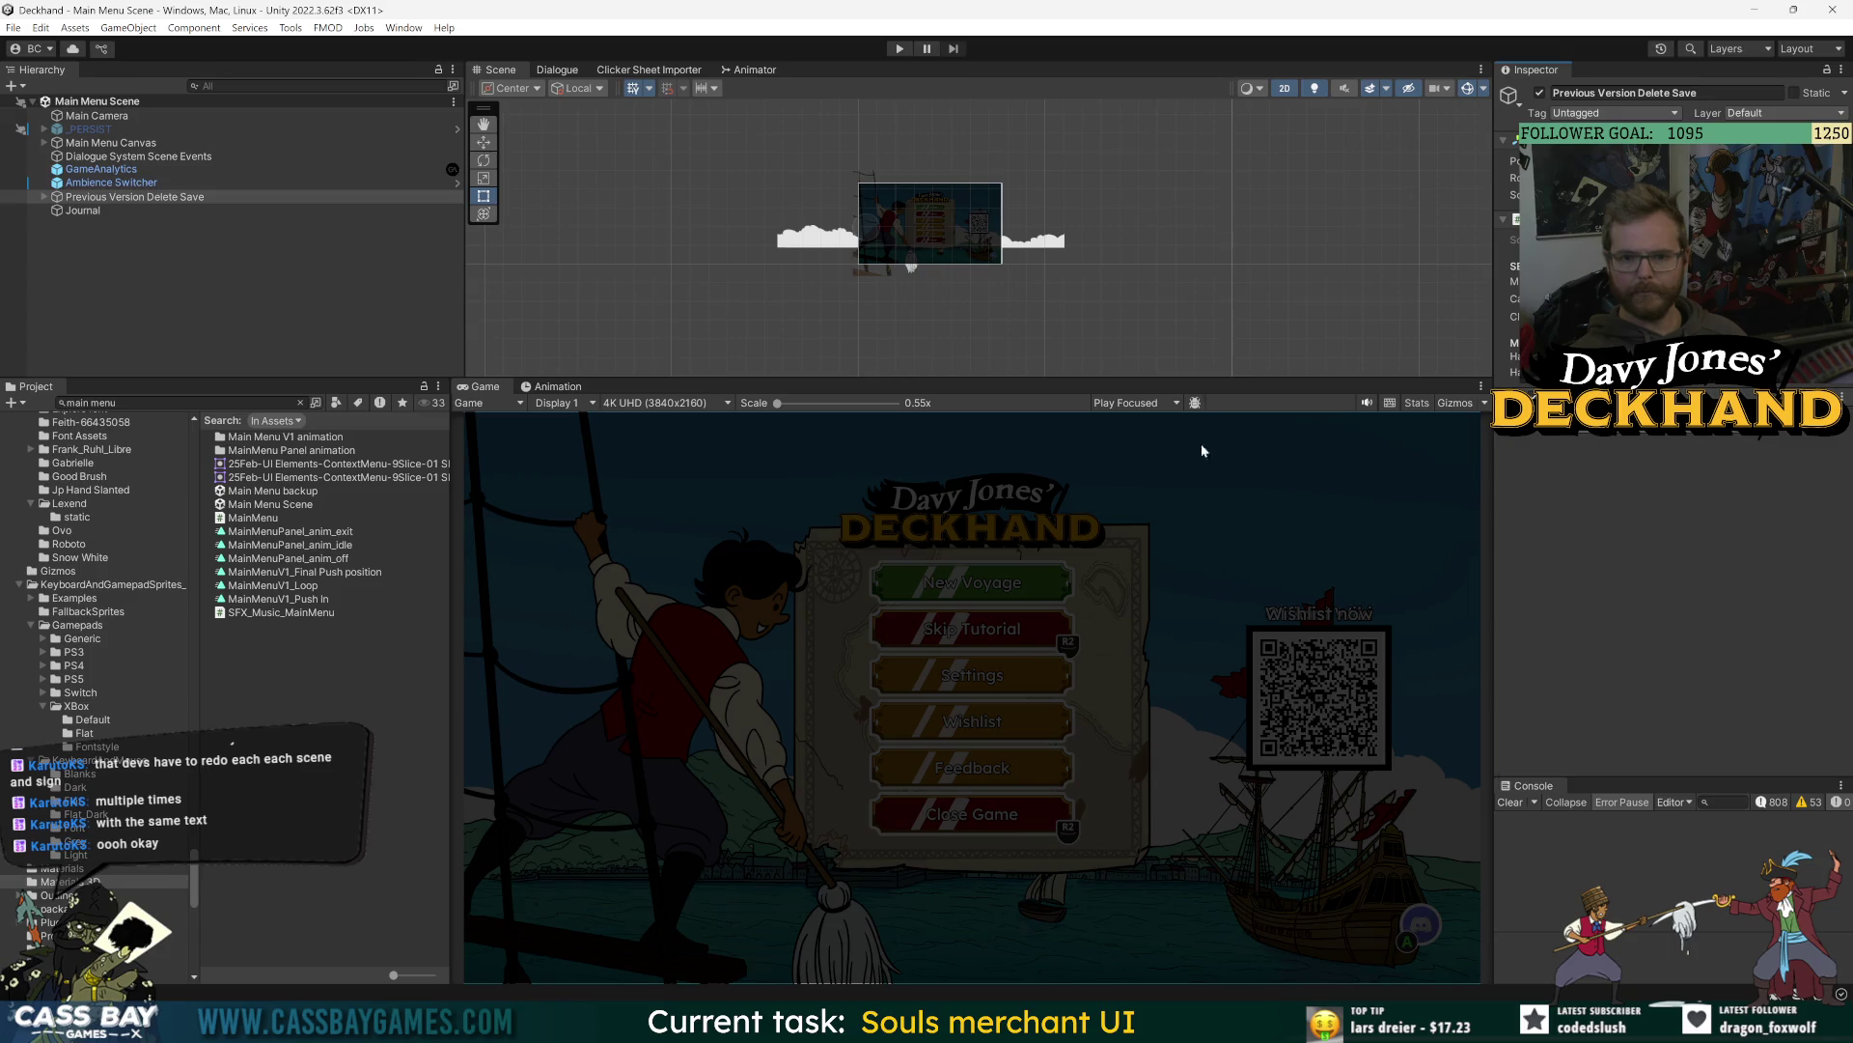
{"action": "left_click", "coordinate": [118, 156]}
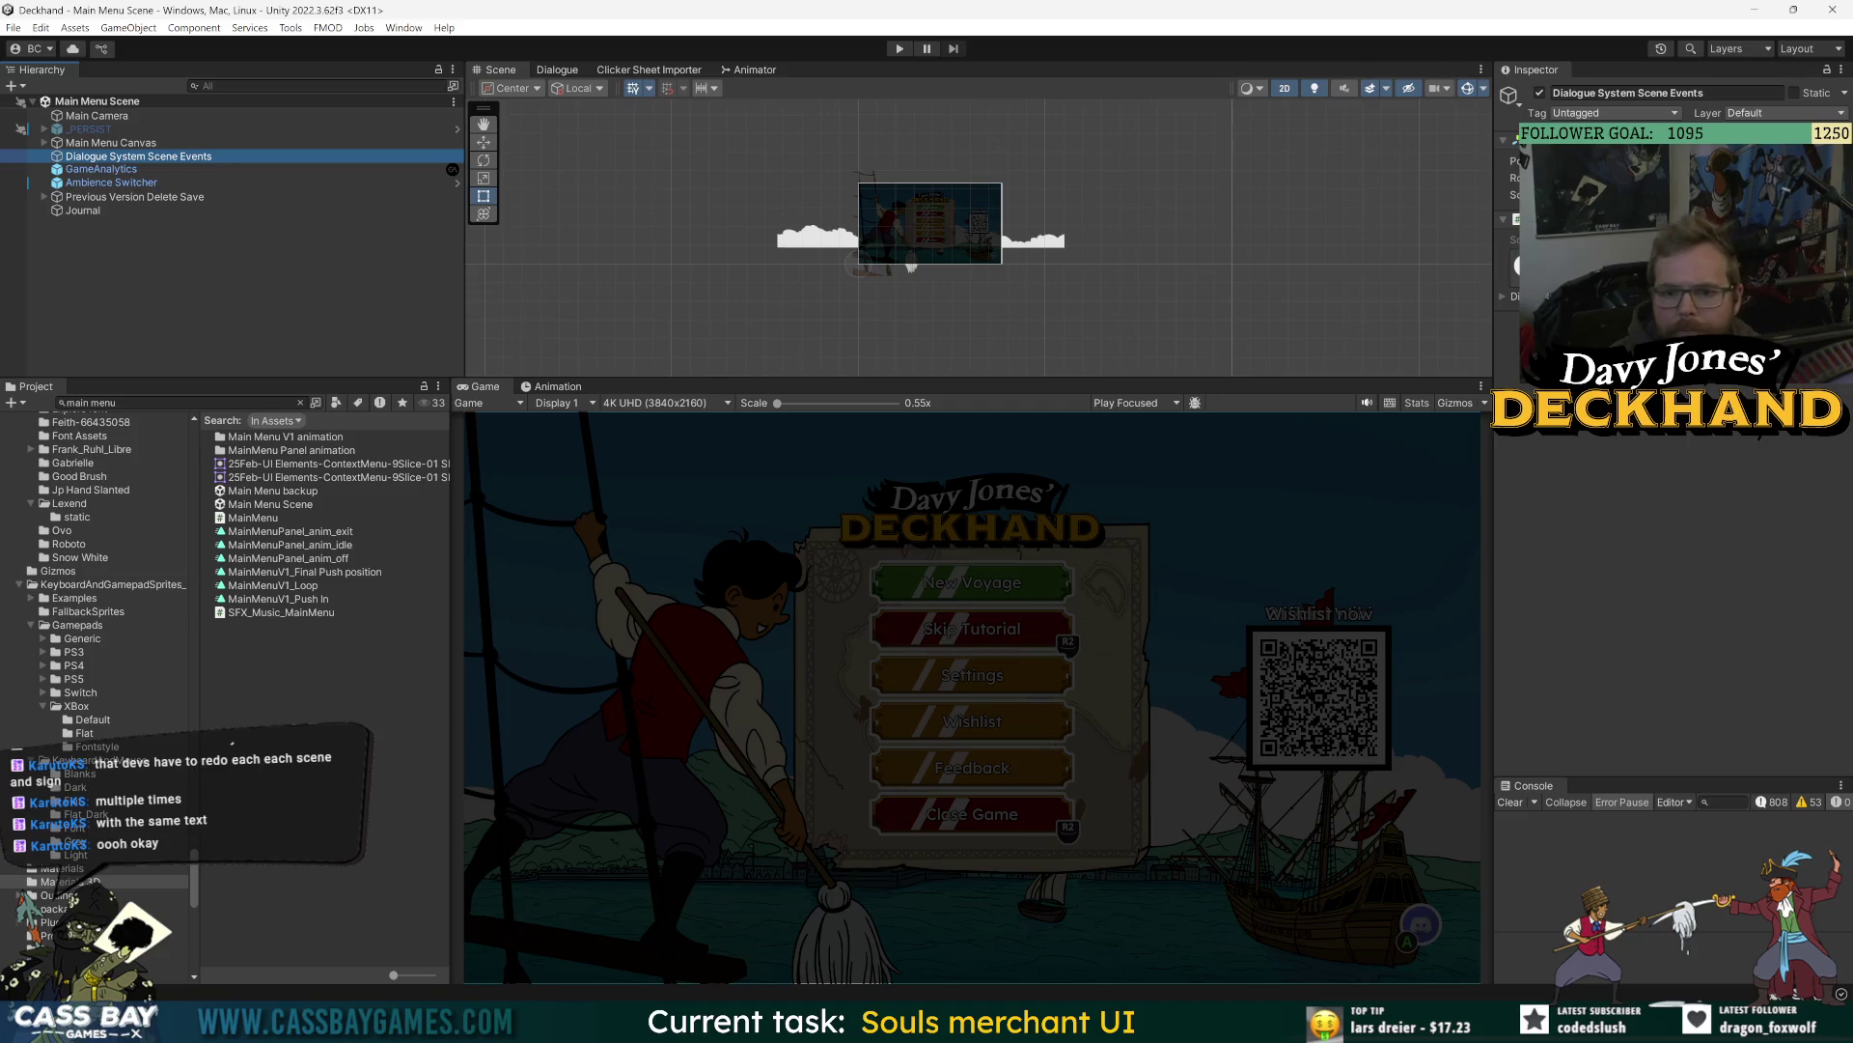
{"action": "left_click", "coordinate": [111, 143]}
{"action": "key", "text": "f"}
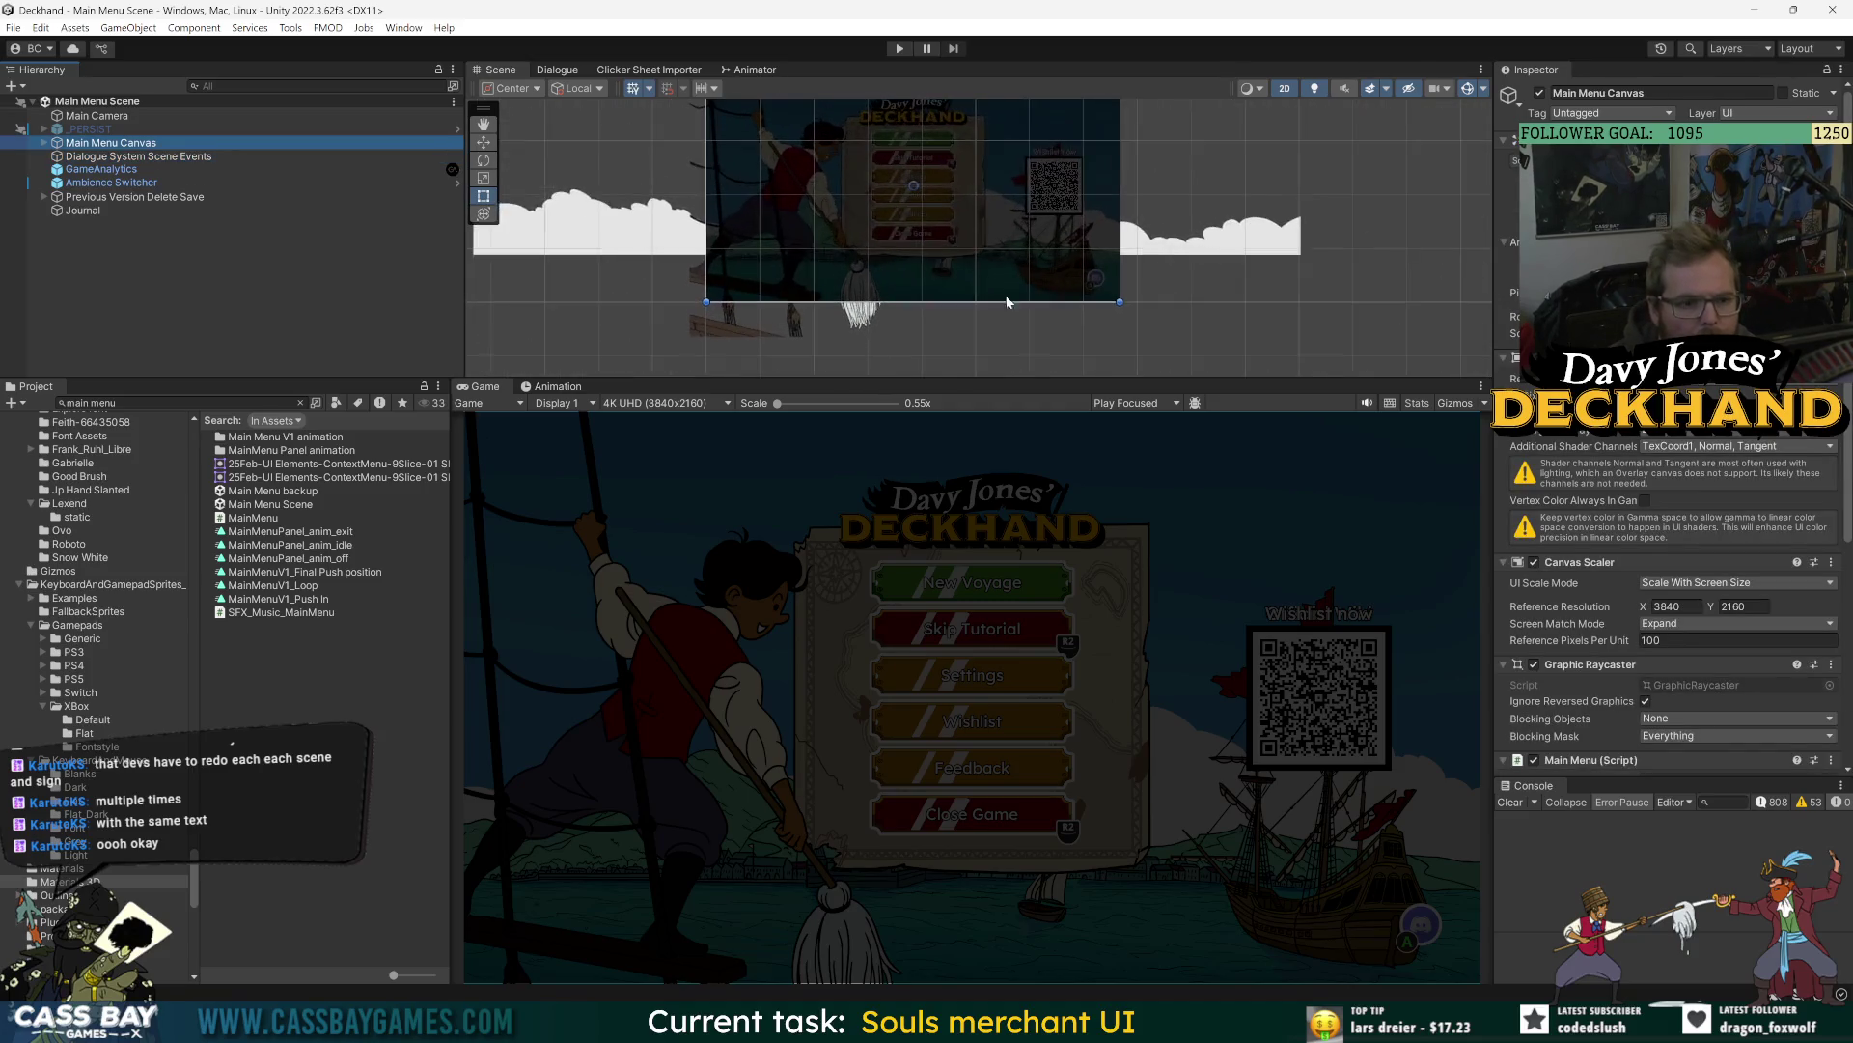
{"action": "left_click", "coordinate": [997, 388]}
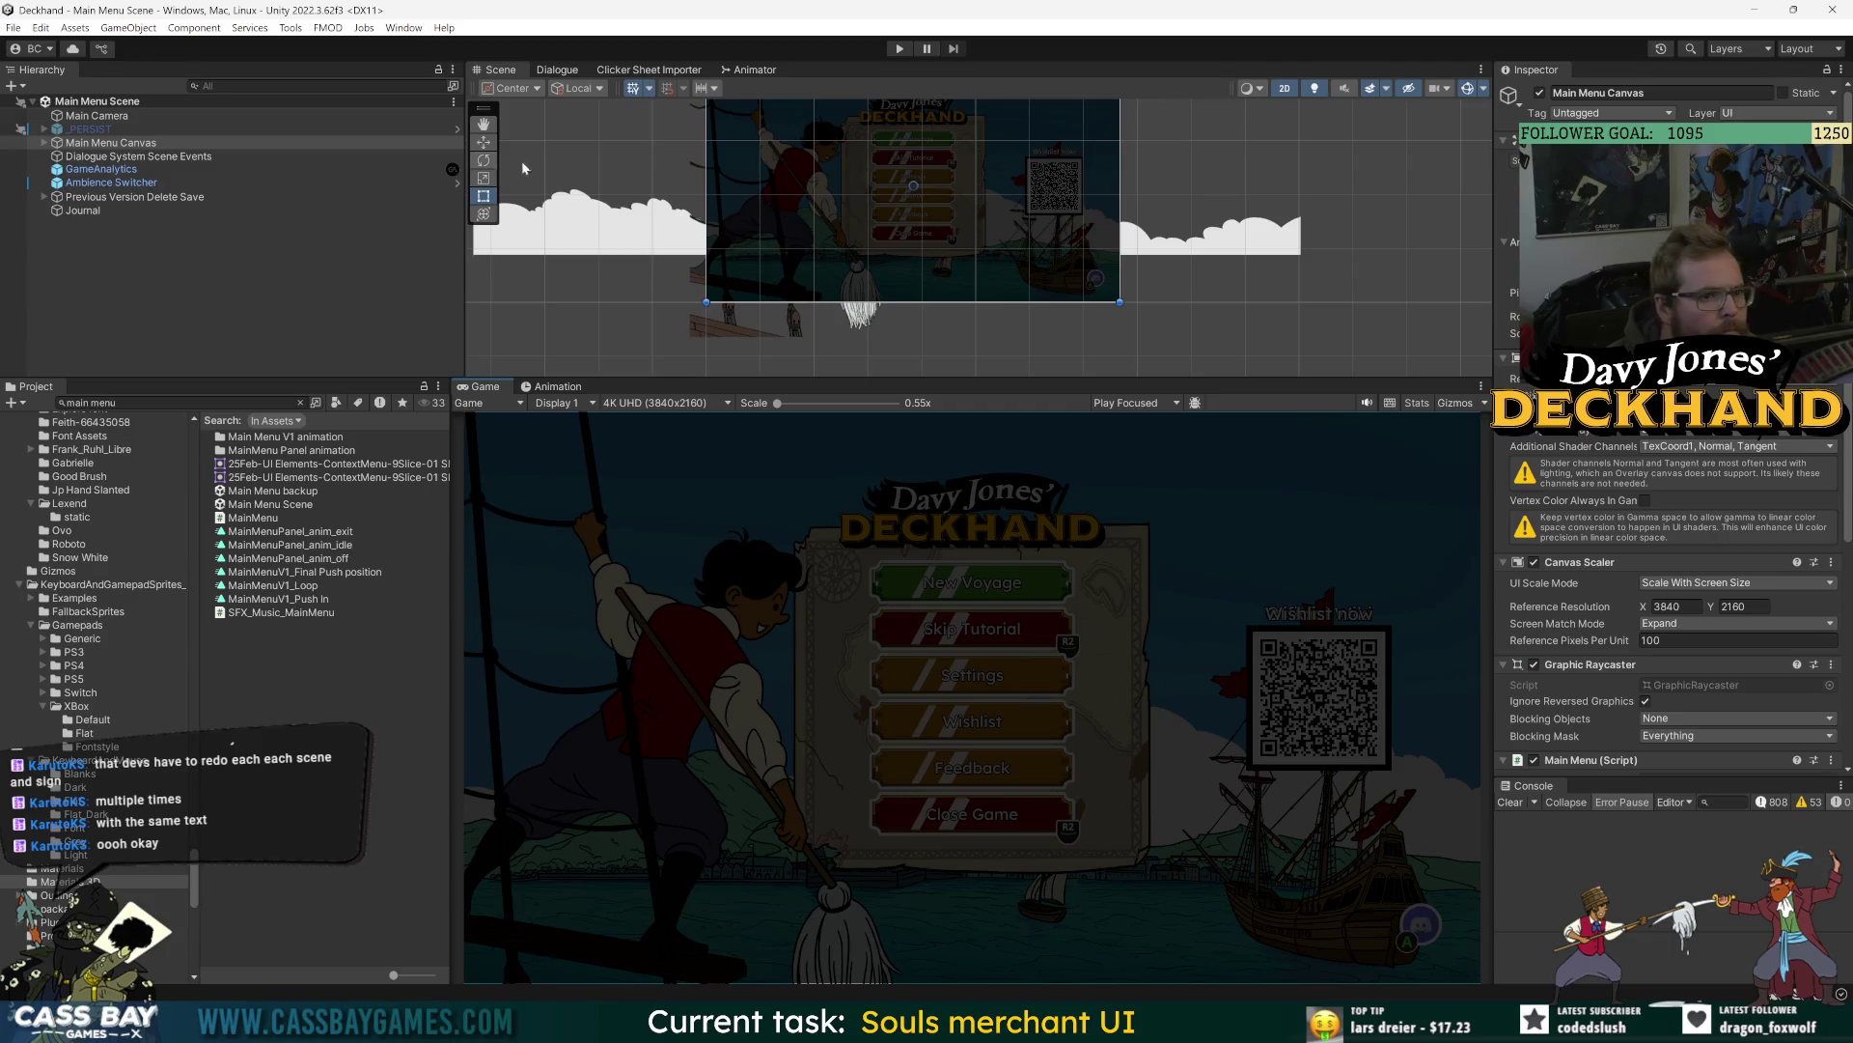
{"action": "left_click", "coordinate": [1539, 92]}
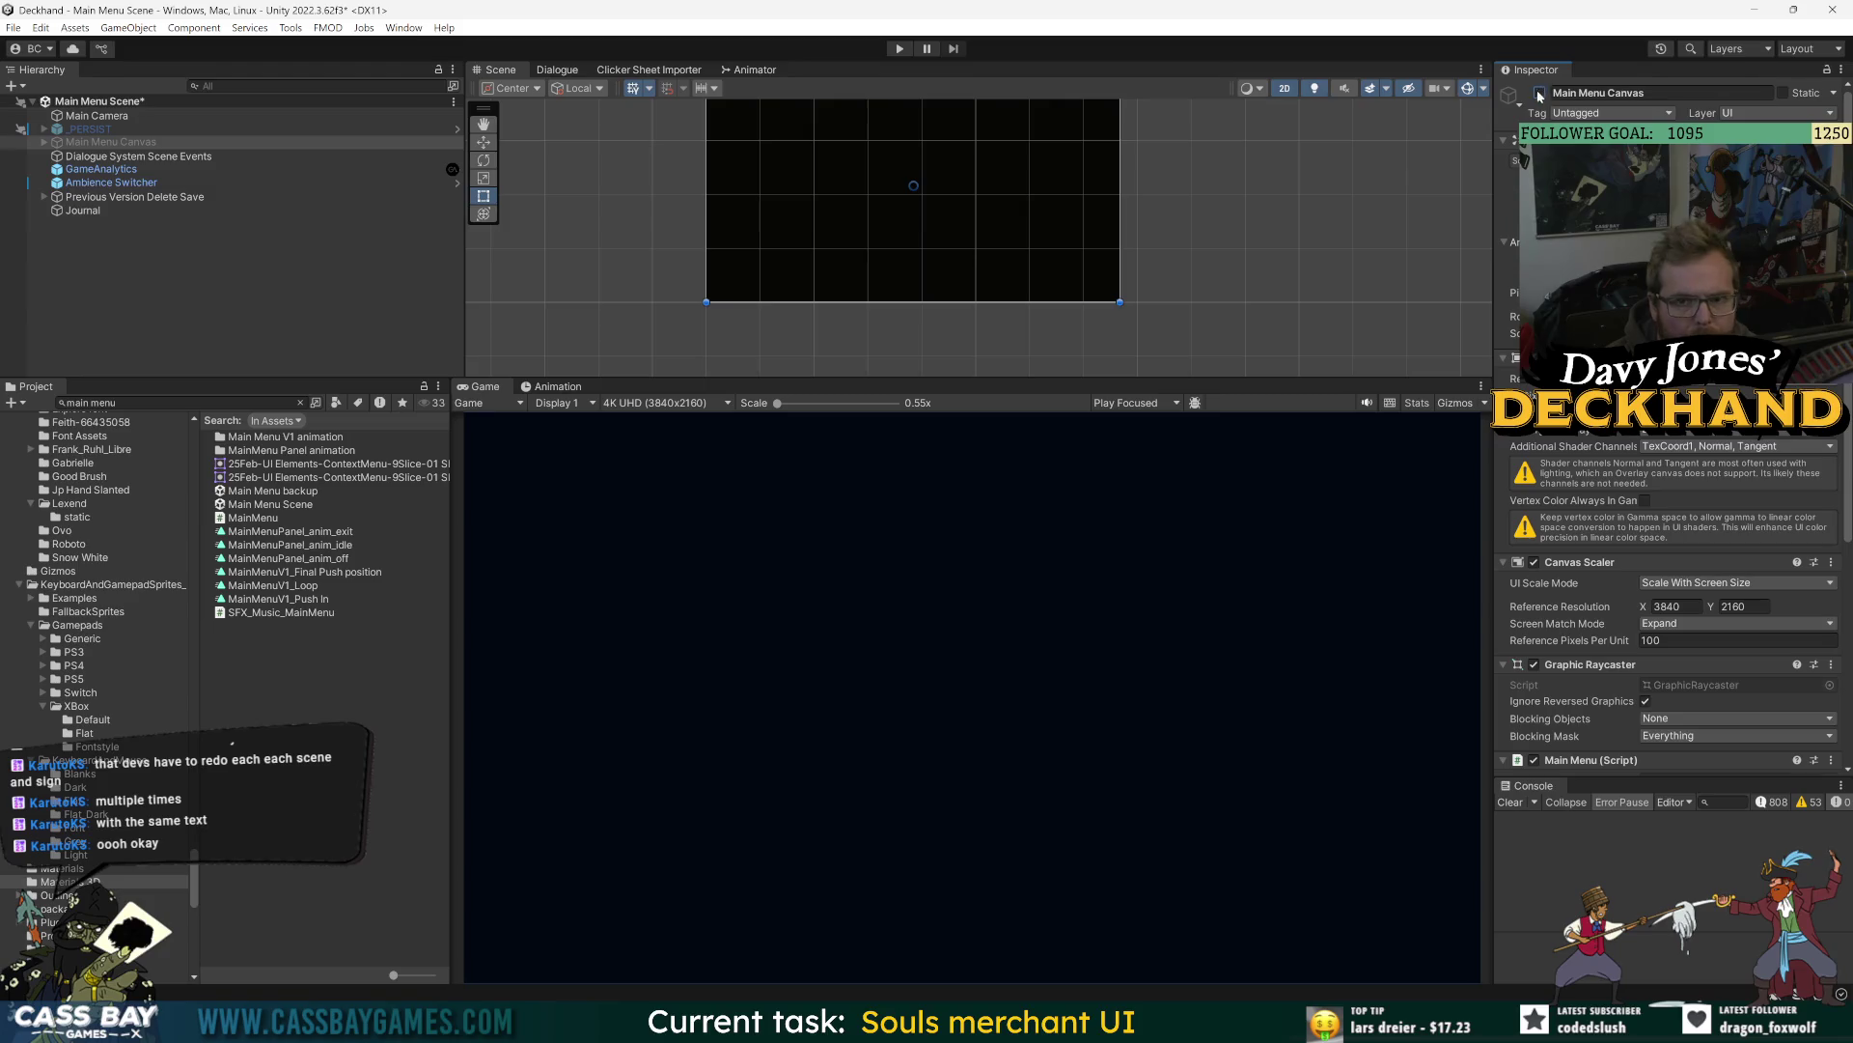
{"action": "left_click", "coordinate": [1540, 92]}
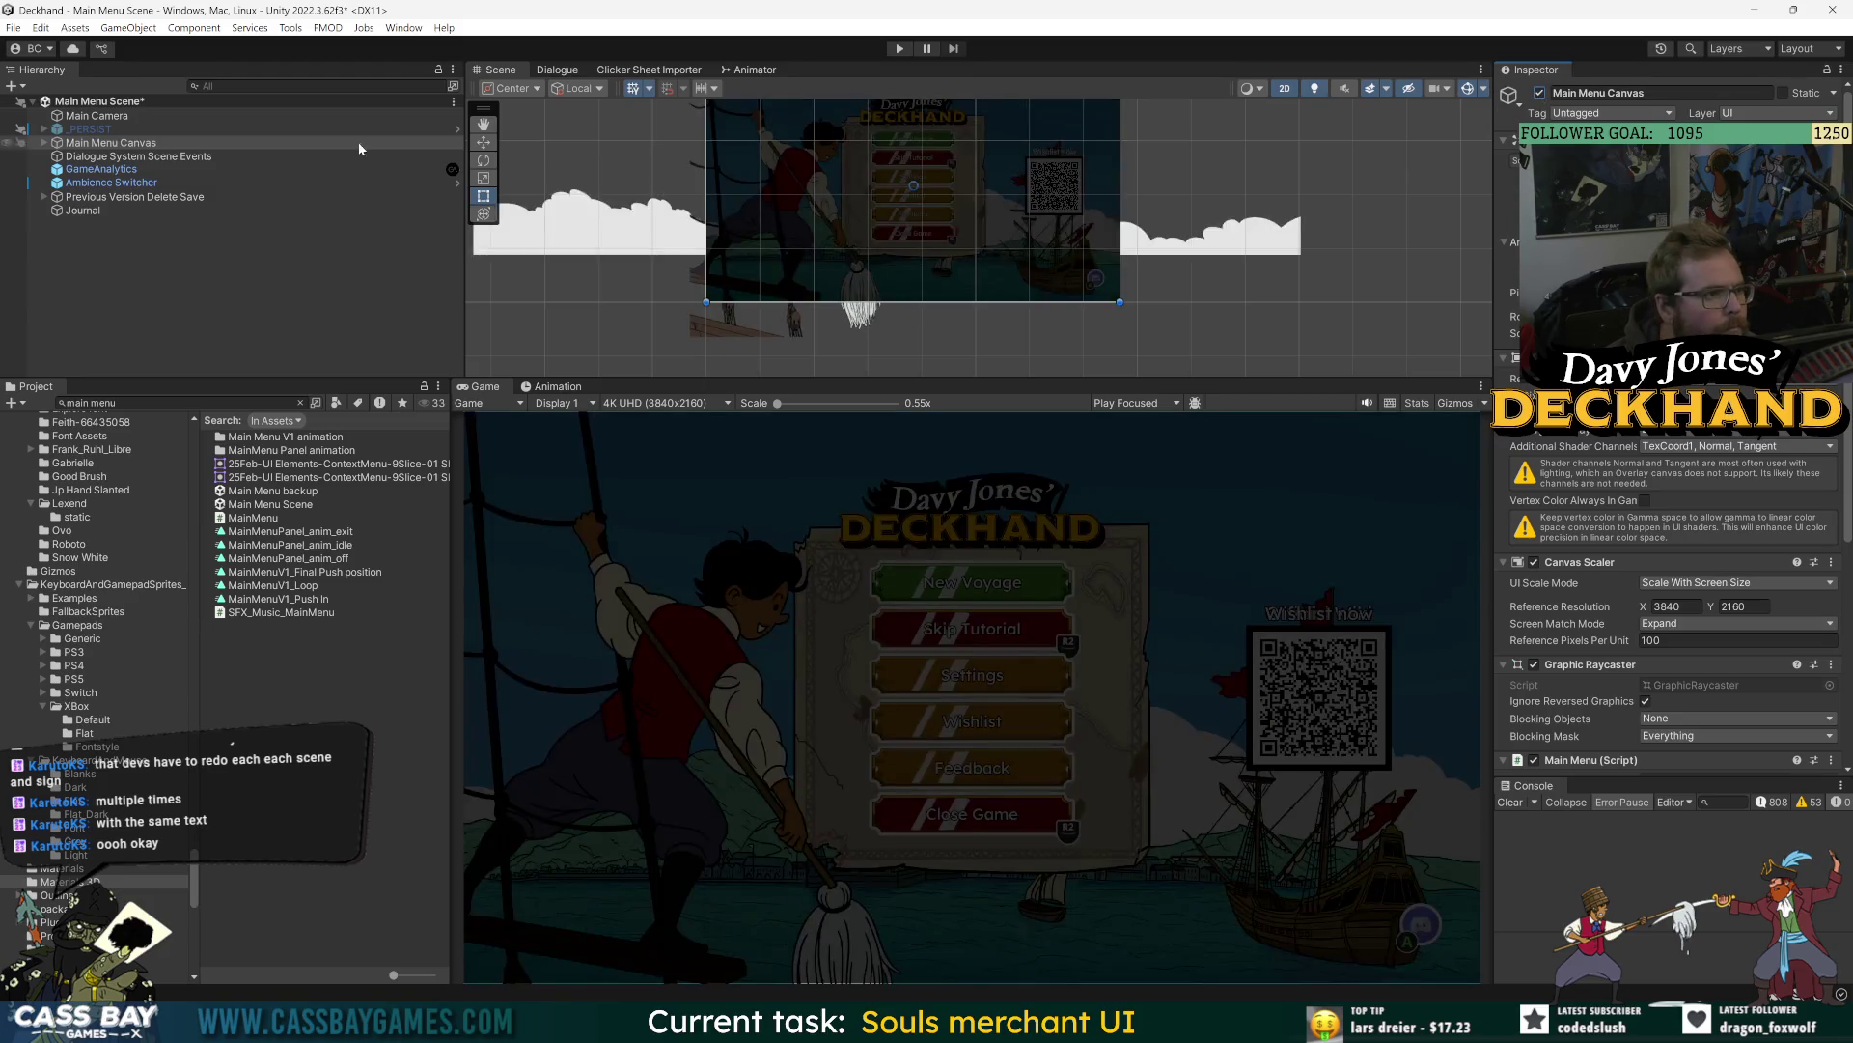
{"action": "left_click", "coordinate": [107, 143]}
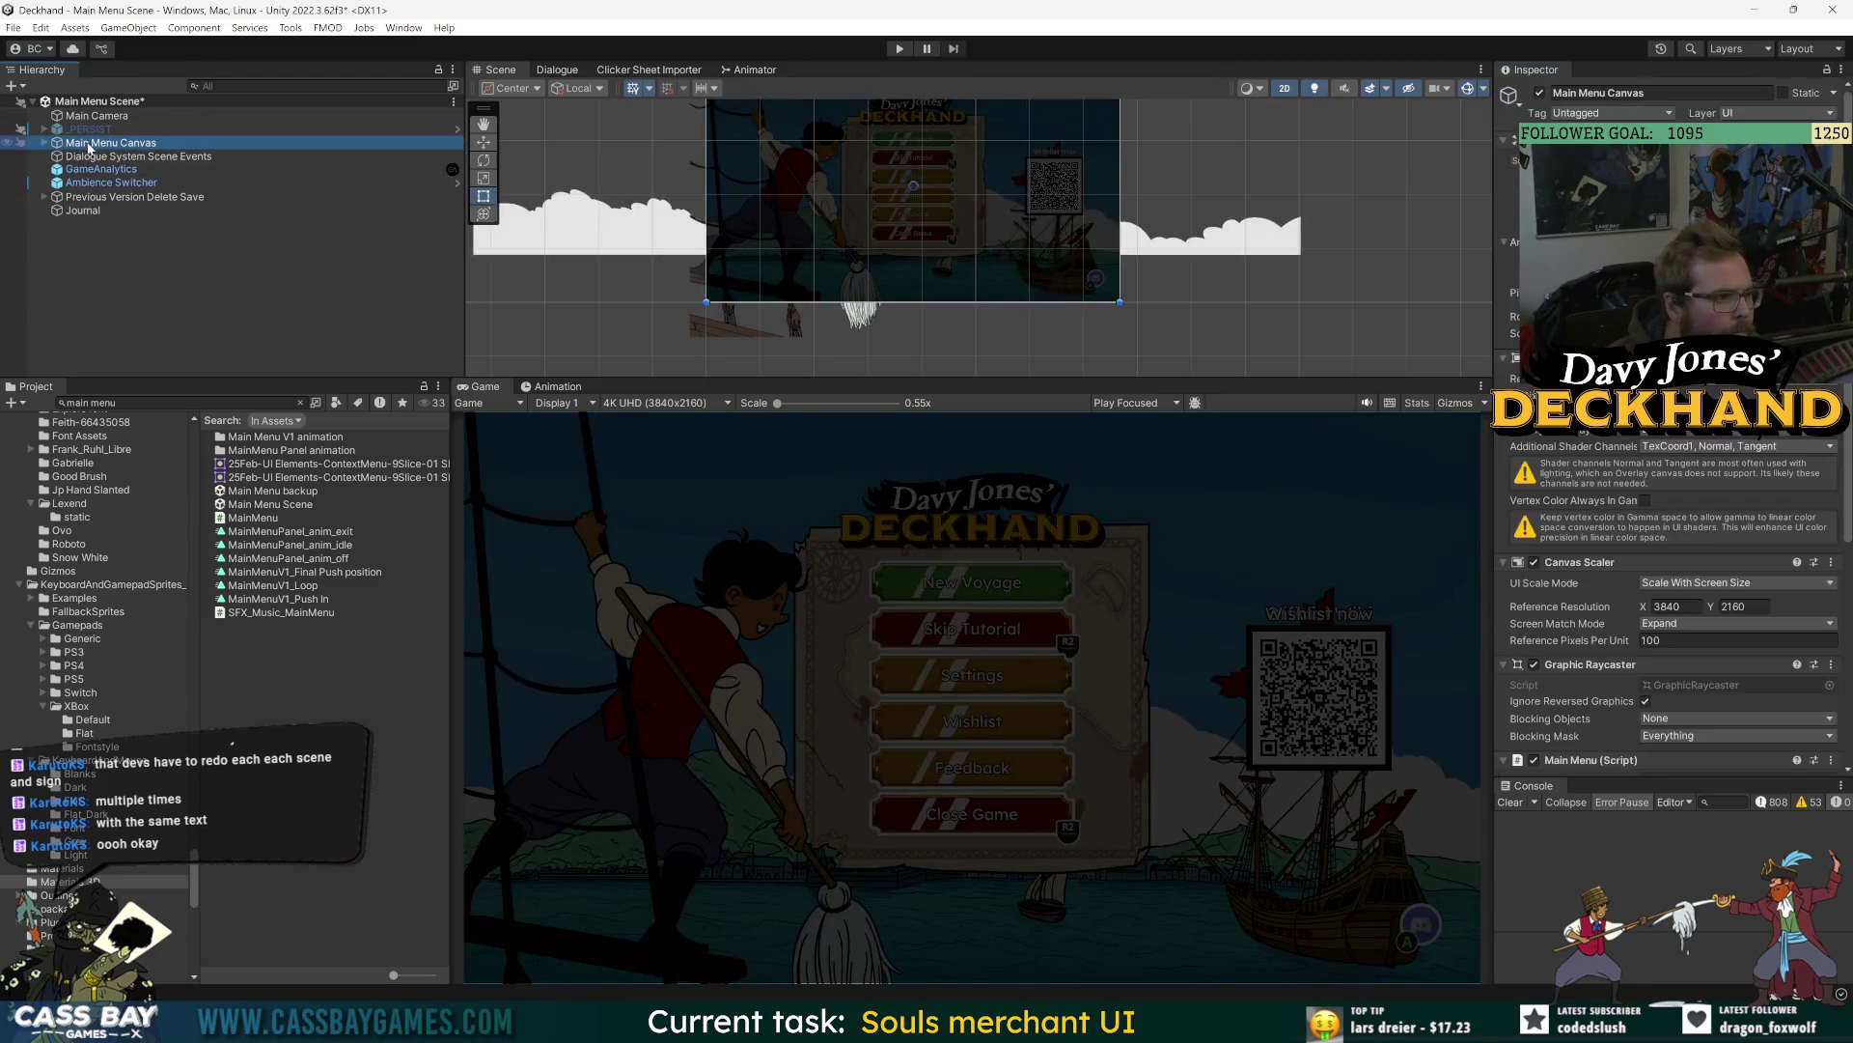
{"action": "left_click", "coordinate": [43, 143]}
{"action": "left_click", "coordinate": [135, 170]}
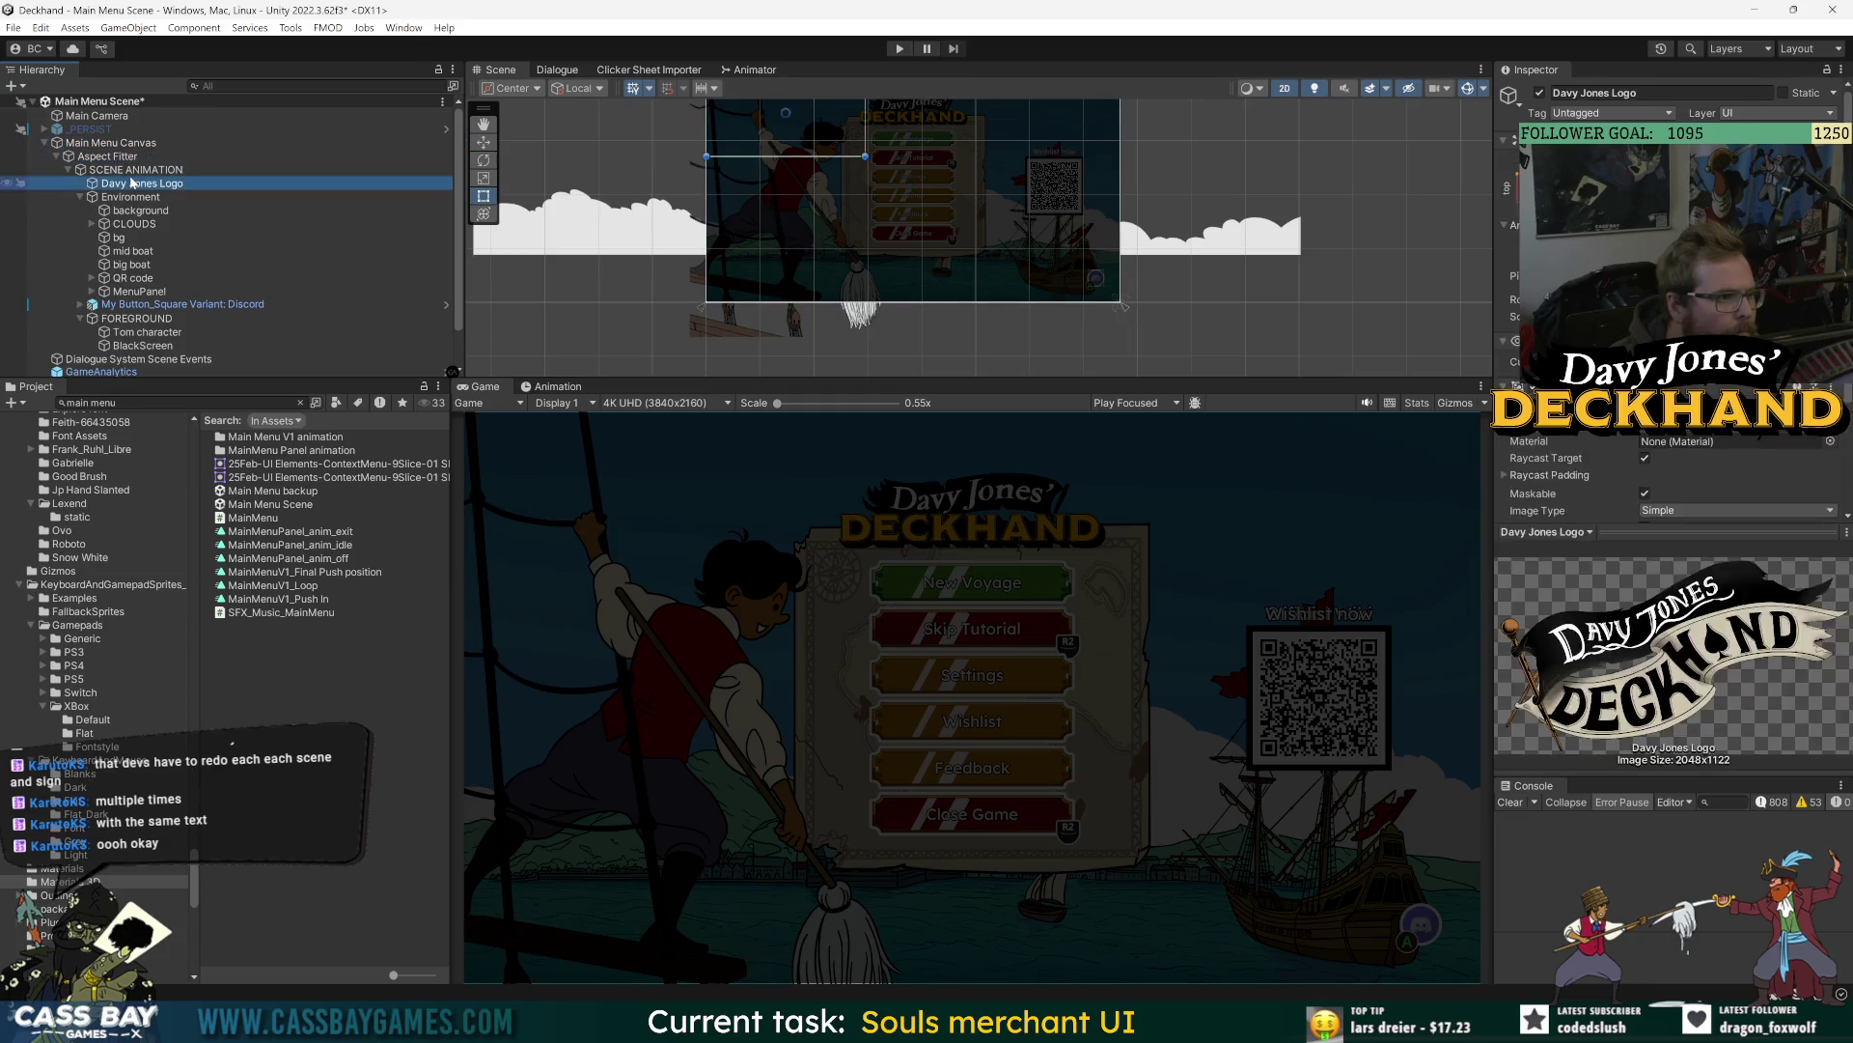
{"action": "key", "text": "Down"}
{"action": "key", "text": "Down"}
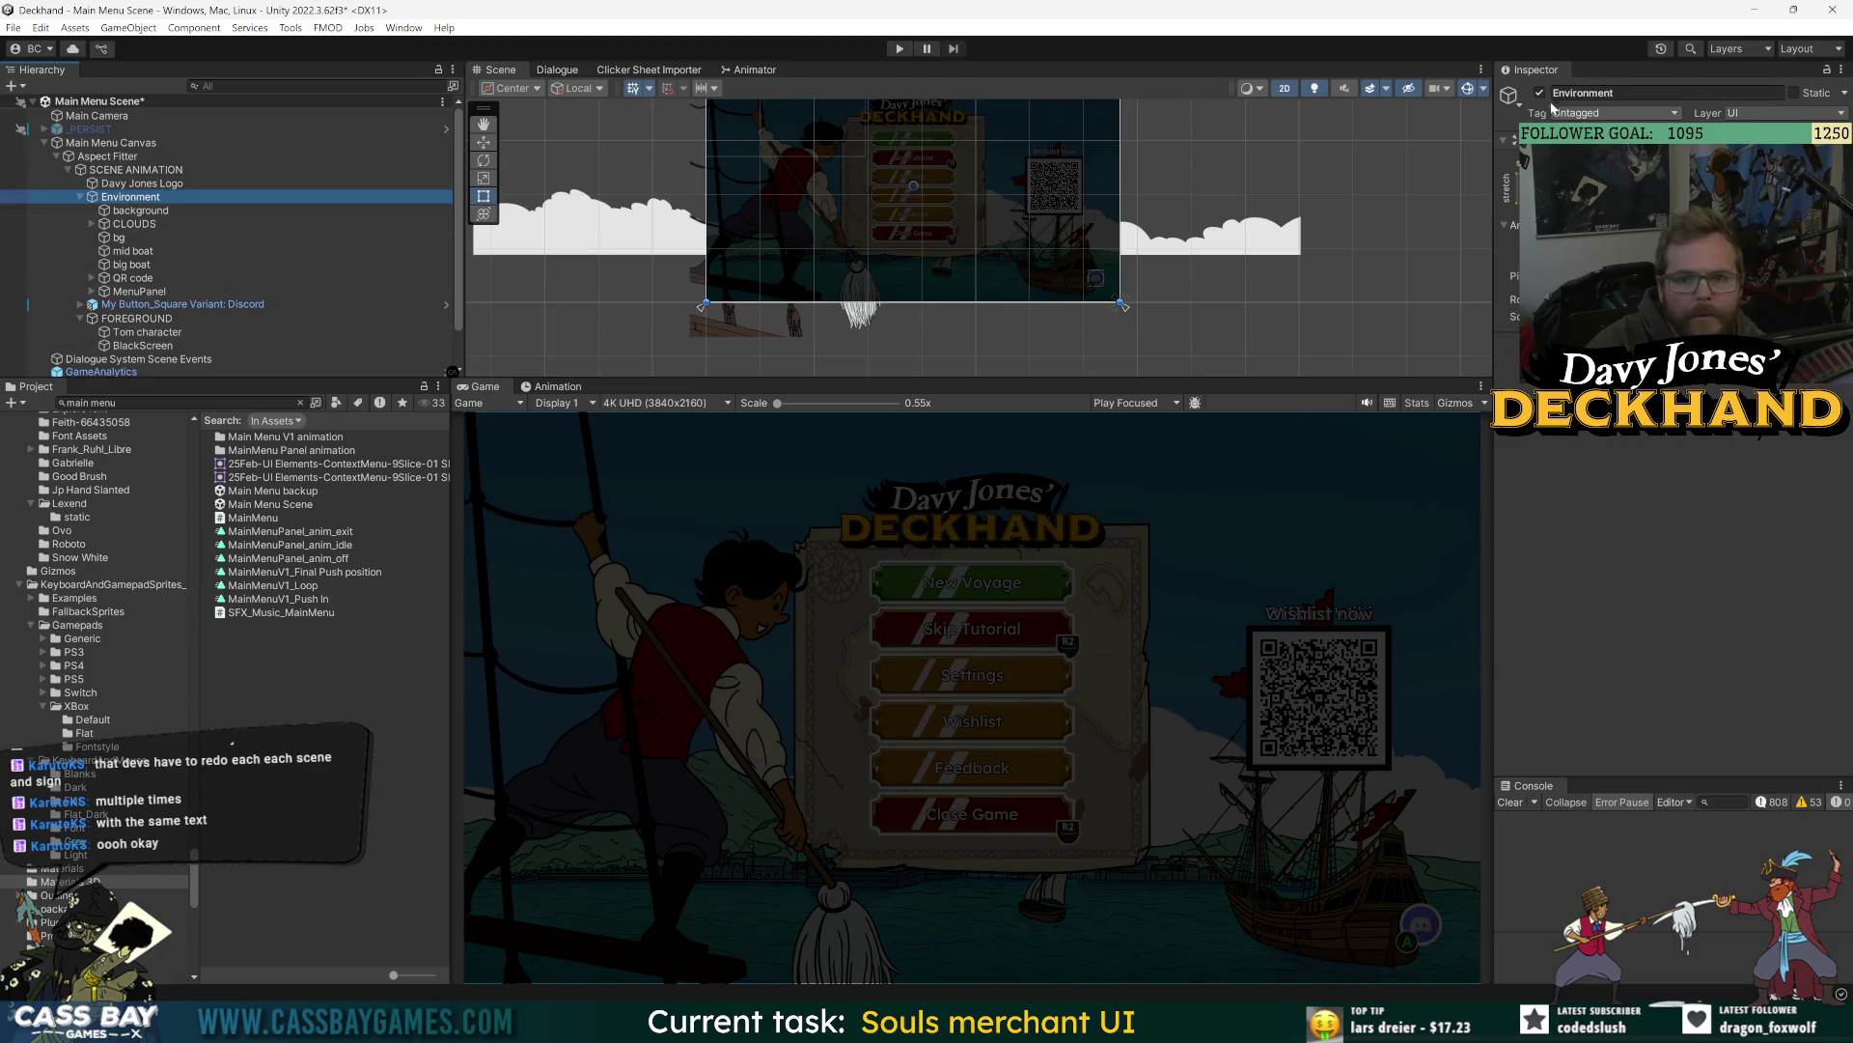
{"action": "left_click", "coordinate": [1540, 93]}
{"action": "left_click", "coordinate": [1540, 92]}
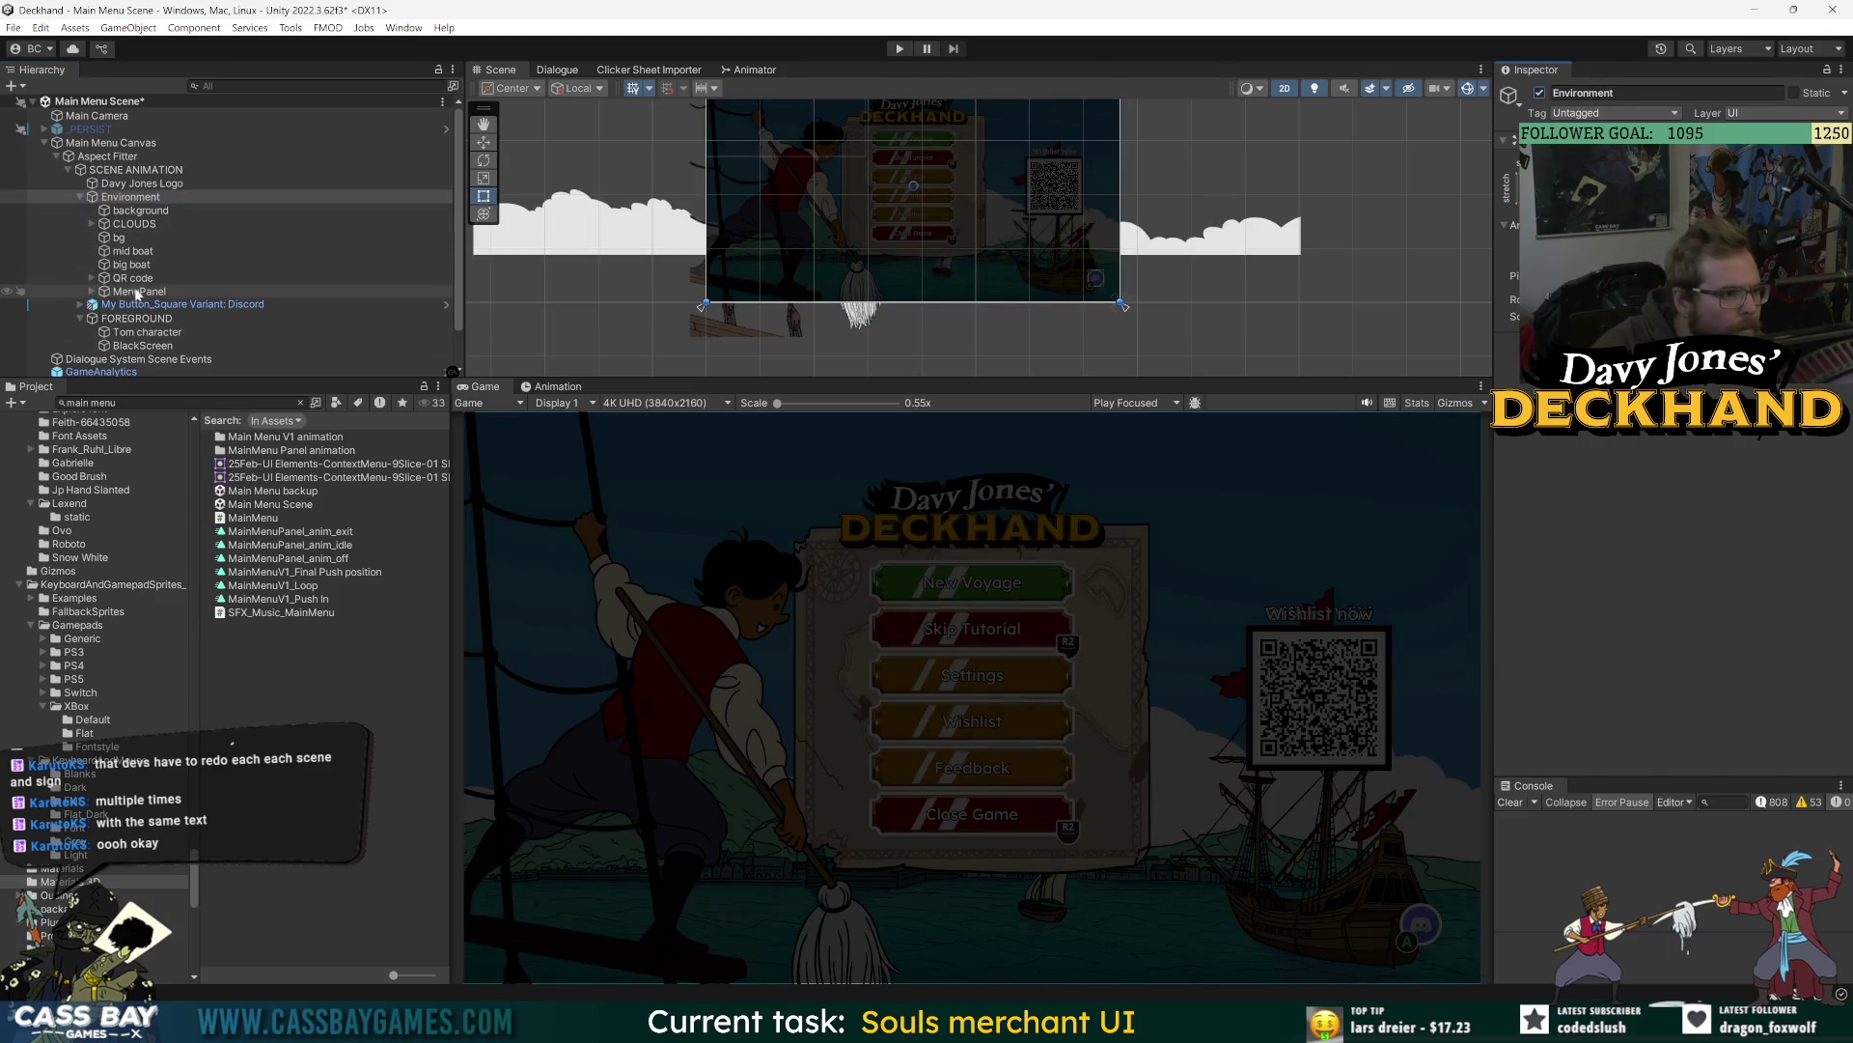
{"action": "left_click", "coordinate": [135, 211]}
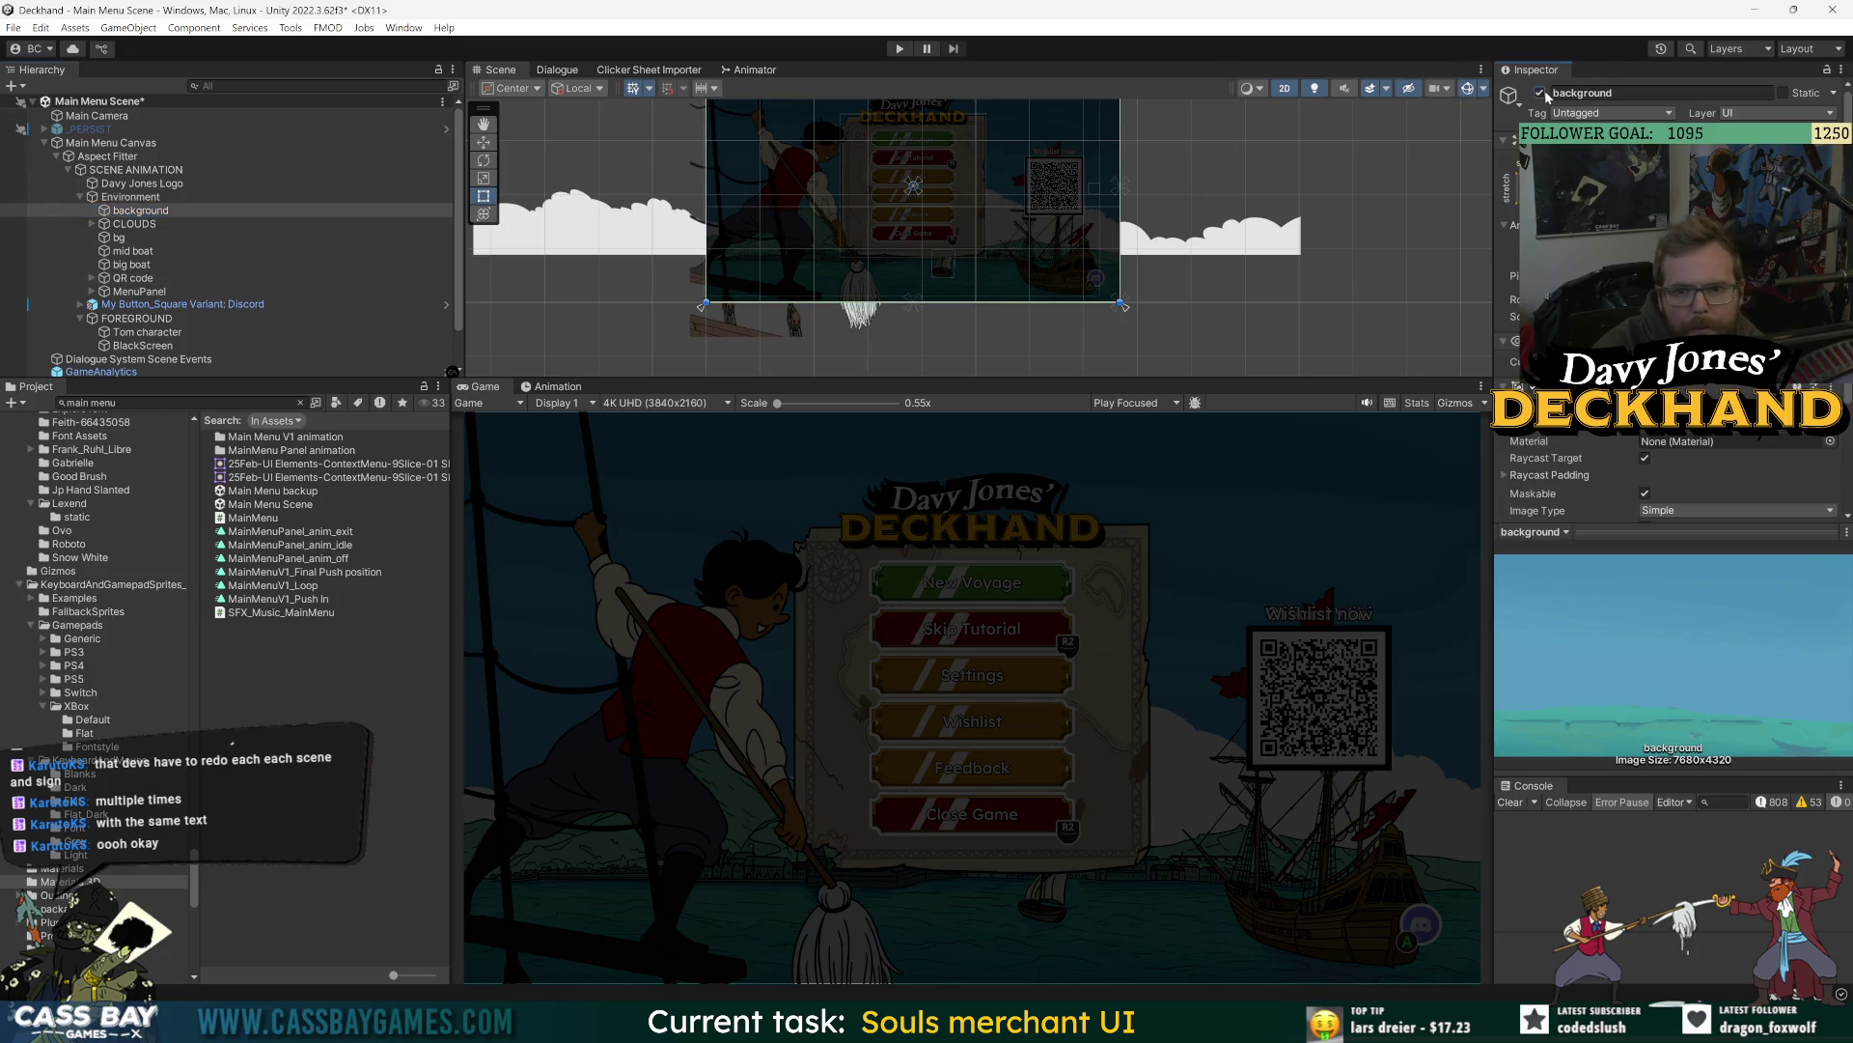
{"action": "left_click", "coordinate": [1542, 93]}
{"action": "left_click", "coordinate": [1541, 94]}
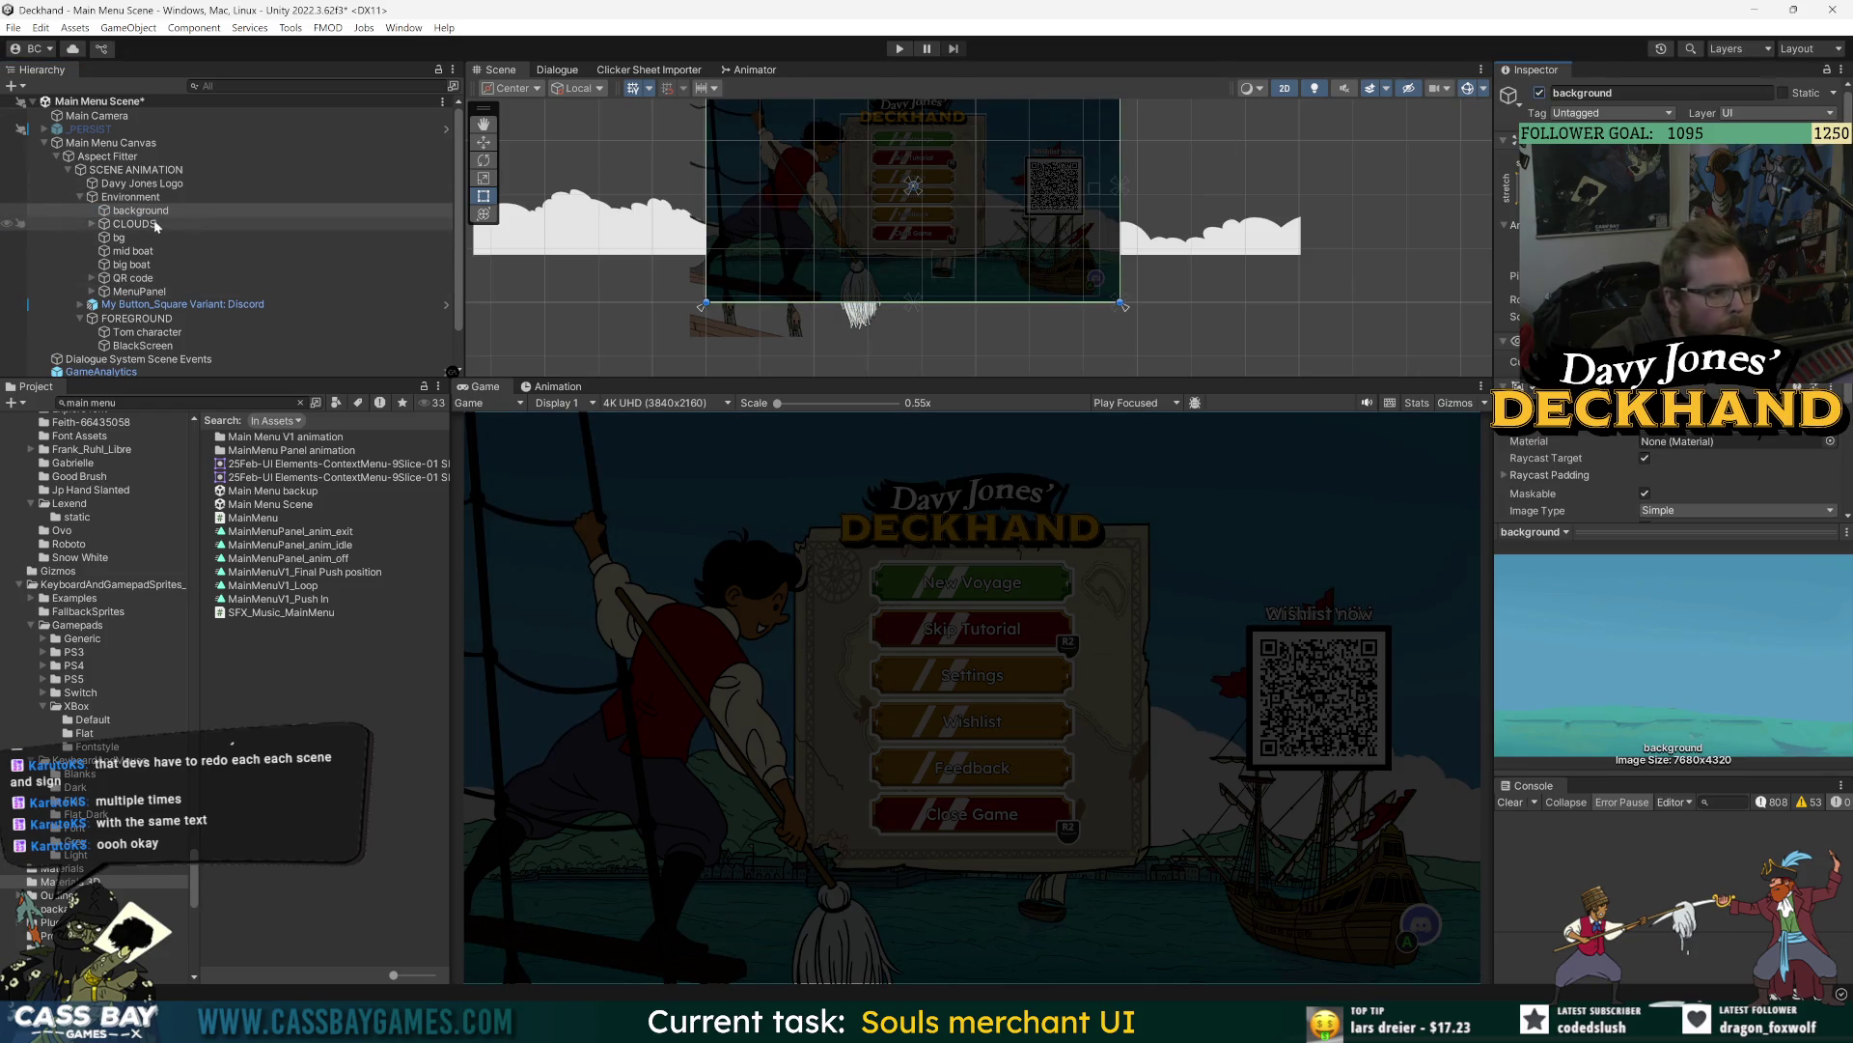
{"action": "left_click", "coordinate": [126, 237]}
{"action": "left_click", "coordinate": [1540, 94]}
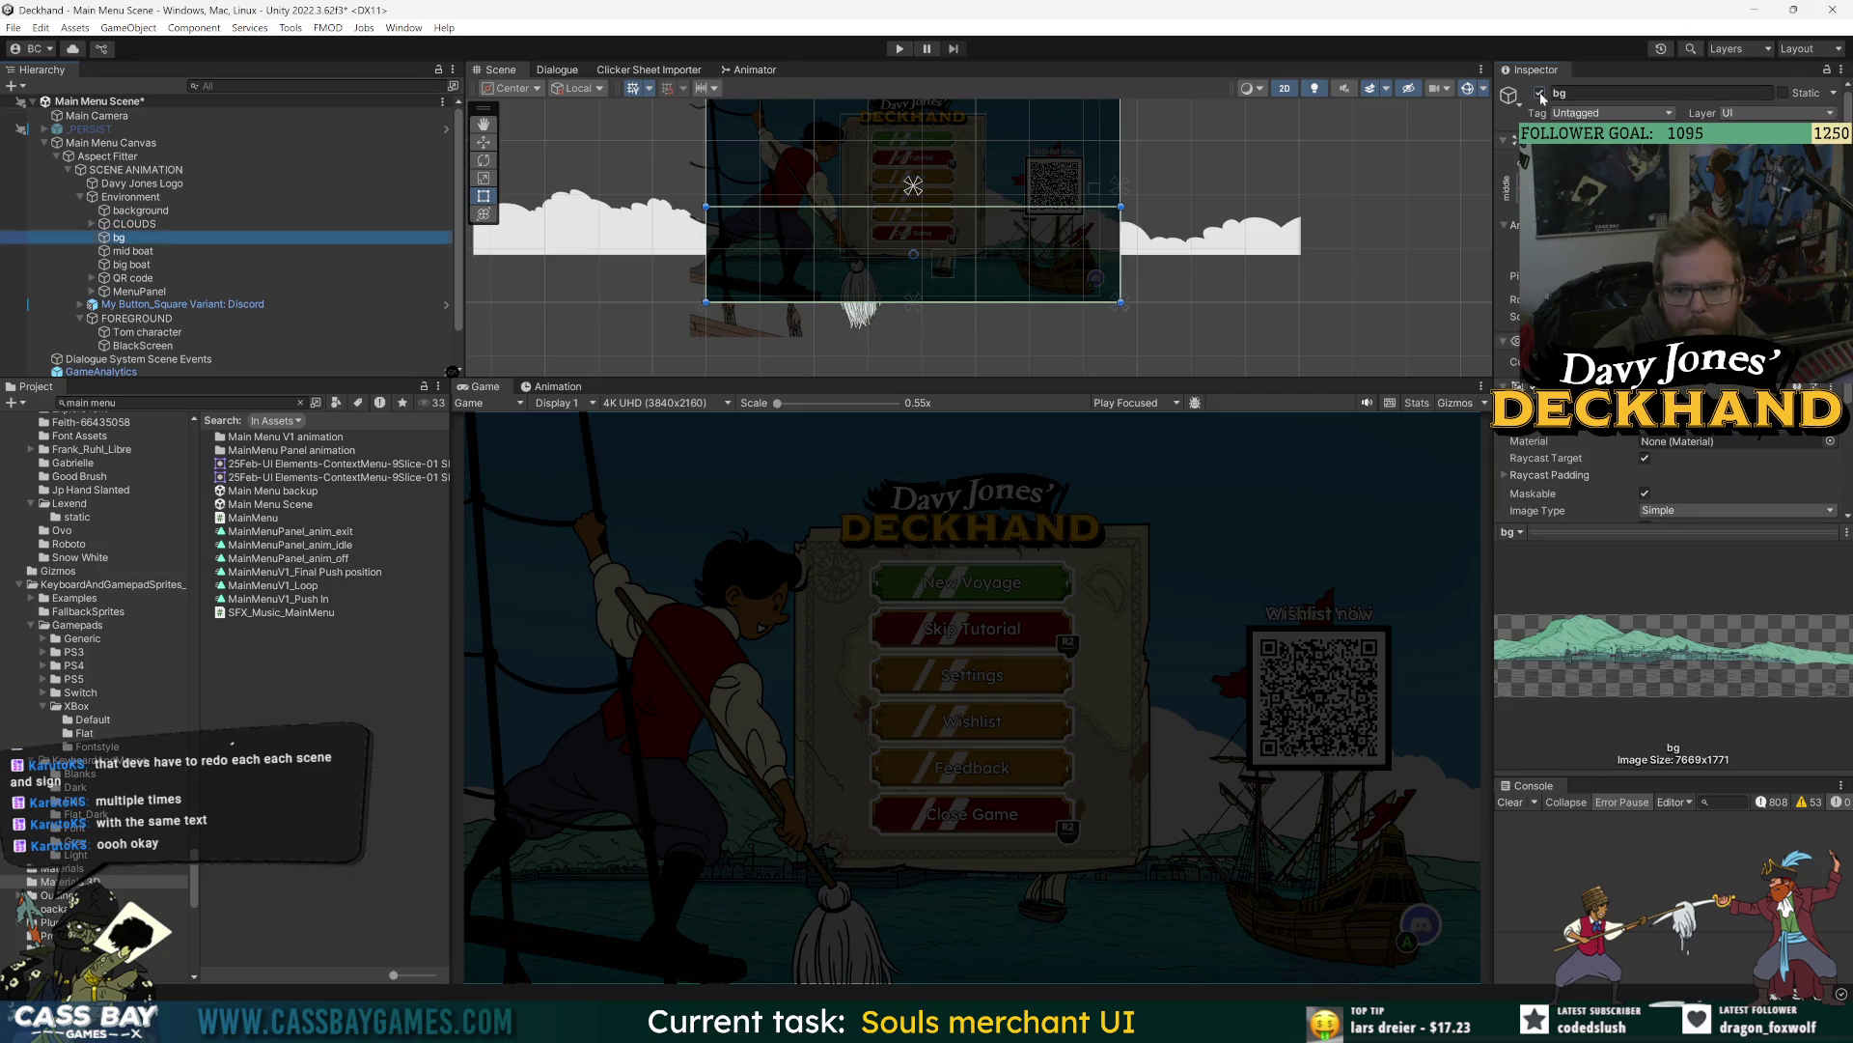
{"action": "left_click", "coordinate": [1540, 94]}
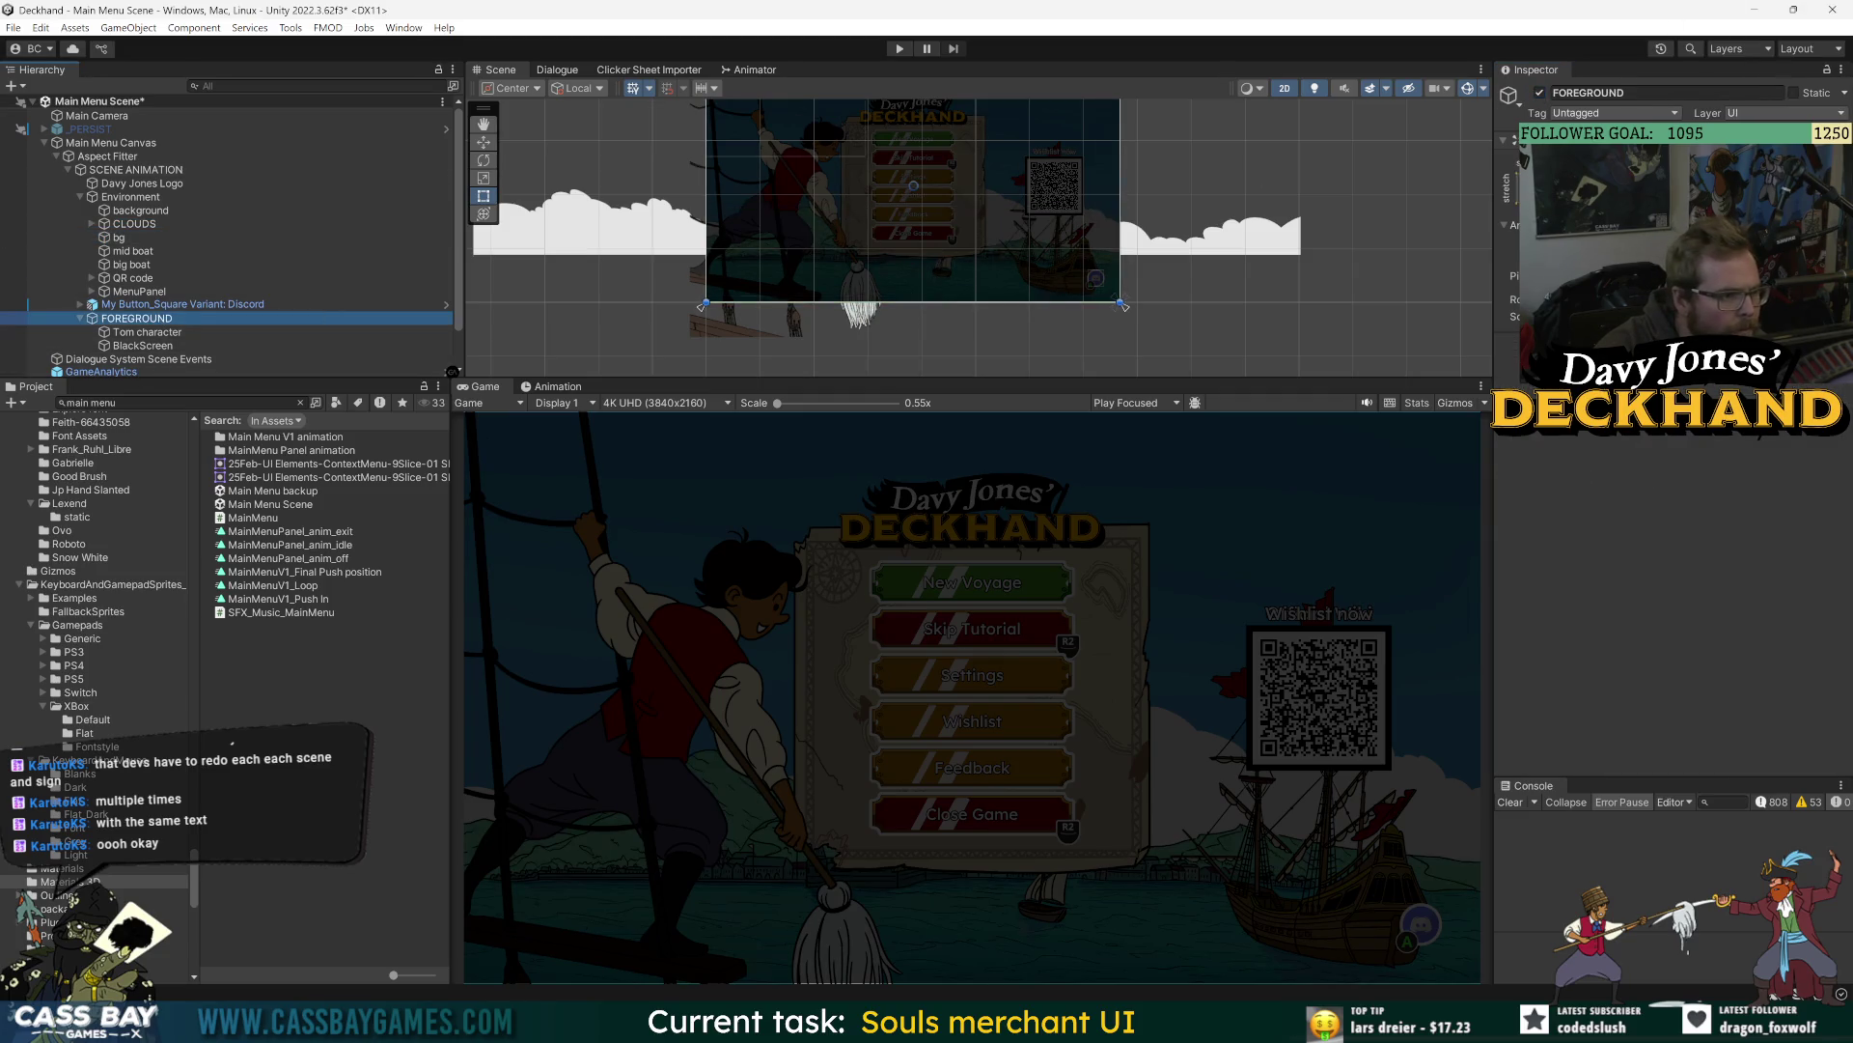
{"action": "left_click", "coordinate": [145, 333]}
{"action": "left_click", "coordinate": [143, 345]}
{"action": "left_click", "coordinate": [1544, 96]}
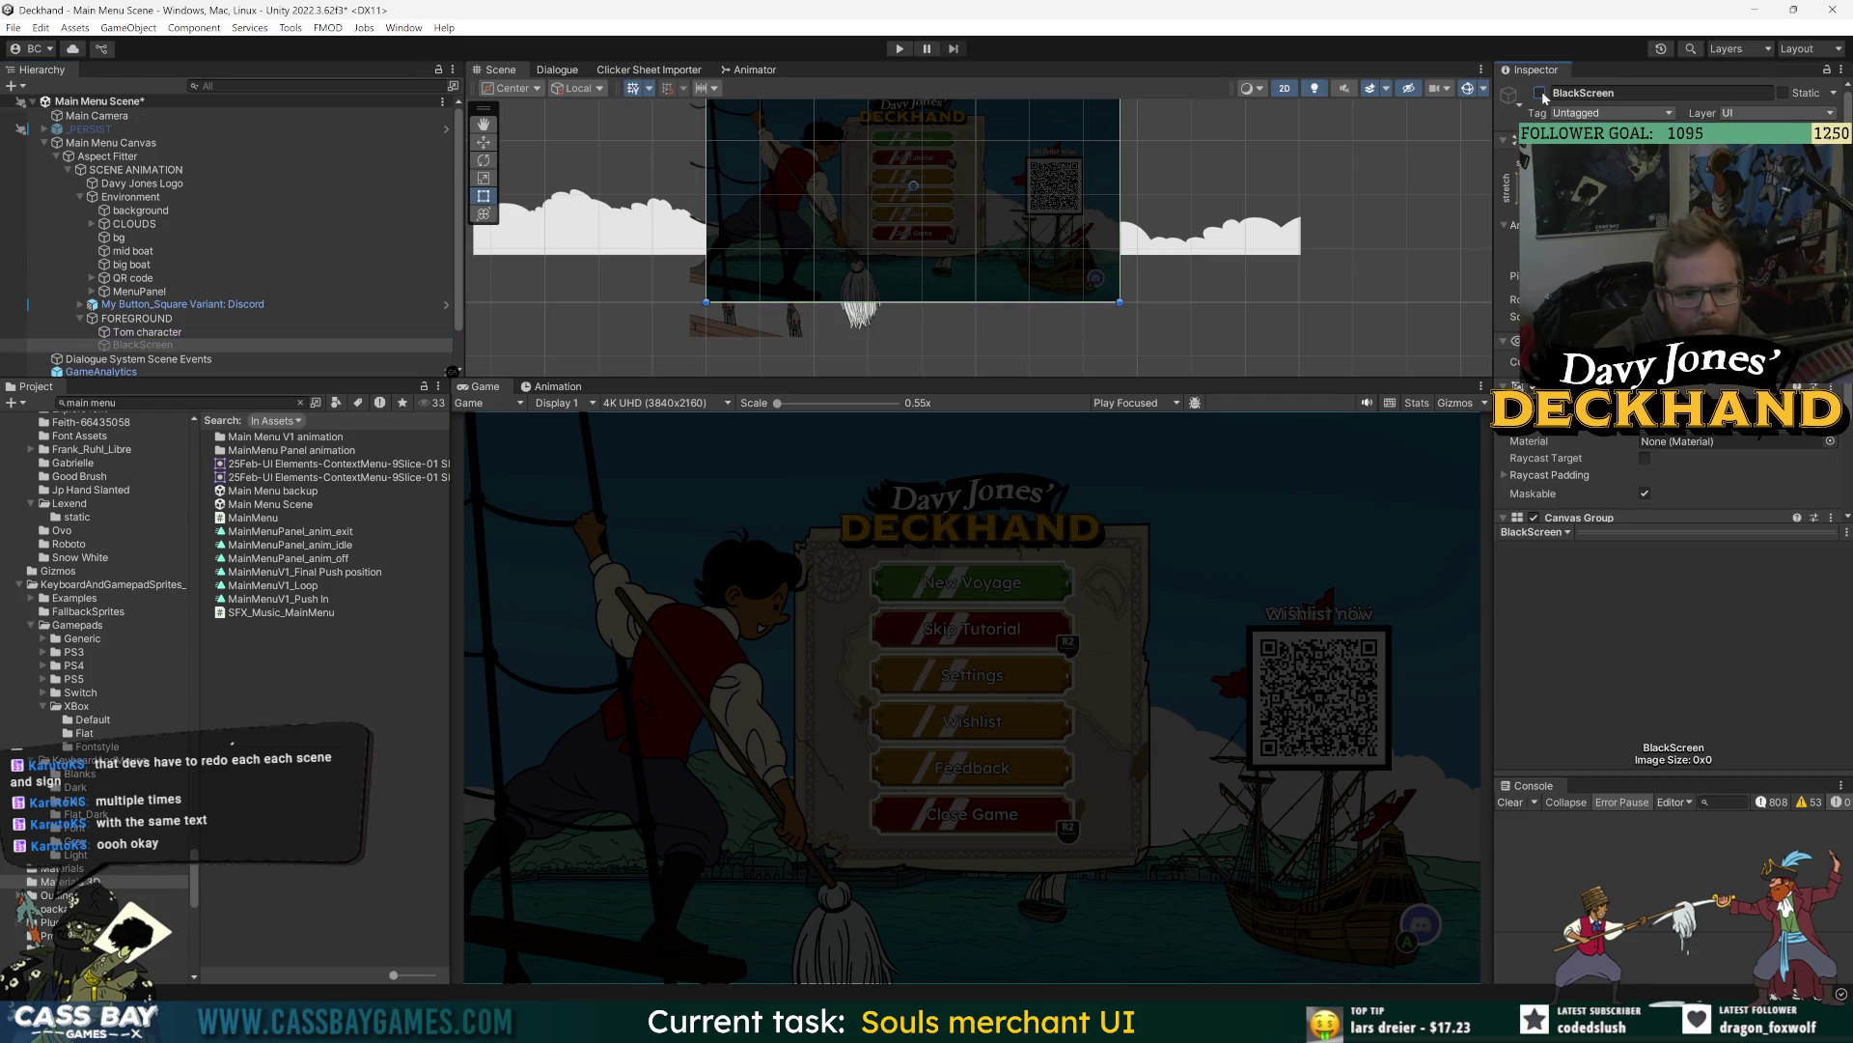
{"action": "left_click", "coordinate": [182, 330]}
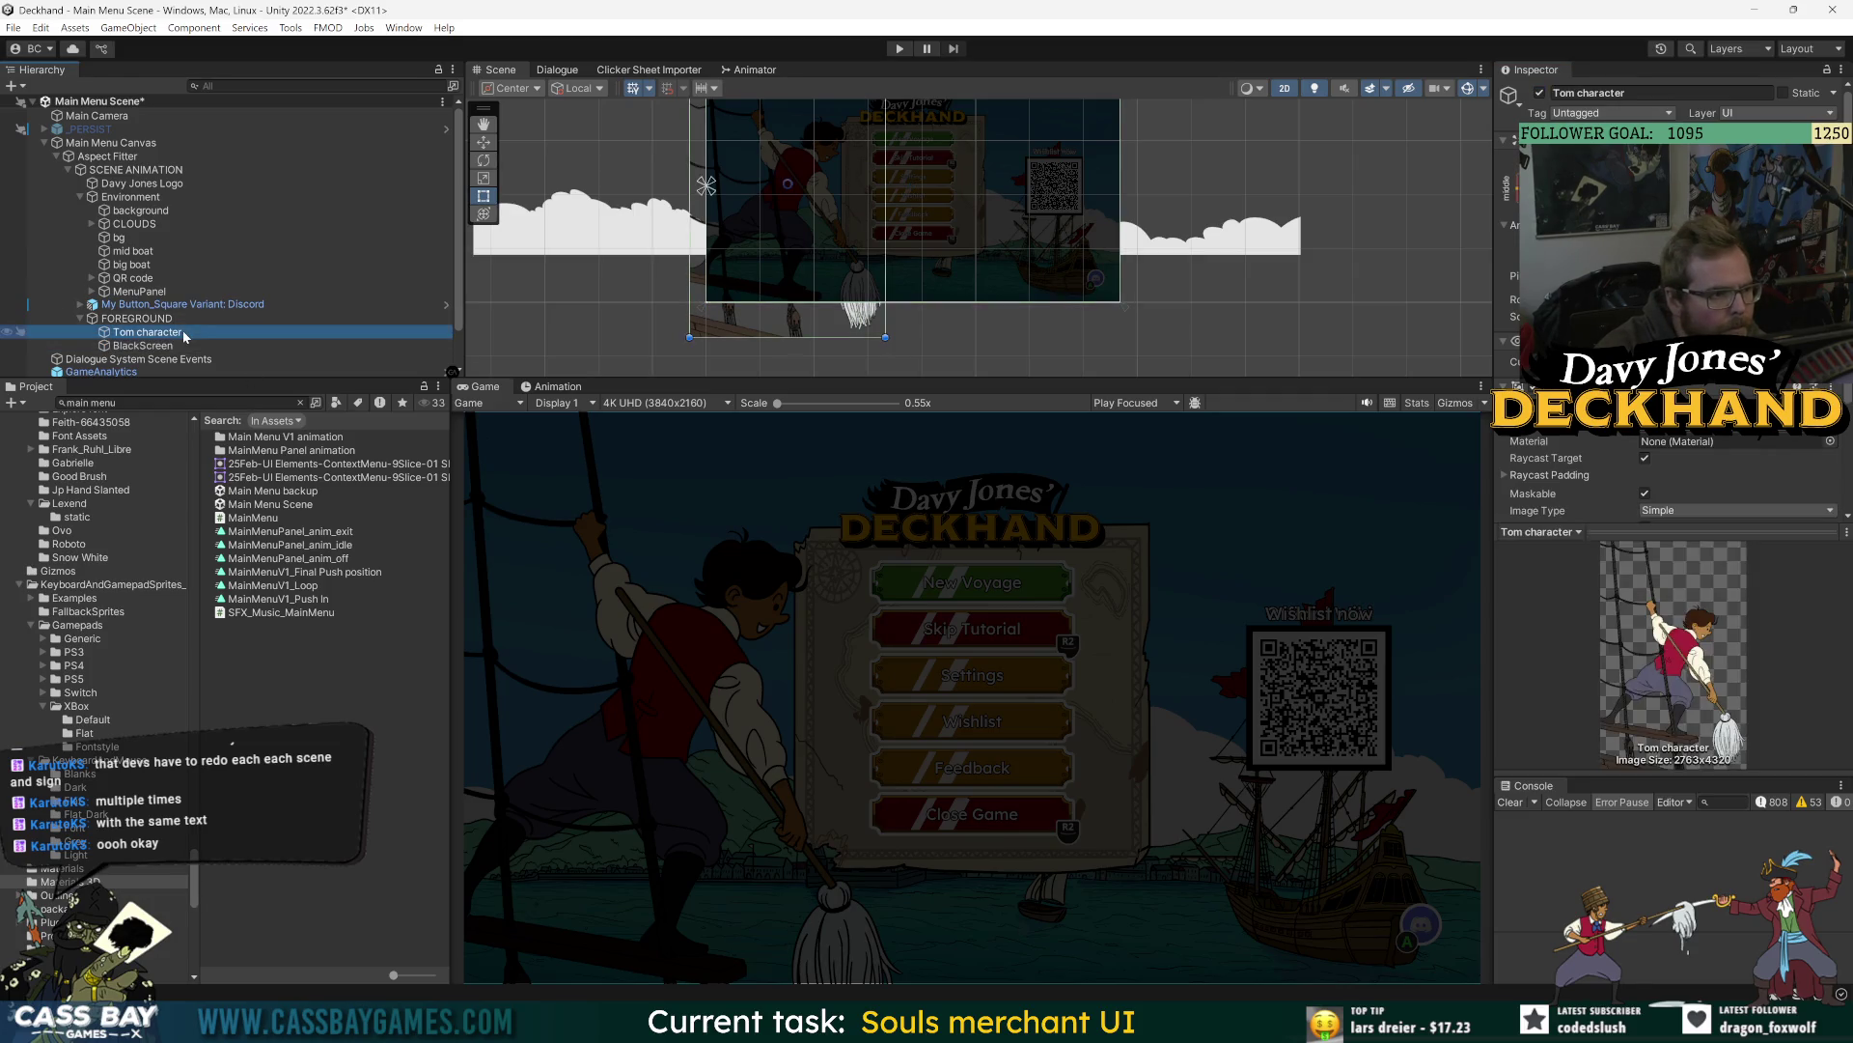
{"action": "scroll", "coordinate": [182, 330], "scroll_direction": "down", "scroll_amount": 2}
{"action": "left_click", "coordinate": [135, 356]}
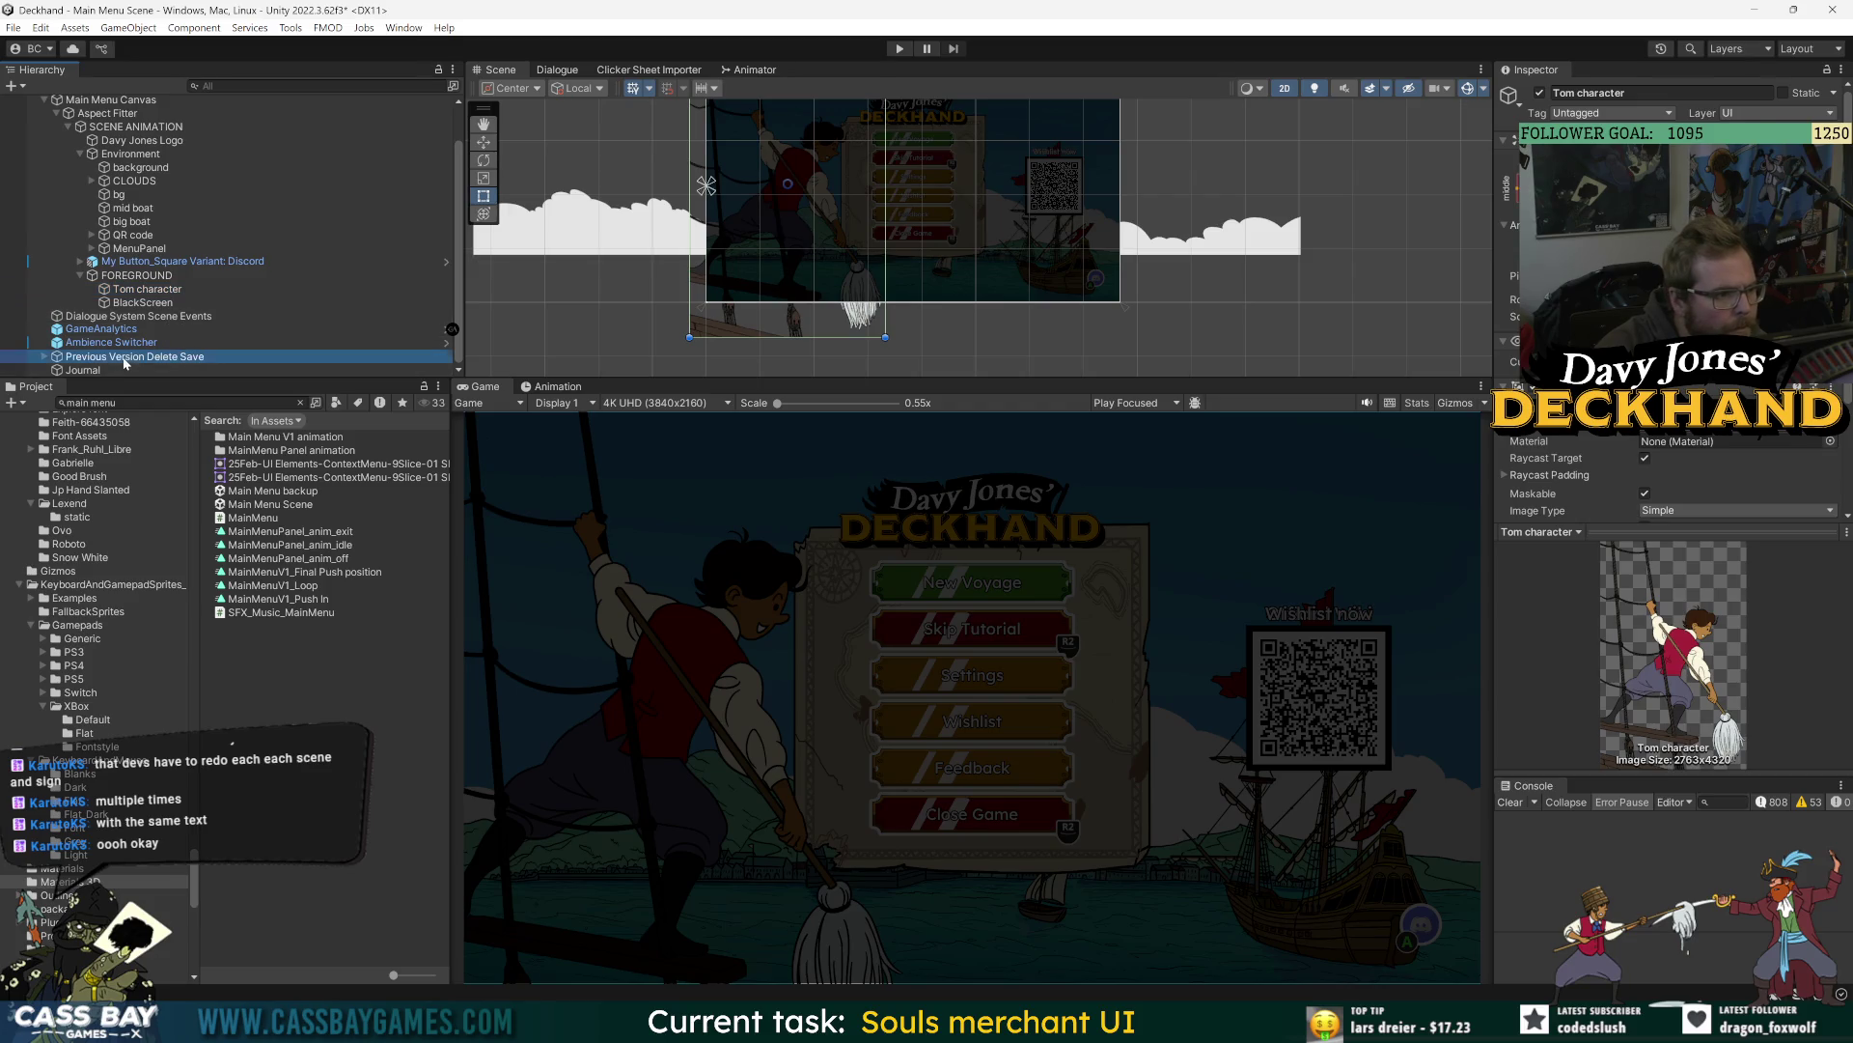
- Toggle Previous Version Delete Save off and back on, then expand it down to _Canvas and Aspect Fitter
{"action": "left_click", "coordinate": [1537, 96]}
{"action": "left_click", "coordinate": [1539, 93]}
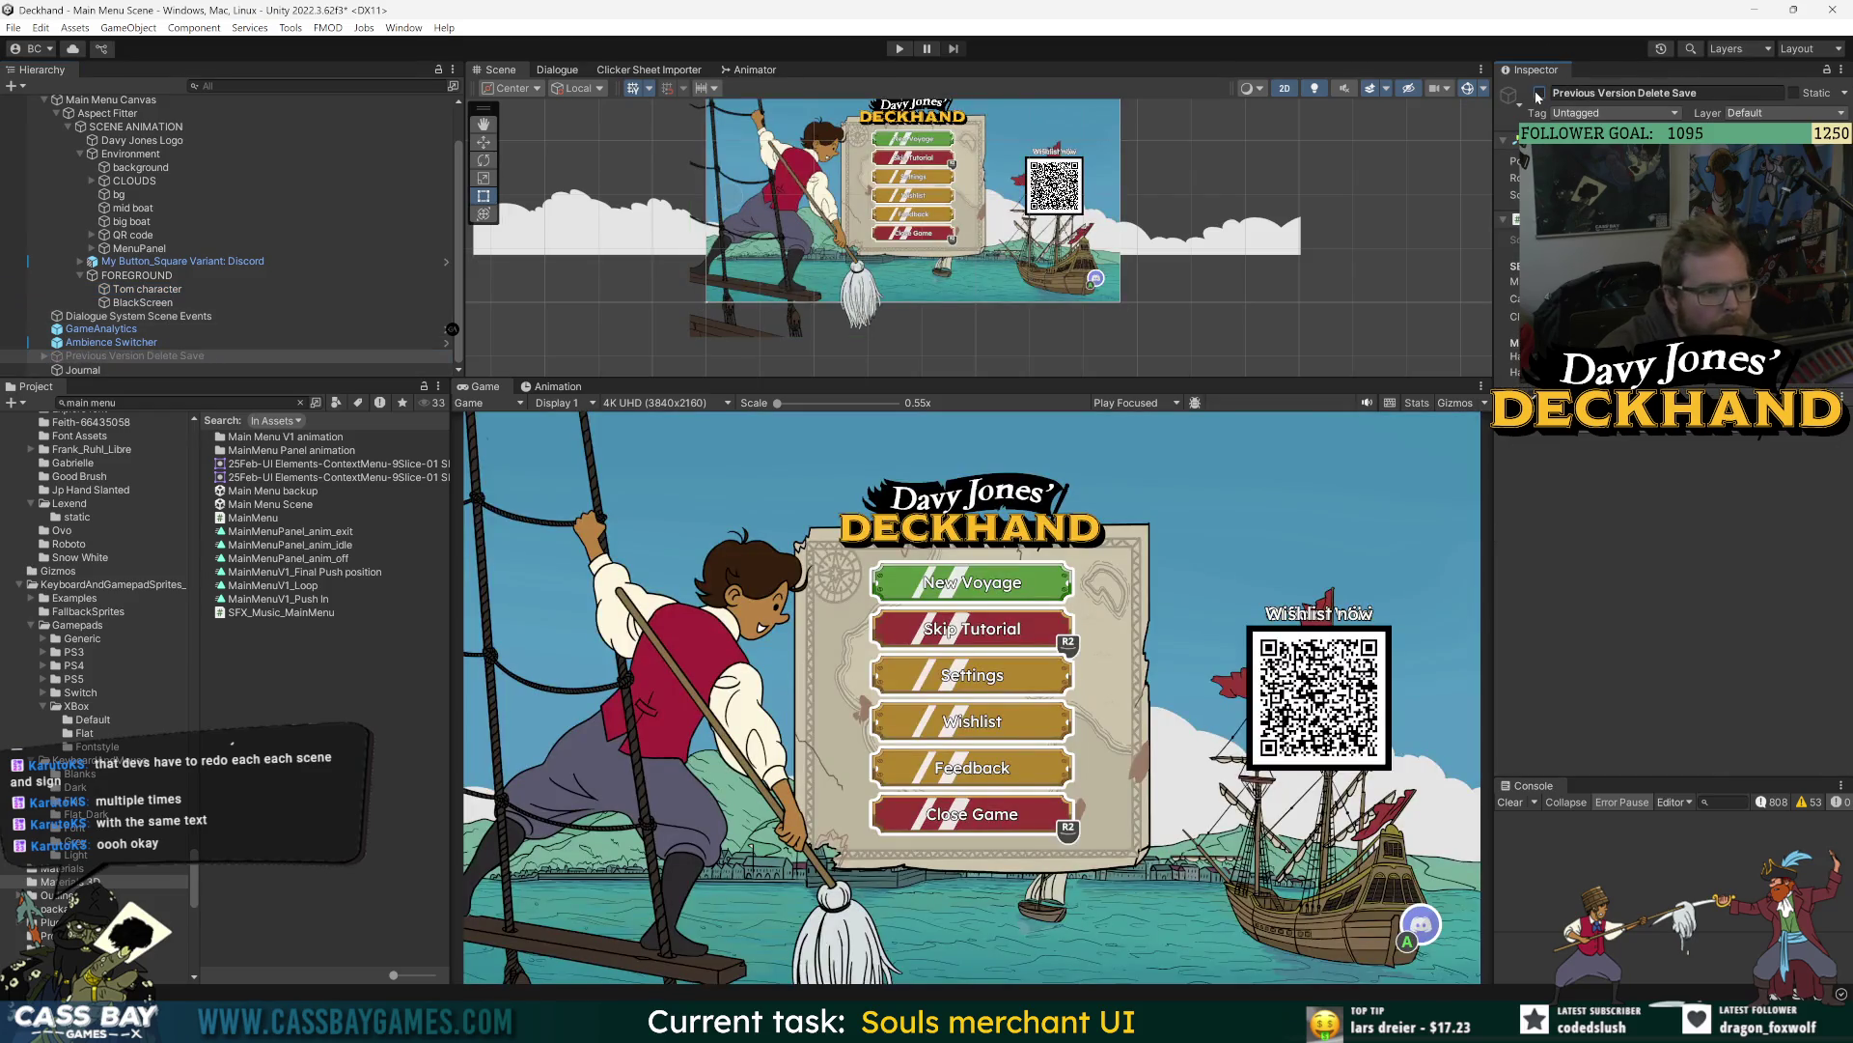
{"action": "left_click", "coordinate": [1539, 94]}
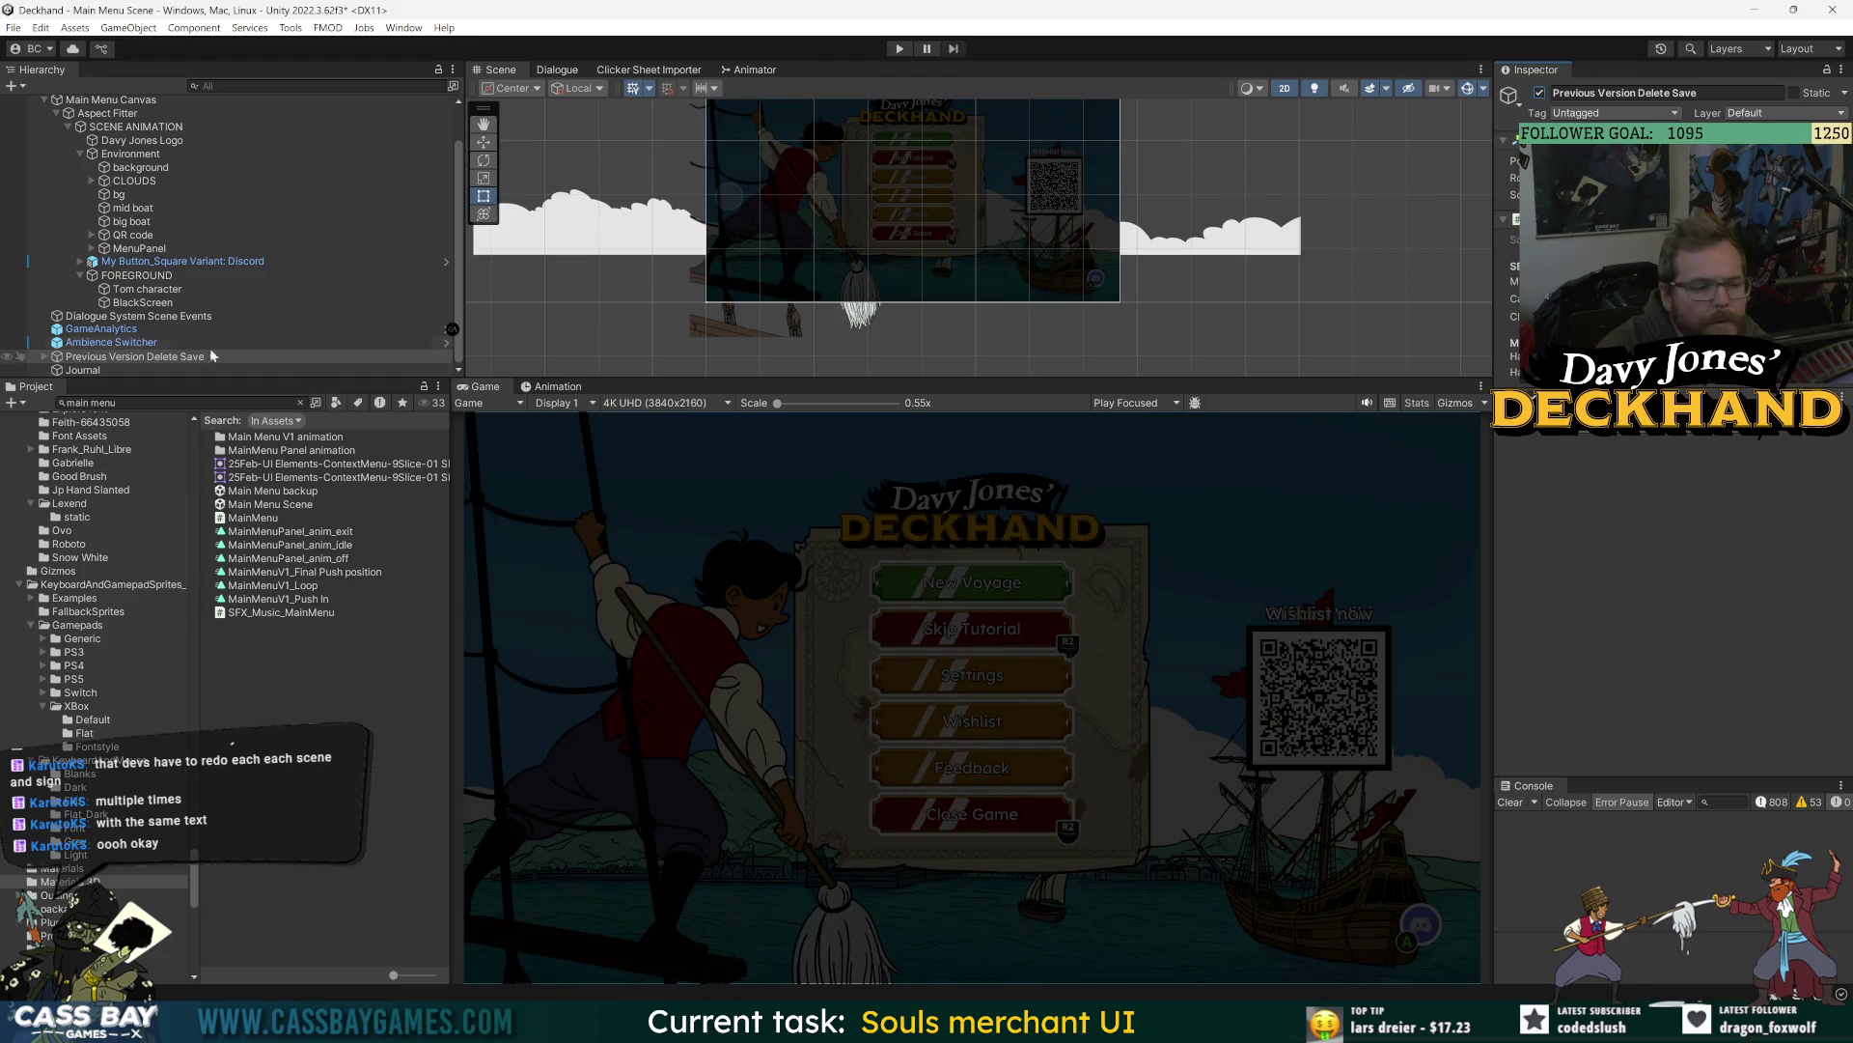
{"action": "left_click", "coordinate": [107, 329]}
{"action": "left_click", "coordinate": [132, 359]}
{"action": "left_click", "coordinate": [44, 356]}
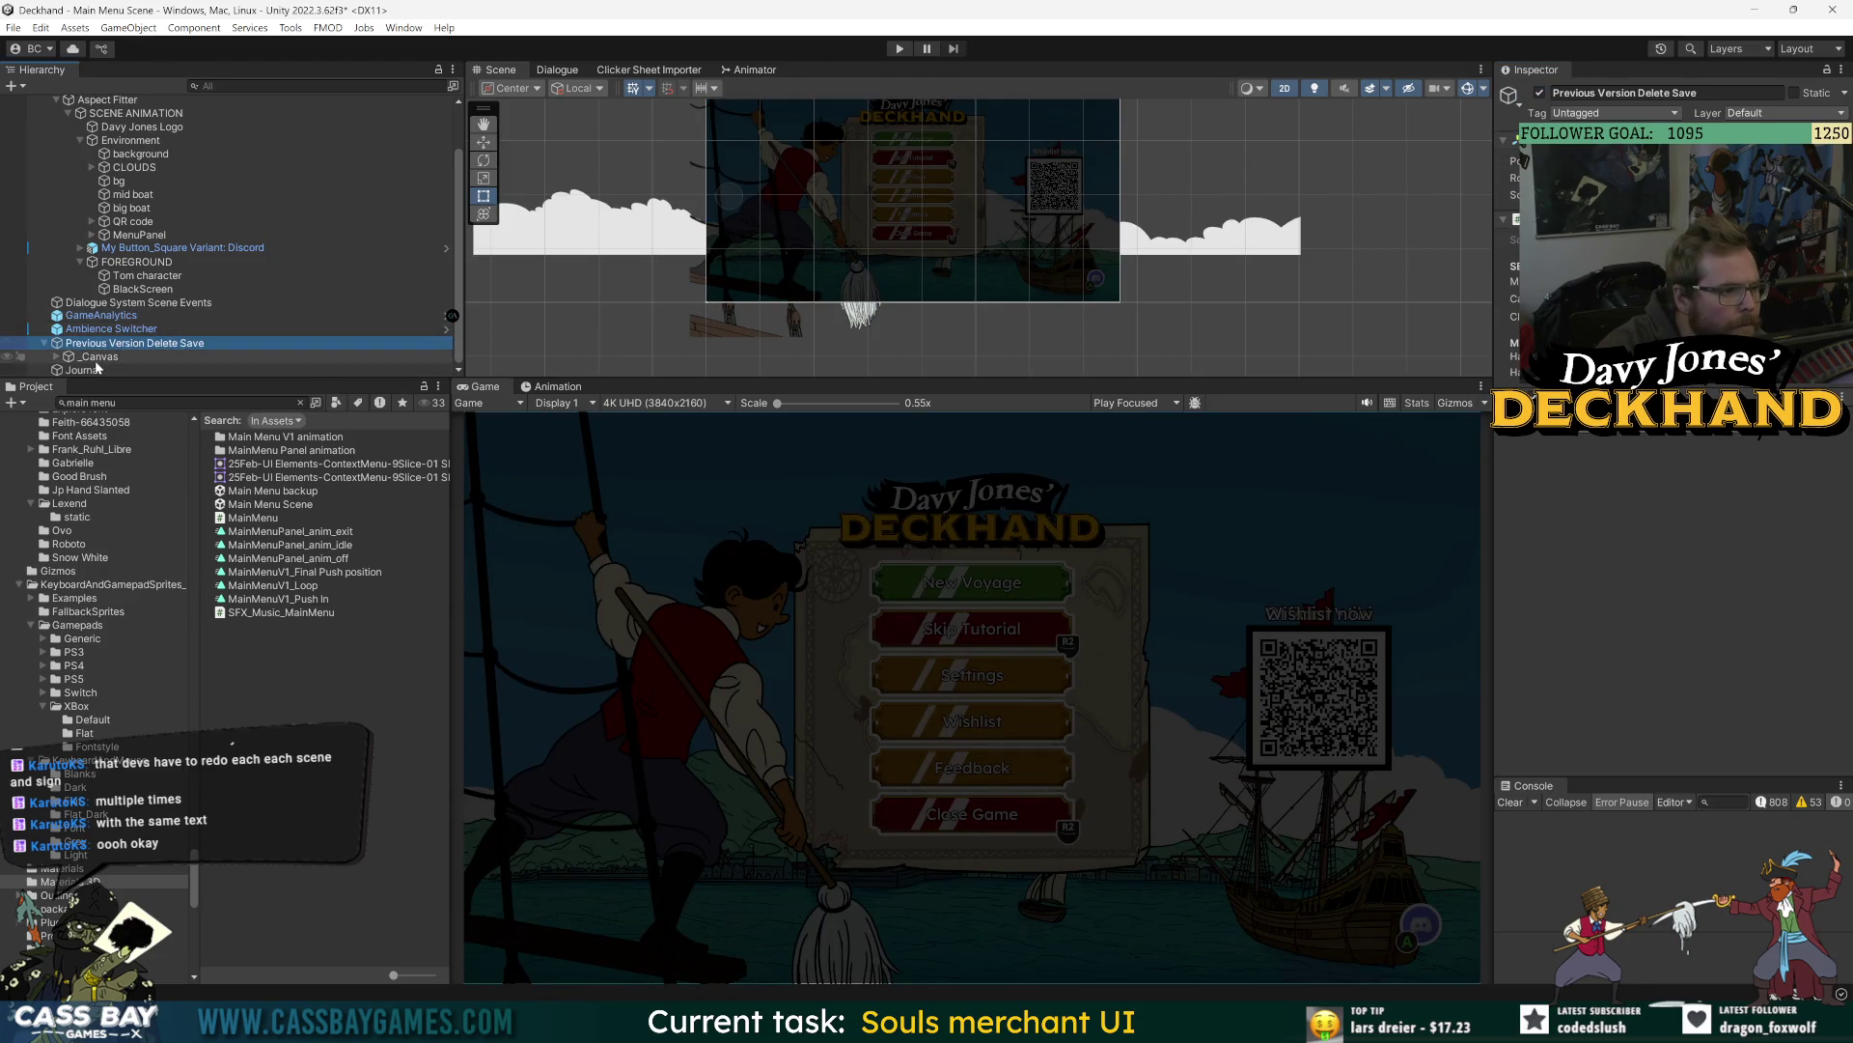
{"action": "left_click", "coordinate": [65, 359]}
{"action": "left_click", "coordinate": [56, 357]}
{"action": "left_click", "coordinate": [69, 360]}
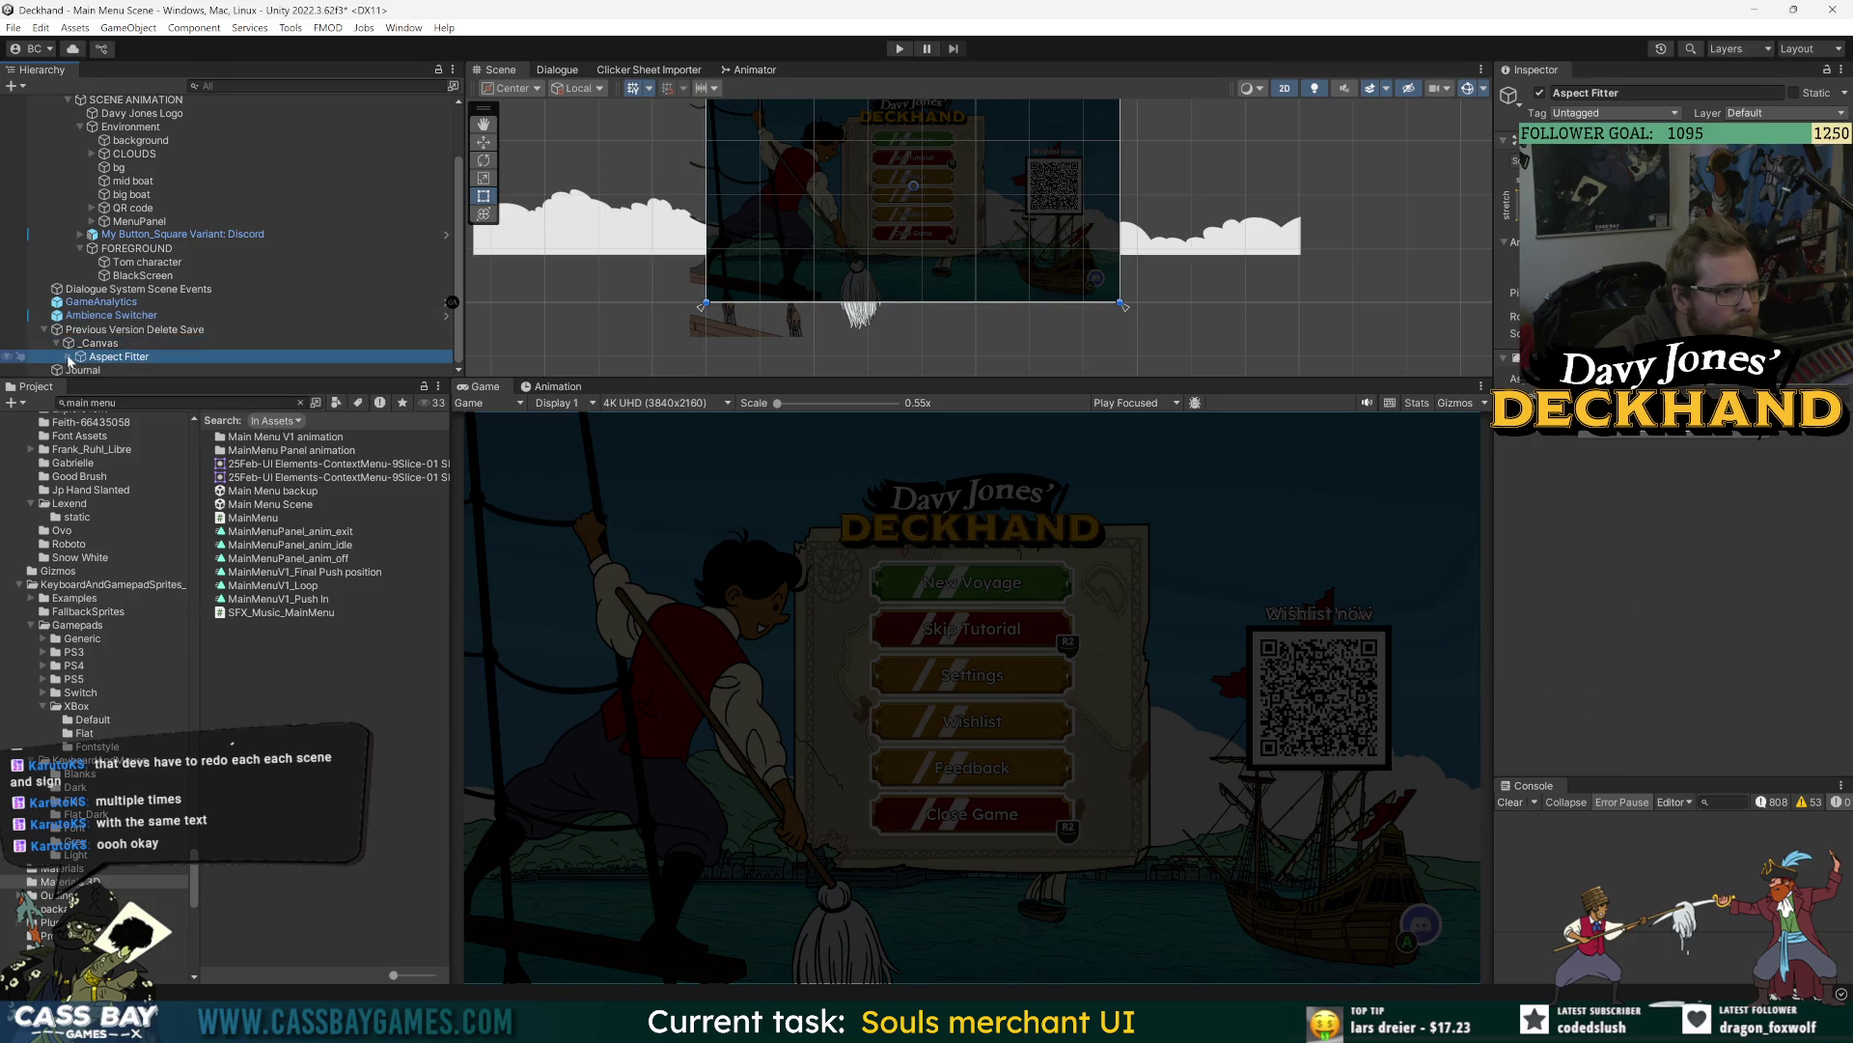
- Set _Canvas's Canvas Group Alpha to 0 and untick Interactable and Blocks Raycasts
{"action": "left_click", "coordinate": [1815, 396]}
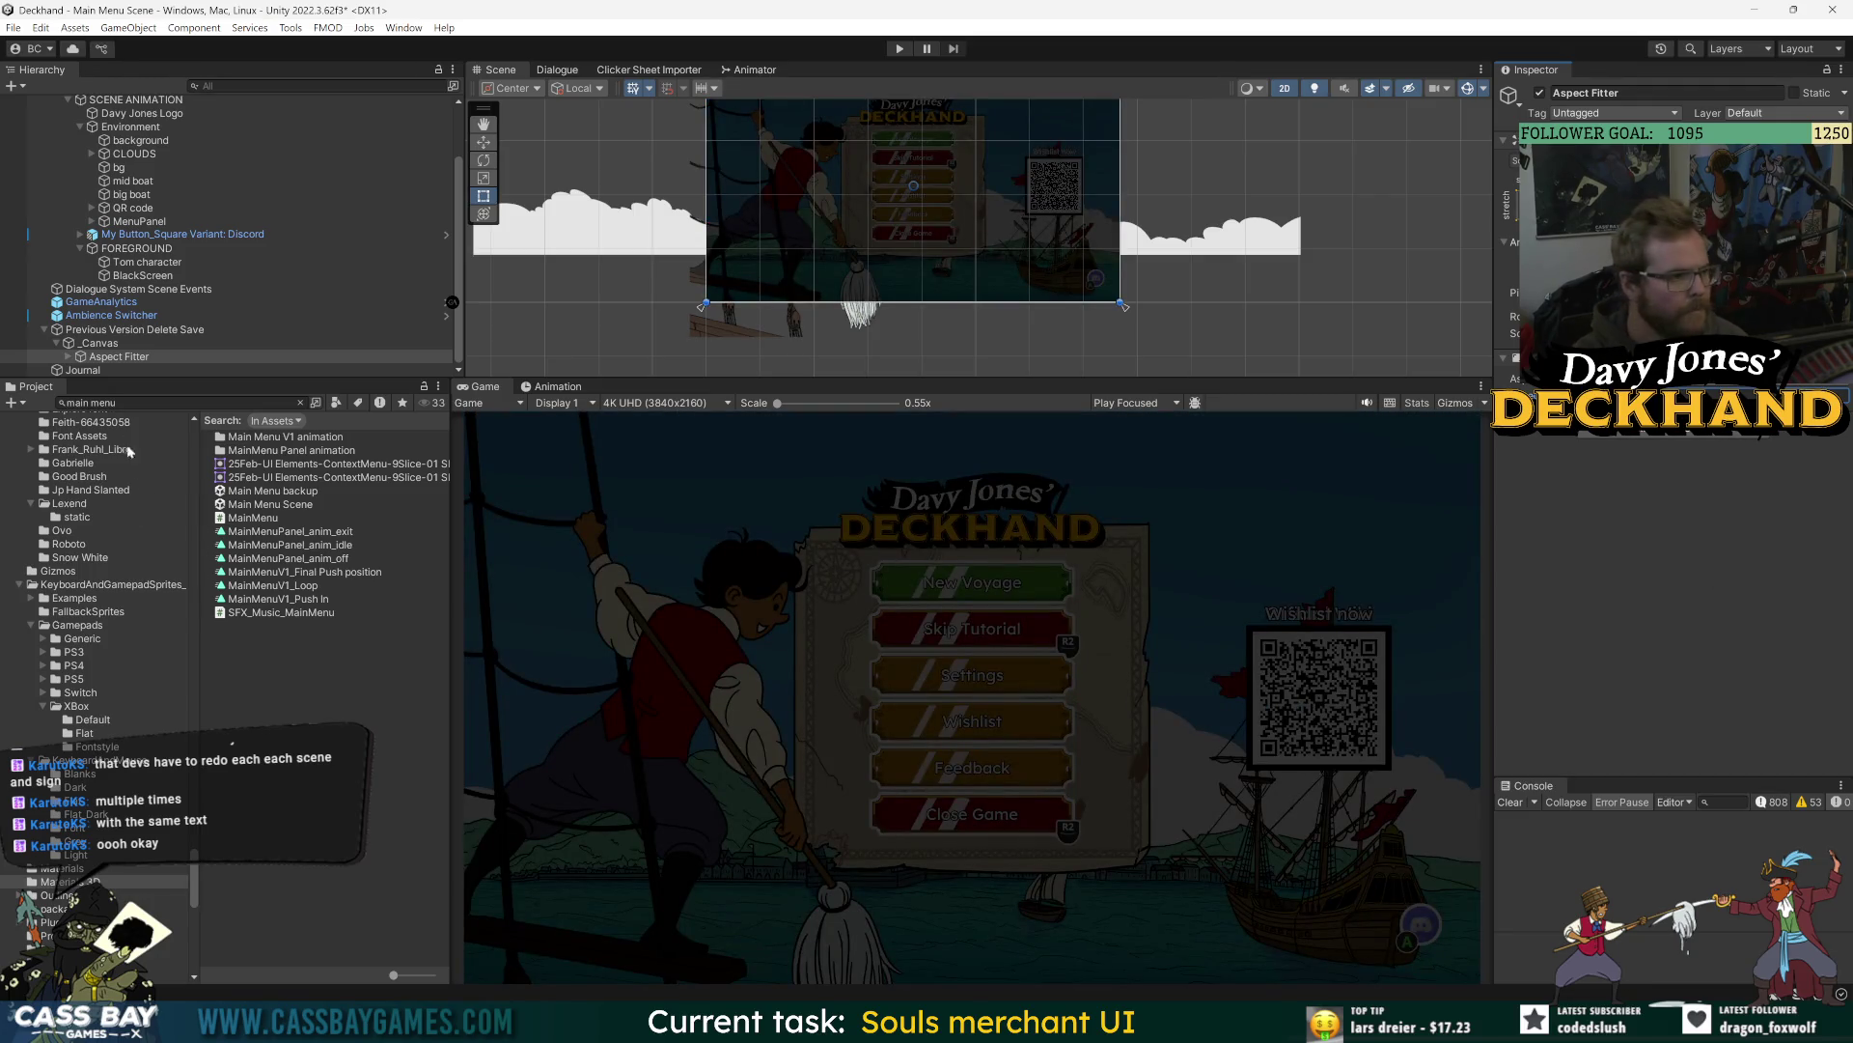
{"action": "left_click", "coordinate": [100, 343]}
{"action": "left_click", "coordinate": [119, 357]}
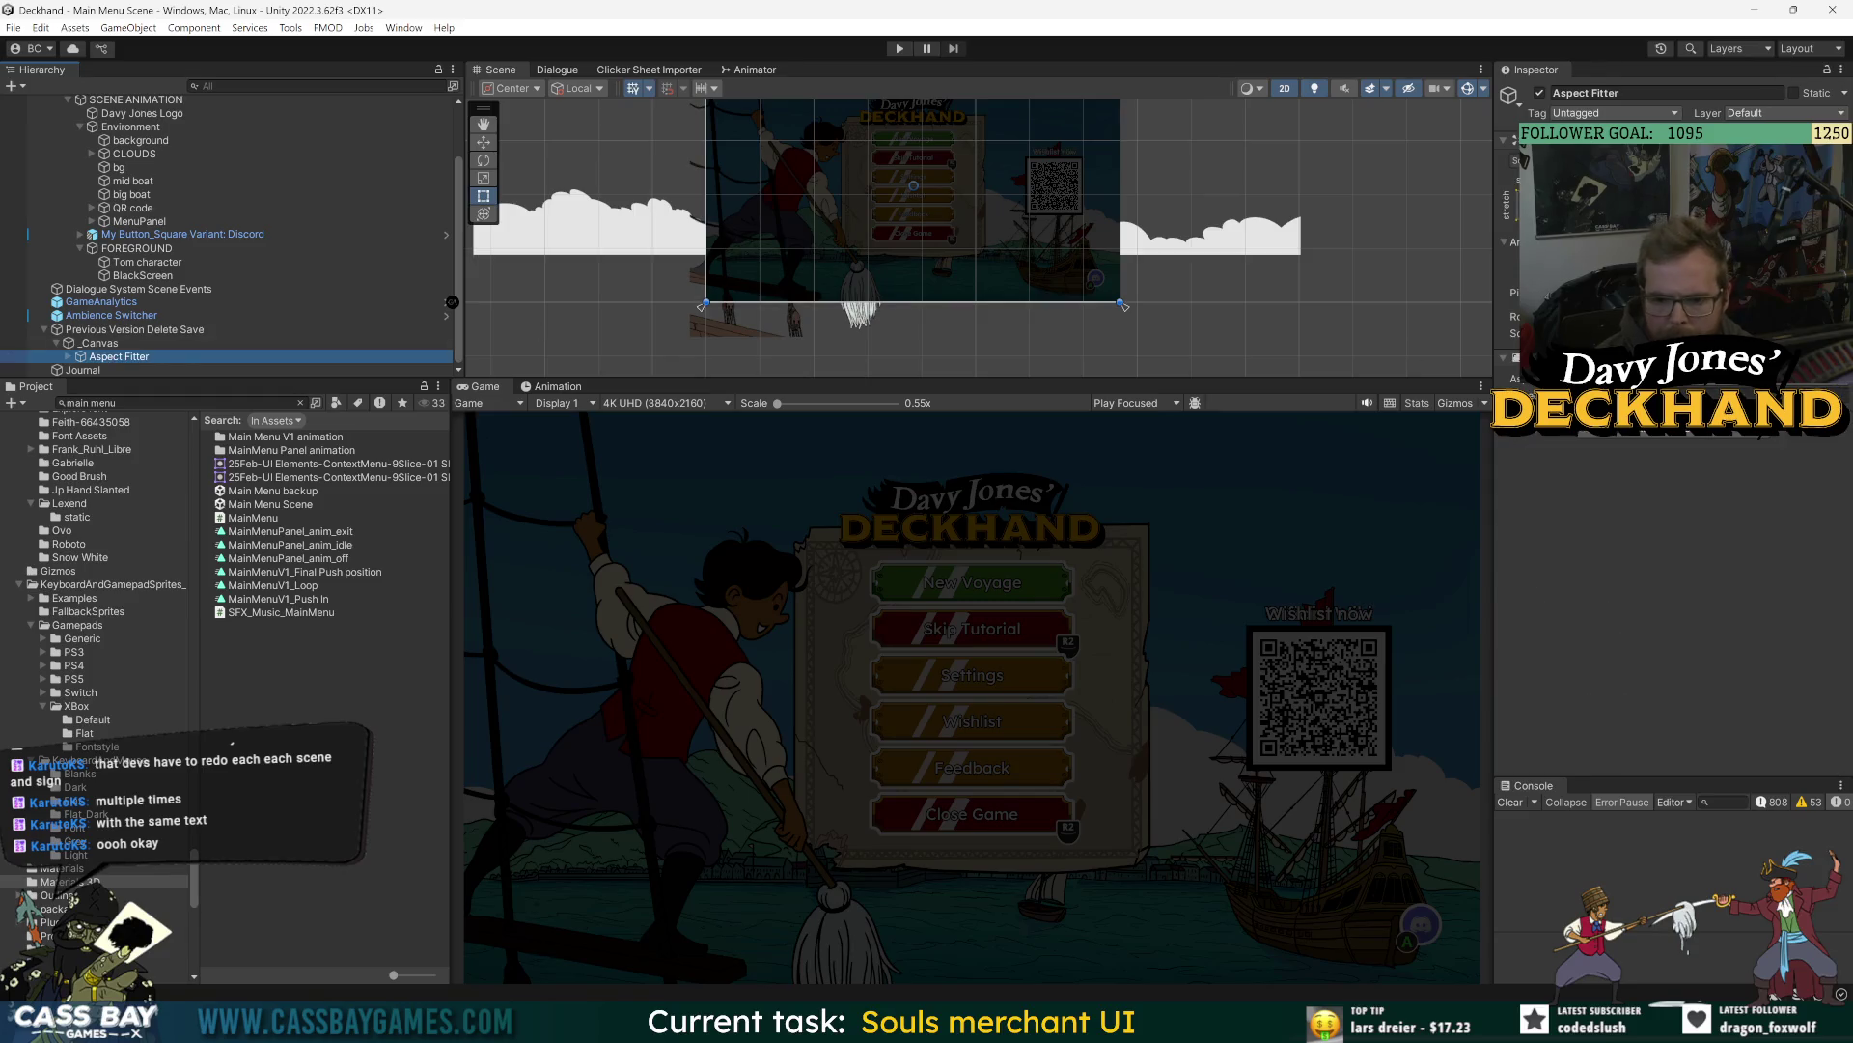
{"action": "left_click", "coordinate": [99, 343]}
{"action": "left_click", "coordinate": [1668, 677]}
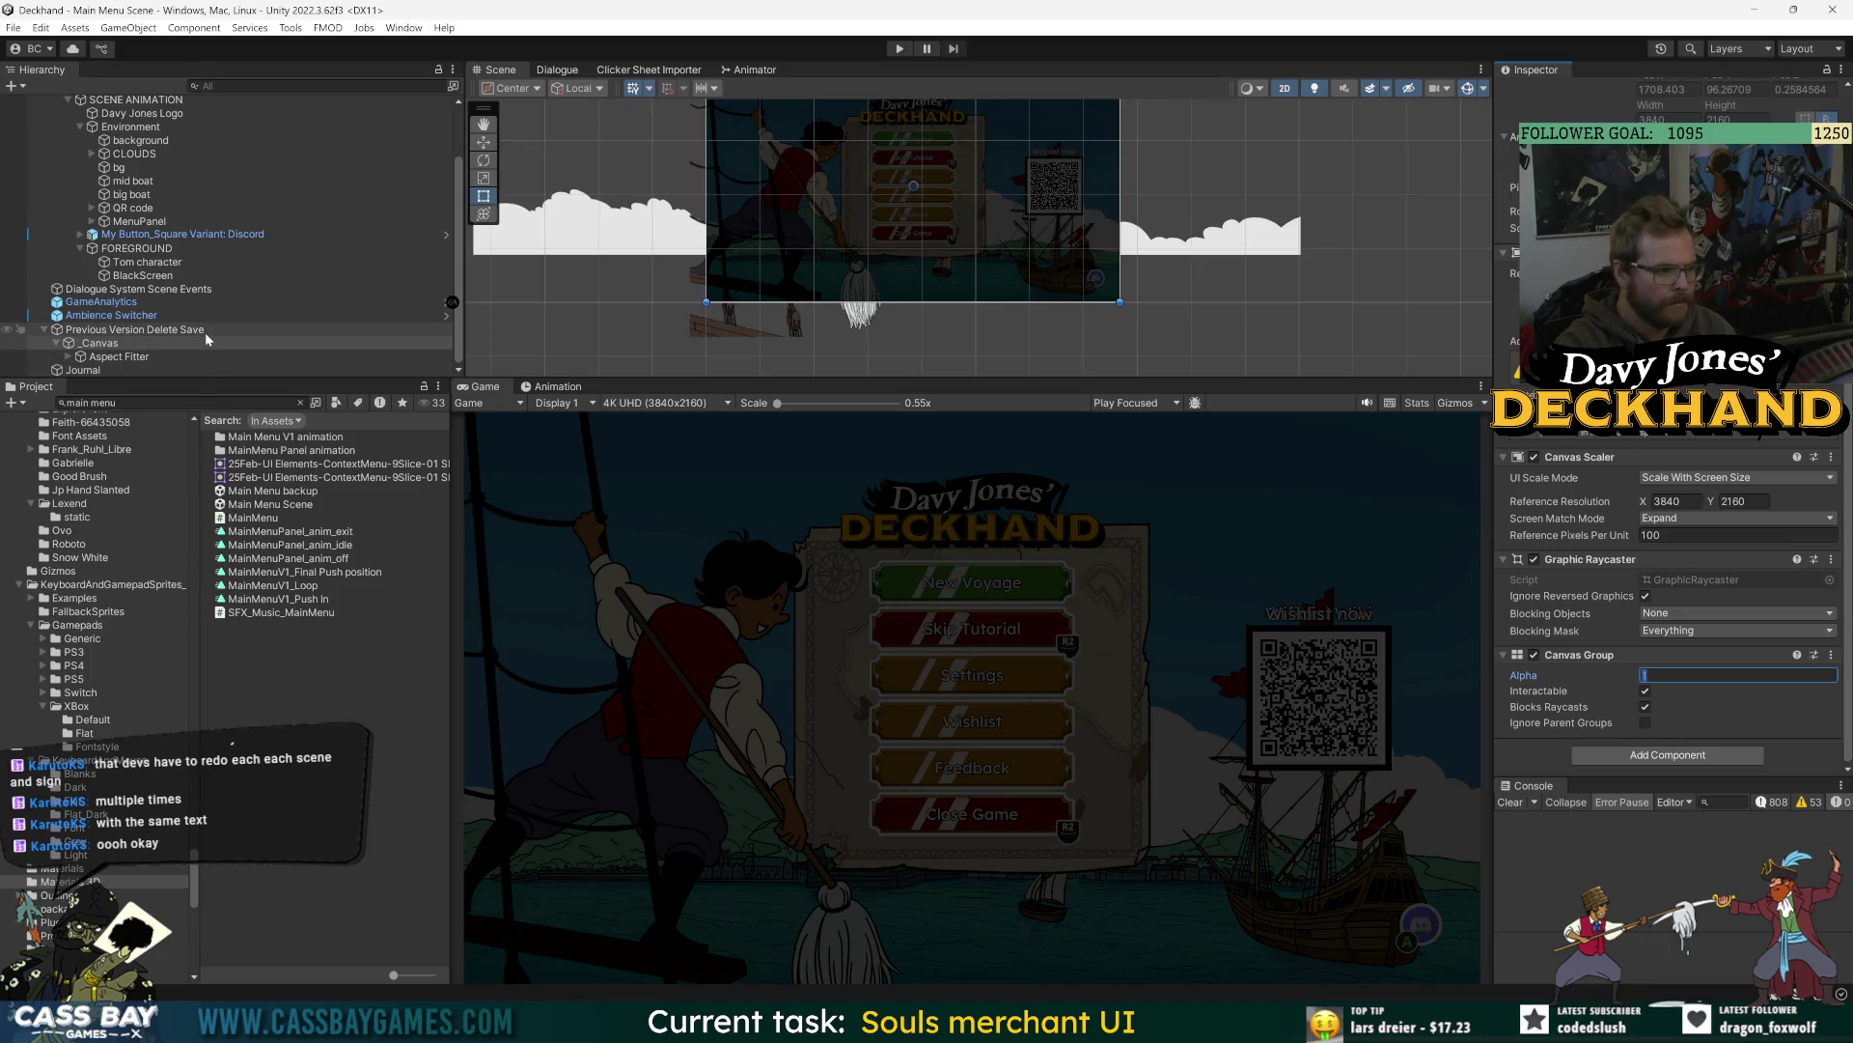
{"action": "type", "text": "0"}
{"action": "left_click", "coordinate": [1646, 692]}
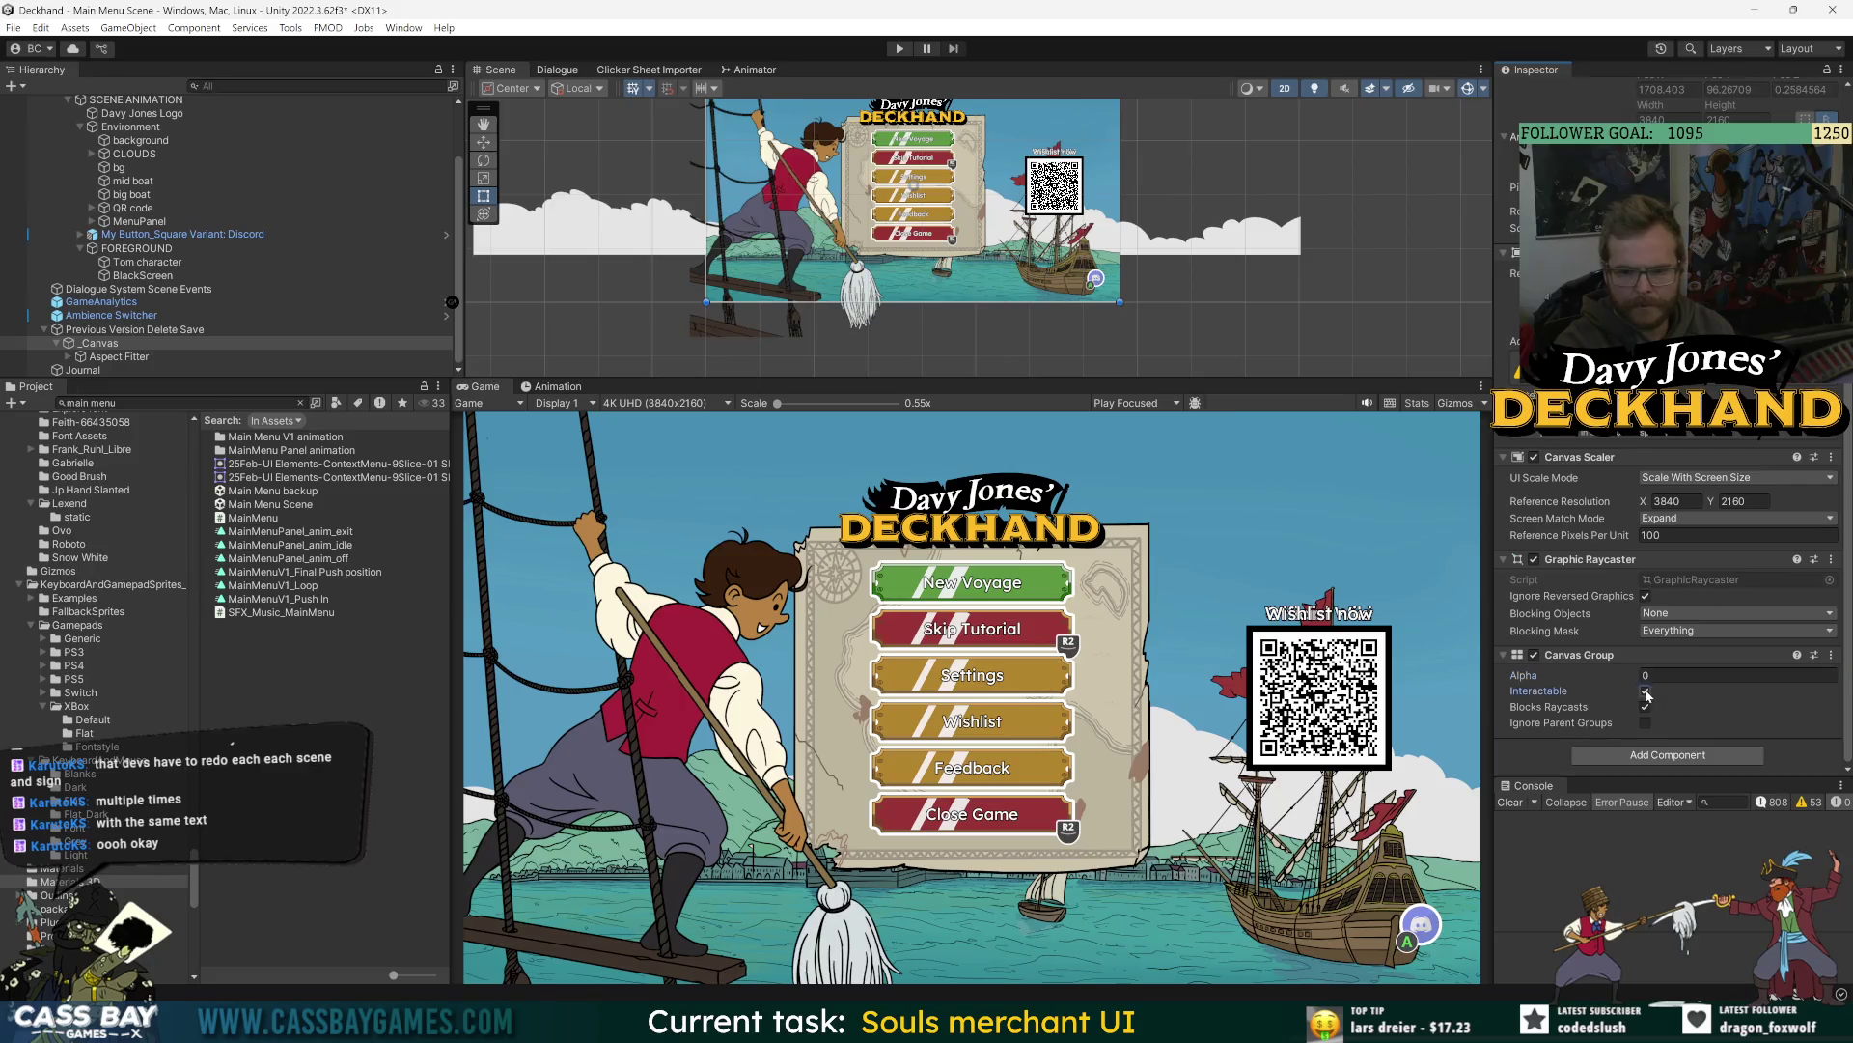
{"action": "left_click", "coordinate": [1646, 707]}
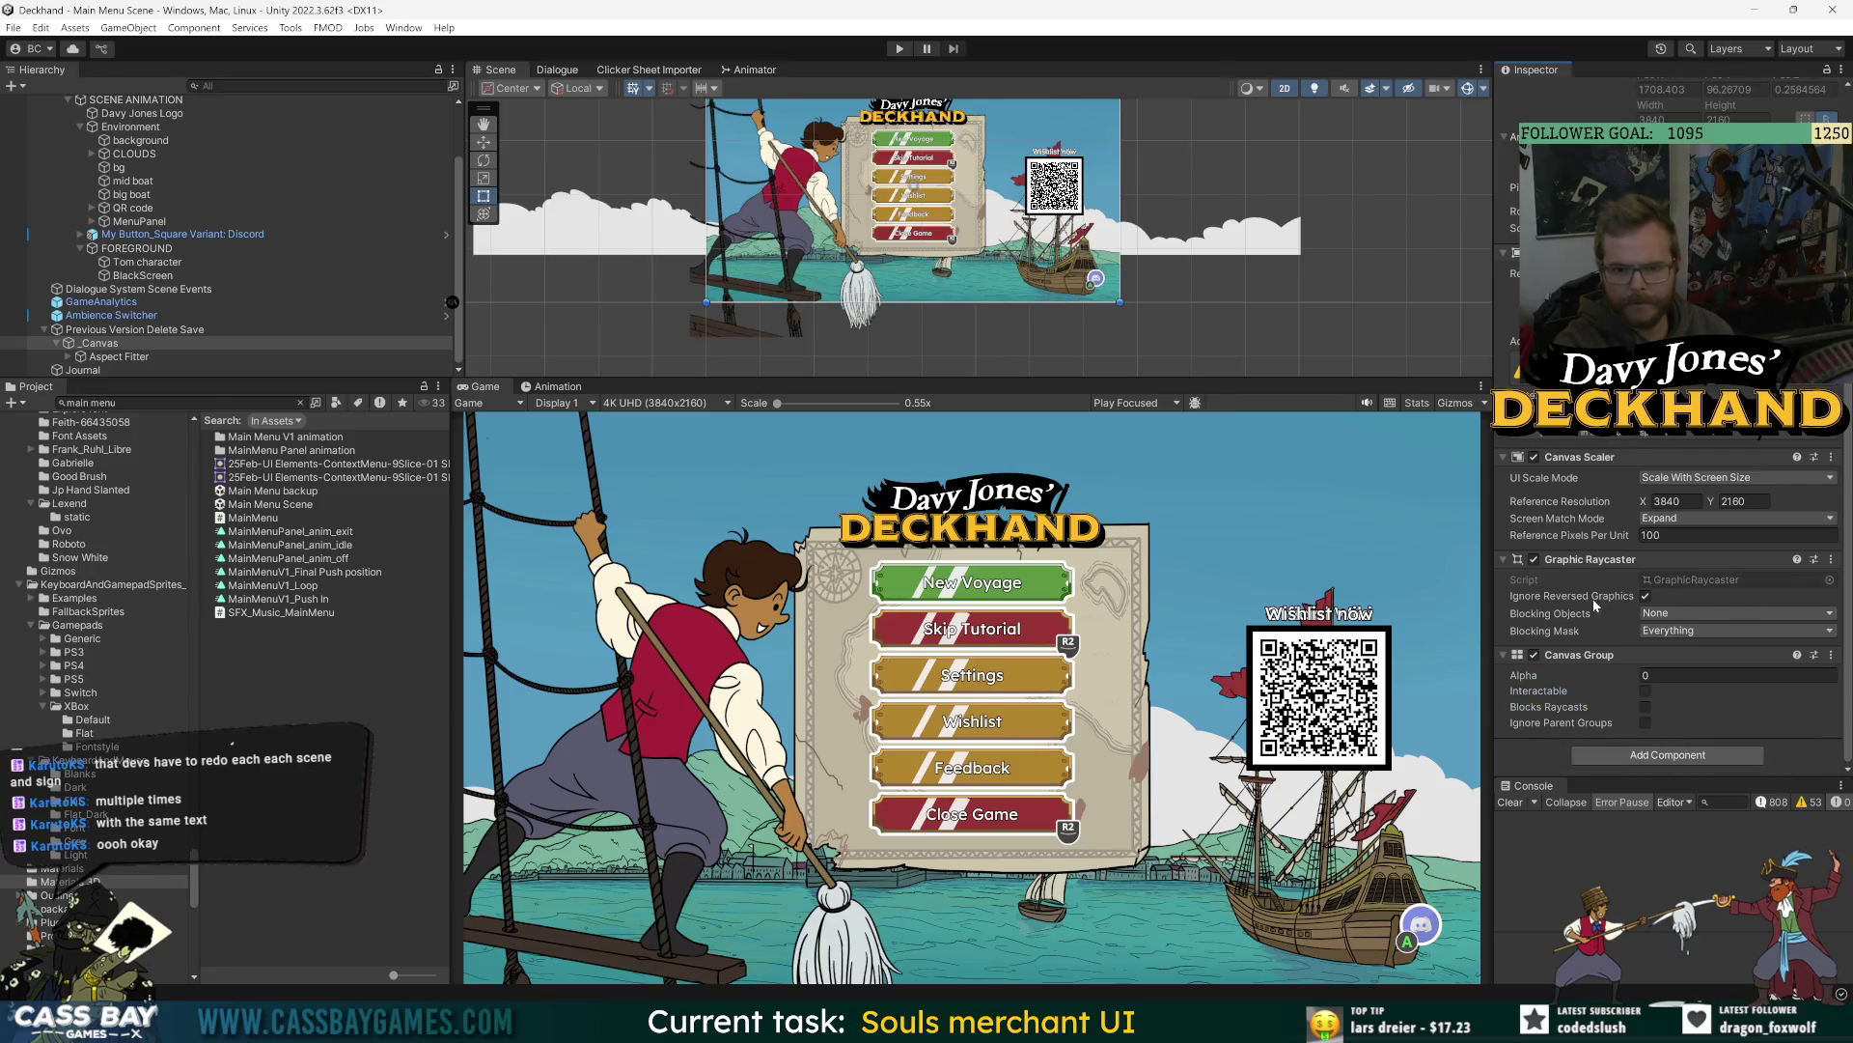
{"action": "left_click", "coordinate": [135, 329]}
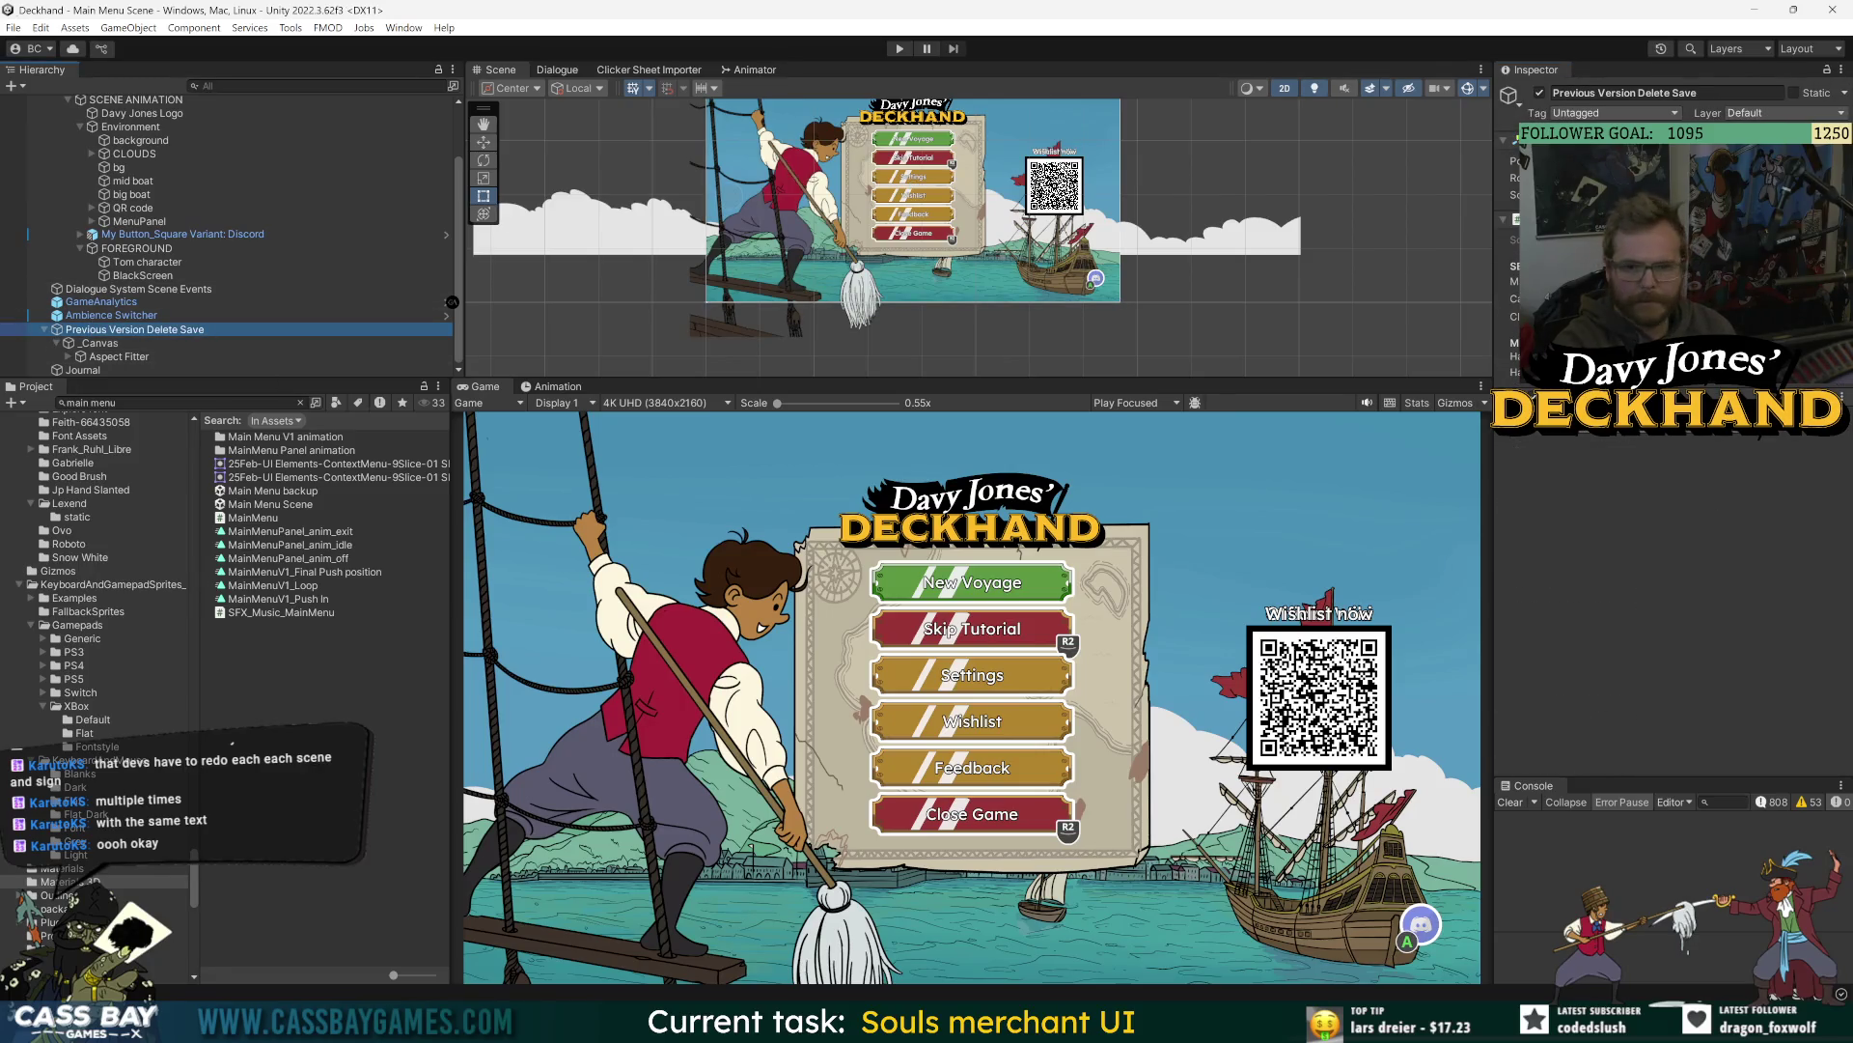
{"action": "key", "text": "alt+Tab"}
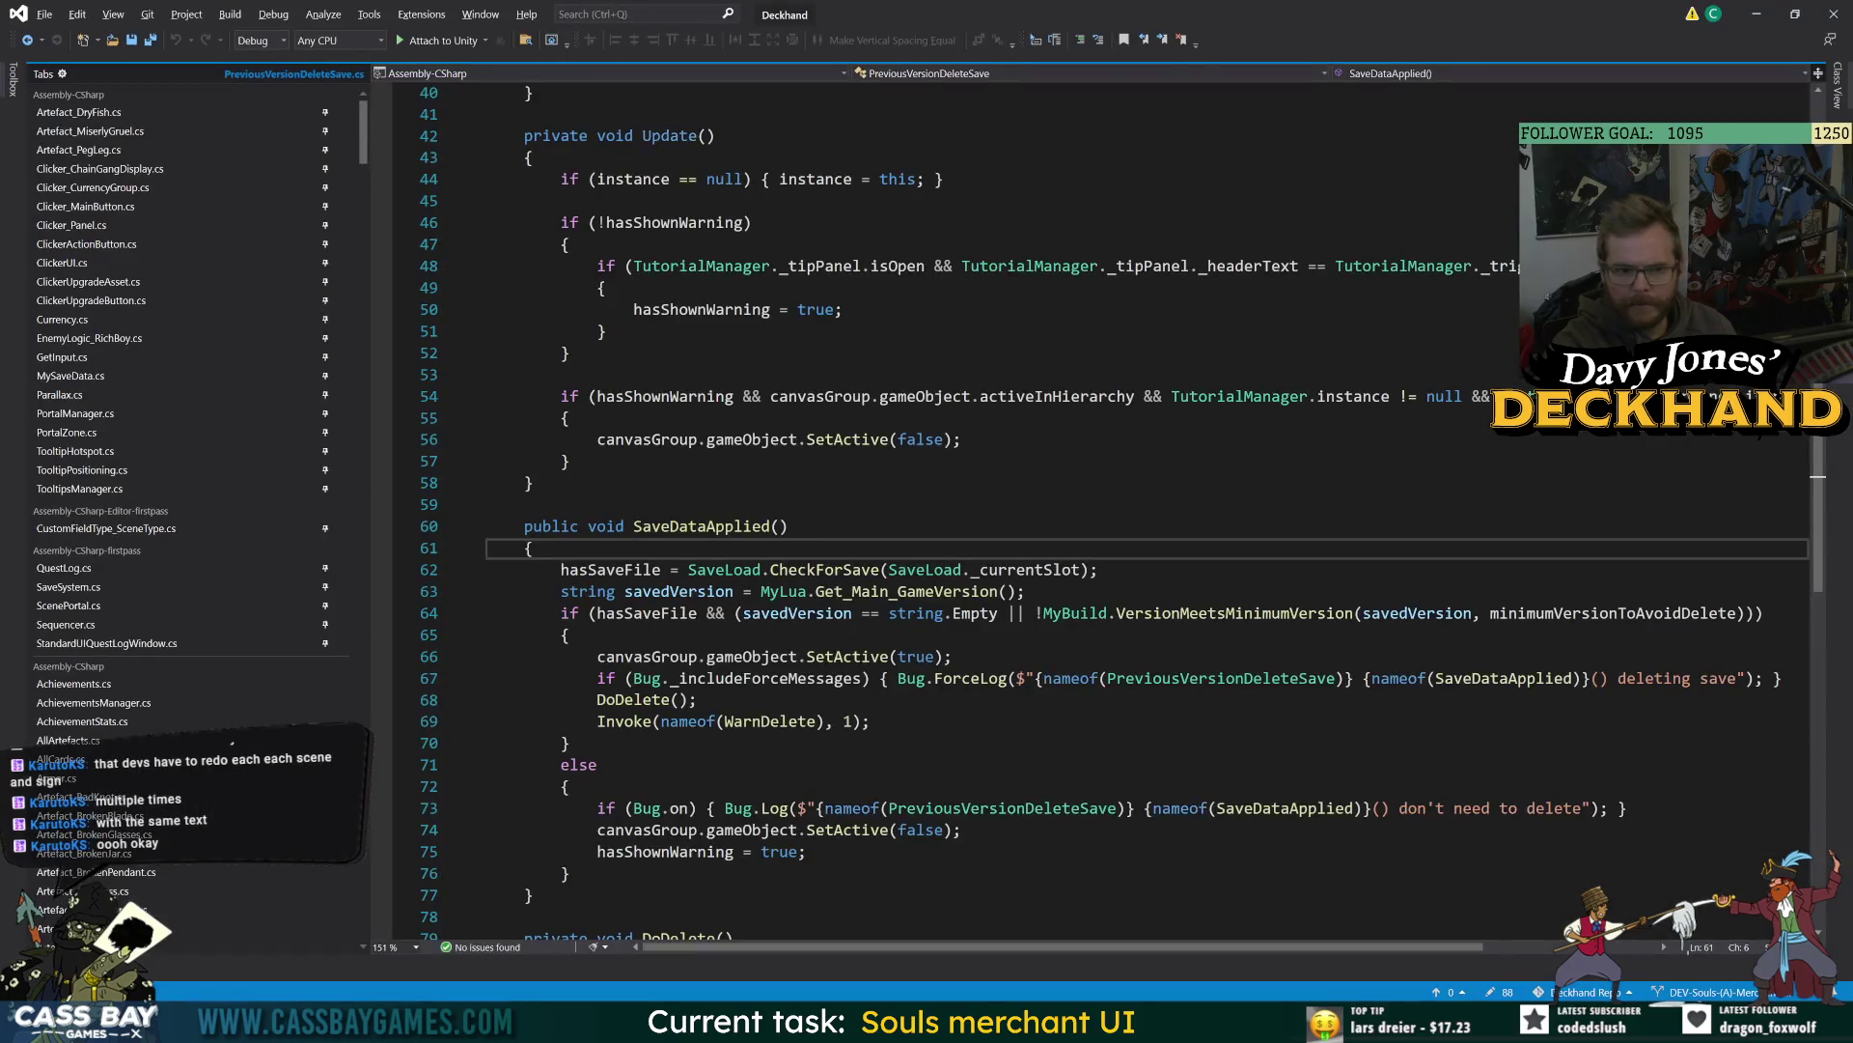
- Jump to the canvasGroup declaration from line 56, review Update(), and return to Unity
{"action": "left_click", "coordinate": [696, 439]}
{"action": "key", "text": "F12"}
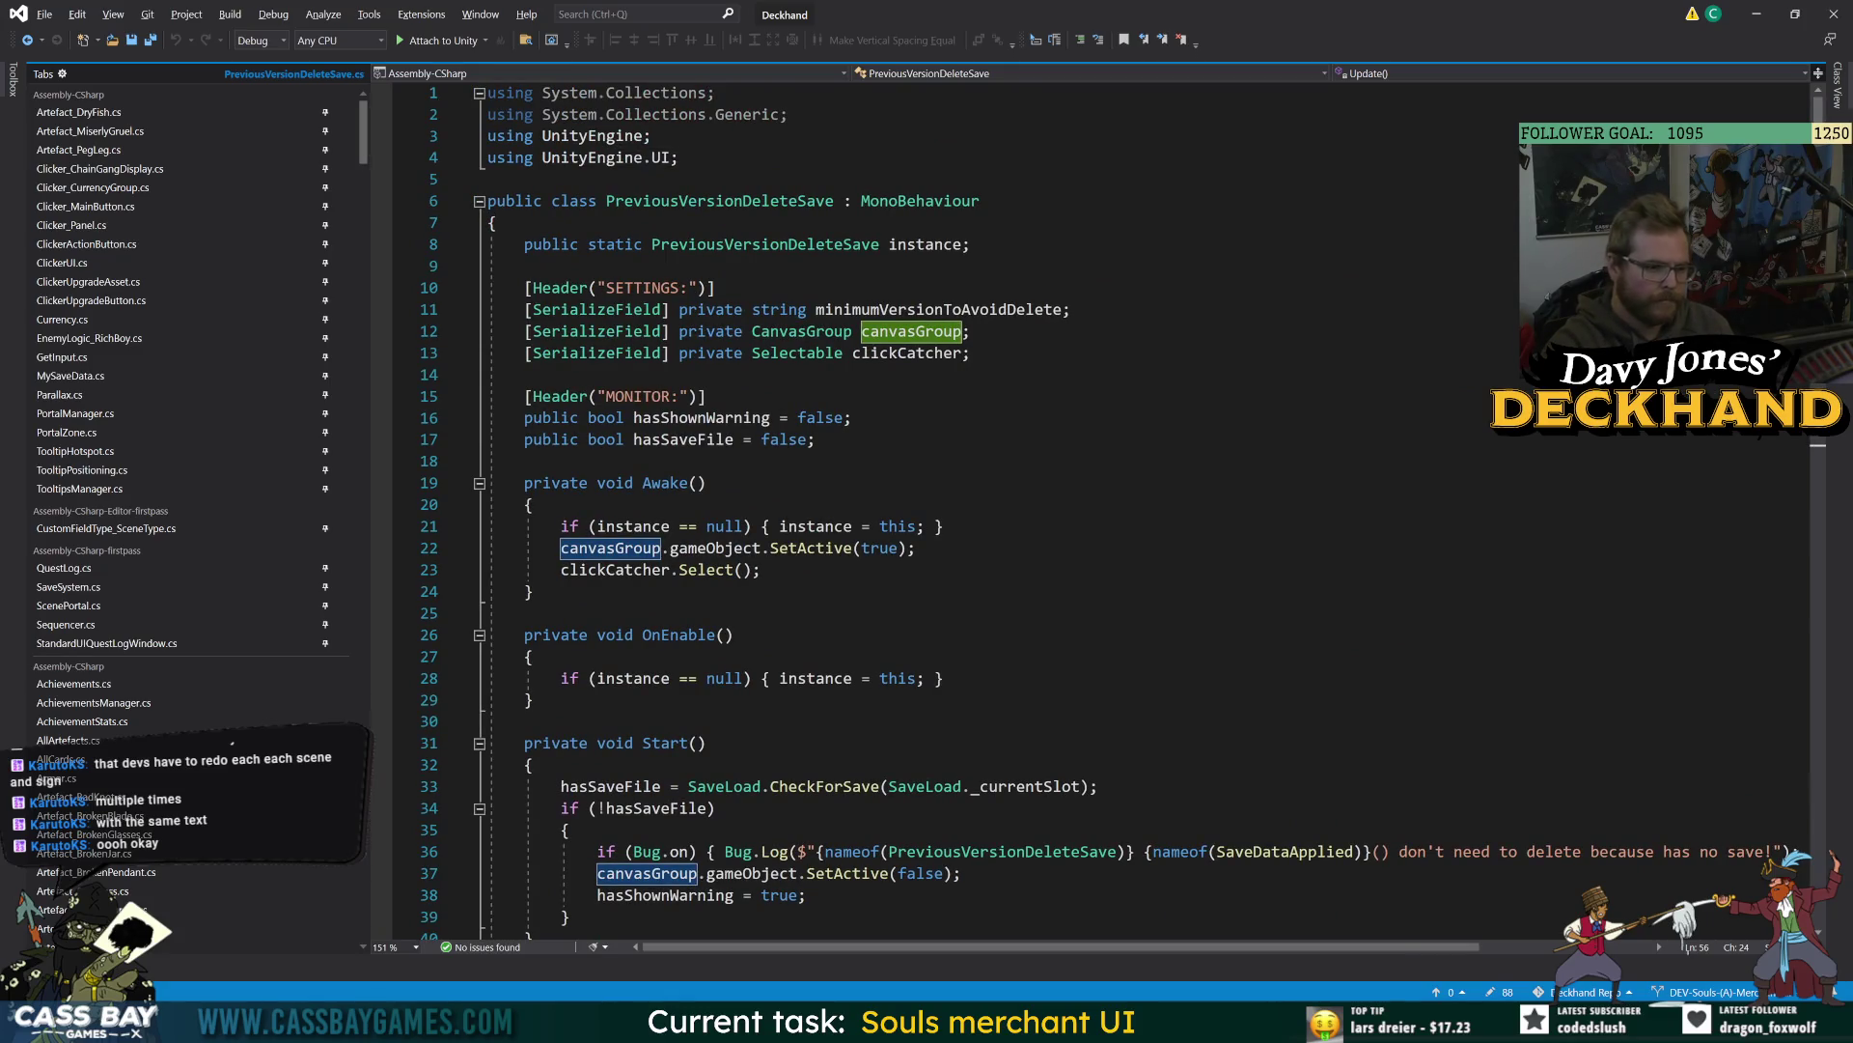
{"action": "scroll", "coordinate": [449, 765], "scroll_direction": "down", "scroll_amount": 8}
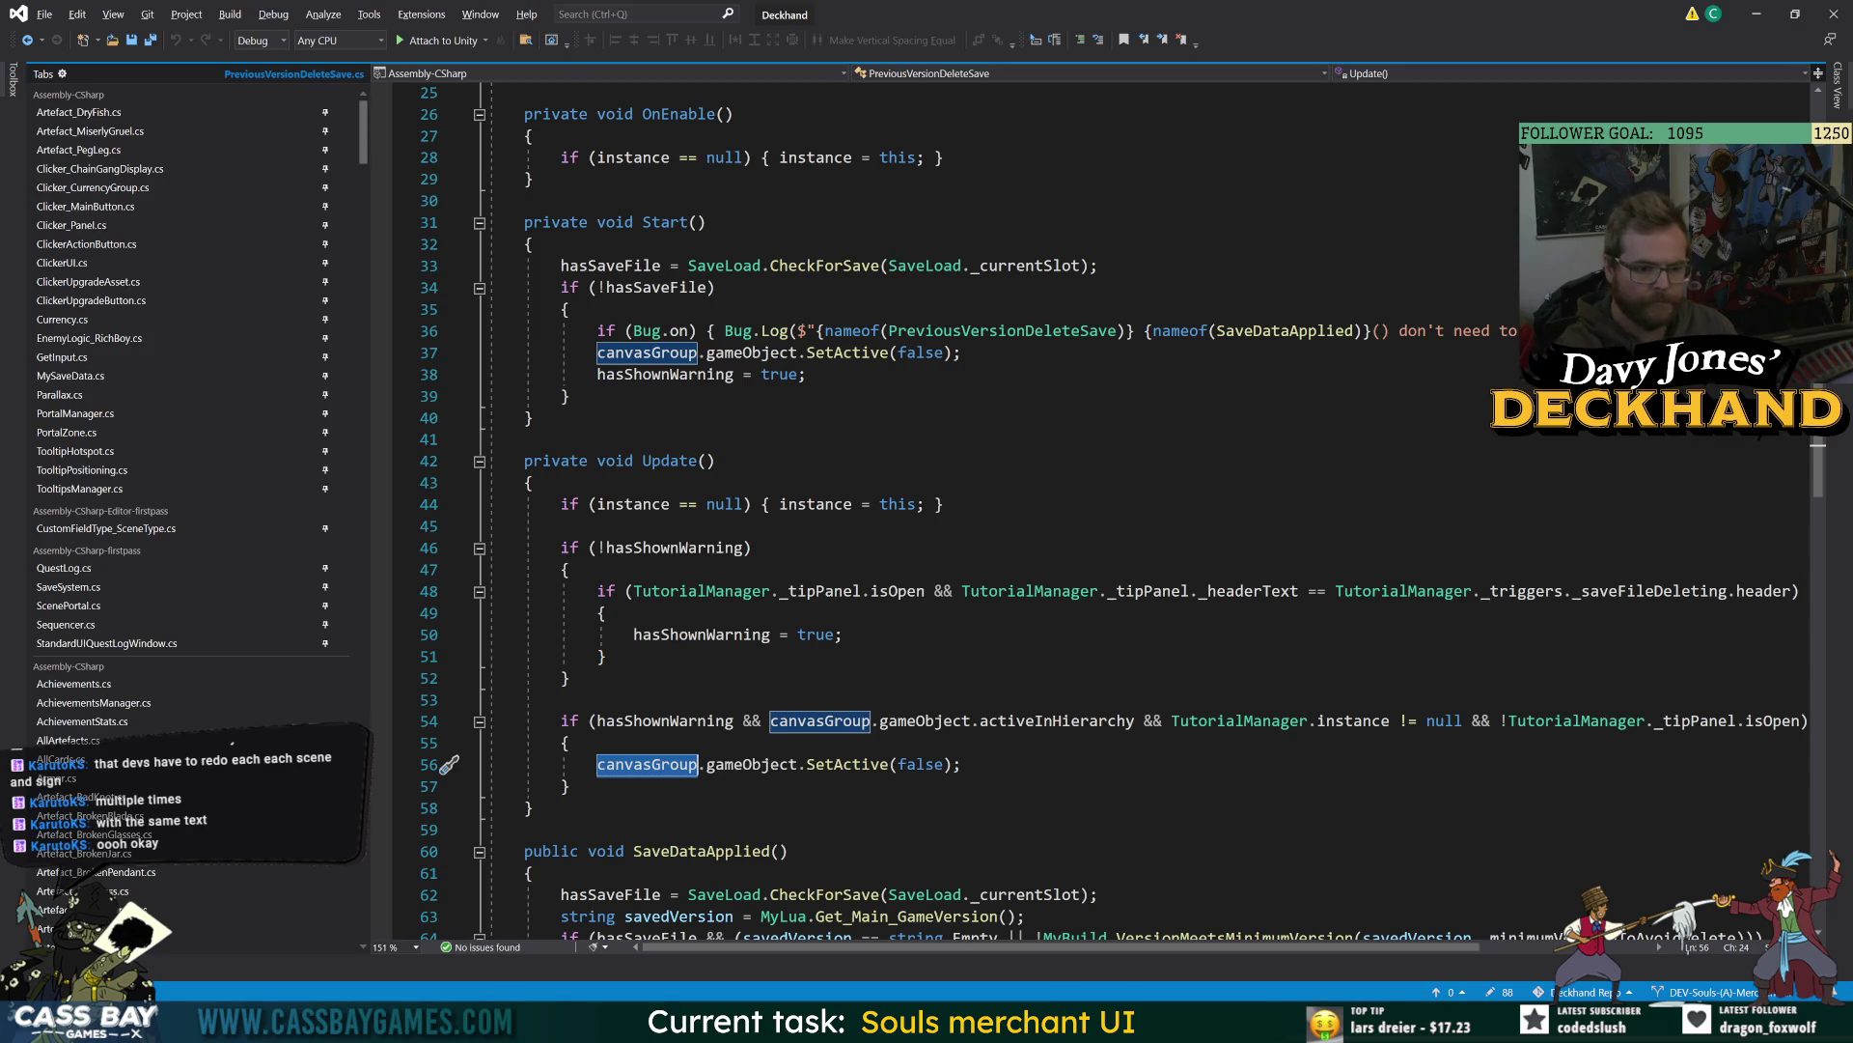
{"action": "key", "text": "alt+Tab"}
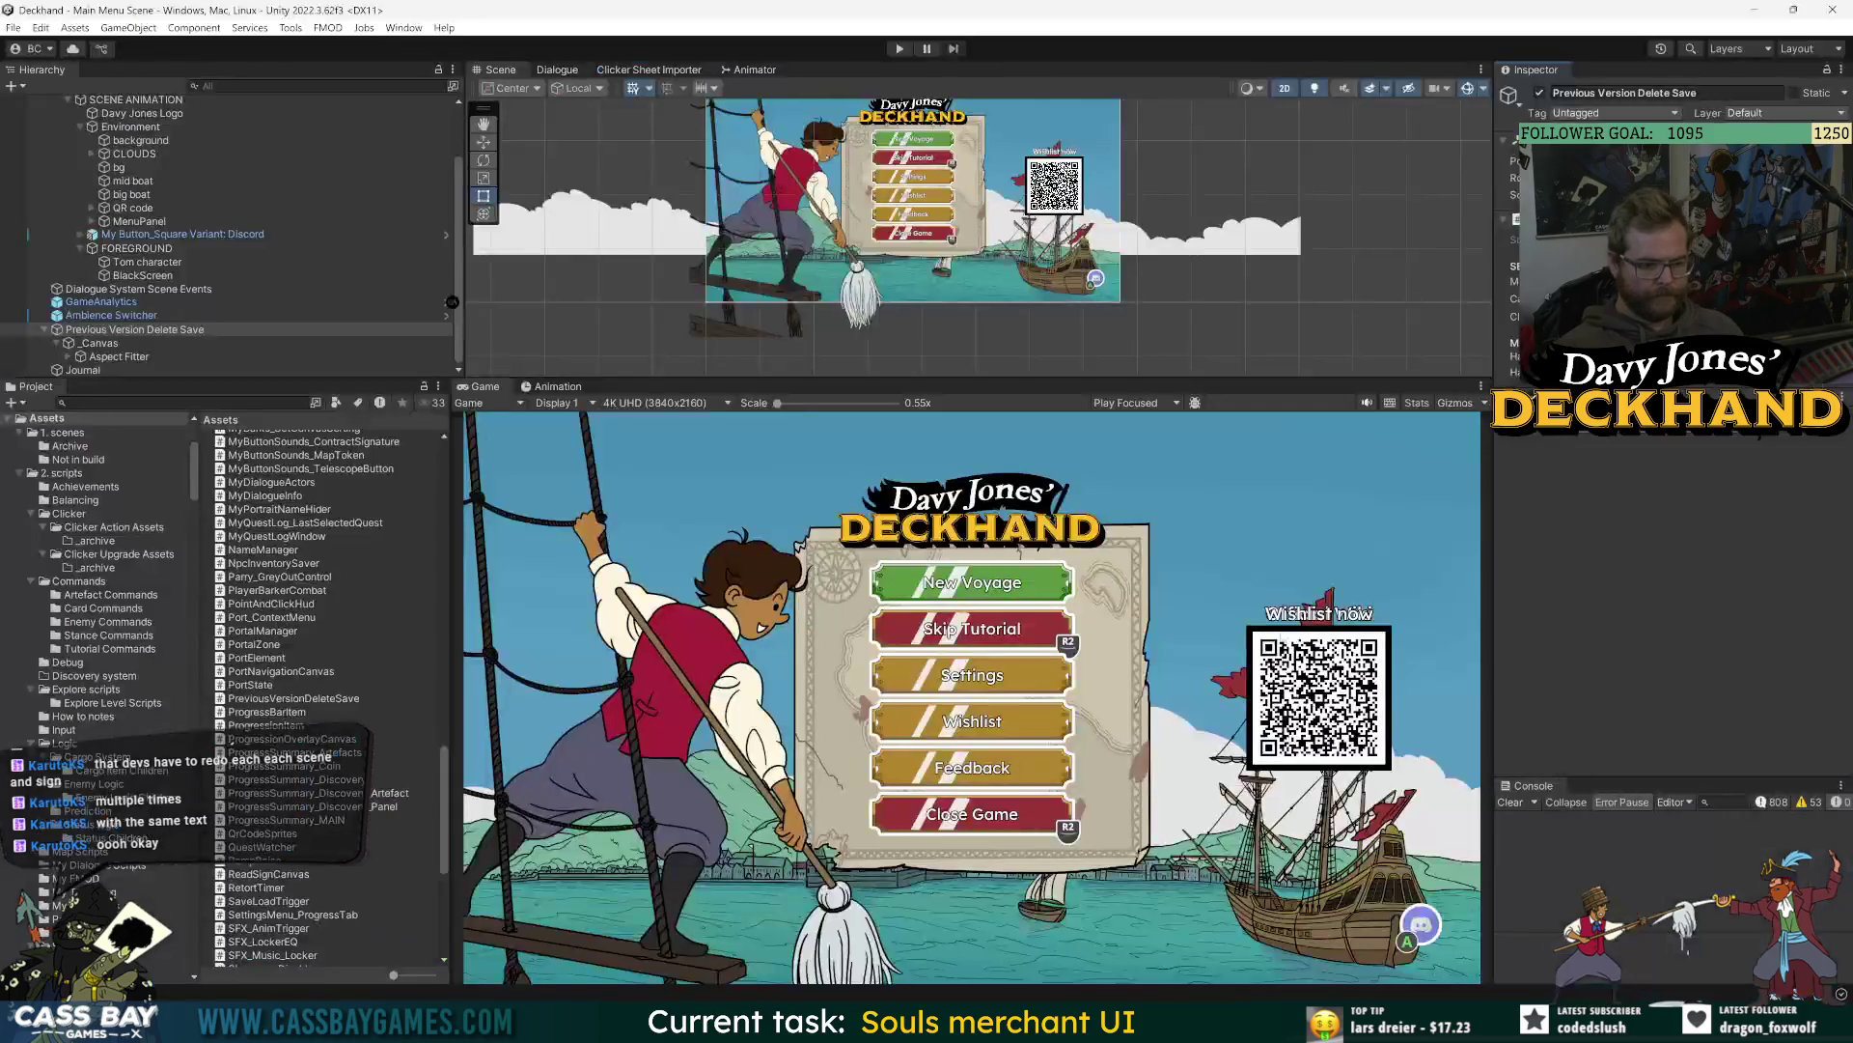
- Collapse the Previous Version Delete Save group in the Hierarchy
{"action": "key", "text": "Down"}
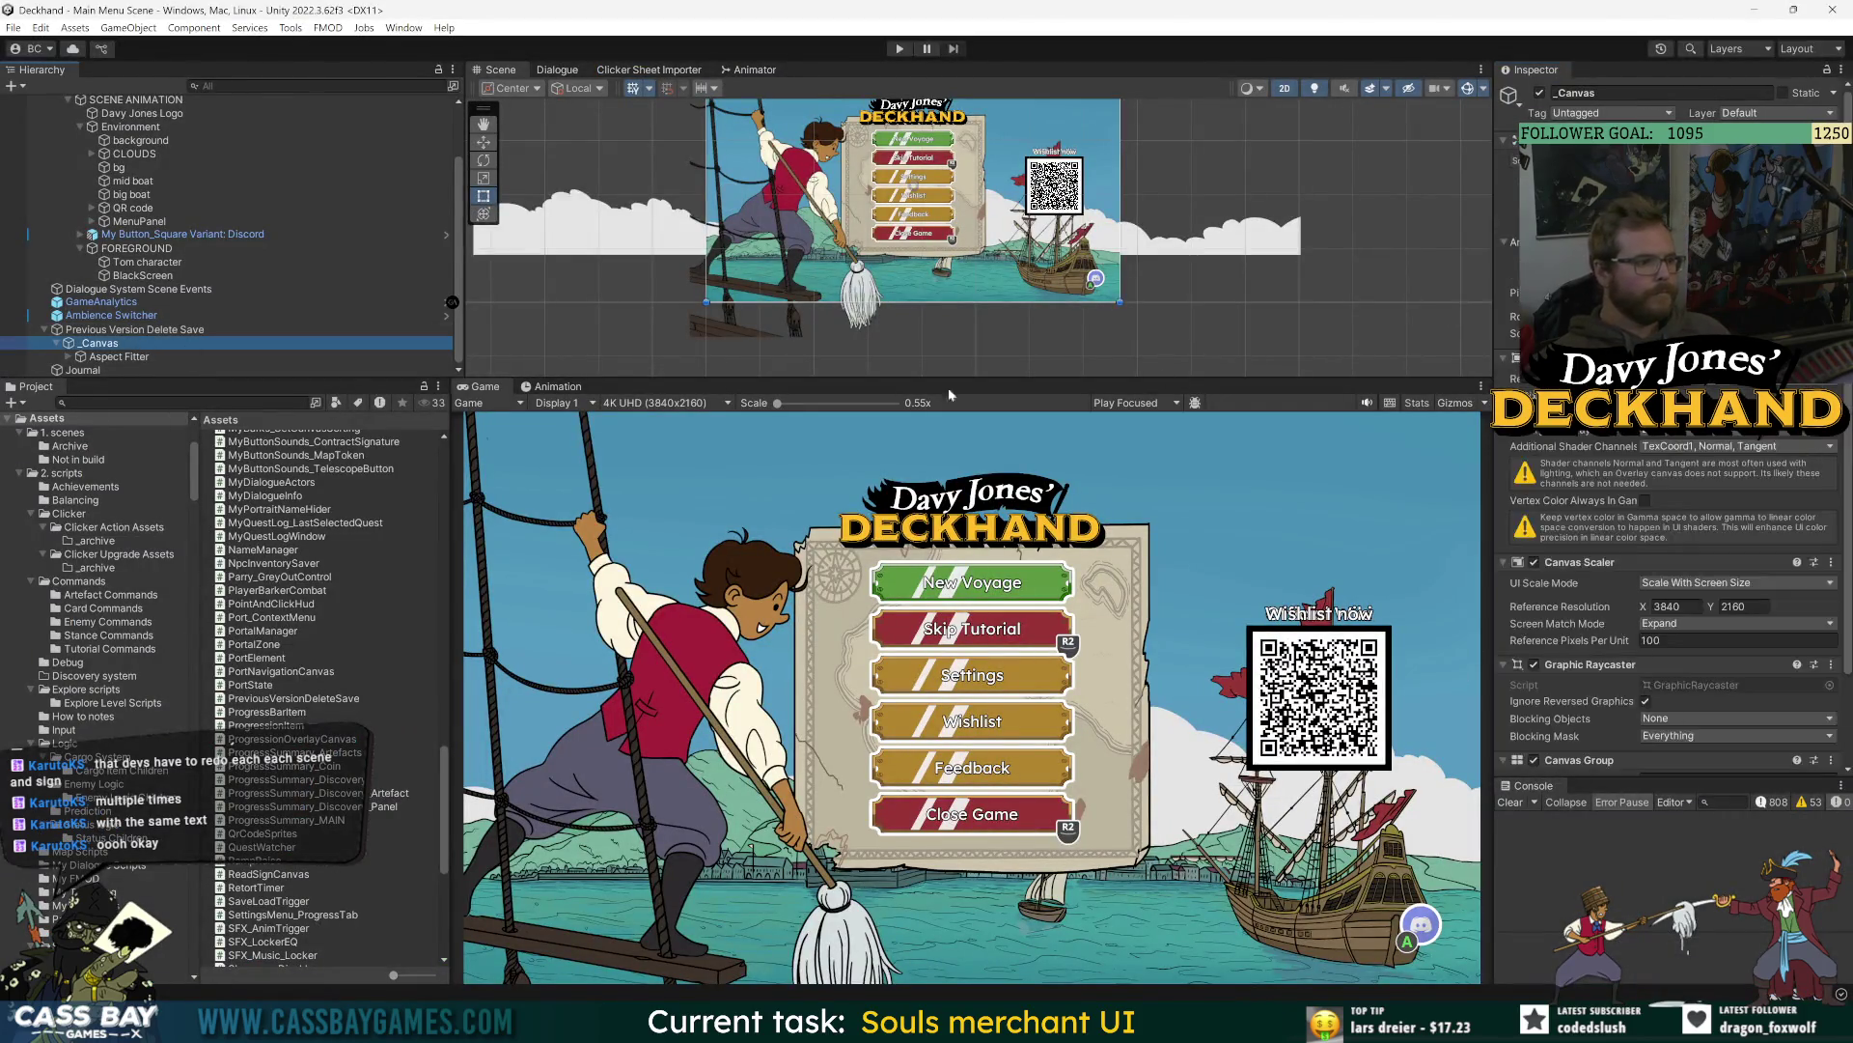
{"action": "key", "text": "Down"}
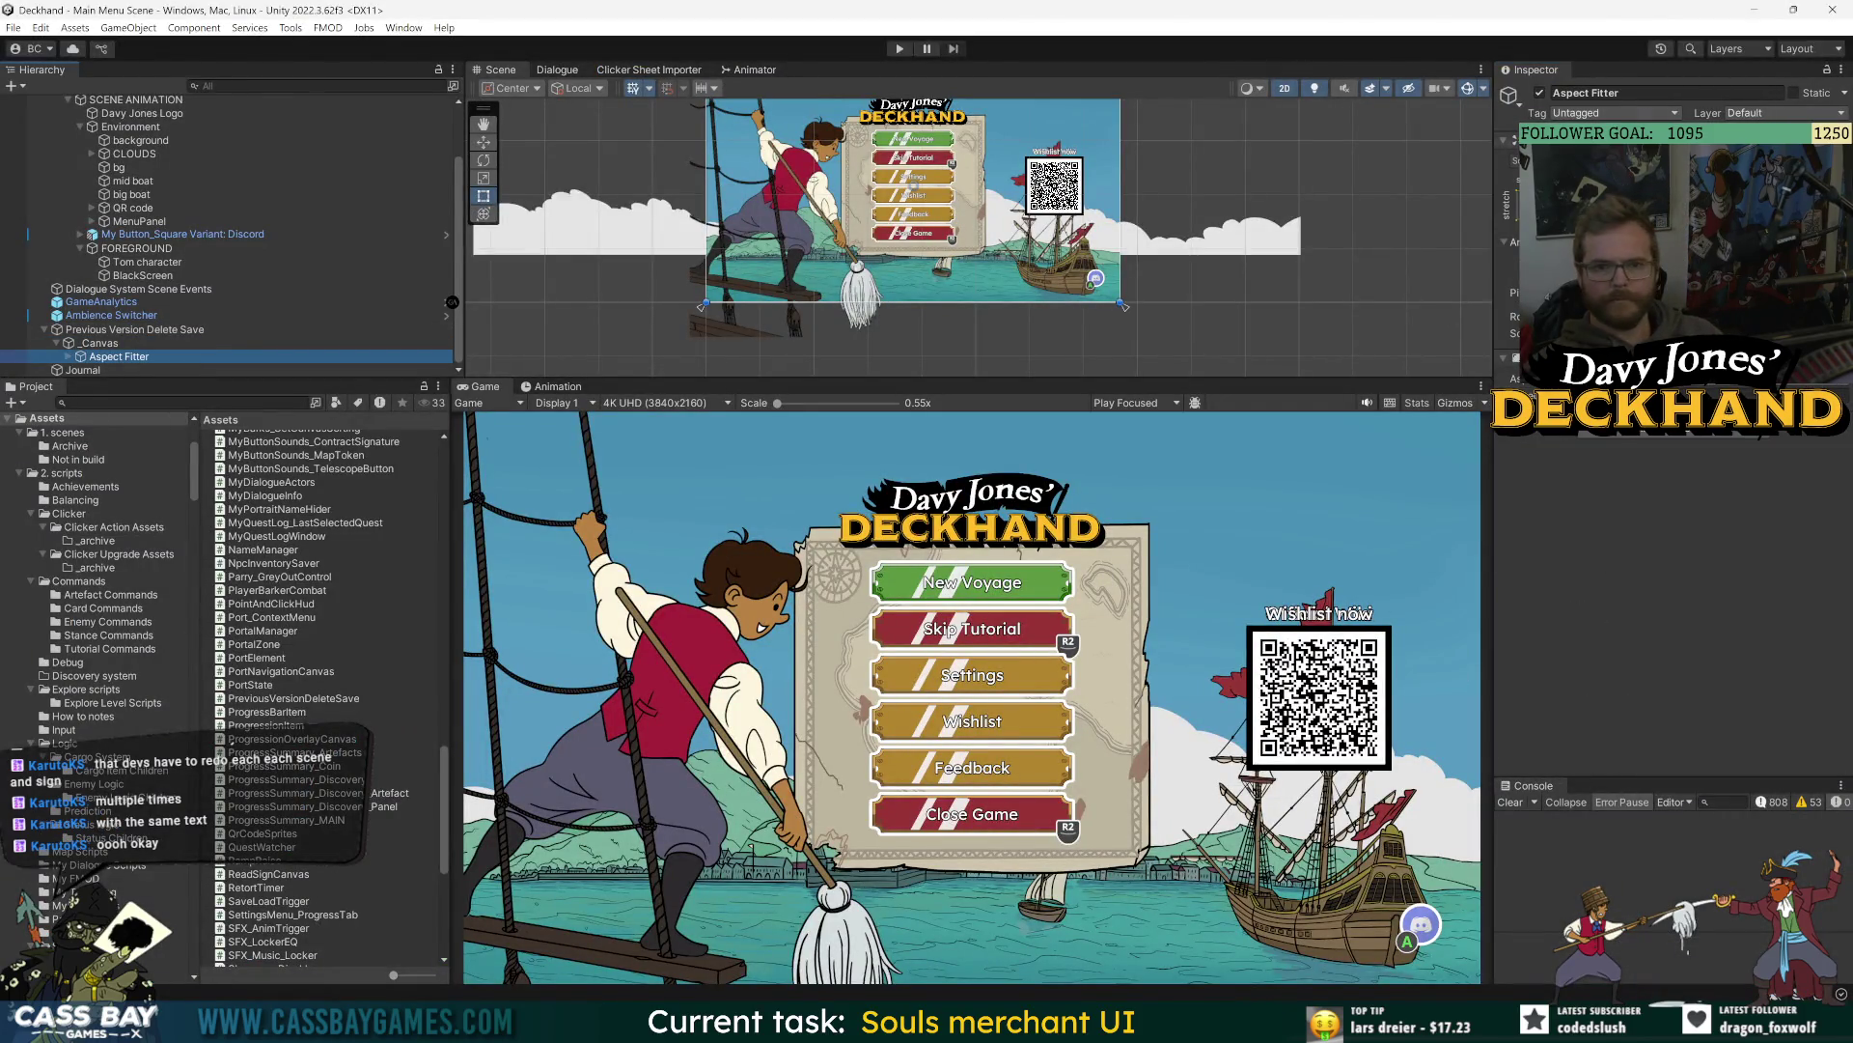
{"action": "key", "text": "Up"}
{"action": "key", "text": "Up"}
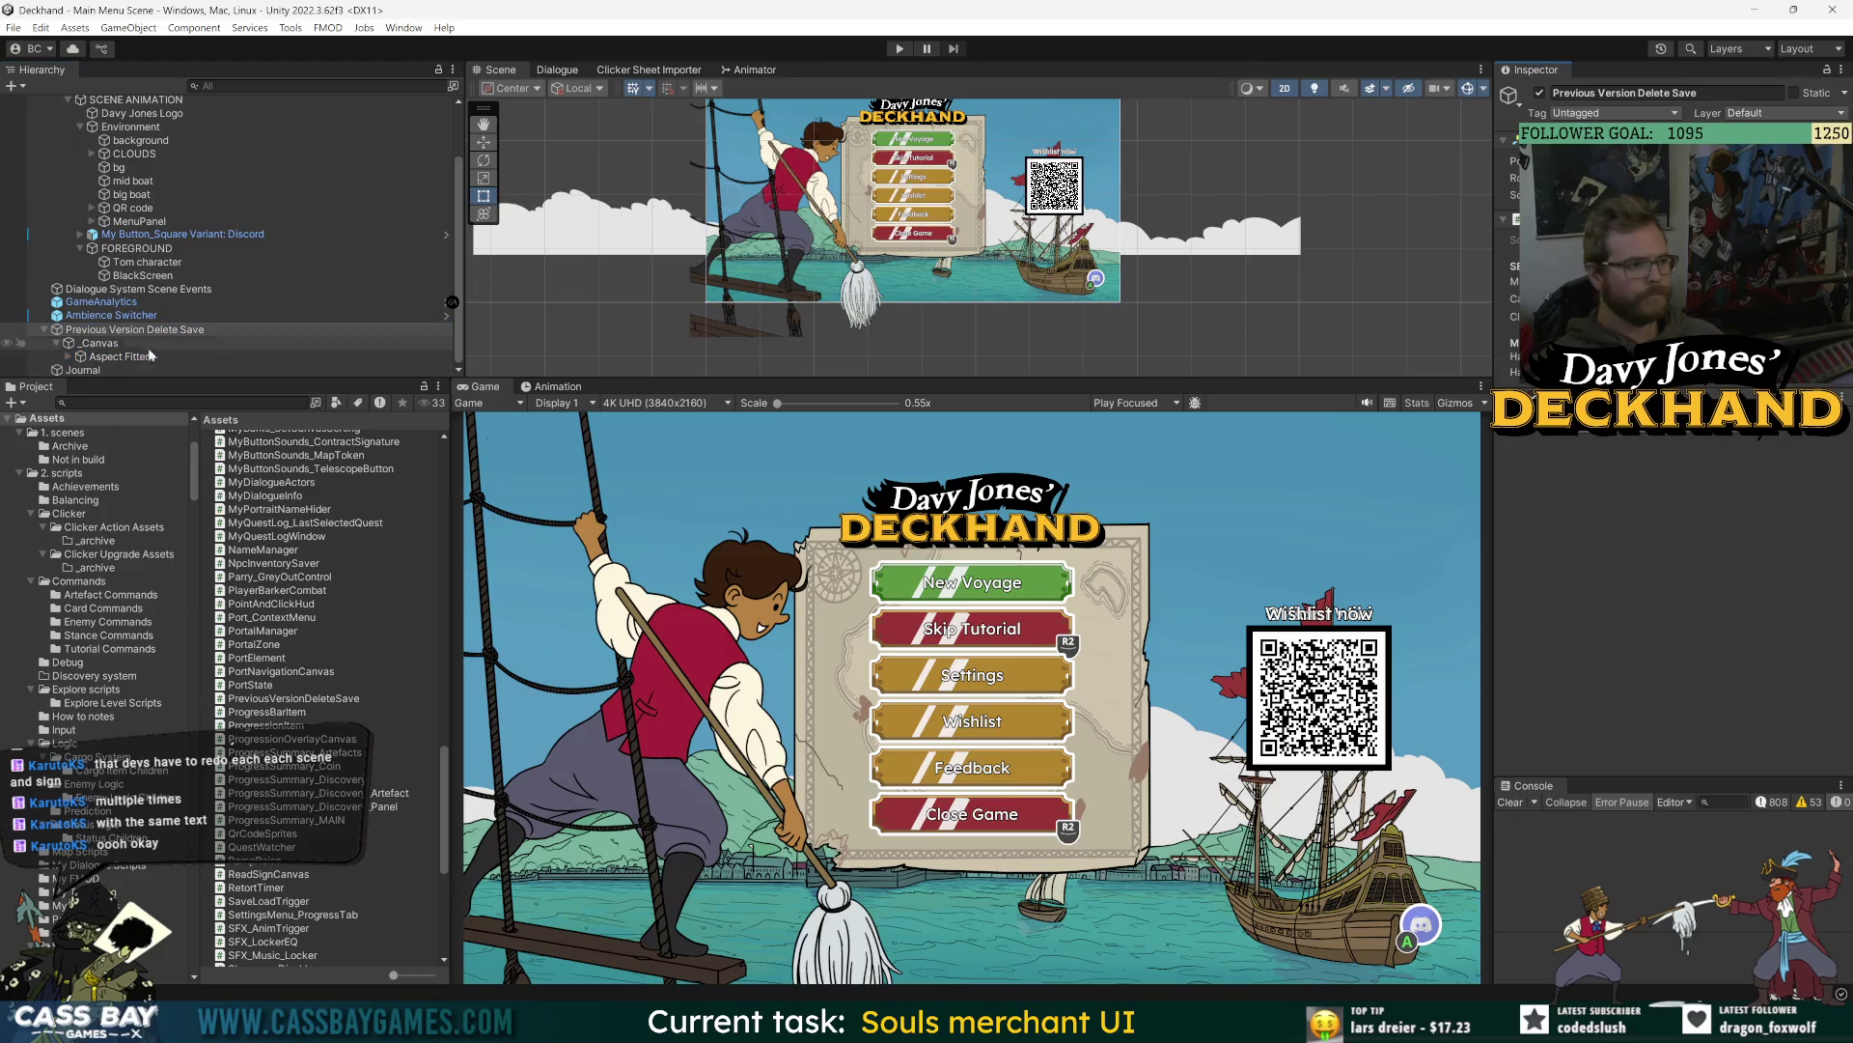
{"action": "left_click", "coordinate": [39, 332]}
{"action": "left_click", "coordinate": [45, 330]}
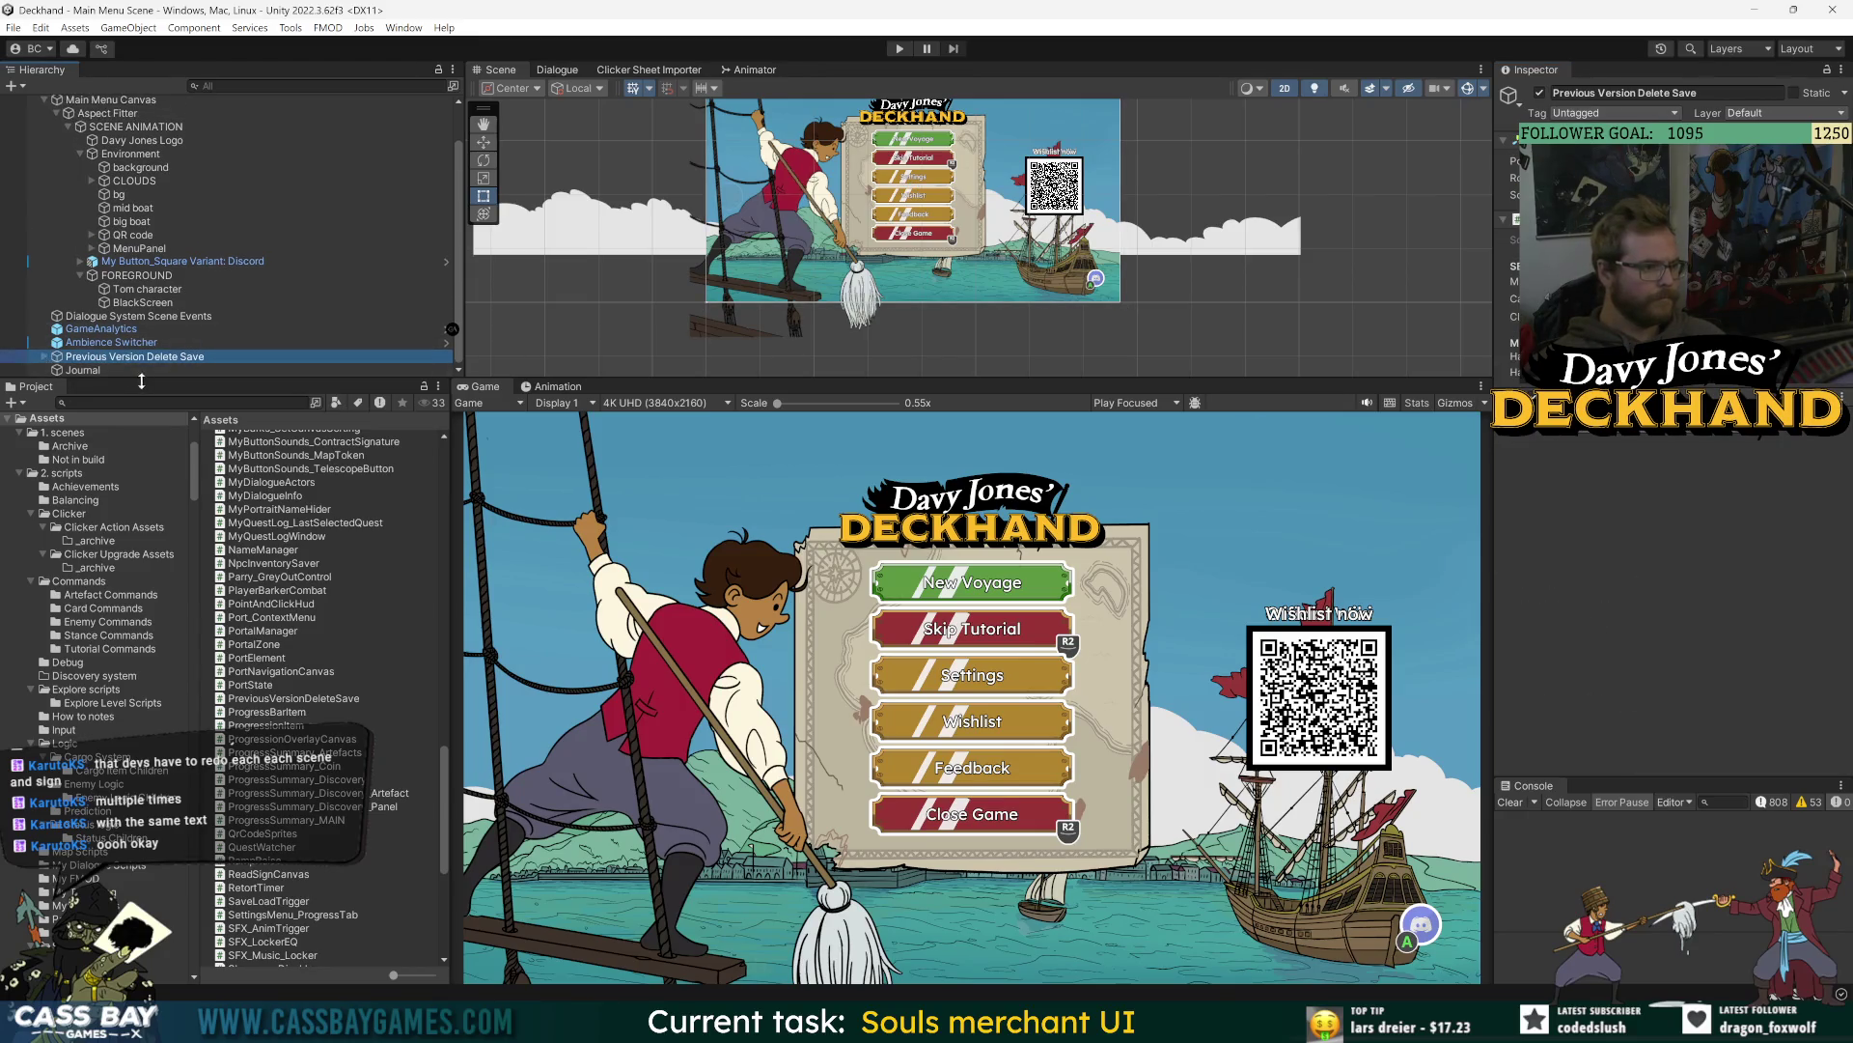
- Select the Journal object and frame it in the Scene view
{"action": "key", "text": "Down"}
{"action": "key", "text": "f"}
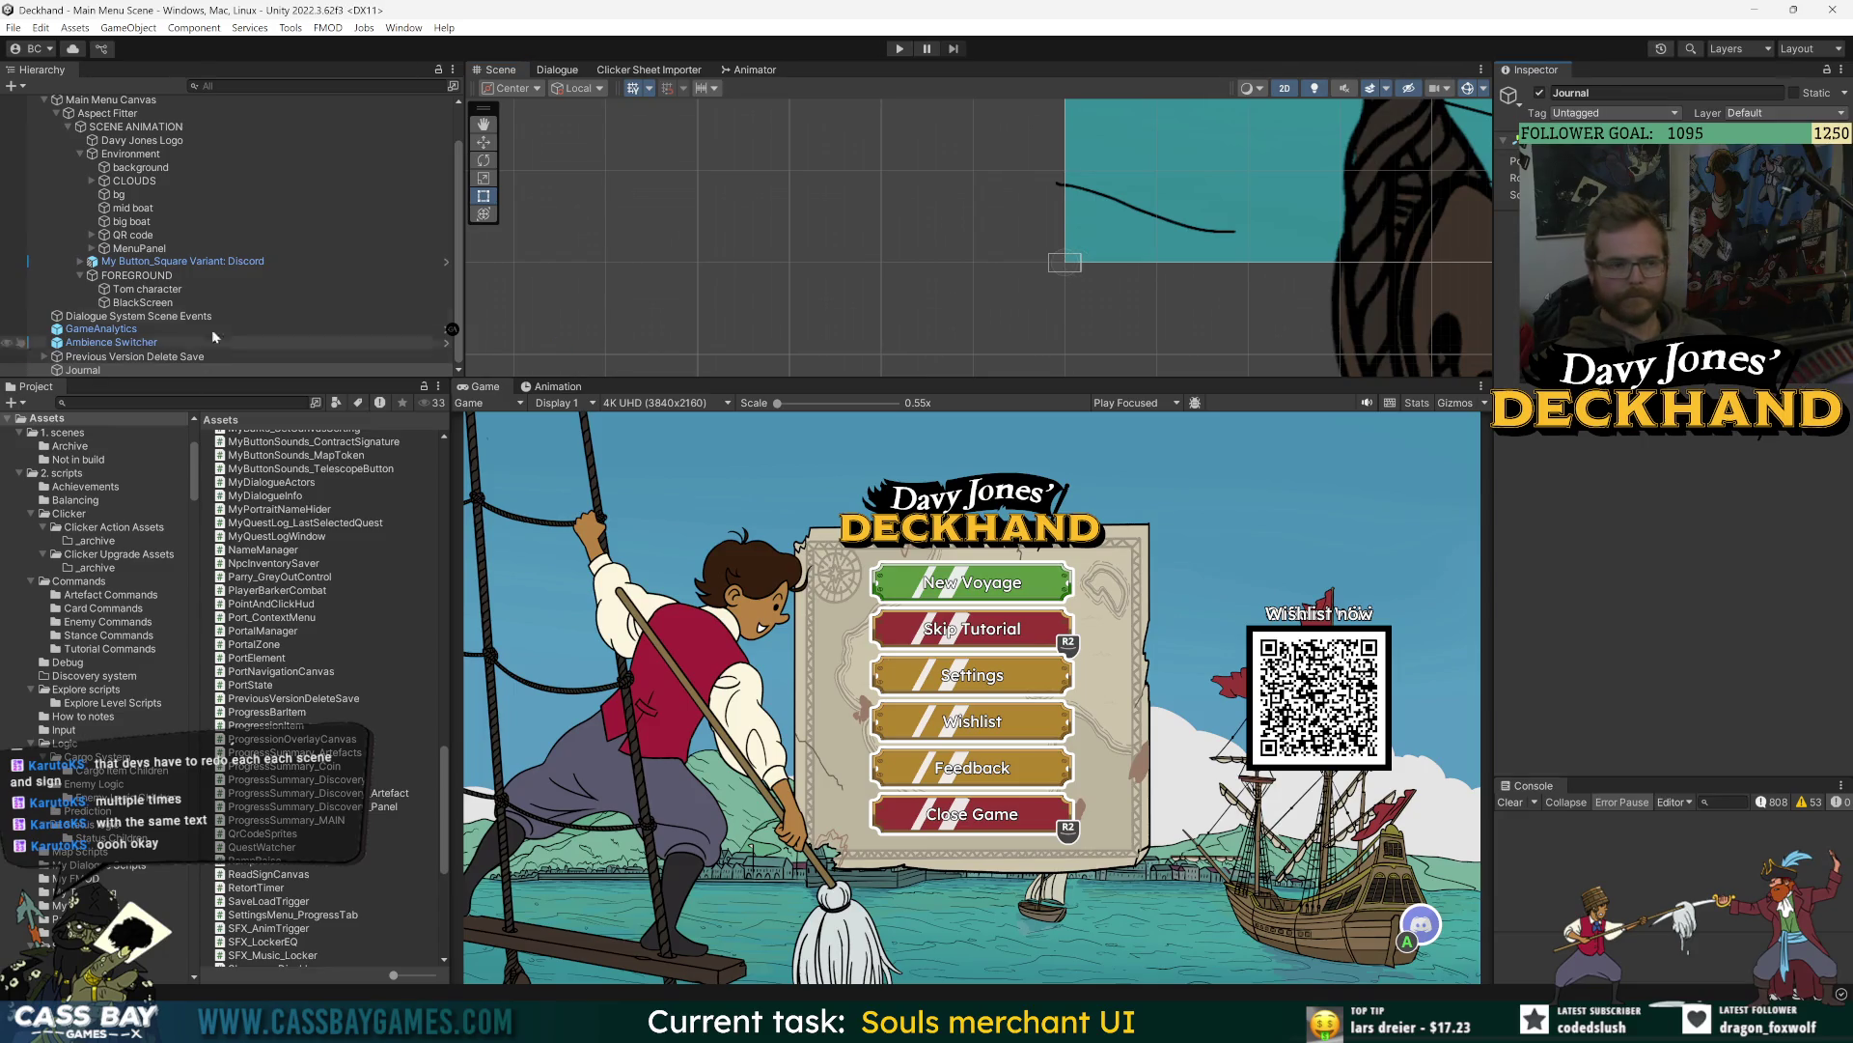
{"action": "scroll", "coordinate": [1257, 239], "scroll_direction": "up", "scroll_amount": 3}
{"action": "scroll", "coordinate": [1108, 227], "scroll_direction": "down", "scroll_amount": 3}
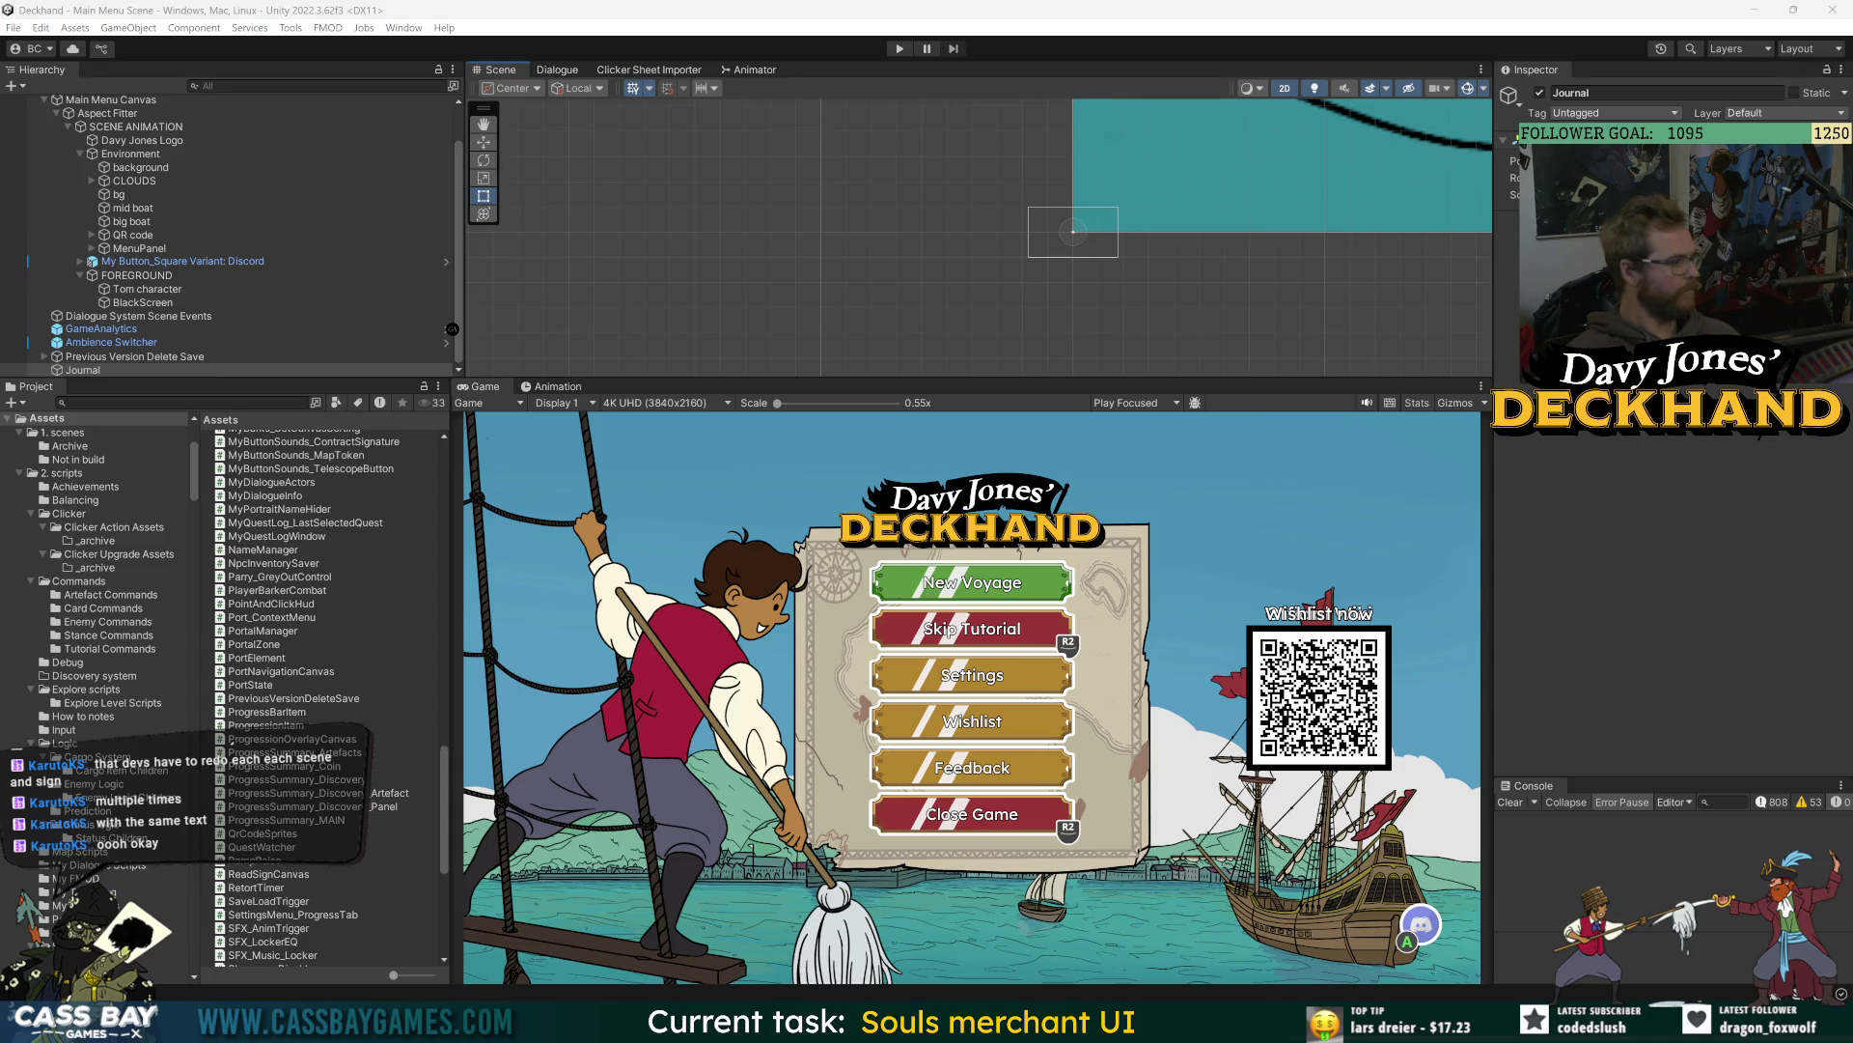
{"action": "left_click", "coordinate": [135, 221]}
{"action": "left_click", "coordinate": [144, 370]}
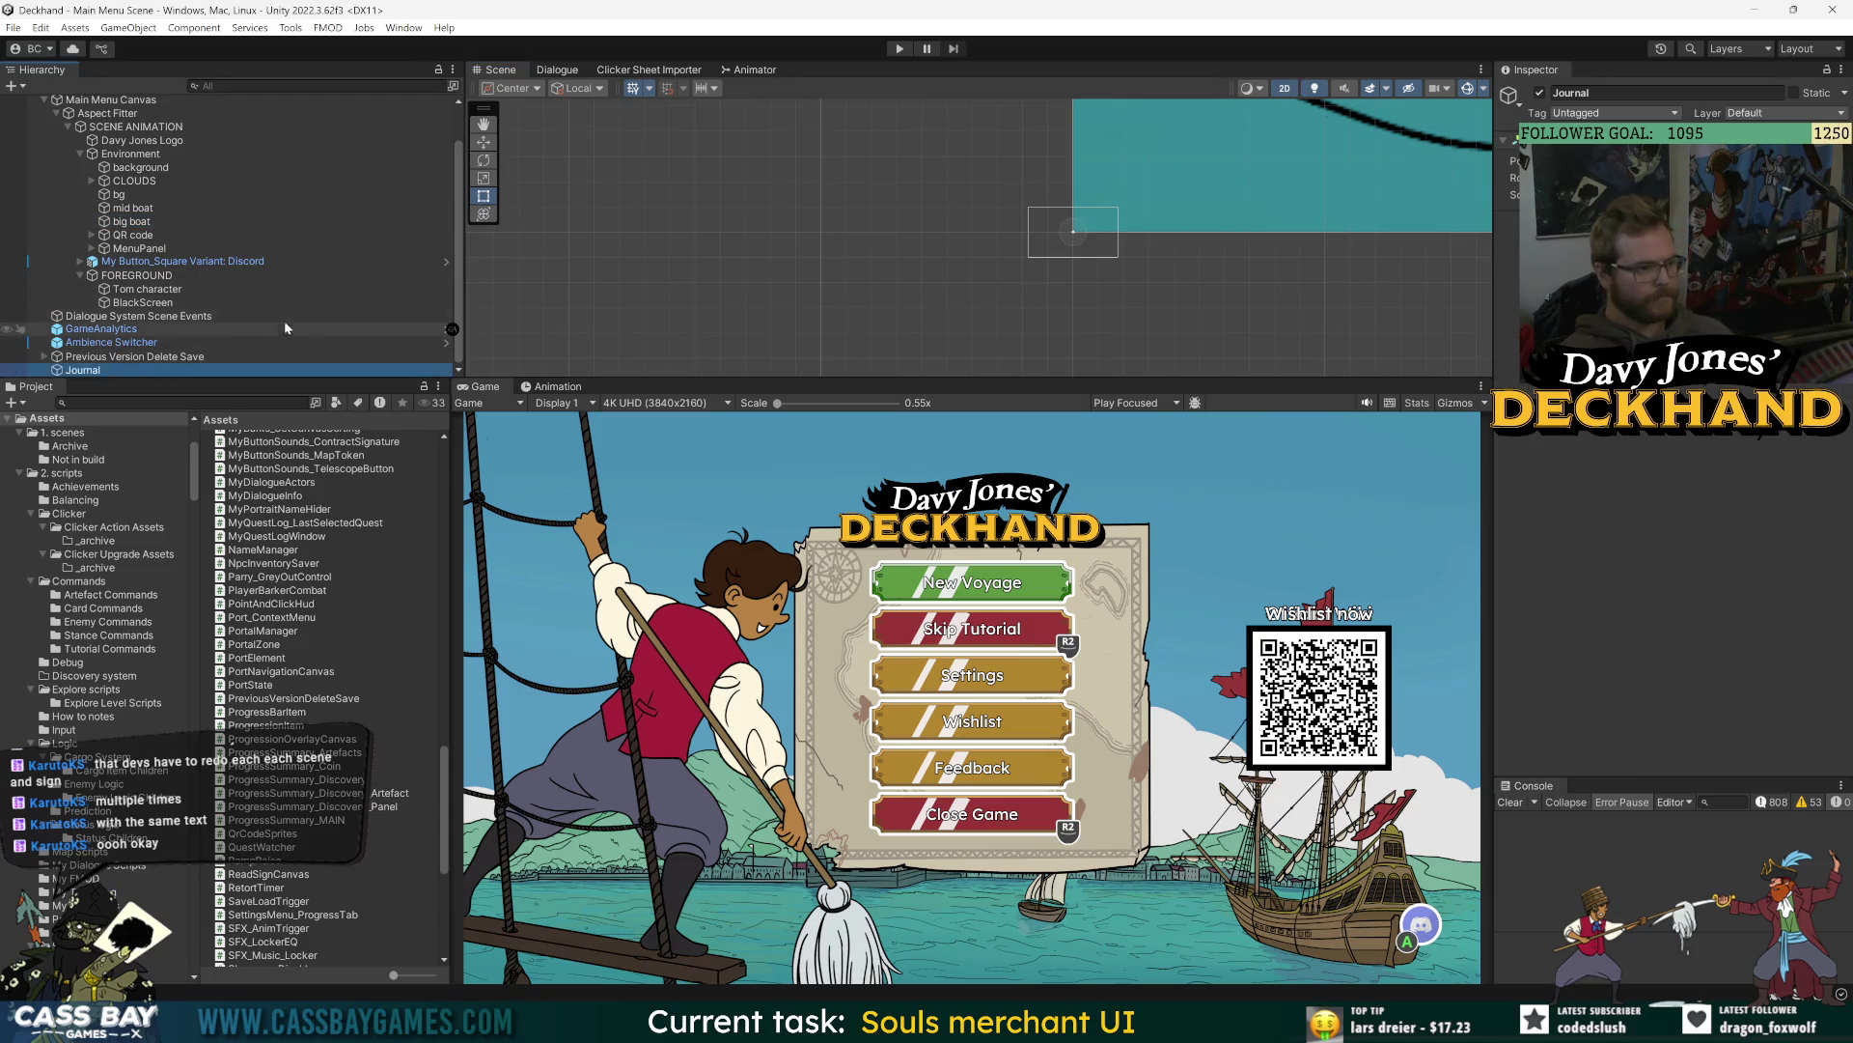
{"action": "key", "text": "f"}
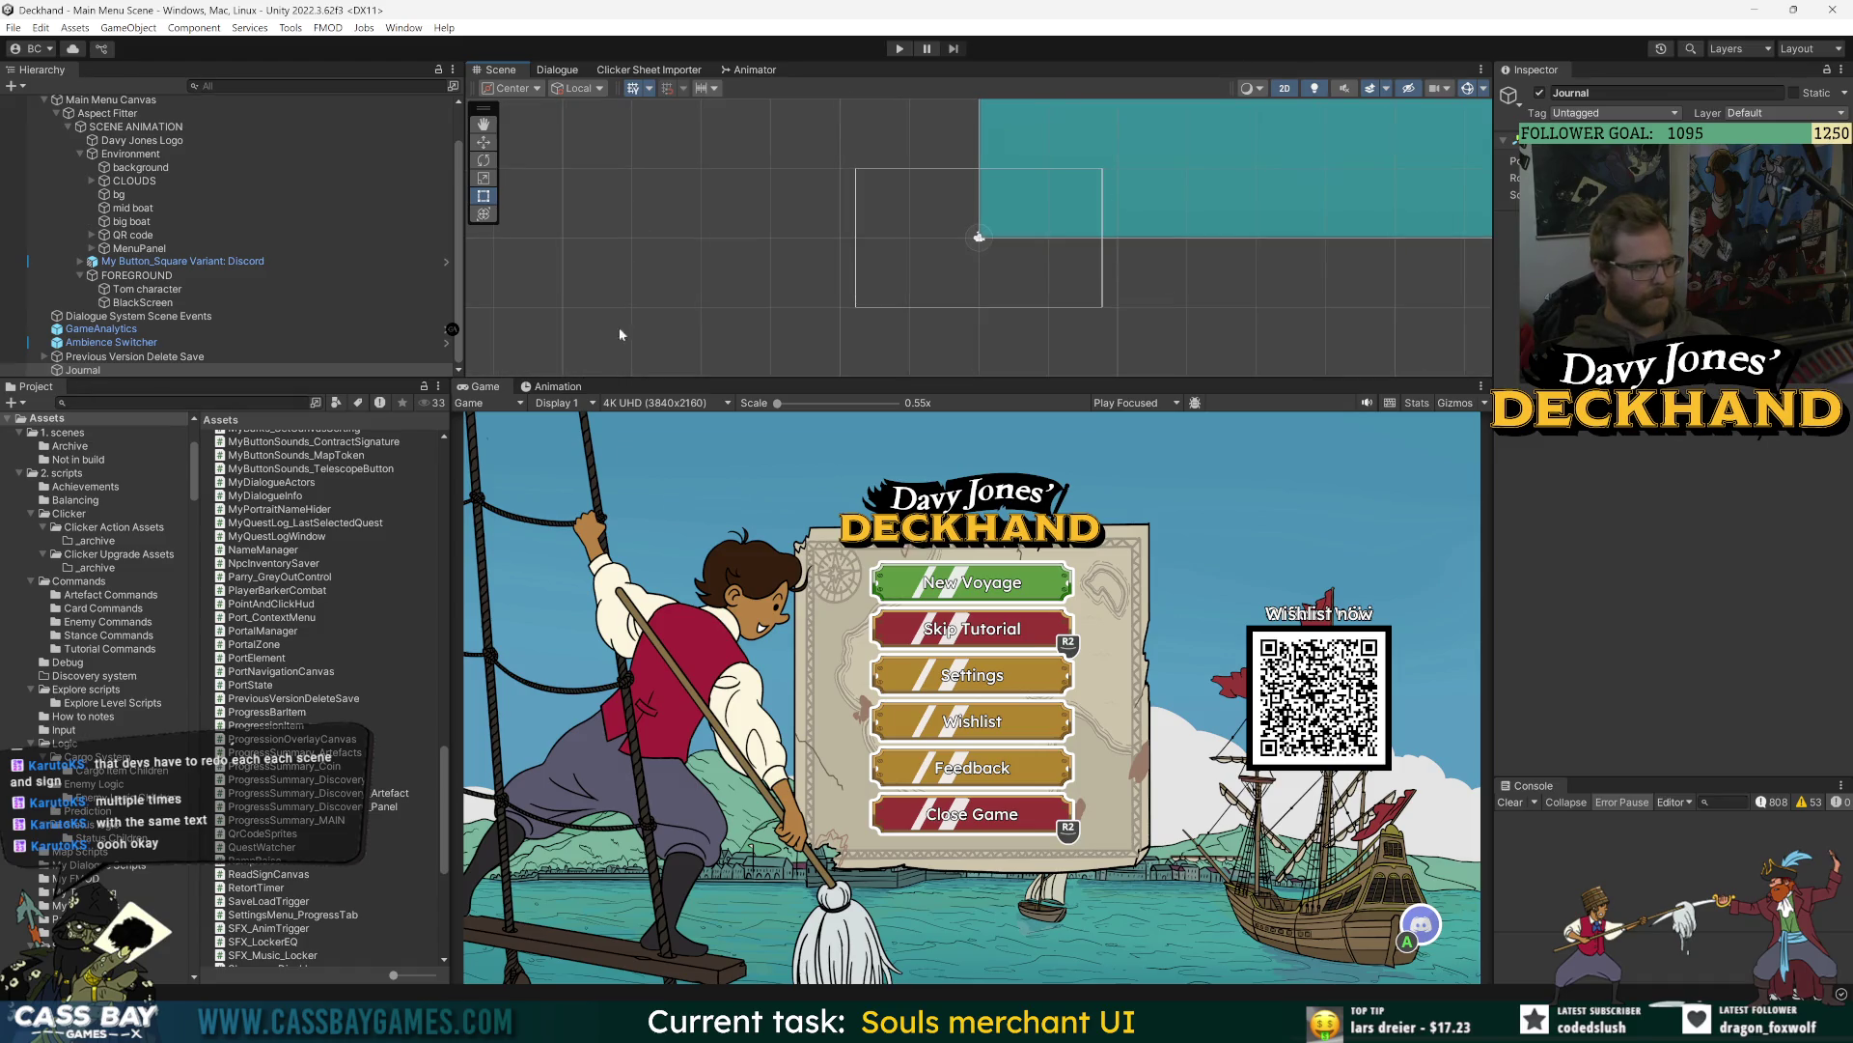
{"action": "scroll", "coordinate": [81, 454], "scroll_direction": "up", "scroll_amount": 3}
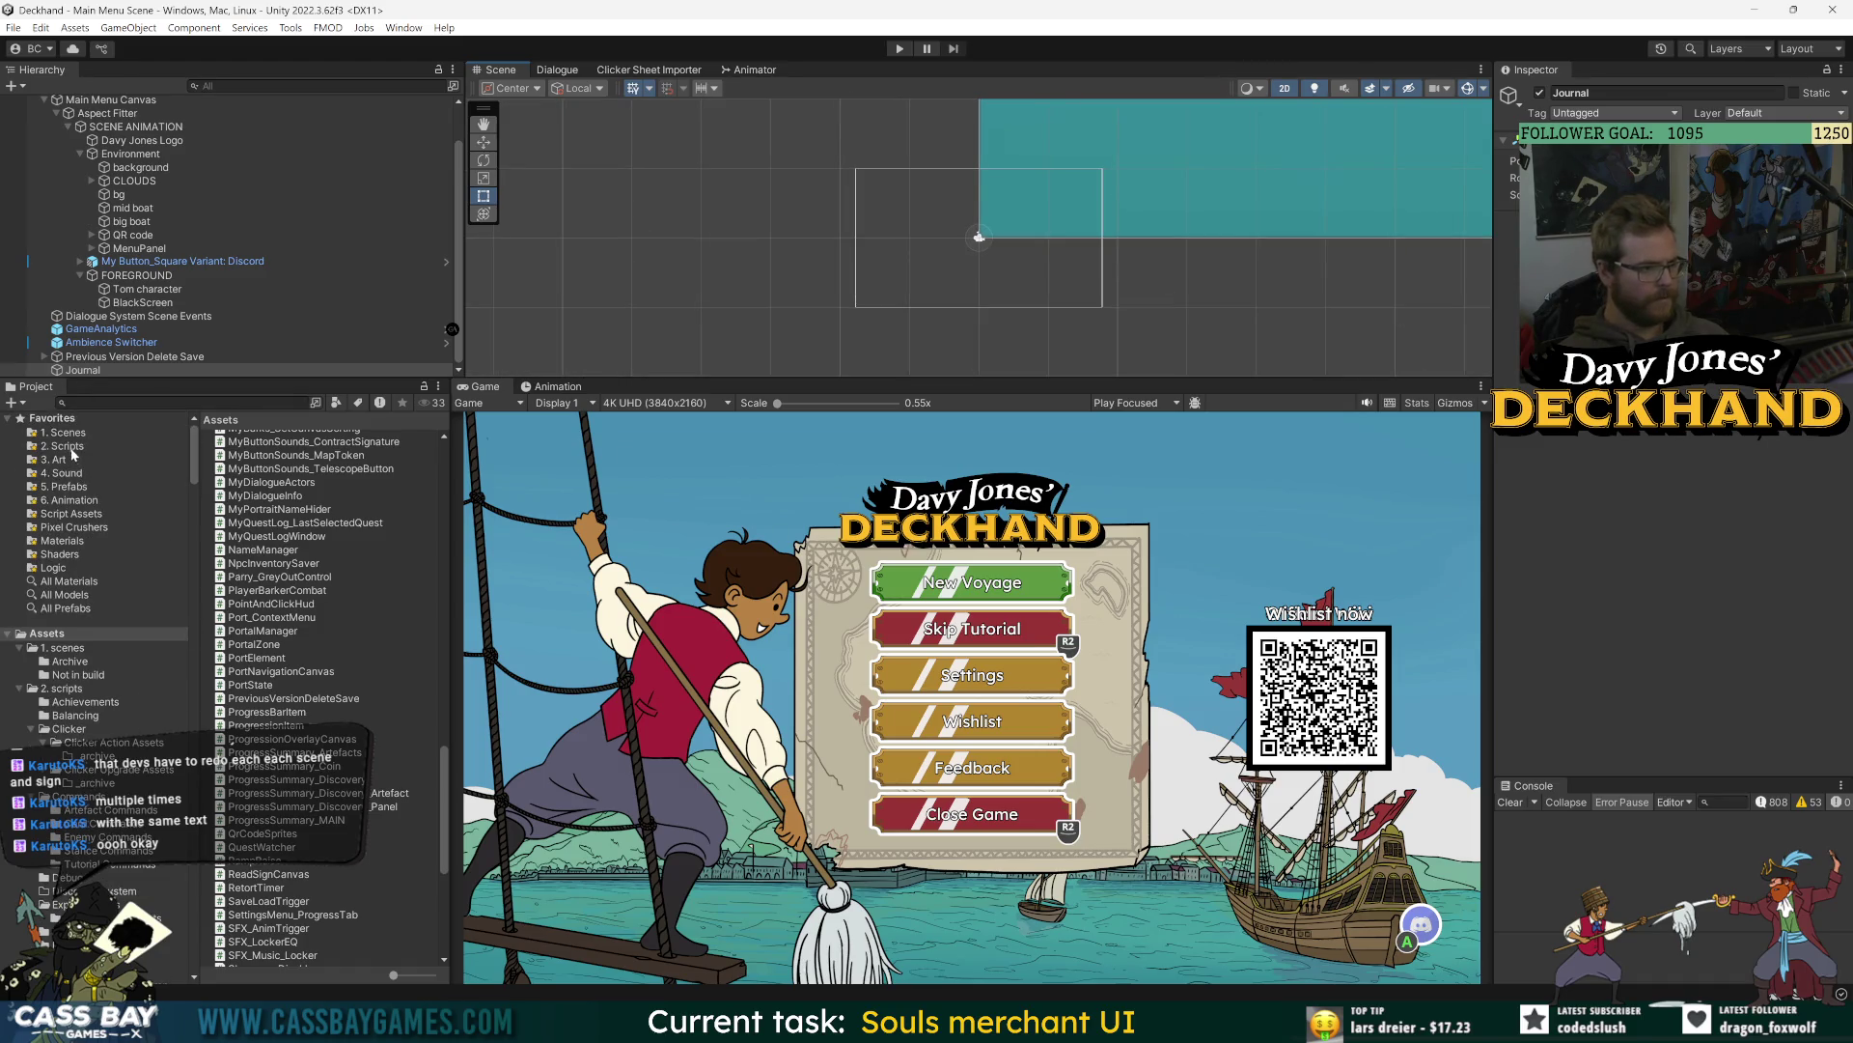
- Open the 5. Prefabs folder and select the Journal object in the Hierarchy
{"action": "left_click", "coordinate": [70, 487]}
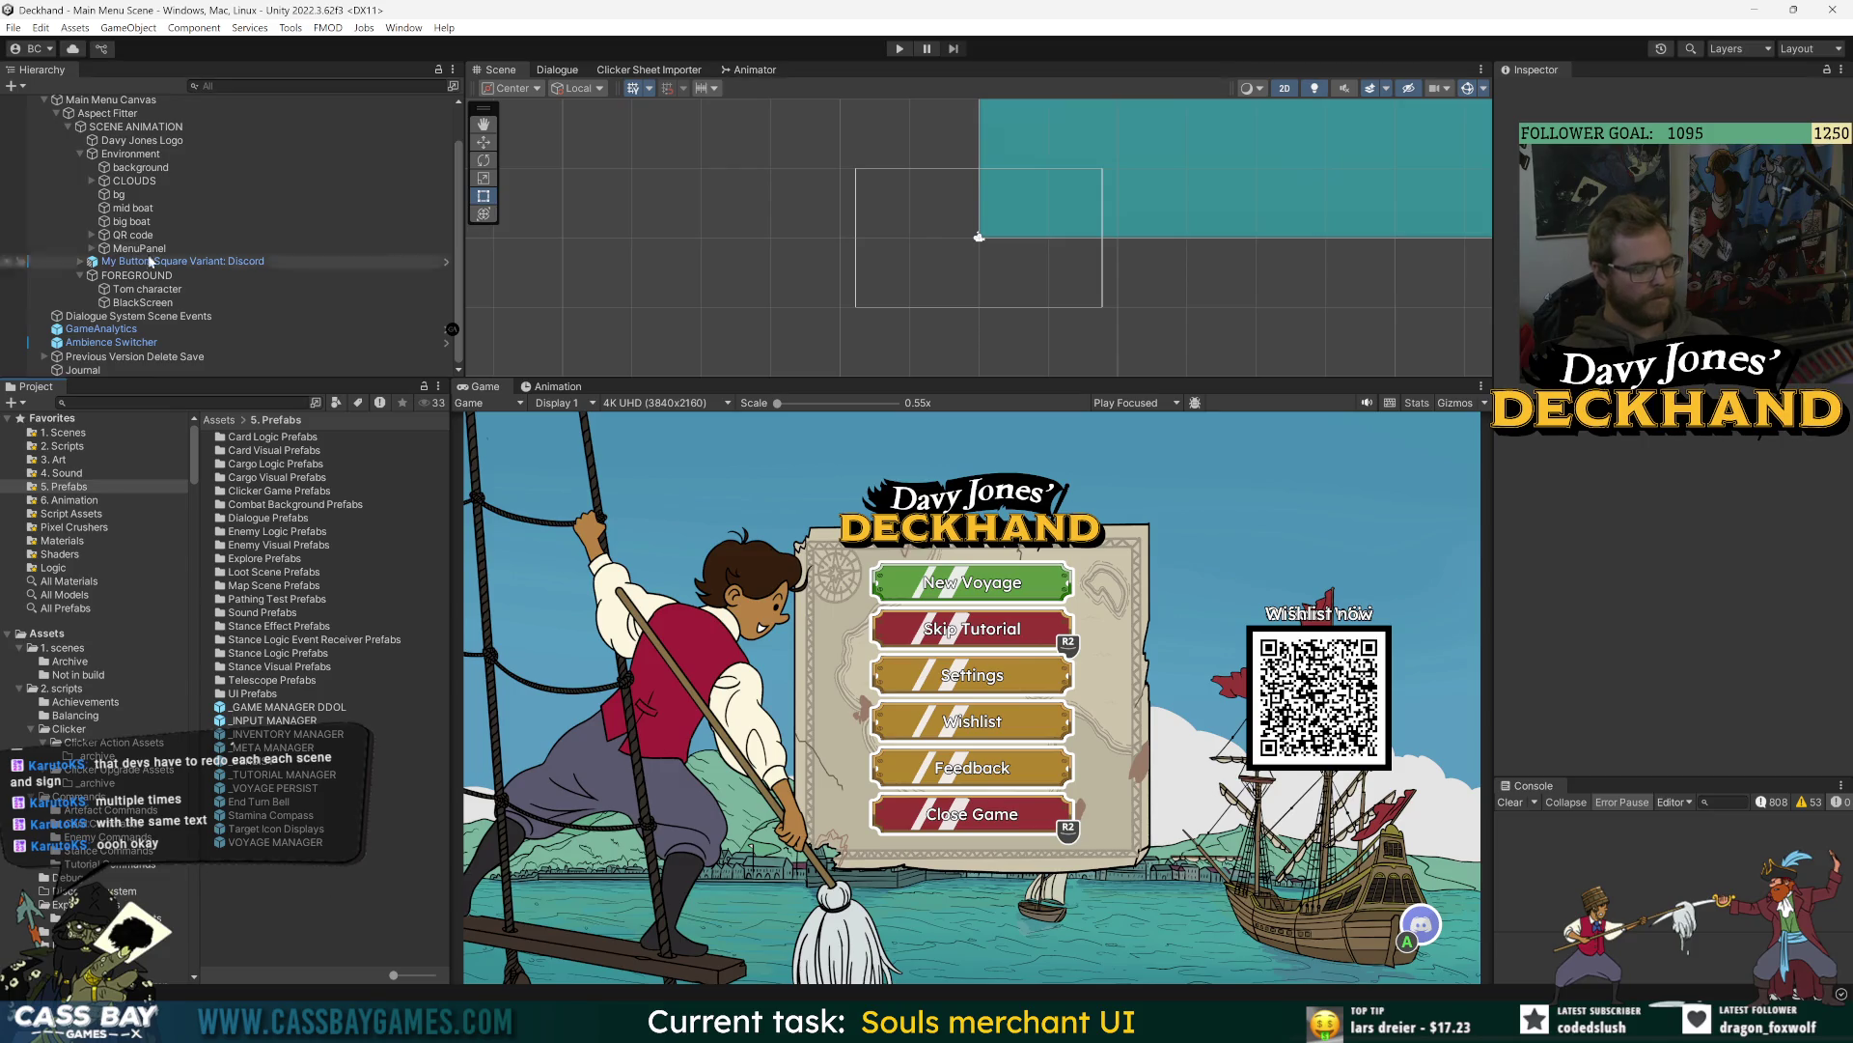
{"action": "left_click", "coordinate": [89, 366]}
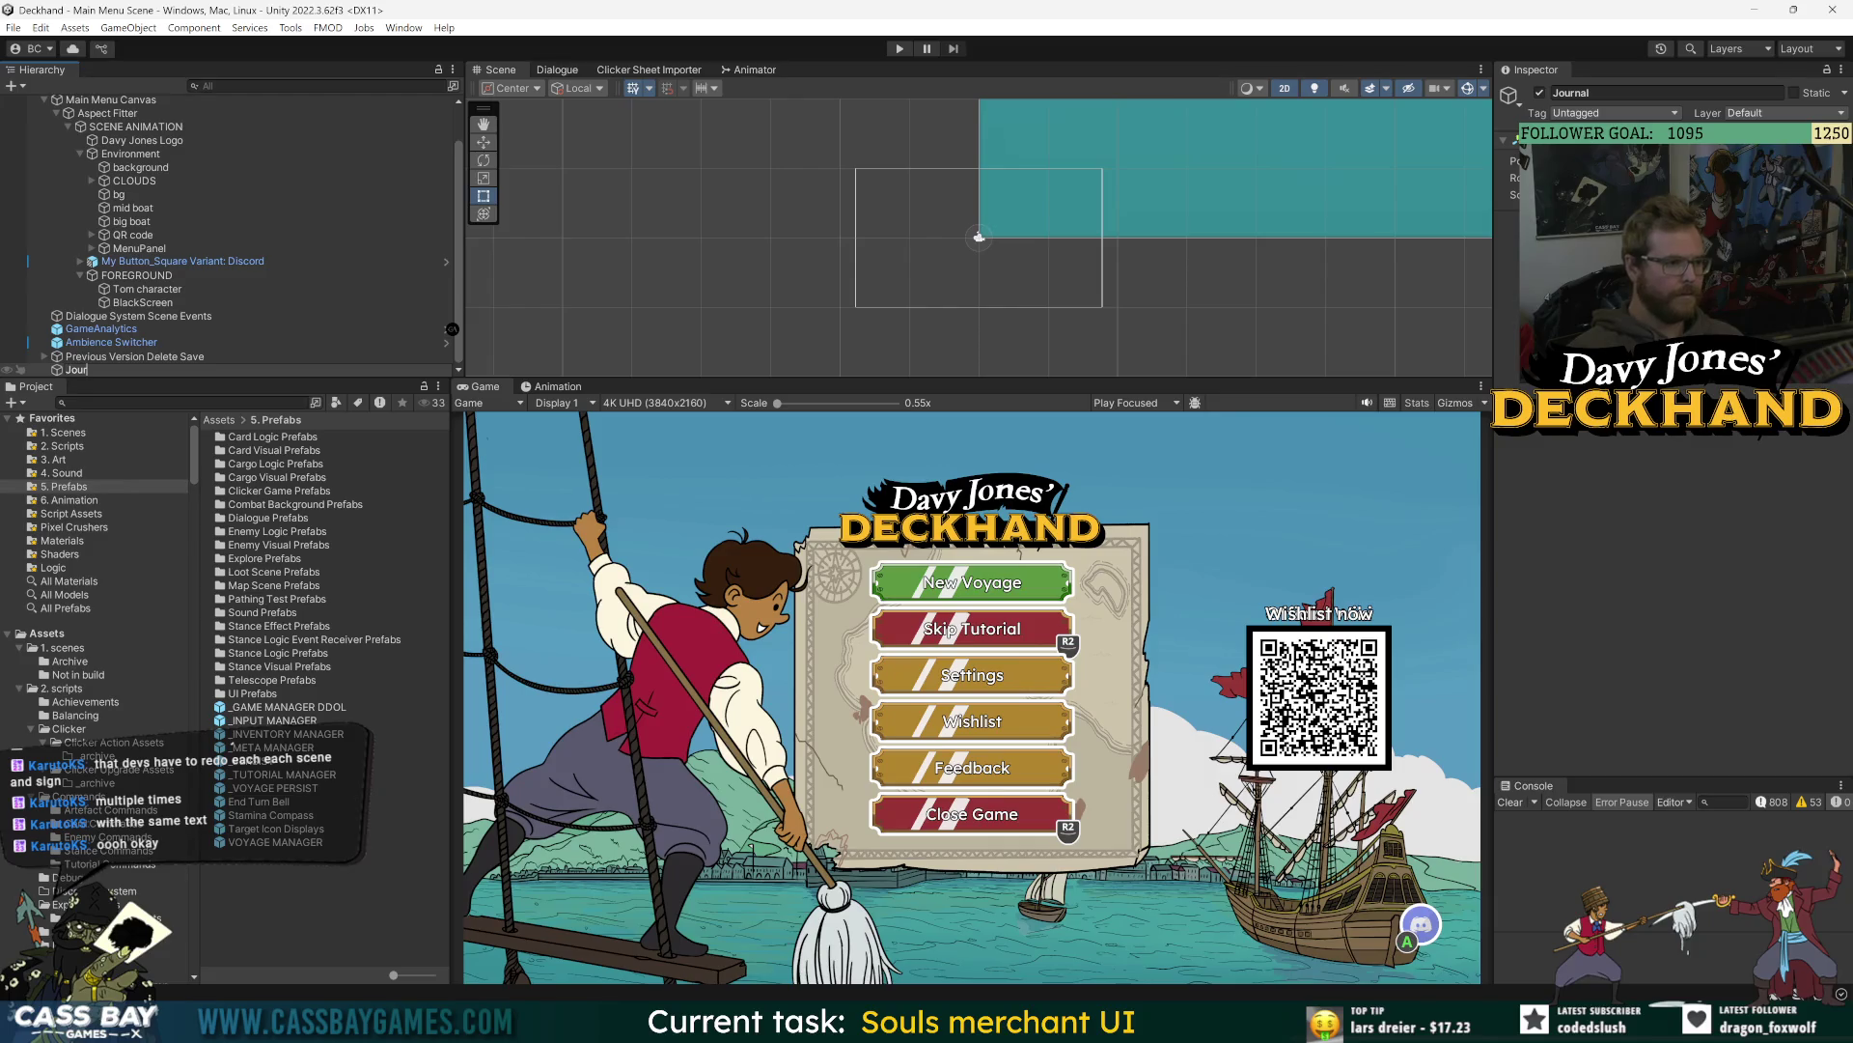
{"action": "key", "text": "Return"}
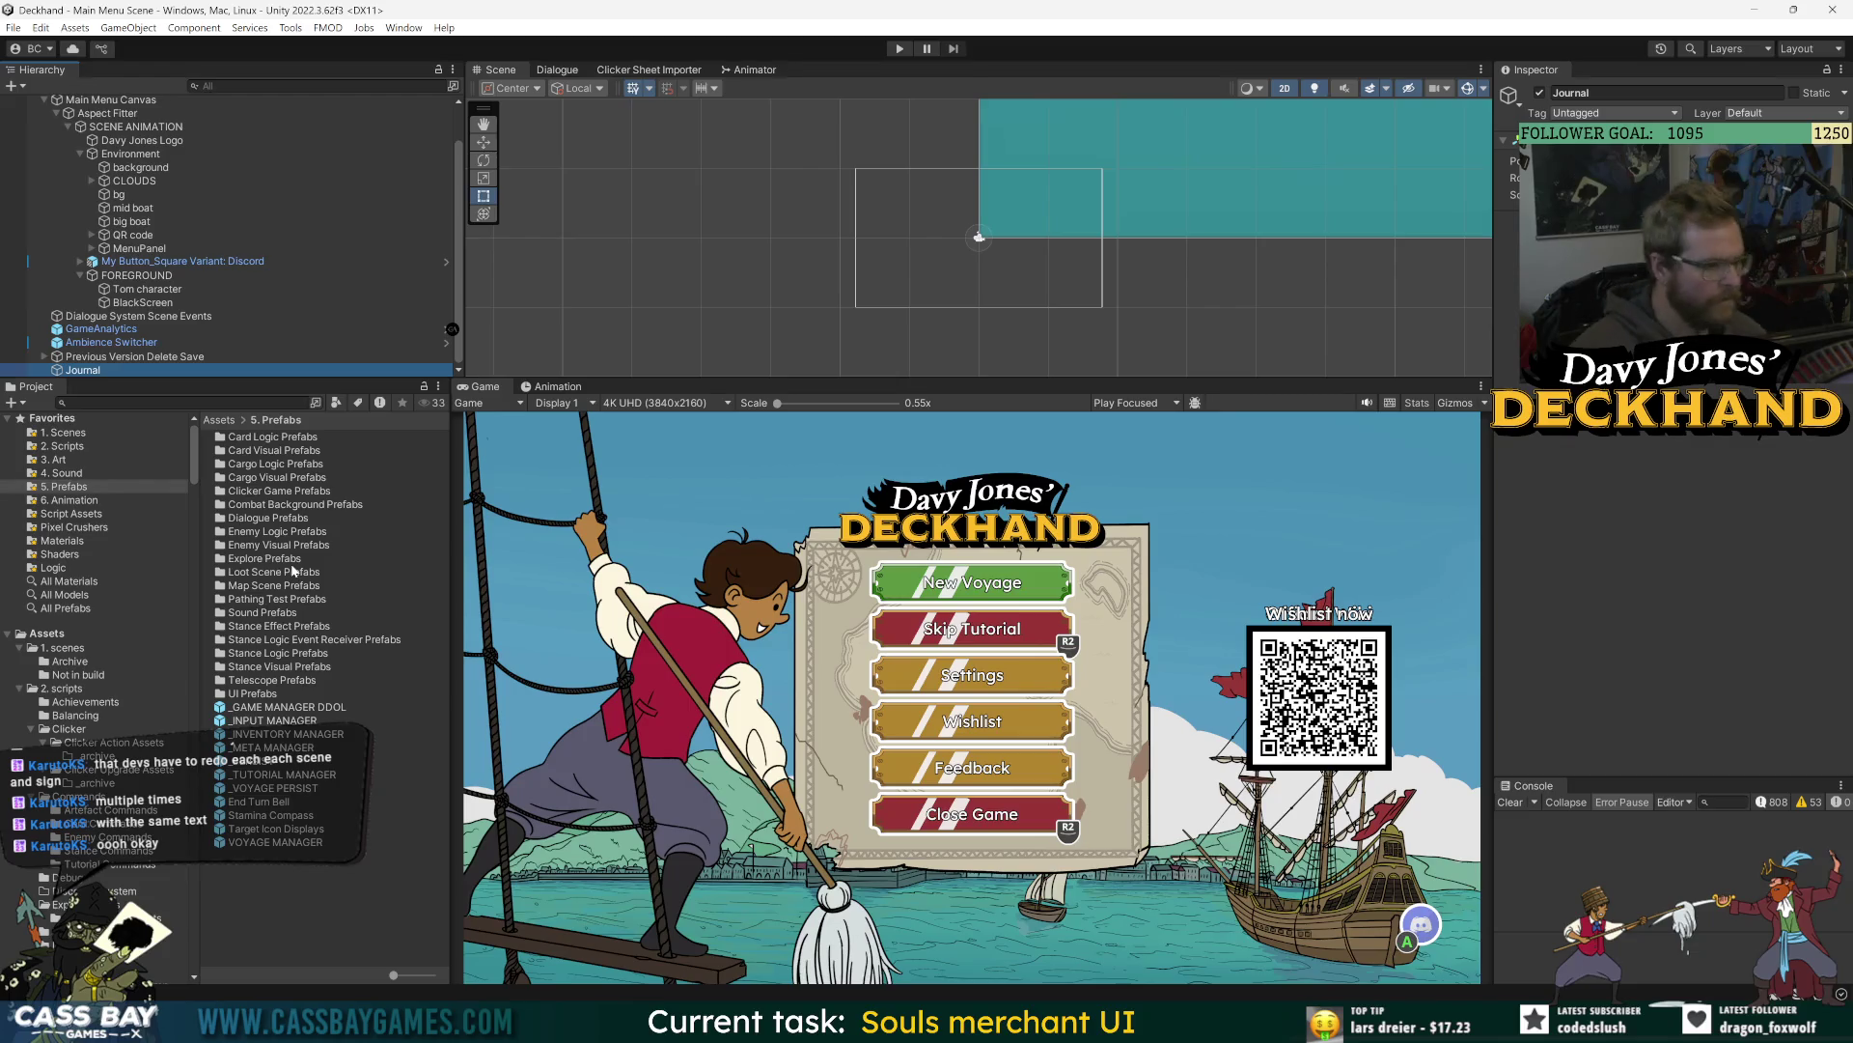
{"action": "left_click", "coordinate": [131, 153]}
{"action": "left_click", "coordinate": [100, 371]}
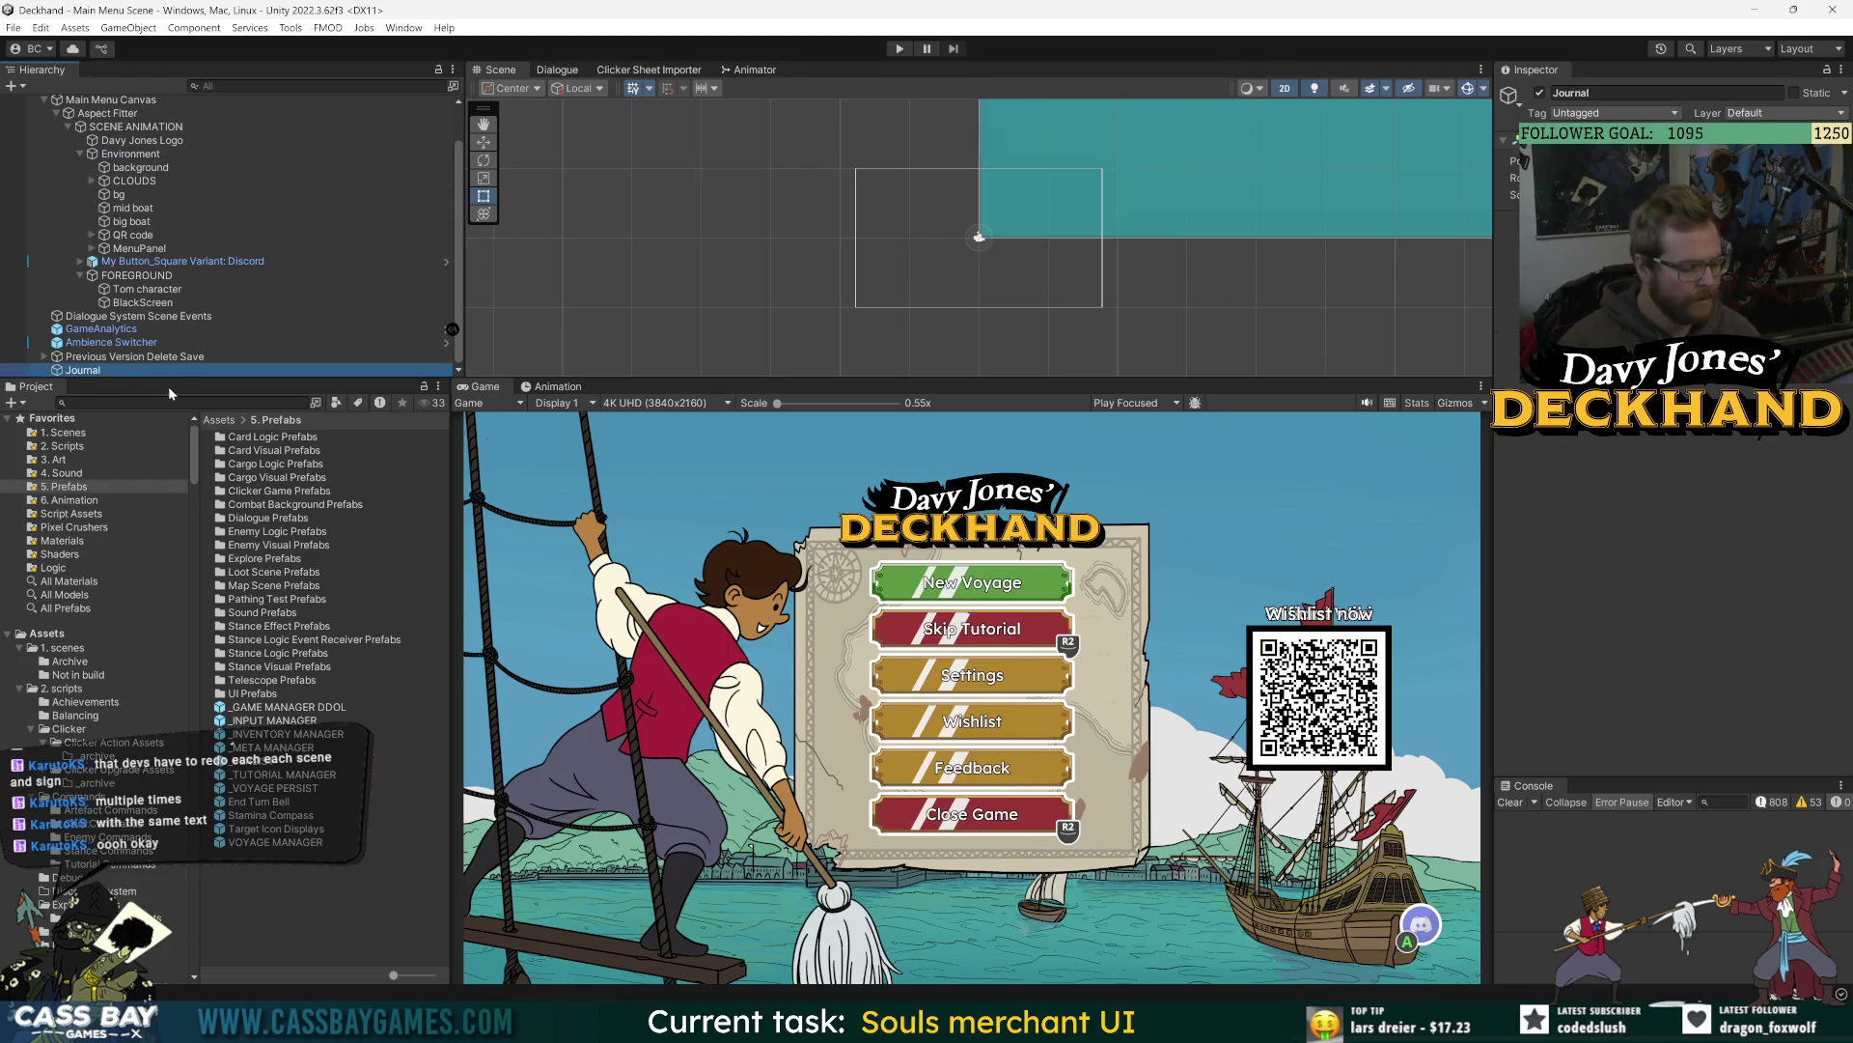
- Create a new folder named Journal inside UI Prefabs
{"action": "left_click", "coordinate": [359, 687]}
{"action": "right_click", "coordinate": [299, 905]}
{"action": "left_click", "coordinate": [333, 449]}
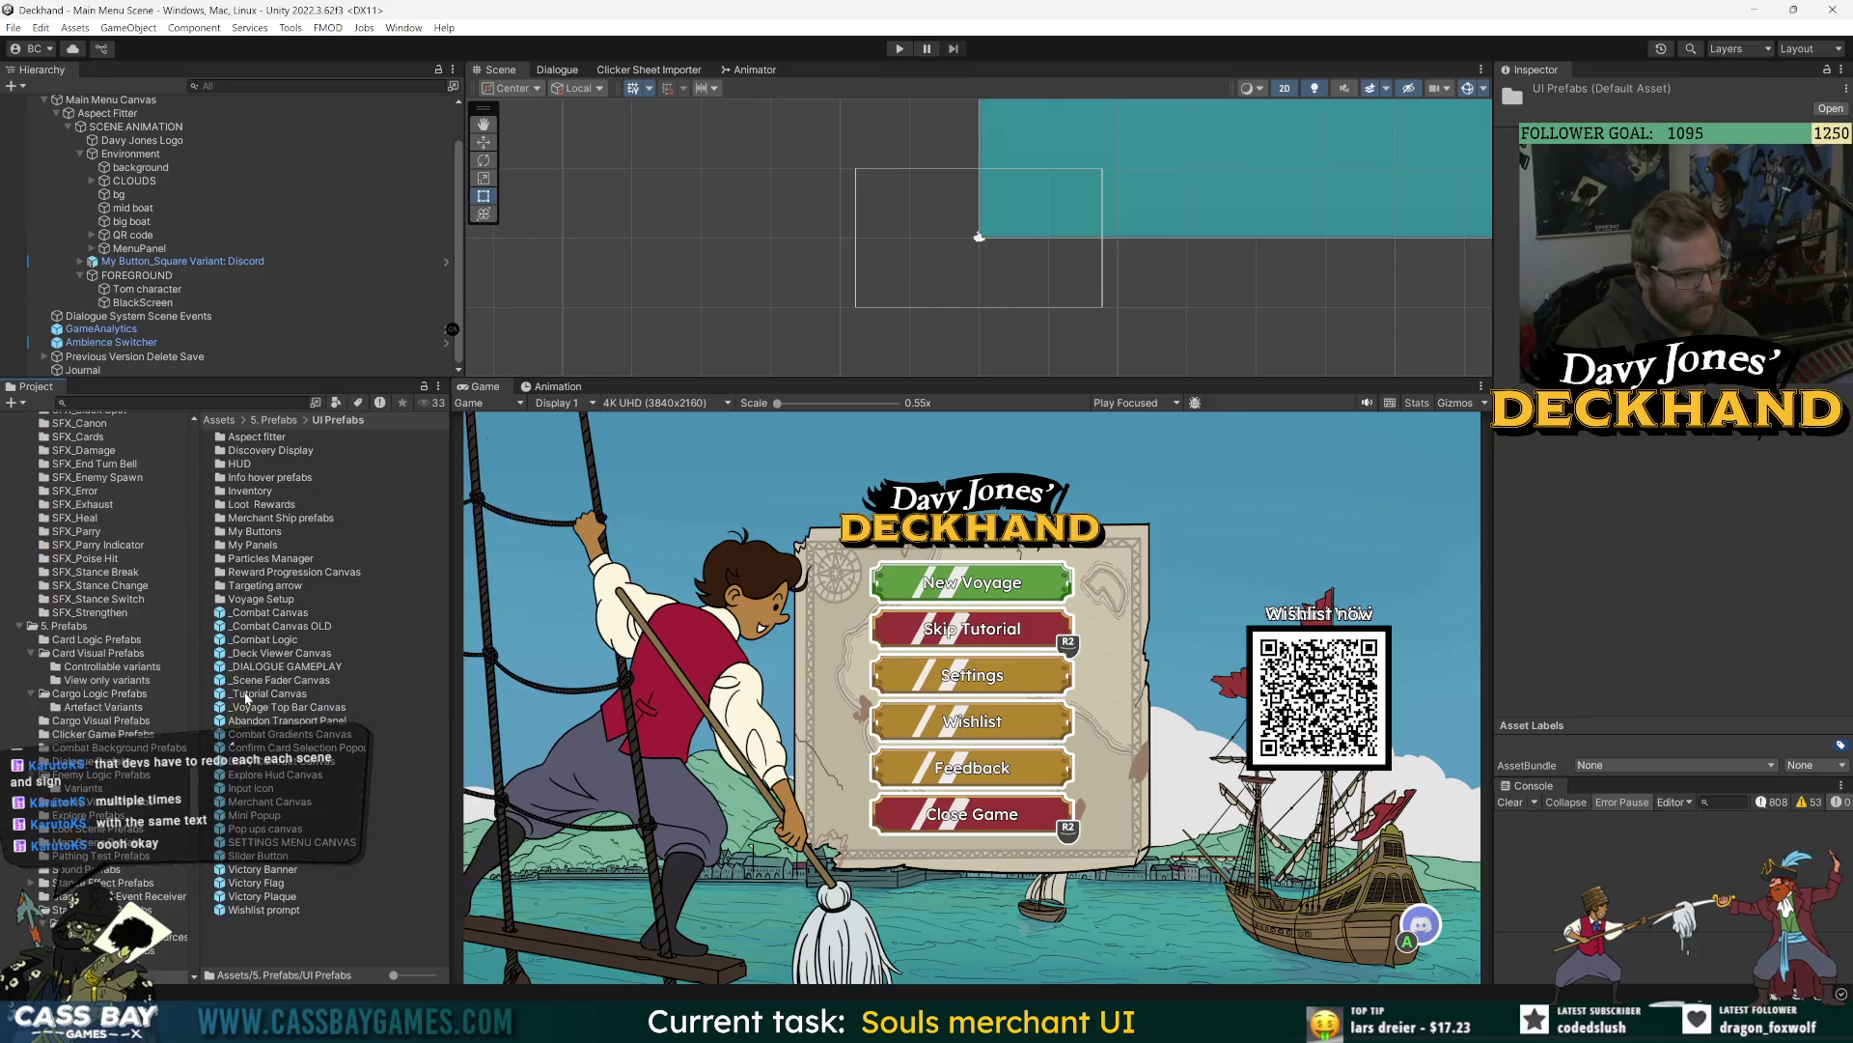
{"action": "right_click", "coordinate": [281, 952]}
{"action": "mouse_move", "coordinate": [386, 452]}
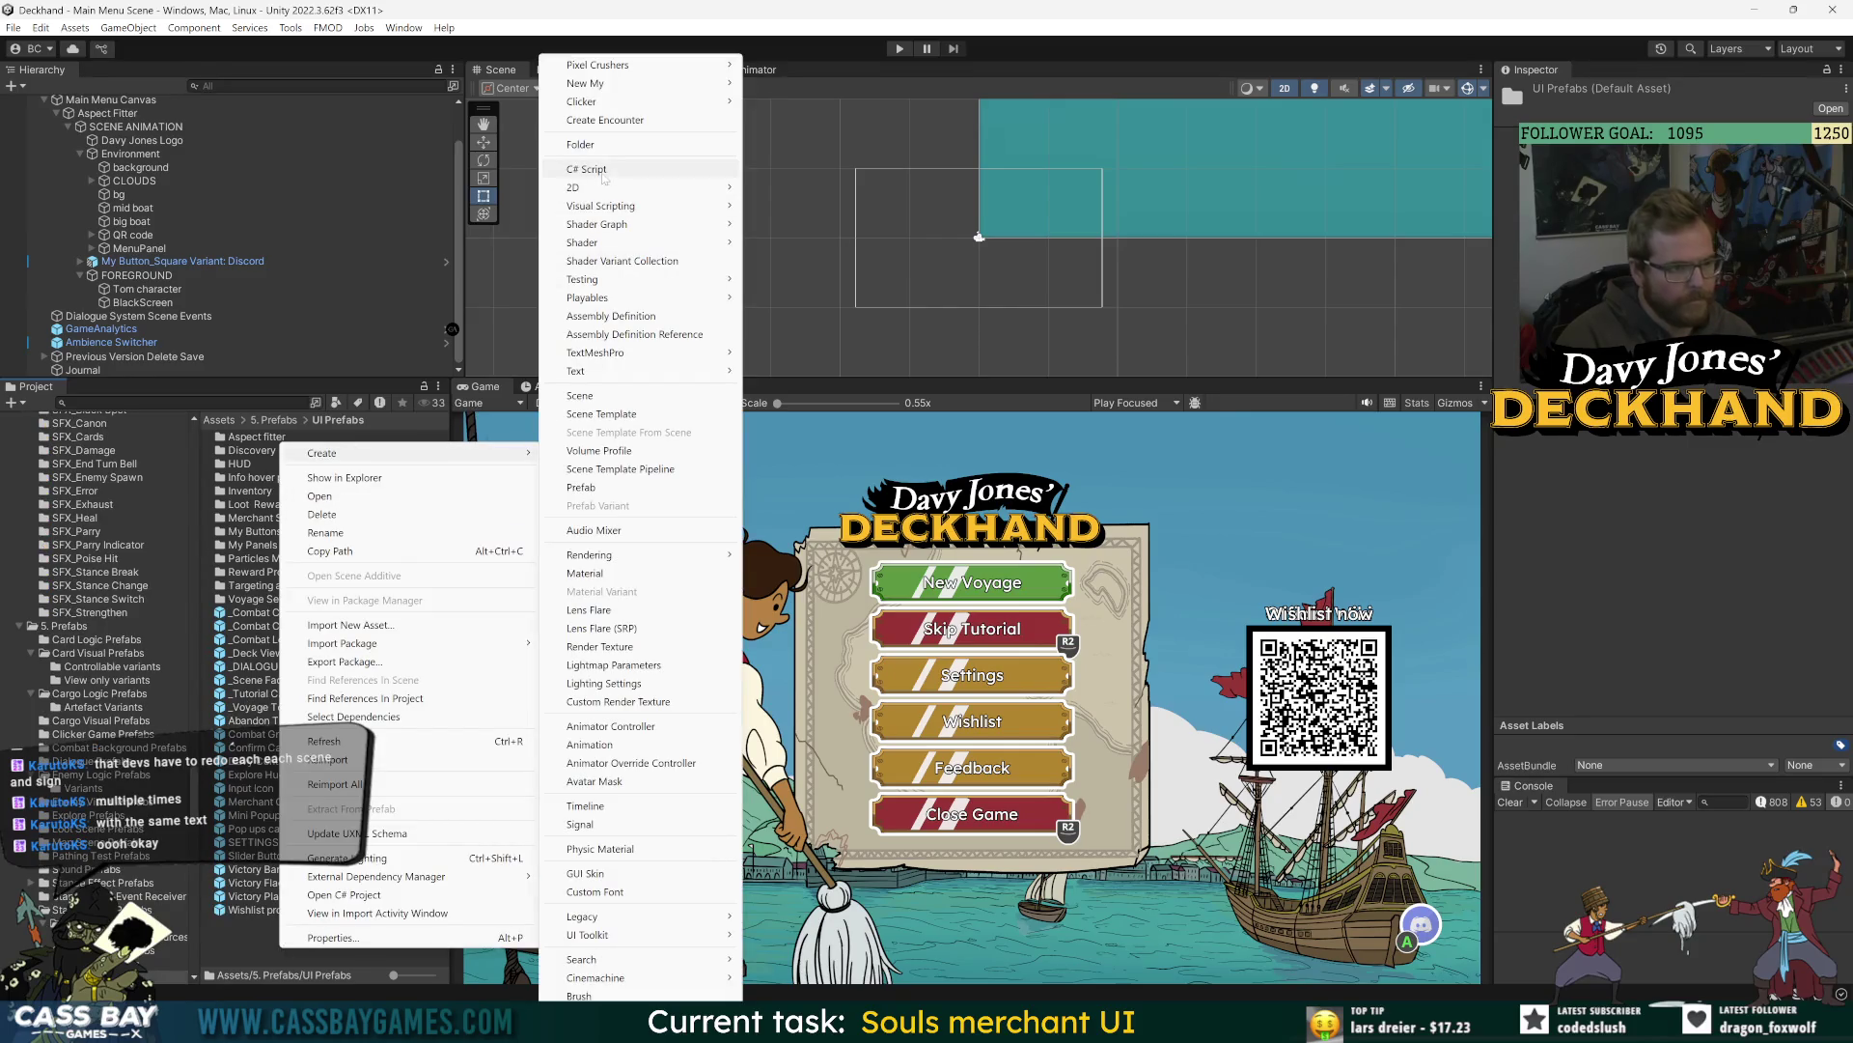
{"action": "left_click", "coordinate": [605, 146]}
{"action": "type", "text": "Journla"}
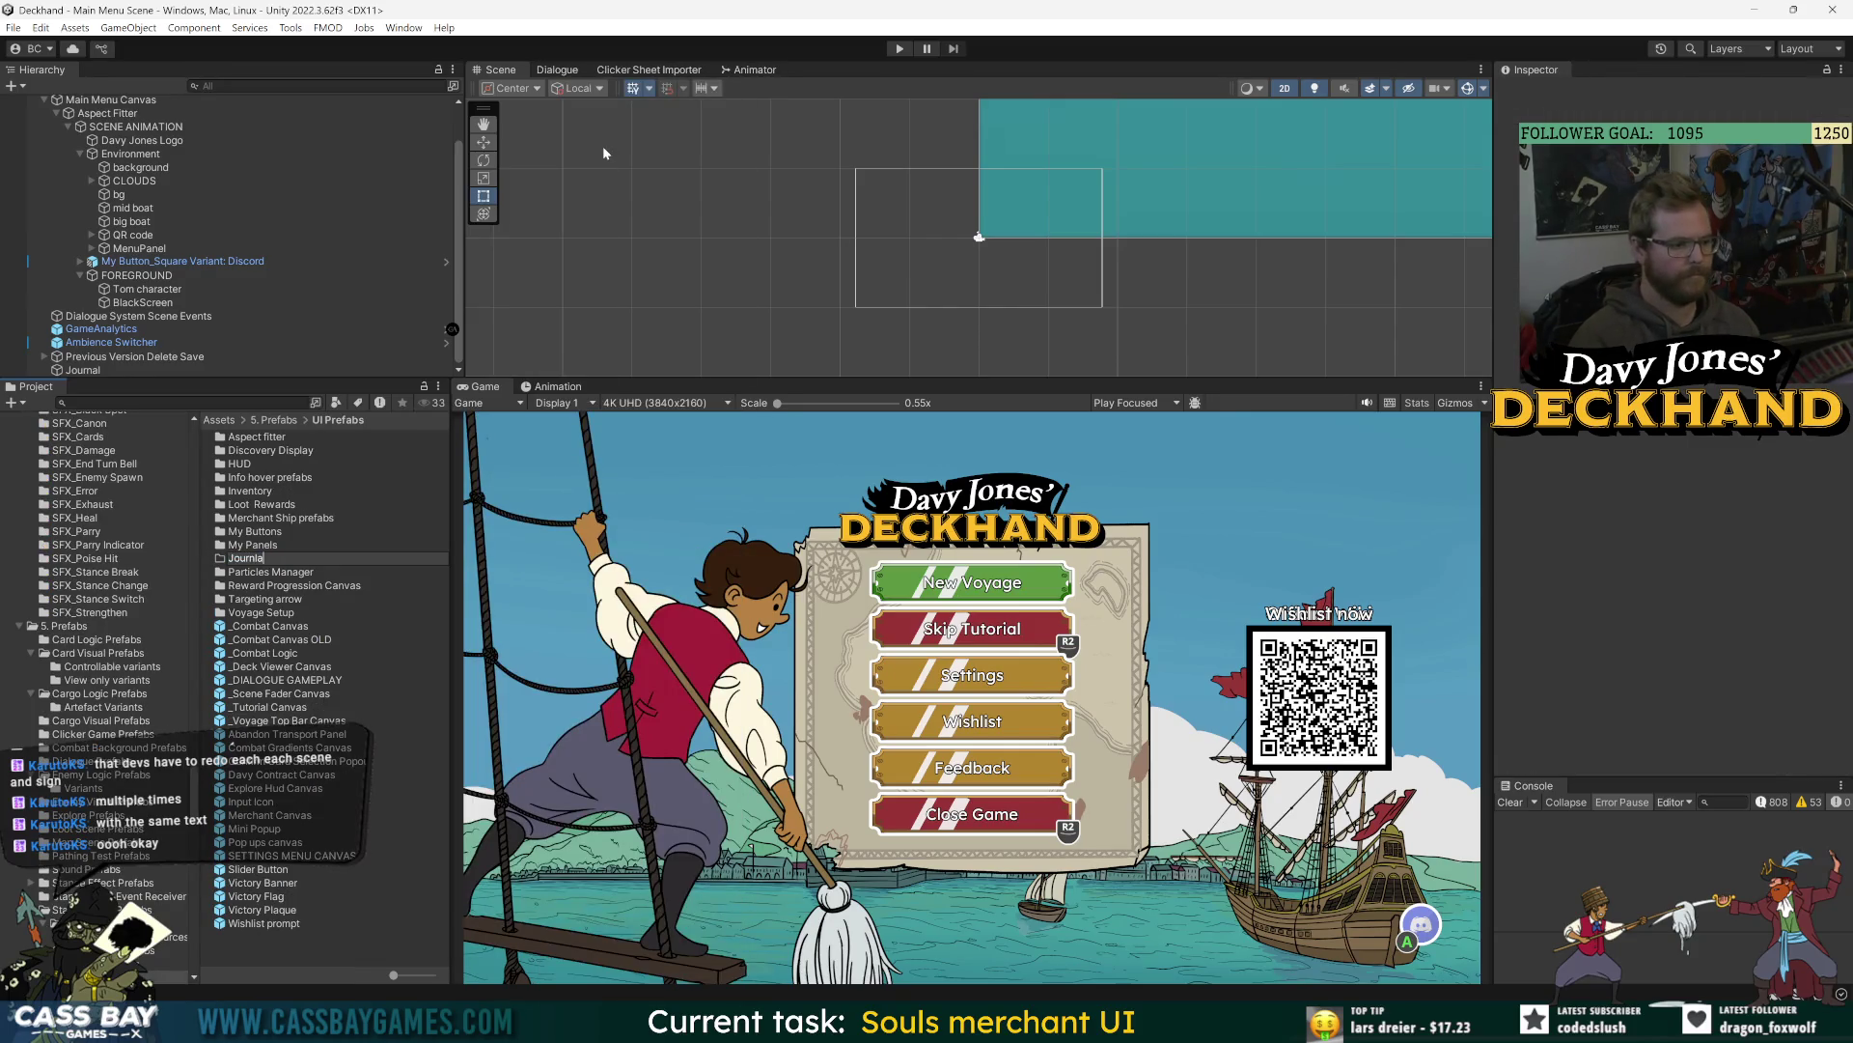
{"action": "key", "text": "BackSpace"}
{"action": "key", "text": "BackSpace"}
{"action": "type", "text": "al"}
{"action": "key", "text": "Return"}
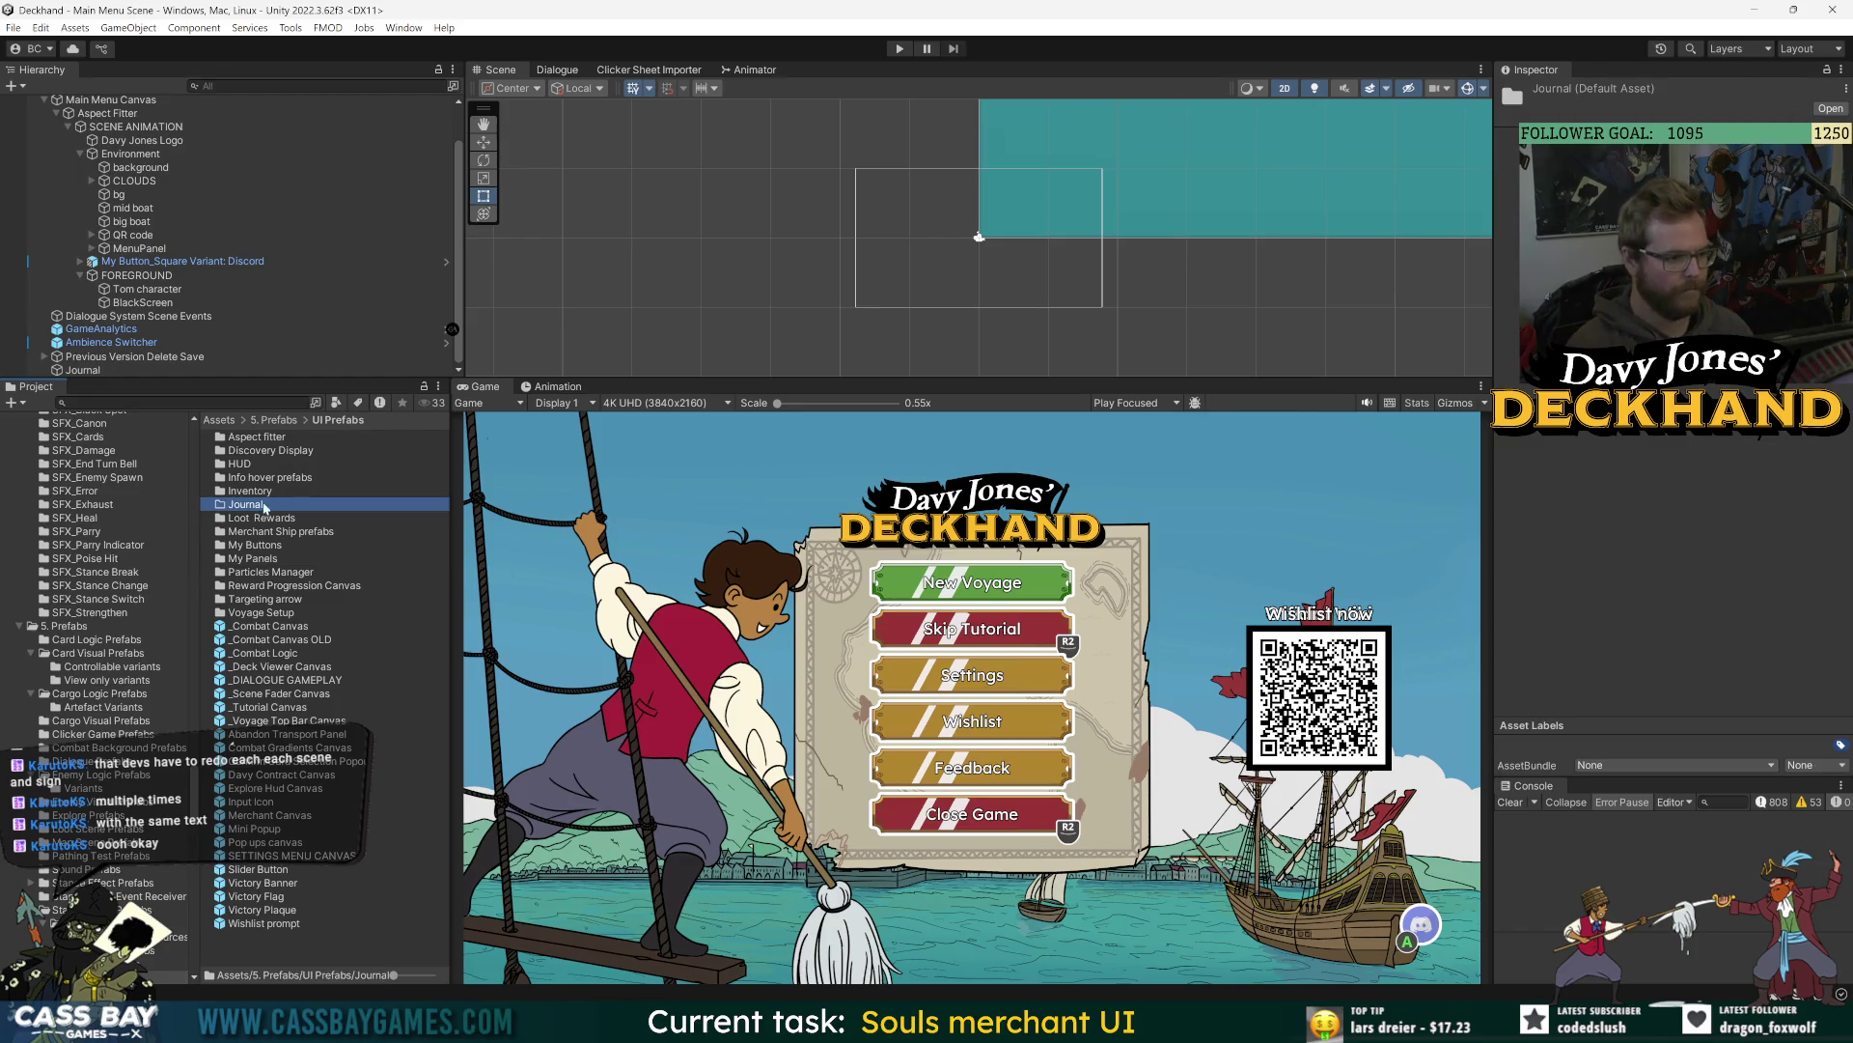
- Drag the Journal object into the Journal folder as a prefab and open it in prefab mode
{"action": "double_click", "coordinate": [263, 508]}
{"action": "mouse_move", "coordinate": [82, 370]}
{"action": "left_mouse_down"}
{"action": "mouse_move", "coordinate": [346, 526]}
{"action": "mouse_move", "coordinate": [346, 554]}
{"action": "left_mouse_up"}
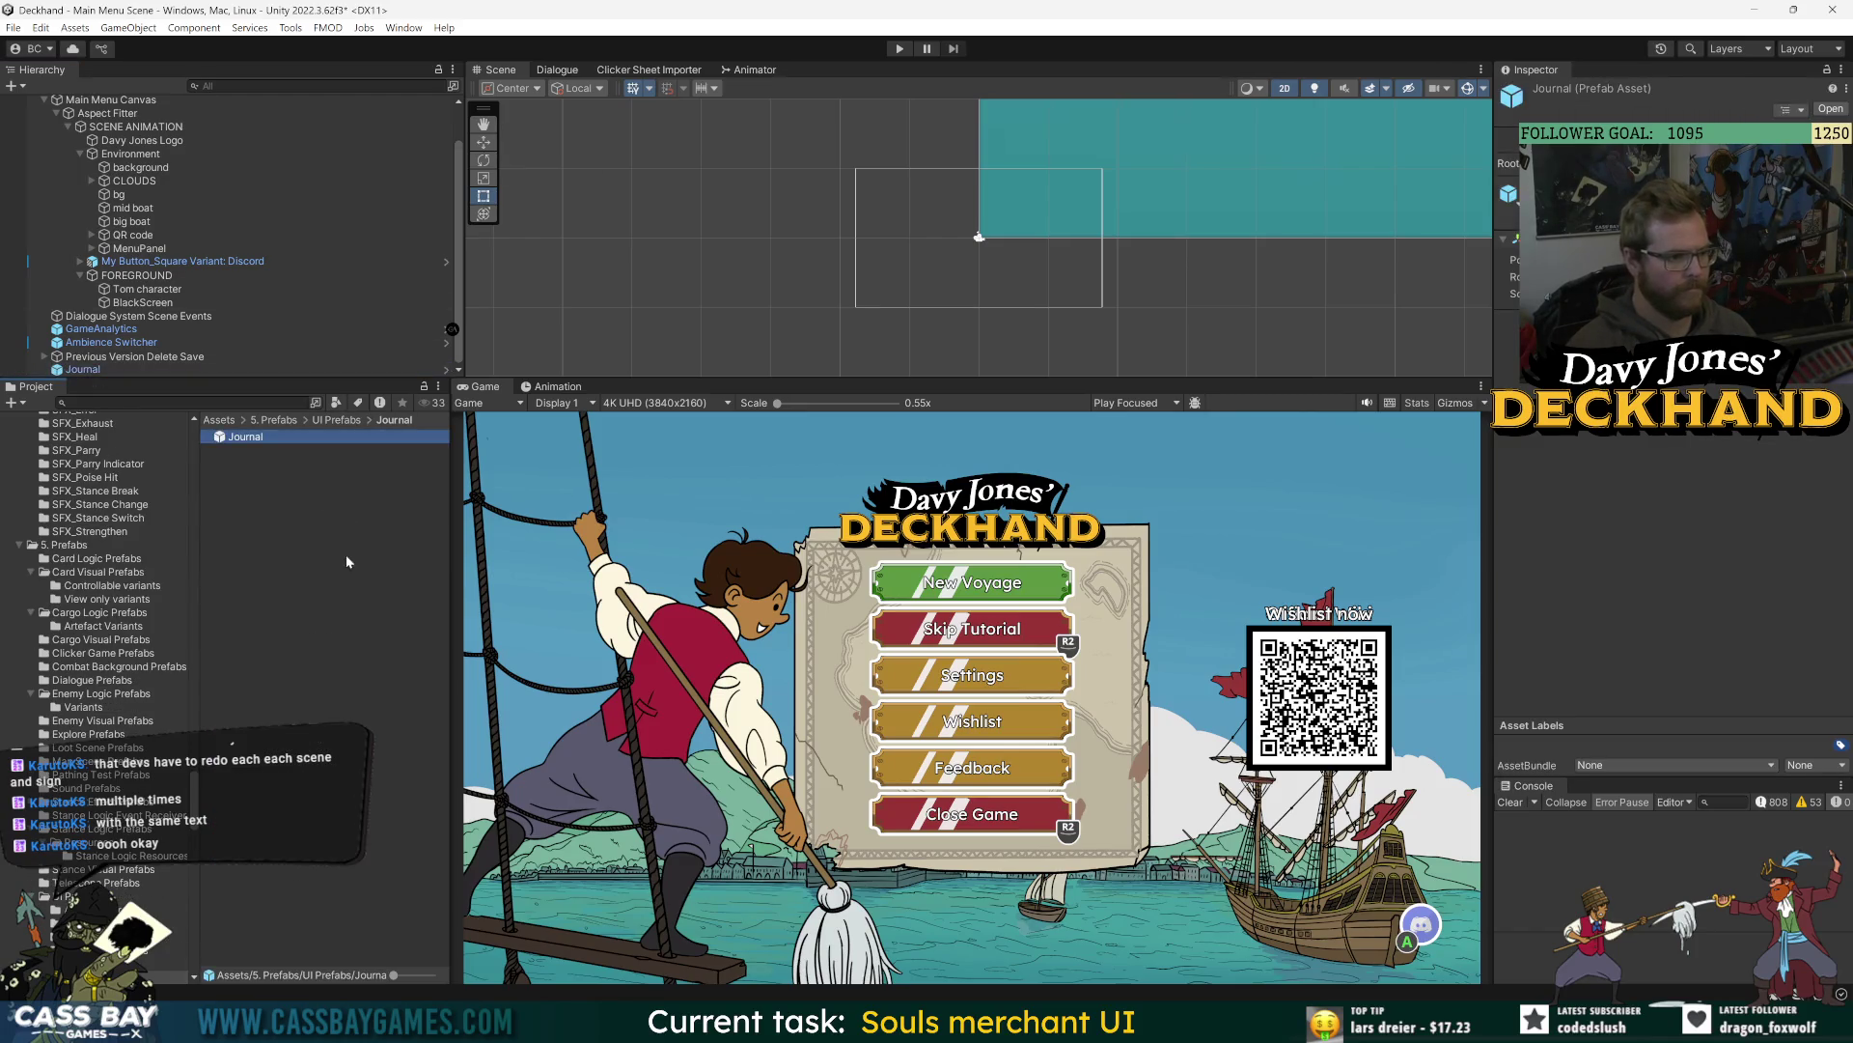
{"action": "left_click", "coordinate": [83, 369]}
{"action": "left_click", "coordinate": [446, 370]}
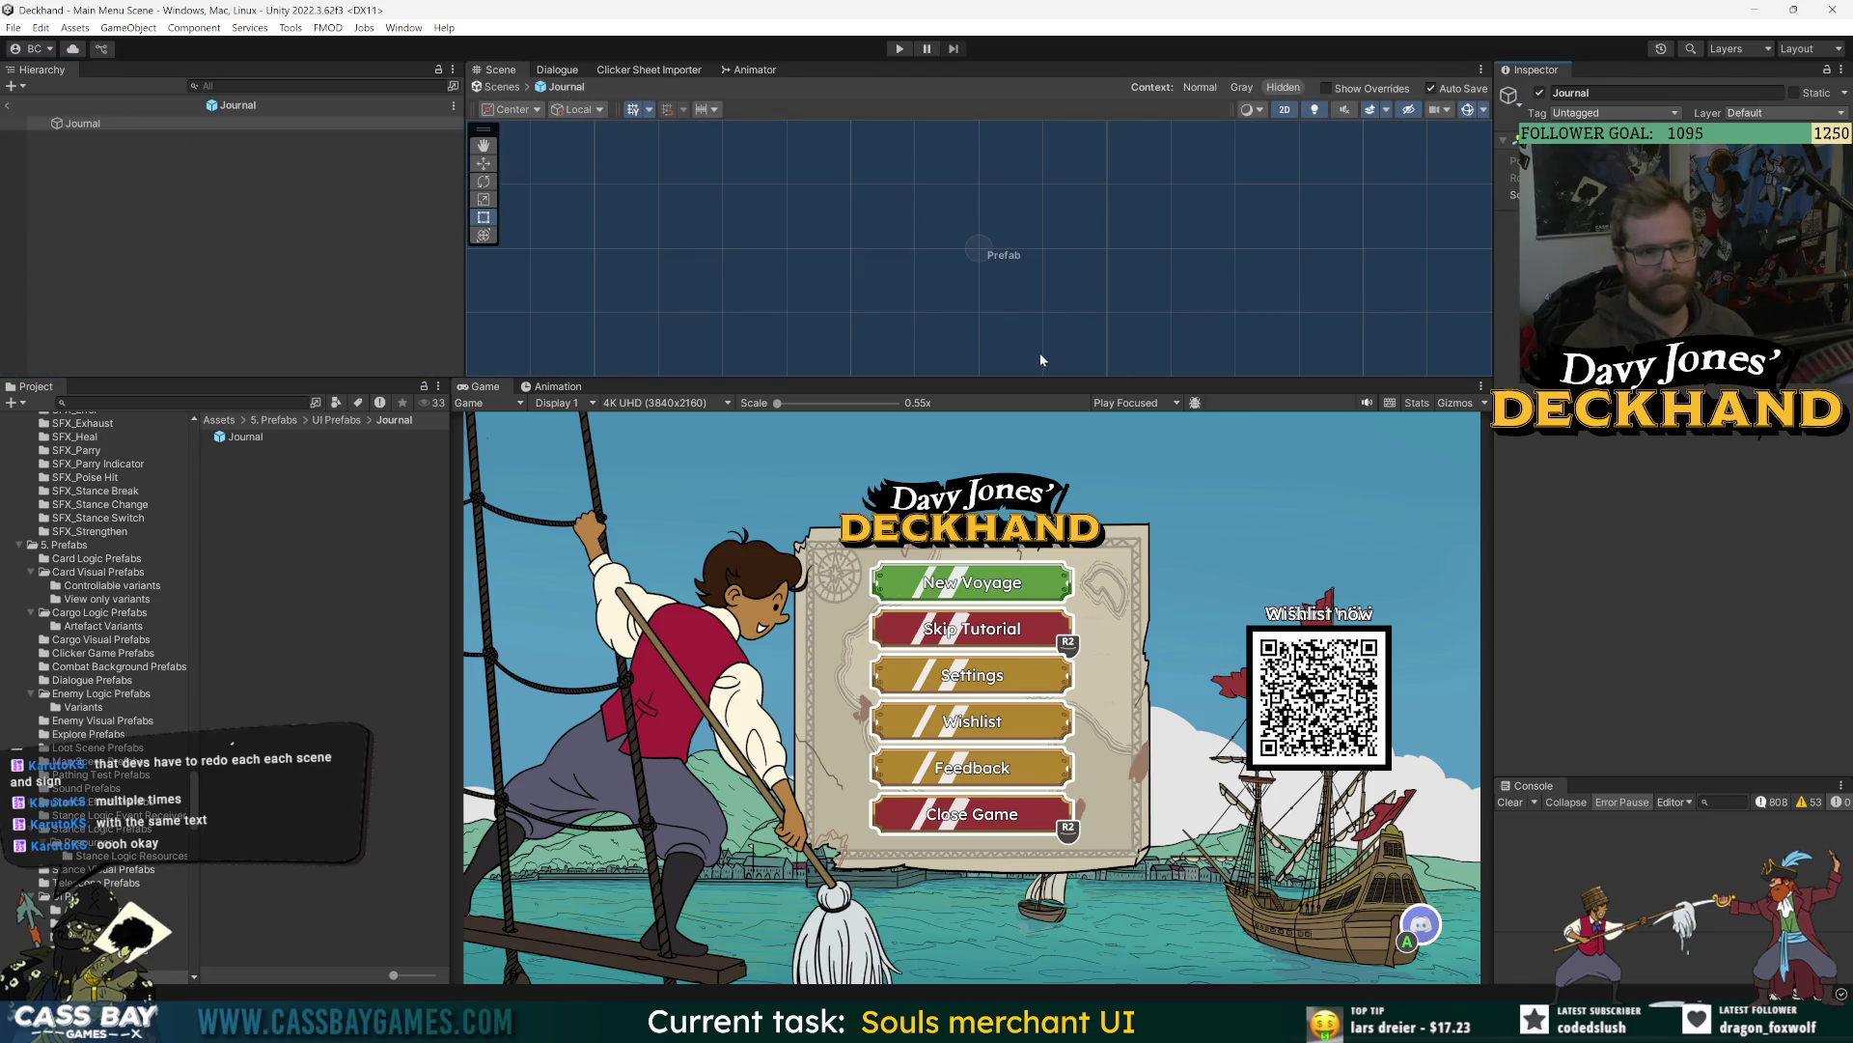
- Add a canvas under Journal named Right Page Canvas, rendering in World Space
{"action": "left_click_drag", "start_coordinate": [1040, 378], "coordinate": [1041, 761]}
{"action": "right_click", "coordinate": [81, 124]}
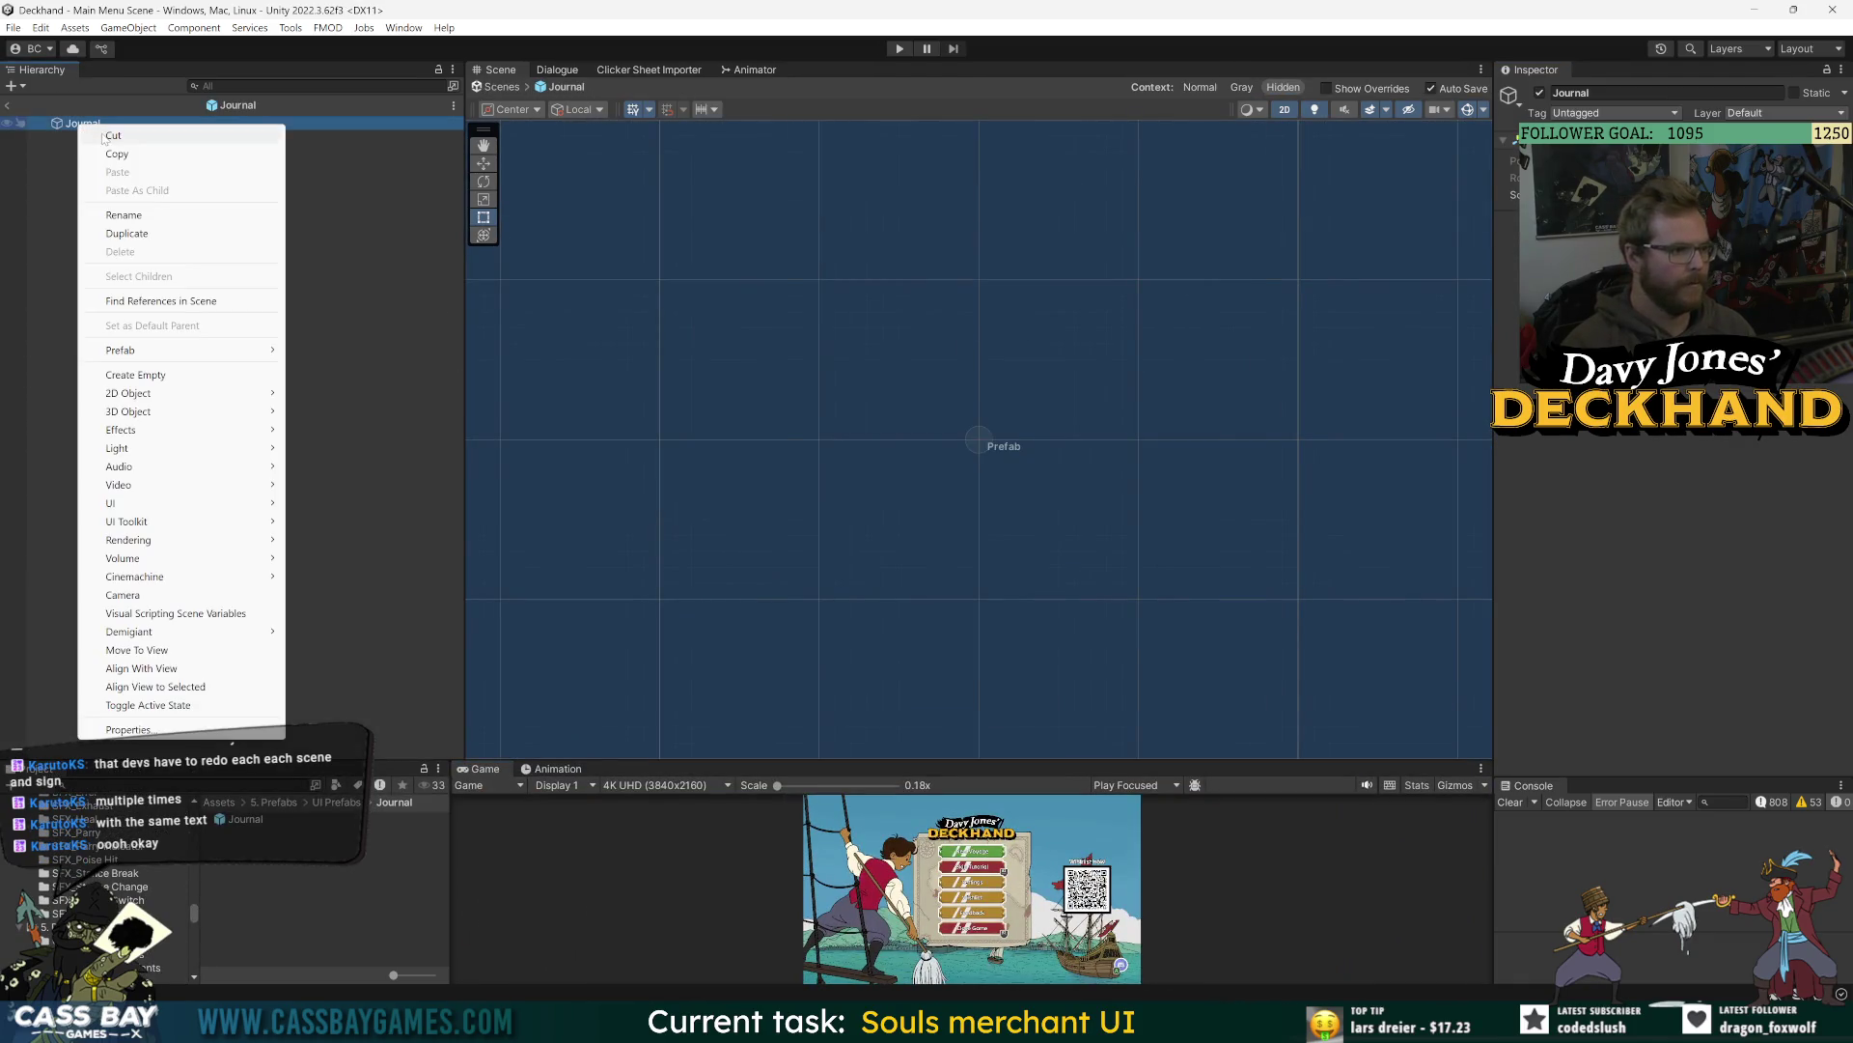
{"action": "mouse_move", "coordinate": [172, 506]}
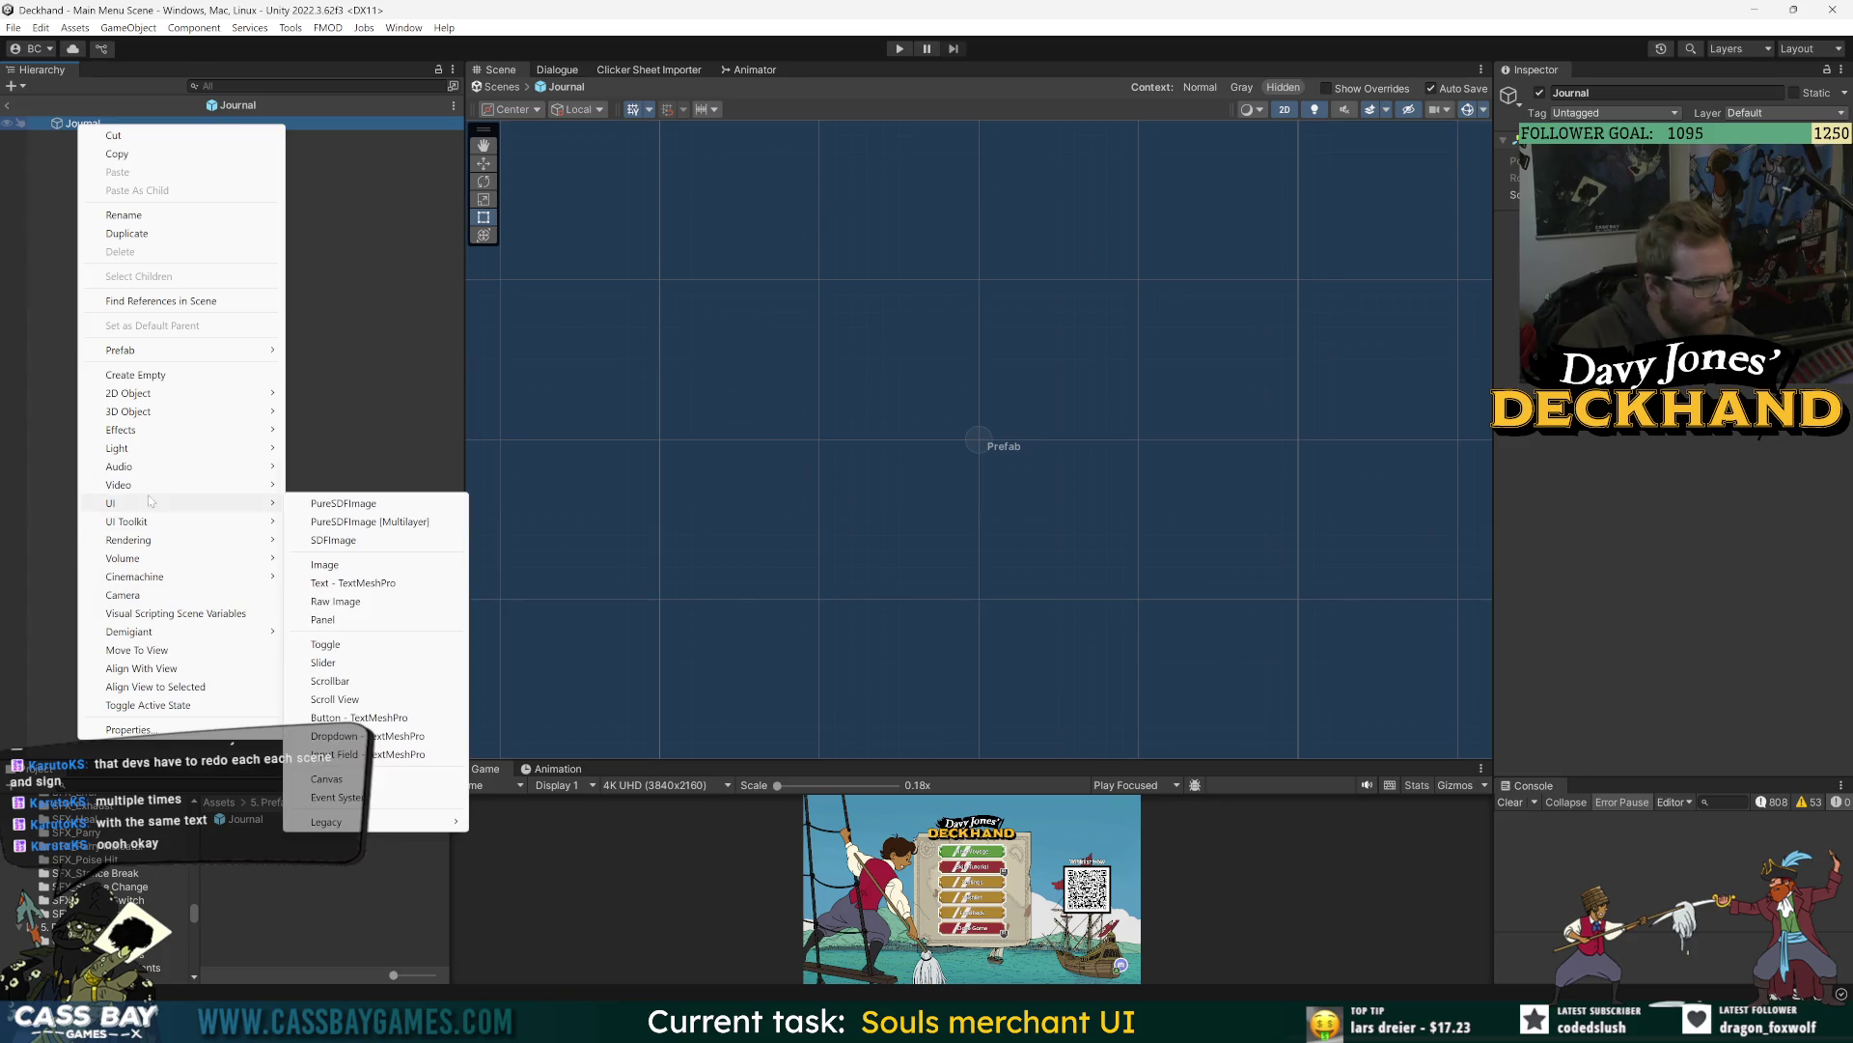
{"action": "left_click", "coordinate": [347, 779]}
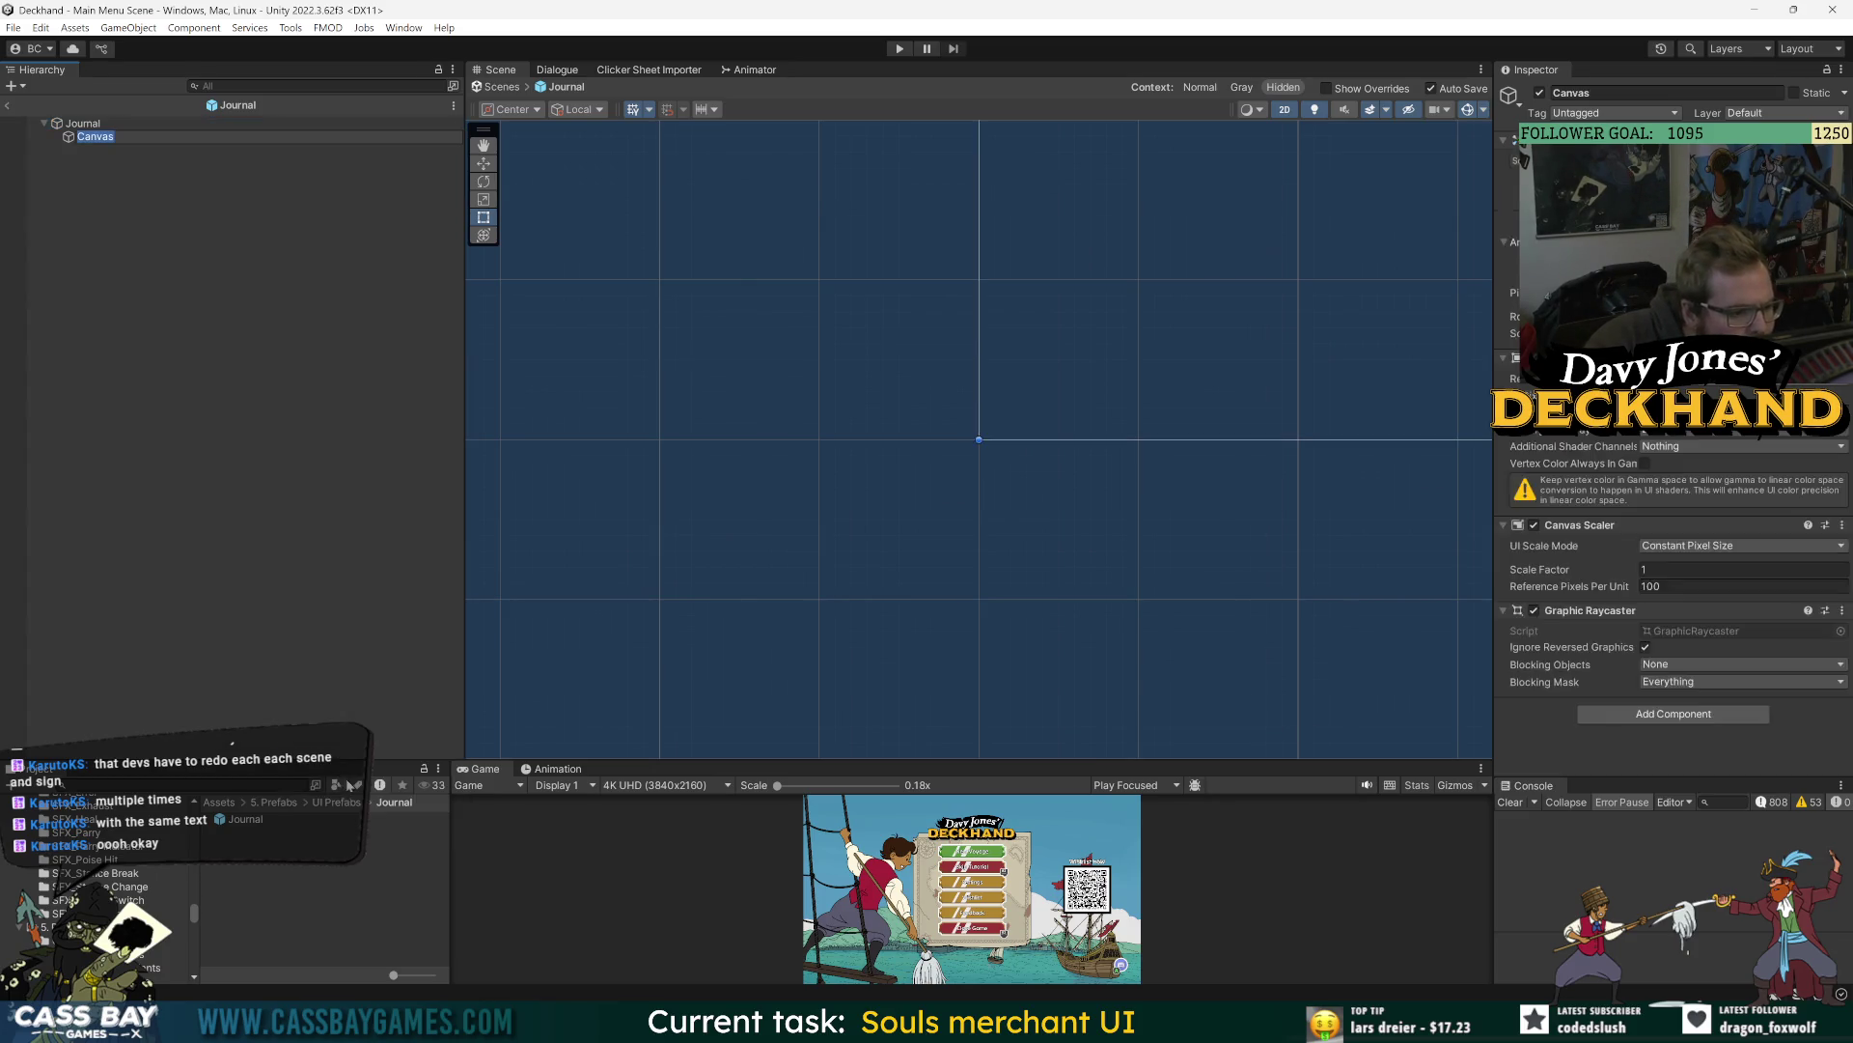
{"action": "key", "text": "Right"}
{"action": "key", "text": "ctrl+a"}
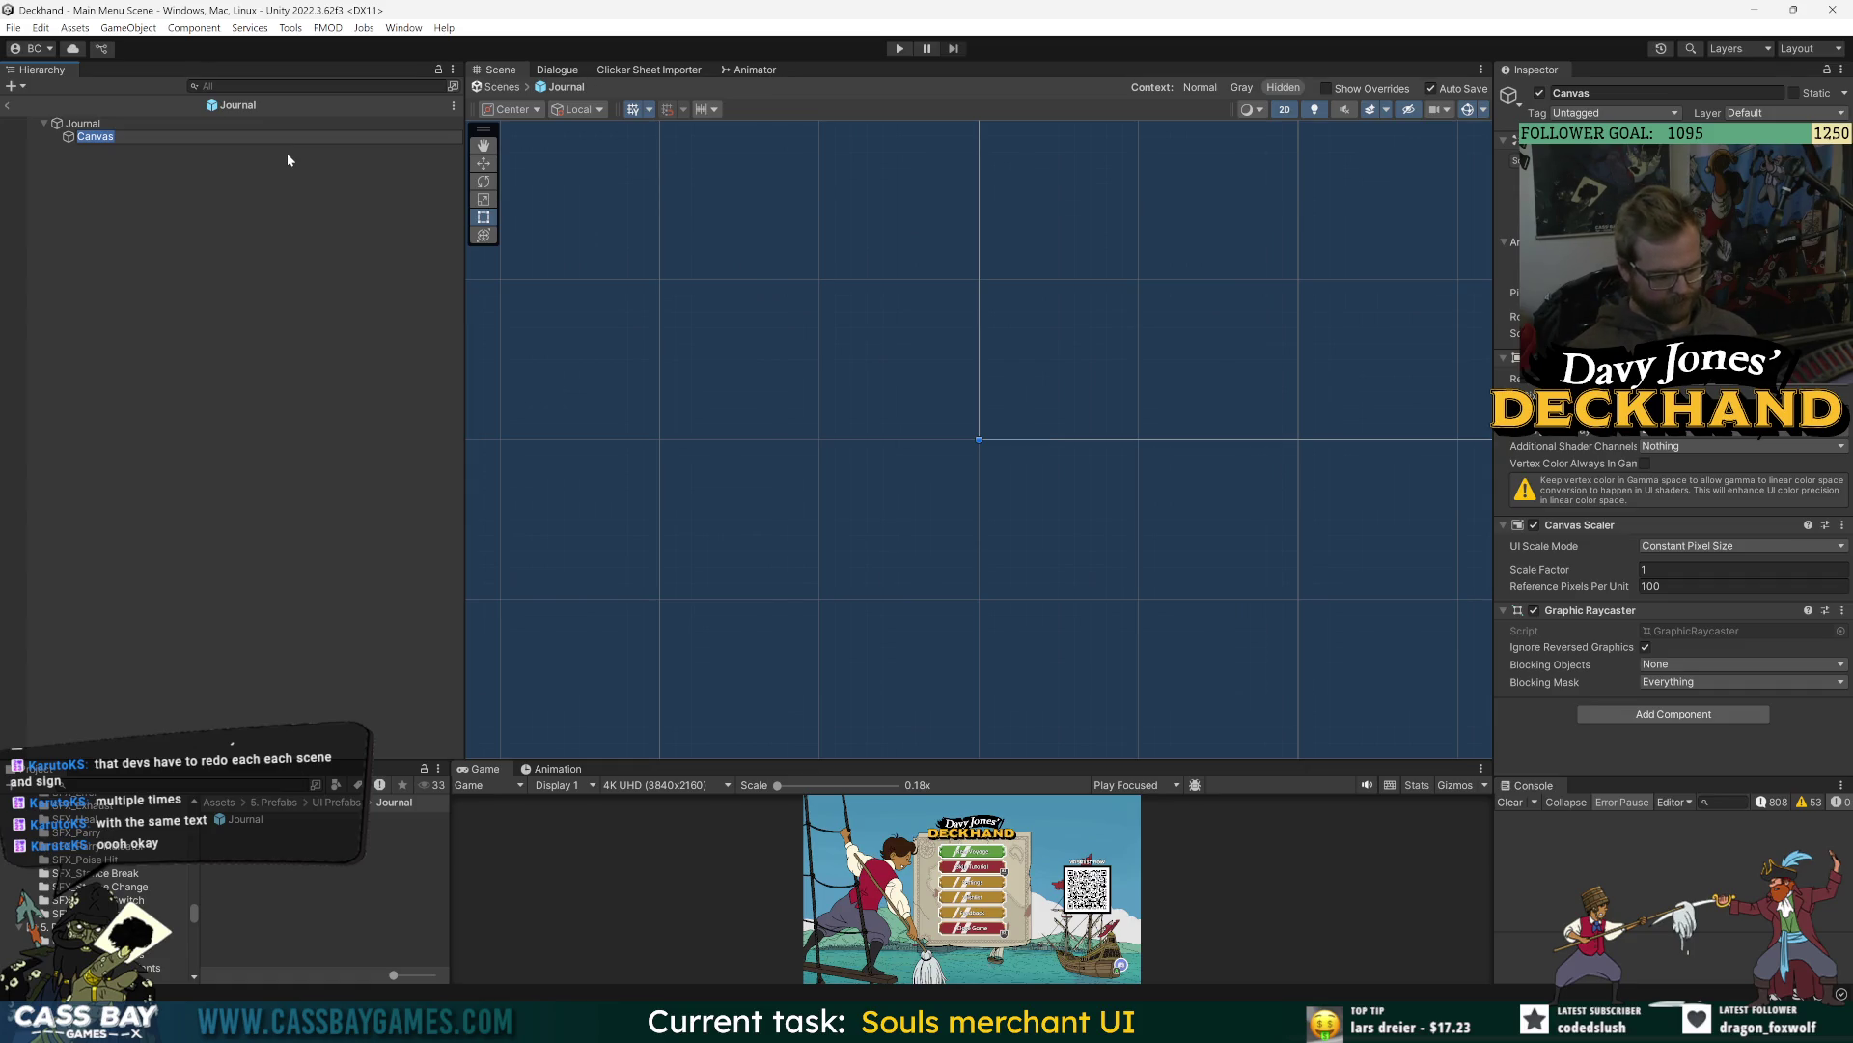
{"action": "type", "text": "Right Page"}
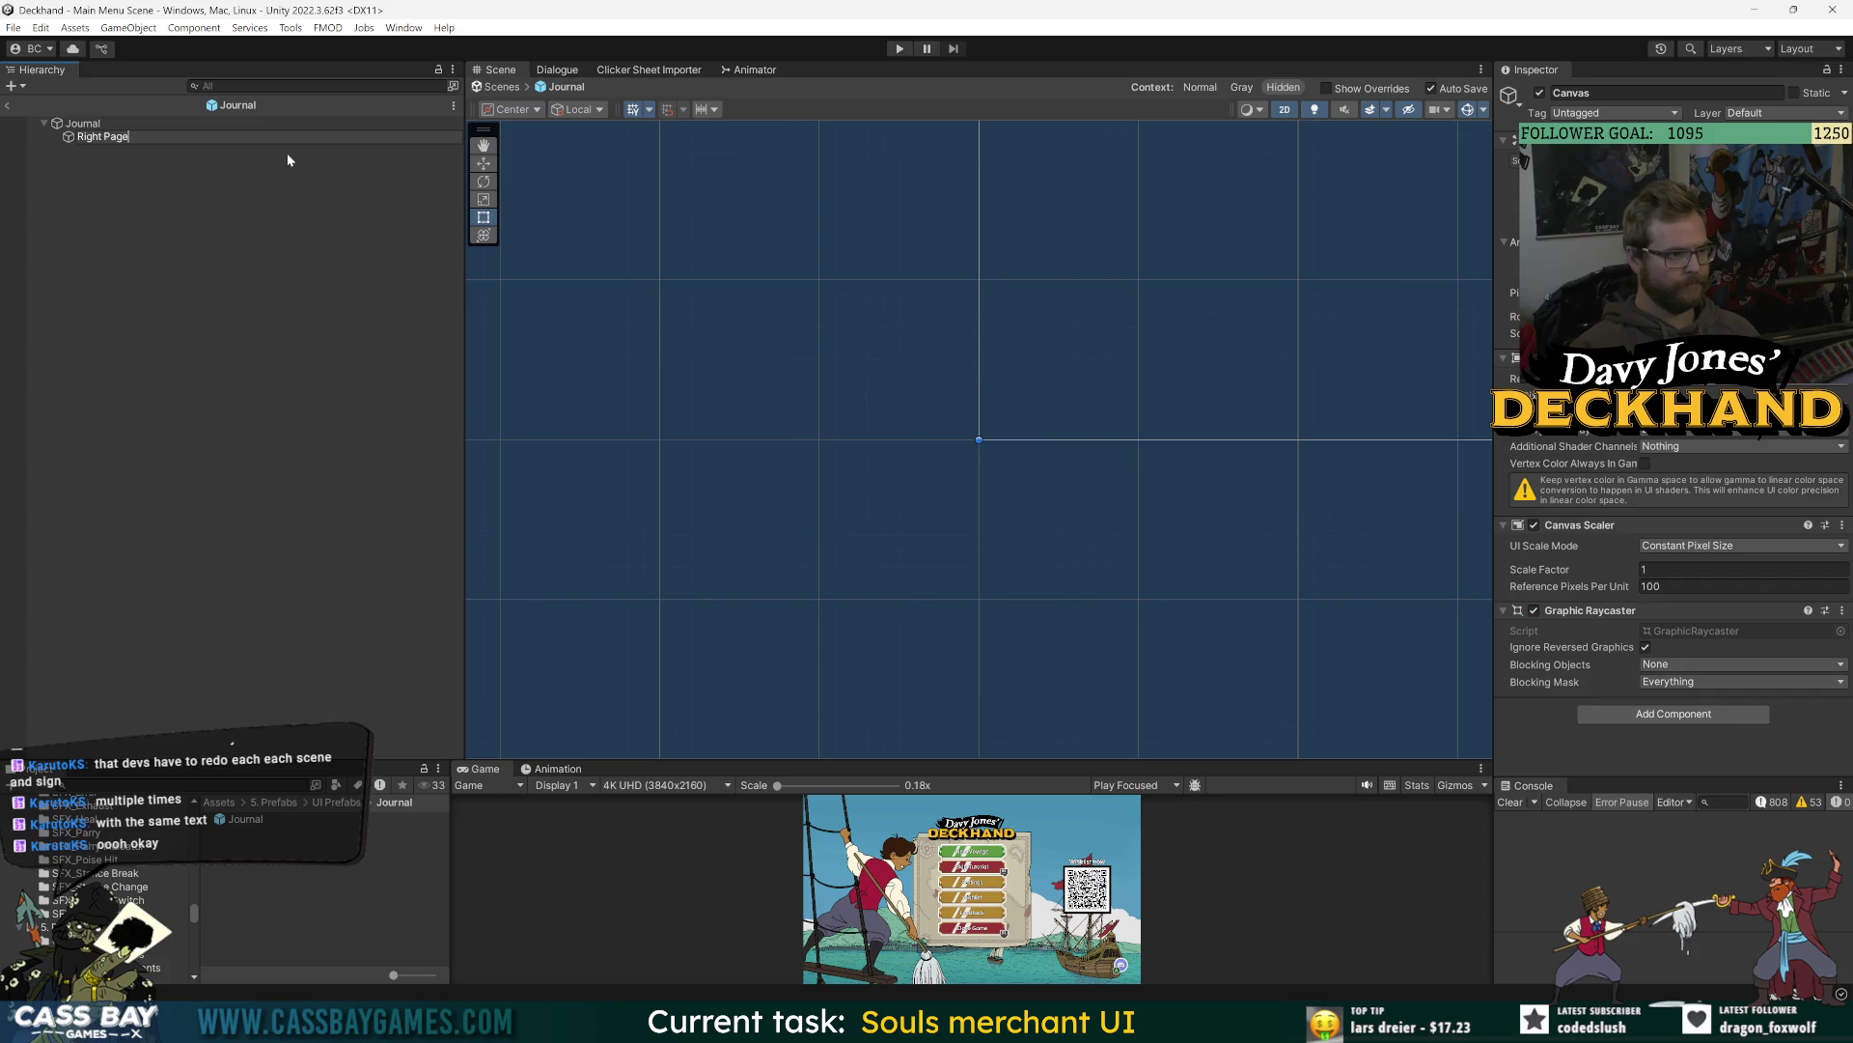
{"action": "type", "text": " Canvas"}
{"action": "key", "text": "Return"}
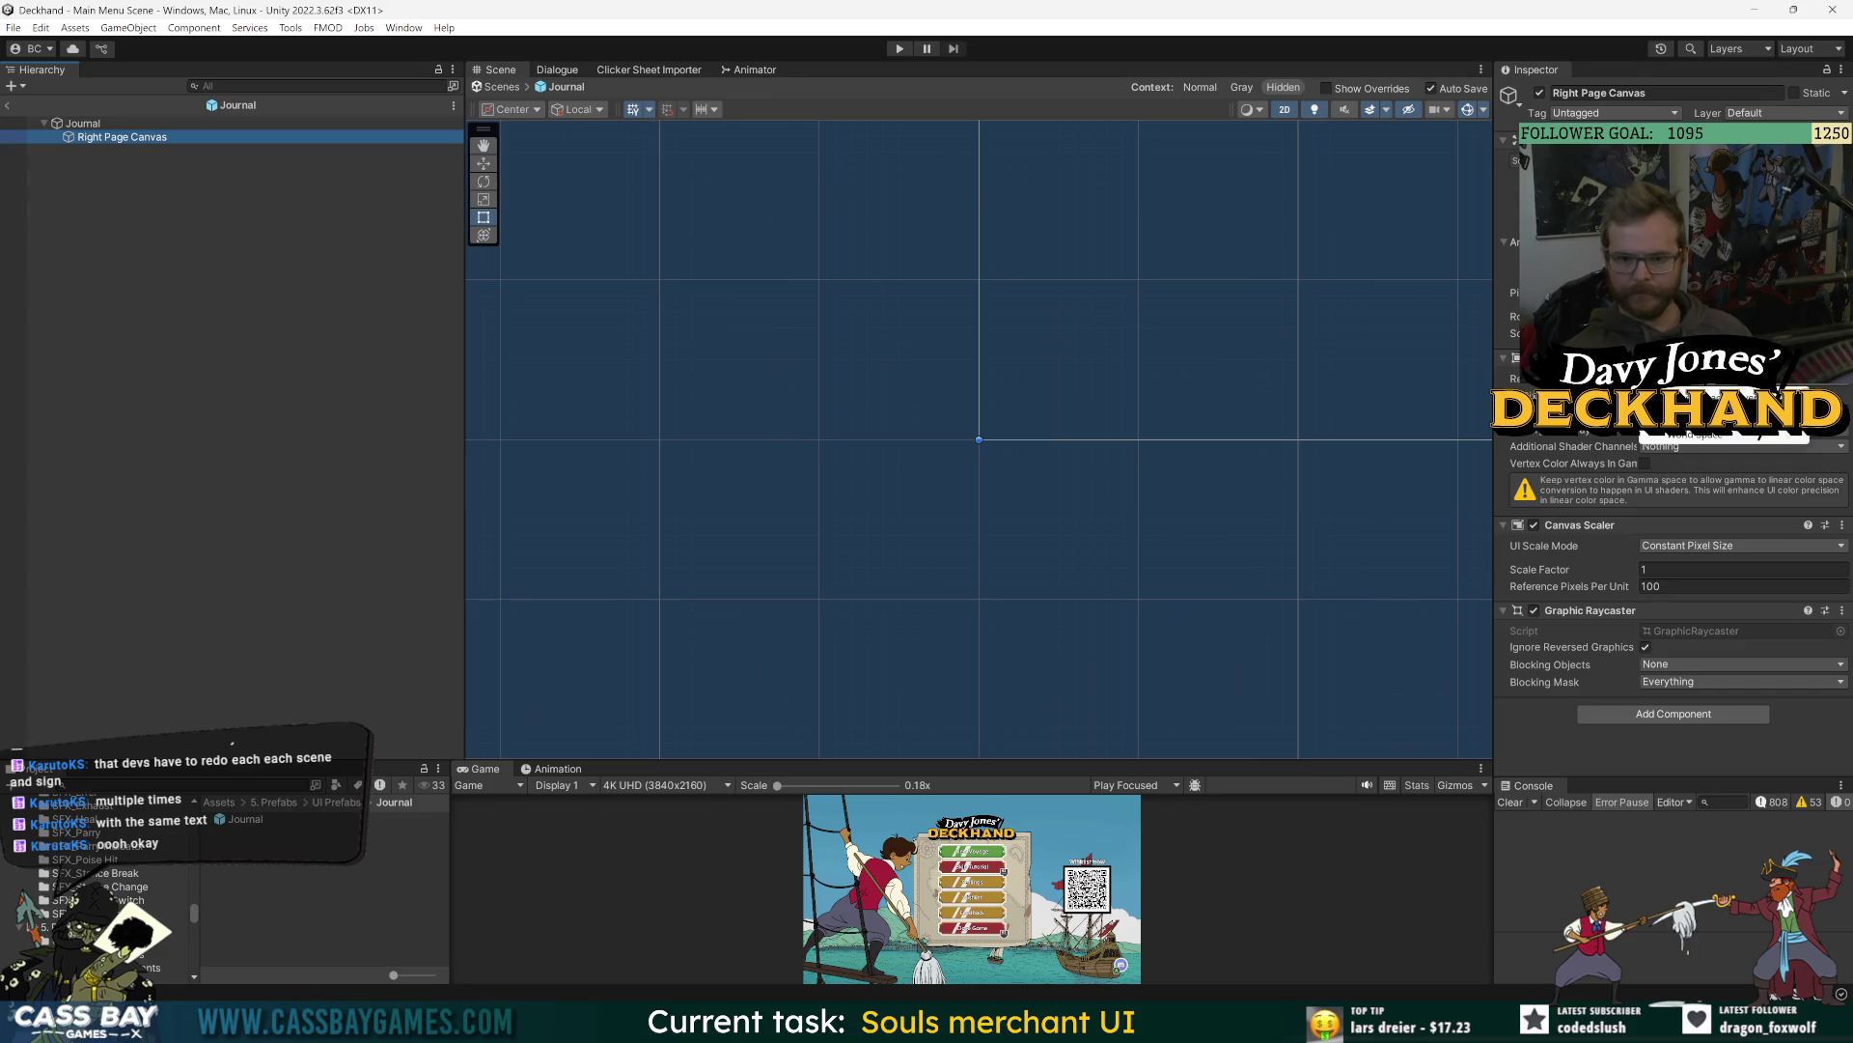
{"action": "left_click", "coordinate": [1712, 435]}
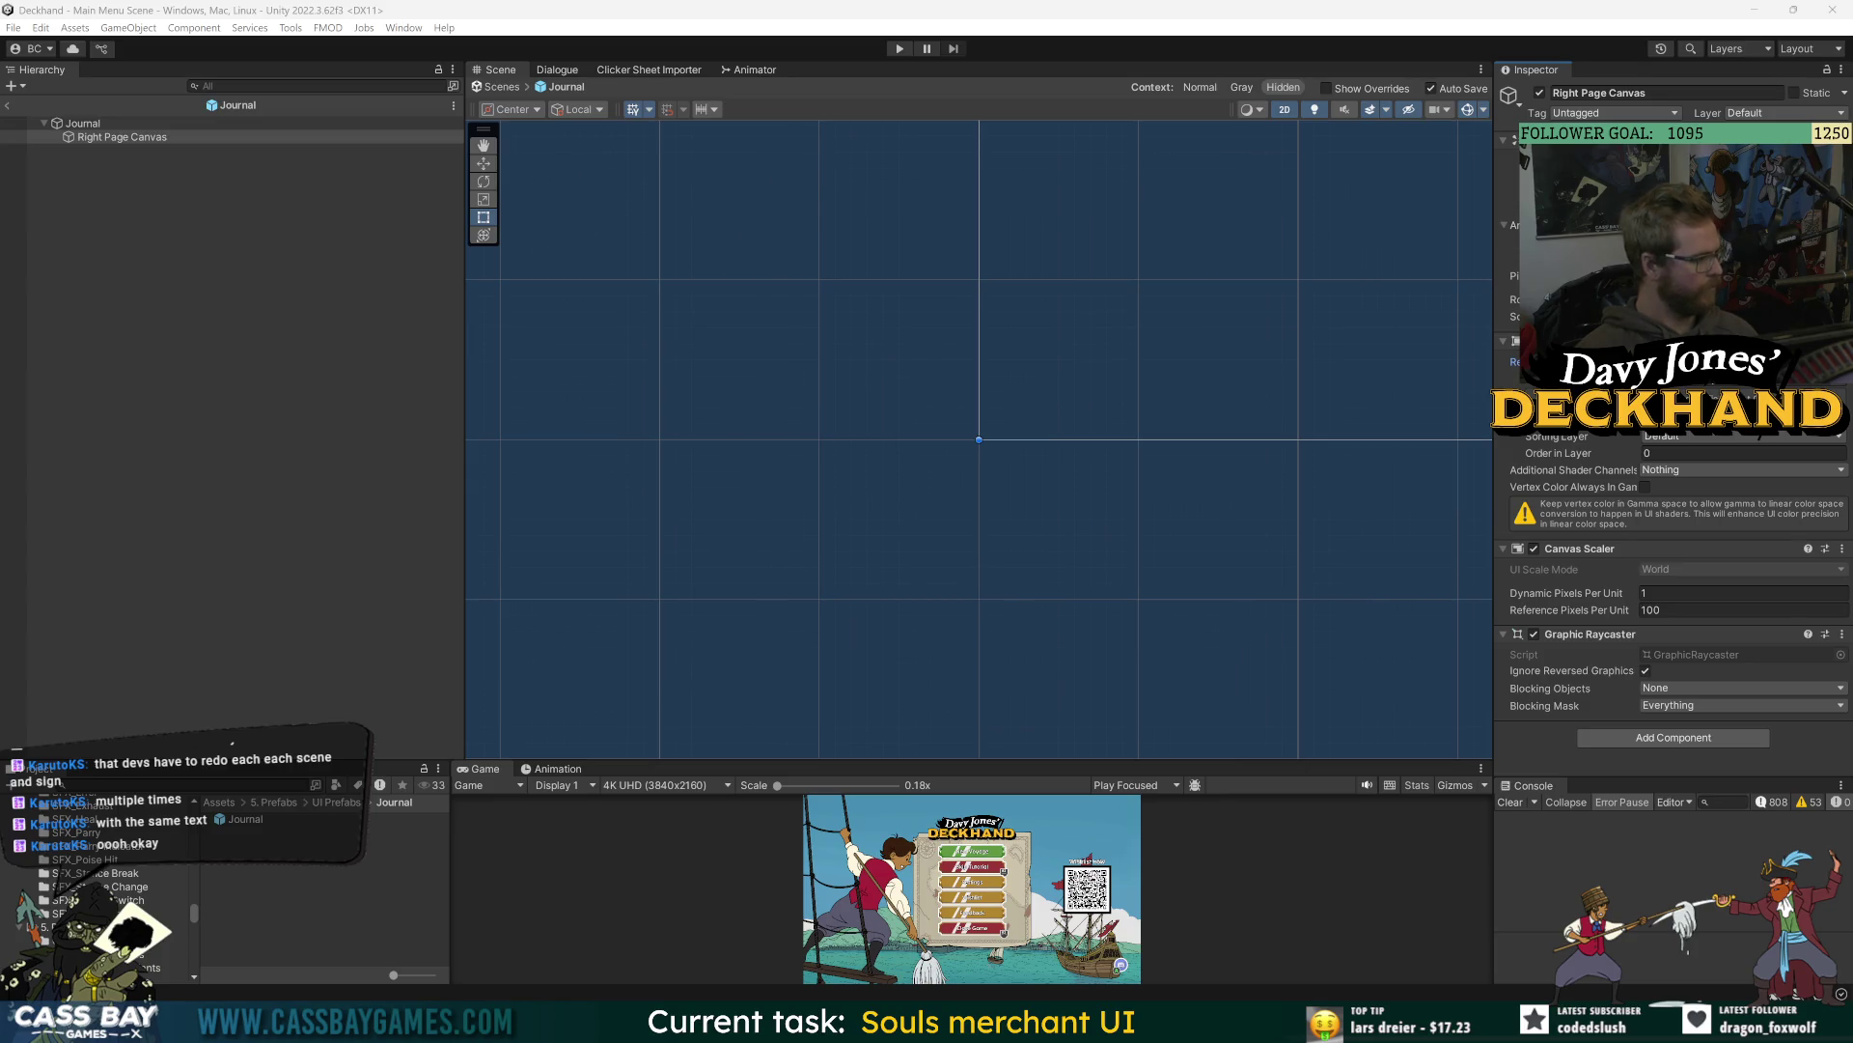
- Save the Journal prefab
{"action": "left_click", "coordinate": [108, 137]}
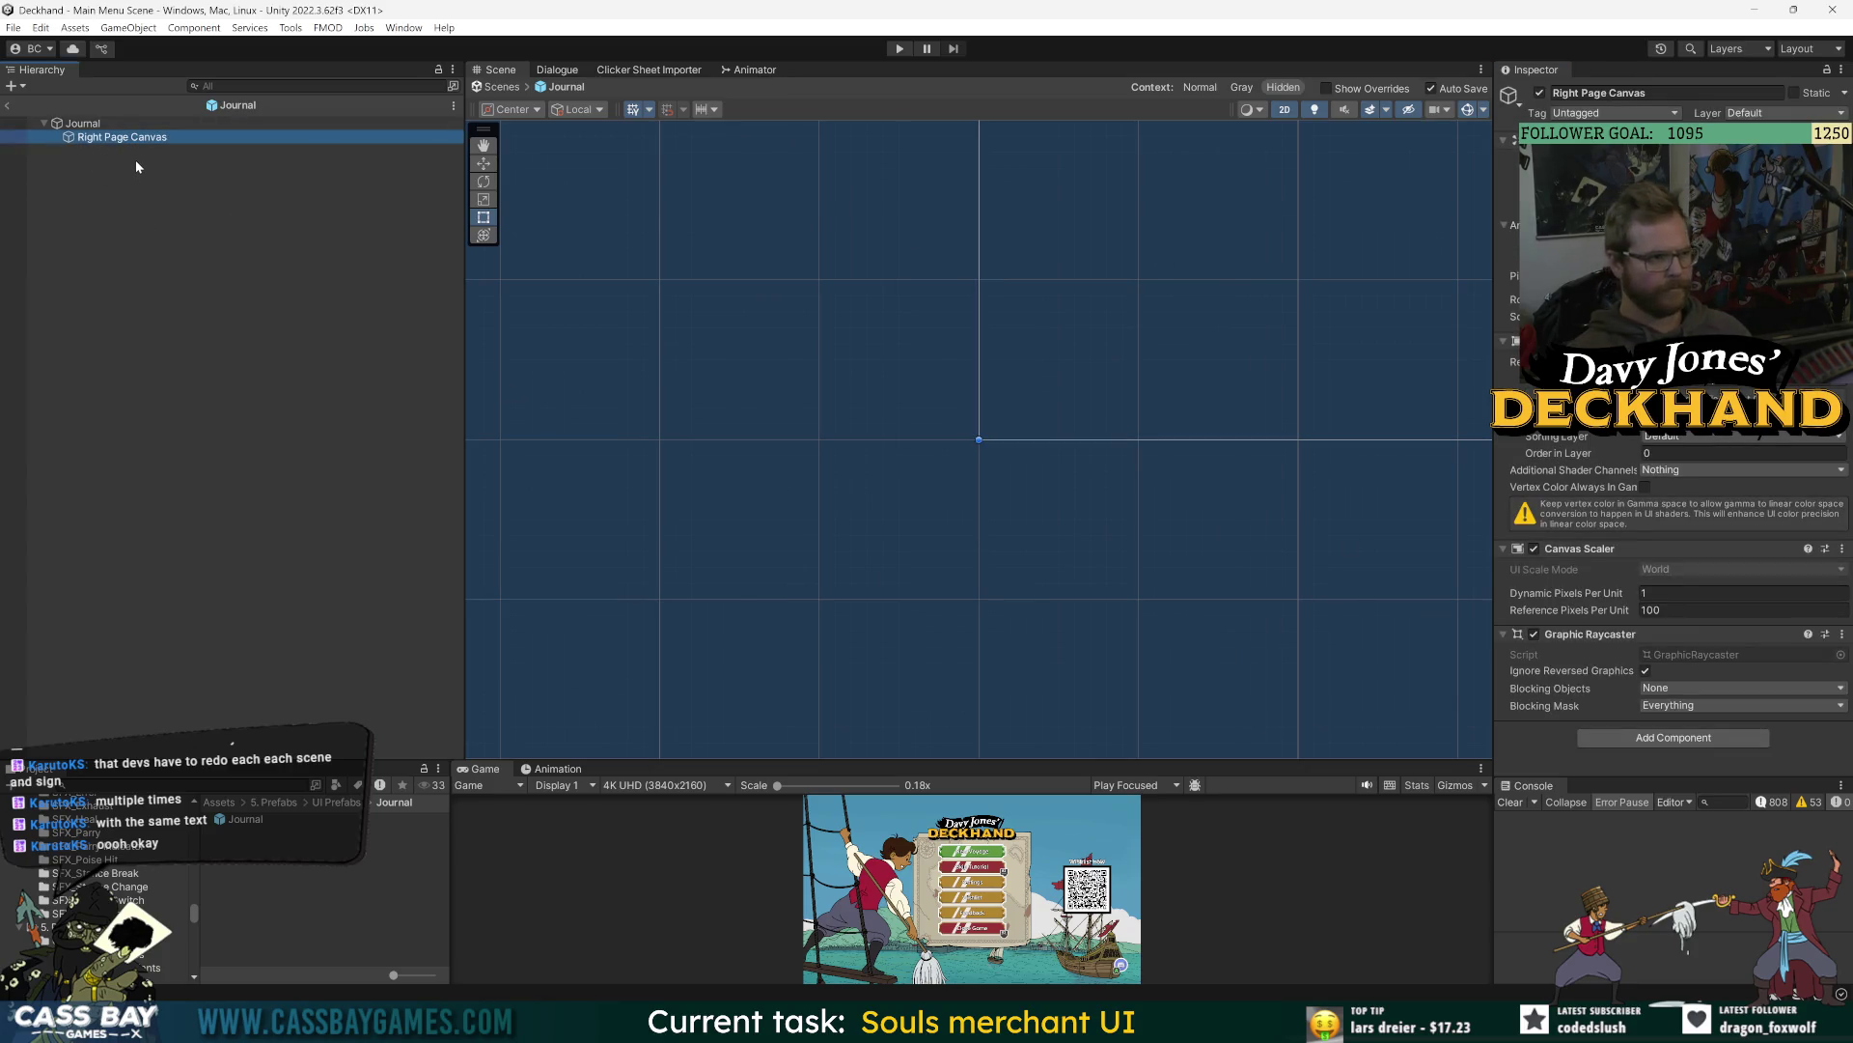
{"action": "right_click", "coordinate": [84, 140]}
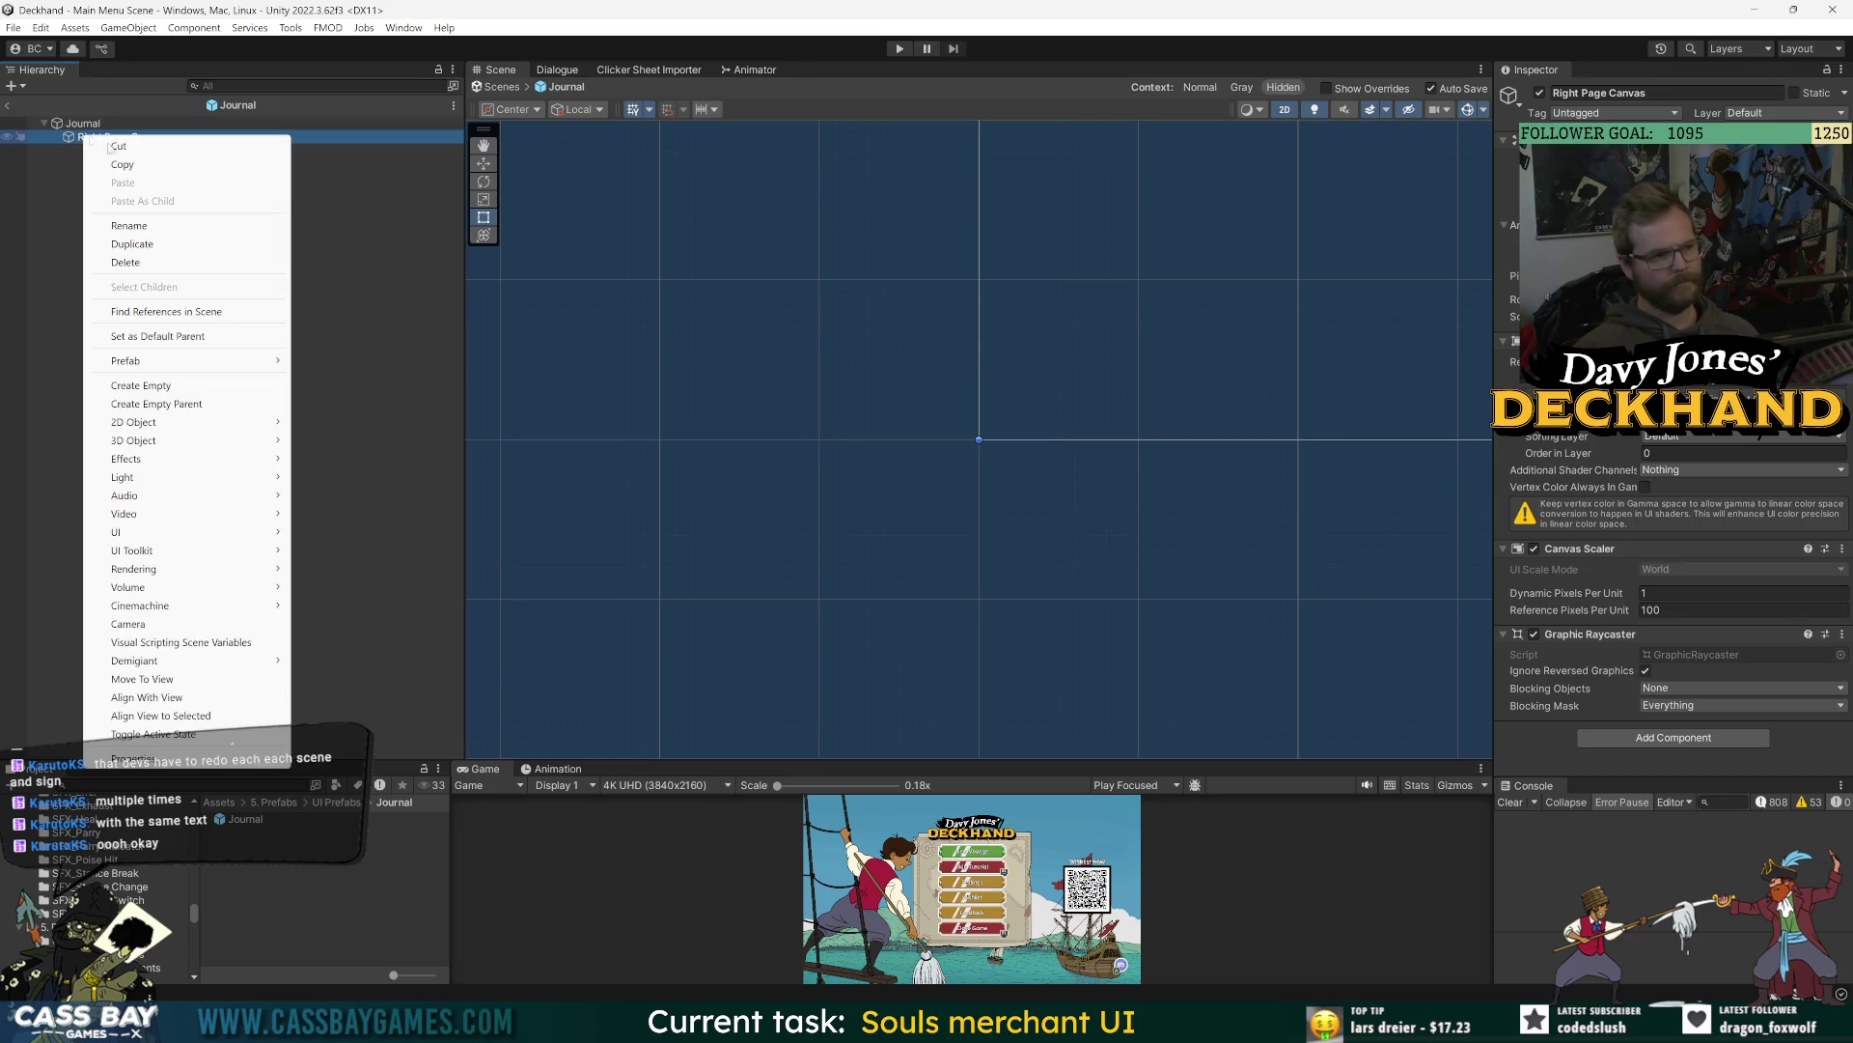
{"action": "mouse_move", "coordinate": [193, 532]}
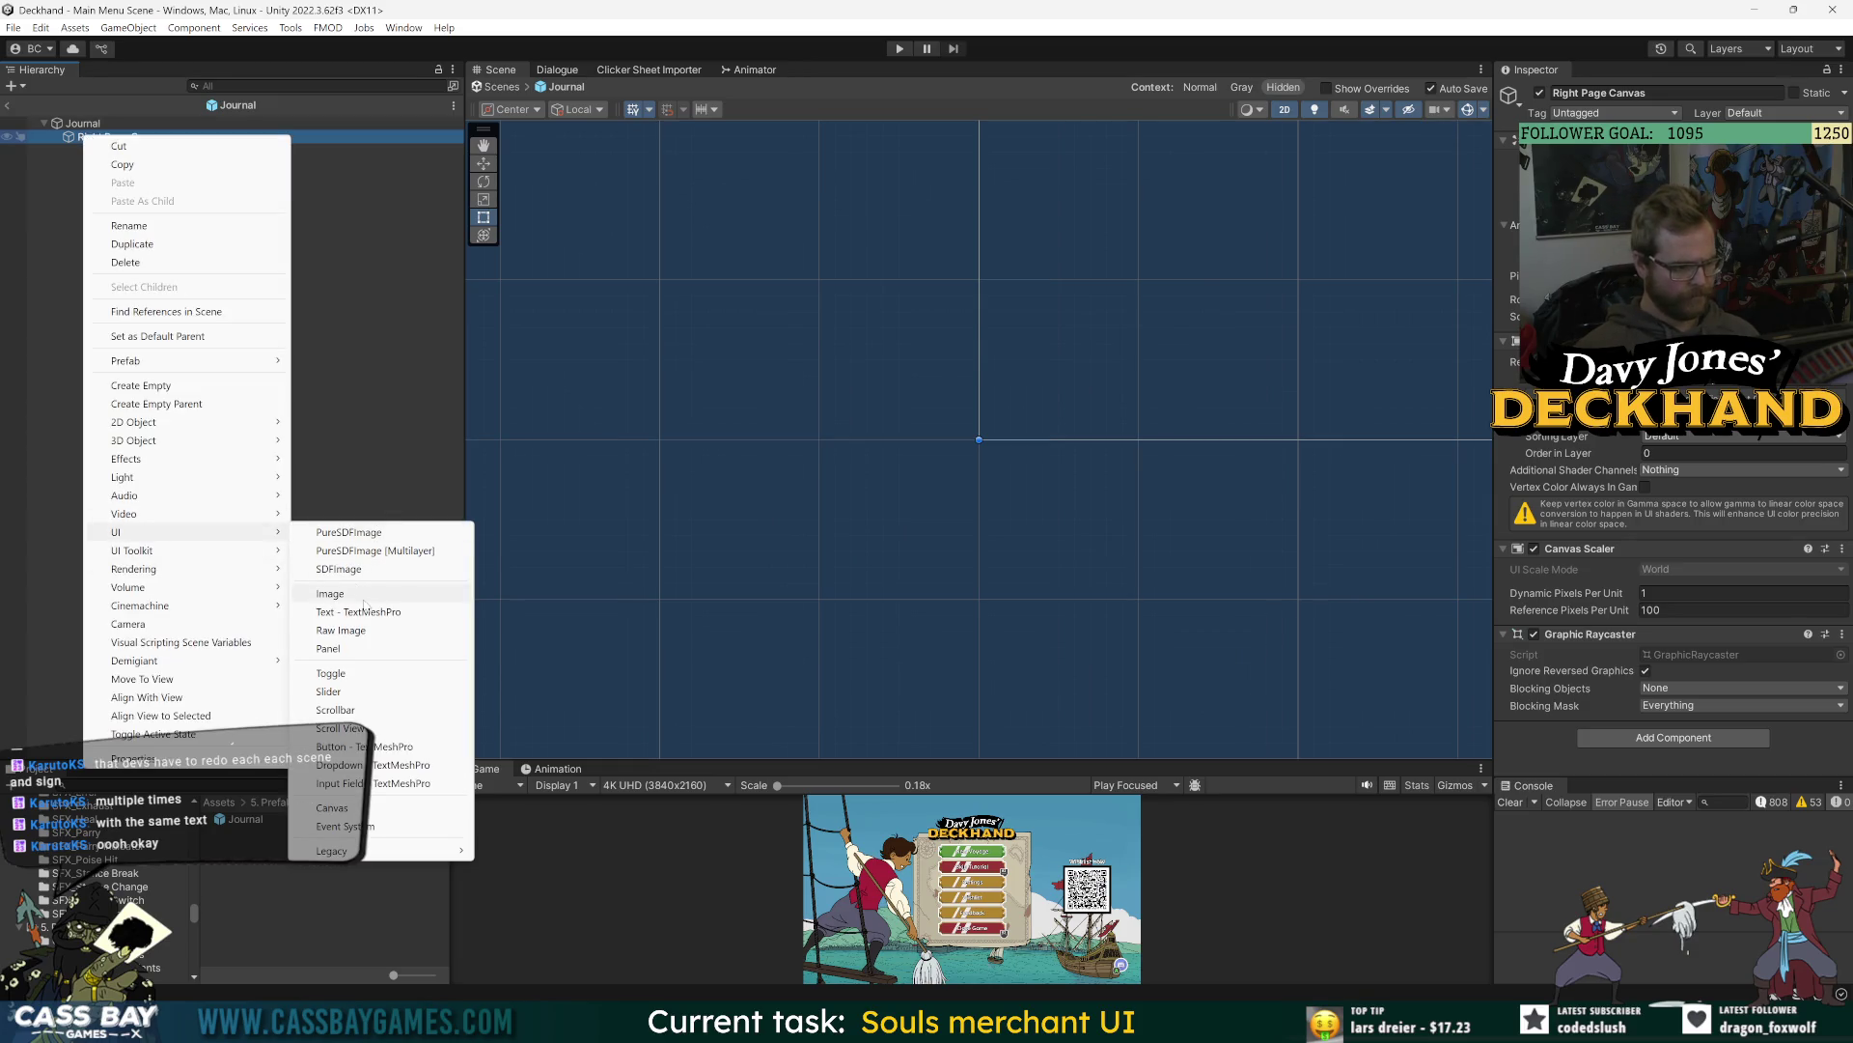
{"action": "left_click", "coordinate": [359, 254]}
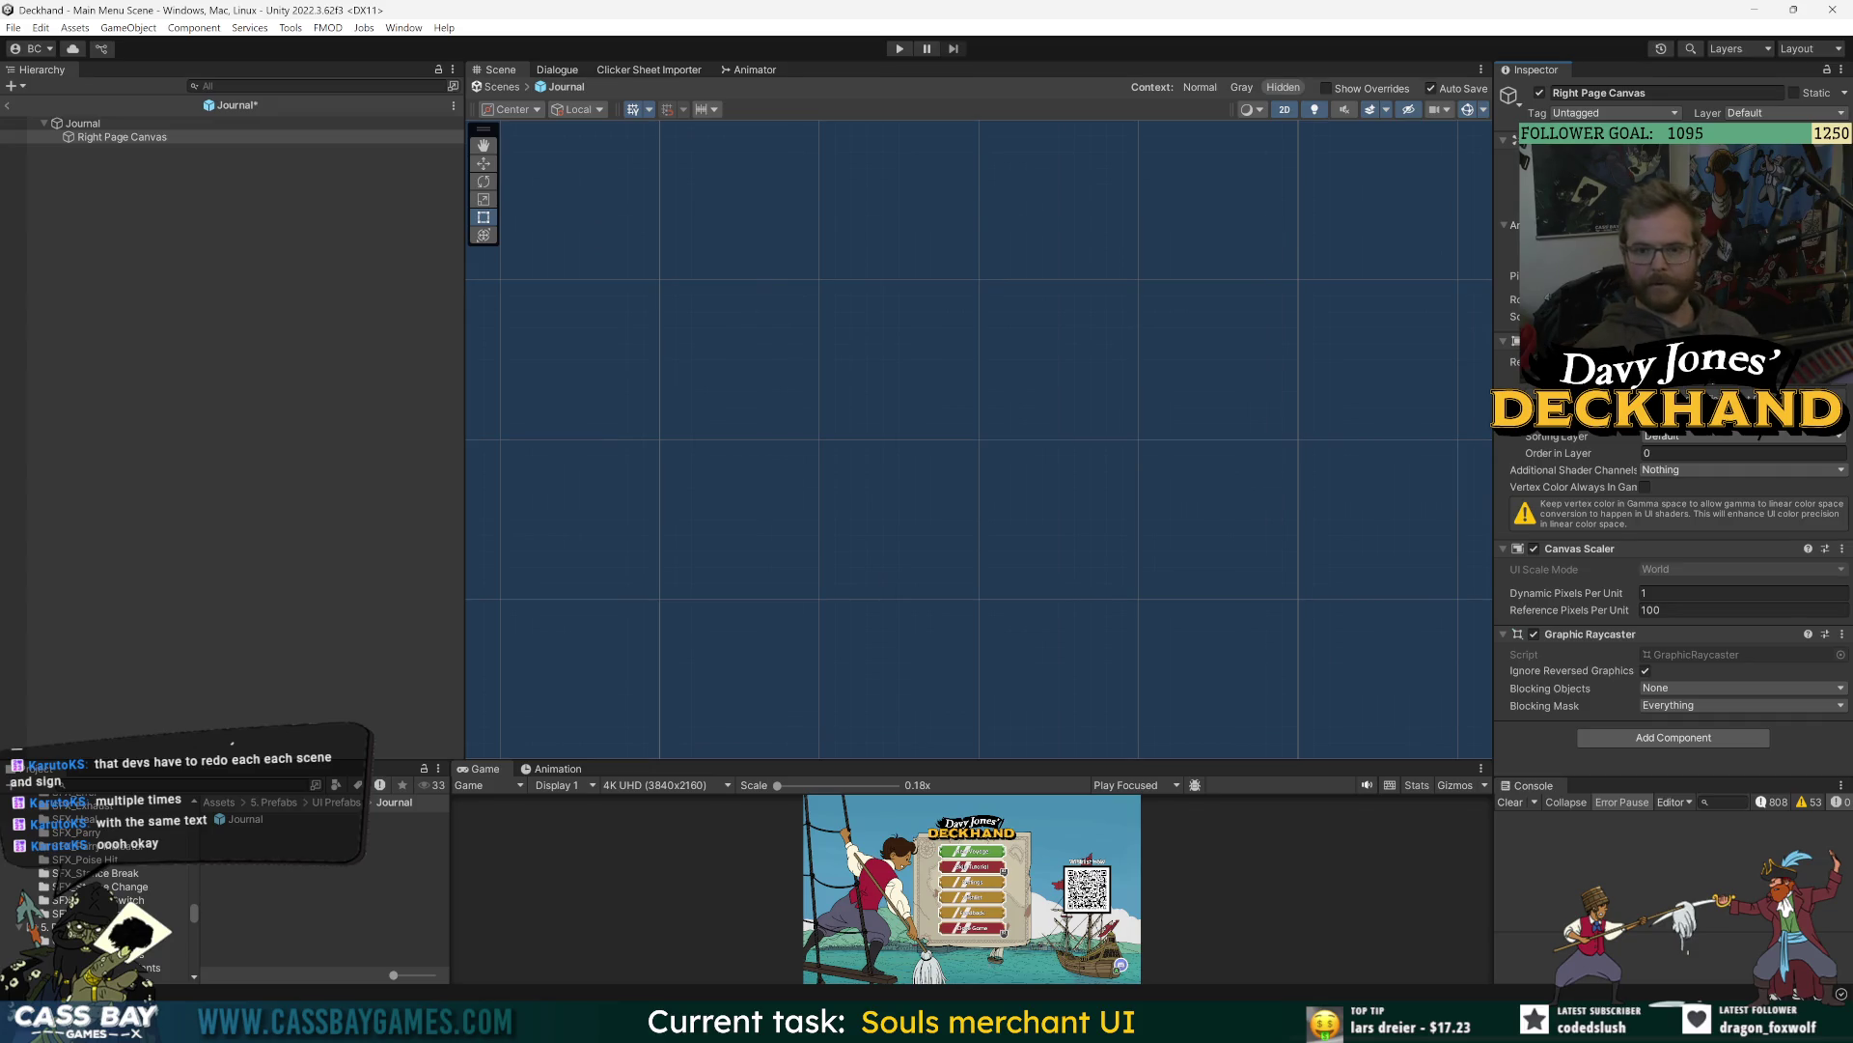
{"action": "key", "text": "ctrl+s"}
- Add an Image to Right Page Canvas, stretched to fill it and tinted pale beige E3DECC
{"action": "left_click", "coordinate": [244, 218]}
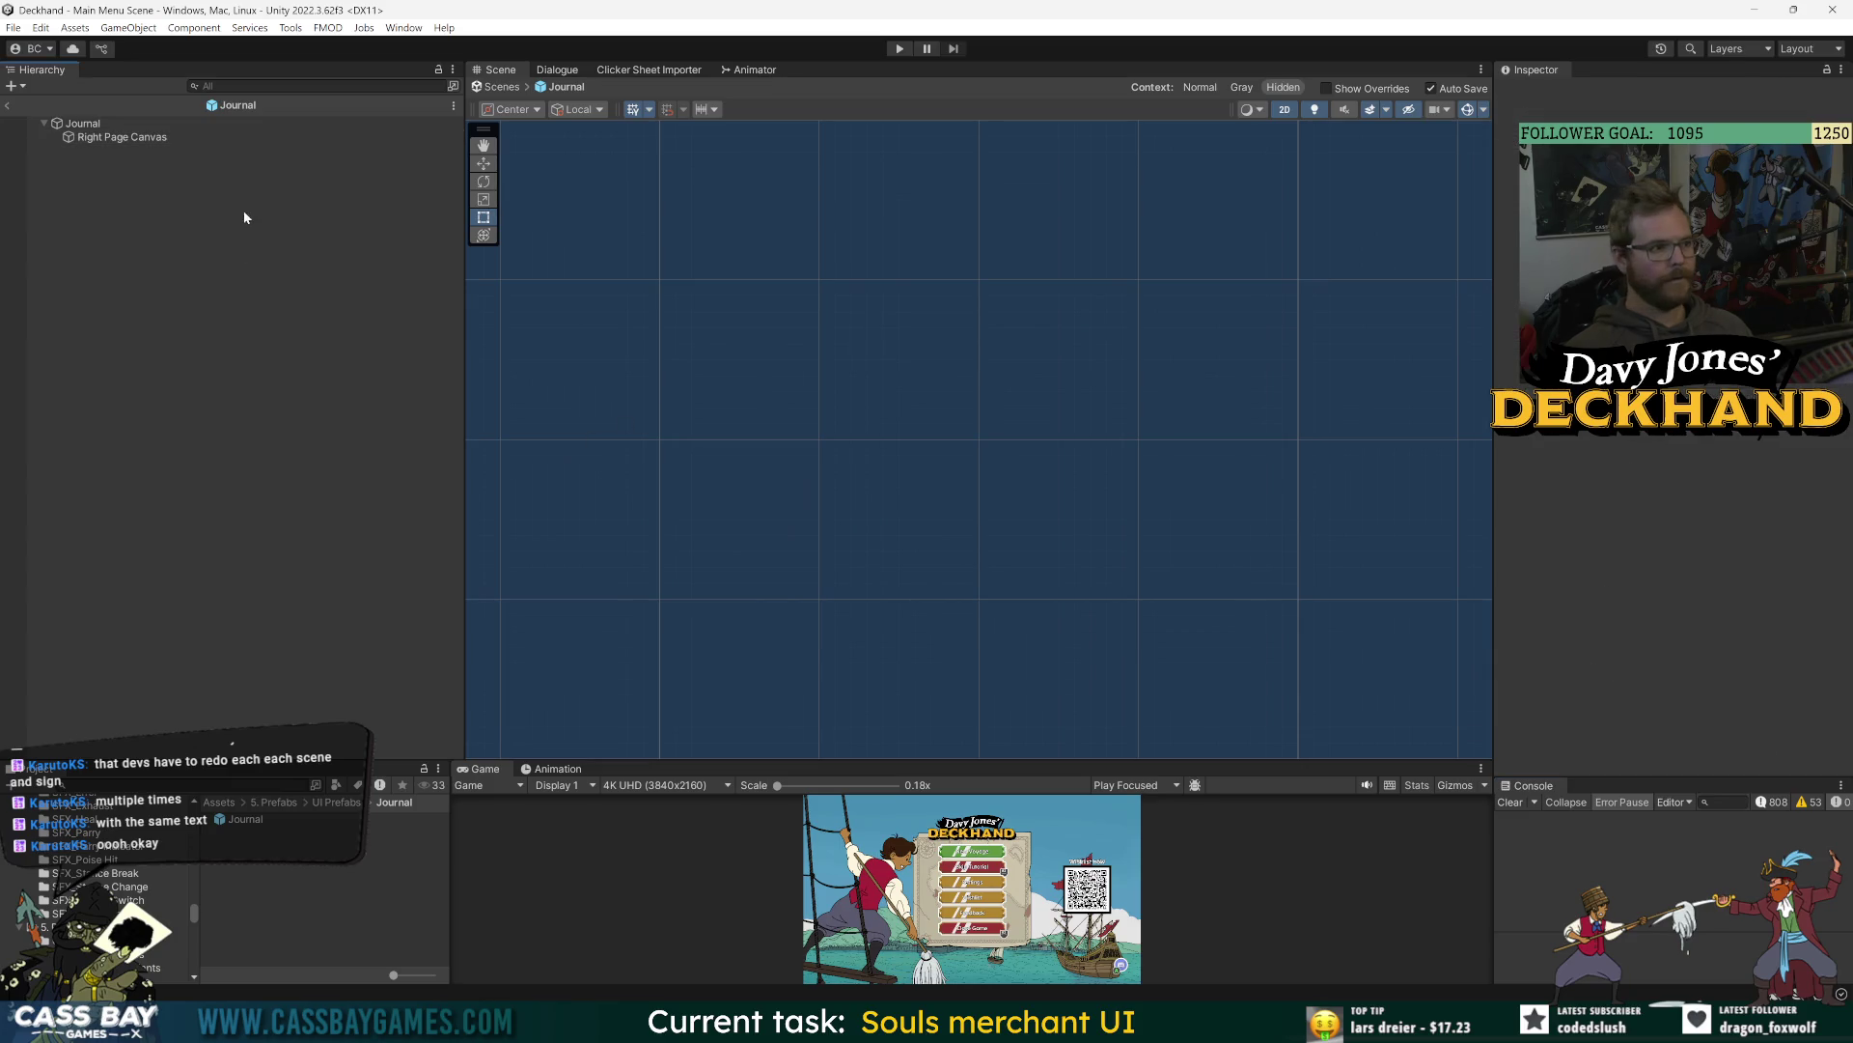
{"action": "left_click", "coordinate": [1033, 385]}
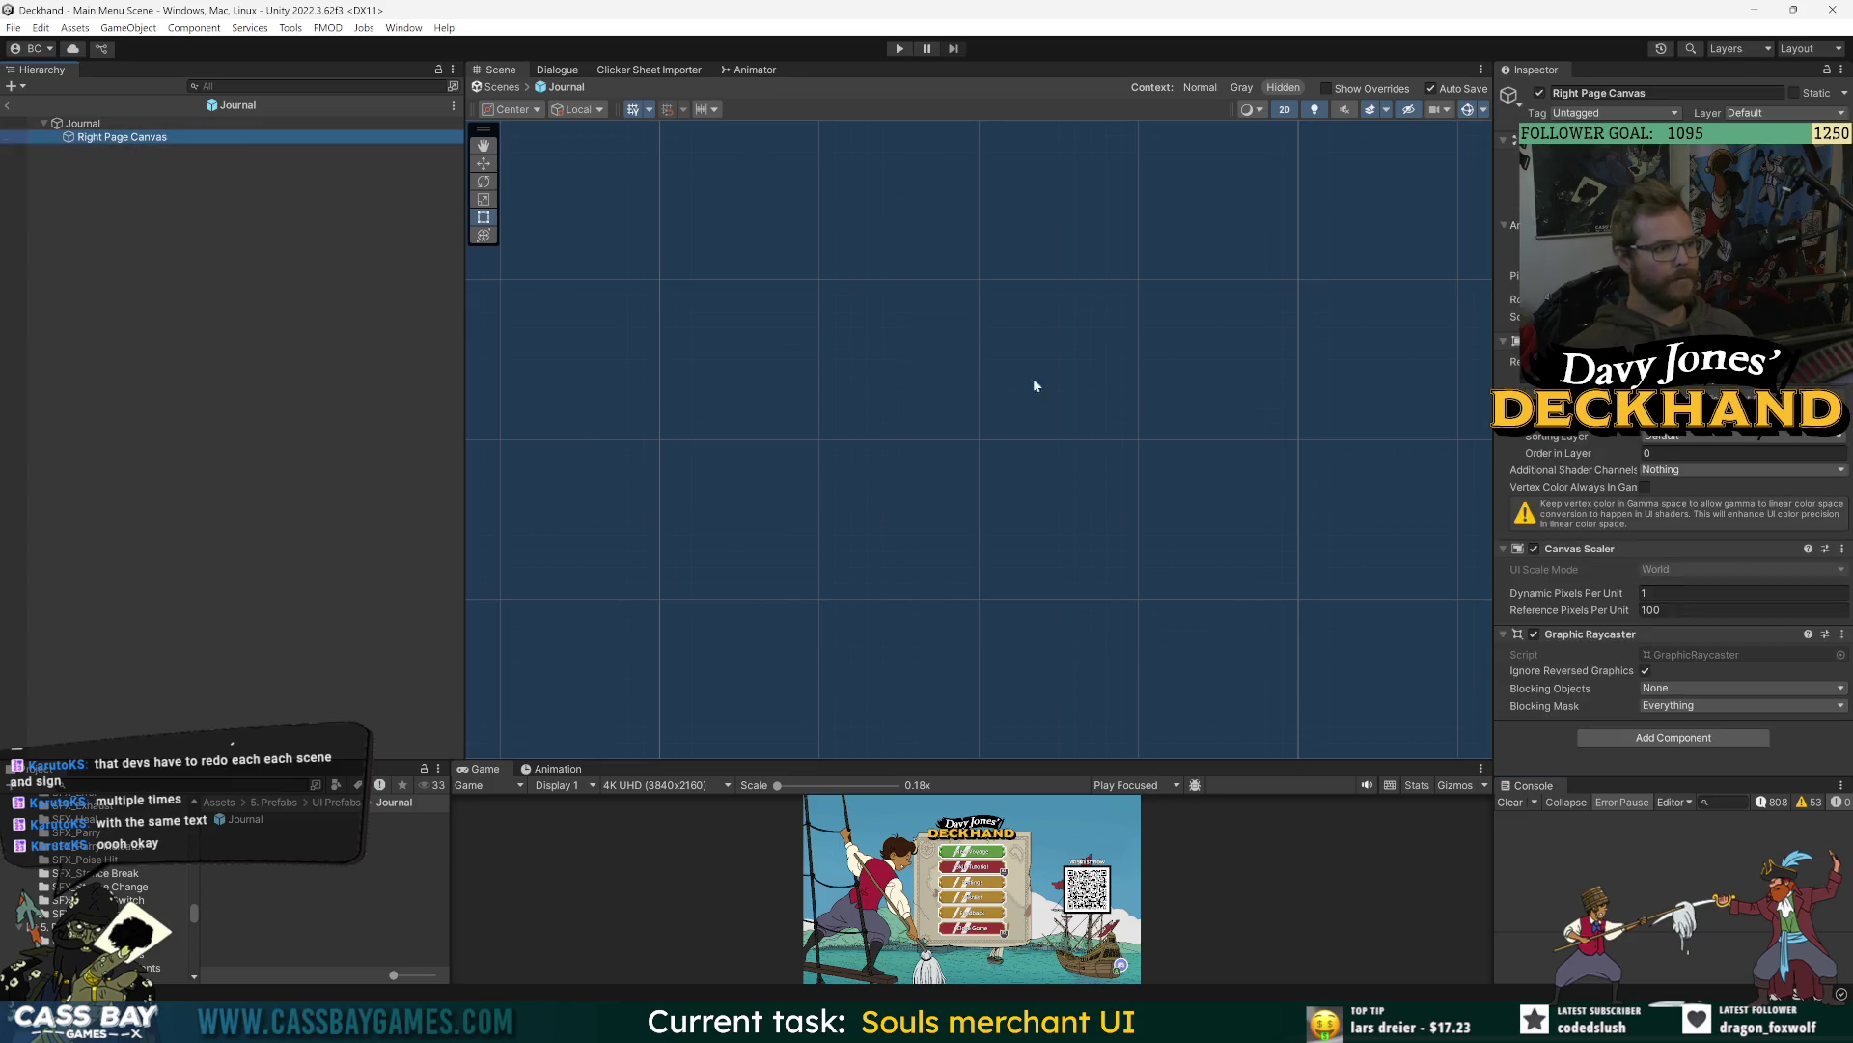
{"action": "right_click", "coordinate": [85, 140]}
{"action": "mouse_move", "coordinate": [141, 528]}
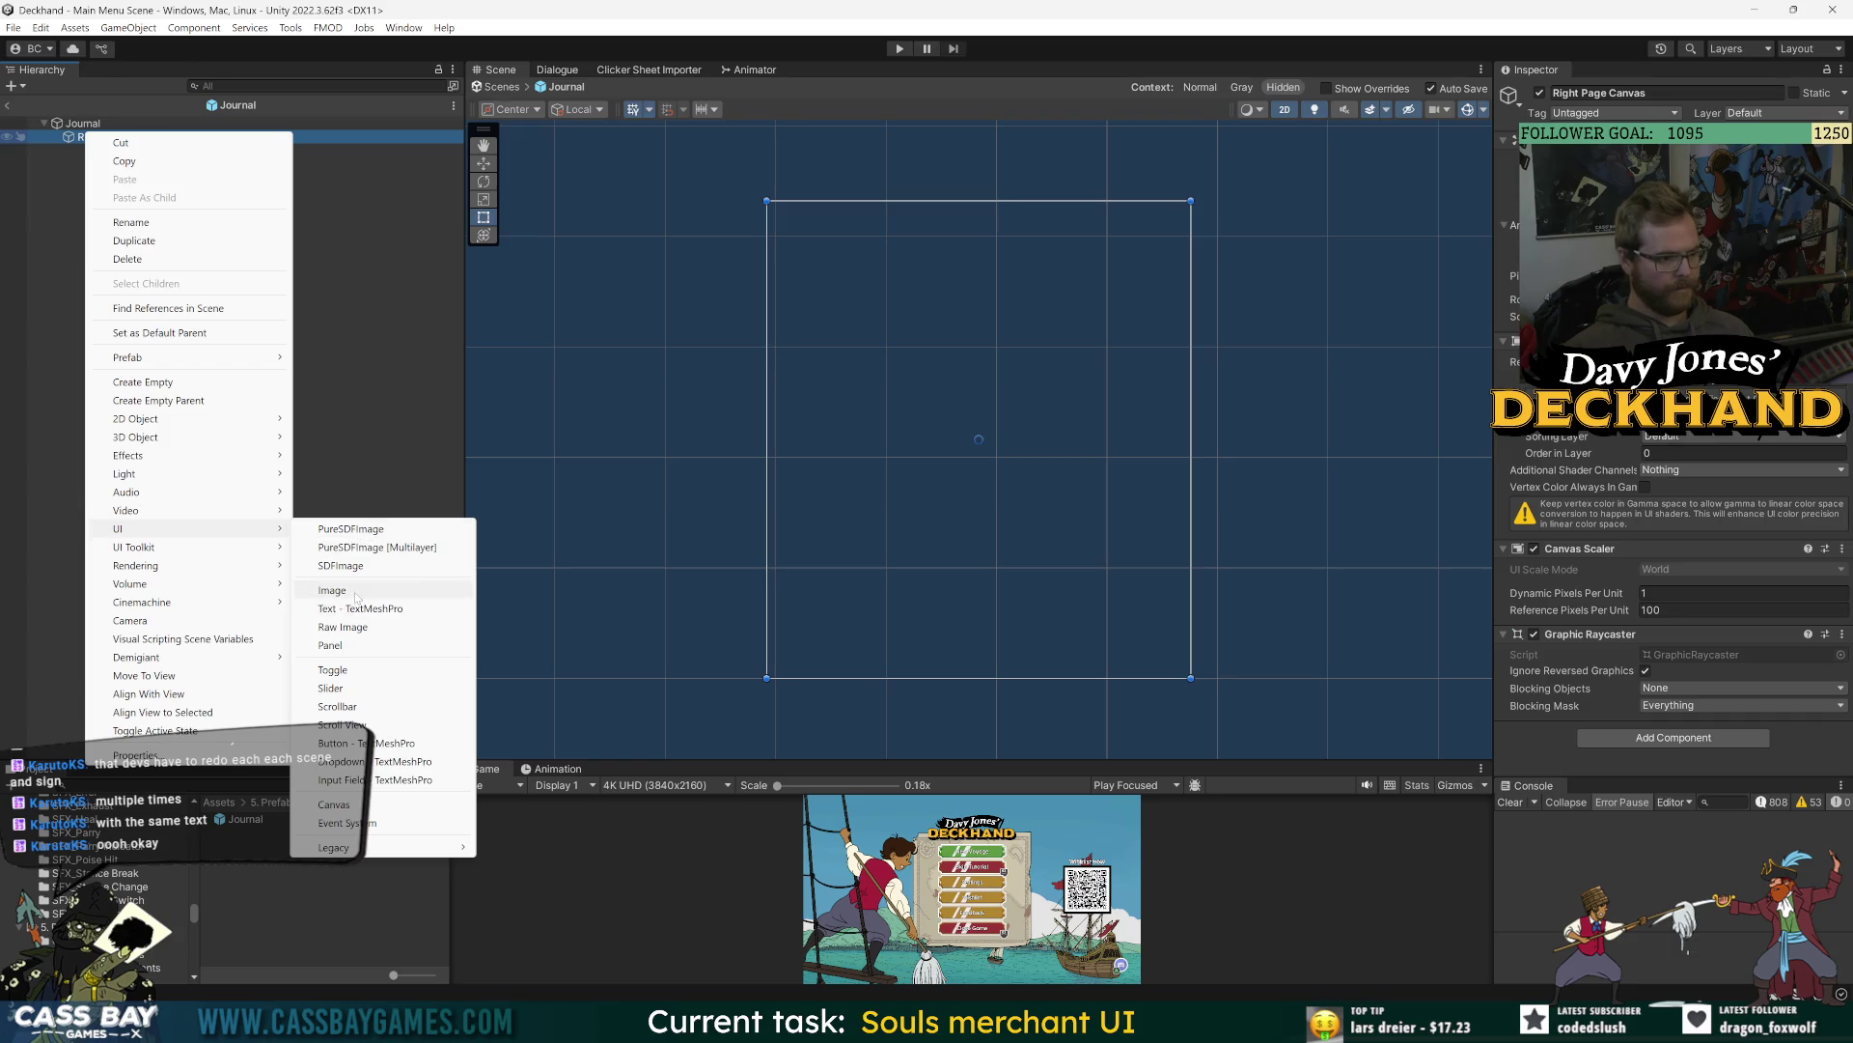
{"action": "left_click", "coordinate": [356, 593]}
{"action": "key", "text": "Return"}
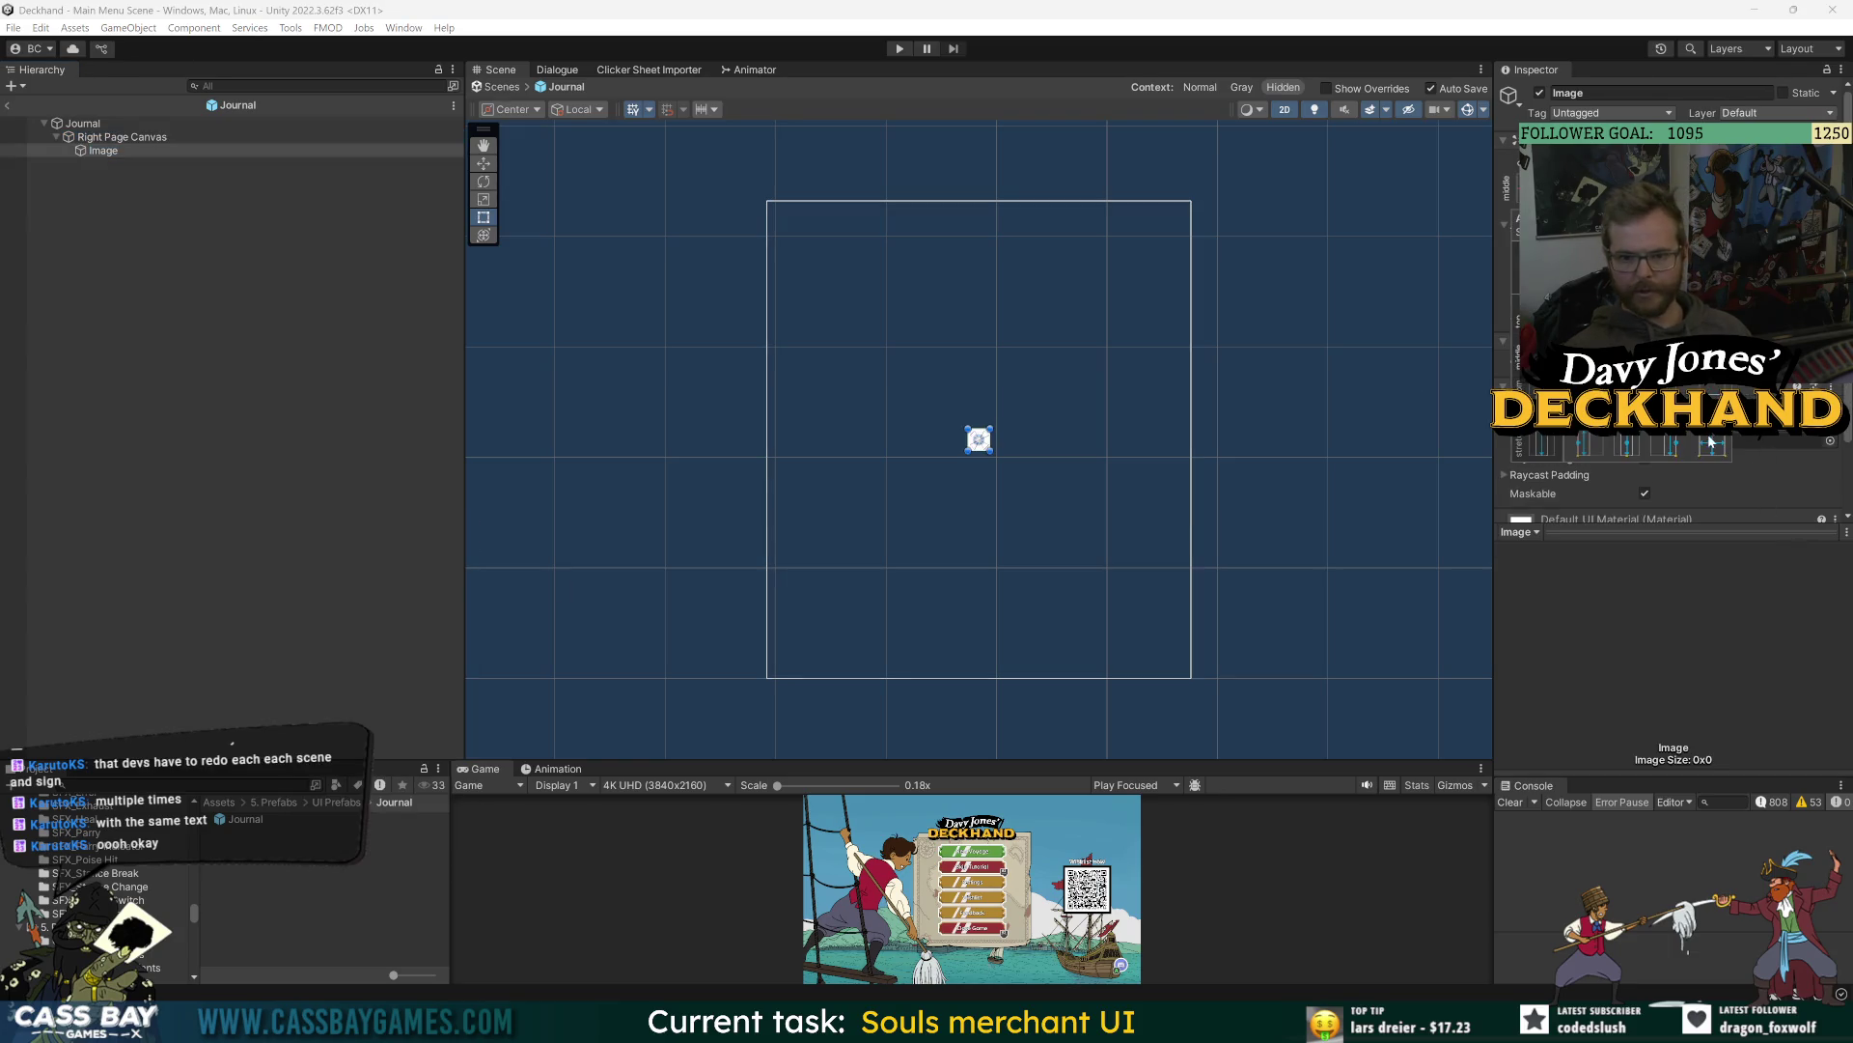
{"action": "left_click", "coordinate": [1710, 442], "text": "alt"}
{"action": "left_click", "coordinate": [1789, 638]}
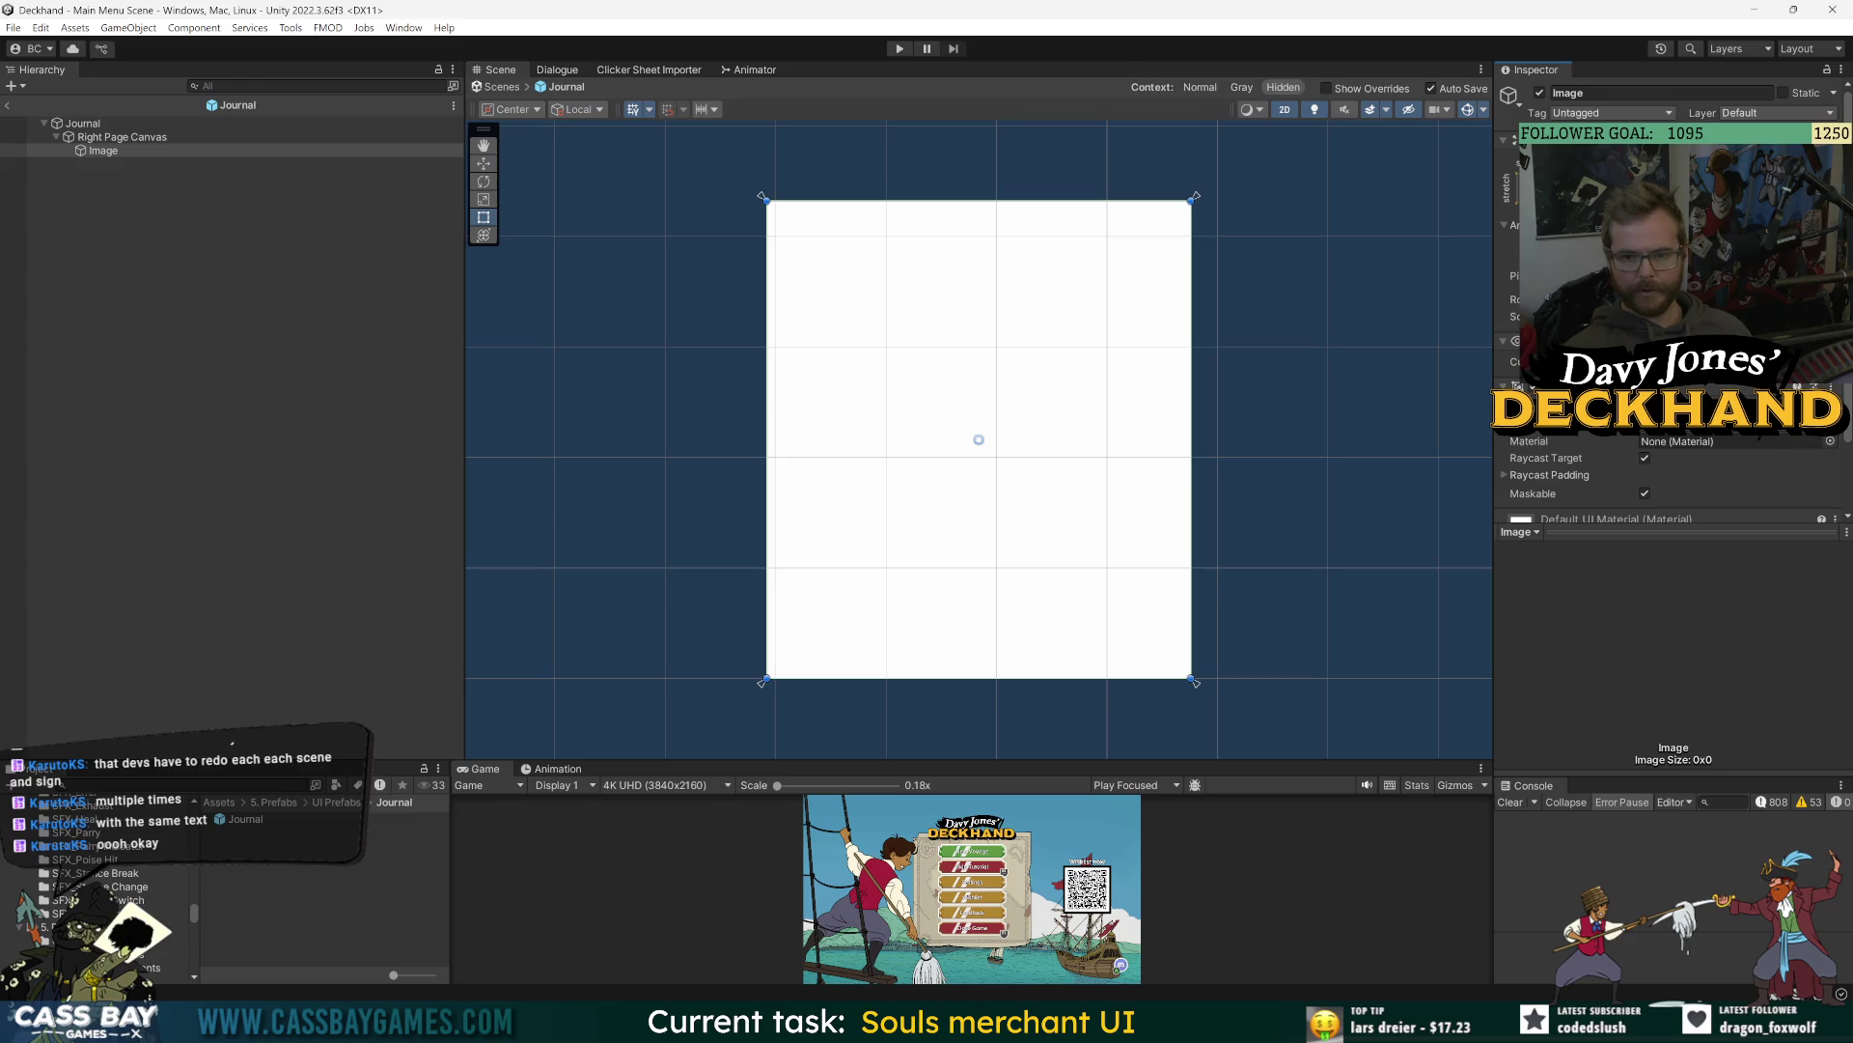
{"action": "left_click", "coordinate": [1738, 422]}
{"action": "left_click", "coordinate": [1802, 493]}
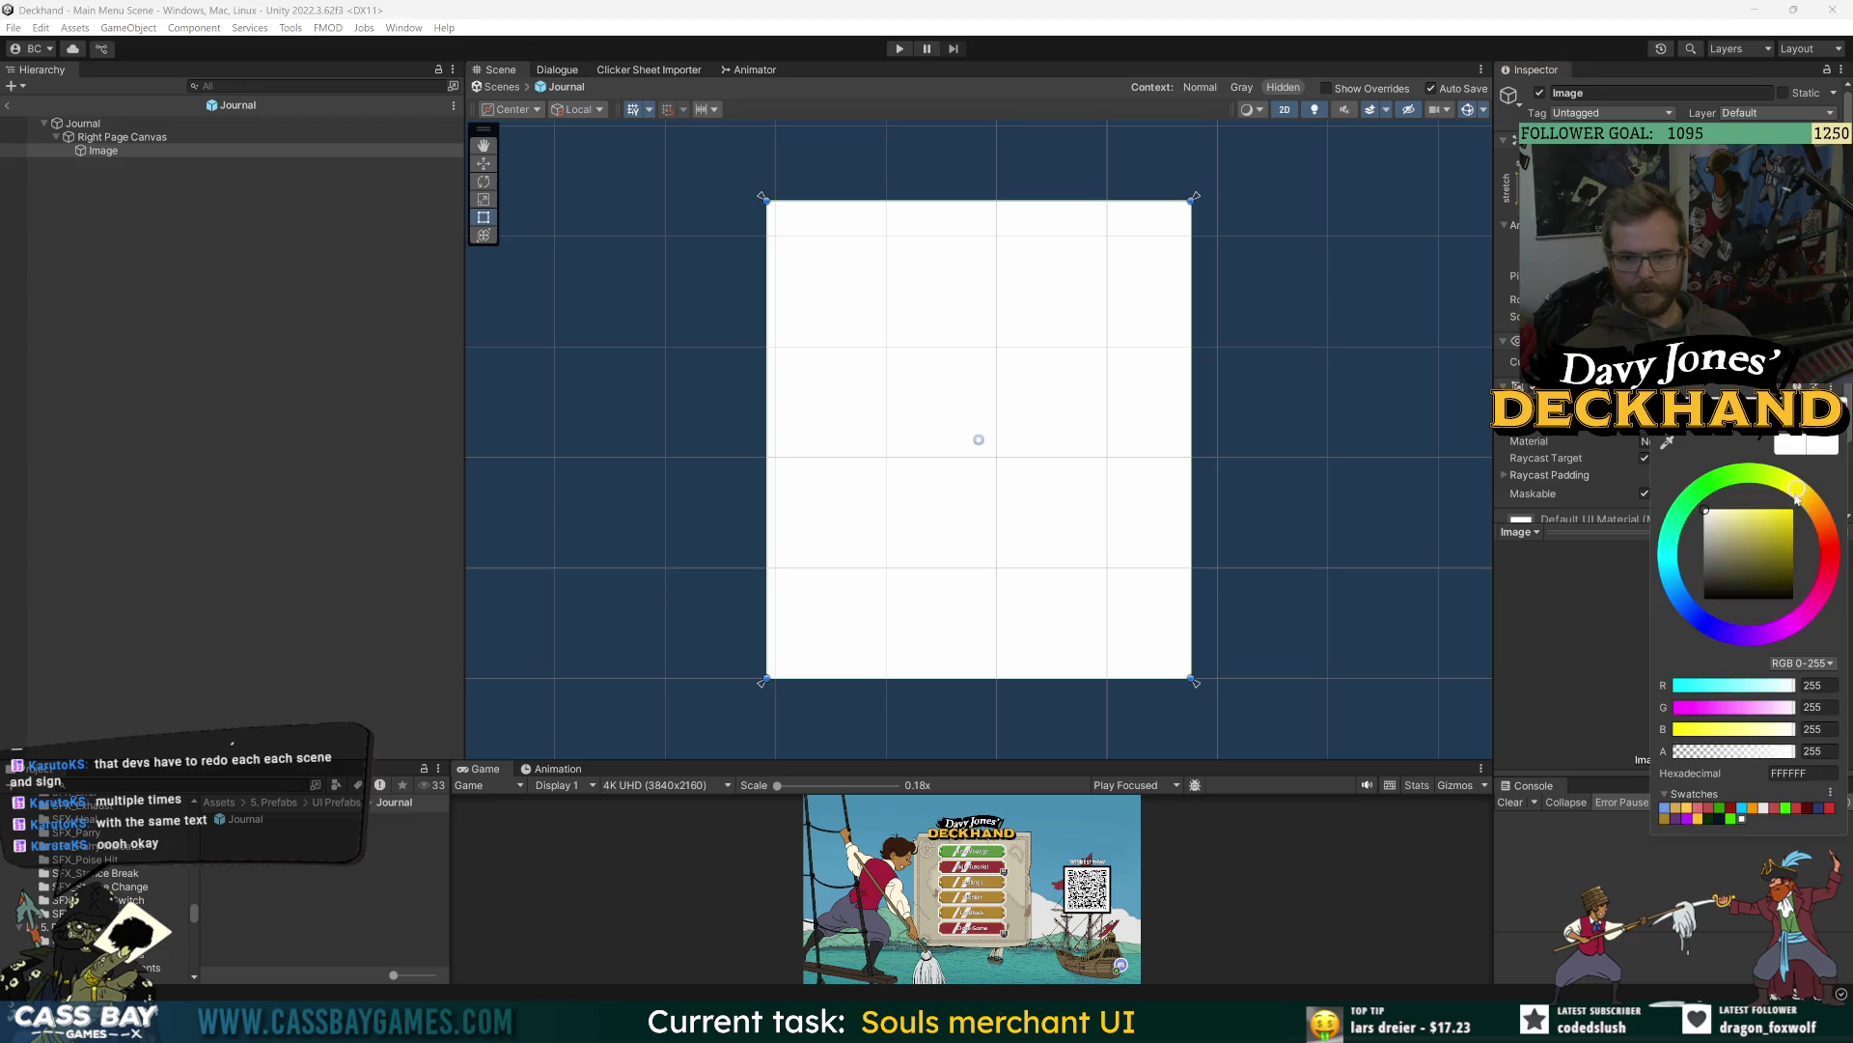
{"action": "left_click_drag", "start_coordinate": [1748, 541], "coordinate": [1713, 522]}
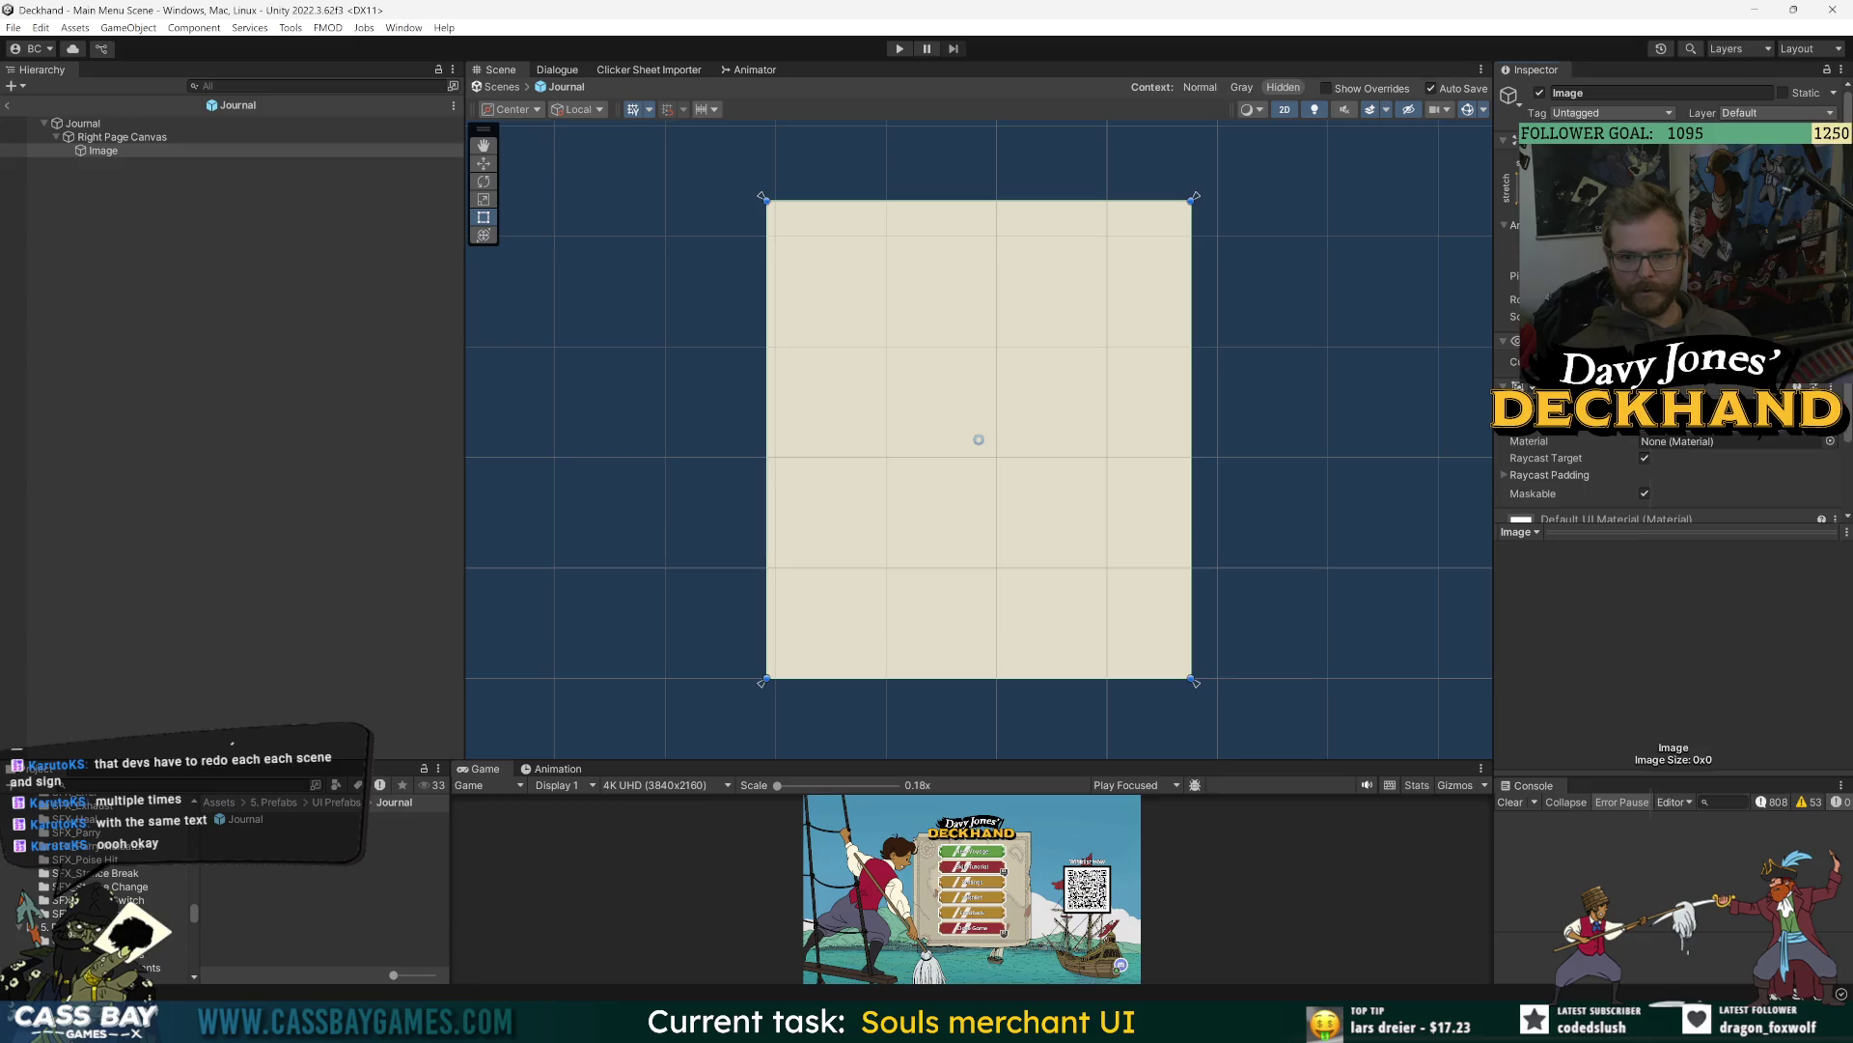
- Add a Text - TextMeshPro child under Image, stretched to fill the page
{"action": "left_click", "coordinate": [118, 151]}
{"action": "right_click", "coordinate": [118, 151]}
{"action": "mouse_move", "coordinate": [222, 550]}
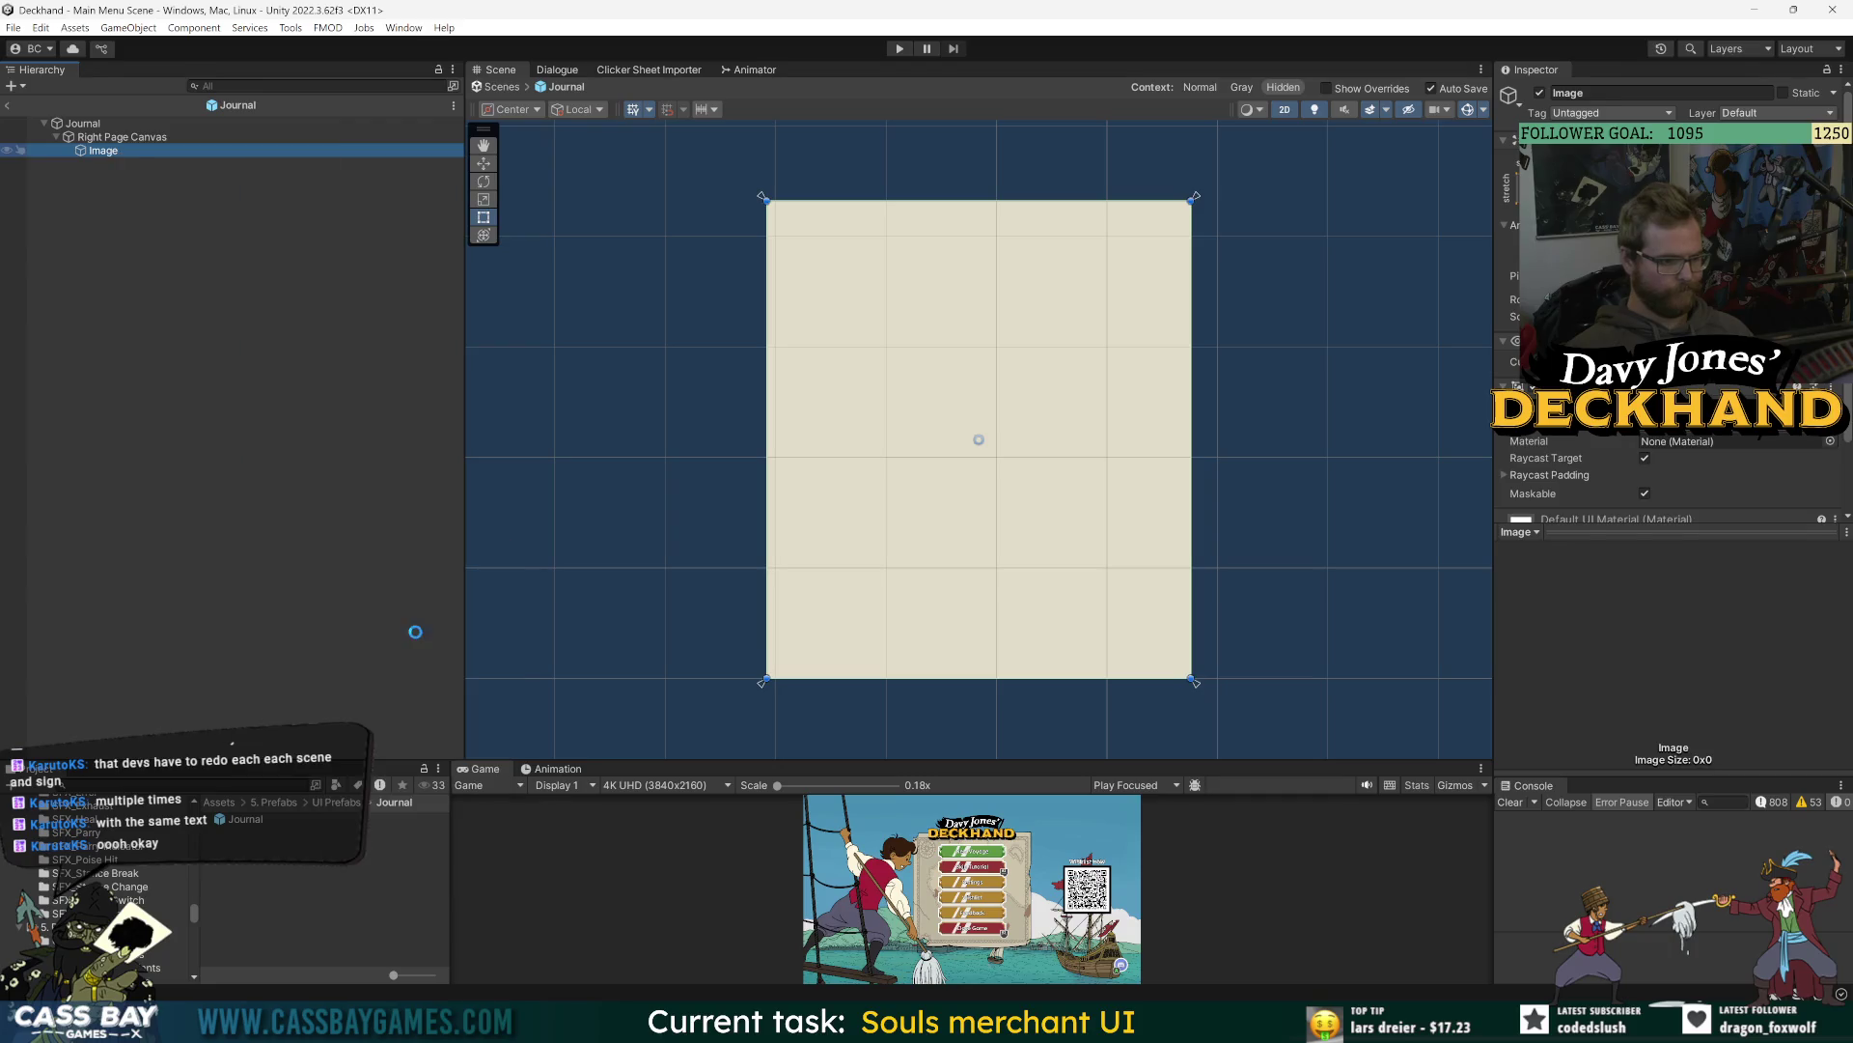
{"action": "left_click", "coordinate": [413, 629]}
{"action": "left_click", "coordinate": [1712, 443], "text": "alt+shift"}
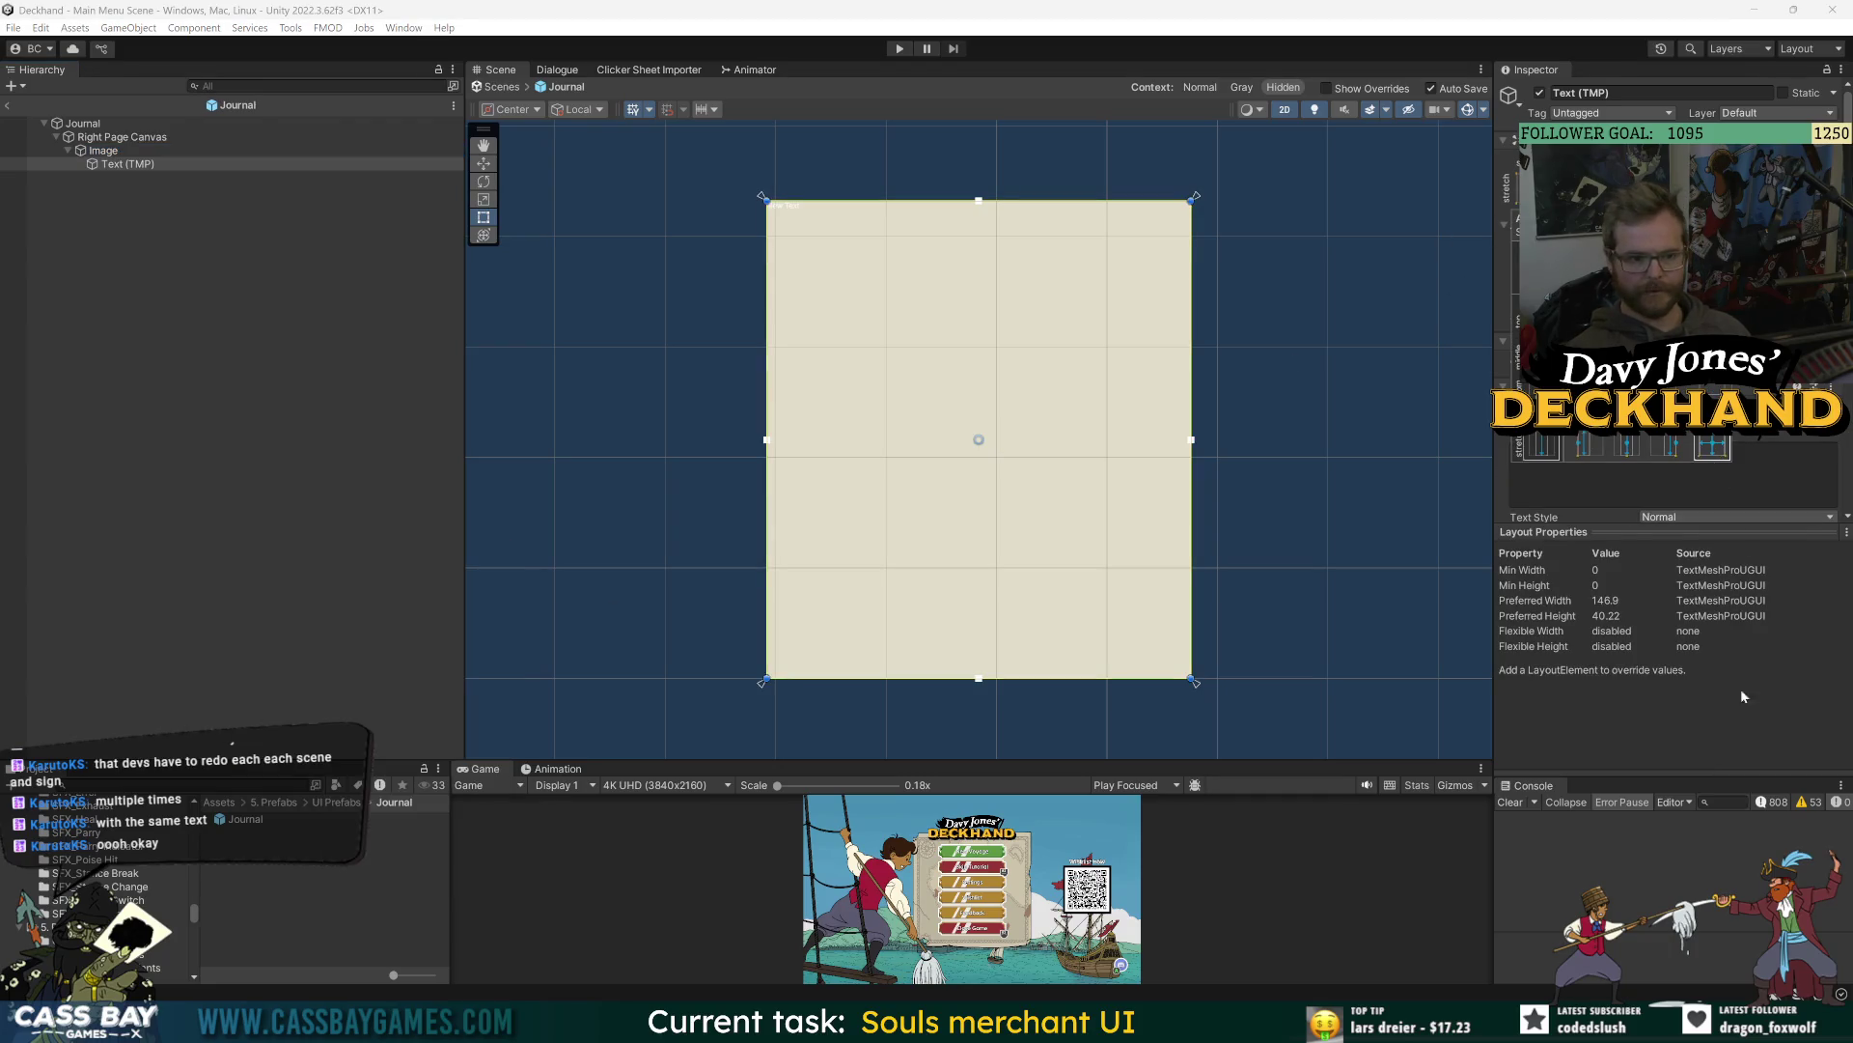
- Change the Text (TMP) font asset to Good Brush SDF
{"action": "scroll", "coordinate": [1670, 338], "scroll_direction": "down", "scroll_amount": 3}
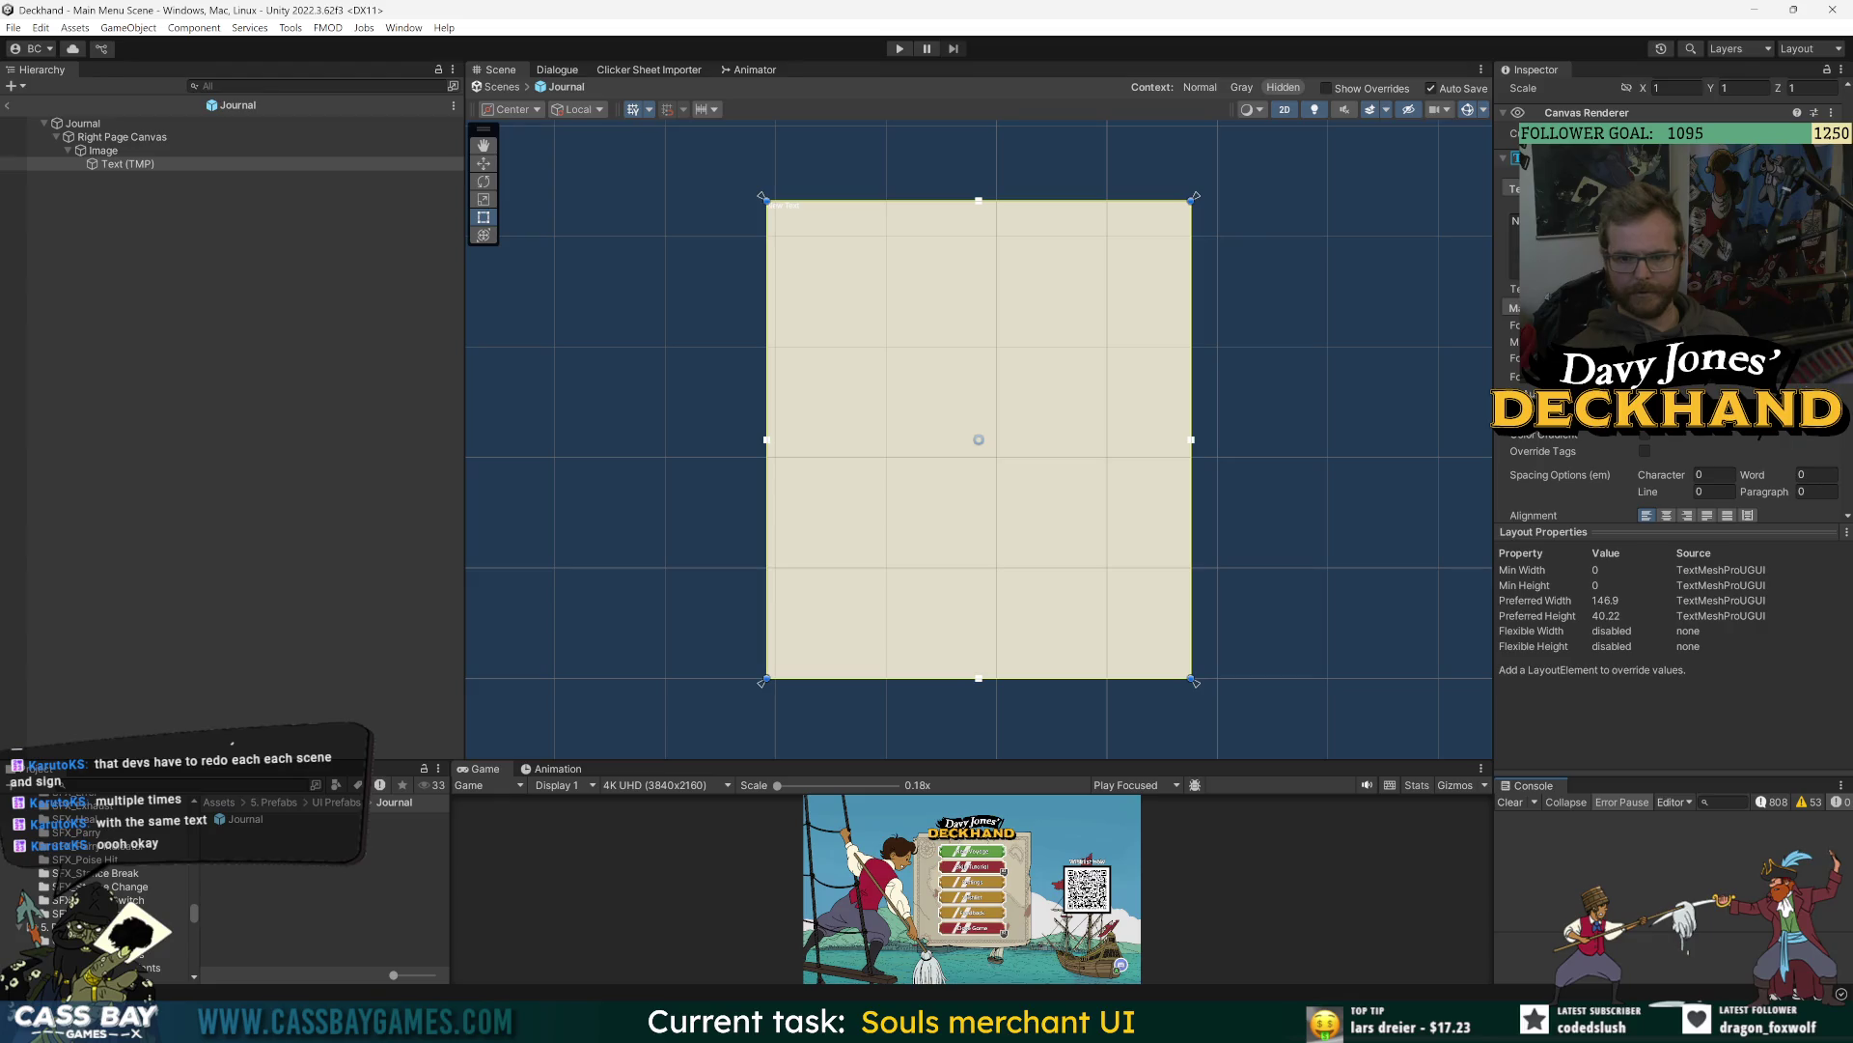
{"action": "left_click", "coordinate": [1839, 325]}
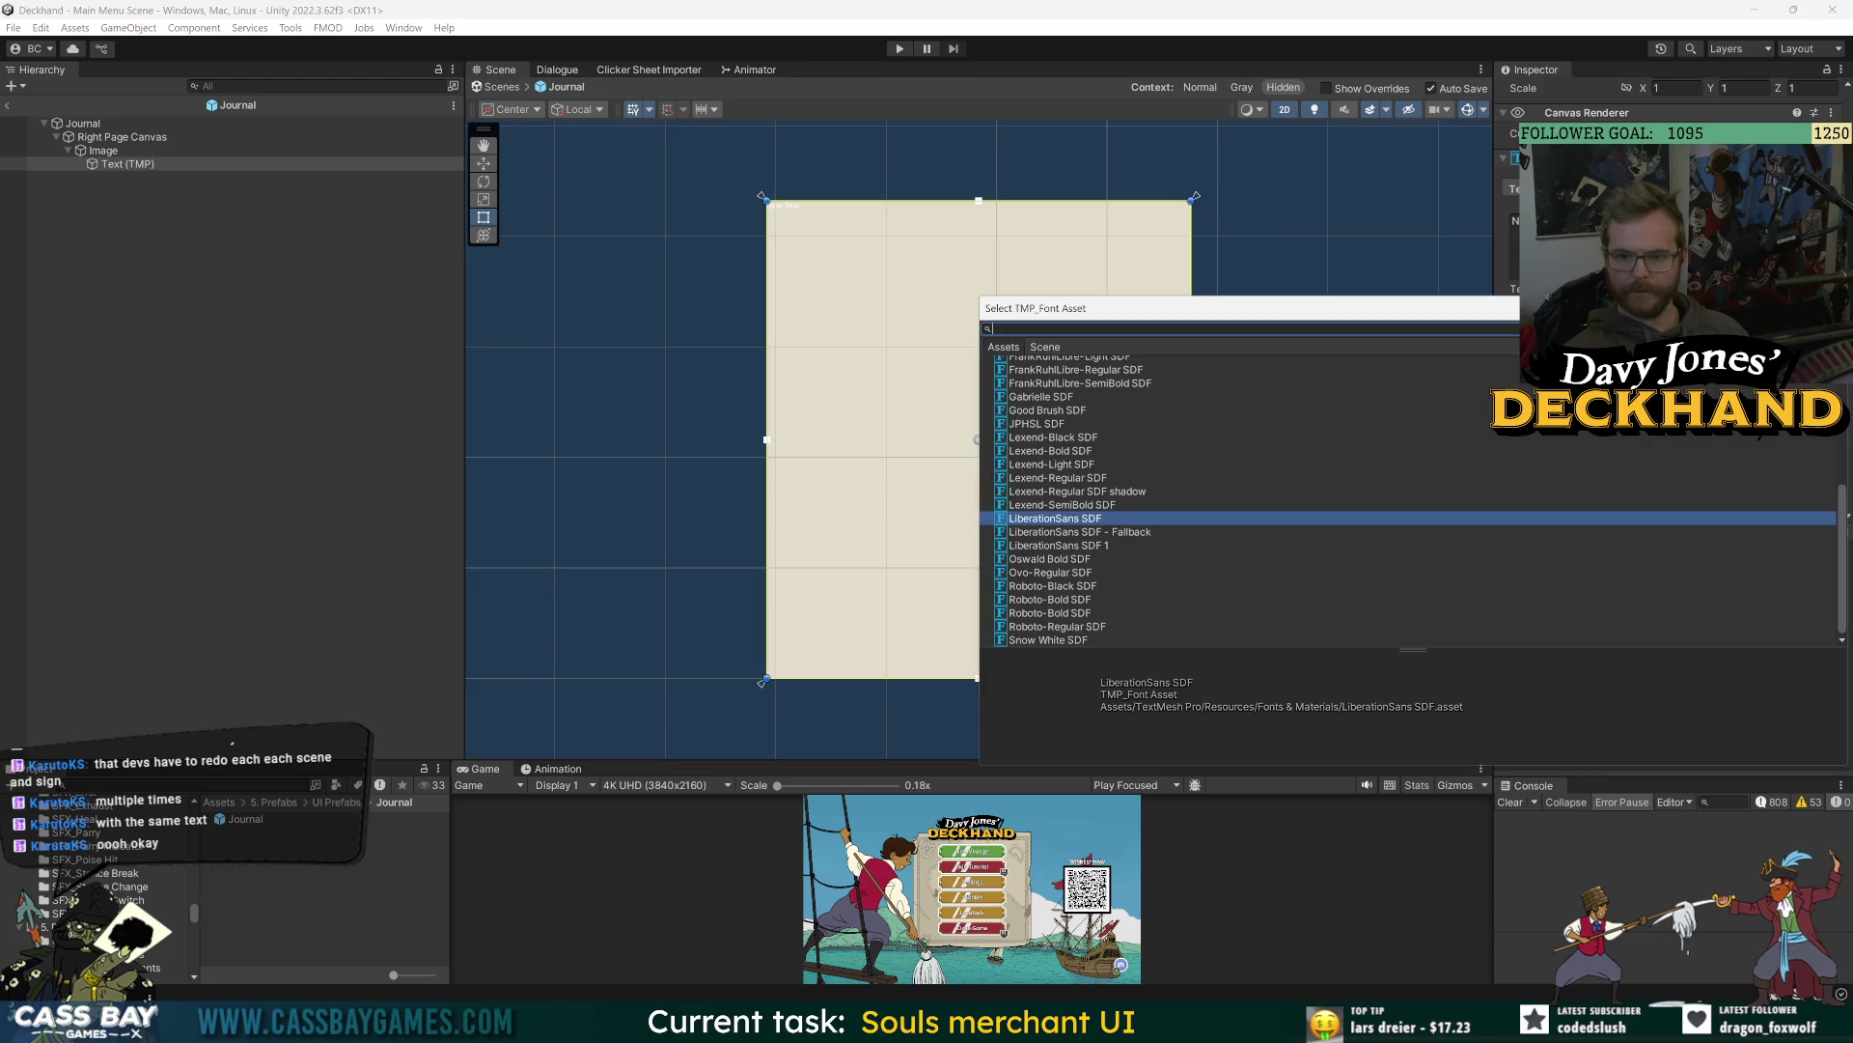
{"action": "double_click", "coordinate": [1043, 410]}
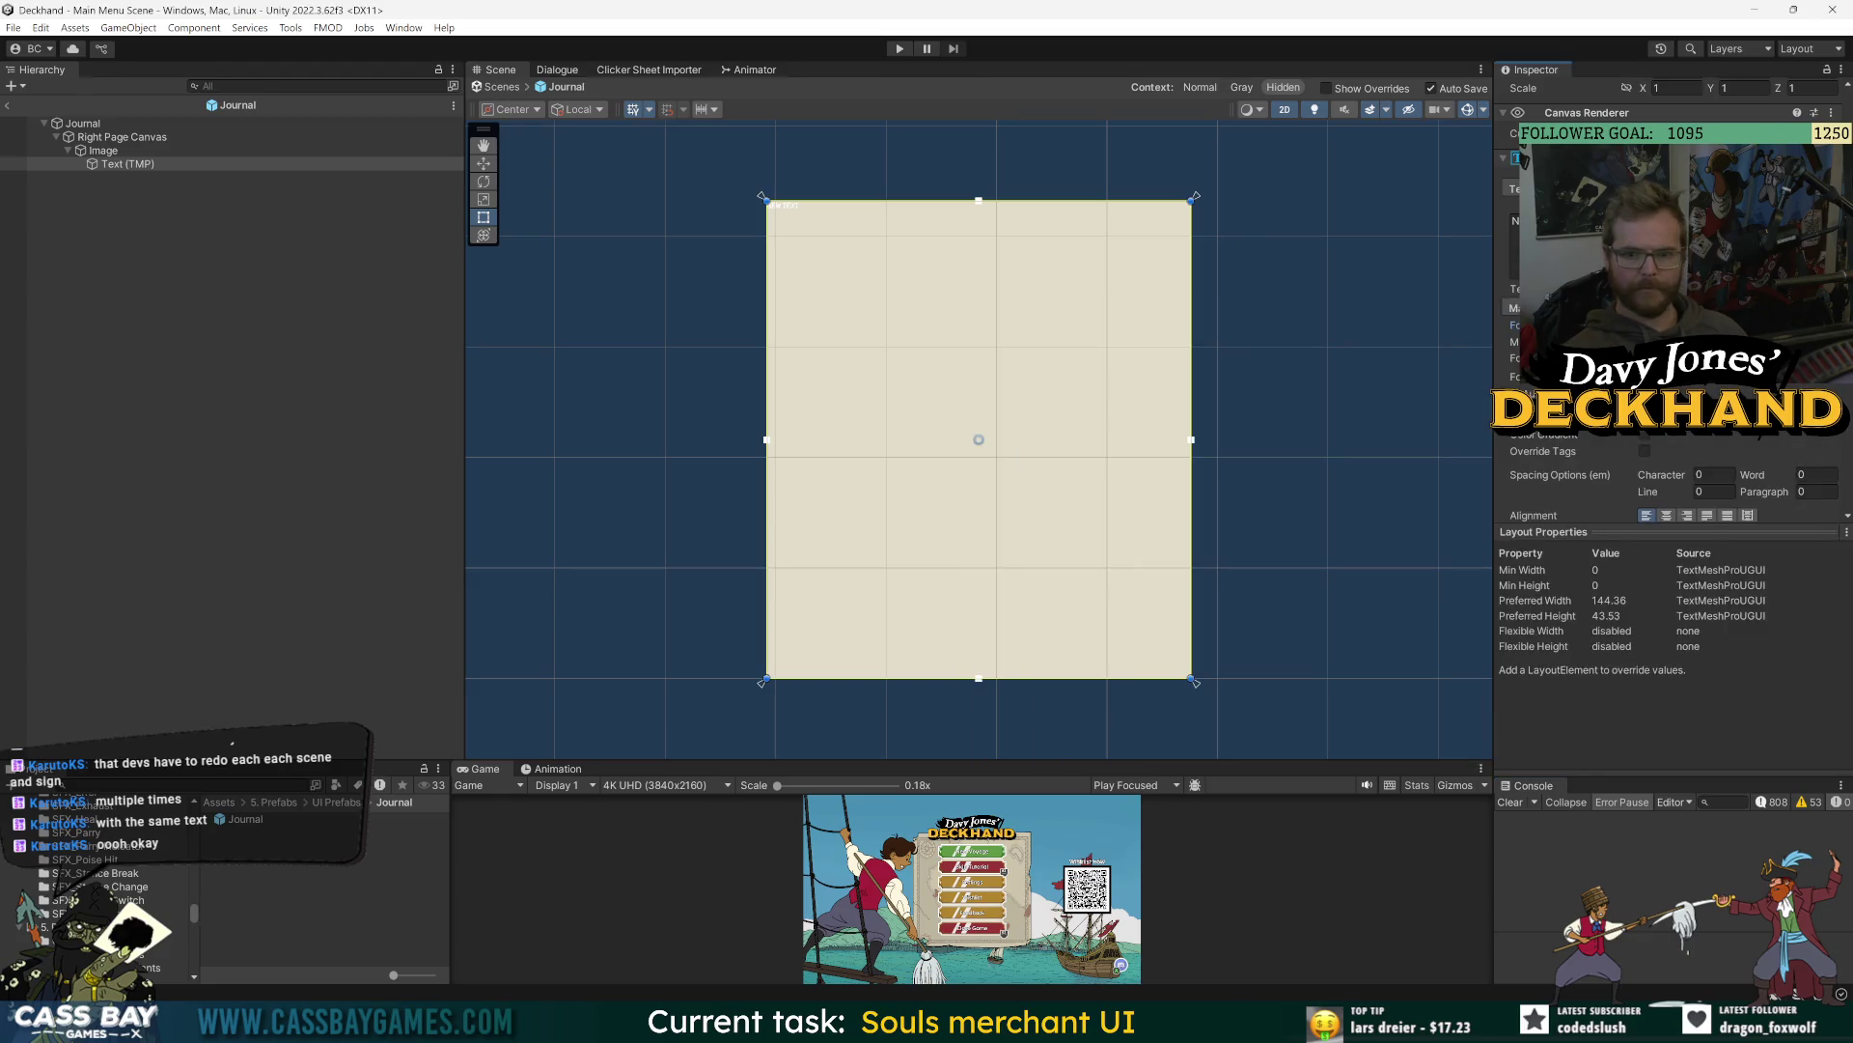
{"action": "left_click", "coordinate": [1737, 417]}
{"action": "left_click", "coordinate": [1830, 442]}
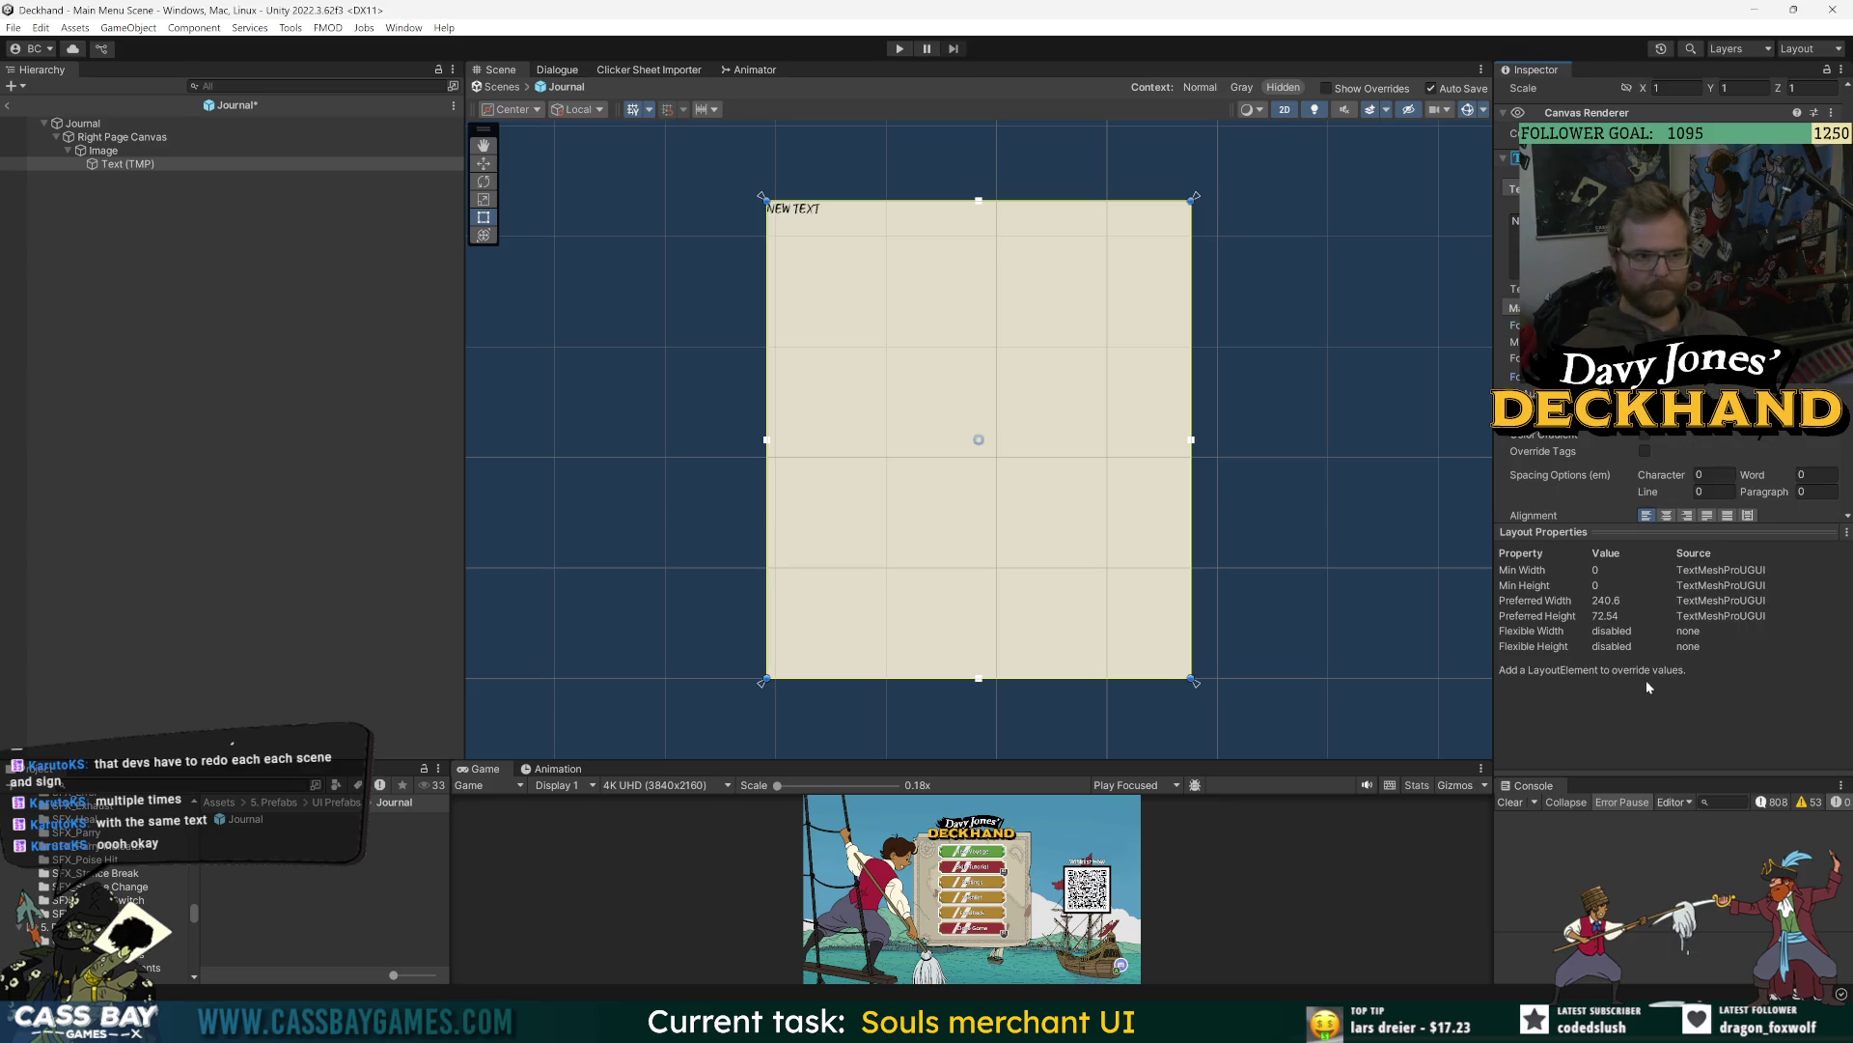
{"action": "mouse_move", "coordinate": [929, 1023]}
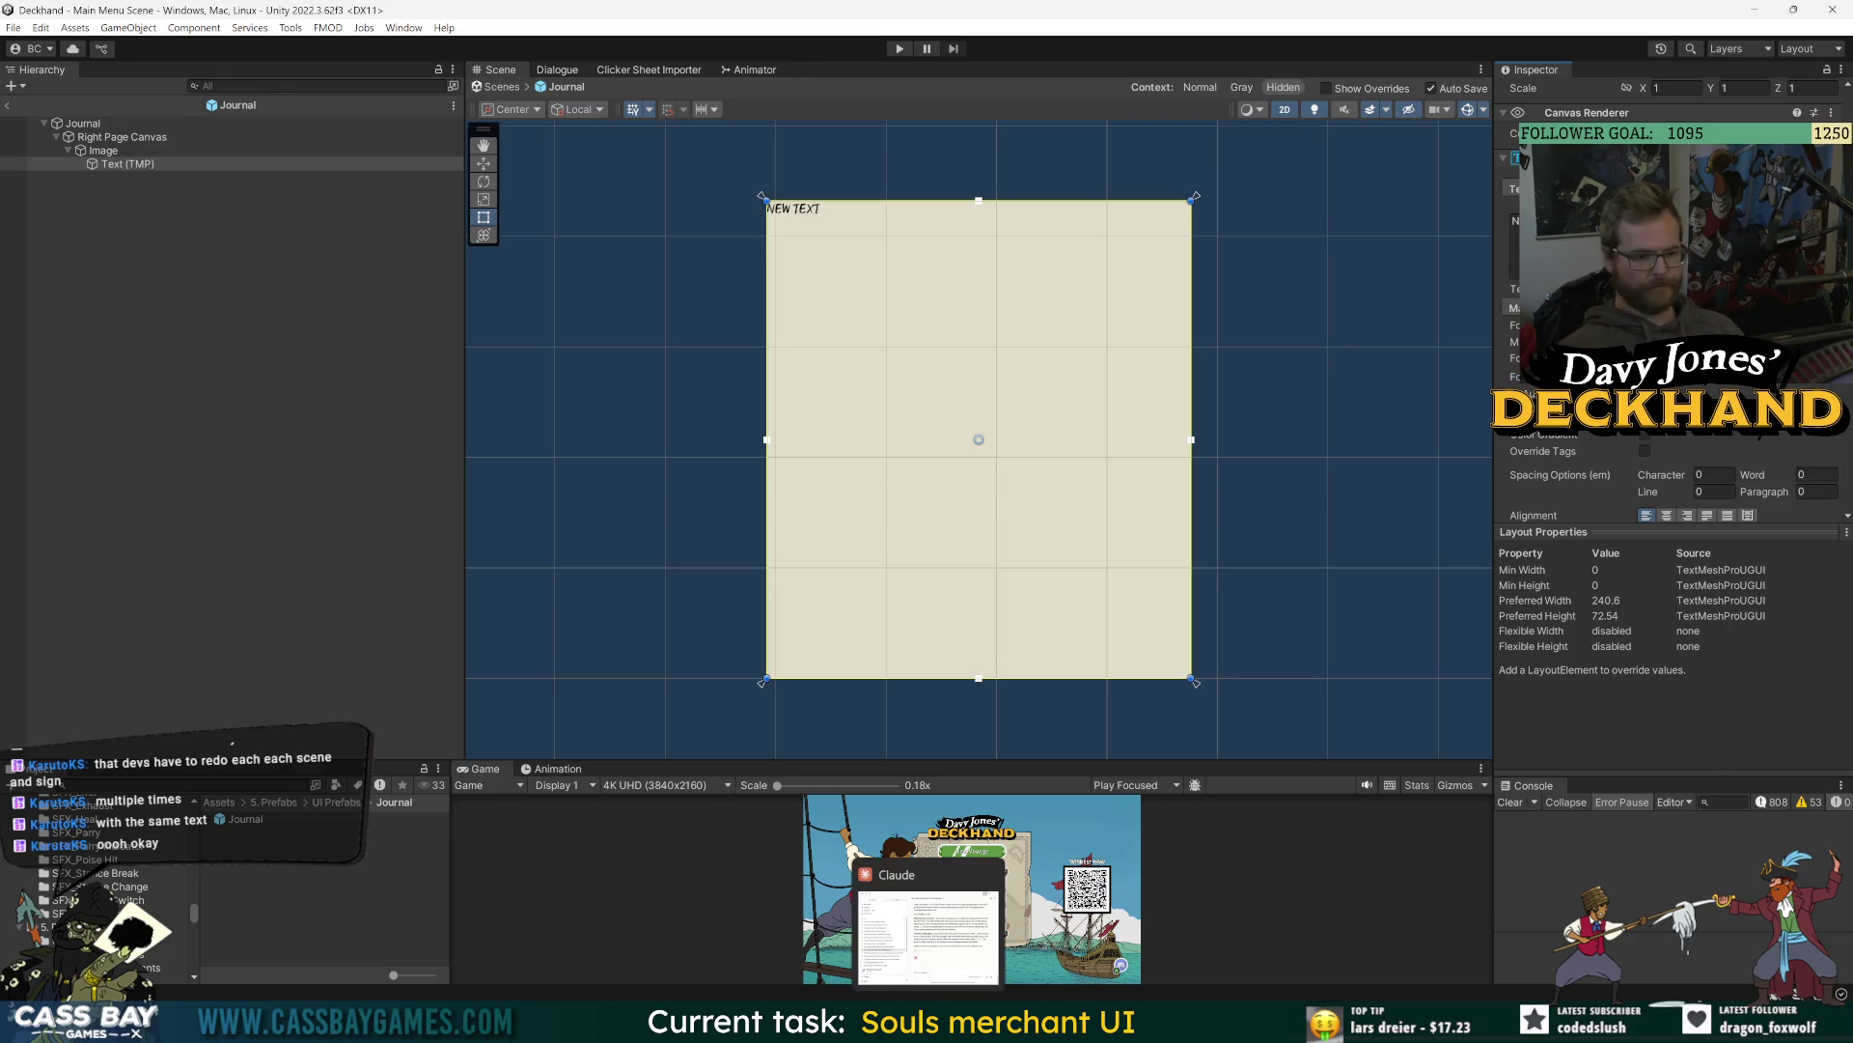
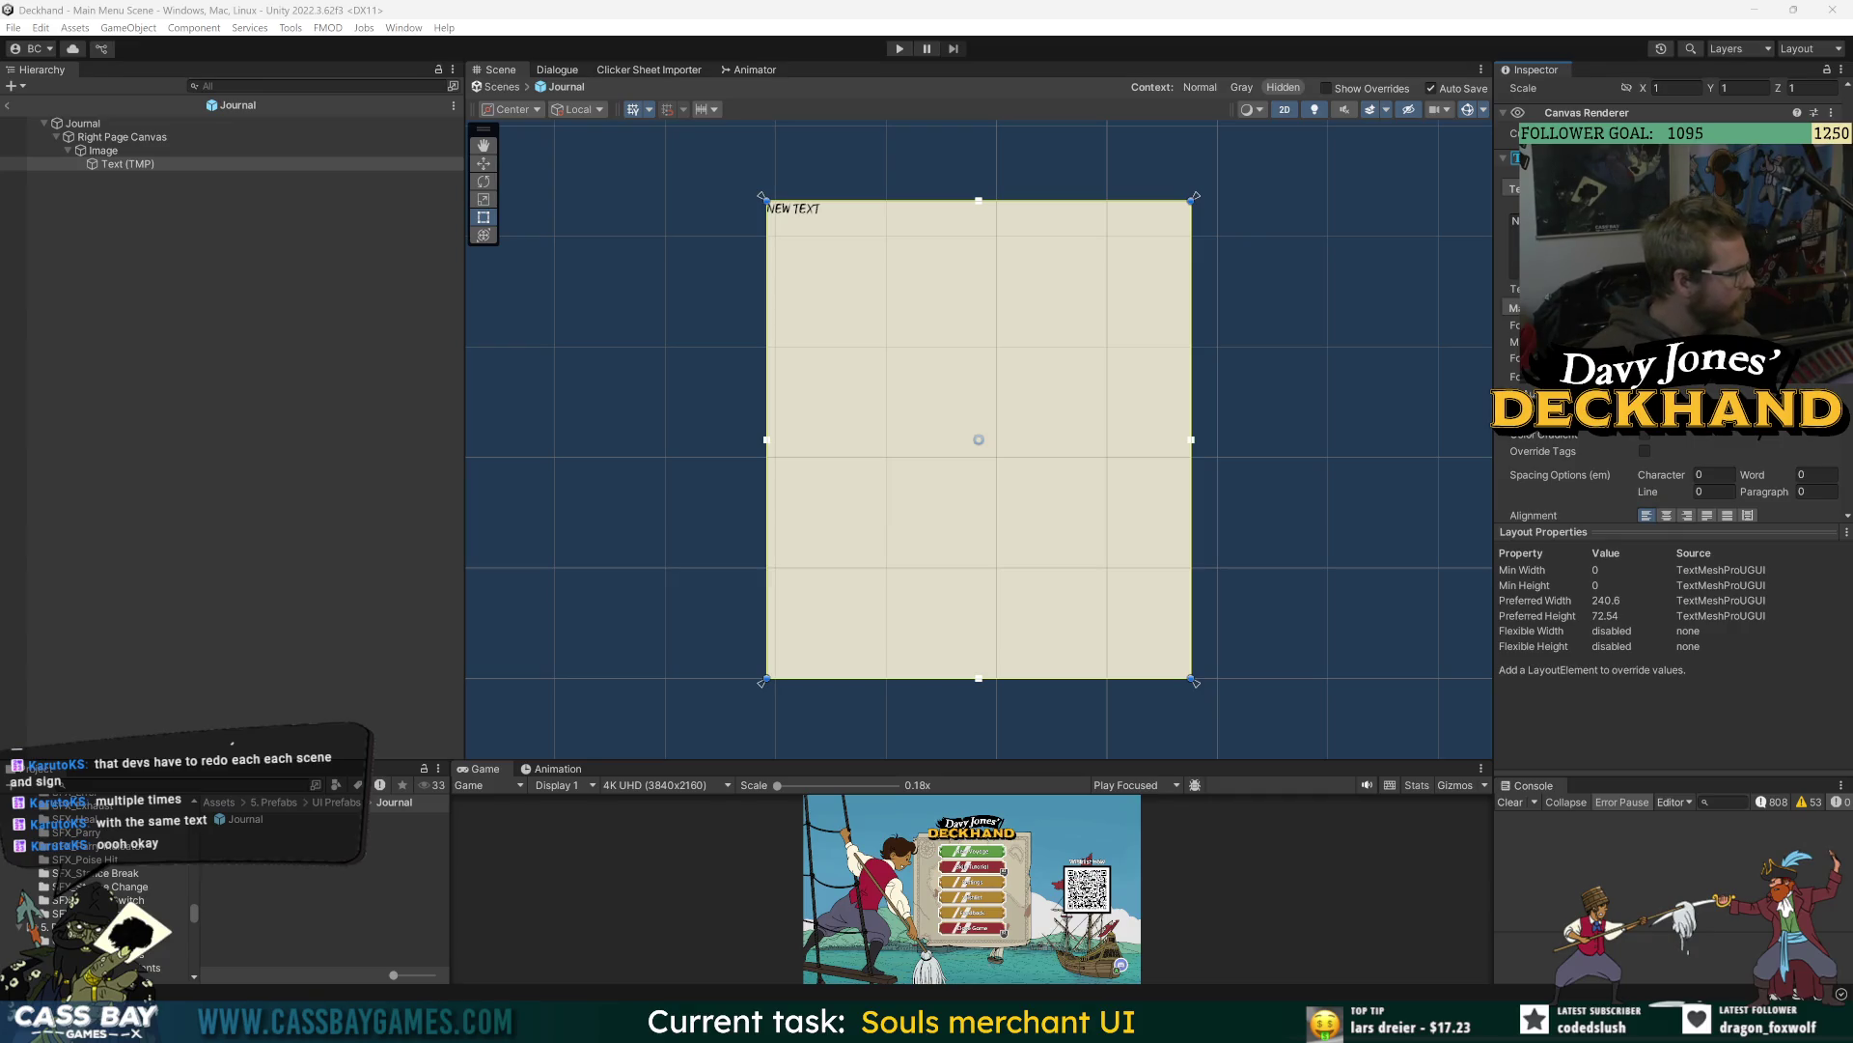
- Paste the long farewell letter into the right page's Text (TMP) so it fills the page
{"action": "left_click", "coordinate": [170, 164]}
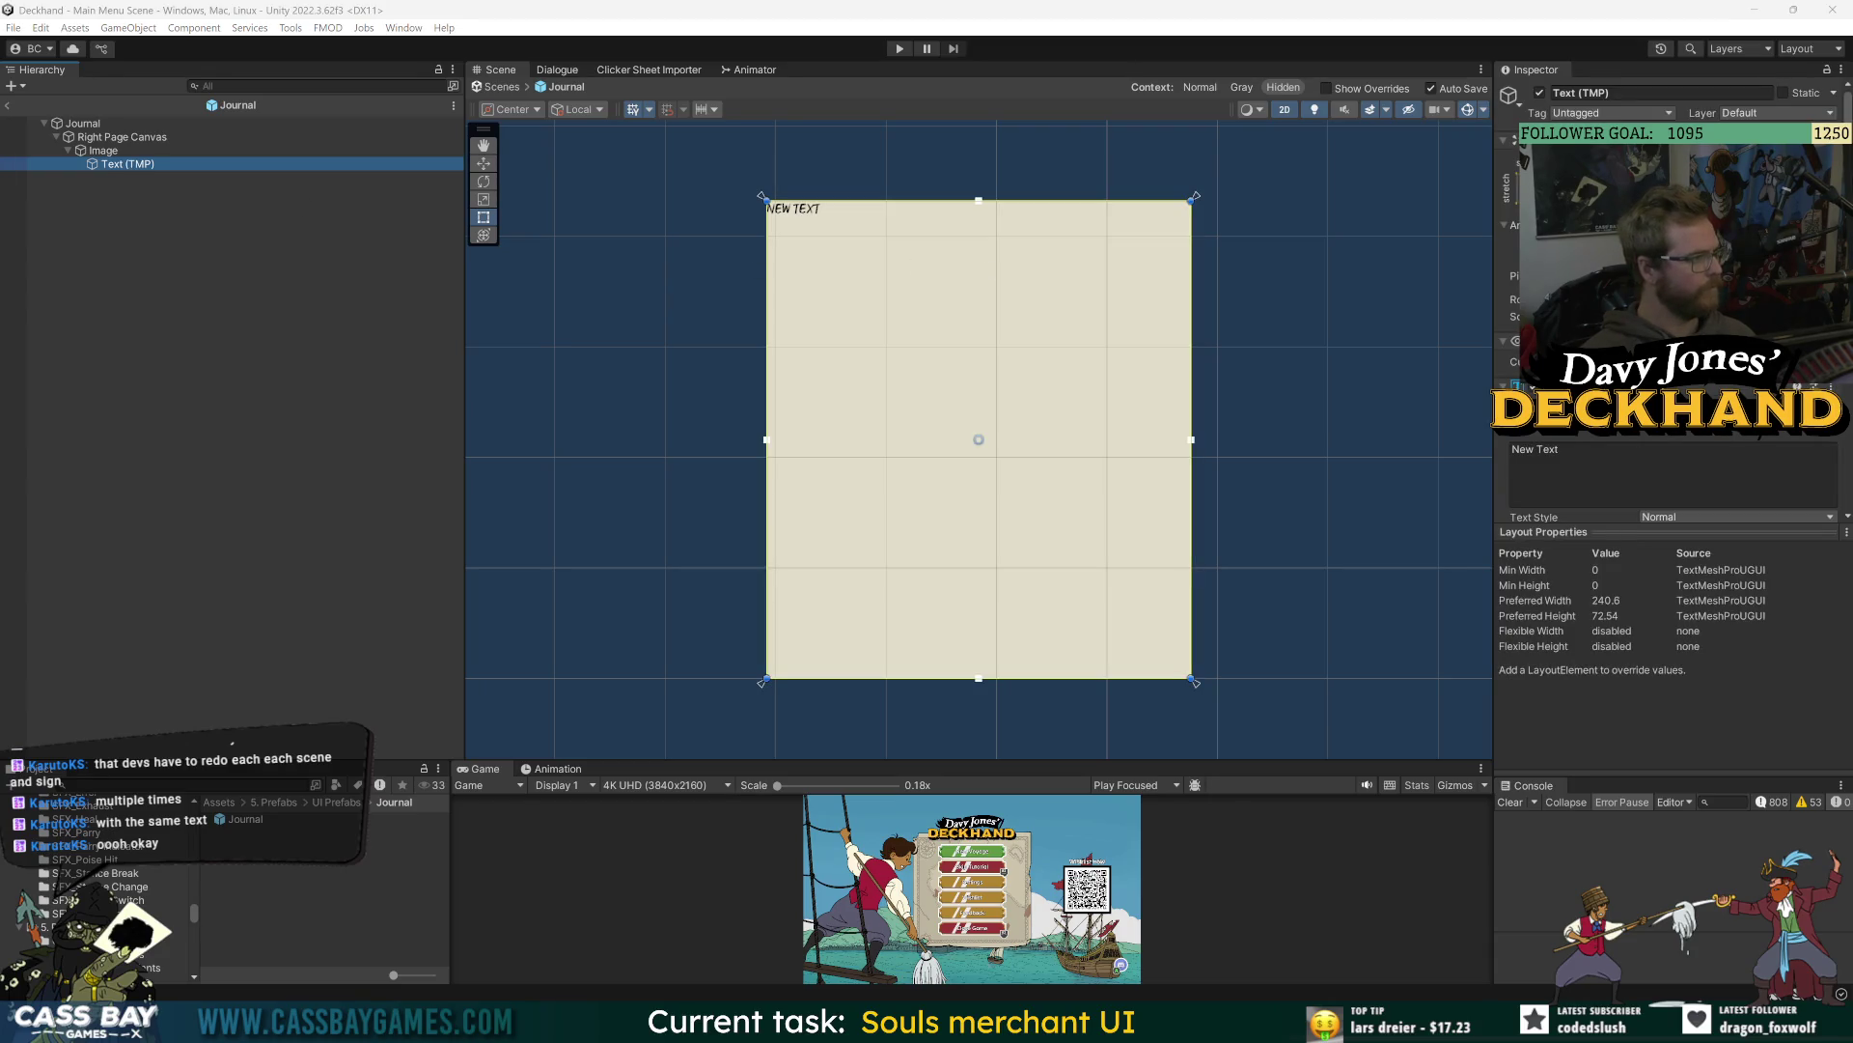
{"action": "left_click", "coordinate": [1674, 477]}
{"action": "key", "text": "ctrl+v"}
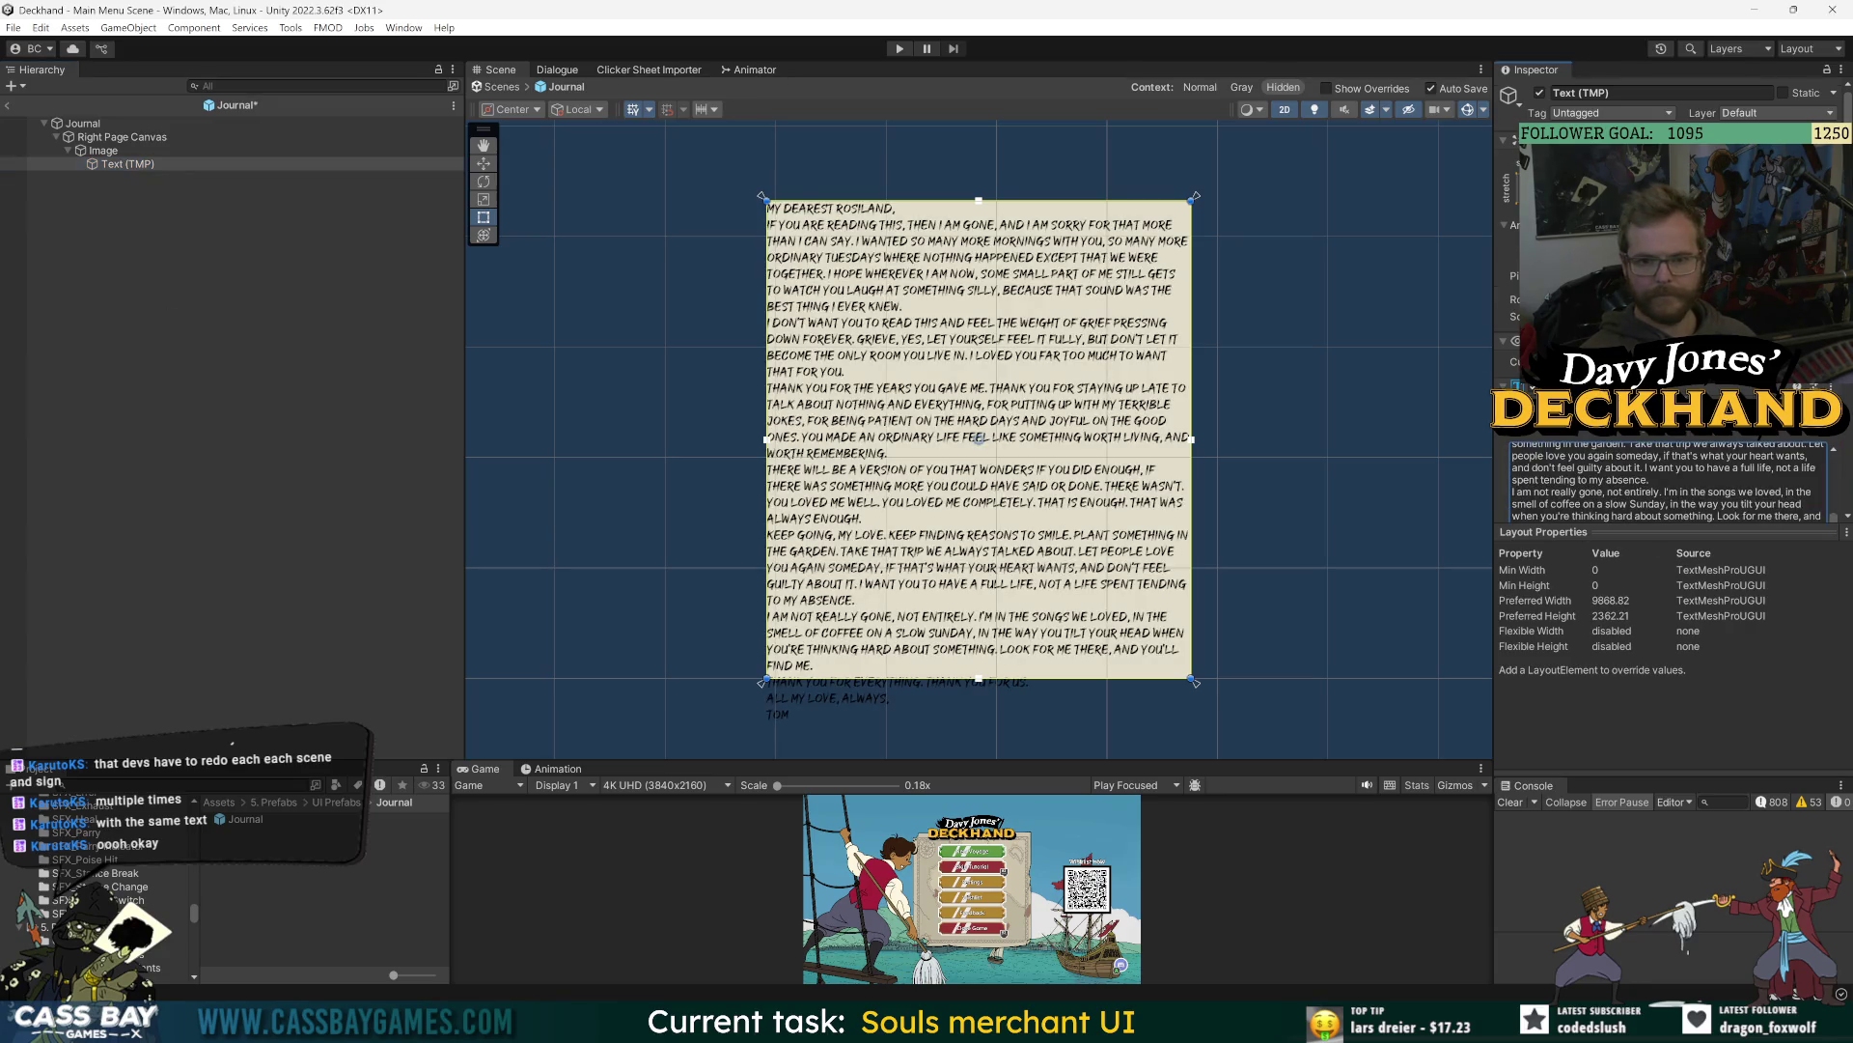
{"action": "left_click", "coordinate": [1508, 493]}
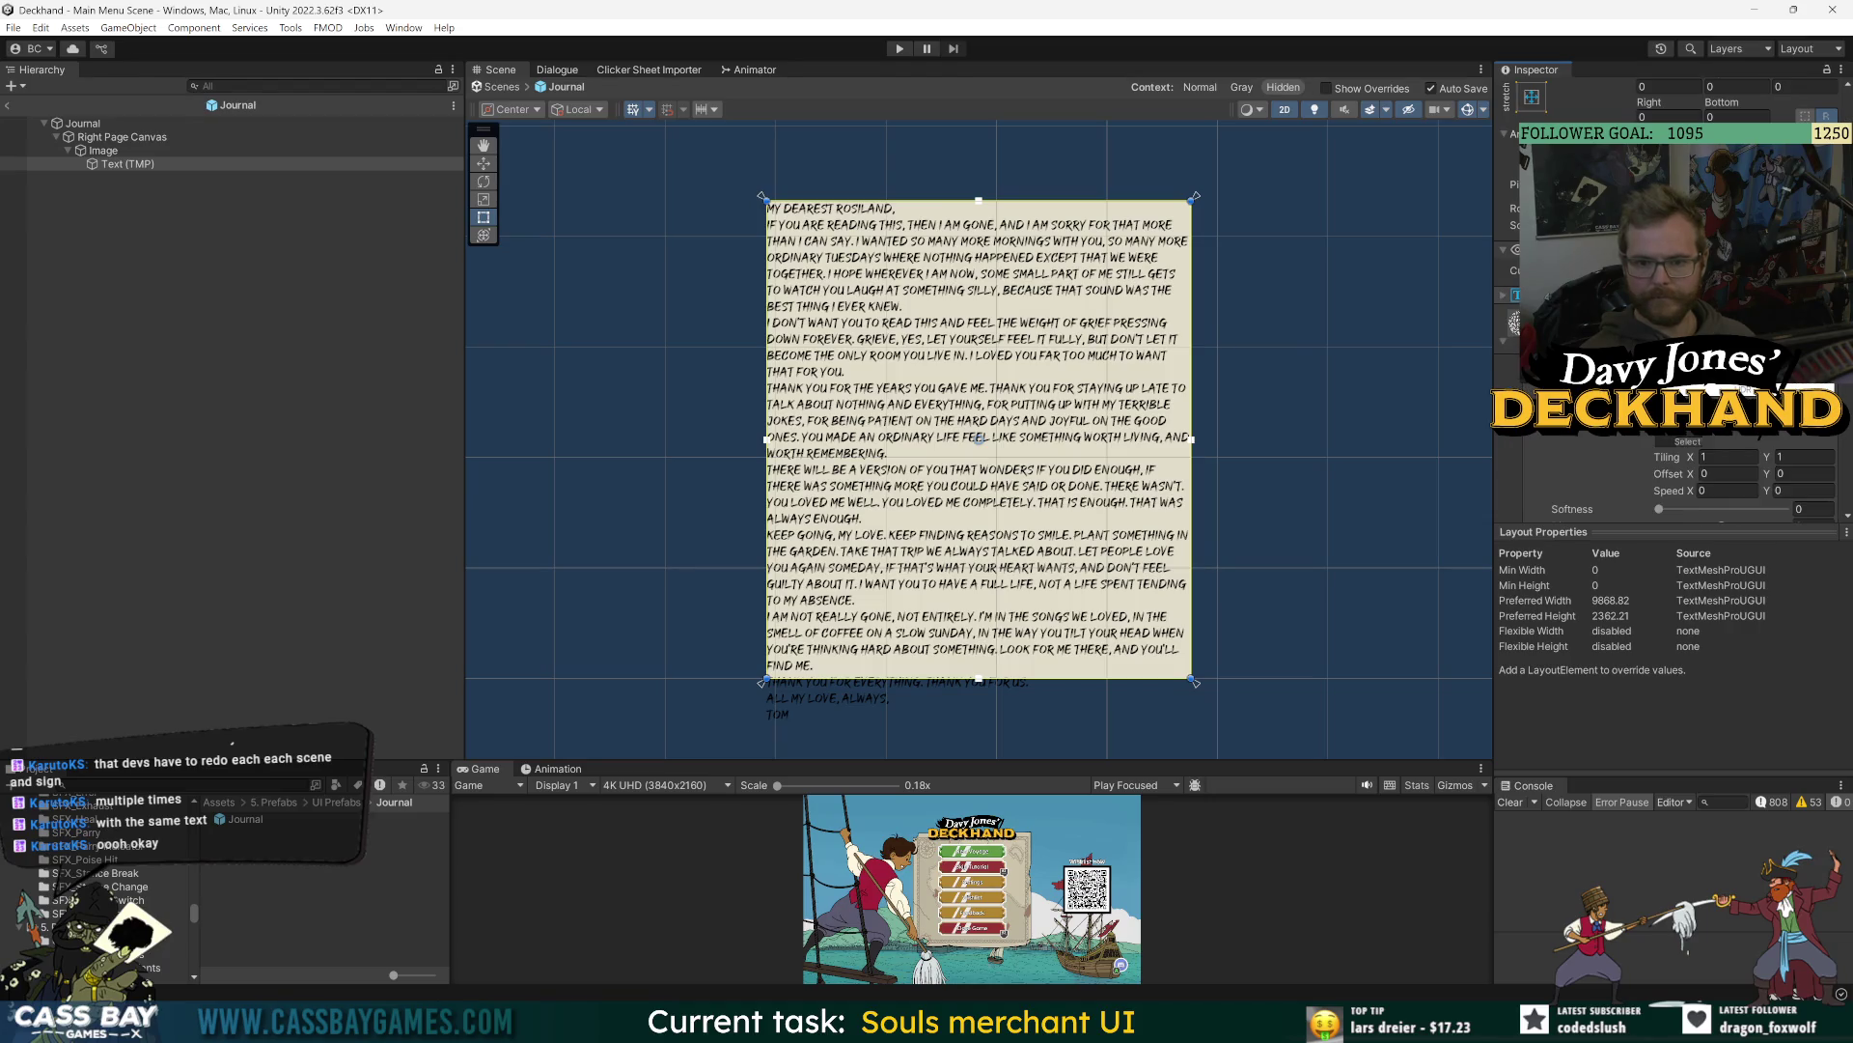
{"action": "scroll", "coordinate": [1509, 487], "scroll_direction": "down", "scroll_amount": 5}
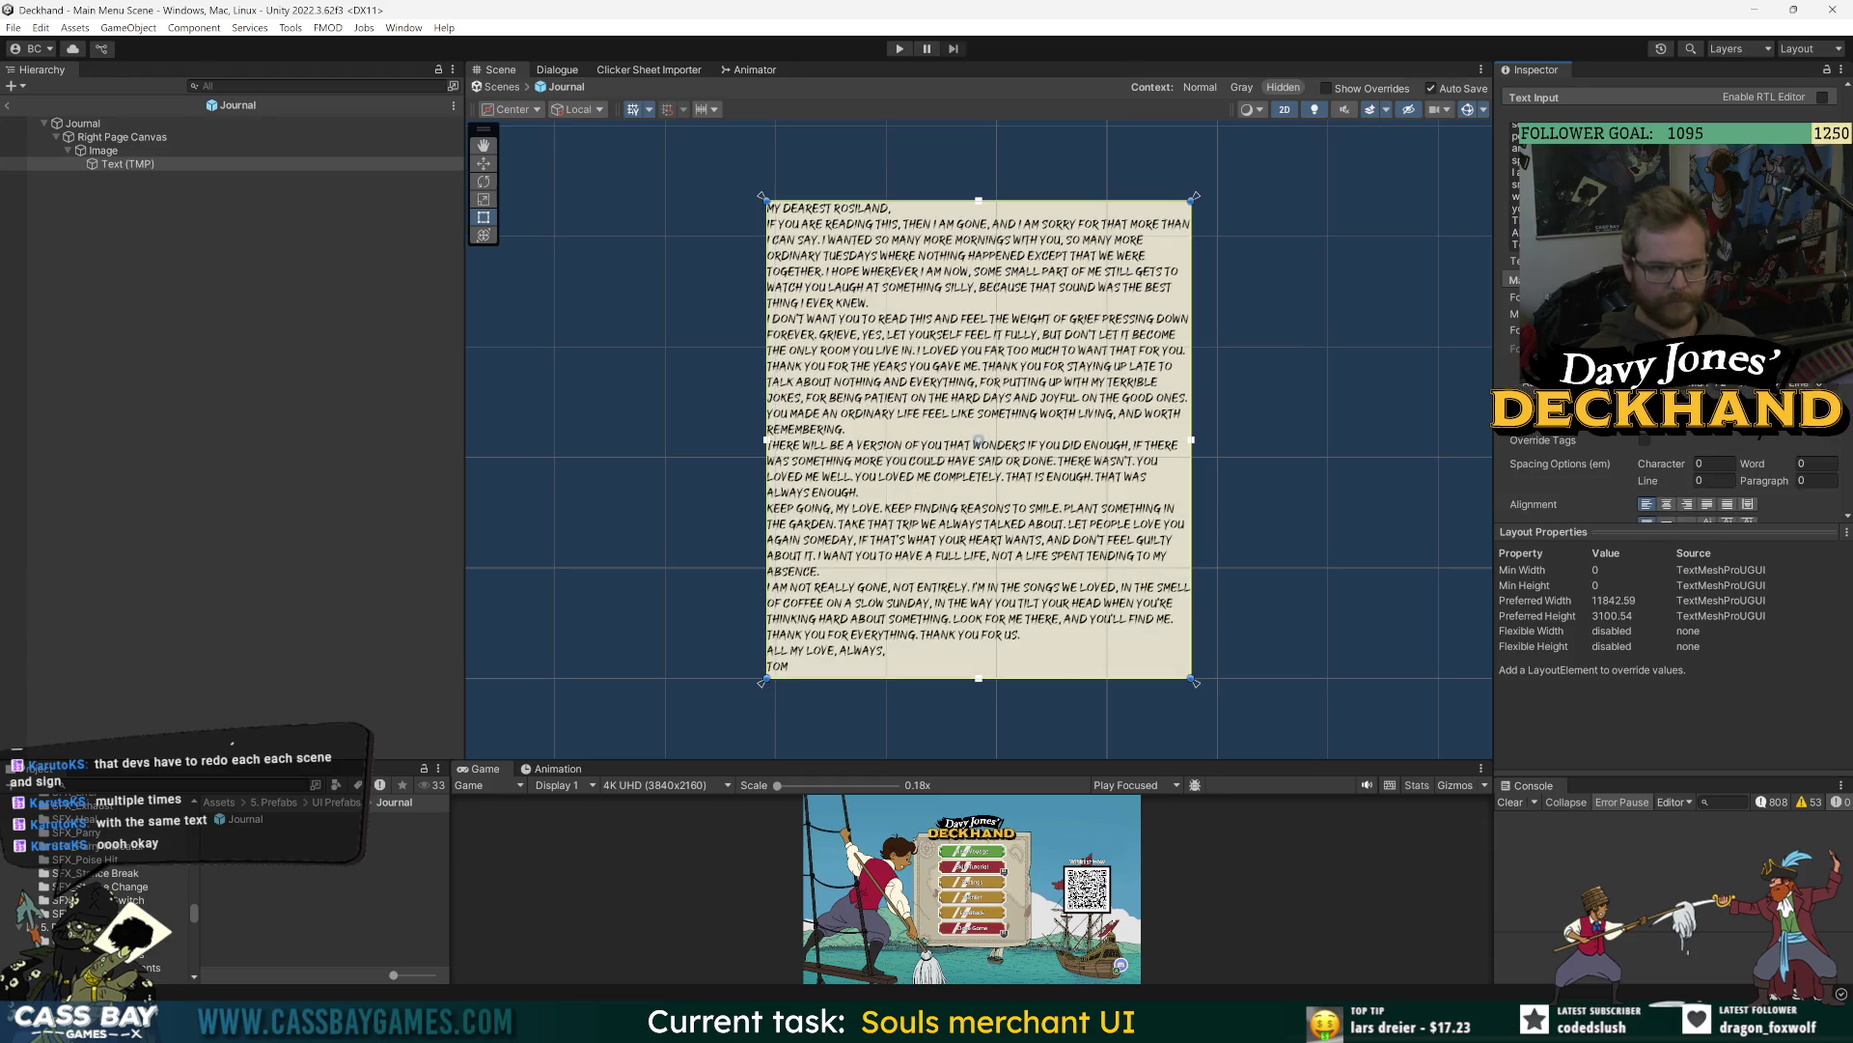
{"action": "scroll", "coordinate": [1670, 290], "scroll_direction": "up", "scroll_amount": 10}
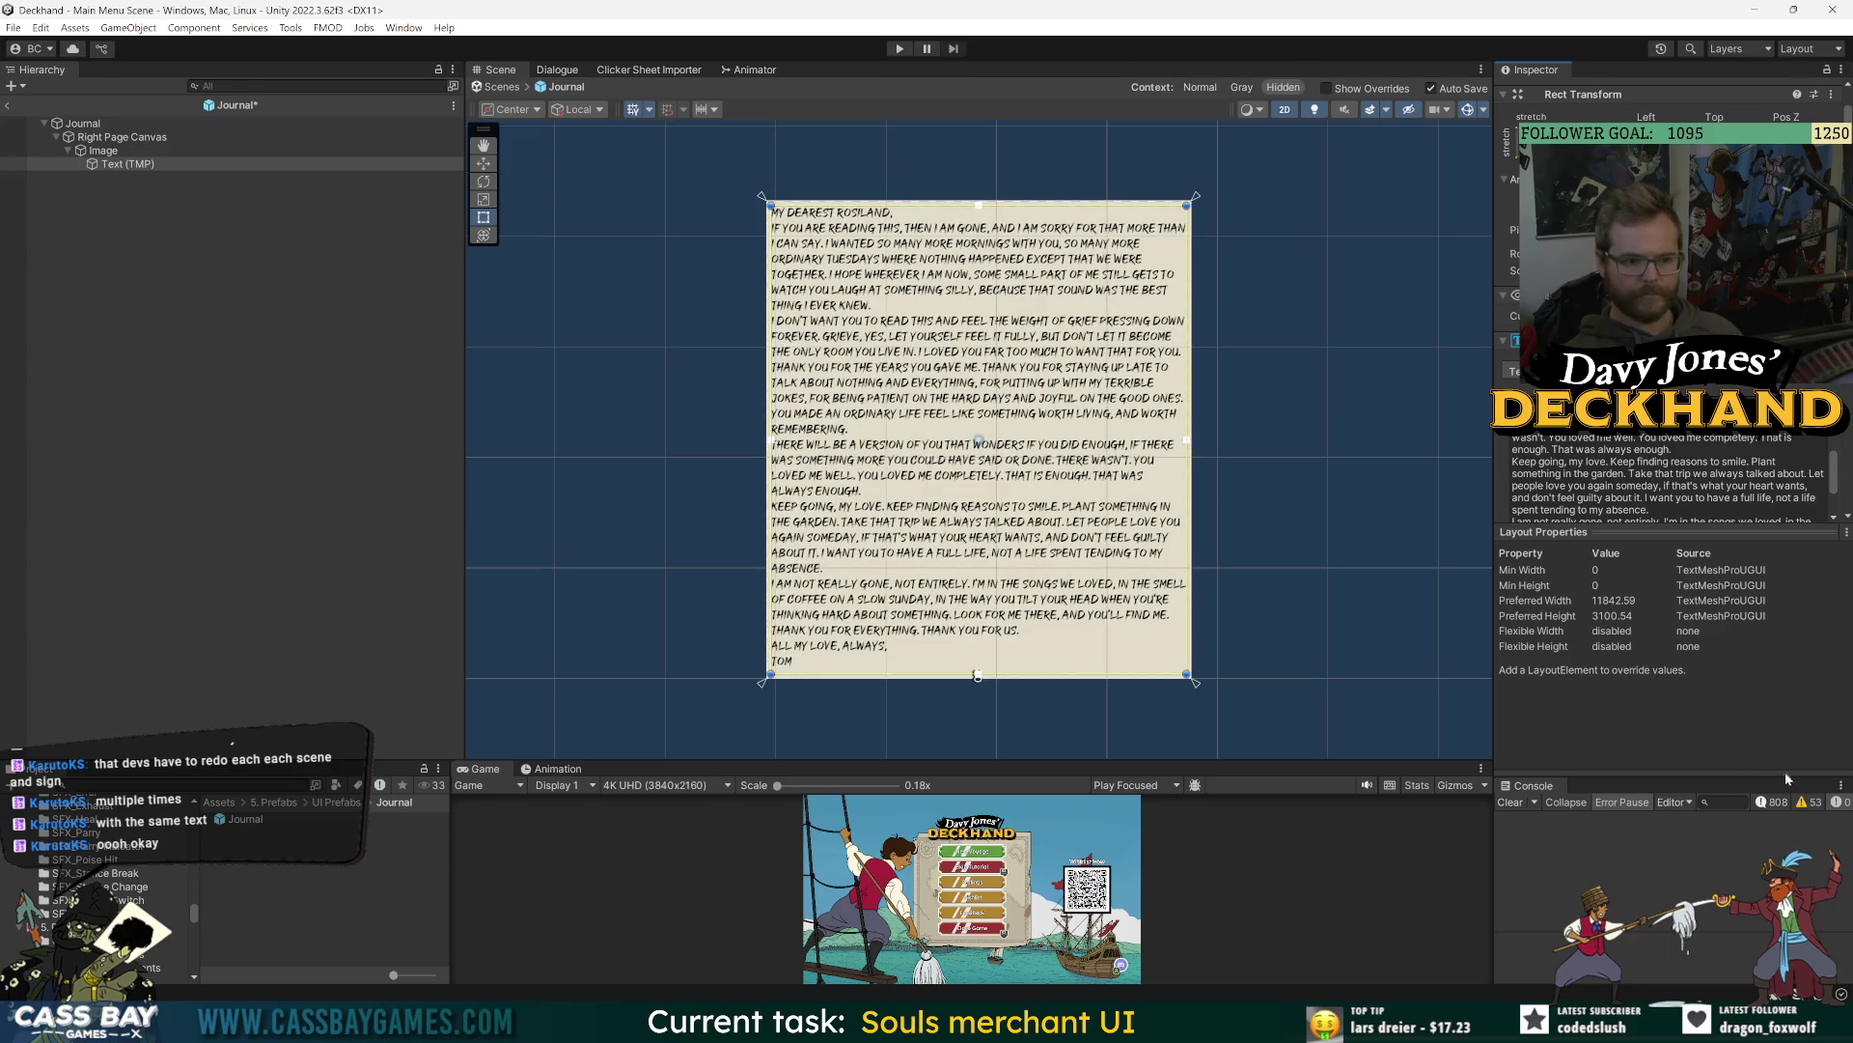
{"action": "left_click", "coordinate": [335, 445]}
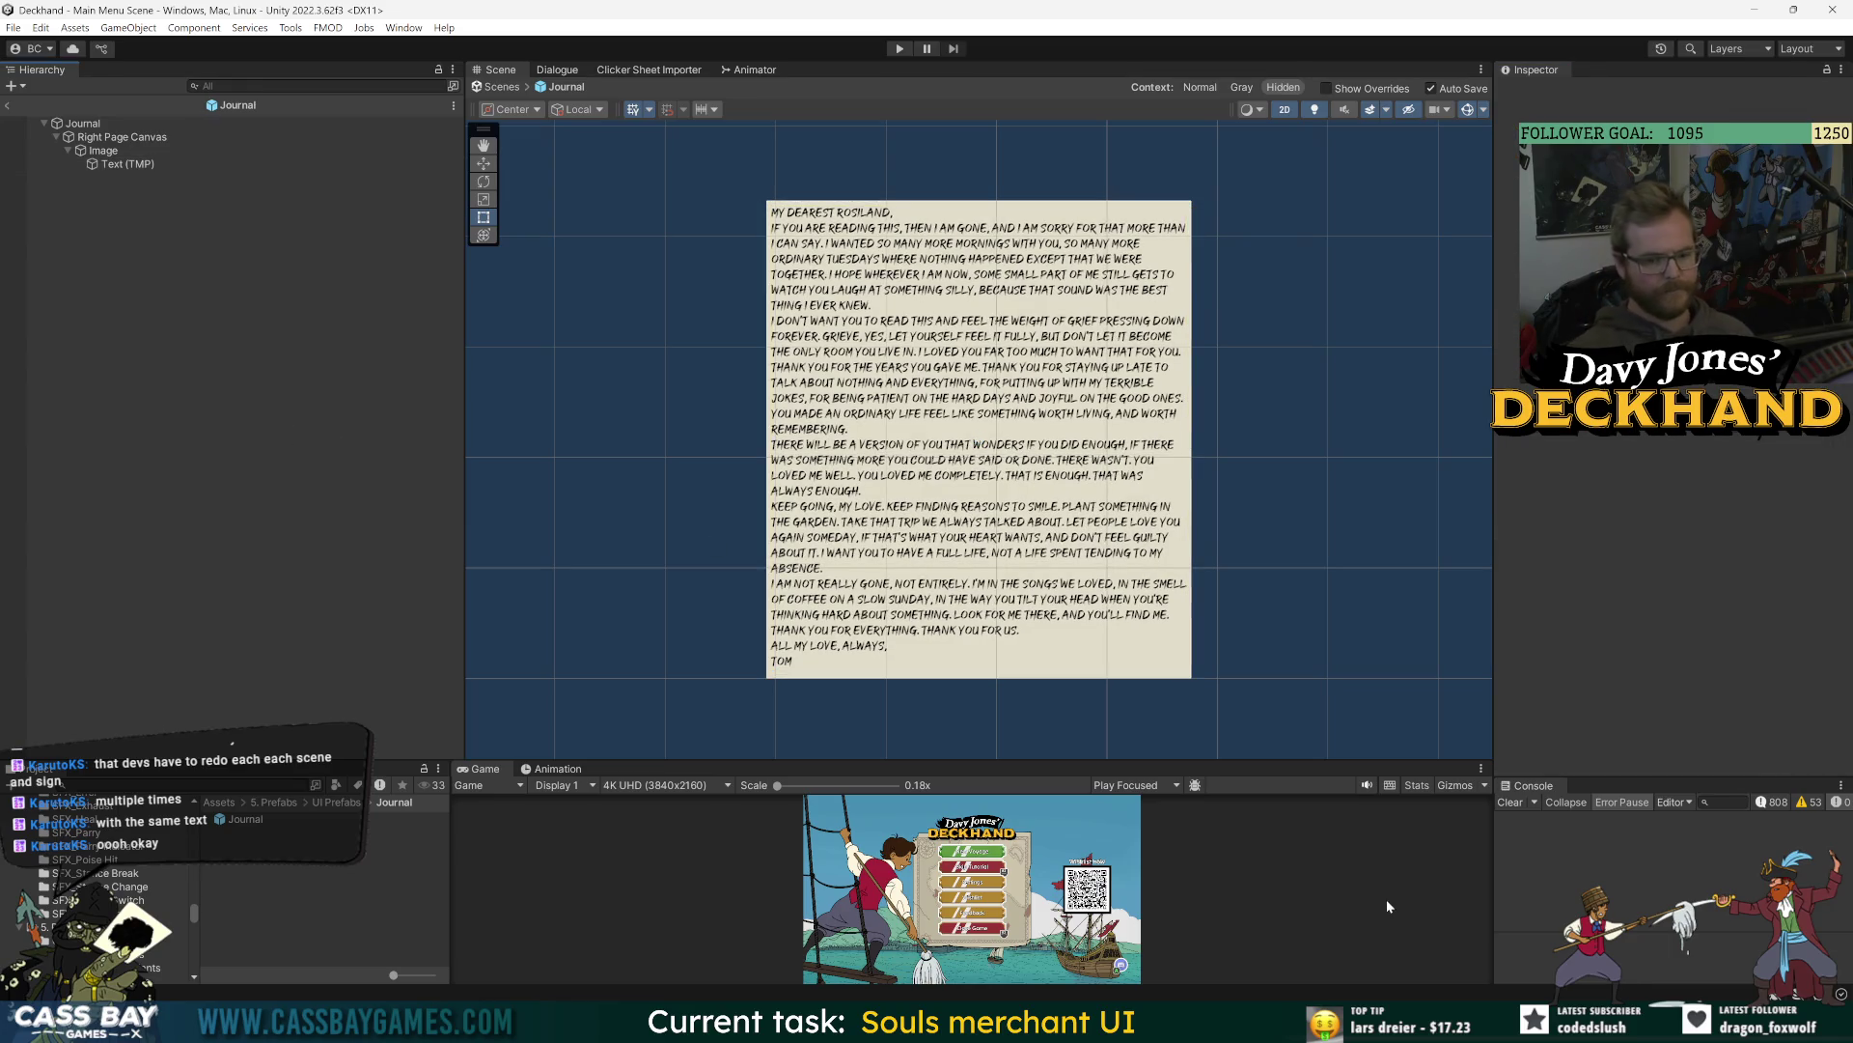
- Duplicate the Right Page Canvas and rename the copy Left Page Canvas
{"action": "scroll", "coordinate": [1044, 542], "scroll_direction": "down", "scroll_amount": 2}
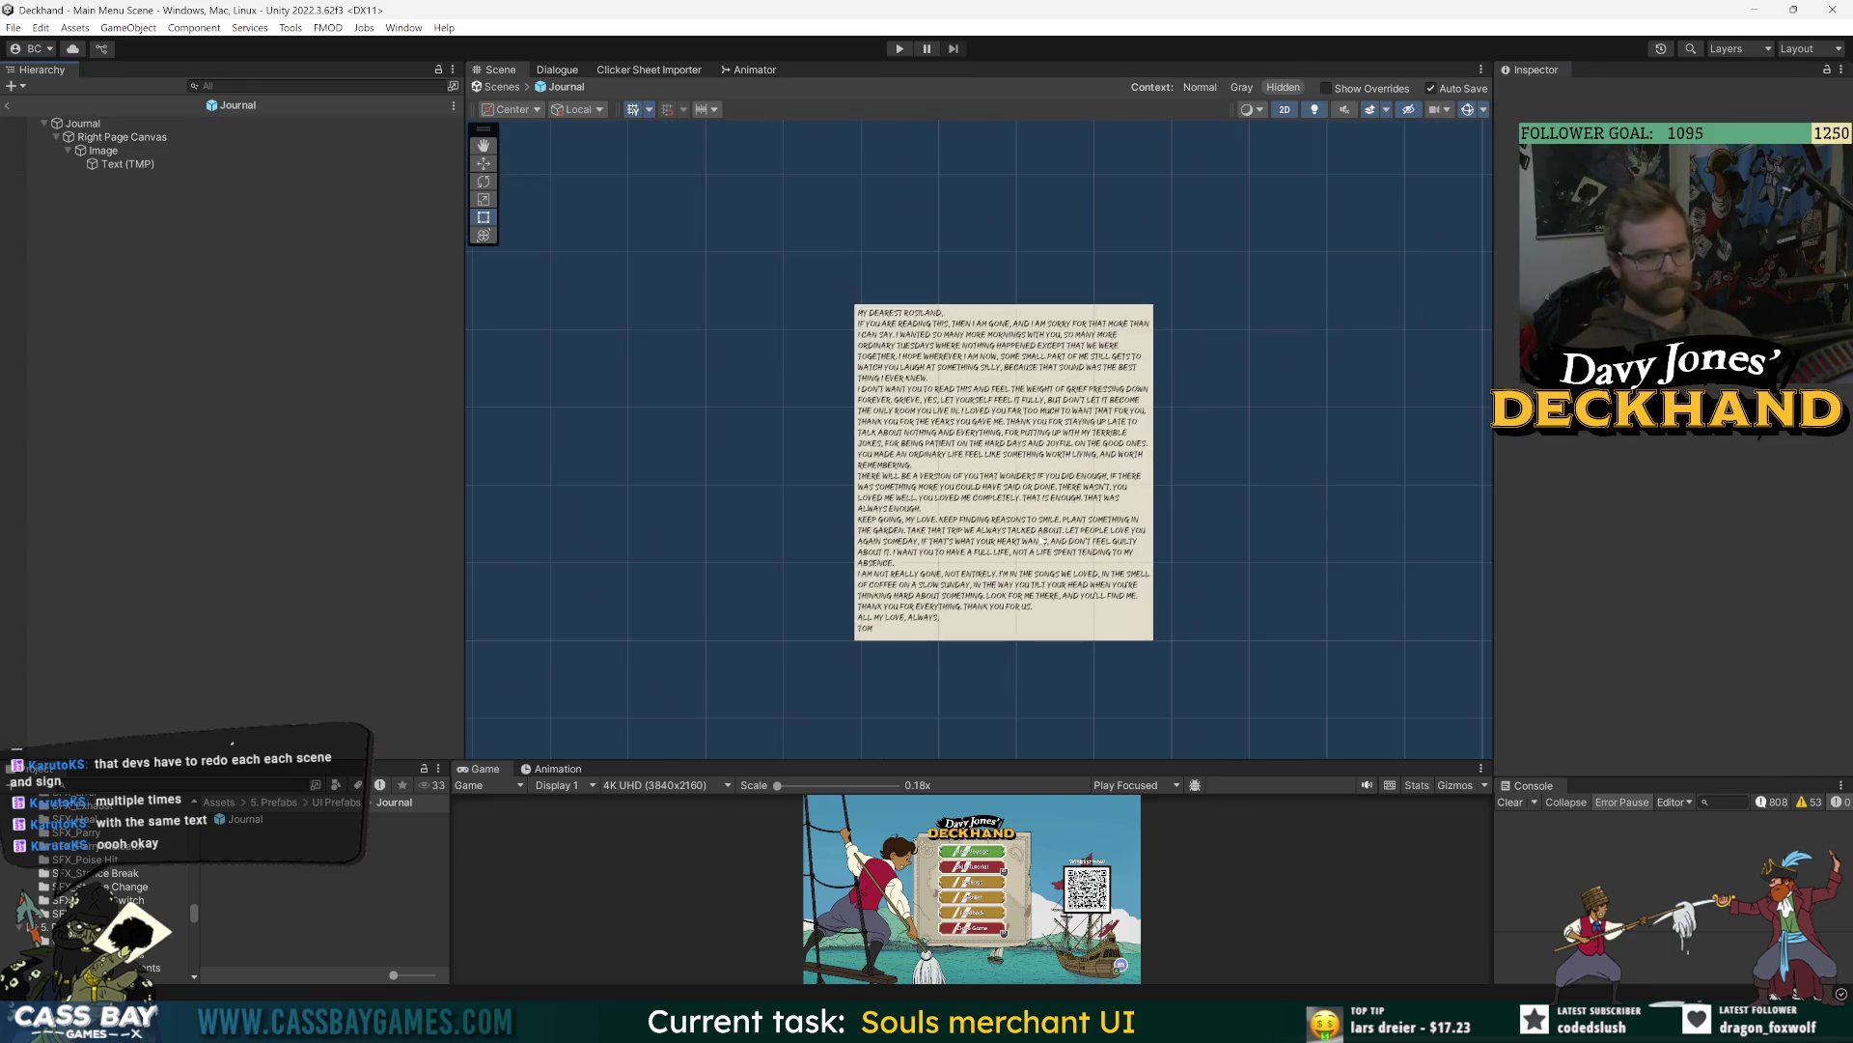
{"action": "left_click", "coordinate": [67, 142]}
{"action": "left_click", "coordinate": [56, 137]}
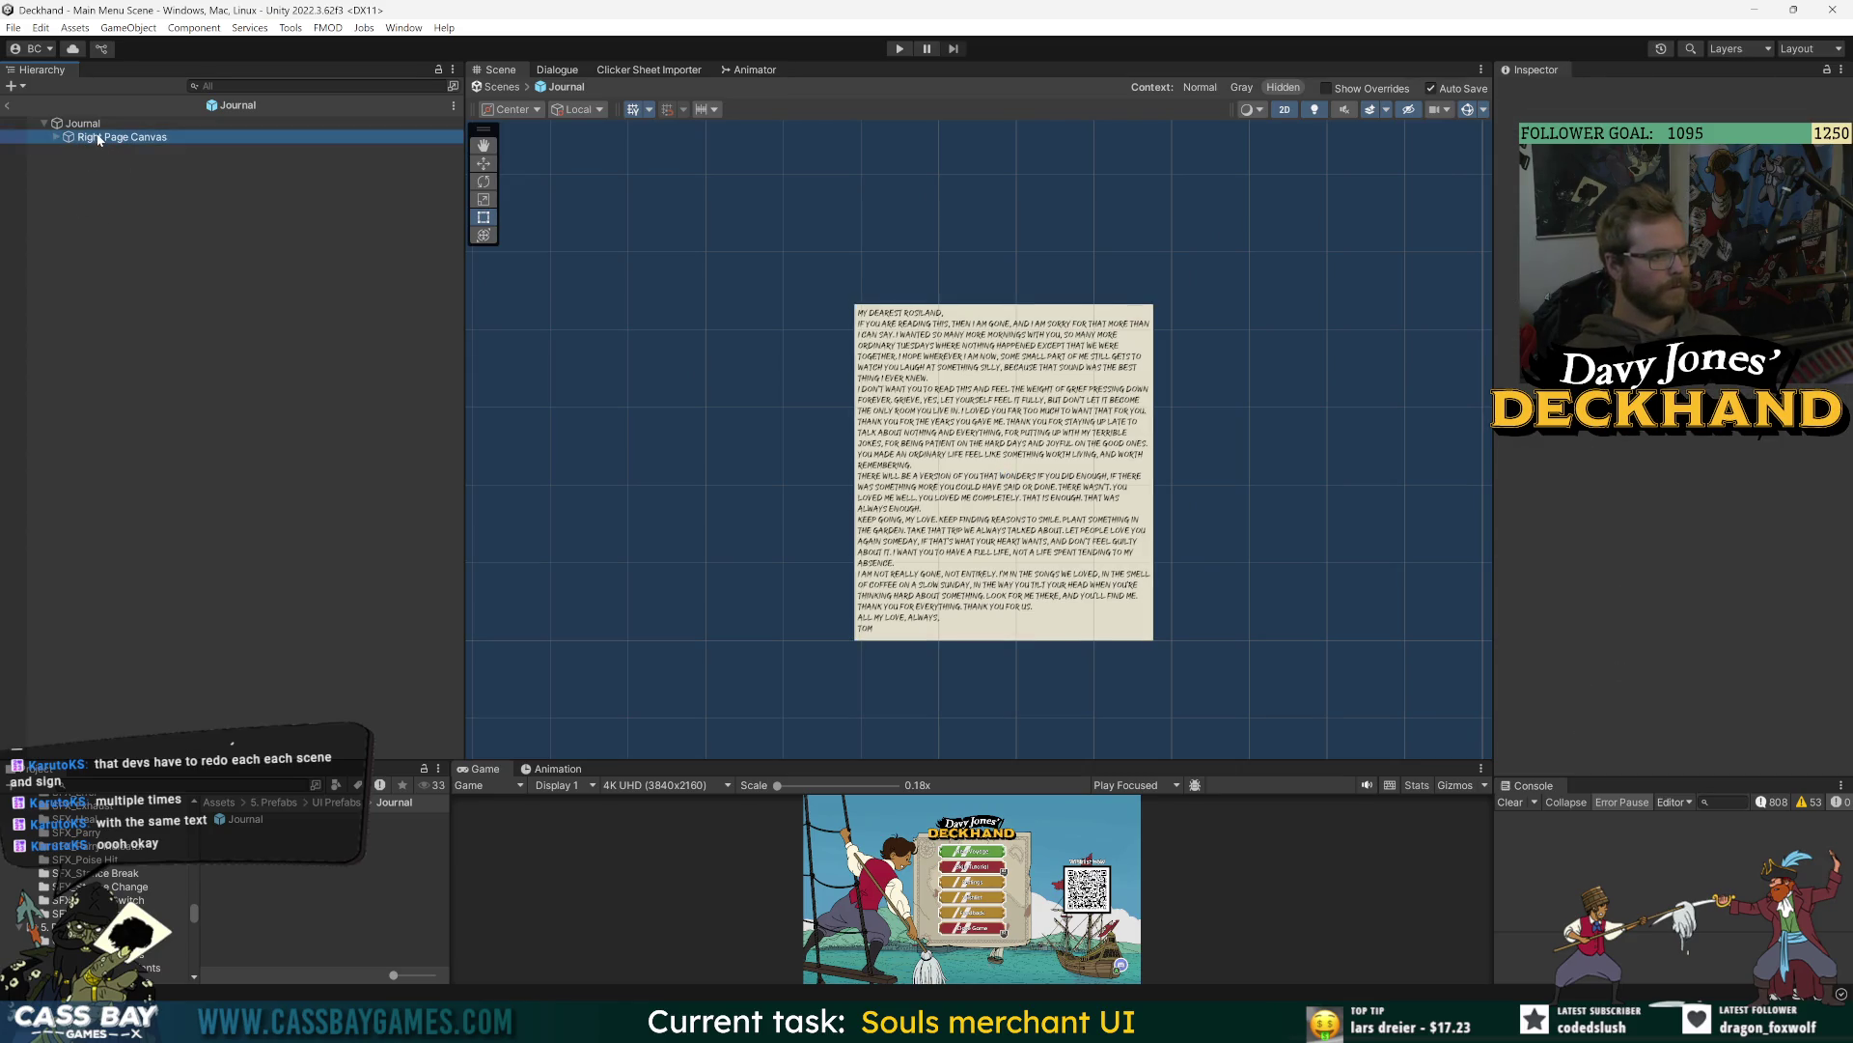
{"action": "key", "text": "ctrl+d"}
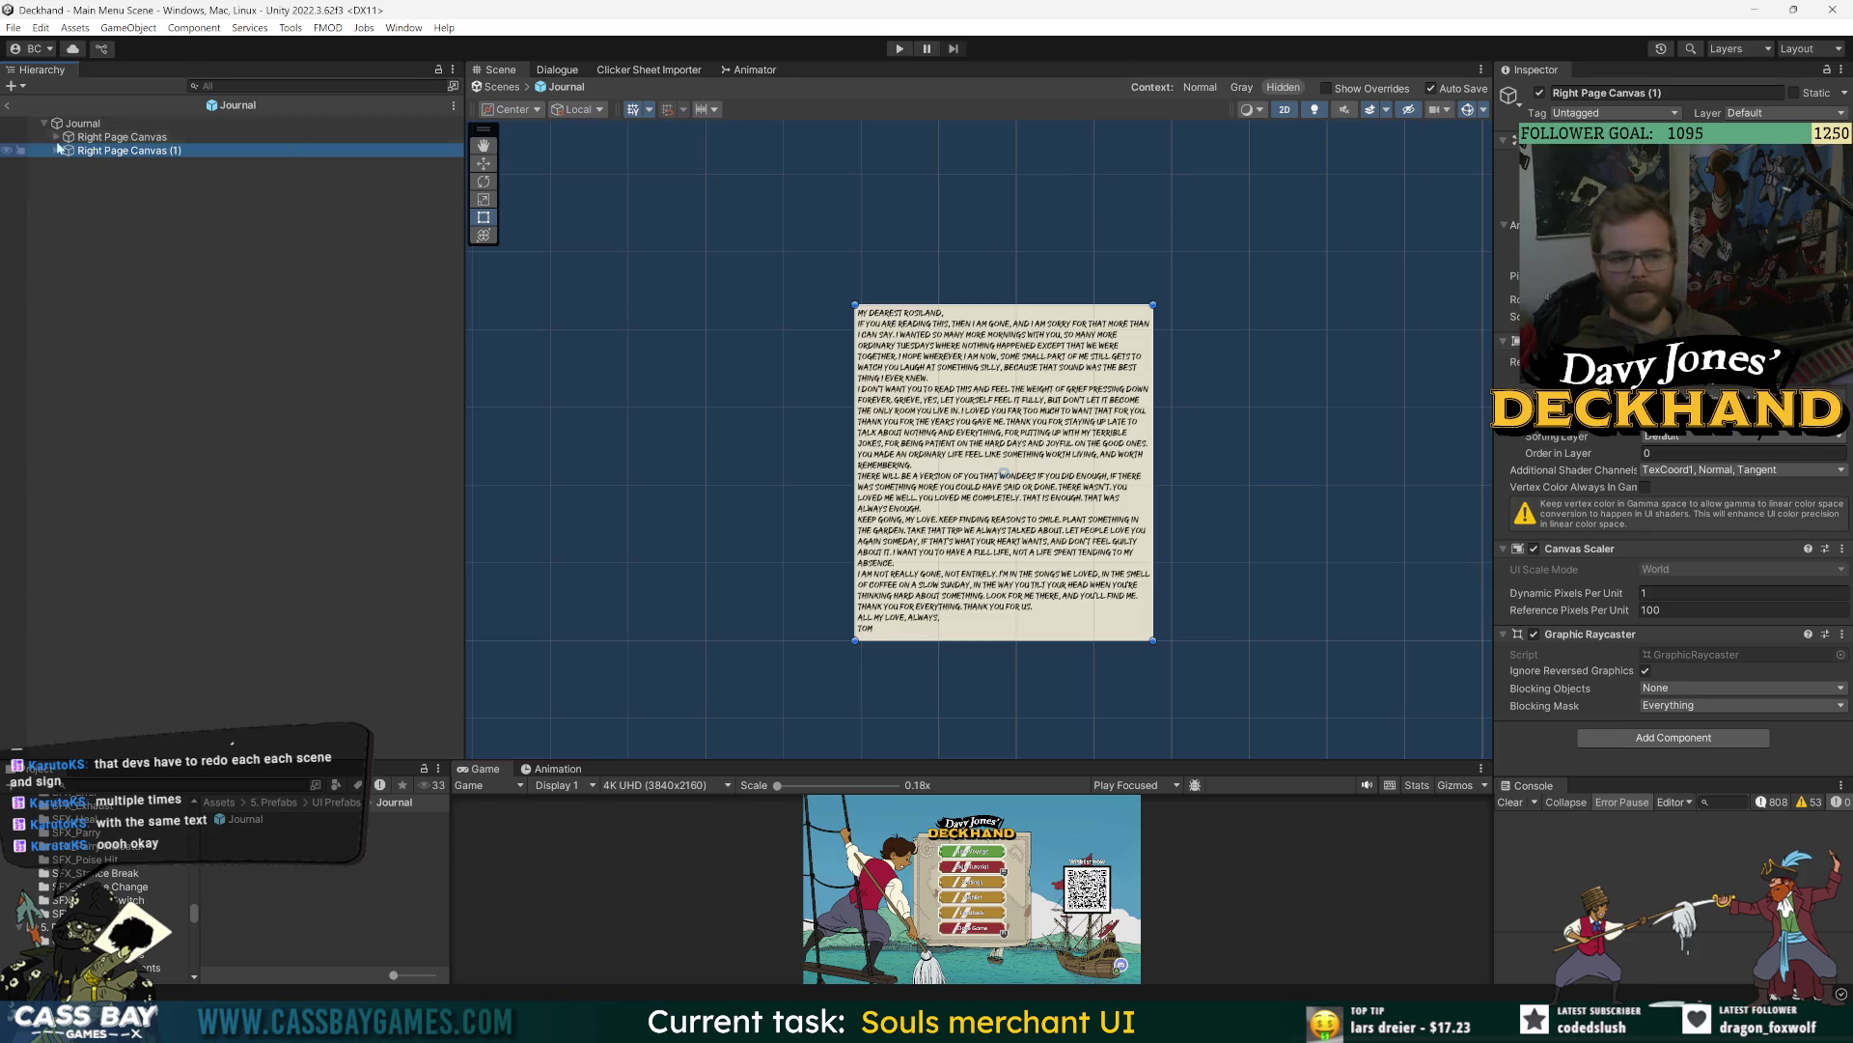
{"action": "left_click", "coordinate": [107, 157]}
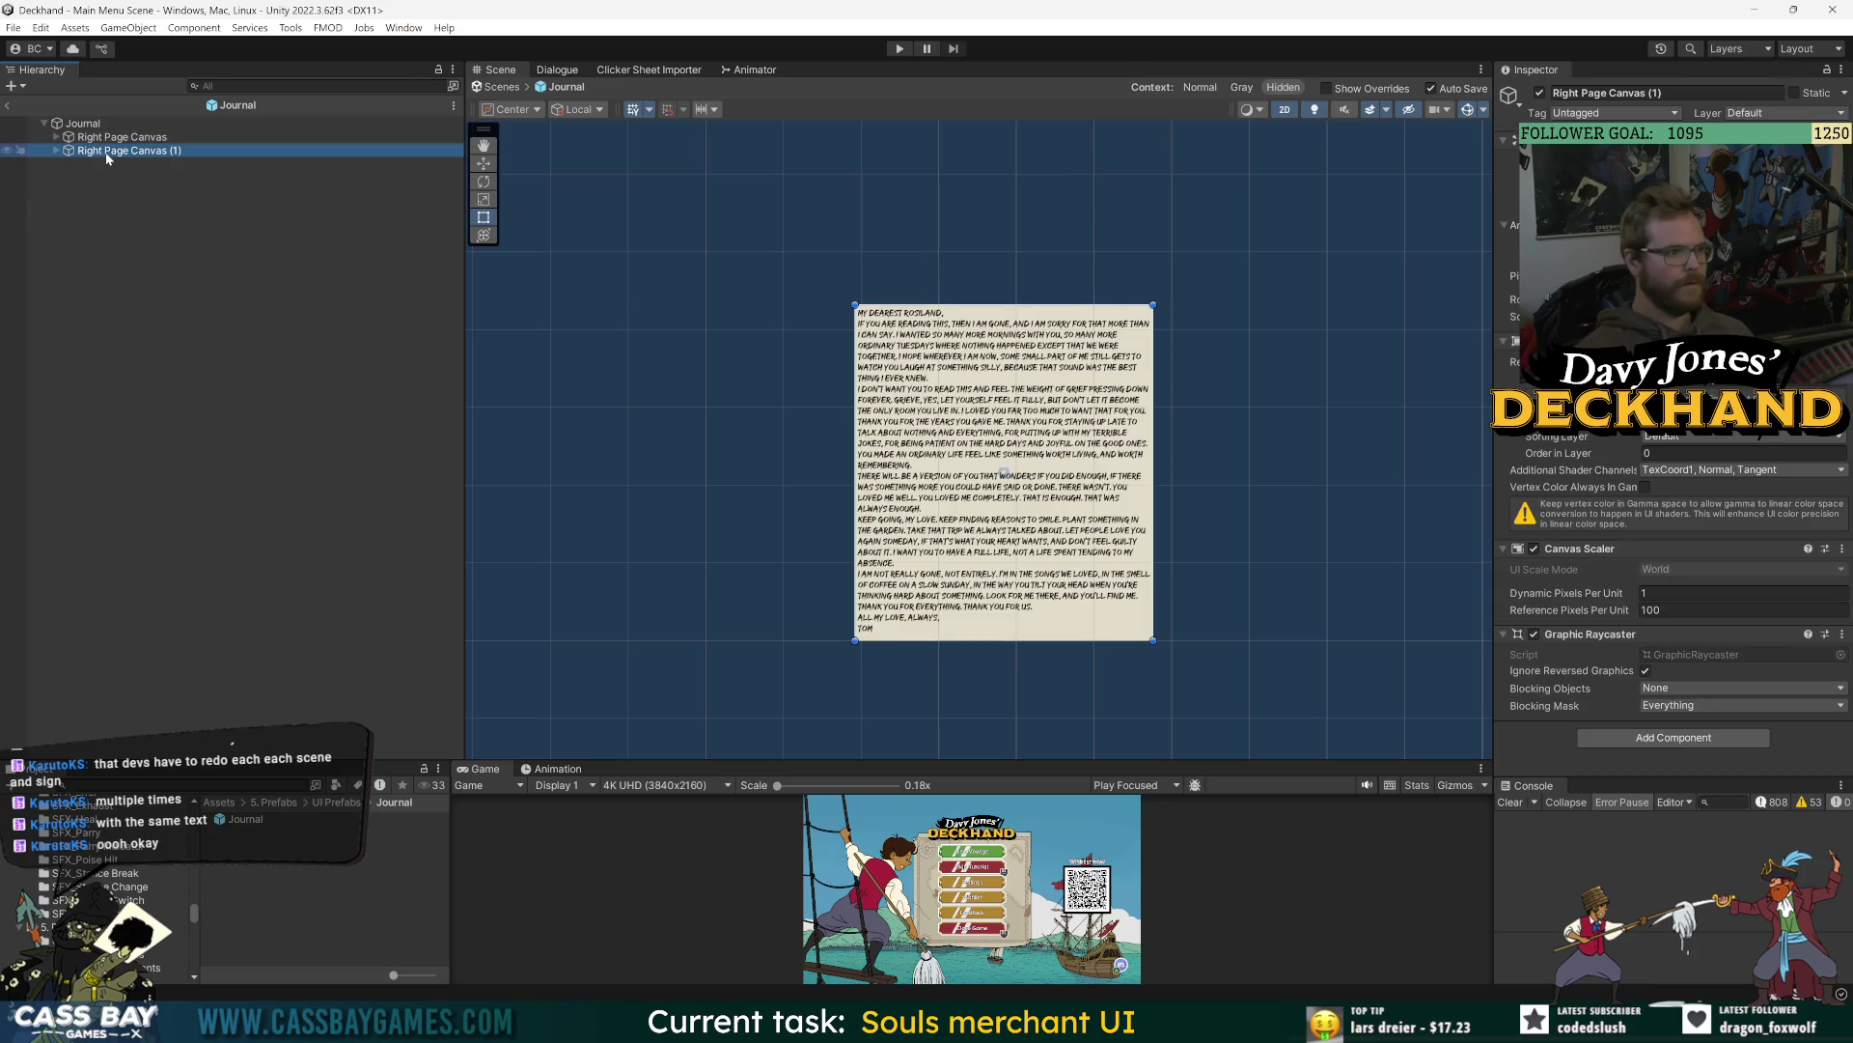
{"action": "type", "text": "Left Canvas"}
{"action": "key", "text": "Return"}
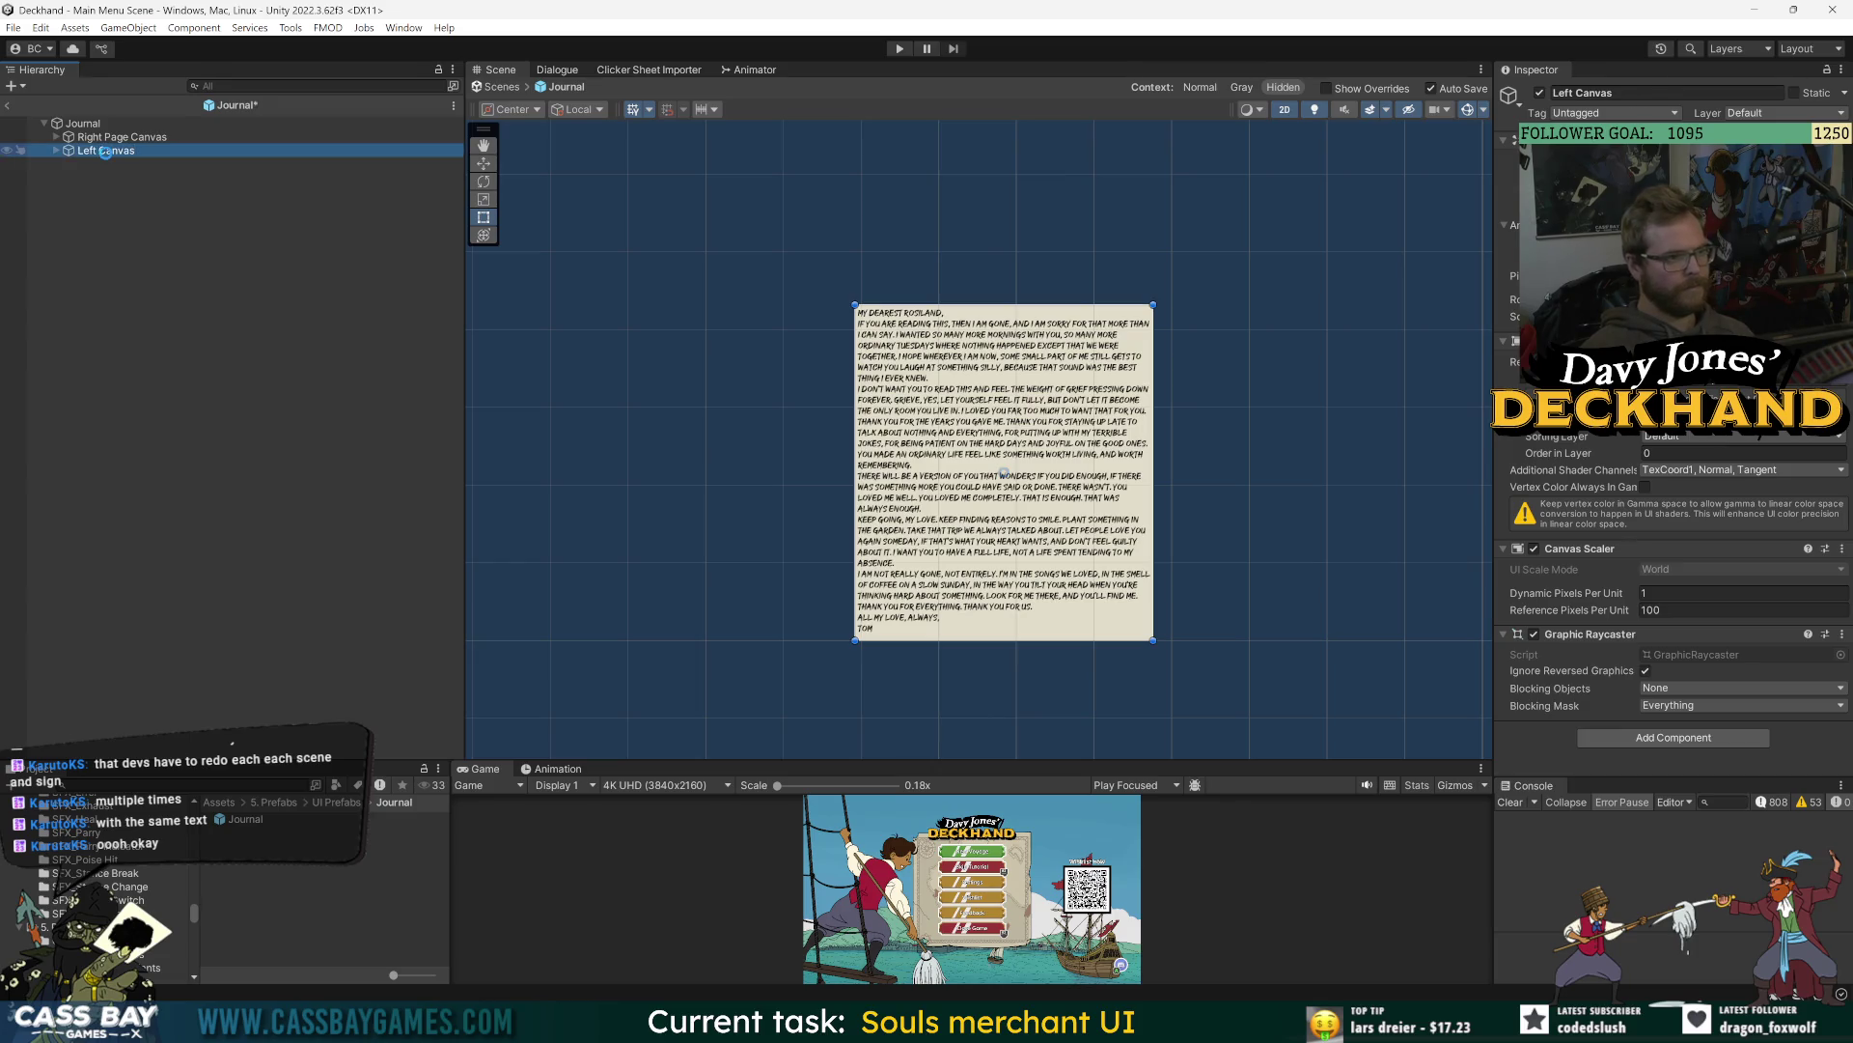
{"action": "left_click", "coordinate": [107, 156]}
{"action": "type", "text": "Left"}
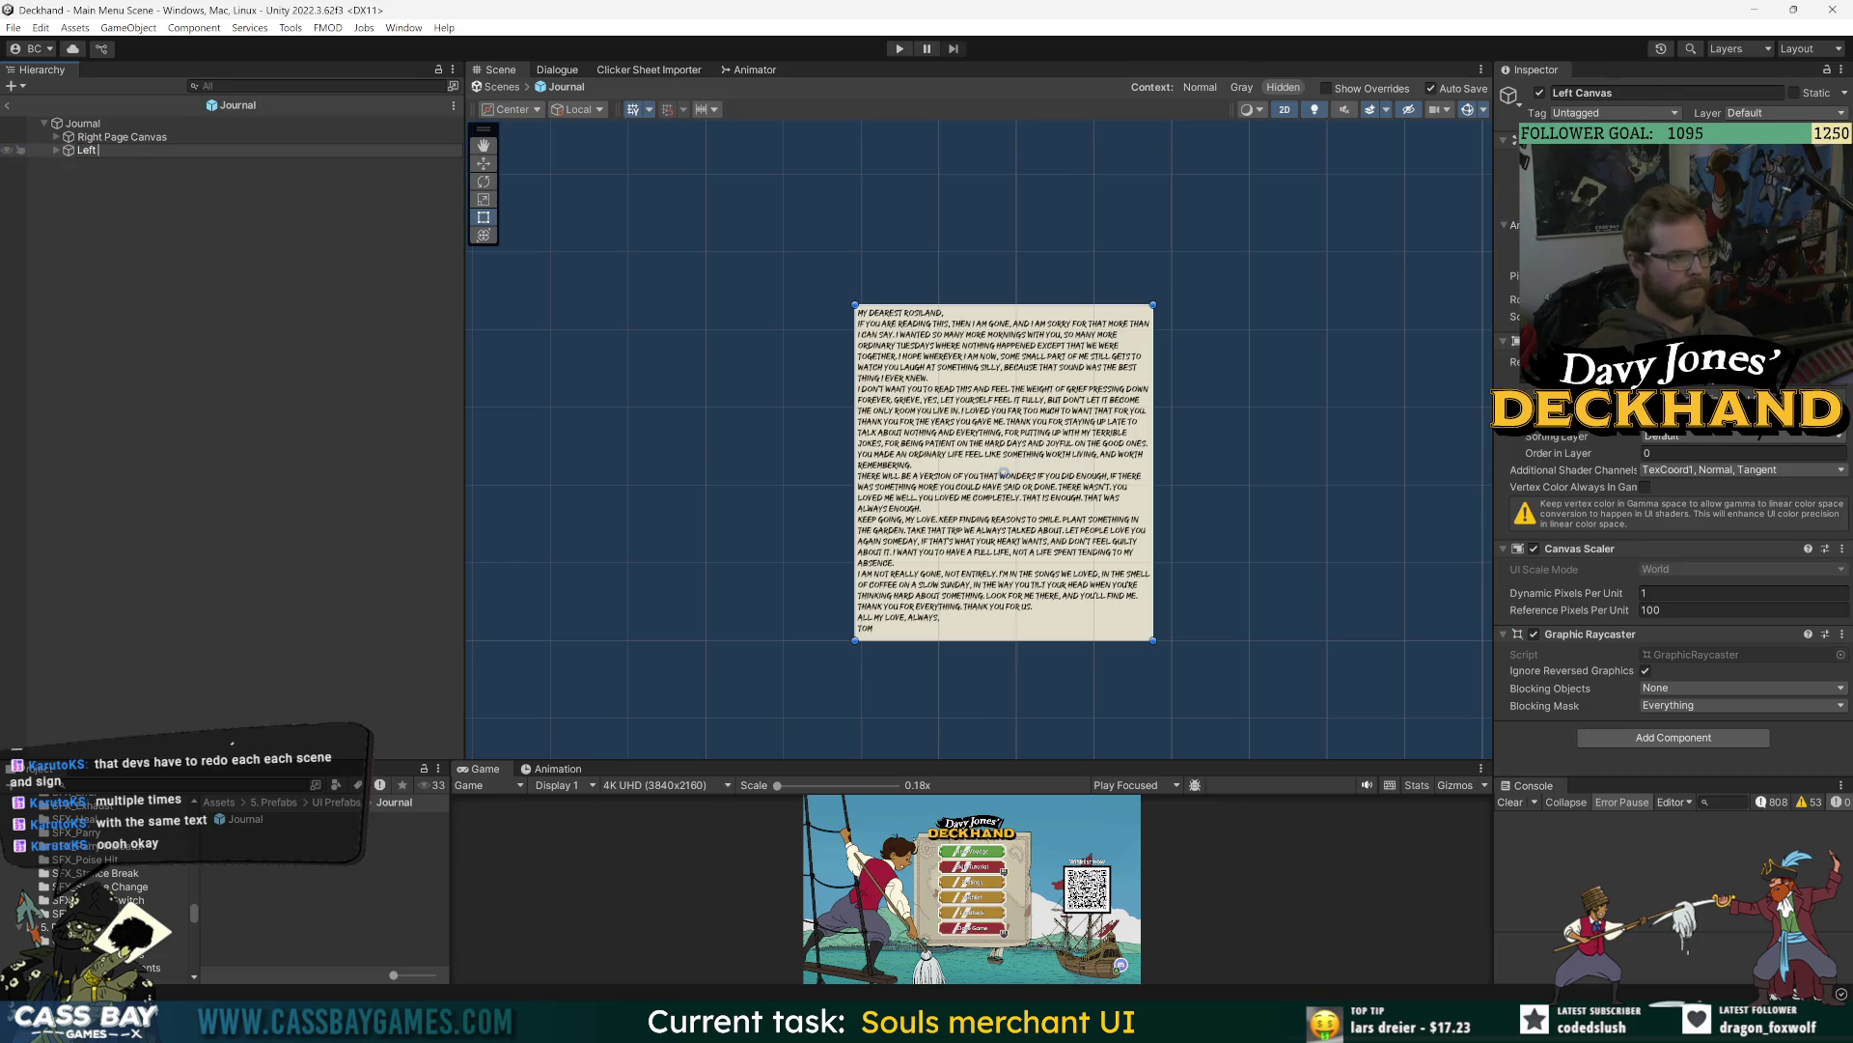
{"action": "type", "text": " Page Canvas"}
{"action": "key", "text": "Return"}
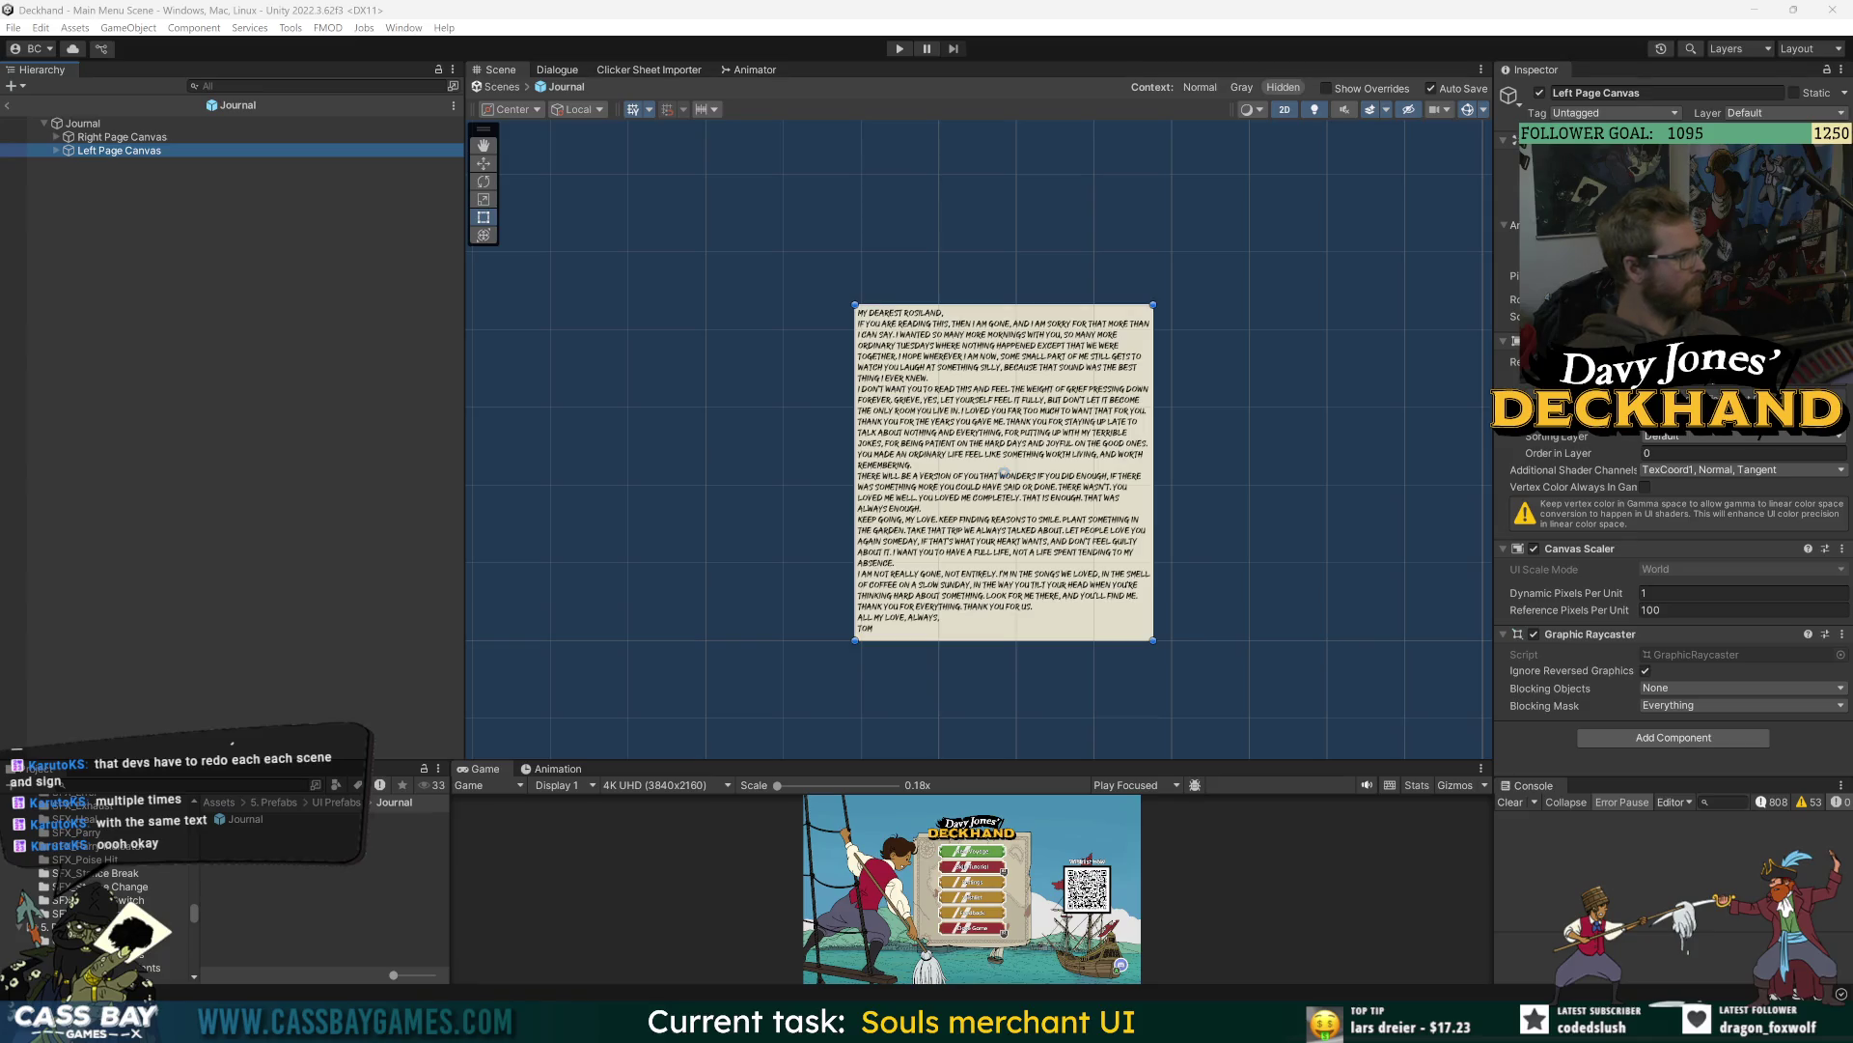
- Paste a second letter into the Left Page Canvas text and save the Journal
{"action": "left_click", "coordinate": [55, 151]}
{"action": "left_click", "coordinate": [103, 164]}
{"action": "left_click", "coordinate": [68, 165]}
{"action": "left_click", "coordinate": [147, 180]}
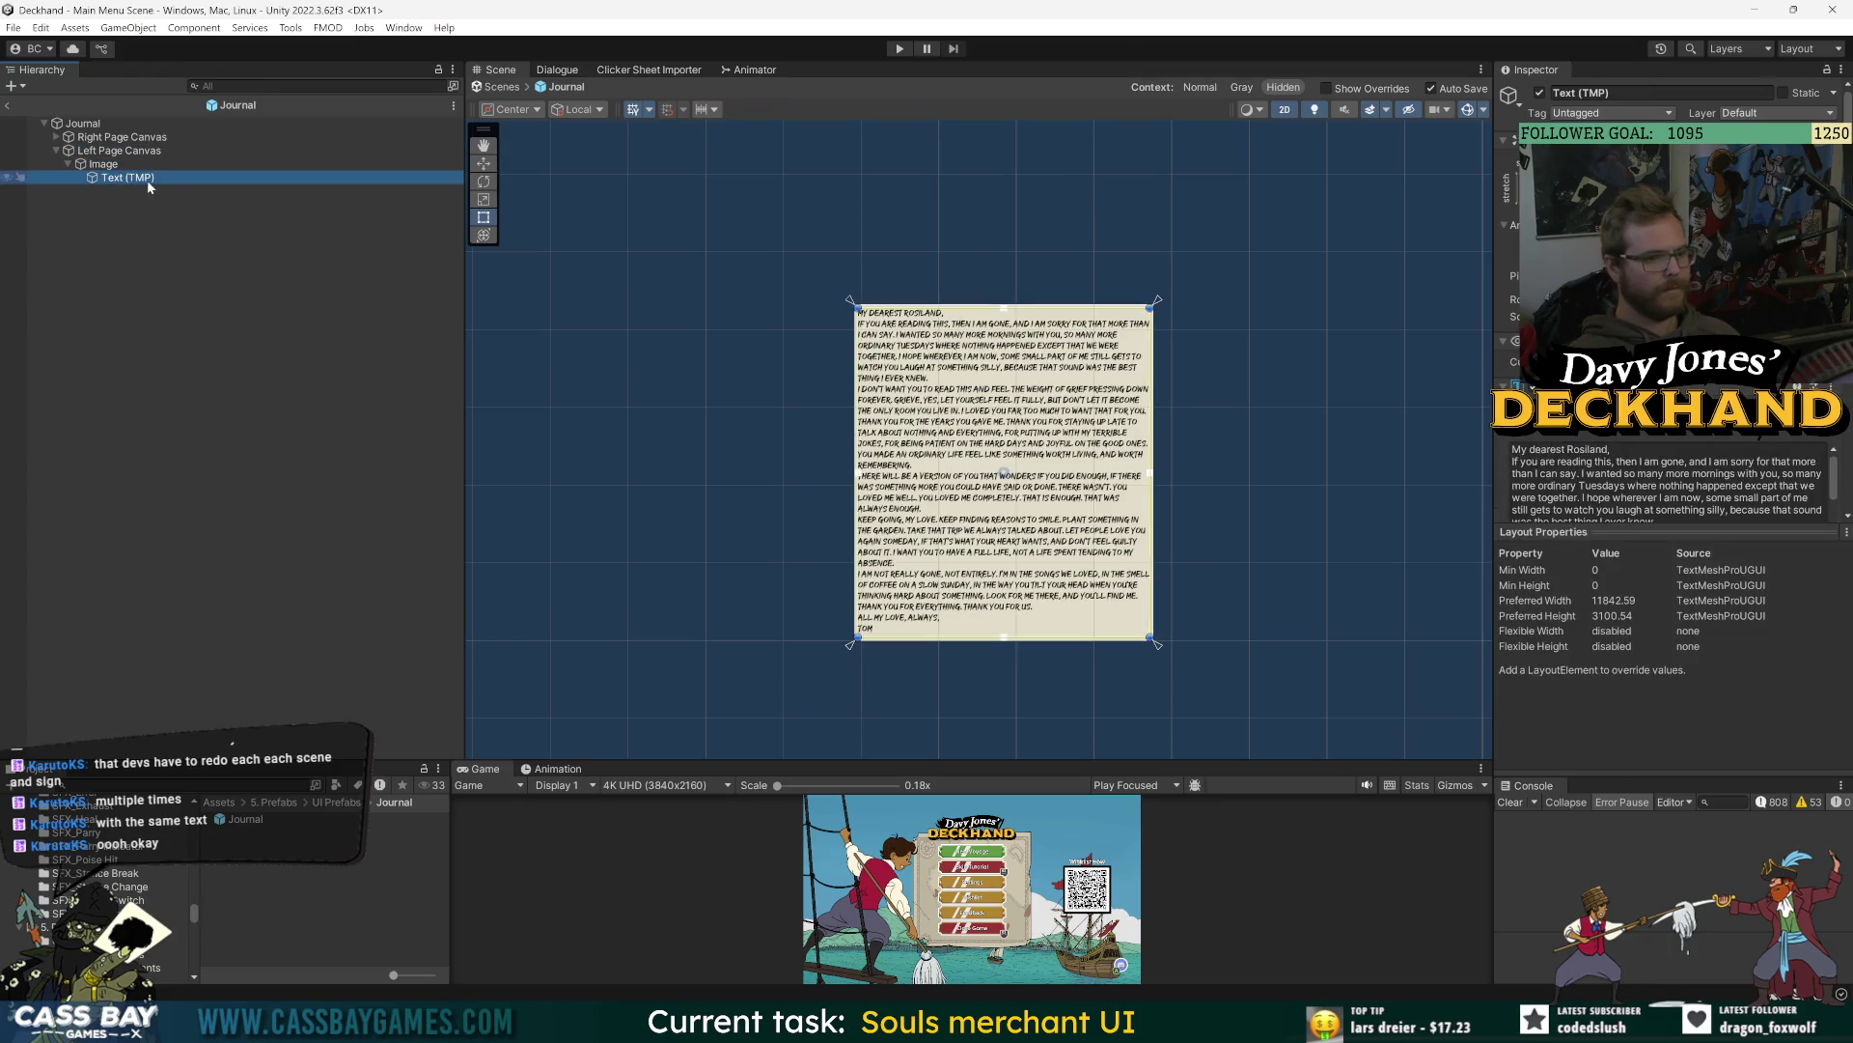
{"action": "left_click", "coordinate": [1660, 483]}
{"action": "key", "text": "ctrl+v"}
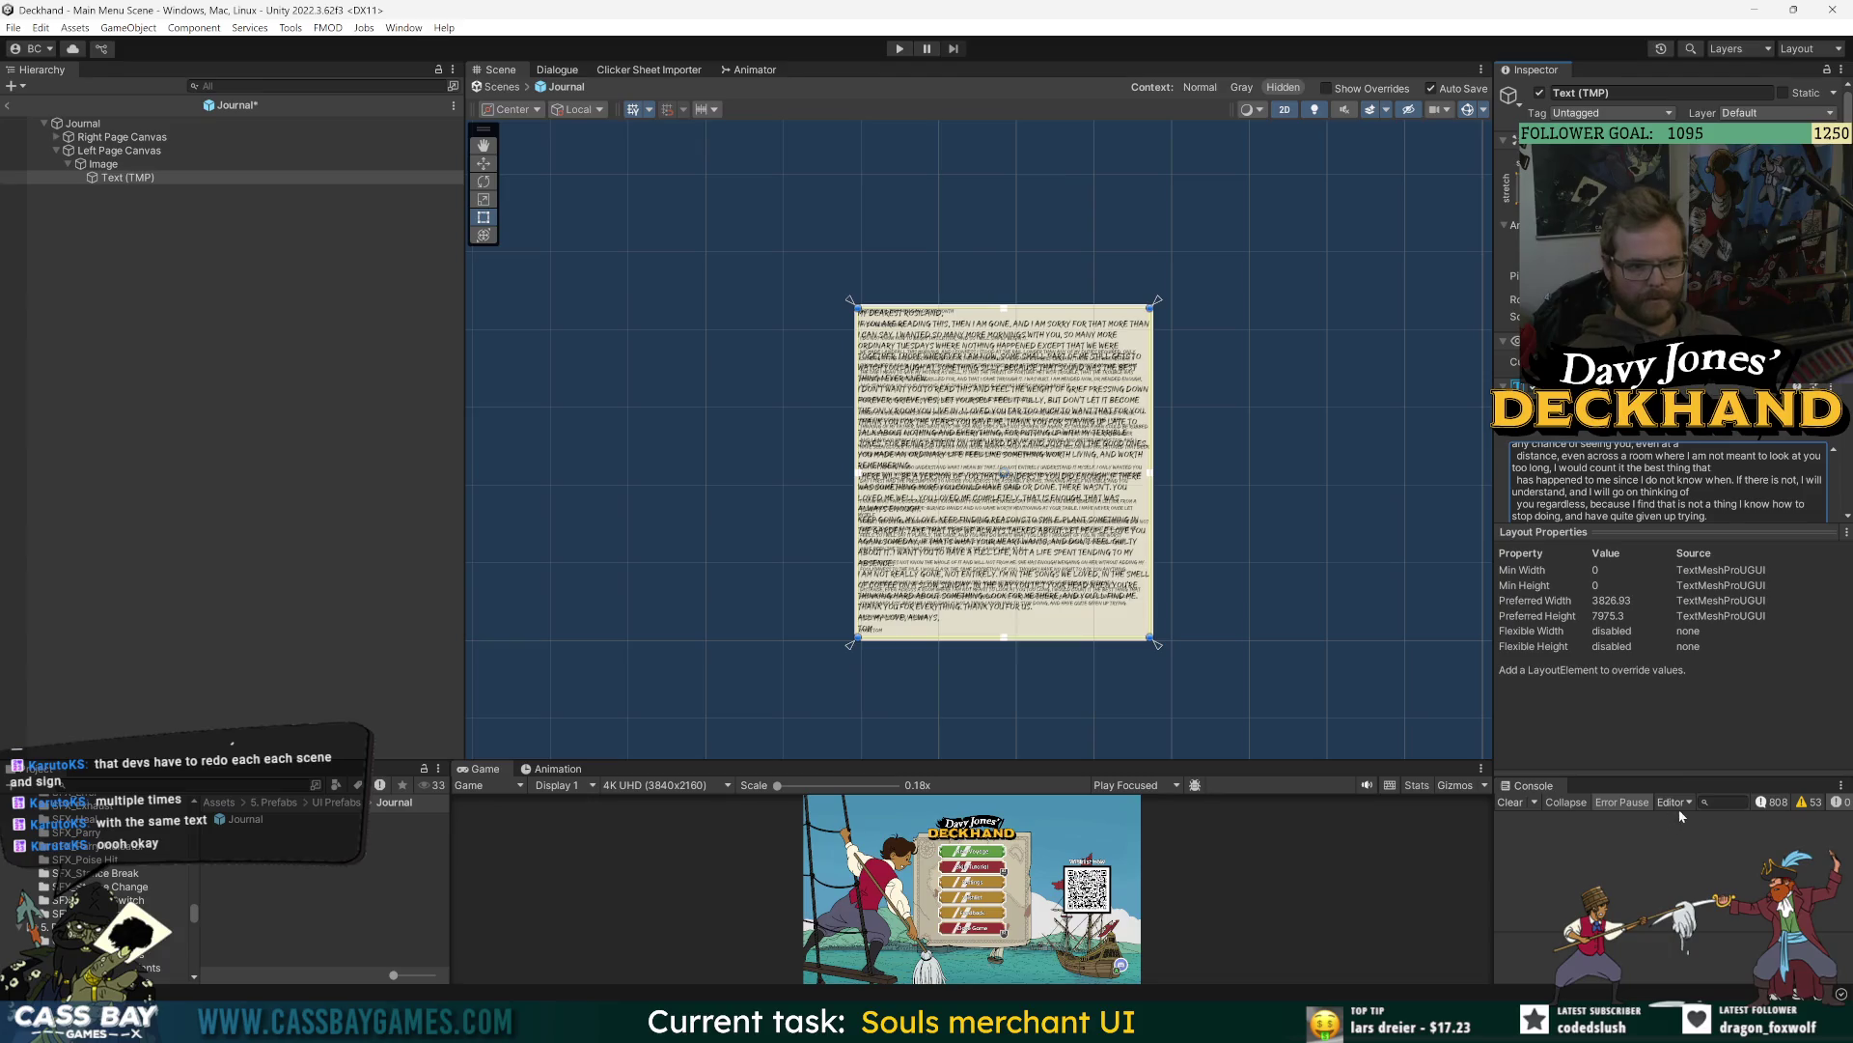
{"action": "key", "text": "ctrl+s"}
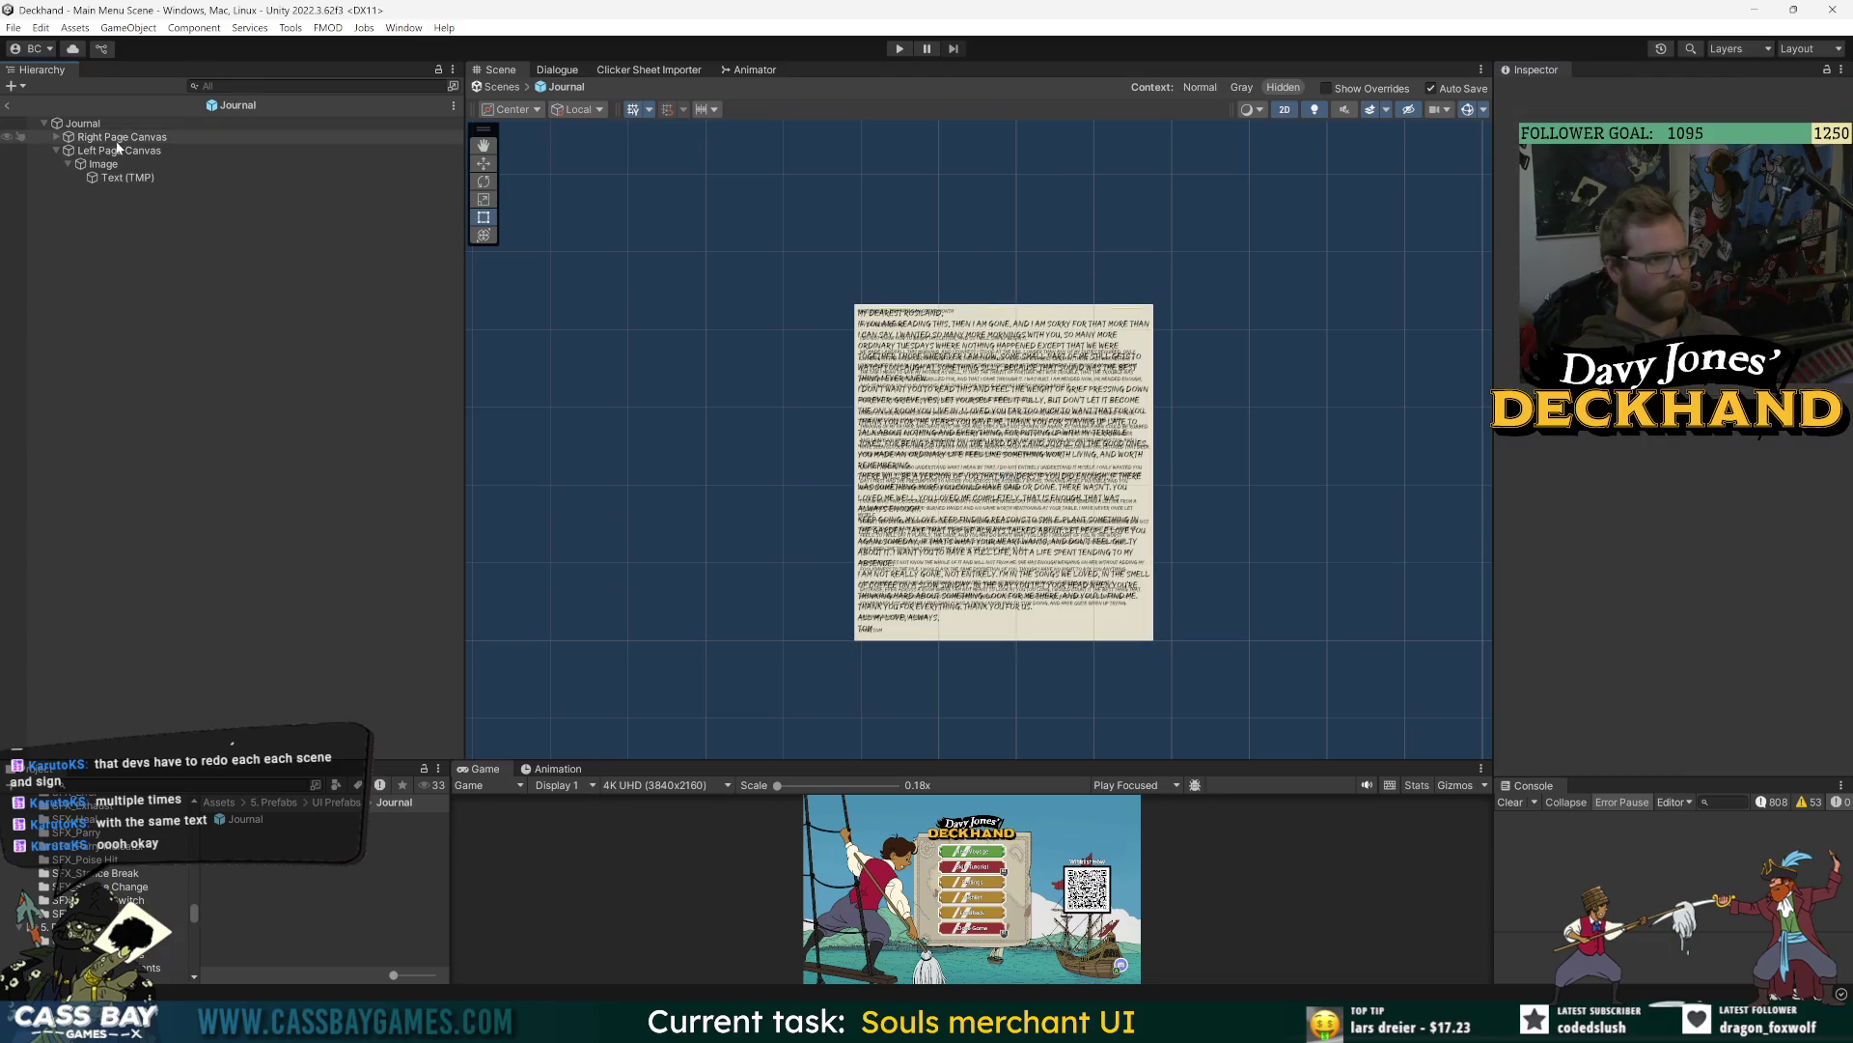
- Move the Left Page Canvas left along X beside the right page and save
{"action": "left_click", "coordinate": [119, 151]}
{"action": "key", "text": "w"}
{"action": "mouse_move", "coordinate": [1062, 472]}
{"action": "left_mouse_down"}
{"action": "mouse_move", "coordinate": [699, 472]}
{"action": "mouse_move", "coordinate": [765, 472]}
{"action": "left_mouse_up"}
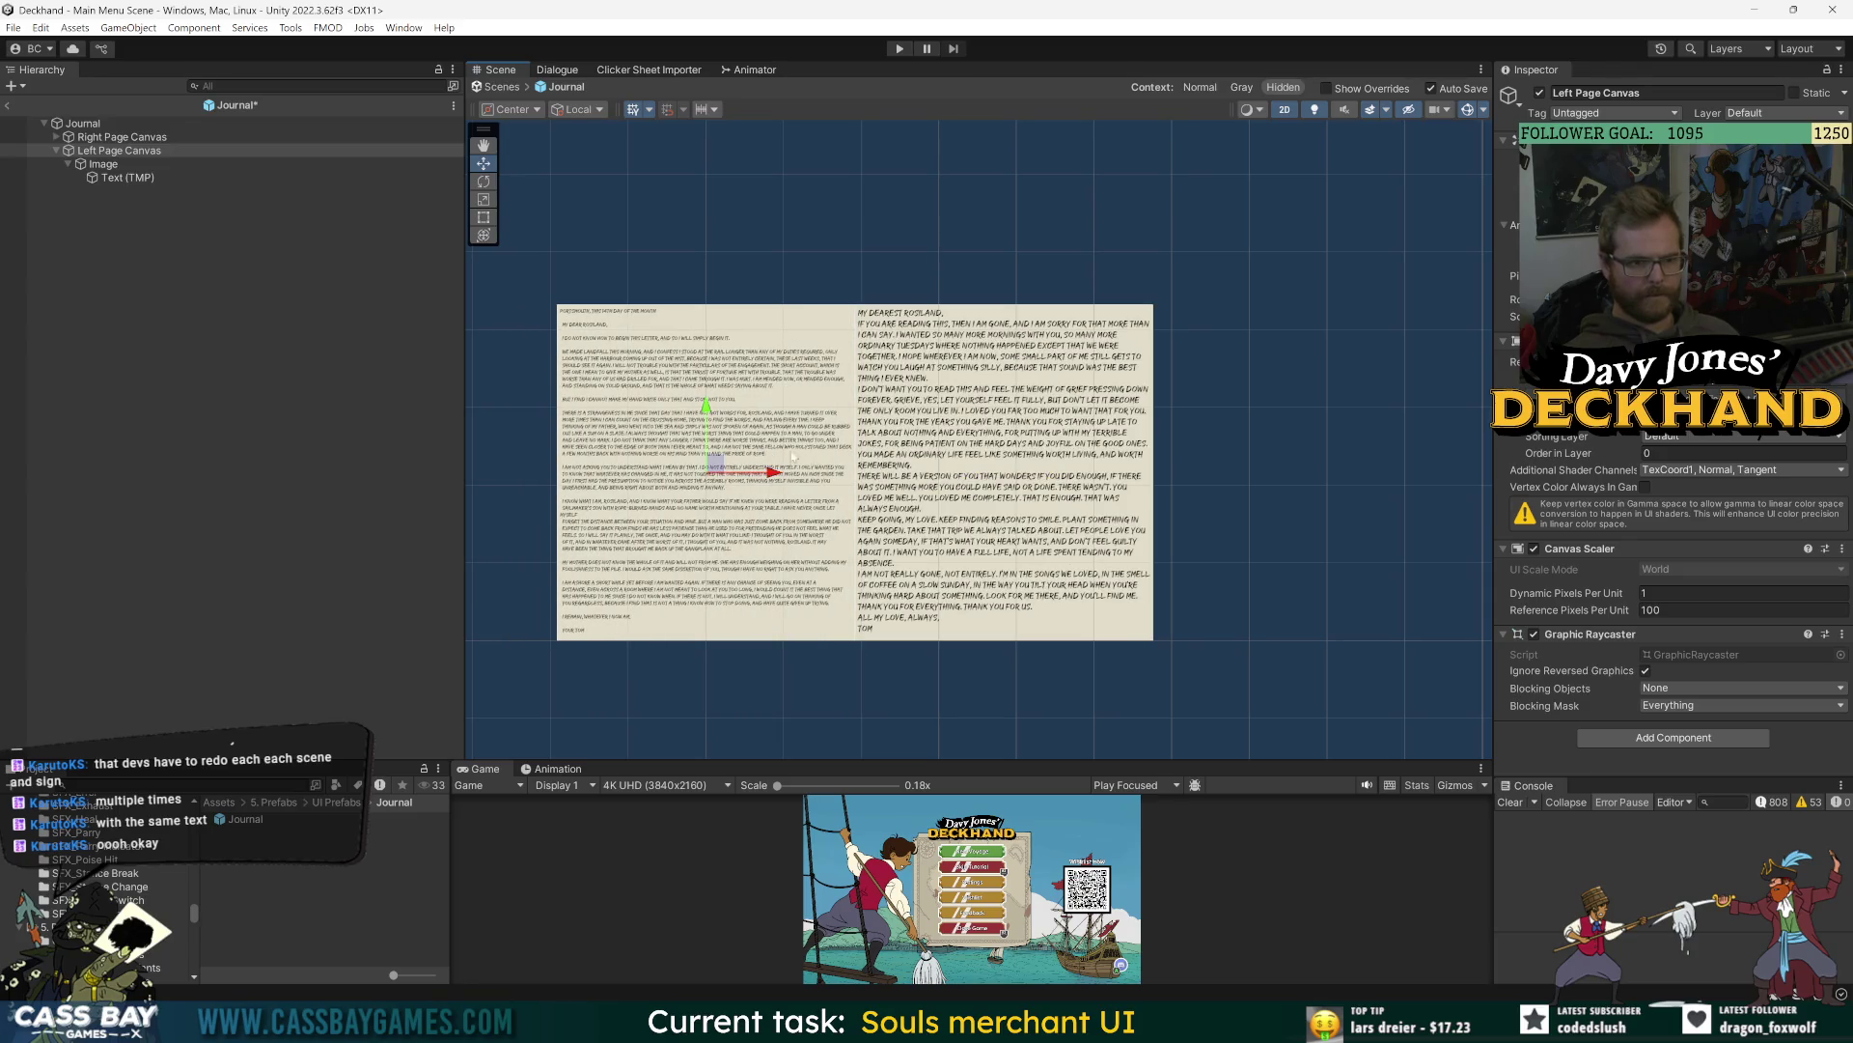
{"action": "key", "text": "ctrl+s"}
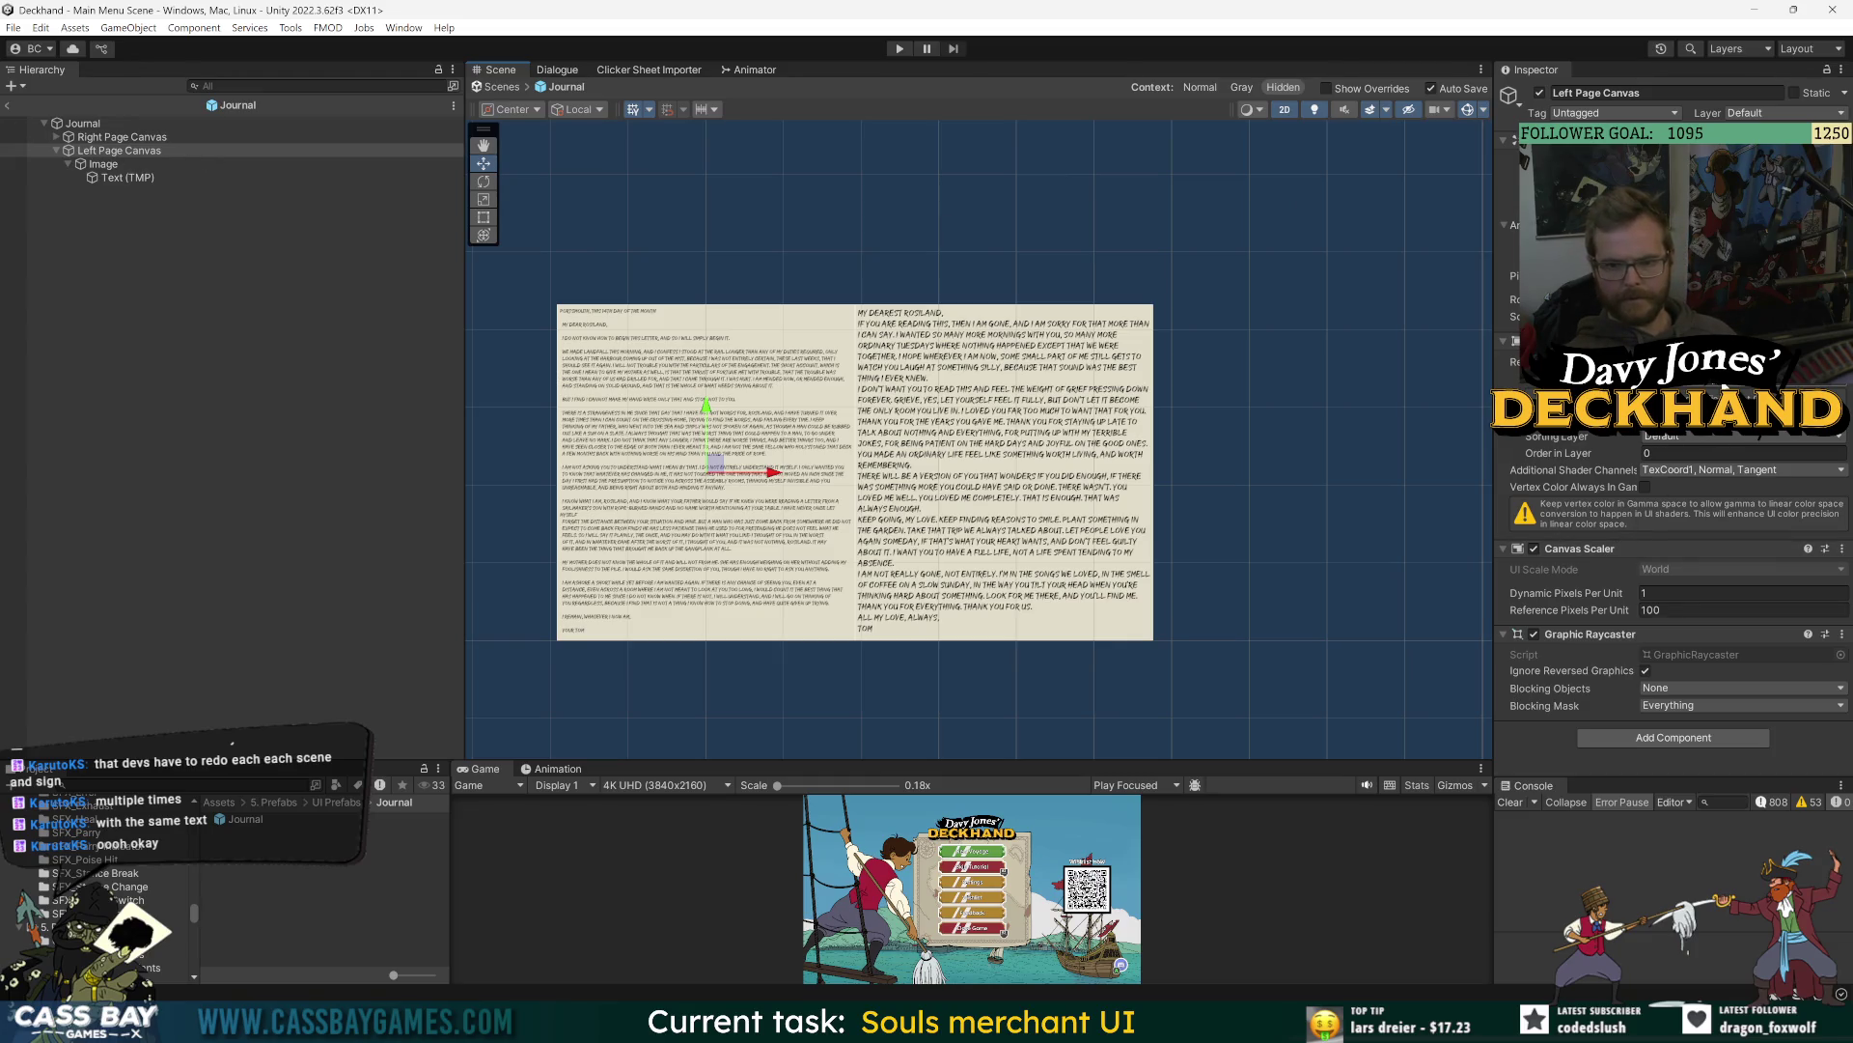
{"action": "left_click", "coordinate": [145, 244]}
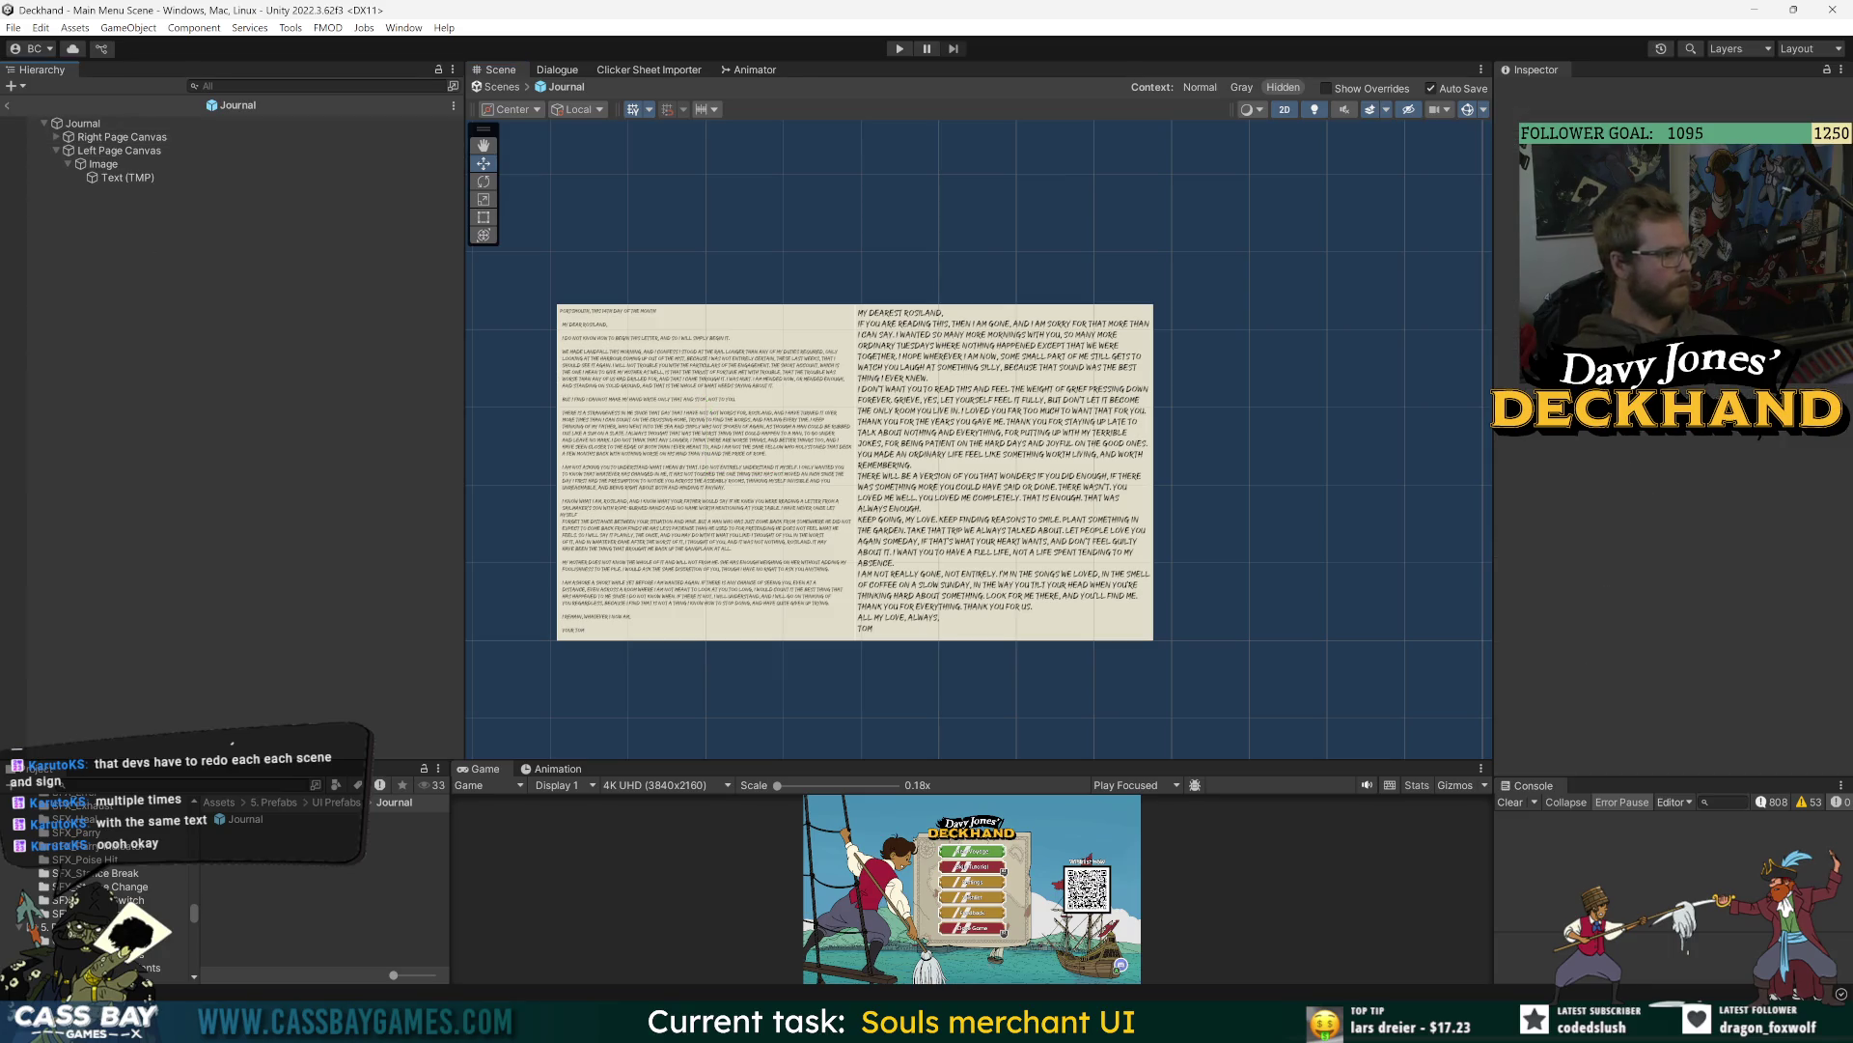
{"action": "right_click", "coordinate": [96, 123]}
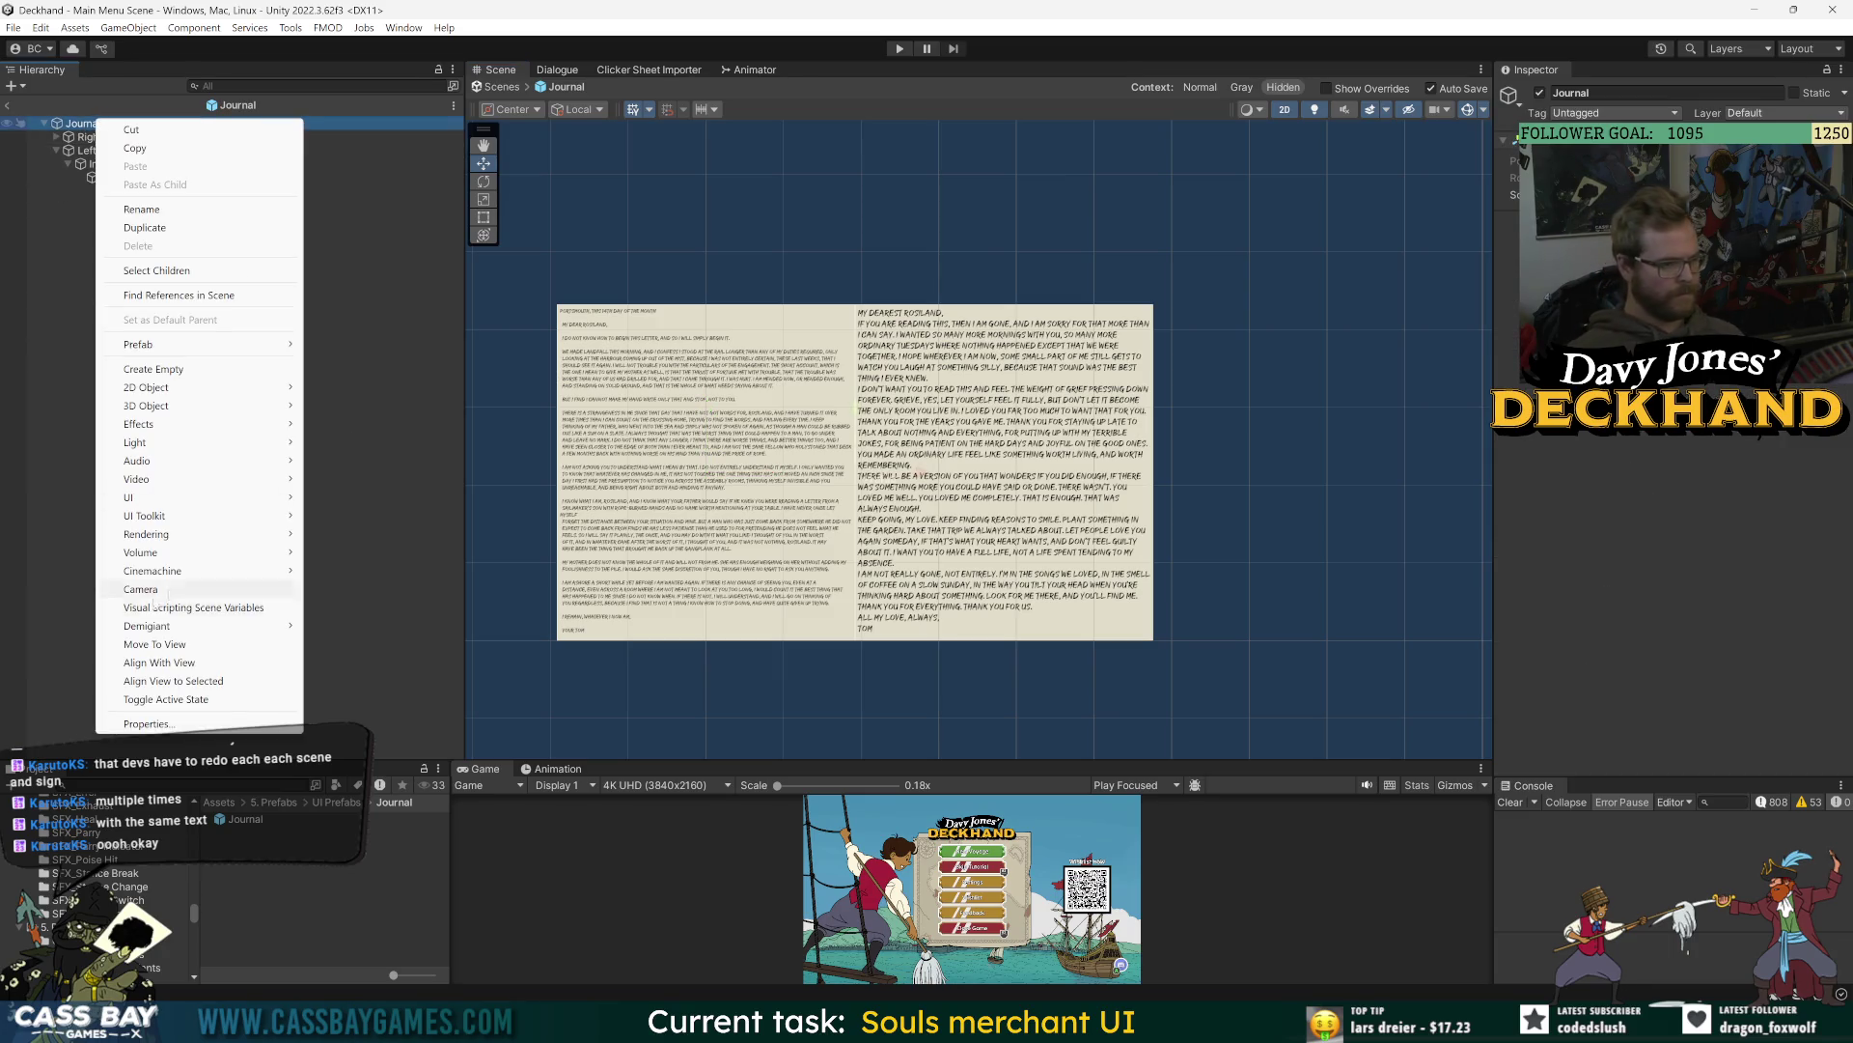
- Add a Journal Camera under Journal that renders into the 3D UI Texture
{"action": "left_click", "coordinate": [152, 590]}
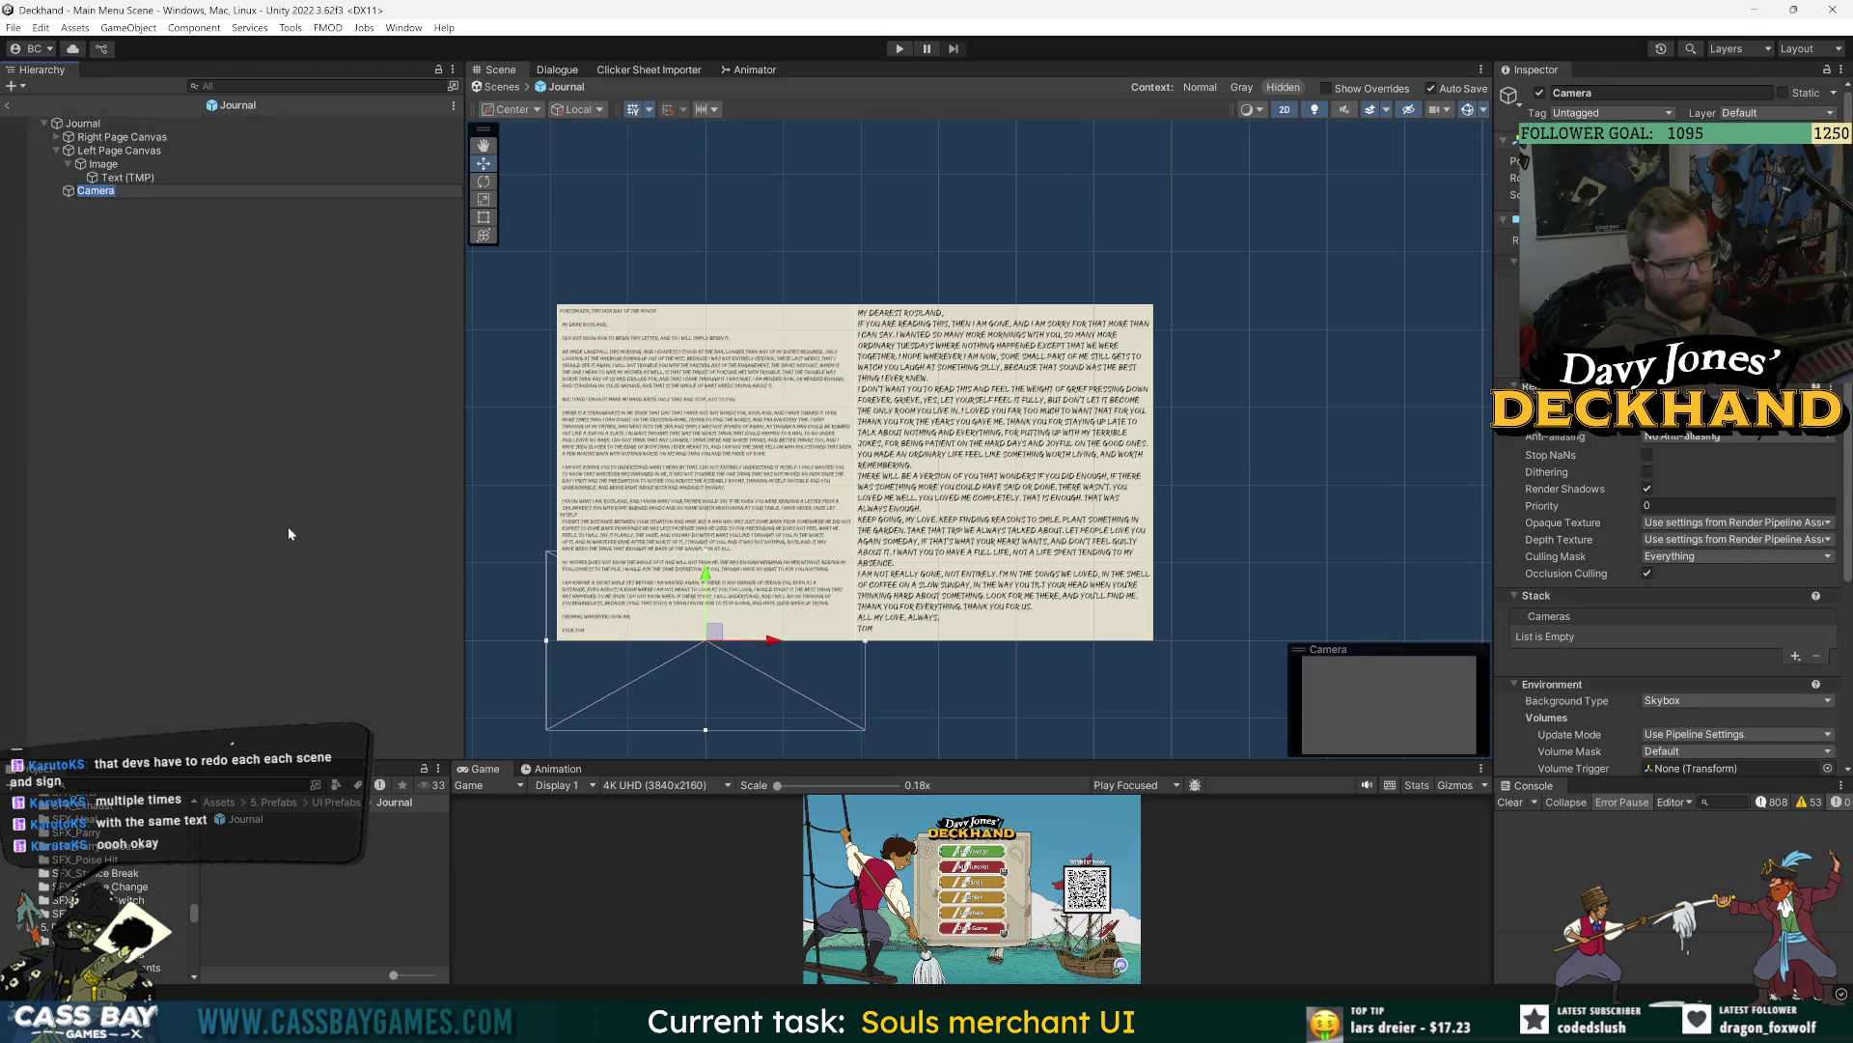
{"action": "type", "text": "Journal Camera"}
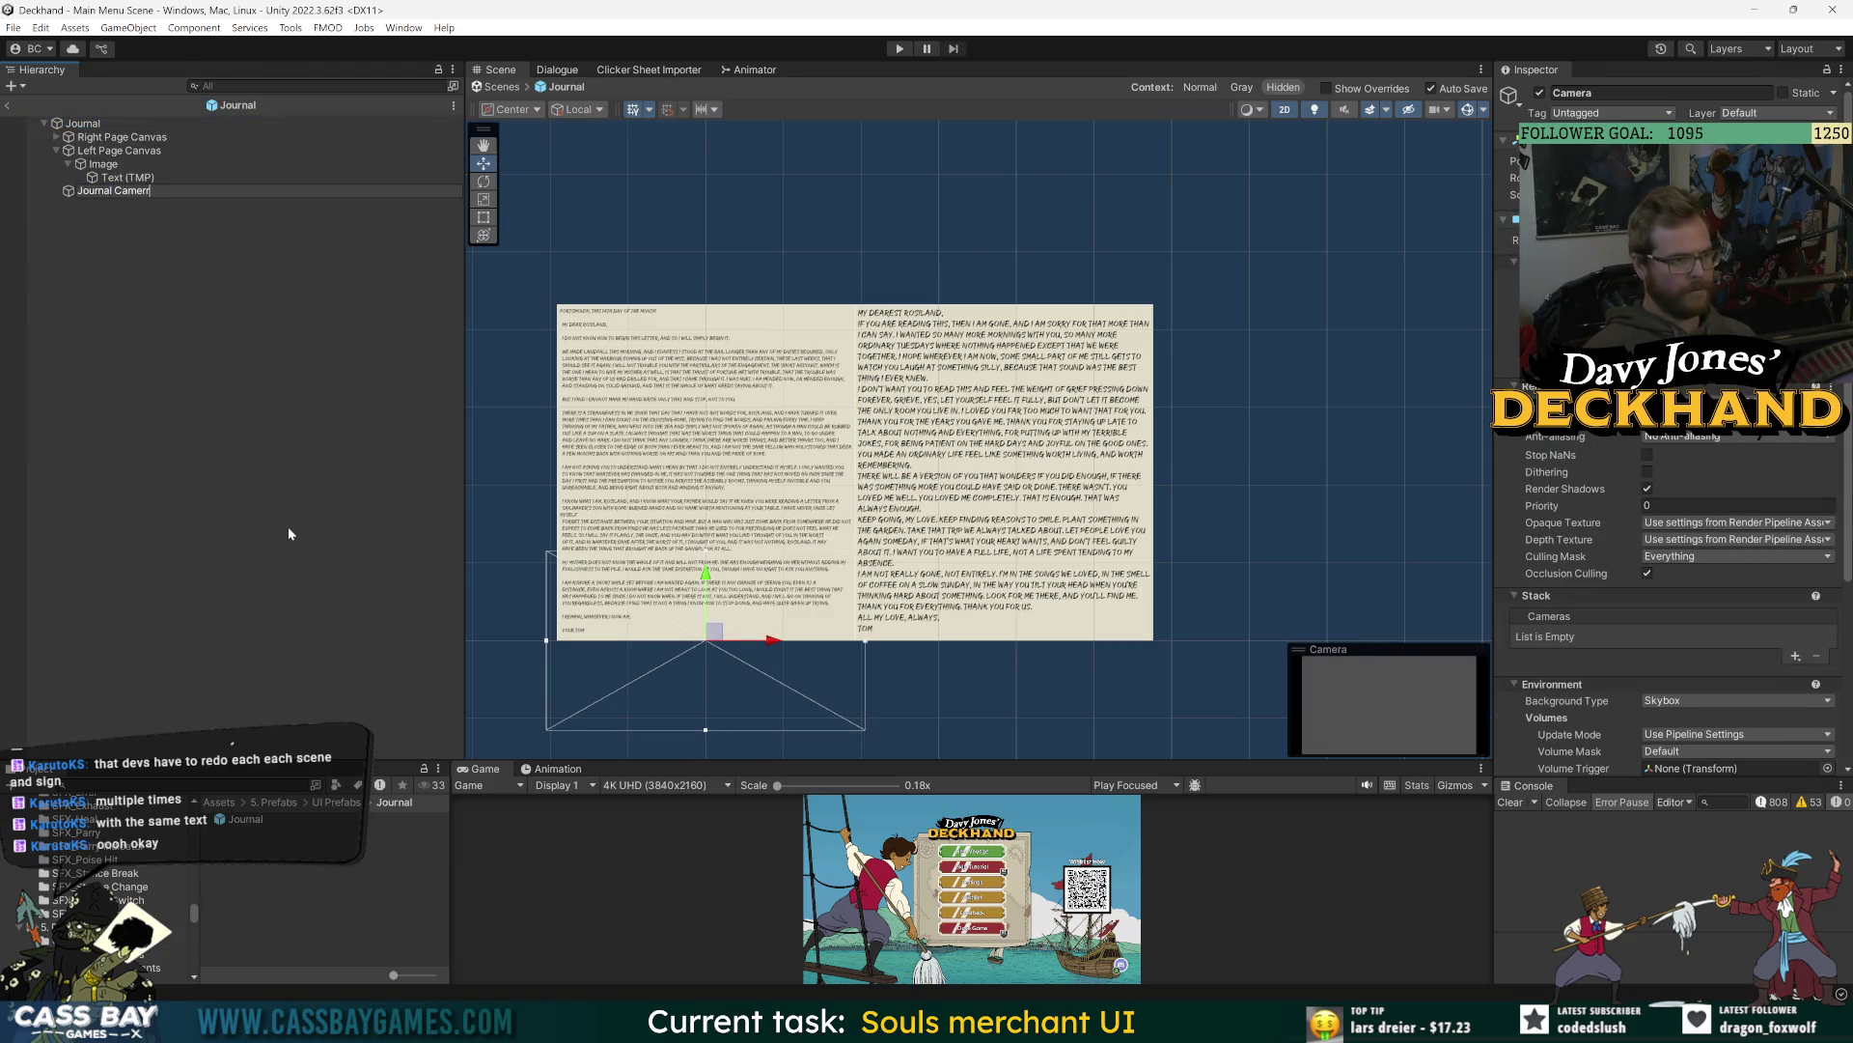
{"action": "key", "text": "Return"}
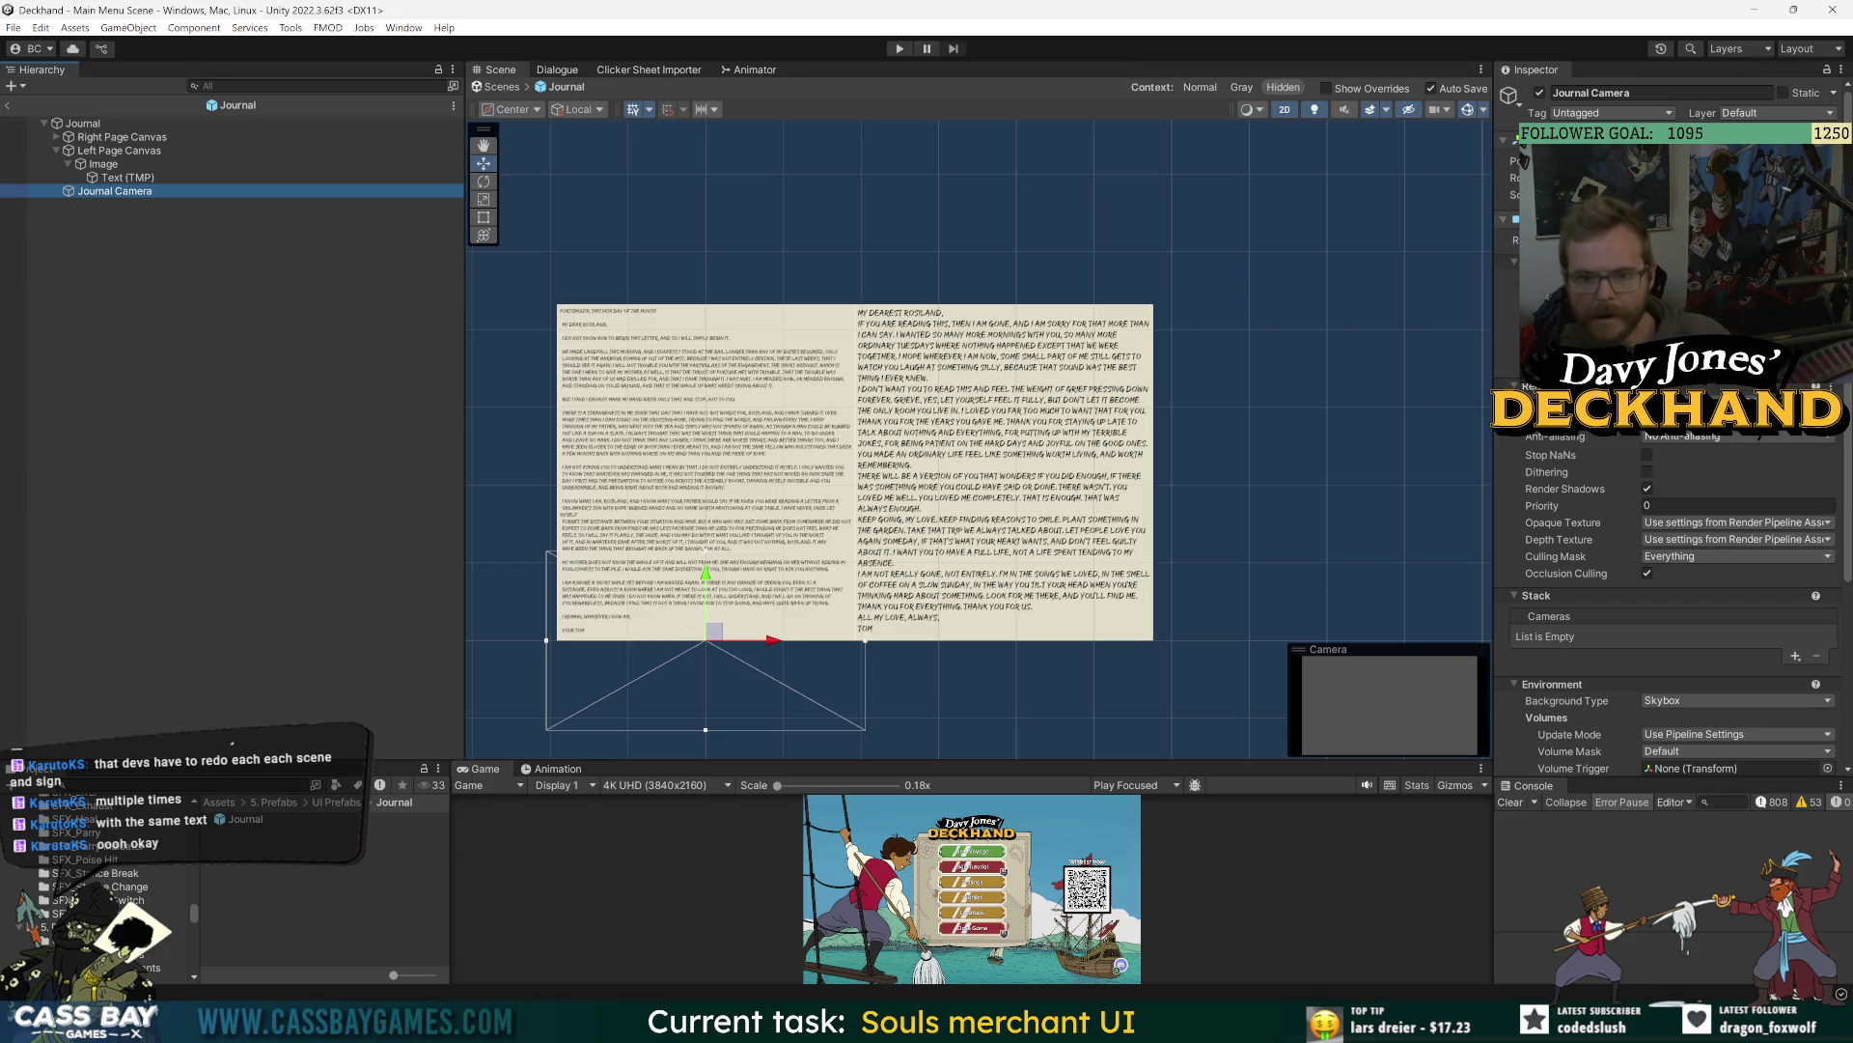
{"action": "scroll", "coordinate": [1552, 507], "scroll_direction": "down", "scroll_amount": 5}
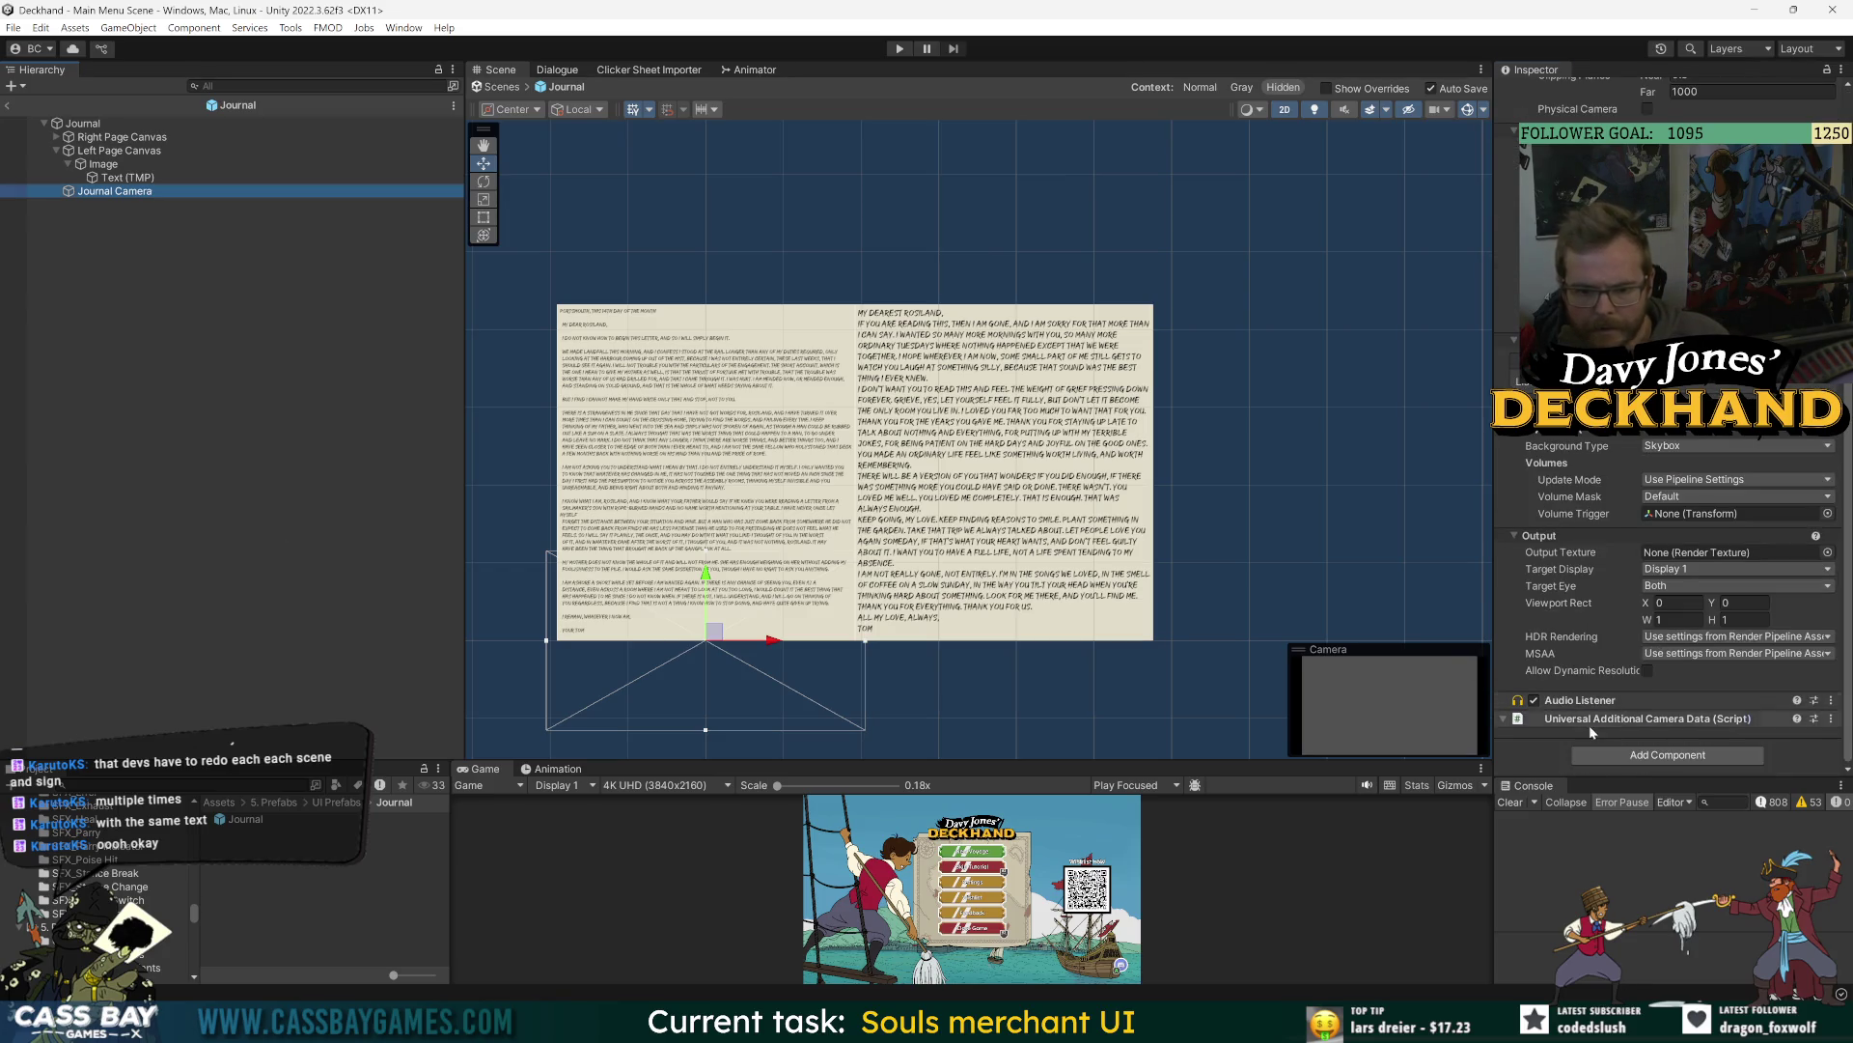
{"action": "left_click", "coordinate": [1589, 726]}
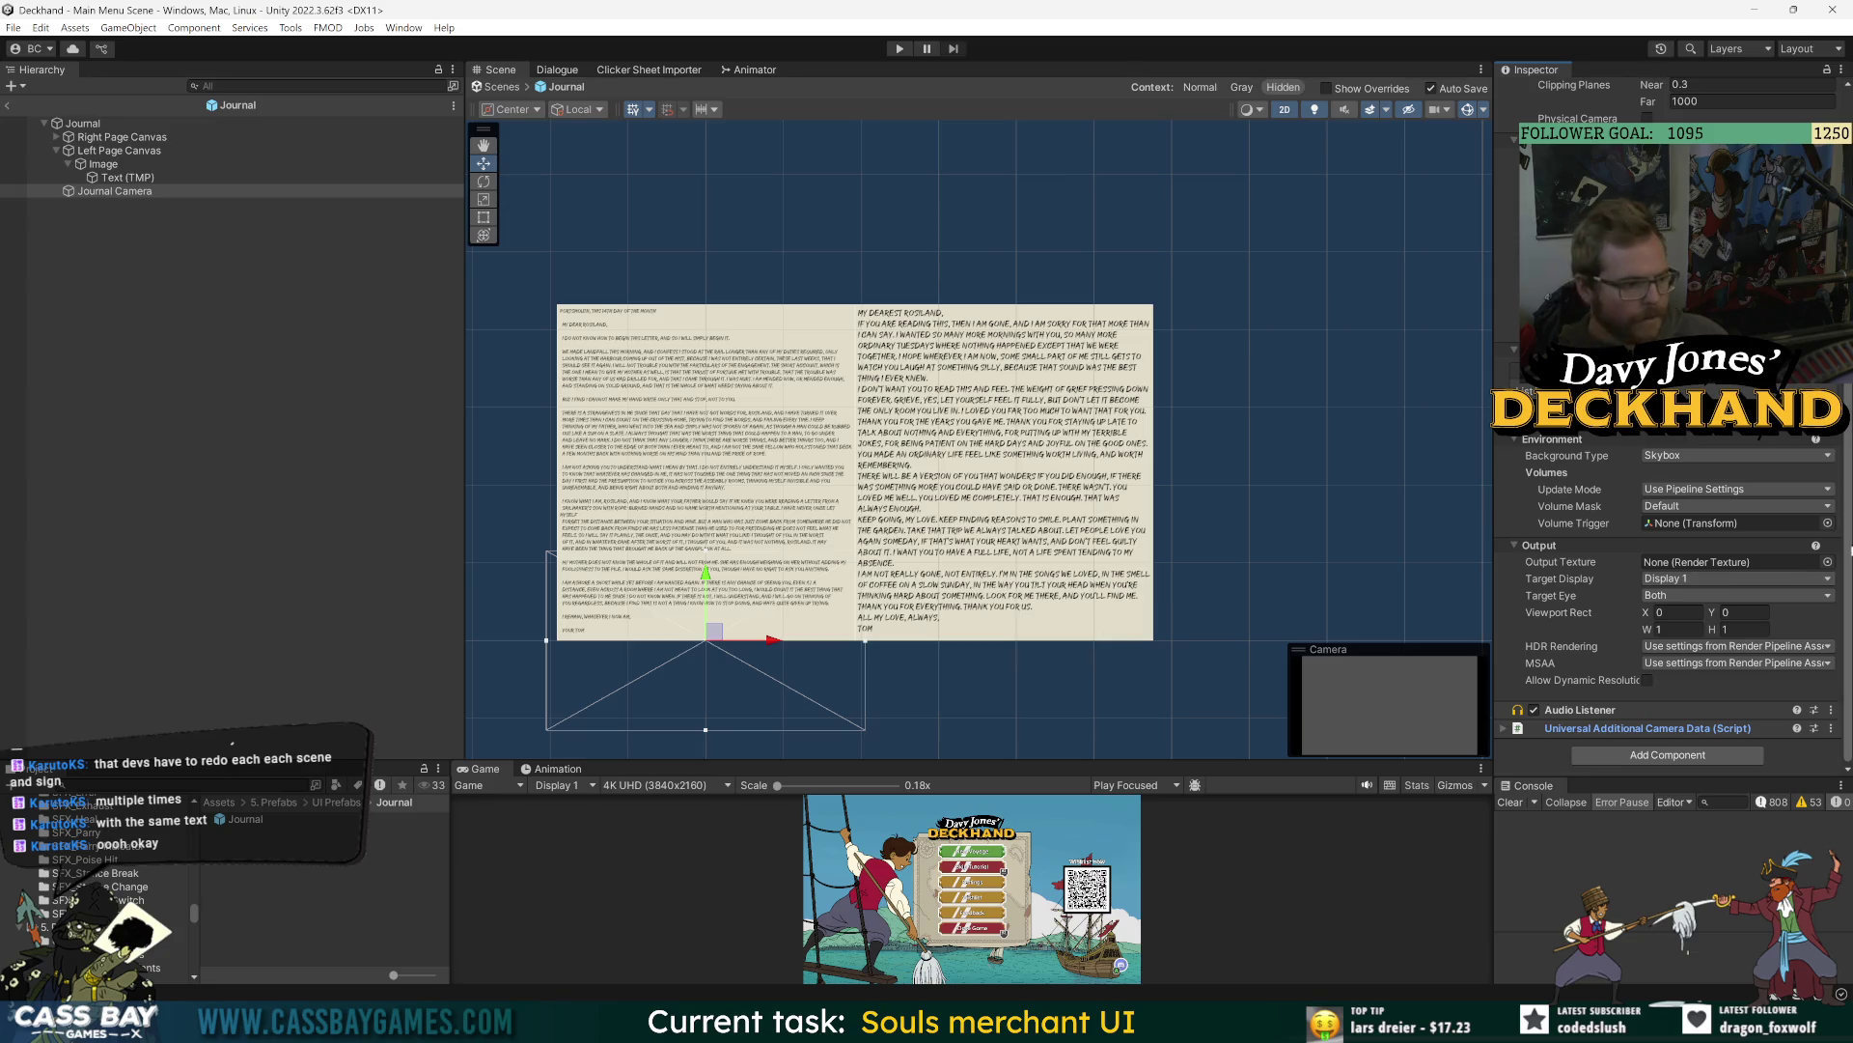
{"action": "left_click", "coordinate": [1828, 560]}
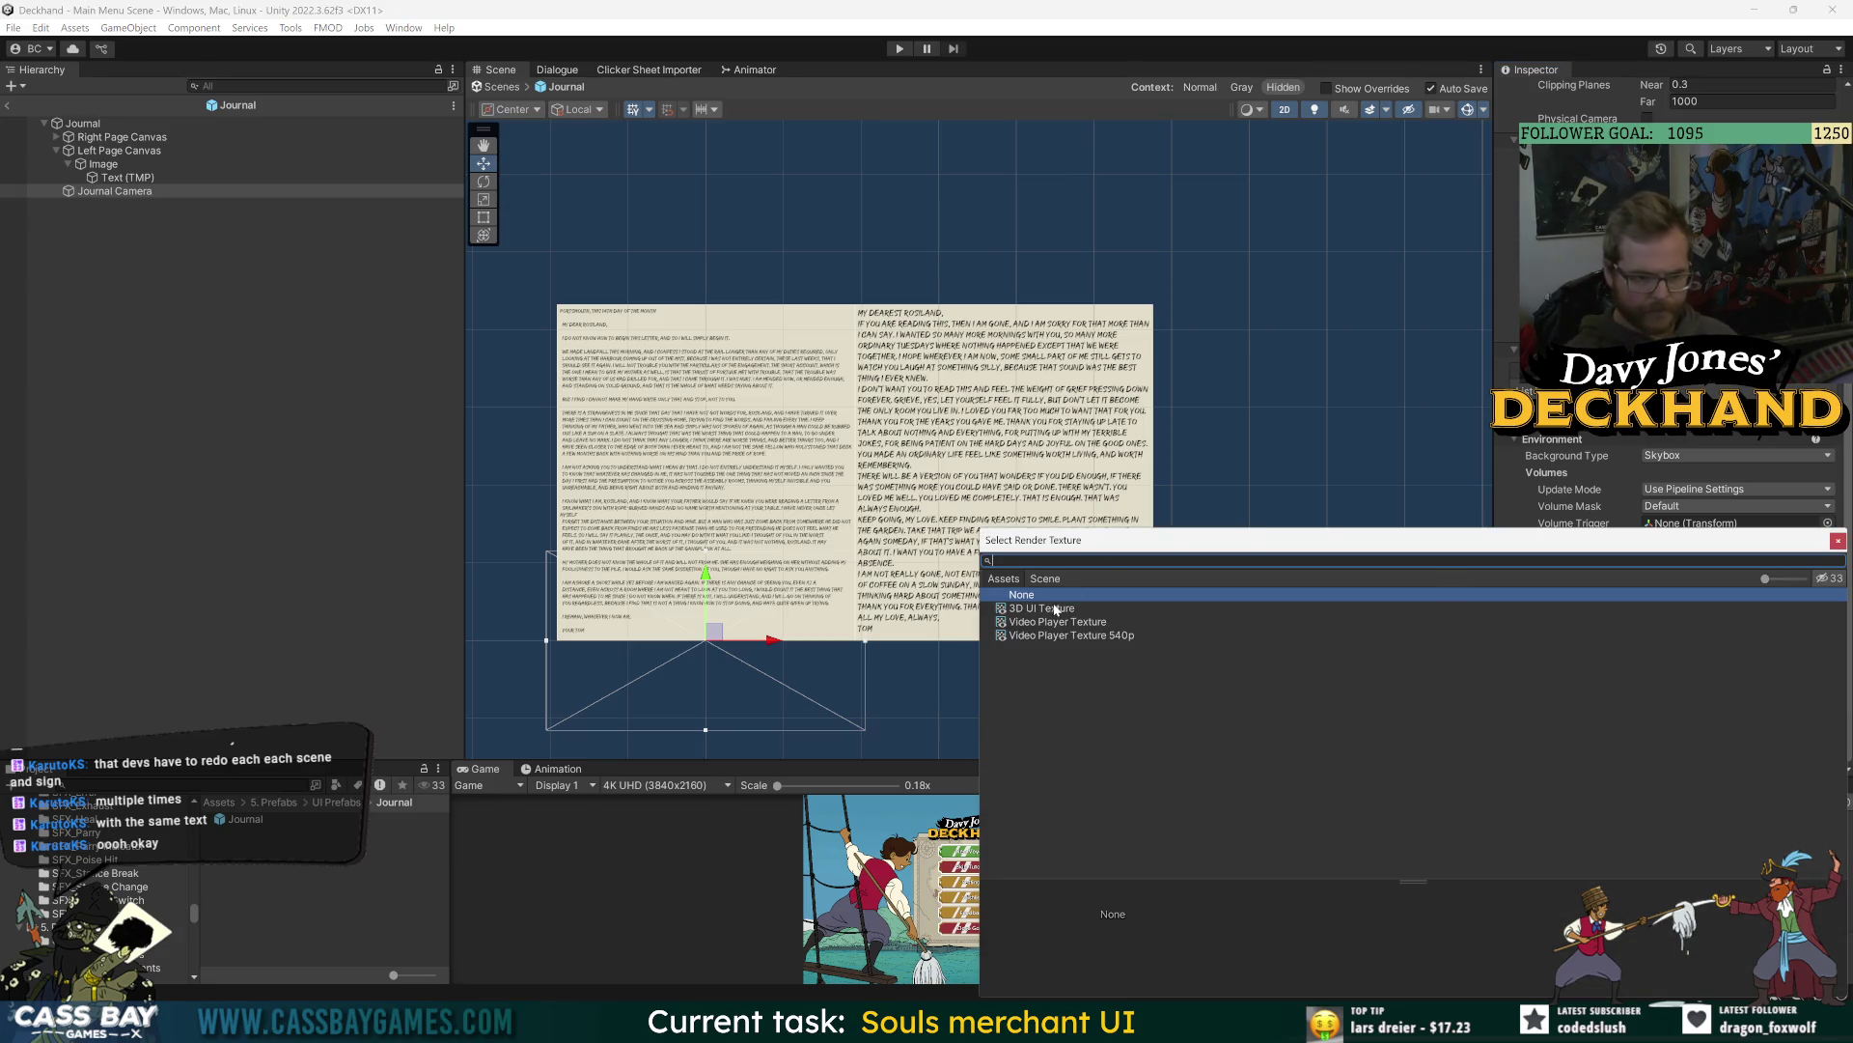
{"action": "double_click", "coordinate": [1041, 608]}
- Duplicate 3D UI Texture as 3D Journal Texture and set its height to 2160
{"action": "left_click", "coordinate": [1728, 628]}
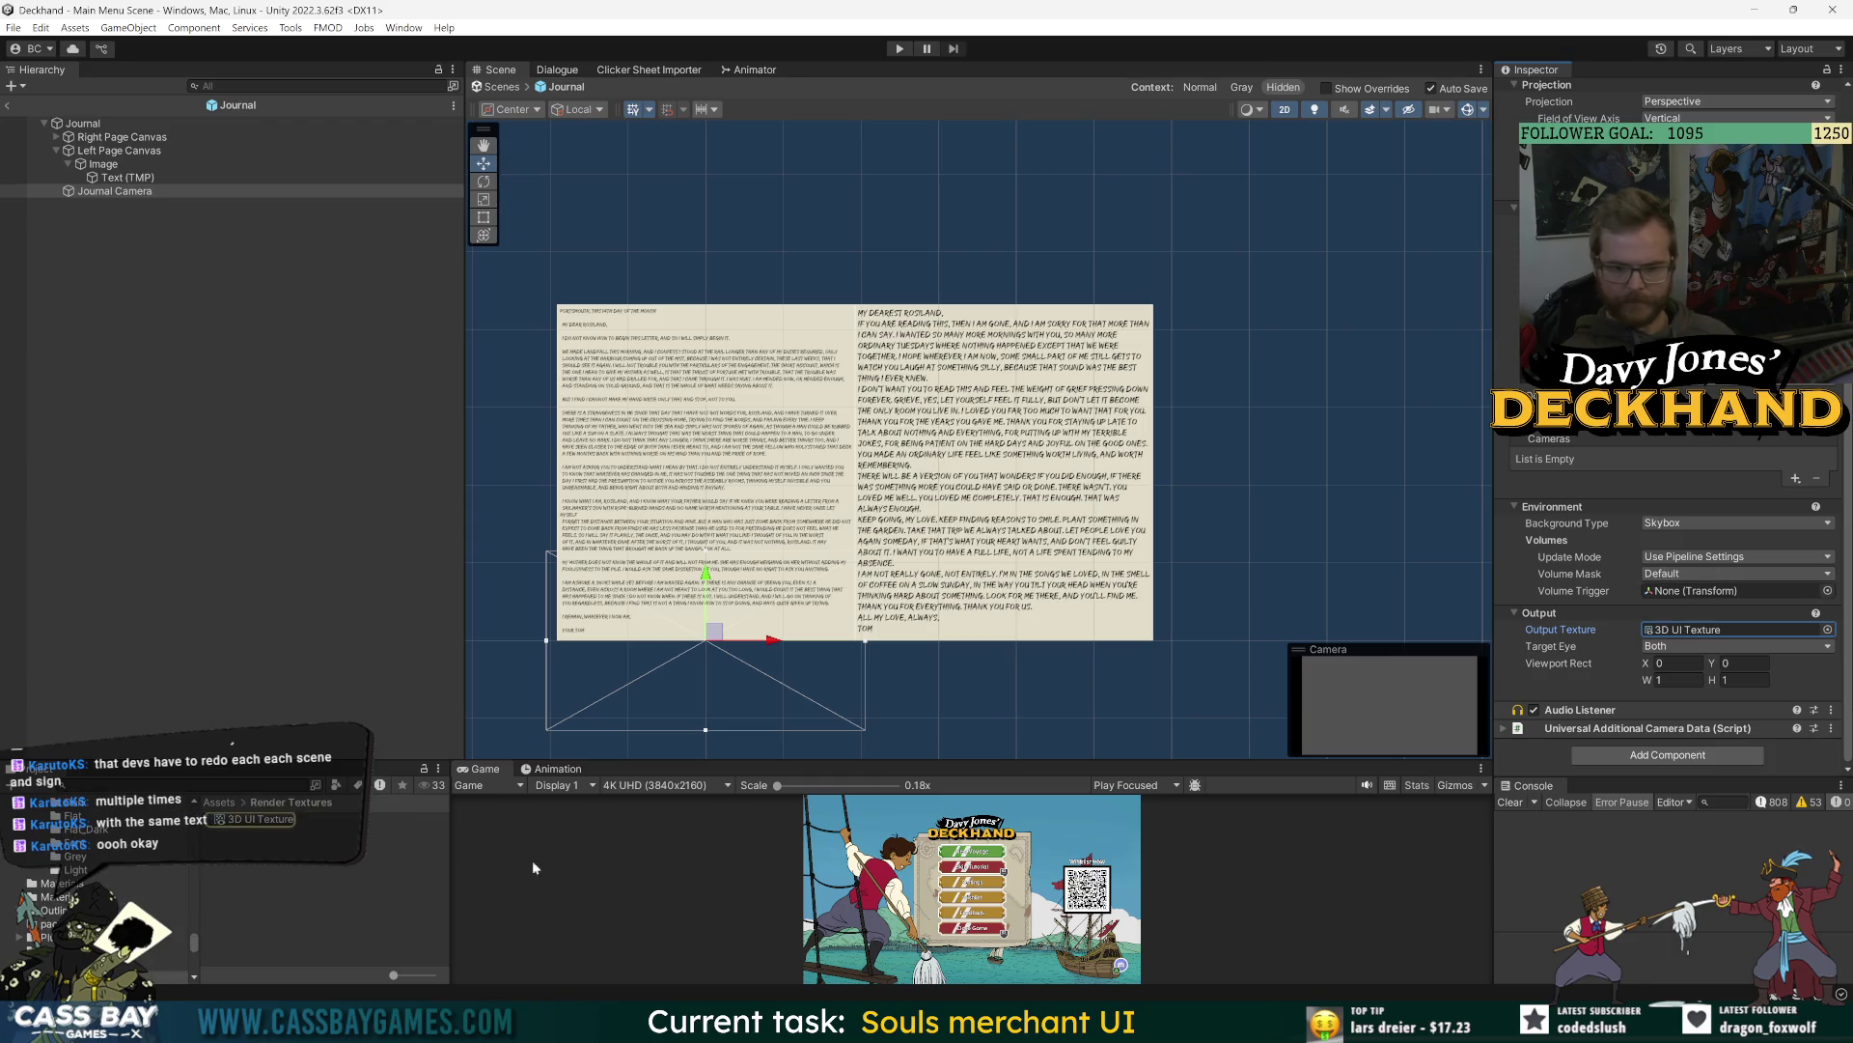
{"action": "left_click", "coordinate": [253, 818]}
{"action": "key", "text": "ctrl+d"}
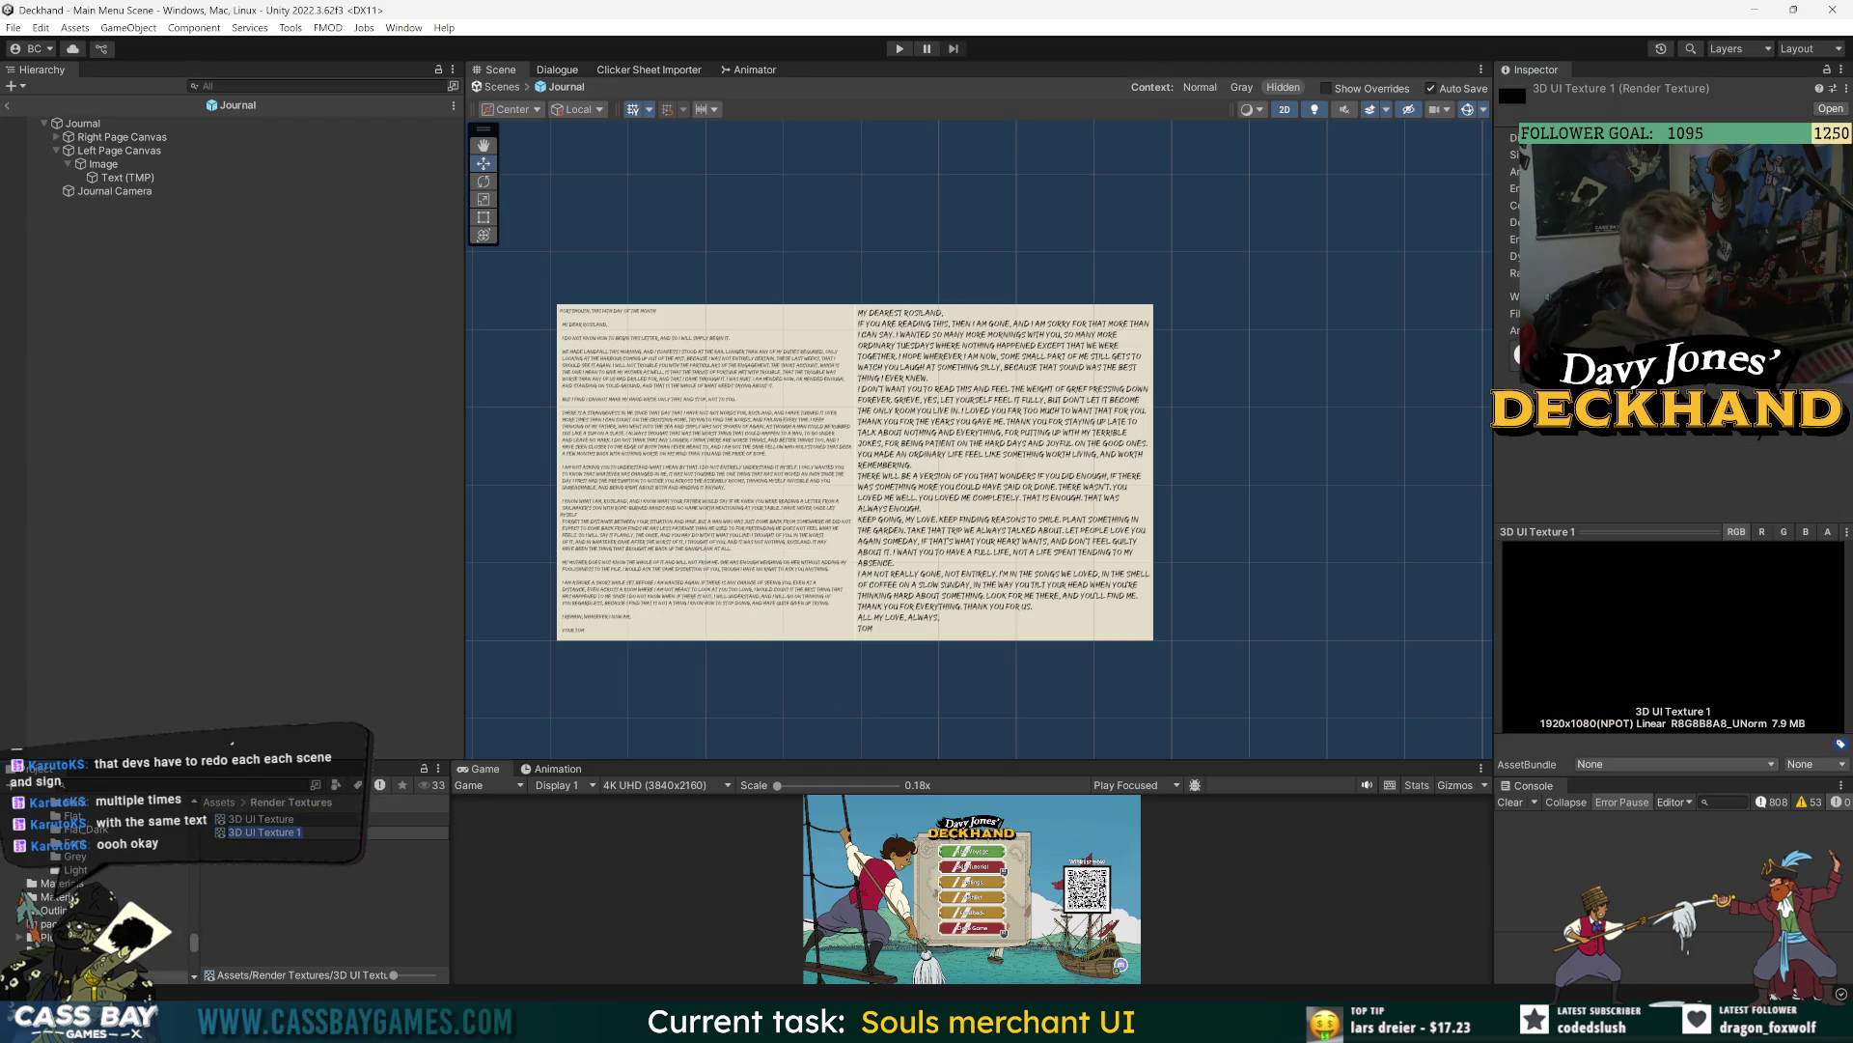
{"action": "type", "text": "3D Jour"}
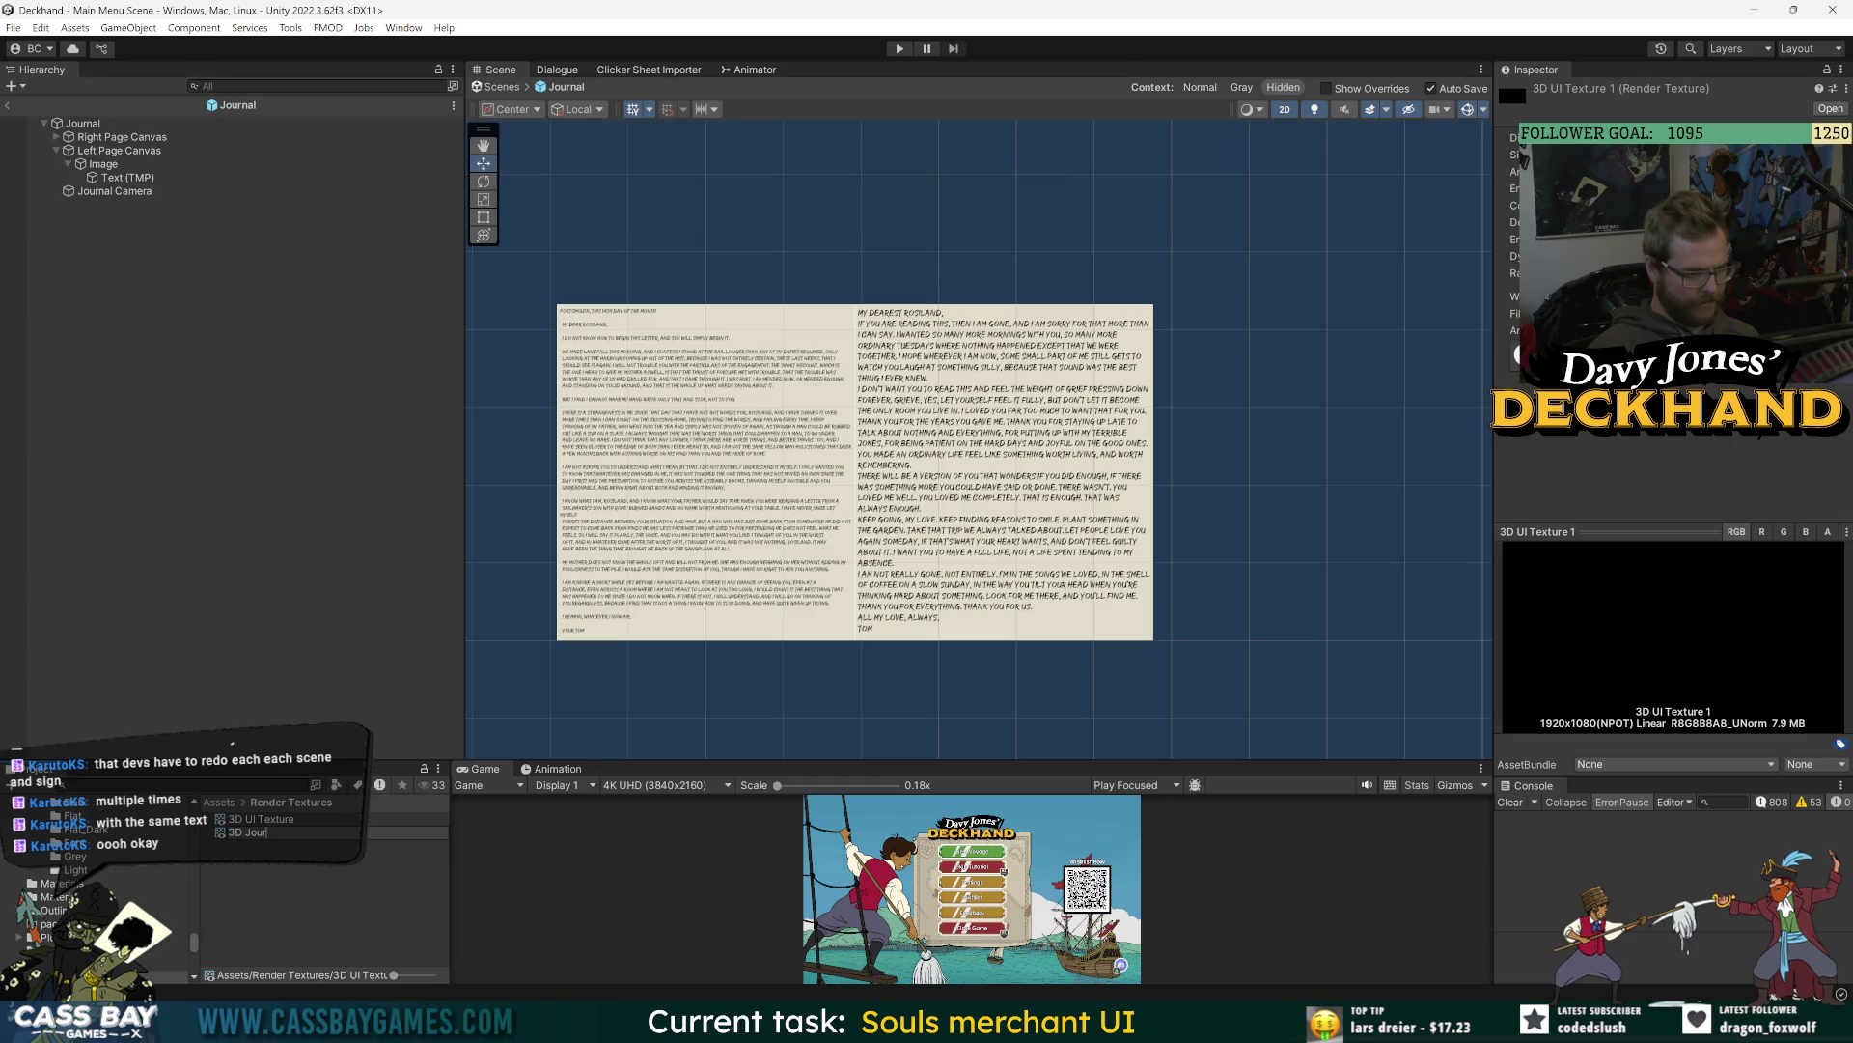
{"action": "type", "text": "nal Texture"}
{"action": "key", "text": "Return"}
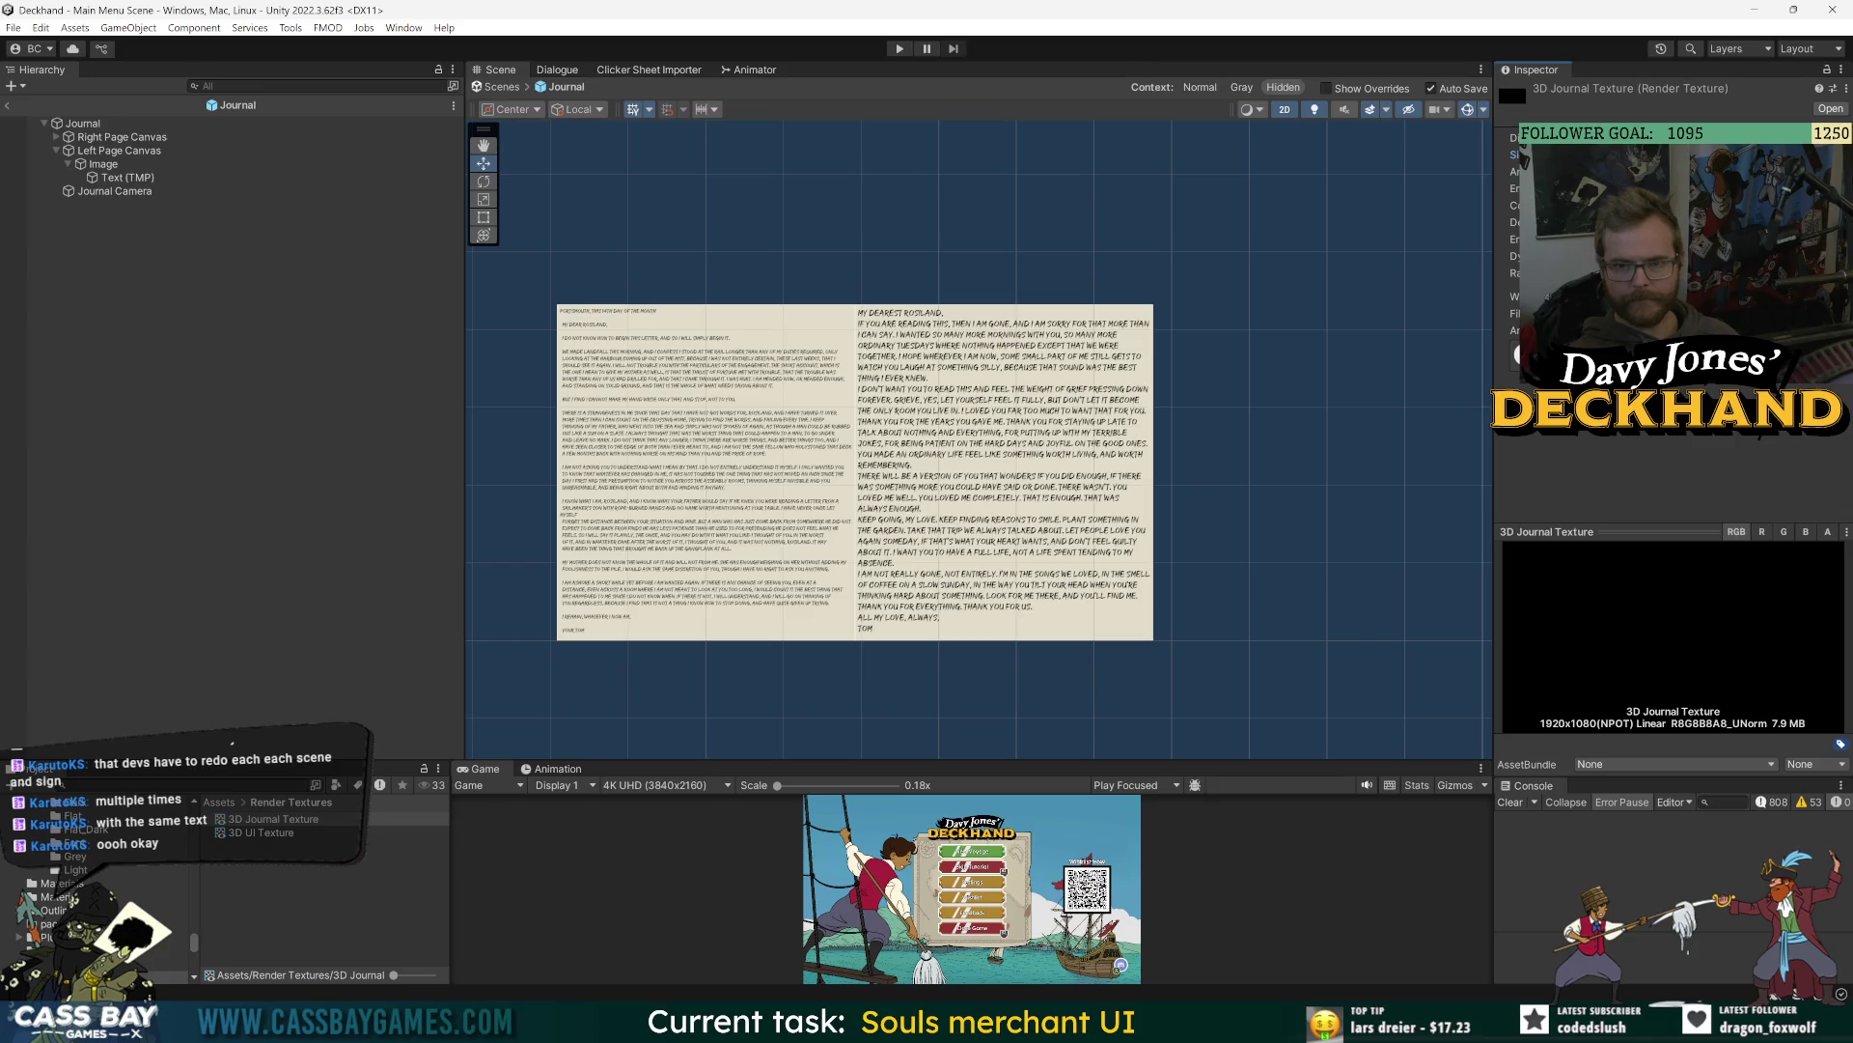
{"action": "key", "text": "Return"}
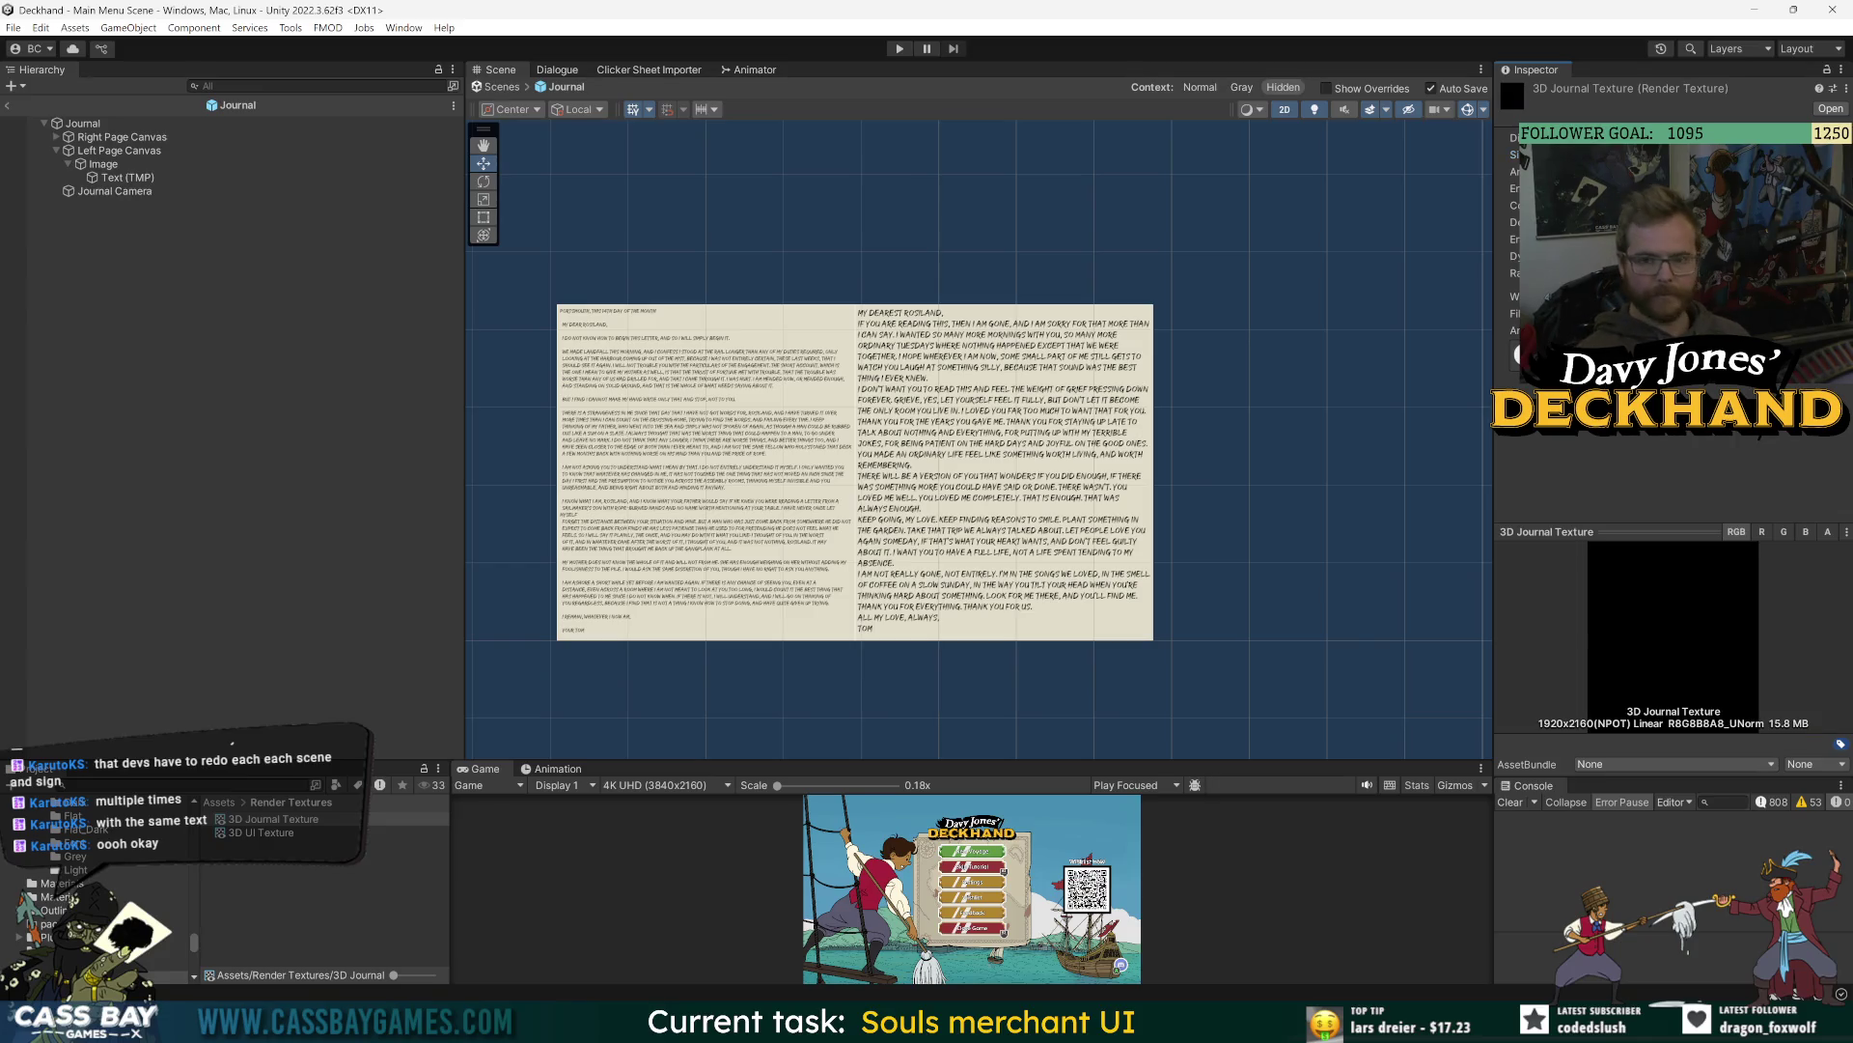
{"action": "left_click", "coordinate": [199, 315]}
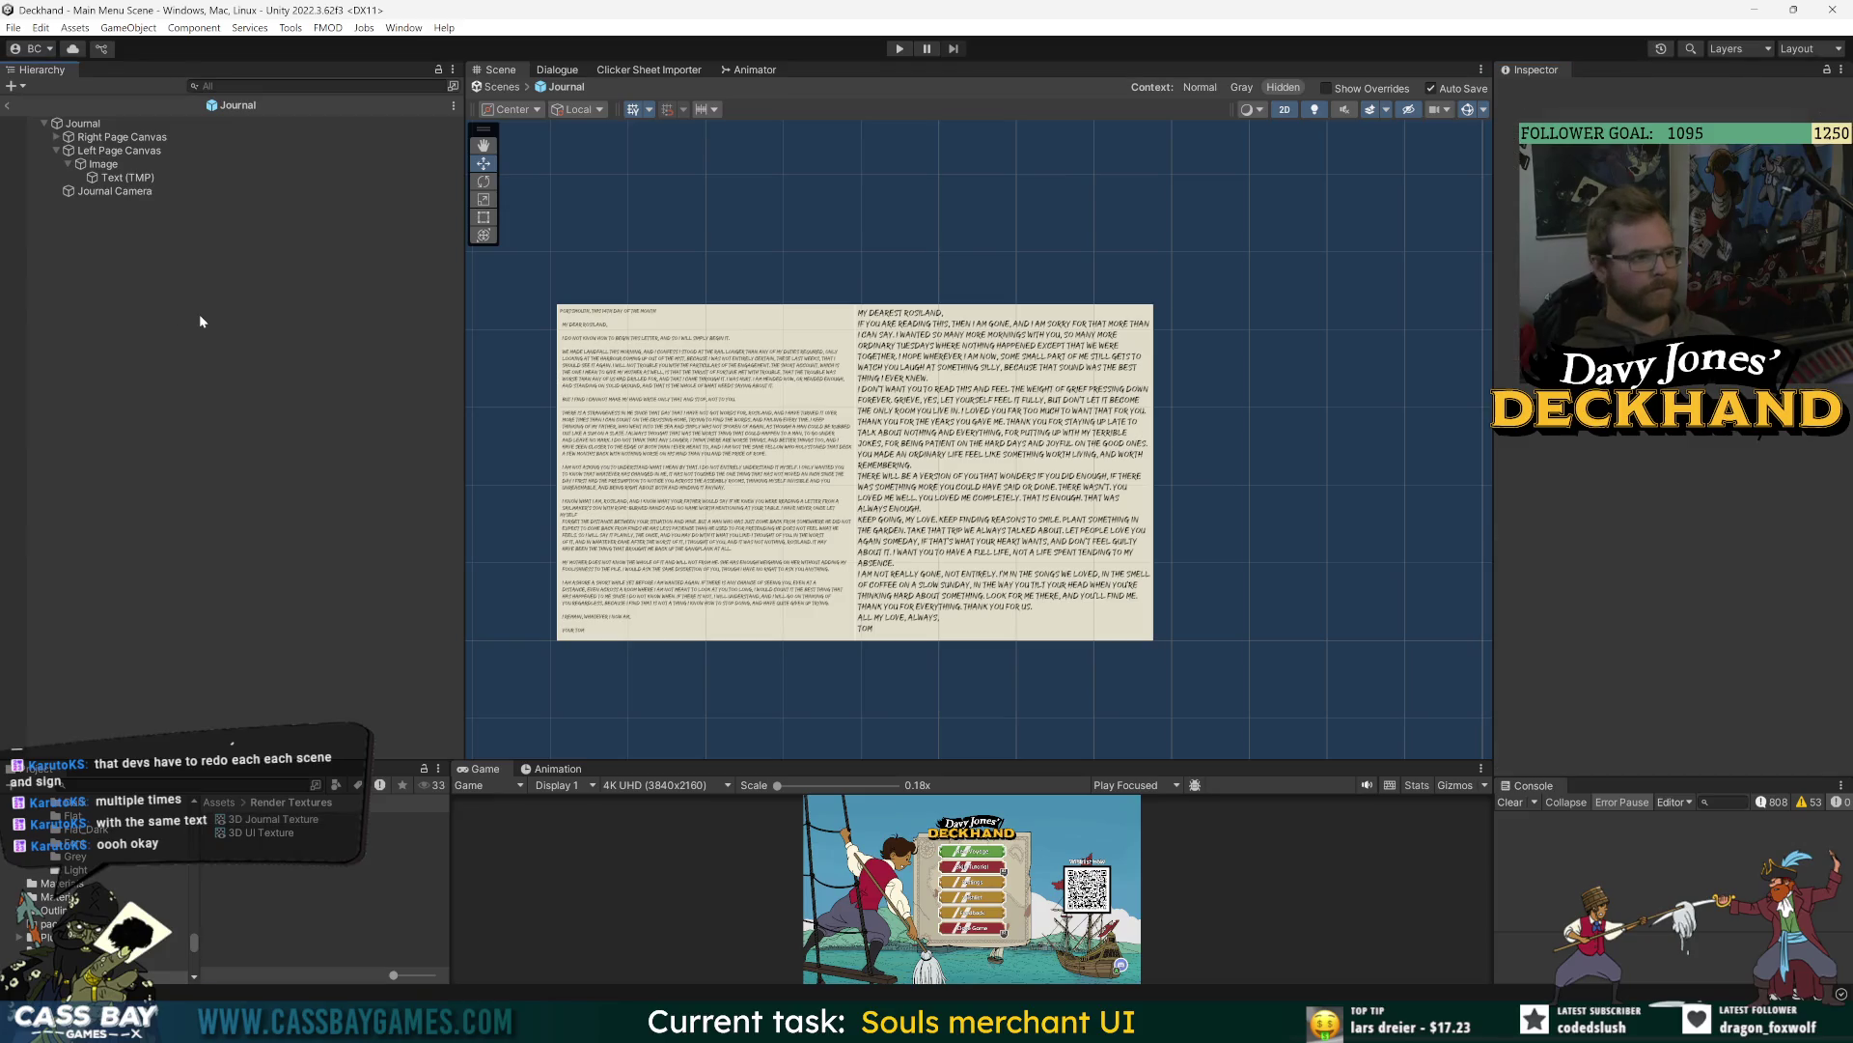
- Review the settings of the Left Page Canvas, Journal root, Journal Camera and Right Page Canvas
{"action": "left_click", "coordinate": [122, 151]}
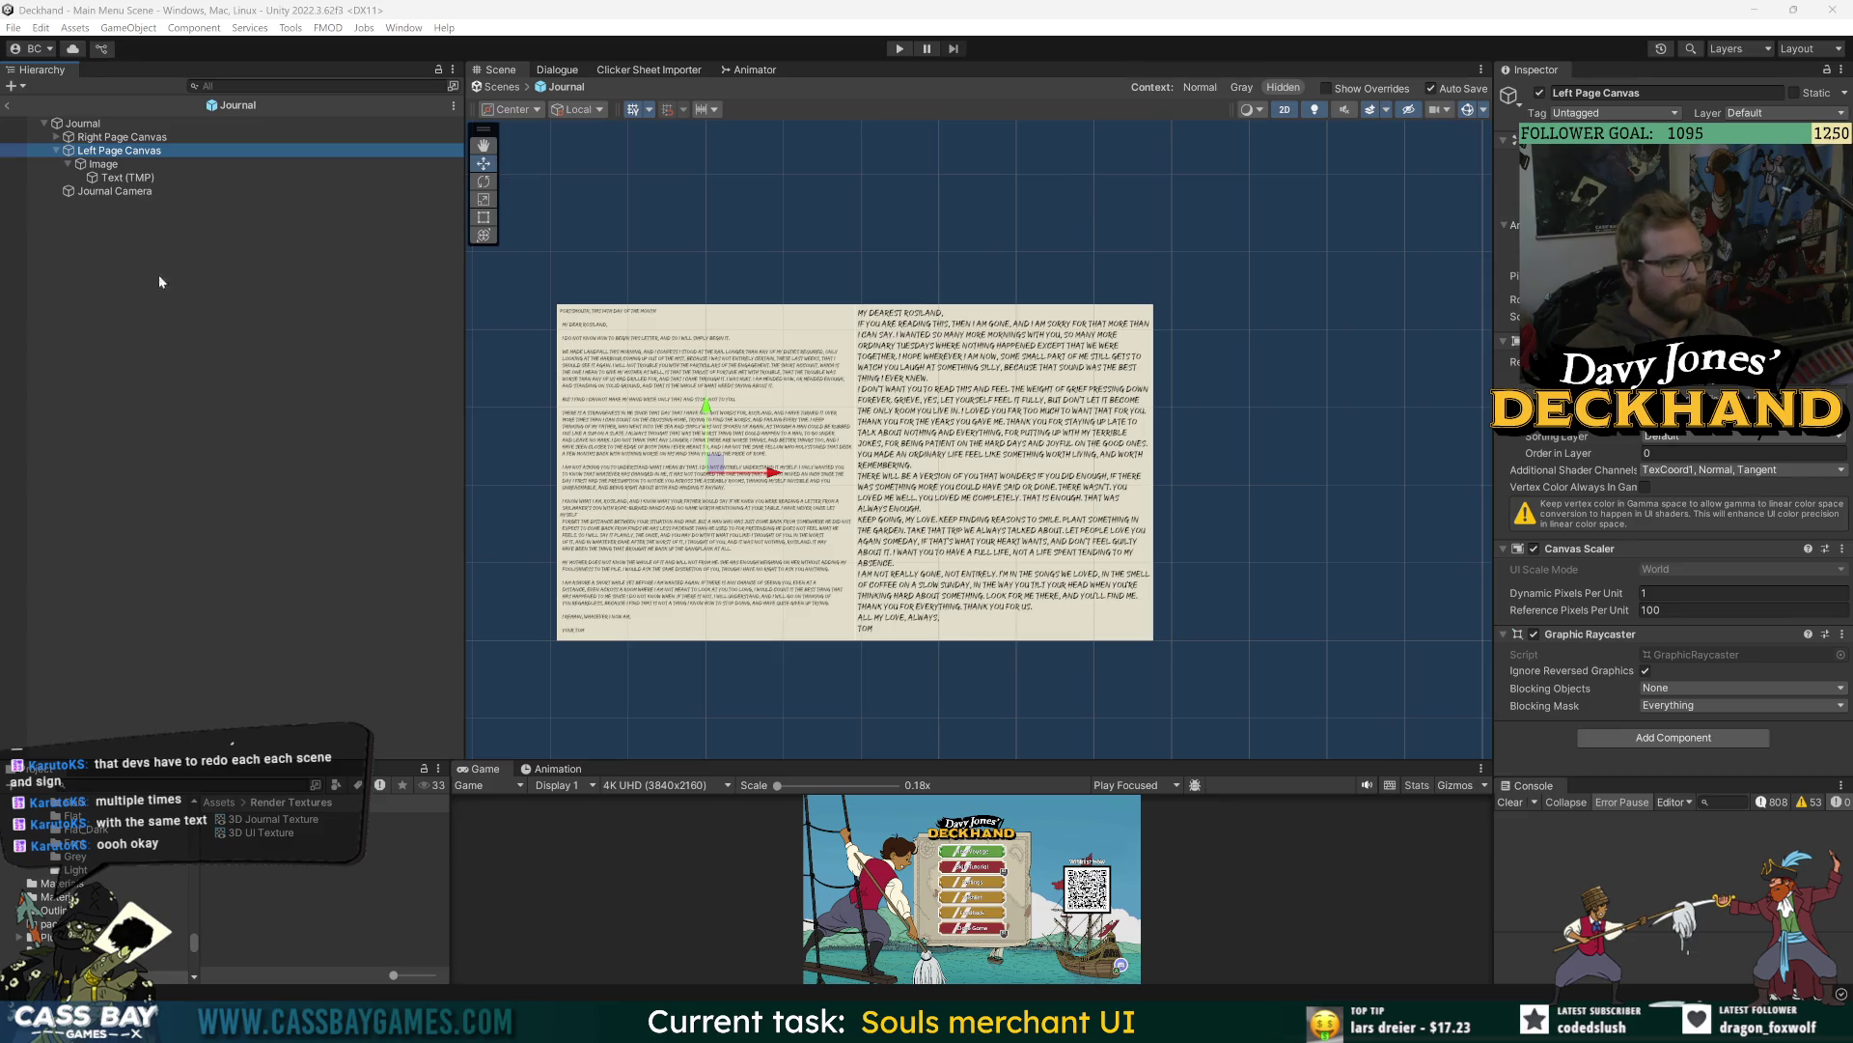
{"action": "left_click", "coordinate": [85, 124]}
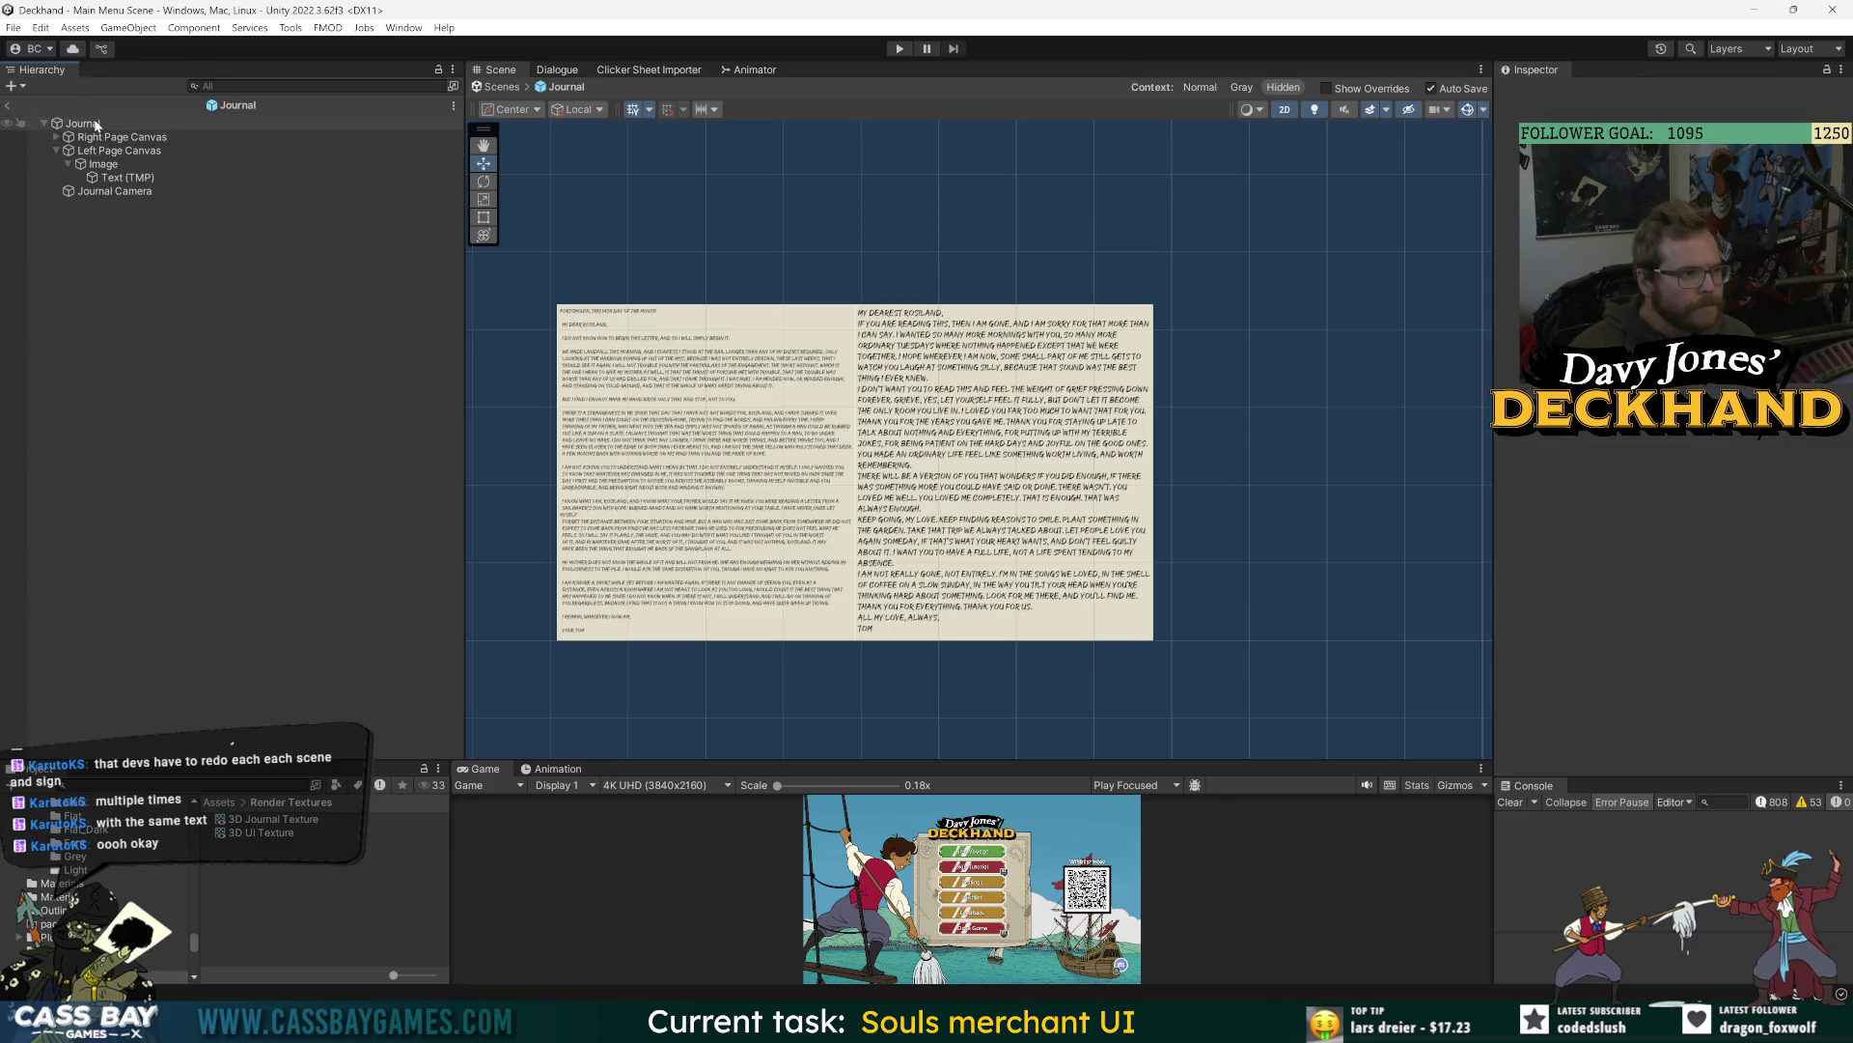
{"action": "left_click", "coordinate": [120, 192]}
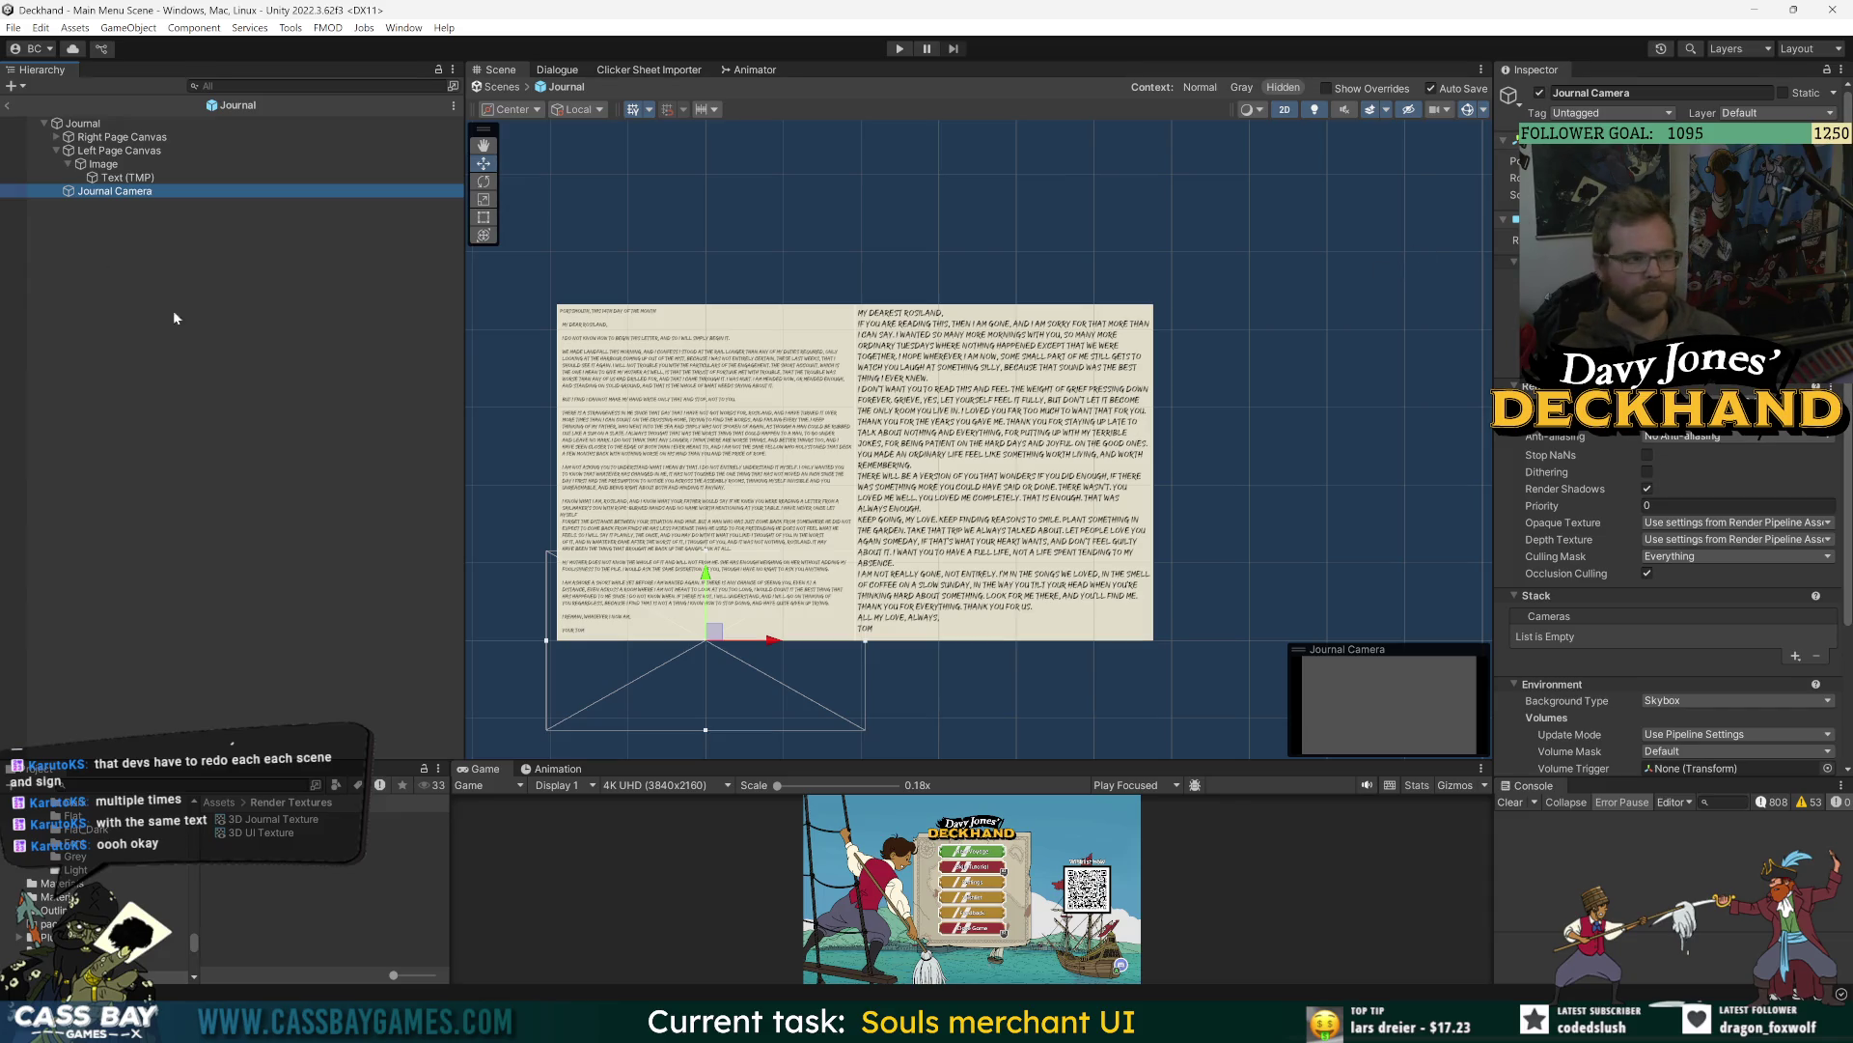
{"action": "left_click", "coordinate": [113, 125]}
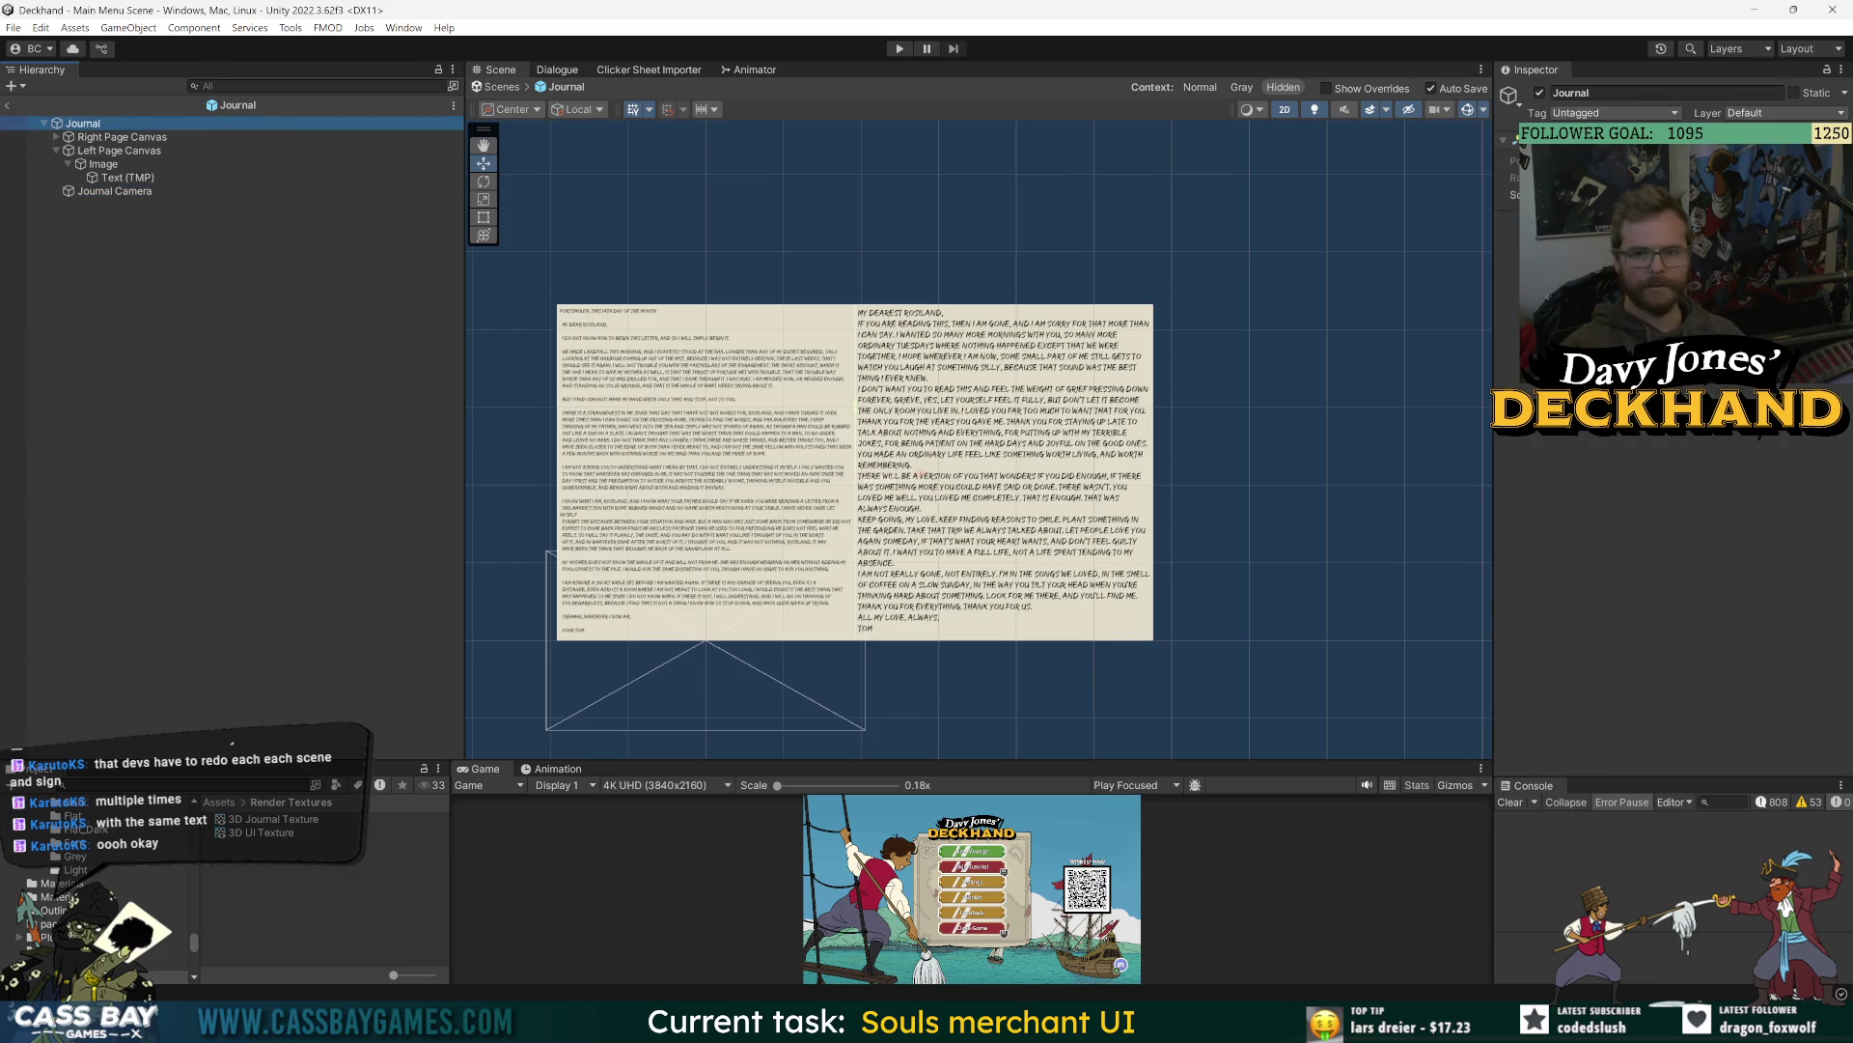
{"action": "left_click", "coordinate": [152, 193]}
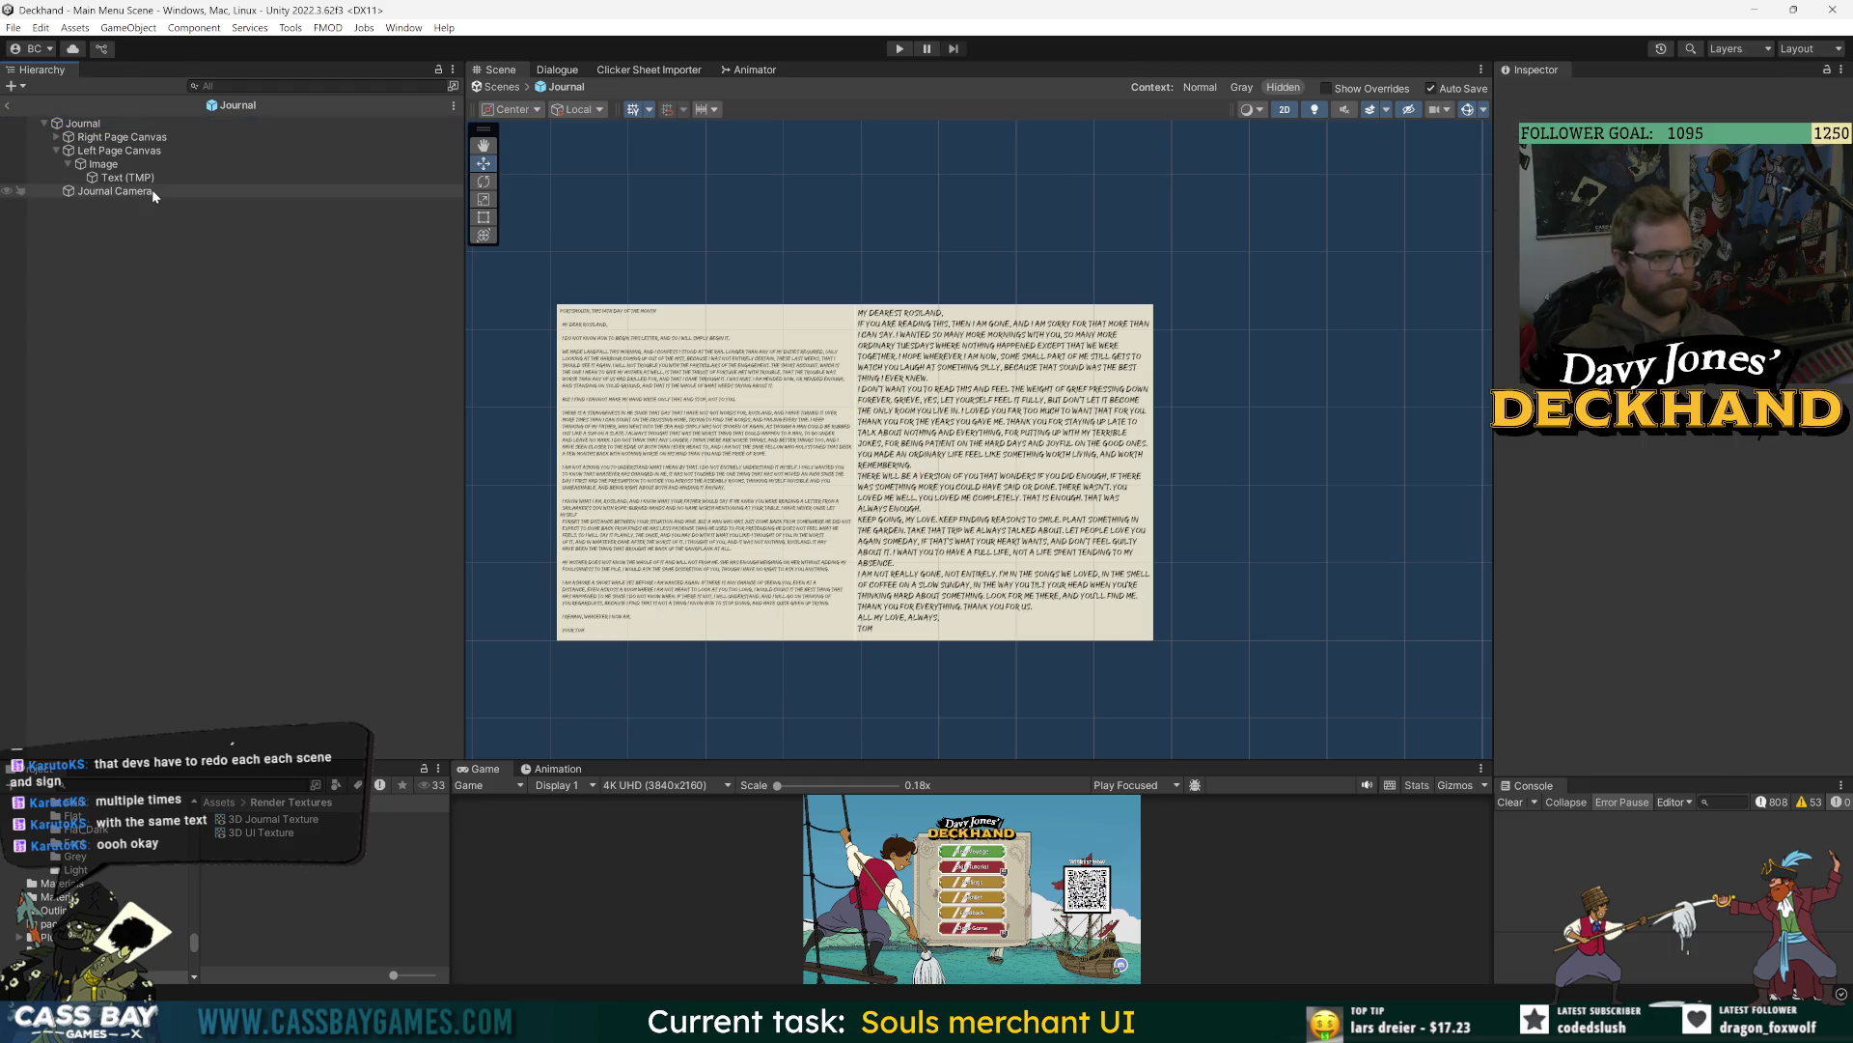
{"action": "left_click", "coordinate": [102, 138]}
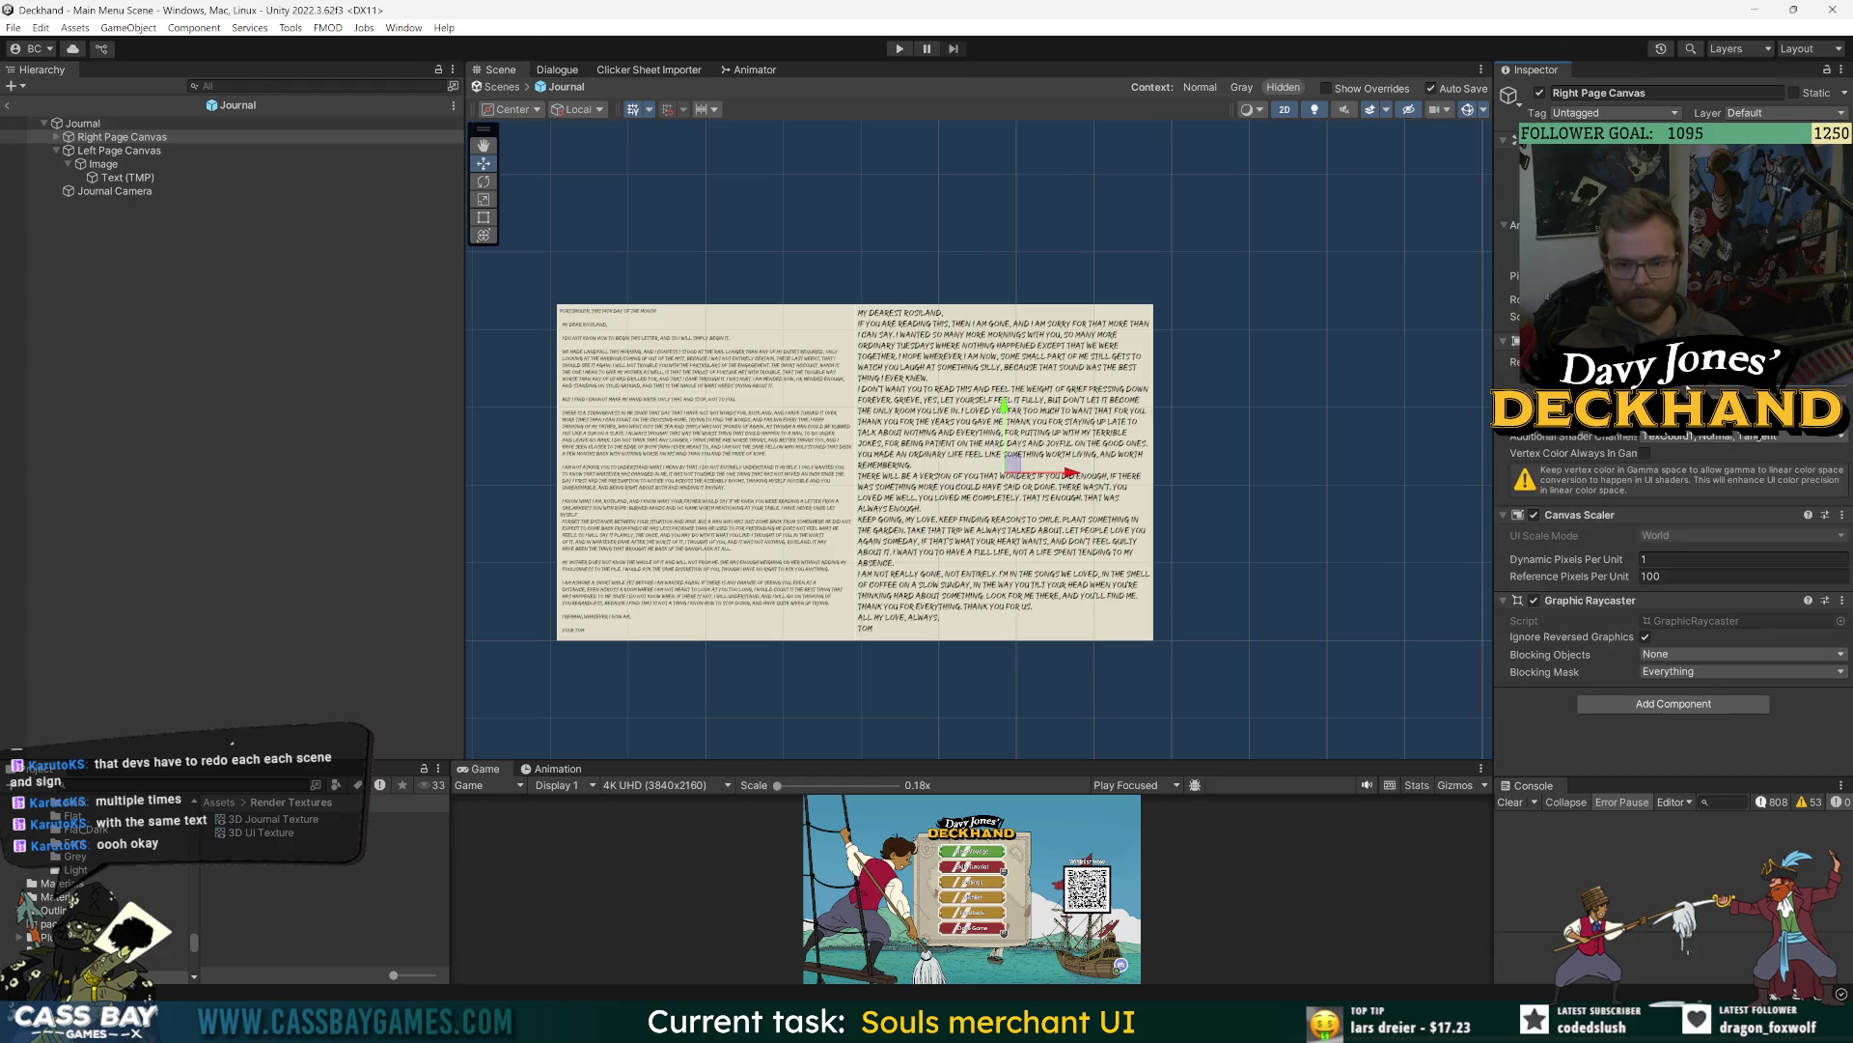
- Put both page canvases and all their children on the 3D_UI layer
{"action": "left_click_drag", "start_coordinate": [281, 150], "coordinate": [241, 205]}
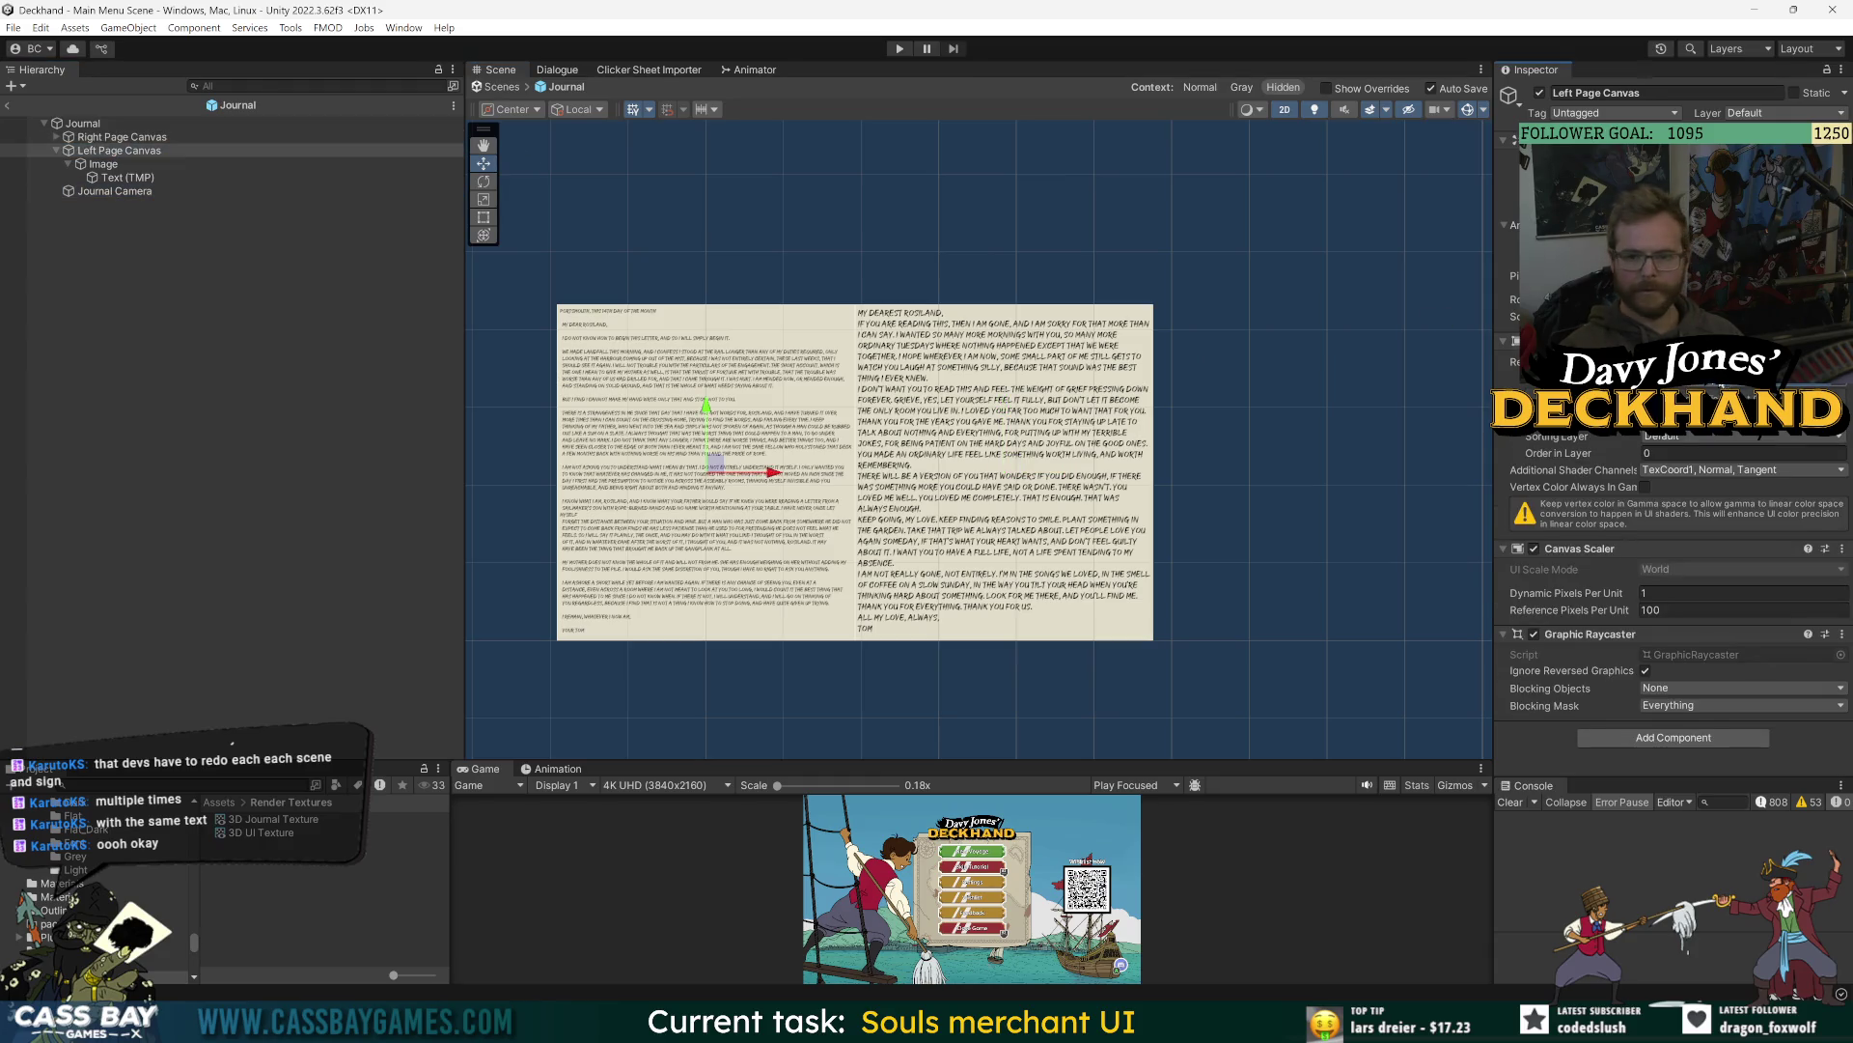
{"action": "left_click", "coordinate": [126, 139], "text": "ctrl"}
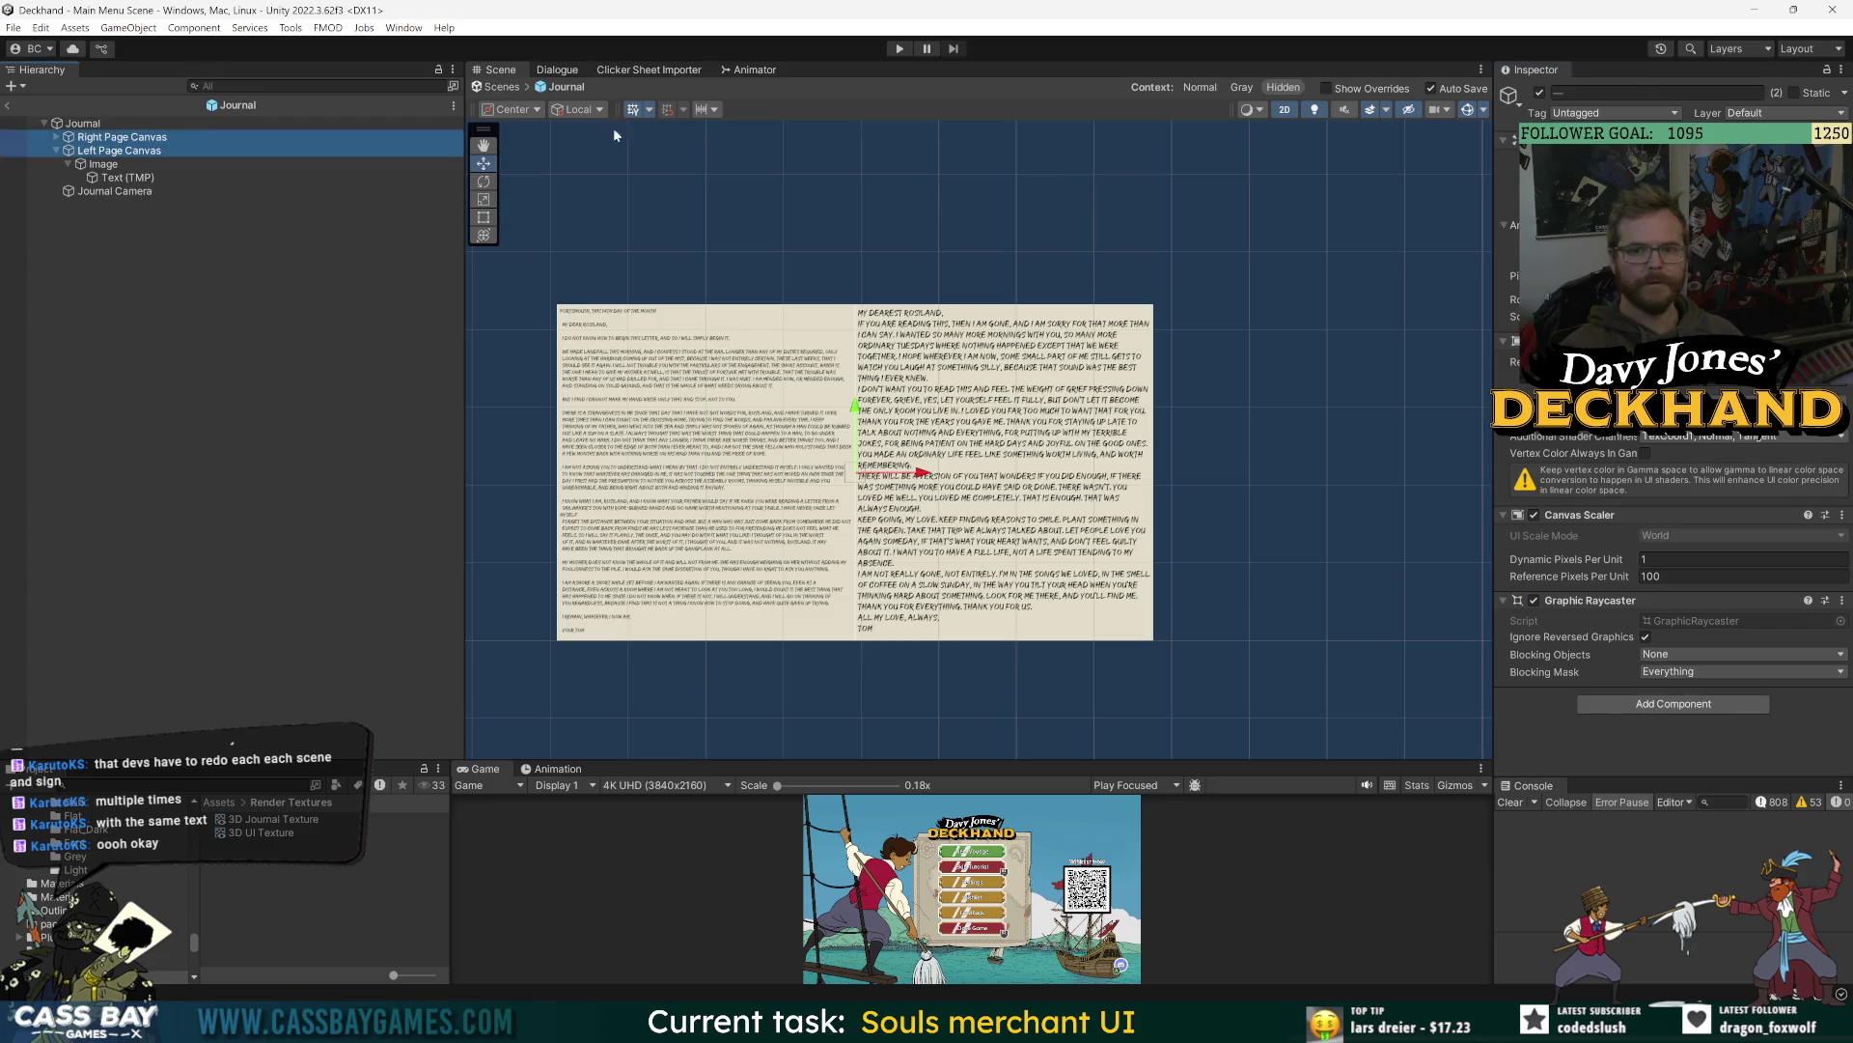
{"action": "key", "text": "Delete"}
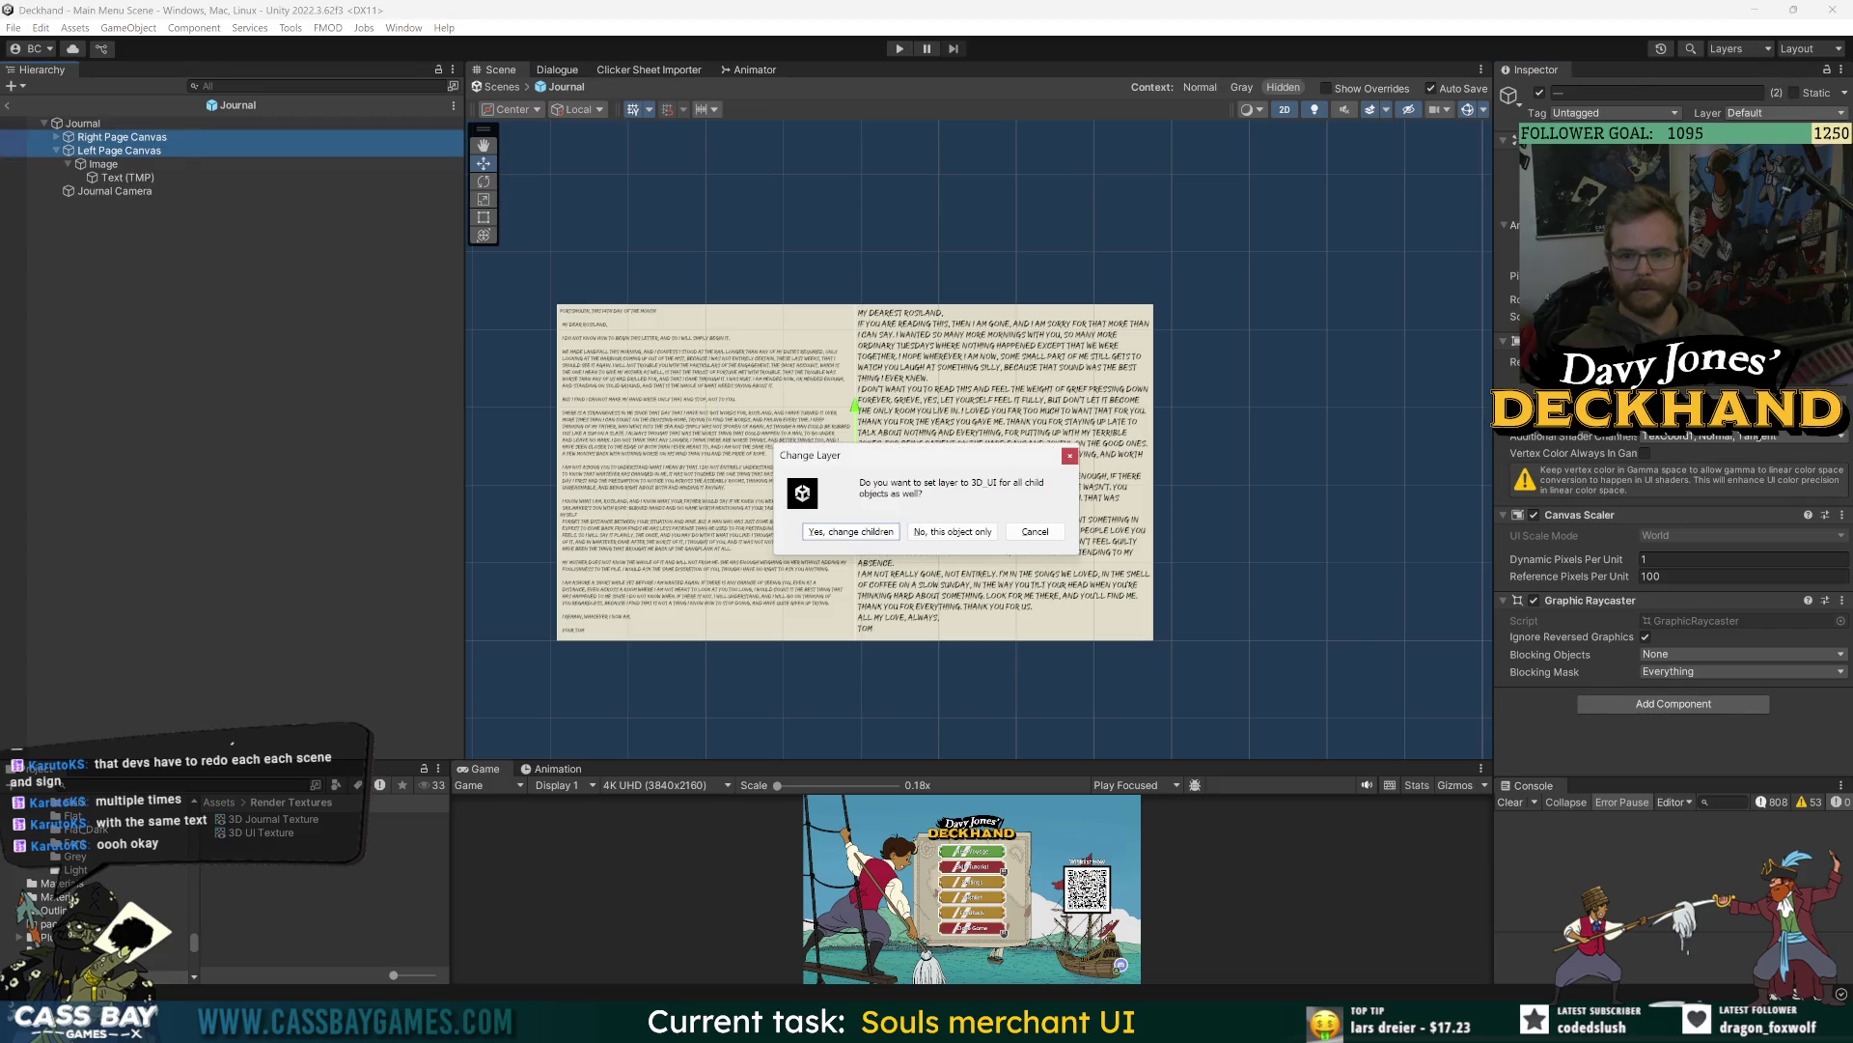
{"action": "left_click", "coordinate": [849, 528]}
{"action": "left_click", "coordinate": [156, 245]}
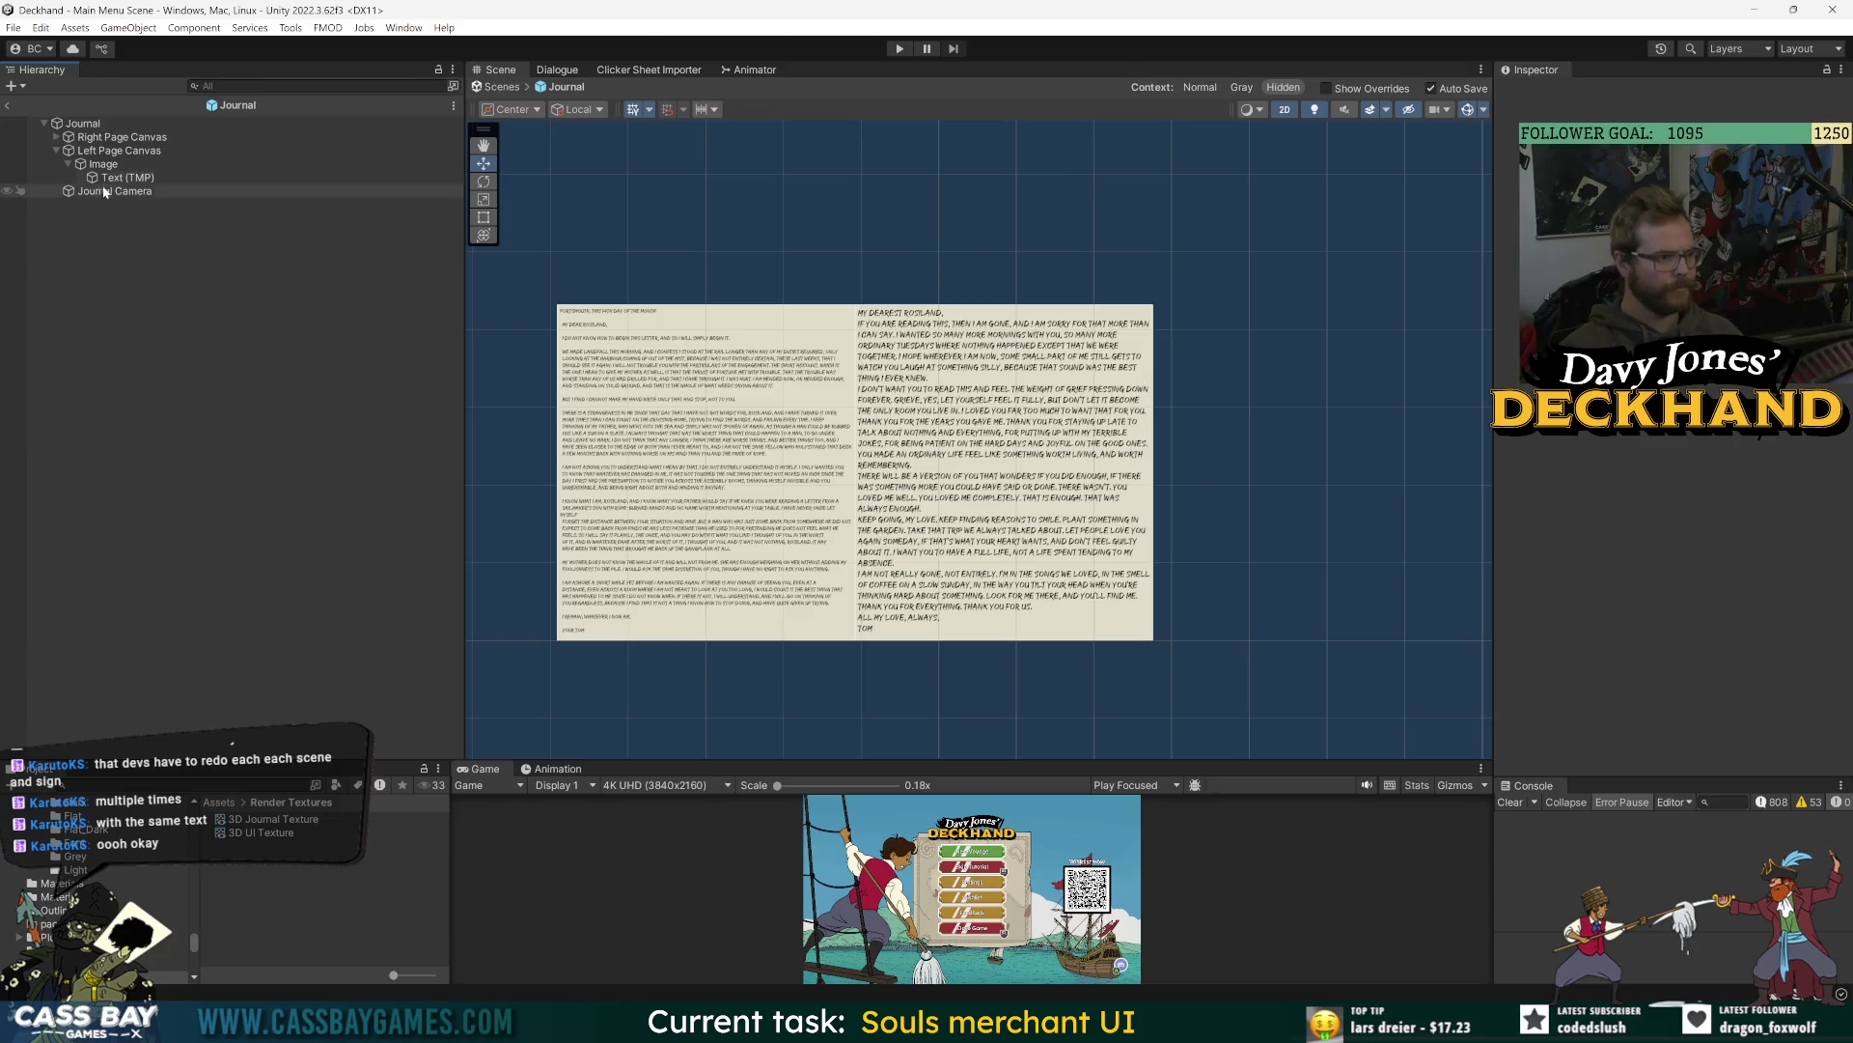
- Limit the Journal Camera's culling mask to 3D_UI only, then exit to Main Menu Scene
{"action": "left_click", "coordinate": [114, 139]}
{"action": "left_click", "coordinate": [114, 151]}
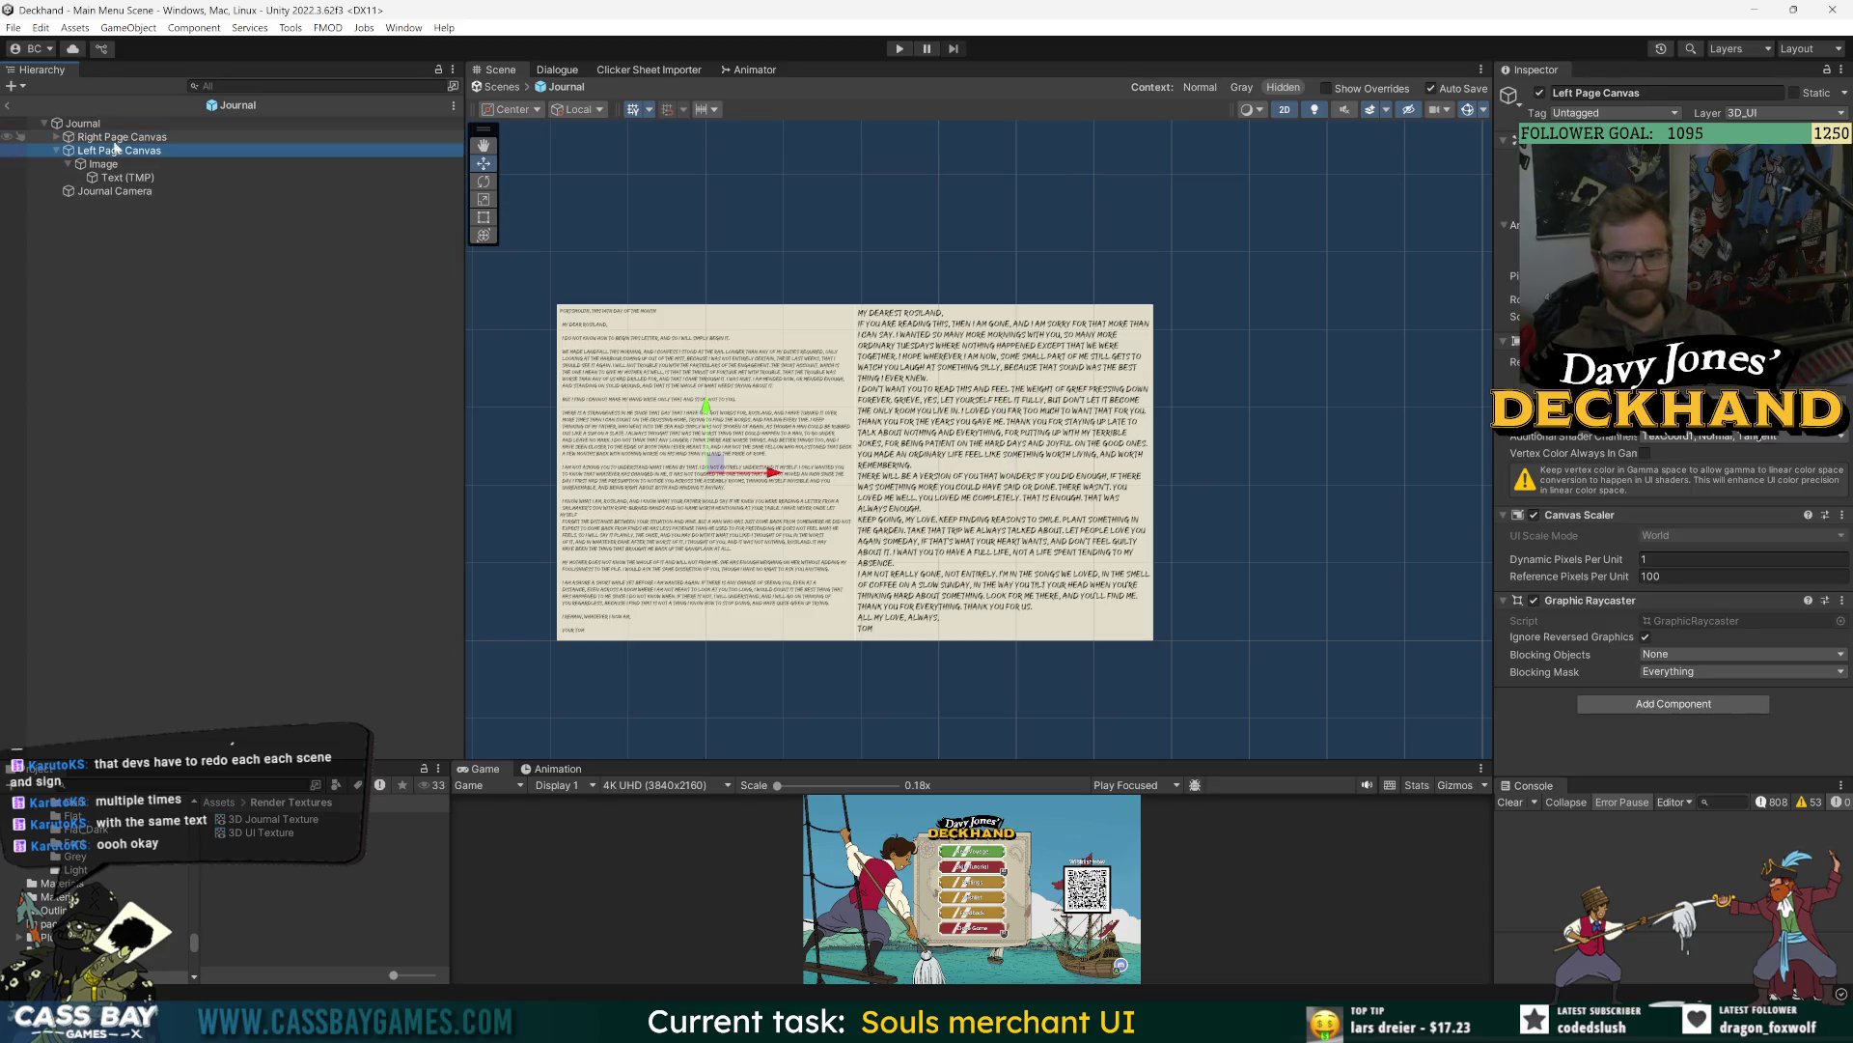
{"action": "left_click", "coordinate": [102, 192]}
{"action": "scroll", "coordinate": [1772, 527], "scroll_direction": "down", "scroll_amount": 4}
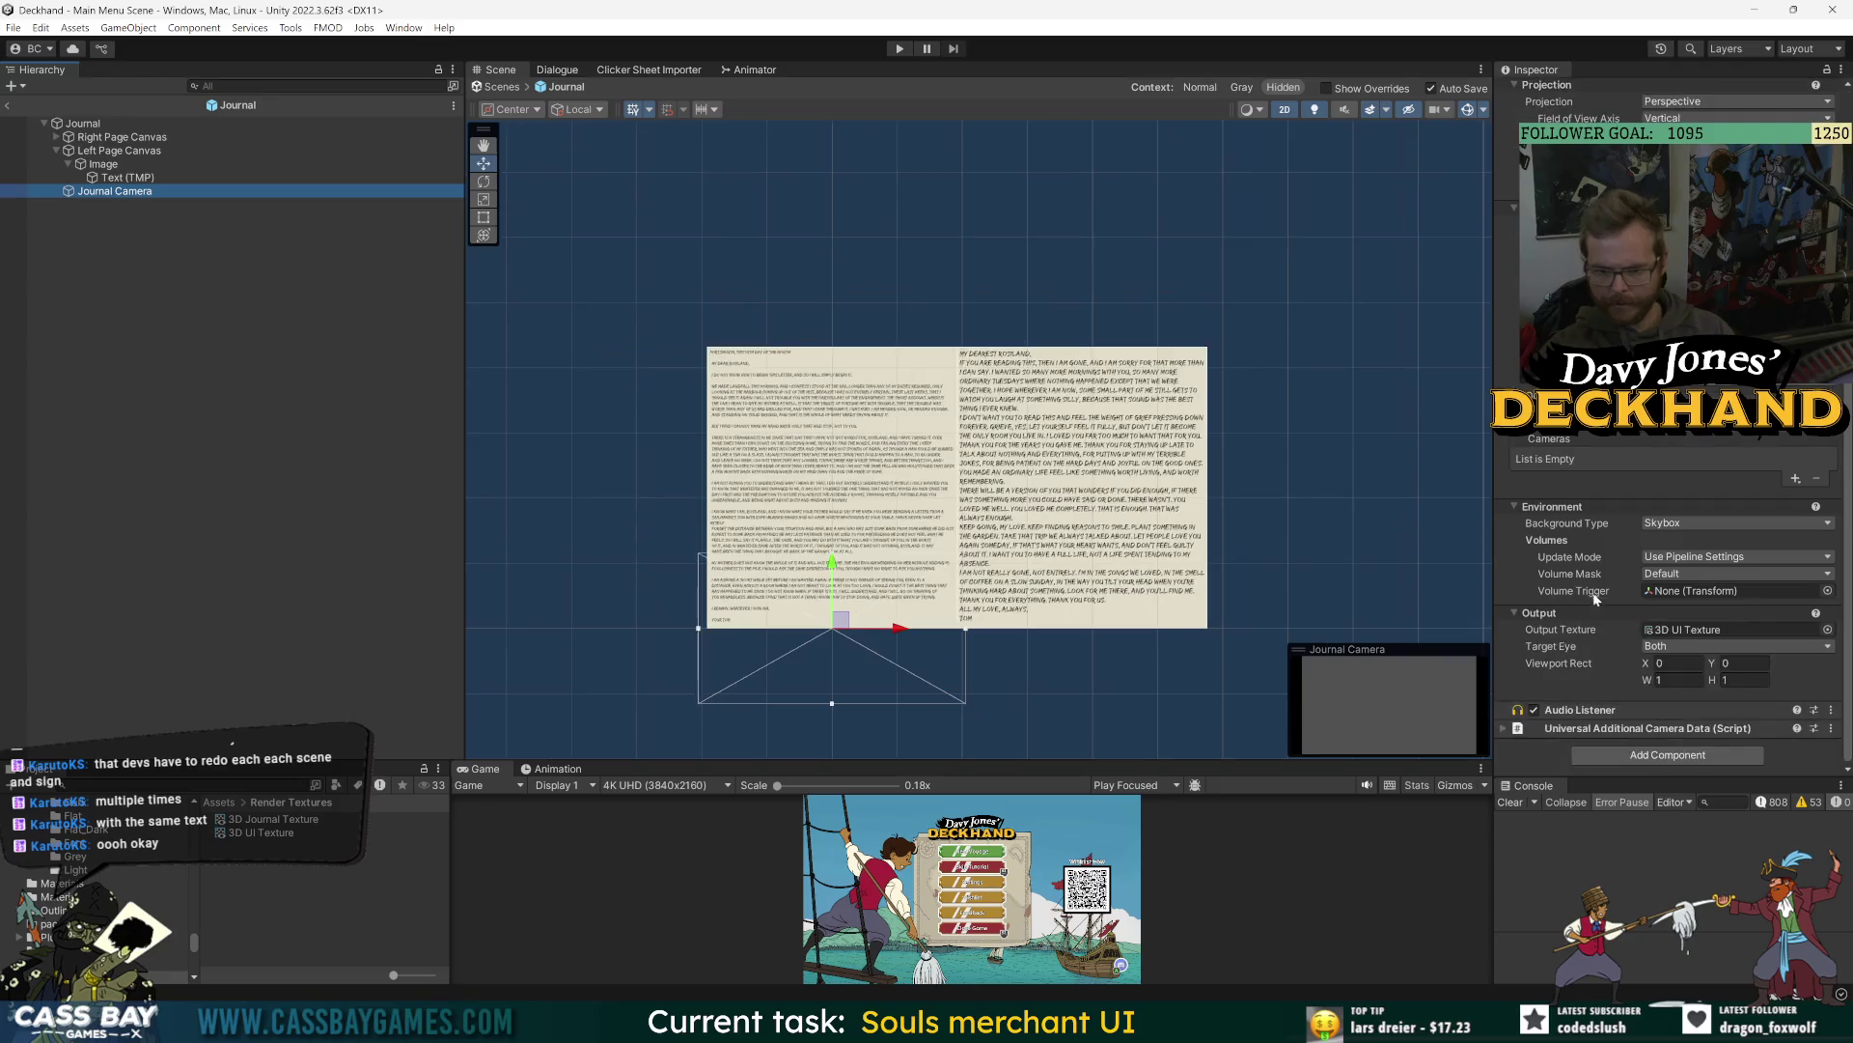
{"action": "left_click", "coordinate": [1691, 576]}
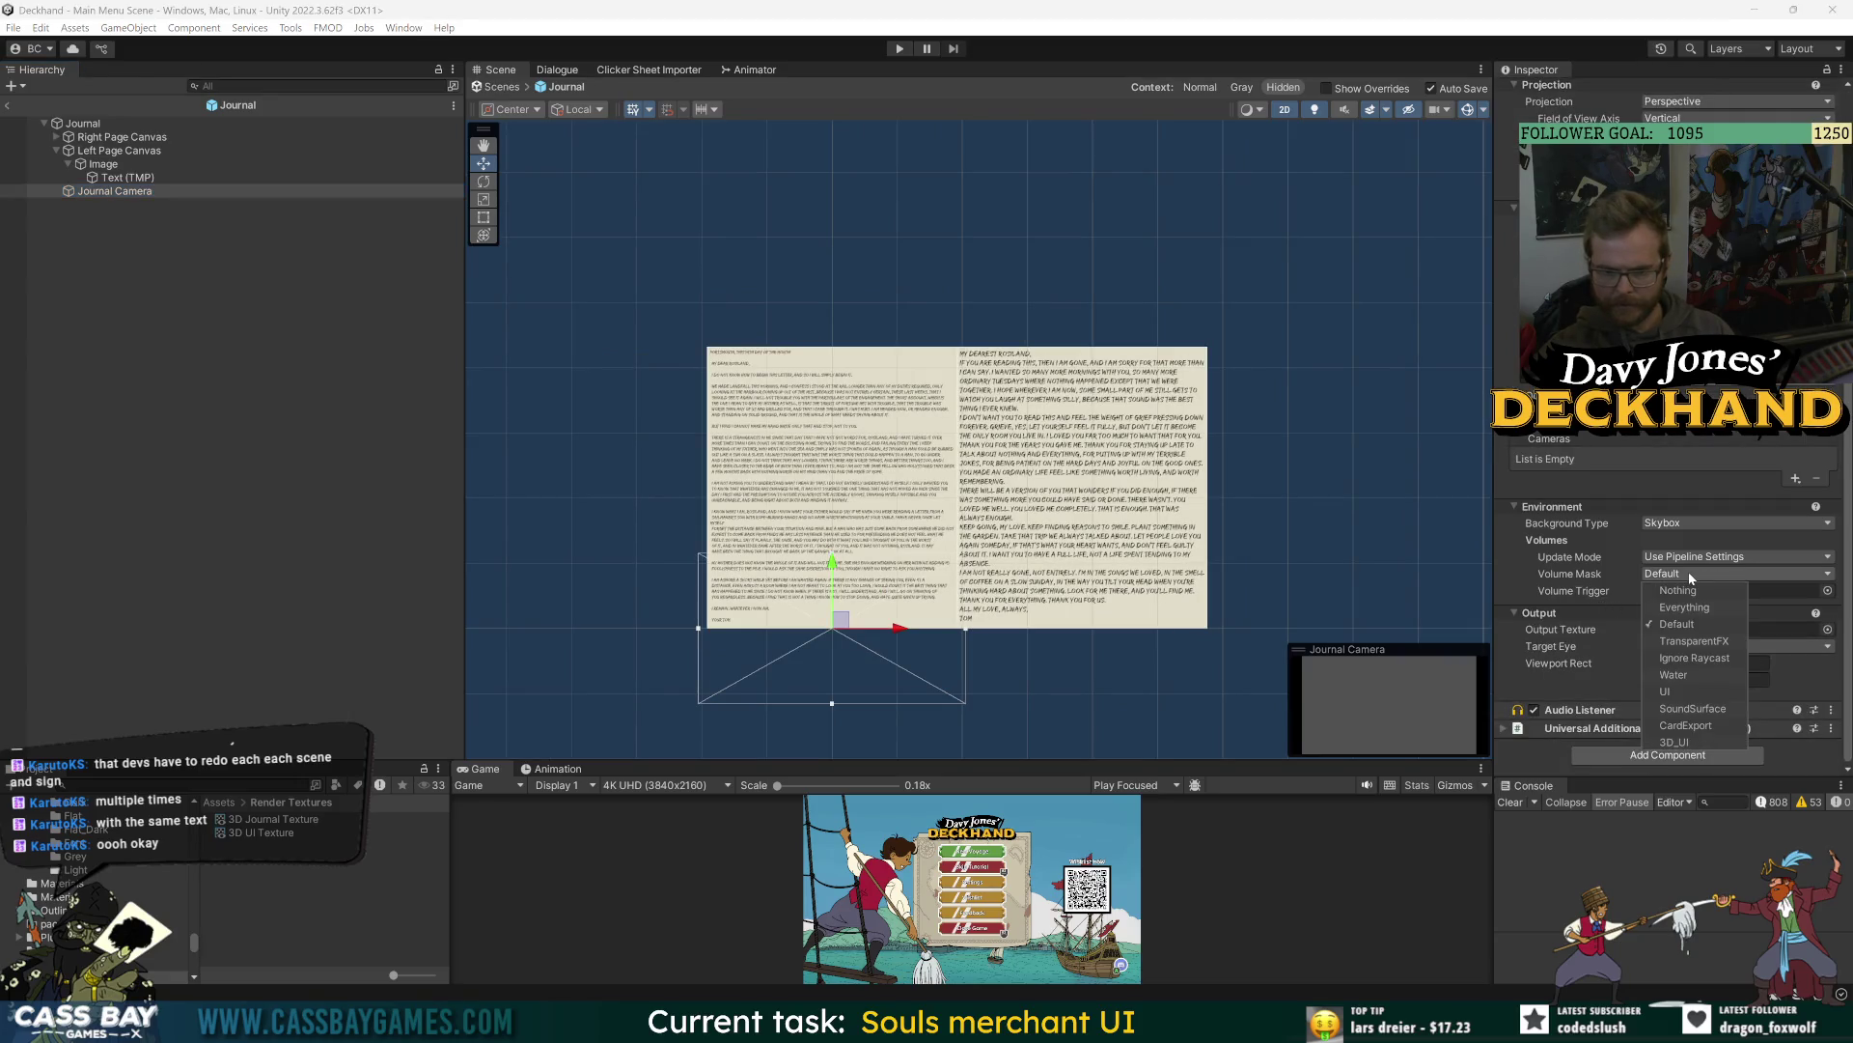
{"action": "left_click", "coordinate": [1503, 531]}
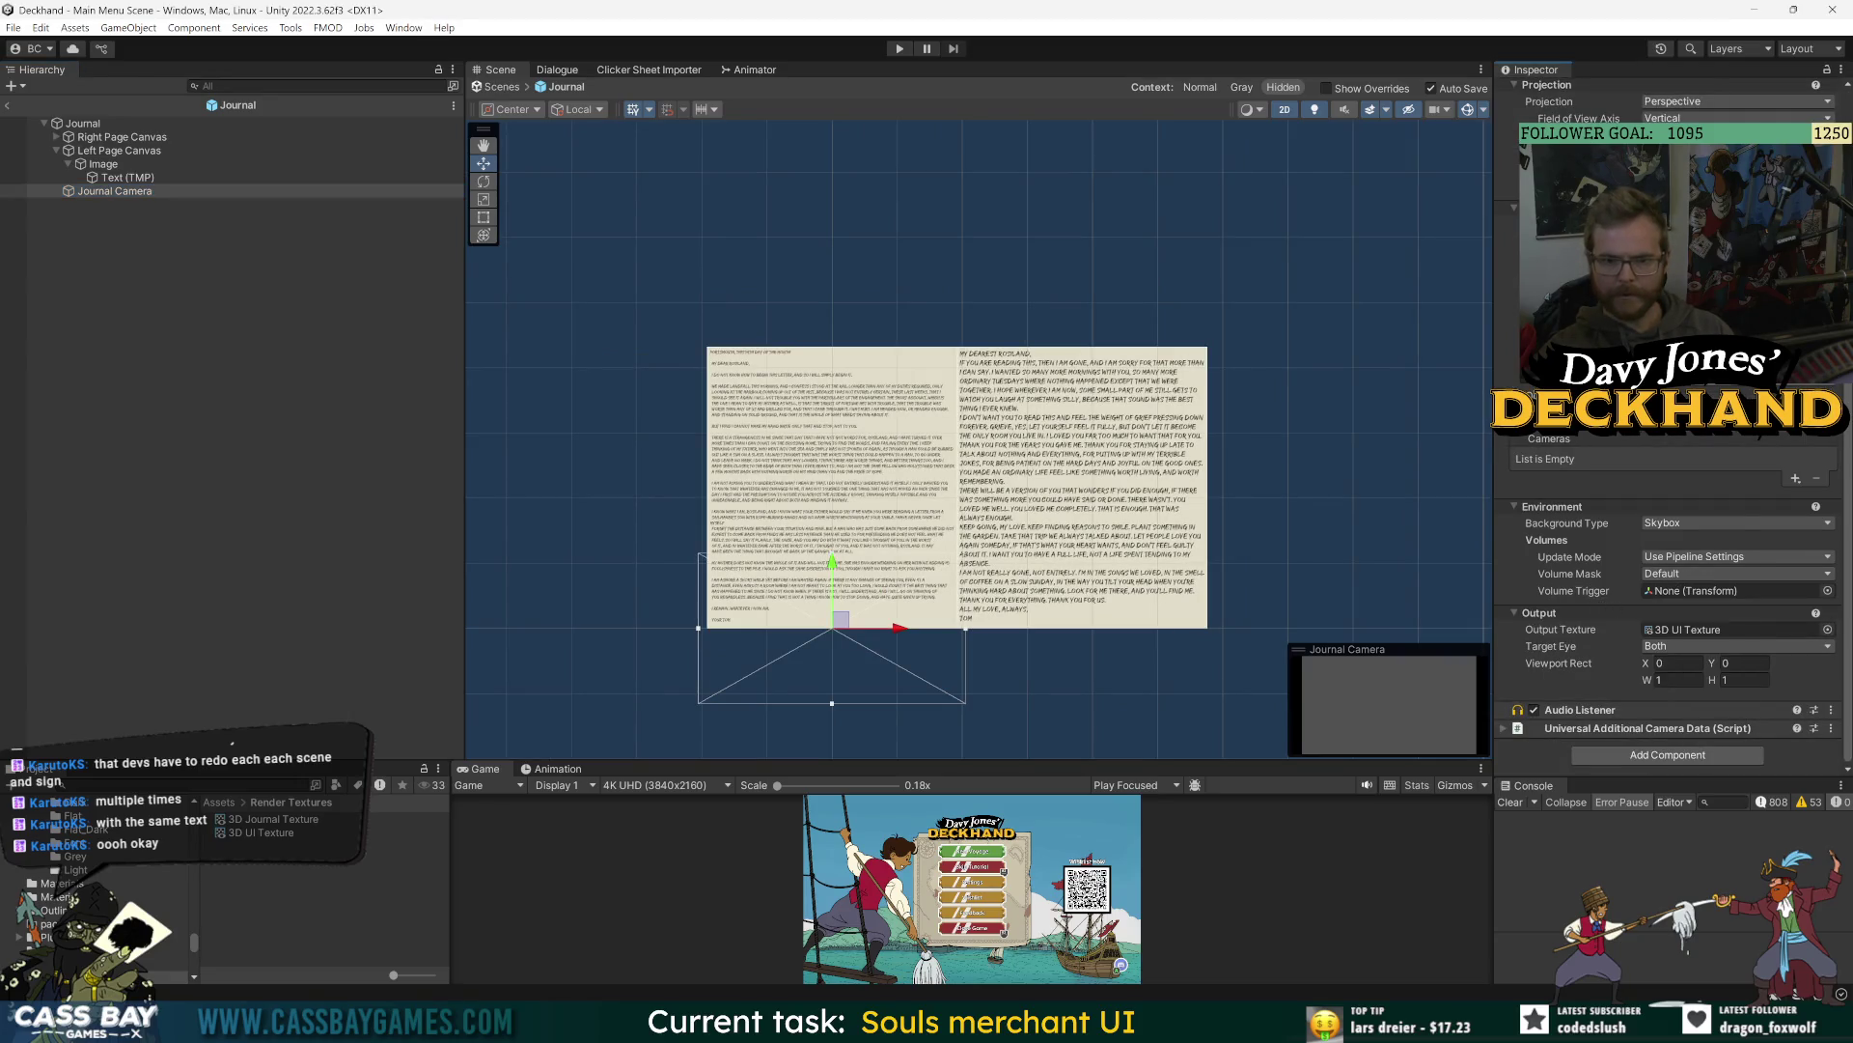
{"action": "left_click", "coordinate": [1698, 381]}
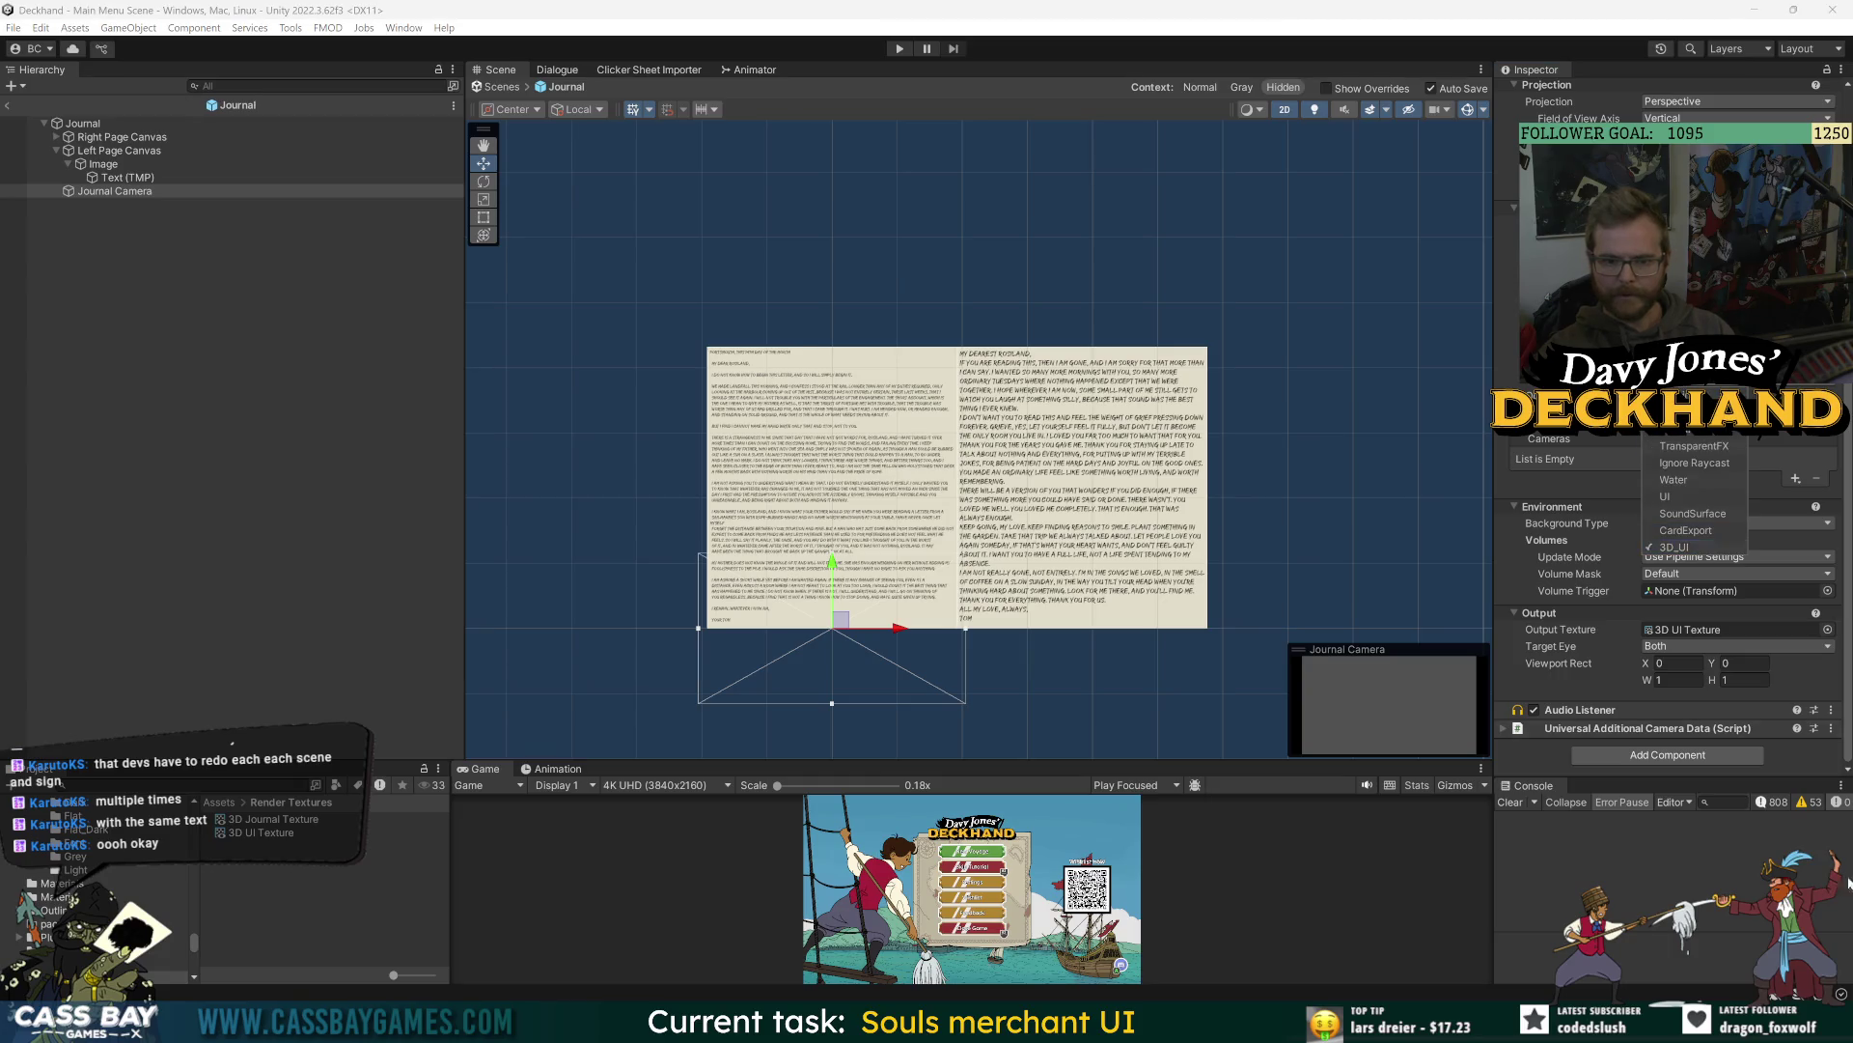
{"action": "left_click", "coordinate": [1745, 867]}
{"action": "left_click", "coordinate": [6, 104]}
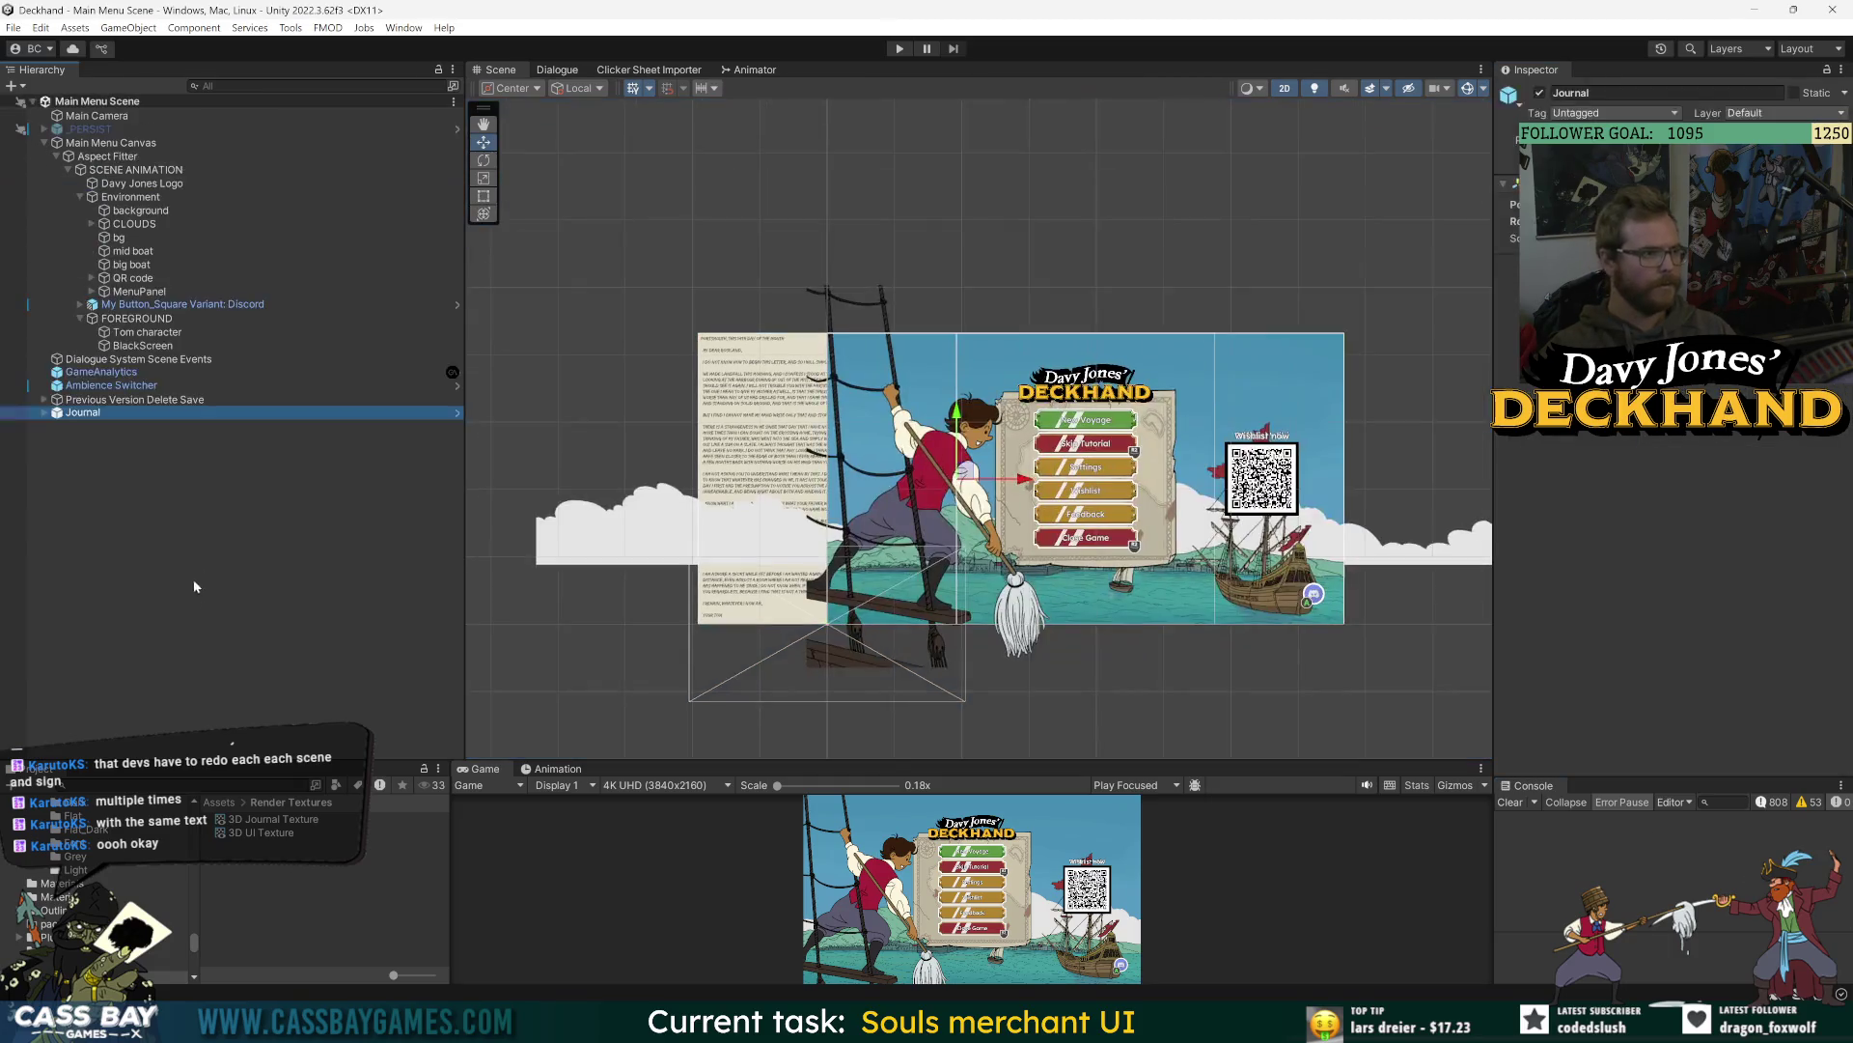
- Reposition the Journal above the main menu artwork and save Main Menu Scene
{"action": "double_click", "coordinate": [134, 415]}
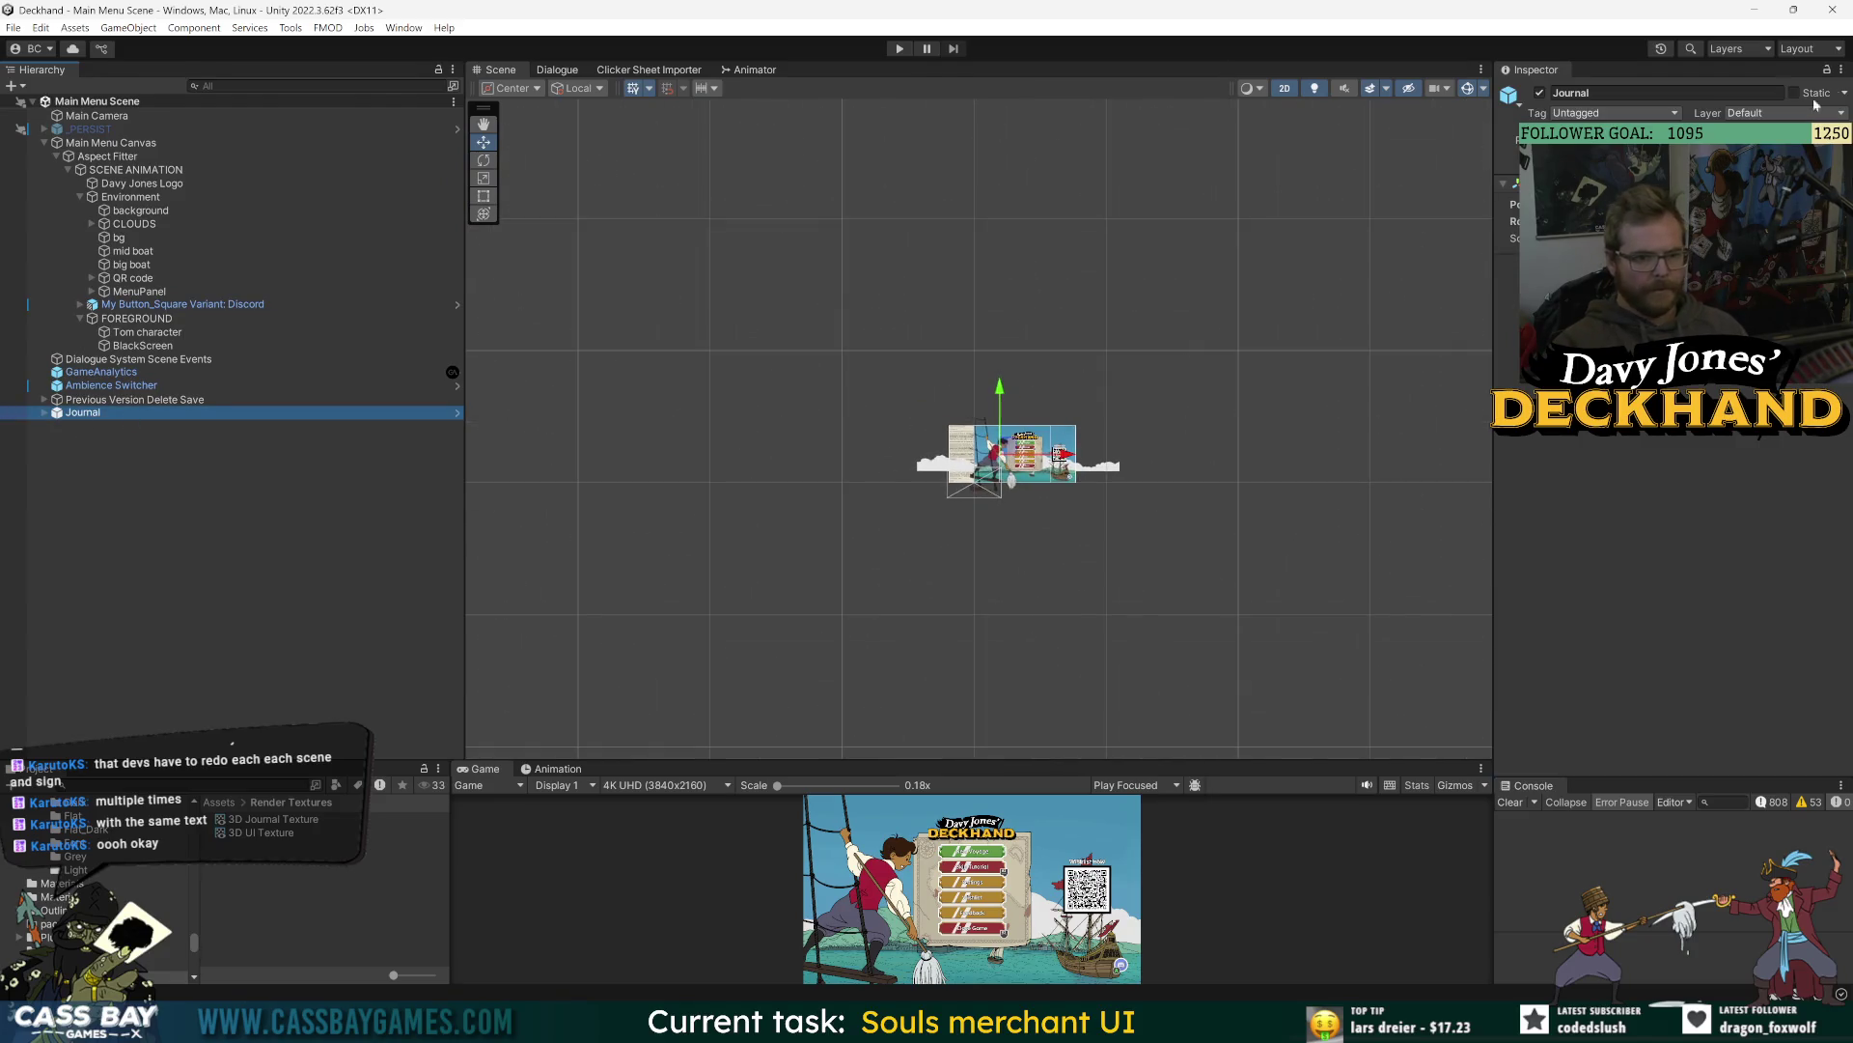
{"action": "left_click", "coordinate": [1545, 289]}
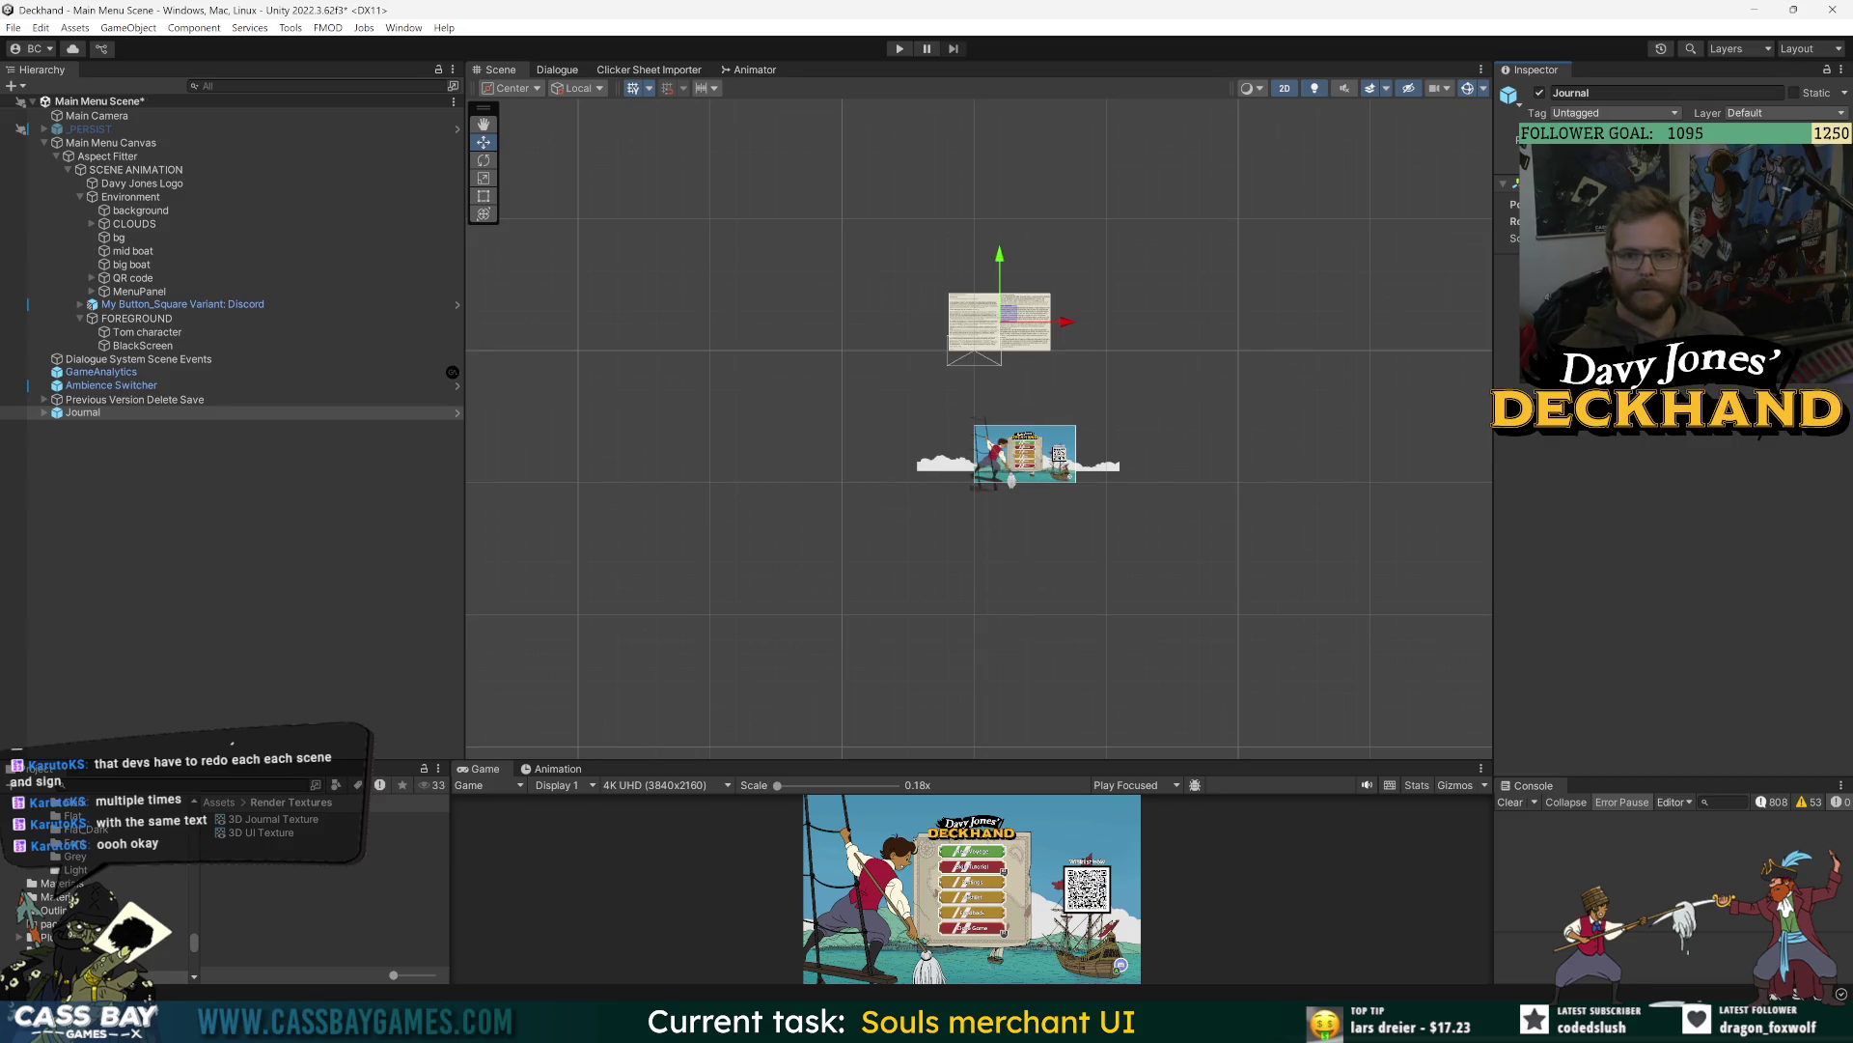
{"action": "left_click", "coordinate": [114, 596]}
{"action": "key", "text": "ctrl+s"}
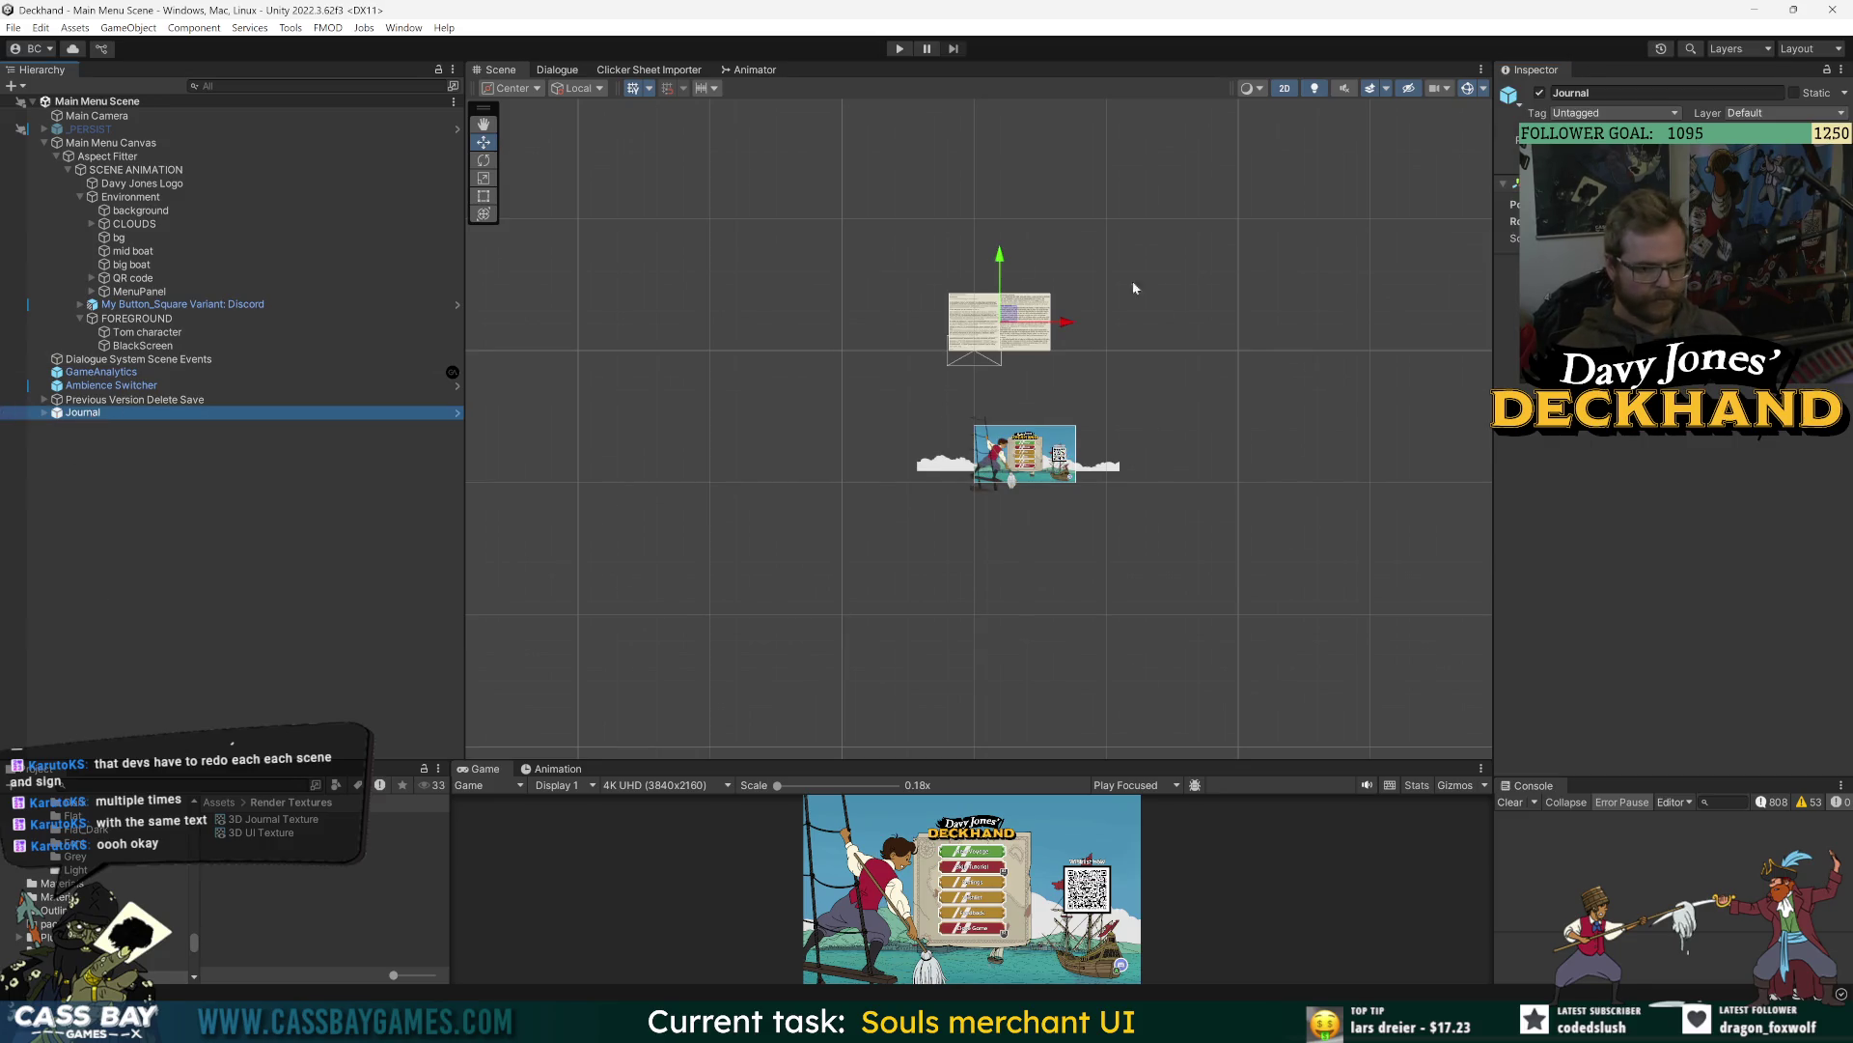
- Frame and expand the Journal, then reopen its prefab with the Right Page Canvas selected
{"action": "key", "text": "f"}
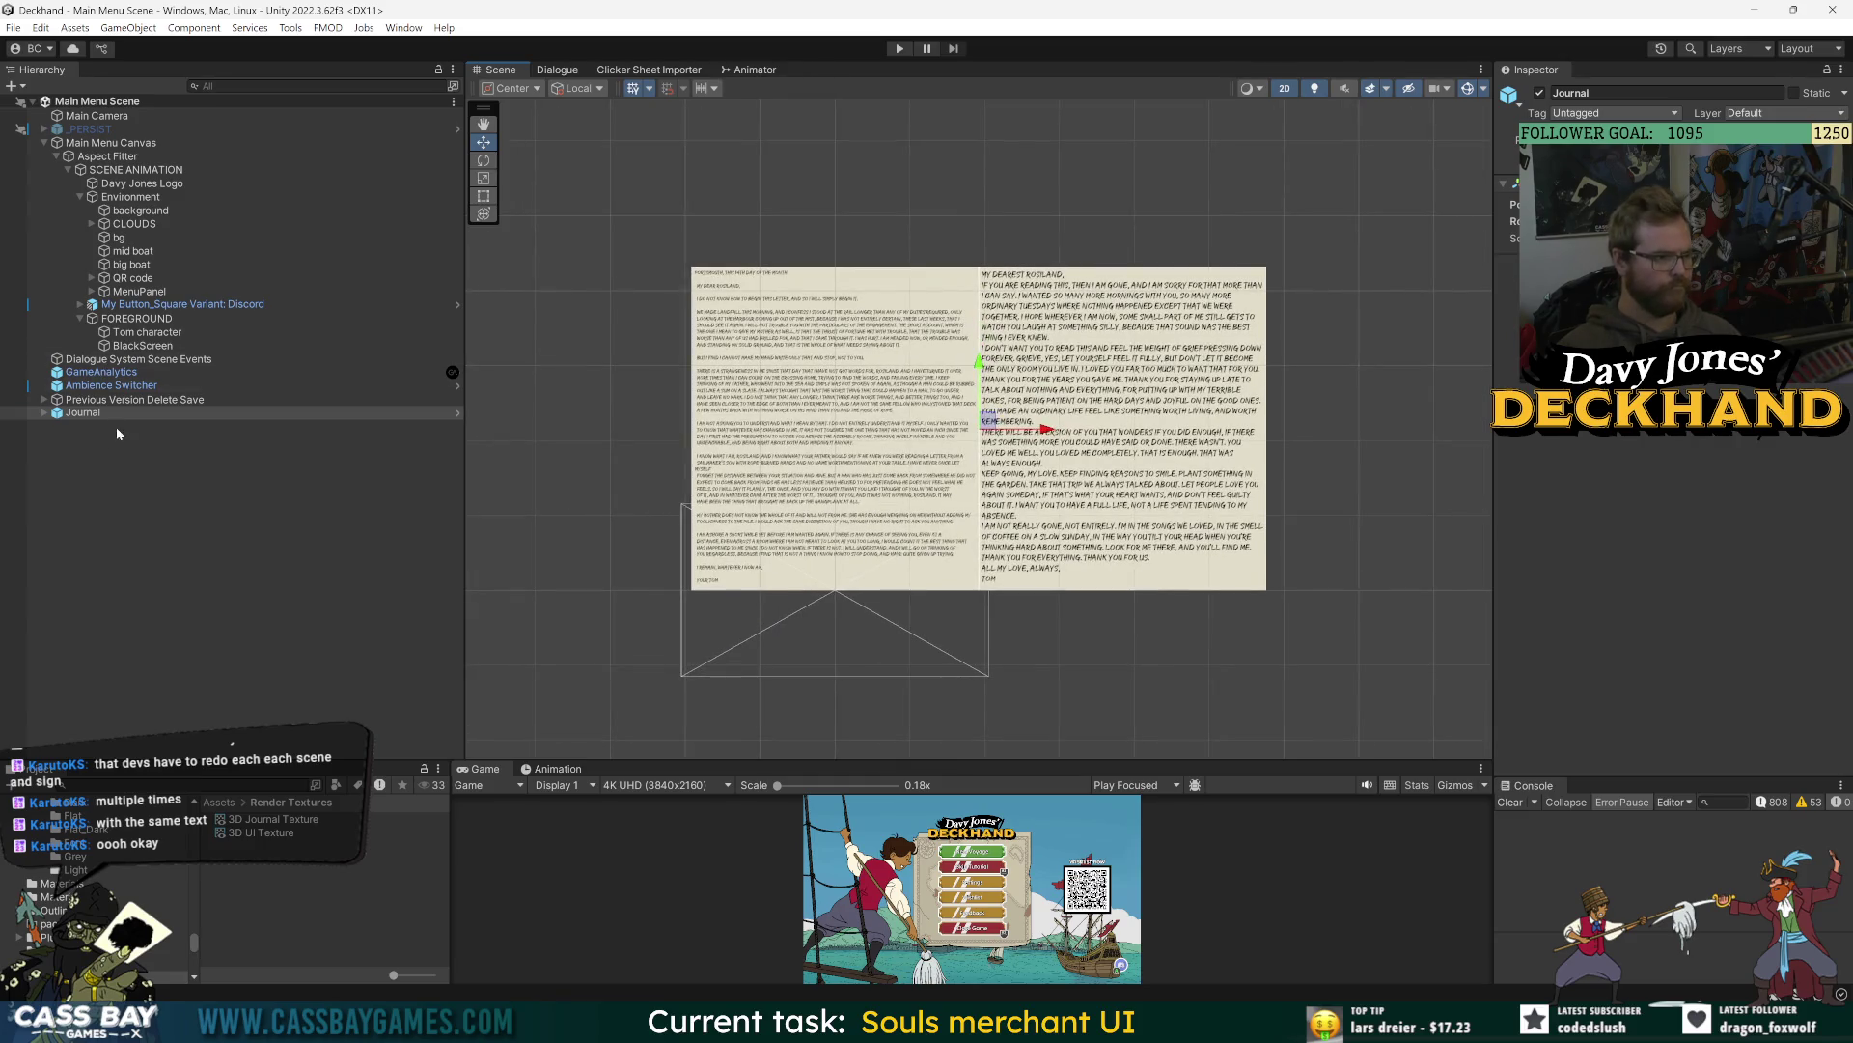
{"action": "left_click", "coordinate": [44, 413]}
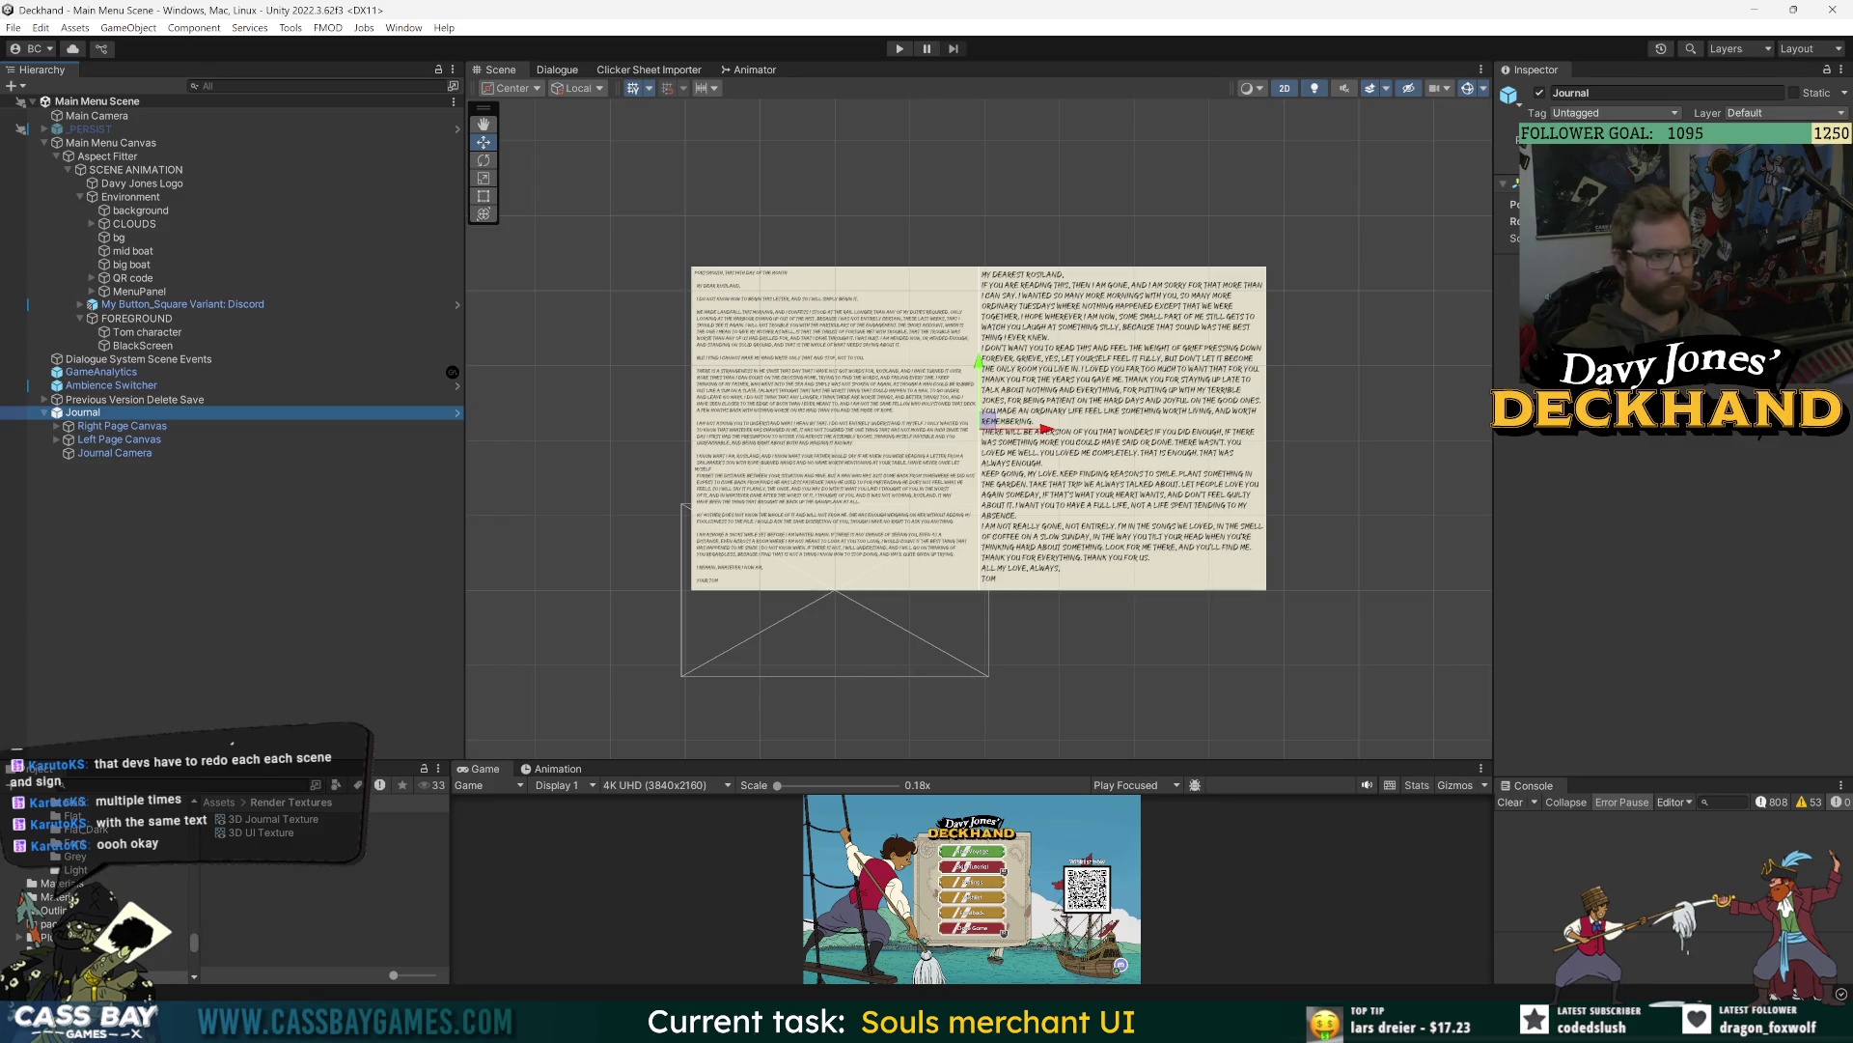
{"action": "left_click", "coordinate": [457, 412]}
{"action": "left_click", "coordinate": [122, 137]}
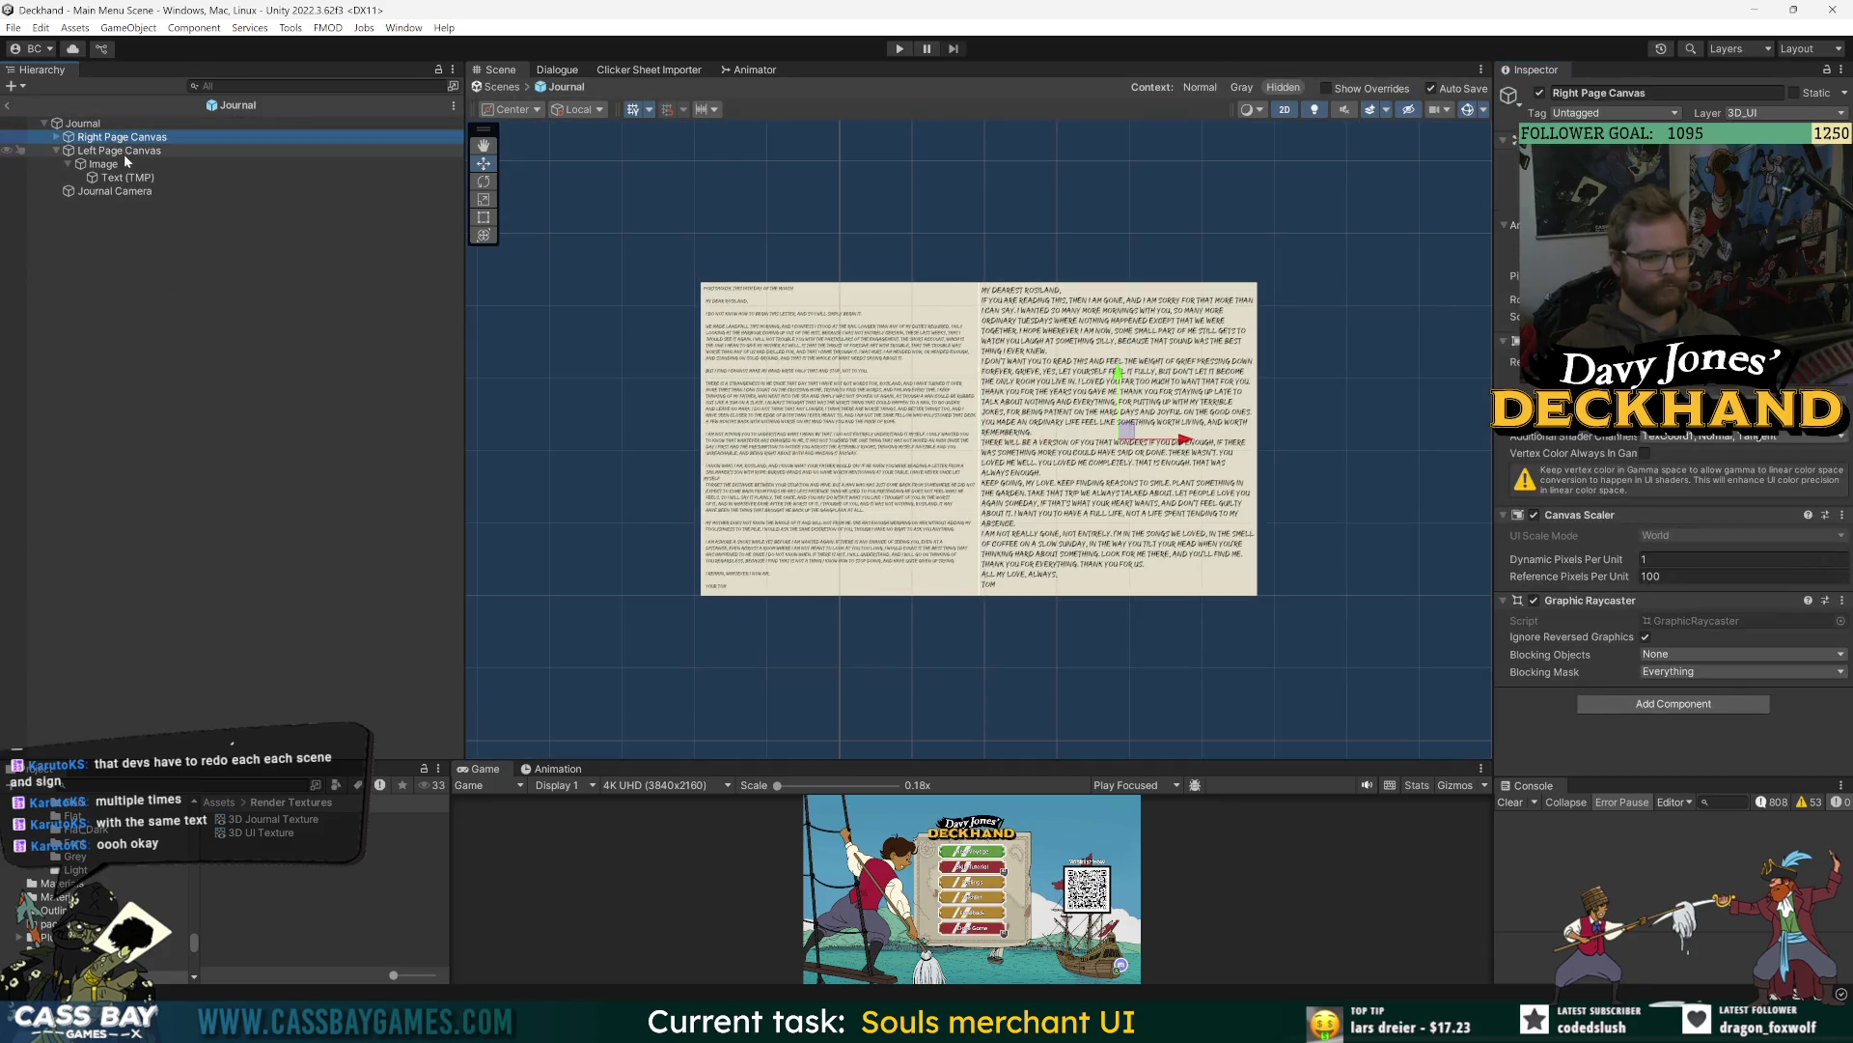
{"action": "left_click", "coordinate": [125, 163]}
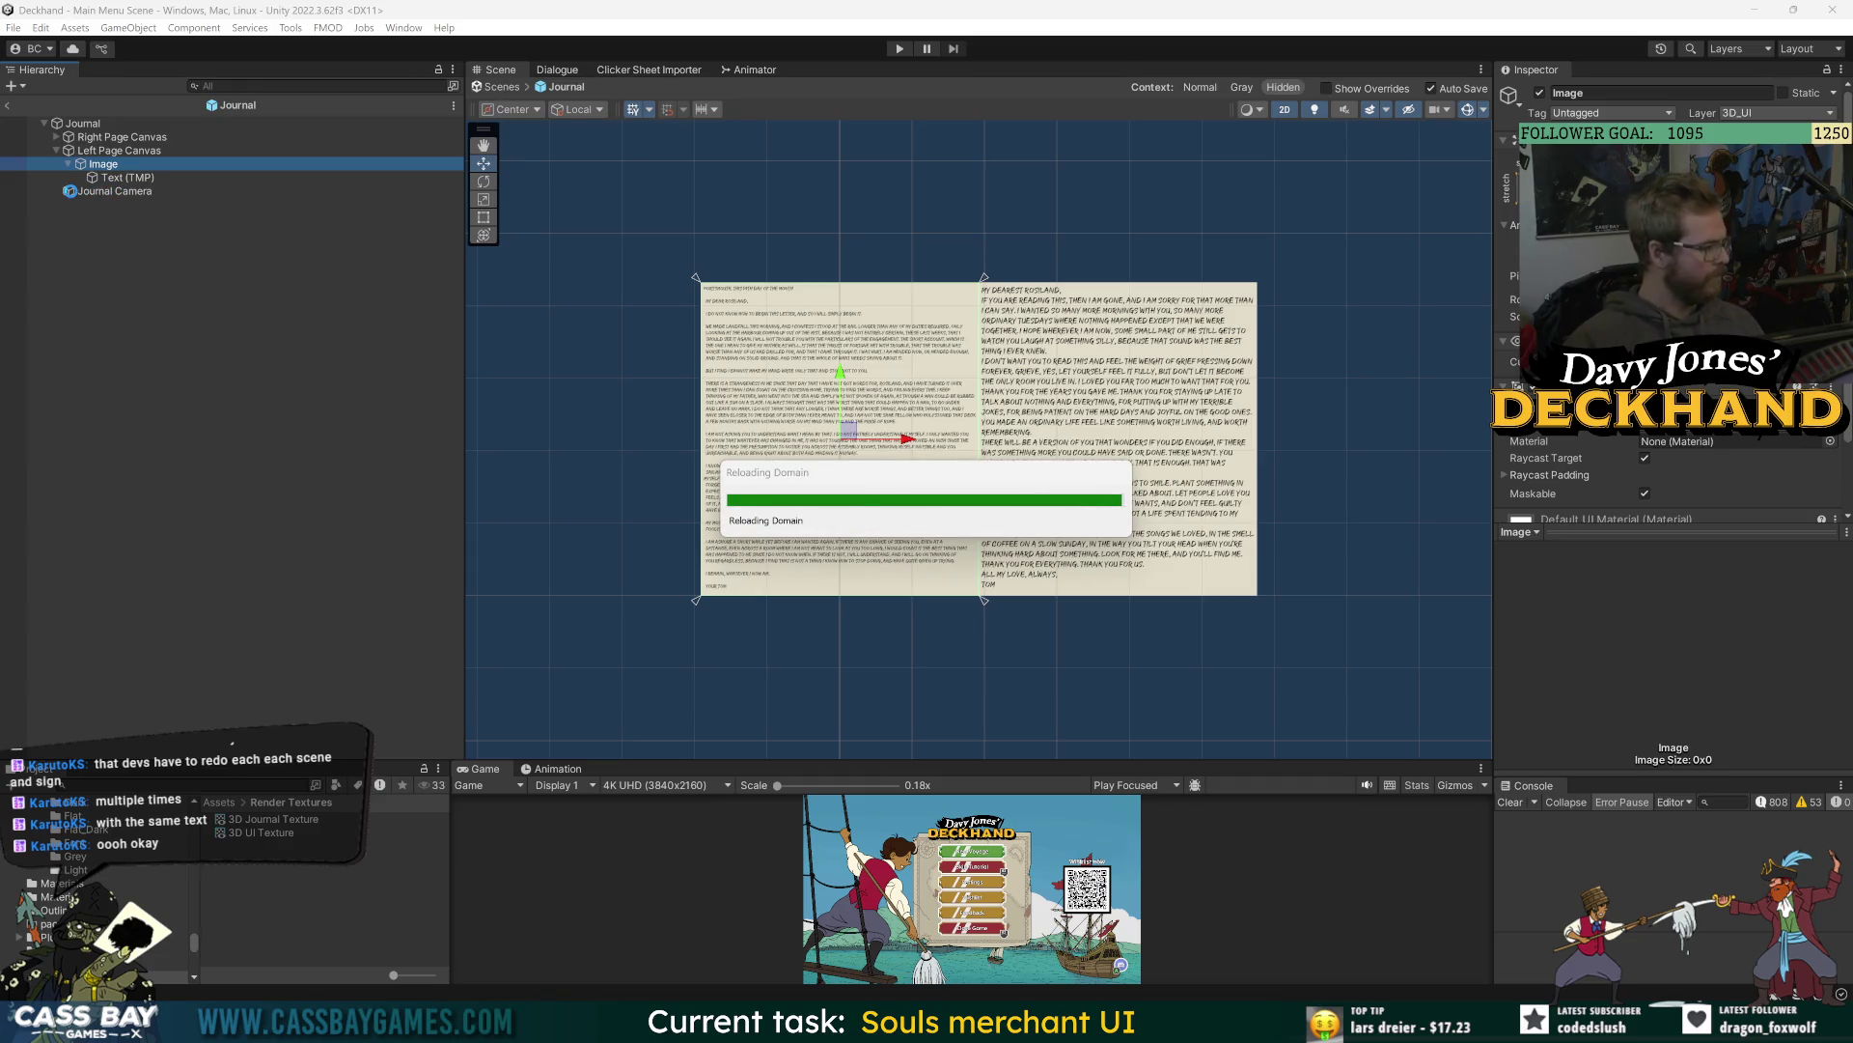
{"action": "left_click", "coordinate": [126, 193]}
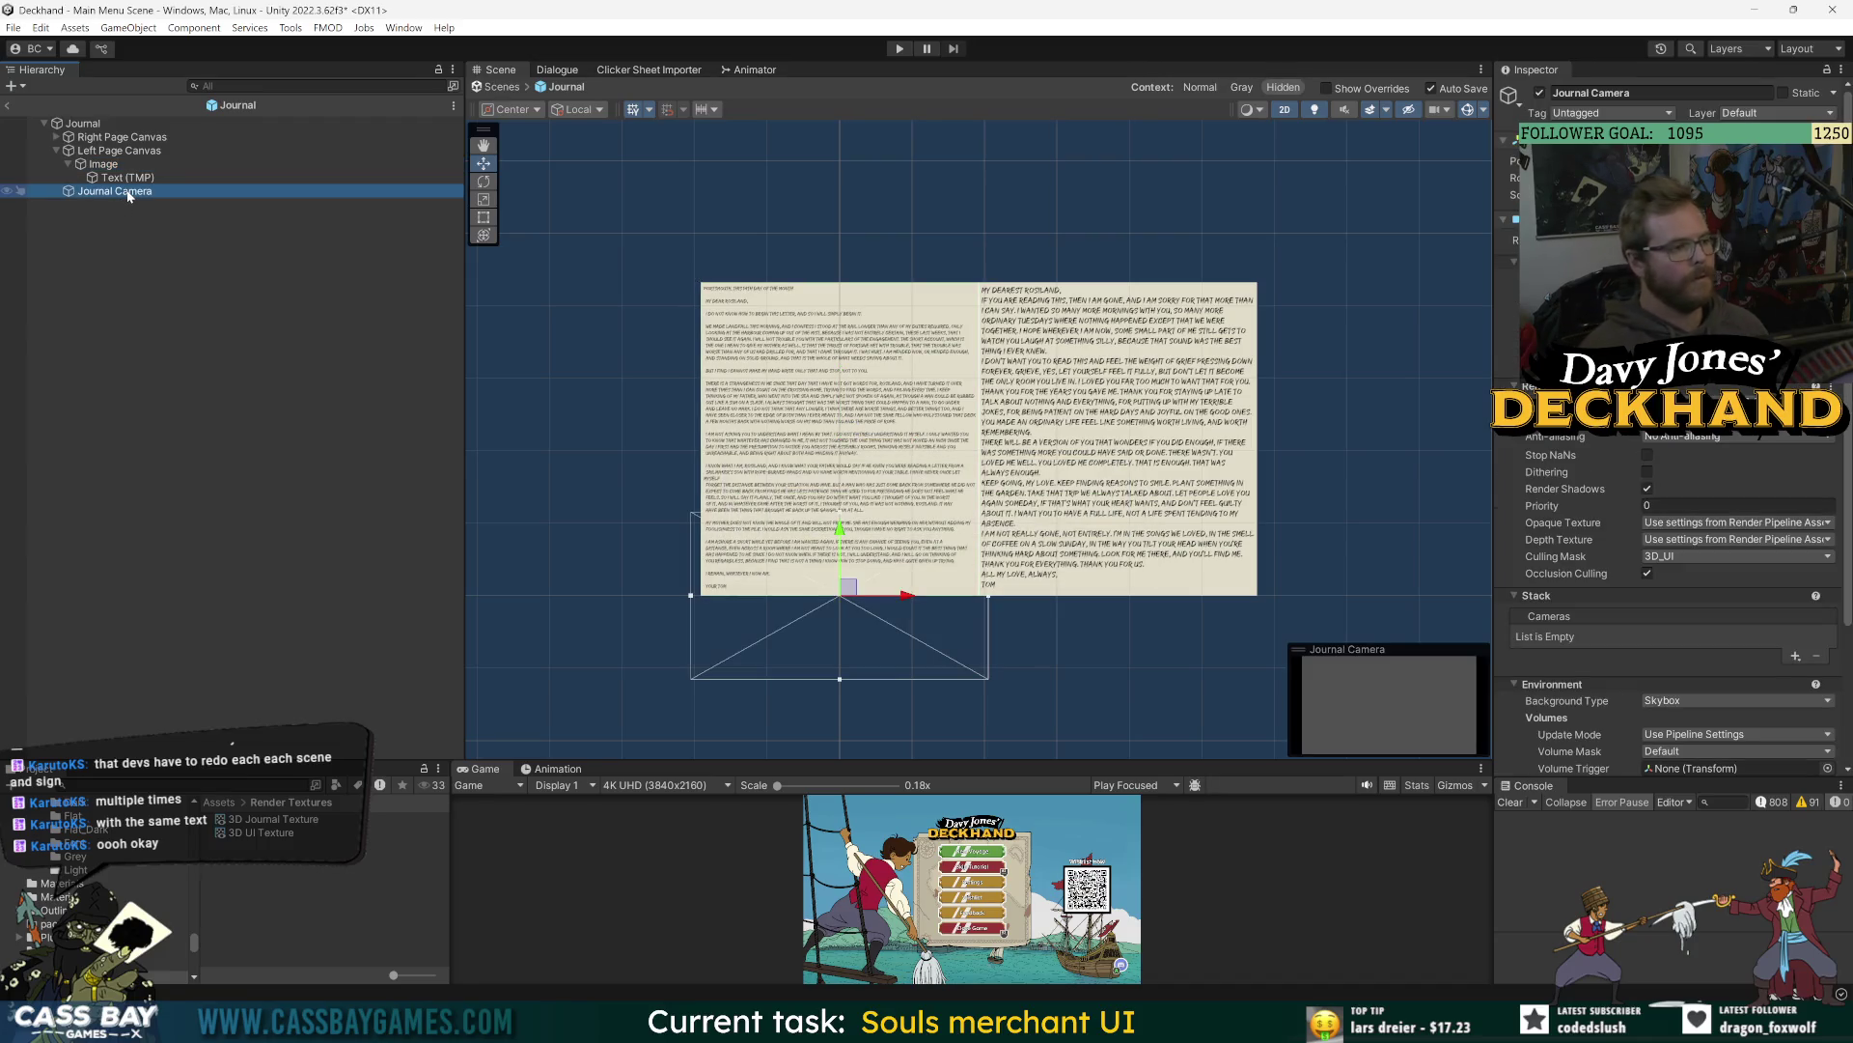
- Rename the Journal Camera to Right Camera
{"action": "key", "text": "F2"}
{"action": "type", "text": "Right Camere"}
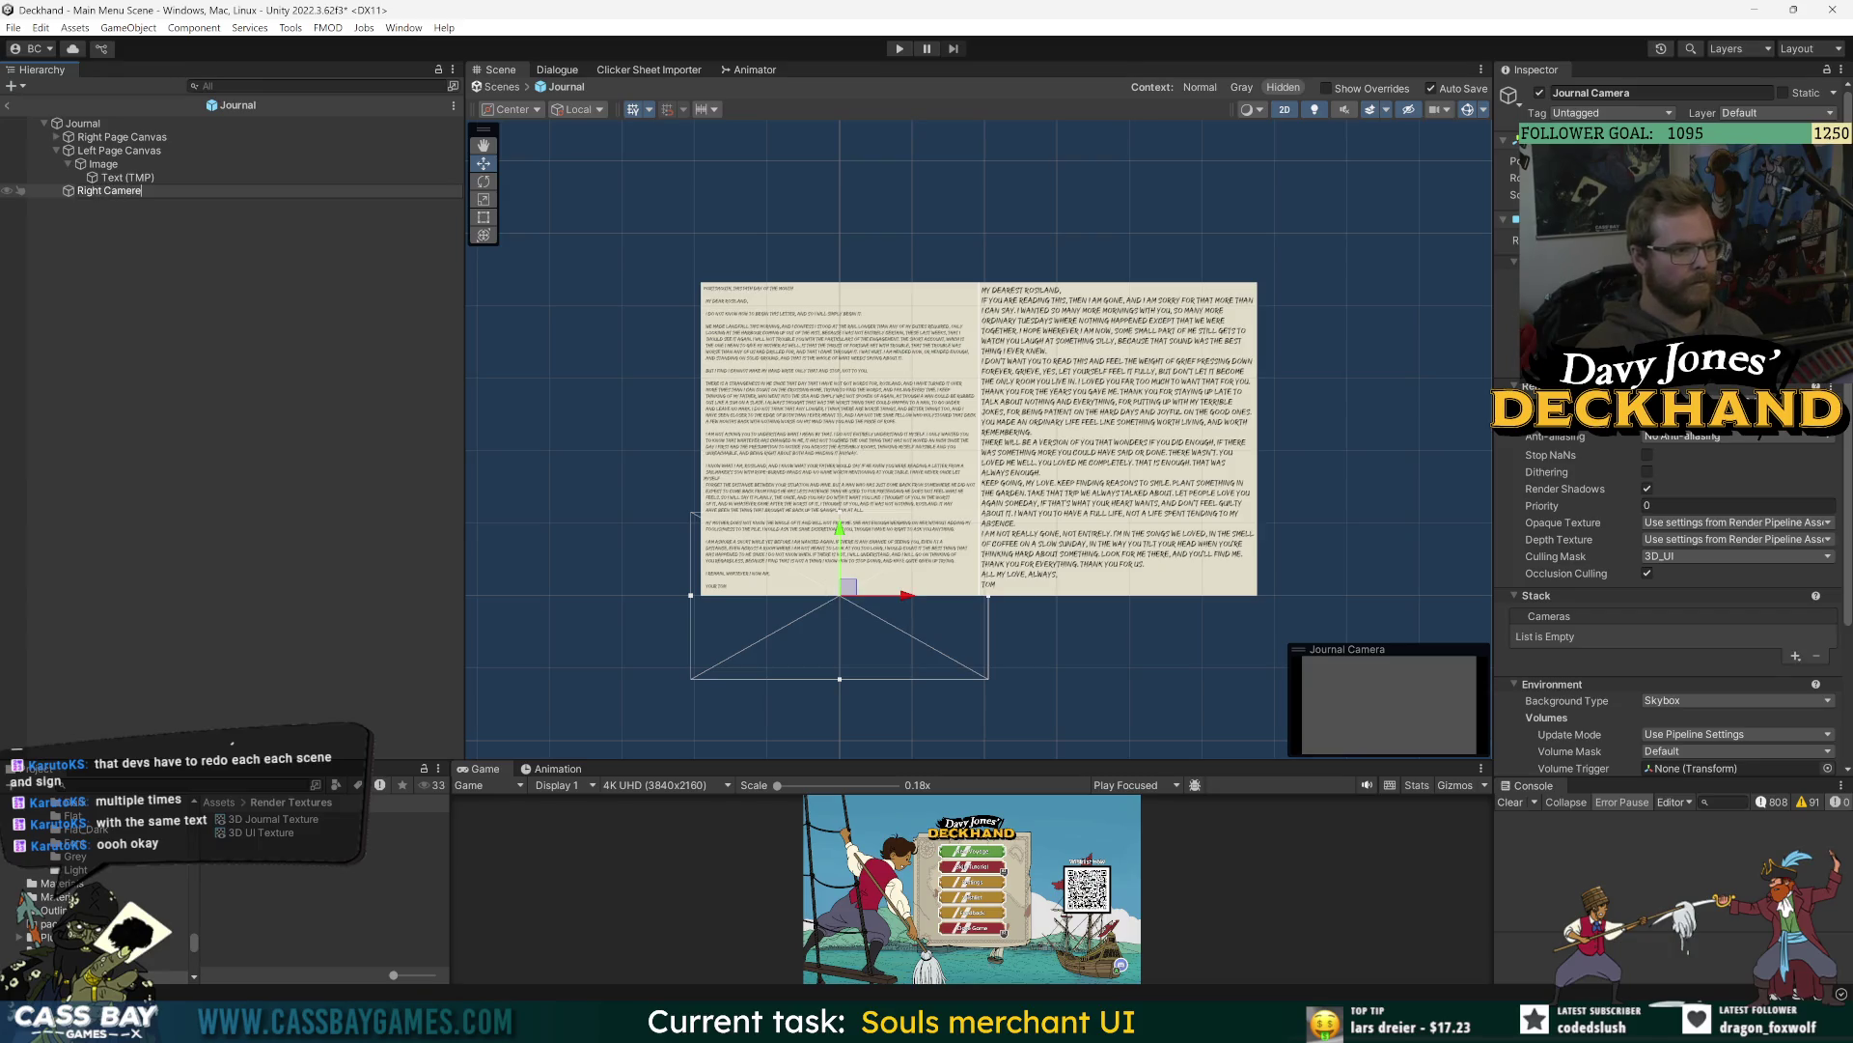
{"action": "key", "text": "Return"}
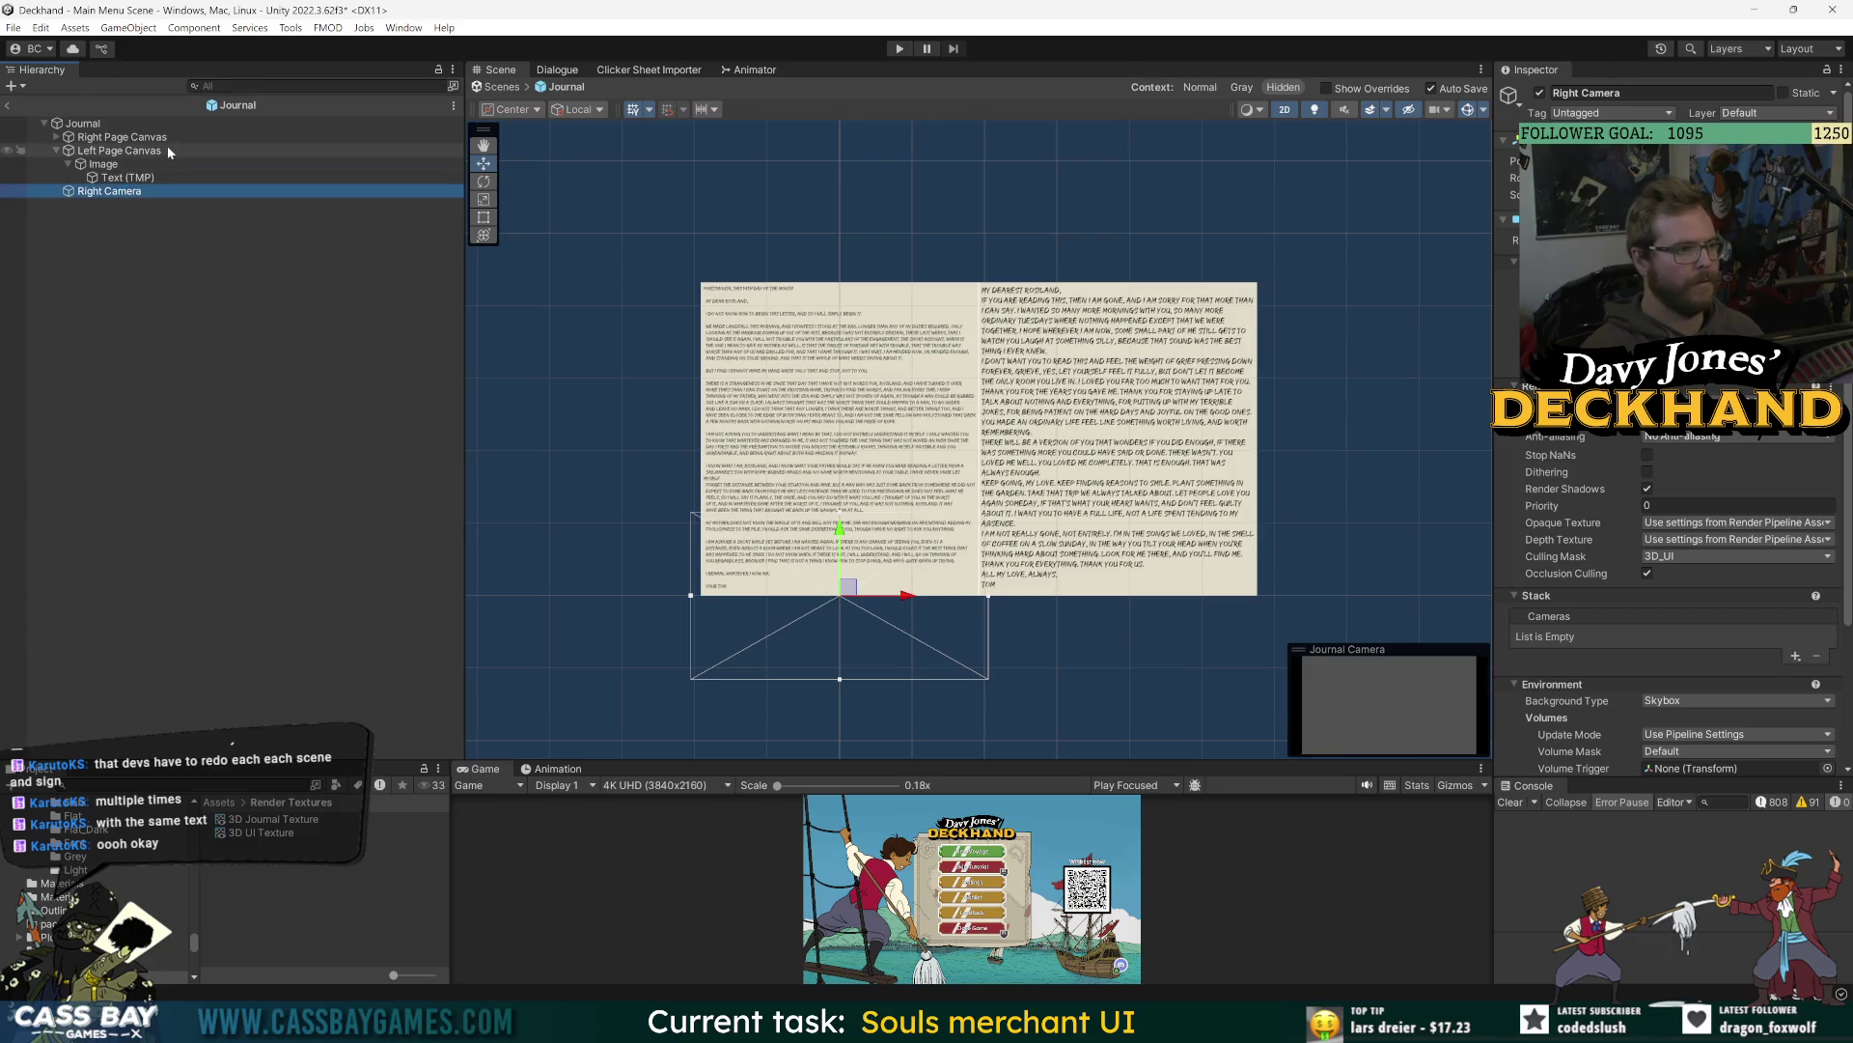
- Move the Left Page Canvas and its children onto the 3D_Left layer
{"action": "left_click", "coordinate": [200, 136]}
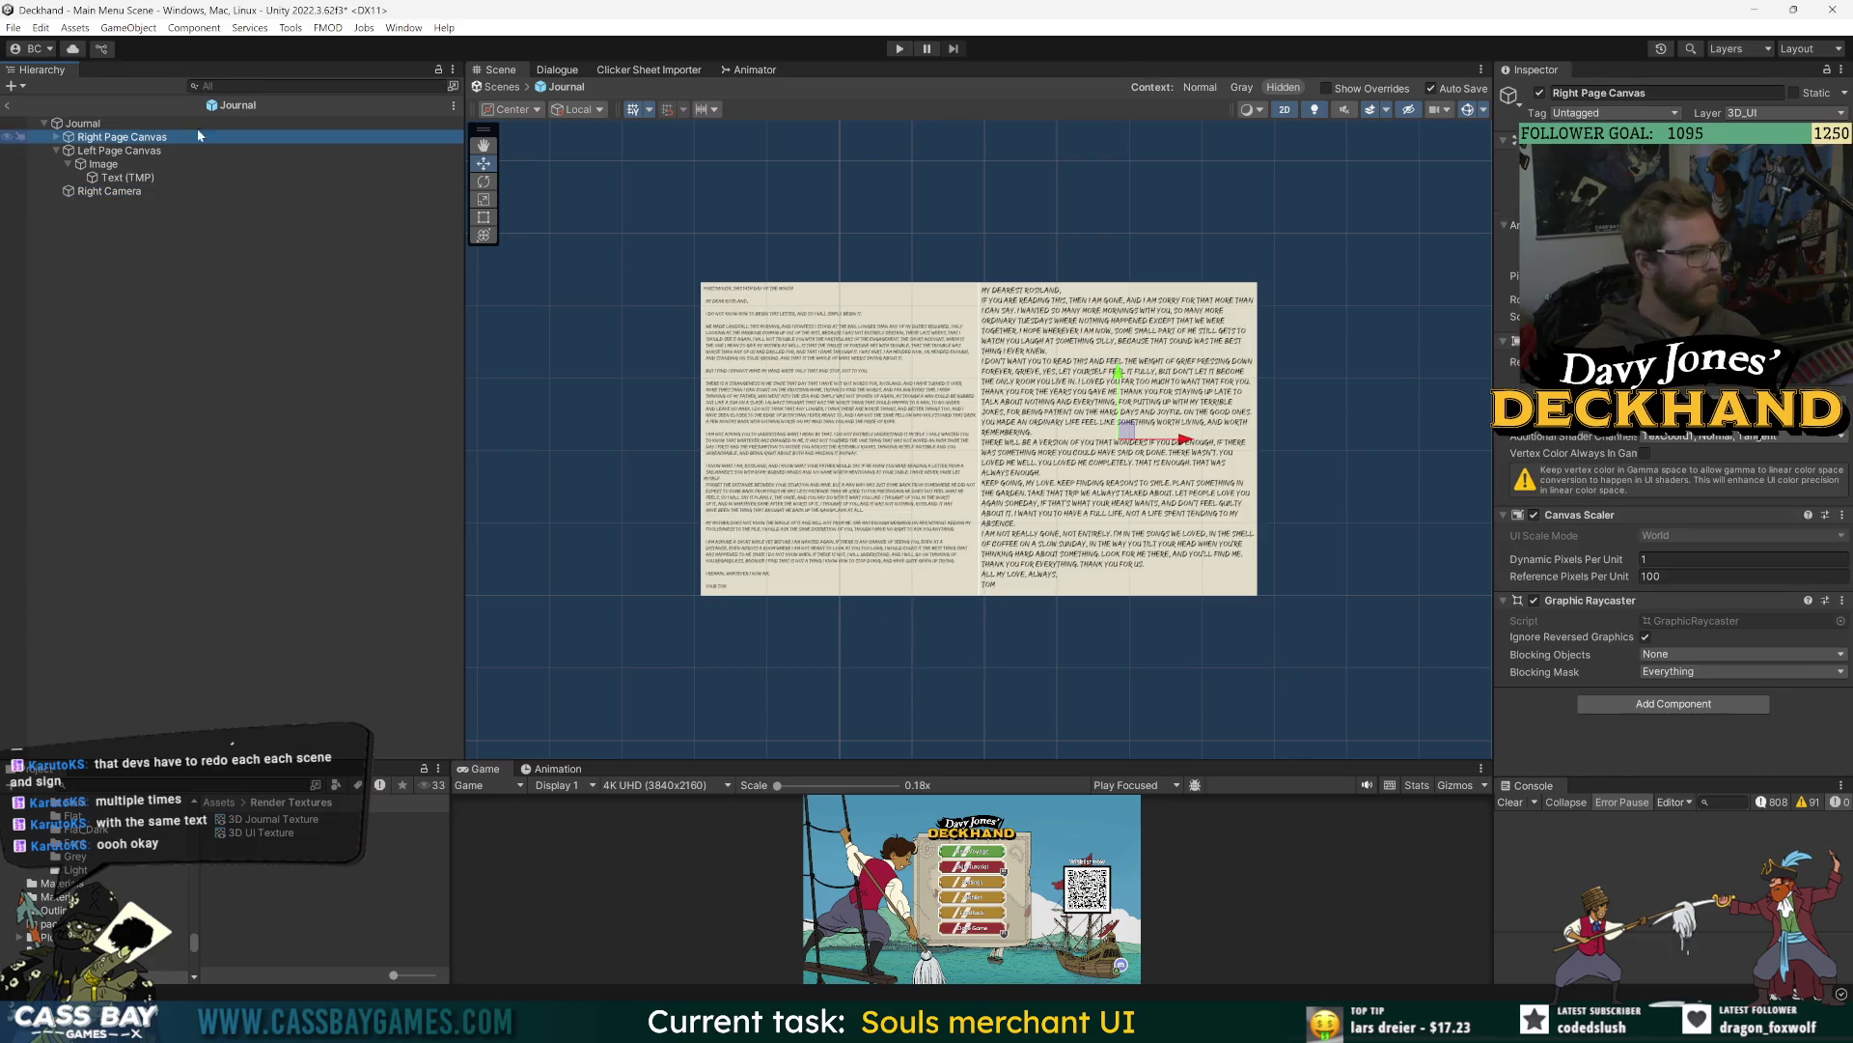
{"action": "left_click", "coordinate": [1785, 113]}
{"action": "left_click", "coordinate": [1785, 251]}
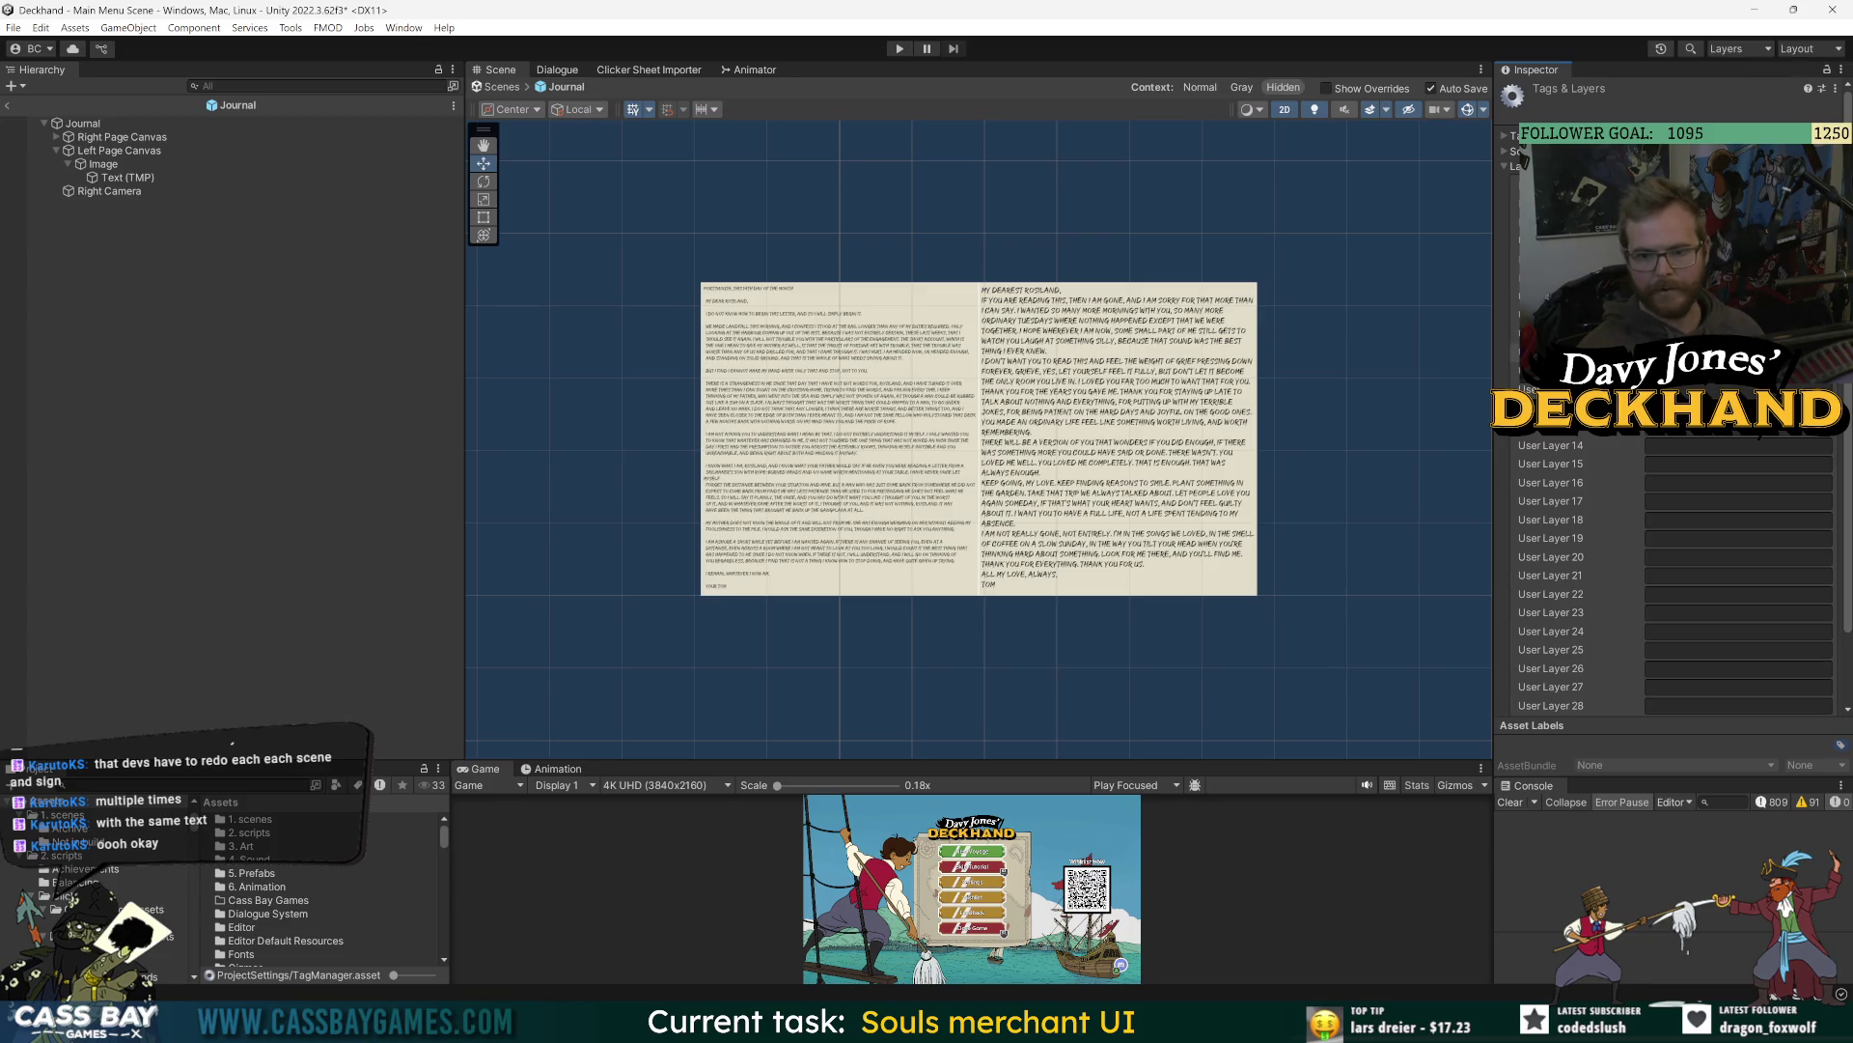
{"action": "left_click", "coordinate": [117, 192]}
{"action": "left_click", "coordinate": [106, 137]}
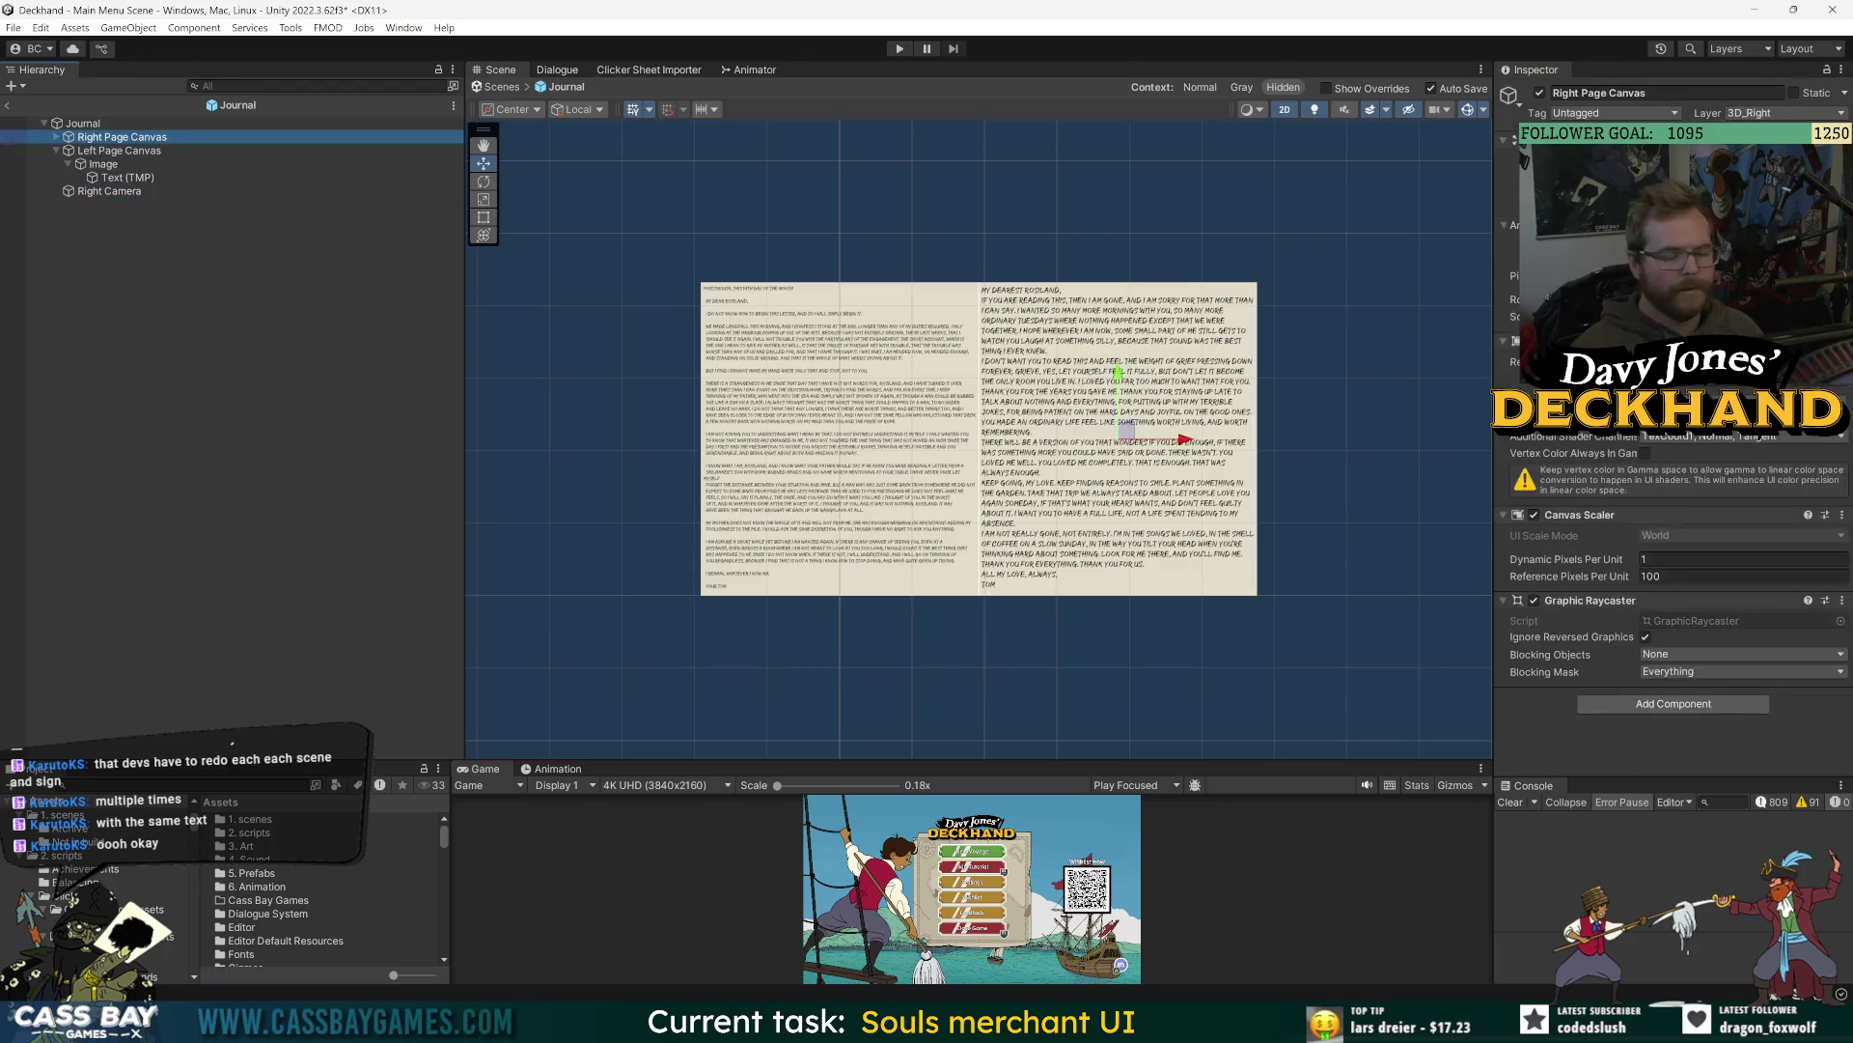
{"action": "left_click", "coordinate": [108, 151]}
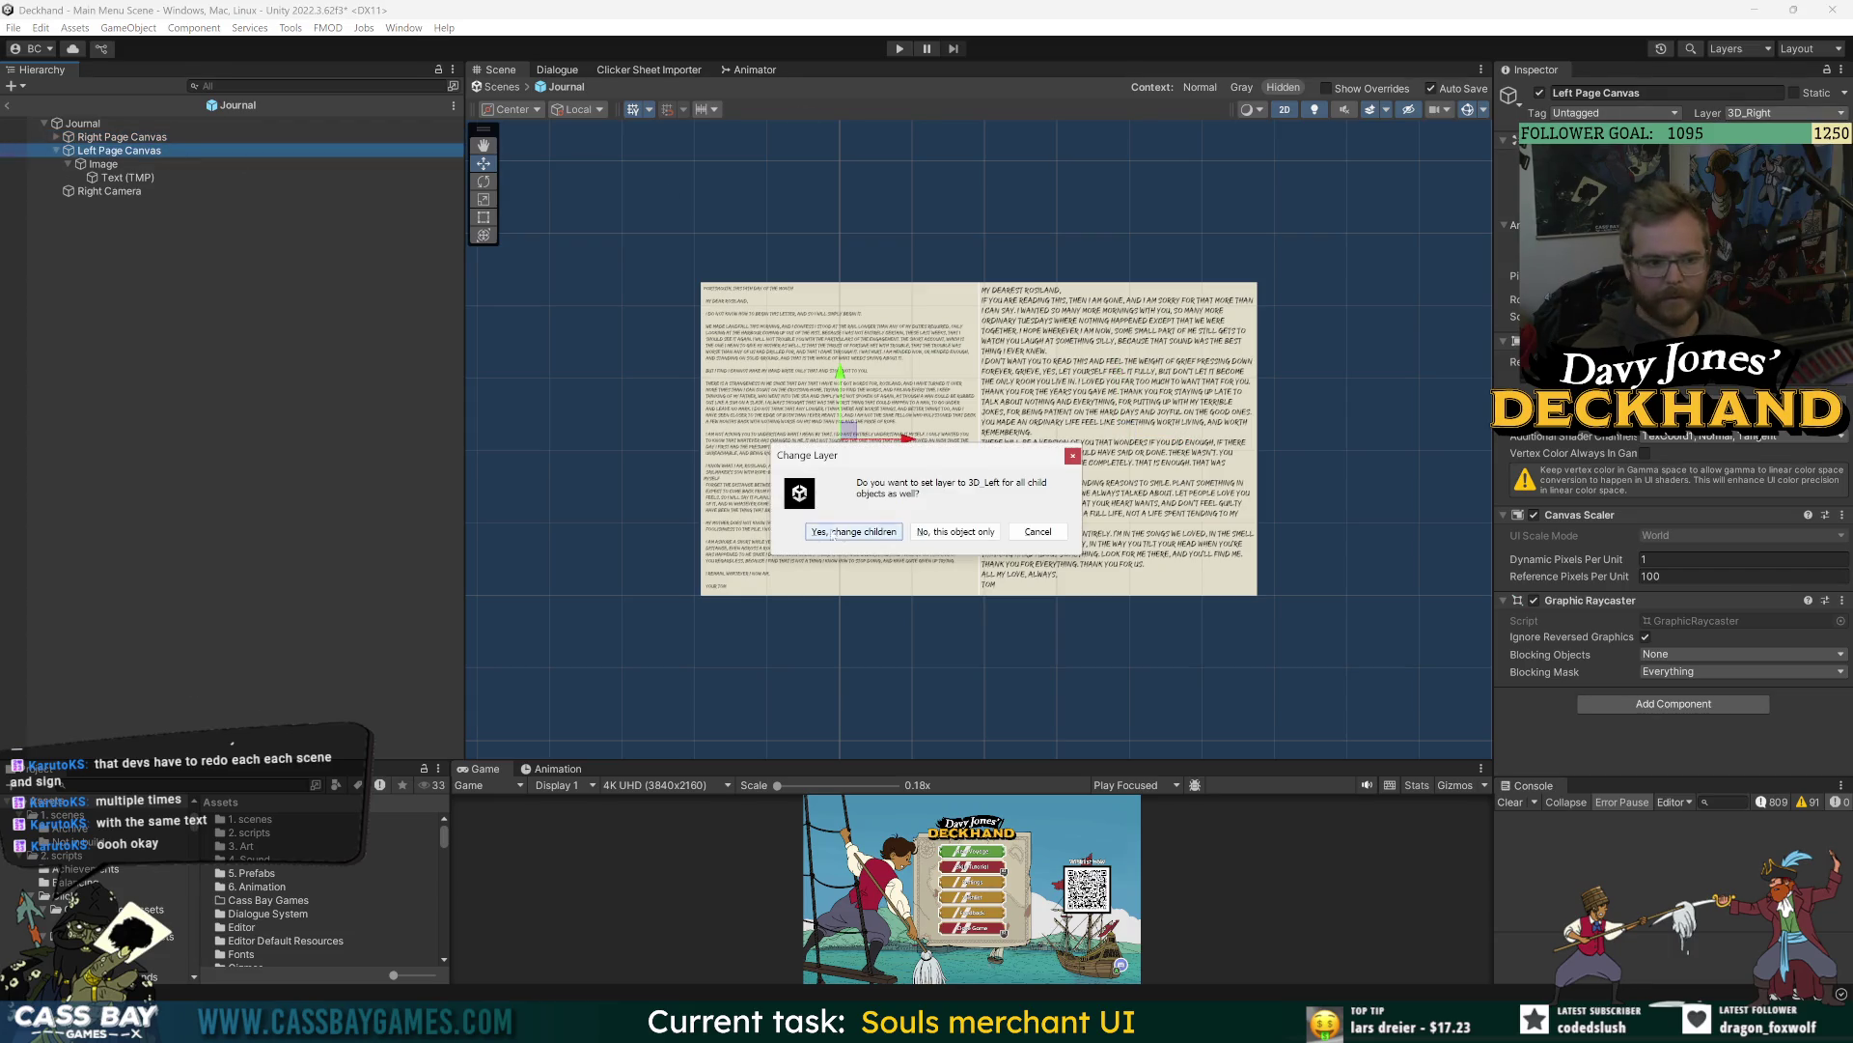
{"action": "left_click", "coordinate": [854, 530]}
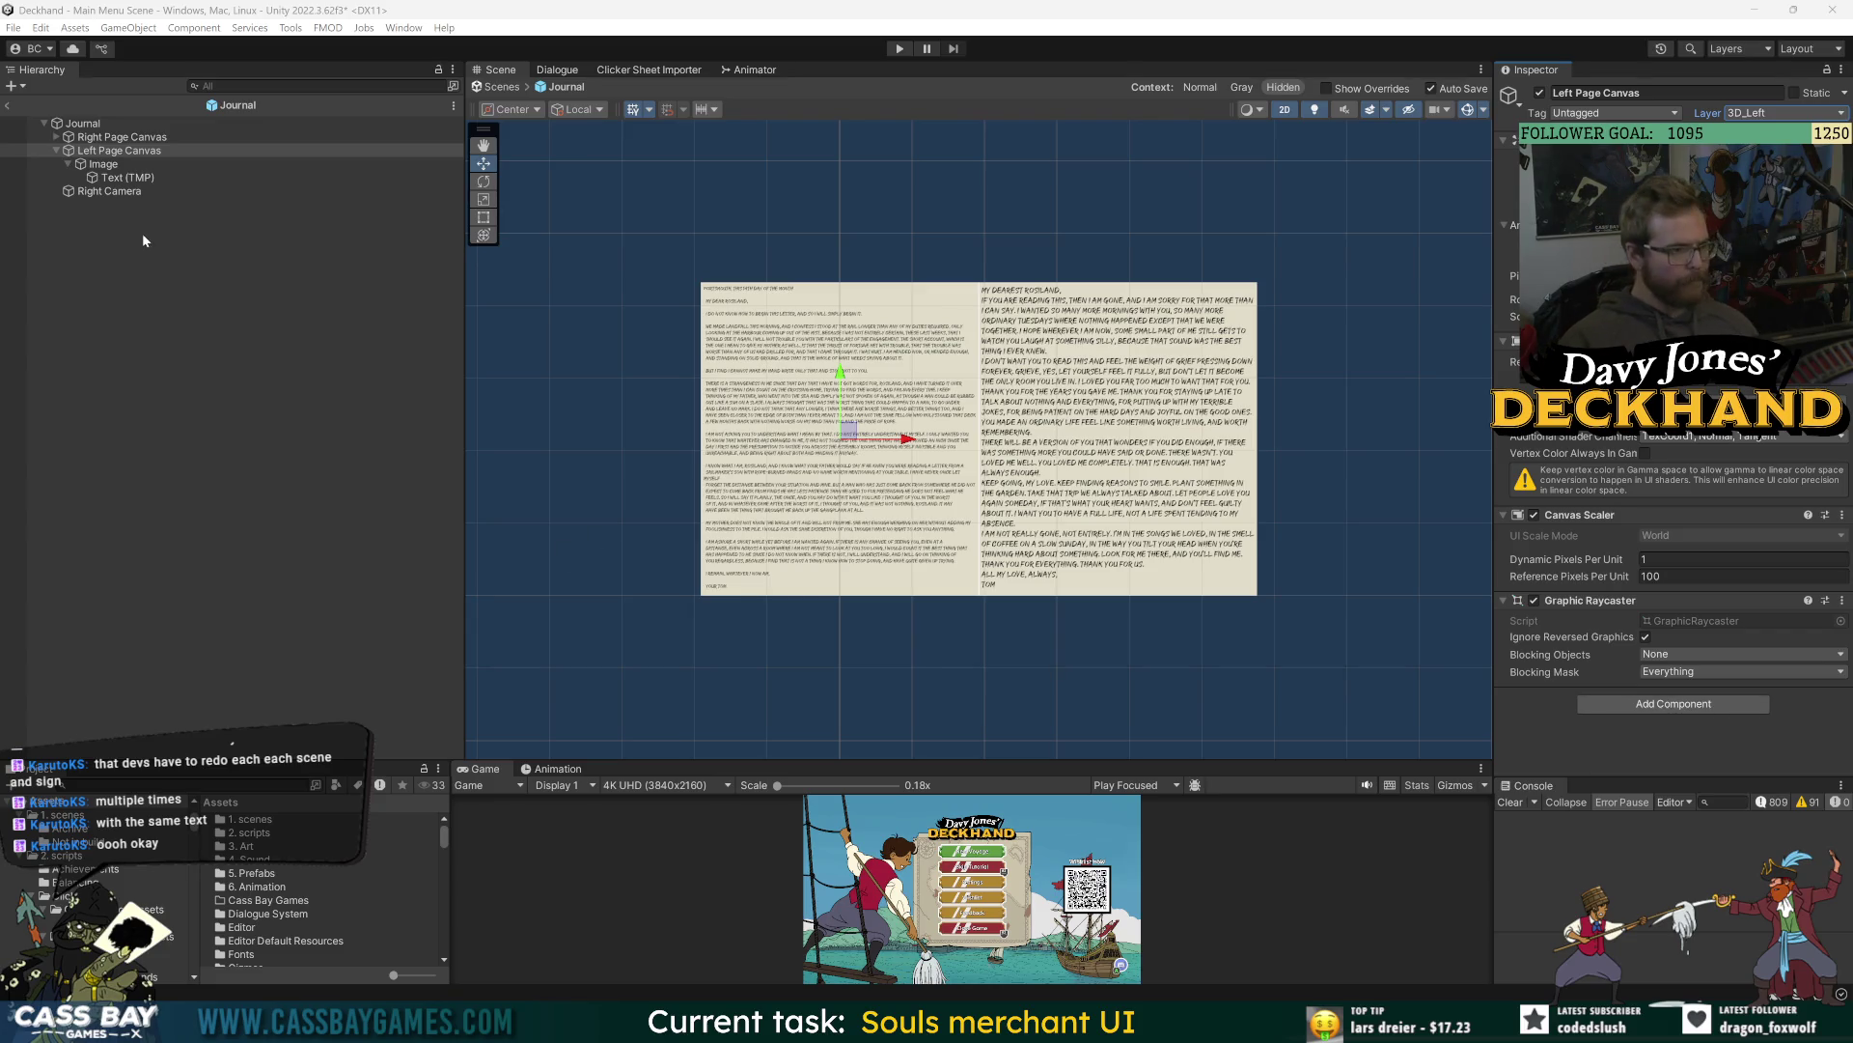
{"action": "left_click", "coordinate": [116, 152]}
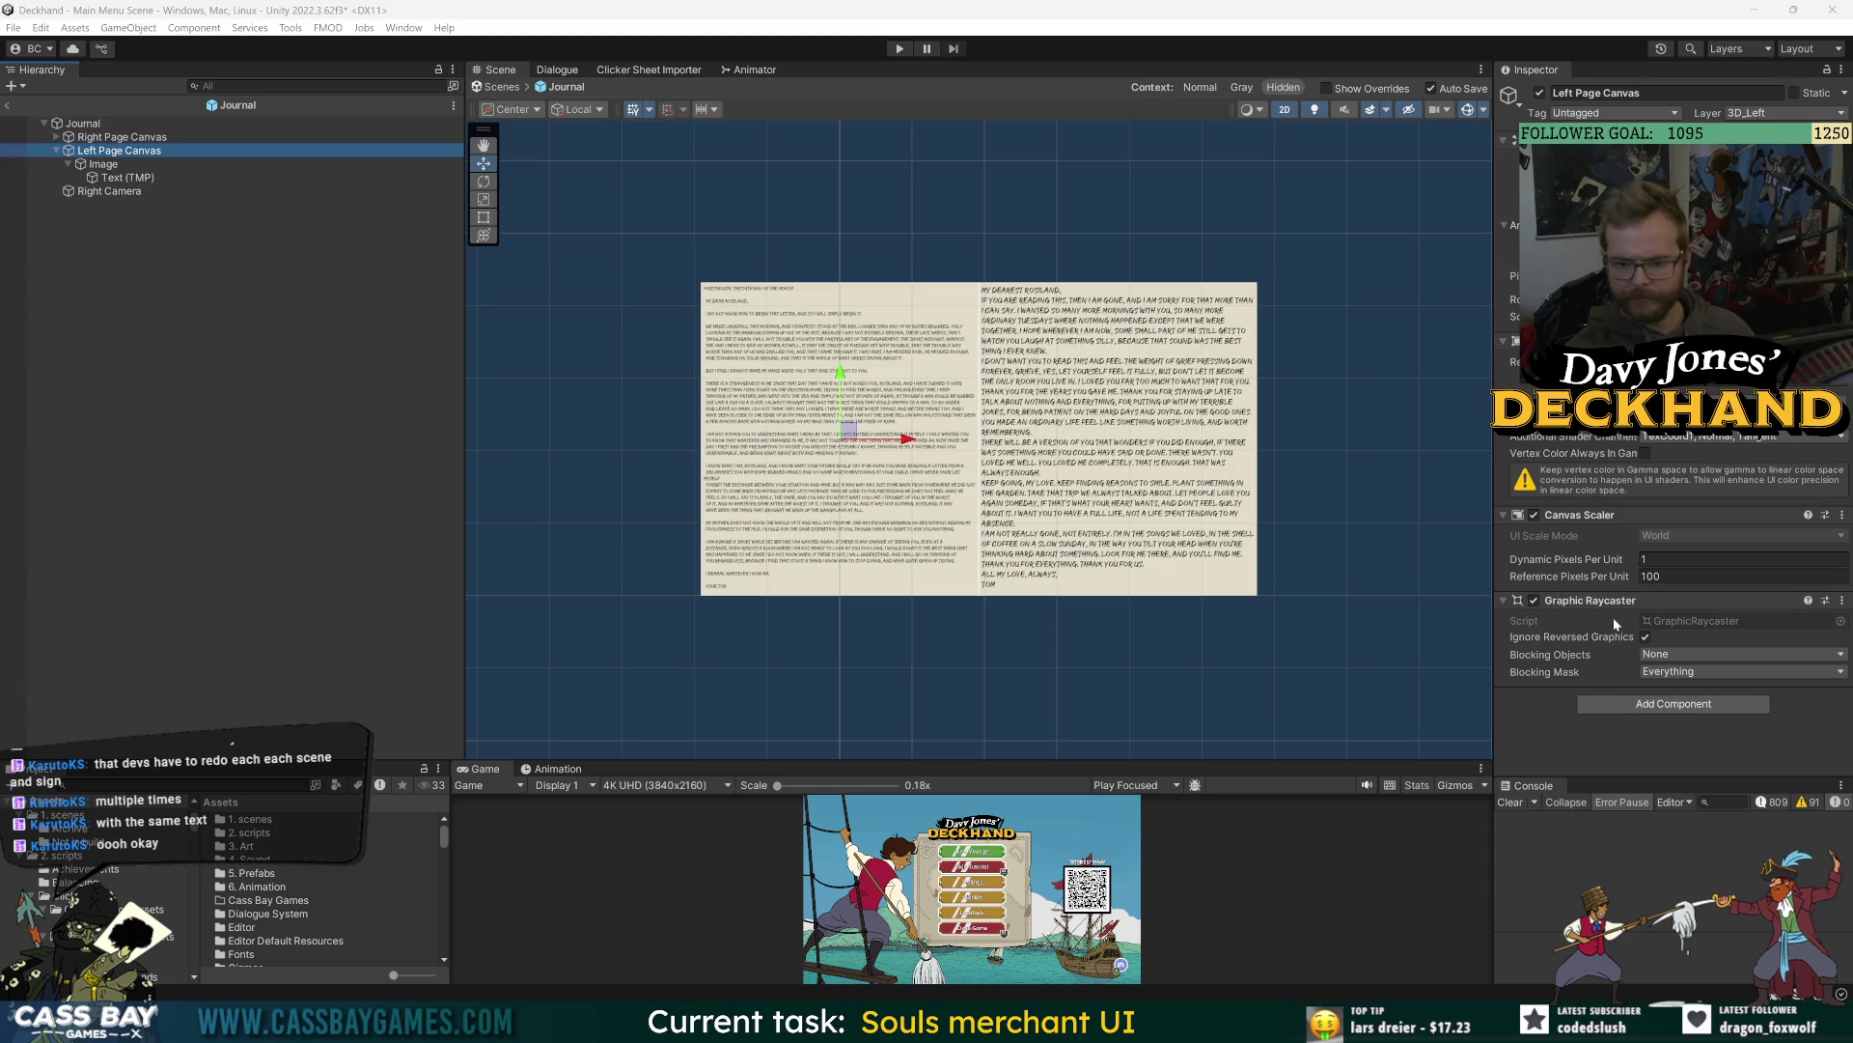
- Locate the camera's 3D Journal Texture asset and rename it 3D_Journal Left
{"action": "left_click", "coordinate": [174, 193]}
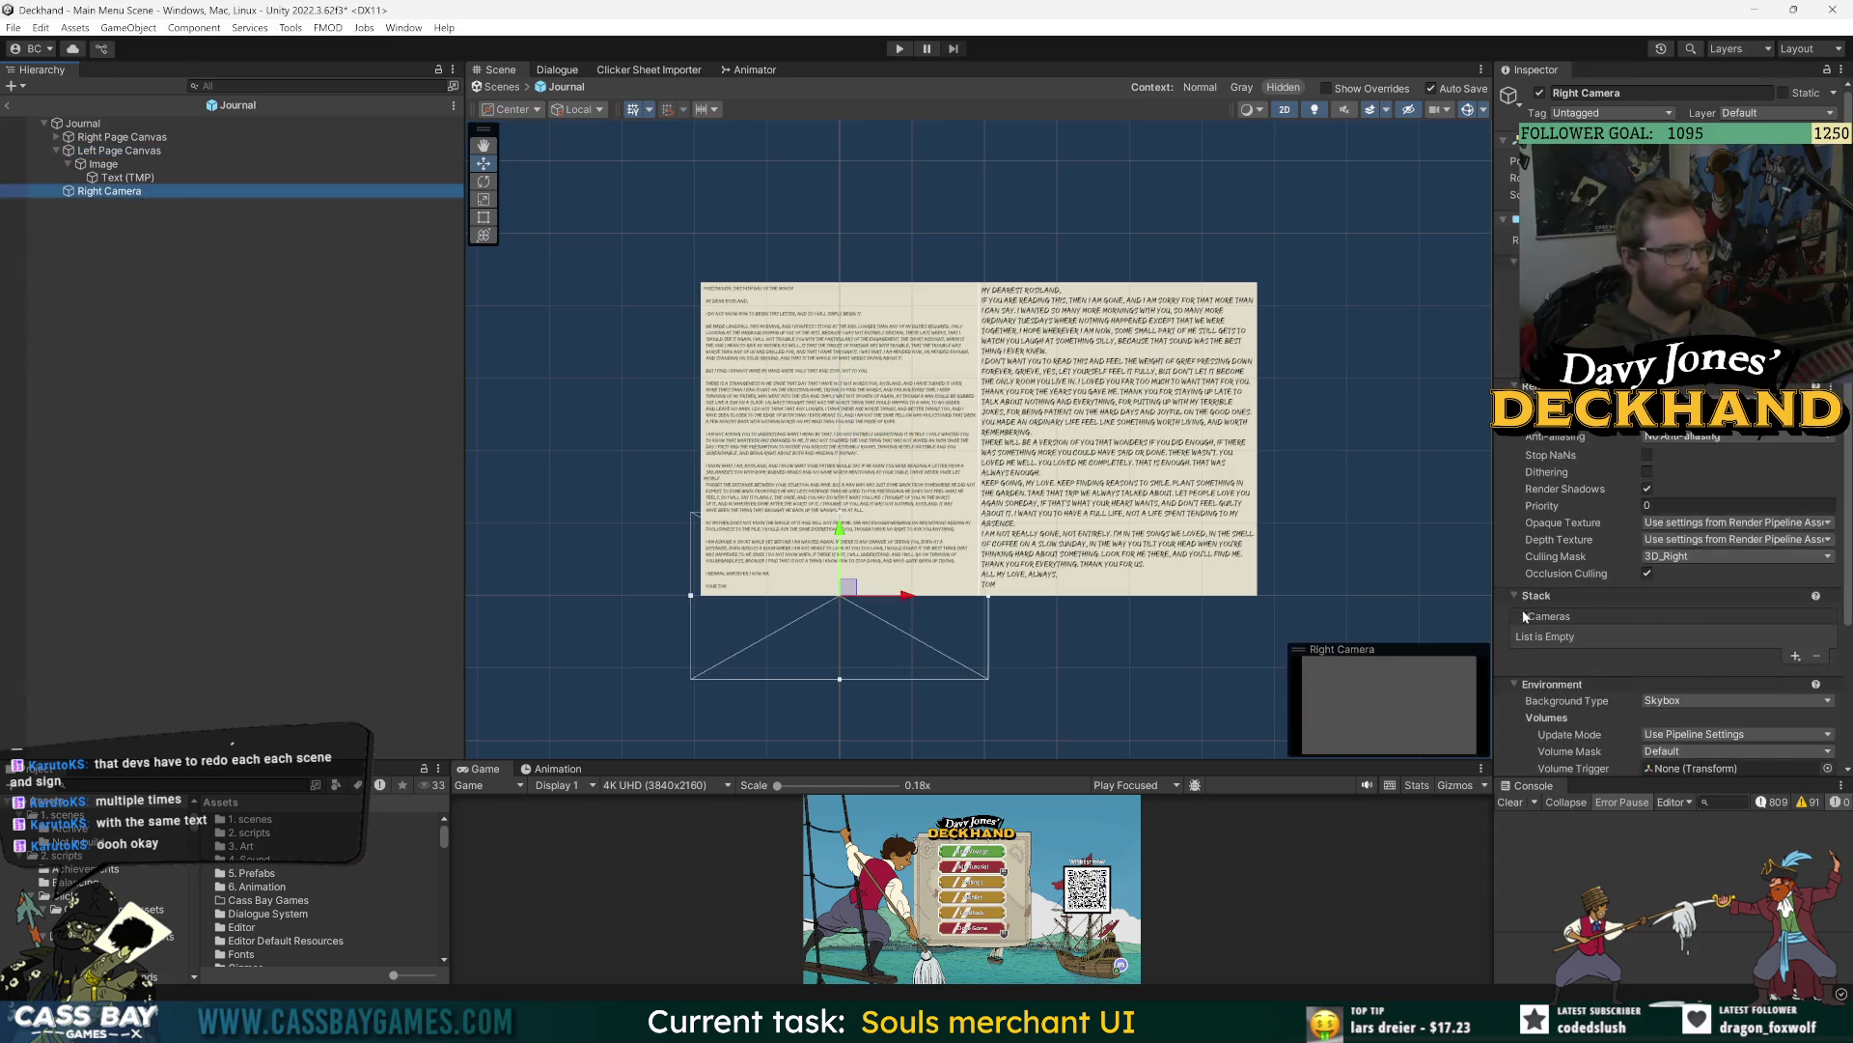
{"action": "scroll", "coordinate": [1632, 657], "scroll_direction": "down", "scroll_amount": 5}
{"action": "left_click", "coordinate": [1678, 630]}
{"action": "left_click", "coordinate": [256, 833]}
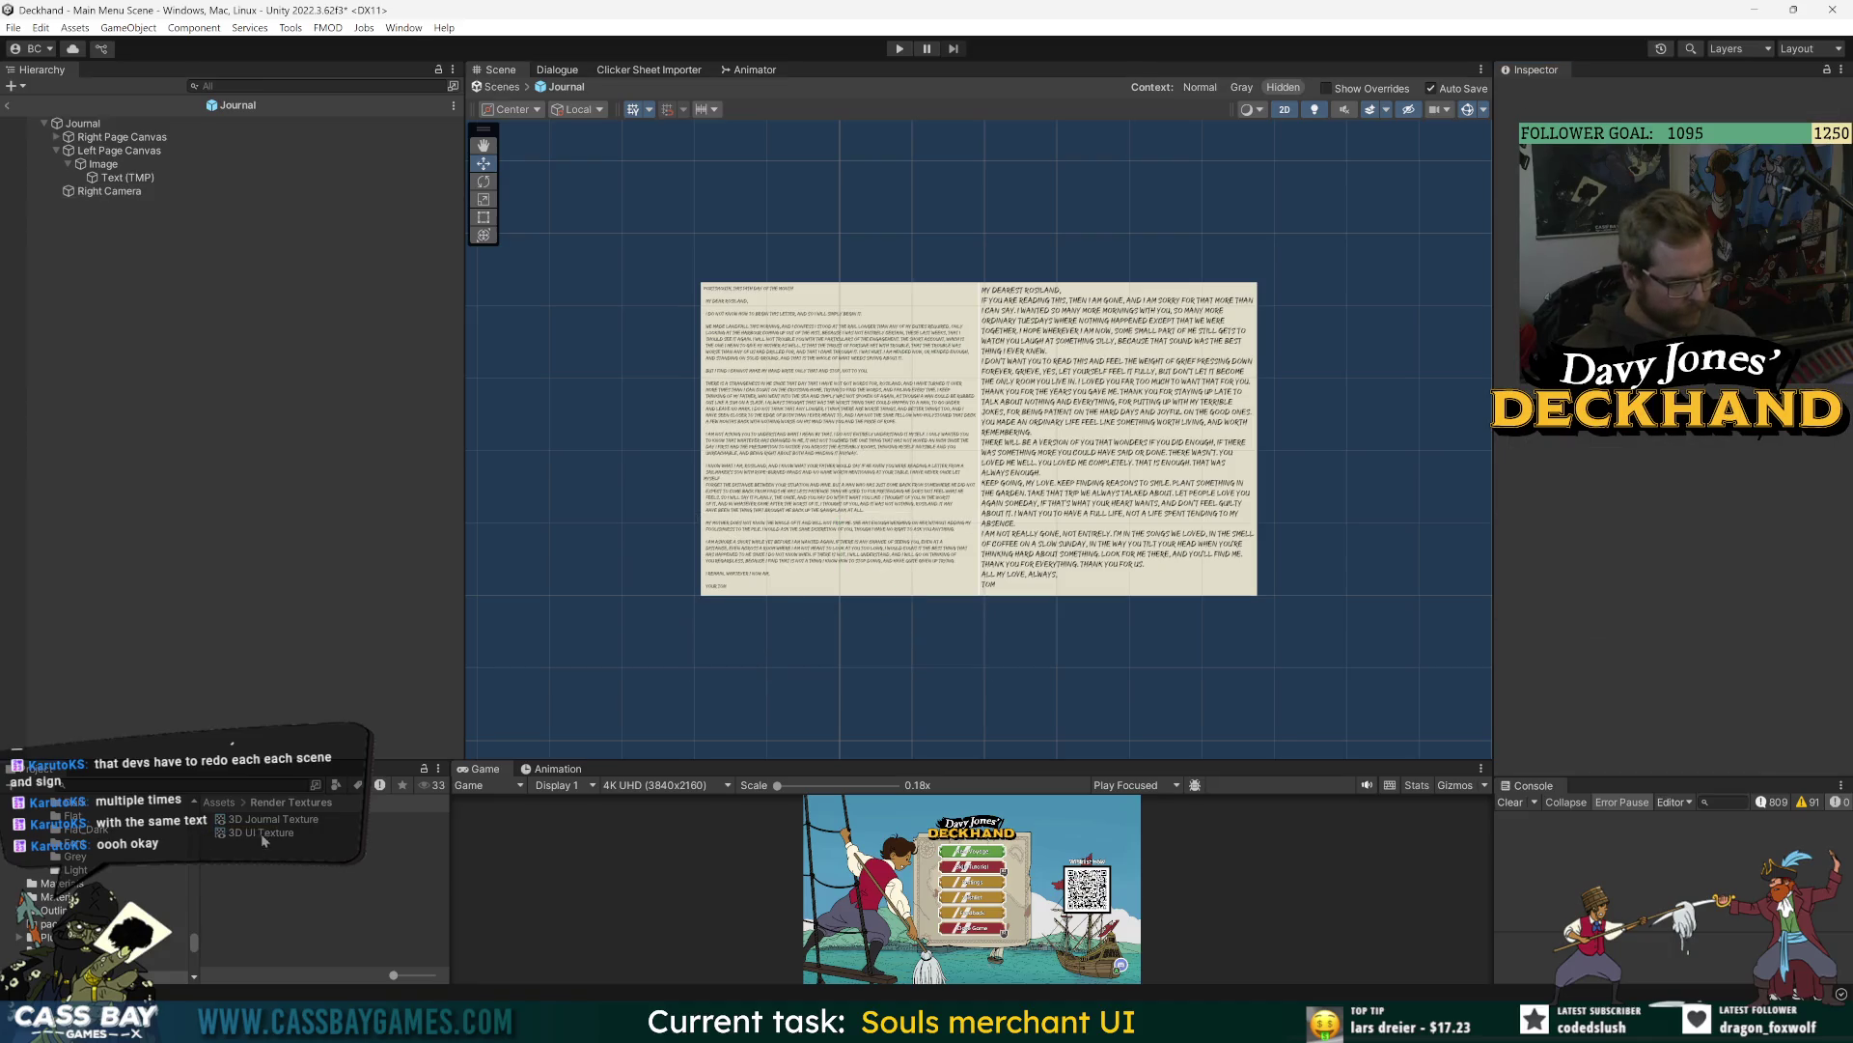
{"action": "left_click", "coordinate": [278, 819]}
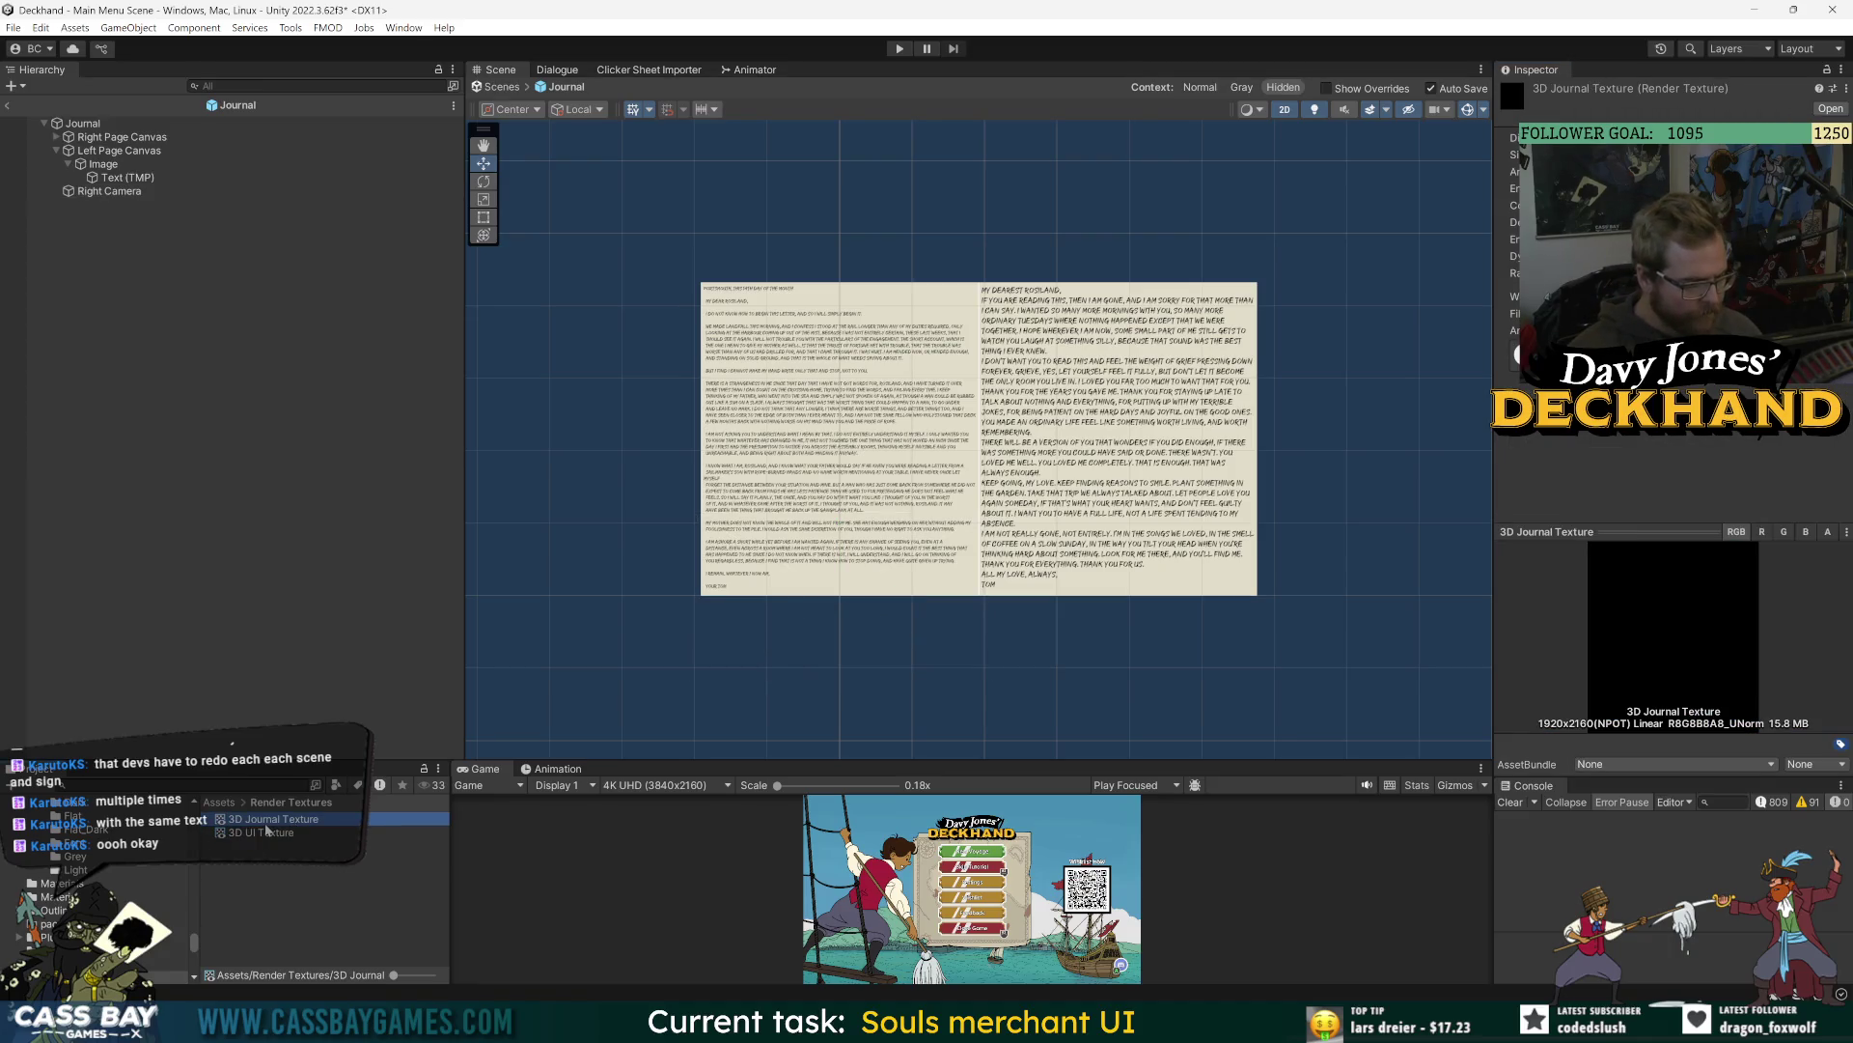
{"action": "key", "text": "F2"}
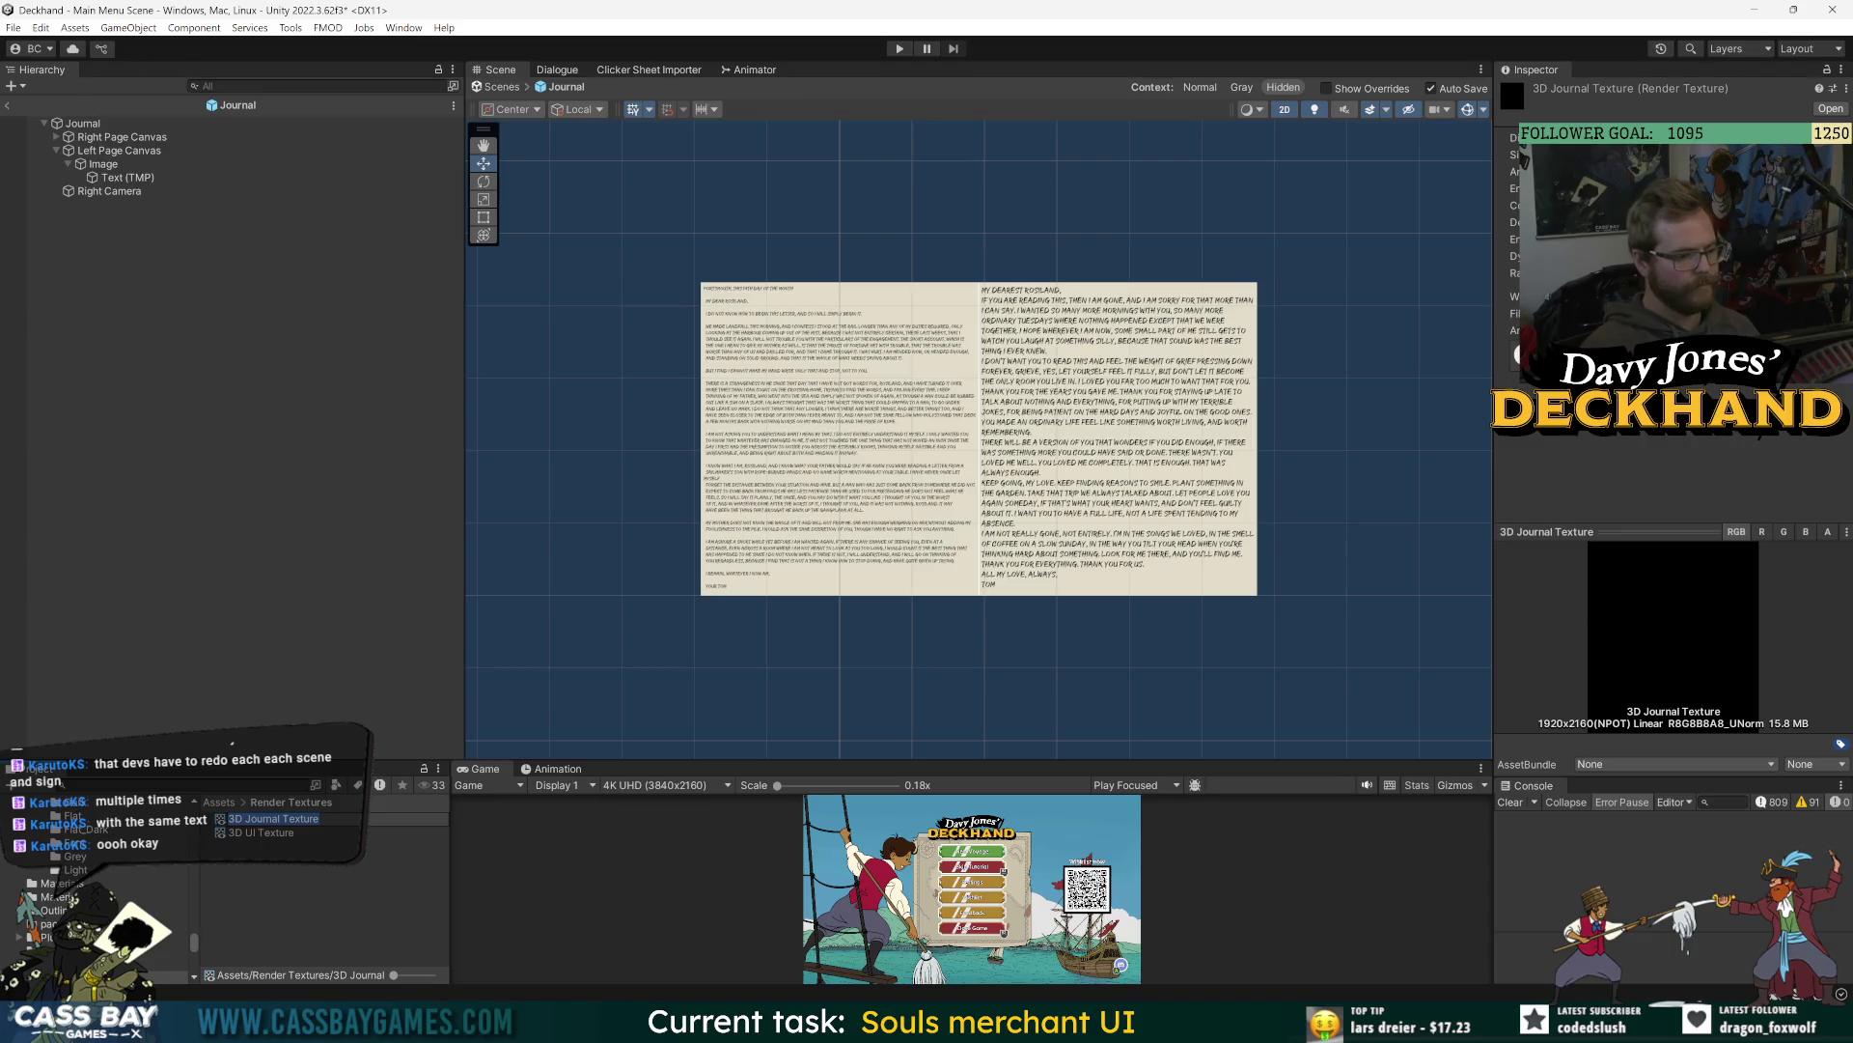
{"action": "type", "text": "3dD_Journal Left"}
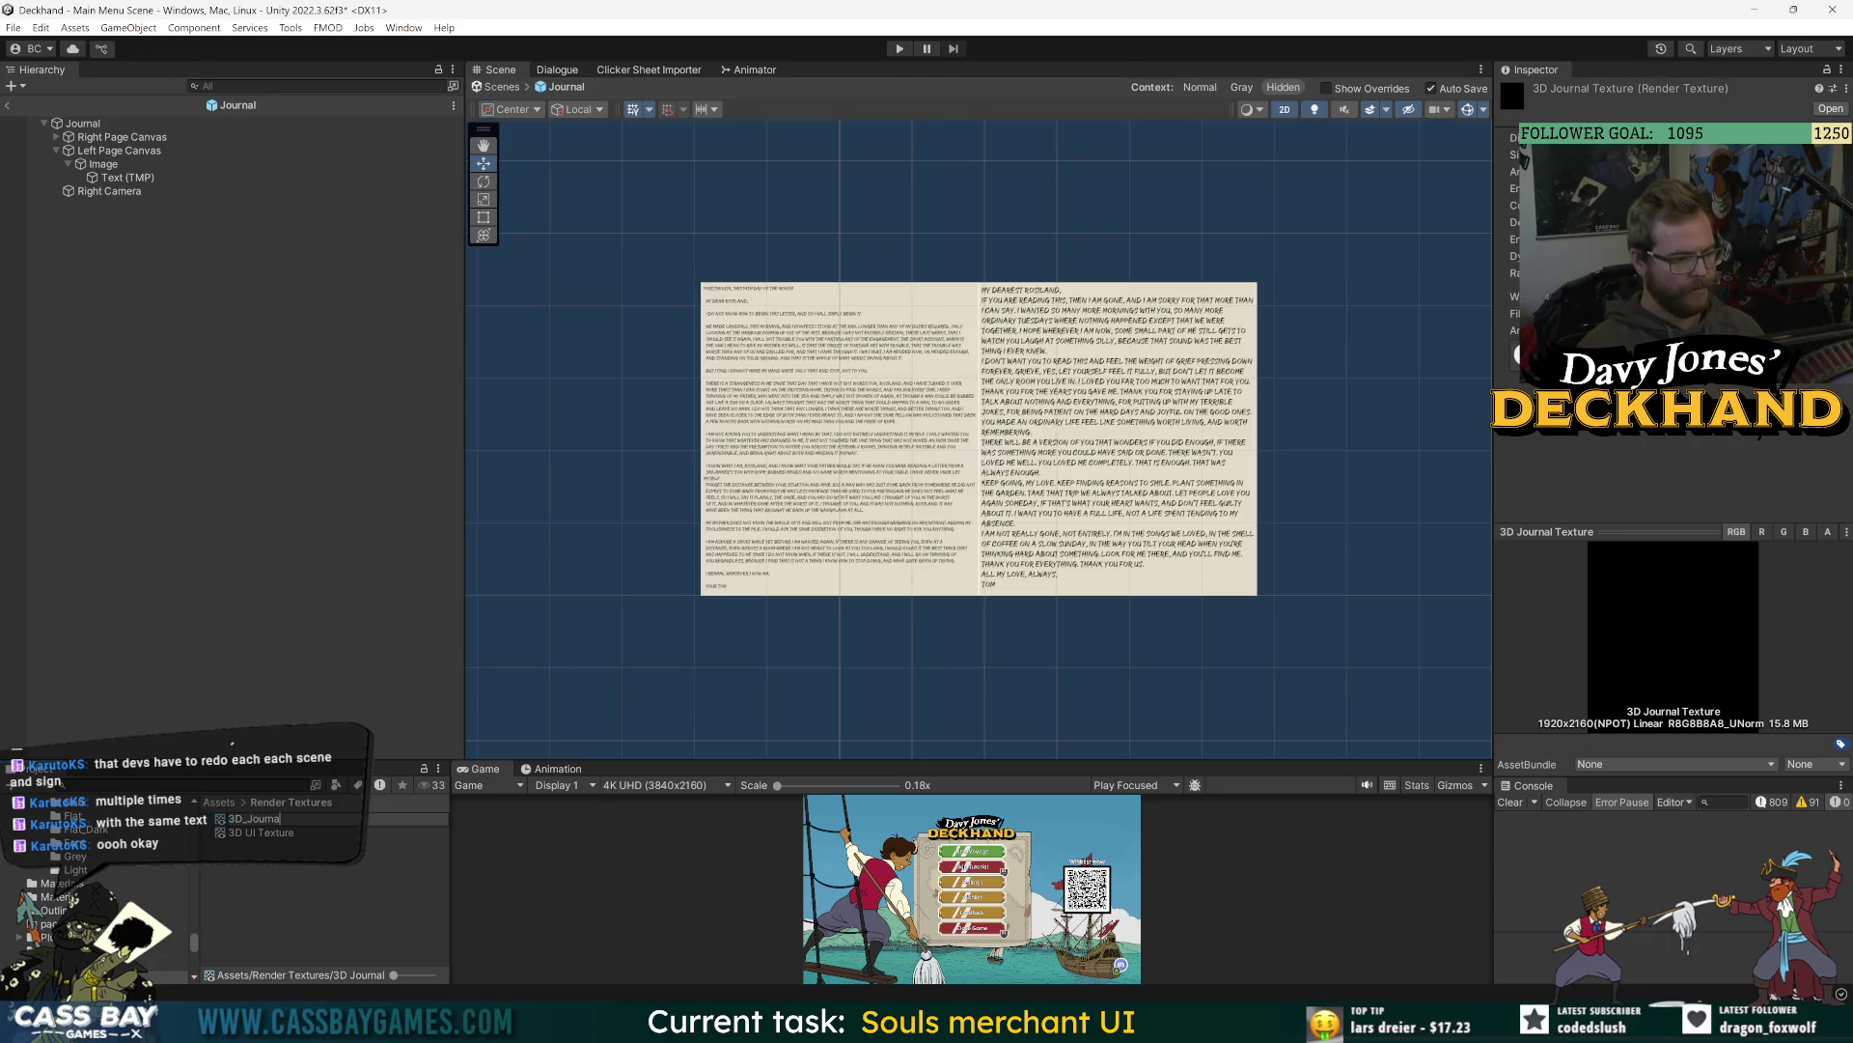
{"action": "key", "text": "Return"}
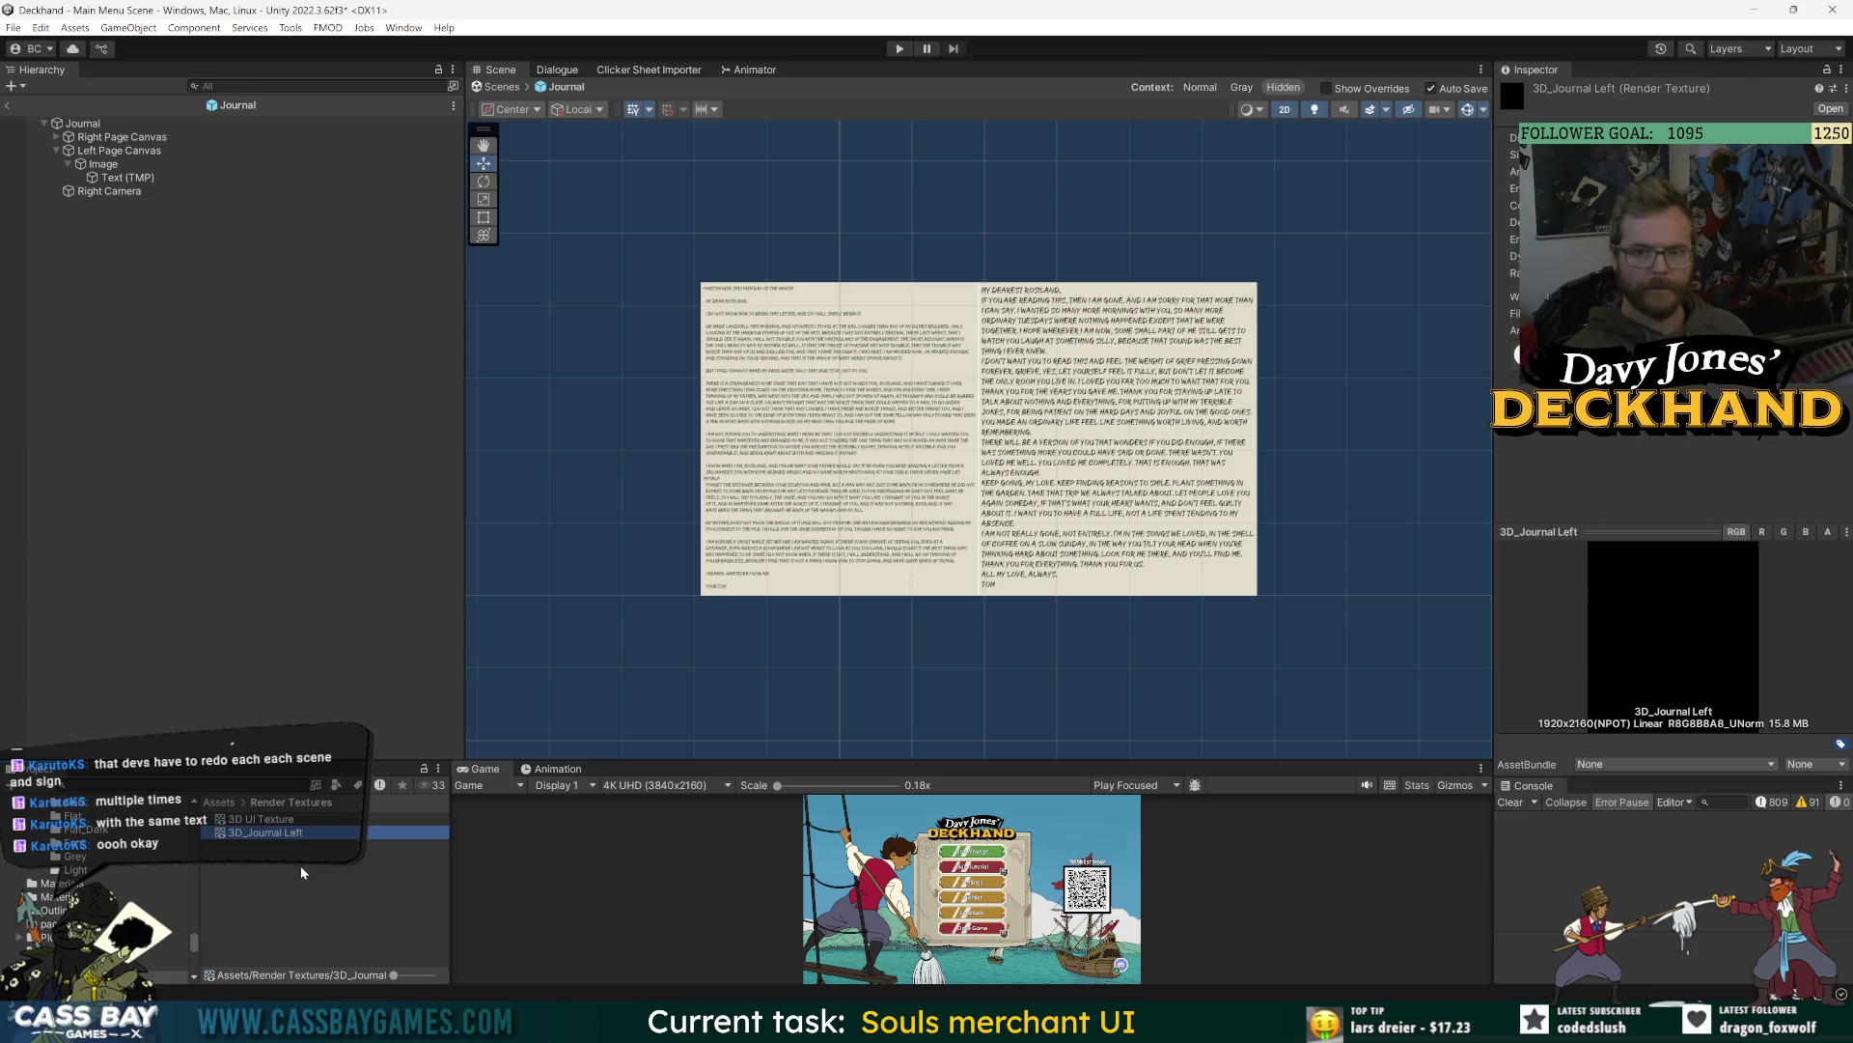
- Duplicate 3D_Journal Left and name the copy 3D_Journal Right
{"action": "key", "text": "ctrl+d"}
{"action": "key", "text": "F2"}
{"action": "type", "text": "3D_Journal Right"}
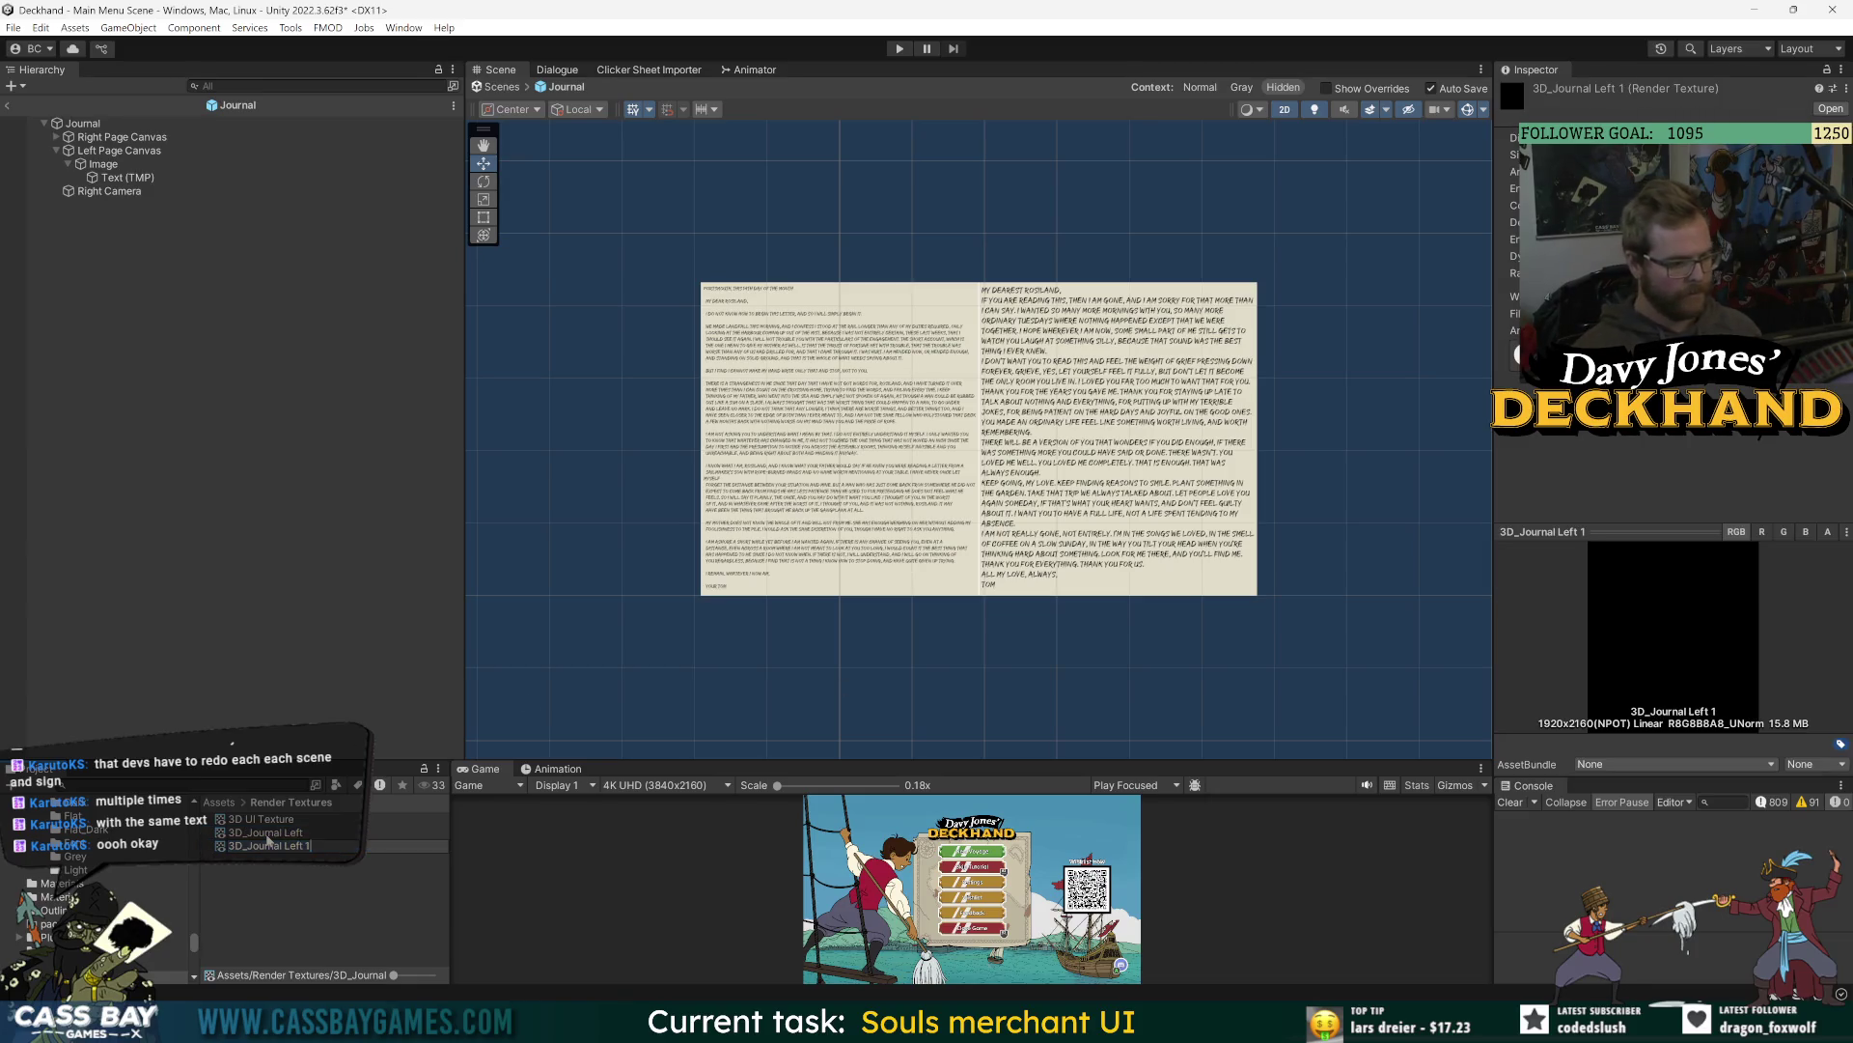
{"action": "key", "text": "Return"}
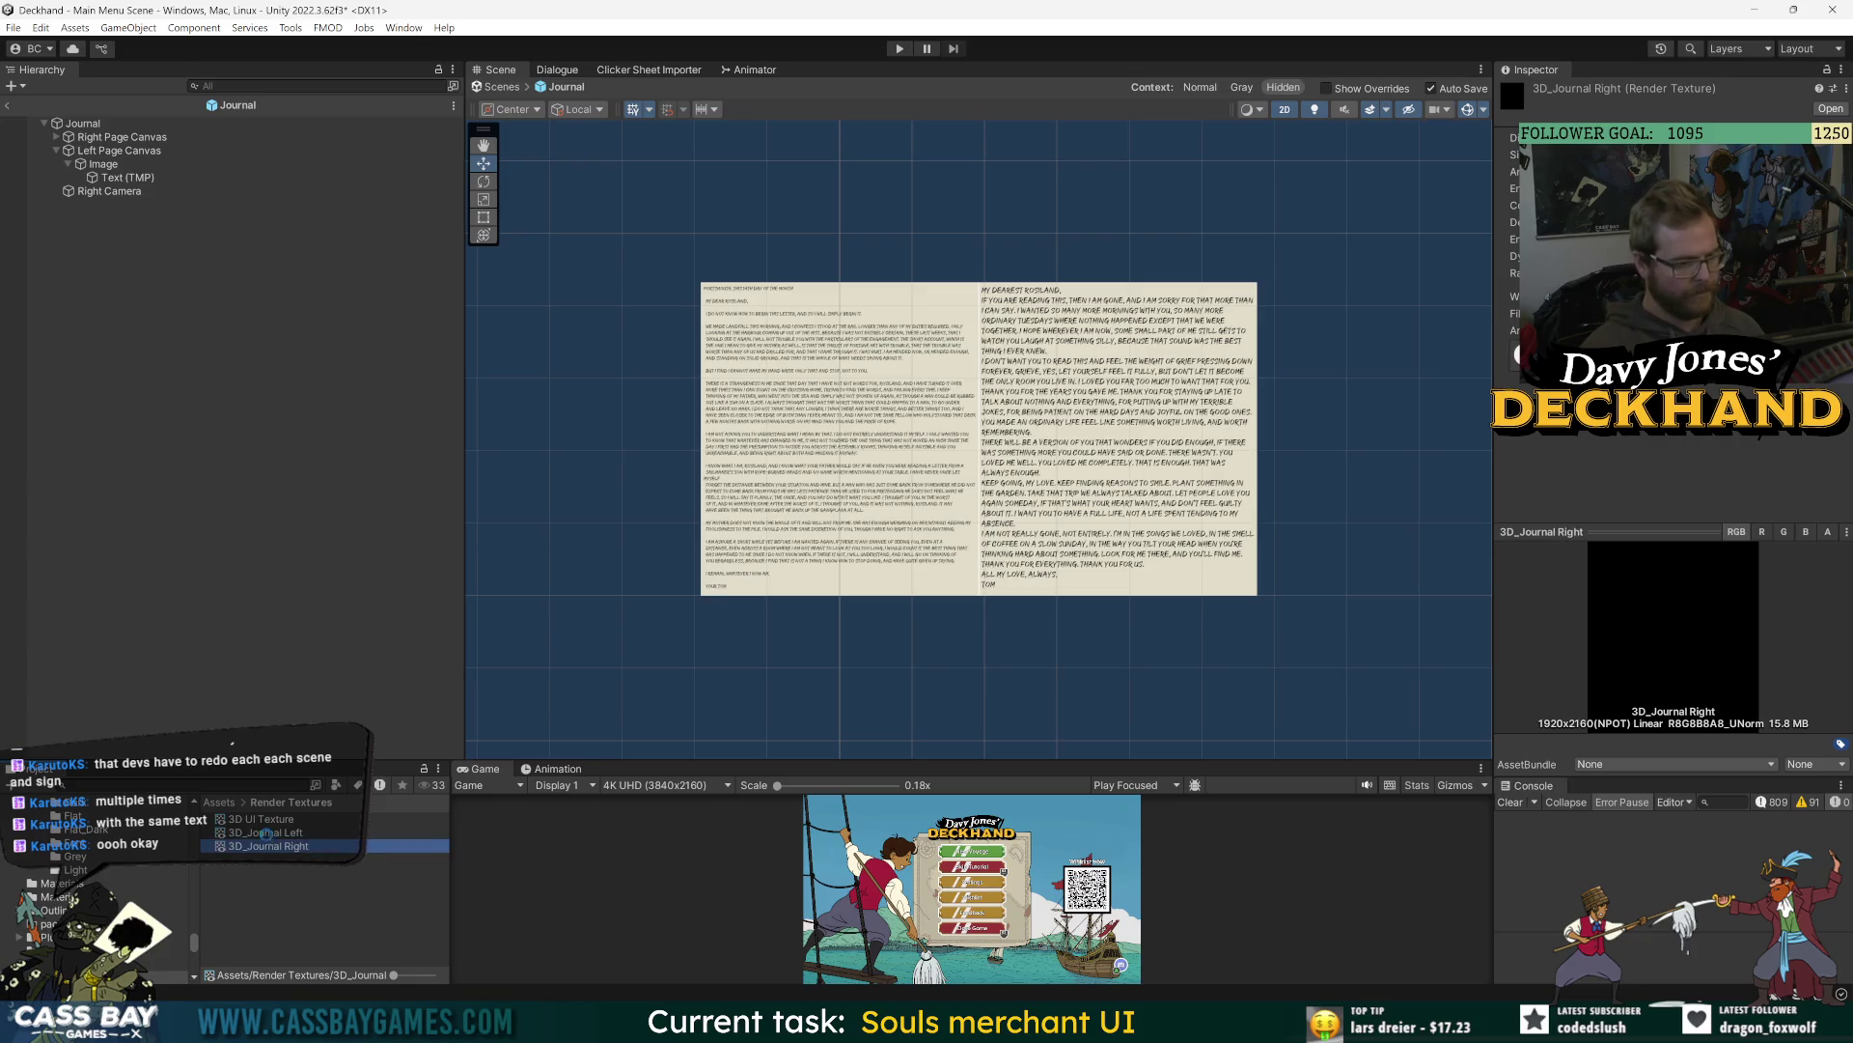
{"action": "left_click", "coordinate": [121, 191]}
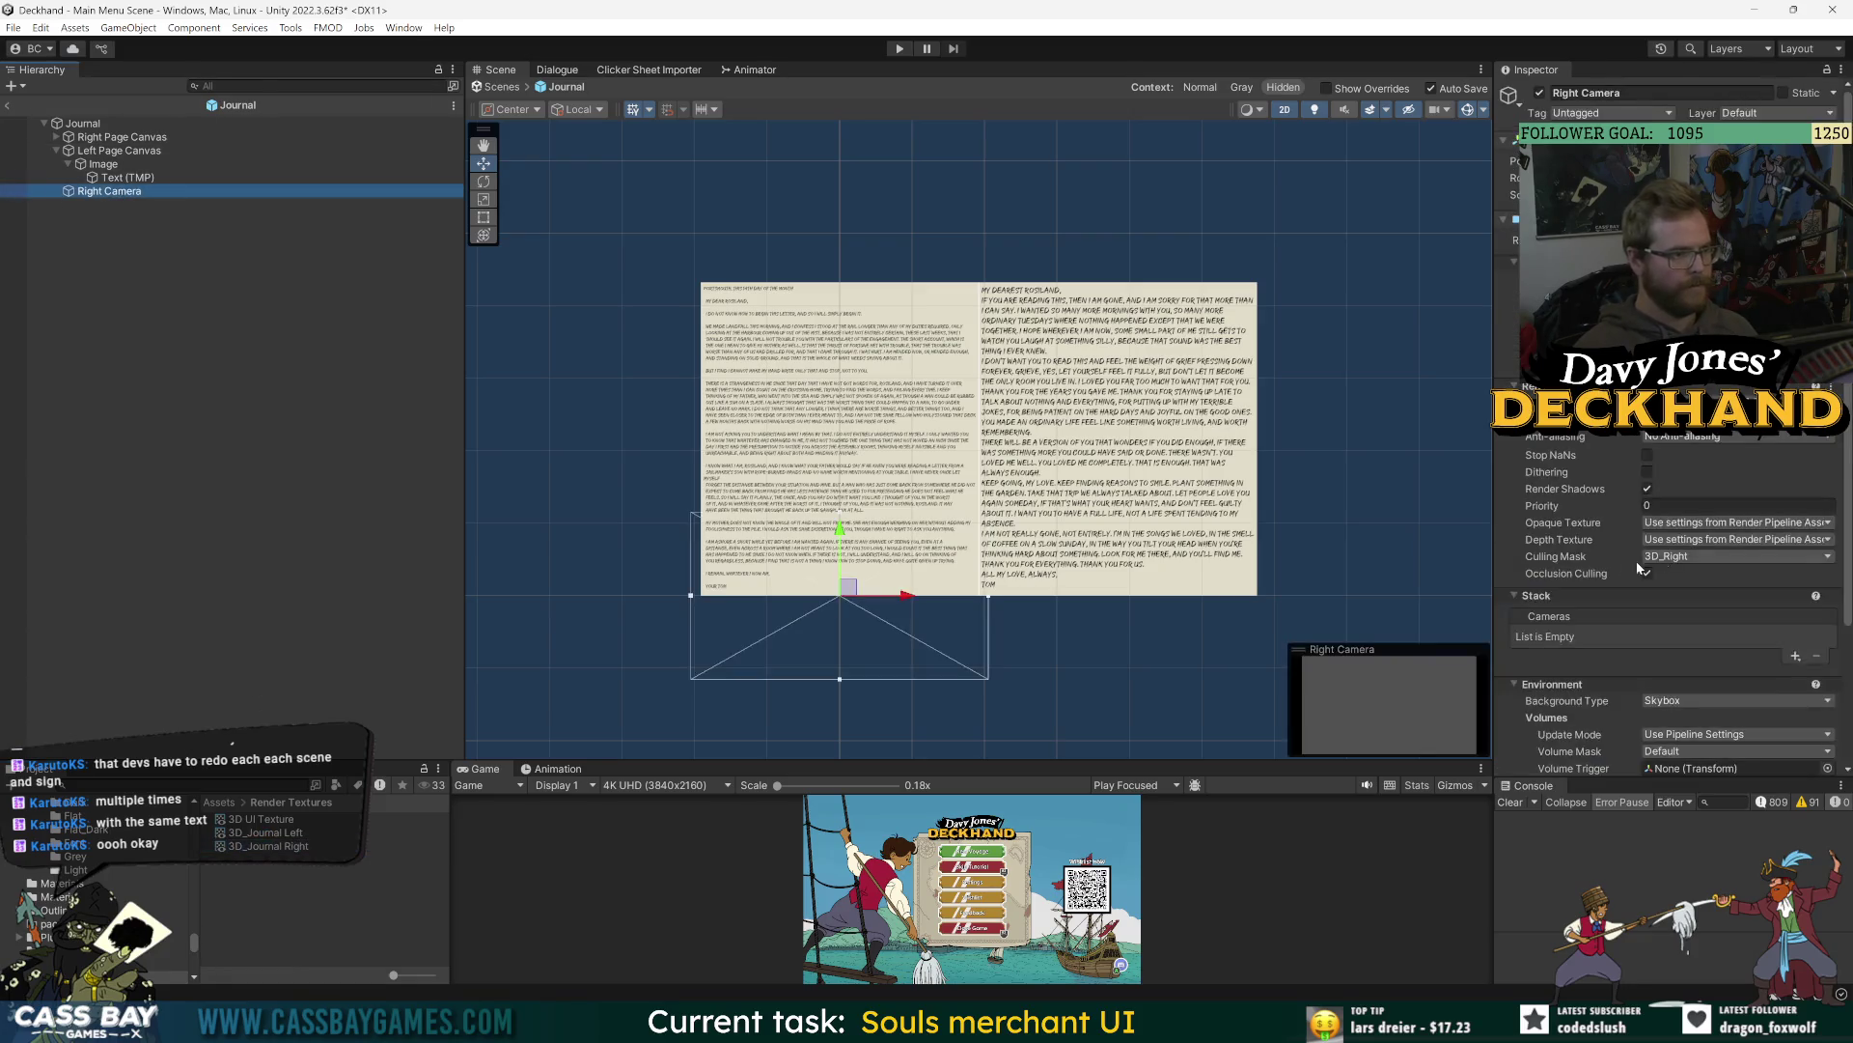
- Set the Right Camera's output texture to 3D_Journal Left
{"action": "scroll", "coordinate": [1636, 560], "scroll_direction": "down", "scroll_amount": 5}
{"action": "left_click", "coordinate": [1823, 636]}
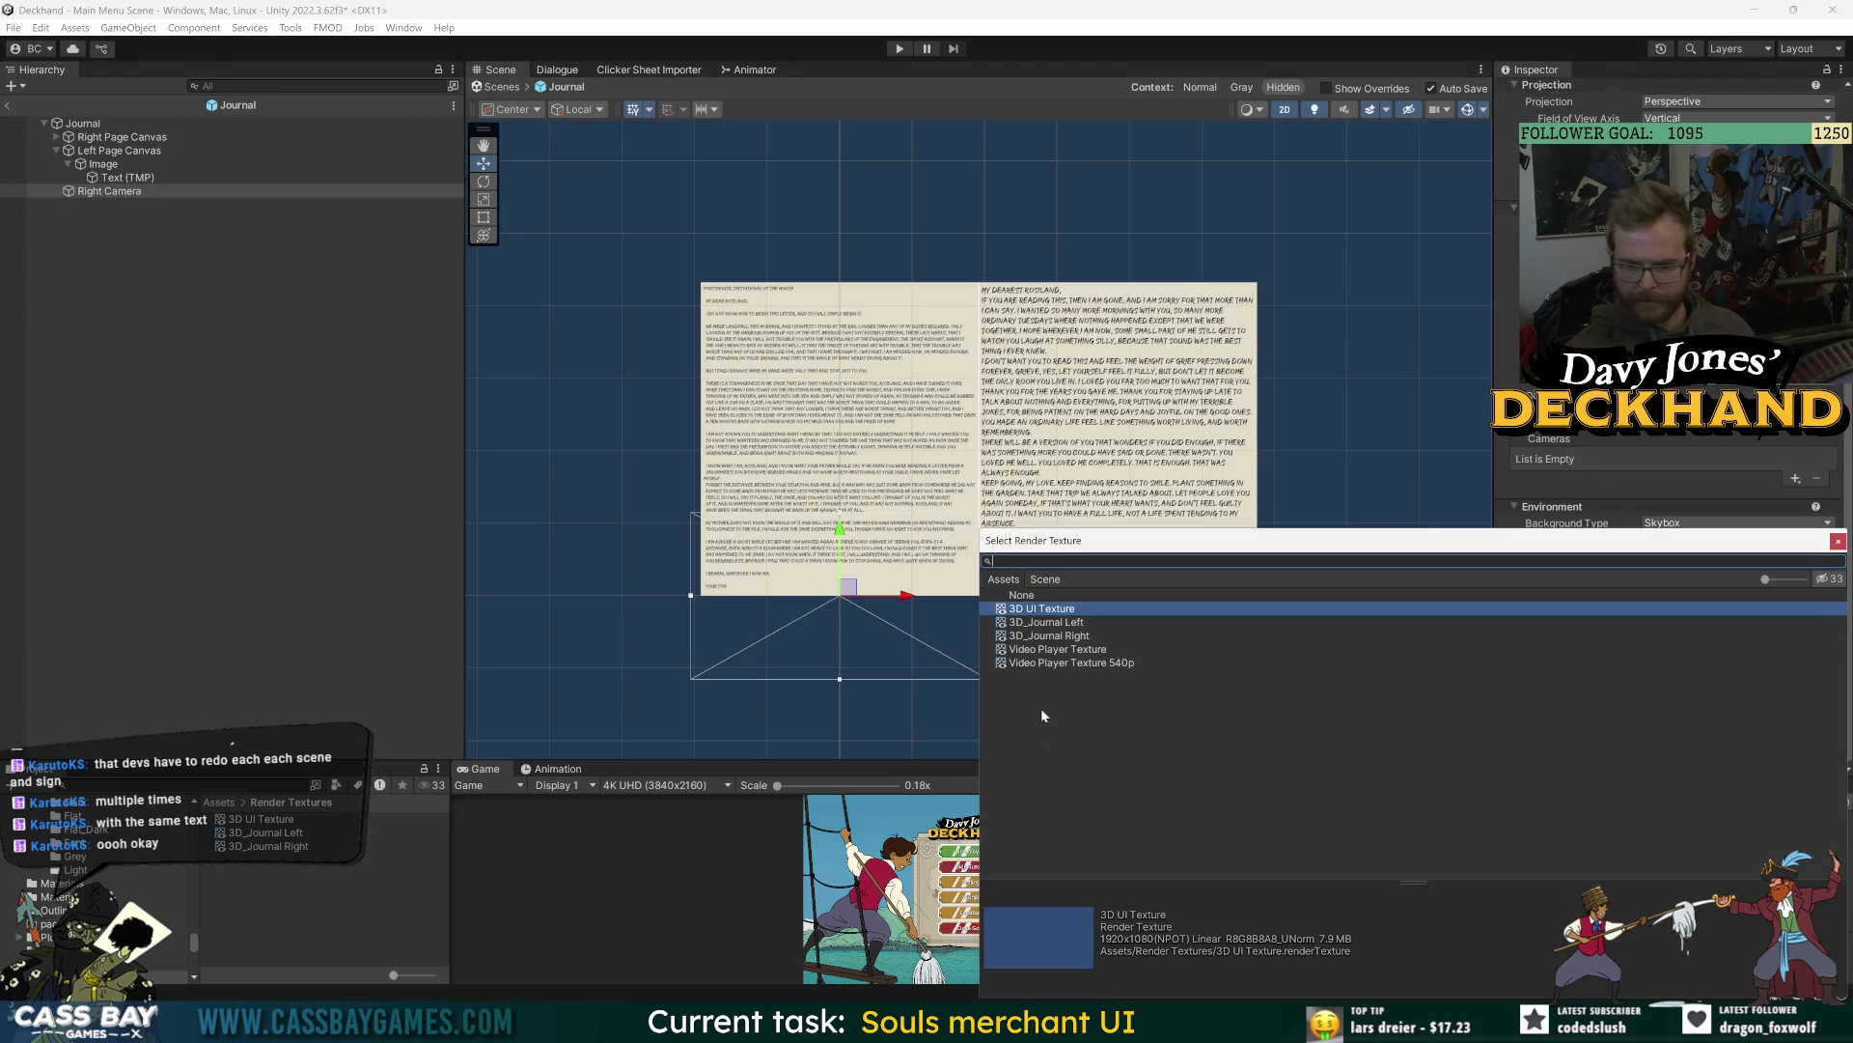
{"action": "double_click", "coordinate": [1067, 622]}
{"action": "left_click", "coordinate": [141, 247]}
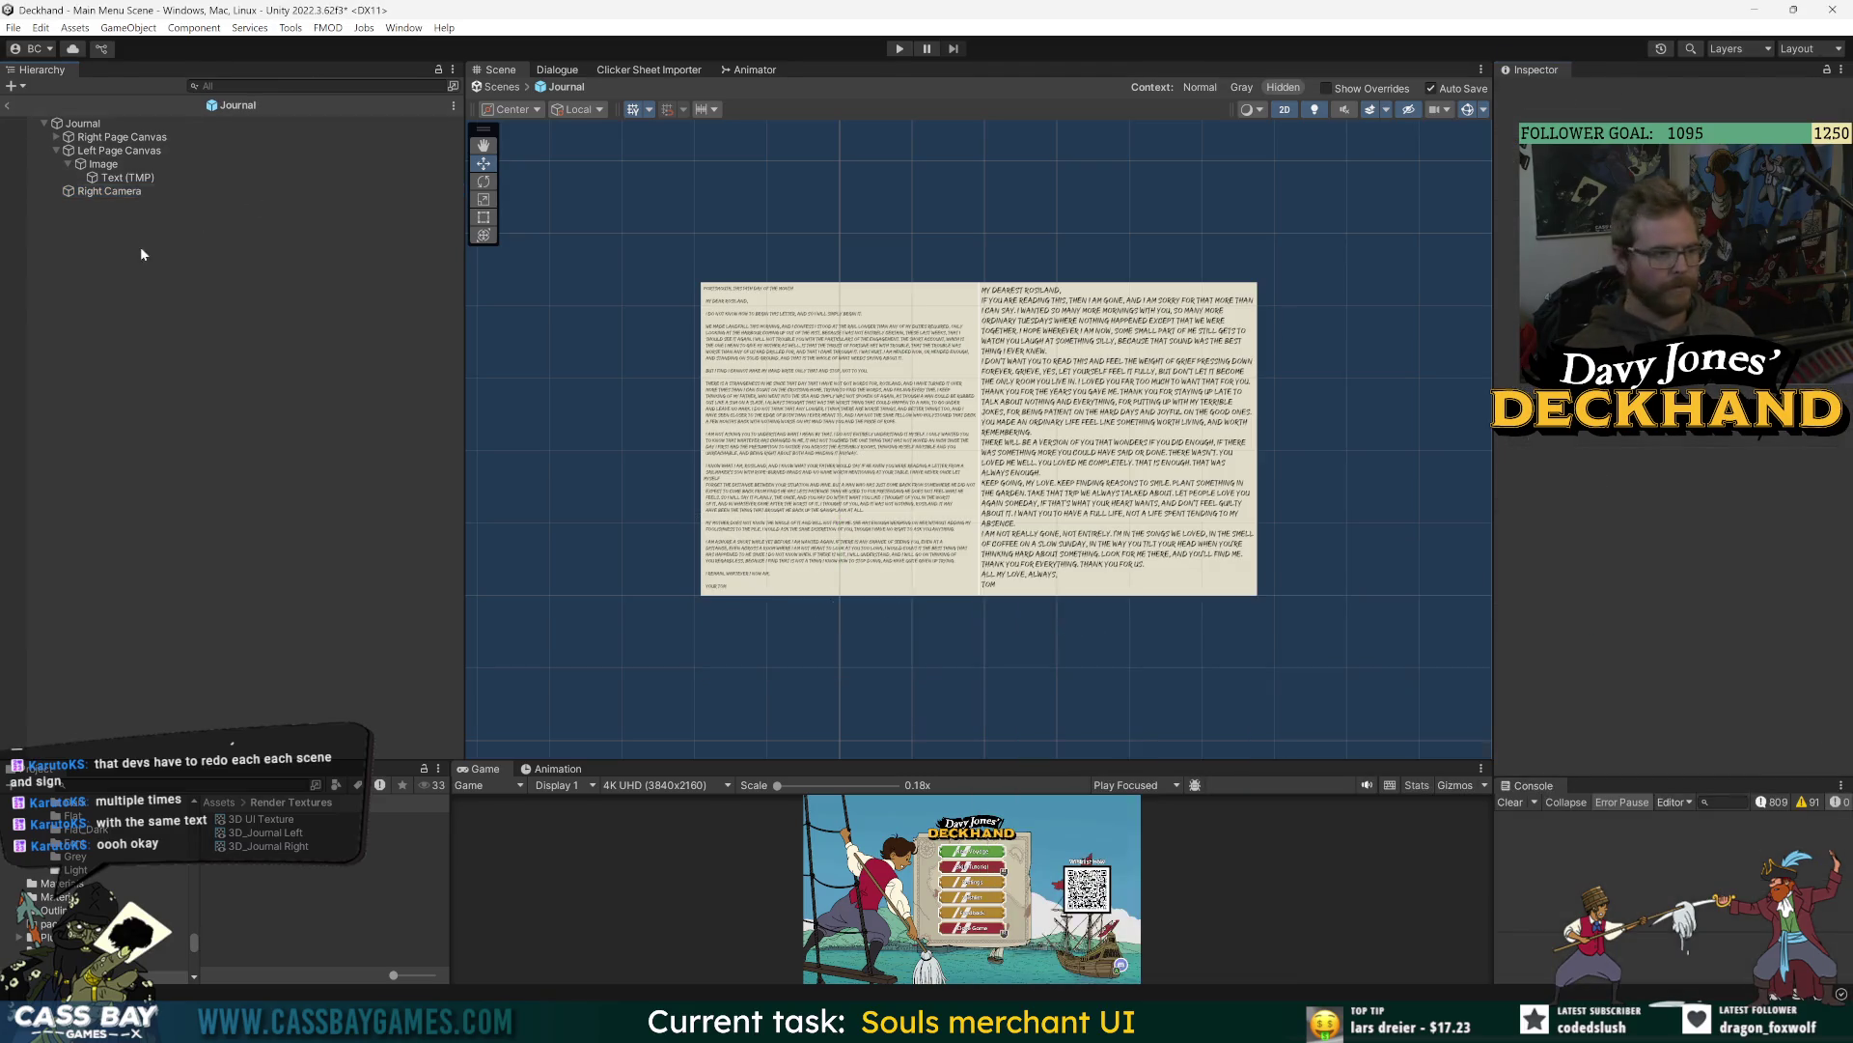
{"action": "left_click", "coordinate": [112, 191]}
- Duplicate the Right Camera as Left Camera, outputting to 3D_Journal Left
{"action": "key", "text": "ctrl+d"}
{"action": "key", "text": "F2"}
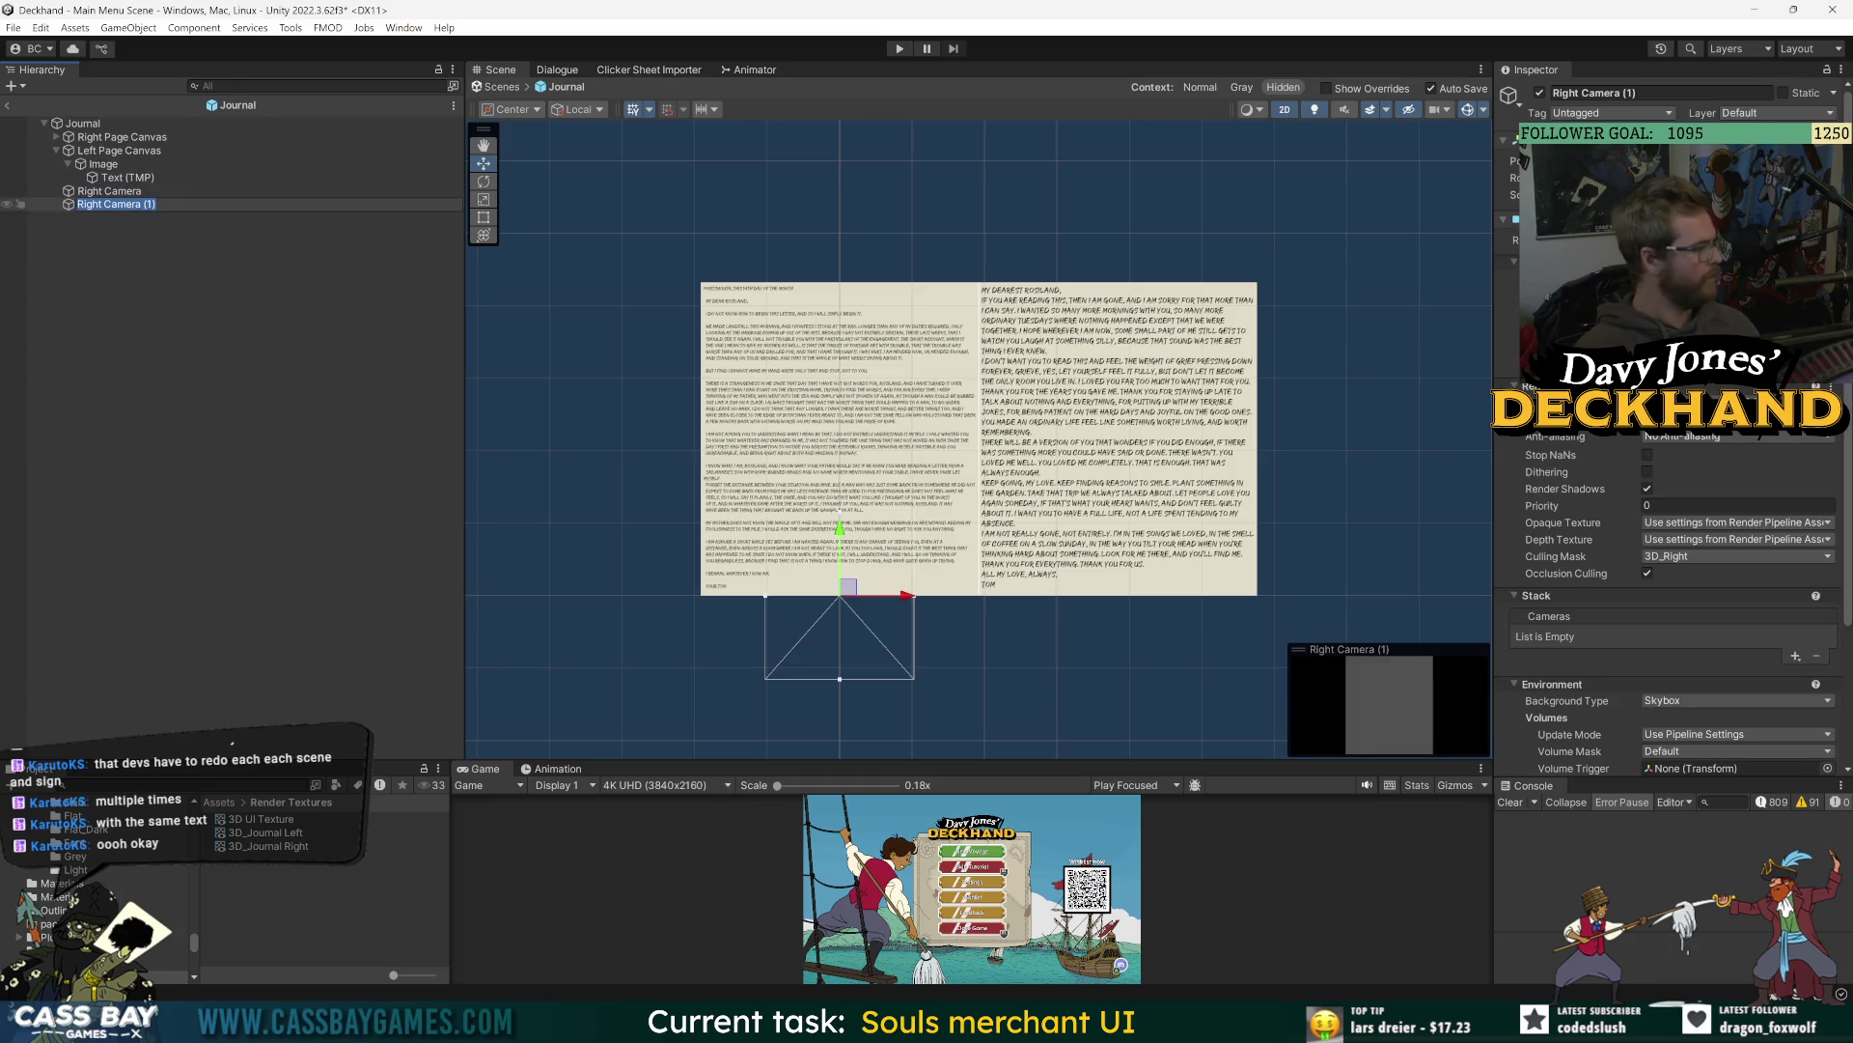
{"action": "type", "text": "Left Camera"}
{"action": "key", "text": "Return"}
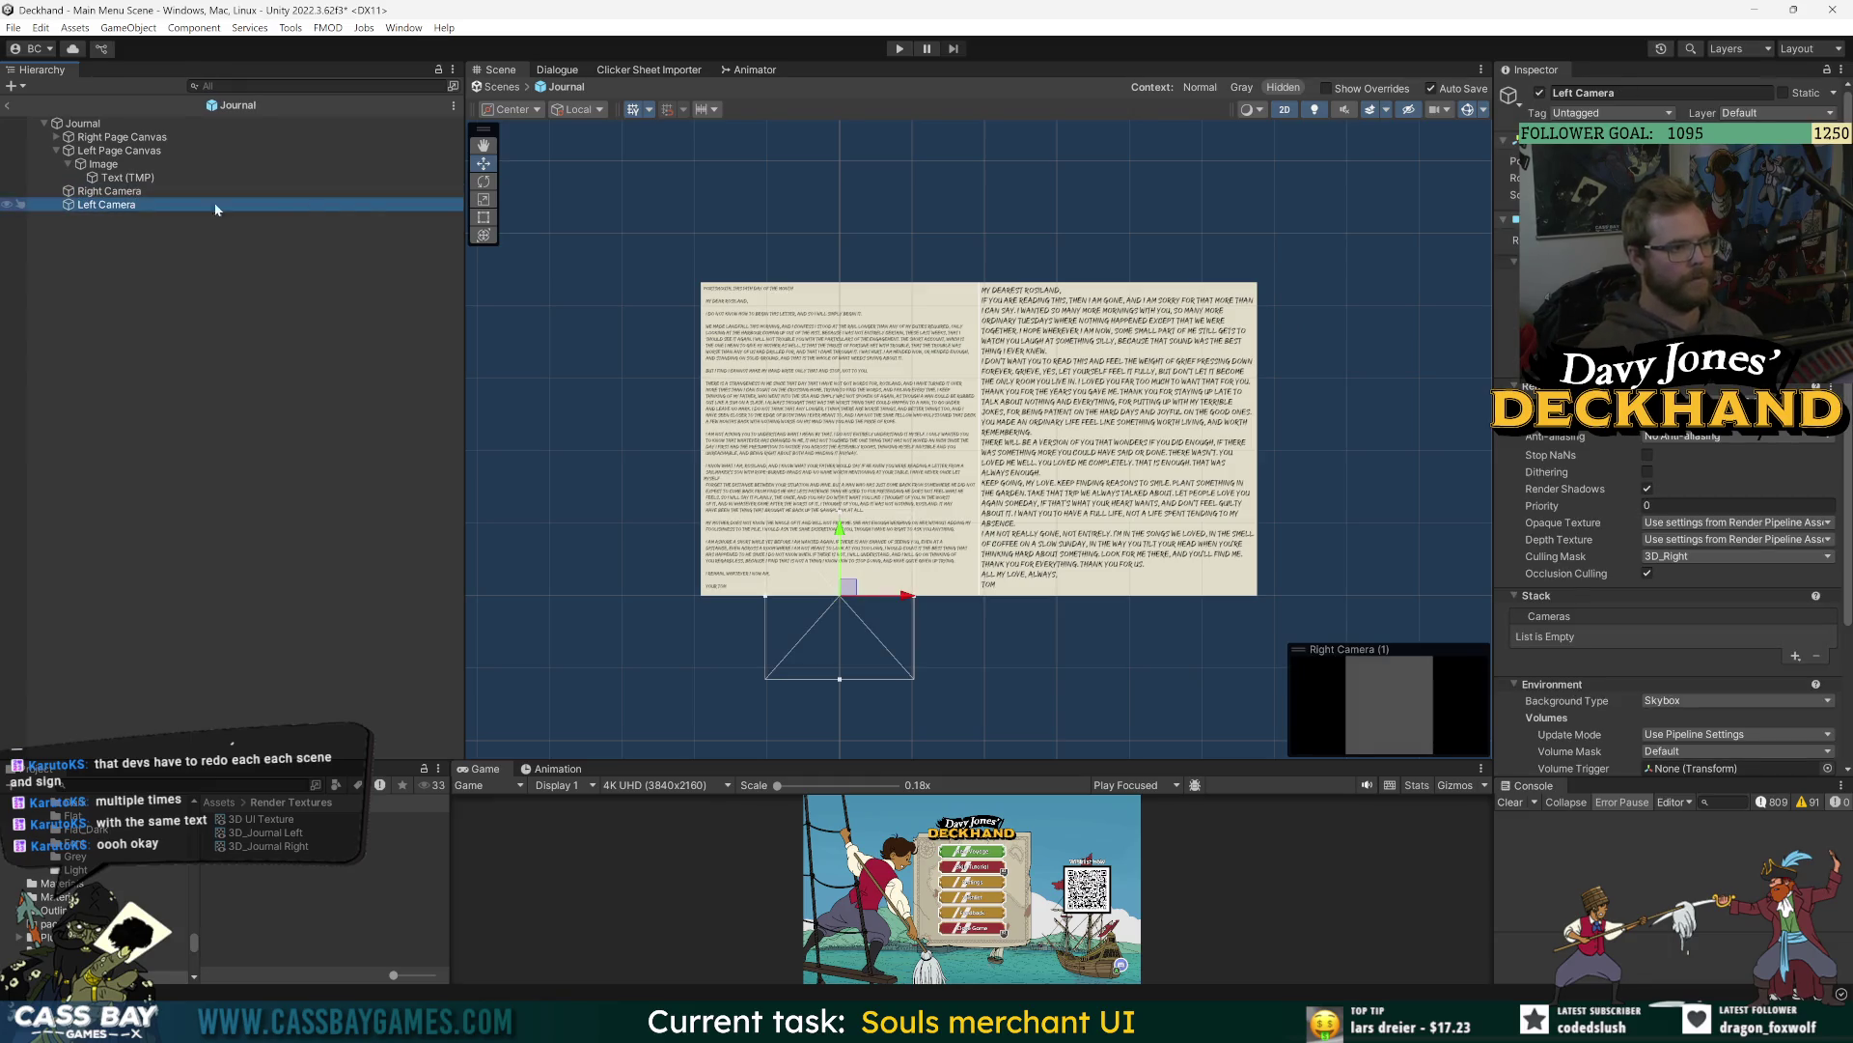
{"action": "scroll", "coordinate": [1832, 661], "scroll_direction": "down", "scroll_amount": 3}
{"action": "left_click", "coordinate": [1827, 639]}
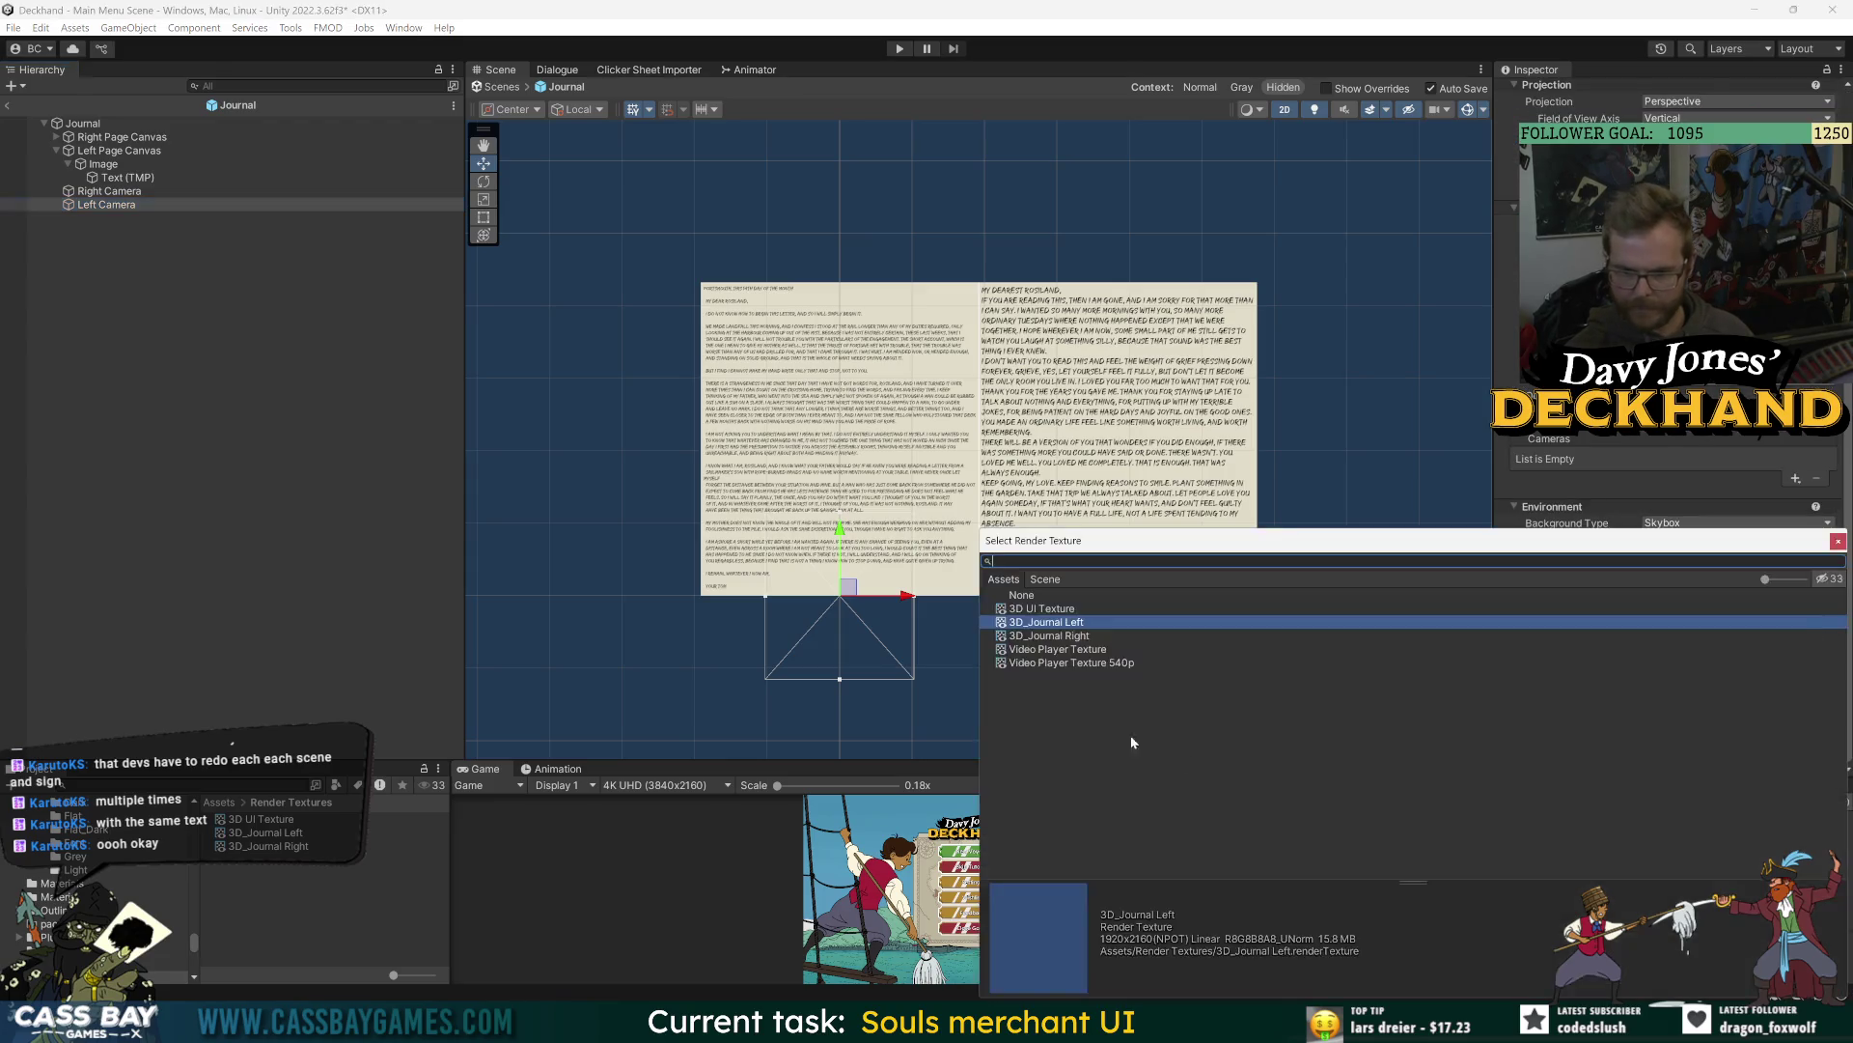
{"action": "double_click", "coordinate": [1070, 624]}
- Switch the Right Camera's output to 3D_Journal Right and check the left texture preview
{"action": "left_click", "coordinate": [104, 191]}
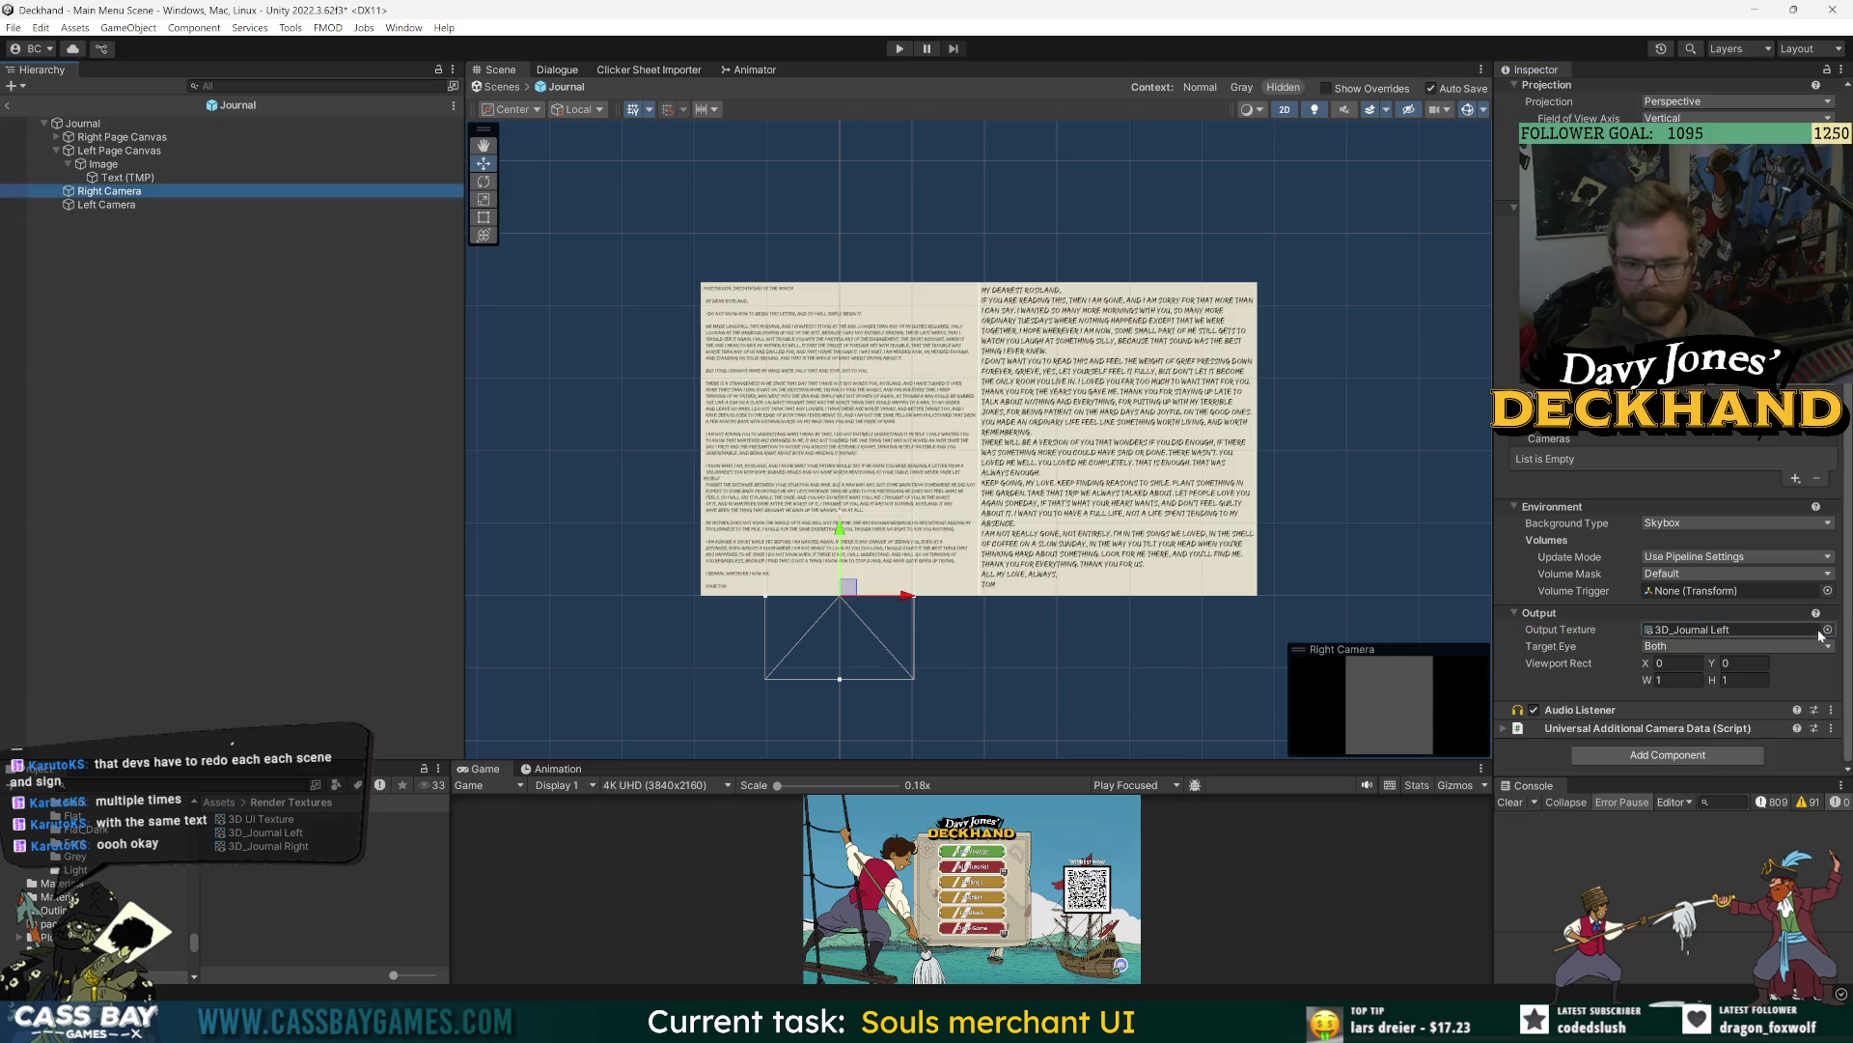
{"action": "left_click", "coordinate": [1827, 630]}
{"action": "double_click", "coordinate": [1086, 640]}
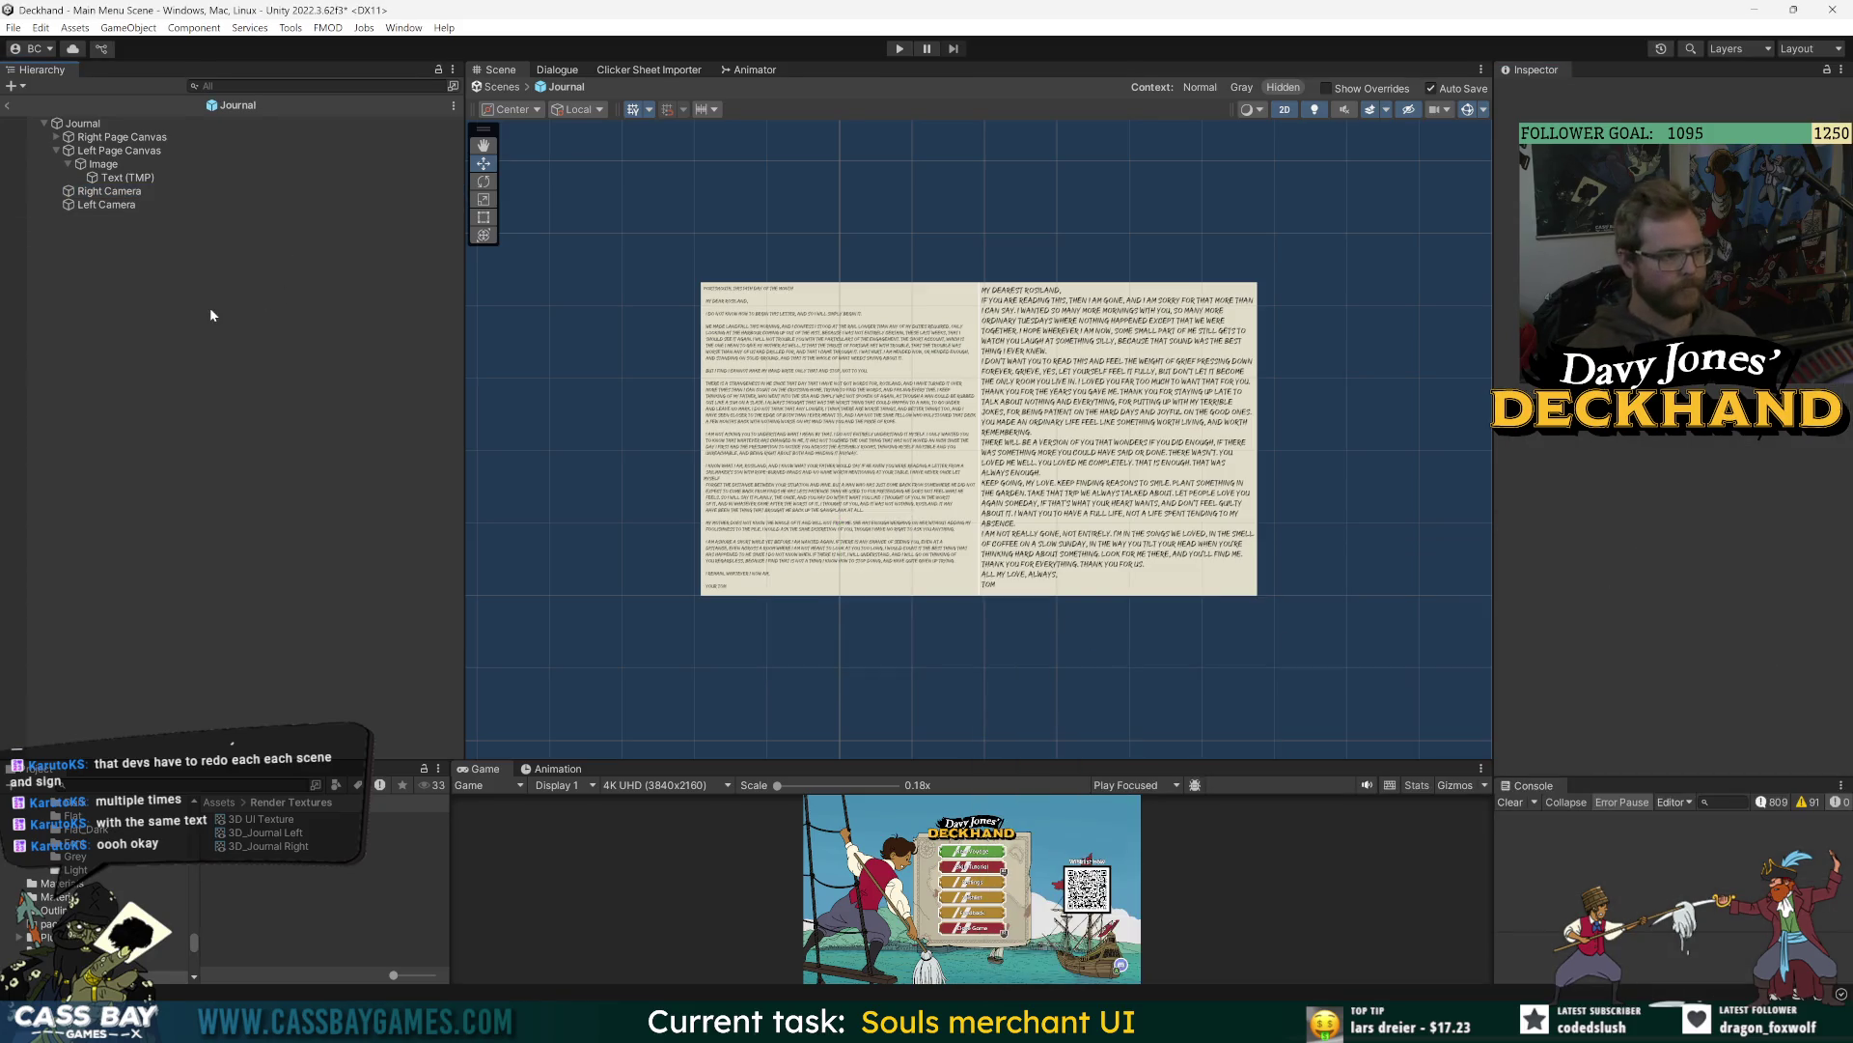
{"action": "left_click", "coordinate": [184, 191]}
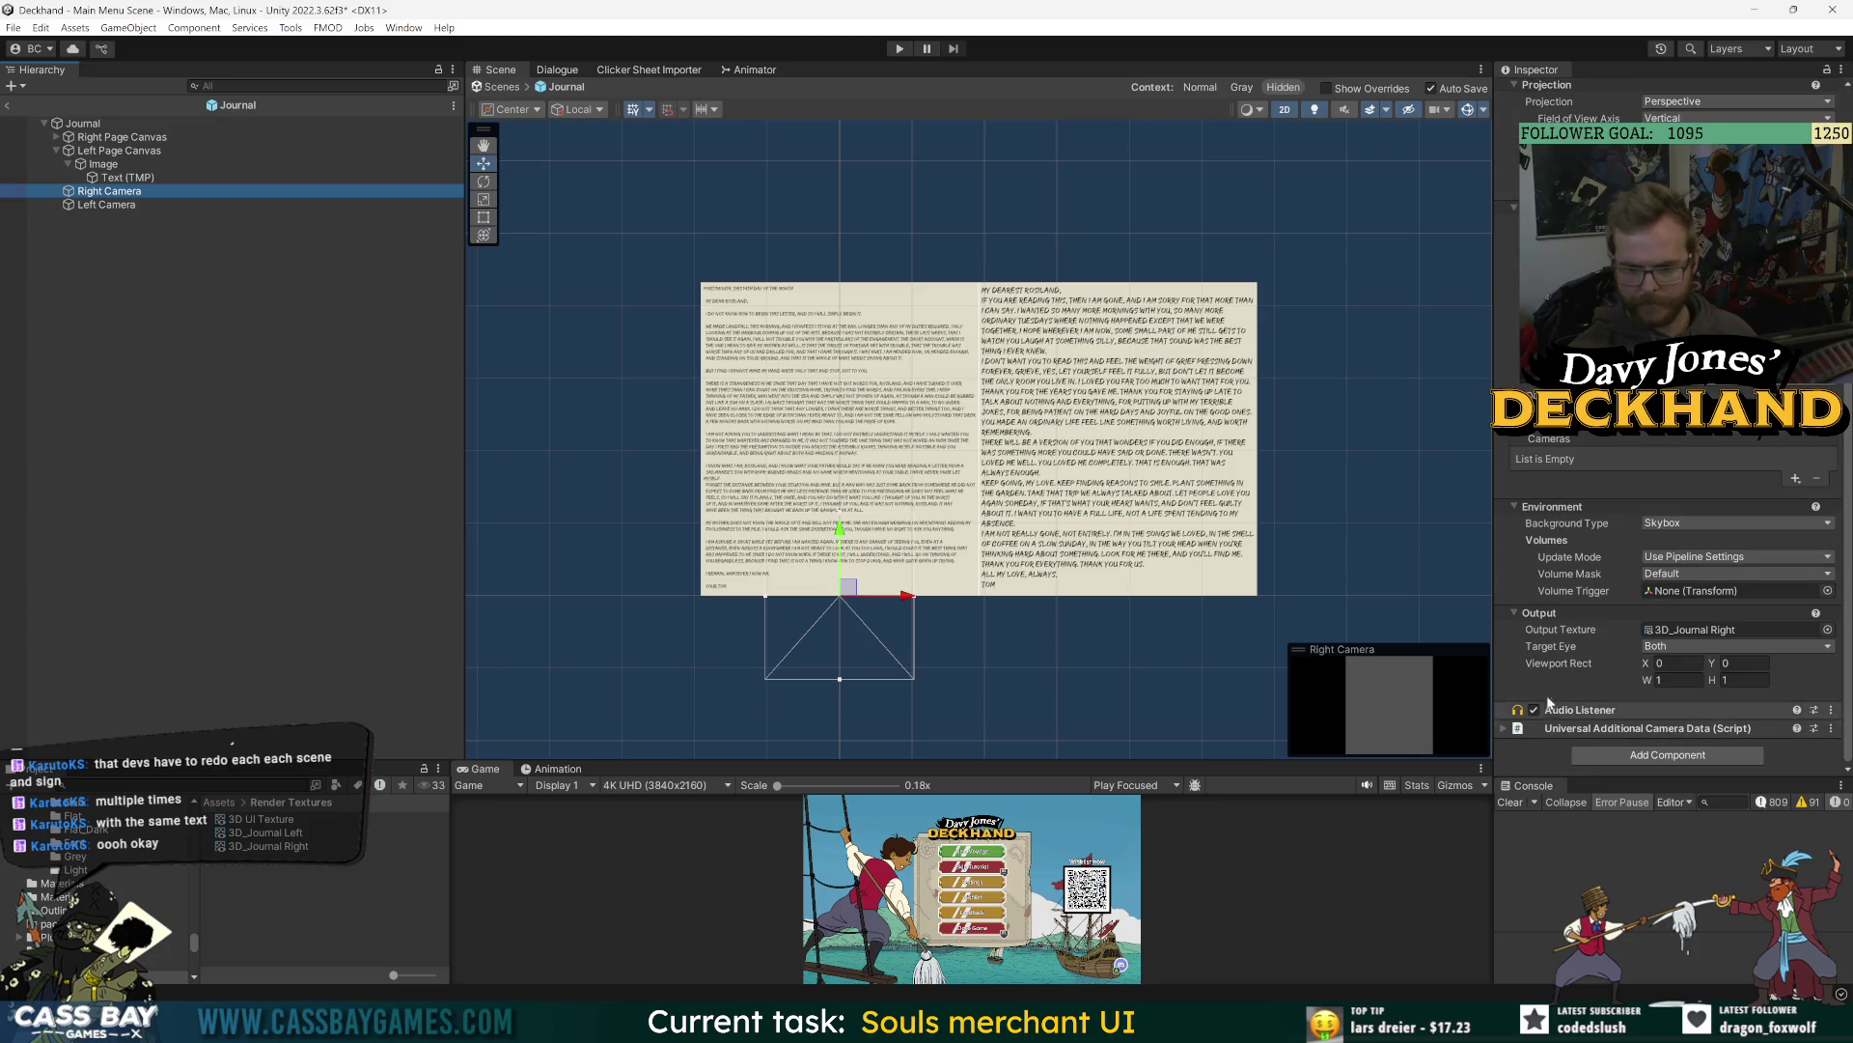
{"action": "left_click", "coordinate": [278, 830]}
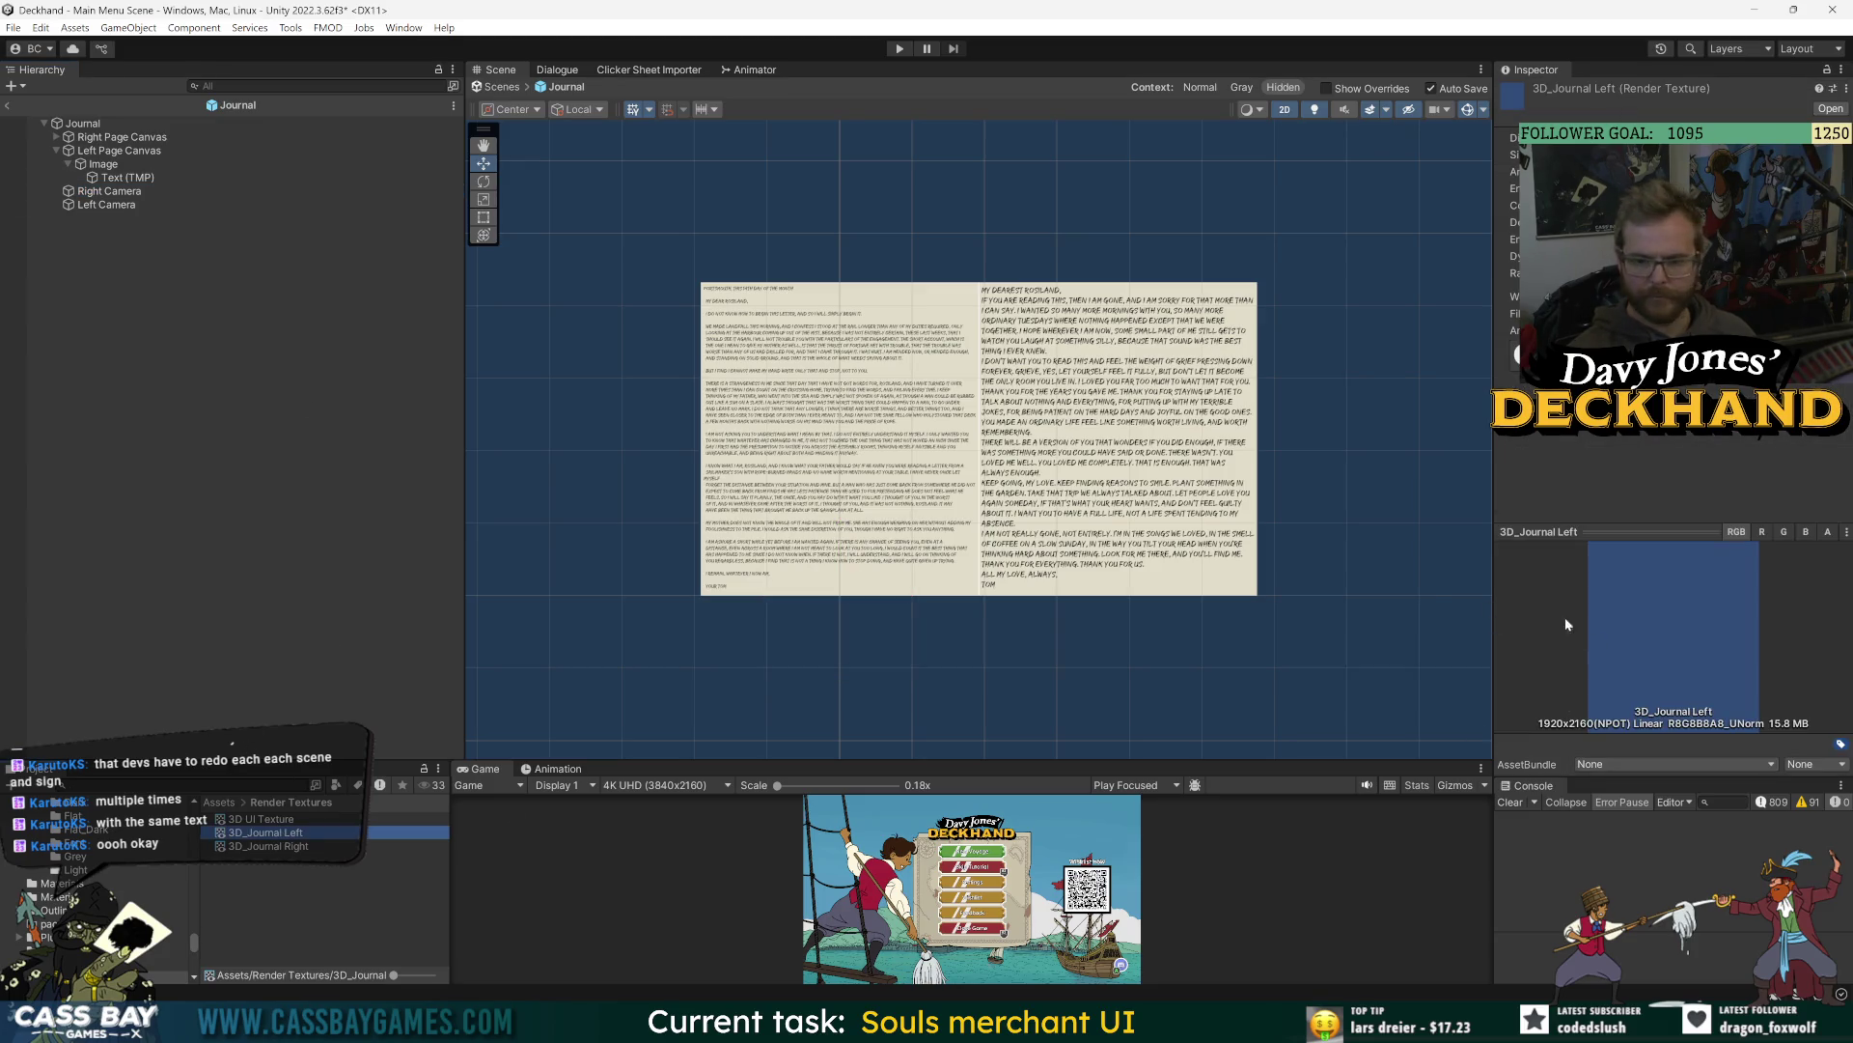
{"action": "left_click", "coordinate": [129, 276]}
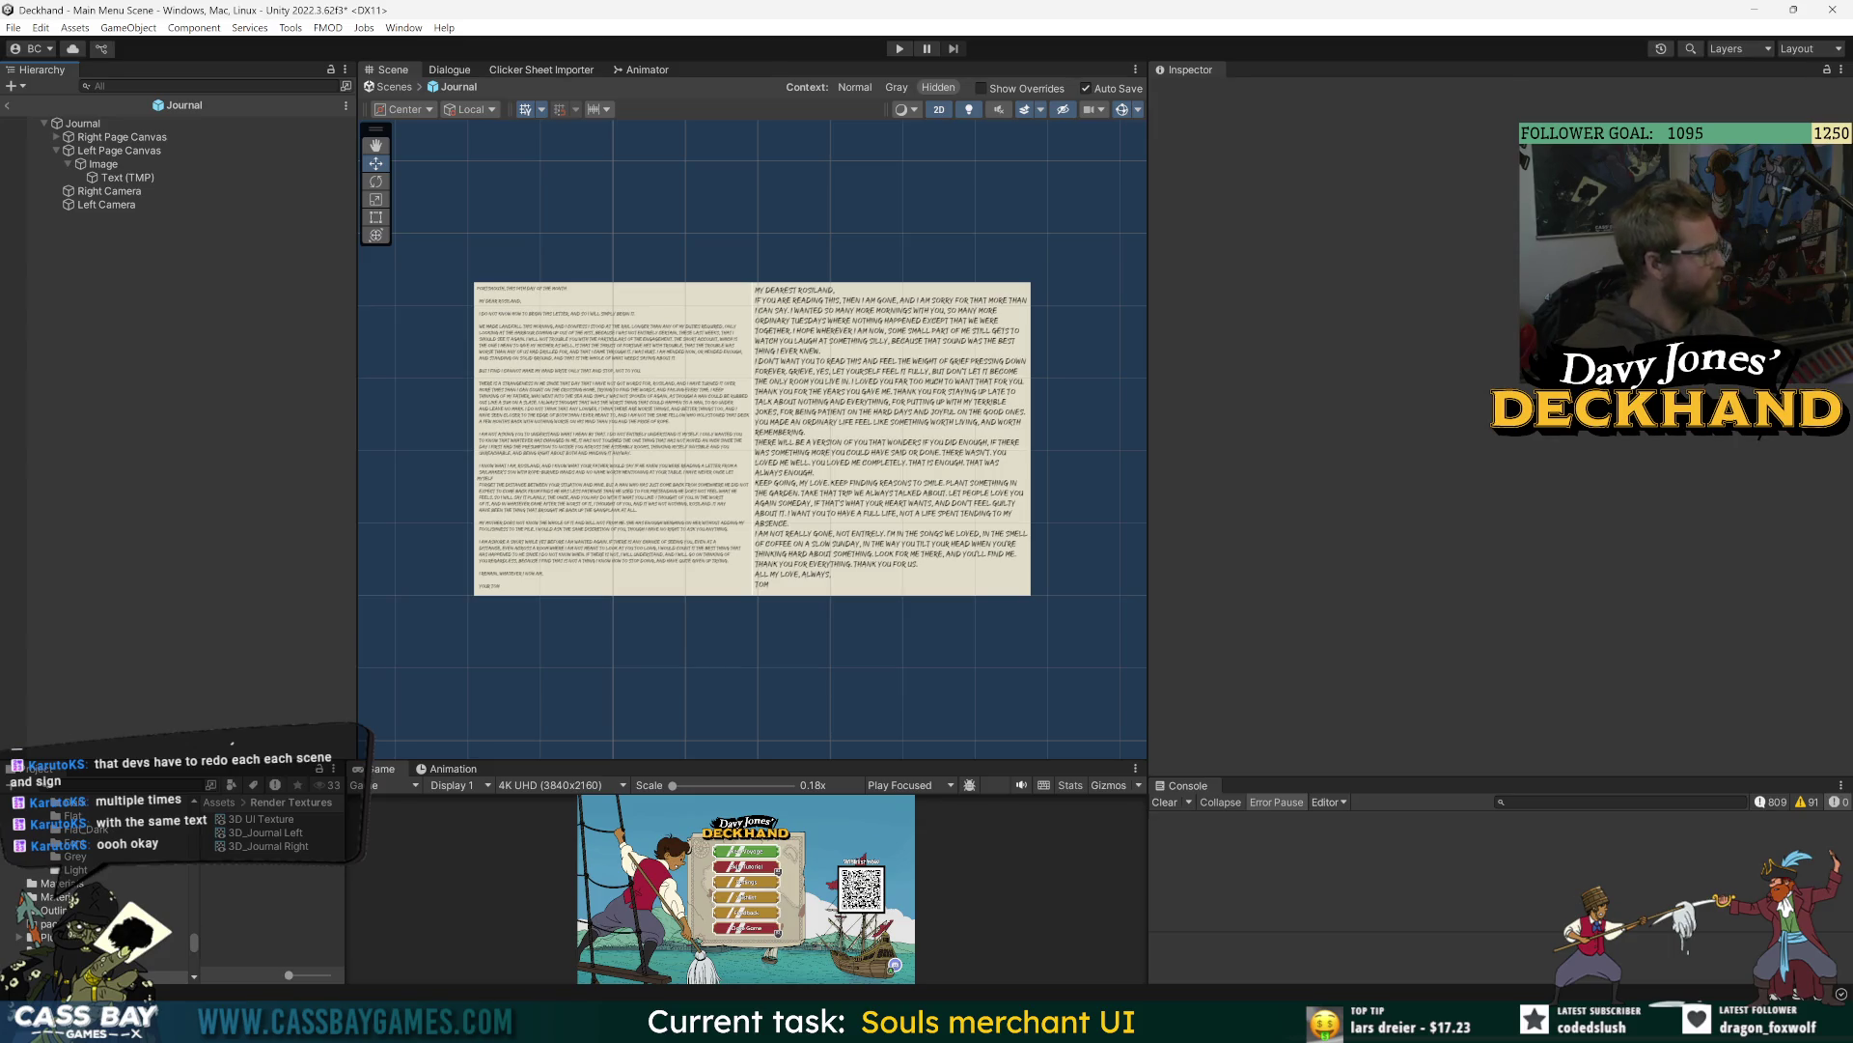
{"action": "left_click", "coordinate": [122, 137]}
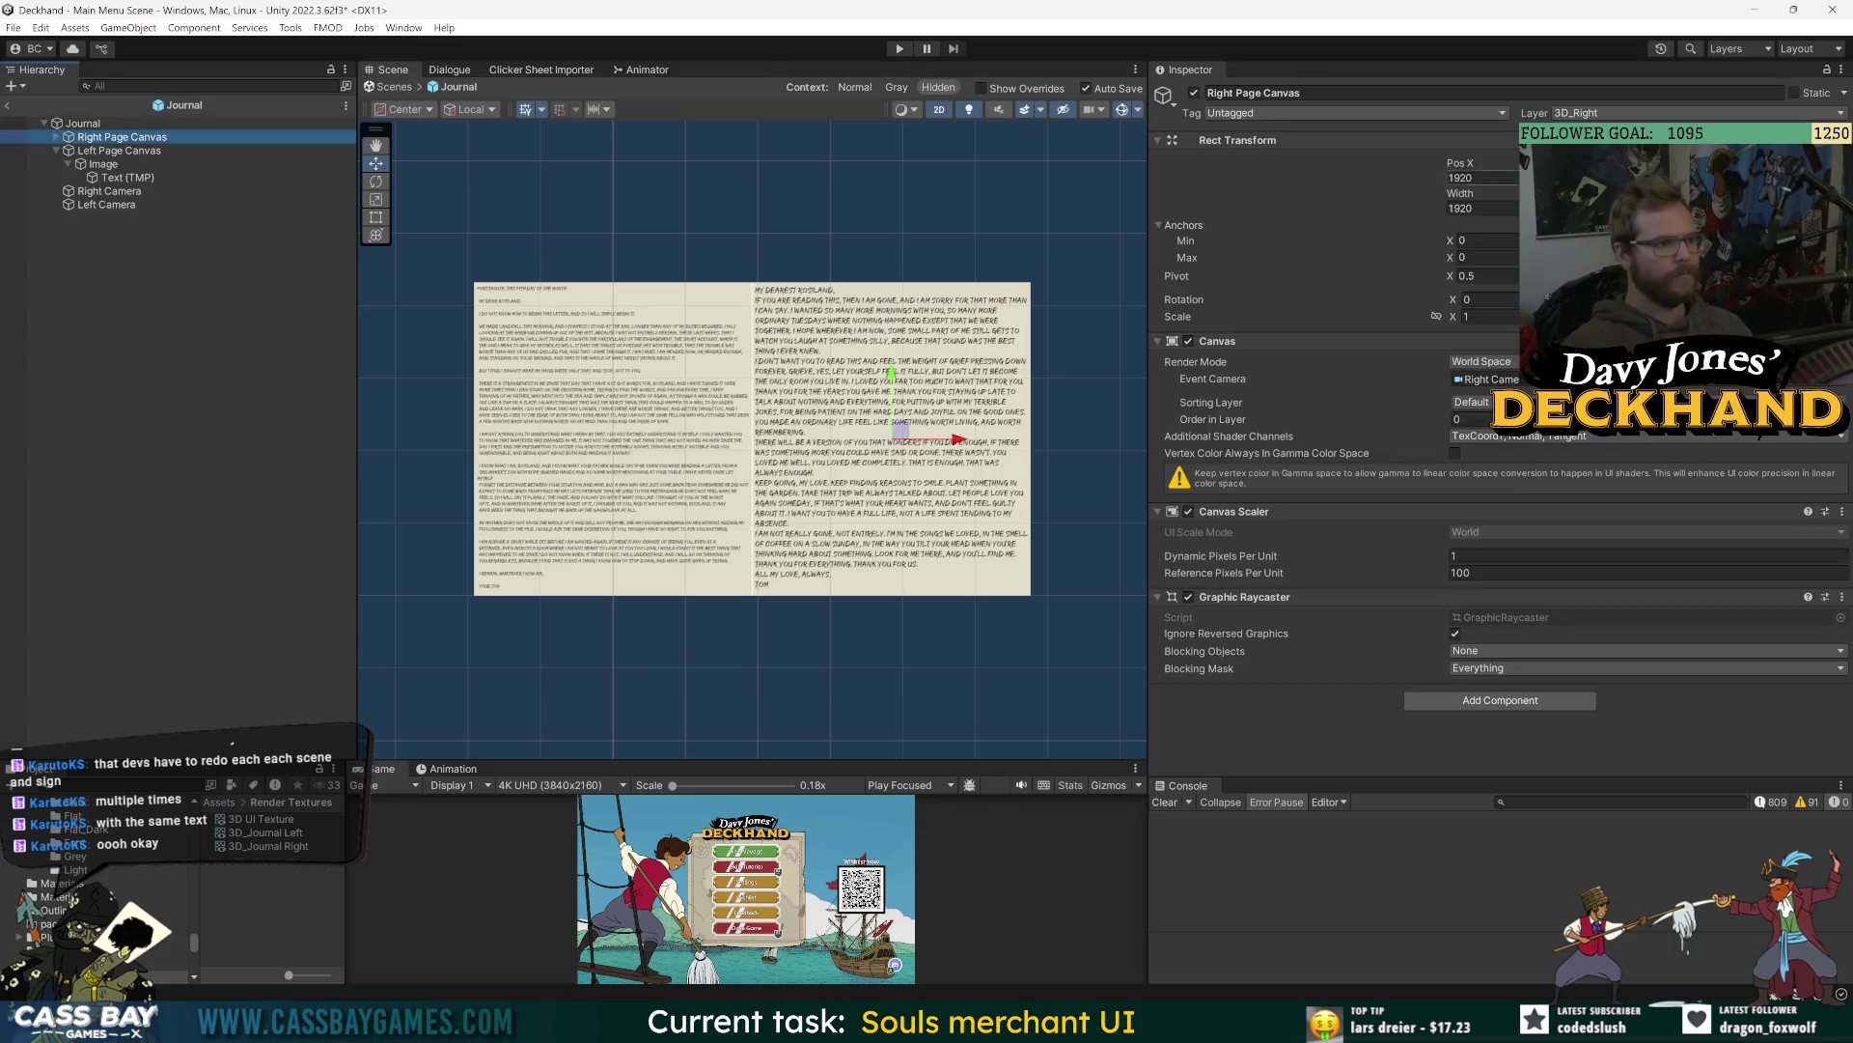
- Compare the page canvas positions and enter -5000 in the Left Page Canvas X field
{"action": "left_click", "coordinate": [119, 150]}
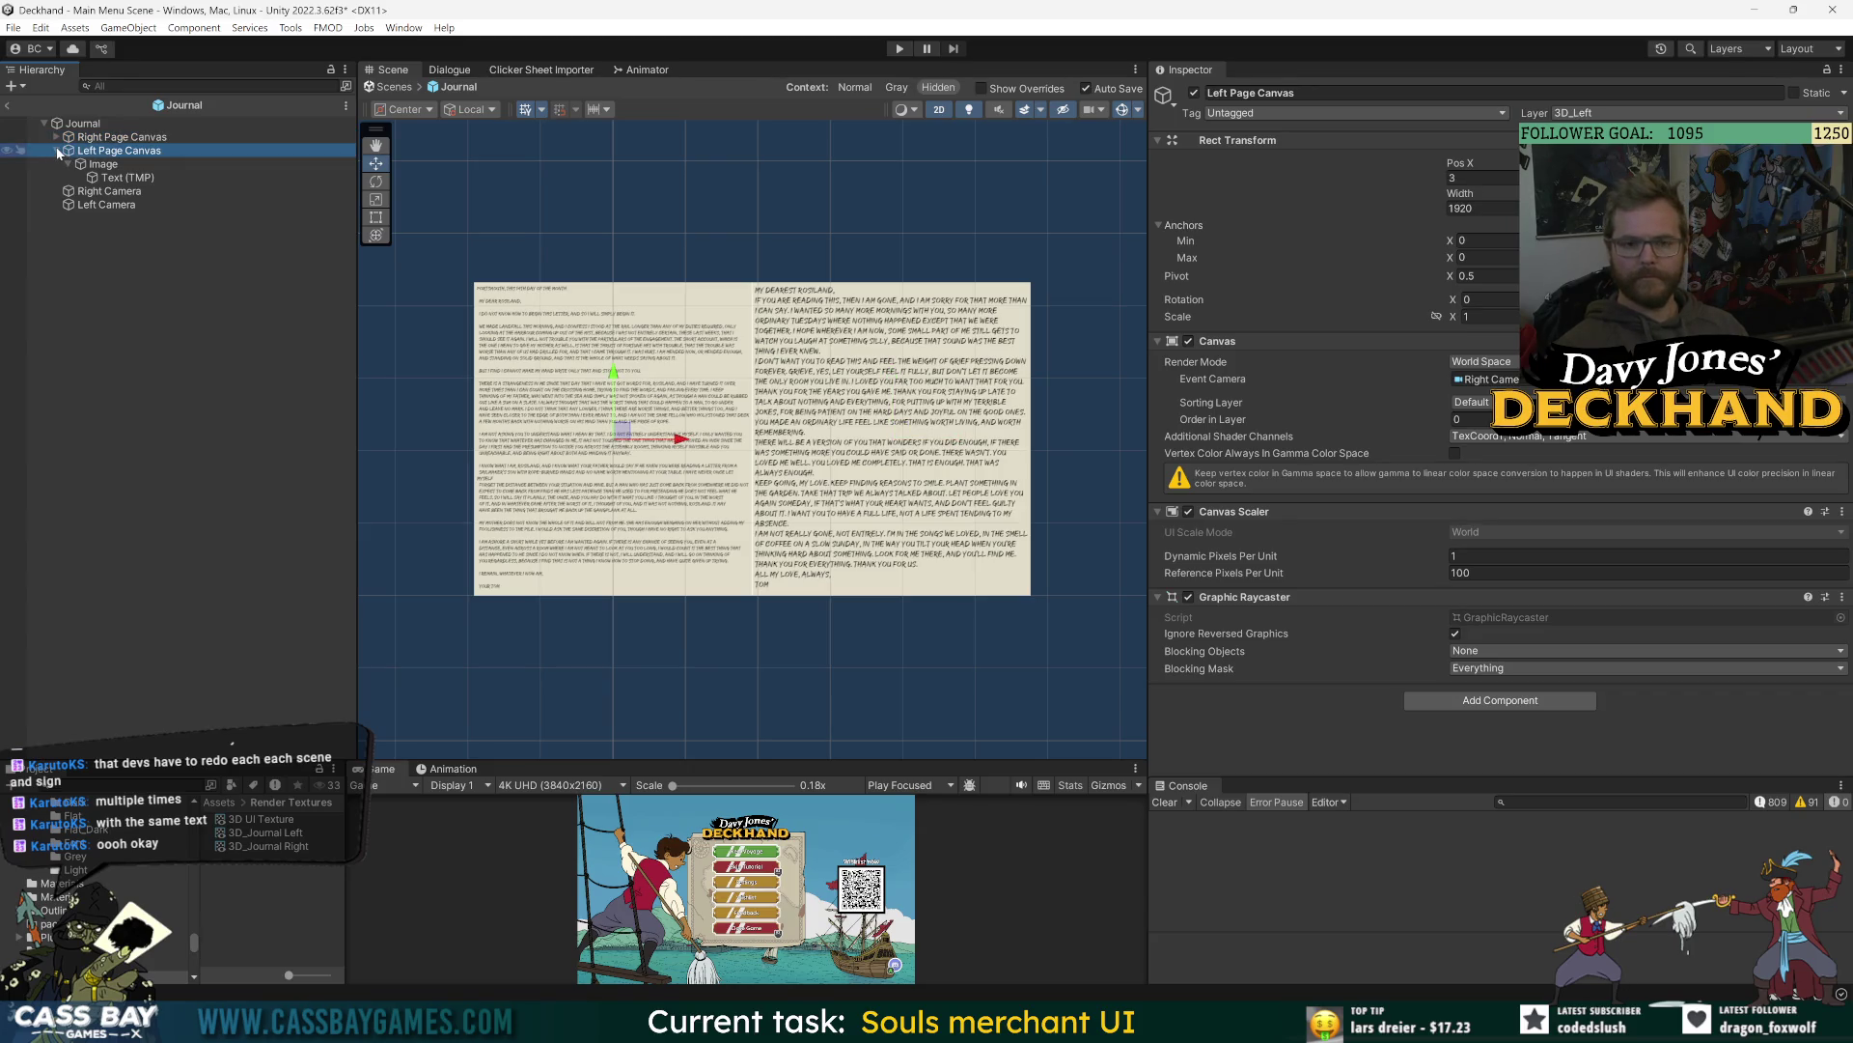
{"action": "left_click", "coordinate": [1477, 178]}
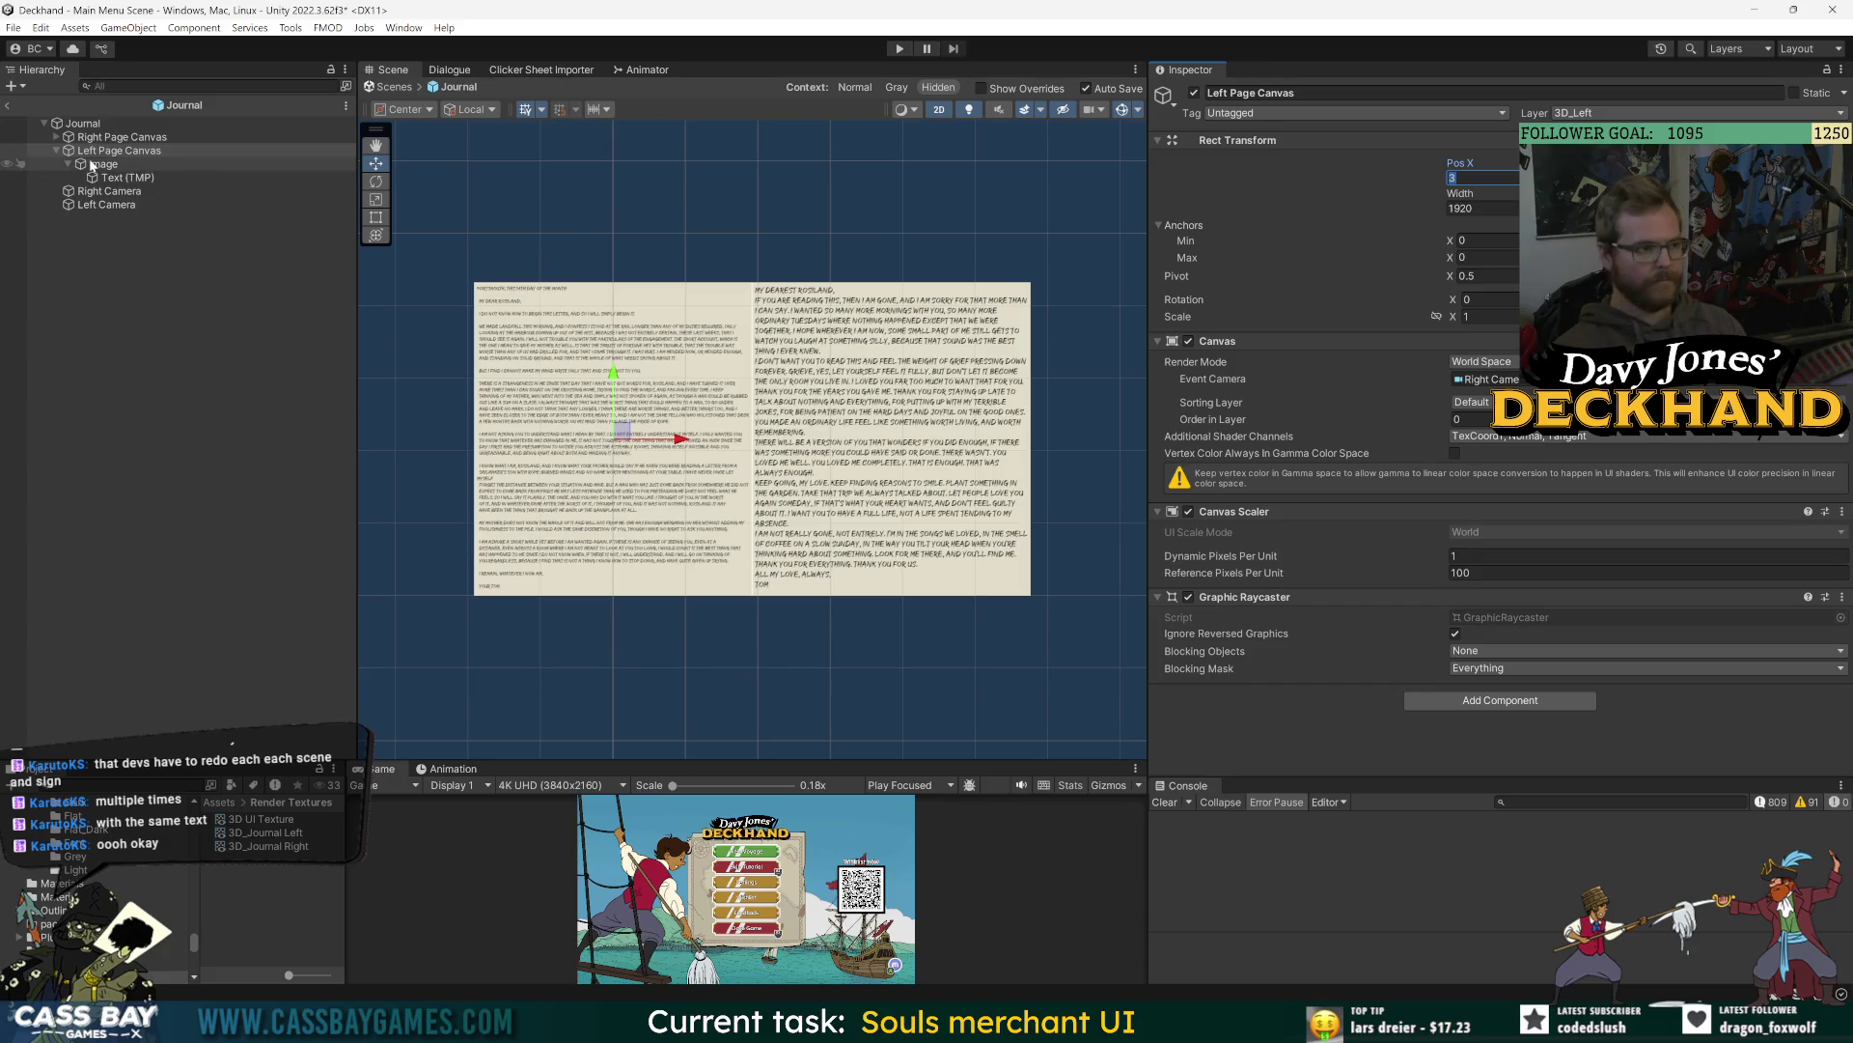
{"action": "left_click", "coordinate": [121, 138]}
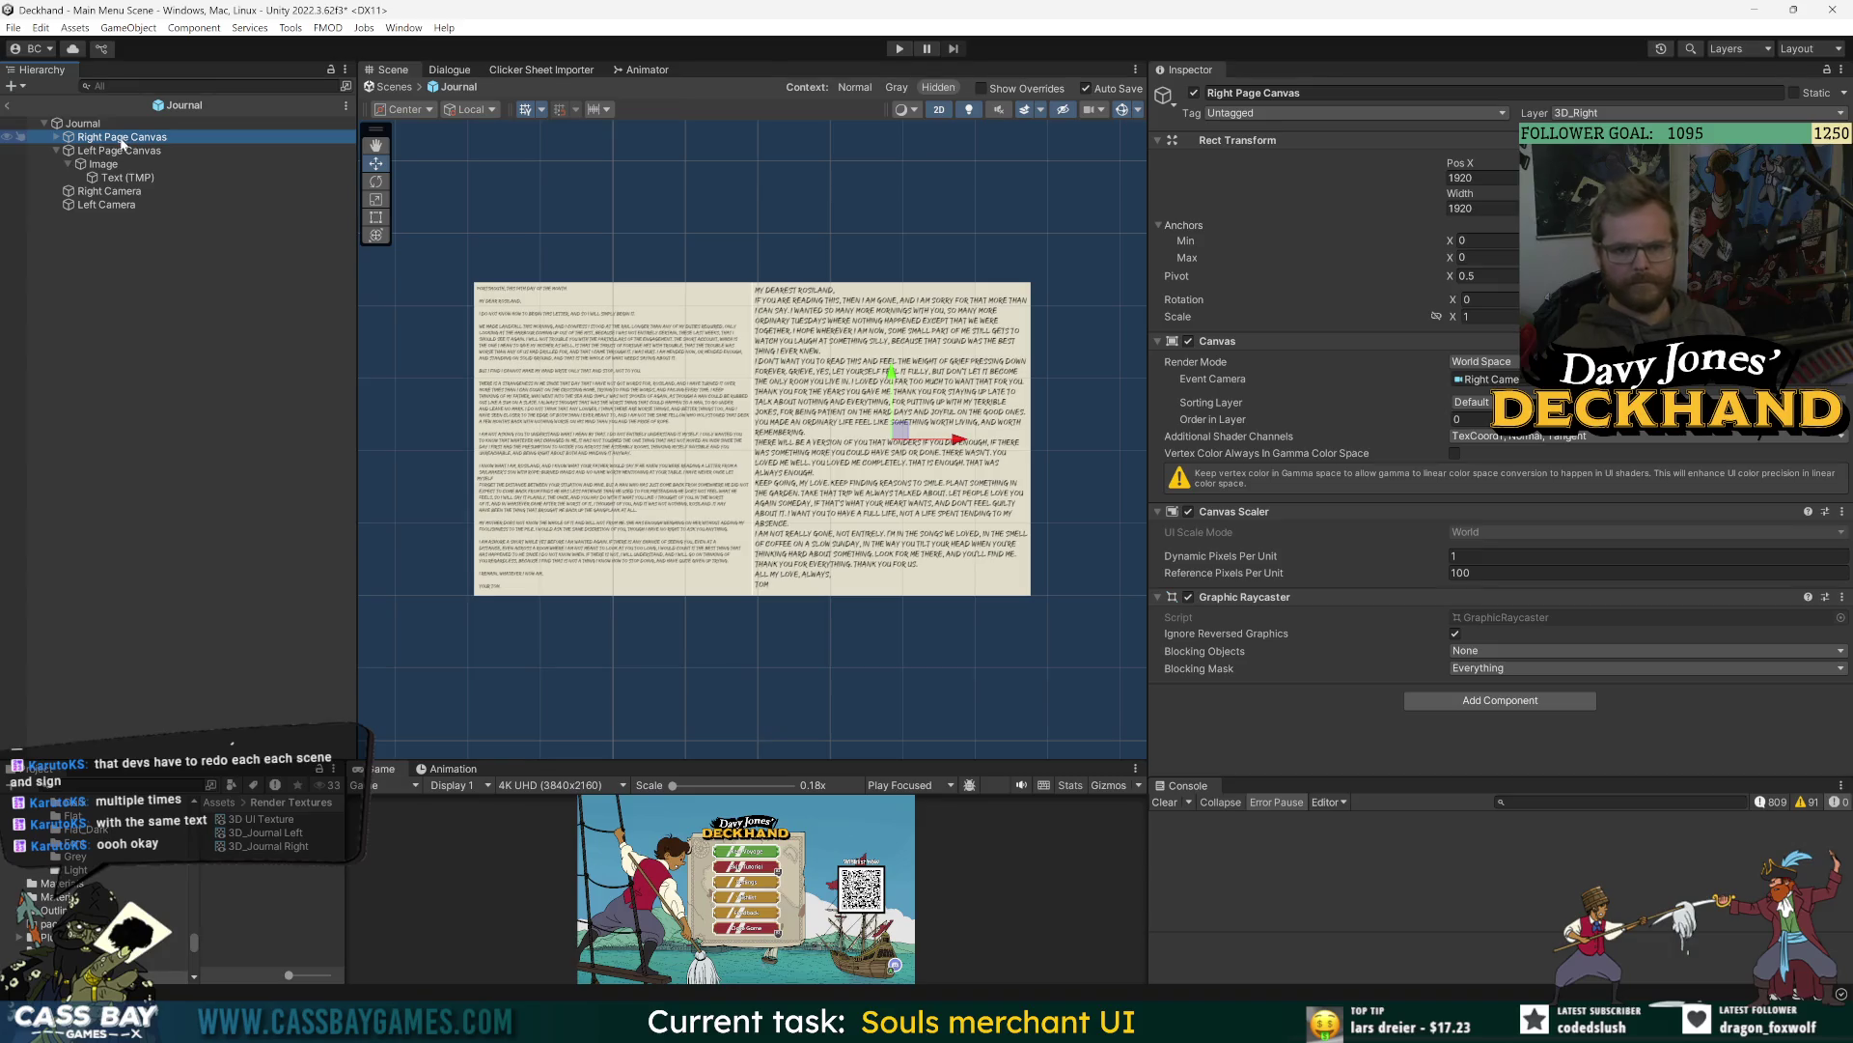
{"action": "left_click", "coordinate": [116, 151]}
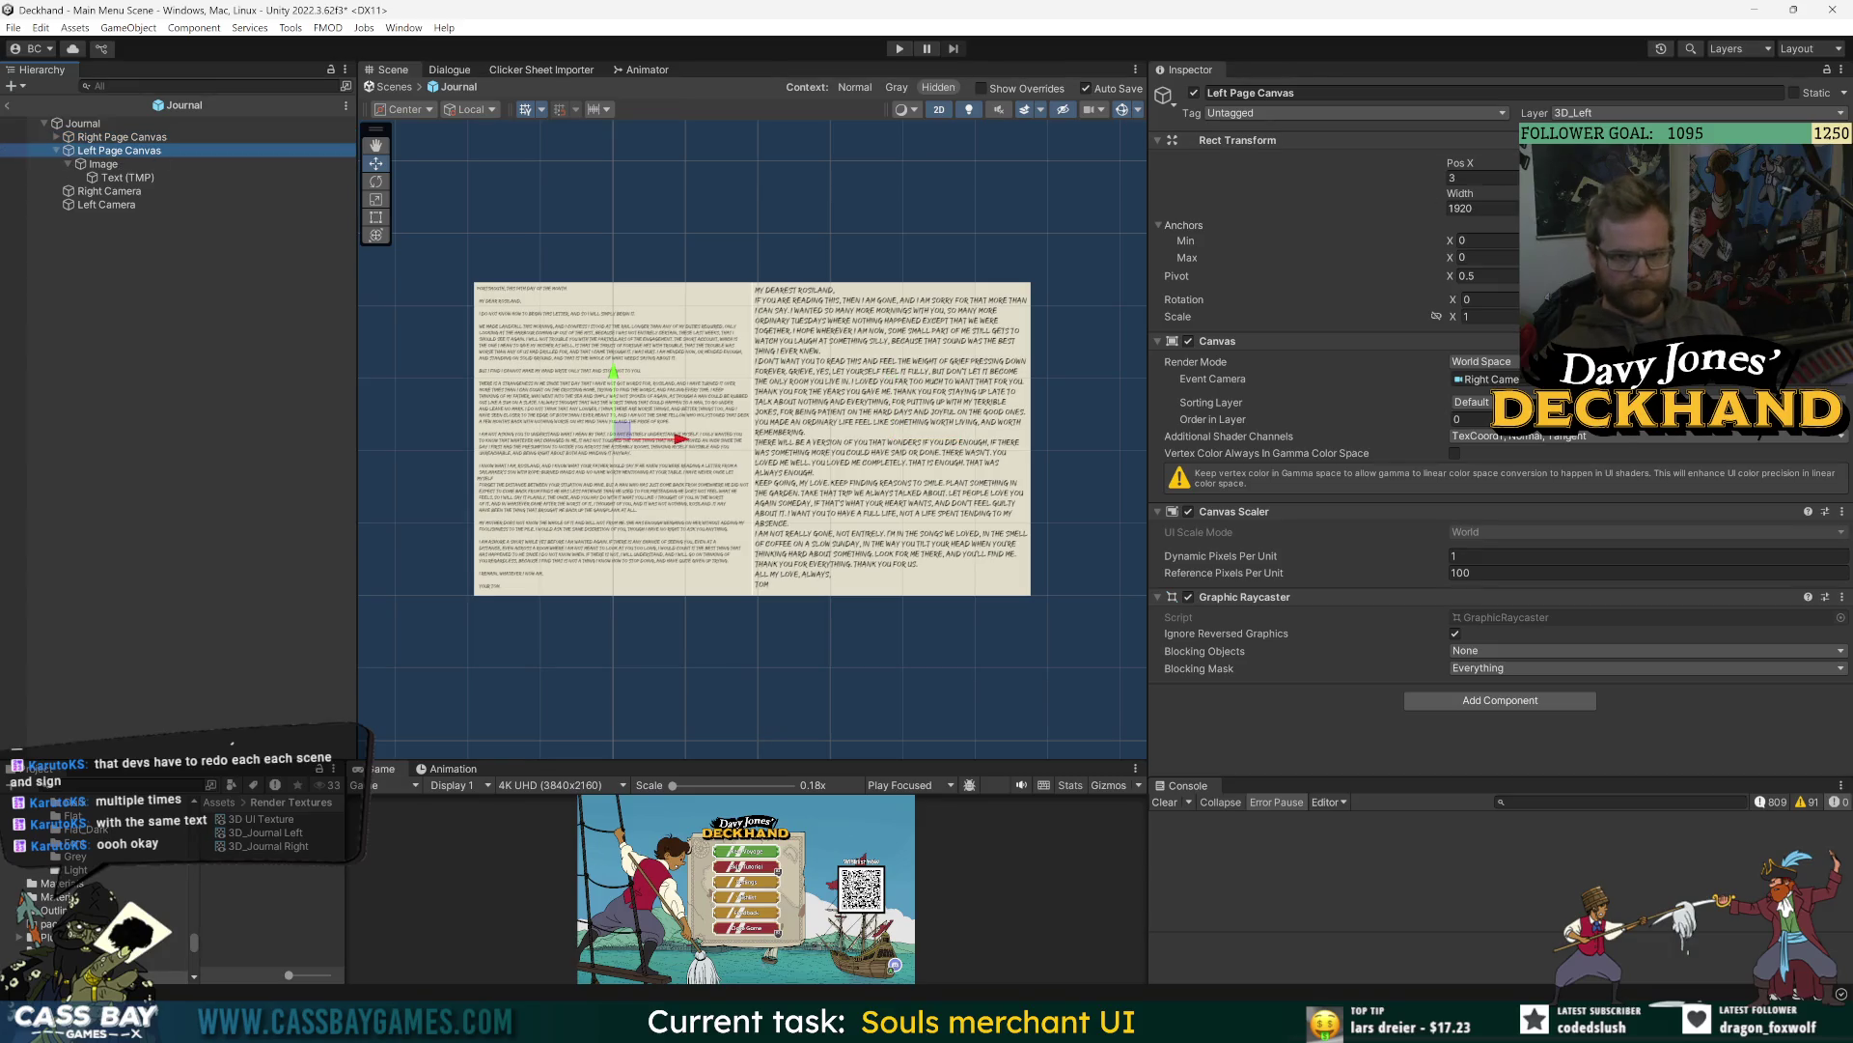
{"action": "left_click", "coordinate": [1477, 178]}
{"action": "type", "text": "-5000"}
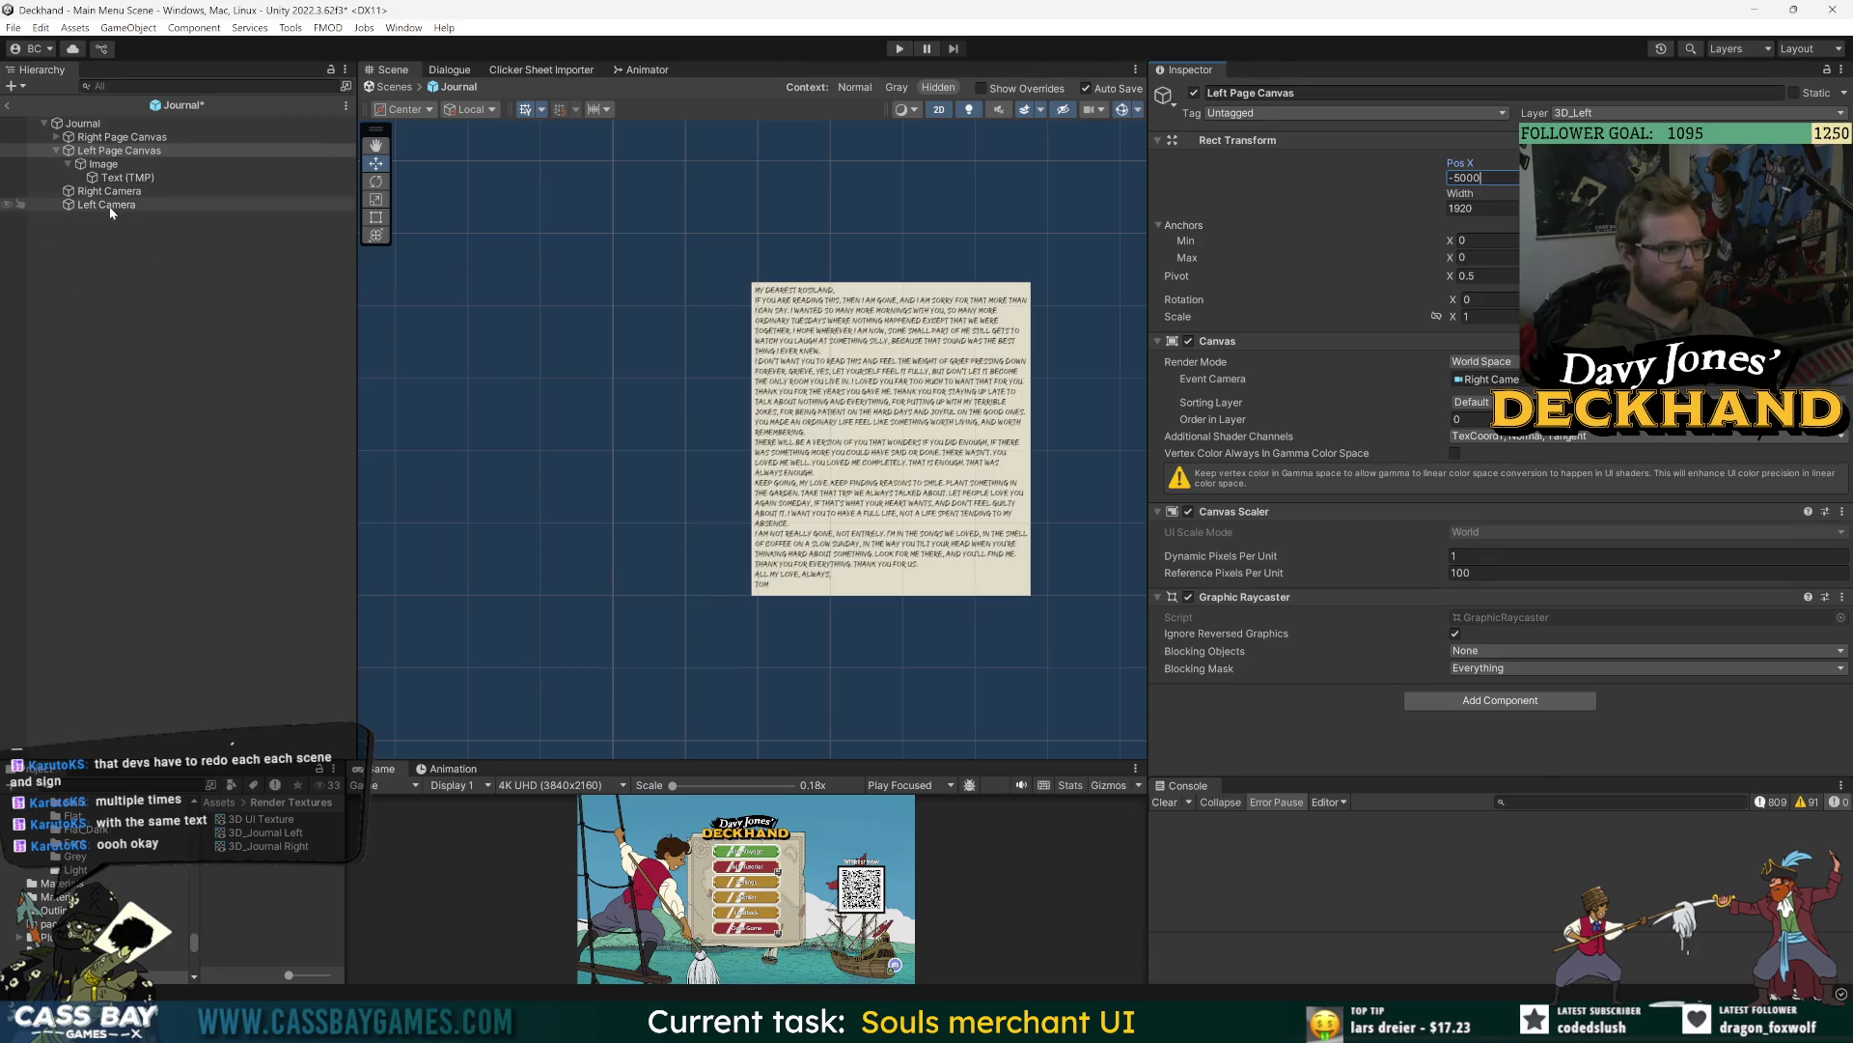
- Enter -5000 as the X position for the Left Camera and the Right Camera
{"action": "left_click", "coordinate": [109, 203]}
{"action": "left_click", "coordinate": [1508, 162]}
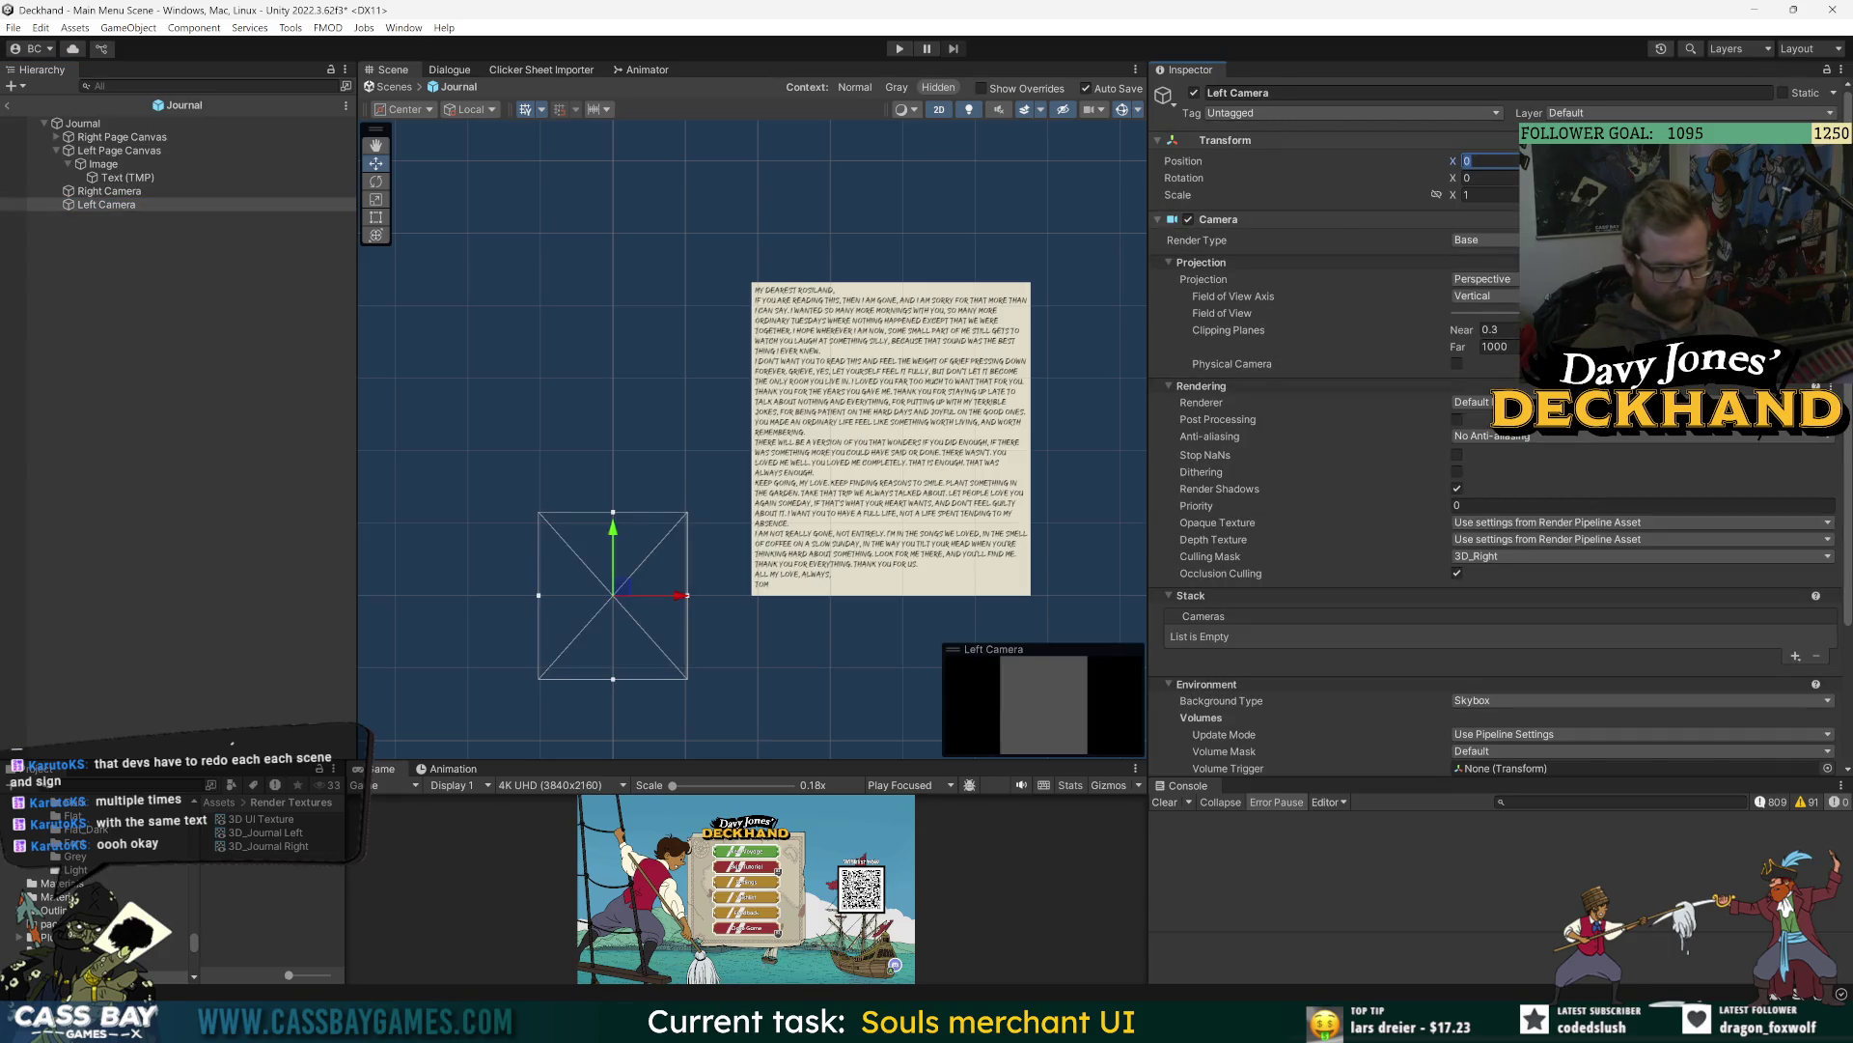
{"action": "type", "text": "-5000"}
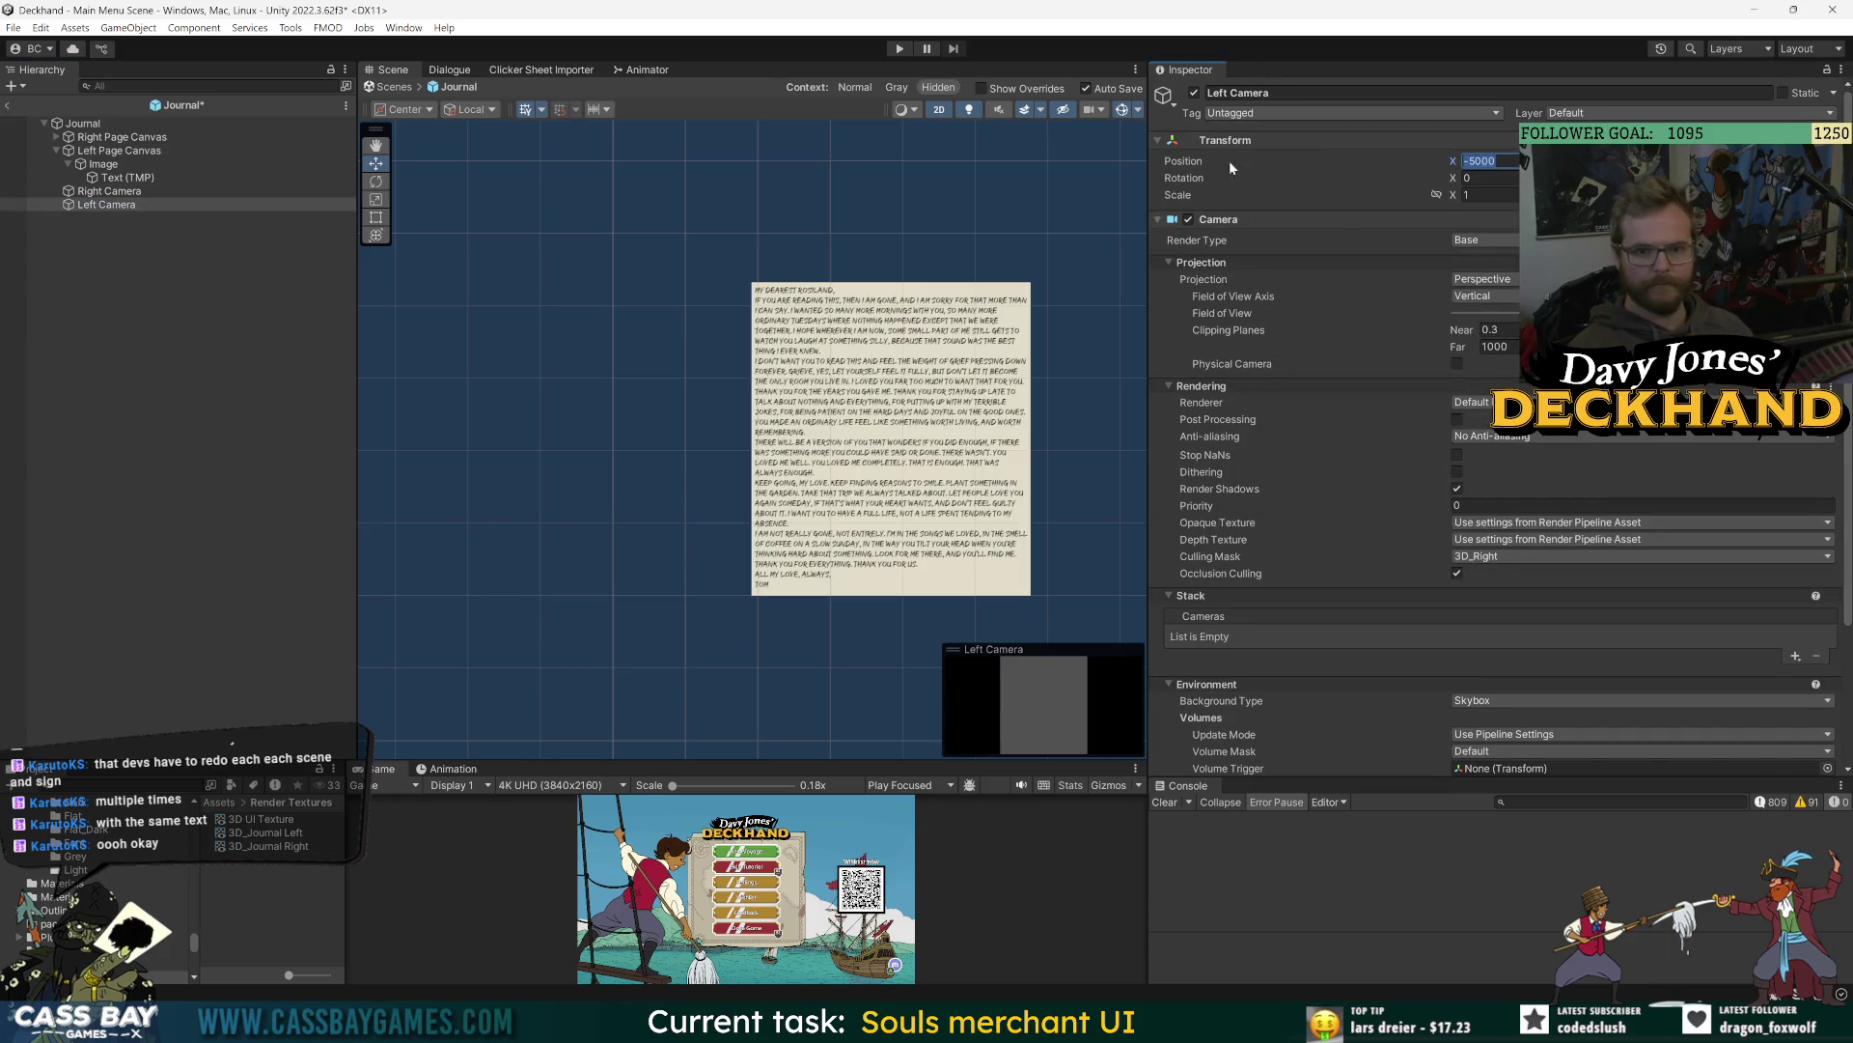
{"action": "left_click", "coordinate": [114, 137]}
{"action": "left_click", "coordinate": [106, 196]}
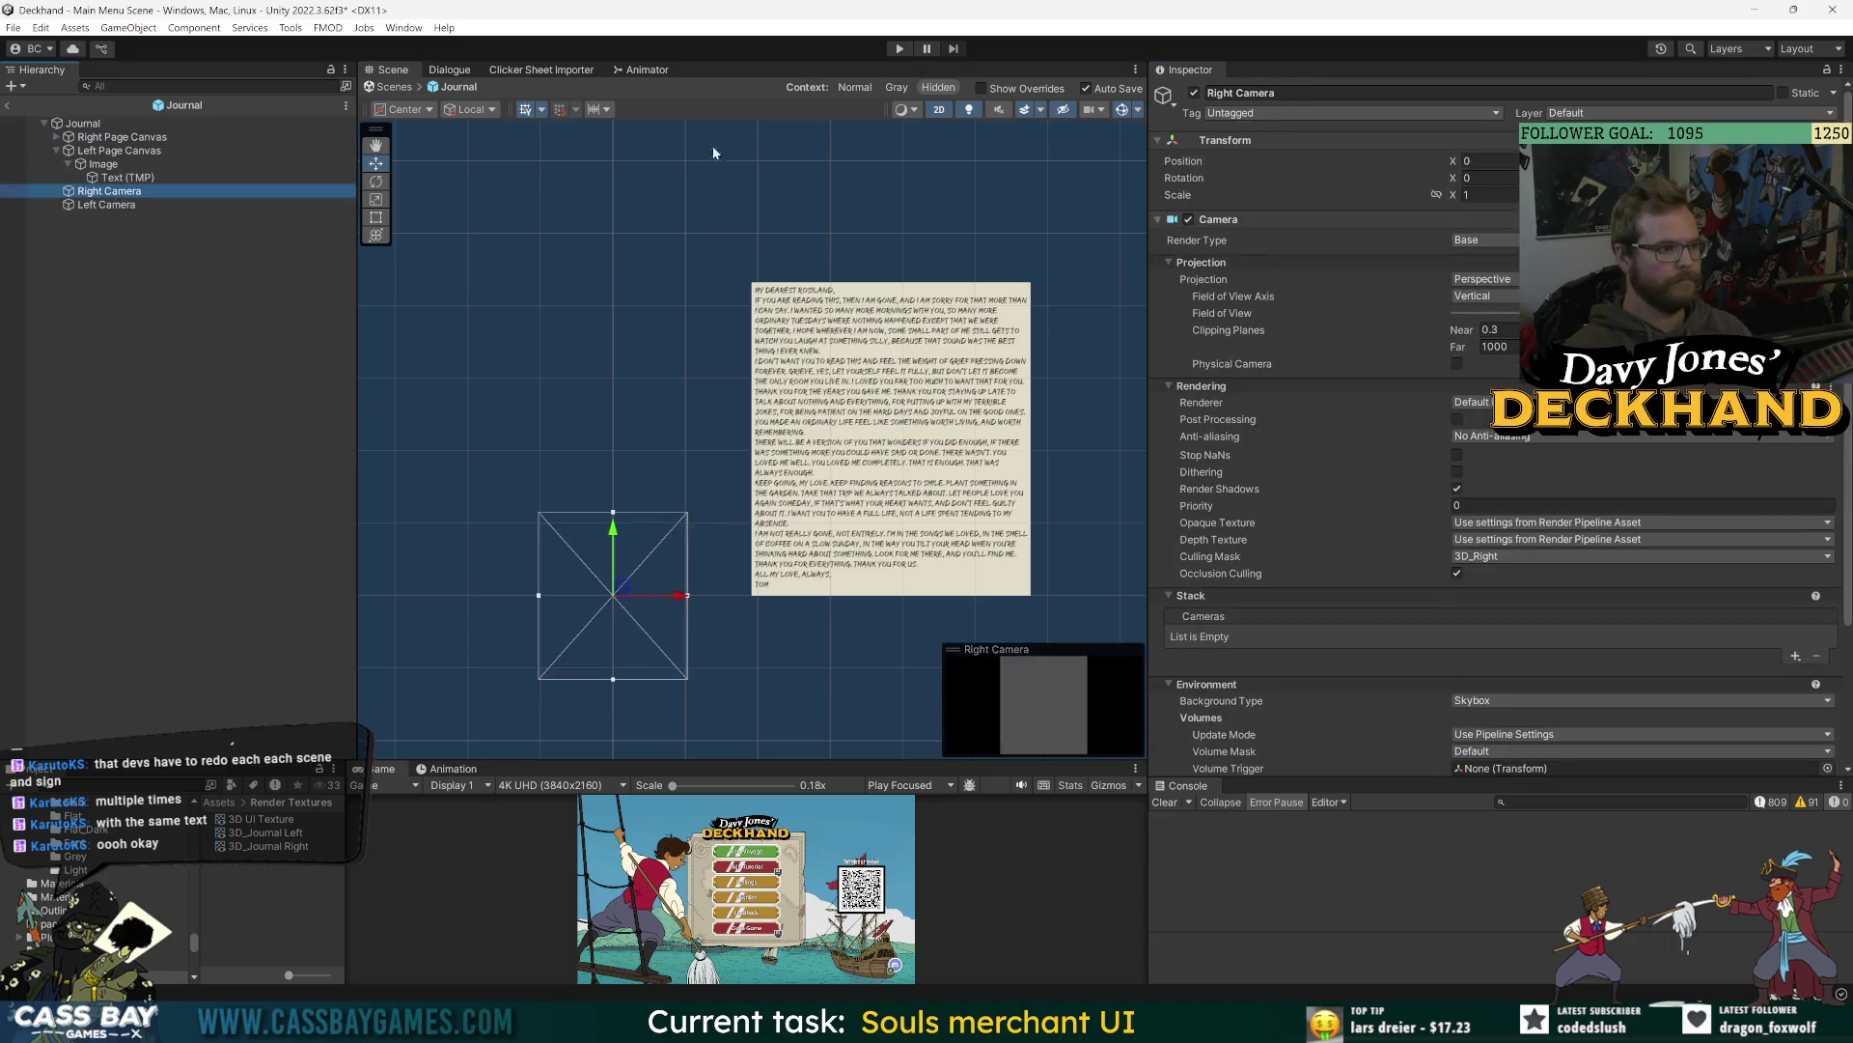
{"action": "left_click", "coordinate": [1491, 161]}
{"action": "type", "text": "-5000"}
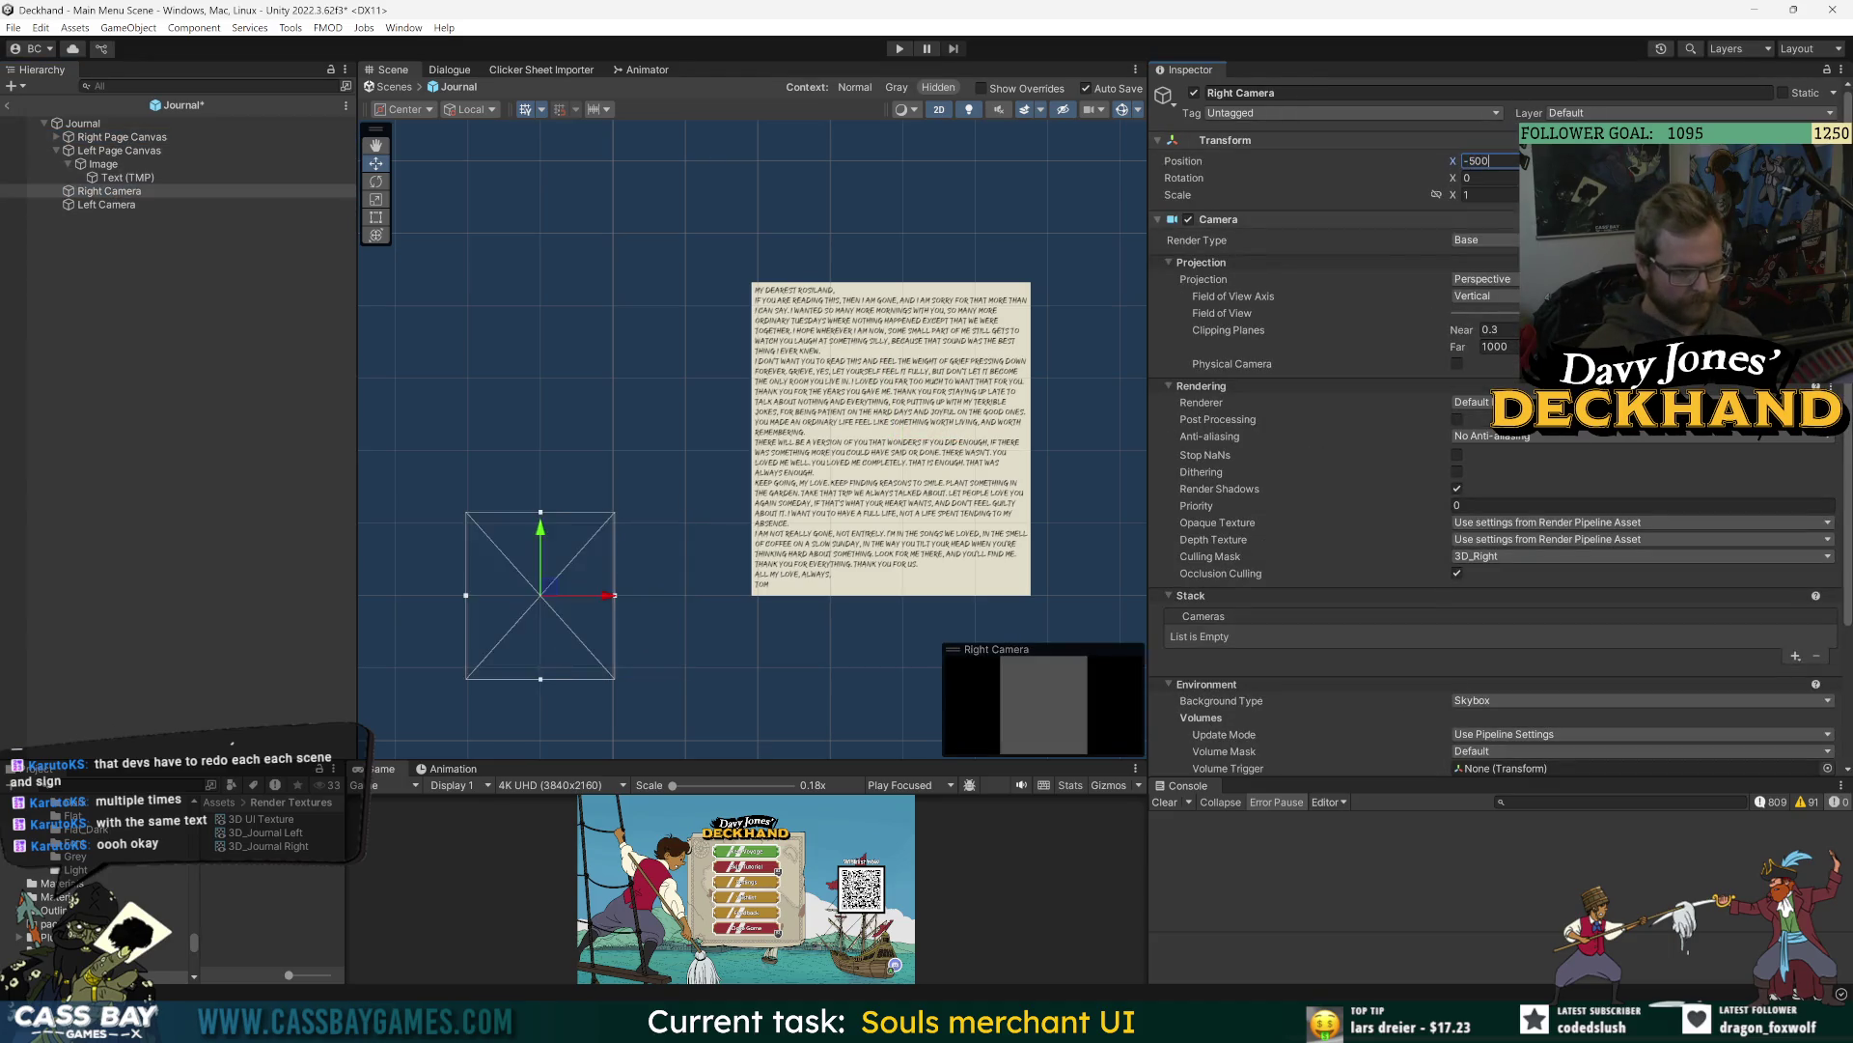
- Change the Left Camera's X position to 5000 and verify the Right Camera's position
{"action": "left_click", "coordinate": [111, 205]}
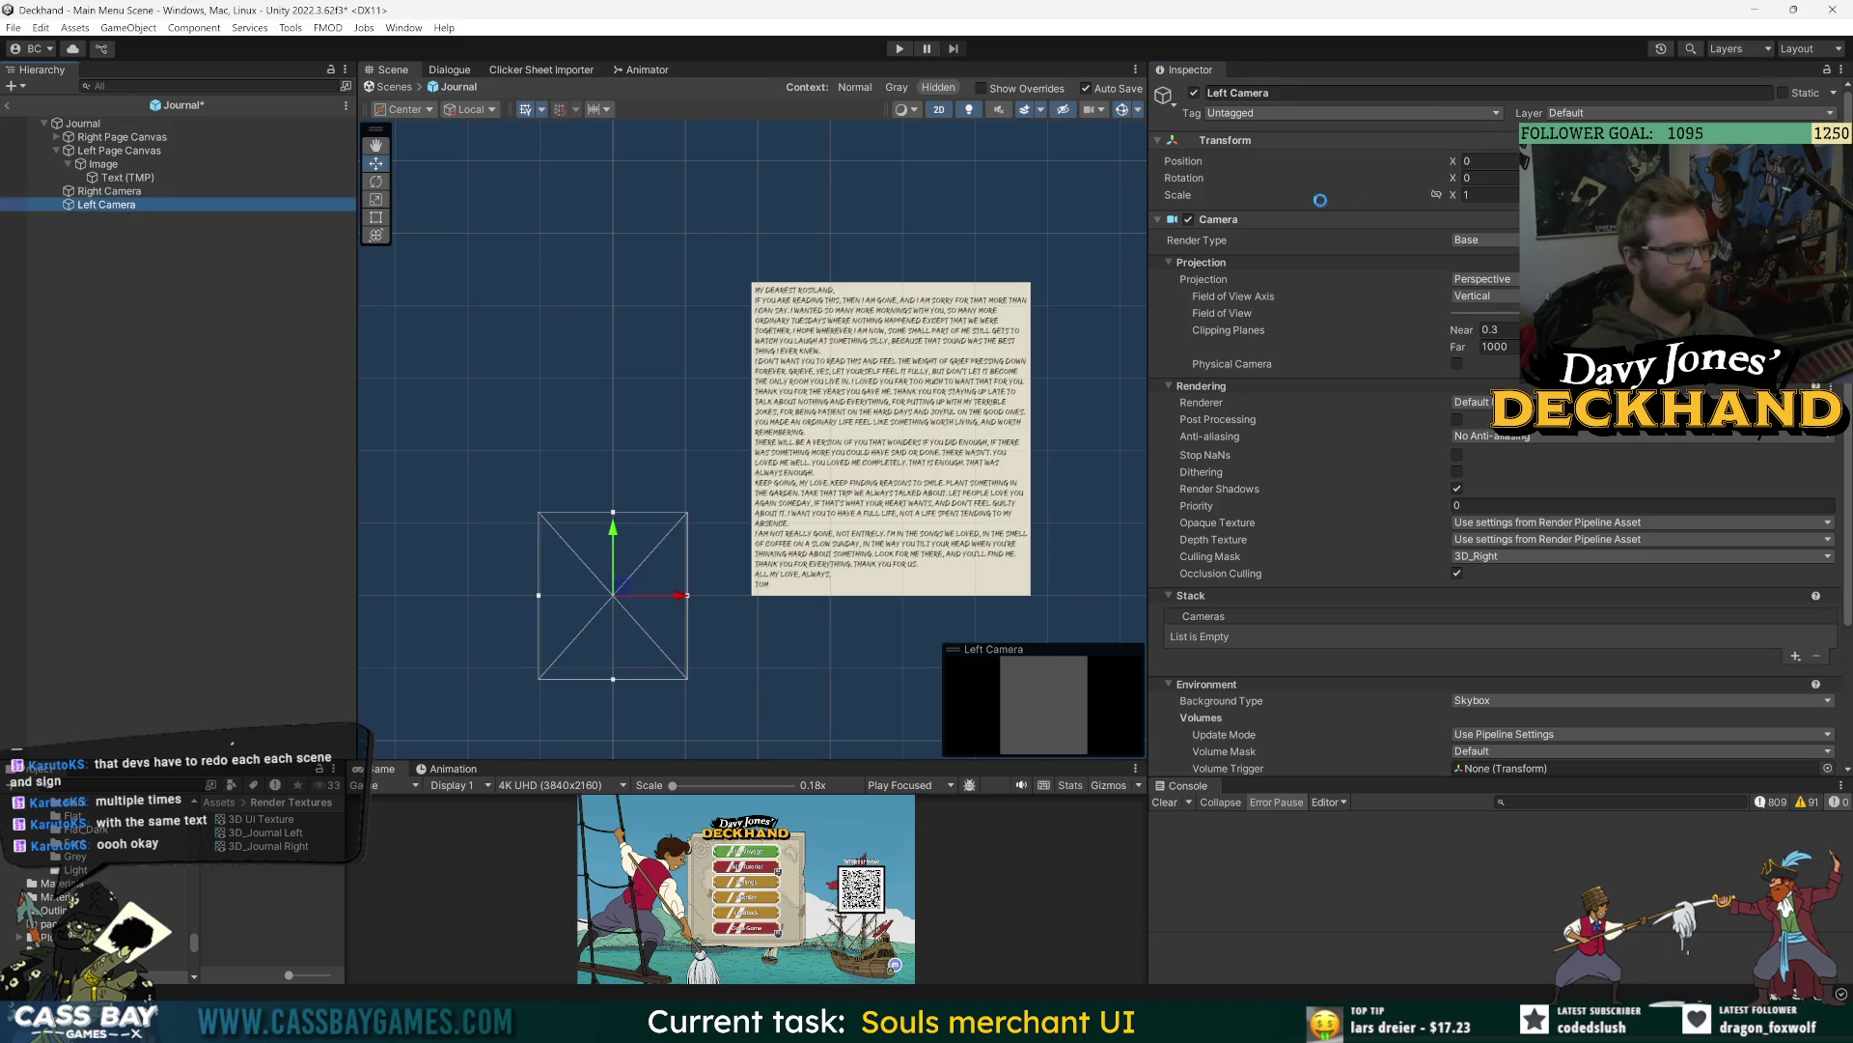
{"action": "left_click", "coordinate": [1492, 162]}
{"action": "type", "text": "5000"}
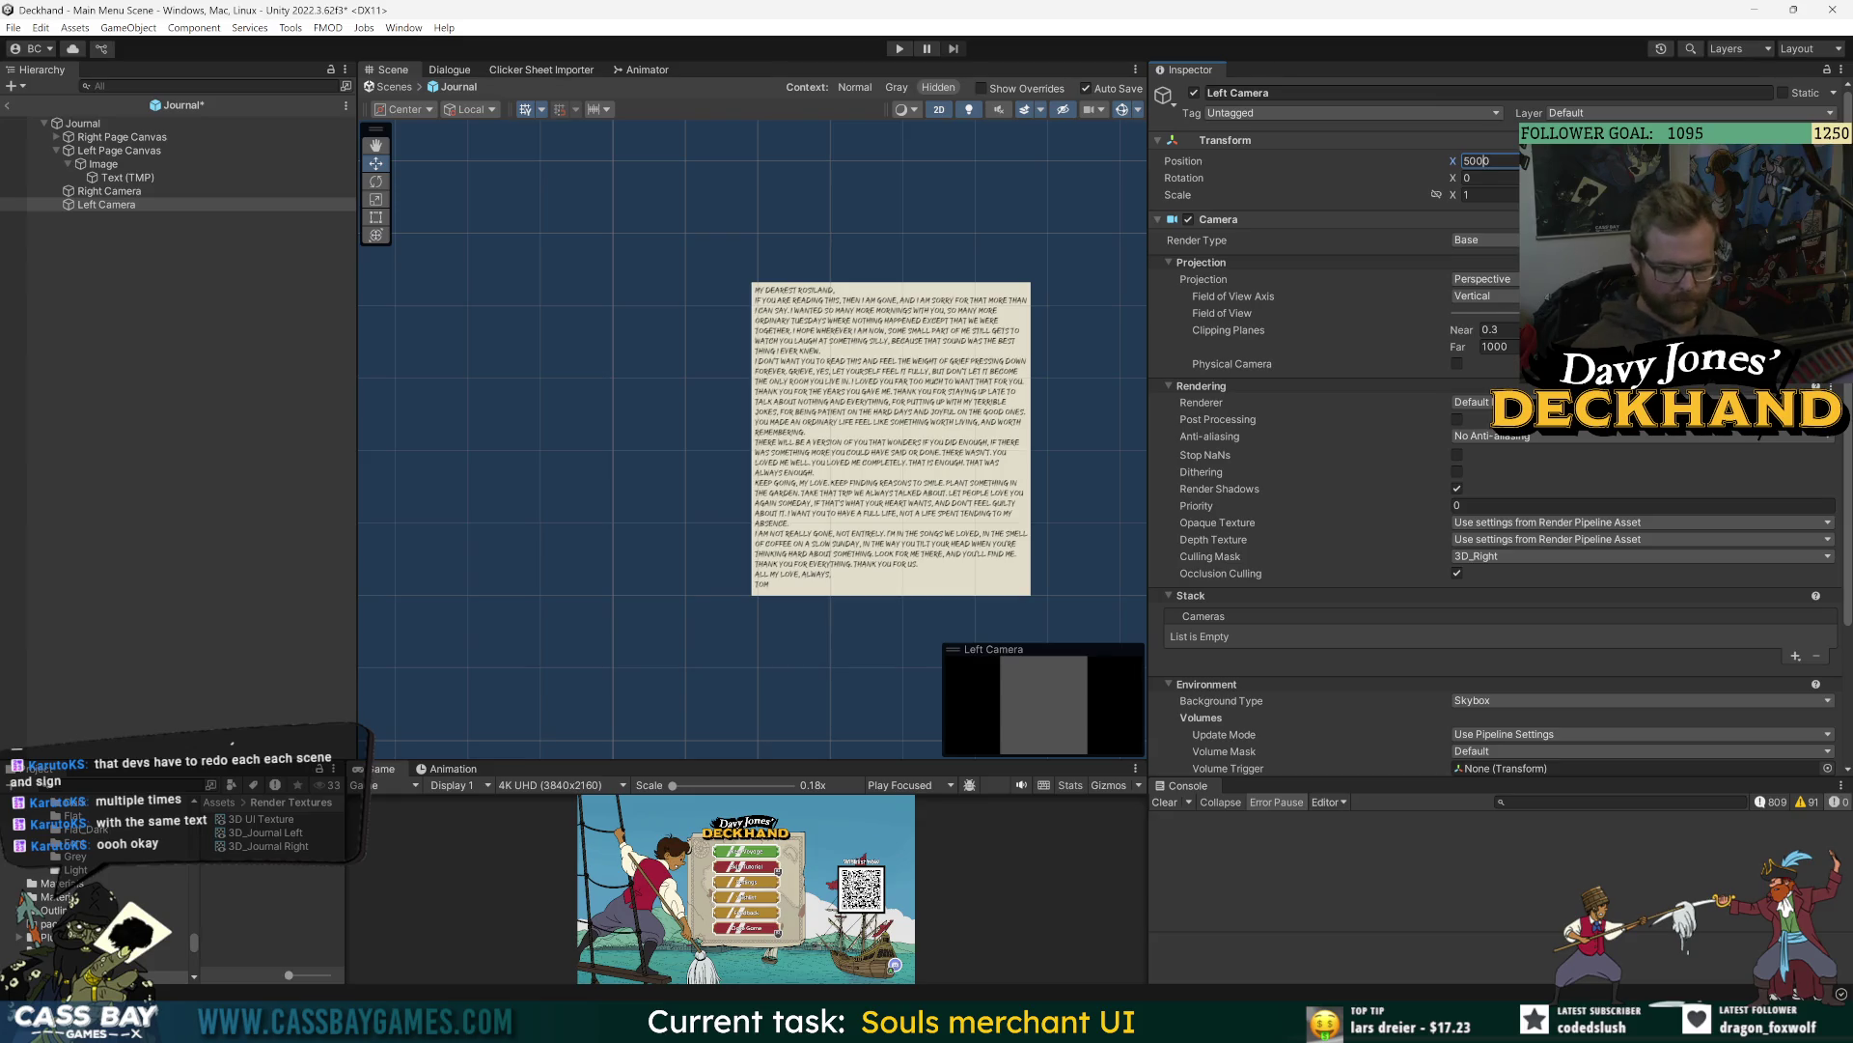
{"action": "left_click", "coordinate": [109, 191]}
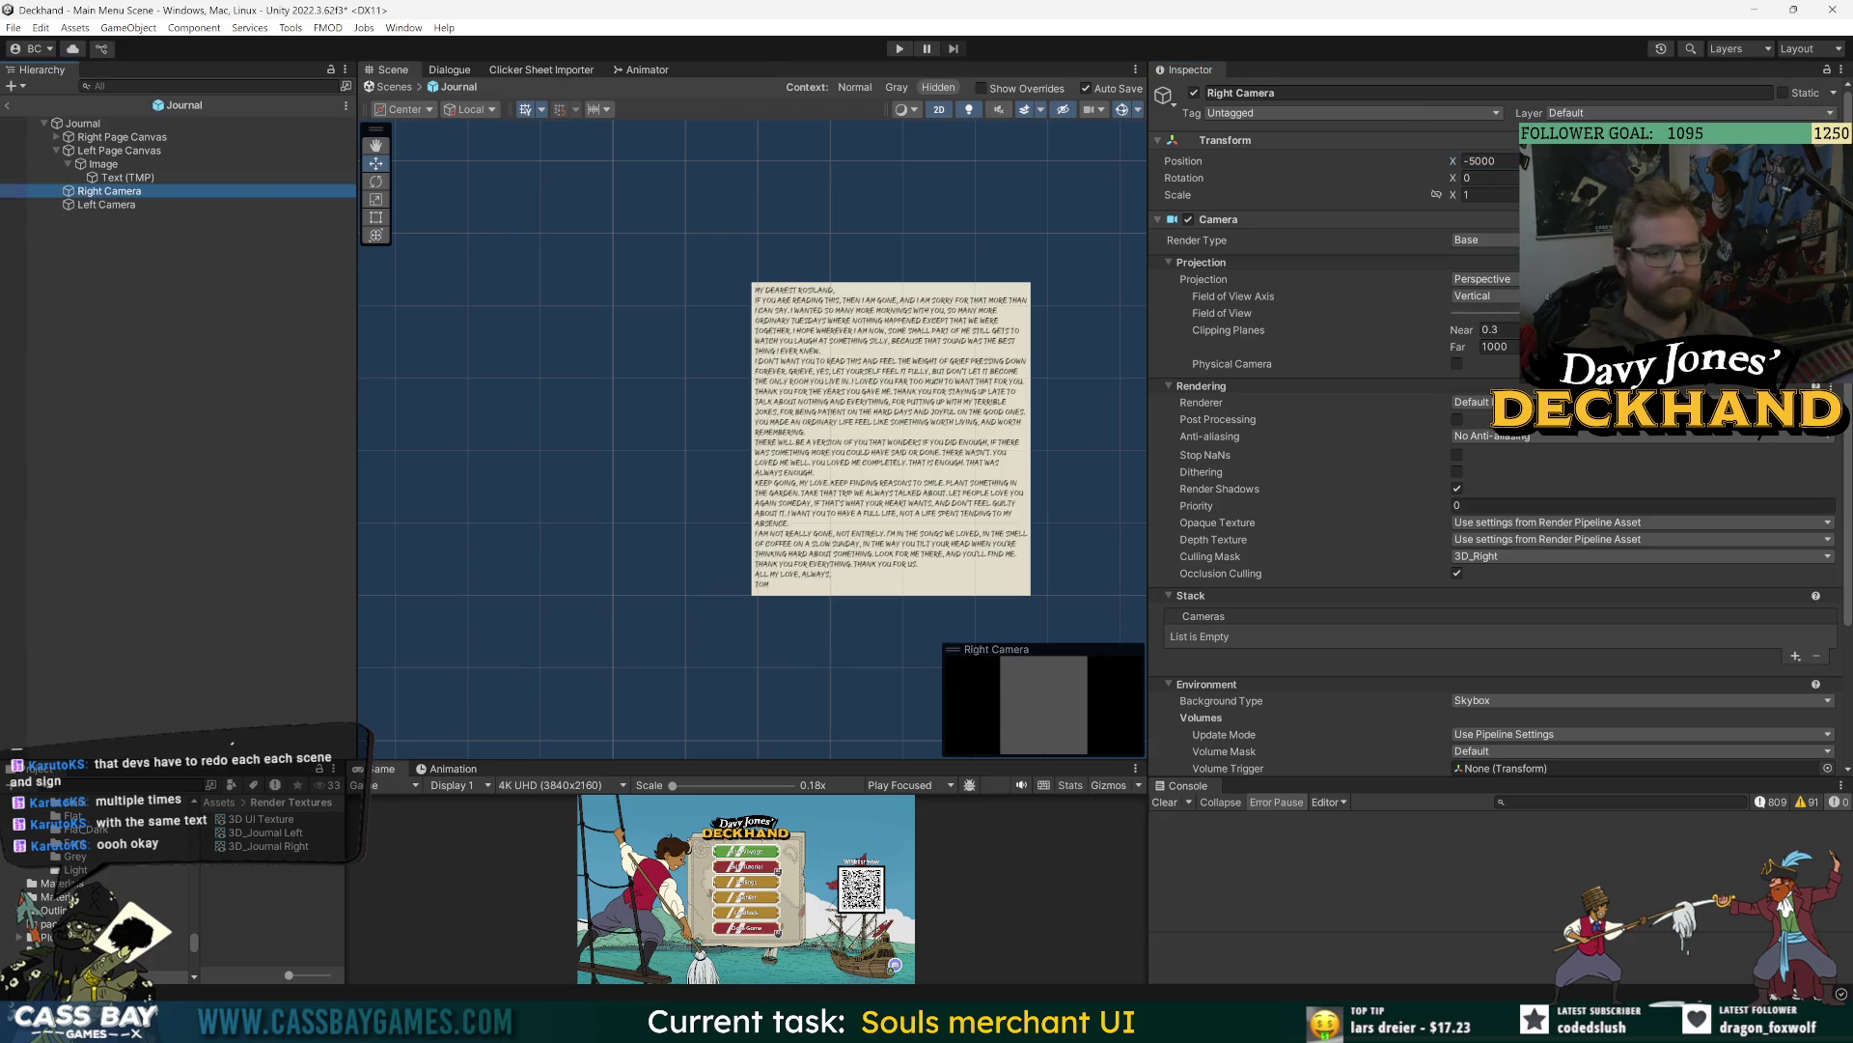
{"action": "left_click", "coordinate": [1491, 161]}
{"action": "left_click", "coordinate": [307, 228]}
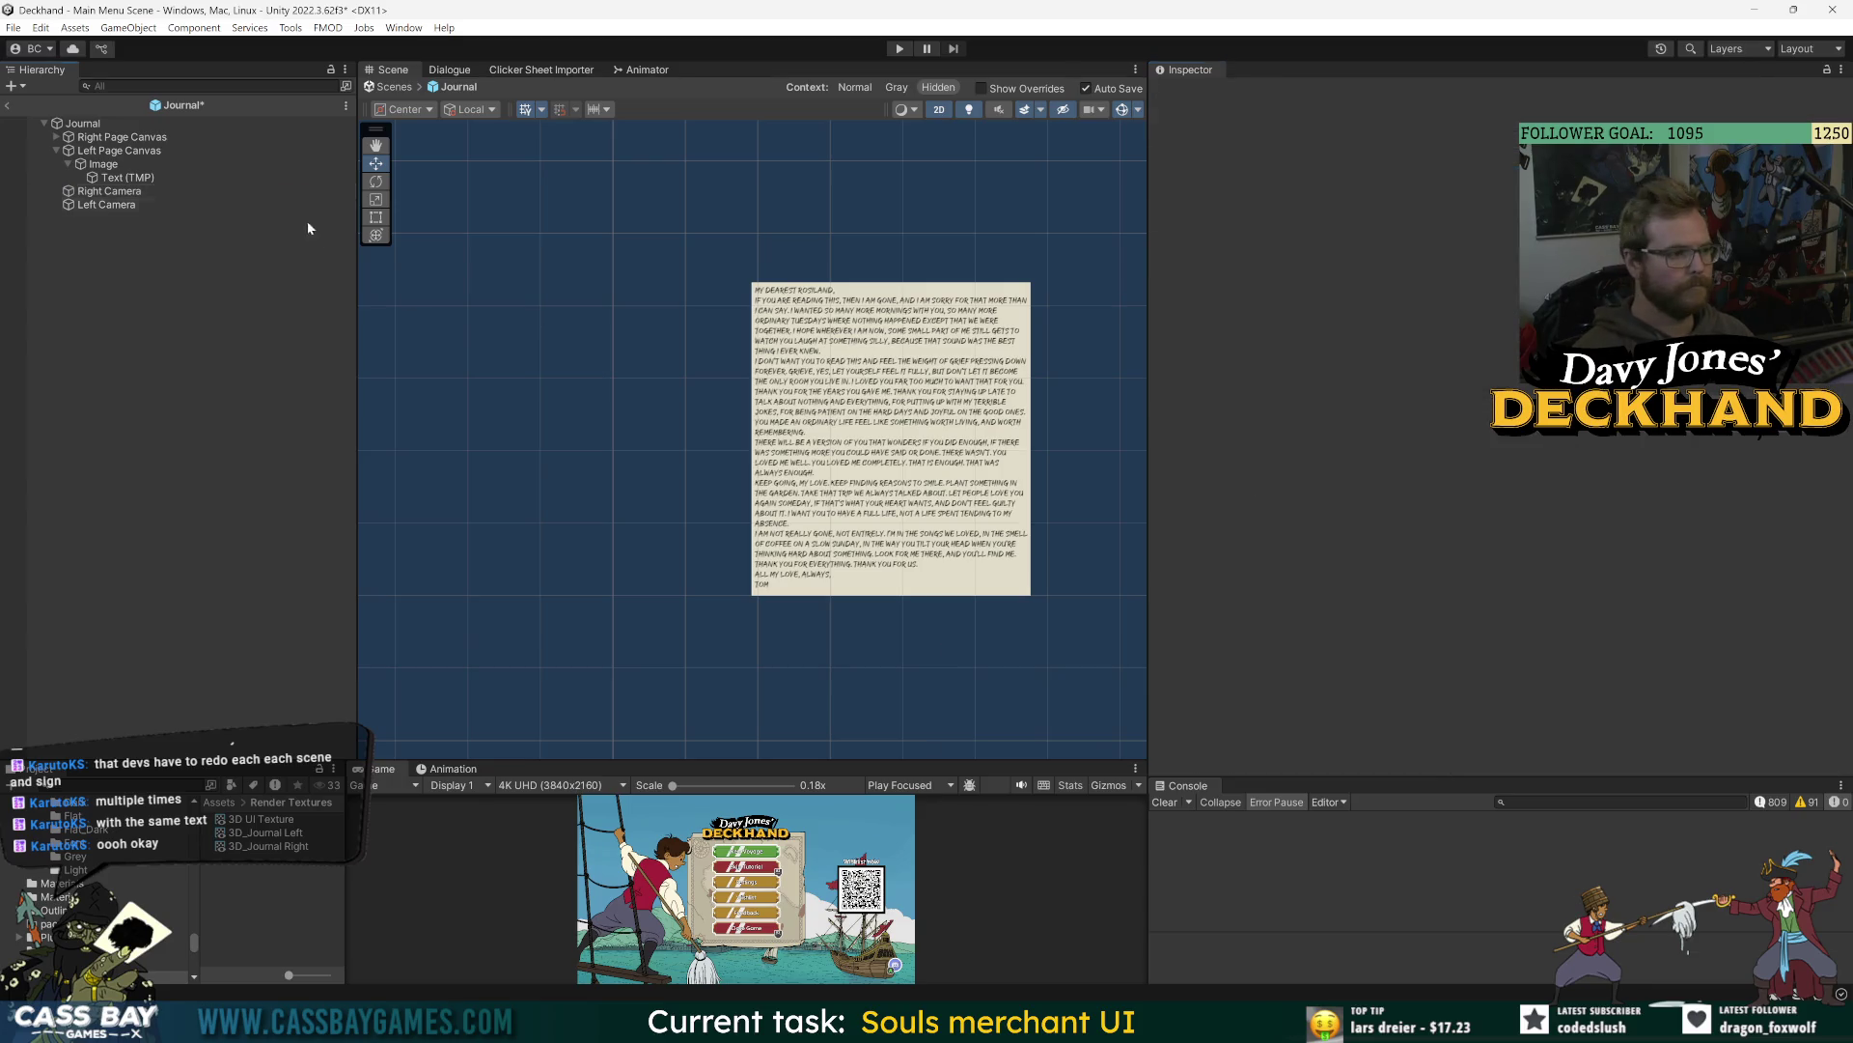
- Add a Snap World Canvas To Camera script to Right Page Canvas, targeting Right Camera
{"action": "double_click", "coordinate": [254, 190]}
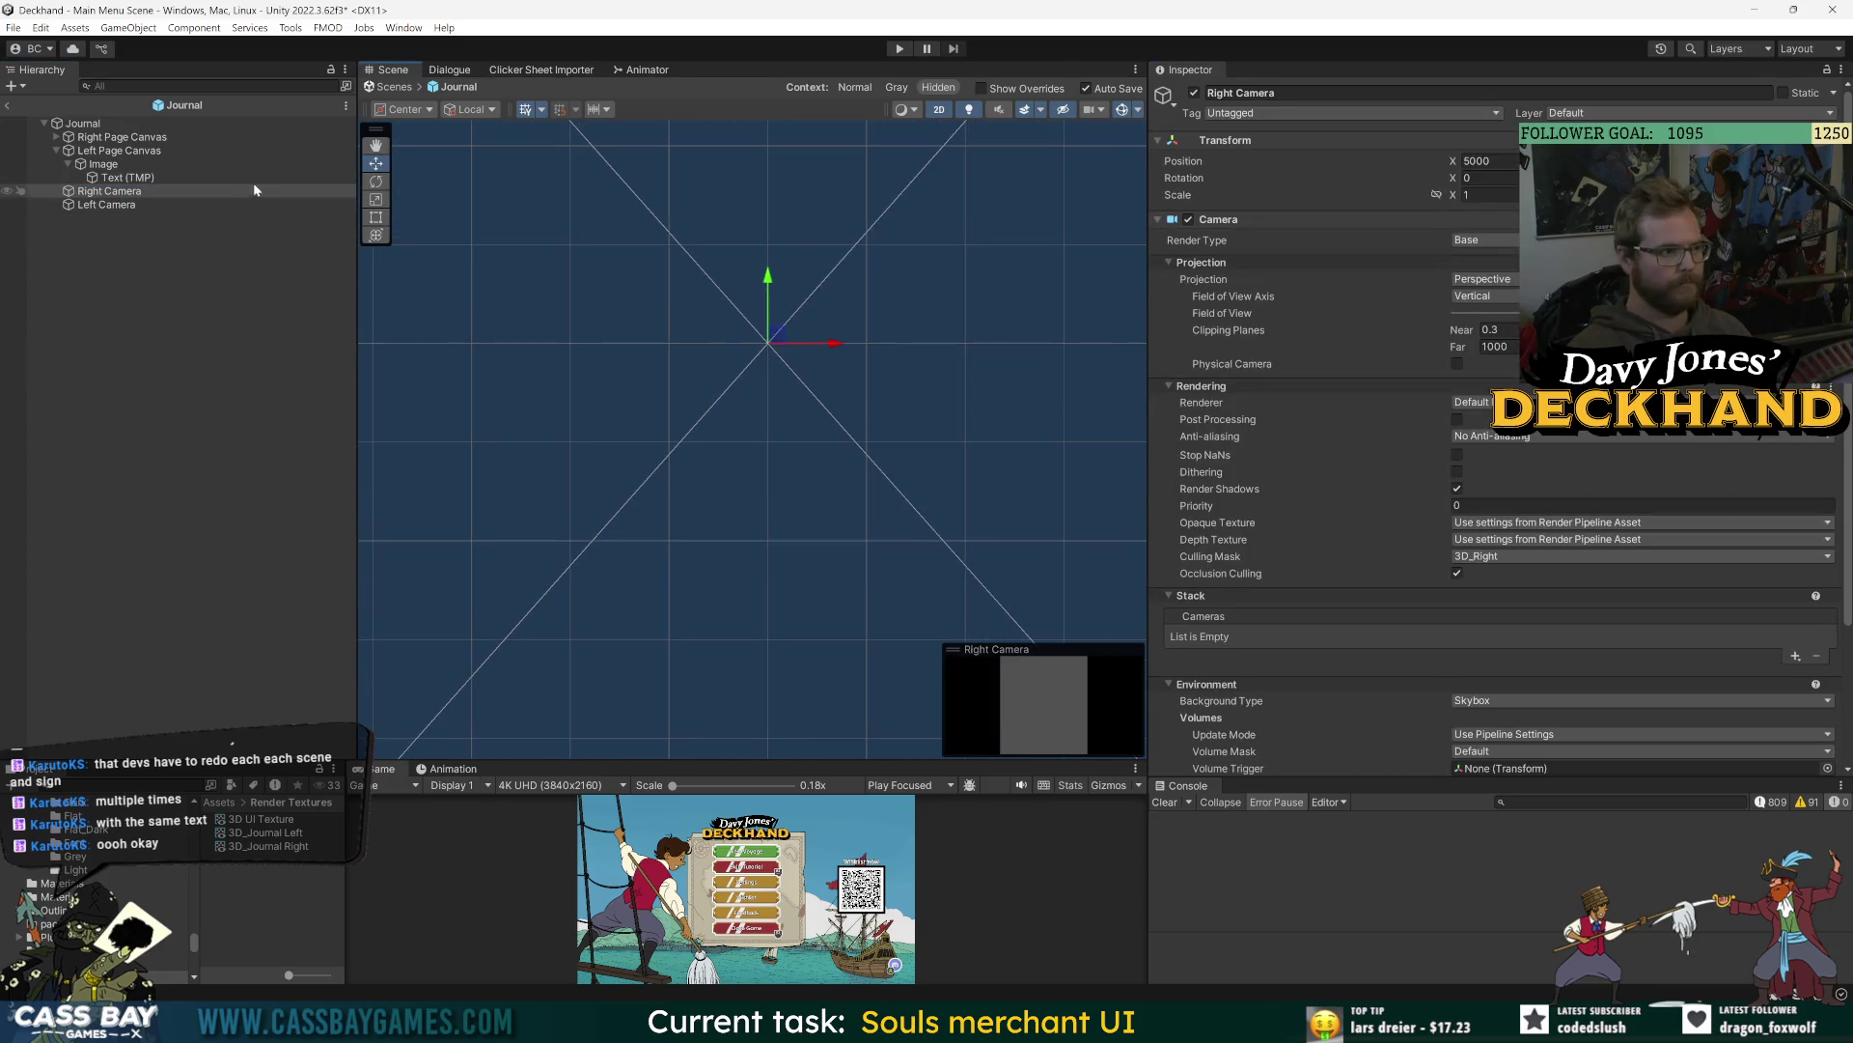
{"action": "left_click", "coordinate": [235, 136]}
{"action": "left_click", "coordinate": [1498, 700]}
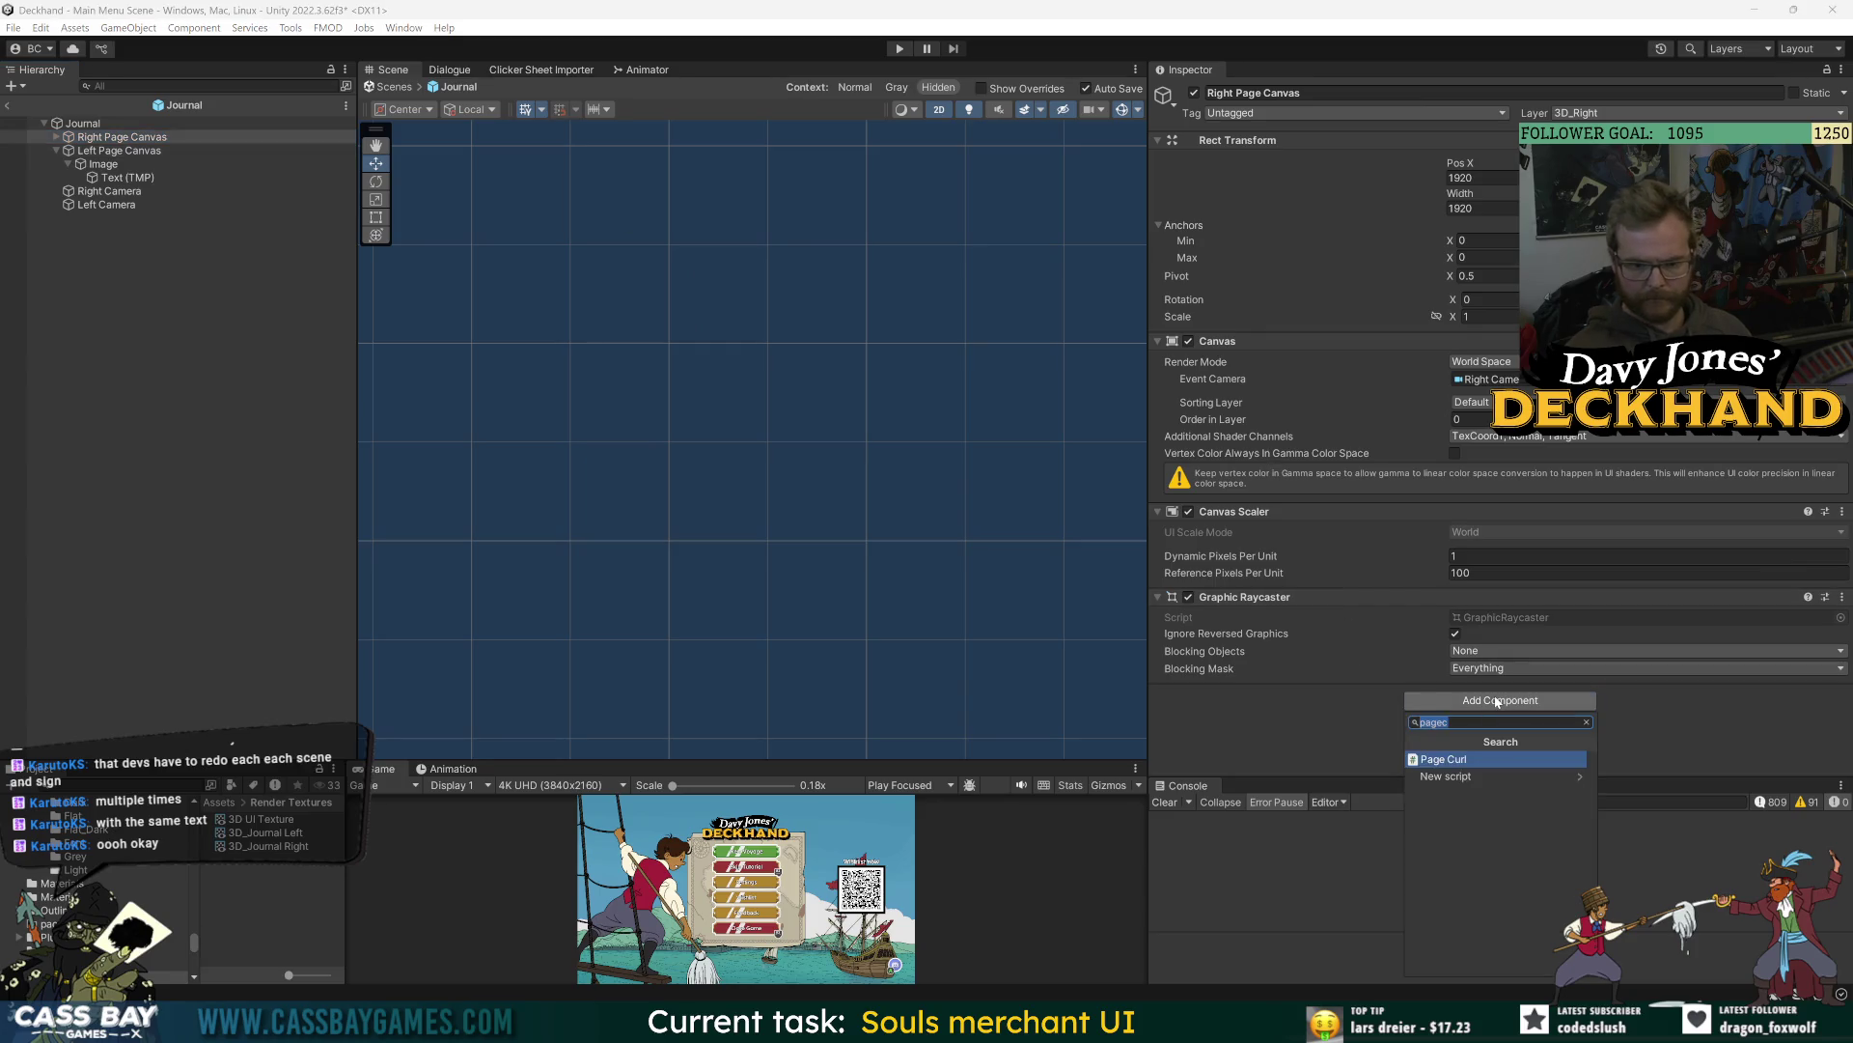
{"action": "type", "text": "canvas"}
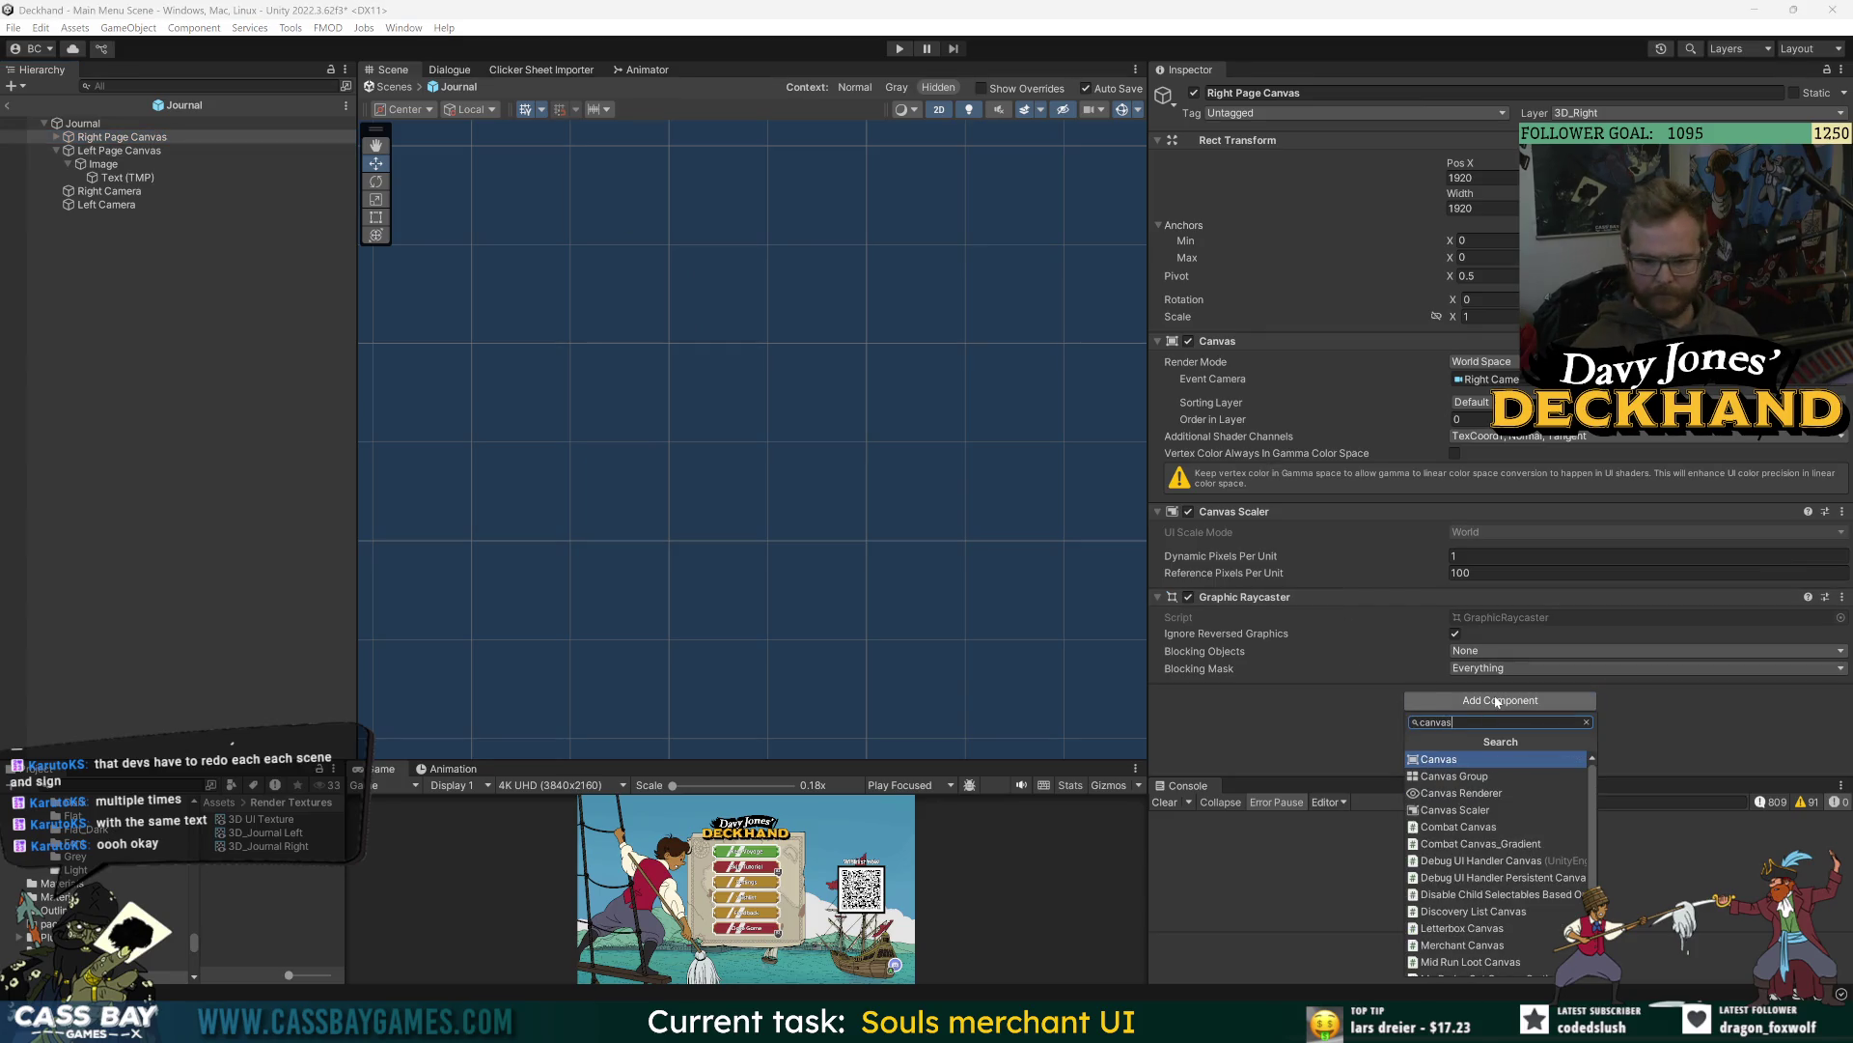
{"action": "key", "text": "ctrl+a"}
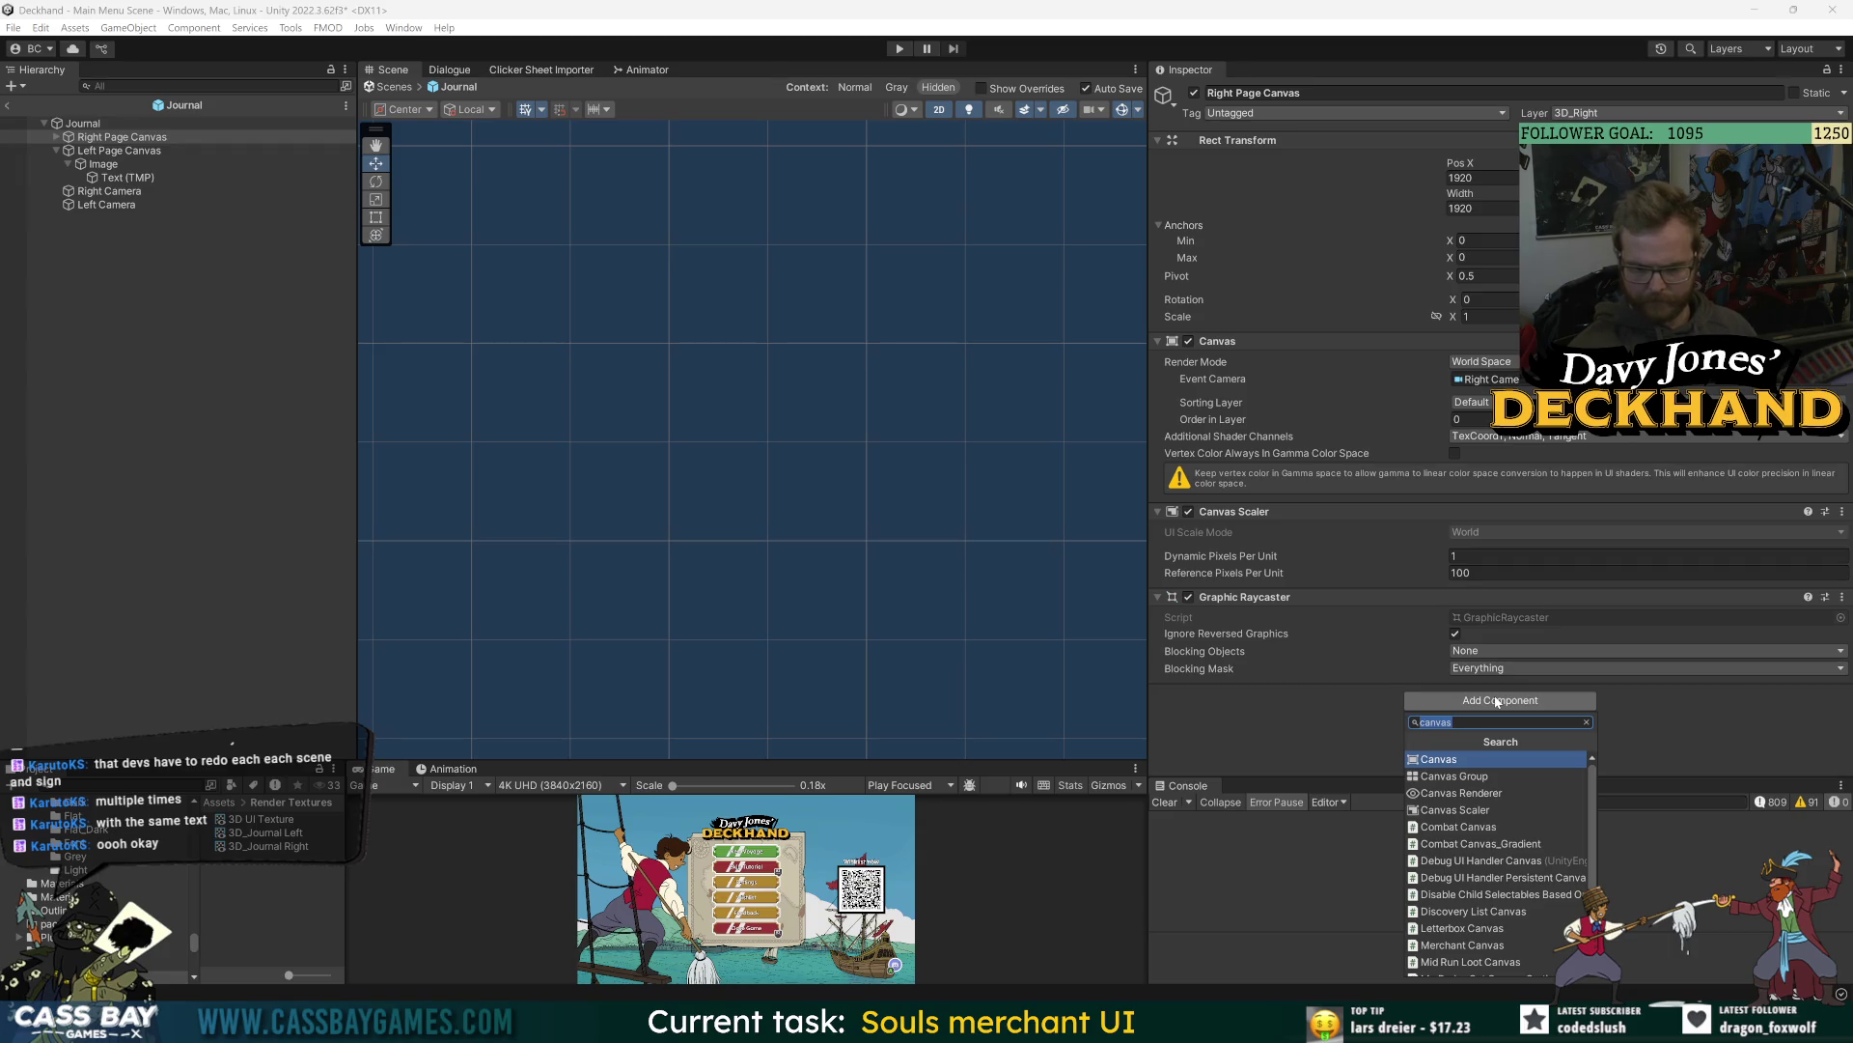
{"action": "scroll", "coordinate": [1492, 926], "scroll_direction": "down", "scroll_amount": 3}
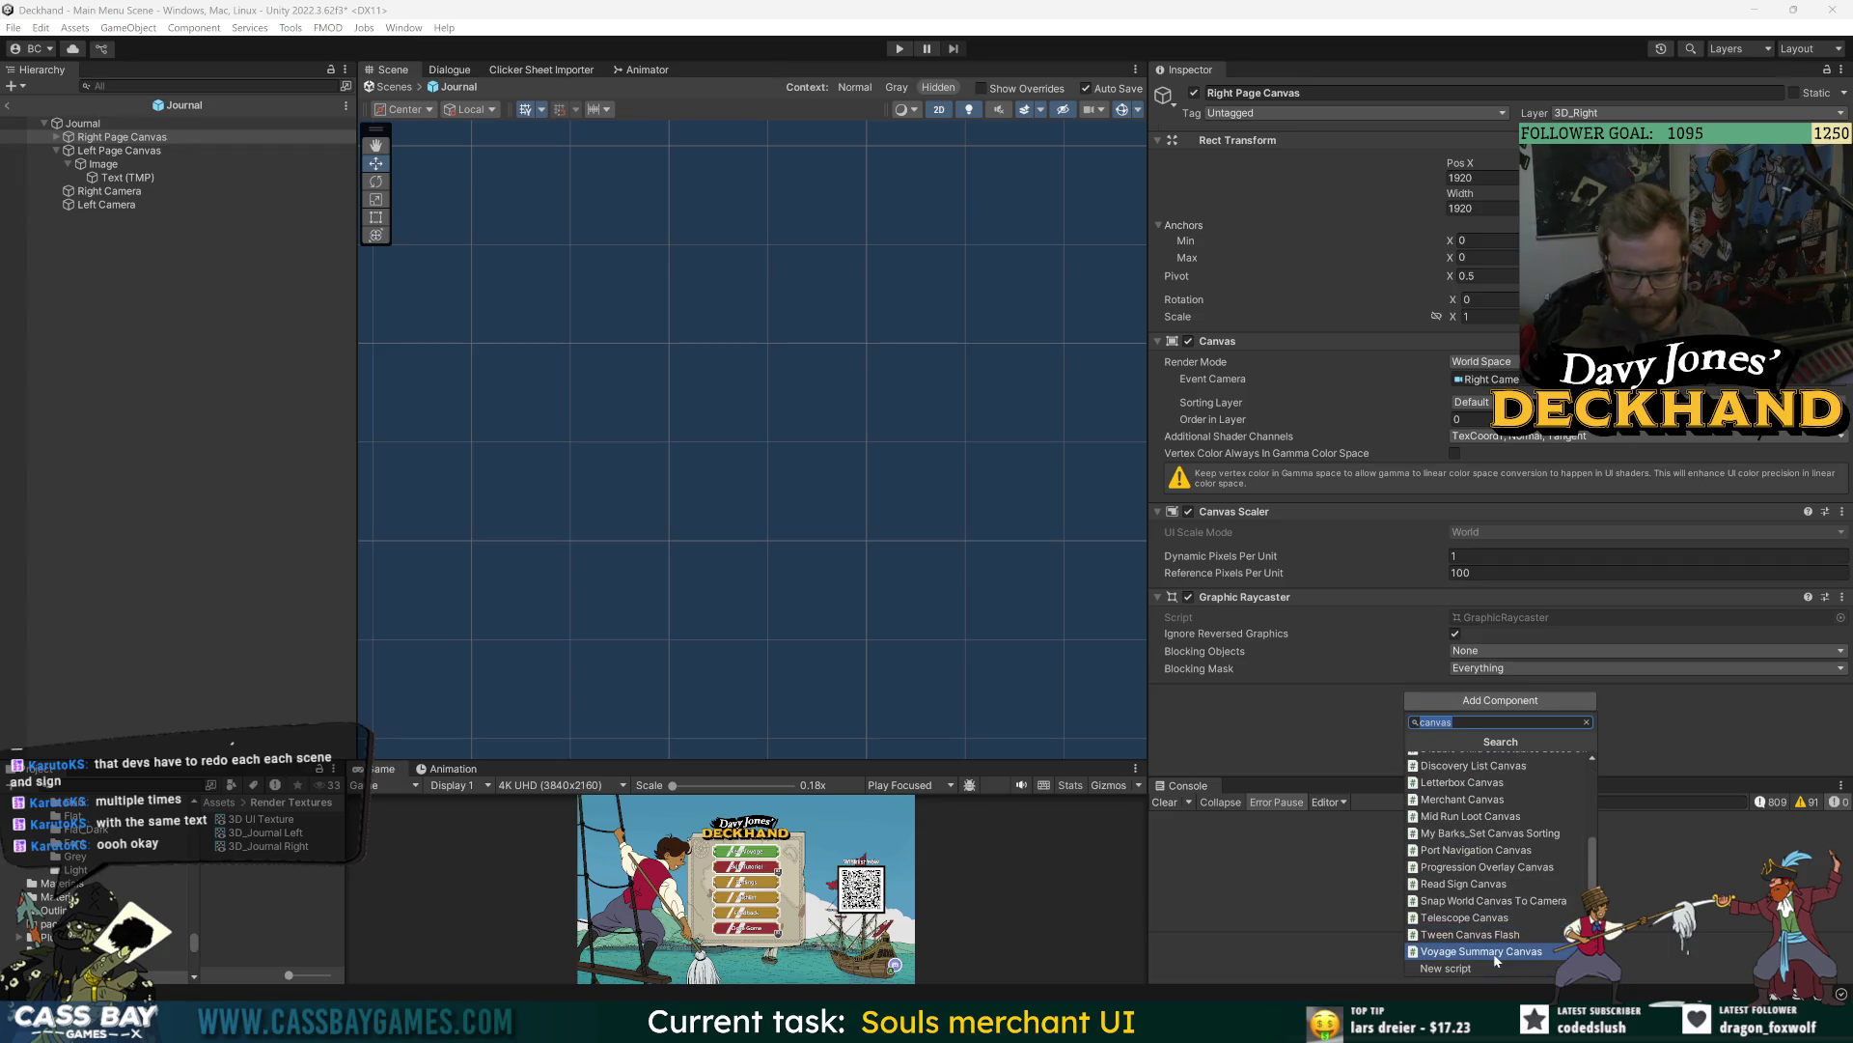
{"action": "left_click", "coordinate": [1519, 901]}
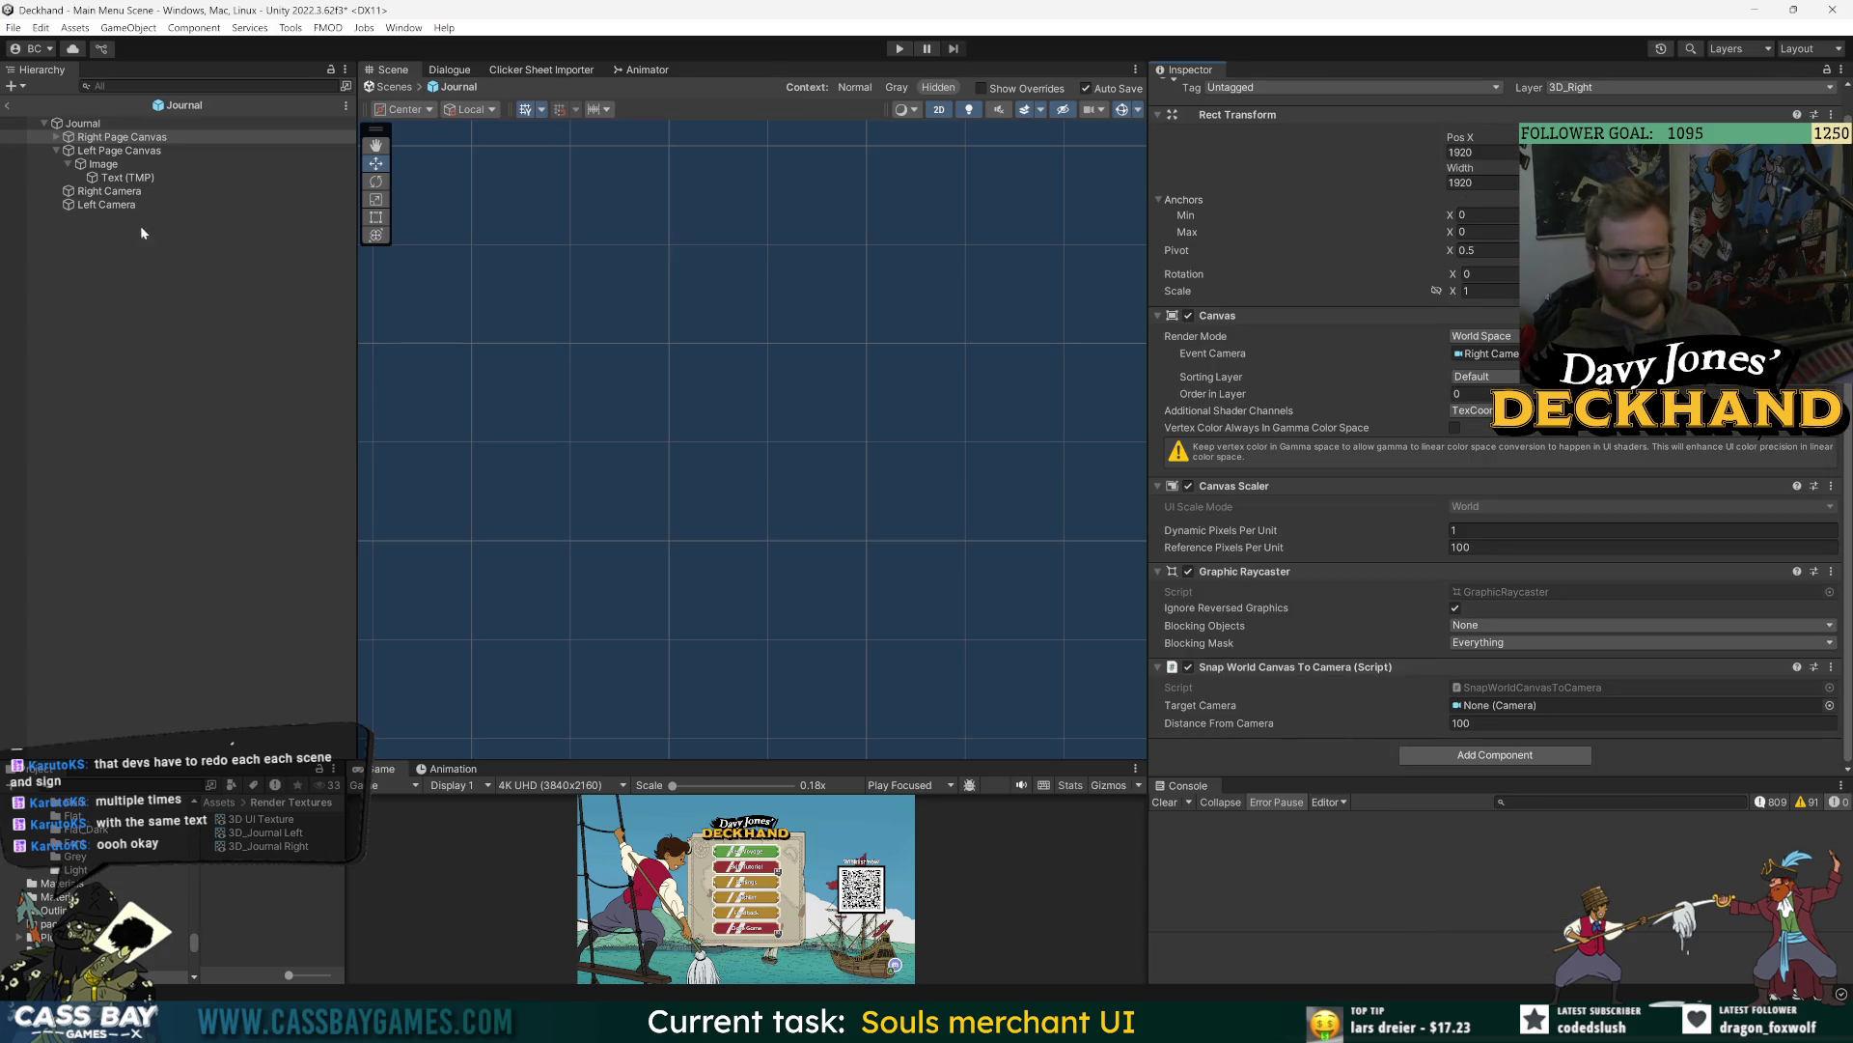
{"action": "mouse_move", "coordinate": [109, 191]}
{"action": "left_mouse_down"}
{"action": "mouse_move", "coordinate": [965, 627]}
{"action": "mouse_move", "coordinate": [1495, 707]}
{"action": "left_mouse_up"}
- Add the same Snap World Canvas To Camera script to Left Camera
{"action": "left_click", "coordinate": [106, 204]}
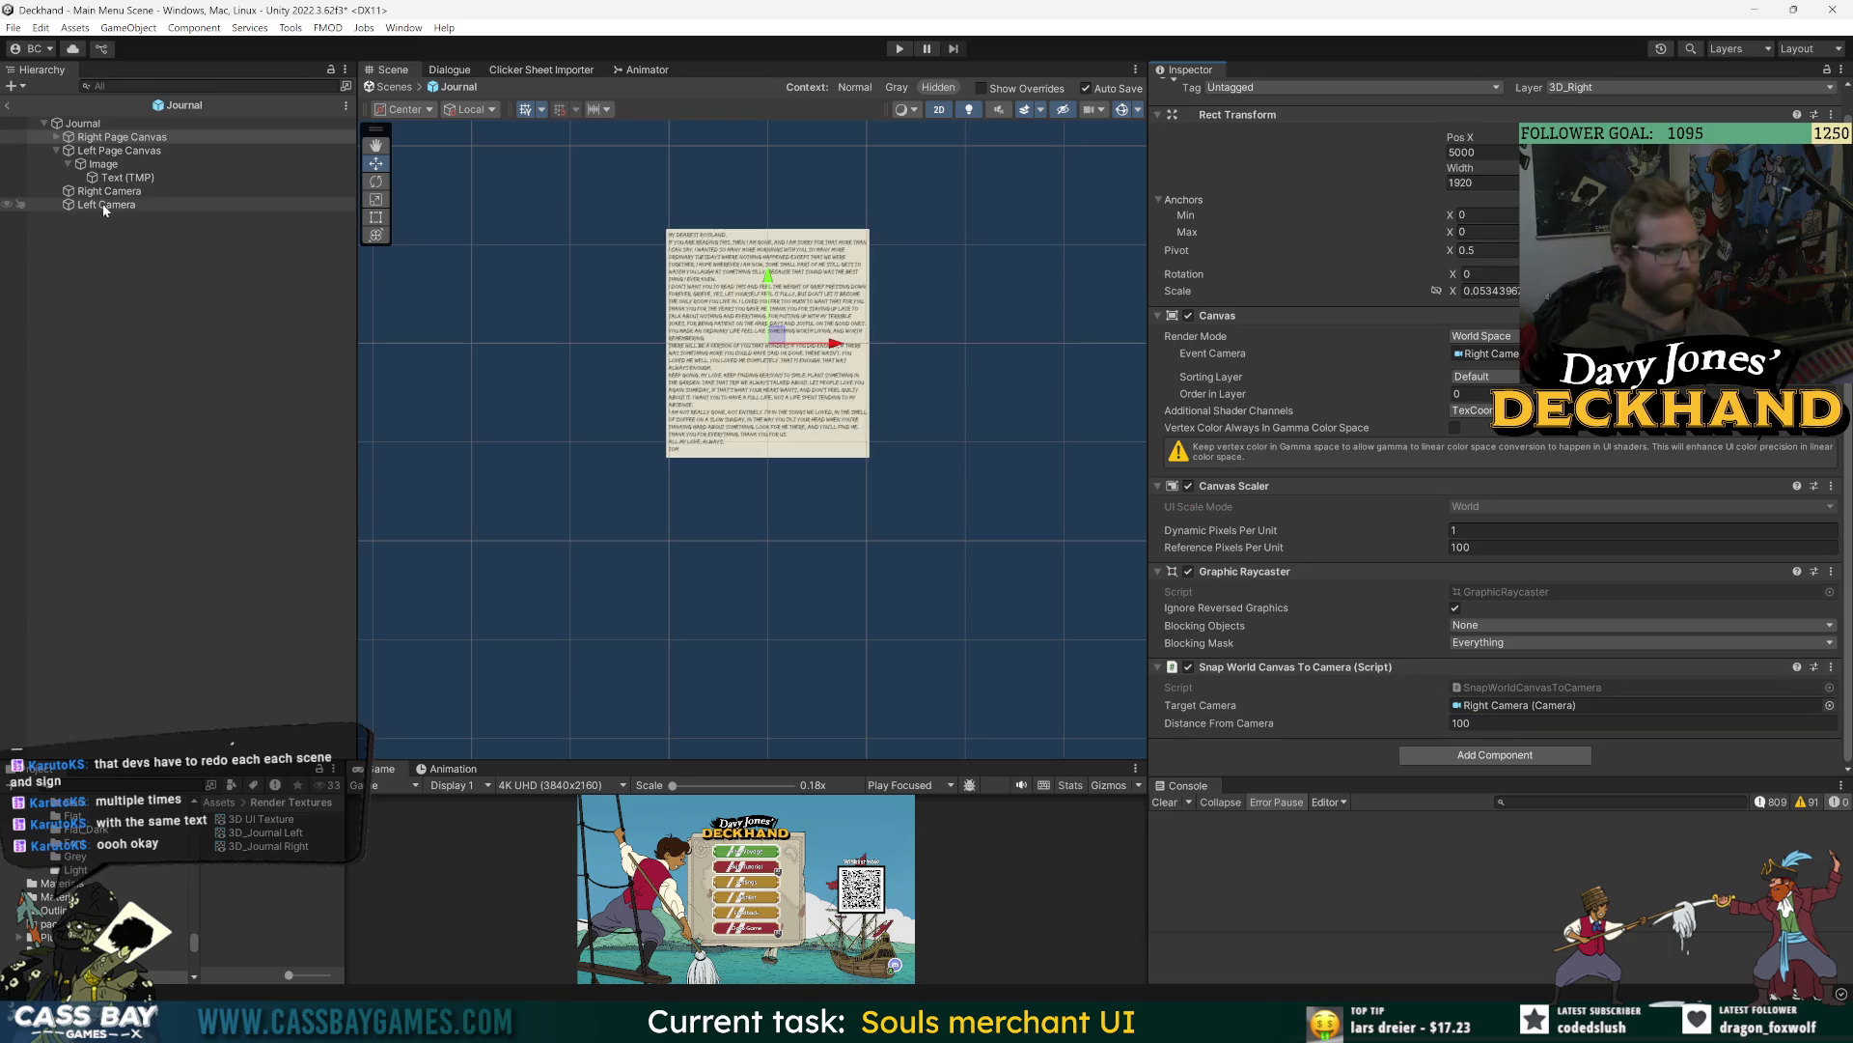
{"action": "scroll", "coordinate": [1297, 588], "scroll_direction": "down", "scroll_amount": 5}
{"action": "left_click", "coordinate": [1495, 755]}
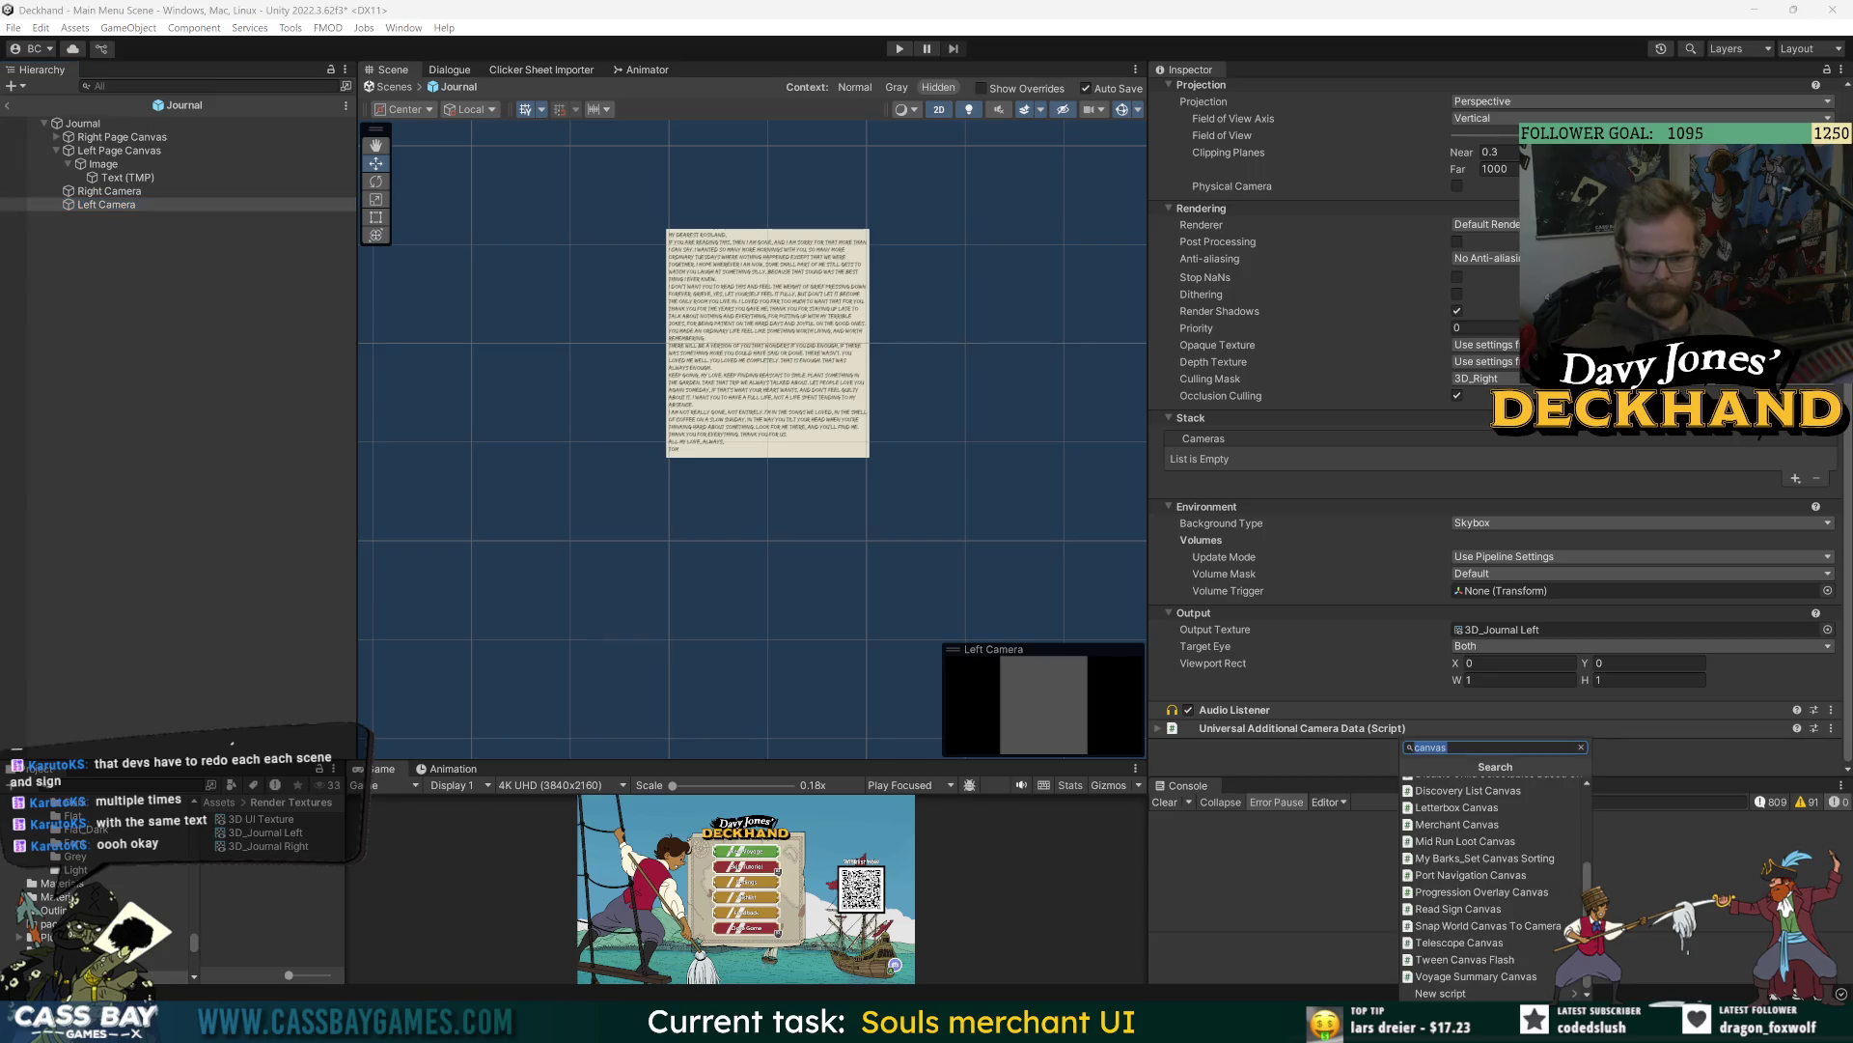
{"action": "scroll", "coordinate": [1491, 772], "scroll_direction": "up", "scroll_amount": 3}
{"action": "scroll", "coordinate": [1392, 743], "scroll_direction": "down", "scroll_amount": 5}
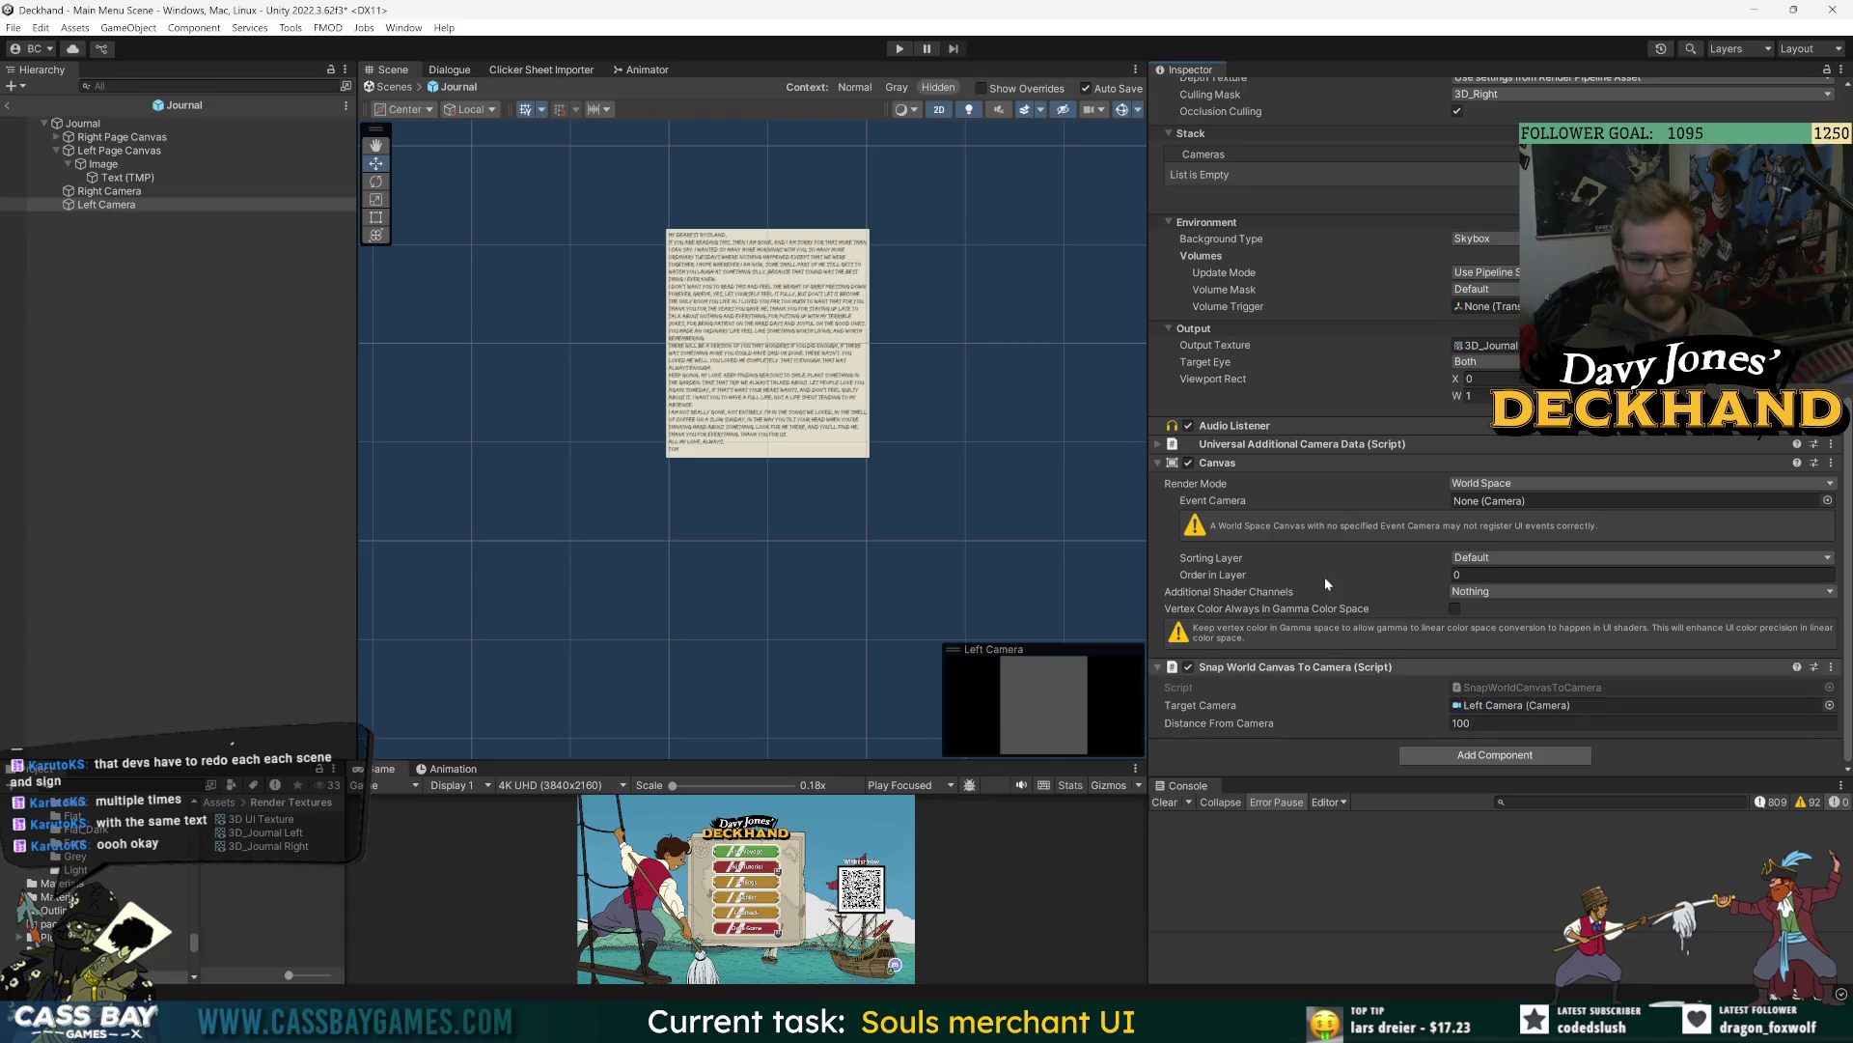
{"action": "scroll", "coordinate": [1325, 577], "scroll_direction": "up", "scroll_amount": 6}
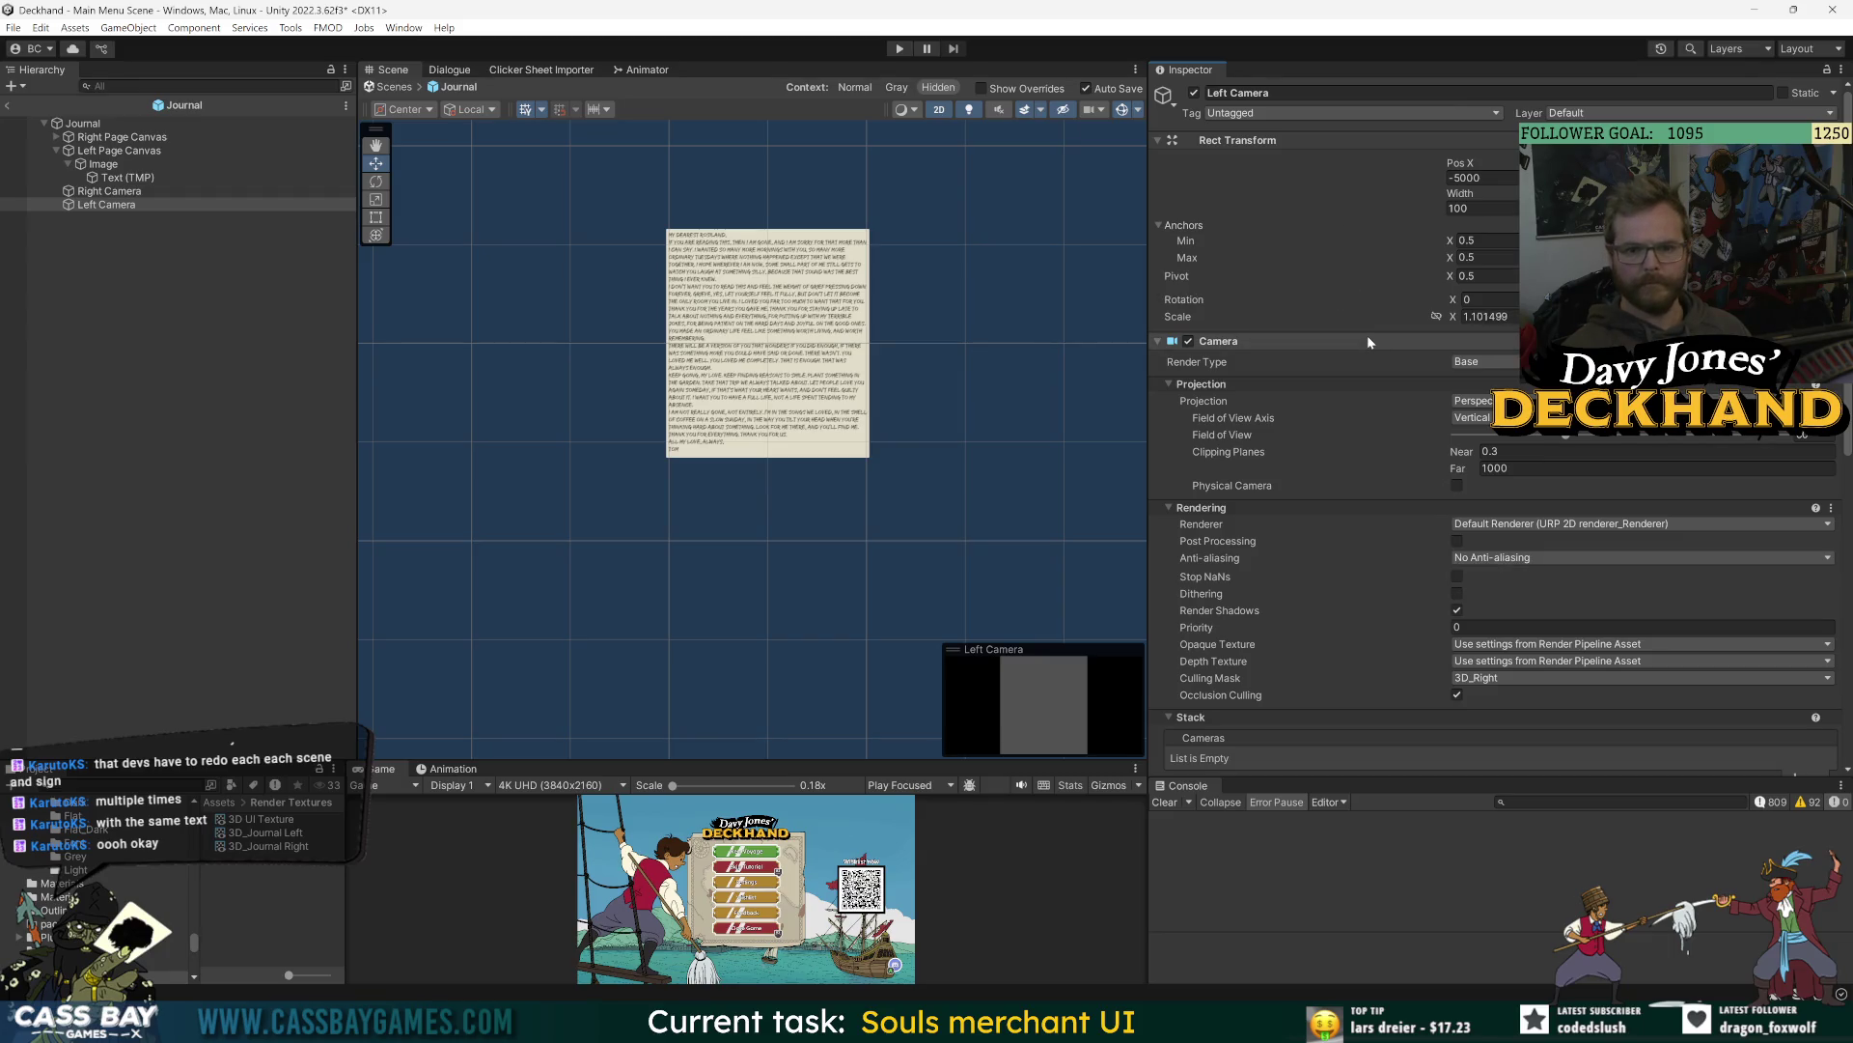
{"action": "left_click", "coordinate": [108, 191]}
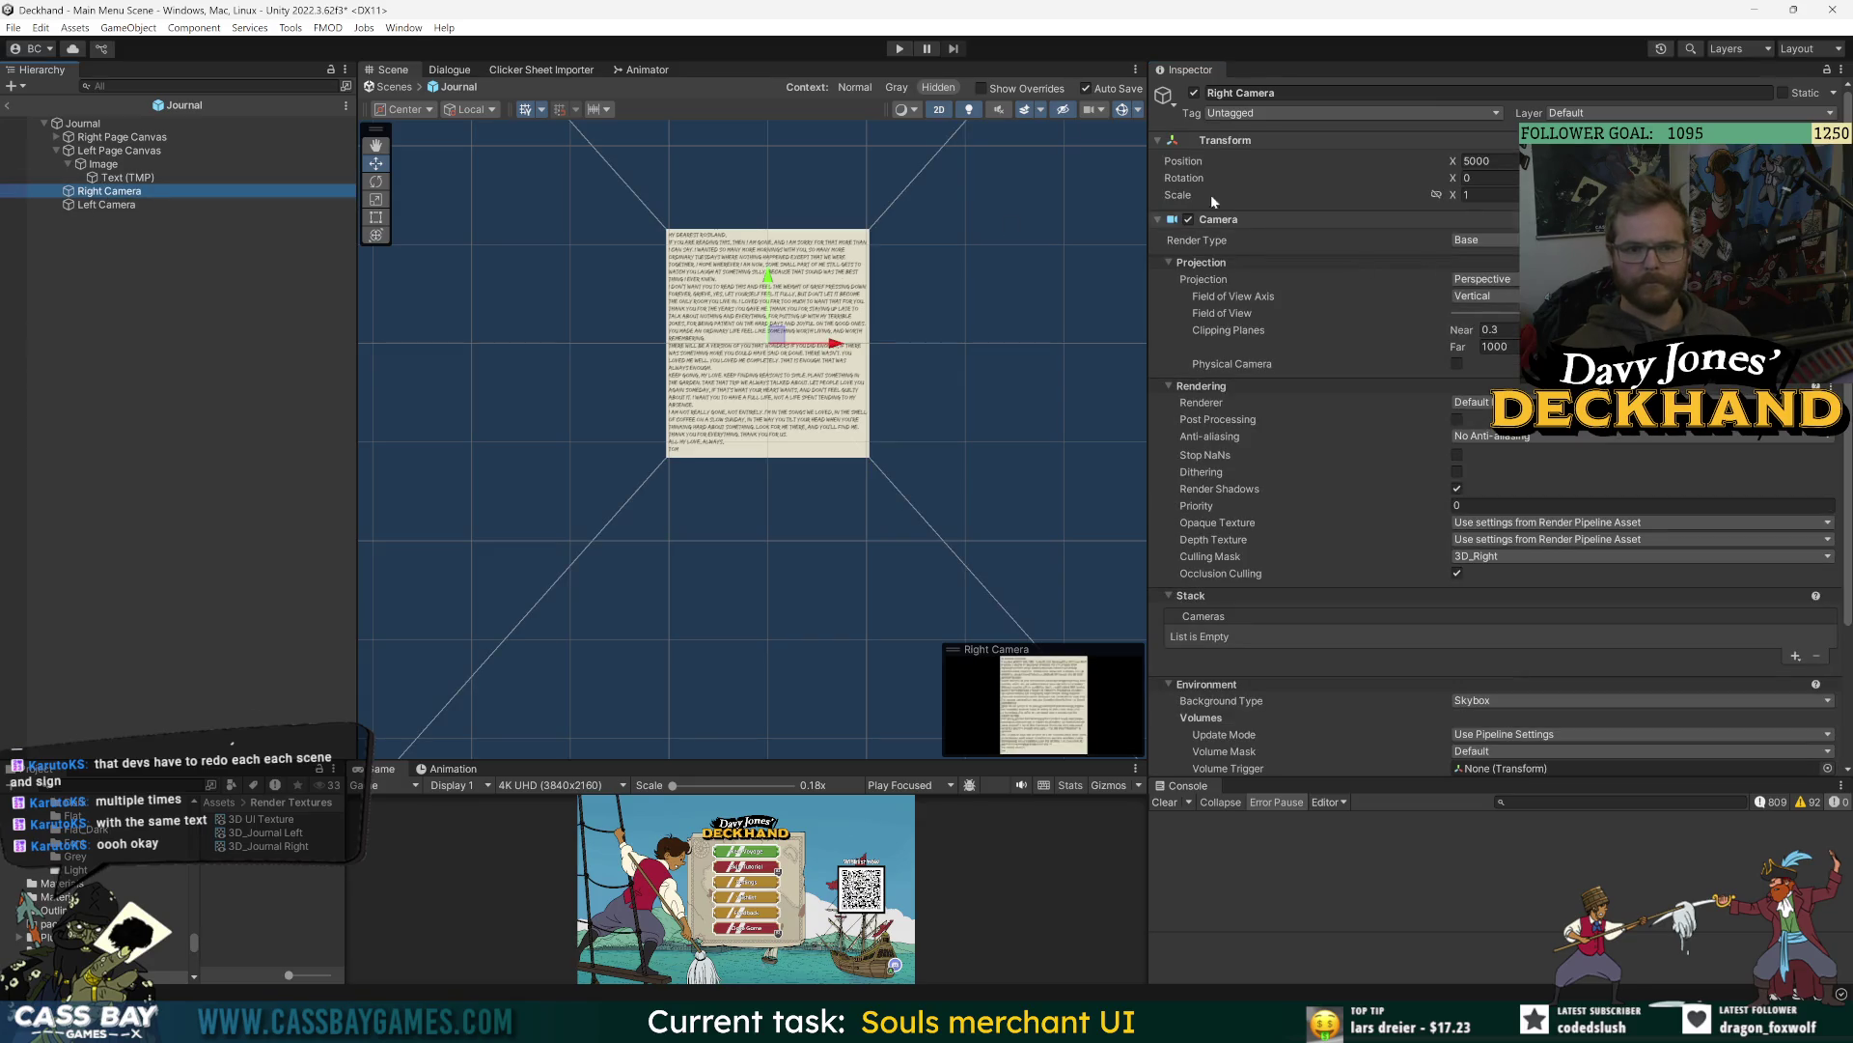
{"action": "left_click", "coordinate": [121, 137]}
{"action": "left_click", "coordinate": [119, 151]}
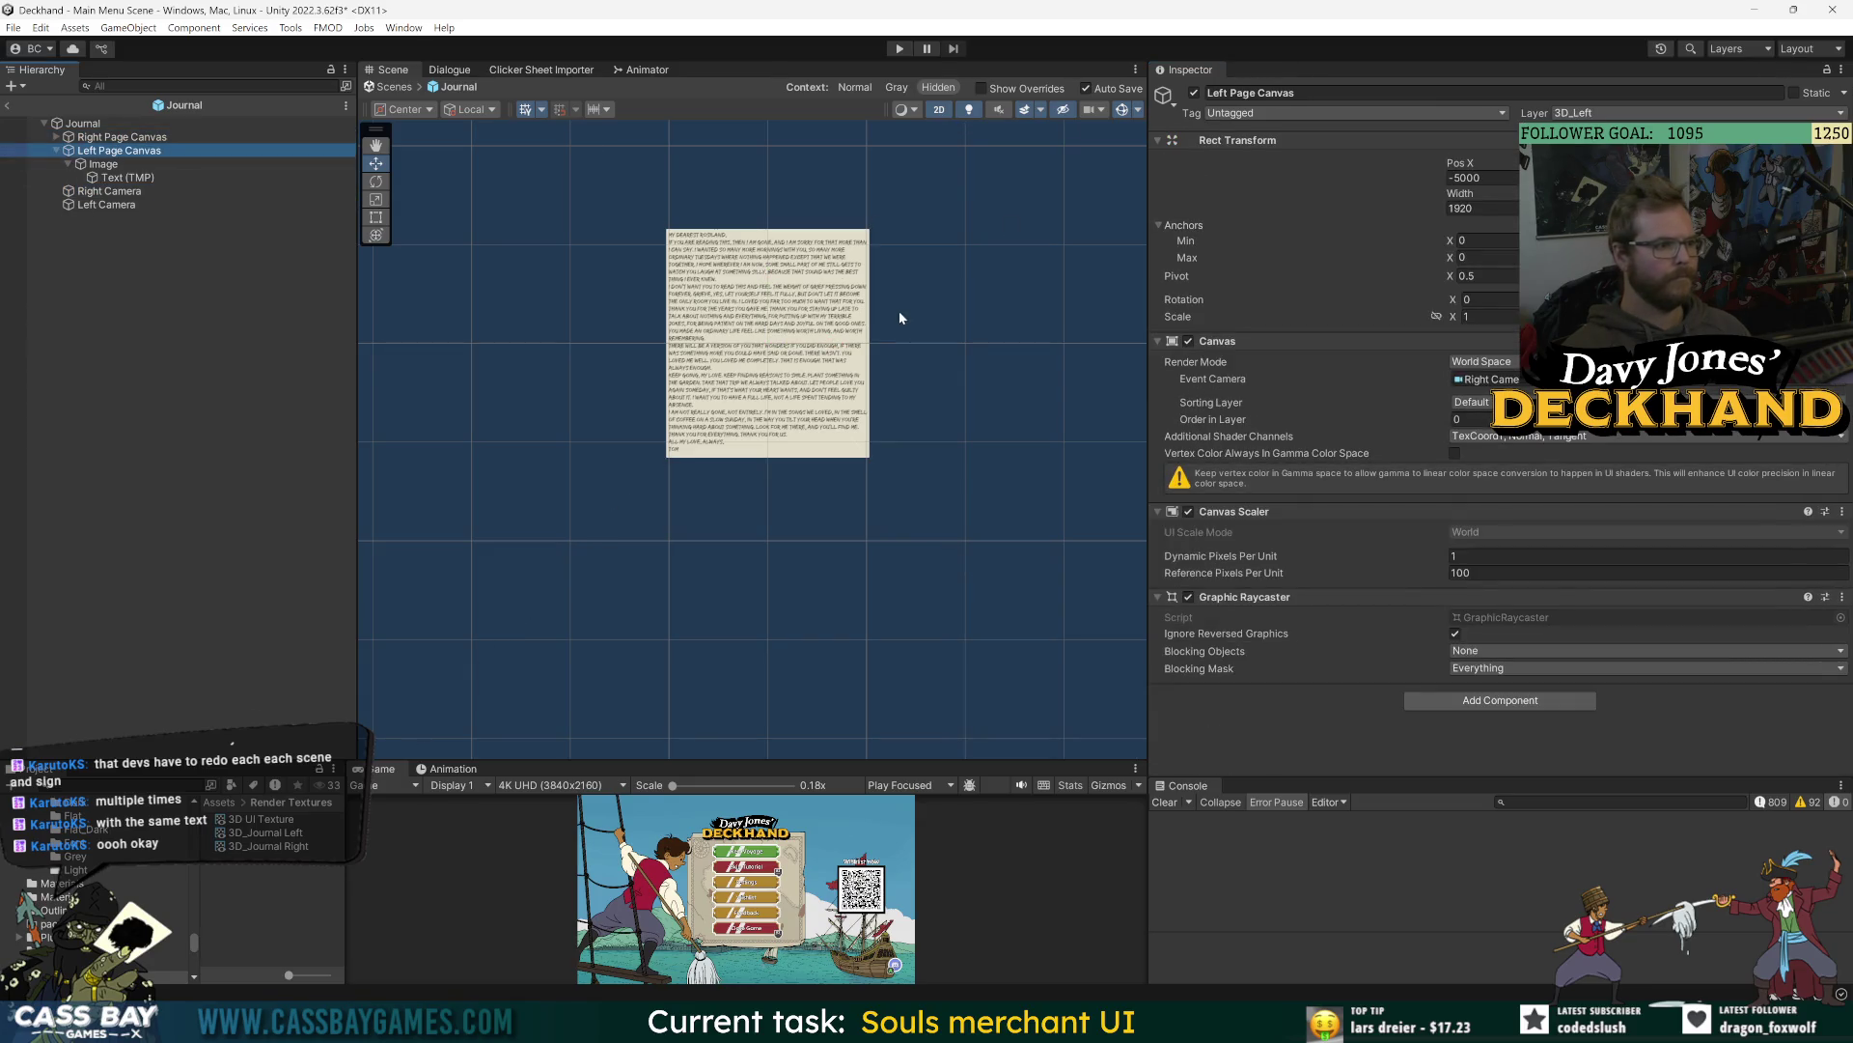
{"action": "key", "text": "f"}
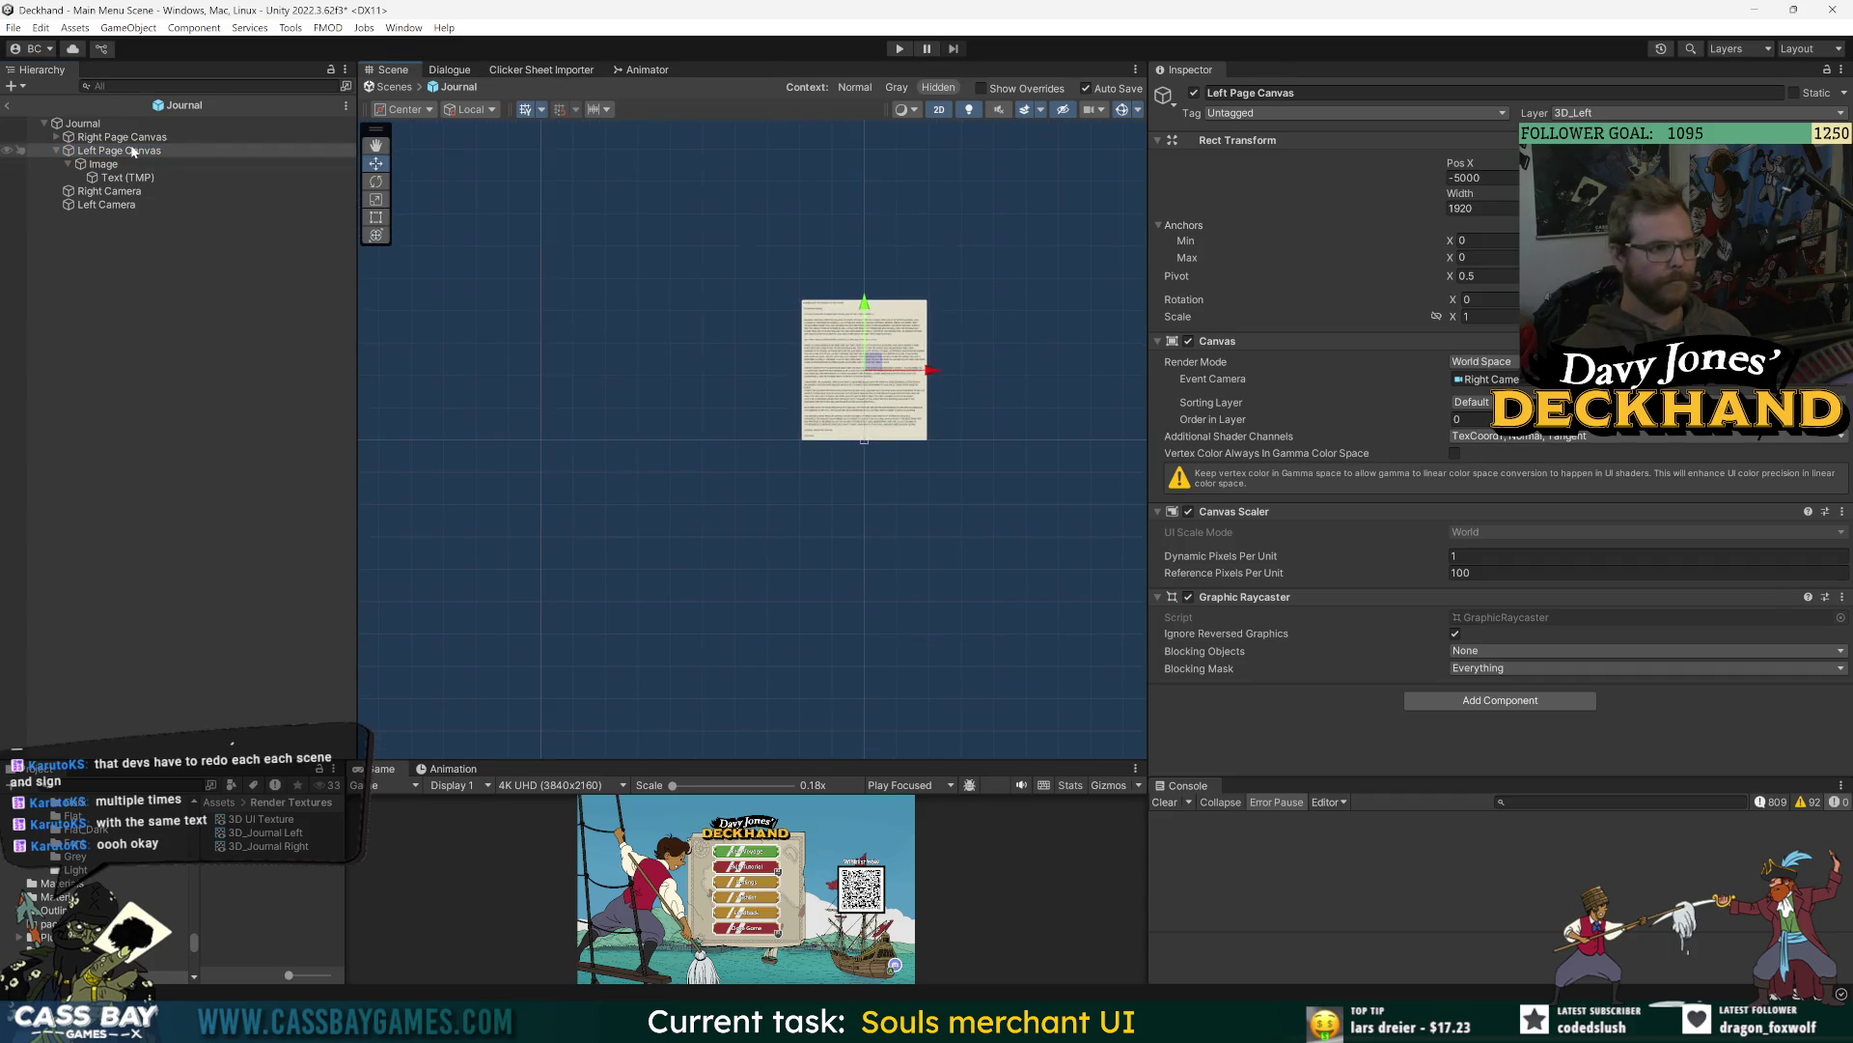
{"action": "key", "text": "Up"}
{"action": "scroll", "coordinate": [692, 341], "scroll_direction": "up", "scroll_amount": 3}
{"action": "scroll", "coordinate": [785, 448], "scroll_direction": "down", "scroll_amount": 5}
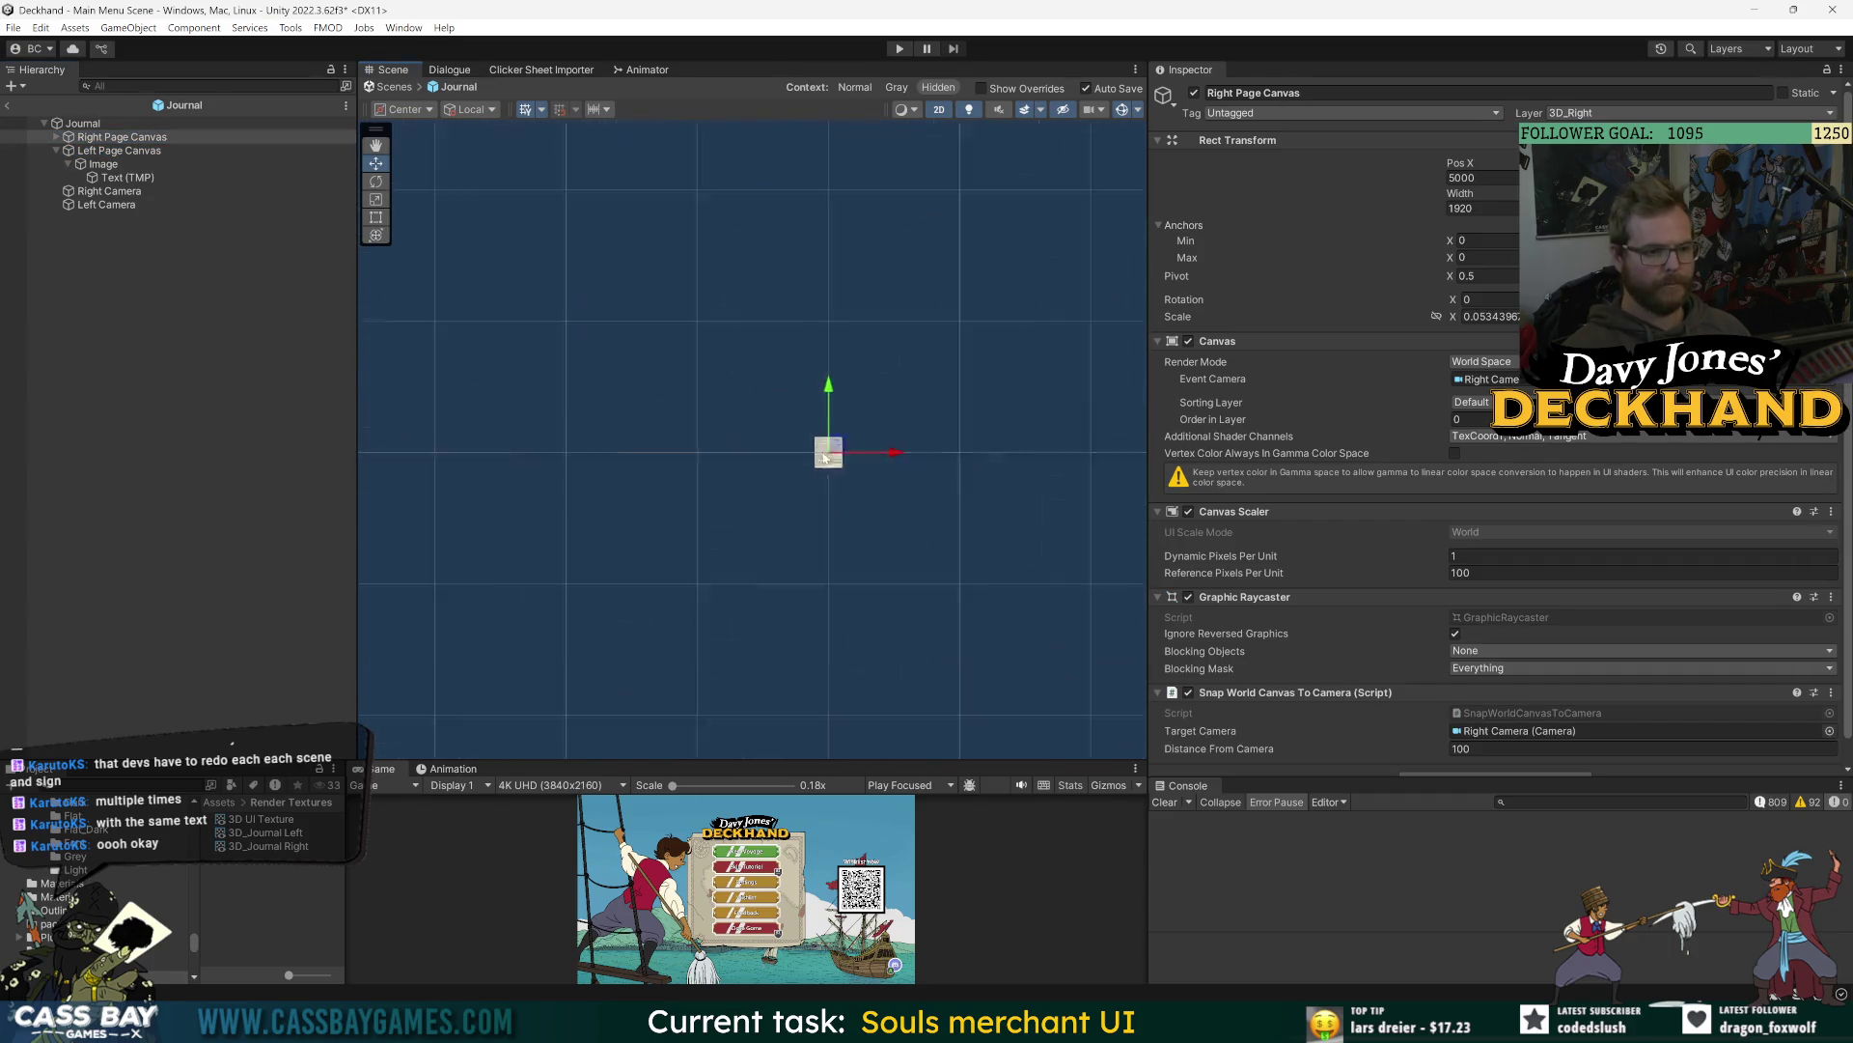
{"action": "scroll", "coordinate": [785, 448], "scroll_direction": "up", "scroll_amount": 2}
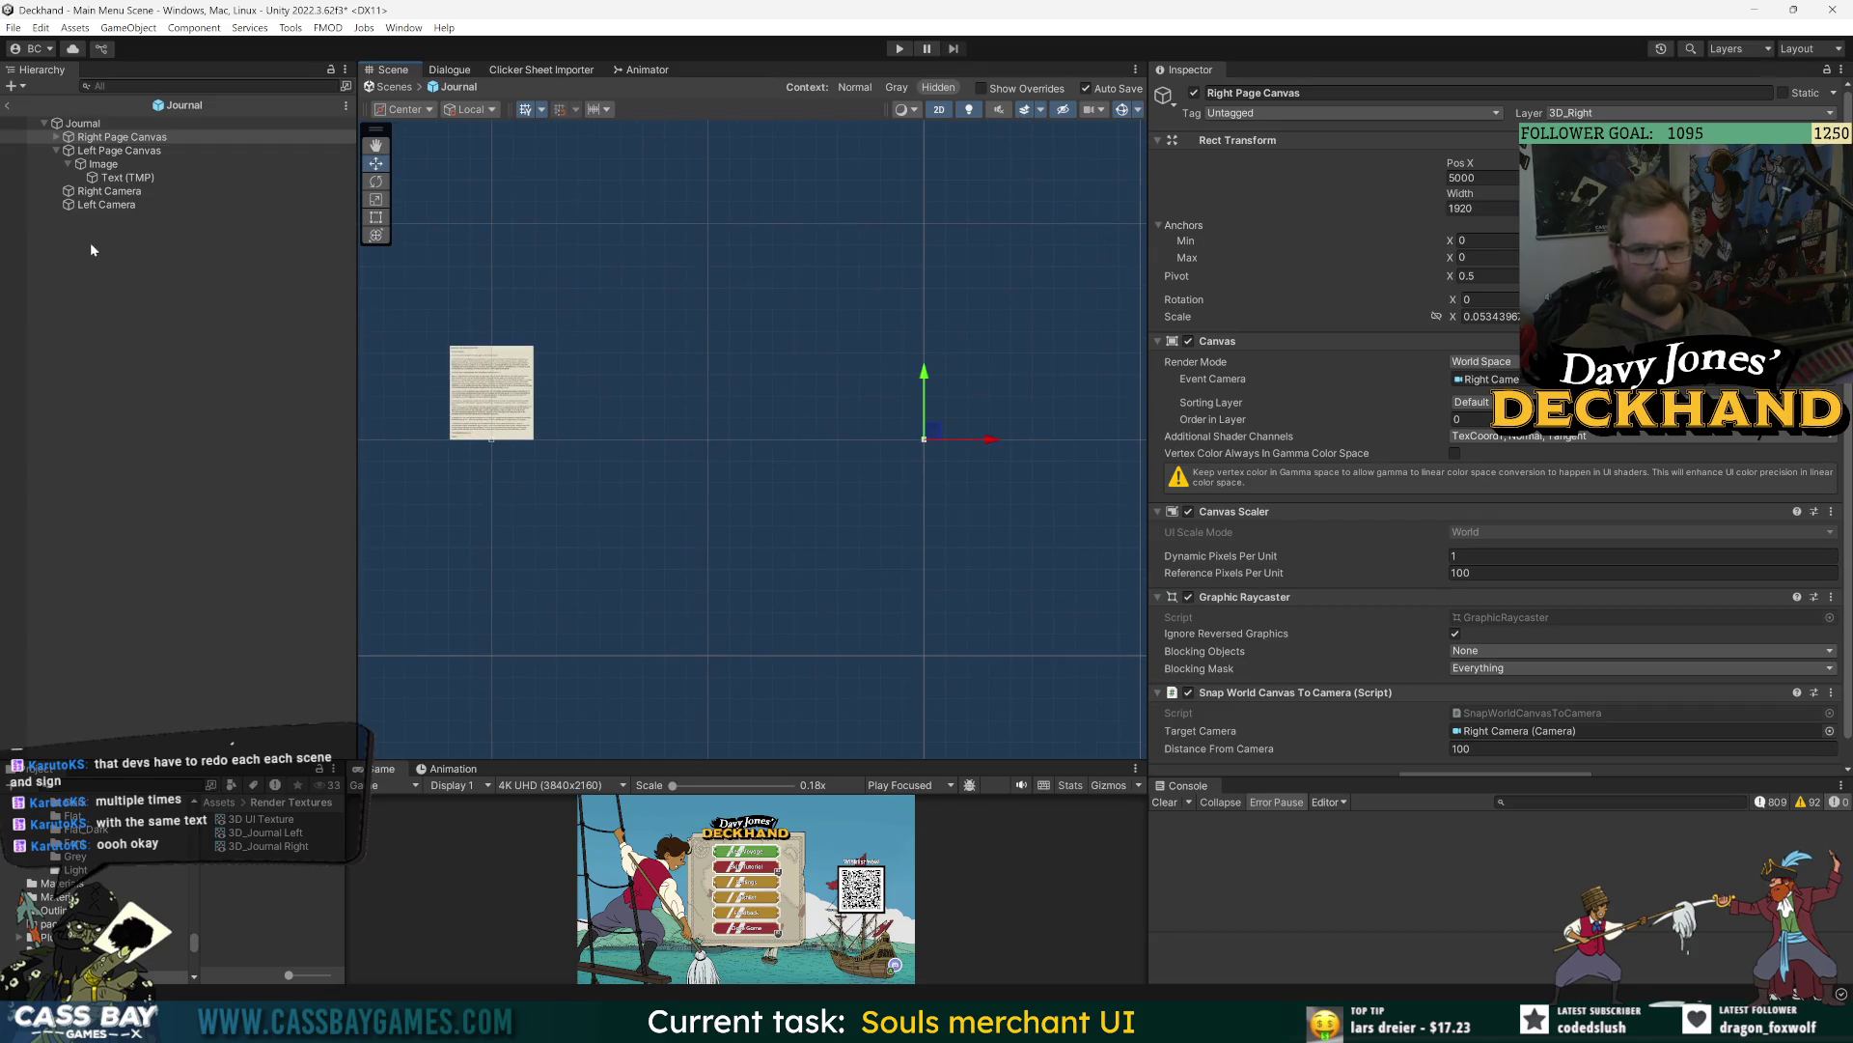
{"action": "left_click", "coordinate": [102, 152]}
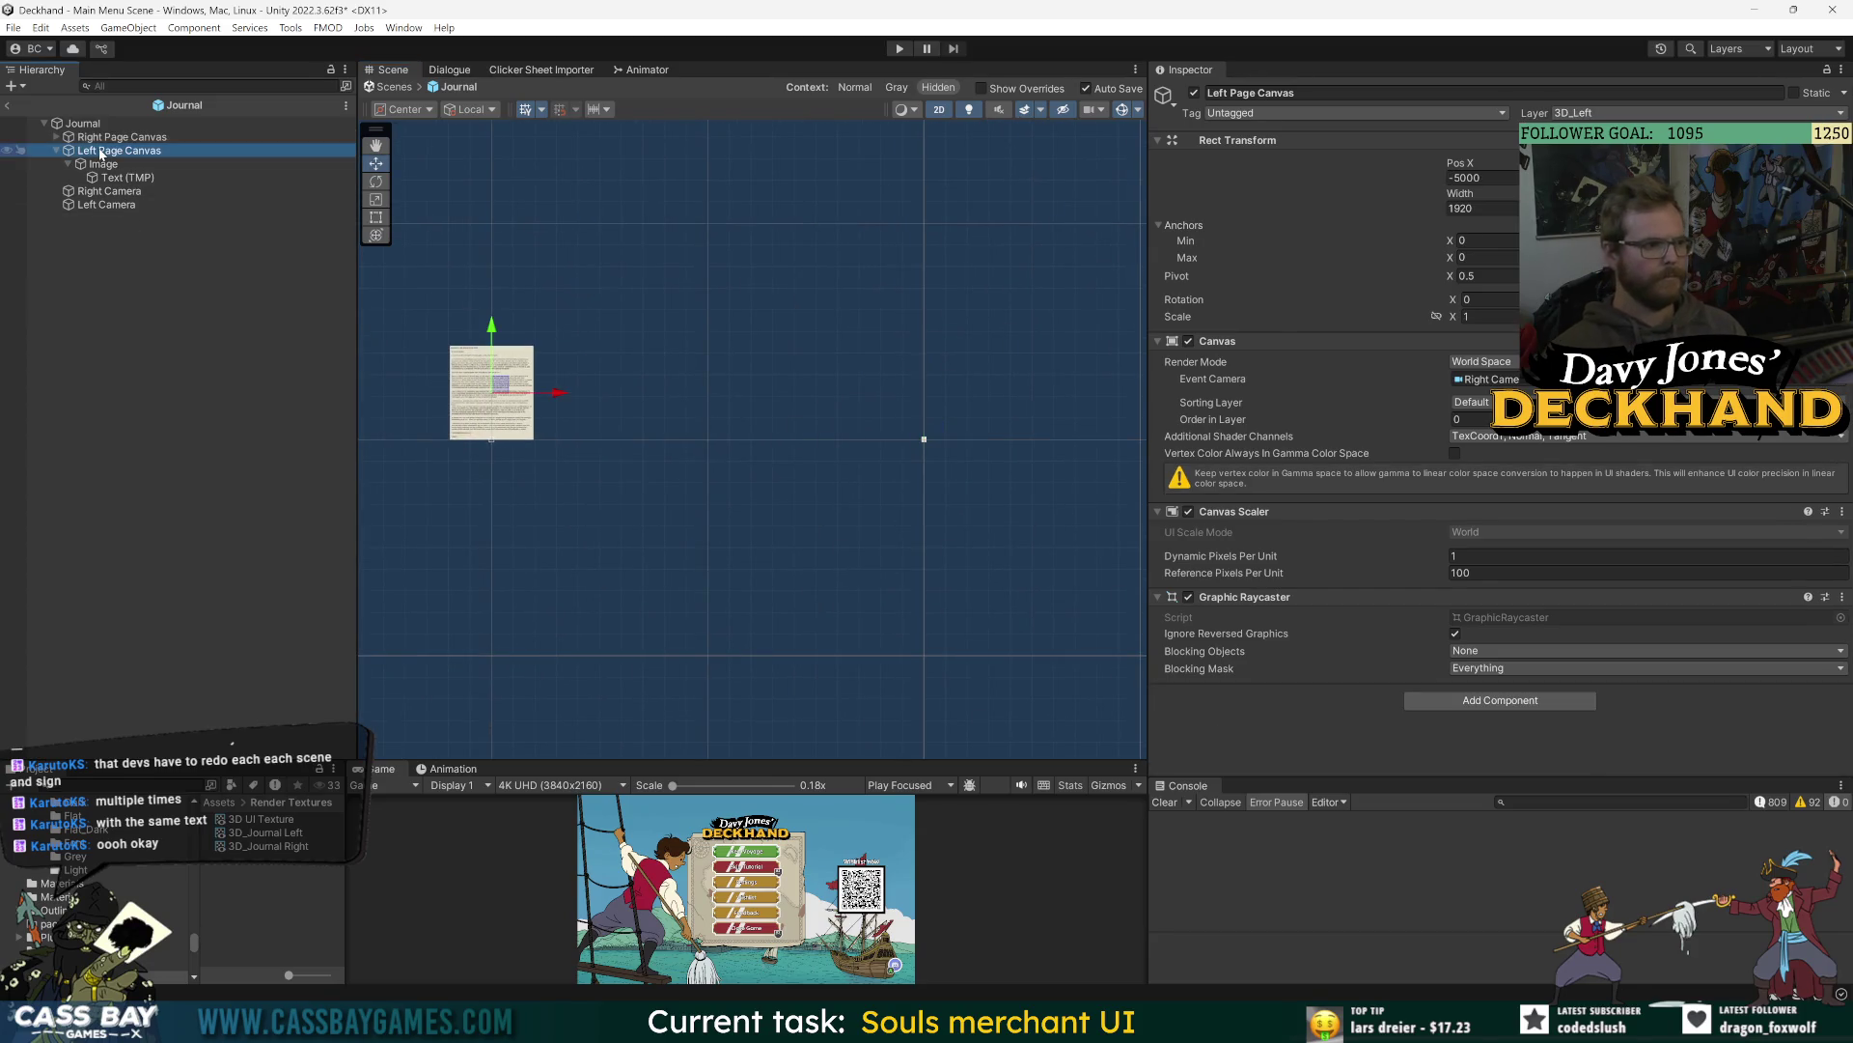
{"action": "key", "text": "Up"}
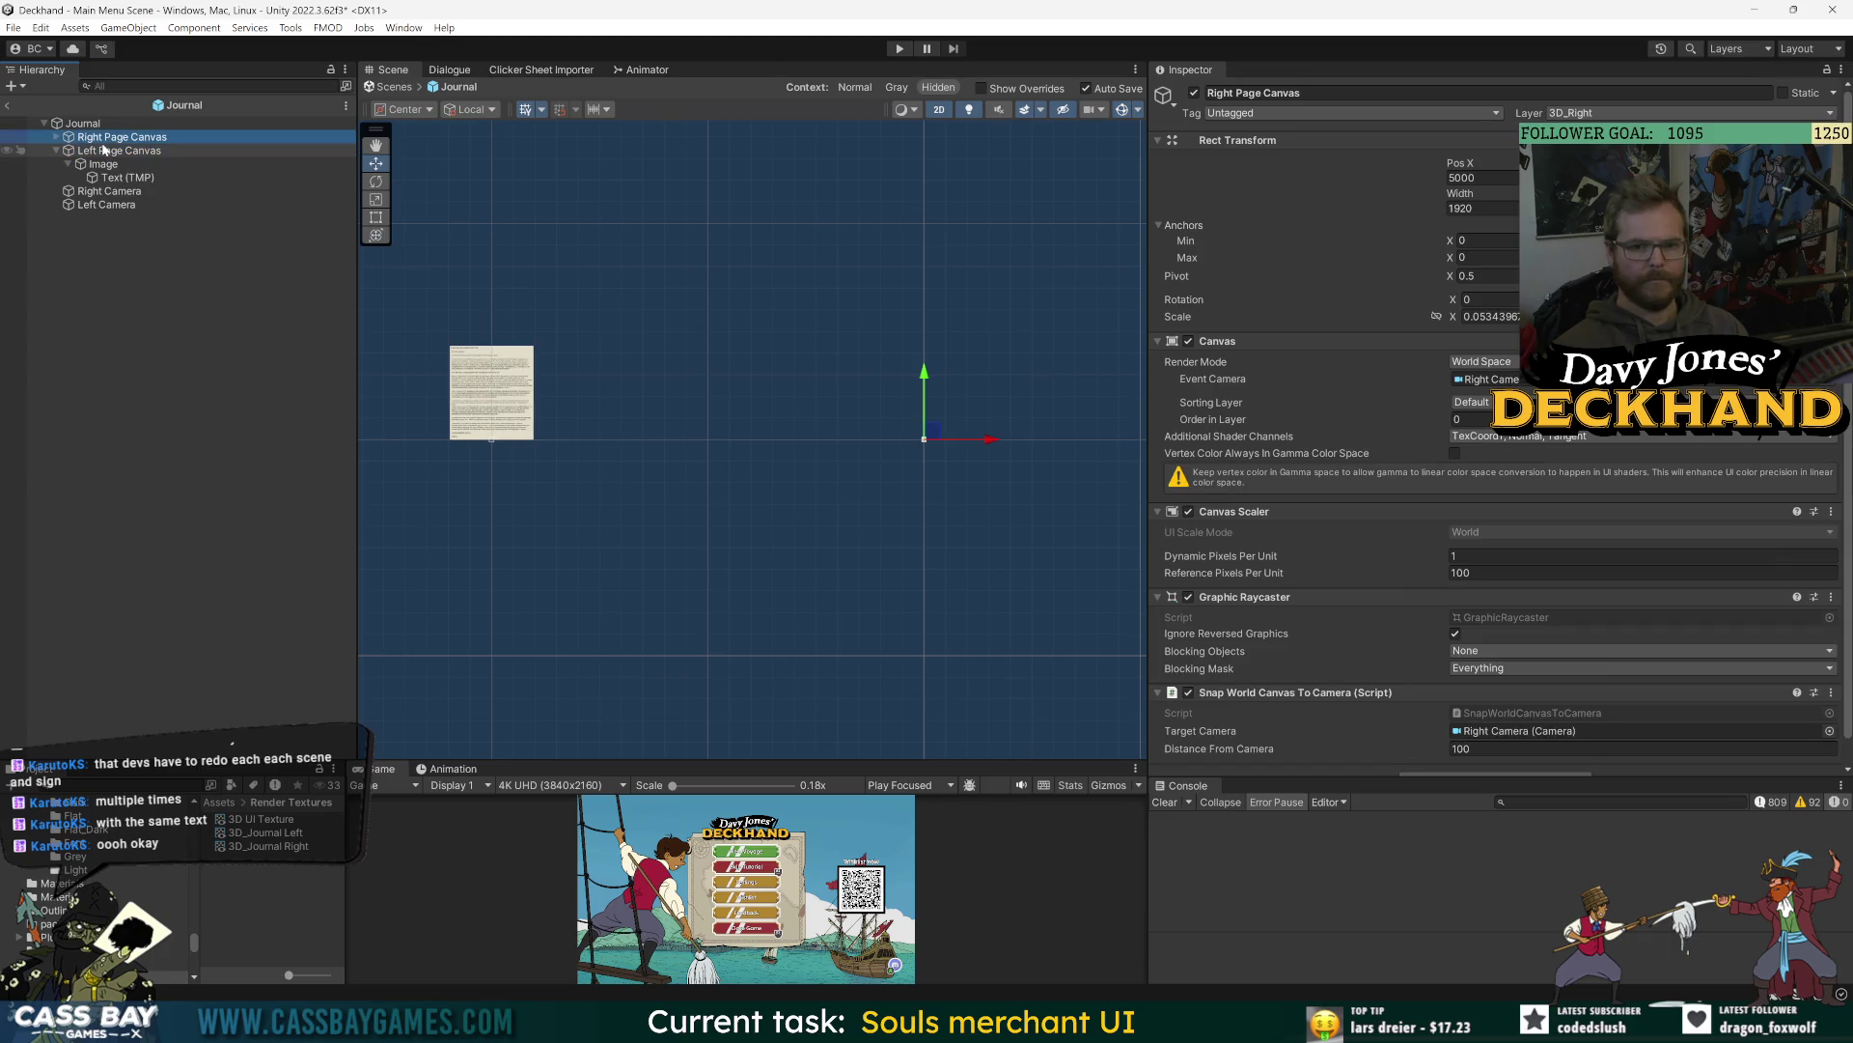
{"action": "left_click", "coordinate": [104, 150]}
{"action": "left_click", "coordinate": [108, 205]}
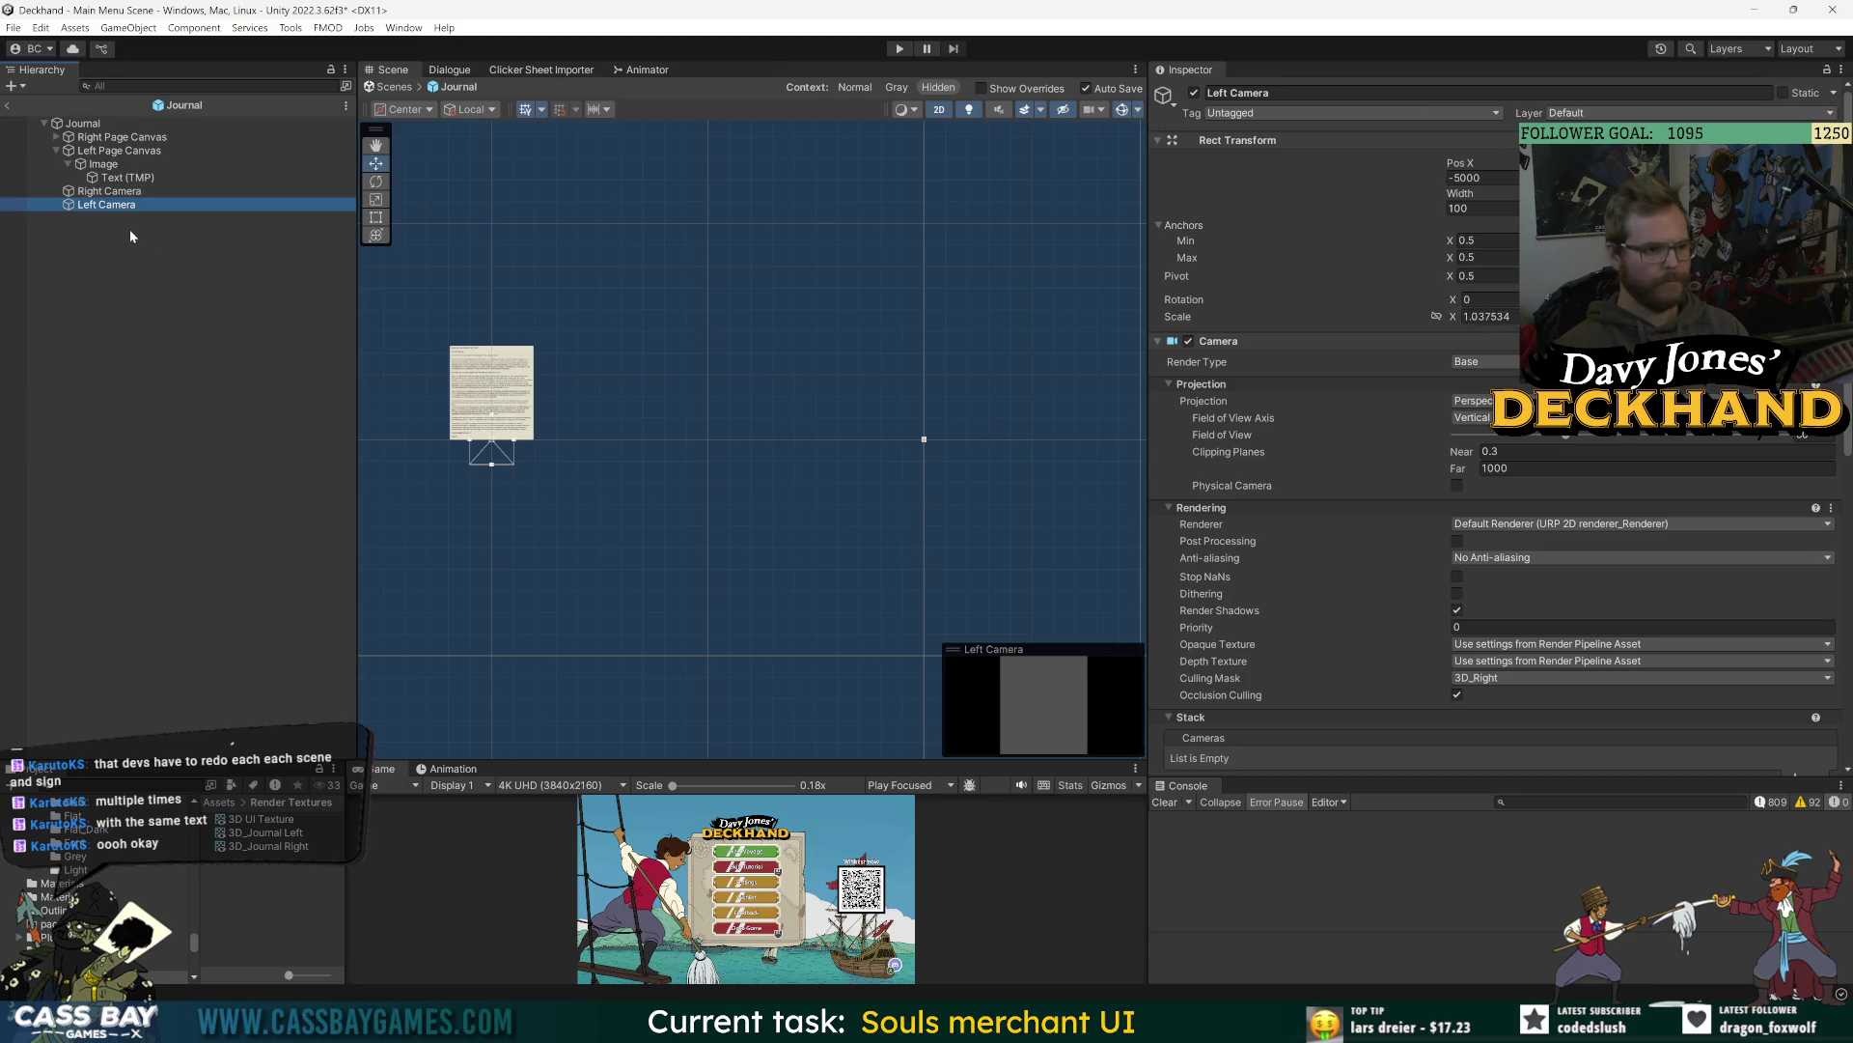
{"action": "scroll", "coordinate": [1351, 562], "scroll_direction": "down", "scroll_amount": 10}
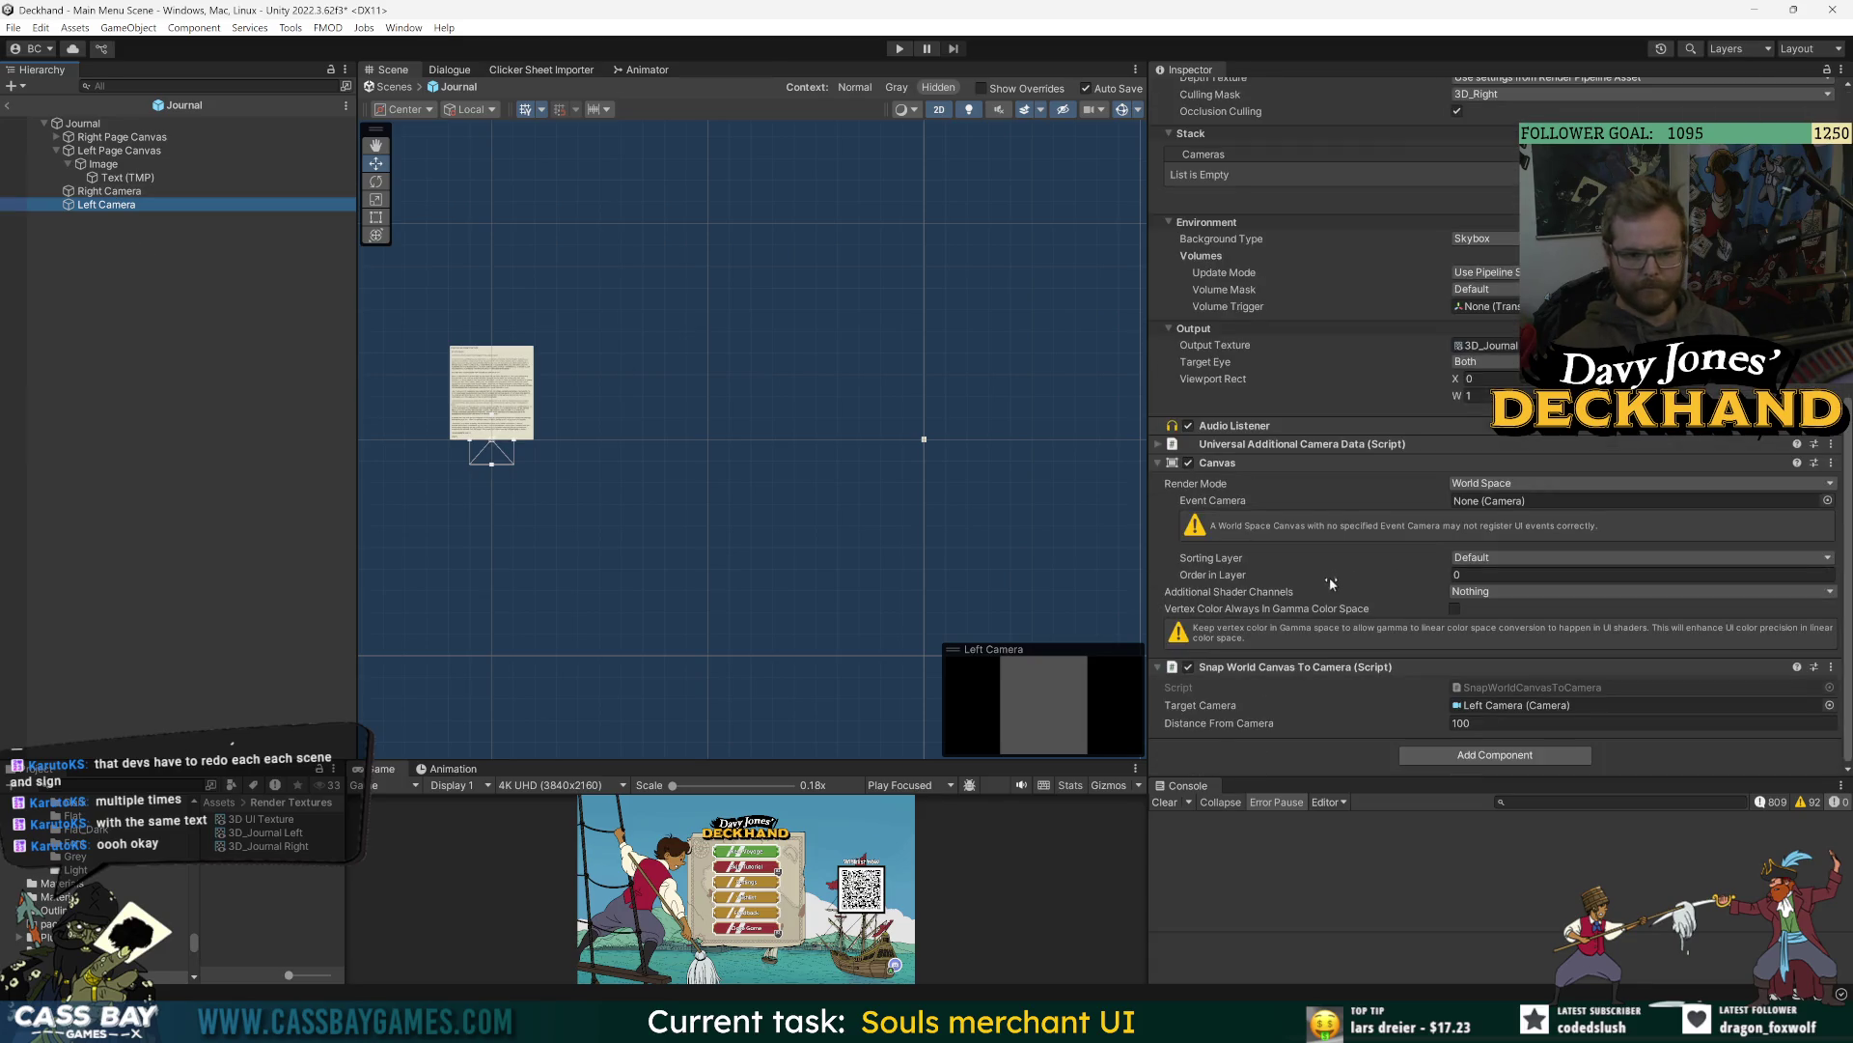
{"action": "left_click", "coordinate": [1832, 667]}
{"action": "left_click", "coordinate": [1738, 726]}
{"action": "scroll", "coordinate": [1381, 399], "scroll_direction": "up", "scroll_amount": 5}
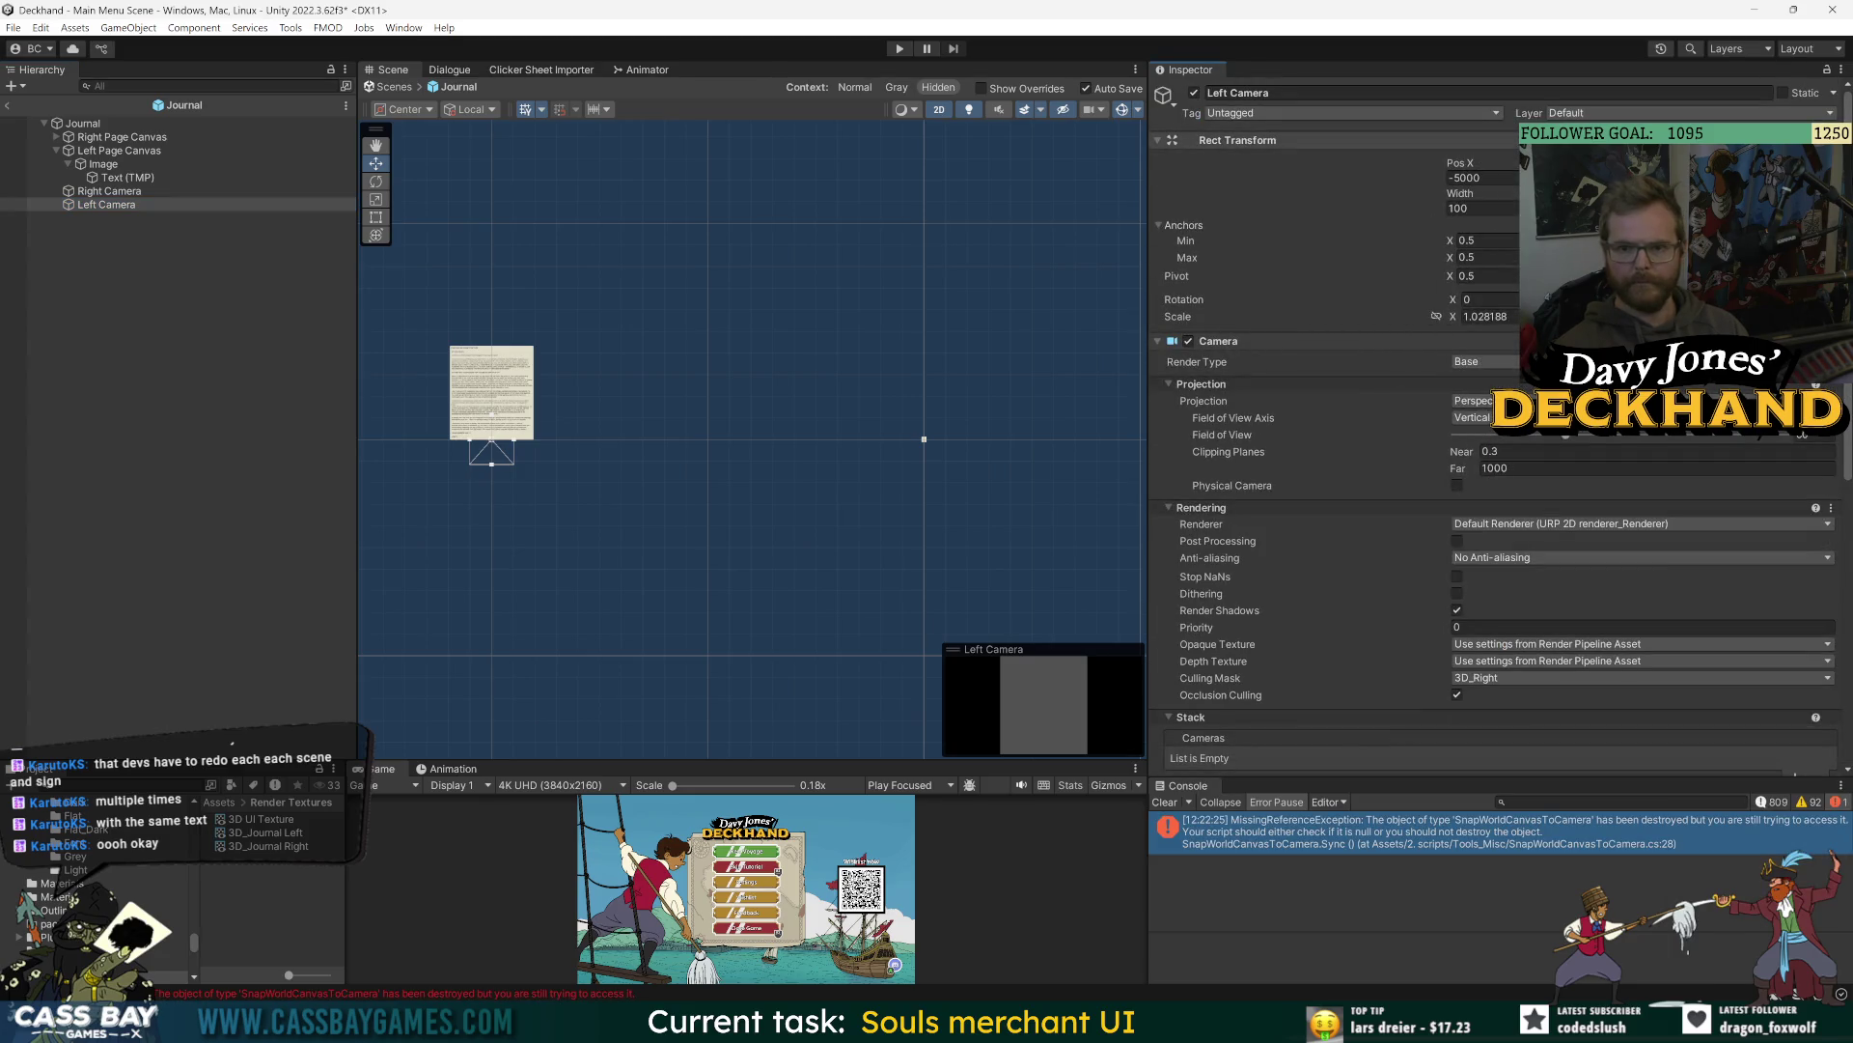
{"action": "left_click", "coordinate": [109, 192]}
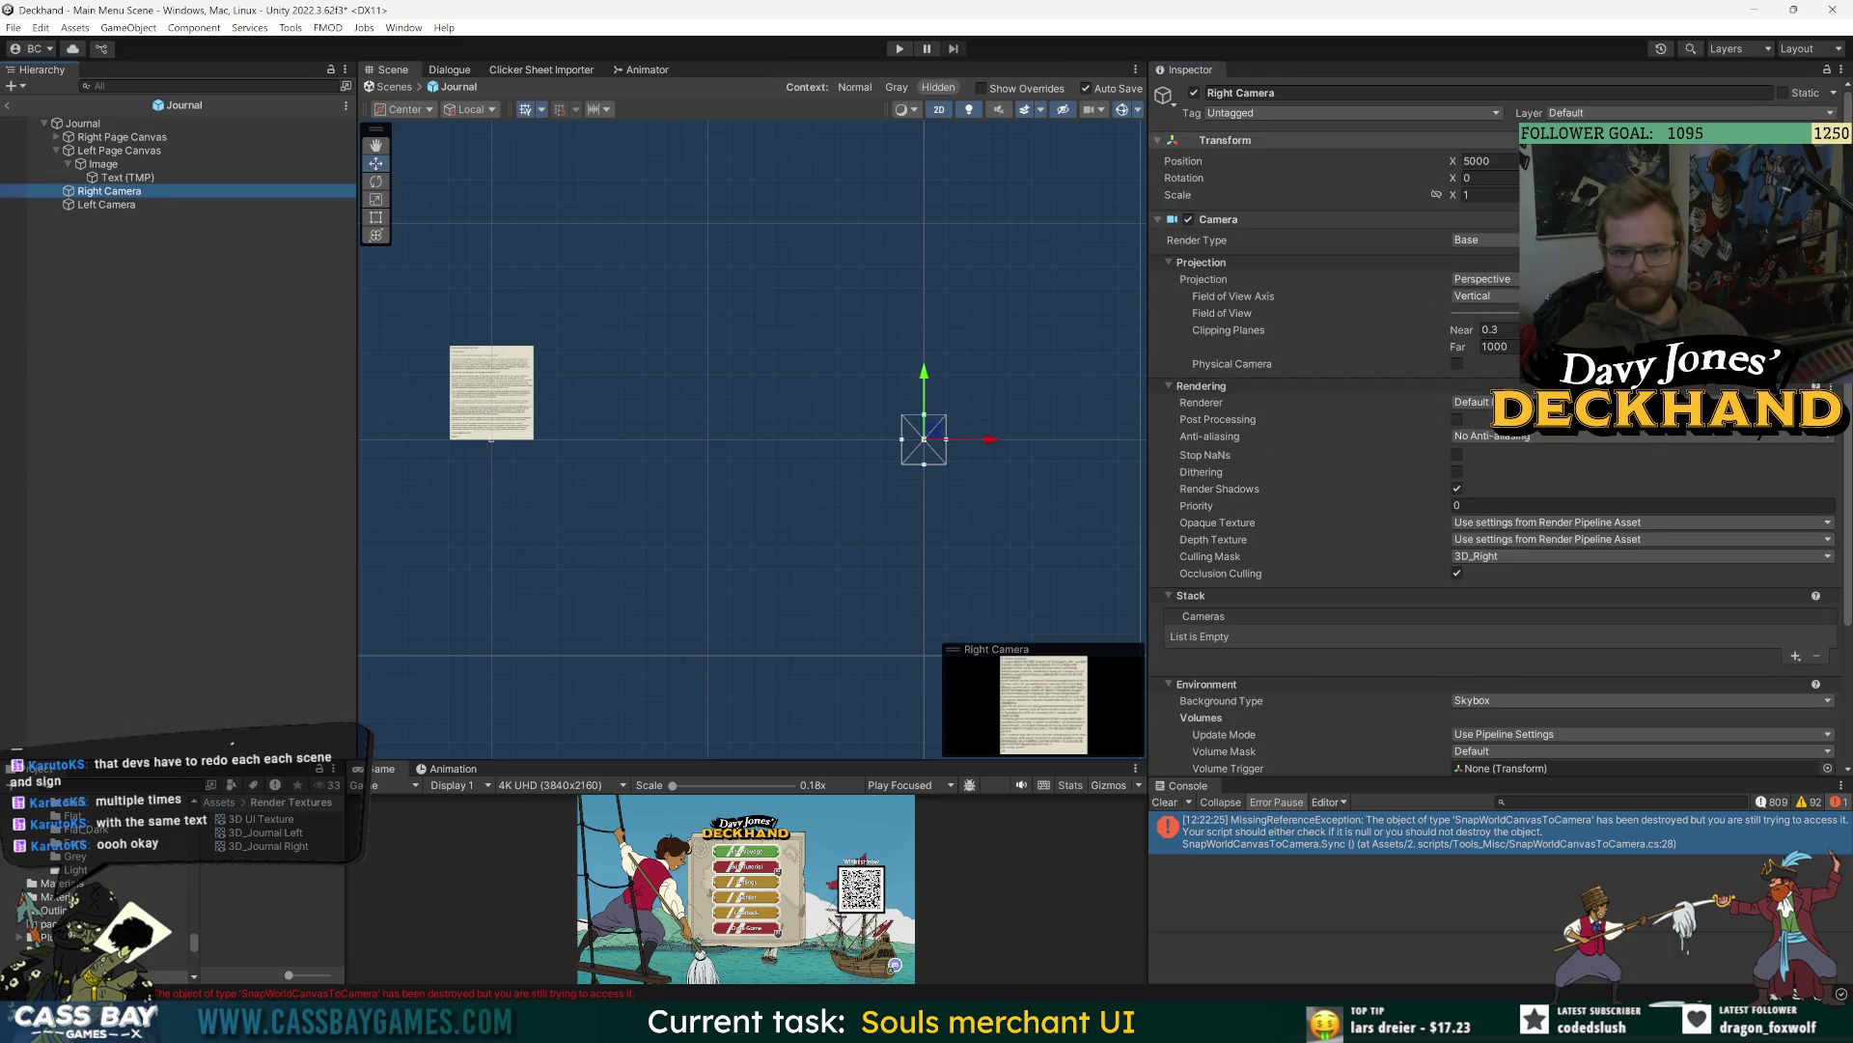
{"action": "left_click", "coordinate": [107, 205]}
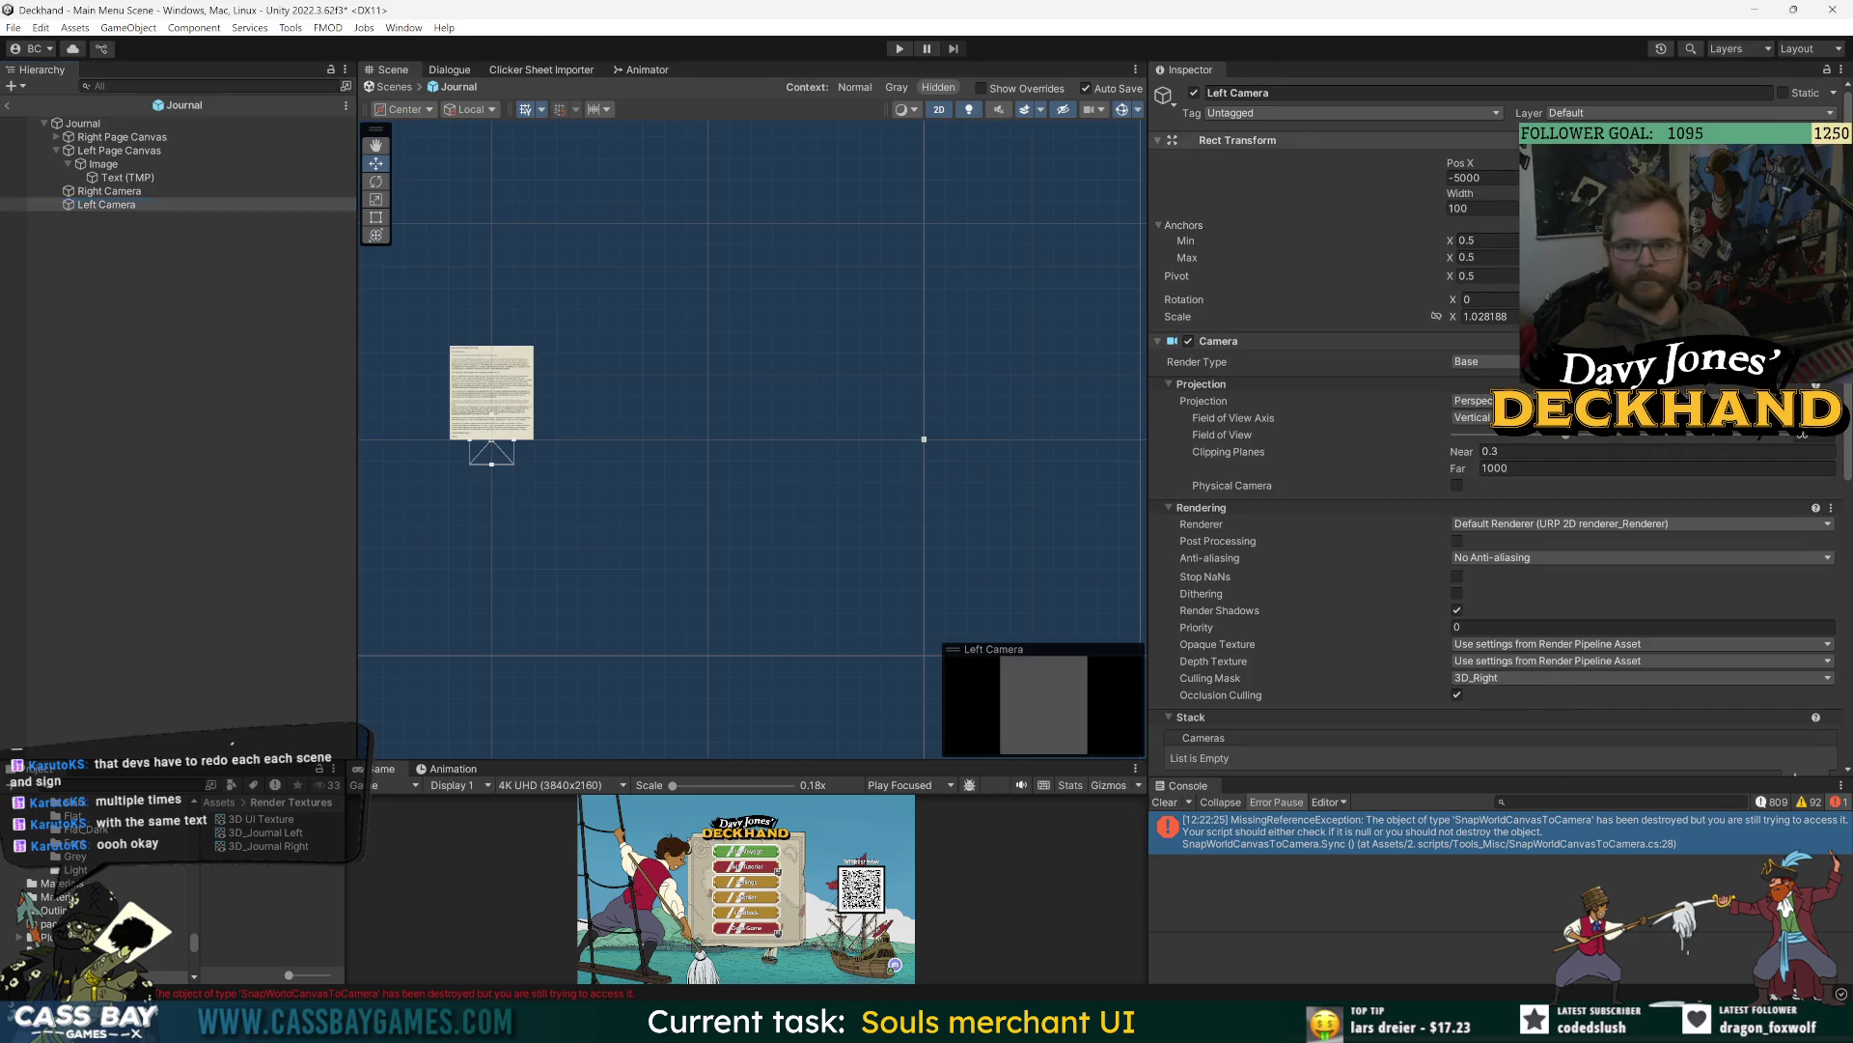
{"action": "left_click", "coordinate": [1352, 140]}
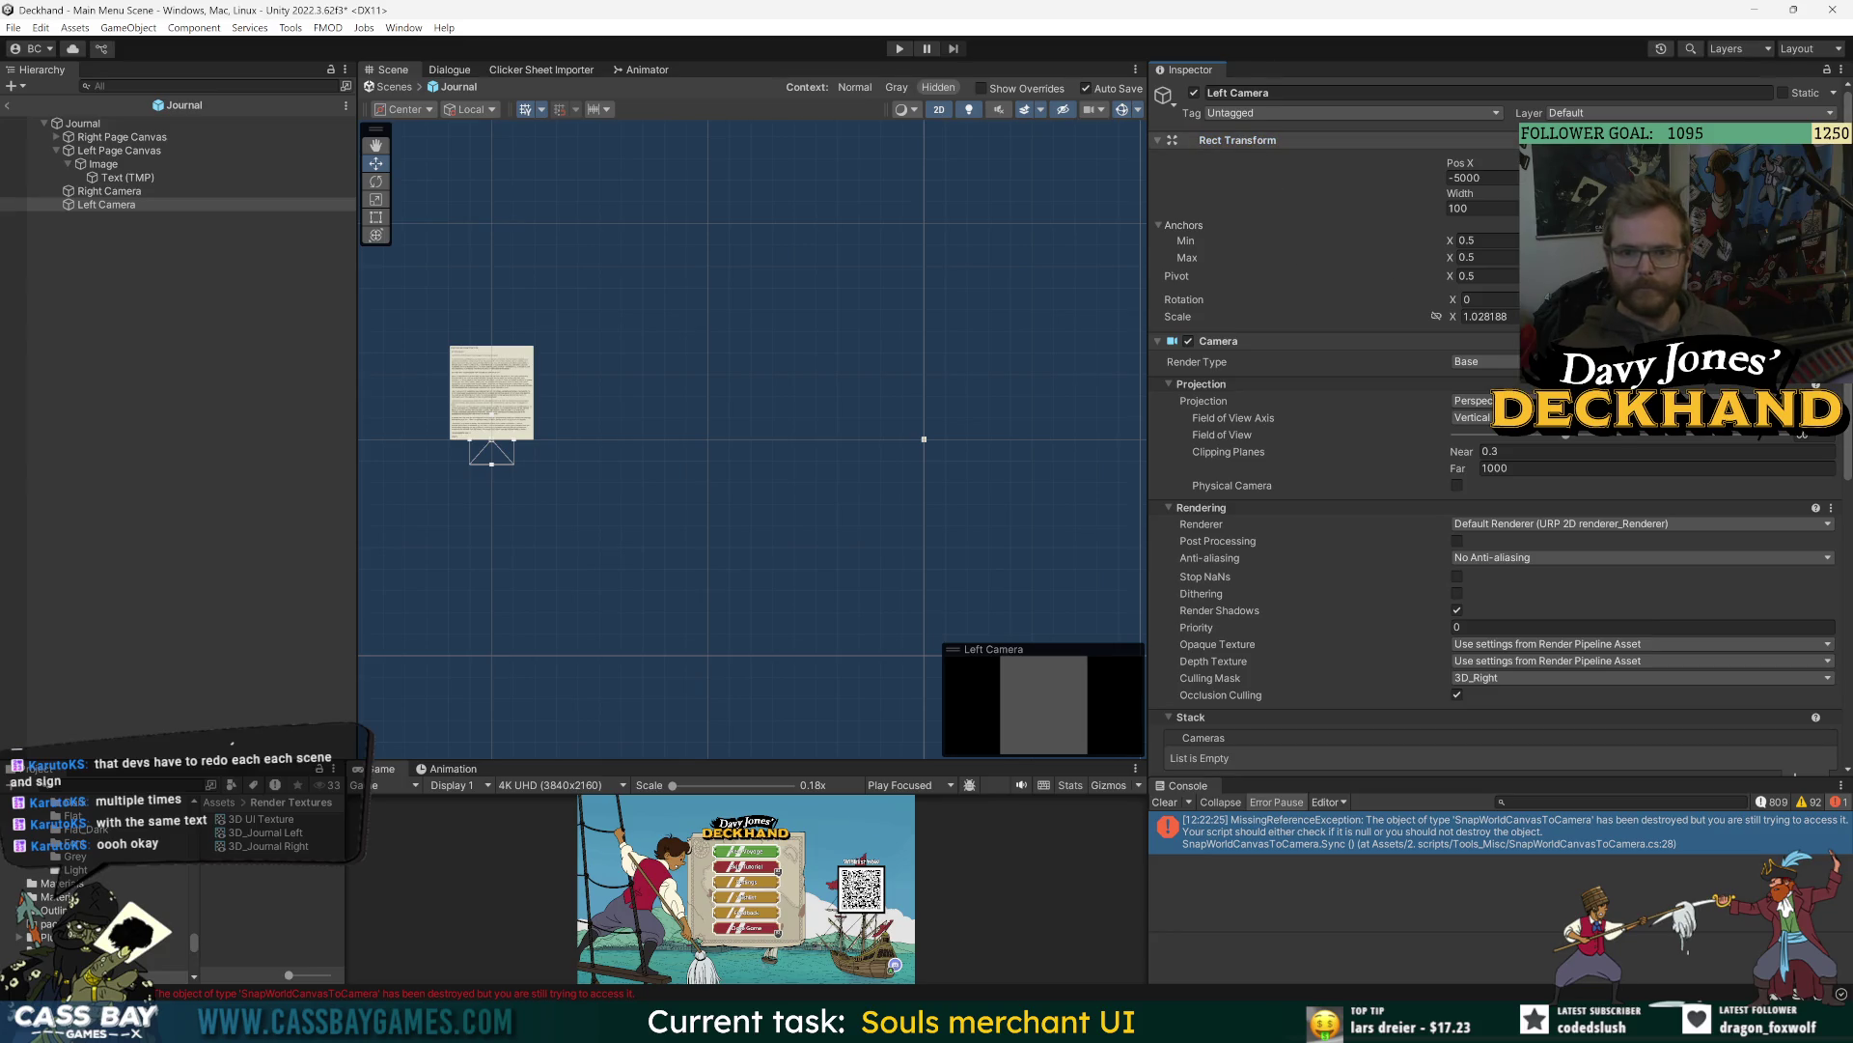
{"action": "left_click", "coordinate": [109, 191]}
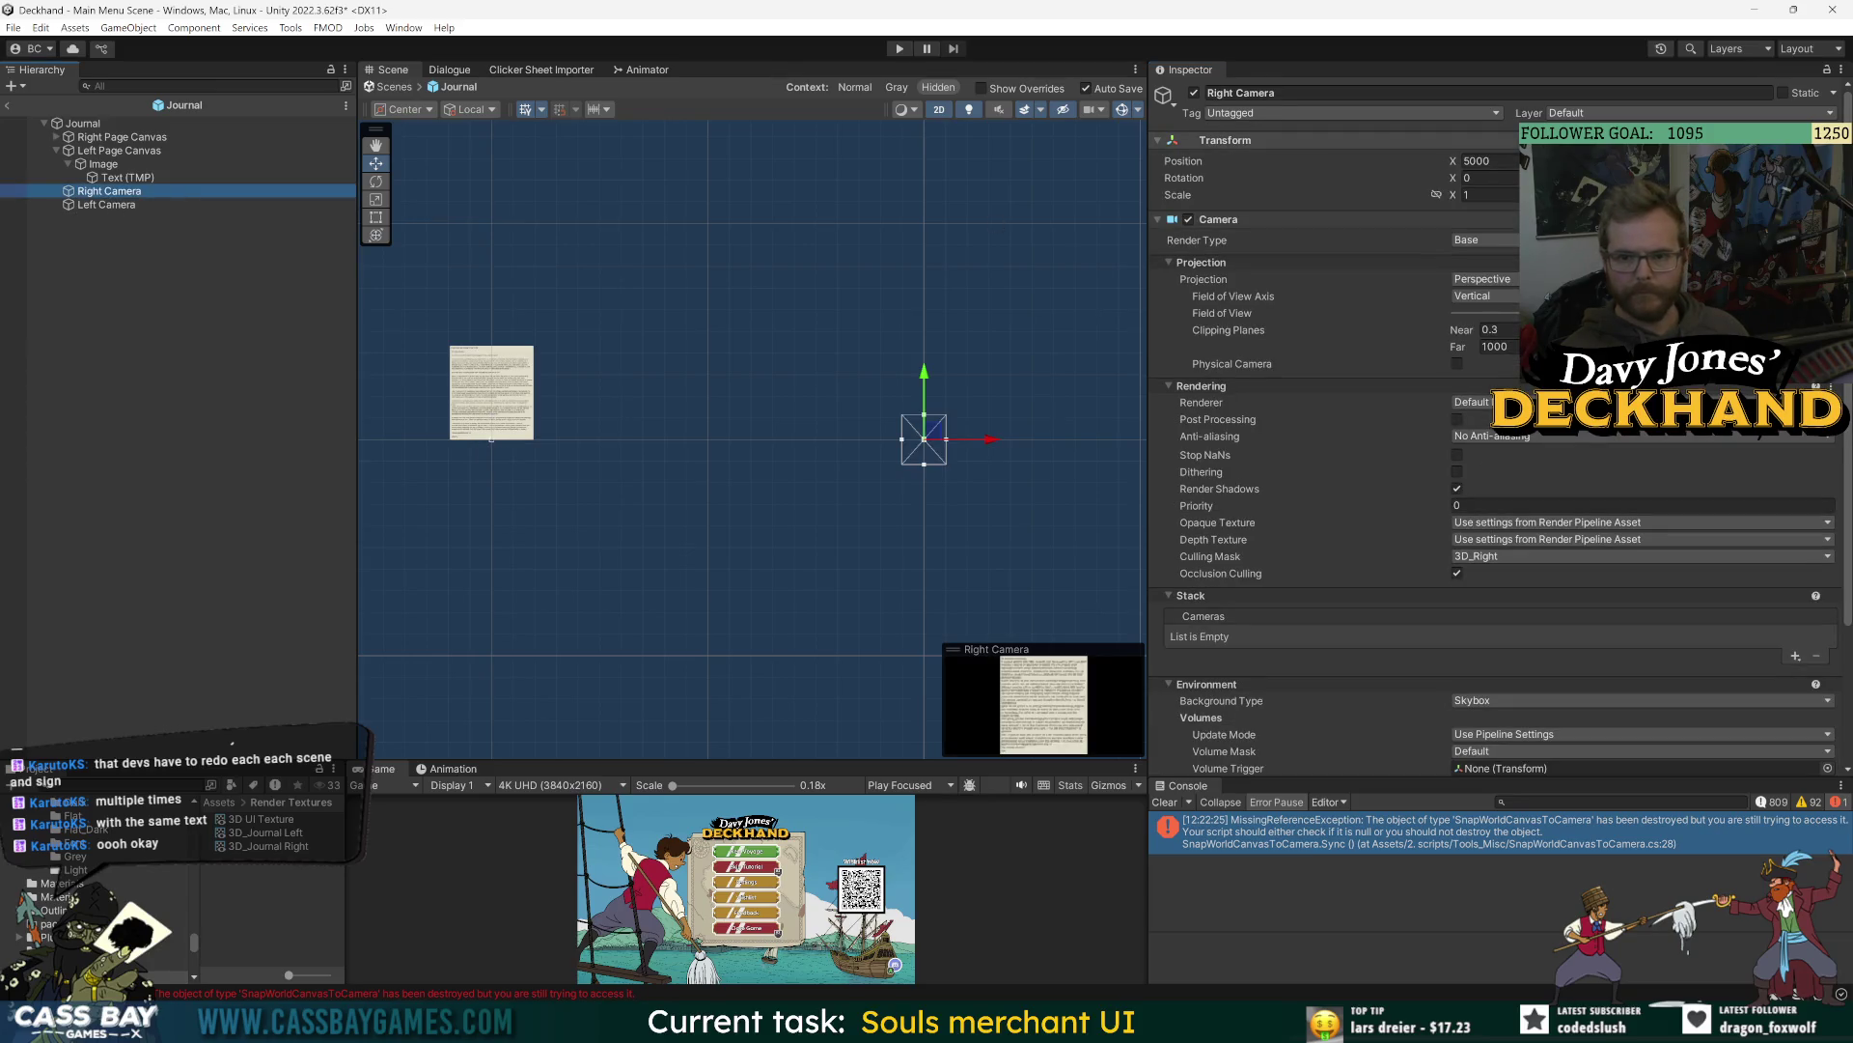
{"action": "key", "text": "Down"}
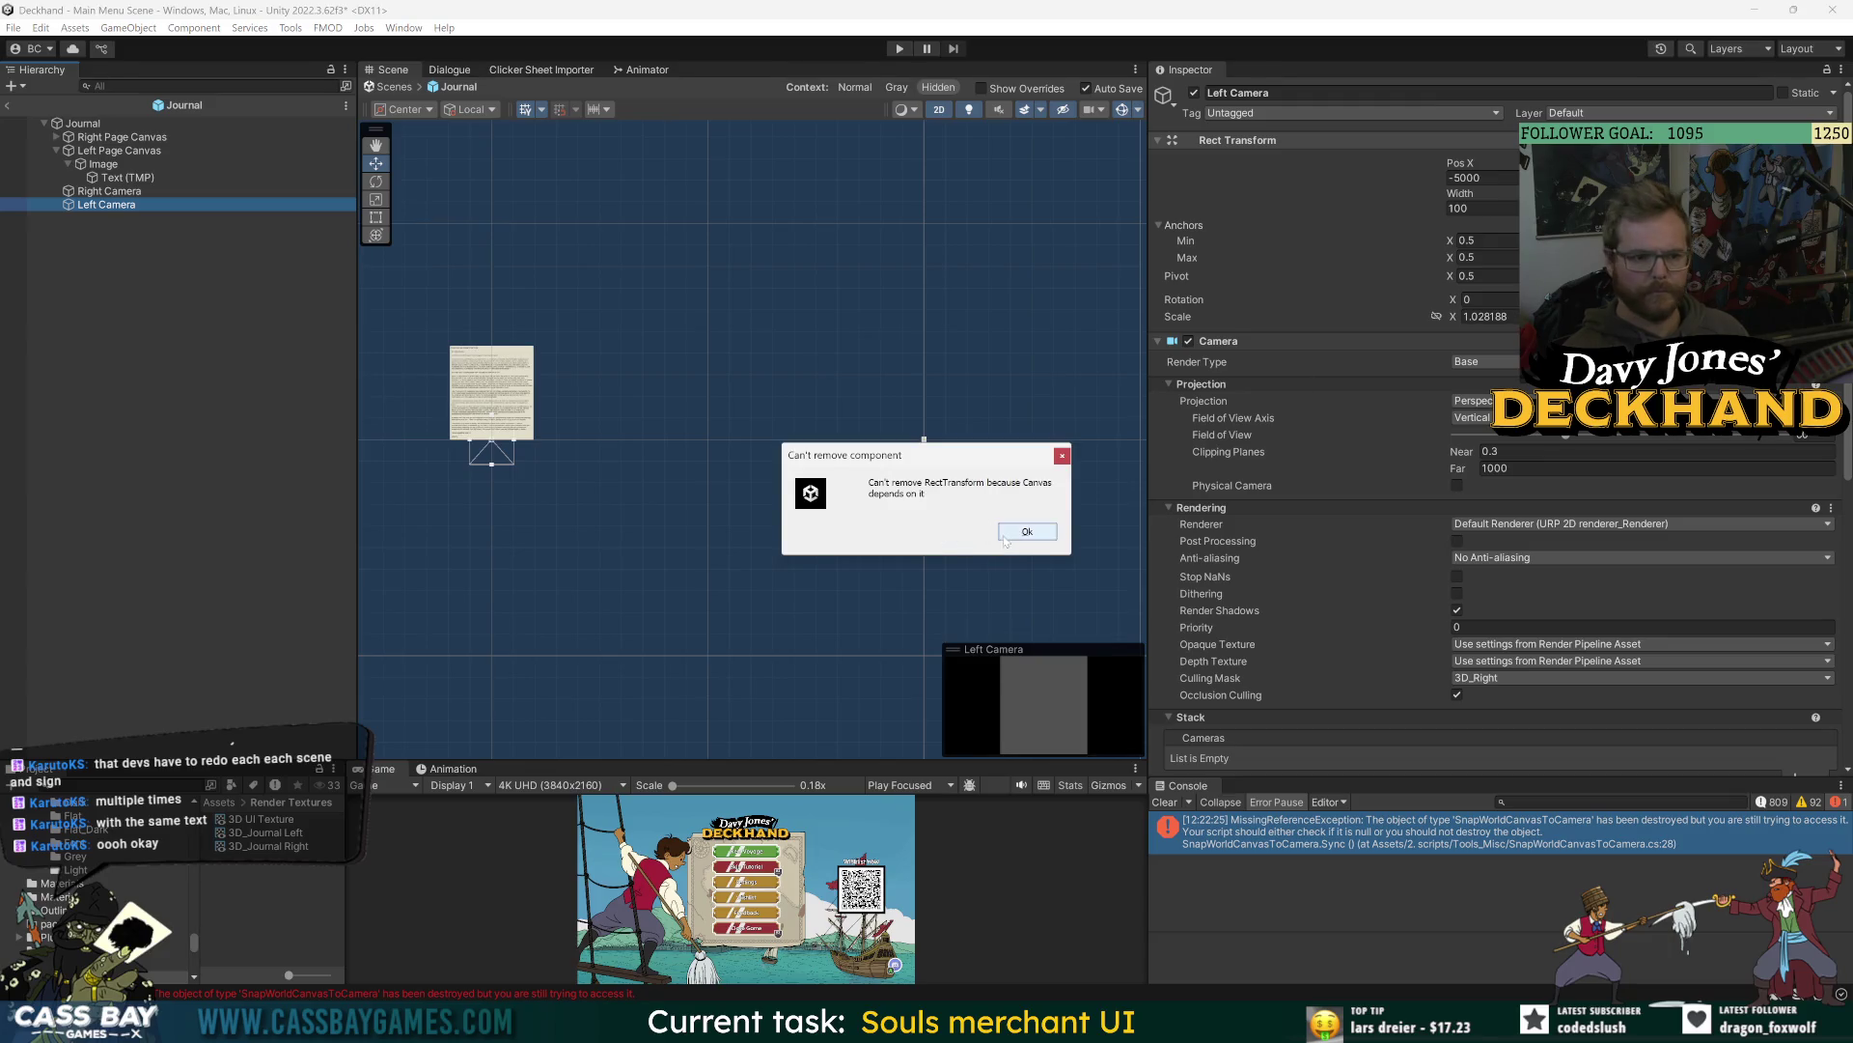
- Remove the Canvas component from Left Camera
{"action": "left_click", "coordinate": [1022, 536]}
{"action": "scroll", "coordinate": [1325, 572], "scroll_direction": "down", "scroll_amount": 5}
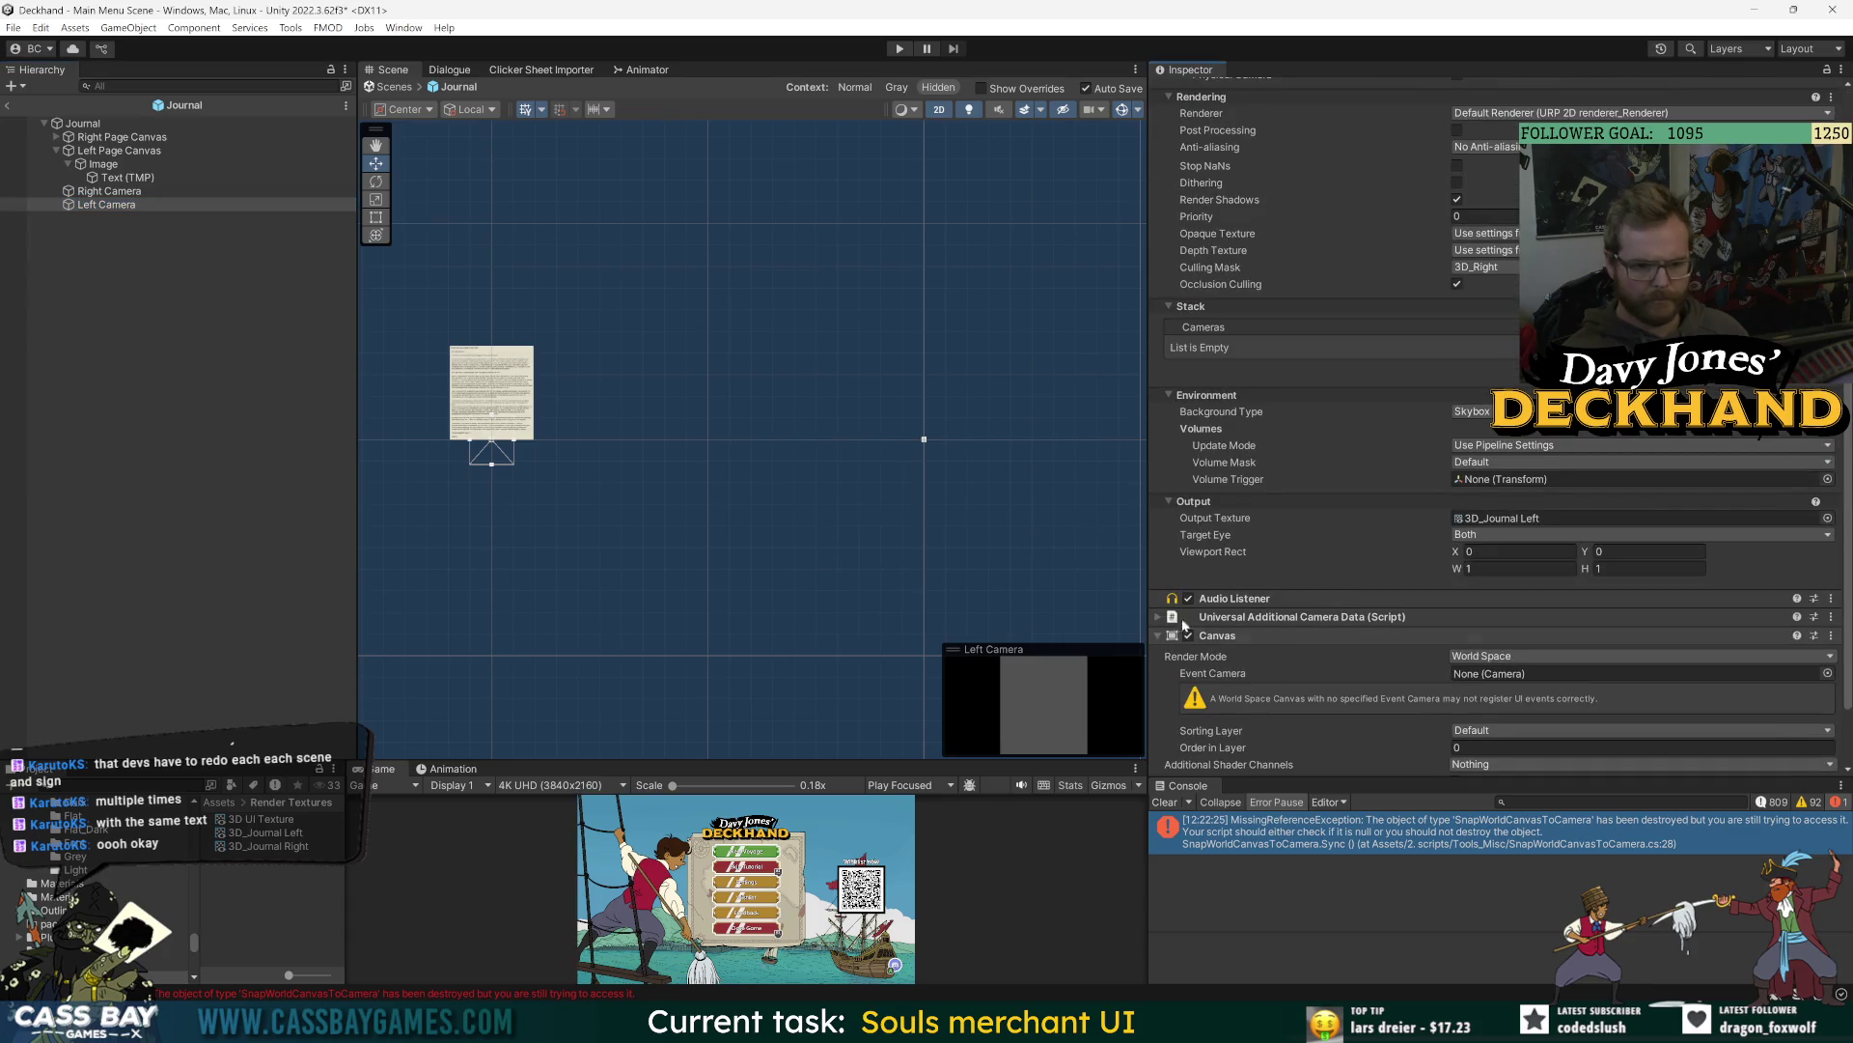
{"action": "scroll", "coordinate": [1295, 602], "scroll_direction": "up", "scroll_amount": 5}
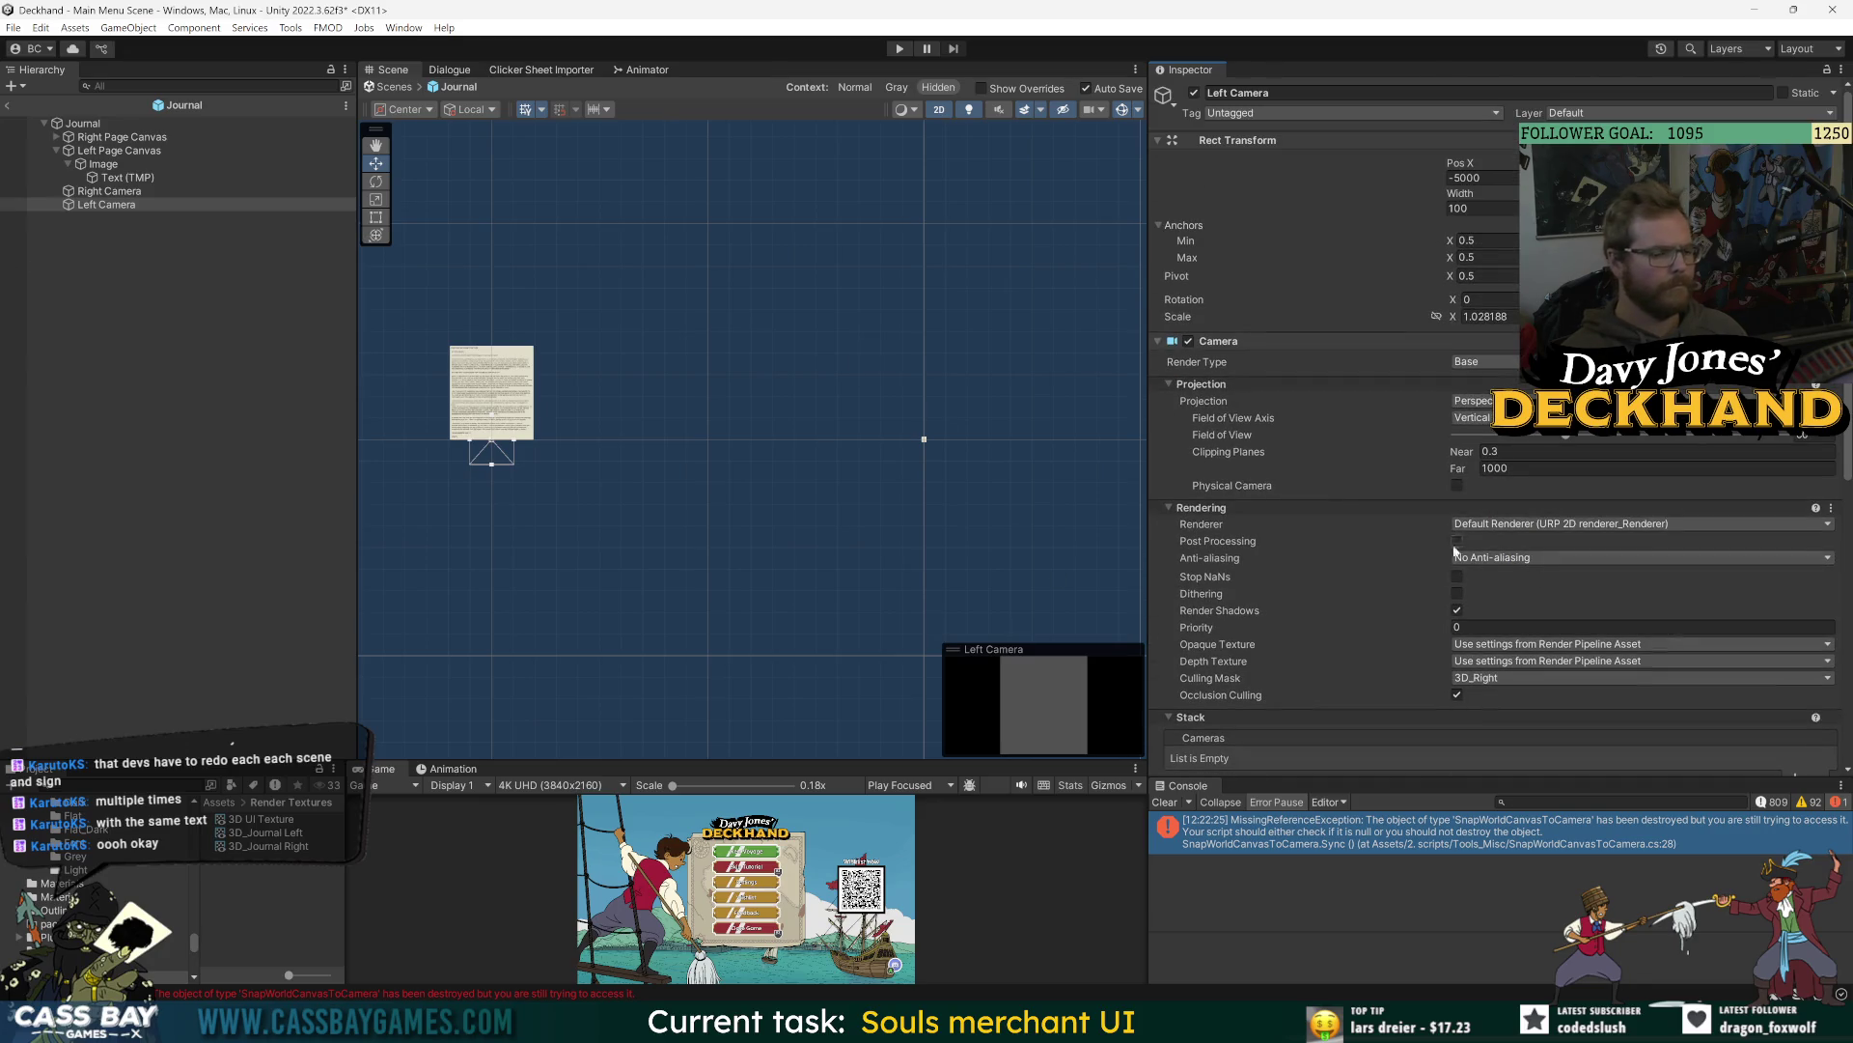
{"action": "scroll", "coordinate": [1337, 555], "scroll_direction": "down", "scroll_amount": 5}
{"action": "left_click", "coordinate": [1831, 543]}
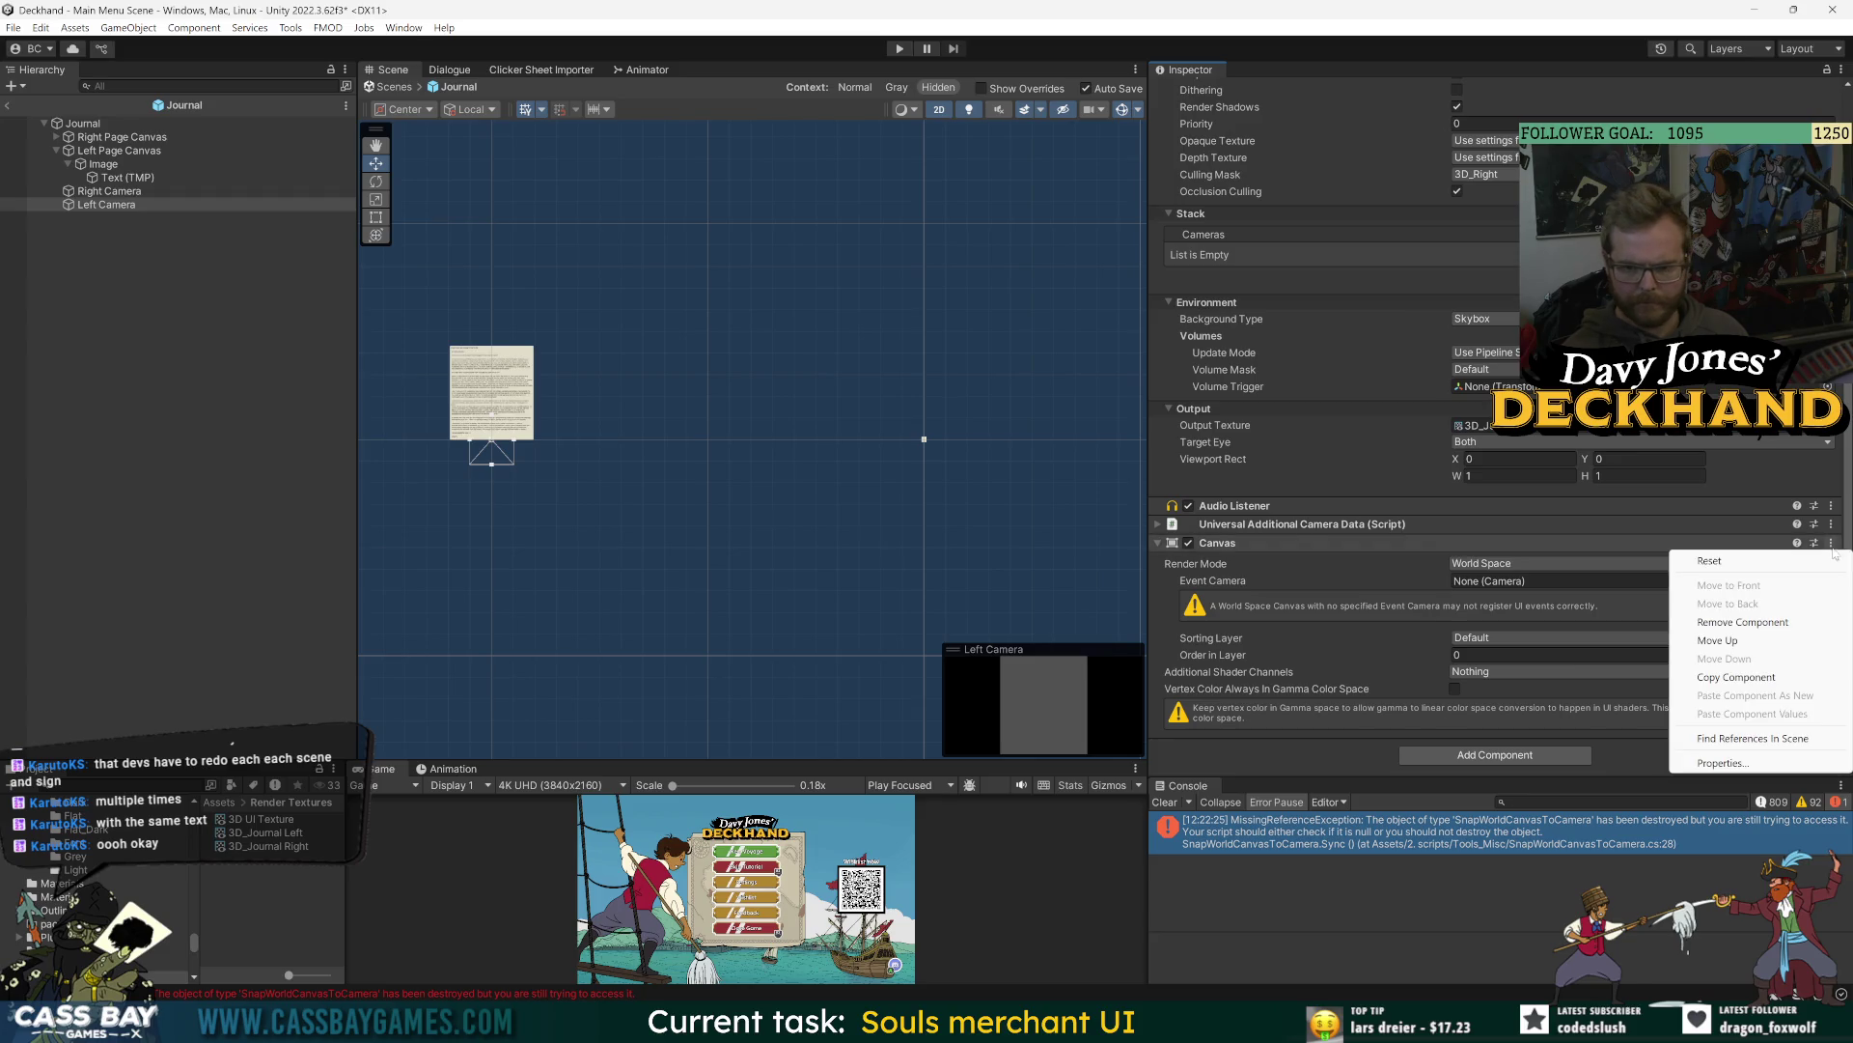
{"action": "left_click", "coordinate": [1743, 623]}
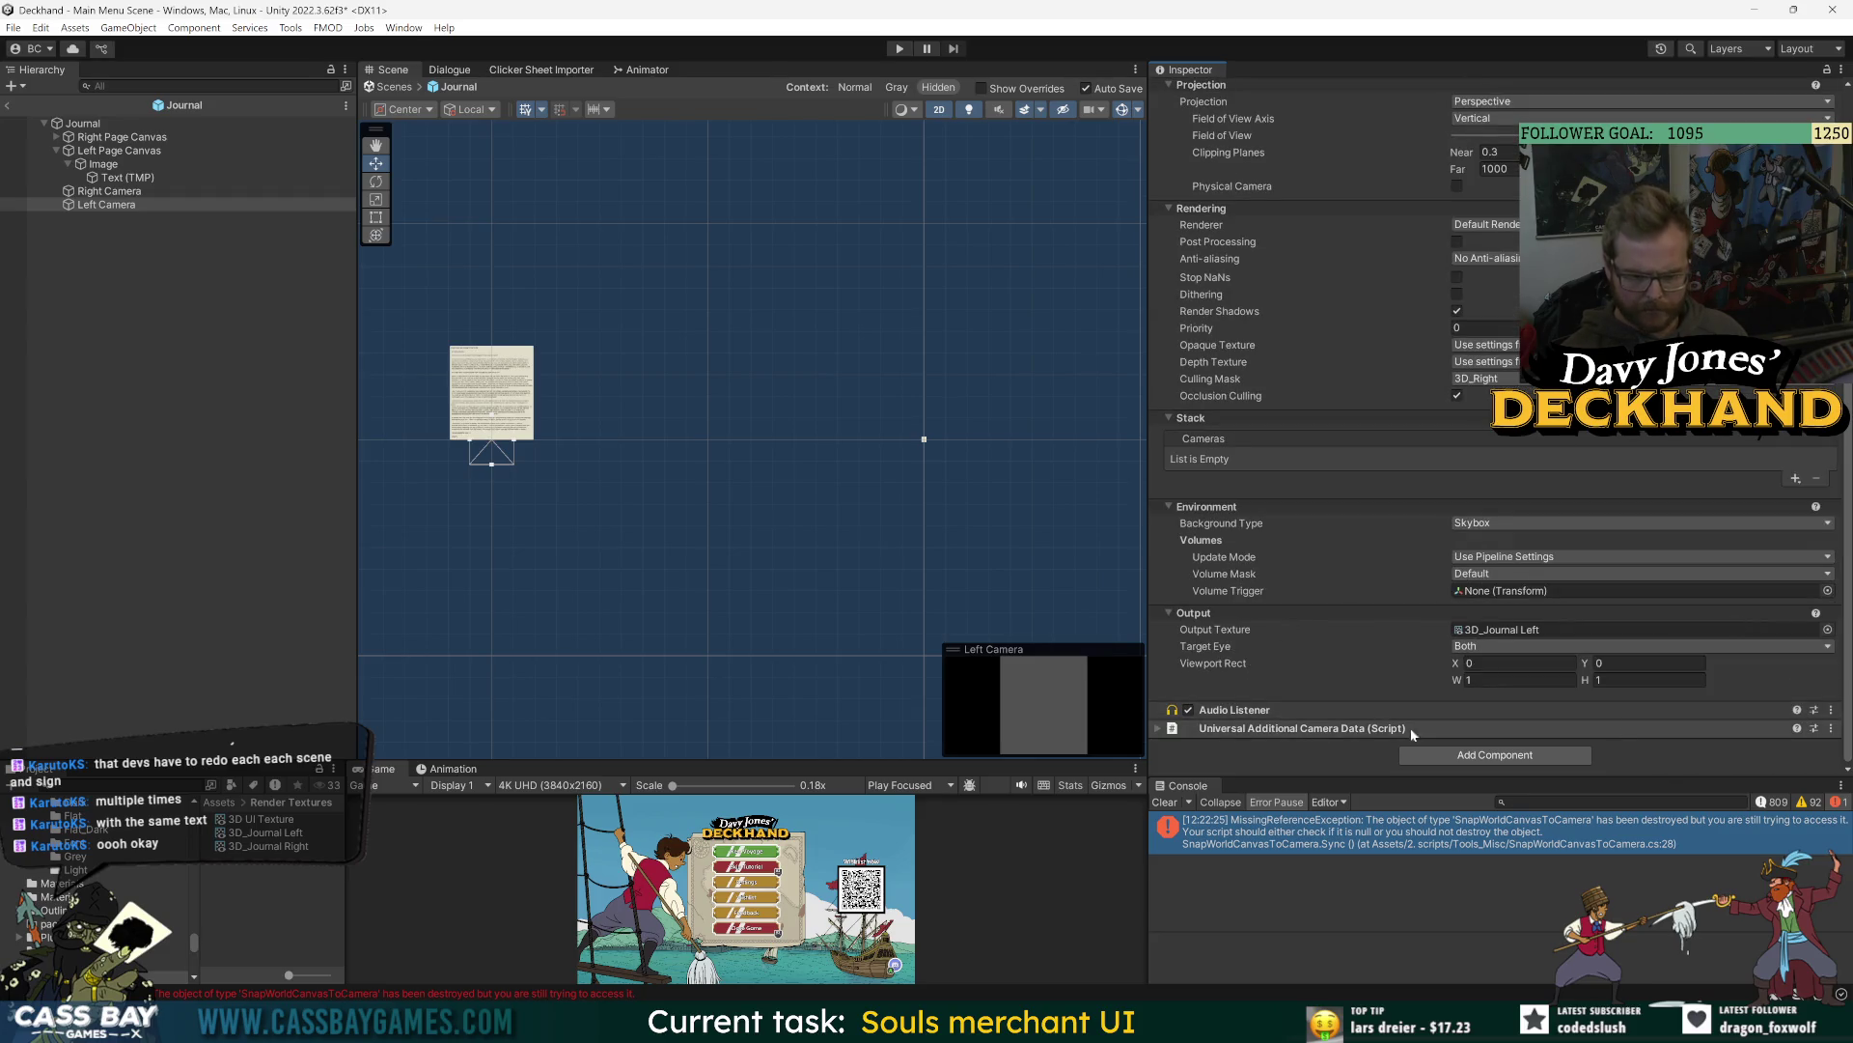
- Remove Left Camera's camera data script together with its Camera component
{"action": "left_click", "coordinate": [1836, 730]}
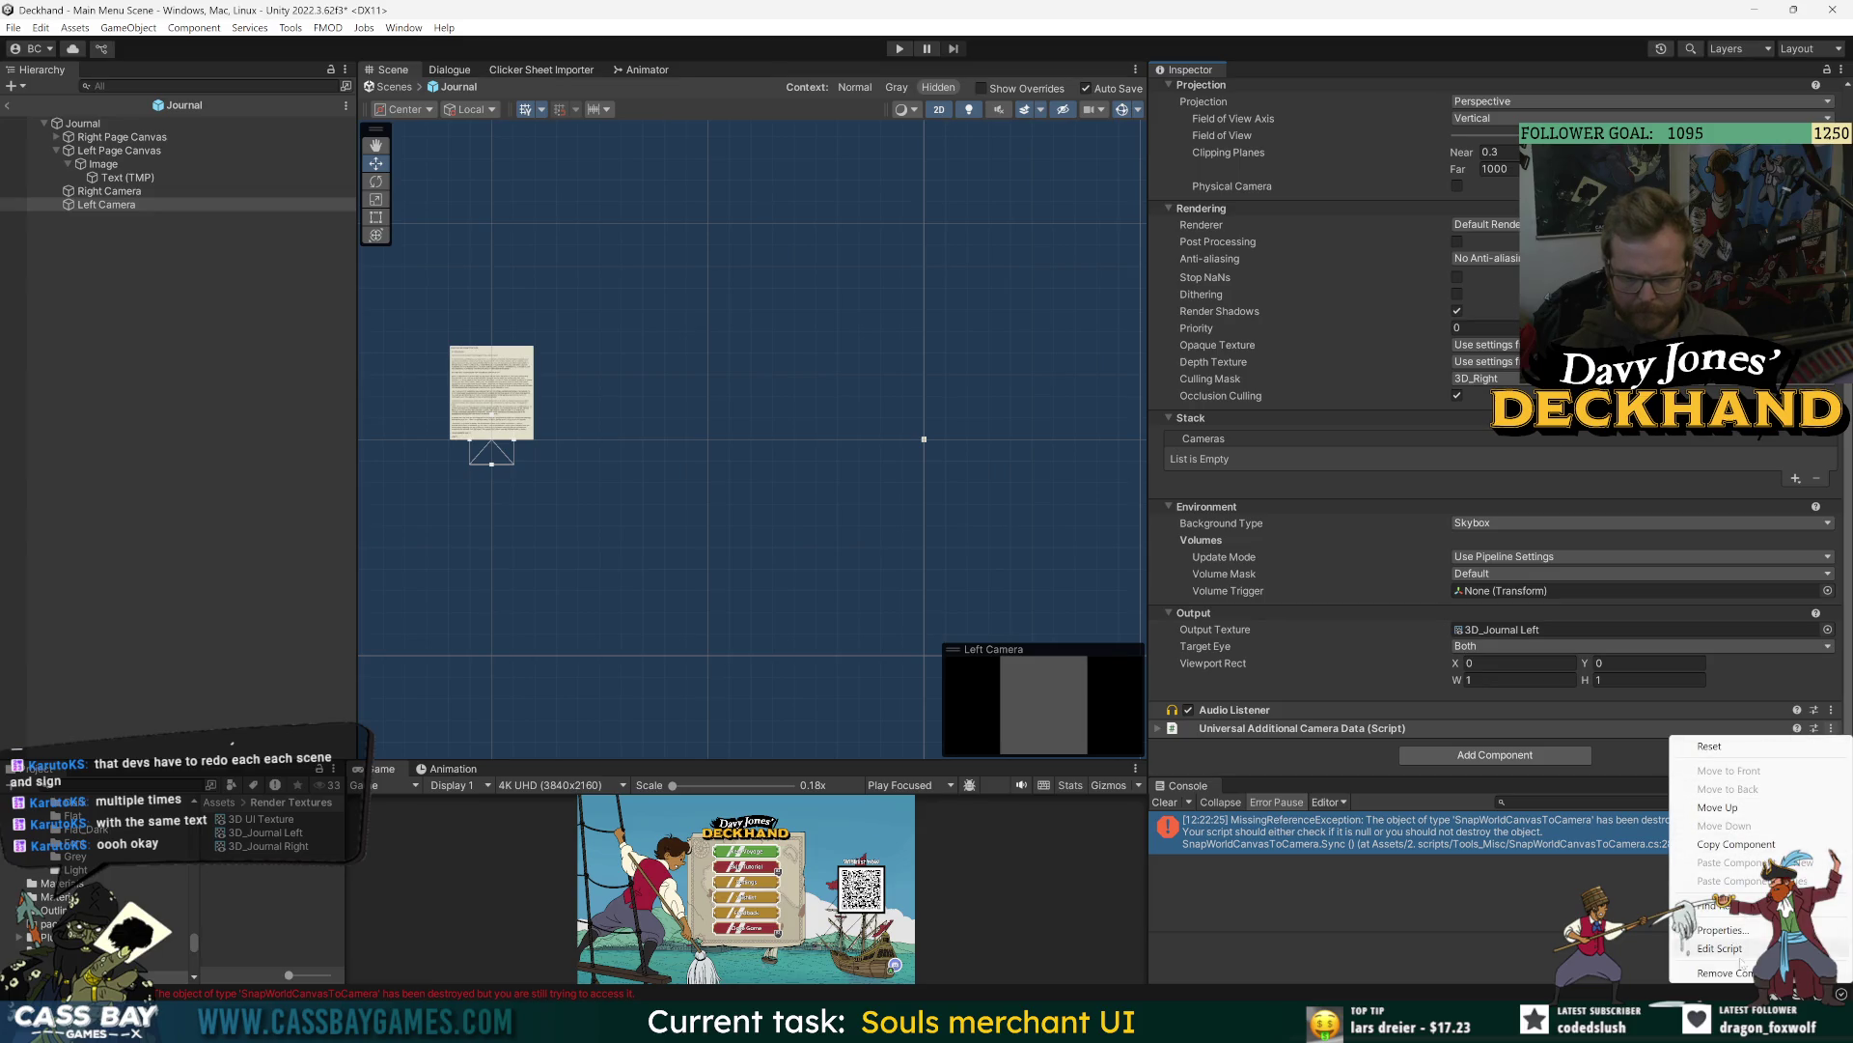
{"action": "left_click", "coordinate": [1748, 823]}
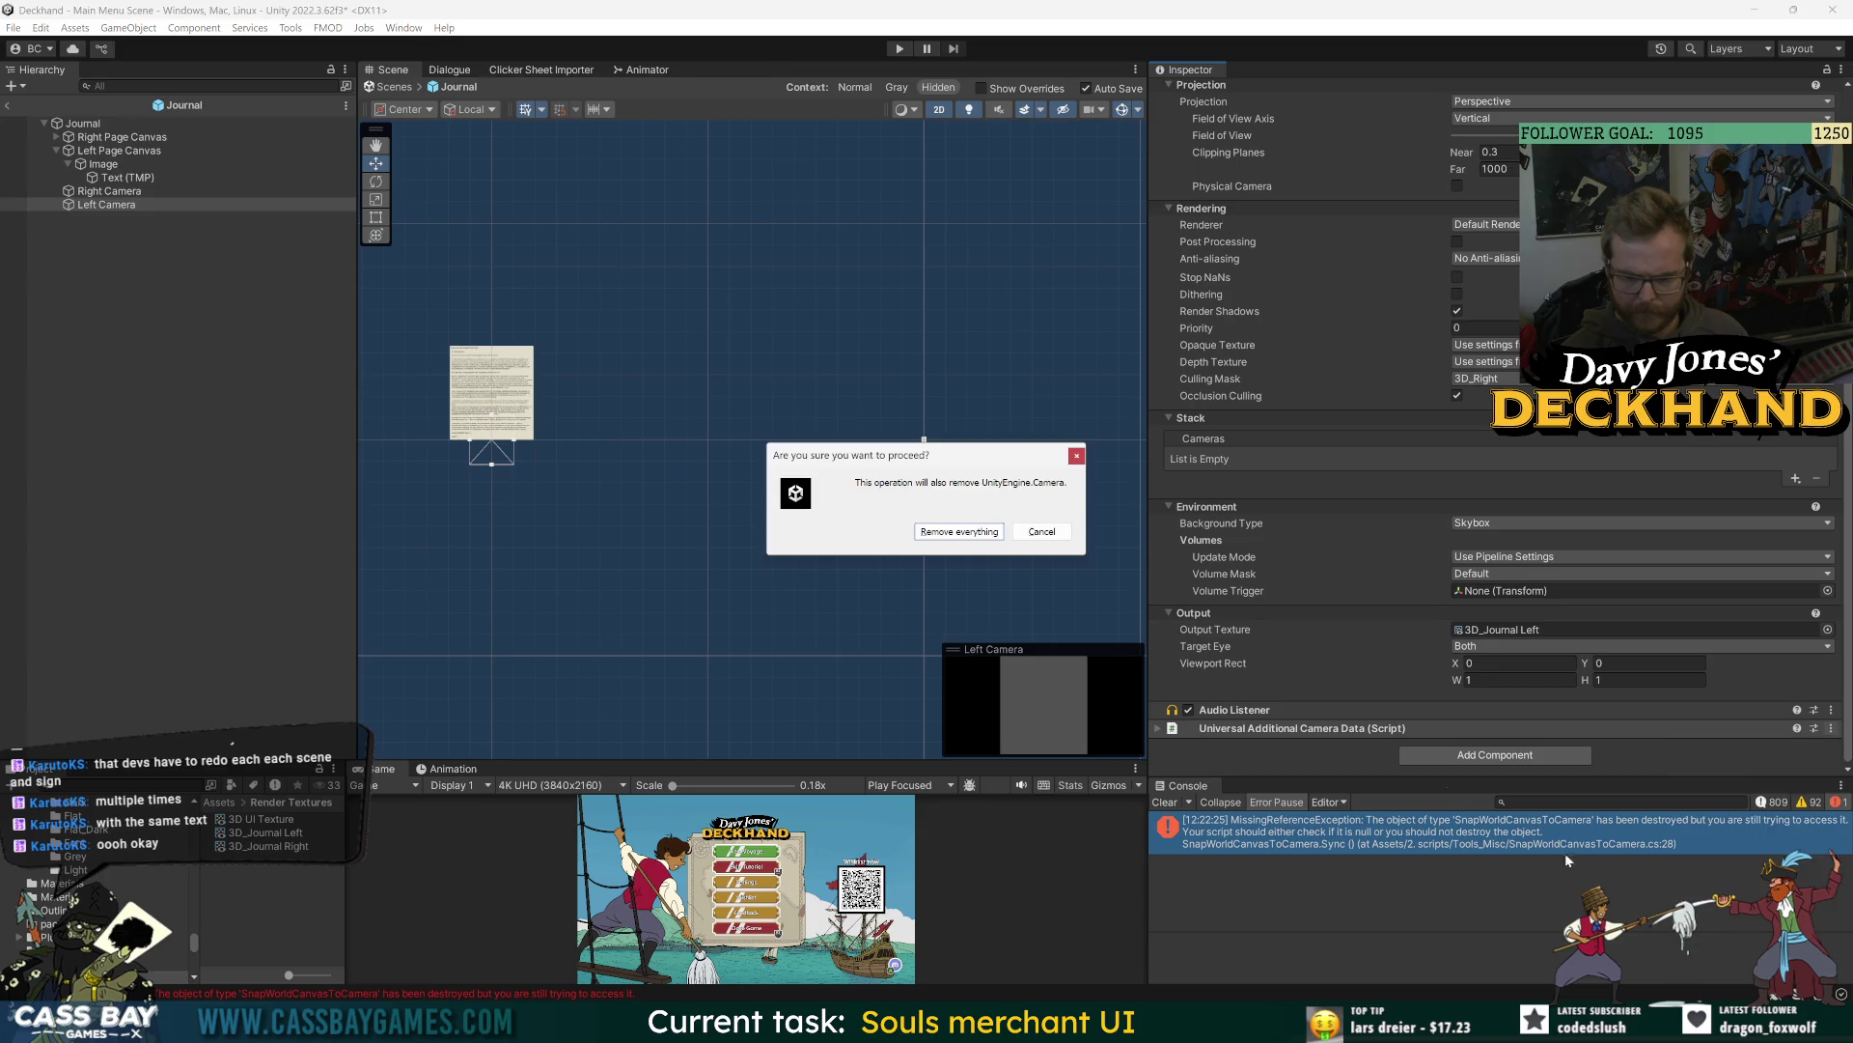
{"action": "left_click", "coordinate": [952, 532]}
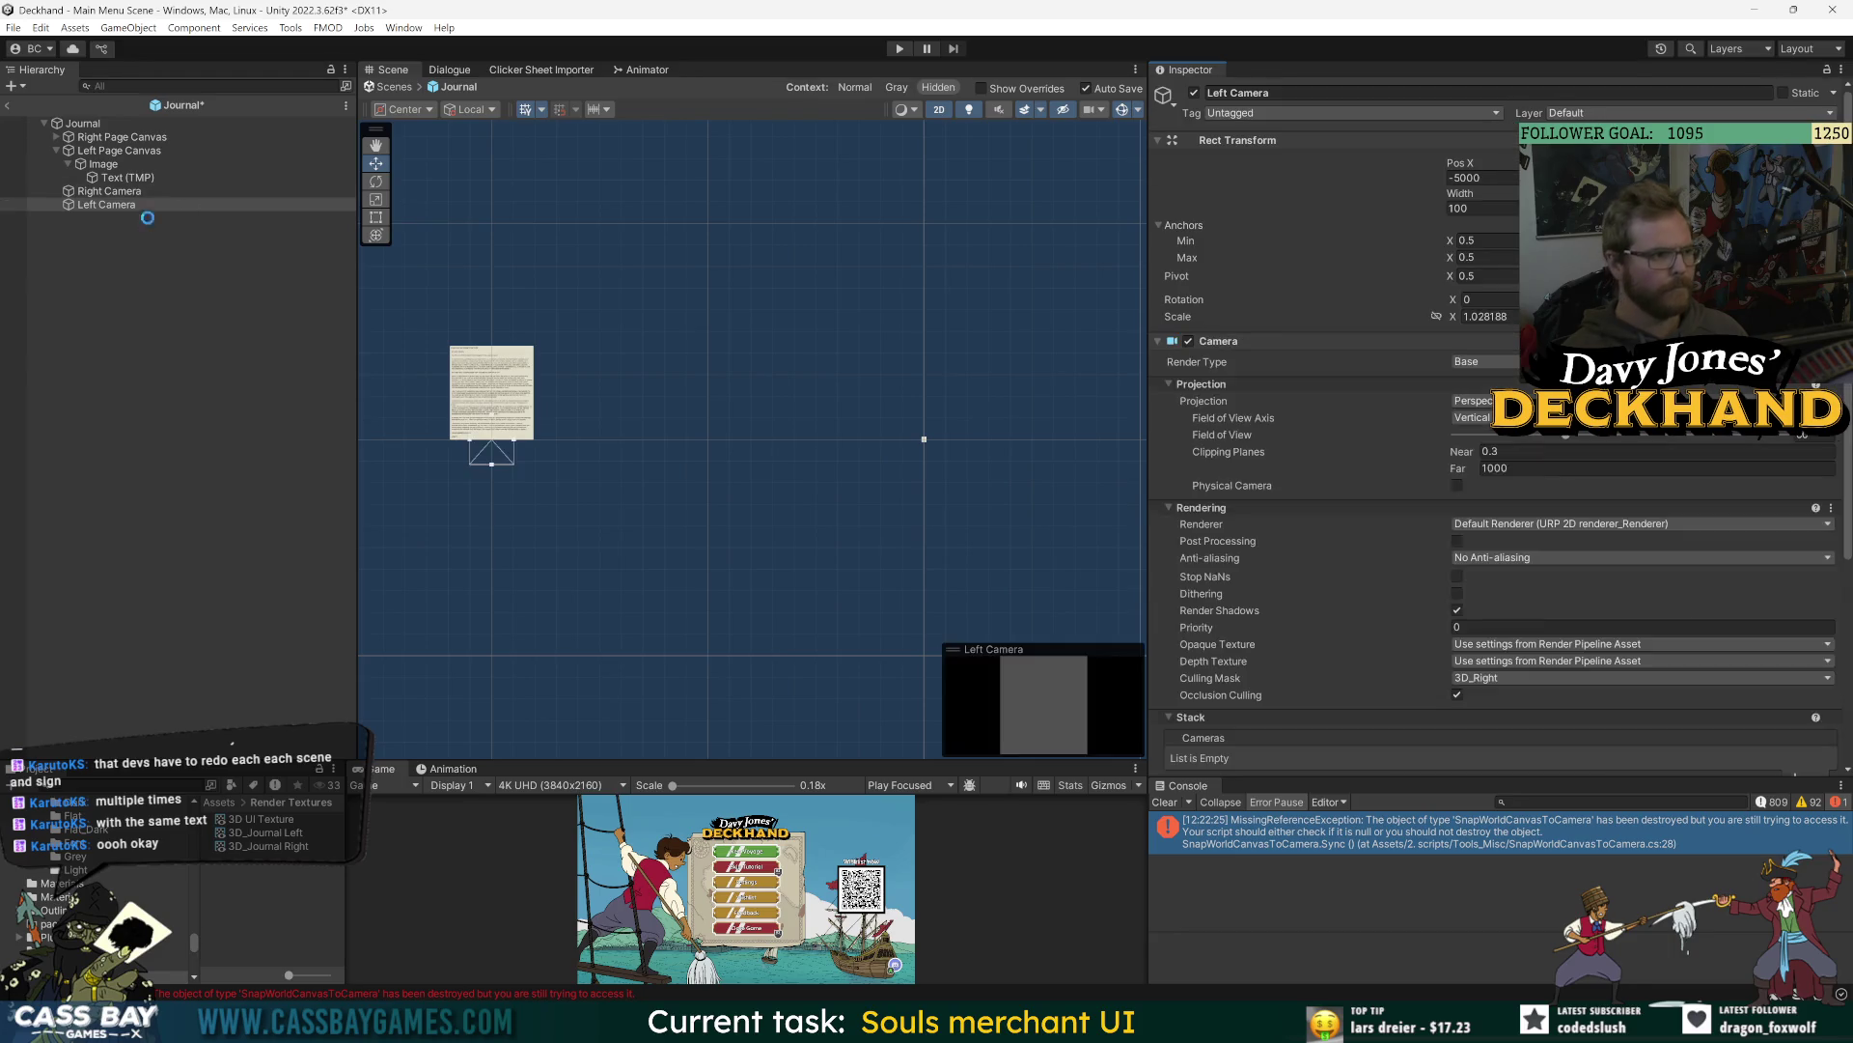
{"action": "left_click", "coordinate": [225, 124]}
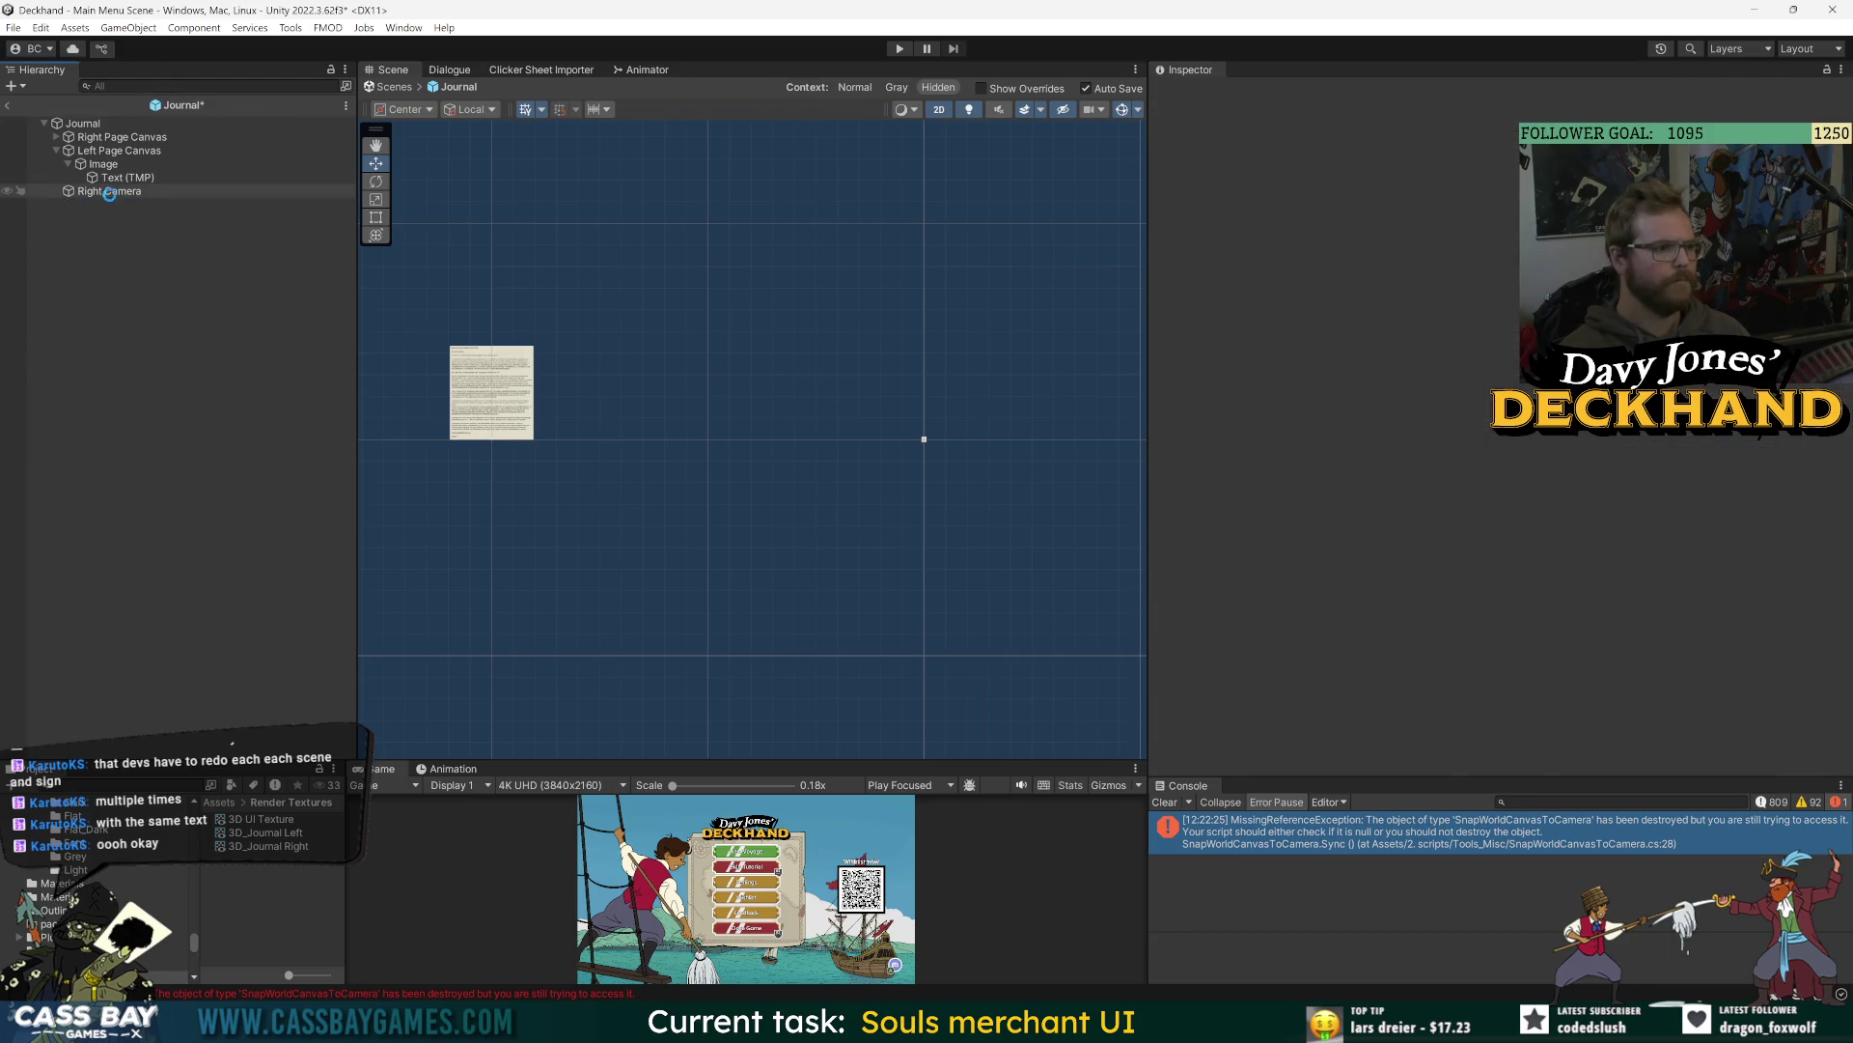
- Duplicate Right Camera and name the copy 'Left Camera'
{"action": "left_click", "coordinate": [109, 191]}
{"action": "key", "text": "ctrl+d"}
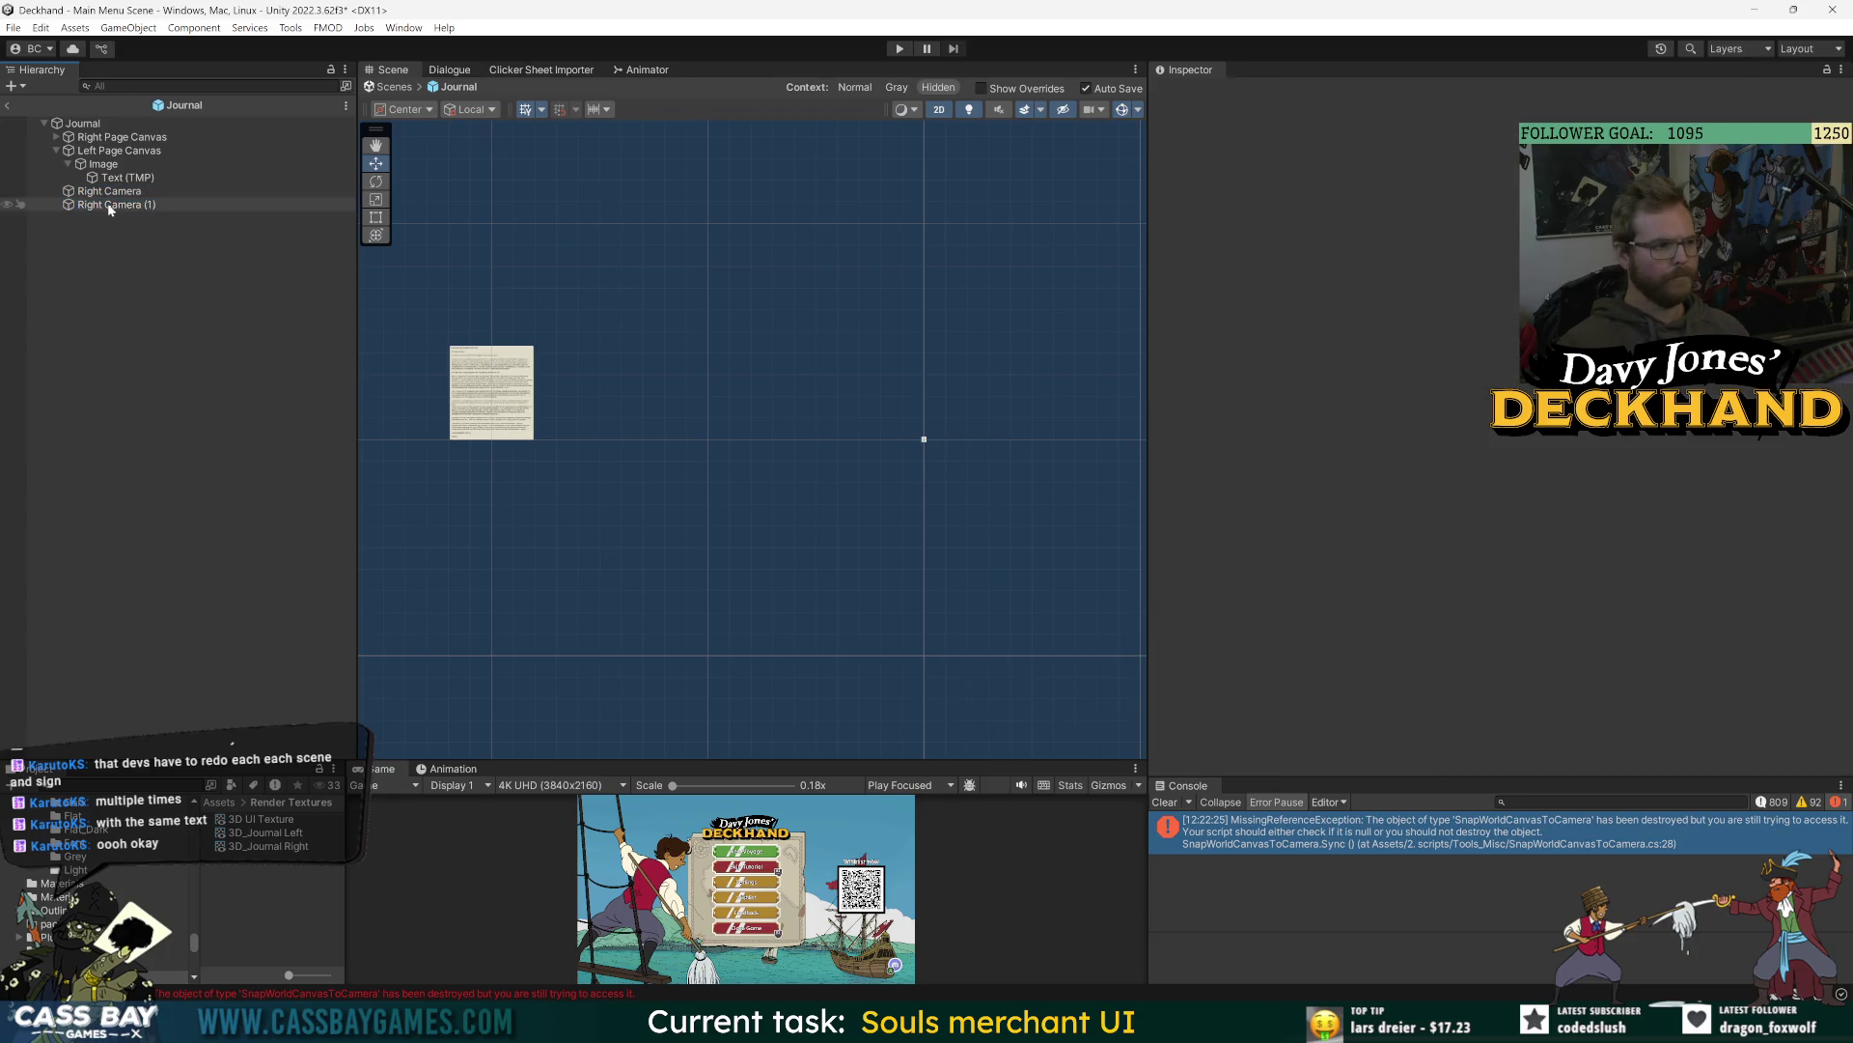
{"action": "type", "text": "Lef"}
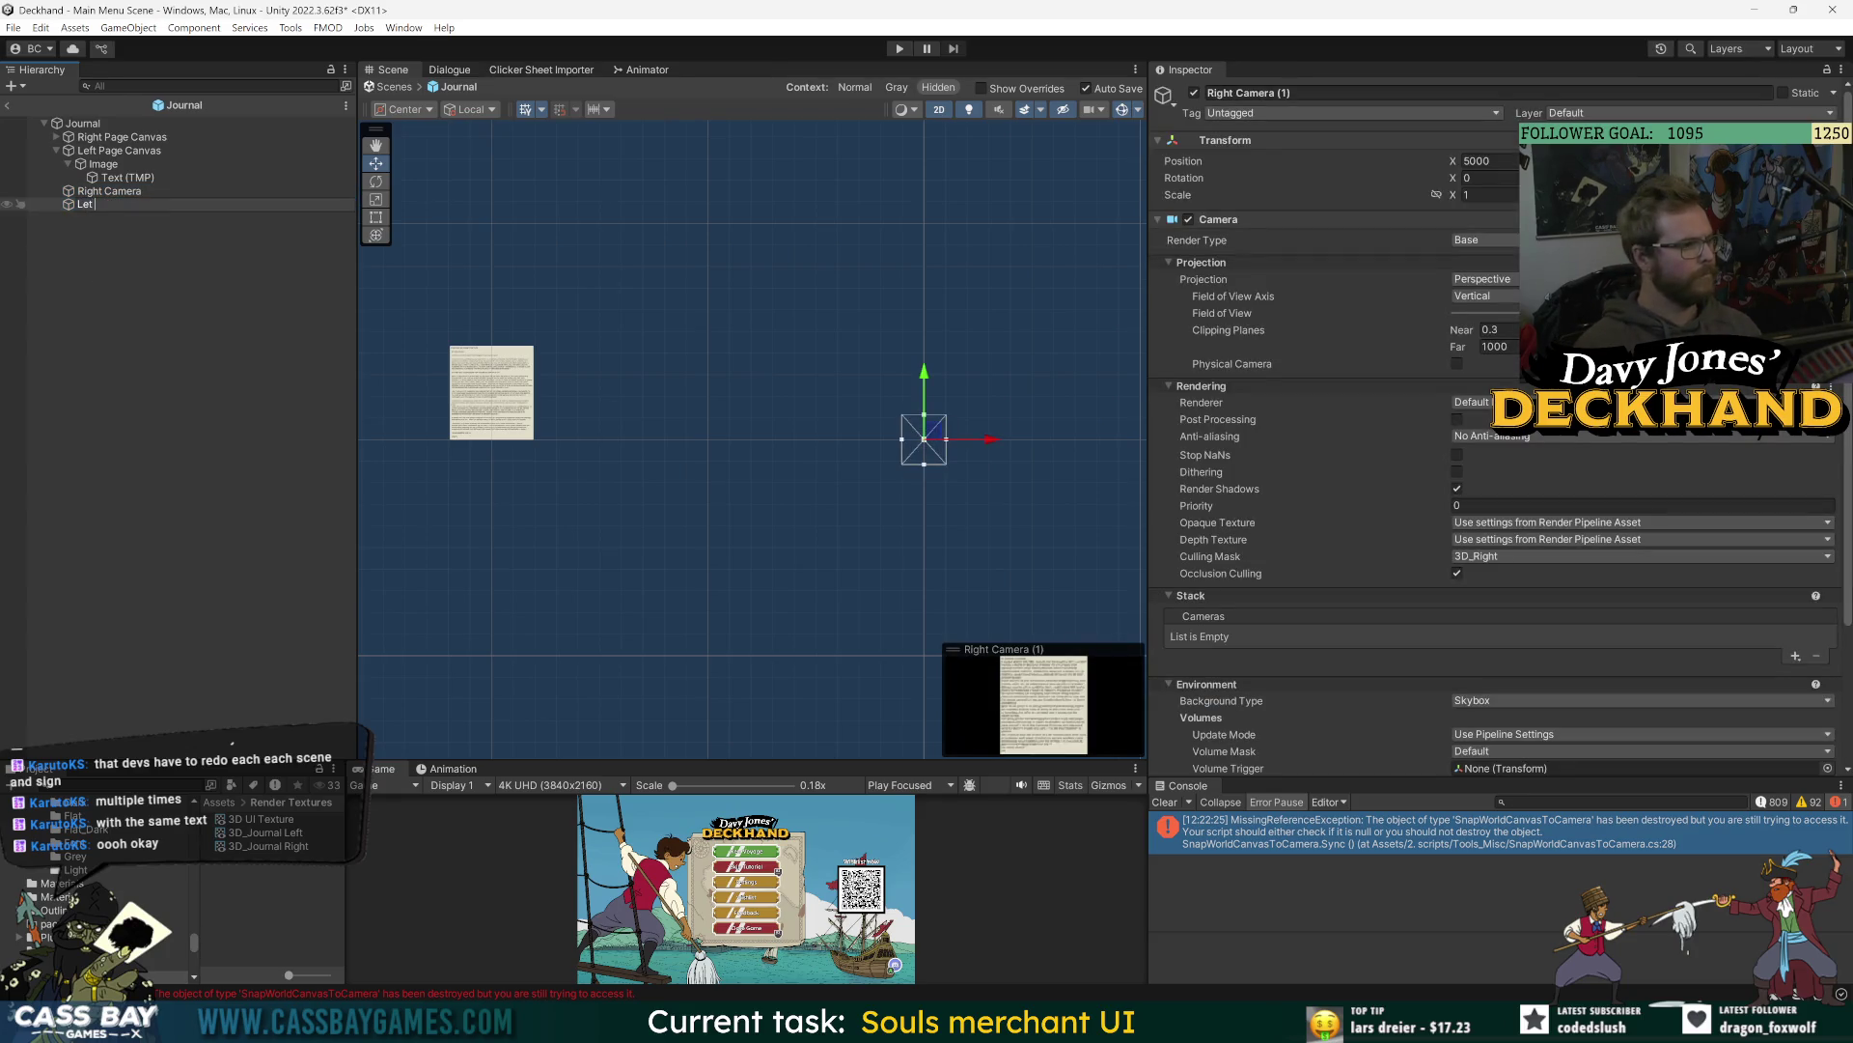
{"action": "type", "text": "t Camera"}
{"action": "key", "text": "Return"}
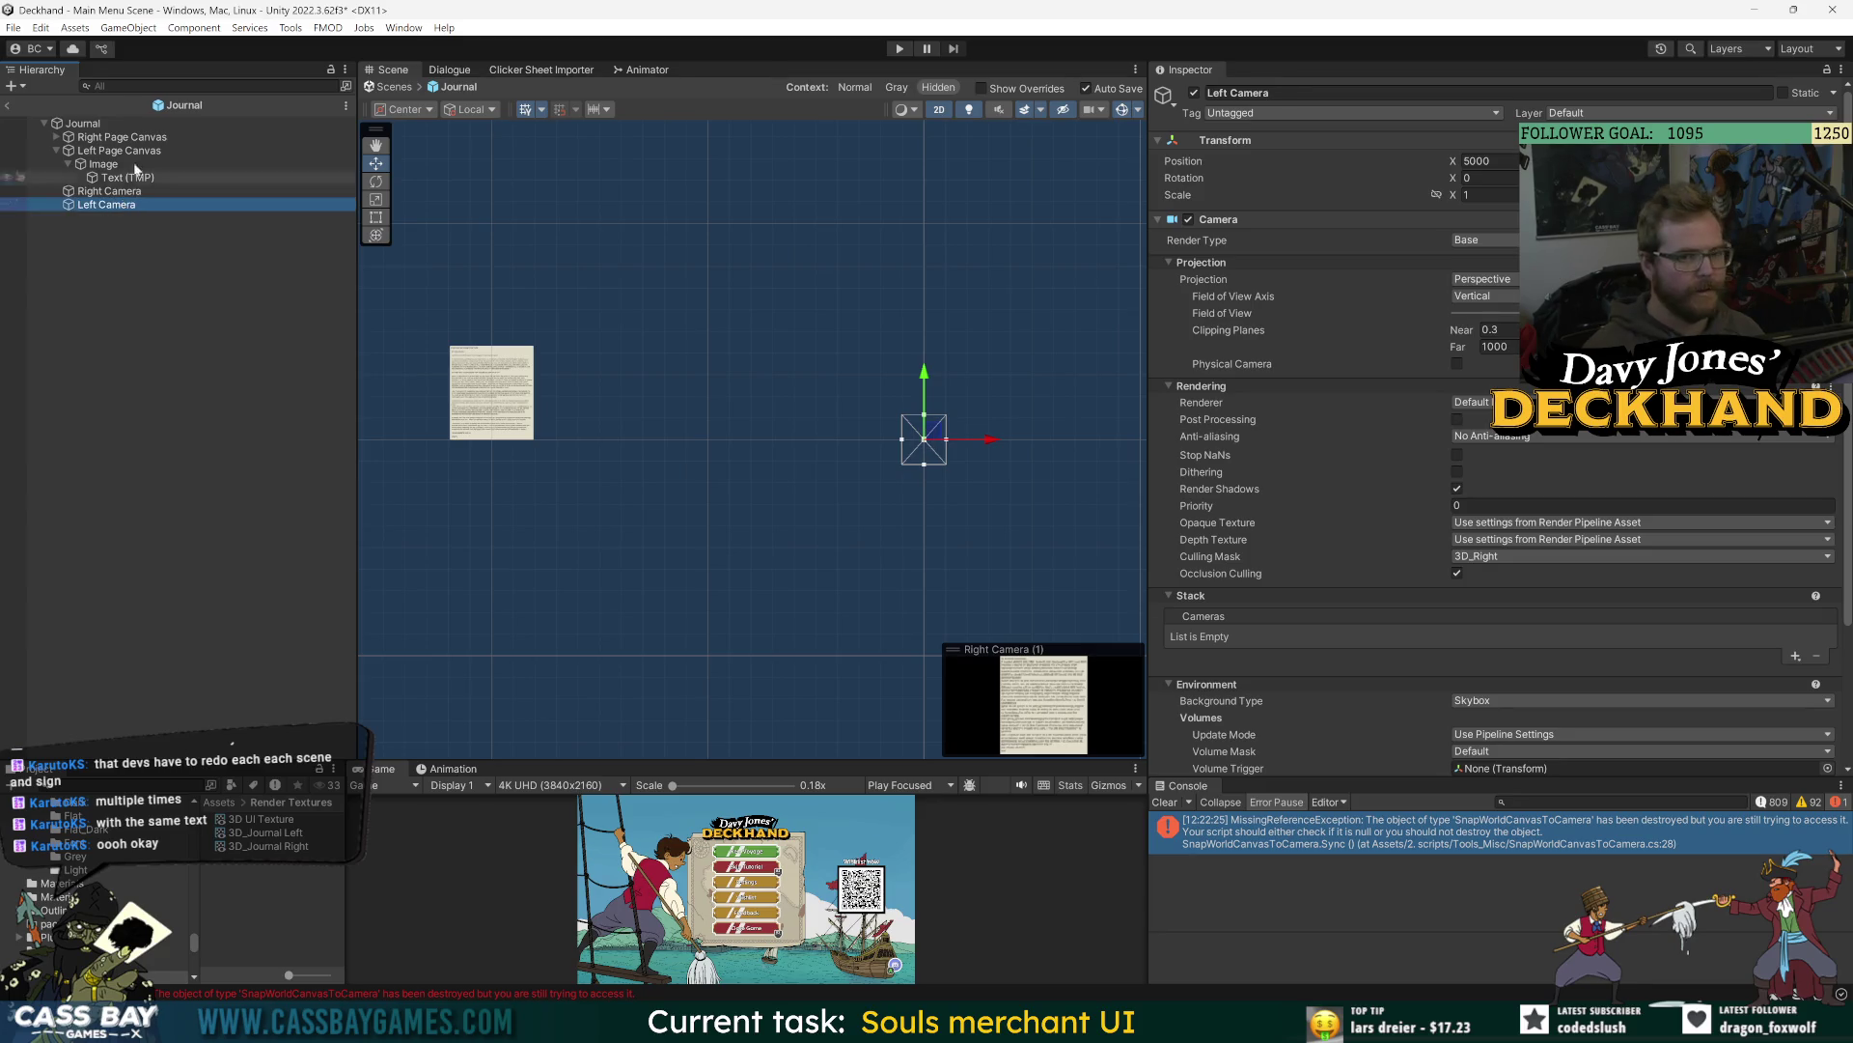
- Set Left Camera's Transform Position X to -5000 and frame it in the scene
{"action": "left_click", "coordinate": [1465, 162]}
{"action": "type", "text": "-"}
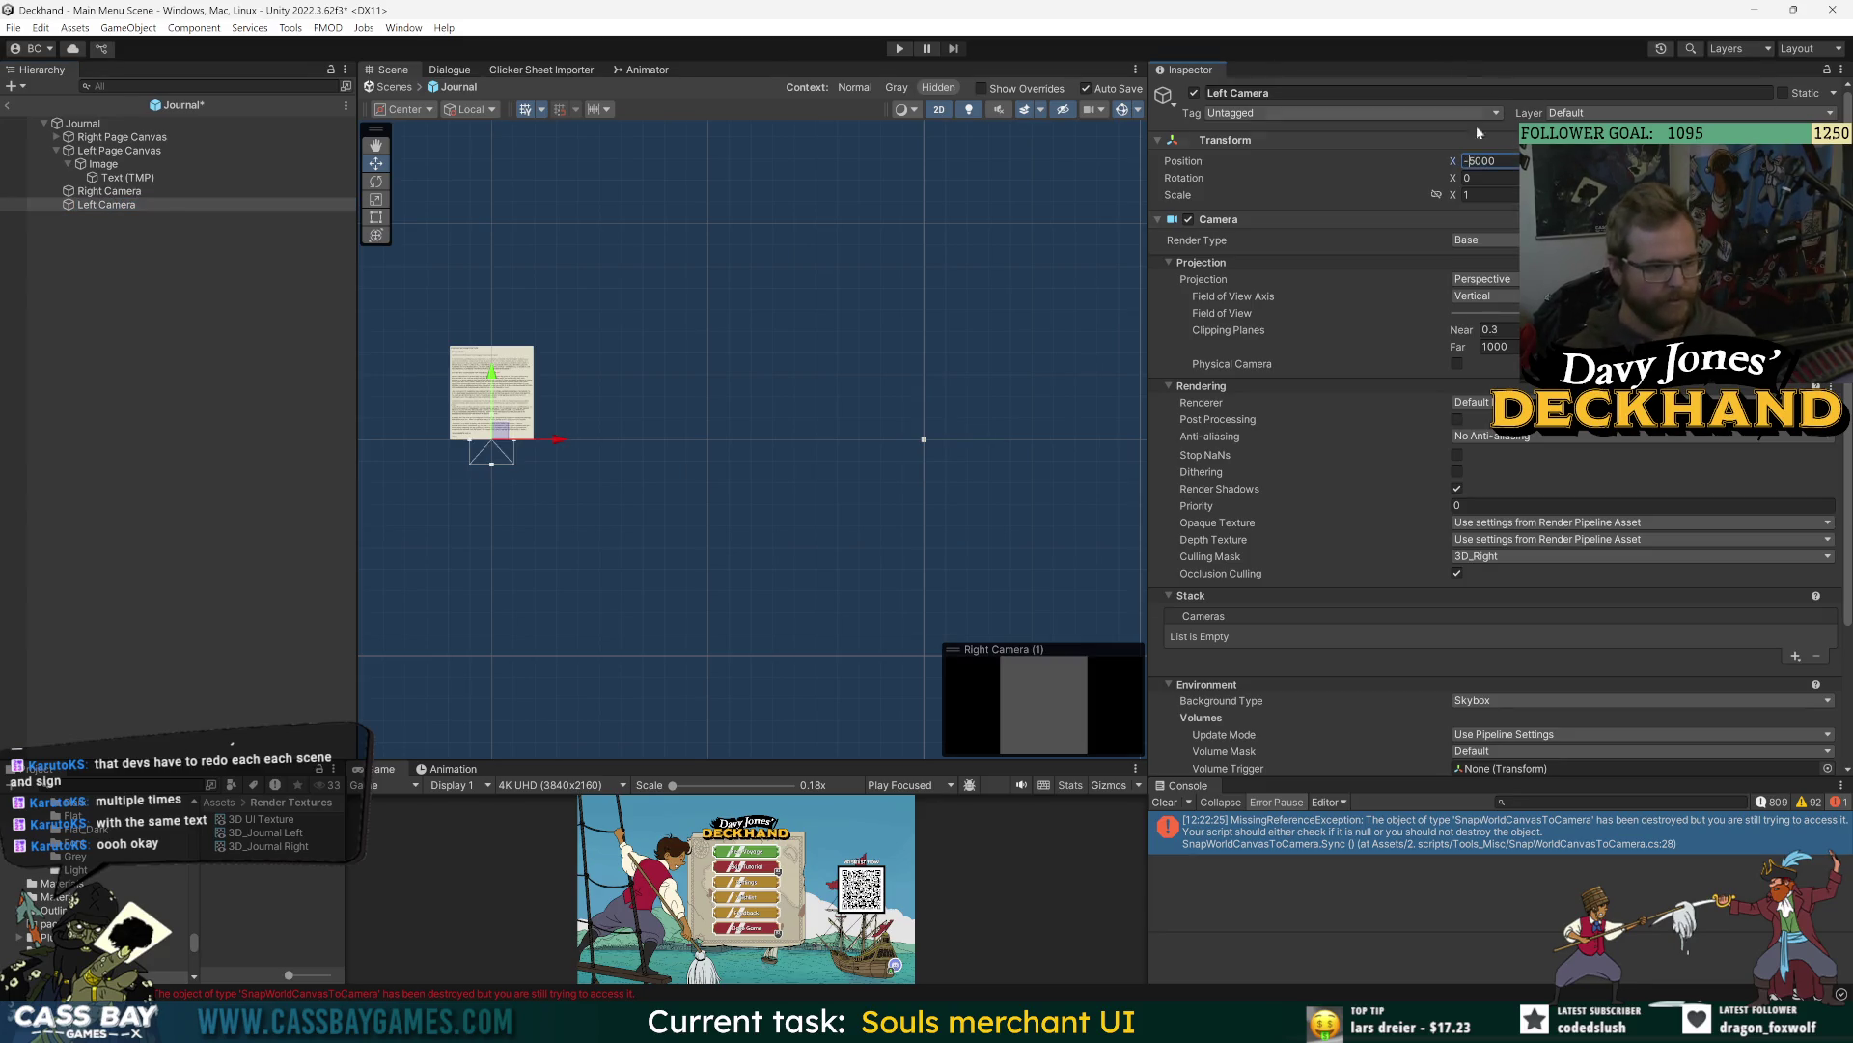
{"action": "left_click_drag", "start_coordinate": [1453, 161], "coordinate": [1460, 162]}
{"action": "scroll", "coordinate": [1262, 676], "scroll_direction": "down", "scroll_amount": 4}
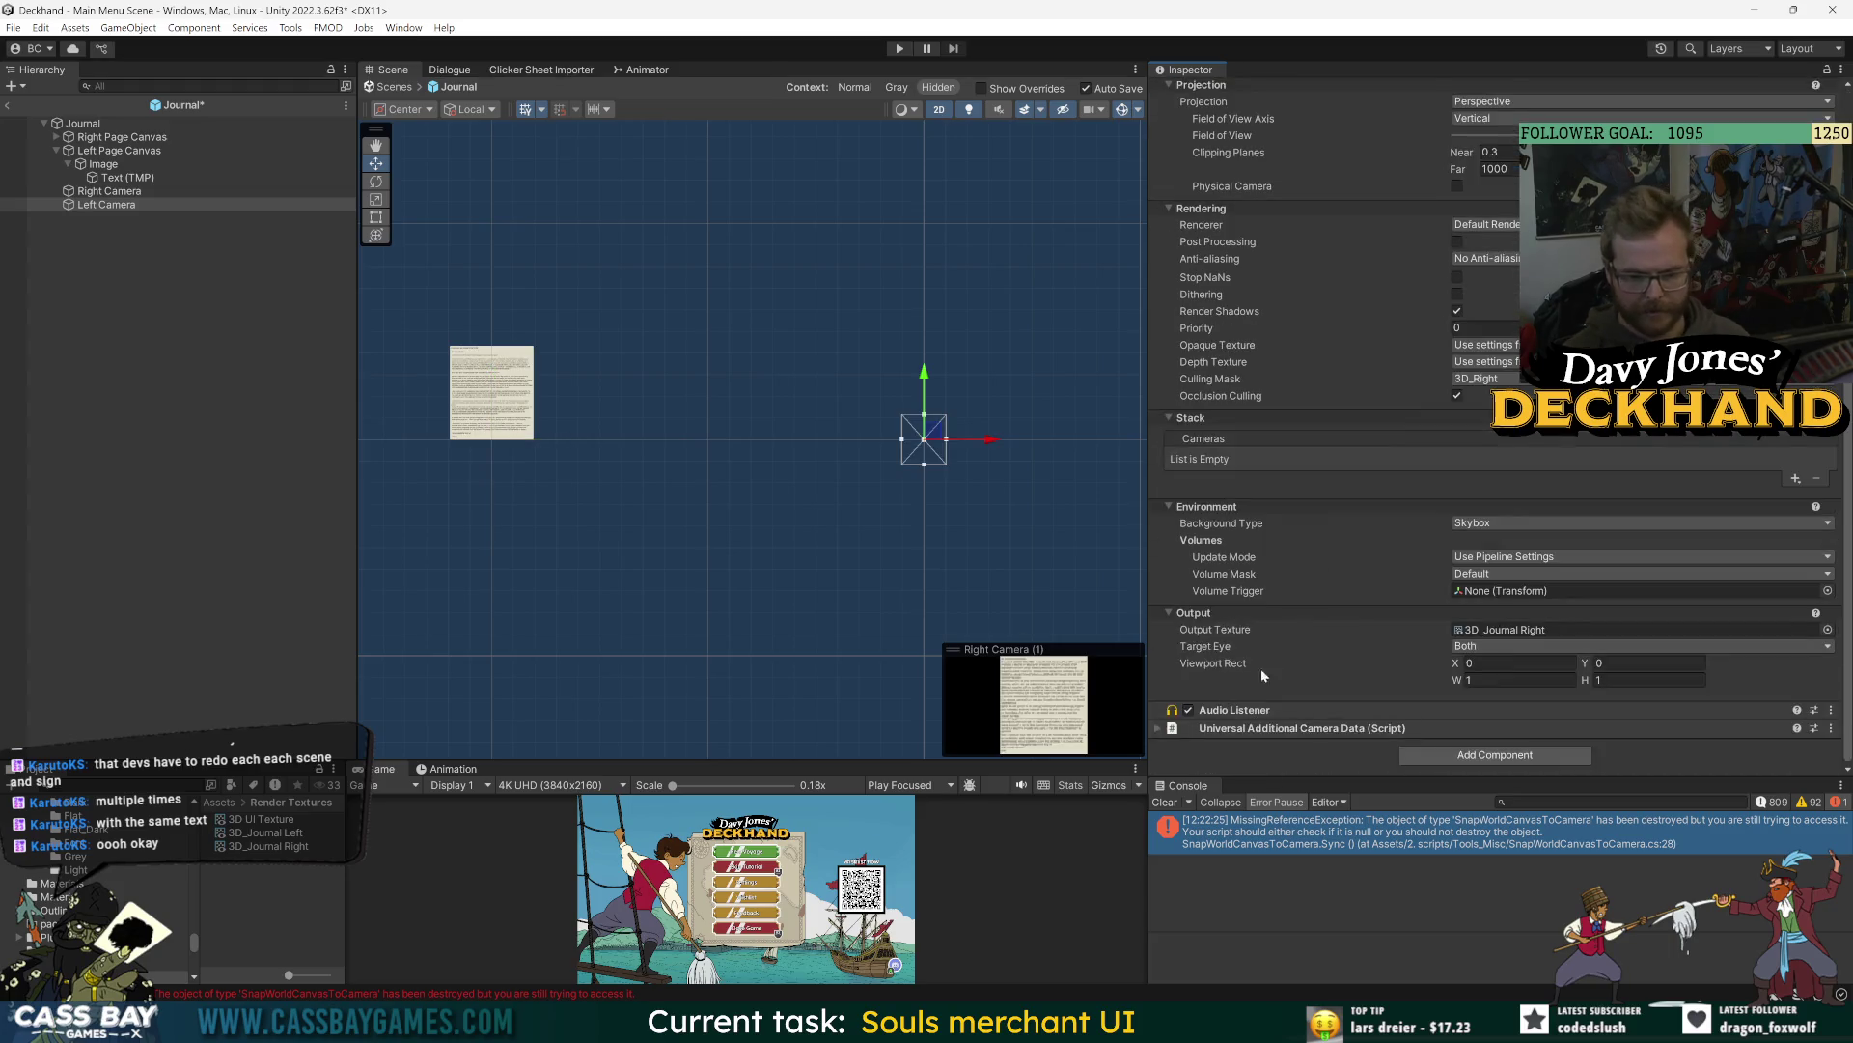
{"action": "scroll", "coordinate": [1484, 228], "scroll_direction": "up", "scroll_amount": 4}
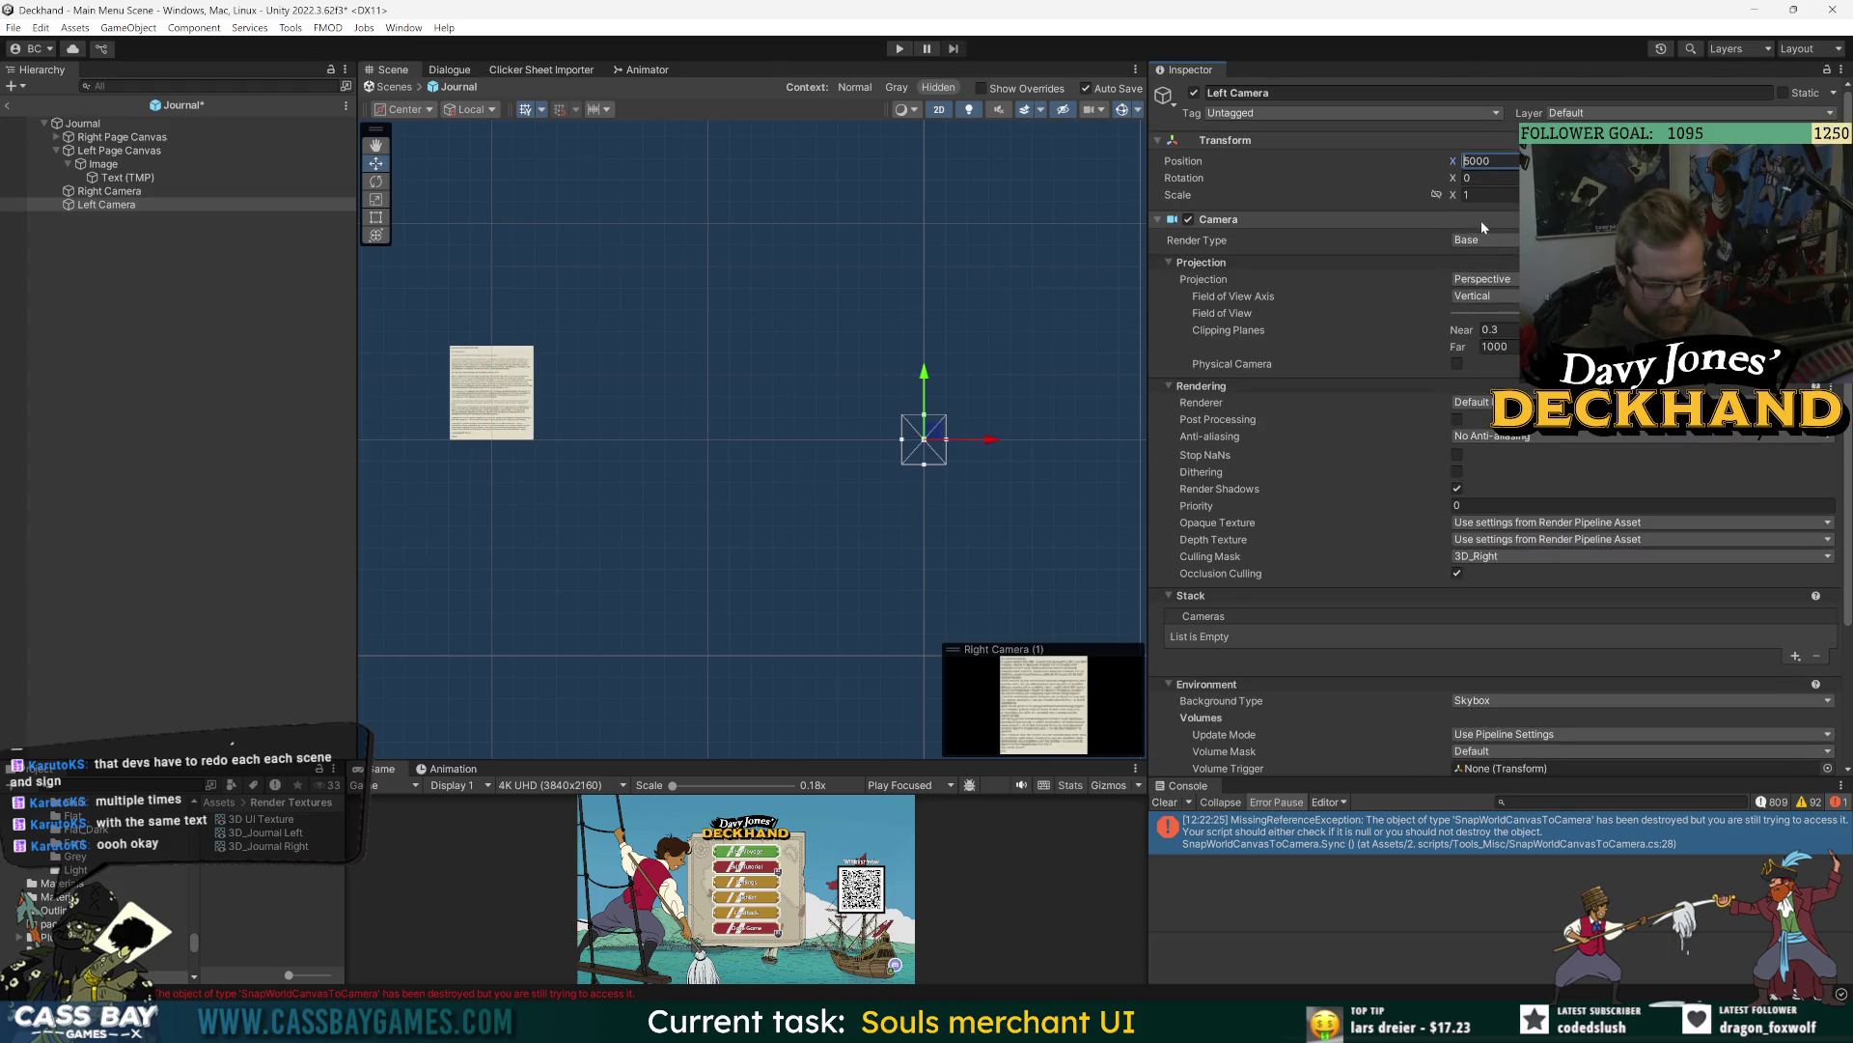
{"action": "left_click", "coordinate": [107, 192]}
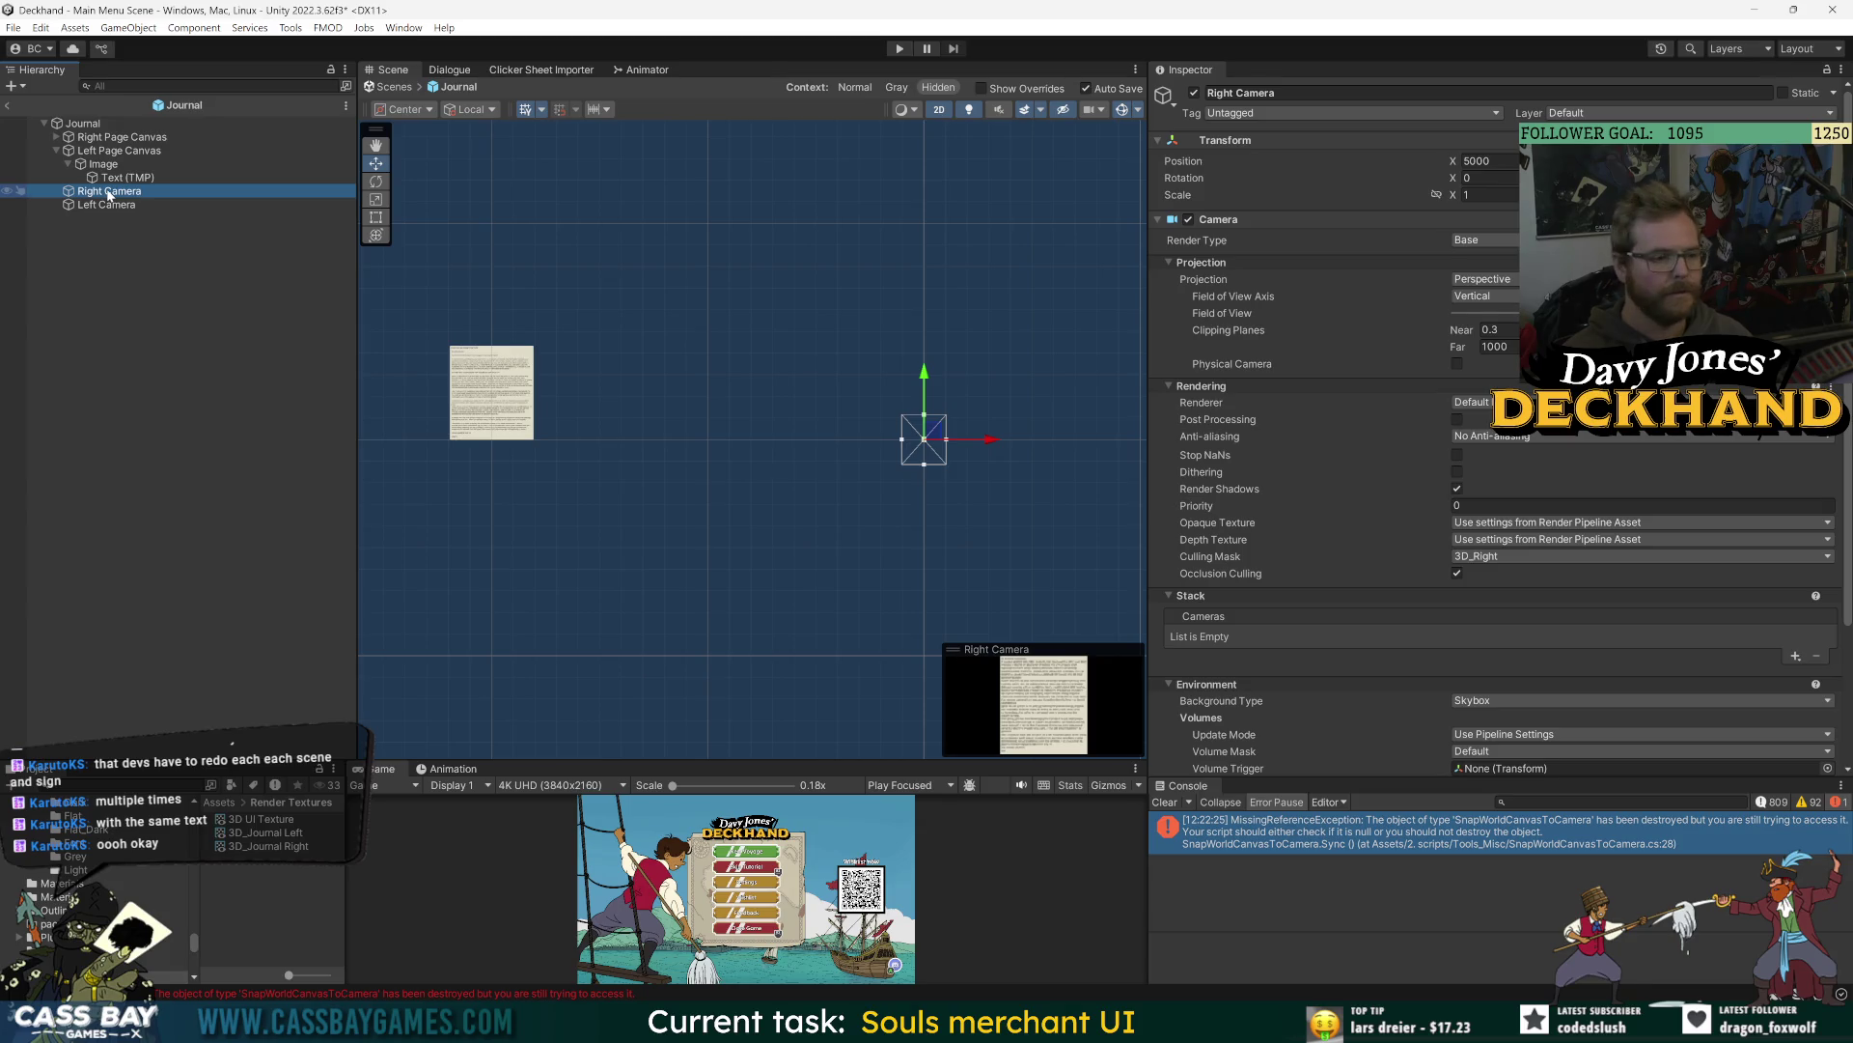
{"action": "left_click", "coordinate": [128, 206]}
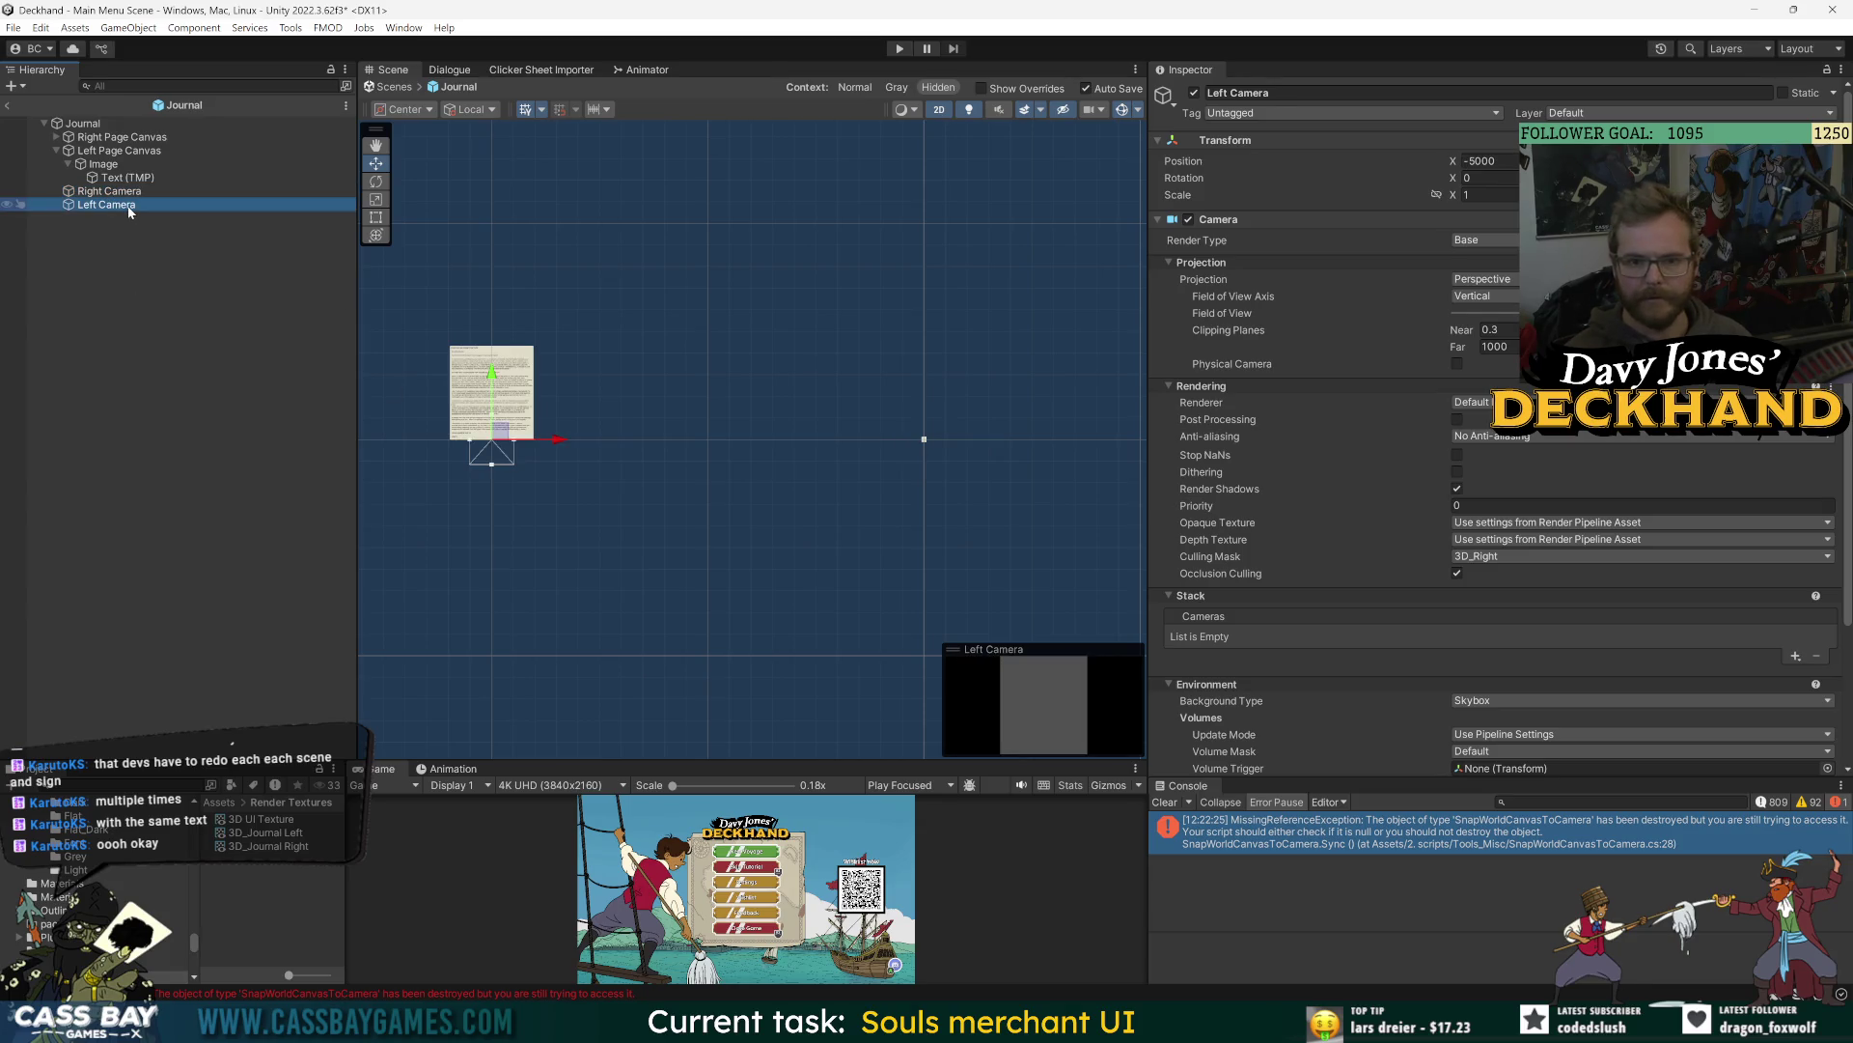
{"action": "key", "text": "f"}
{"action": "left_click", "coordinate": [1125, 425]}
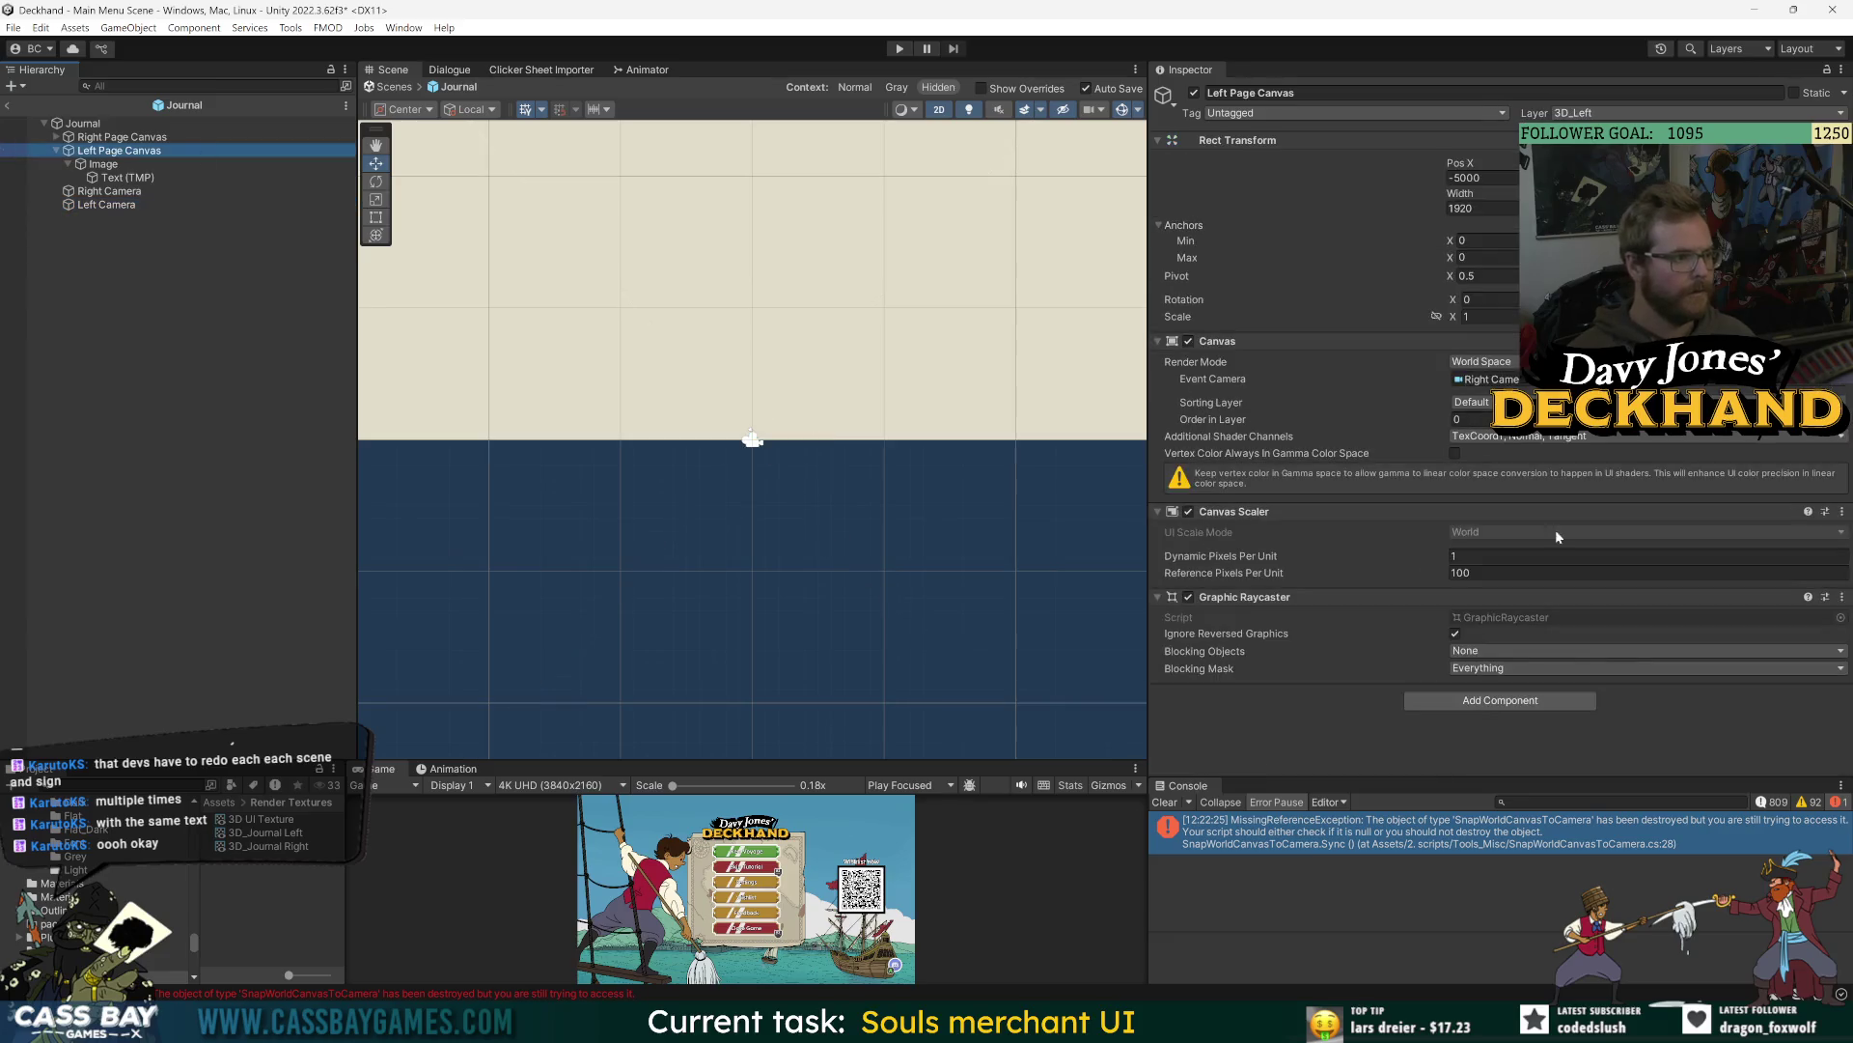
- Add Snap World Canvas To Camera to Left Page Canvas with Left Camera as target
{"action": "left_click", "coordinate": [1500, 700]}
{"action": "type", "text": "snap"}
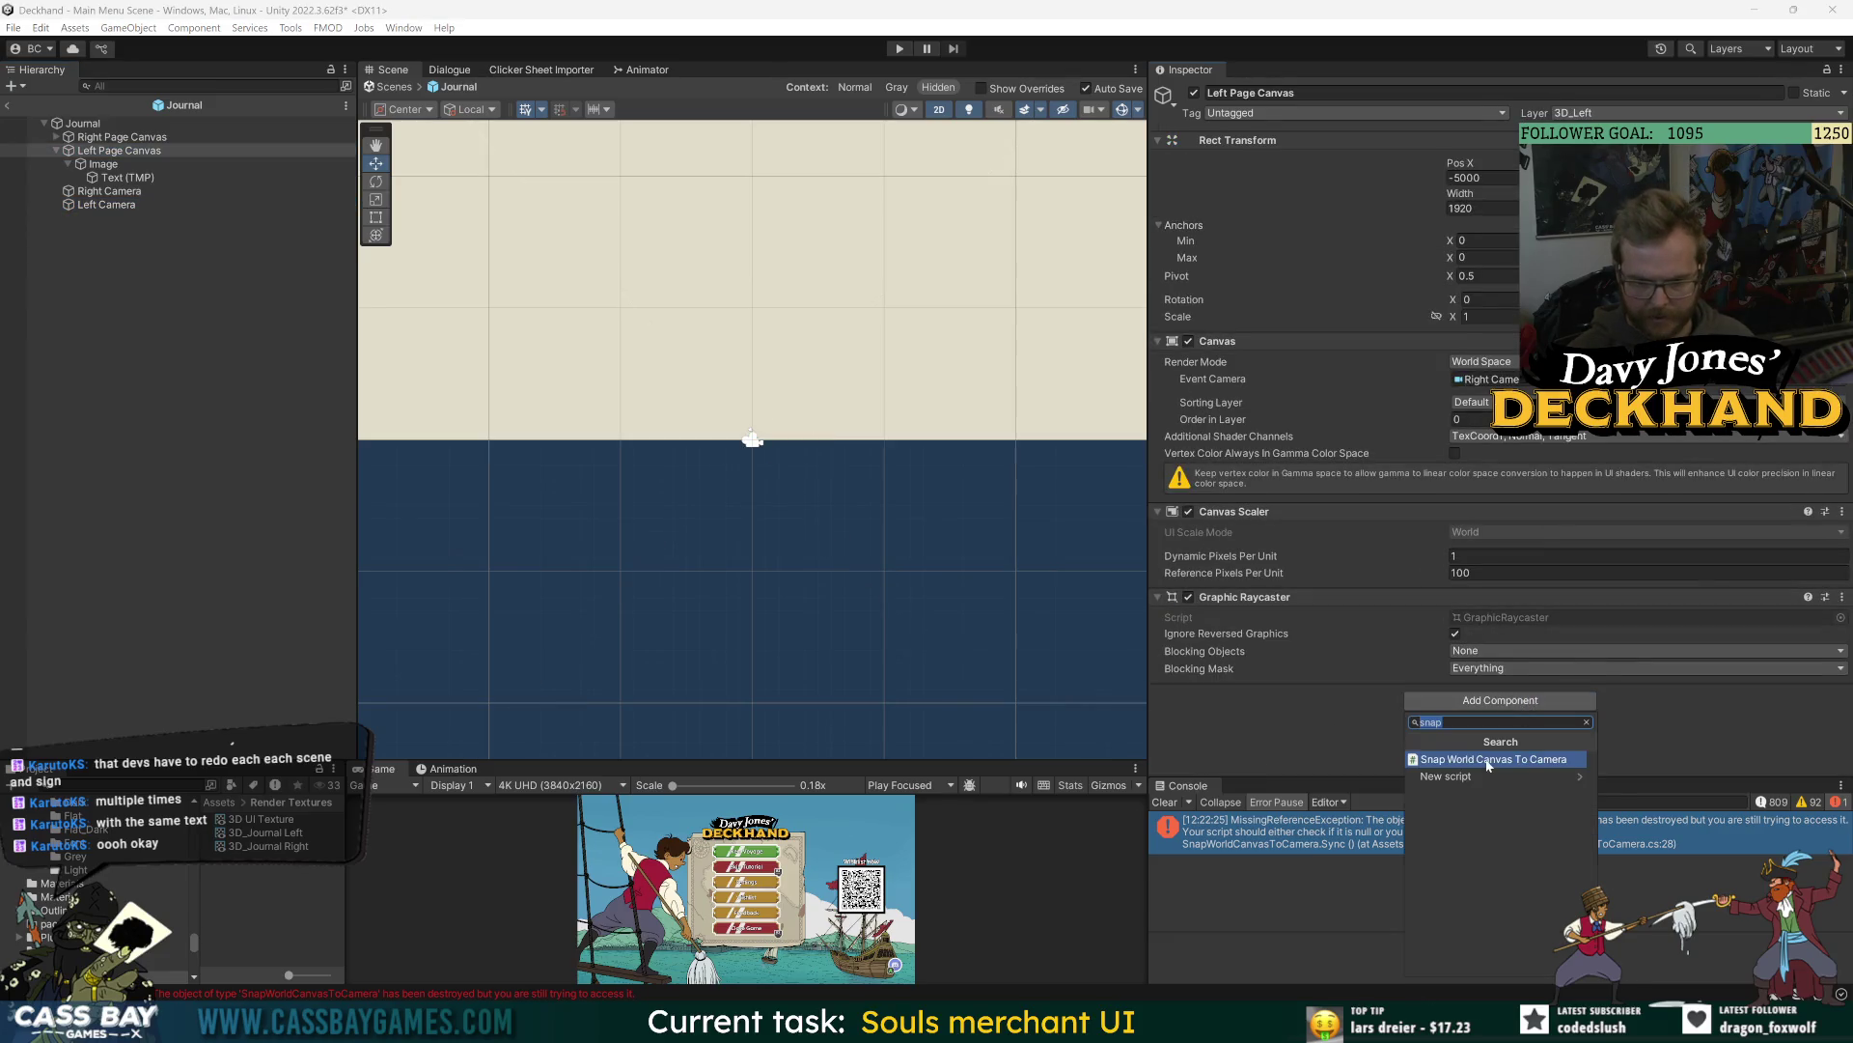
{"action": "left_click", "coordinate": [1487, 760]}
{"action": "mouse_move", "coordinate": [106, 204]}
{"action": "left_mouse_down"}
{"action": "mouse_move", "coordinate": [1022, 559]}
{"action": "mouse_move", "coordinate": [1509, 712]}
{"action": "left_mouse_up"}
{"action": "key", "text": "f"}
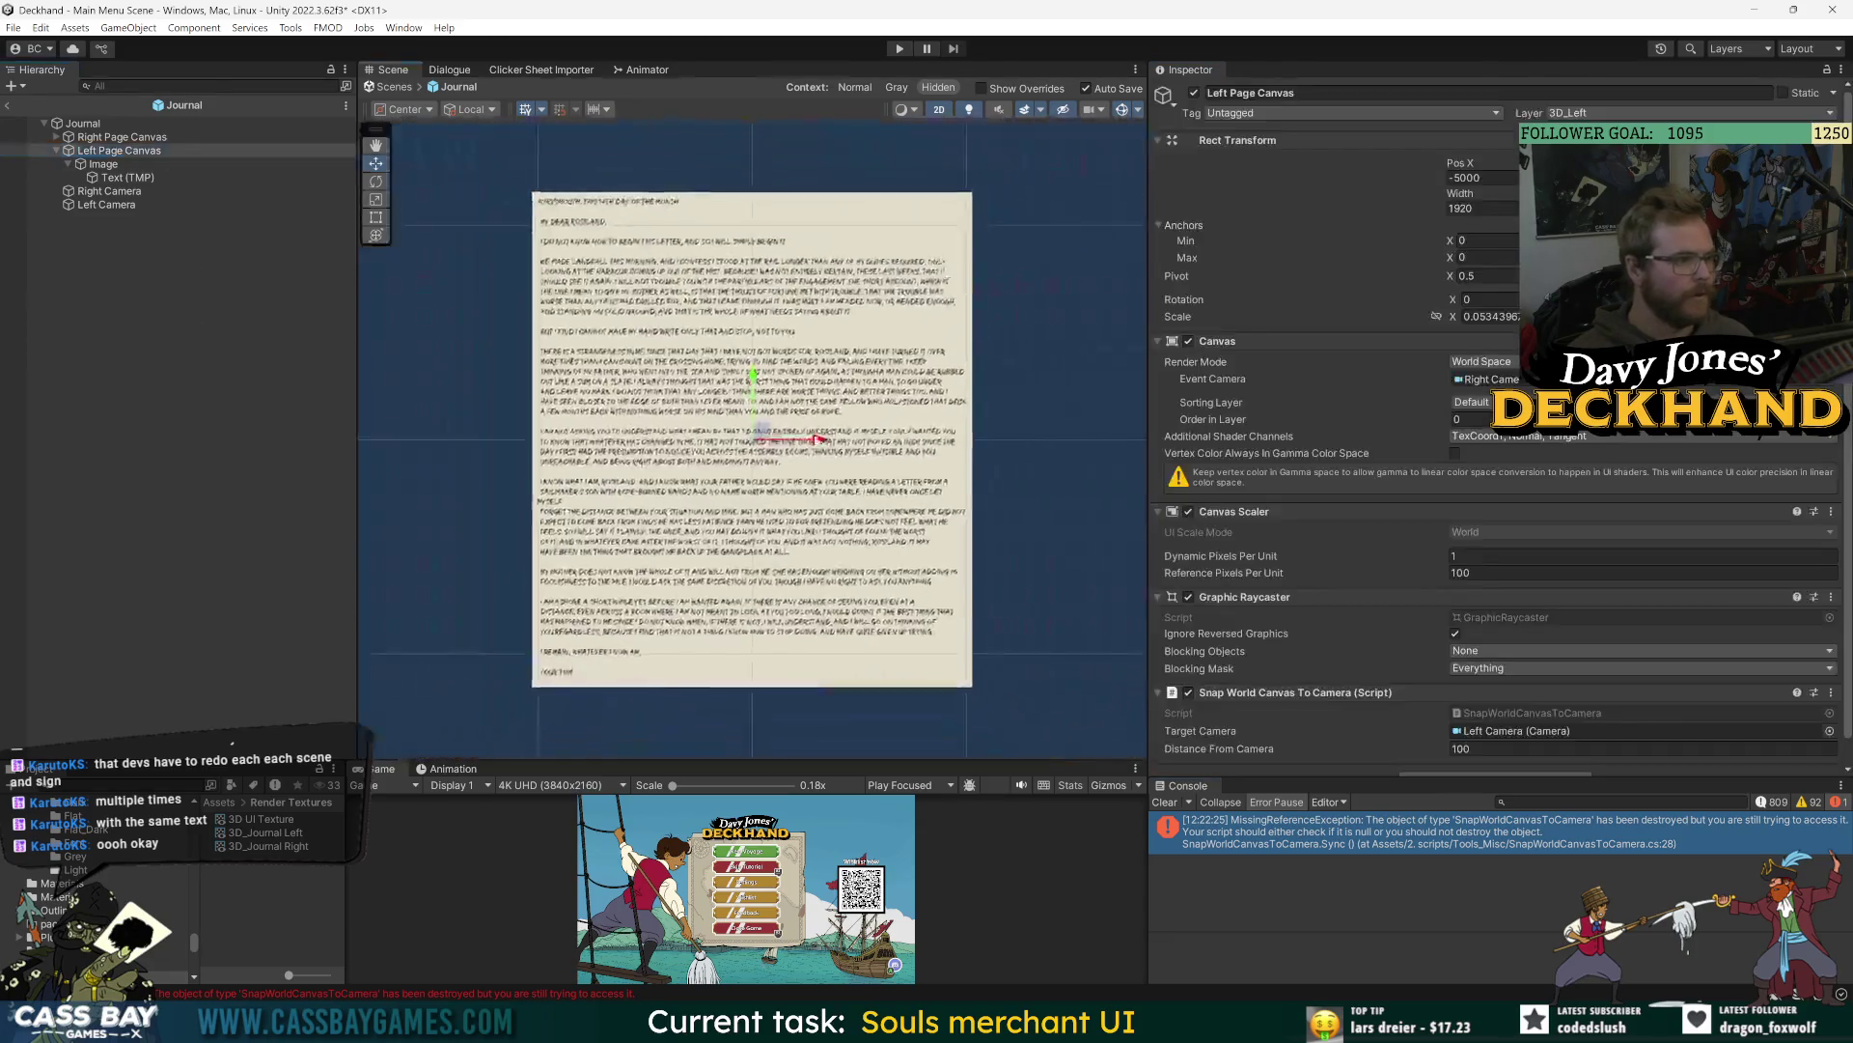
- Compare the Left Page Canvas placement and settings against the Right Page Canvas
{"action": "left_click", "coordinate": [121, 137]}
{"action": "key", "text": "f"}
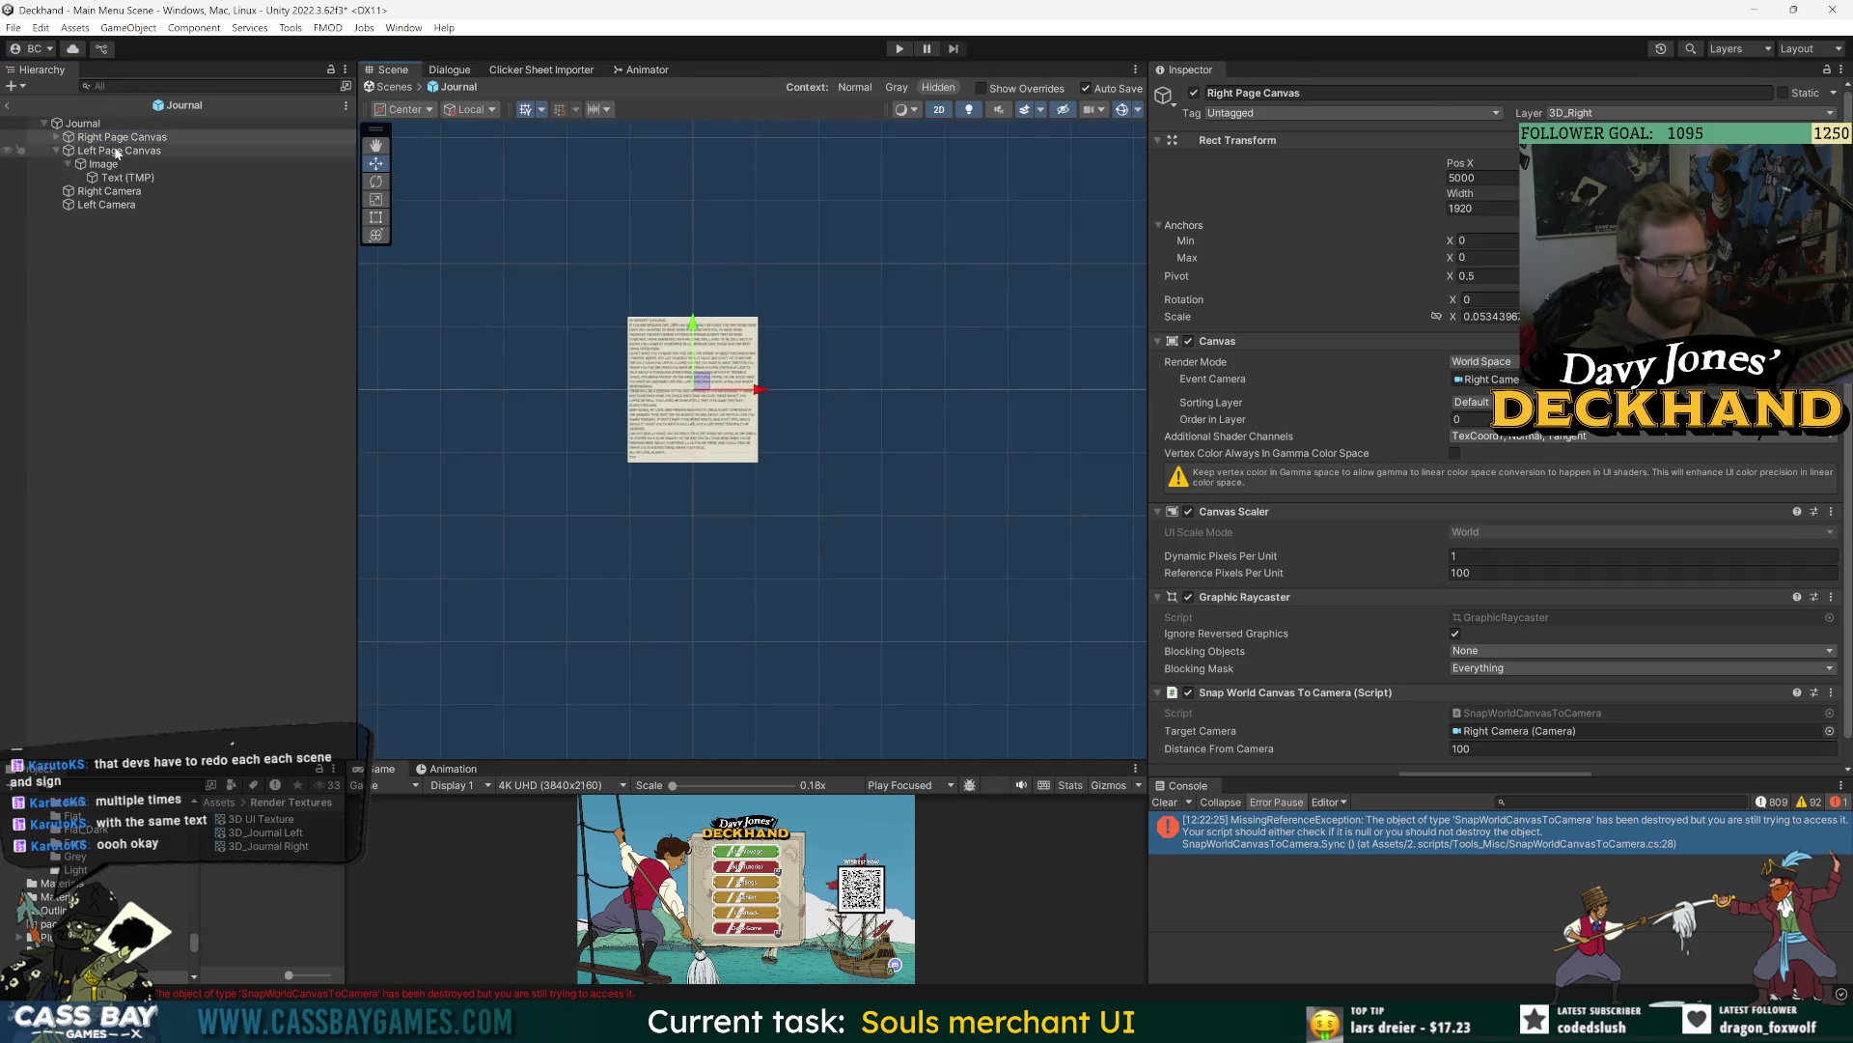
{"action": "left_click", "coordinate": [116, 152]}
{"action": "key", "text": "f"}
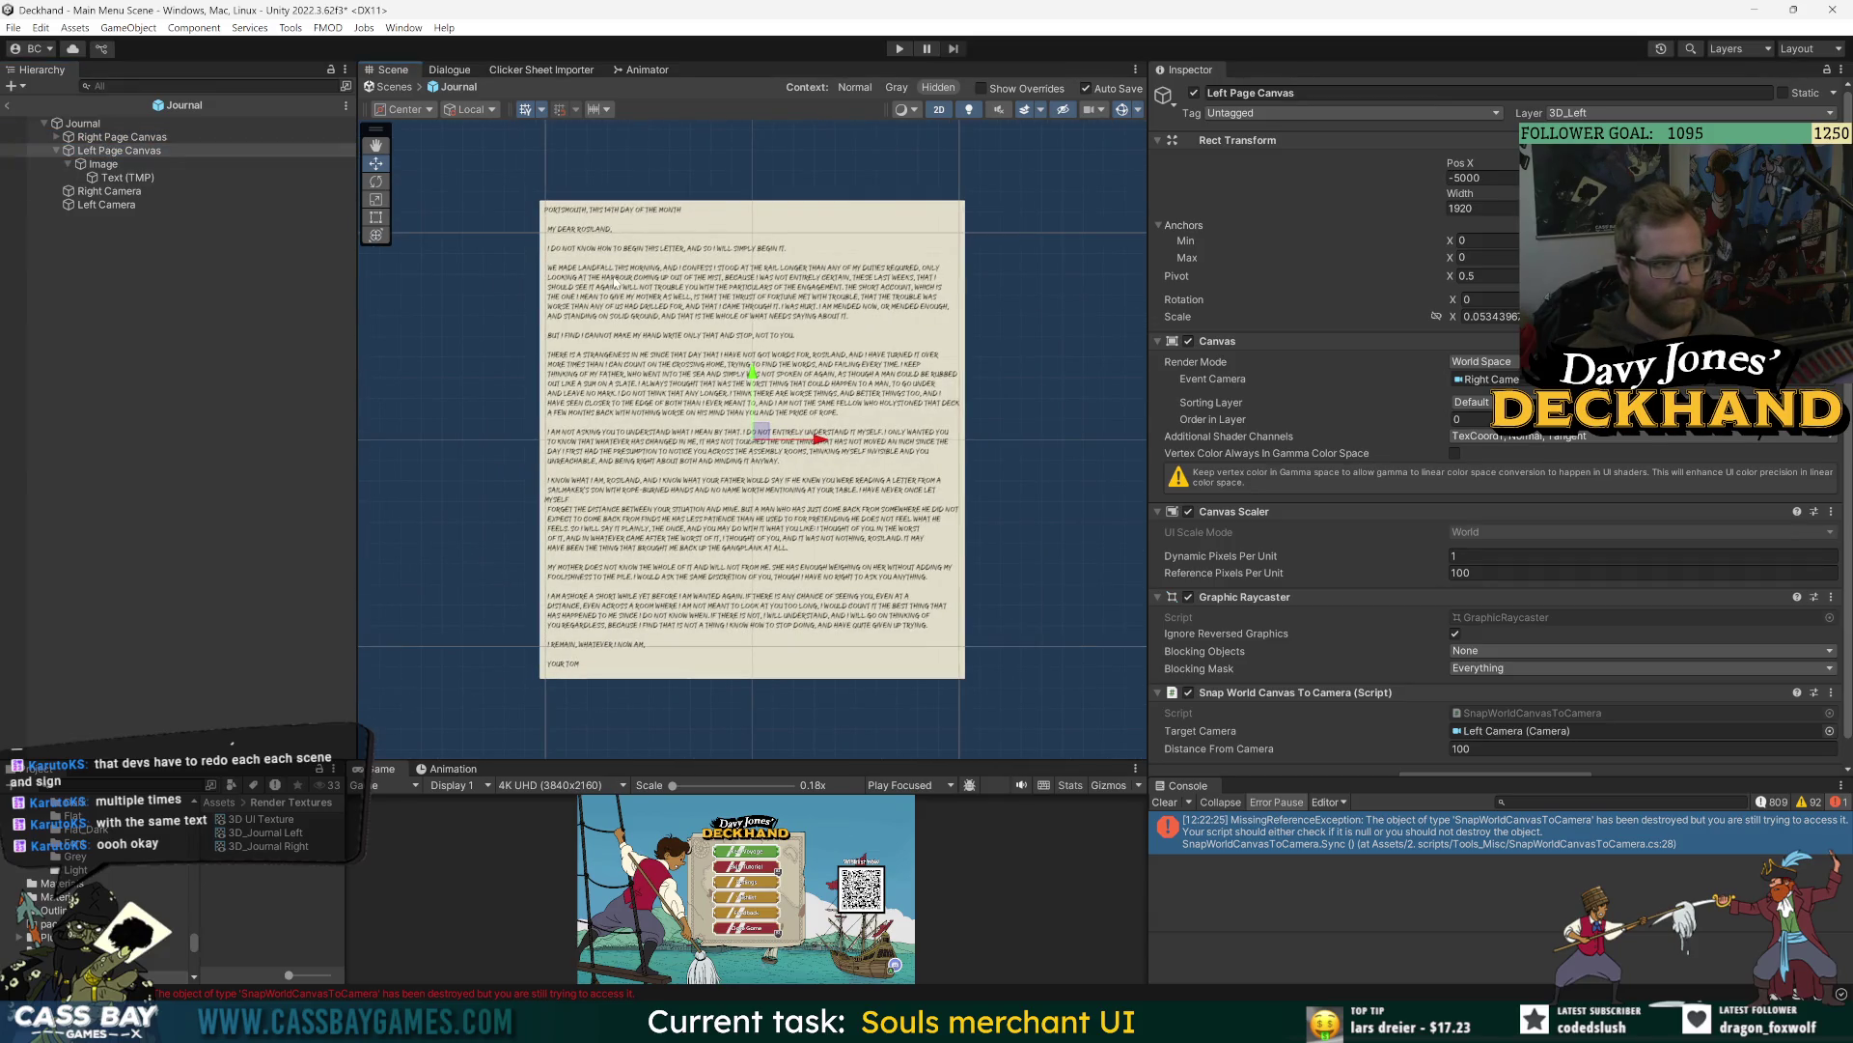
{"action": "left_click", "coordinate": [110, 137]}
{"action": "left_click", "coordinate": [110, 150]}
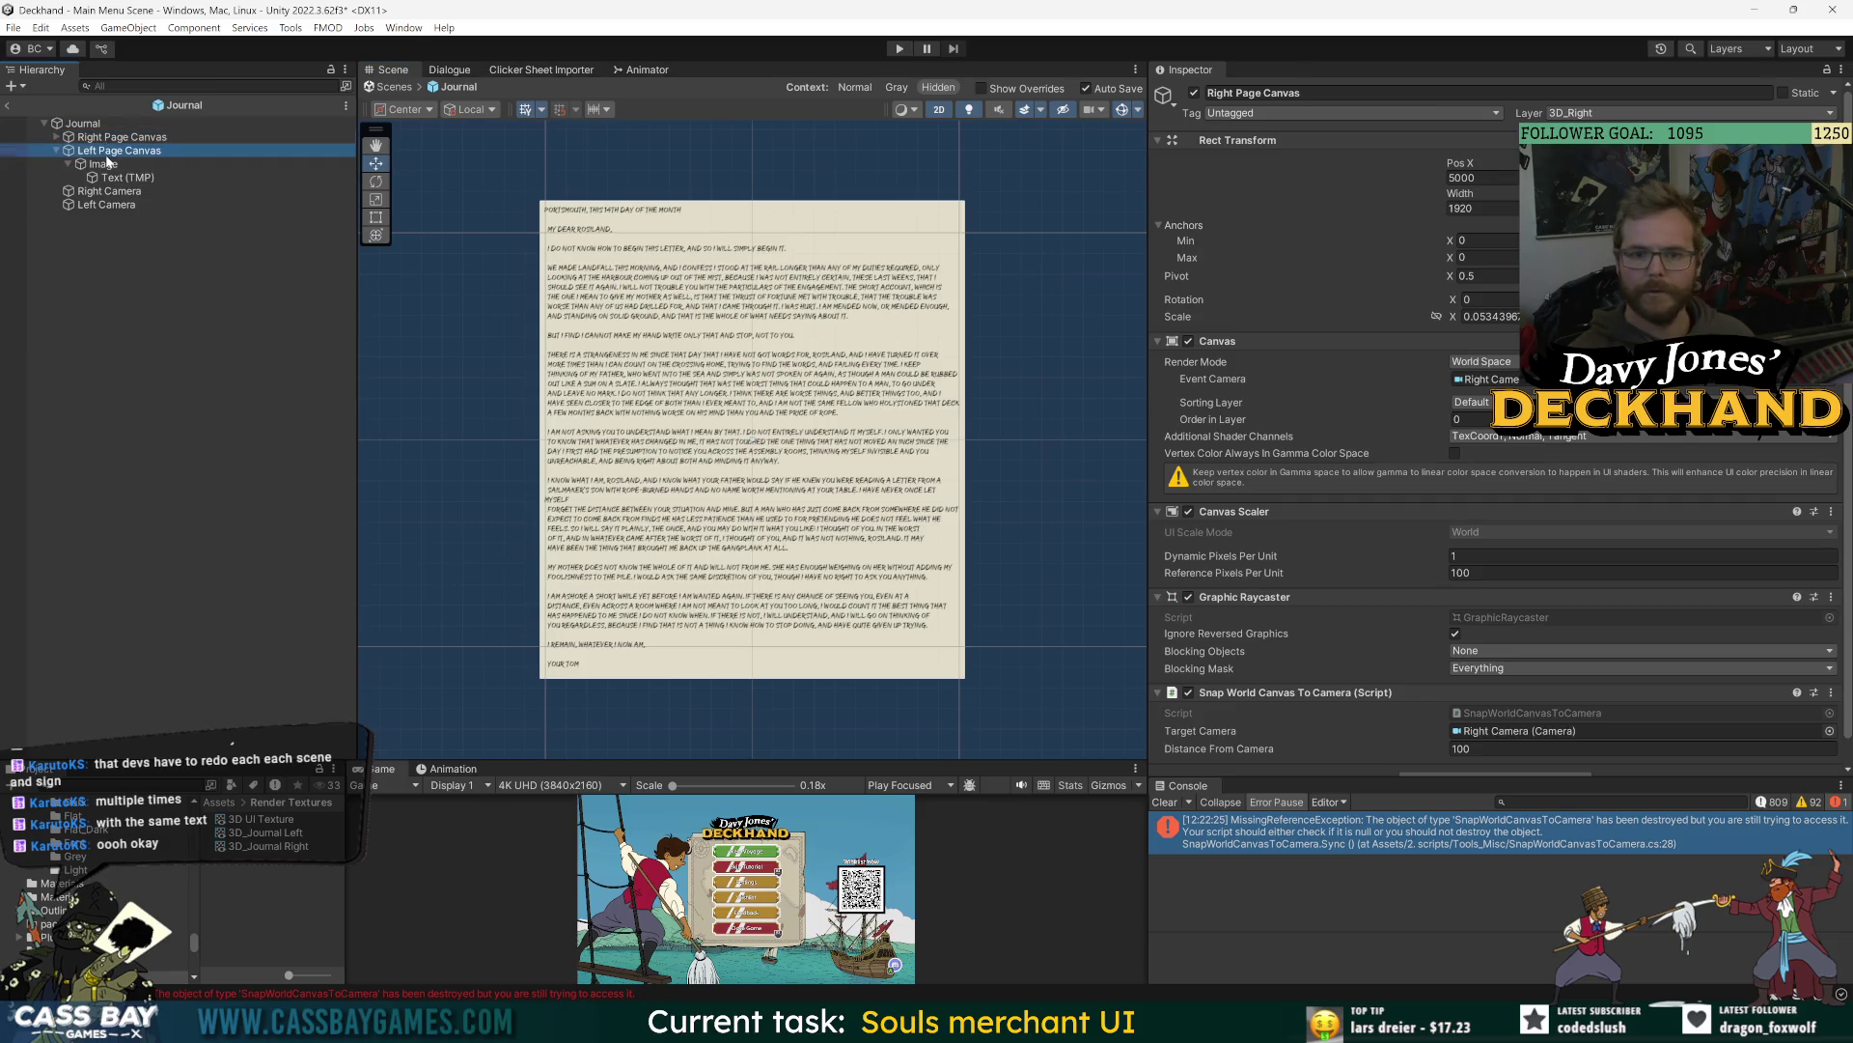
{"action": "left_click", "coordinate": [109, 140]}
{"action": "left_click", "coordinate": [110, 152]}
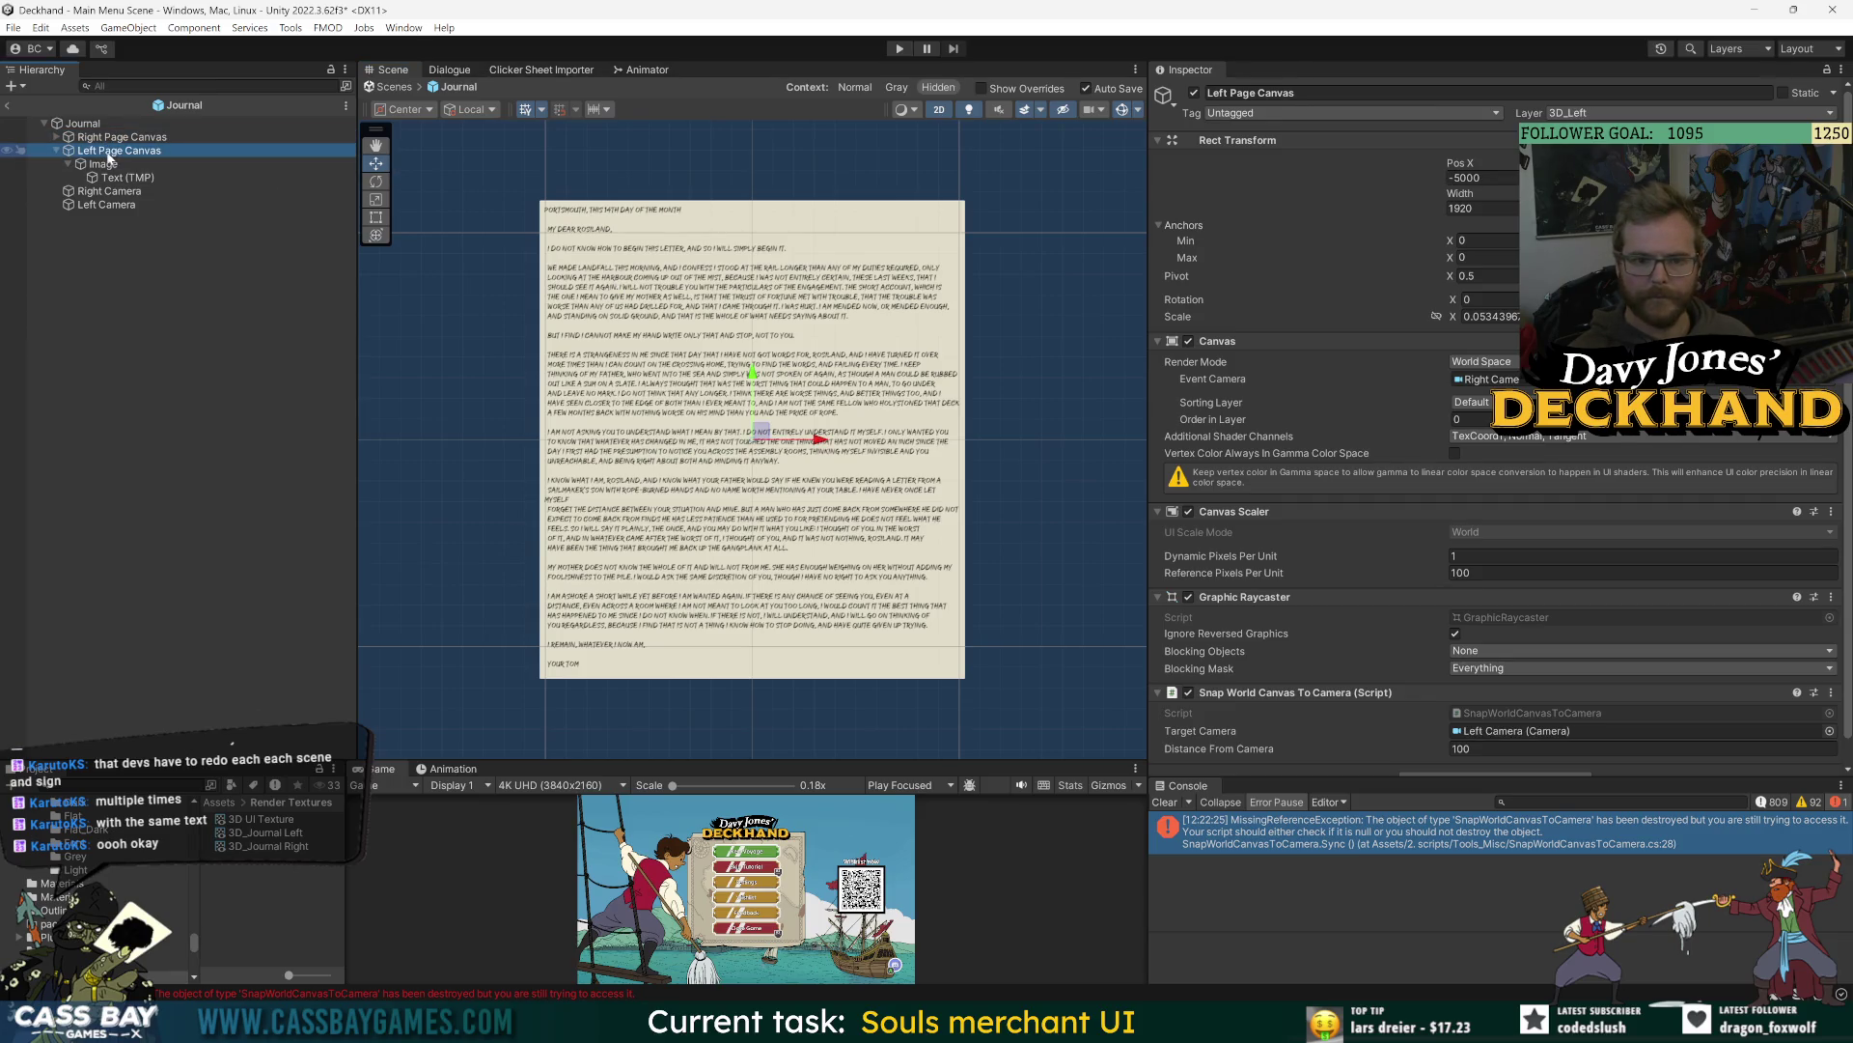
- Clear the error messages from the Console
{"action": "left_click", "coordinate": [183, 382]}
{"action": "left_click", "coordinate": [1164, 802]}
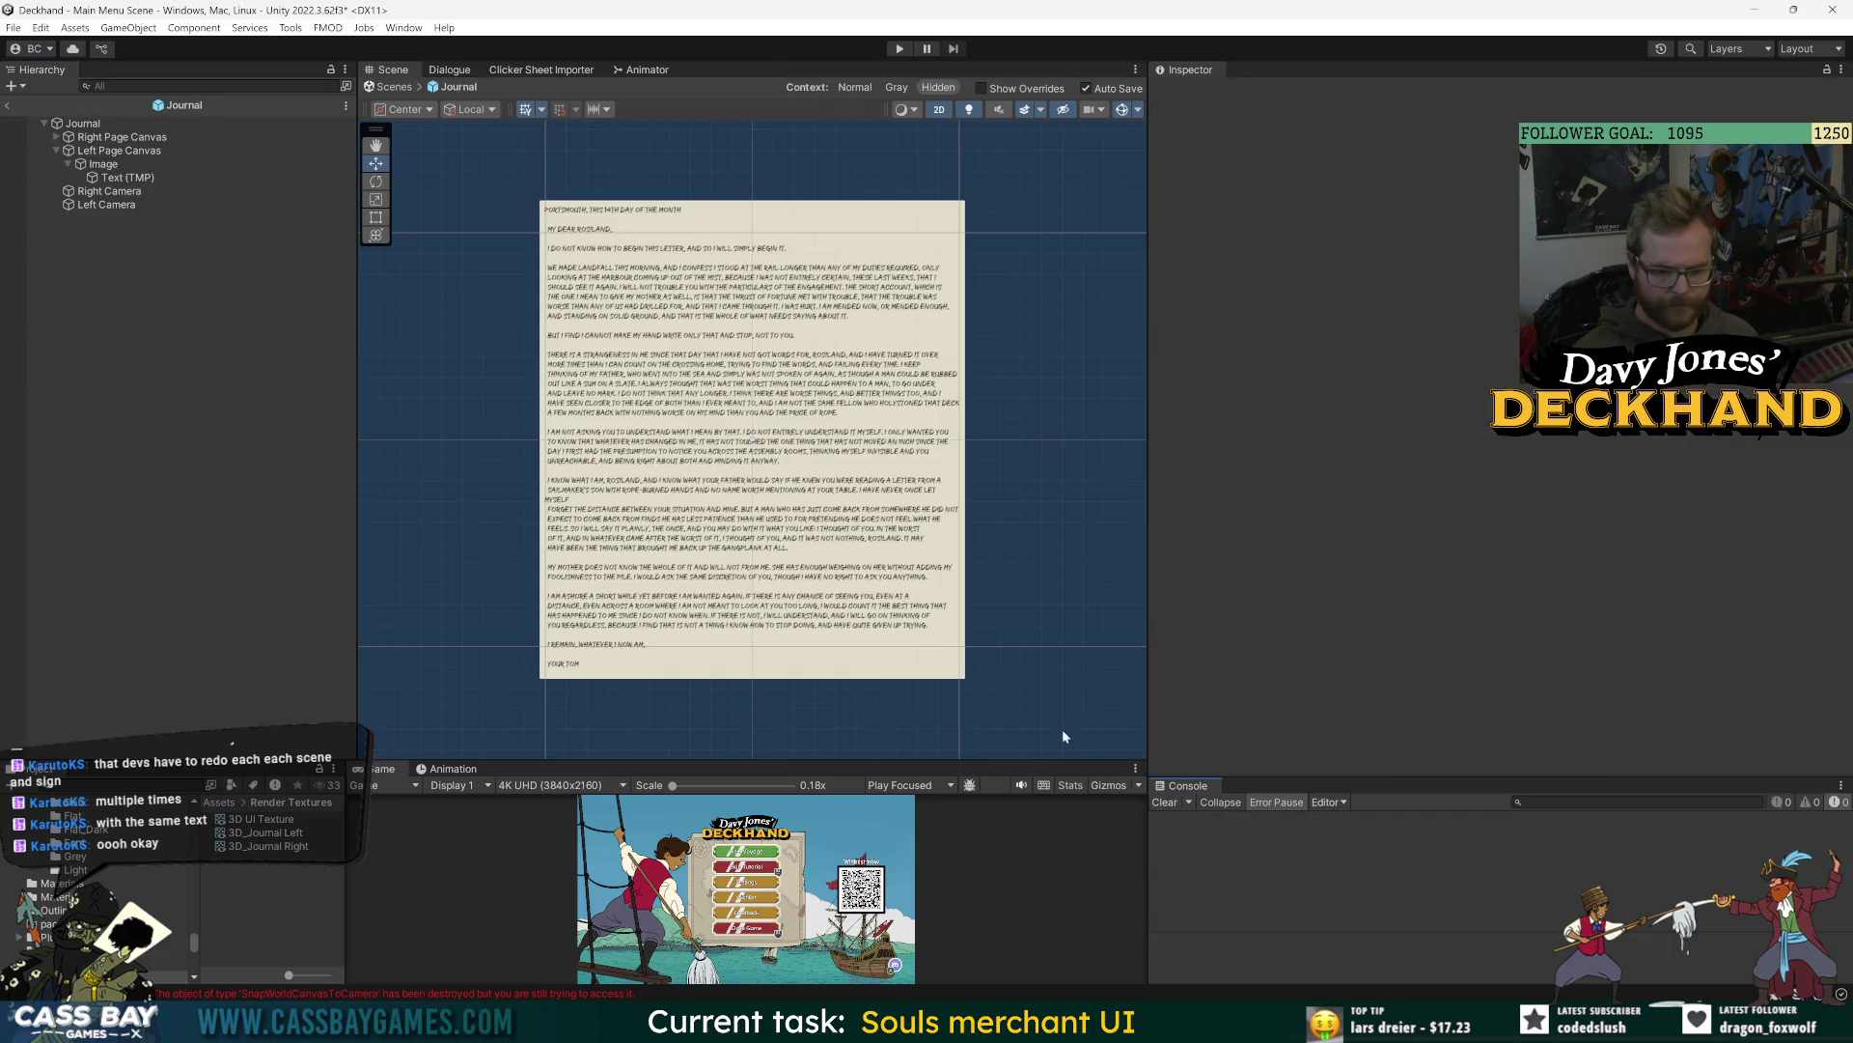
{"action": "left_click", "coordinate": [109, 192]}
{"action": "scroll", "coordinate": [1448, 633], "scroll_direction": "down", "scroll_amount": 3}
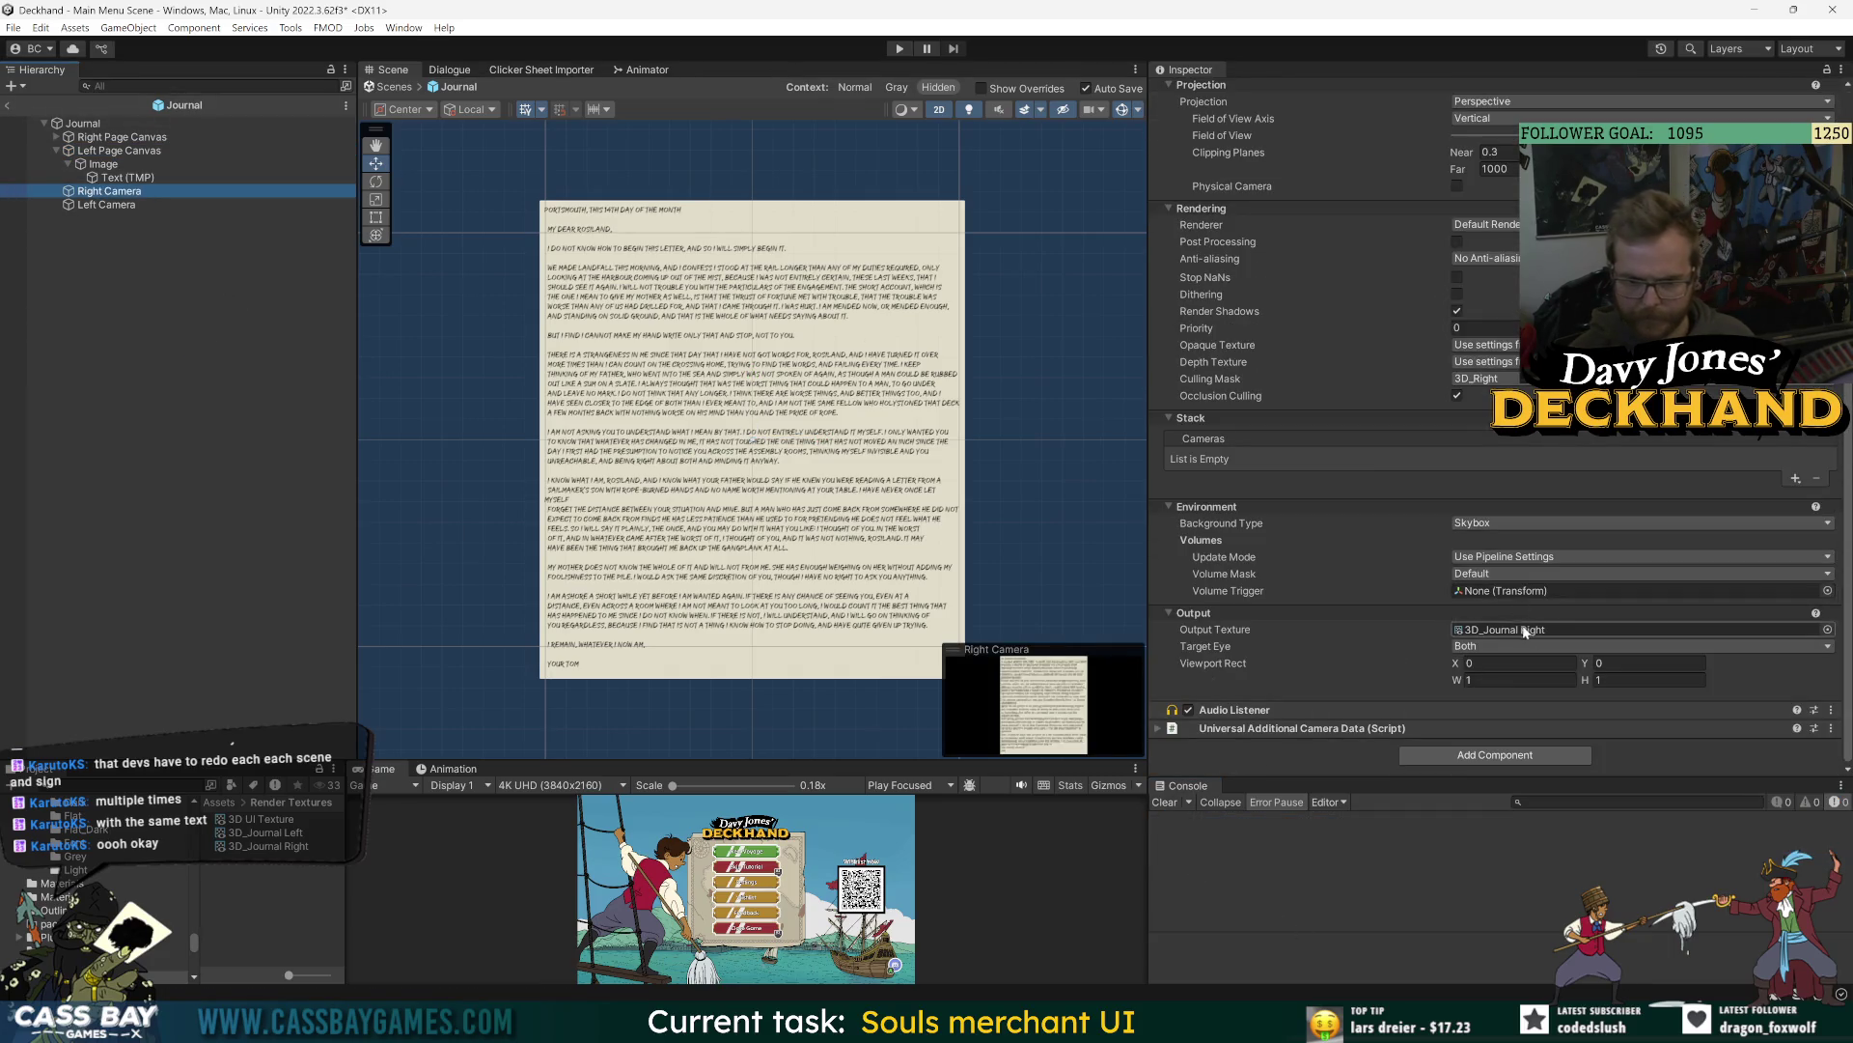
- Set Left Camera's output texture to the 3D_Journal Left render texture
{"action": "left_click", "coordinate": [146, 204]}
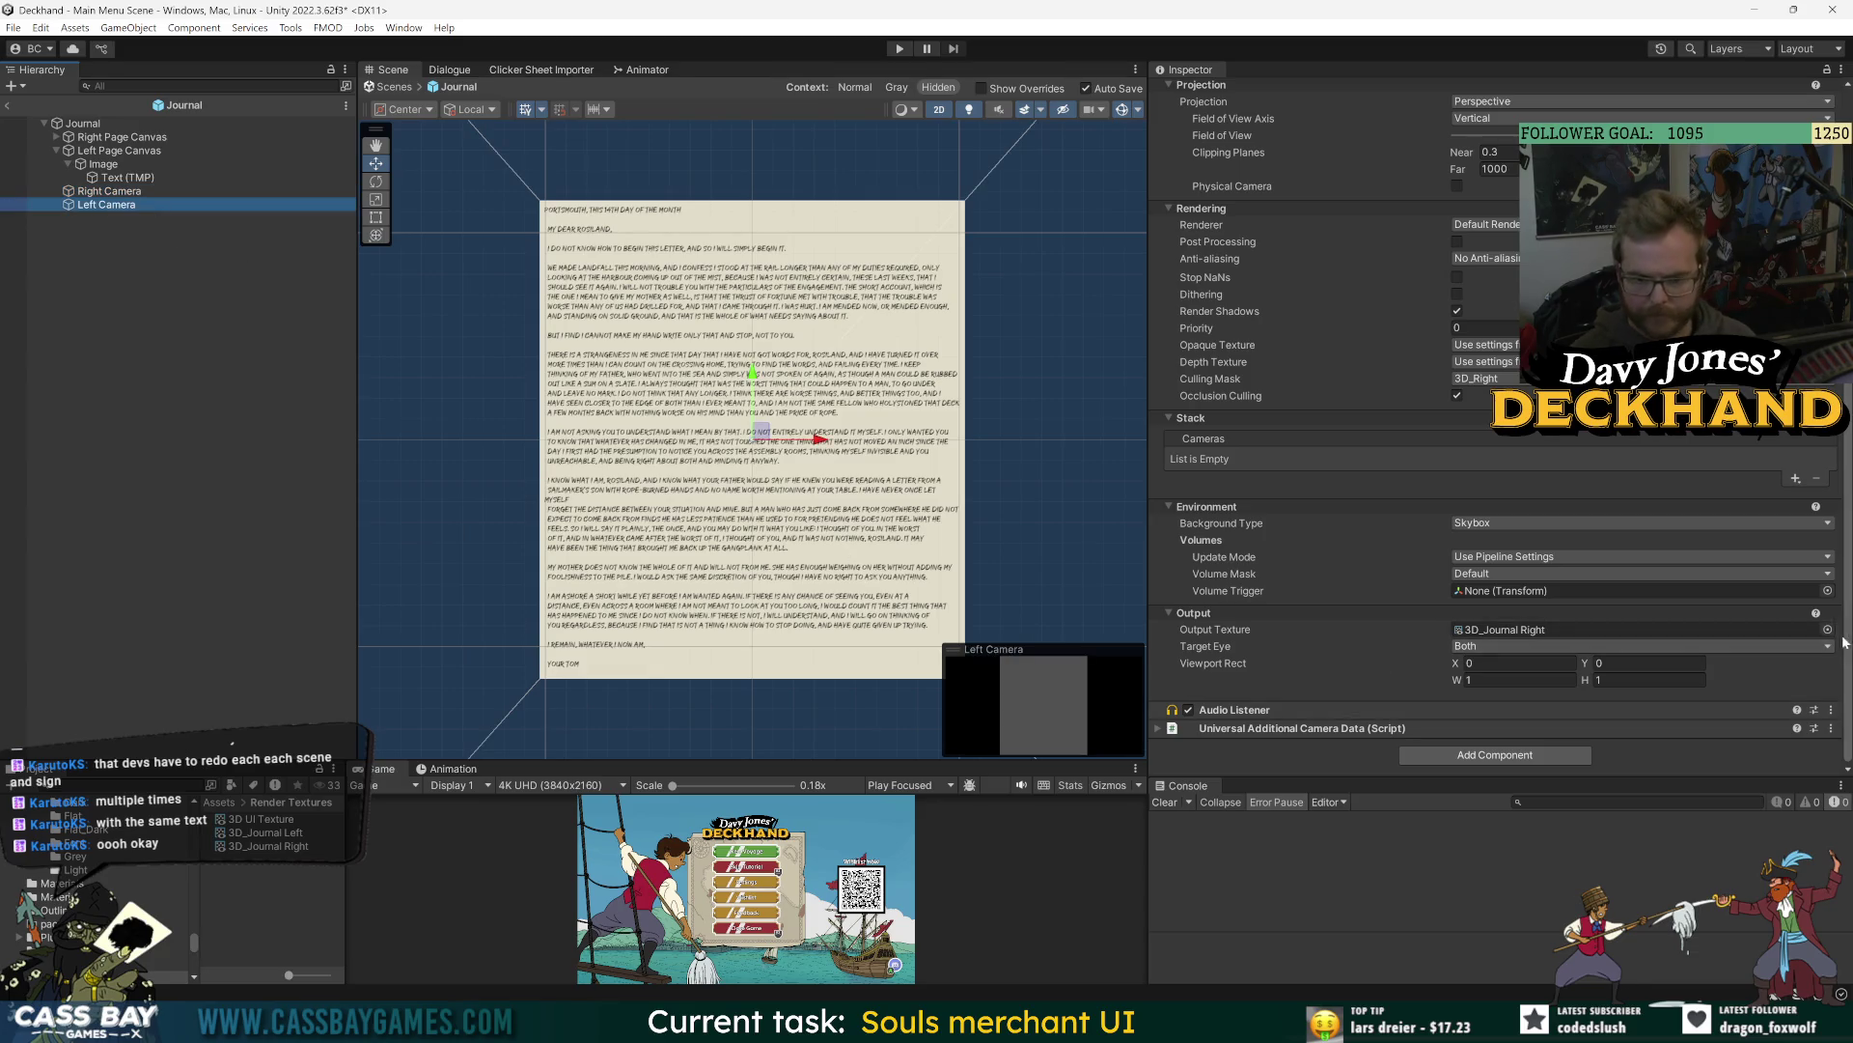
{"action": "left_click", "coordinate": [1827, 629]}
{"action": "key", "text": "Up"}
{"action": "key", "text": "Return"}
{"action": "left_click", "coordinate": [1506, 630]}
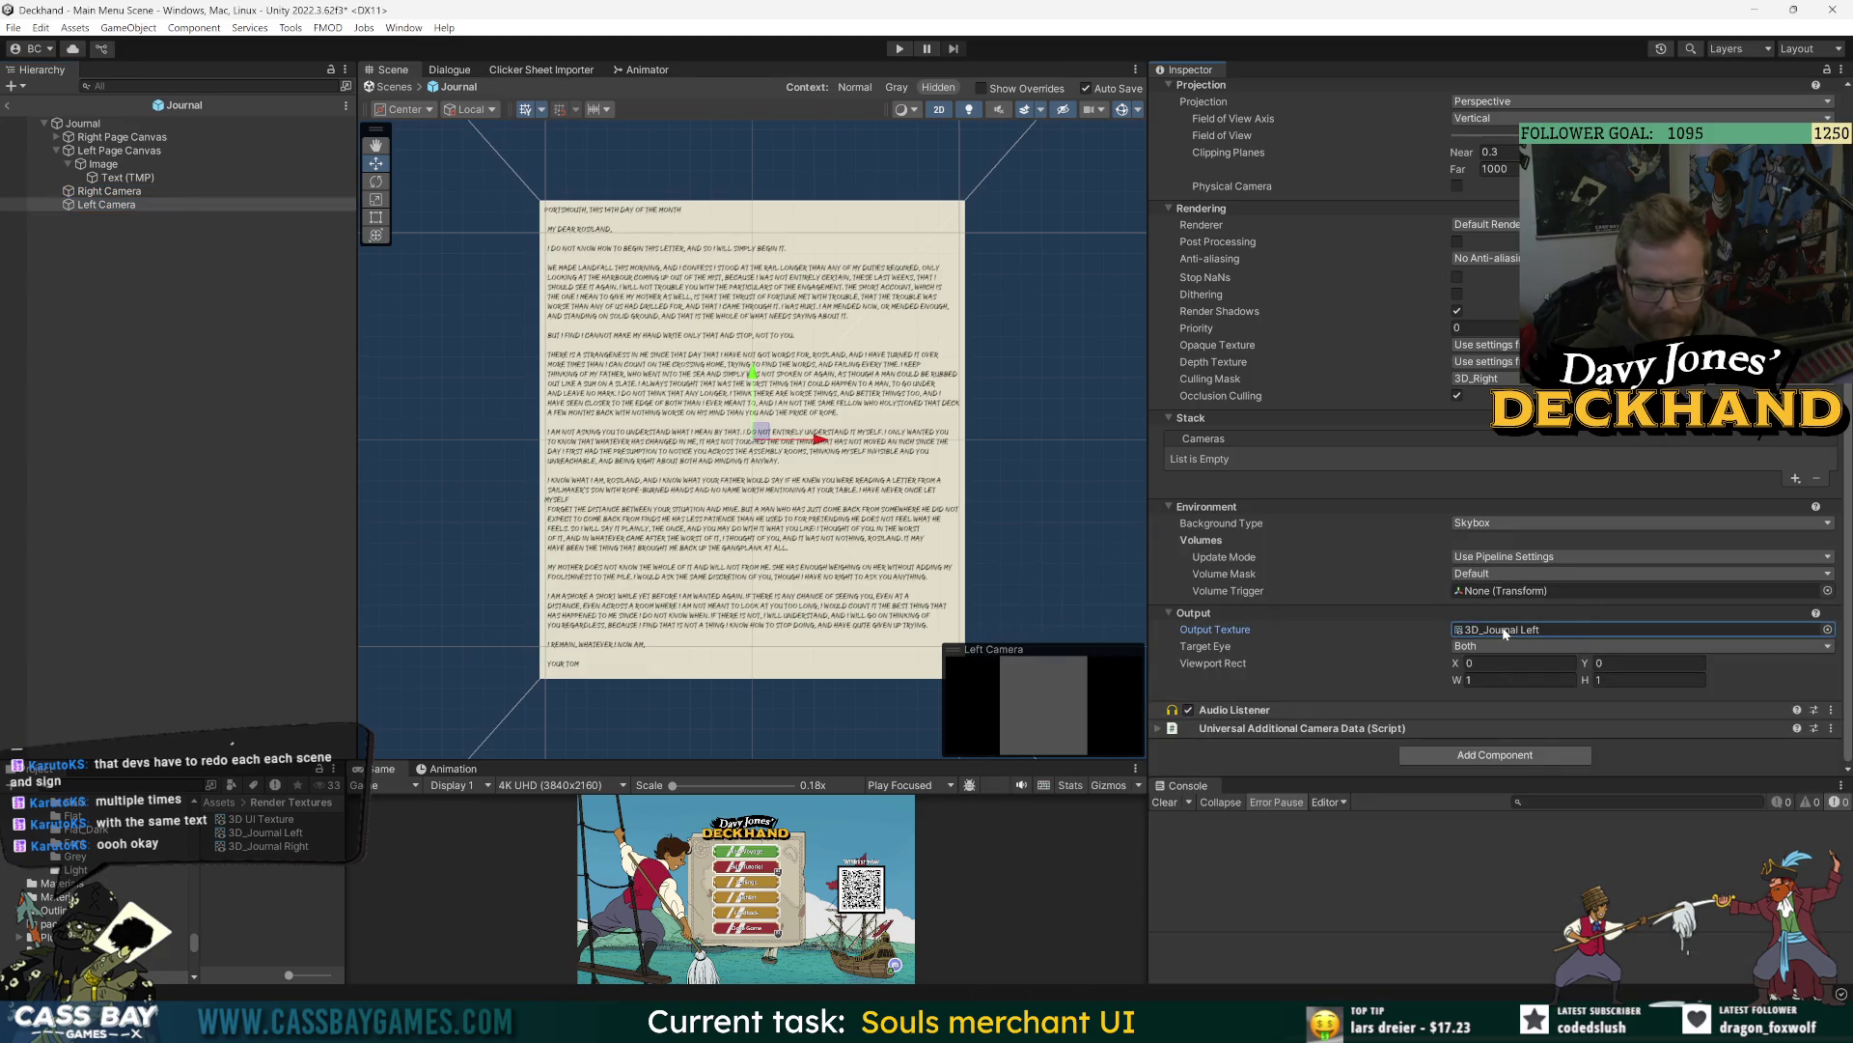
{"action": "left_click", "coordinate": [290, 832]}
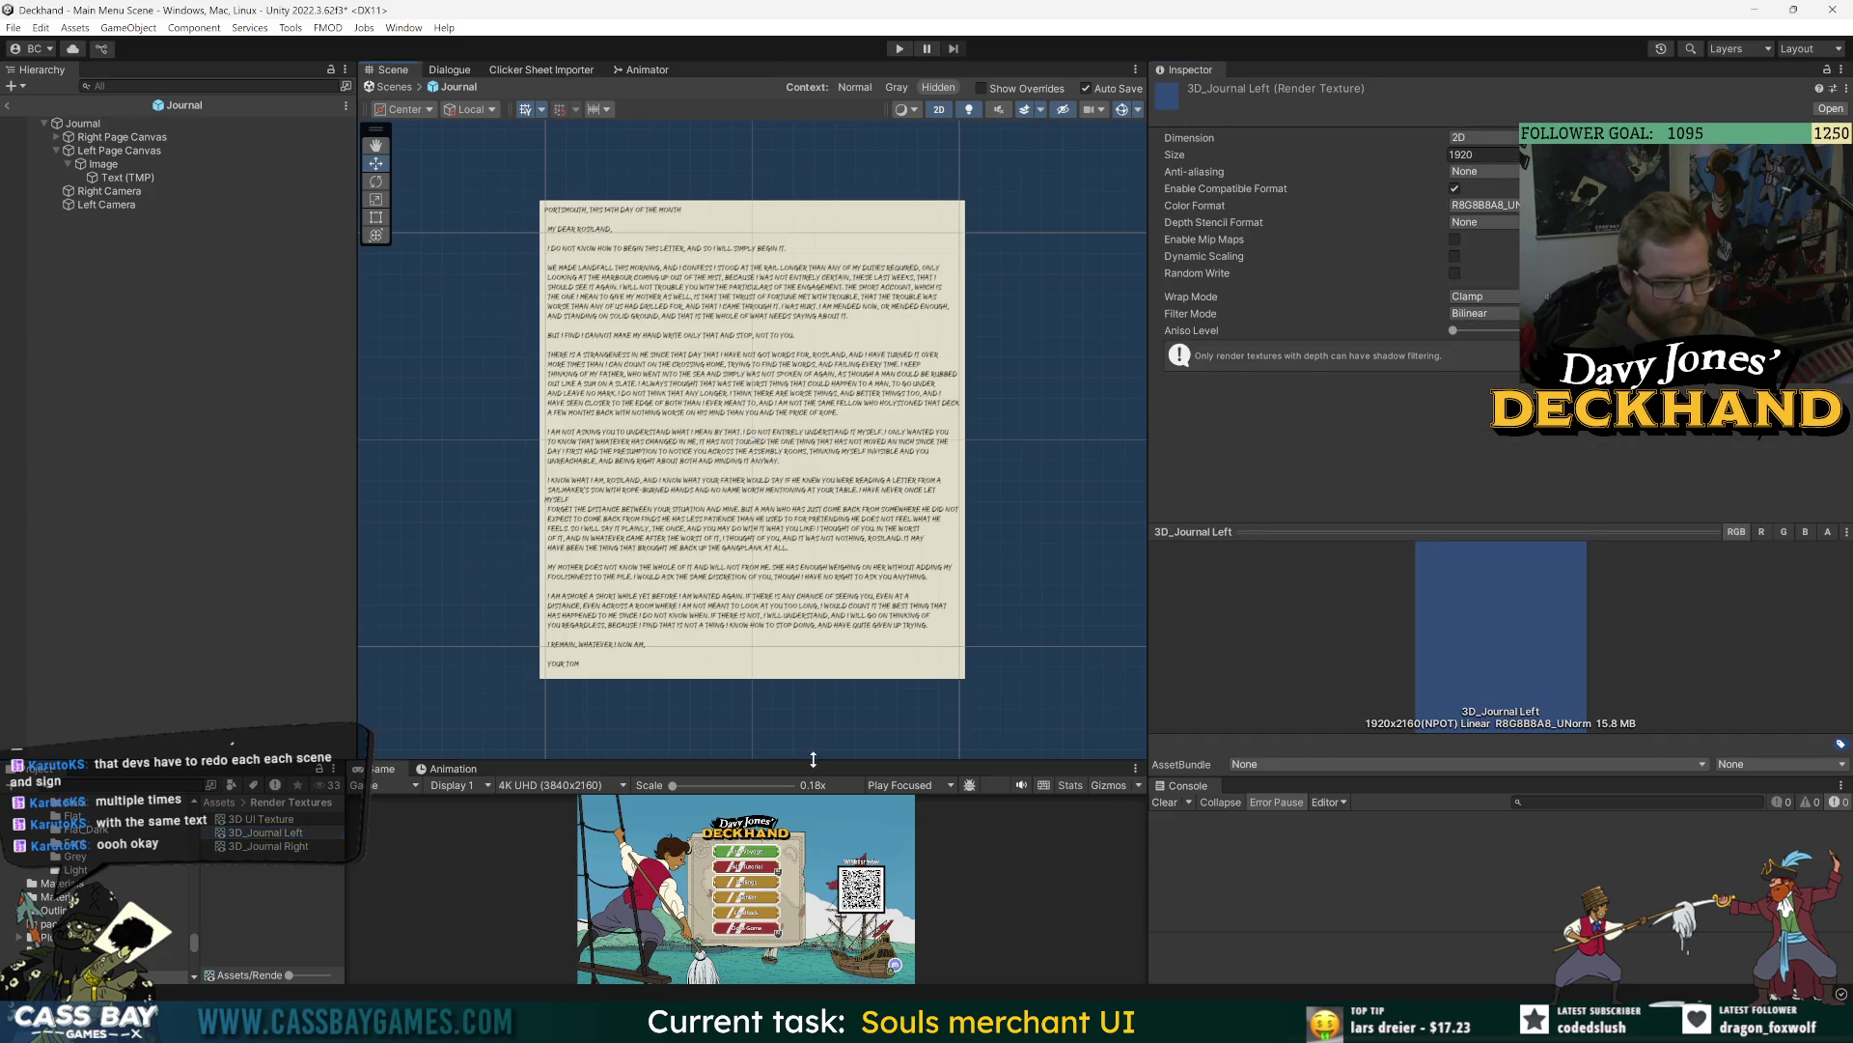
- Resize the editor panels to widen the Scene view and narrow the Inspector
{"action": "left_click_drag", "start_coordinate": [576, 760], "coordinate": [576, 684]}
{"action": "left_click_drag", "start_coordinate": [358, 386], "coordinate": [426, 386]}
{"action": "left_click_drag", "start_coordinate": [1148, 630], "coordinate": [1367, 629]}
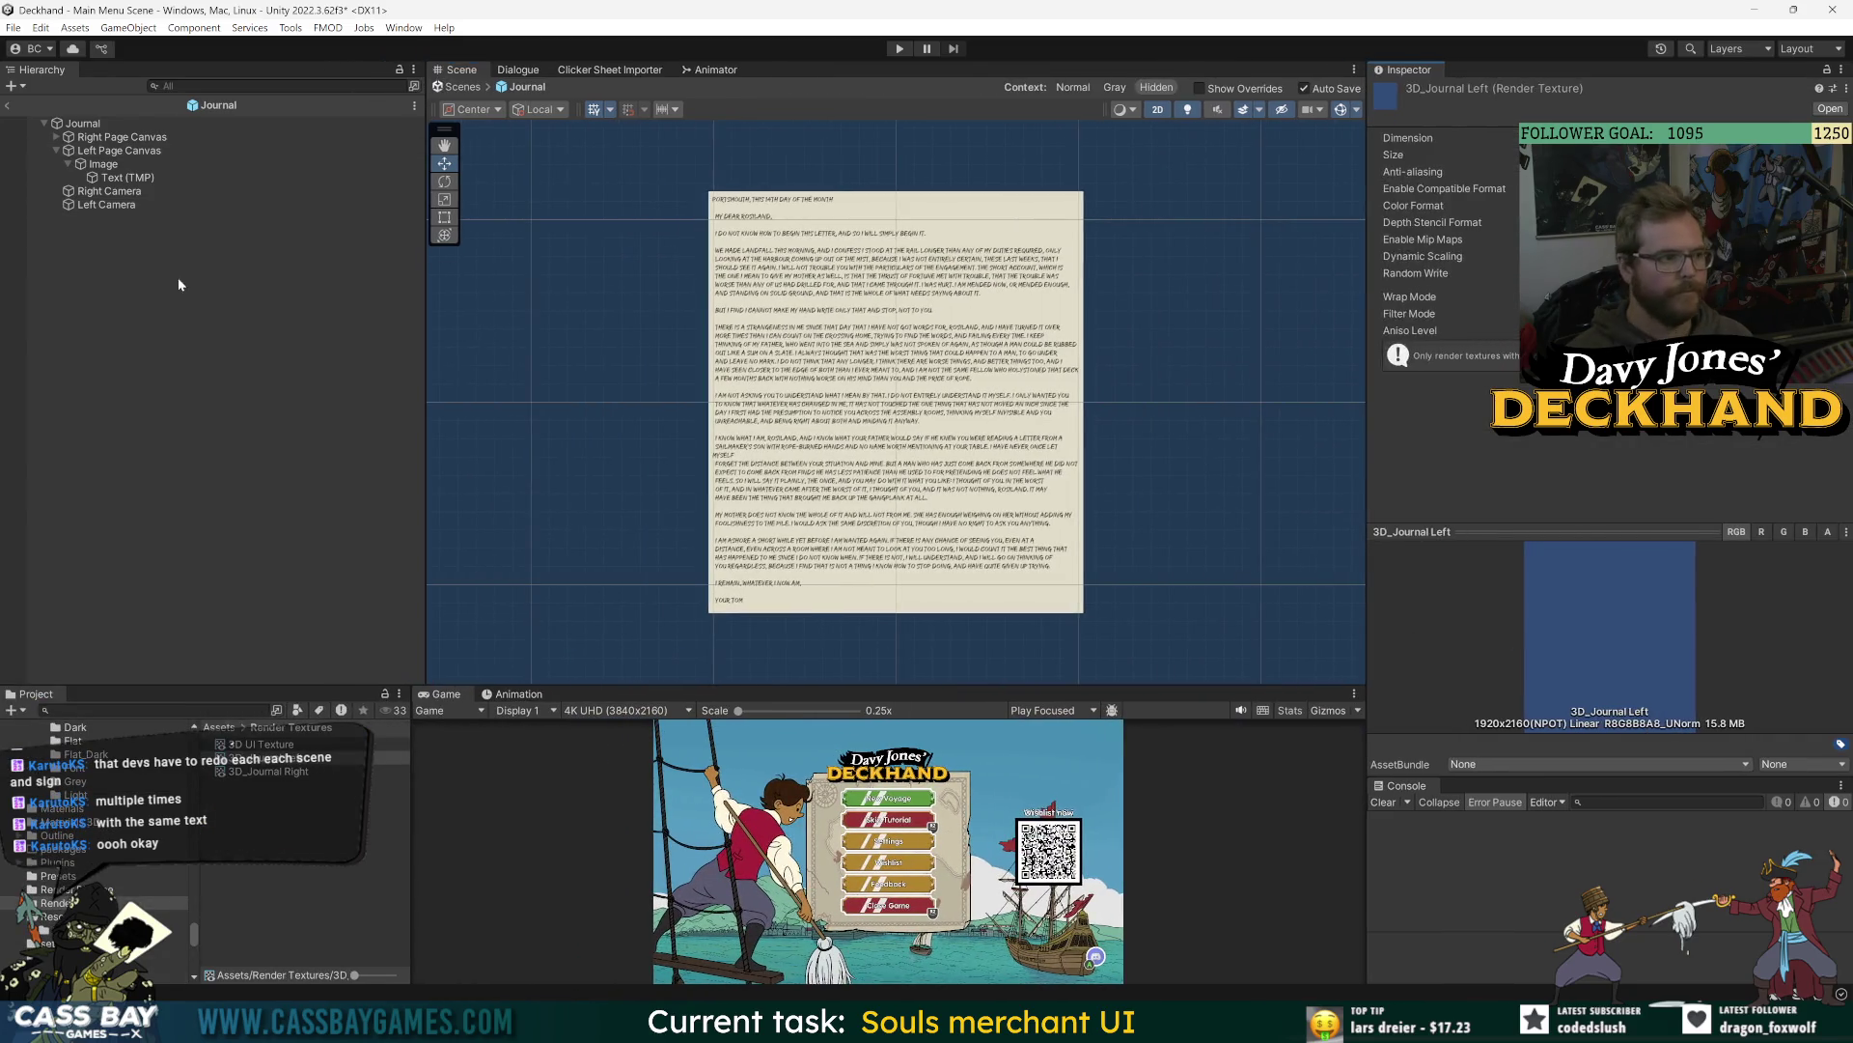
- Tick 3D_Left in Left Camera's Culling Mask so its preview shows the left page
{"action": "left_click", "coordinate": [124, 138]}
{"action": "key", "text": "Down"}
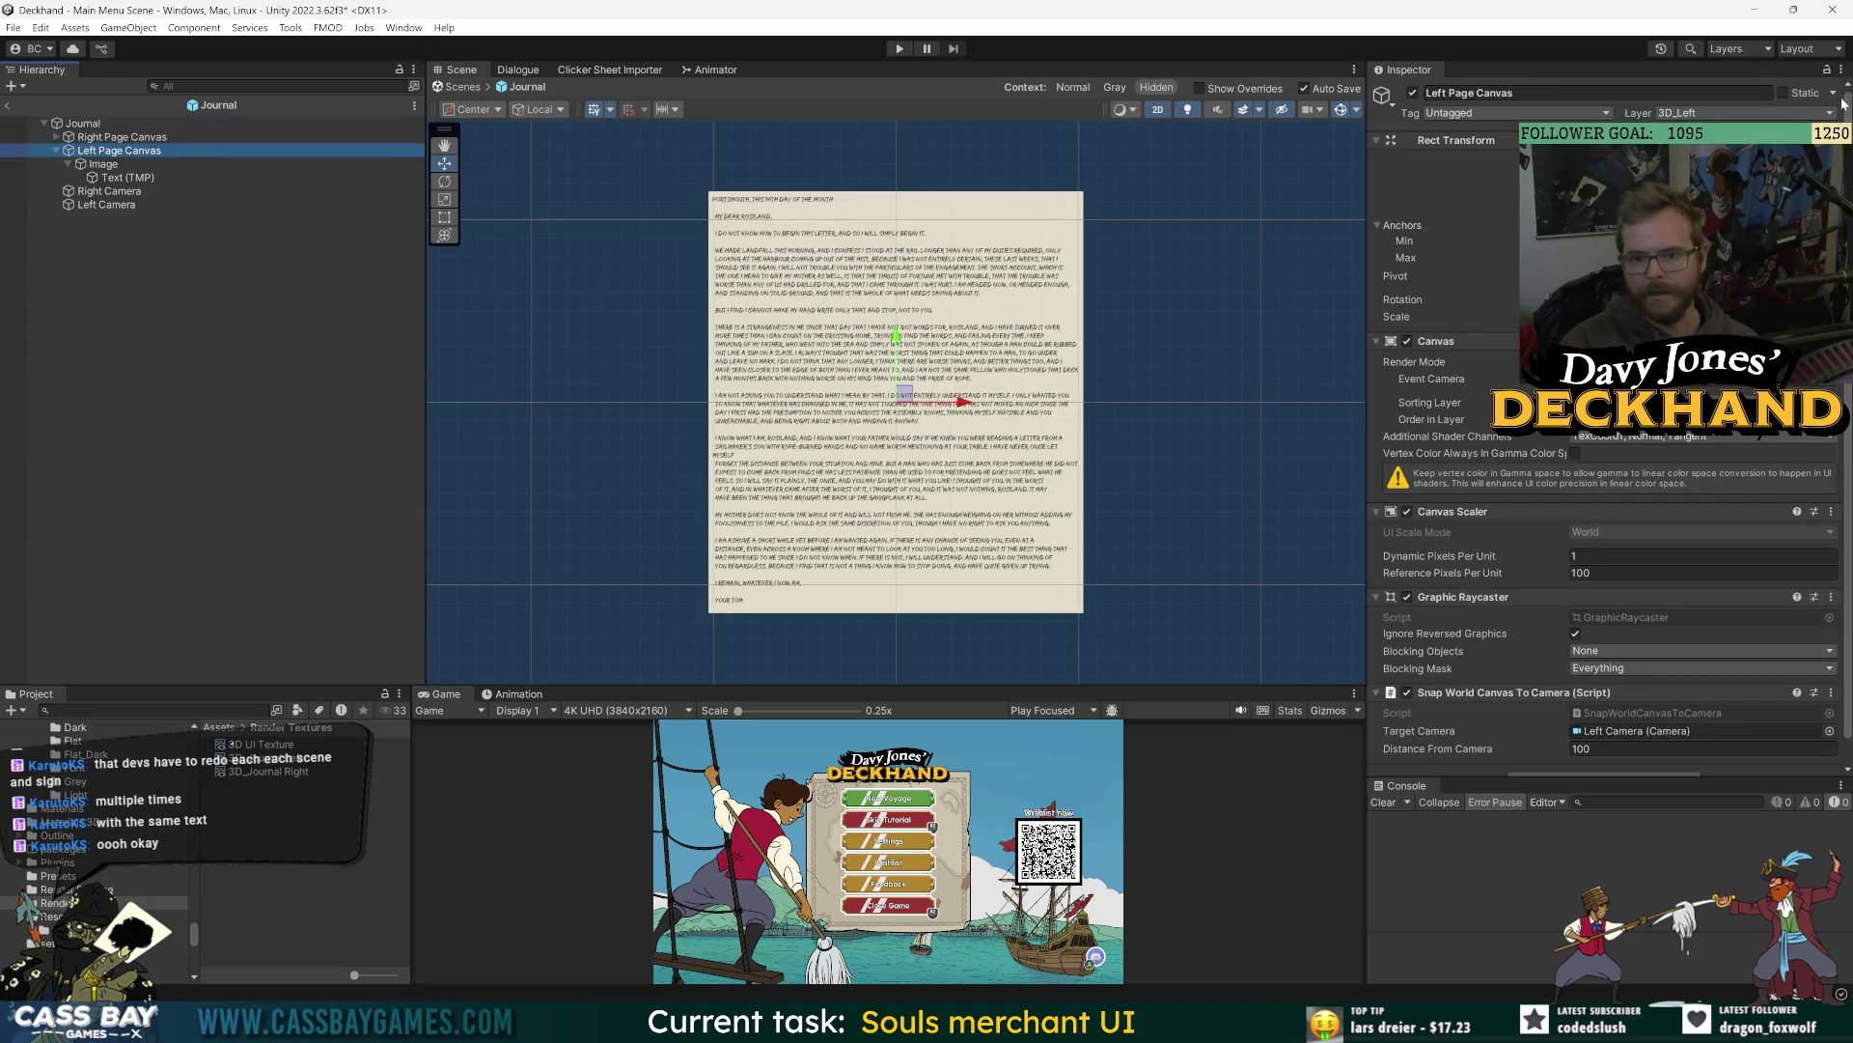
{"action": "left_click", "coordinate": [98, 193]}
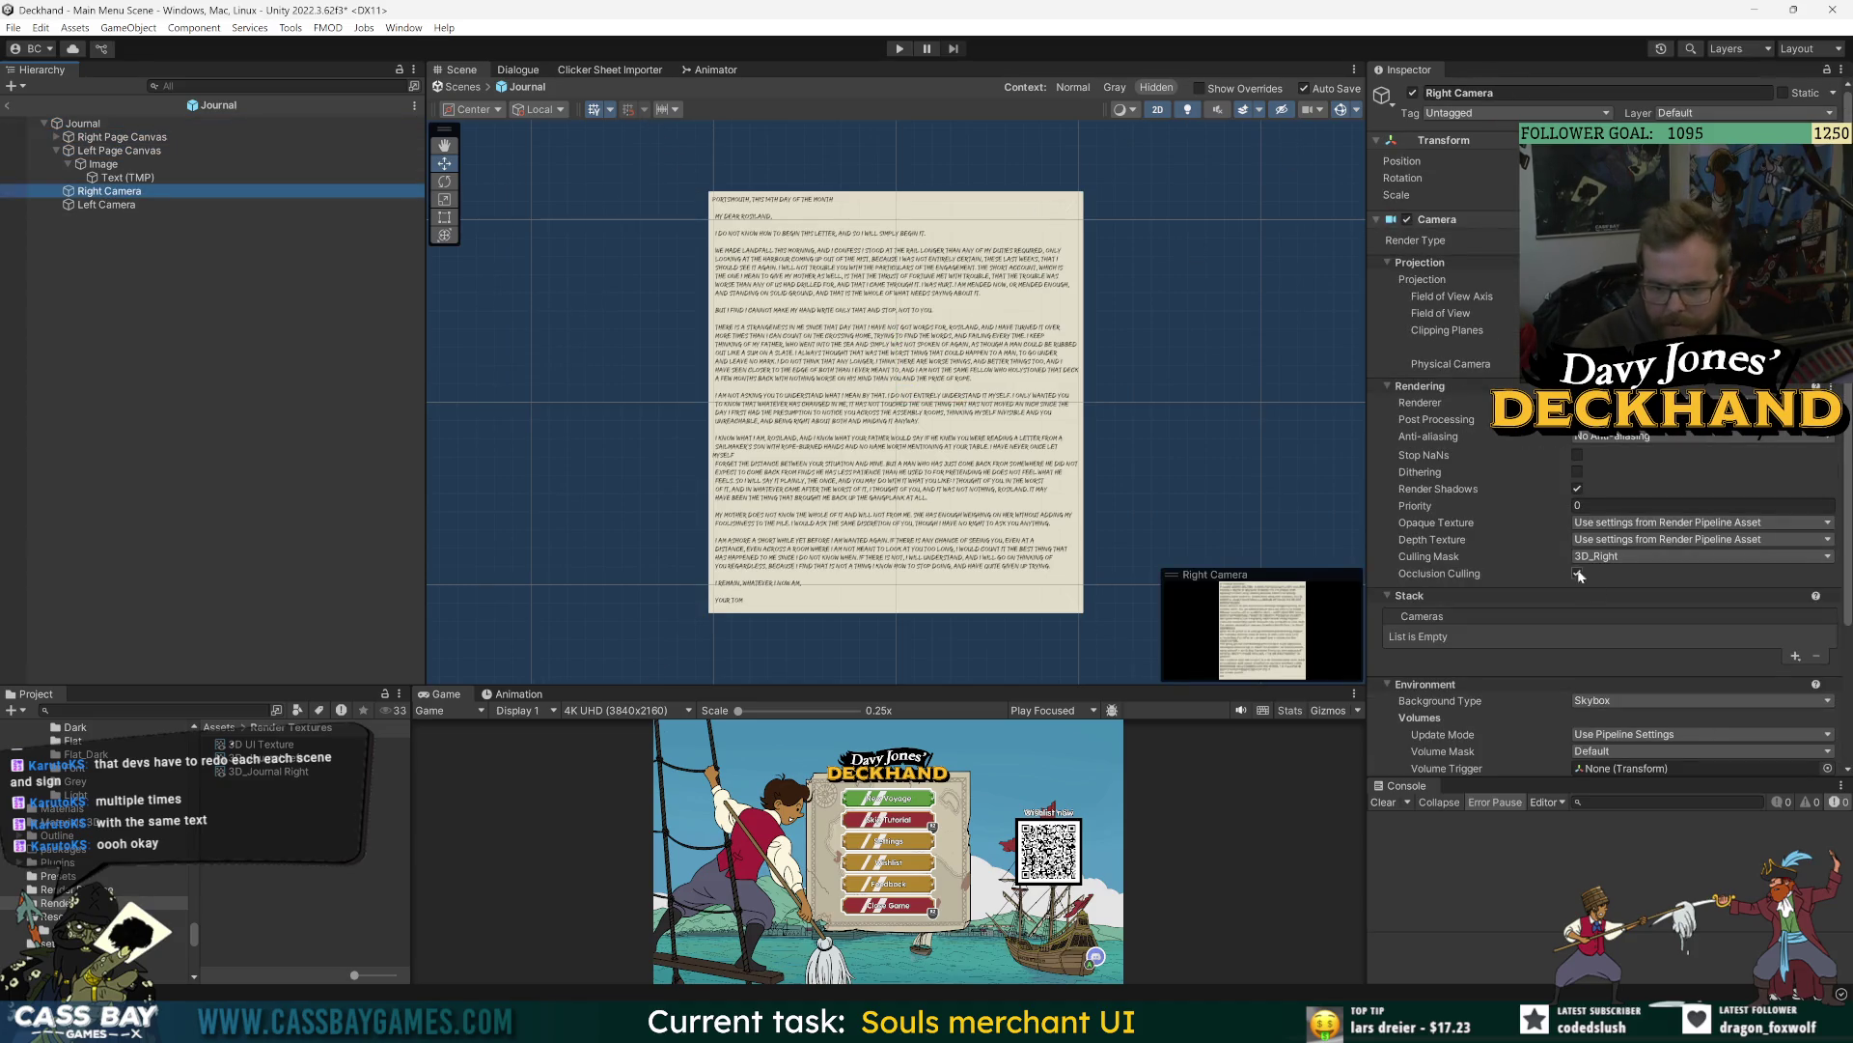
{"action": "scroll", "coordinate": [1491, 618], "scroll_direction": "down", "scroll_amount": 3}
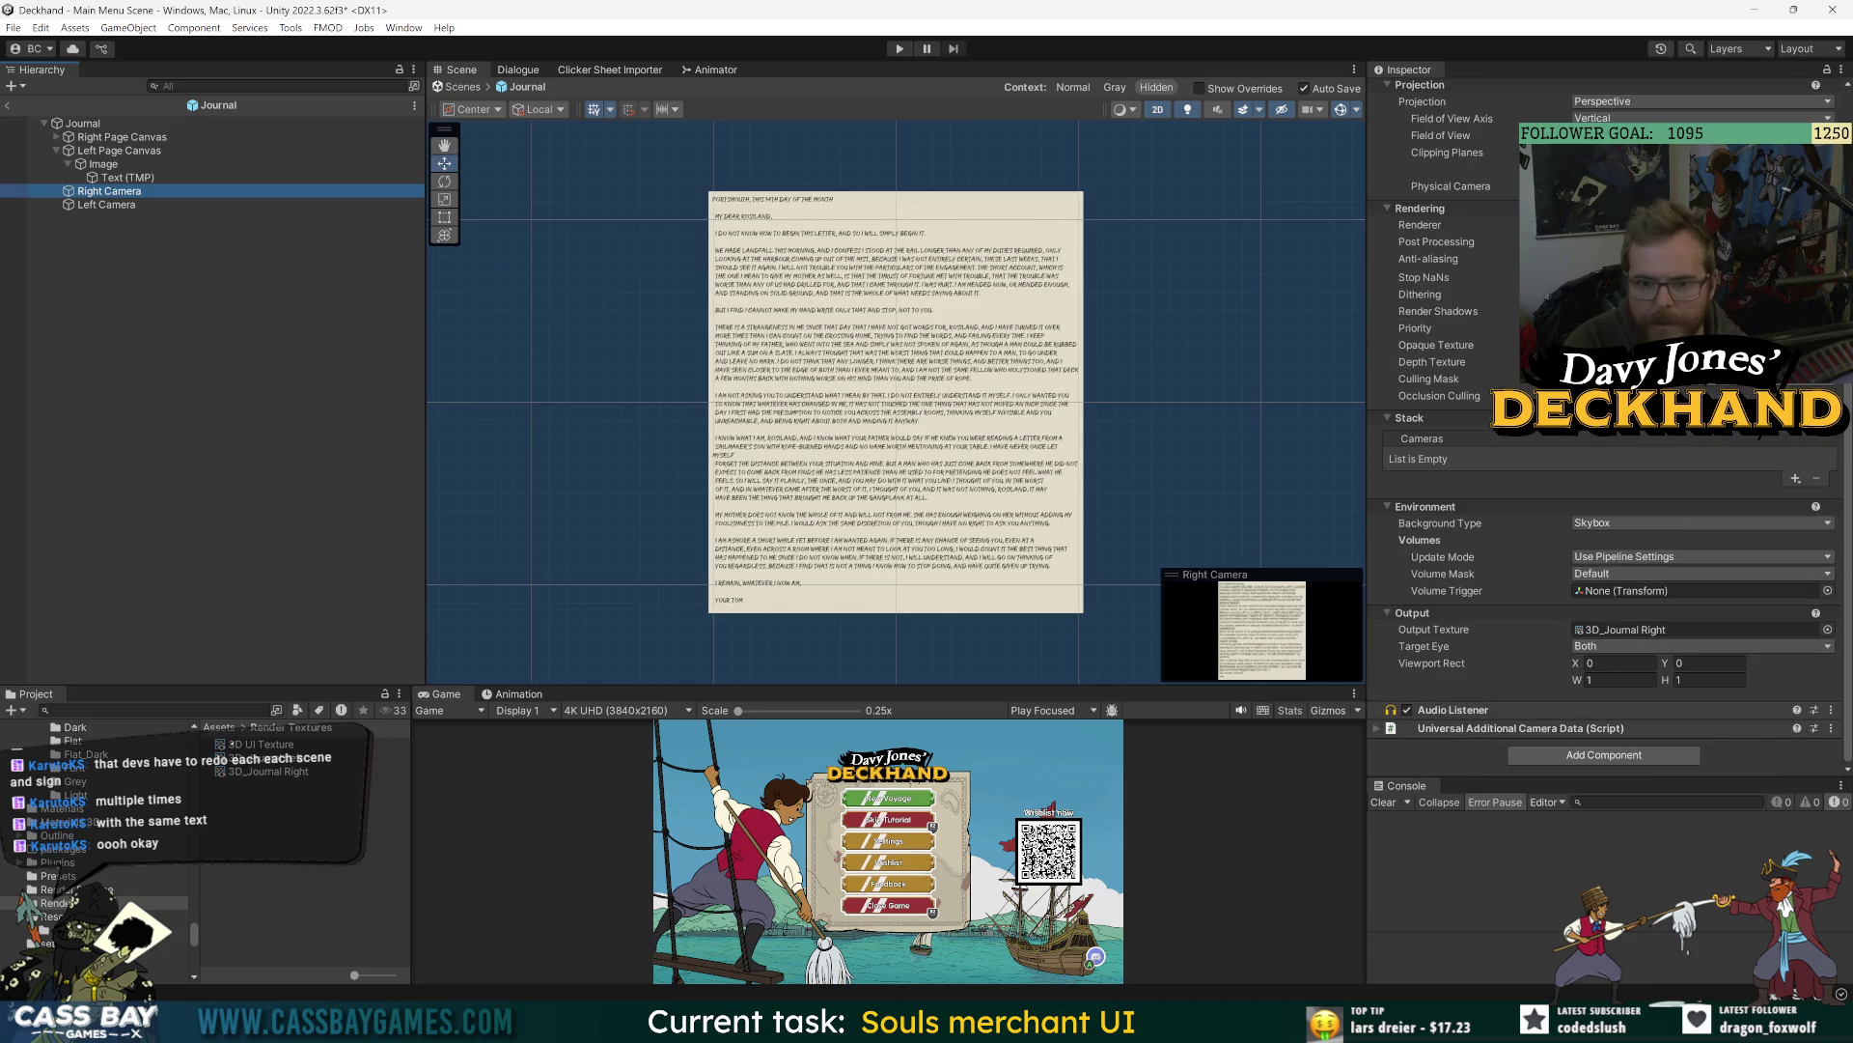
{"action": "key", "text": "Down"}
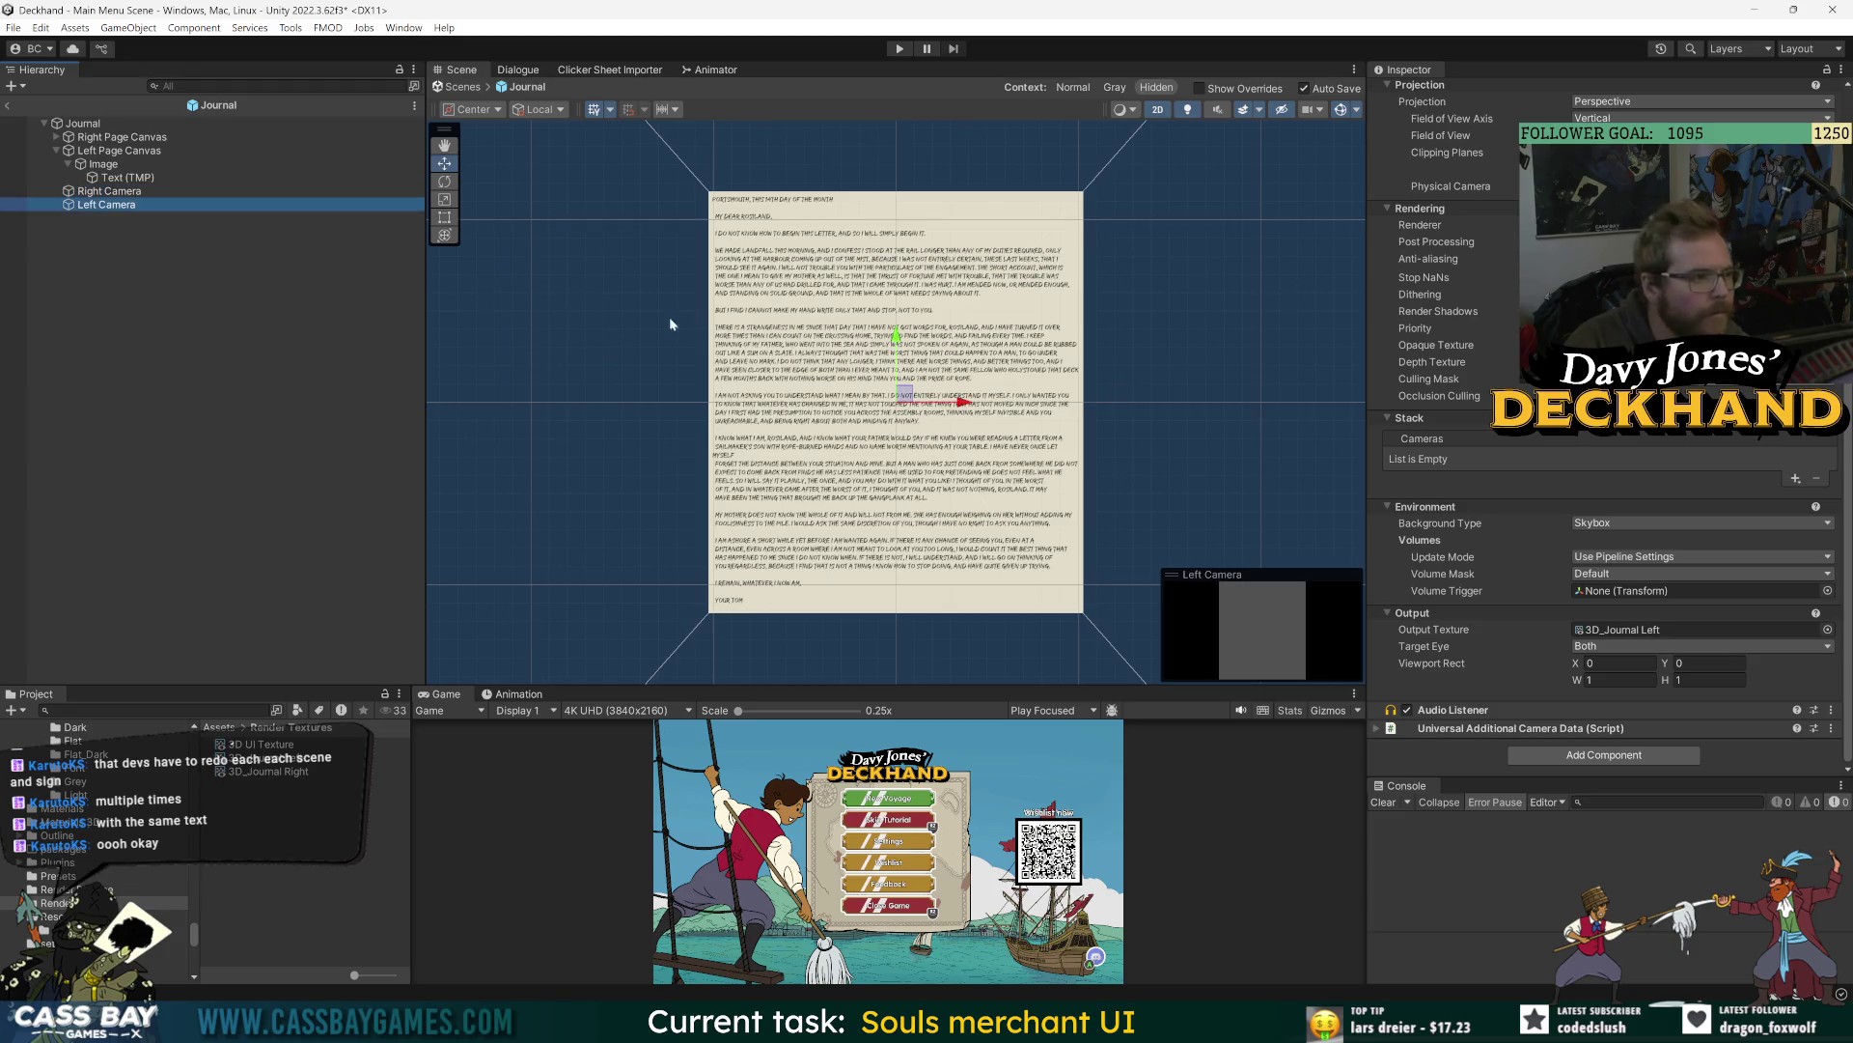
{"action": "left_click", "coordinate": [1641, 379]}
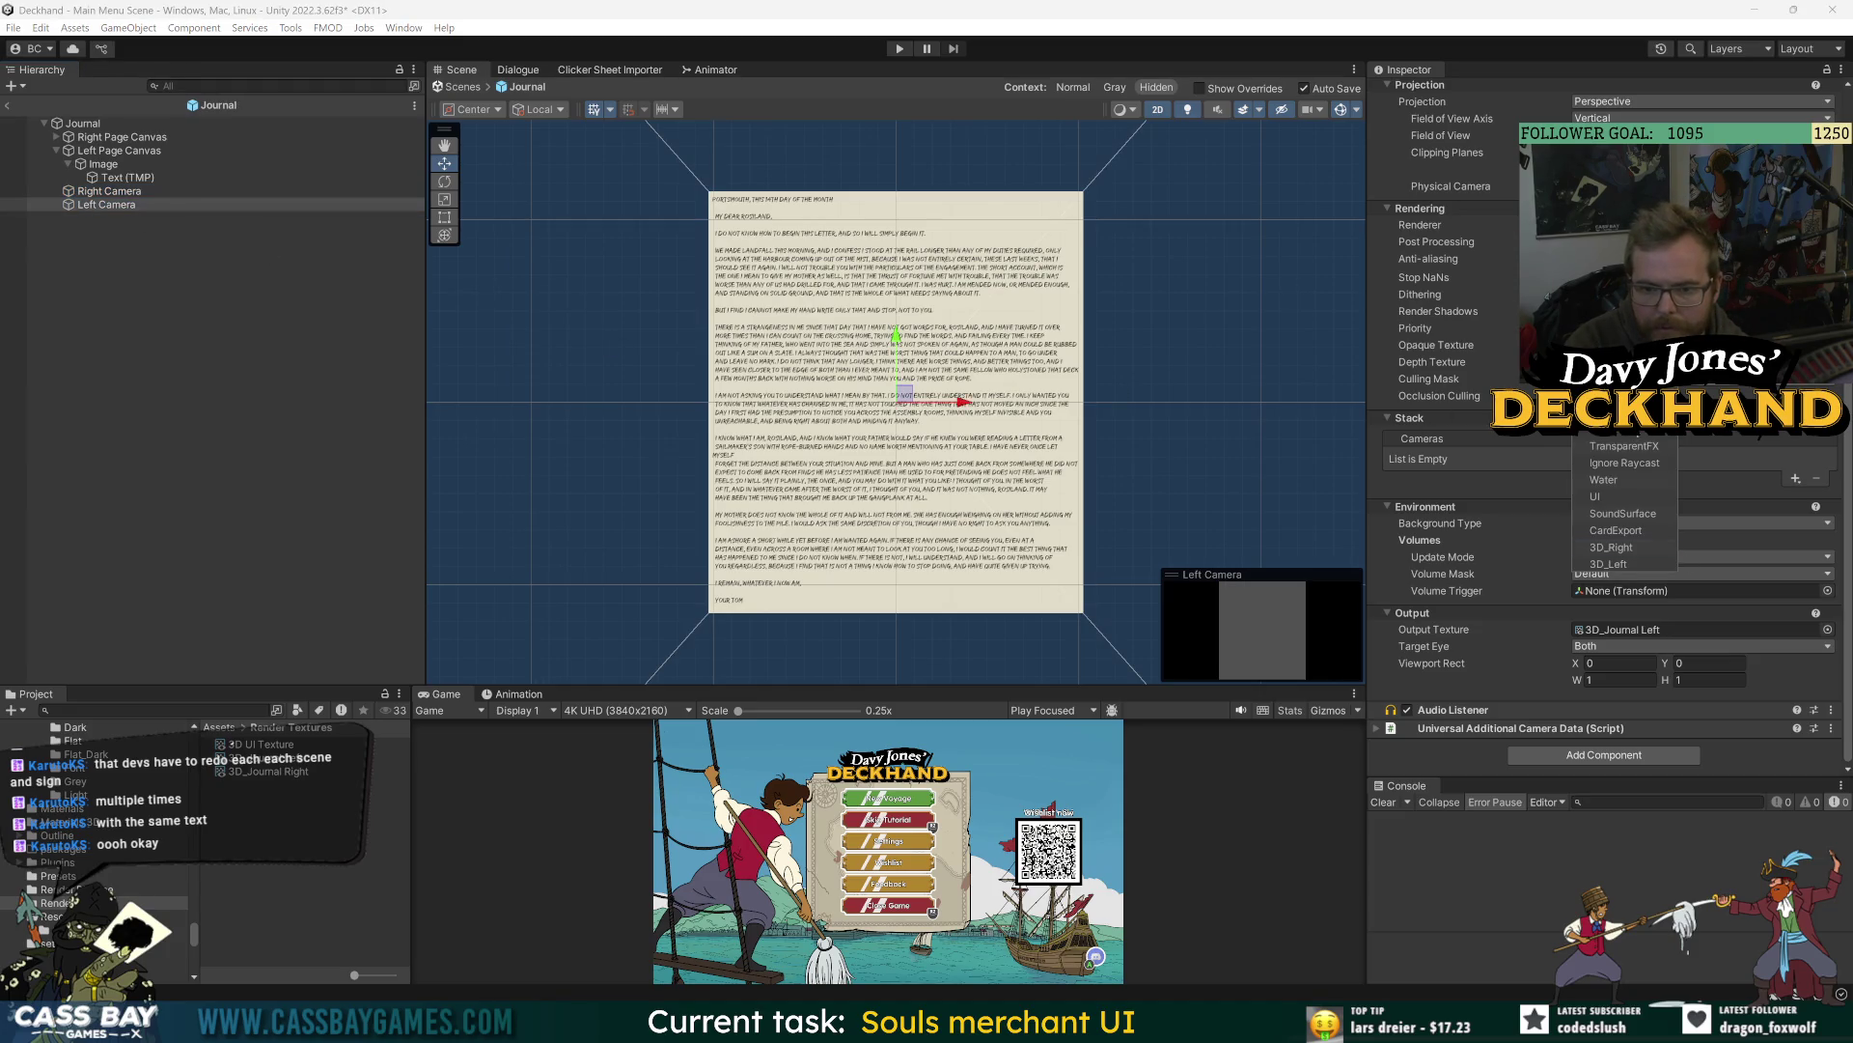
{"action": "left_click", "coordinate": [1631, 564]}
{"action": "left_click", "coordinate": [1570, 876]}
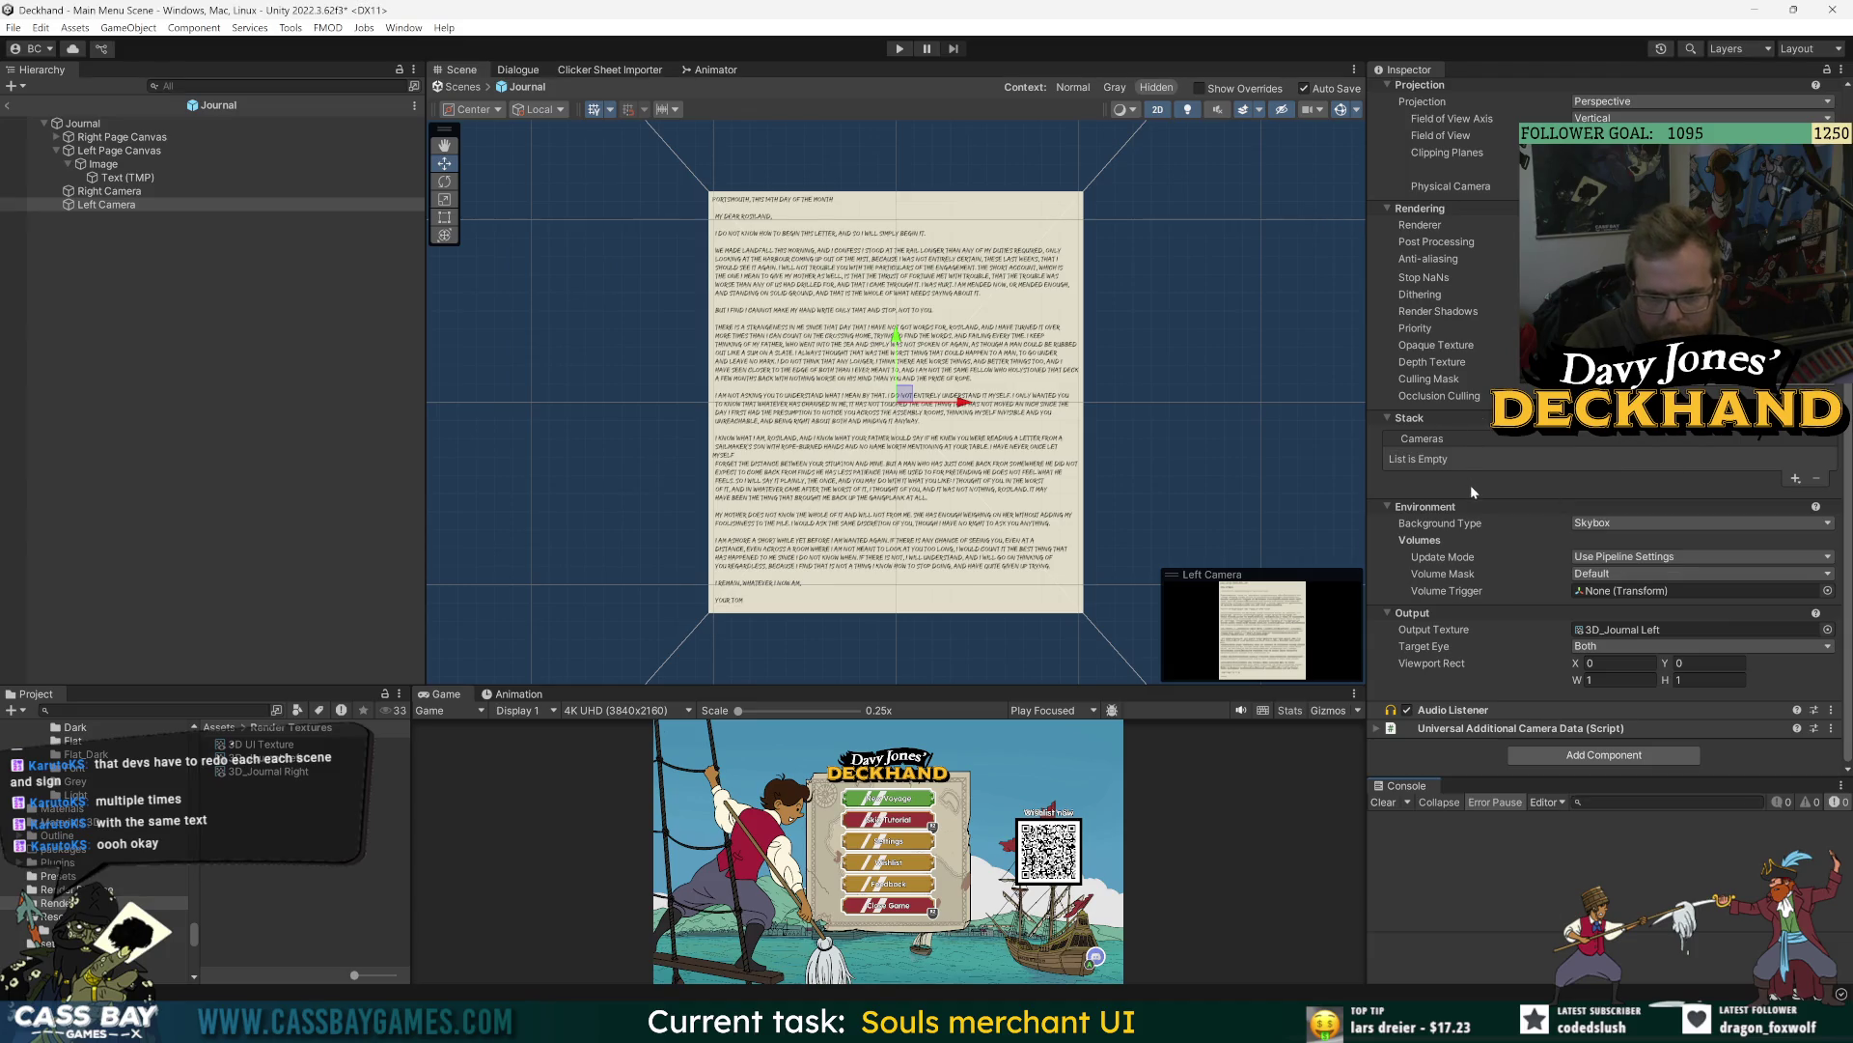
{"action": "left_click", "coordinate": [1608, 524]}
- Switch Left and Right Camera backgrounds to Solid Color, then preview the 3D_Journal Left texture
{"action": "left_click", "coordinate": [1641, 558]}
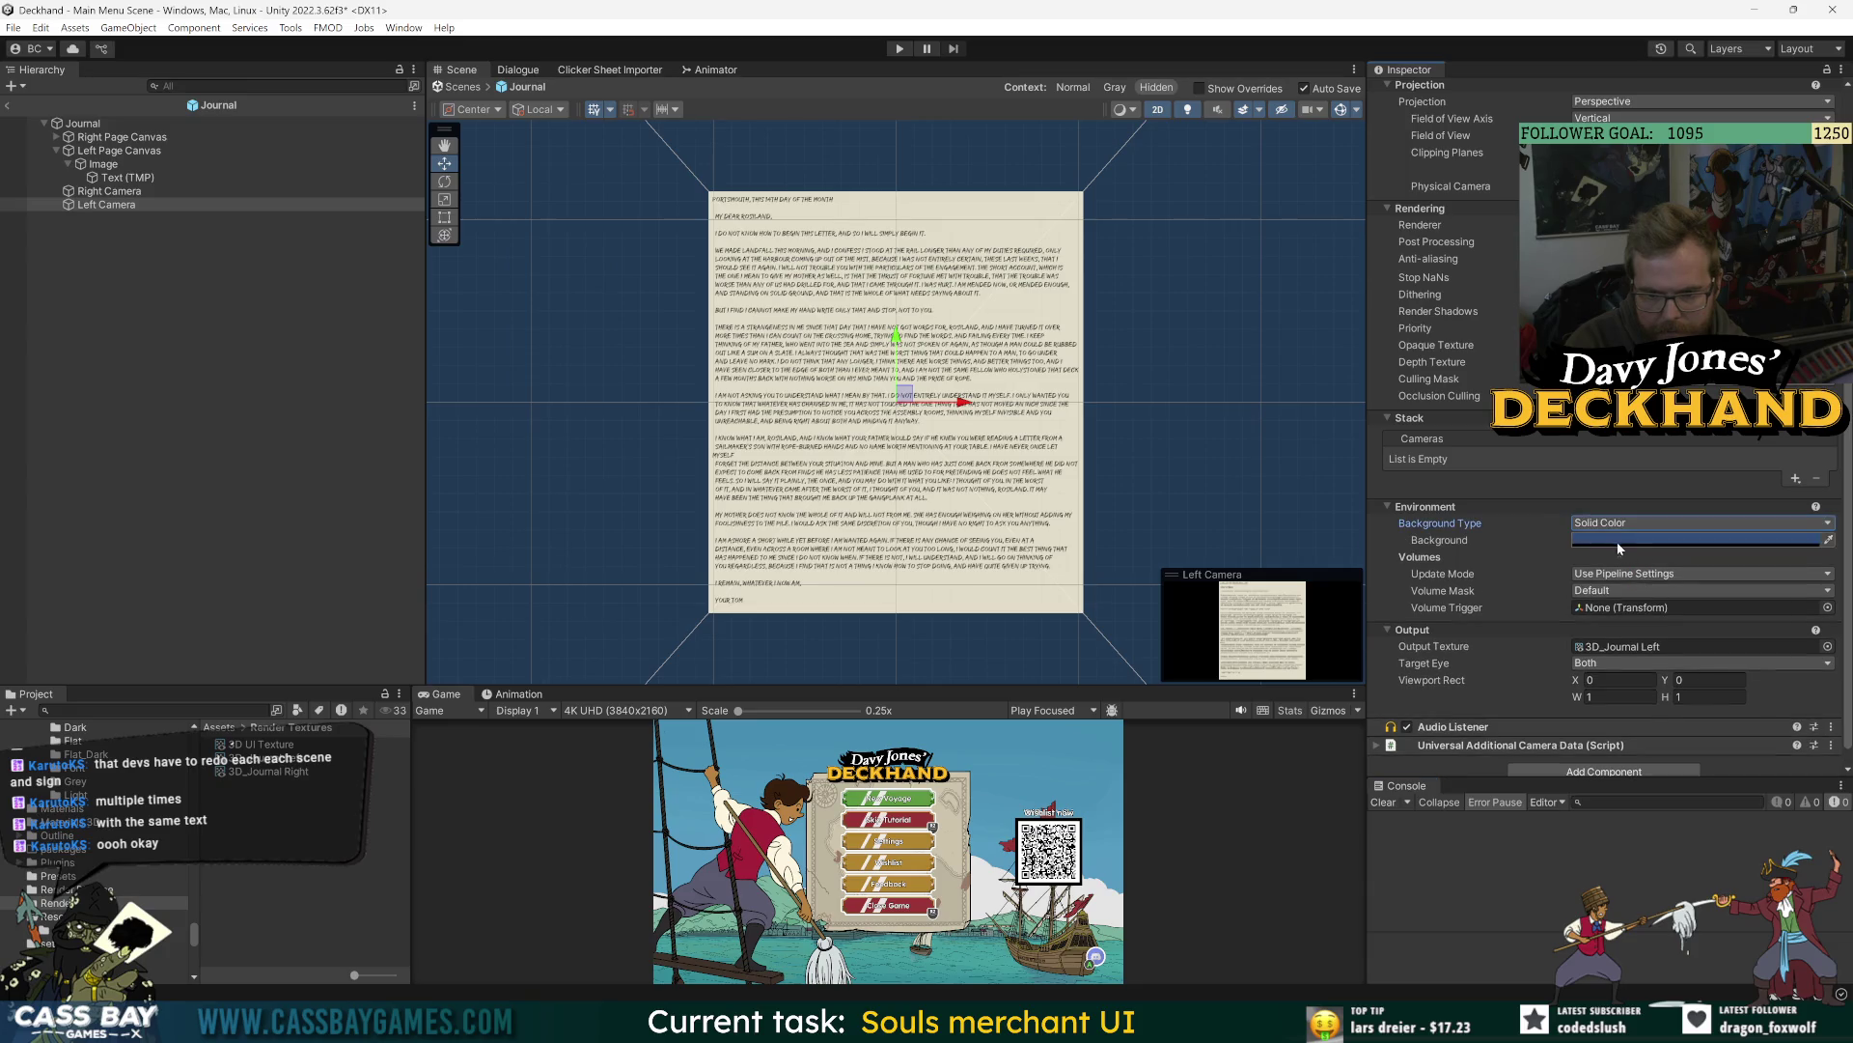
{"action": "left_click", "coordinate": [1617, 541]}
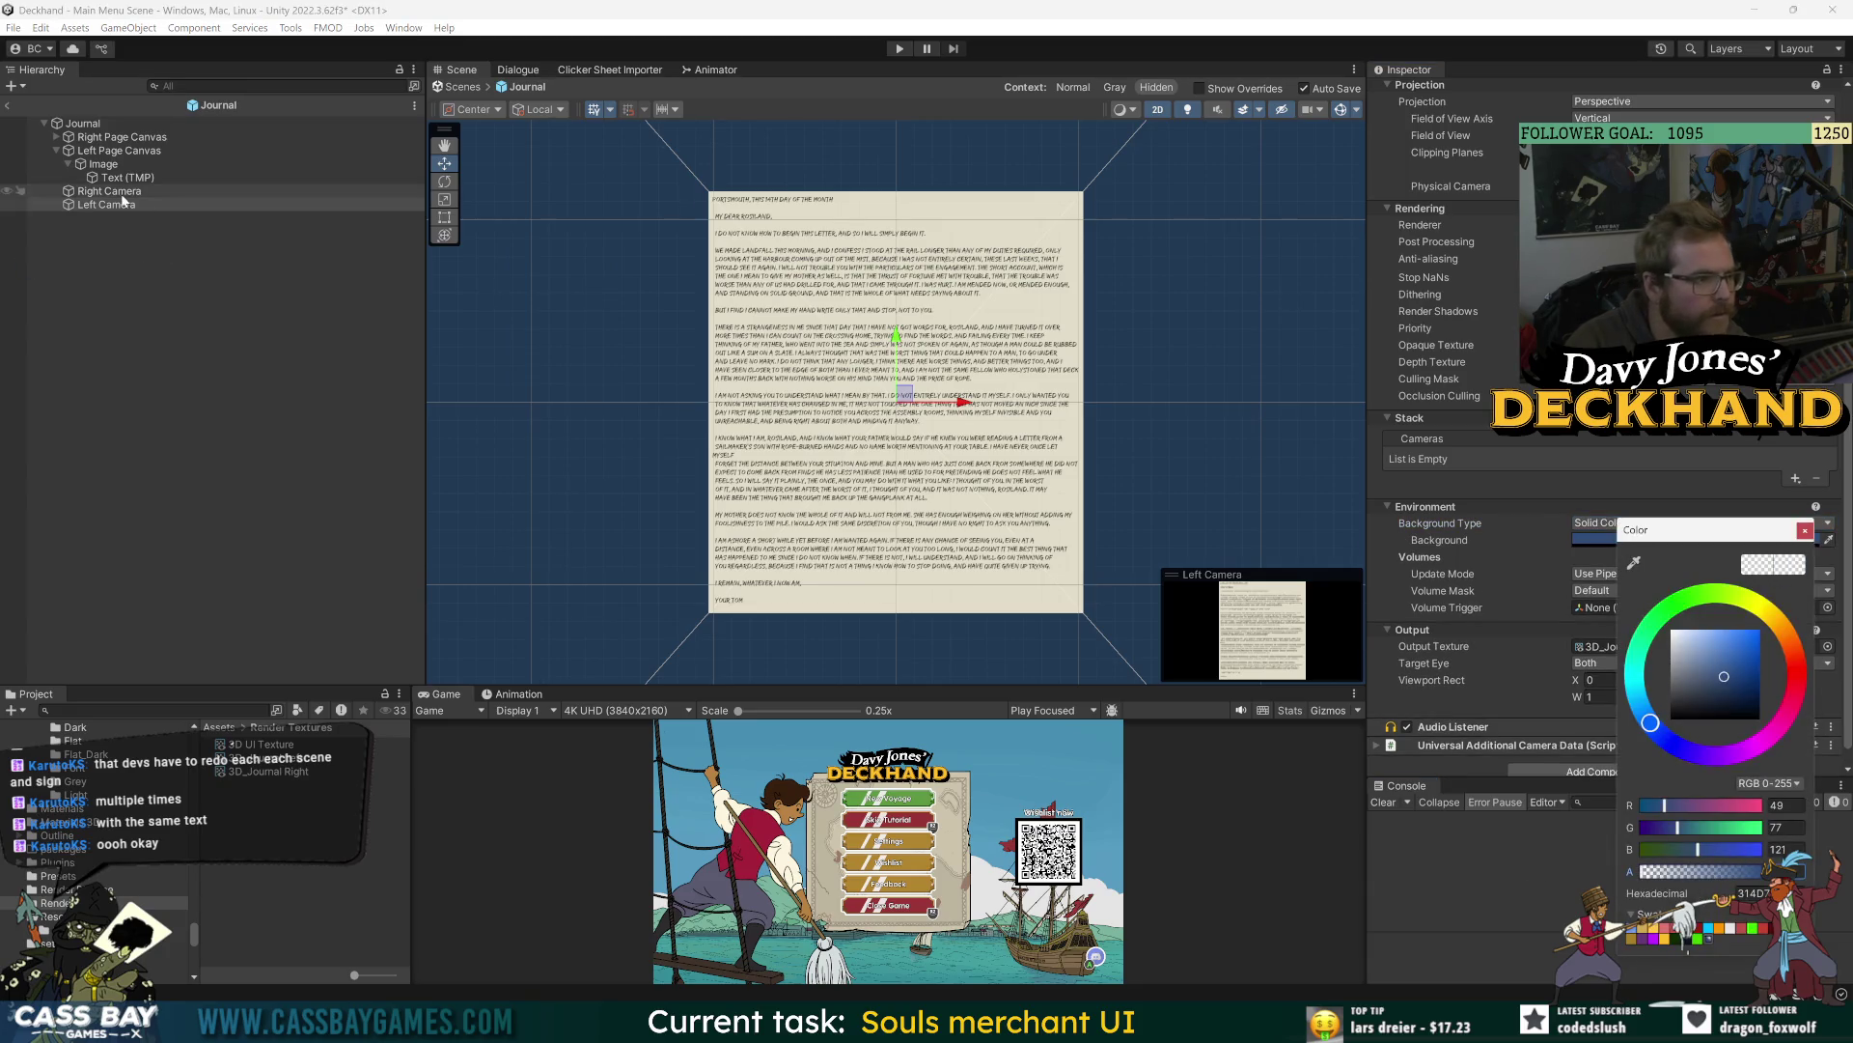
{"action": "left_click", "coordinate": [123, 196]}
{"action": "left_click", "coordinate": [1620, 524]}
{"action": "left_click", "coordinate": [1641, 555]}
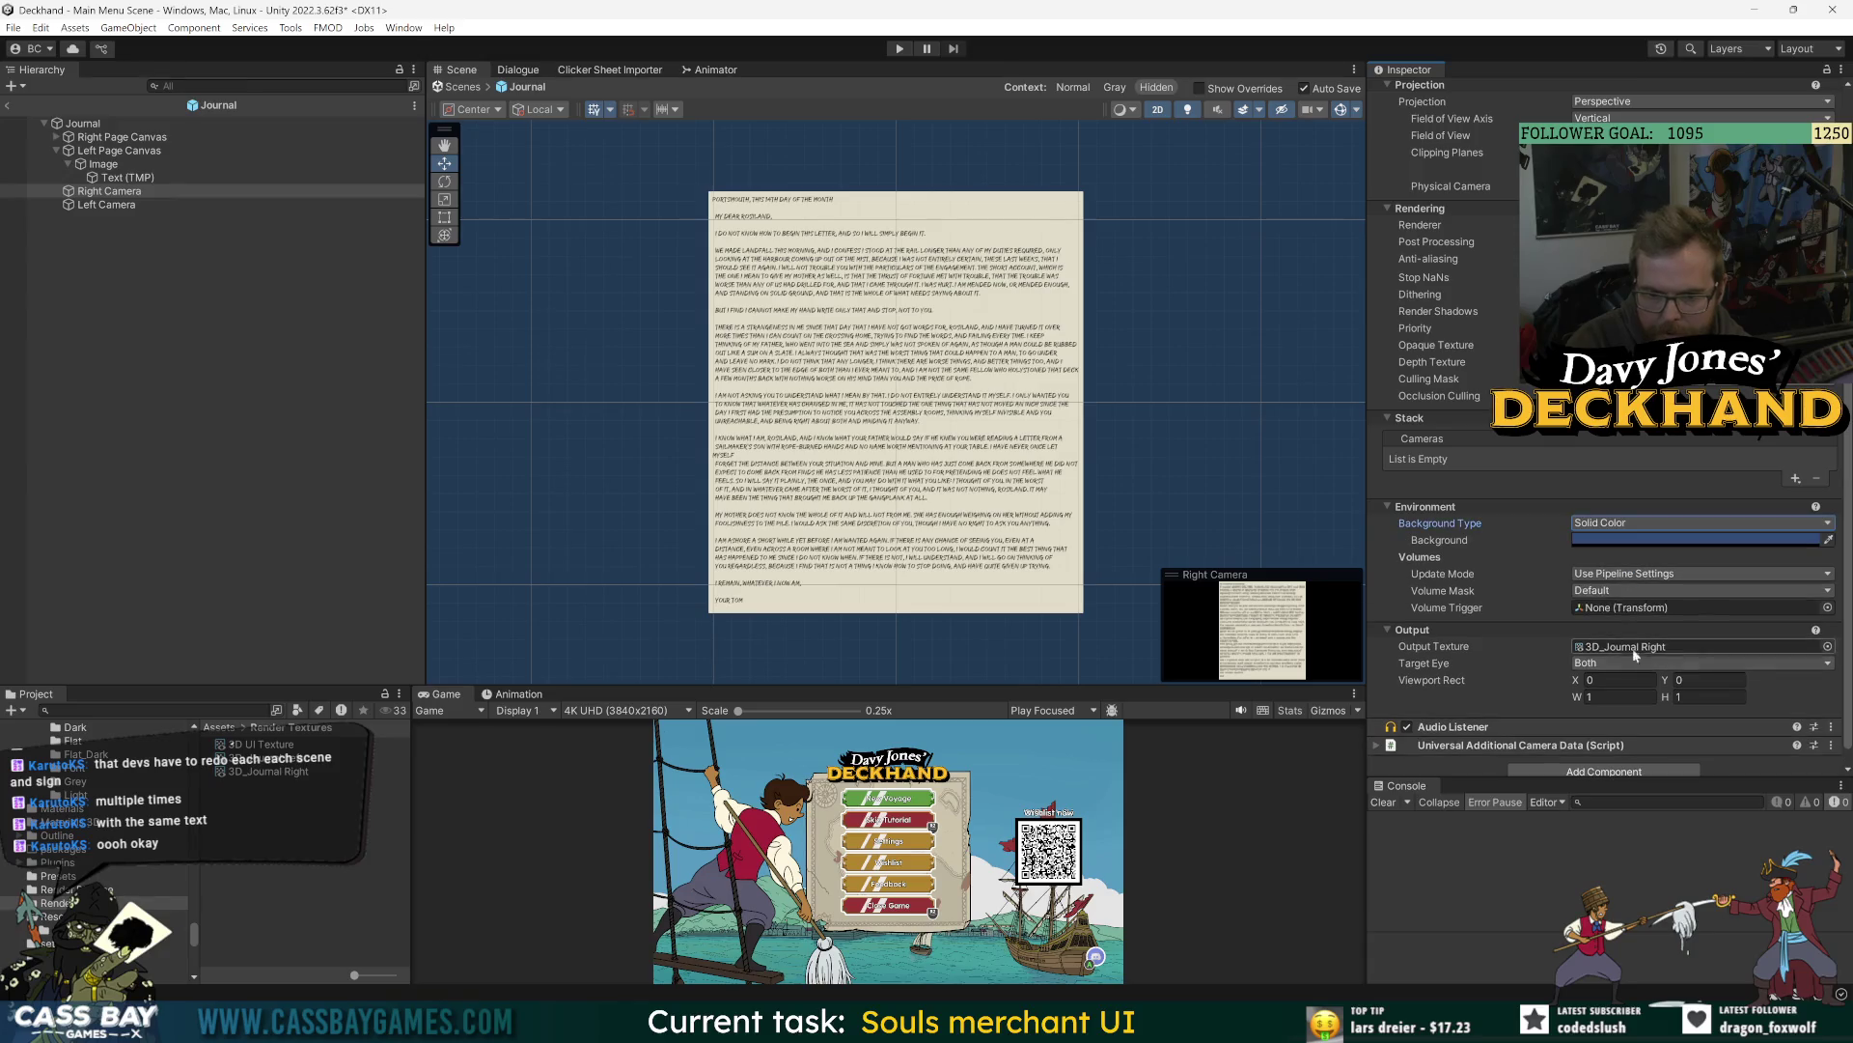
{"action": "left_click", "coordinate": [1604, 540]}
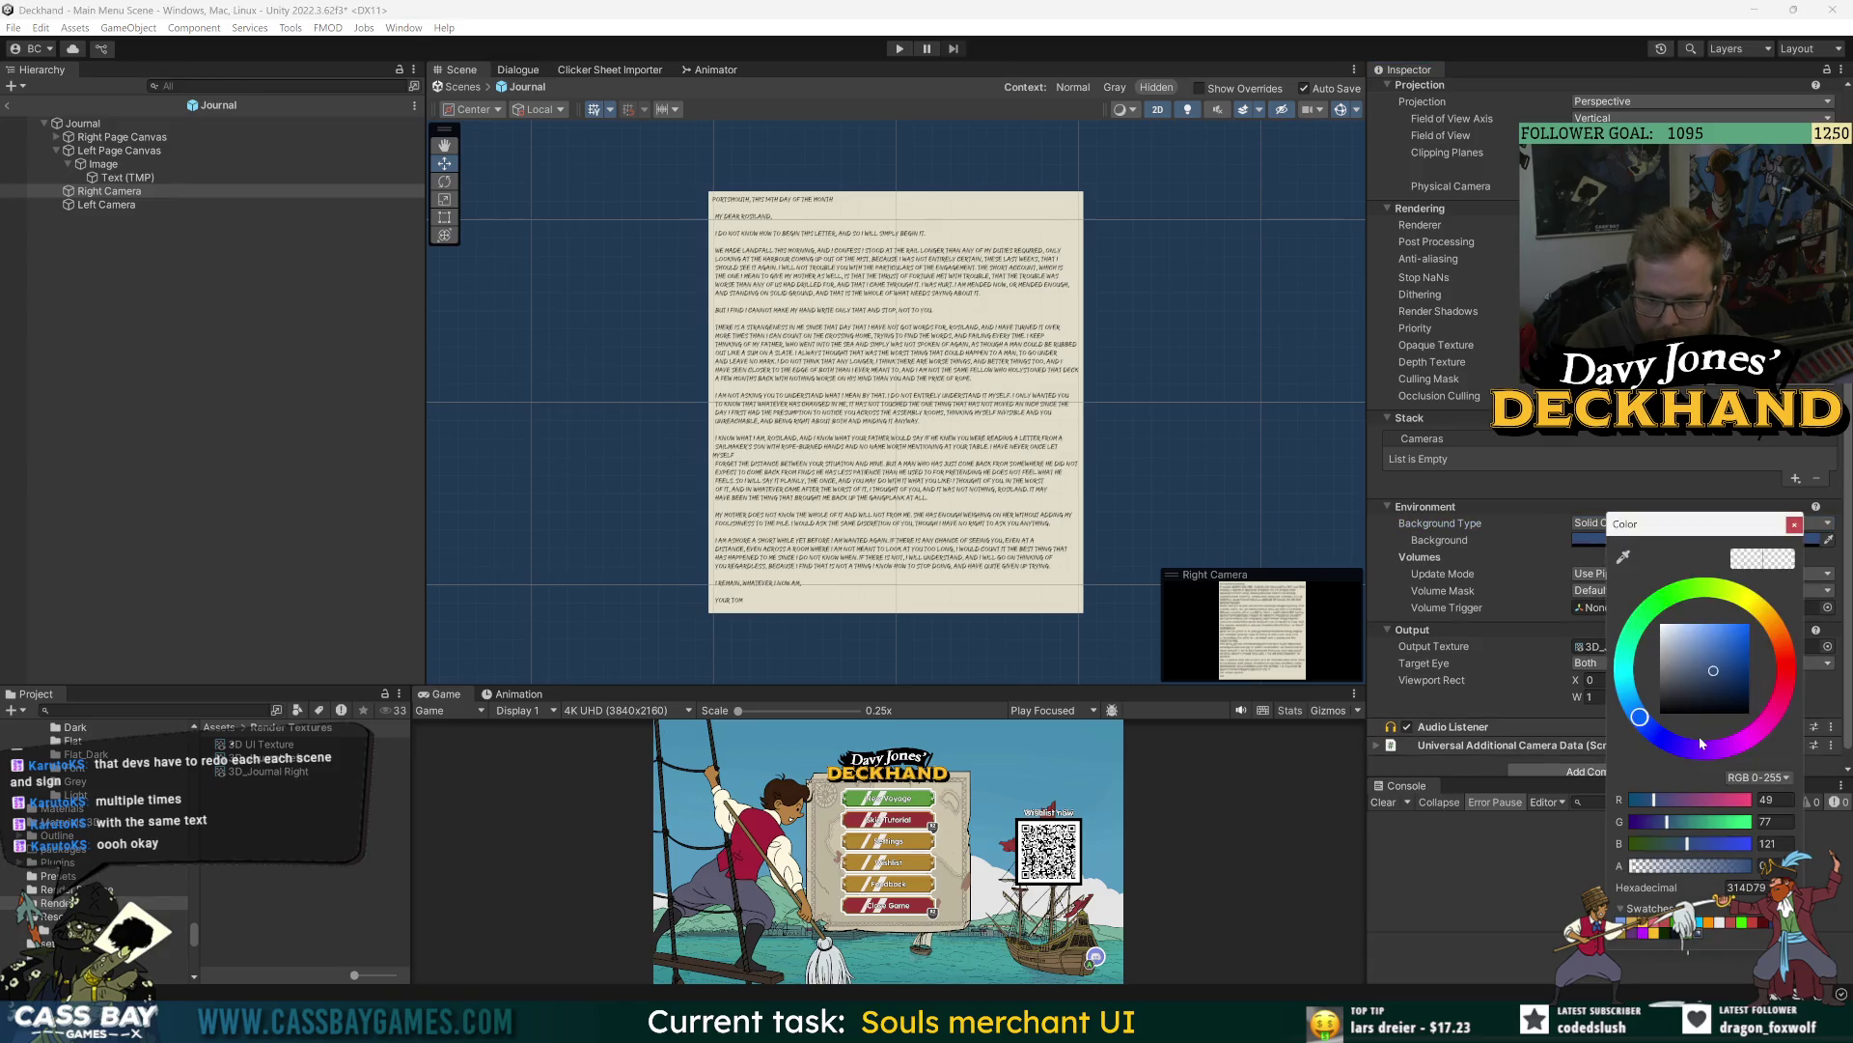
{"action": "left_click", "coordinate": [1552, 857]}
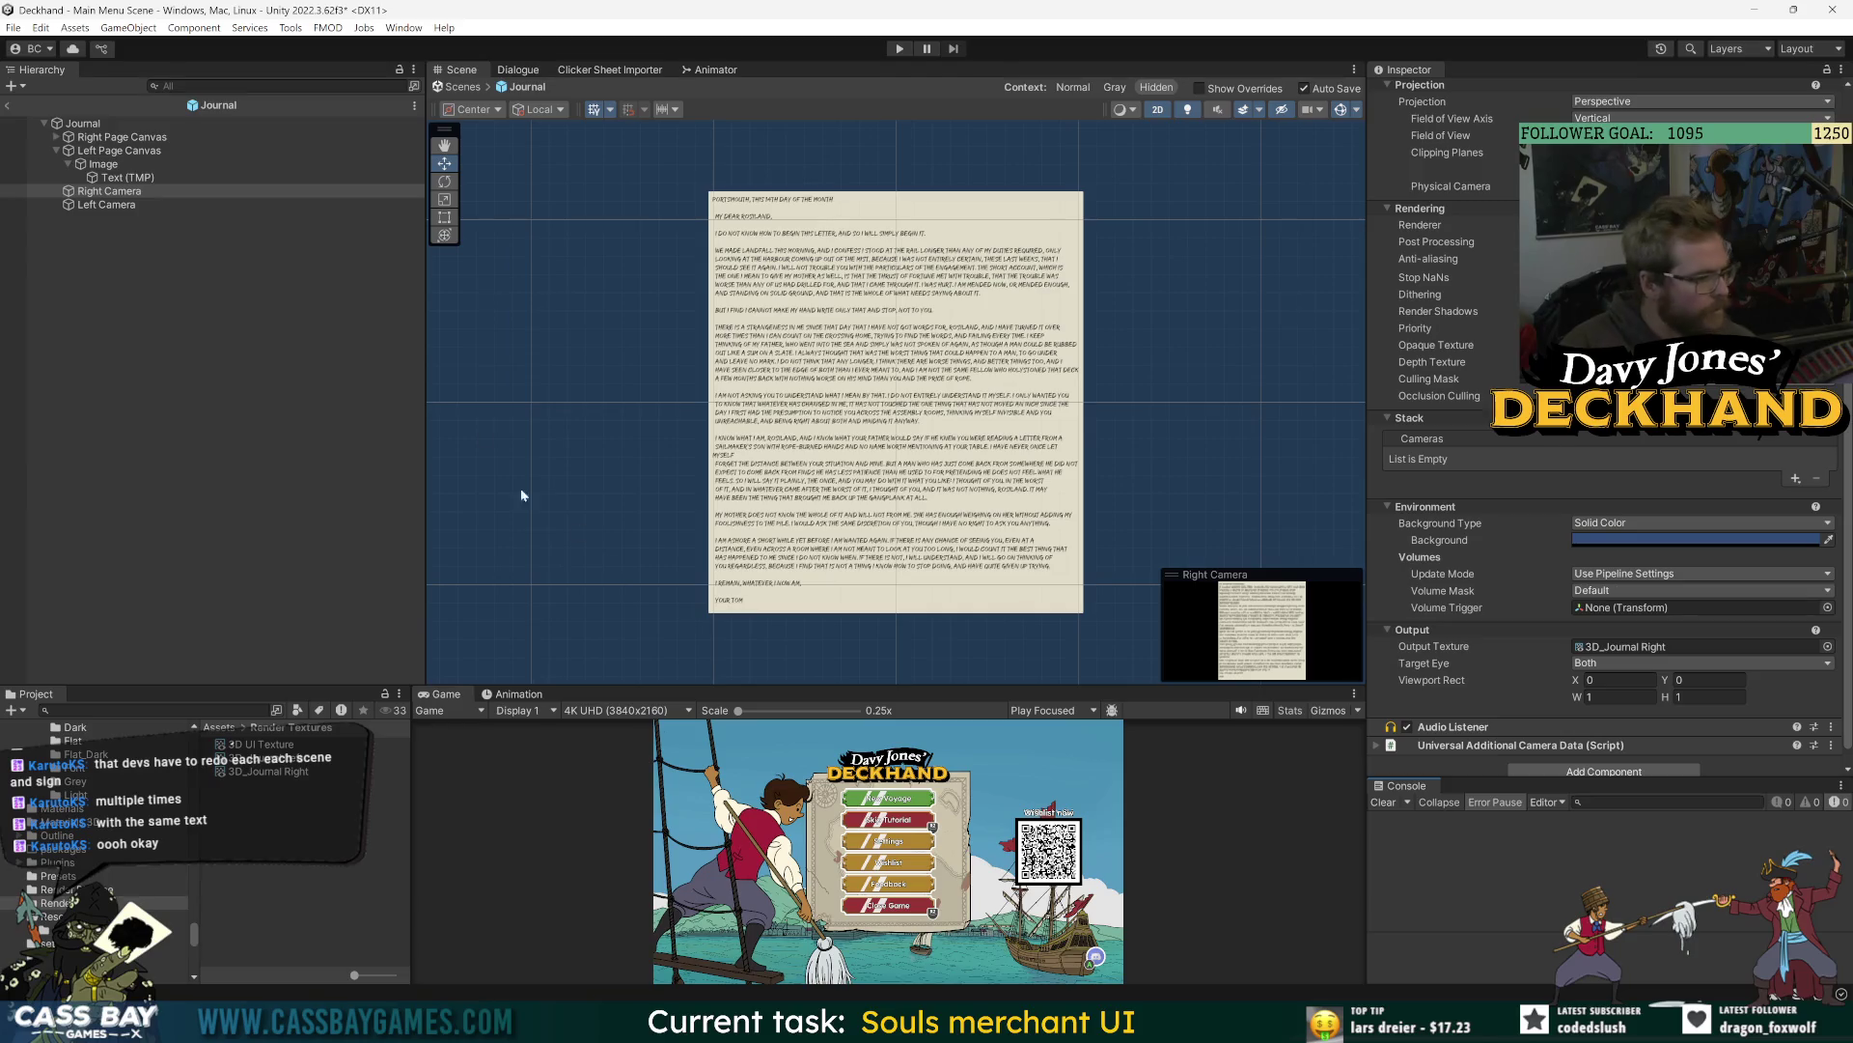
{"action": "left_click", "coordinate": [283, 760]}
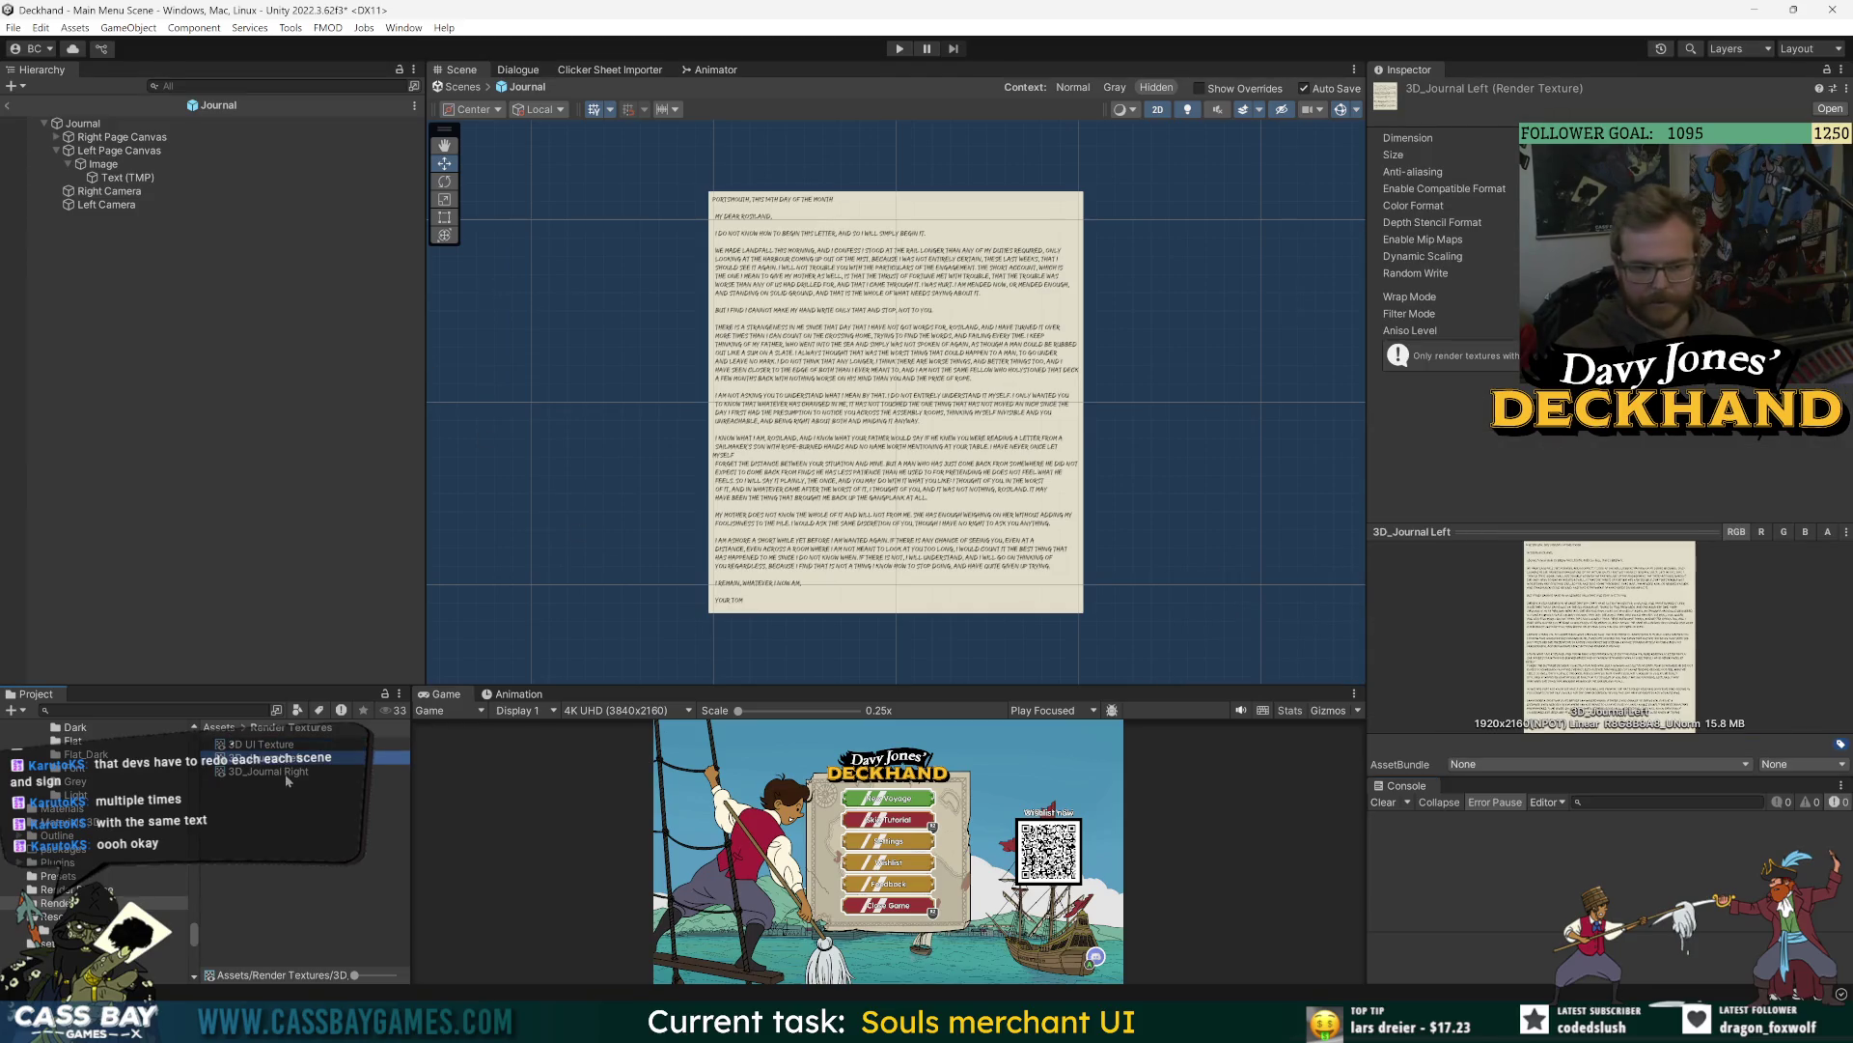
{"action": "left_click", "coordinate": [286, 773]}
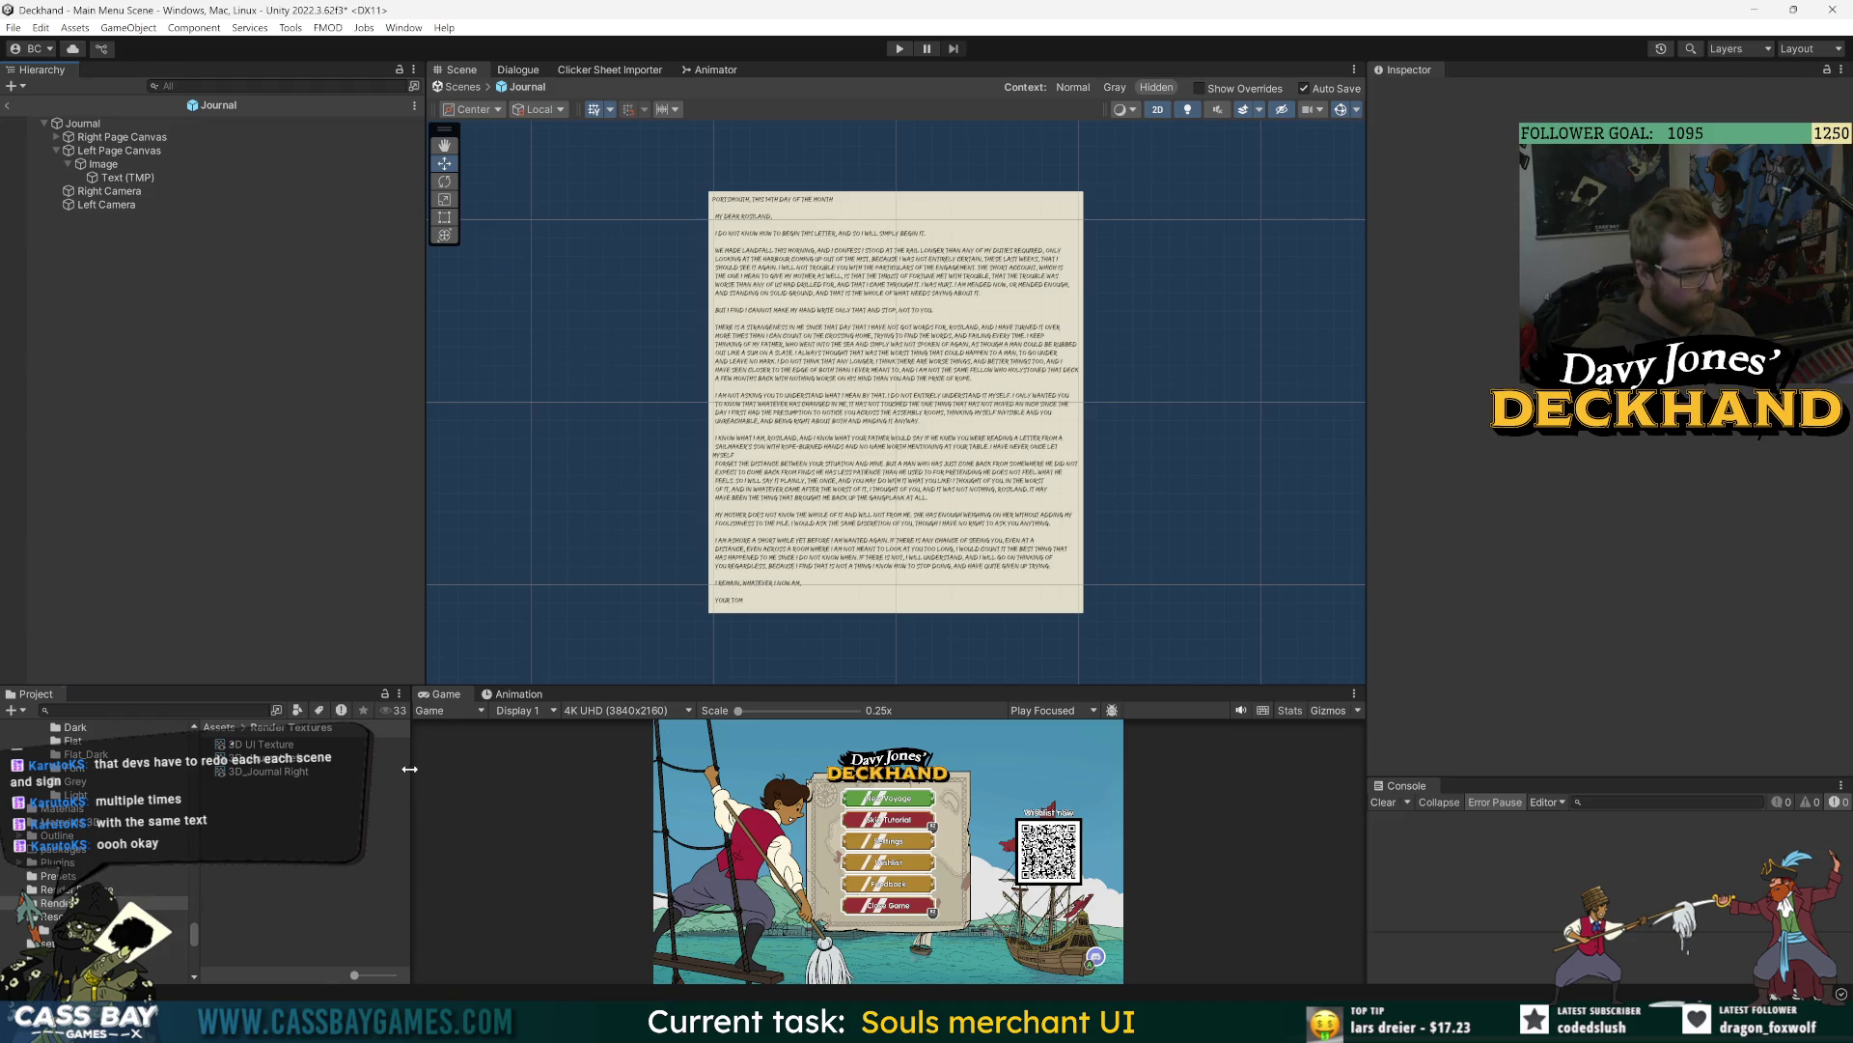
- Create an empty child object under Journal and name it 'Left Mesh'
{"action": "left_click_drag", "start_coordinate": [410, 769], "coordinate": [464, 769]}
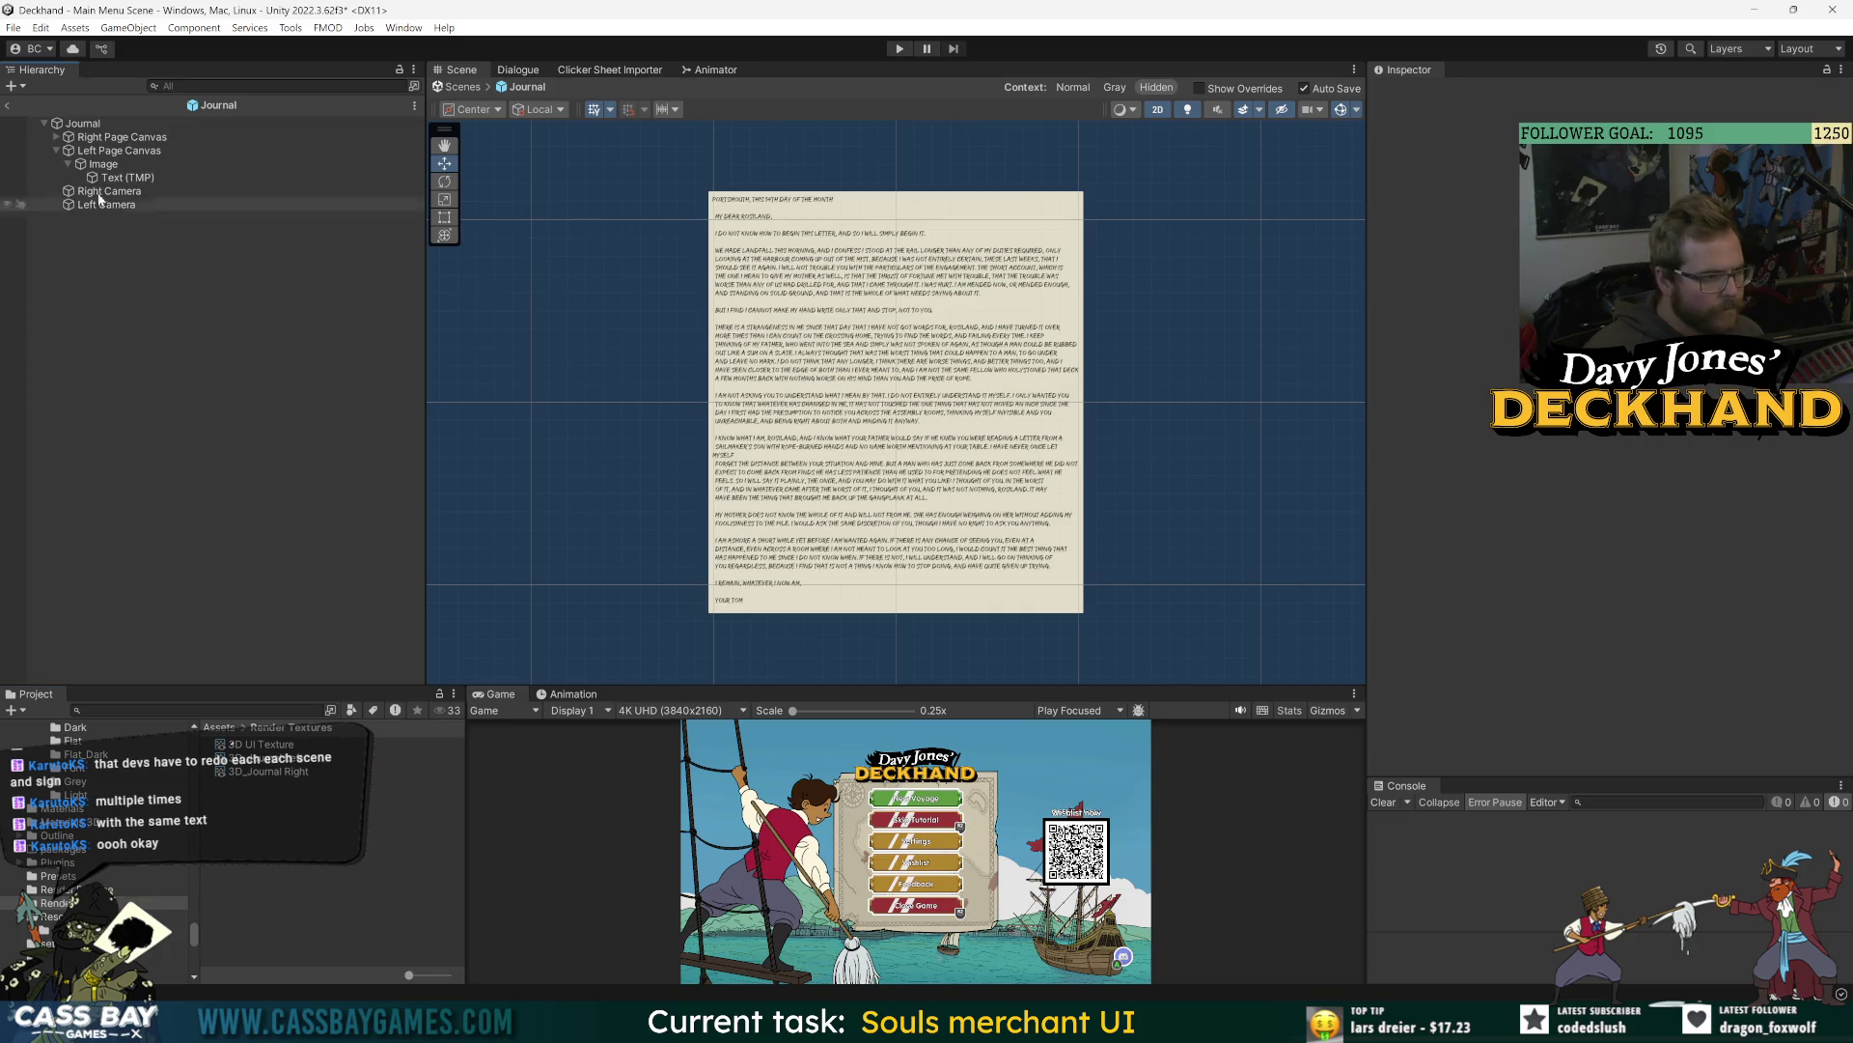
{"action": "left_click", "coordinate": [56, 151]}
{"action": "right_click", "coordinate": [141, 232]}
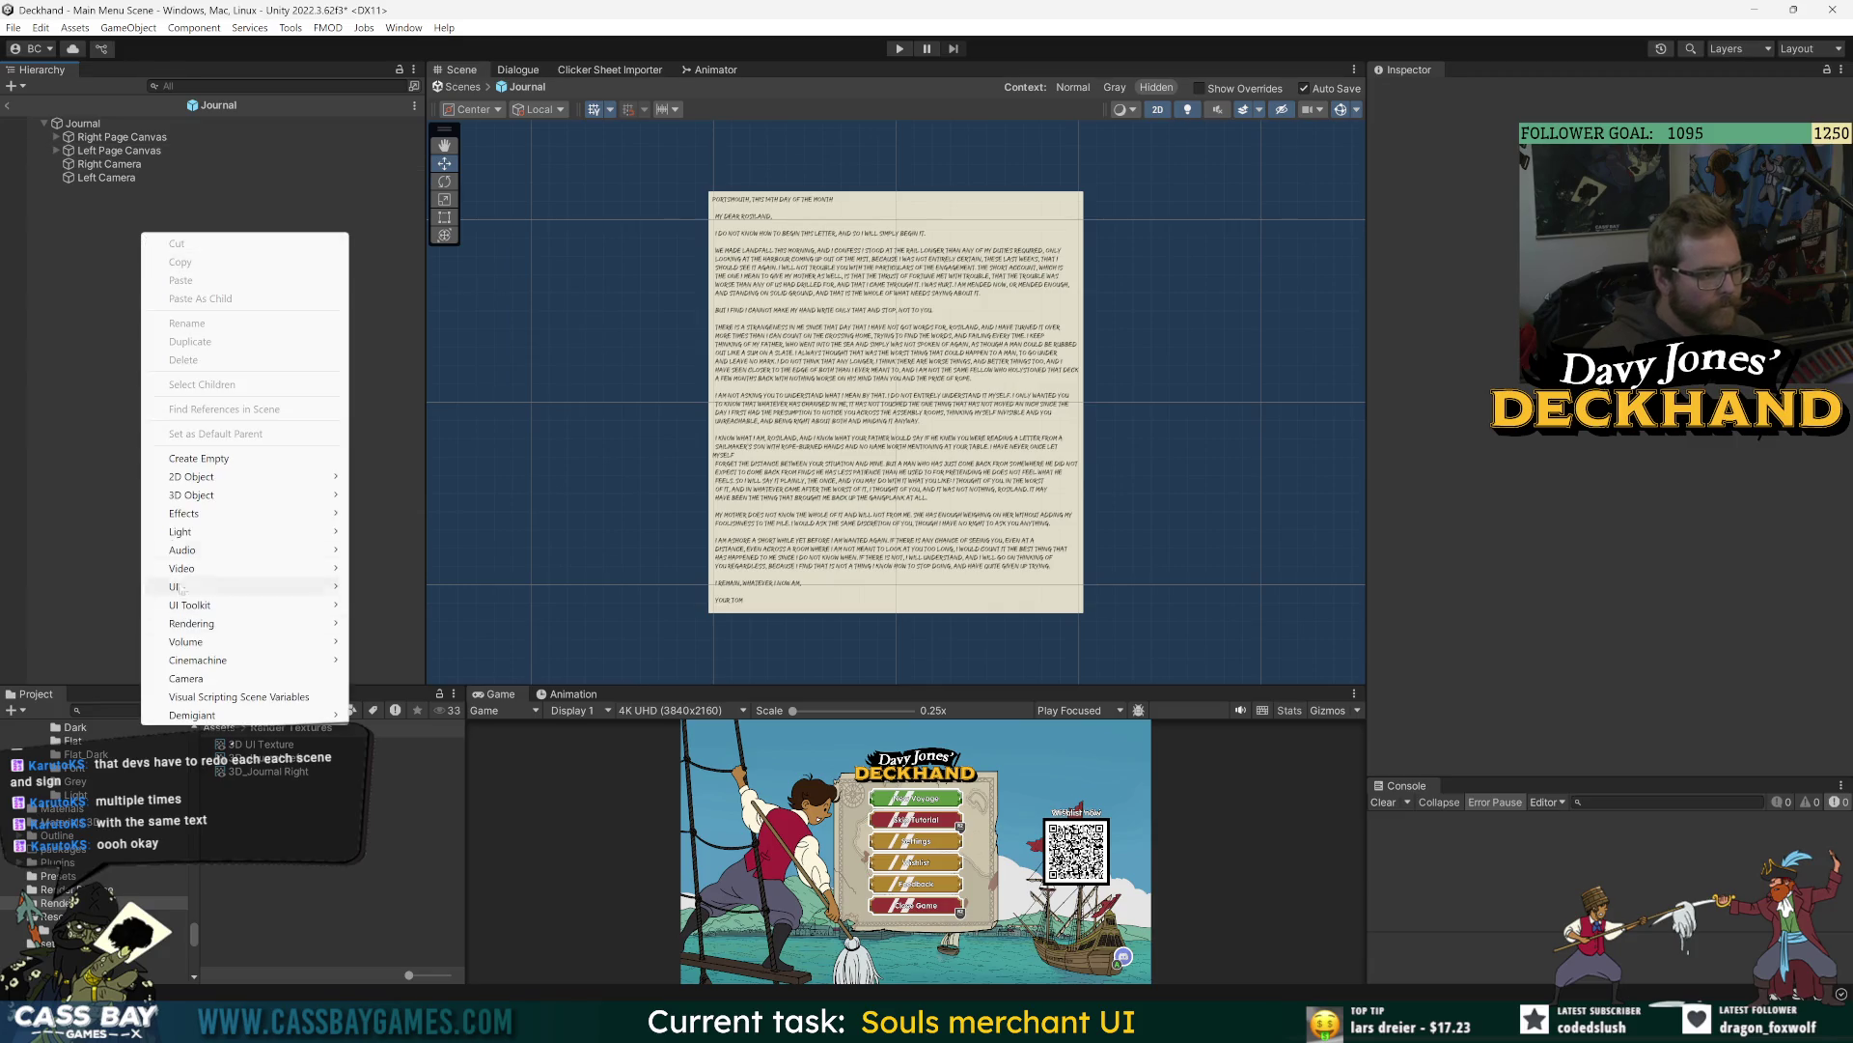
{"action": "mouse_move", "coordinate": [198, 480]}
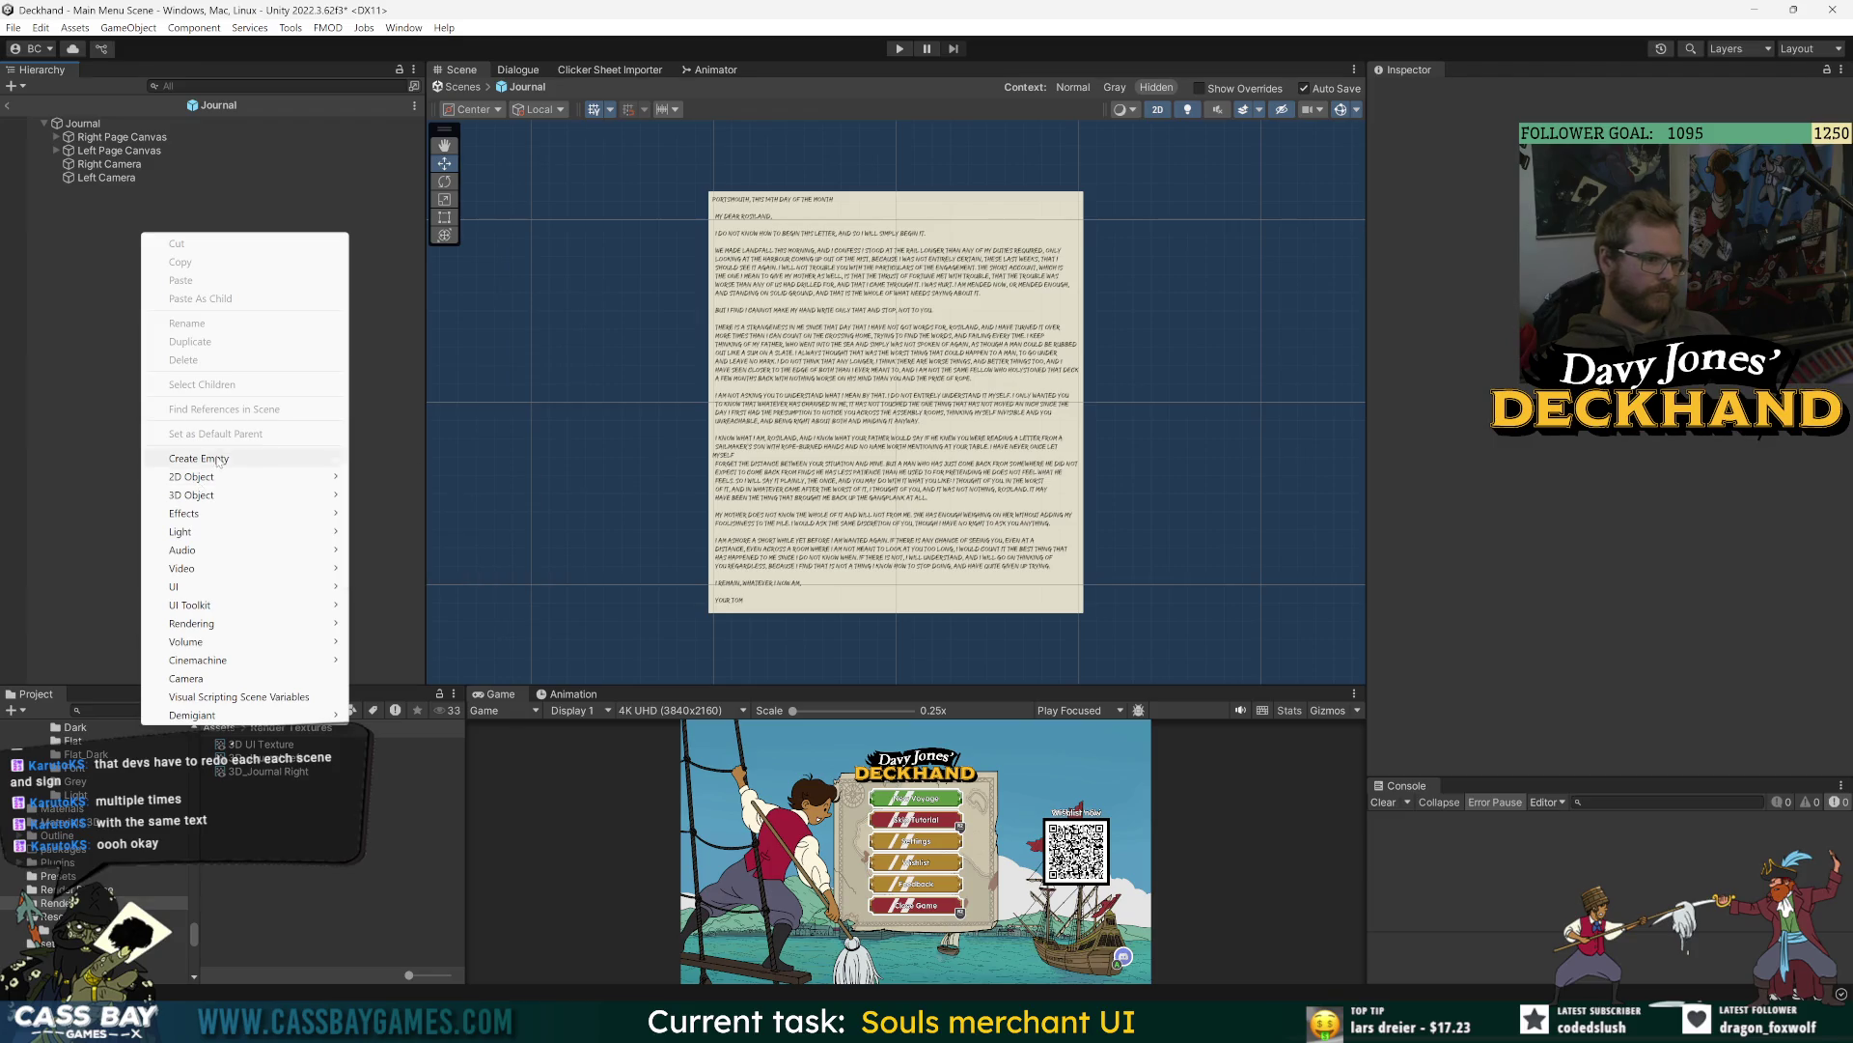
{"action": "left_click", "coordinate": [216, 459]}
{"action": "type", "text": "Left Mesh"}
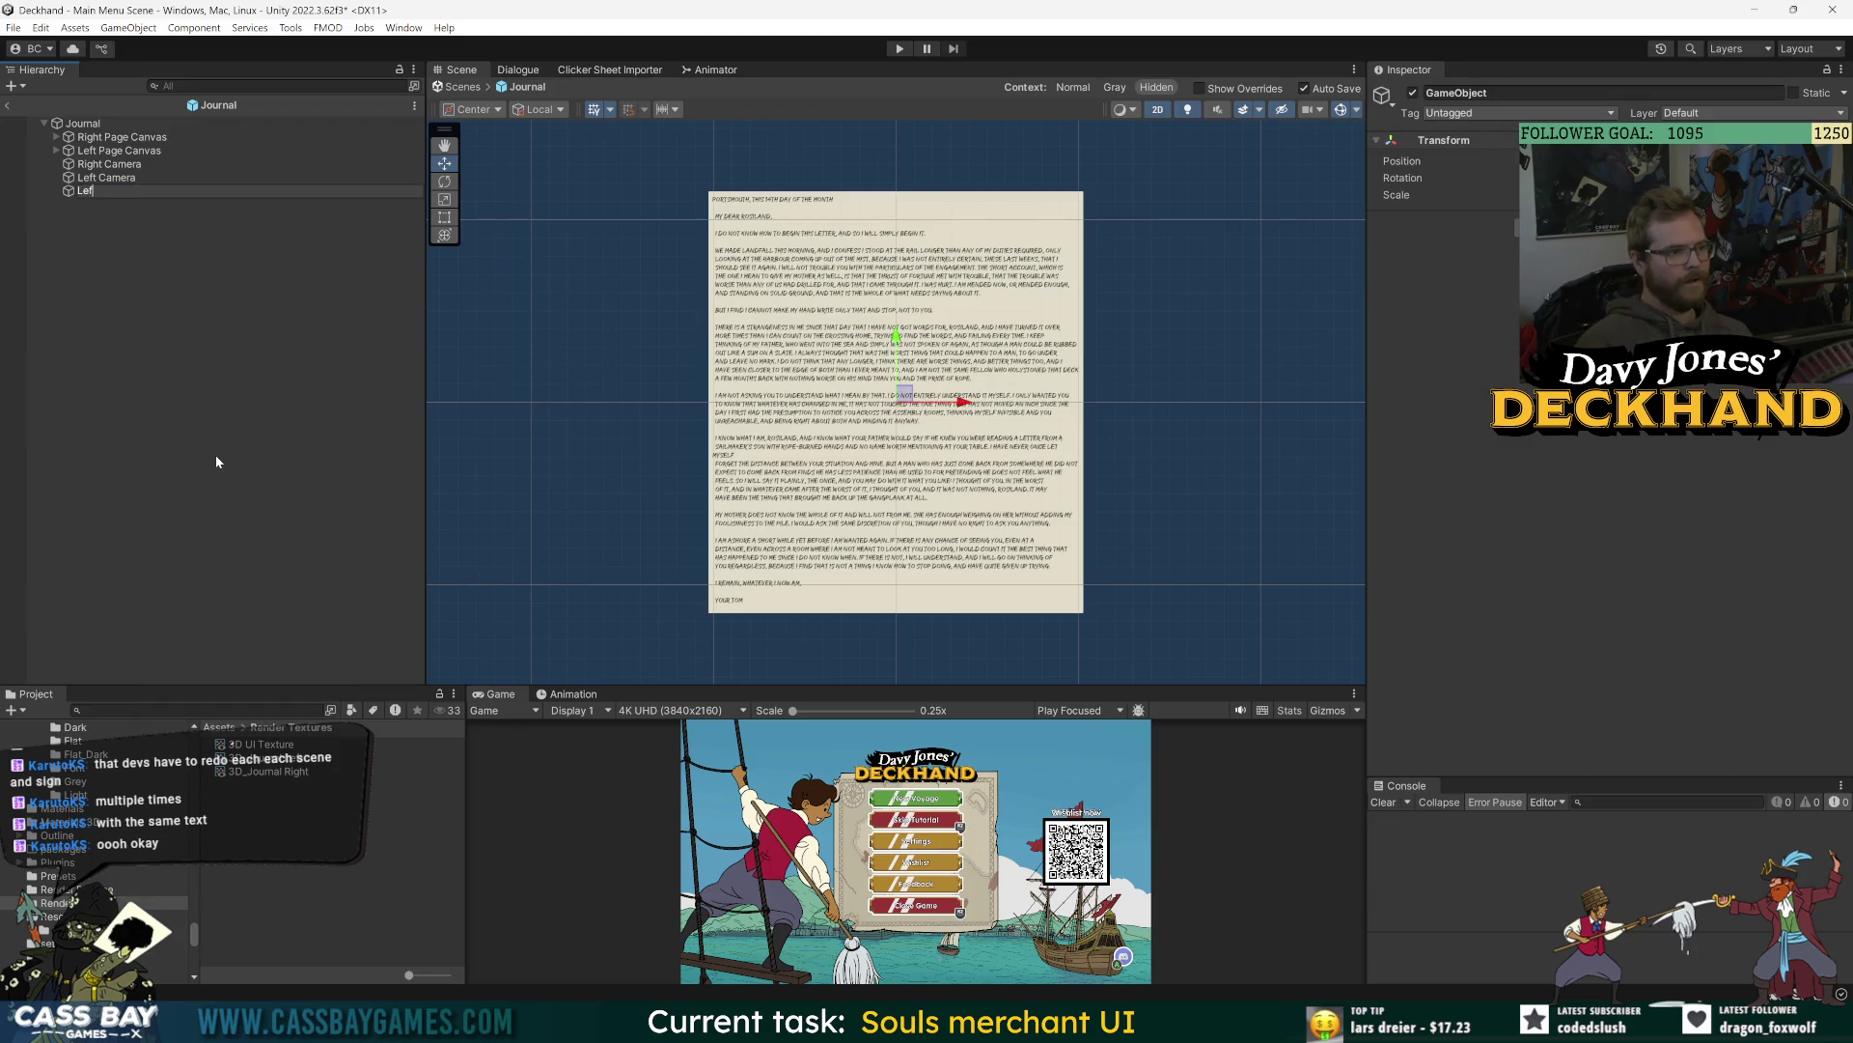
{"action": "key", "text": "Return"}
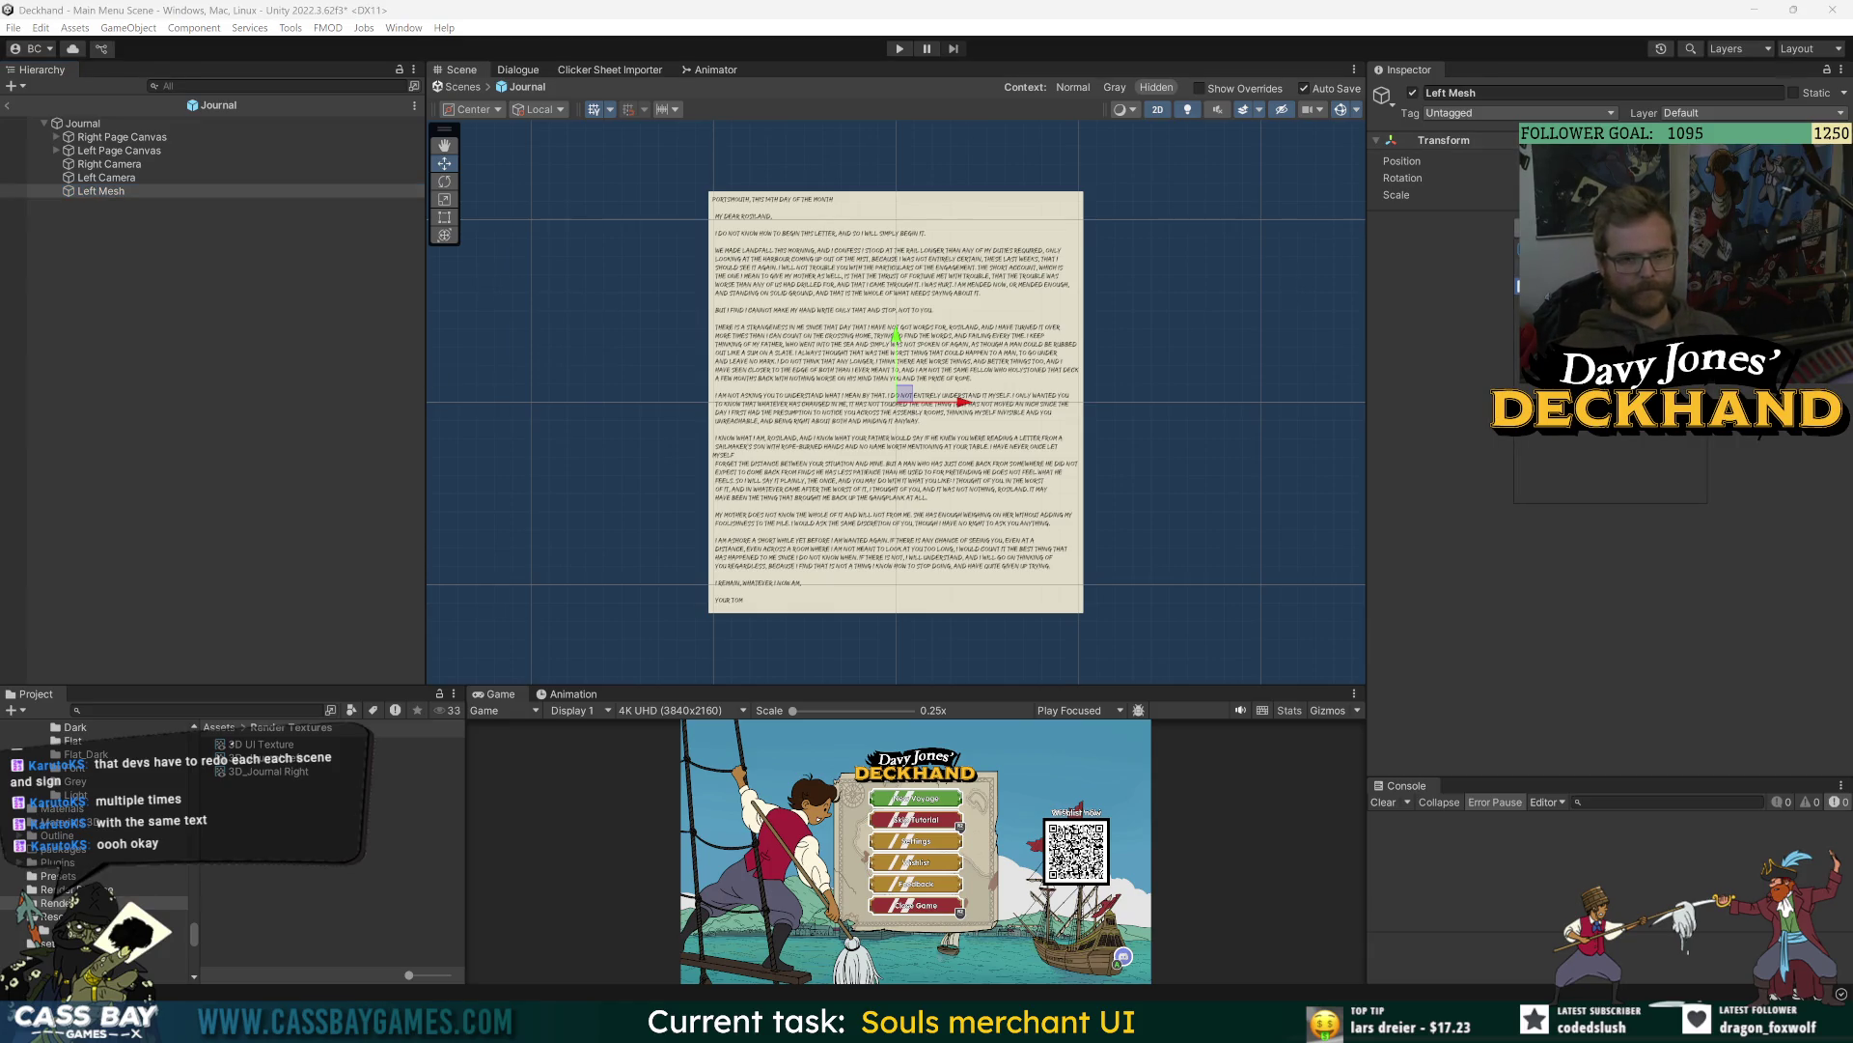
{"action": "type", "text": "mesh"}
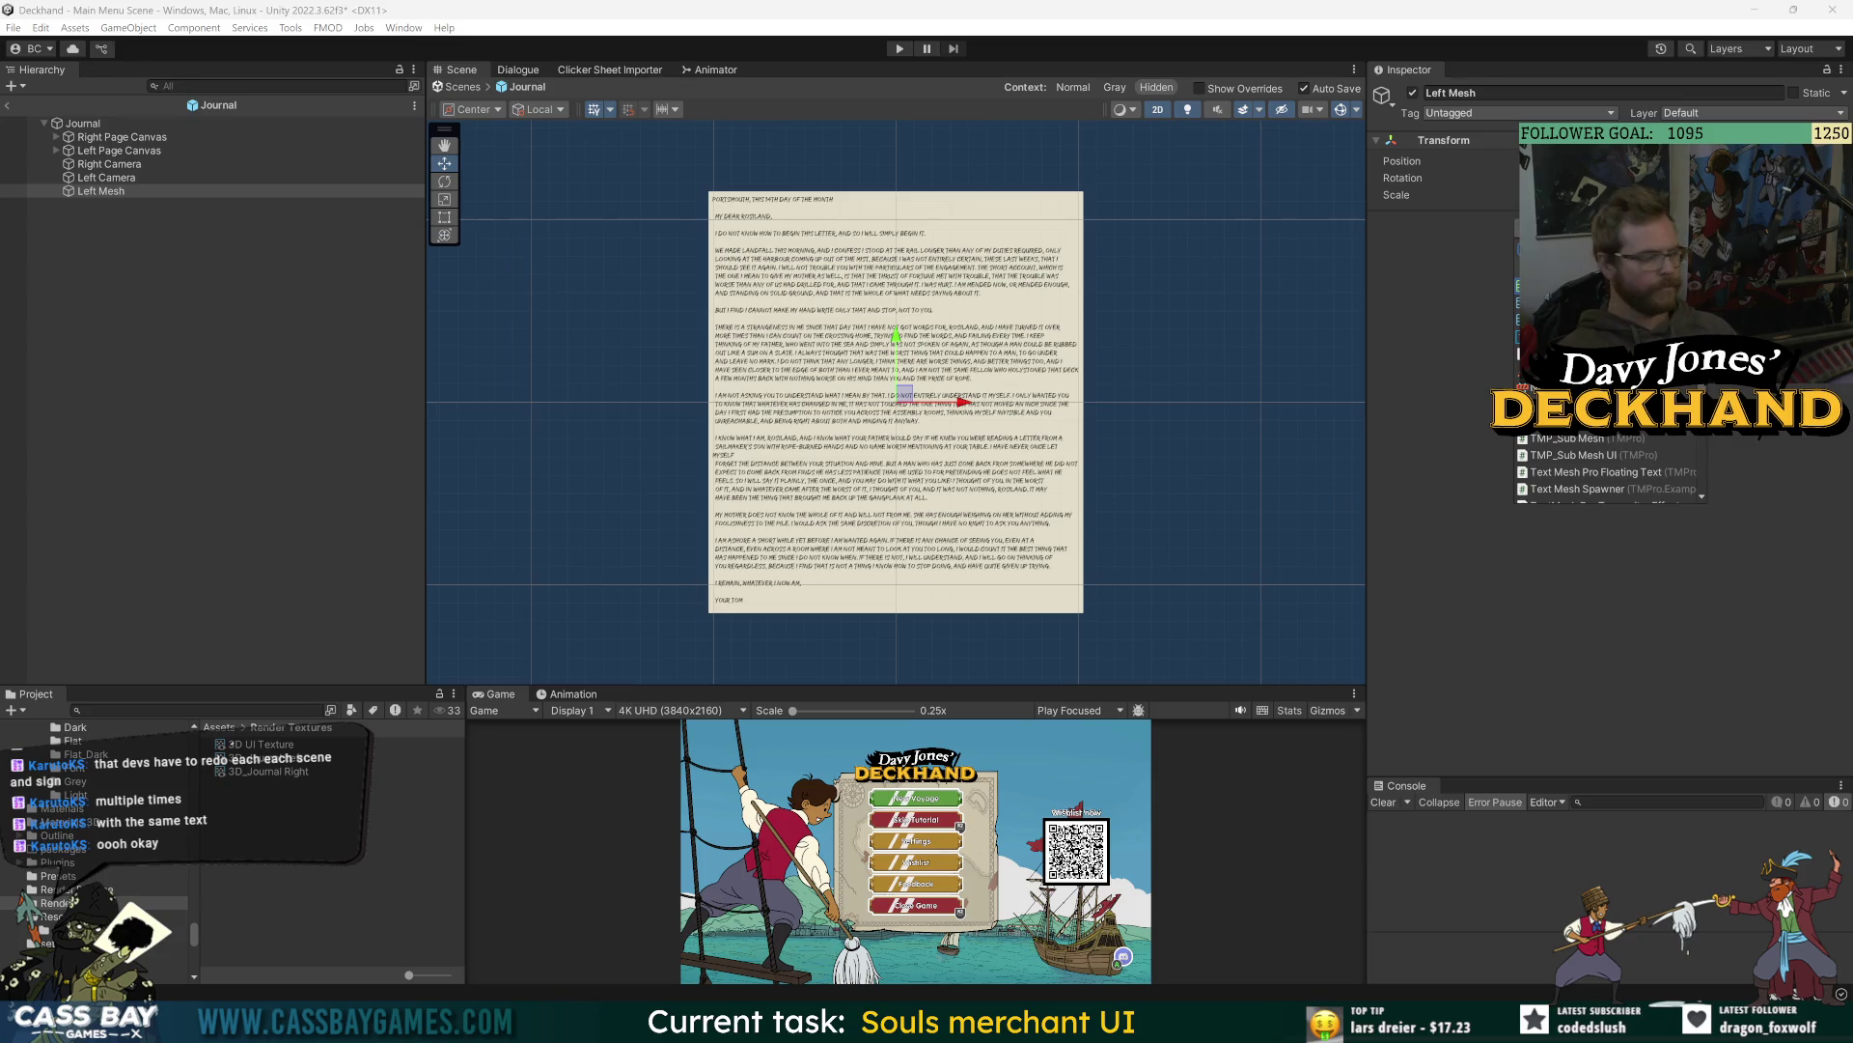
{"action": "key", "text": "Escape"}
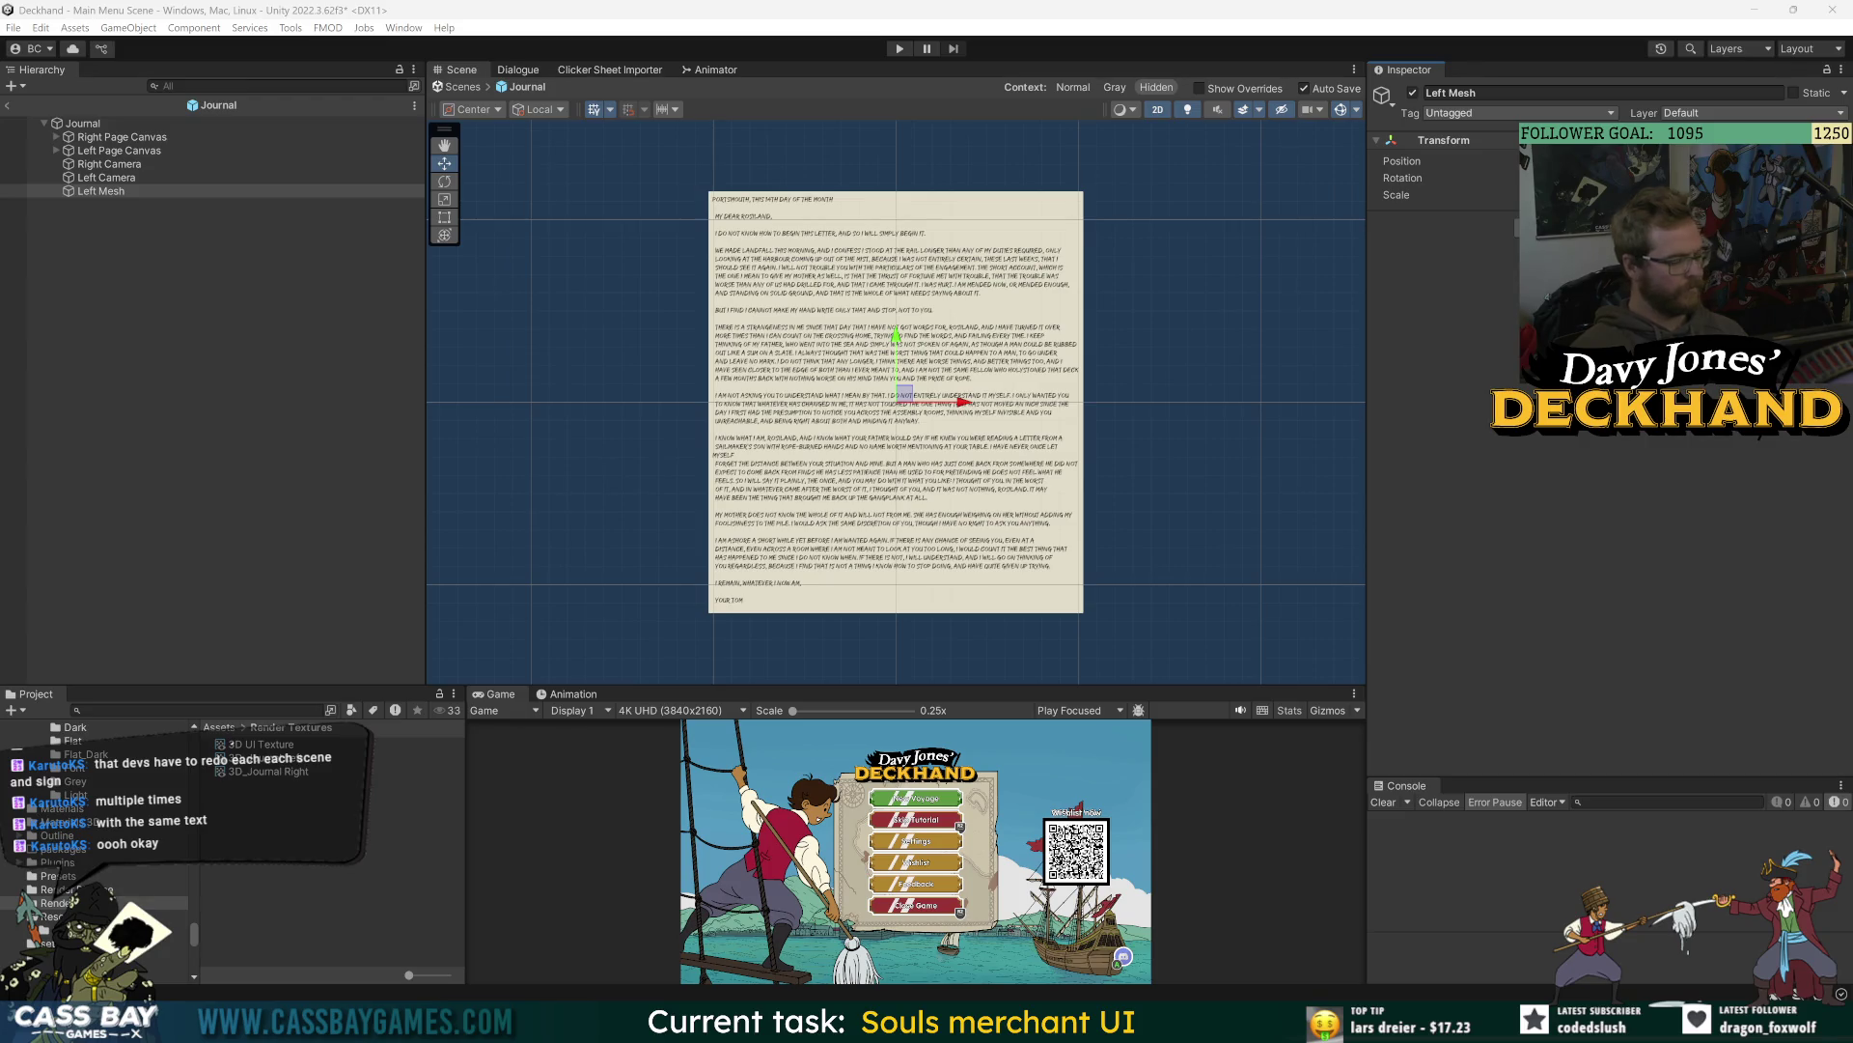
{"action": "left_click", "coordinate": [1609, 220]}
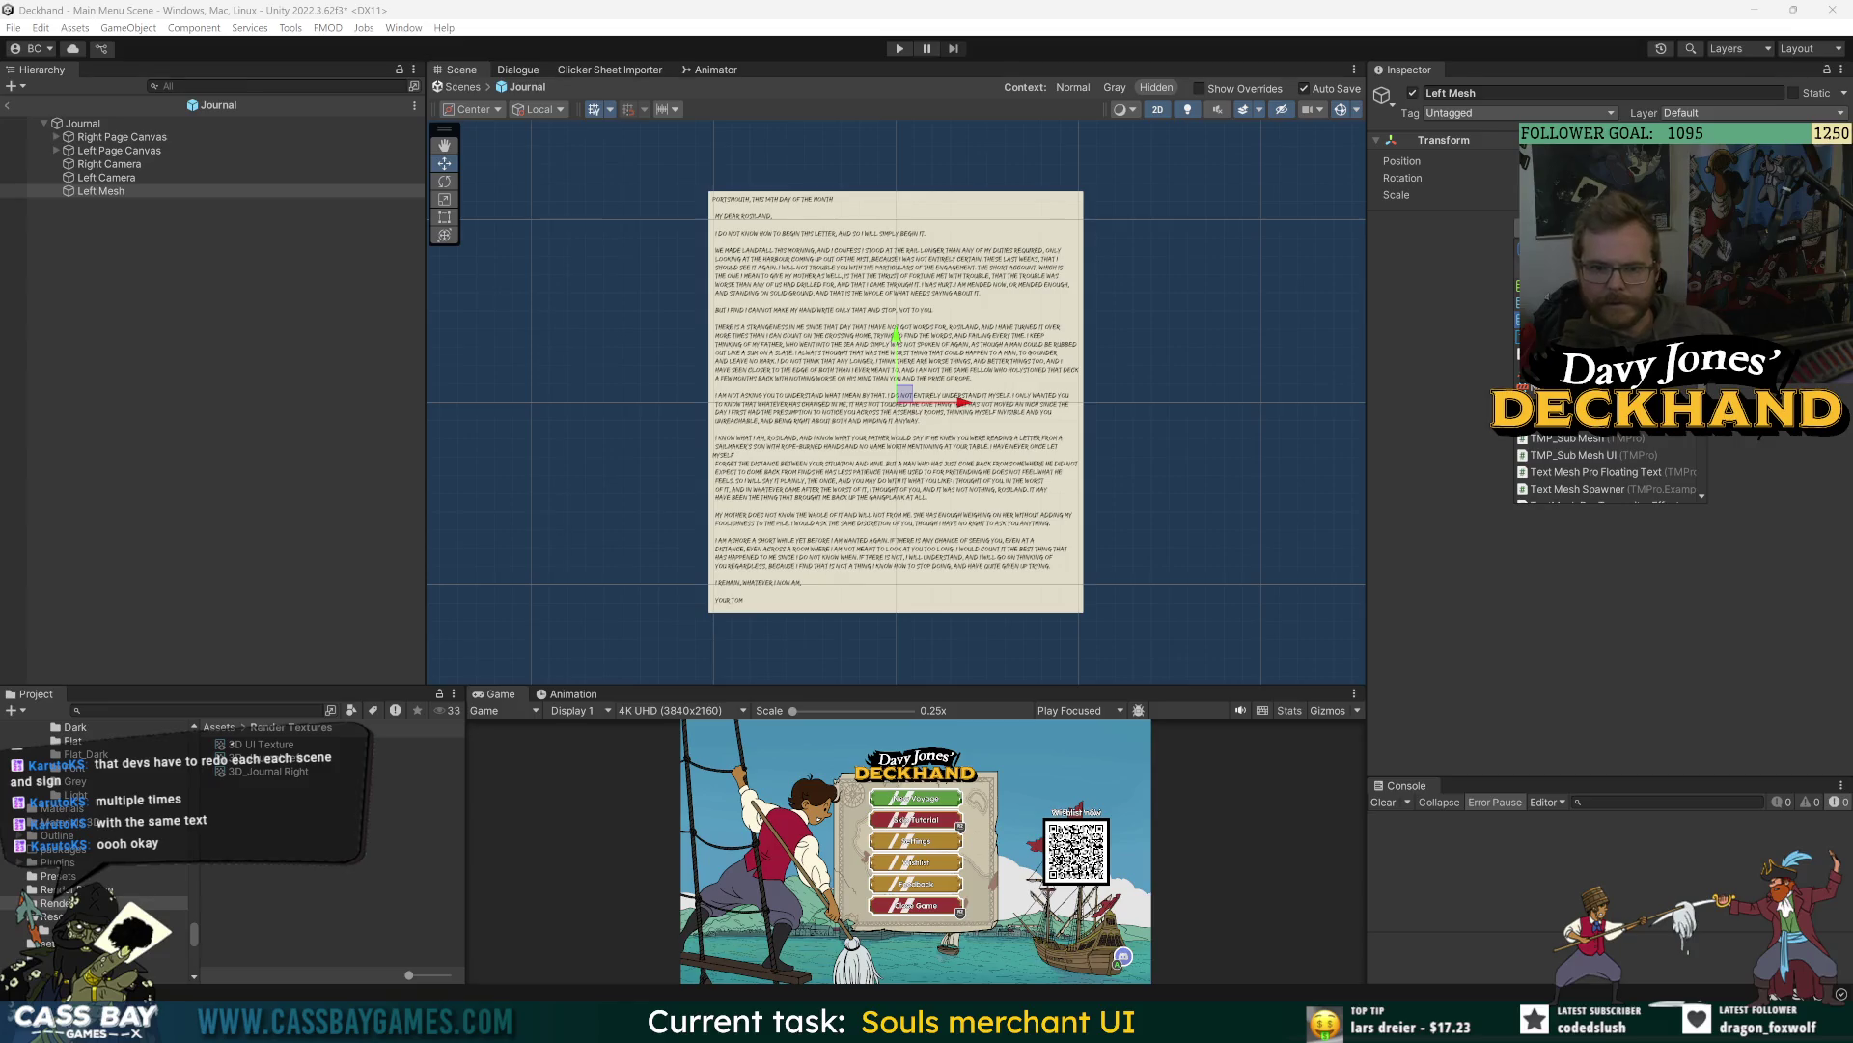
- Add a Mesh Filter and a Mesh Renderer to Left Mesh
{"action": "key", "text": "Return"}
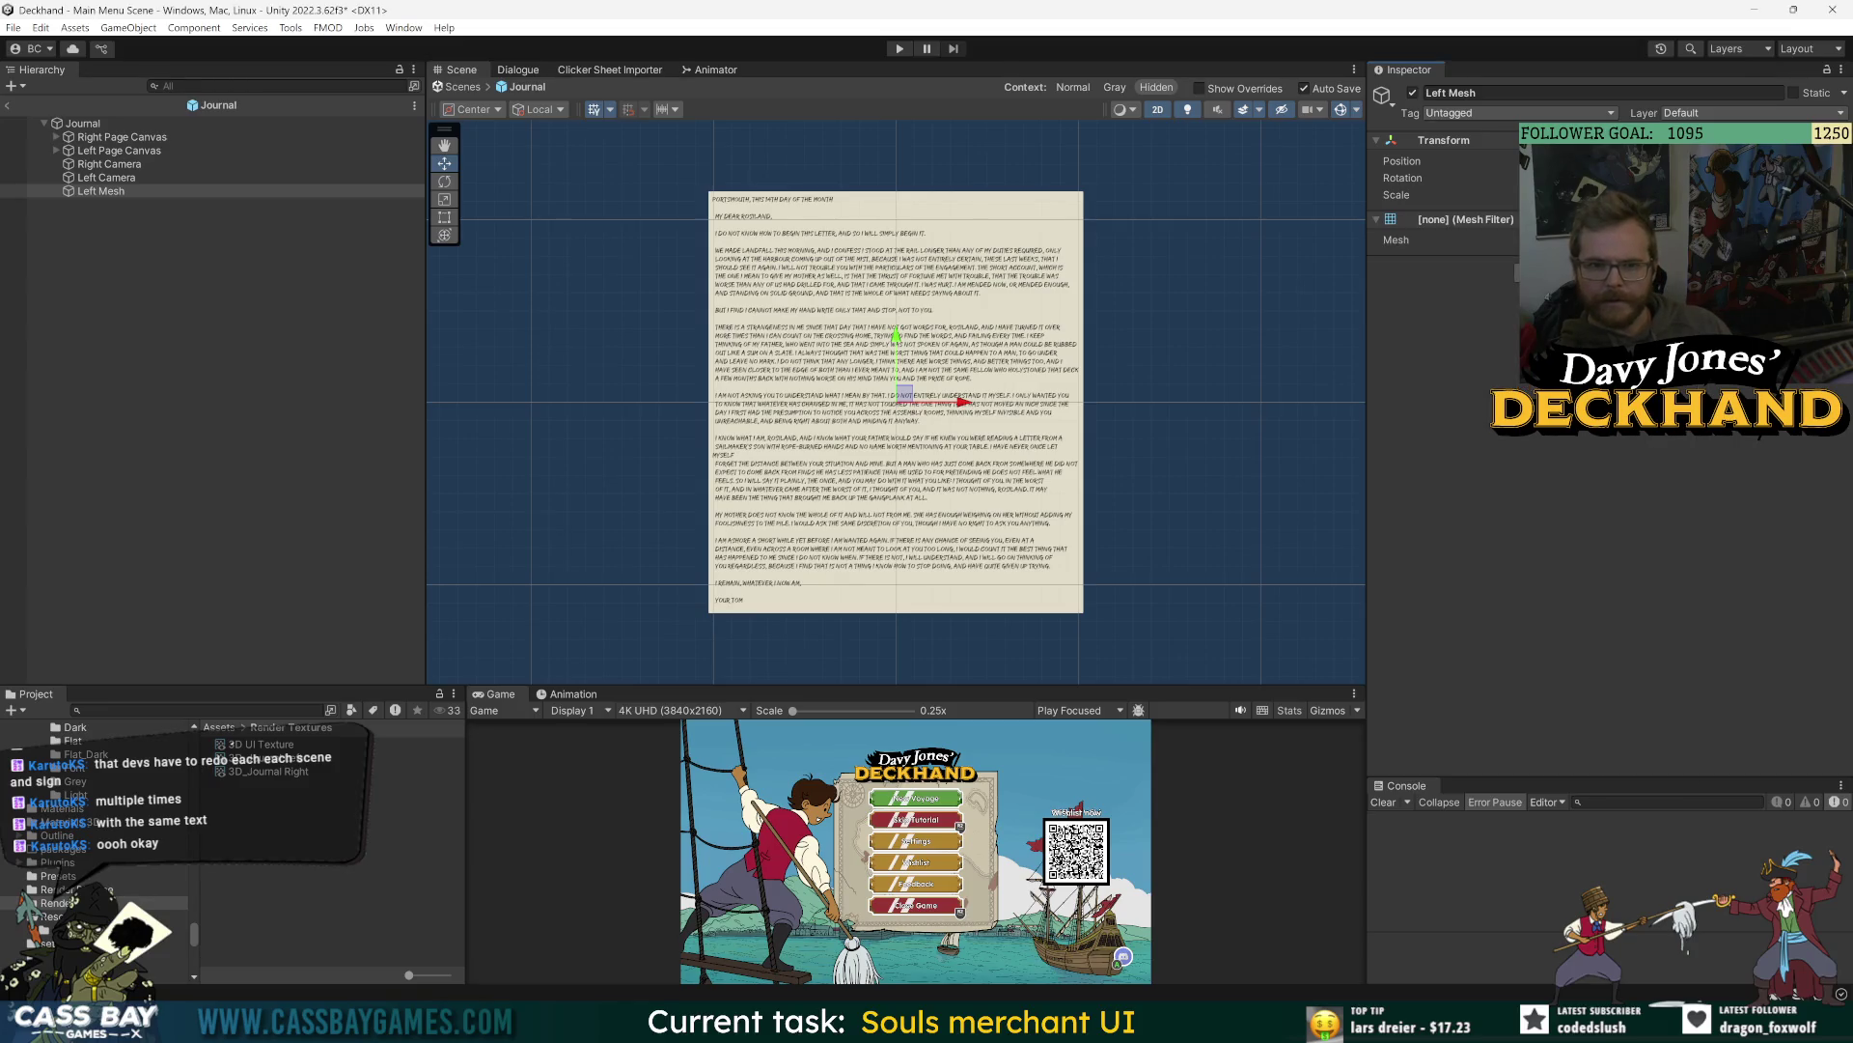
{"action": "left_click", "coordinate": [1609, 275]}
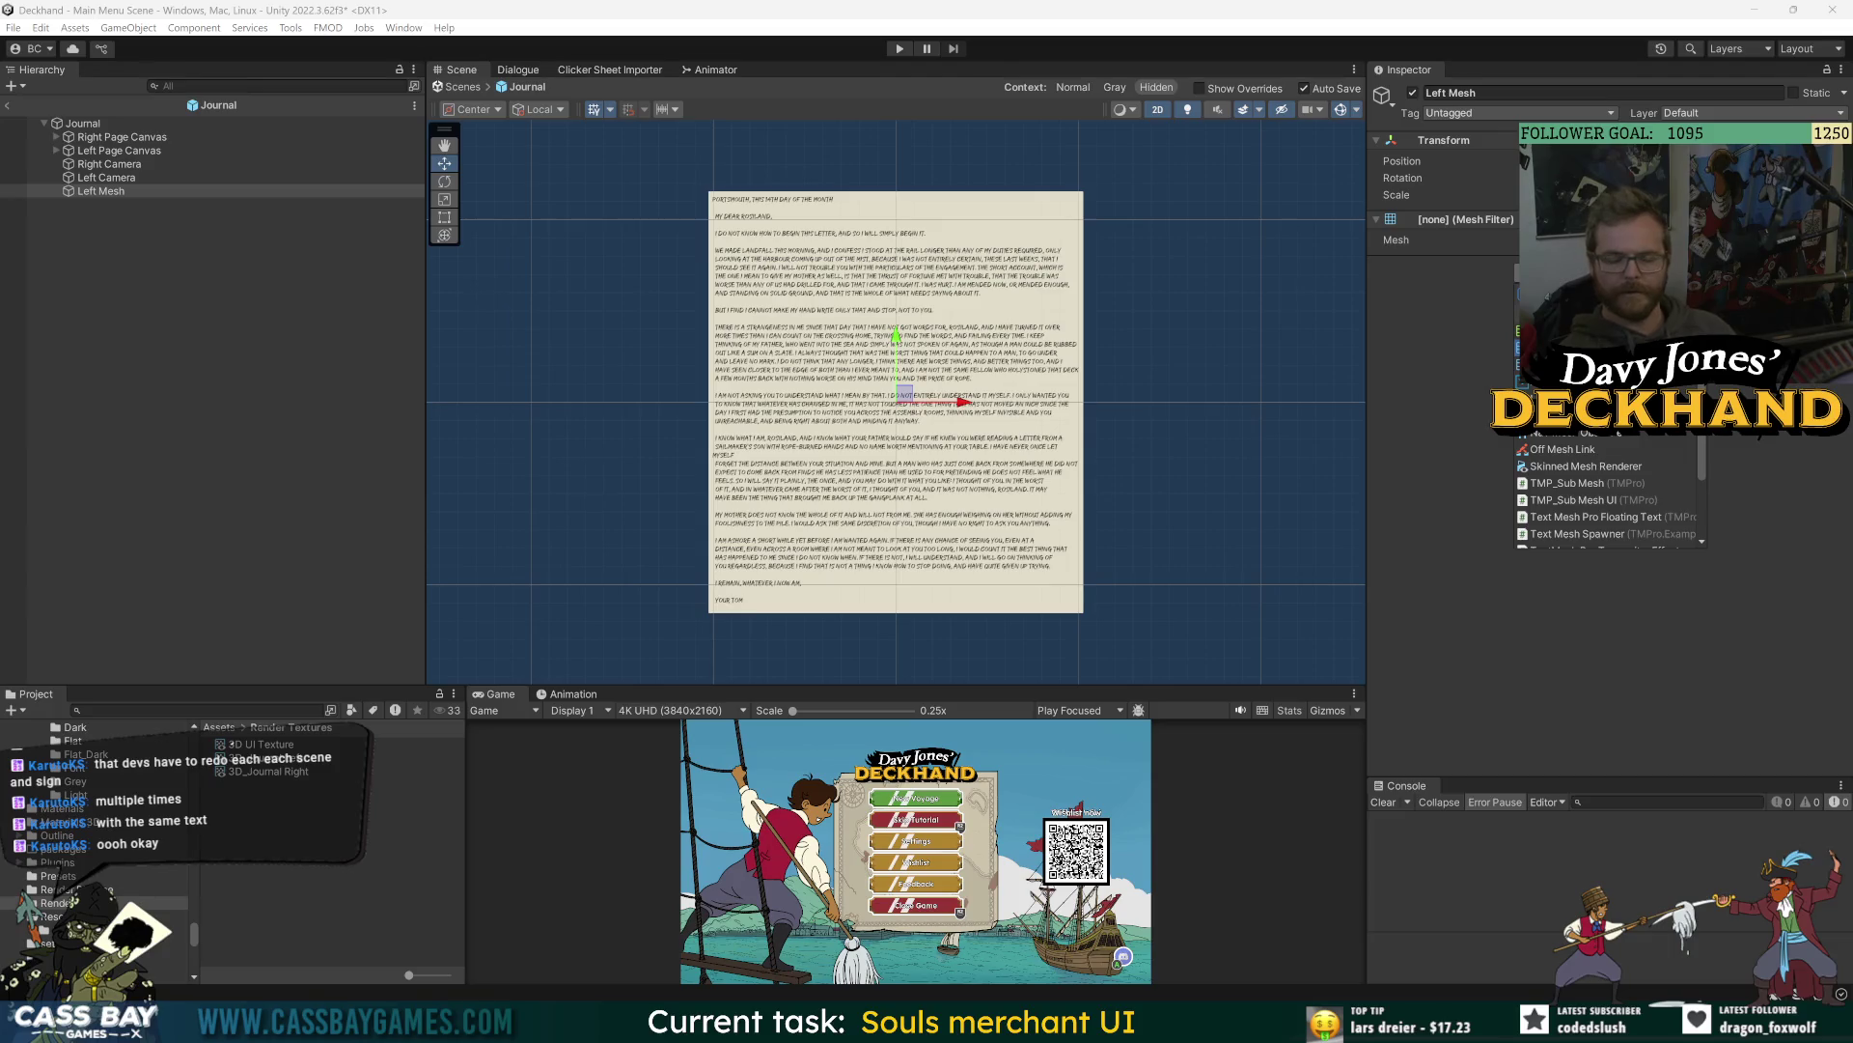
{"action": "key", "text": "Return"}
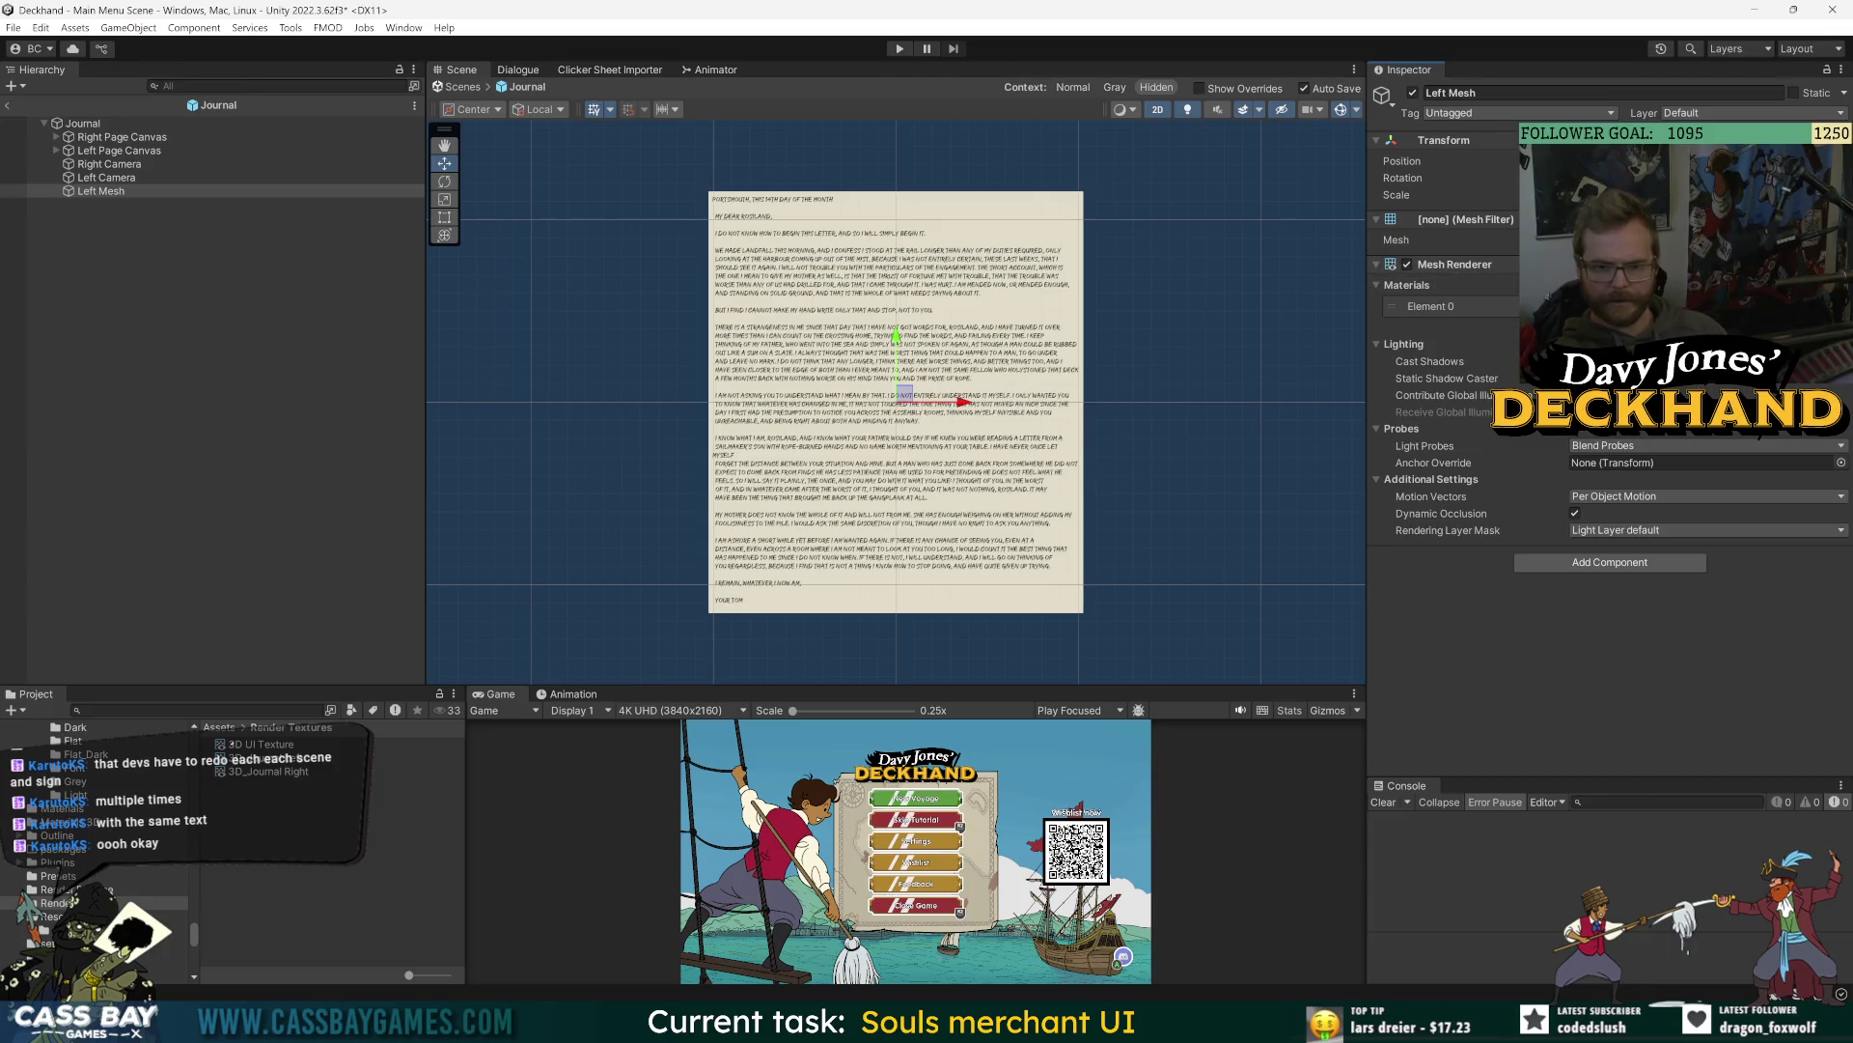
- Assign Page Curl Mat to the renderer and rename the Page Curl Mat 1 copy 'Journal Left Material'
{"action": "left_click", "coordinate": [1841, 306]}
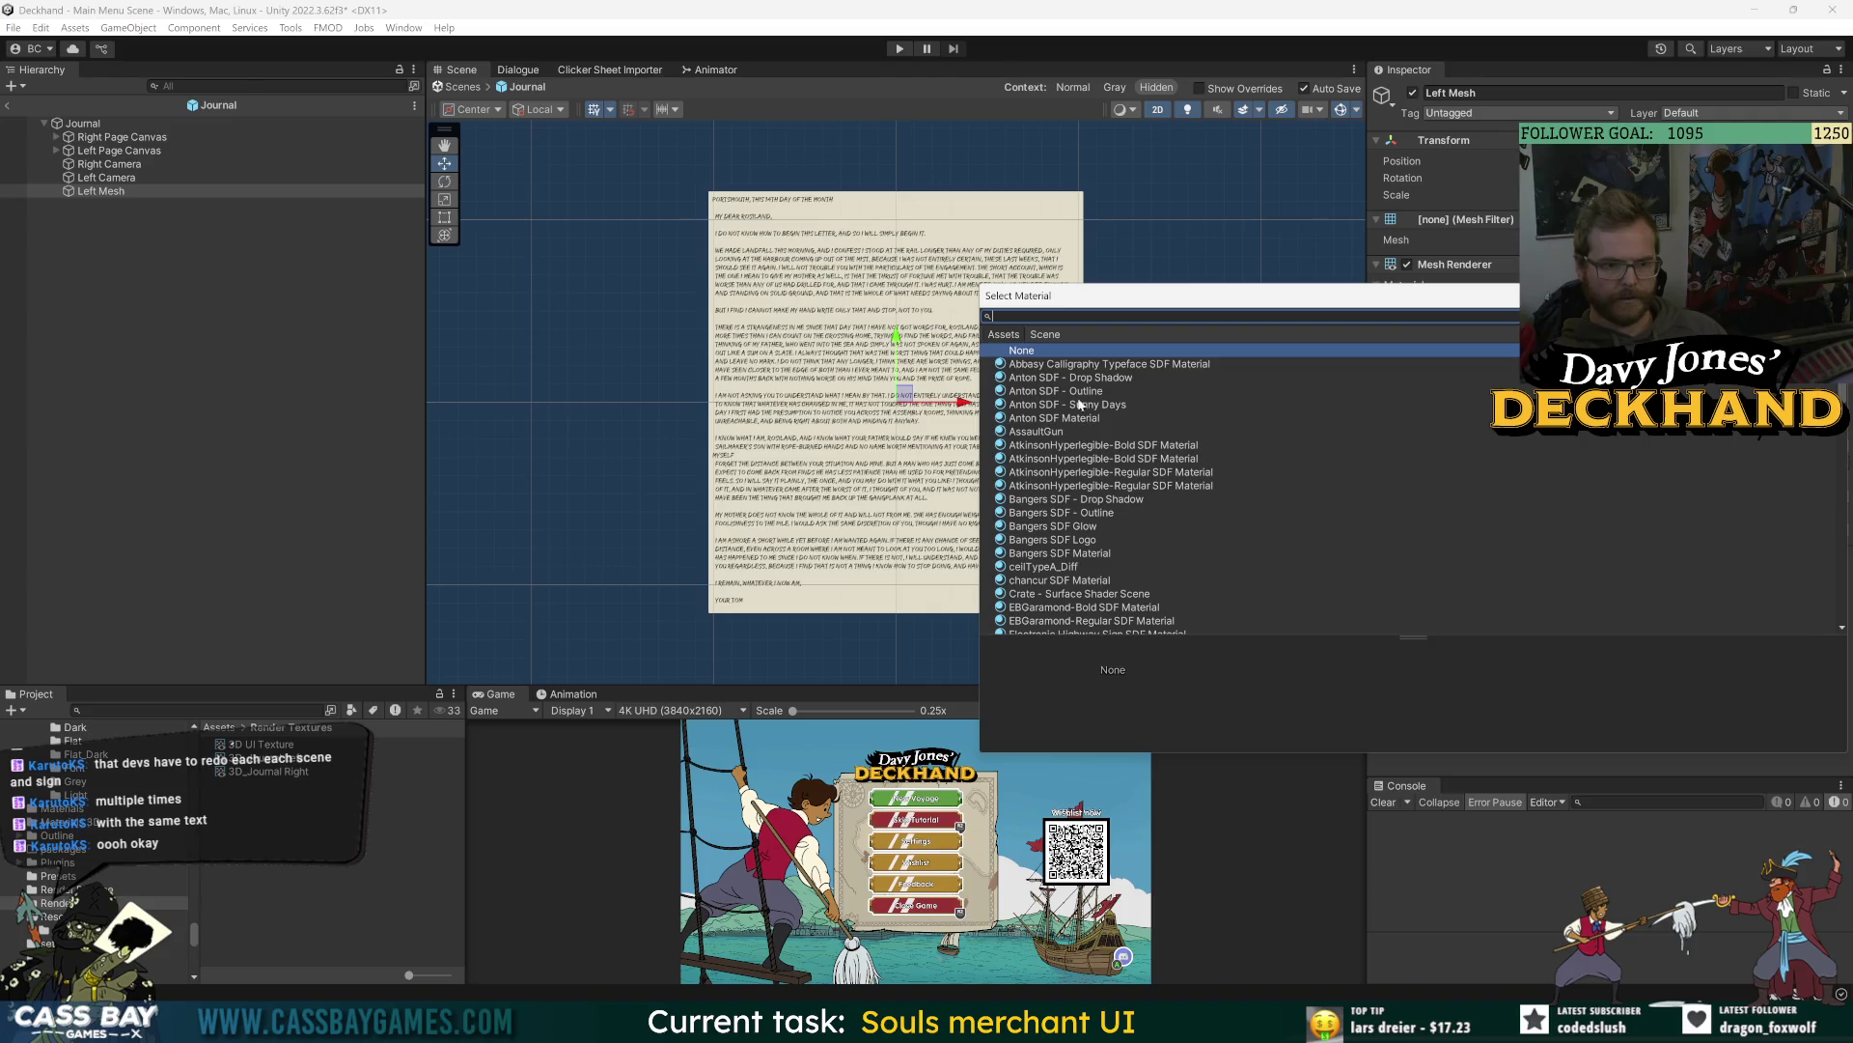
{"action": "type", "text": "page"}
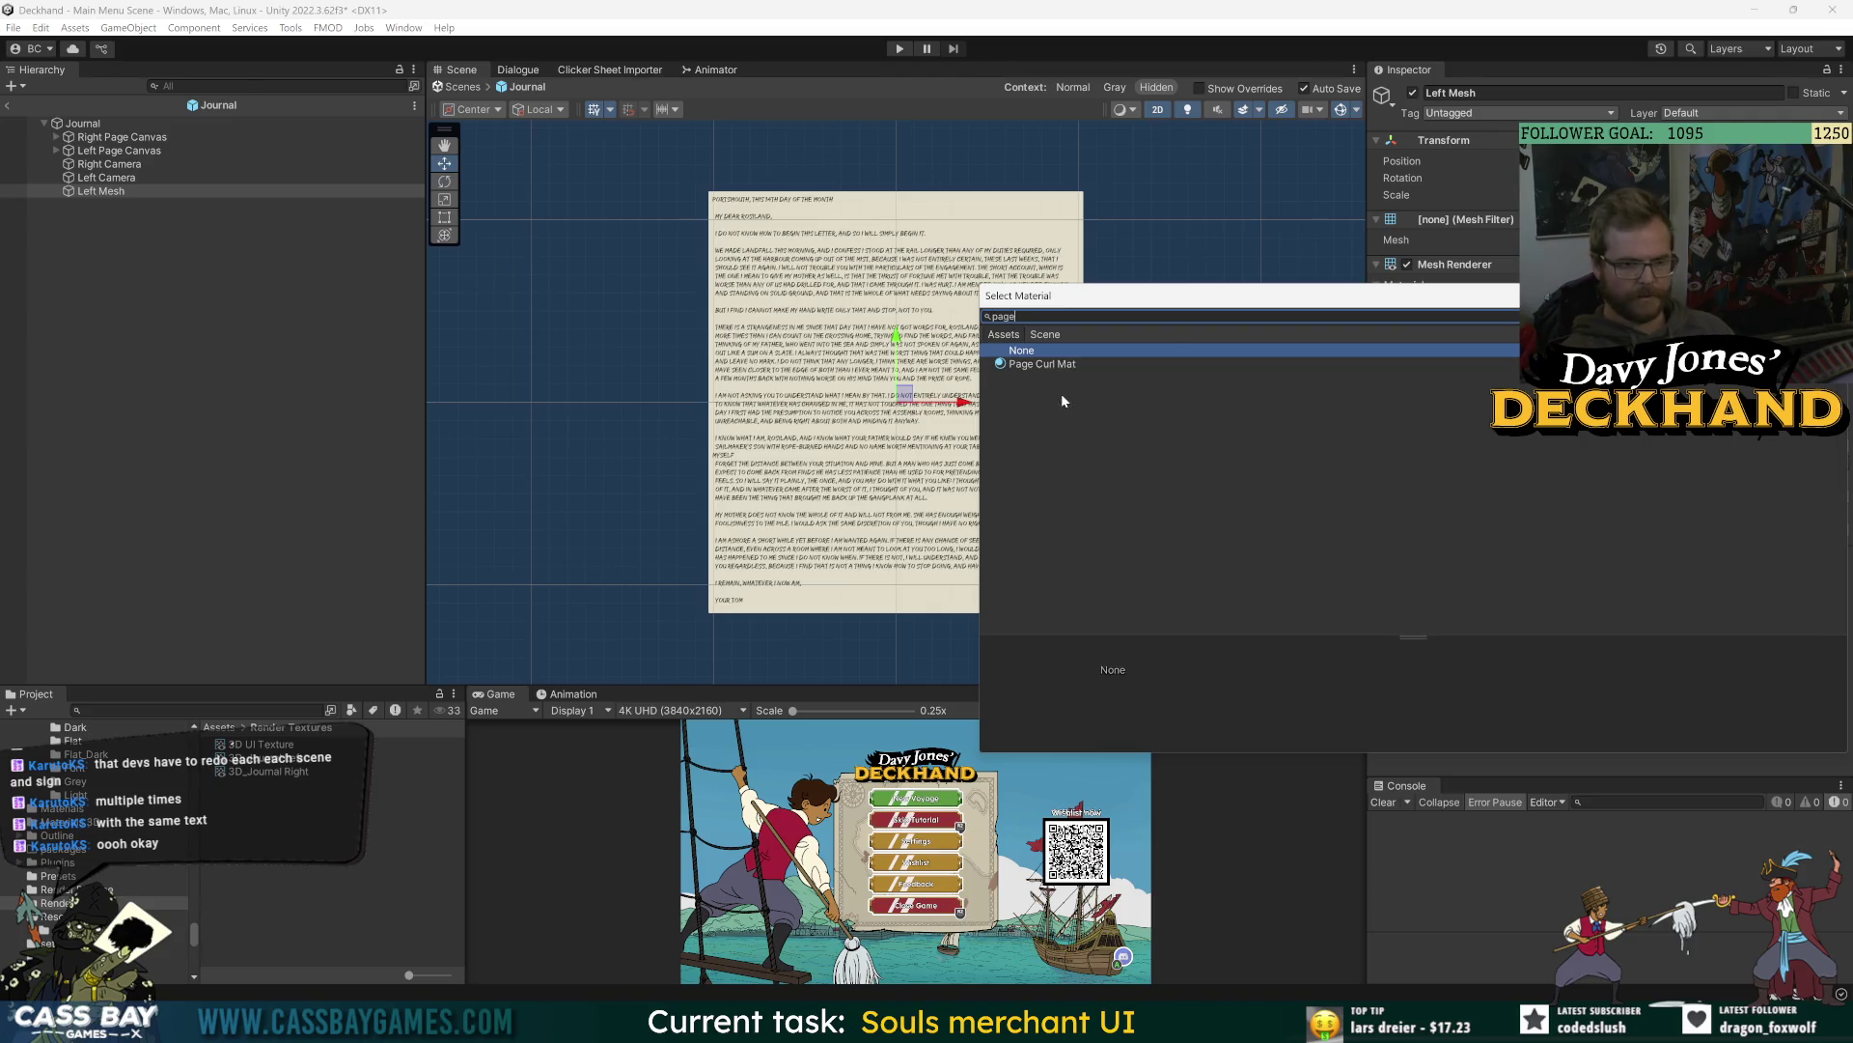
{"action": "double_click", "coordinate": [1051, 365]}
{"action": "left_click", "coordinate": [1431, 306]}
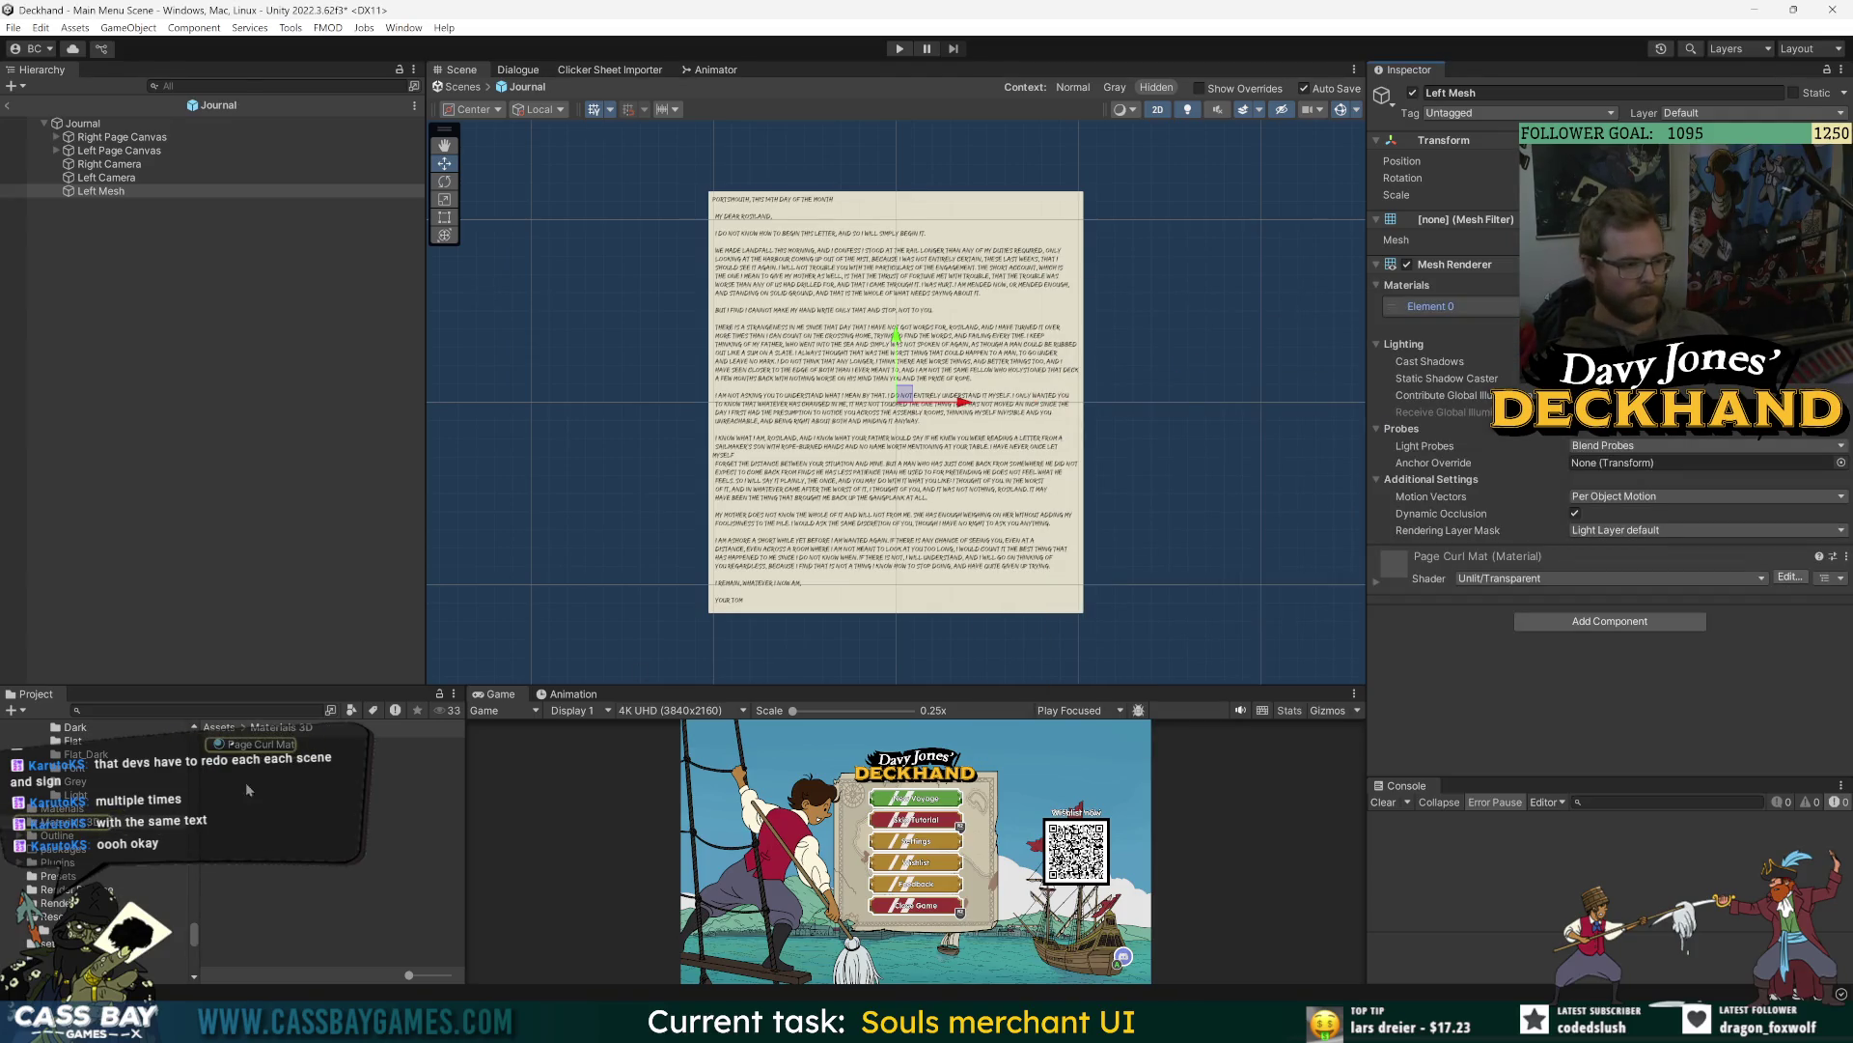
{"action": "left_click", "coordinate": [259, 755]}
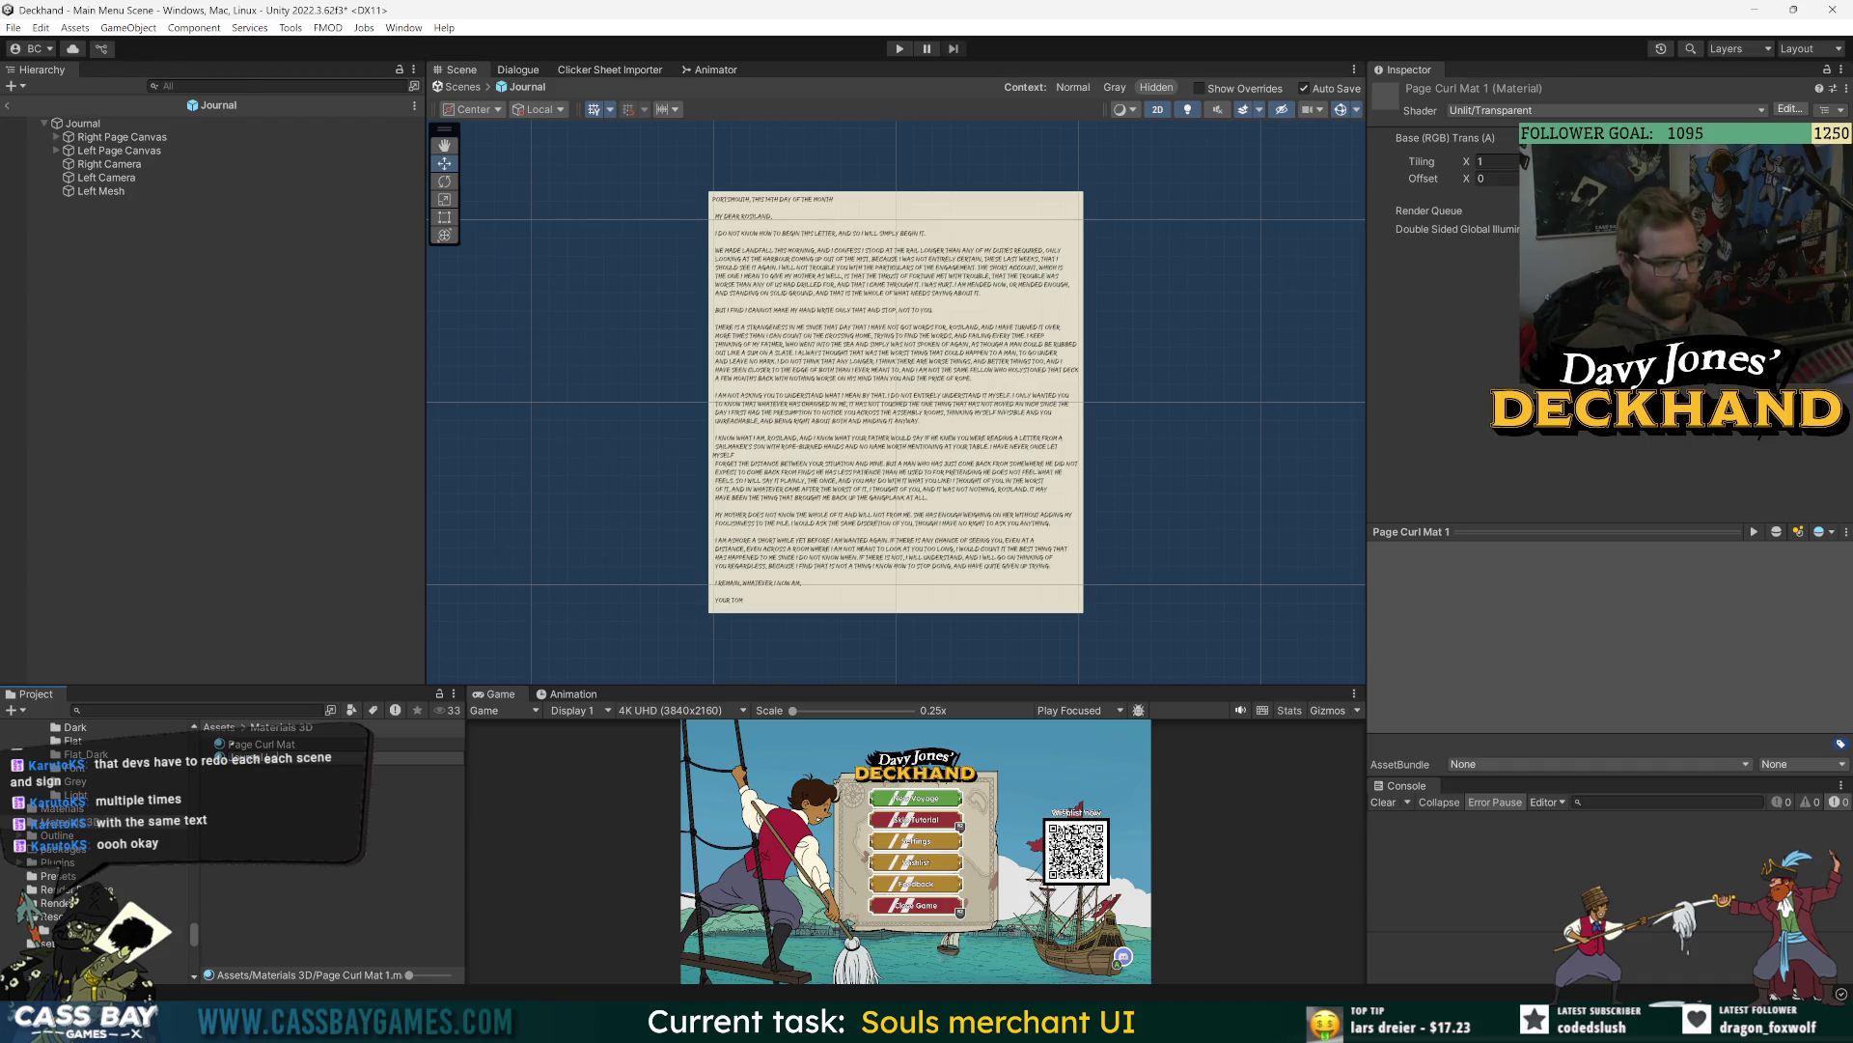
{"action": "key", "text": "Return"}
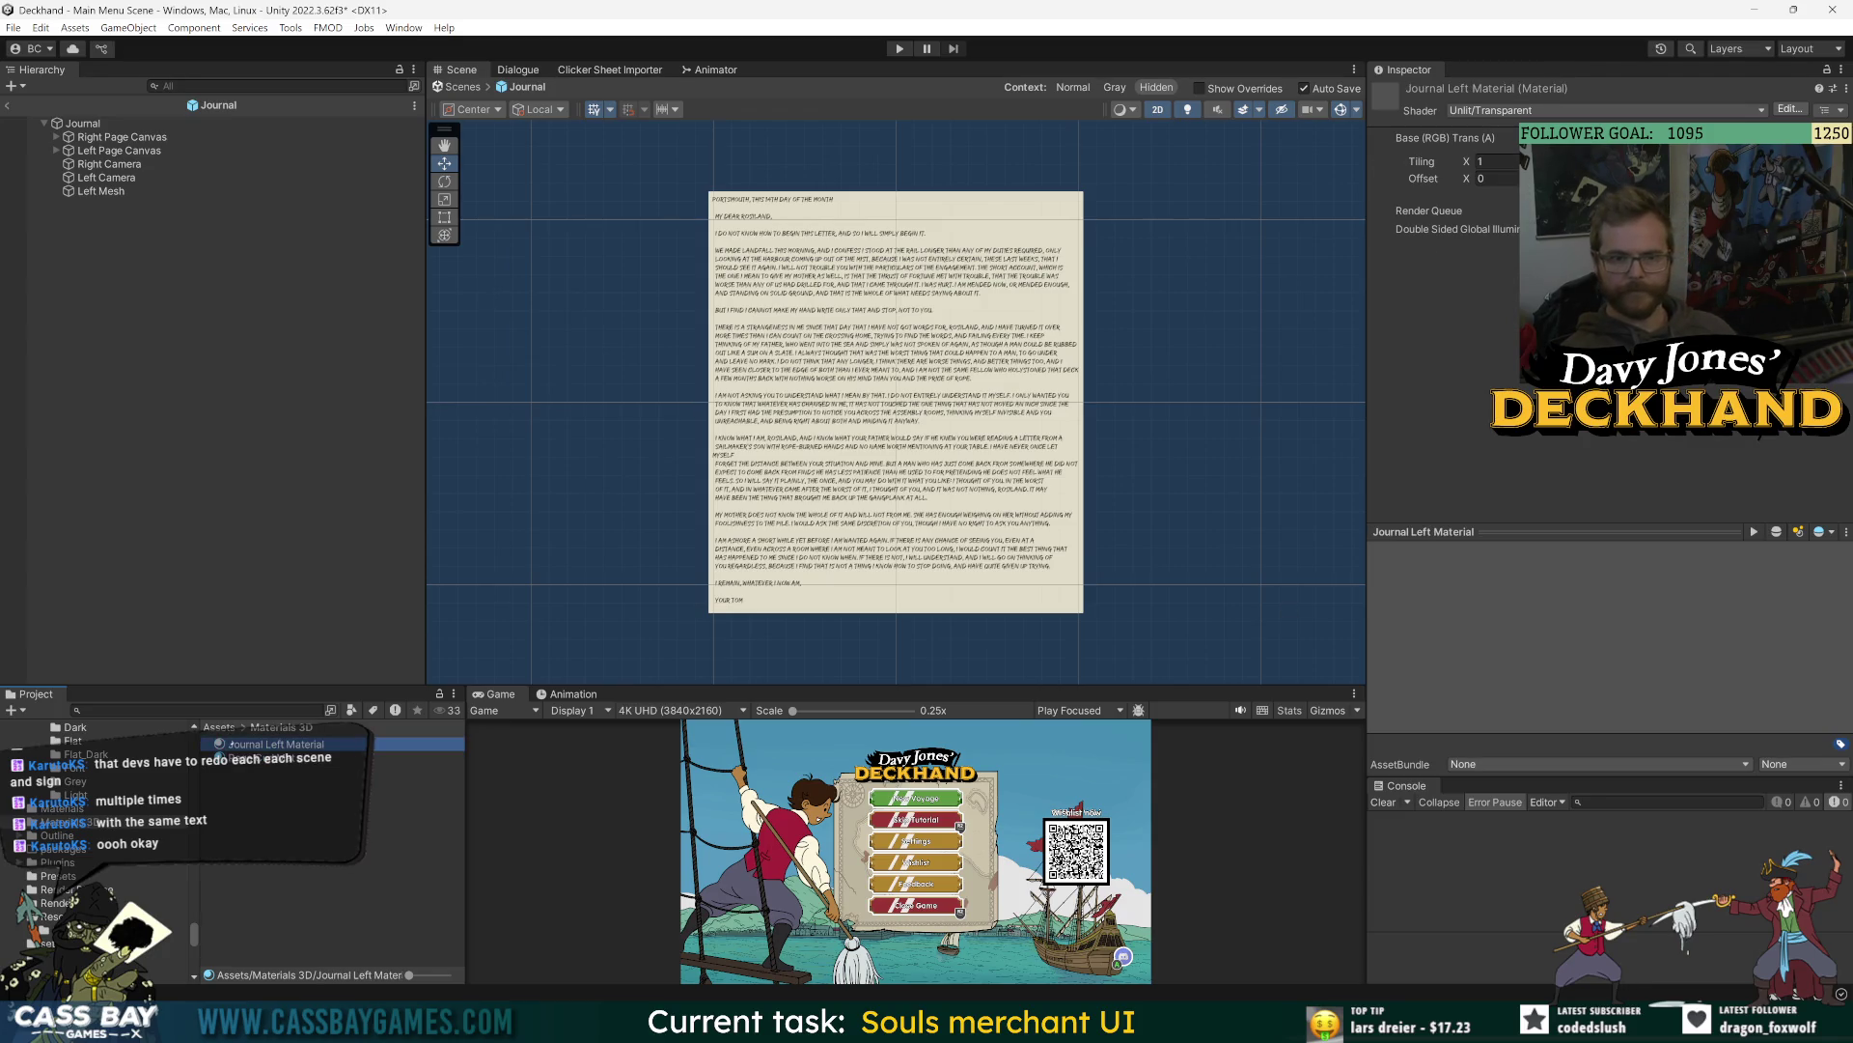
- Set Journal Left Material's texture to 3D_Journal Left and duplicate it as 'Journal Right Material'
{"action": "left_click", "coordinate": [1820, 181]}
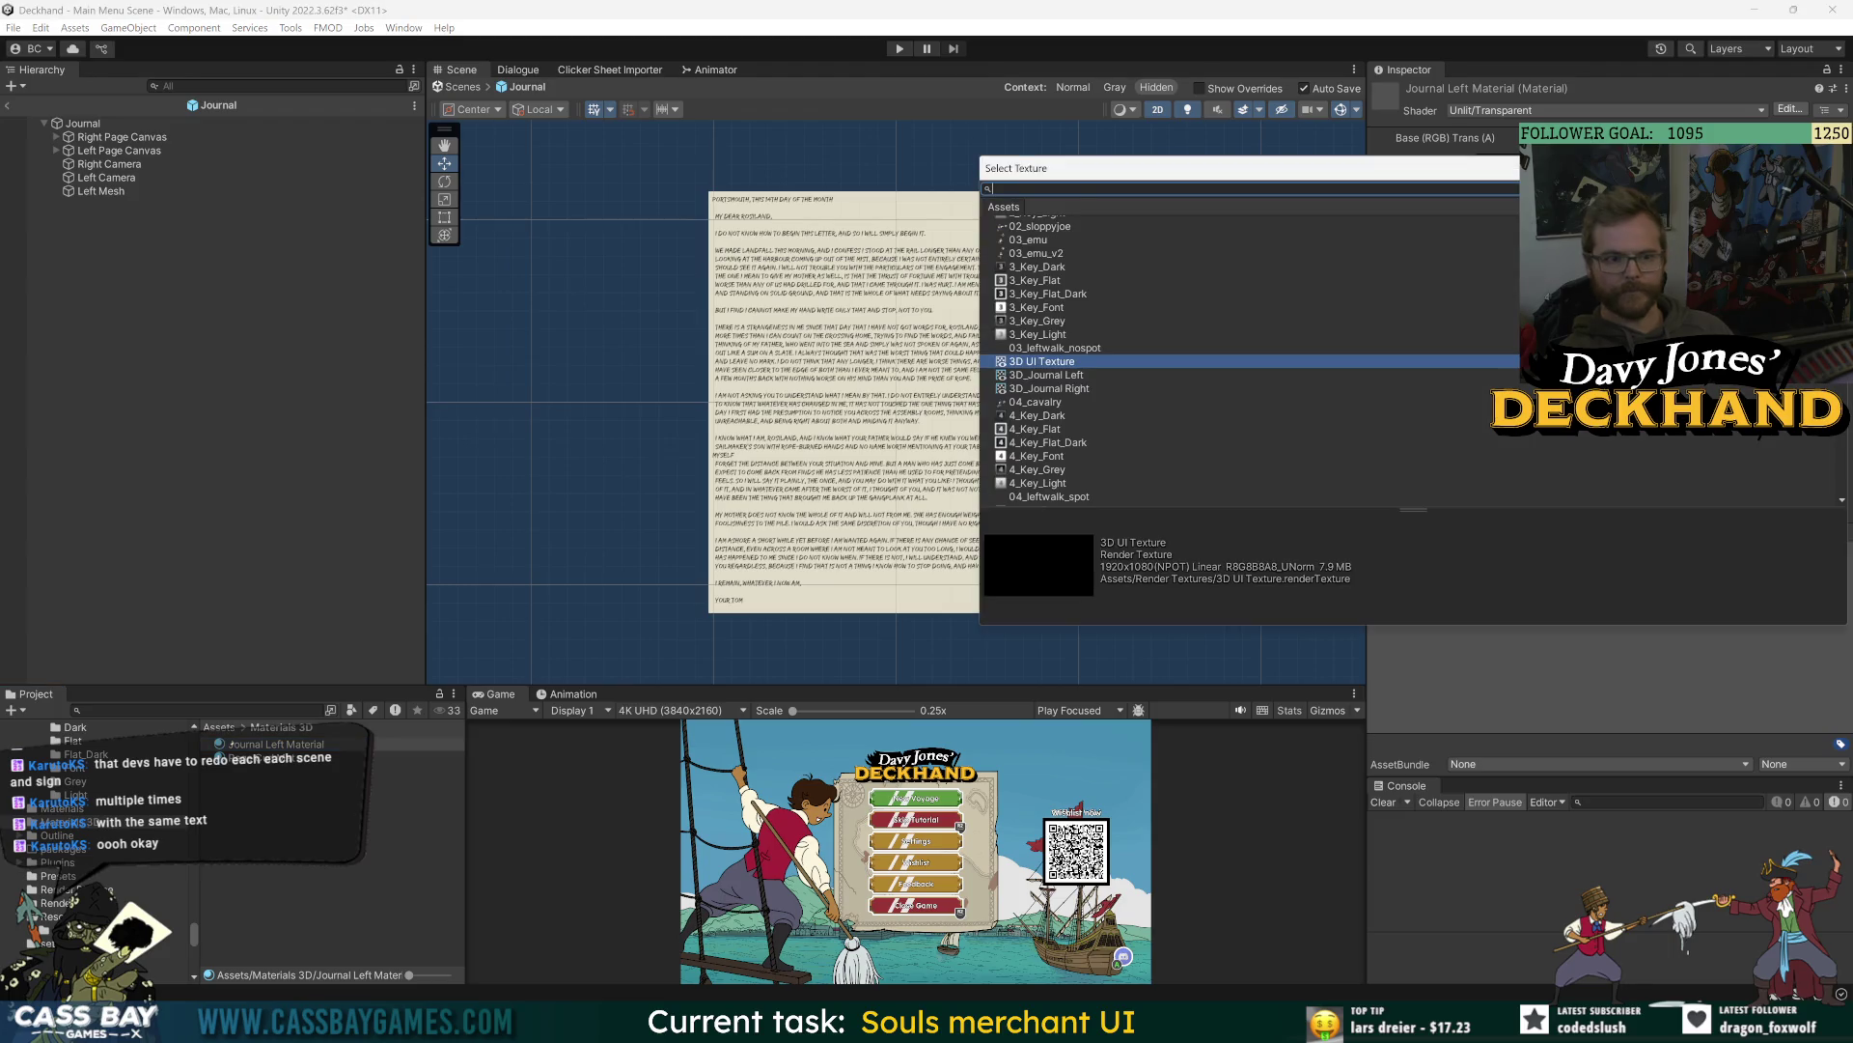
{"action": "double_click", "coordinate": [1054, 375]}
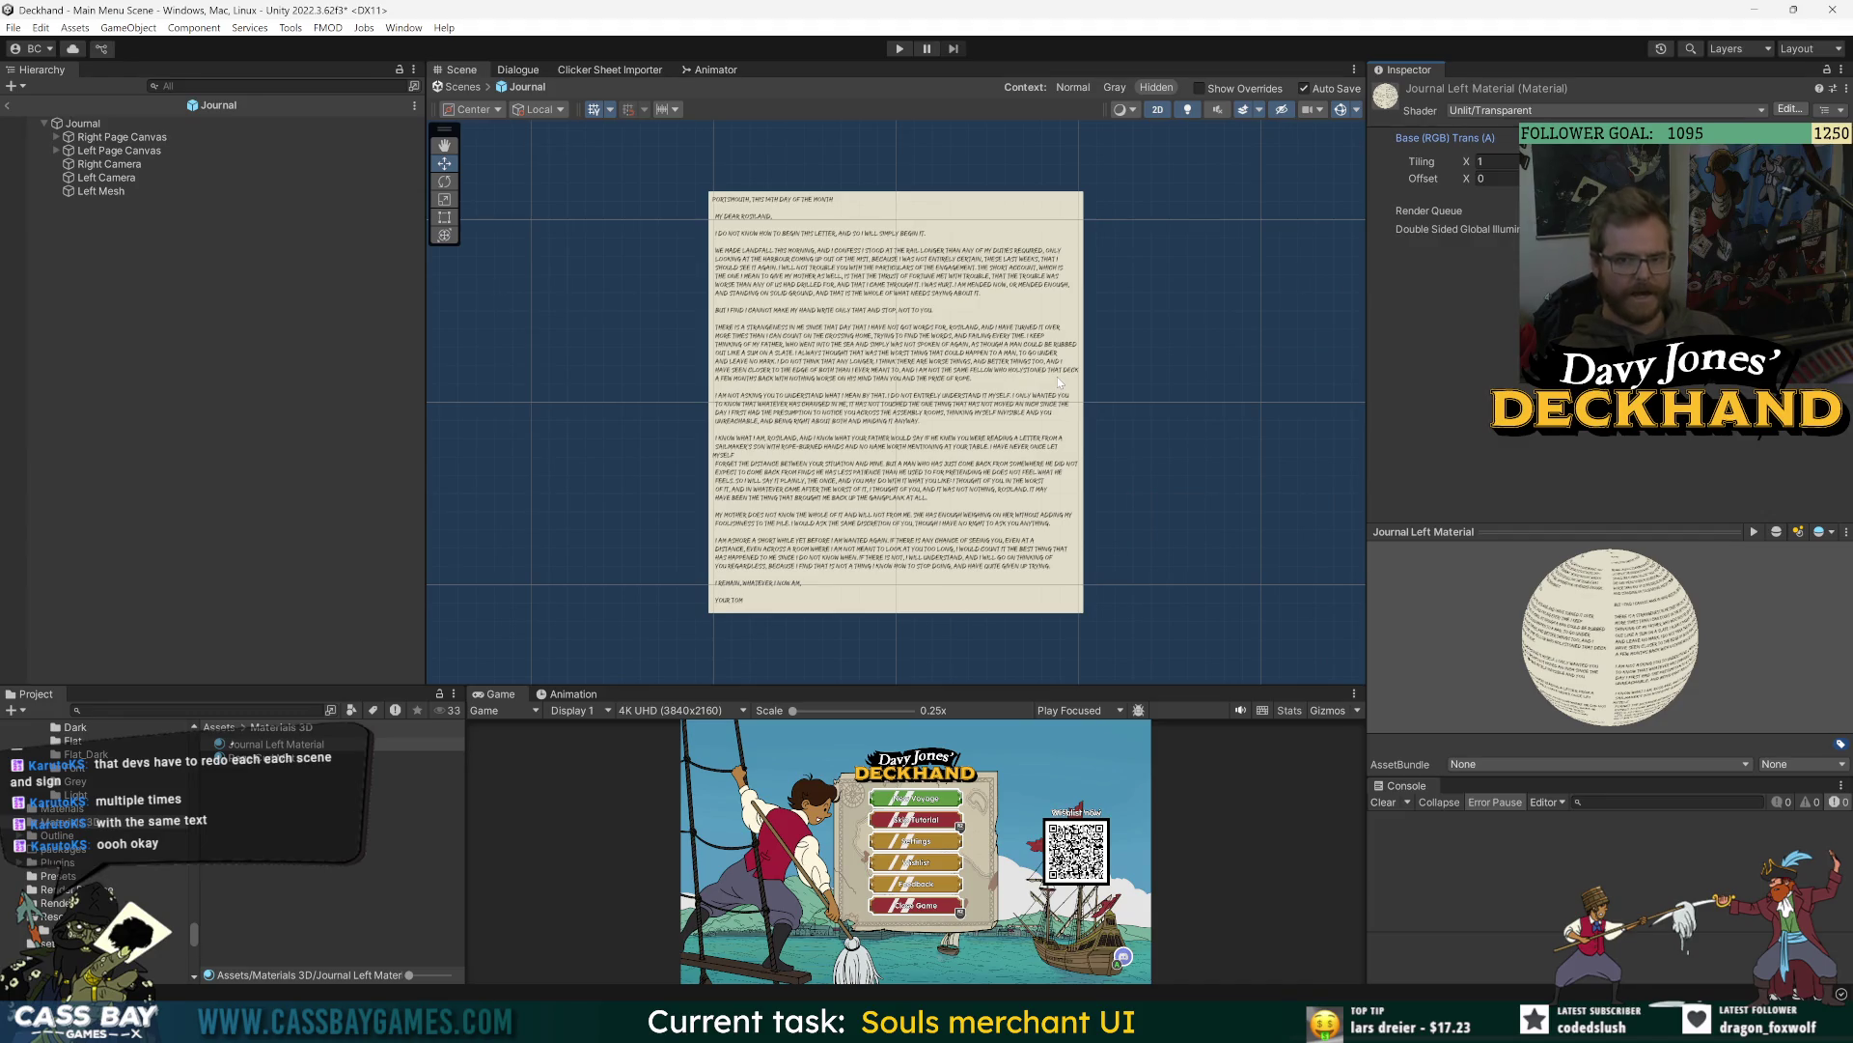
{"action": "key", "text": "ctrl+d"}
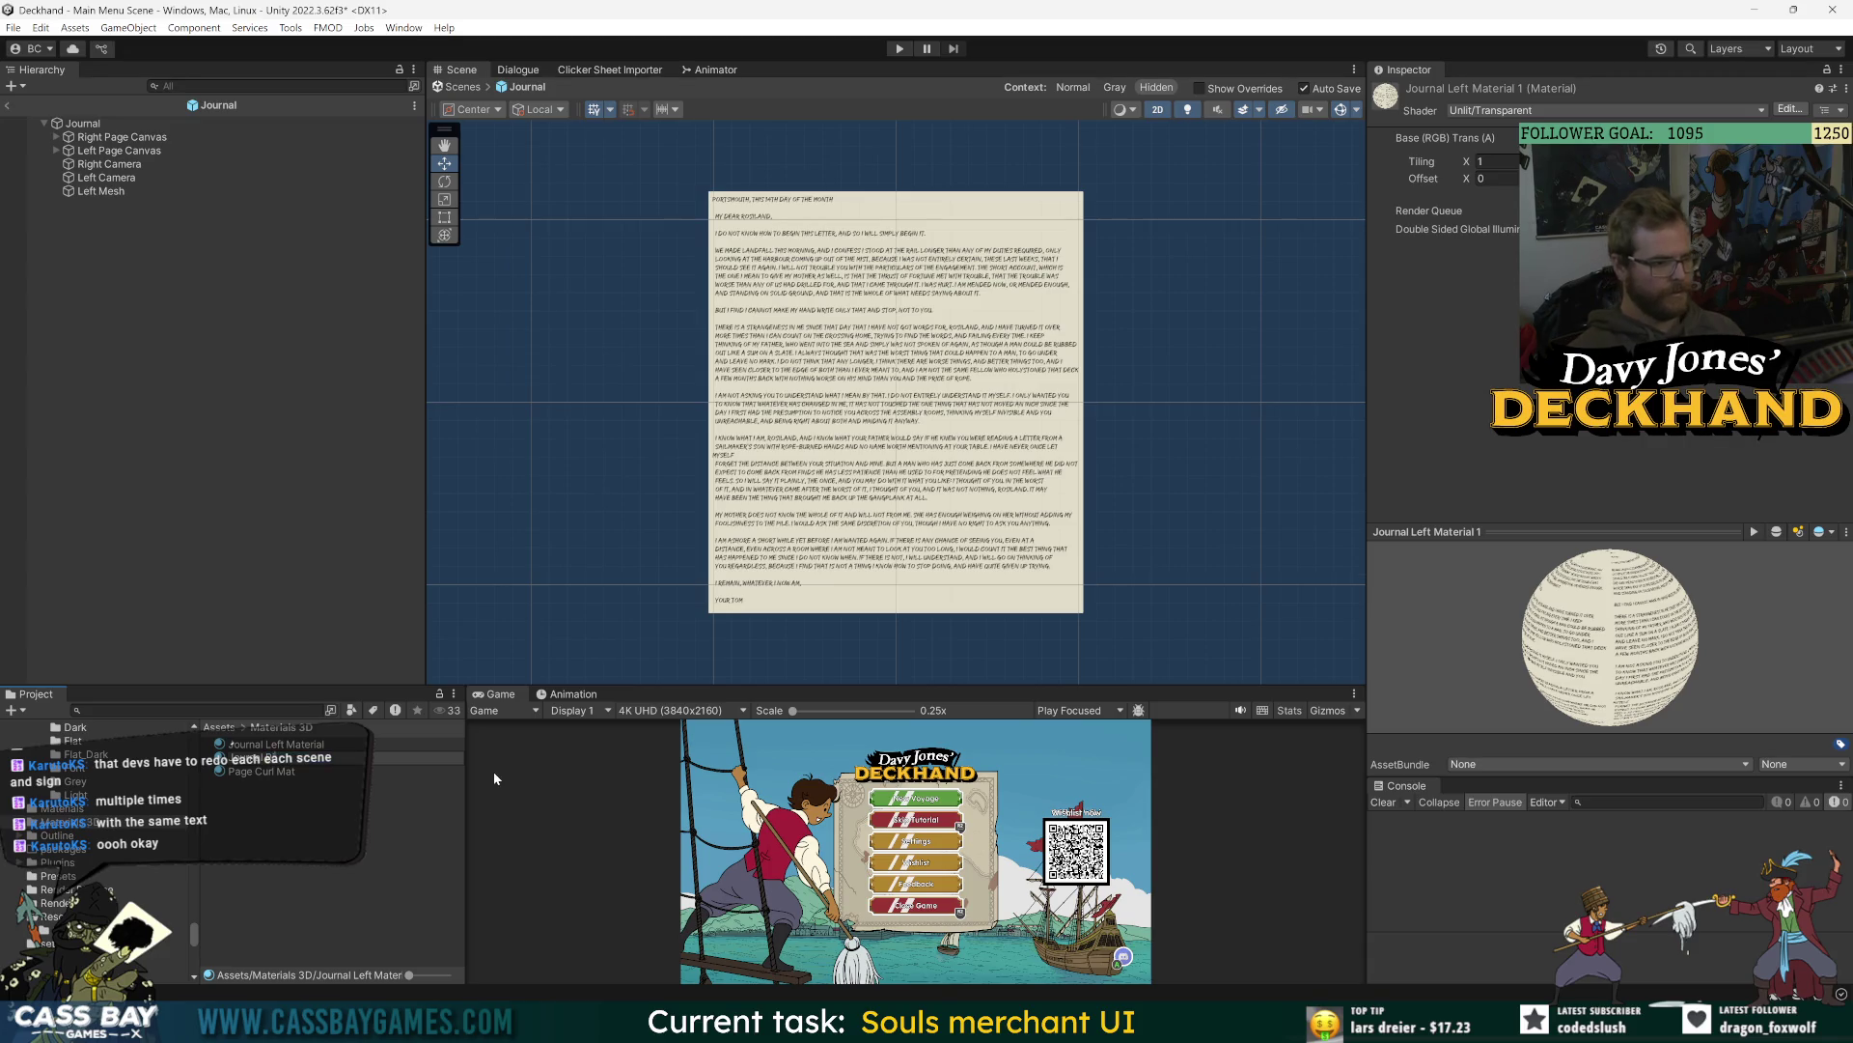
{"action": "key", "text": "Return"}
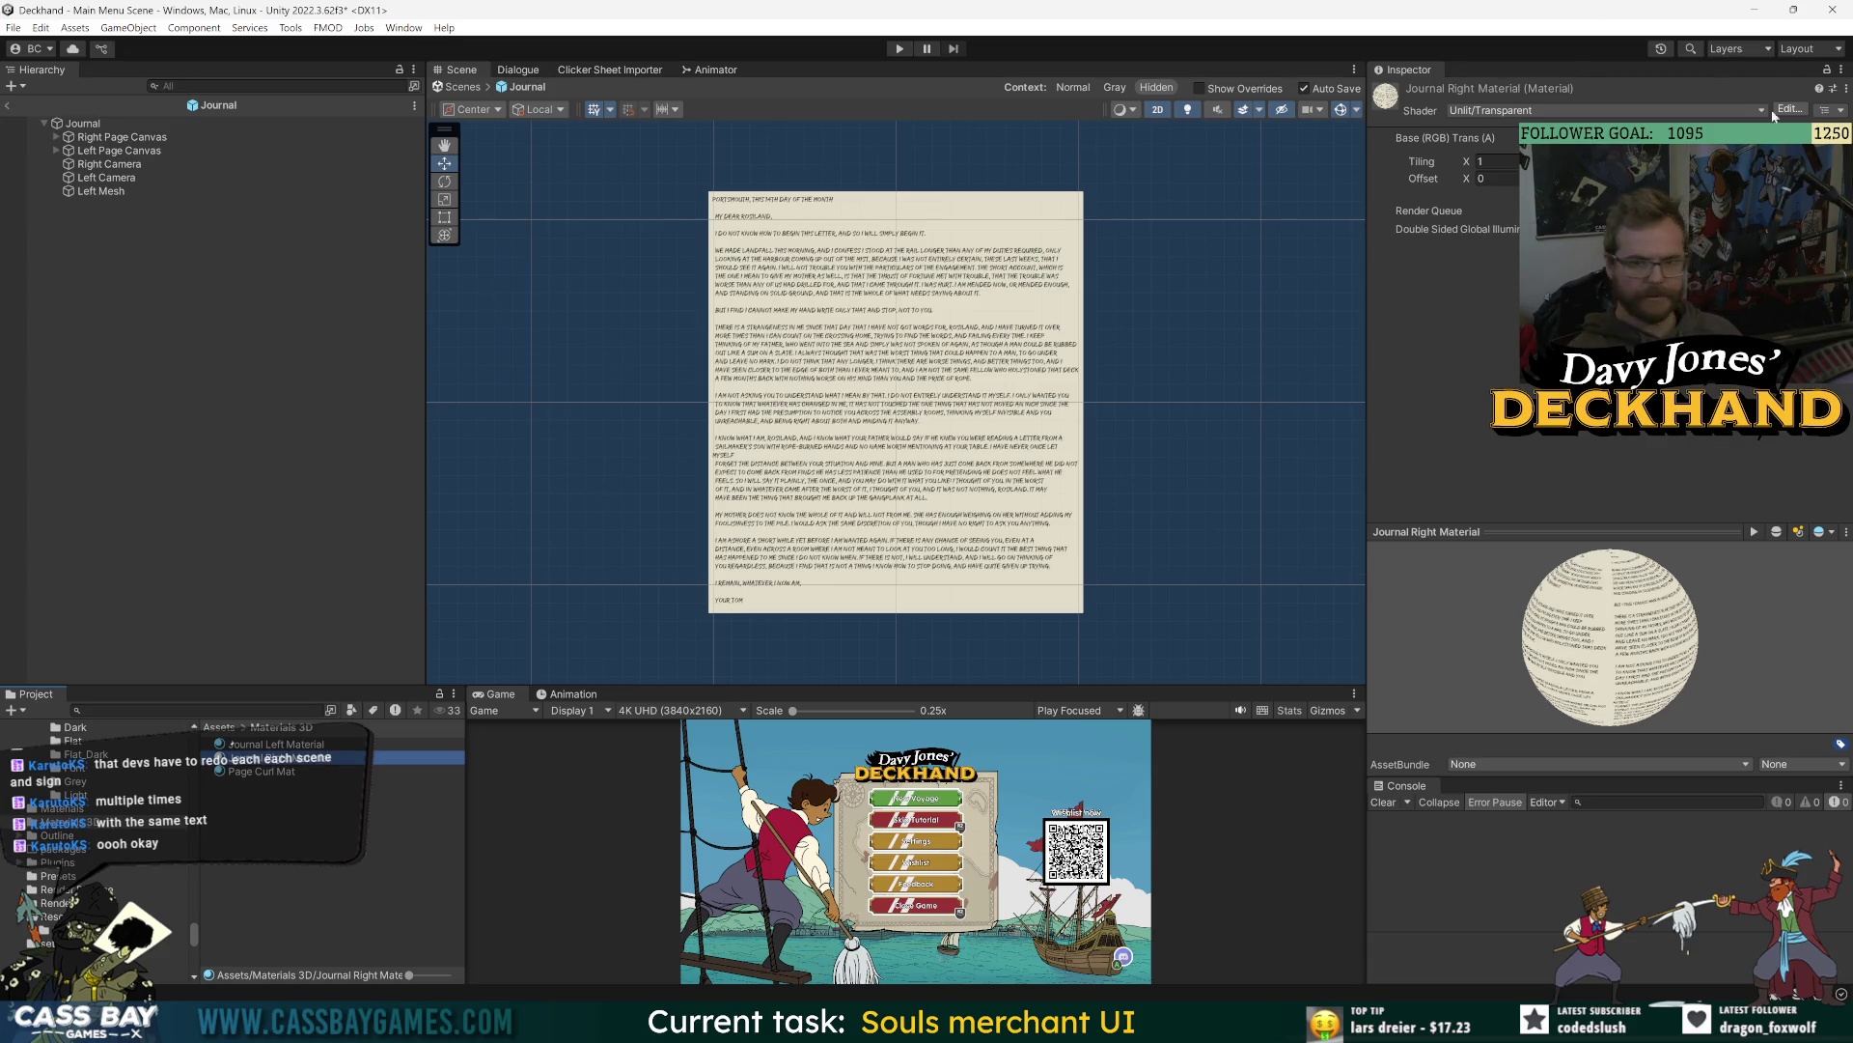
- Set Journal Right Material's texture to 3D_Journal Right
{"action": "left_click", "coordinate": [1813, 182]}
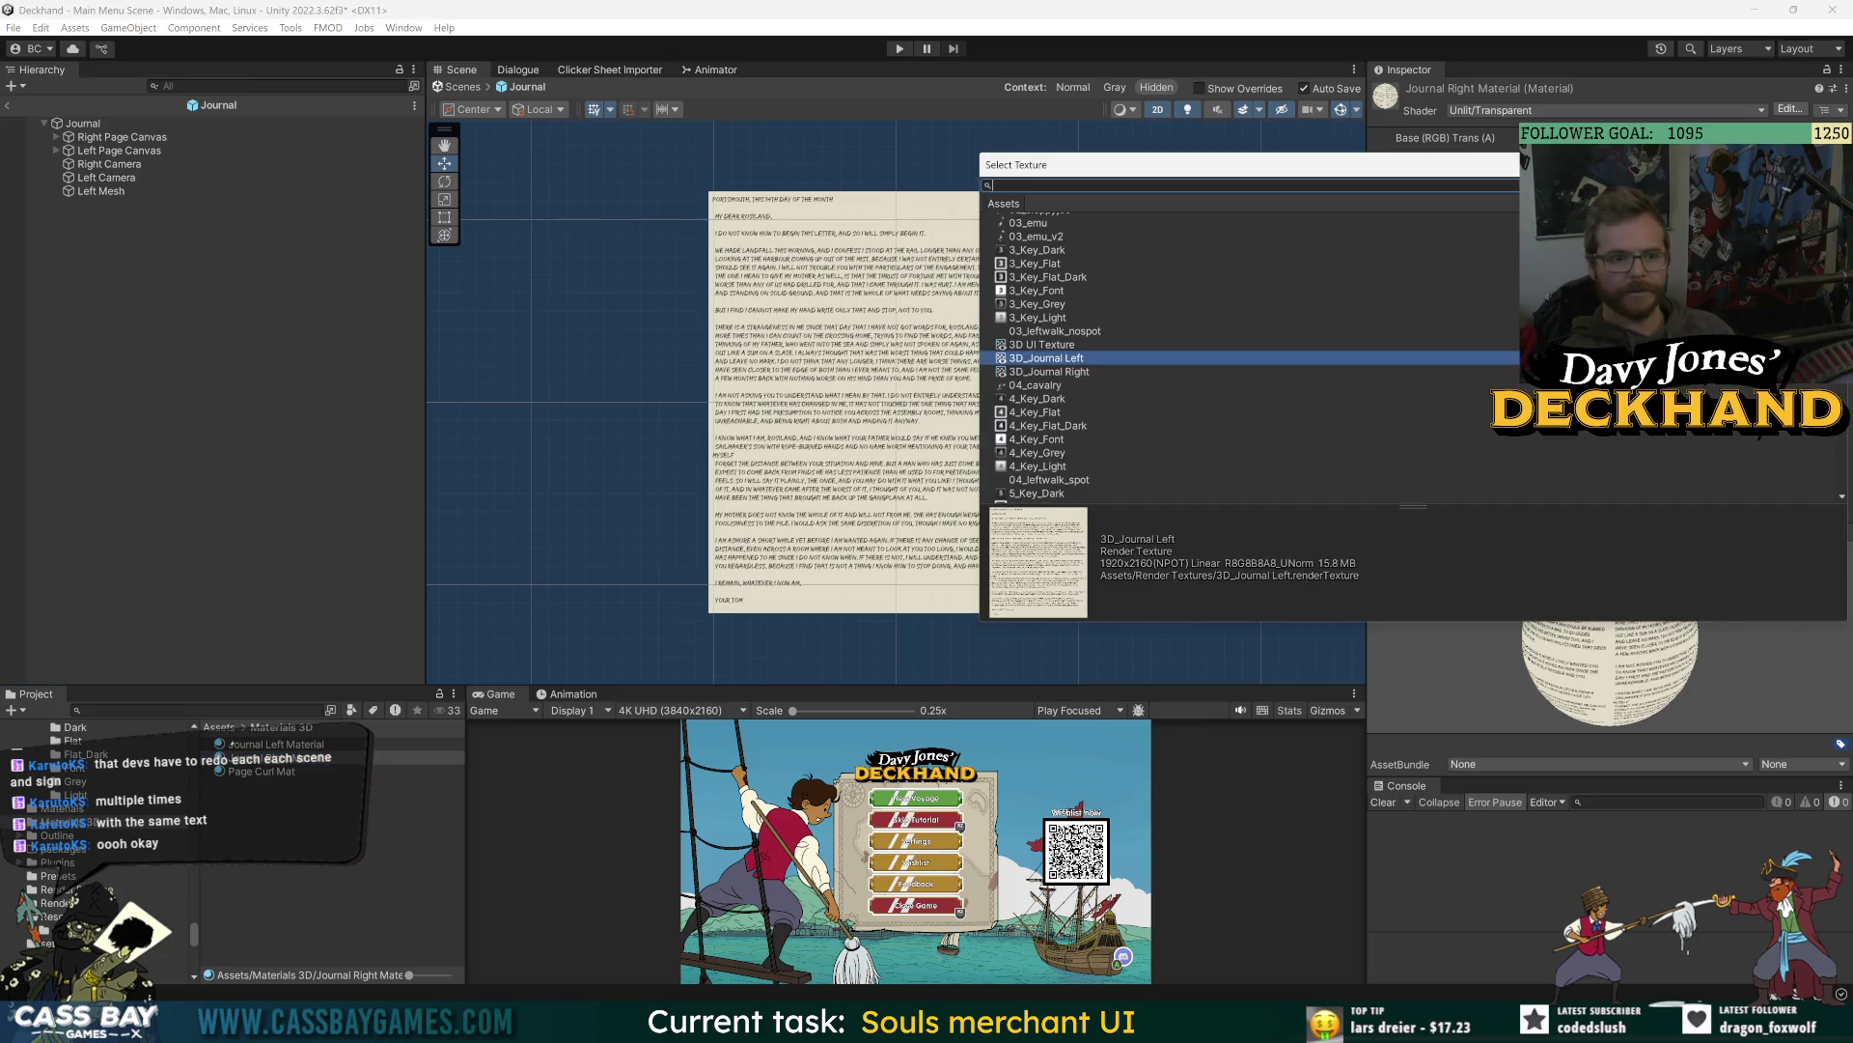
{"action": "key", "text": "Down"}
{"action": "key", "text": "Return"}
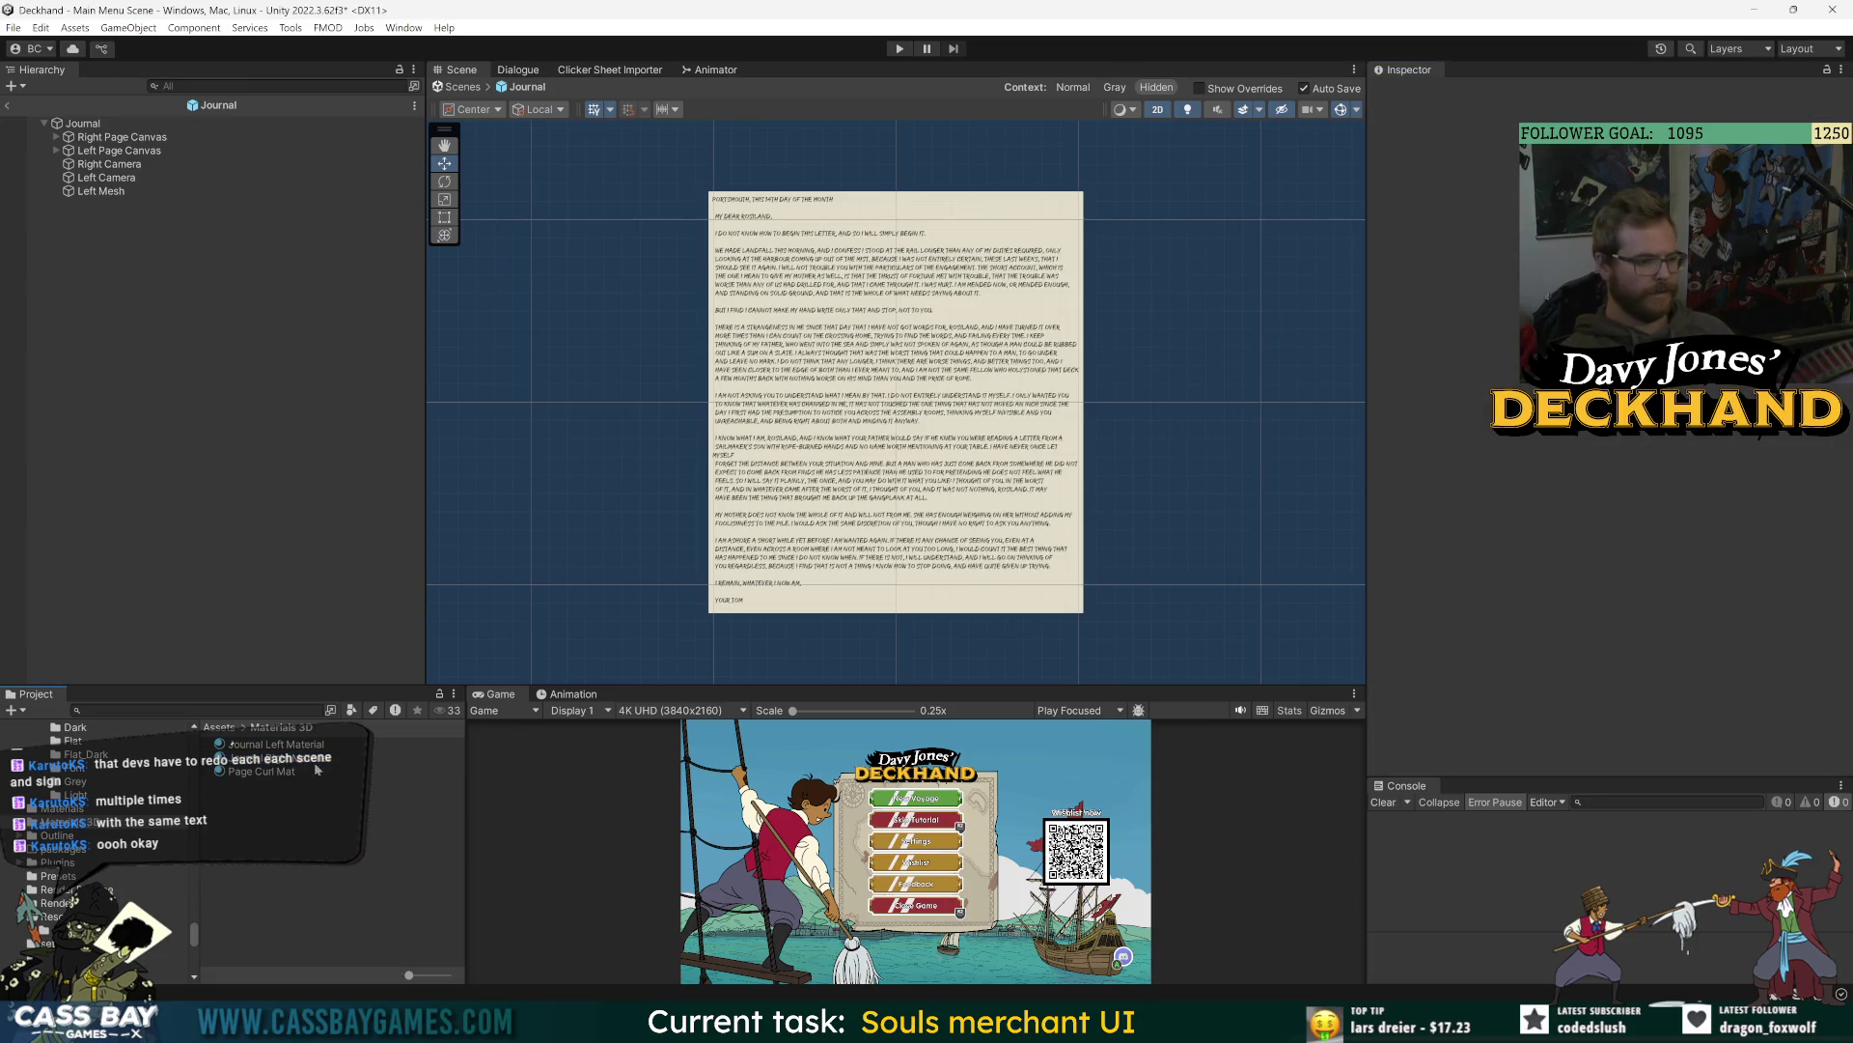
{"action": "left_click", "coordinate": [315, 761]}
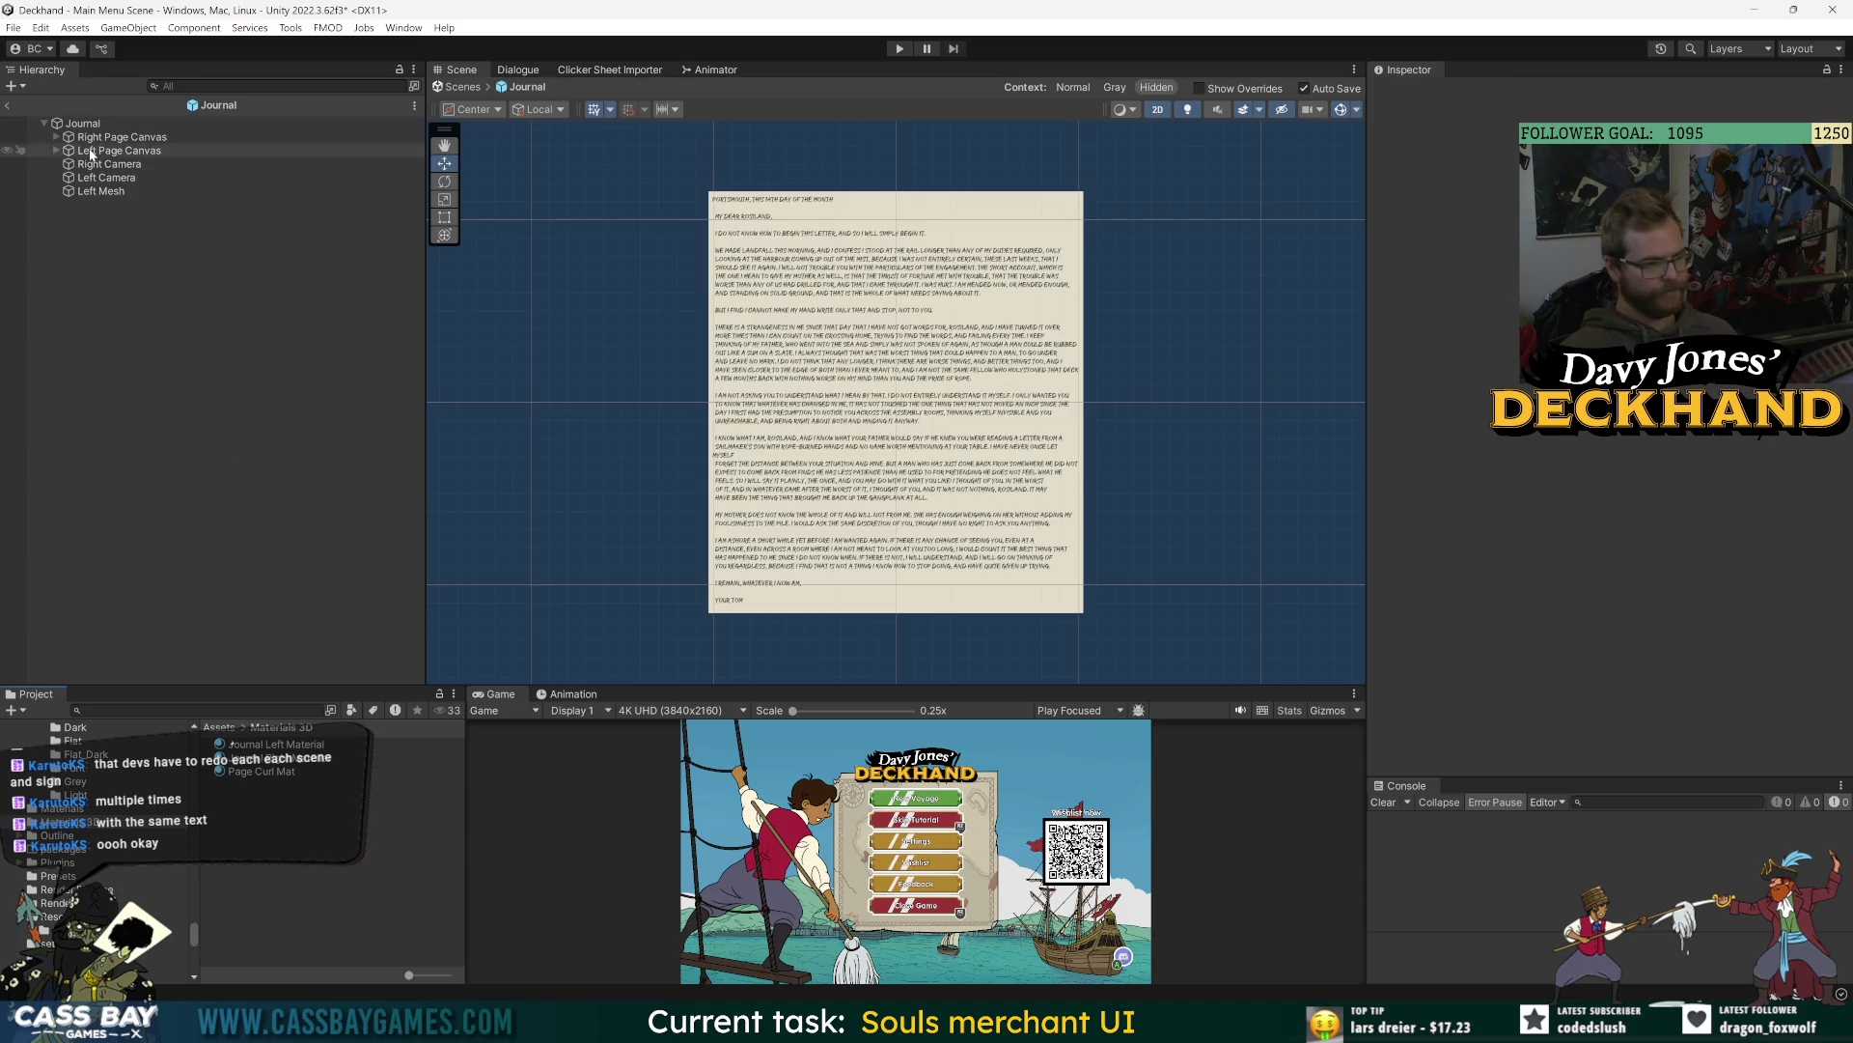
{"action": "left_click", "coordinate": [106, 191]}
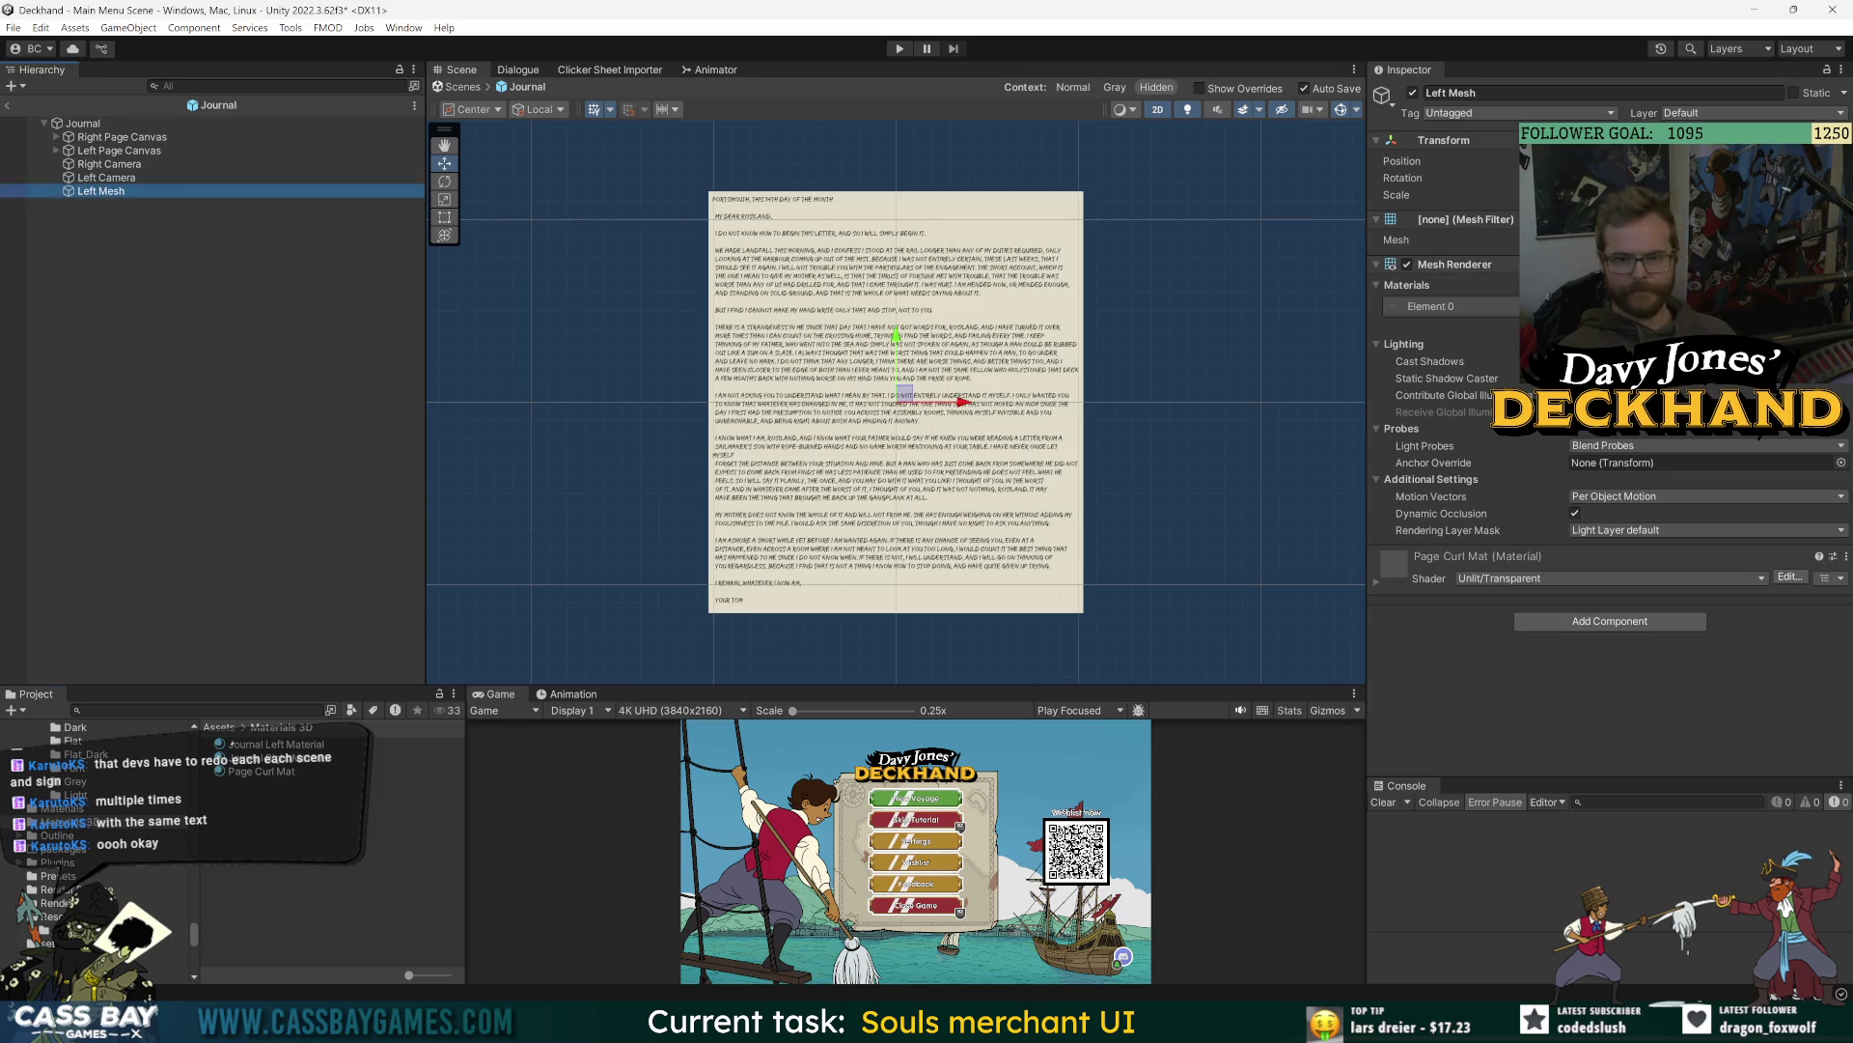
- Assign Journal Left Material to Left Mesh's Mesh Renderer and frame it
{"action": "left_click", "coordinate": [1839, 306]}
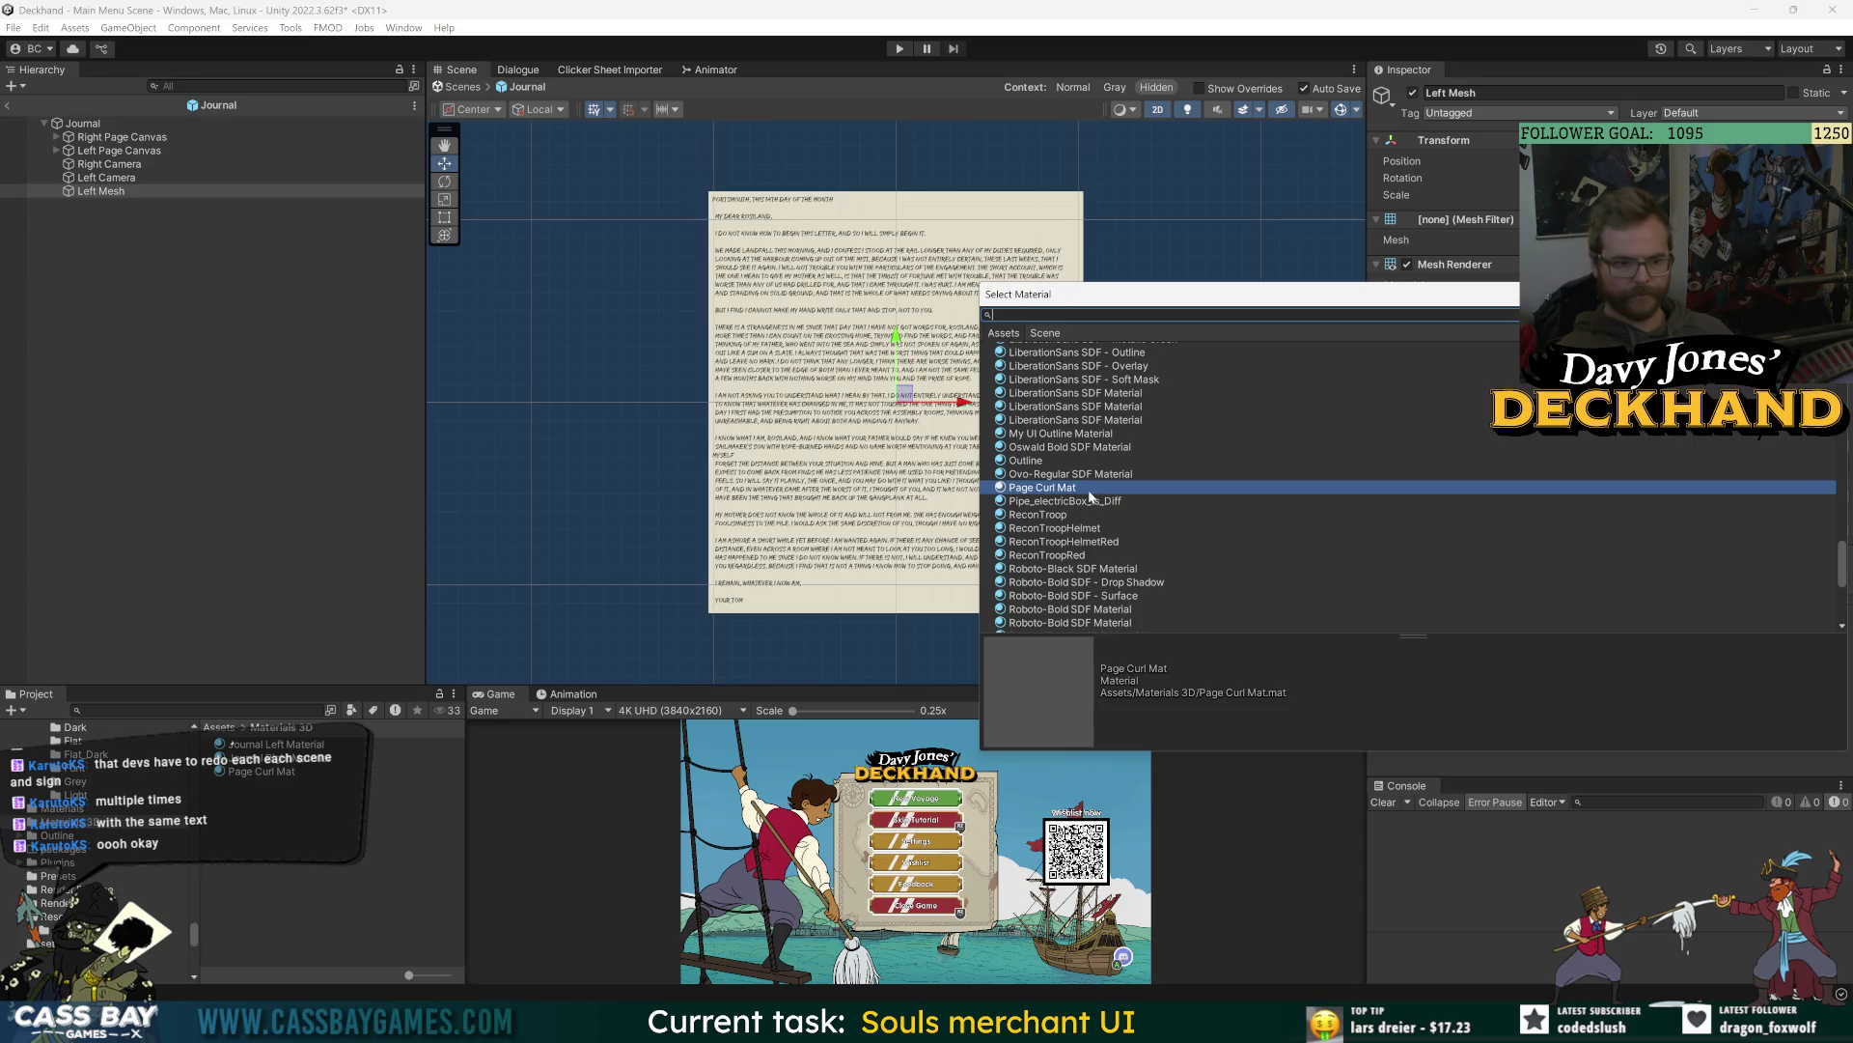
{"action": "type", "text": "journal"}
{"action": "double_click", "coordinate": [1083, 370]}
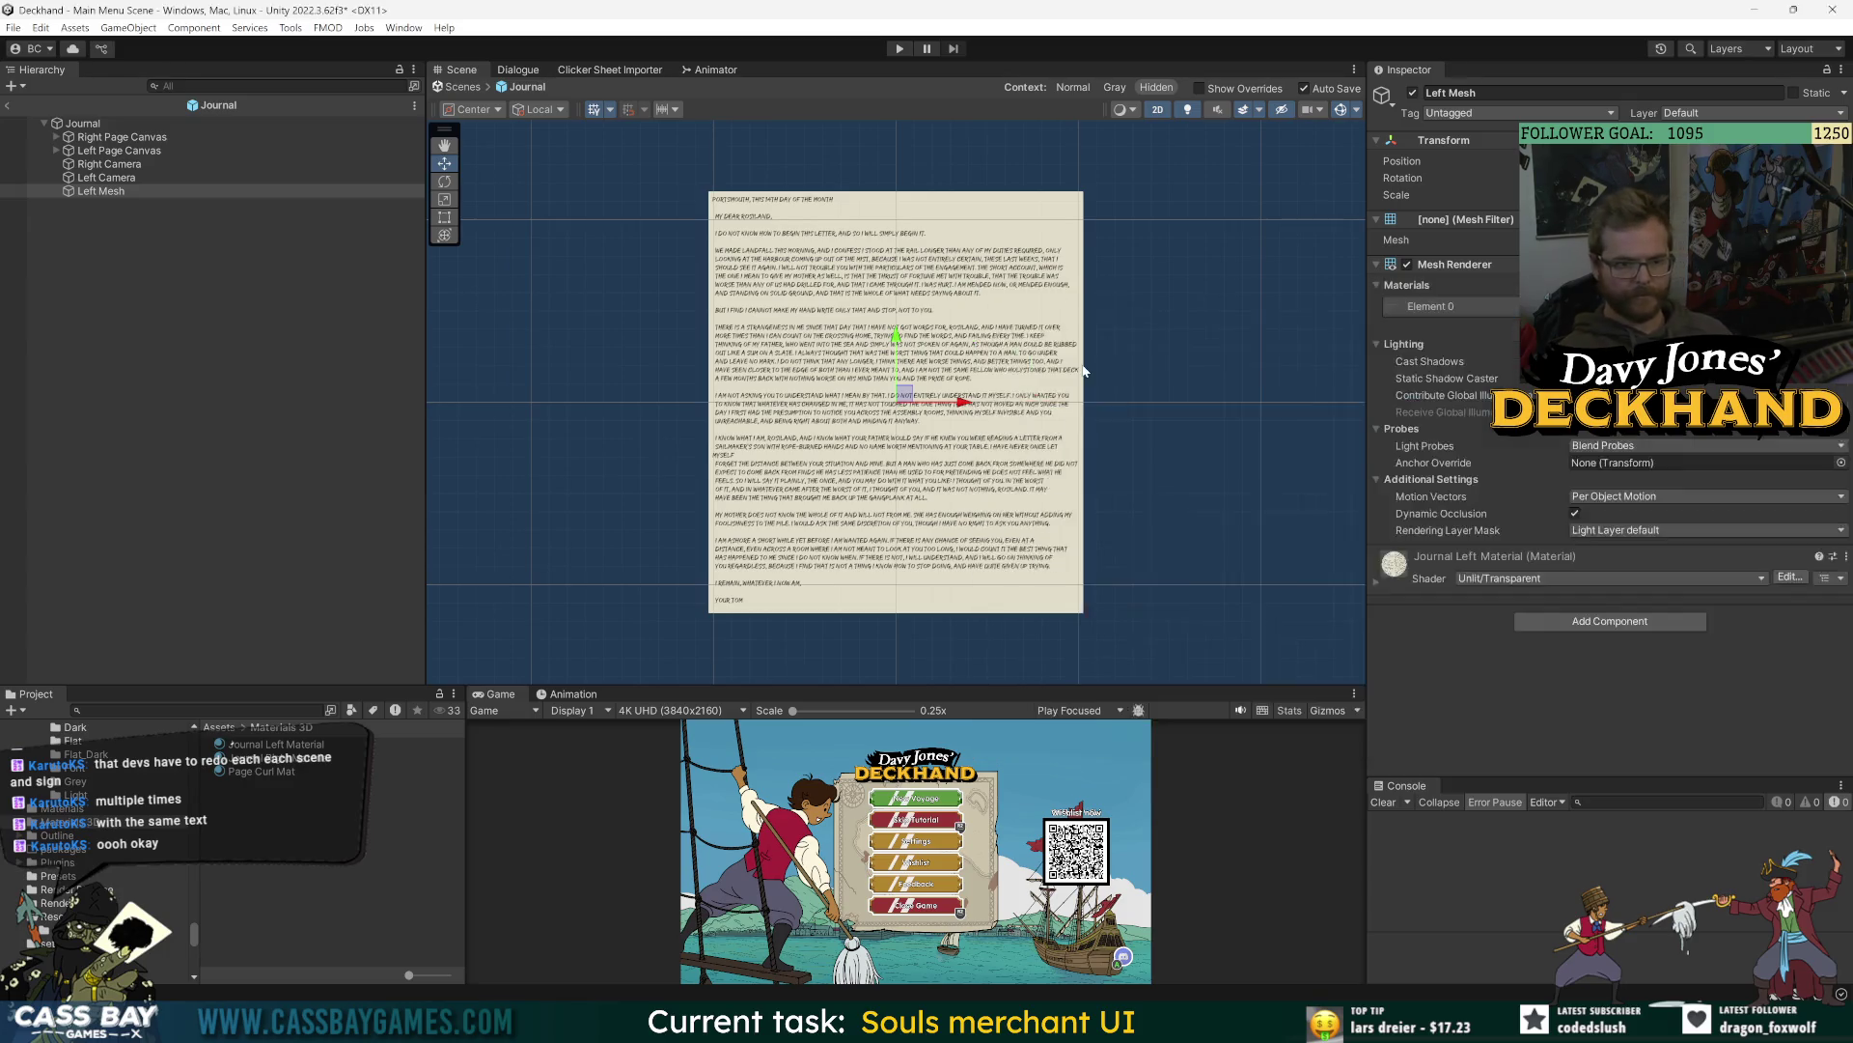
{"action": "double_click", "coordinate": [89, 190]}
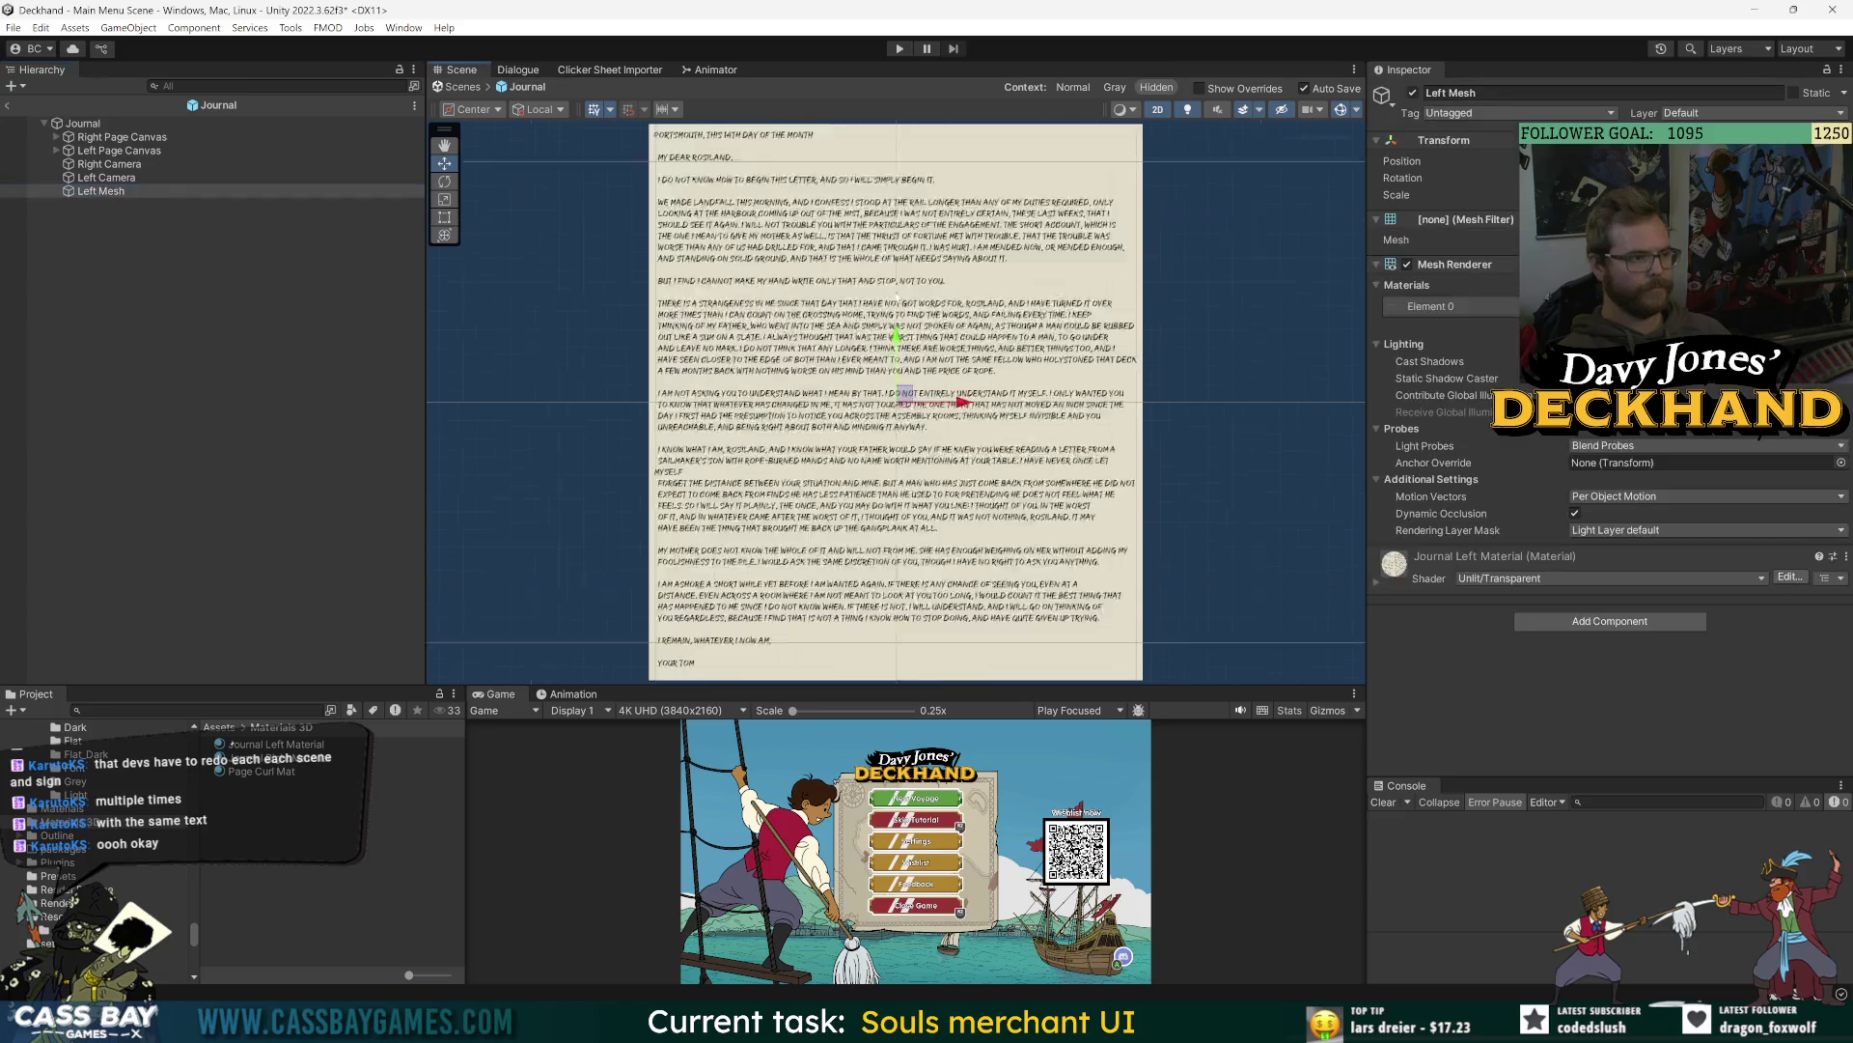
- Add a Subdivided Quad to Left Mesh with width 1920 and height 2160
{"action": "scroll", "coordinate": [974, 360], "scroll_direction": "down", "scroll_amount": 5}
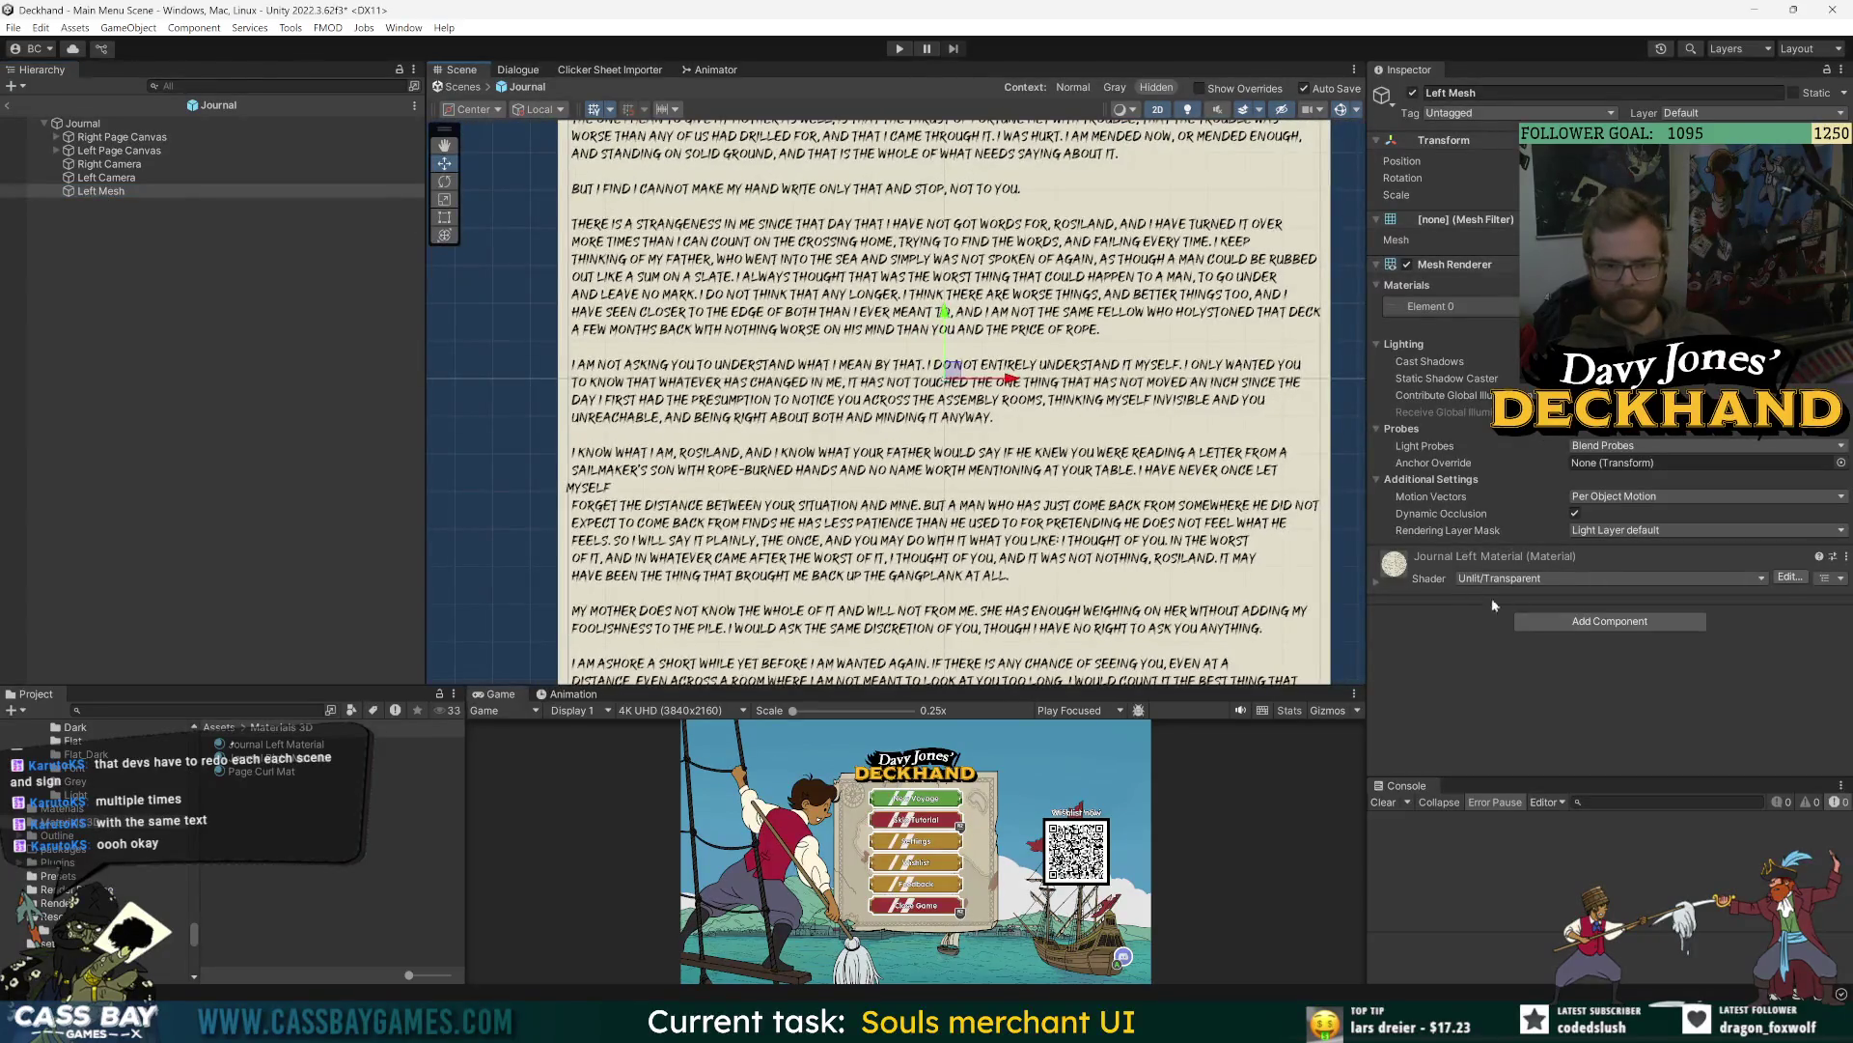
{"action": "left_click", "coordinate": [1590, 623]}
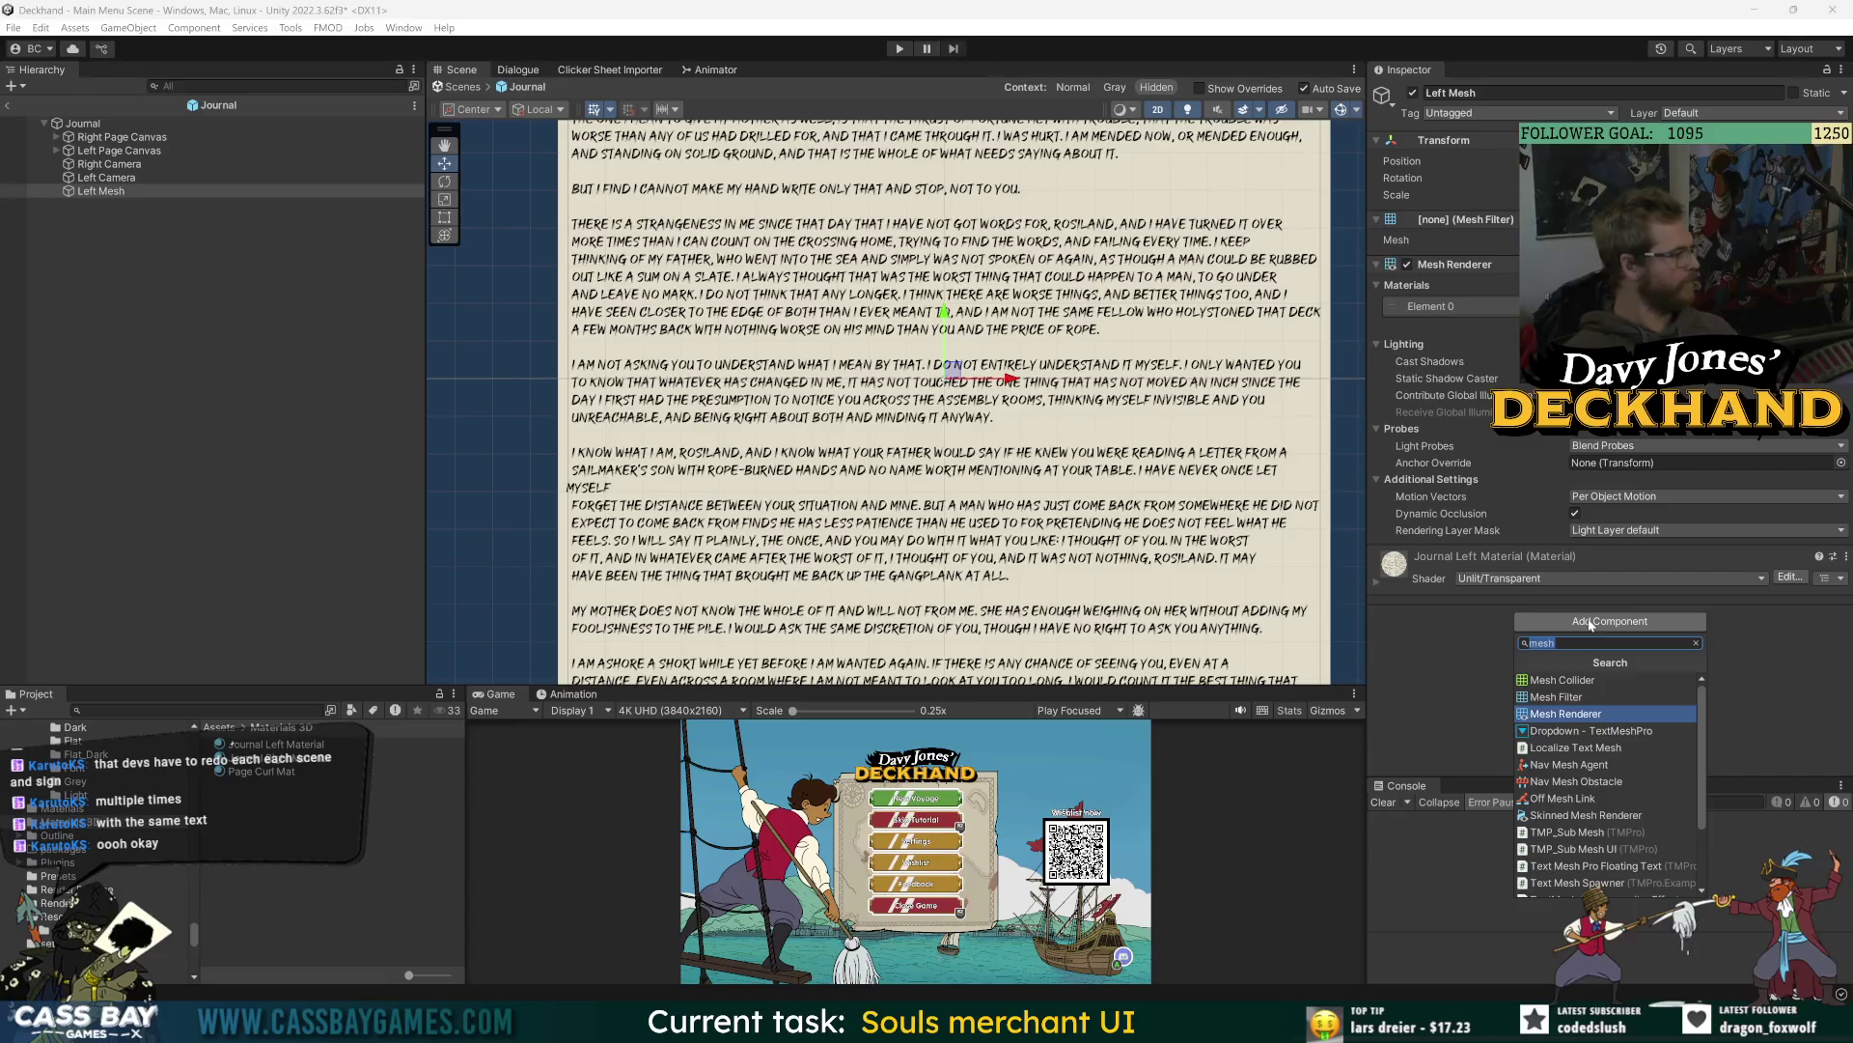
{"action": "type", "text": "subdi"}
{"action": "key", "text": "Return"}
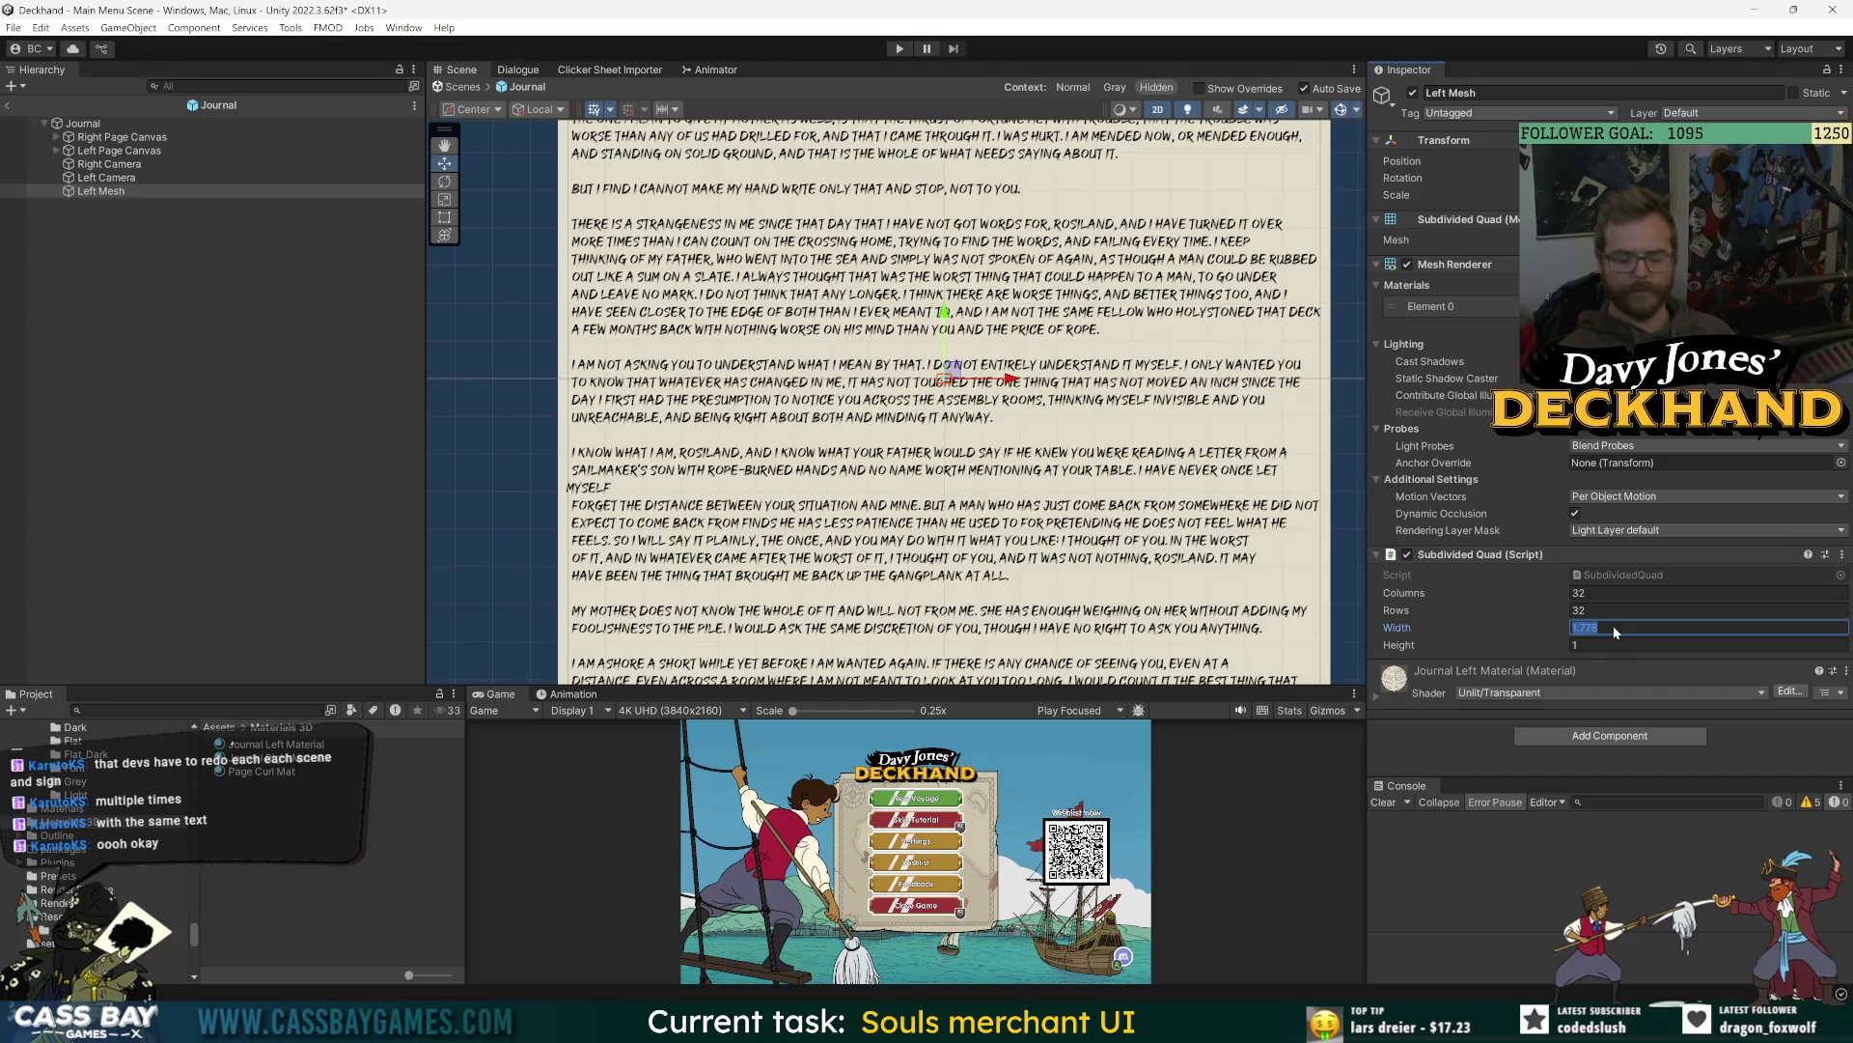
{"action": "type", "text": "1920"}
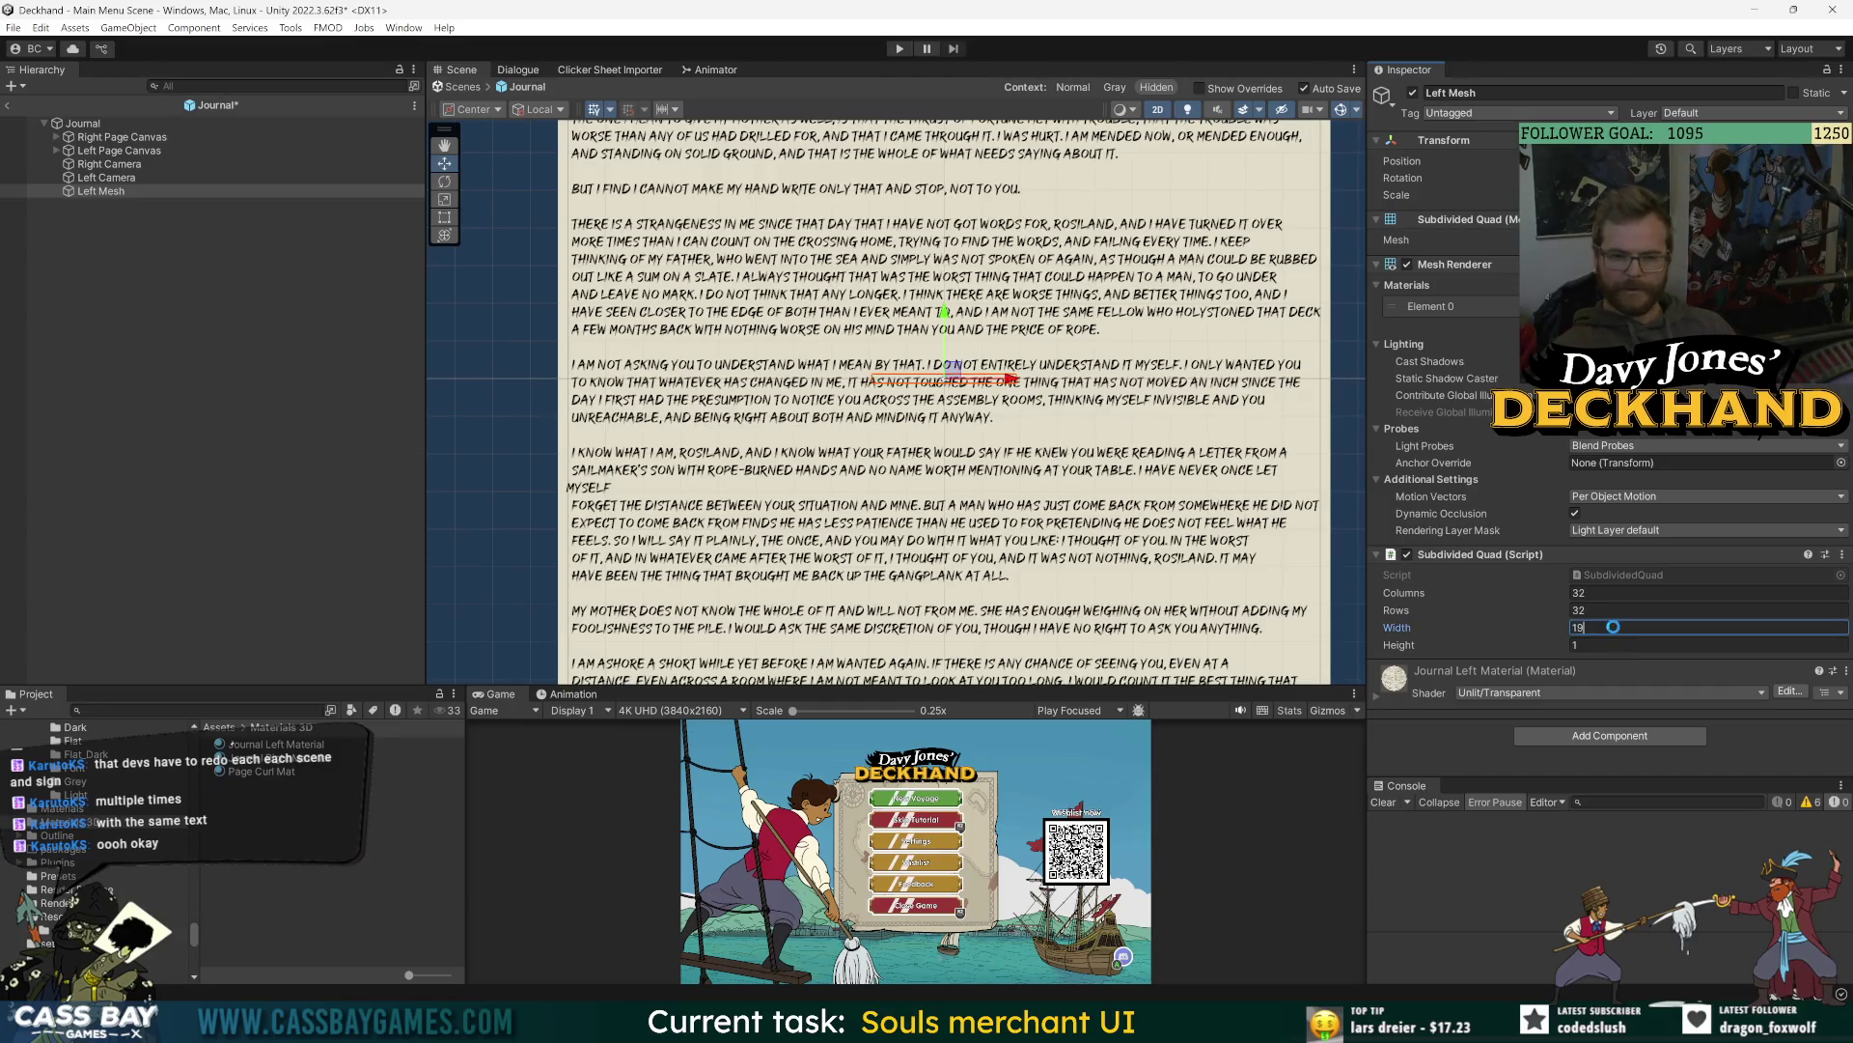
{"action": "key", "text": "Return"}
{"action": "key", "text": "Tab"}
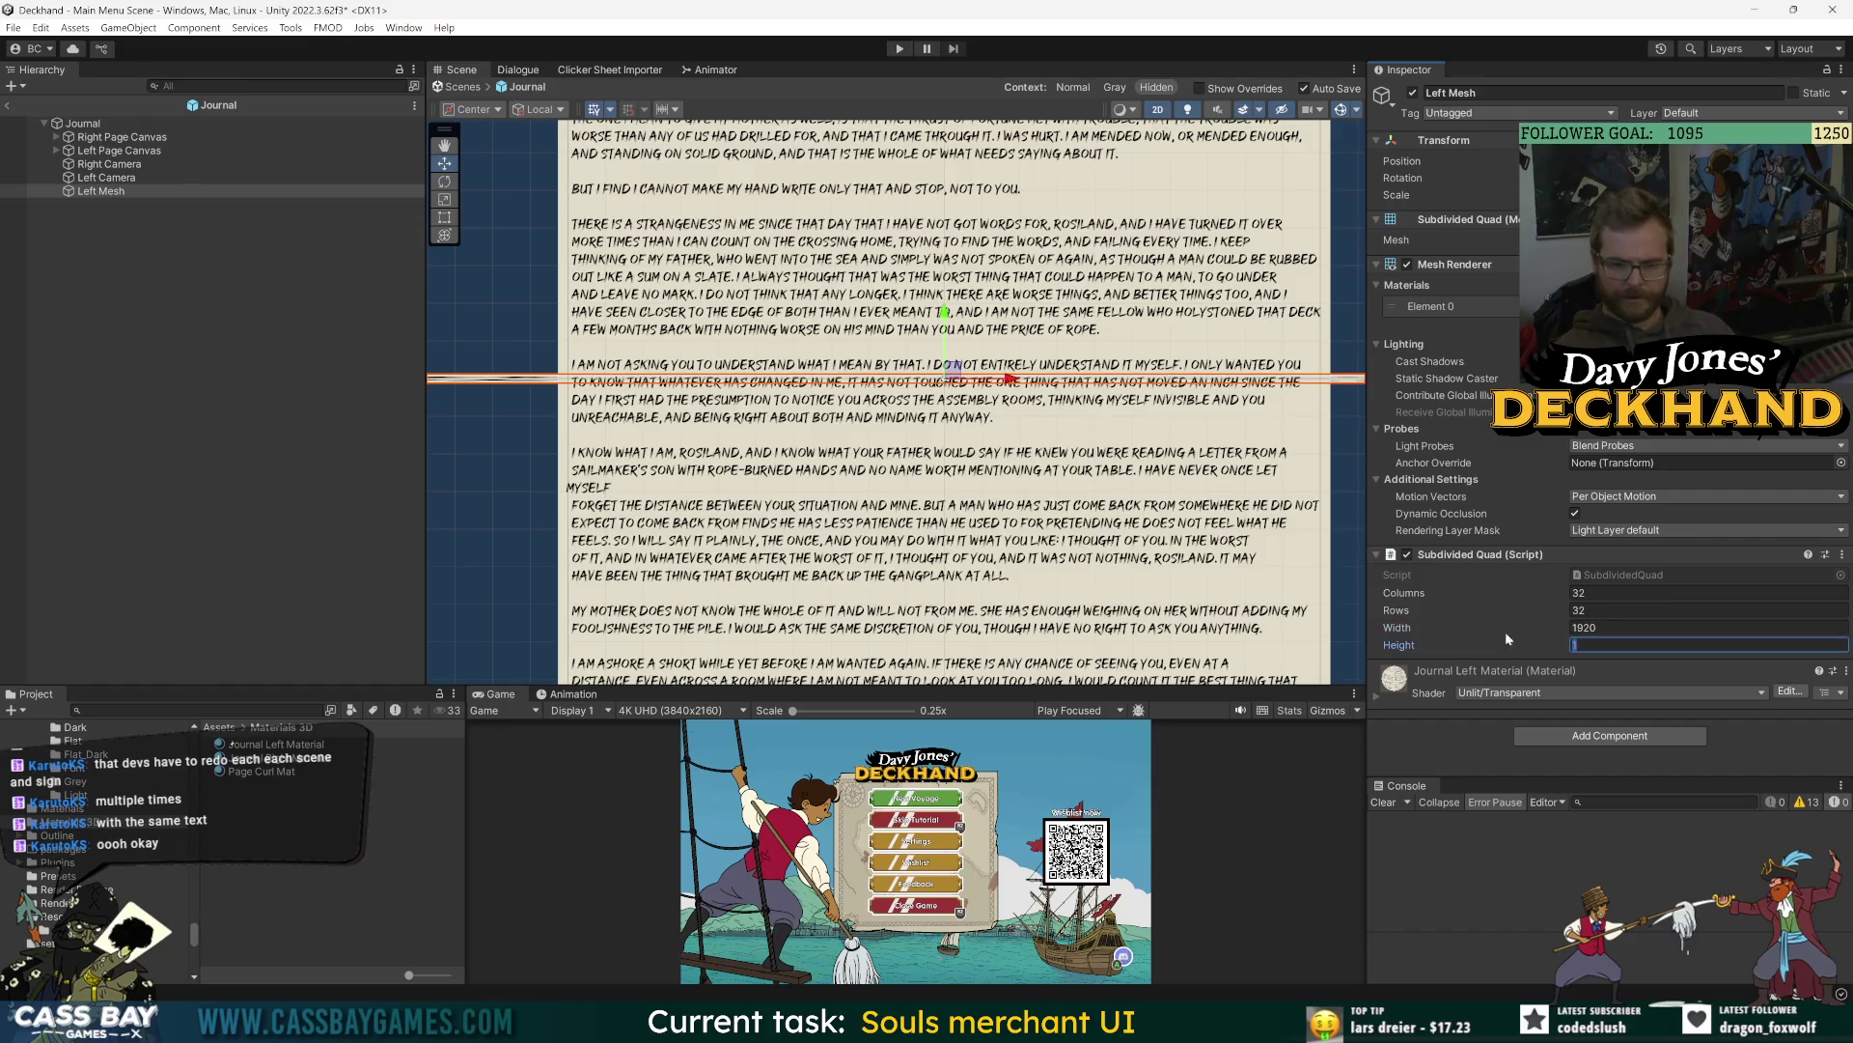
{"action": "type", "text": "2160"}
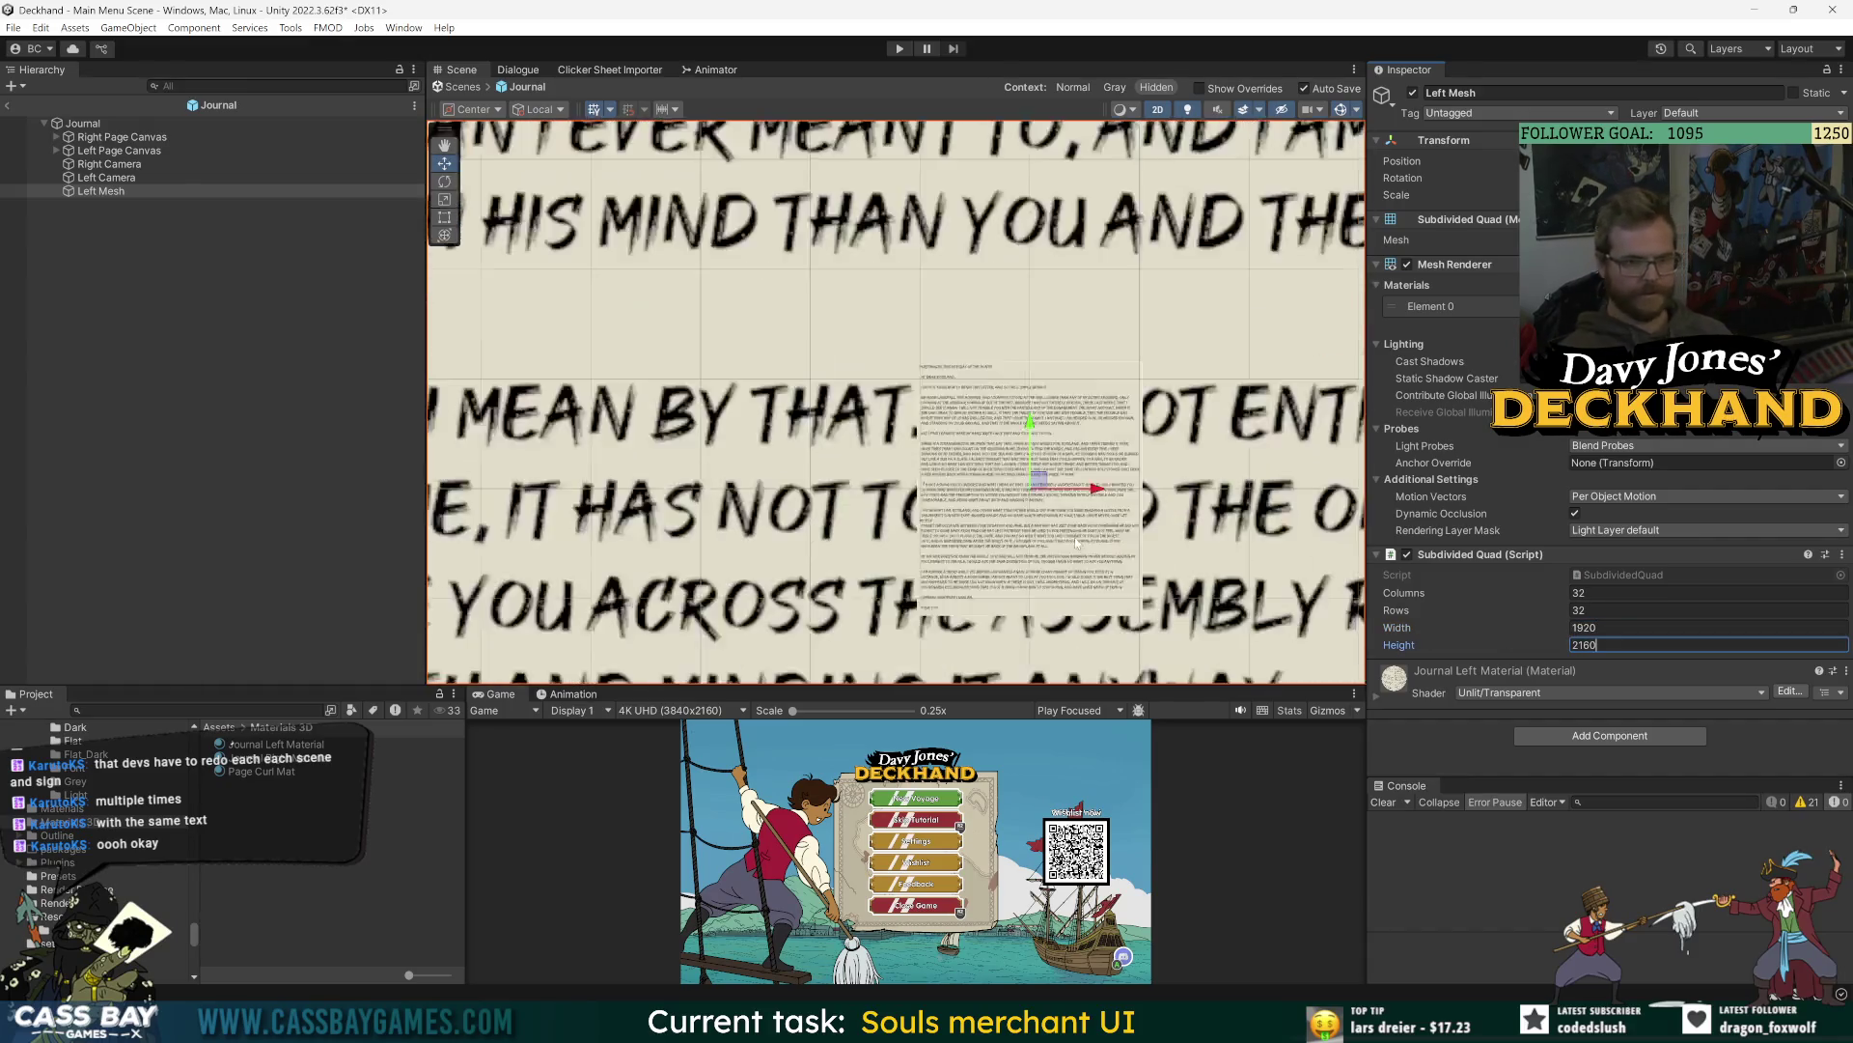
{"action": "key", "text": "Return"}
{"action": "key", "text": "f"}
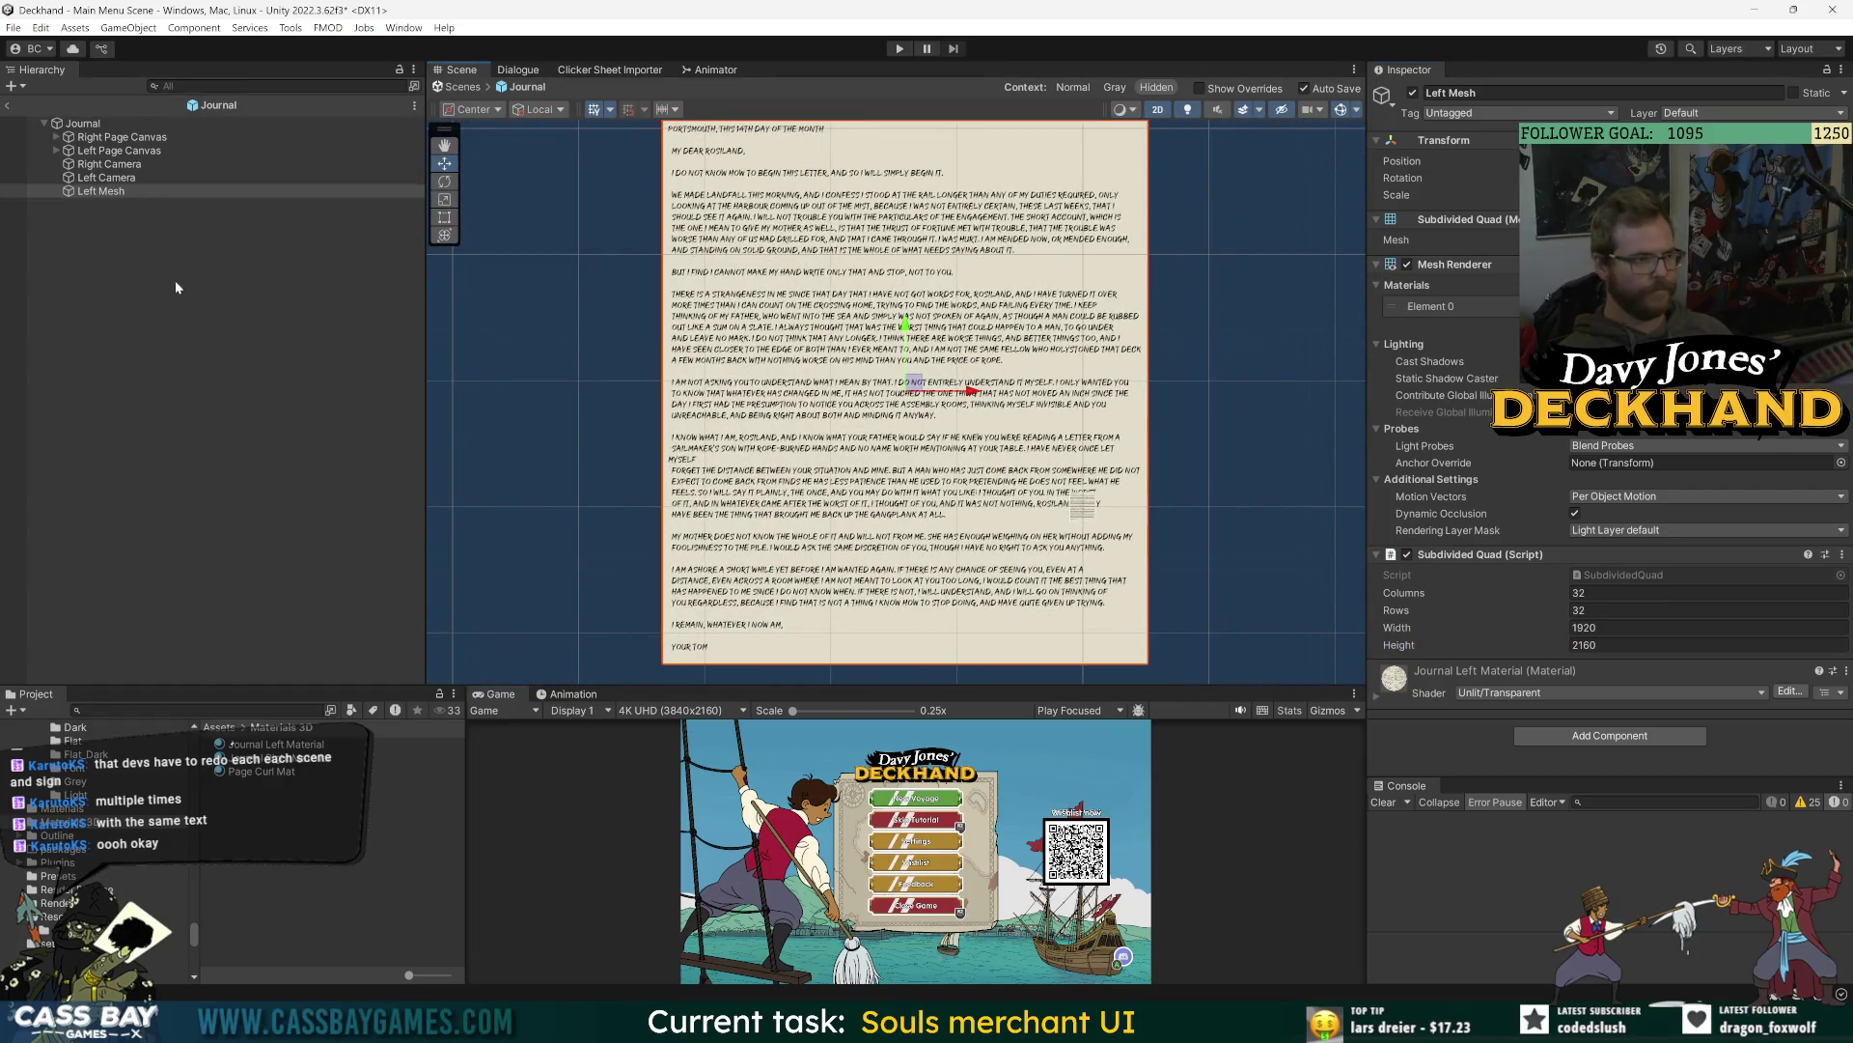
{"action": "left_click", "coordinate": [83, 123]}
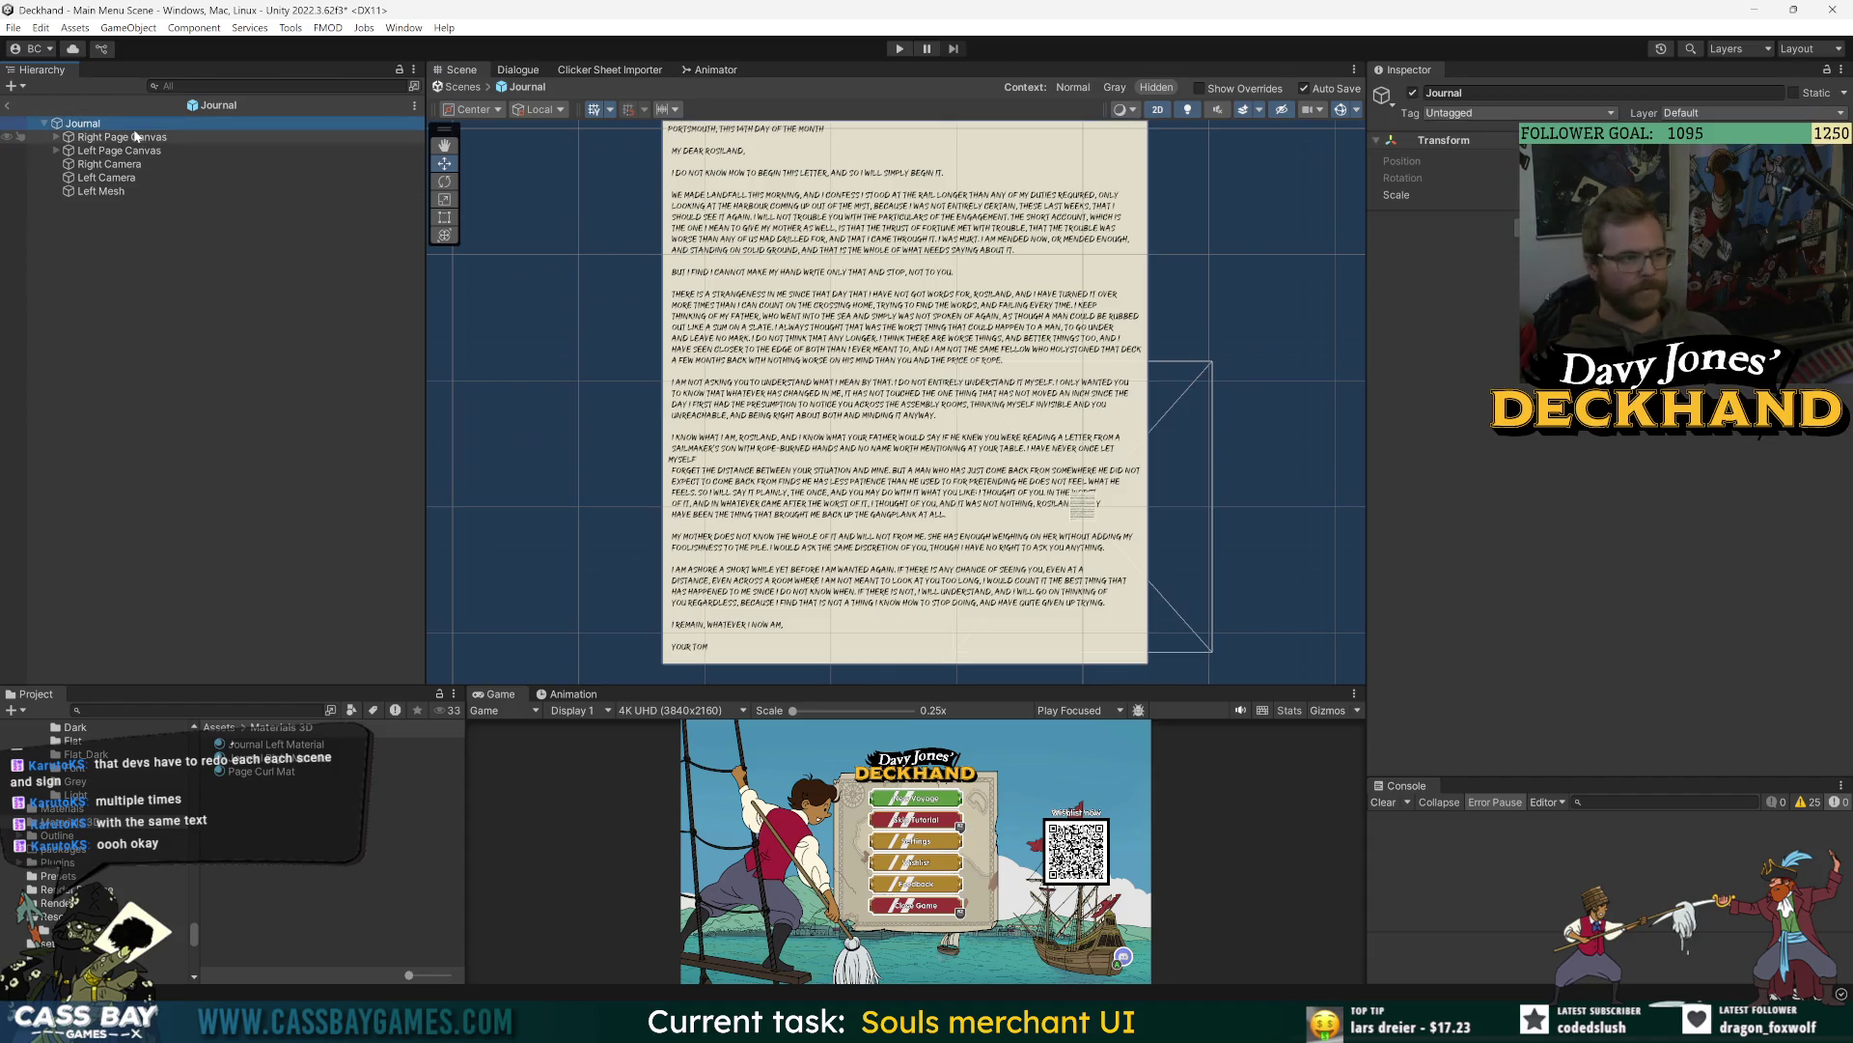
- Put Left Page Canvas on the World UI sorting layer
{"action": "left_click", "coordinate": [125, 151]}
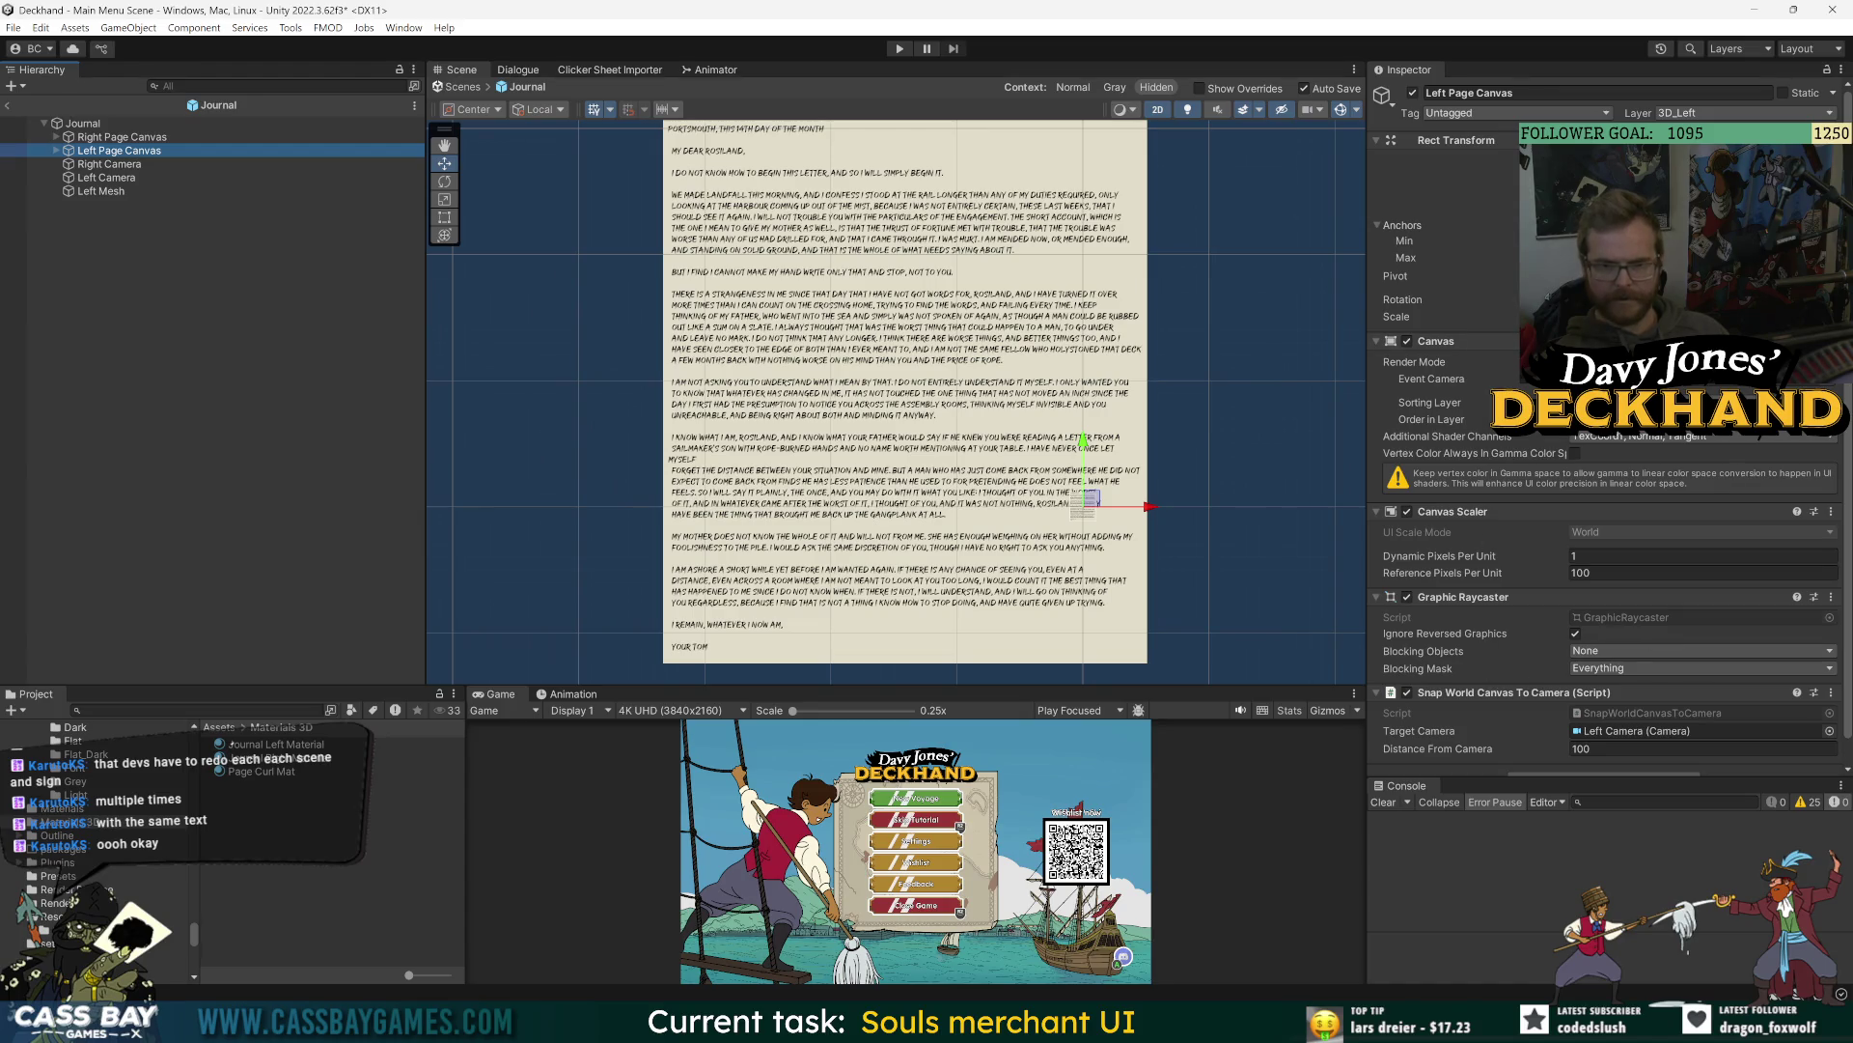
{"action": "left_click", "coordinate": [1646, 402]}
{"action": "left_click", "coordinate": [1646, 495]}
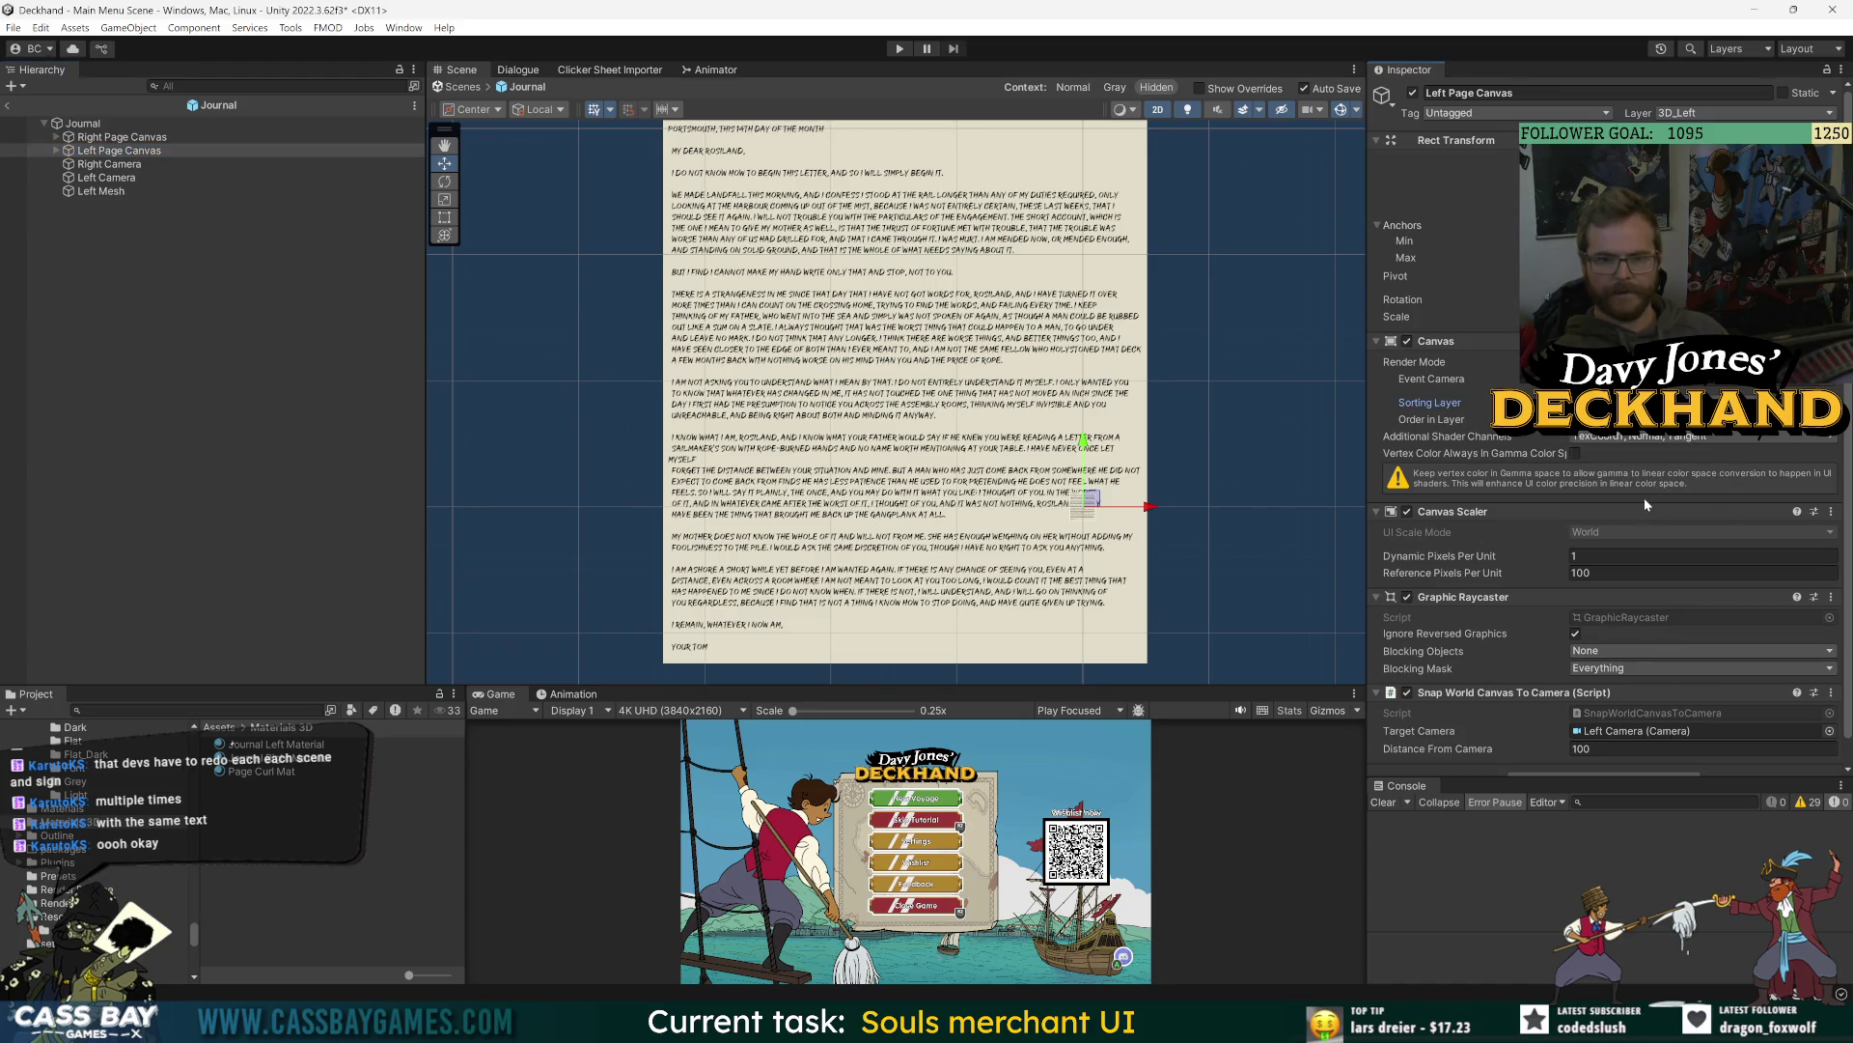
- Put Right Page Canvas on the World UI sorting layer too
{"action": "left_click", "coordinate": [116, 137]}
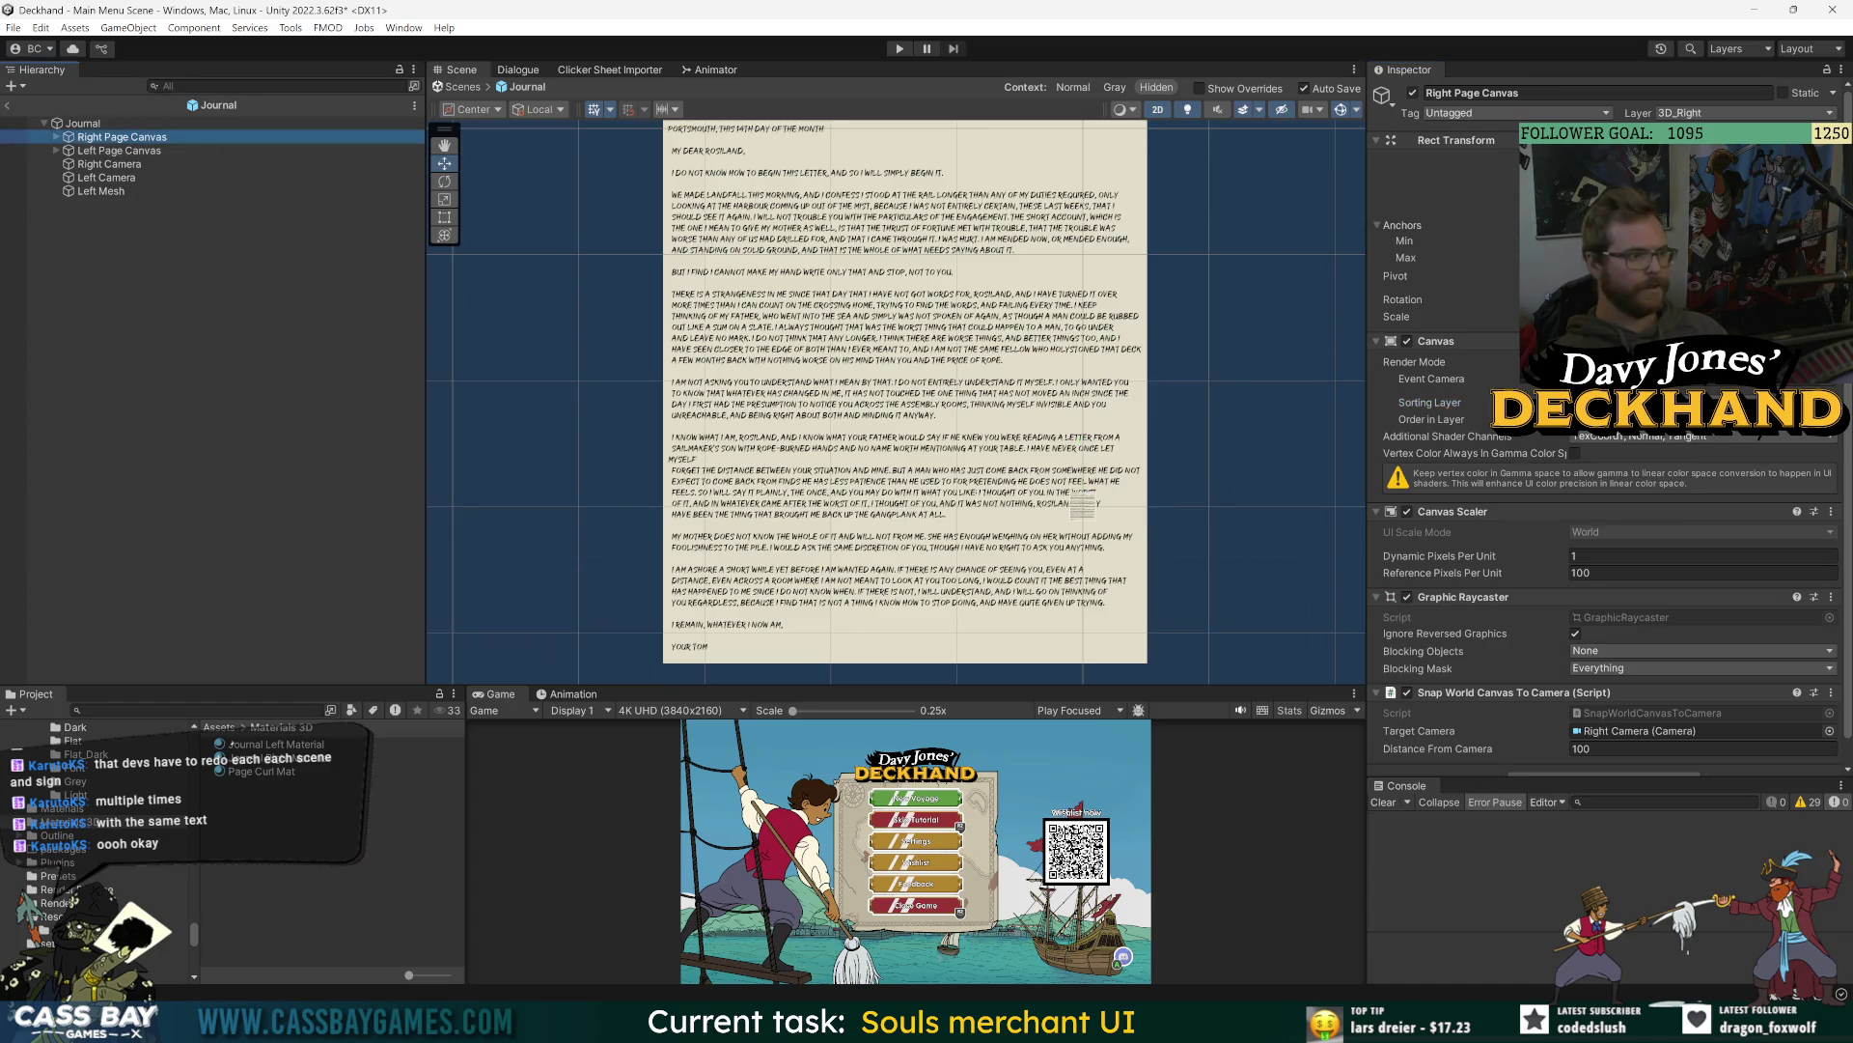
{"action": "left_click", "coordinate": [1651, 403]}
{"action": "left_click", "coordinate": [1659, 495]}
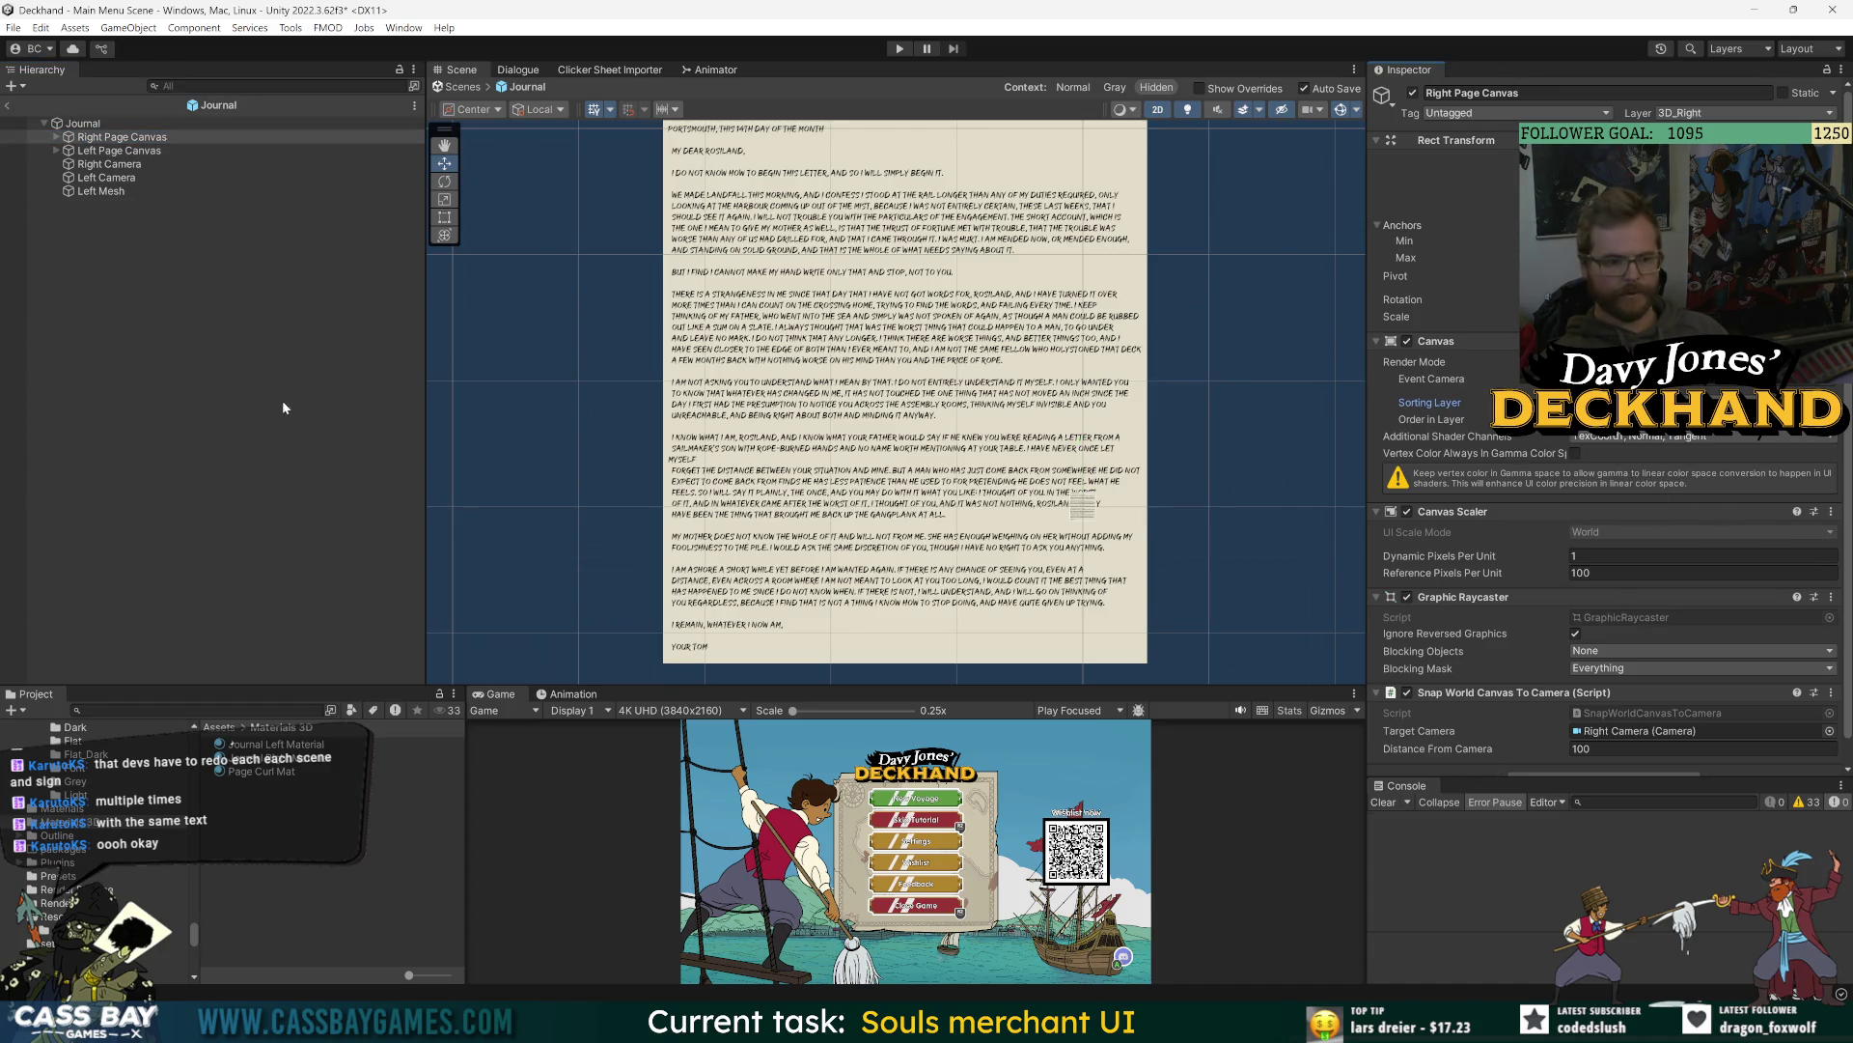
{"action": "left_click", "coordinate": [1651, 402]}
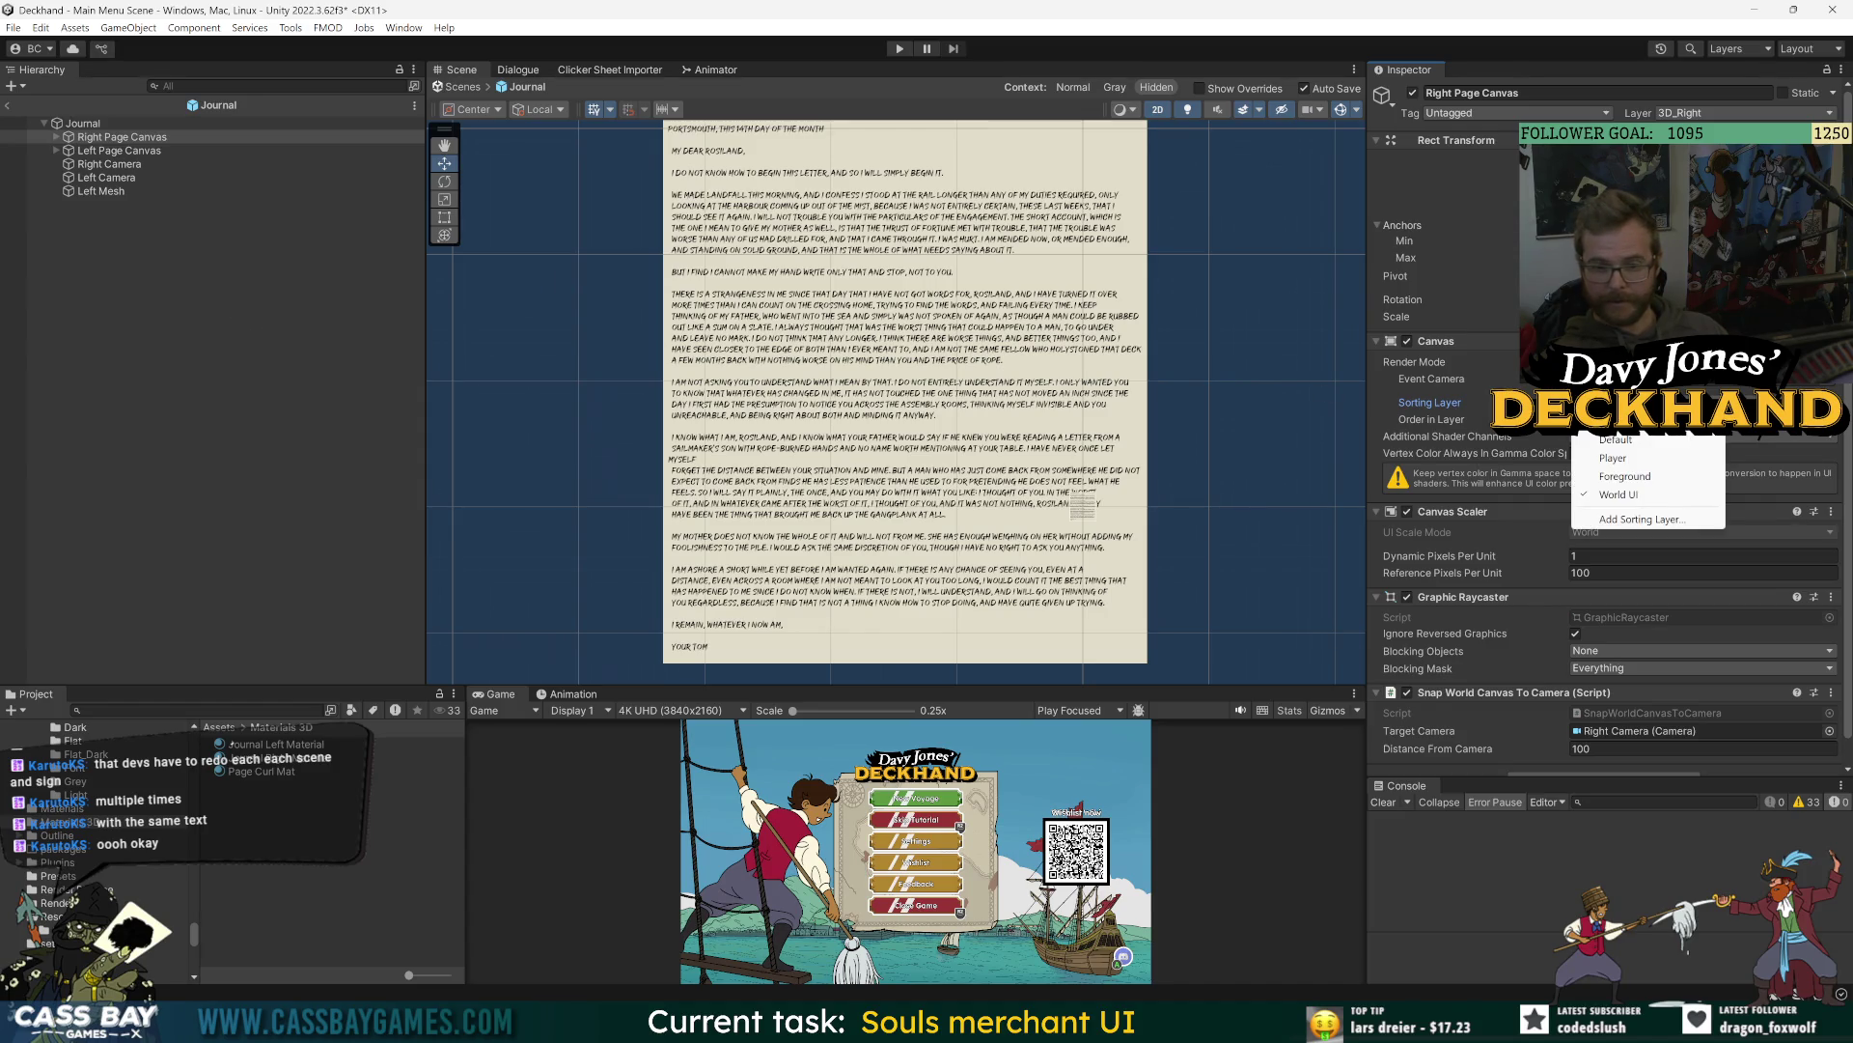
{"action": "left_click", "coordinate": [426, 451]}
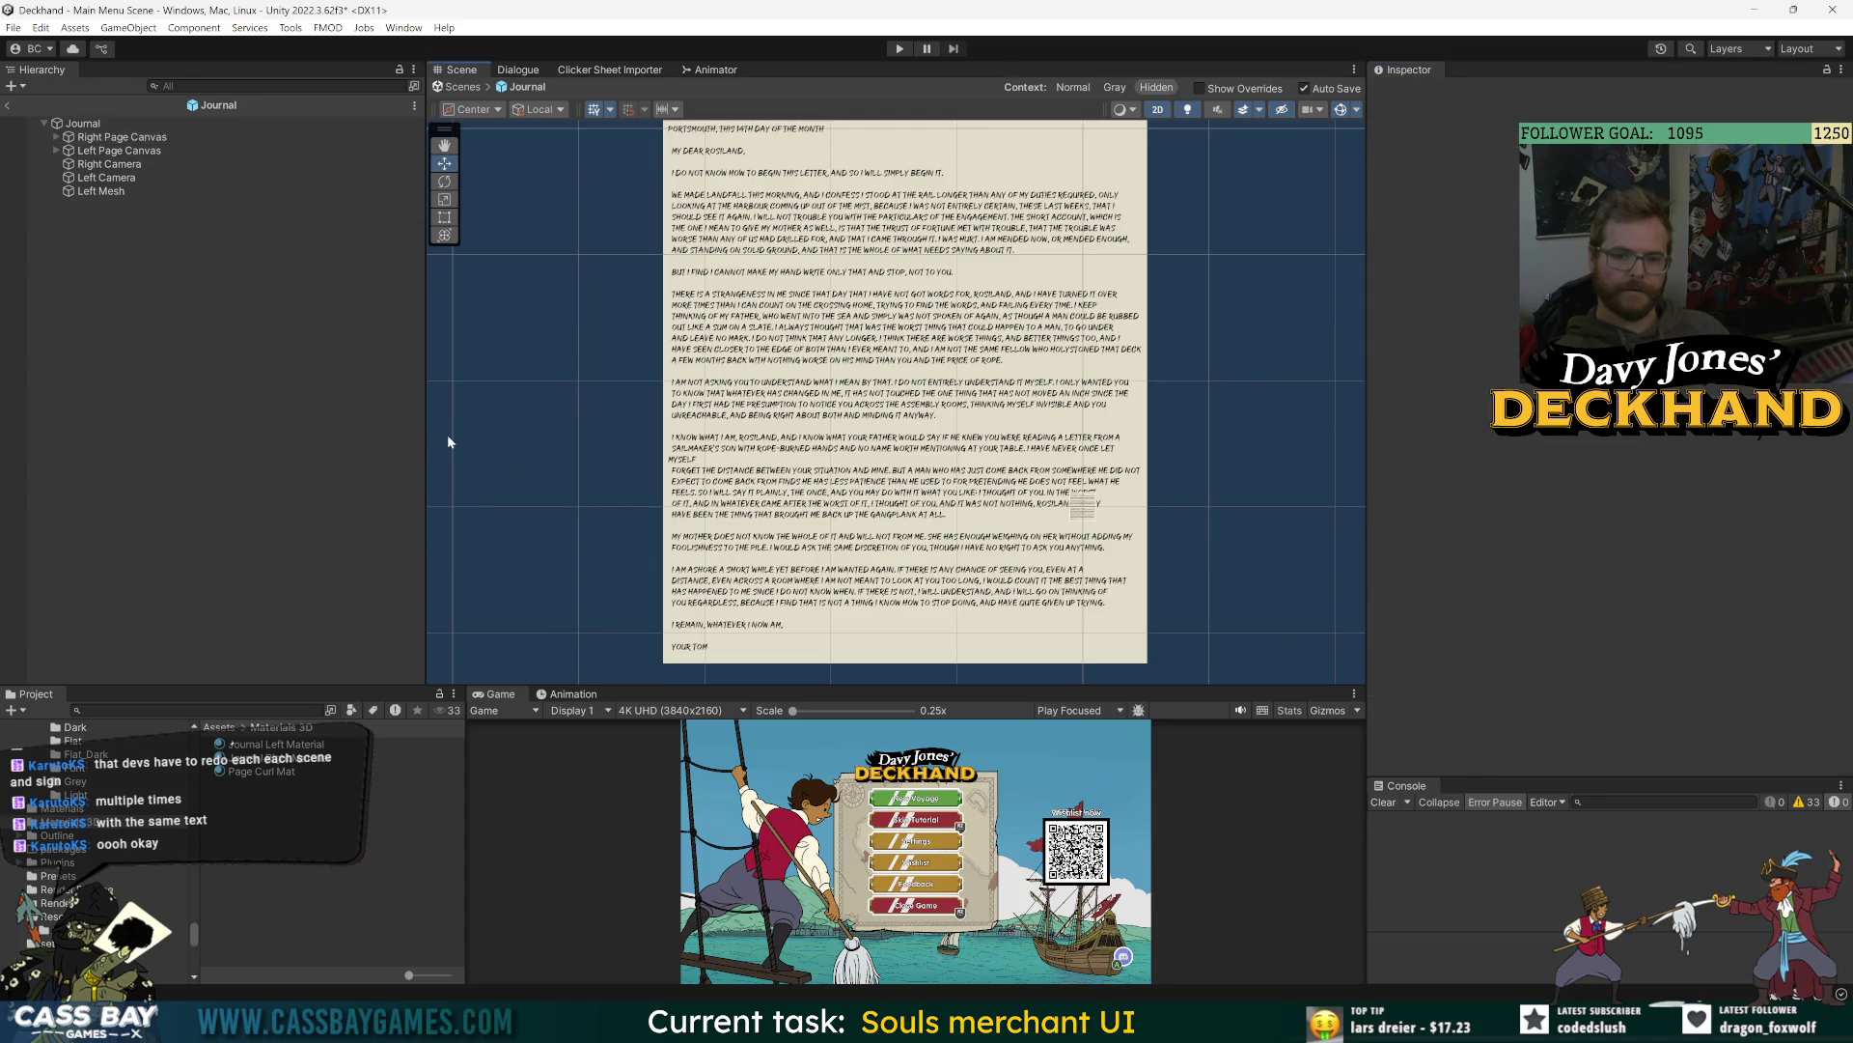
- Return to Main Menu Scene and briefly toggle the Main Menu Canvas off and on
{"action": "left_click", "coordinate": [11, 108]}
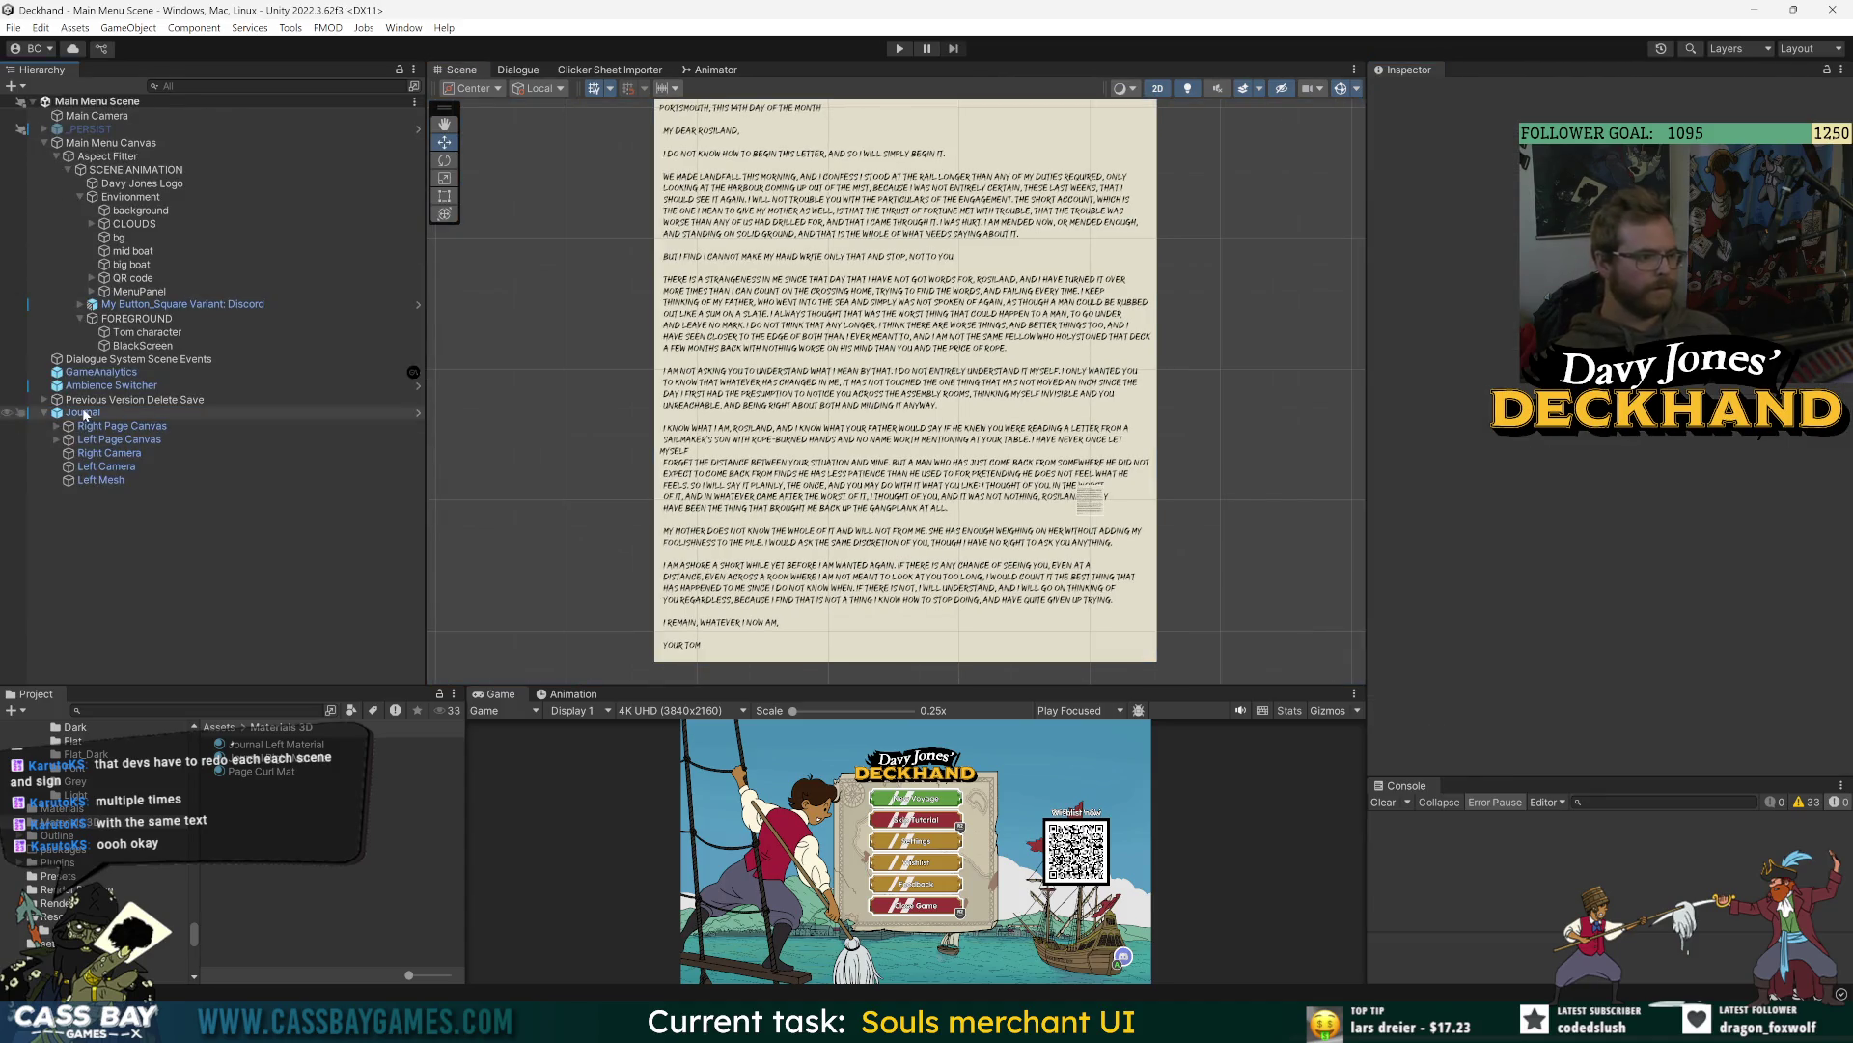
{"action": "scroll", "coordinate": [1053, 378], "scroll_direction": "down", "scroll_amount": 2}
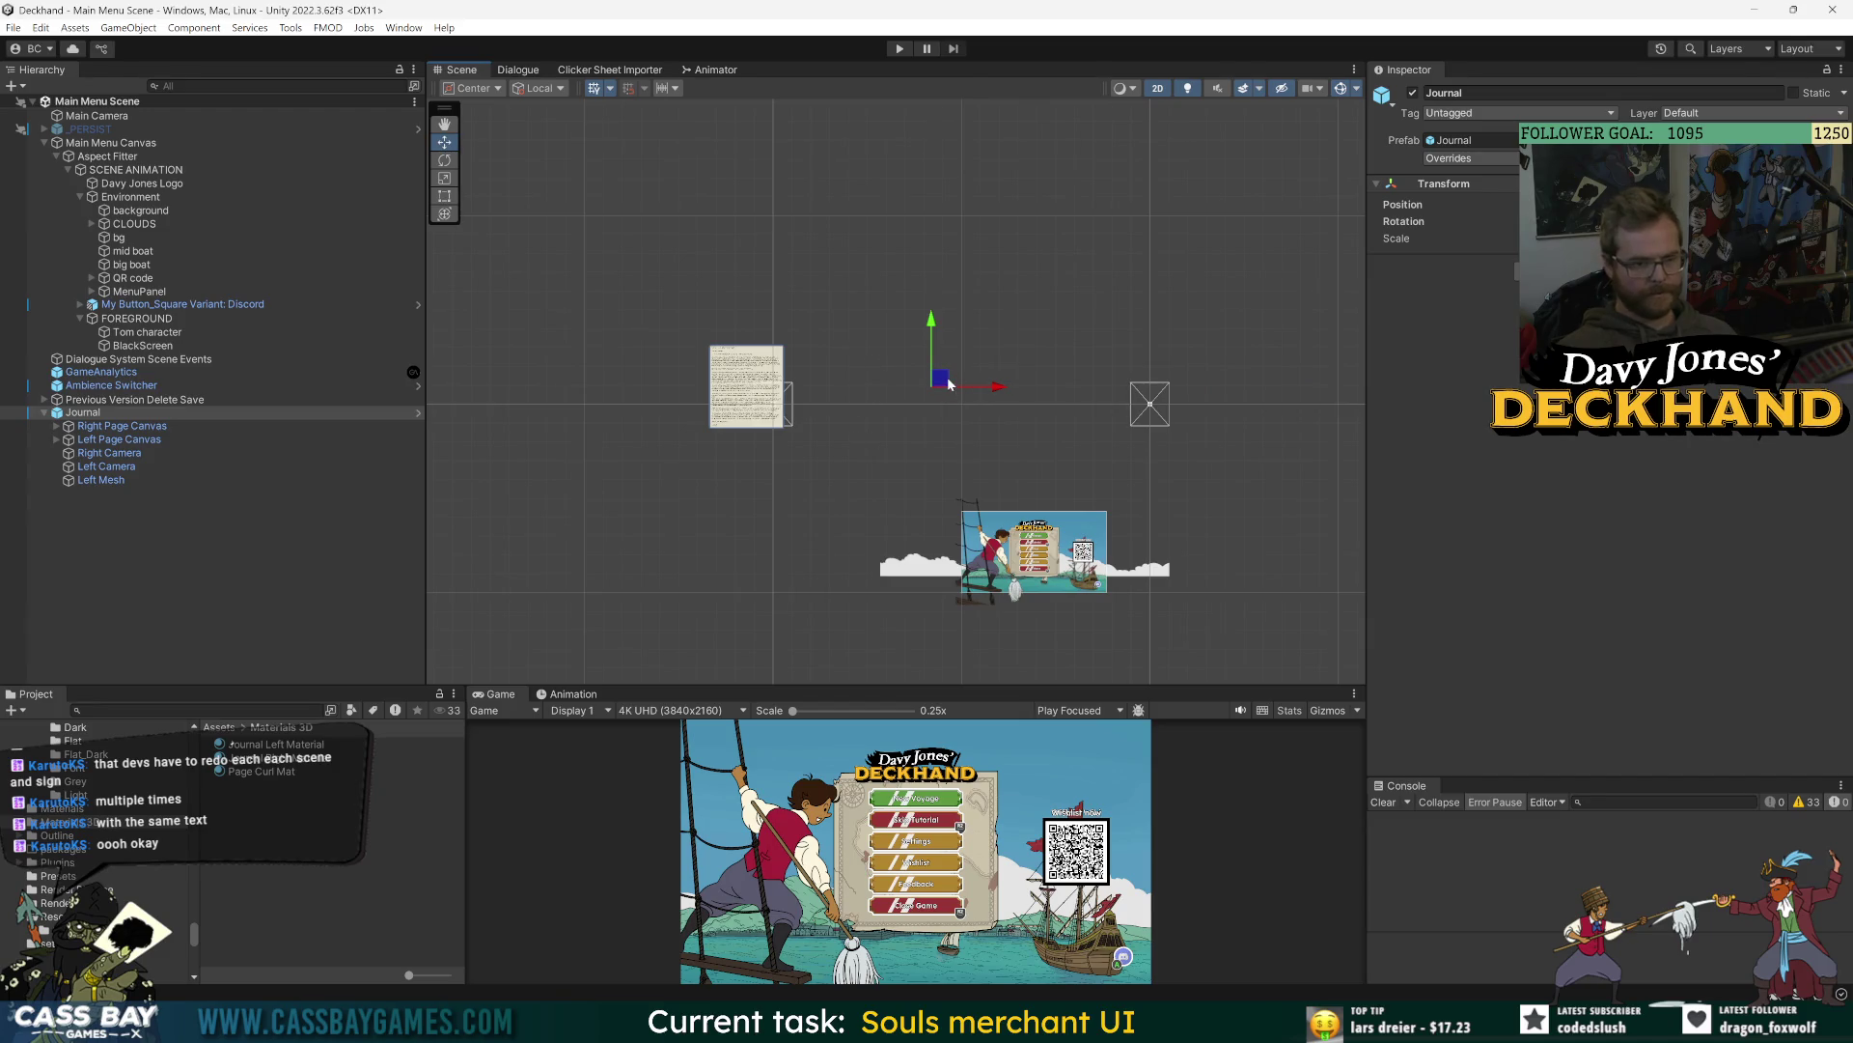
{"action": "left_click", "coordinate": [97, 413]}
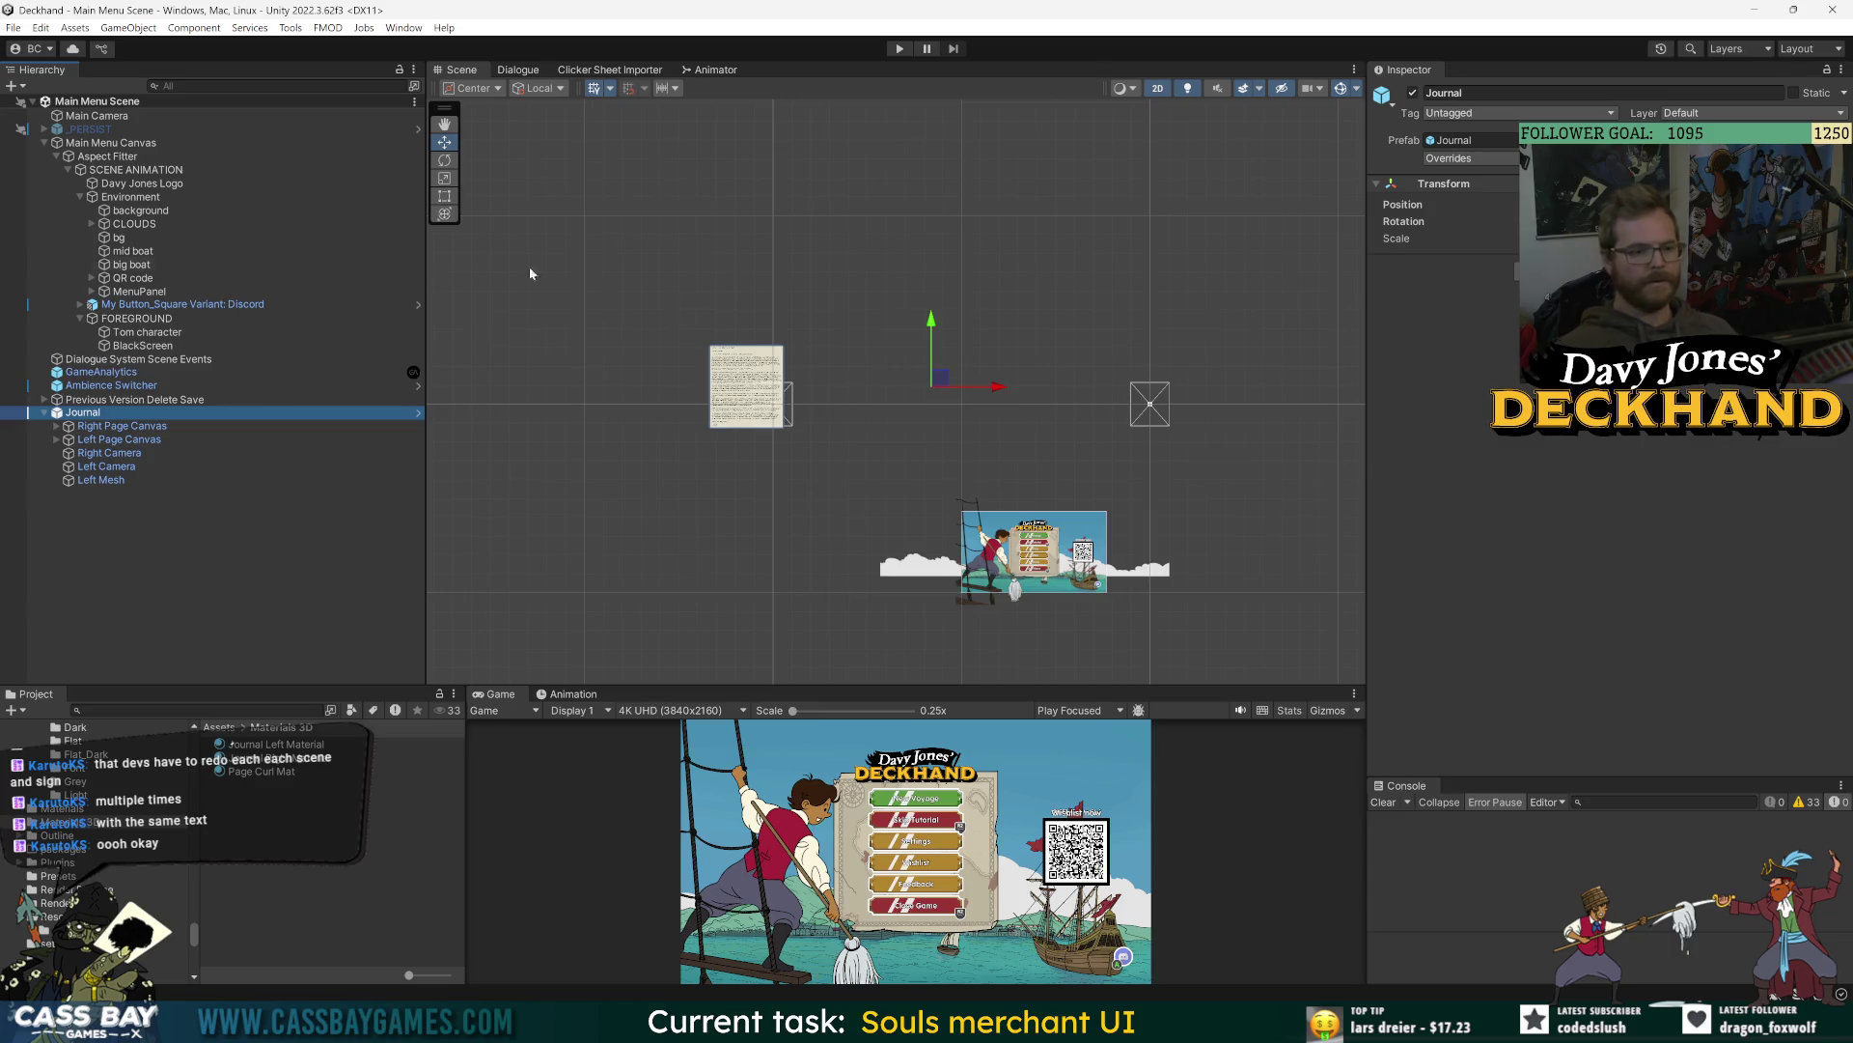
{"action": "left_click", "coordinate": [49, 142]}
{"action": "left_click", "coordinate": [1413, 92]}
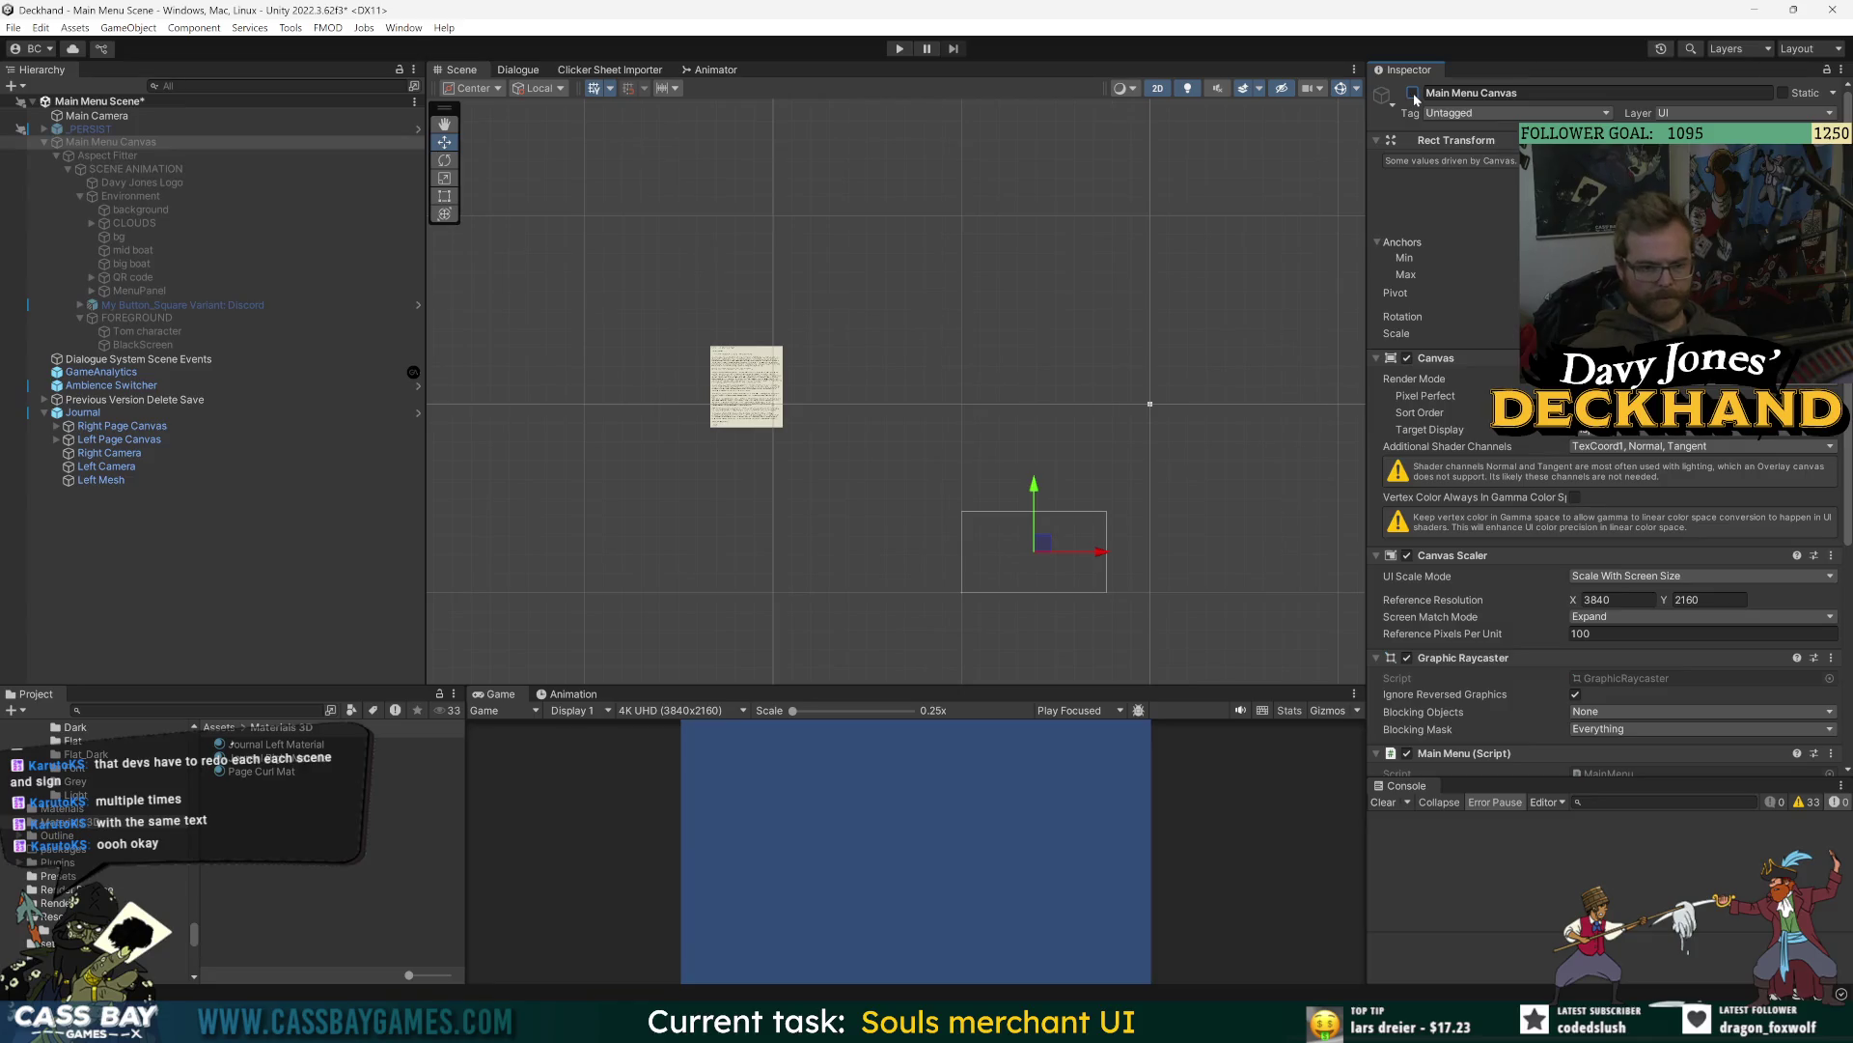
{"action": "left_click", "coordinate": [1413, 93]}
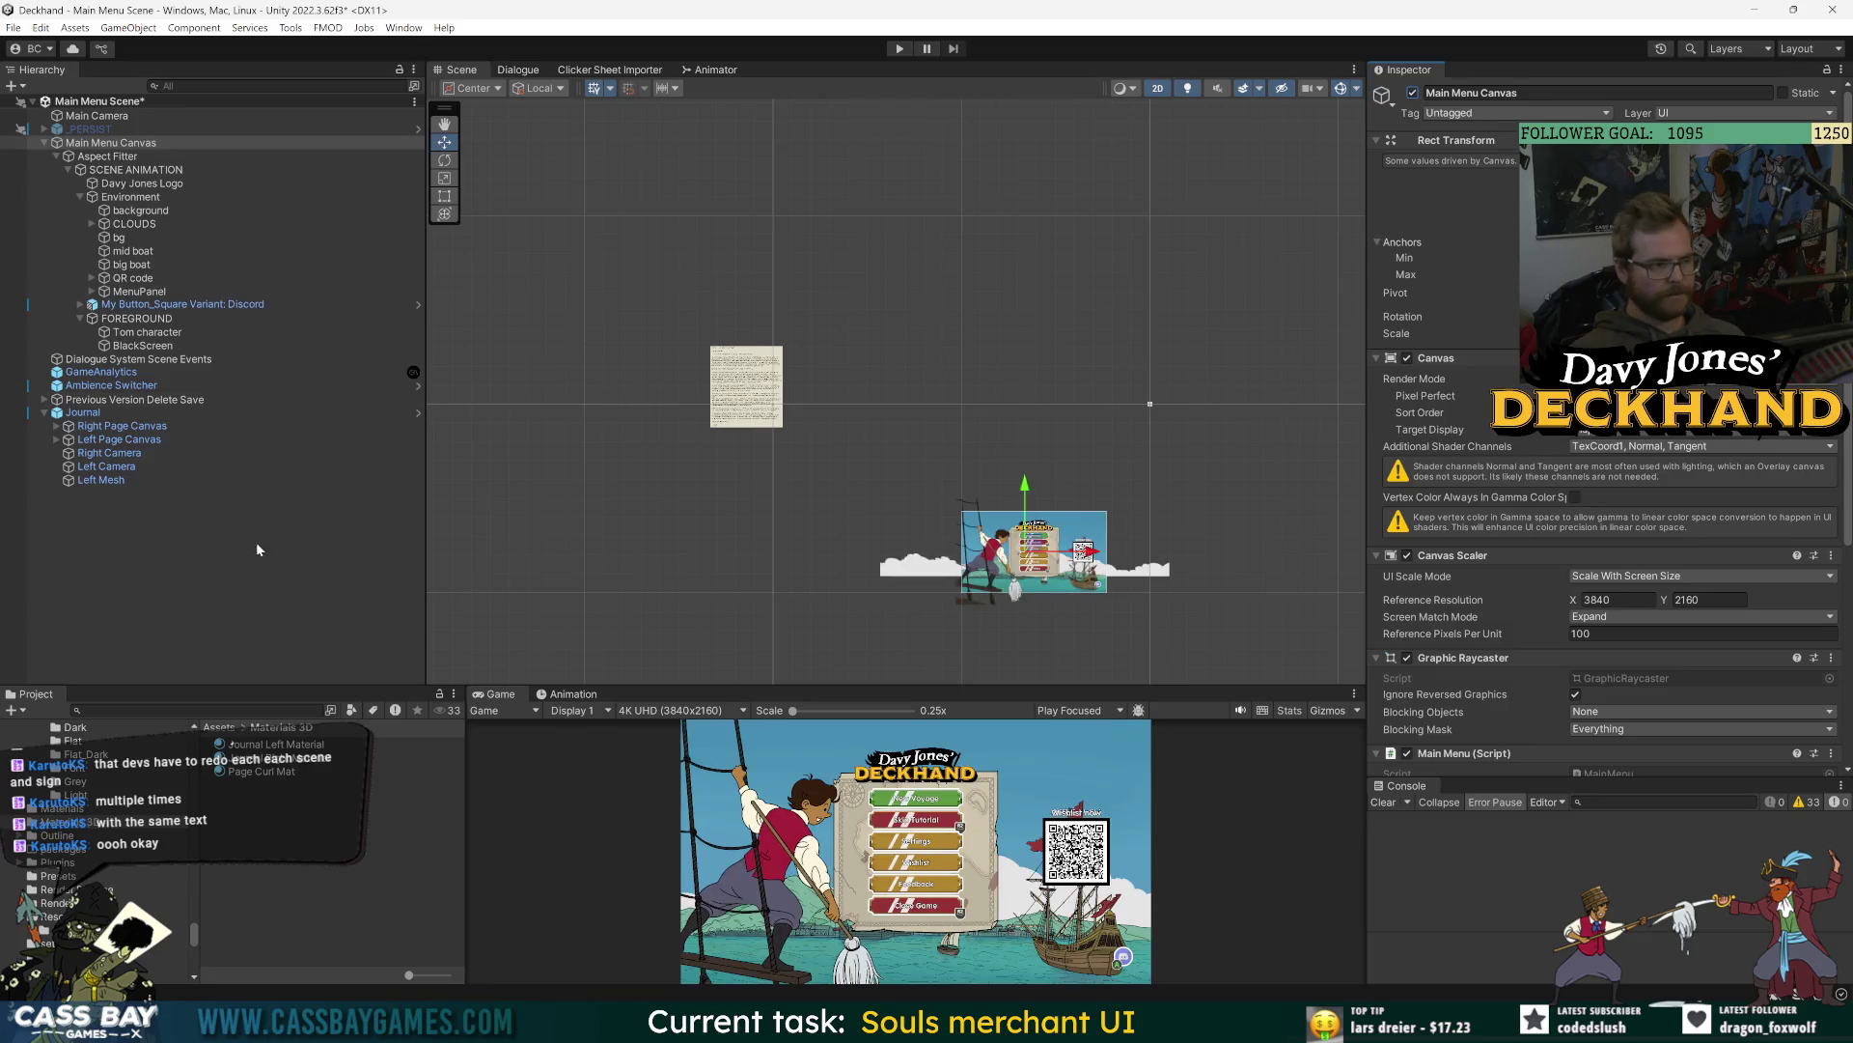
- Inspect the Journal's cameras, Left Page Canvas and Left Mesh, framing the Left Camera
{"action": "left_click", "coordinate": [111, 466]}
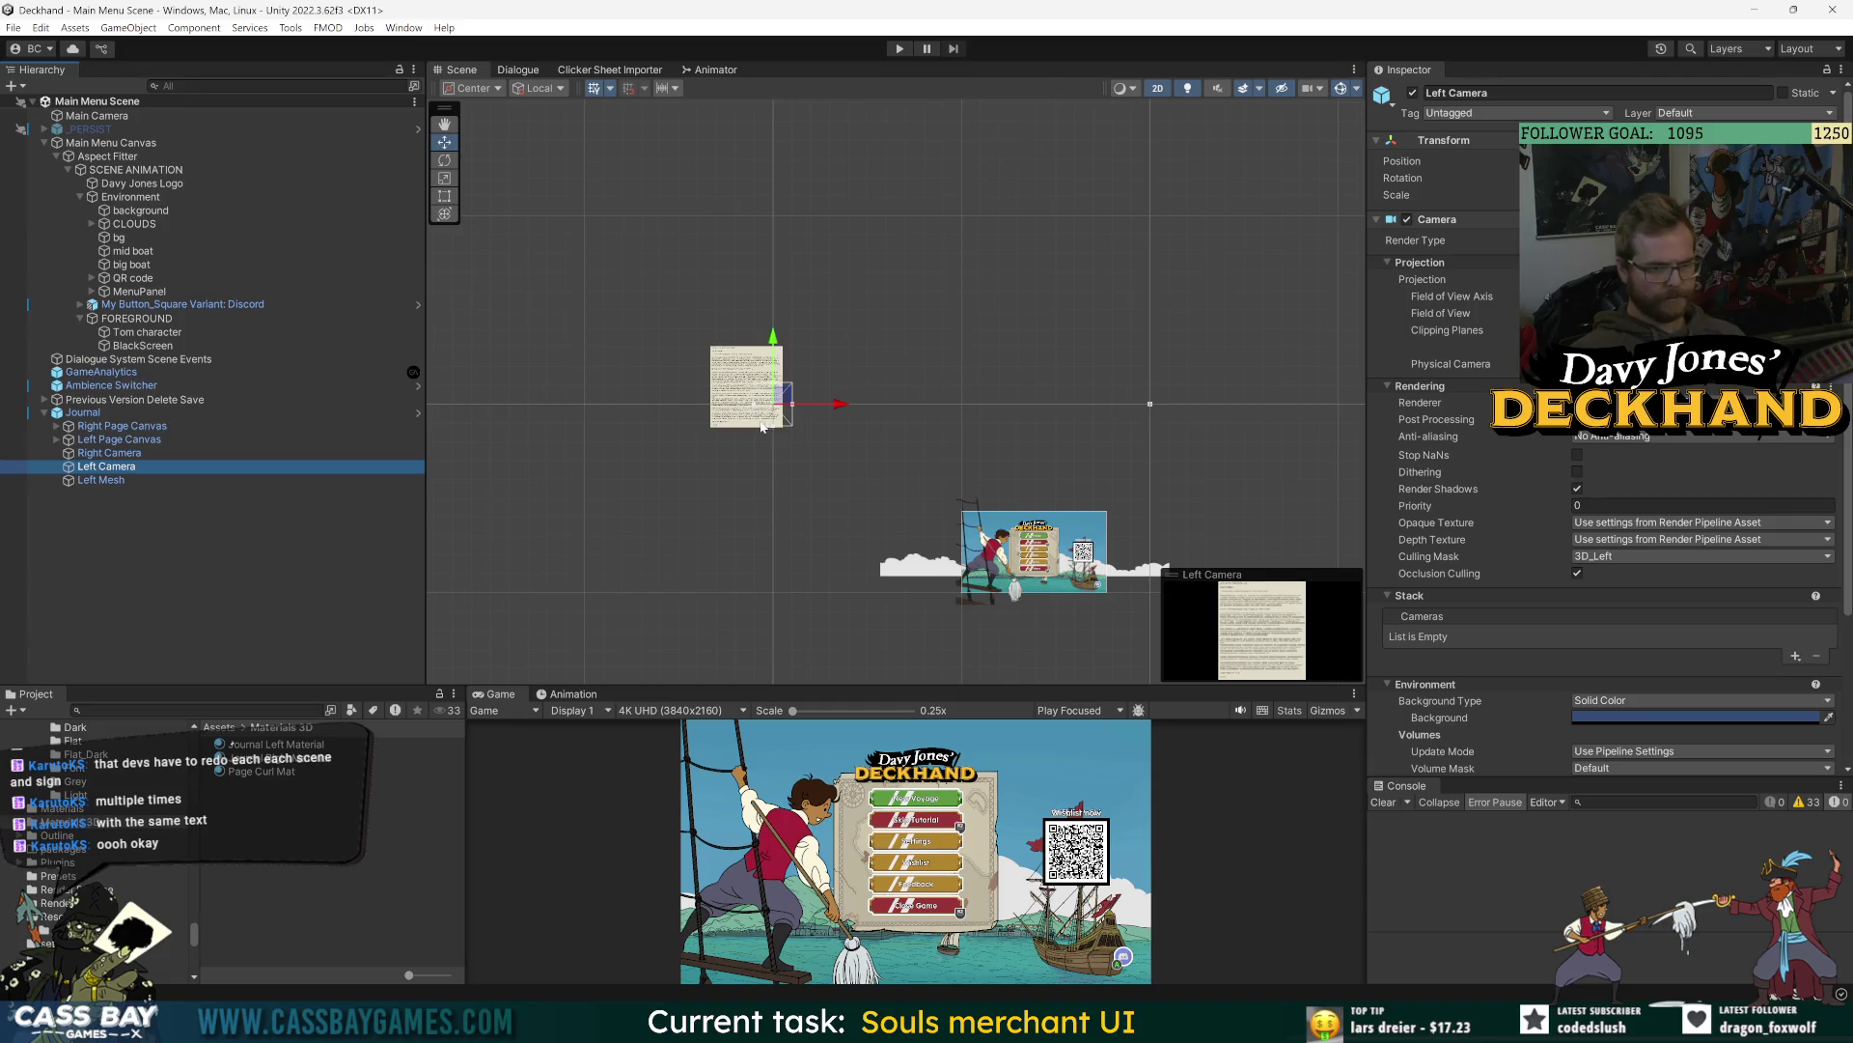
{"action": "key", "text": "Up"}
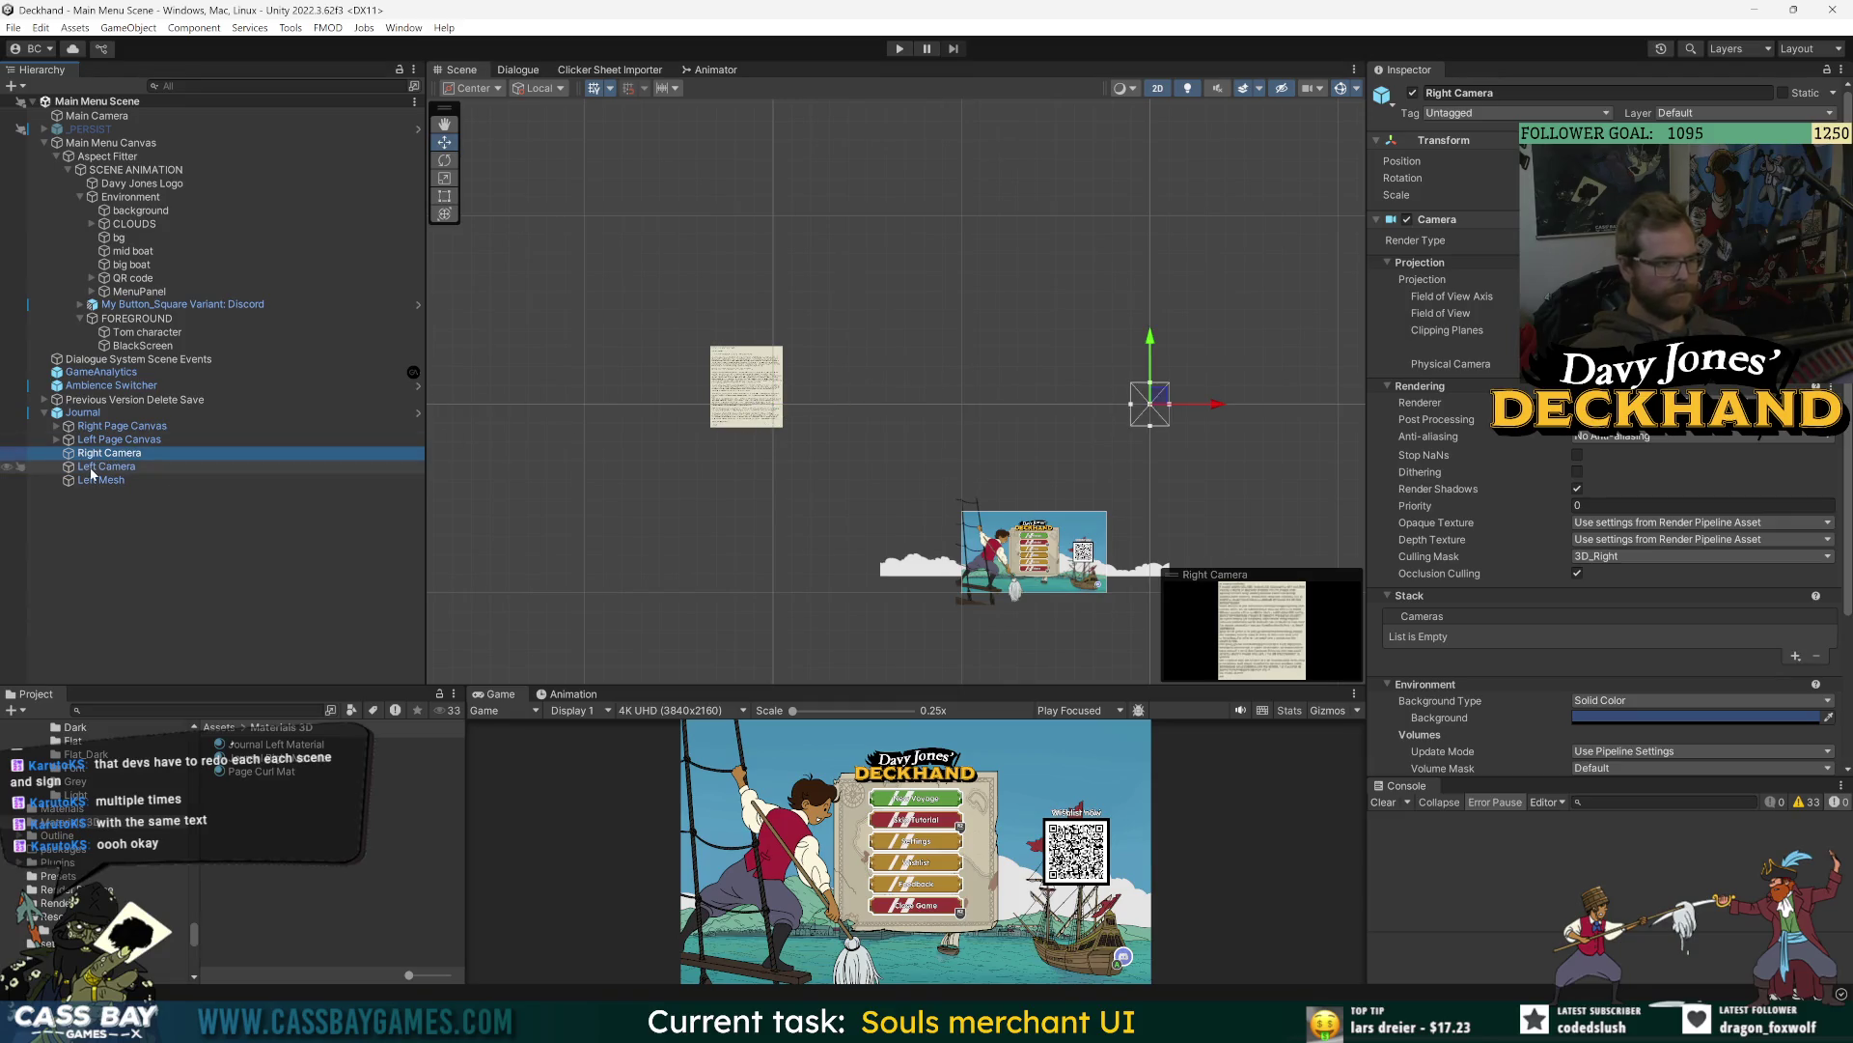
{"action": "left_click", "coordinate": [107, 440]}
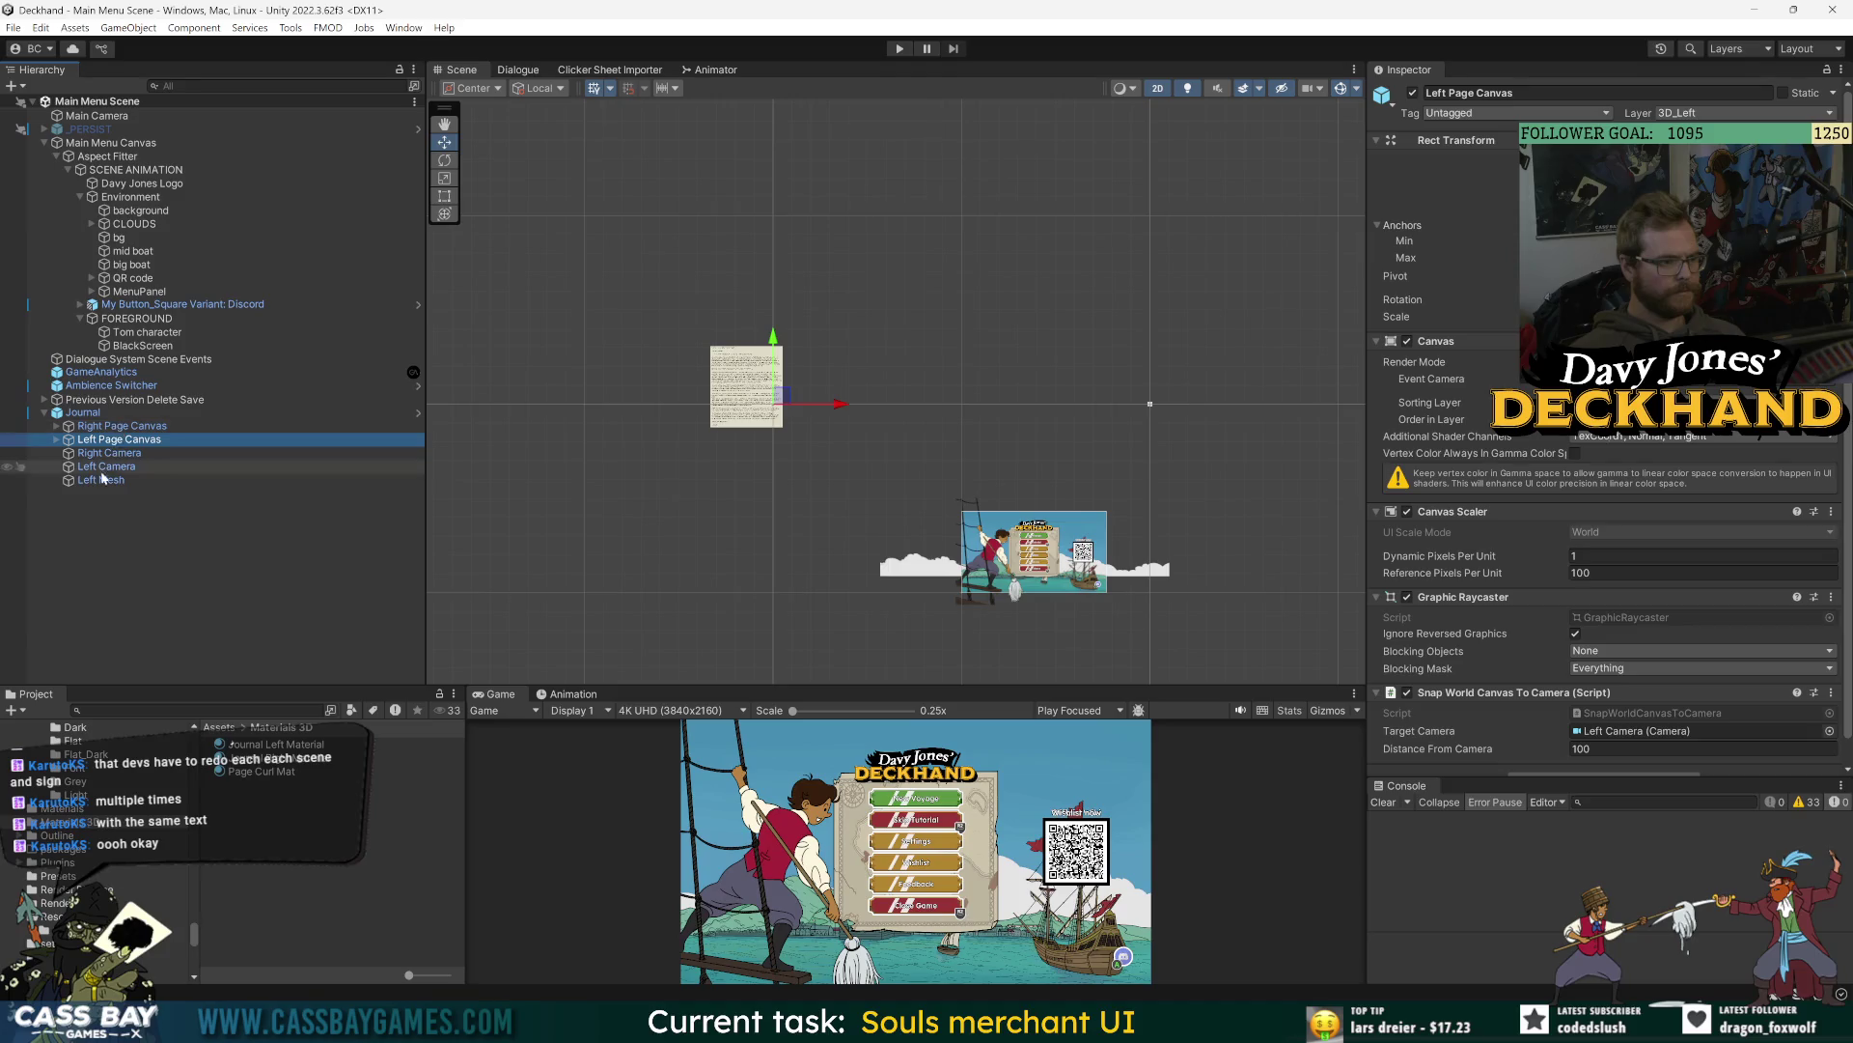
{"action": "left_click", "coordinate": [104, 481]}
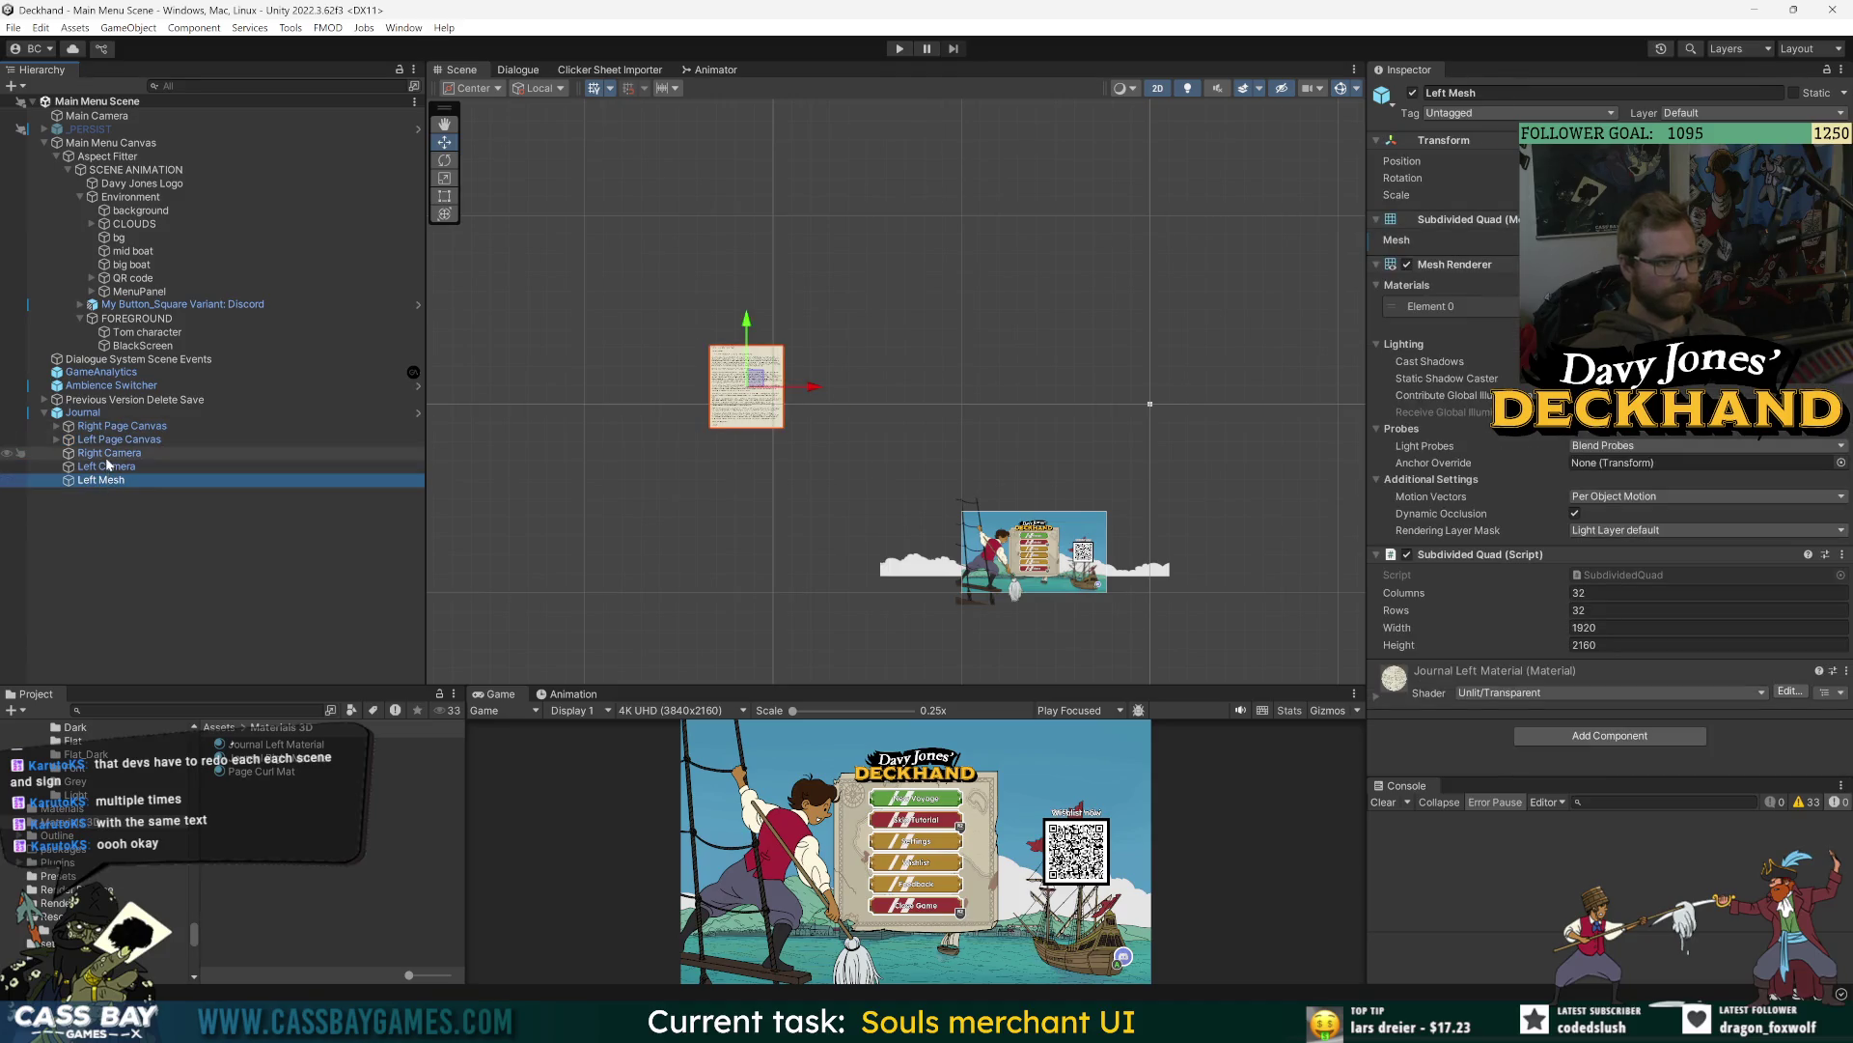
{"action": "left_click", "coordinate": [106, 467]}
{"action": "key", "text": "f"}
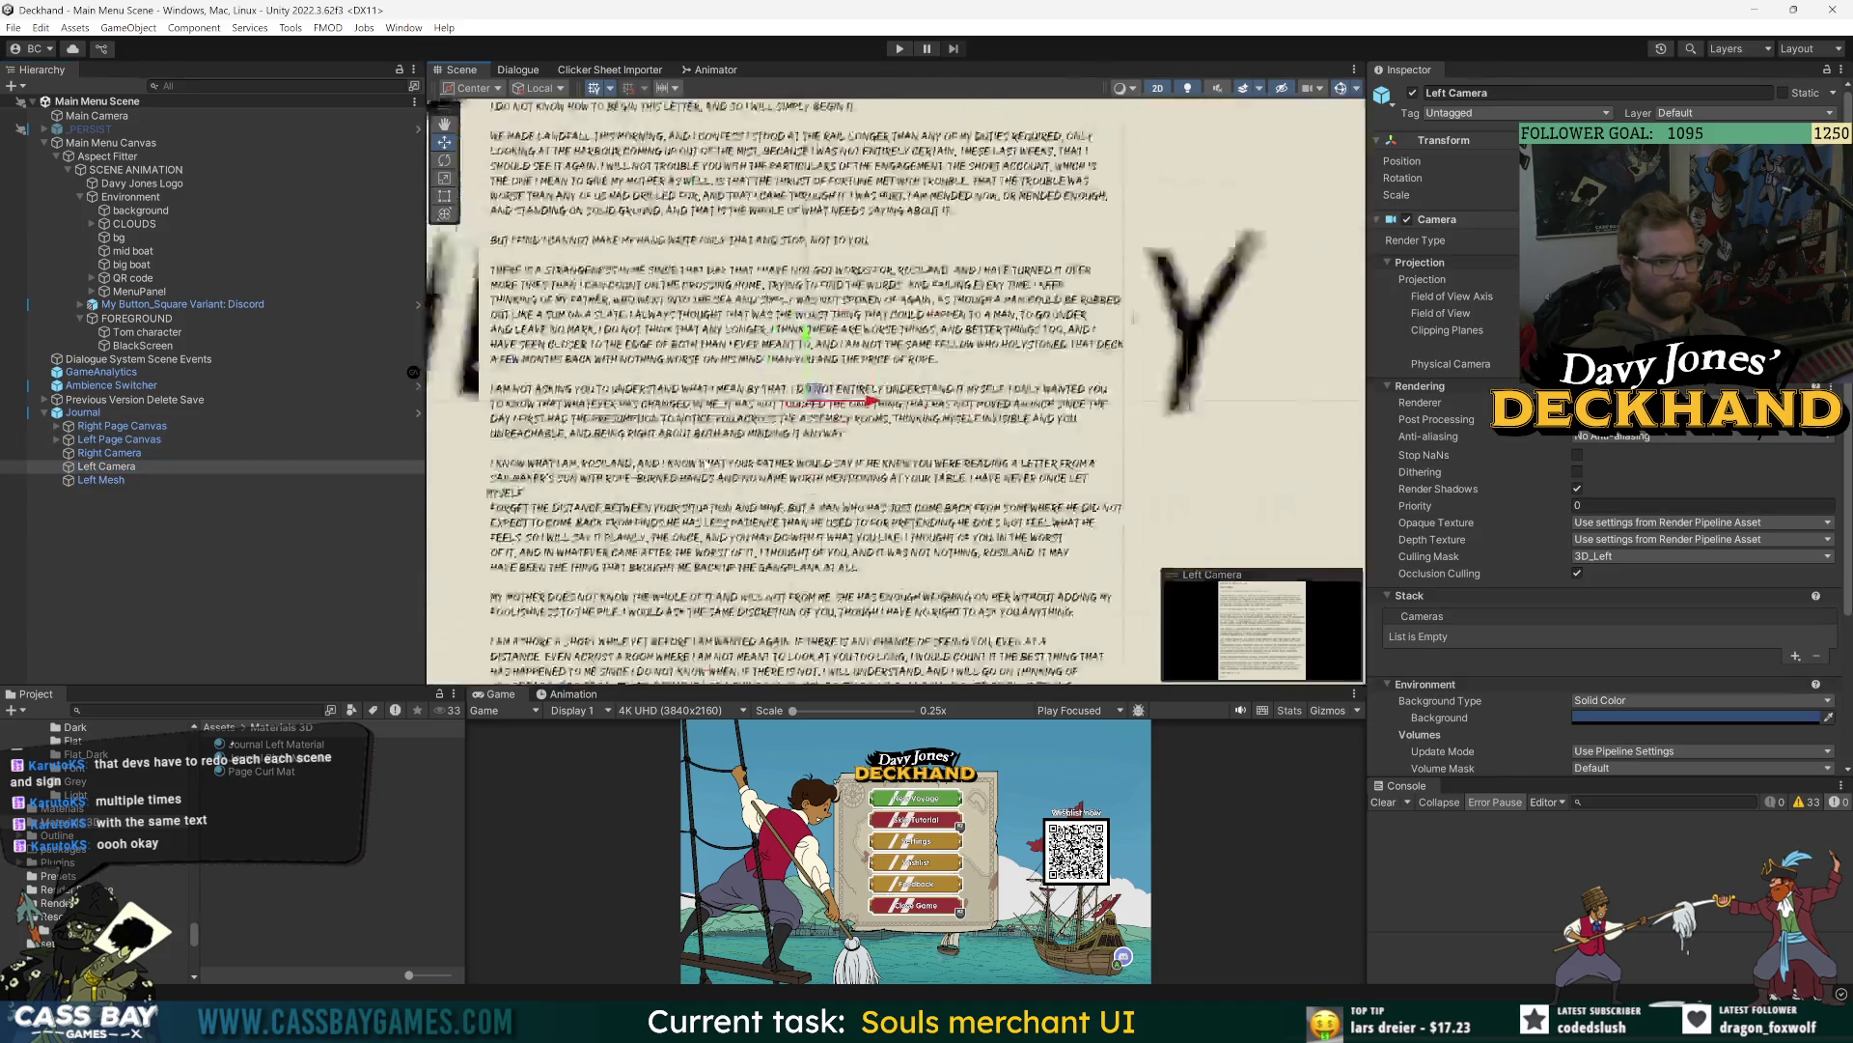
- Move the Left Mesh page toward the centre of the scene
{"action": "left_click", "coordinate": [104, 480]}
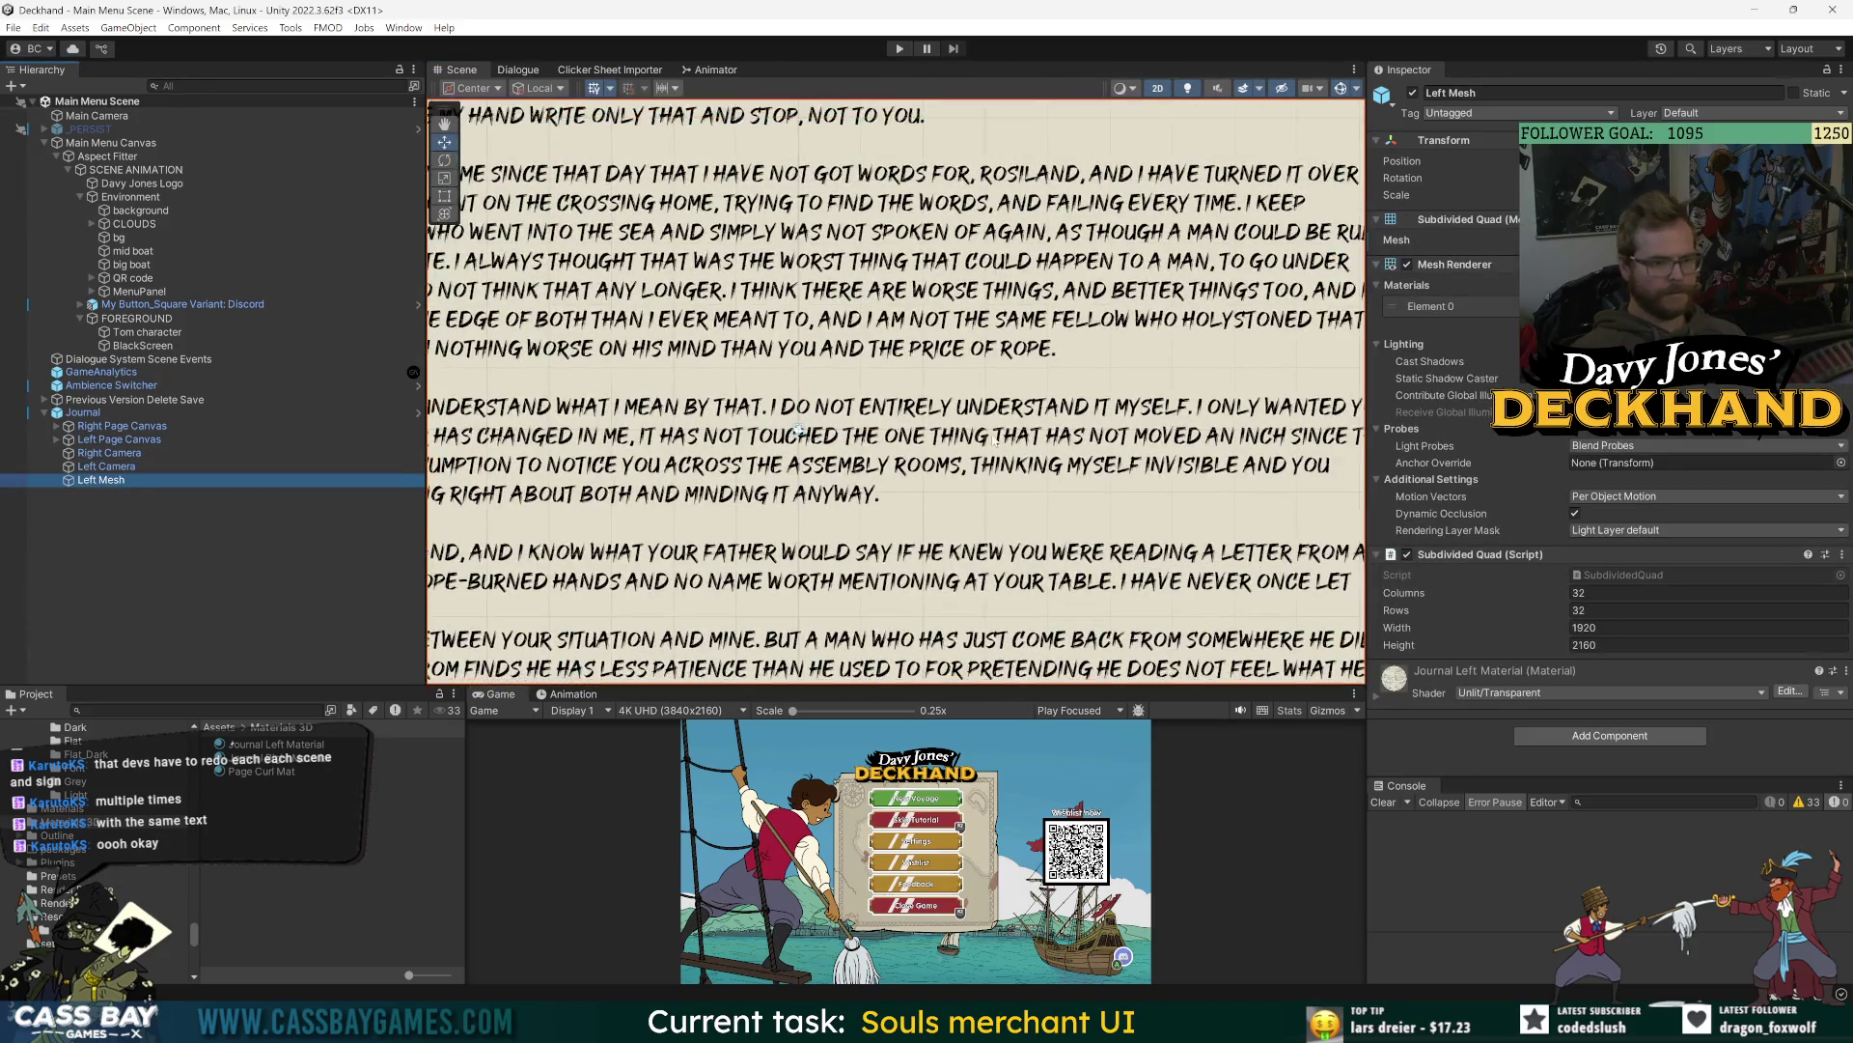
{"action": "scroll", "coordinate": [868, 436], "scroll_direction": "down", "scroll_amount": 5}
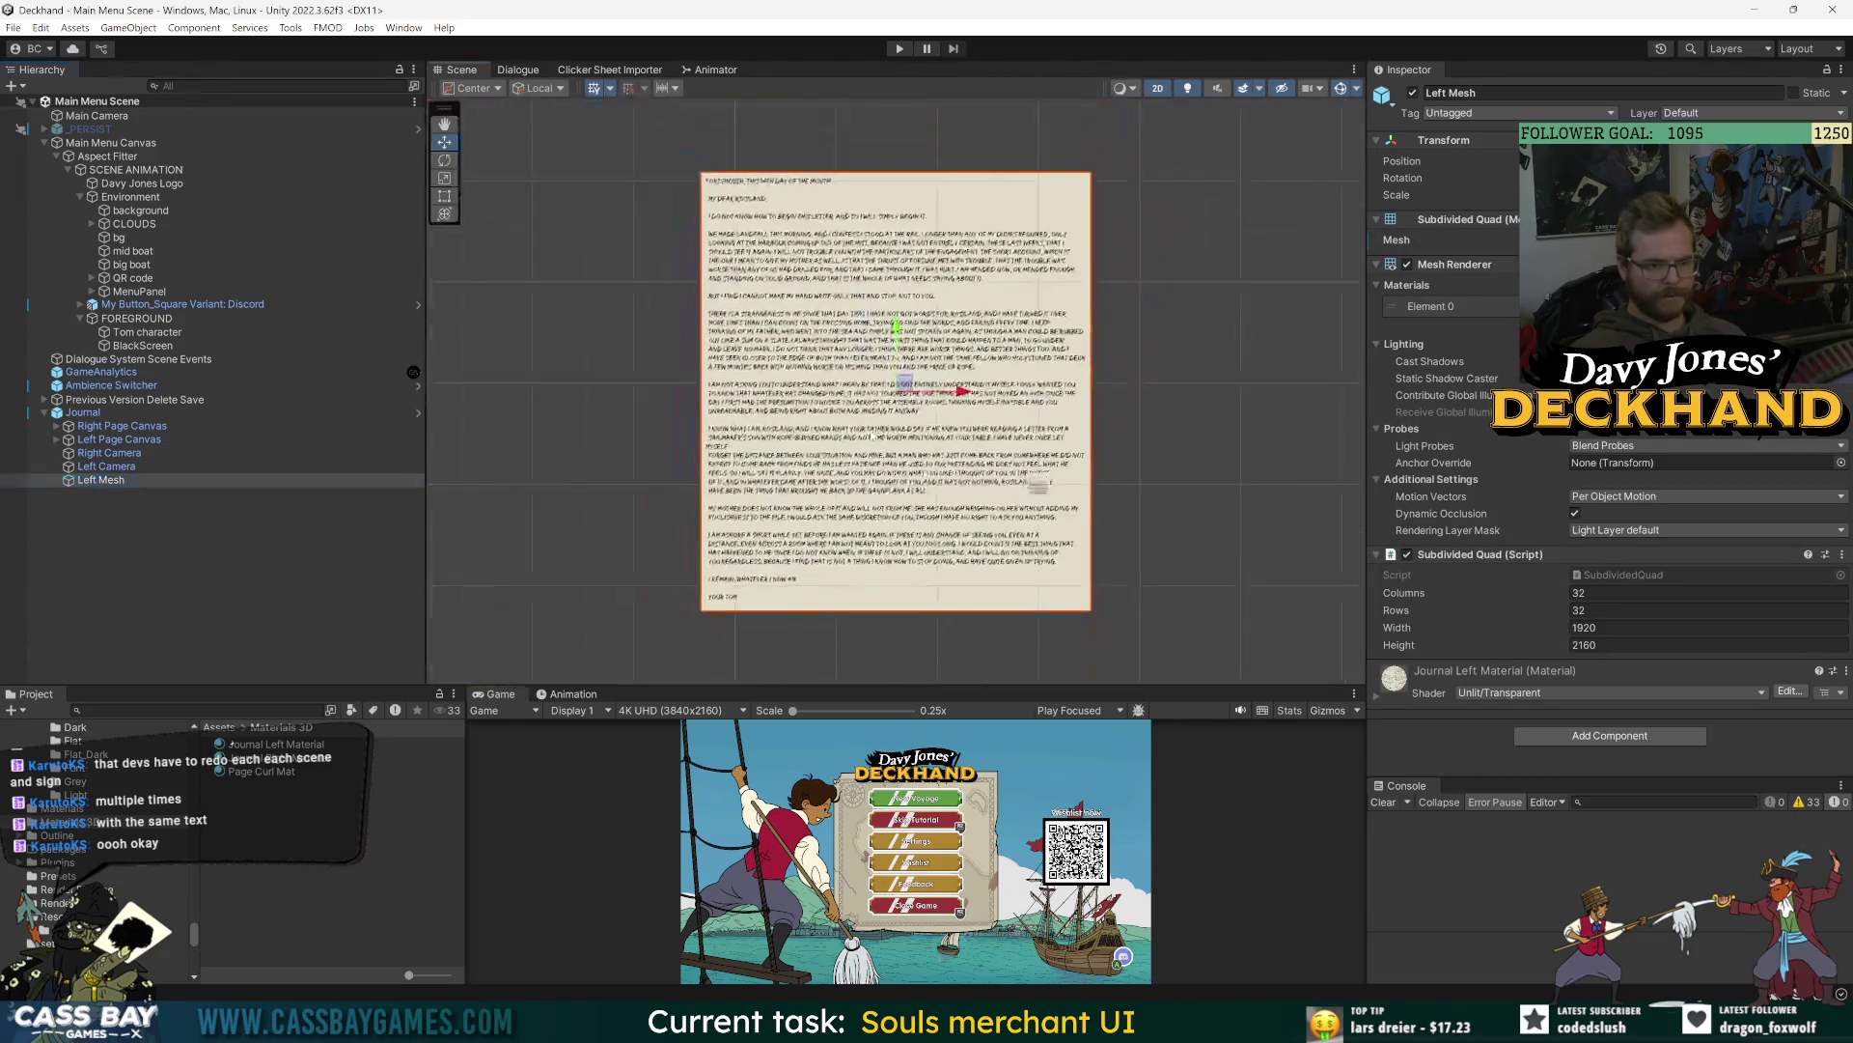
{"action": "left_click_drag", "start_coordinate": [869, 396], "coordinate": [1011, 417]}
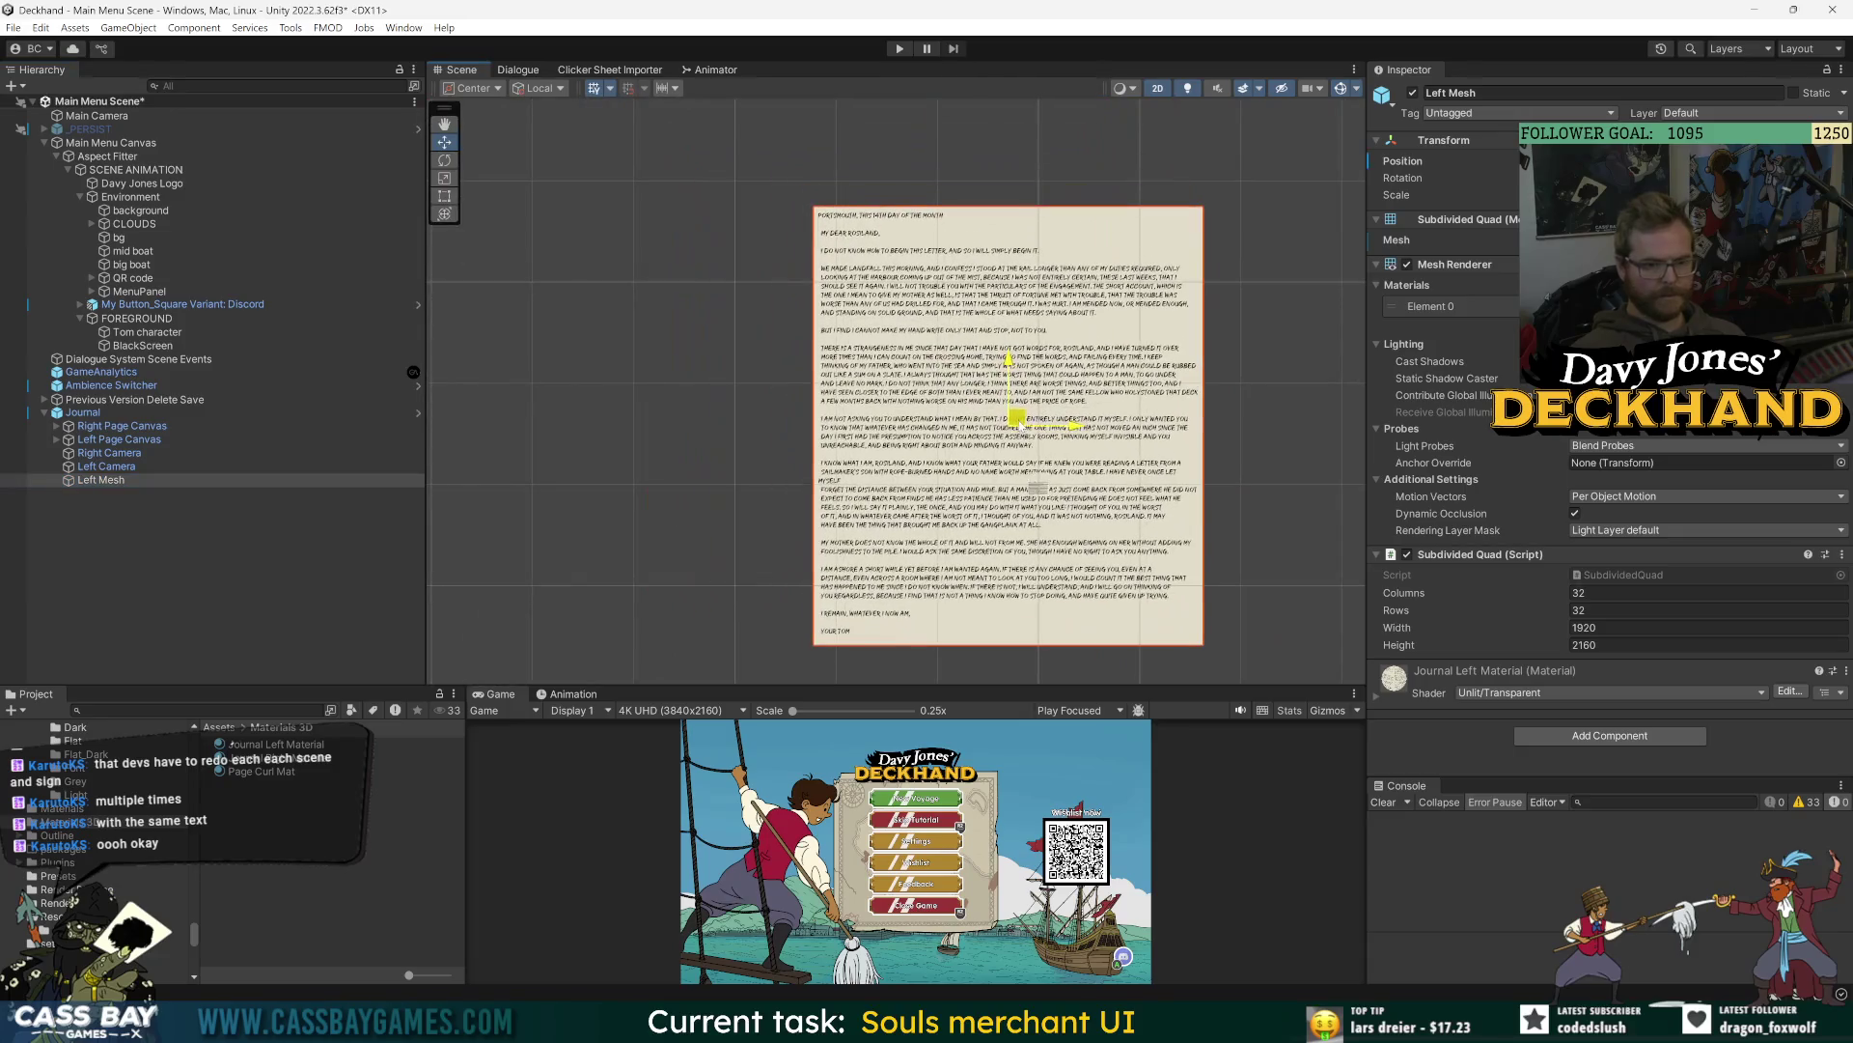
- Deactivate the Main Menu Canvas, save the scene, and review the Journal prefab's overrides
{"action": "left_click", "coordinate": [111, 142]}
{"action": "left_click", "coordinate": [1413, 92]}
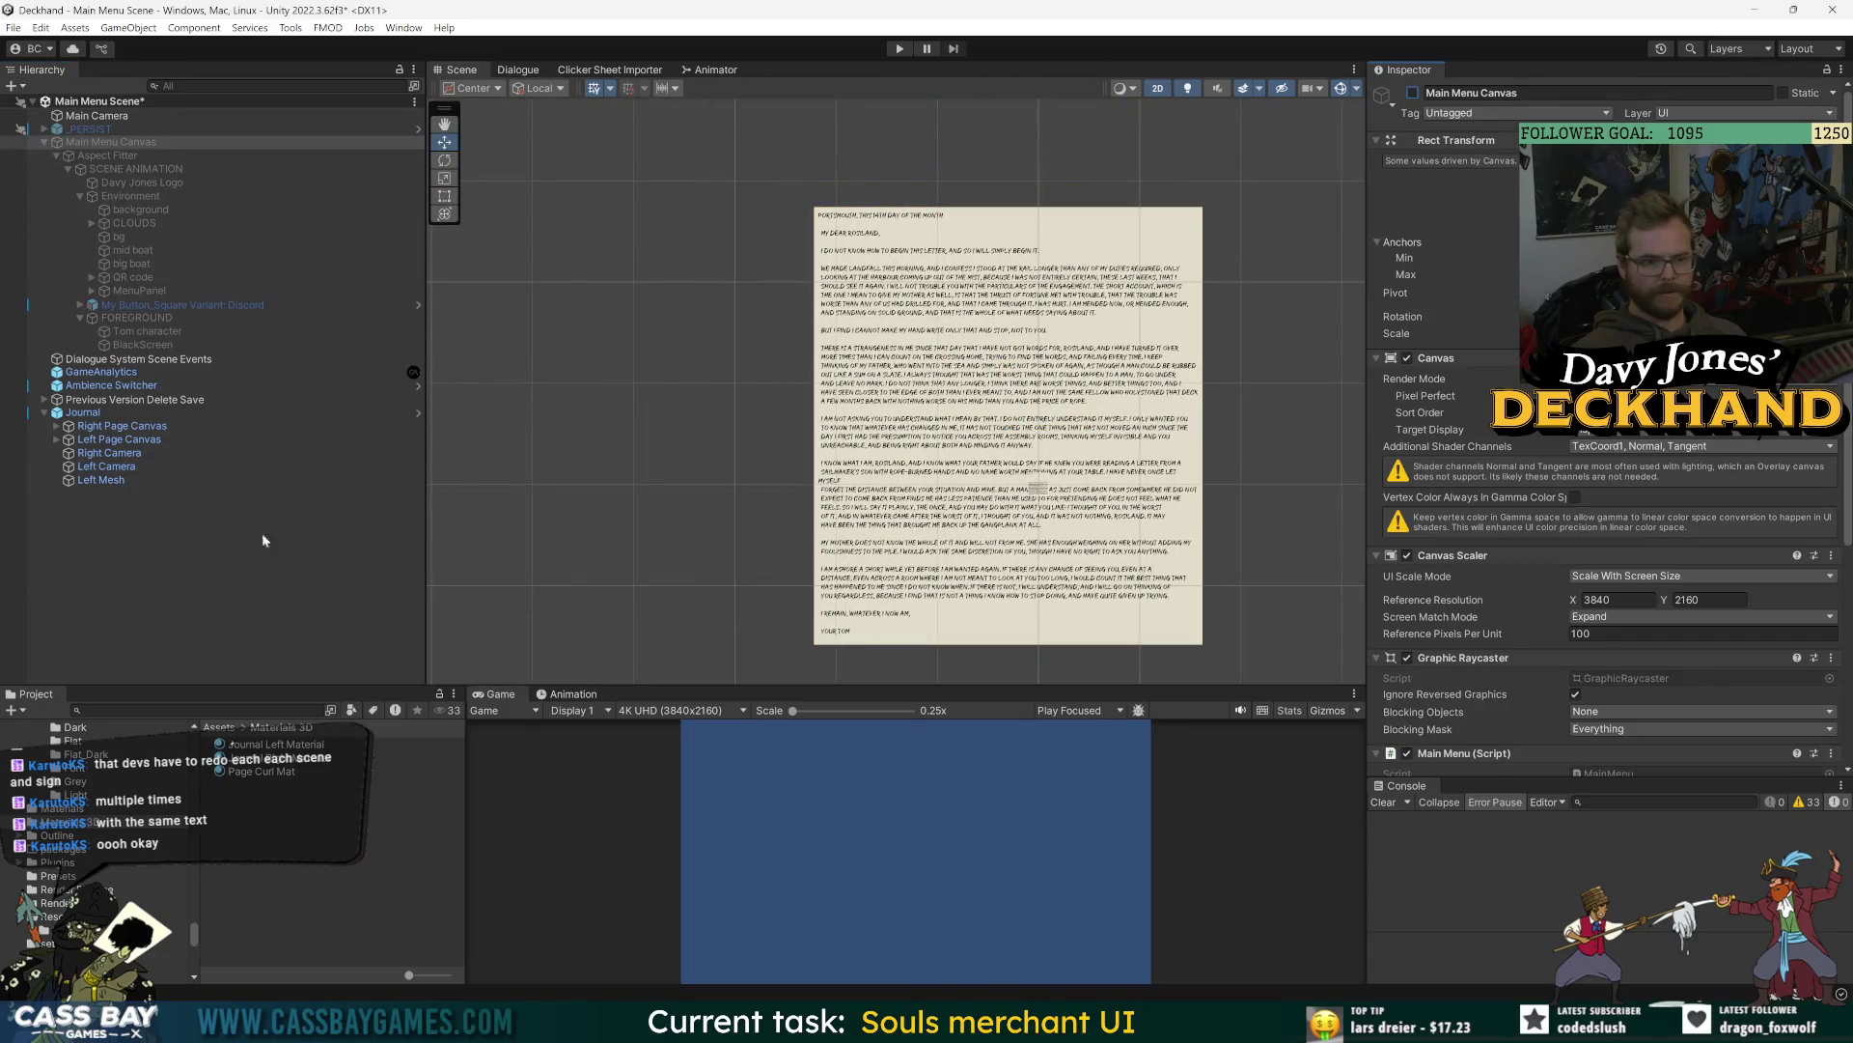
{"action": "key", "text": "ctrl+s"}
{"action": "left_click", "coordinate": [87, 412]}
{"action": "left_click", "coordinate": [1512, 158]}
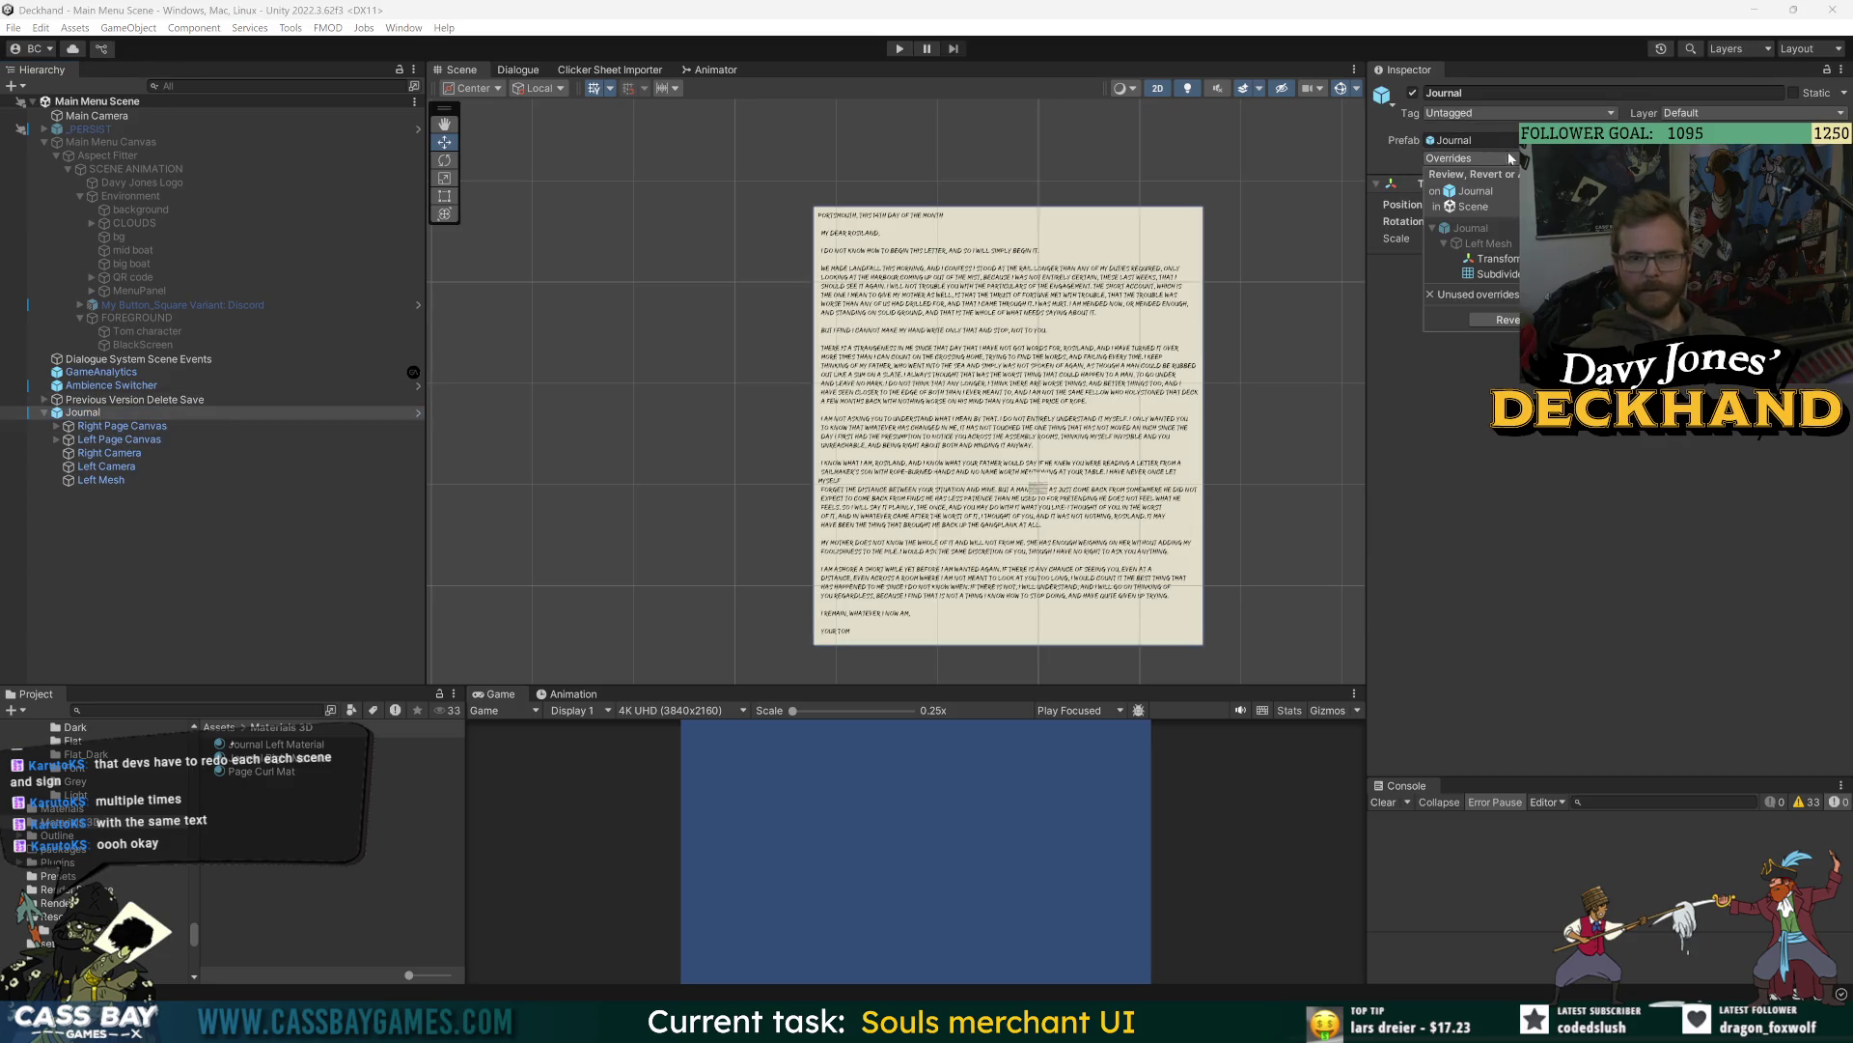
- Open the Journal prefab and remove the Left Camera's Audio Listener
{"action": "left_click", "coordinate": [418, 412]}
{"action": "left_click", "coordinate": [100, 191]}
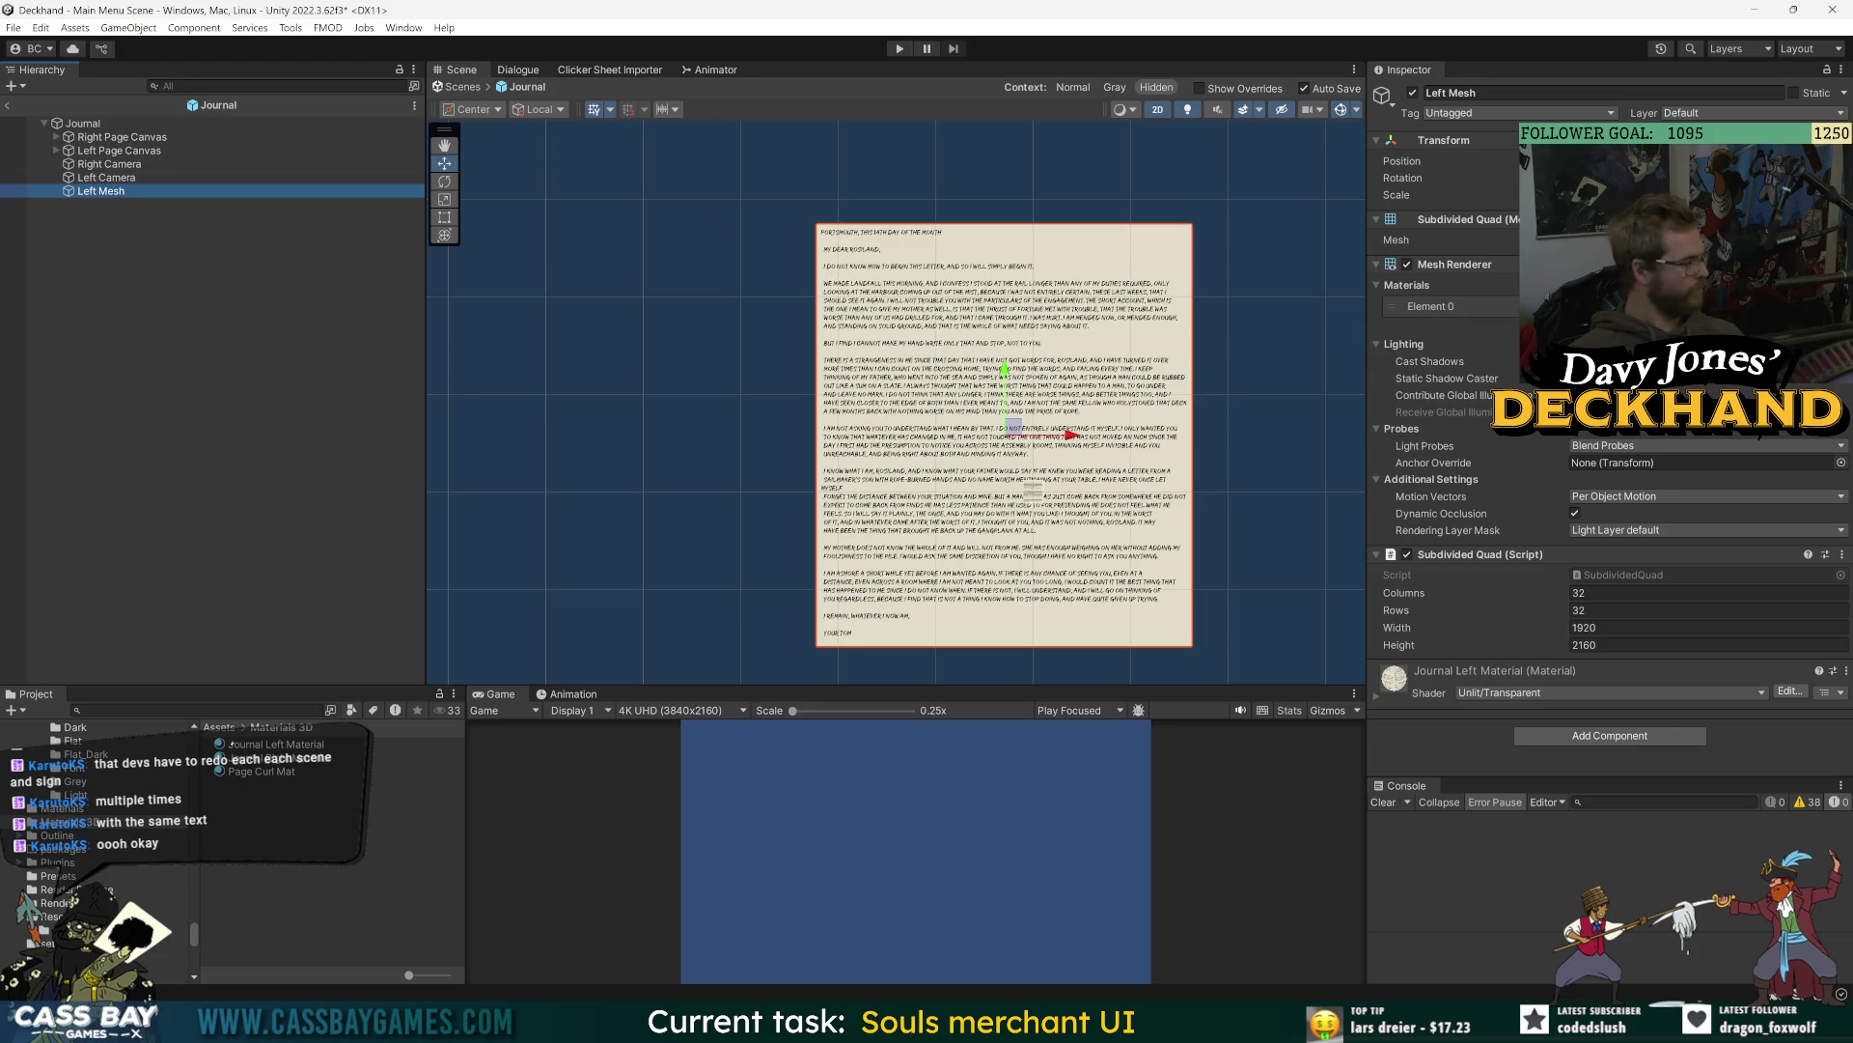
{"action": "left_click", "coordinate": [104, 178]}
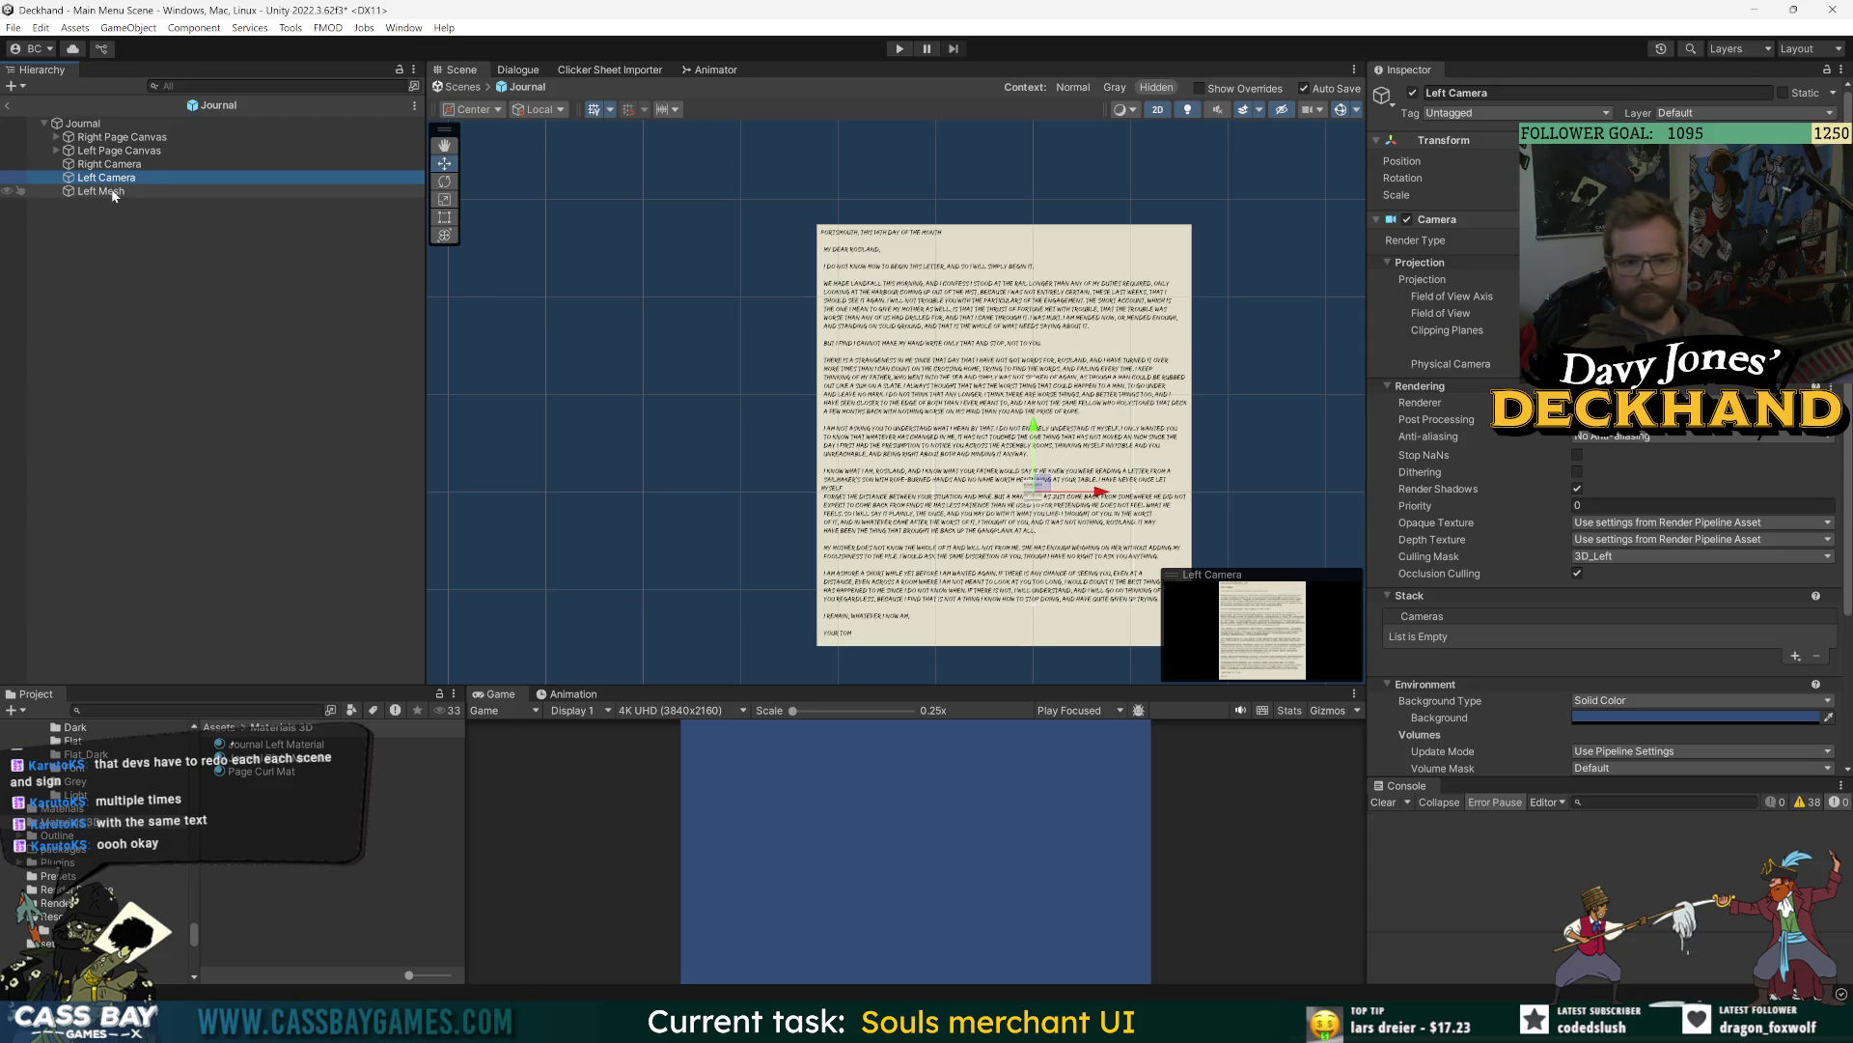
{"action": "scroll", "coordinate": [1429, 603], "scroll_direction": "down", "scroll_amount": 5}
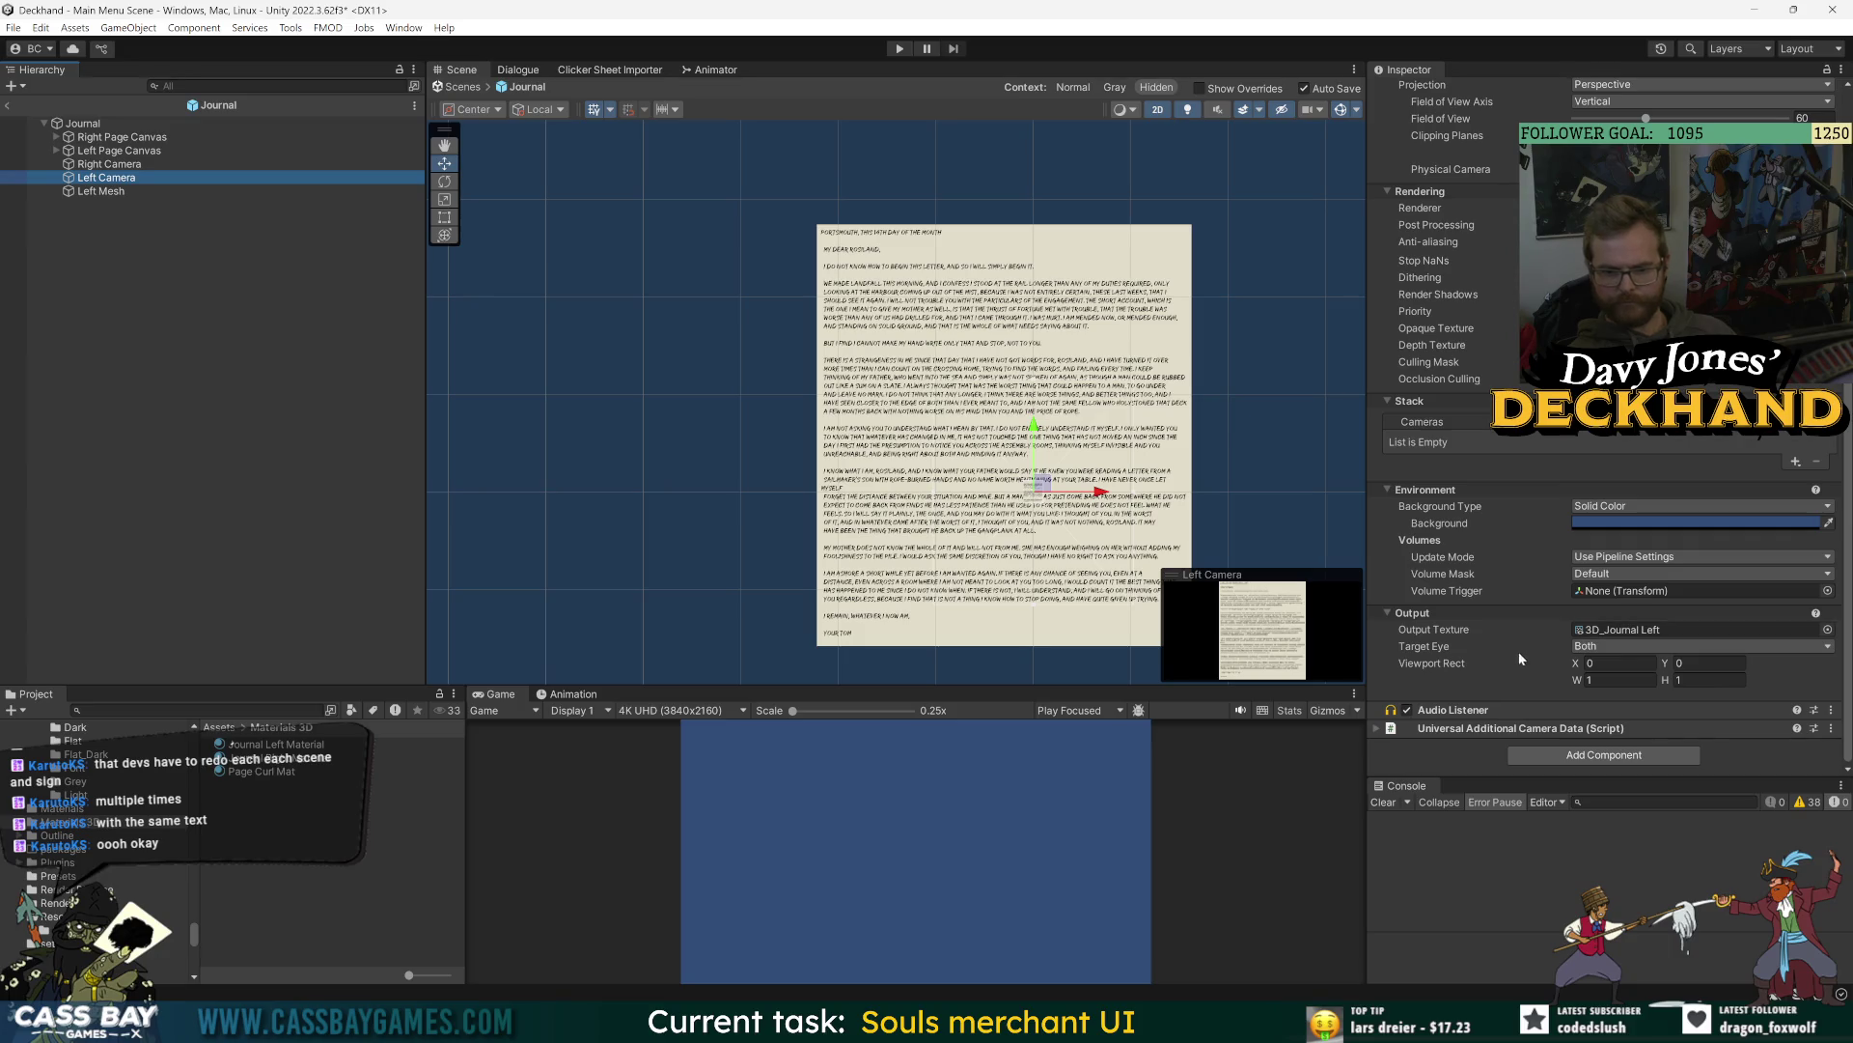
{"action": "right_click", "coordinate": [1672, 710]}
{"action": "left_click", "coordinate": [1749, 794]}
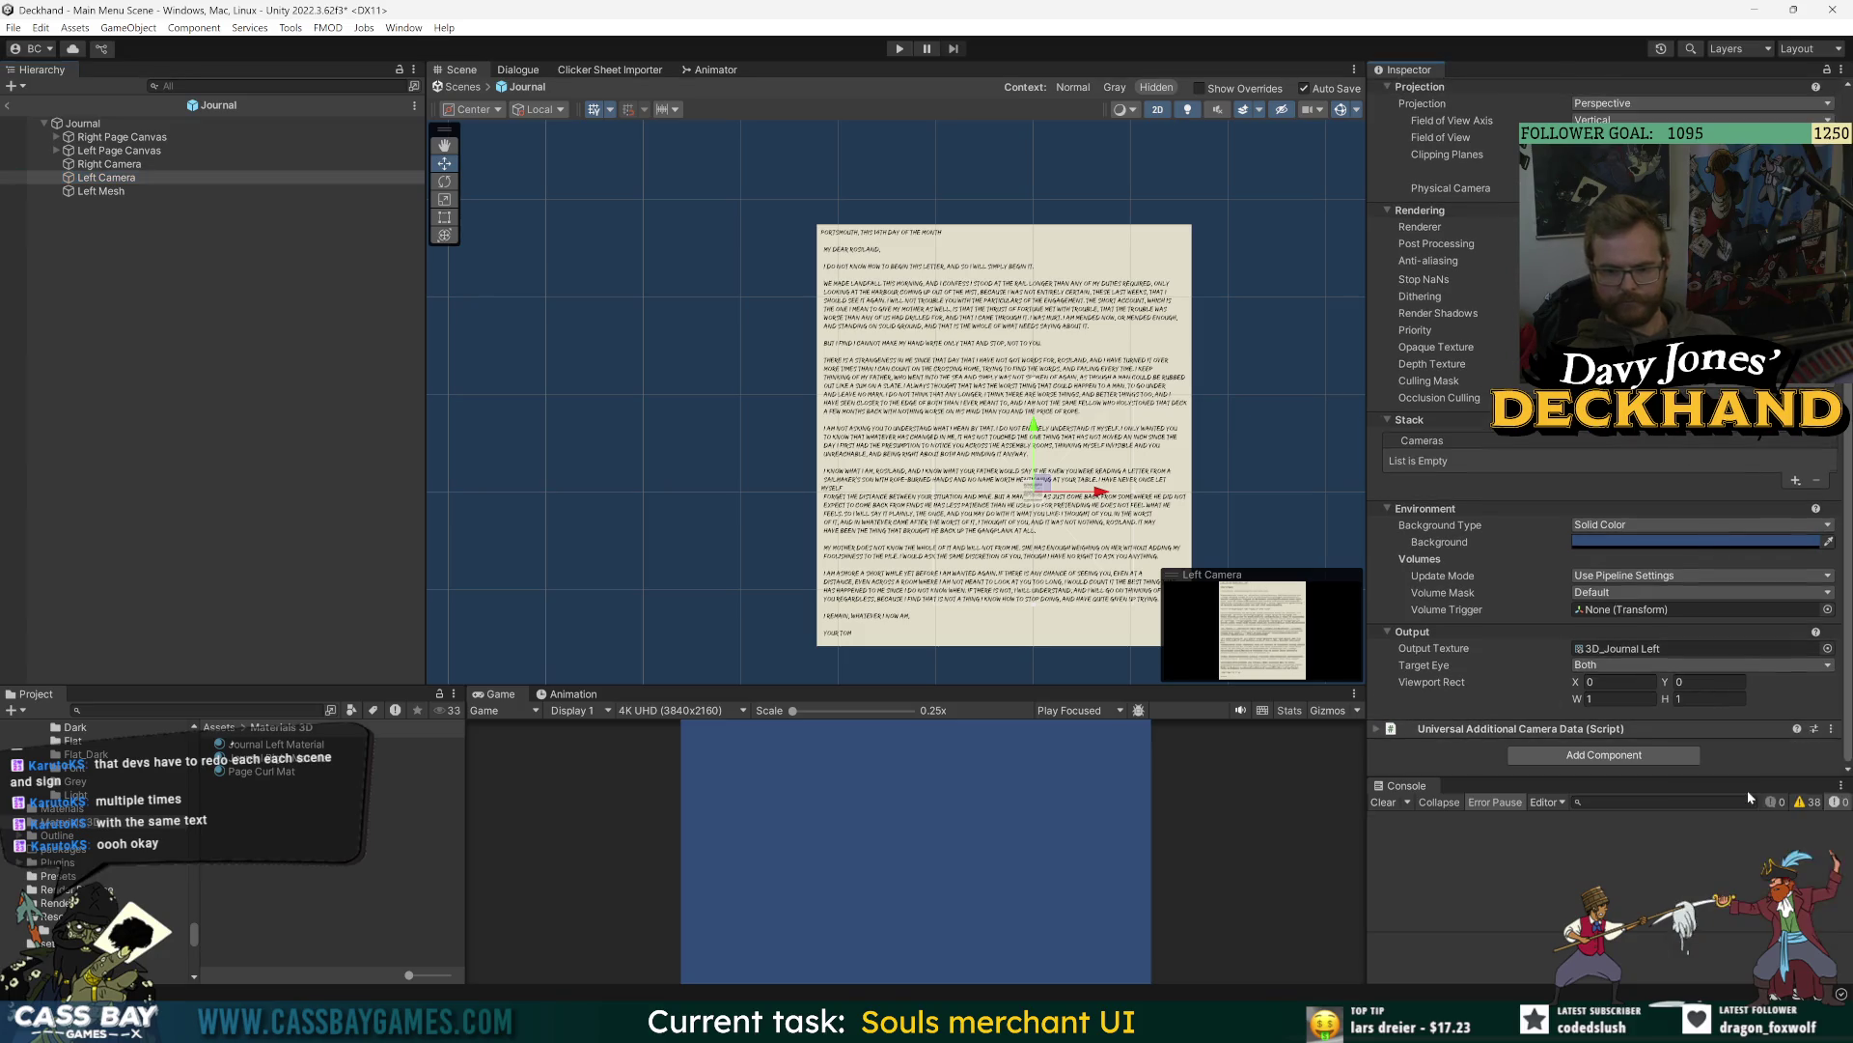
- Remove the Right Camera's Audio Listener as well
{"action": "left_click", "coordinate": [144, 164]}
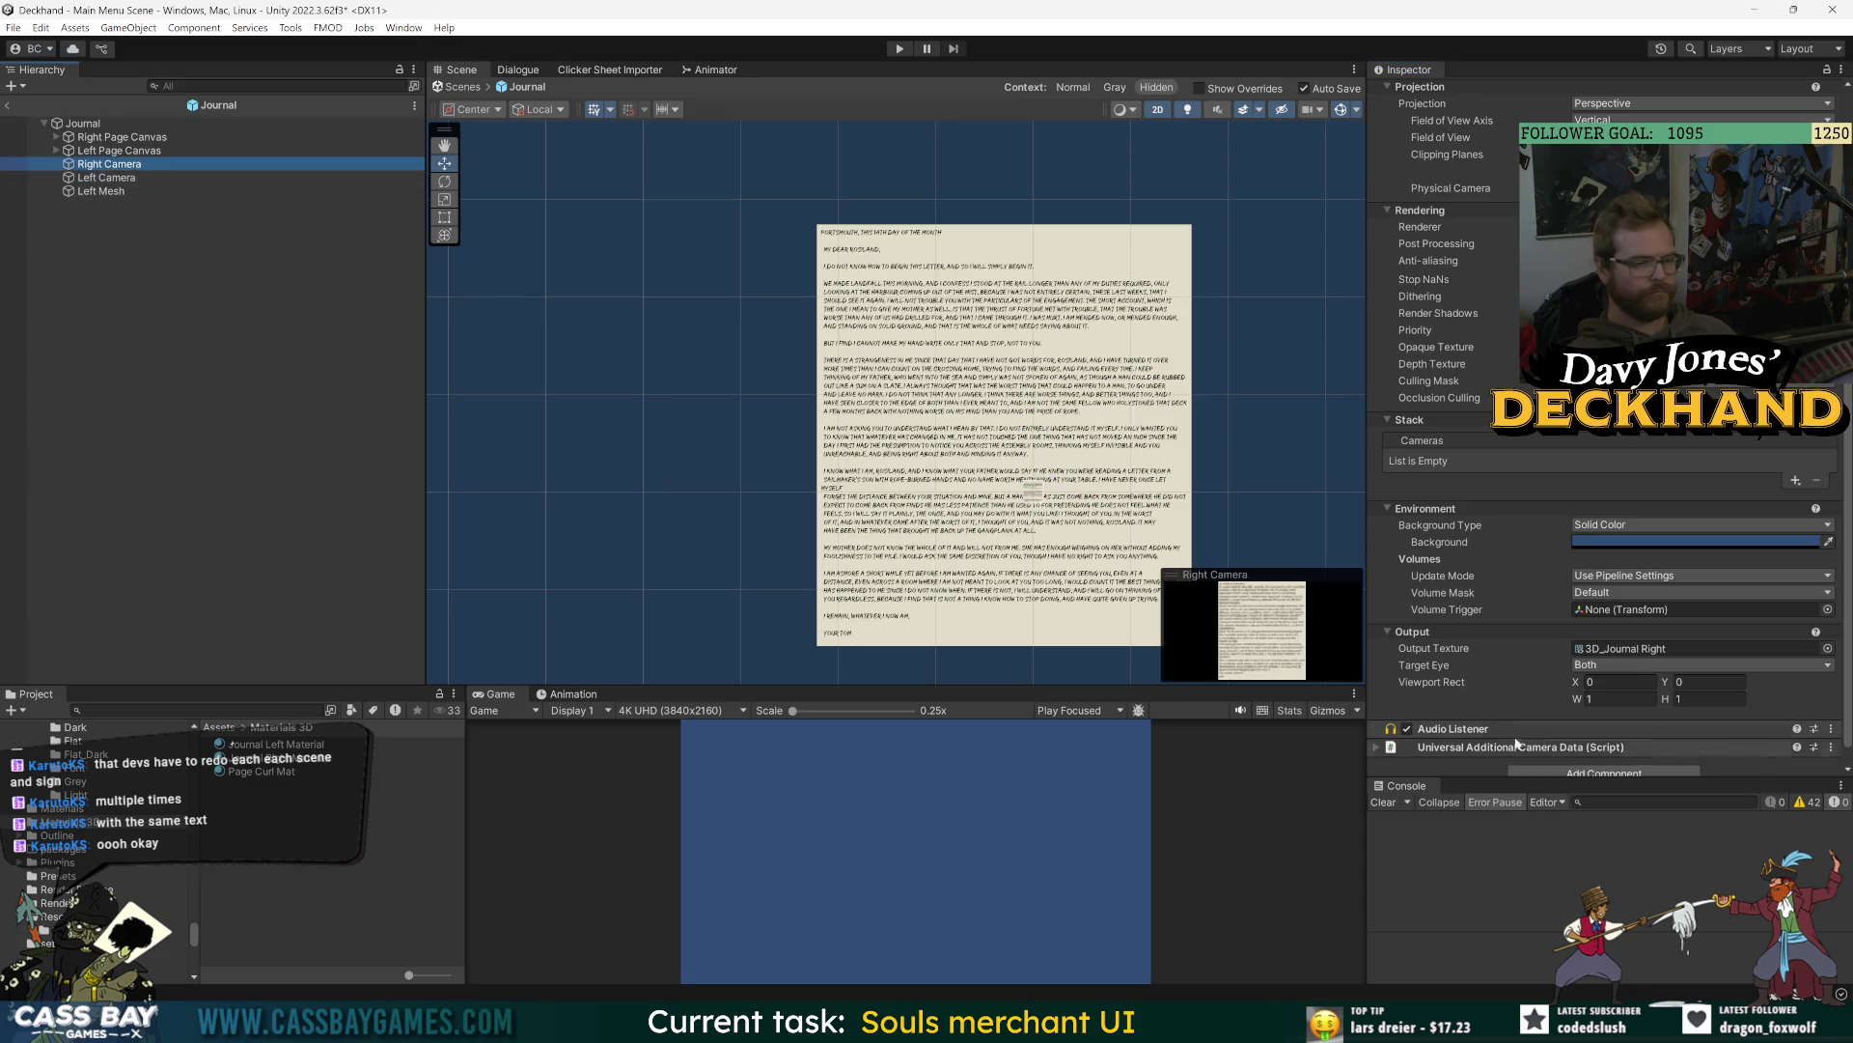
{"action": "right_click", "coordinate": [1672, 728]}
{"action": "left_click", "coordinate": [1767, 814]}
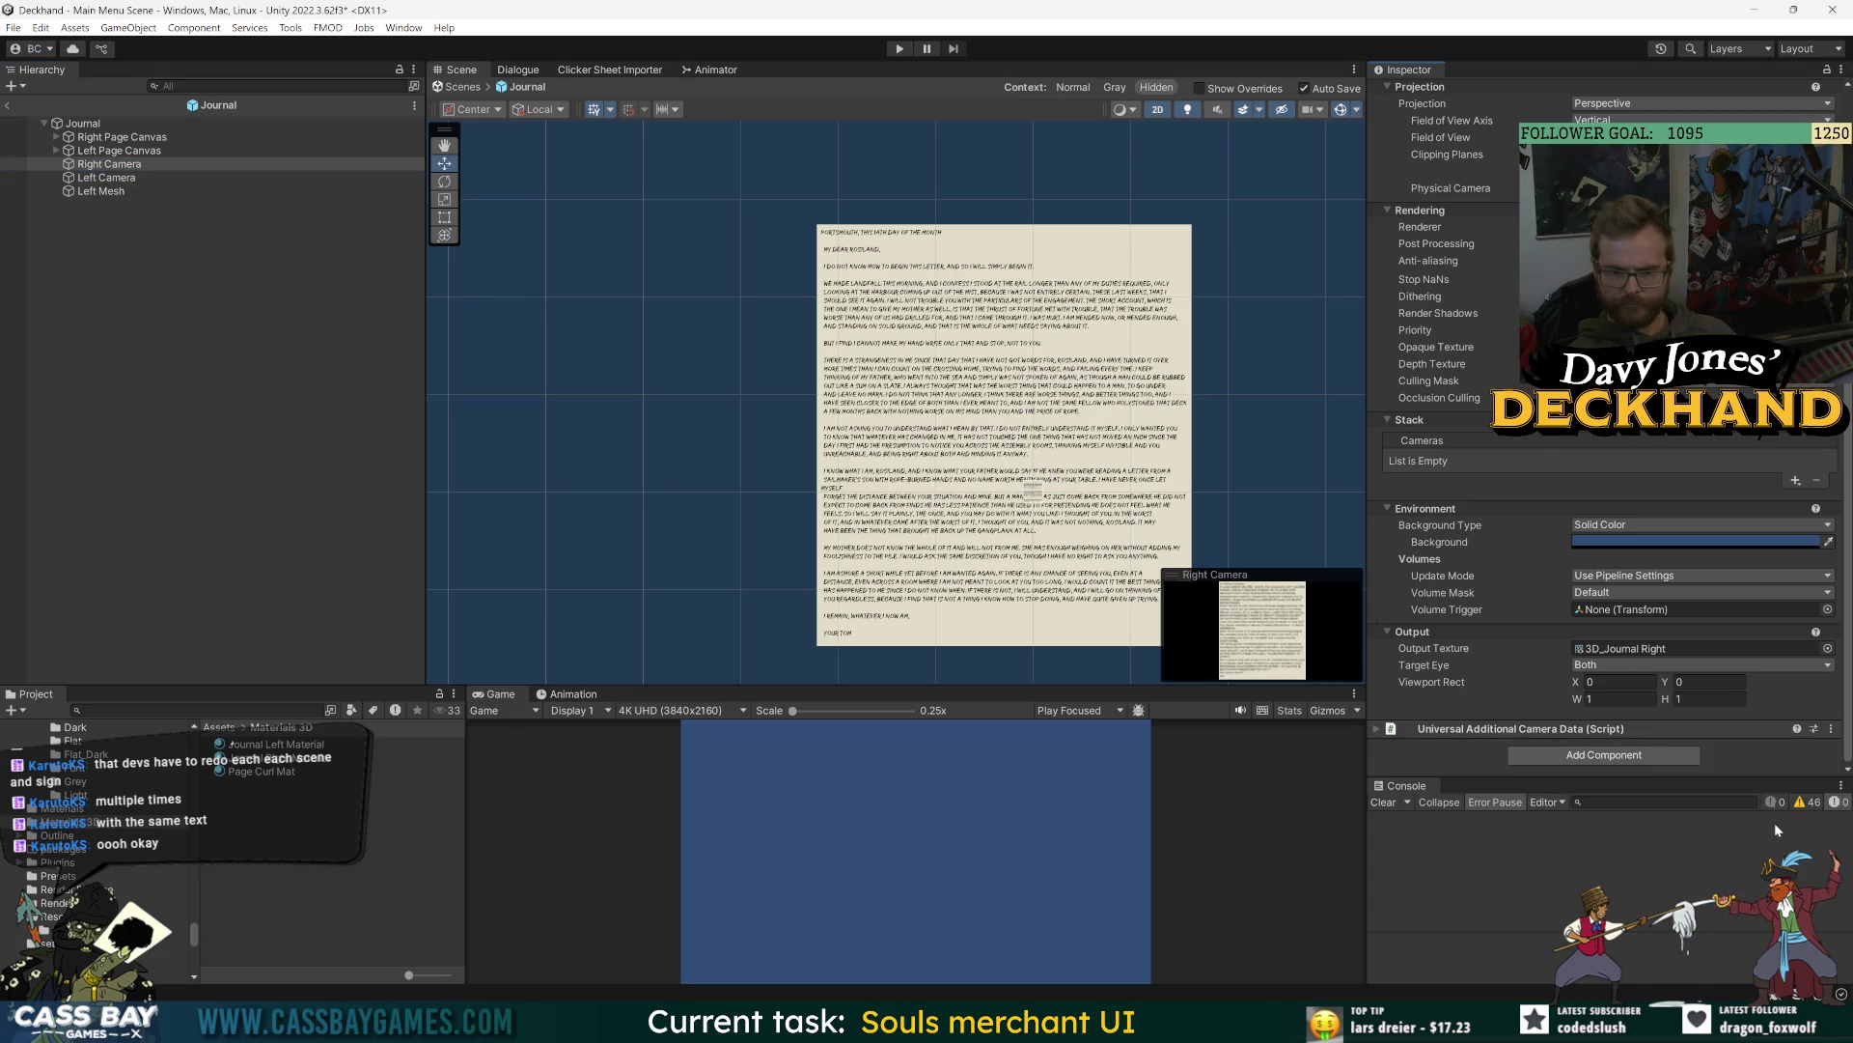
- Inspect the Left and Right Page Canvases and both cameras
{"action": "scroll", "coordinate": [1376, 541], "scroll_direction": "up", "scroll_amount": 4}
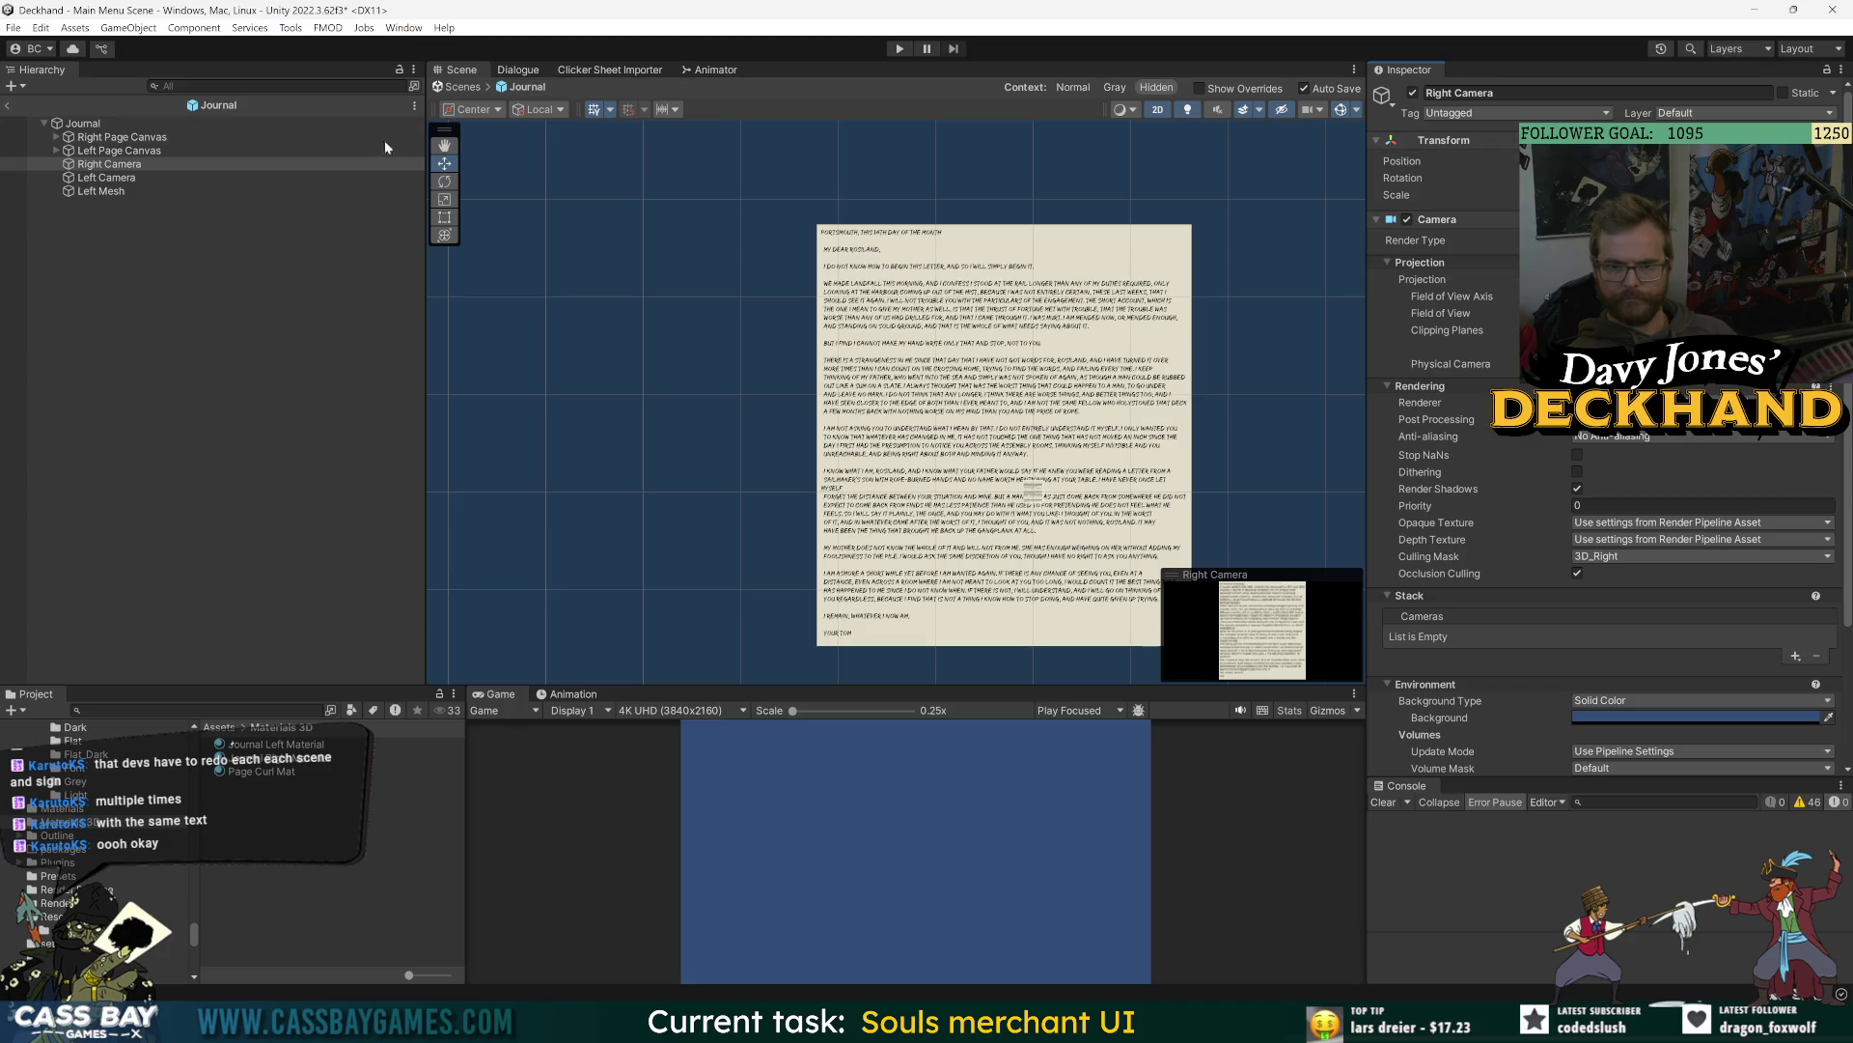
{"action": "left_click", "coordinate": [112, 151]}
{"action": "left_click", "coordinate": [112, 138]}
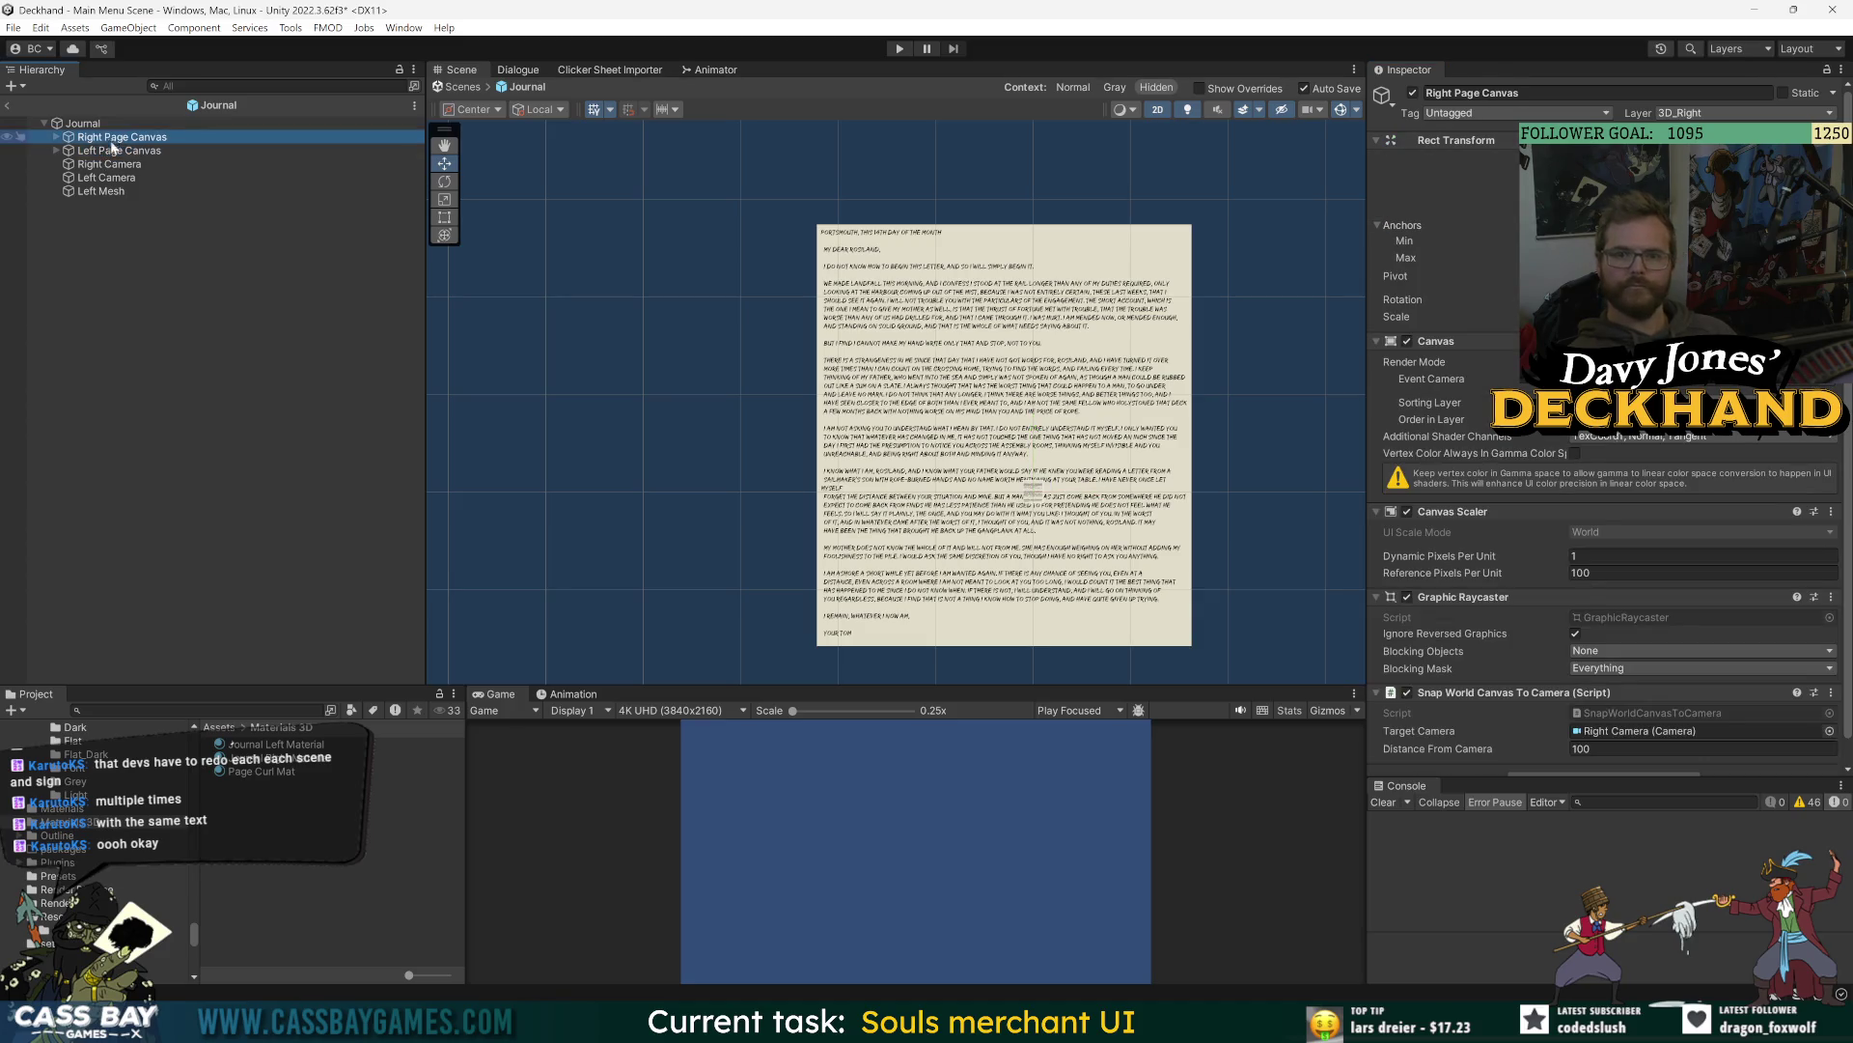
{"action": "left_click", "coordinate": [112, 149]}
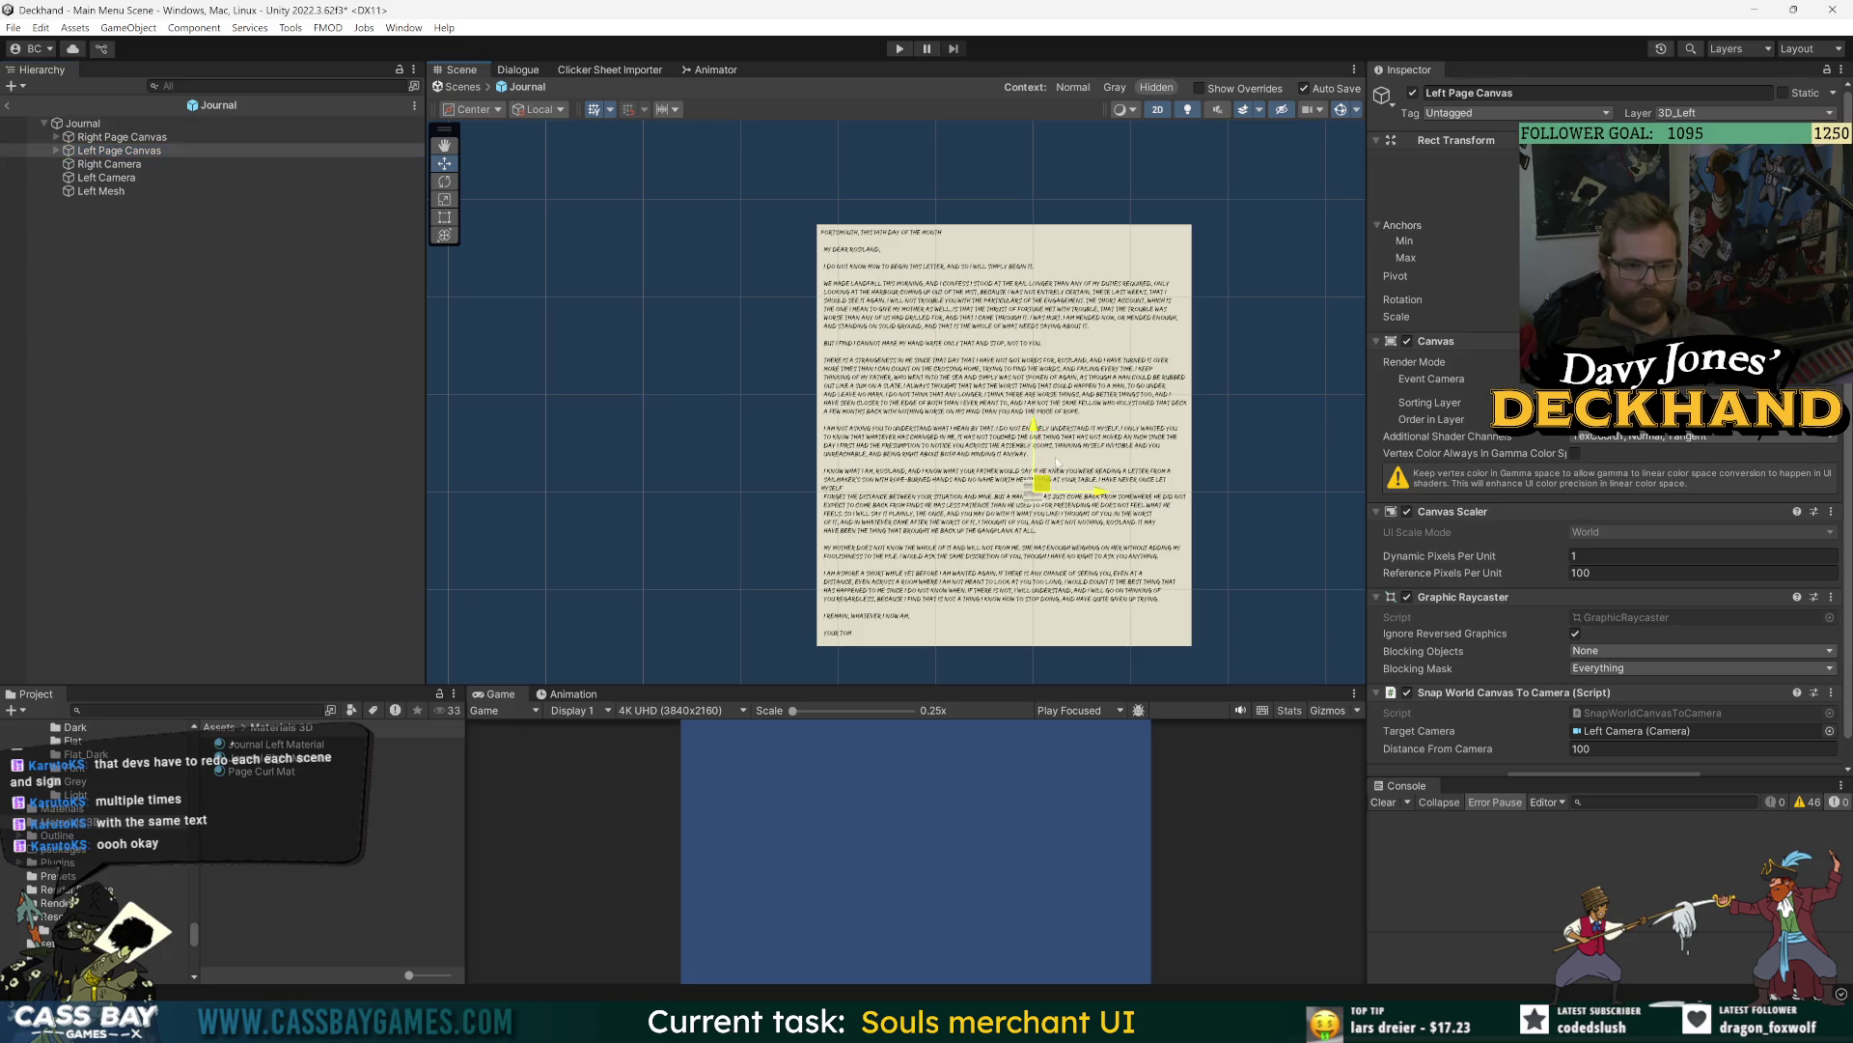
{"action": "left_click", "coordinate": [39, 152]}
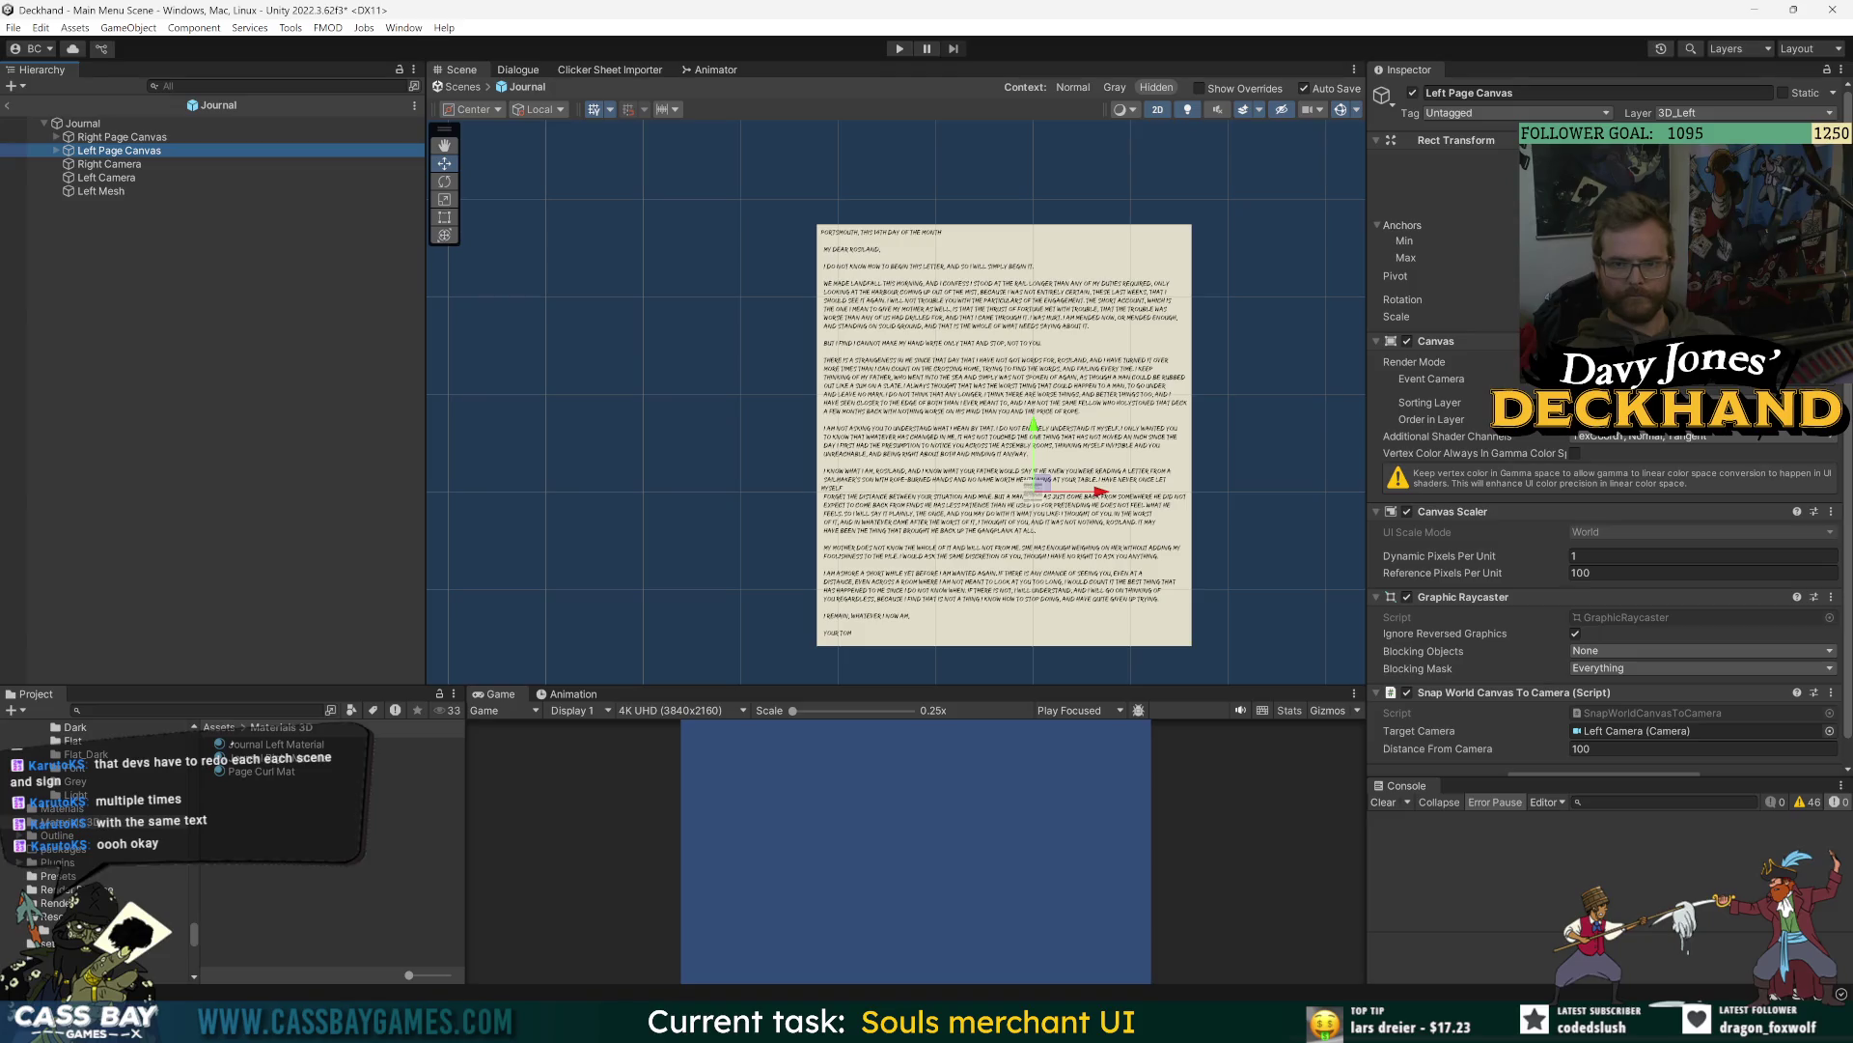
{"action": "left_click", "coordinate": [121, 137]}
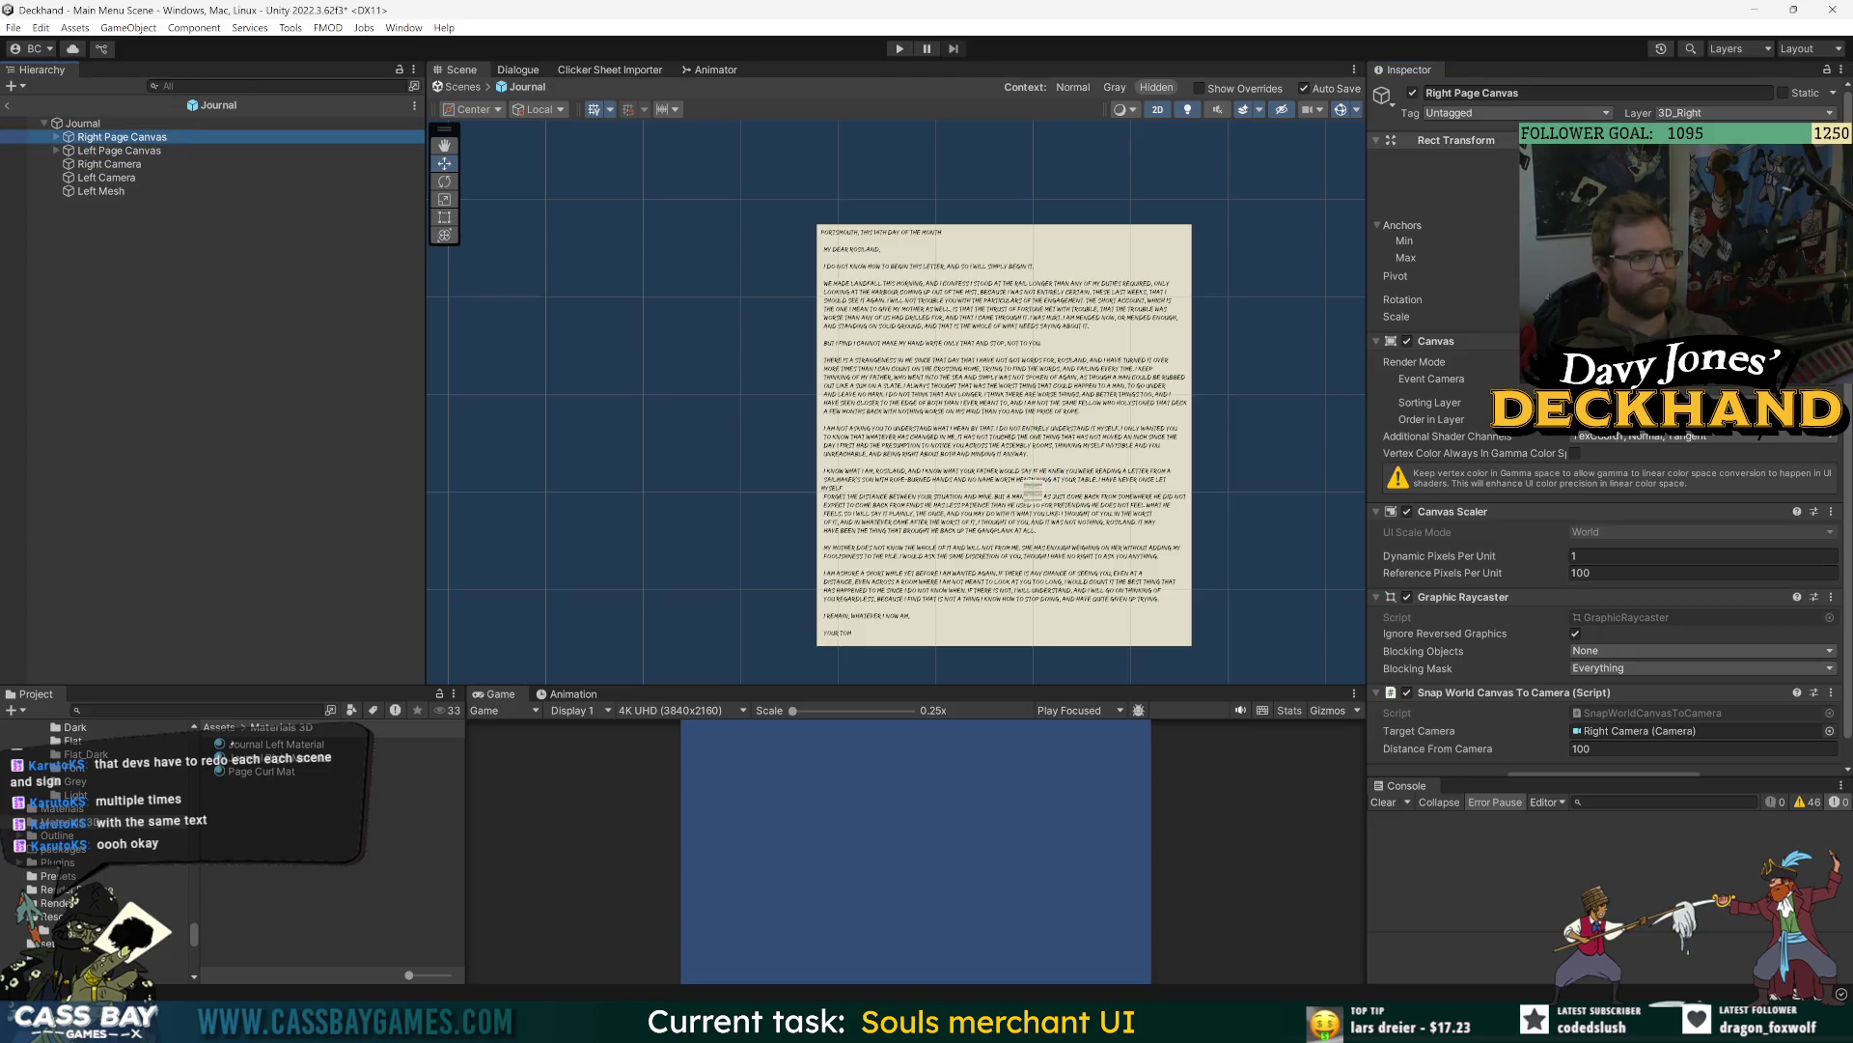
{"action": "scroll", "coordinate": [1500, 574], "scroll_direction": "down", "scroll_amount": 1}
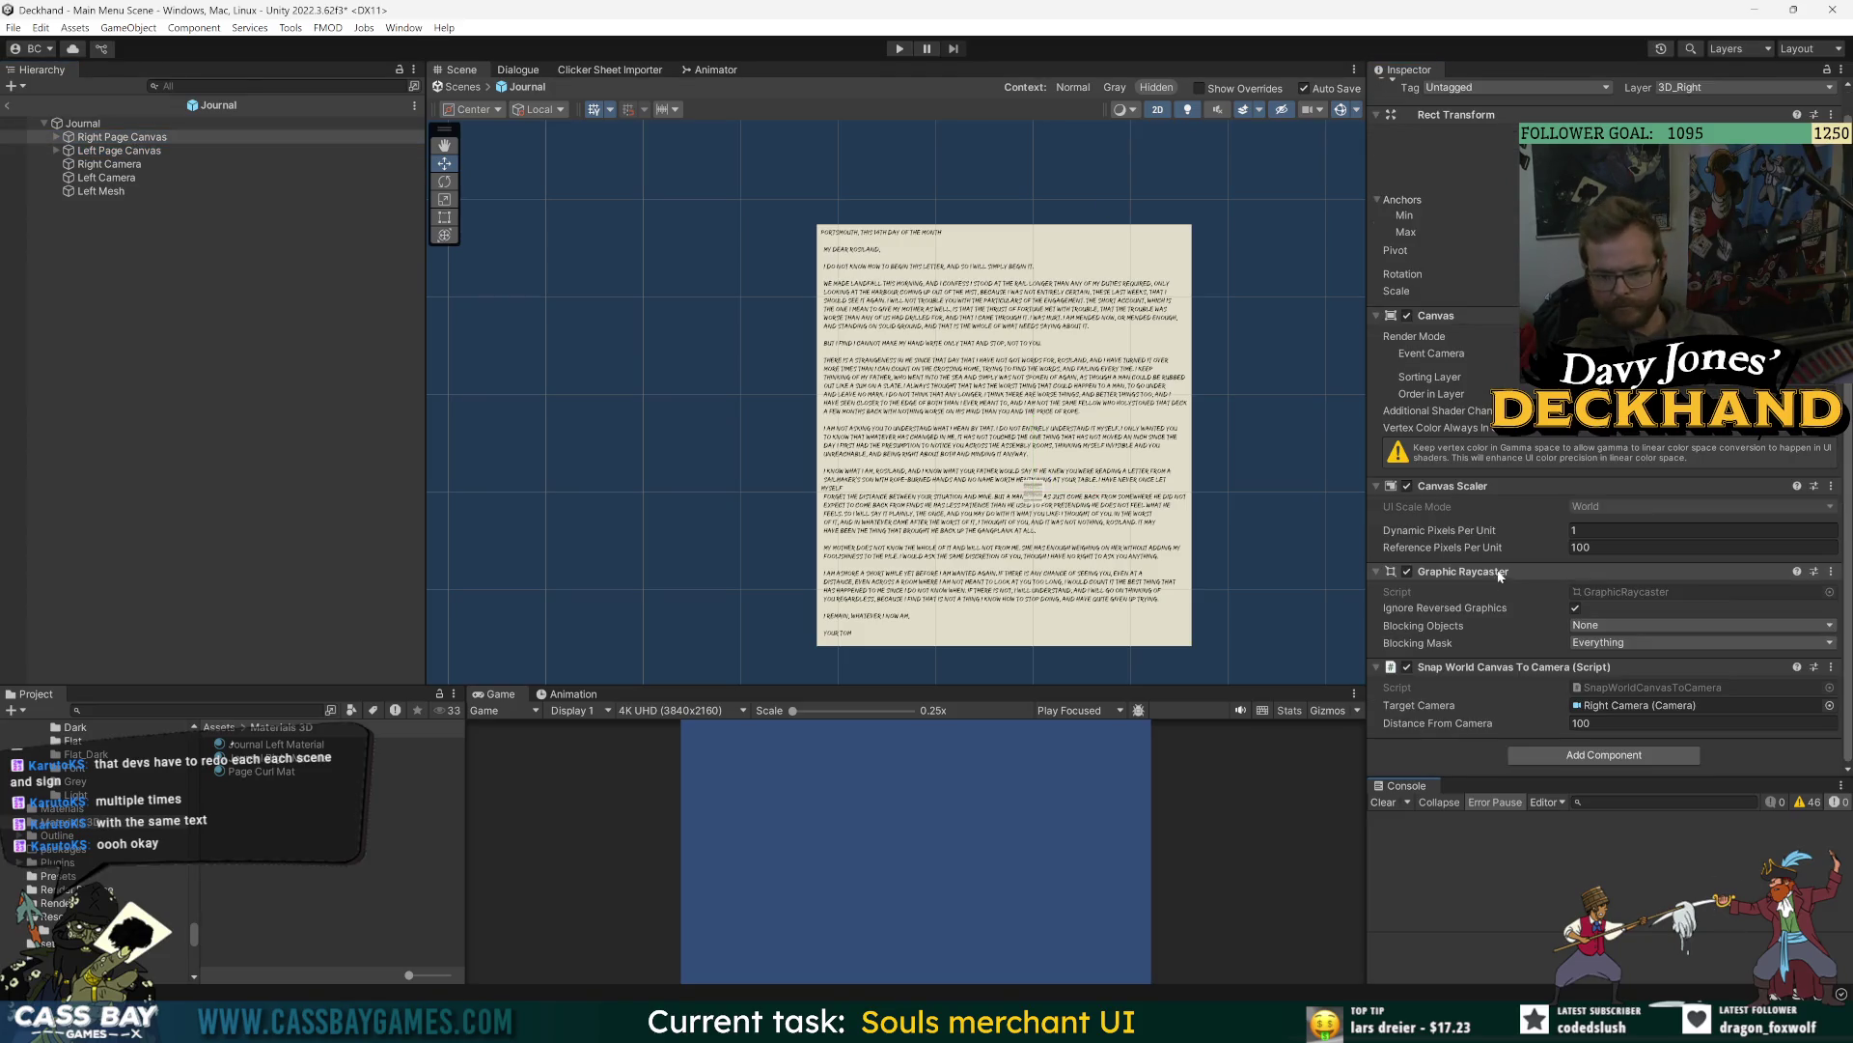
{"action": "left_click", "coordinate": [143, 164]}
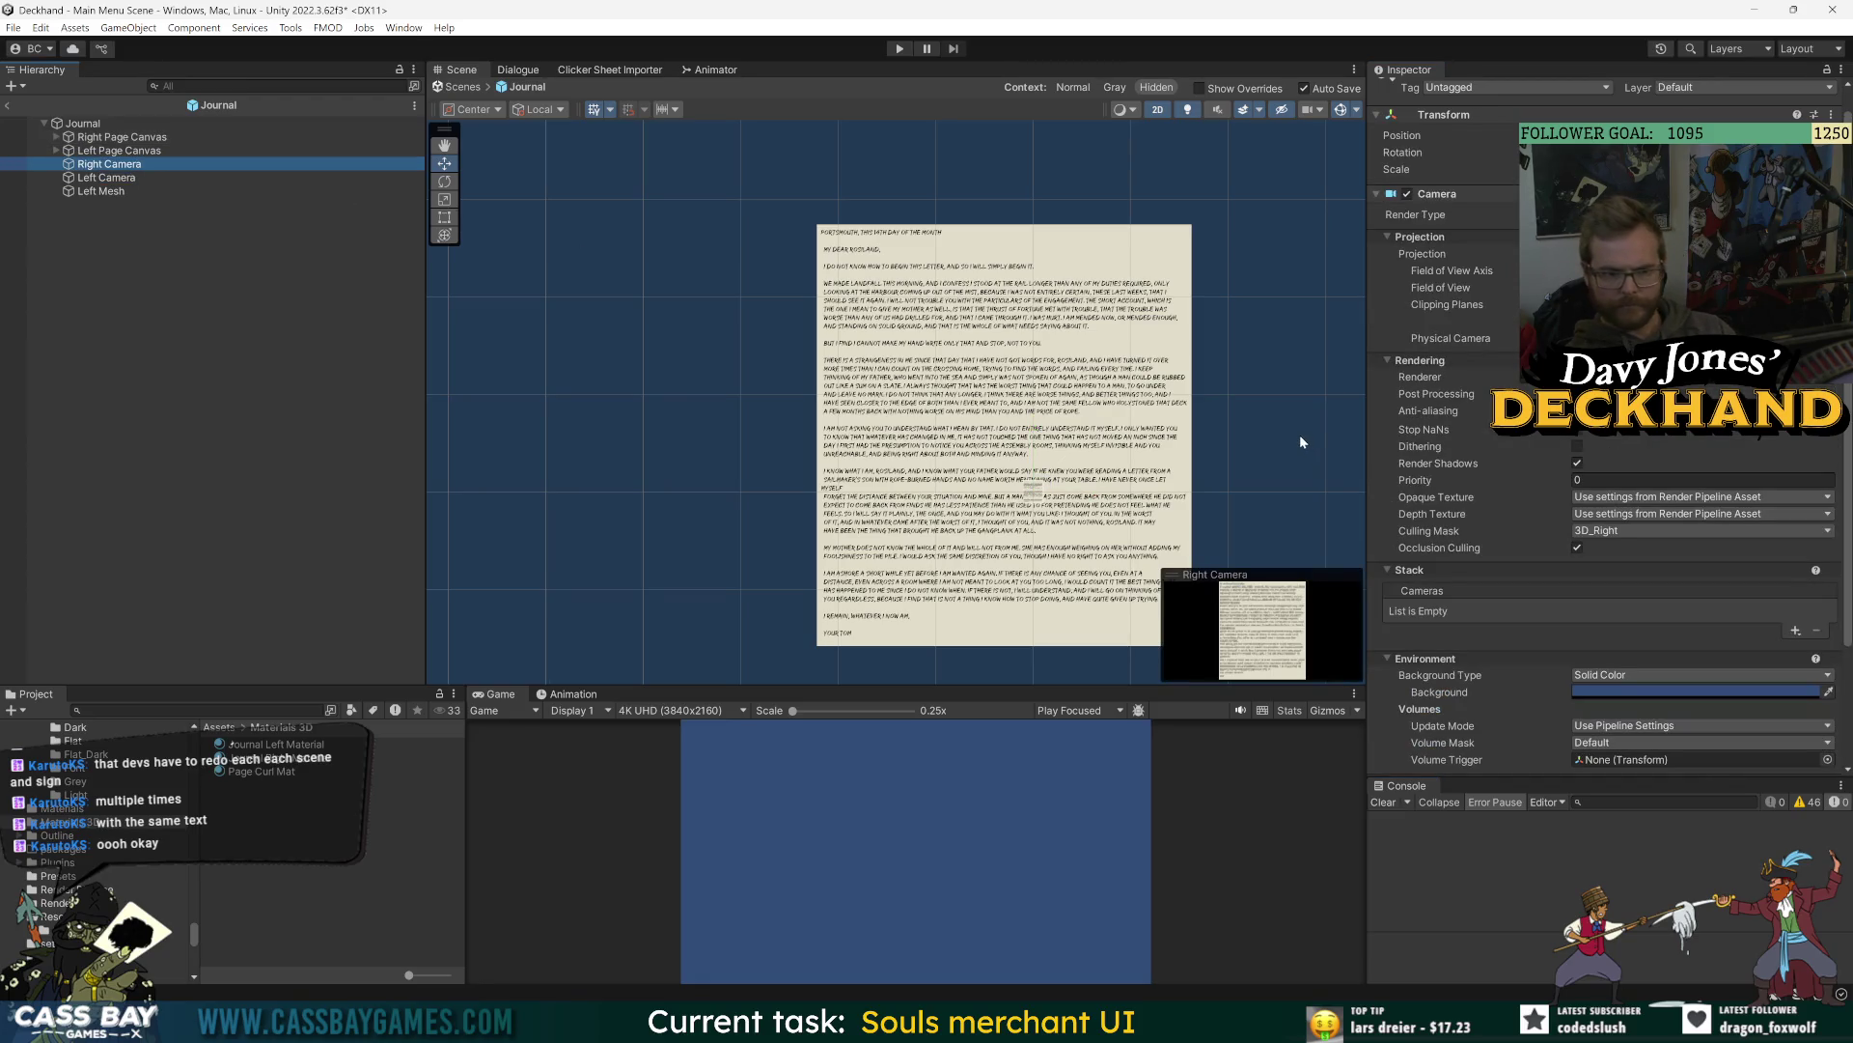
{"action": "key", "text": "Down"}
{"action": "key", "text": "Up"}
{"action": "key", "text": "Down"}
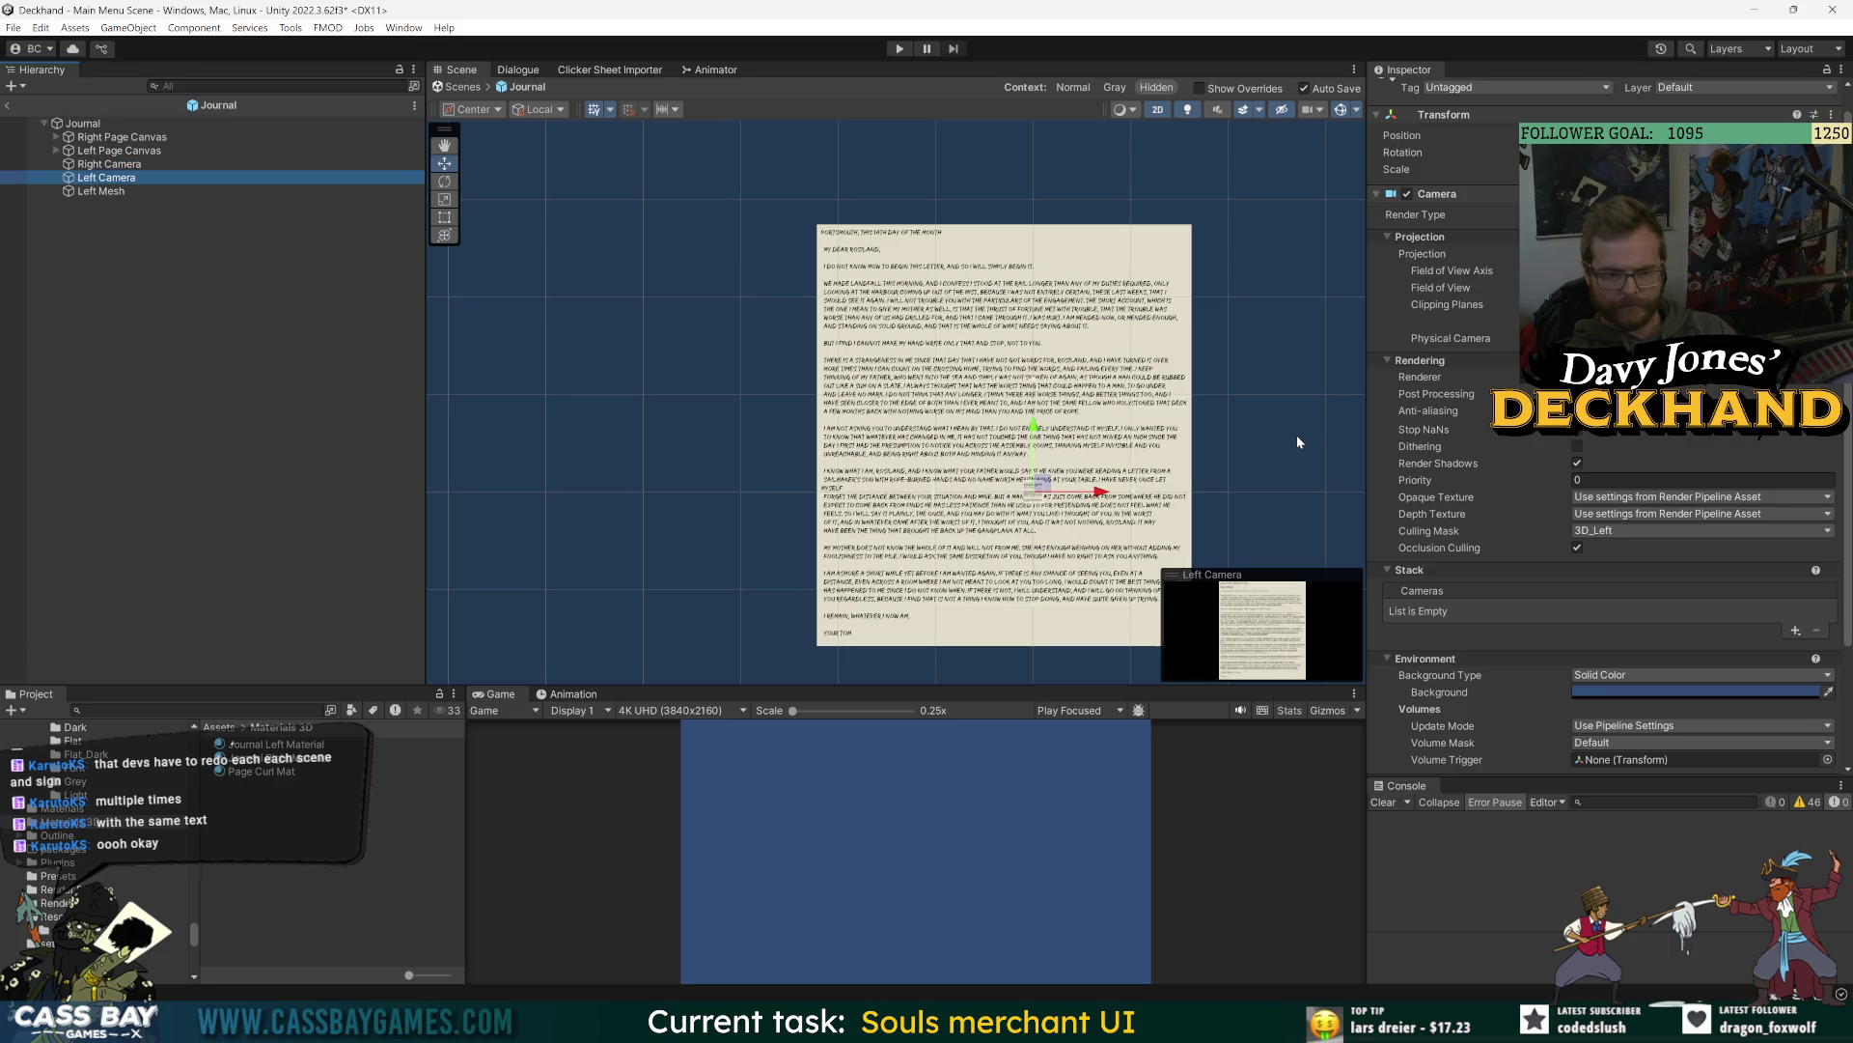
- Try moving the Left Camera and the Left Mesh page, undoing both moves
{"action": "left_click_drag", "start_coordinate": [1095, 494], "coordinate": [1057, 494]}
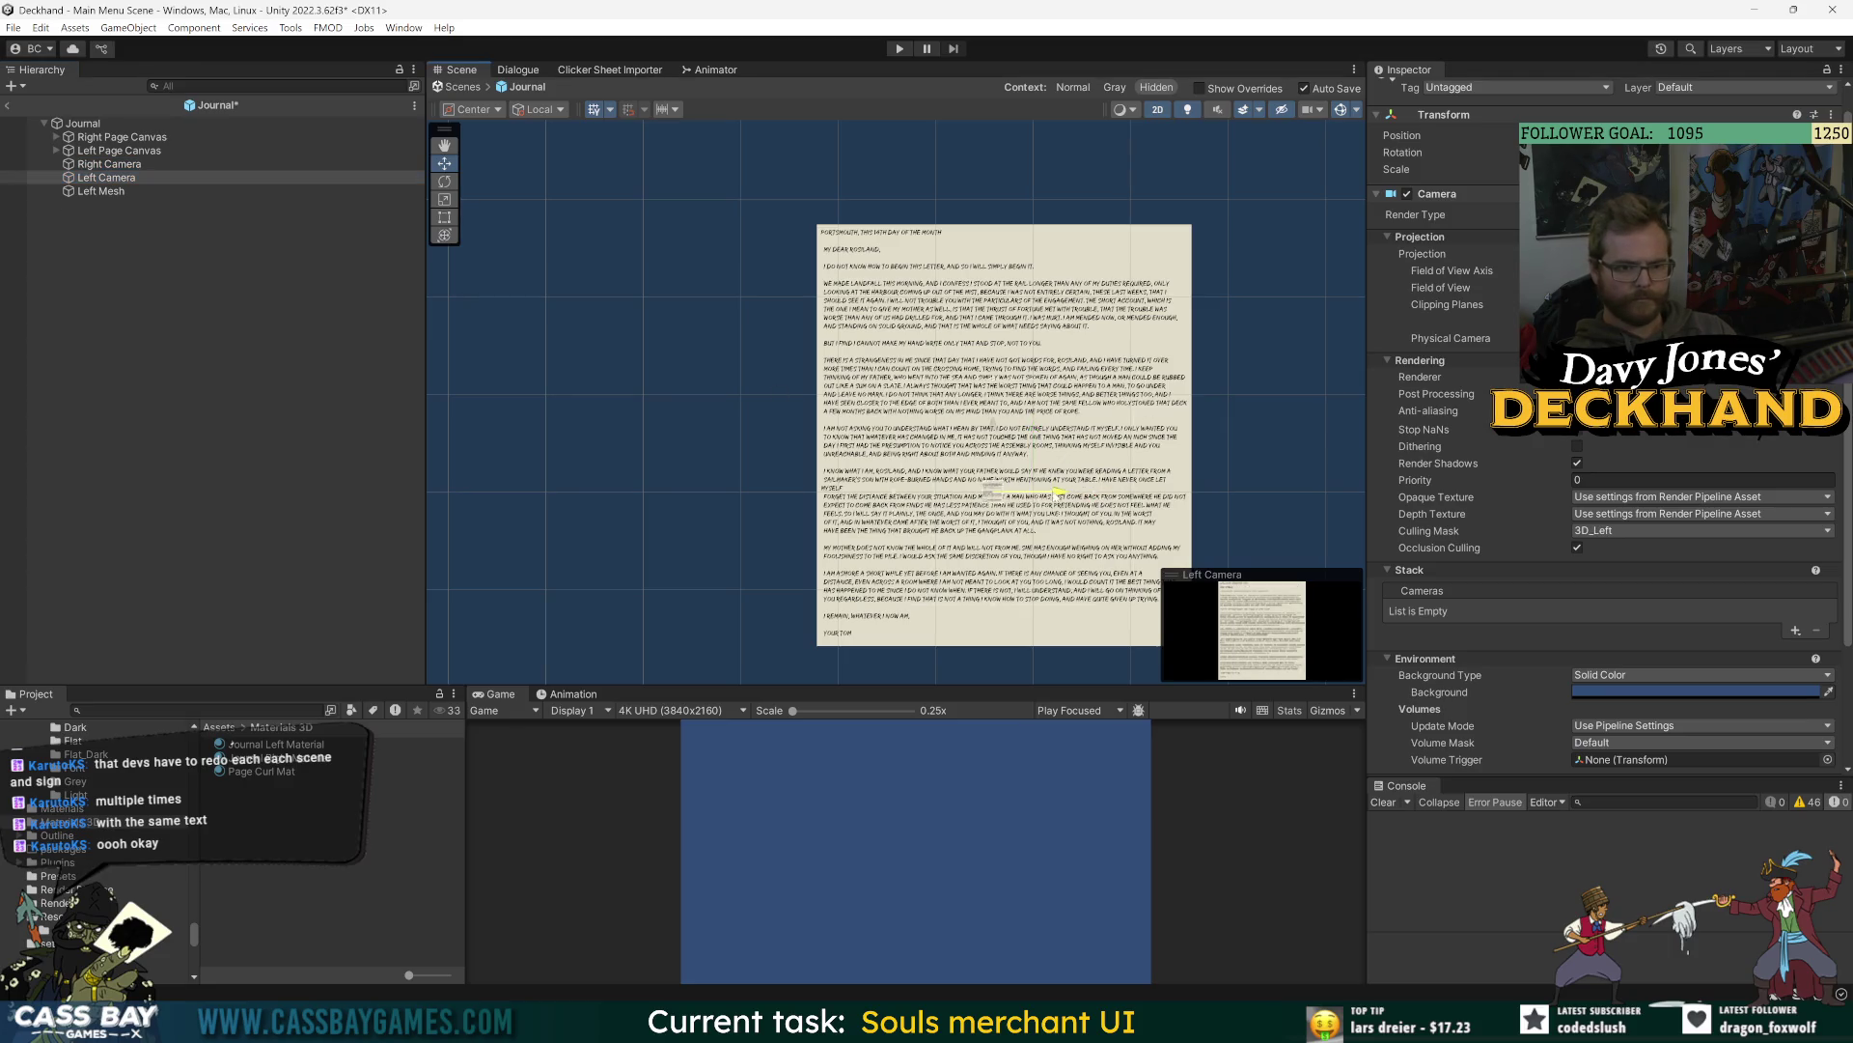
{"action": "key", "text": "ctrl+z"}
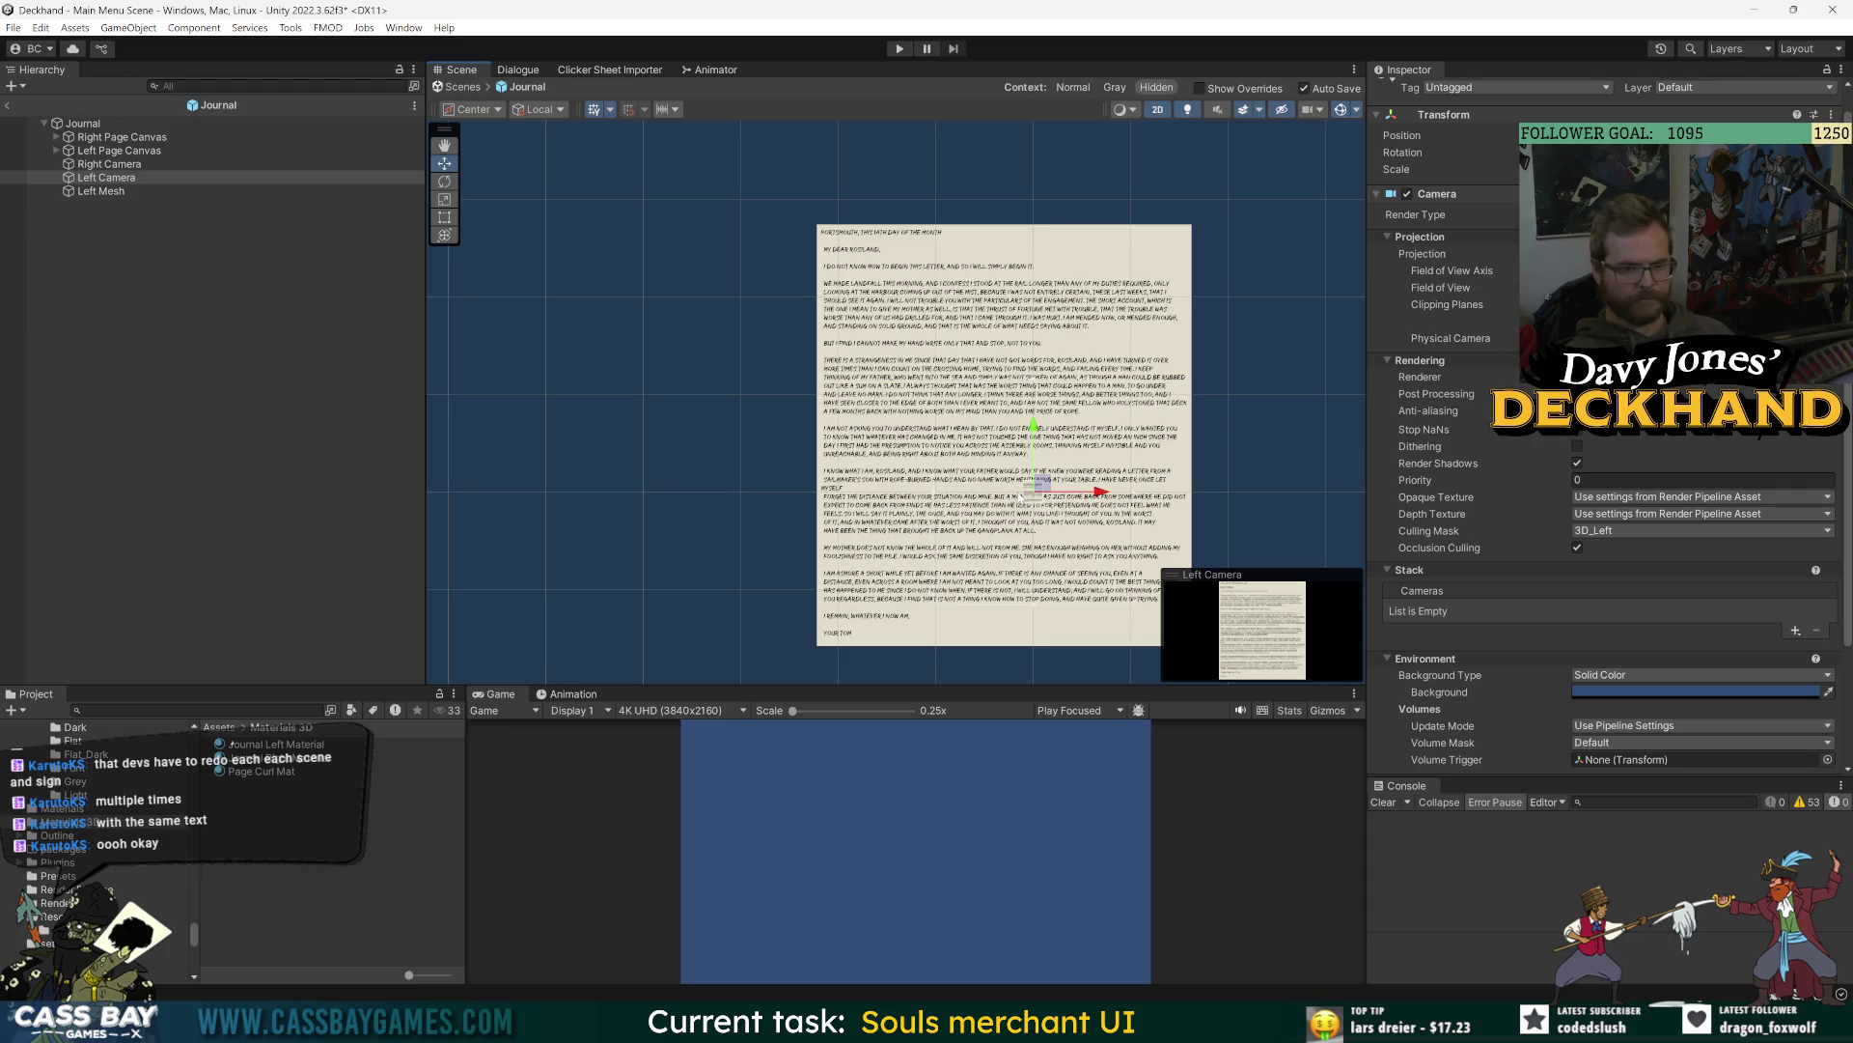
{"action": "left_click", "coordinate": [116, 197]}
{"action": "left_click_drag", "start_coordinate": [1066, 434], "coordinate": [970, 436]}
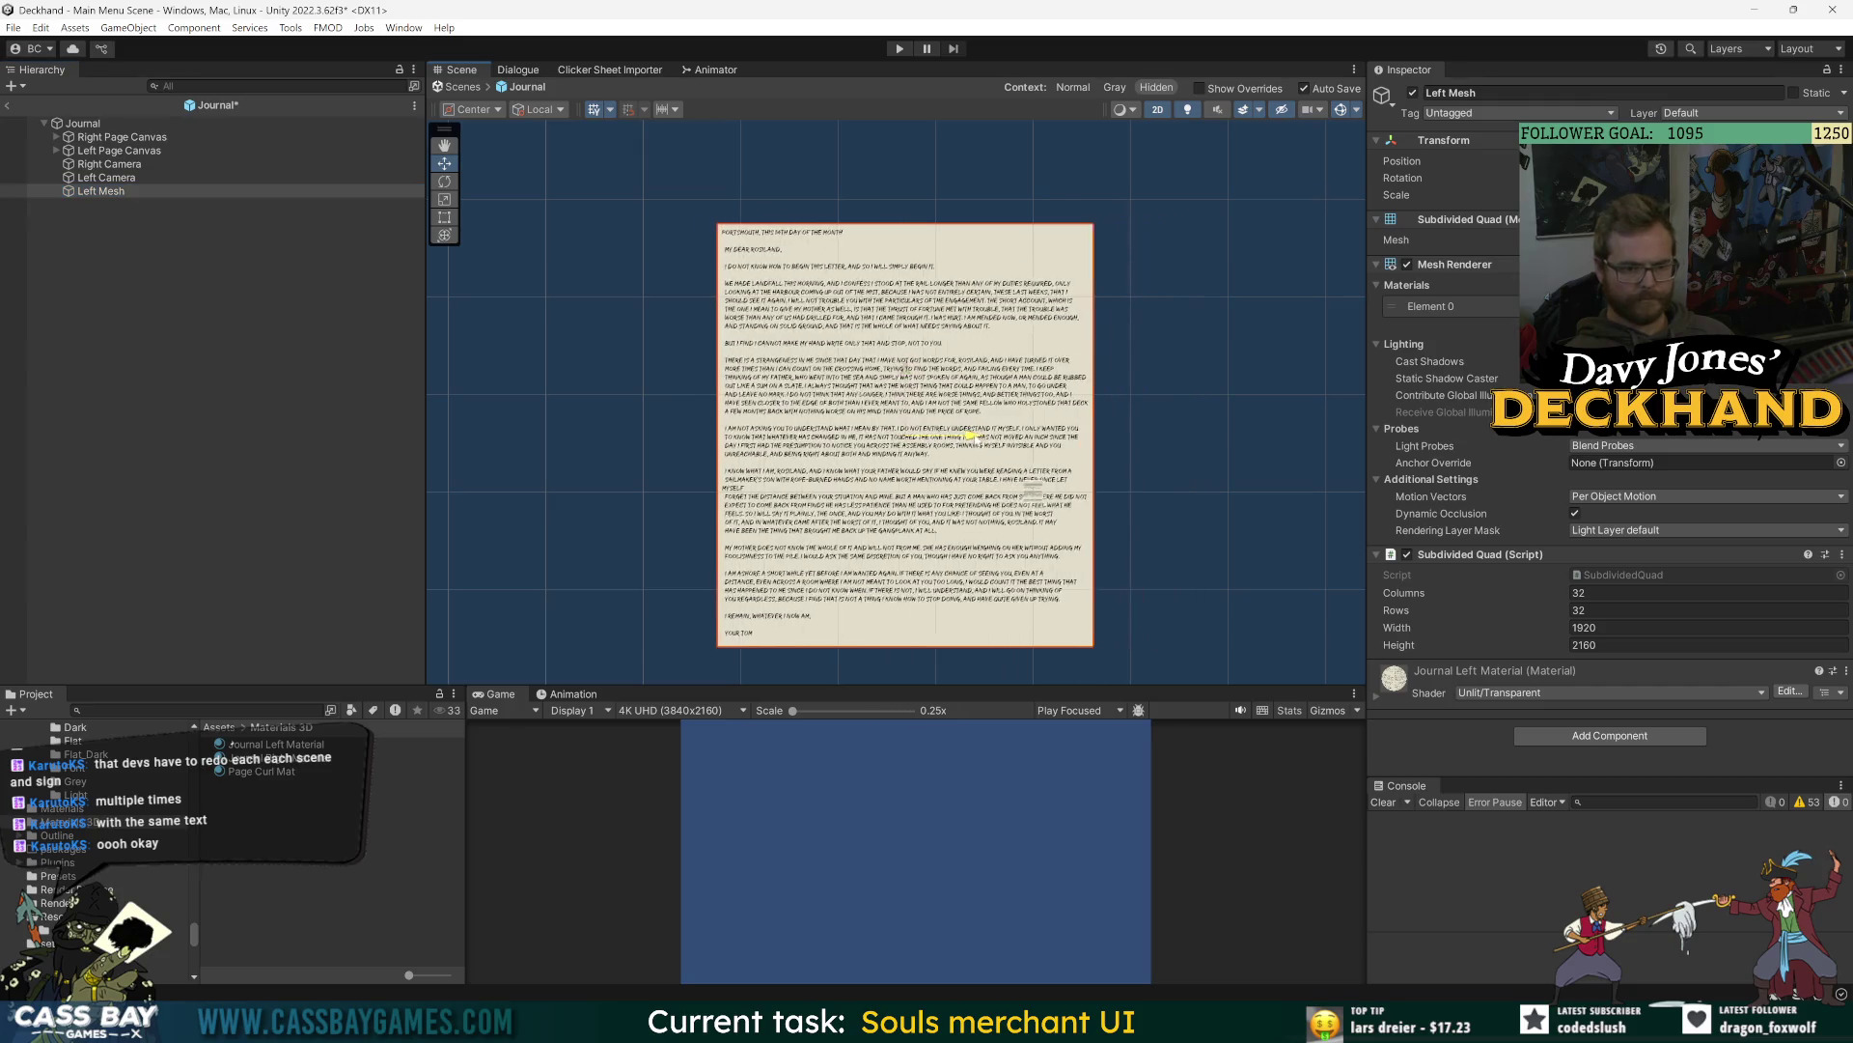
{"action": "key", "text": "ctrl+z"}
{"action": "left_click", "coordinate": [104, 165]}
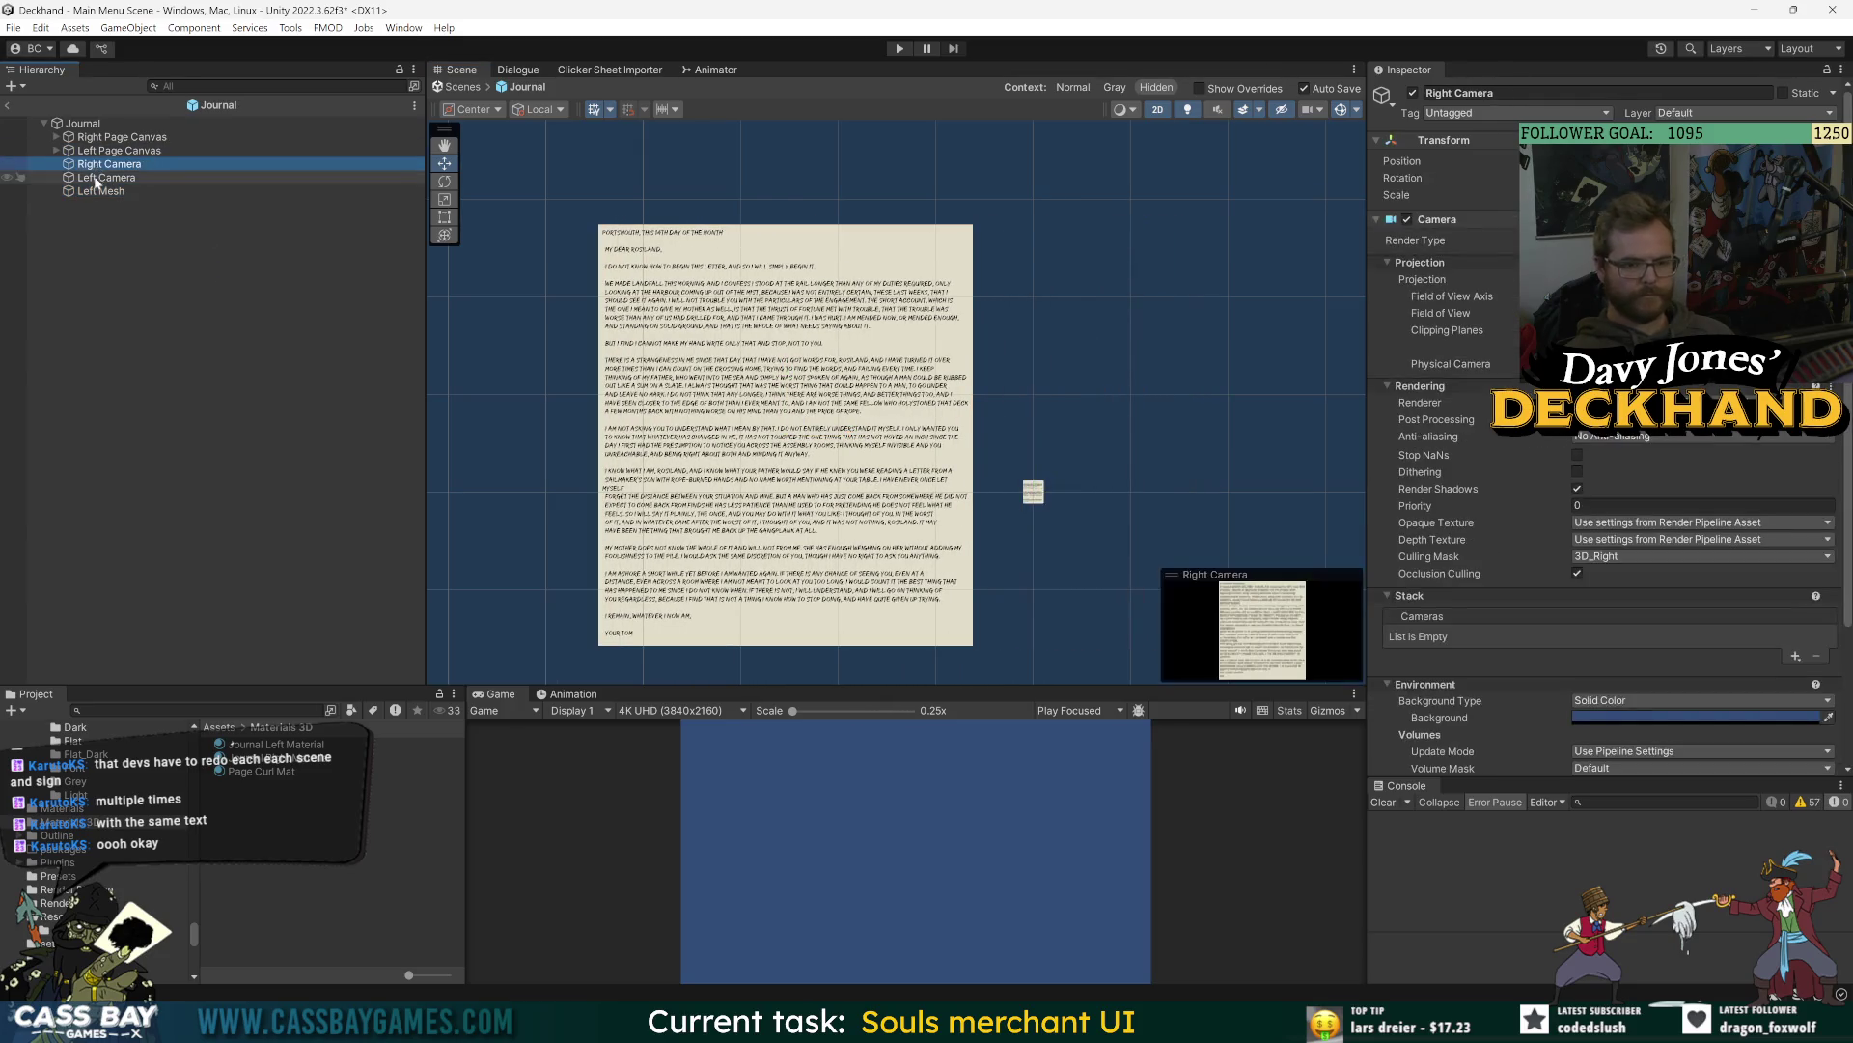
- Check that the Left Camera's Output Texture is 3D_Journal Left
{"action": "left_click", "coordinate": [97, 180]}
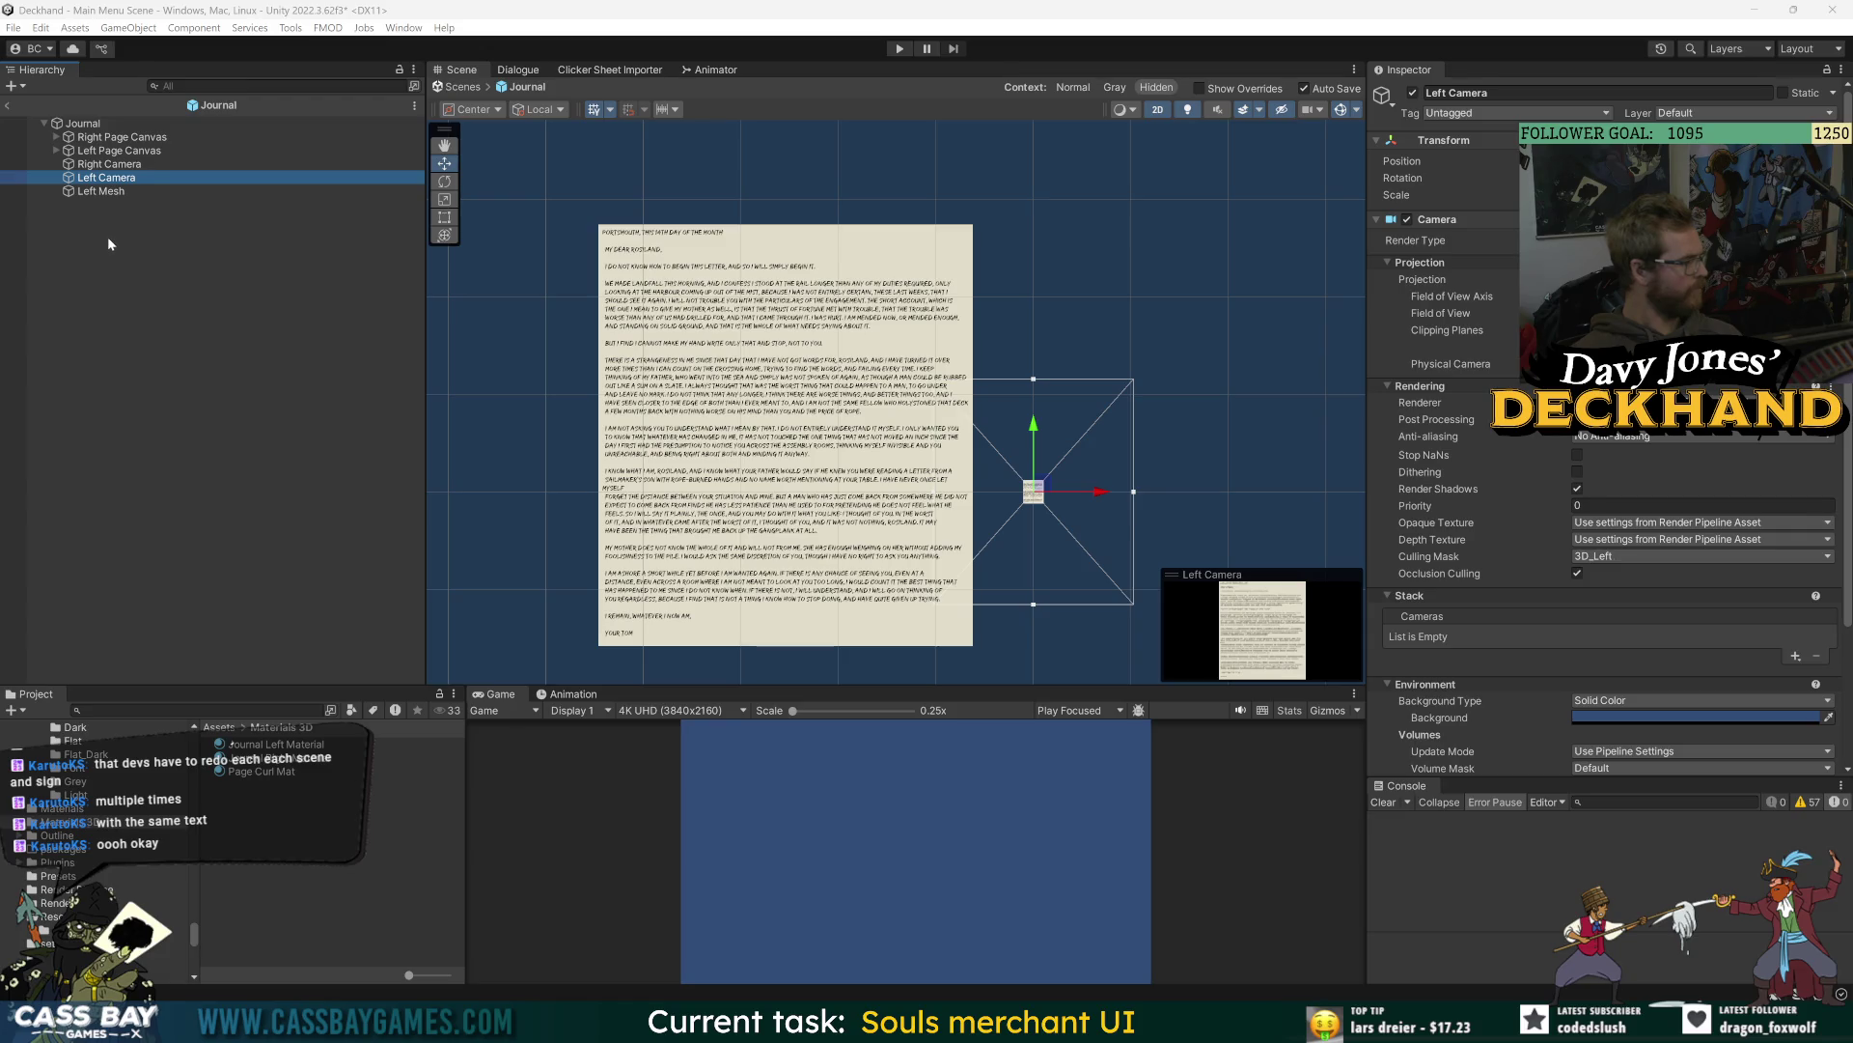
{"action": "left_click", "coordinate": [109, 137]}
{"action": "scroll", "coordinate": [1532, 669], "scroll_direction": "down", "scroll_amount": 2}
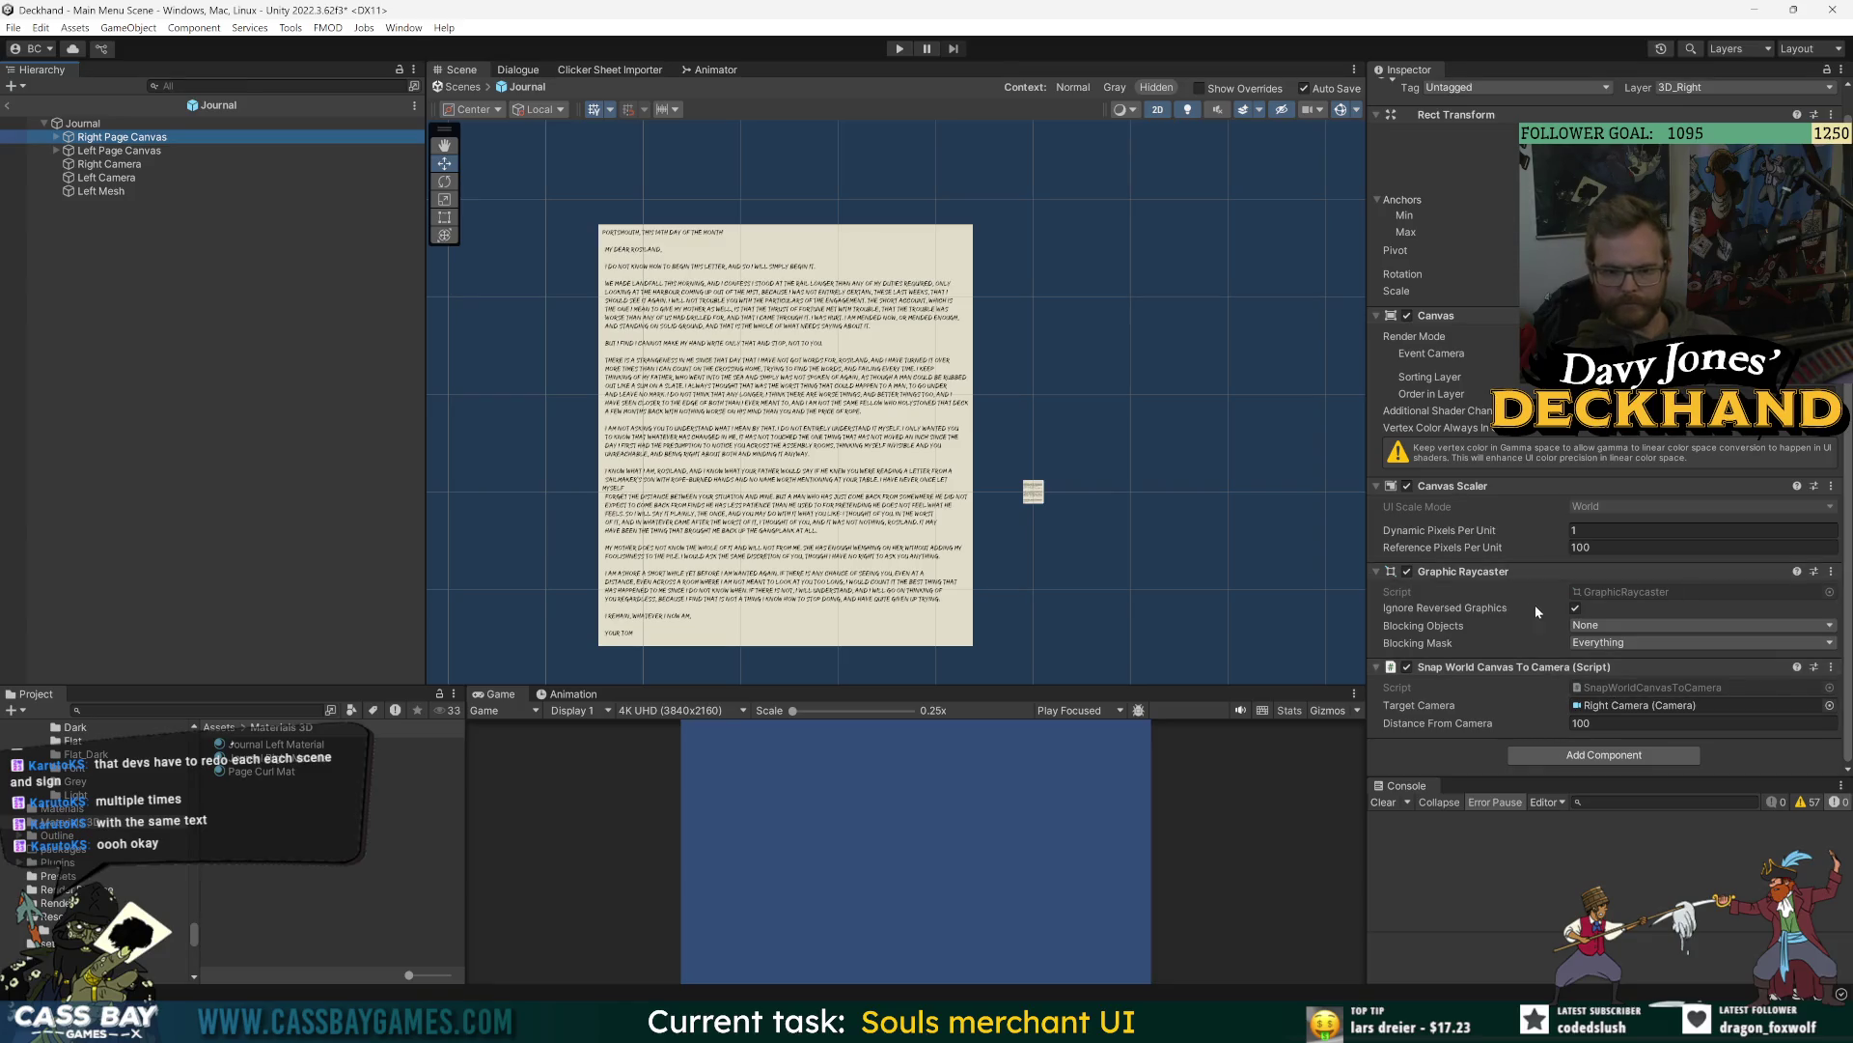
{"action": "left_click", "coordinate": [107, 179]}
{"action": "scroll", "coordinate": [1528, 623], "scroll_direction": "down", "scroll_amount": 5}
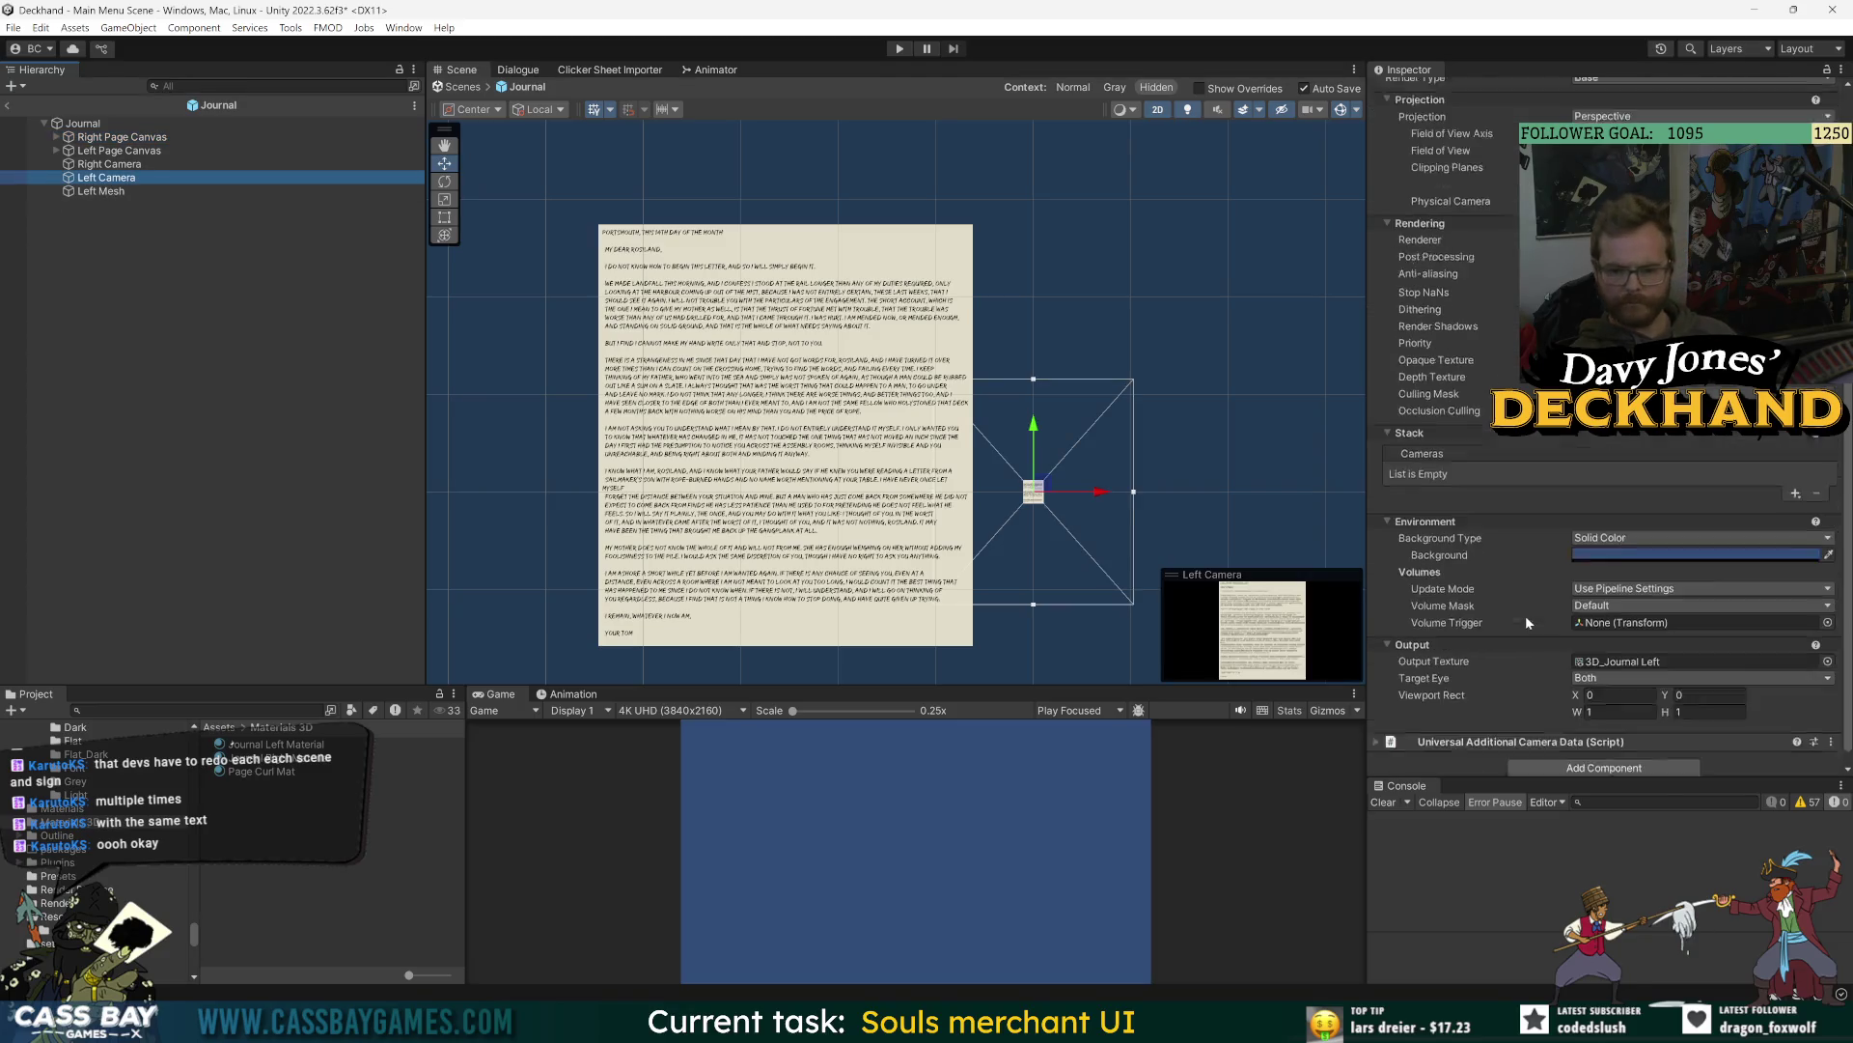
{"action": "scroll", "coordinate": [1526, 617], "scroll_direction": "down", "scroll_amount": 1}
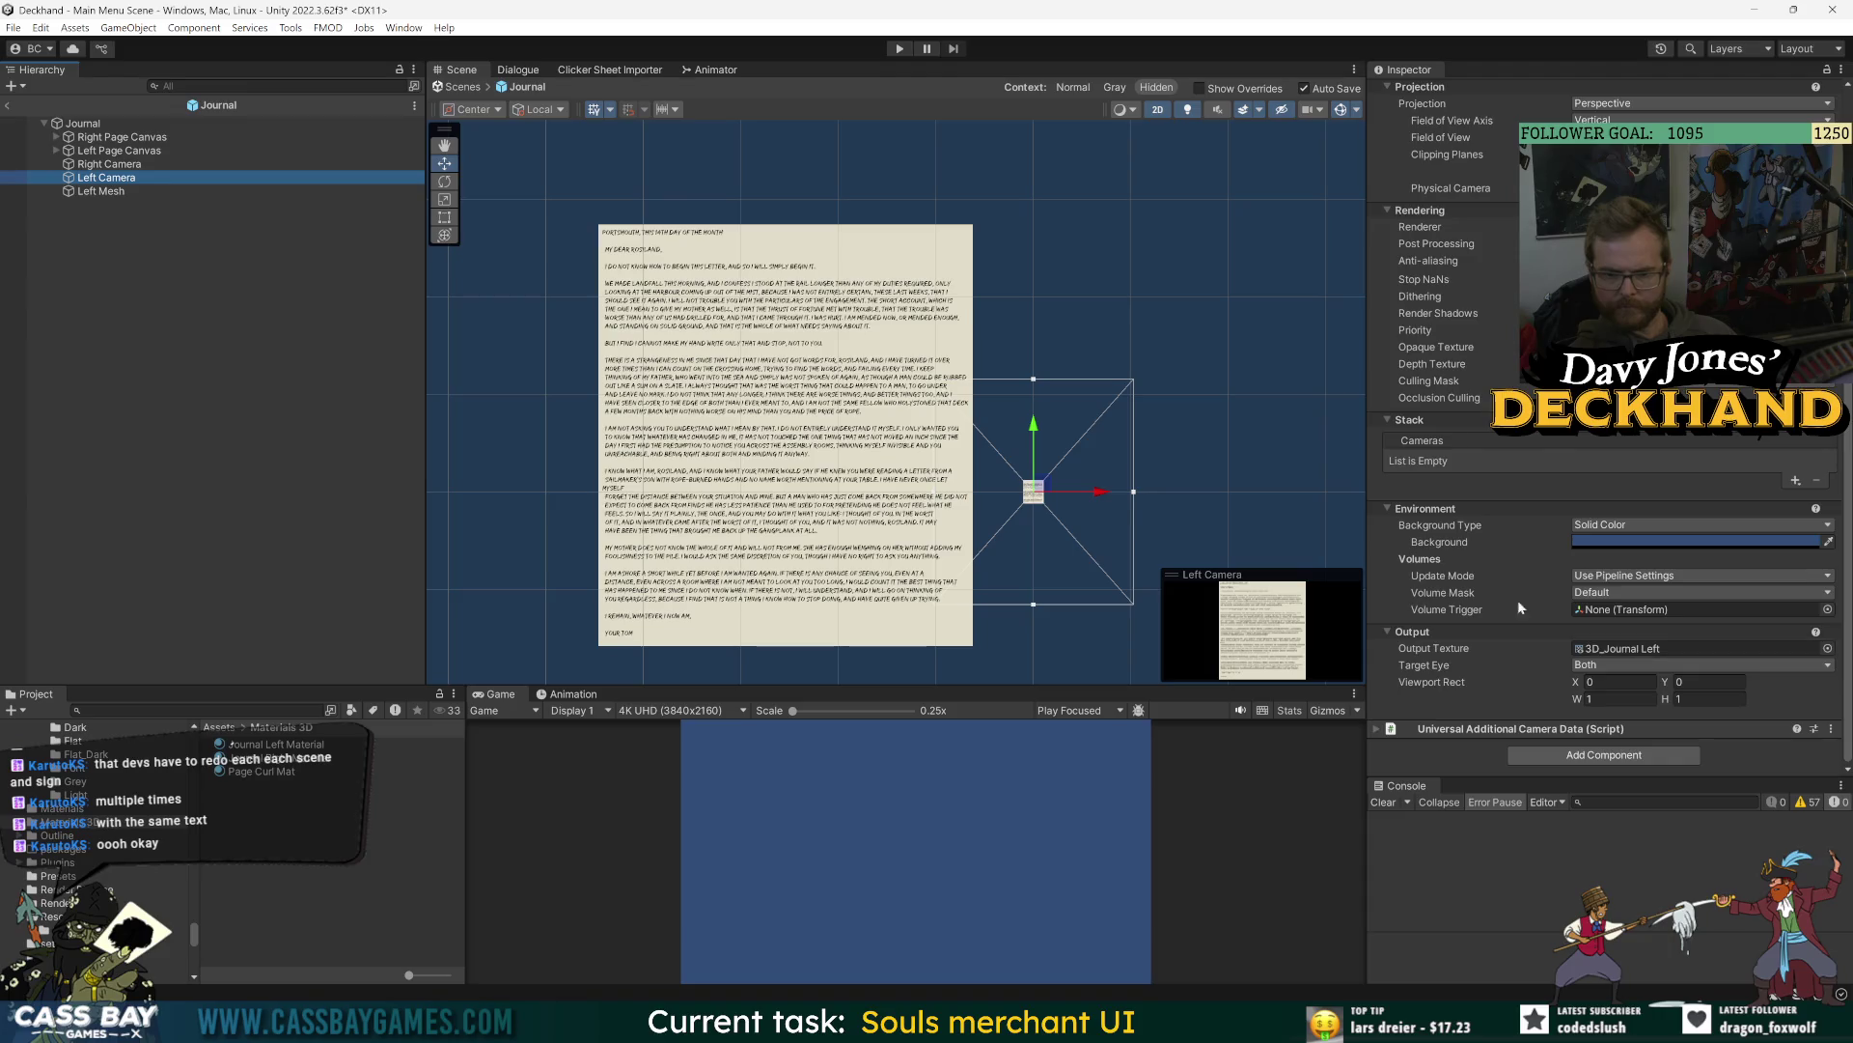
{"action": "scroll", "coordinate": [1517, 606], "scroll_direction": "up", "scroll_amount": 4}
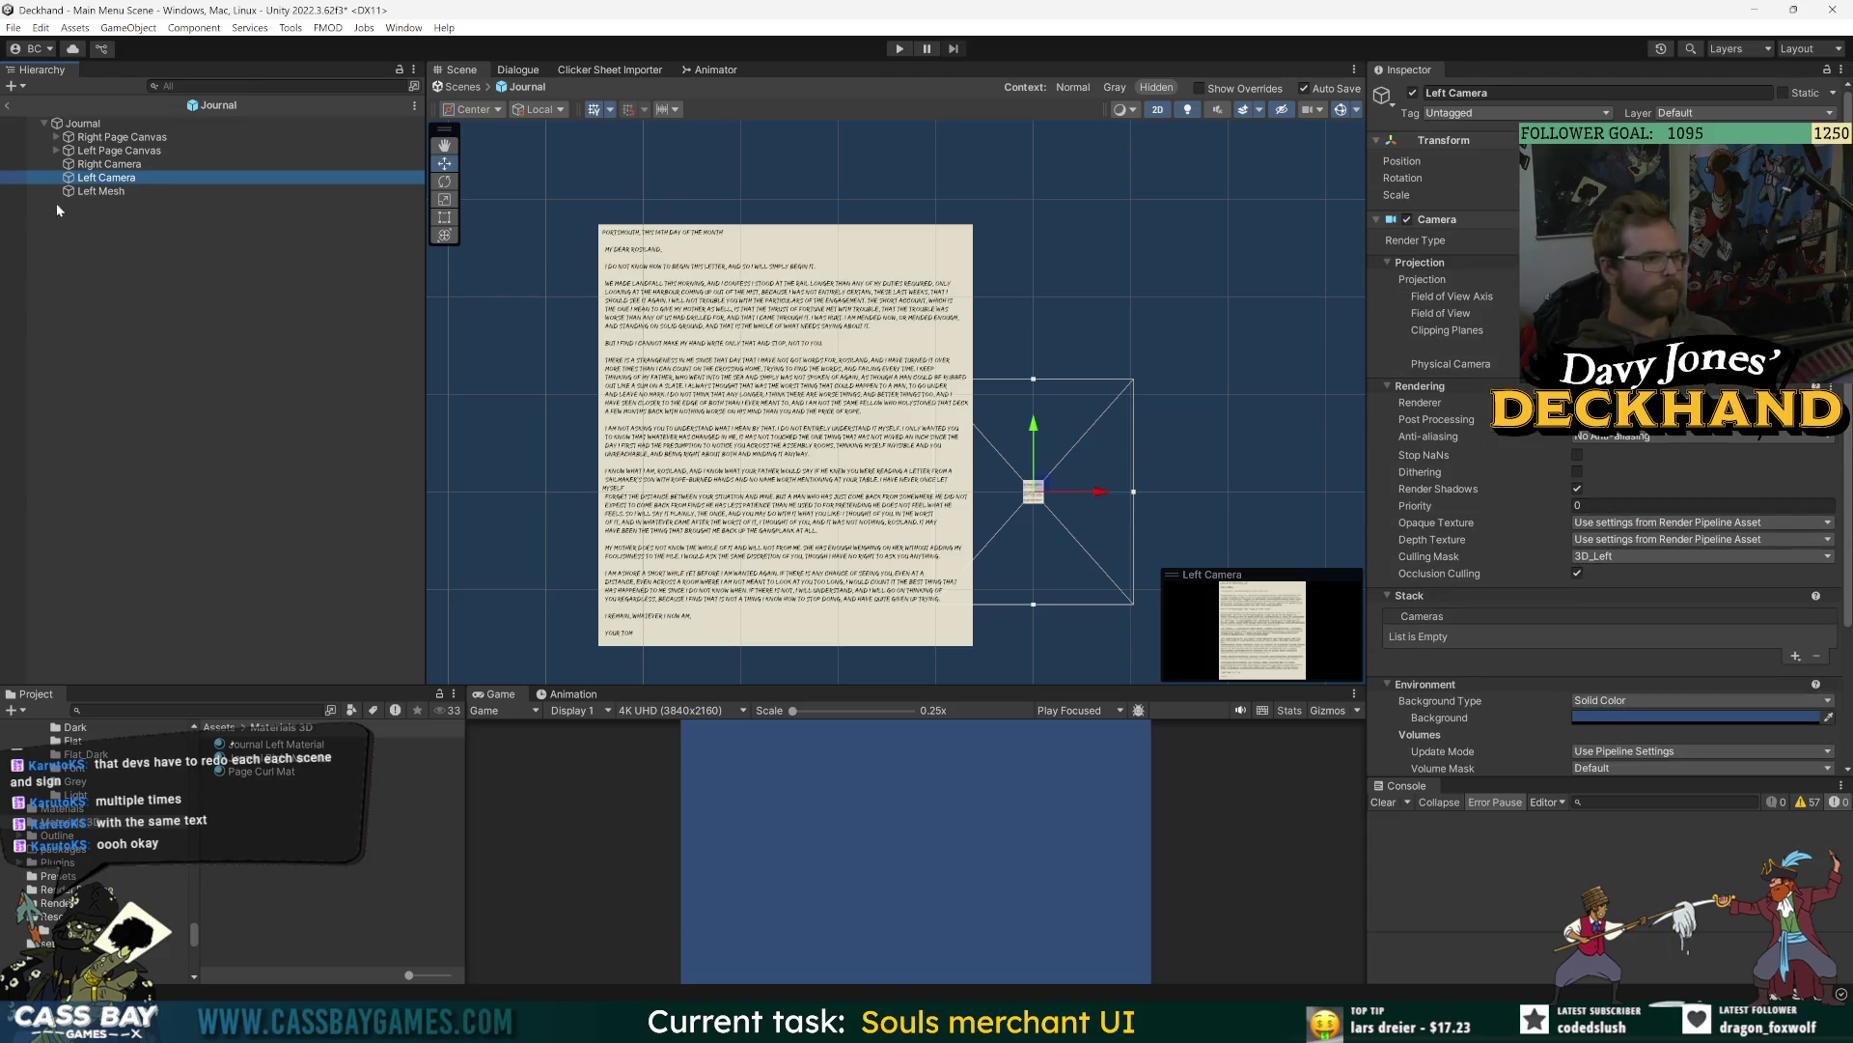
- Locate Left Mesh's Journal Left Material and open its settings
{"action": "left_click", "coordinate": [100, 191]}
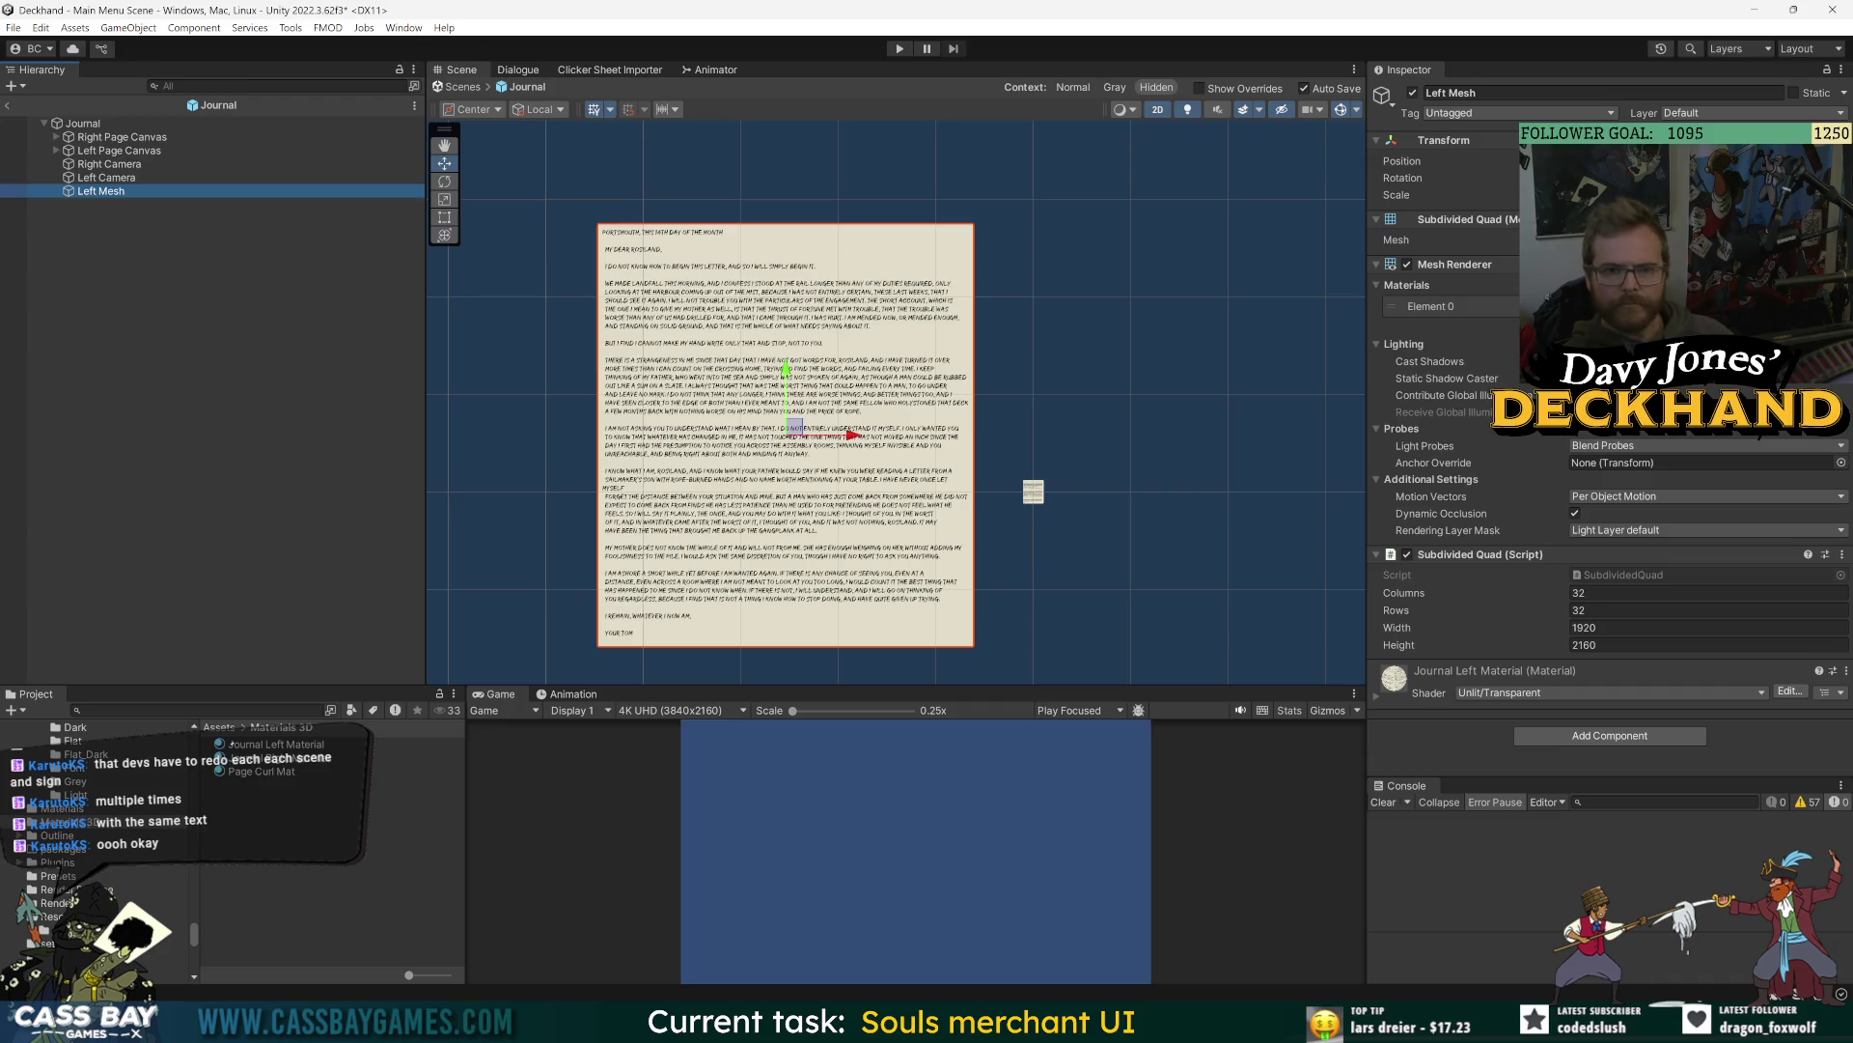
{"action": "left_click", "coordinate": [1660, 306]}
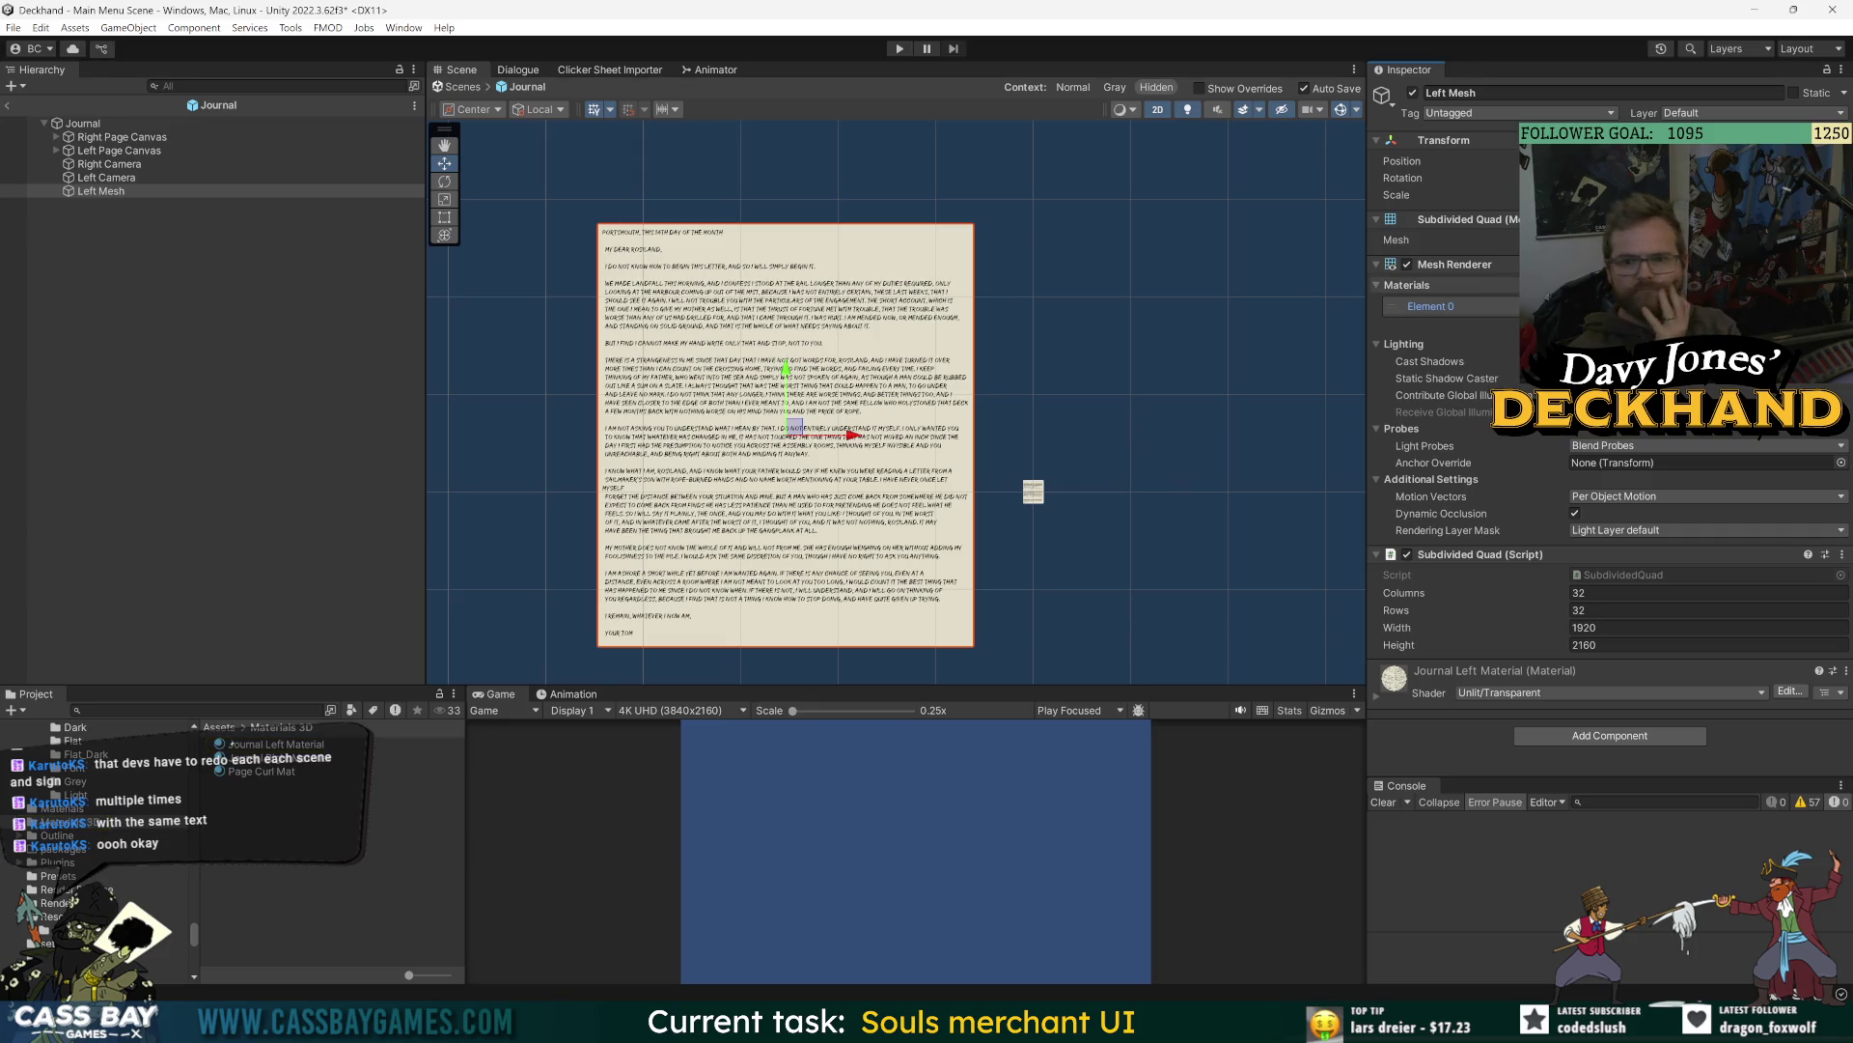
{"action": "left_click", "coordinate": [251, 744]}
- Check Journal Left Material's texture and compare it with Journal Right Material
{"action": "left_click", "coordinate": [1813, 183]}
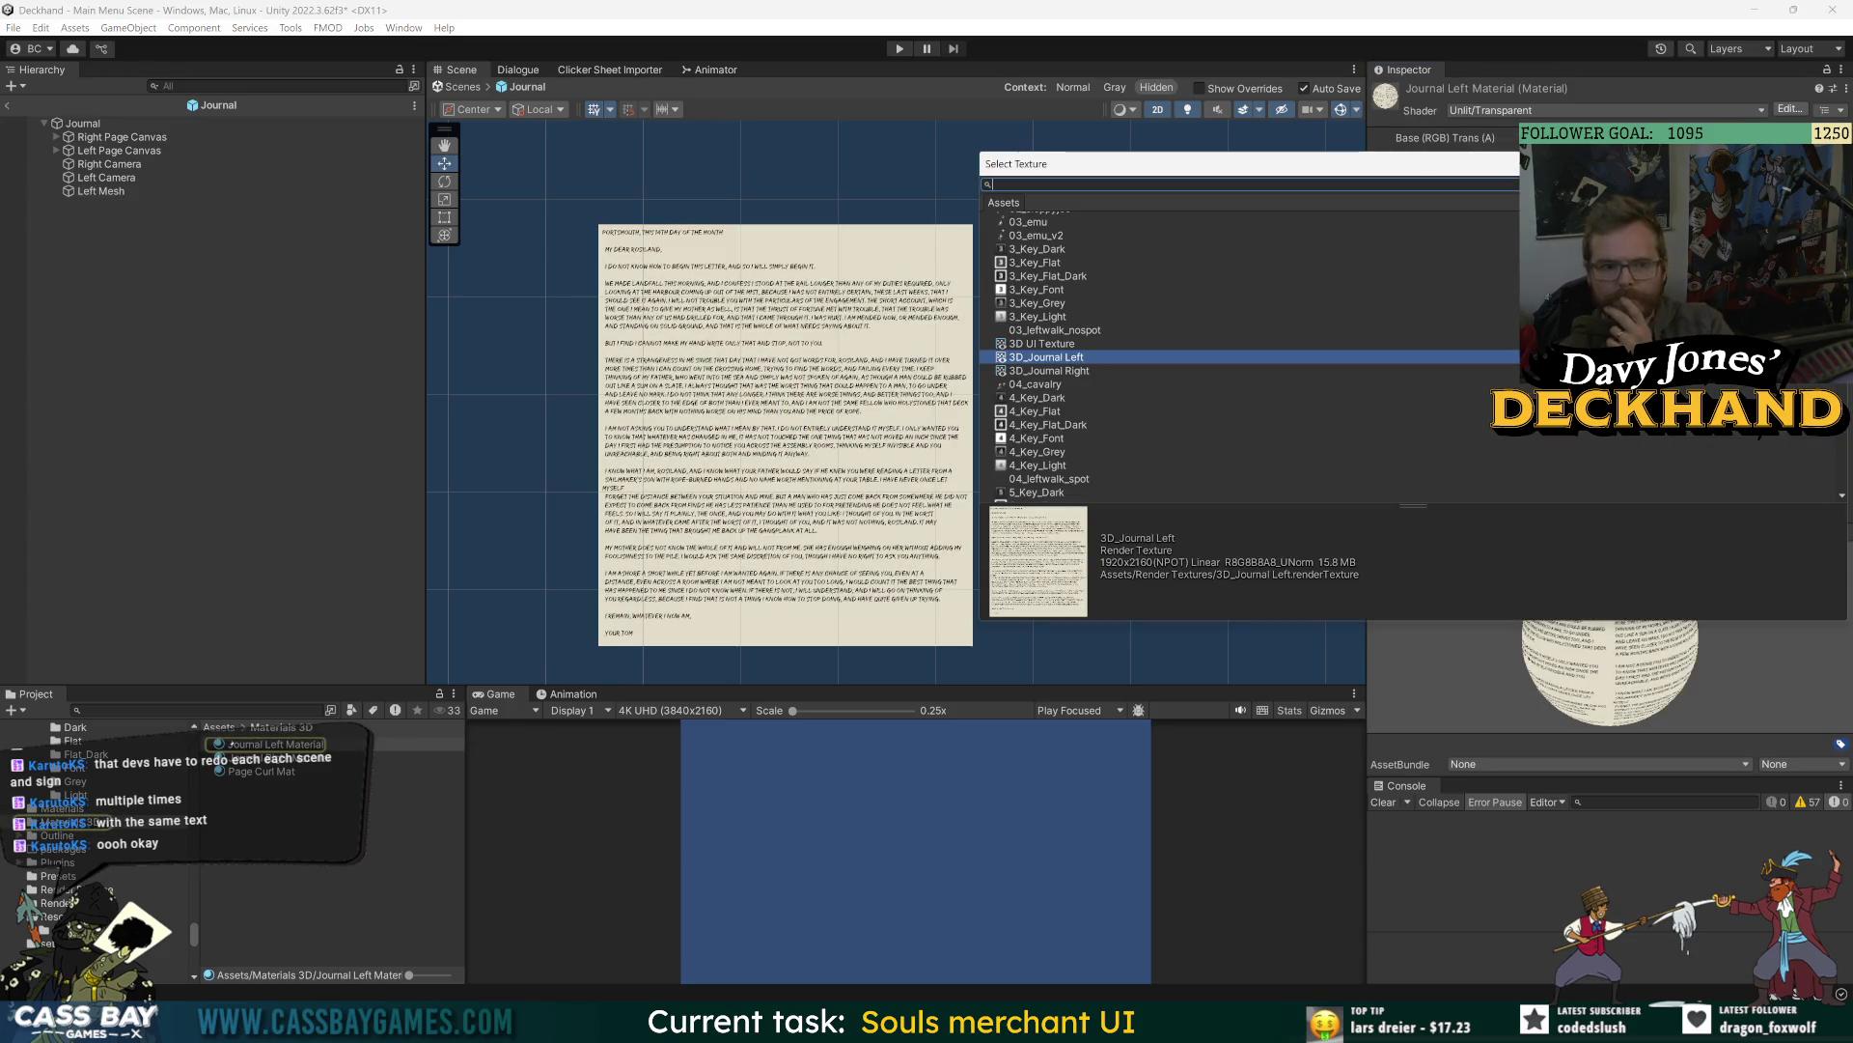
{"action": "double_click", "coordinate": [1062, 365]}
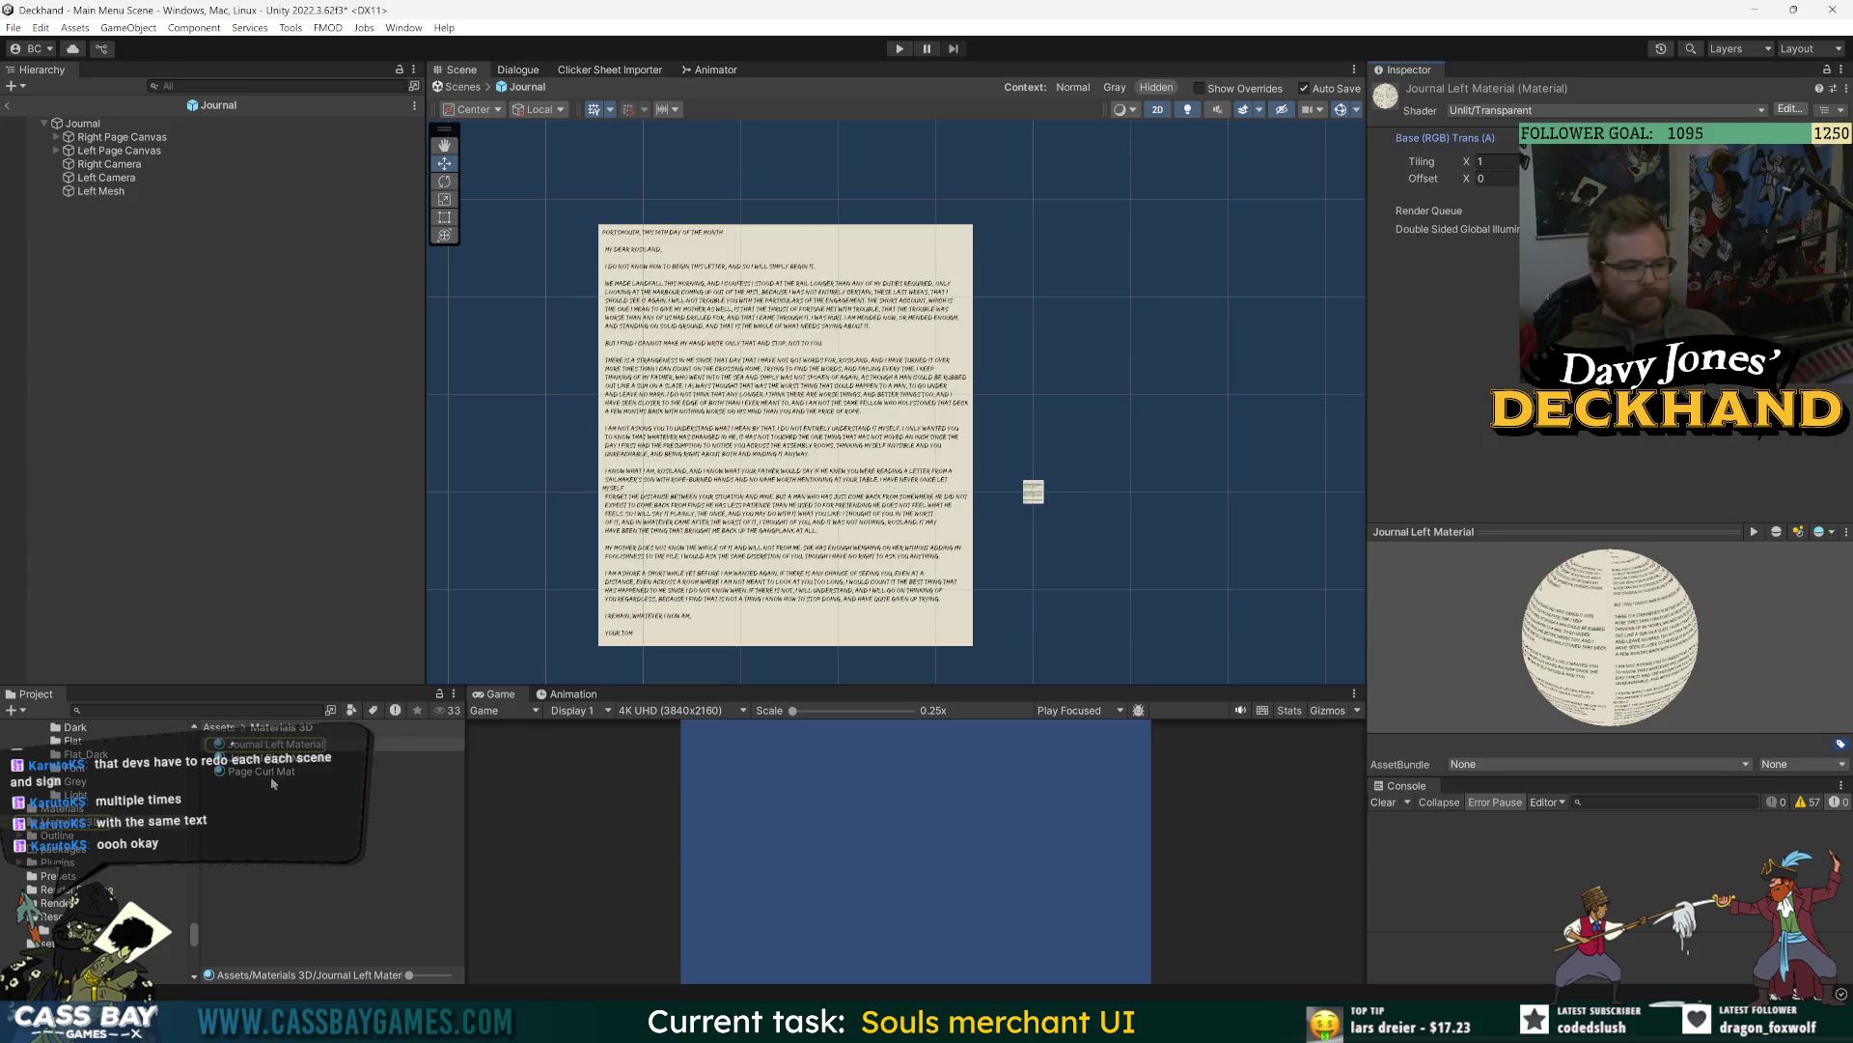
{"action": "left_click", "coordinate": [319, 759]}
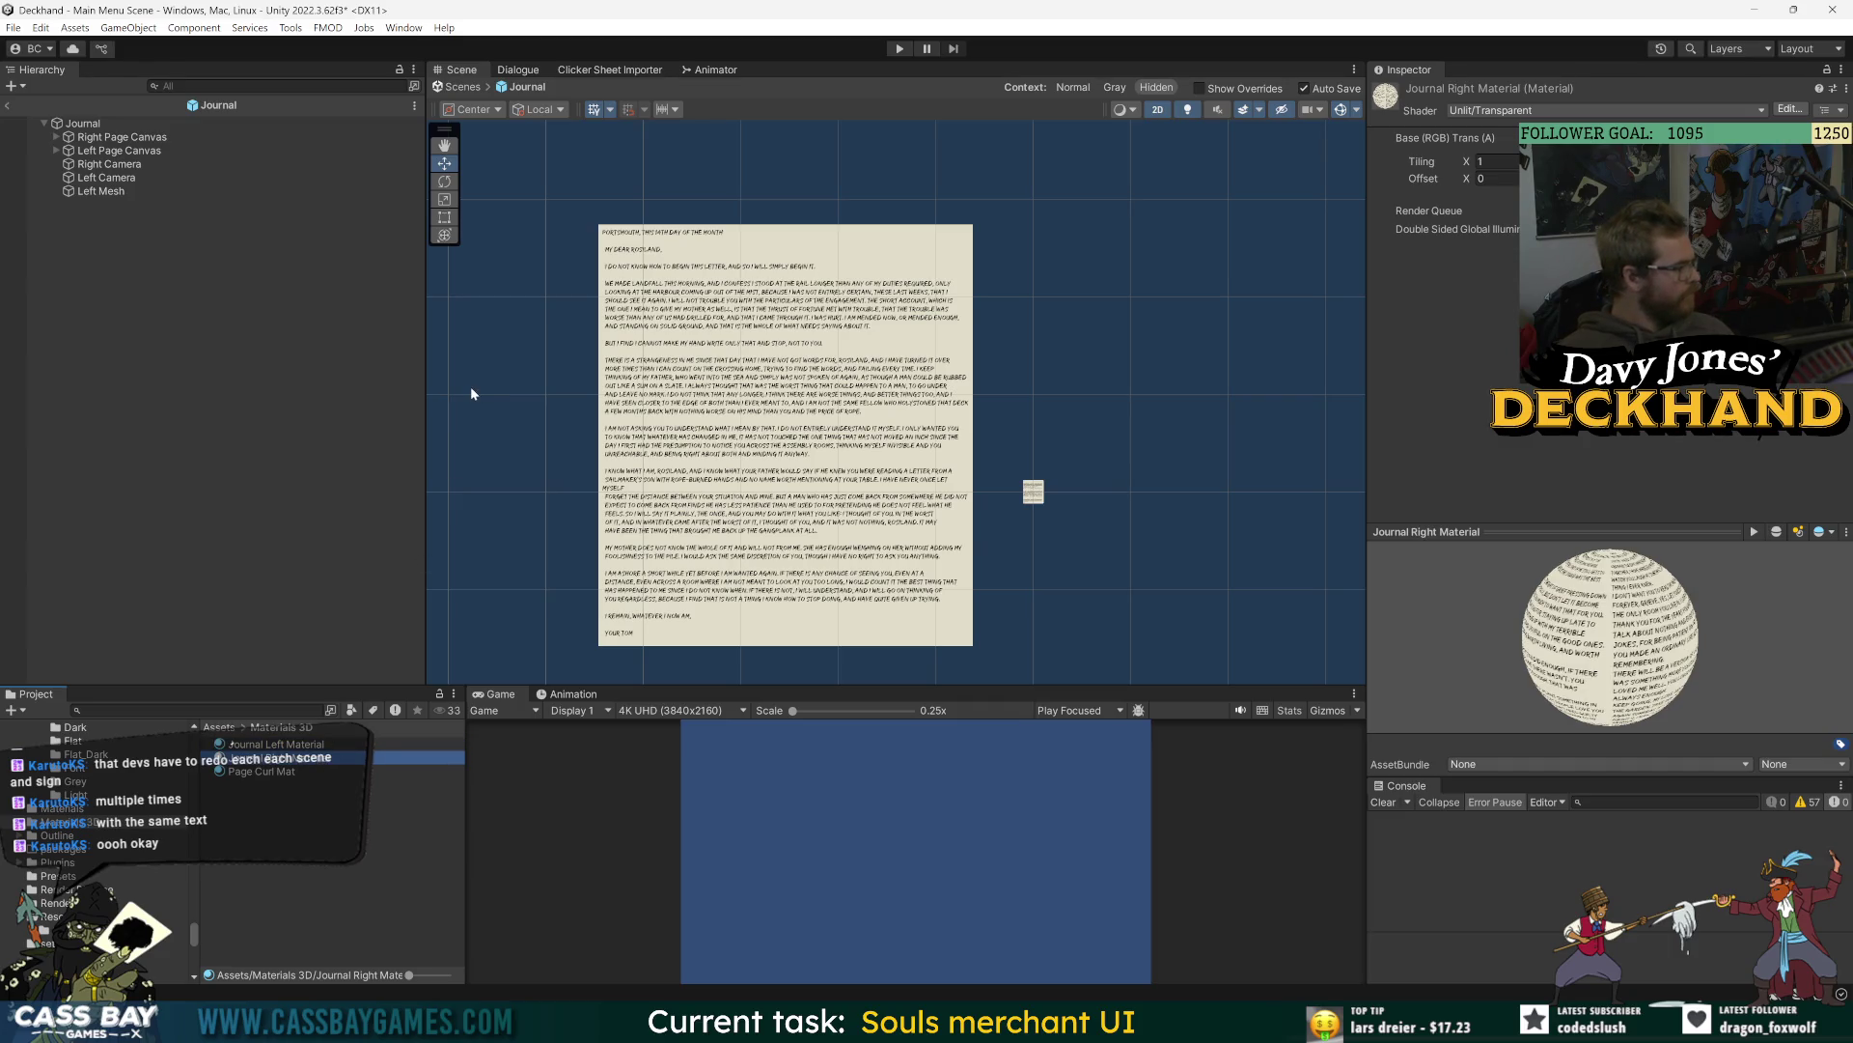
{"action": "left_click", "coordinate": [123, 193]}
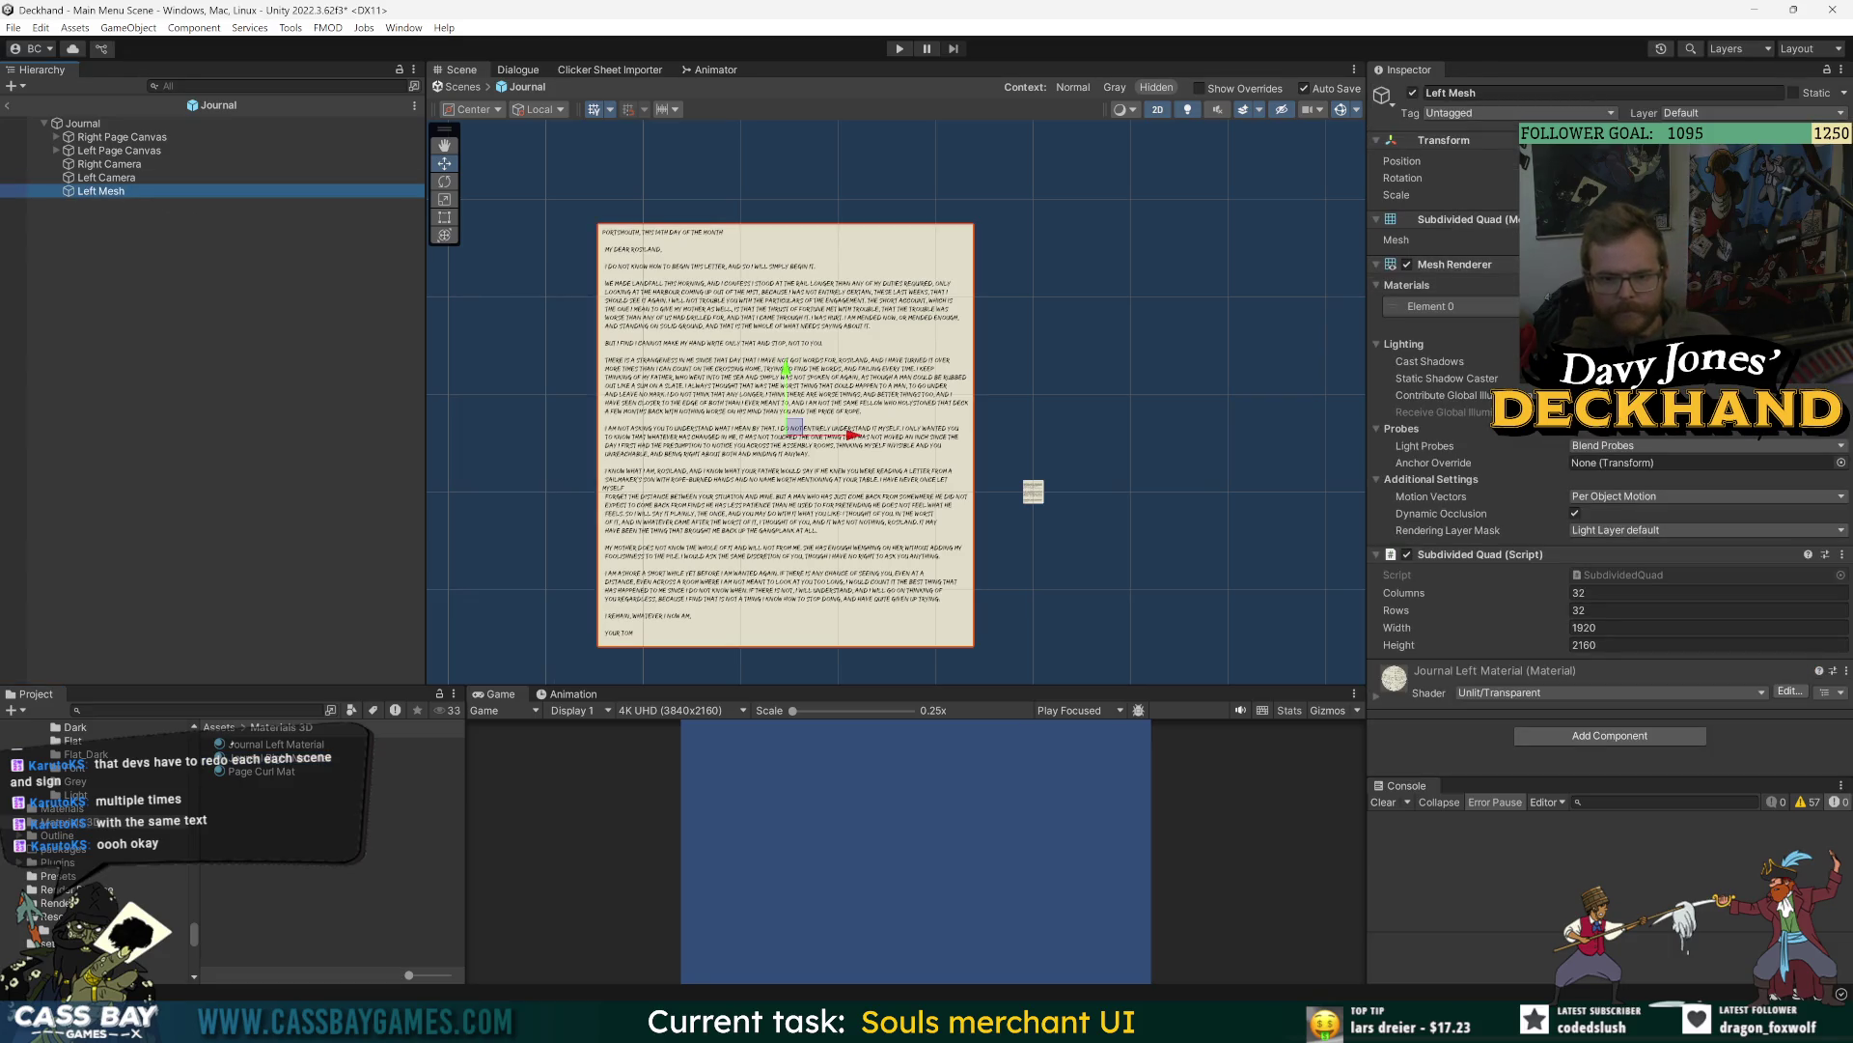
{"action": "left_click", "coordinate": [232, 744]}
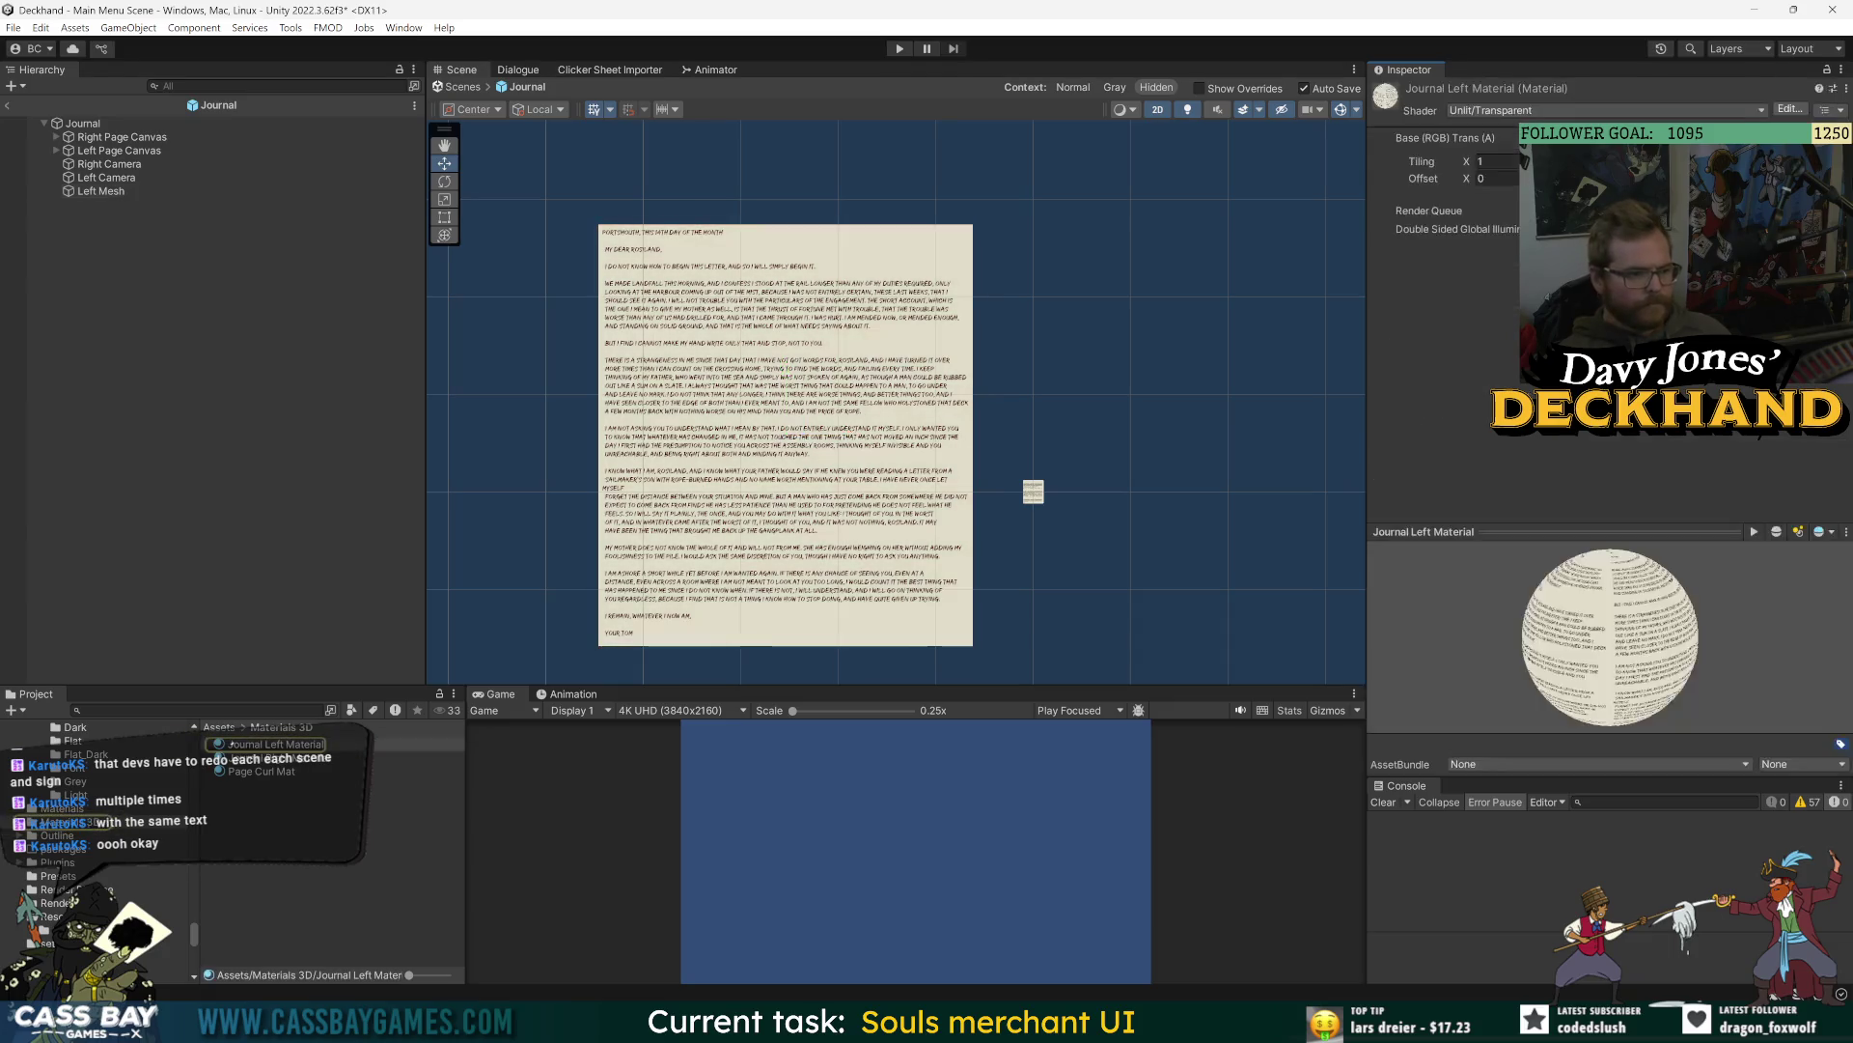
- Drag the left page quad to the right and frame the Left Camera
{"action": "left_click", "coordinate": [129, 190]}
{"action": "mouse_move", "coordinate": [792, 426]}
{"action": "left_mouse_down"}
{"action": "mouse_move", "coordinate": [828, 359]}
{"action": "mouse_move", "coordinate": [1090, 396]}
{"action": "mouse_move", "coordinate": [714, 398]}
{"action": "mouse_move", "coordinate": [762, 367]}
{"action": "mouse_move", "coordinate": [979, 356]}
{"action": "left_mouse_up"}
{"action": "left_click", "coordinate": [116, 180]}
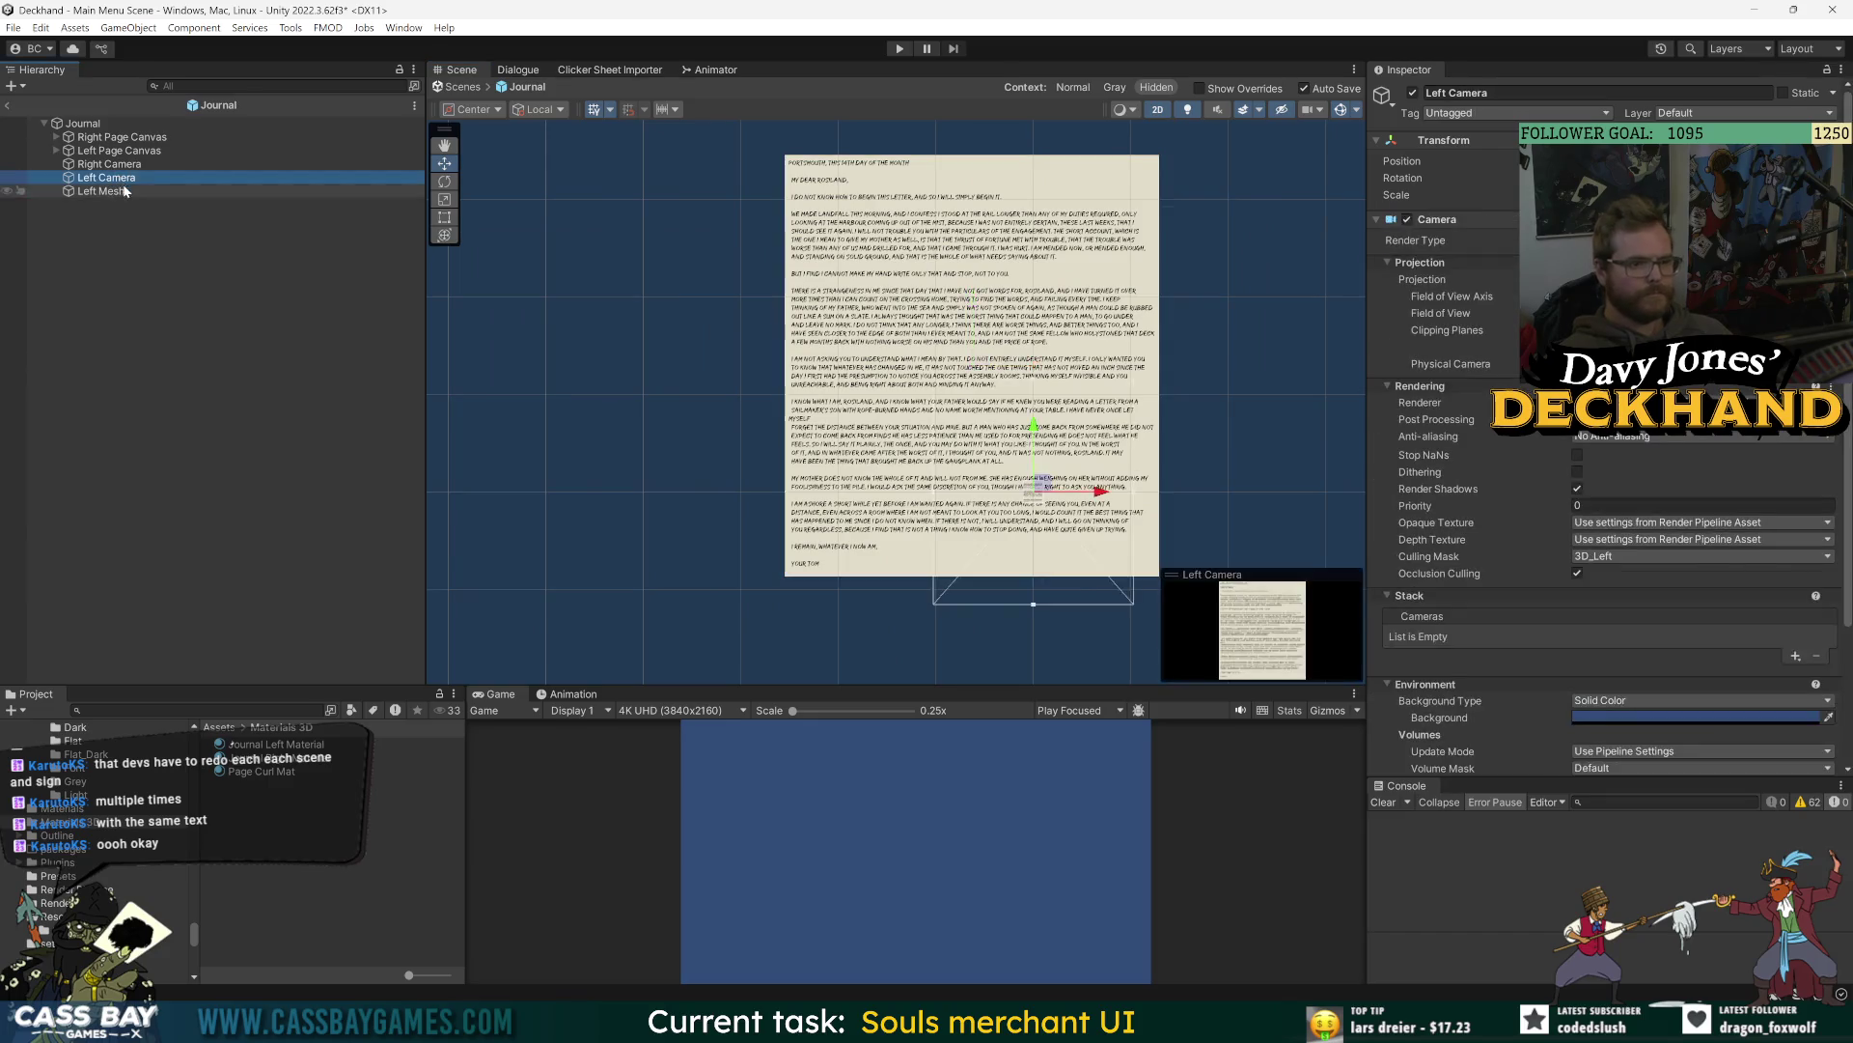
{"action": "key", "text": "f"}
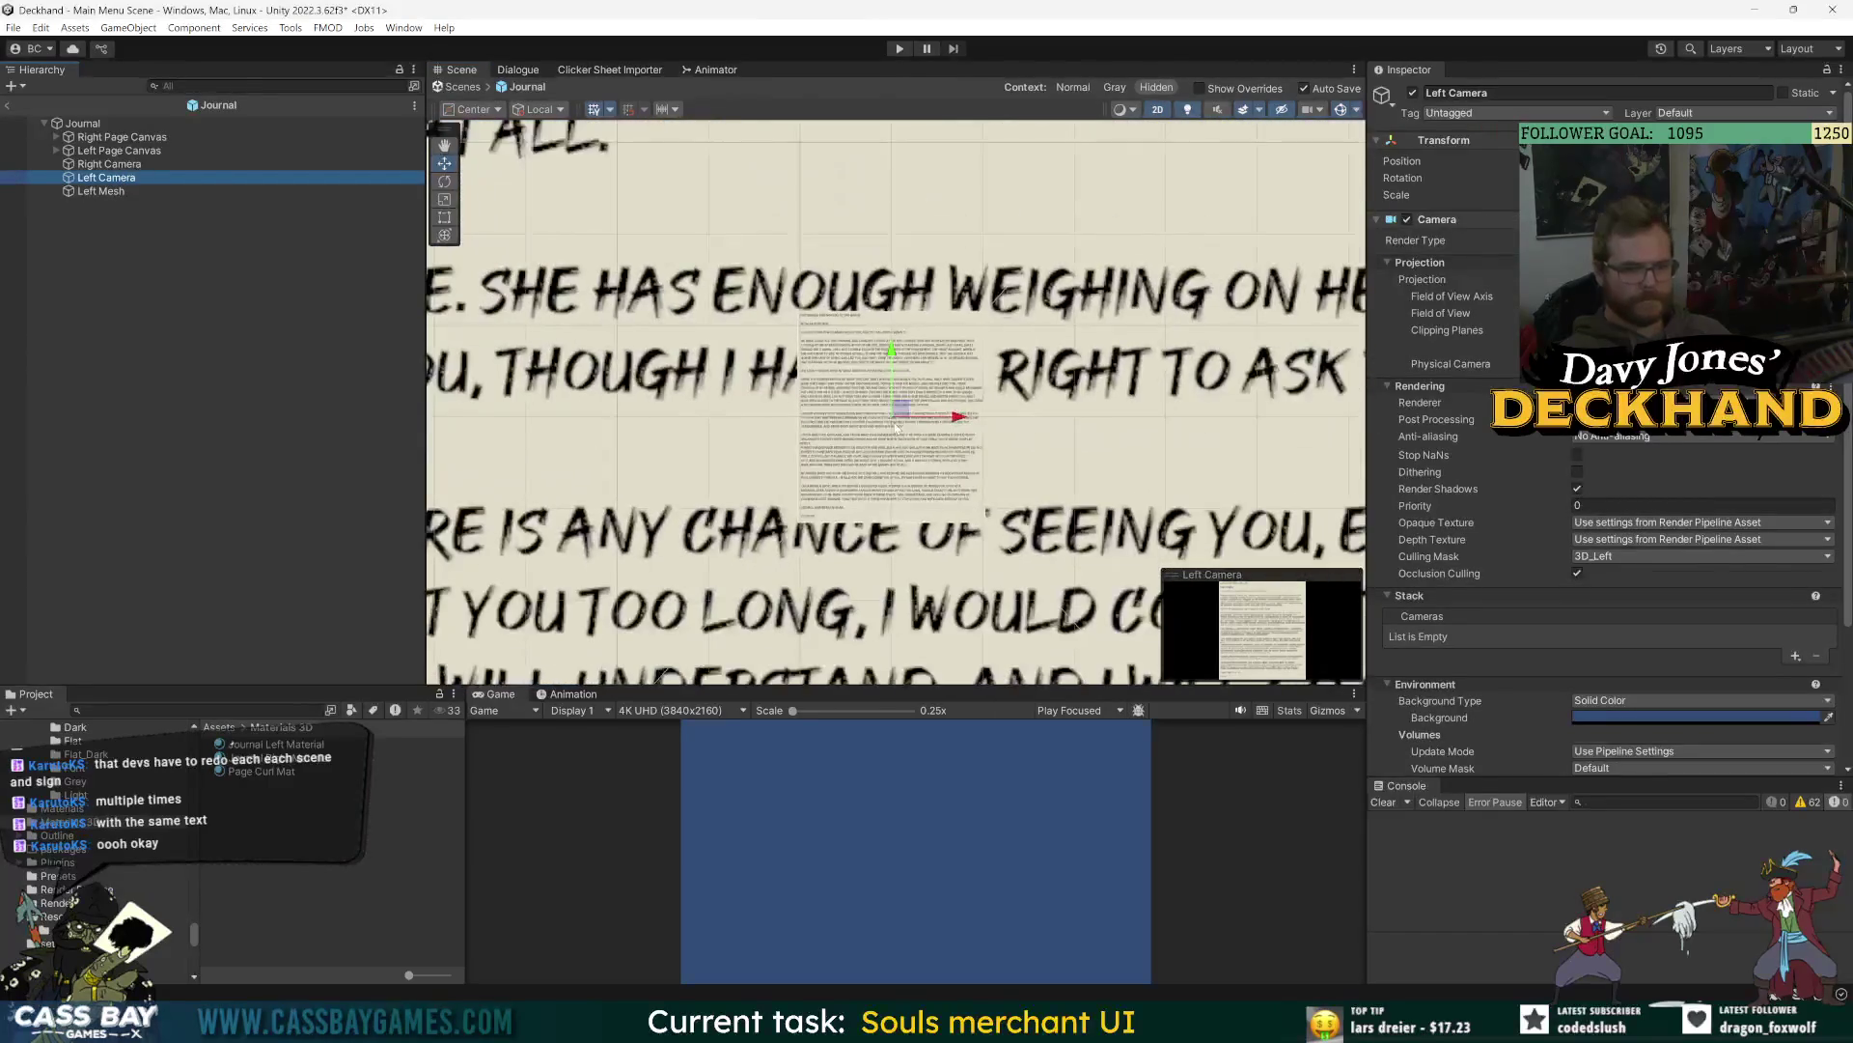
{"action": "mouse_move", "coordinate": [899, 405]}
{"action": "left_mouse_down"}
{"action": "mouse_move", "coordinate": [929, 391]}
{"action": "mouse_move", "coordinate": [878, 384]}
{"action": "mouse_move", "coordinate": [898, 376]}
{"action": "mouse_move", "coordinate": [897, 413]}
{"action": "left_mouse_up"}
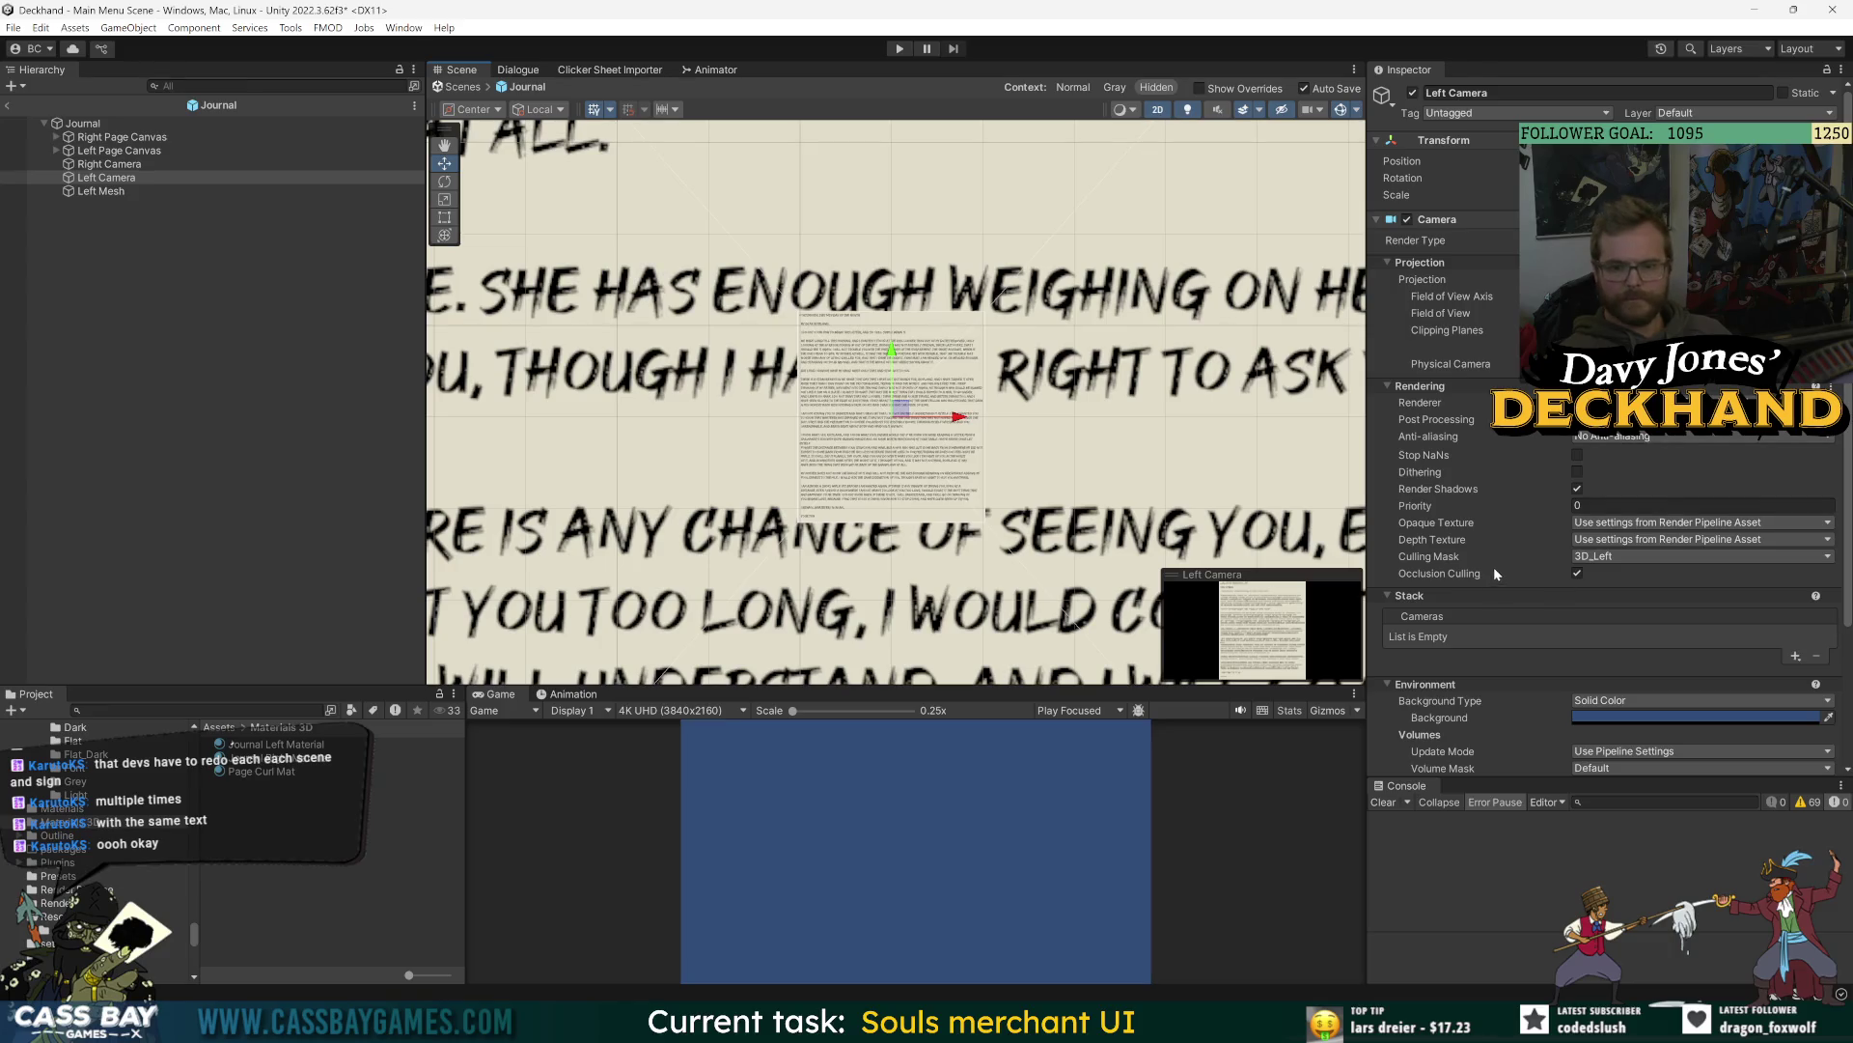
{"action": "scroll", "coordinate": [1502, 573], "scroll_direction": "down", "scroll_amount": 4}
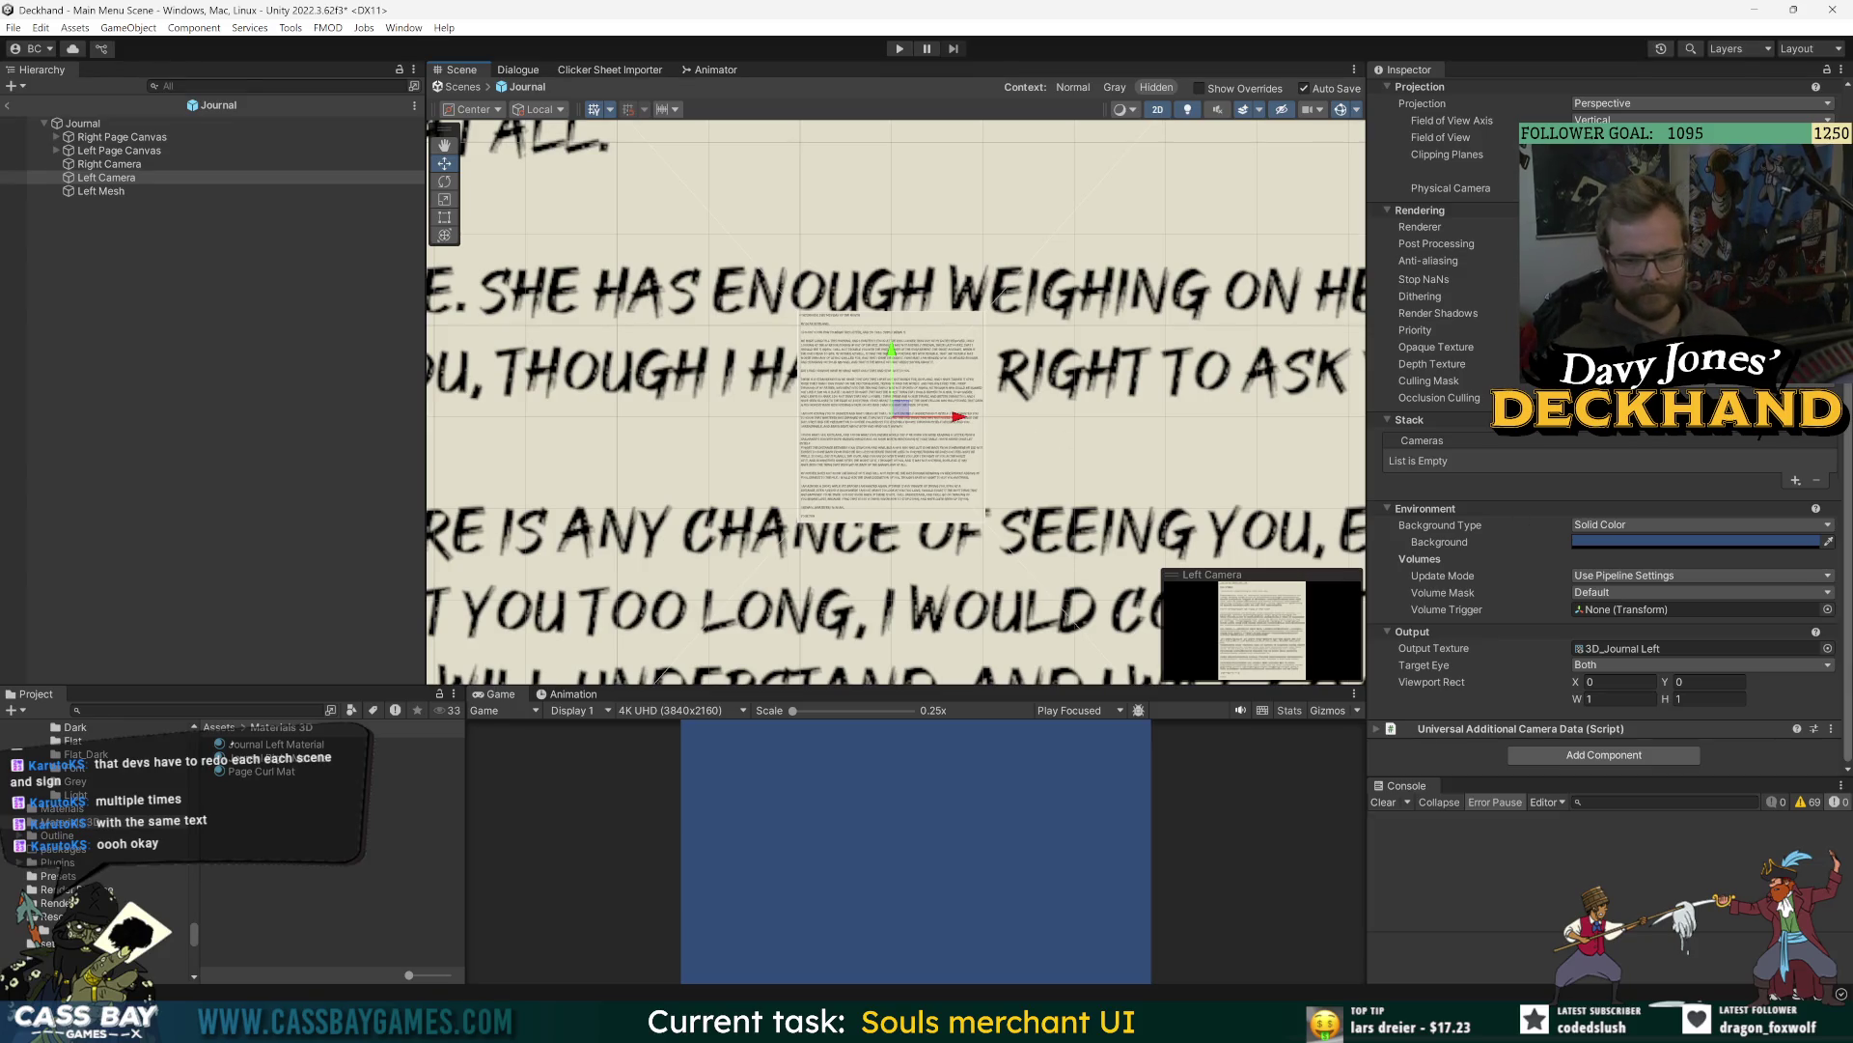
{"action": "left_click", "coordinate": [1623, 541]}
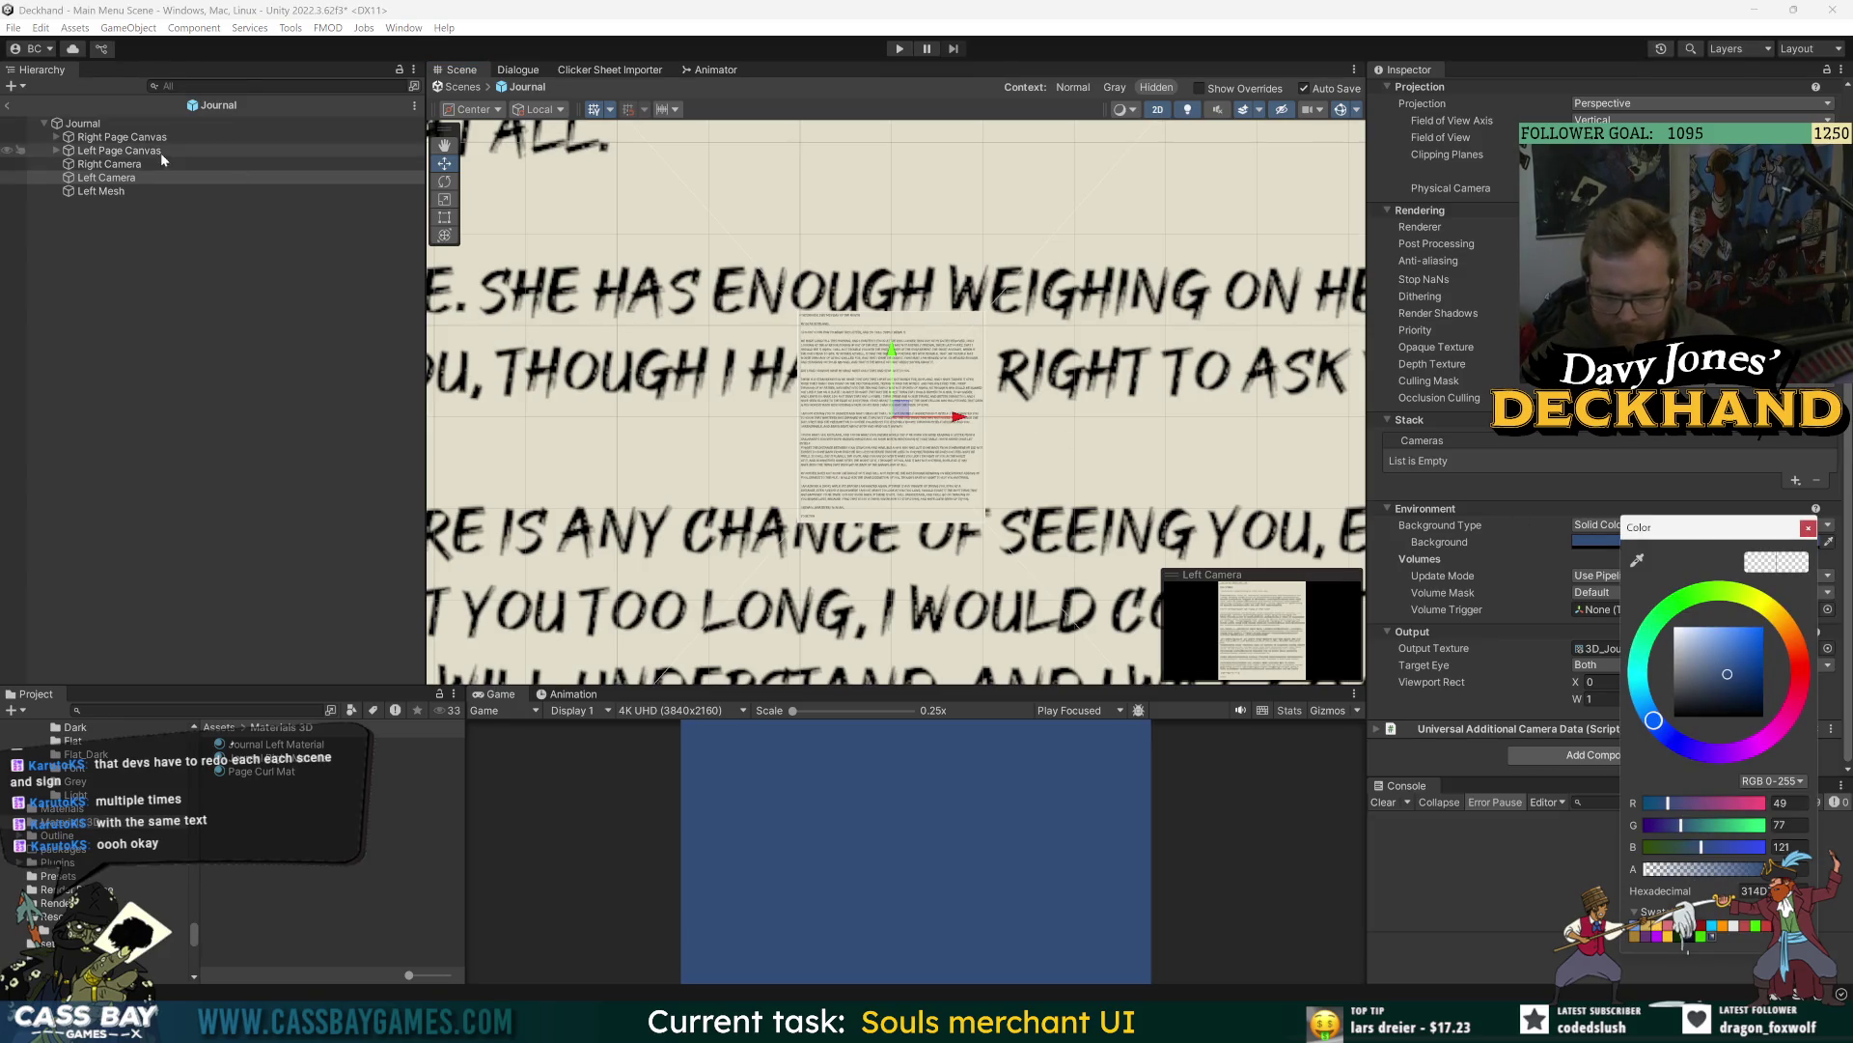
{"action": "left_click", "coordinate": [109, 164]}
{"action": "left_click", "coordinate": [1606, 541]}
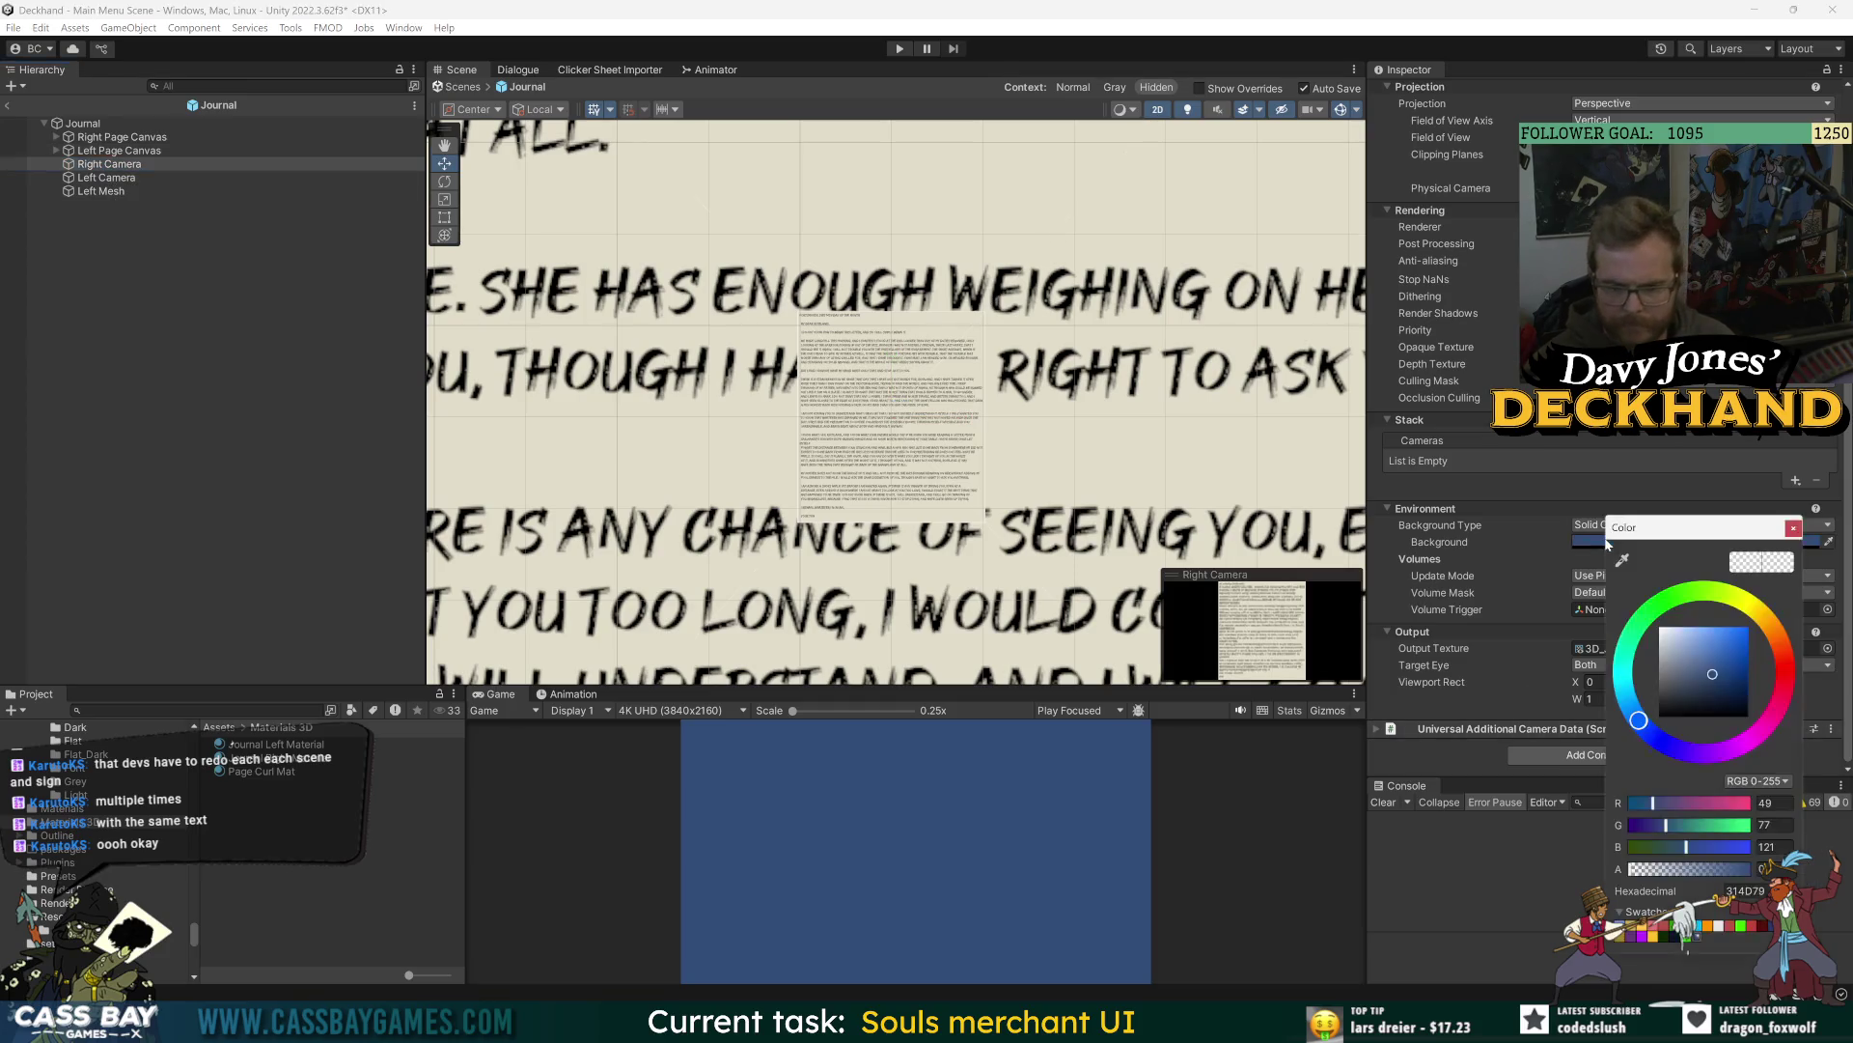
{"action": "left_click", "coordinate": [1794, 528]}
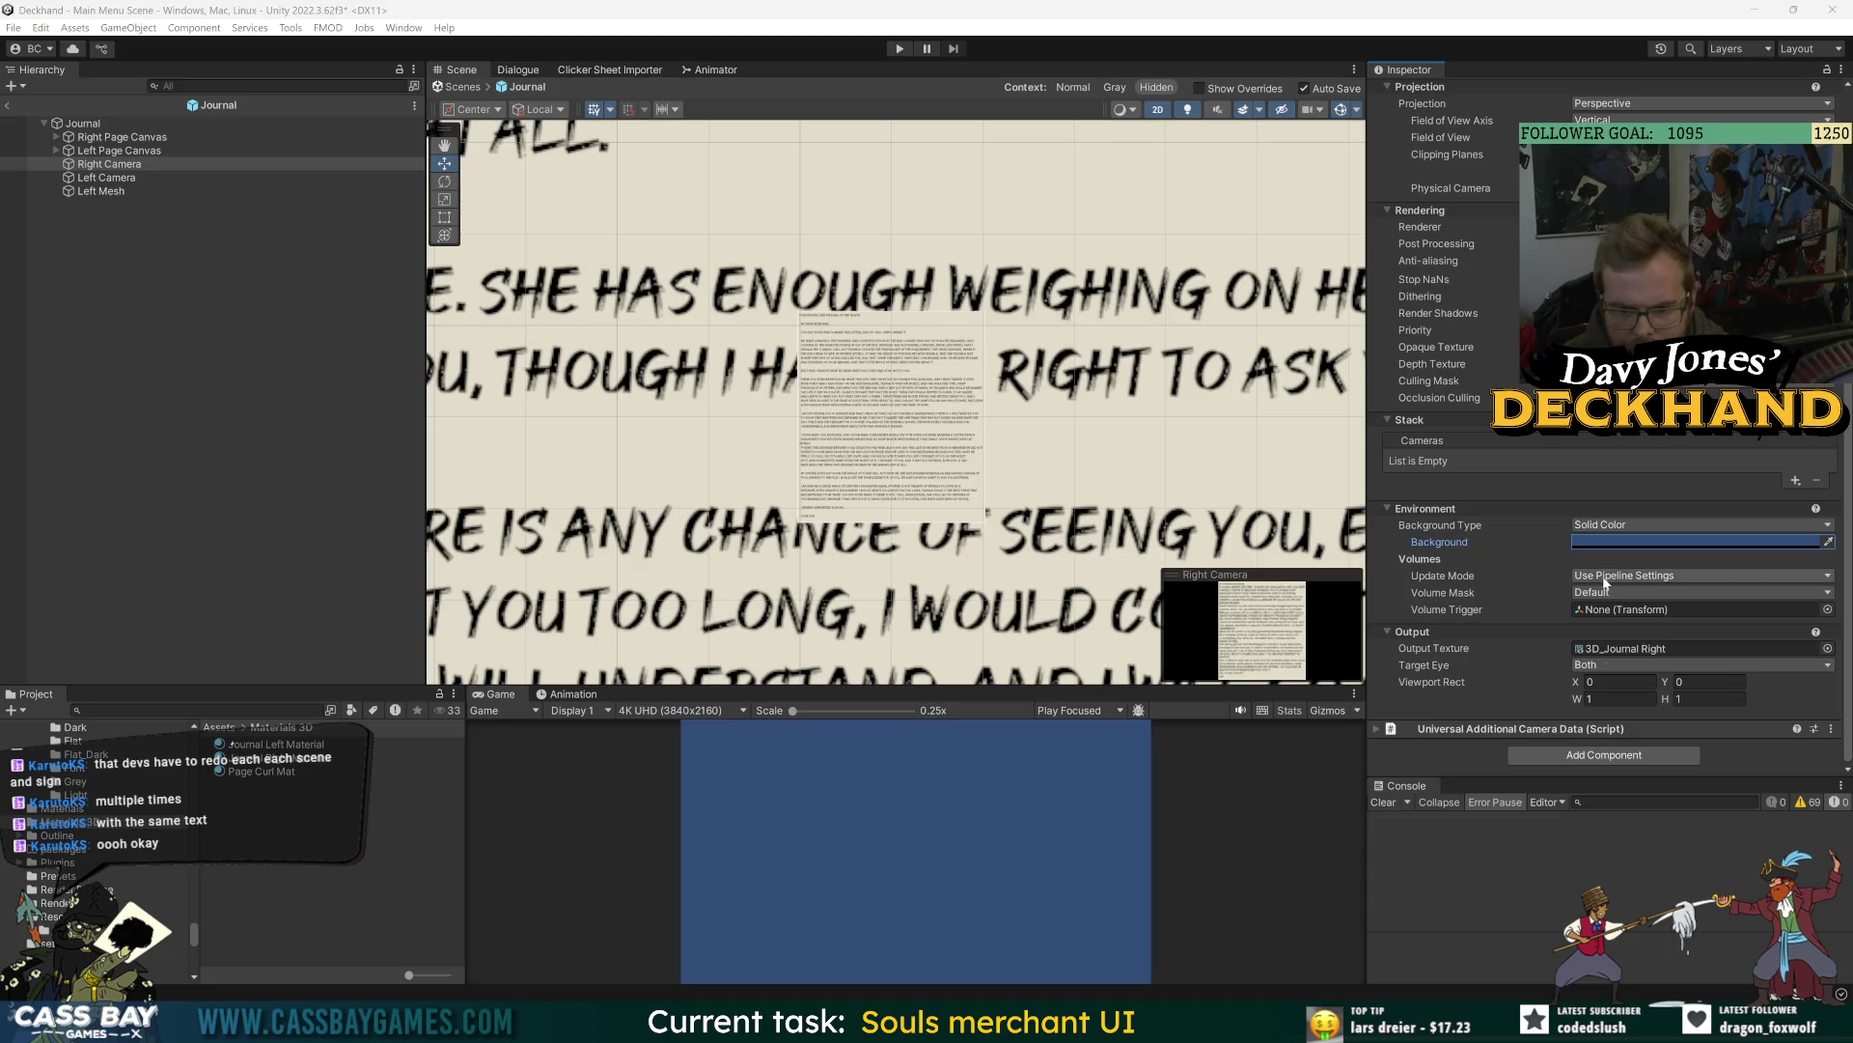
{"action": "scroll", "coordinate": [1467, 615], "scroll_direction": "up", "scroll_amount": 3}
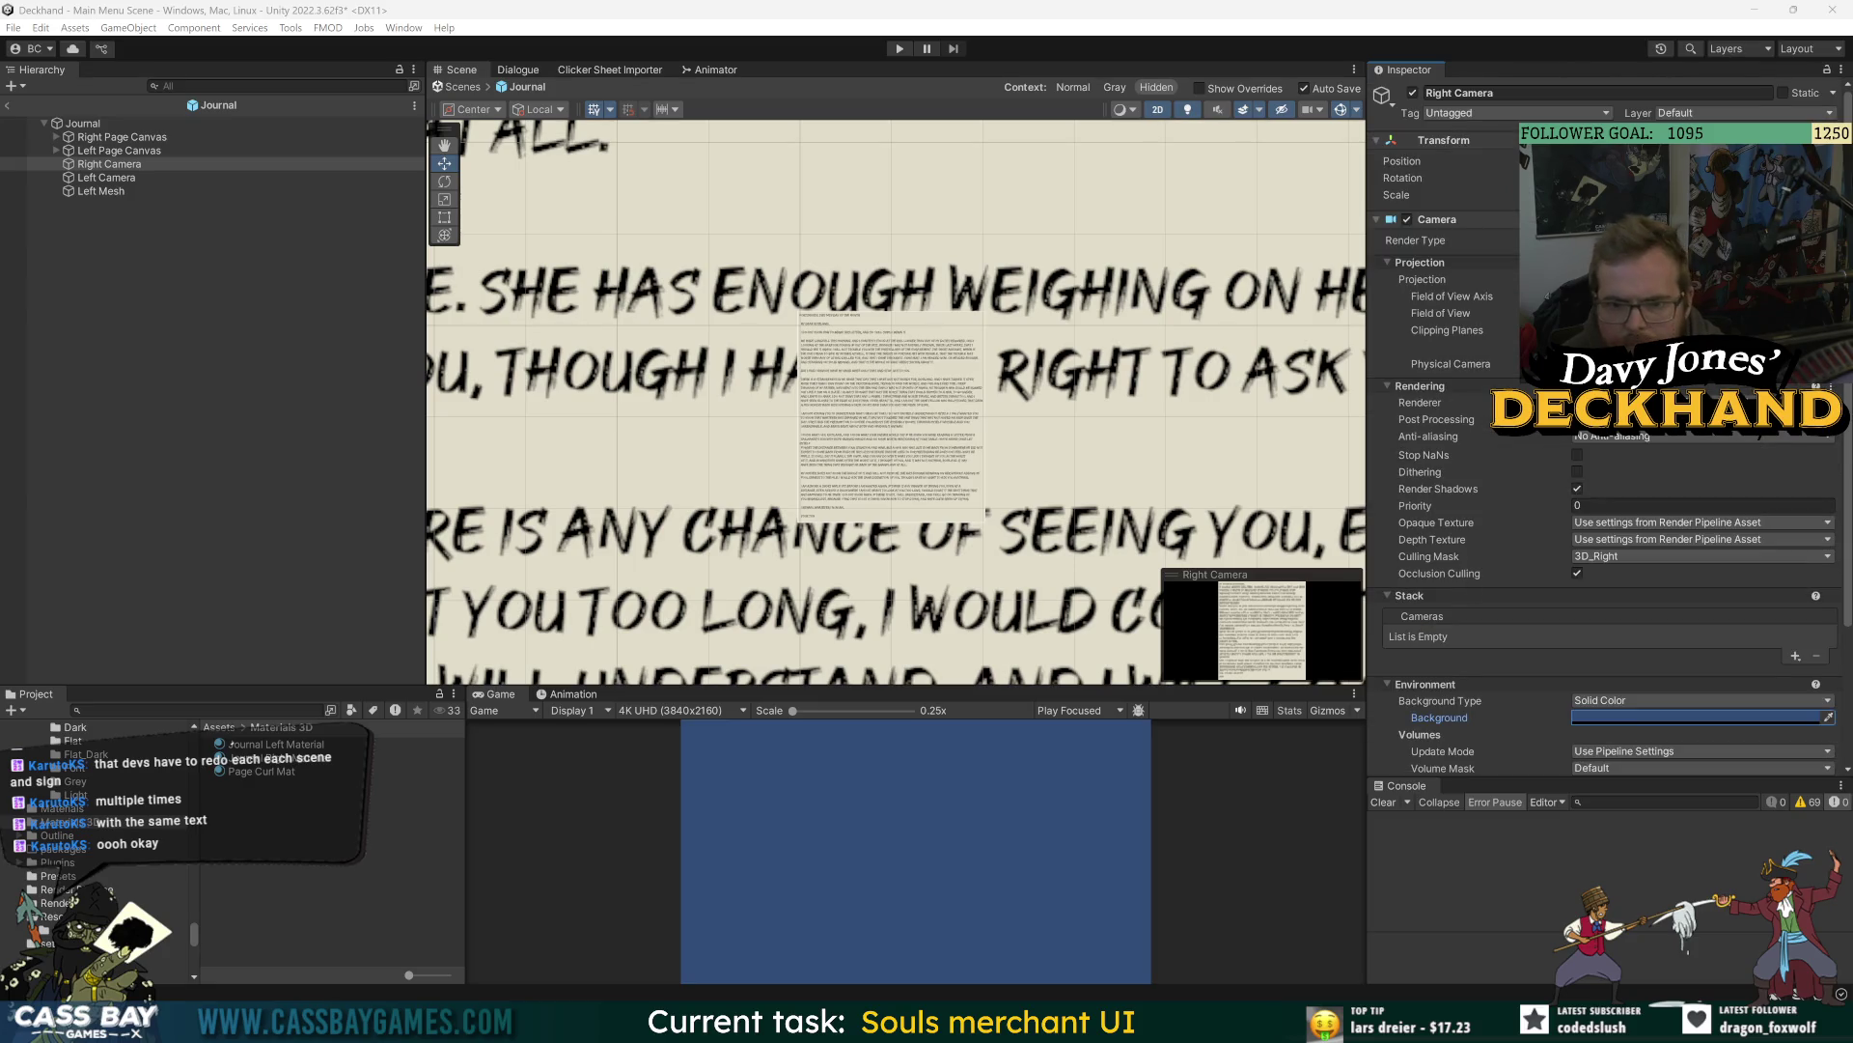
{"action": "left_click", "coordinate": [112, 140]}
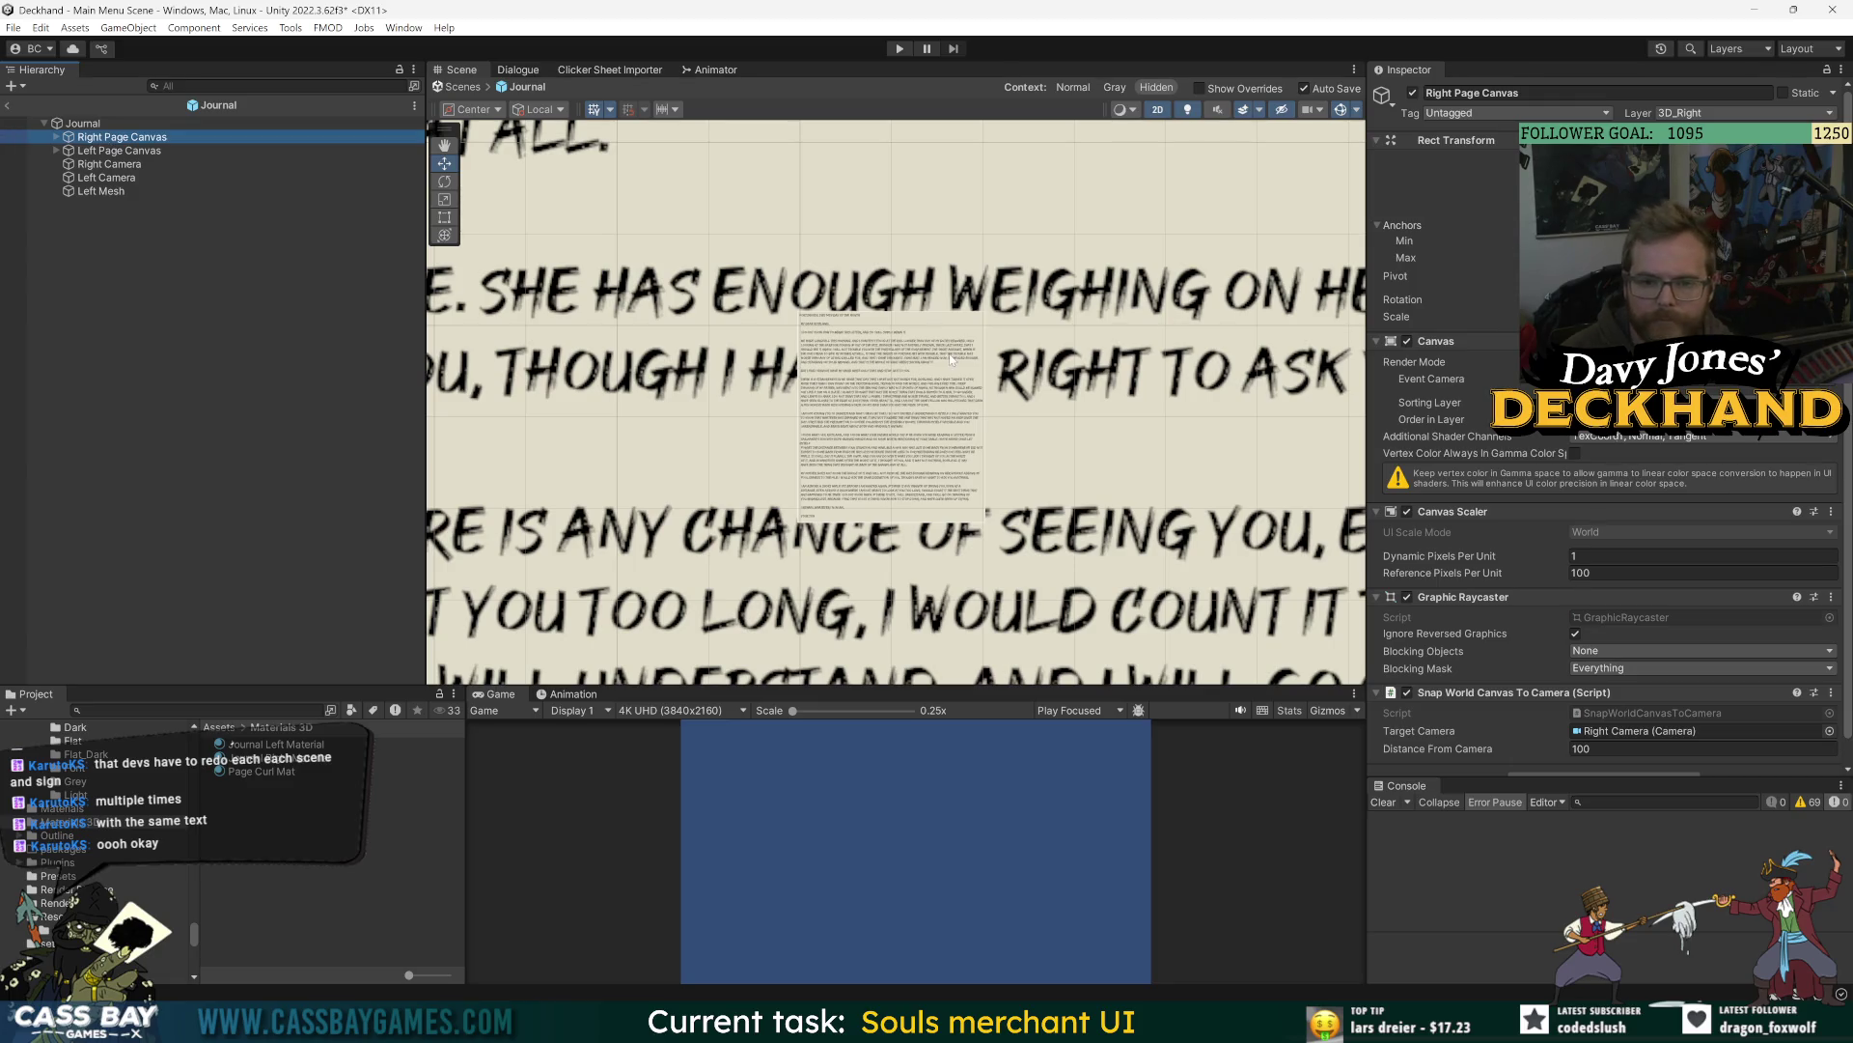
- Check the Target Camera on the Left and Right Page Canvases, keeping Left Camera
{"action": "left_click", "coordinate": [112, 150]}
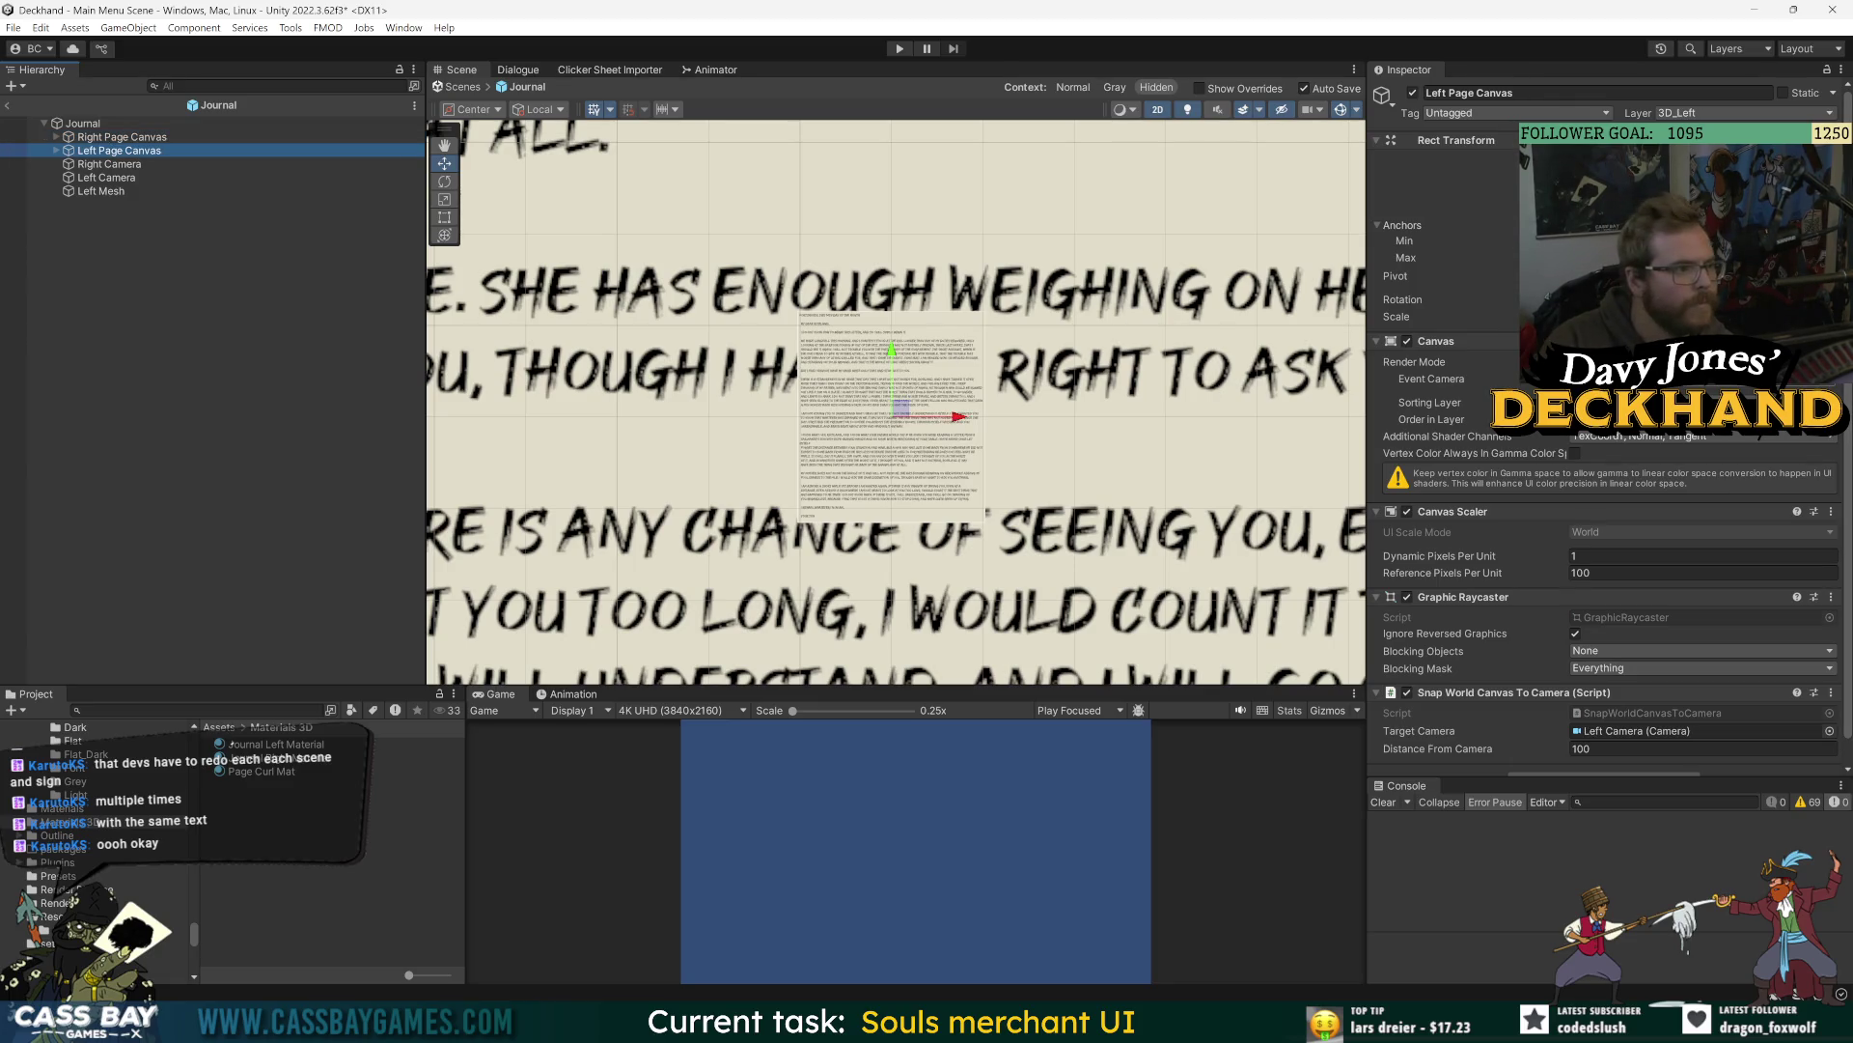
{"action": "left_click", "coordinate": [1830, 731]}
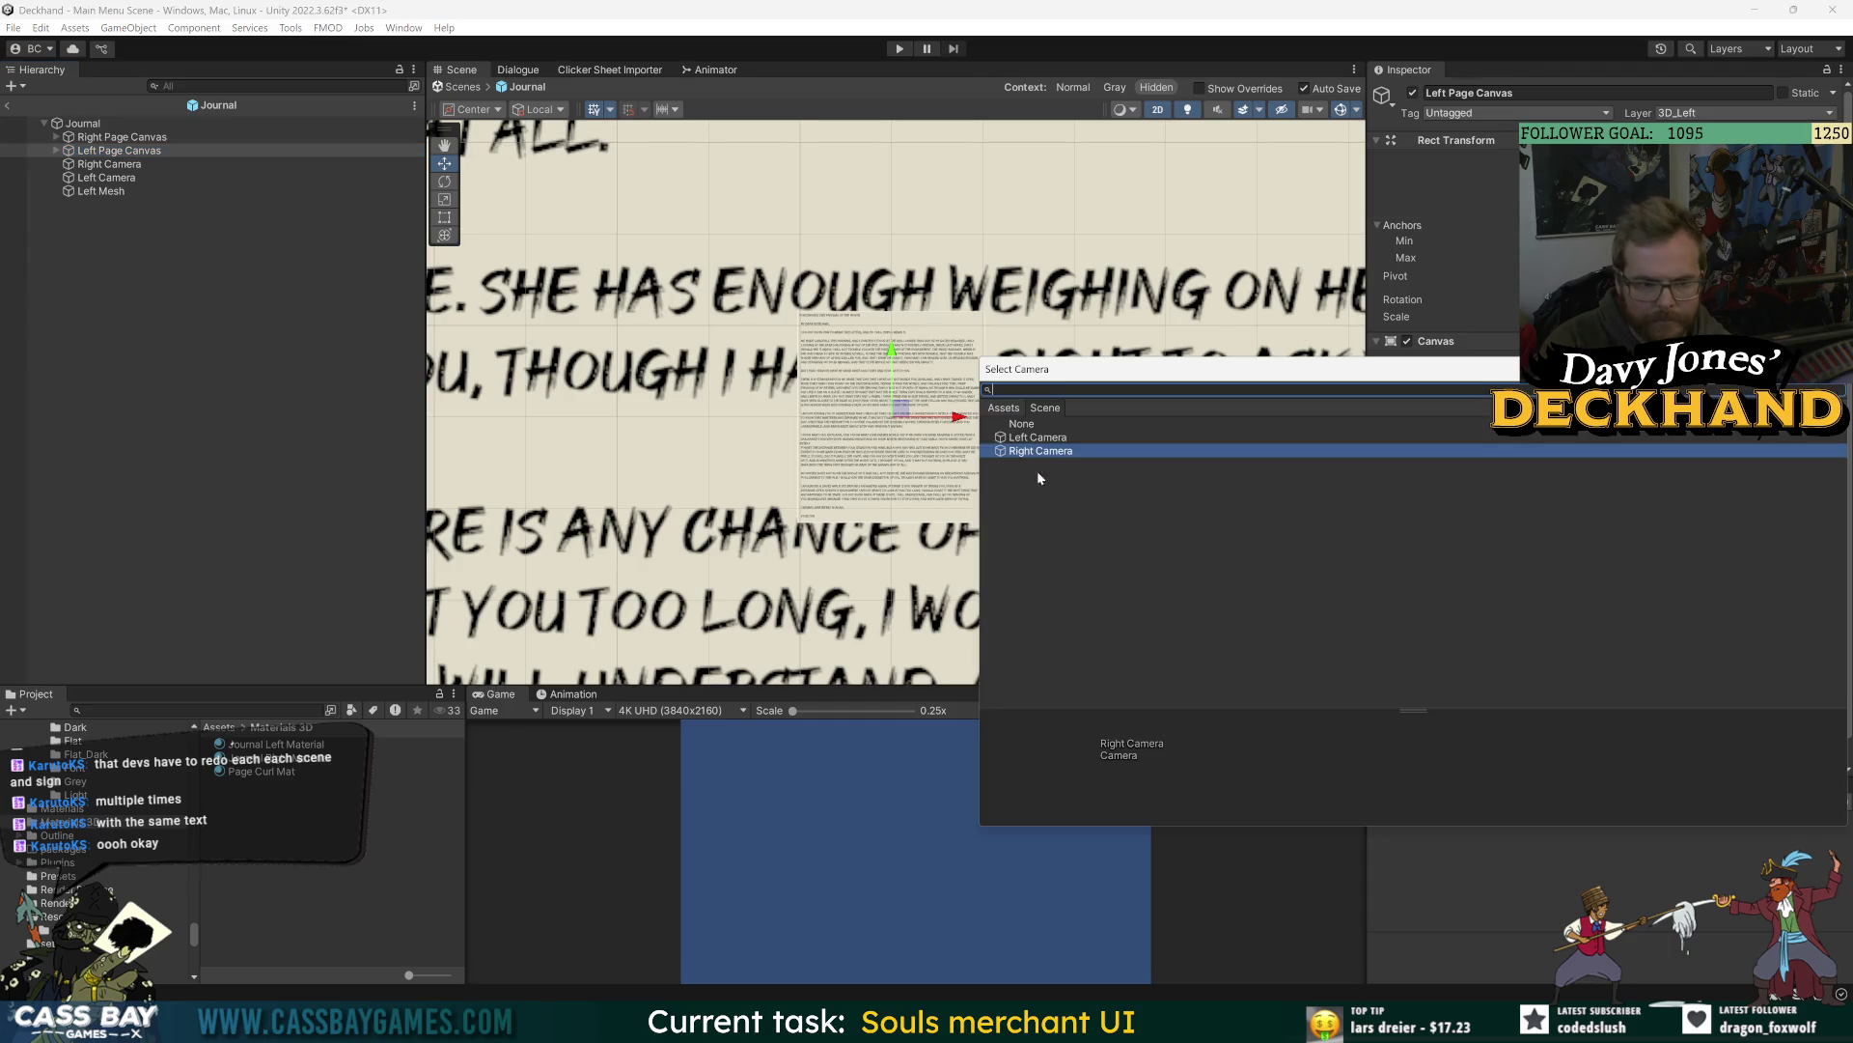
{"action": "key", "text": "Escape"}
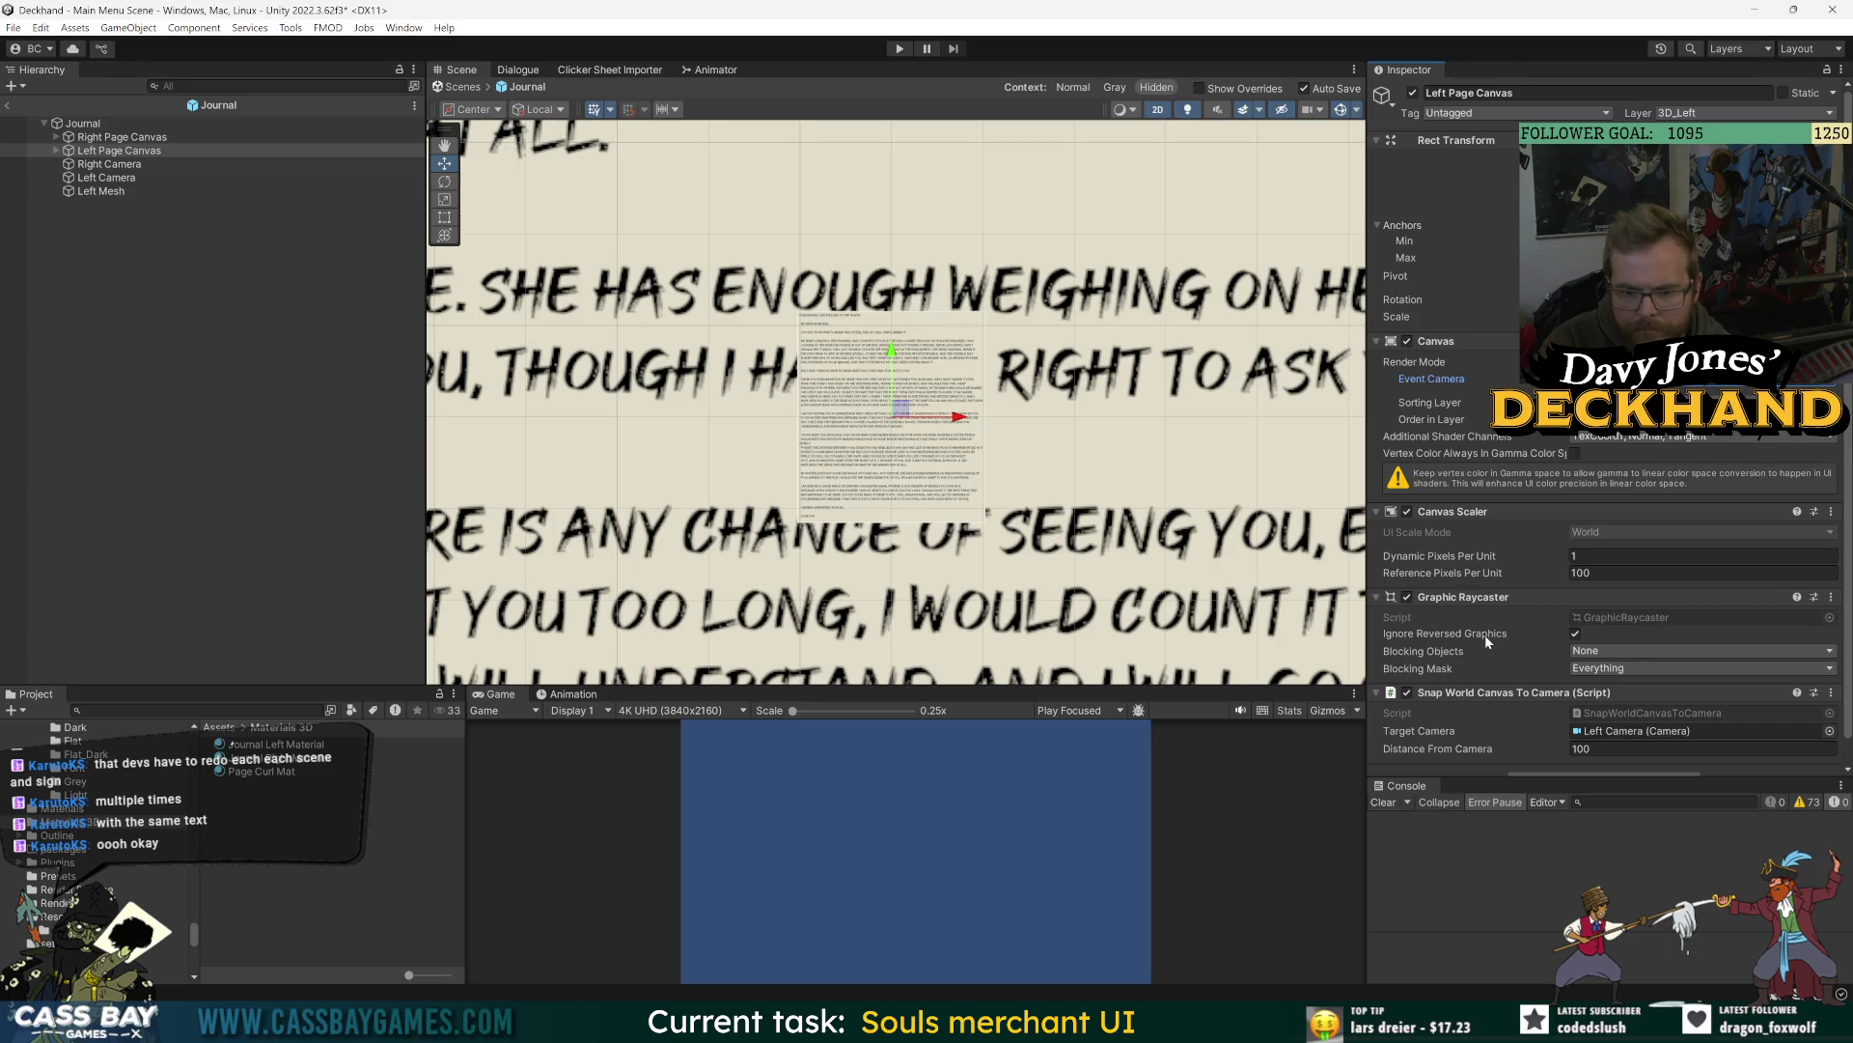
{"action": "scroll", "coordinate": [1496, 695], "scroll_direction": "down", "scroll_amount": 2}
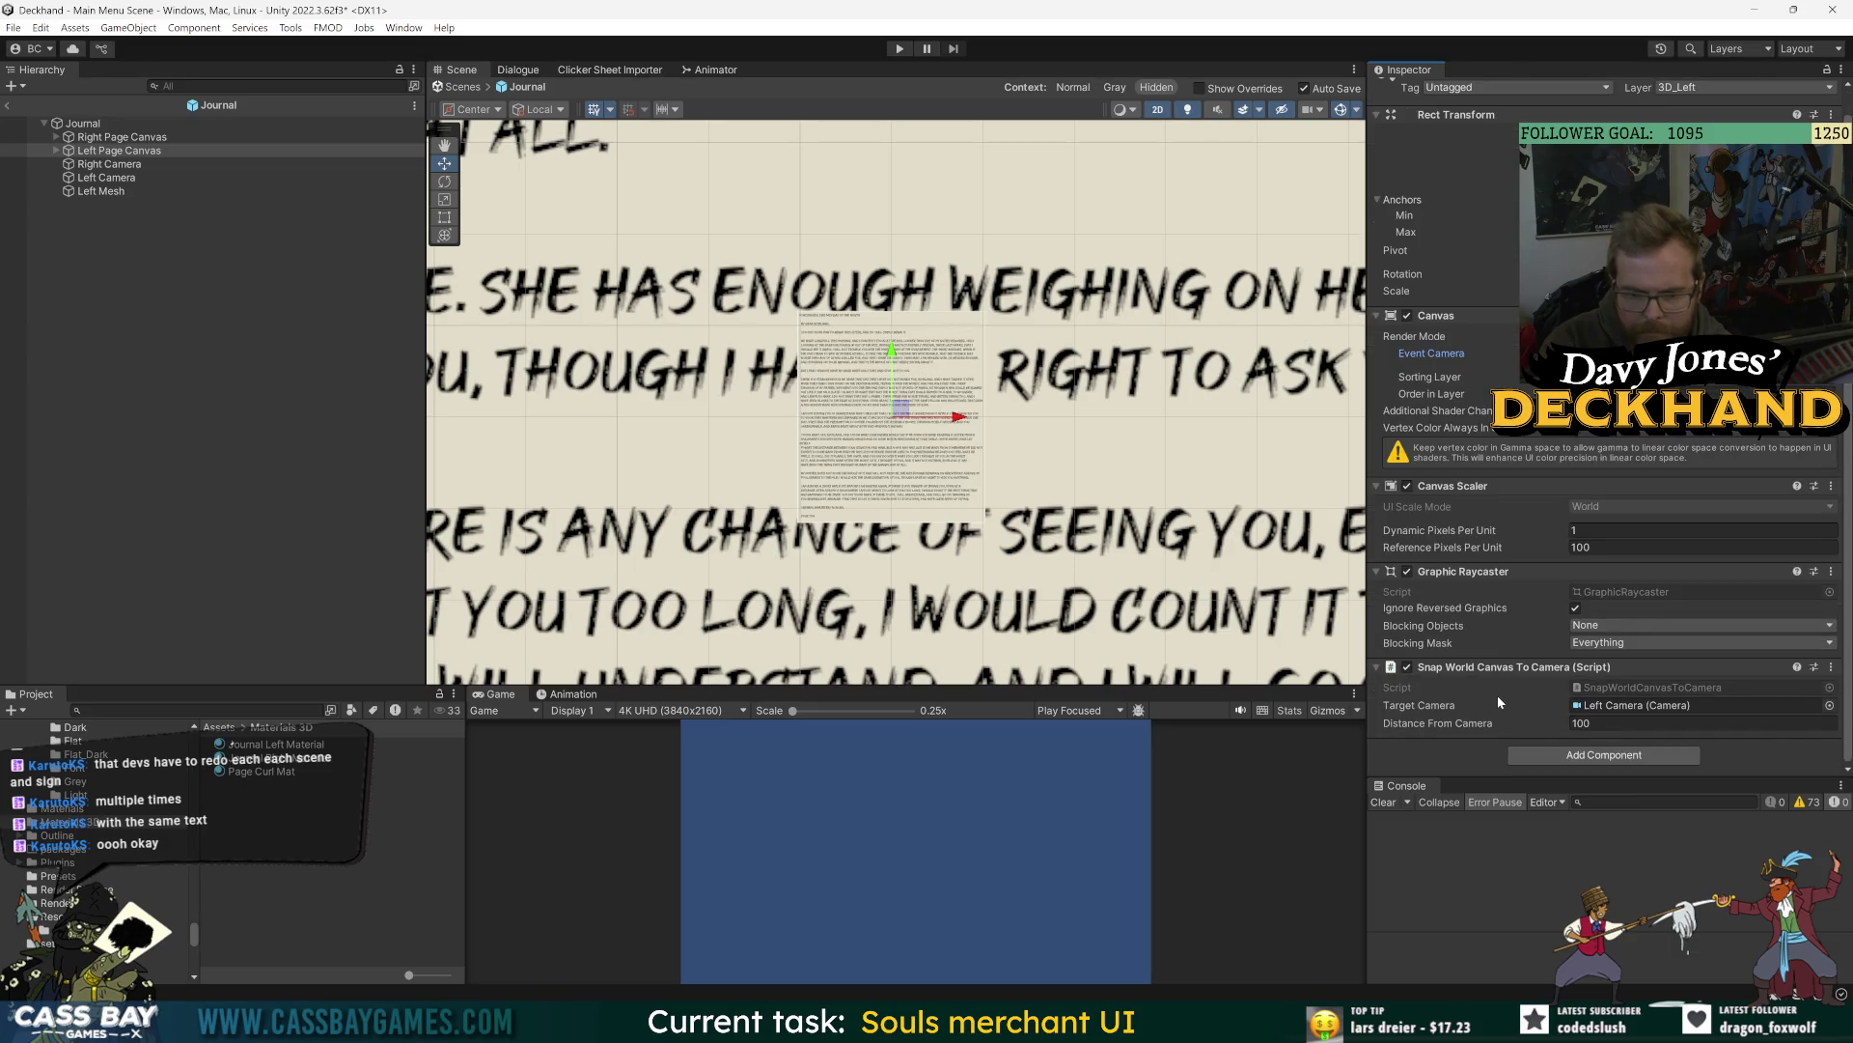
{"action": "left_click", "coordinate": [114, 137]}
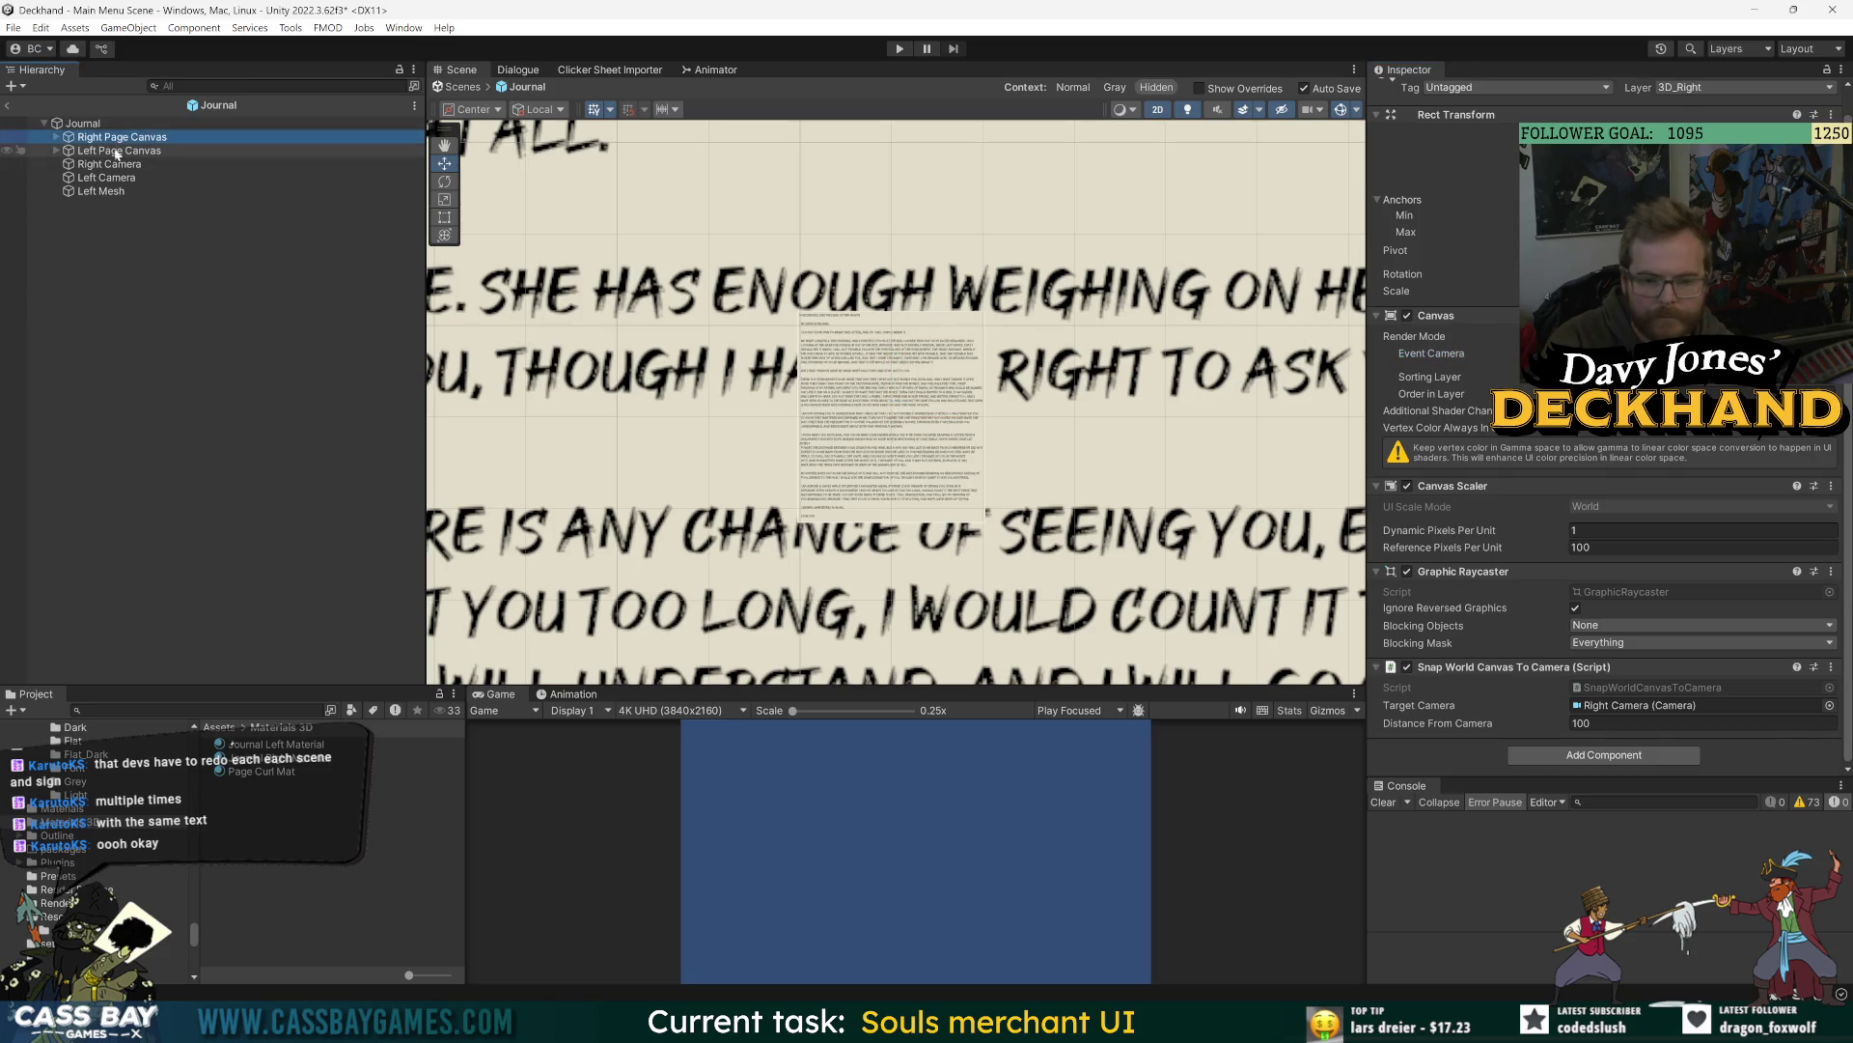
{"action": "left_click", "coordinate": [117, 150]}
{"action": "left_click", "coordinate": [119, 147]}
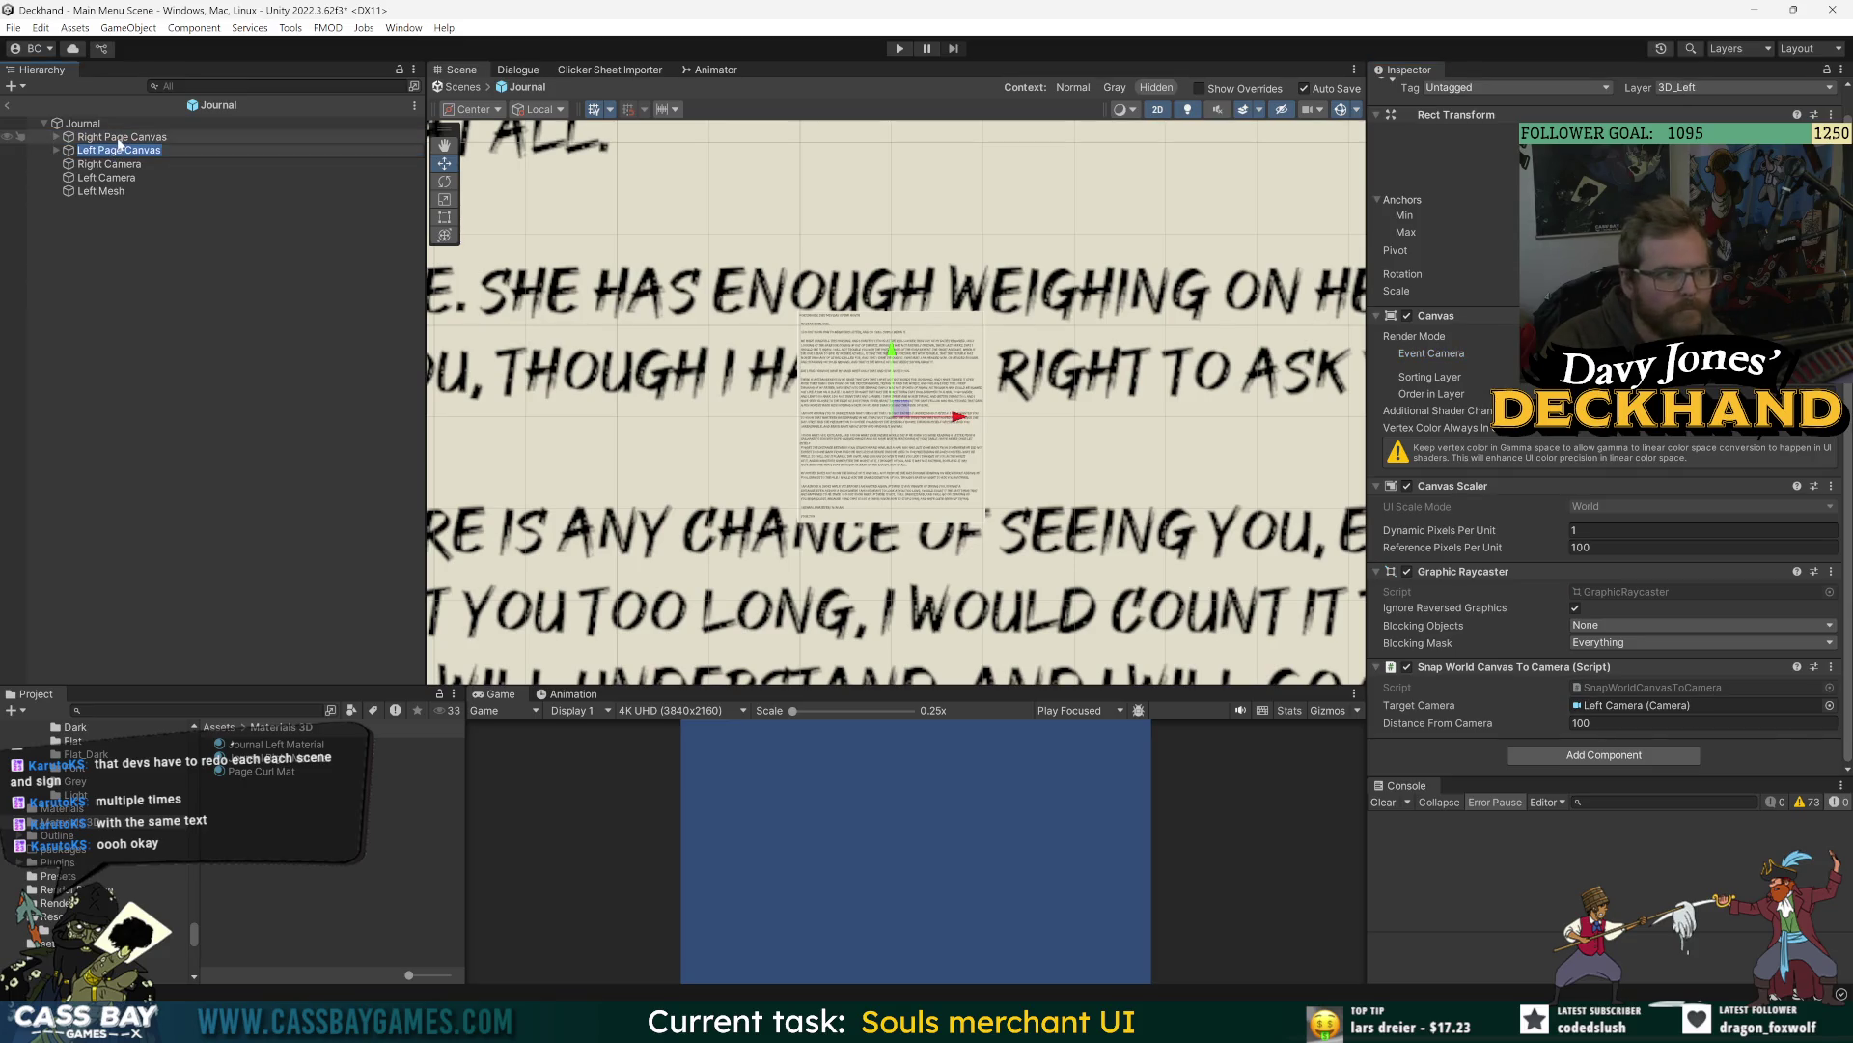
{"action": "left_click", "coordinate": [125, 137]}
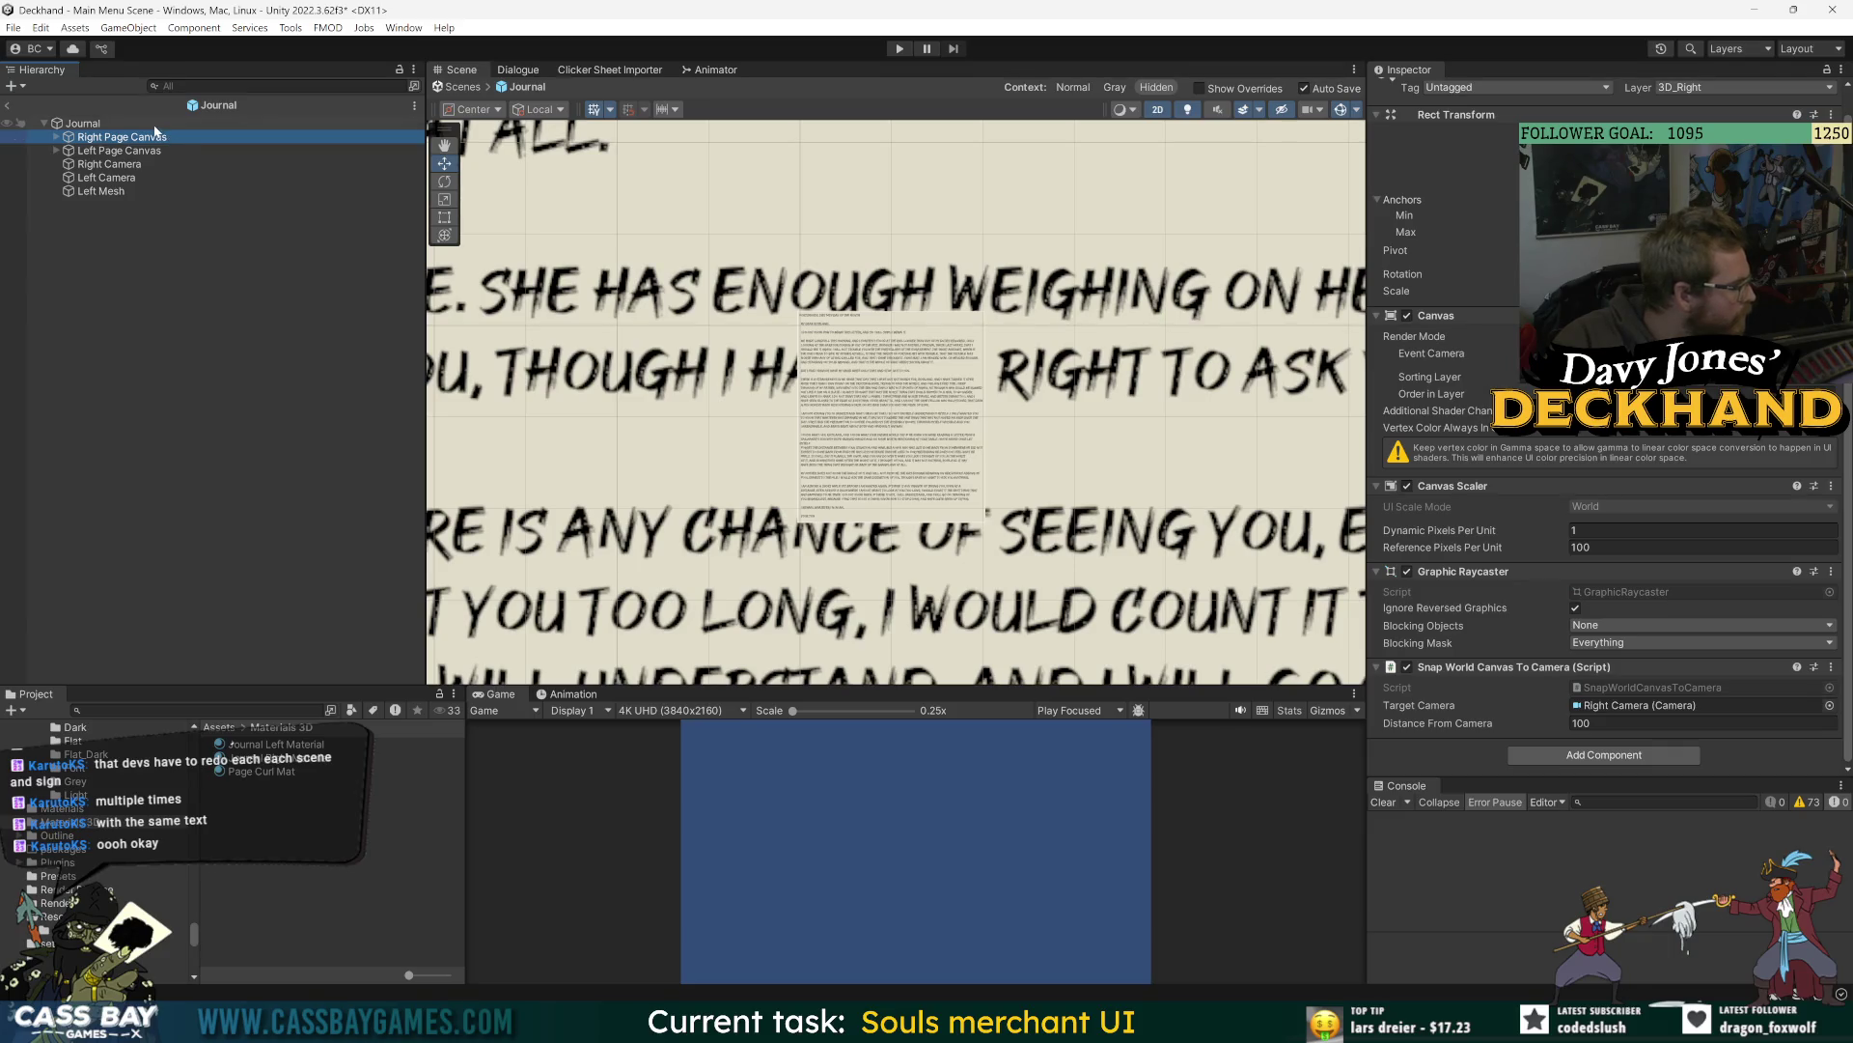
- Check both cameras' output textures, then put Left Mesh on the 3D_Left layer
{"action": "left_click", "coordinate": [135, 164]}
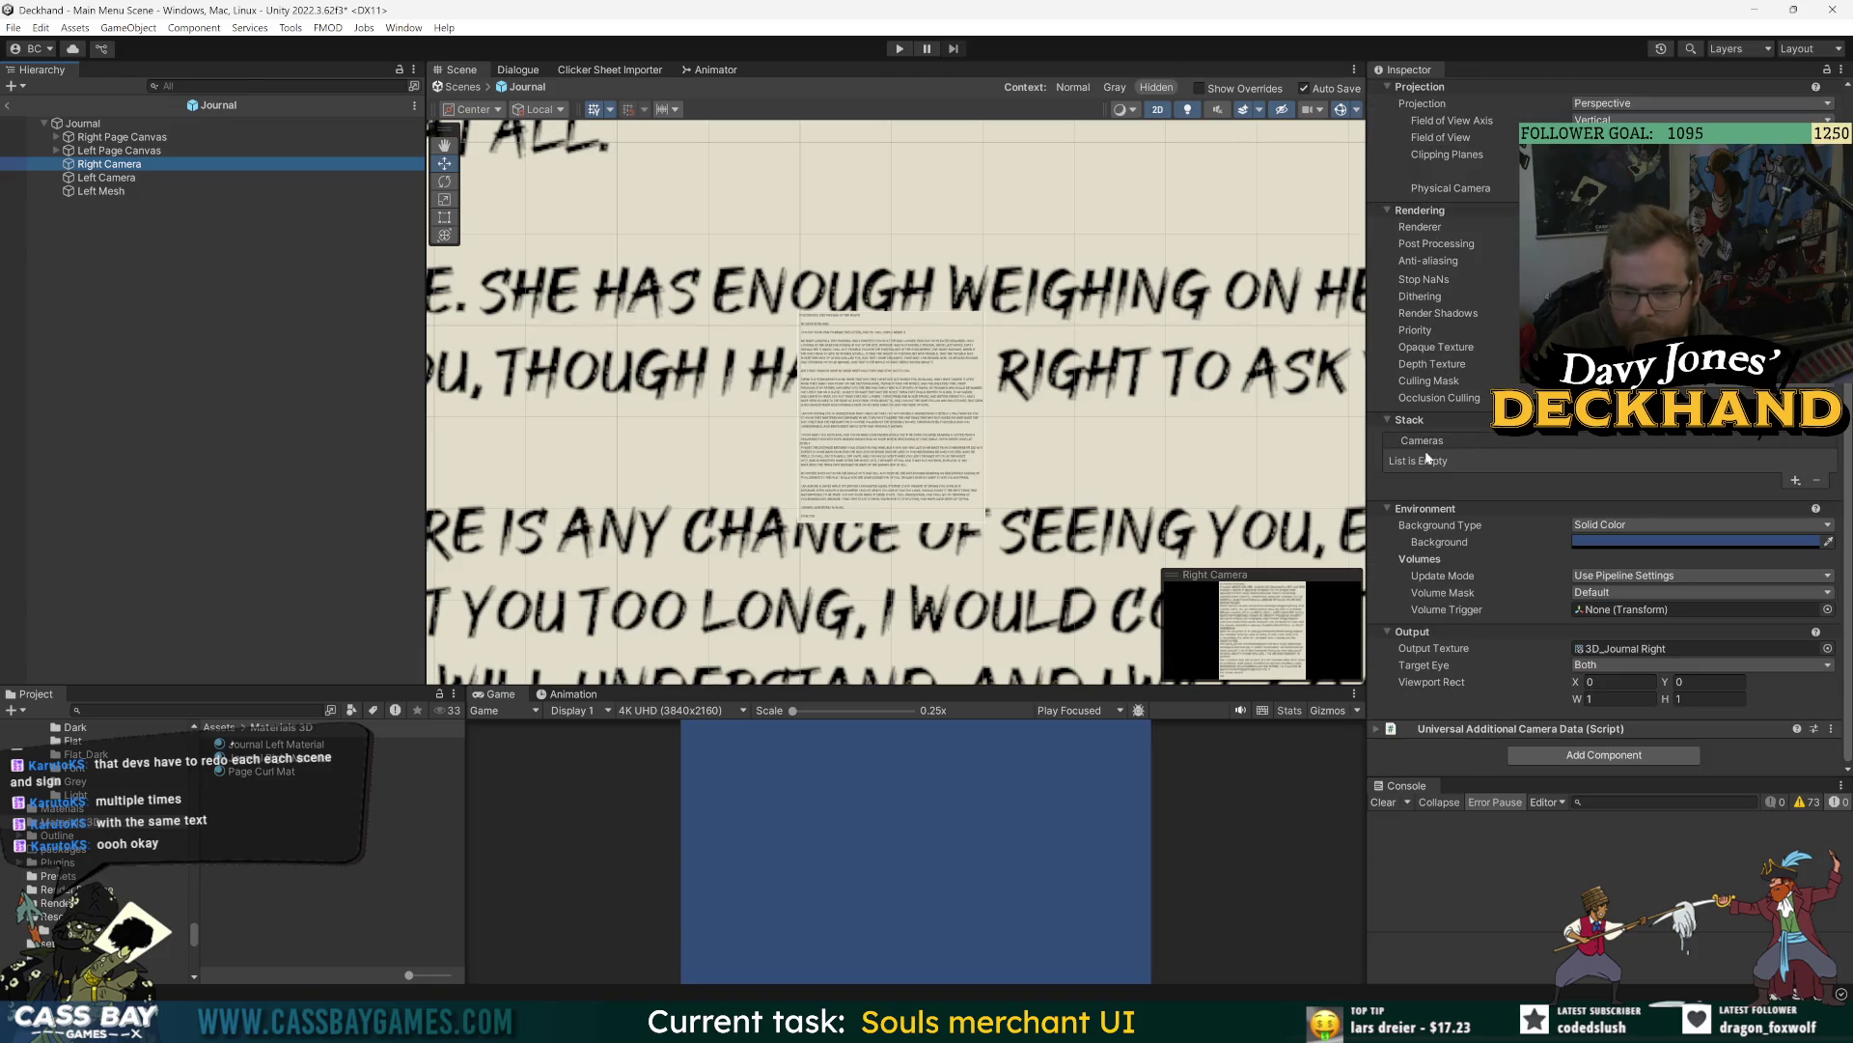
{"action": "key", "text": "Down"}
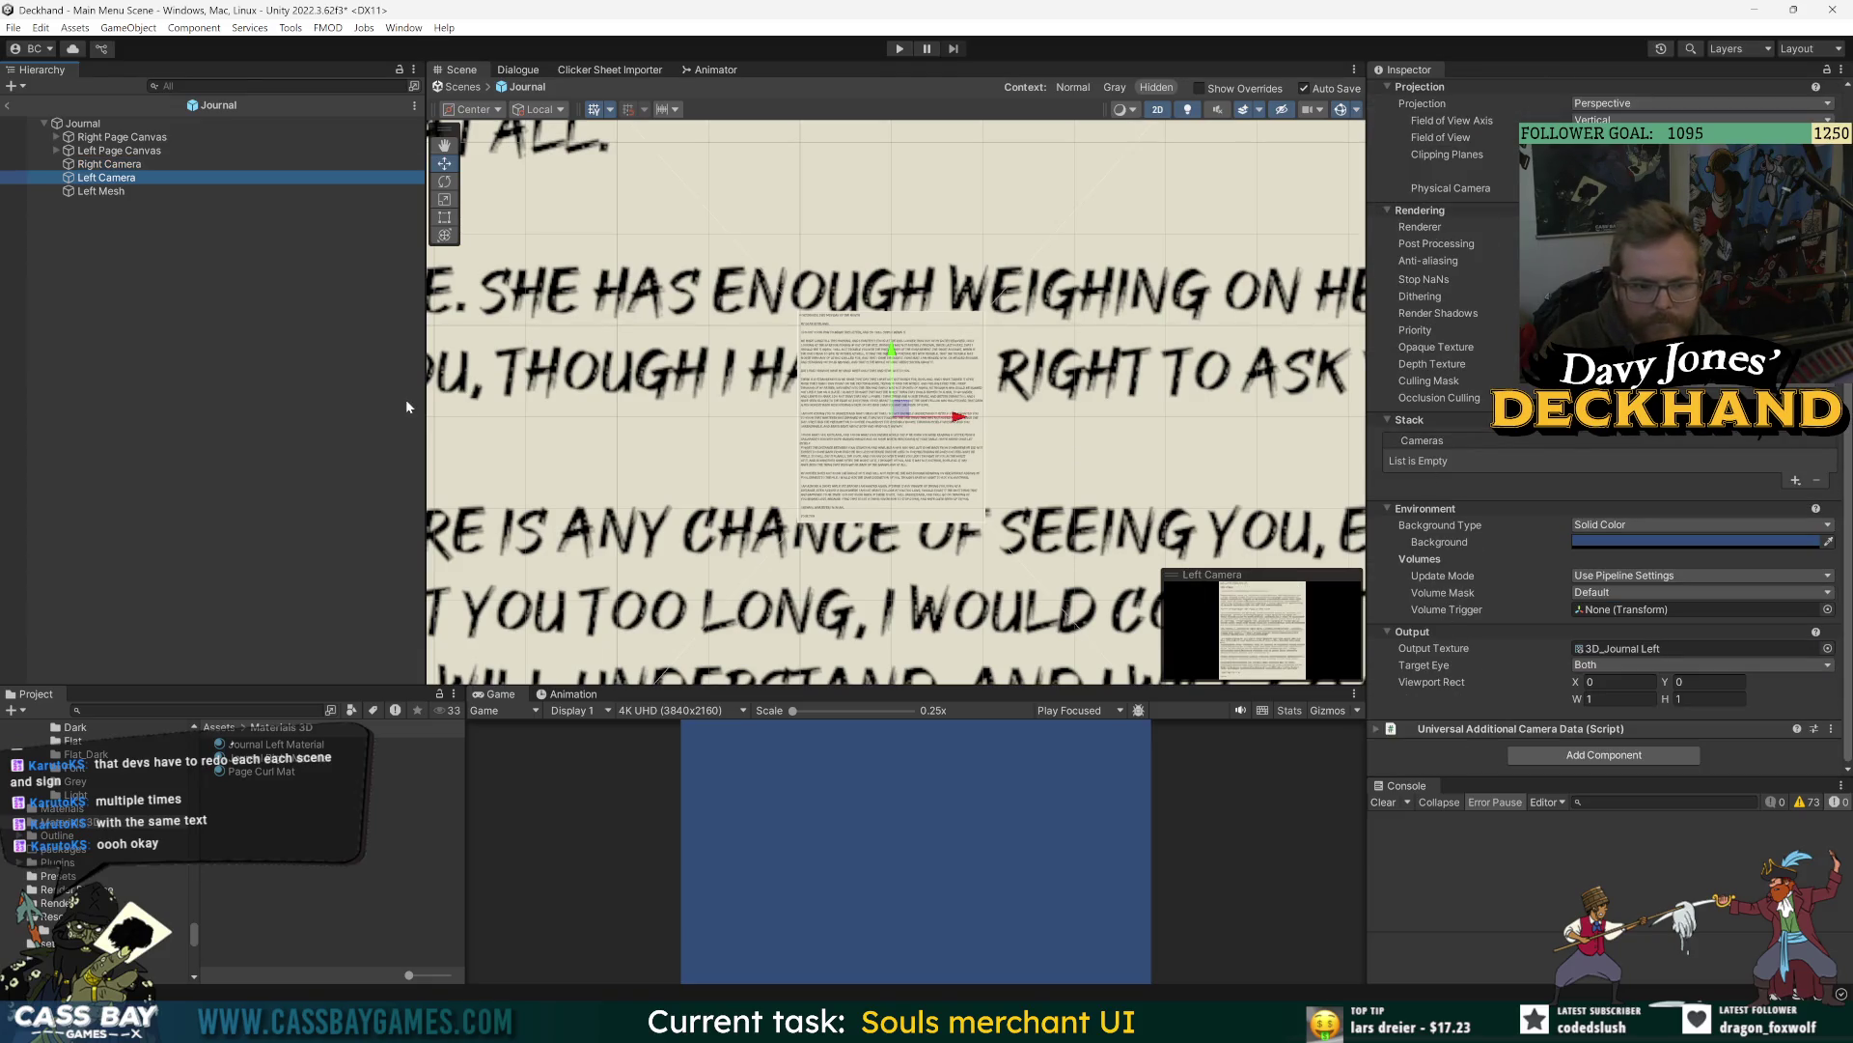
{"action": "left_click", "coordinate": [145, 191]}
{"action": "left_click", "coordinate": [1752, 113]}
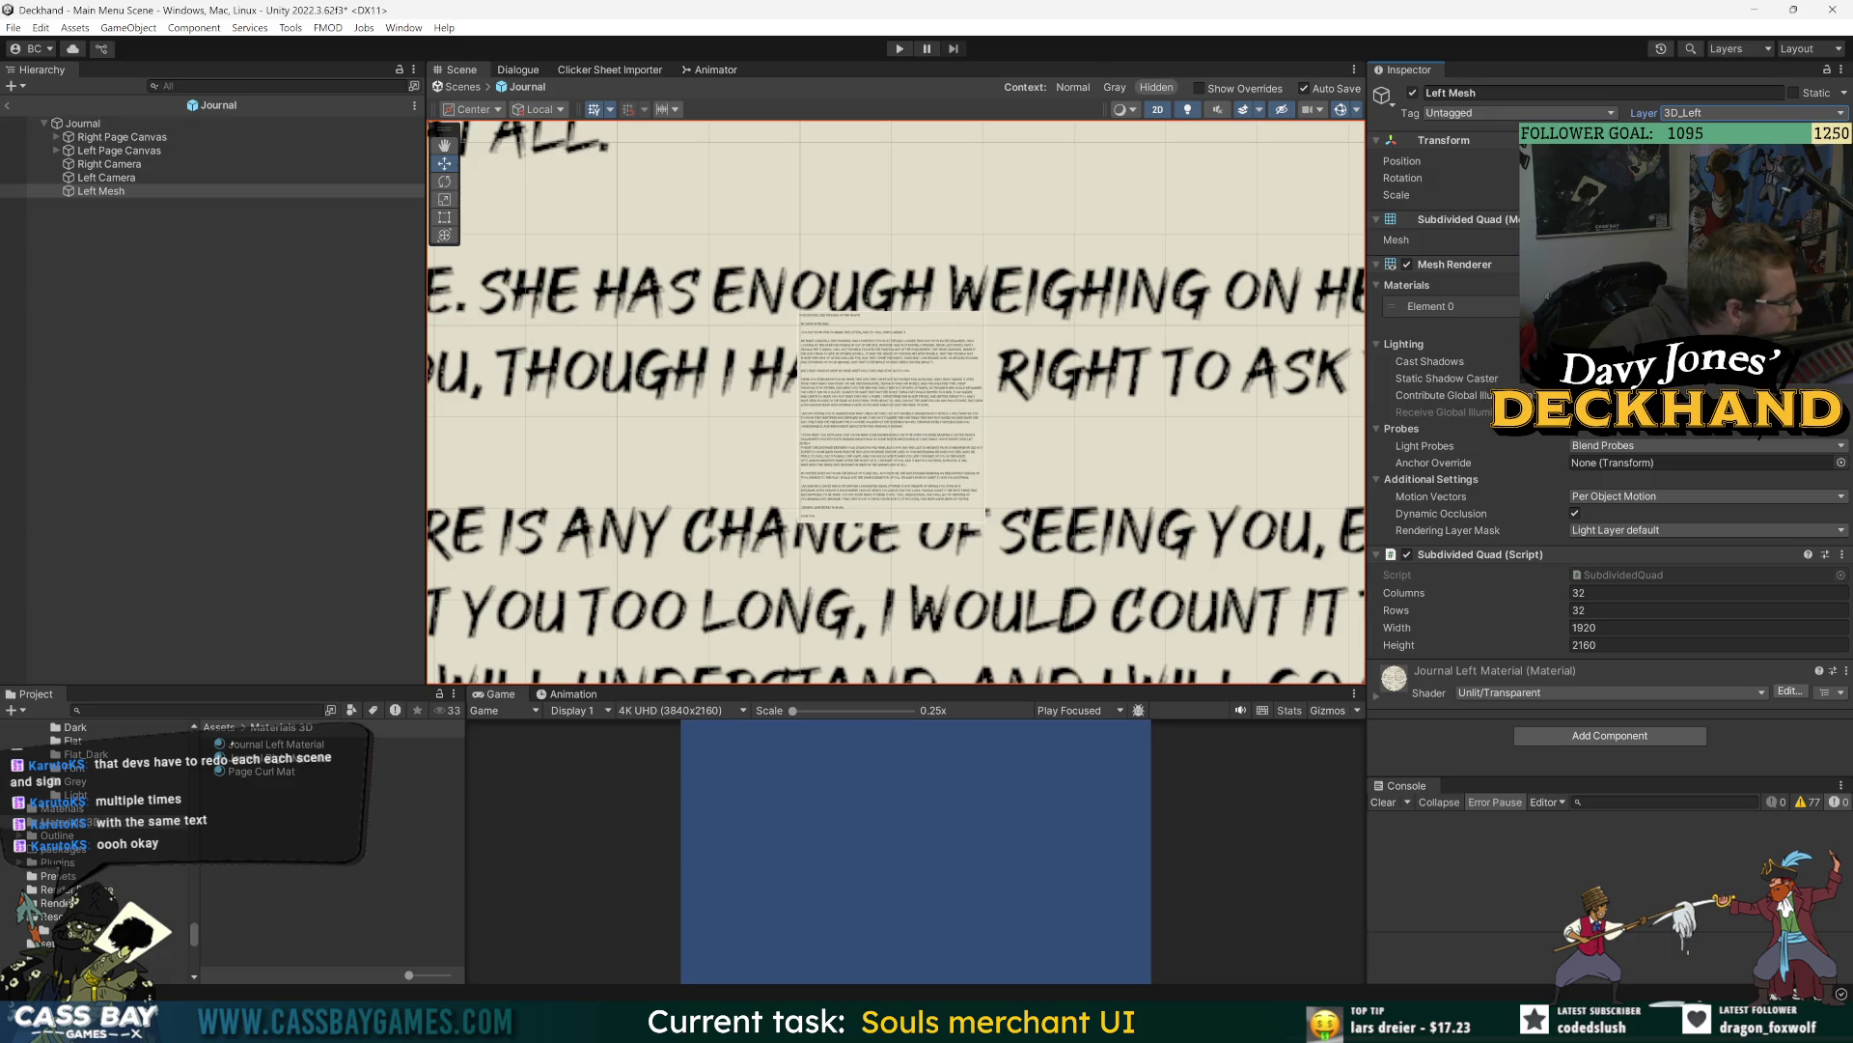
- Put Left Mesh back on the Default layer
{"action": "left_click", "coordinate": [1711, 112]}
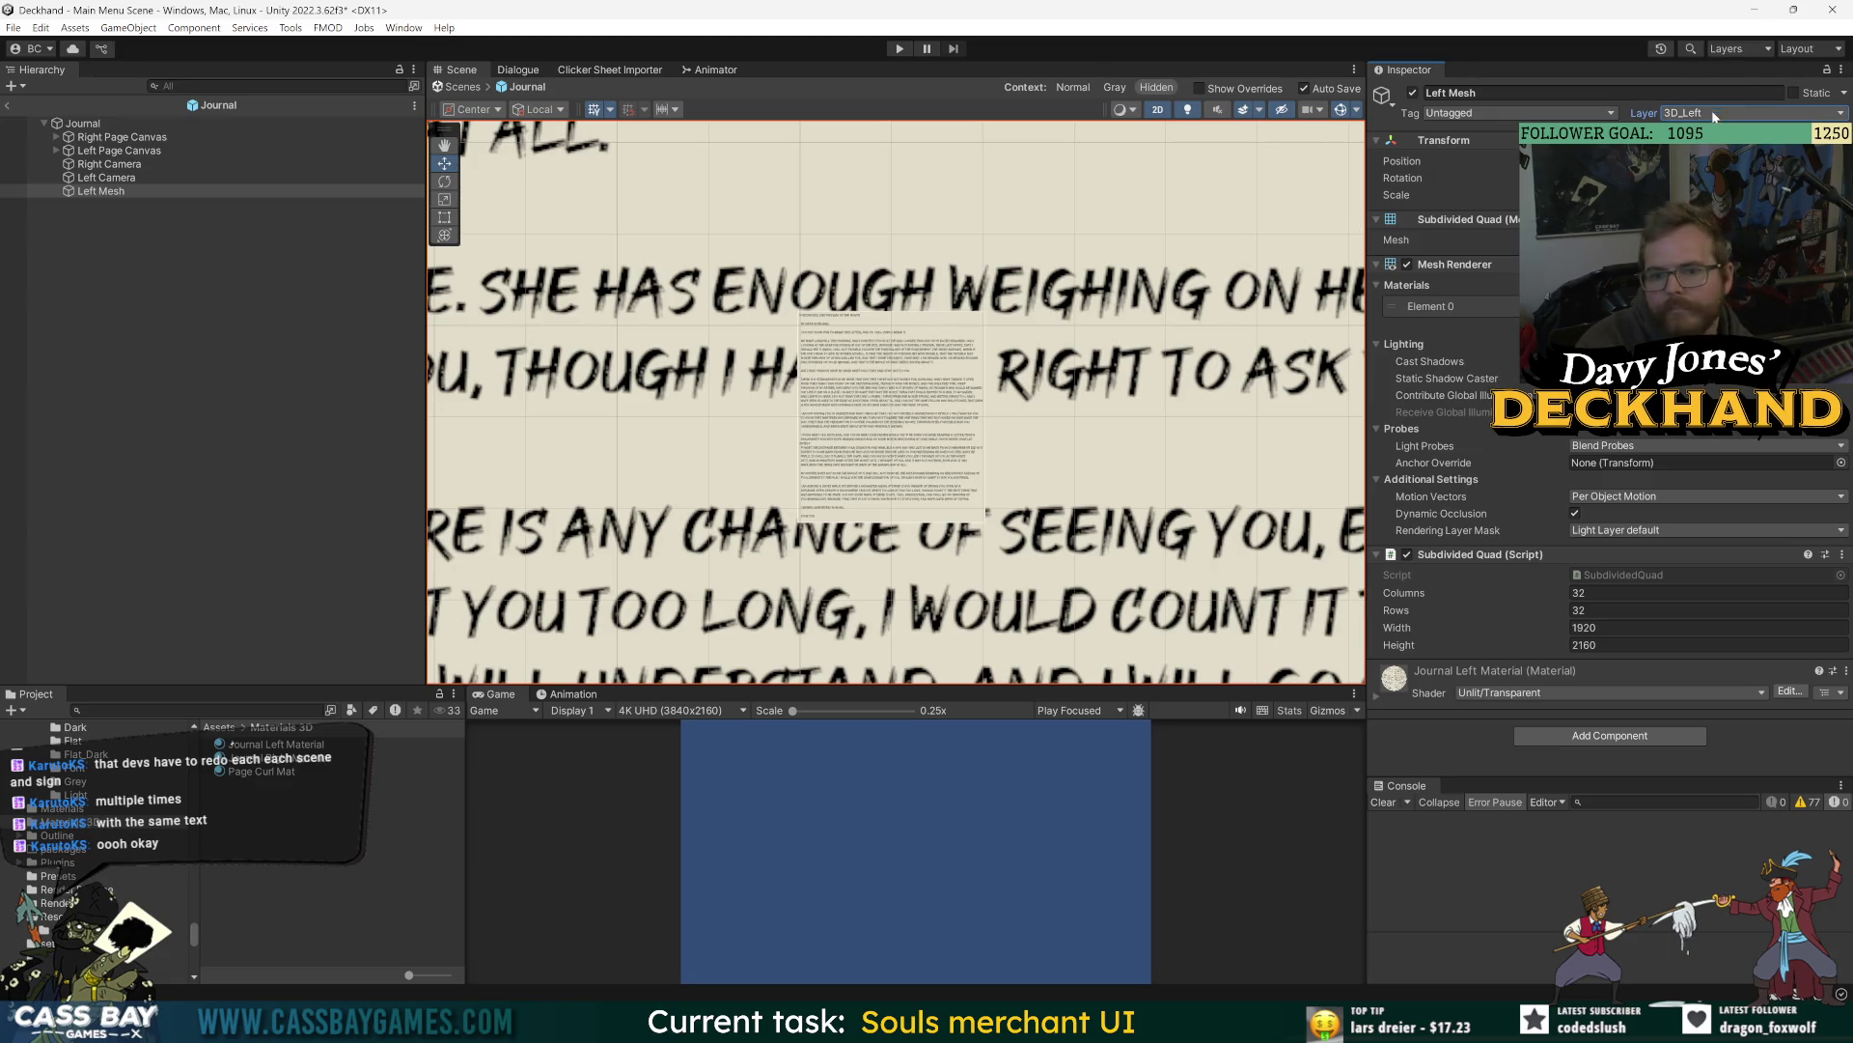
{"action": "left_click", "coordinate": [1712, 132]}
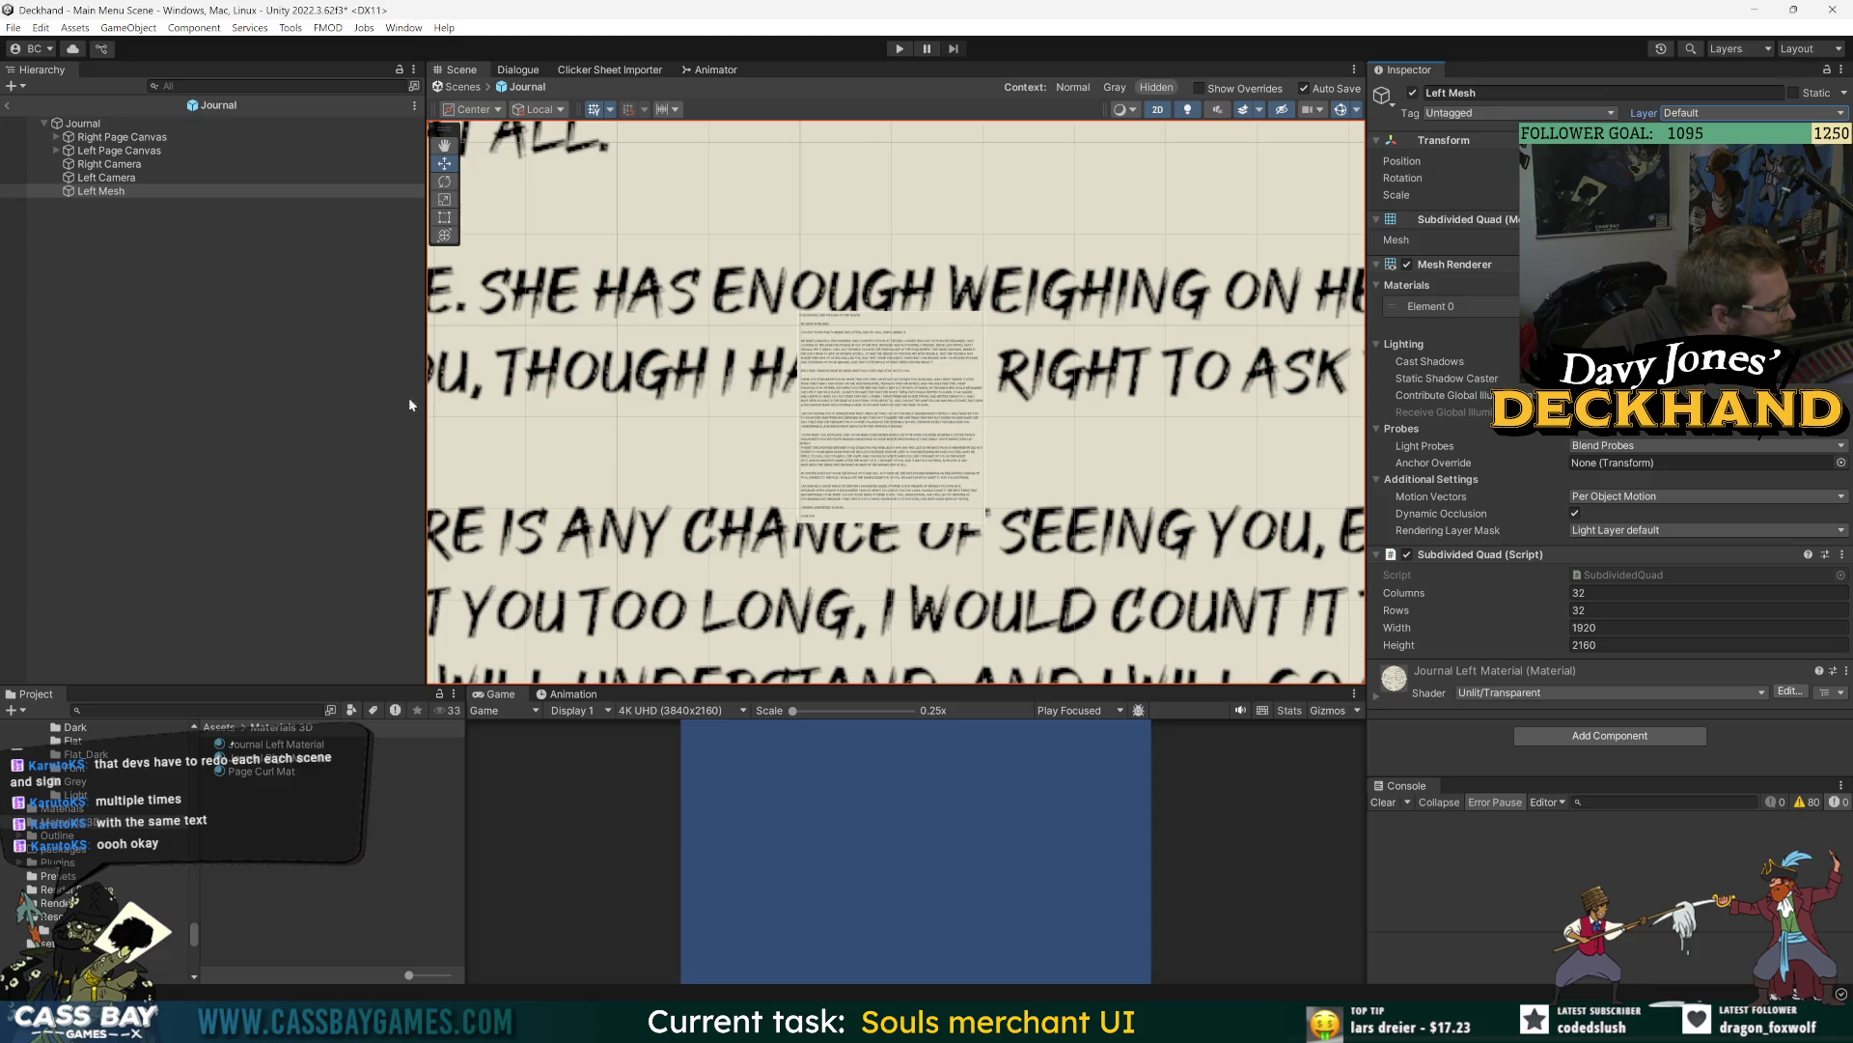
{"action": "left_click", "coordinate": [95, 192]}
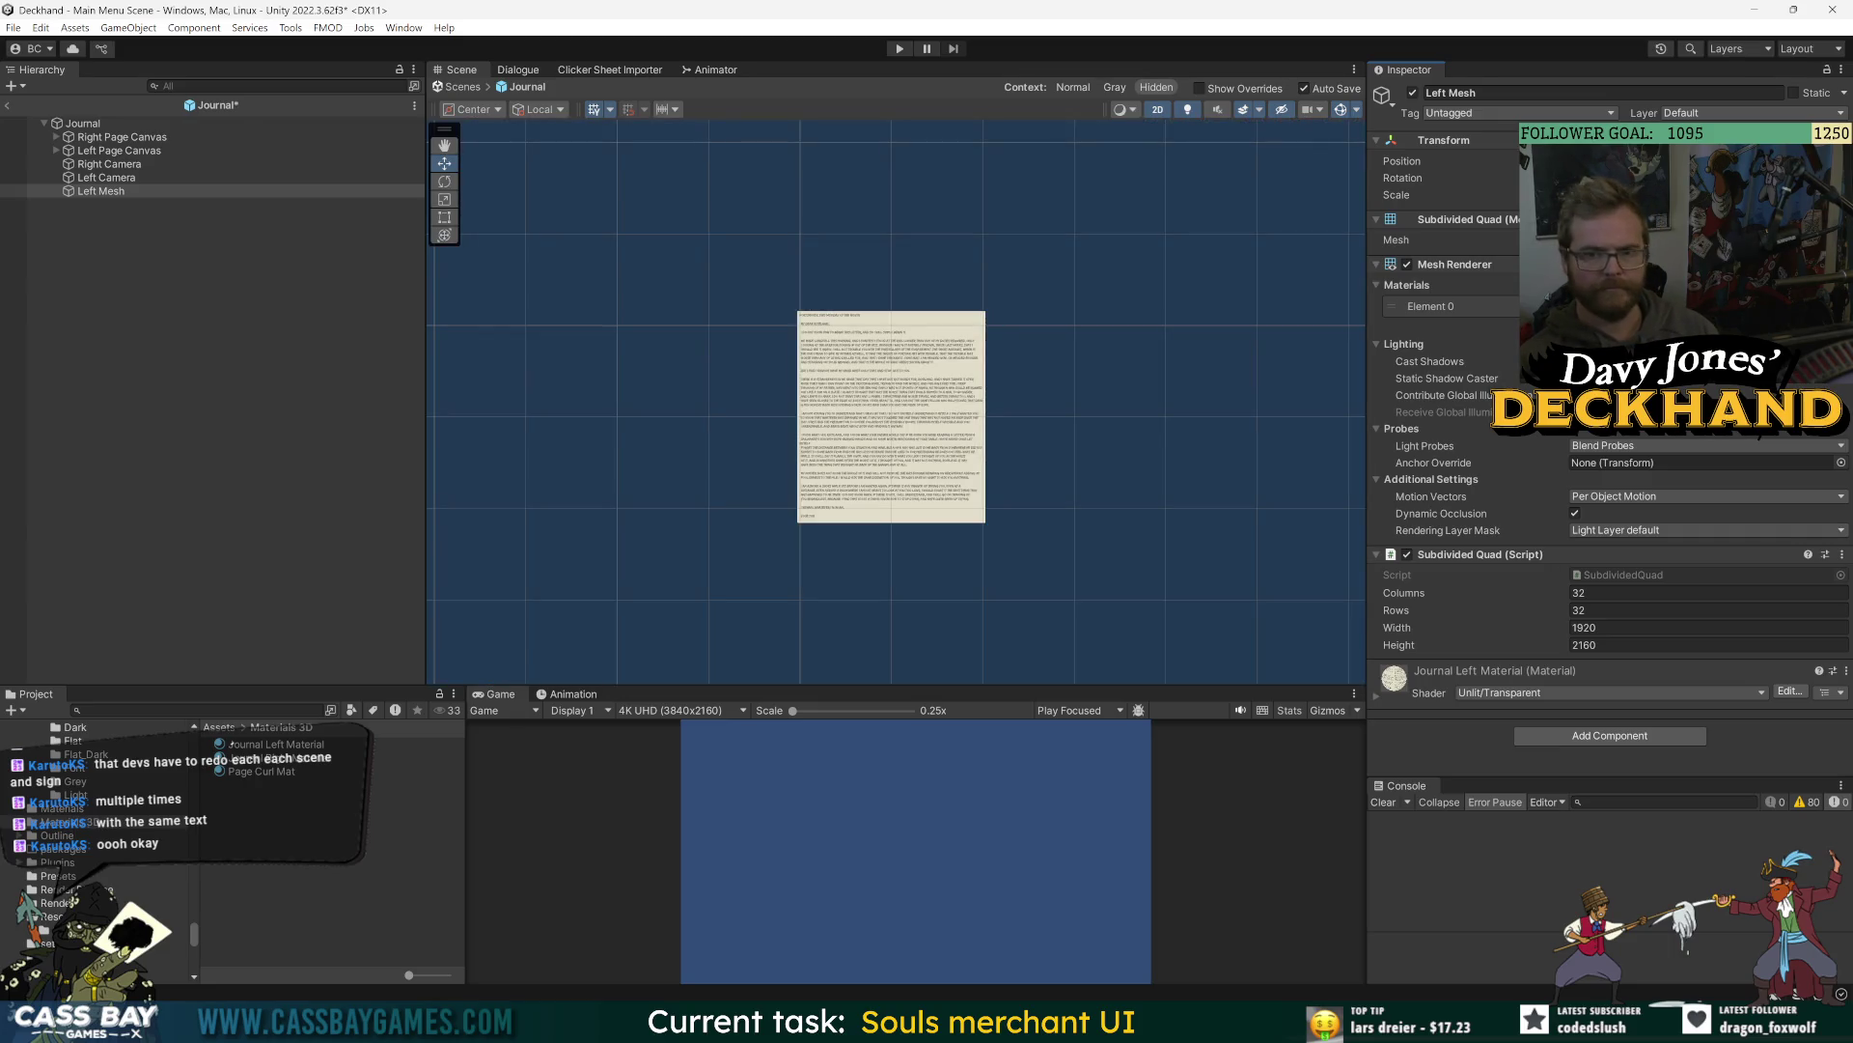
- Save the Journal prefab and return to Main Menu Scene
{"action": "key", "text": "ctrl+s"}
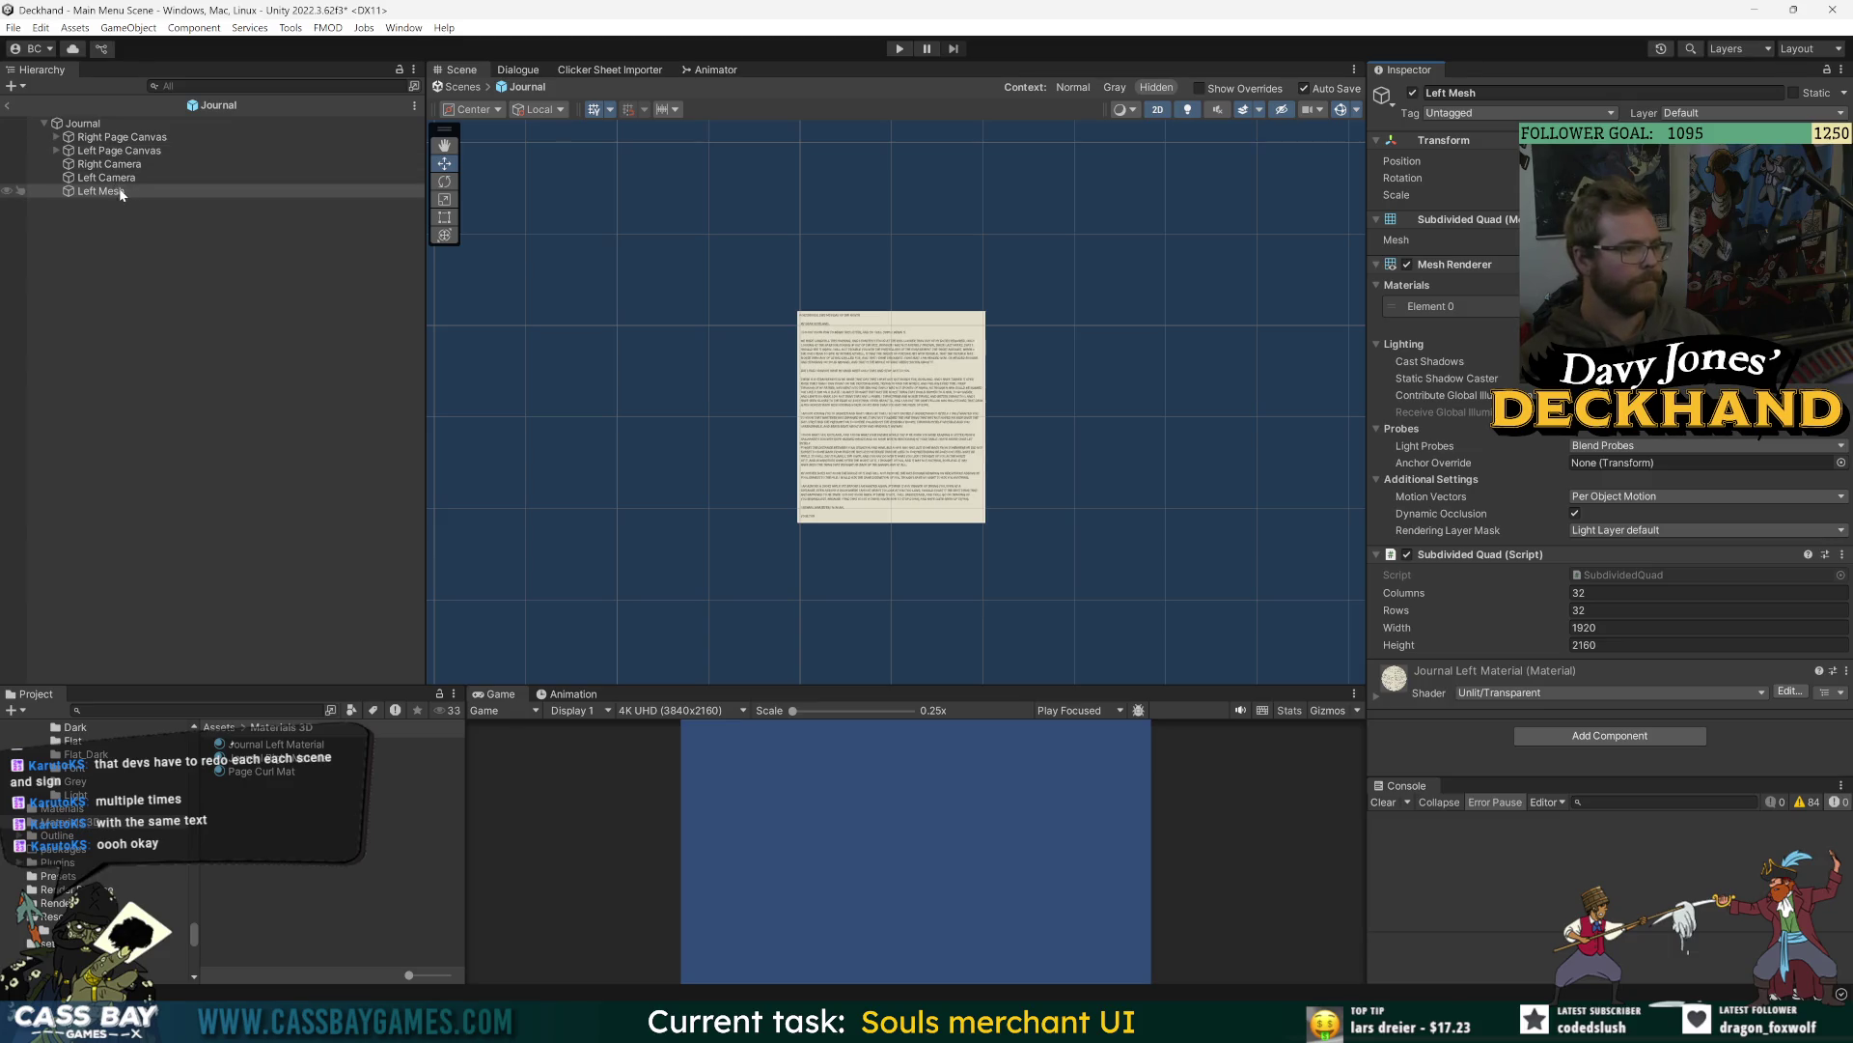
{"action": "double_click", "coordinate": [115, 190]}
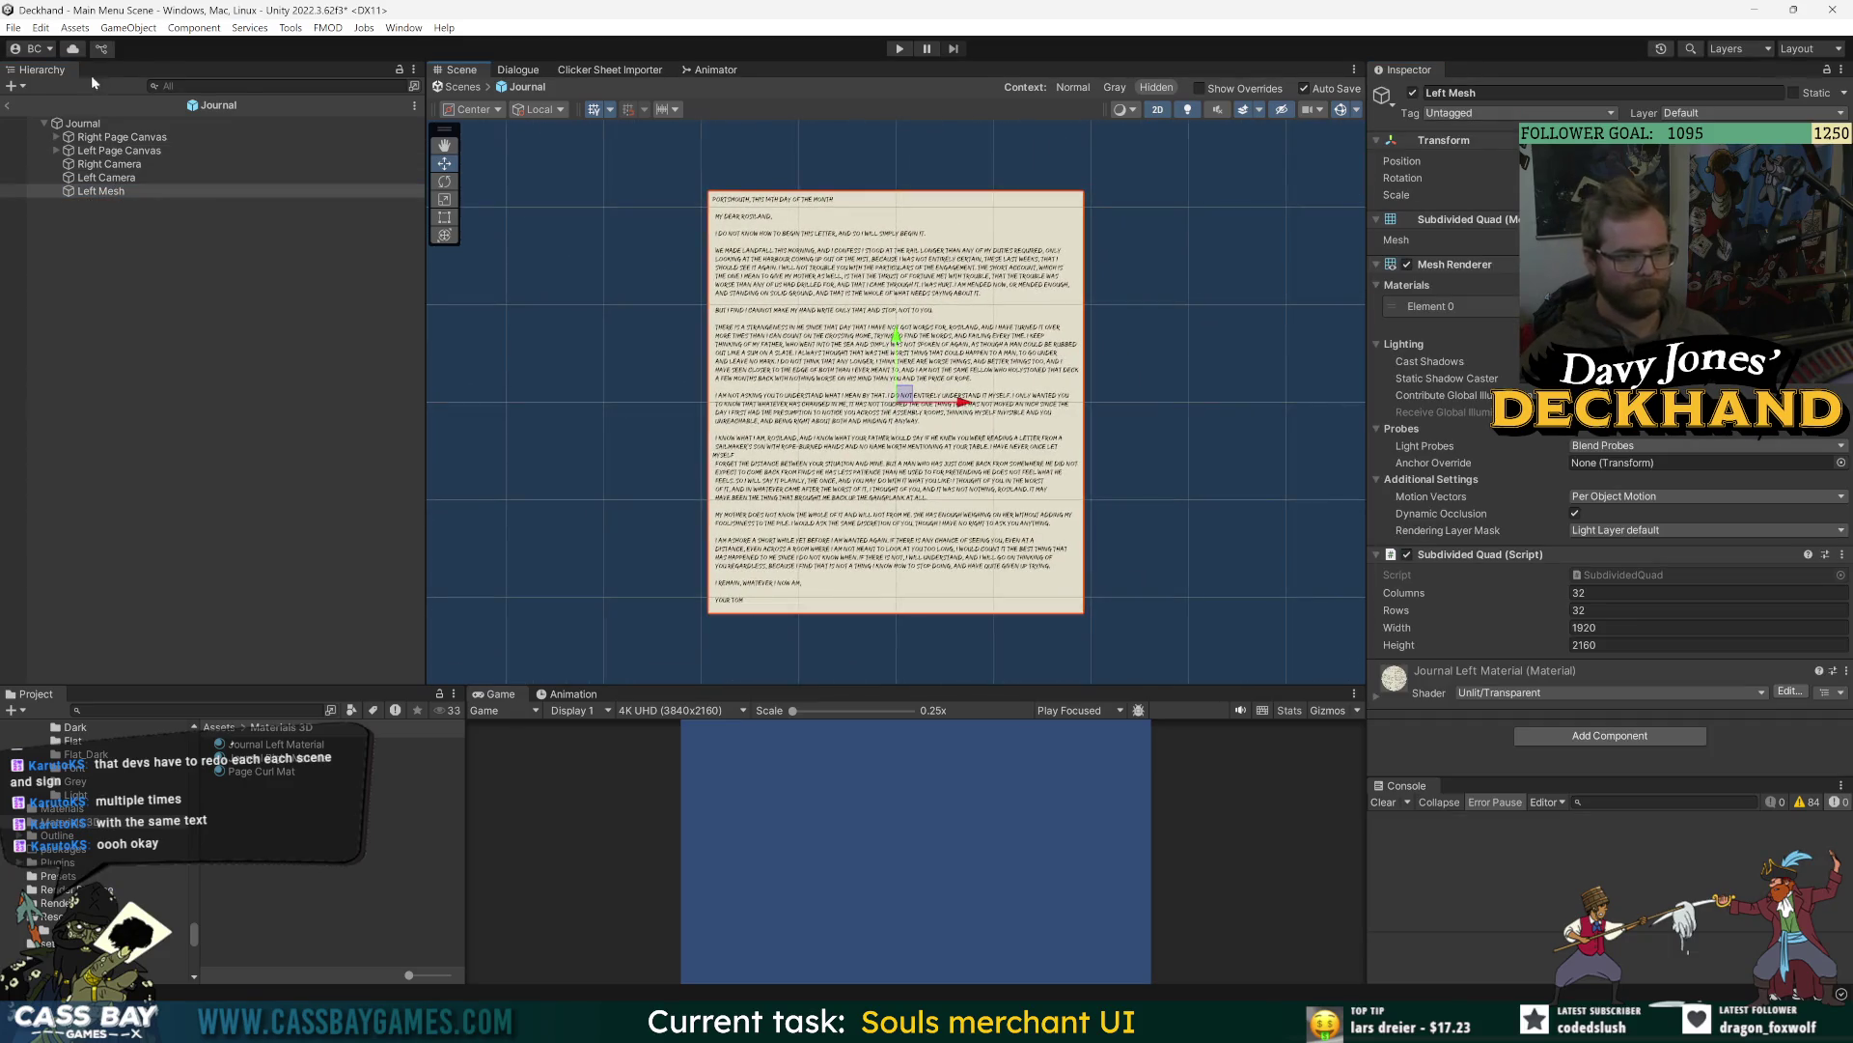
{"action": "left_click", "coordinate": [6, 105]}
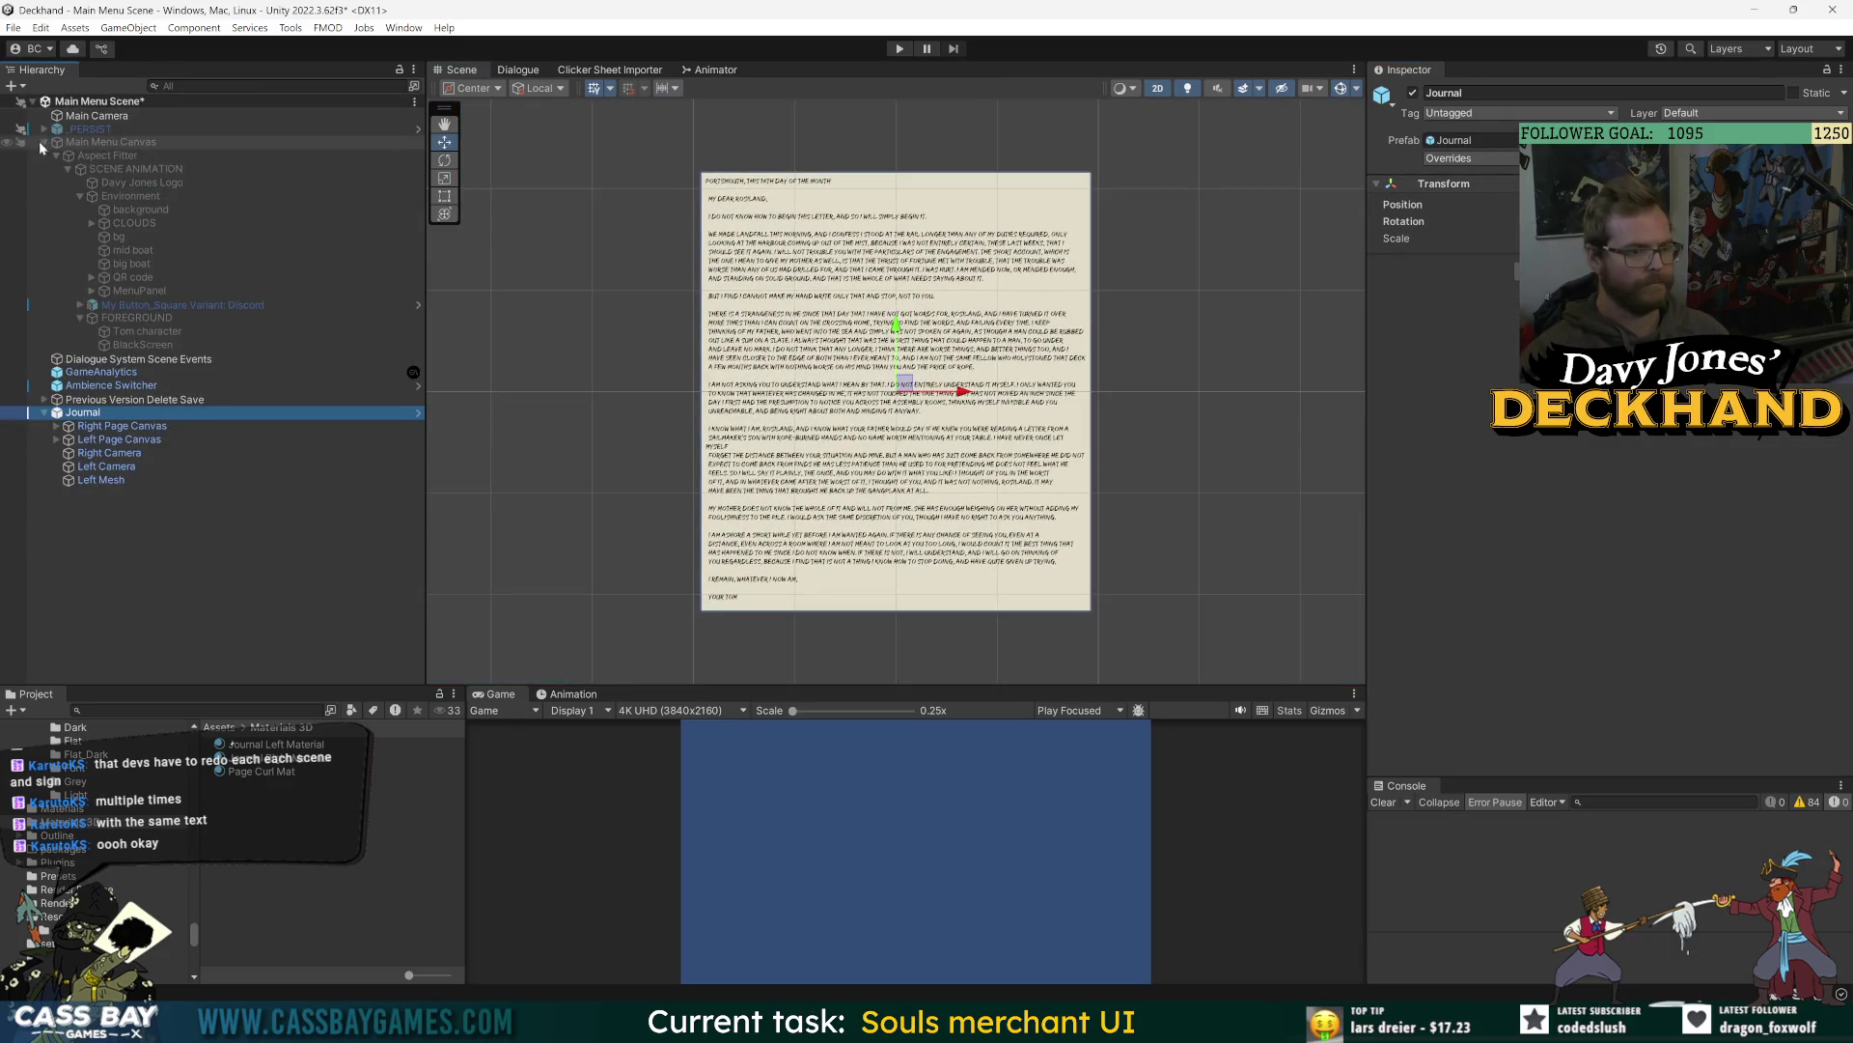
- Frame the Journal and Main Camera in the scene, then select Left Mesh
{"action": "double_click", "coordinate": [83, 412]}
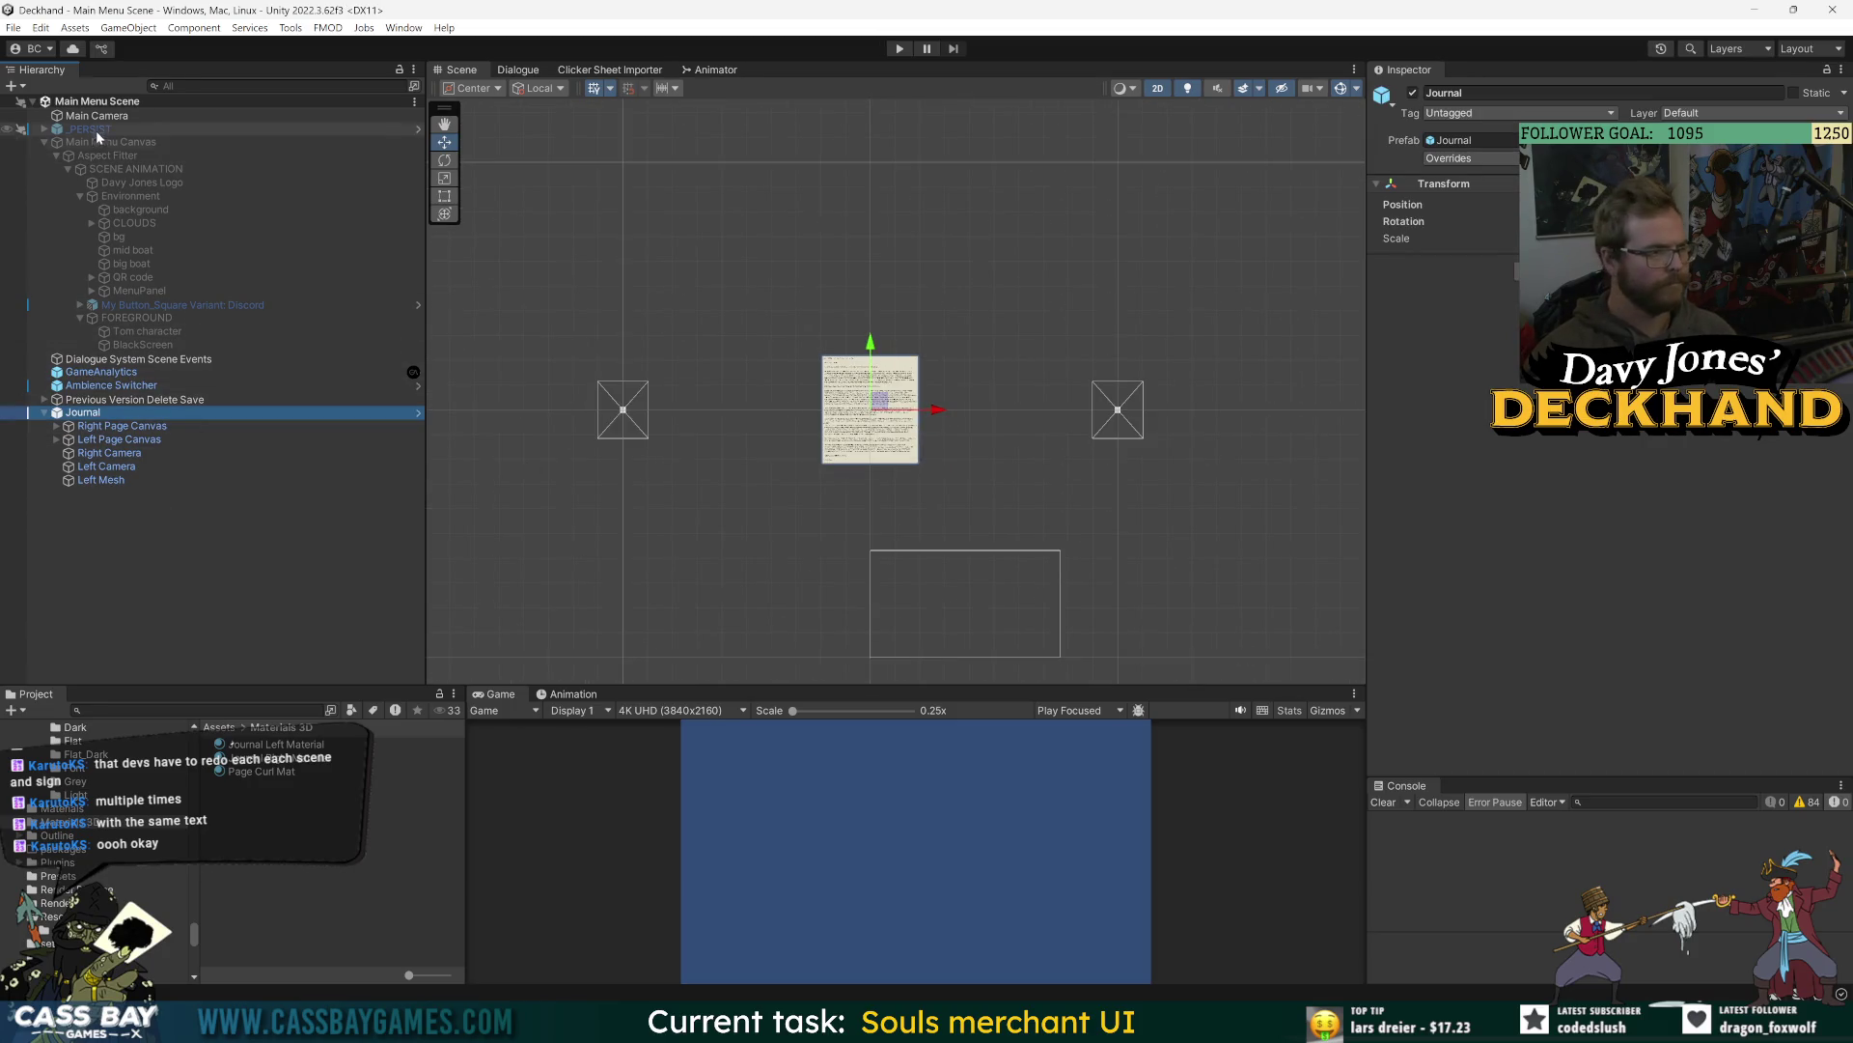
{"action": "double_click", "coordinate": [96, 115]}
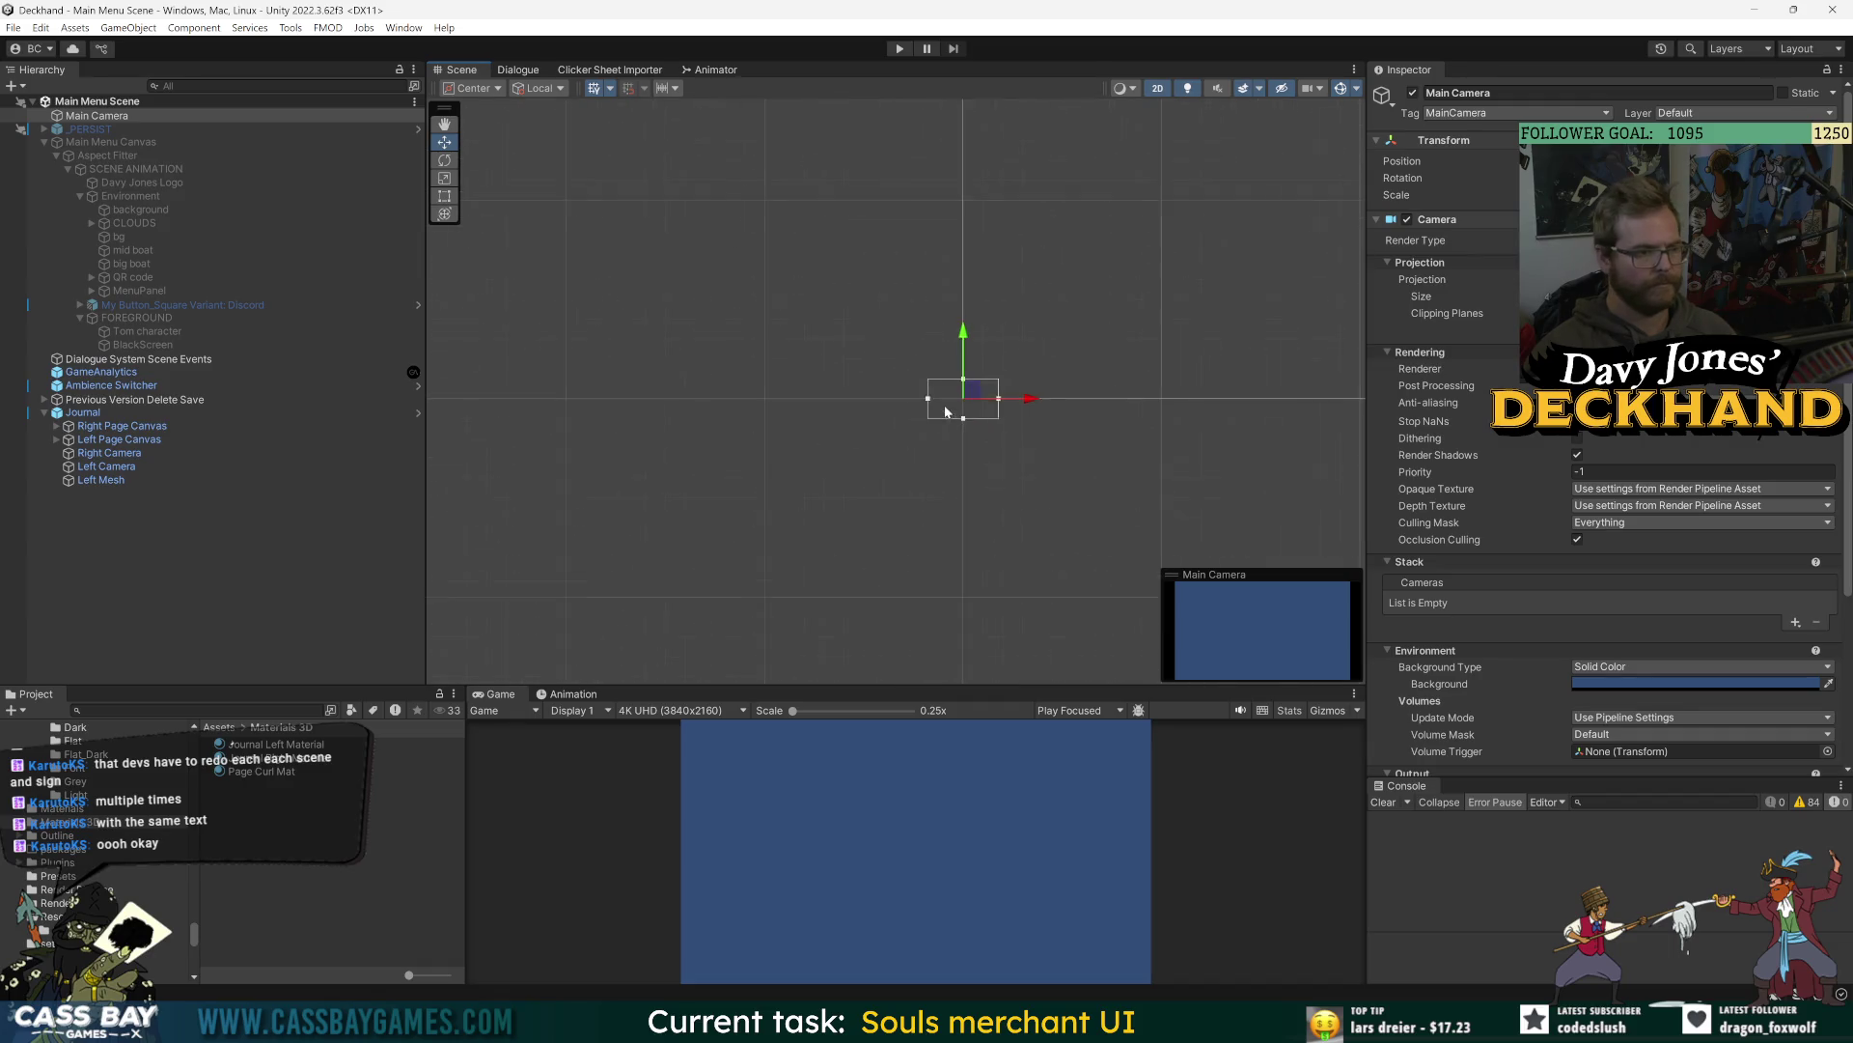
{"action": "double_click", "coordinate": [109, 413]}
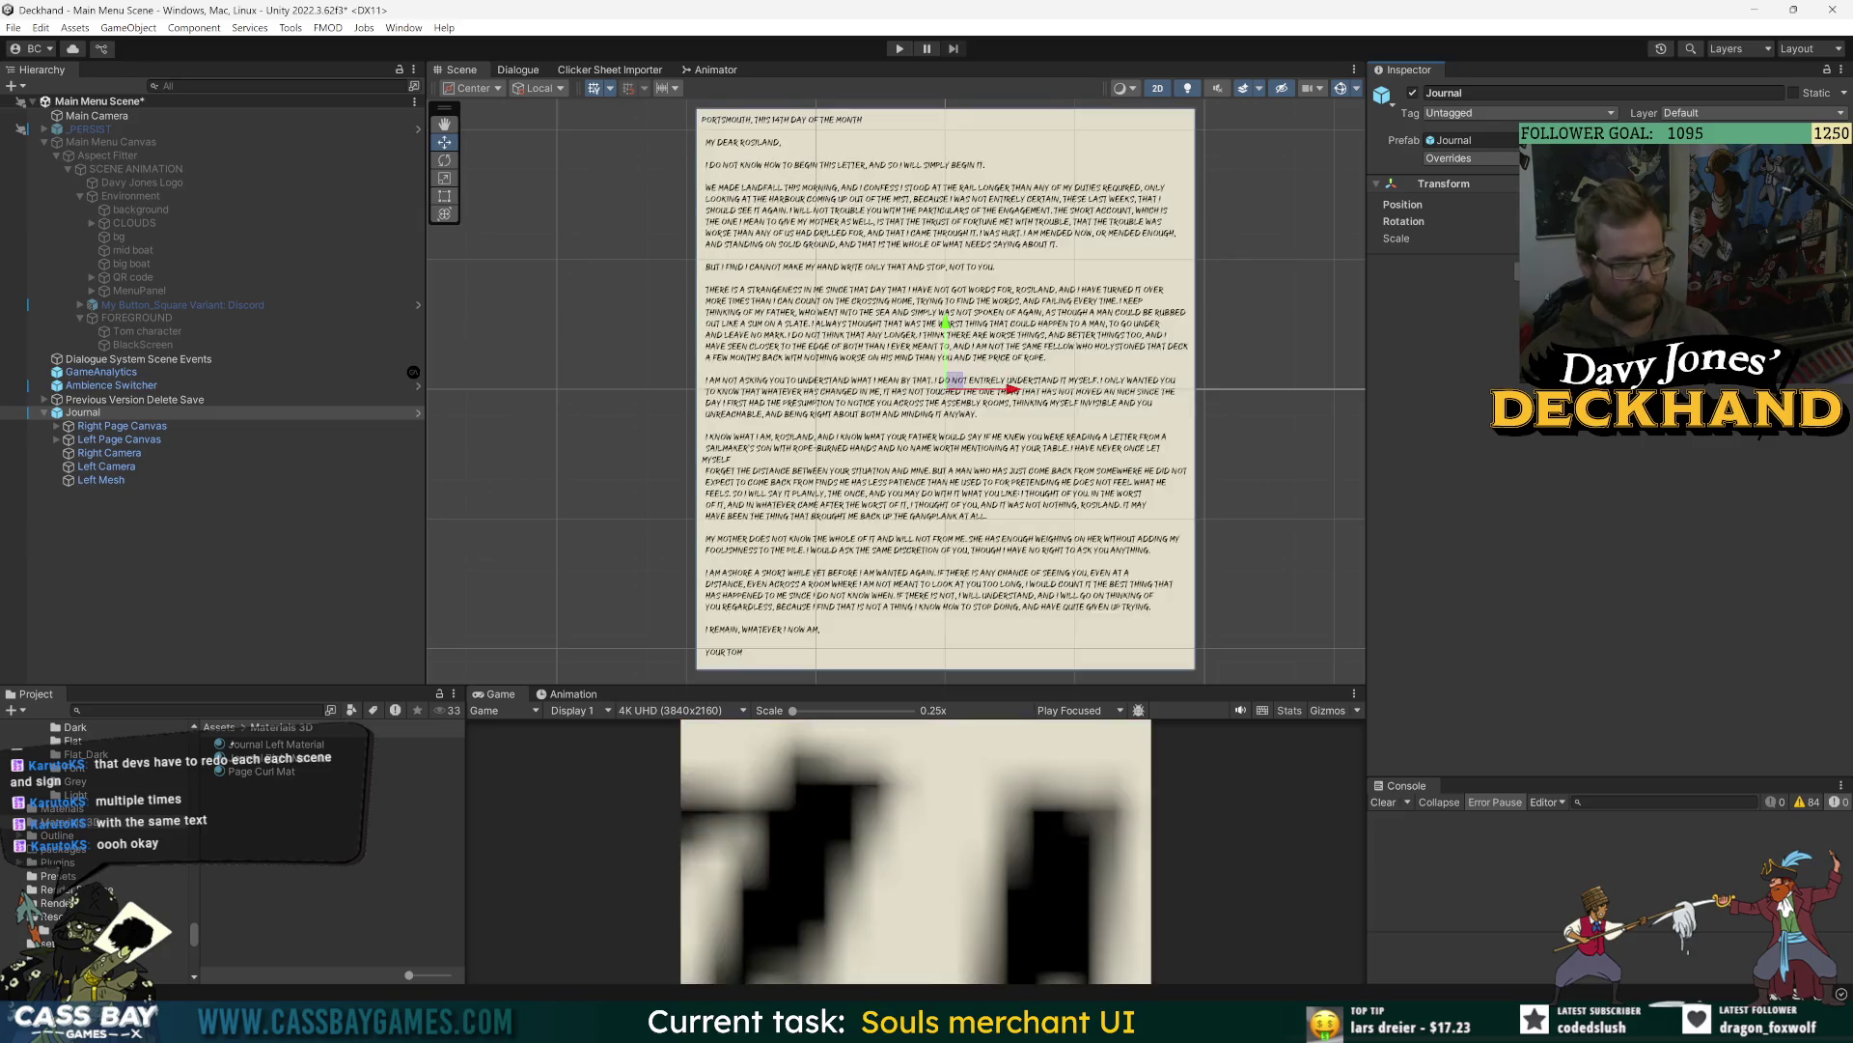
{"action": "scroll", "coordinate": [1112, 382], "scroll_direction": "down", "scroll_amount": 5}
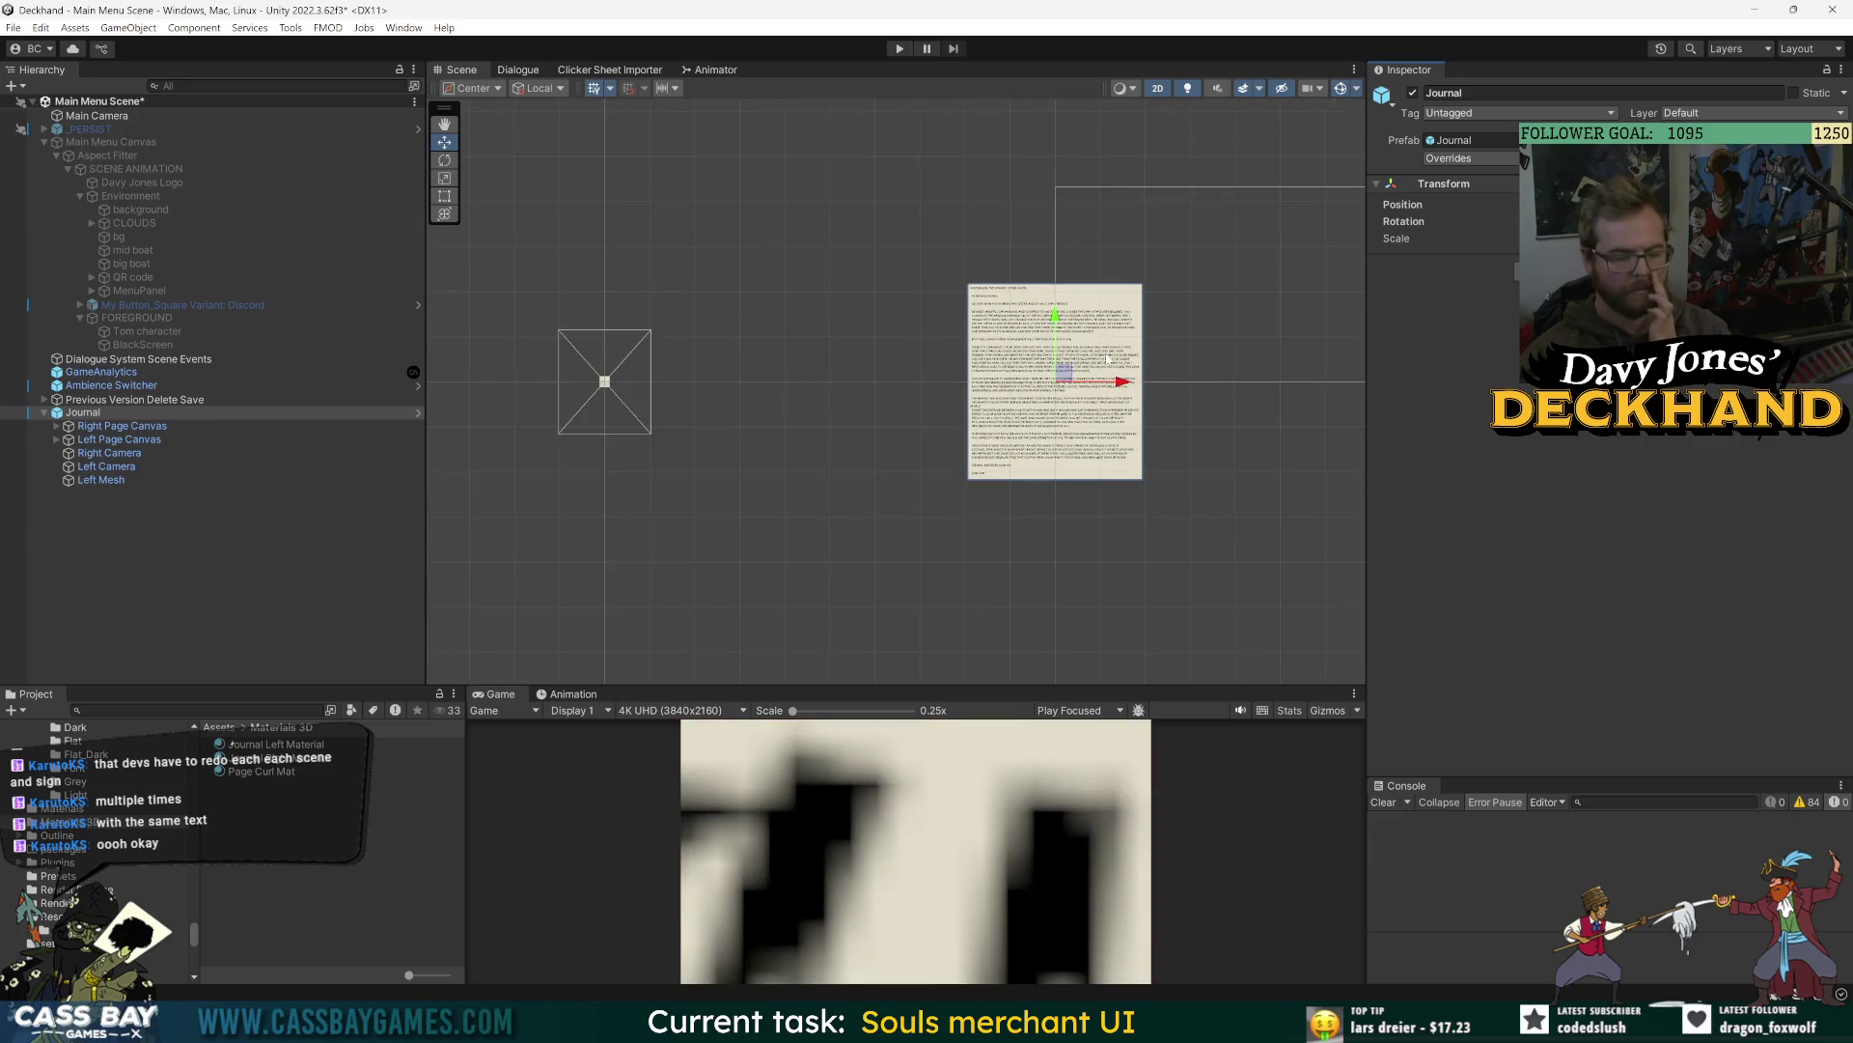
{"action": "left_click", "coordinate": [159, 581]}
{"action": "left_click", "coordinate": [97, 413]}
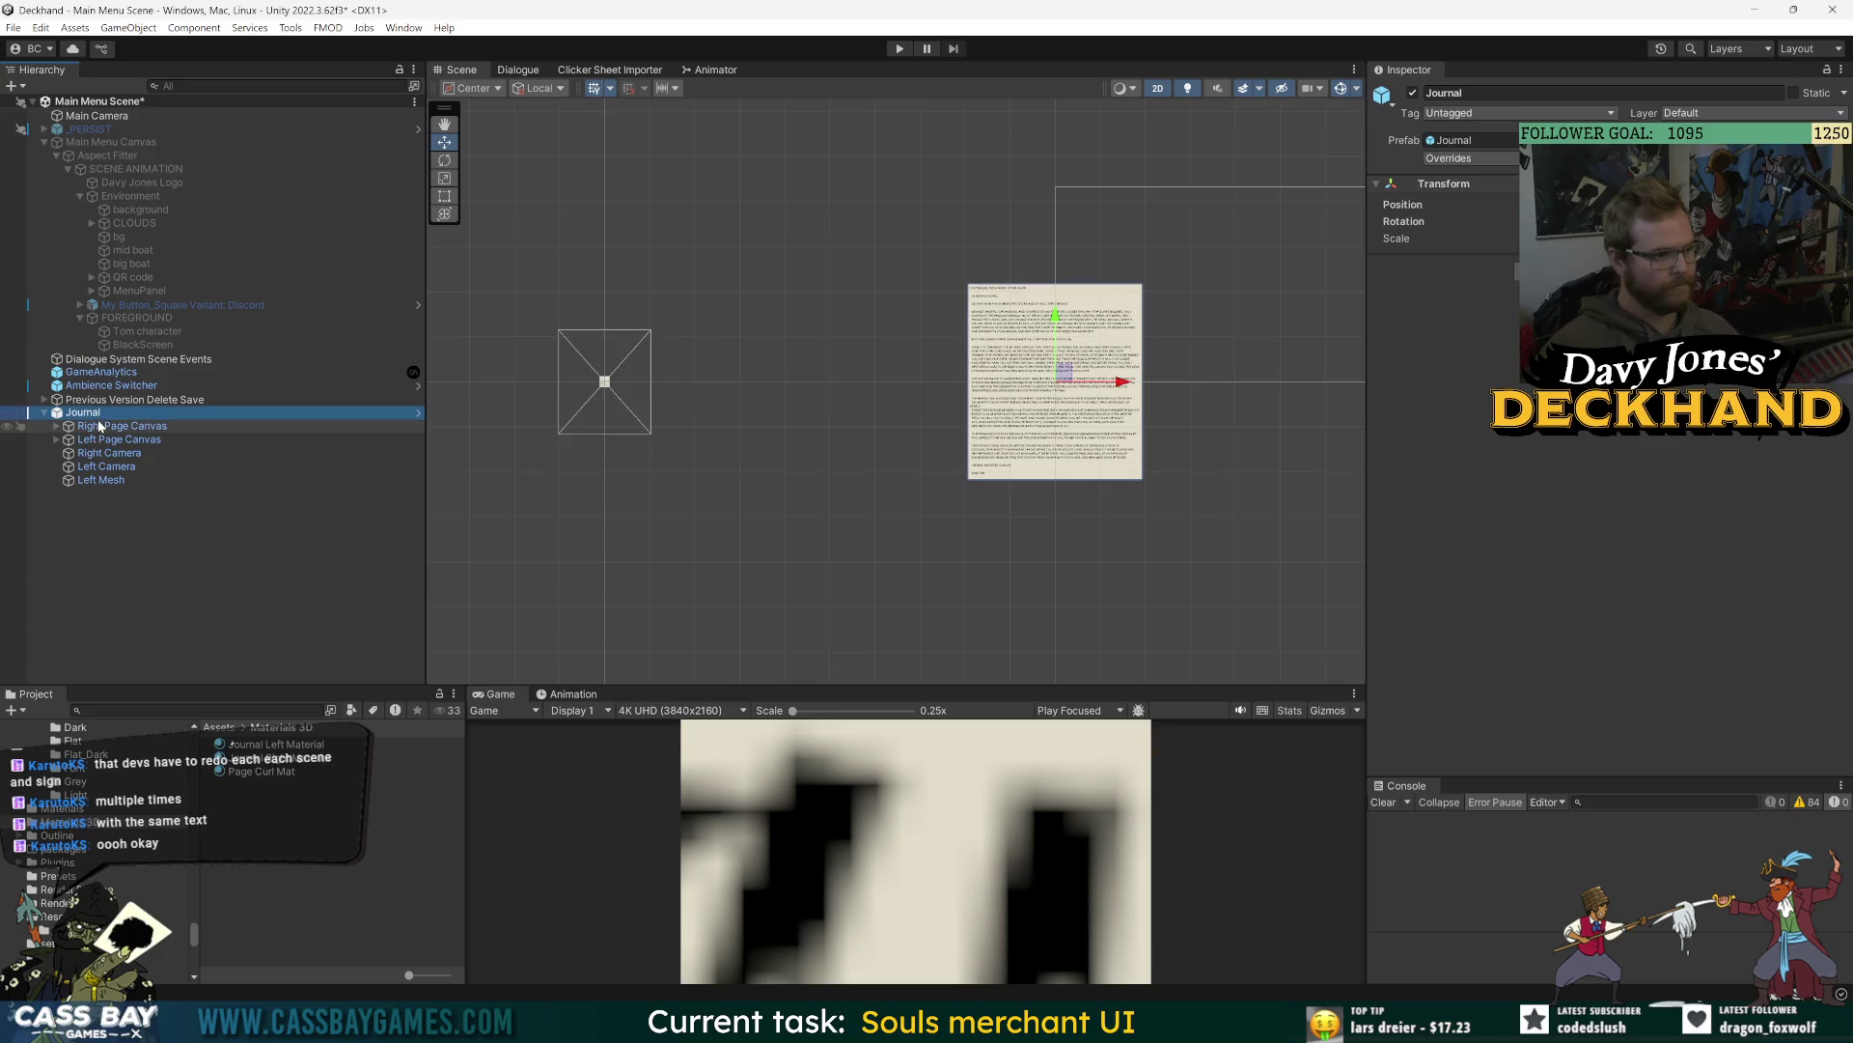
{"action": "left_click", "coordinate": [106, 479]}
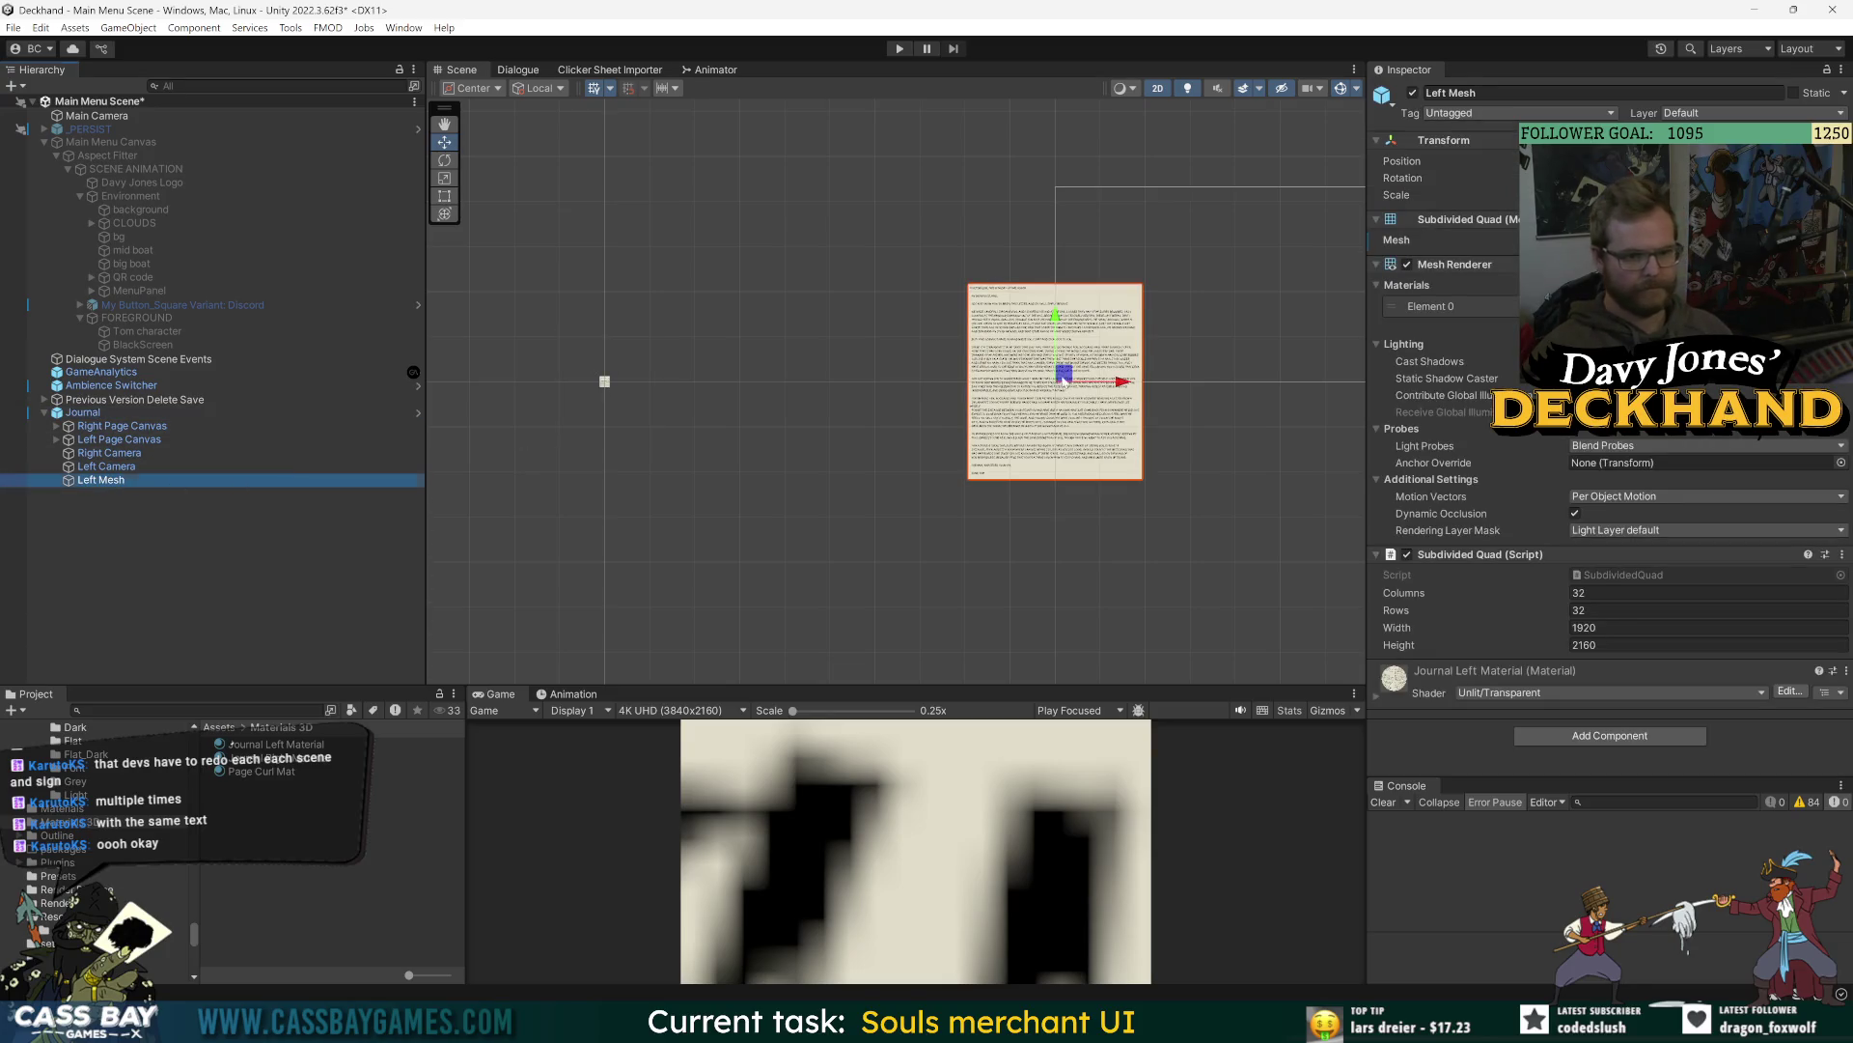
{"action": "left_click_drag", "start_coordinate": [1062, 374], "coordinate": [1031, 349]}
{"action": "key", "text": "ctrl+z"}
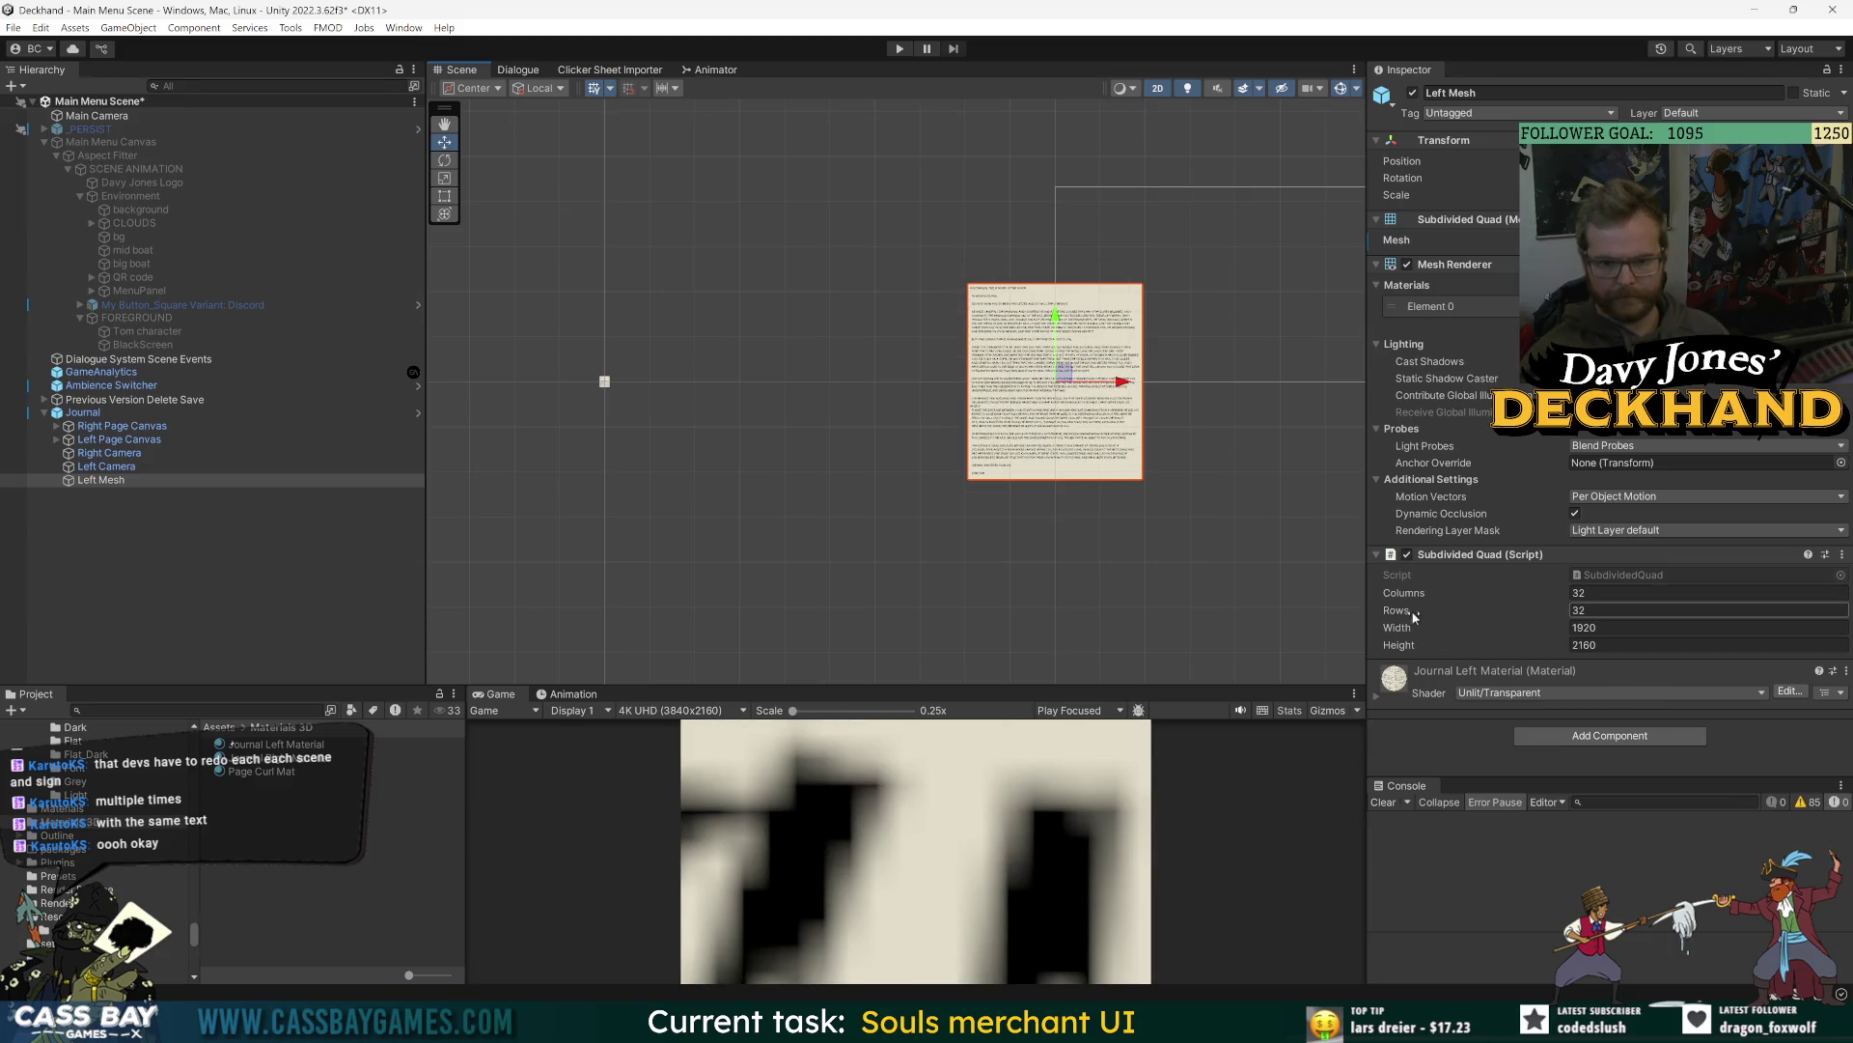
- Enlarge the Game view and reselect Left Mesh under the Journal
{"action": "left_click_drag", "start_coordinate": [963, 687], "coordinate": [977, 522]}
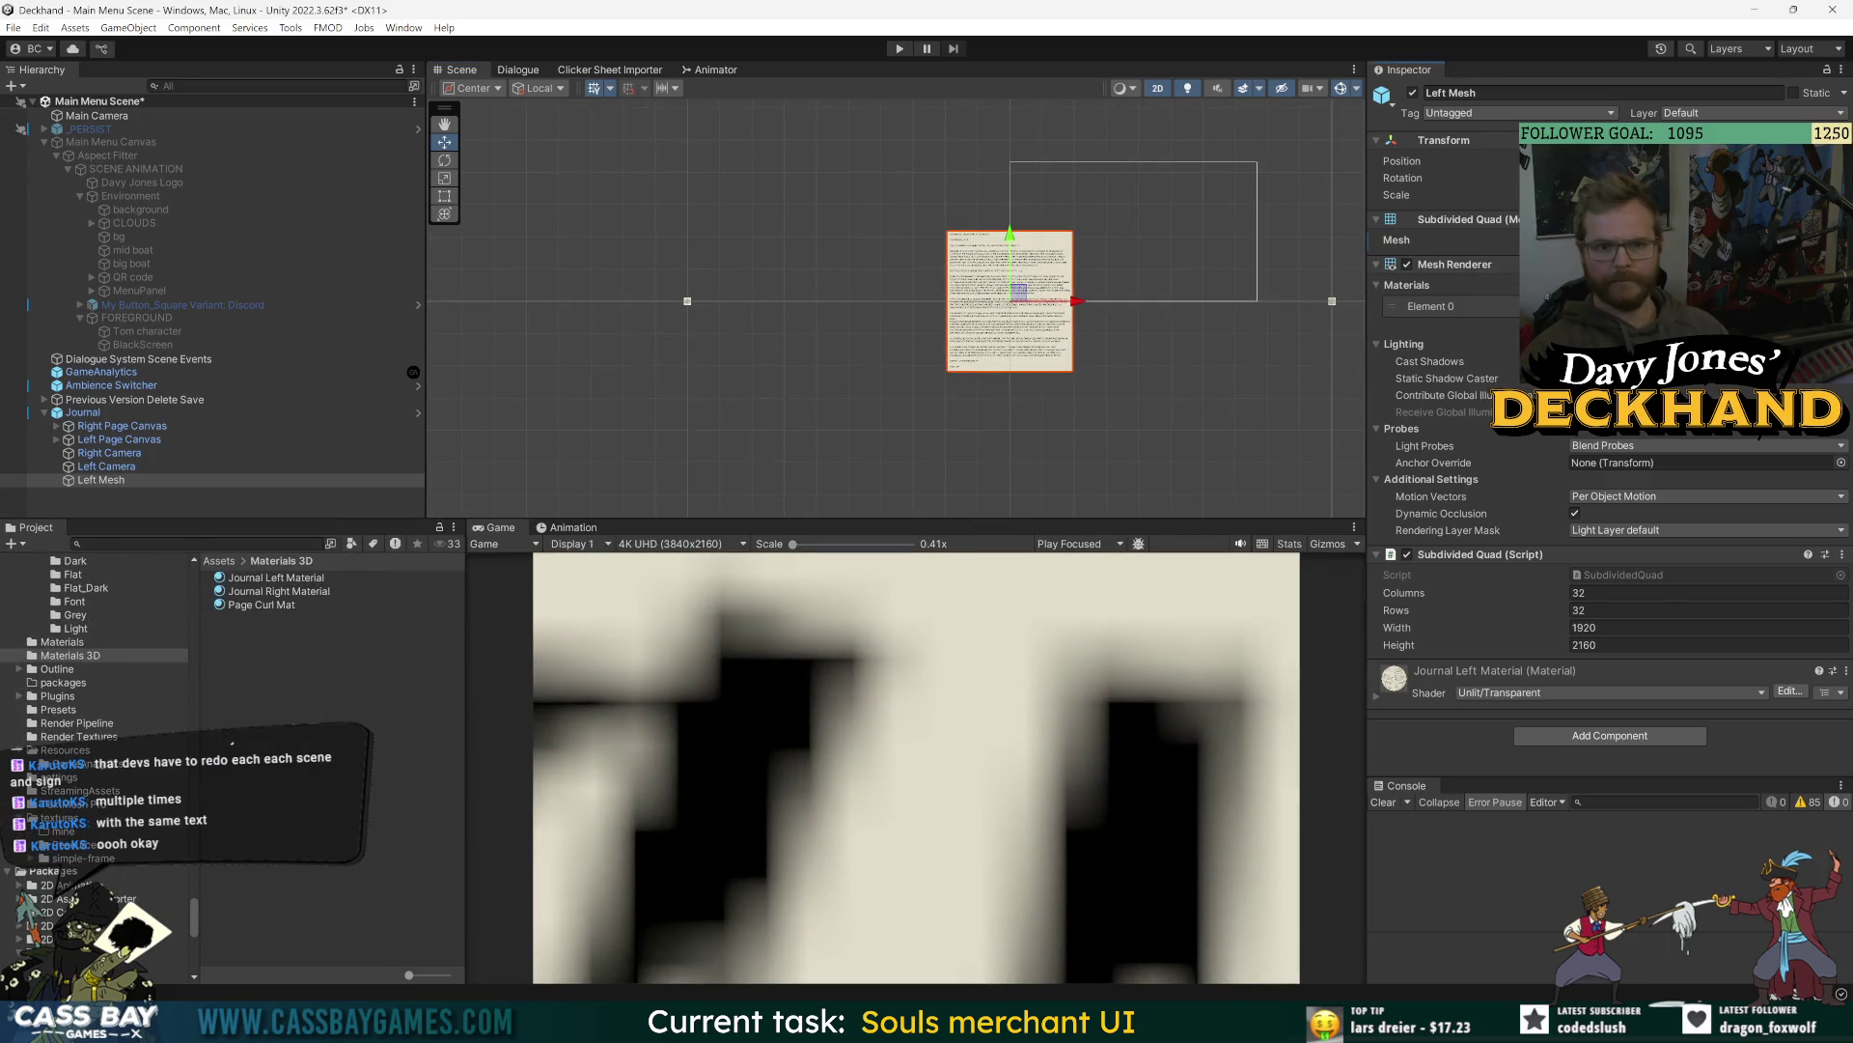
{"action": "left_click", "coordinate": [1771, 823]}
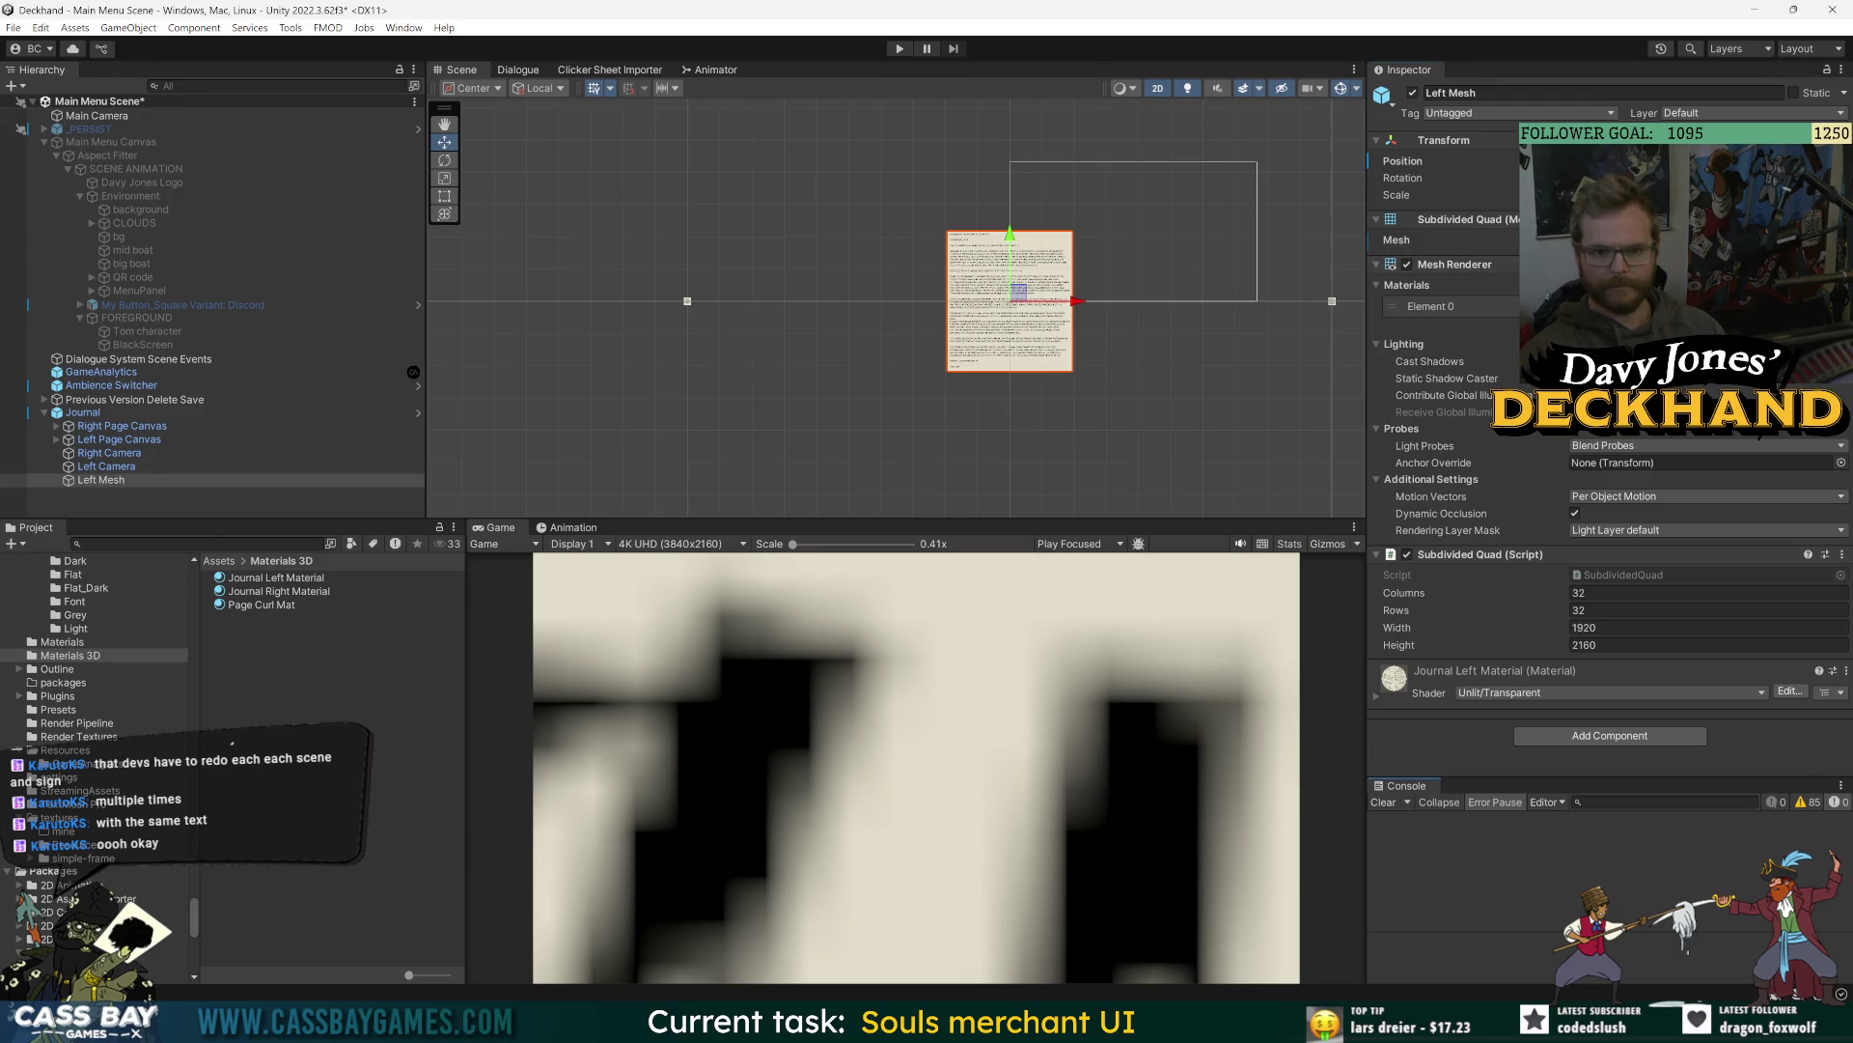
{"action": "left_click", "coordinate": [96, 415]}
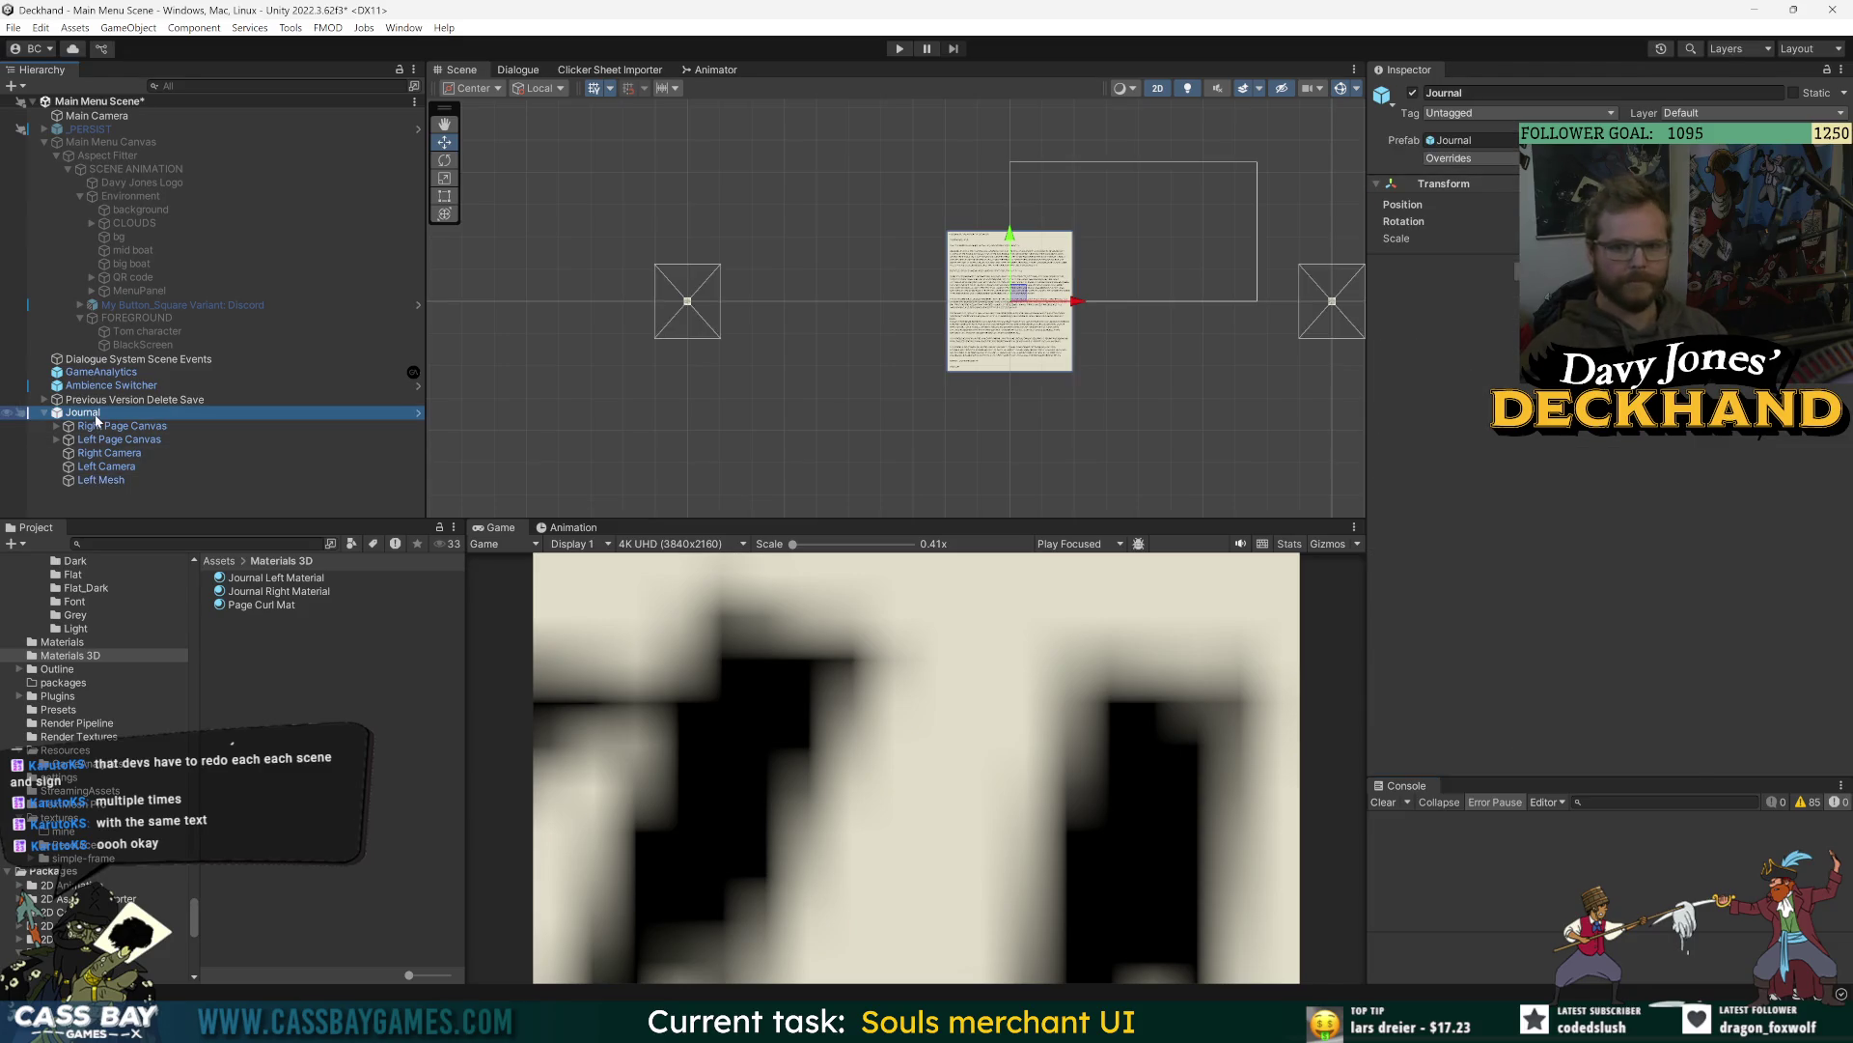
{"action": "left_click", "coordinate": [97, 426]}
{"action": "left_click", "coordinate": [98, 440]}
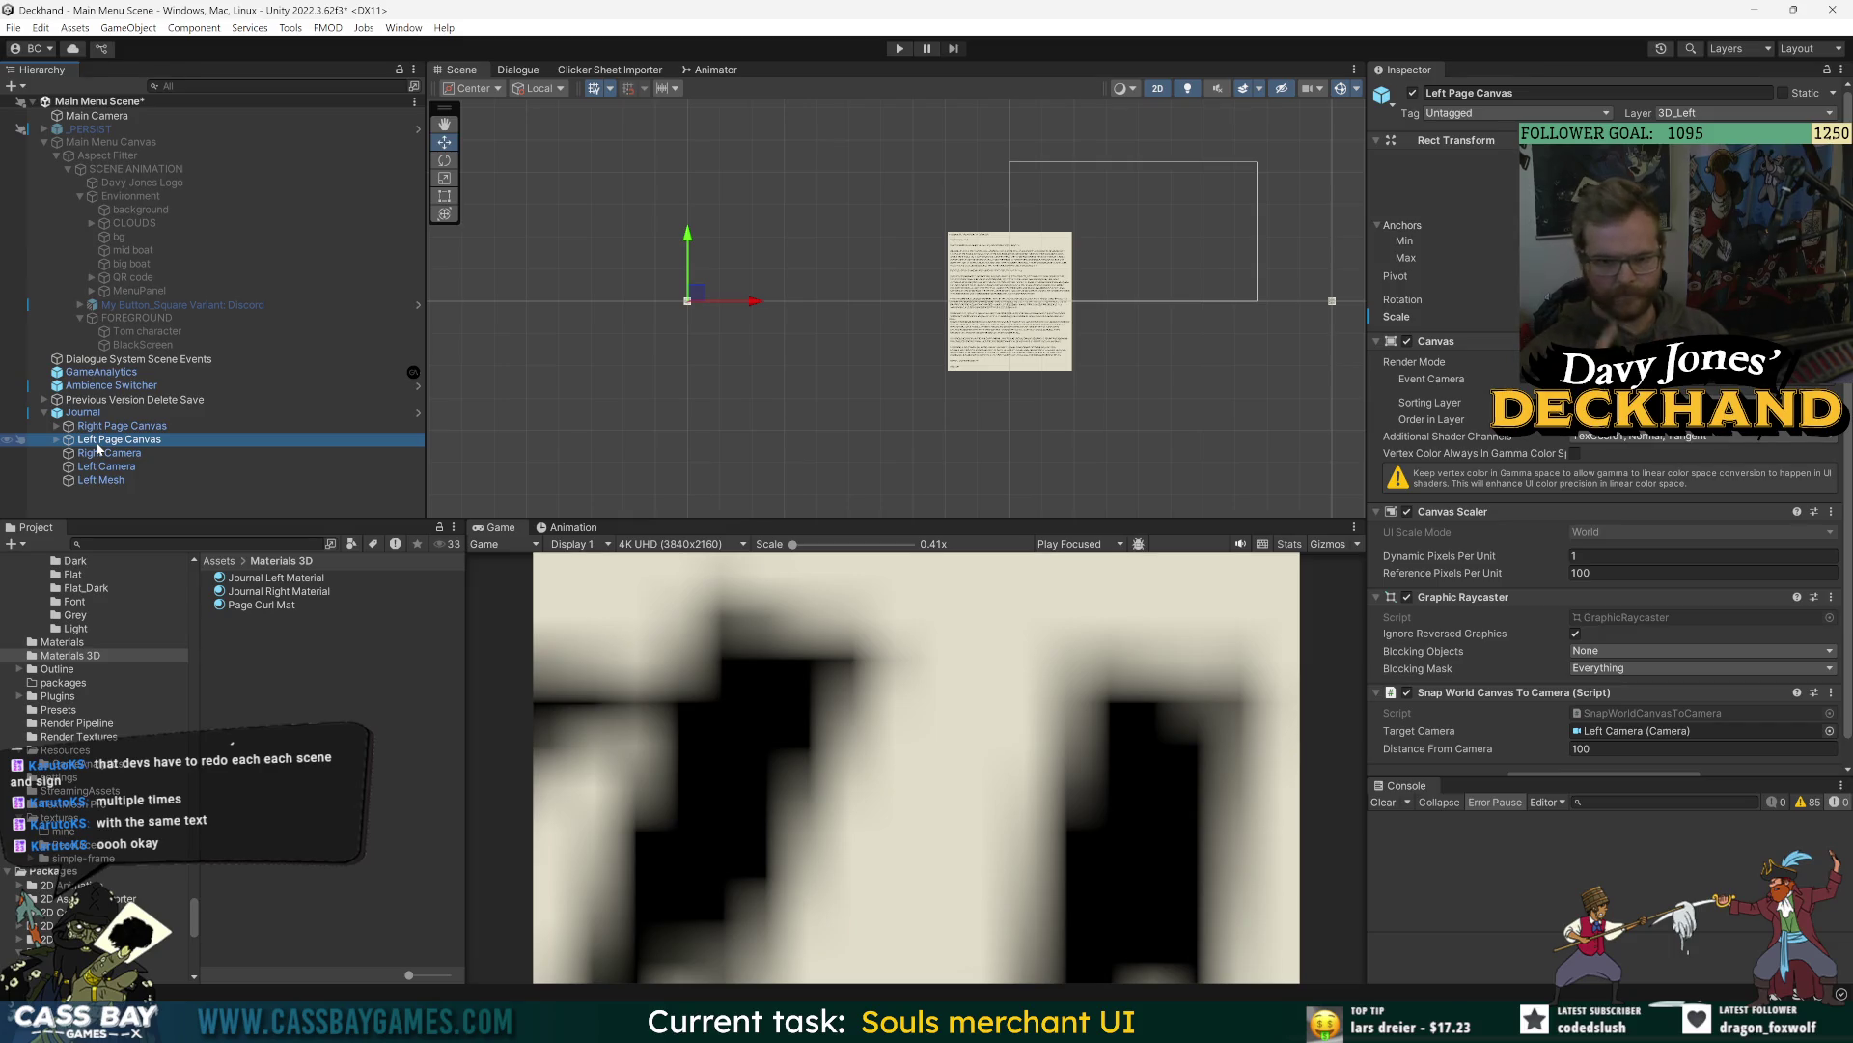
{"action": "left_click", "coordinate": [101, 480]}
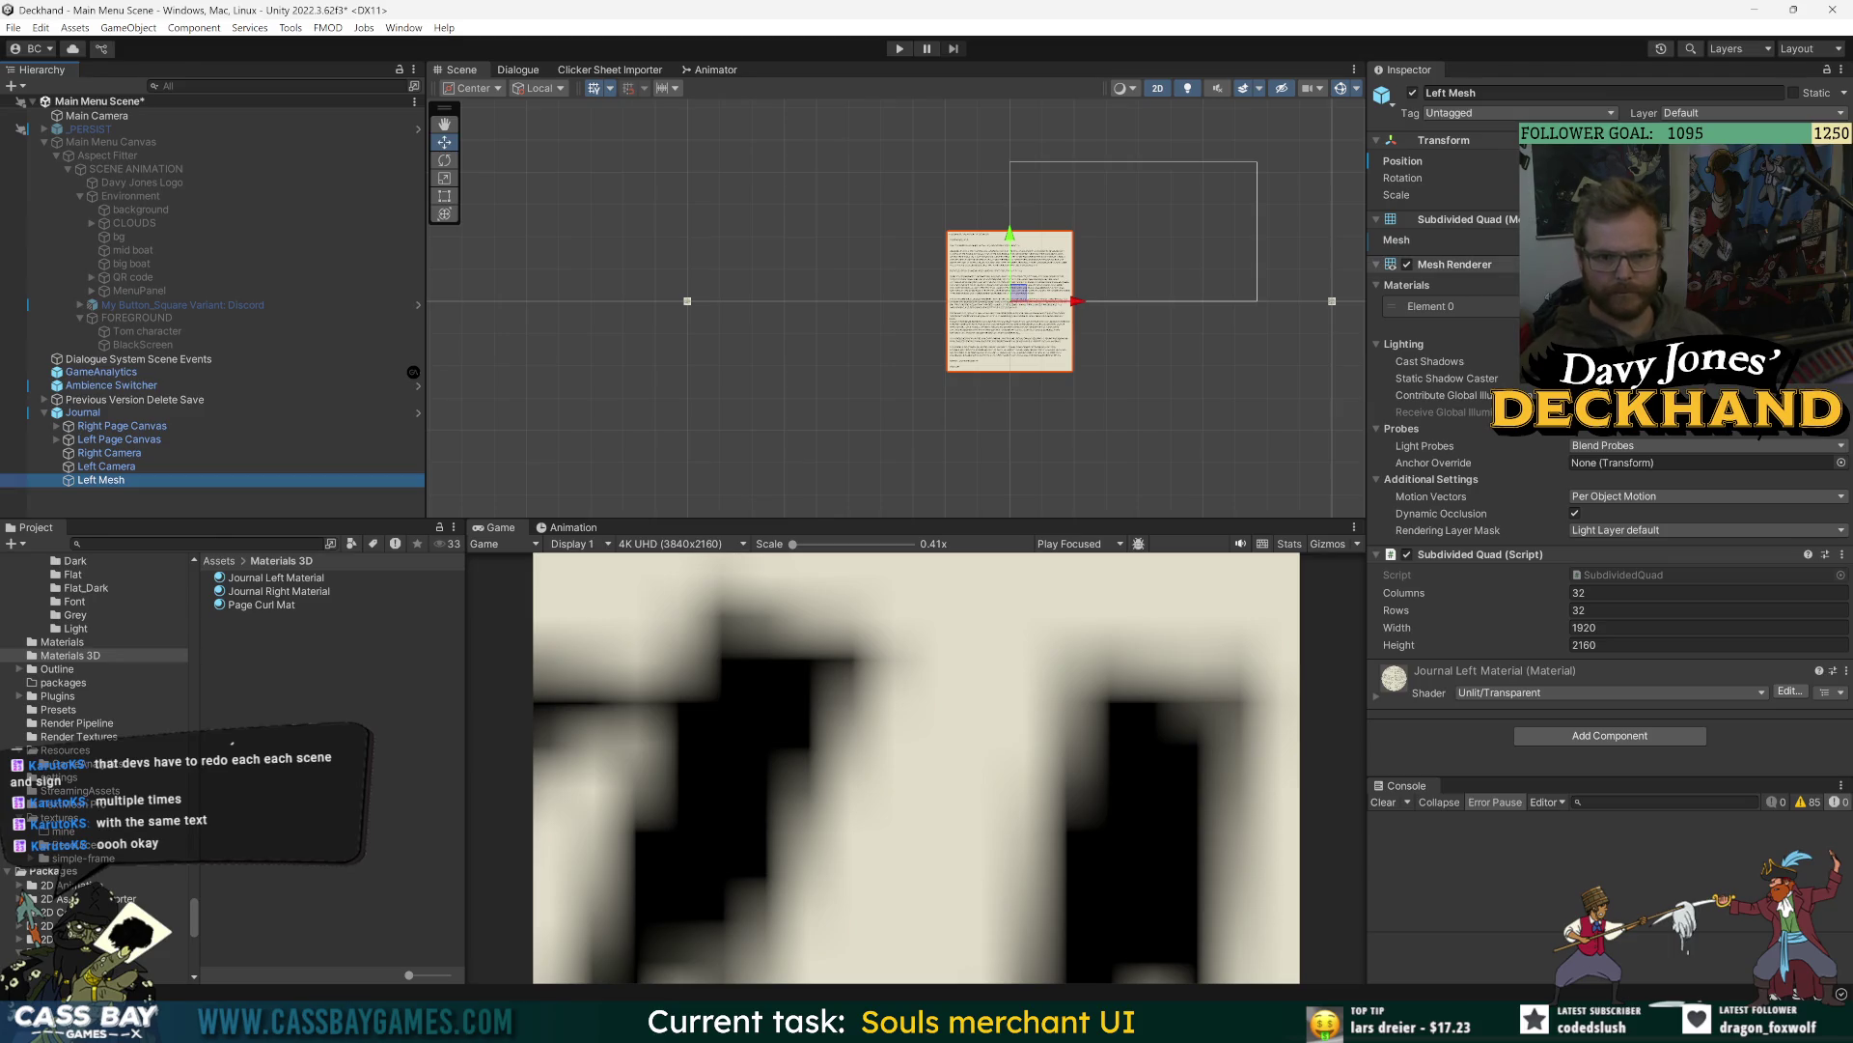
- Frame Left Mesh and resize the left page with the Scale tool
{"action": "left_click", "coordinate": [1018, 294]}
{"action": "key", "text": "f"}
{"action": "key", "text": "e"}
{"action": "key", "text": "r"}
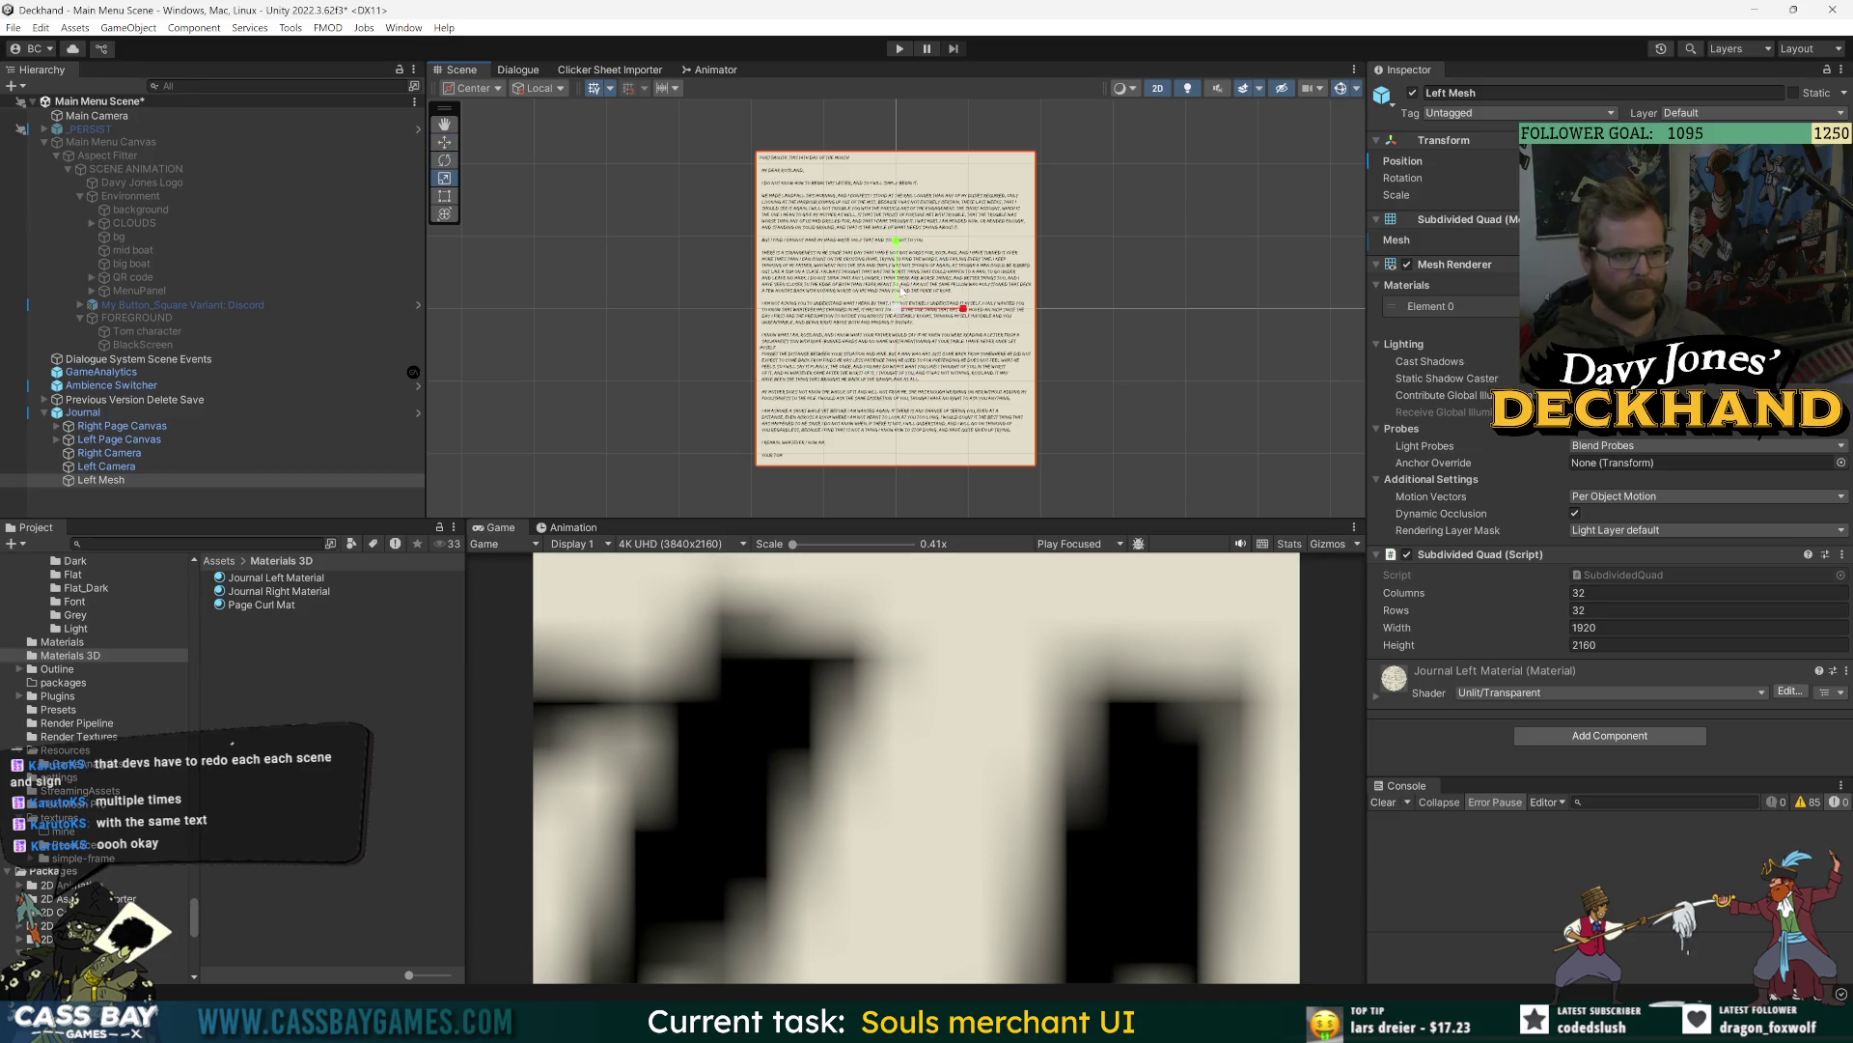
{"action": "mouse_move", "coordinate": [895, 308]}
{"action": "left_mouse_down"}
{"action": "mouse_move", "coordinate": [887, 471]}
{"action": "mouse_move", "coordinate": [883, 386]}
{"action": "left_mouse_up"}
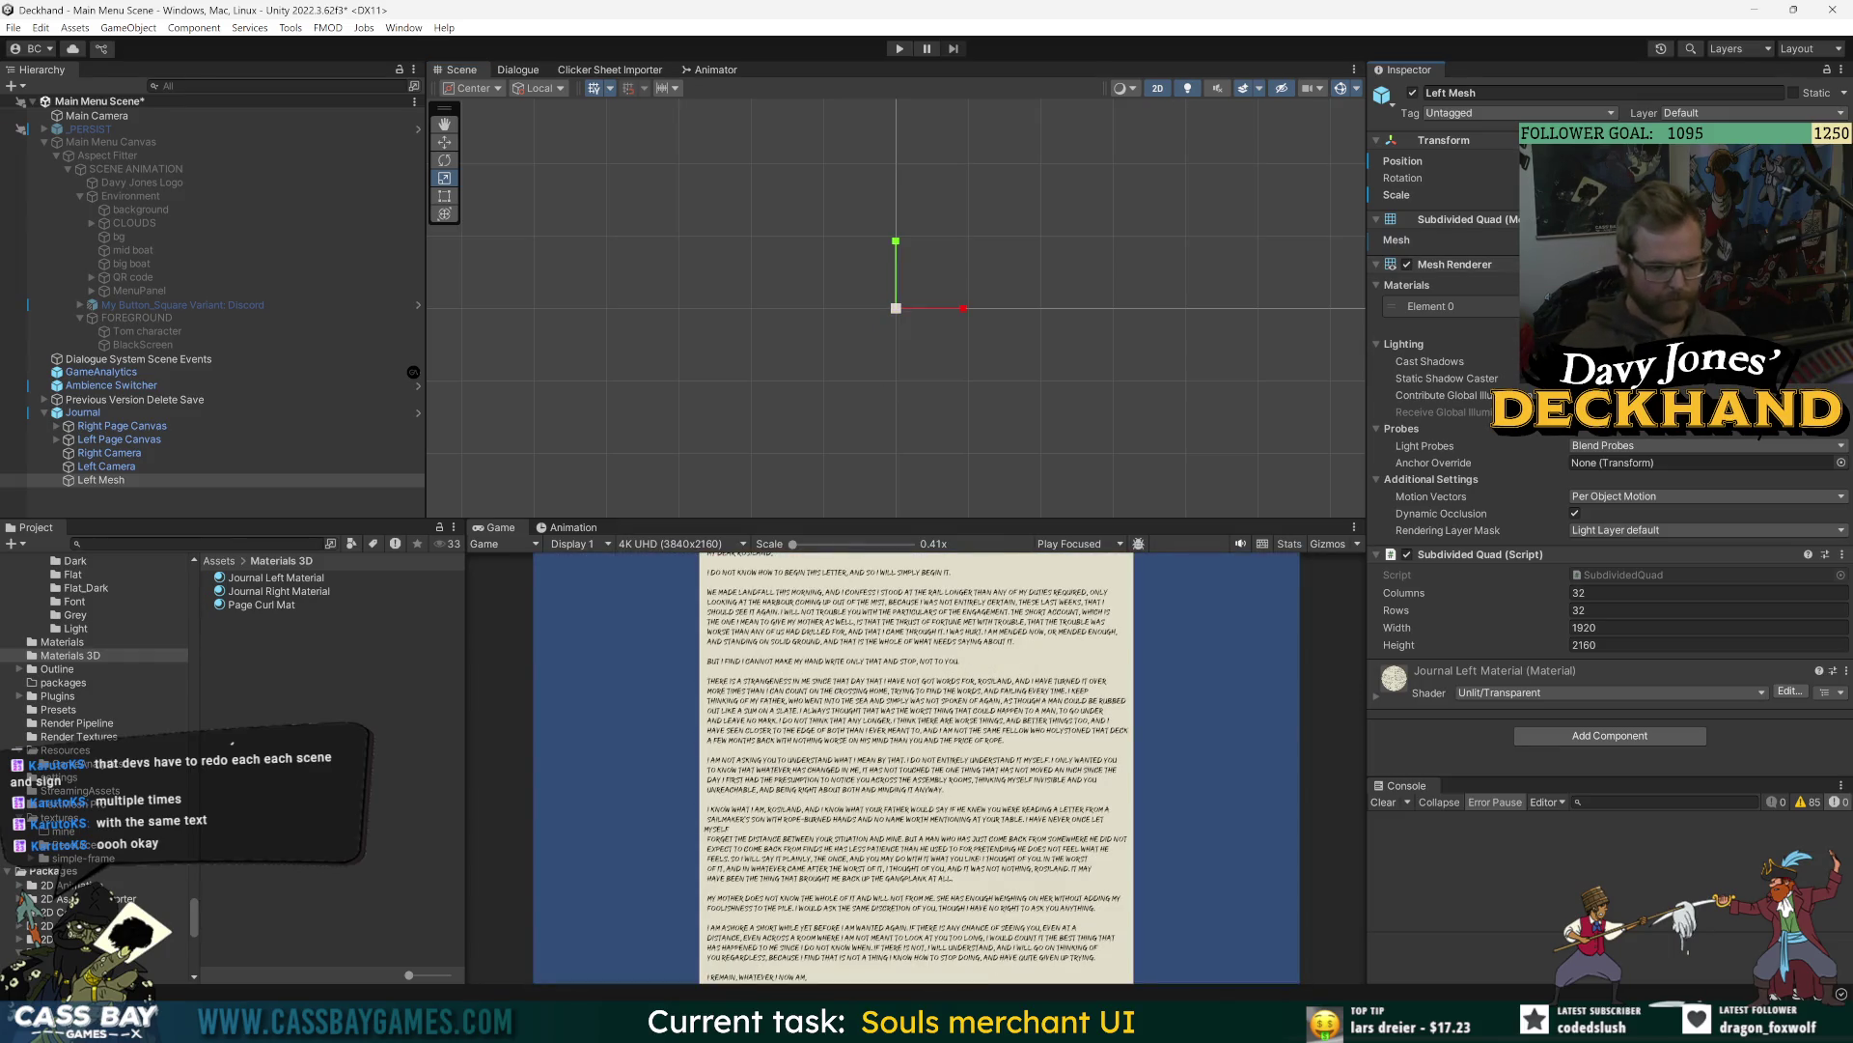
{"action": "key", "text": "ctrl+z"}
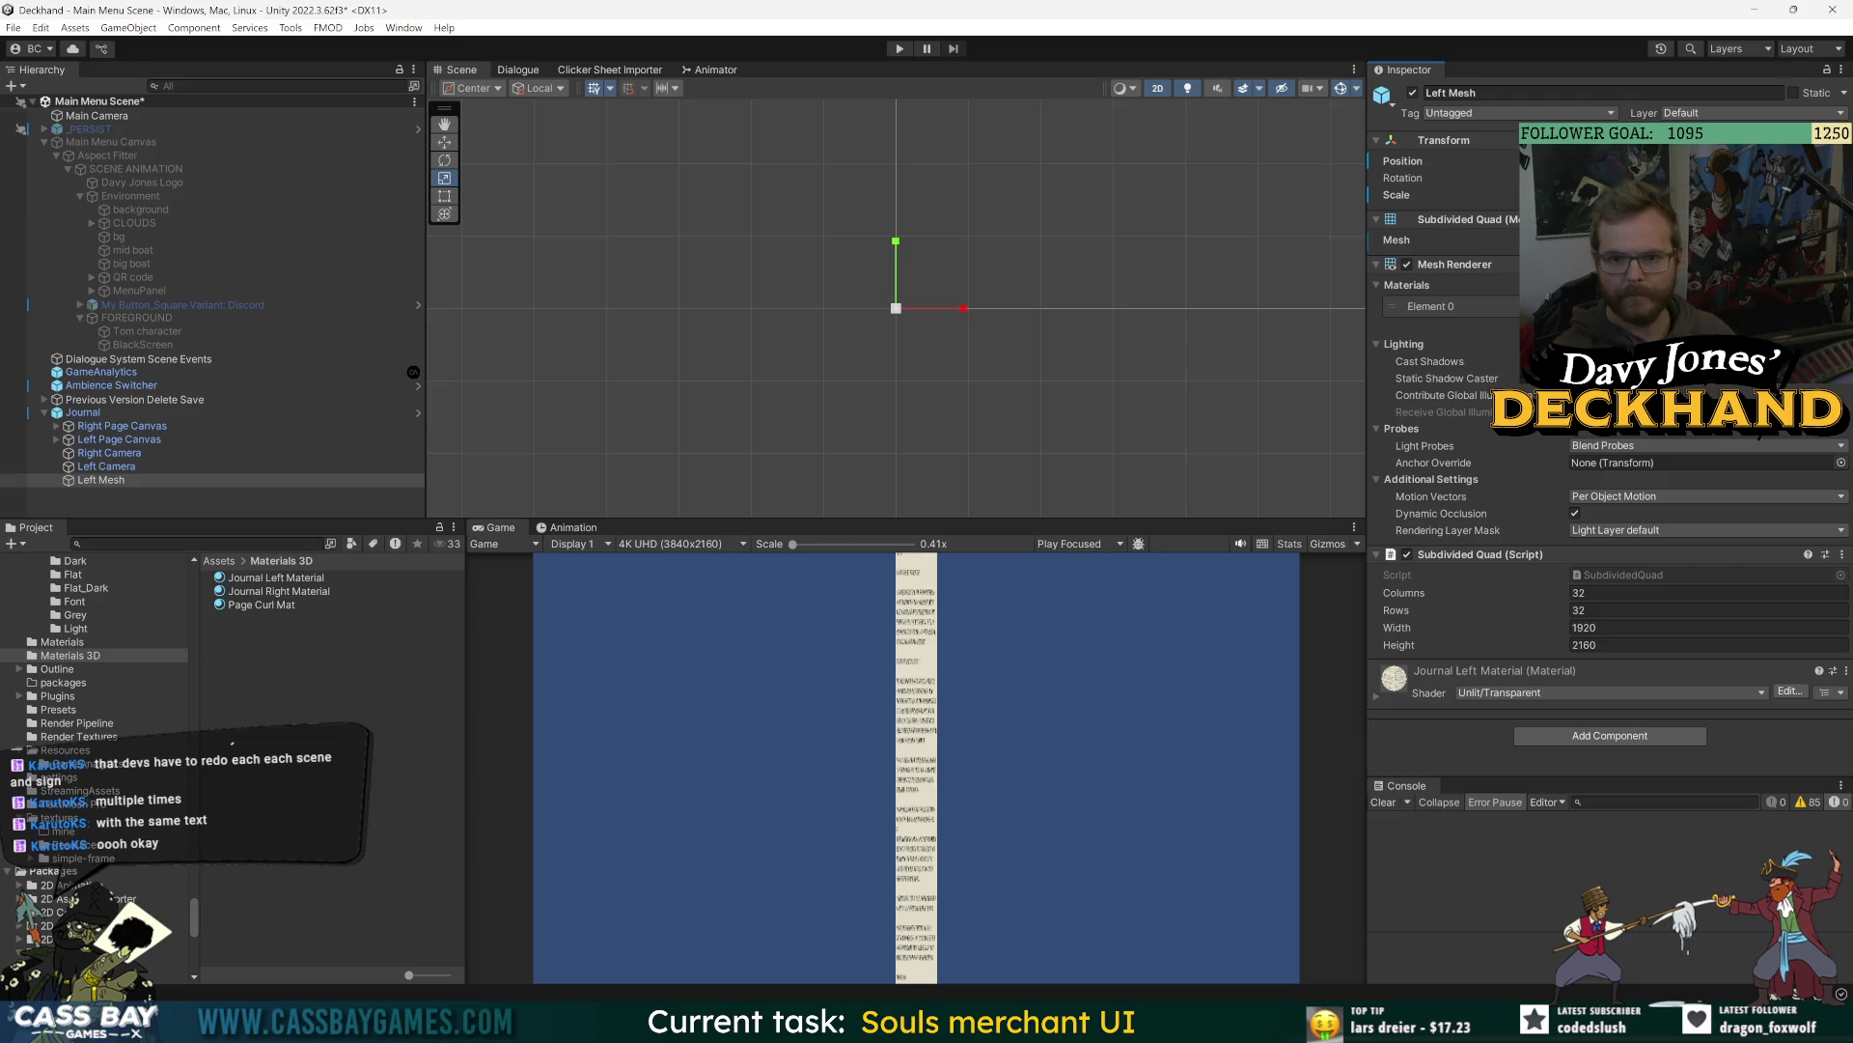
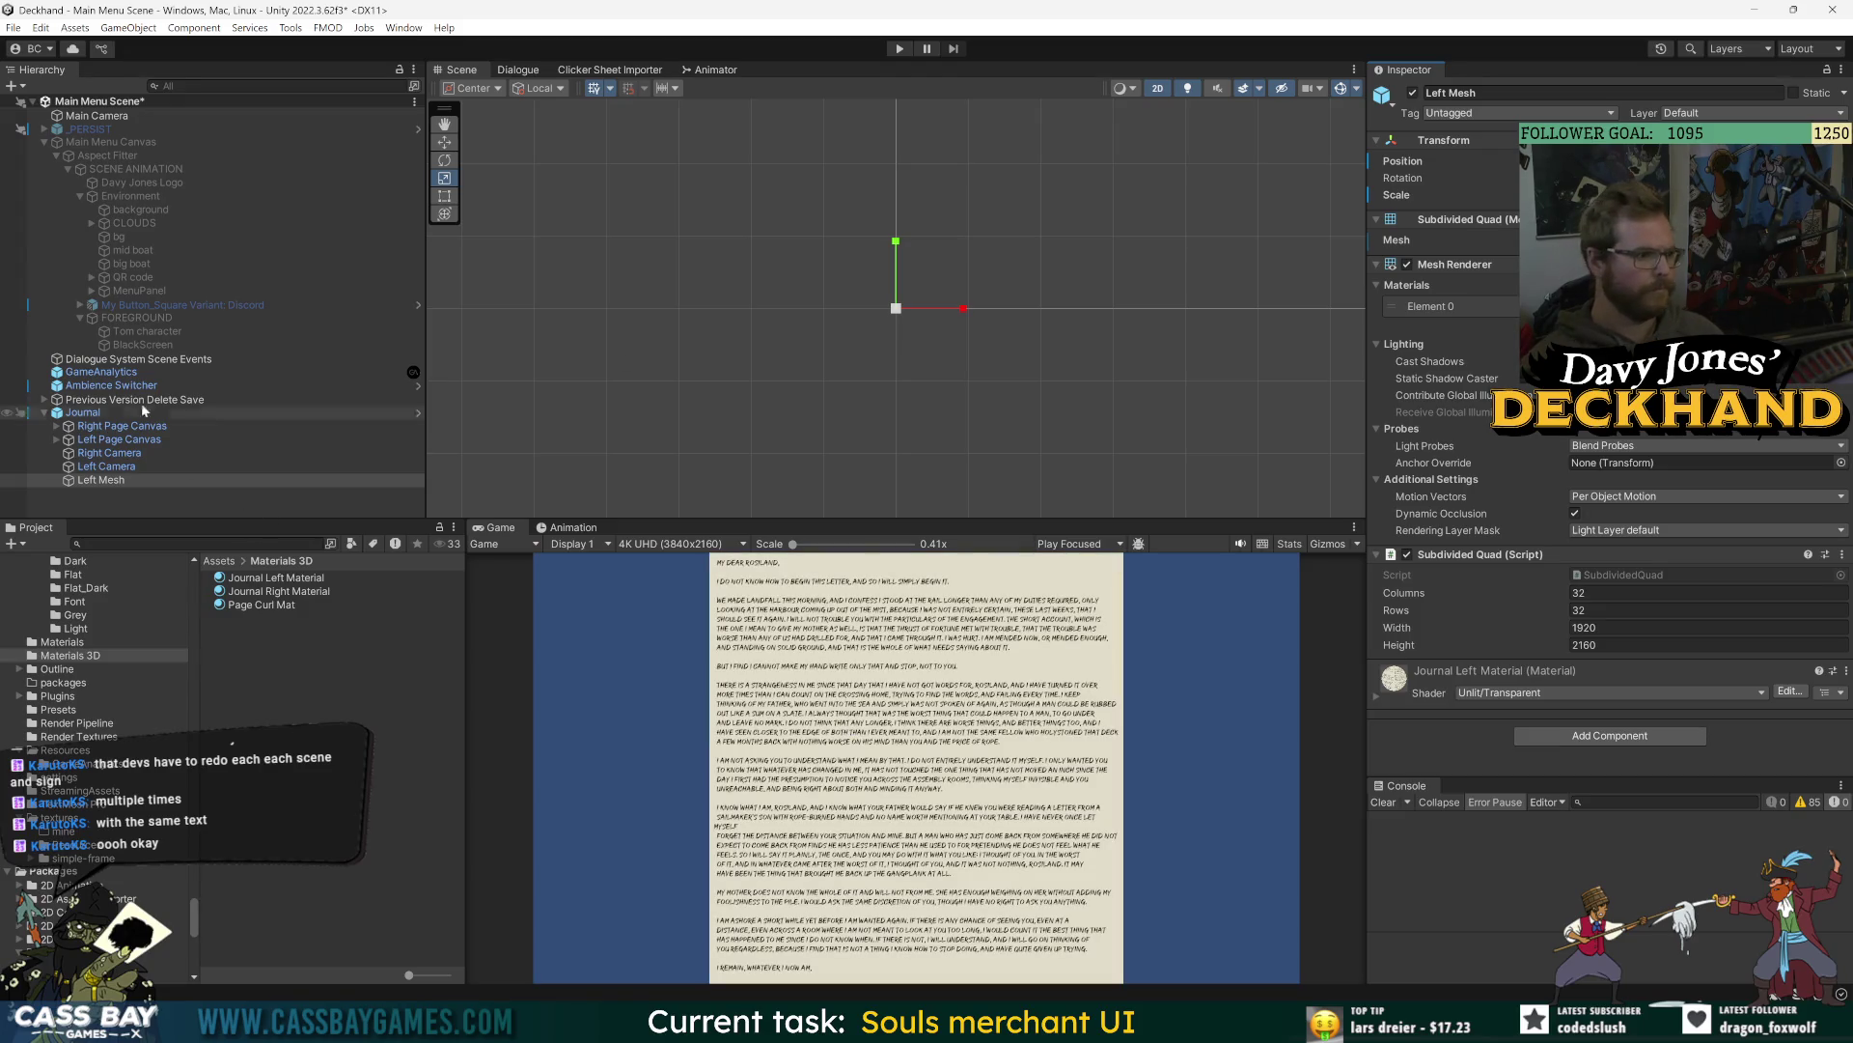
- Save the scene and add a Page Curl component to the Left Mesh page
{"action": "key", "text": "ctrl+s"}
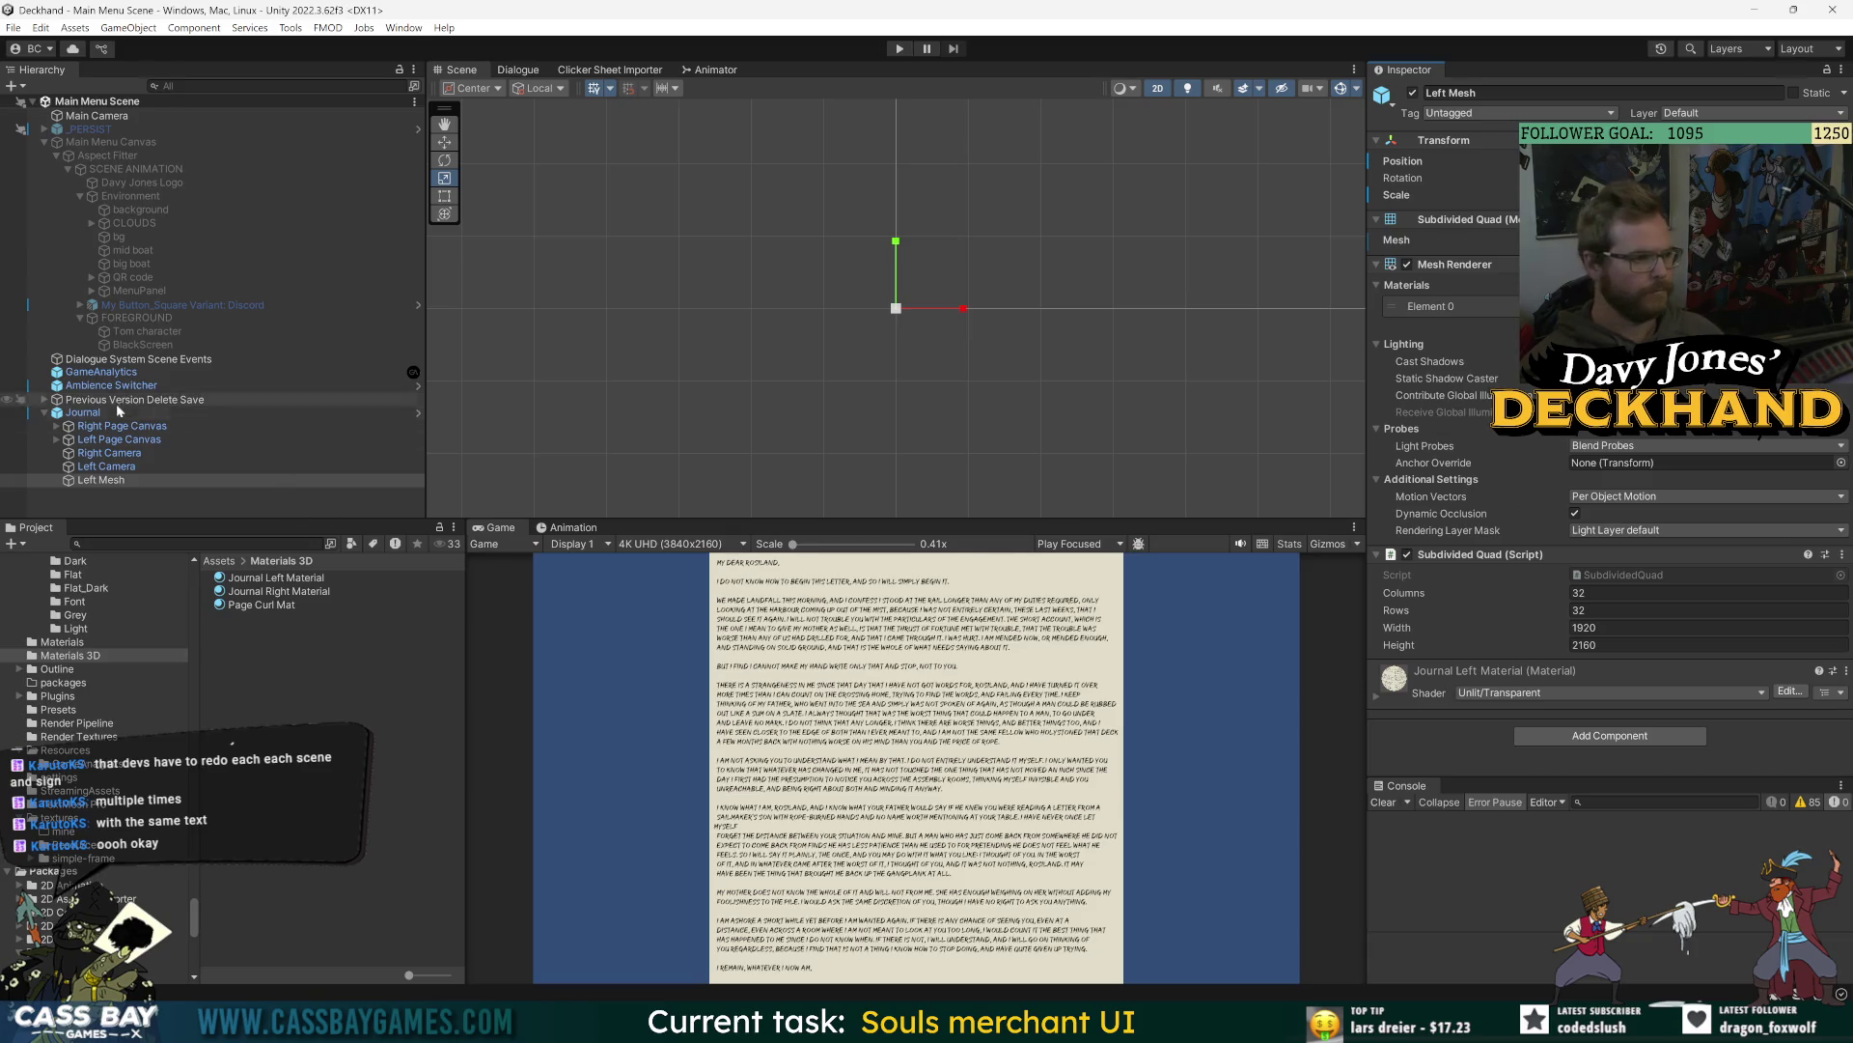
{"action": "left_click", "coordinate": [84, 412]}
{"action": "left_click", "coordinate": [1458, 157]}
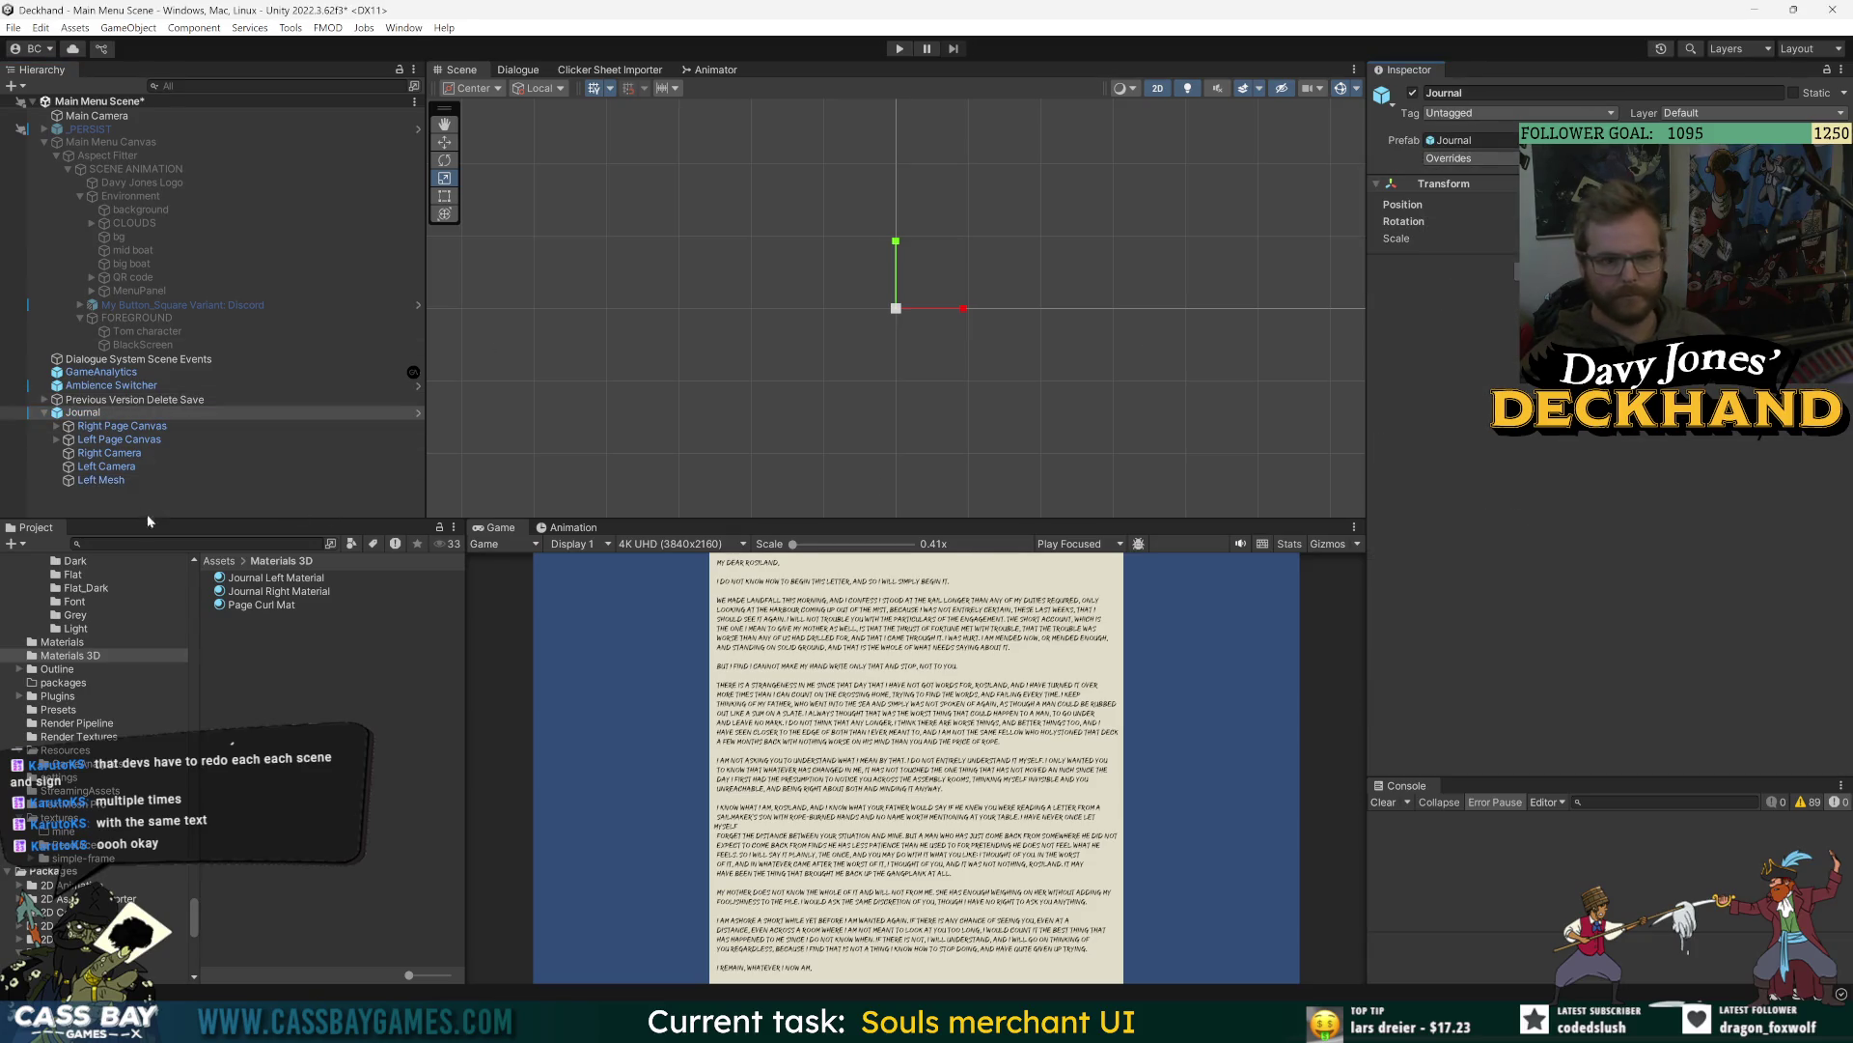
{"action": "left_click", "coordinate": [100, 479]}
{"action": "left_click", "coordinate": [1641, 627]}
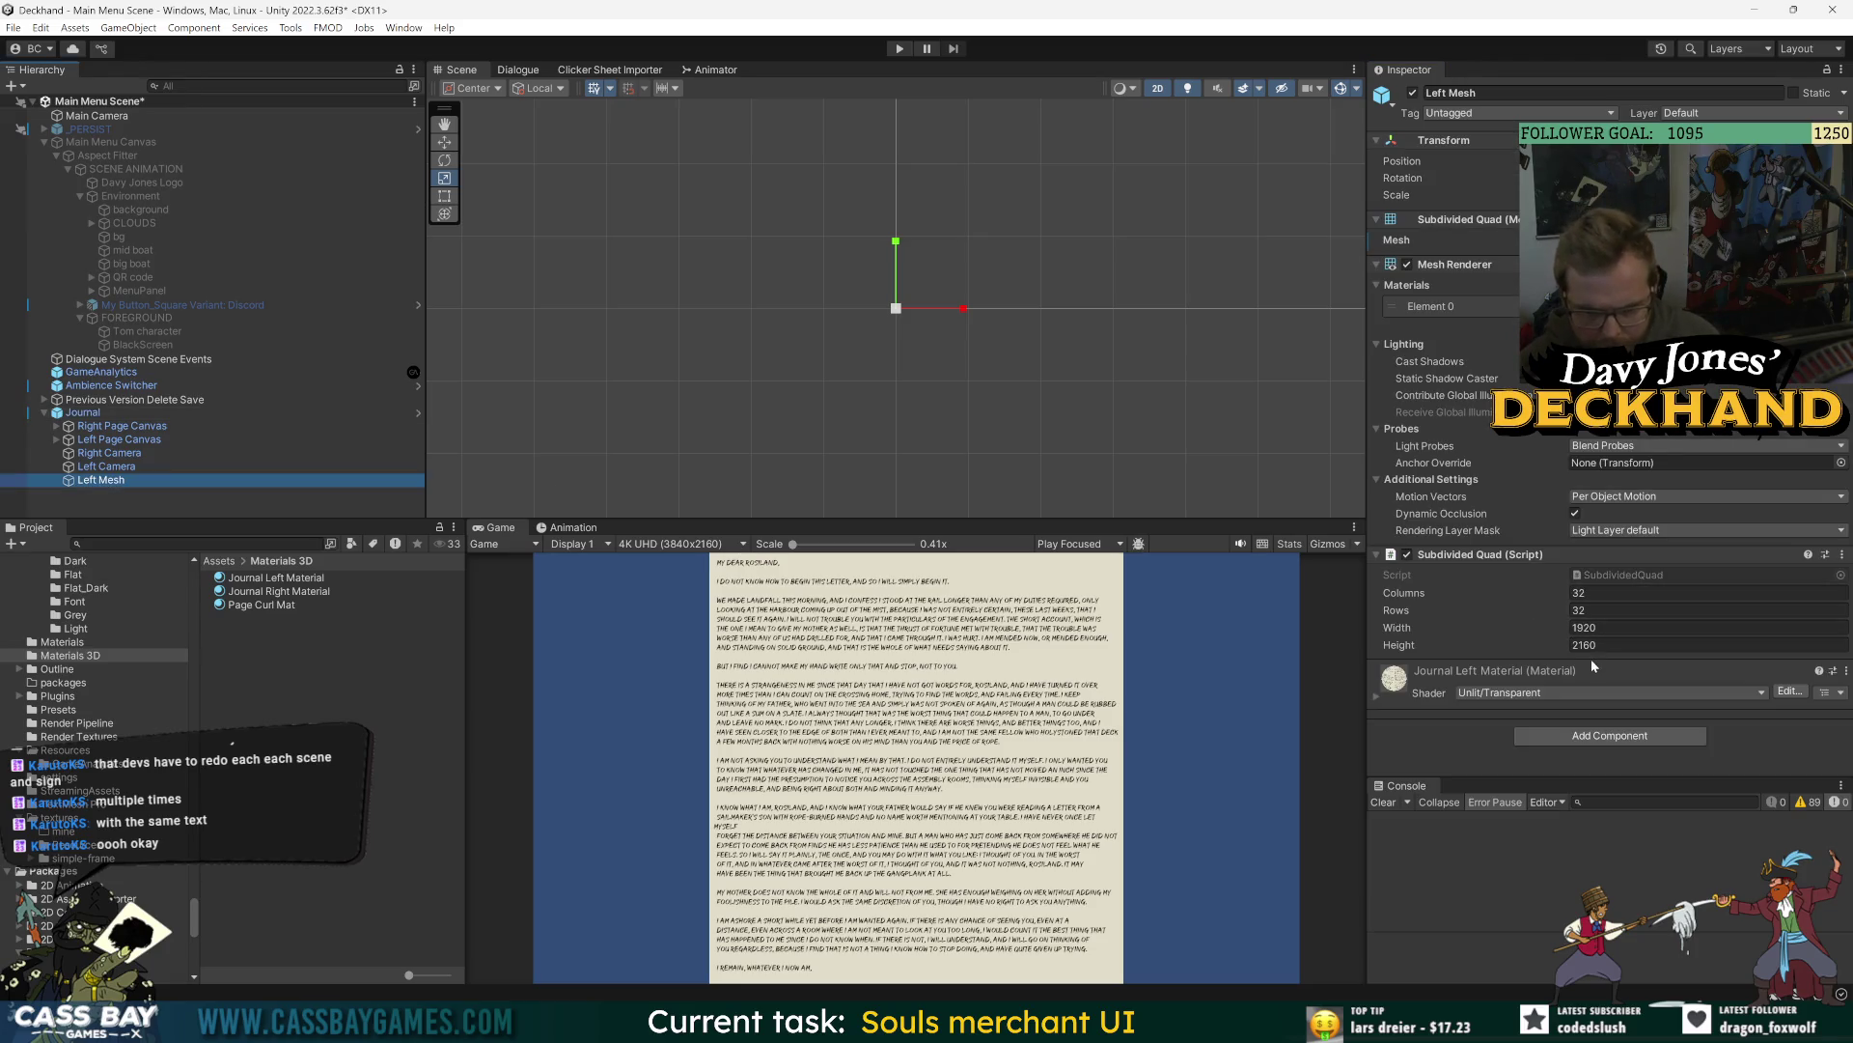
{"action": "left_click", "coordinate": [1583, 735]}
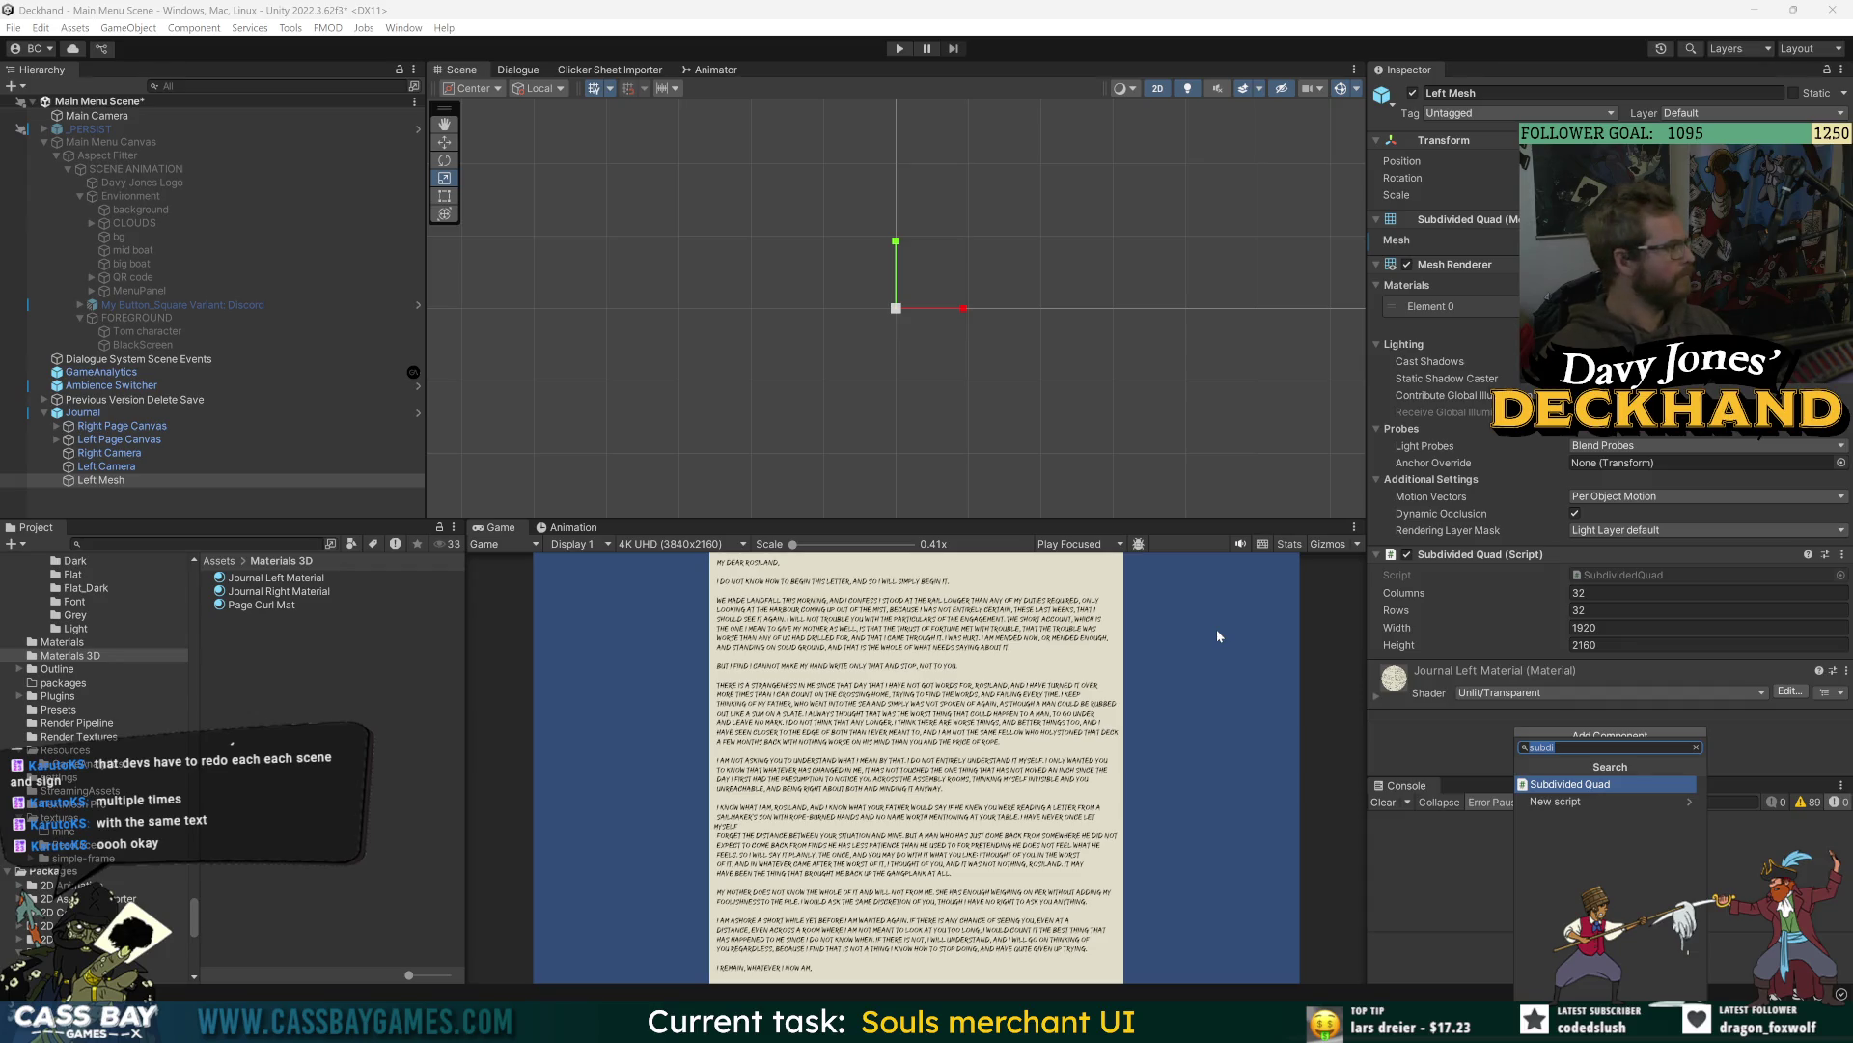
{"action": "type", "text": "pagecu"}
{"action": "key", "text": "Return"}
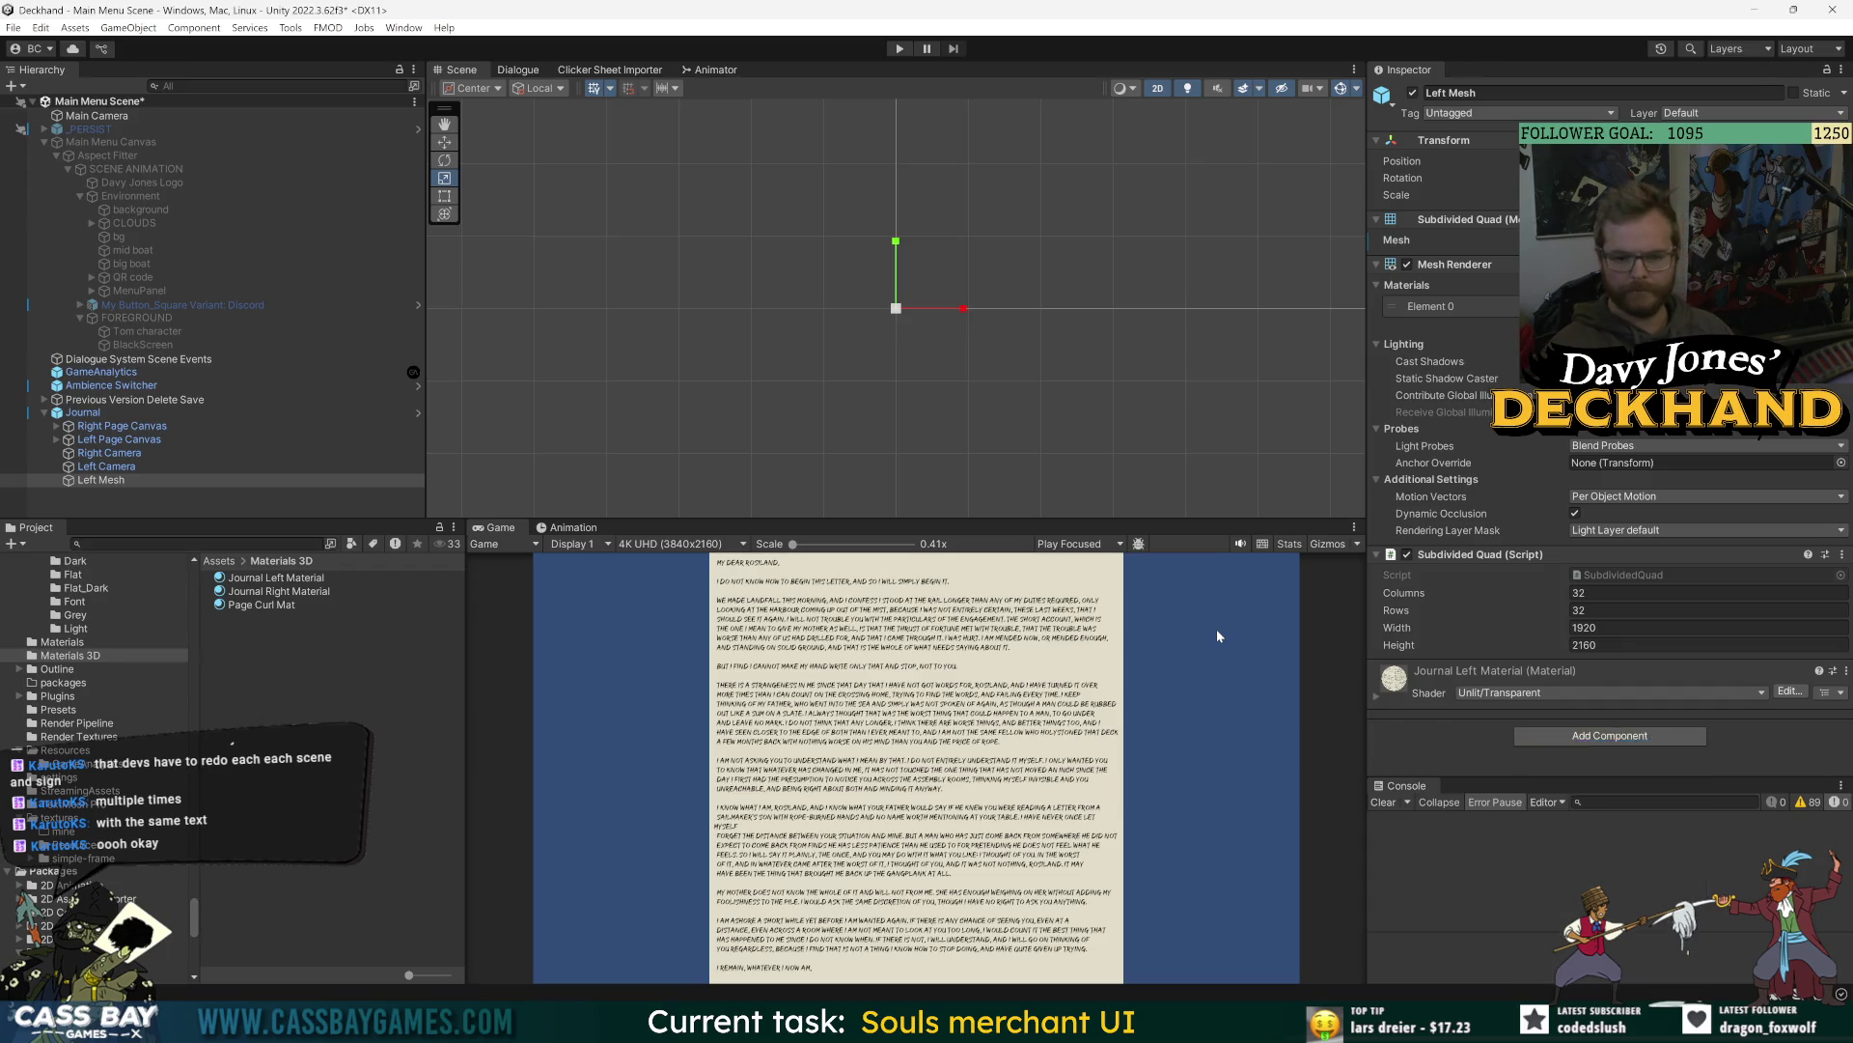
- Set Page Curl's Curl Amount to 1 and Curl Radius to 327.1, then frame Left Mesh
{"action": "scroll", "coordinate": [1485, 682], "scroll_direction": "down", "scroll_amount": 2}
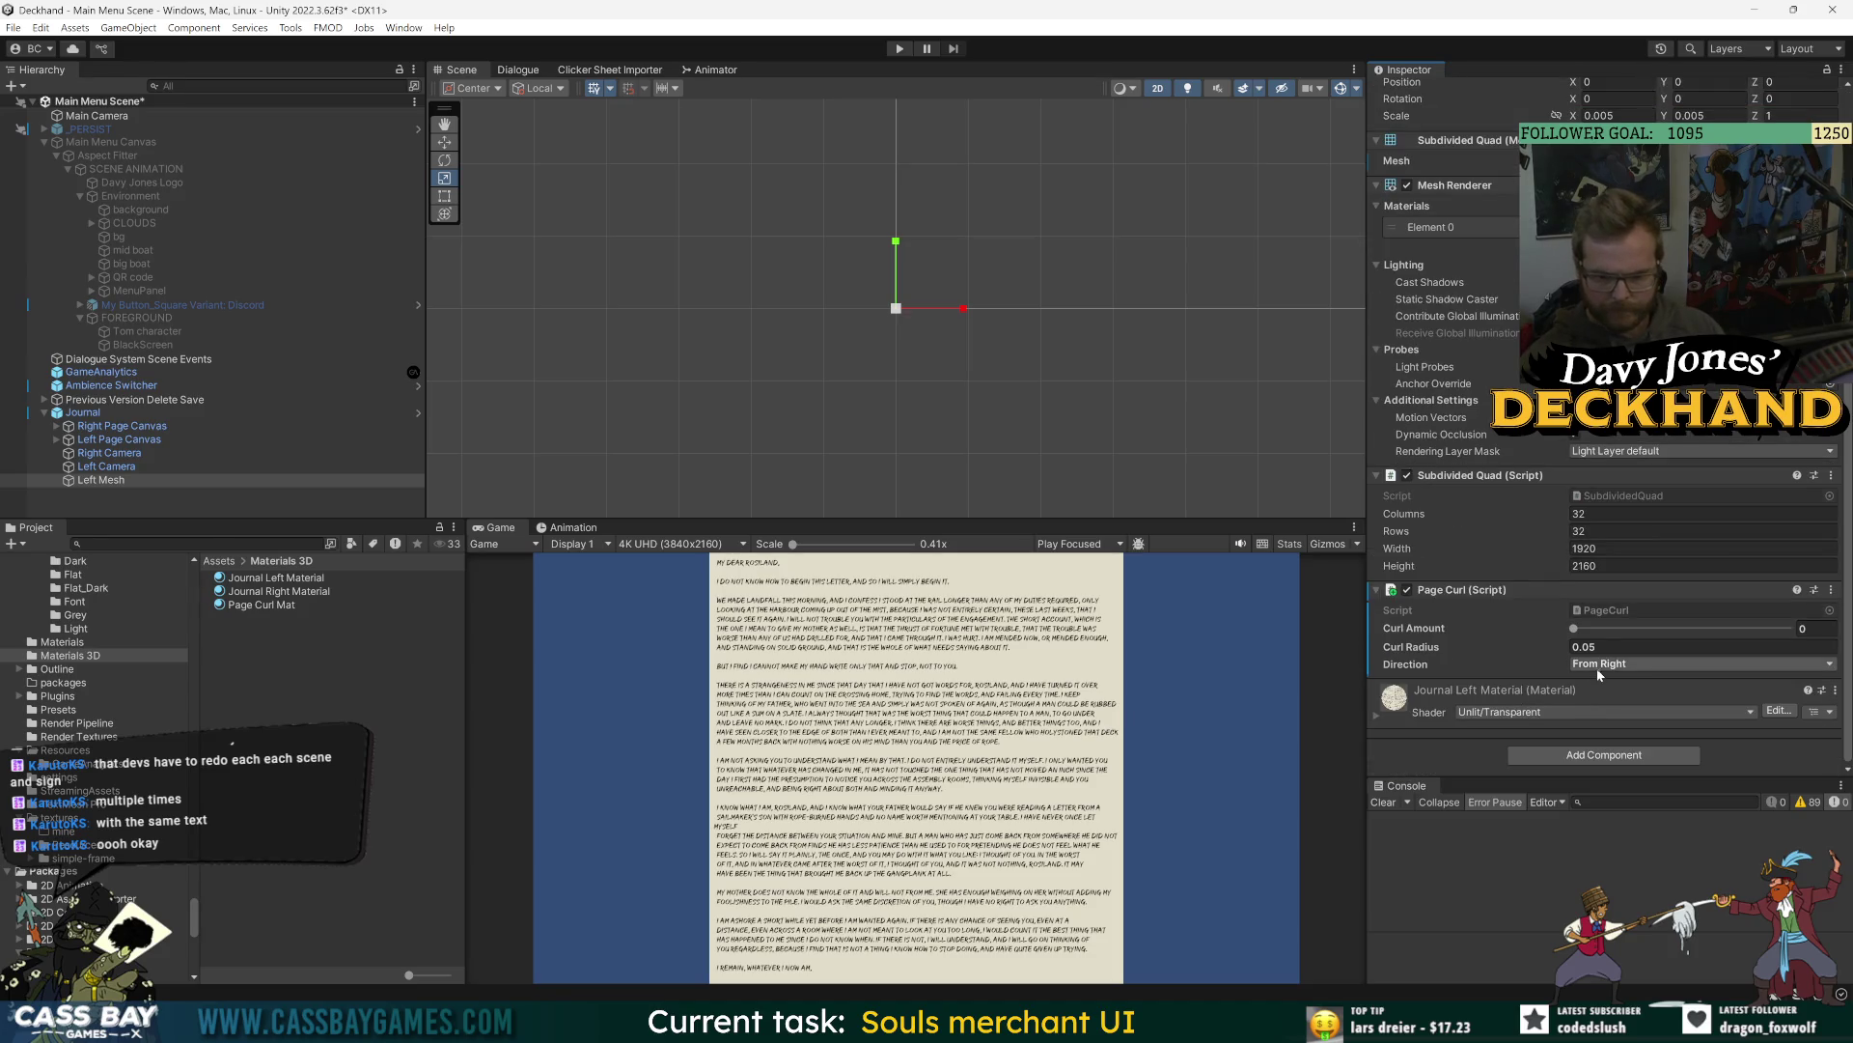
{"action": "left_click_drag", "start_coordinate": [1547, 633], "coordinate": [1707, 629]}
{"action": "mouse_move", "coordinate": [1409, 646]}
{"action": "left_mouse_down"}
{"action": "mouse_move", "coordinate": [1602, 668]}
{"action": "mouse_move", "coordinate": [1848, 661]}
{"action": "mouse_move", "coordinate": [12, 659]}
{"action": "left_mouse_up"}
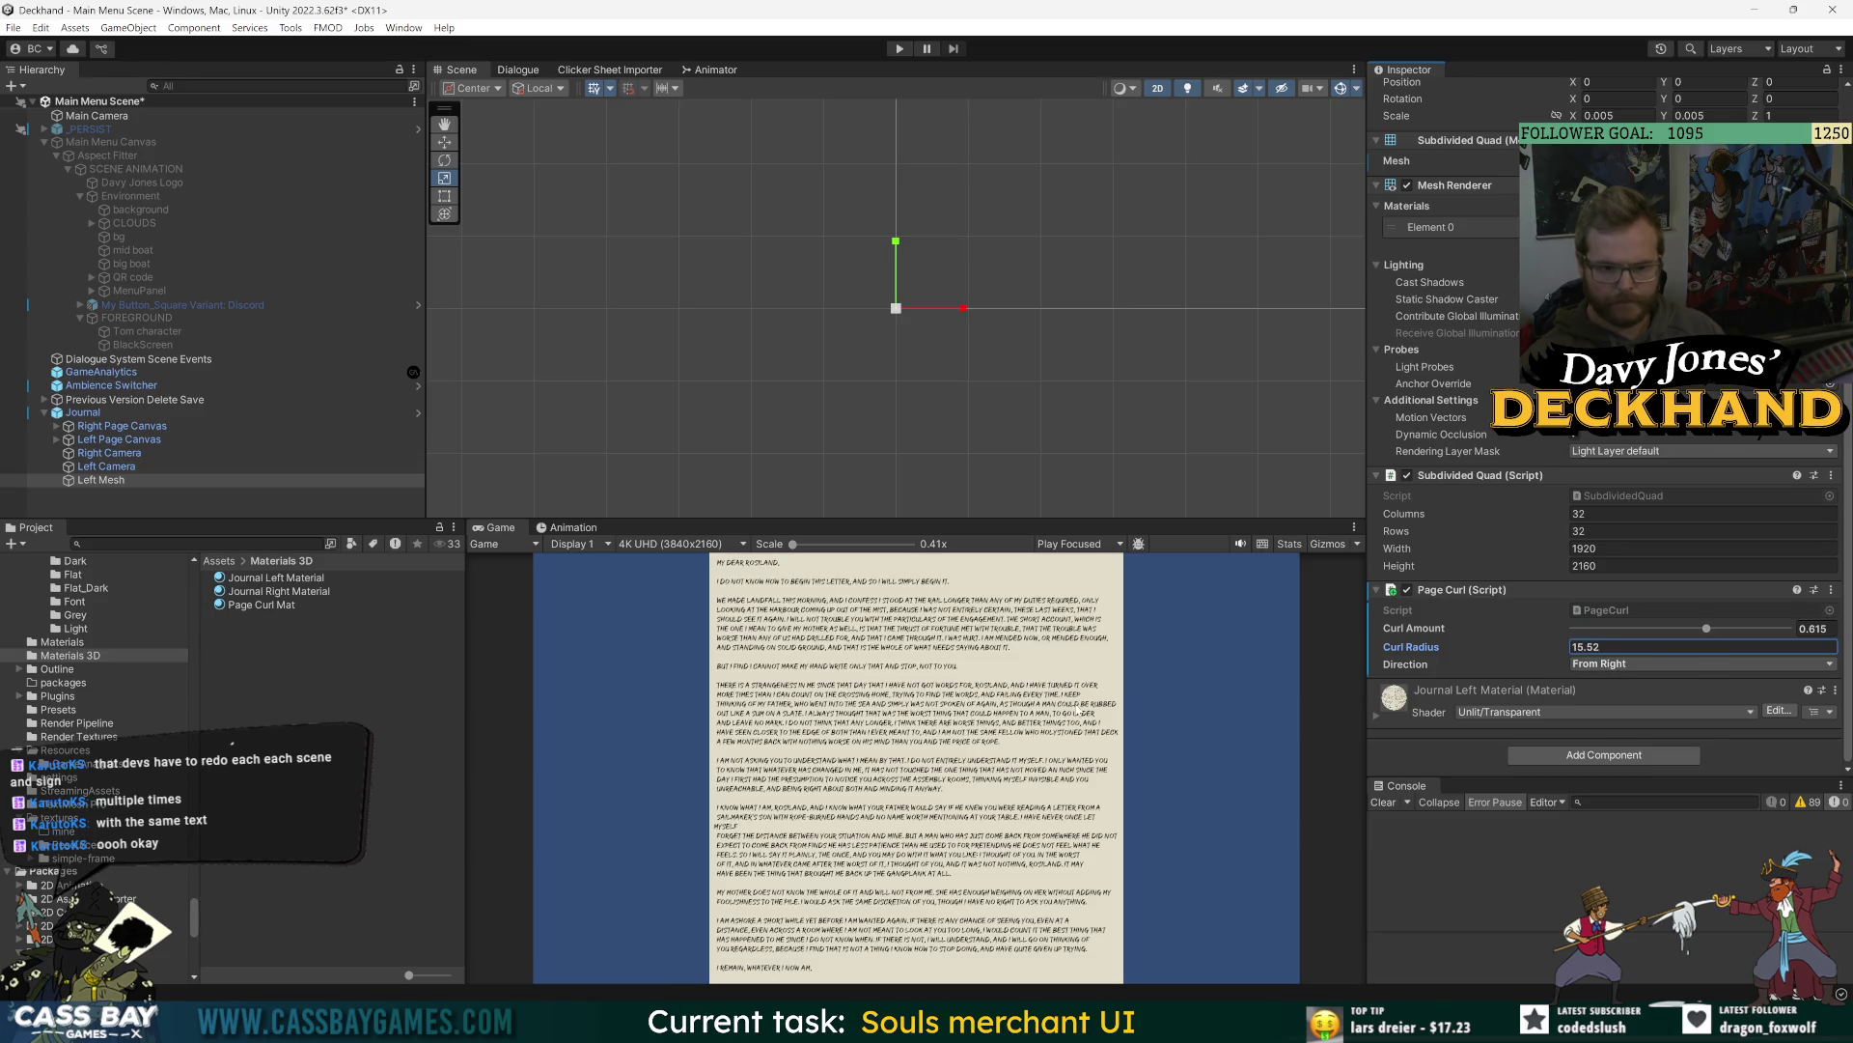
{"action": "left_click_drag", "start_coordinate": [1706, 629], "coordinate": [1796, 628]}
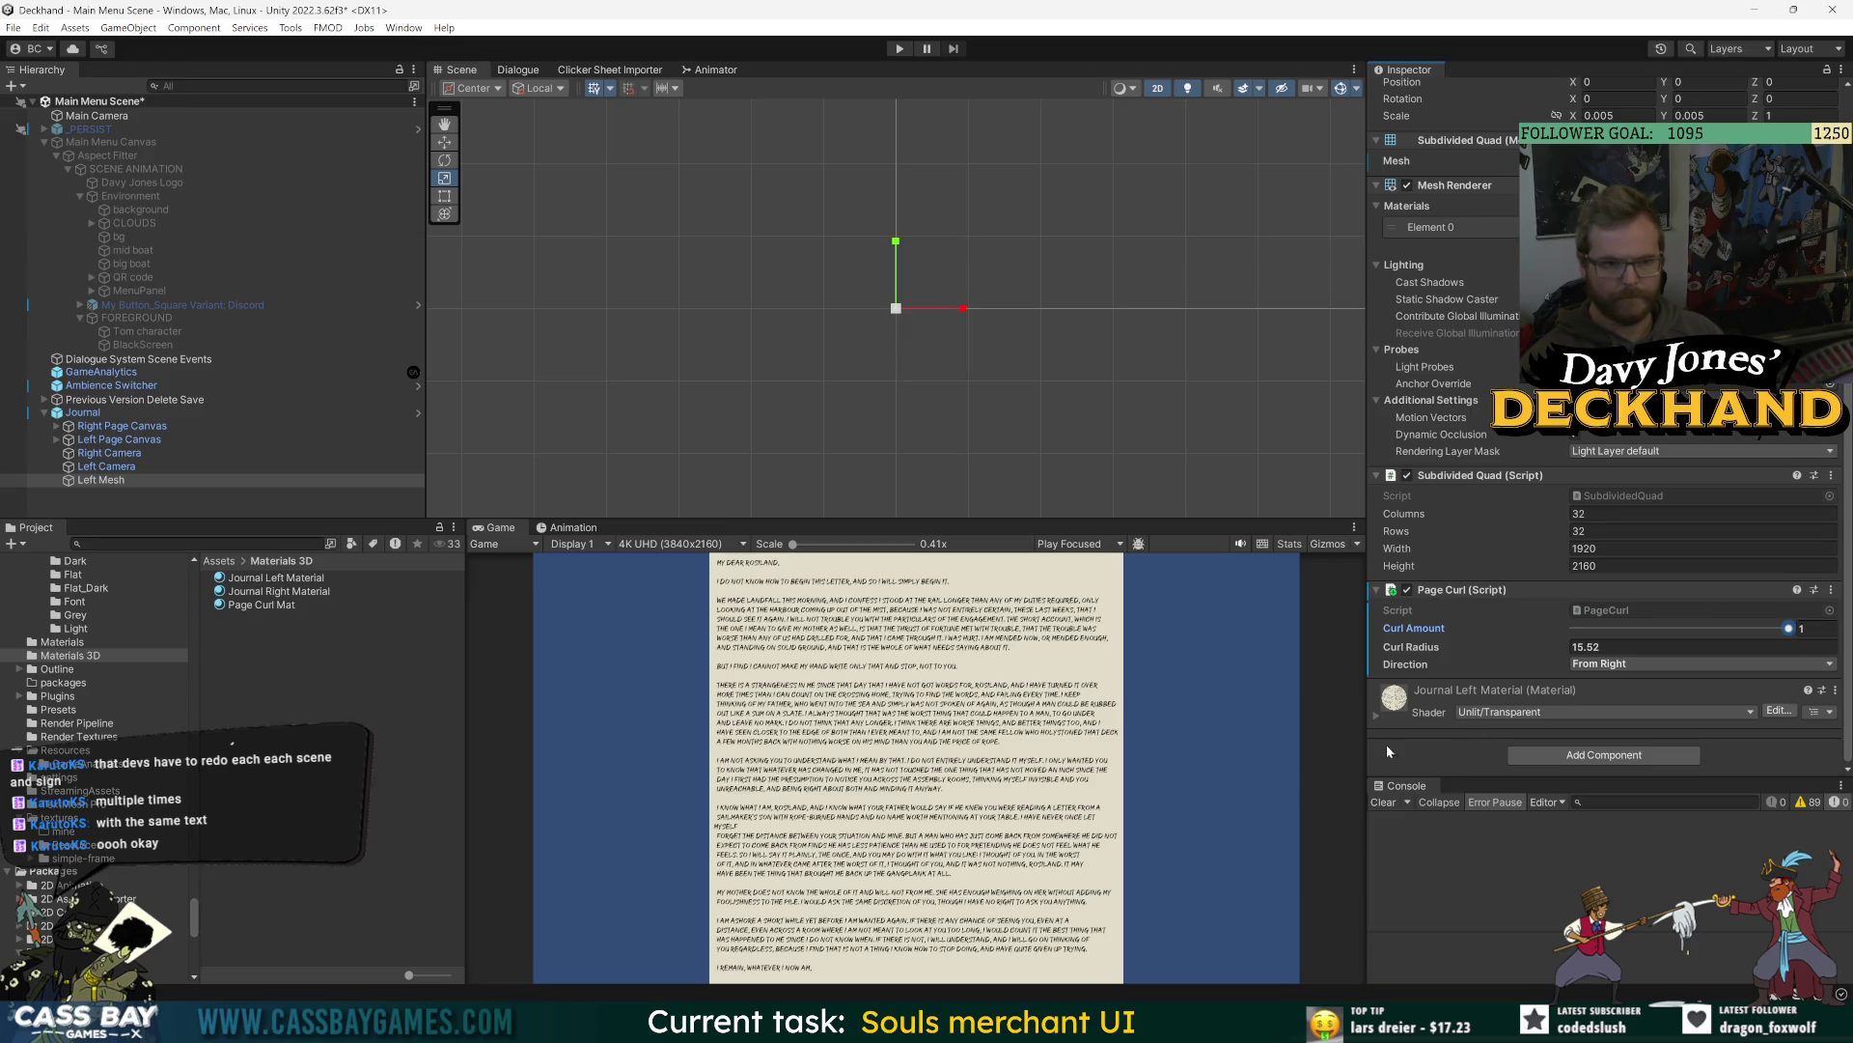
{"action": "left_click", "coordinate": [1580, 647]}
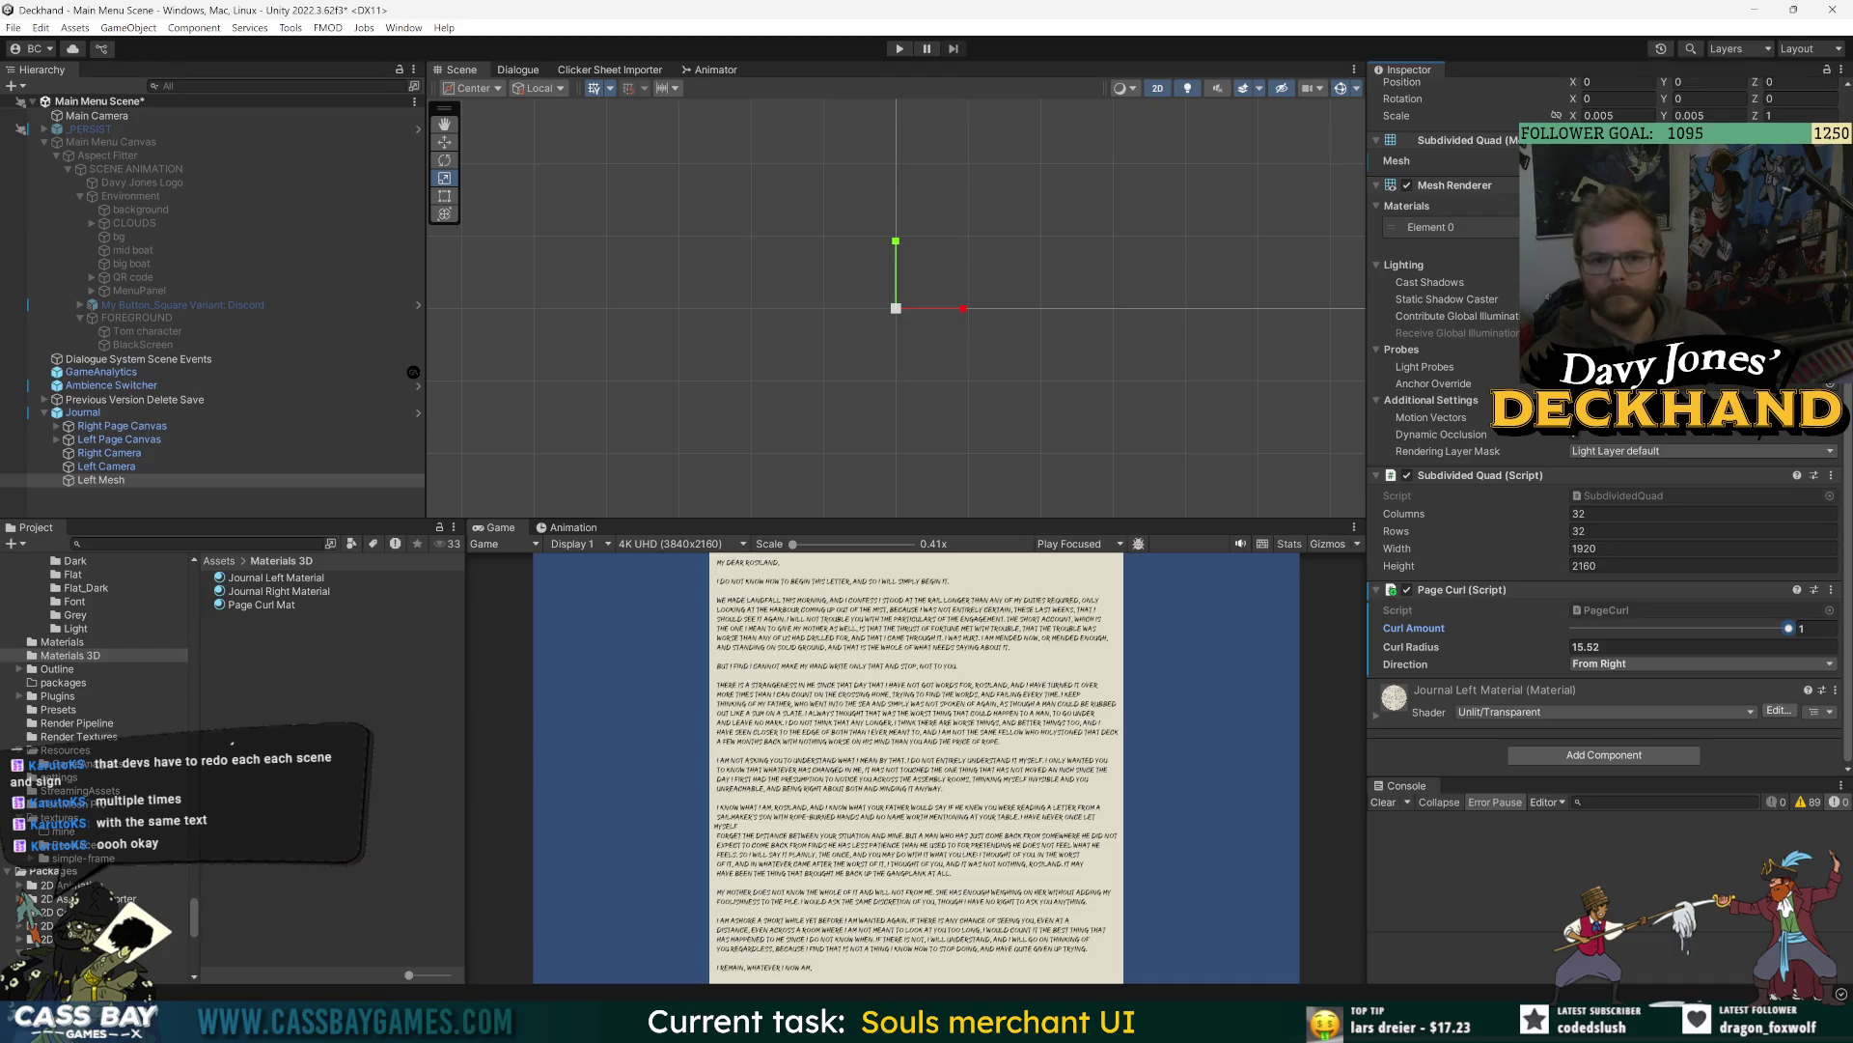
{"action": "scroll", "coordinate": [1461, 236], "scroll_direction": "up", "scroll_amount": 2}
{"action": "scroll", "coordinate": [1462, 235], "scroll_direction": "up", "scroll_amount": 1}
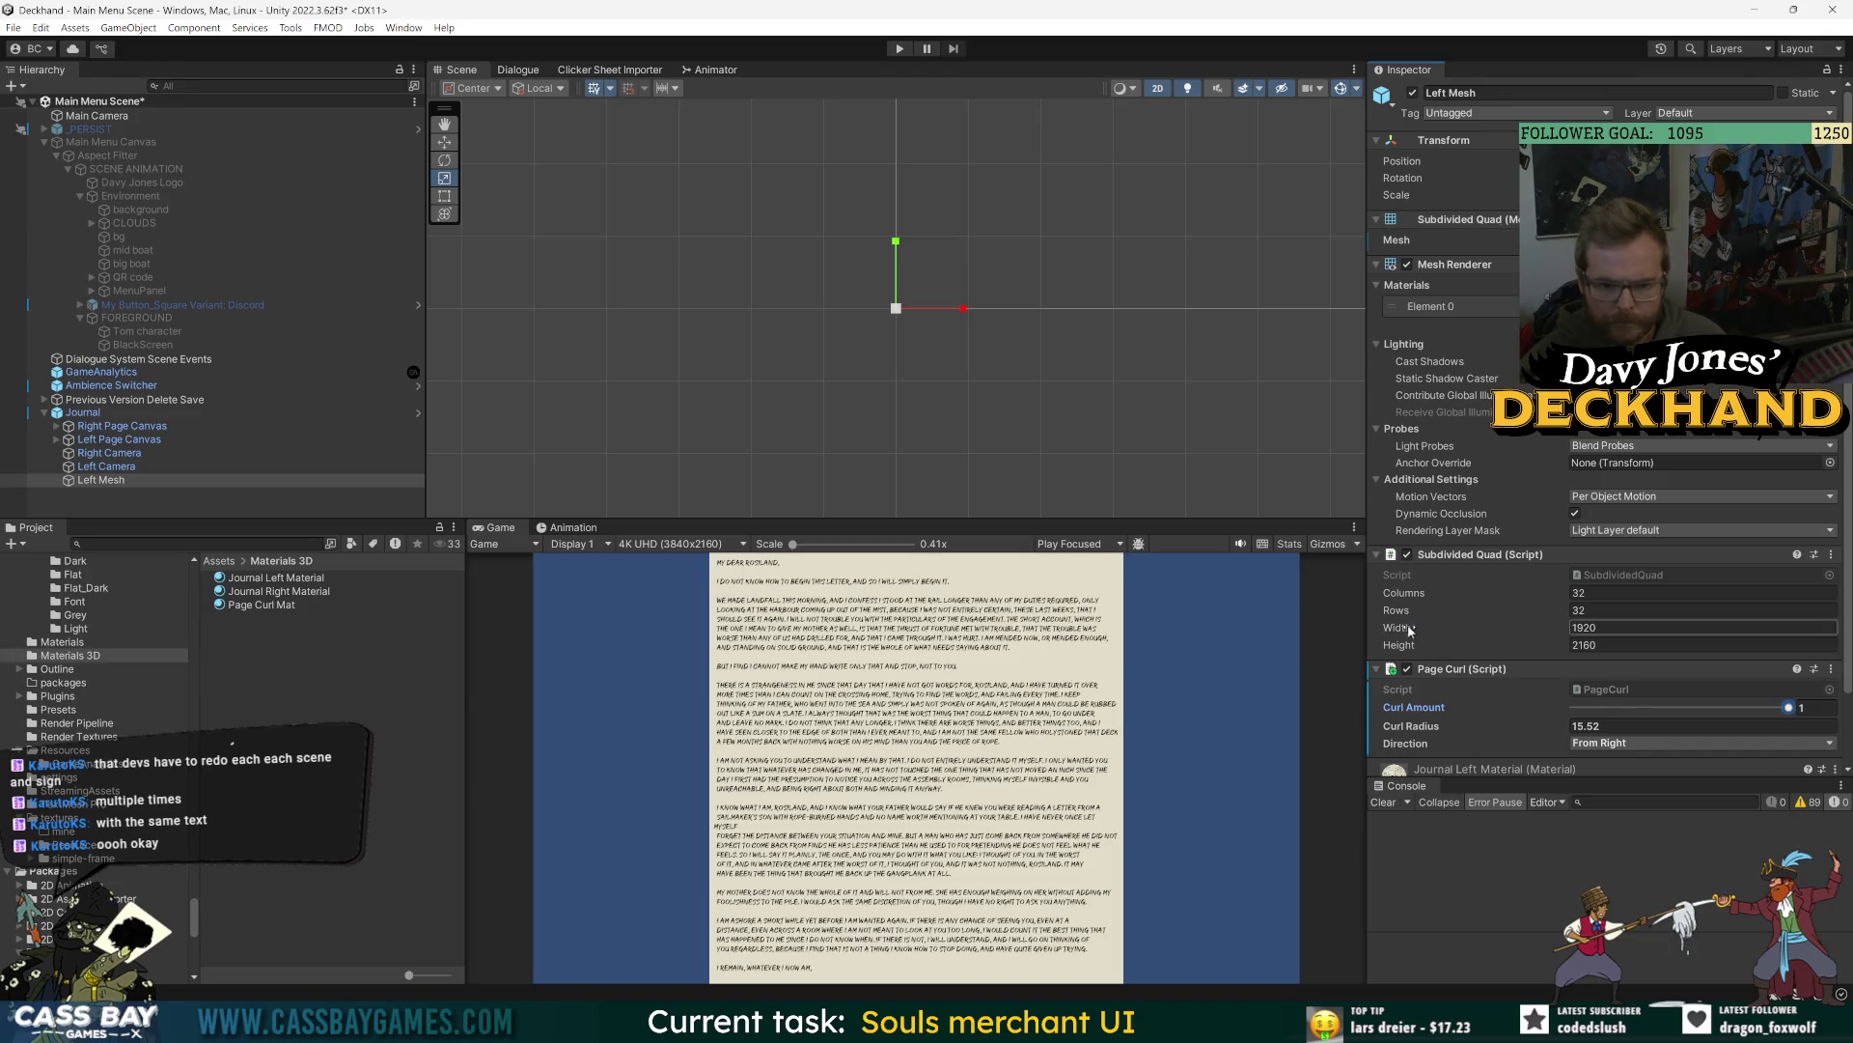
{"action": "scroll", "coordinate": [1494, 637], "scroll_direction": "down", "scroll_amount": 2}
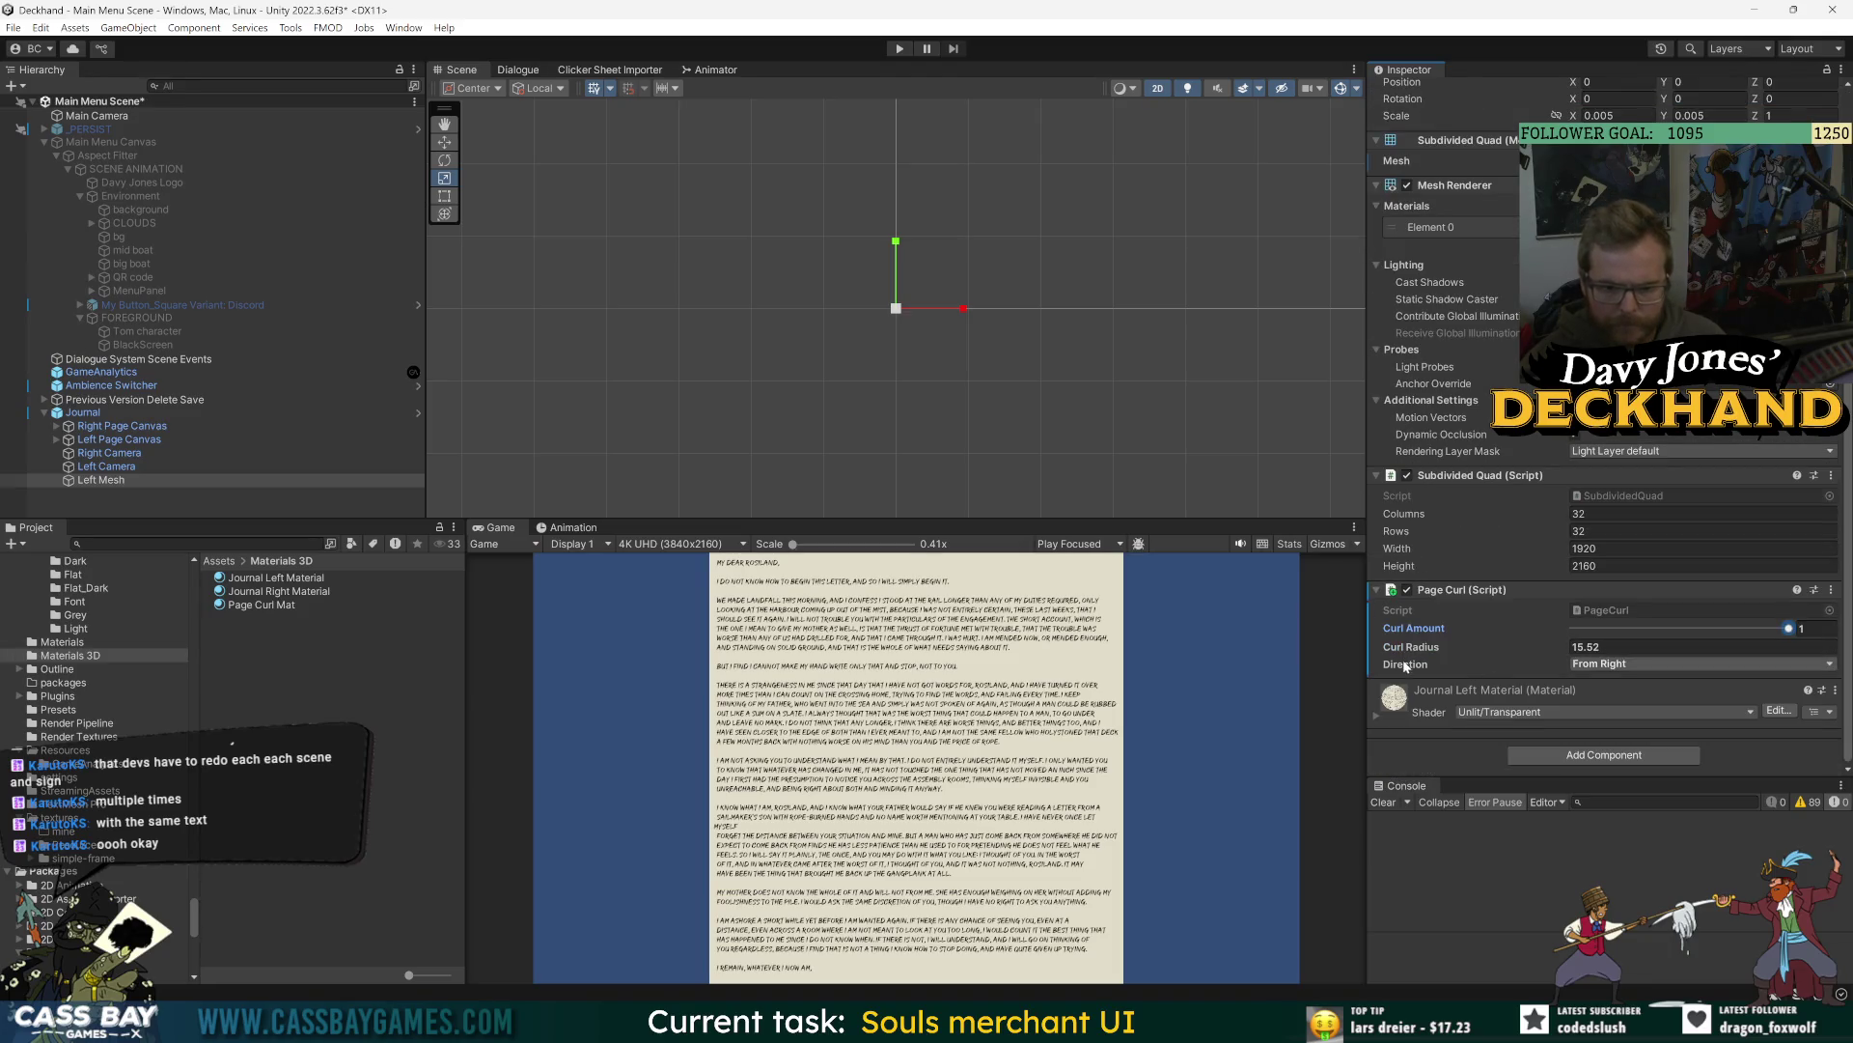
{"action": "left_click_drag", "start_coordinate": [1419, 646], "coordinate": [1848, 639]}
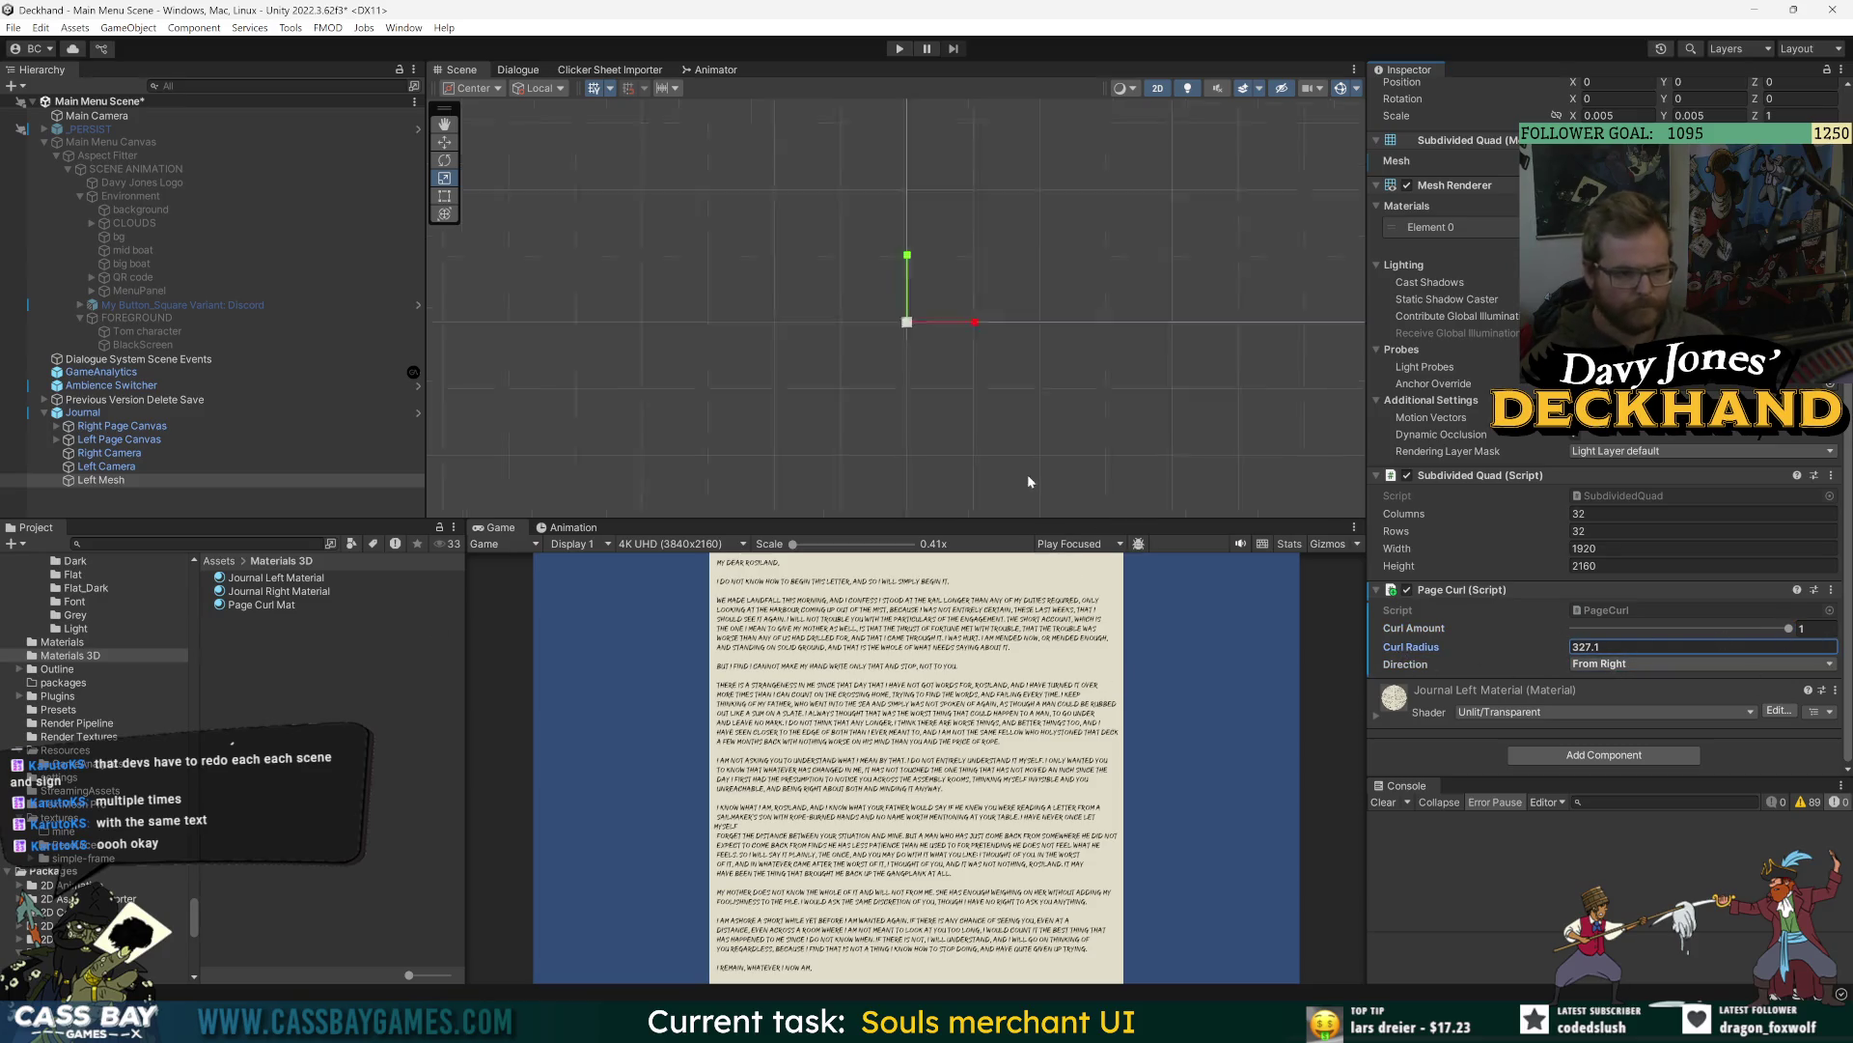
{"action": "double_click", "coordinate": [106, 480]}
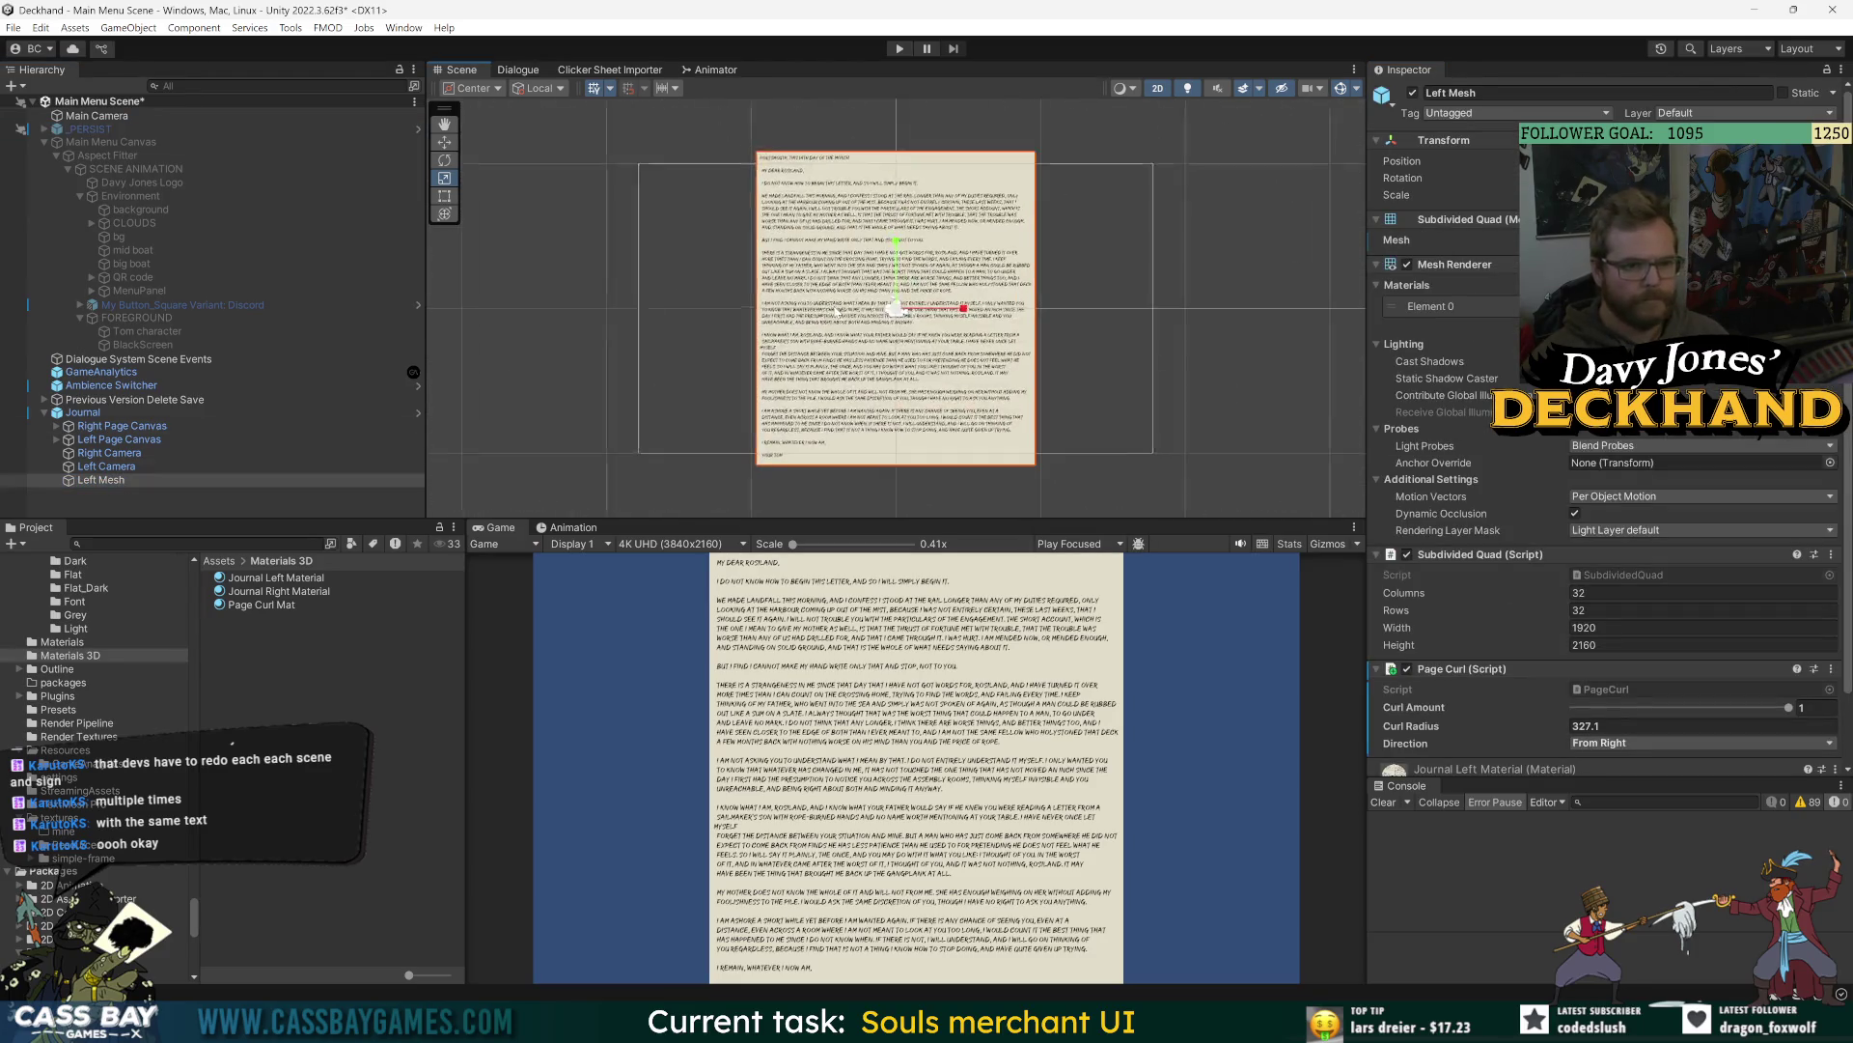
- In 3D view, try Curl Radius 435.2 and Curl Amount about 0.43 on the page
{"action": "key", "text": "2"}
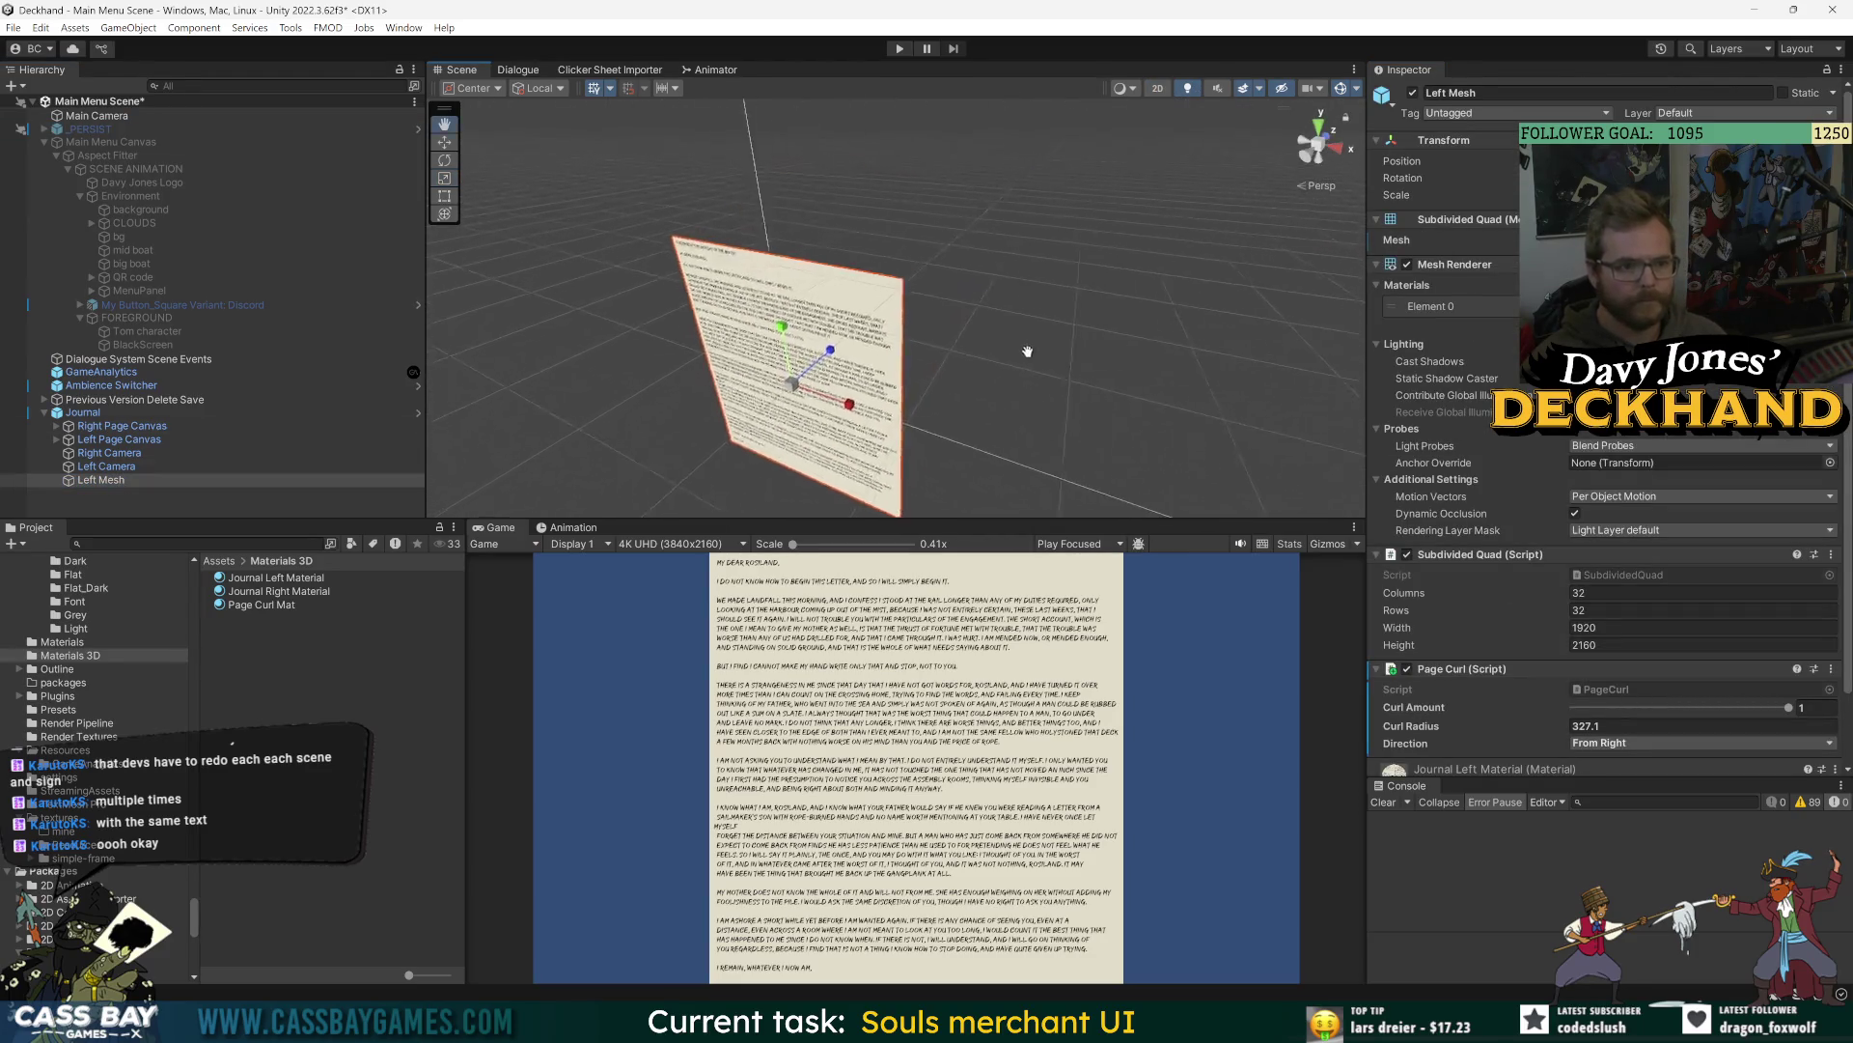
{"action": "mouse_move", "coordinate": [1027, 351]}
{"action": "left_mouse_down"}
{"action": "mouse_move", "coordinate": [612, 380]}
{"action": "mouse_move", "coordinate": [509, 409]}
{"action": "left_mouse_up"}
{"action": "left_click_drag", "start_coordinate": [1453, 726], "coordinate": [1545, 726]}
{"action": "mouse_move", "coordinate": [1672, 707]}
{"action": "left_mouse_down"}
{"action": "mouse_move", "coordinate": [1639, 707]}
{"action": "mouse_move", "coordinate": [1841, 717]}
{"action": "left_mouse_up"}
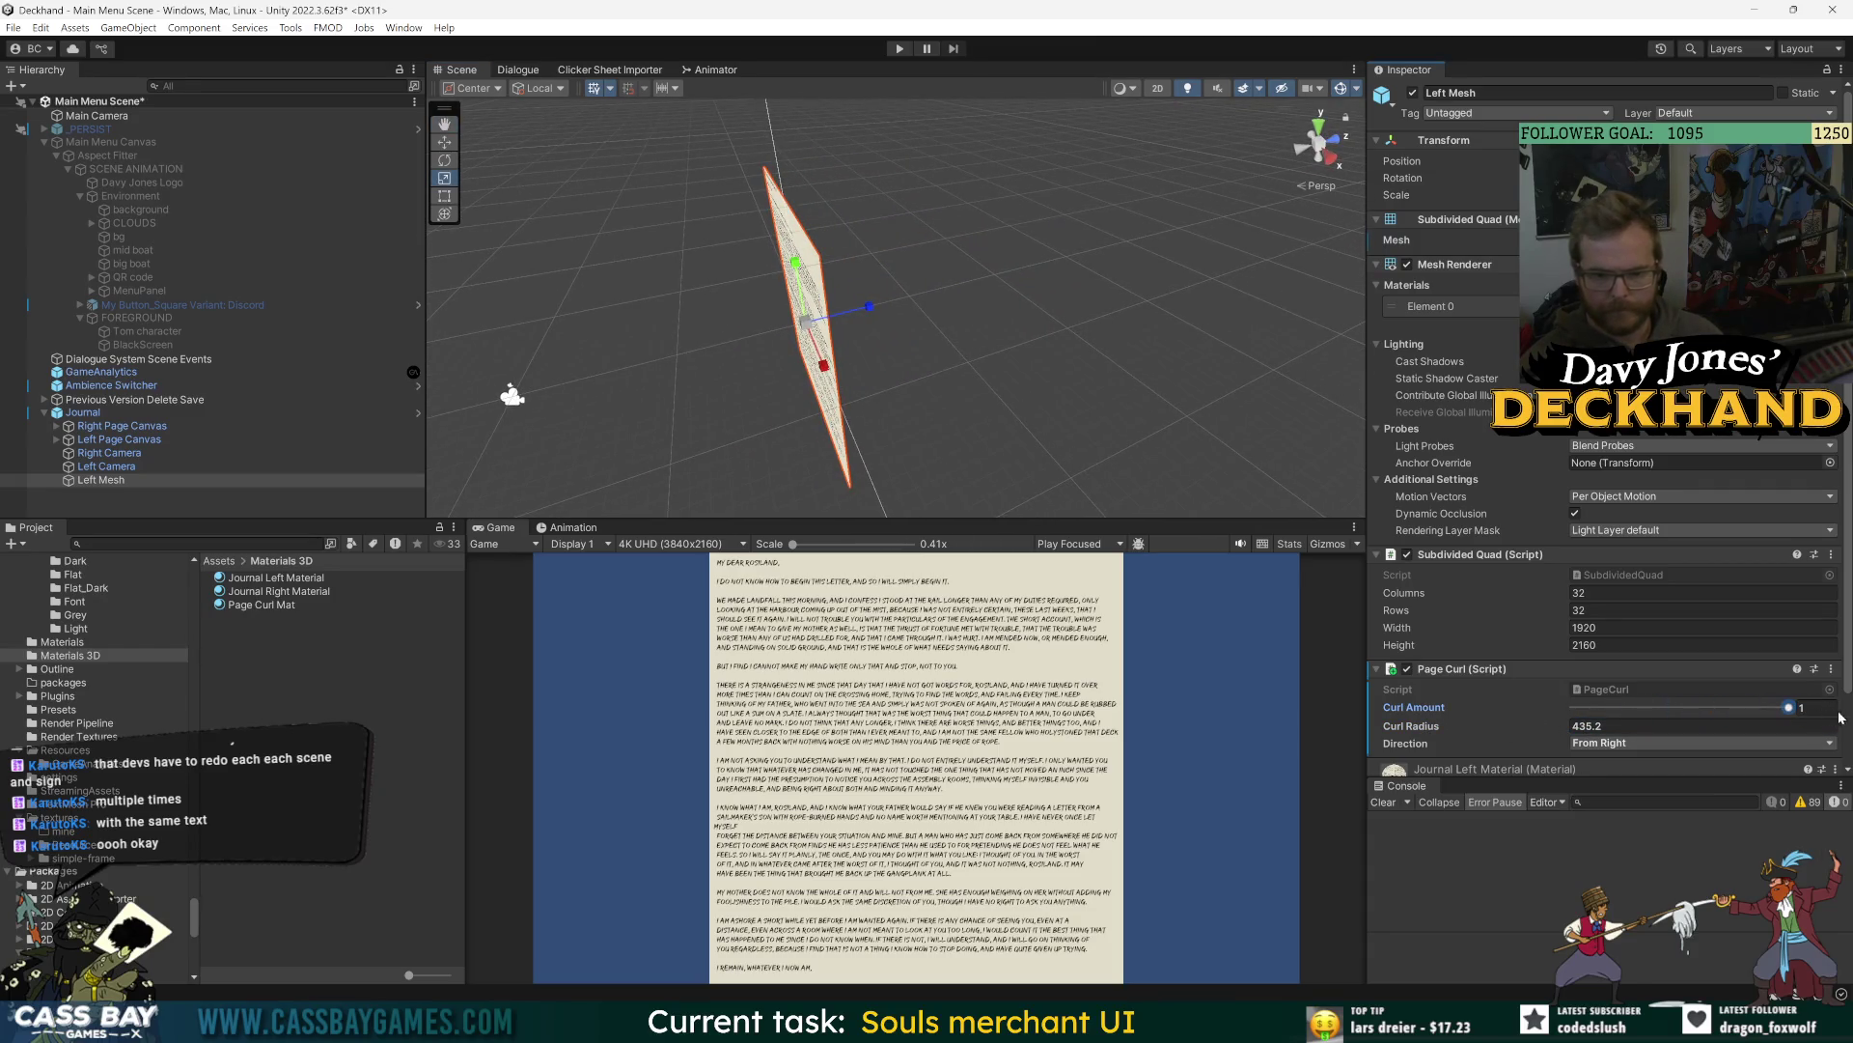
{"action": "left_click", "coordinate": [1631, 593]}
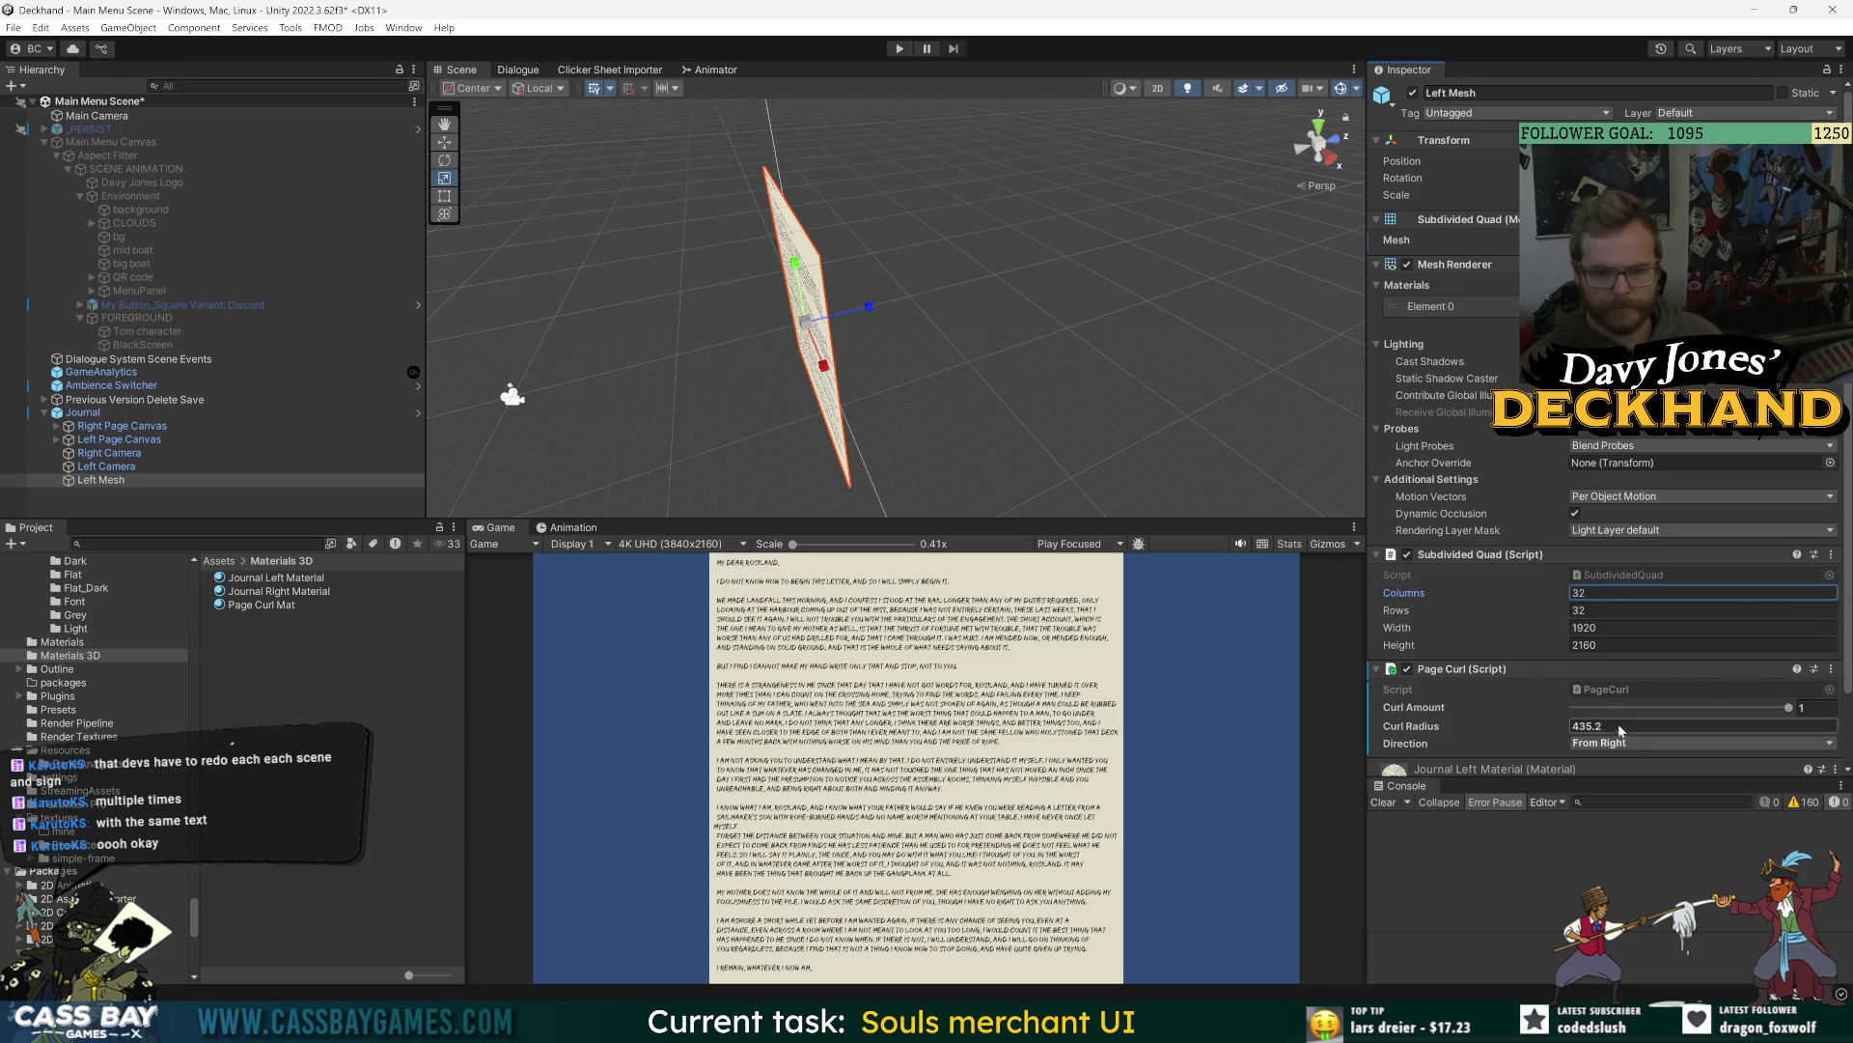
{"action": "mouse_move", "coordinate": [1621, 708]}
{"action": "left_mouse_down"}
{"action": "mouse_move", "coordinate": [1682, 707]}
{"action": "mouse_move", "coordinate": [1666, 707]}
{"action": "left_mouse_up"}
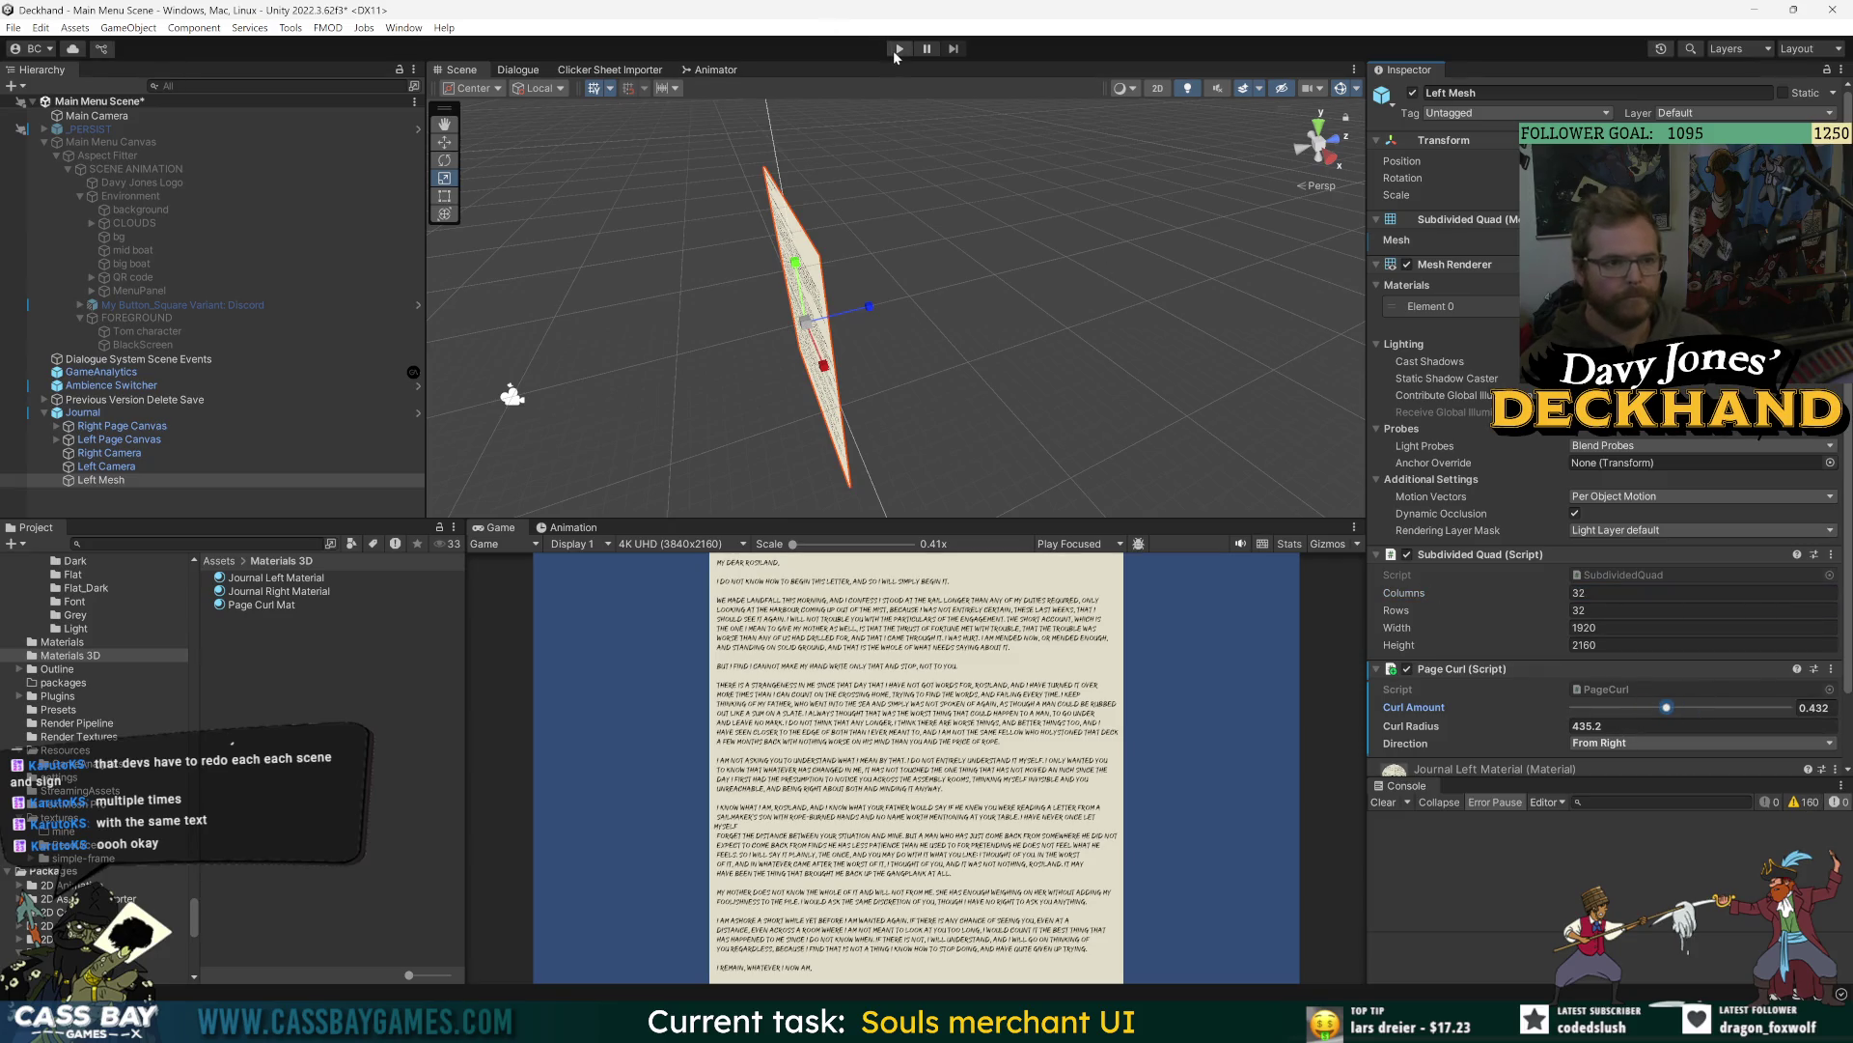
- Reset the Page Curl component to its defaults and enter Play mode
{"action": "left_click", "coordinate": [1831, 669]}
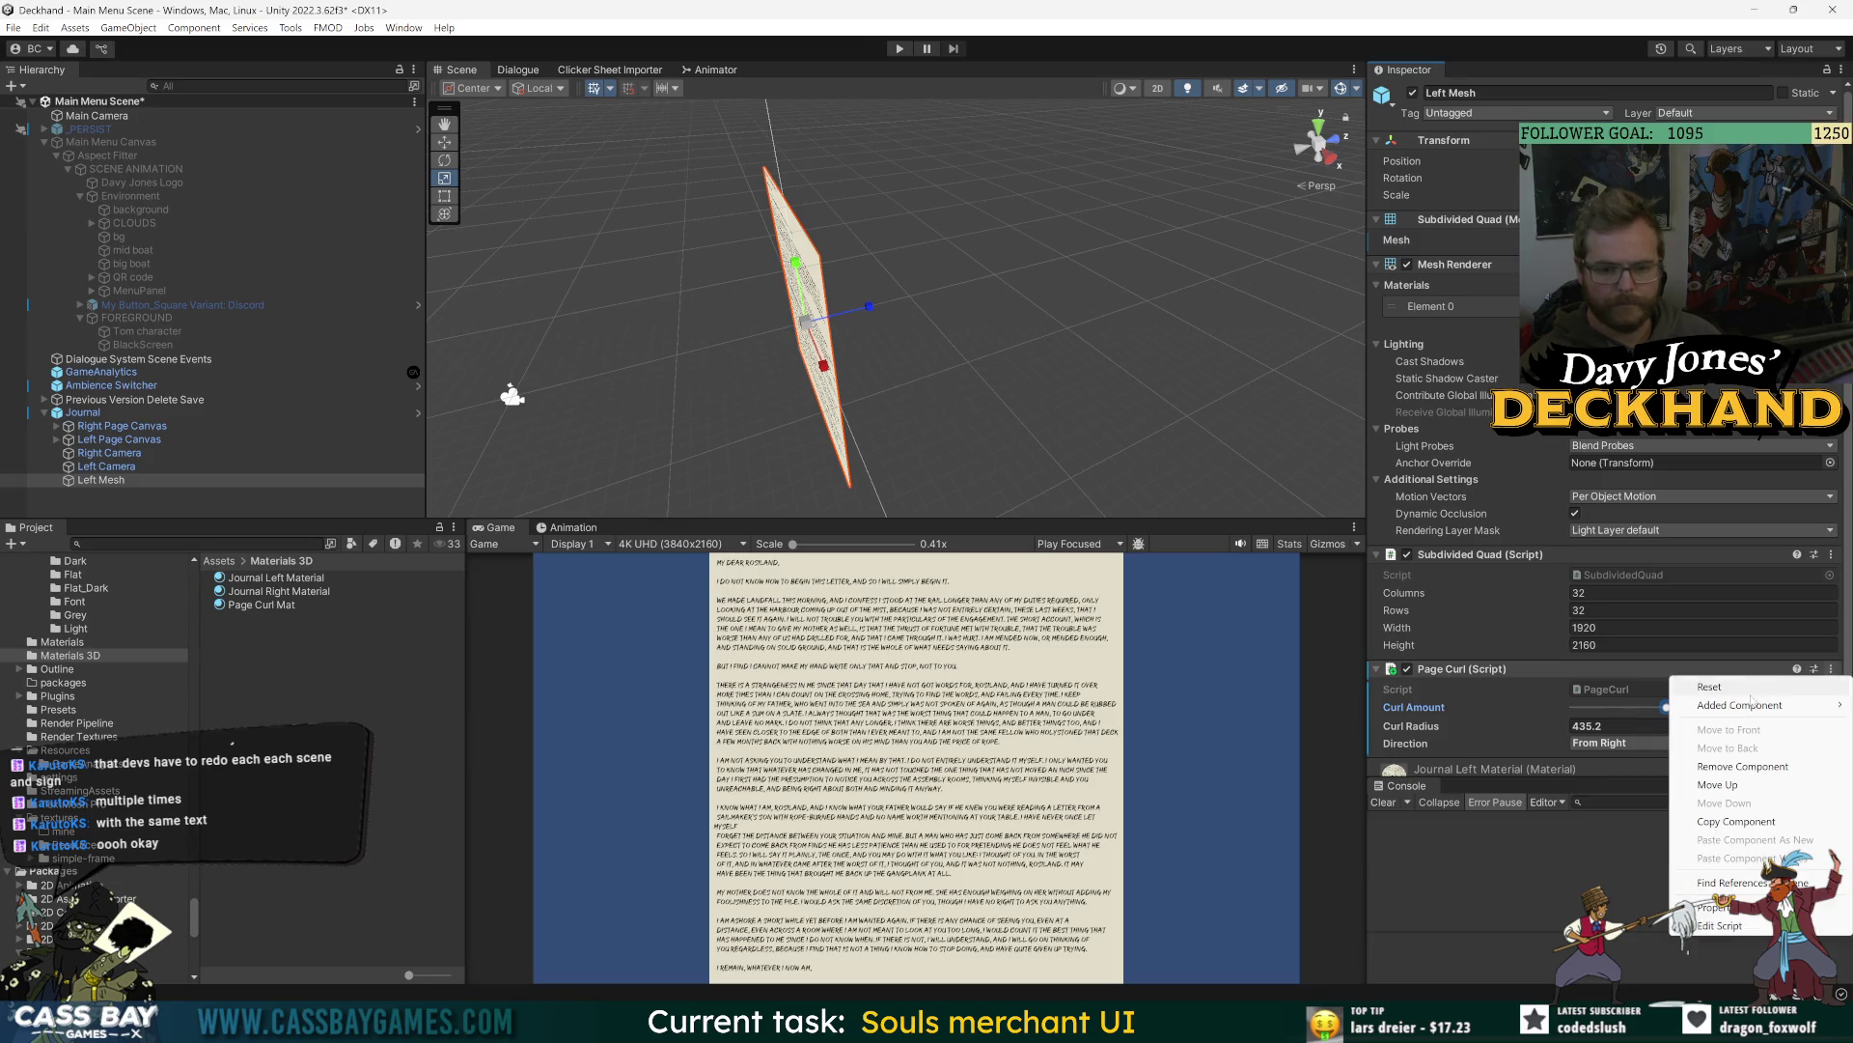
{"action": "left_click", "coordinate": [1754, 693]}
{"action": "left_click", "coordinate": [899, 48]}
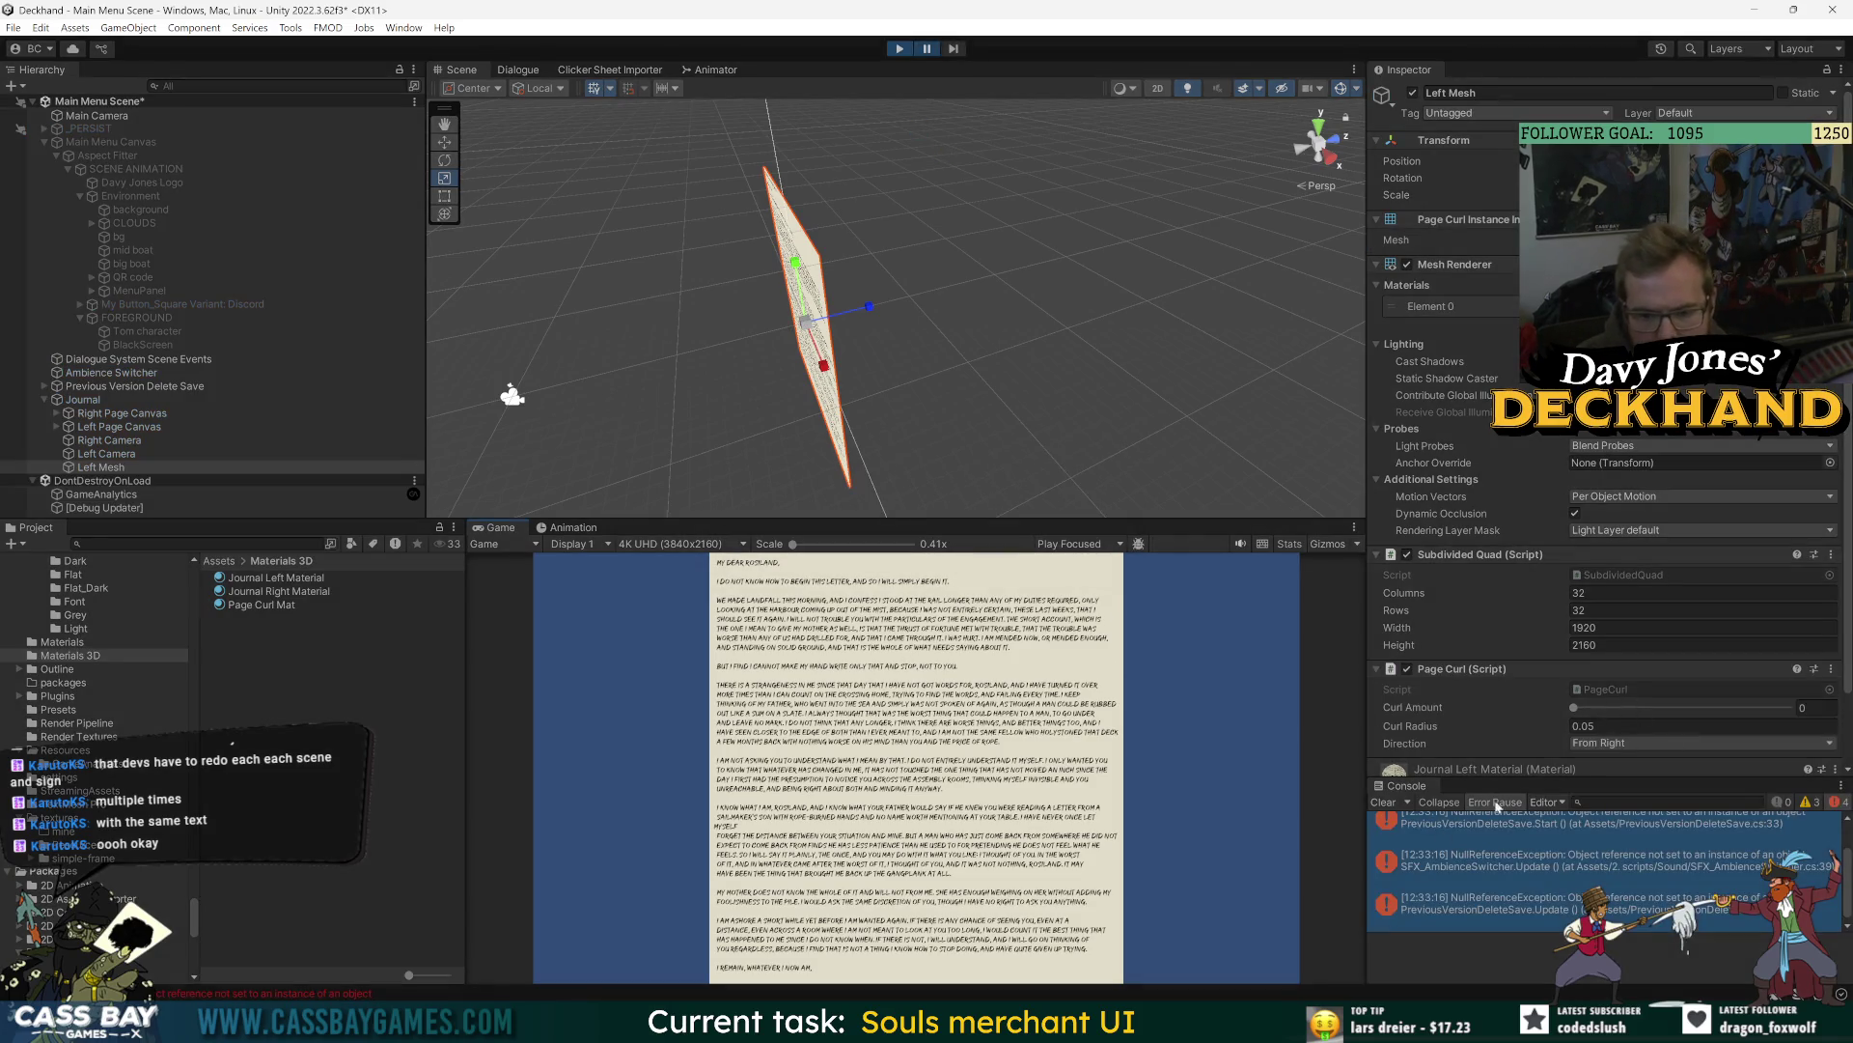
- Inspect the PreviousVersionDeleteSave error in the Console and stop Play mode
{"action": "scroll", "coordinate": [1572, 837], "scroll_direction": "up", "scroll_amount": 2}
{"action": "left_click", "coordinate": [1651, 874]}
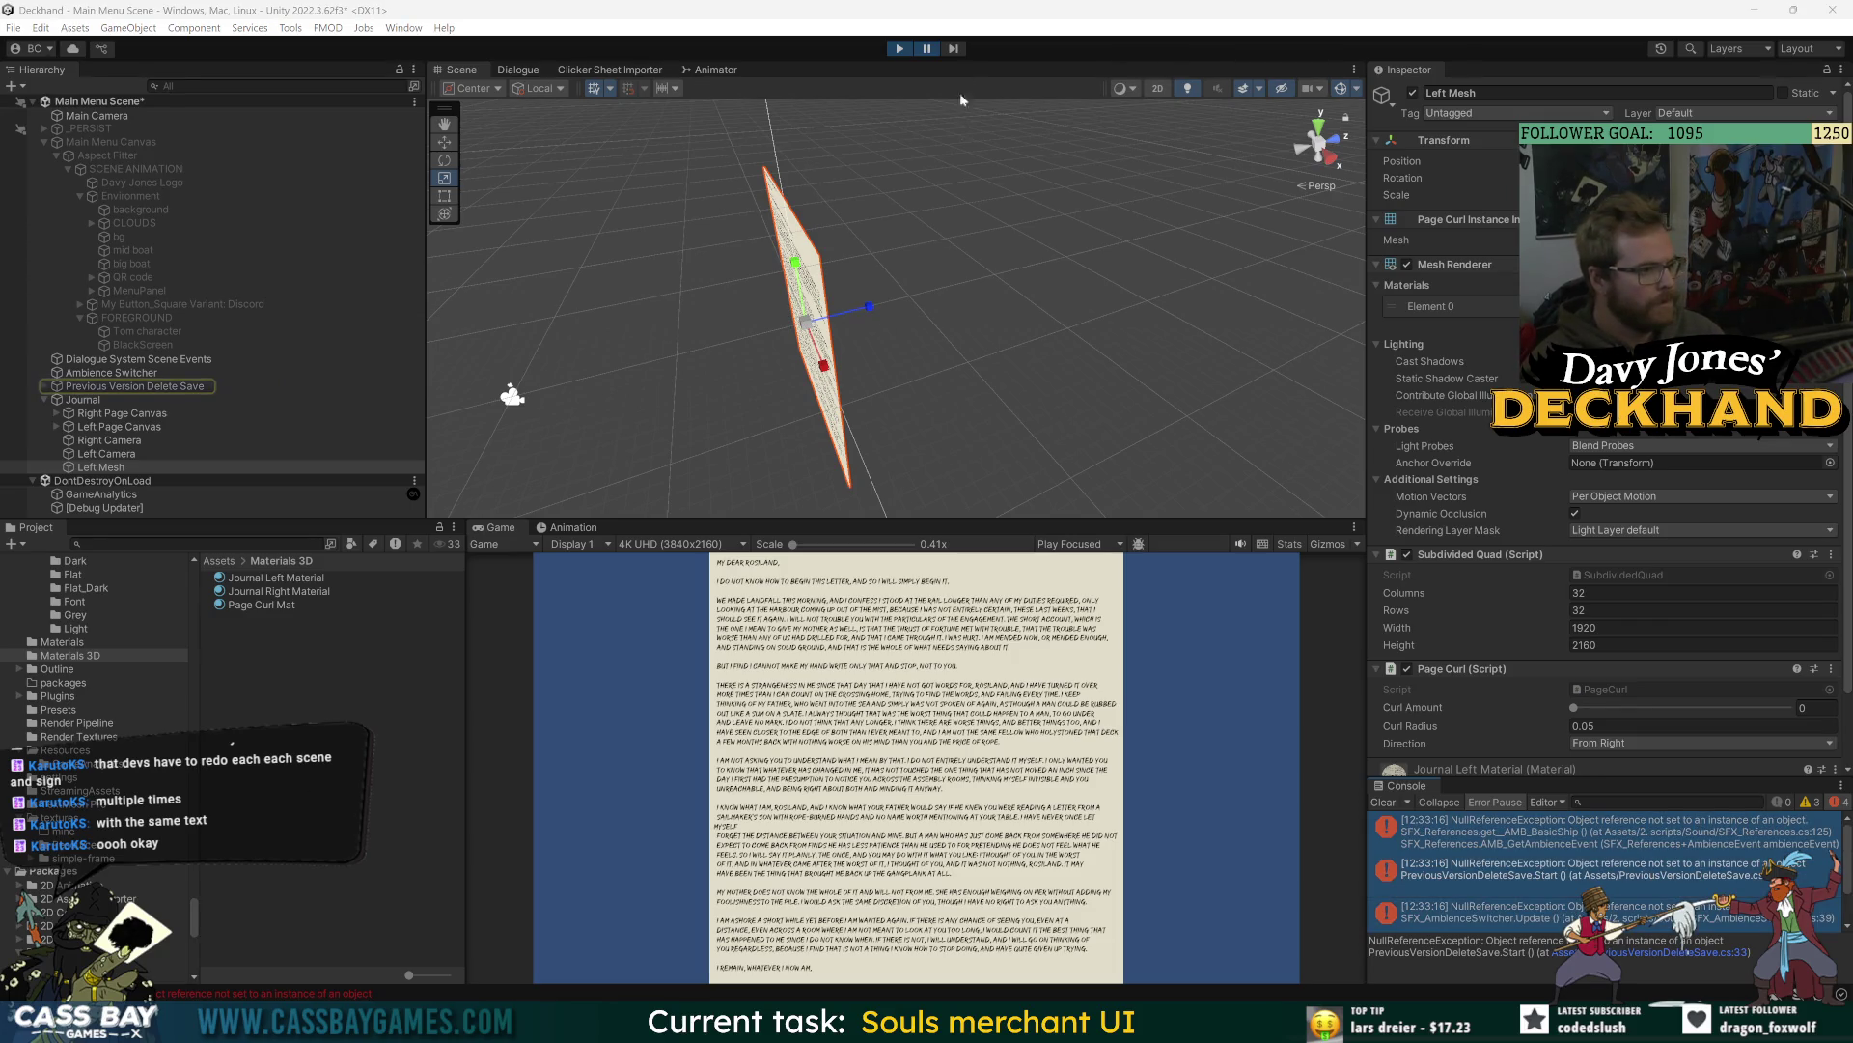
{"action": "left_click", "coordinate": [898, 49]}
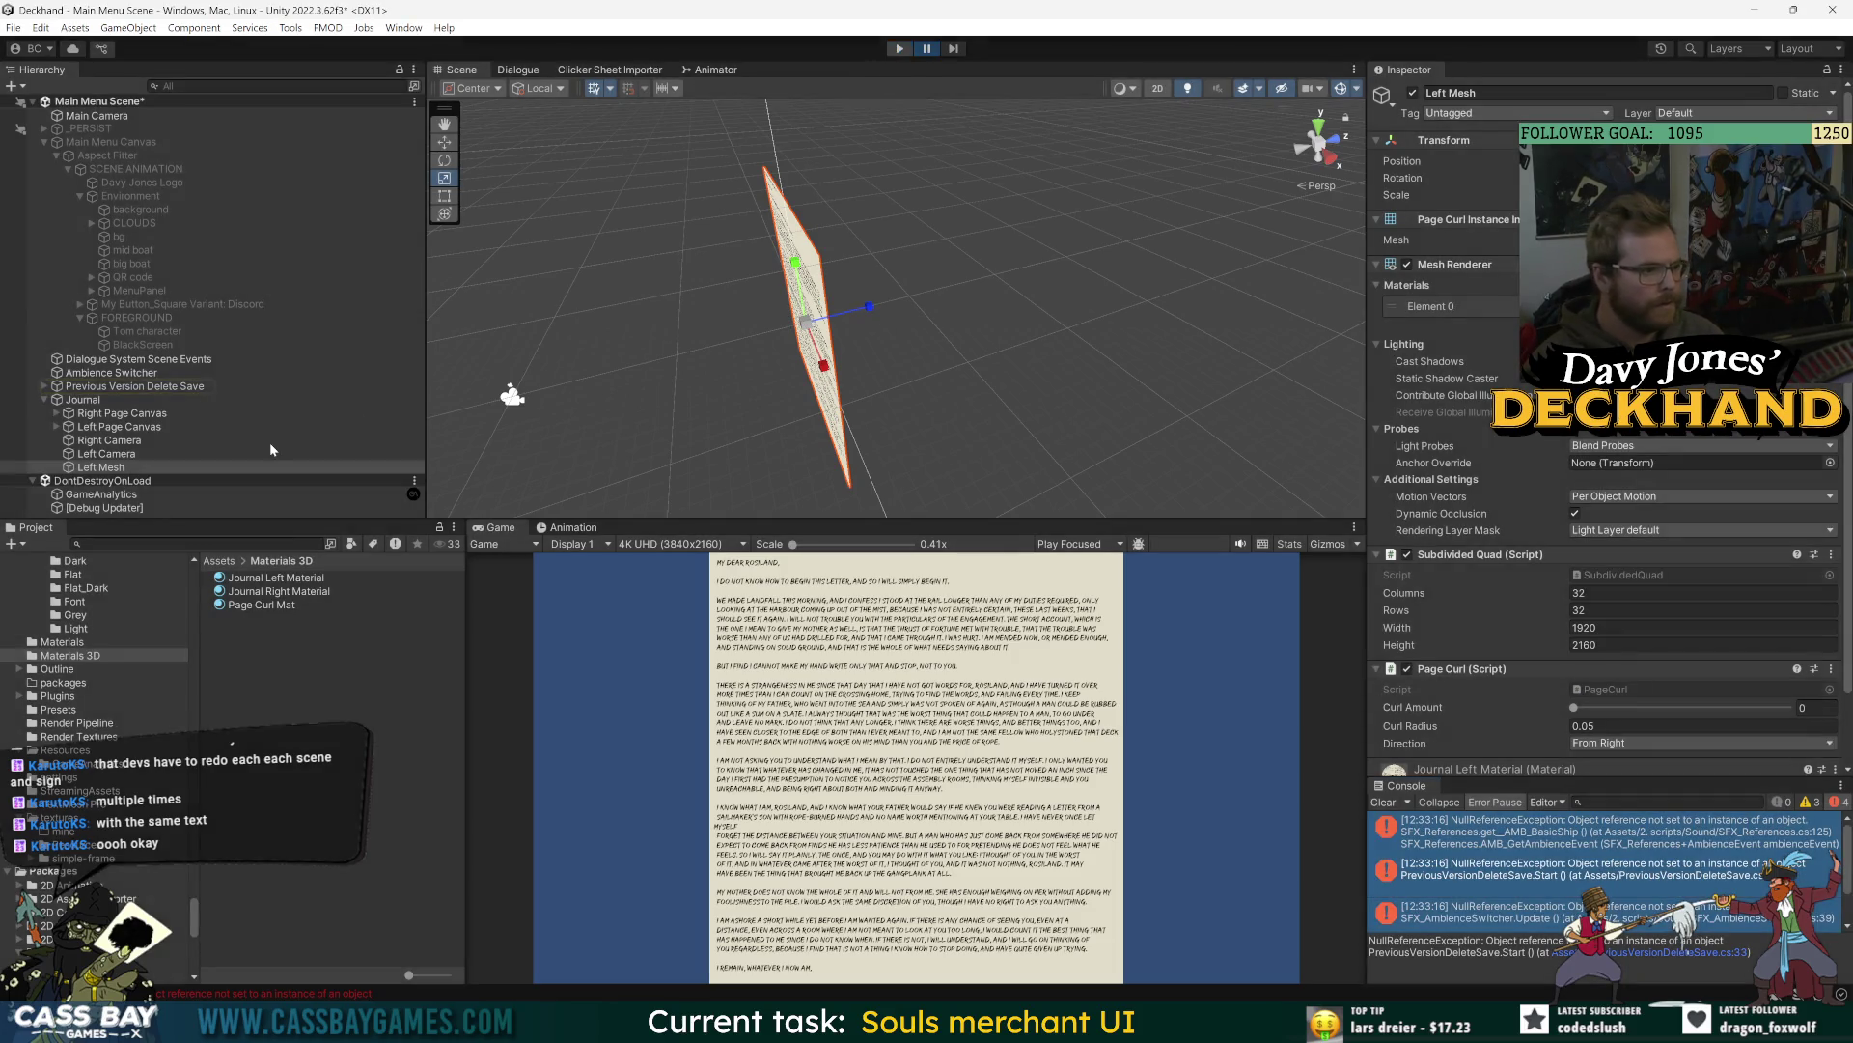
- Activate the _PERSIST object, save the scene, and run the game again
{"action": "left_click", "coordinate": [83, 129]}
{"action": "left_click", "coordinate": [1413, 93]}
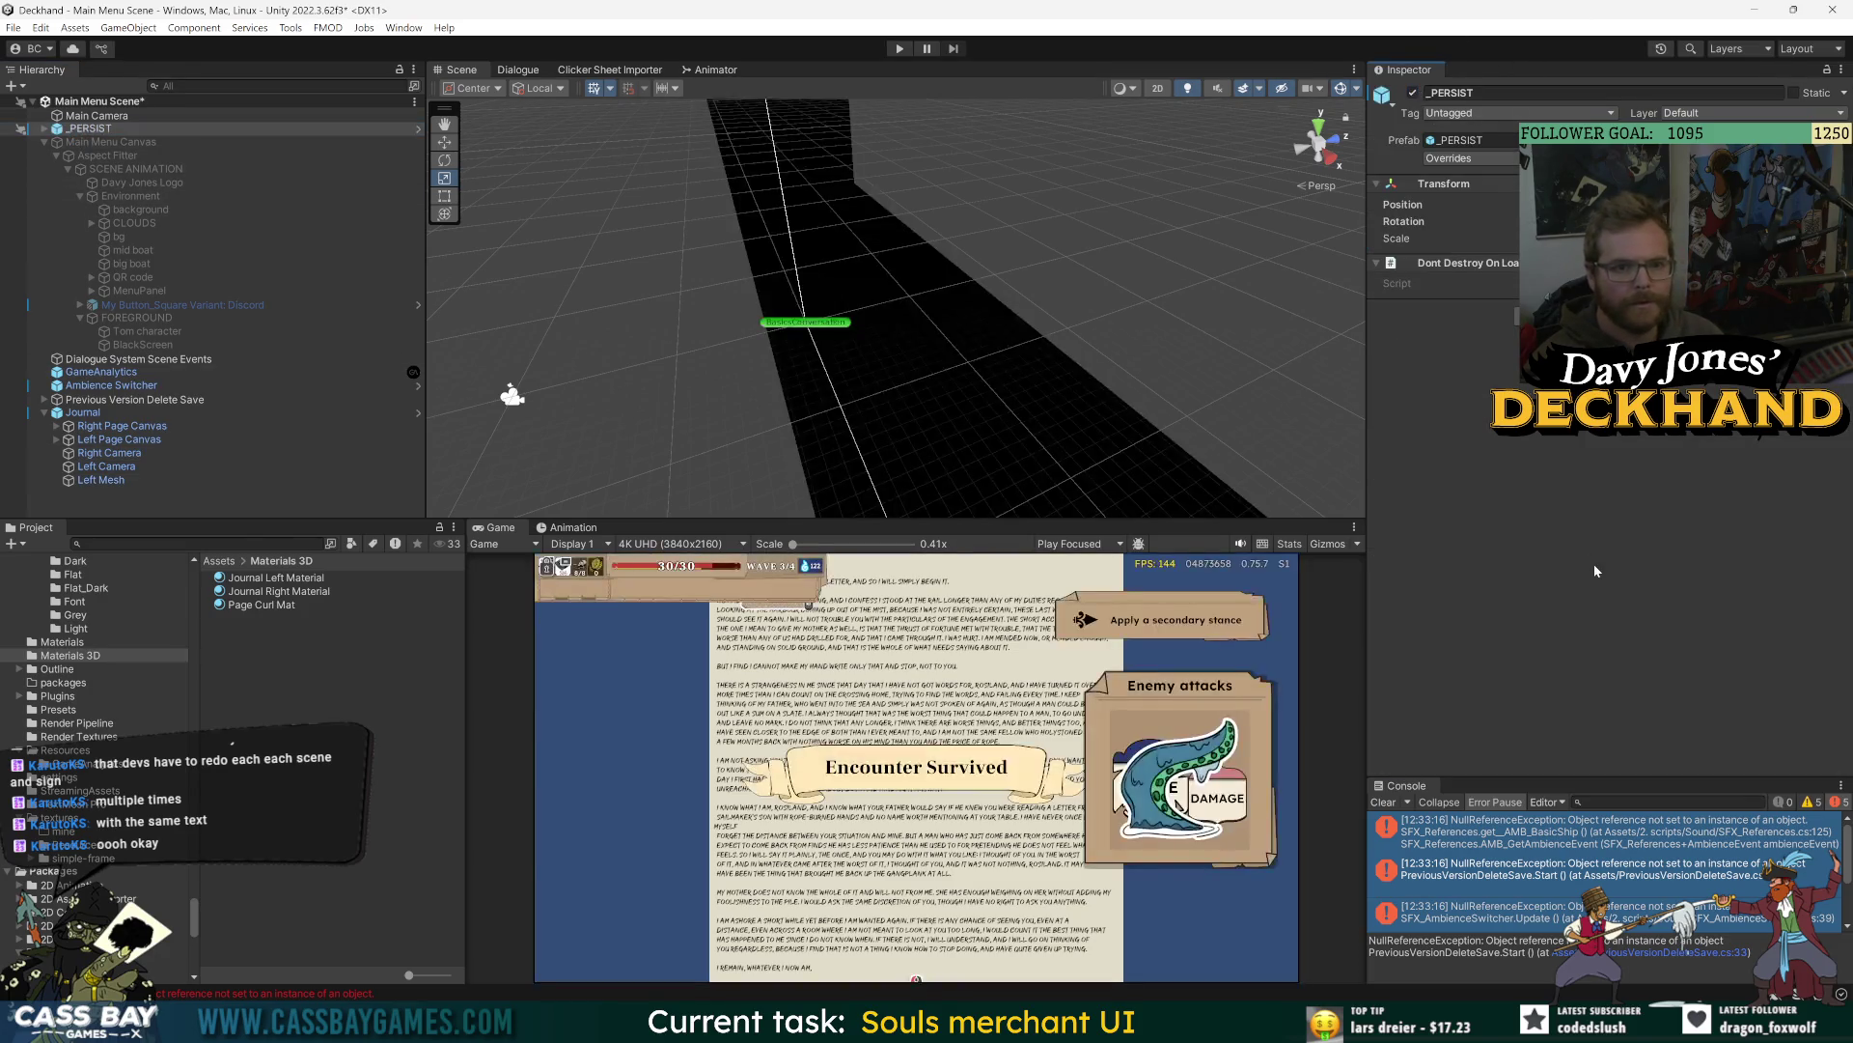
{"action": "key", "text": "ctrl+s"}
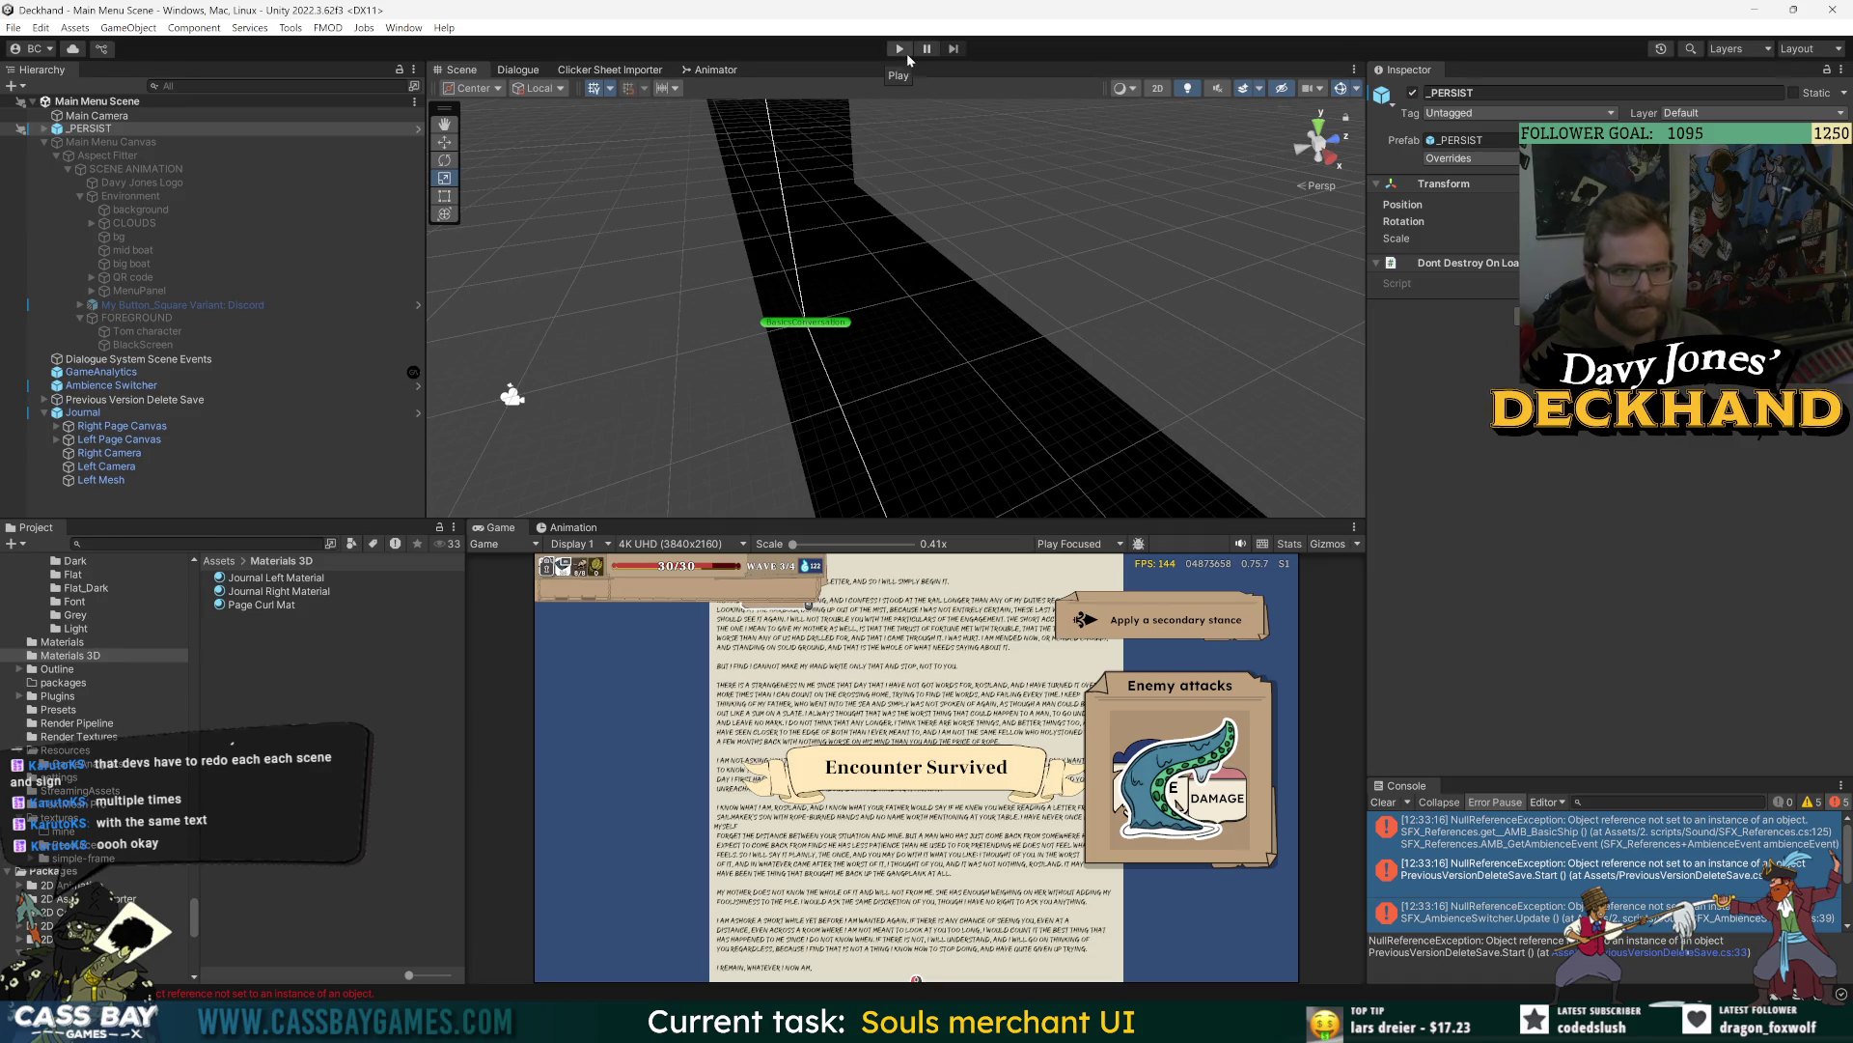
{"action": "left_click", "coordinate": [907, 53]}
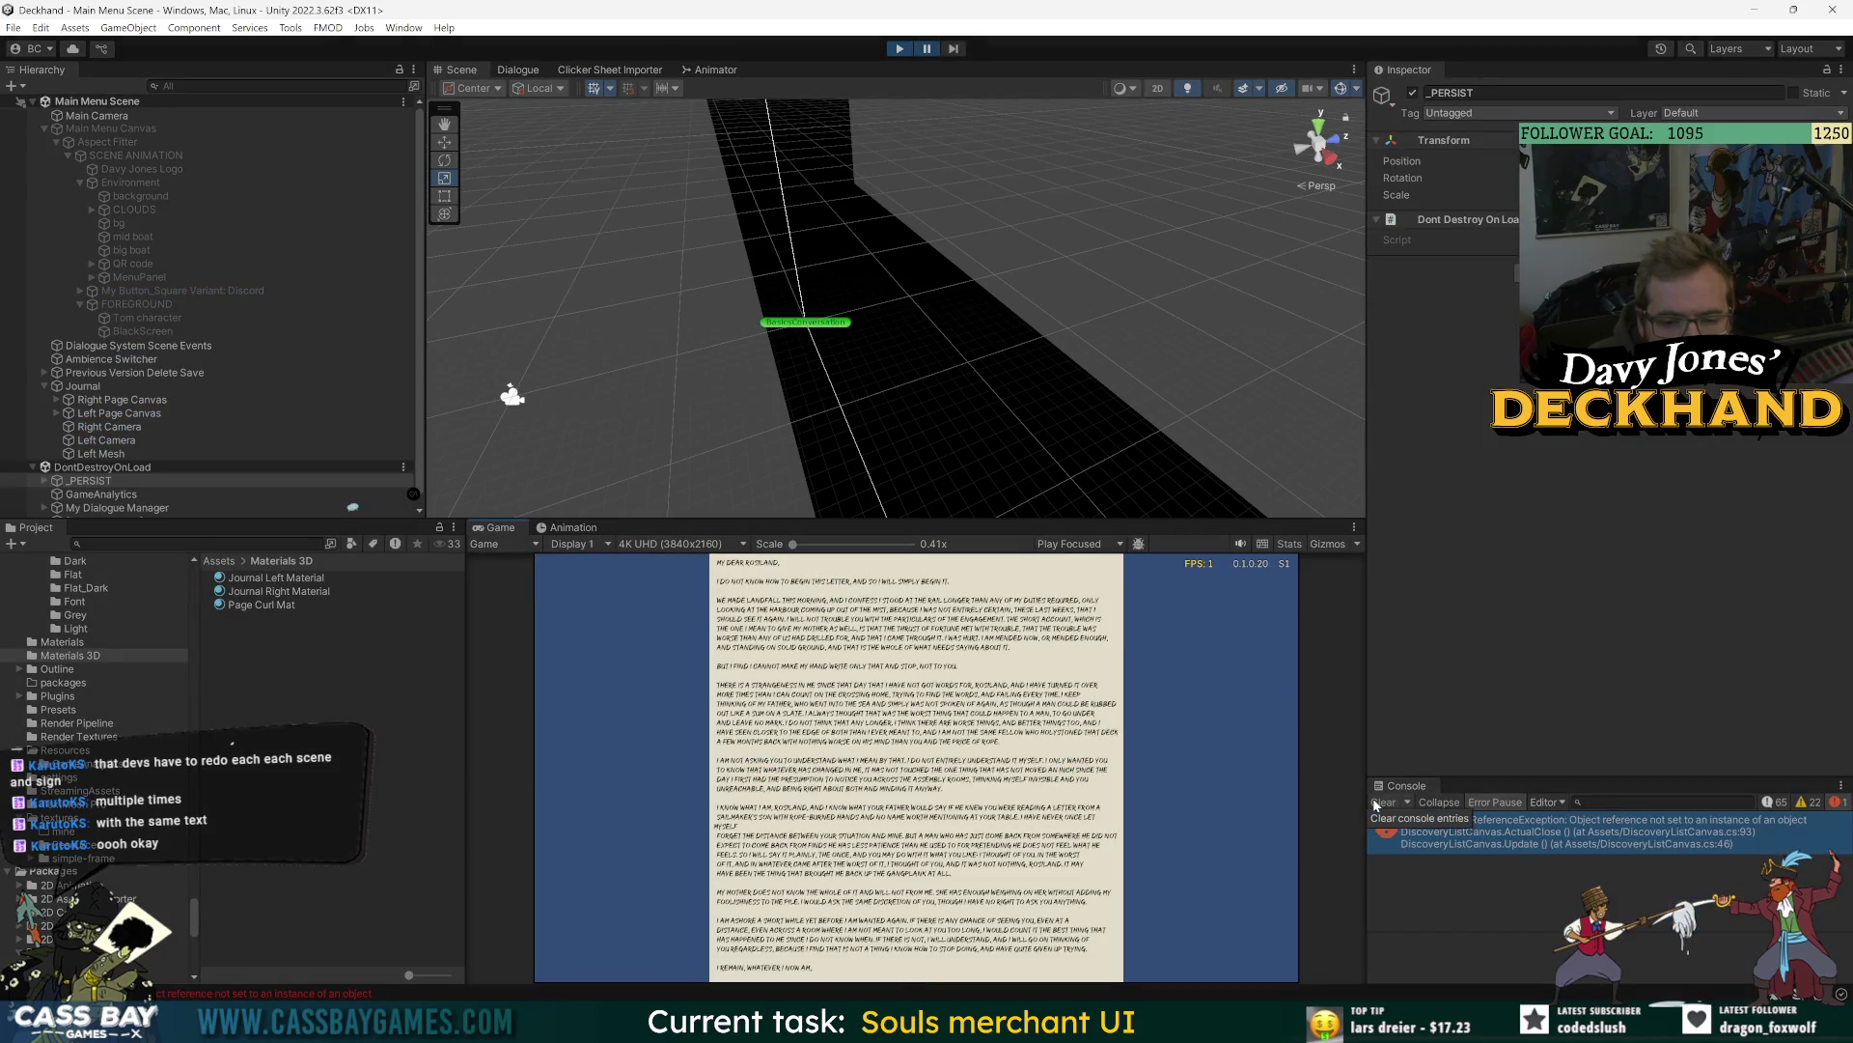
- Open DiscoveryListCanvas.cs at the line behind the NullReferenceException
{"action": "left_click", "coordinate": [1554, 832]}
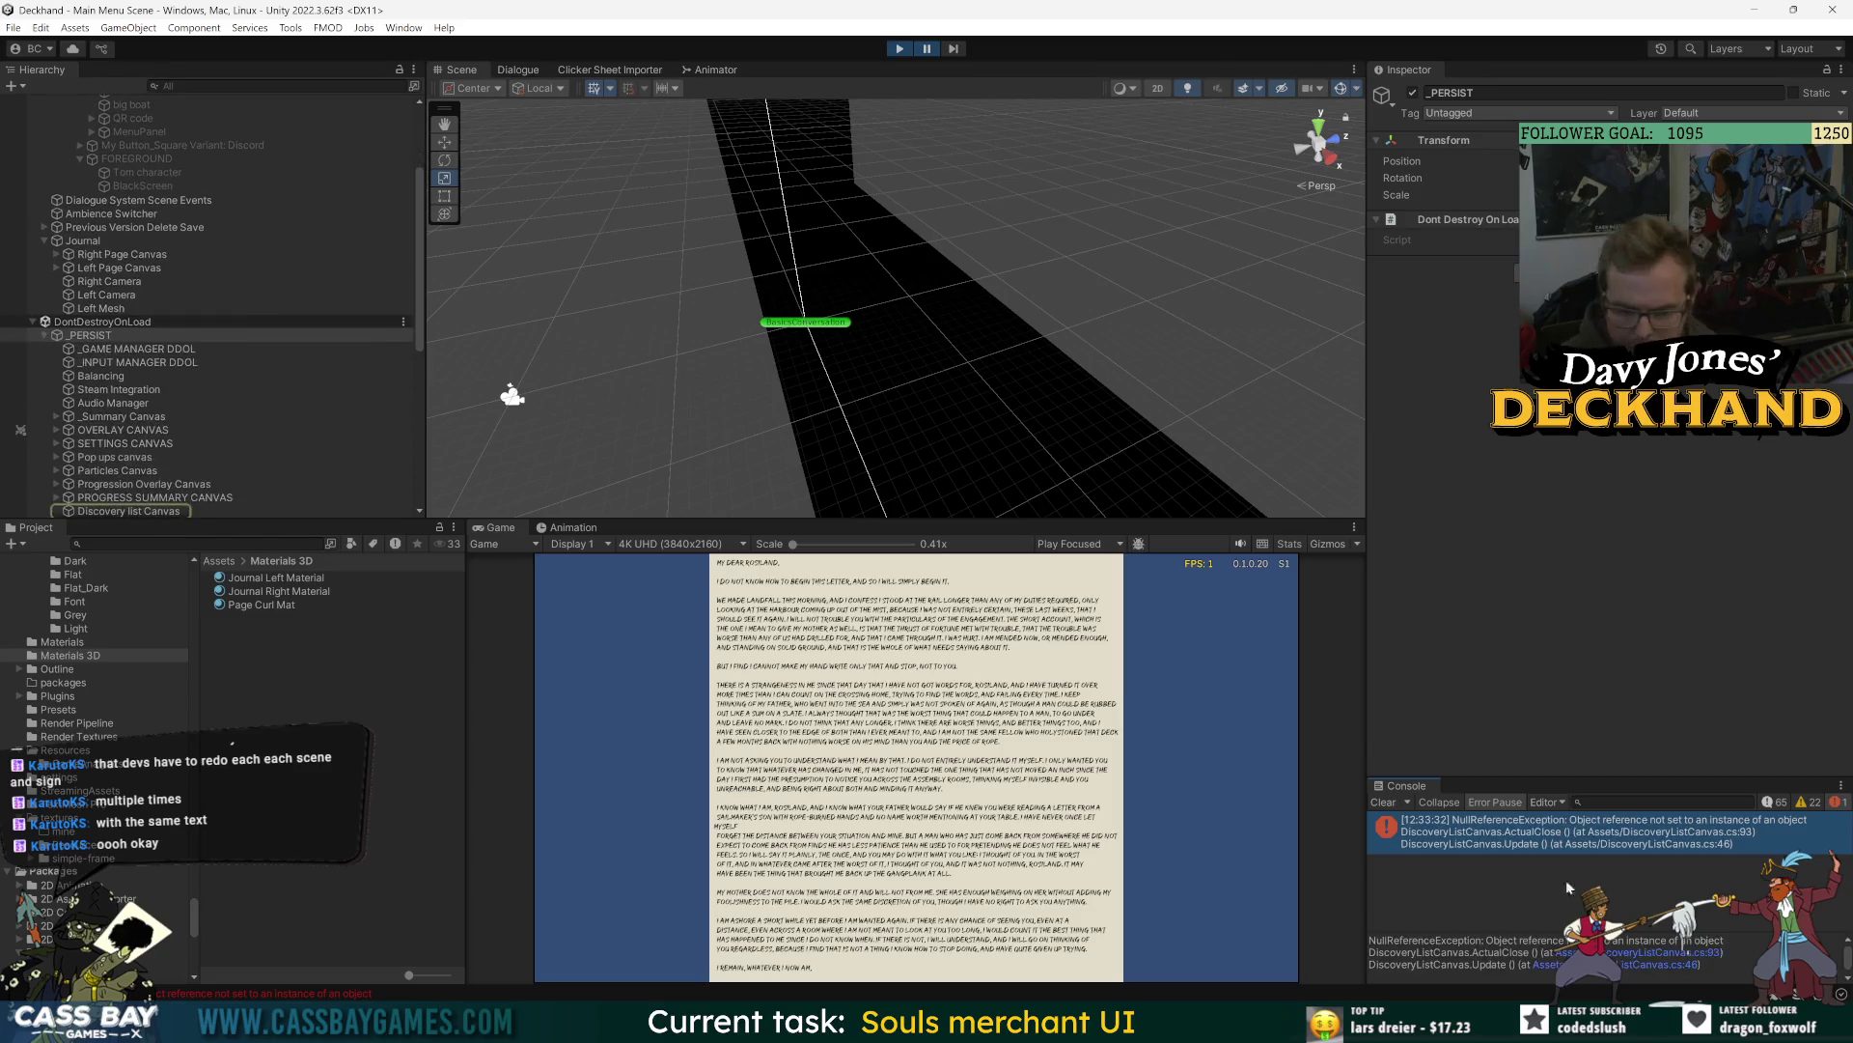
{"action": "left_click", "coordinate": [1684, 623]}
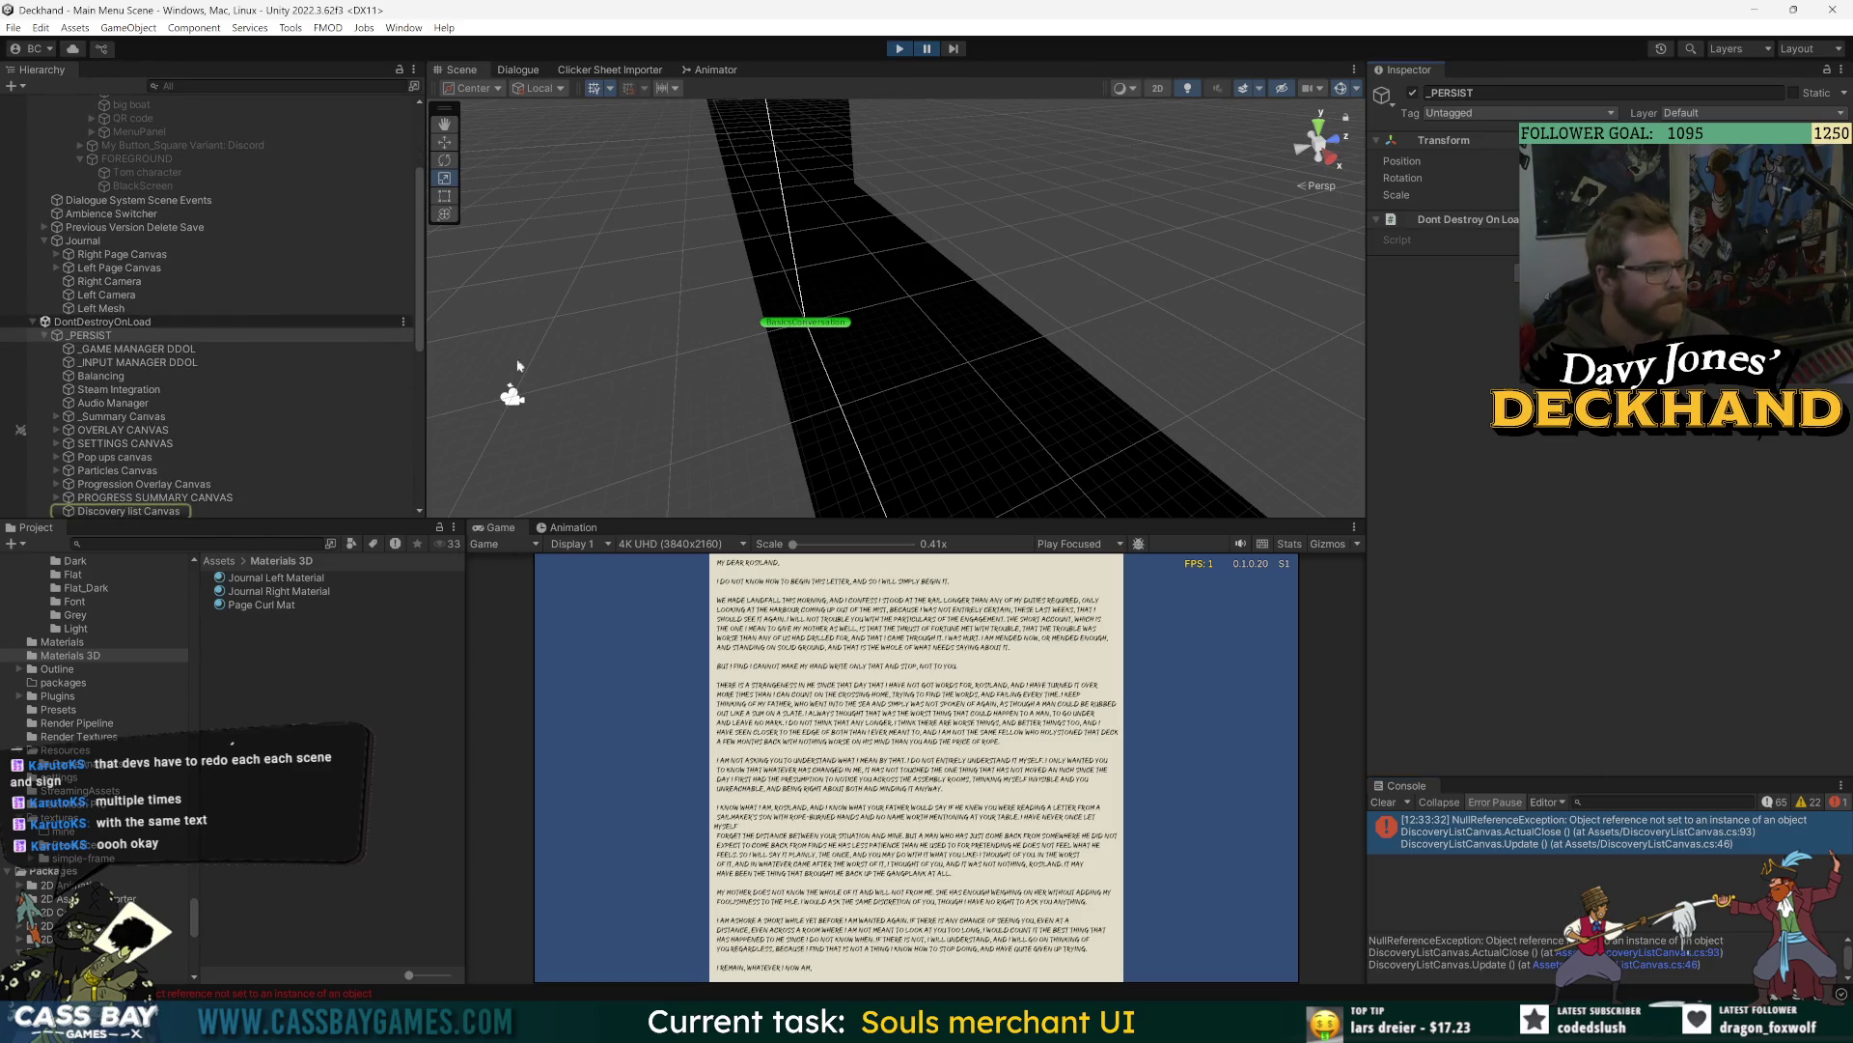
{"action": "scroll", "coordinate": [276, 409], "scroll_direction": "down", "scroll_amount": 5}
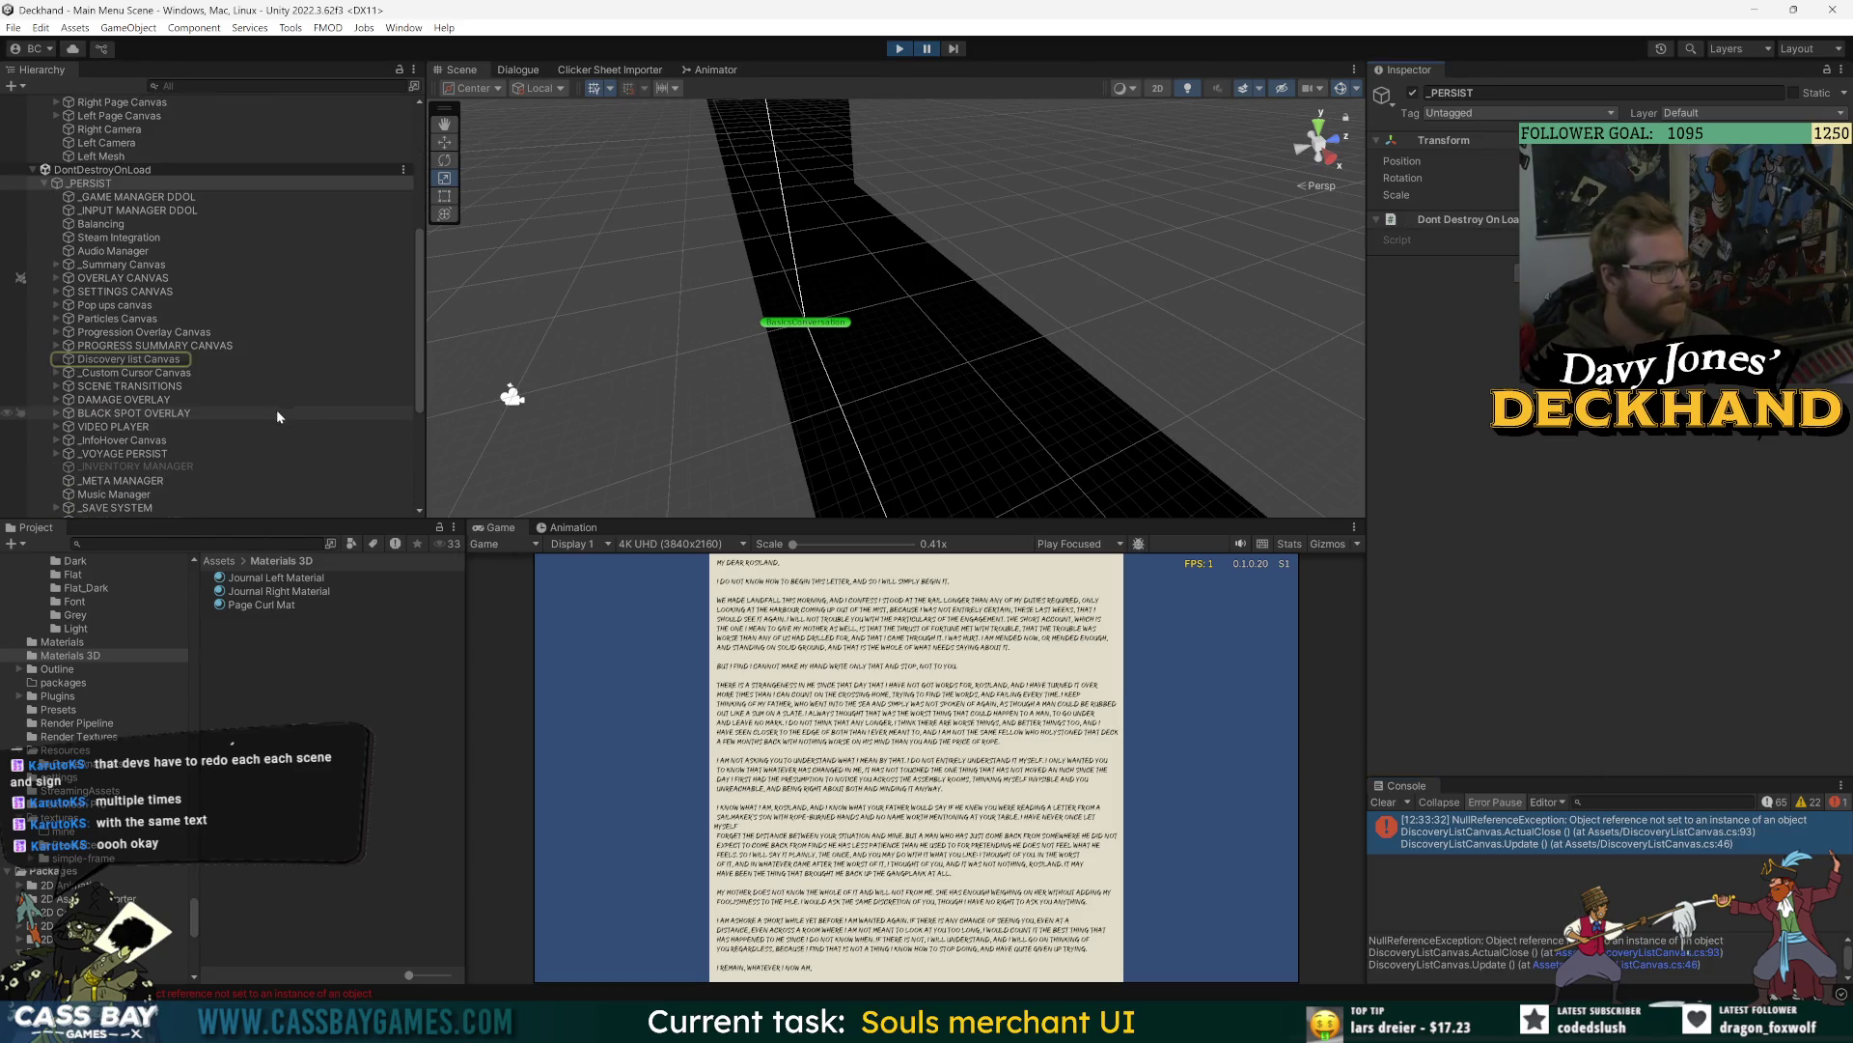
{"action": "left_click", "coordinate": [1692, 959]}
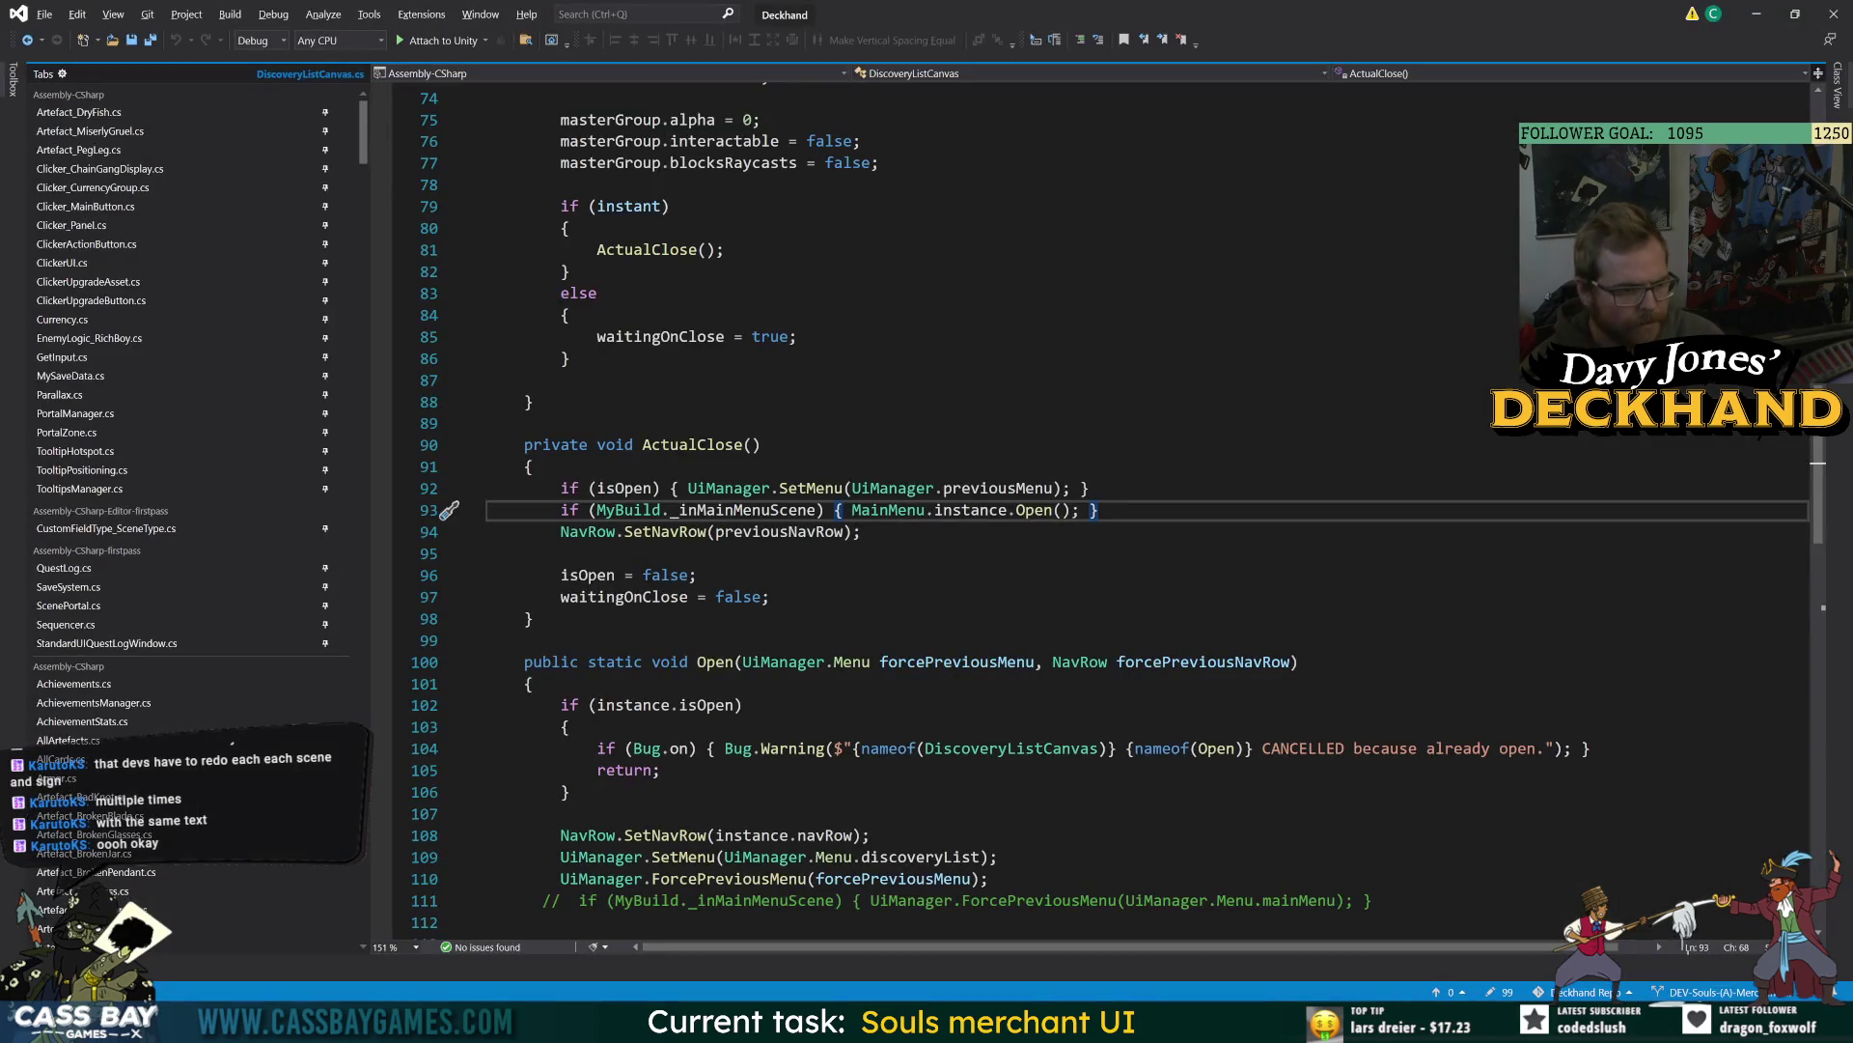
- Look up the definitions of _inMainMenuScene and mainMenuIndex, then return to ActualClose
{"action": "double_click", "coordinate": [722, 512]}
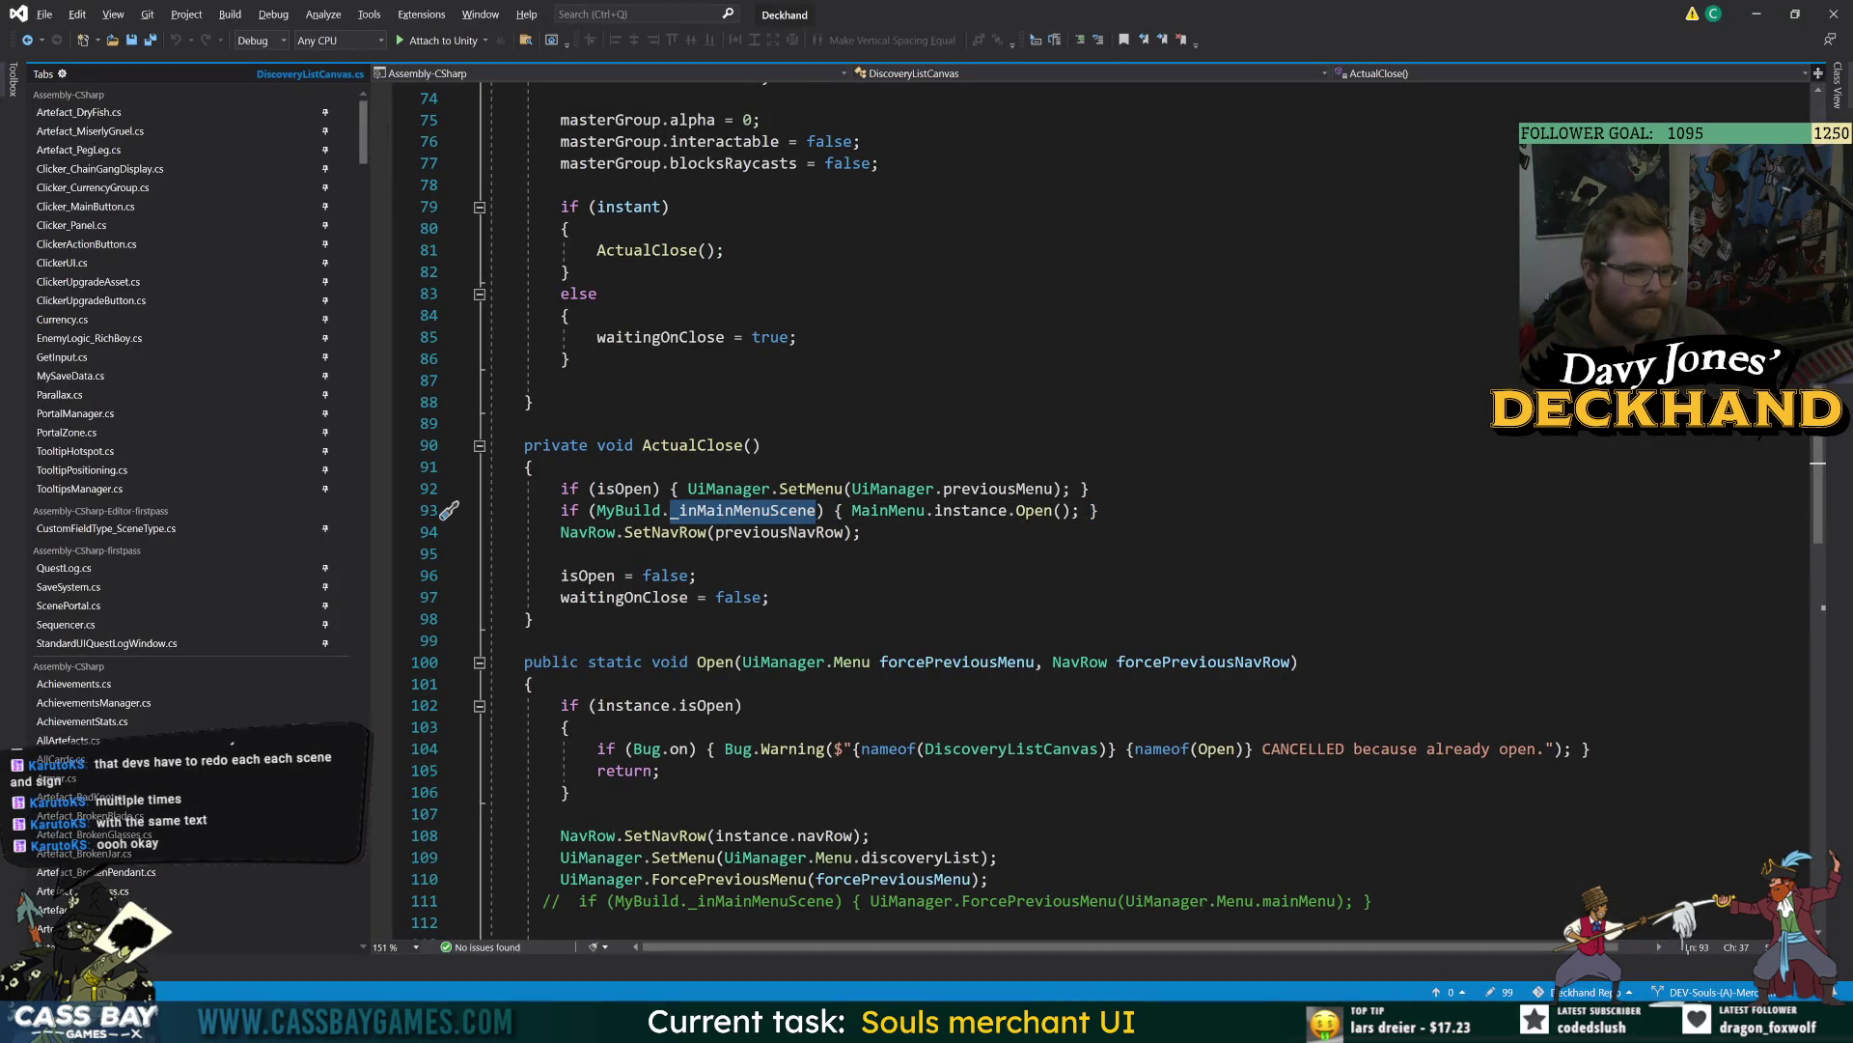
{"action": "key", "text": "F12"}
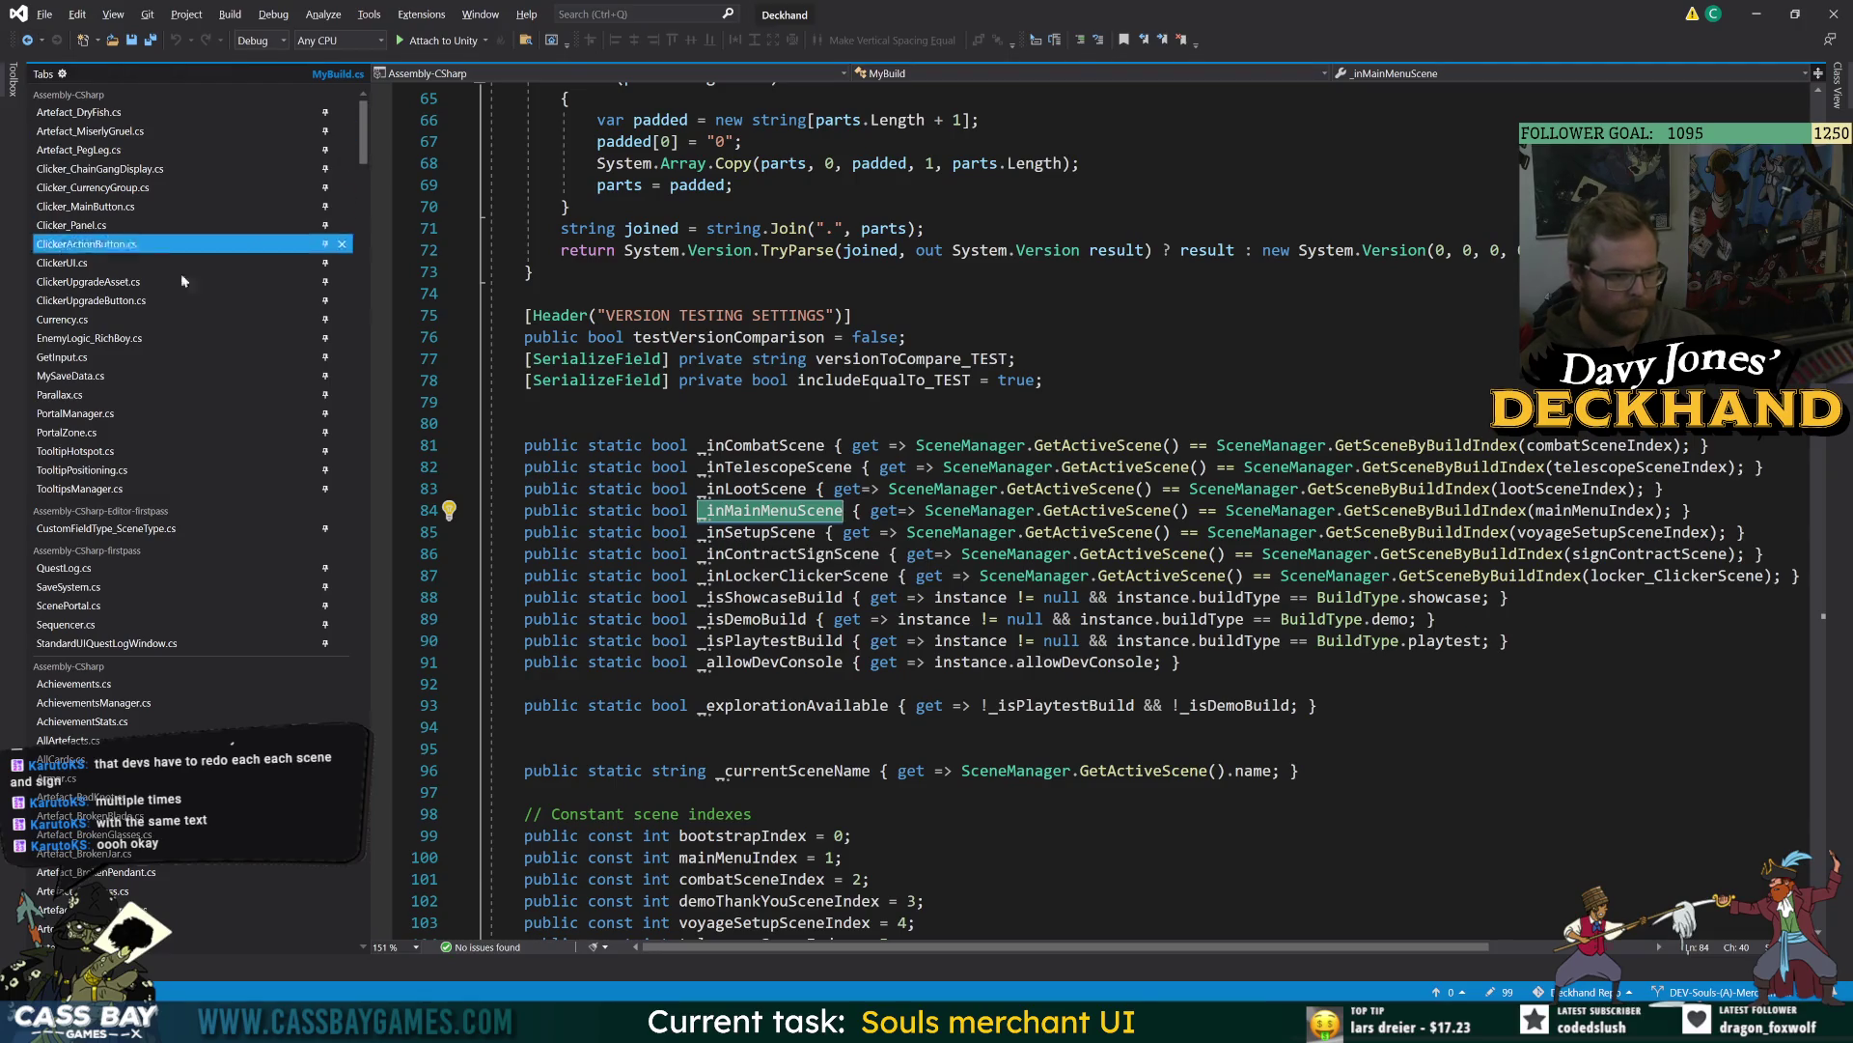
{"action": "double_click", "coordinate": [1579, 511]}
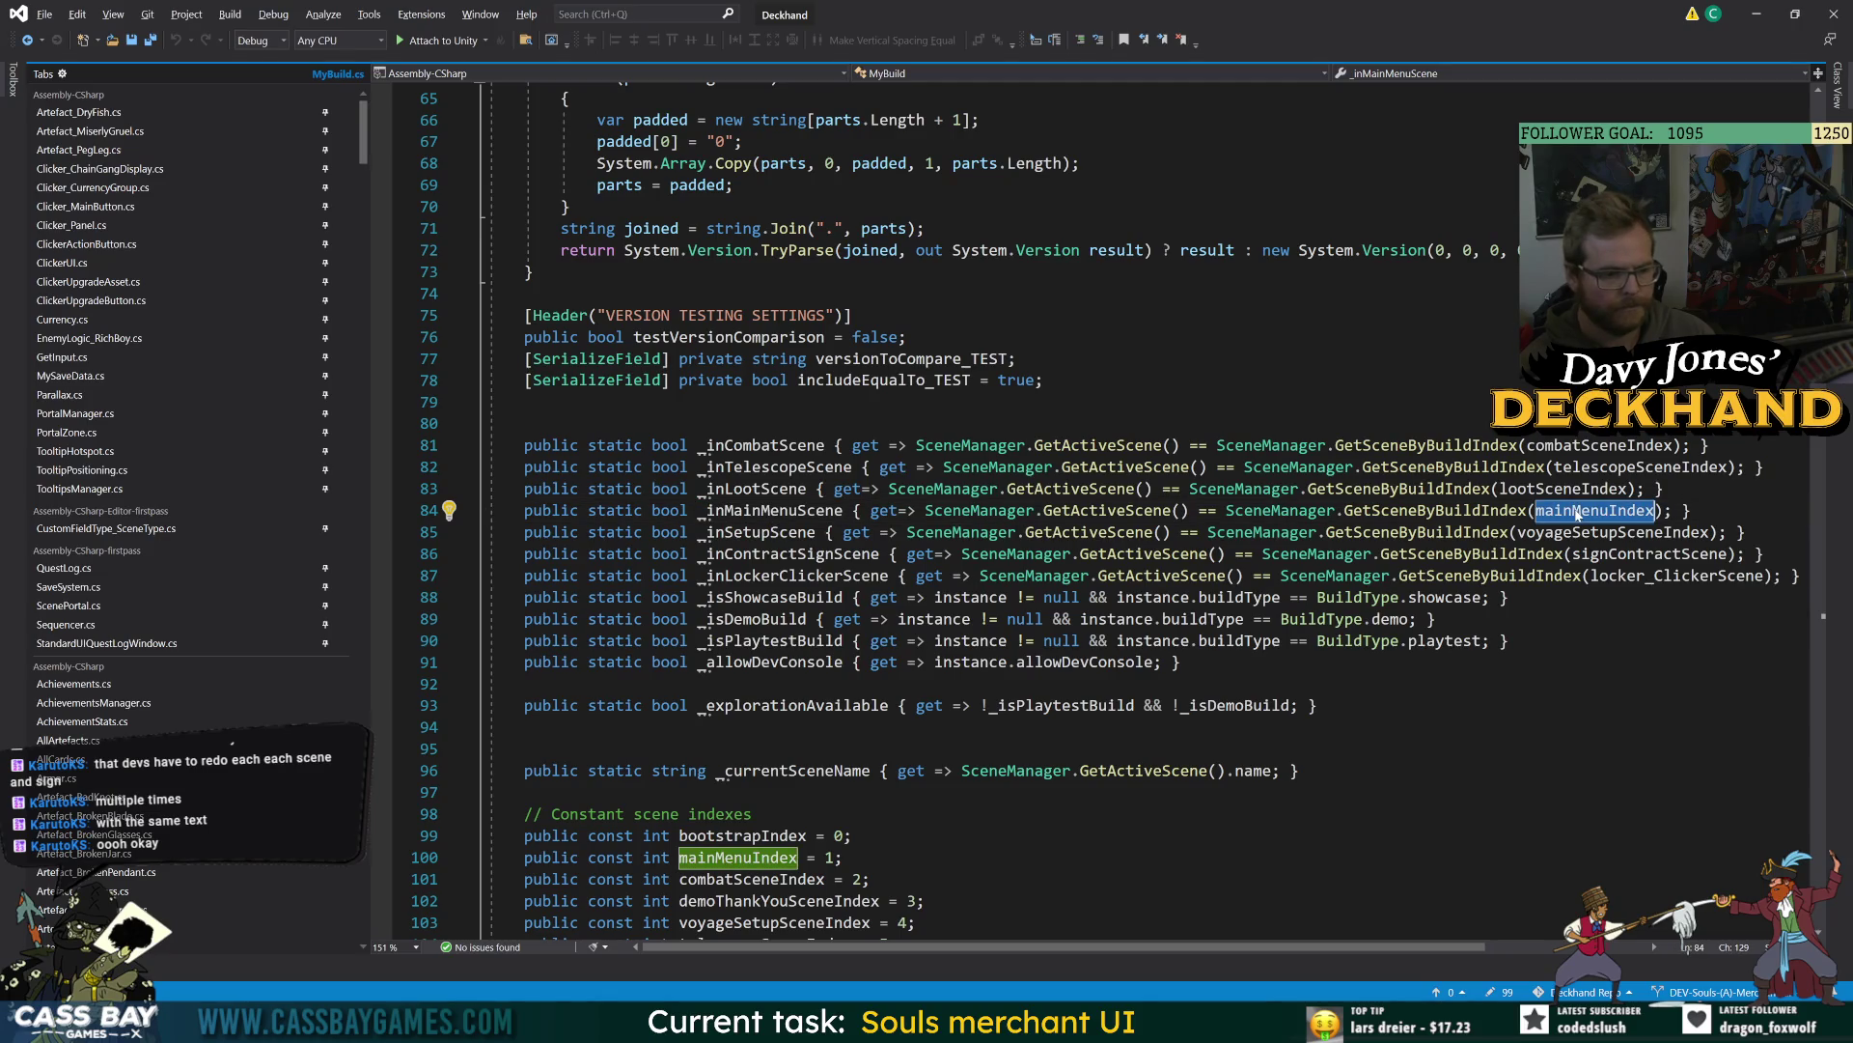
{"action": "left_click", "coordinate": [27, 40]}
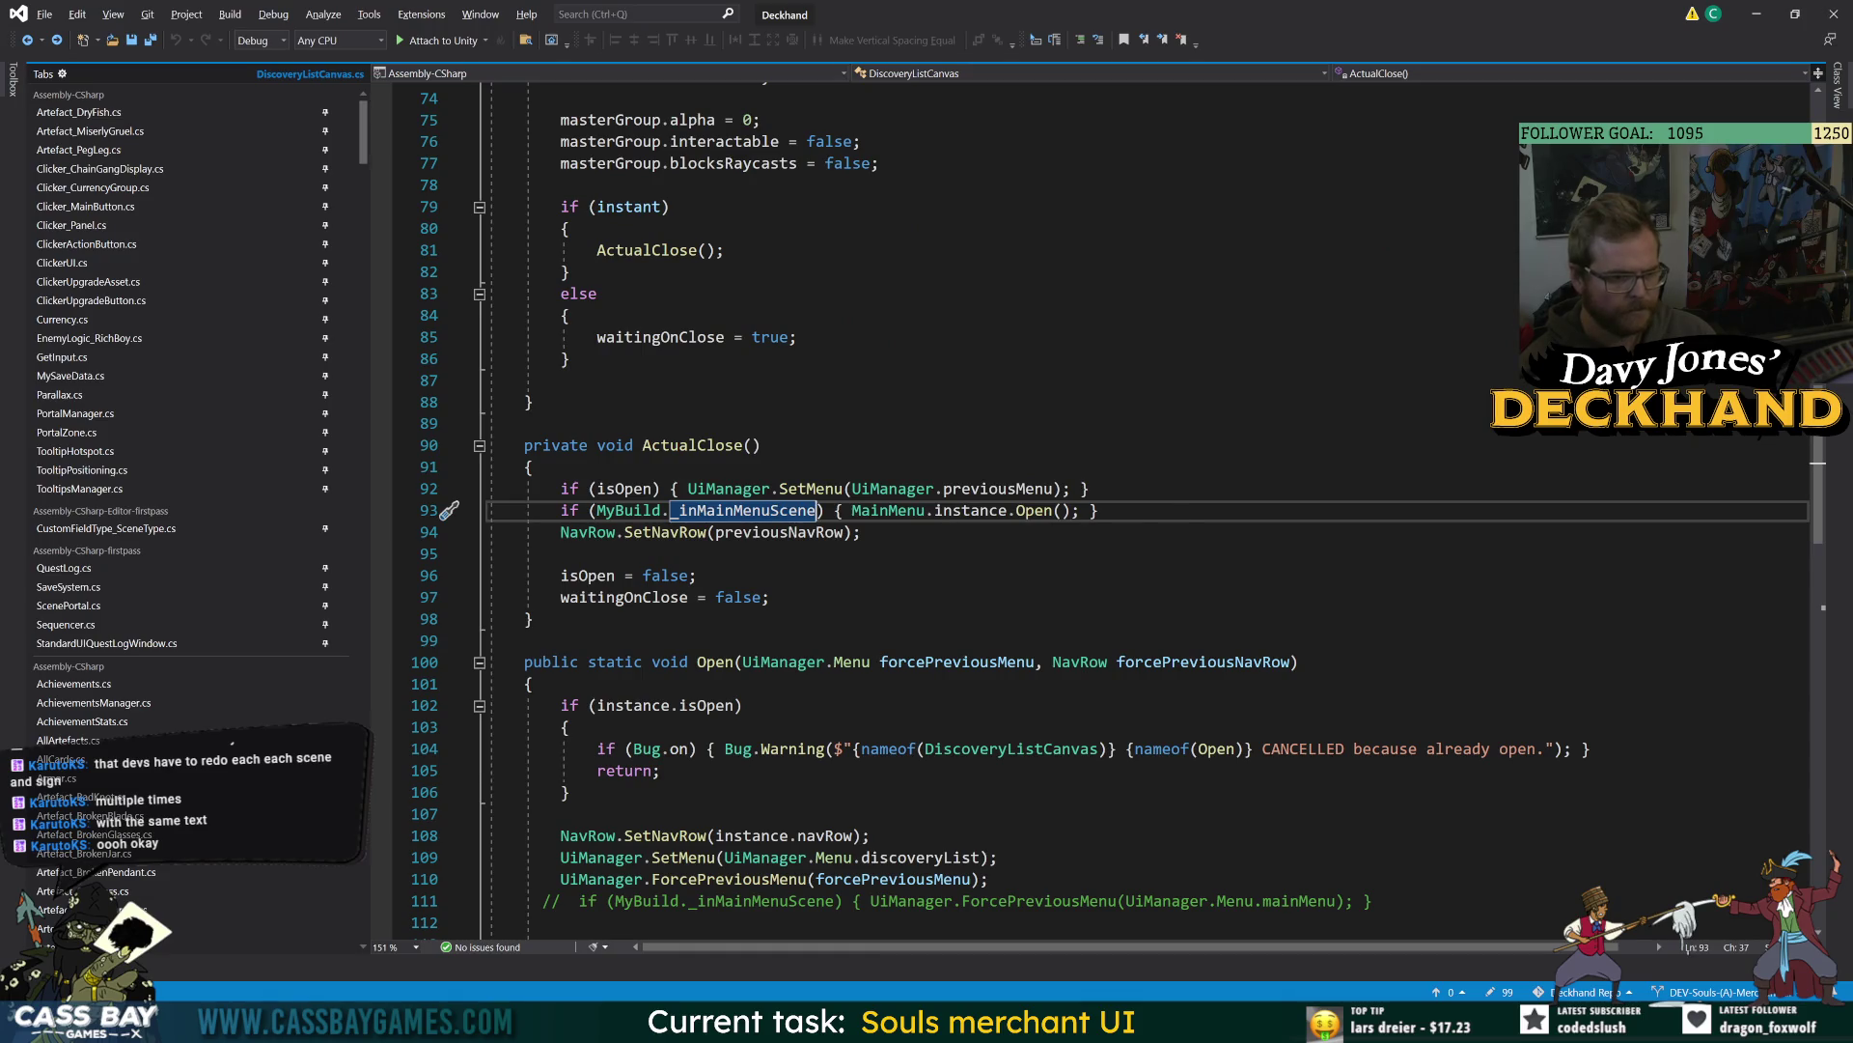
- Append '&& MainMenu.instance != null' to line 93's if condition, save, and return to Unity
{"action": "left_click", "coordinate": [843, 510]}
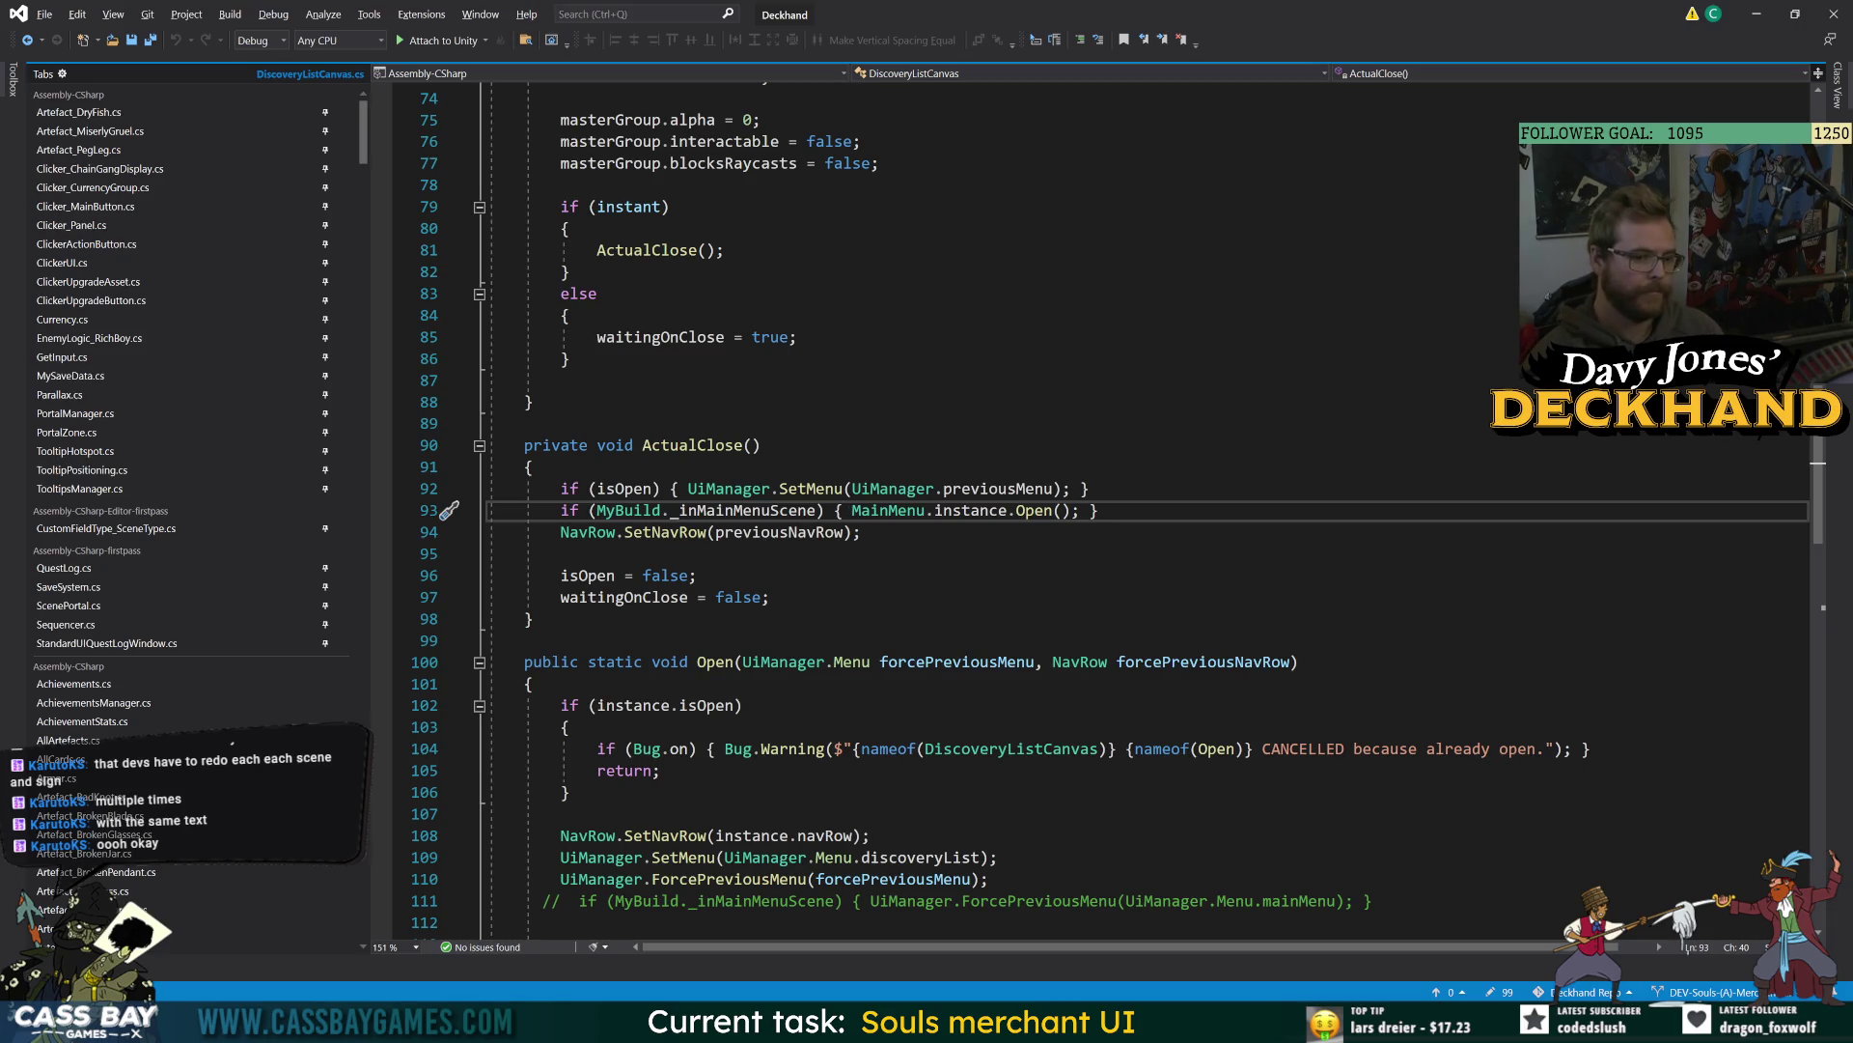
{"action": "key", "text": "BackSpace"}
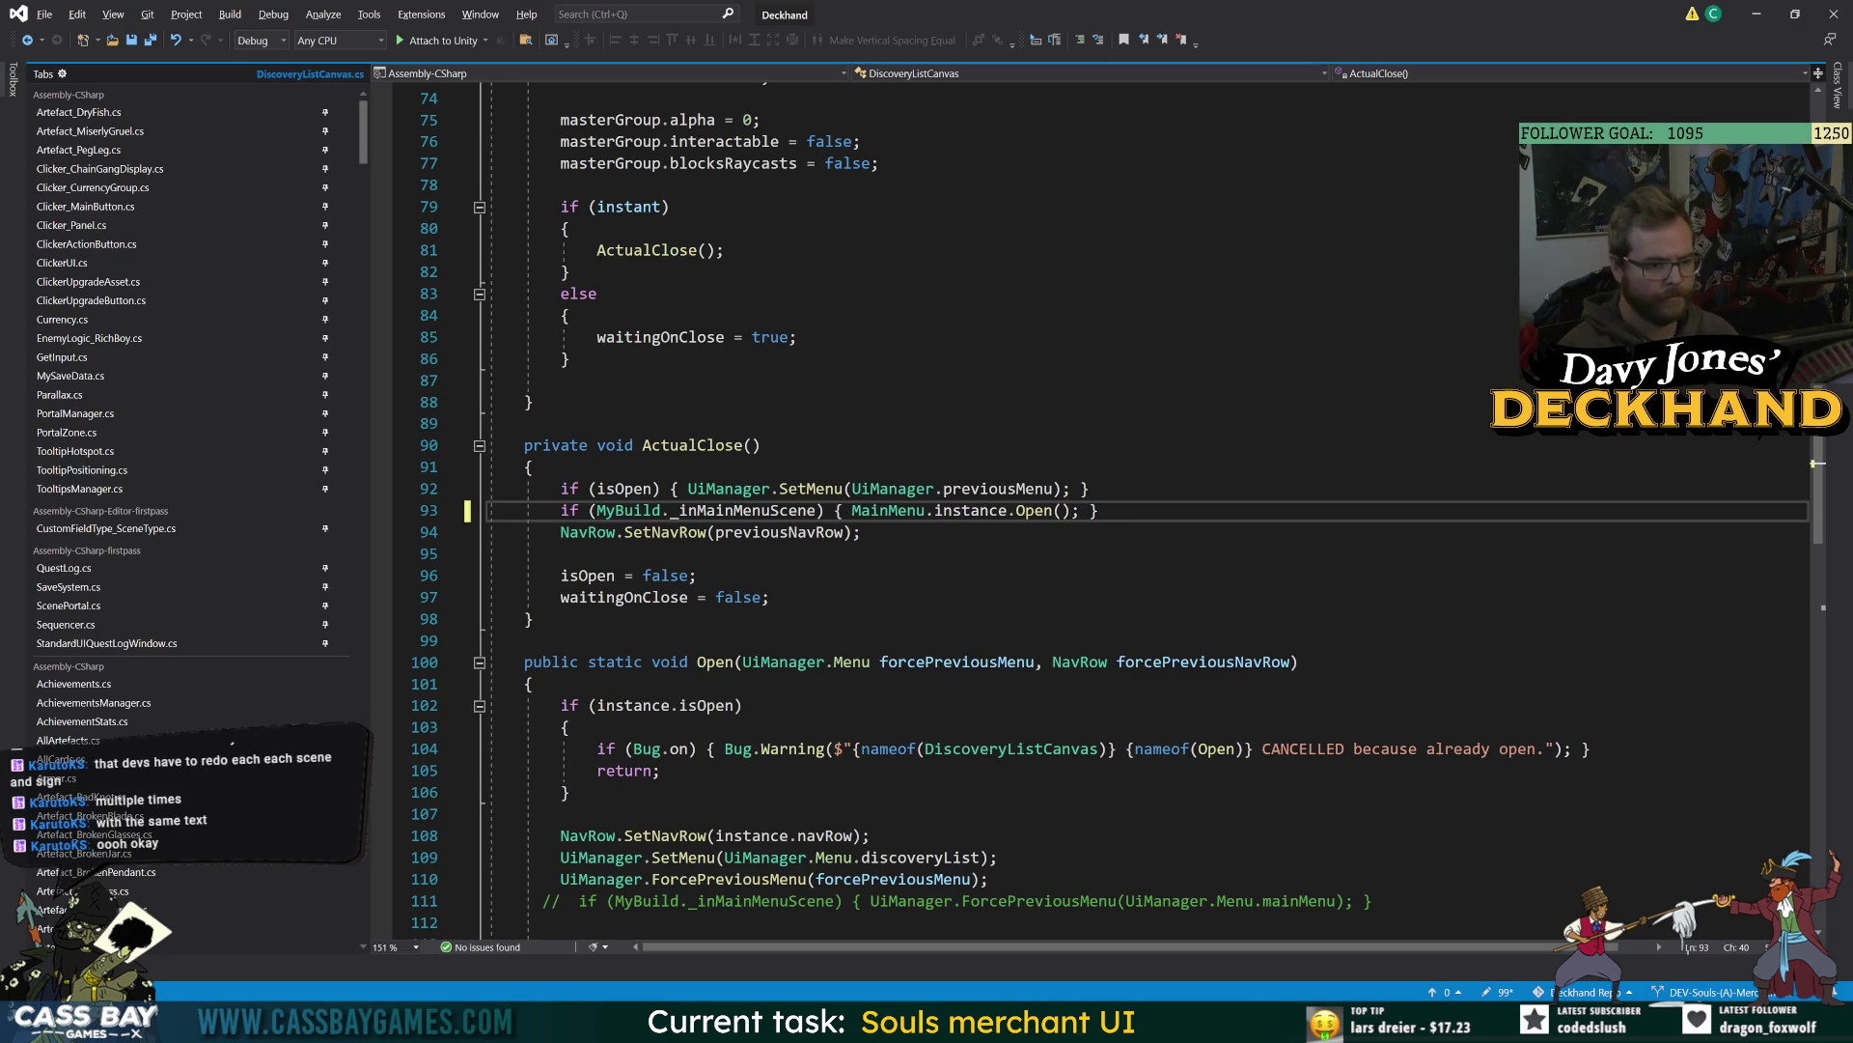
{"action": "type", "text": "&& Mai"}
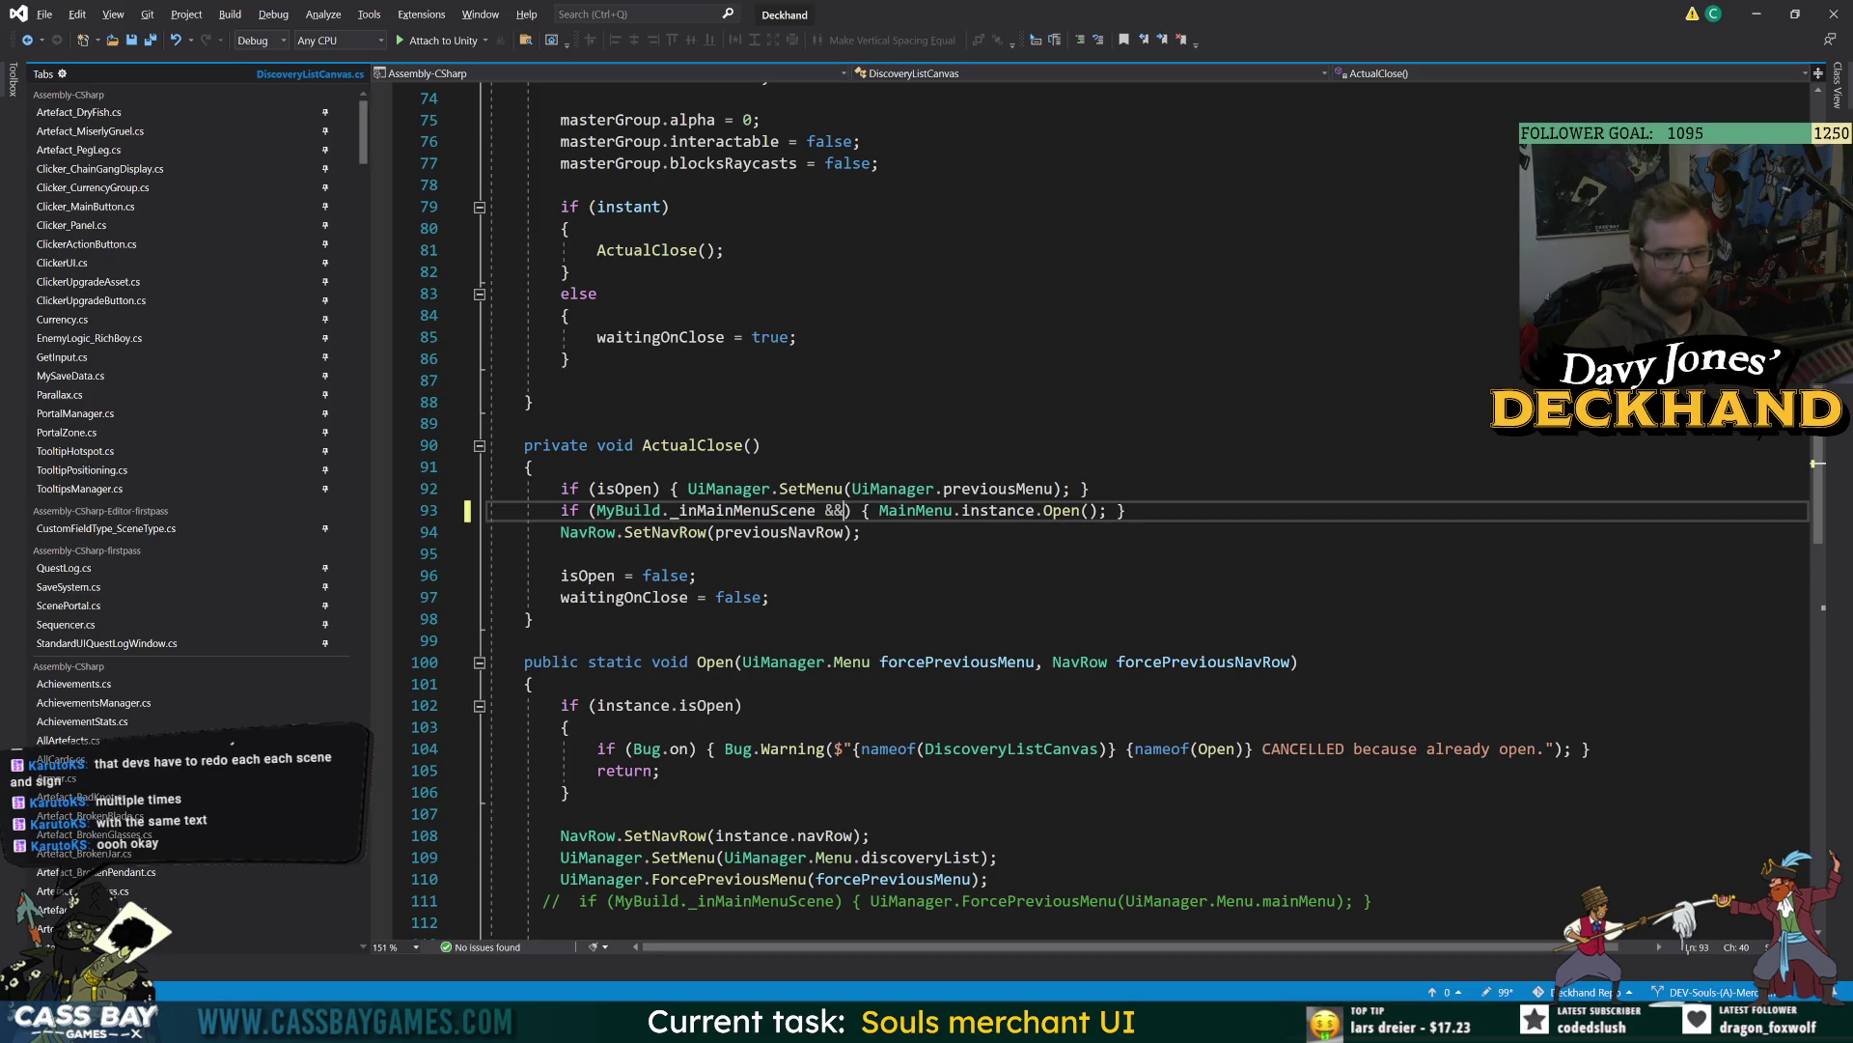
{"action": "type", "text": "nMenu.instance != n"}
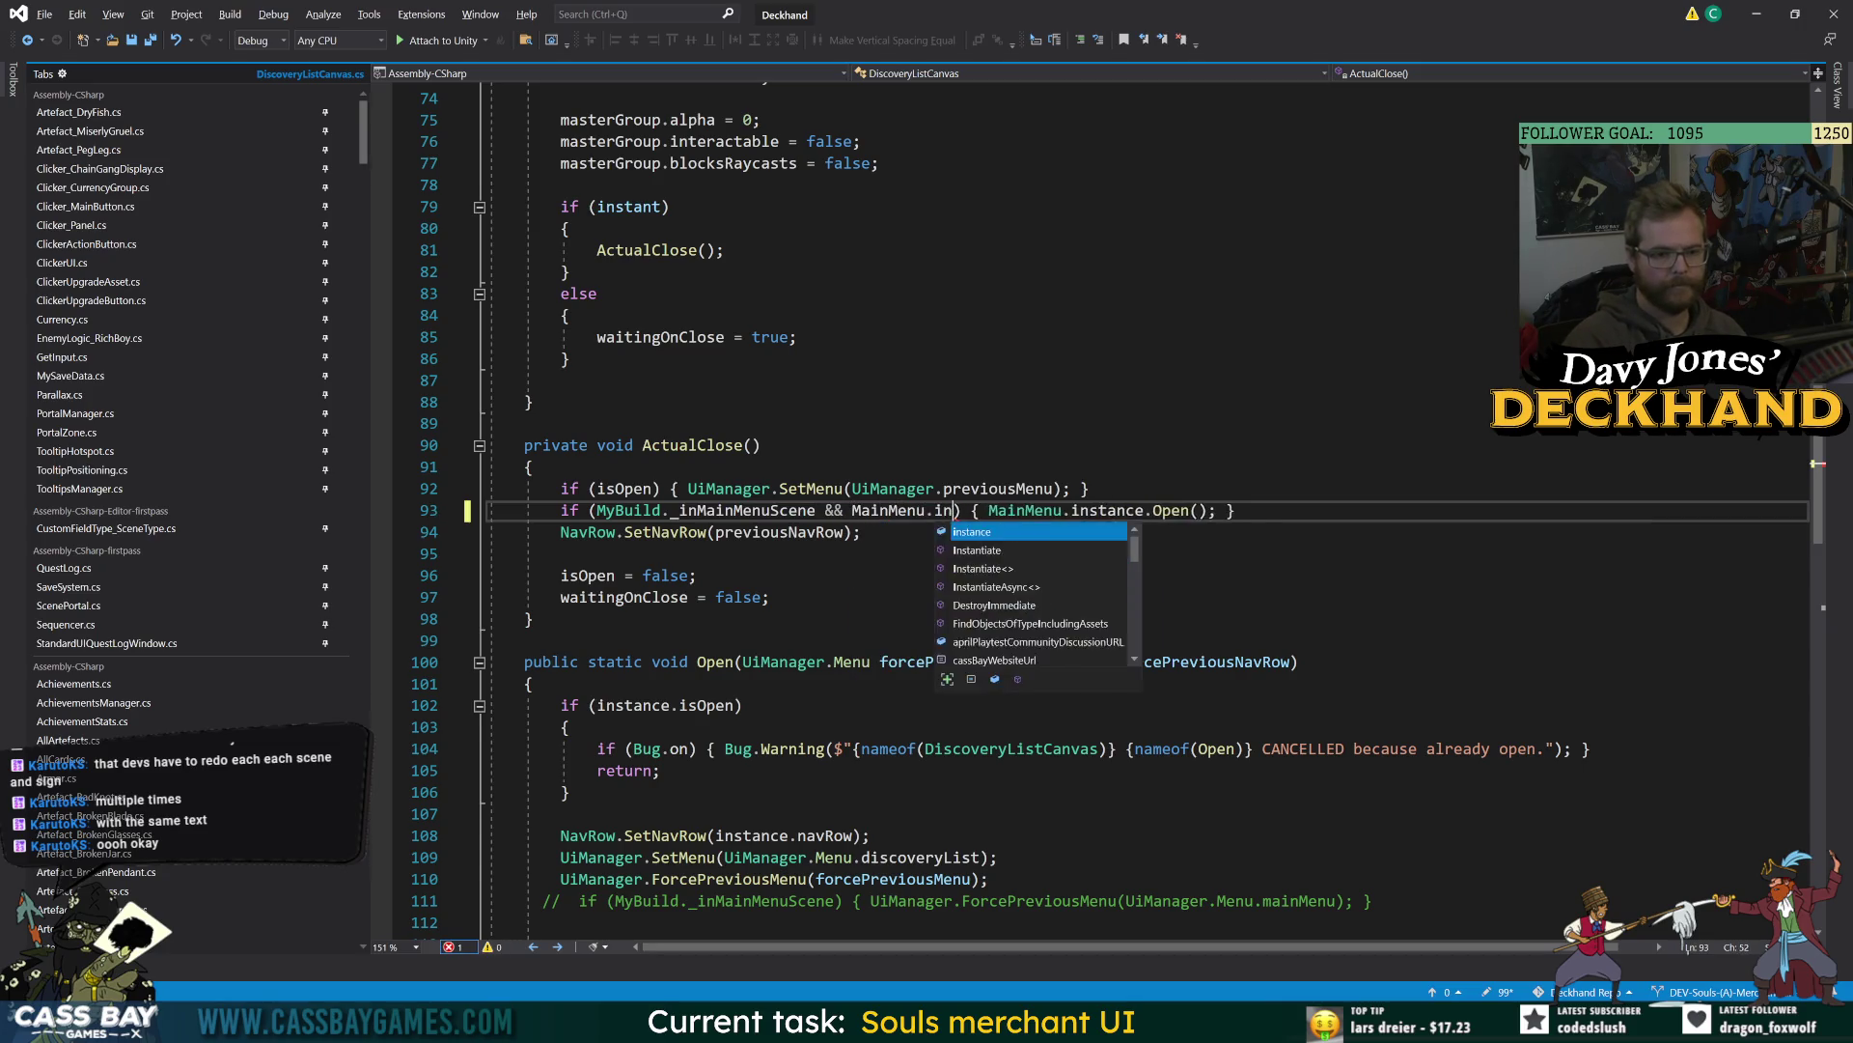
{"action": "type", "text": "ull"}
{"action": "key", "text": "ctrl+s"}
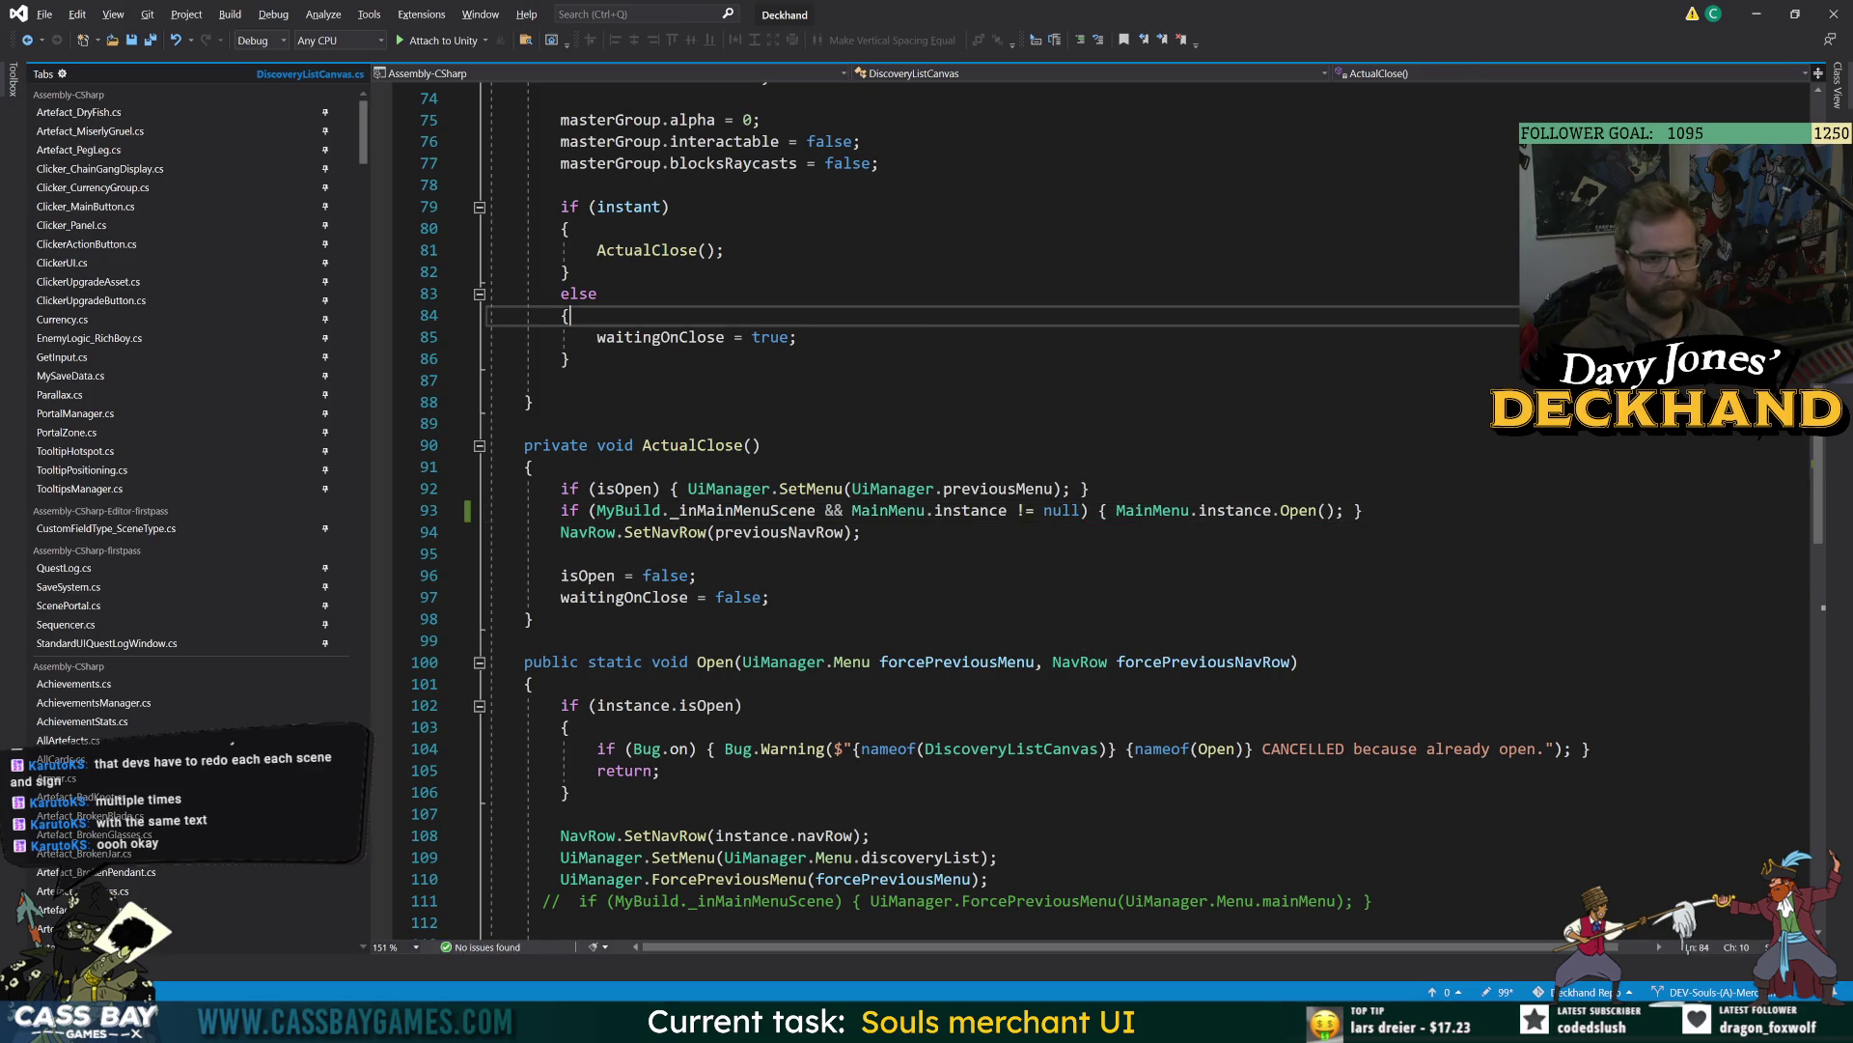
{"action": "key", "text": "alt+Tab"}
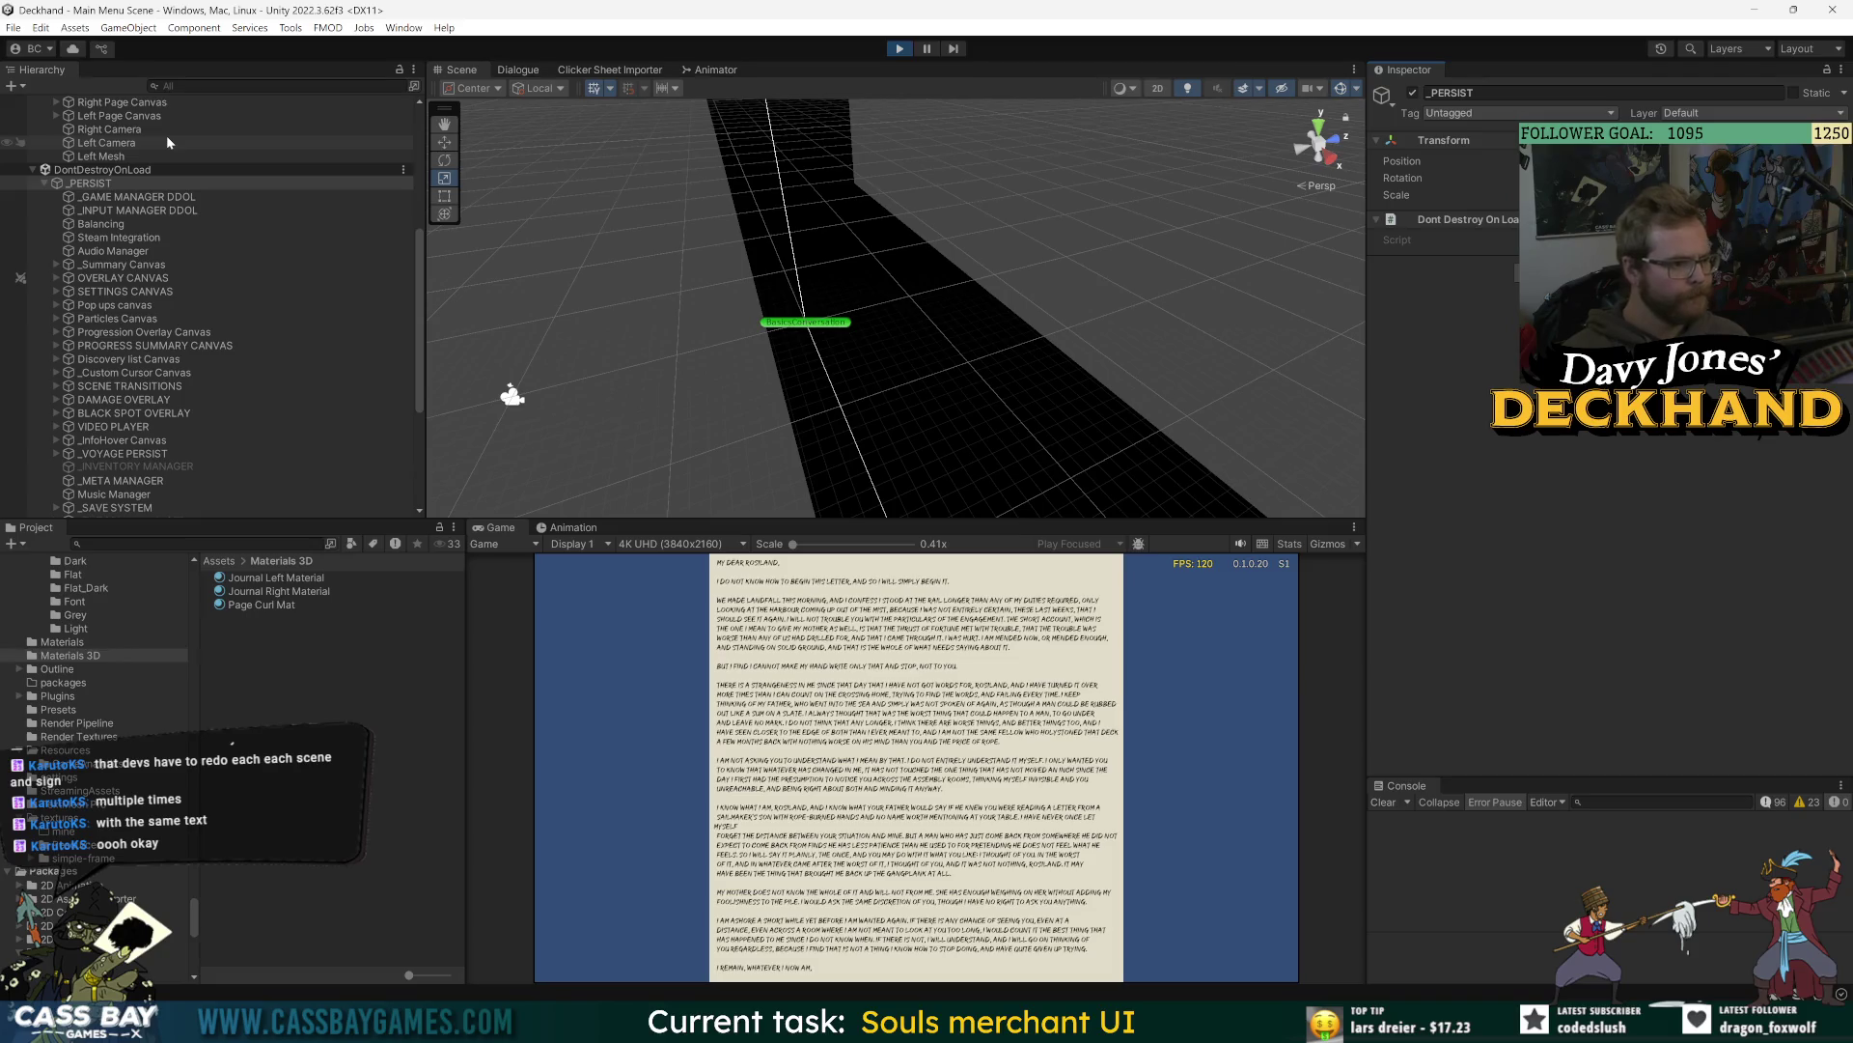
- Select Left Mesh and tune its Page Curl to Curl Amount 0.268 and Curl Radius 0.27
{"action": "scroll", "coordinate": [145, 318], "scroll_direction": "down", "scroll_amount": 6}
{"action": "scroll", "coordinate": [151, 466], "scroll_direction": "up", "scroll_amount": 5}
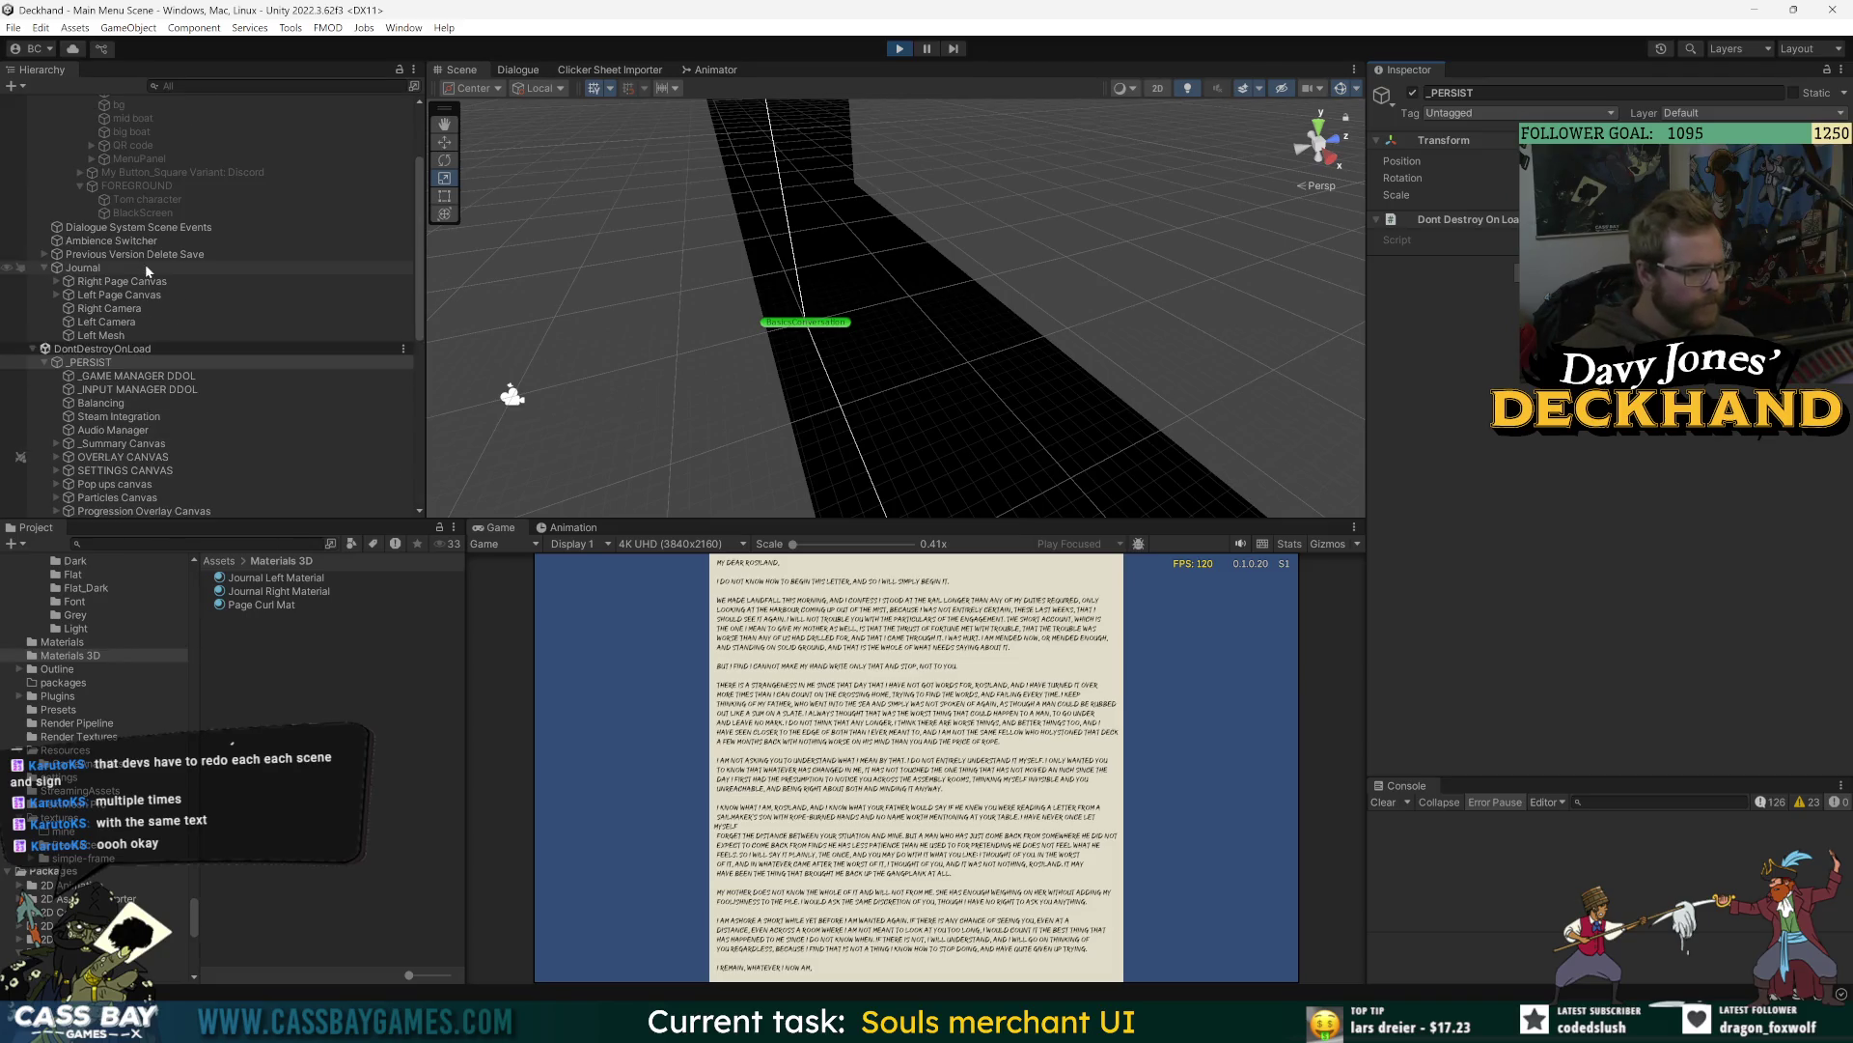
{"action": "left_click", "coordinate": [35, 351]}
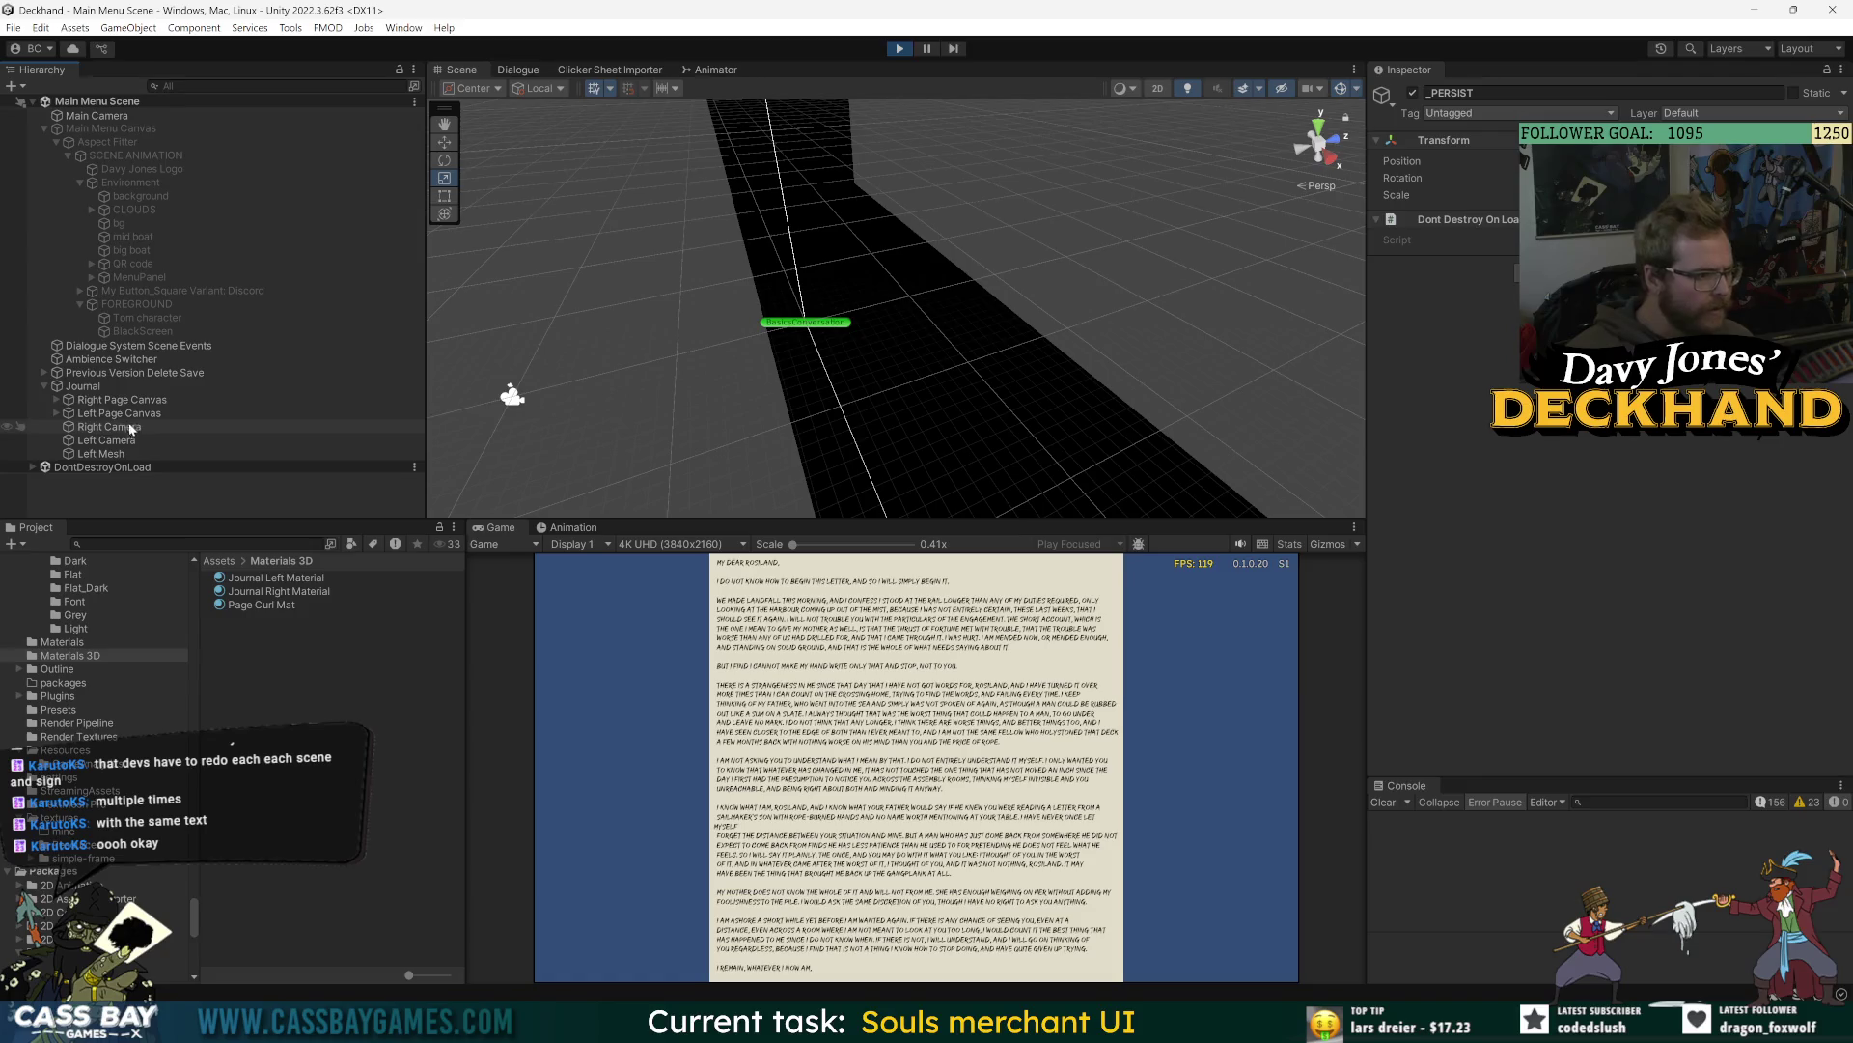
{"action": "left_click", "coordinate": [102, 453]}
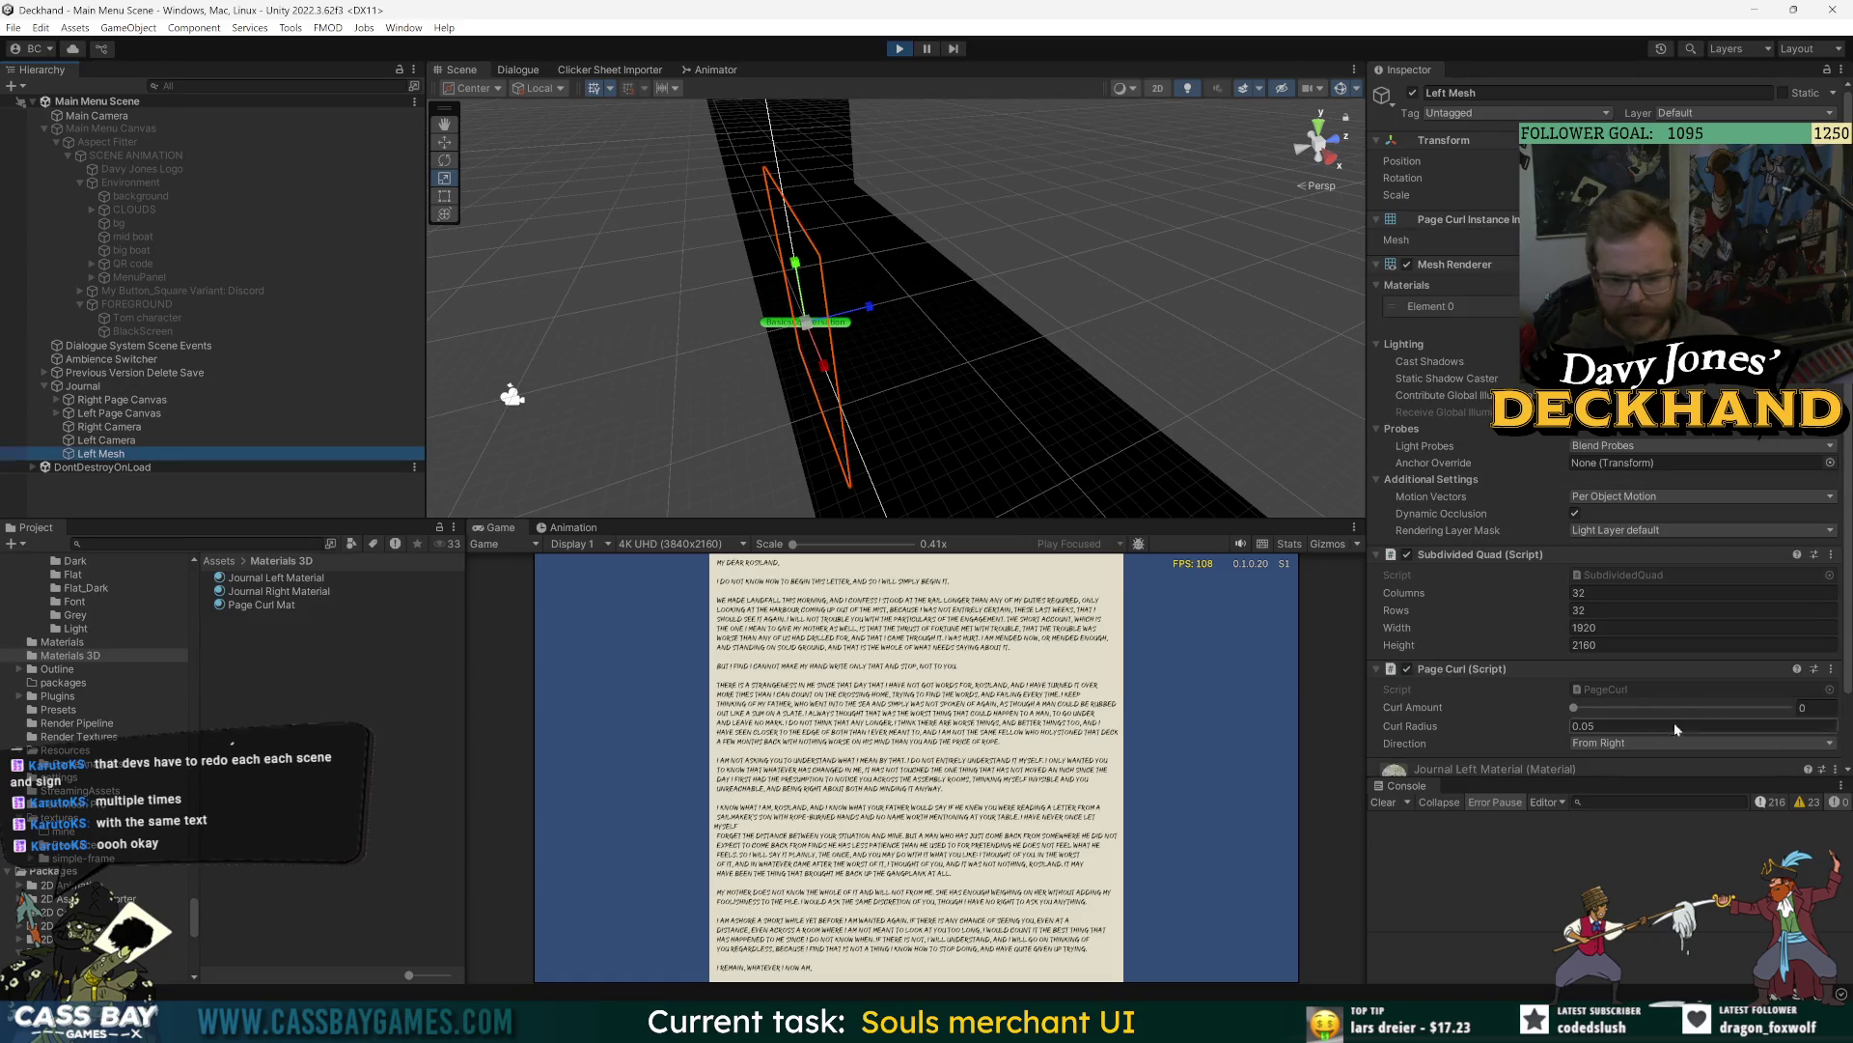
{"action": "left_click_drag", "start_coordinate": [1574, 707], "coordinate": [1638, 707]}
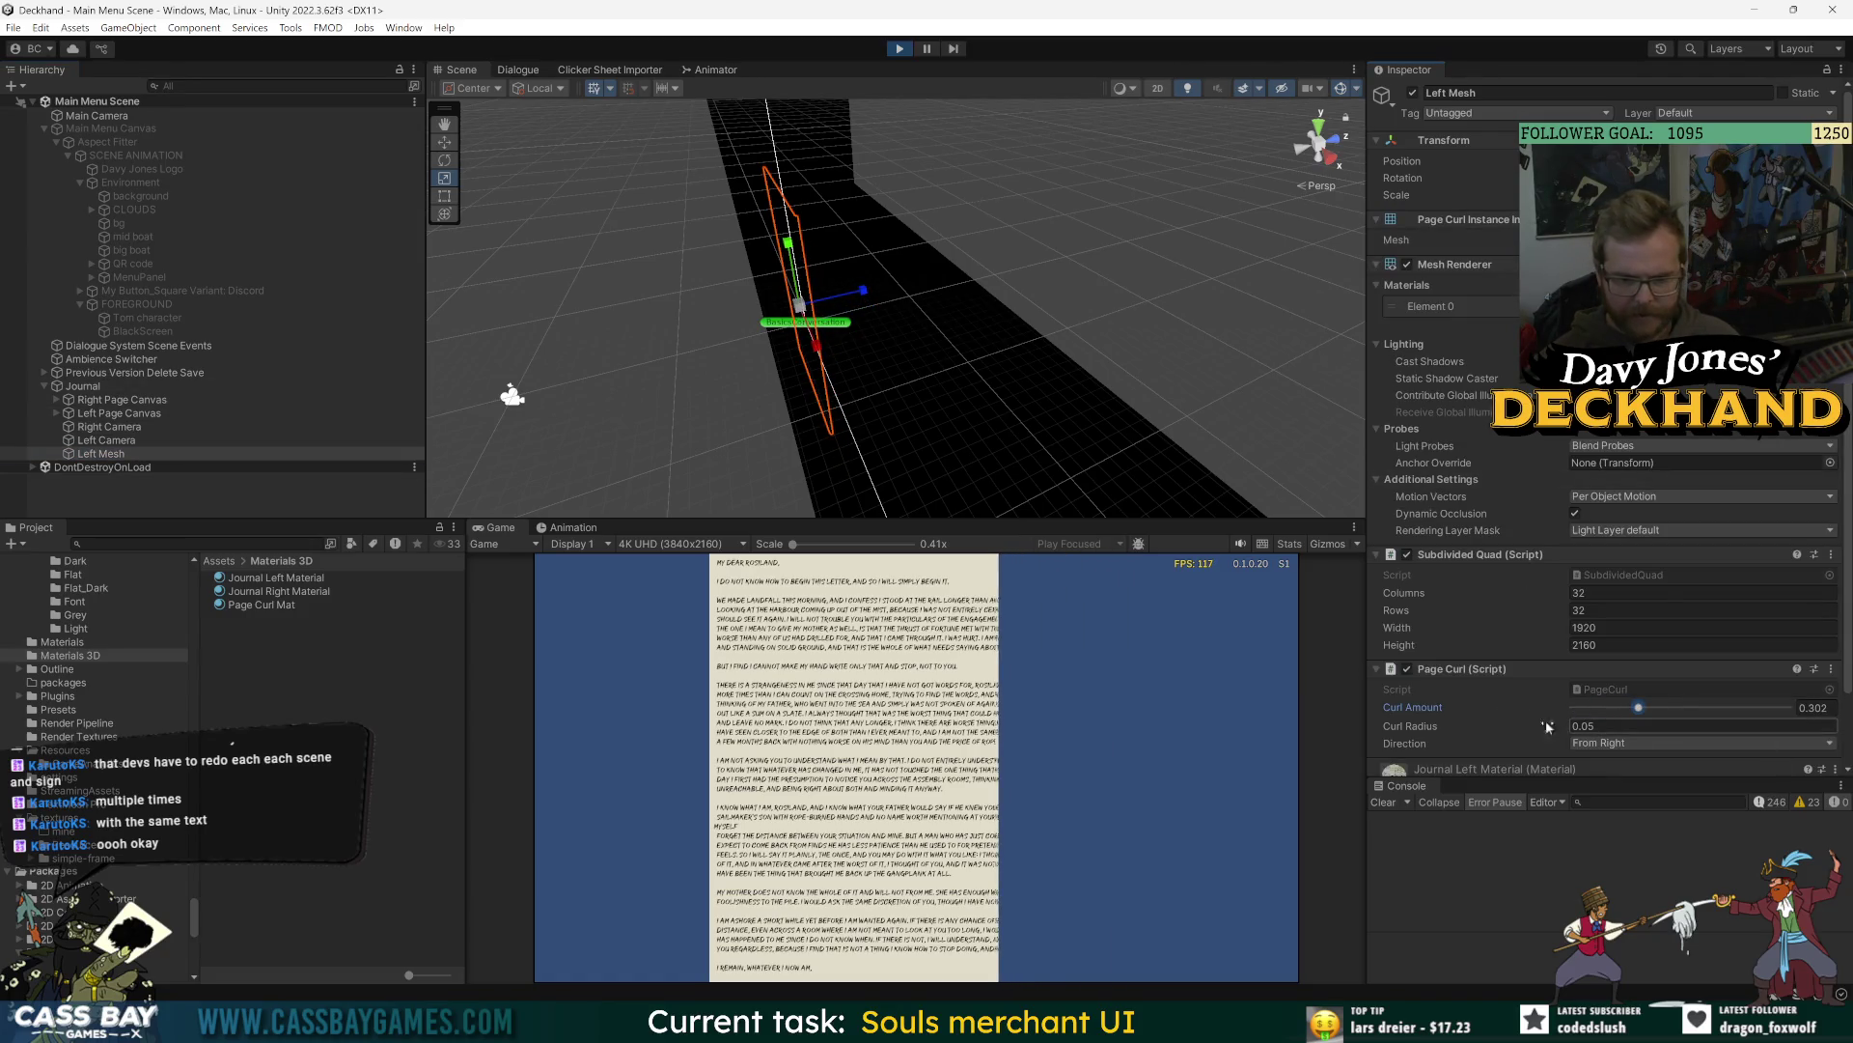
{"action": "mouse_move", "coordinate": [1427, 727]}
{"action": "left_mouse_down"}
{"action": "mouse_move", "coordinate": [1272, 729]}
{"action": "mouse_move", "coordinate": [1513, 733]}
{"action": "mouse_move", "coordinate": [1490, 733]}
{"action": "left_mouse_up"}
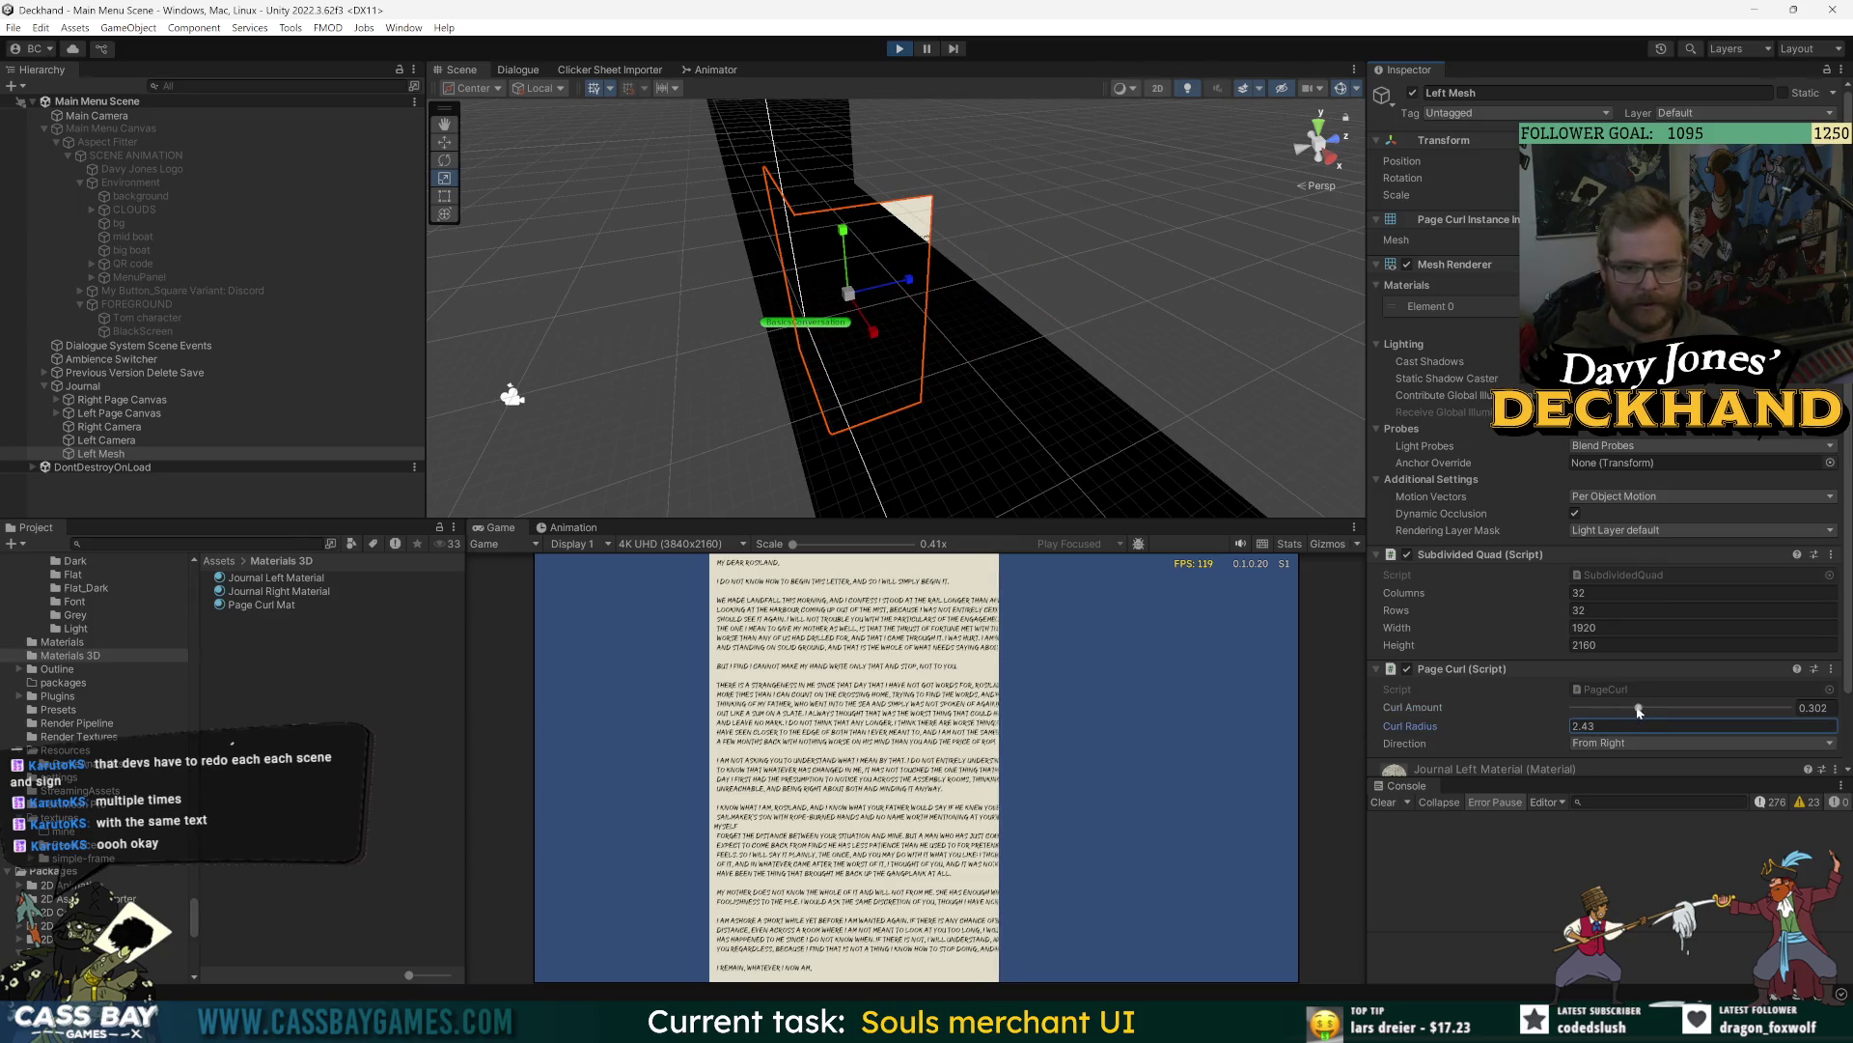
{"action": "mouse_move", "coordinate": [1638, 711]}
{"action": "left_mouse_down"}
{"action": "mouse_move", "coordinate": [1701, 705]}
{"action": "mouse_move", "coordinate": [1598, 708]}
{"action": "left_mouse_up"}
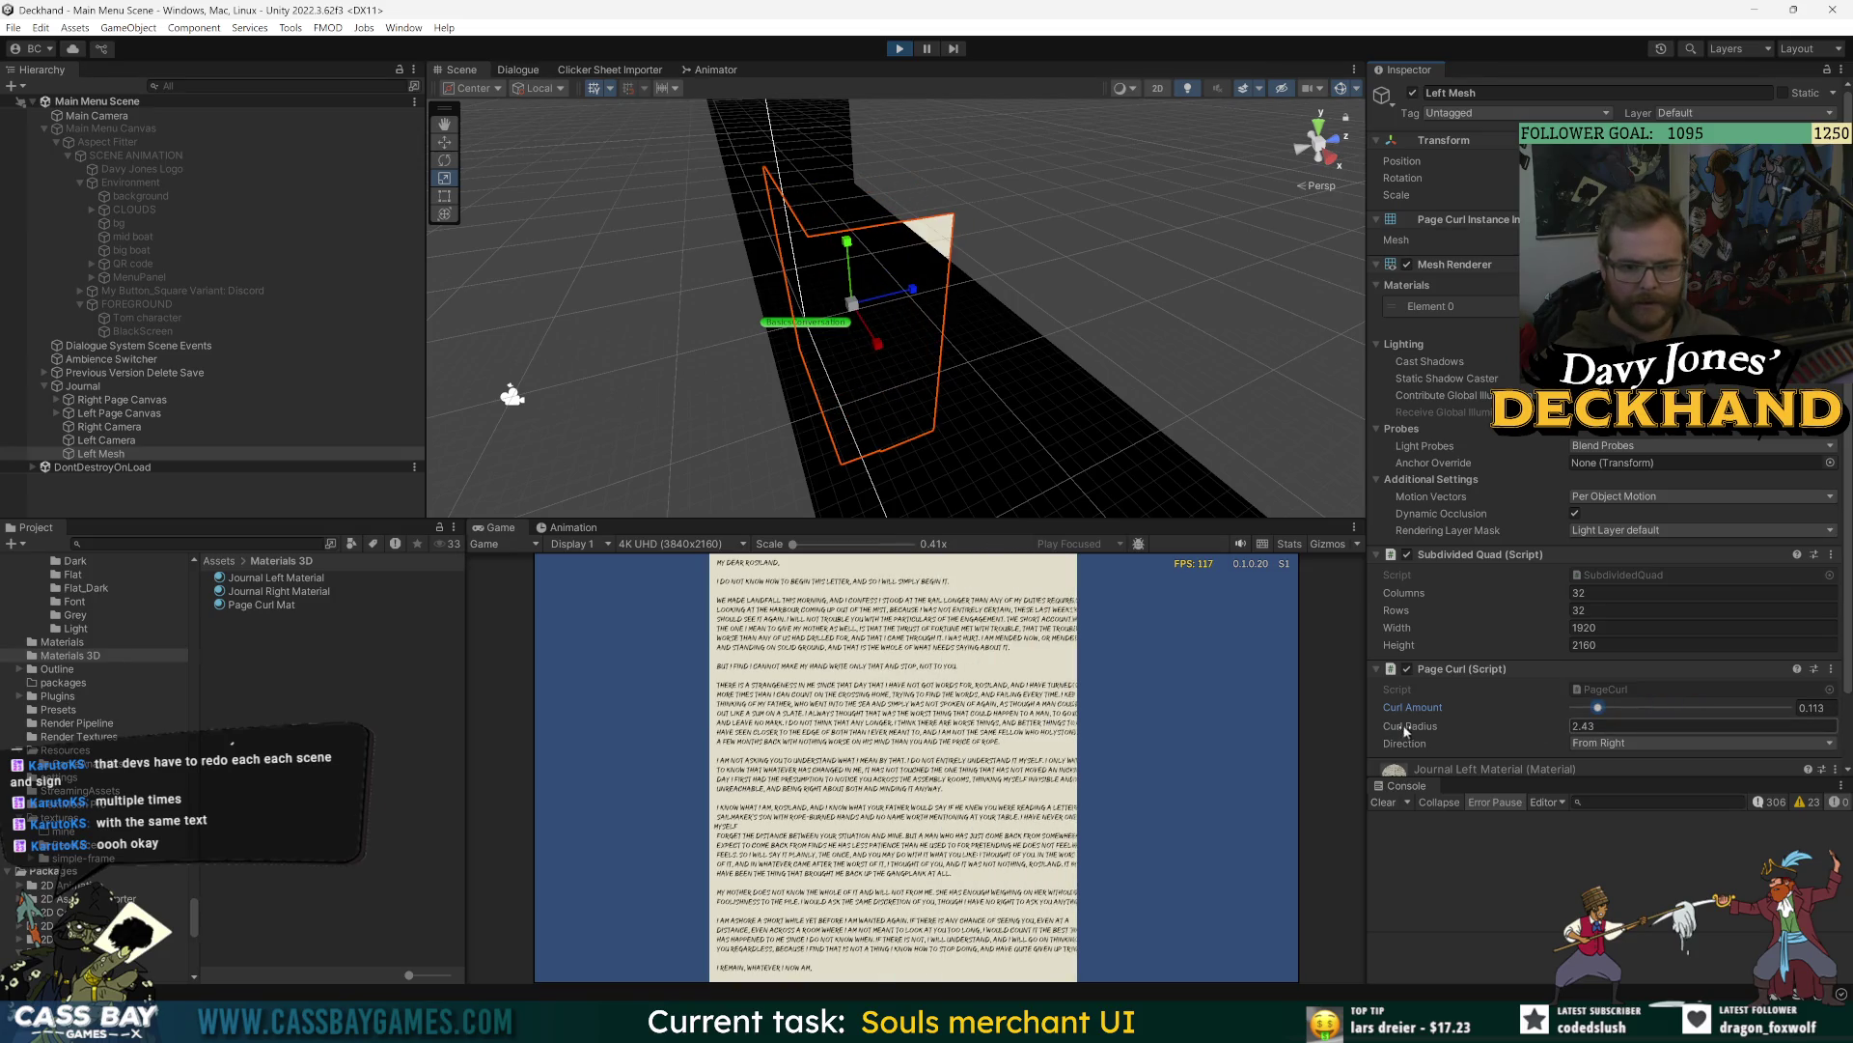
{"action": "left_click_drag", "start_coordinate": [1406, 730], "coordinate": [1389, 731]}
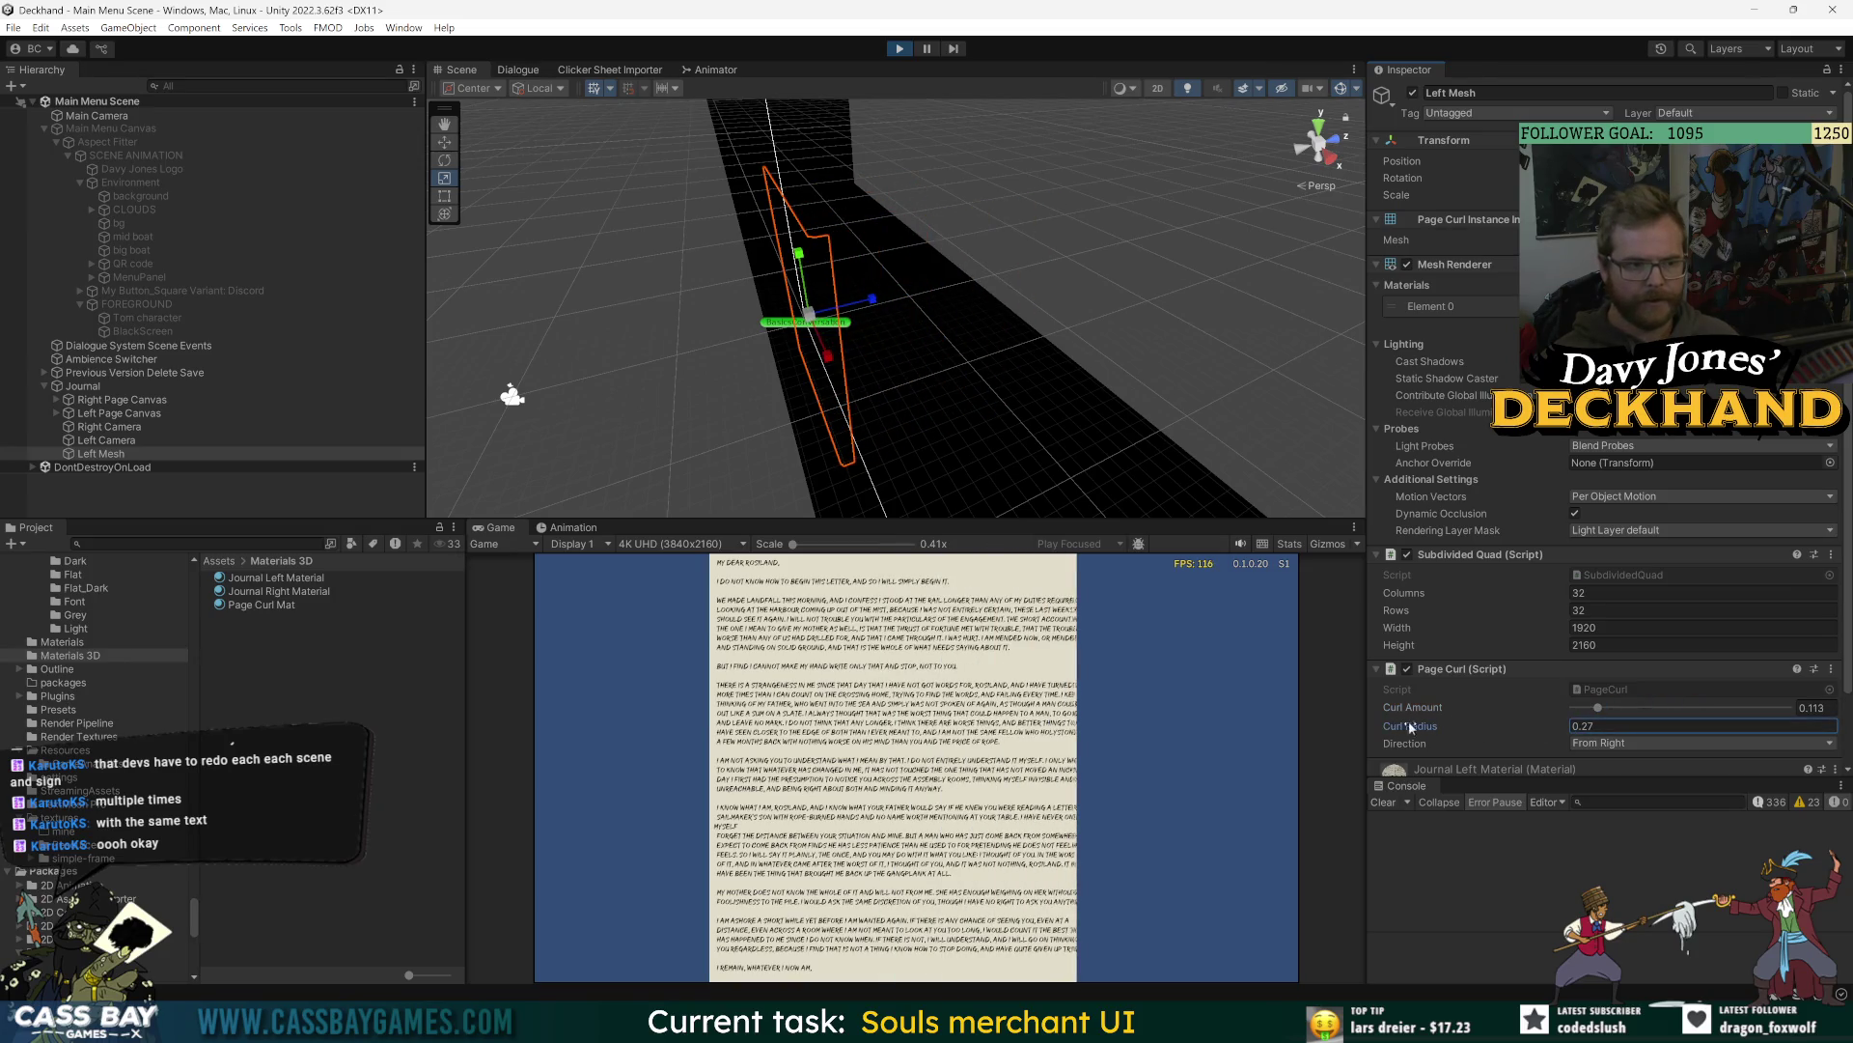
{"action": "mouse_move", "coordinate": [1602, 708]}
{"action": "left_mouse_down"}
{"action": "mouse_move", "coordinate": [1657, 708]}
{"action": "mouse_move", "coordinate": [1632, 710]}
{"action": "left_mouse_up"}
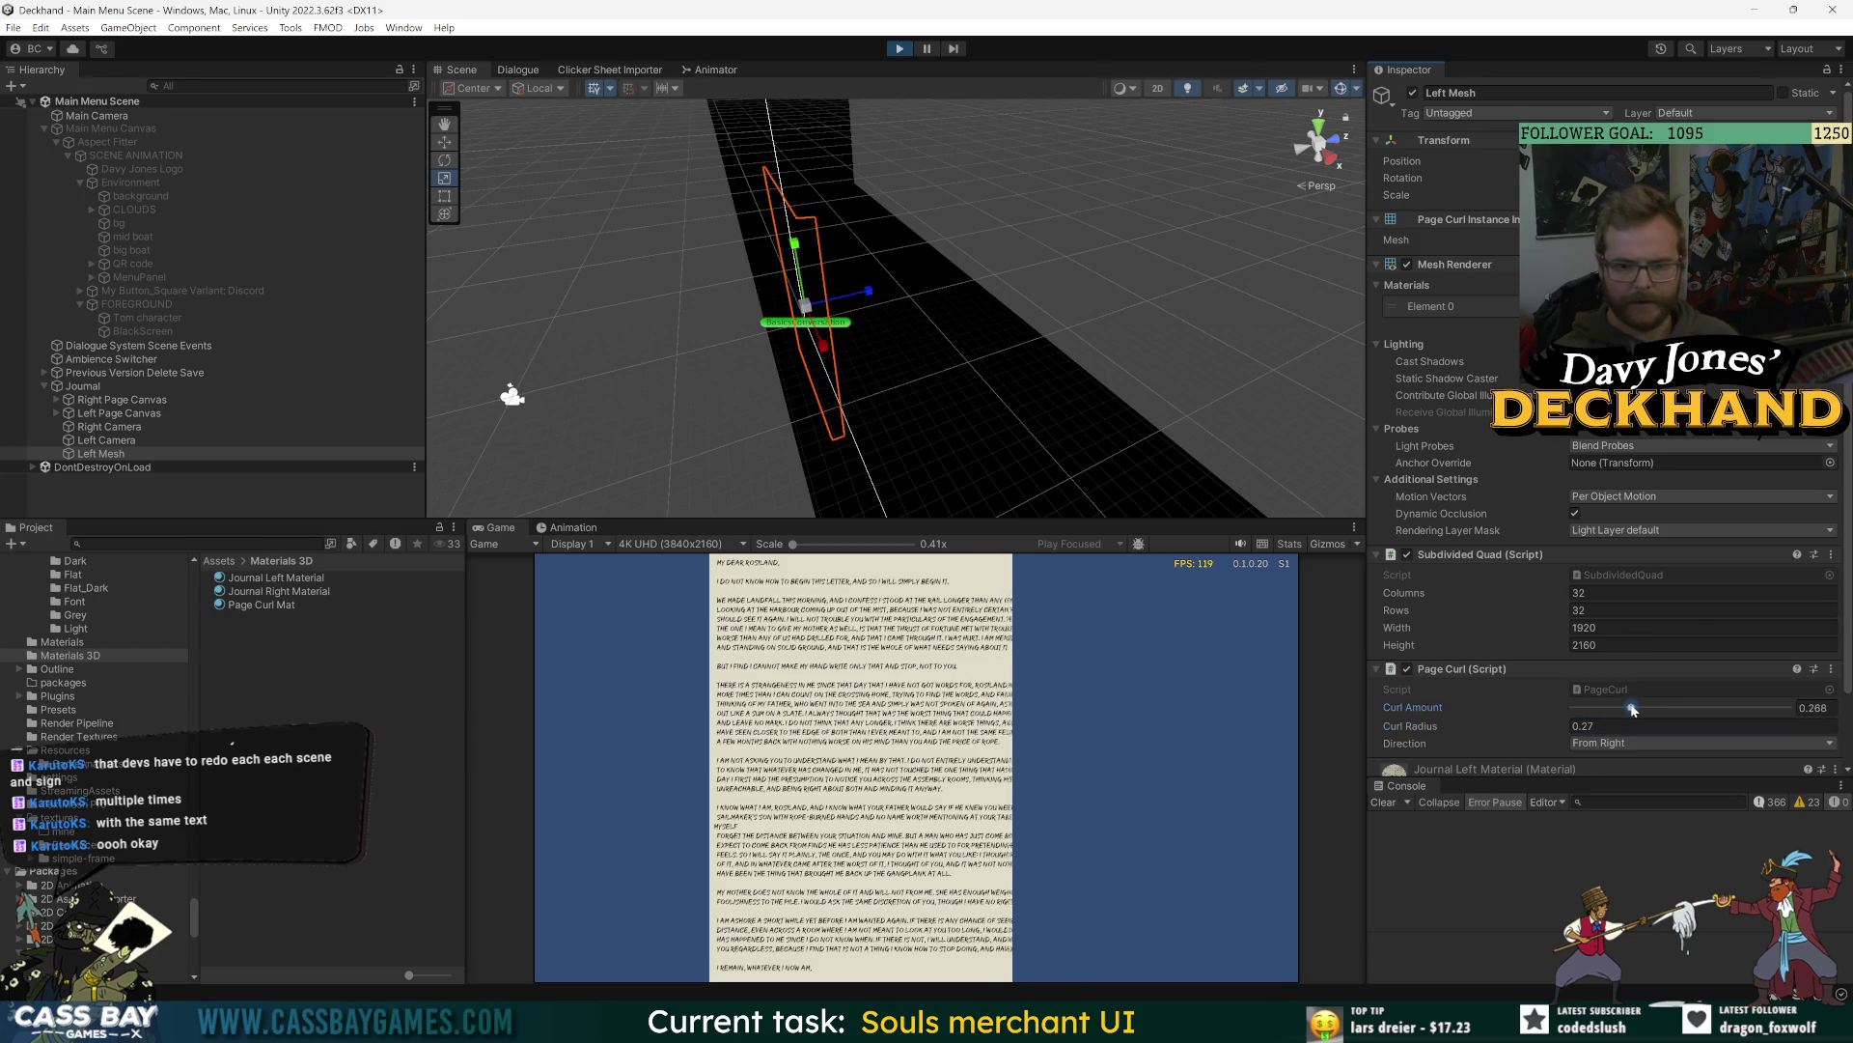
{"action": "left_click", "coordinate": [1592, 593]}
- Set Left Mesh to 100 columns and 100 rows, re-entering them after restarting Play
{"action": "type", "text": "100"}
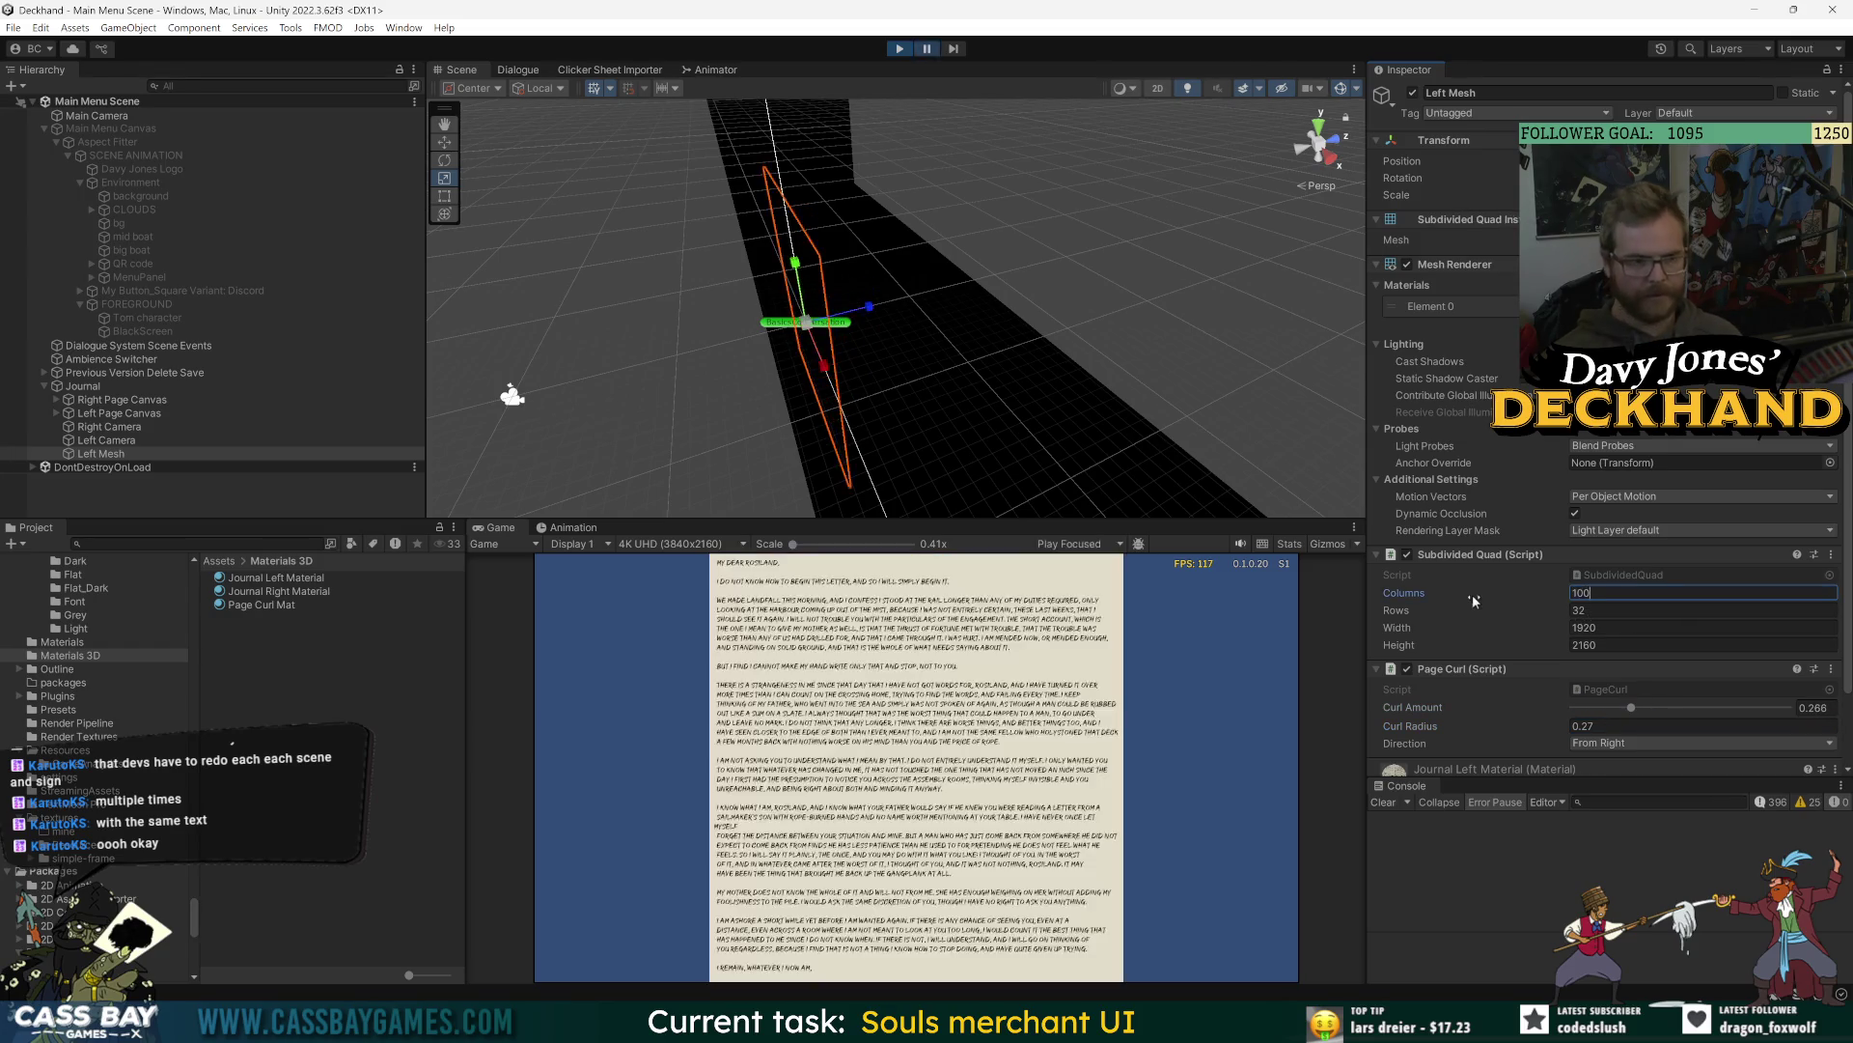
{"action": "key", "text": "Tab"}
{"action": "type", "text": "100"}
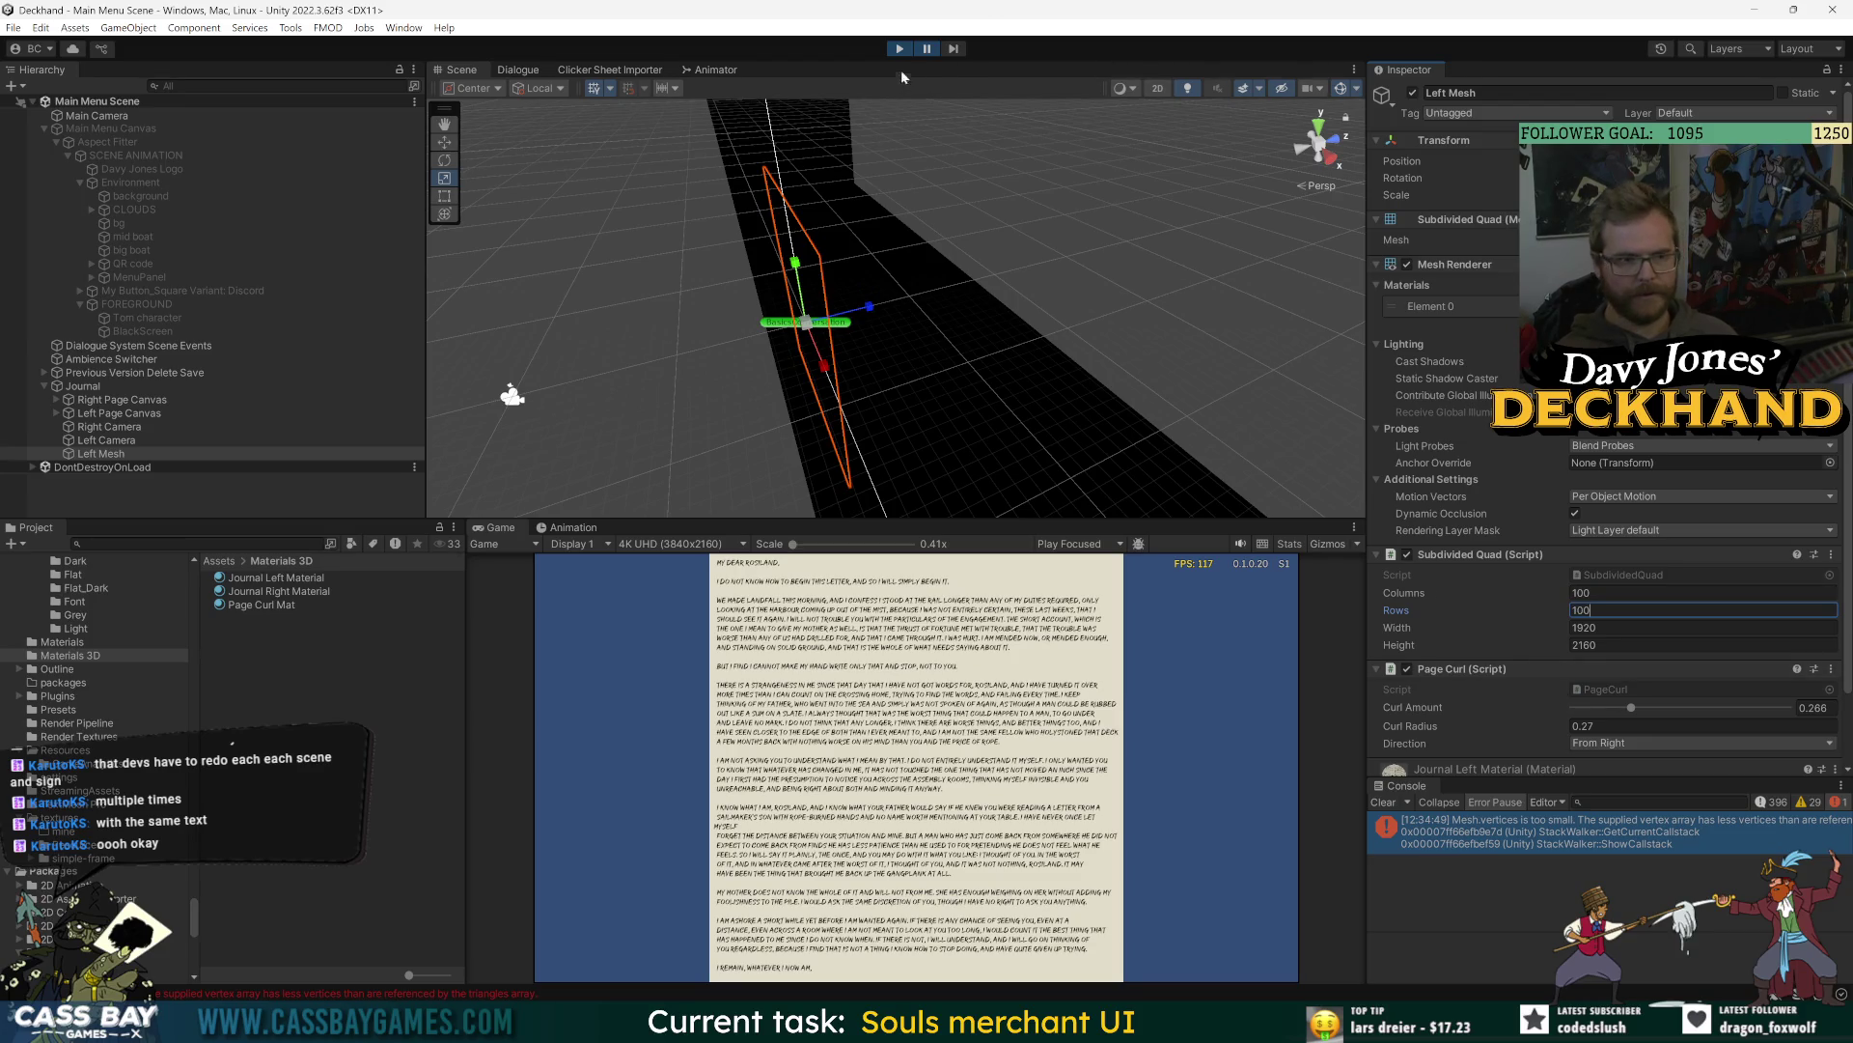
{"action": "left_click", "coordinate": [899, 49]}
{"action": "left_click", "coordinate": [900, 48]}
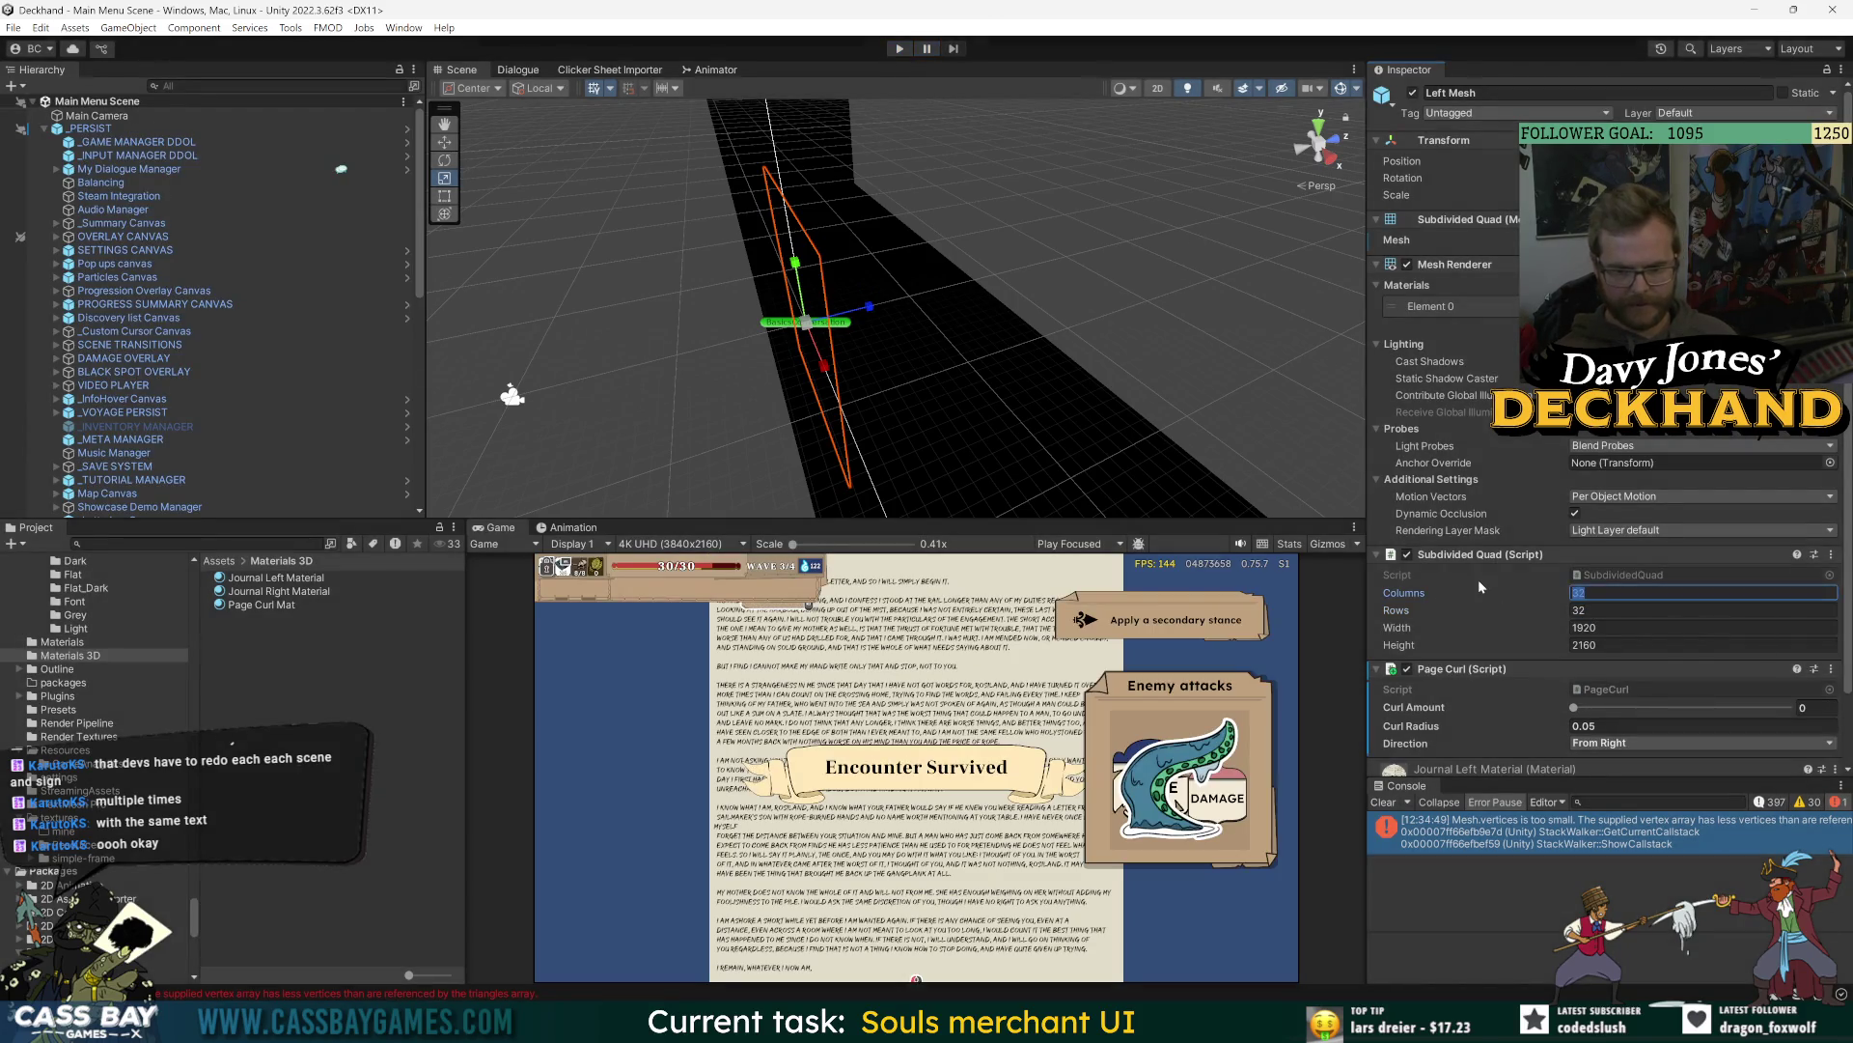
{"action": "type", "text": "100"}
{"action": "key", "text": "Tab"}
{"action": "type", "text": "100"}
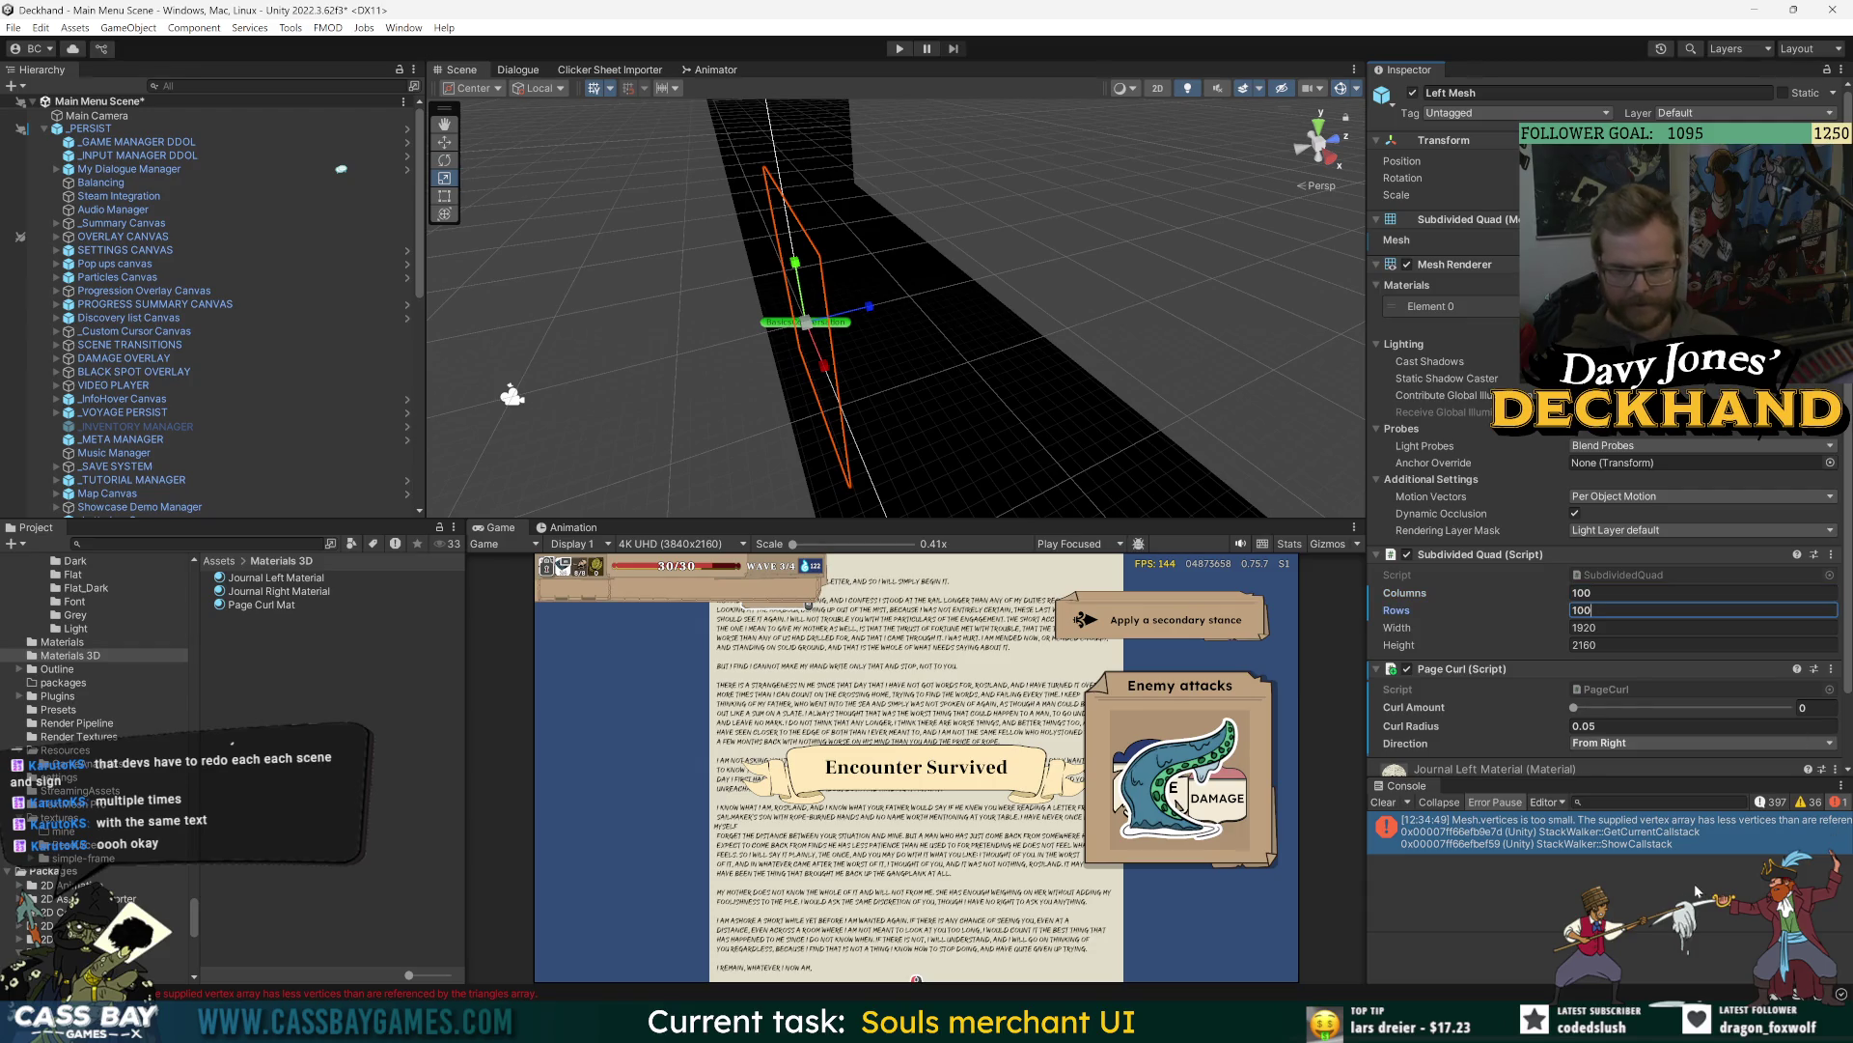
{"action": "key", "text": "Return"}
- Clear the Console, enter Play mode, and orbit to look down on the page
{"action": "left_click", "coordinate": [1383, 802]}
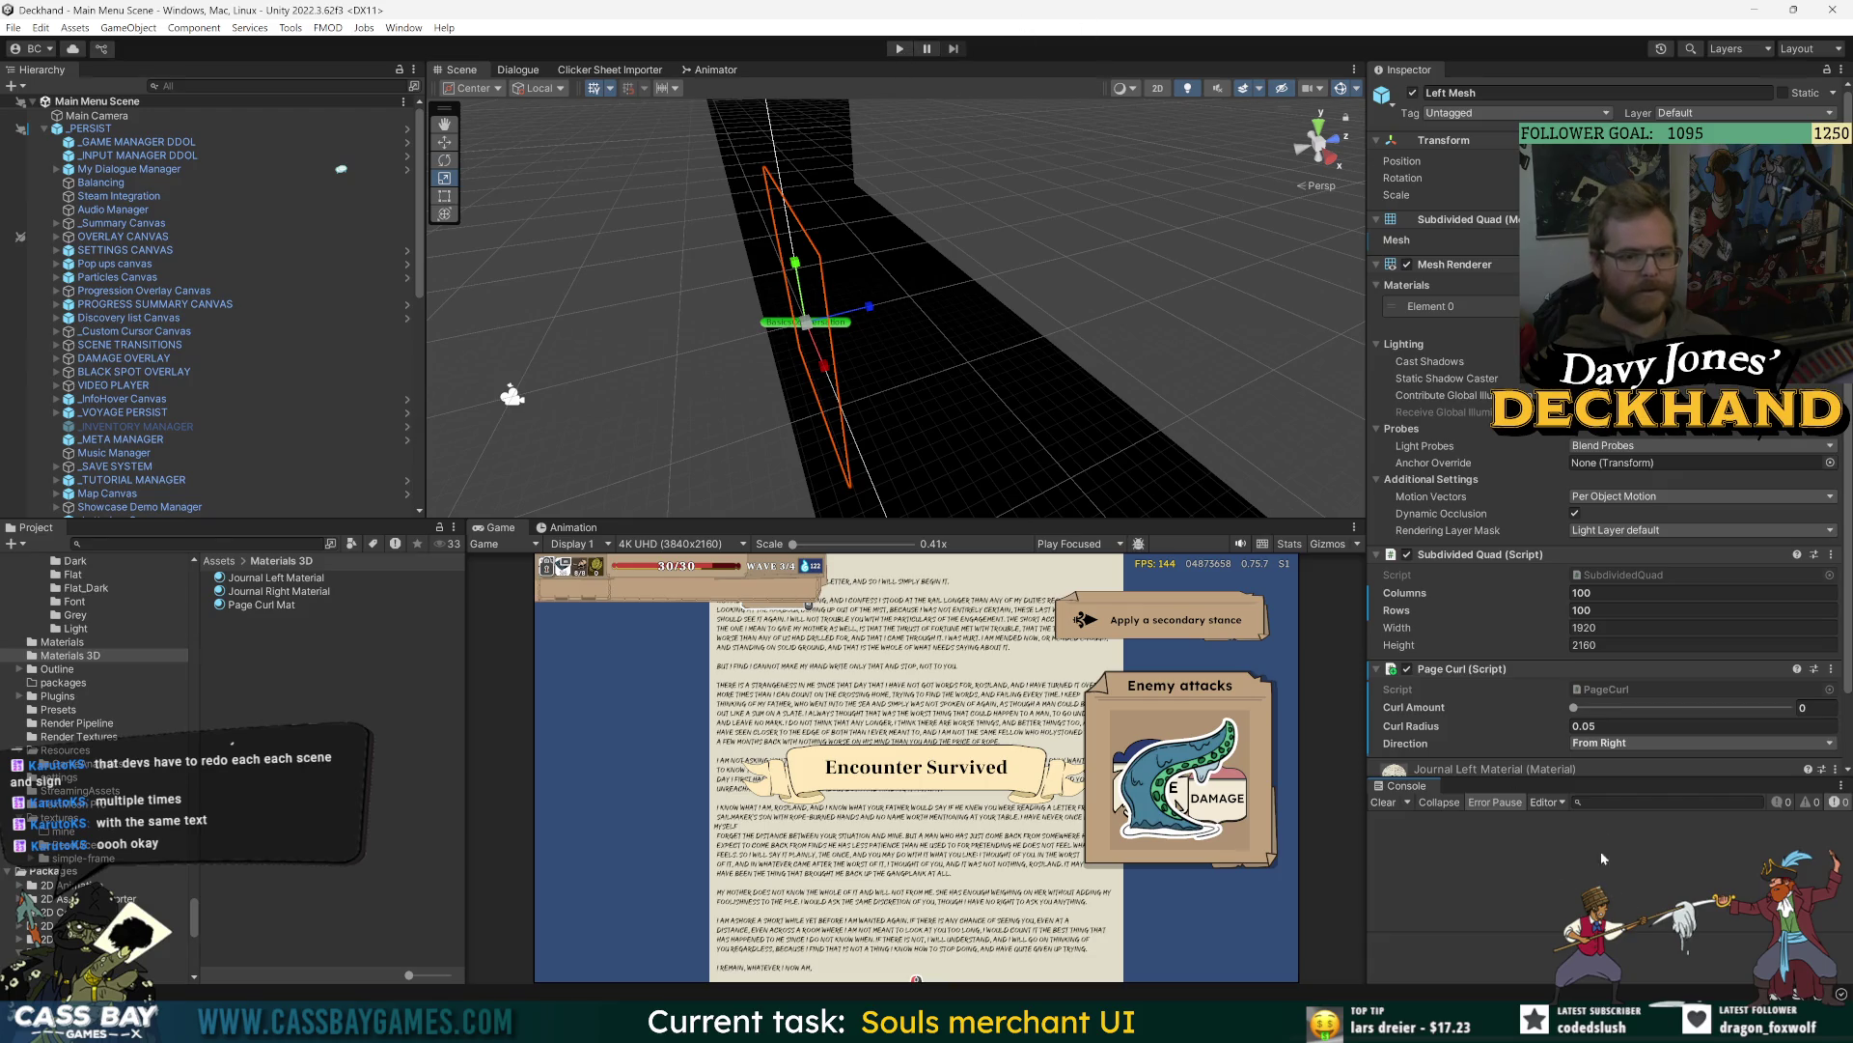
{"action": "left_click", "coordinate": [898, 48]}
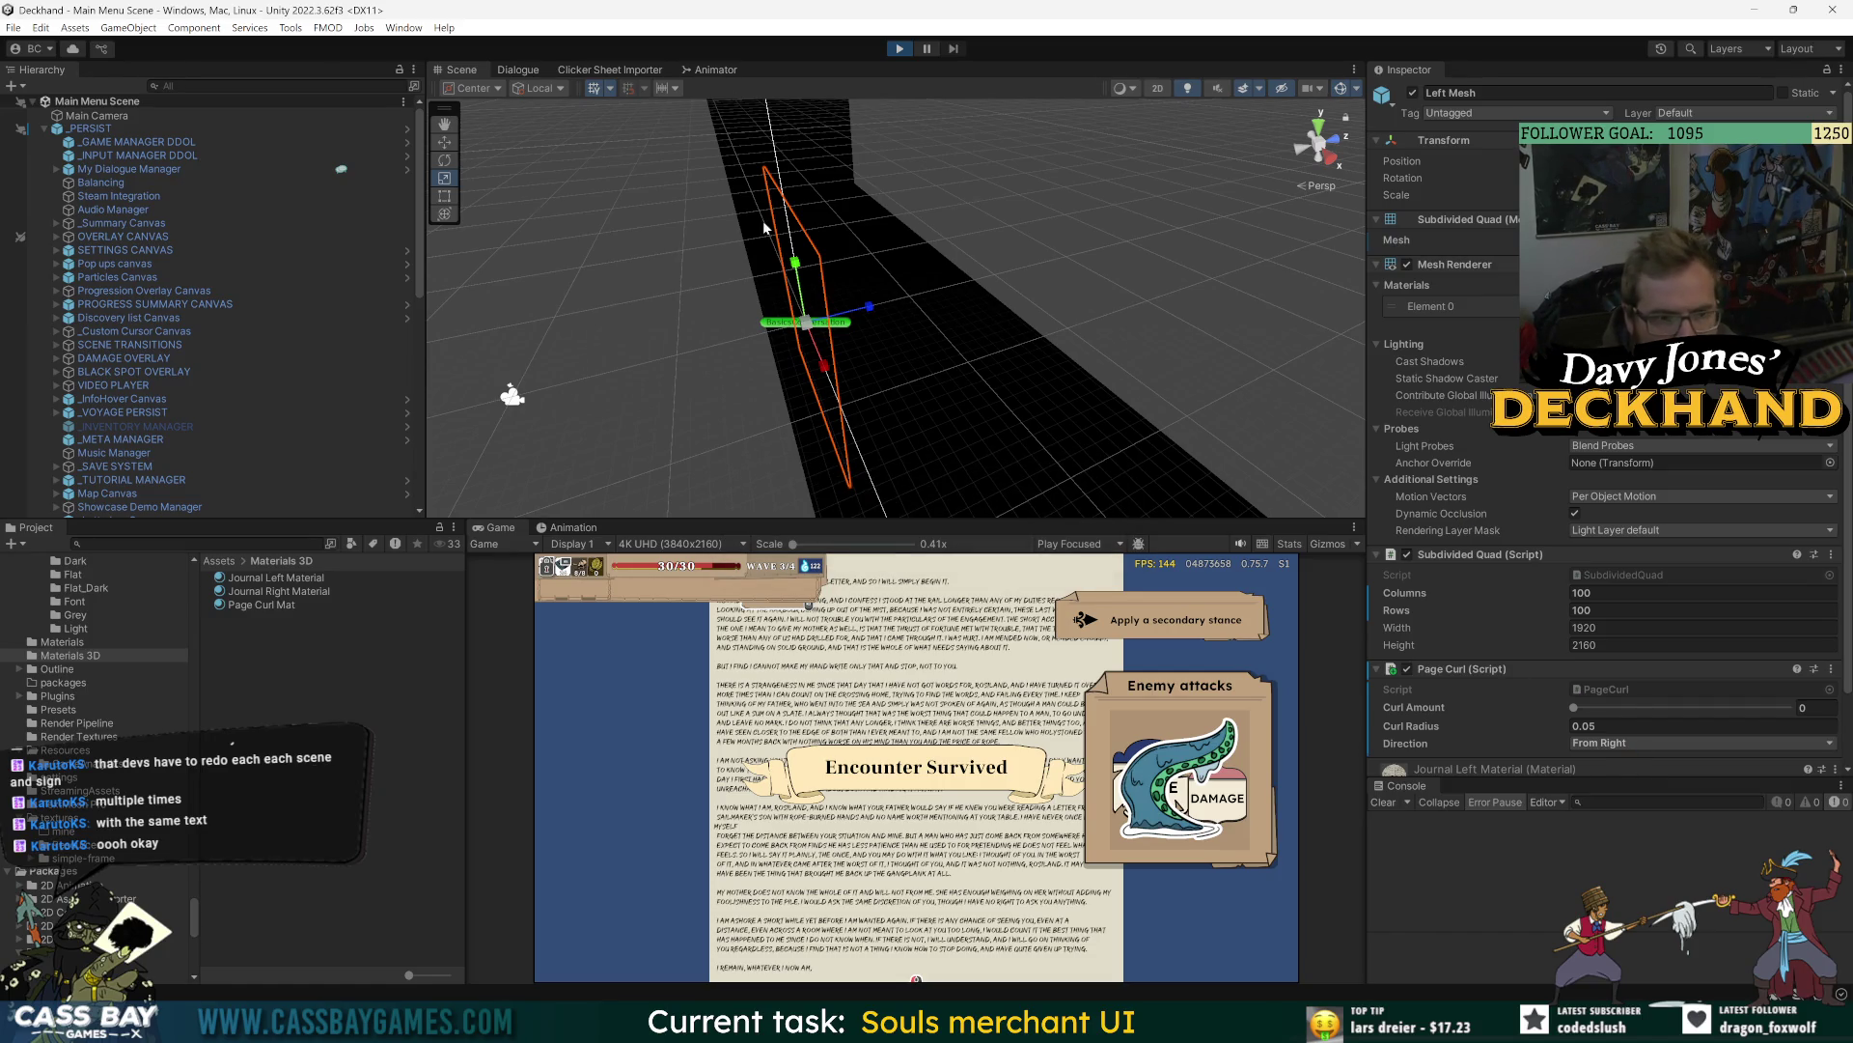
{"action": "mouse_move", "coordinate": [971, 259]}
{"action": "left_mouse_down"}
{"action": "mouse_move", "coordinate": [882, 298]}
{"action": "mouse_move", "coordinate": [931, 351]}
{"action": "mouse_move", "coordinate": [1067, 190]}
{"action": "mouse_move", "coordinate": [1102, 275]}
{"action": "left_mouse_up"}
{"action": "left_click_drag", "start_coordinate": [927, 289], "coordinate": [1019, 375]}
- Frame Left Mesh and experiment with various Curl Amount and Curl Radius values
{"action": "key", "text": "f"}
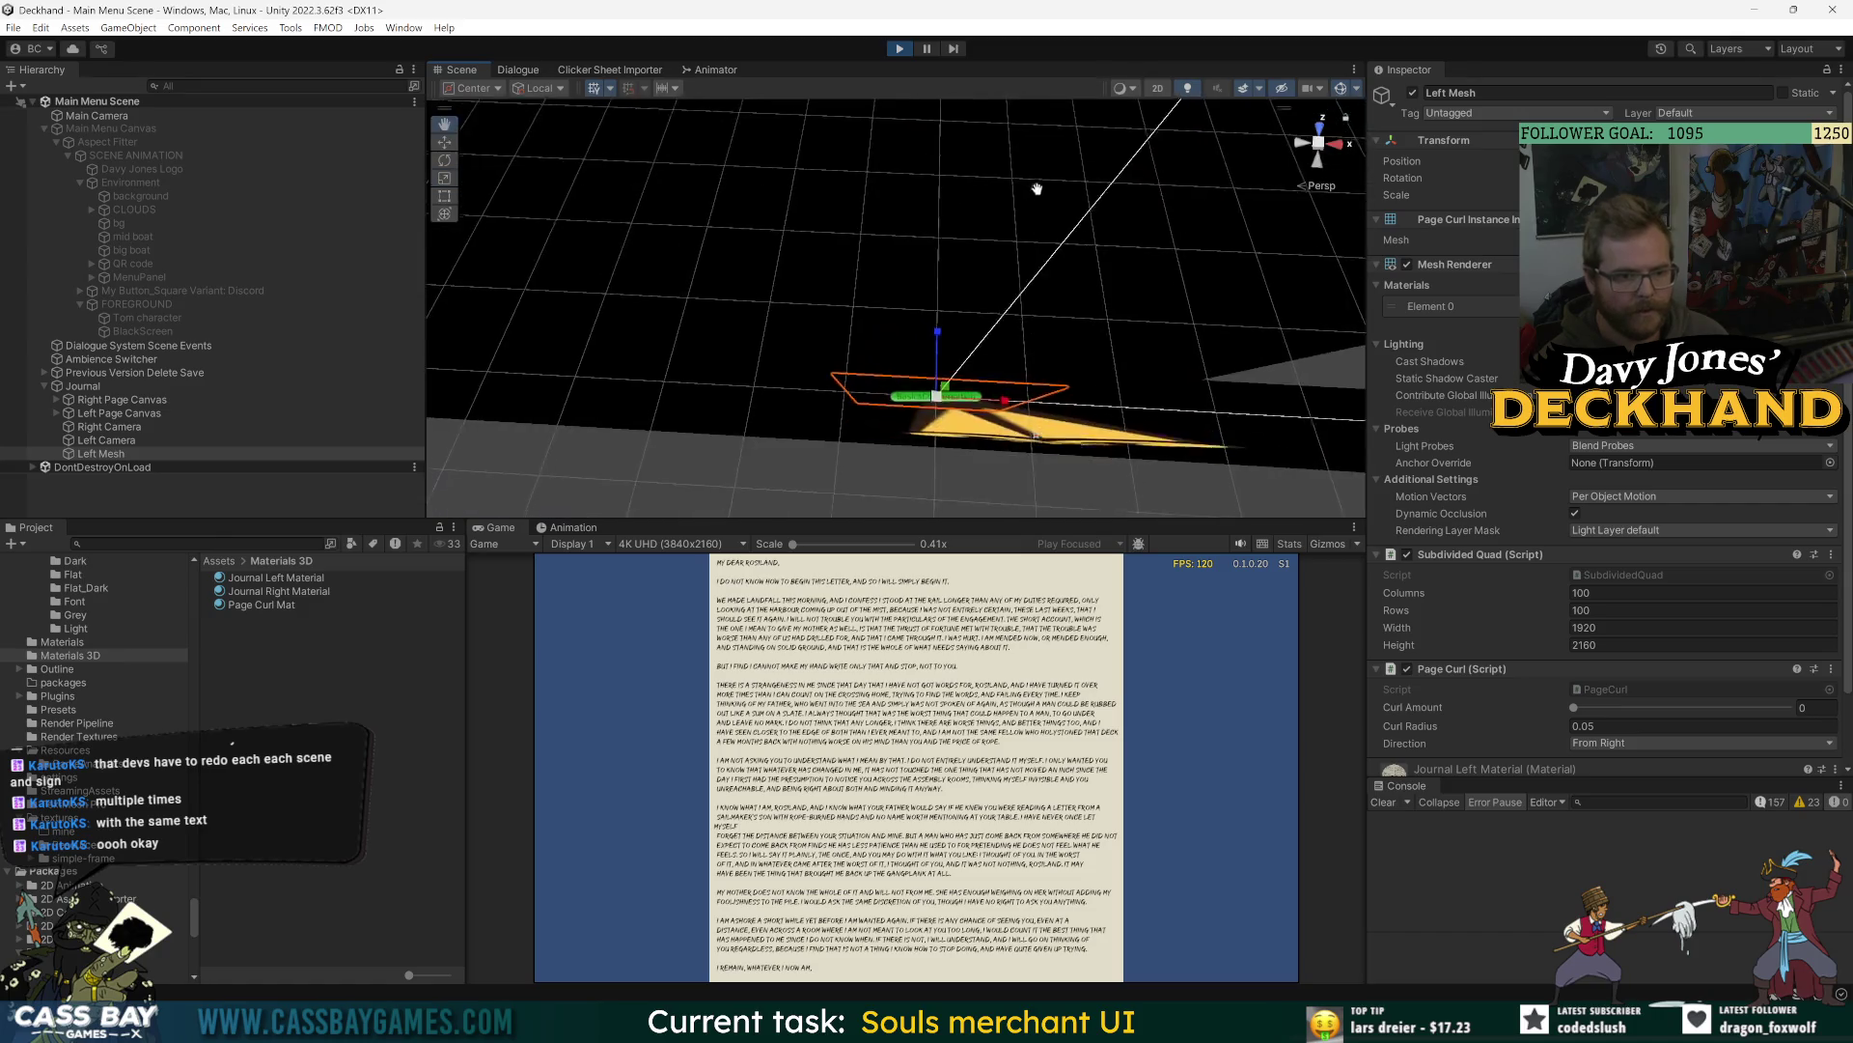
{"action": "left_click_drag", "start_coordinate": [1573, 707], "coordinate": [1647, 708]}
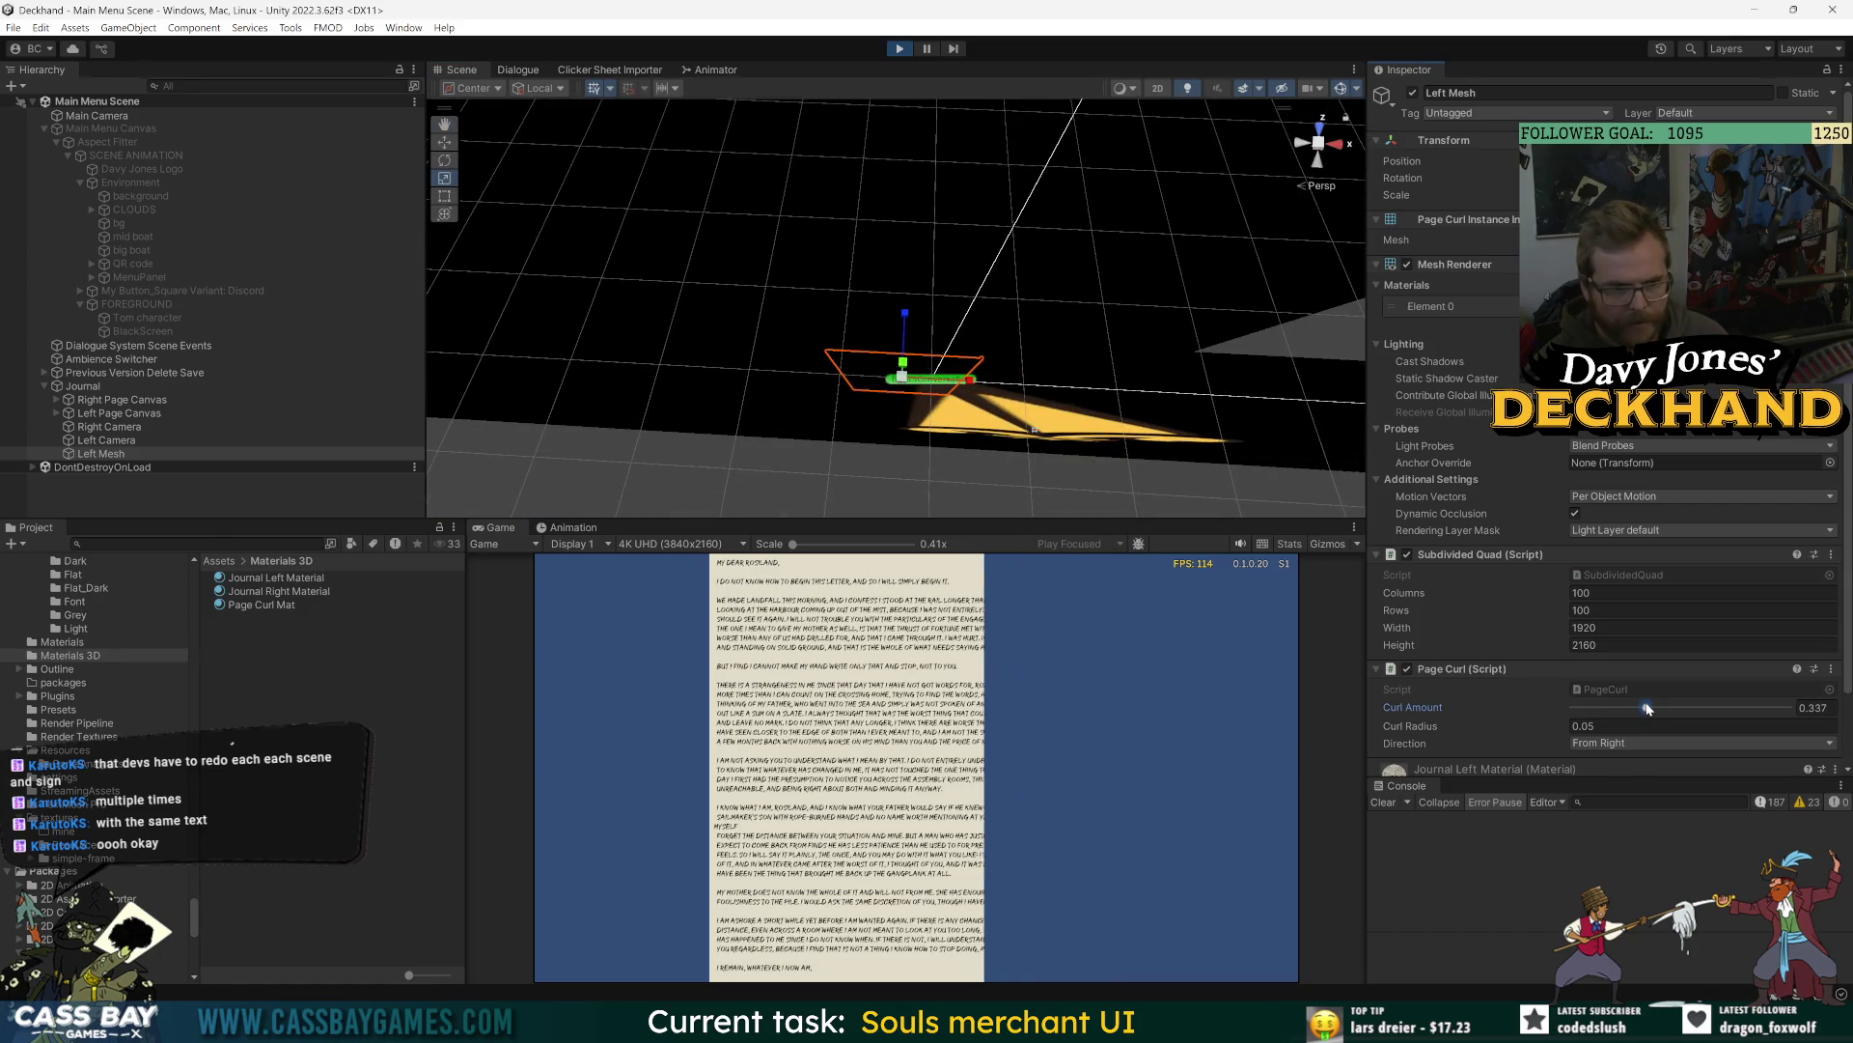
{"action": "left_click_drag", "start_coordinate": [1438, 727], "coordinate": [1419, 729]}
{"action": "left_click_drag", "start_coordinate": [1558, 708], "coordinate": [1672, 711]}
{"action": "mouse_move", "coordinate": [1427, 731]}
{"action": "left_mouse_down"}
{"action": "mouse_move", "coordinate": [1458, 732]}
{"action": "mouse_move", "coordinate": [1394, 718]}
{"action": "mouse_move", "coordinate": [1415, 726]}
{"action": "left_mouse_up"}
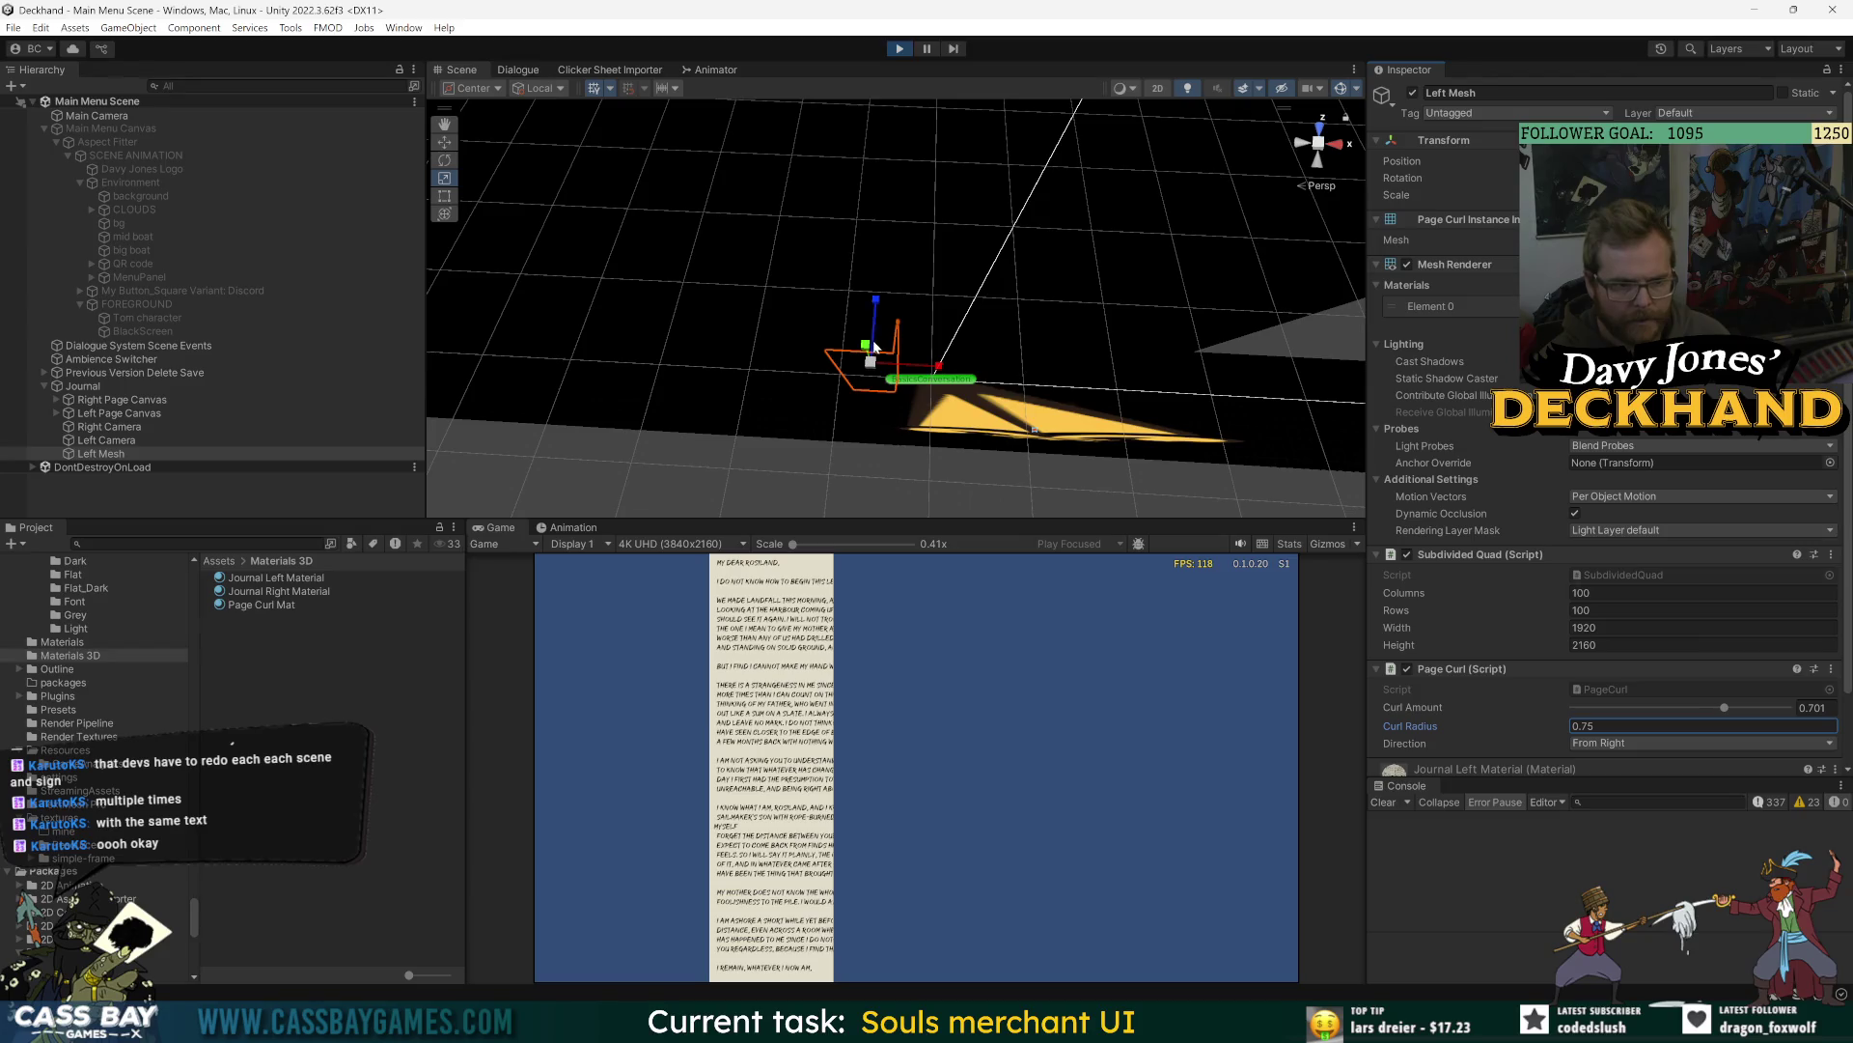
{"action": "scroll", "coordinate": [874, 350], "scroll_direction": "up", "scroll_amount": 5}
{"action": "key", "text": "w"}
{"action": "mouse_move", "coordinate": [857, 308]}
{"action": "left_mouse_down"}
{"action": "mouse_move", "coordinate": [1043, 281]}
{"action": "mouse_move", "coordinate": [950, 318]}
{"action": "mouse_move", "coordinate": [931, 237]}
{"action": "mouse_move", "coordinate": [965, 290]}
{"action": "left_mouse_up"}
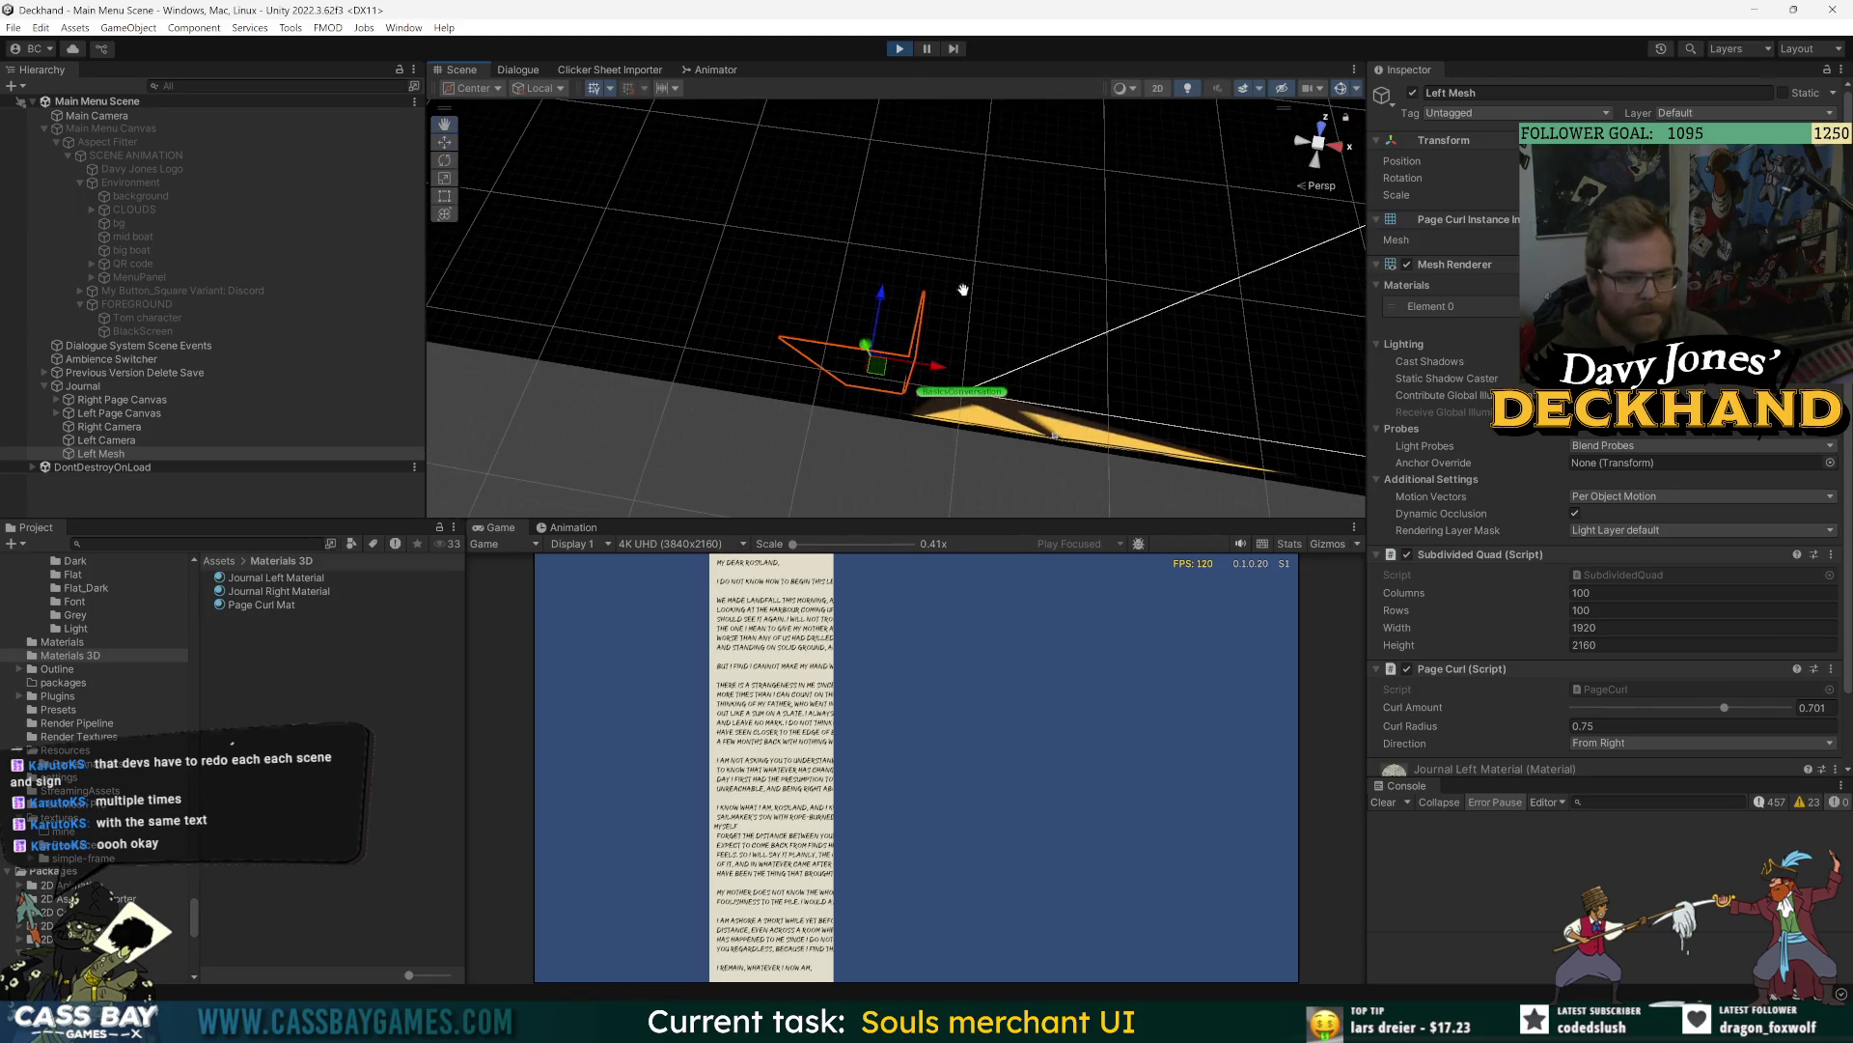
{"action": "mouse_move", "coordinate": [1724, 707]}
{"action": "left_mouse_down"}
{"action": "mouse_move", "coordinate": [1782, 710]}
{"action": "mouse_move", "coordinate": [1662, 708]}
{"action": "left_mouse_up"}
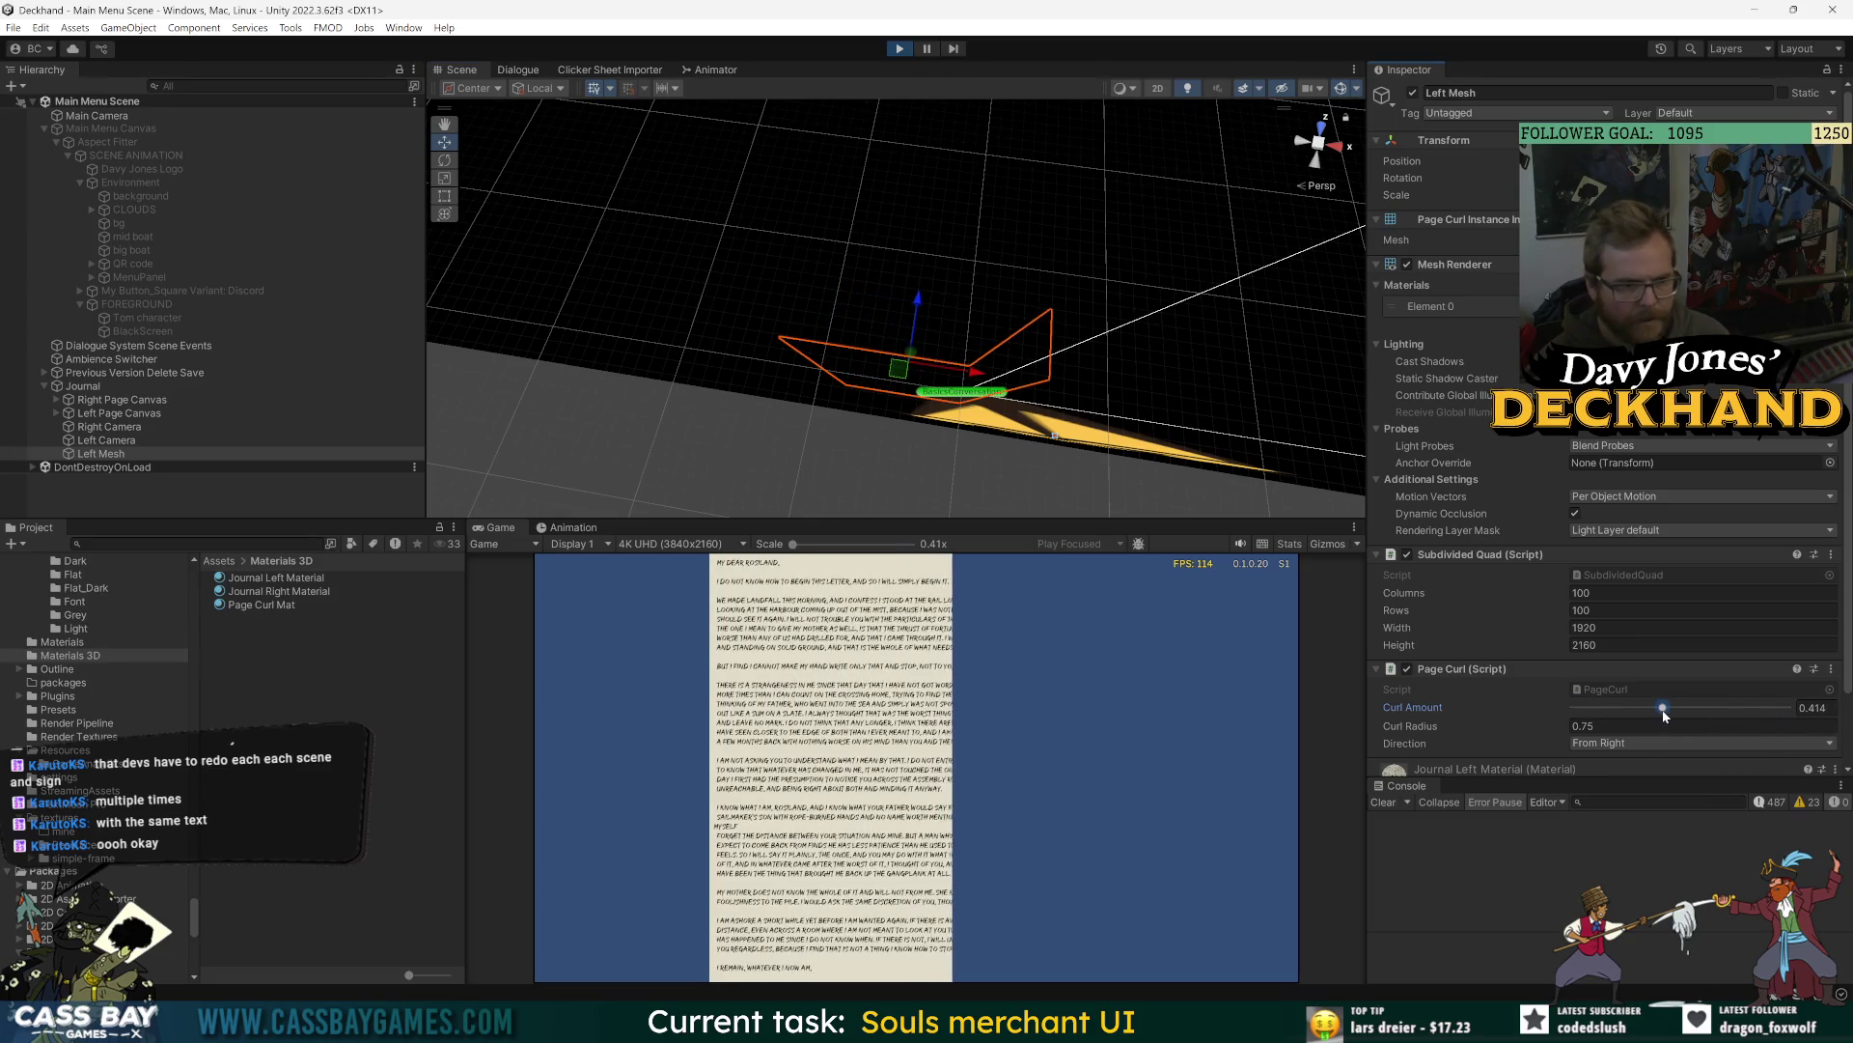
{"action": "left_click_drag", "start_coordinate": [1495, 730], "coordinate": [1401, 731]}
{"action": "mouse_move", "coordinate": [1649, 710]}
{"action": "left_mouse_down"}
{"action": "mouse_move", "coordinate": [1749, 710]}
{"action": "mouse_move", "coordinate": [1637, 710]}
{"action": "left_mouse_up"}
- Make the page curl from the left, settle on Curl Amount 0.062, and snip the scene
{"action": "left_click", "coordinate": [1622, 742]}
{"action": "left_click", "coordinate": [1619, 780]}
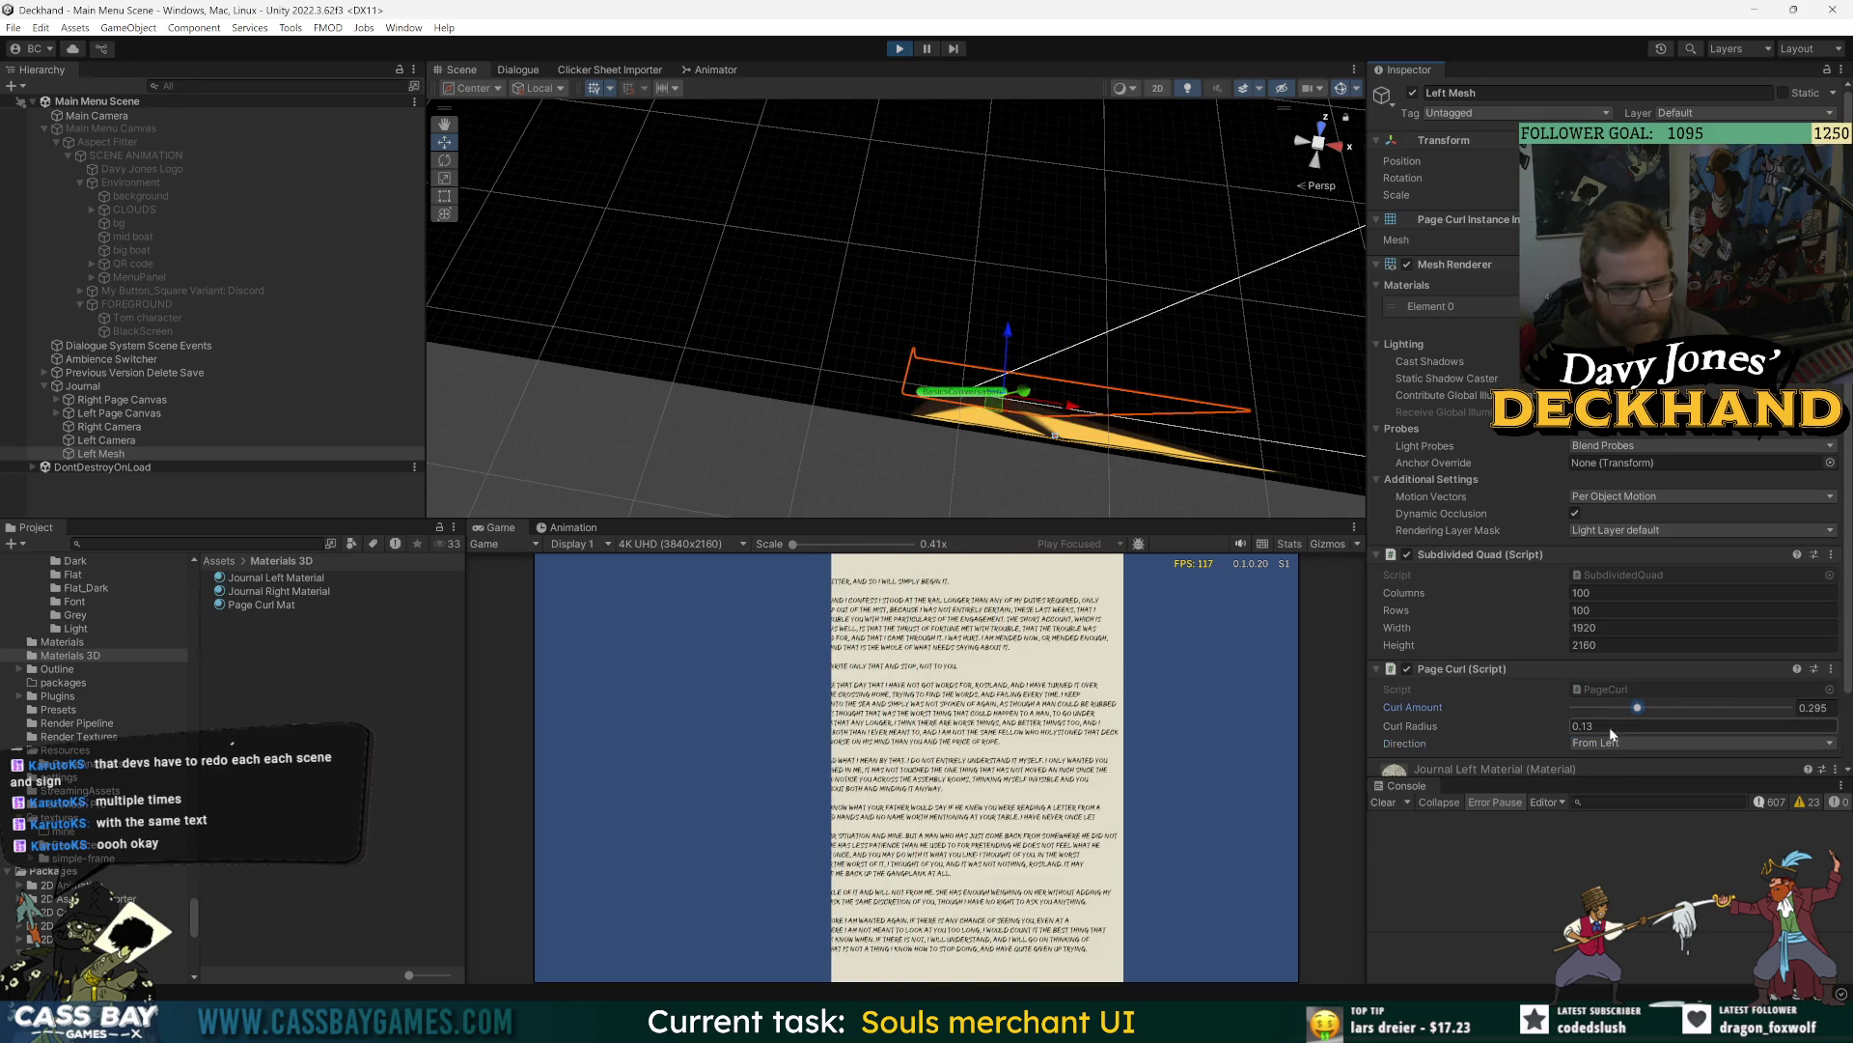
{"action": "mouse_move", "coordinate": [1411, 733]}
{"action": "left_mouse_down"}
{"action": "mouse_move", "coordinate": [1728, 722]}
{"action": "mouse_move", "coordinate": [1644, 709]}
{"action": "left_mouse_up"}
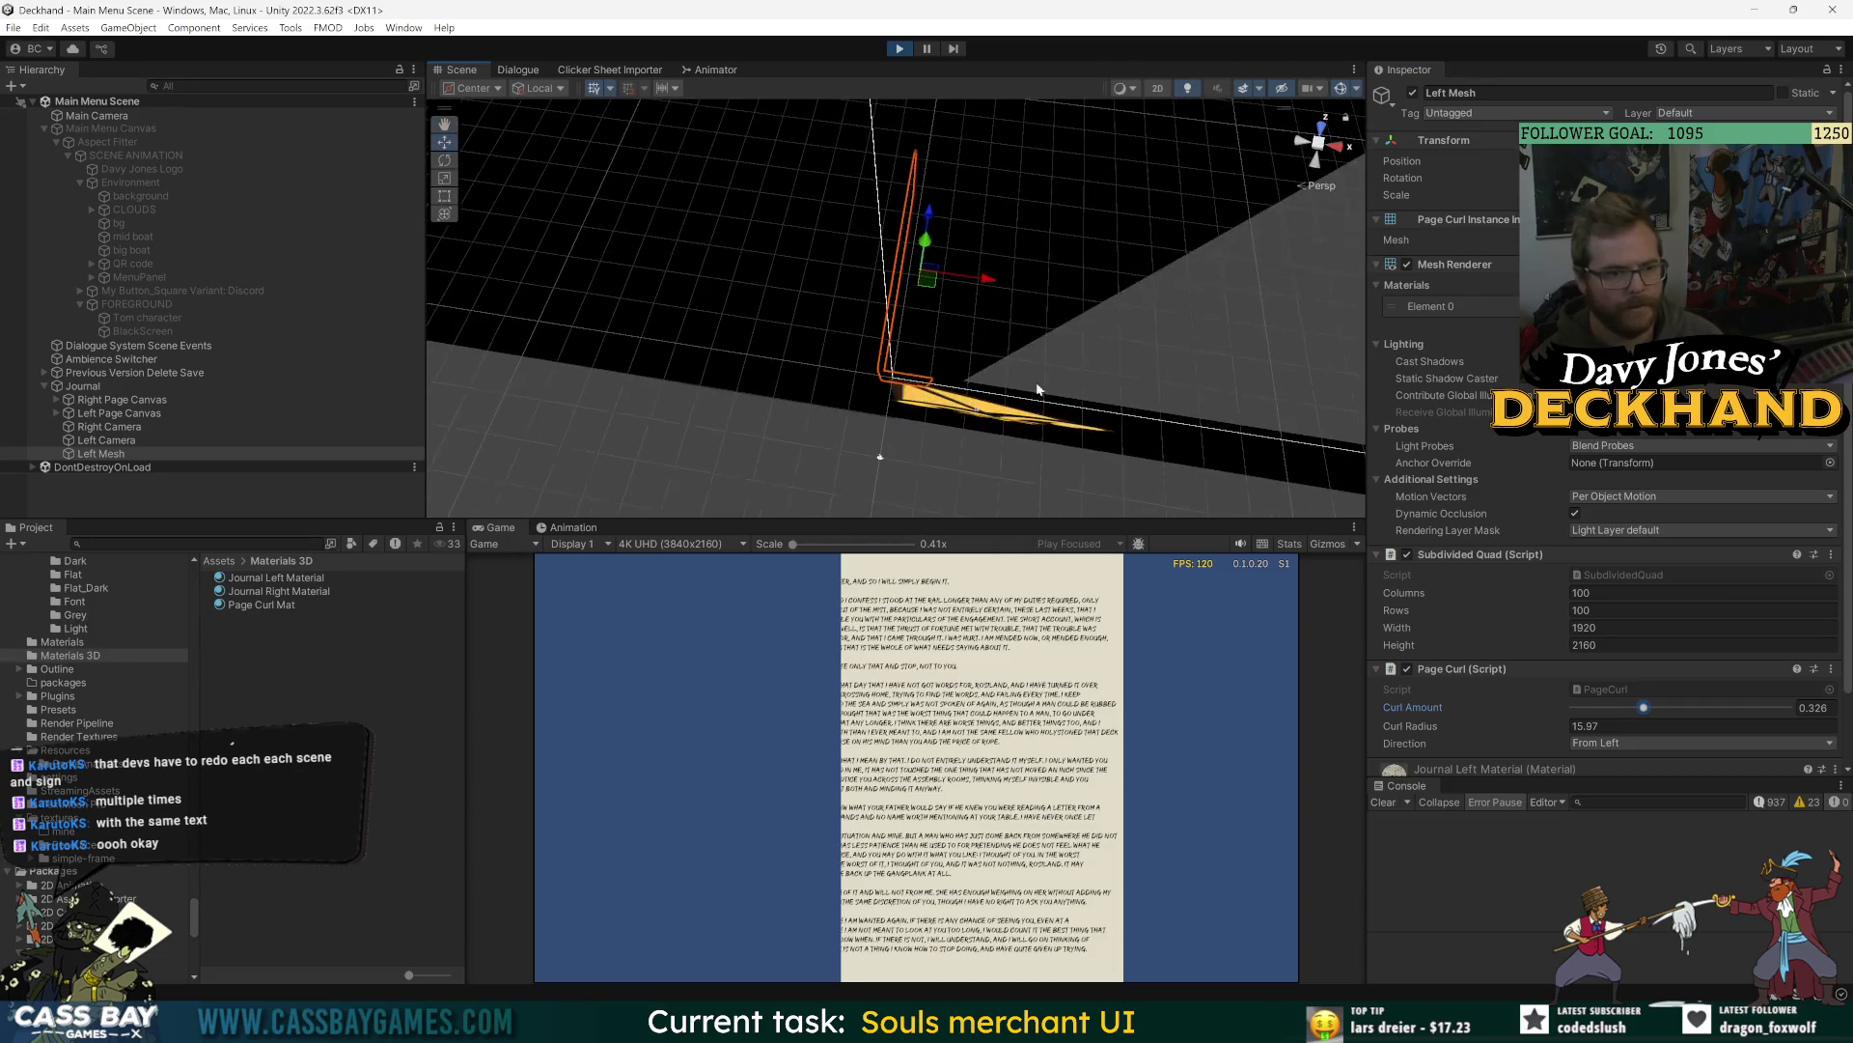
{"action": "left_click_drag", "start_coordinate": [1625, 712], "coordinate": [1628, 708]}
{"action": "left_click_drag", "start_coordinate": [1409, 726], "coordinate": [1336, 726]}
{"action": "left_click_drag", "start_coordinate": [1630, 712], "coordinate": [1587, 708]}
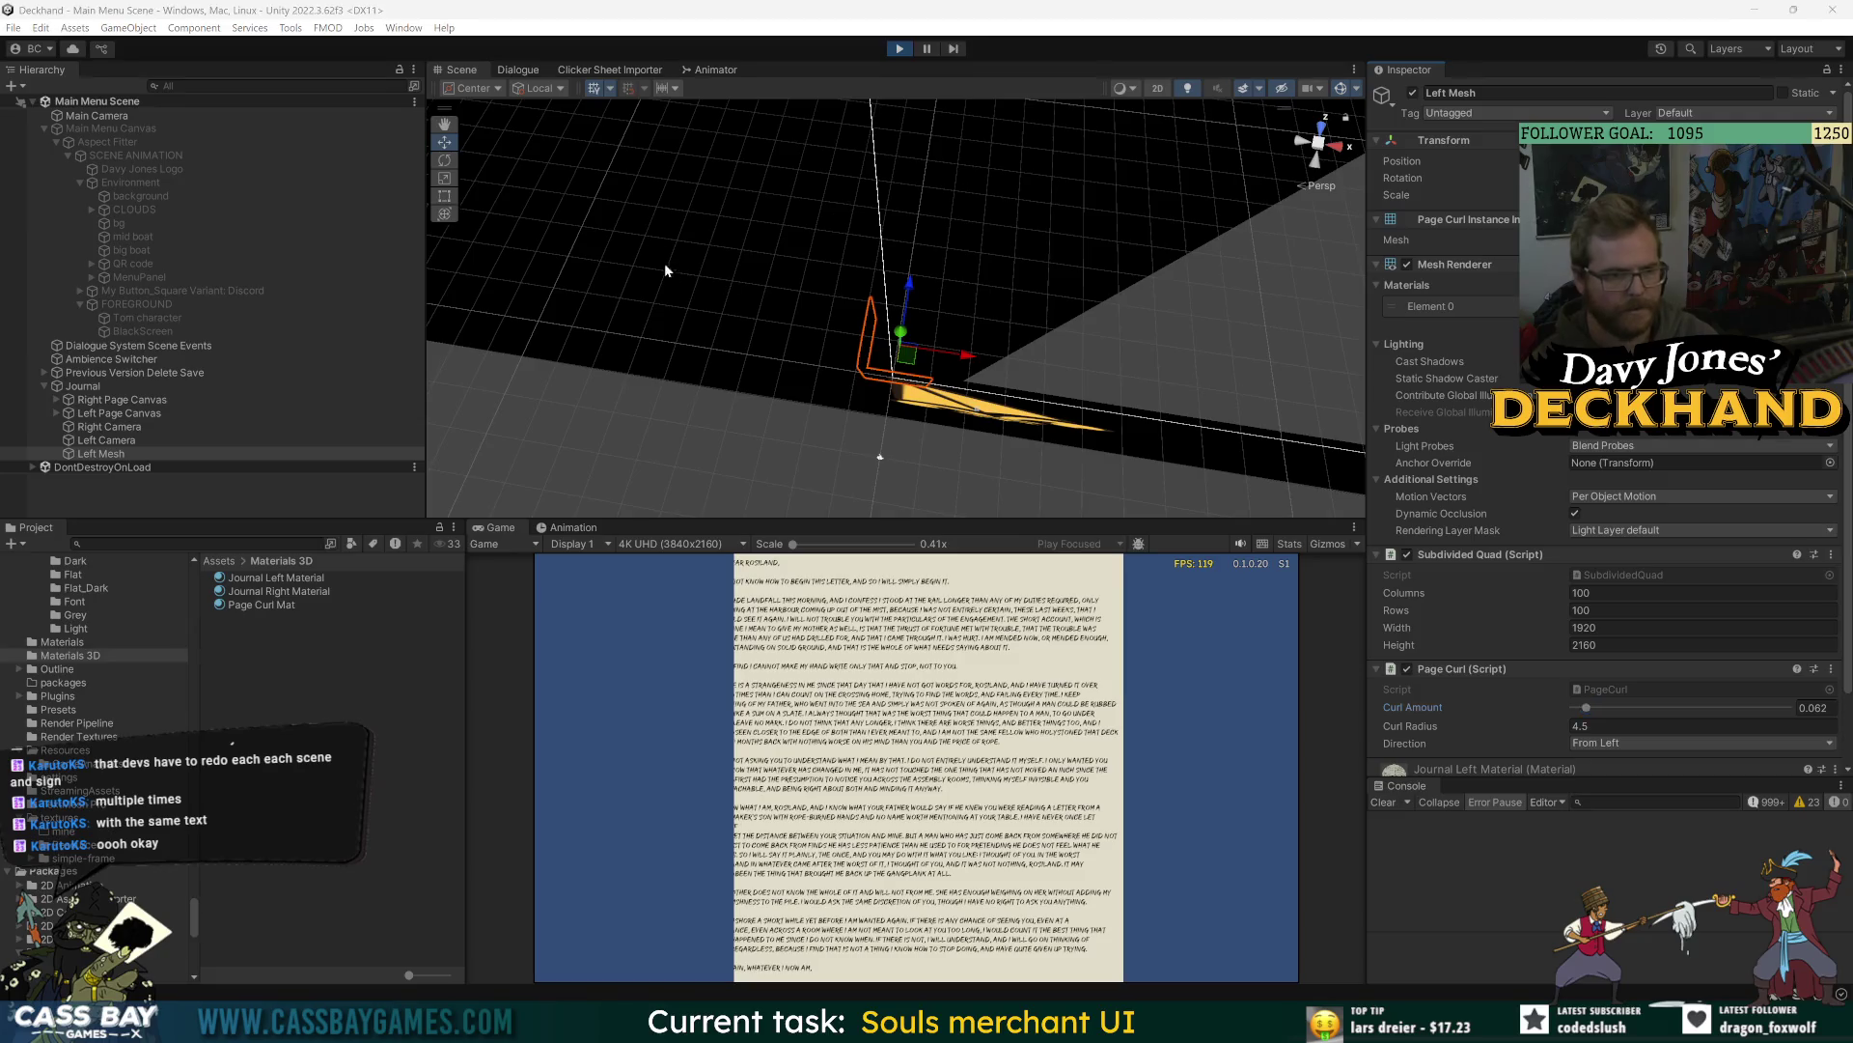
{"action": "key", "text": "super+shift+s"}
{"action": "left_click_drag", "start_coordinate": [593, 201], "coordinate": [1124, 869]}
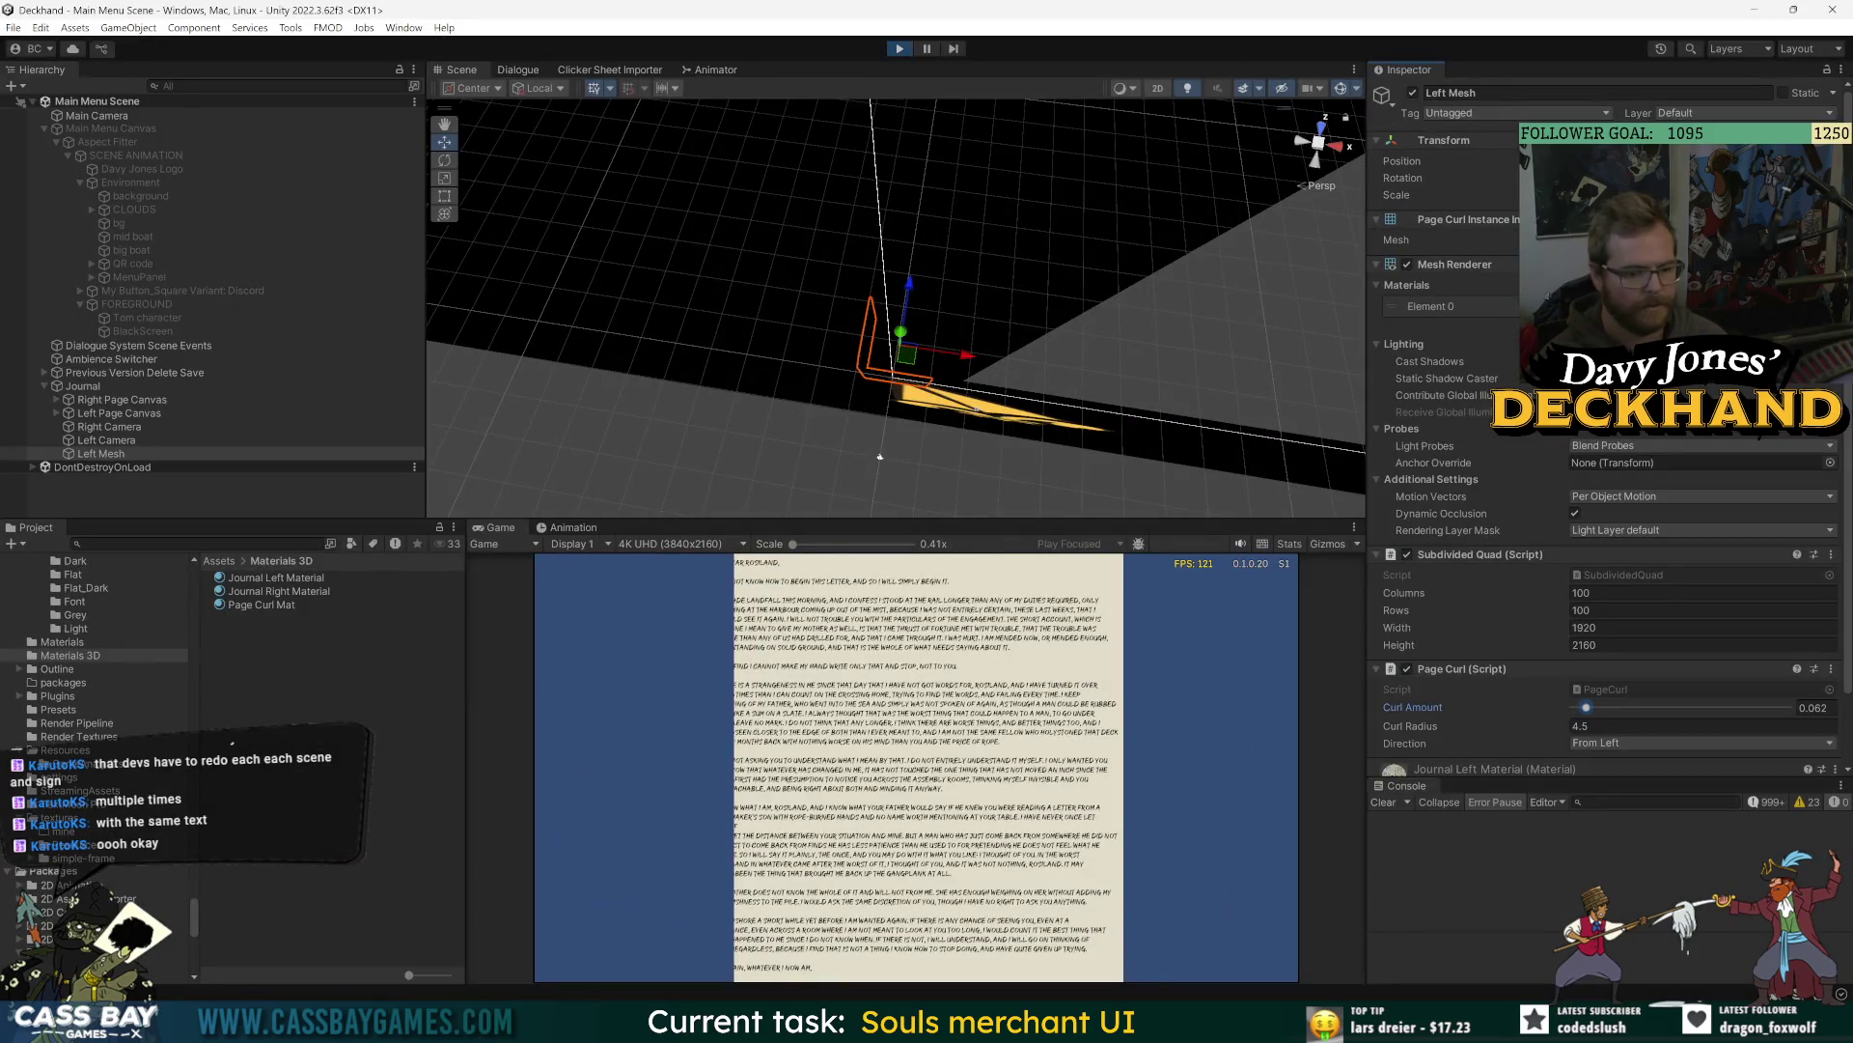
- Close both Downloads windows, select the newest file in Screenshots, then switch back to Unity
{"action": "mouse_move", "coordinate": [890, 1025]}
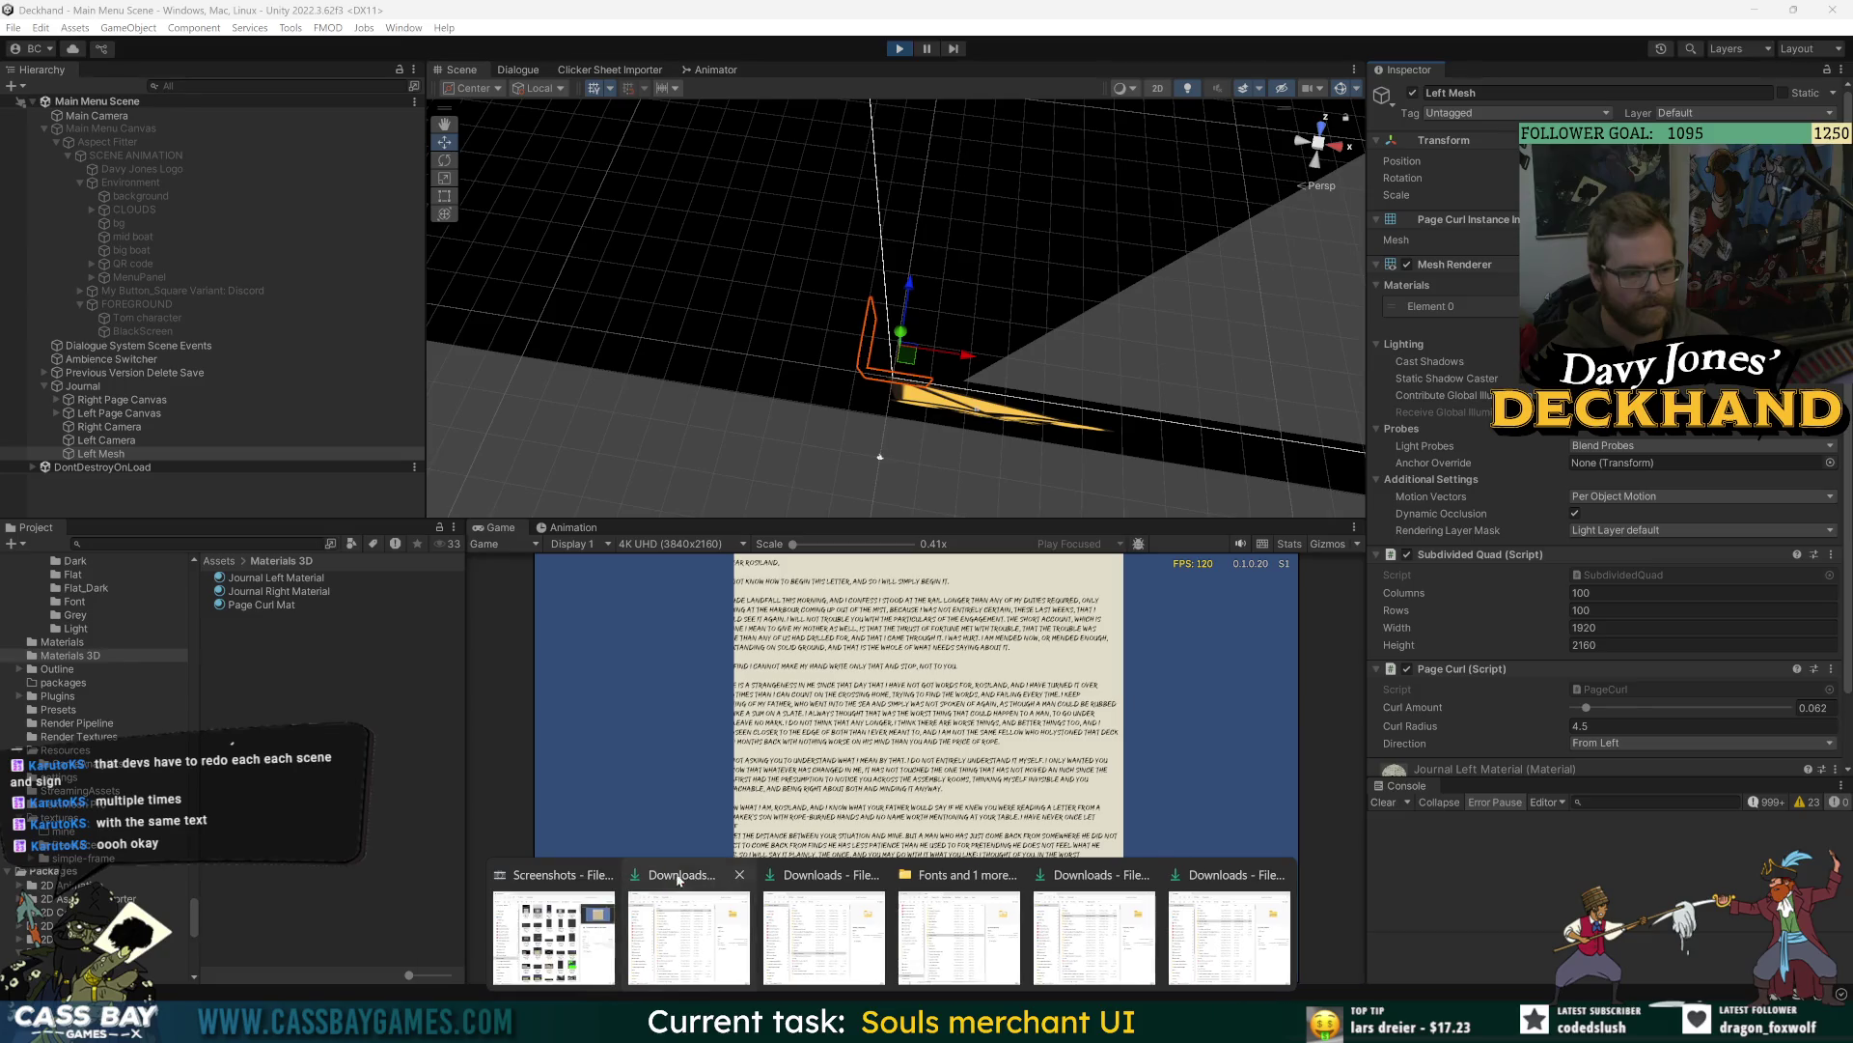
{"action": "left_click", "coordinate": [739, 875]}
{"action": "left_click", "coordinate": [801, 874]}
{"action": "left_click", "coordinate": [689, 926]}
{"action": "left_click", "coordinate": [970, 259]}
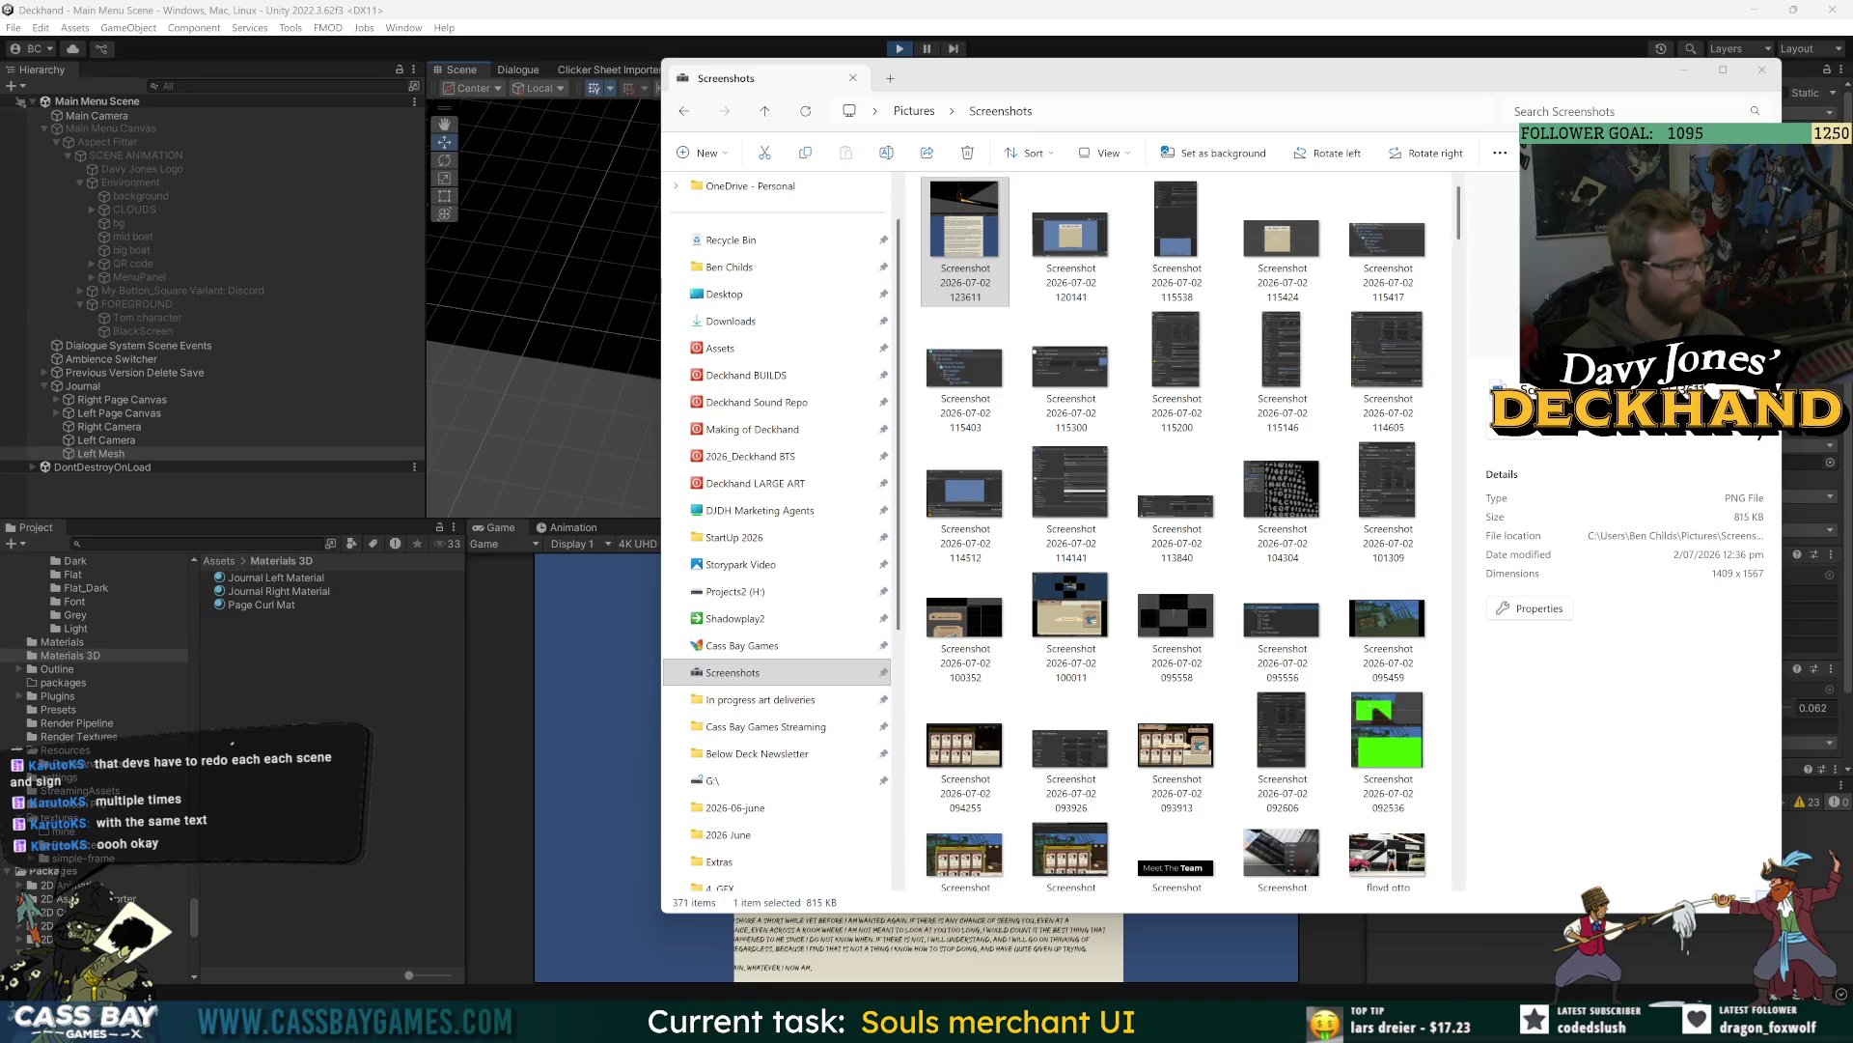
{"action": "left_click", "coordinate": [296, 663]}
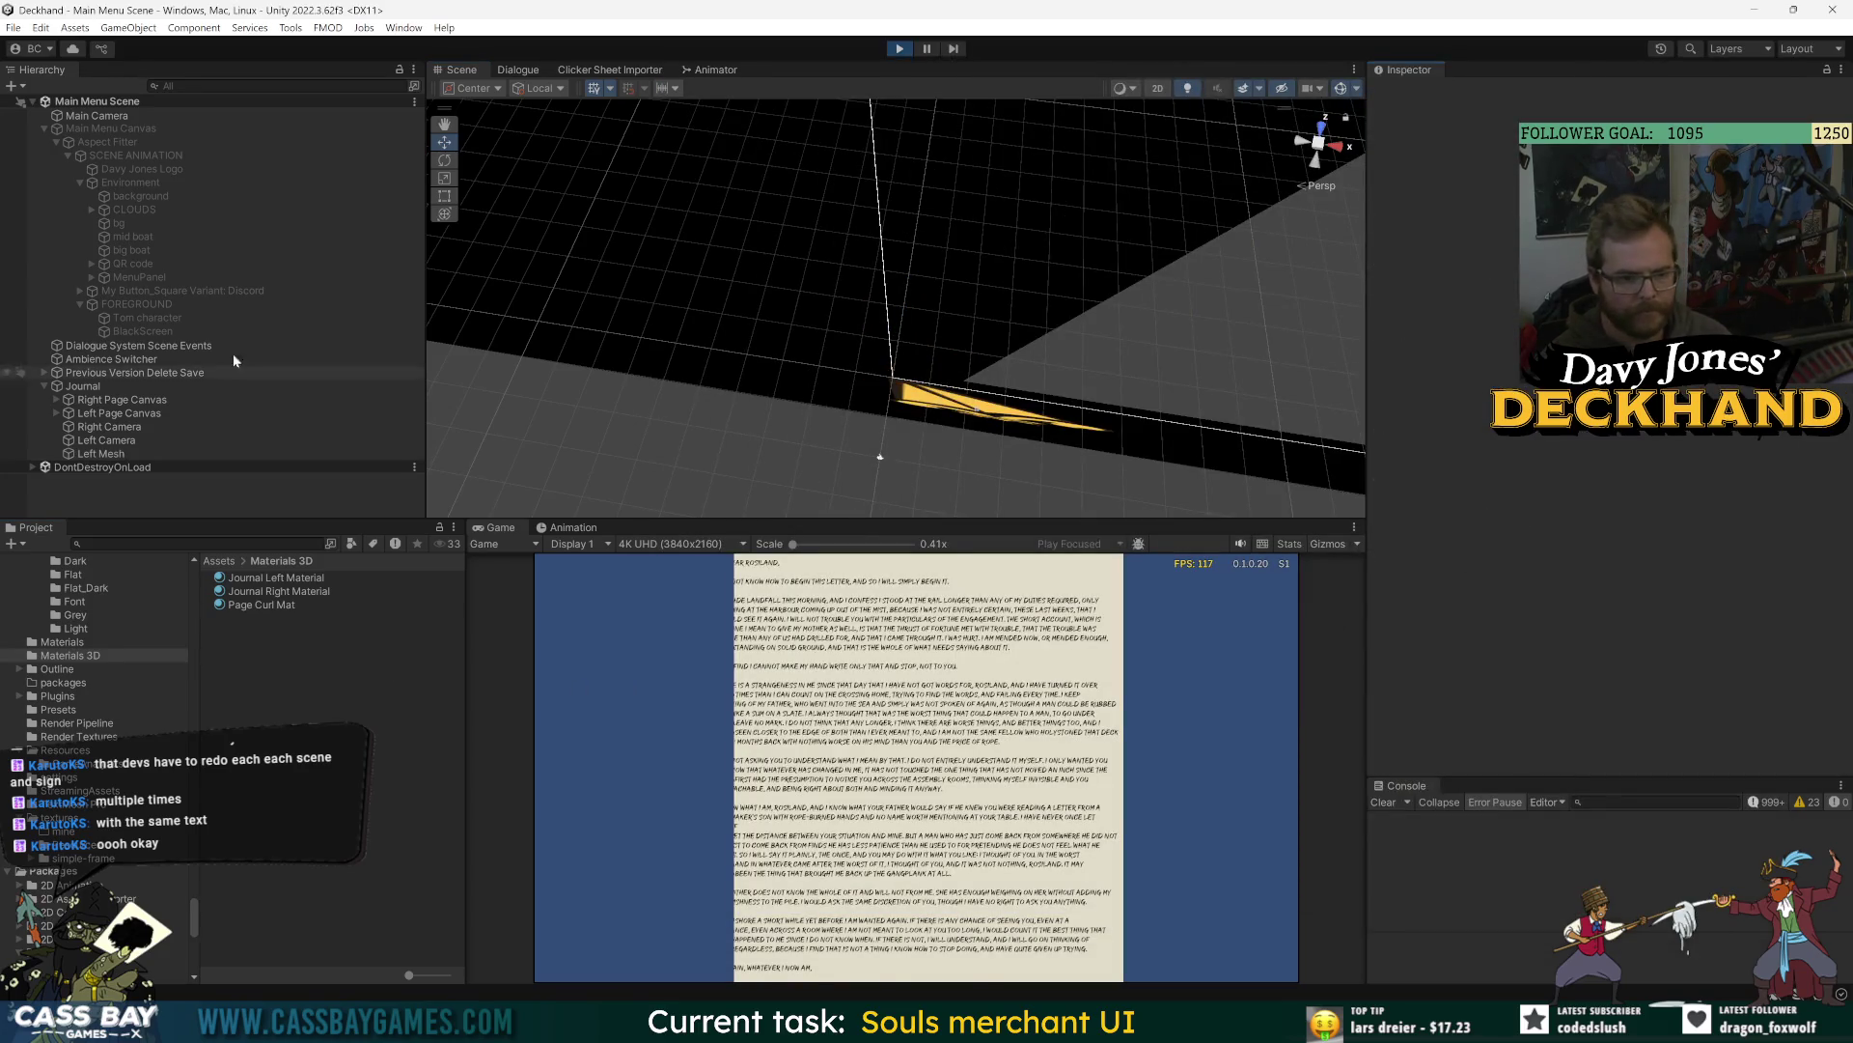
- Run the game, set Left Mesh's Subdivided Quad Columns and Rows to 32, then reselect Journal
{"action": "left_click", "coordinate": [82, 386]}
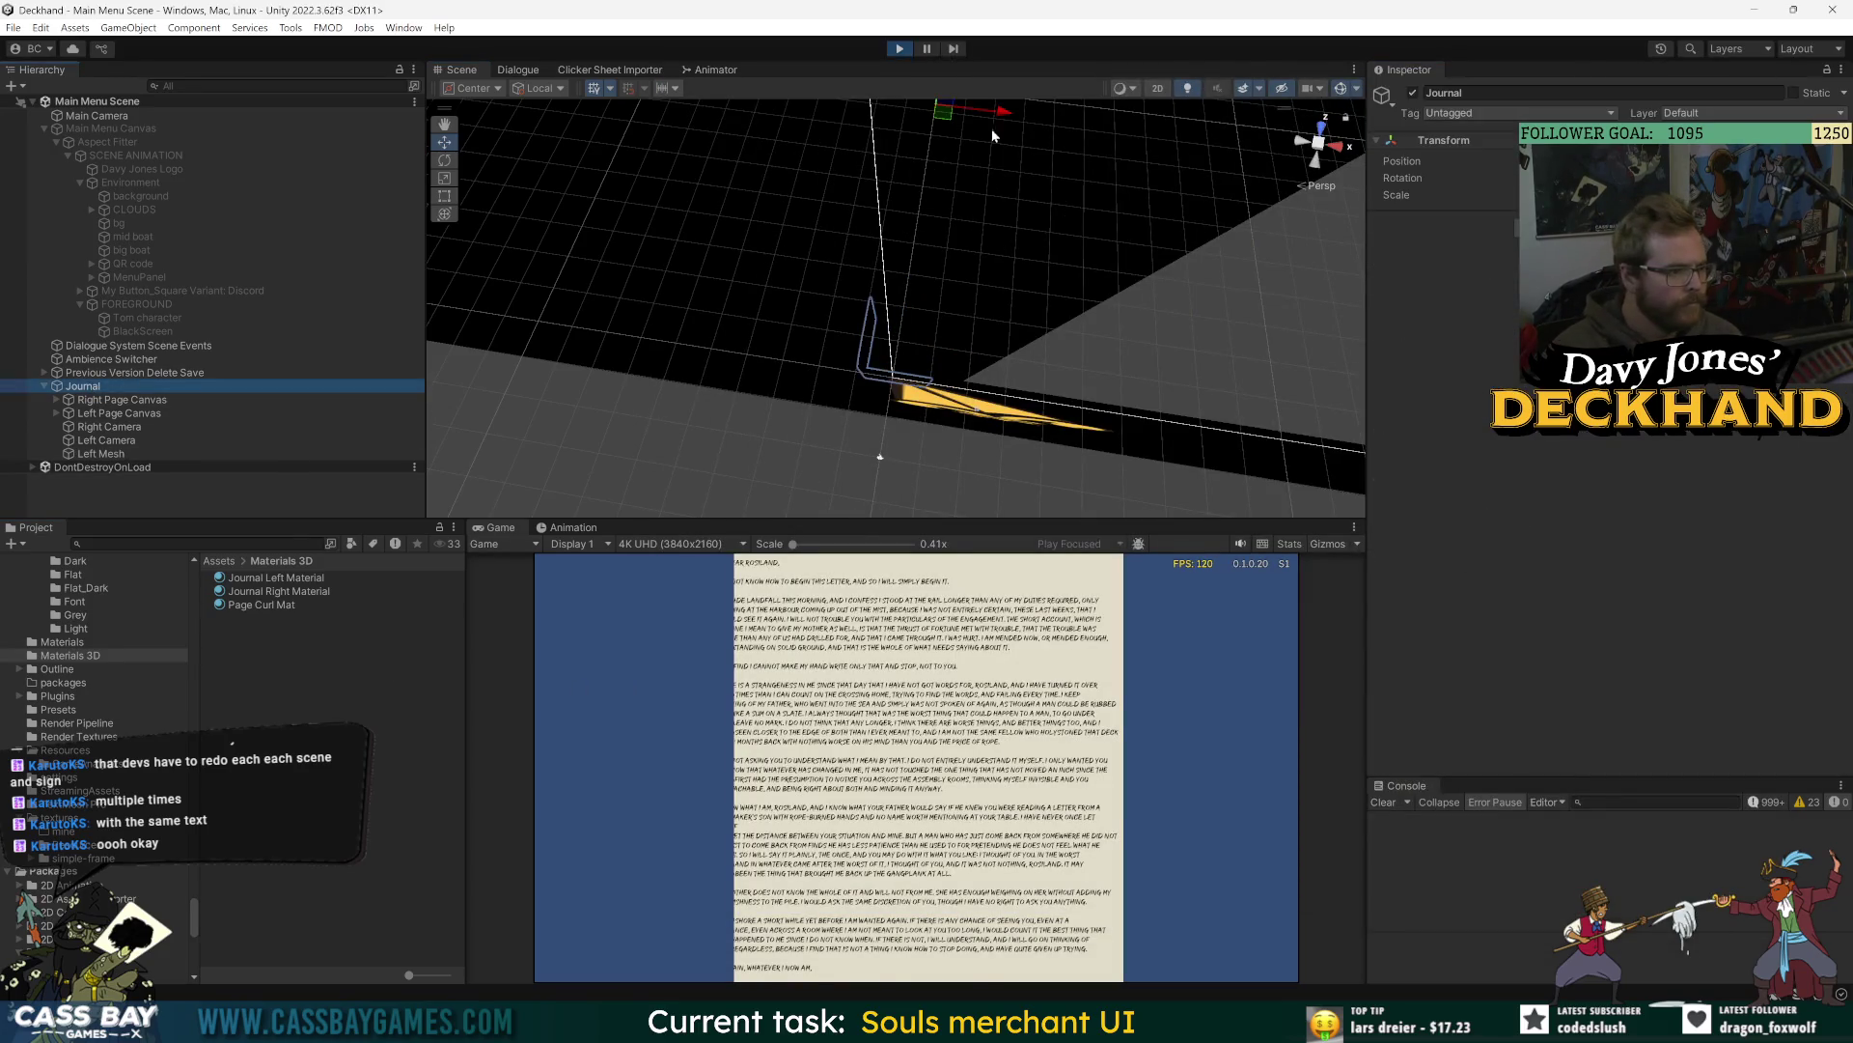
{"action": "left_click", "coordinate": [895, 49]}
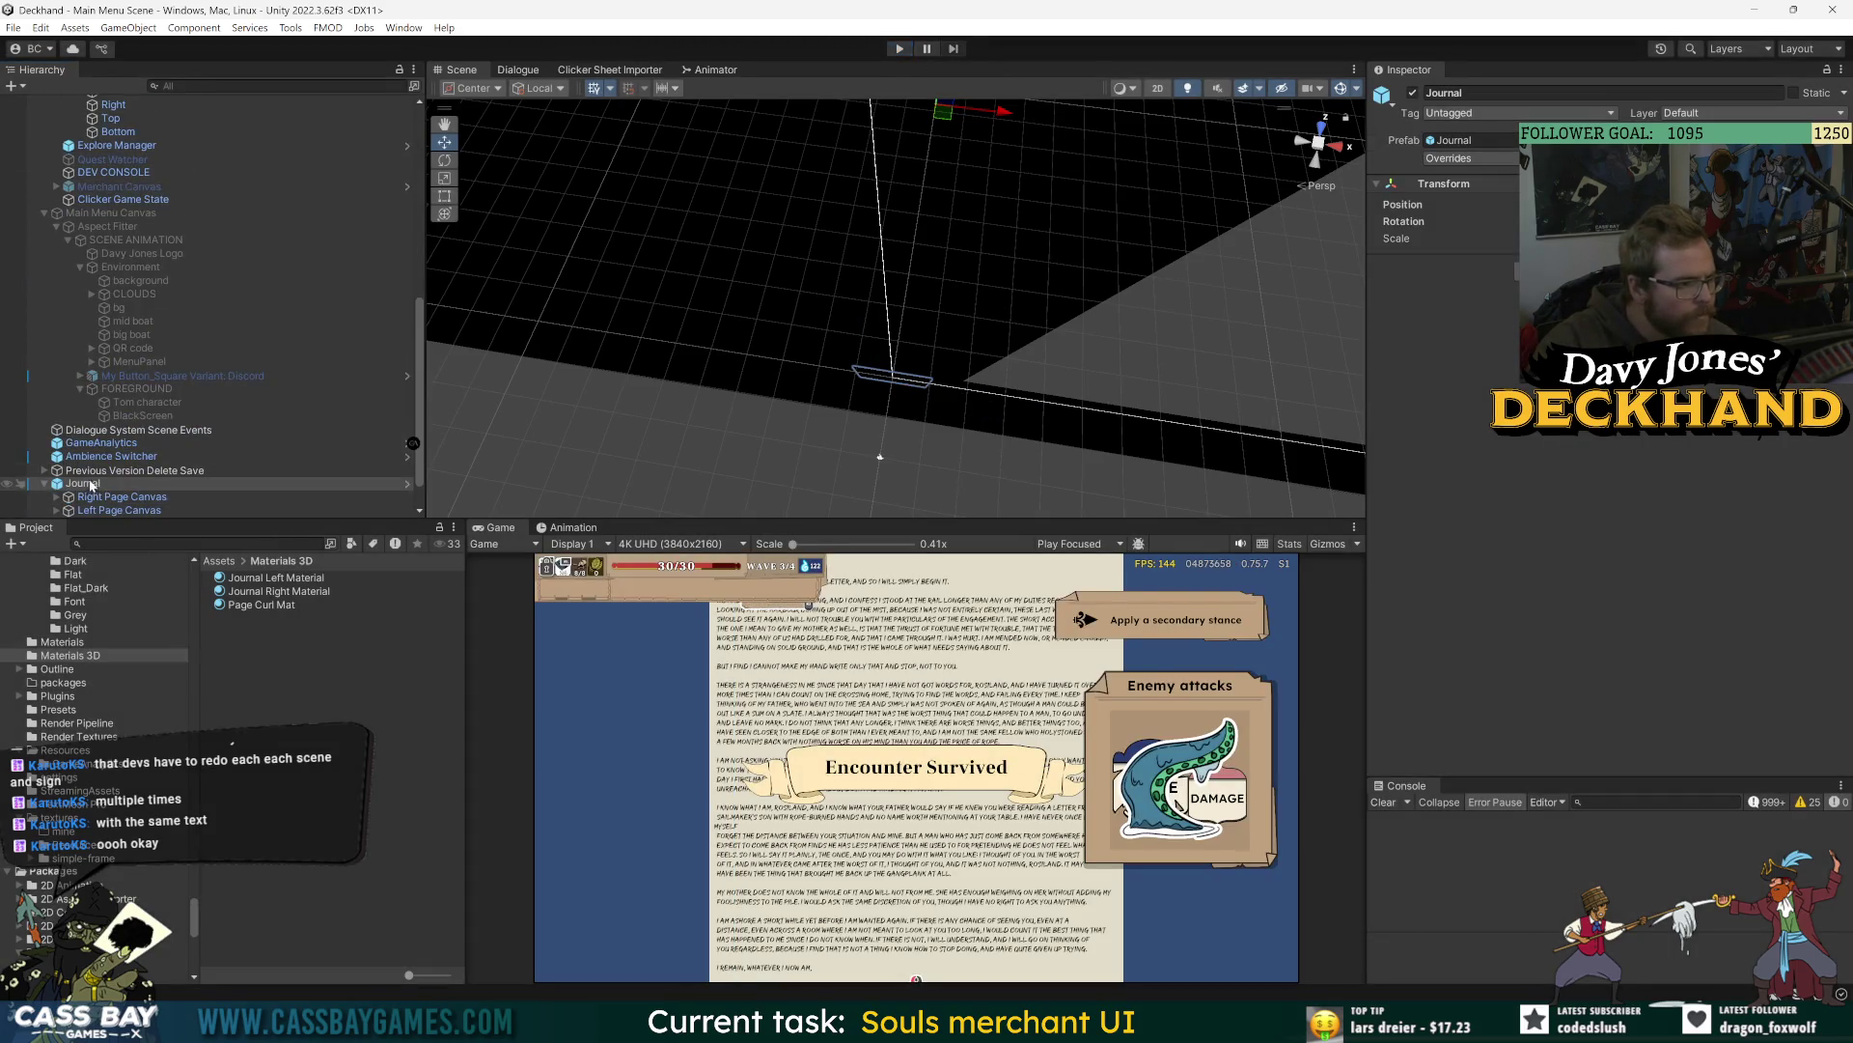
{"action": "scroll", "coordinate": [116, 508], "scroll_direction": "down", "scroll_amount": 1}
{"action": "left_click", "coordinate": [114, 512]}
{"action": "left_click", "coordinate": [1710, 590]}
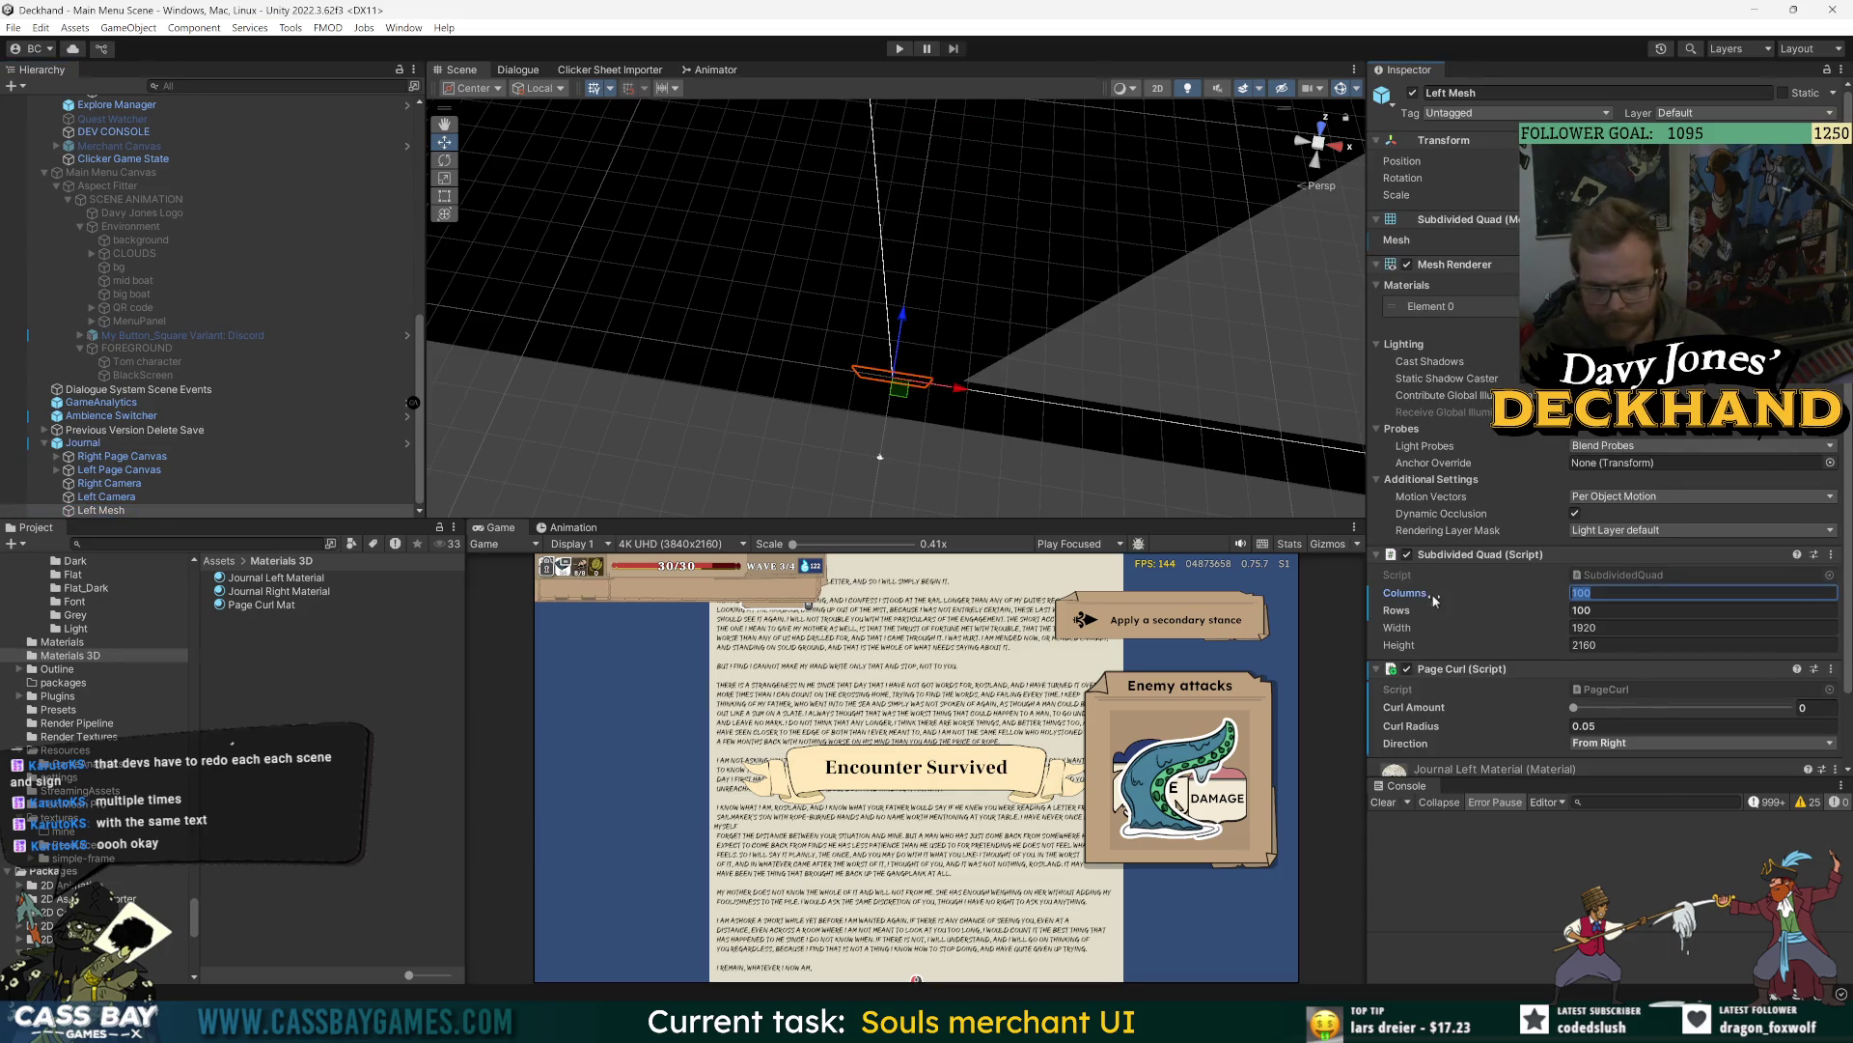
{"action": "type", "text": "32"}
{"action": "key", "text": "Tab"}
{"action": "type", "text": "32"}
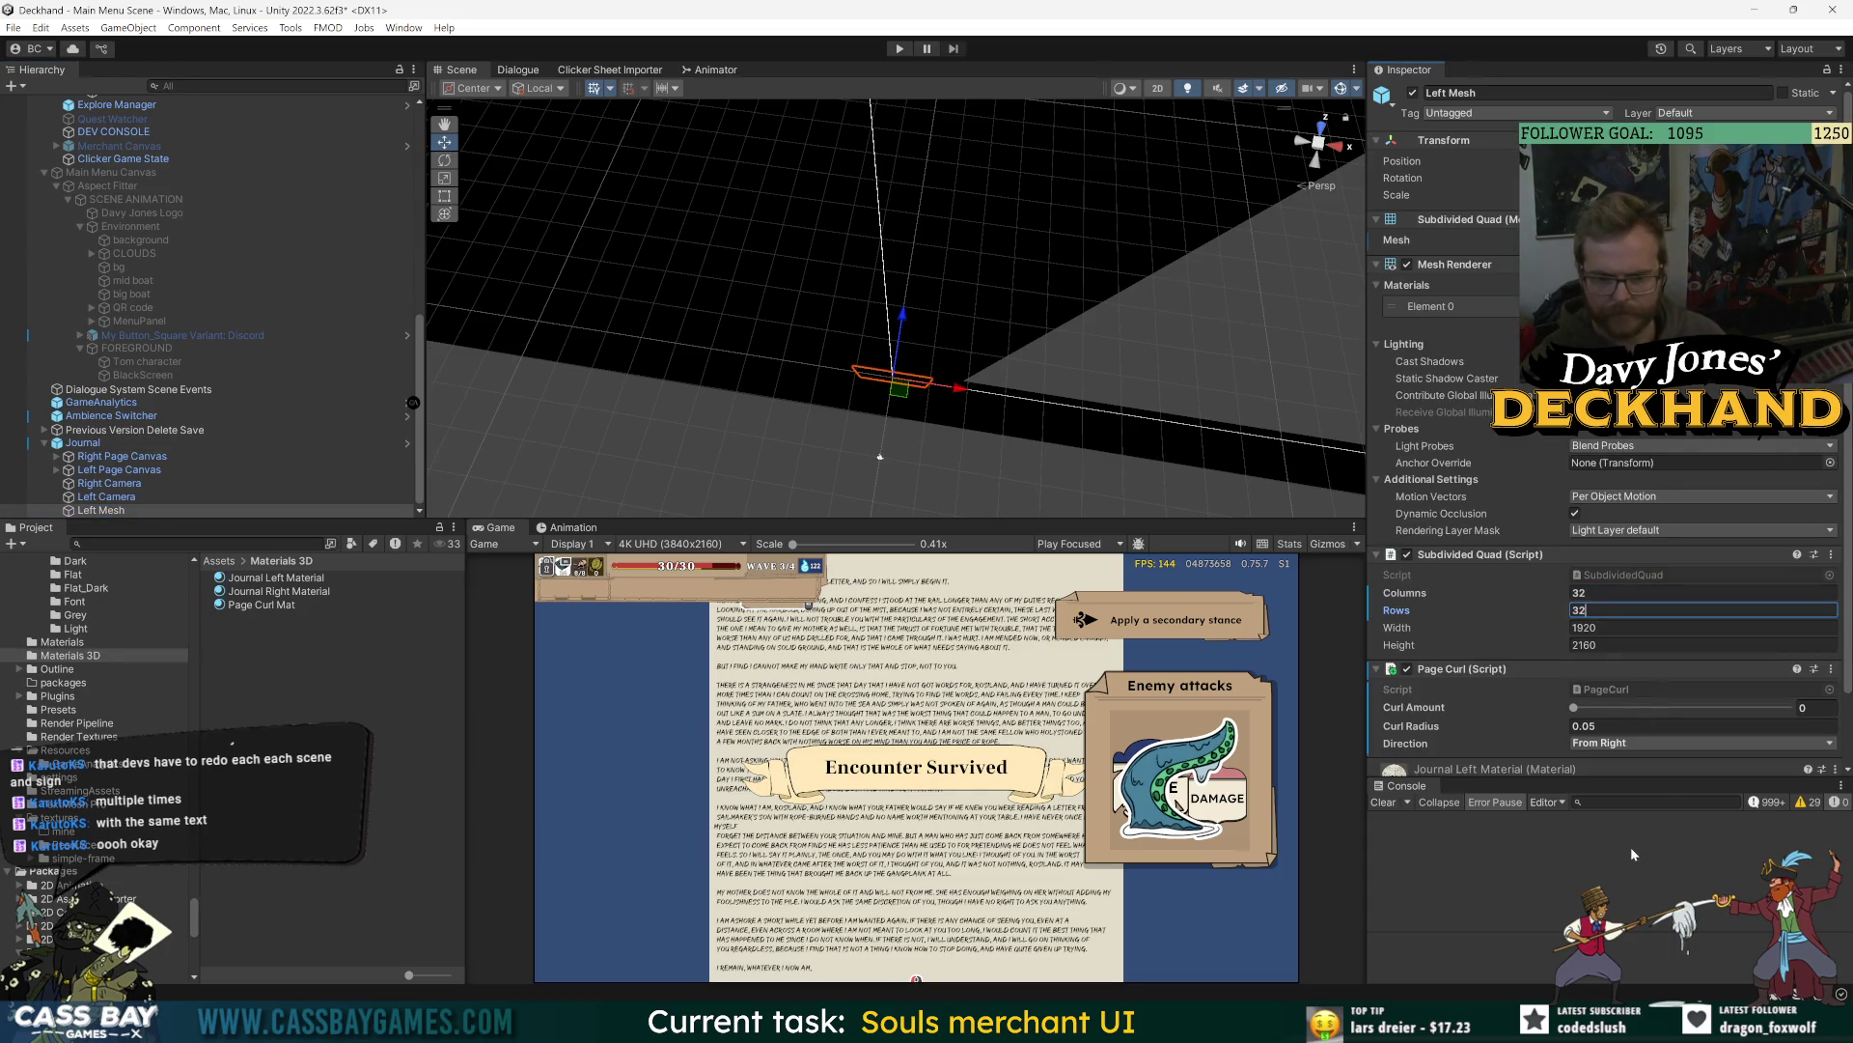
{"action": "key", "text": "Return"}
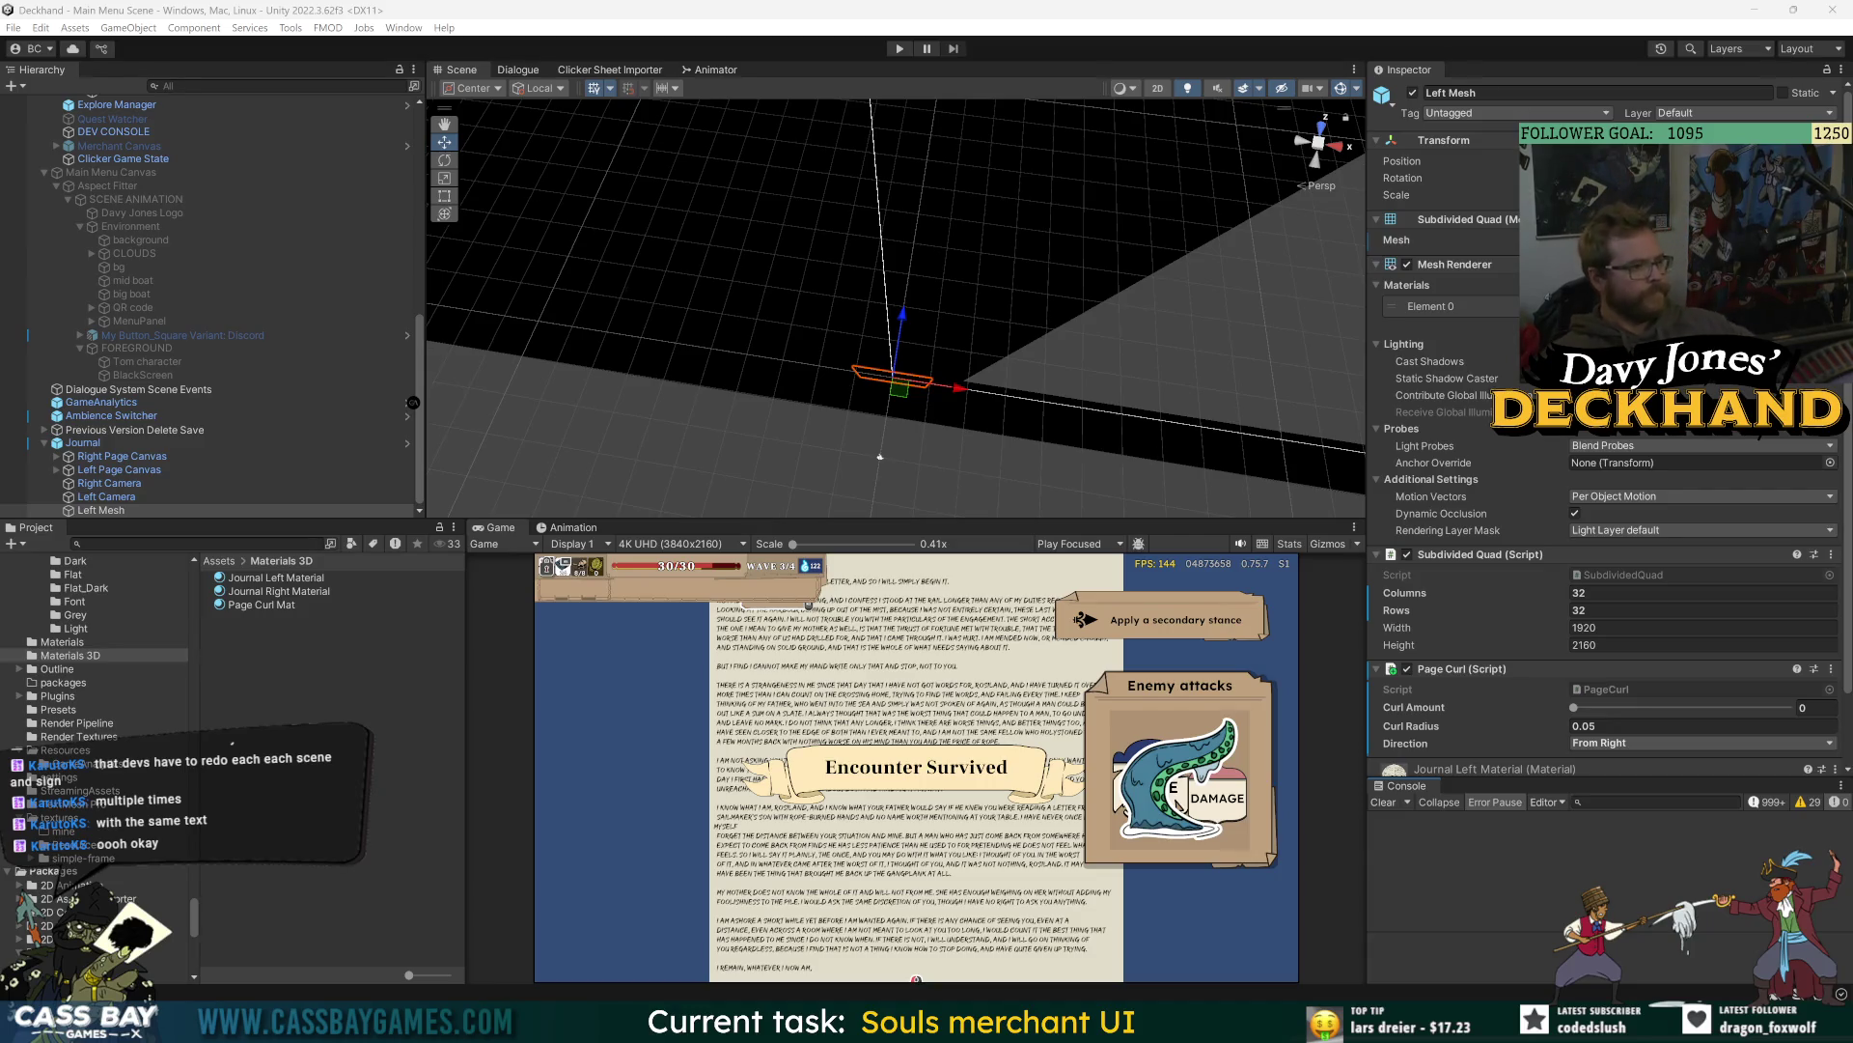
{"action": "scroll", "coordinate": [1479, 656], "scroll_direction": "down", "scroll_amount": 2}
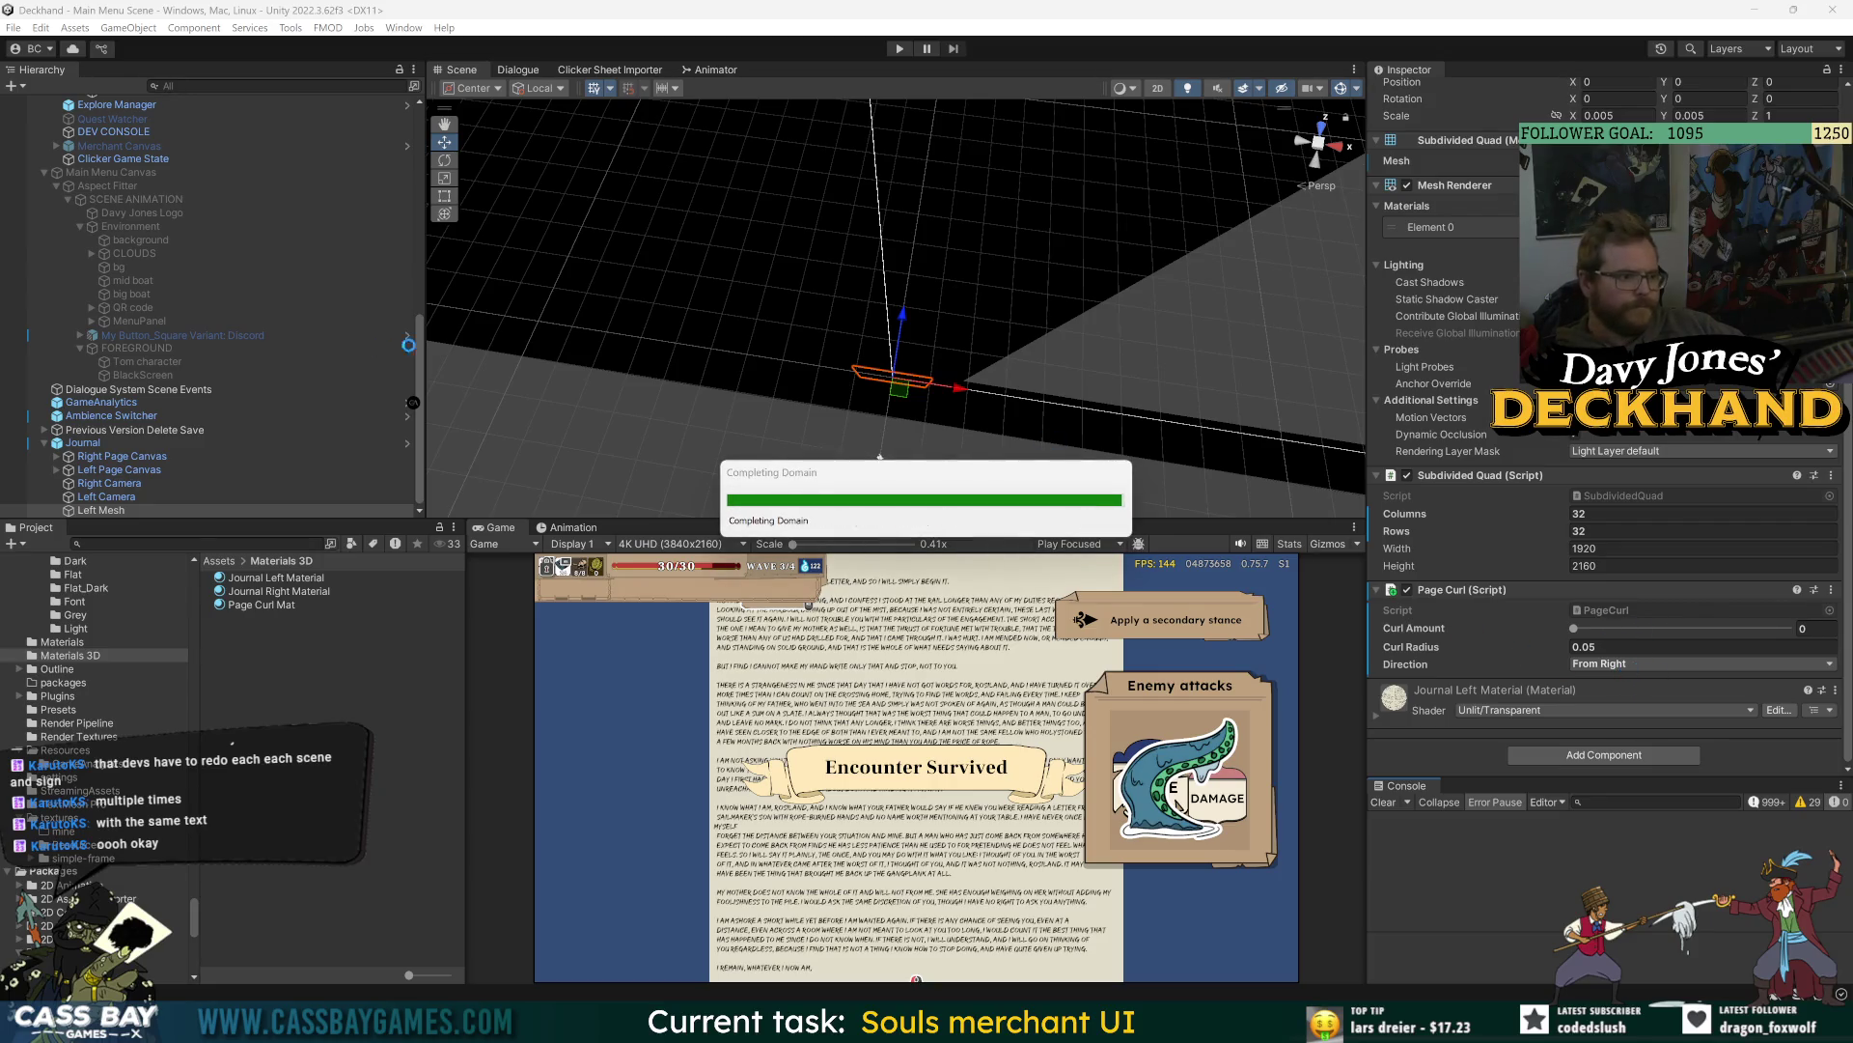
{"action": "left_click", "coordinate": [82, 443]}
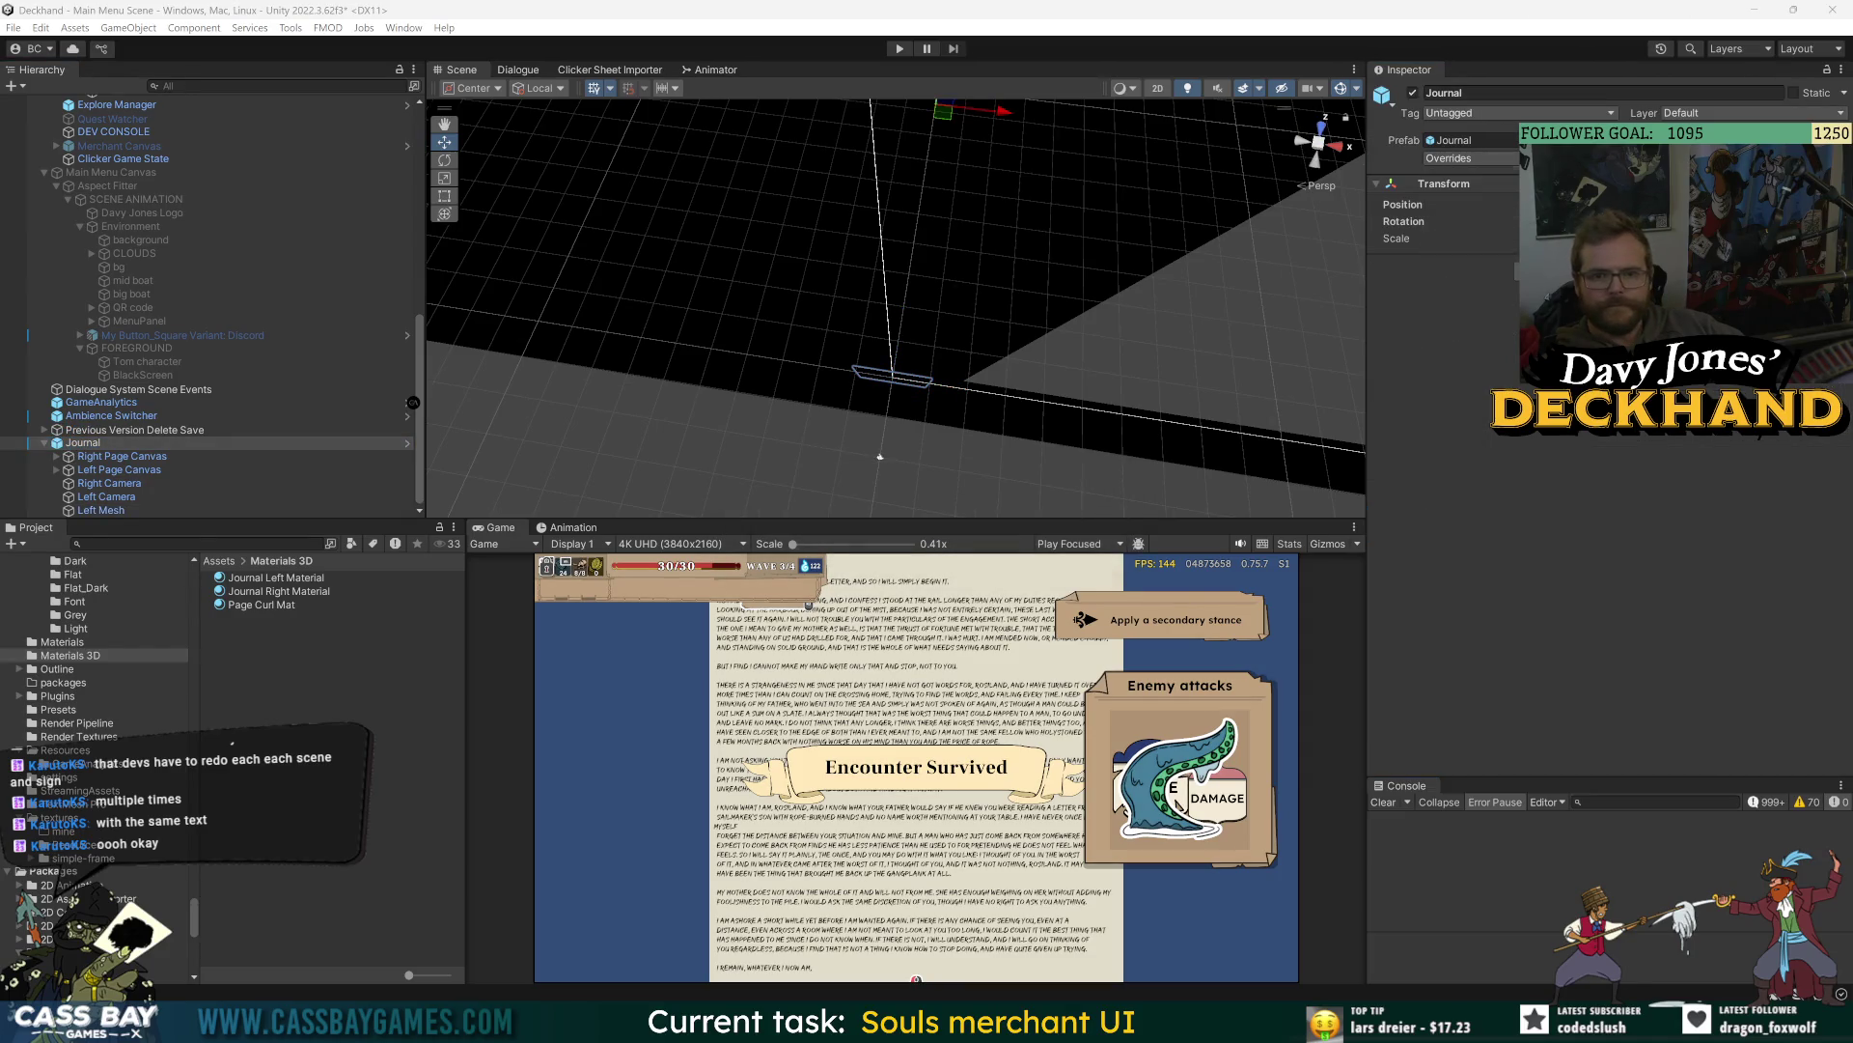
- Rename the copied page mesh to 'Right Mesh' and assign it Journal Right Material
{"action": "left_click", "coordinate": [407, 443]}
{"action": "left_click", "coordinate": [125, 193]}
{"action": "left_click", "coordinate": [101, 205]}
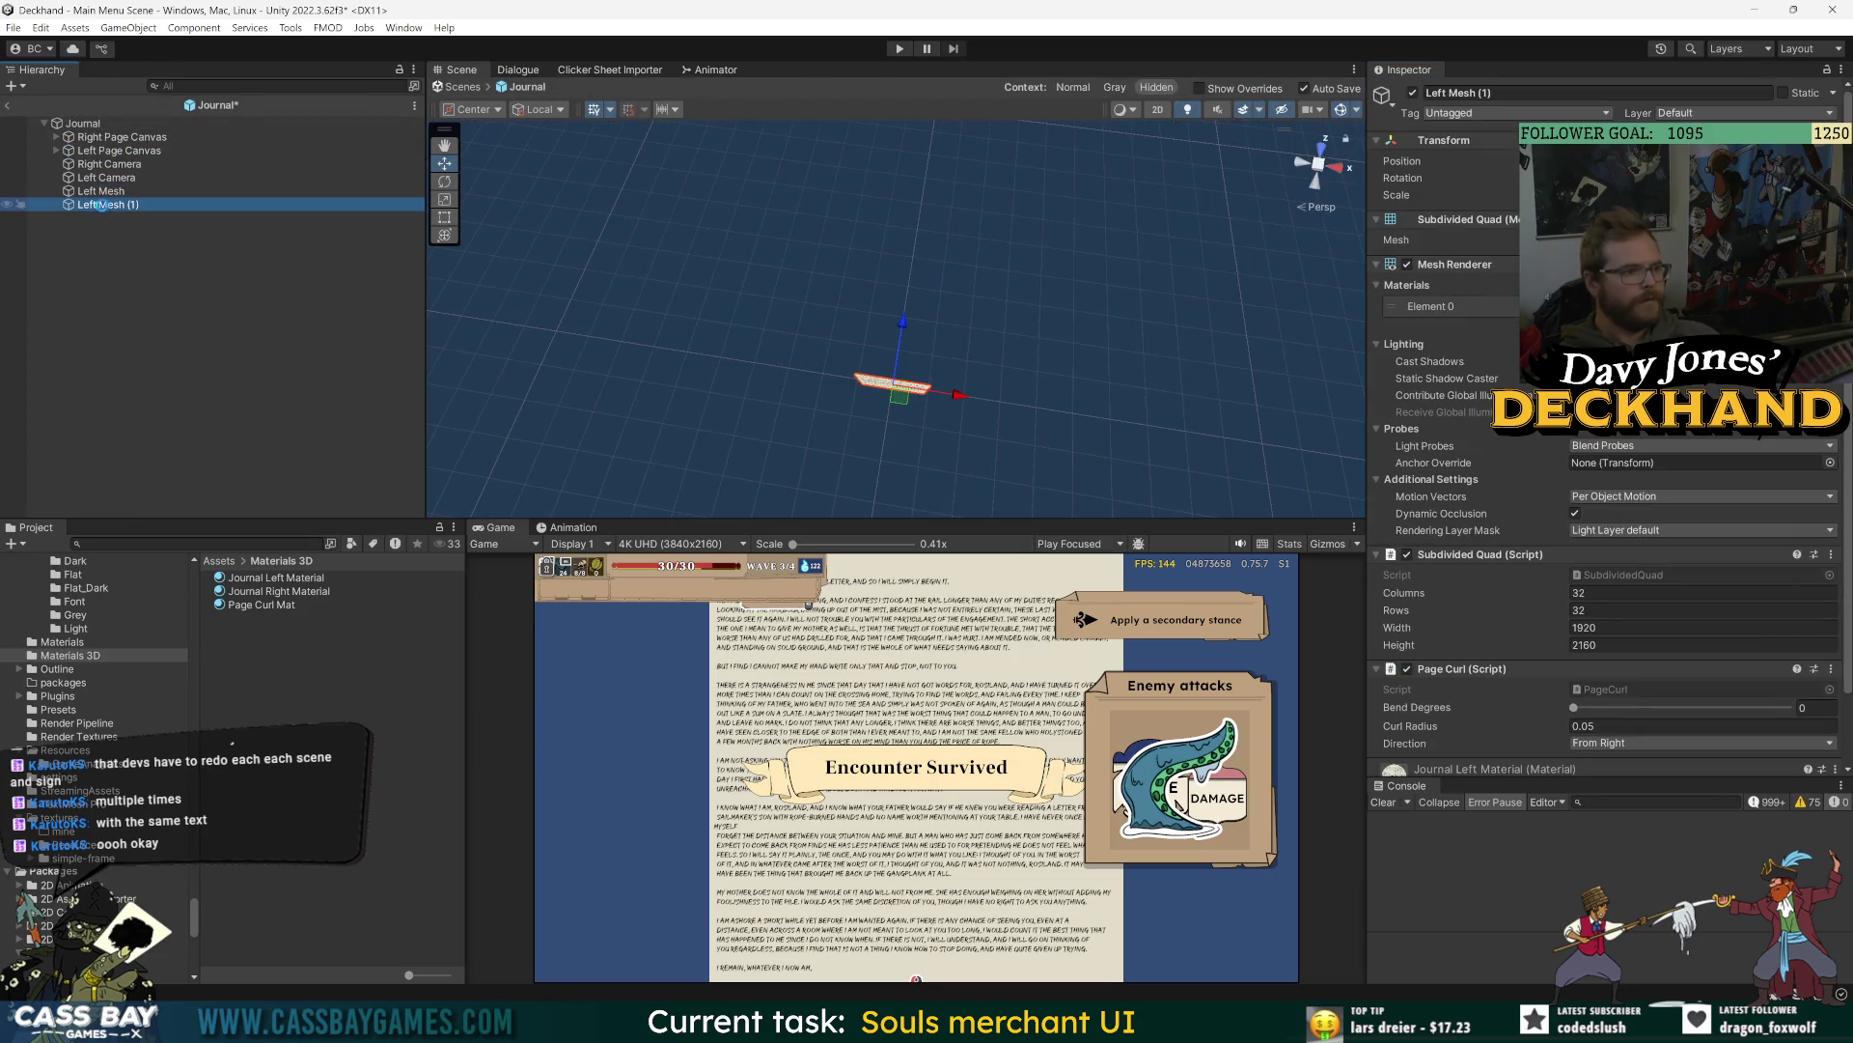
{"action": "key", "text": "F2"}
{"action": "type", "text": "Right Mesh"}
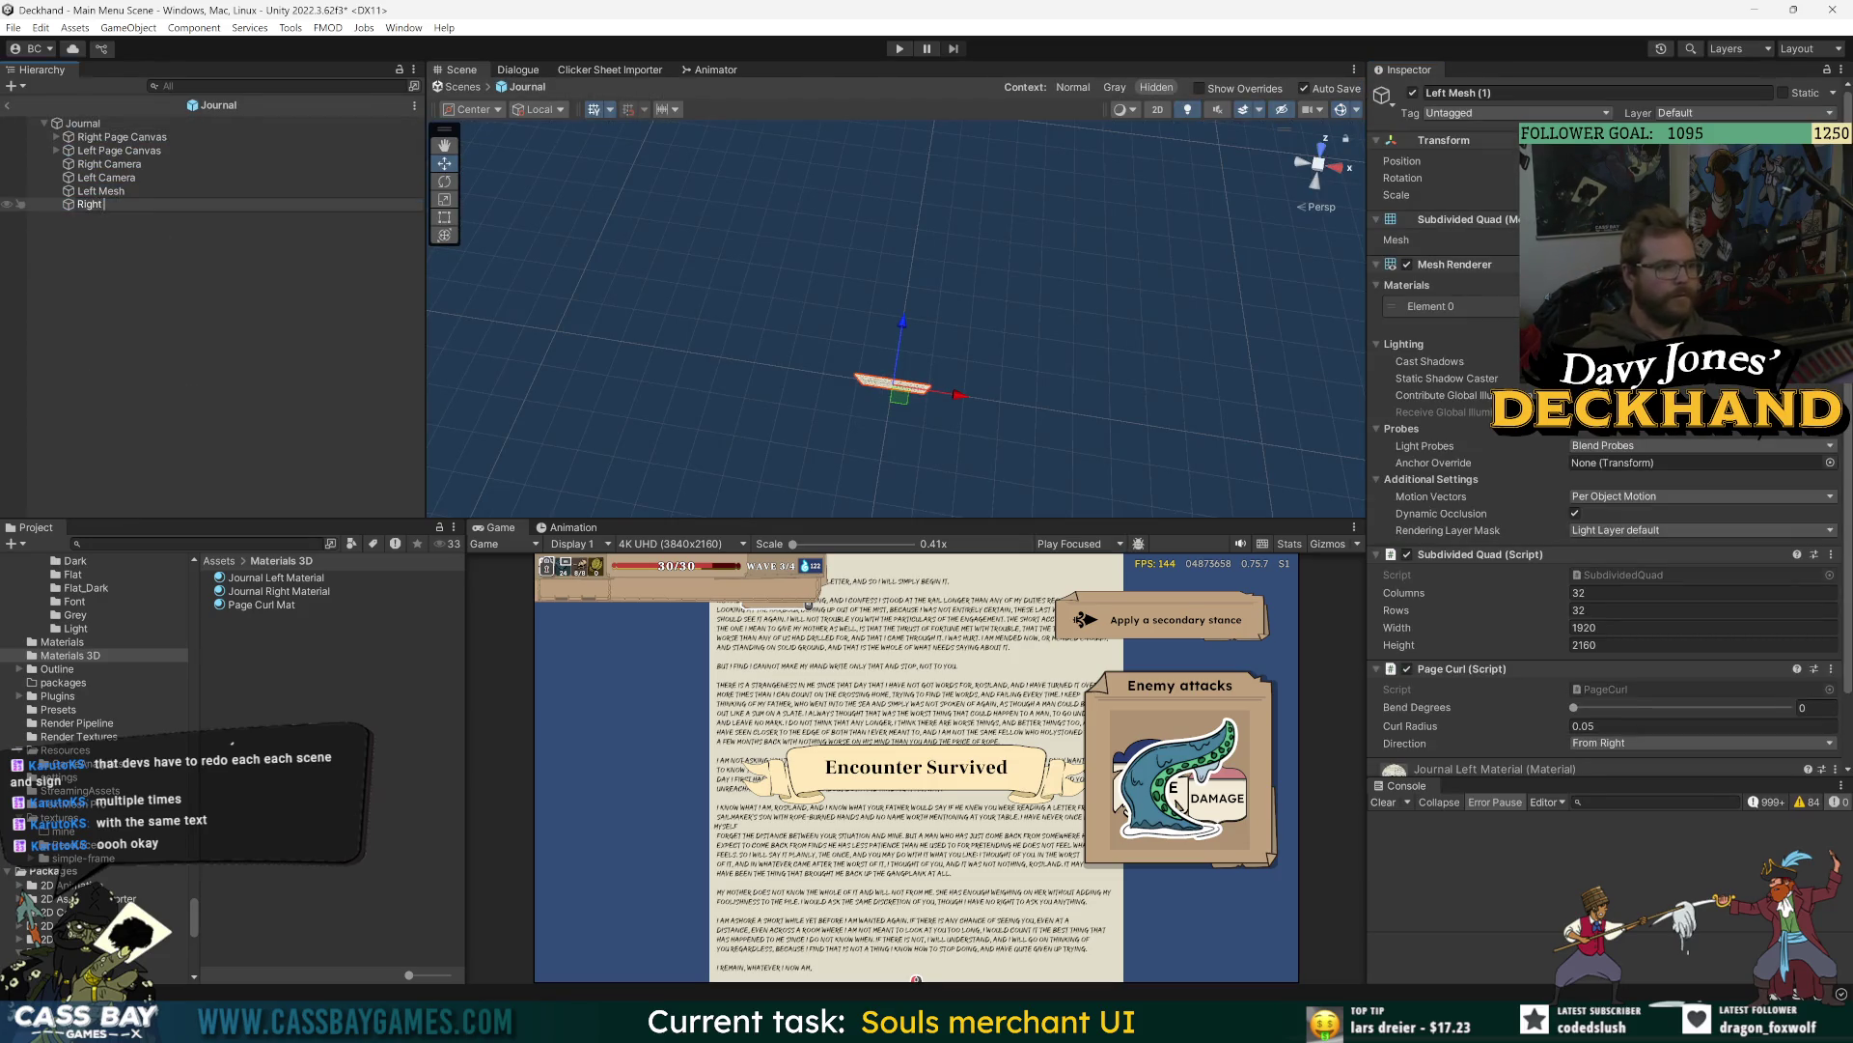
{"action": "key", "text": "Return"}
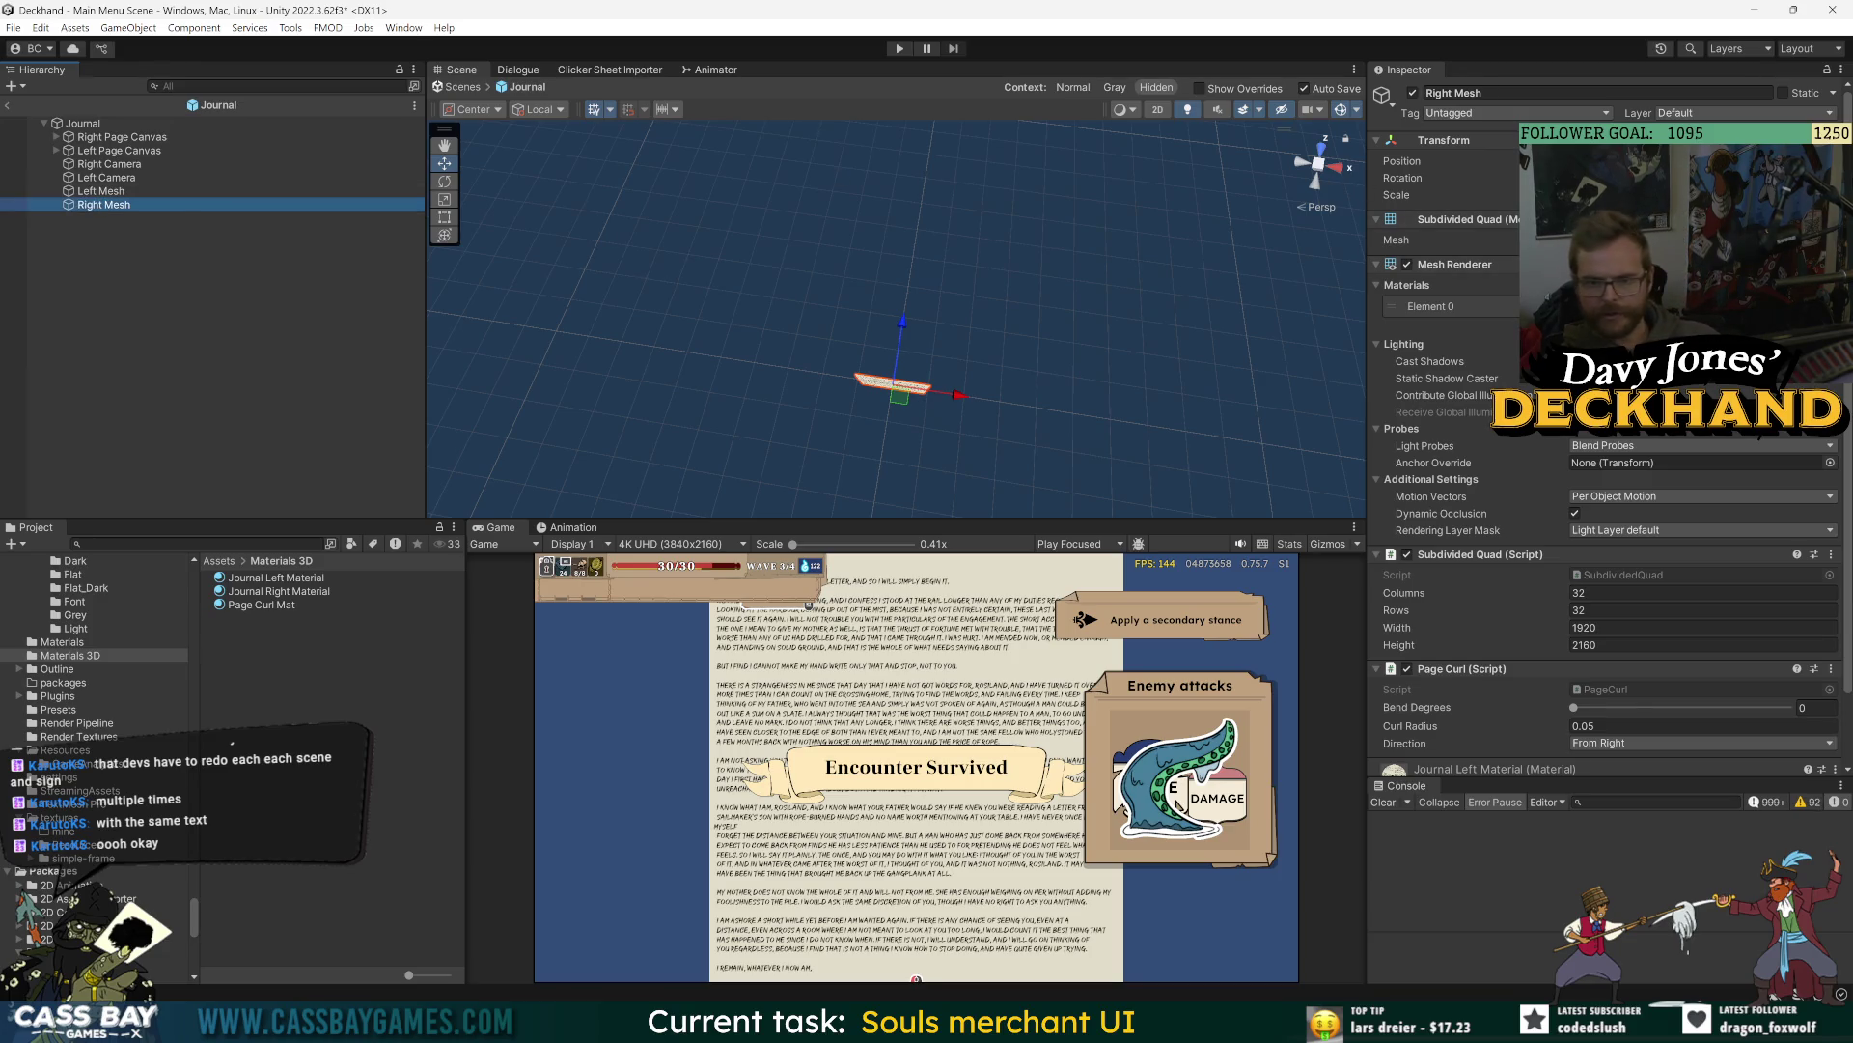
{"action": "left_click", "coordinate": [1830, 306]}
{"action": "double_click", "coordinate": [1189, 509]}
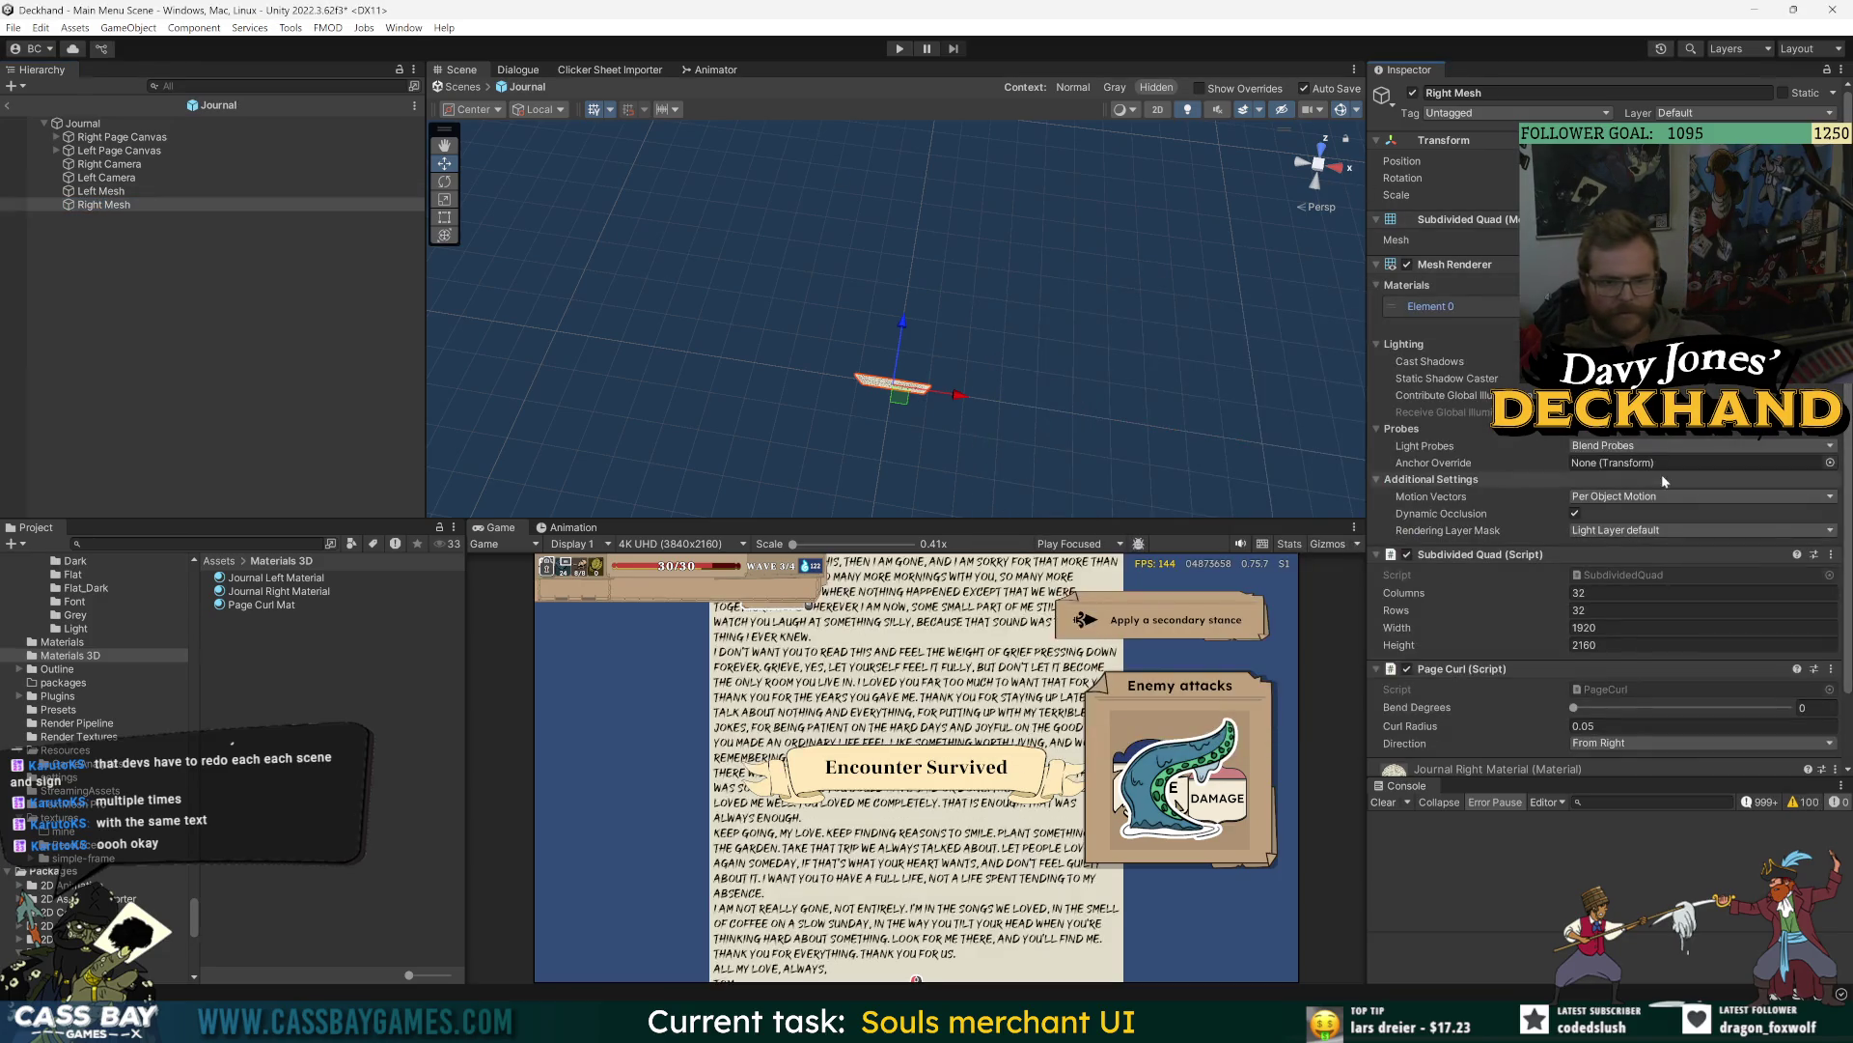
- Shift the Left Mesh page to the left and save the Journal prefab
{"action": "left_click", "coordinate": [104, 204]}
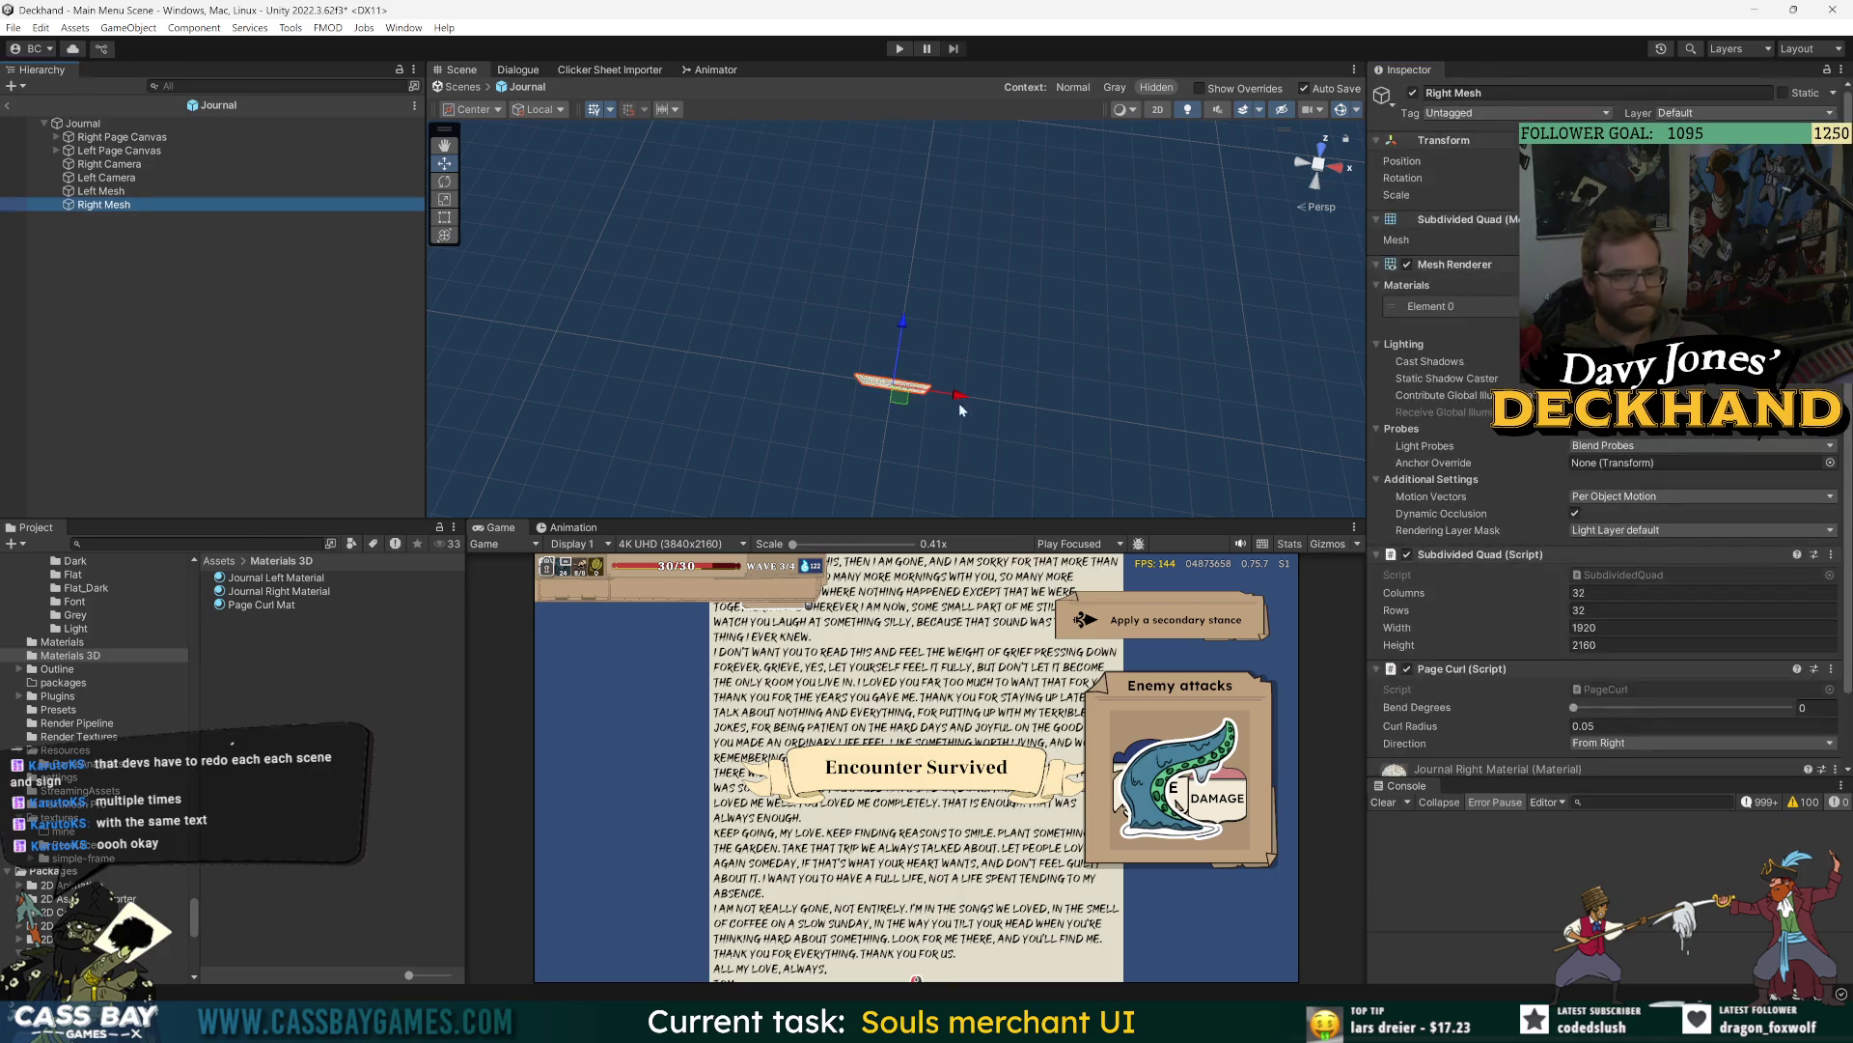
{"action": "mouse_move", "coordinate": [958, 394]}
{"action": "left_mouse_down"}
{"action": "mouse_move", "coordinate": [1031, 406]}
{"action": "mouse_move", "coordinate": [975, 397]}
{"action": "mouse_move", "coordinate": [1009, 402]}
{"action": "left_mouse_up"}
{"action": "key", "text": "ctrl+z"}
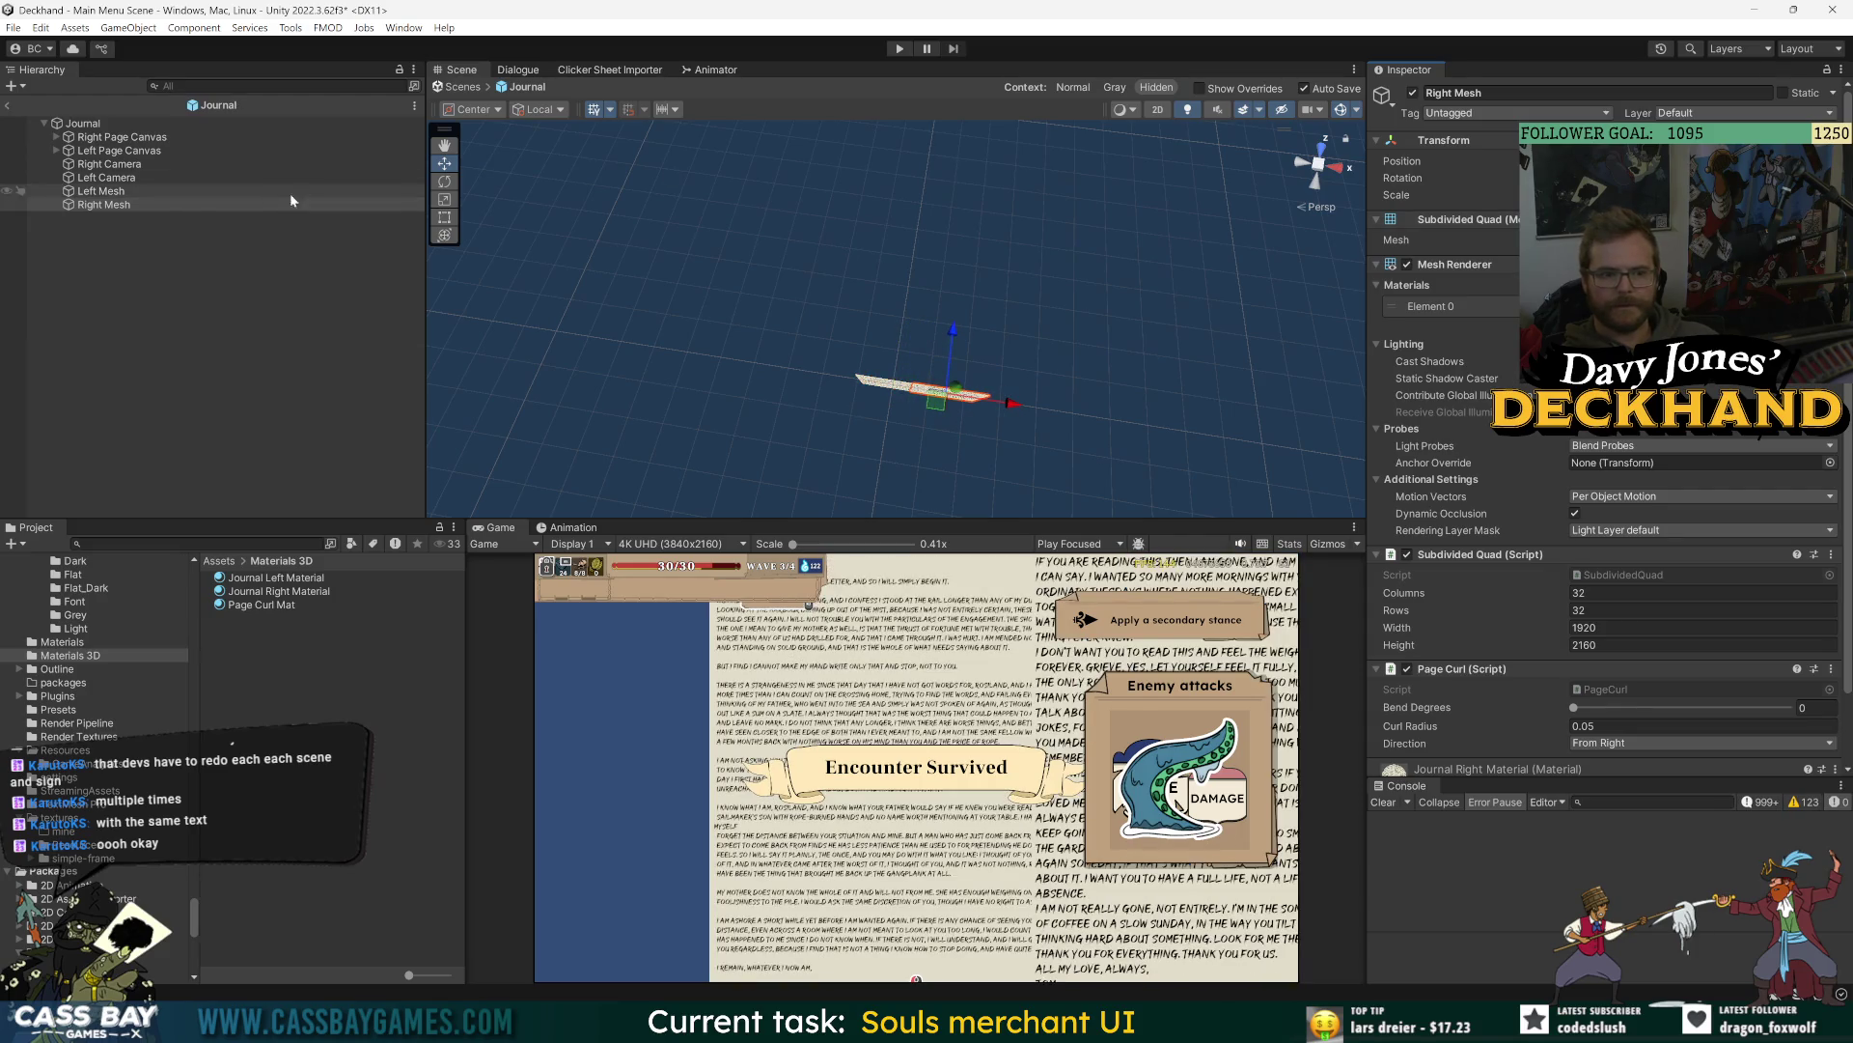
{"action": "left_click", "coordinate": [100, 191]}
{"action": "mouse_move", "coordinate": [1468, 160]}
{"action": "left_mouse_down"}
{"action": "mouse_move", "coordinate": [1367, 152]}
{"action": "mouse_move", "coordinate": [1390, 153]}
{"action": "left_mouse_up"}
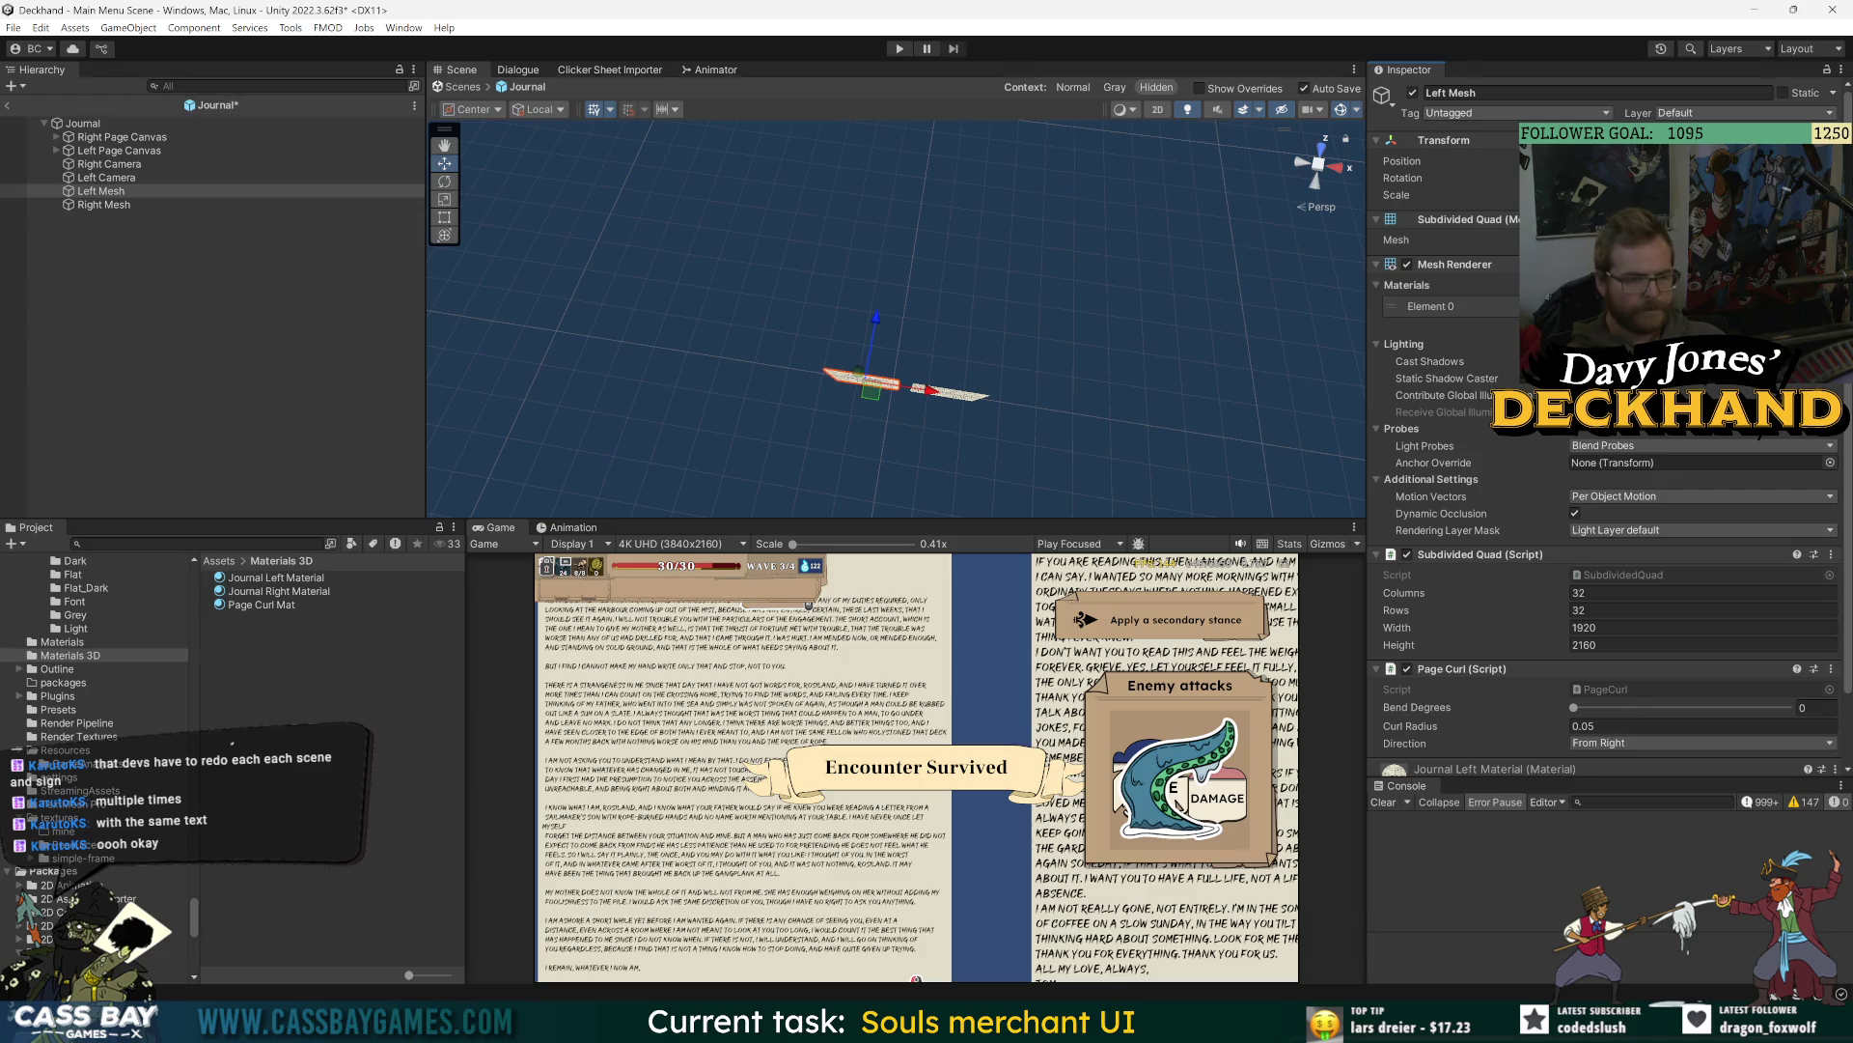
{"action": "key", "text": "ctrl+s"}
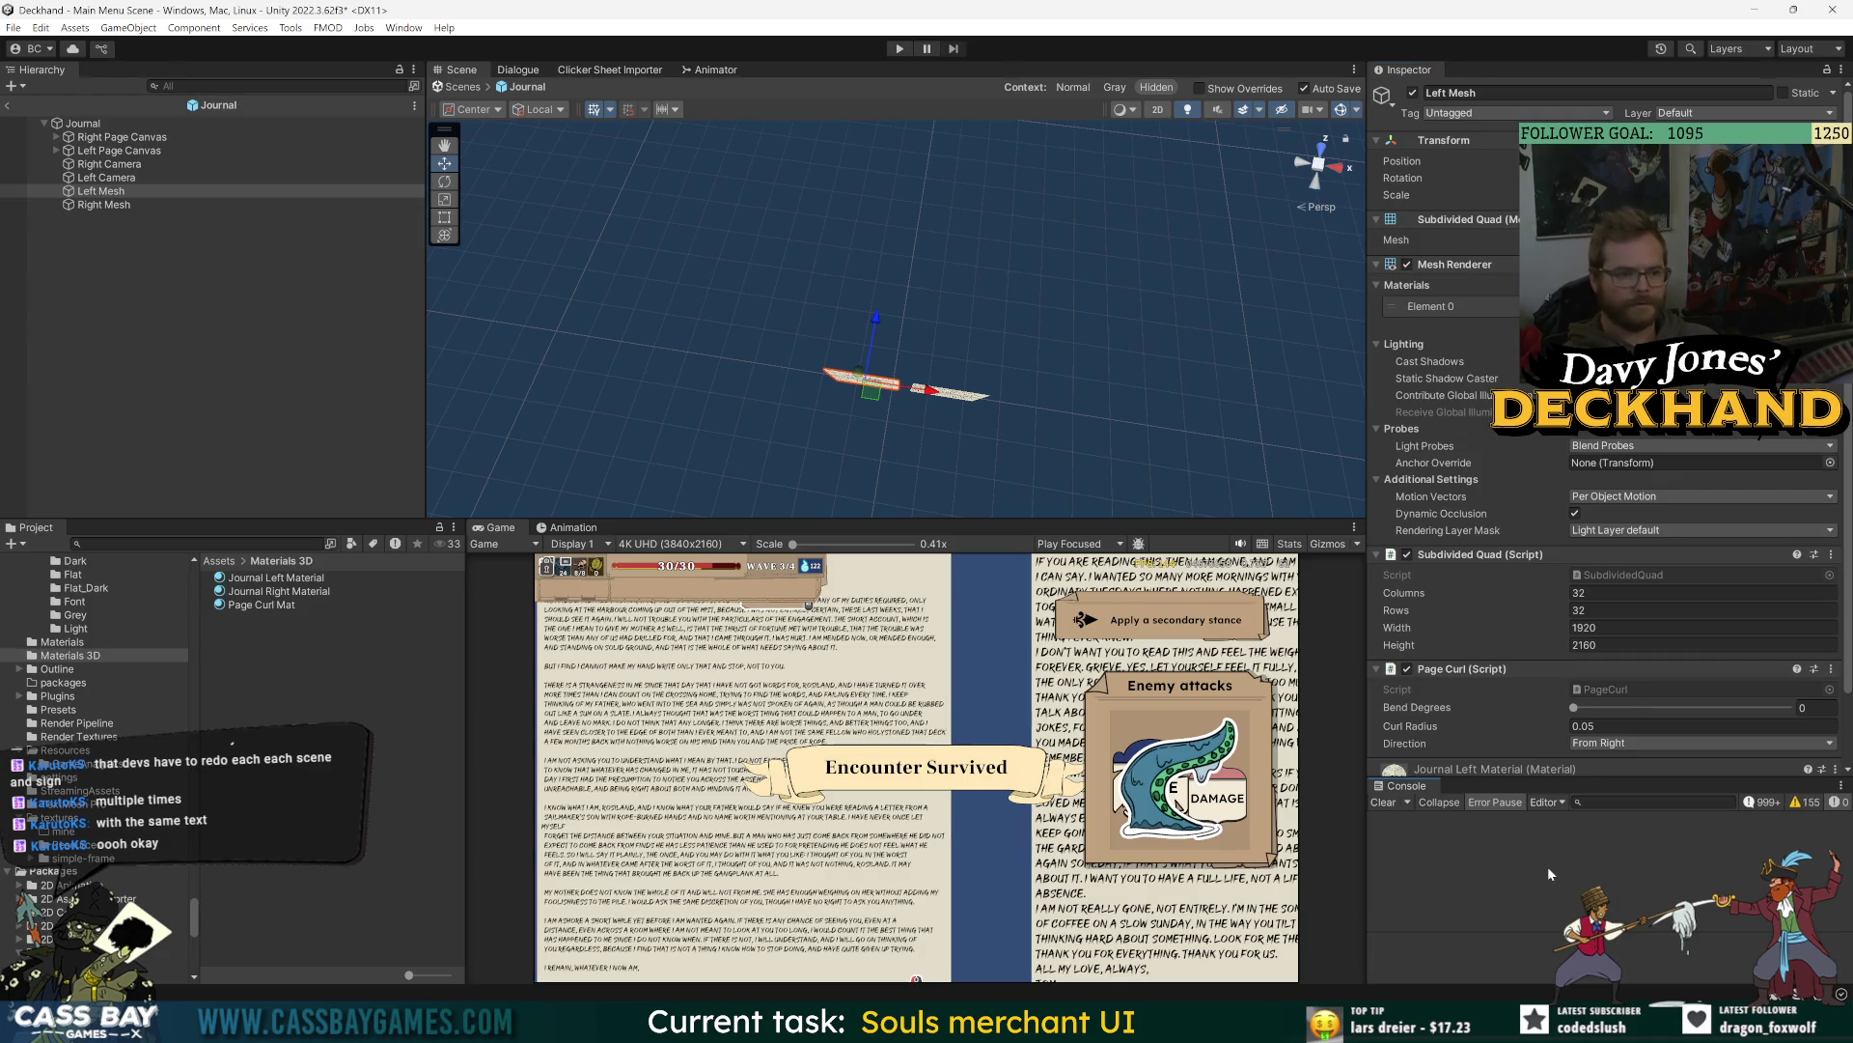
{"action": "left_click", "coordinate": [119, 205]}
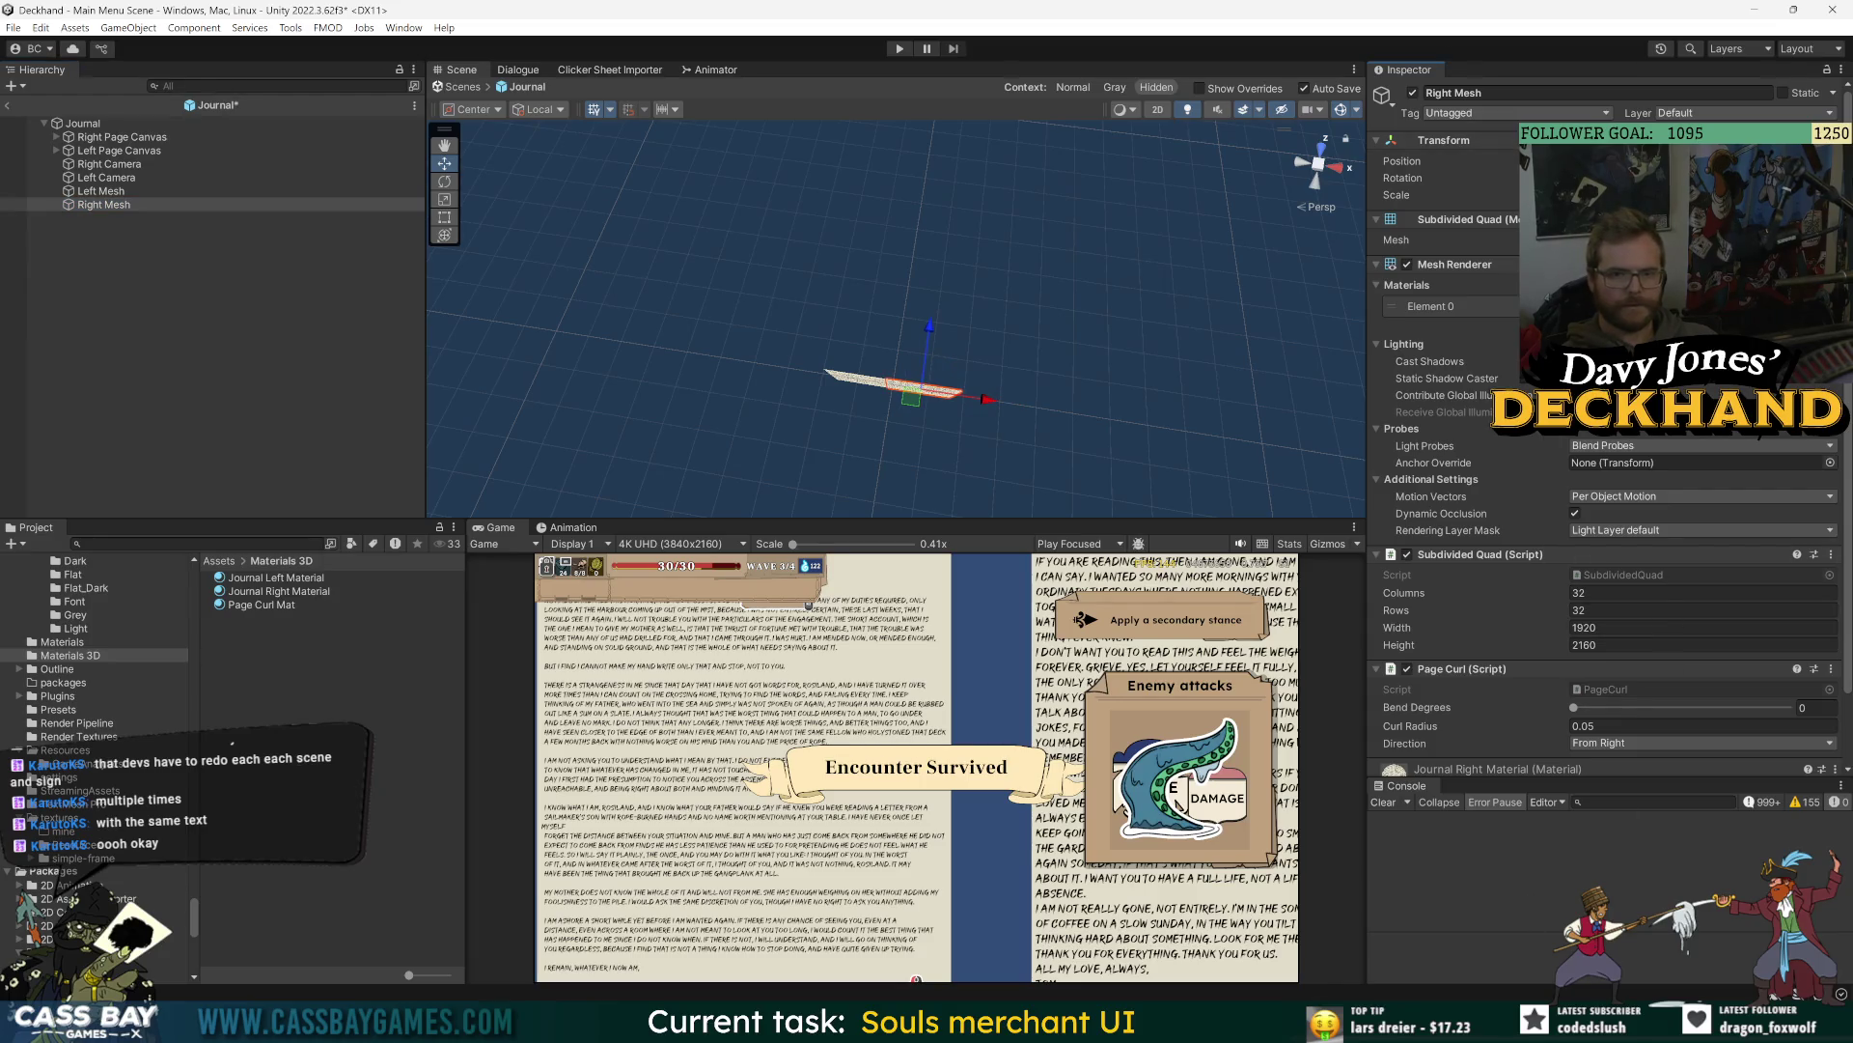
{"action": "key", "text": "ctrl+s"}
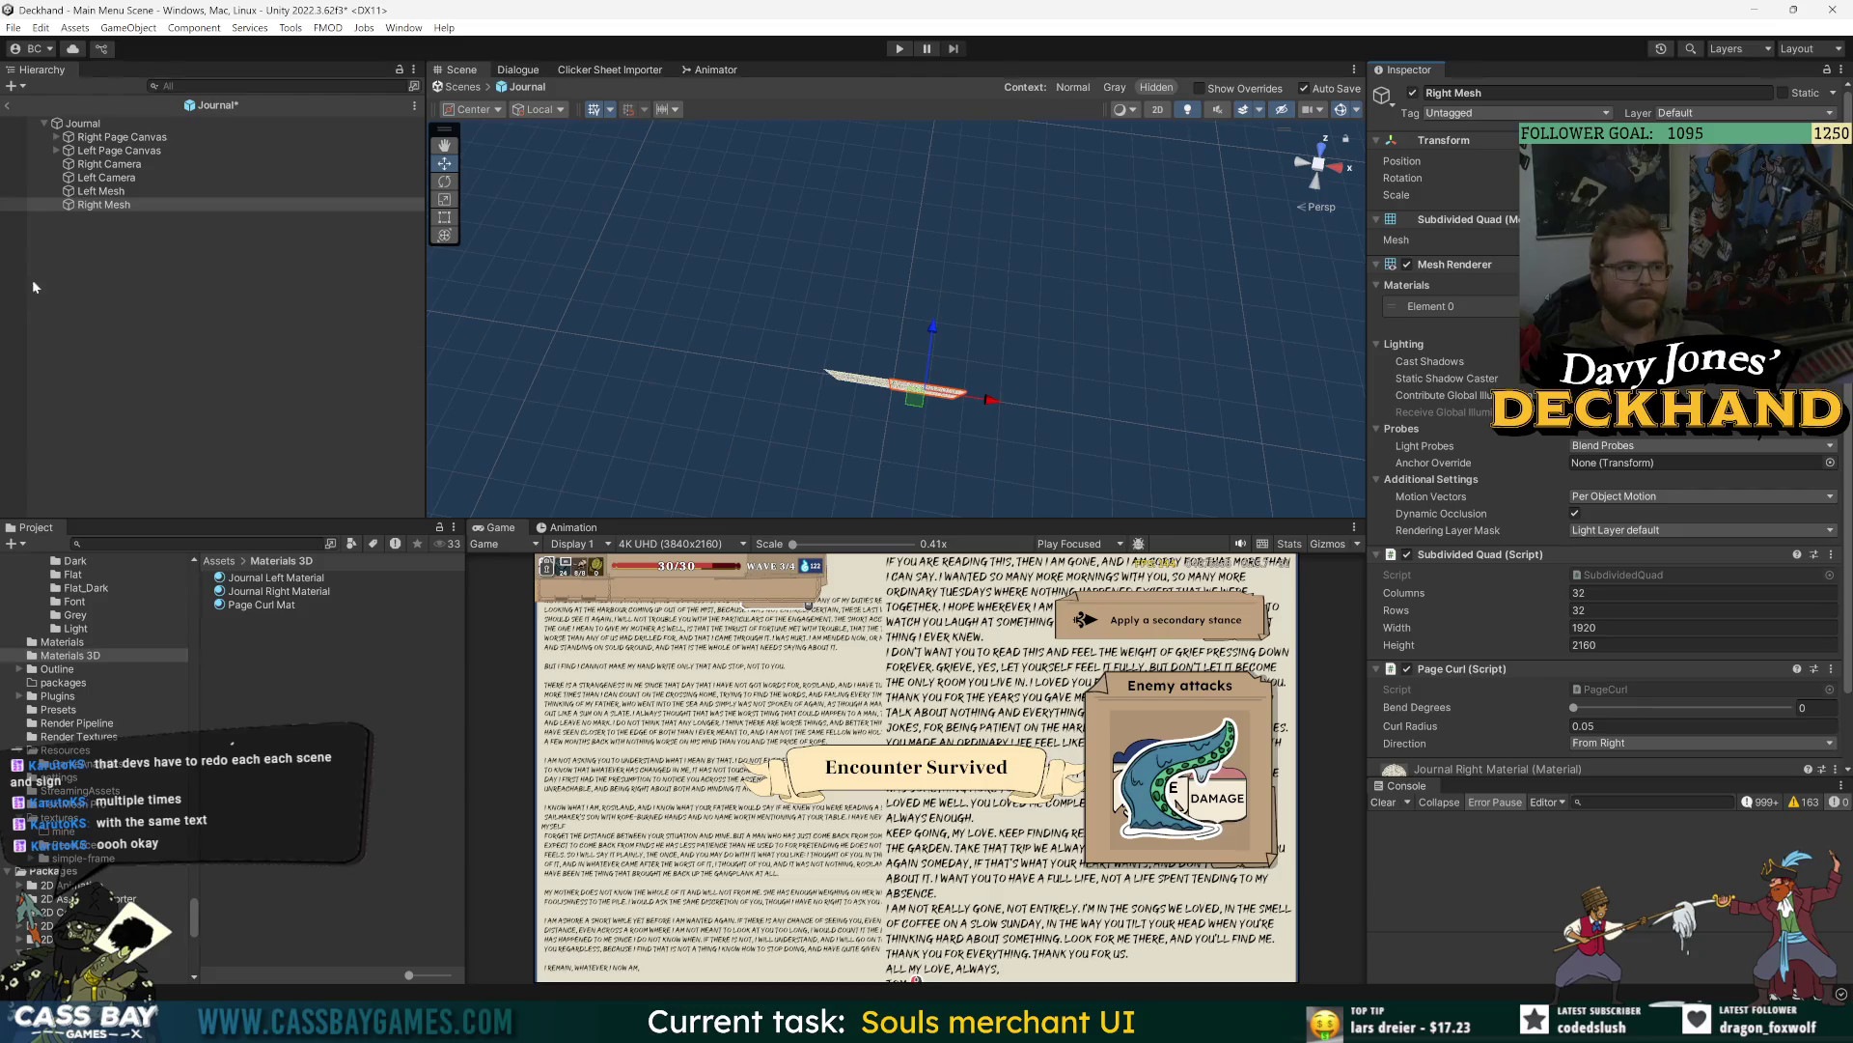
- Compare the Left and Right Mesh pages with both in view, then save the prefab
{"action": "left_click", "coordinate": [100, 191]}
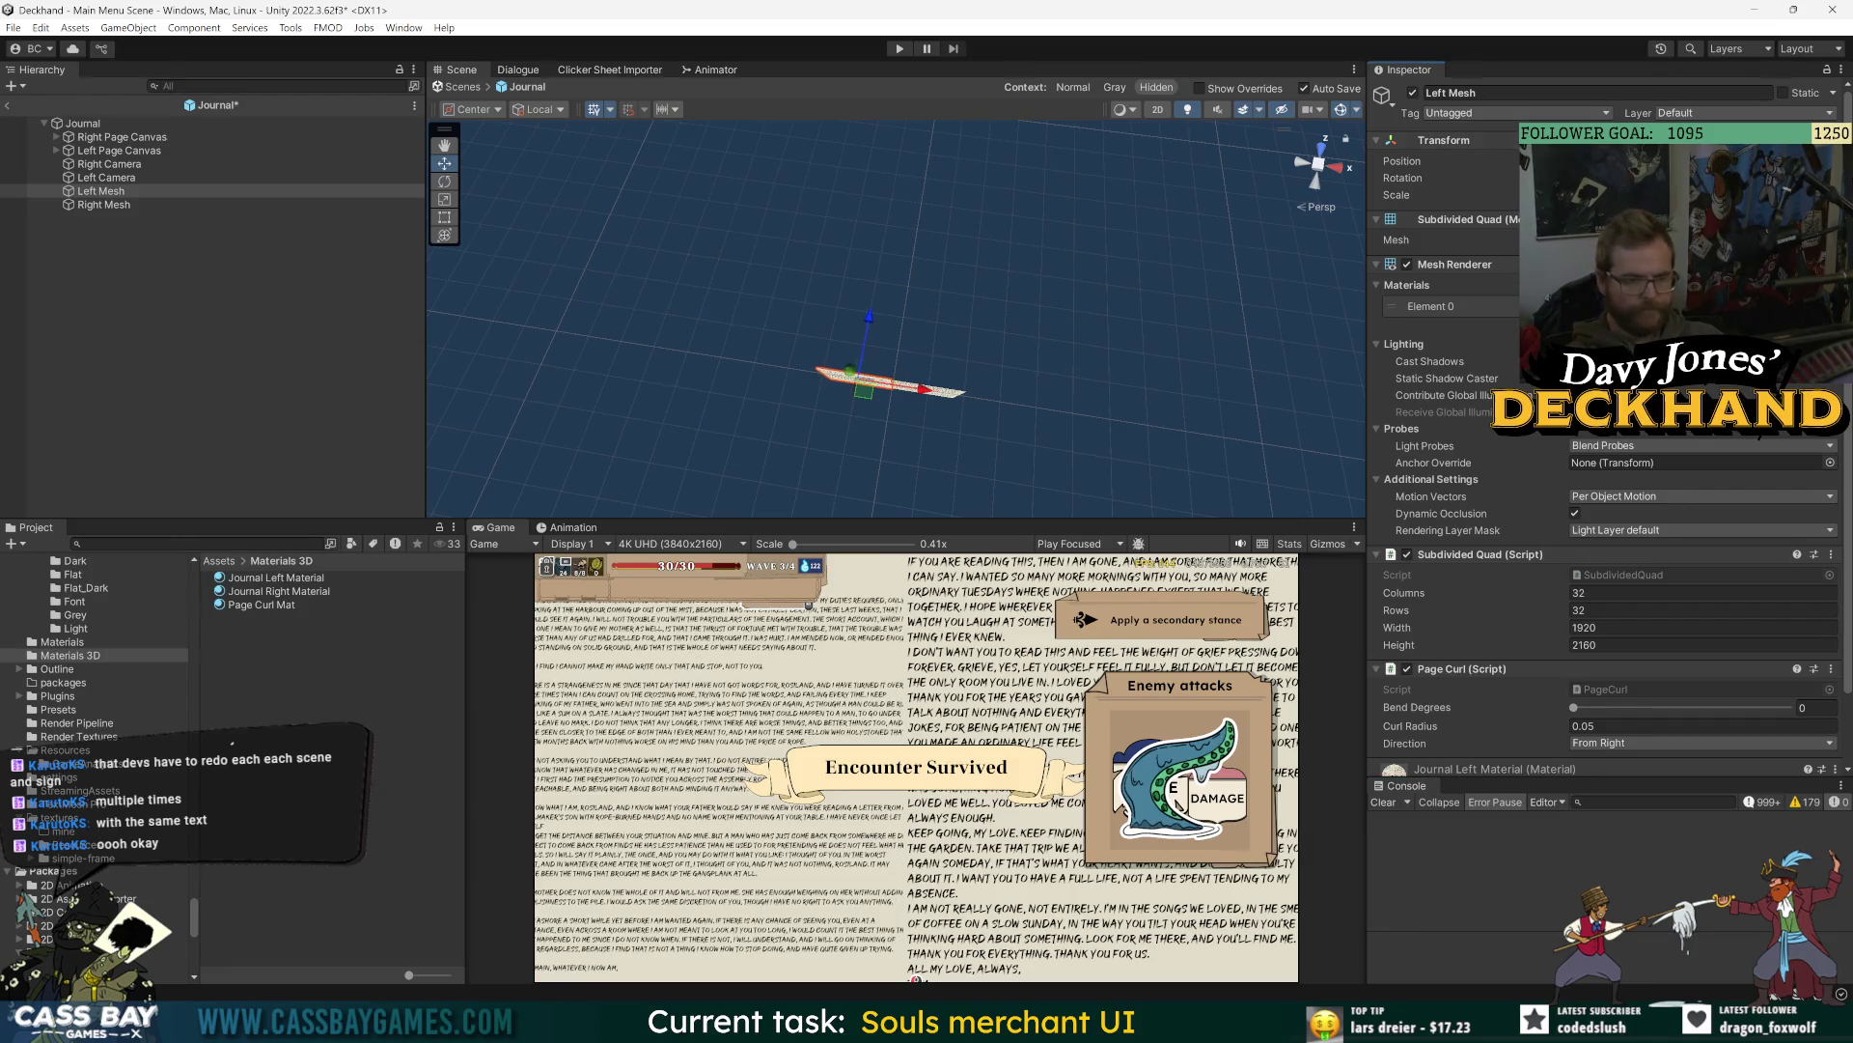
{"action": "left_click", "coordinate": [193, 205]}
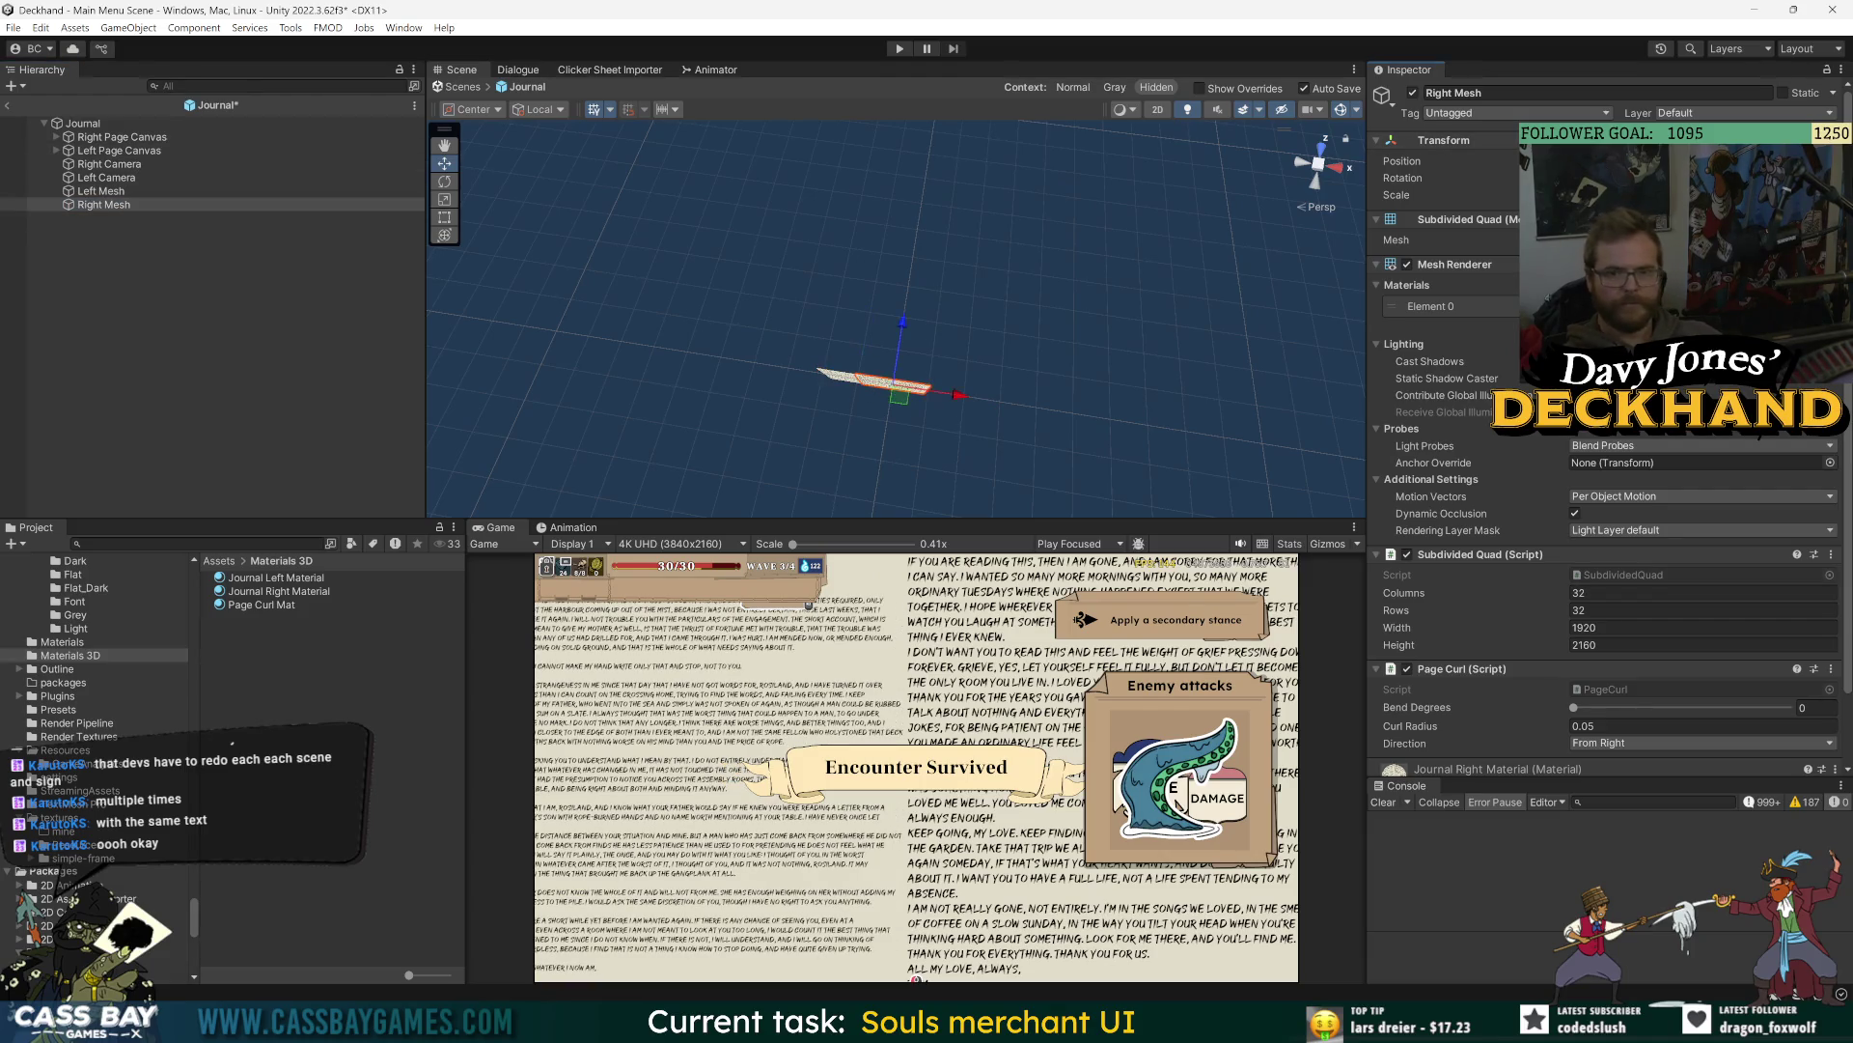
{"action": "left_click", "coordinate": [226, 412]}
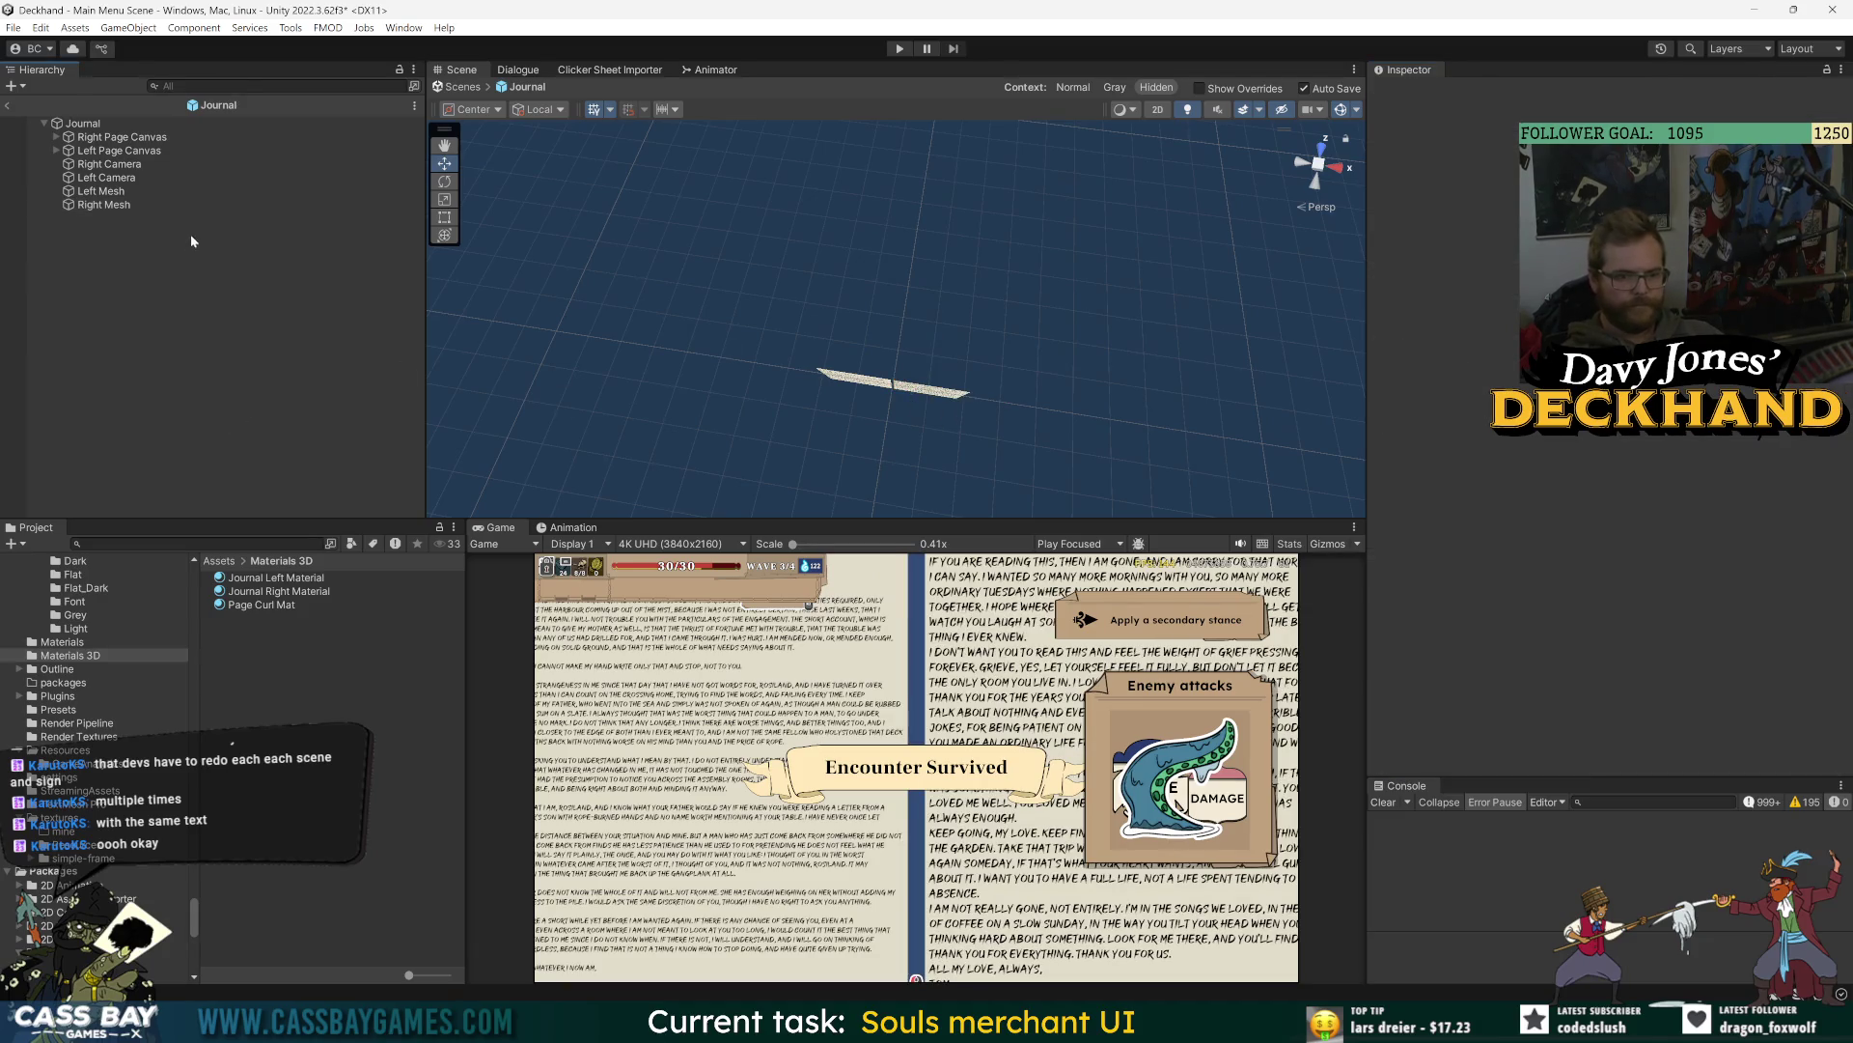
{"action": "left_click", "coordinate": [188, 191]}
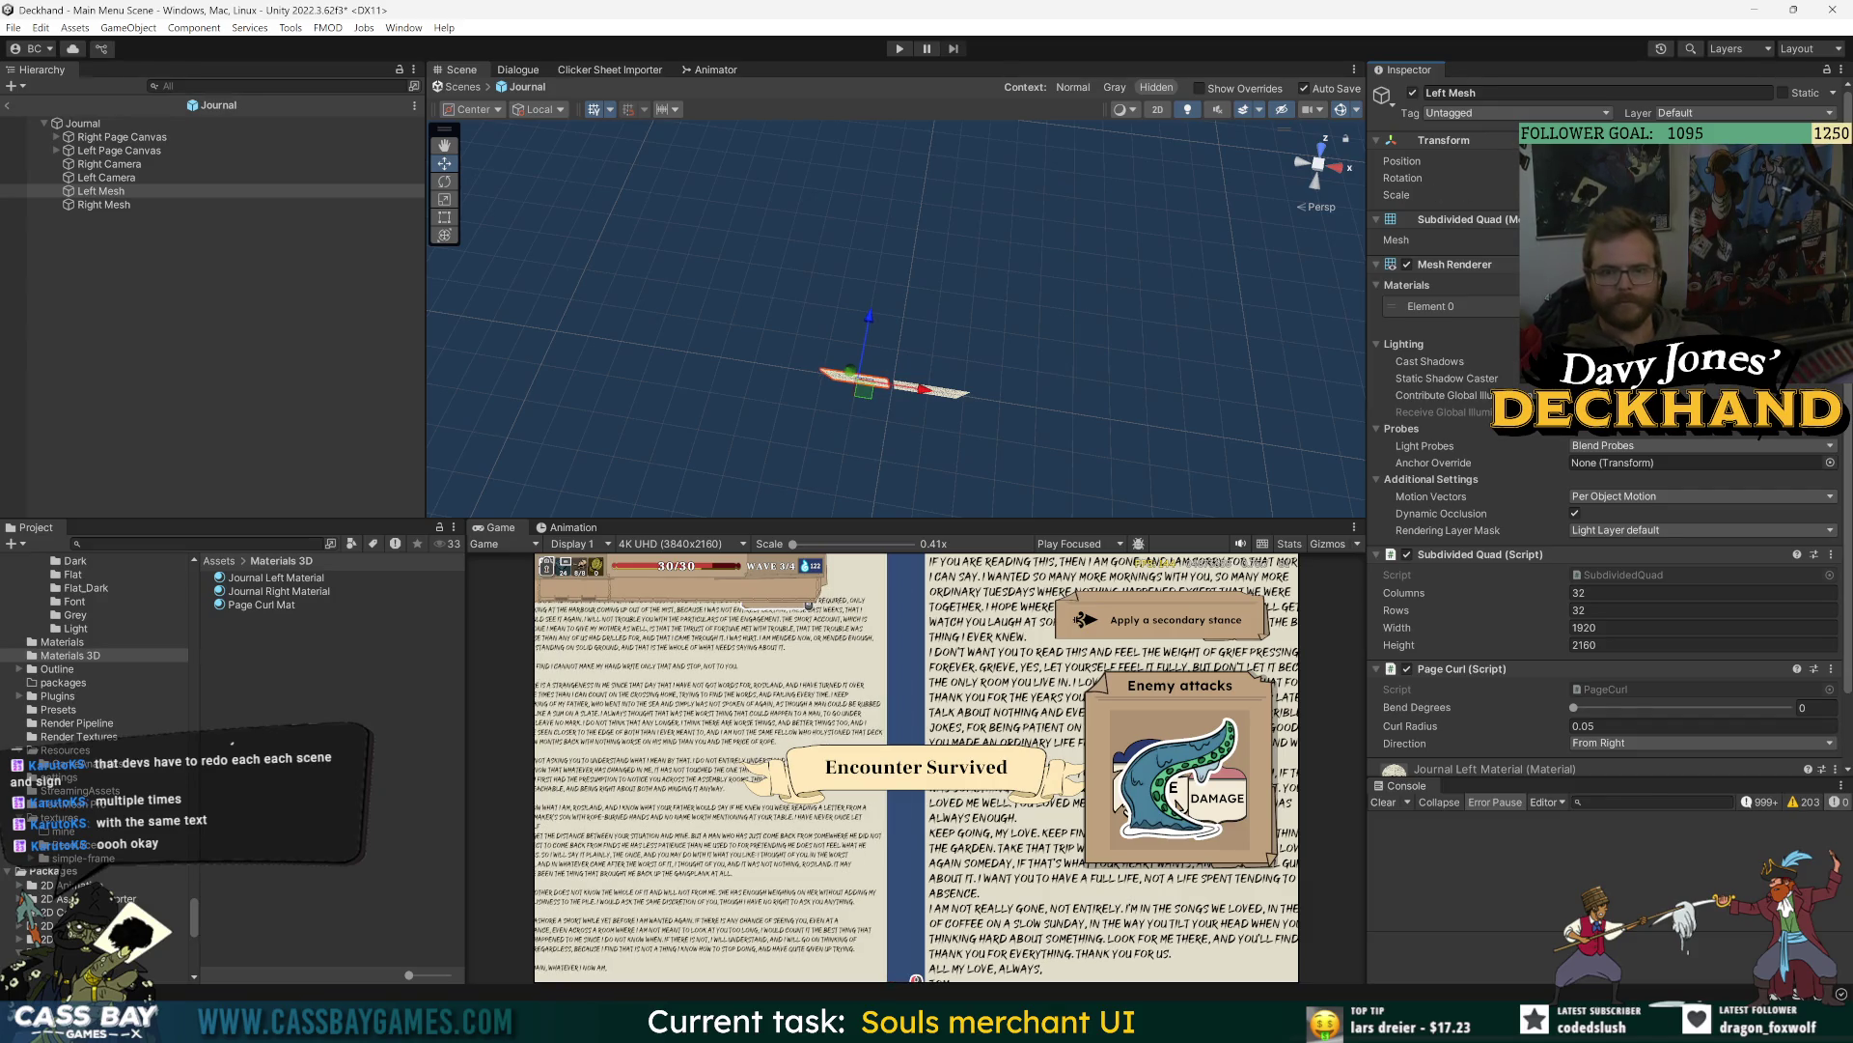
{"action": "left_click", "coordinate": [152, 205]}
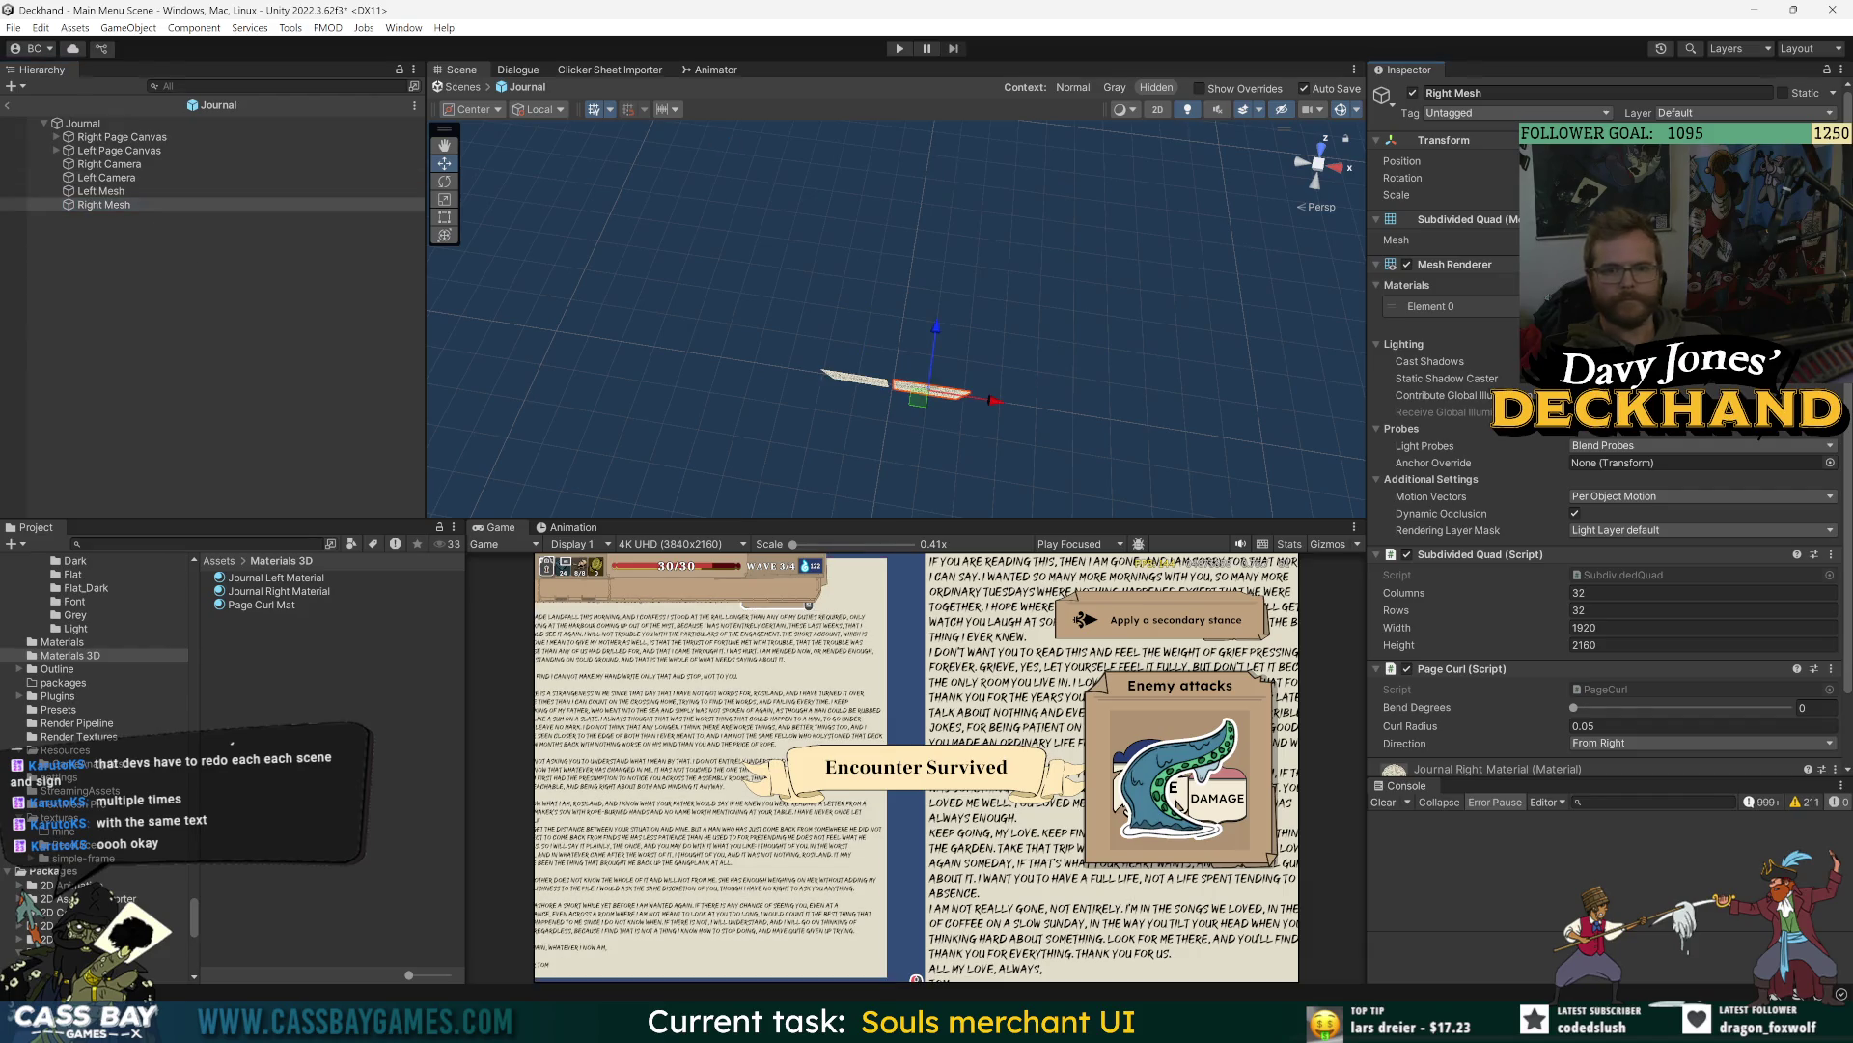
{"action": "key", "text": "ctrl+s"}
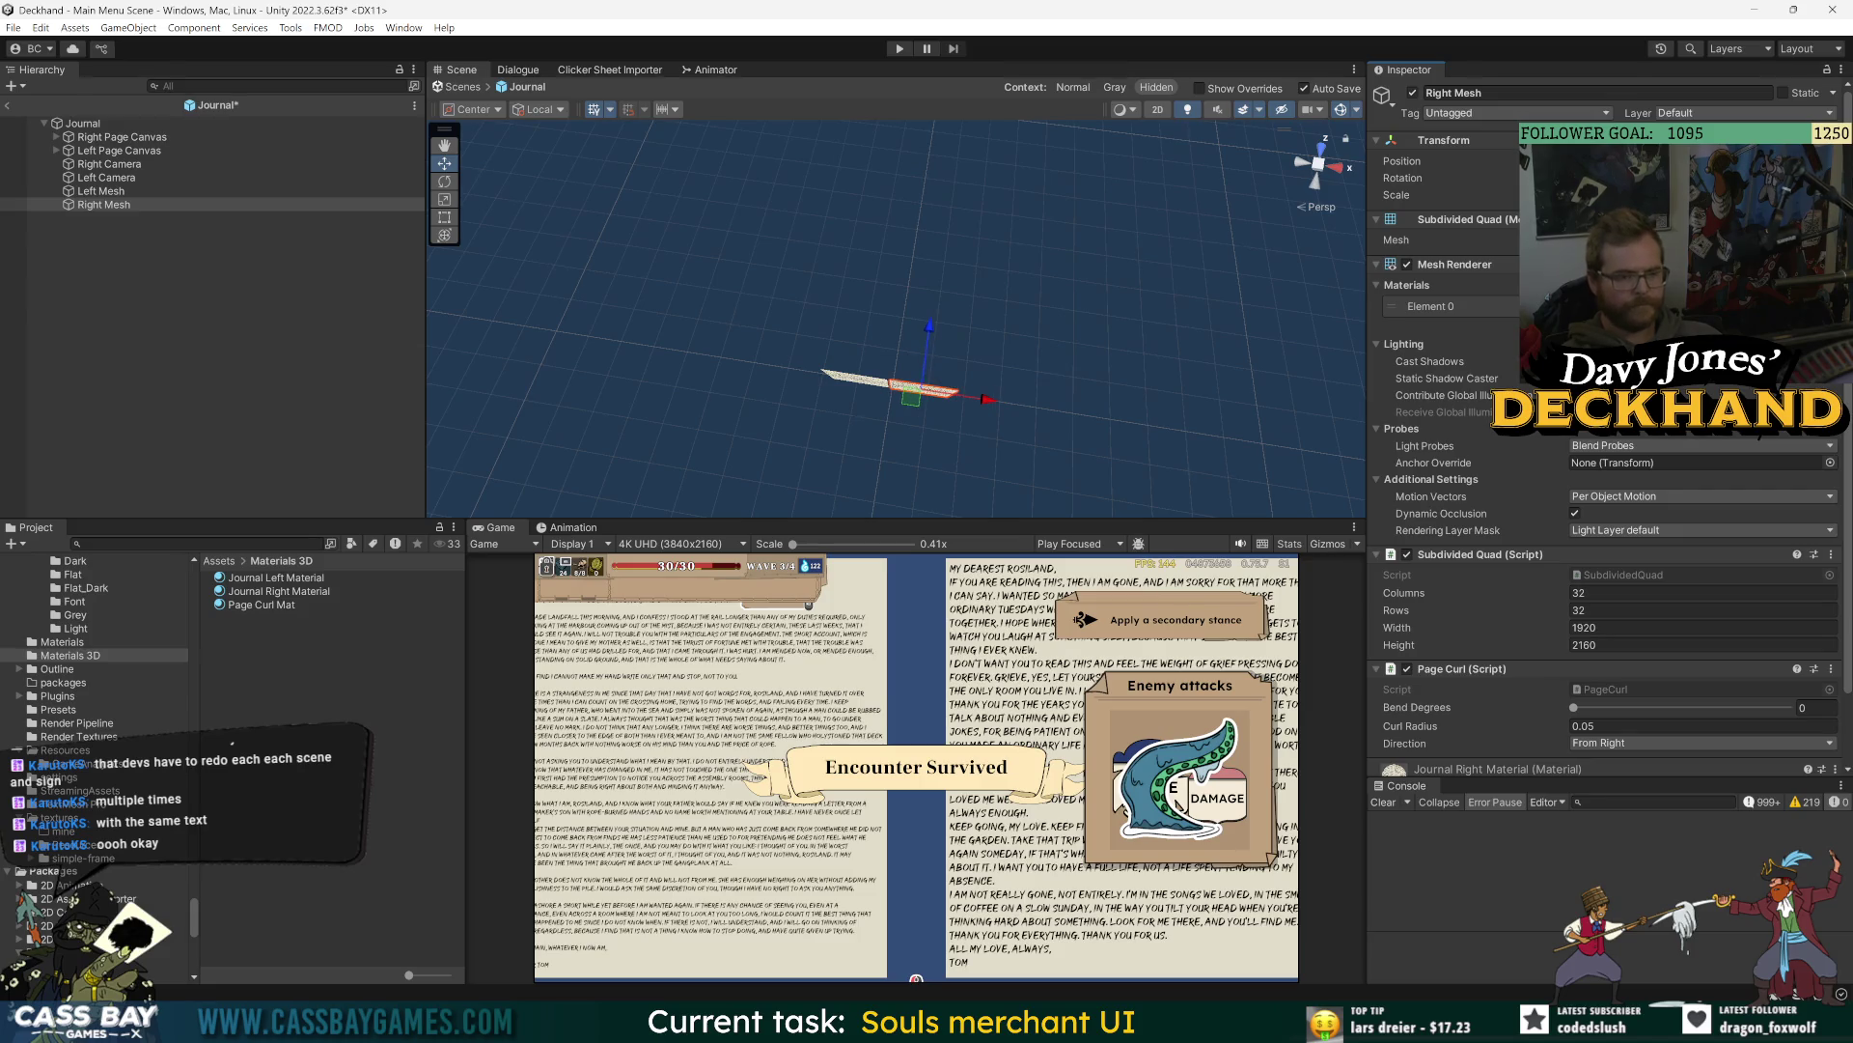
- Try nudging the left page, undo it, review Left Mesh settings, and clear the selection
{"action": "left_click", "coordinate": [100, 191]}
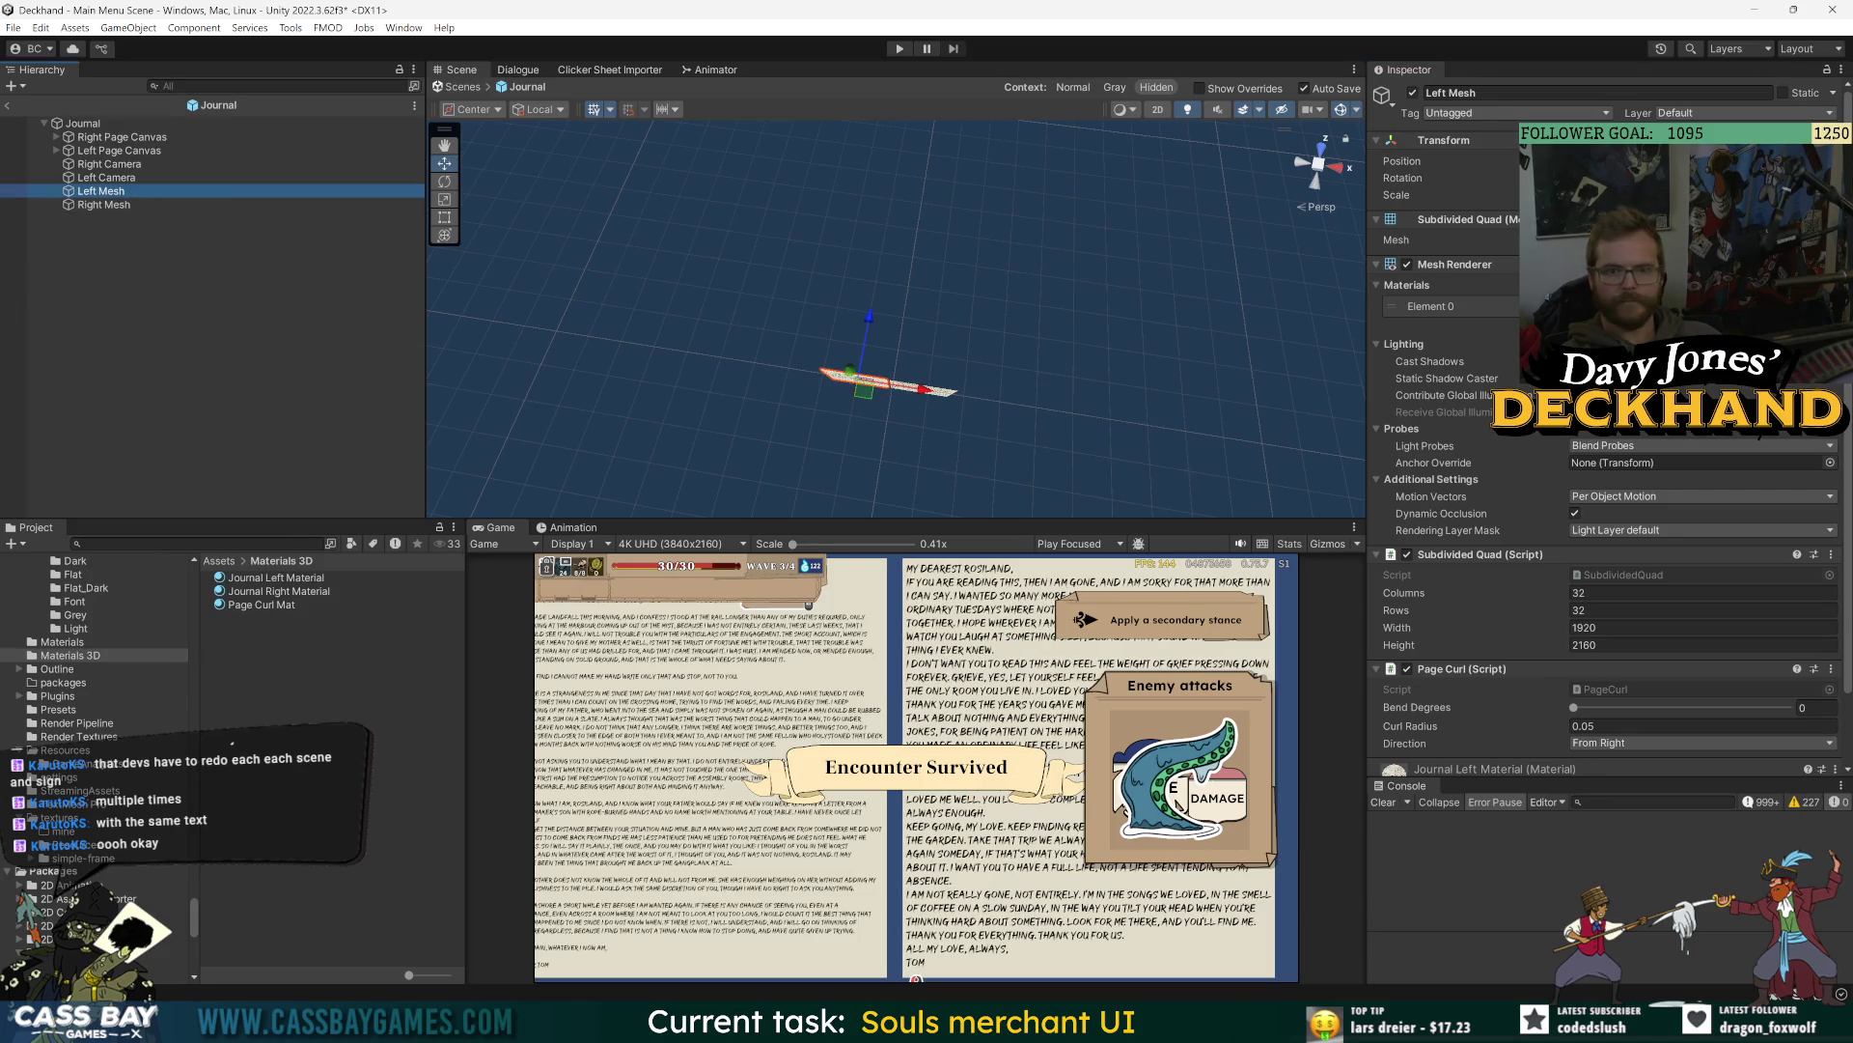
{"action": "left_click_drag", "start_coordinate": [865, 388], "coordinate": [872, 390]}
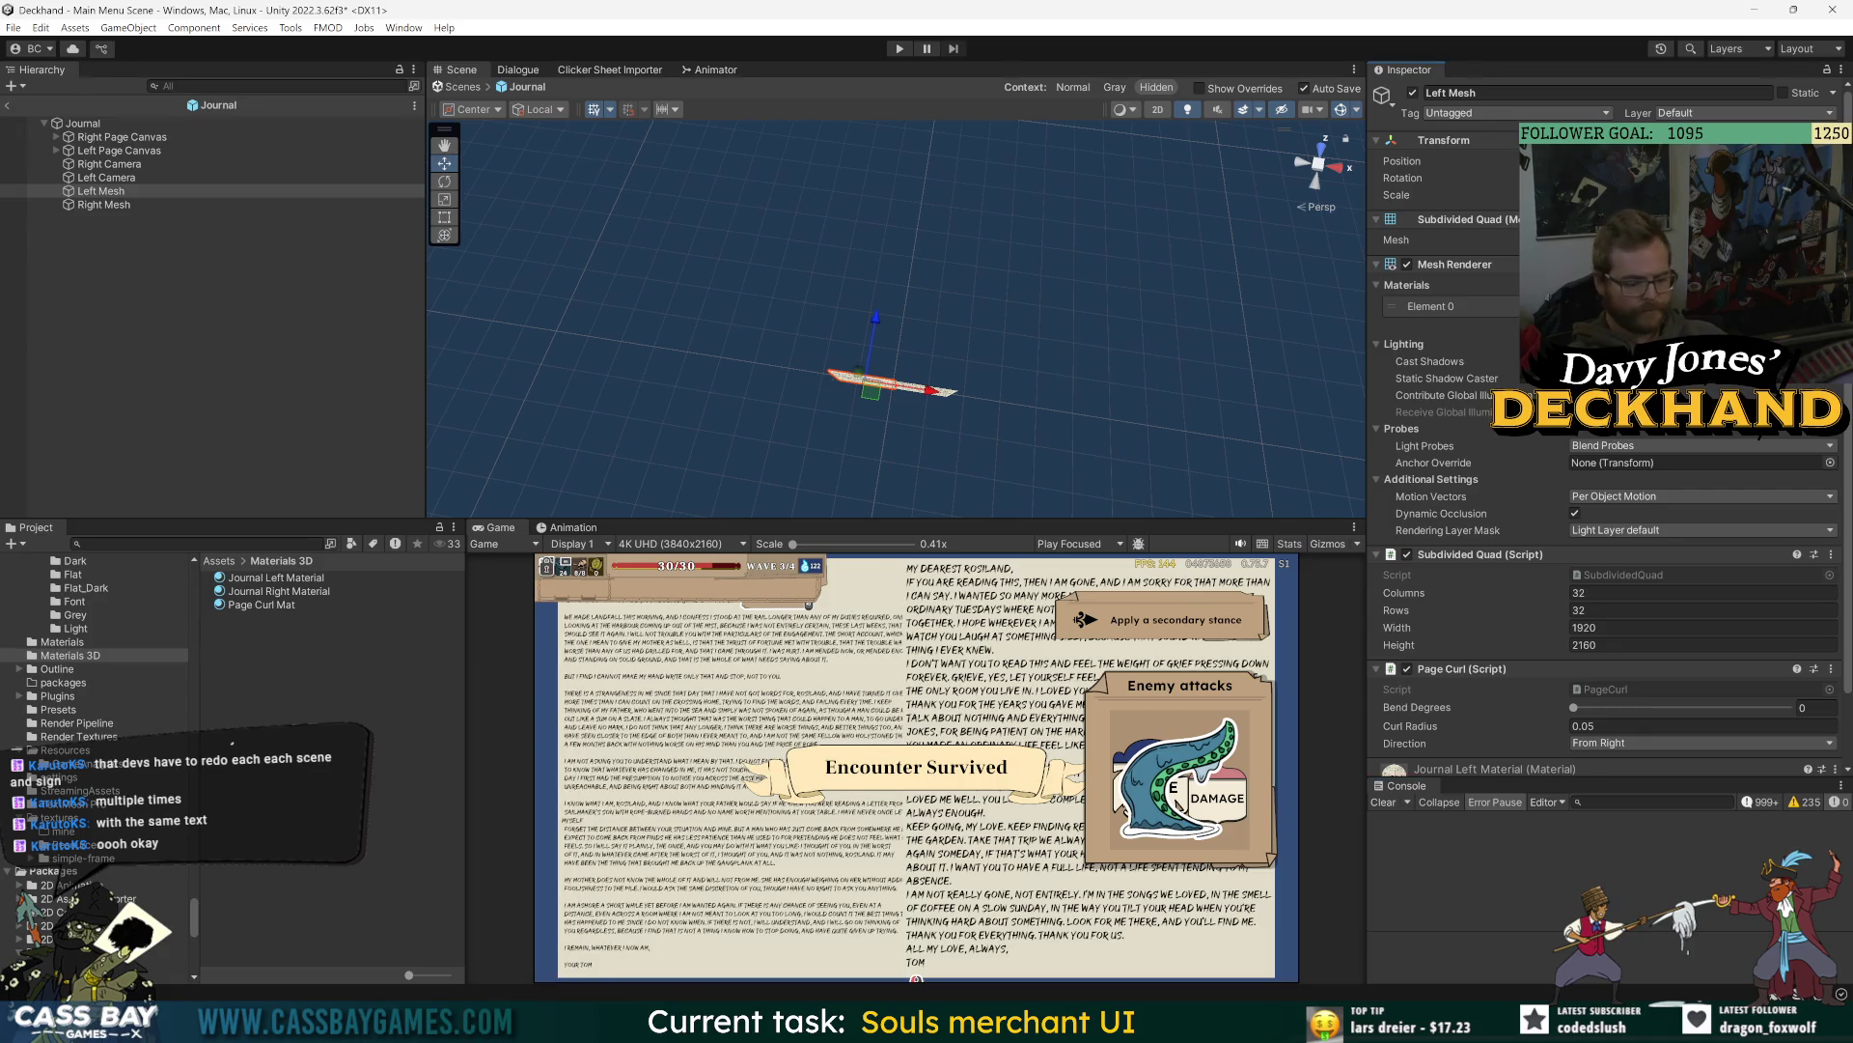
{"action": "key", "text": "ctrl+z"}
{"action": "left_click", "coordinate": [147, 205]}
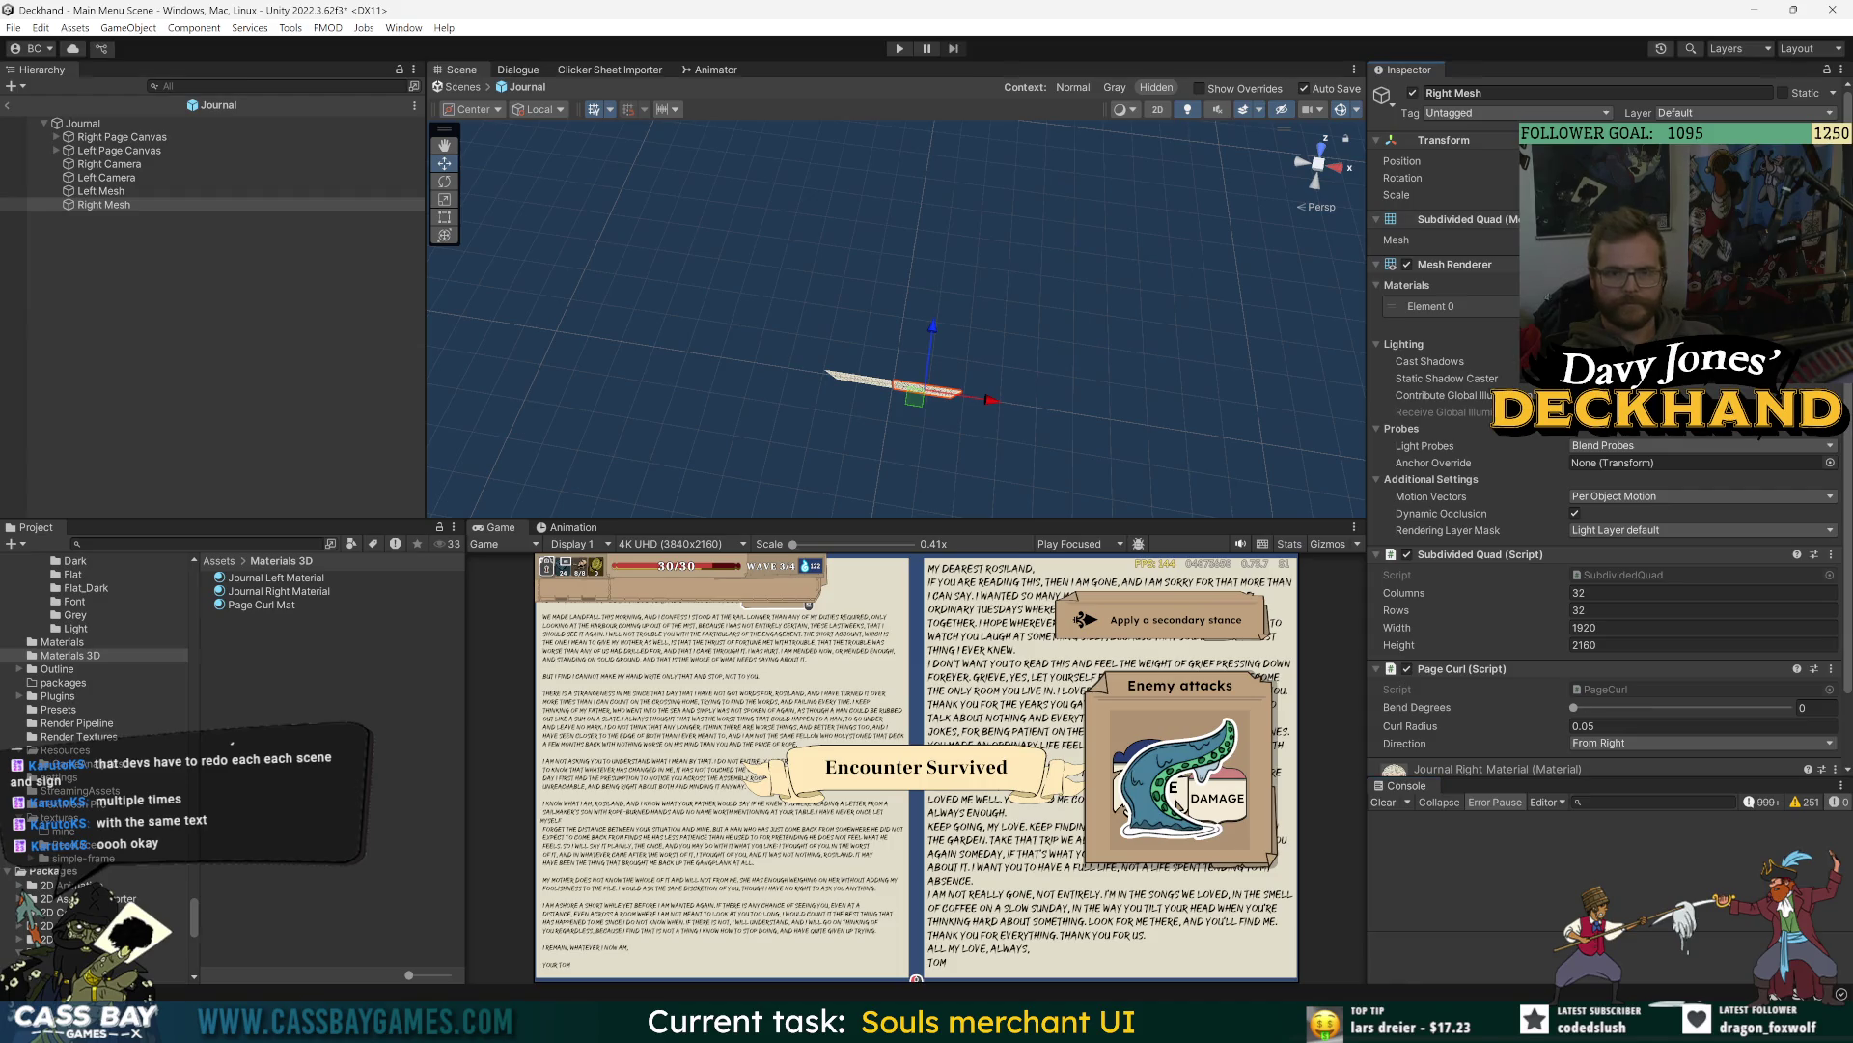
{"action": "left_click", "coordinate": [100, 191]}
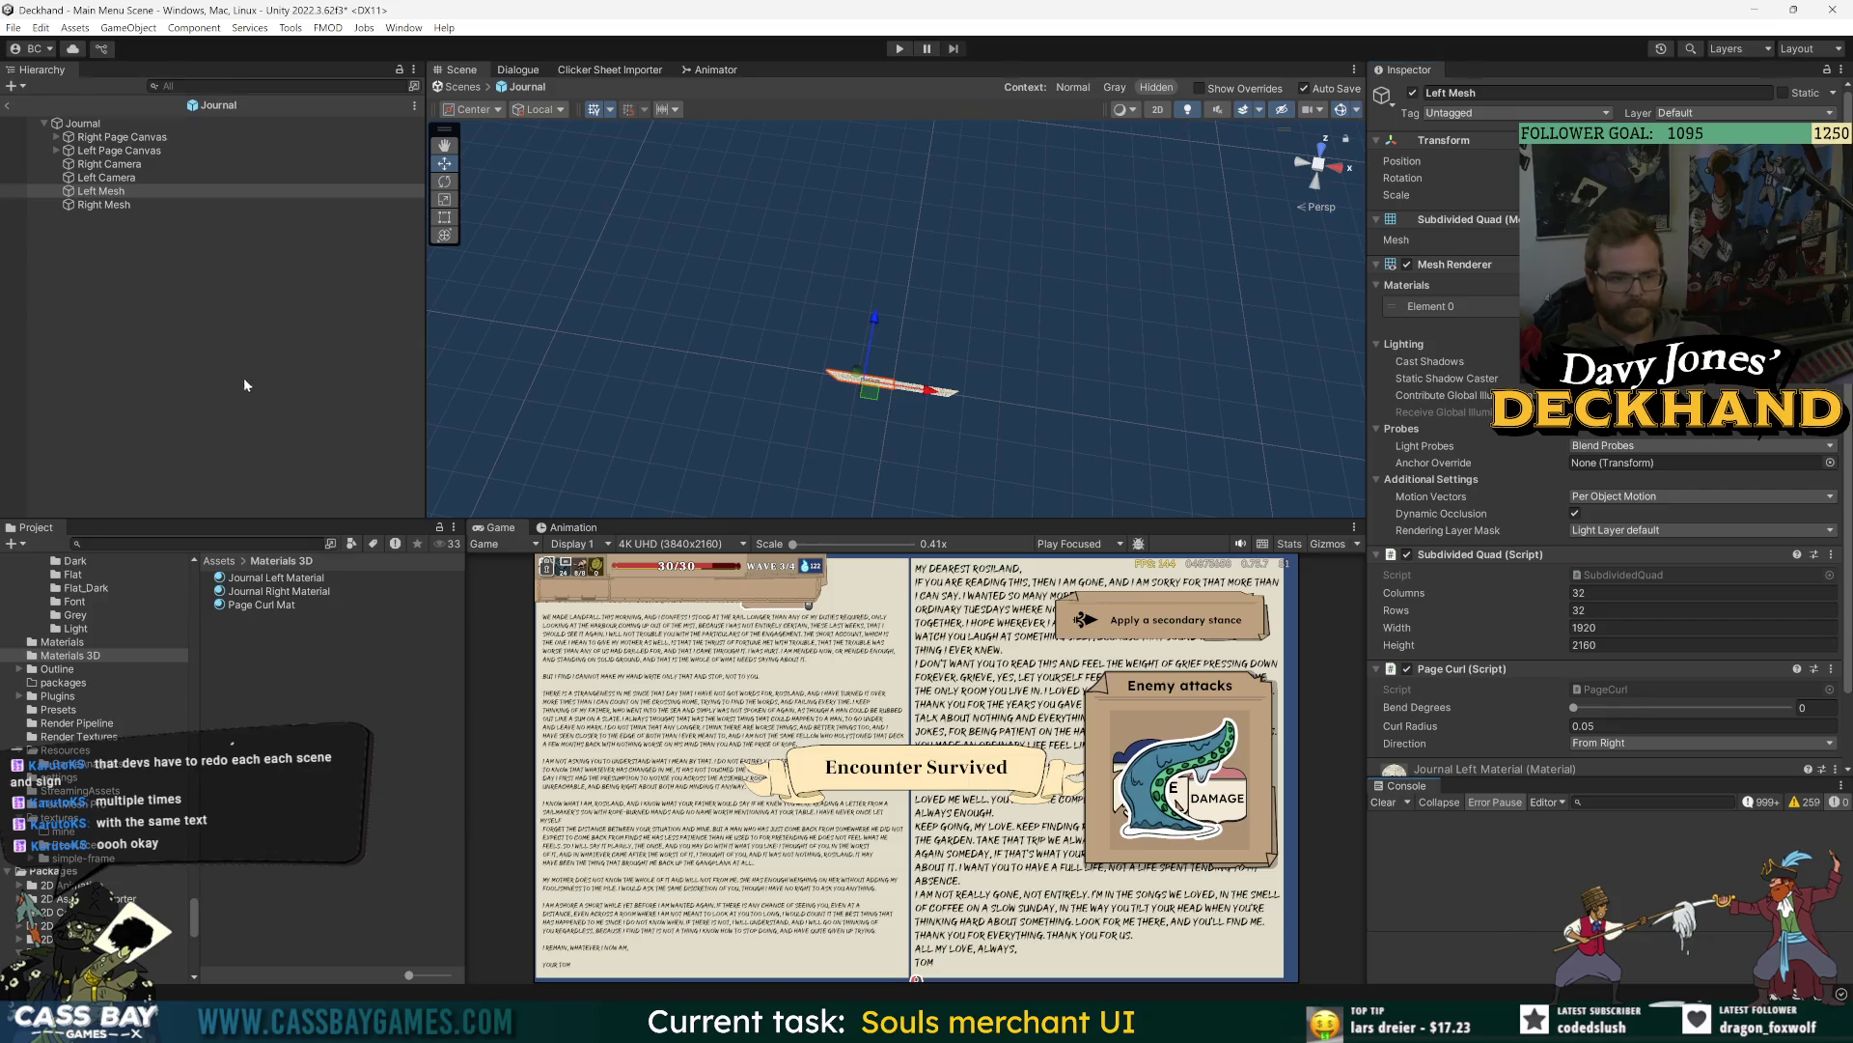
{"action": "left_click", "coordinate": [185, 395]}
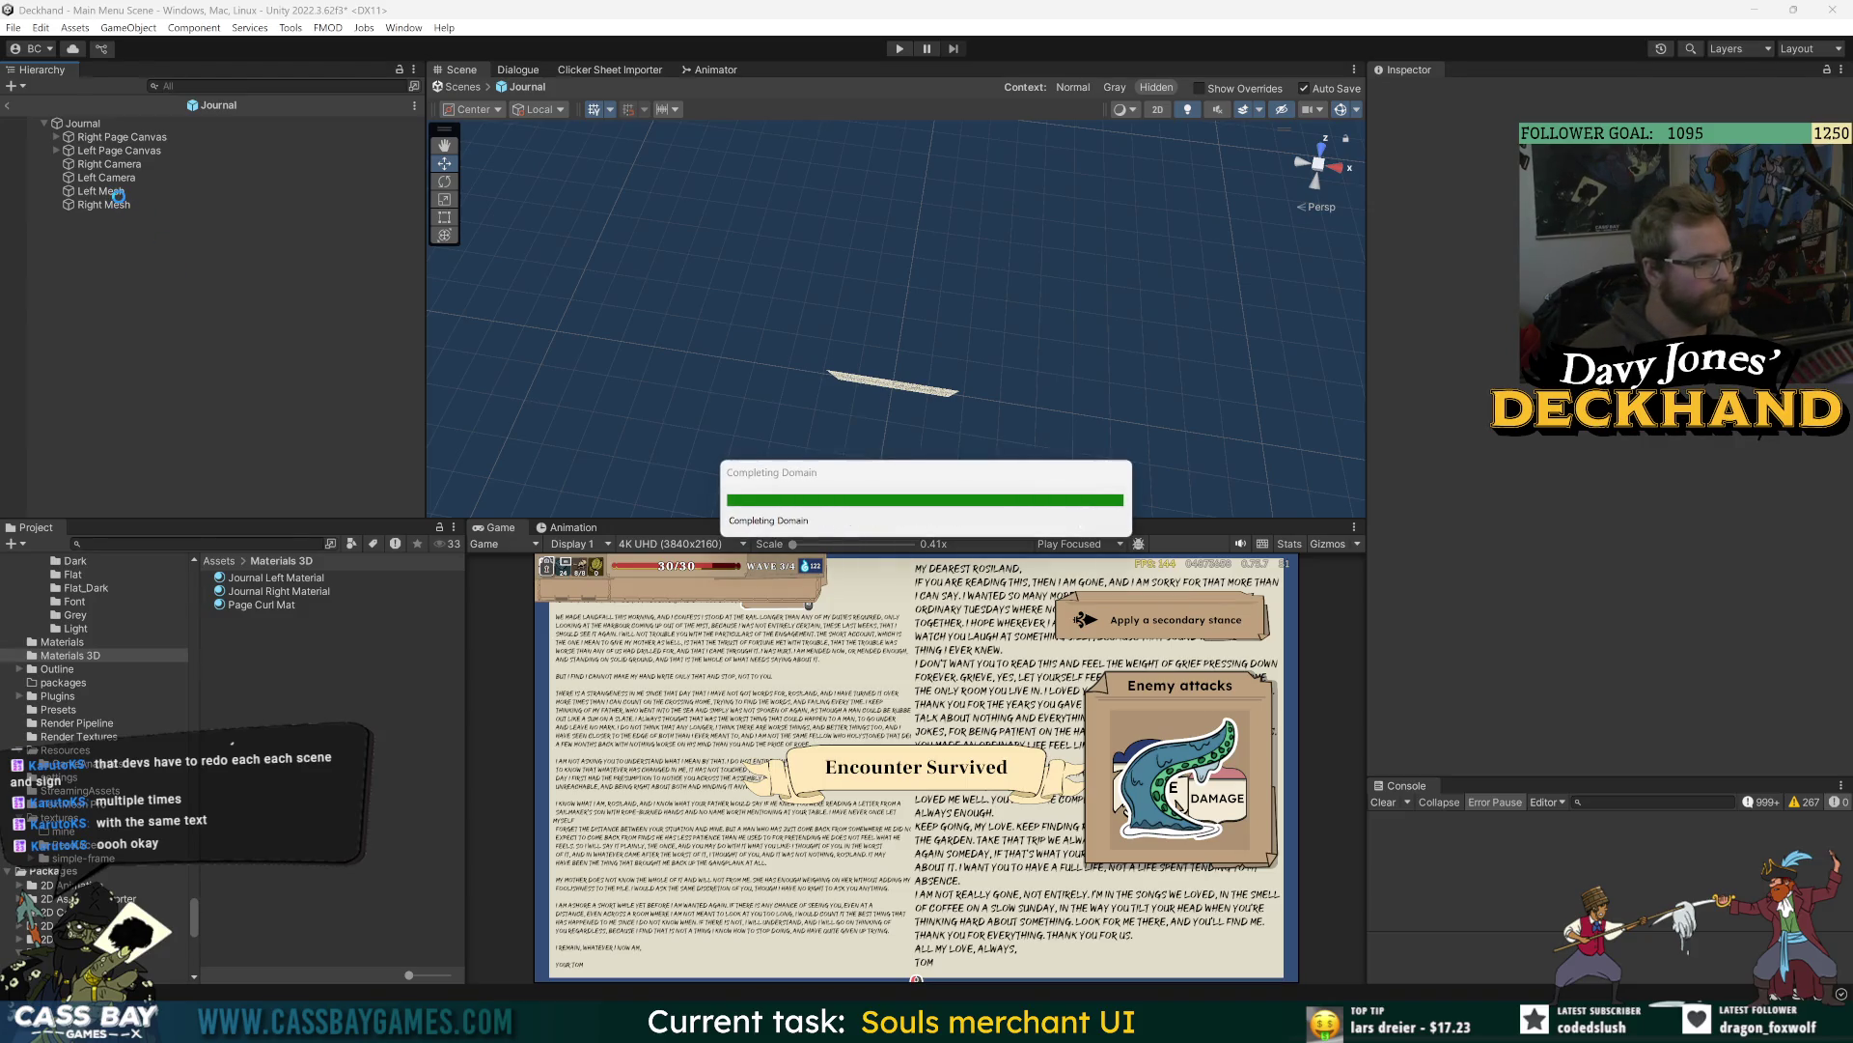
- Check Left Mesh's new Page Curl fields, then exit prefab mode back to the Main Menu Scene
{"action": "left_click", "coordinate": [118, 192]}
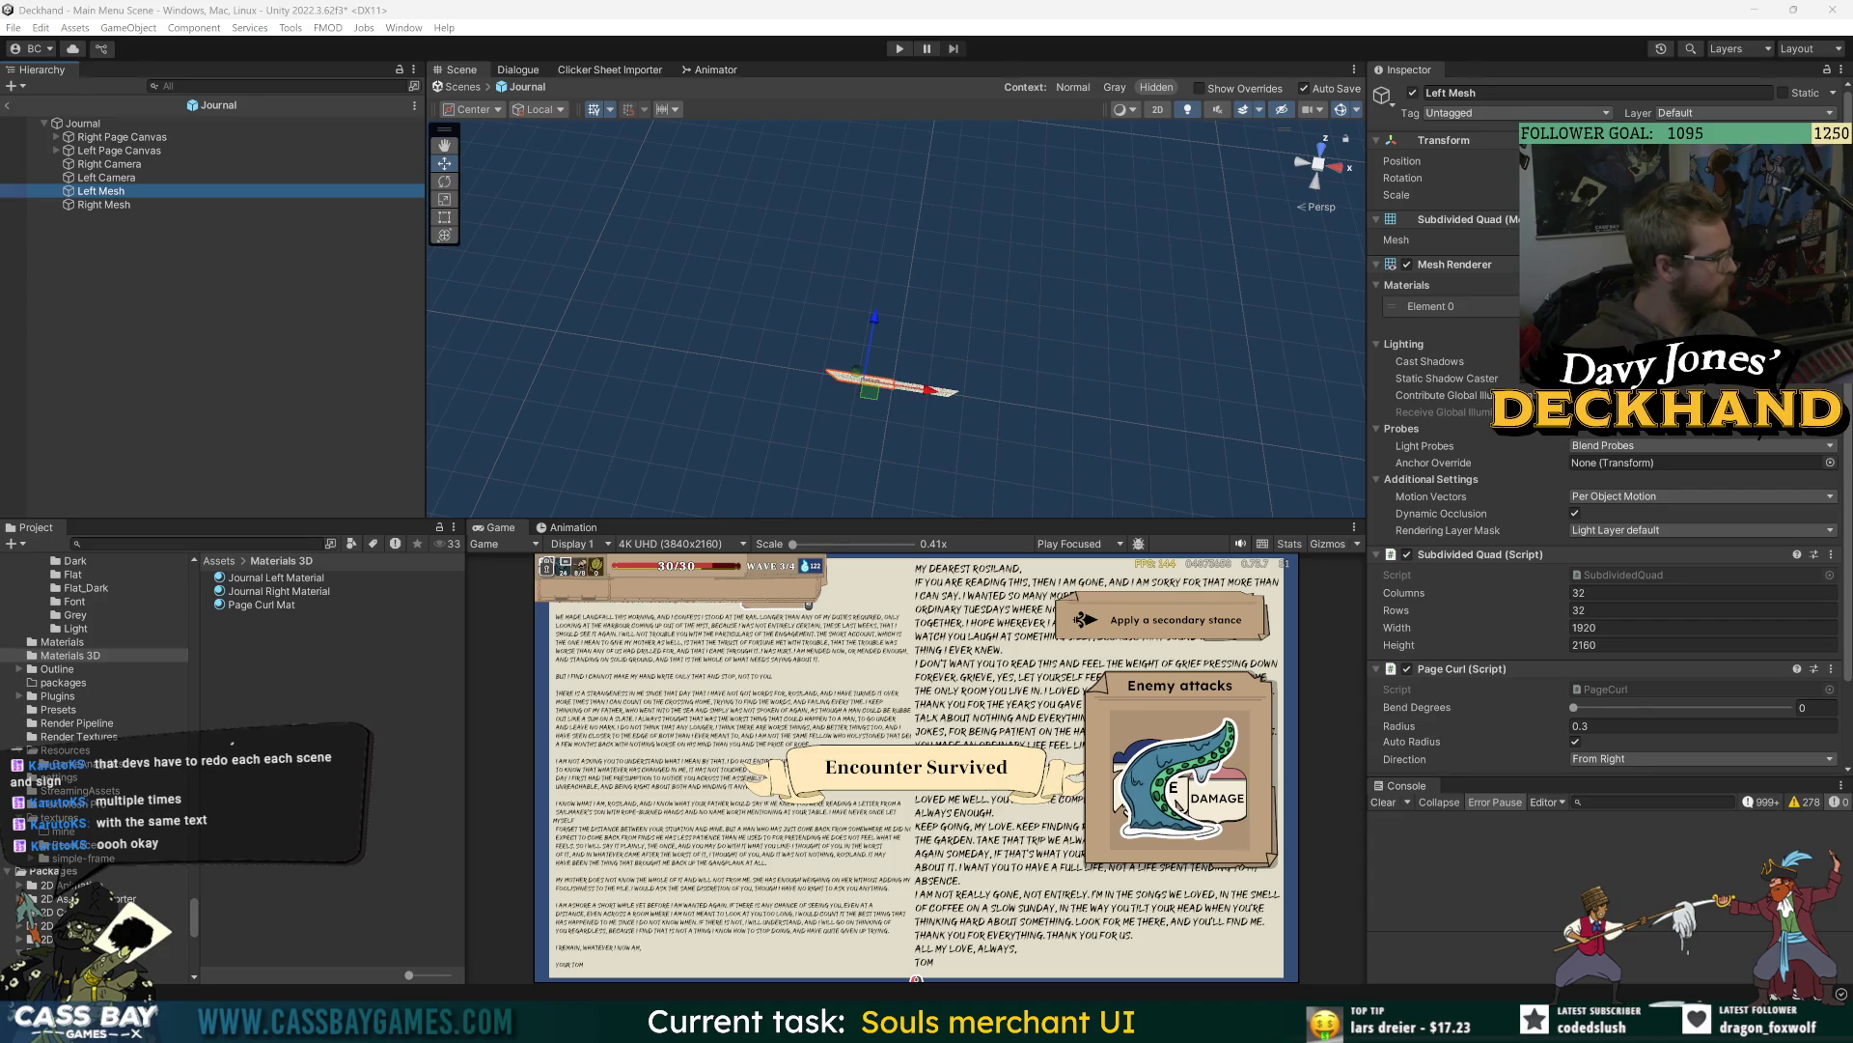
{"action": "left_click", "coordinate": [313, 353]}
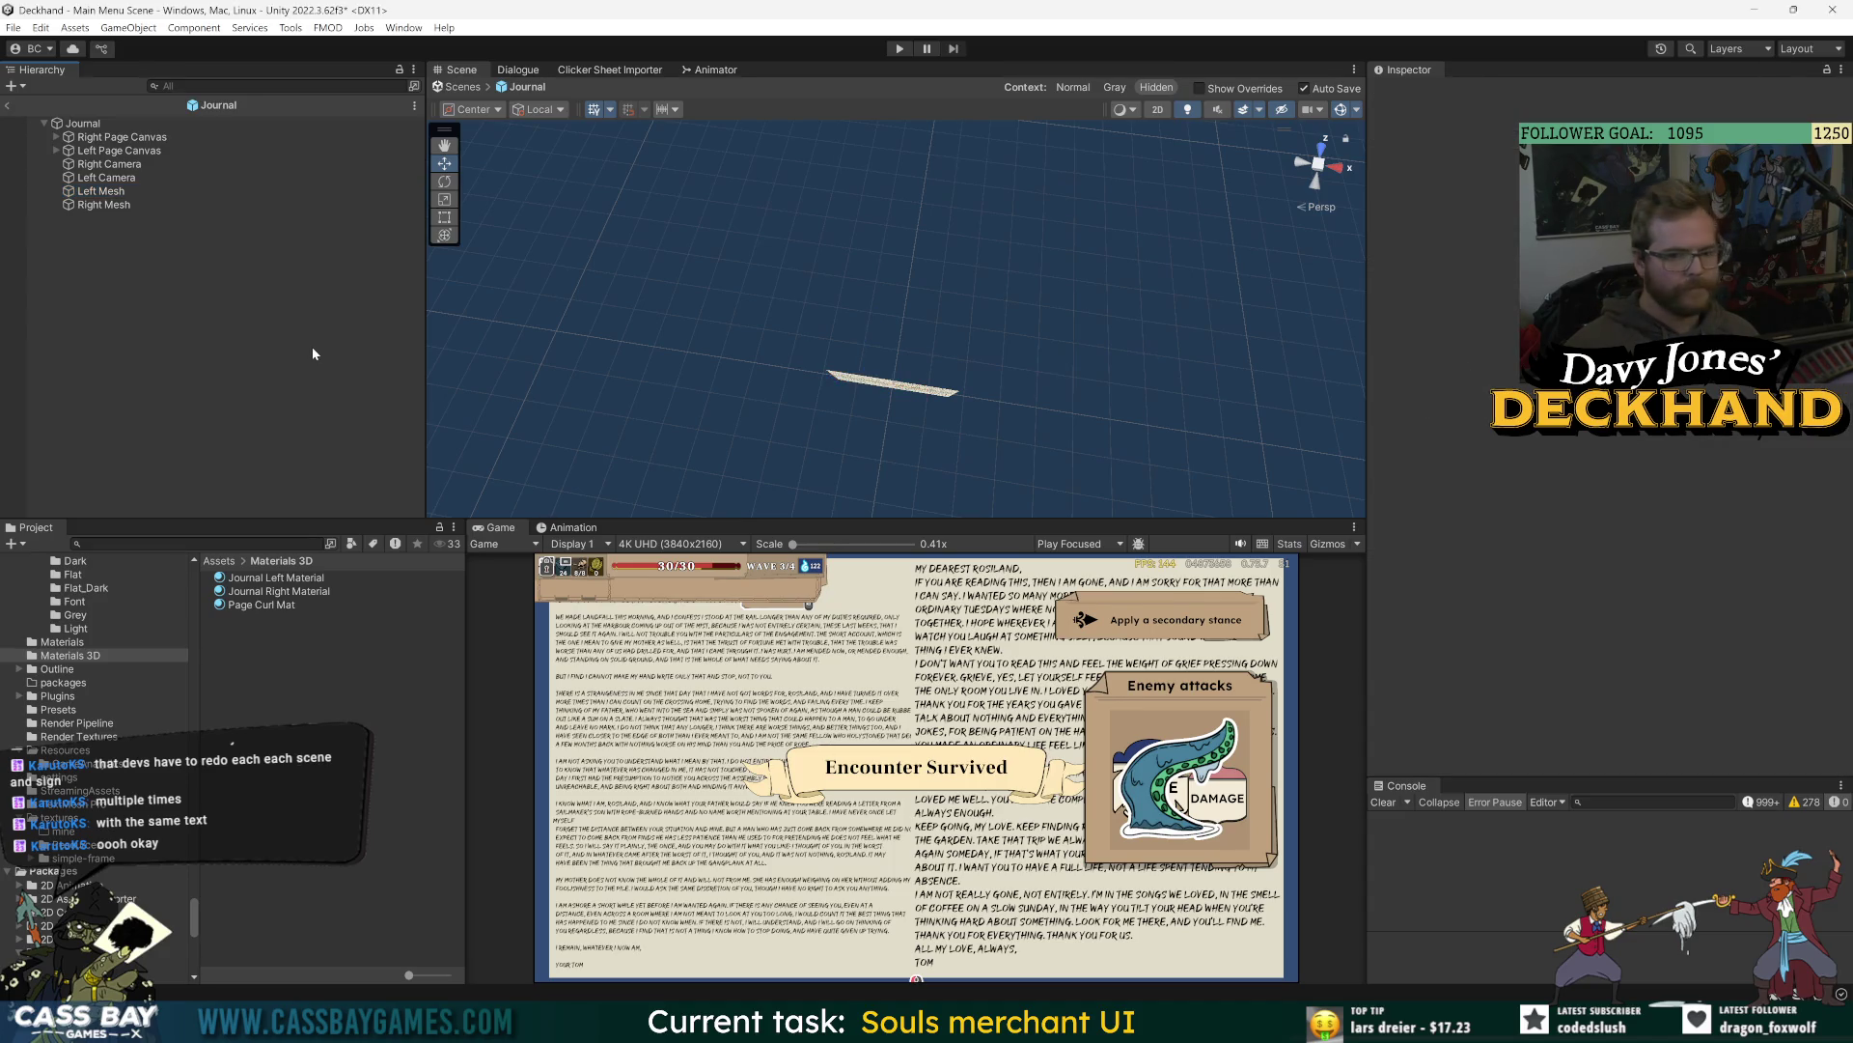
{"action": "left_click", "coordinate": [8, 105]}
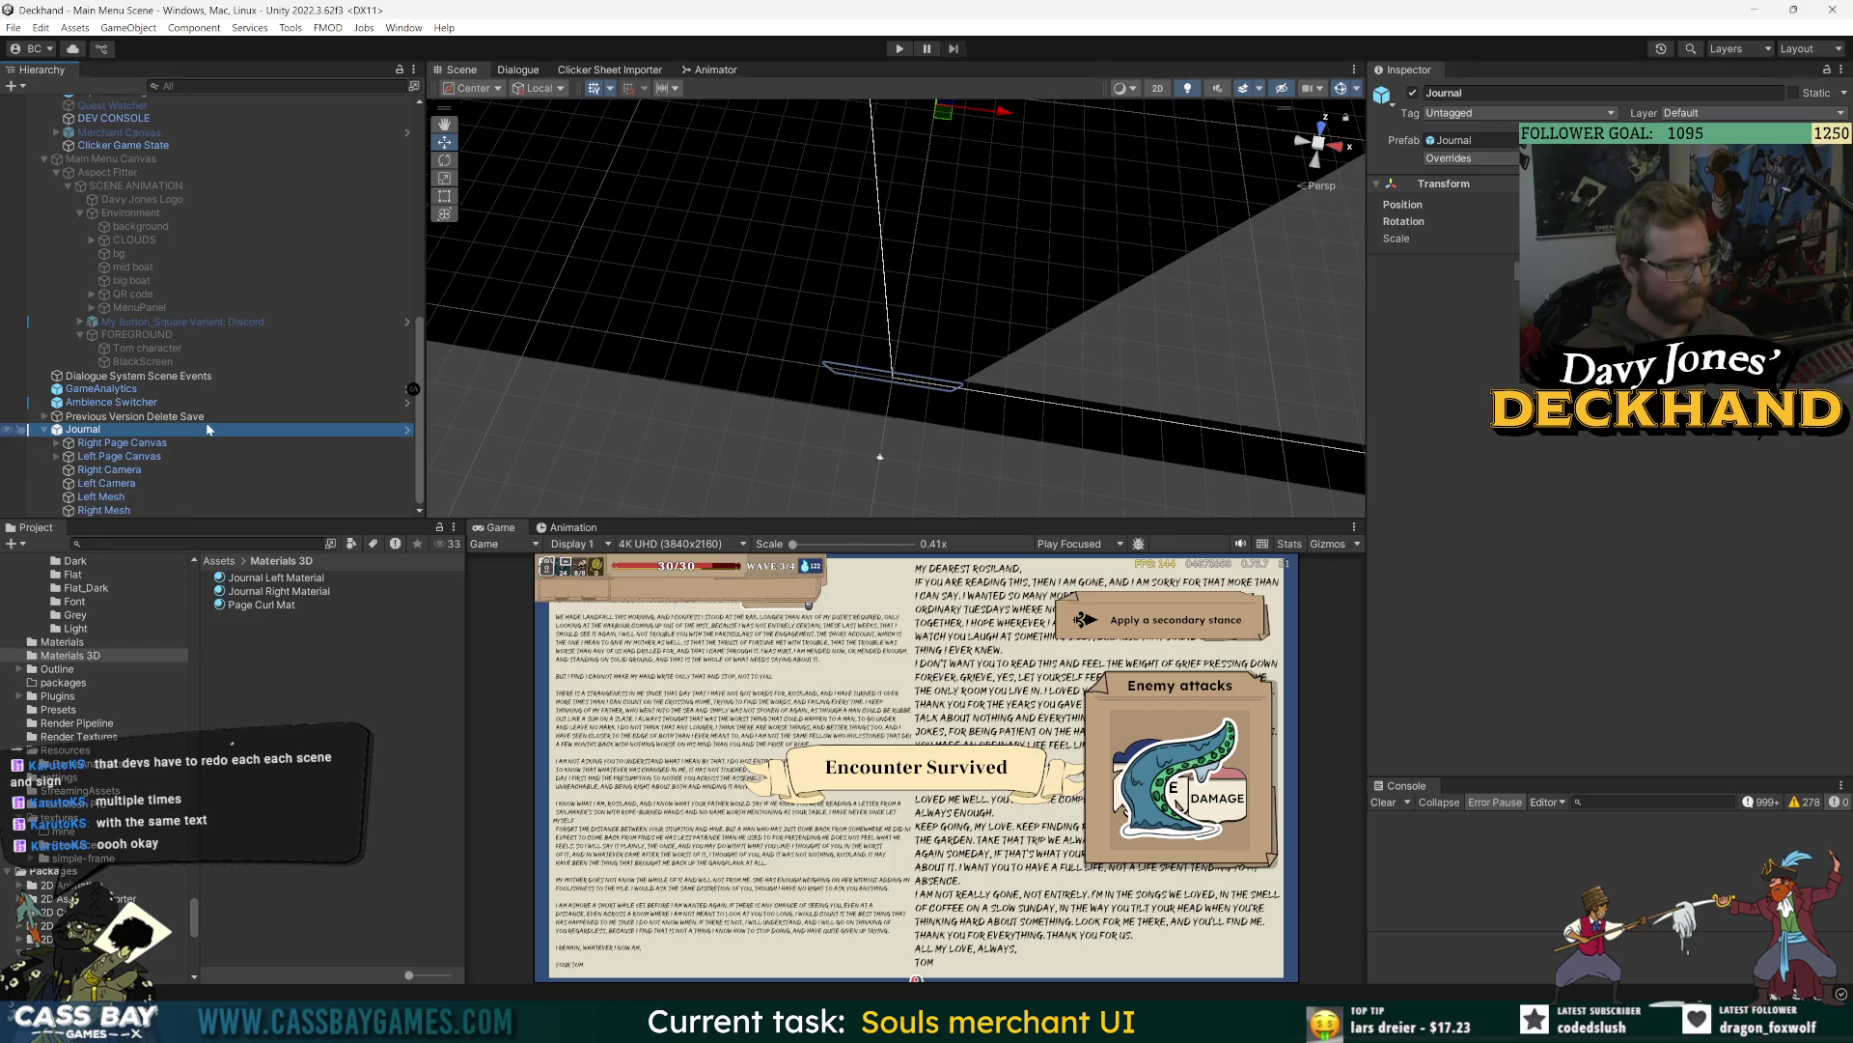
- Select Right Mesh and enter Play mode so the journal pages show in the Game view
{"action": "left_click", "coordinate": [108, 511]}
{"action": "scroll", "coordinate": [1641, 386], "scroll_direction": "down", "scroll_amount": 3}
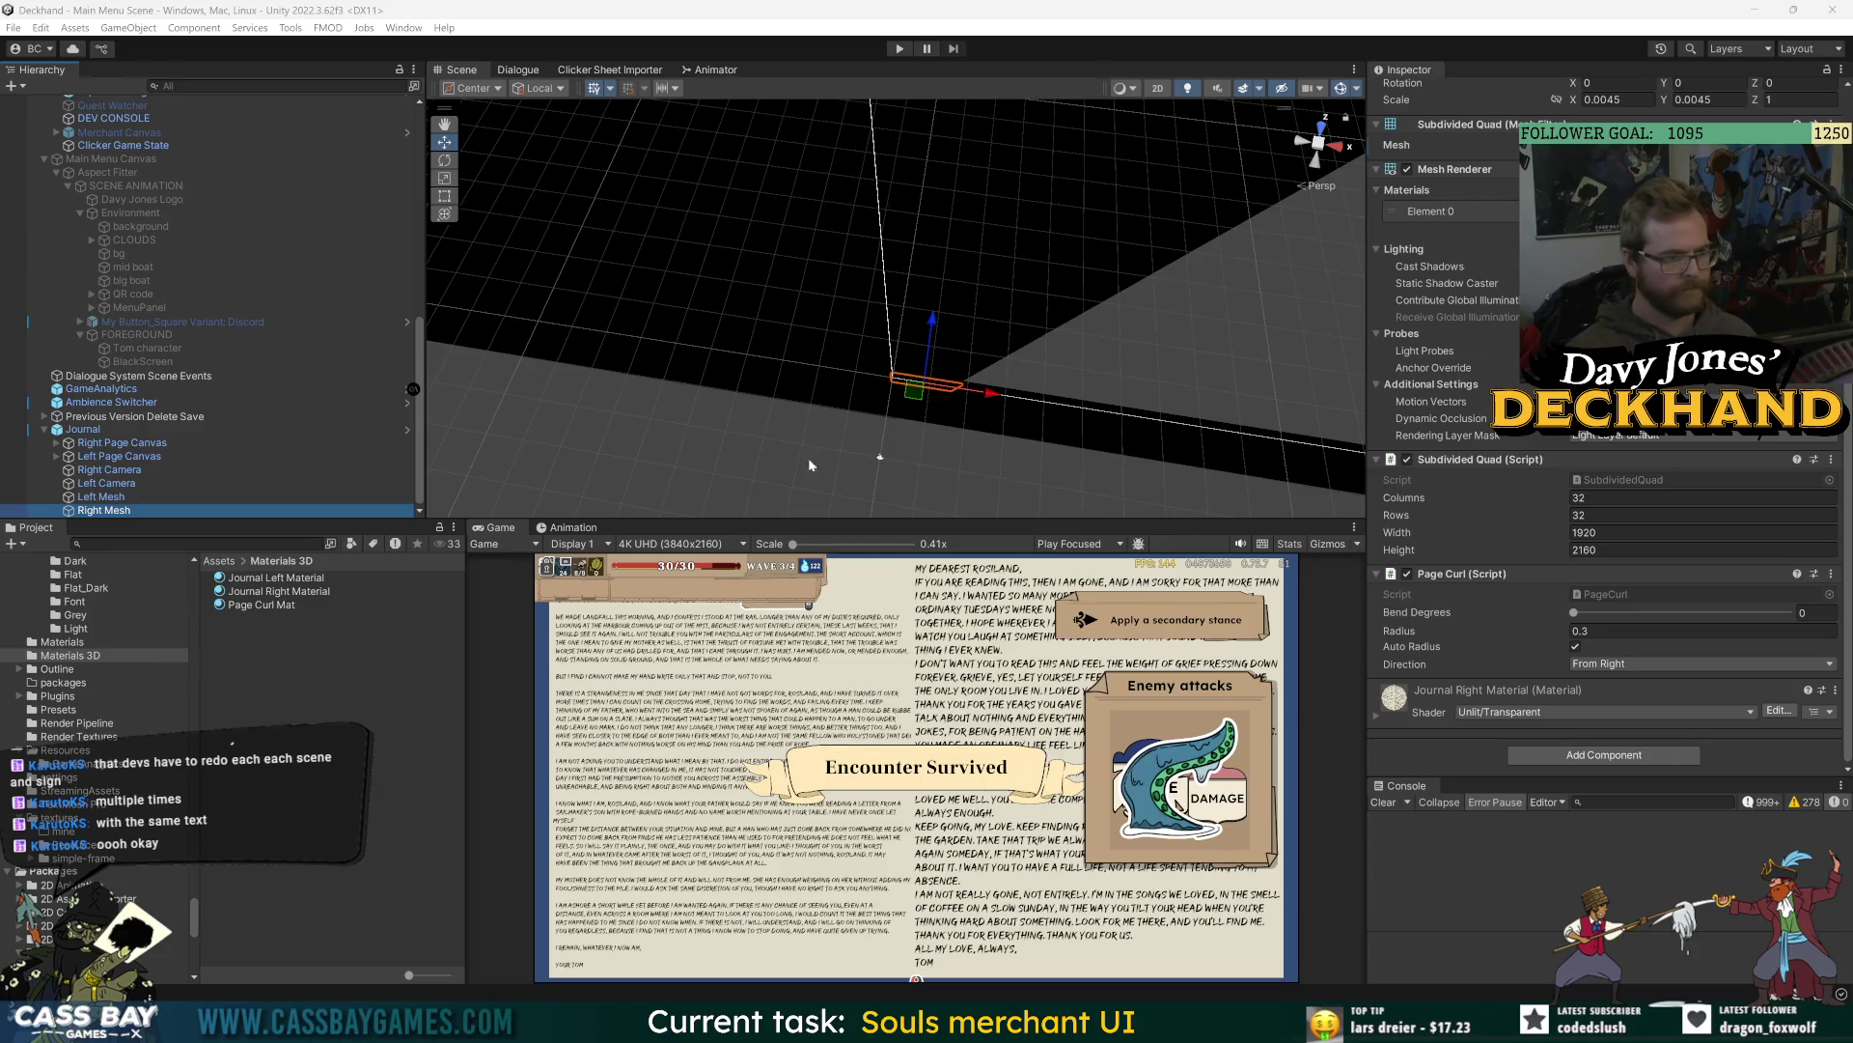
{"action": "key", "text": "ctrl+p"}
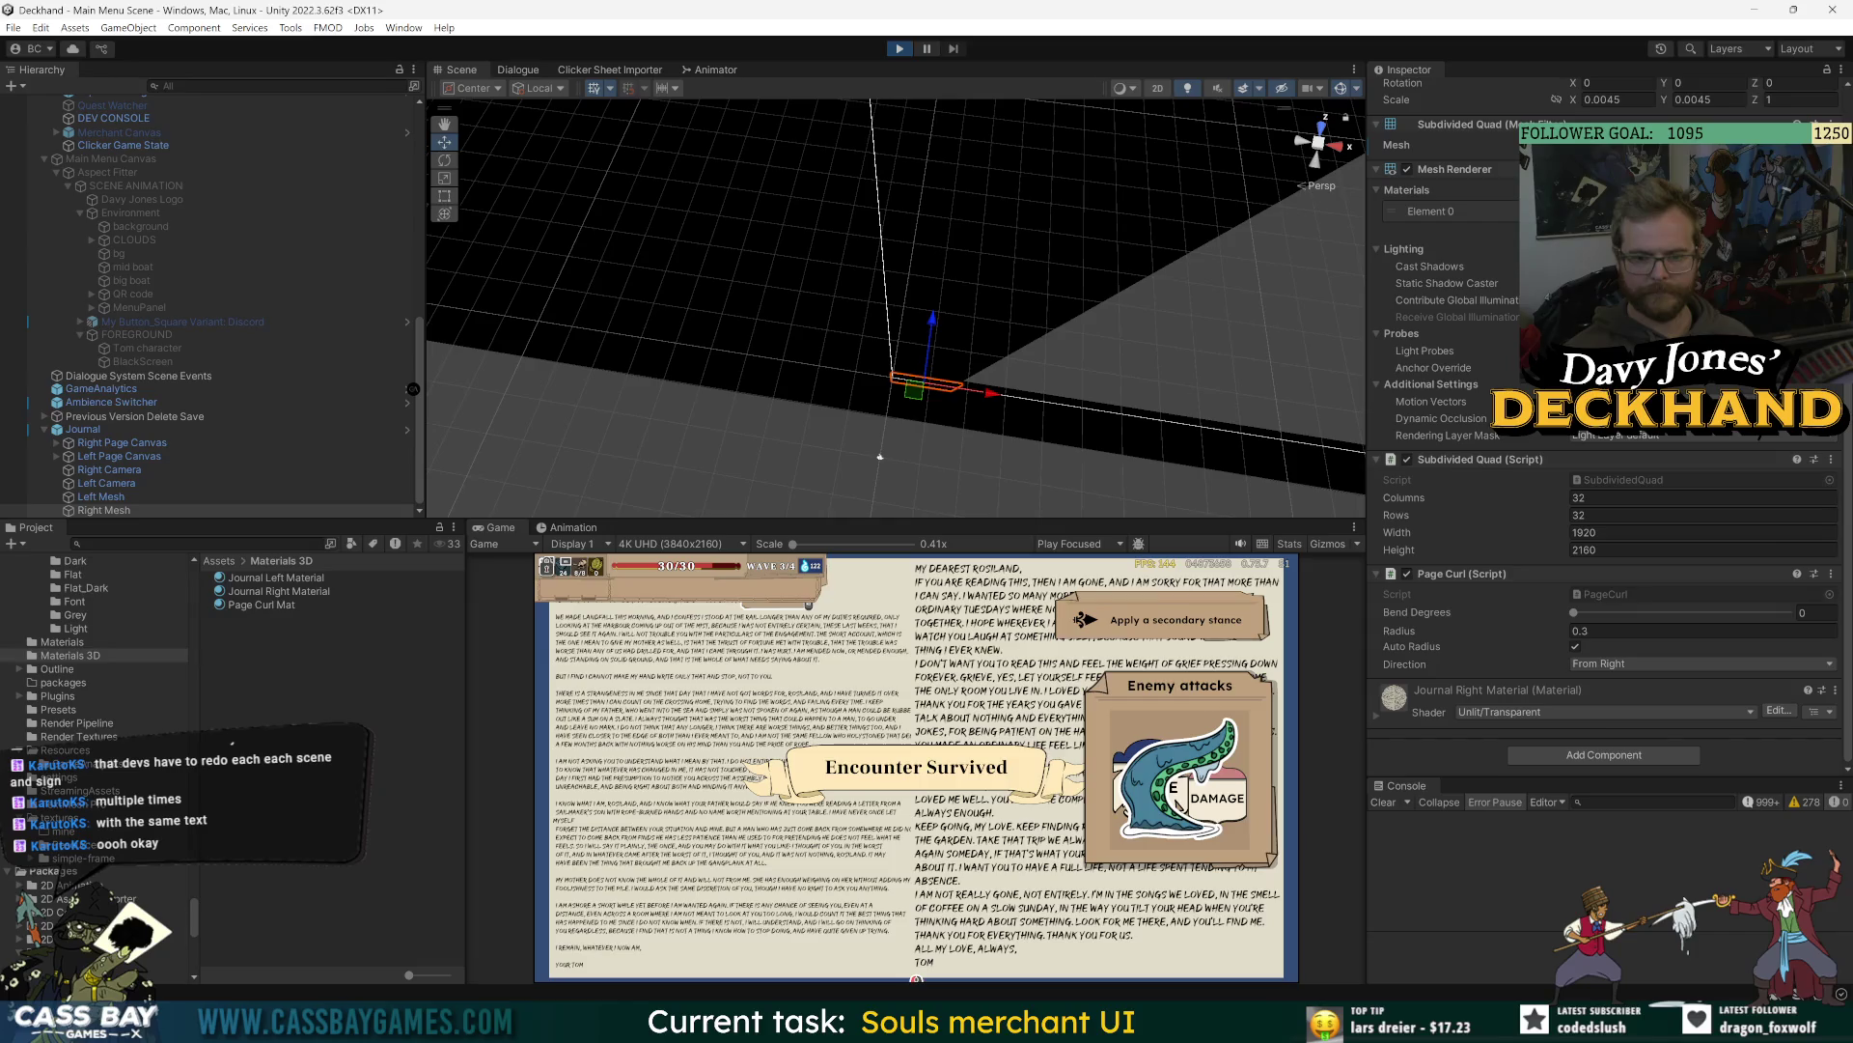
{"action": "left_click", "coordinate": [842, 438]}
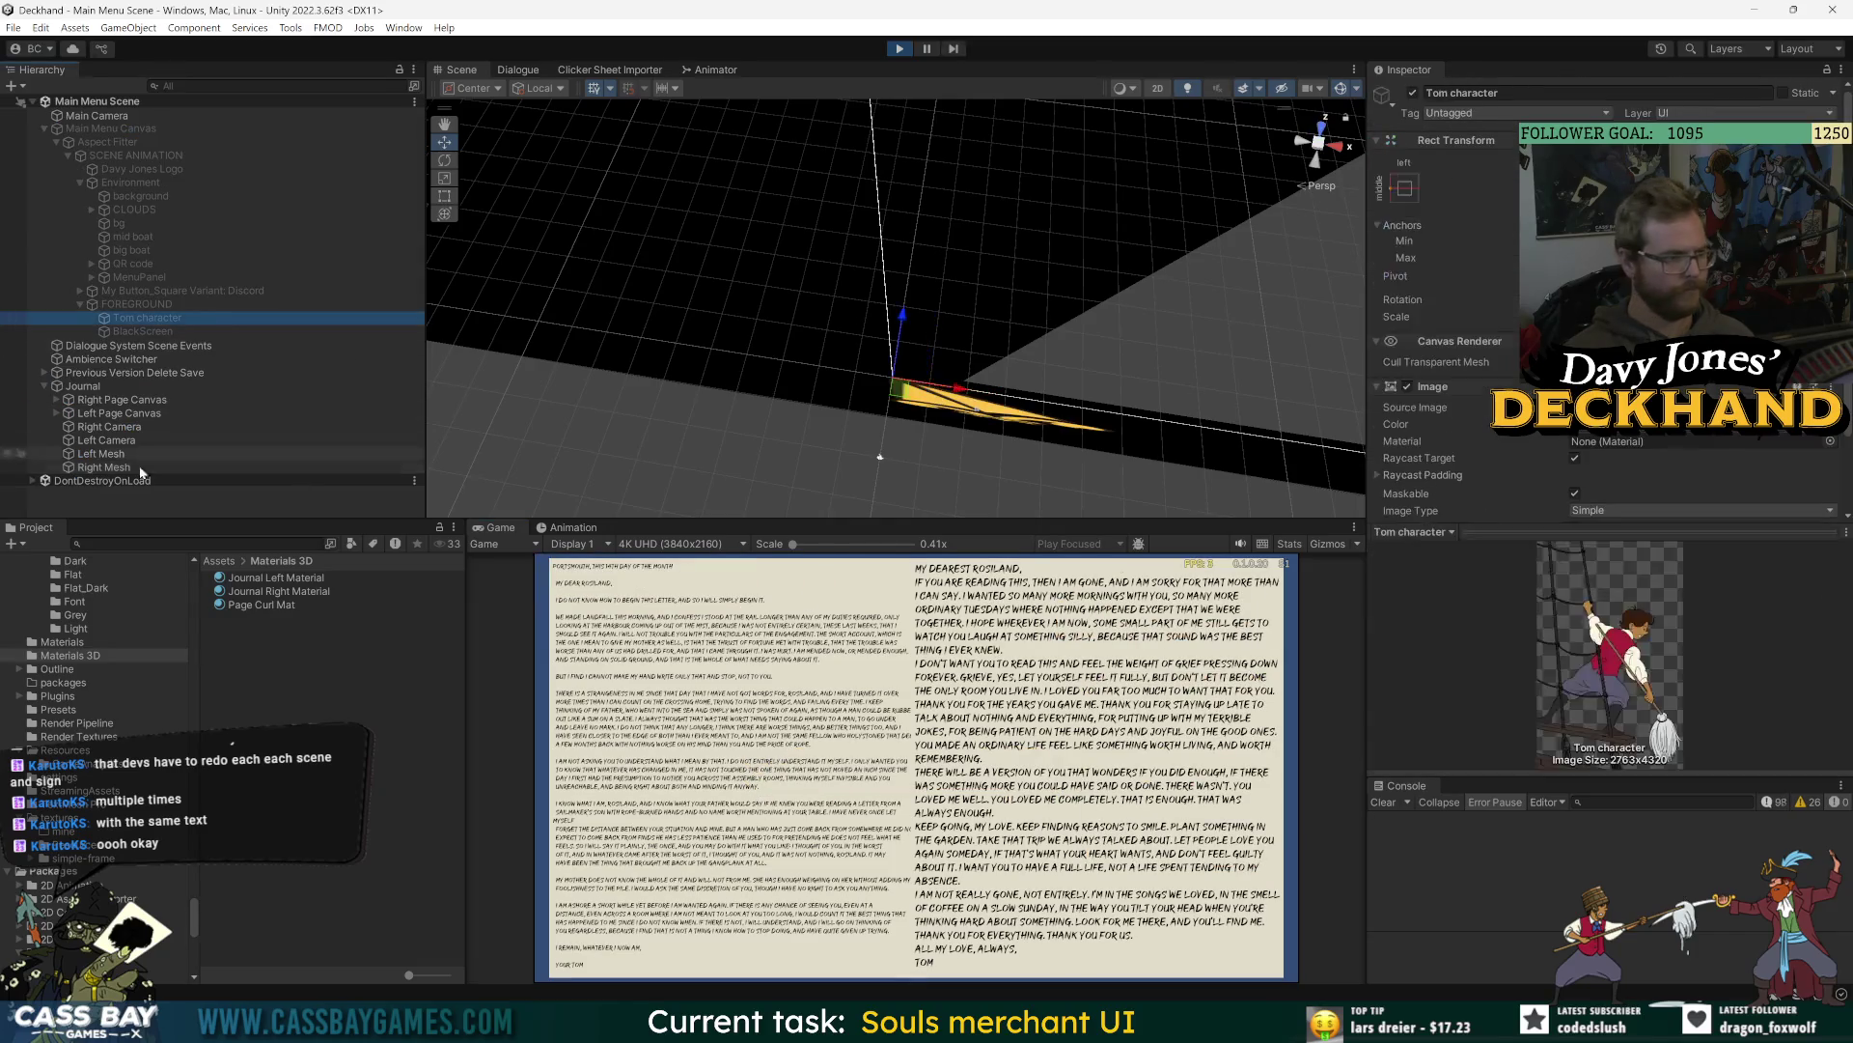
- Frame Left Mesh and drag its Page Curl Bend Degrees to about 63
{"action": "double_click", "coordinate": [100, 454]}
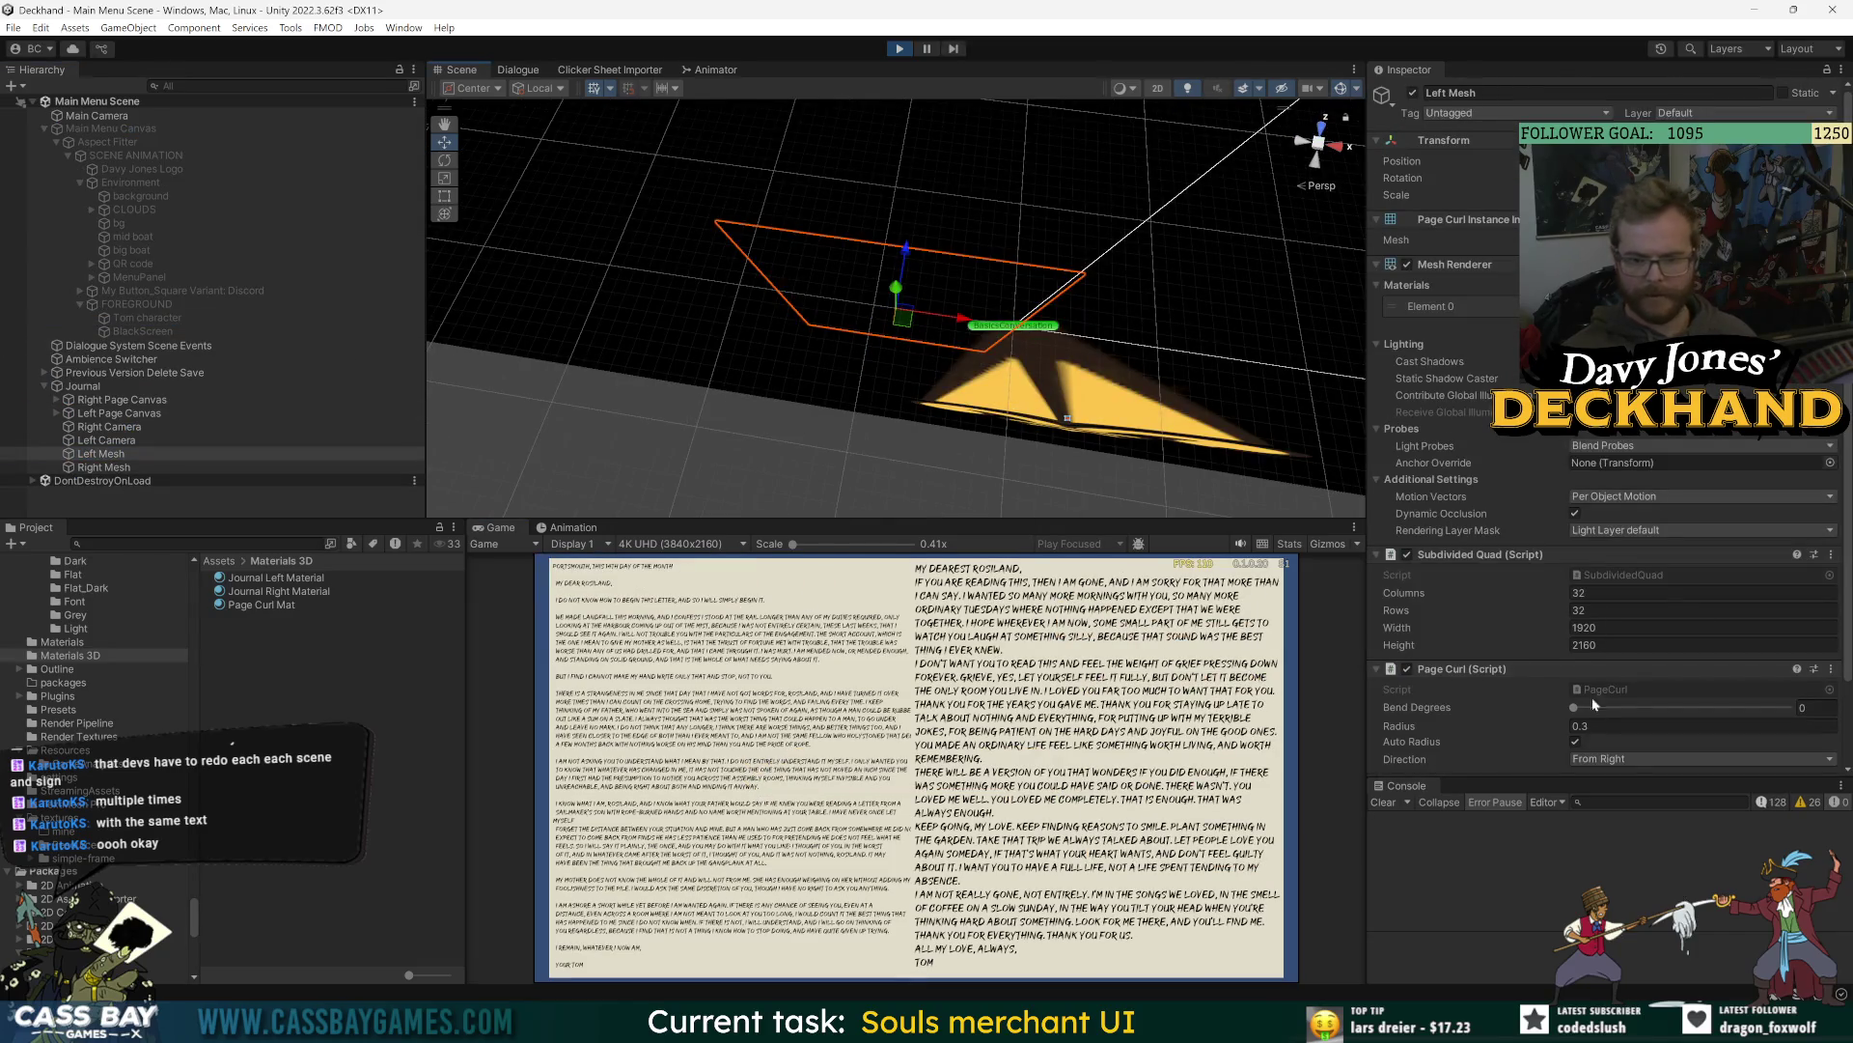
{"action": "scroll", "coordinate": [1545, 704], "scroll_direction": "down", "scroll_amount": 3}
{"action": "left_click_drag", "start_coordinate": [1575, 618], "coordinate": [1611, 615]}
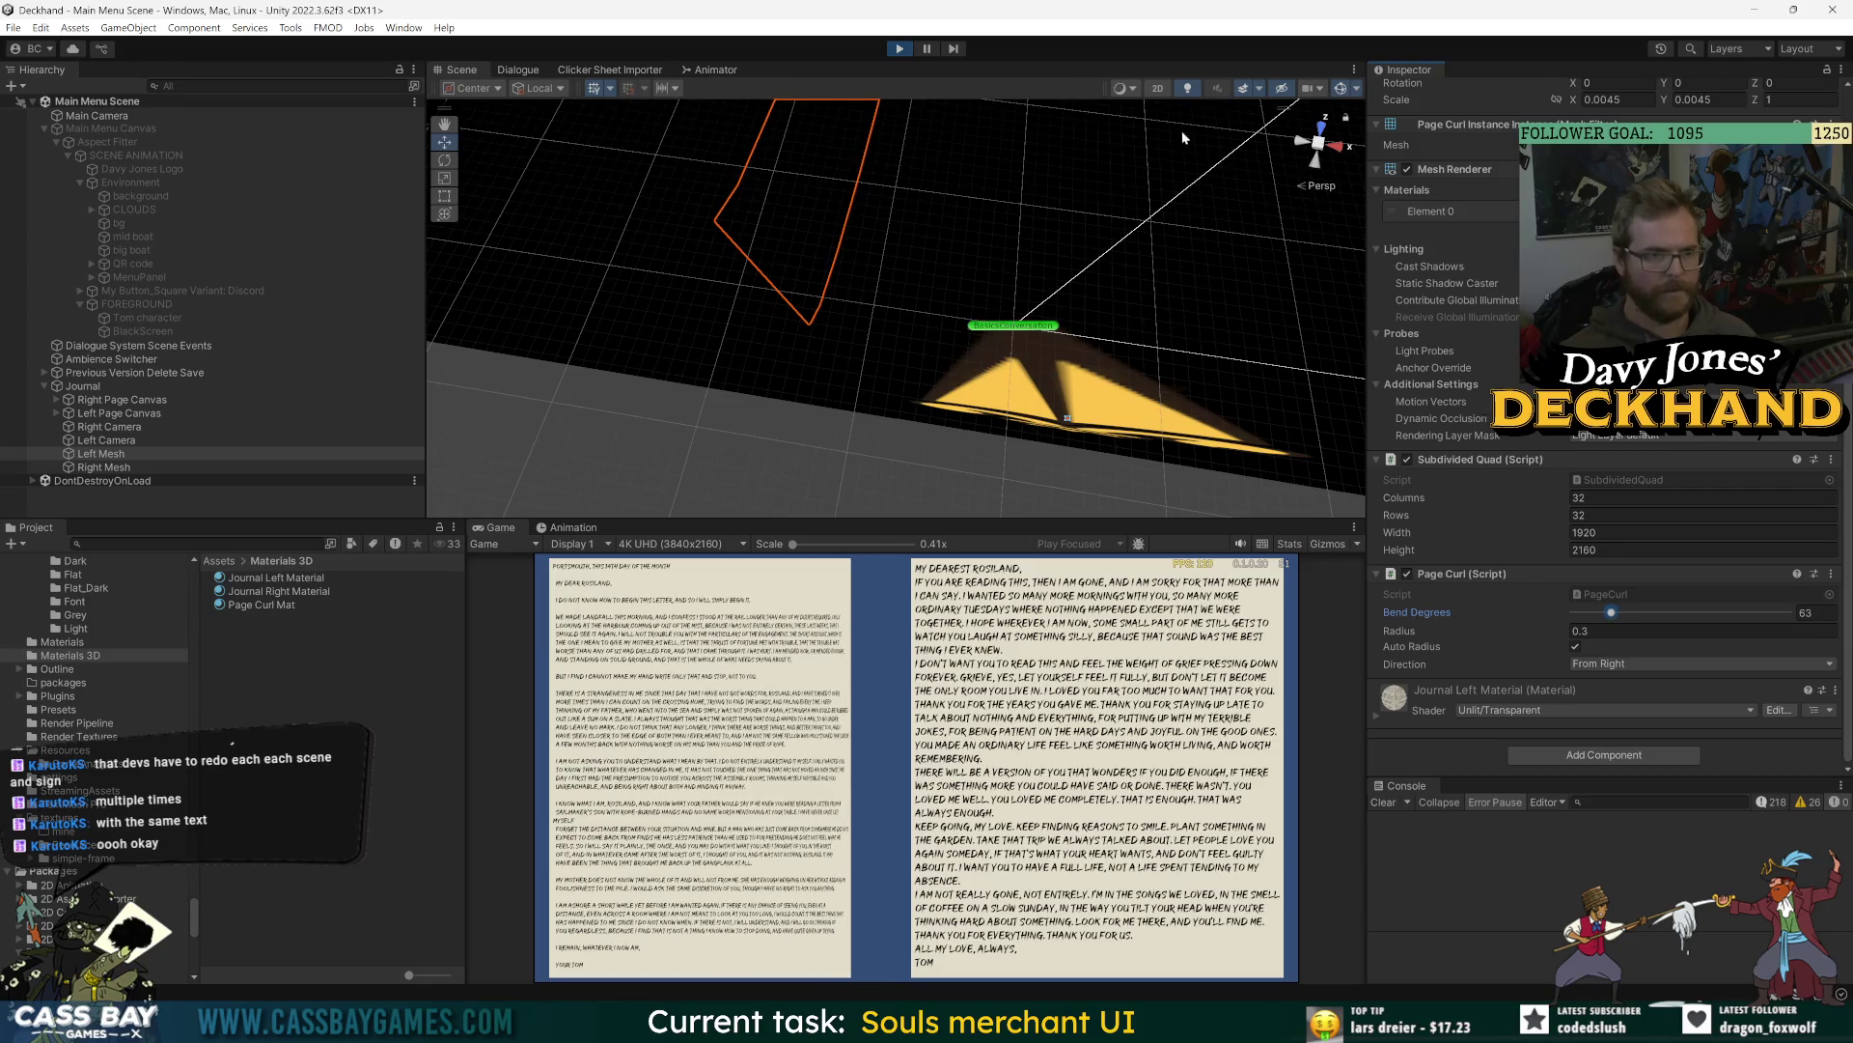
- Inspect the curled left page from top, side and perspective views using the view gizmo
{"action": "left_click", "coordinate": [1160, 90]}
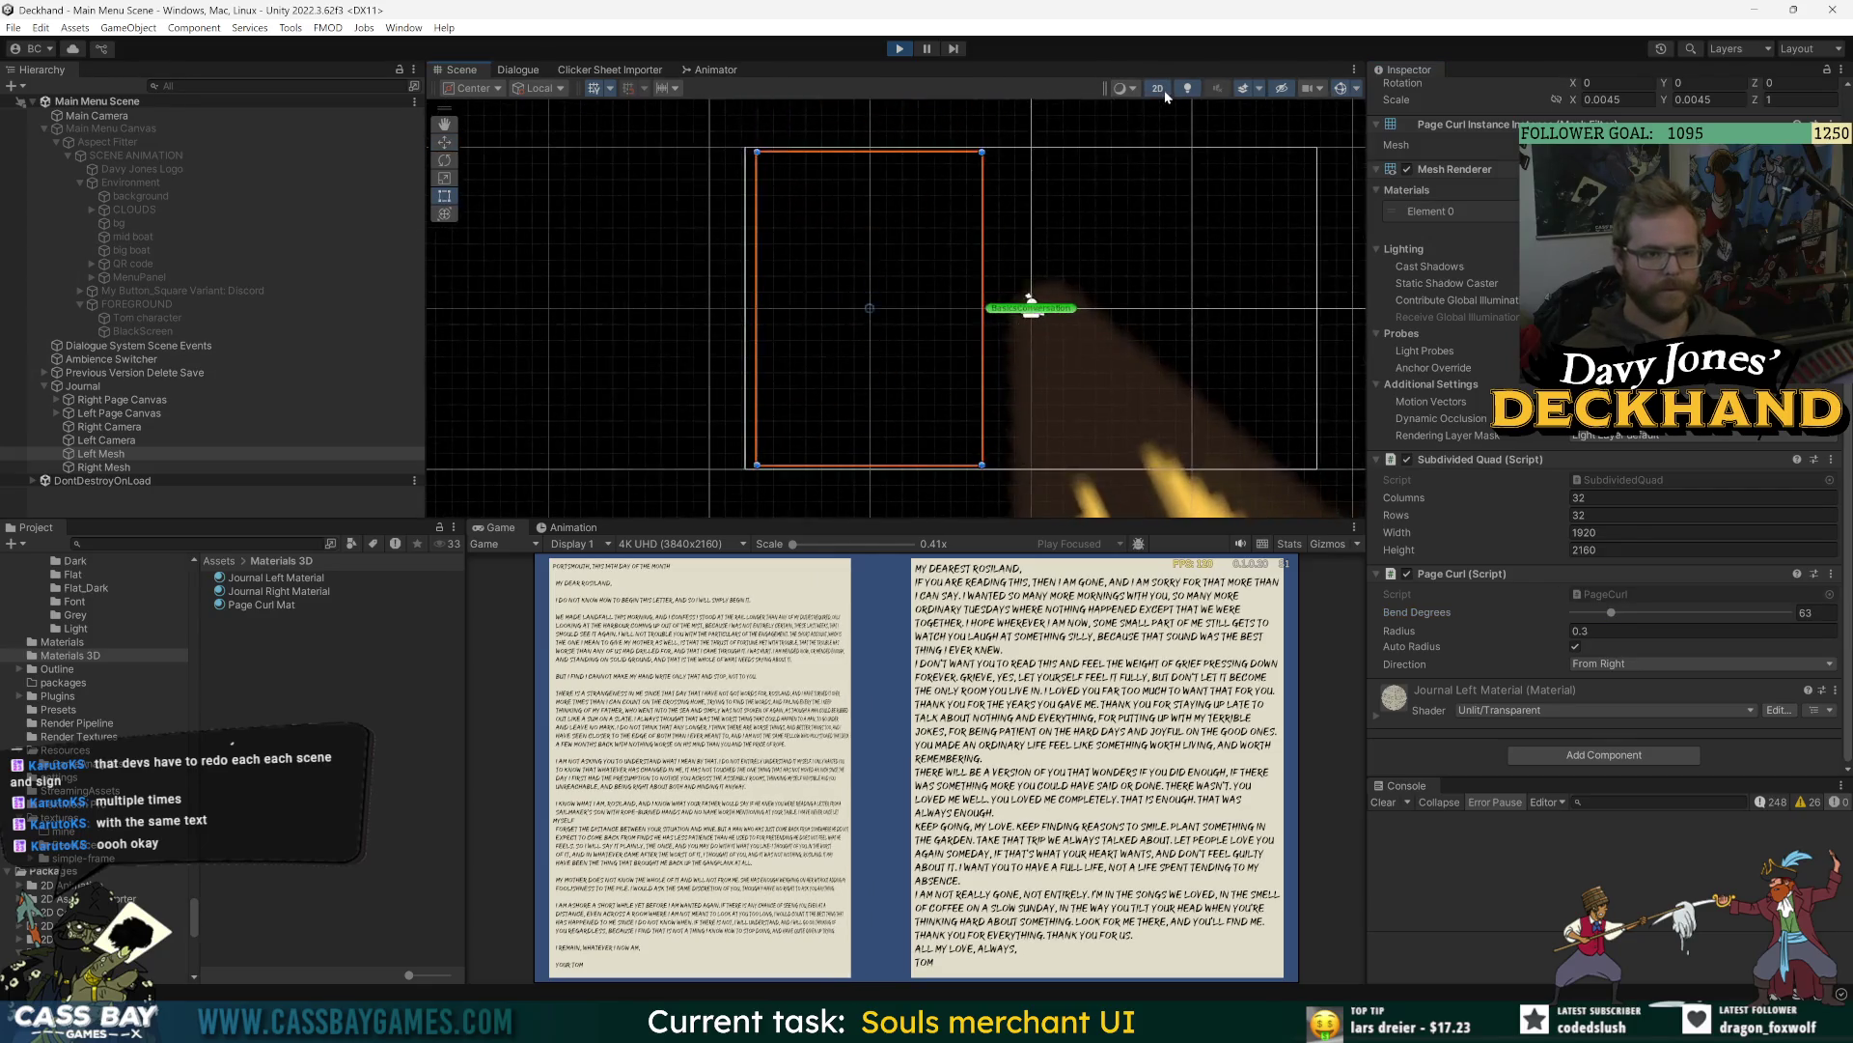
{"action": "left_click", "coordinate": [1161, 90]}
{"action": "left_click_drag", "start_coordinate": [781, 351], "coordinate": [134, 502]}
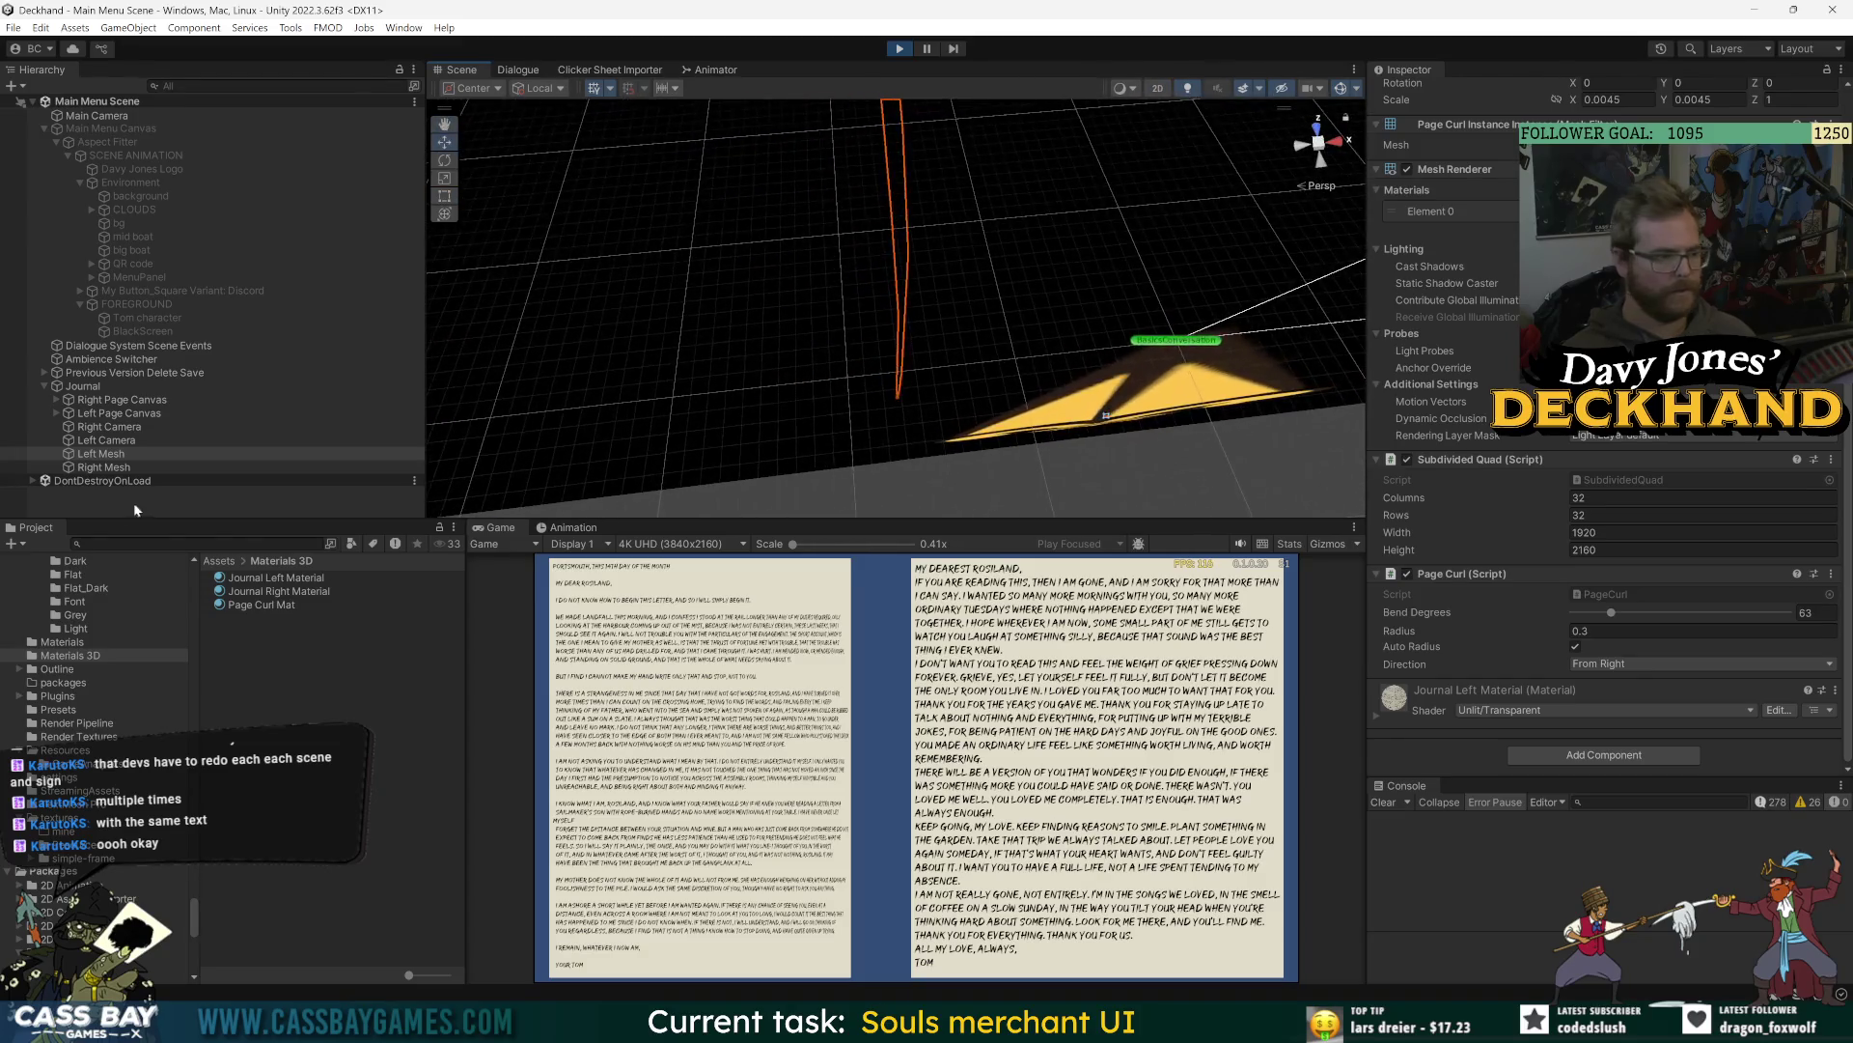
{"action": "double_click", "coordinate": [145, 467]}
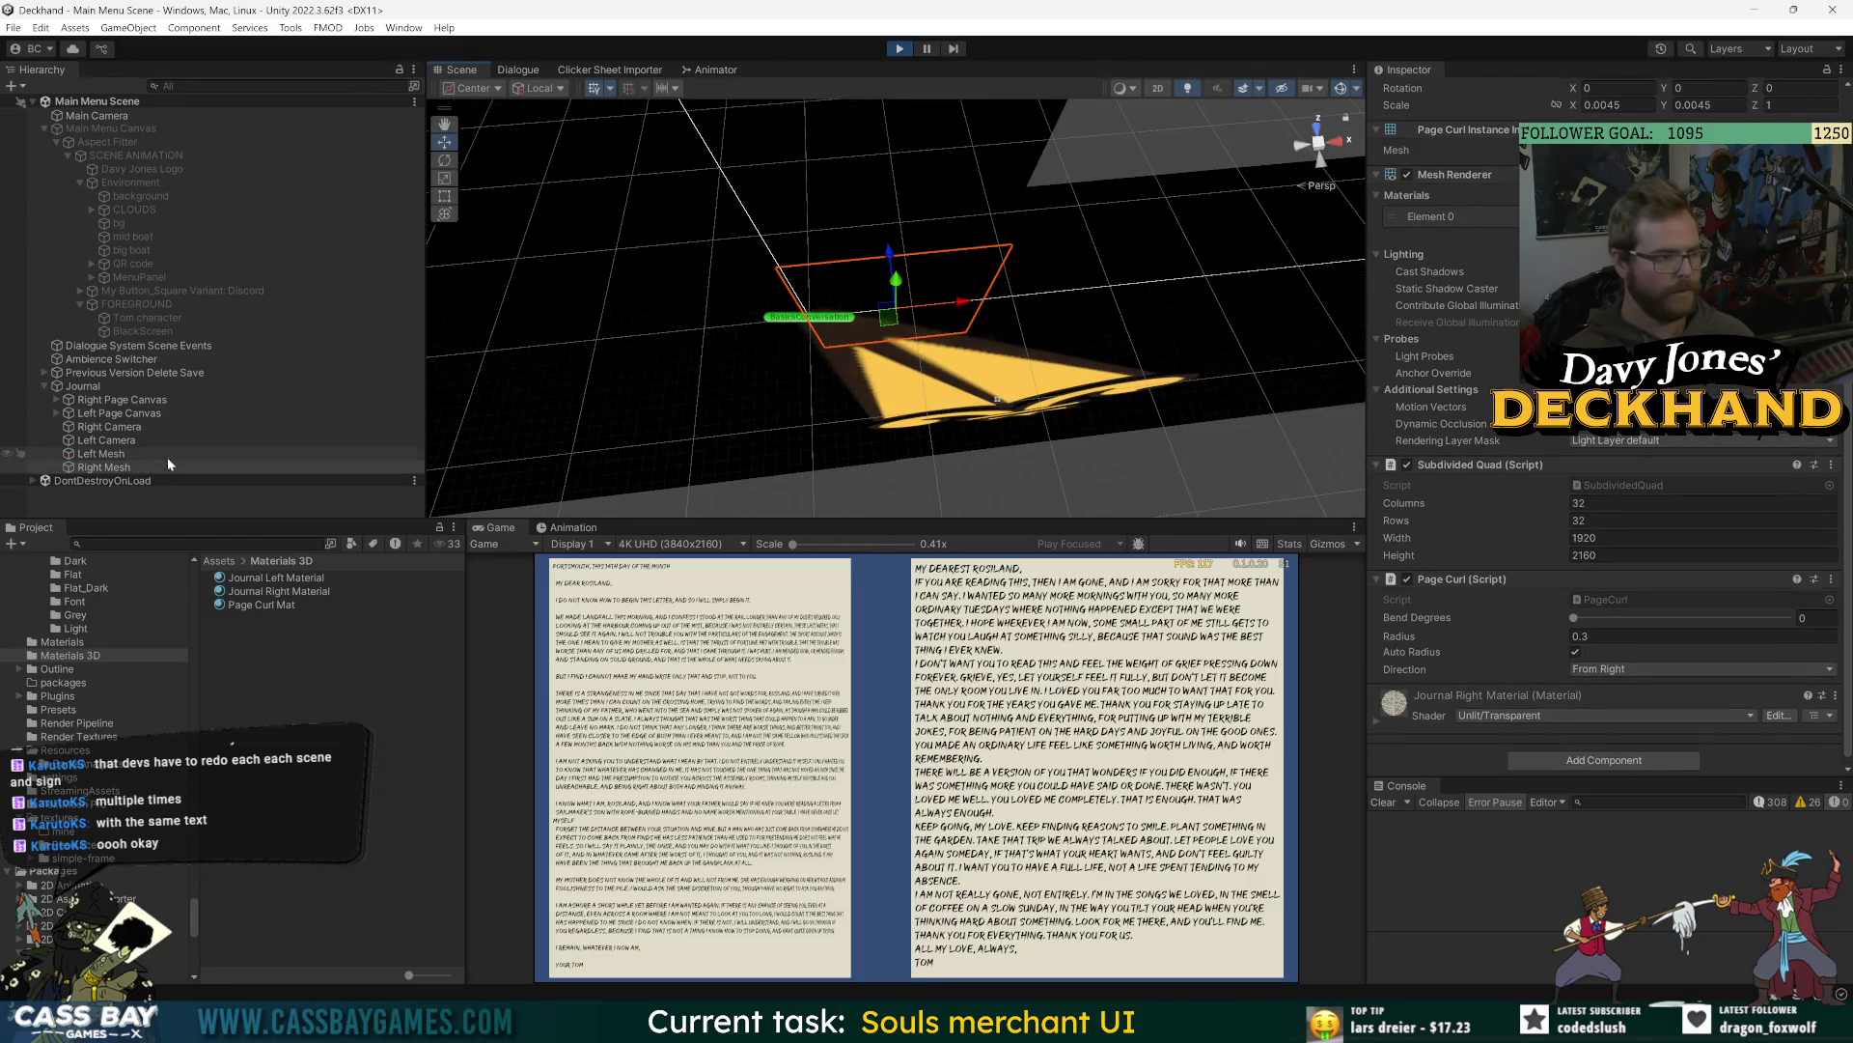
{"action": "left_click", "coordinate": [173, 452]}
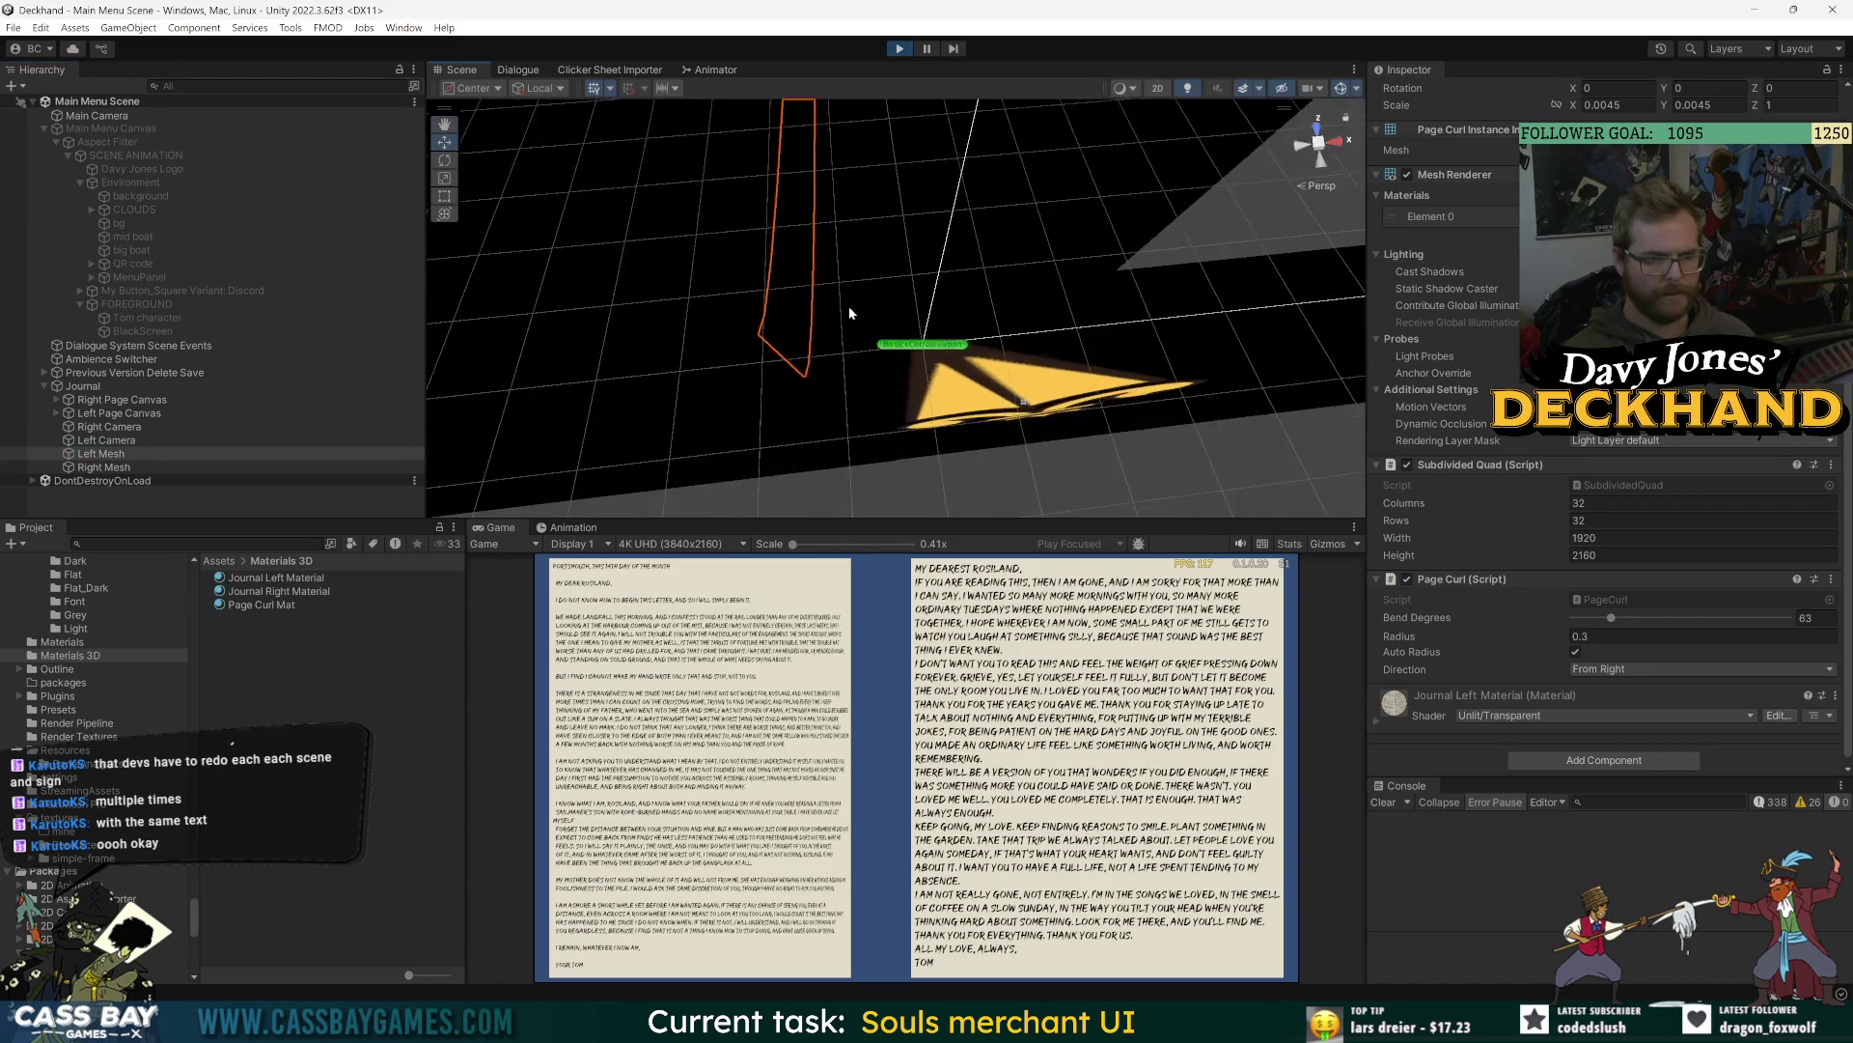
{"action": "mouse_move", "coordinate": [849, 313]}
{"action": "left_mouse_down"}
{"action": "mouse_move", "coordinate": [1065, 143]}
{"action": "mouse_move", "coordinate": [1043, 256]}
{"action": "left_mouse_up"}
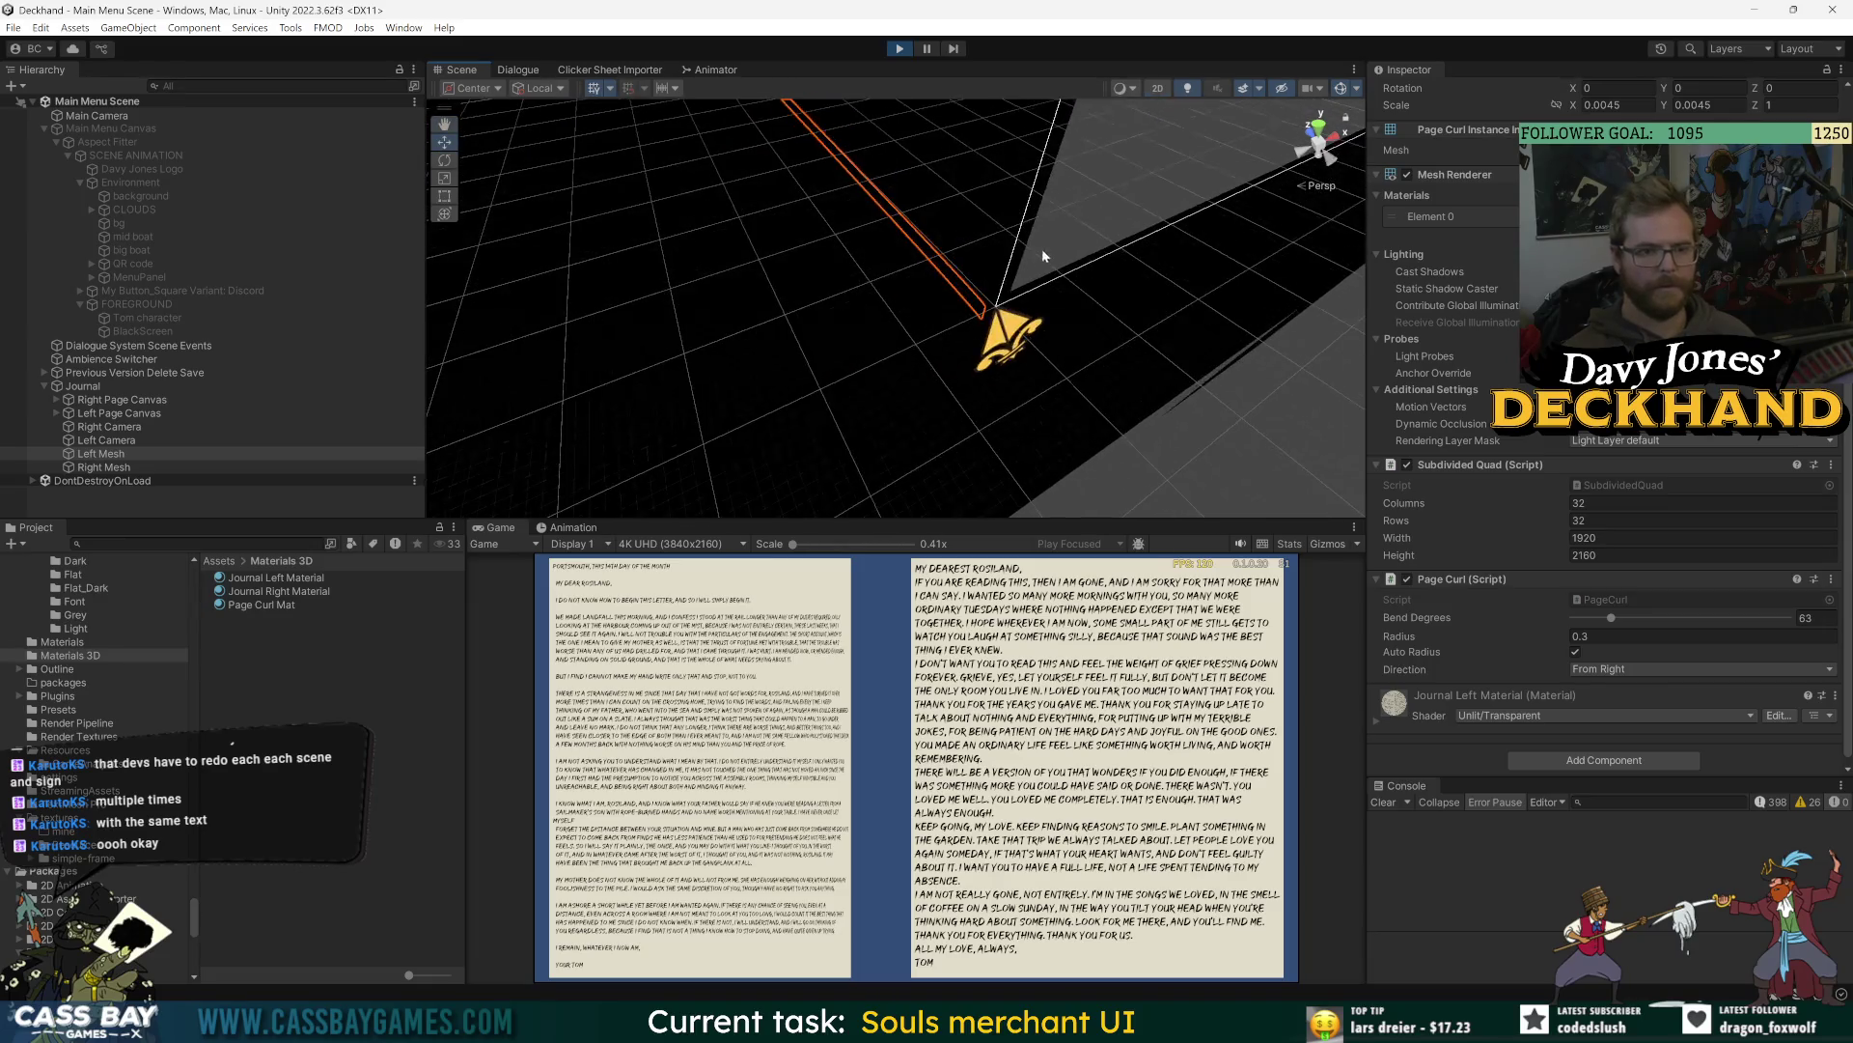
{"action": "left_click", "coordinate": [1318, 124]}
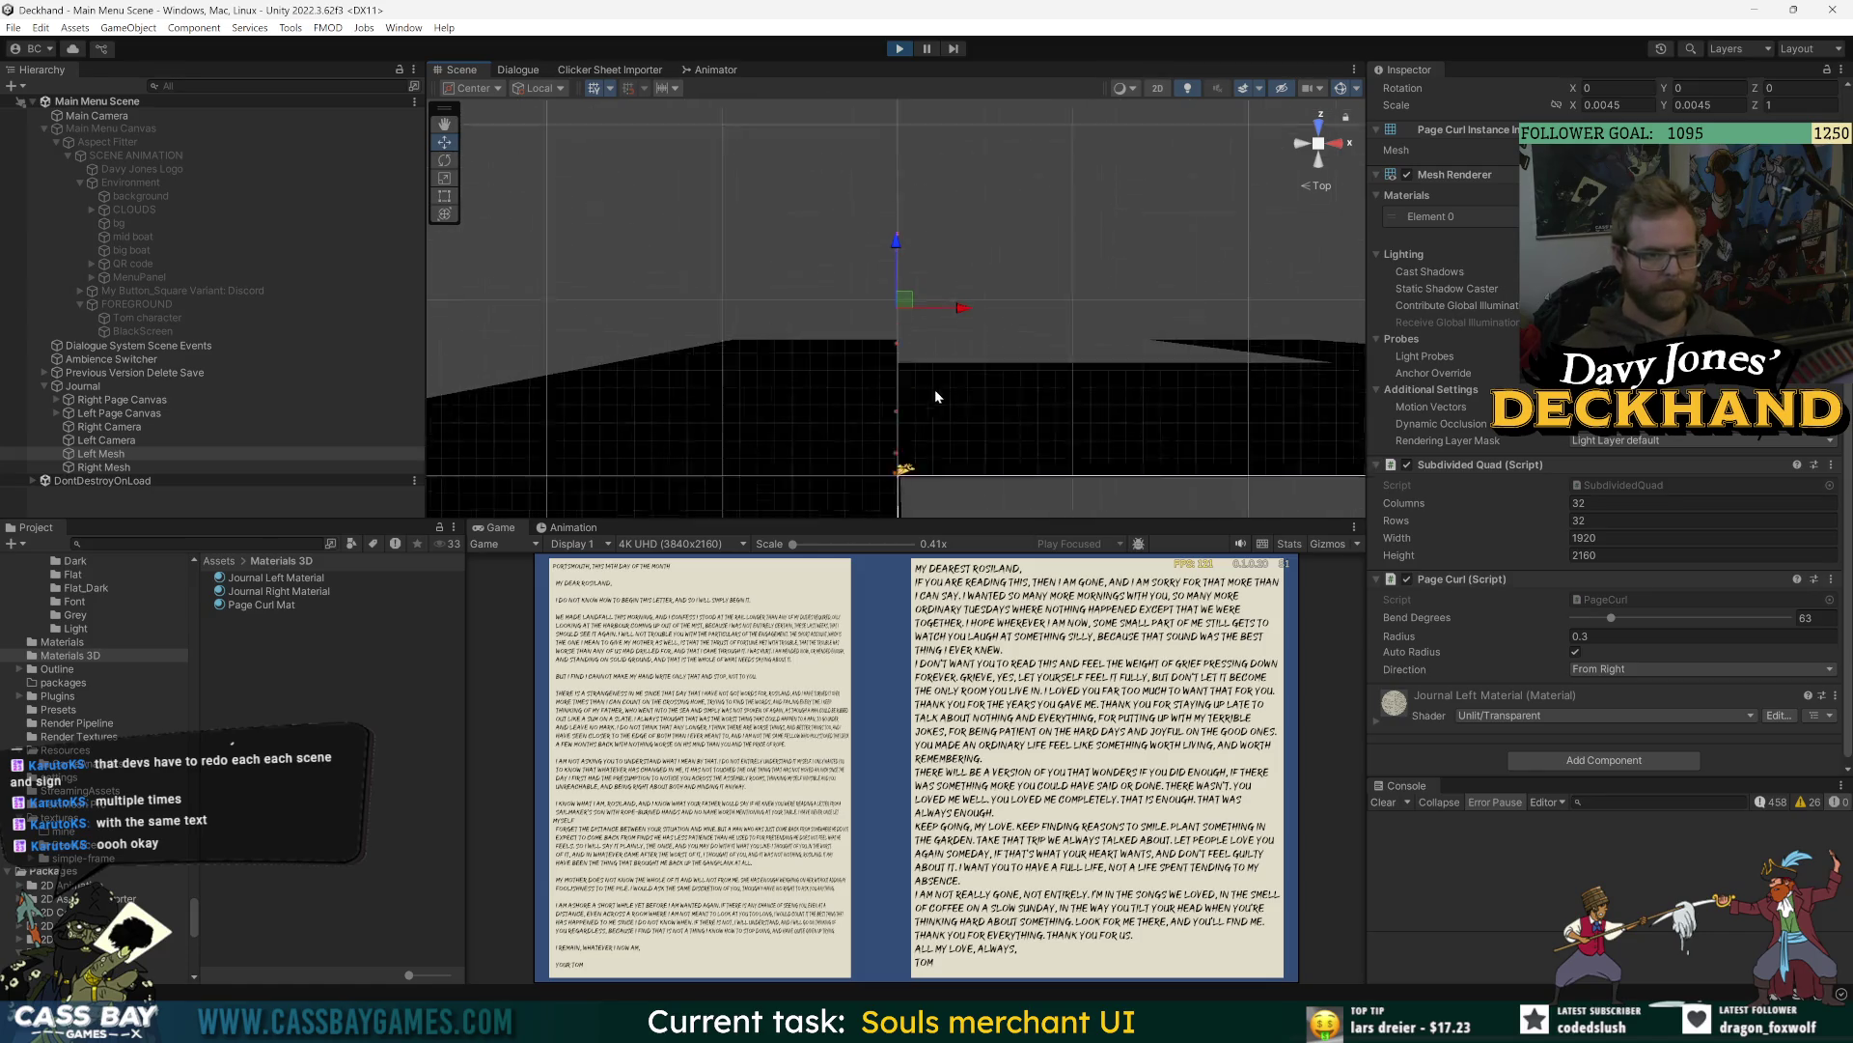
{"action": "left_click", "coordinate": [1319, 162]}
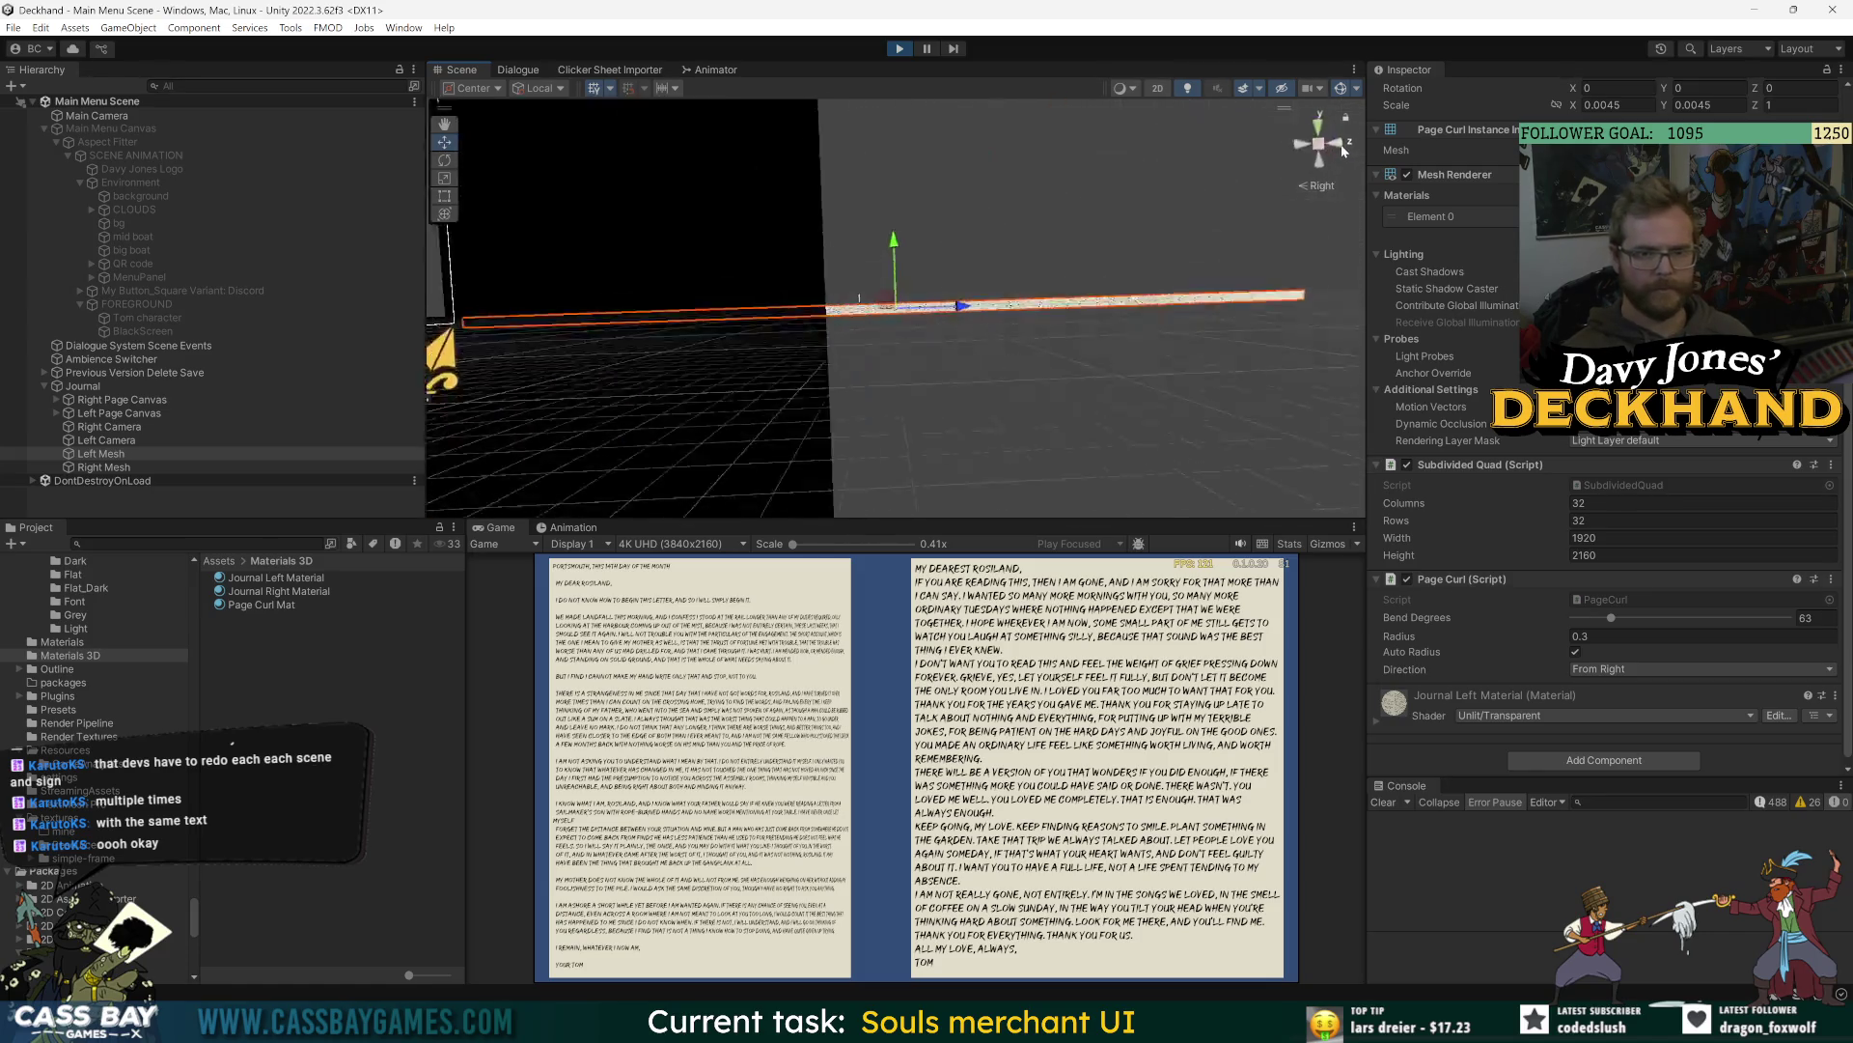
{"action": "left_click", "coordinate": [1319, 169]}
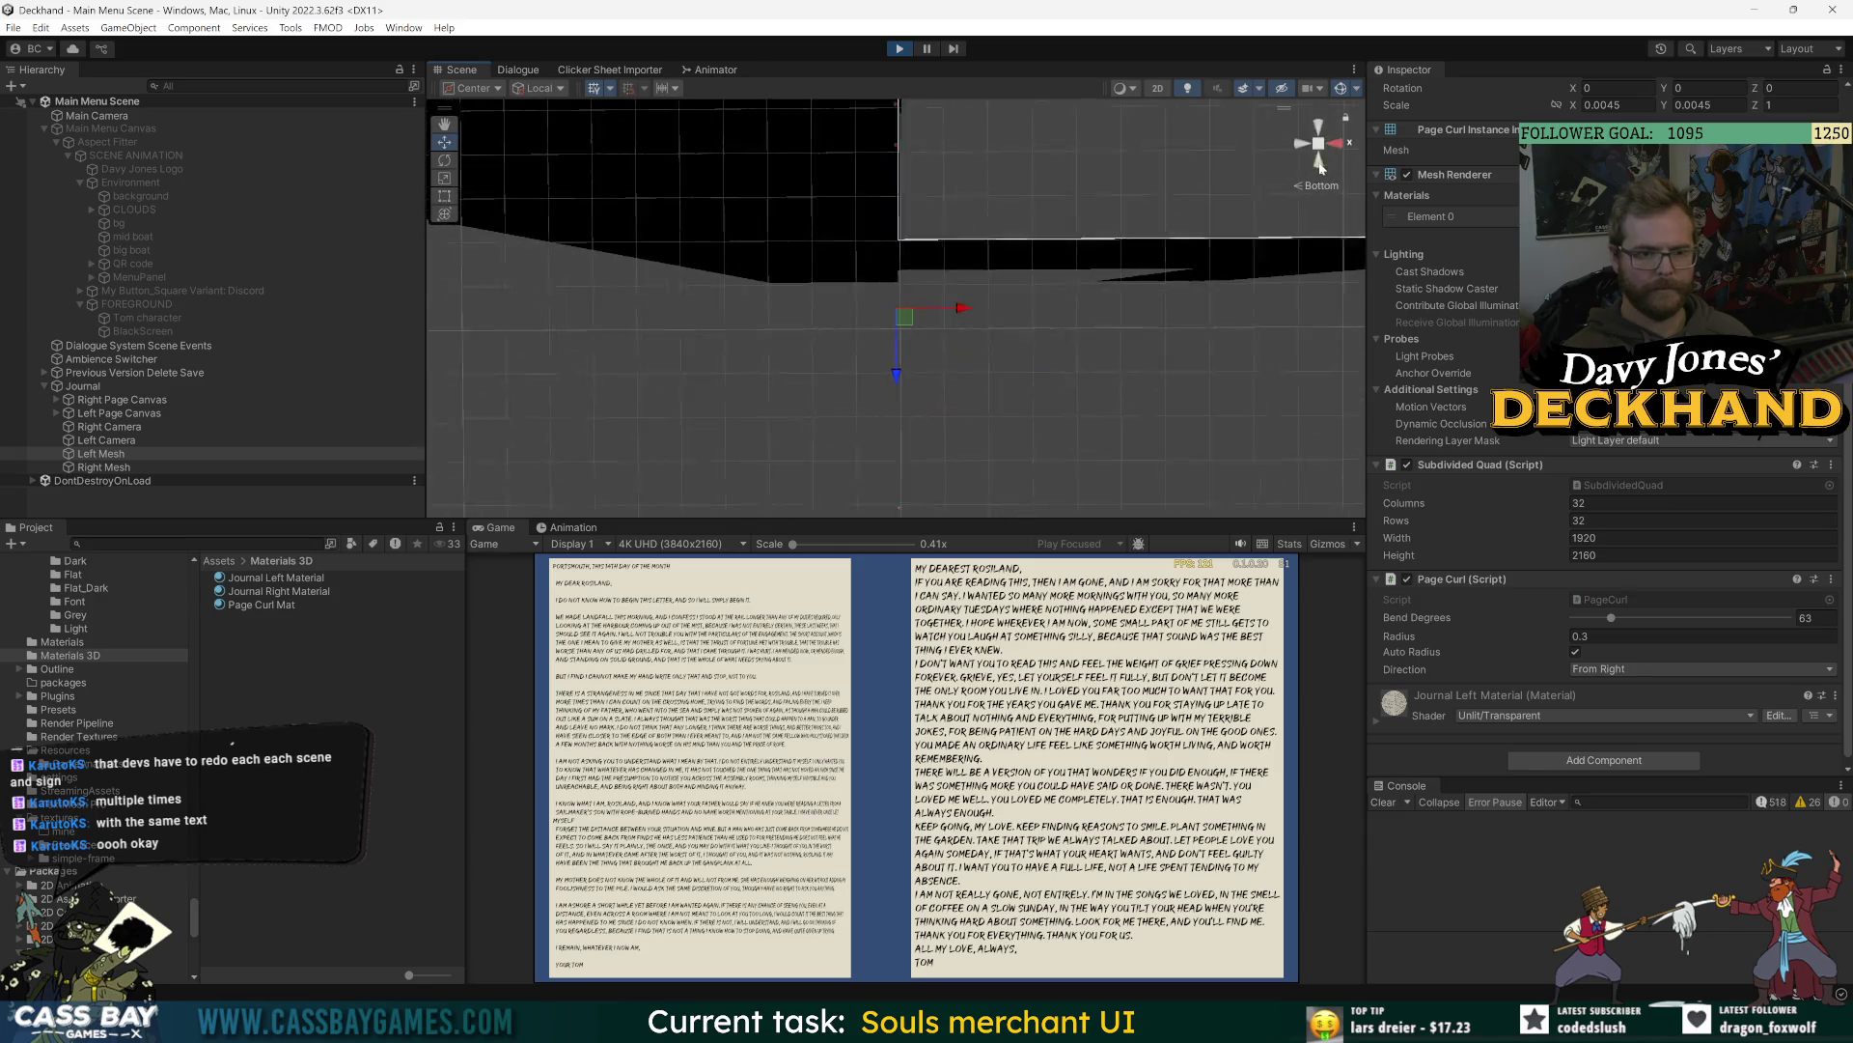
{"action": "left_click", "coordinate": [1321, 126]}
{"action": "left_click", "coordinate": [1319, 126]}
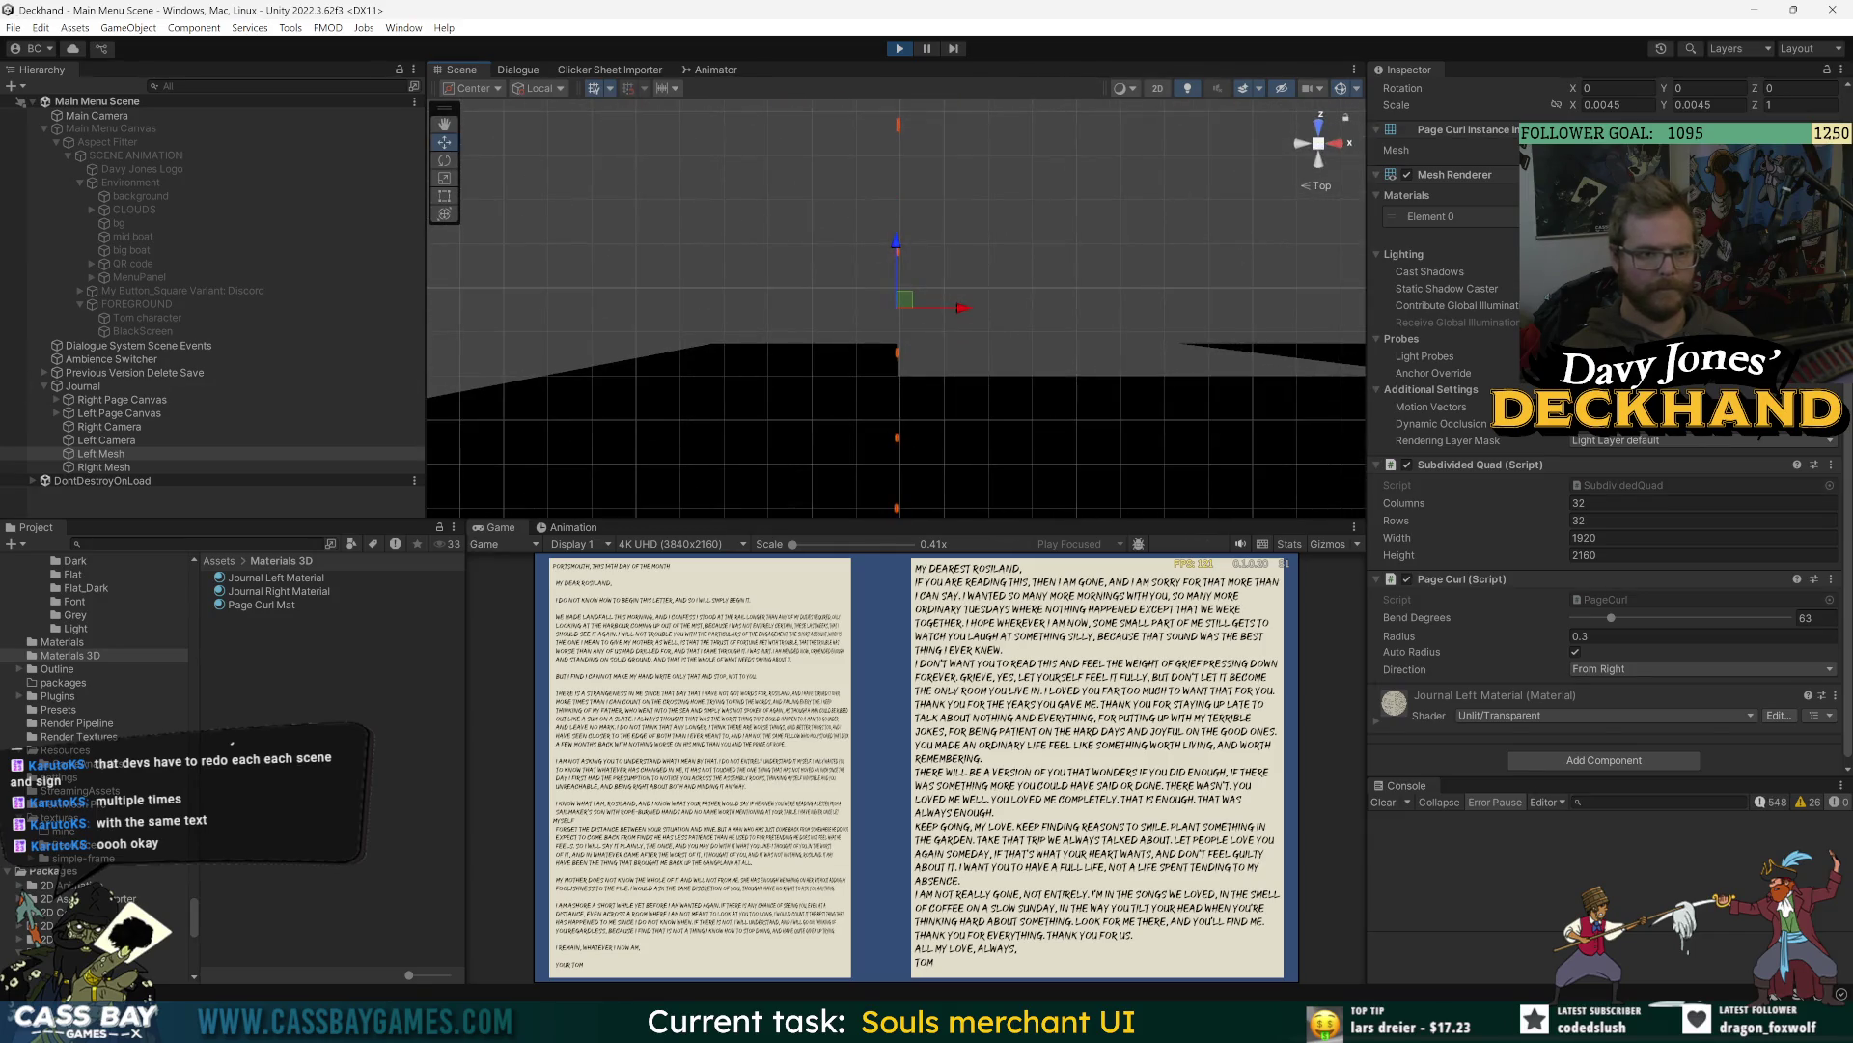
{"action": "mouse_move", "coordinate": [1318, 142]}
{"action": "left_mouse_down"}
{"action": "mouse_move", "coordinate": [993, 183]}
{"action": "mouse_move", "coordinate": [505, 435]}
{"action": "left_mouse_up"}
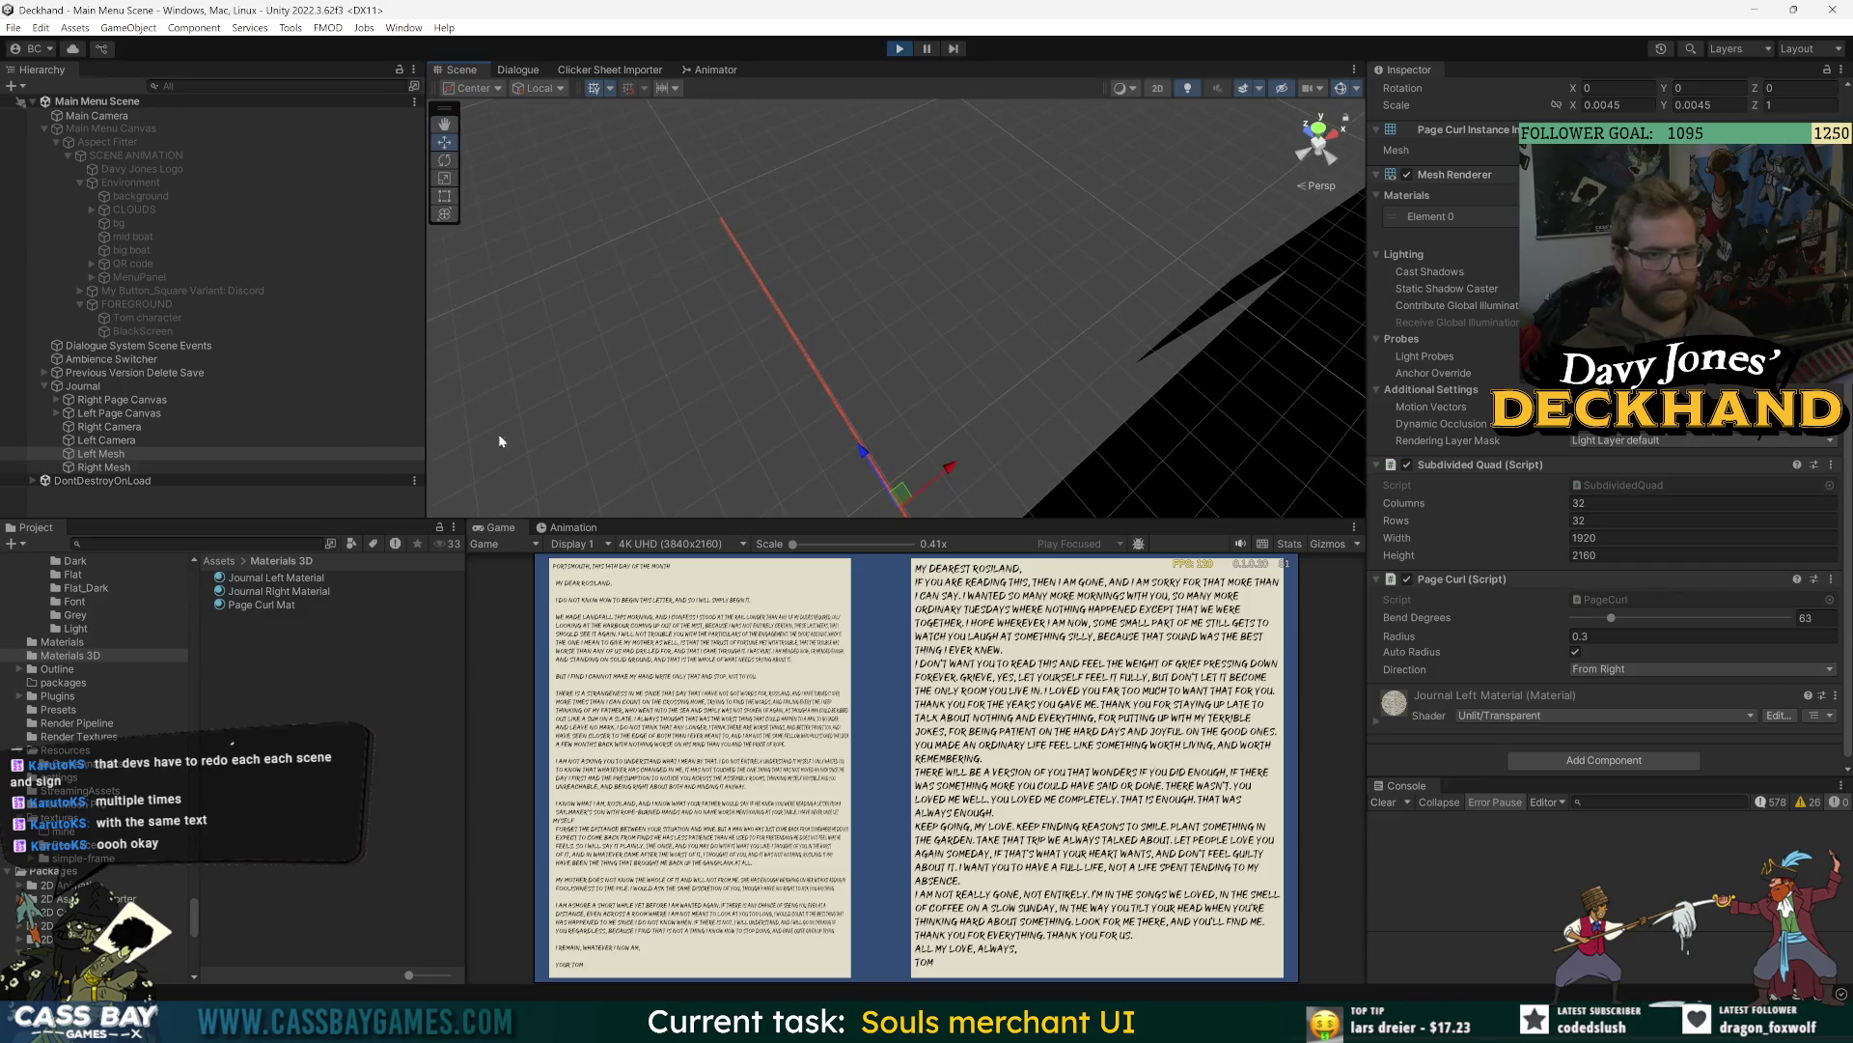
- Frame the whole Journal and check it in 2D before returning to 3D perspective
{"action": "double_click", "coordinate": [83, 385]}
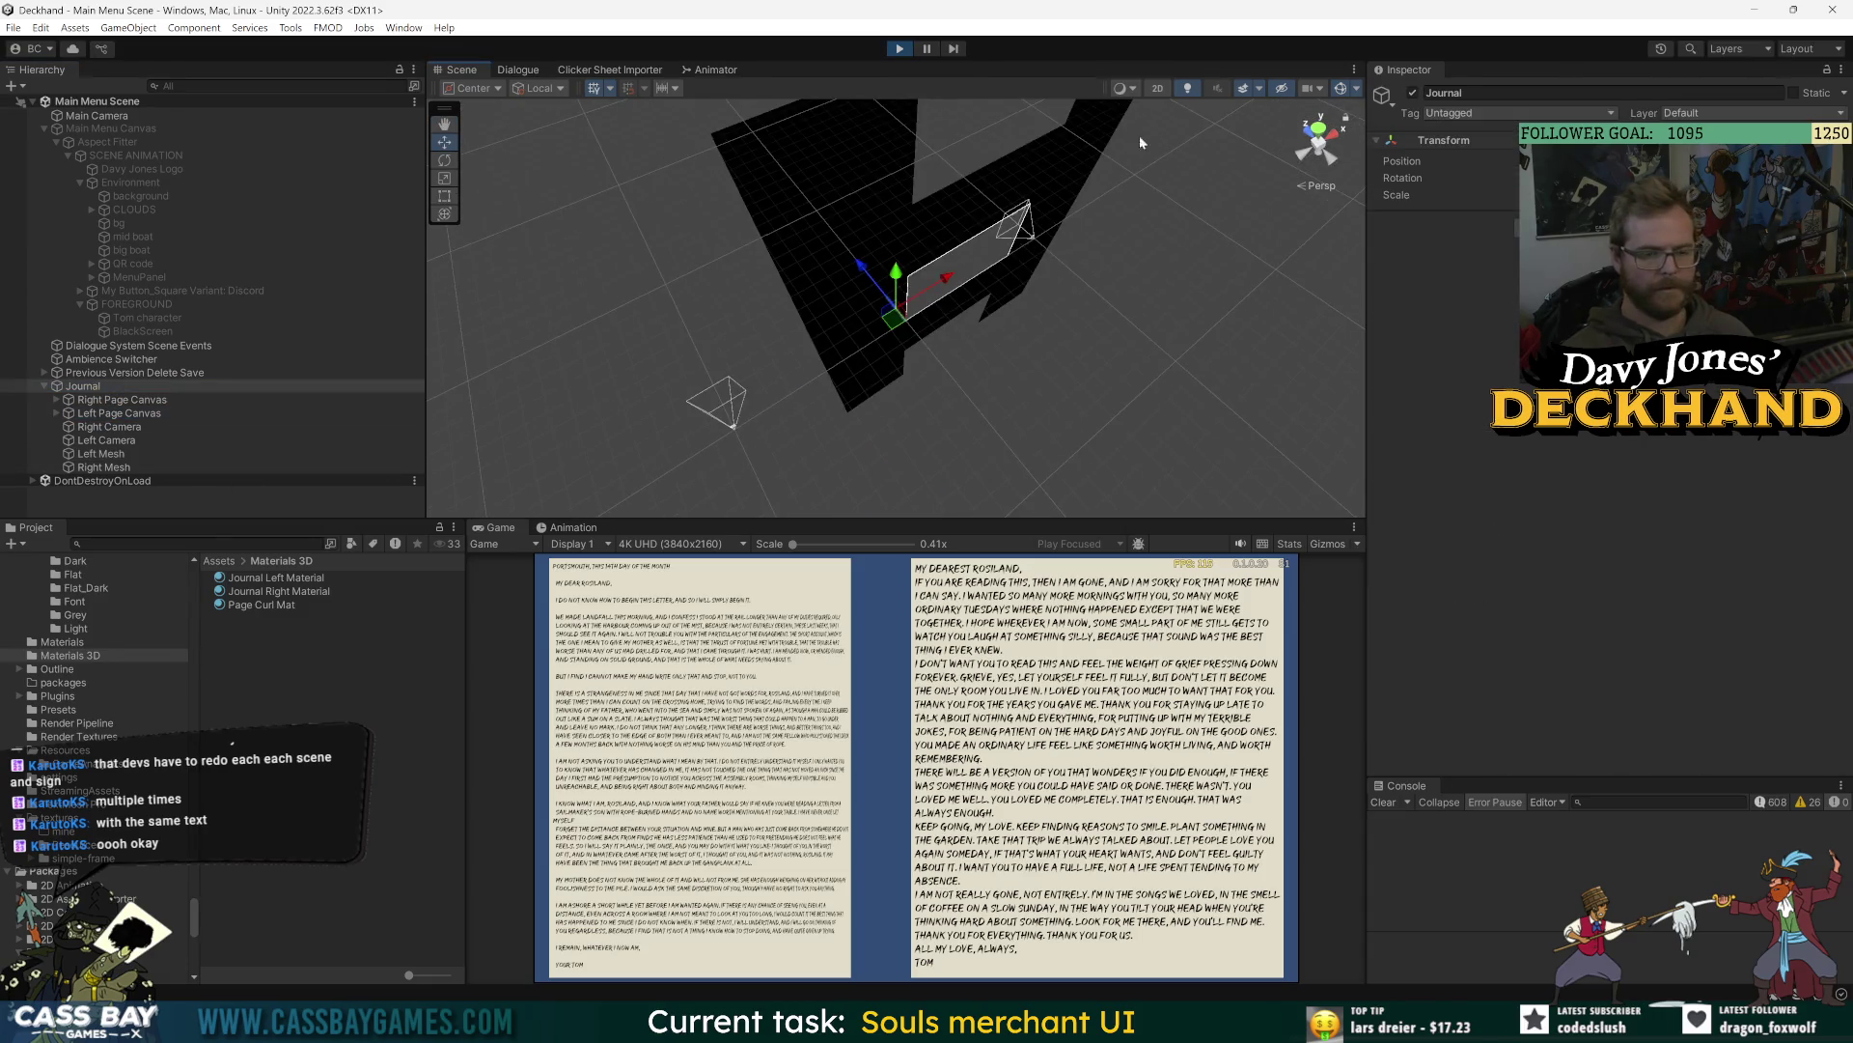
{"action": "left_click", "coordinate": [1161, 88]}
{"action": "scroll", "coordinate": [1023, 328], "scroll_direction": "down", "scroll_amount": 5}
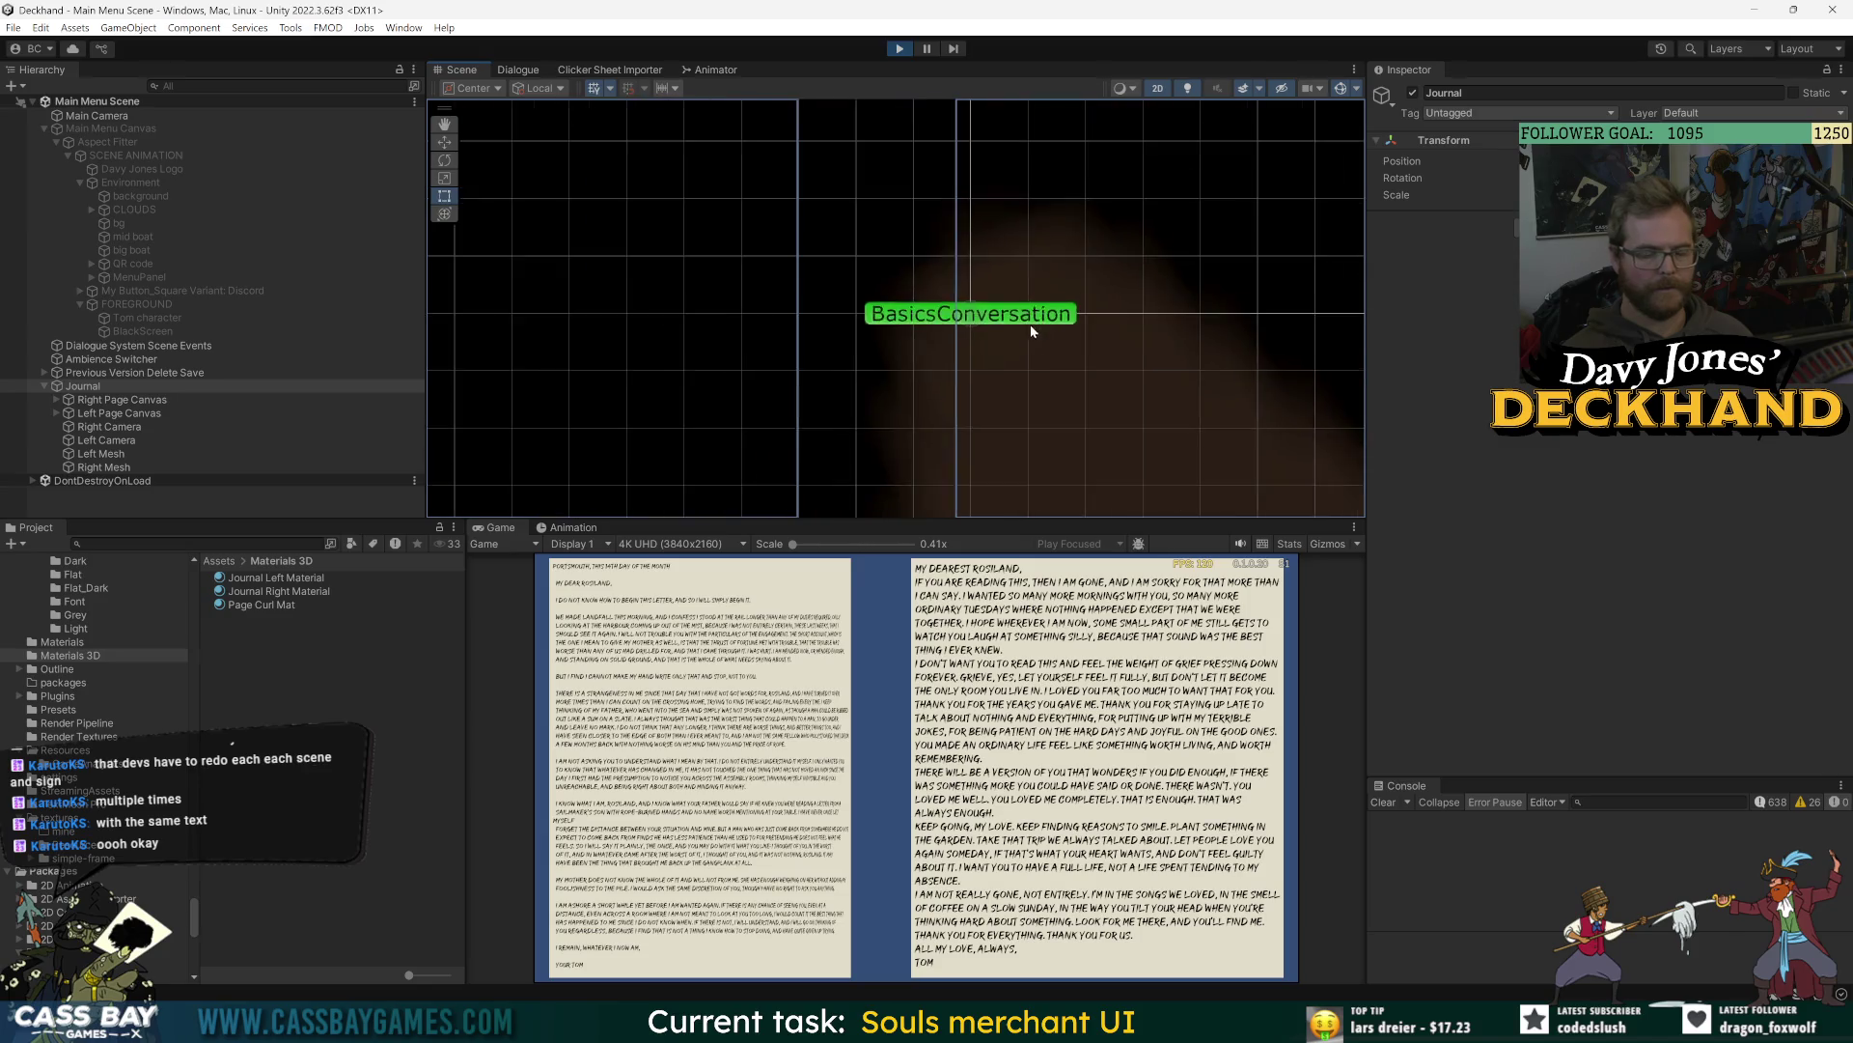
{"action": "scroll", "coordinate": [1017, 328], "scroll_direction": "down", "scroll_amount": 5}
{"action": "left_click", "coordinate": [1155, 87]}
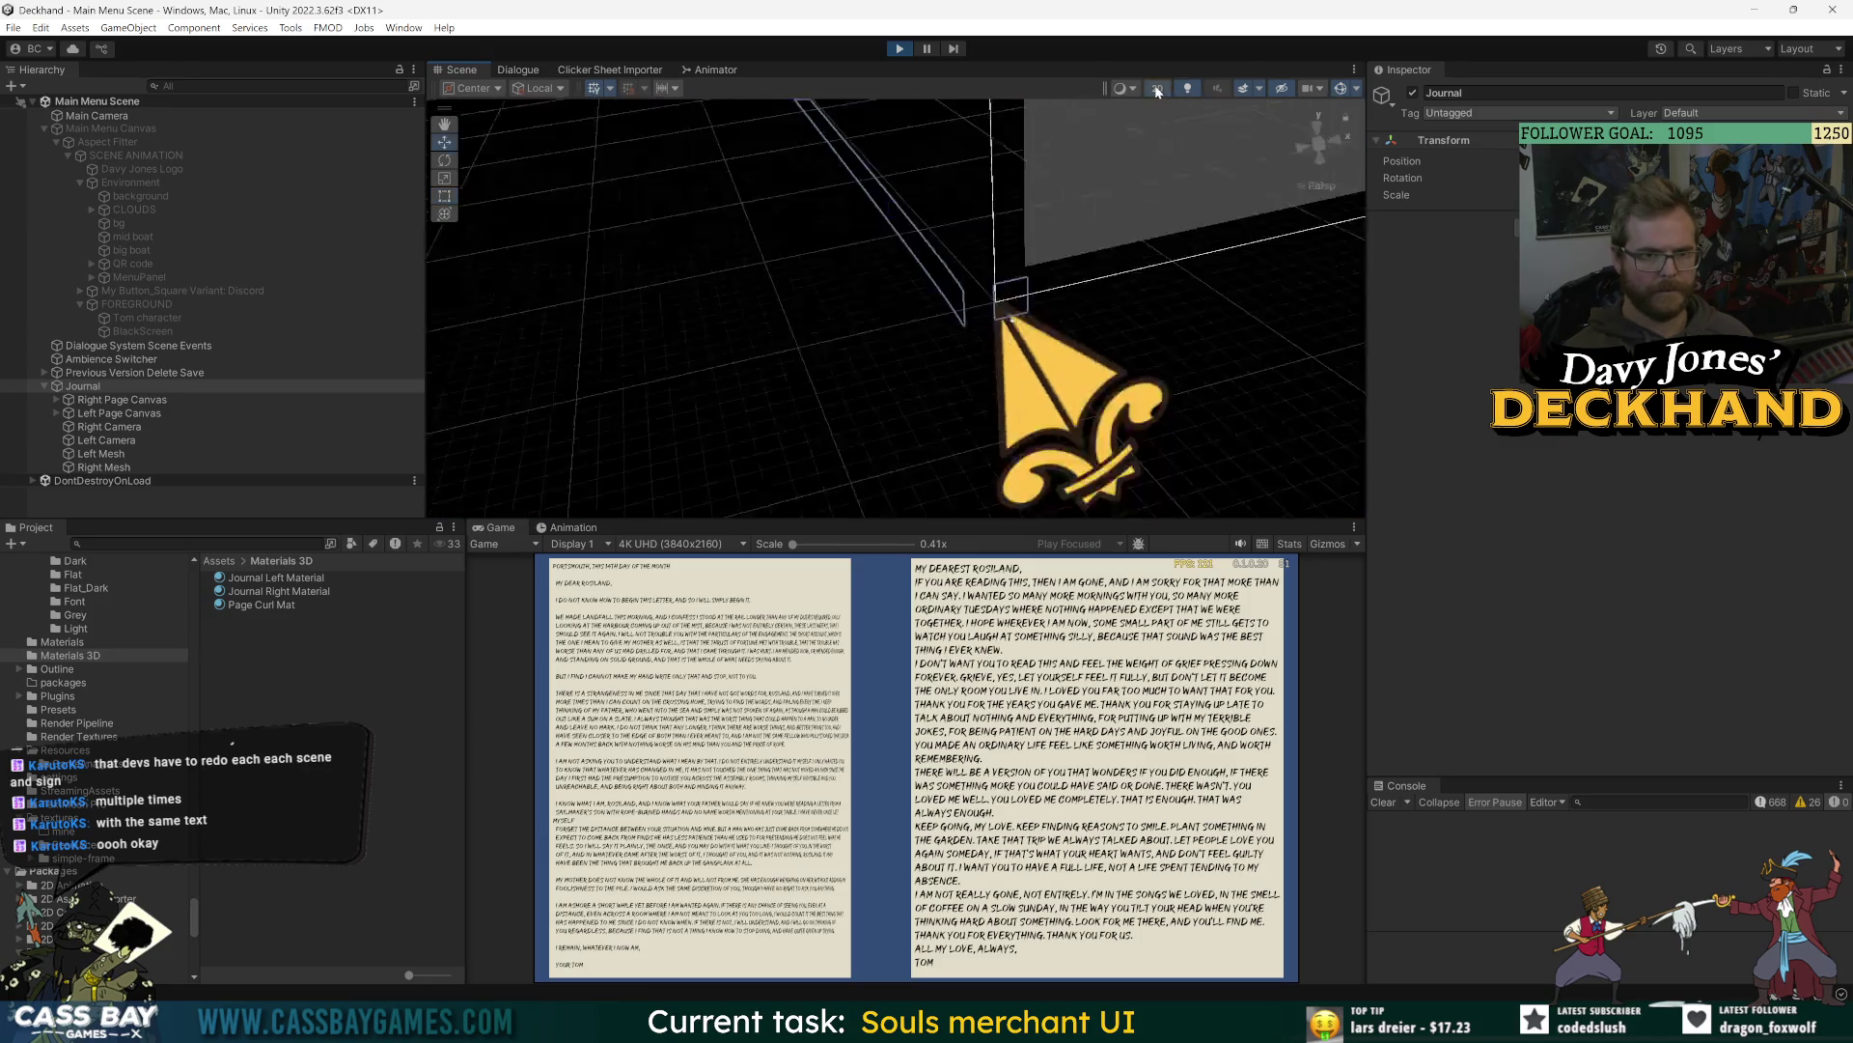
- Adjust Left Mesh's curl radius and settle its bend at about 49 degrees
{"action": "left_click", "coordinate": [101, 454]}
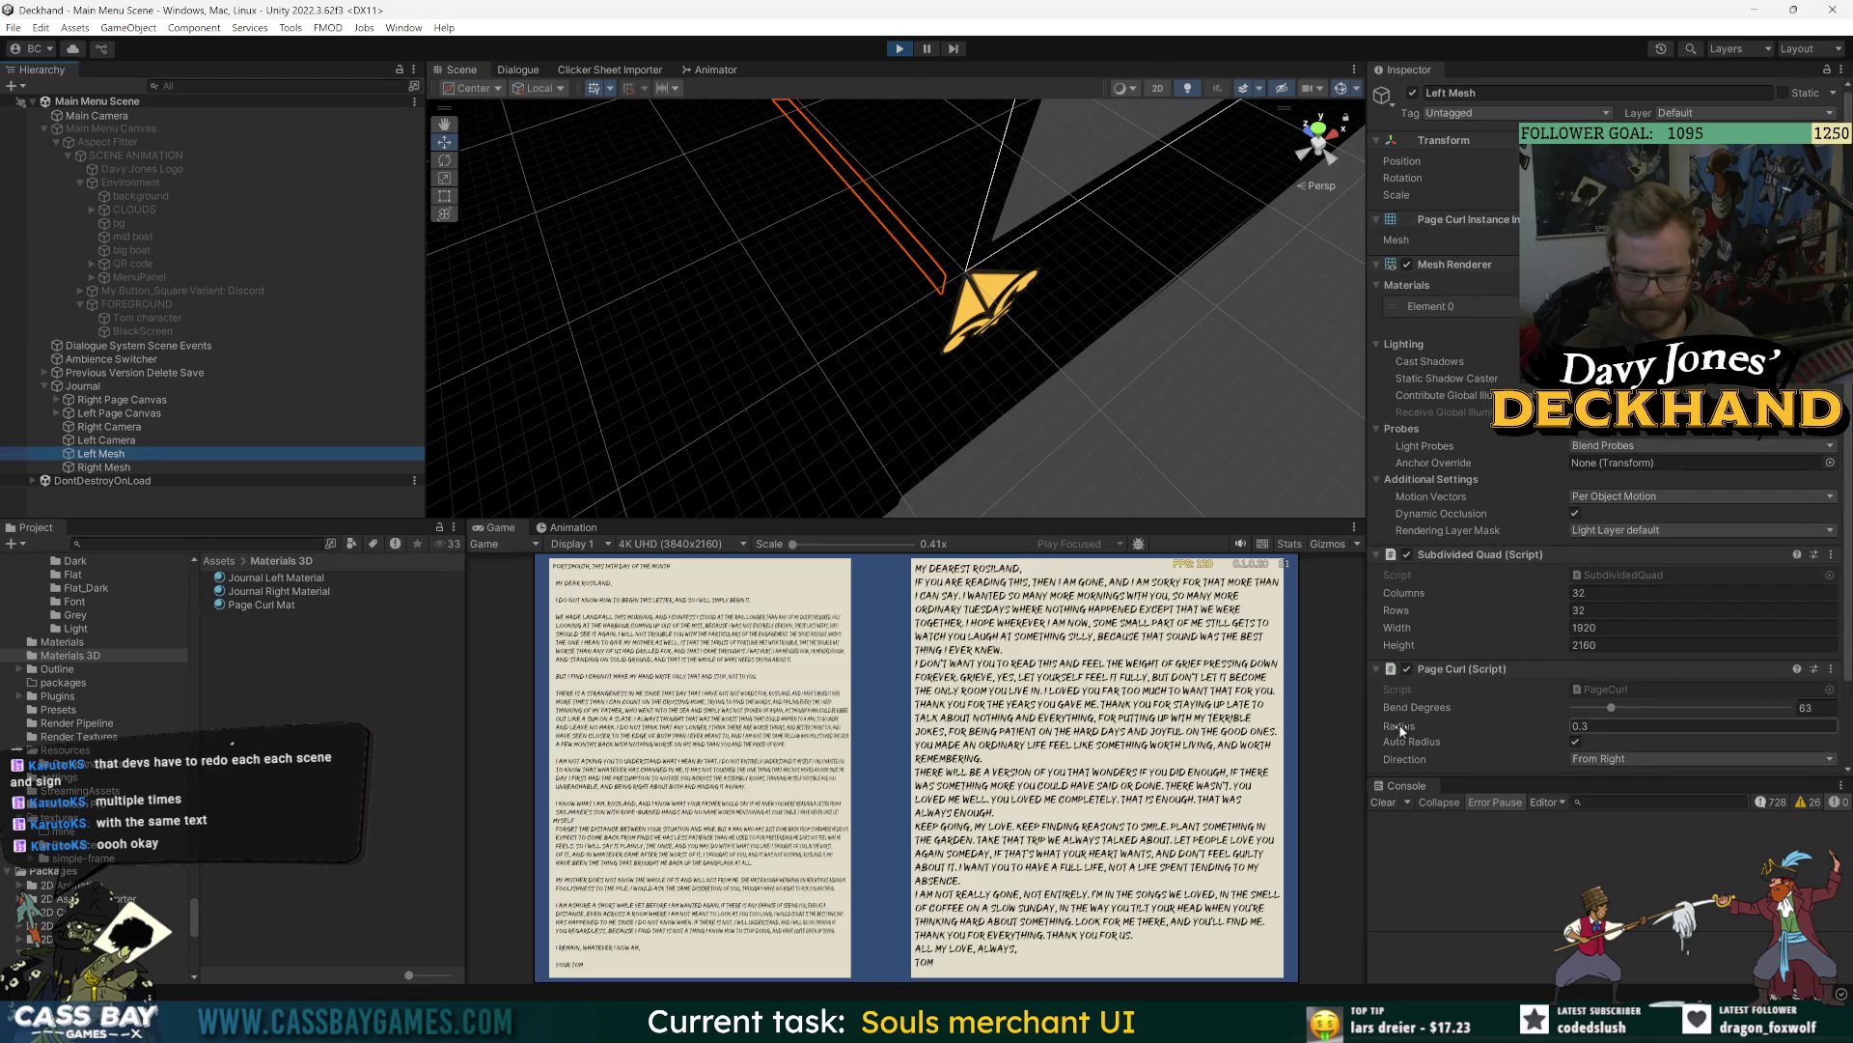
{"action": "left_click_drag", "start_coordinate": [1403, 731], "coordinate": [1449, 728]}
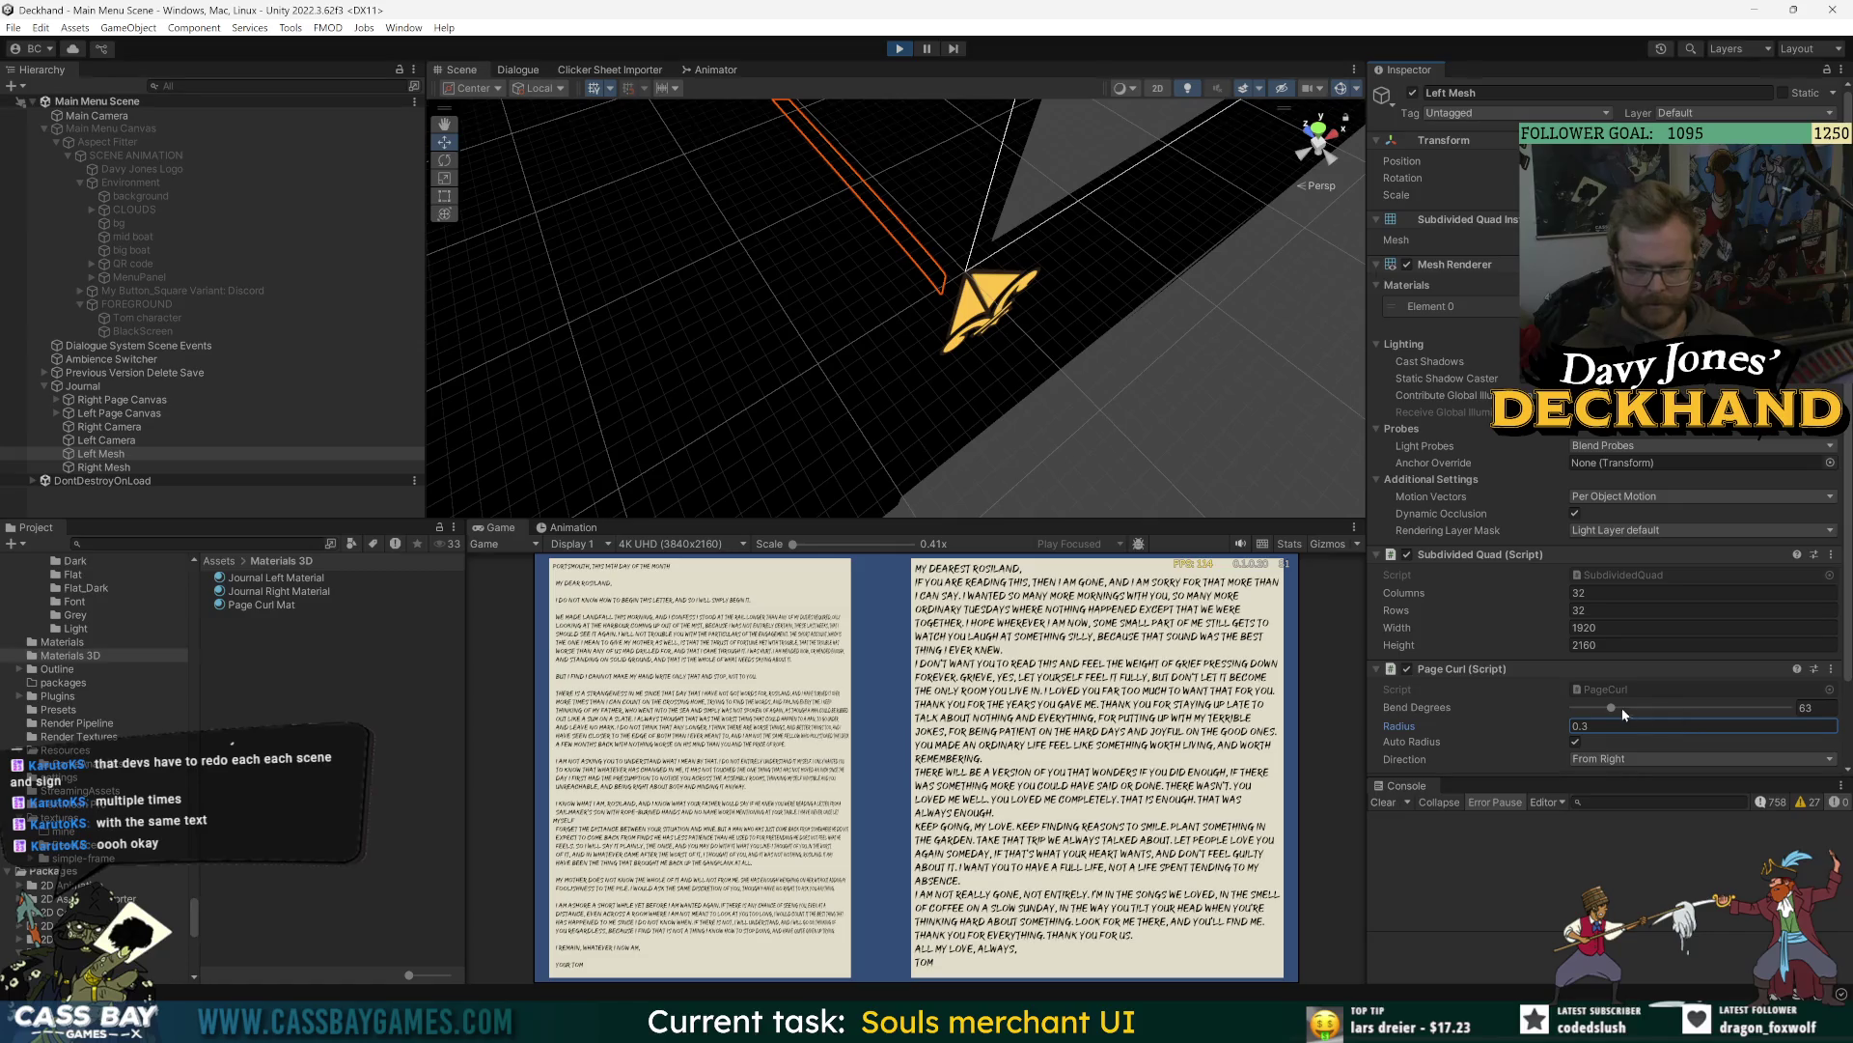
{"action": "mouse_move", "coordinate": [1611, 707]}
{"action": "left_mouse_down"}
{"action": "mouse_move", "coordinate": [1658, 707]}
{"action": "mouse_move", "coordinate": [1602, 707]}
{"action": "left_mouse_up"}
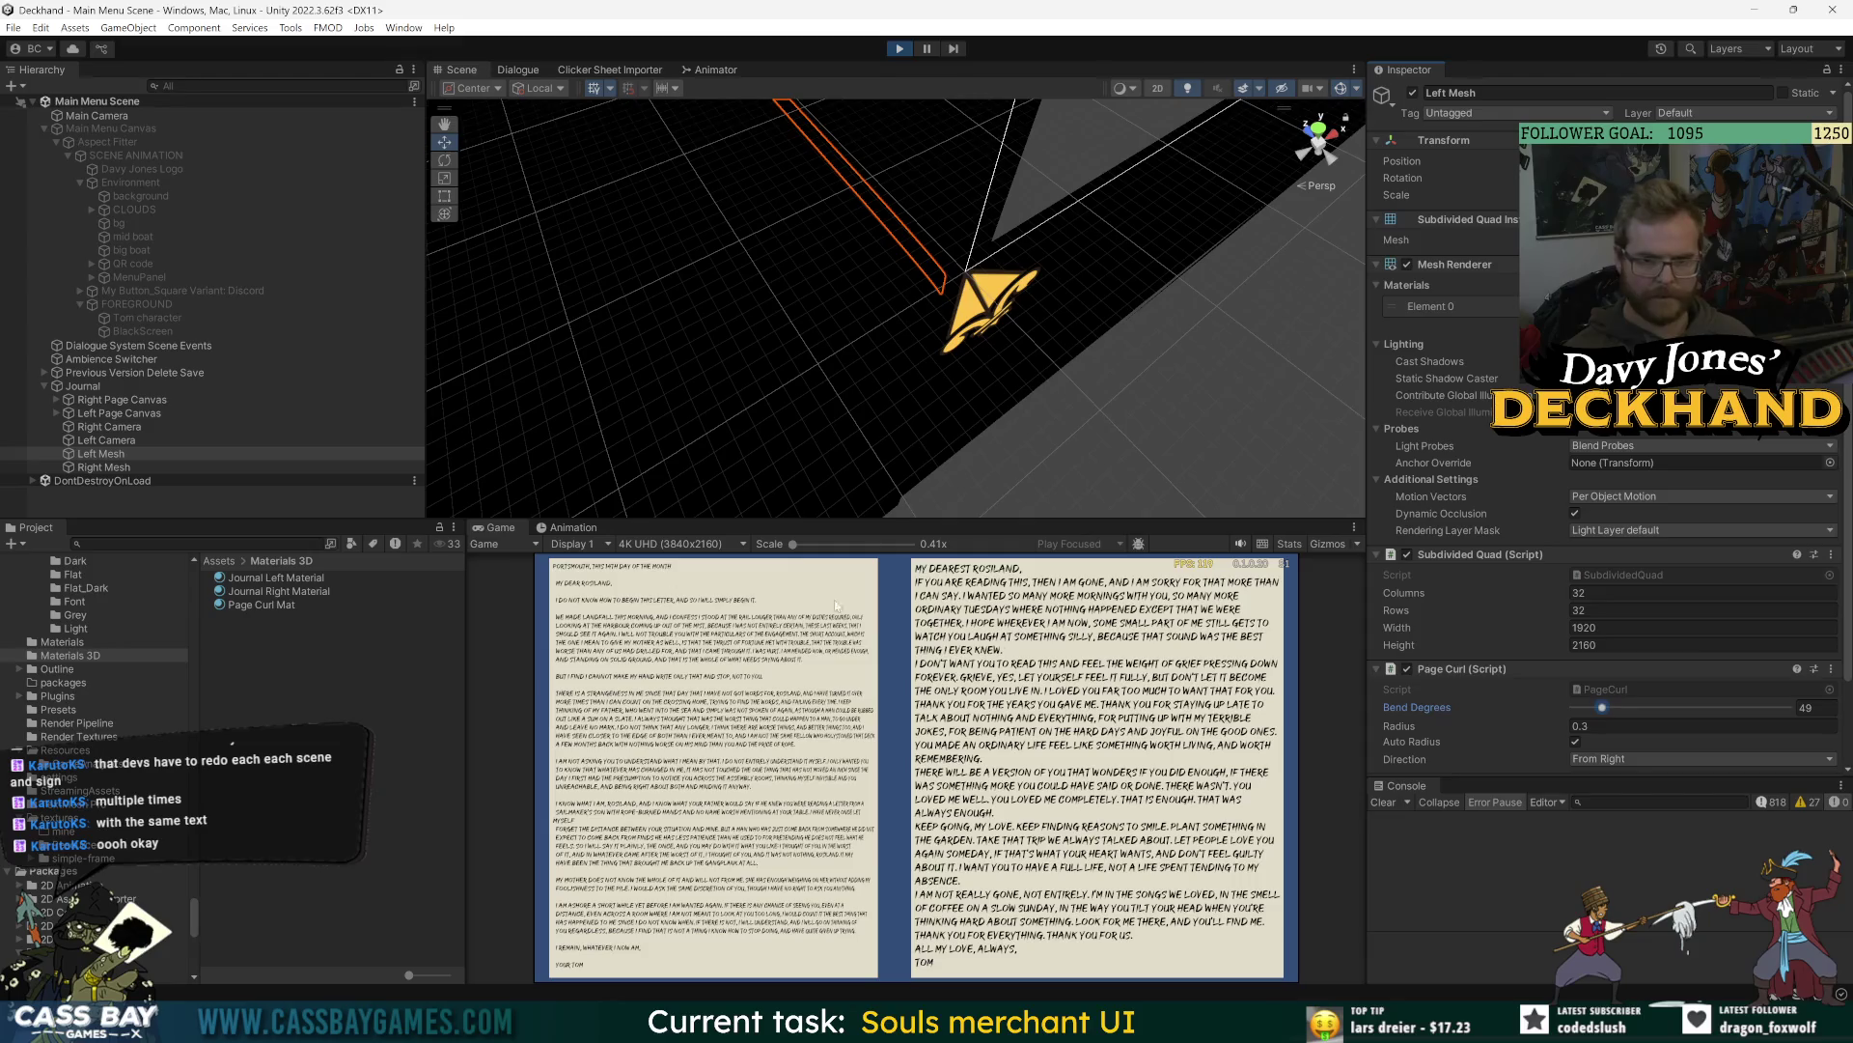
{"action": "left_click", "coordinate": [94, 467]}
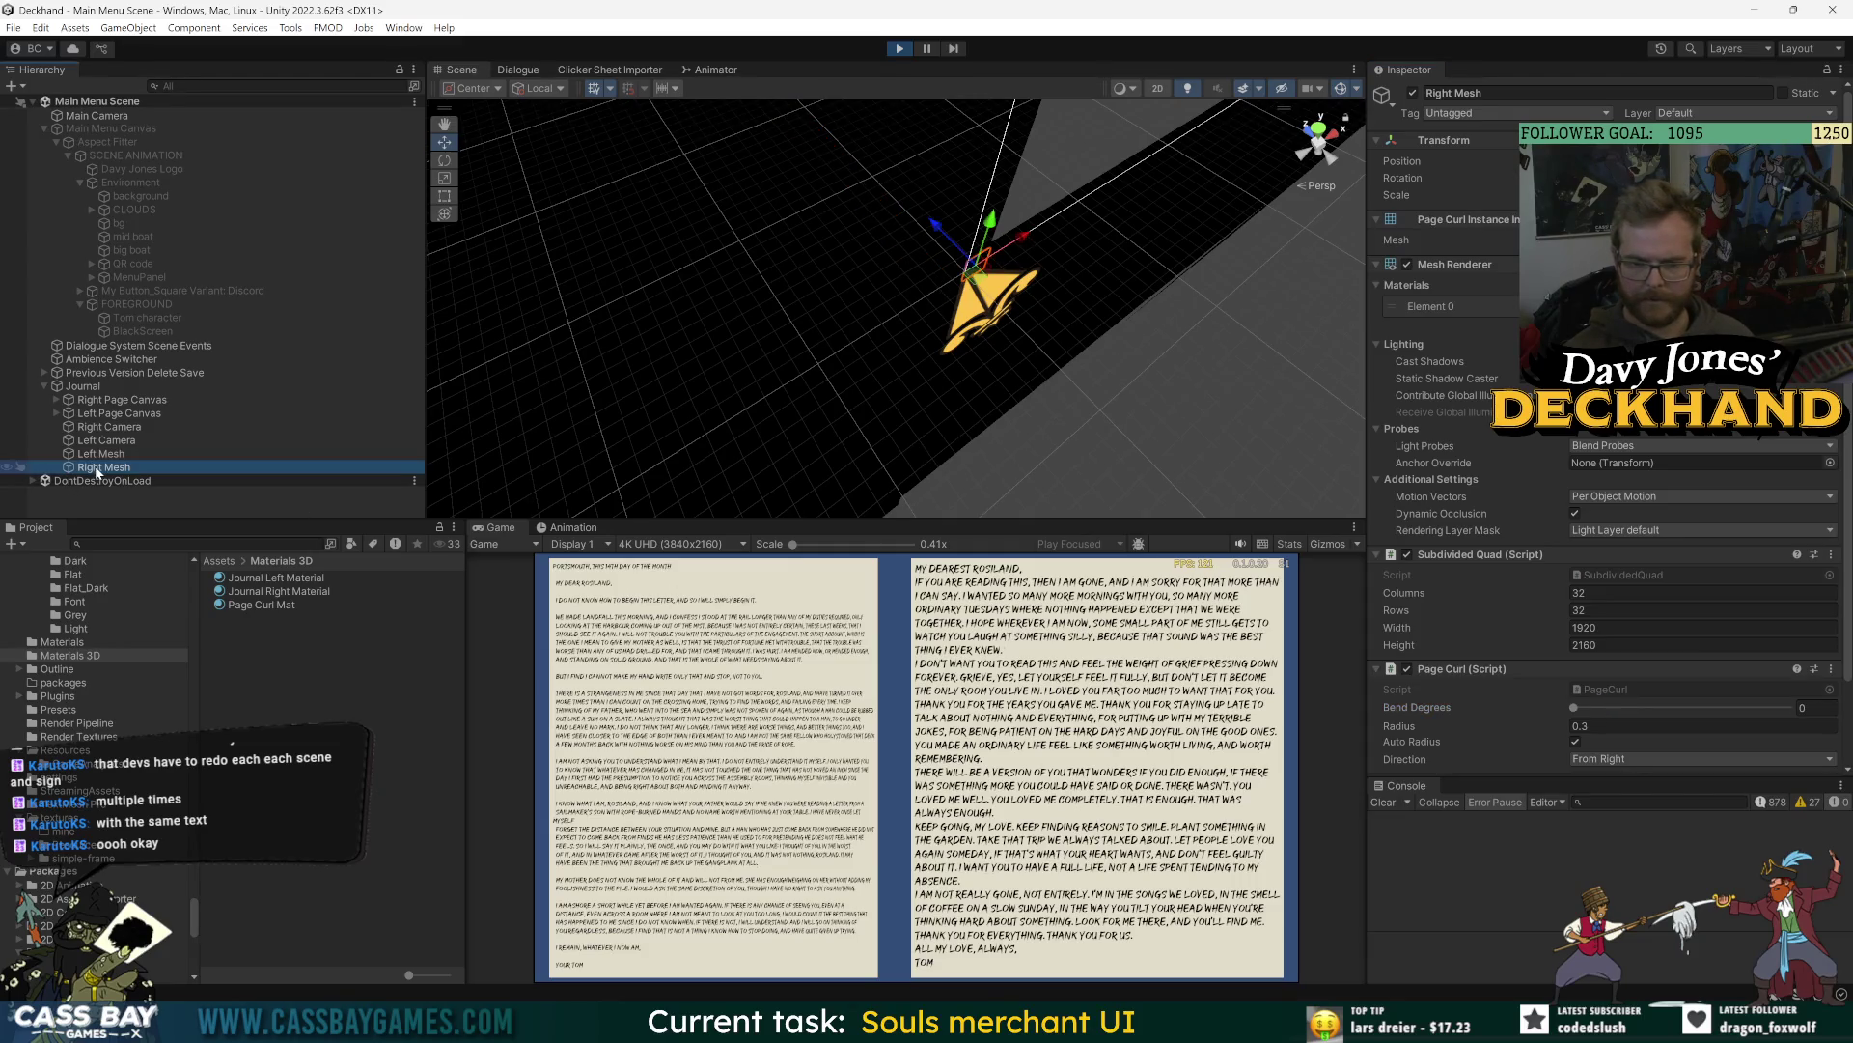
- Set Right Mesh's Page Curl Direction to From Left and raise Bend Degrees to 67
{"action": "left_click_drag", "start_coordinate": [1579, 709], "coordinate": [1607, 708]}
{"action": "left_click", "coordinate": [1612, 759]}
{"action": "left_click", "coordinate": [1630, 793]}
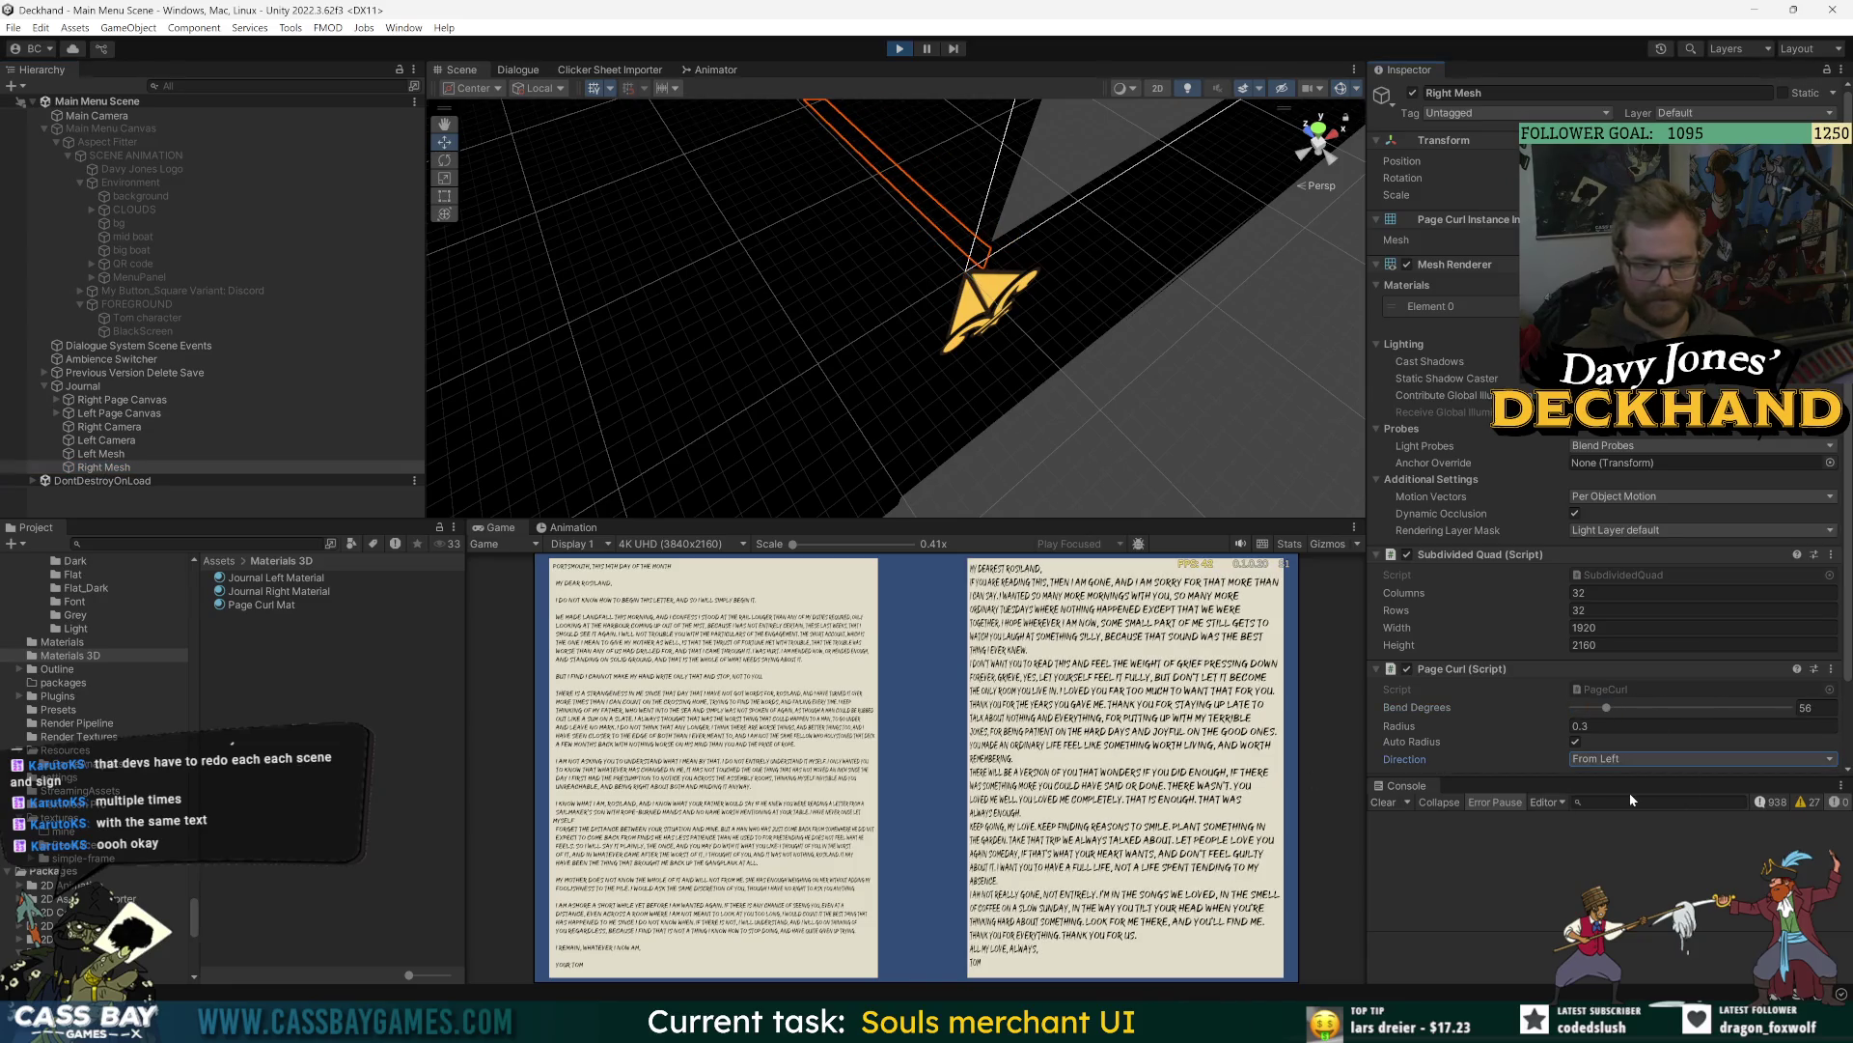
{"action": "left_click", "coordinate": [1680, 759]}
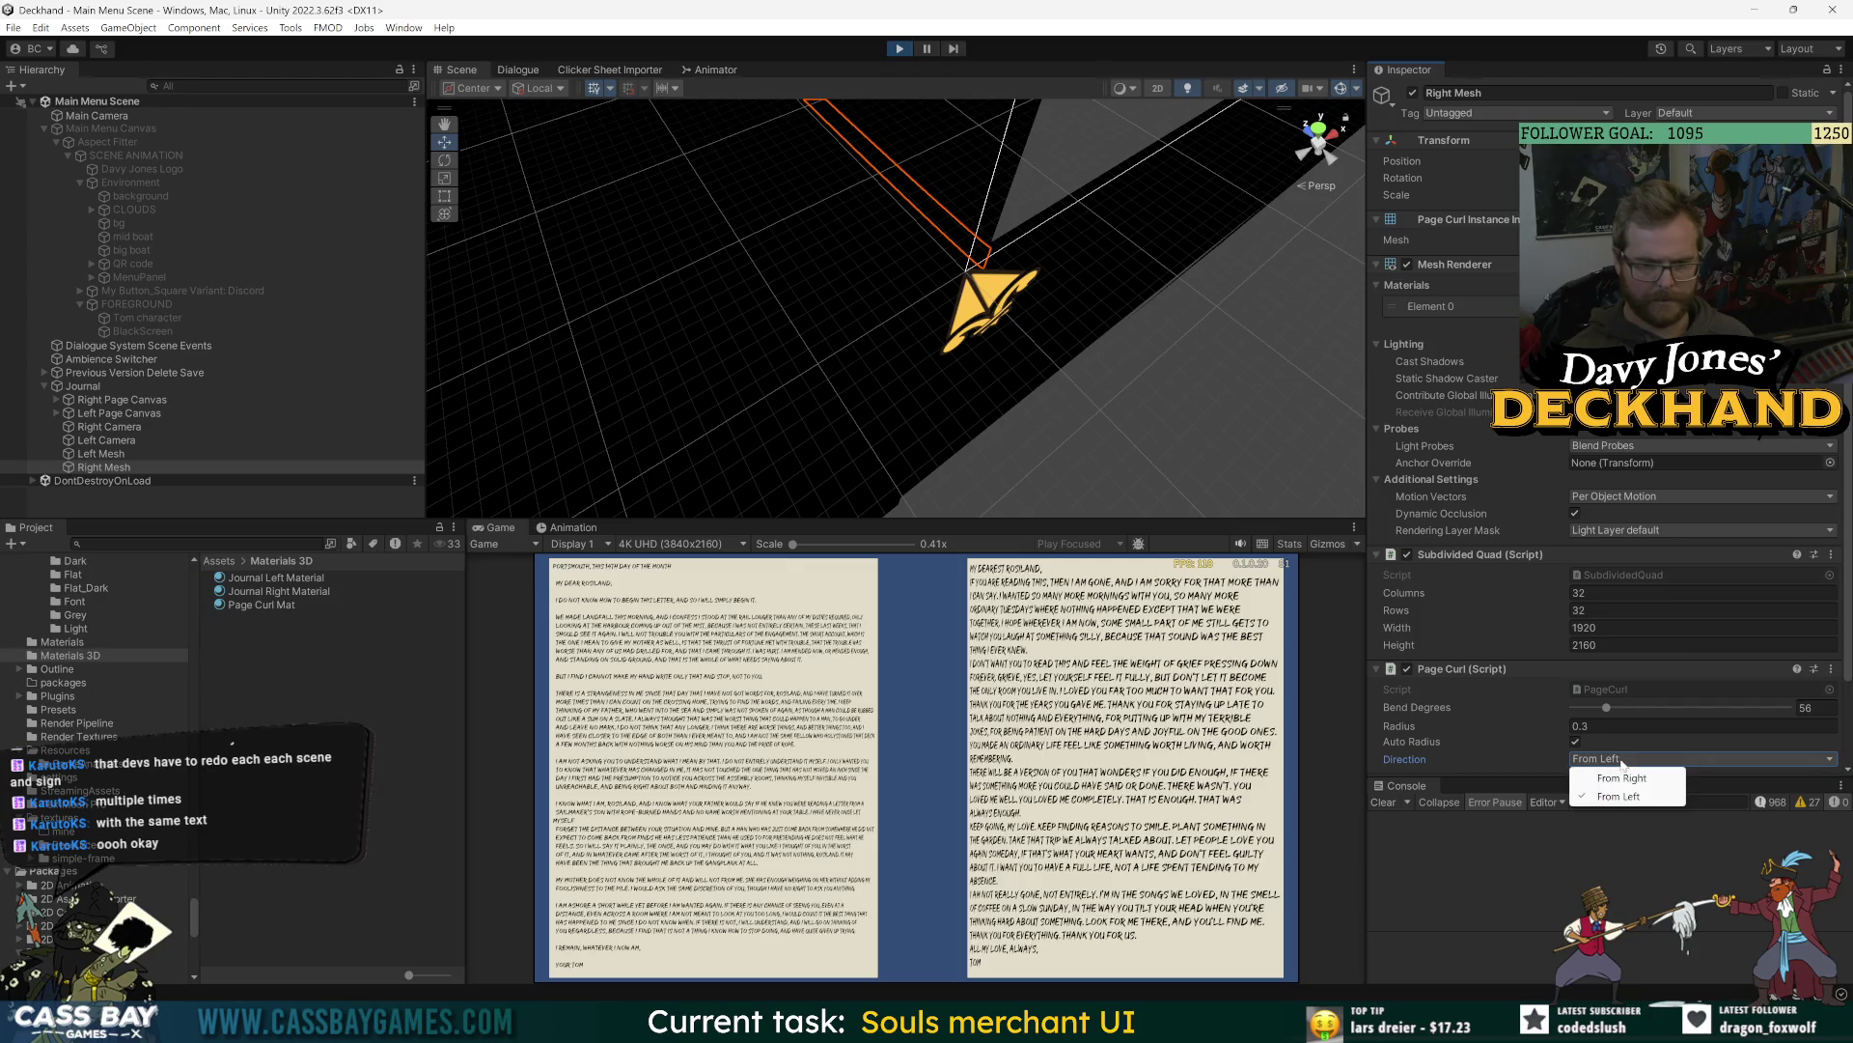
{"action": "left_click", "coordinate": [1636, 782]}
{"action": "left_click", "coordinate": [1626, 760]}
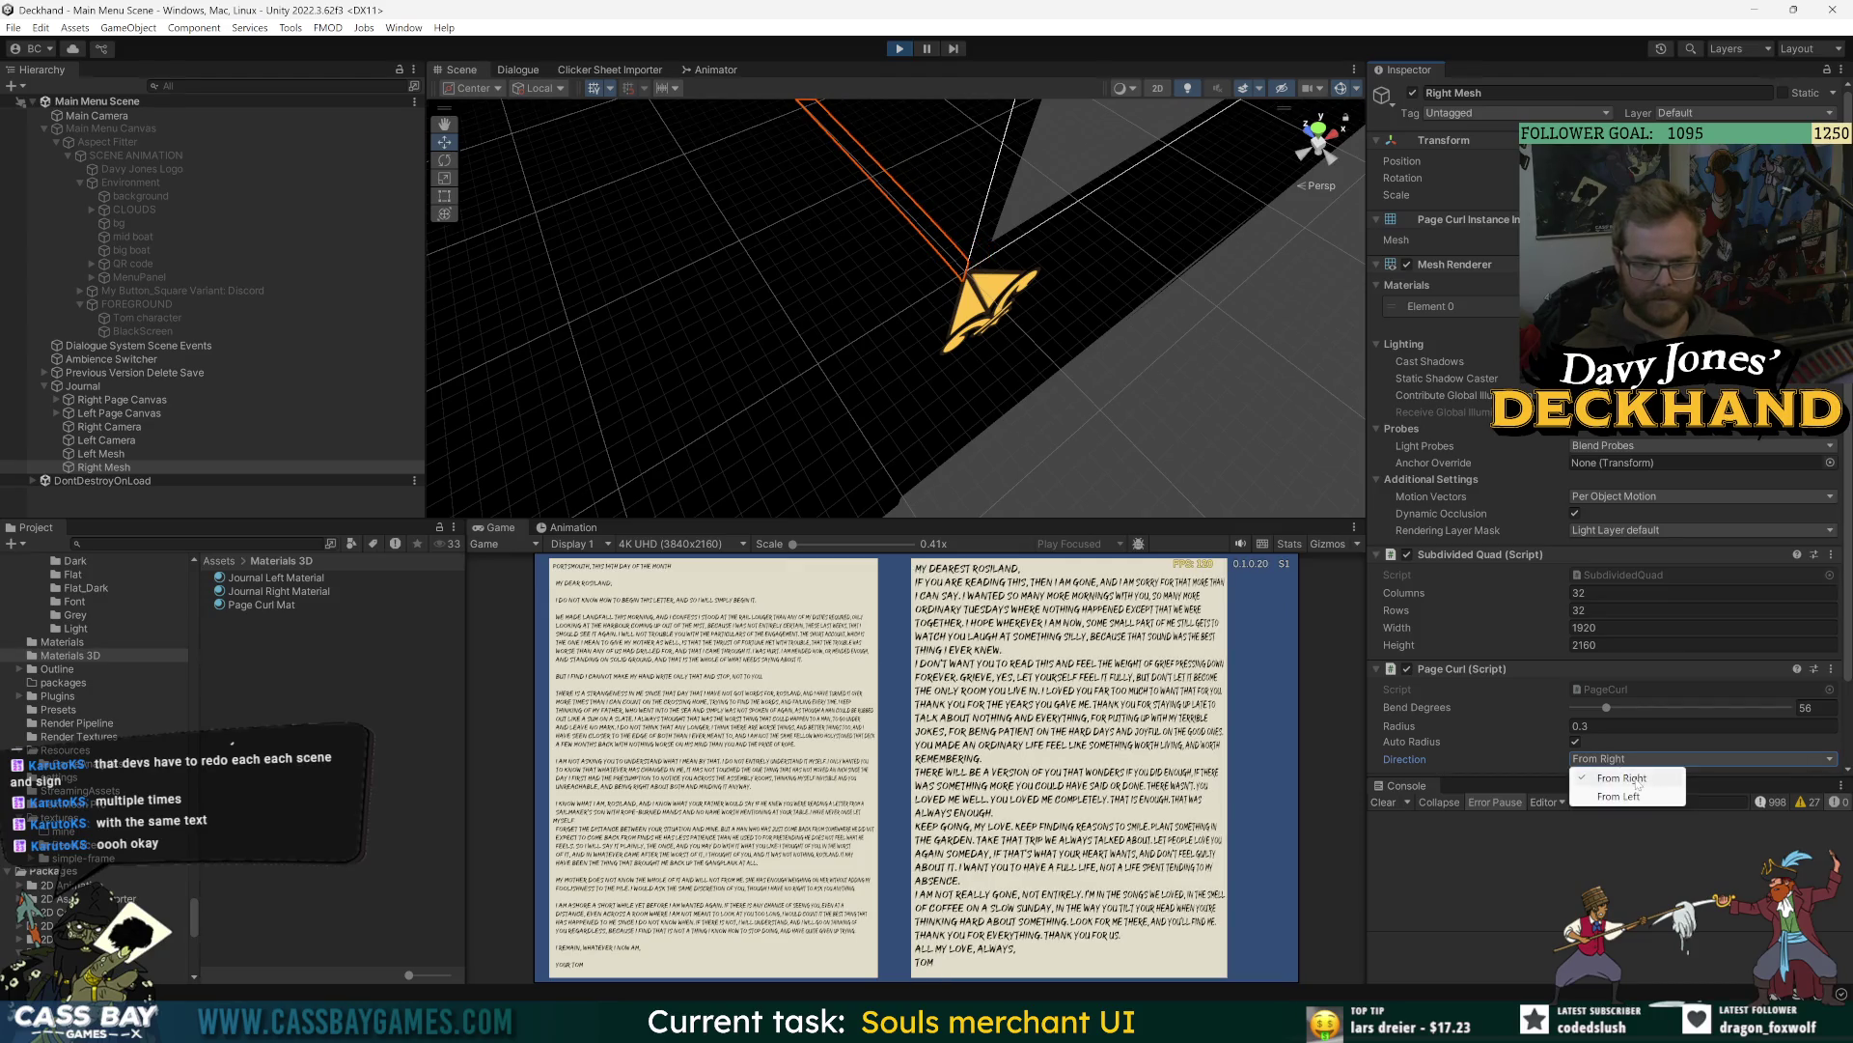
{"action": "left_click", "coordinate": [1636, 789]}
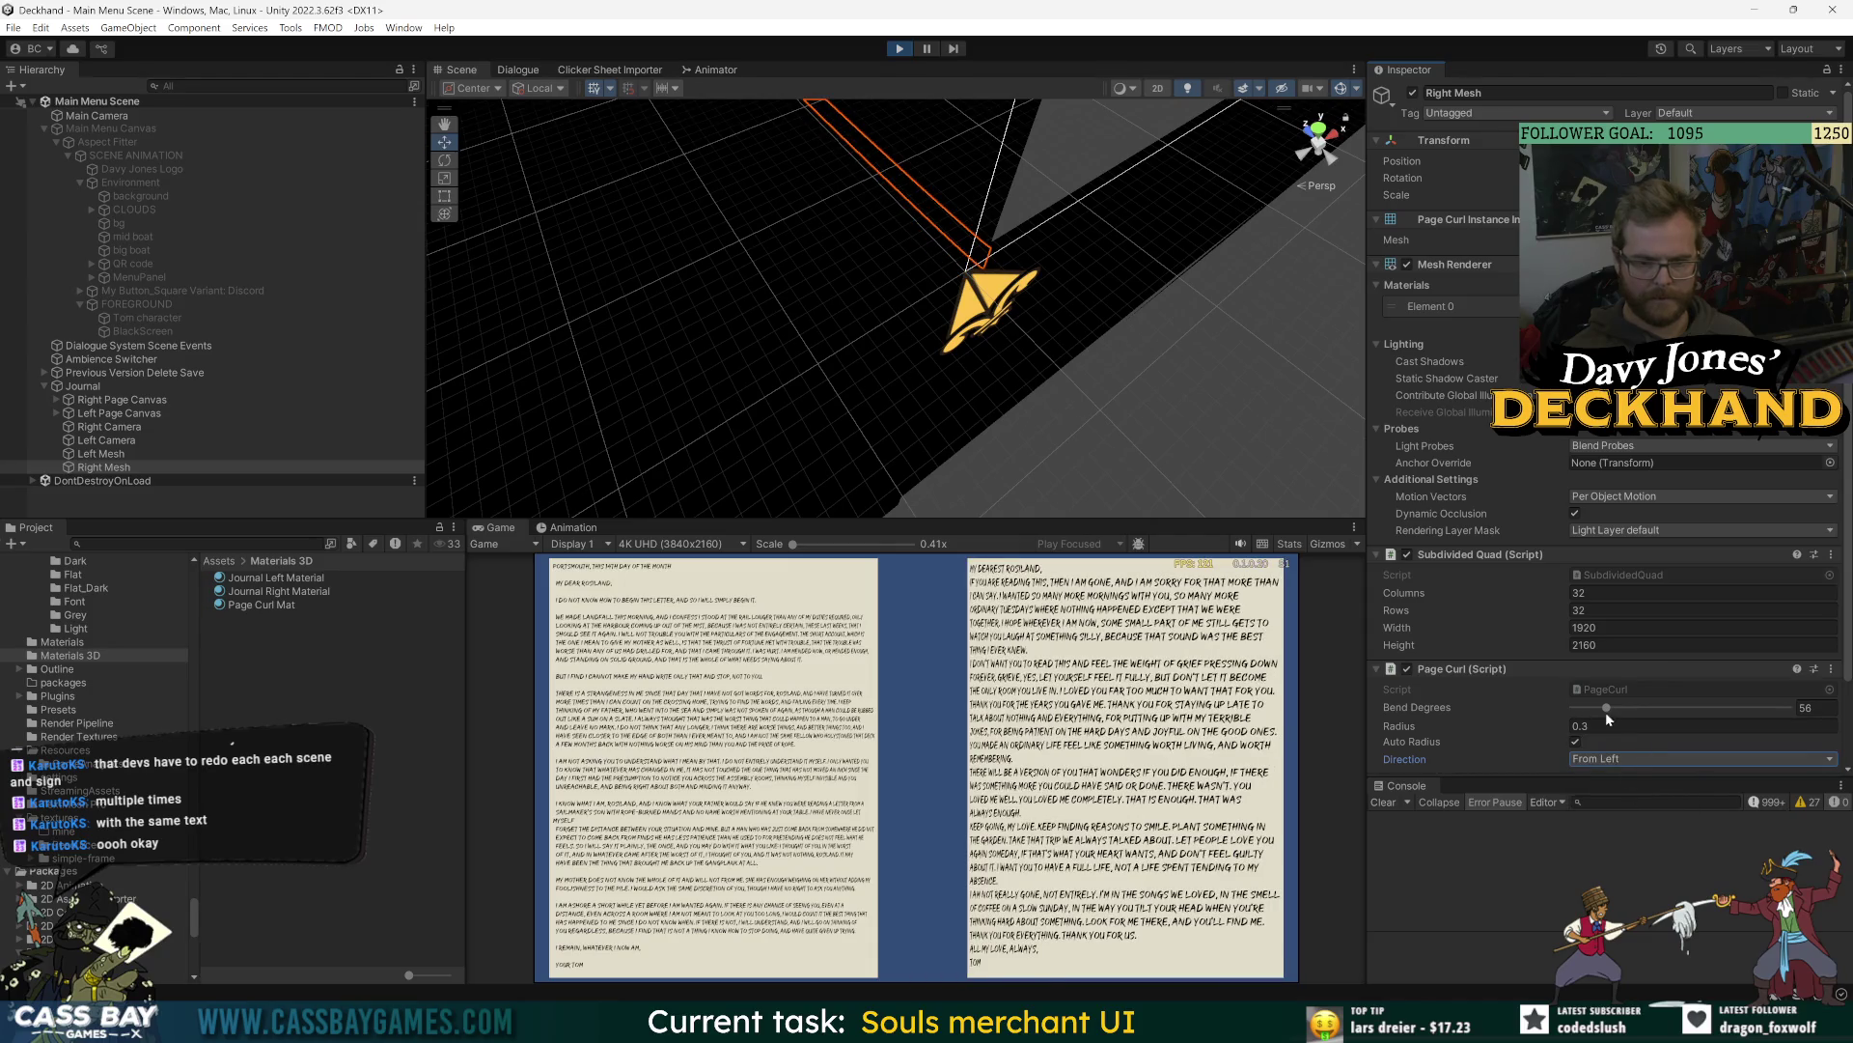
{"action": "left_click_drag", "start_coordinate": [1606, 708], "coordinate": [1614, 713]}
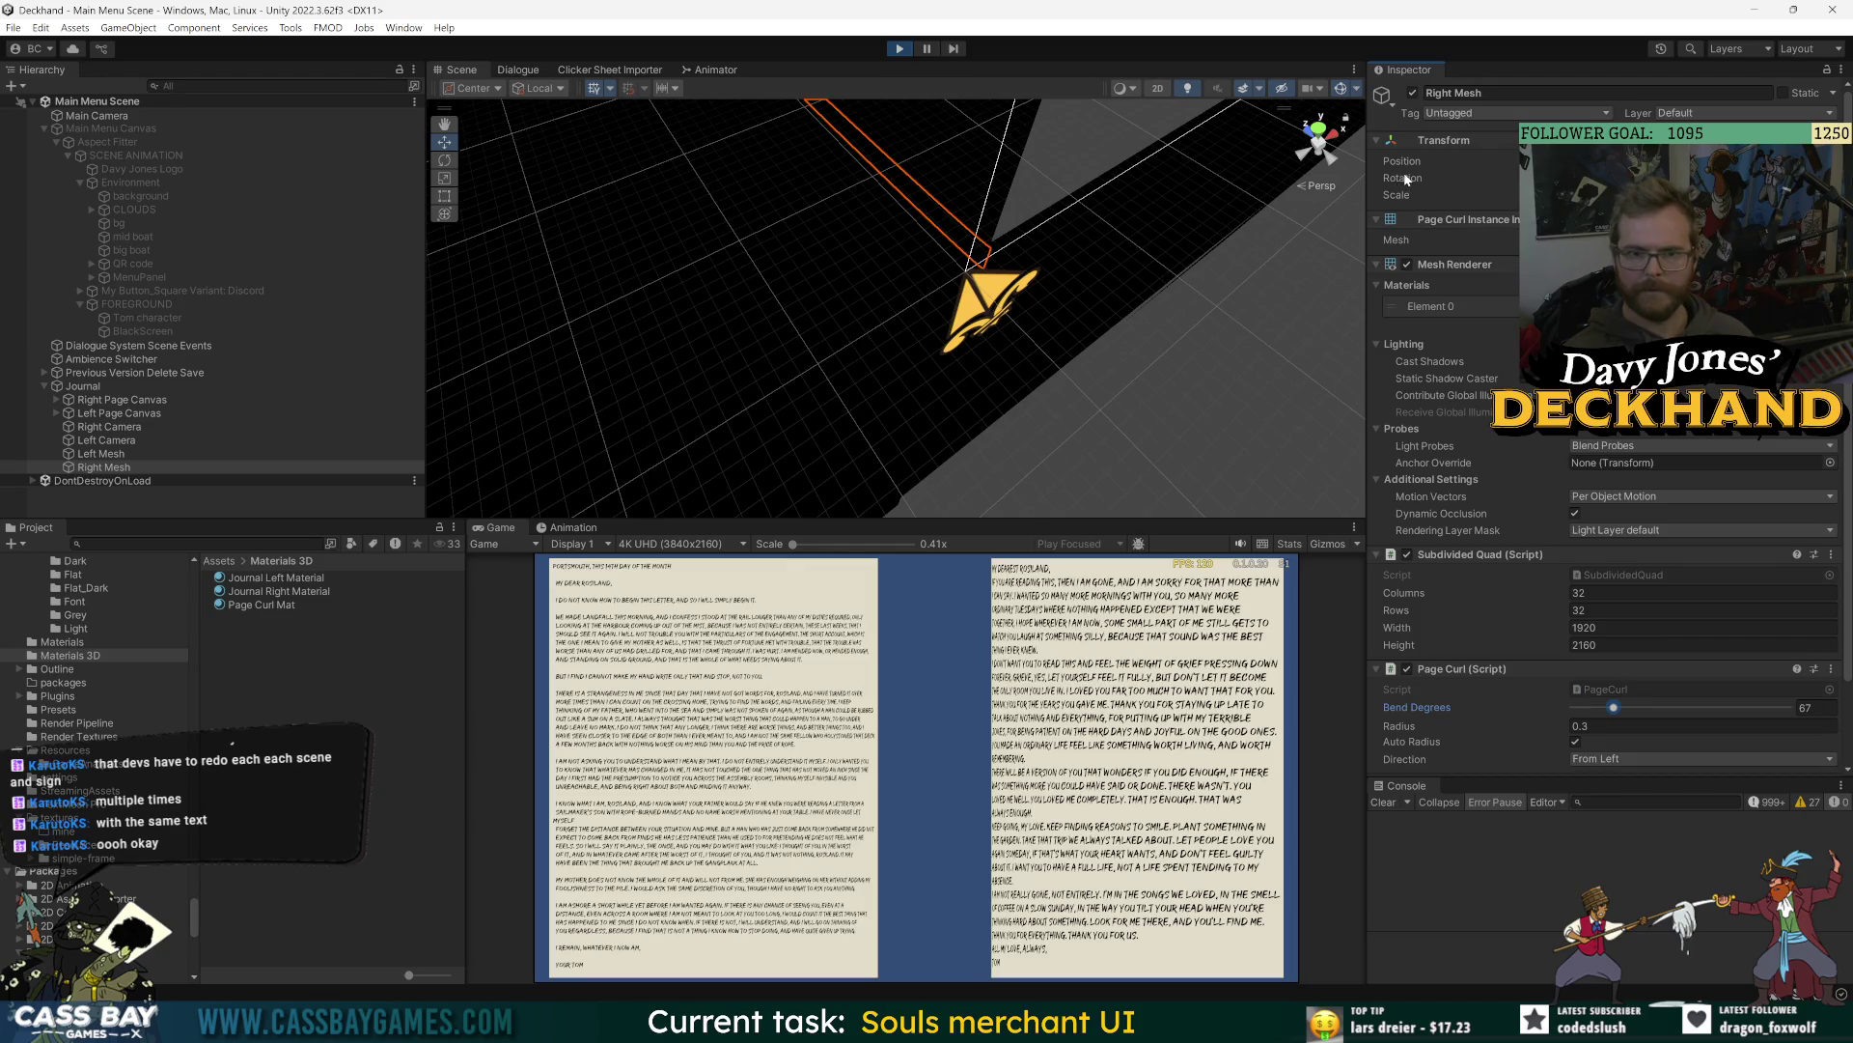
- Frame Right Mesh, rotate it from a top view, and orbit back into perspective
{"action": "key", "text": "f"}
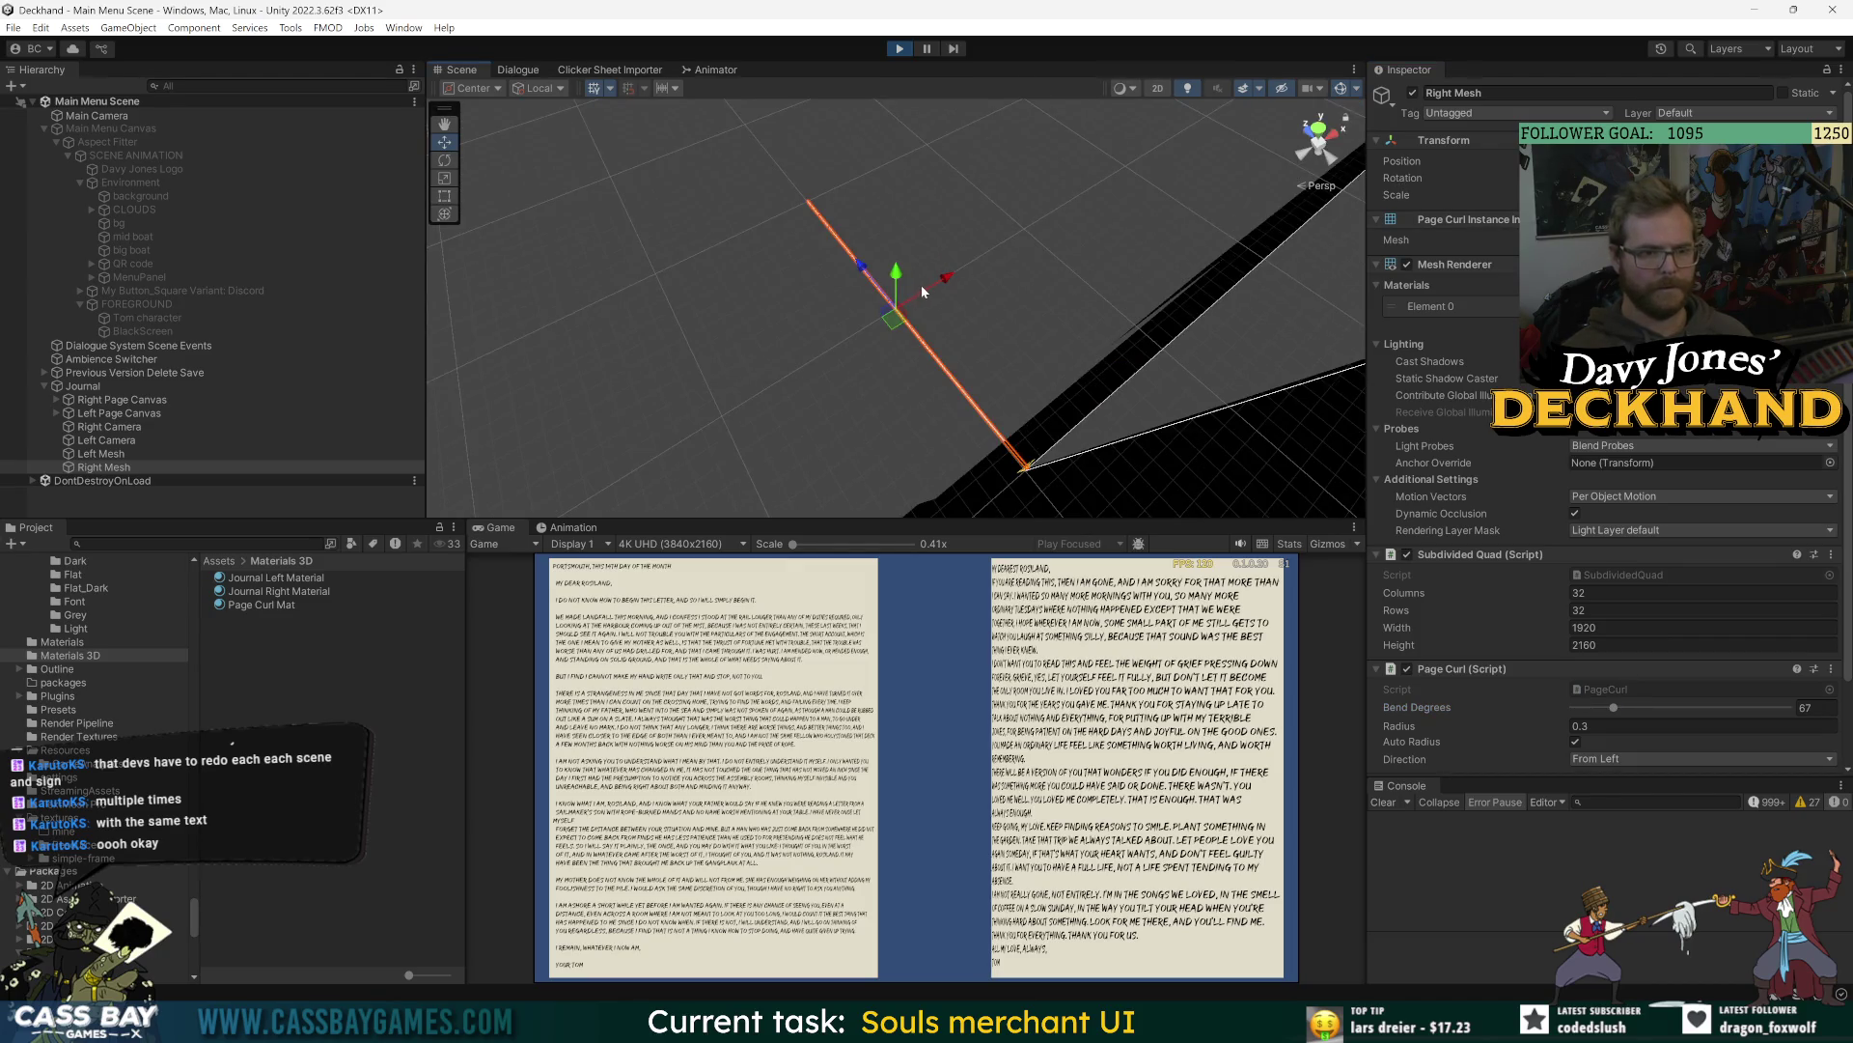
{"action": "key", "text": "e"}
{"action": "left_click", "coordinate": [1319, 127]}
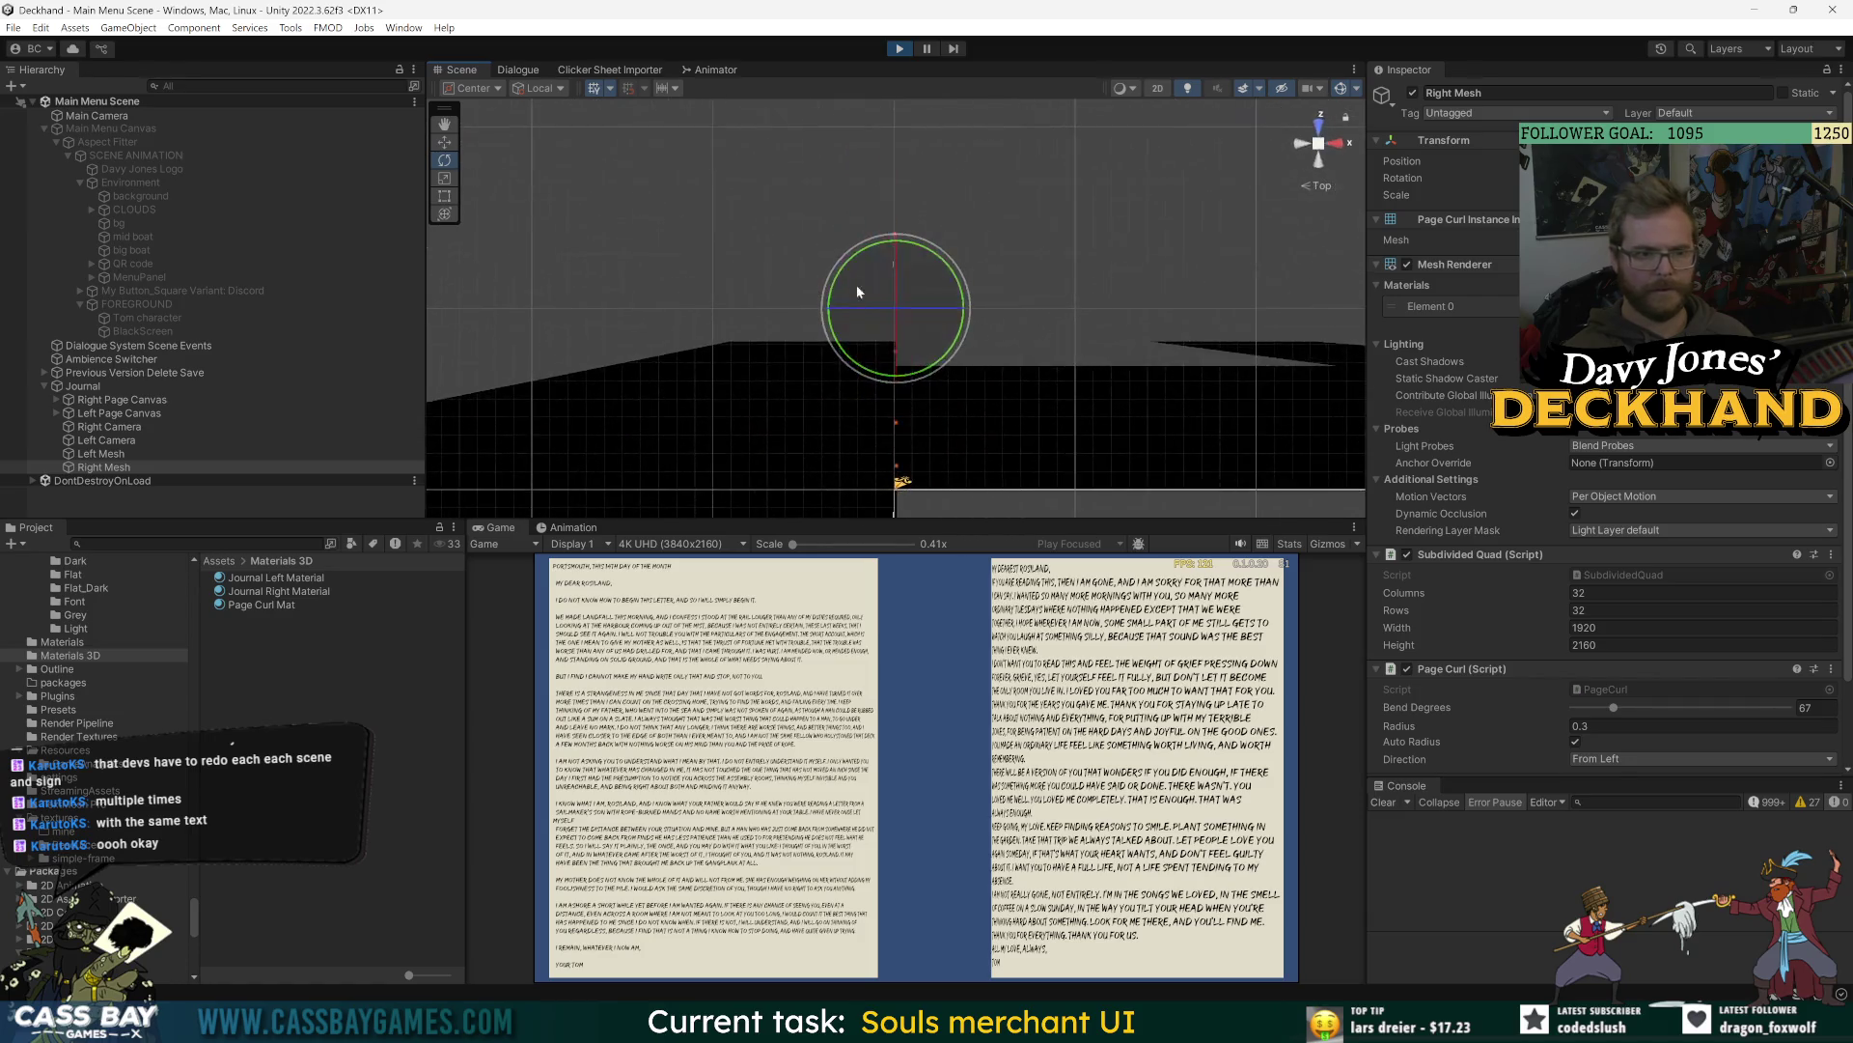
{"action": "mouse_move", "coordinate": [913, 307]}
{"action": "left_mouse_down"}
{"action": "mouse_move", "coordinate": [952, 309]}
{"action": "mouse_move", "coordinate": [897, 276]}
{"action": "mouse_move", "coordinate": [898, 299]}
{"action": "left_mouse_up"}
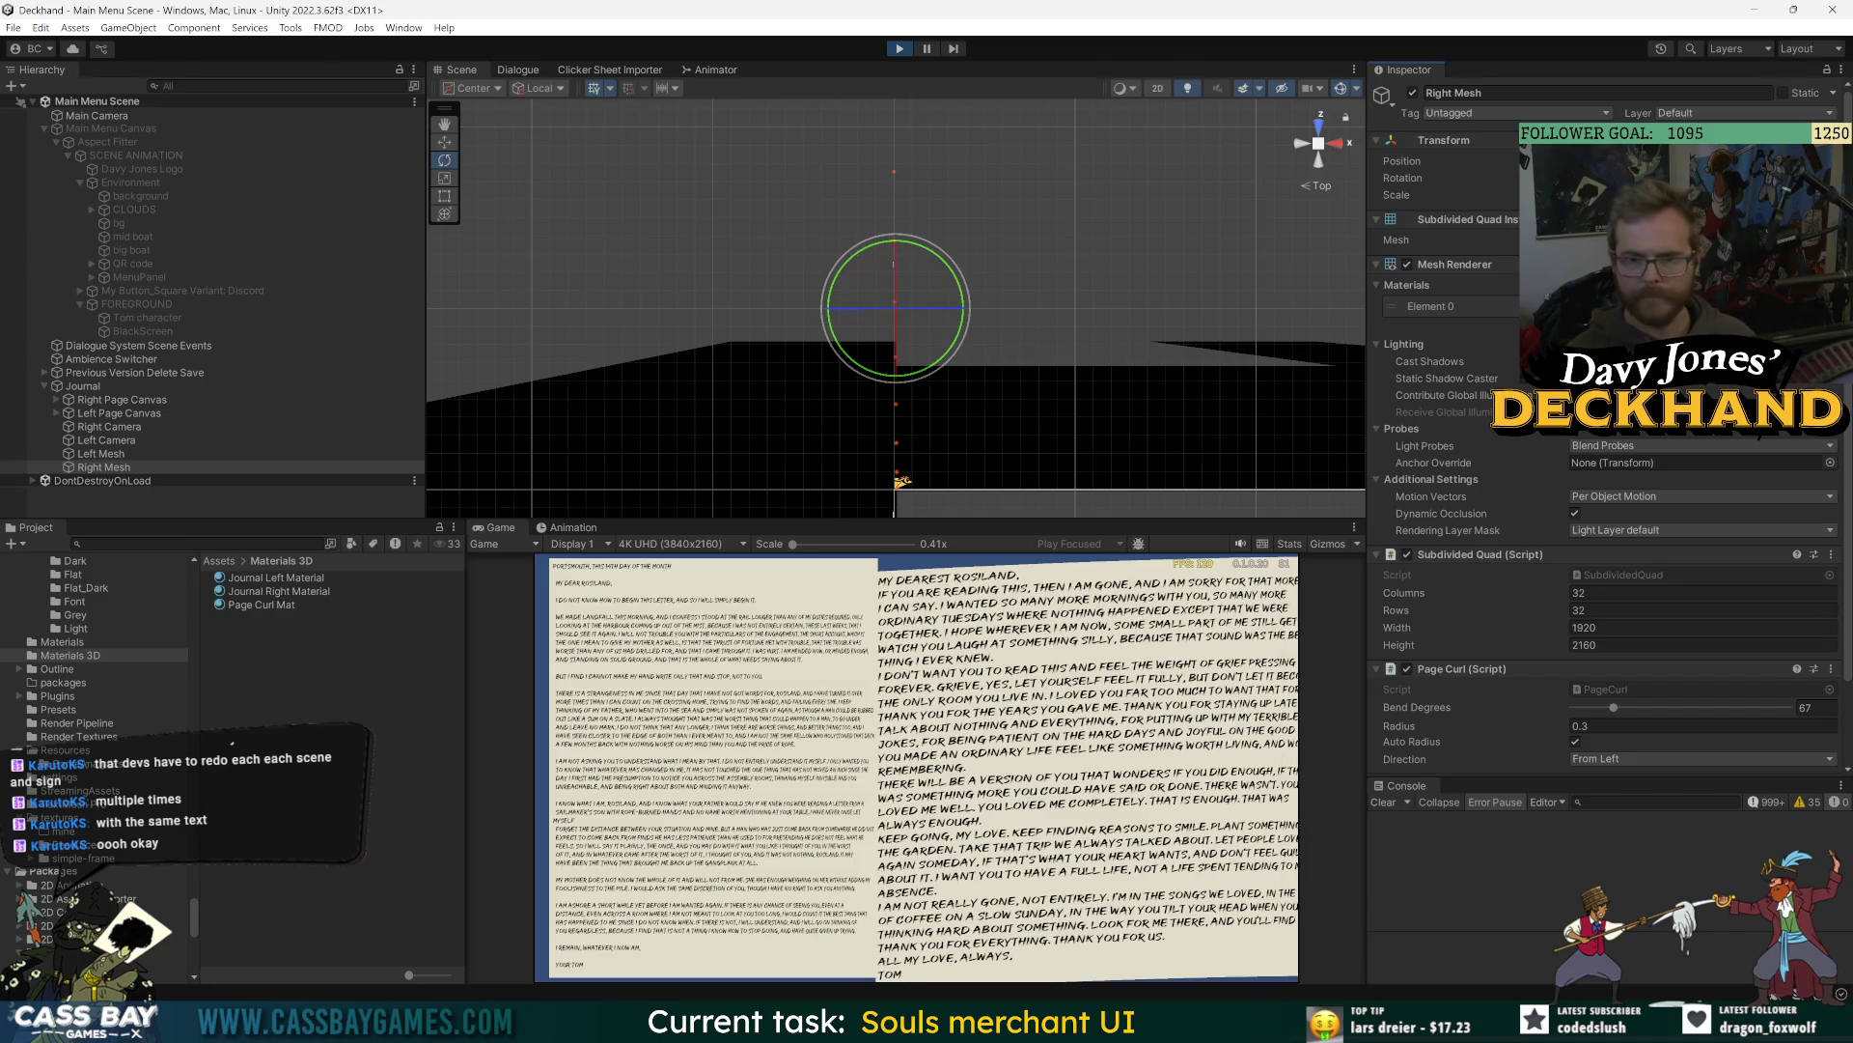
{"action": "key", "text": "ctrl+f"}
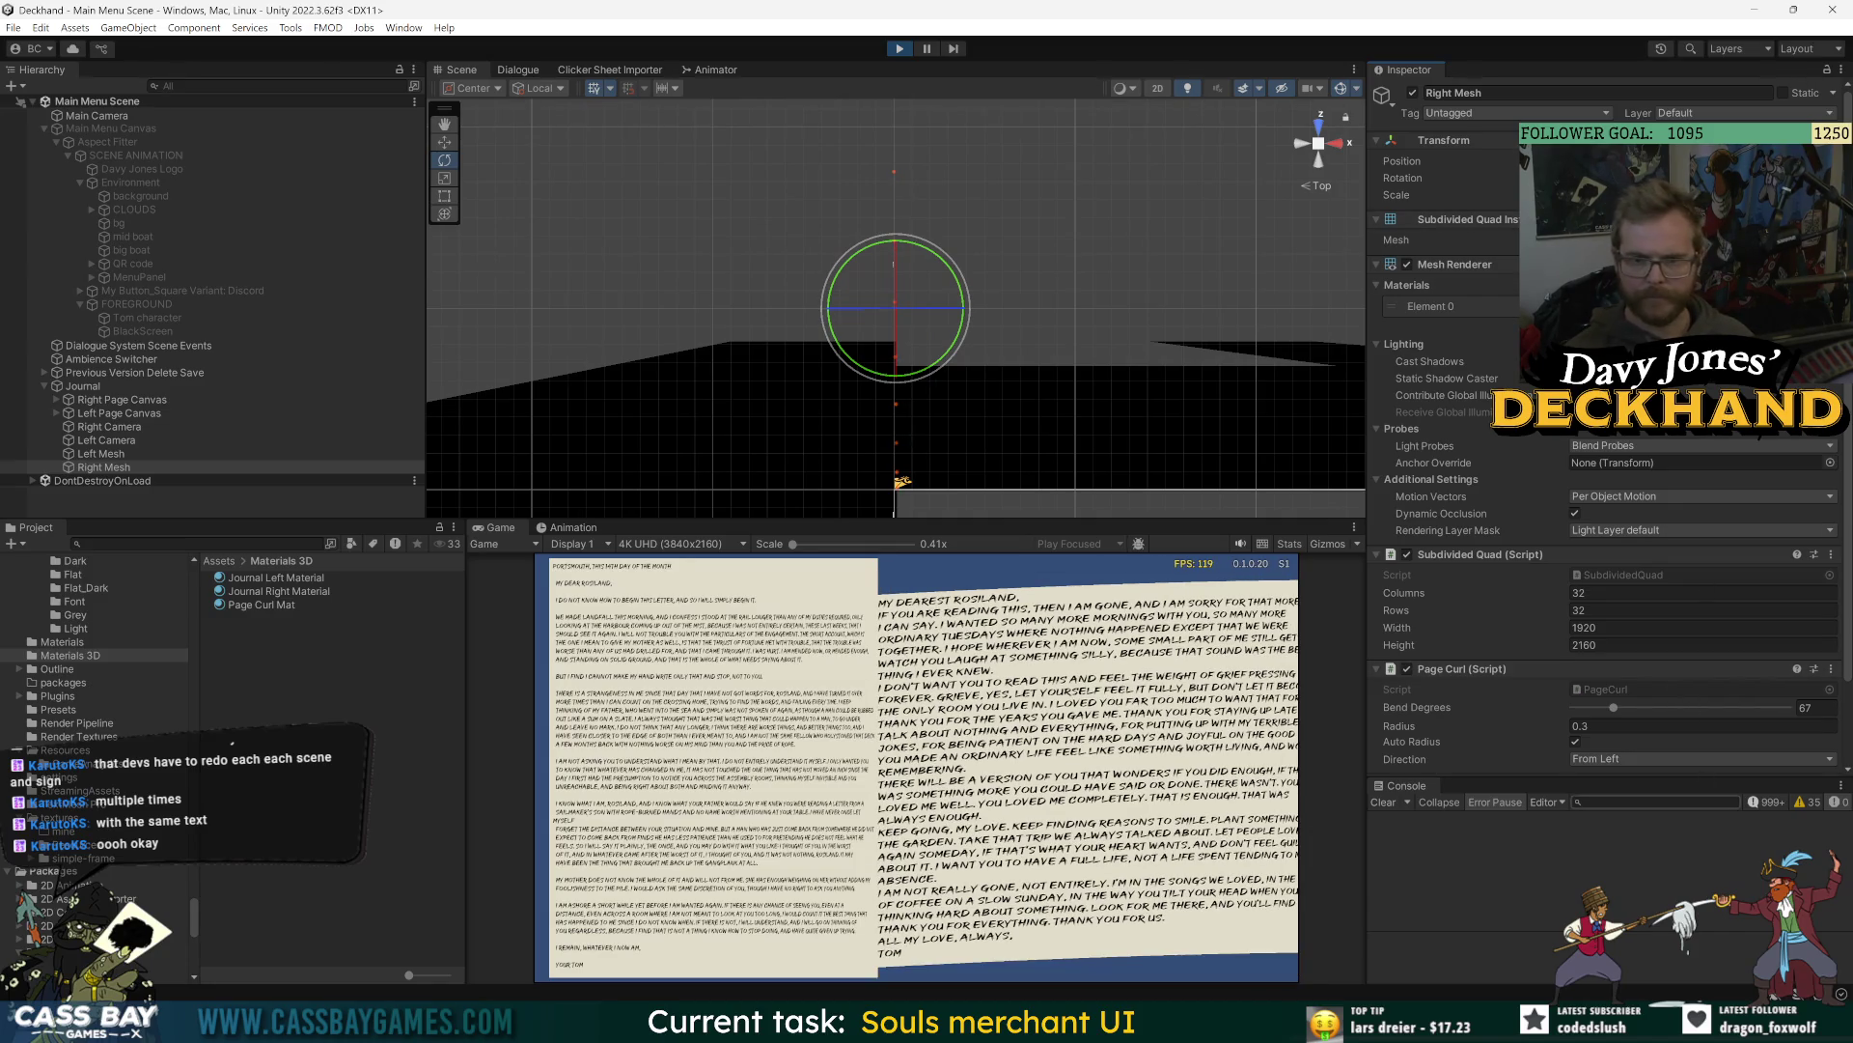
{"action": "type", "text": "f"}
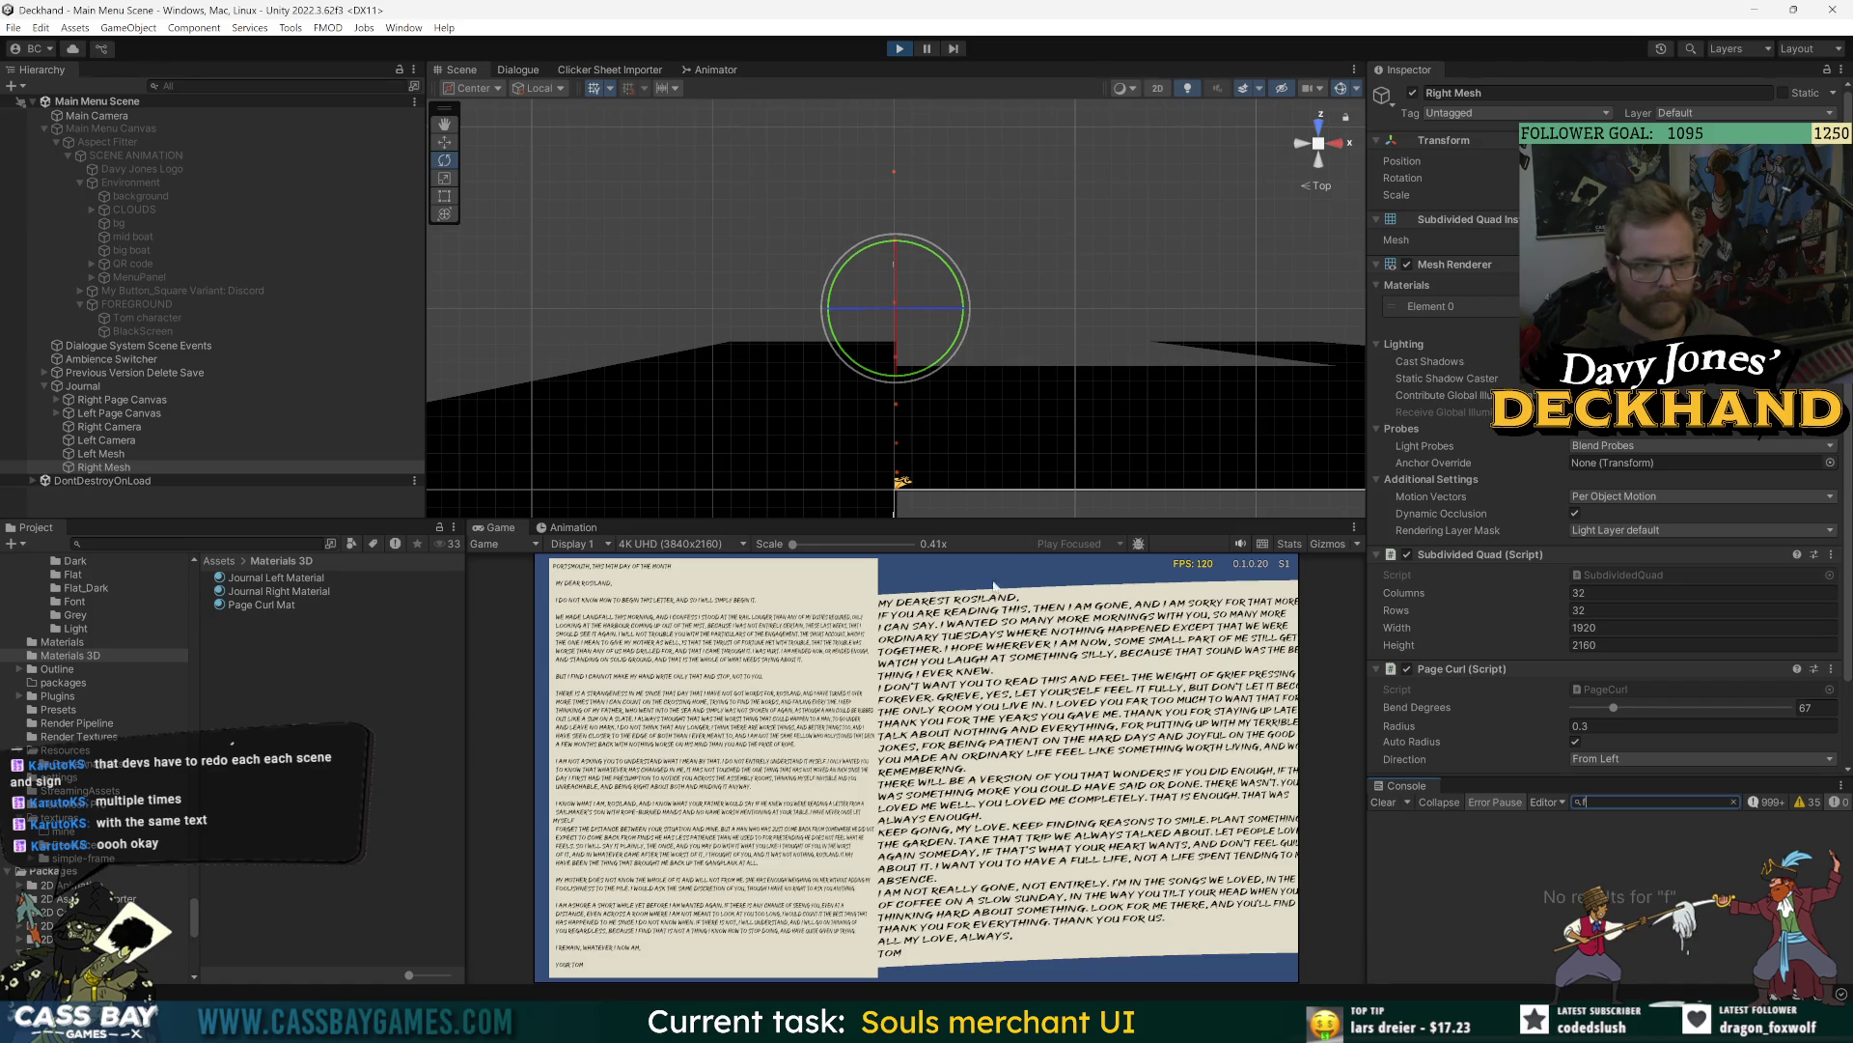
{"action": "left_click", "coordinate": [925, 378]}
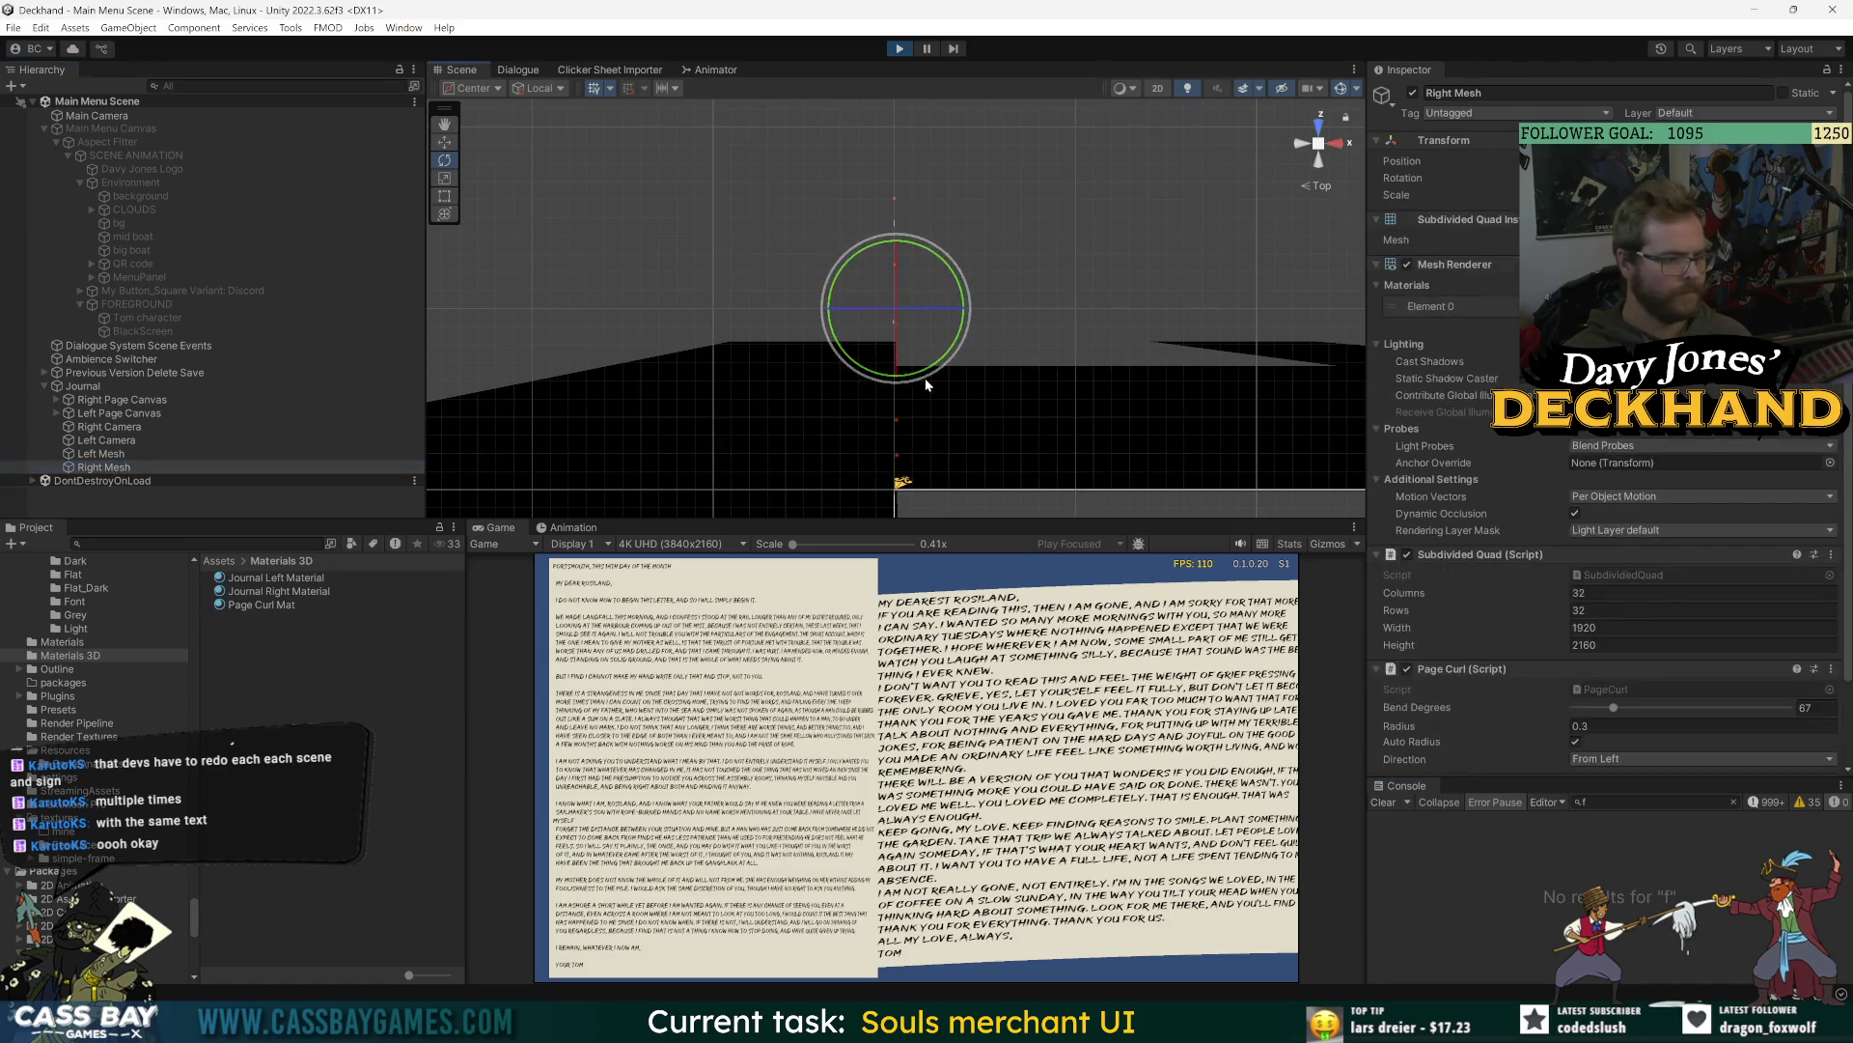
{"action": "key", "text": "w"}
{"action": "scroll", "coordinate": [921, 316], "scroll_direction": "up", "scroll_amount": 3}
{"action": "scroll", "coordinate": [988, 350], "scroll_direction": "up", "scroll_amount": 3}
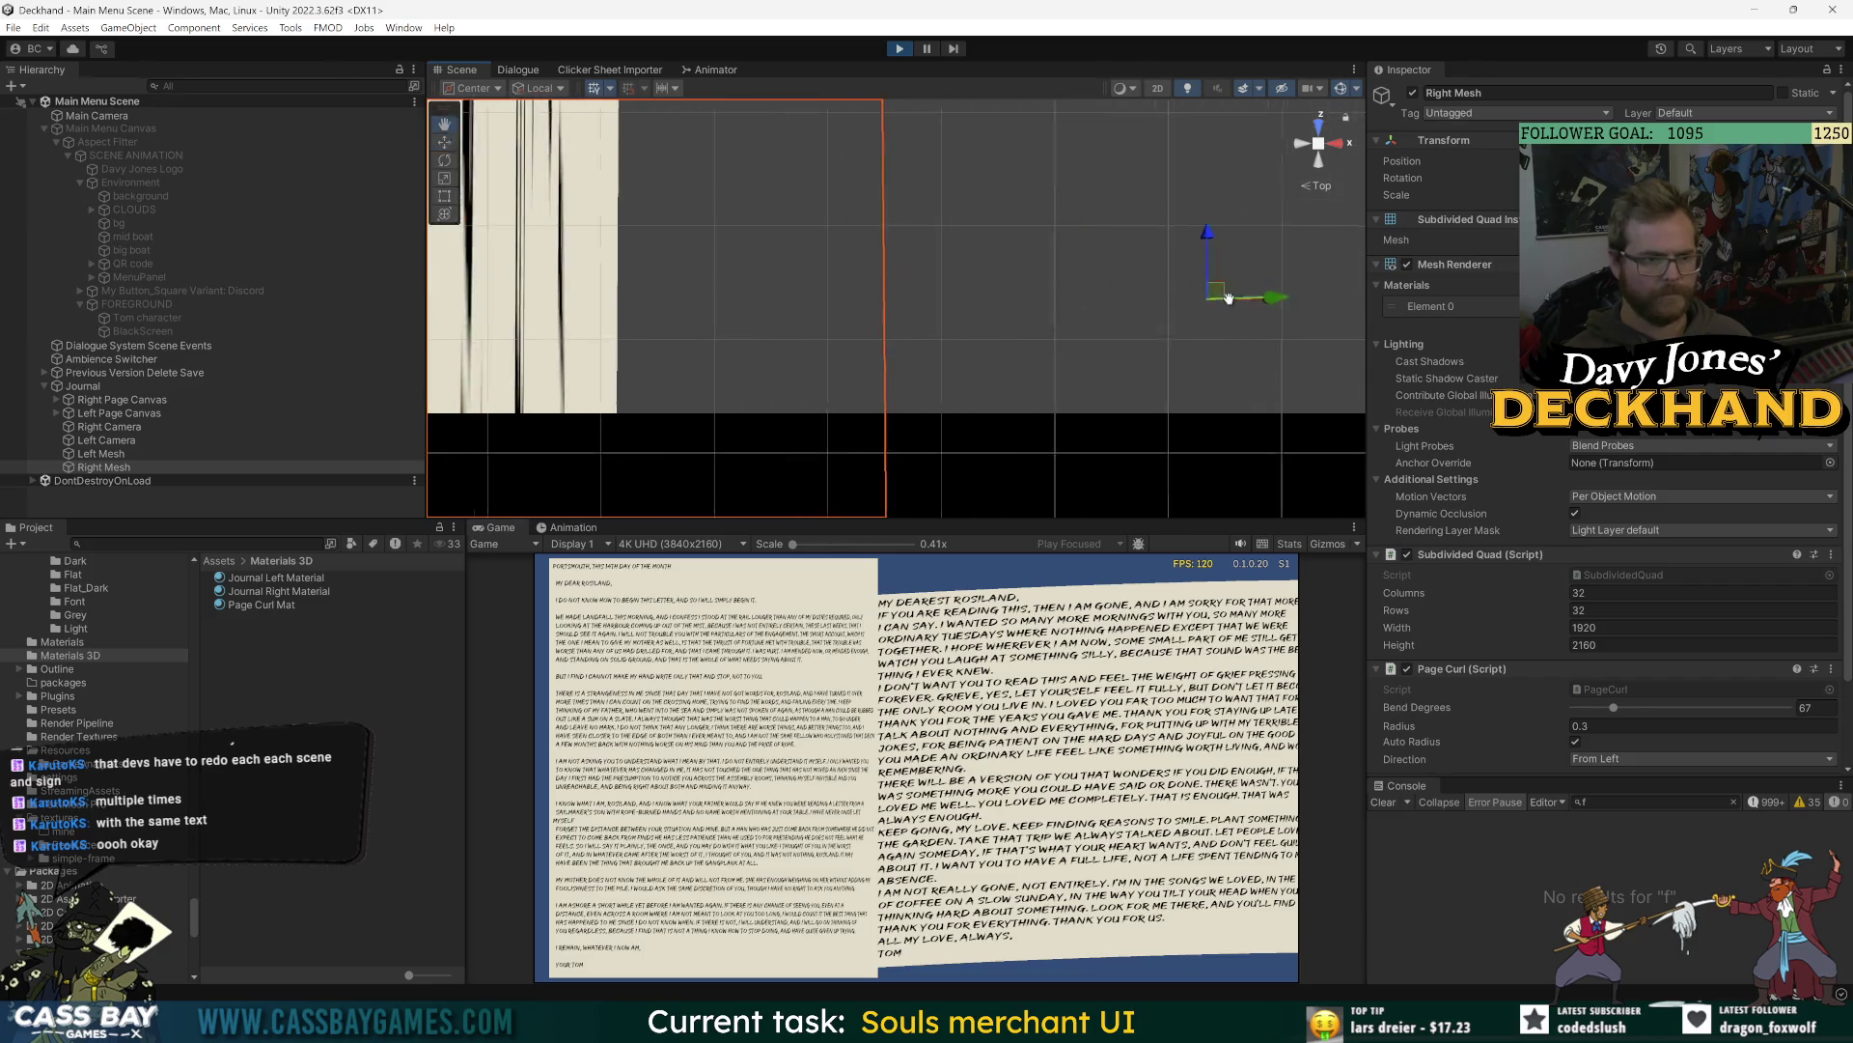
{"action": "scroll", "coordinate": [912, 301], "scroll_direction": "down", "scroll_amount": 5}
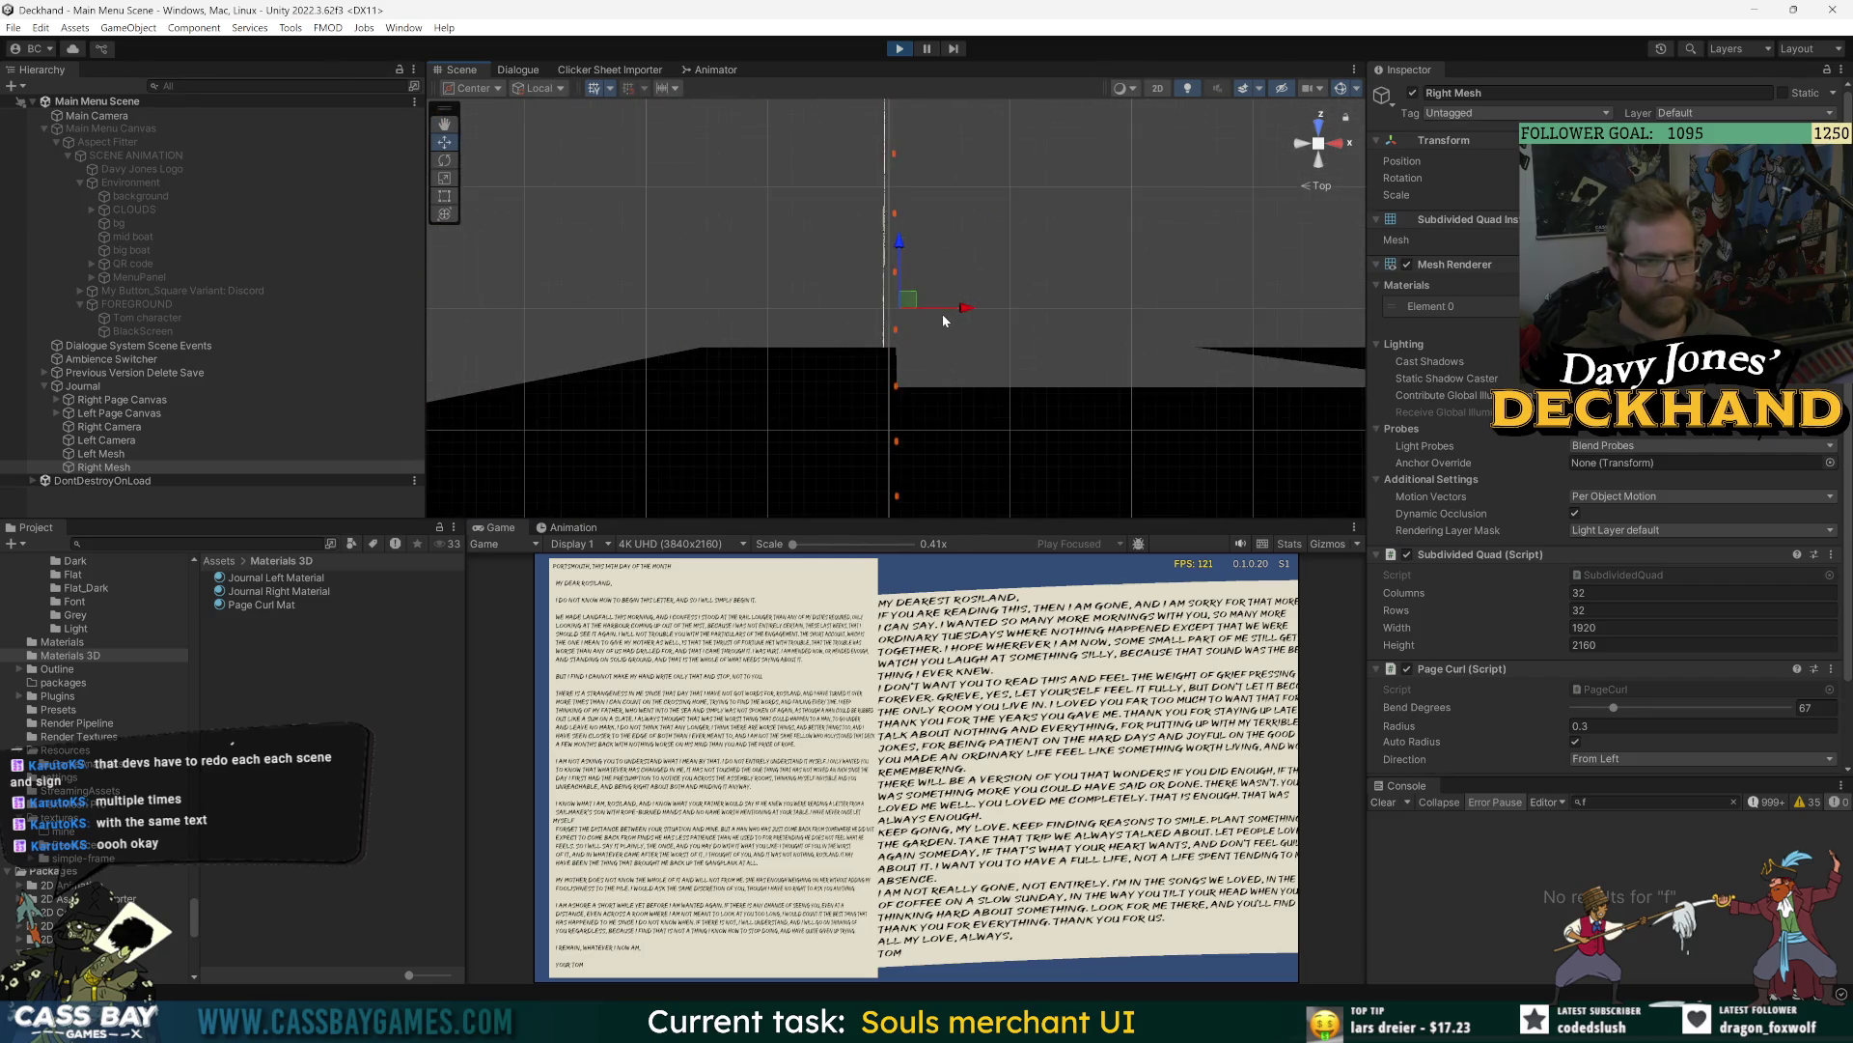
{"action": "mouse_move", "coordinate": [936, 310]}
{"action": "left_mouse_down"}
{"action": "mouse_move", "coordinate": [1100, 279]}
{"action": "mouse_move", "coordinate": [1046, 199]}
{"action": "left_mouse_up"}
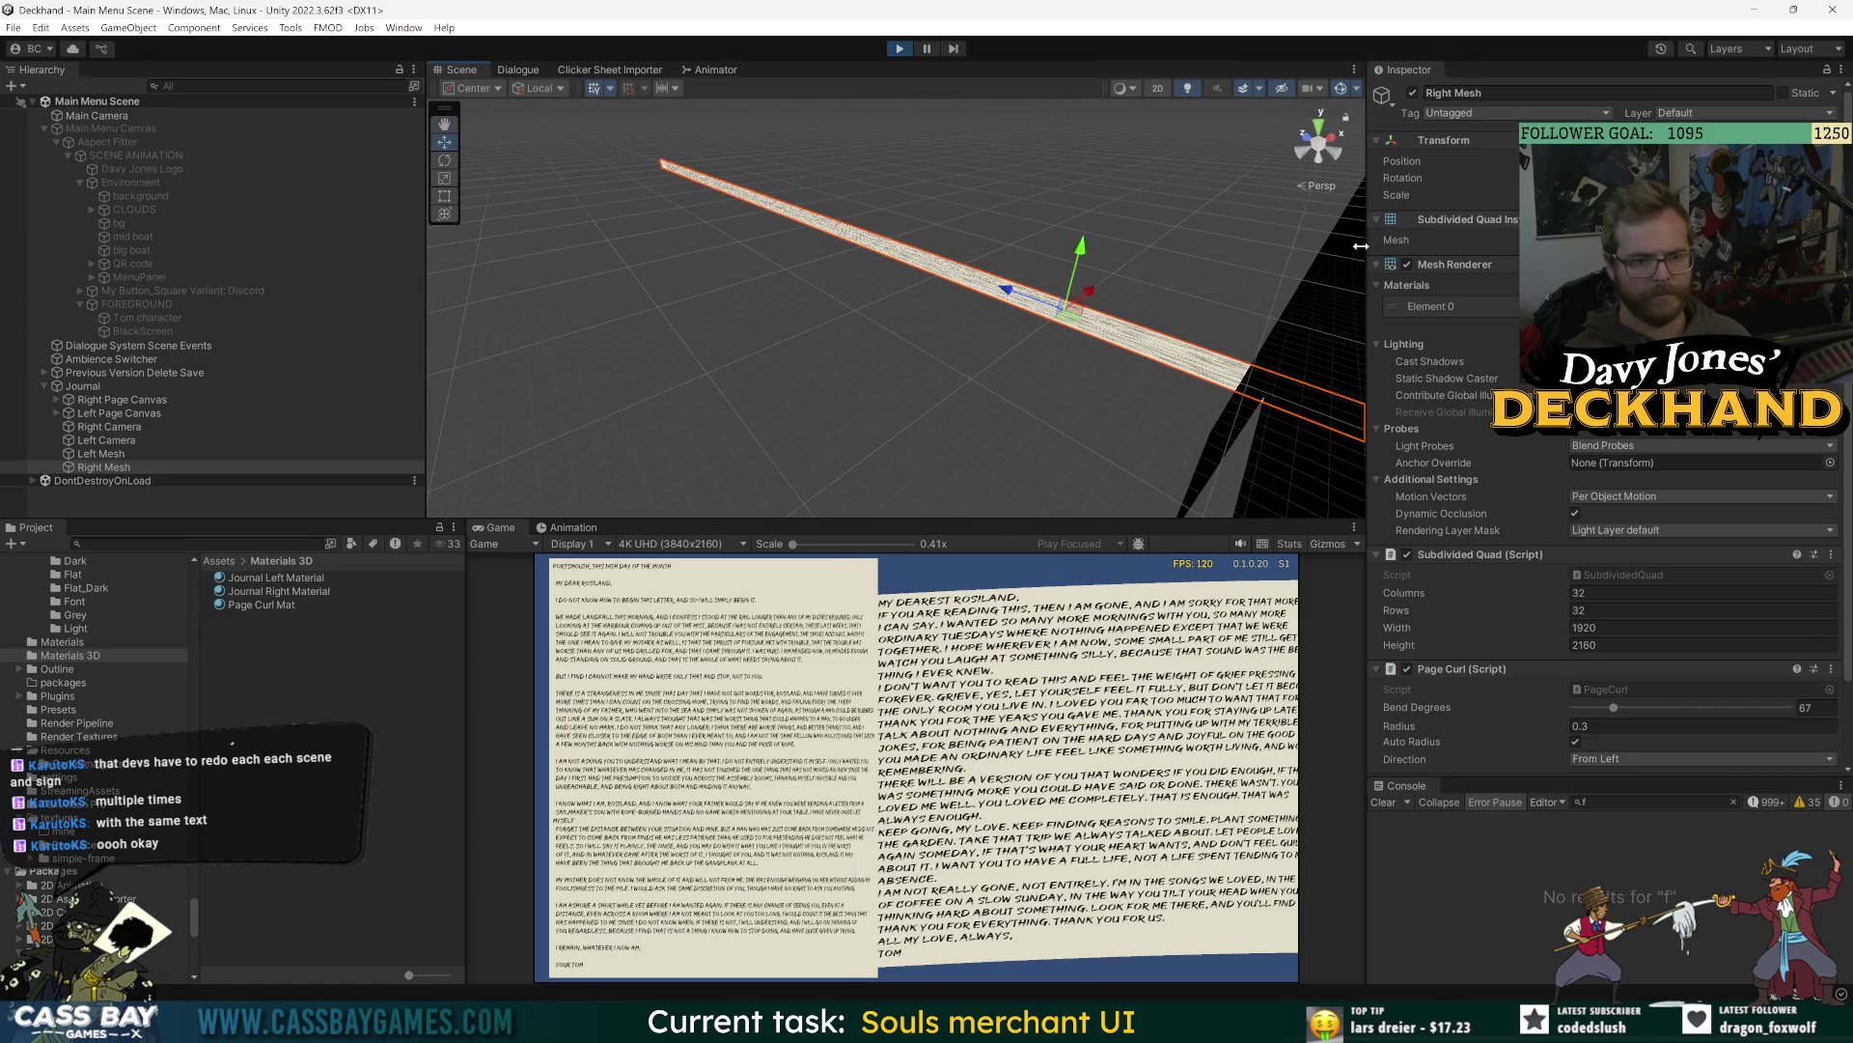
- Lower Right Mesh's bend from 67 to 17 with Auto Radius off and radius 3
{"action": "left_click_drag", "start_coordinate": [1613, 708], "coordinate": [1445, 729]}
{"action": "left_click", "coordinate": [1574, 743]}
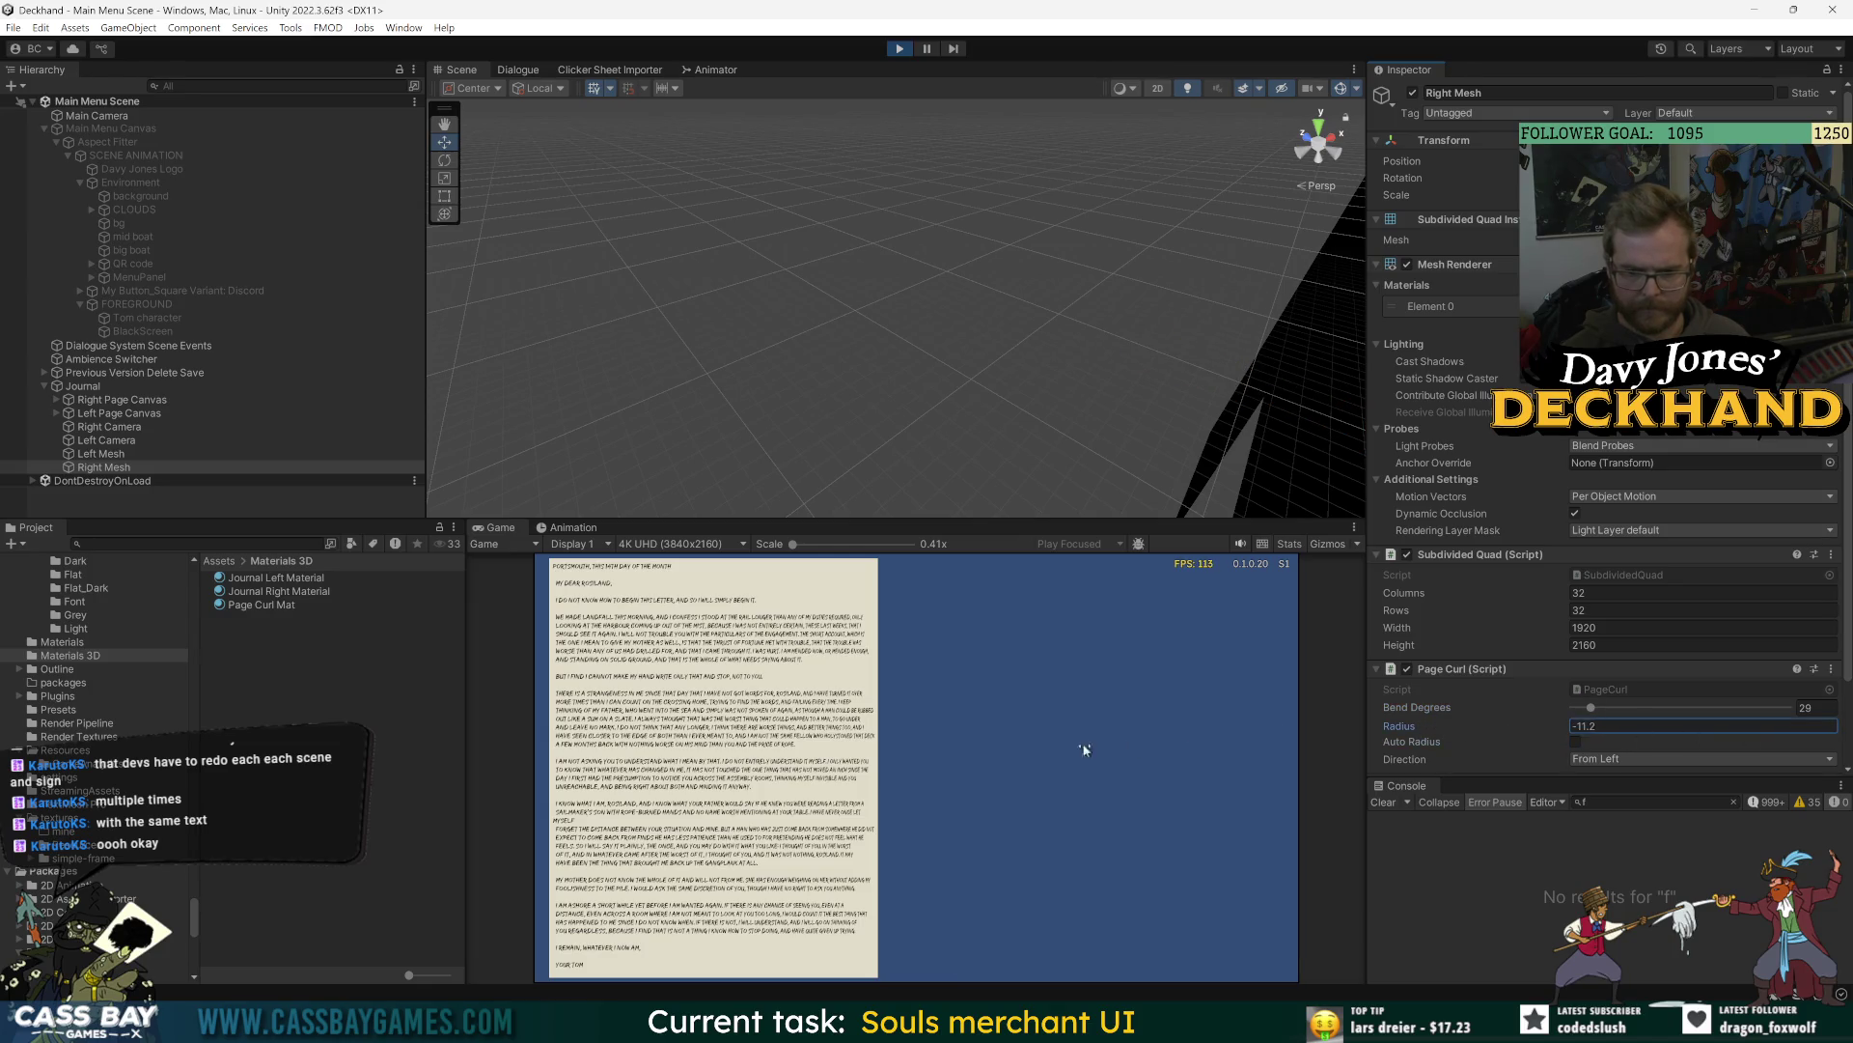
{"action": "left_click_drag", "start_coordinate": [1591, 708], "coordinate": [1584, 708]}
{"action": "left_click", "coordinate": [1583, 801]}
- Increase Right Mesh's curl radius to 4.05 and turn Auto Radius back on
{"action": "key", "text": "f"}
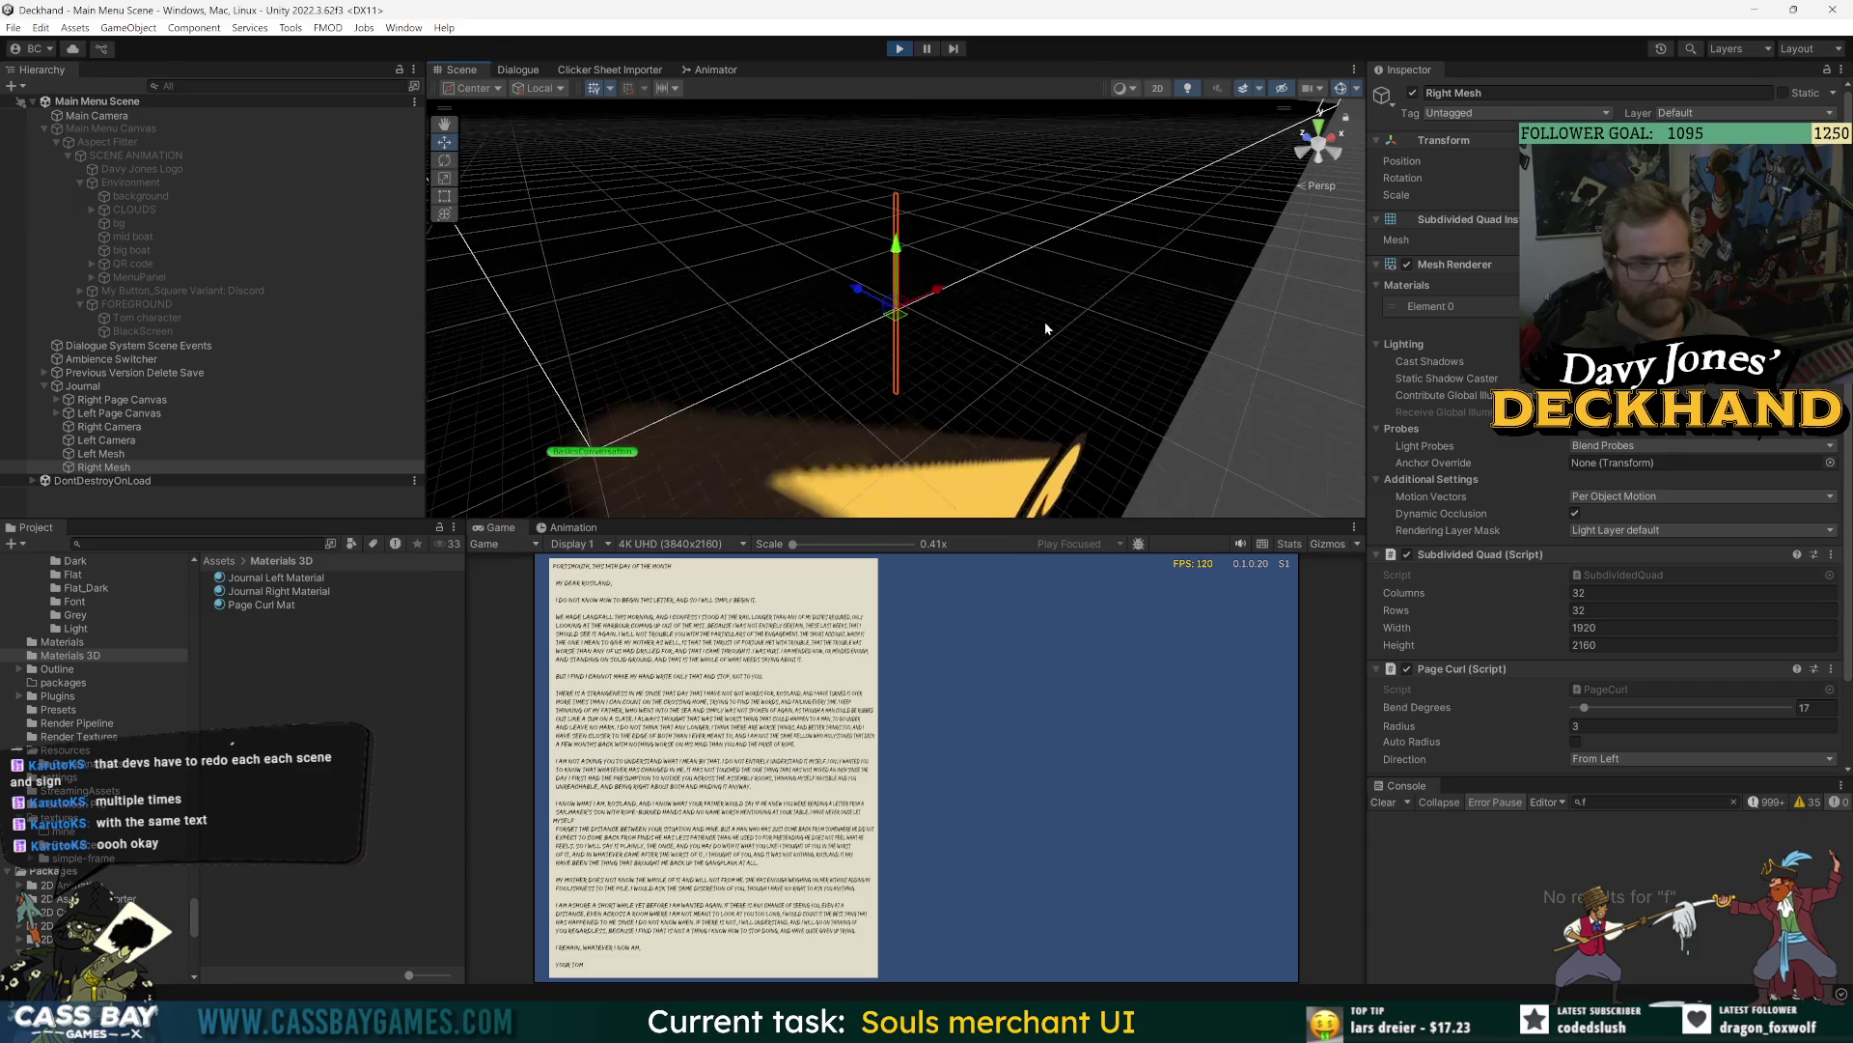
{"action": "left_click_drag", "start_coordinate": [1044, 329], "coordinate": [1139, 338]}
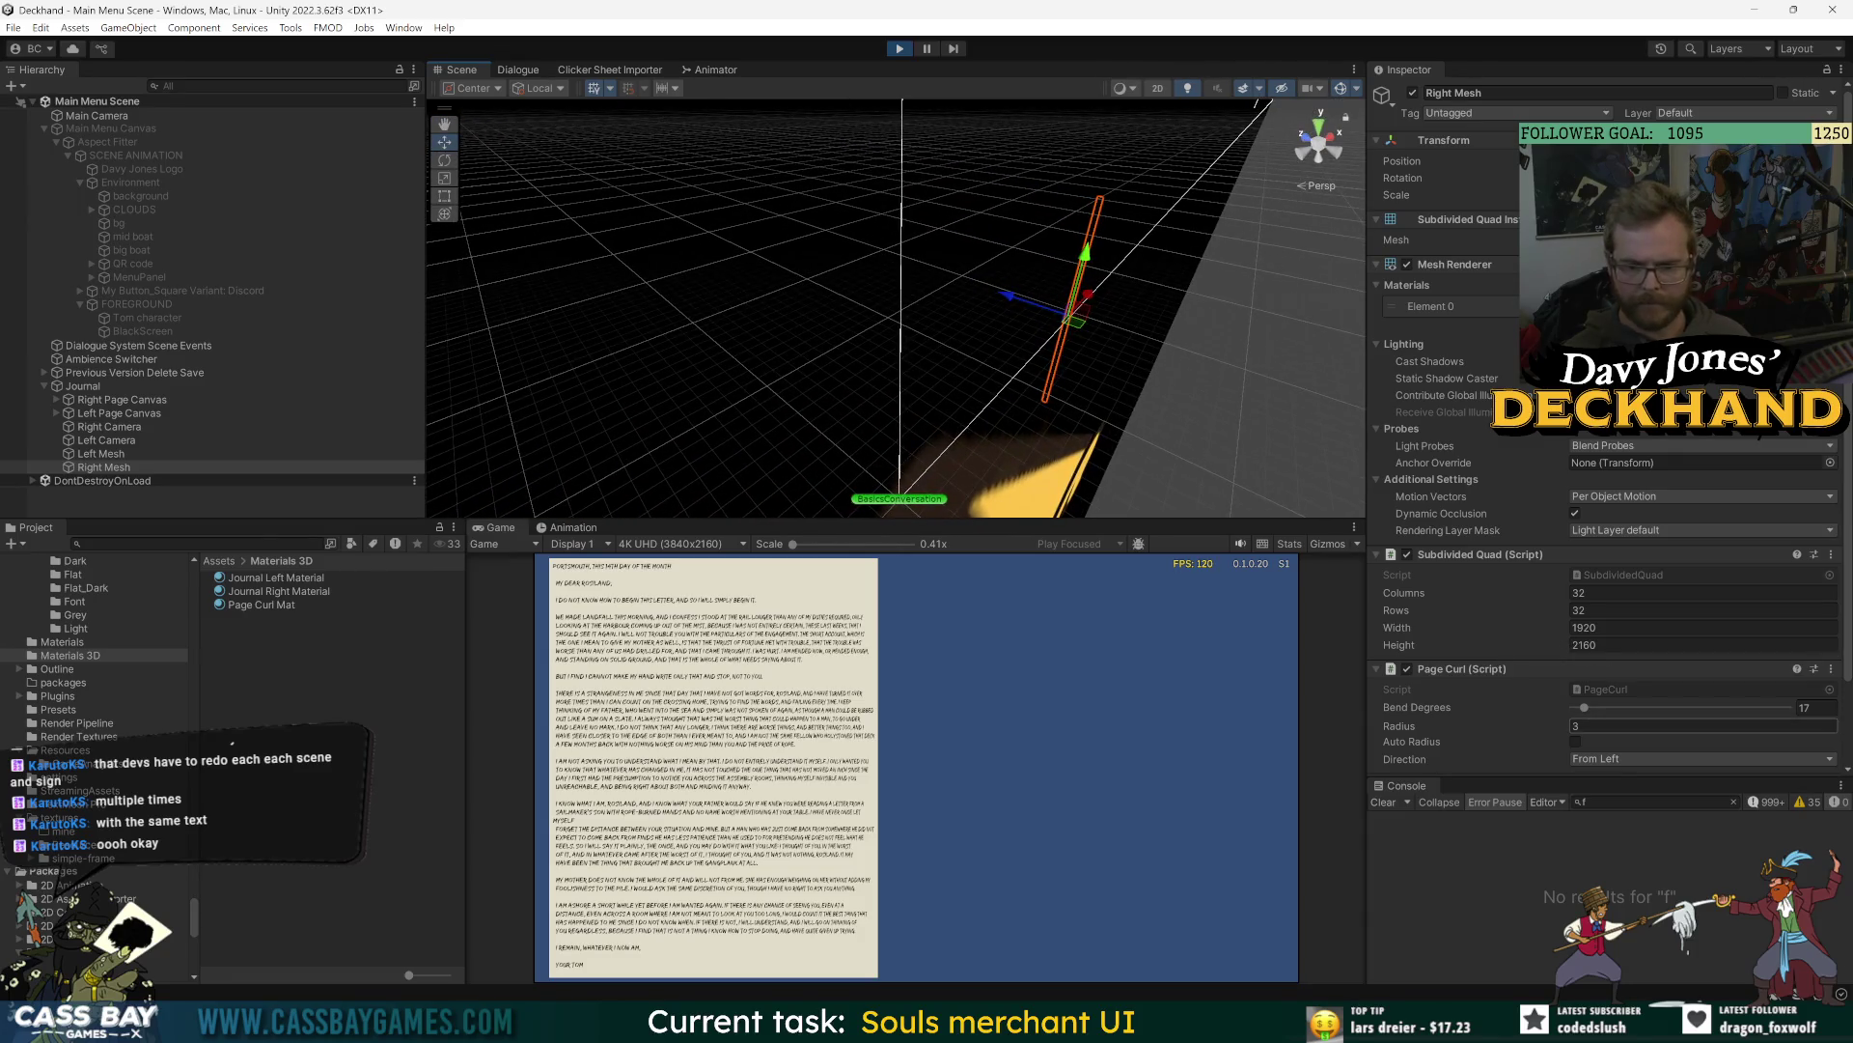
{"action": "left_click_drag", "start_coordinate": [1405, 731], "coordinate": [1576, 709]}
{"action": "left_click", "coordinate": [1576, 743]}
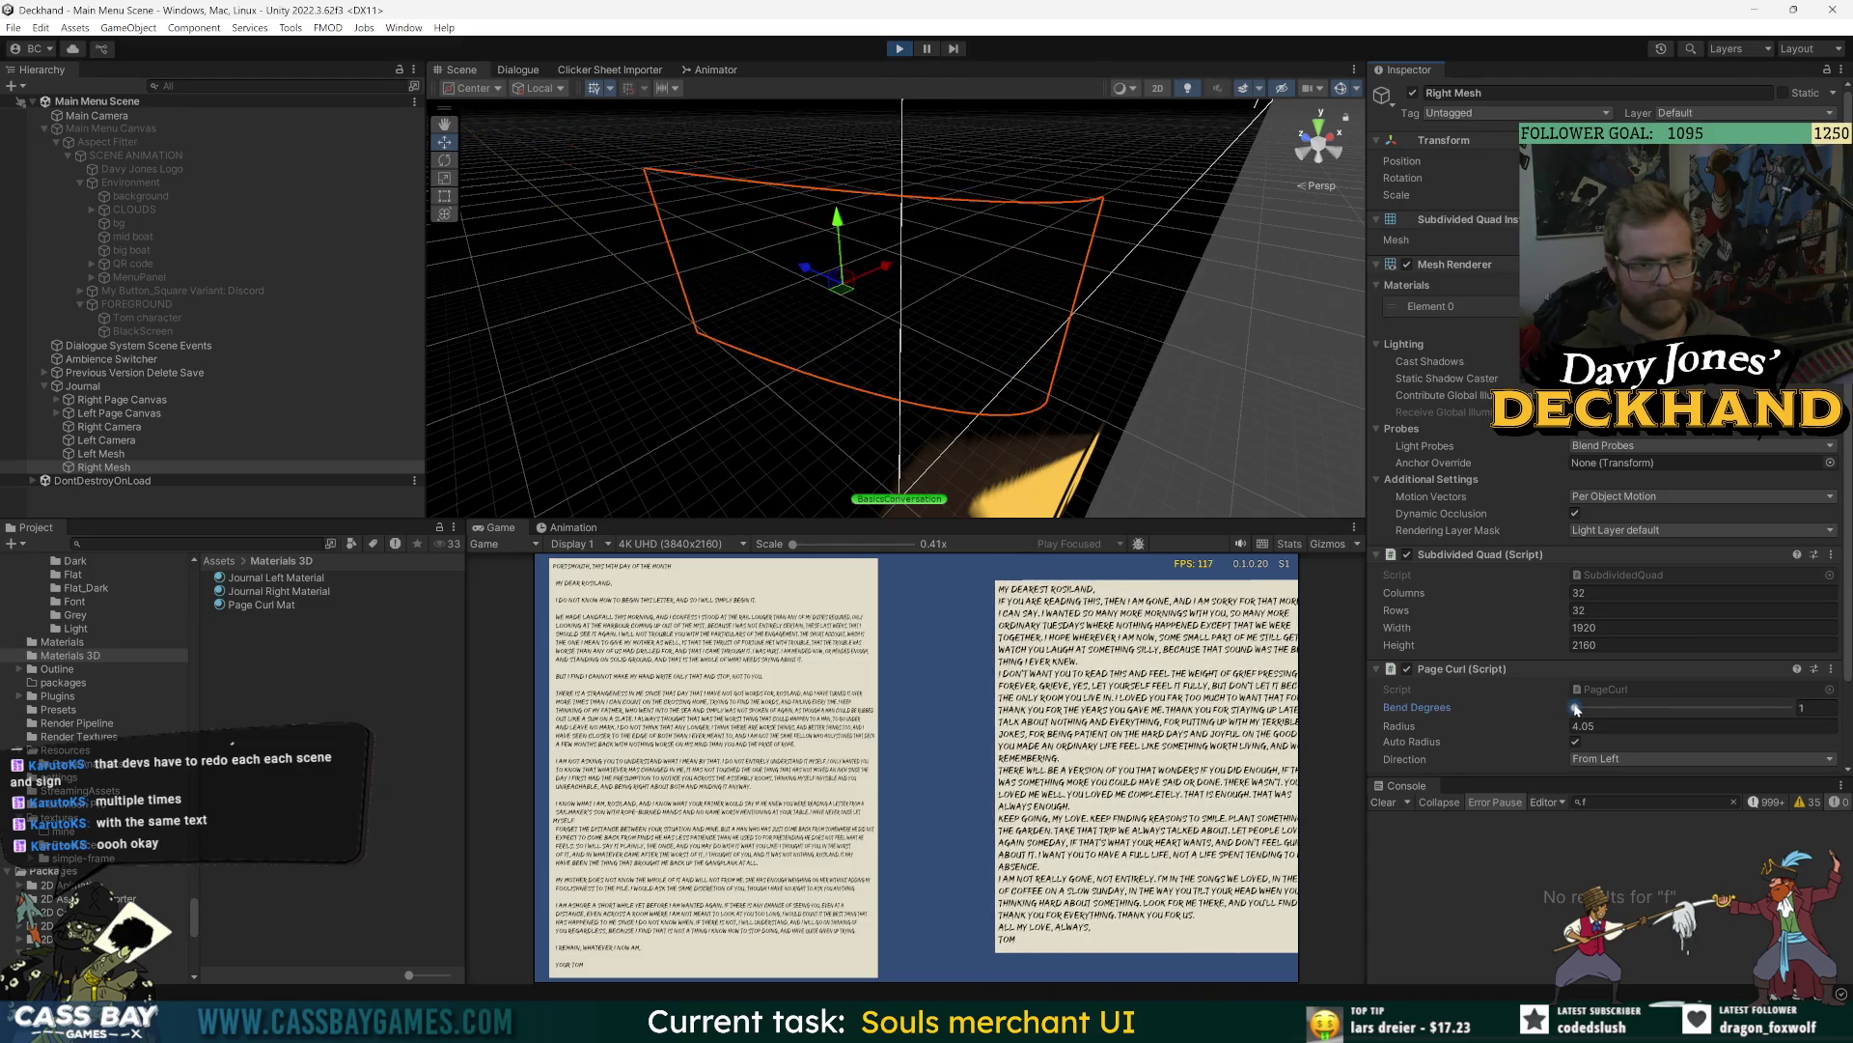
- Set Right Mesh's Bend Degrees to 0.3
{"action": "left_click", "coordinate": [1818, 709]}
{"action": "type", "text": "0.2"}
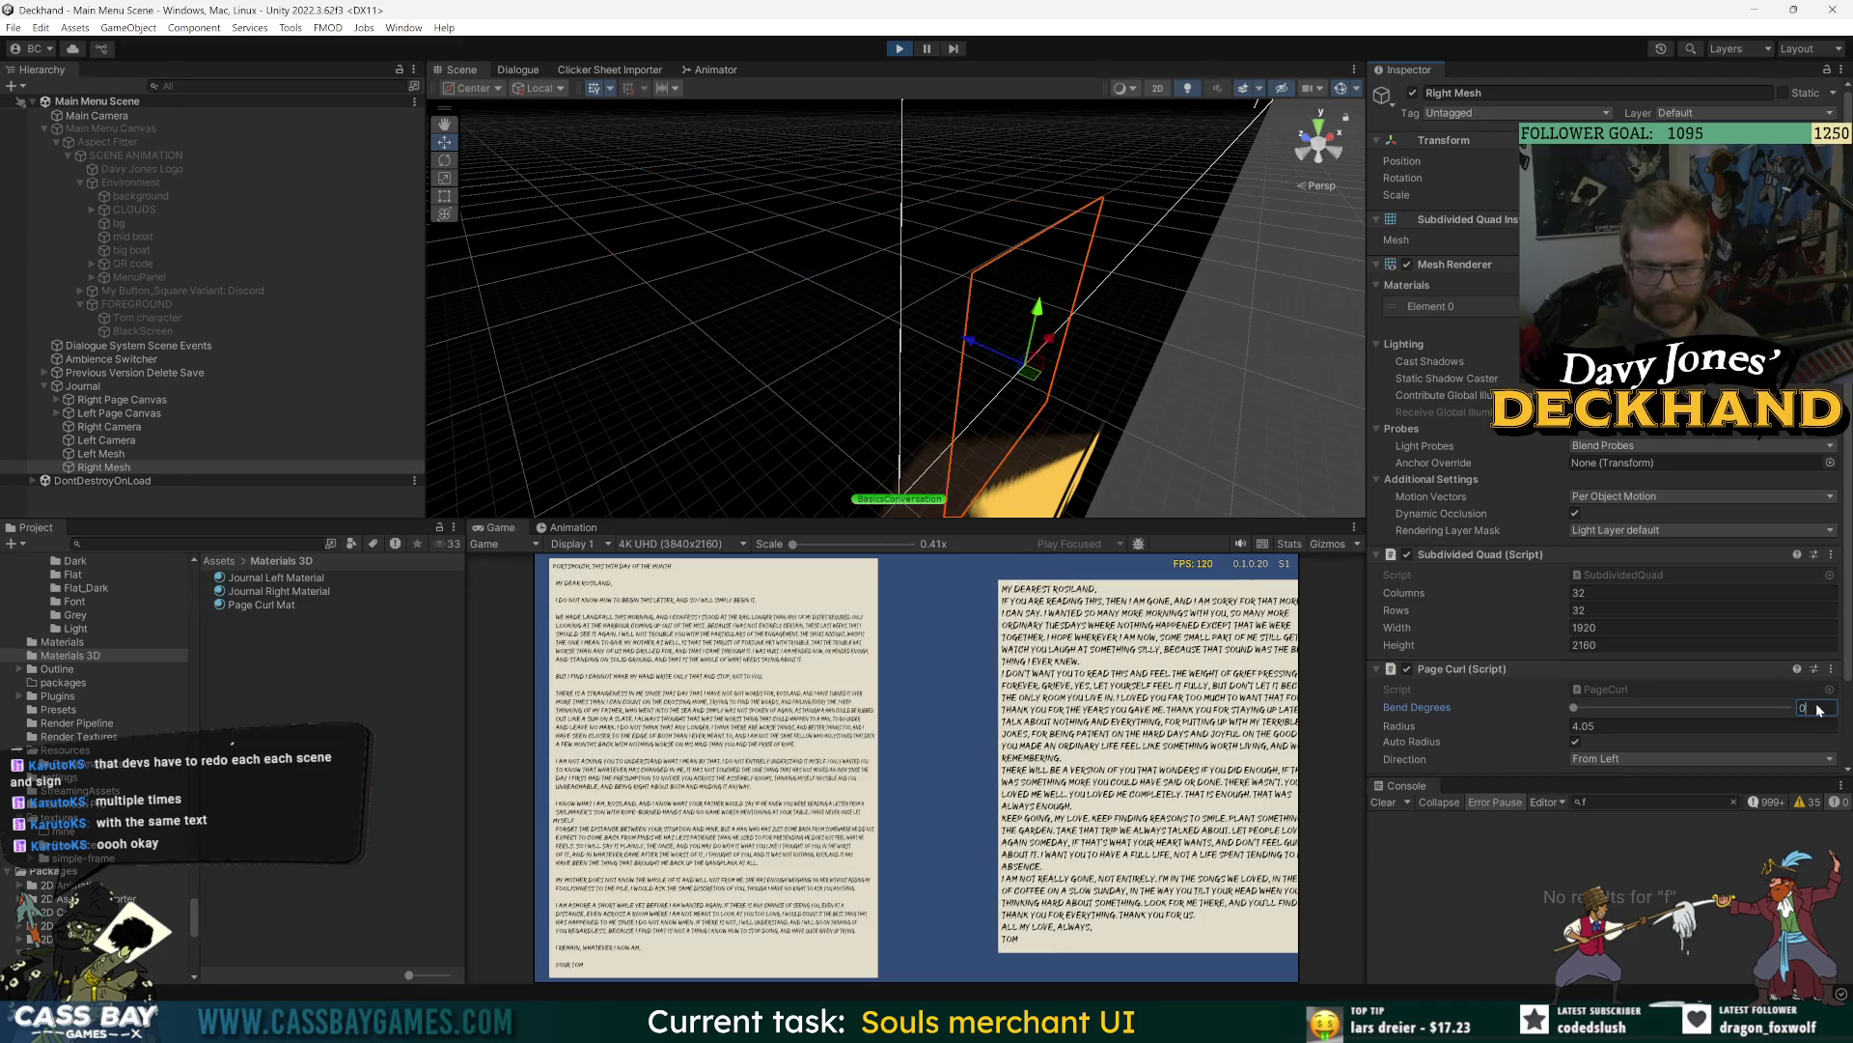
{"action": "key", "text": "BackSpace"}
{"action": "type", "text": "3"}
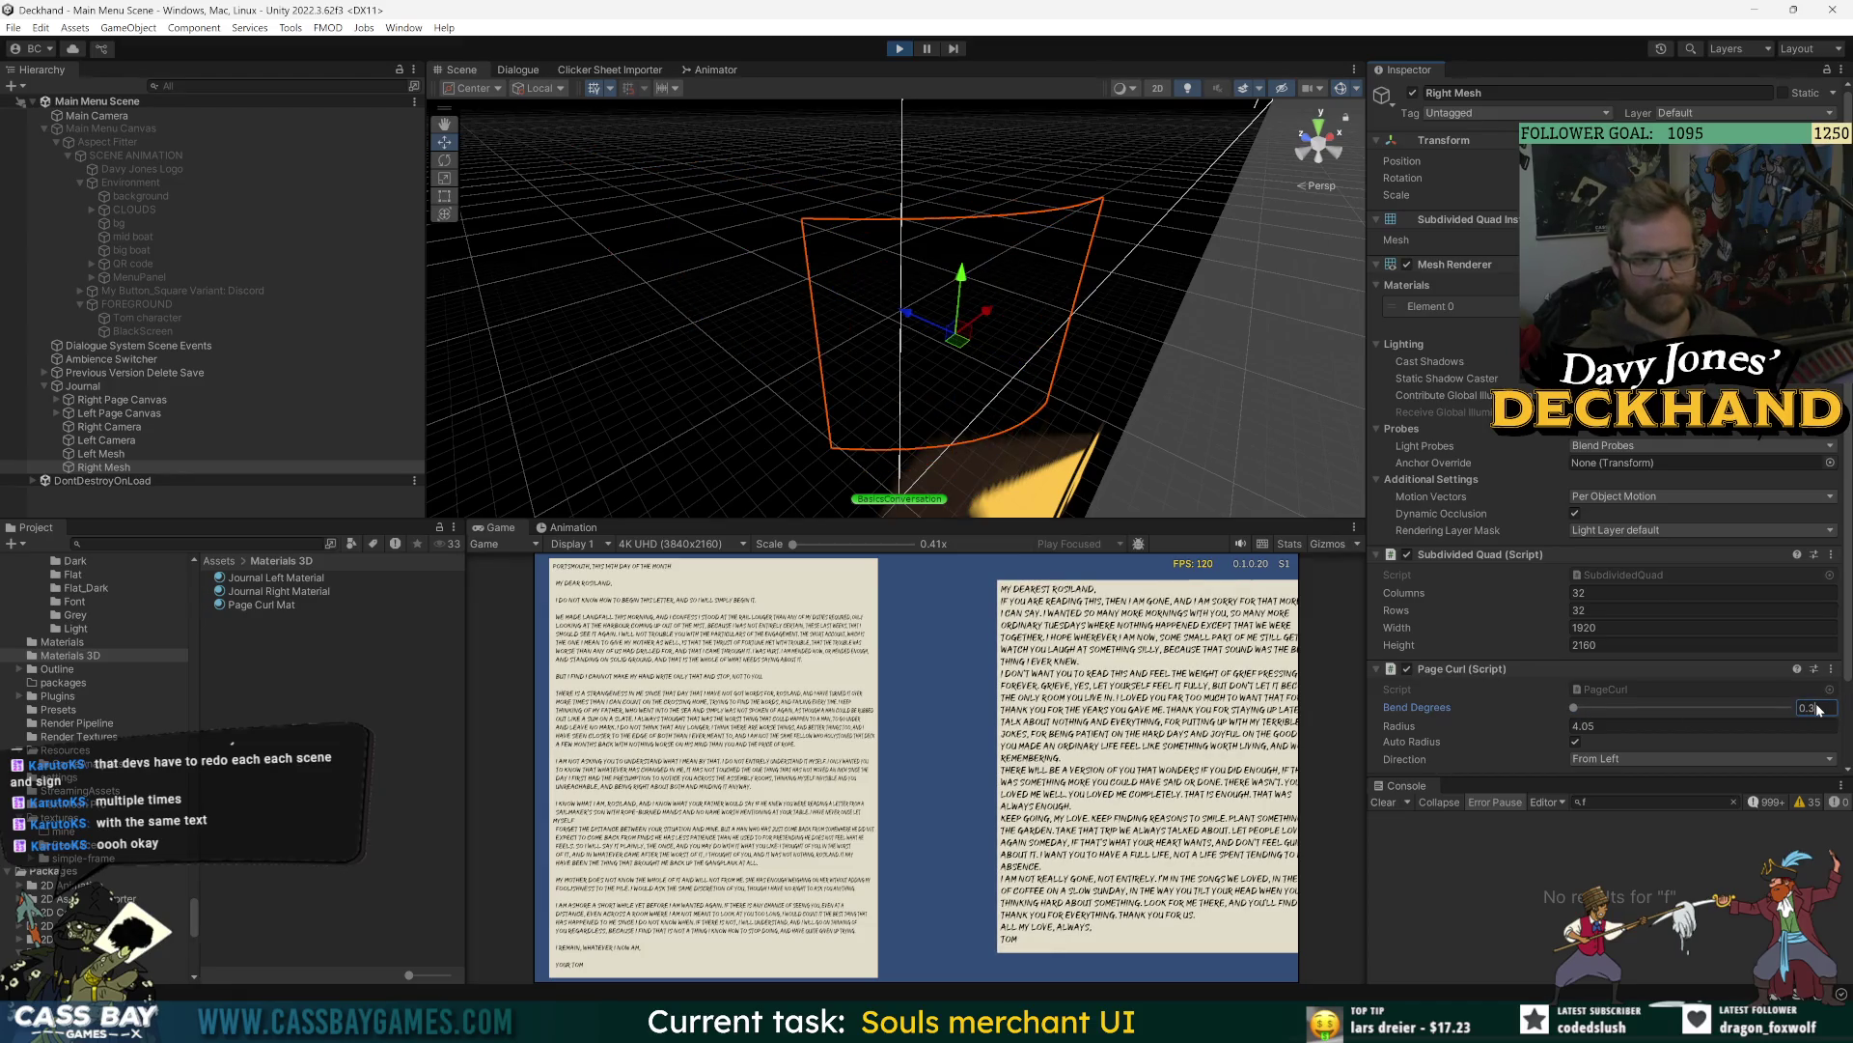
{"action": "key", "text": "Return"}
- Rotate the Right Mesh page around its vertical axis with the Rotate tool
{"action": "key", "text": "e"}
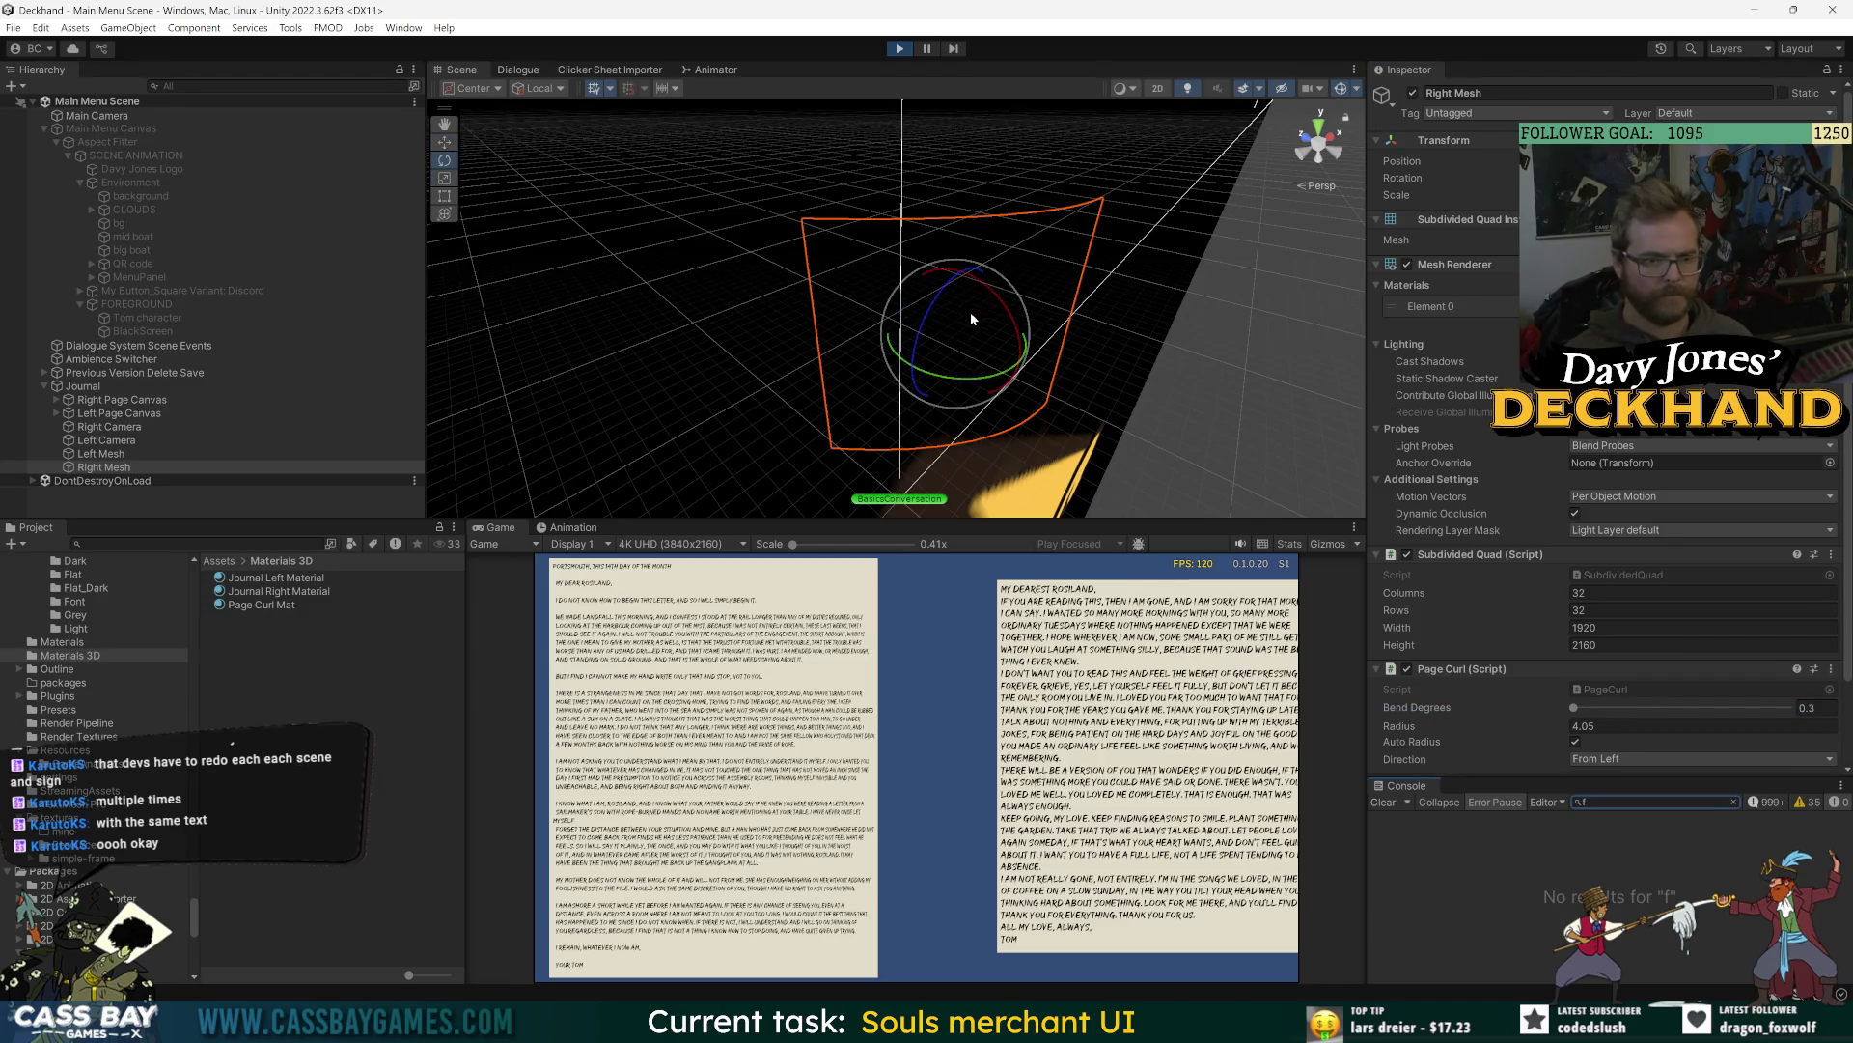
{"action": "left_click_drag", "start_coordinate": [1002, 388], "coordinate": [1039, 368]}
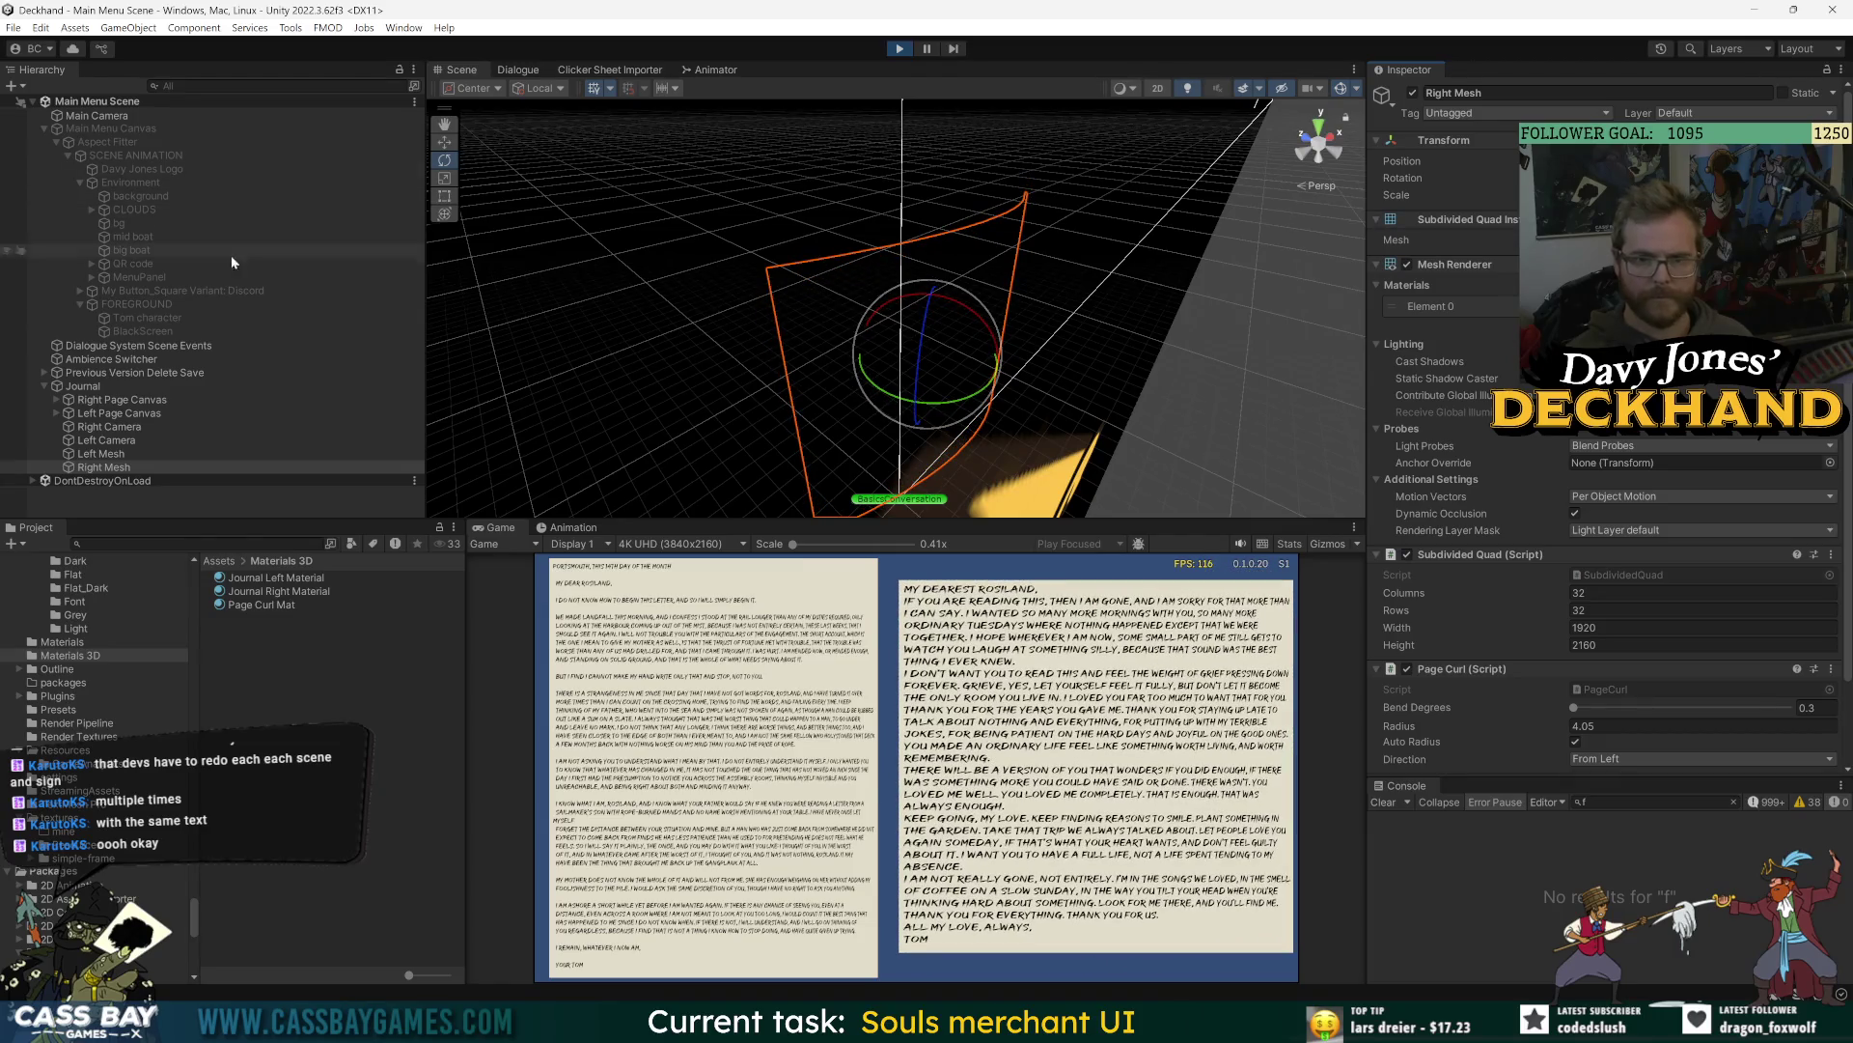
{"action": "mouse_move", "coordinate": [965, 313]}
{"action": "left_mouse_down"}
{"action": "mouse_move", "coordinate": [917, 319]}
{"action": "mouse_move", "coordinate": [880, 352]}
{"action": "mouse_move", "coordinate": [906, 334]}
{"action": "left_mouse_up"}
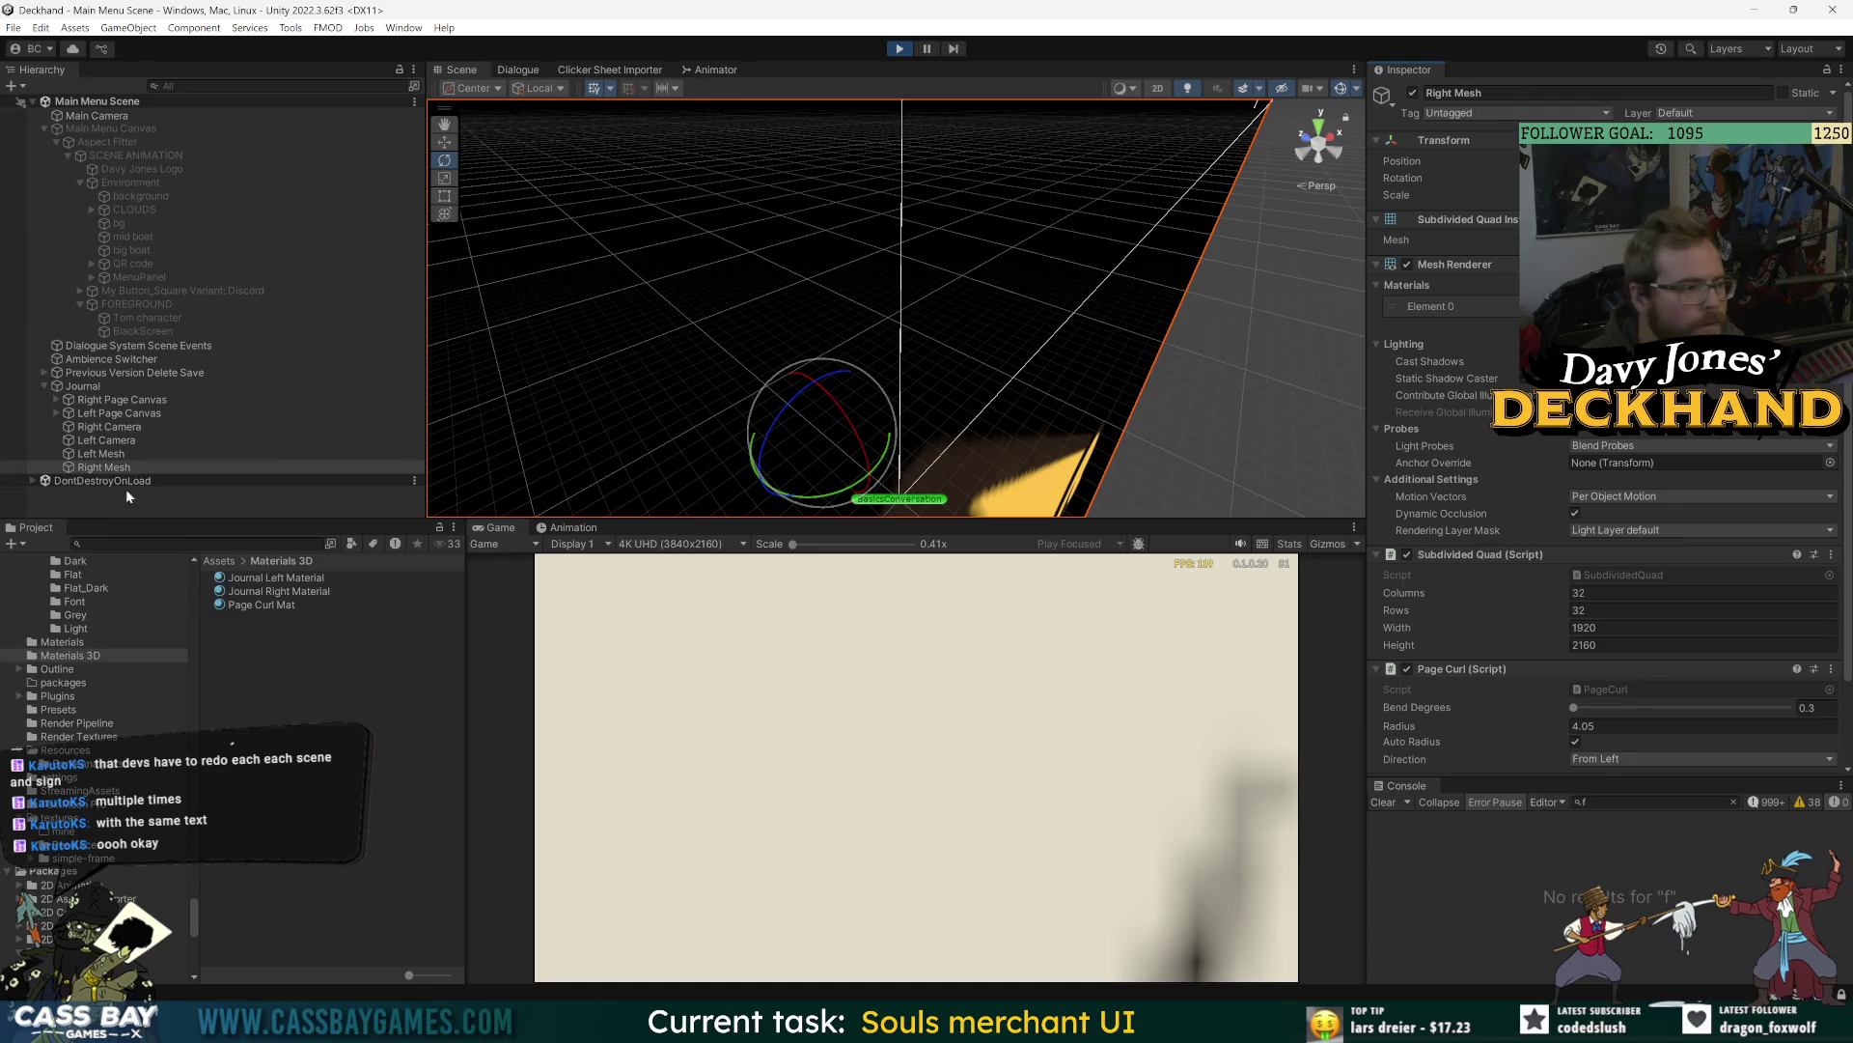
- Compare Left Mesh and Right Mesh settings and attempt to save the scene
{"action": "left_click", "coordinate": [100, 454]}
{"action": "left_click", "coordinate": [1409, 69]}
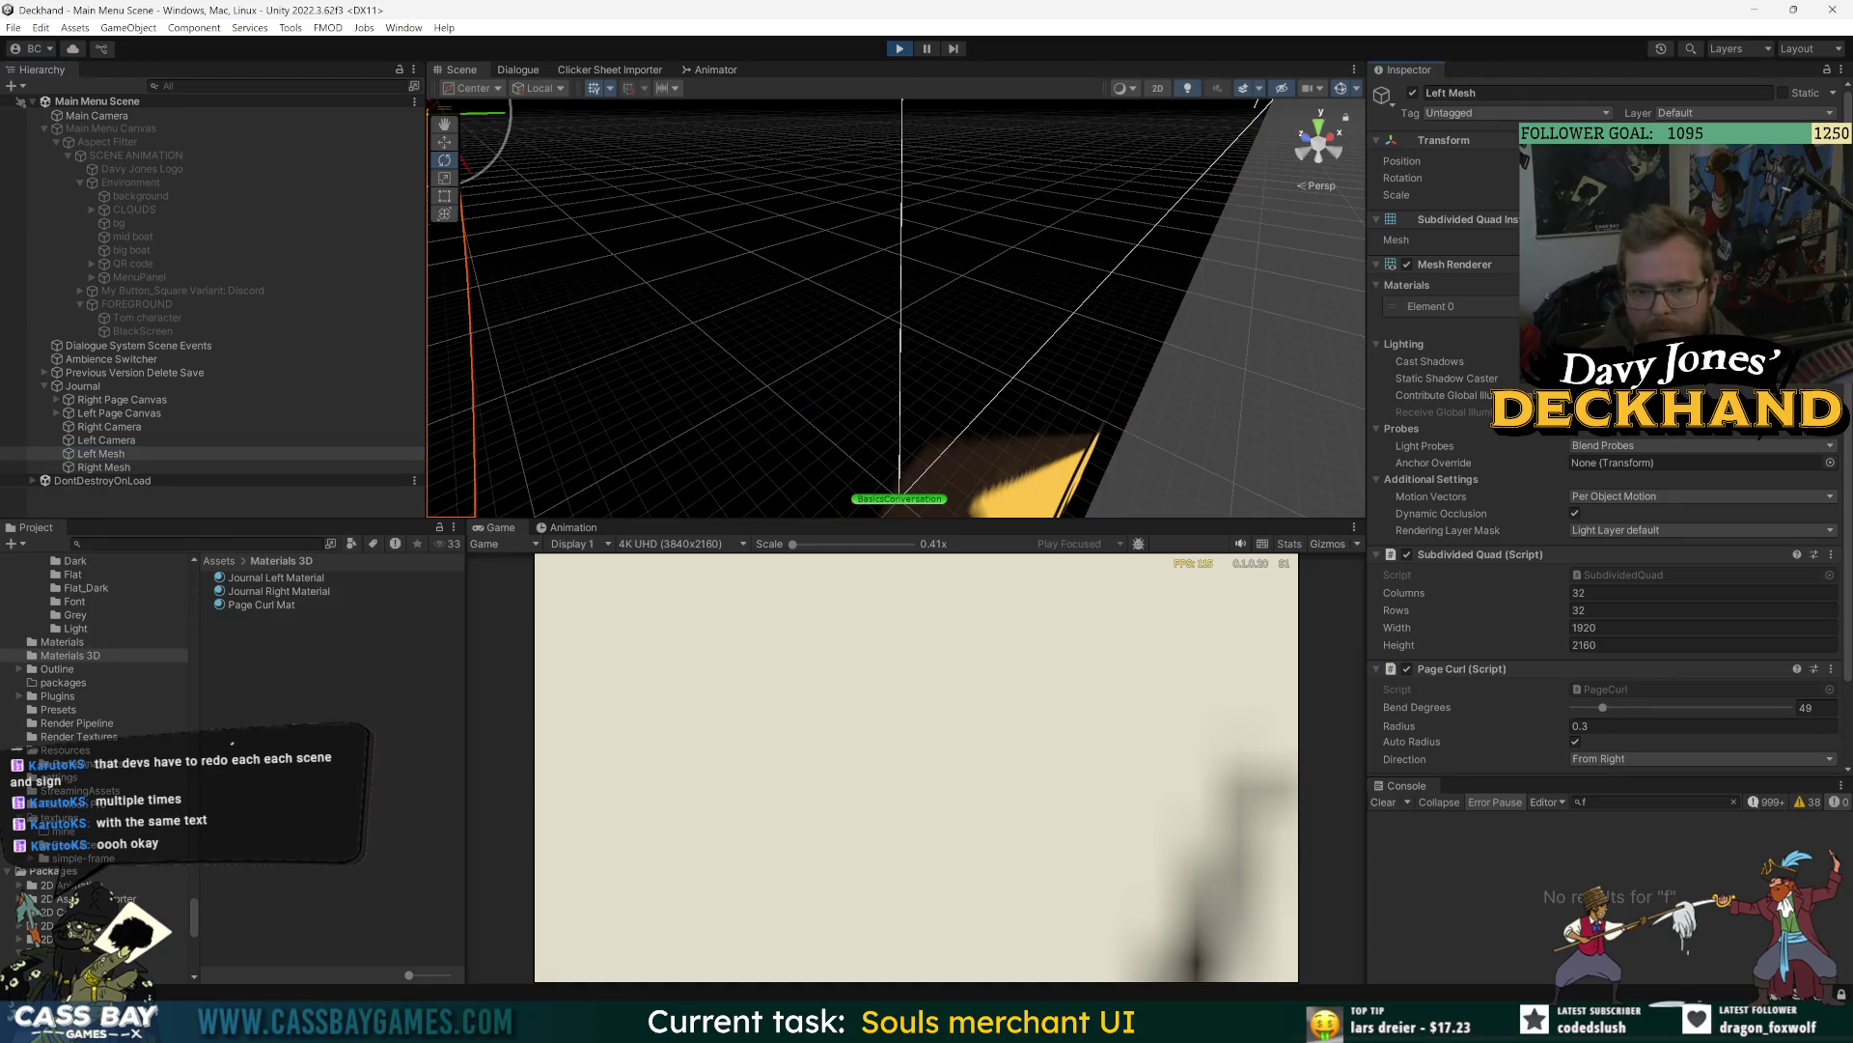
{"action": "left_click", "coordinate": [290, 467]}
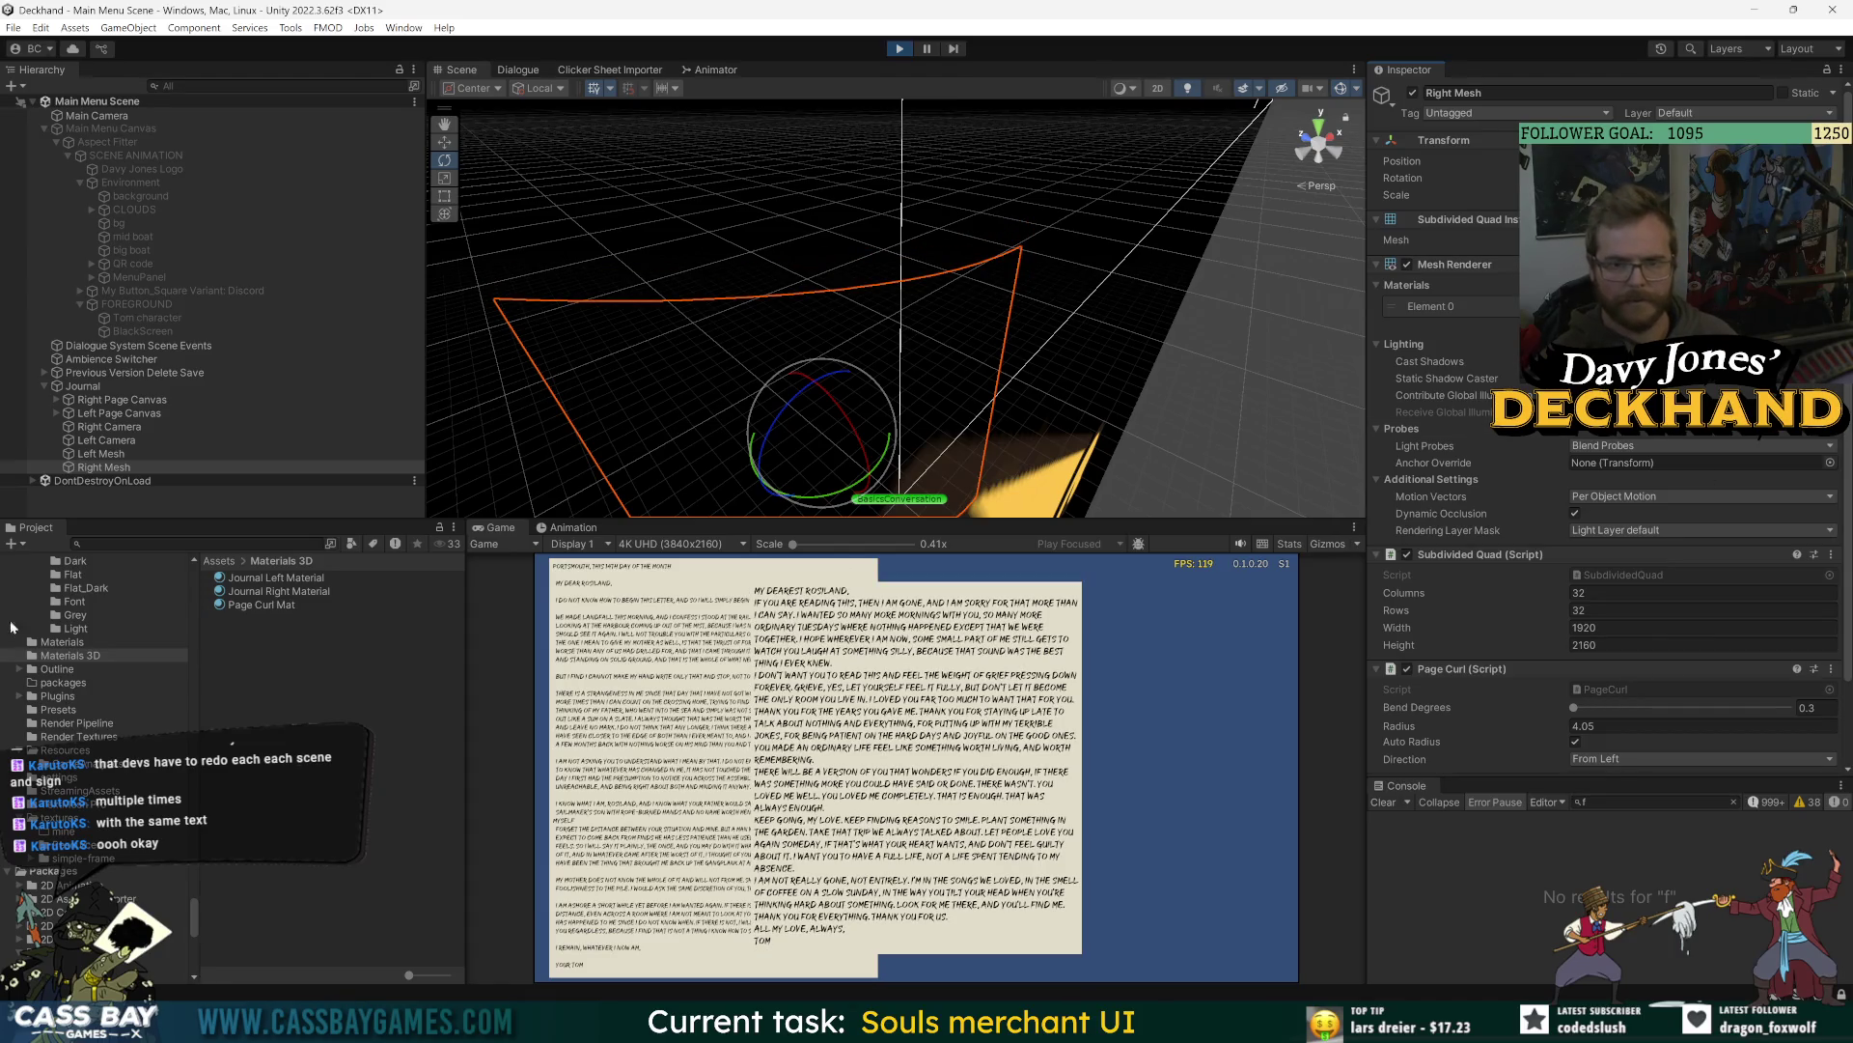
{"action": "left_click", "coordinate": [113, 451]}
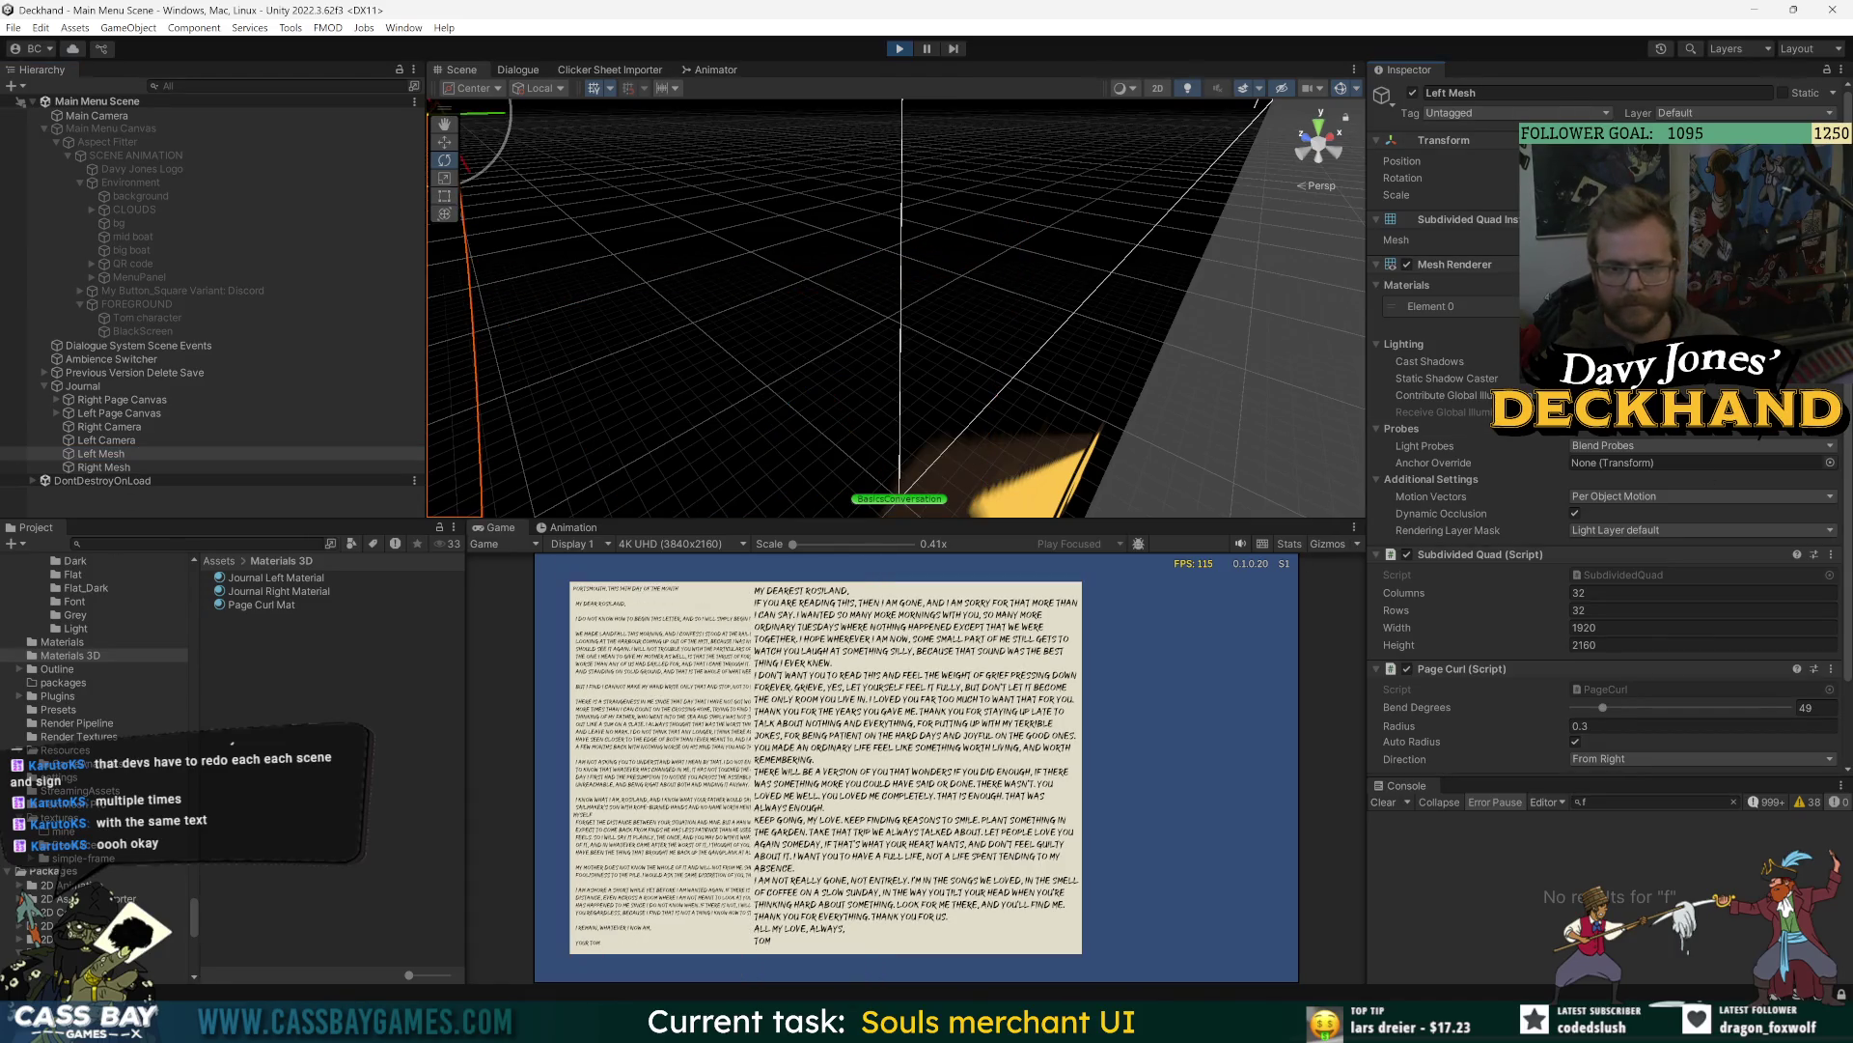
{"action": "left_click", "coordinate": [107, 466]}
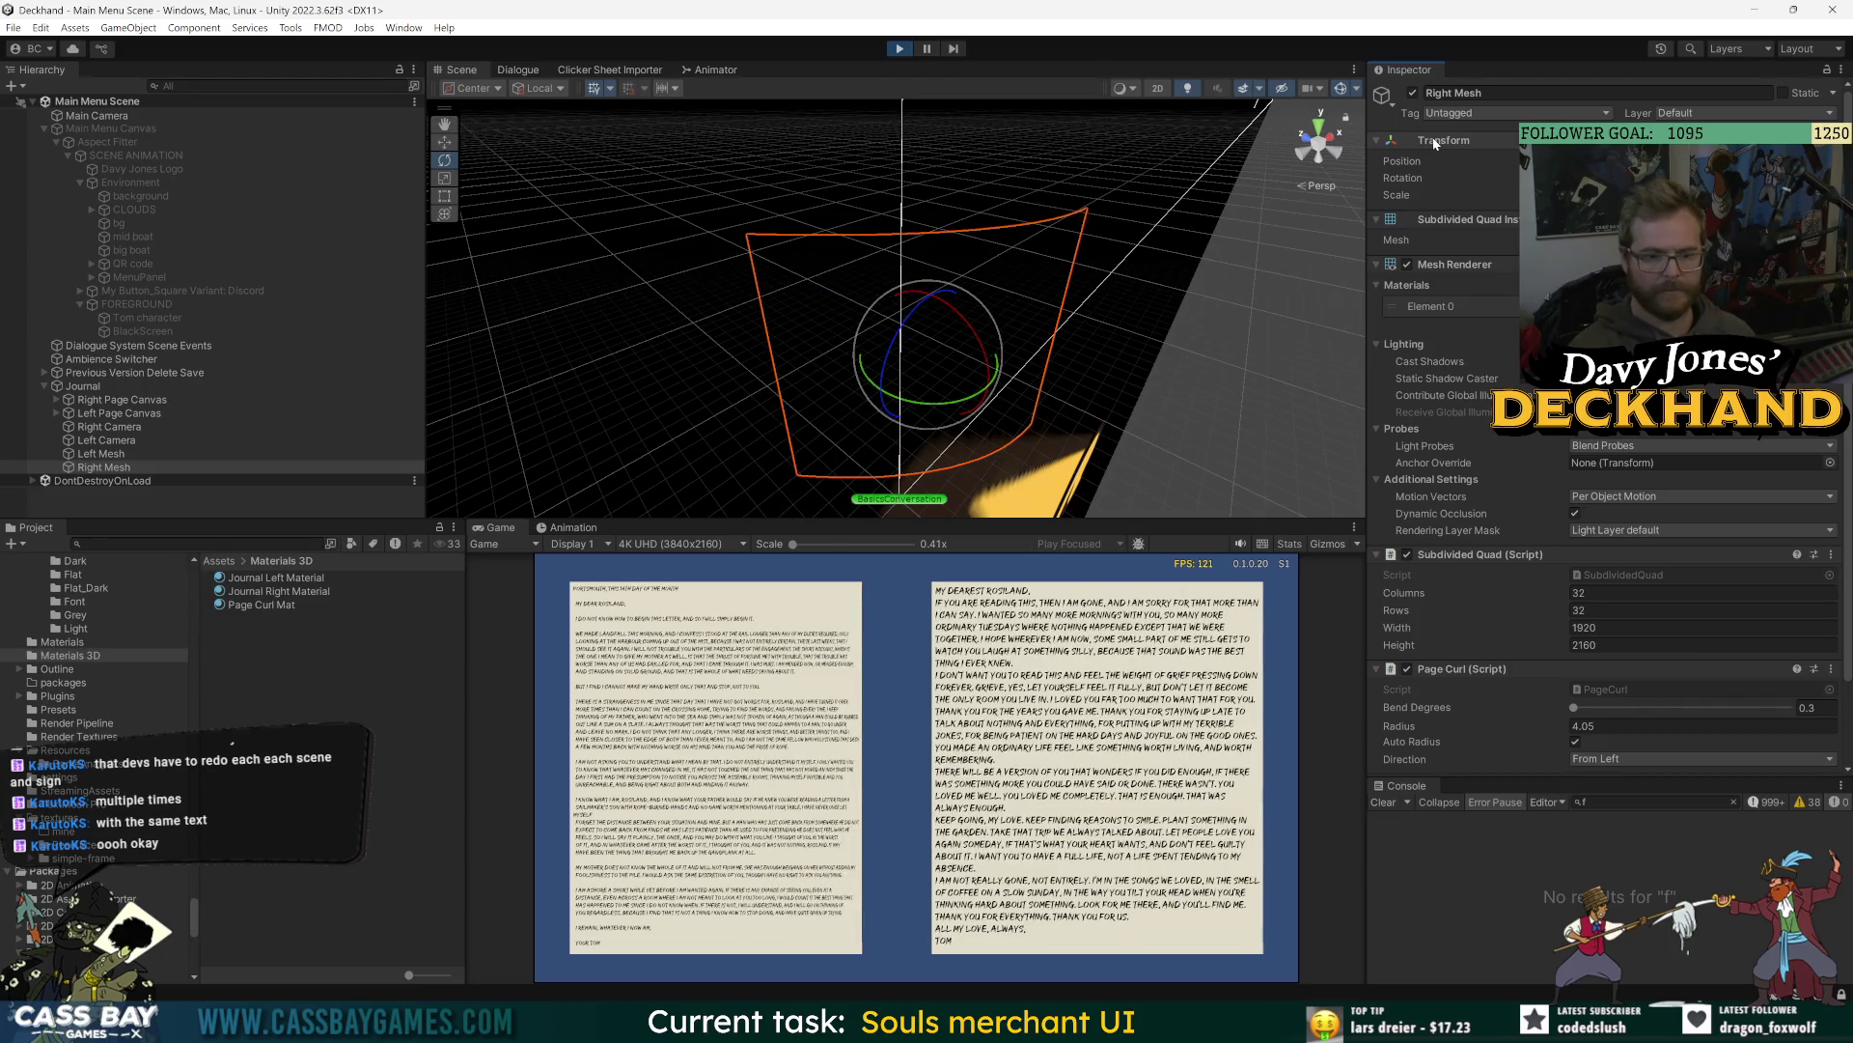
{"action": "left_click", "coordinate": [1588, 868]}
{"action": "key", "text": "ctrl+s"}
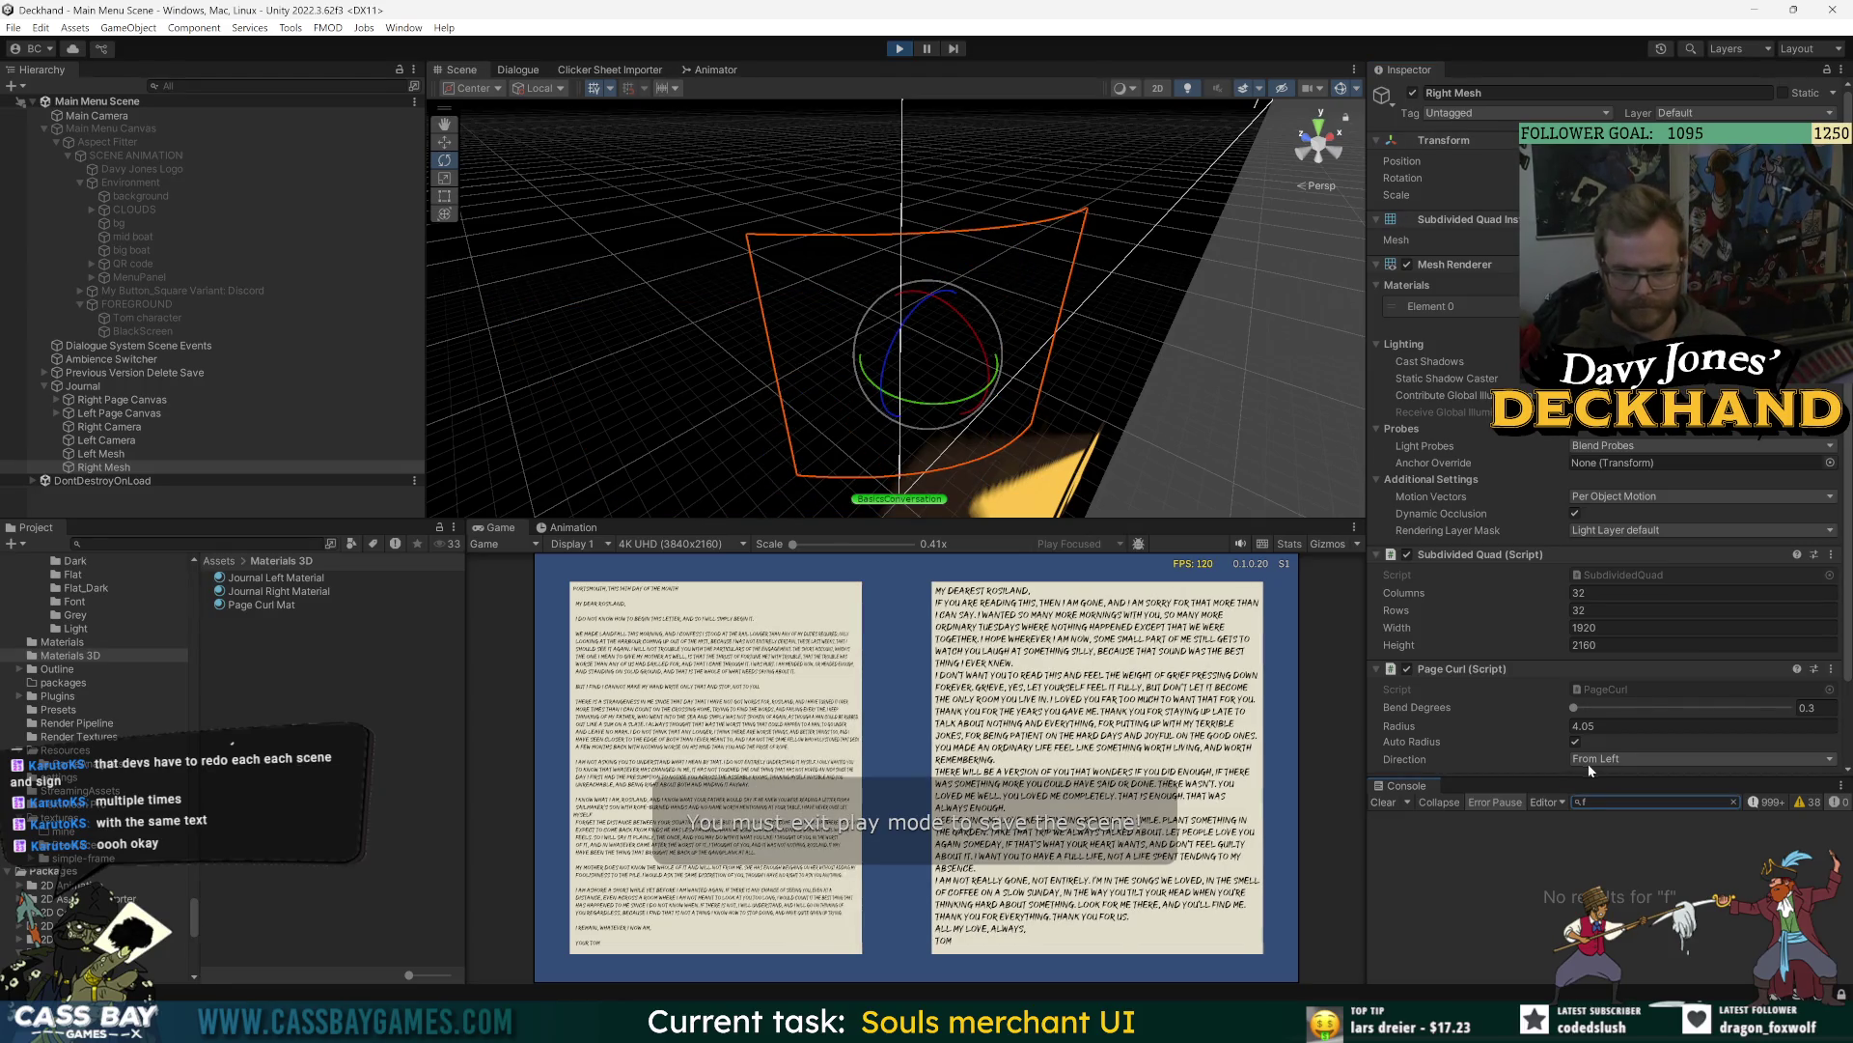
- Try Right Mesh bends of 0.3 and 0.4, keep 0.3, and exit Play mode
{"action": "left_click_drag", "start_coordinate": [1567, 705], "coordinate": [1577, 711]}
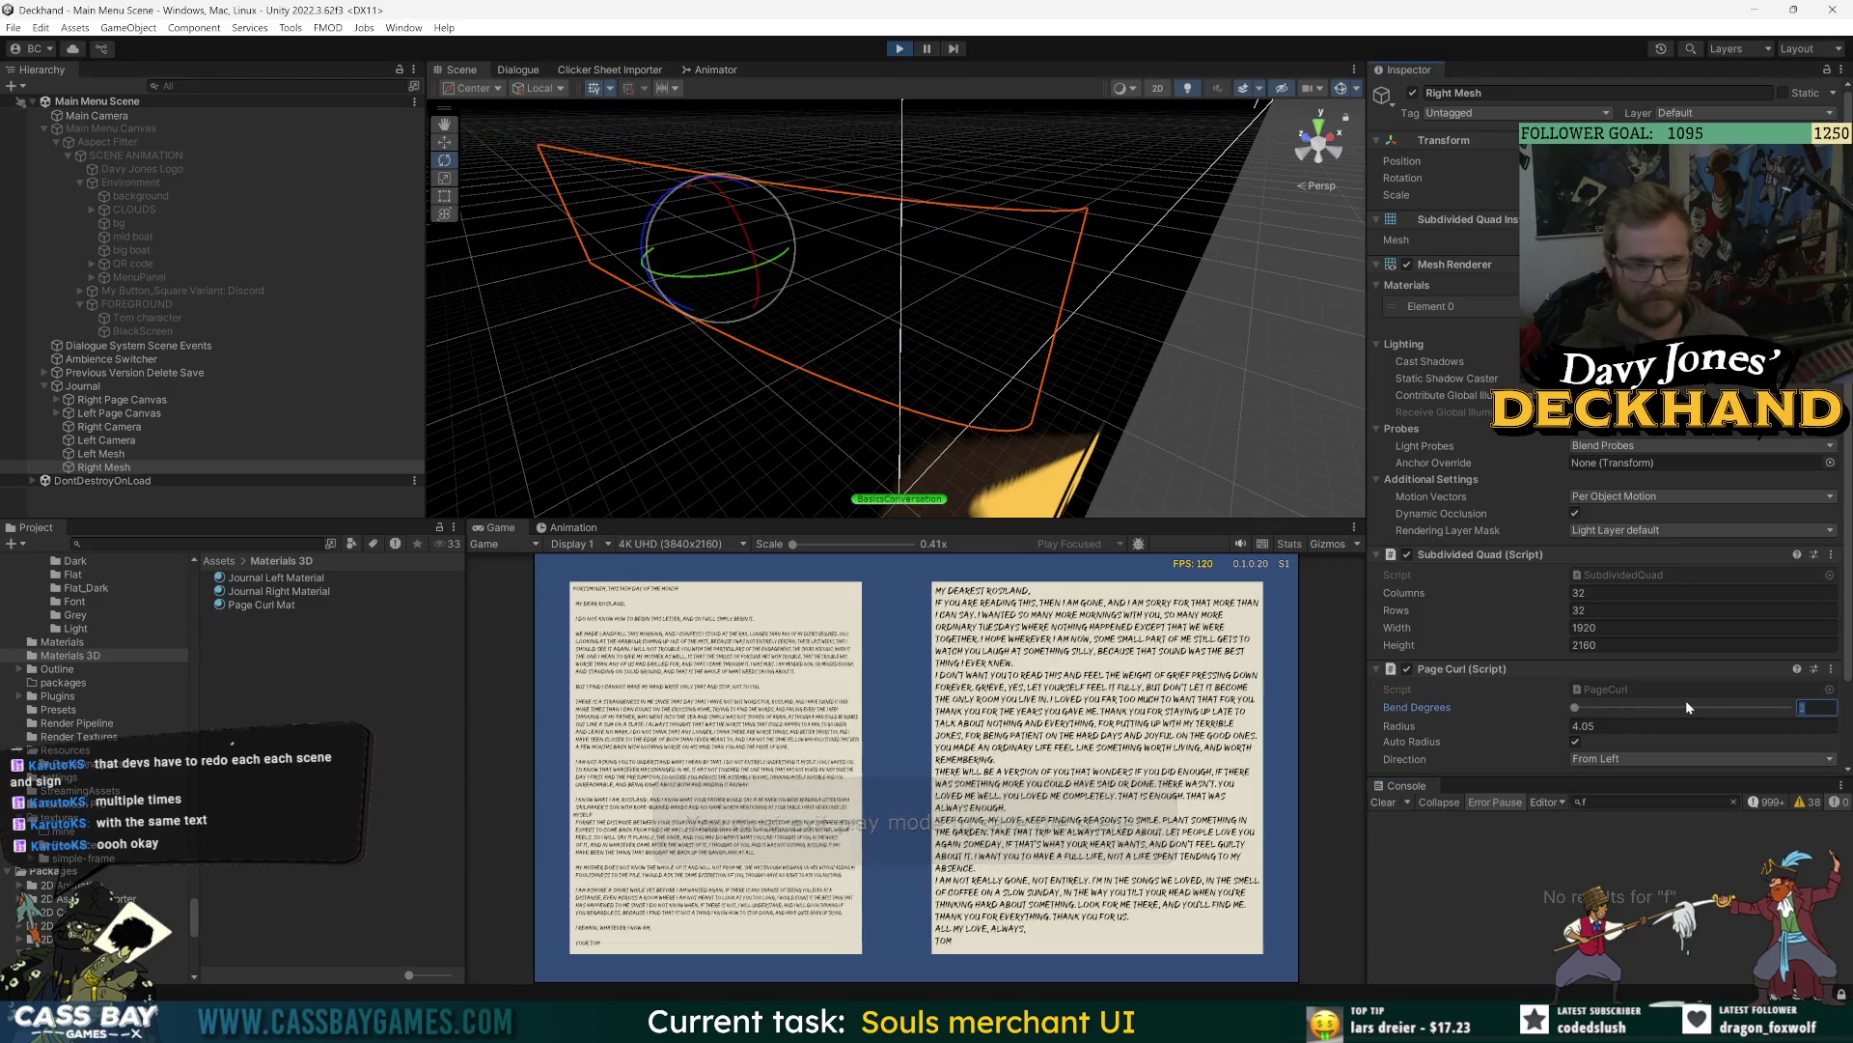
{"action": "type", "text": "0.2"}
{"action": "key", "text": "BackSpace"}
{"action": "type", "text": "3"}
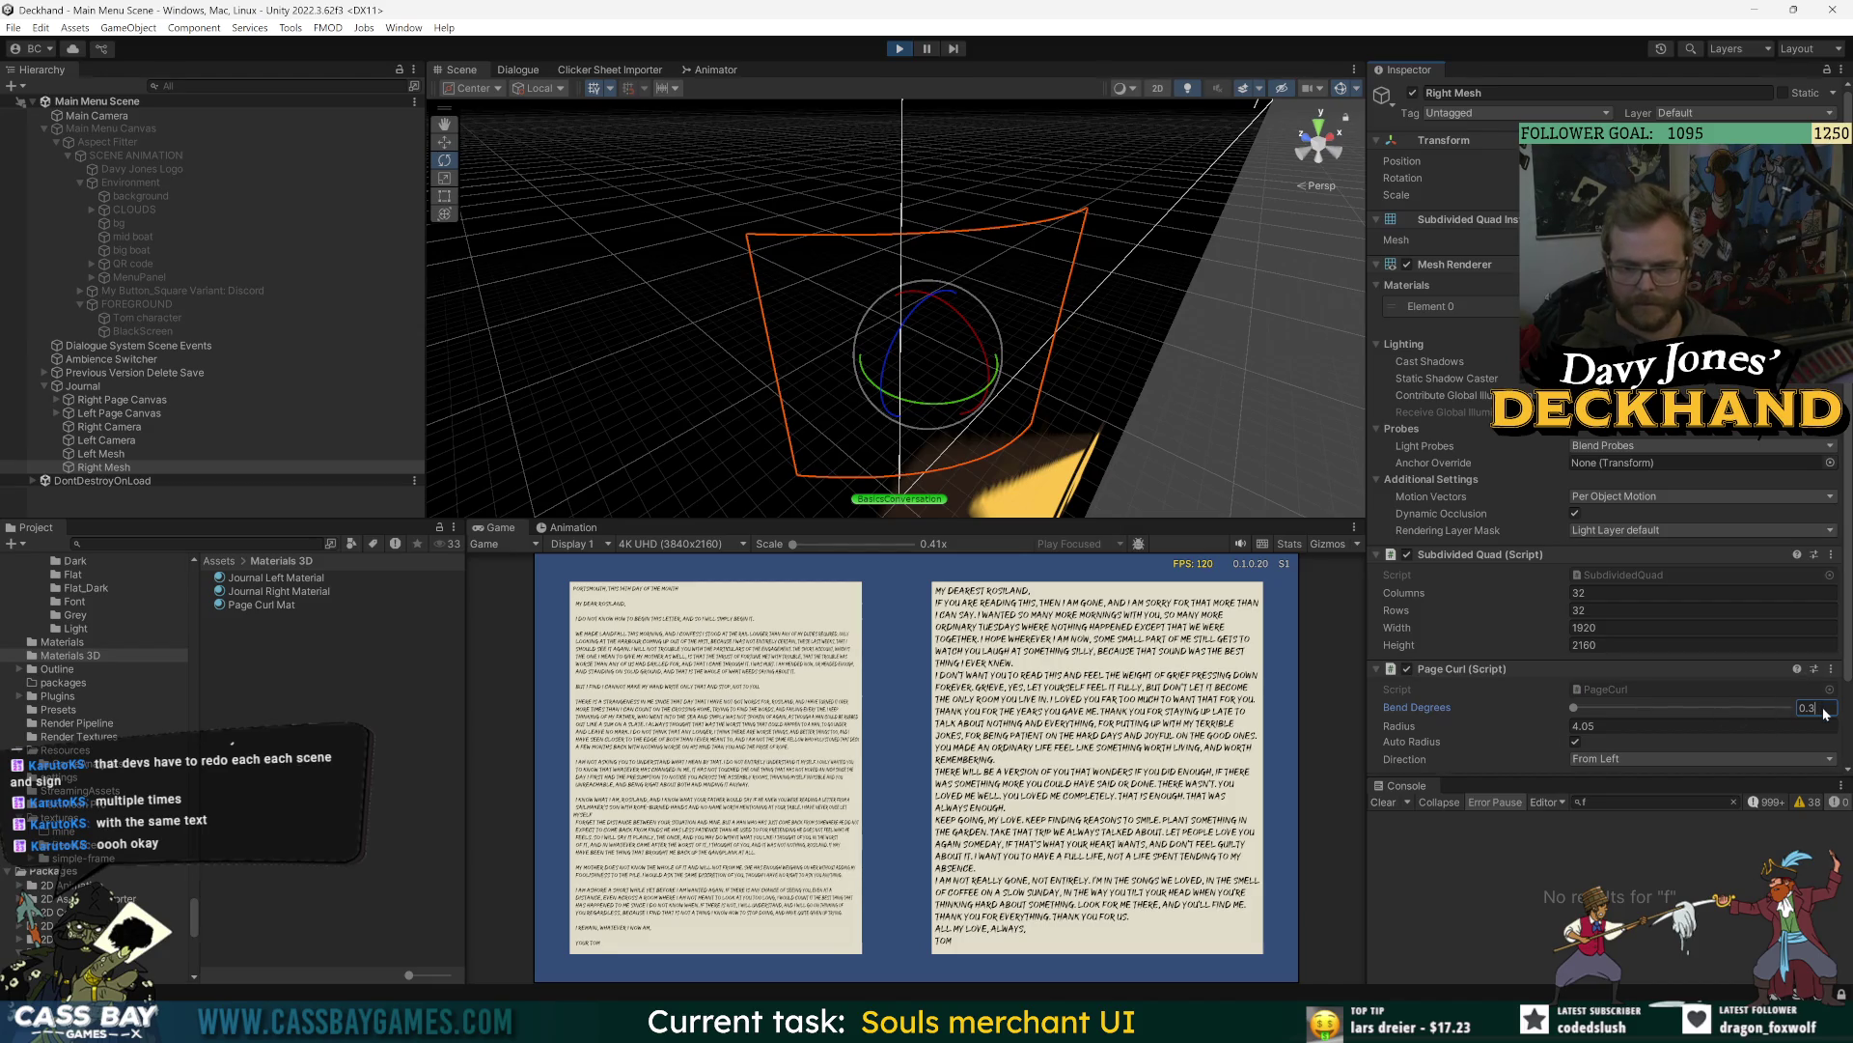
{"action": "key", "text": "BackSpace"}
{"action": "type", "text": "4"}
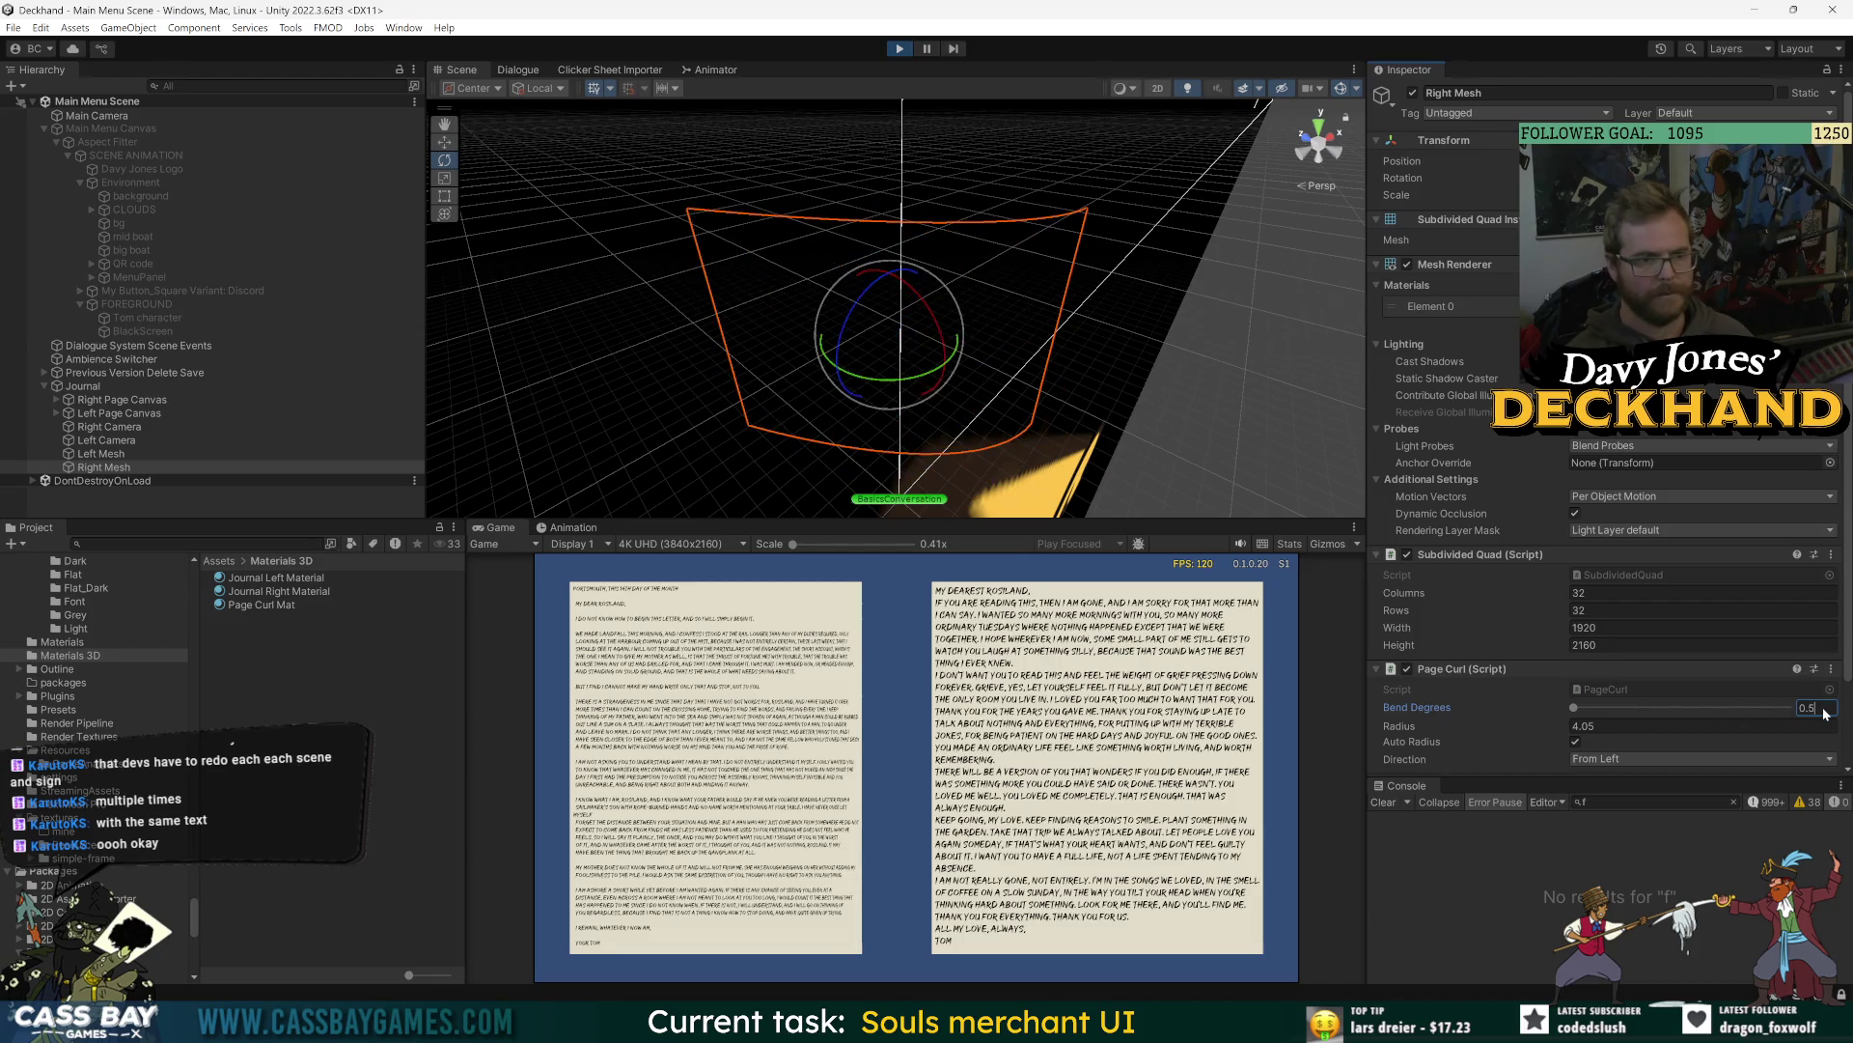
{"action": "key", "text": "BackSpace"}
{"action": "type", "text": "3"}
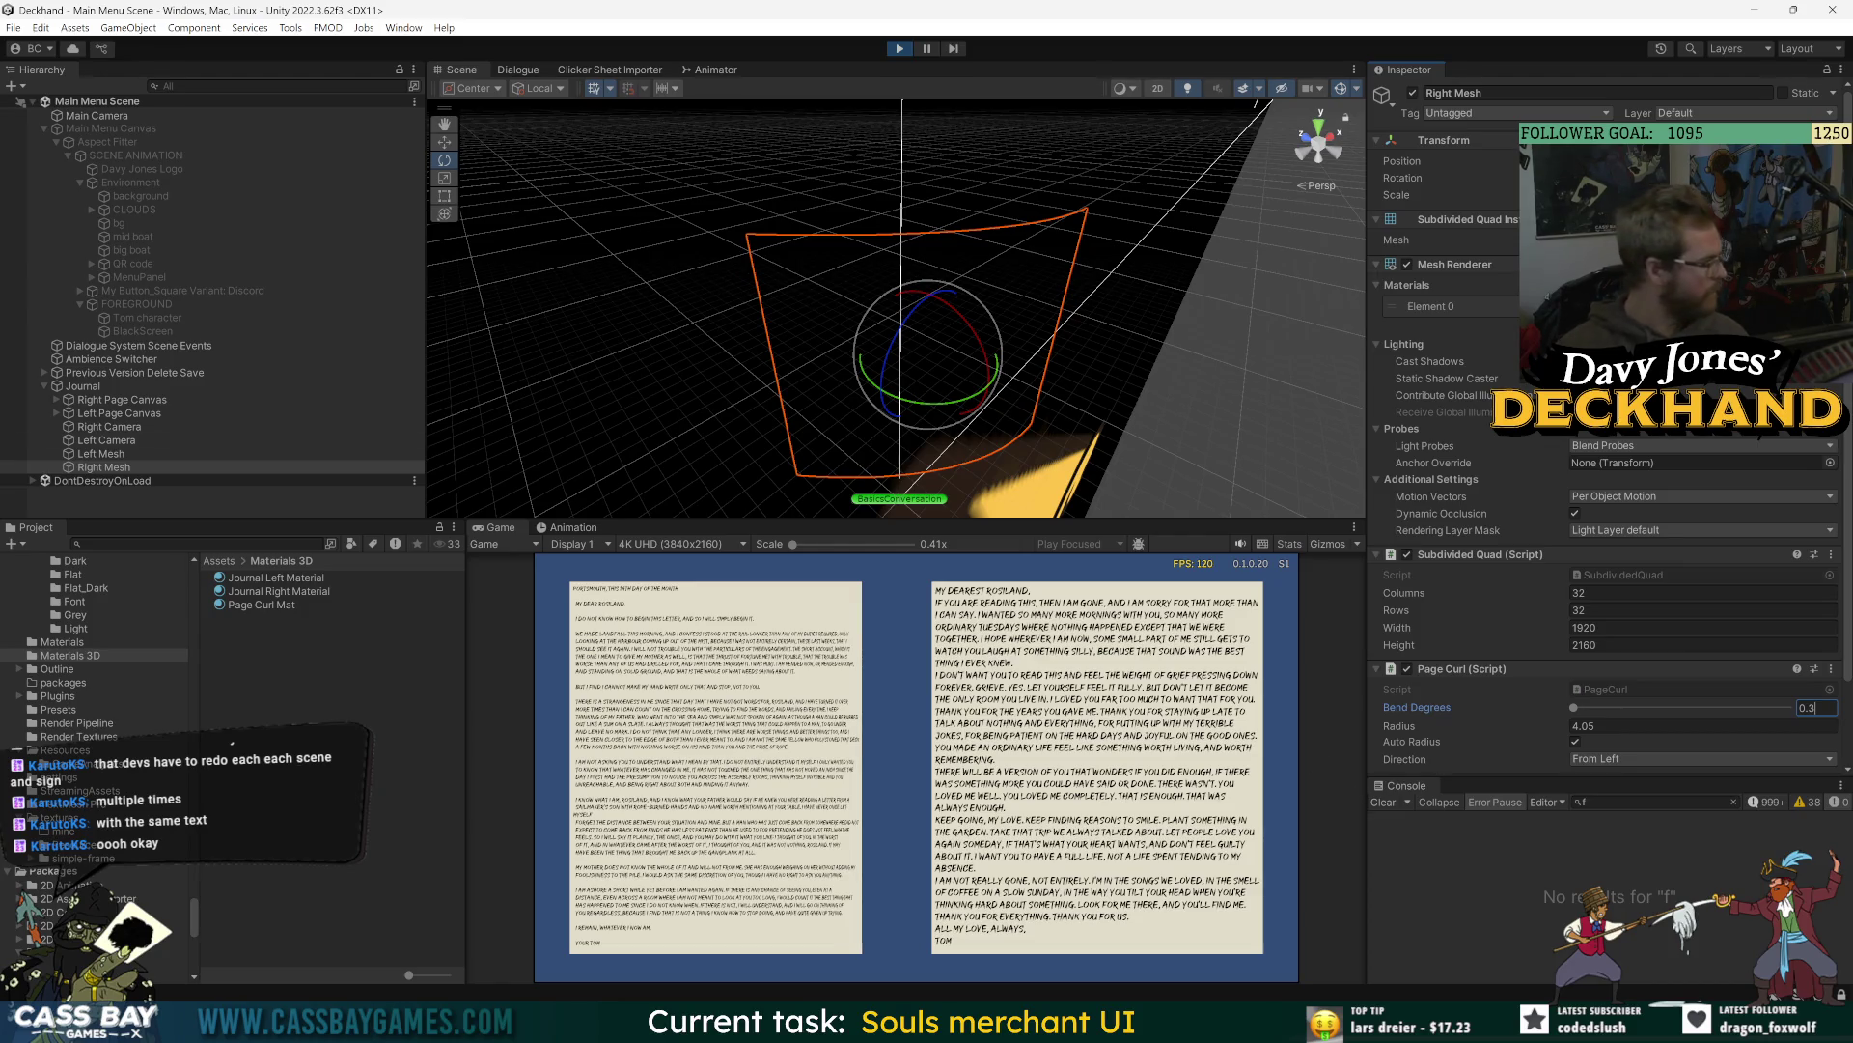
{"action": "key", "text": "ctrl+p"}
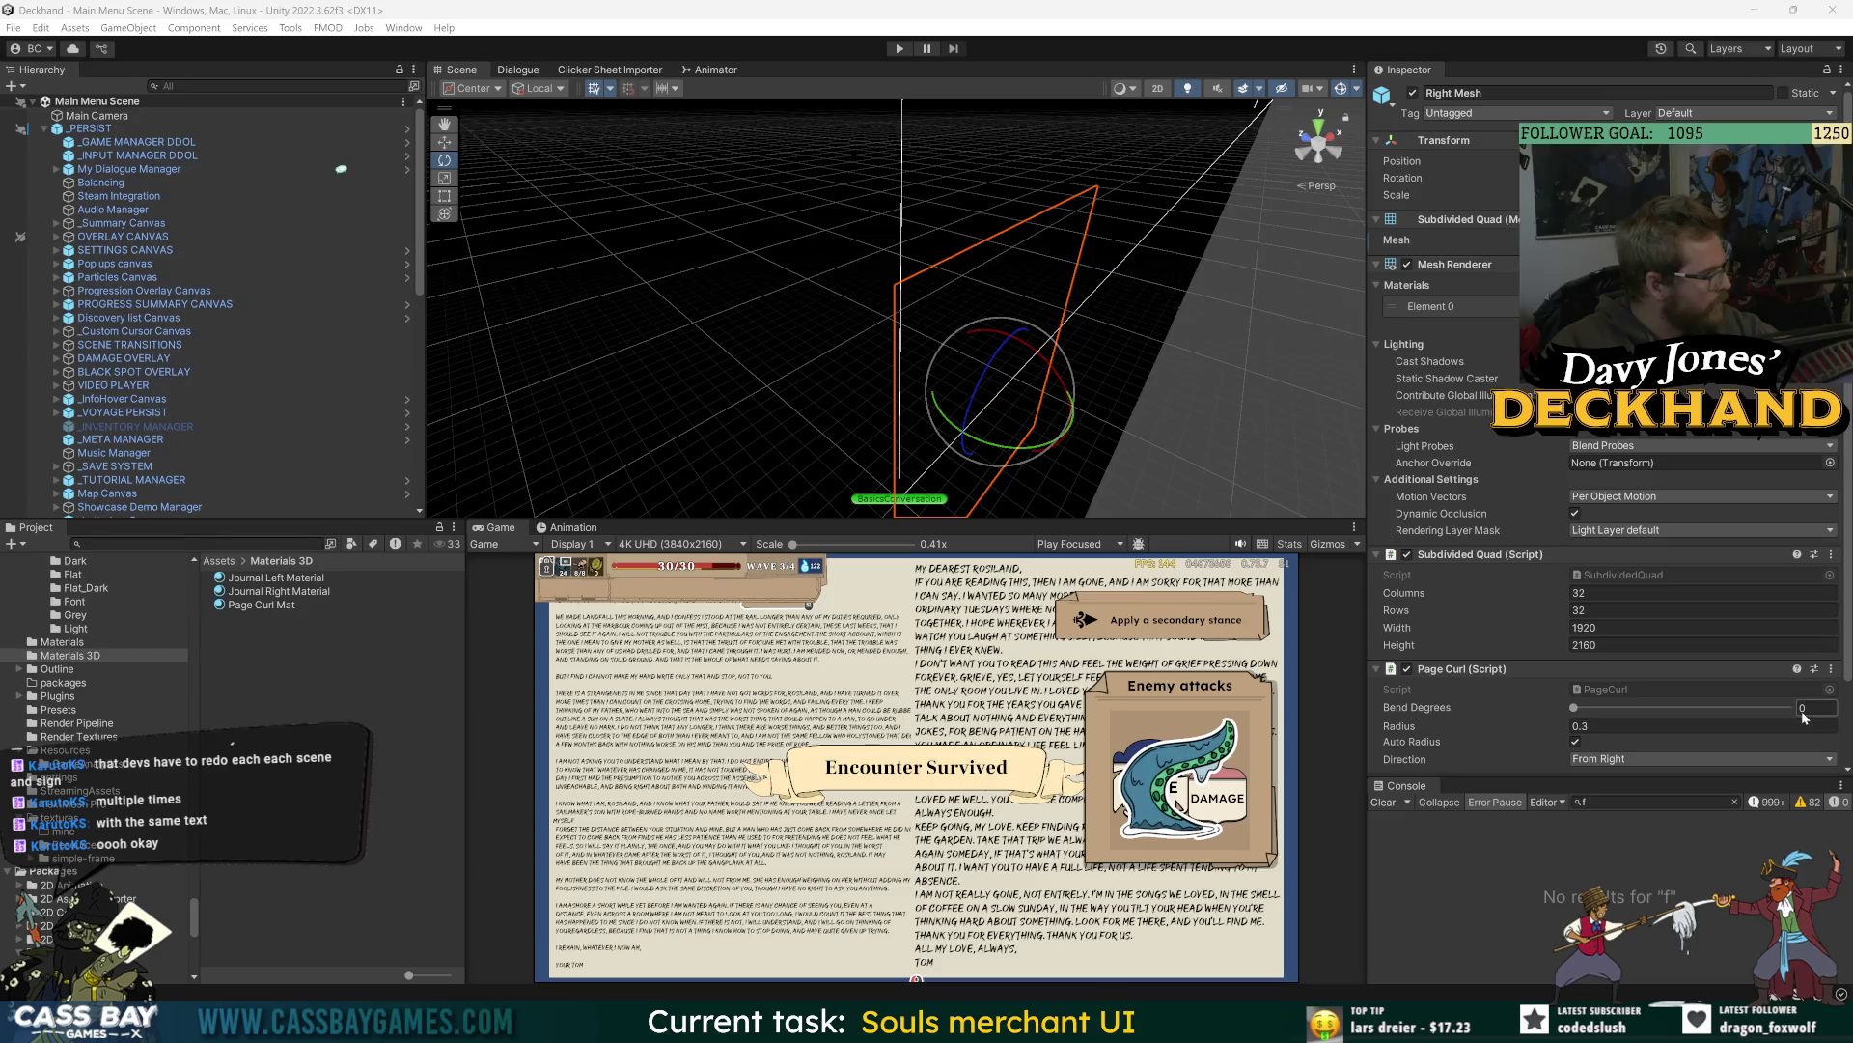
- Set Right Mesh's Bend Degrees to 0.4 and orbit to see the curled page
{"action": "scroll", "coordinate": [1538, 716], "scroll_direction": "down", "scroll_amount": 2}
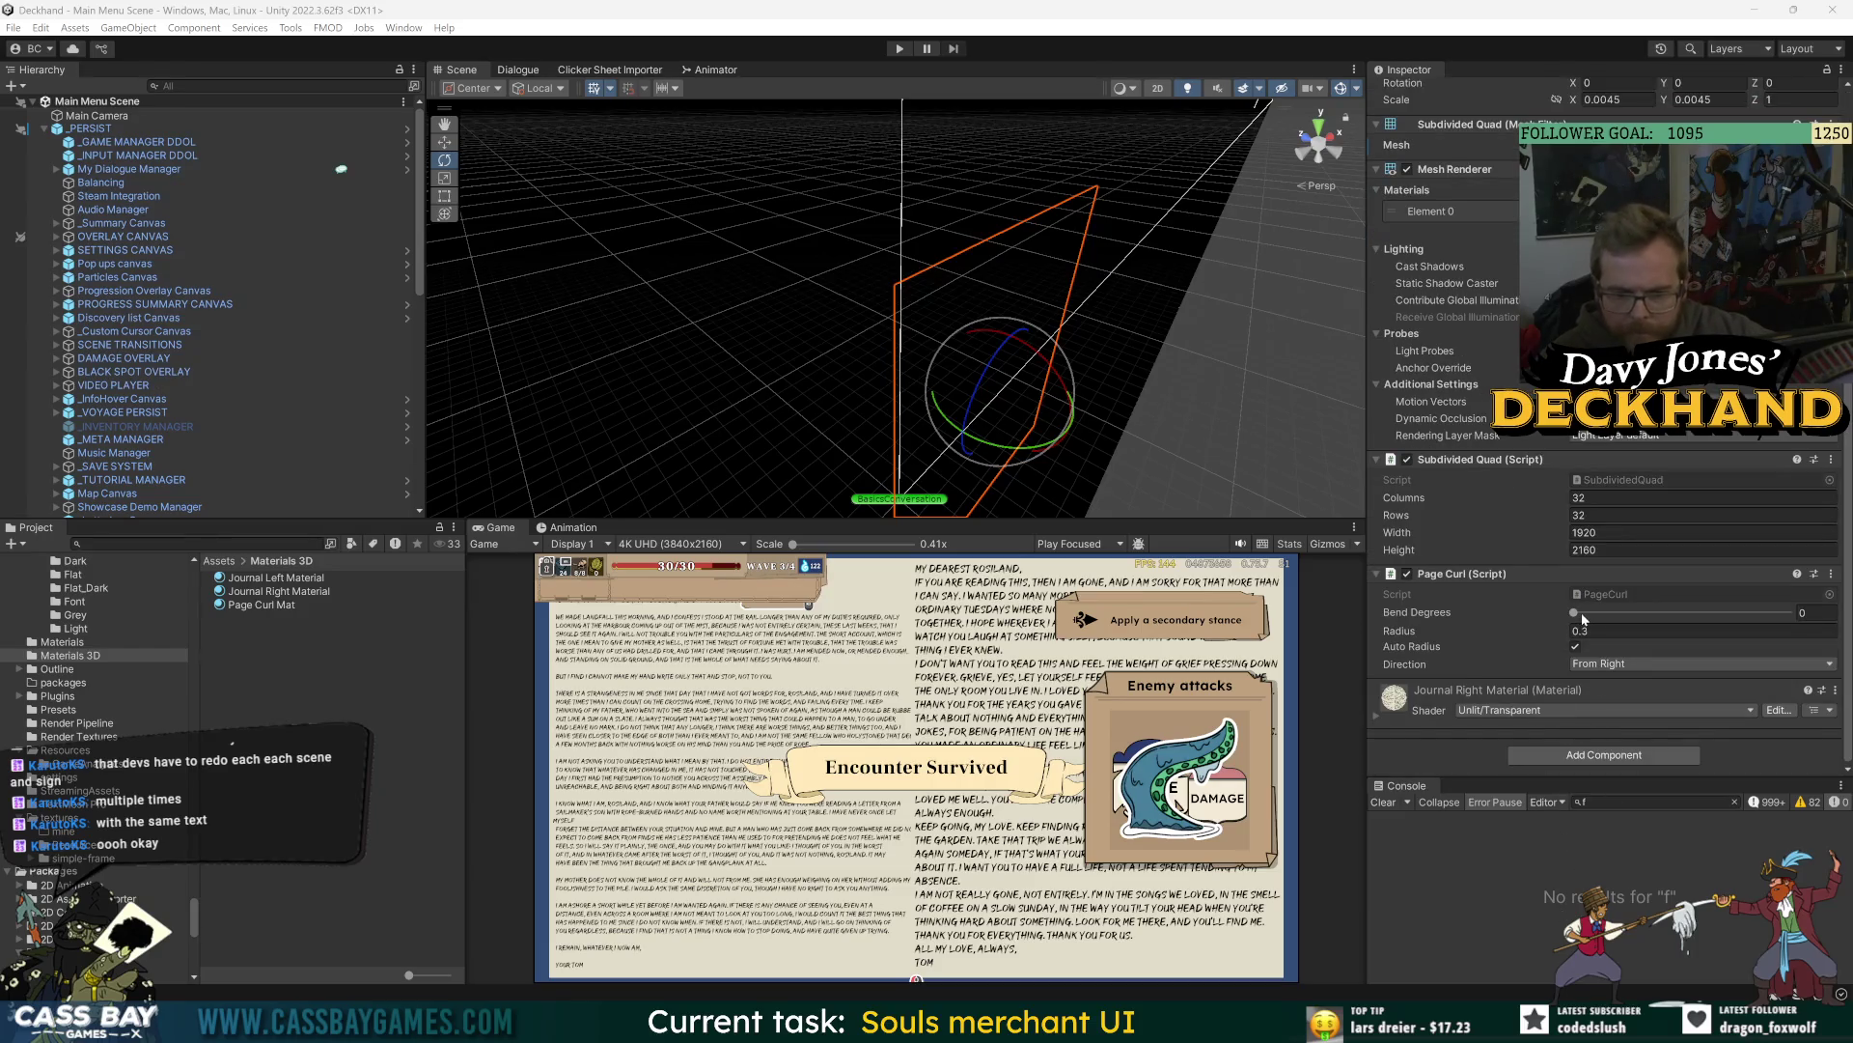
{"action": "mouse_move", "coordinate": [1583, 619]}
{"action": "left_mouse_down"}
{"action": "mouse_move", "coordinate": [1699, 614]}
{"action": "mouse_move", "coordinate": [1574, 614]}
{"action": "left_mouse_up"}
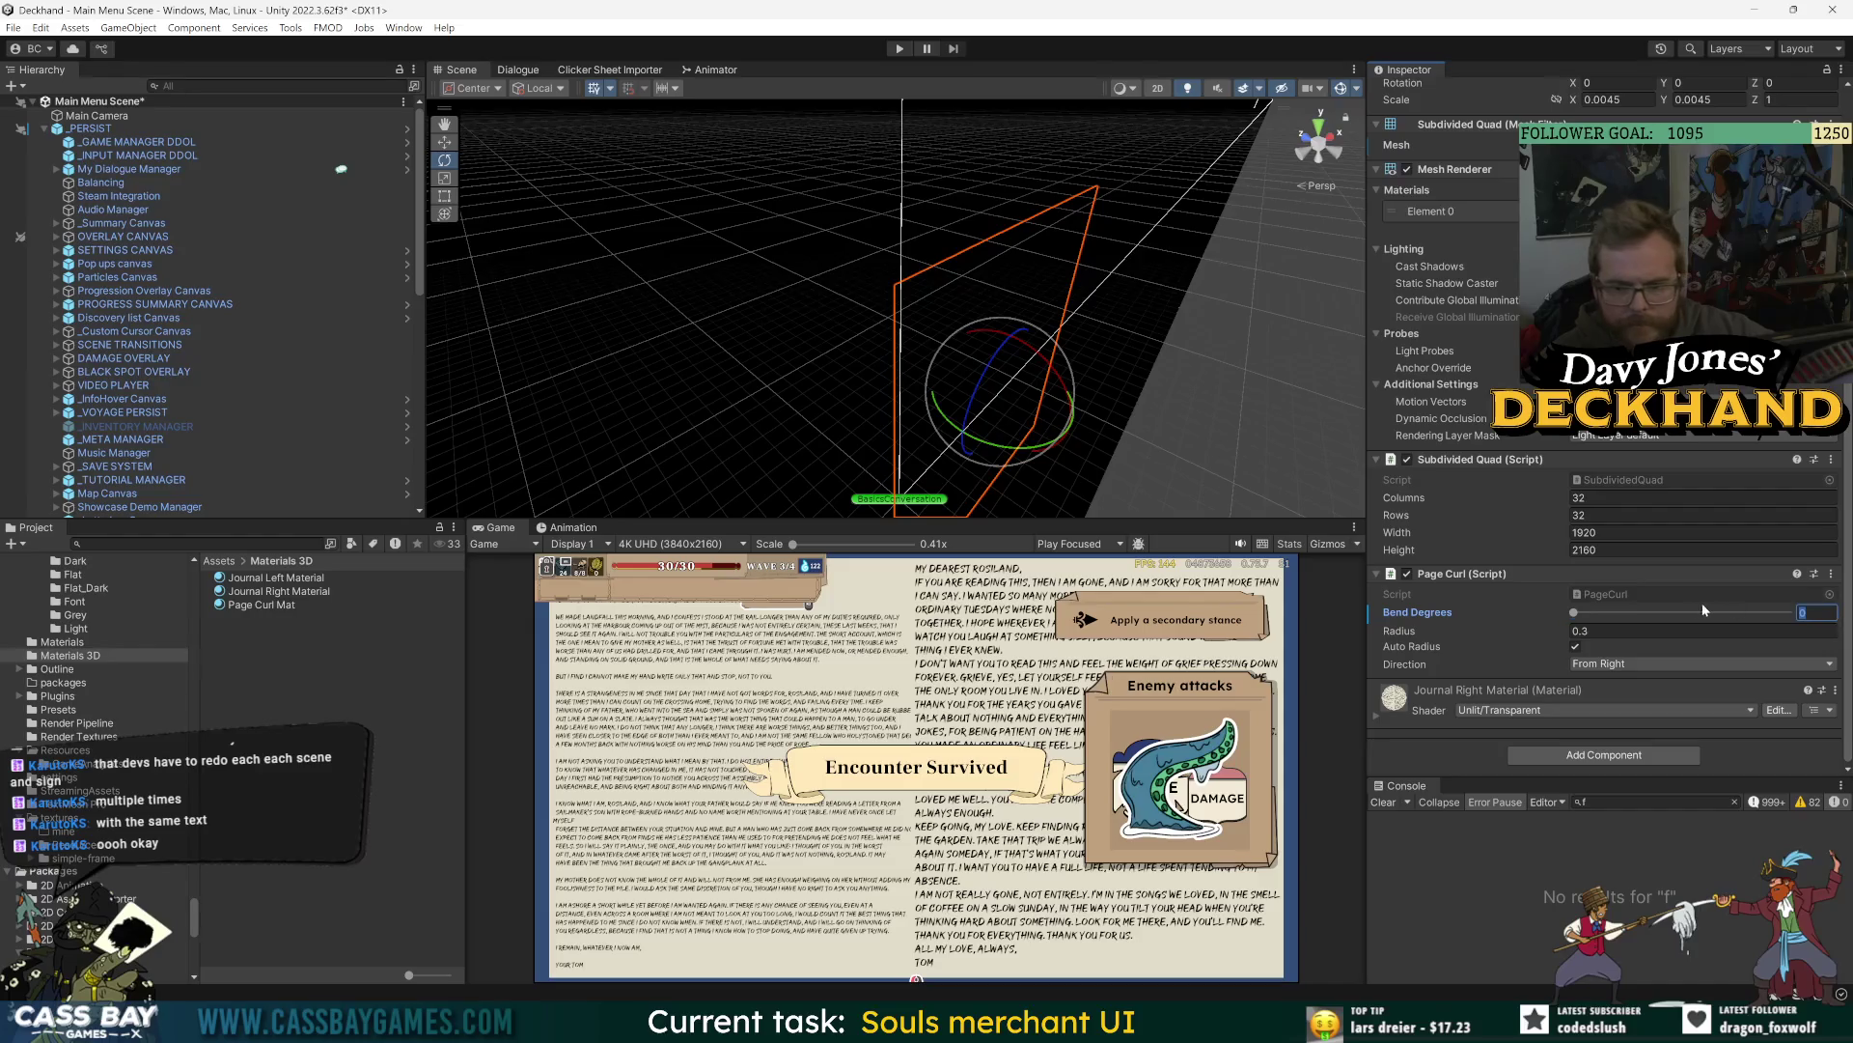
{"action": "type", "text": "0.3"}
{"action": "key", "text": "BackSpace"}
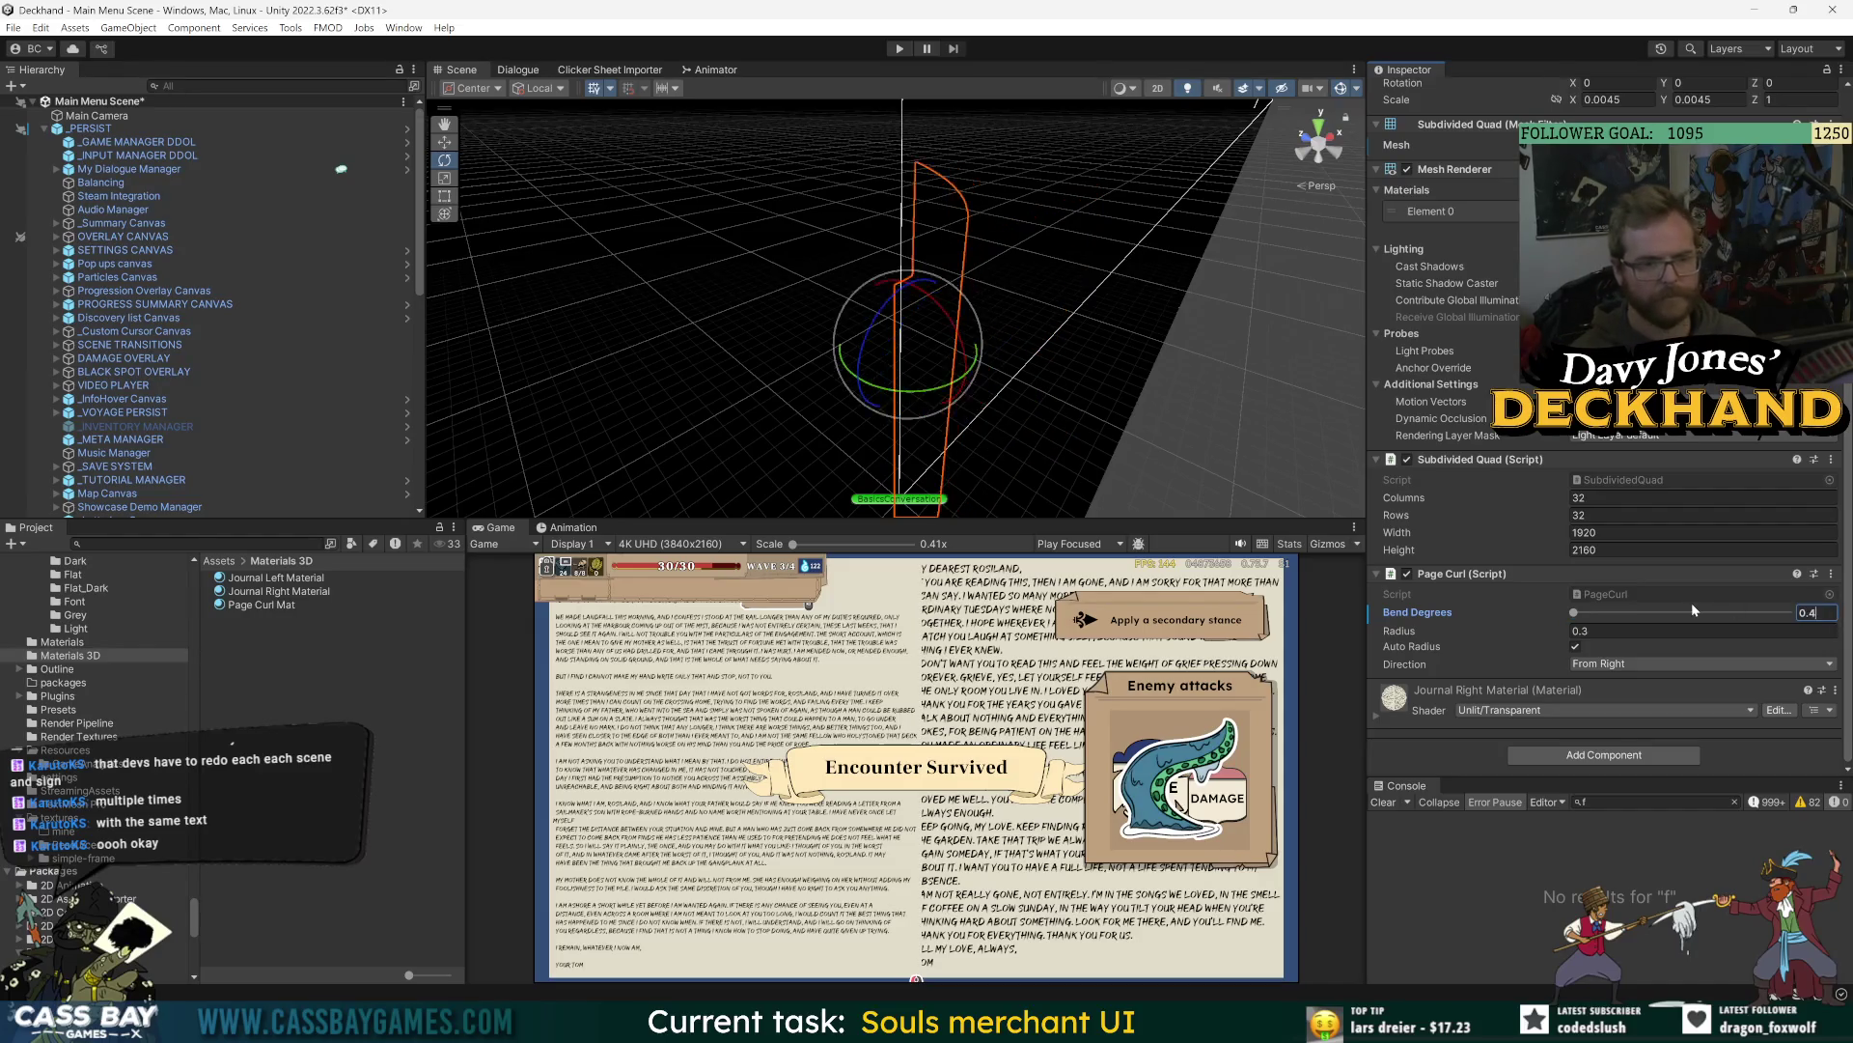
{"action": "type", "text": "5"}
{"action": "key", "text": "BackSpace"}
{"action": "type", "text": "4"}
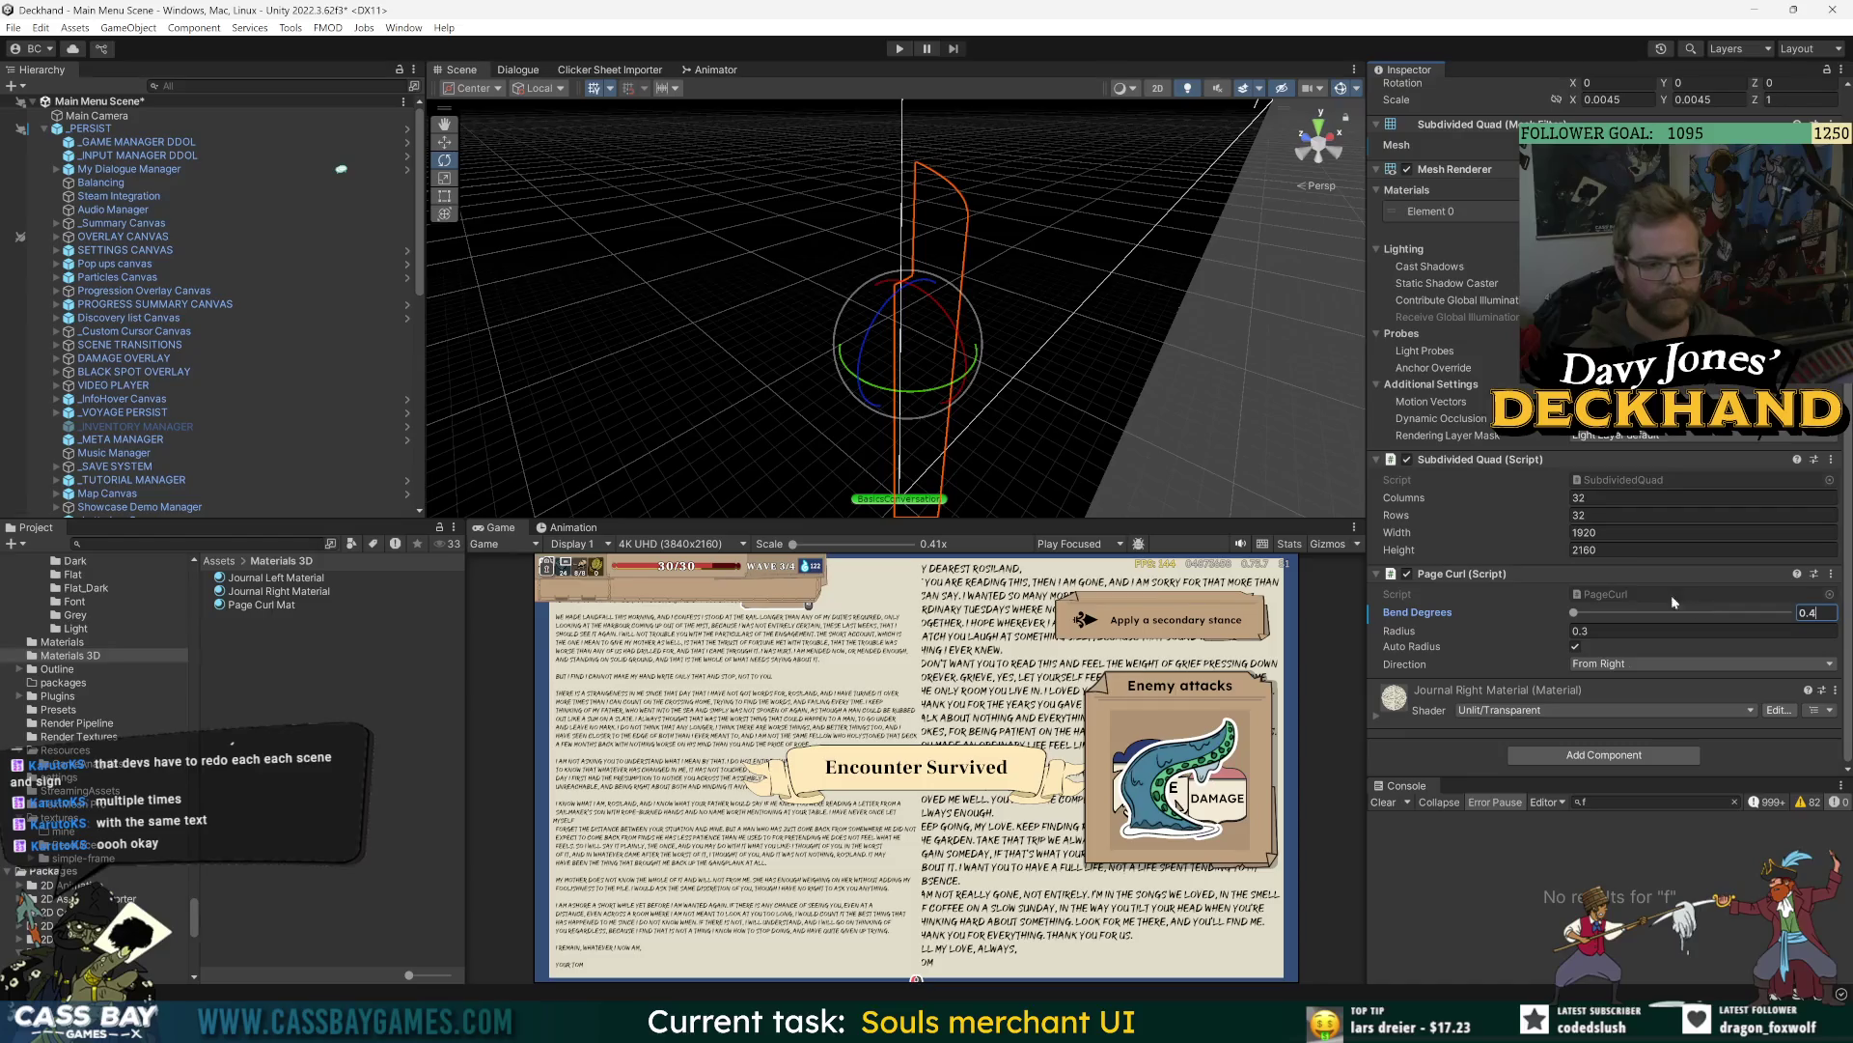
{"action": "left_click_drag", "start_coordinate": [1081, 261], "coordinate": [501, 338]}
{"action": "scroll", "coordinate": [275, 351], "scroll_direction": "down", "scroll_amount": 15}
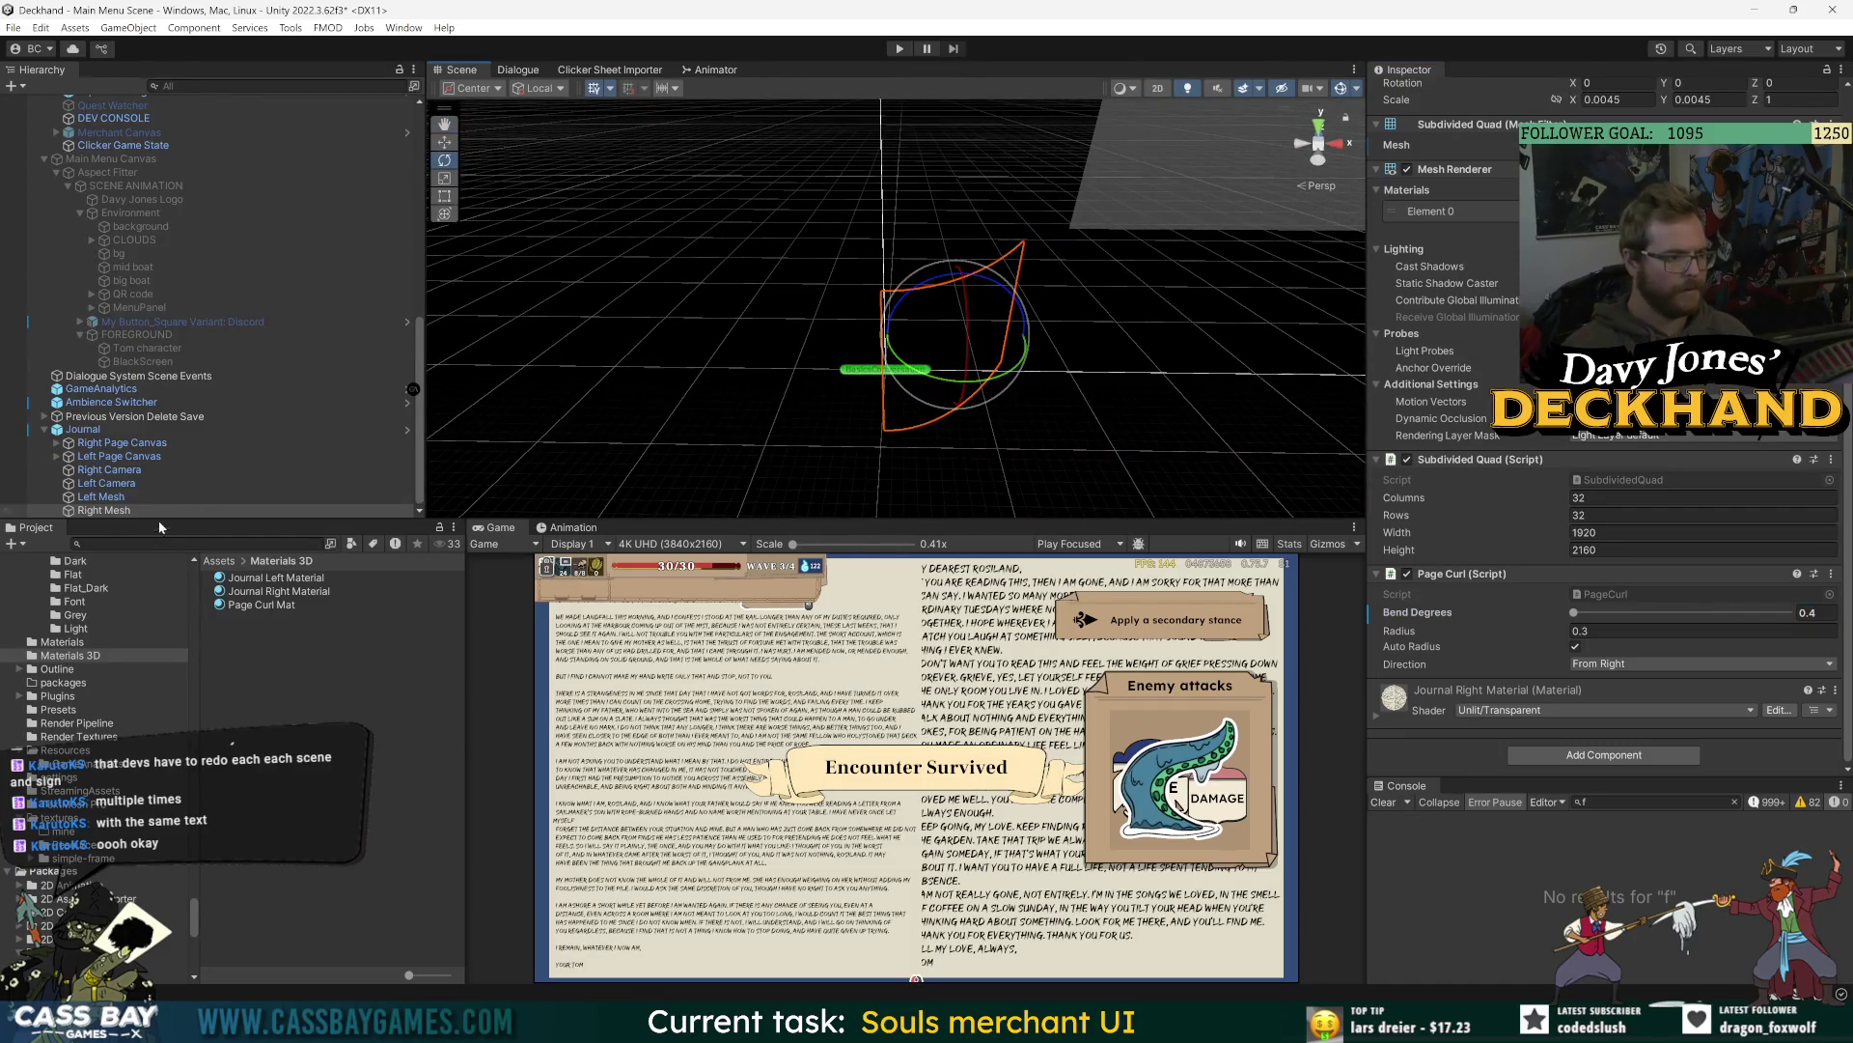
- Set Left Mesh's Direction to From Left with Bend Degrees 0.4
{"action": "left_click", "coordinate": [101, 498]}
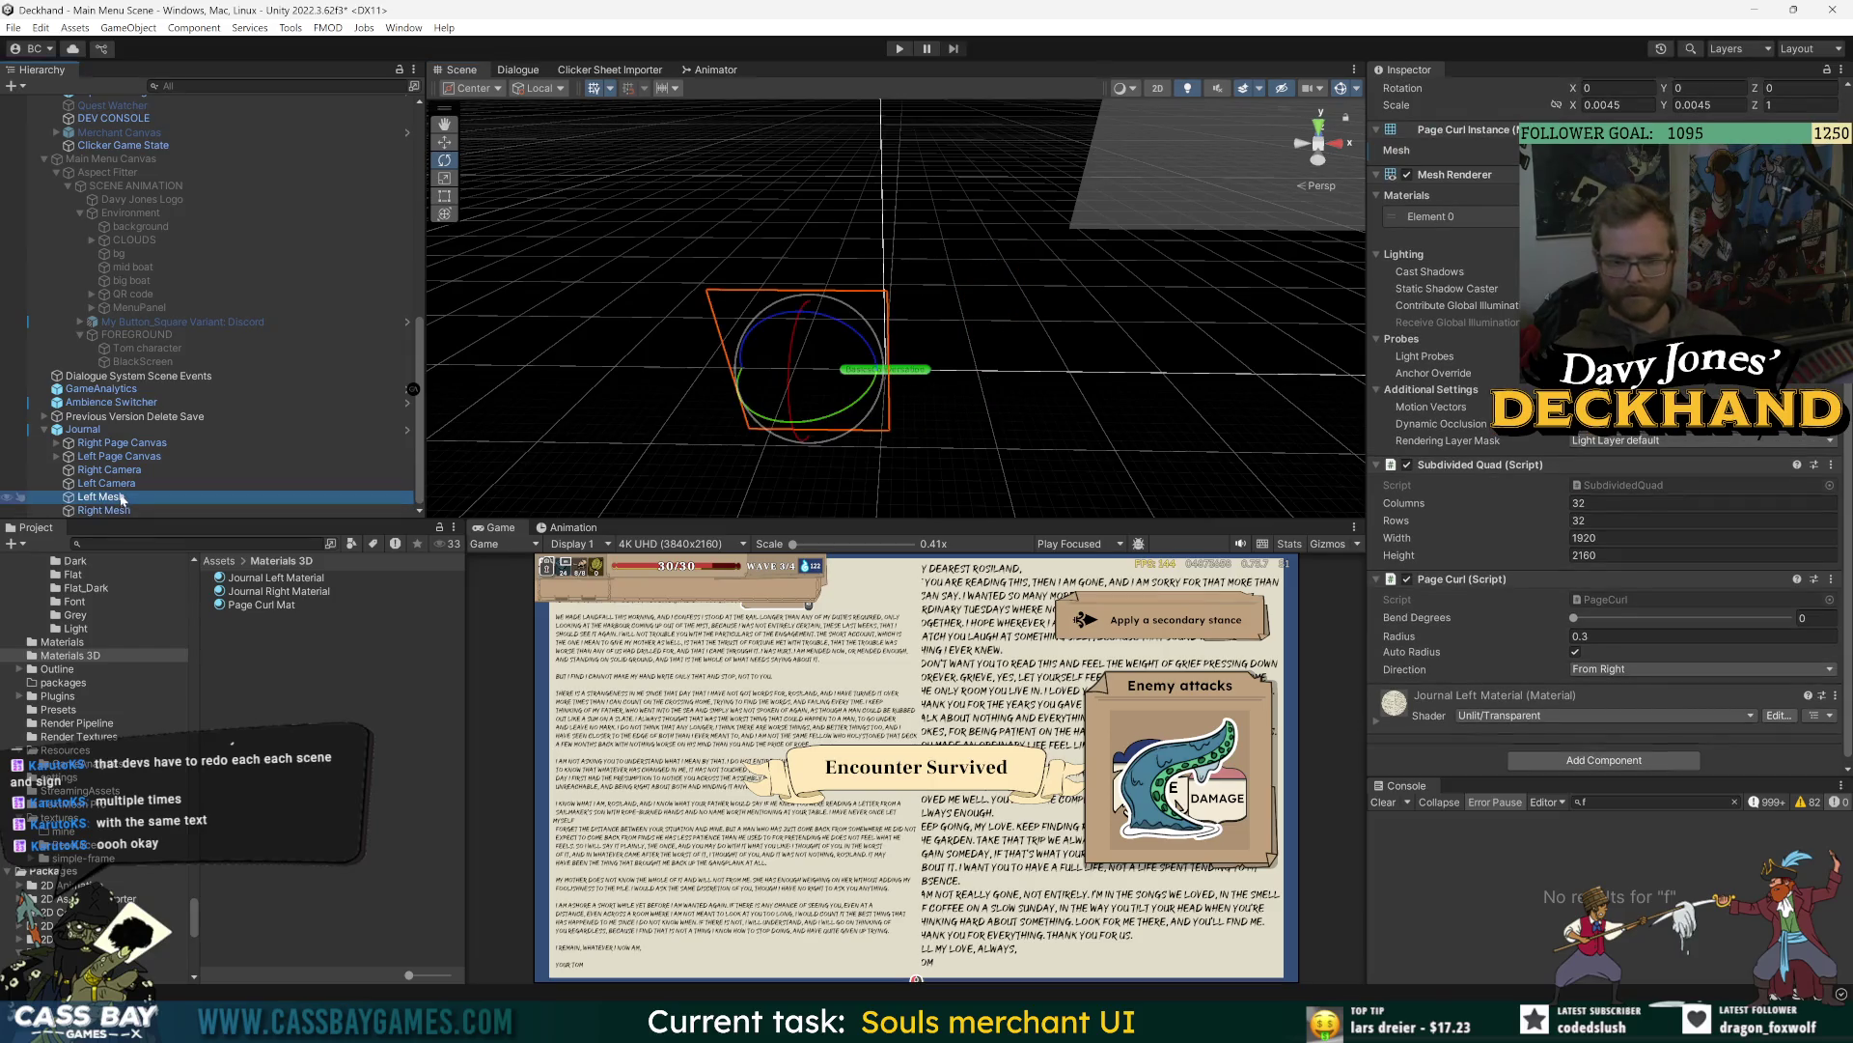
{"action": "left_click", "coordinate": [105, 510]}
{"action": "left_click", "coordinate": [1809, 617]}
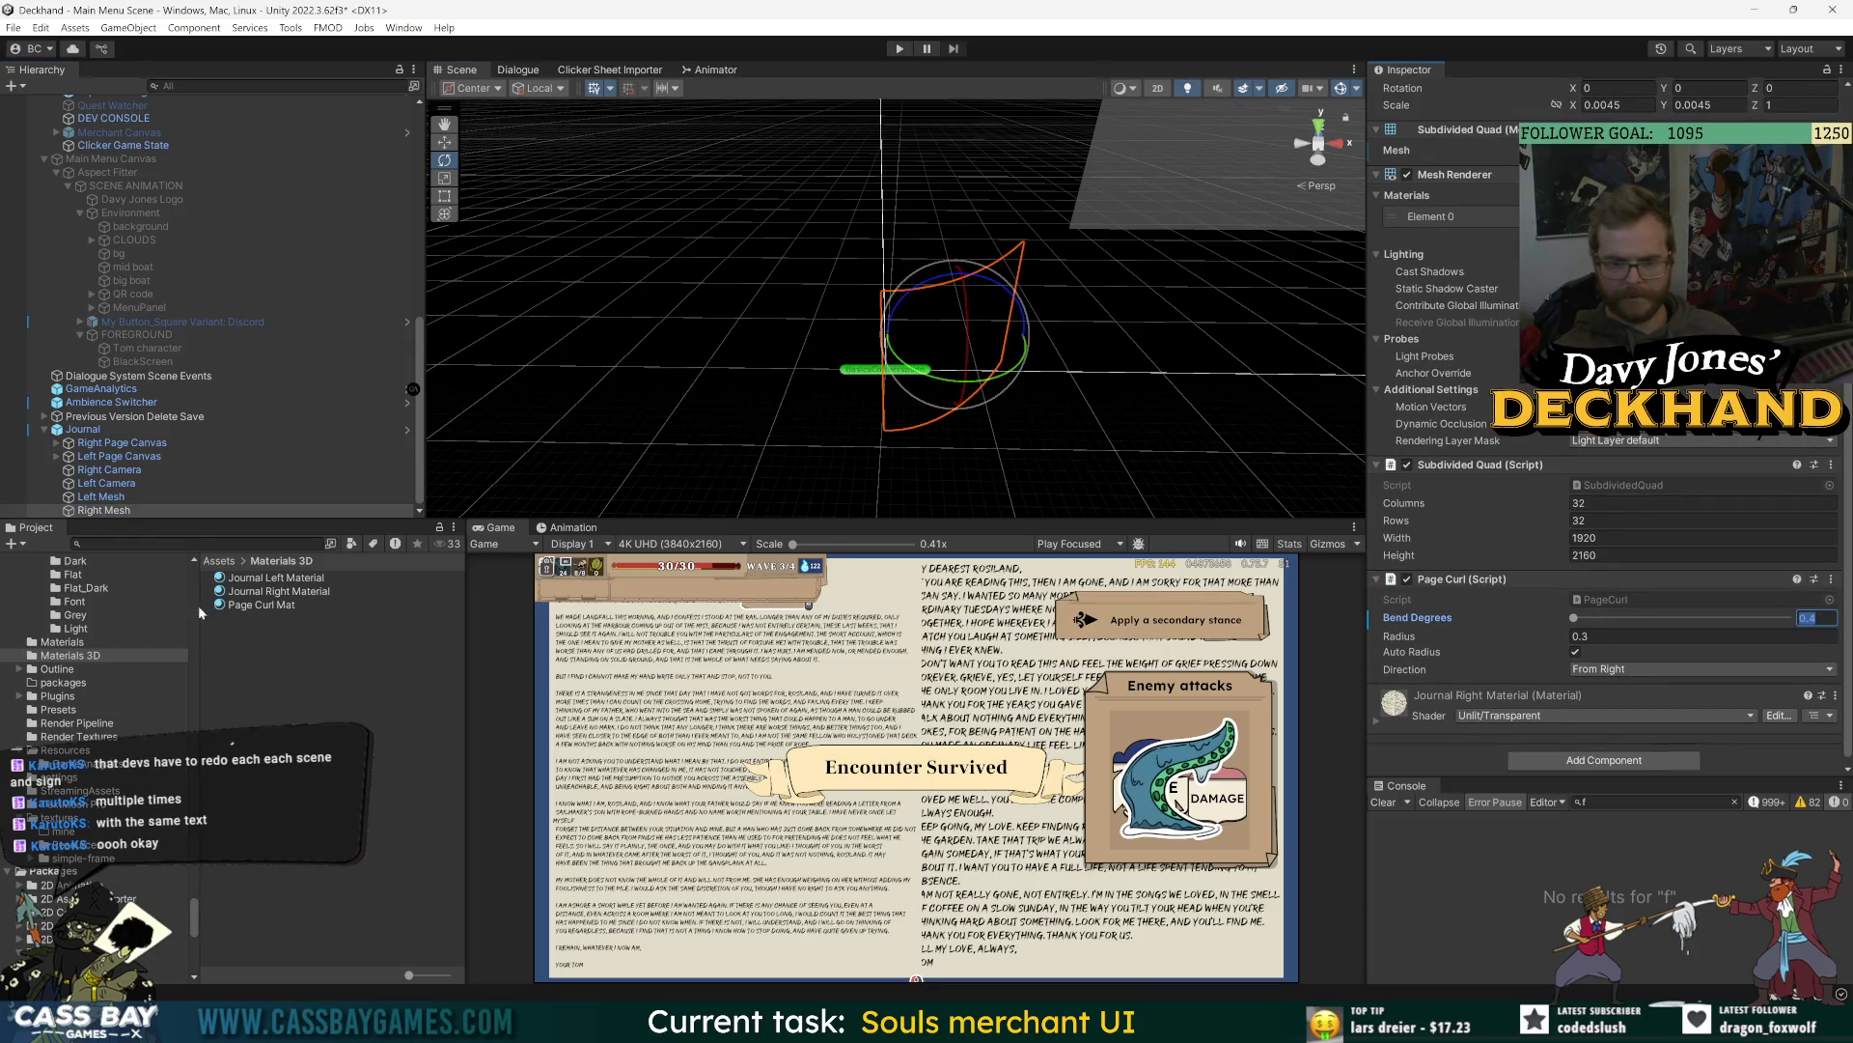
{"action": "left_click", "coordinate": [101, 496]}
{"action": "left_click", "coordinate": [1699, 669]}
{"action": "left_click", "coordinate": [1631, 686]}
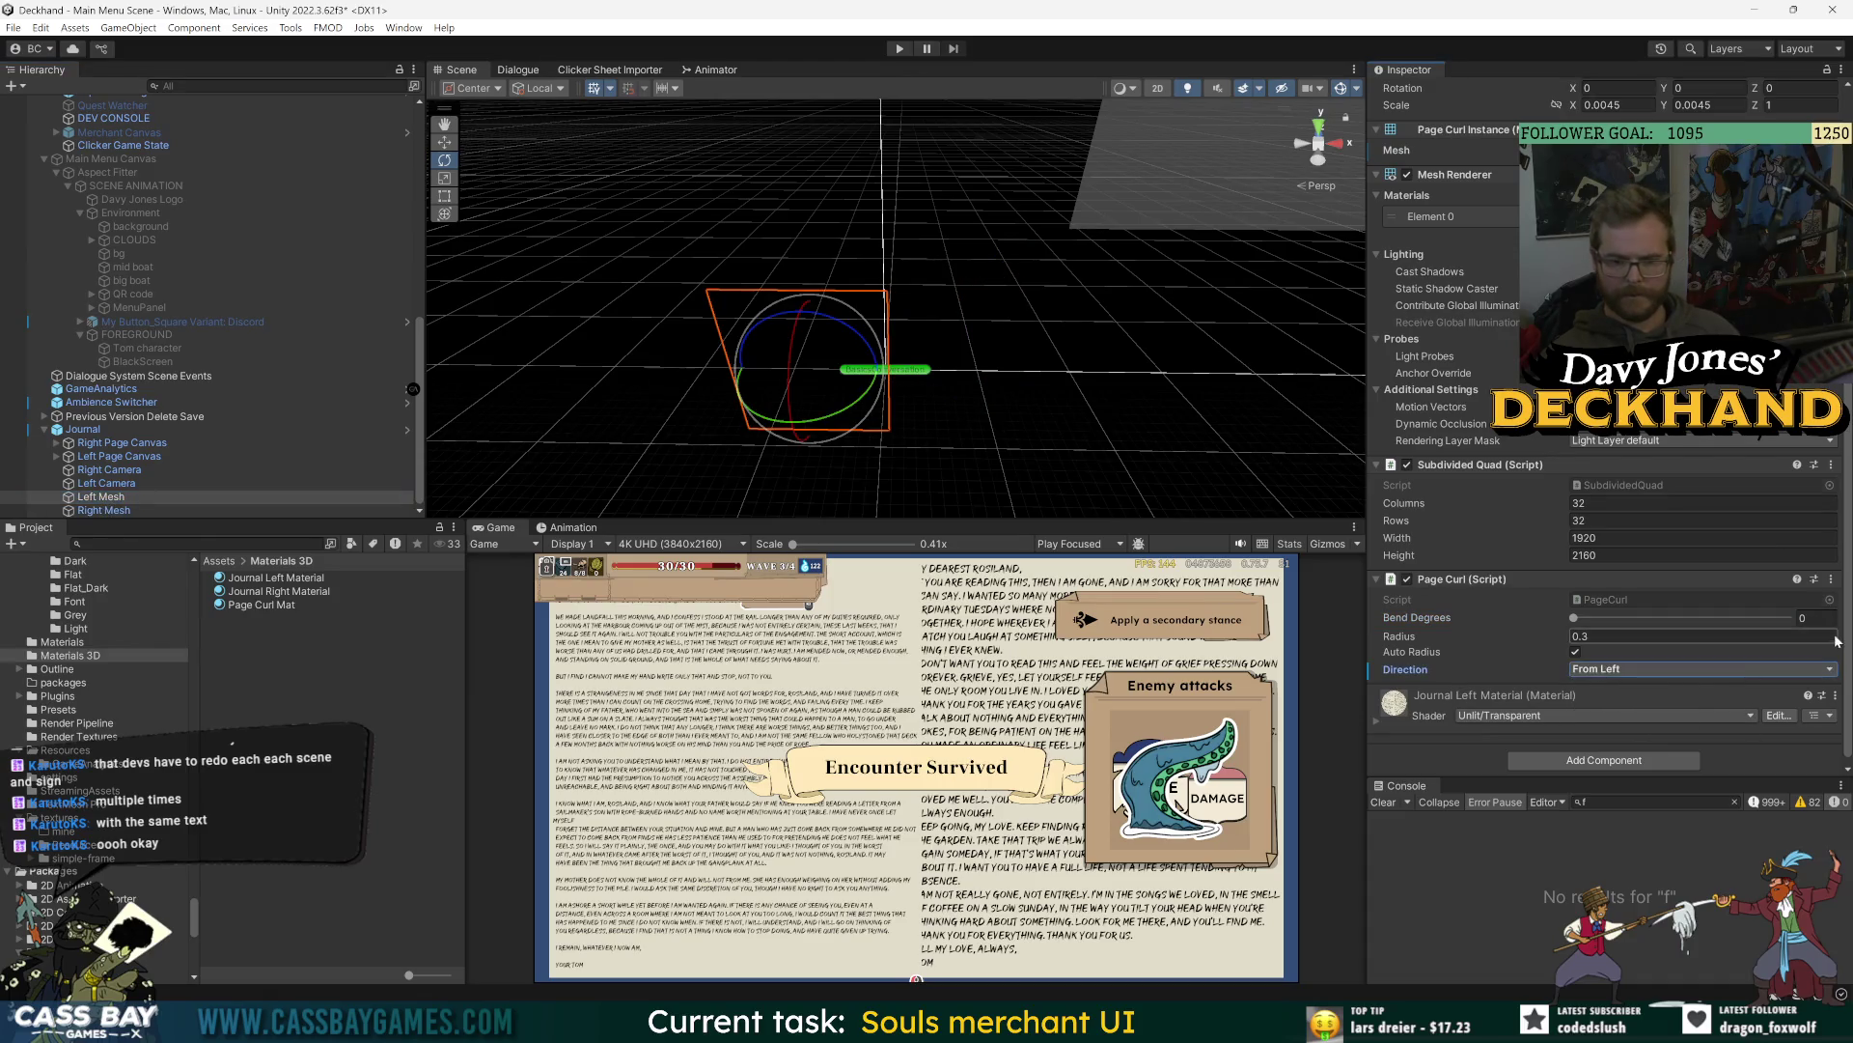
{"action": "left_click", "coordinate": [92, 511]}
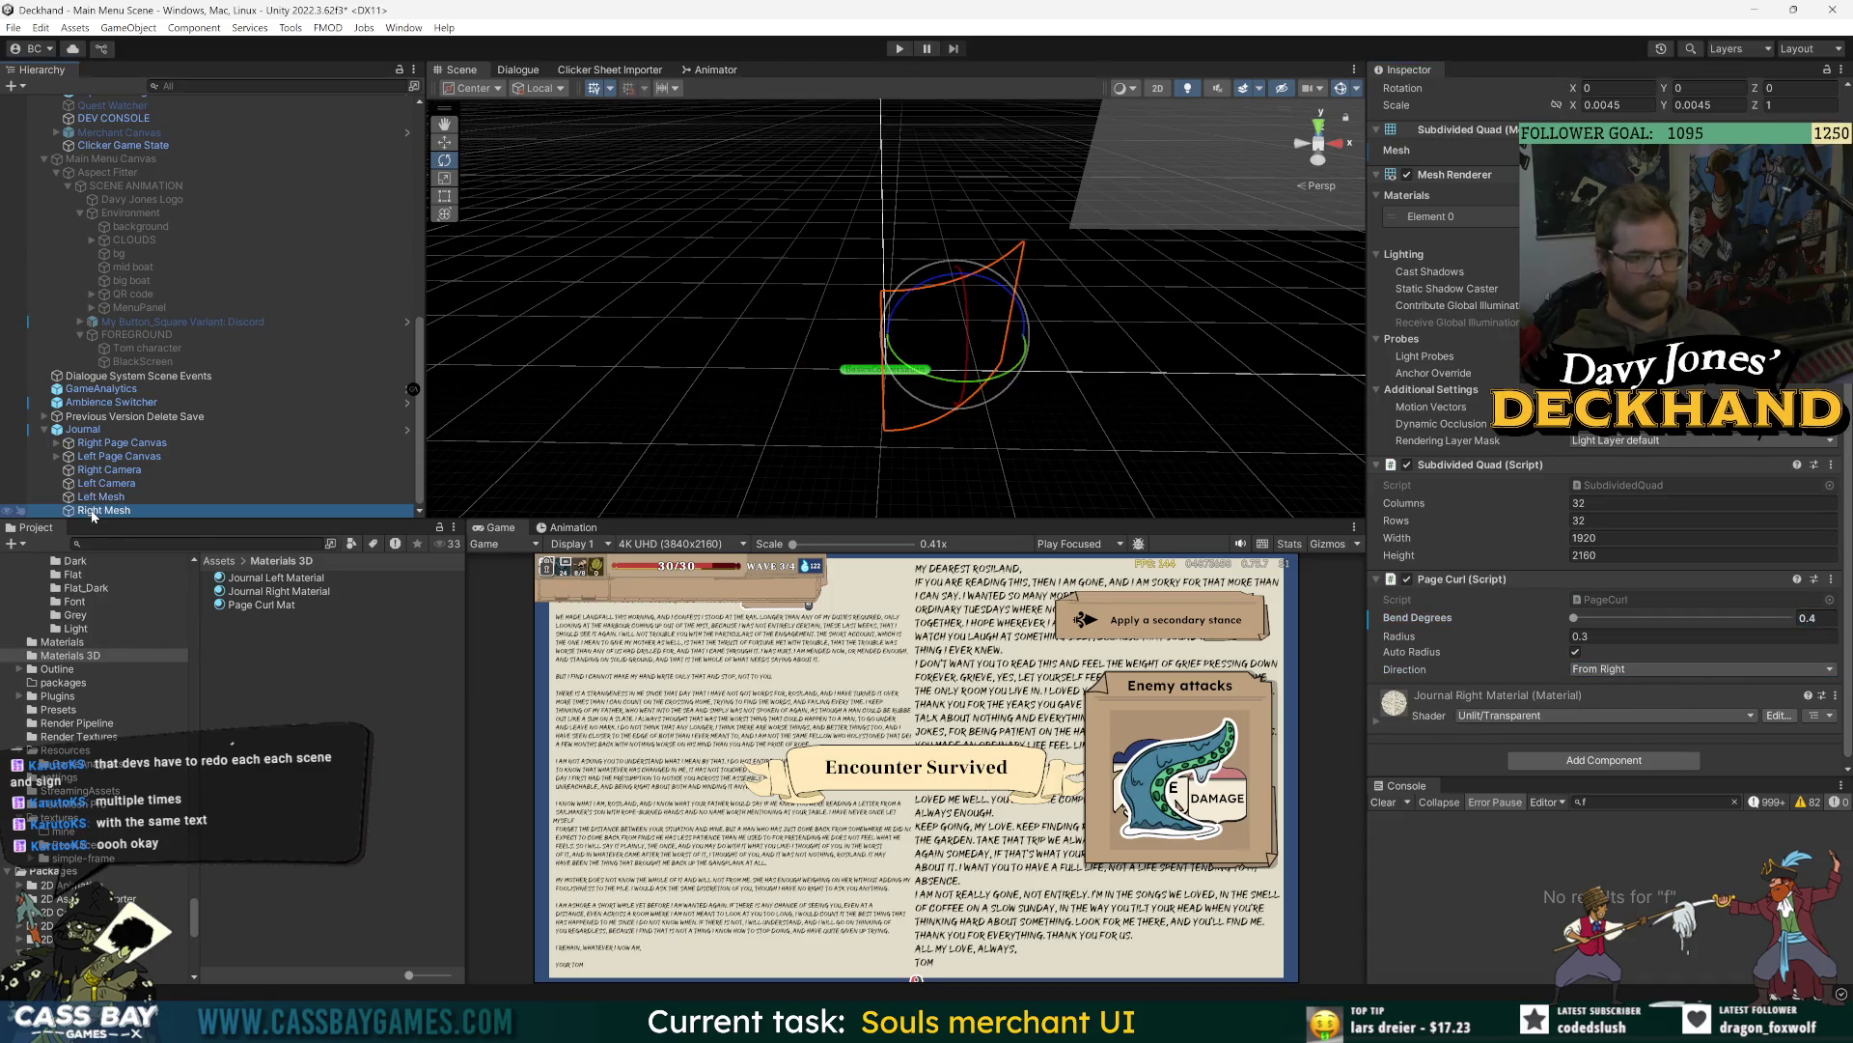
{"action": "left_click", "coordinate": [97, 499]}
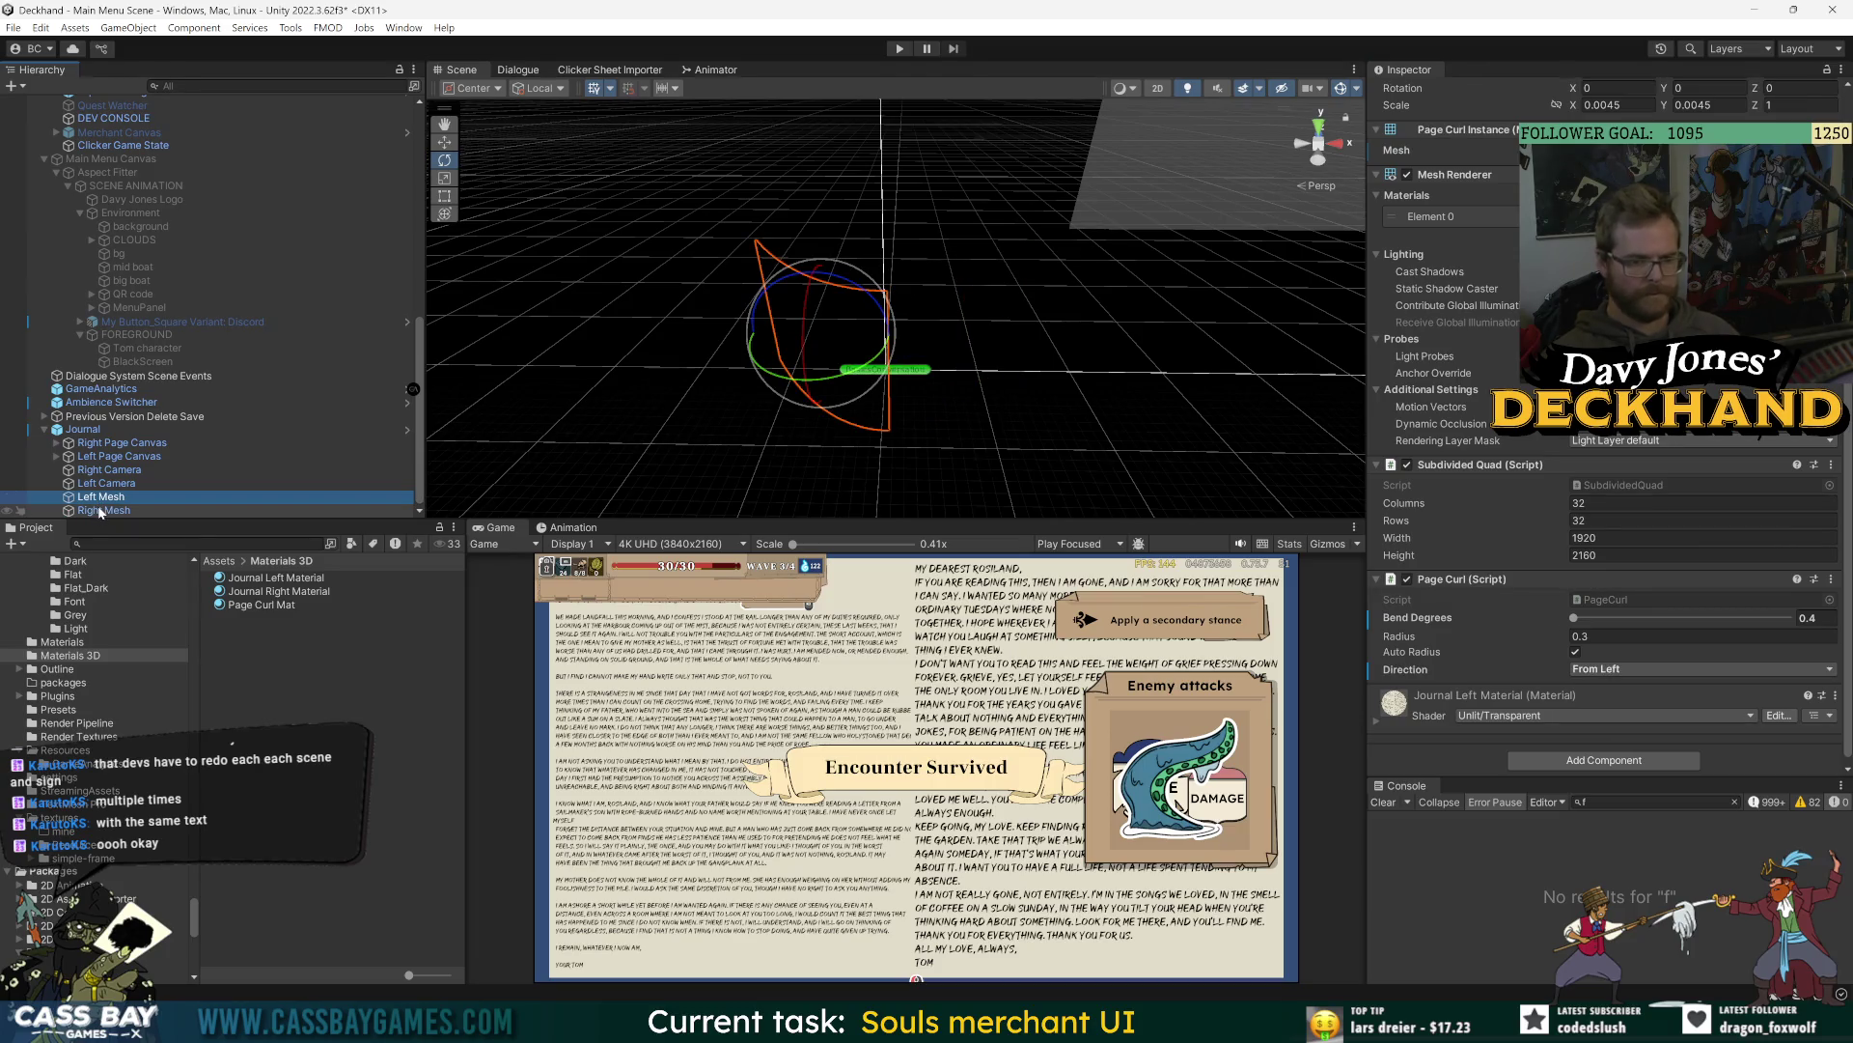
{"action": "left_click_drag", "start_coordinate": [1574, 620], "coordinate": [1580, 621]}
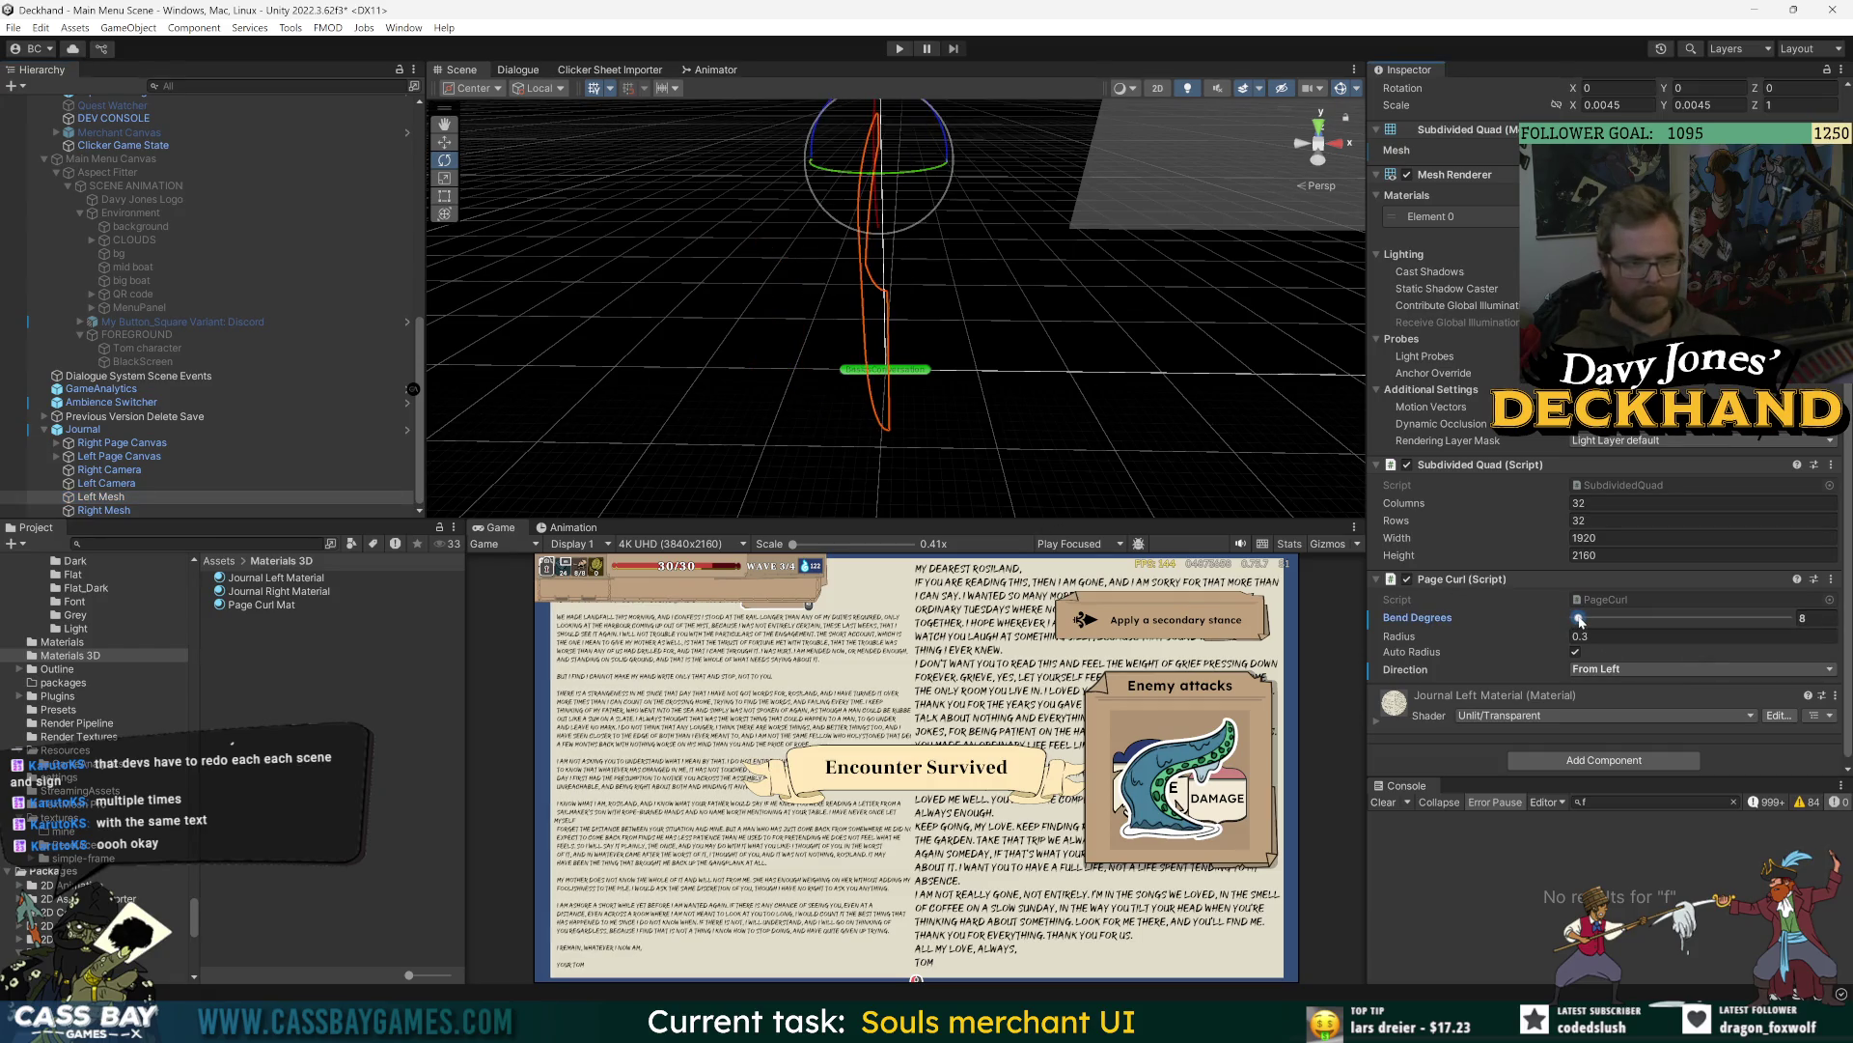
{"action": "left_click_drag", "start_coordinate": [1580, 620], "coordinate": [1575, 621]}
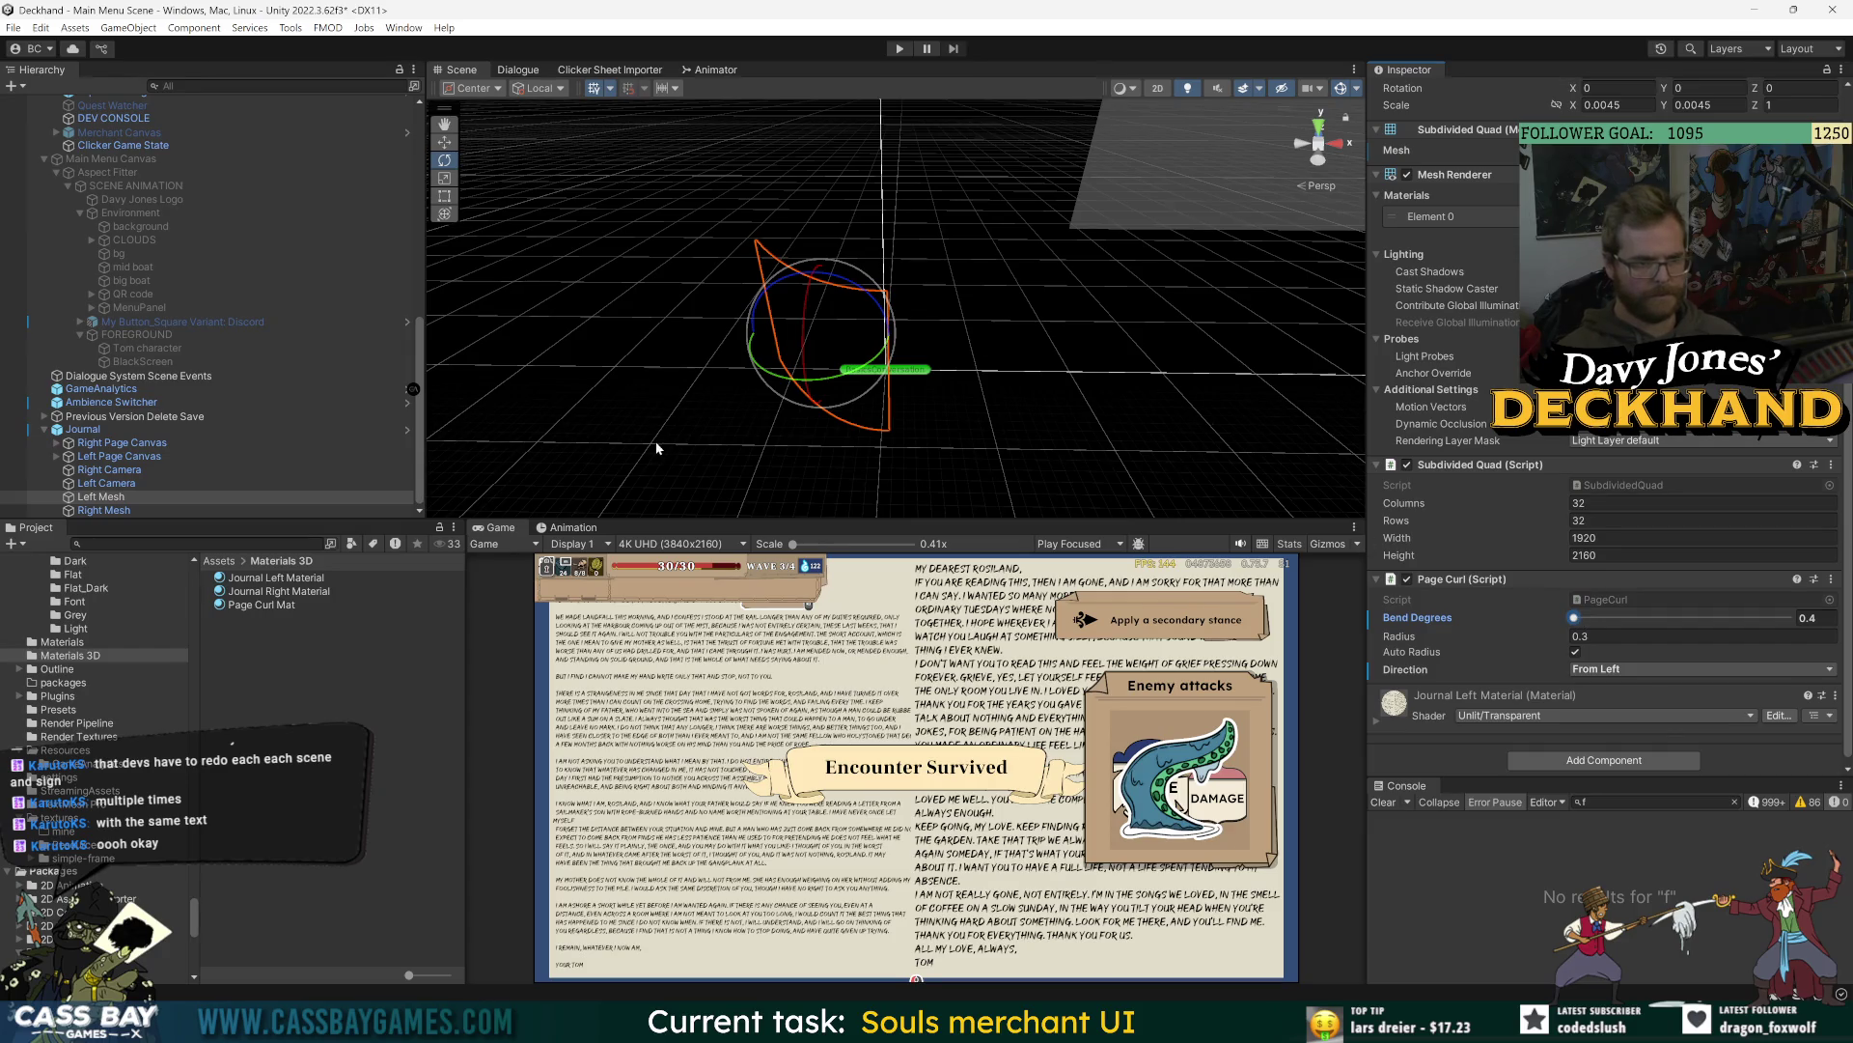
- Select both Left Mesh and Right Mesh and rotate them together
{"action": "left_click", "coordinate": [140, 470]}
{"action": "left_click", "coordinate": [119, 498]}
{"action": "left_click", "coordinate": [106, 510], "text": "shift"}
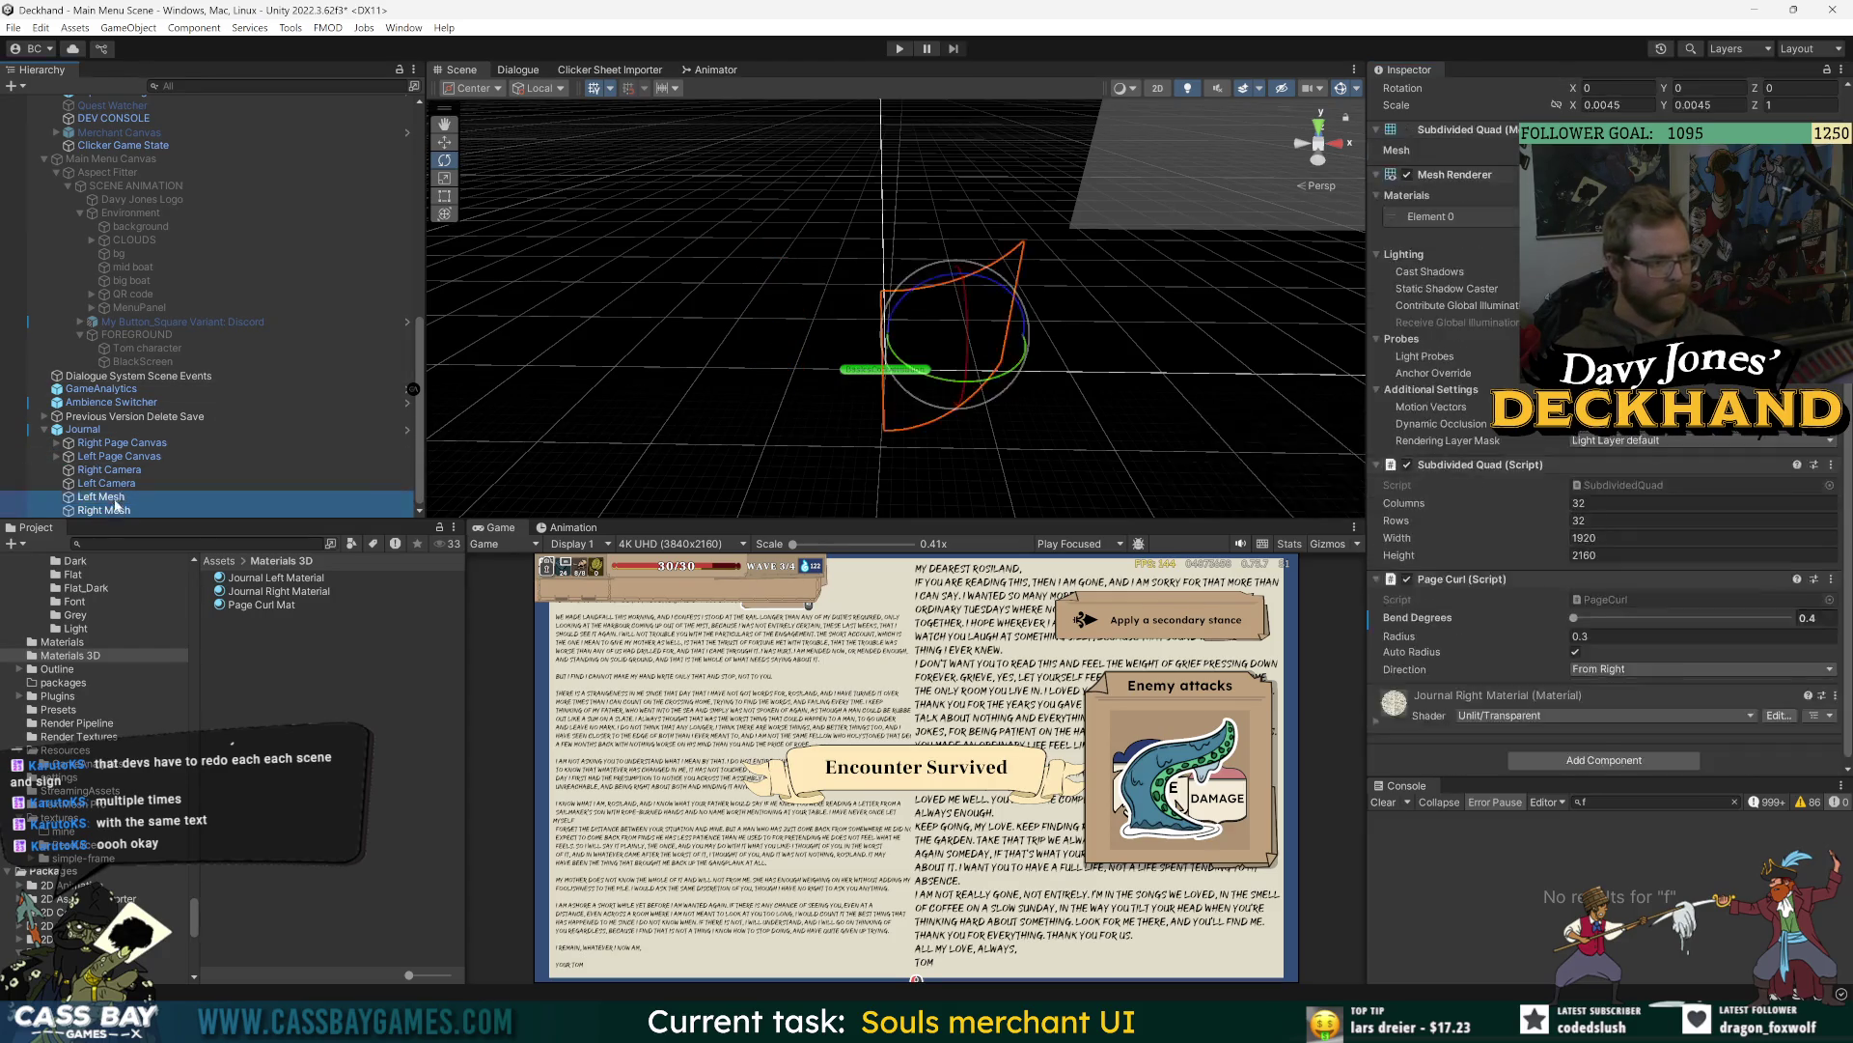
{"action": "left_click_drag", "start_coordinate": [890, 288], "coordinate": [890, 275]}
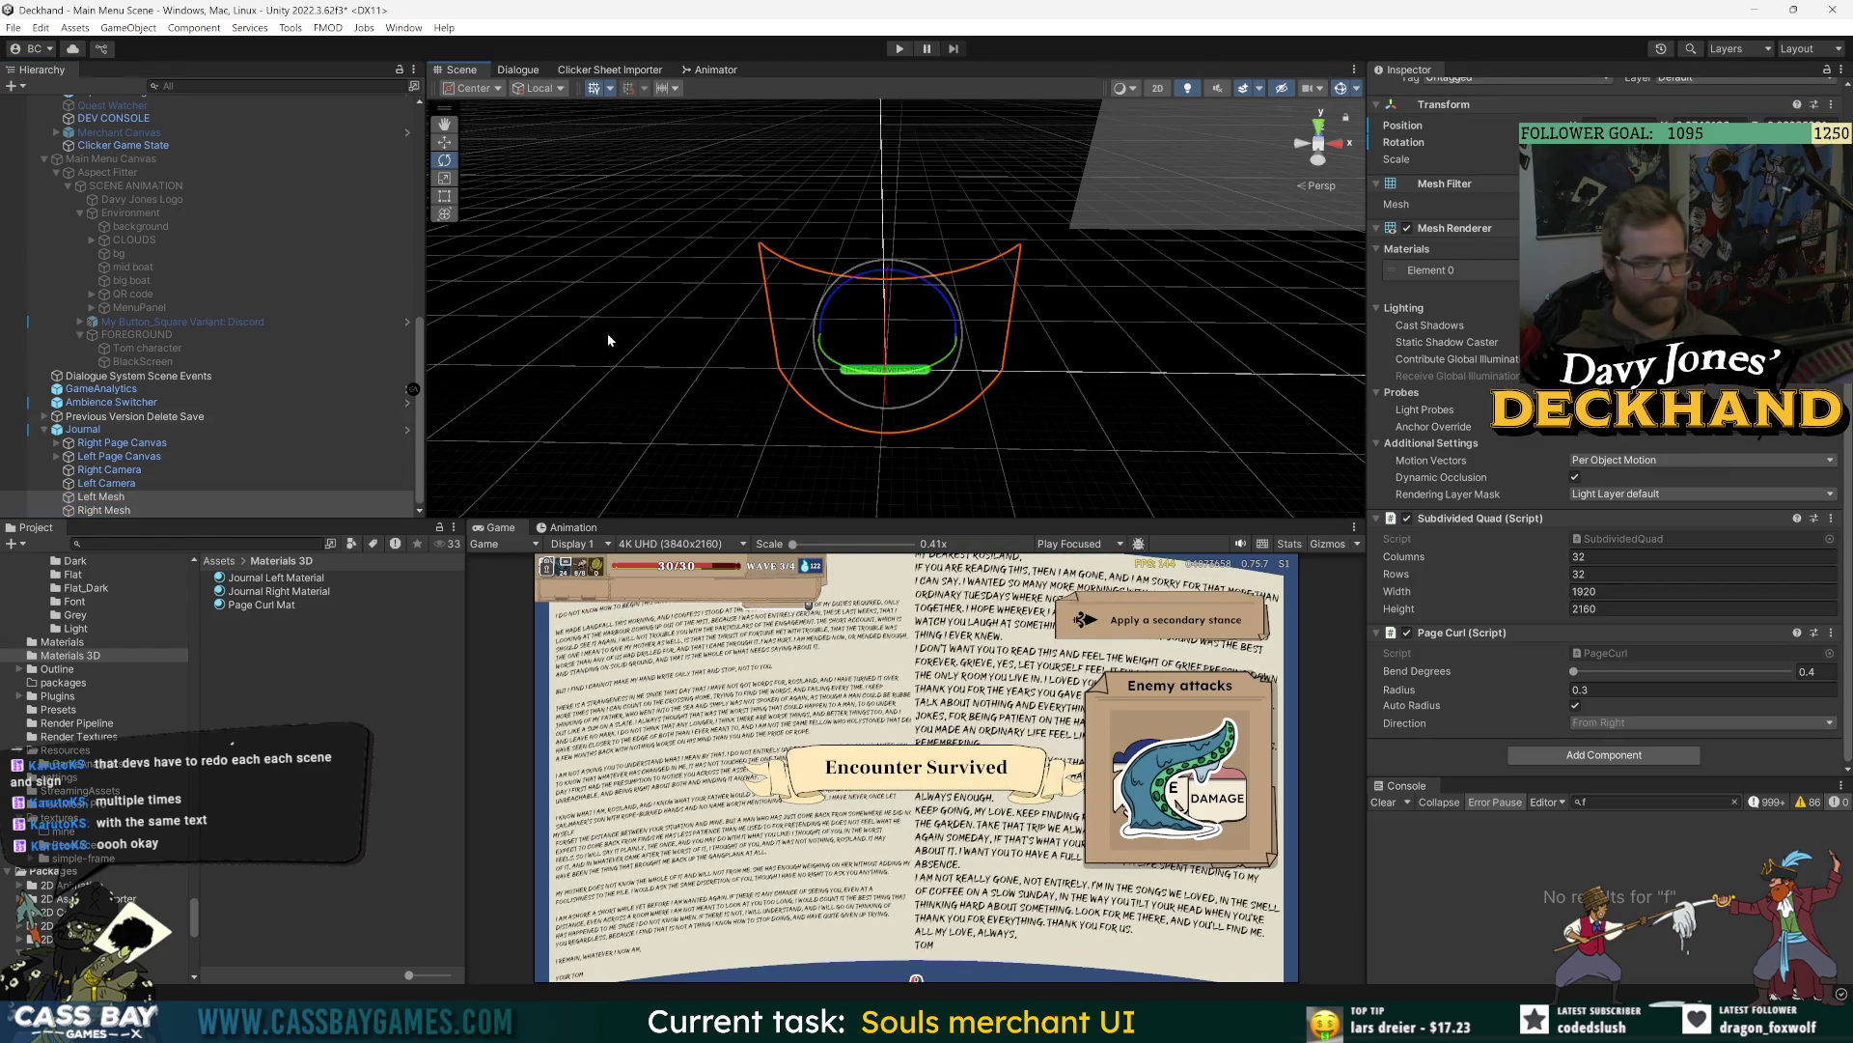
- Rotate the Left Mesh page around its vertical axis, undoing a misstep
{"action": "left_click", "coordinate": [133, 498]}
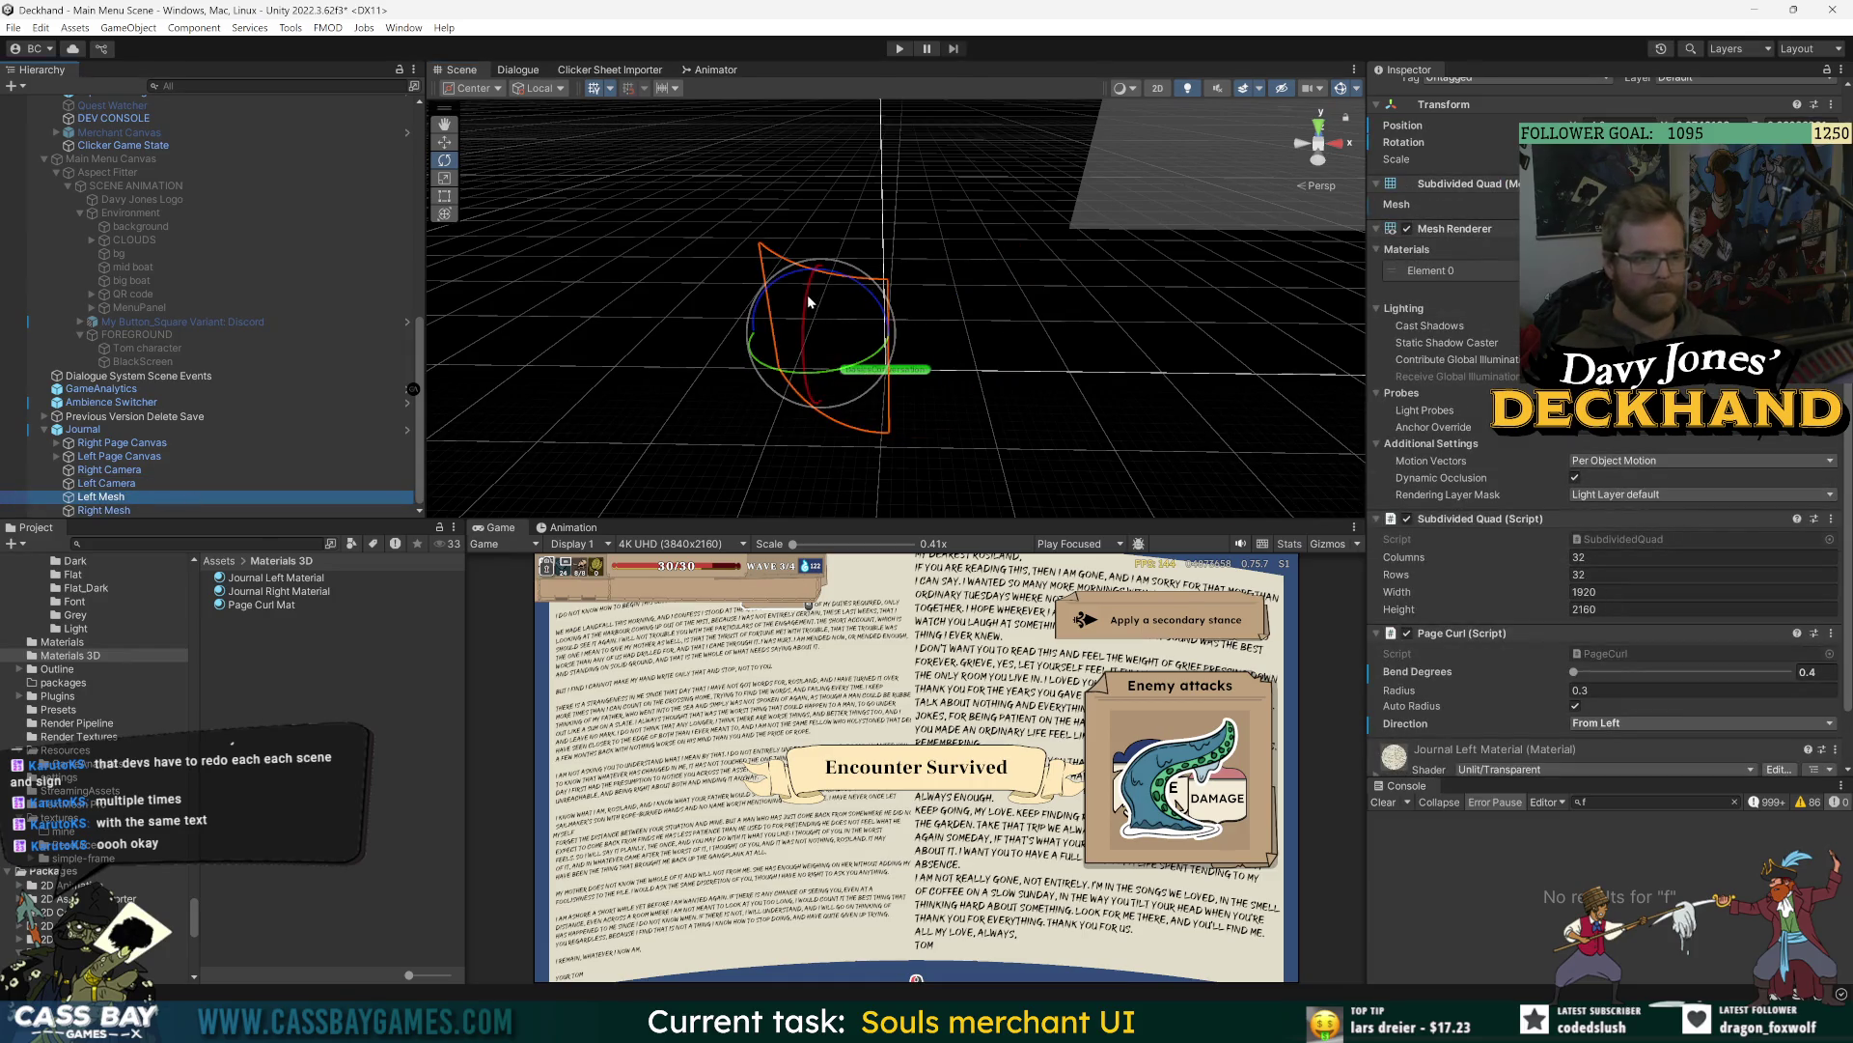
{"action": "left_click_drag", "start_coordinate": [885, 325], "coordinate": [848, 299]}
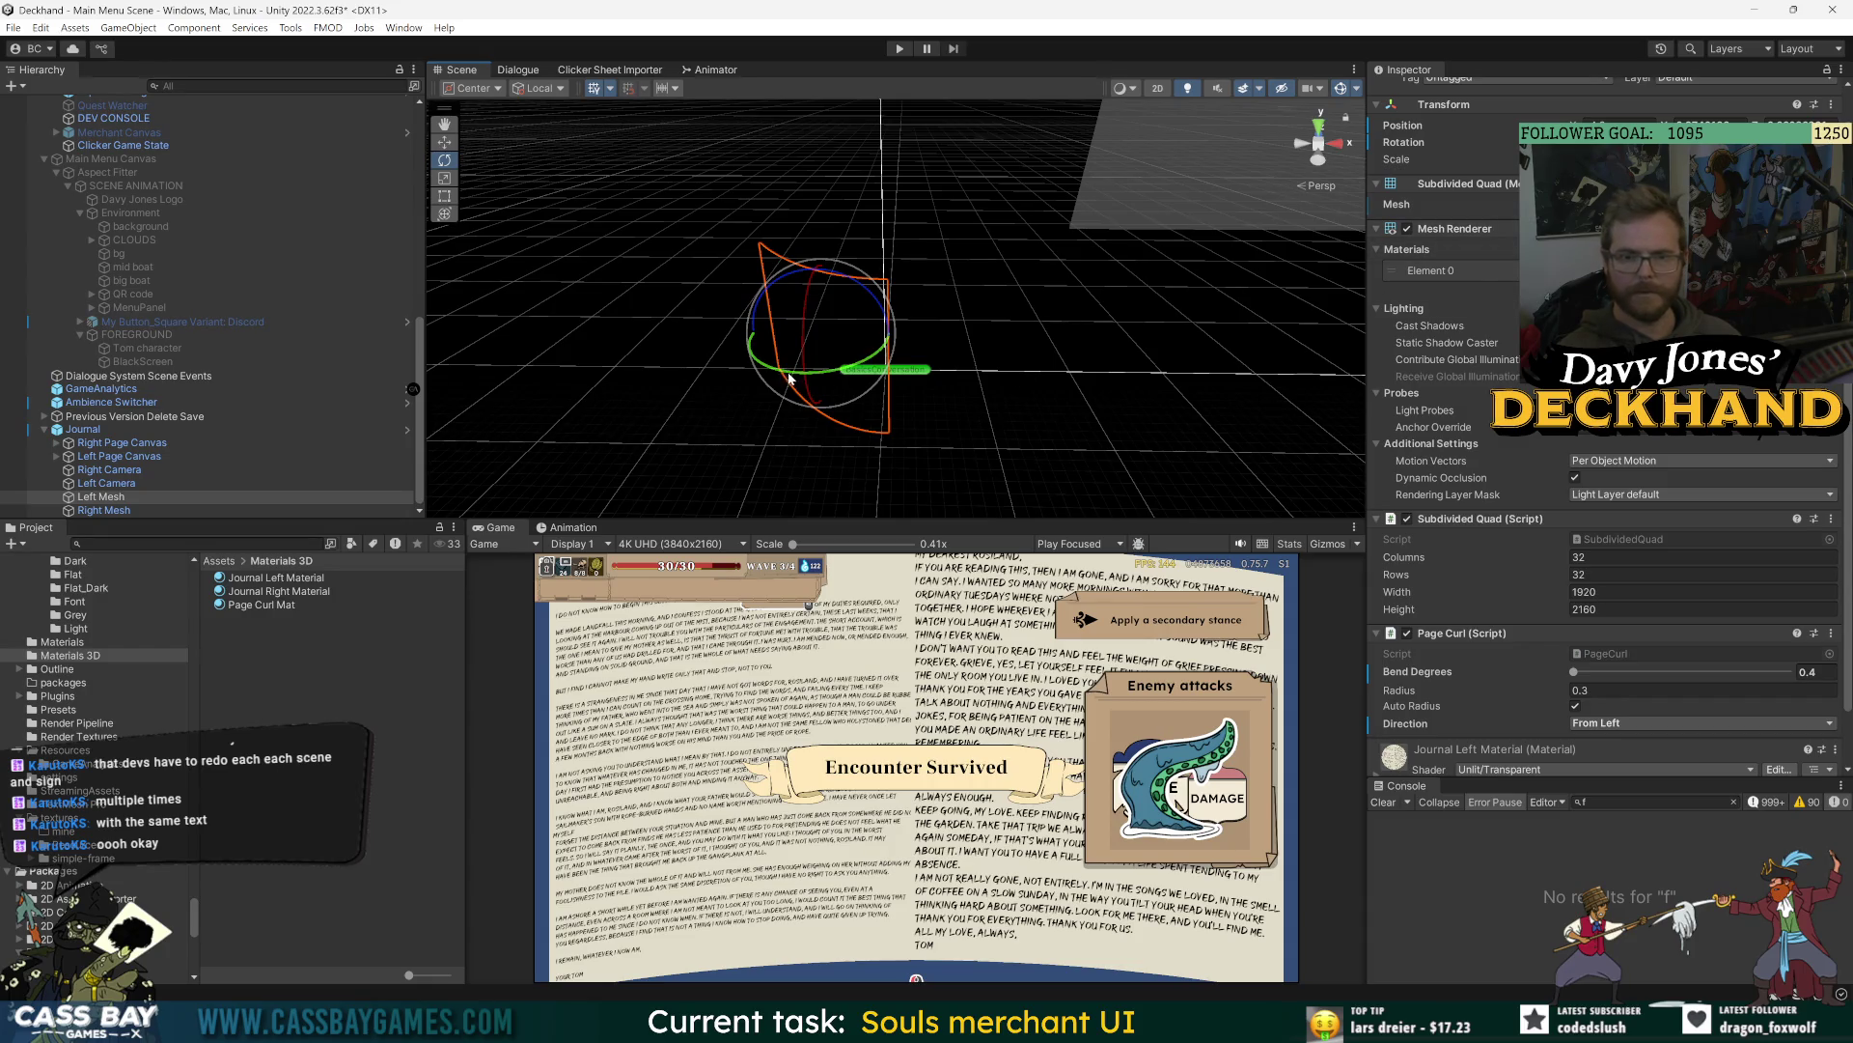
{"action": "left_click_drag", "start_coordinate": [775, 368], "coordinate": [801, 378]}
{"action": "key", "text": "ctrl+z"}
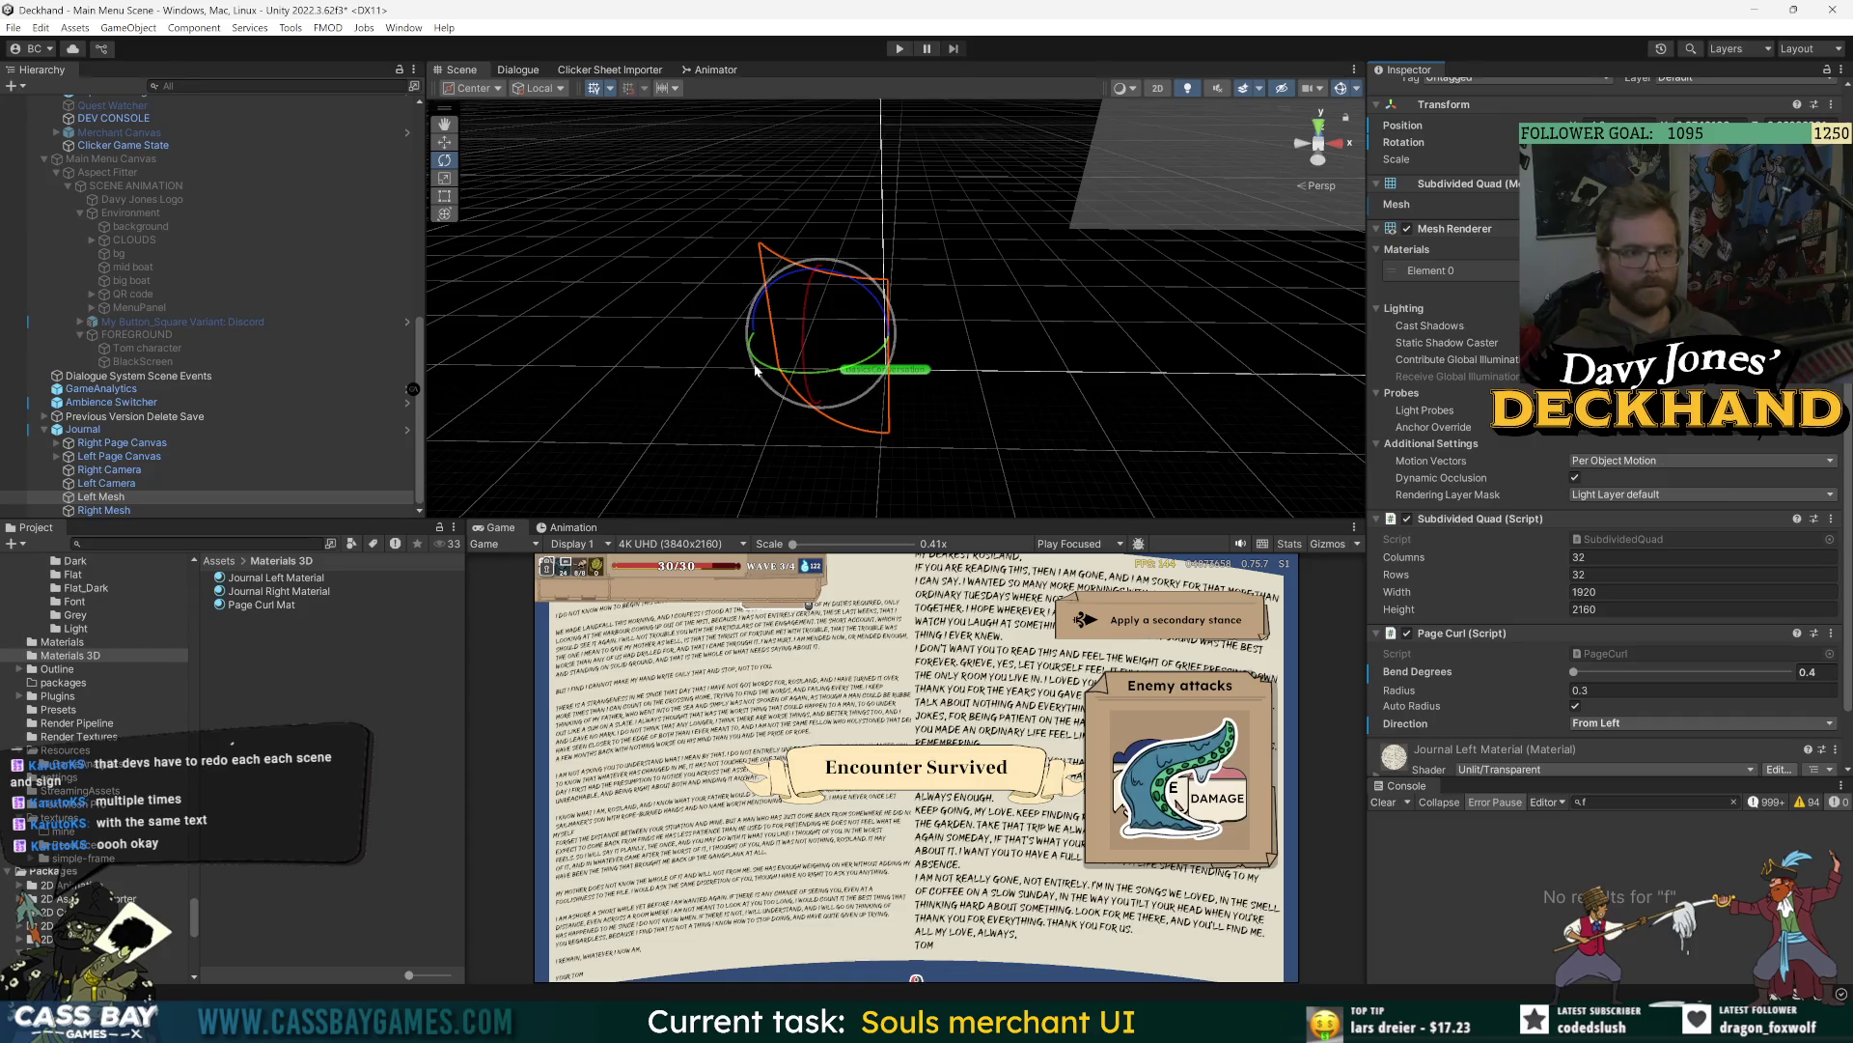
{"action": "left_click_drag", "start_coordinate": [773, 365], "coordinate": [794, 374]}
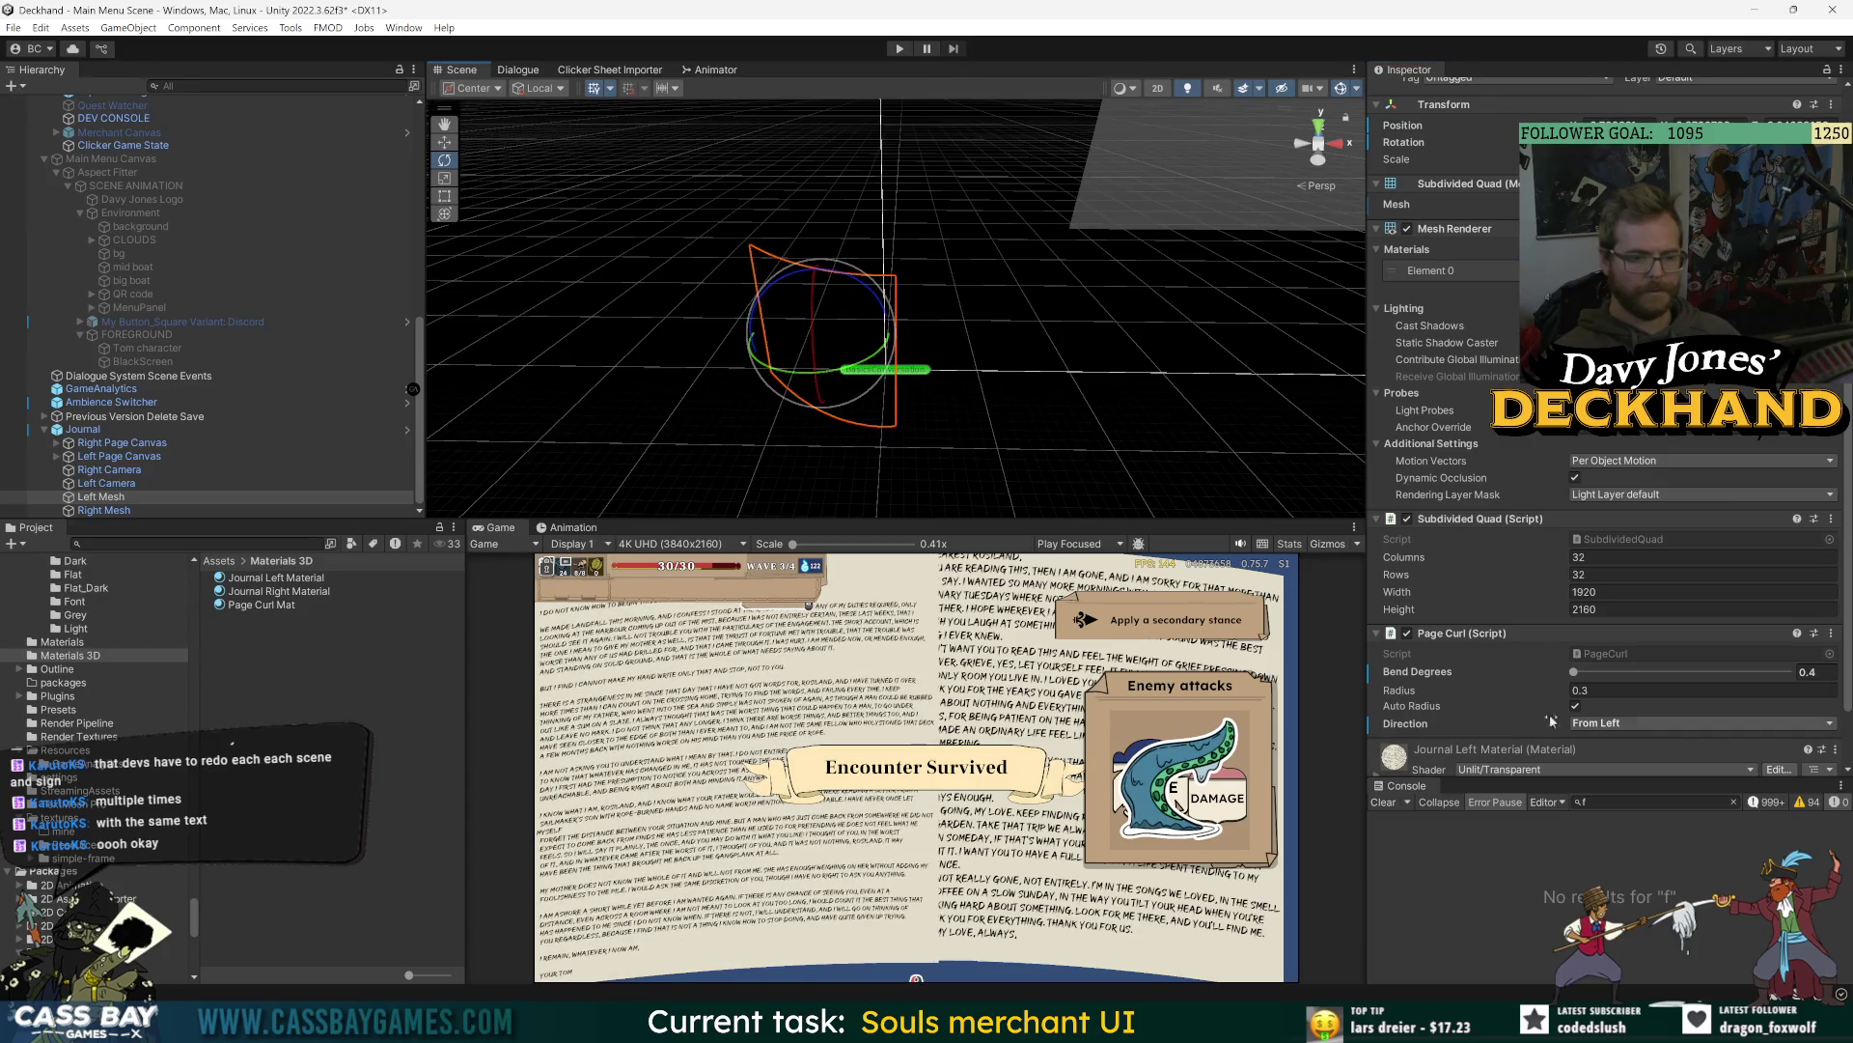
- Try a 0.5 bend on the left page, revert to 0.4, and undo a rotation
{"action": "left_click", "coordinate": [1574, 672]}
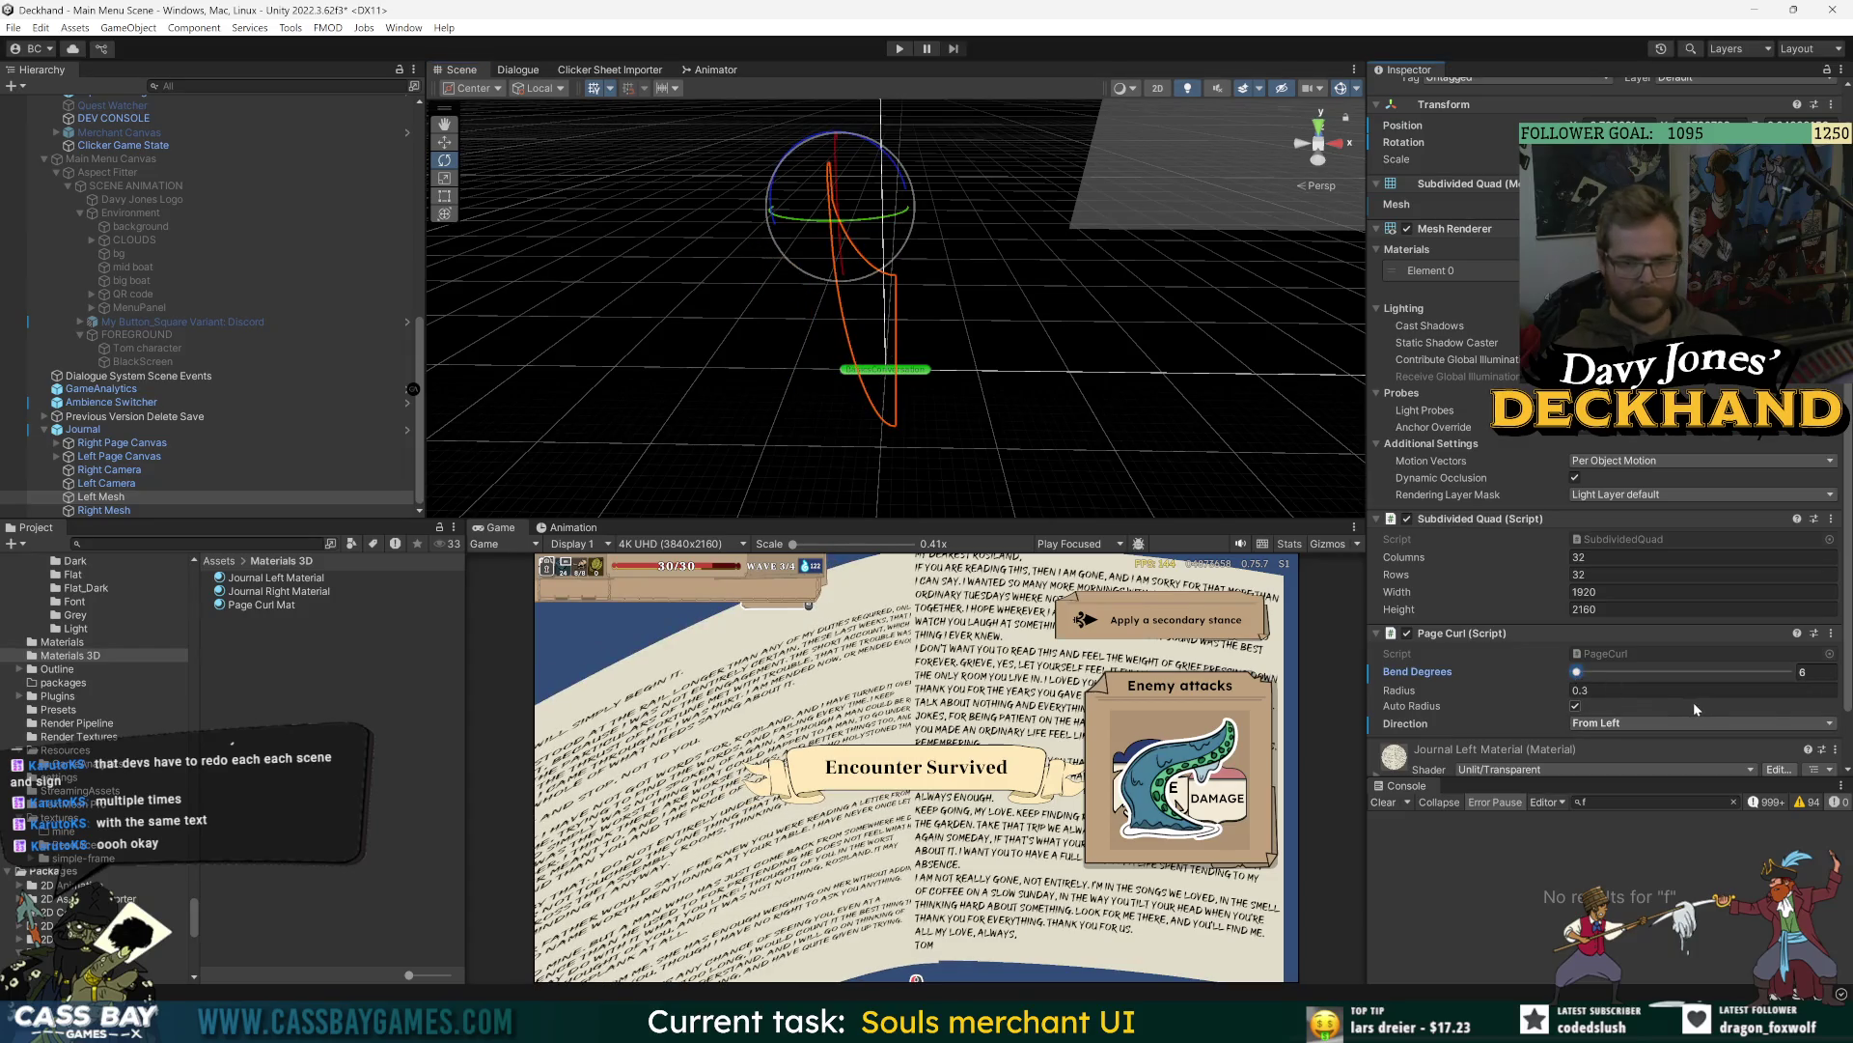
{"action": "double_click", "coordinate": [1820, 672]}
{"action": "type", "text": "0.5"}
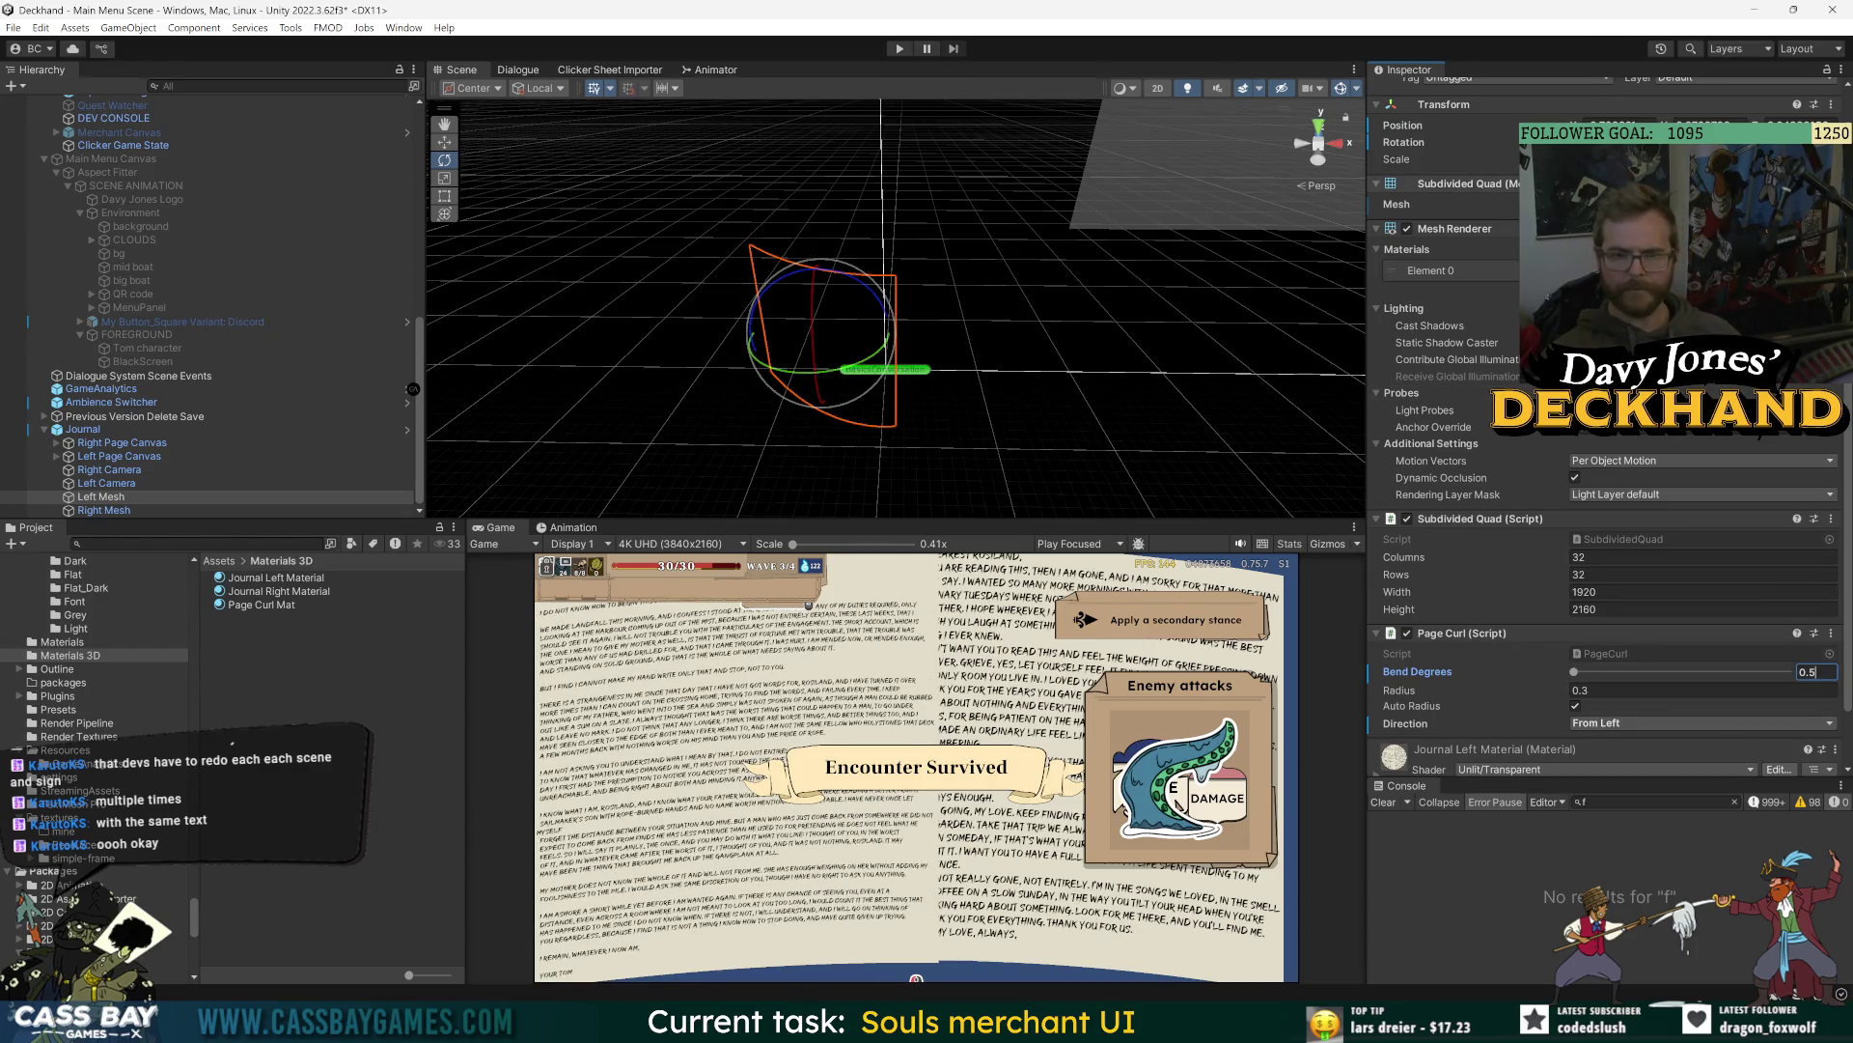
{"action": "key", "text": "Escape"}
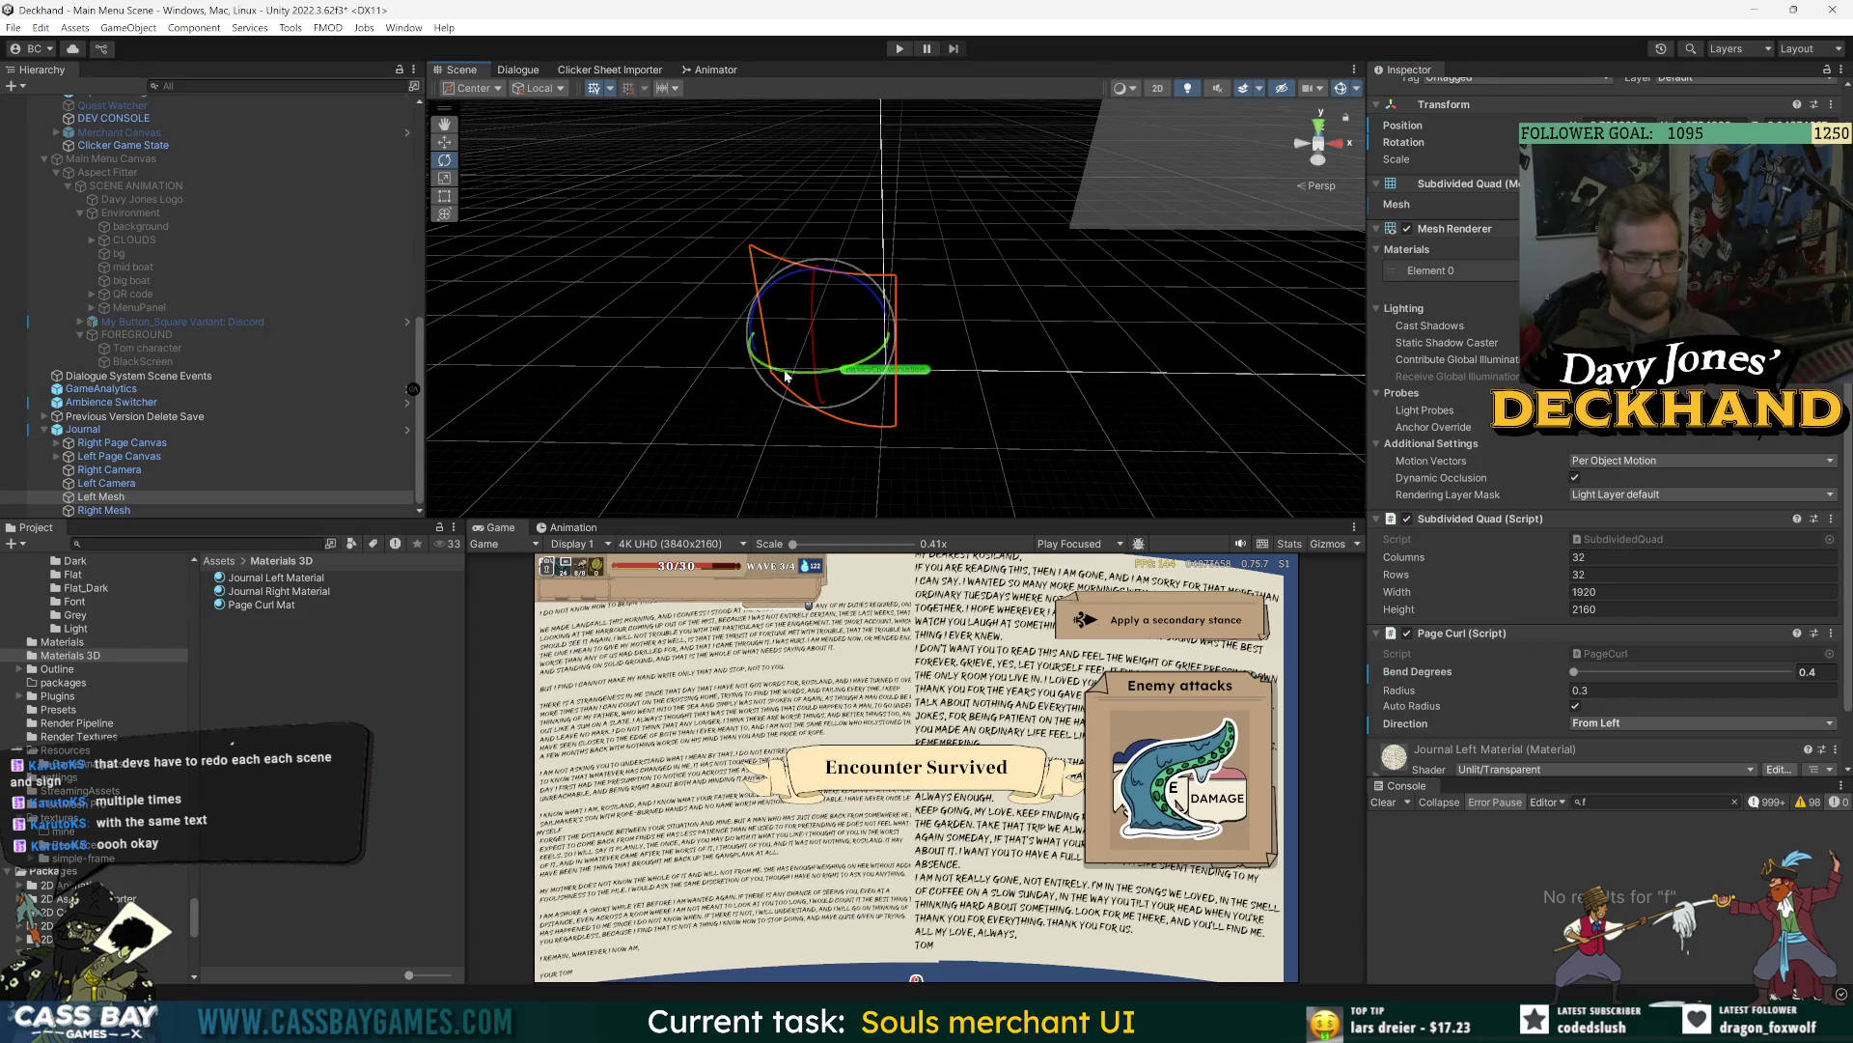
{"action": "mouse_move", "coordinate": [818, 311]}
{"action": "left_mouse_down"}
{"action": "mouse_move", "coordinate": [778, 367]}
{"action": "mouse_move", "coordinate": [856, 323]}
{"action": "left_mouse_up"}
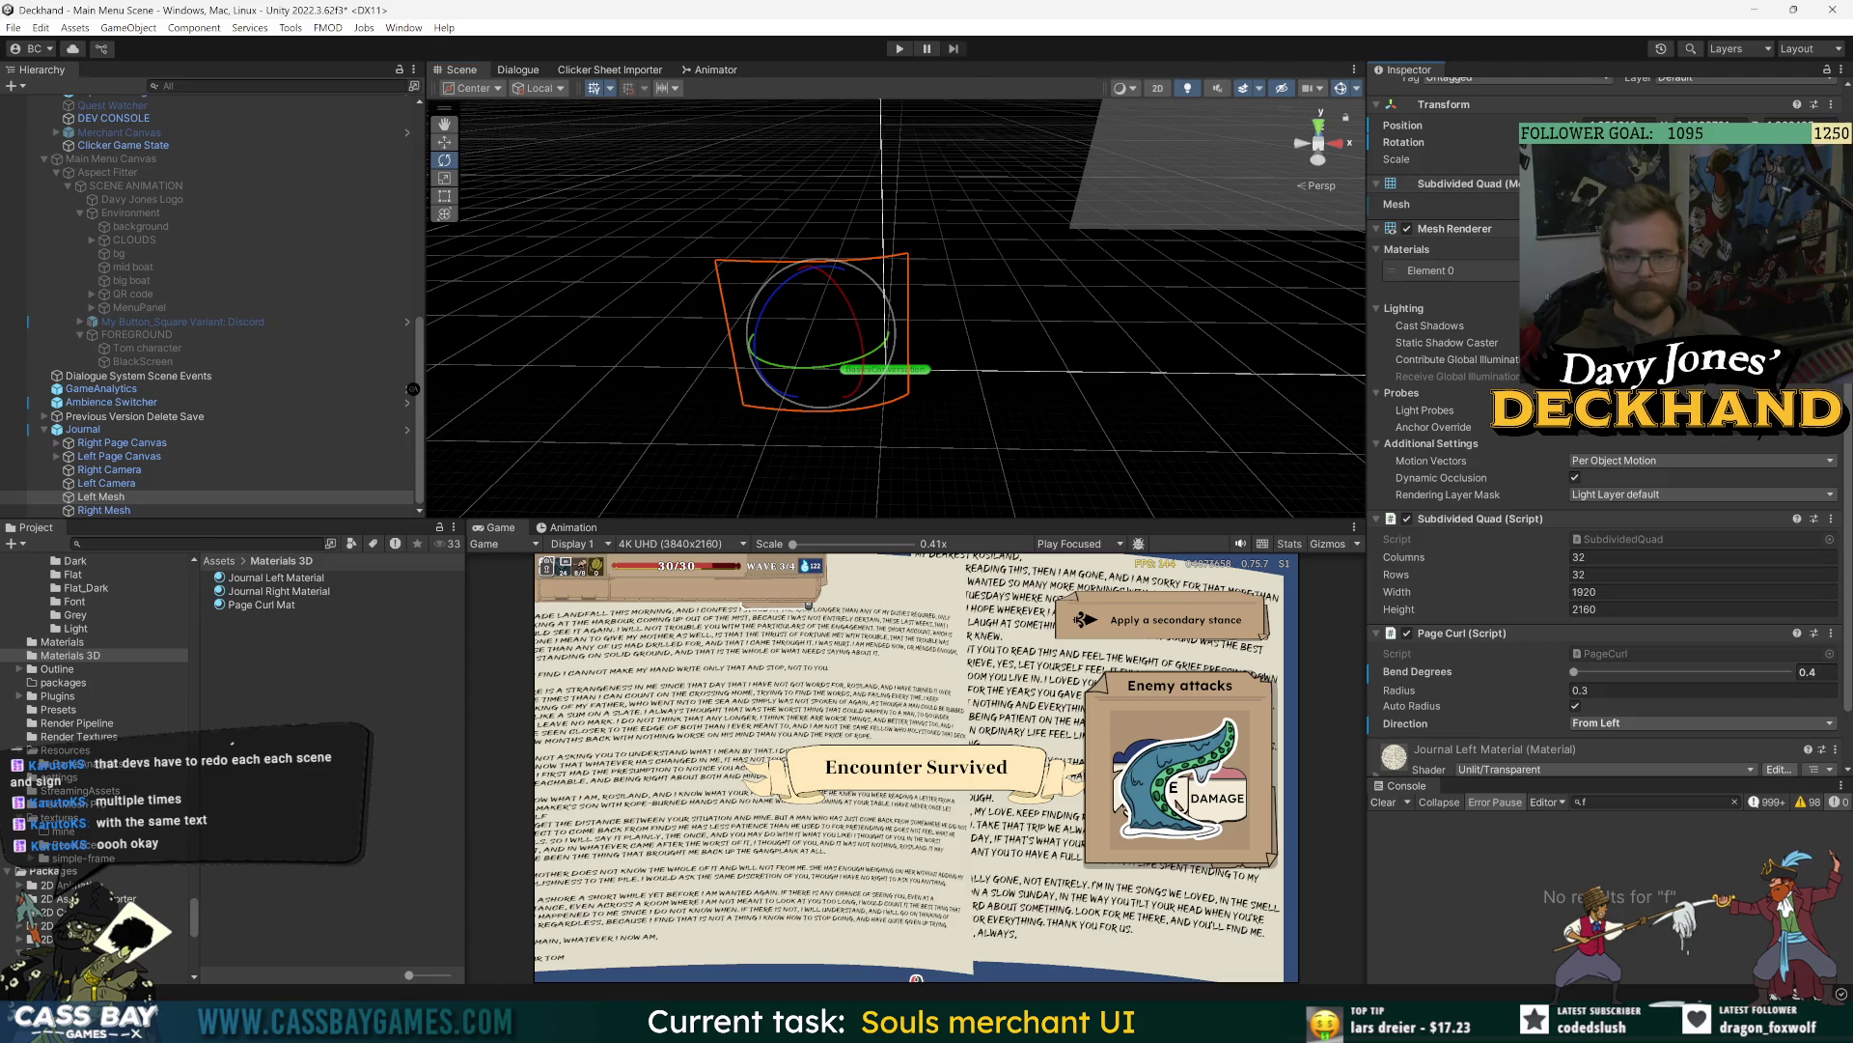
{"action": "key", "text": "ctrl+z"}
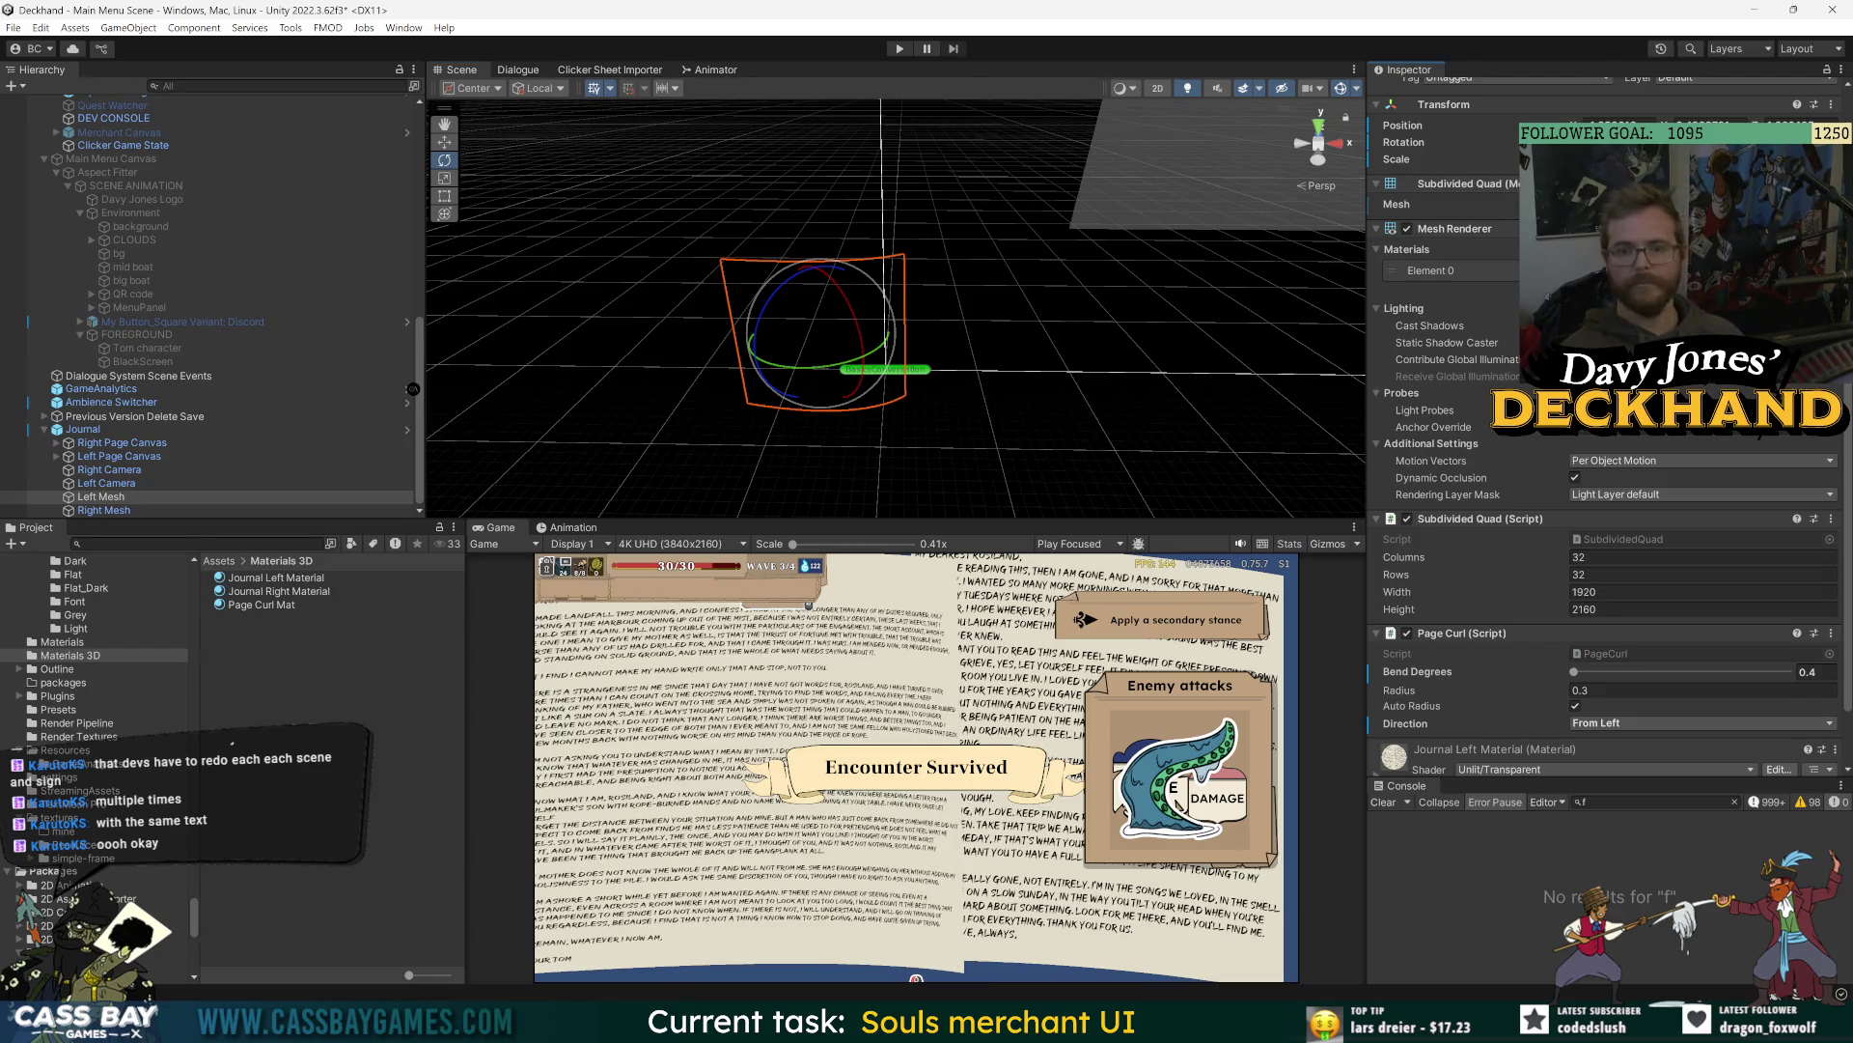
{"action": "key", "text": "ctrl+z"}
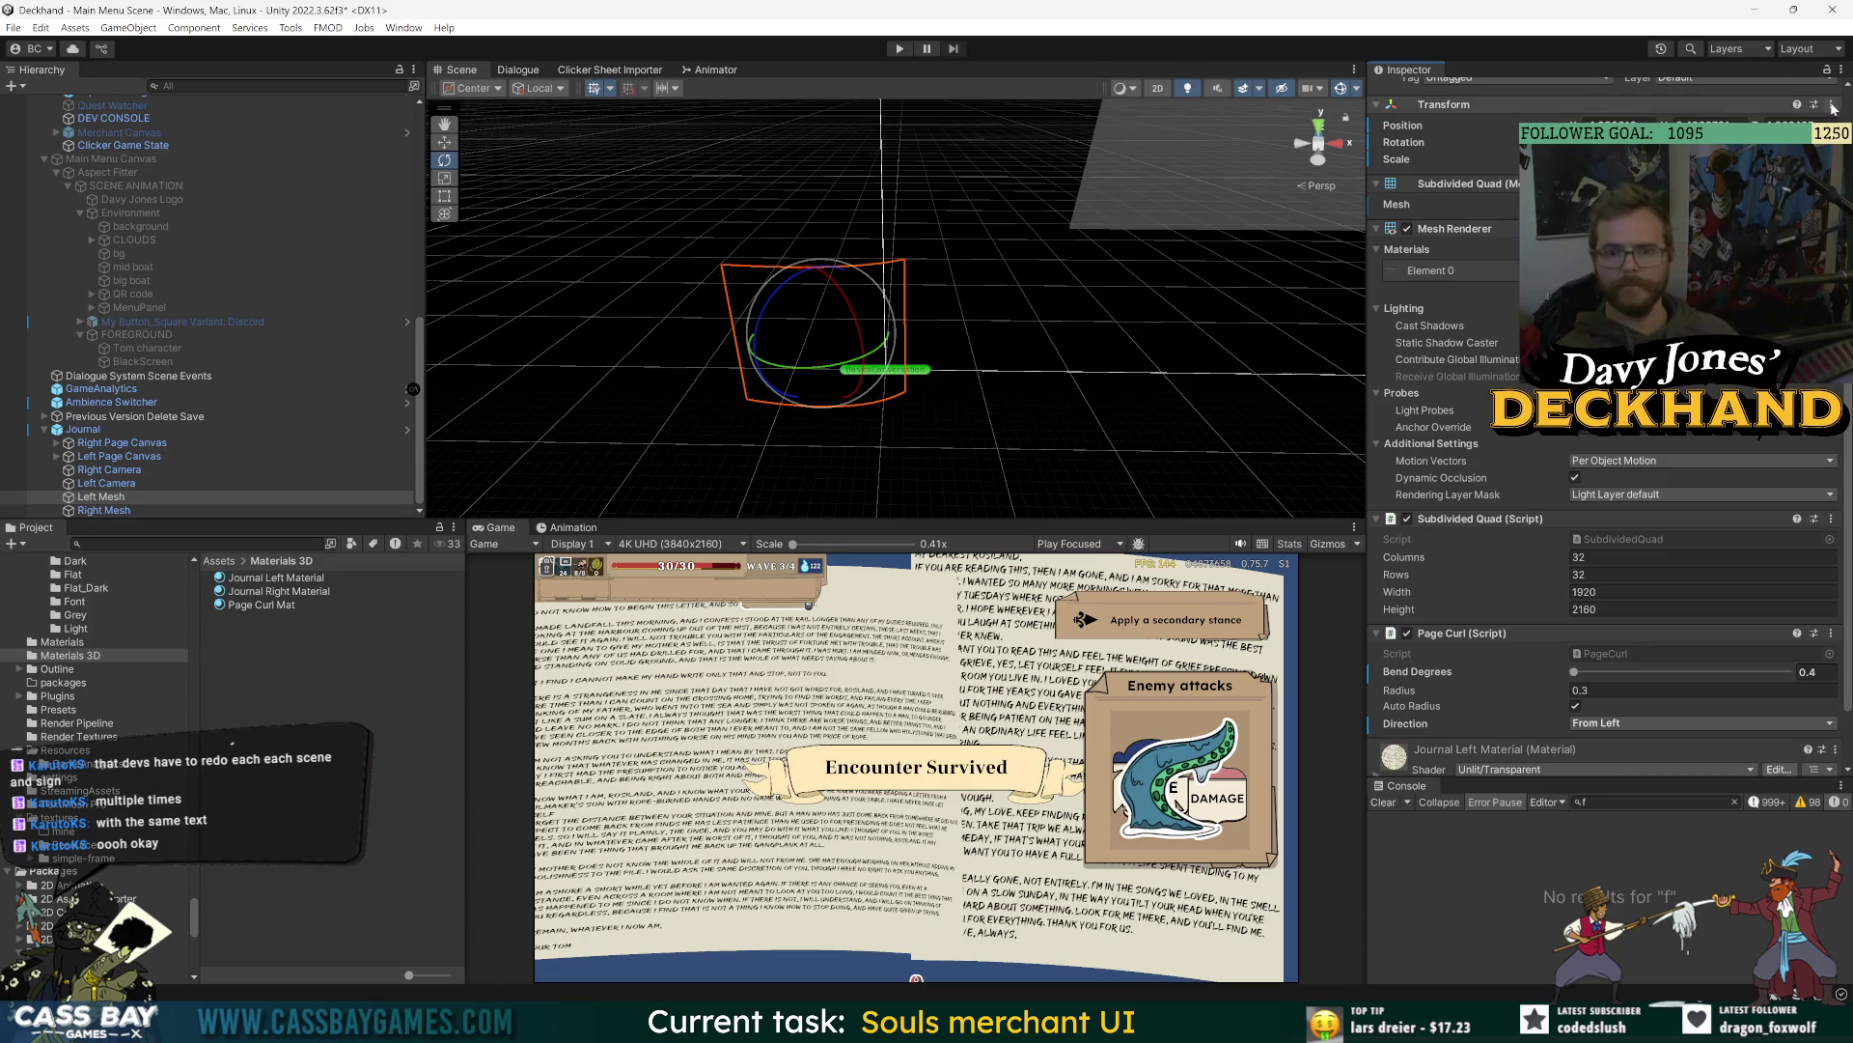
- Open transform options and edit Right Mesh's Y position, then undo the change
{"action": "left_click", "coordinate": [1833, 105]}
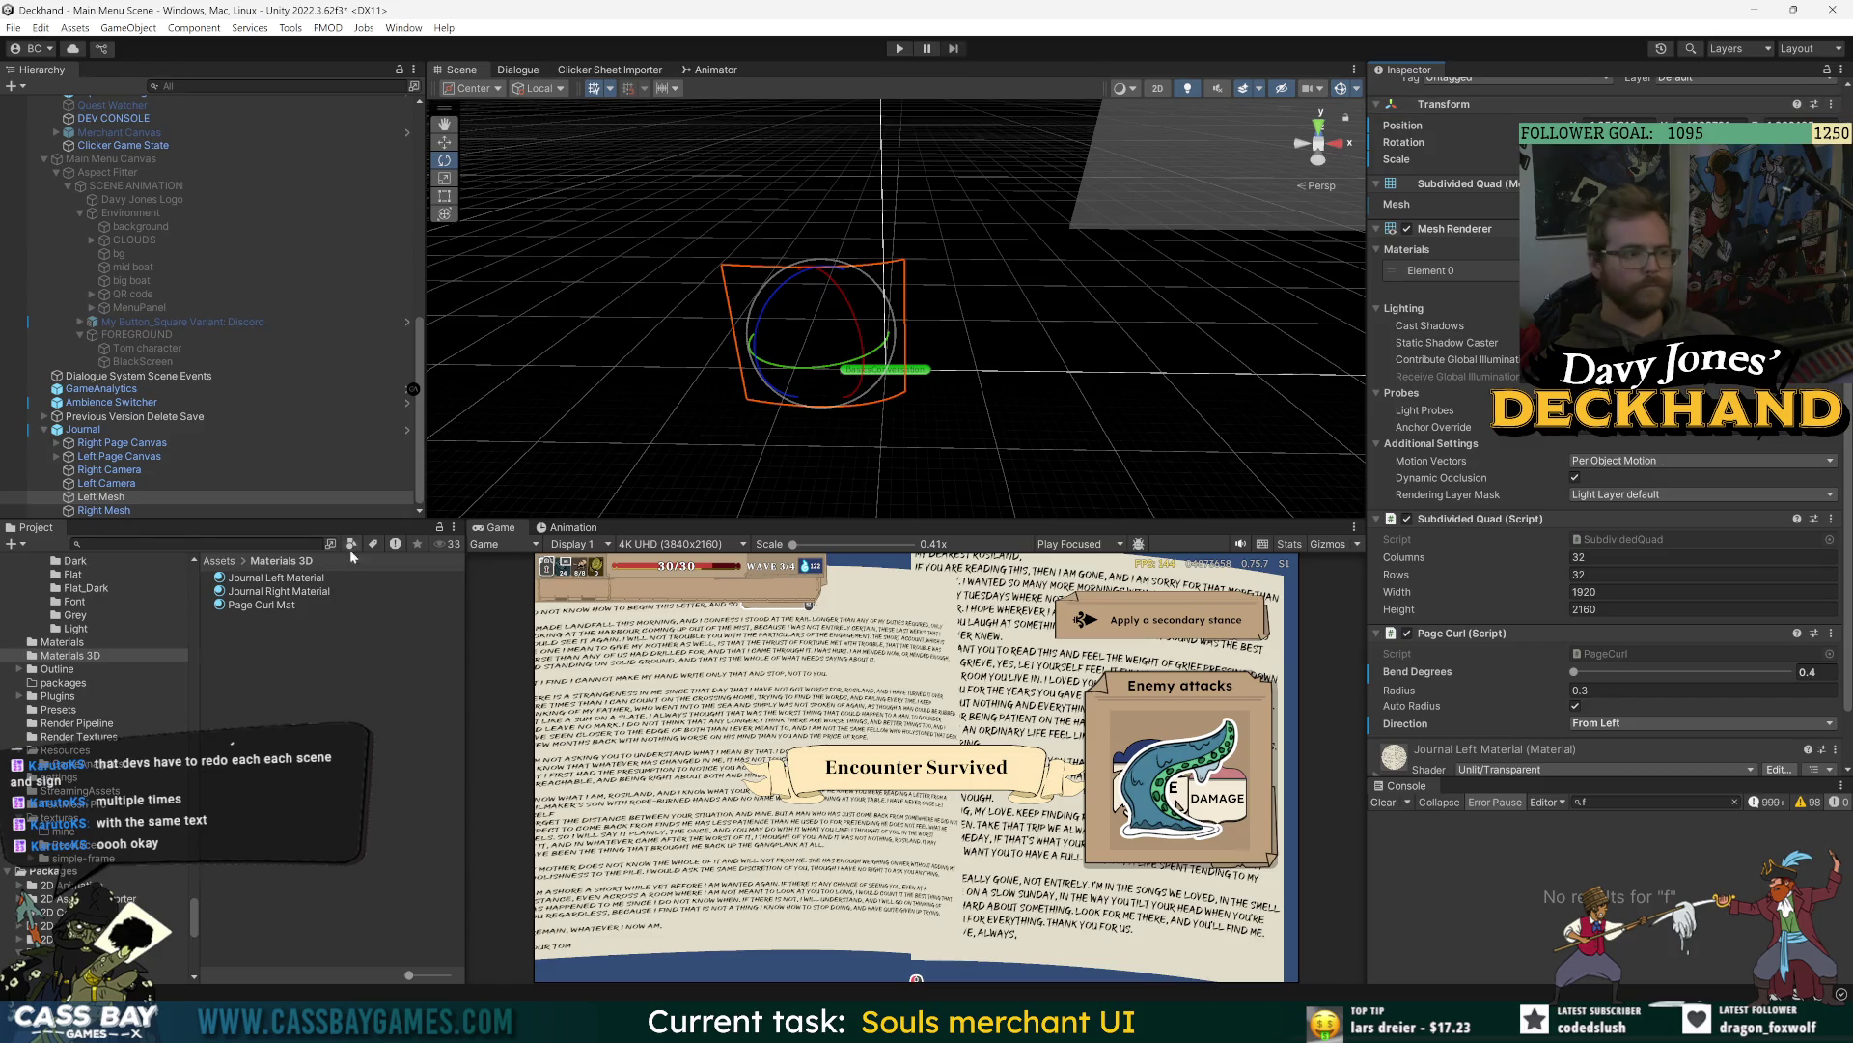
{"action": "left_click", "coordinate": [95, 508]}
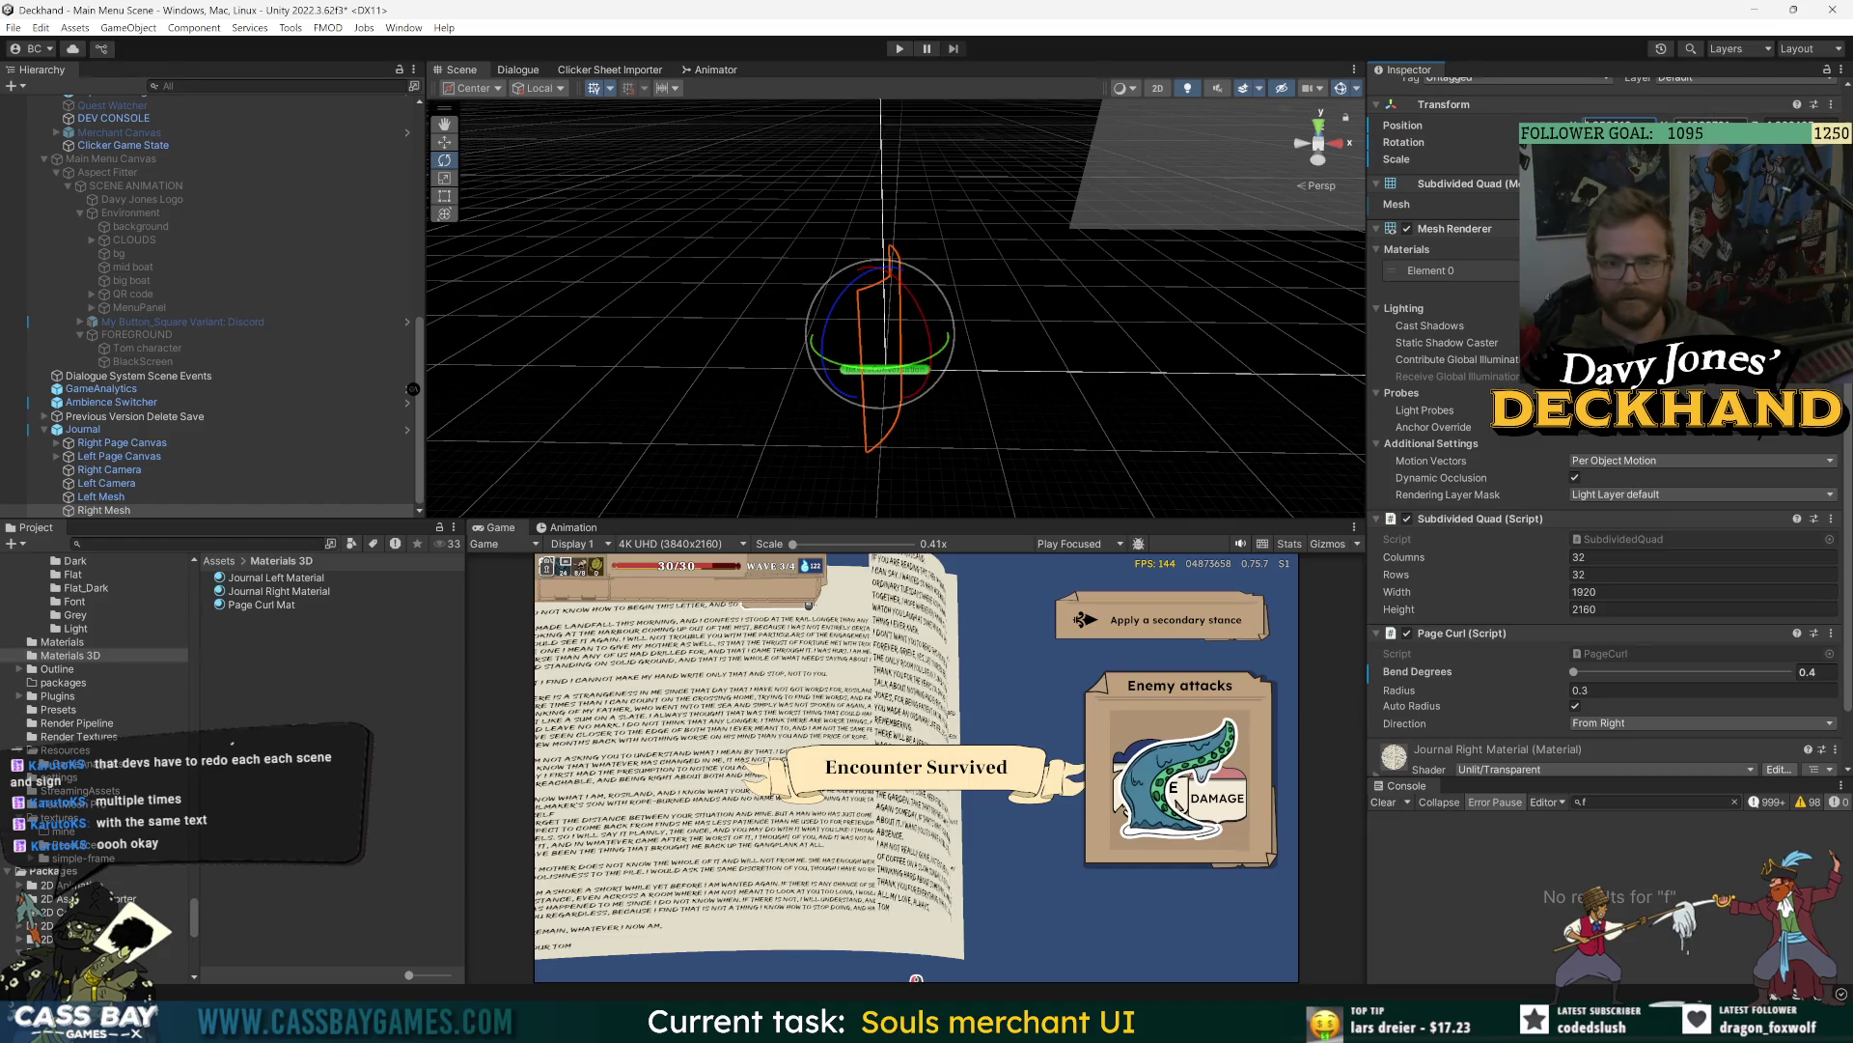
{"action": "left_click", "coordinate": [1709, 121]}
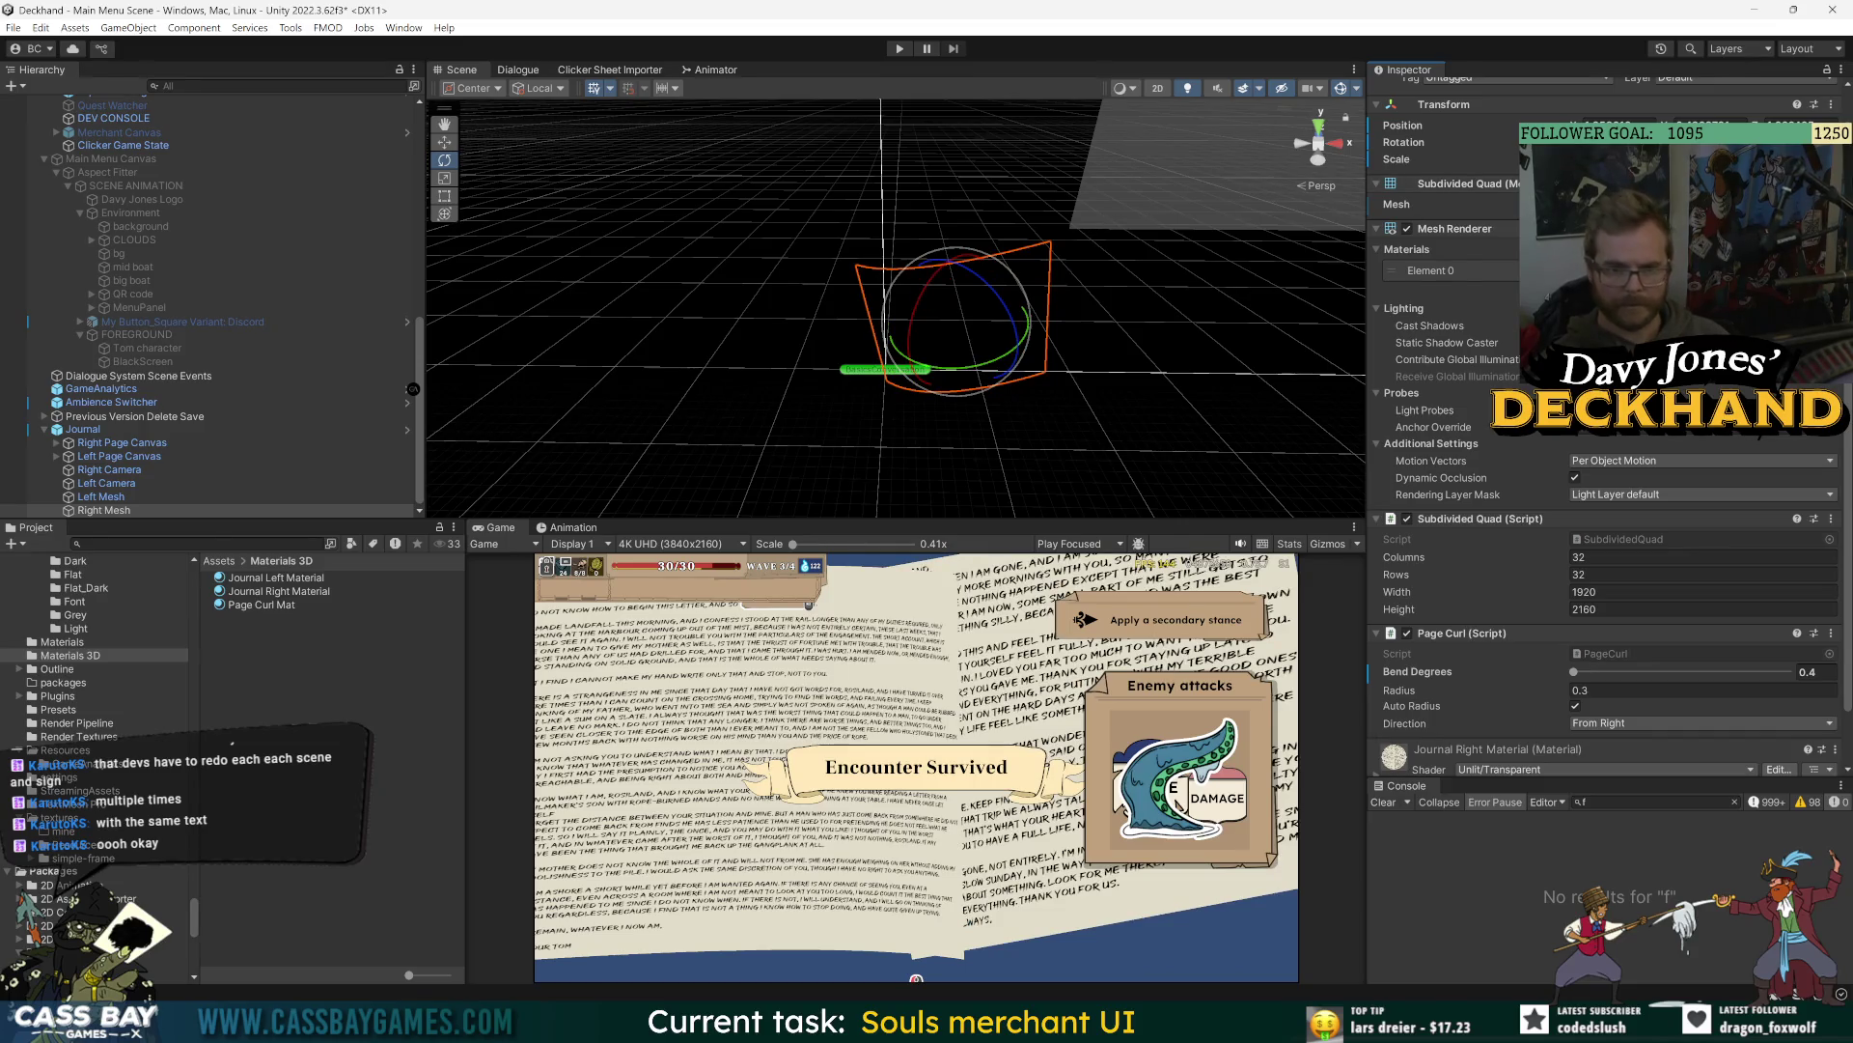
{"action": "left_click", "coordinate": [1485, 931]}
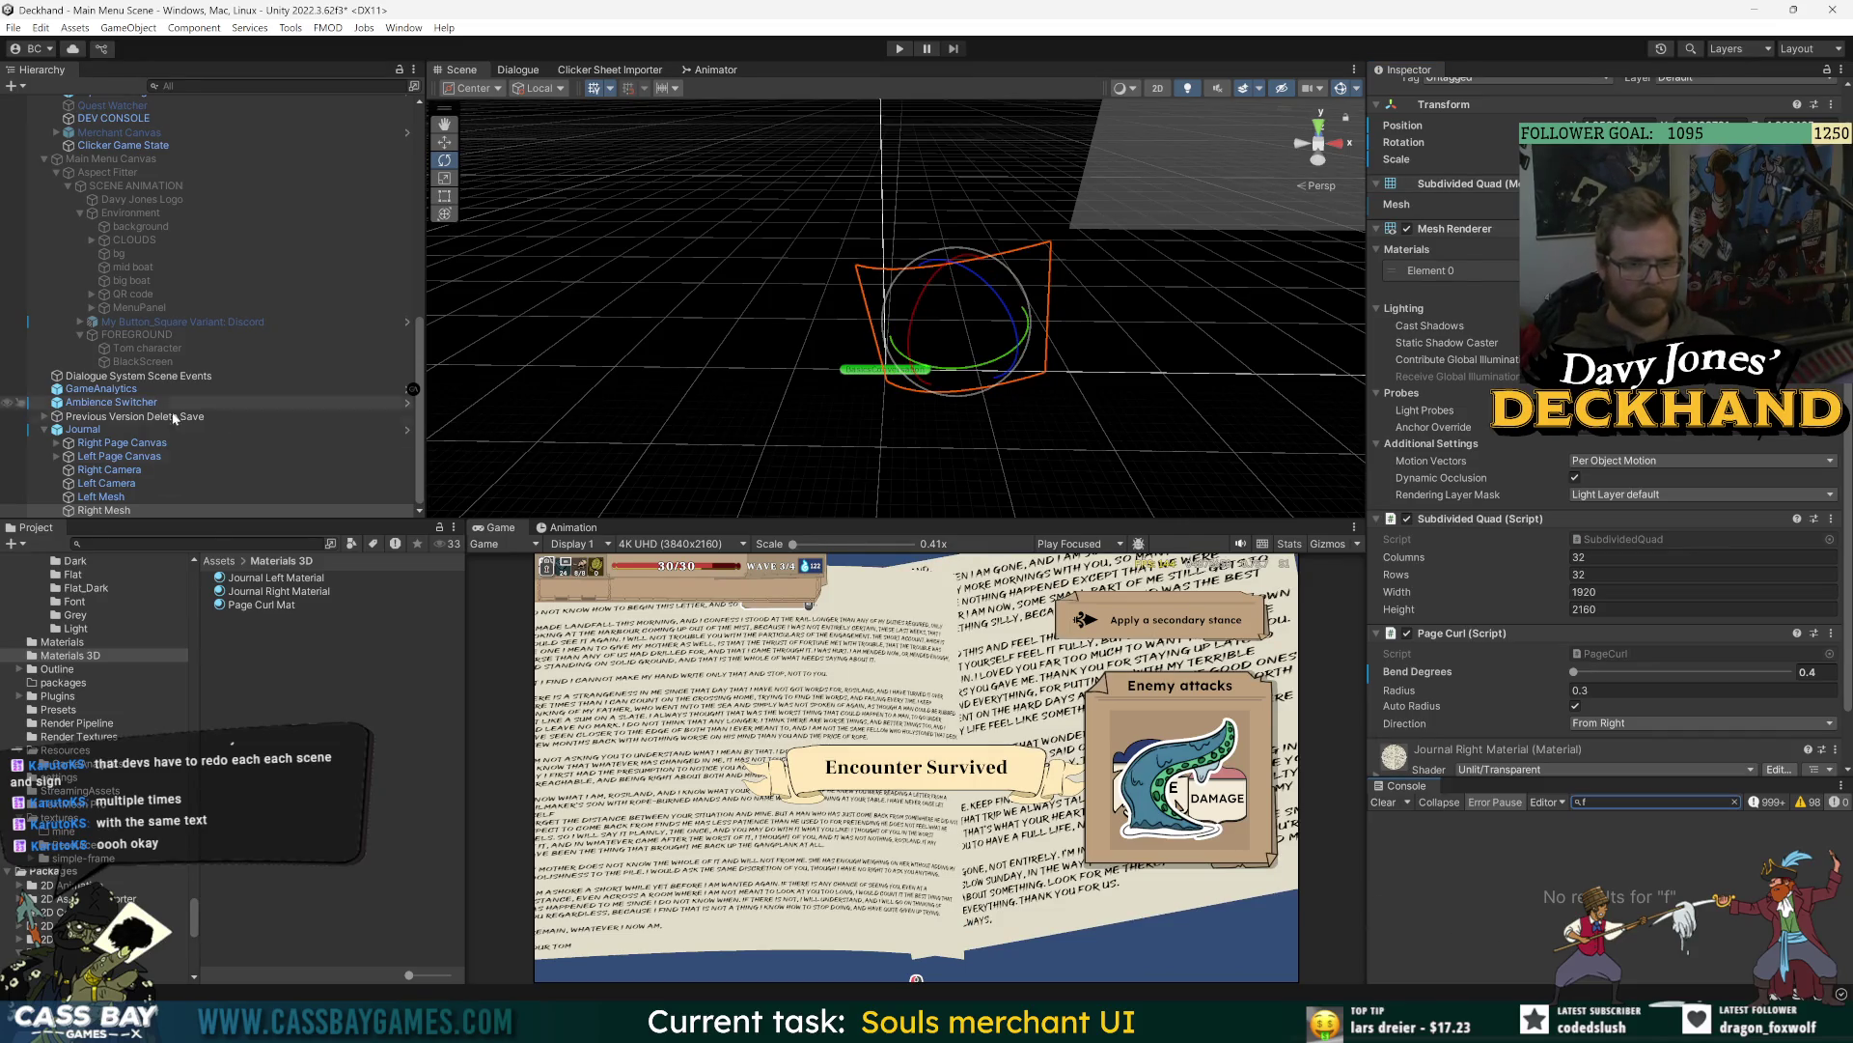
{"action": "left_click", "coordinate": [194, 343]}
{"action": "key", "text": "ctrl+z"}
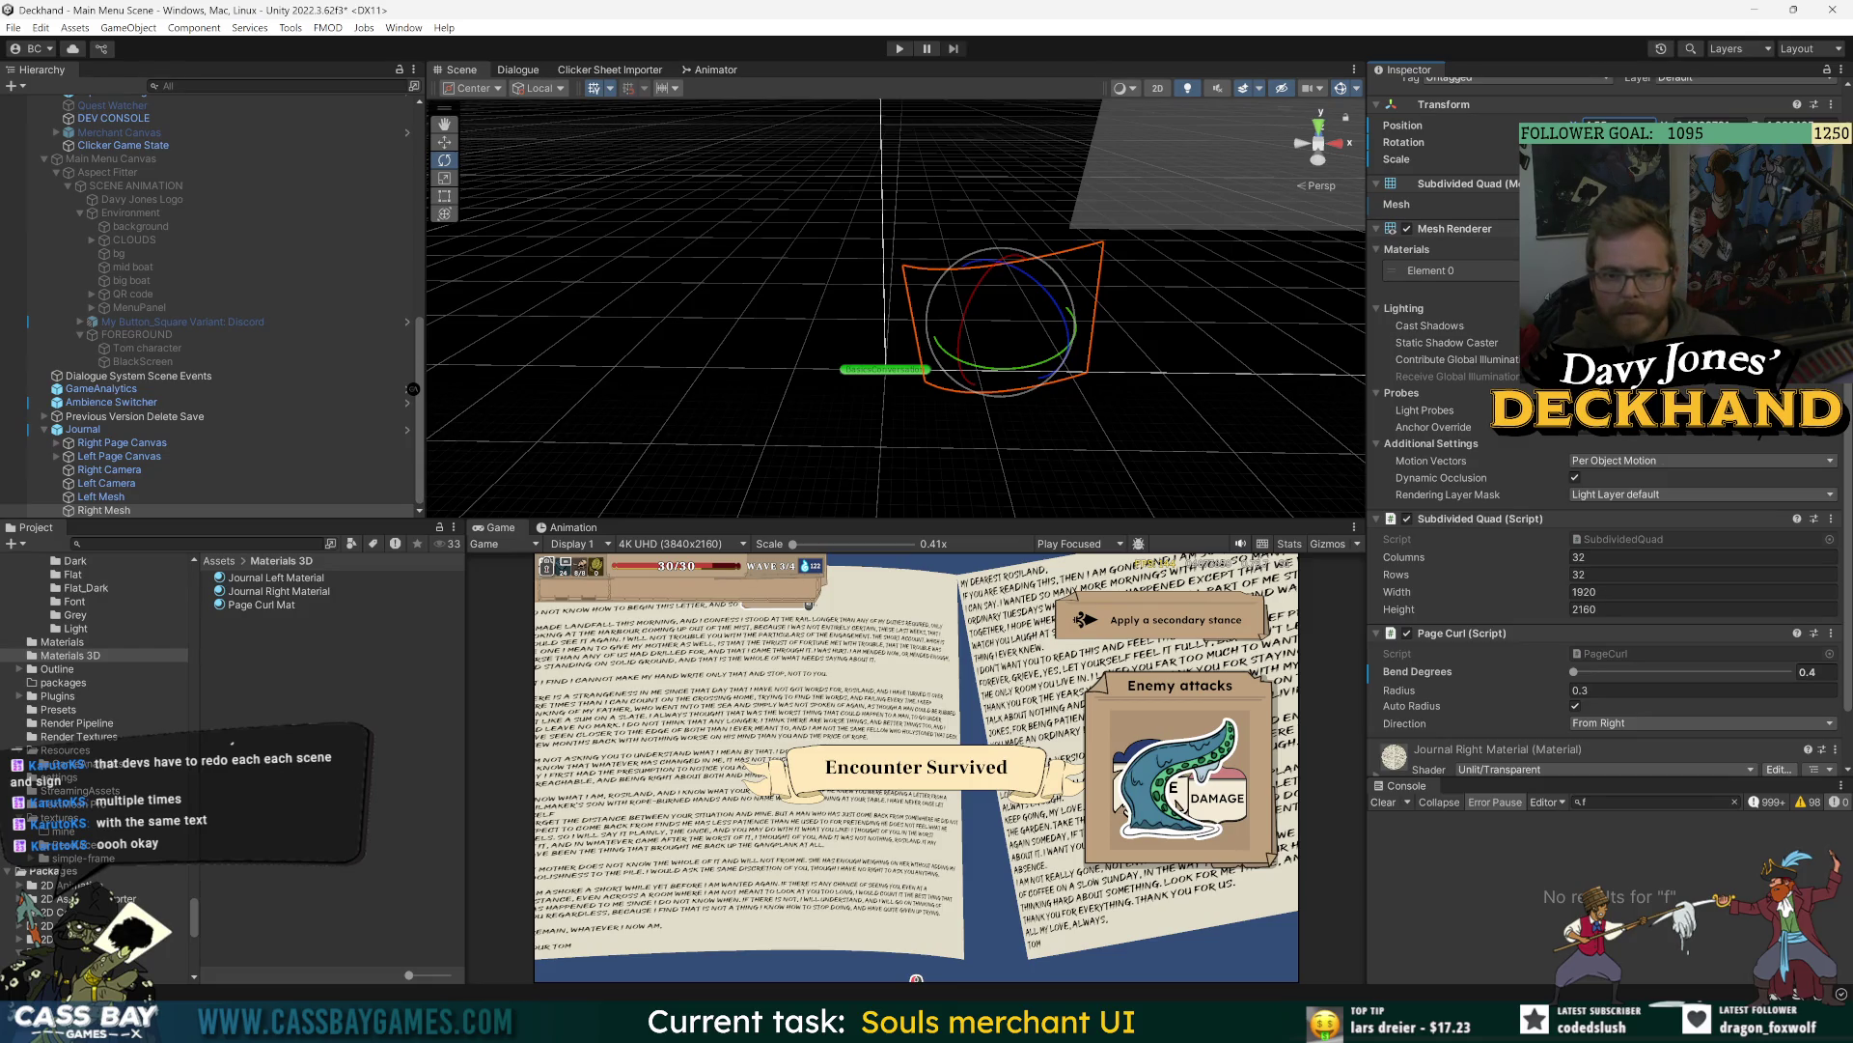
{"action": "left_click", "coordinate": [129, 499]}
{"action": "left_click", "coordinate": [129, 510]}
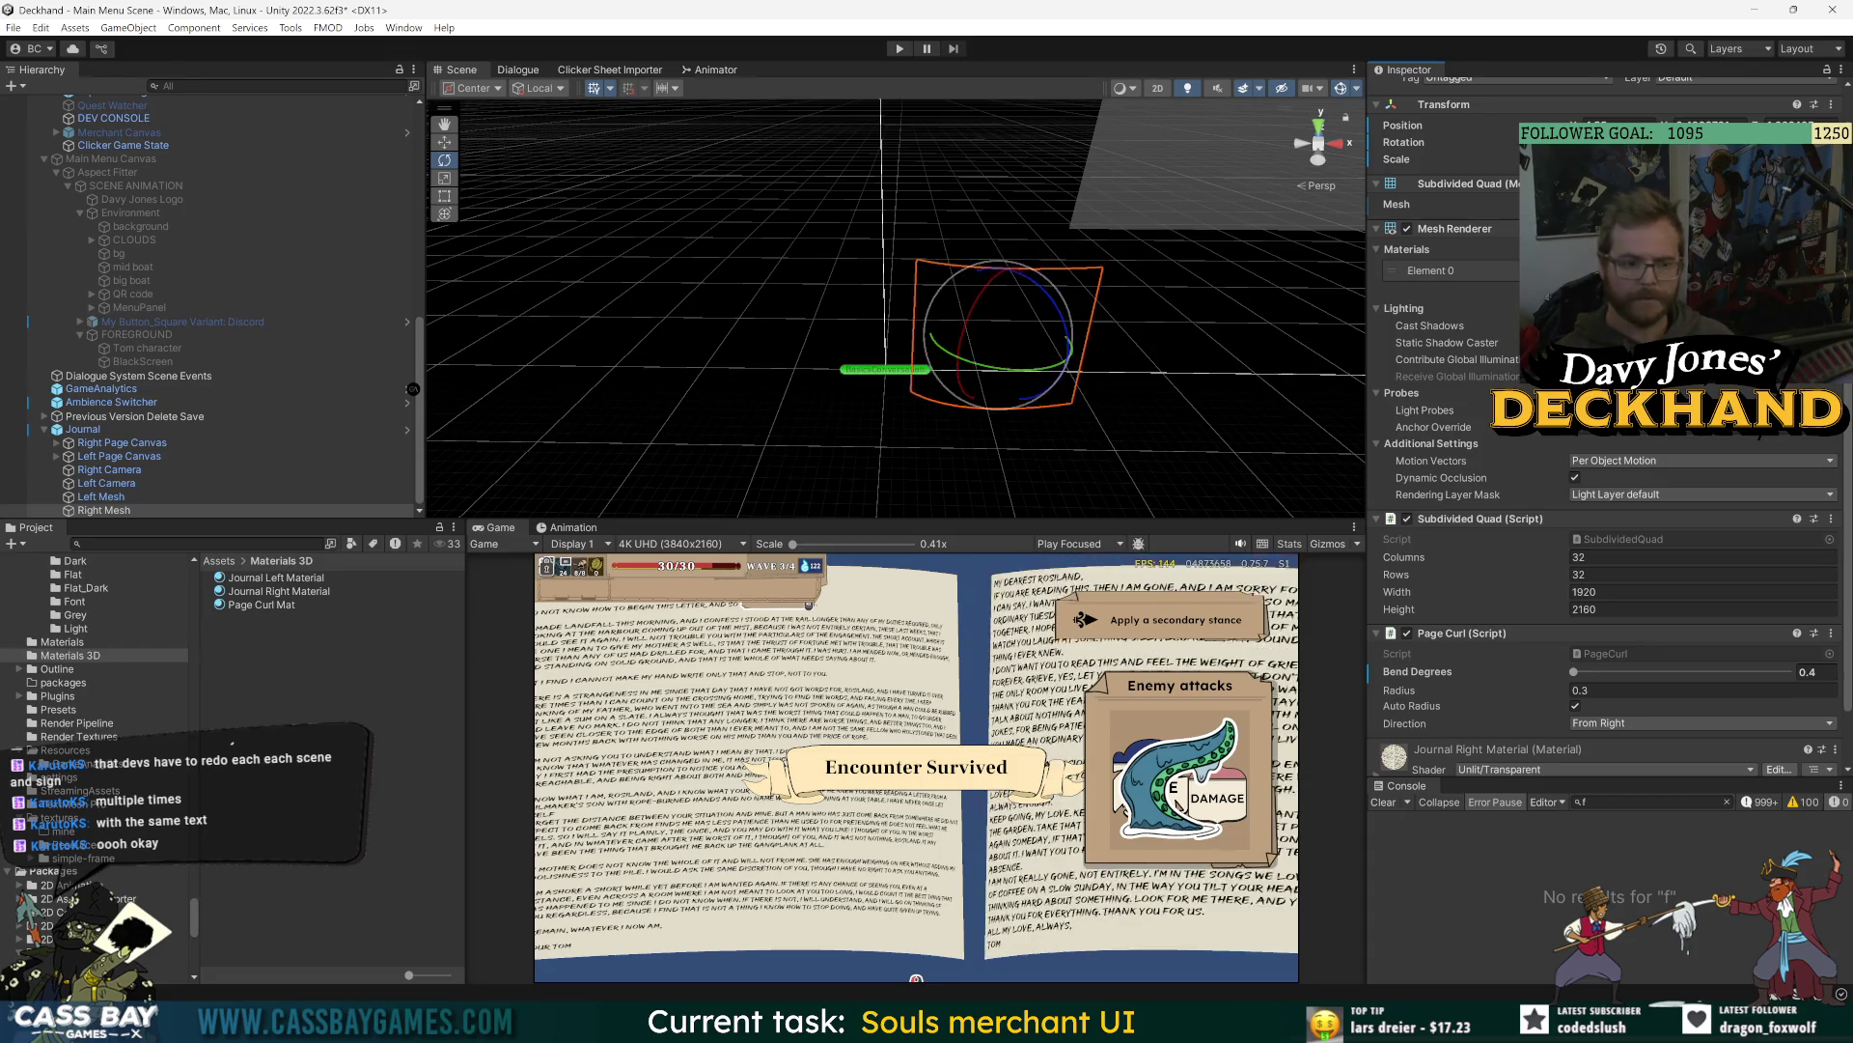
{"action": "left_click", "coordinate": [232, 509]}
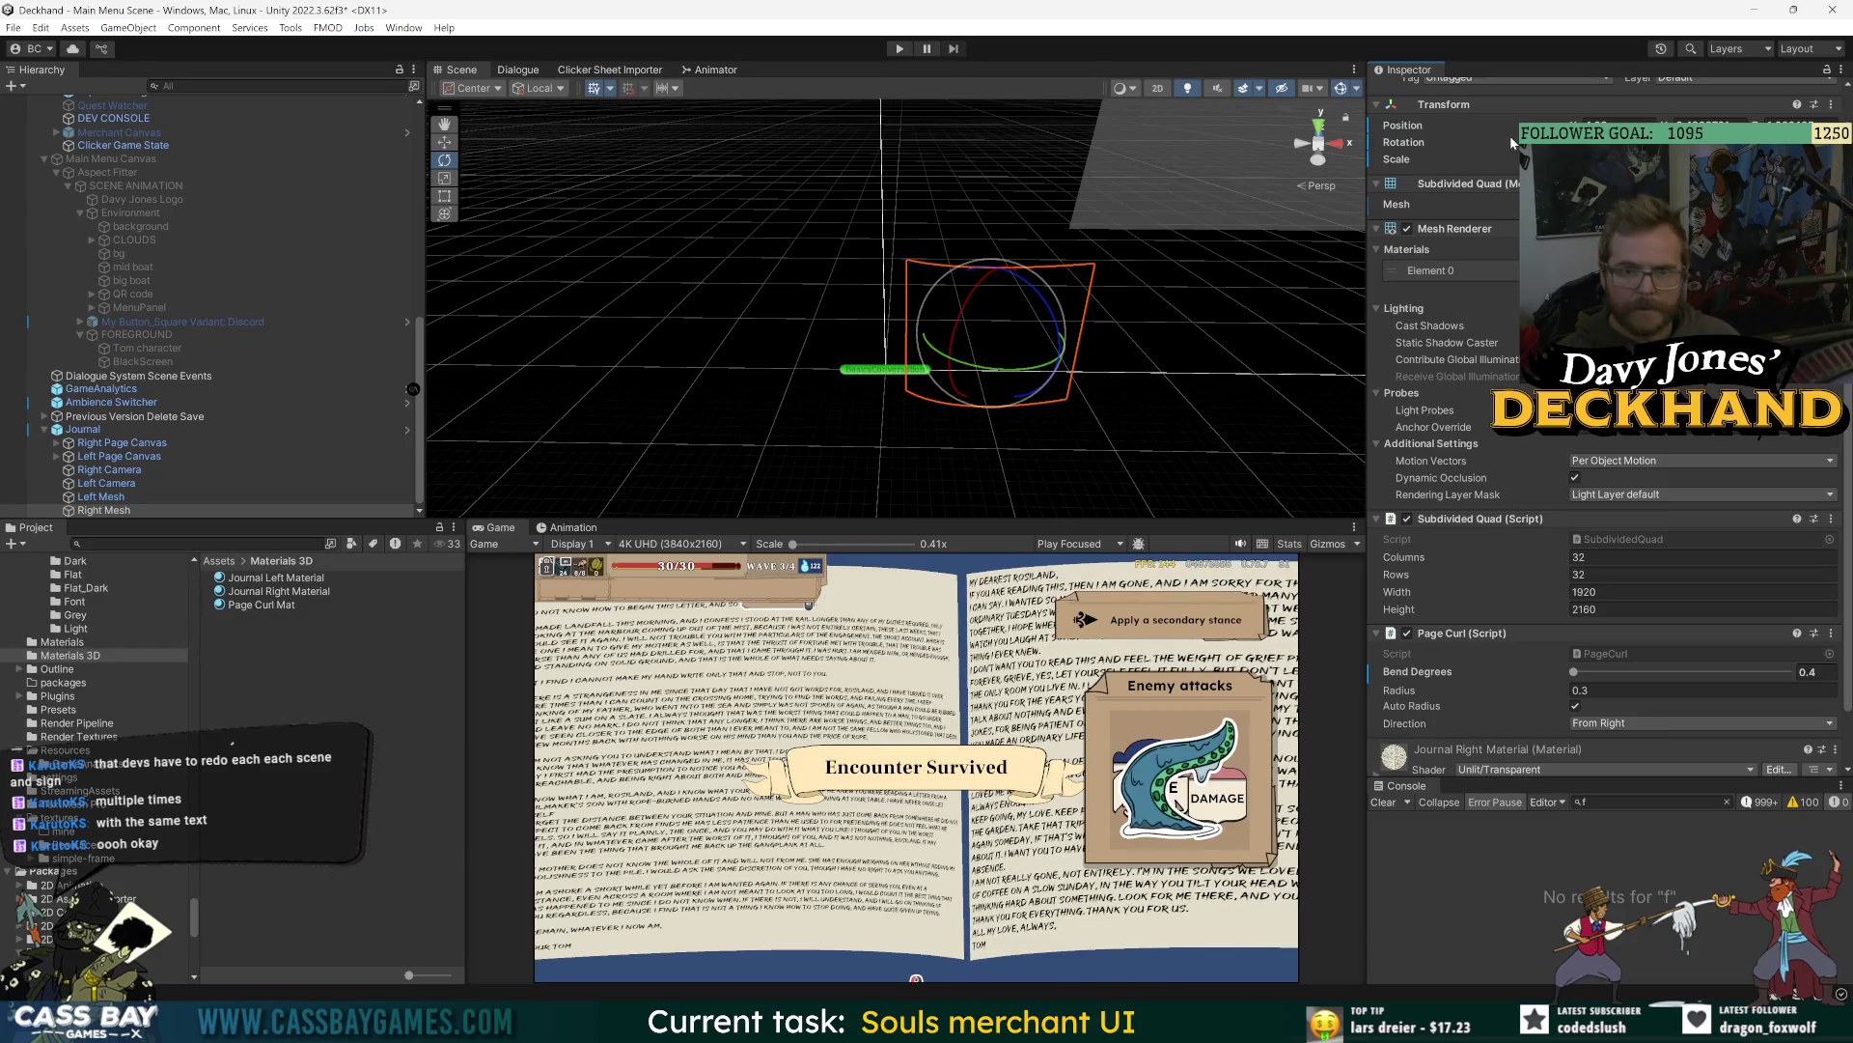
{"action": "left_click", "coordinate": [101, 496]}
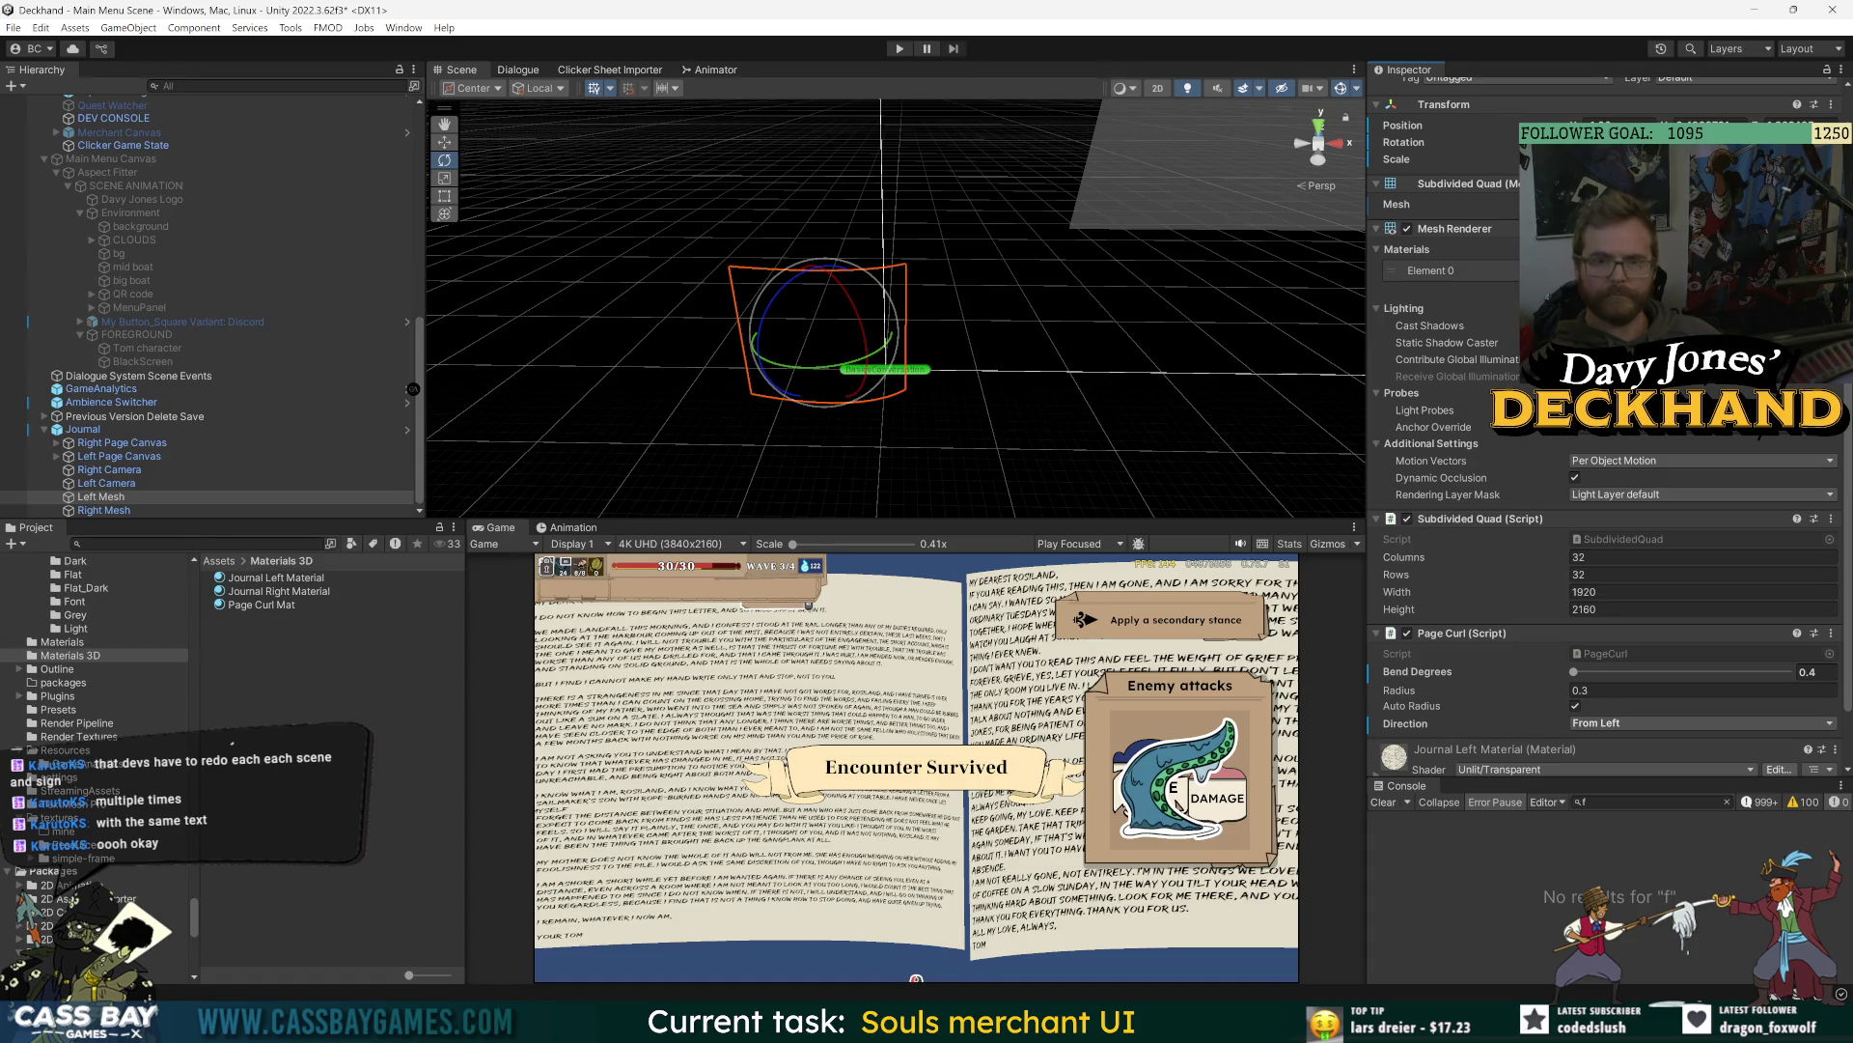
{"action": "left_click", "coordinate": [147, 500]}
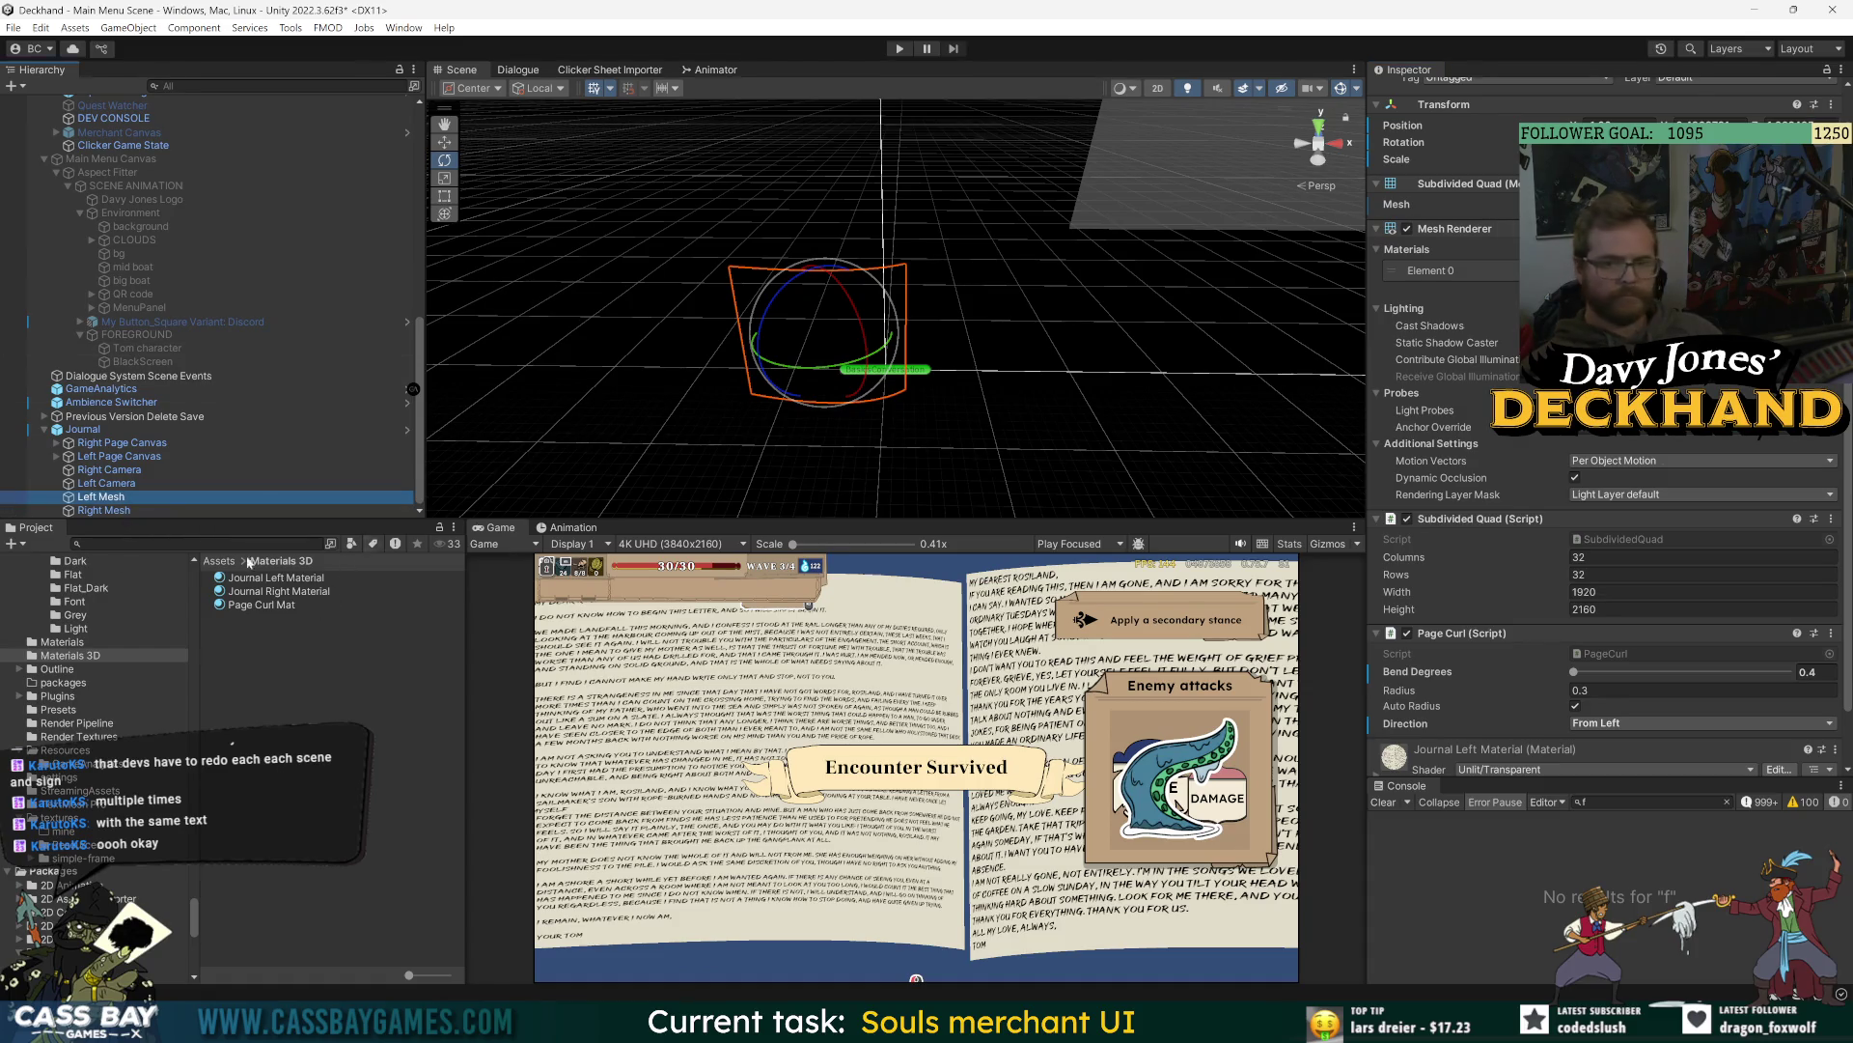
{"action": "left_click", "coordinate": [148, 510]}
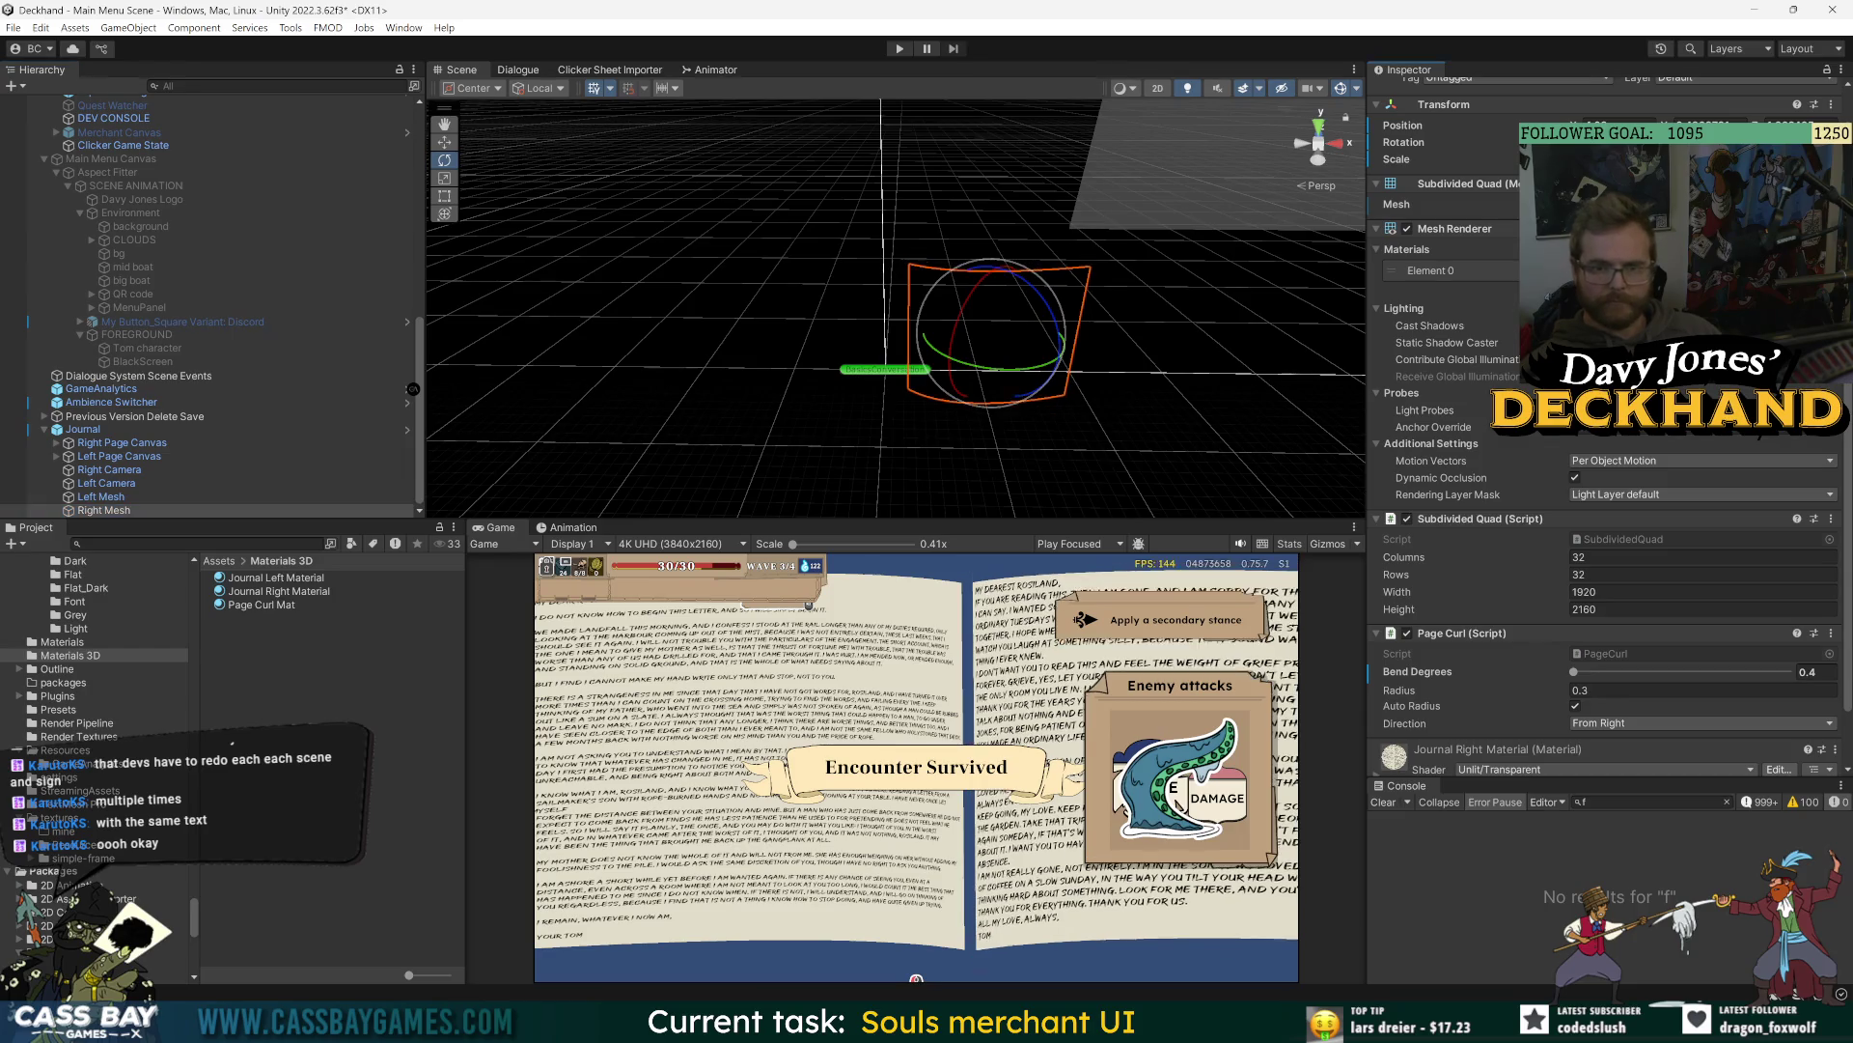
{"action": "scroll", "coordinate": [960, 437], "scroll_direction": "down", "scroll_amount": 1}
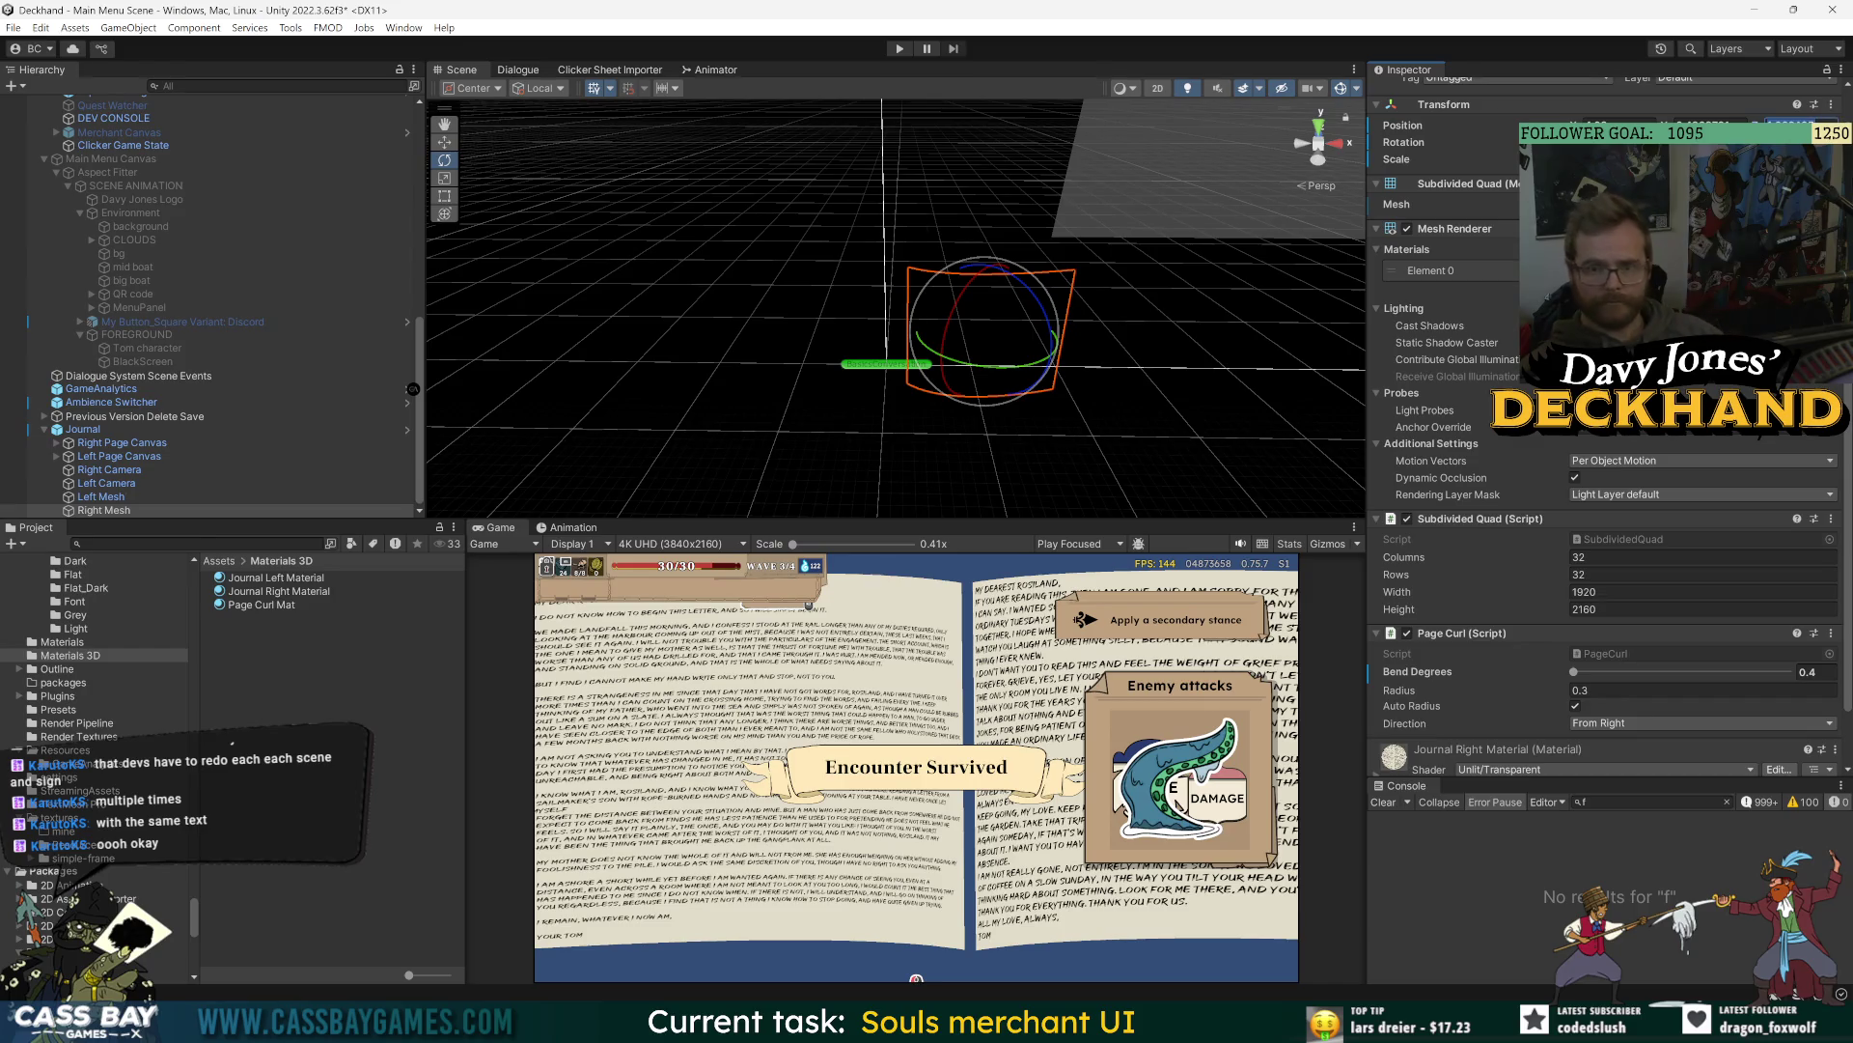
{"action": "left_click", "coordinate": [139, 495]}
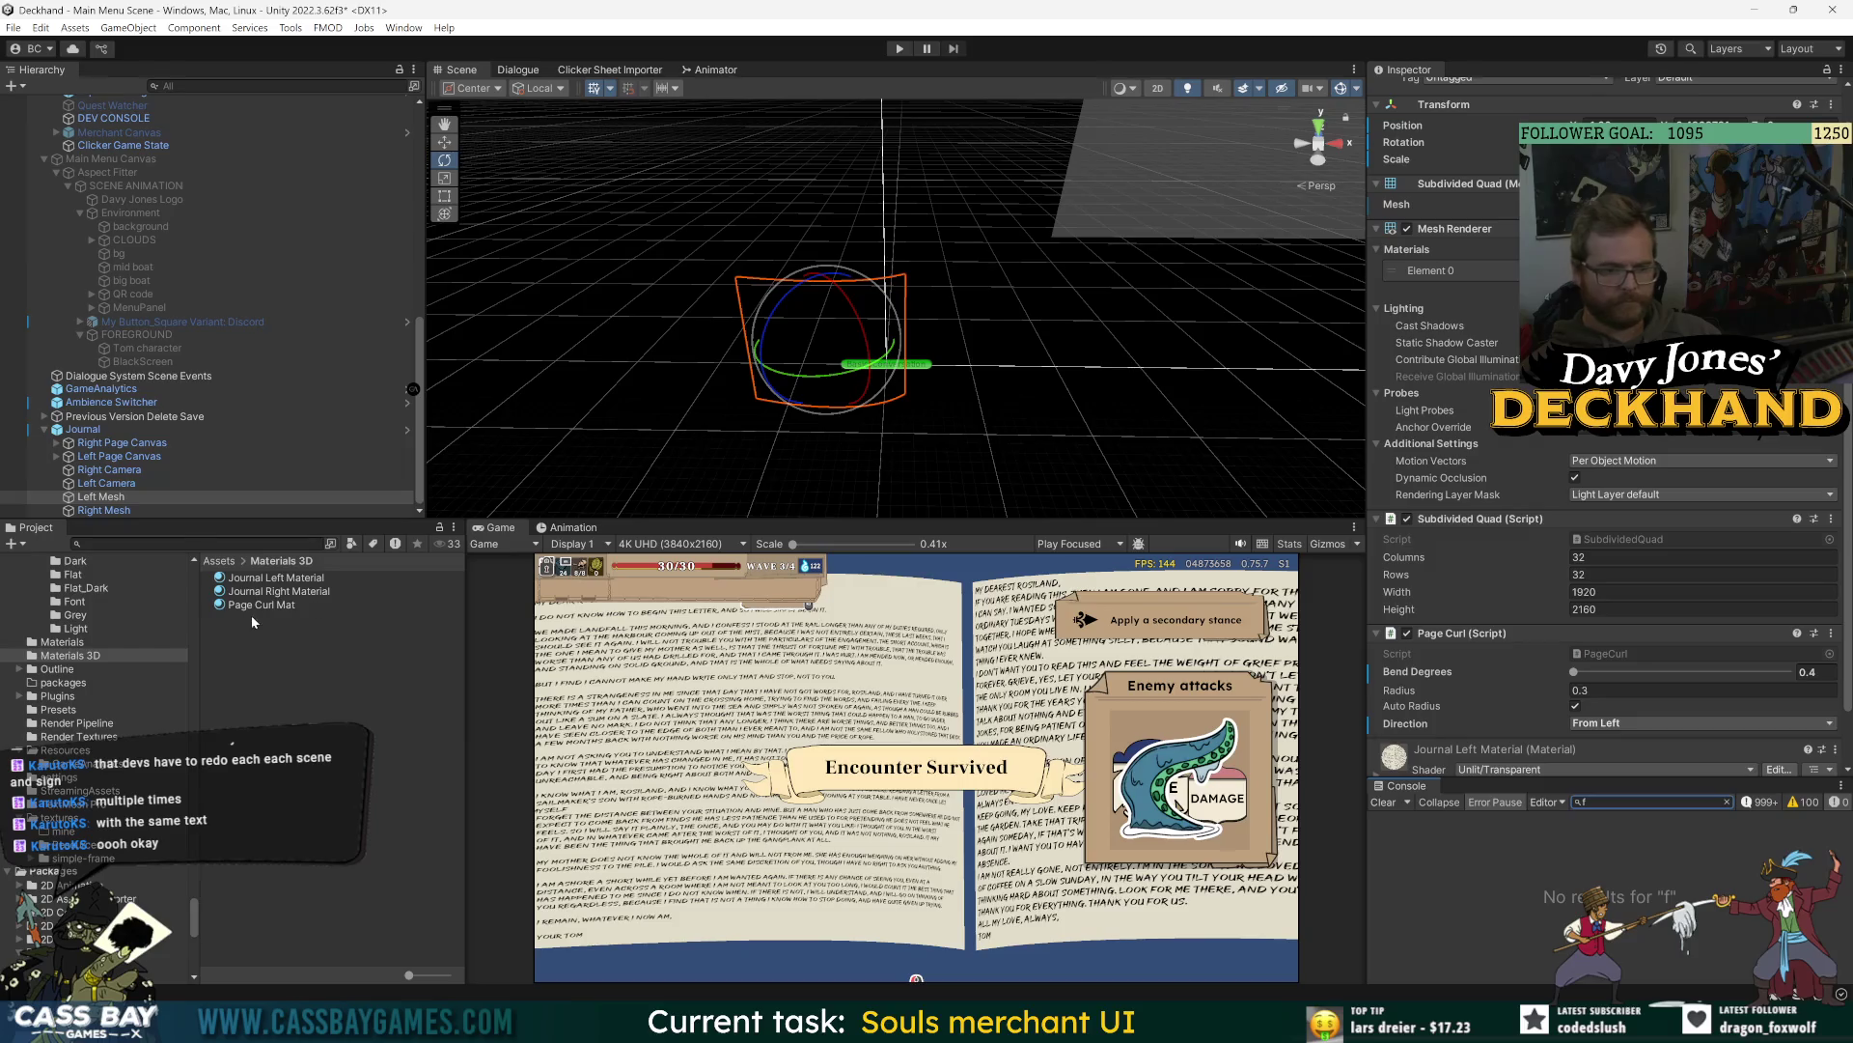
{"action": "left_click", "coordinate": [106, 509]}
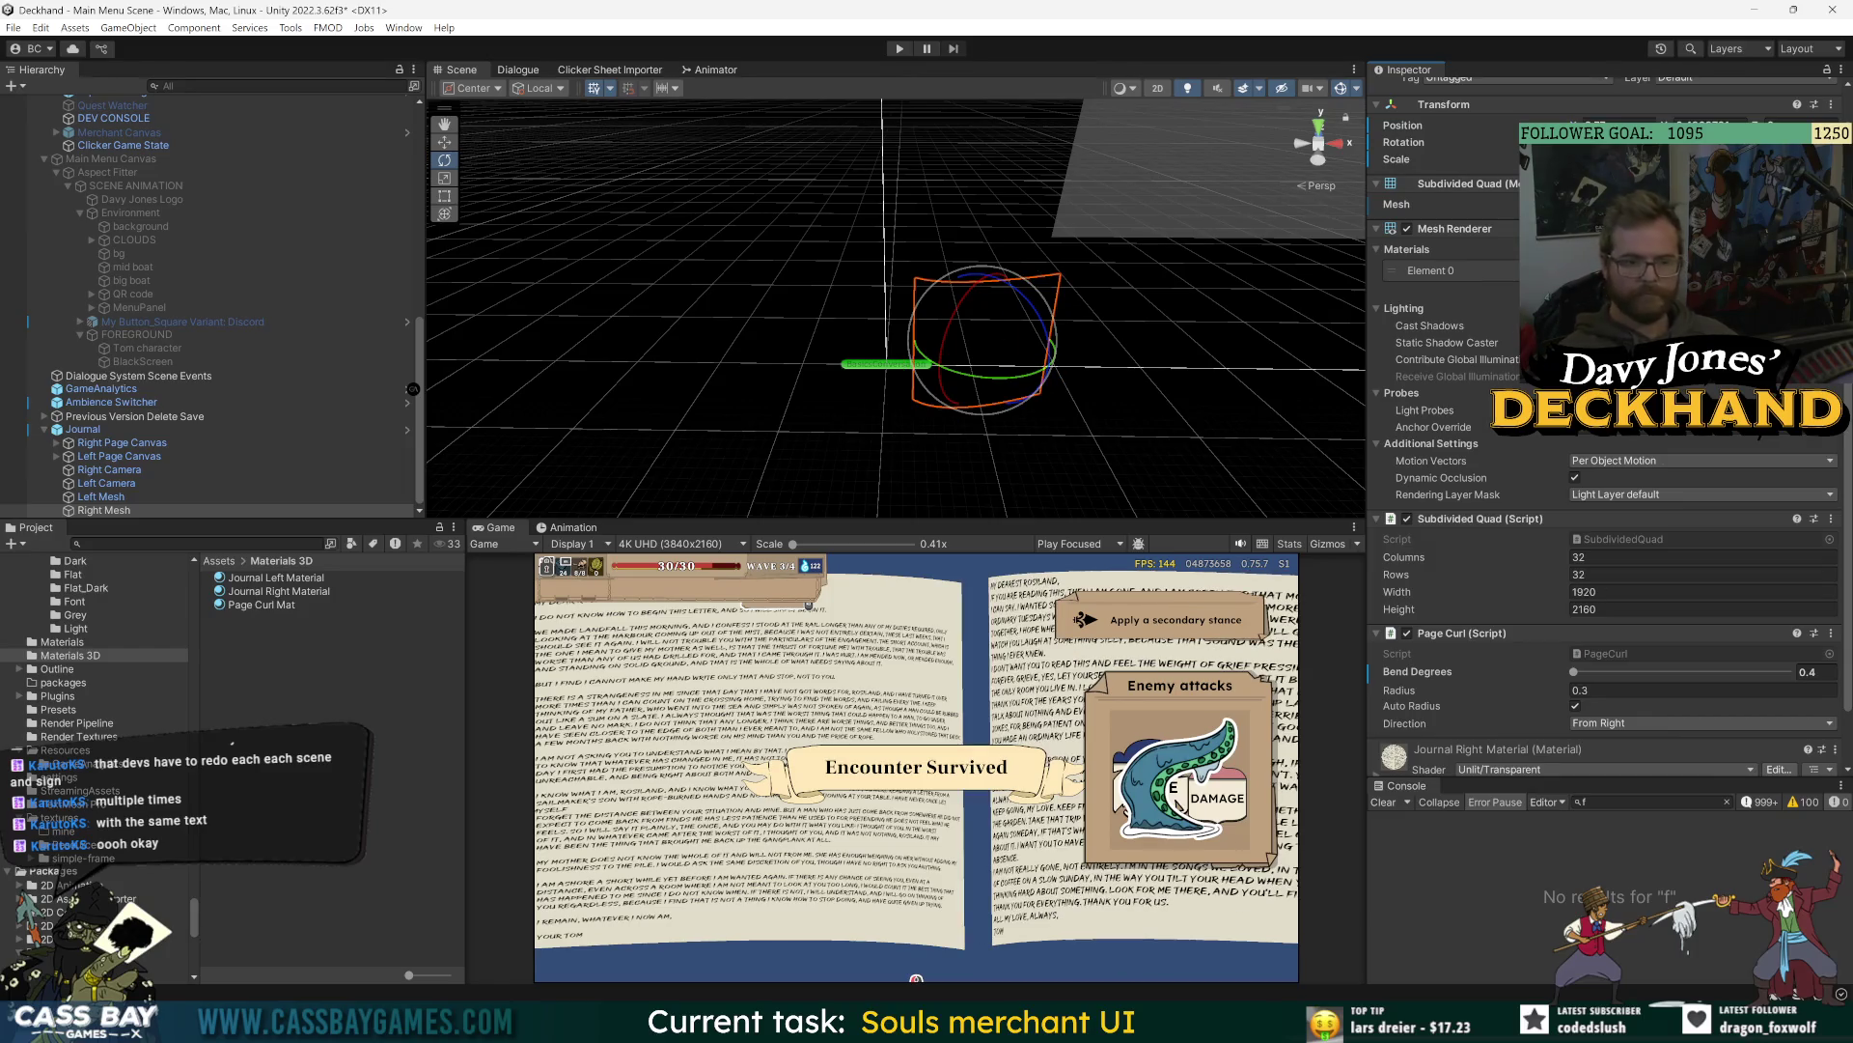
{"action": "left_click", "coordinate": [100, 497]}
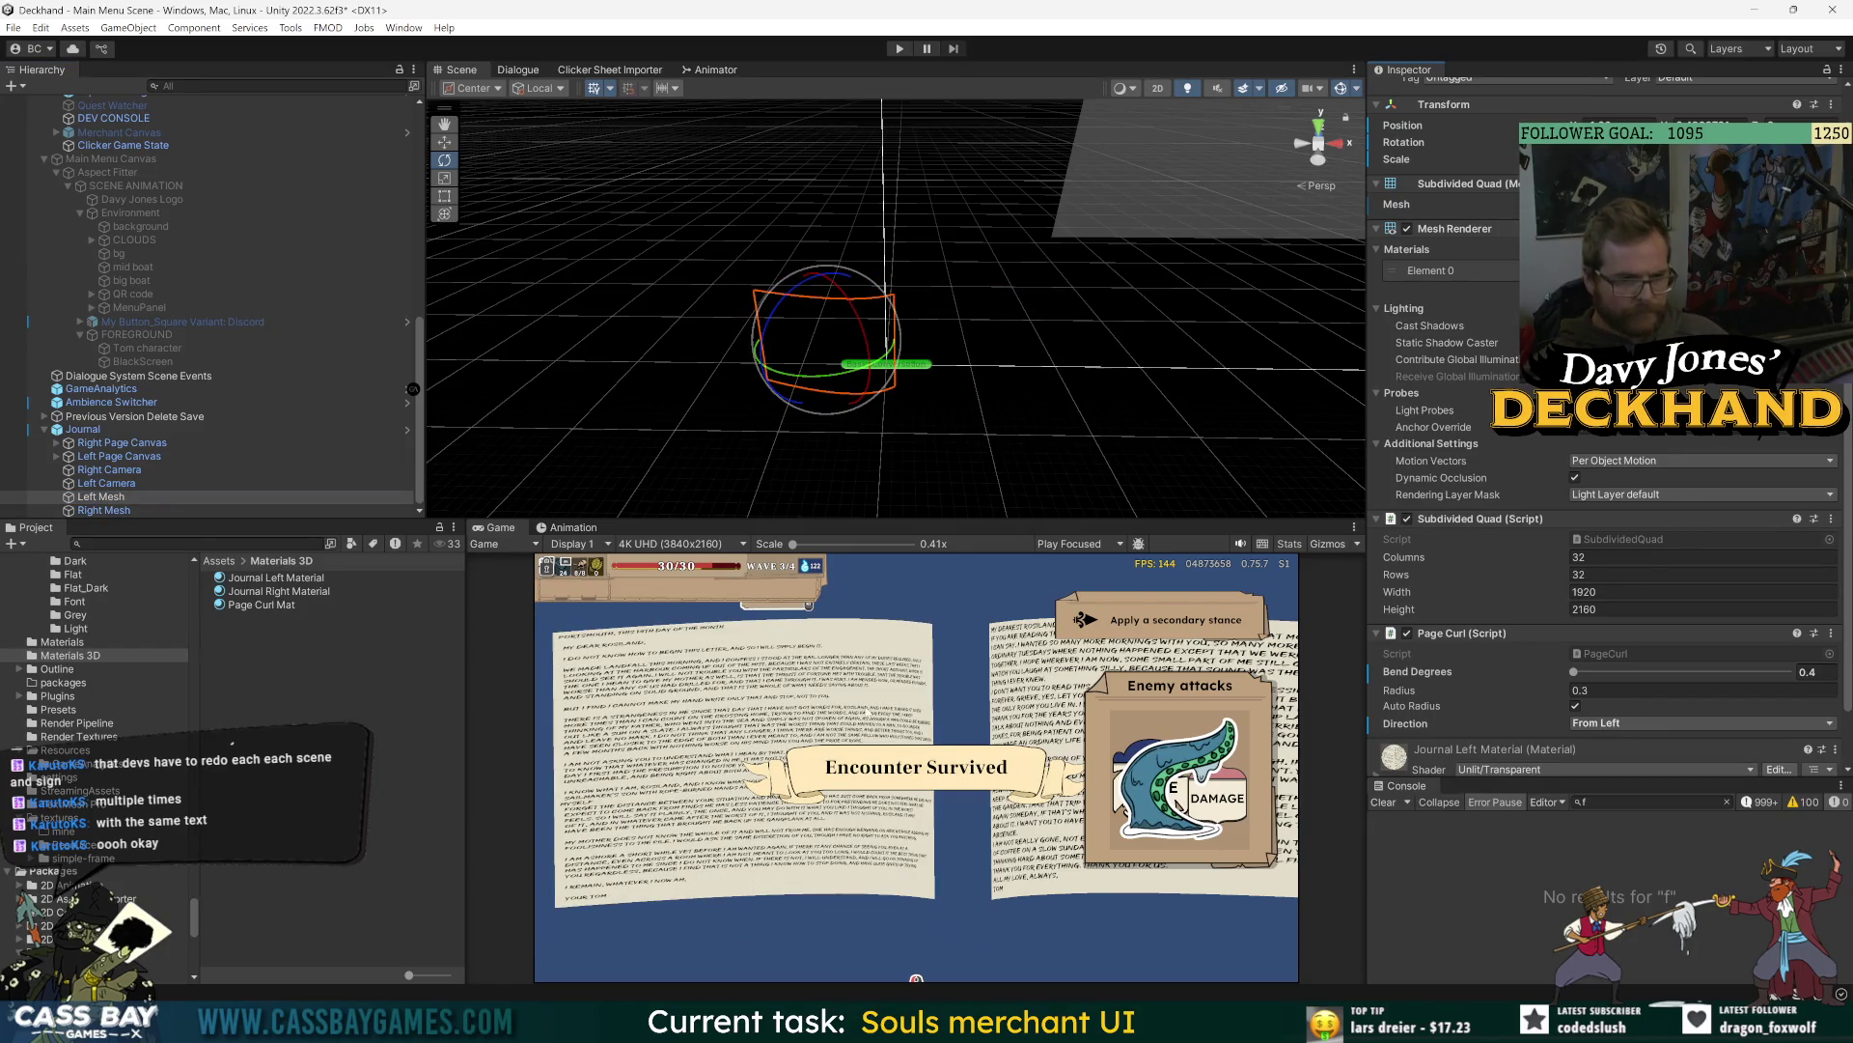
{"action": "left_click", "coordinate": [108, 498]}
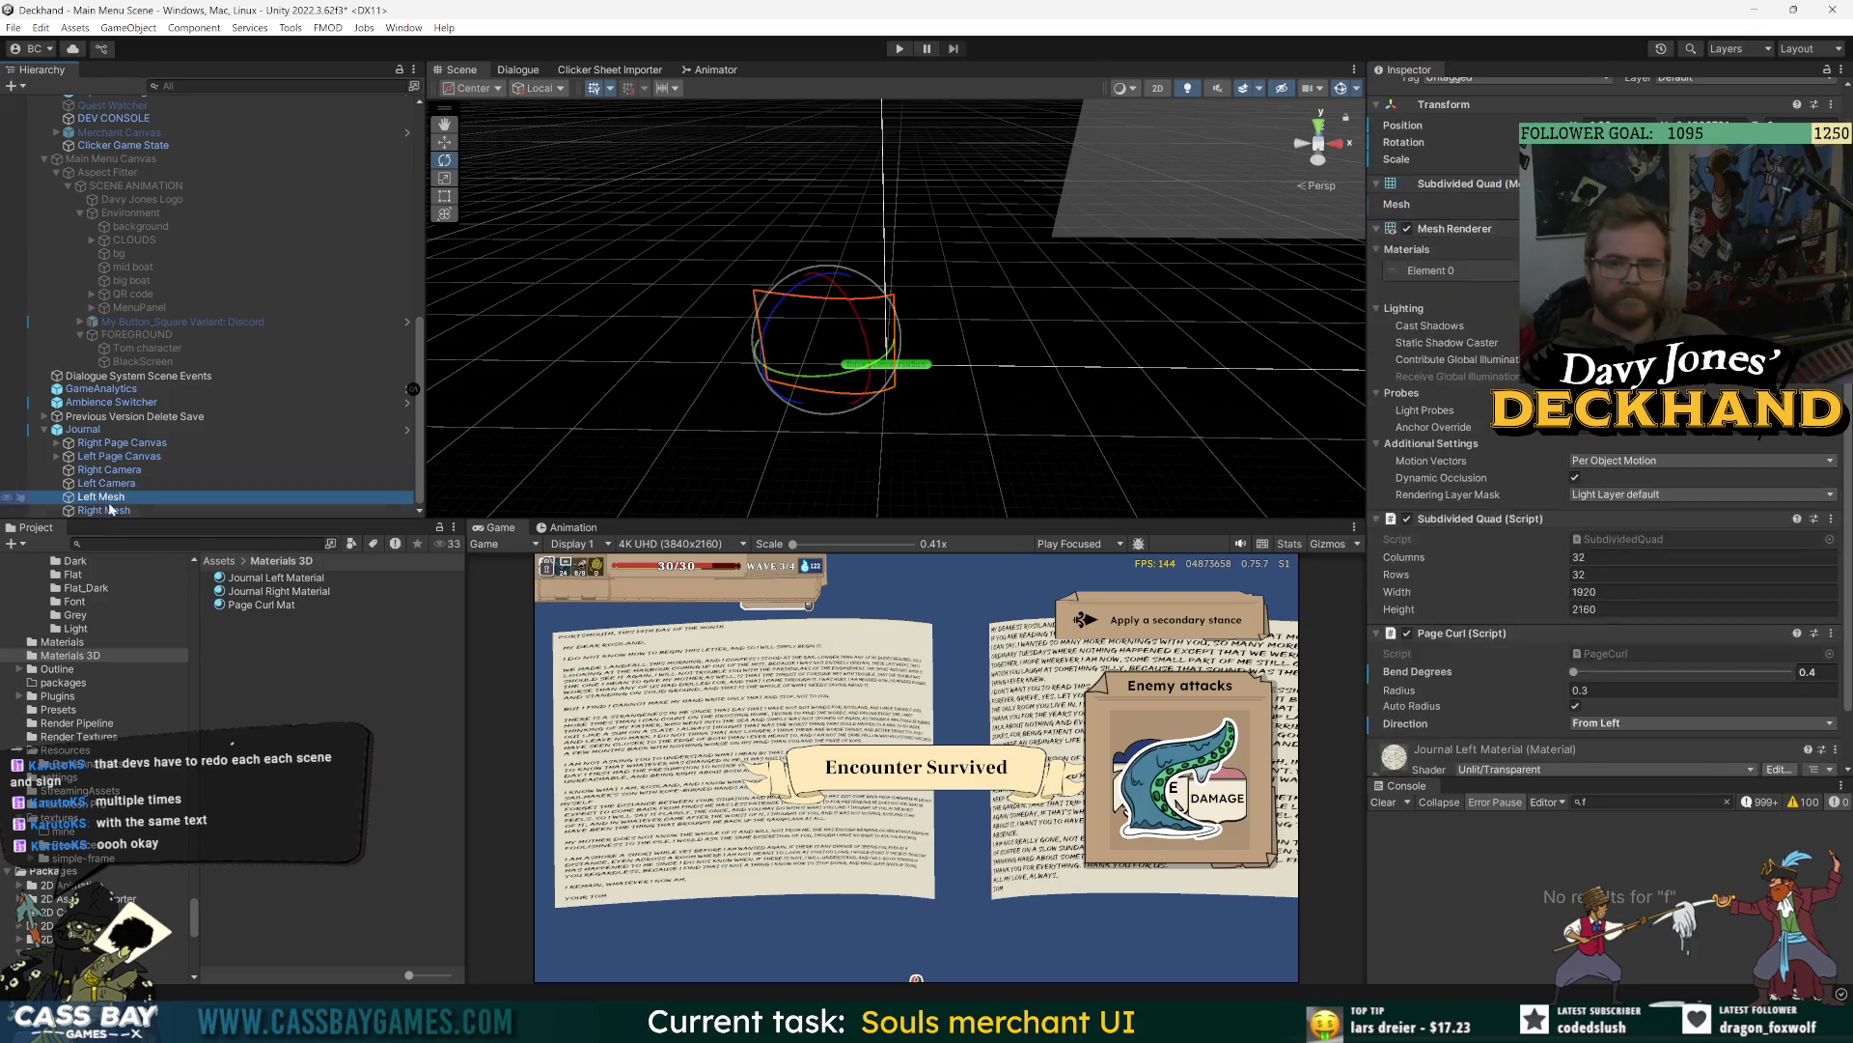
{"action": "left_click", "coordinate": [108, 509]}
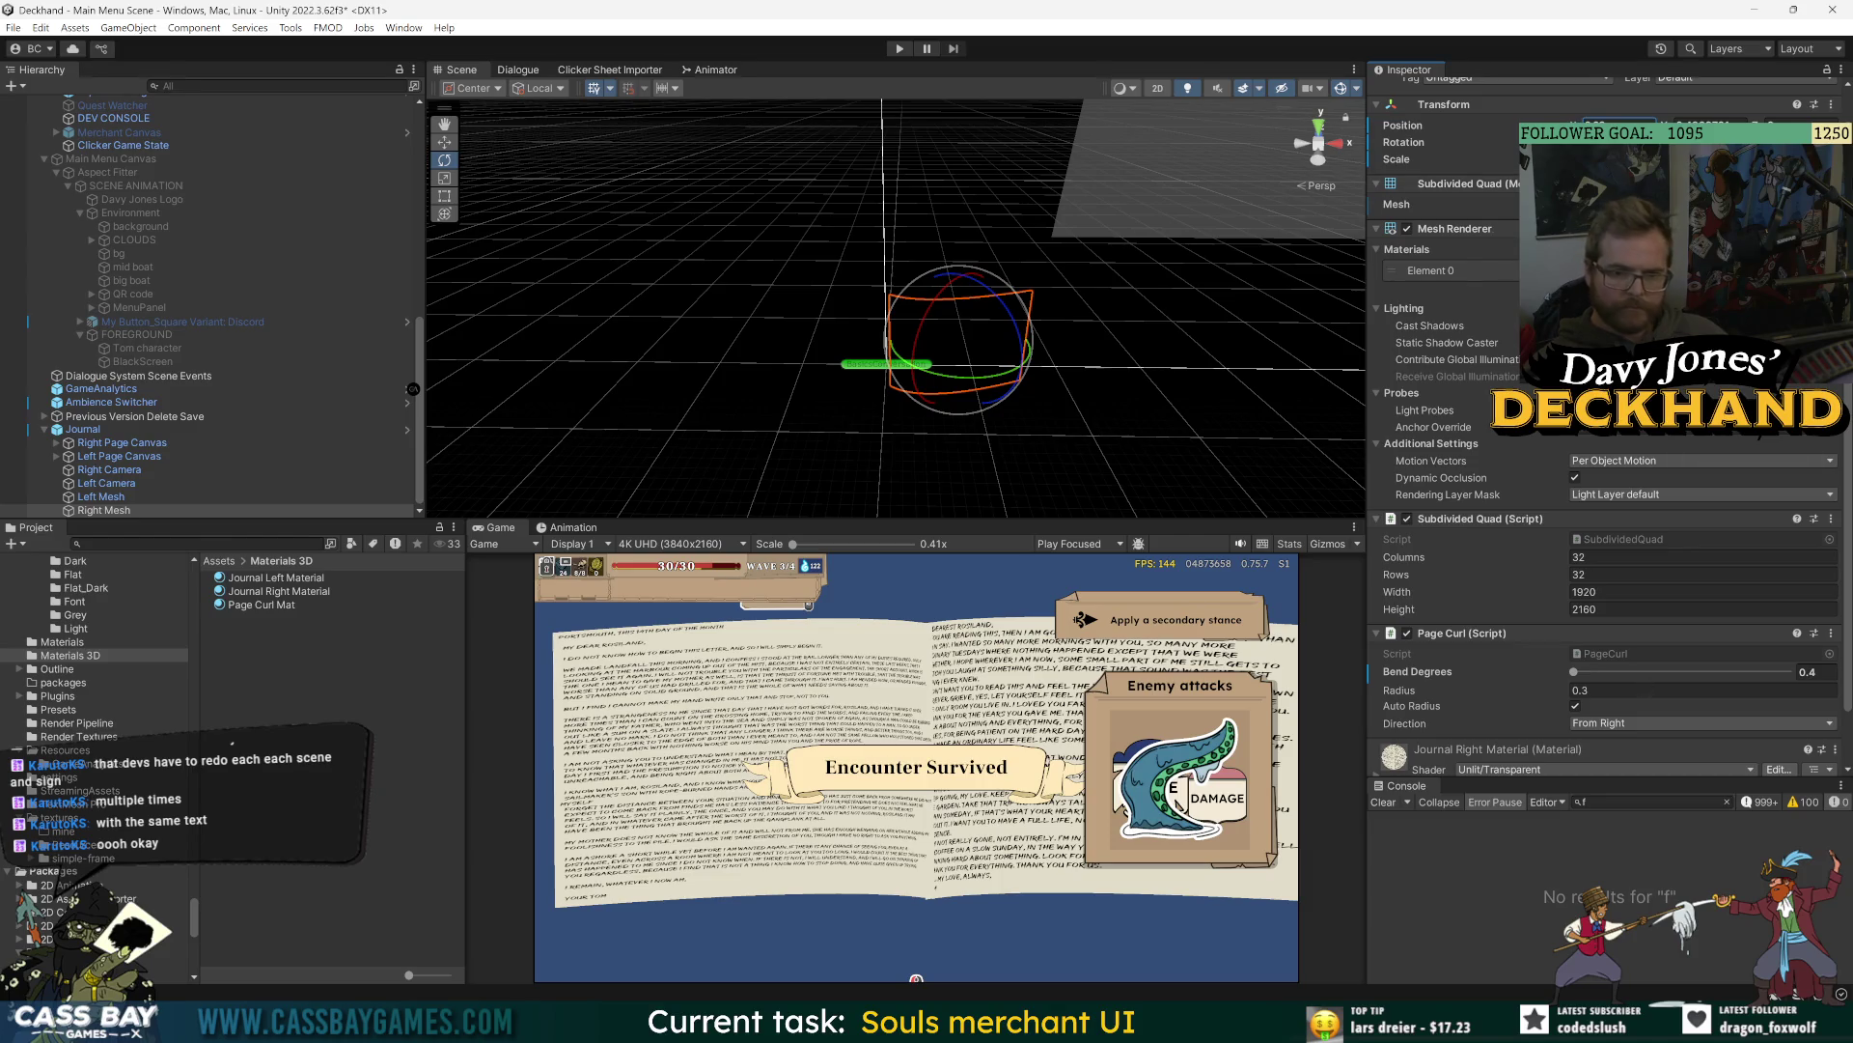
- Edit Right Mesh's Bend Degrees, trying 0.3 and then 0.4
{"action": "left_click", "coordinate": [1810, 671]}
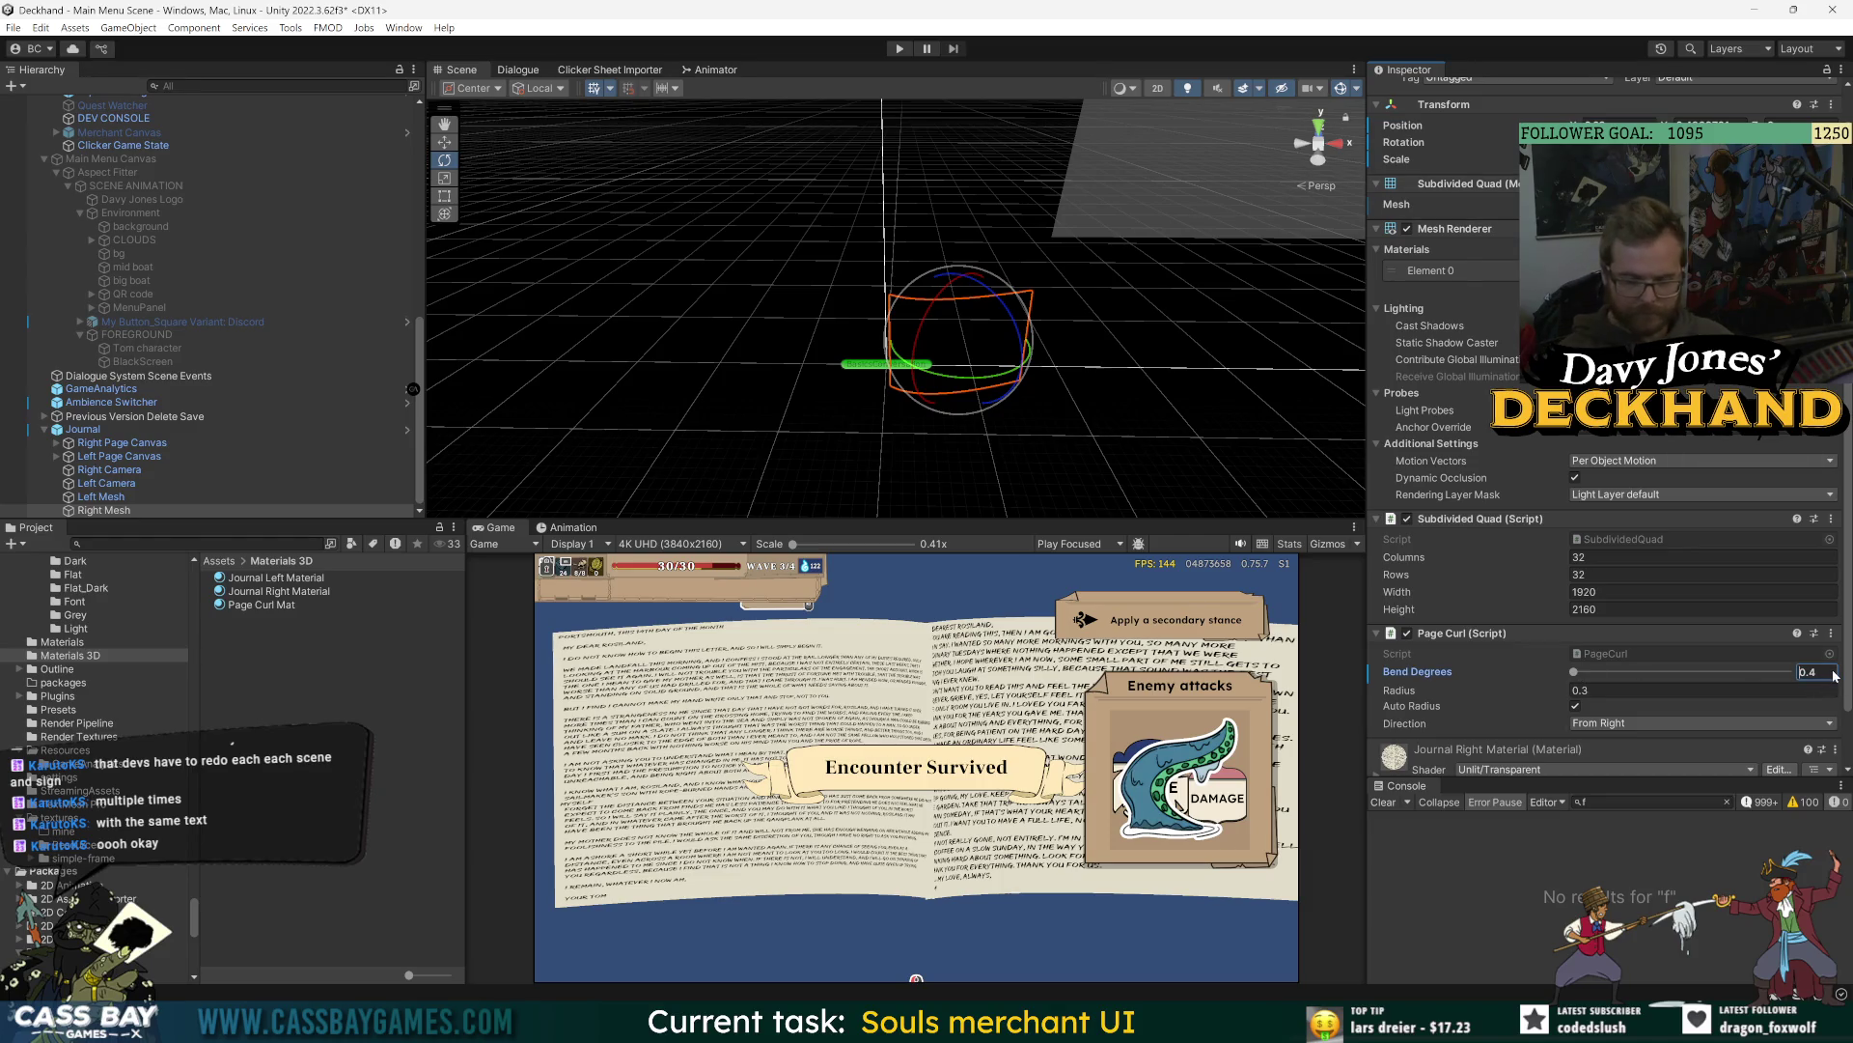
{"action": "key", "text": "BackSpace"}
{"action": "type", "text": "3"}
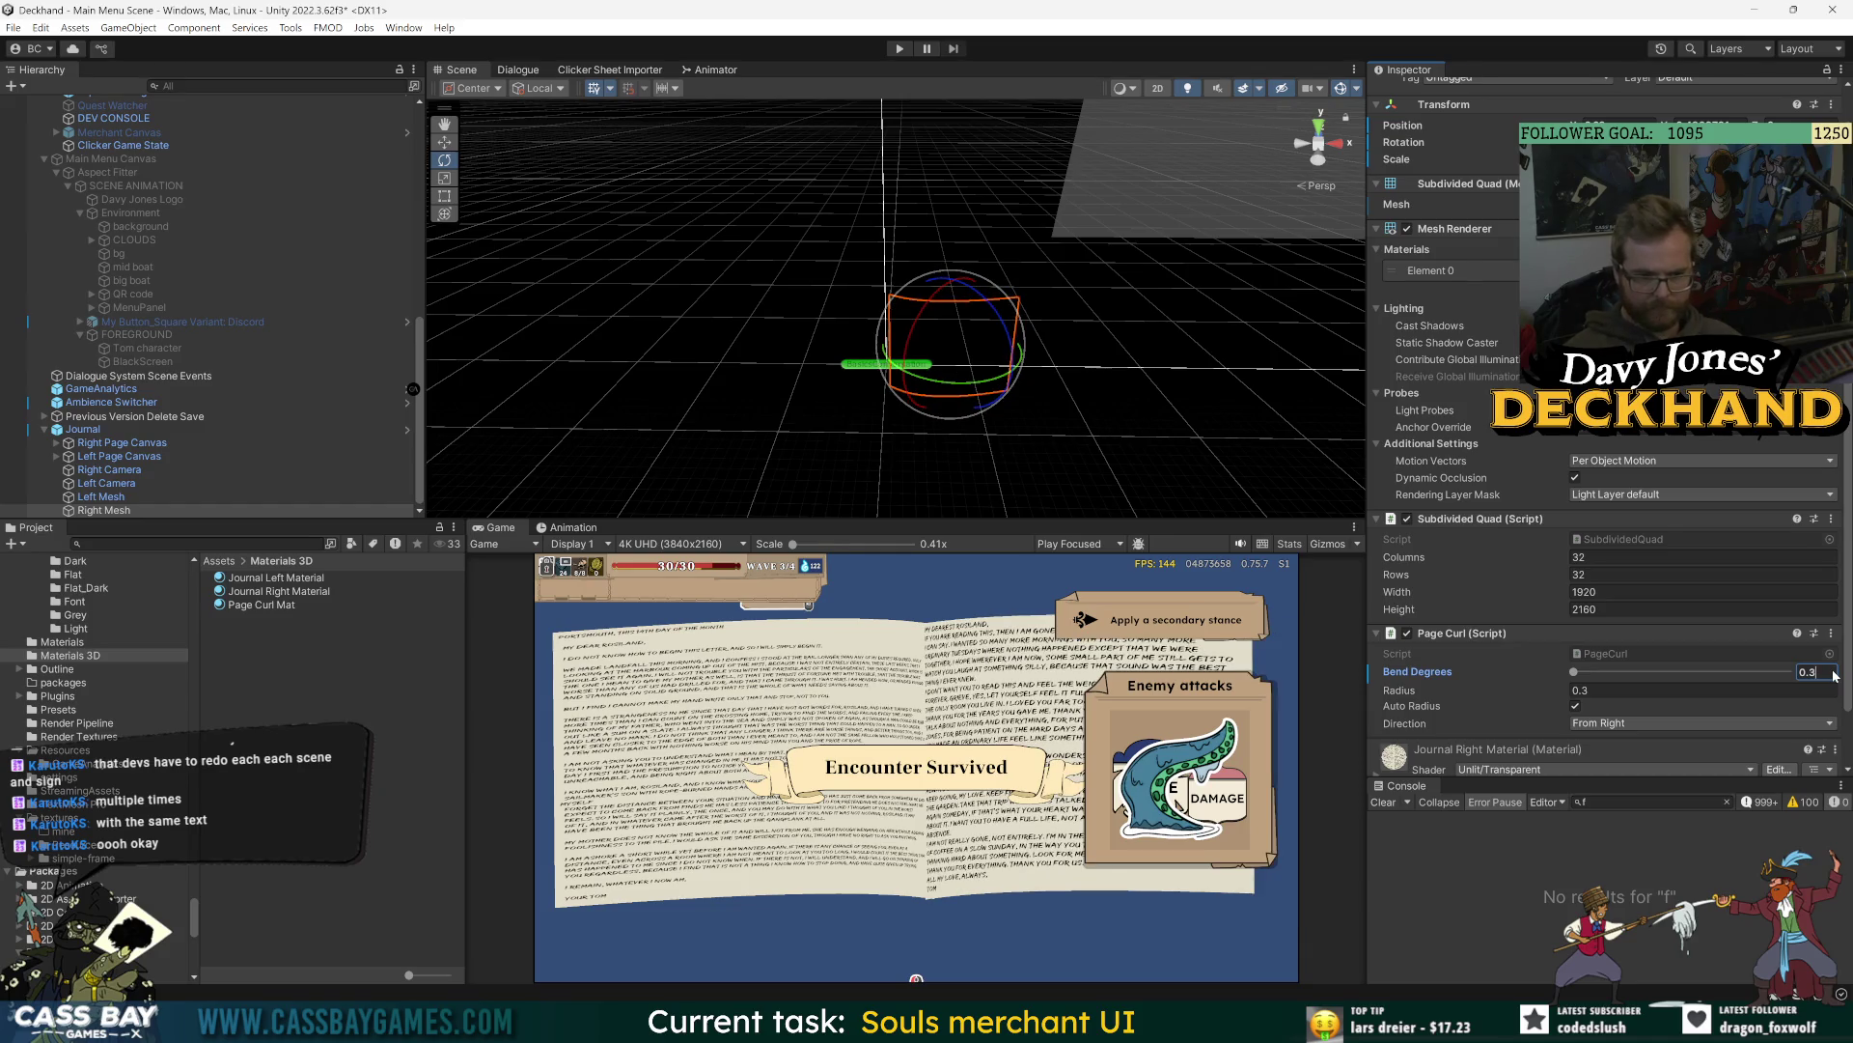
{"action": "key", "text": "BackSpace"}
{"action": "key", "text": "BackSpace"}
{"action": "key", "text": "BackSpace"}
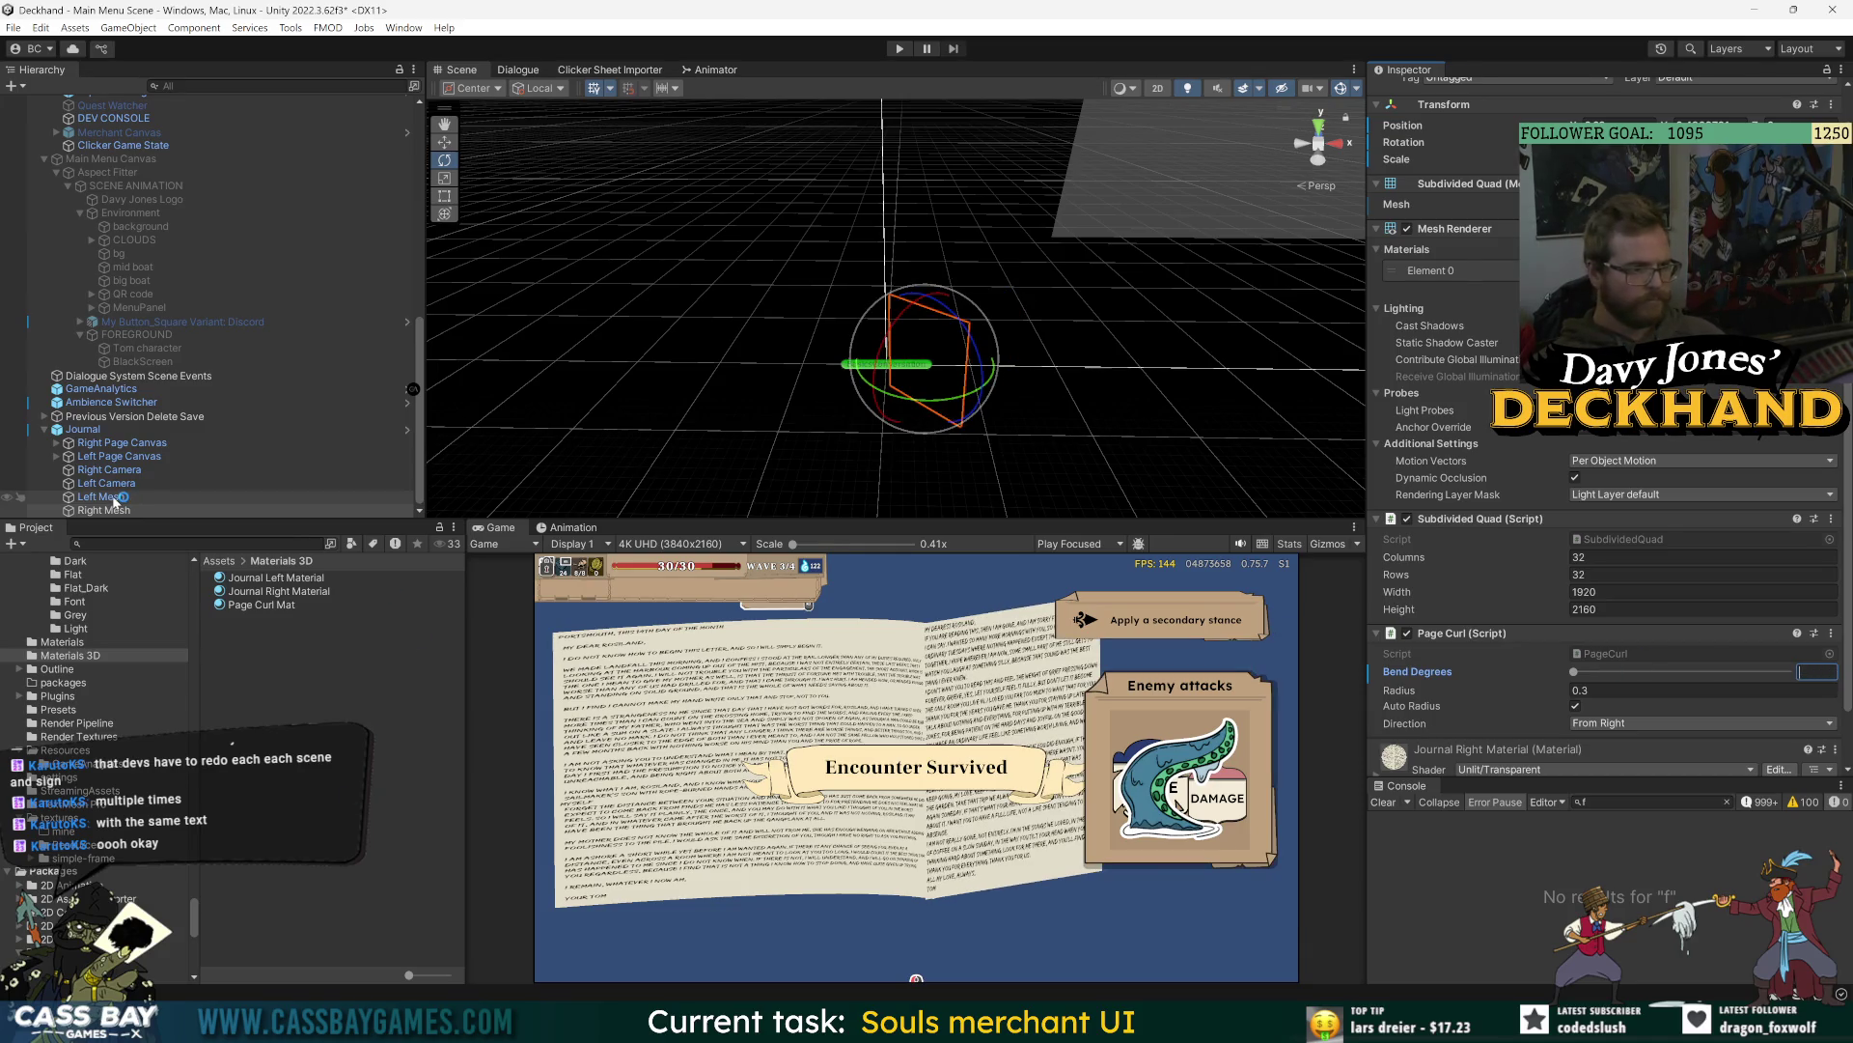
{"action": "type", "text": "0."}
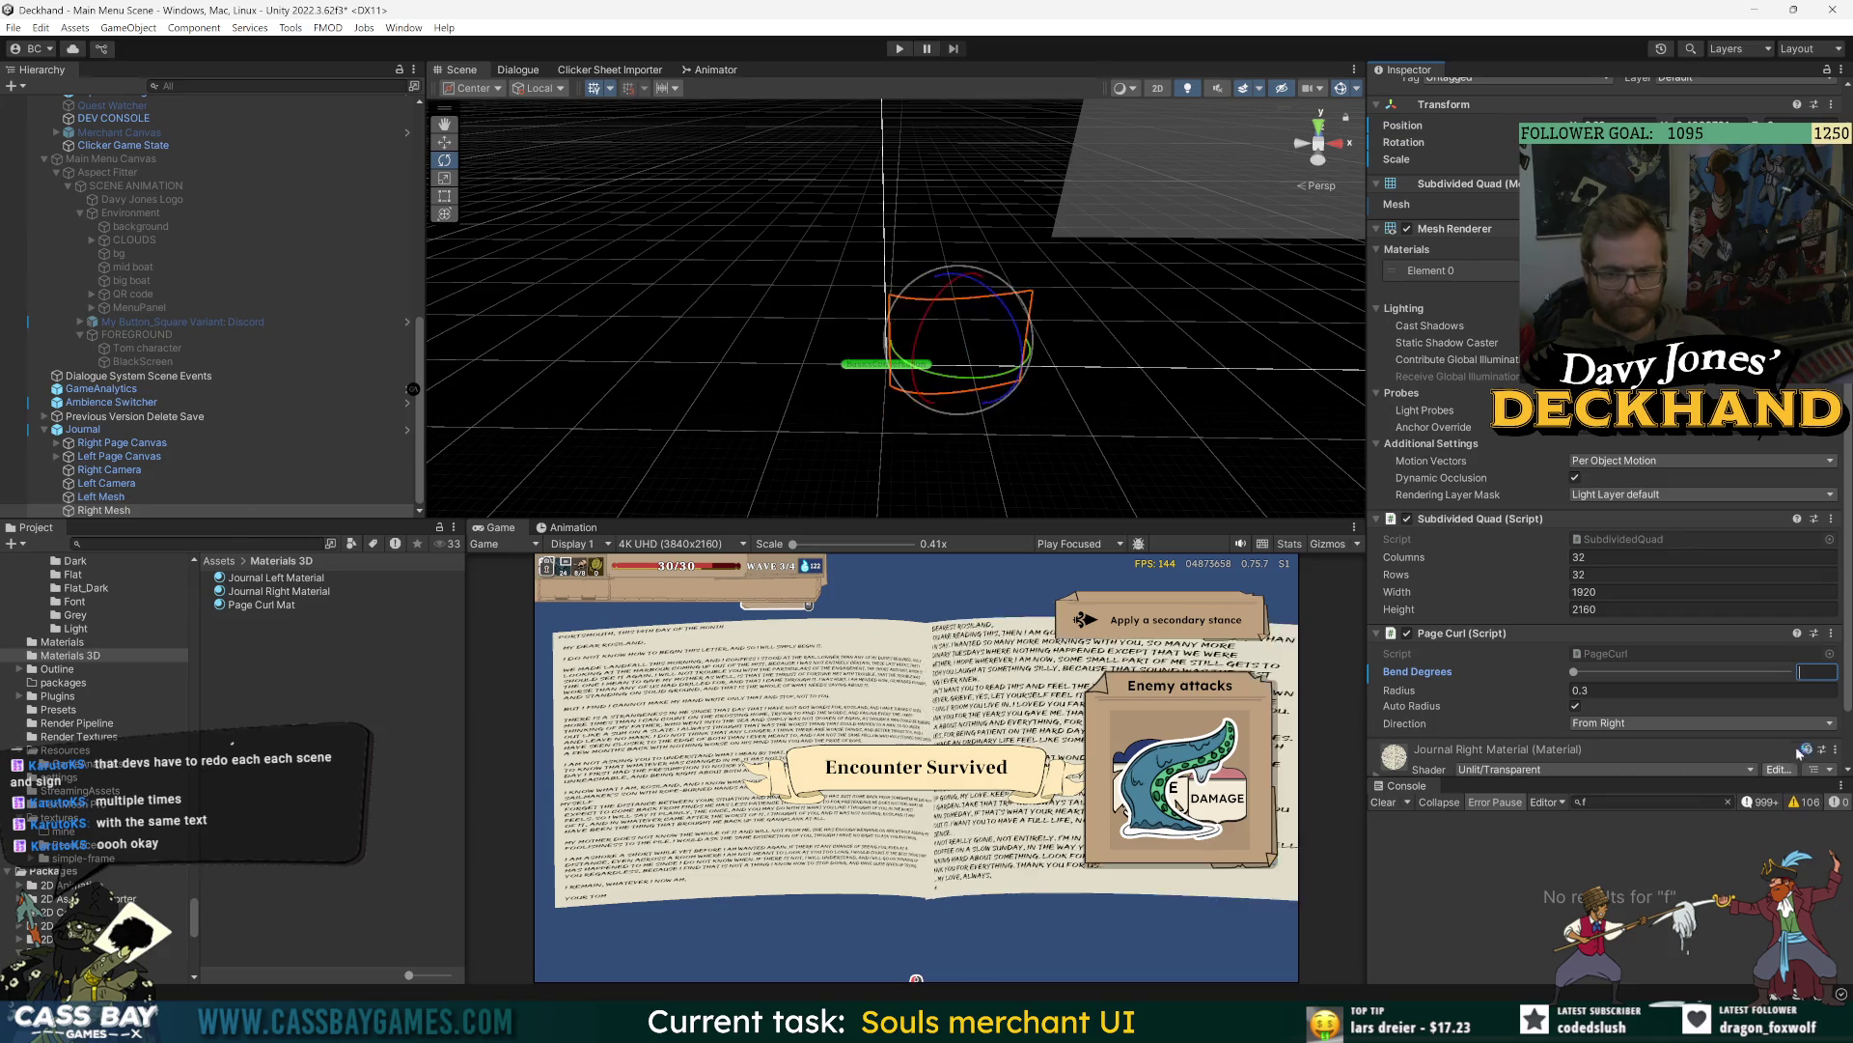
{"action": "type", "text": "4"}
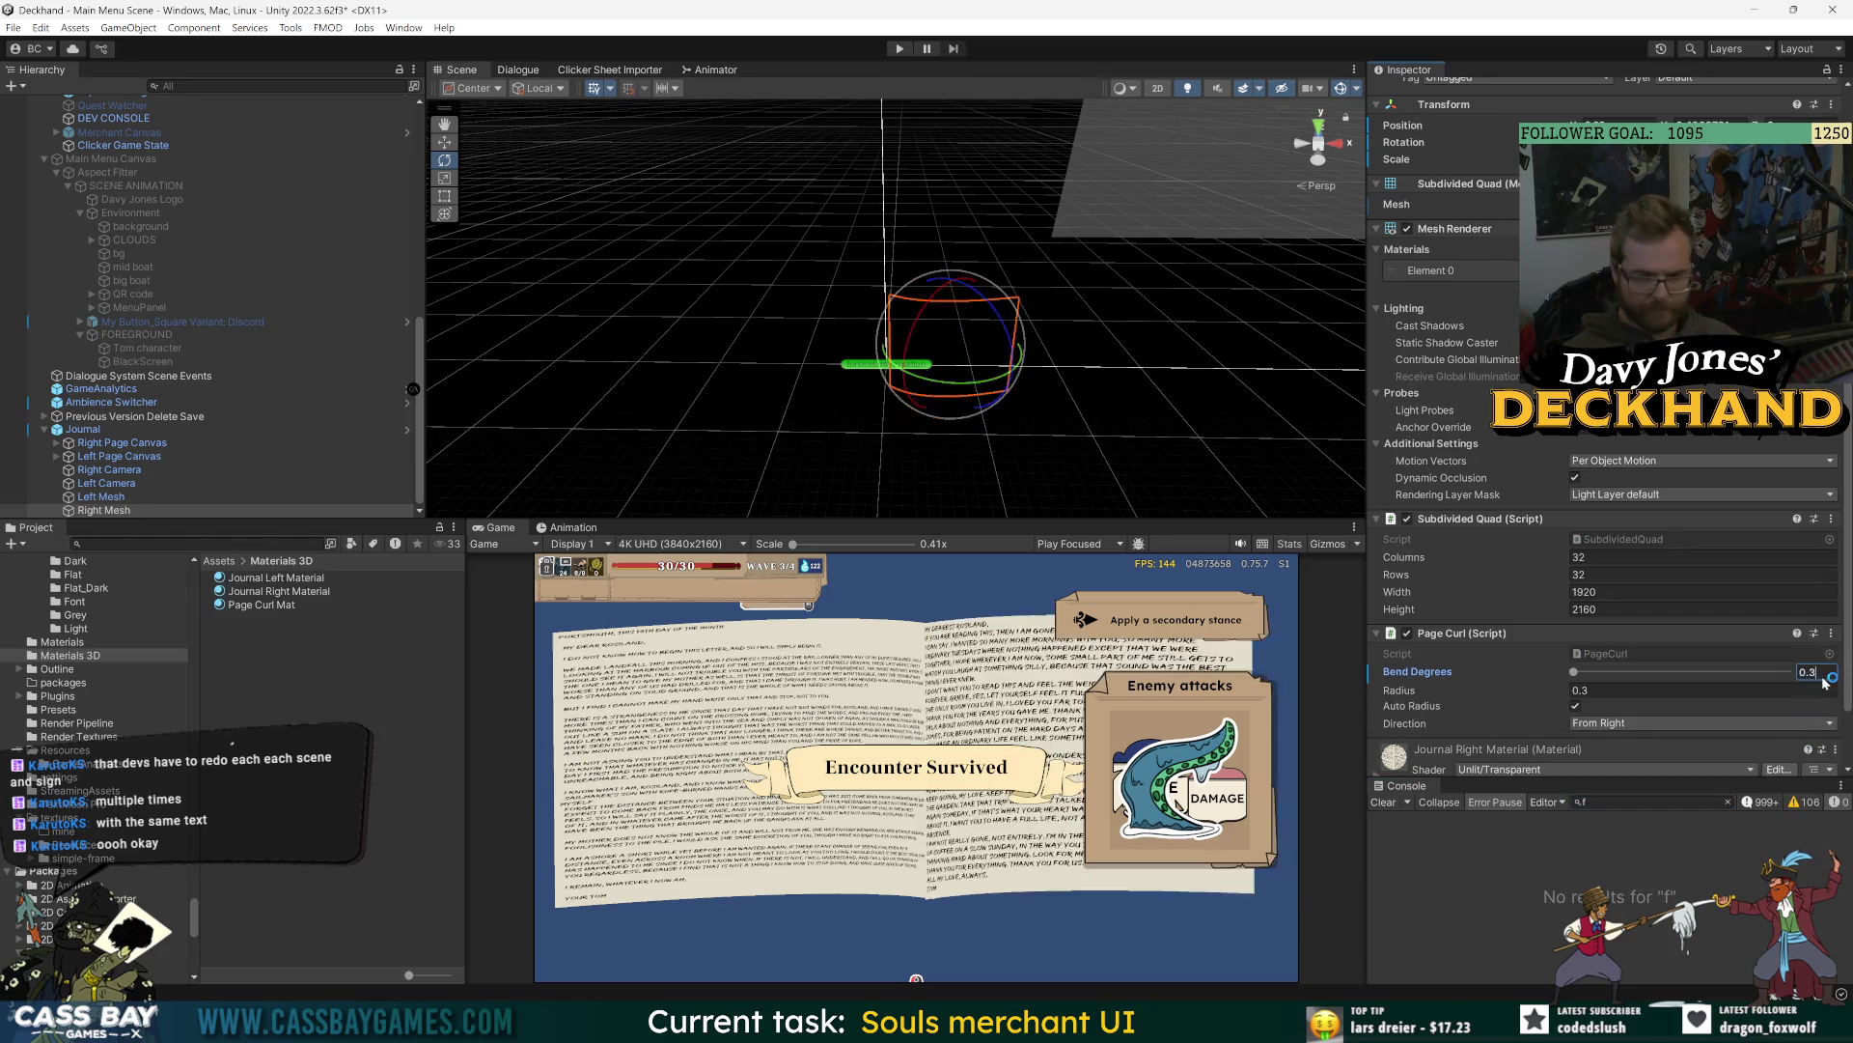
- Revert Left Mesh's bend to 0.3, tilt the page, and compare with Right Mesh
{"action": "left_click", "coordinate": [368, 496]}
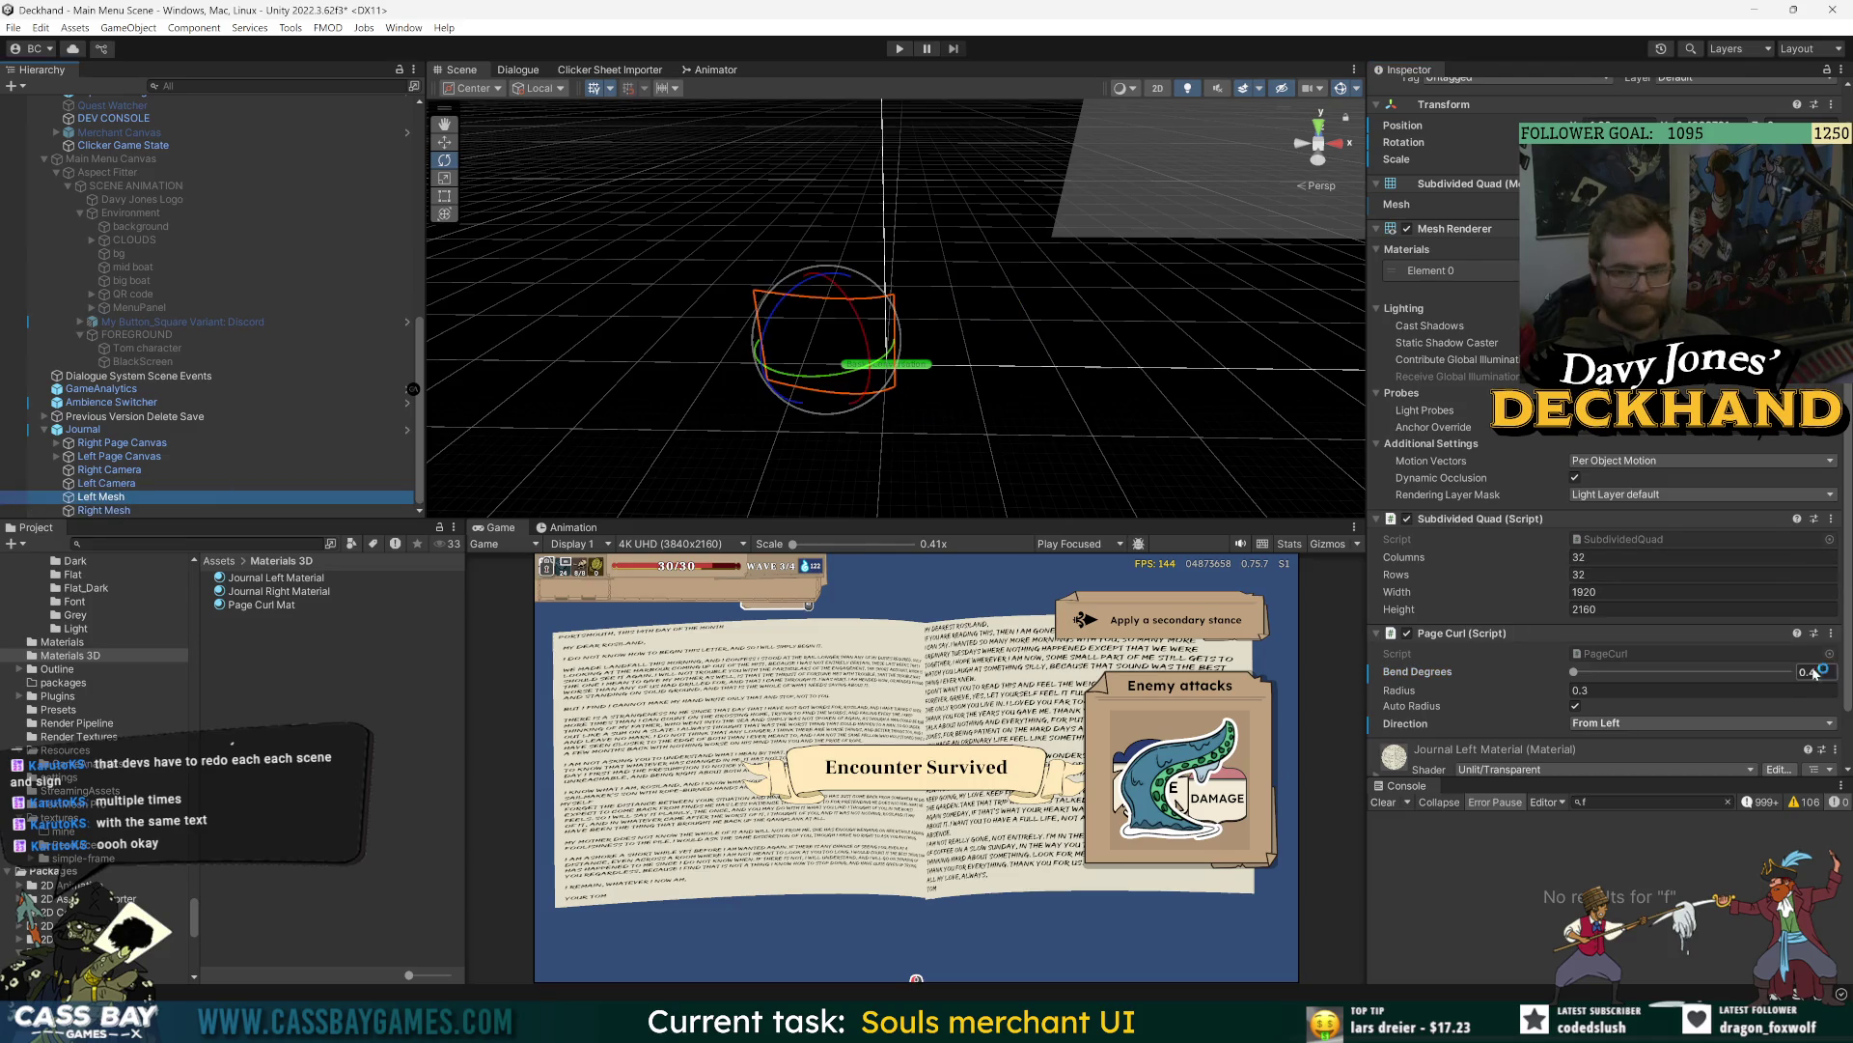
{"action": "key", "text": "ctrl+z"}
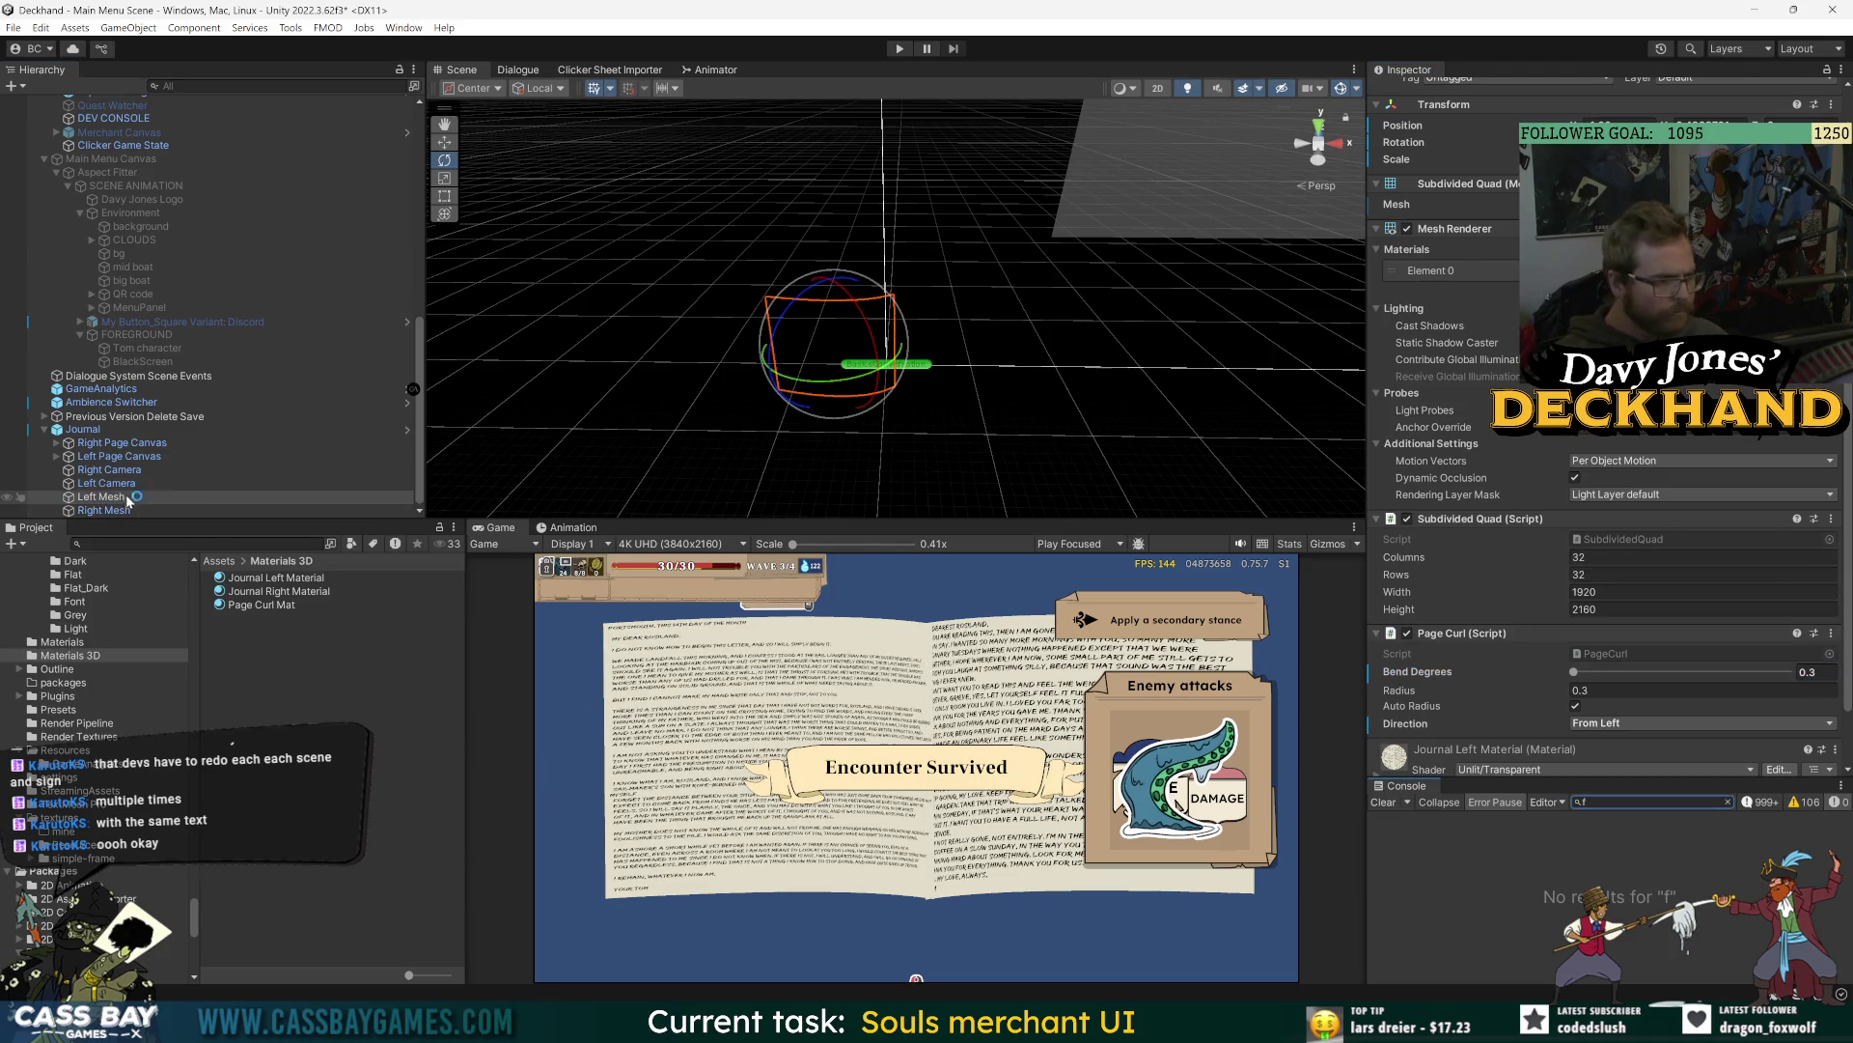
{"action": "left_click", "coordinate": [113, 498]}
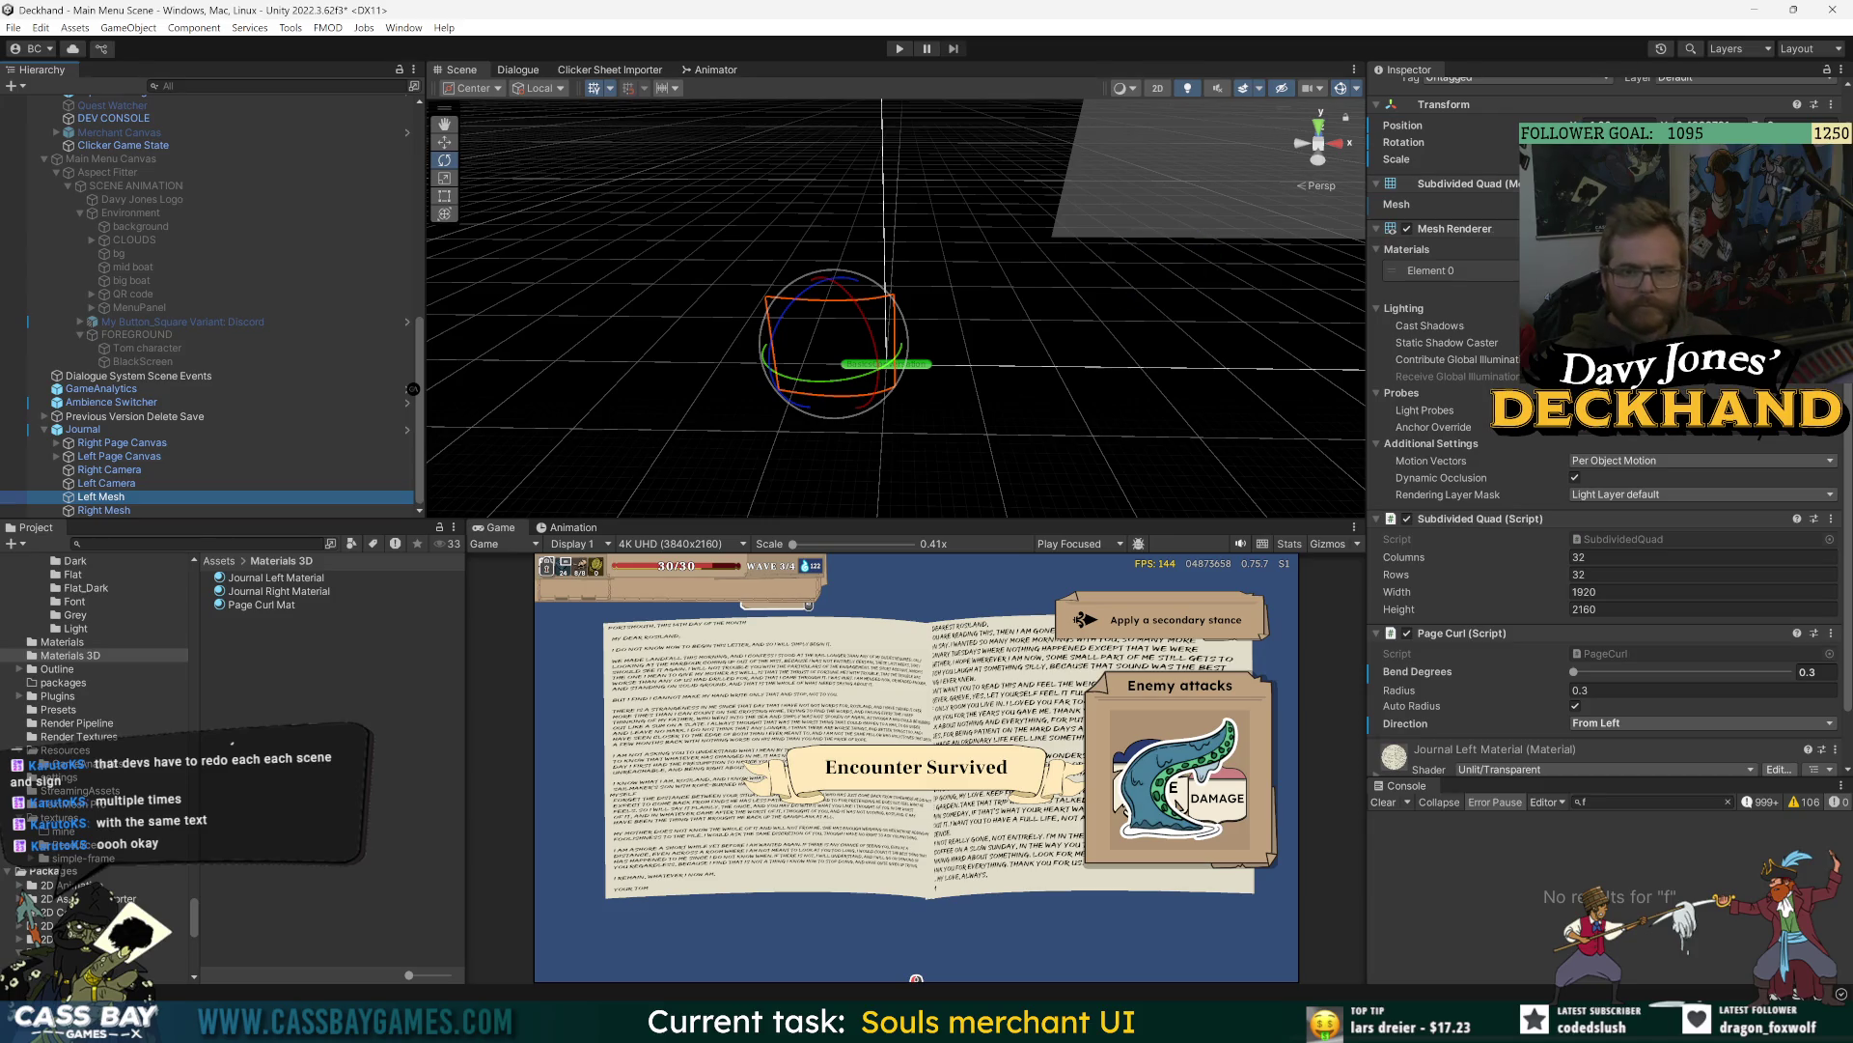
{"action": "left_click_drag", "start_coordinate": [1631, 142], "coordinate": [1675, 142]}
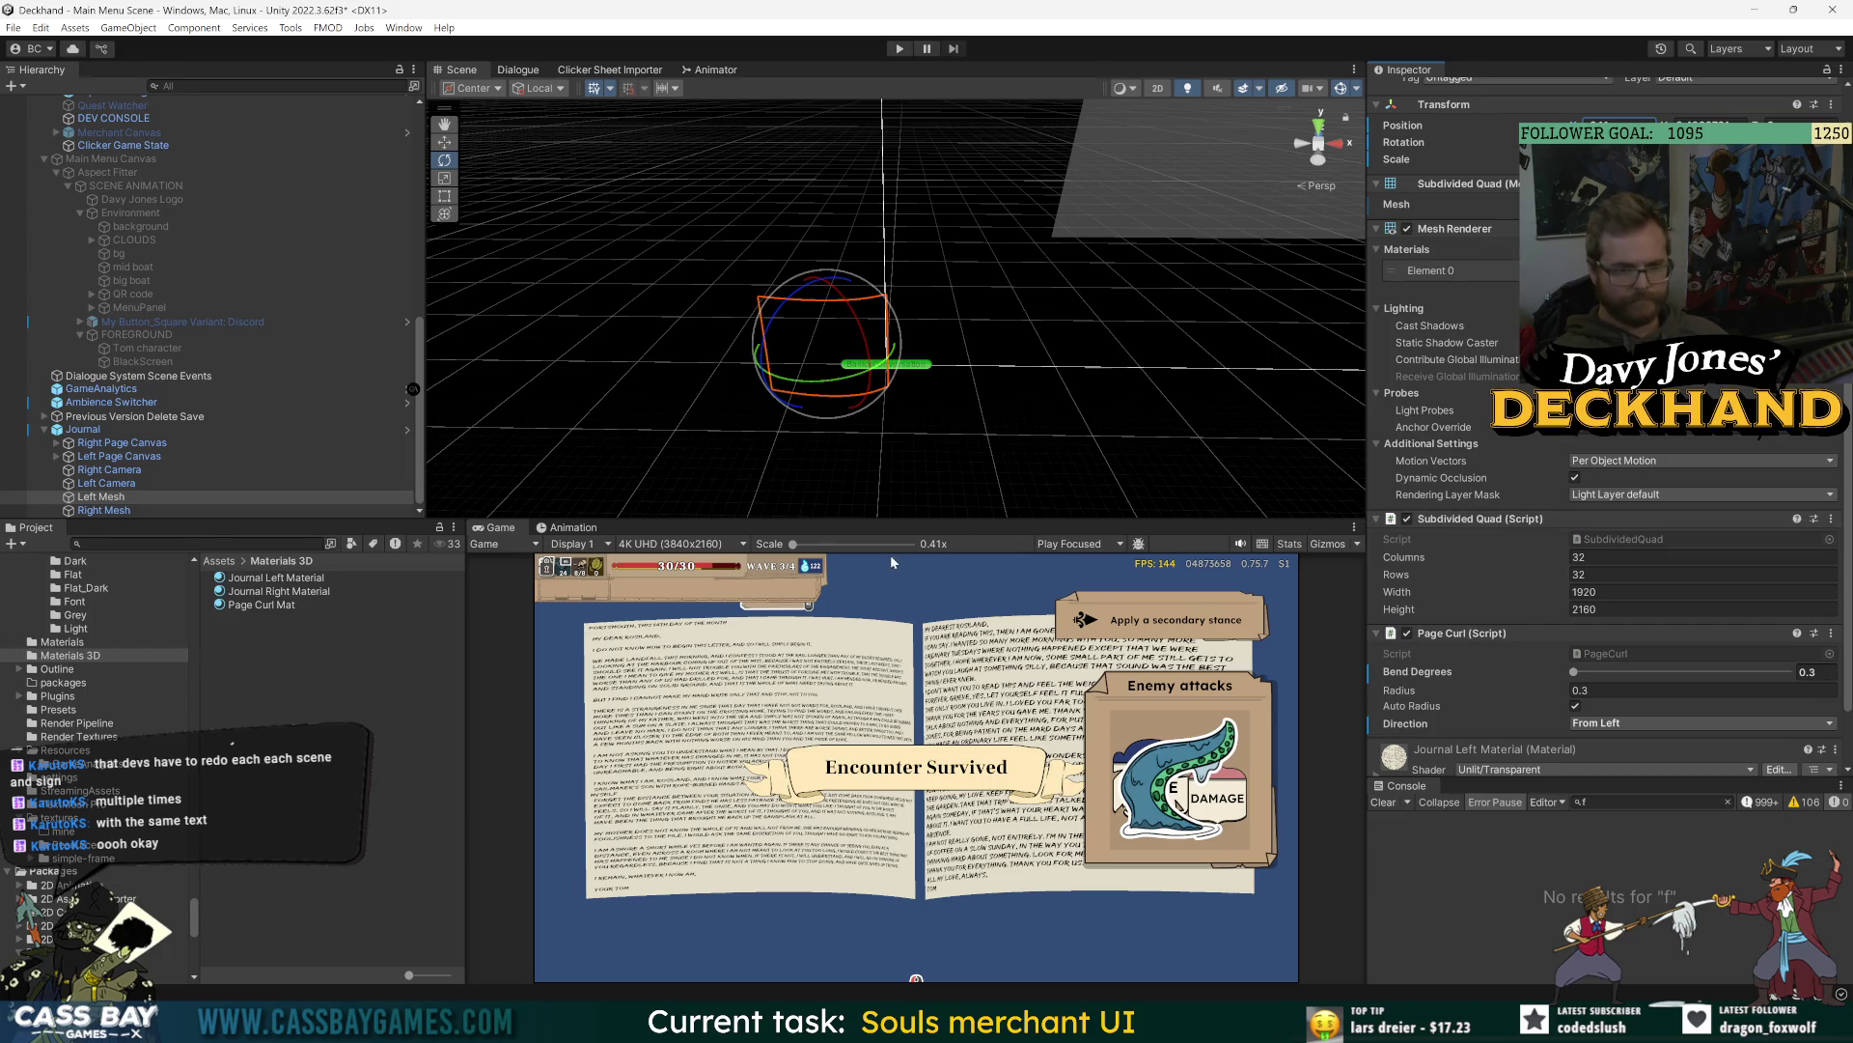
{"action": "left_click", "coordinate": [129, 510]}
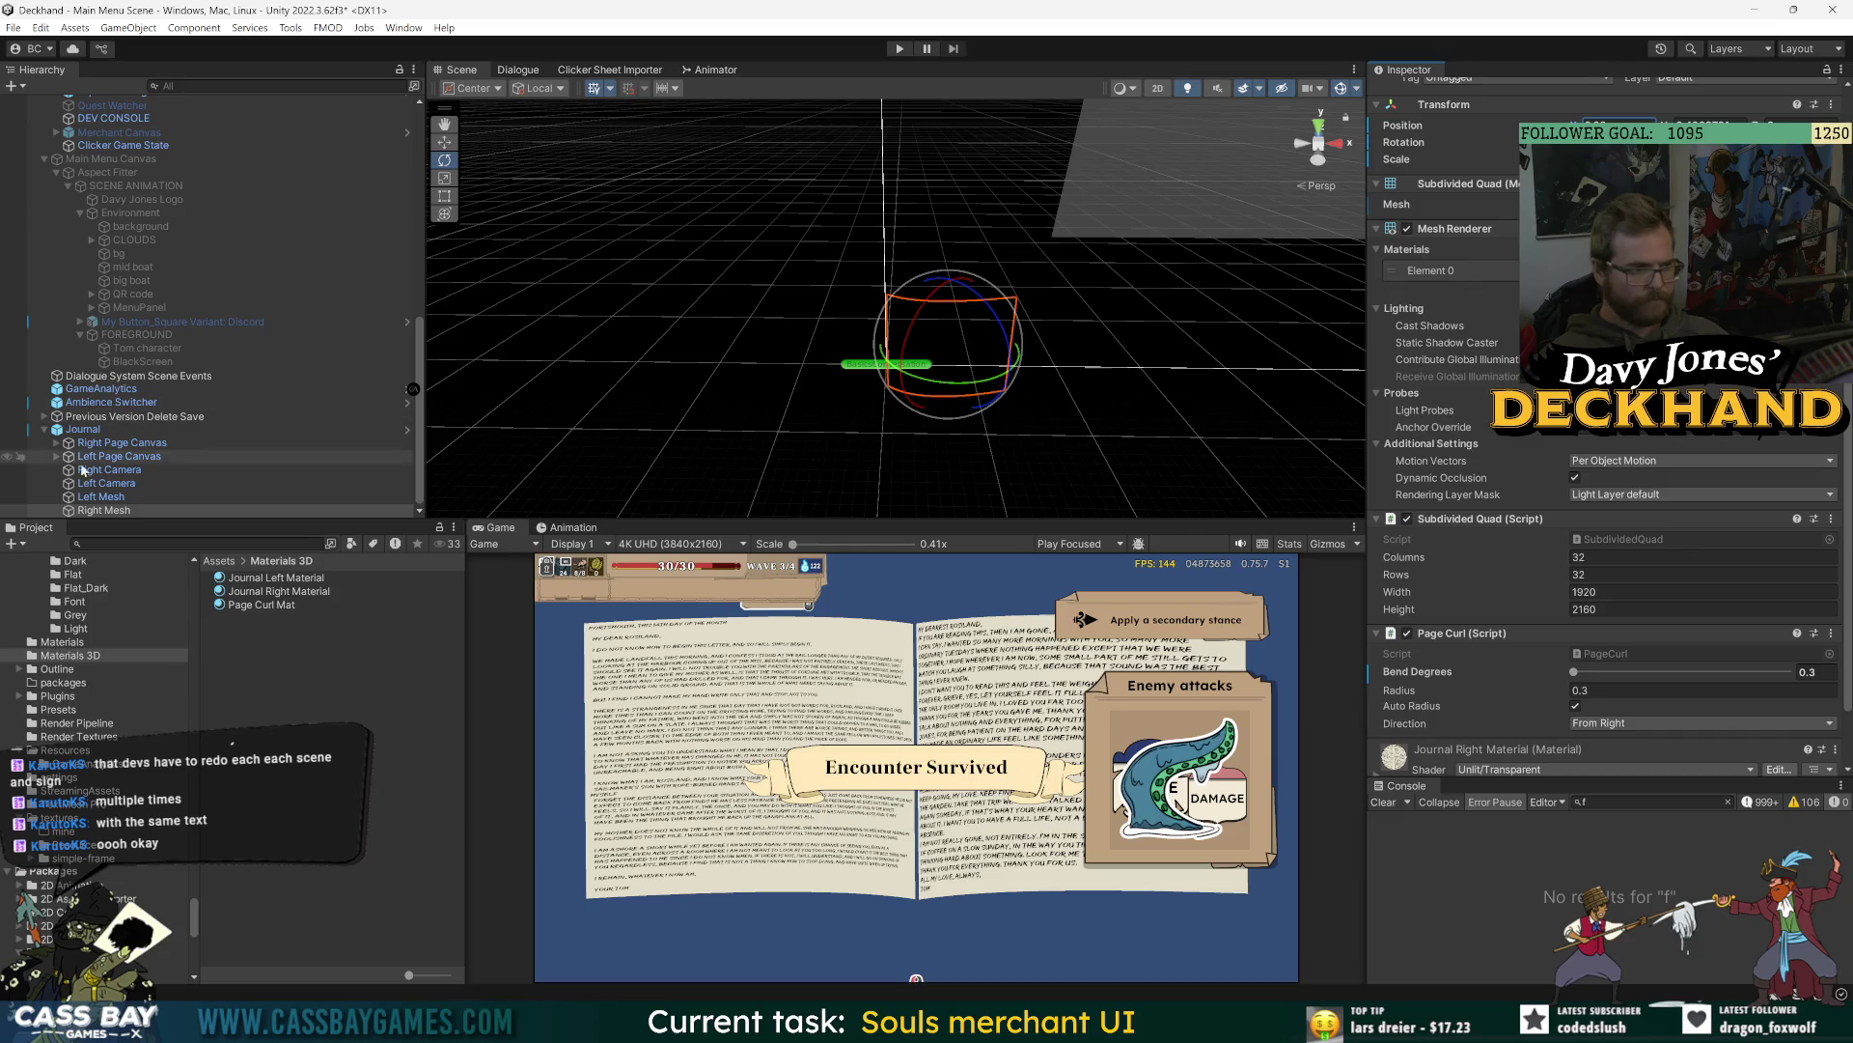
{"action": "left_click", "coordinate": [125, 495]}
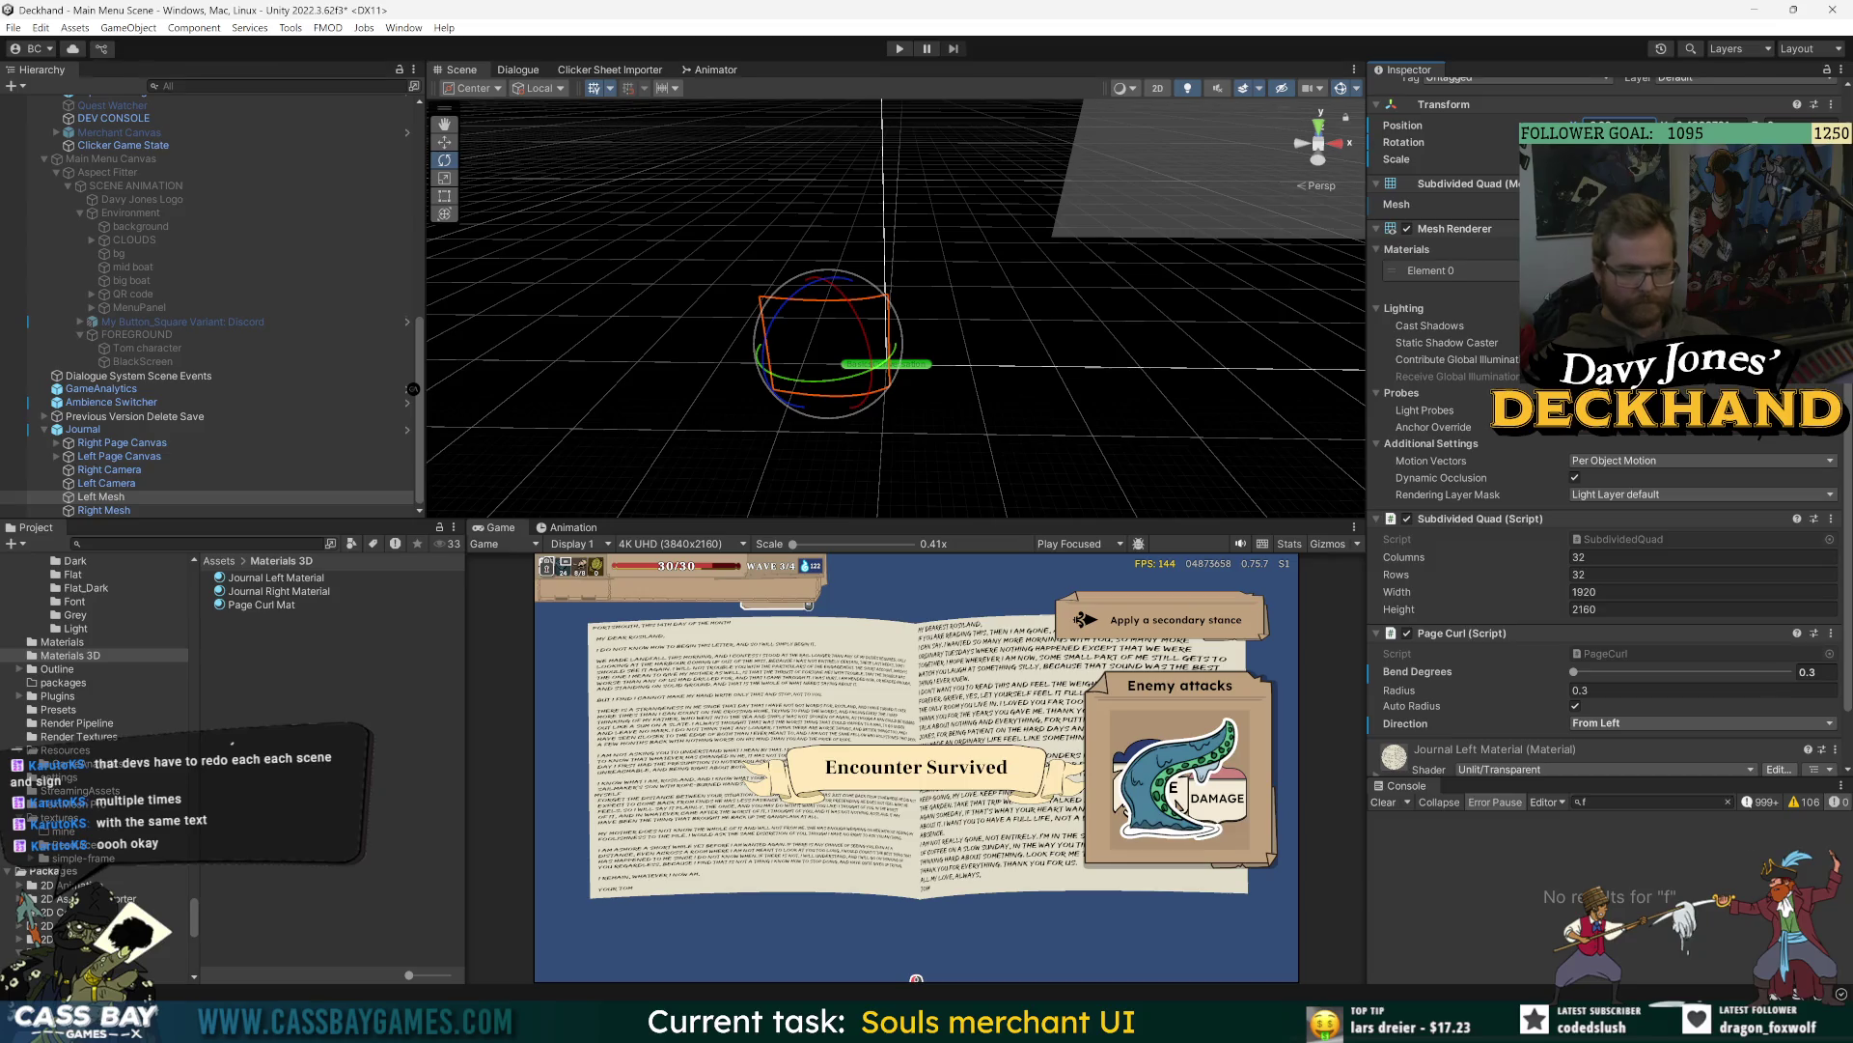
{"action": "left_click", "coordinate": [1573, 672]}
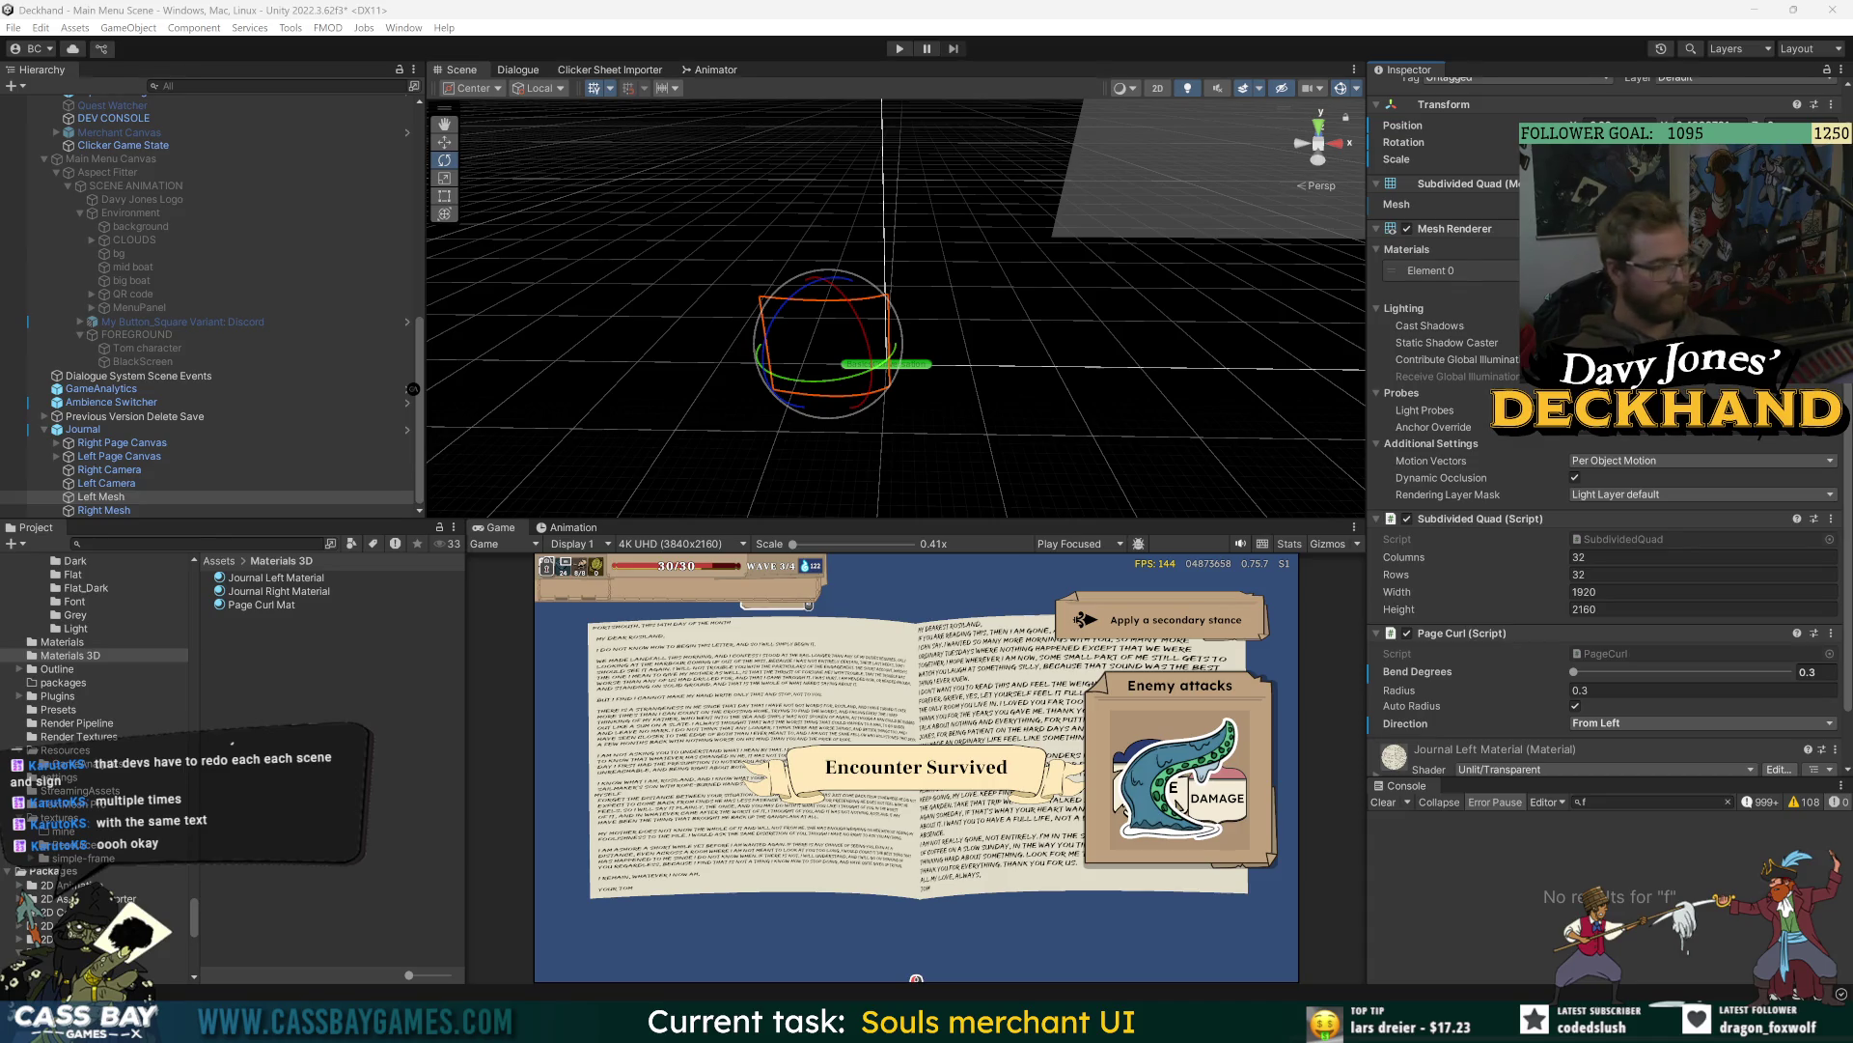
- Select the Journal parent object and save the scene with Ctrl+S
{"action": "left_click", "coordinate": [183, 321]}
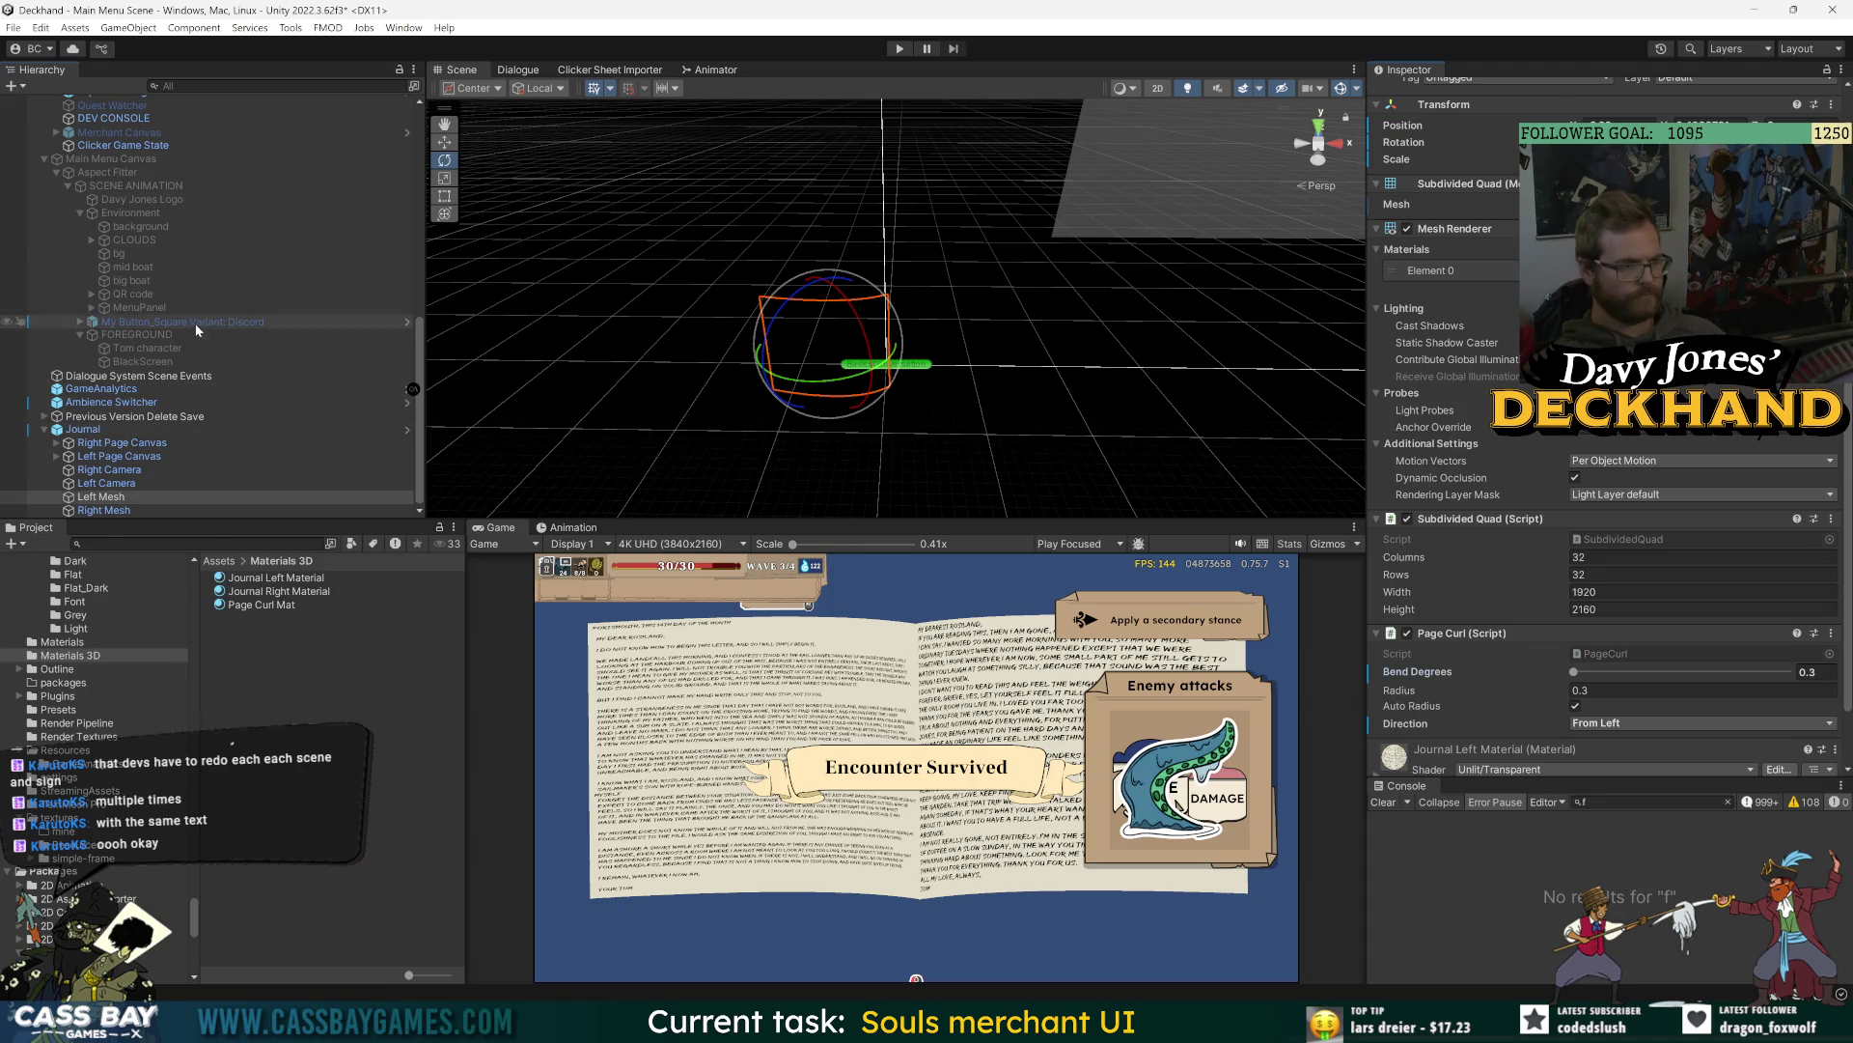
{"action": "left_click", "coordinate": [96, 430]}
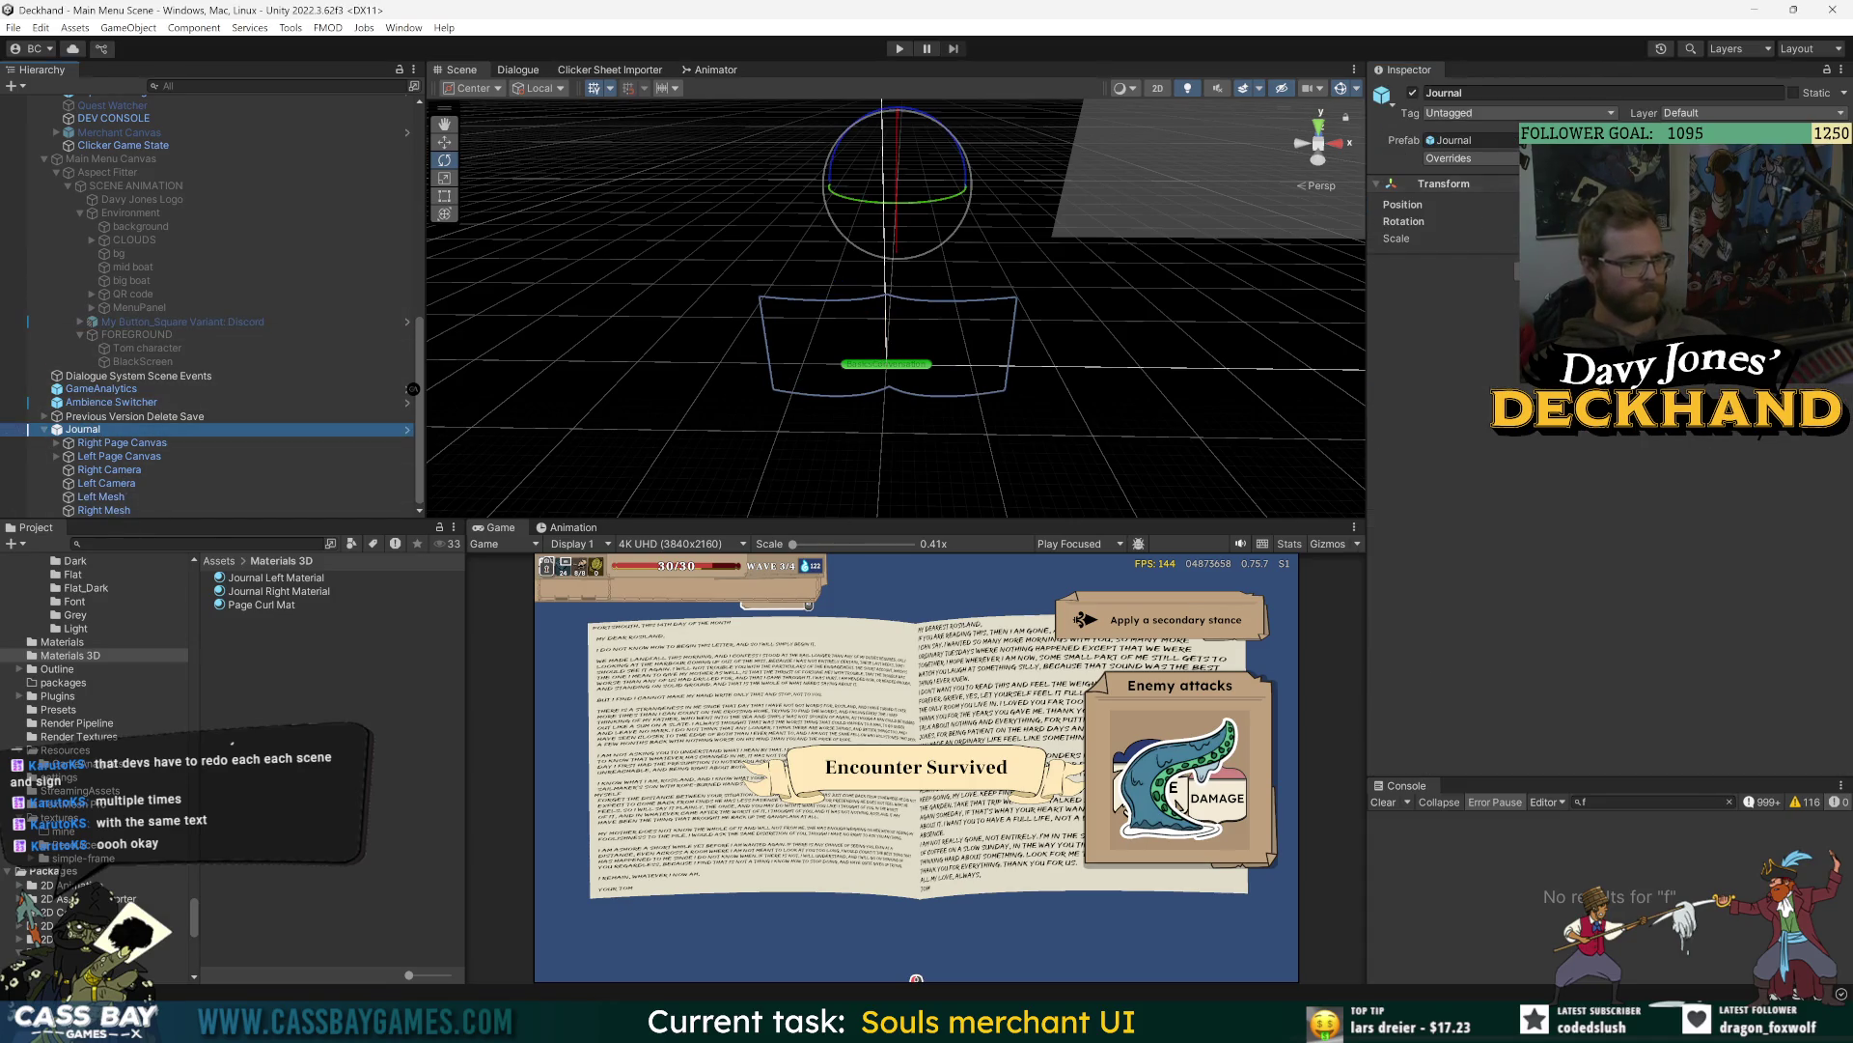
{"action": "left_click", "coordinate": [1467, 203]}
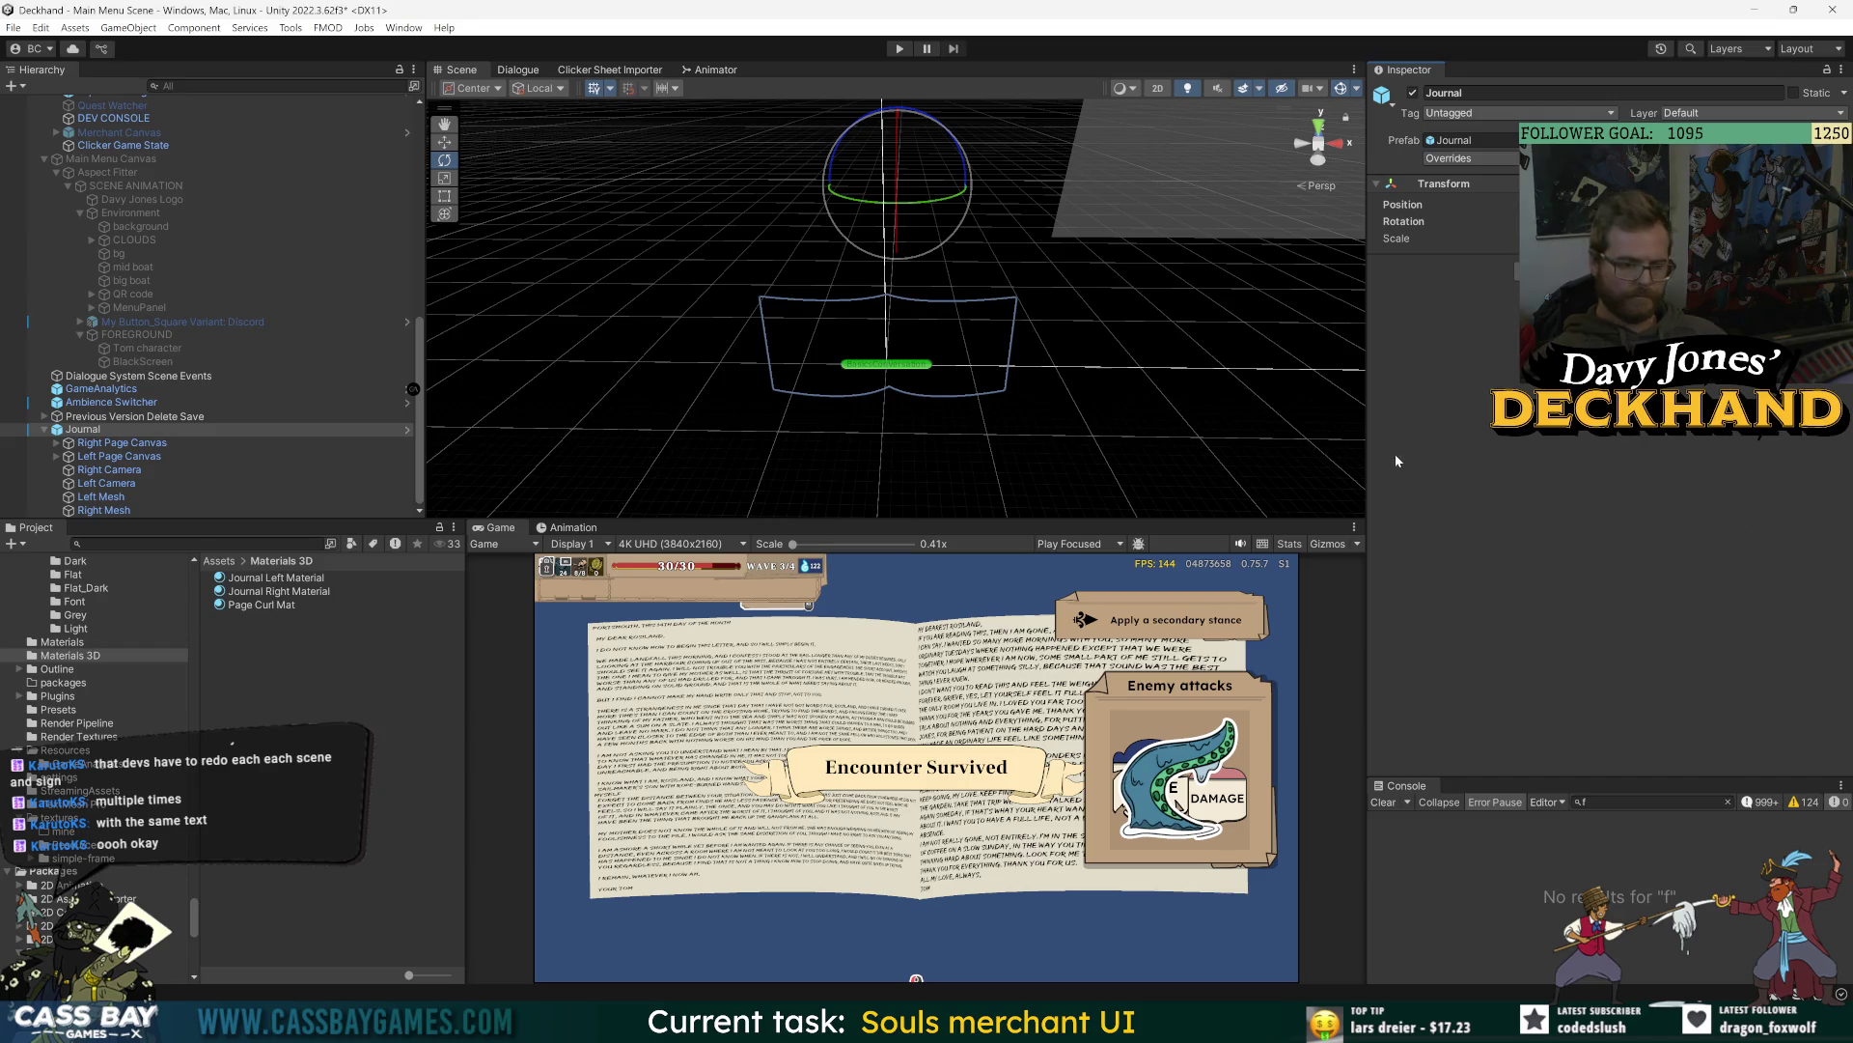
{"action": "key", "text": "ctrl+s"}
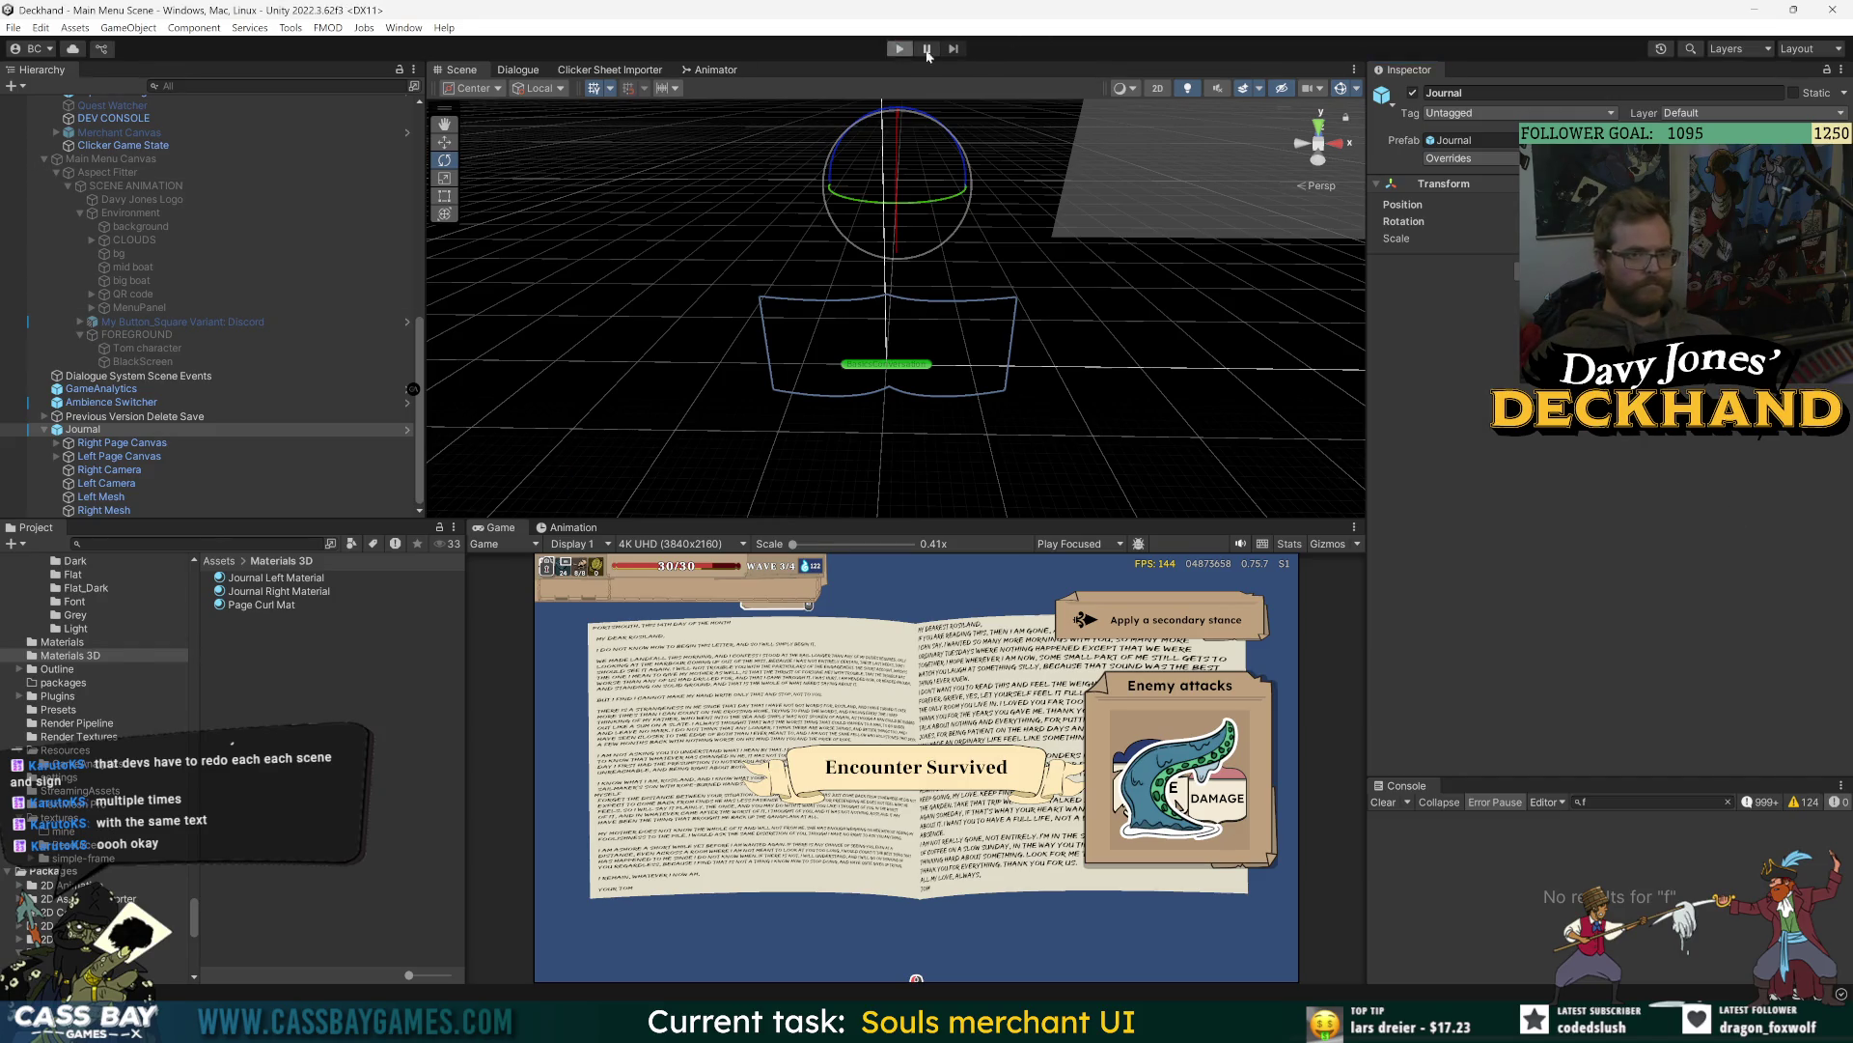
- Enter Play mode and enlarge the Game view, Hierarchy and Scene panels
{"action": "left_click", "coordinate": [899, 48]}
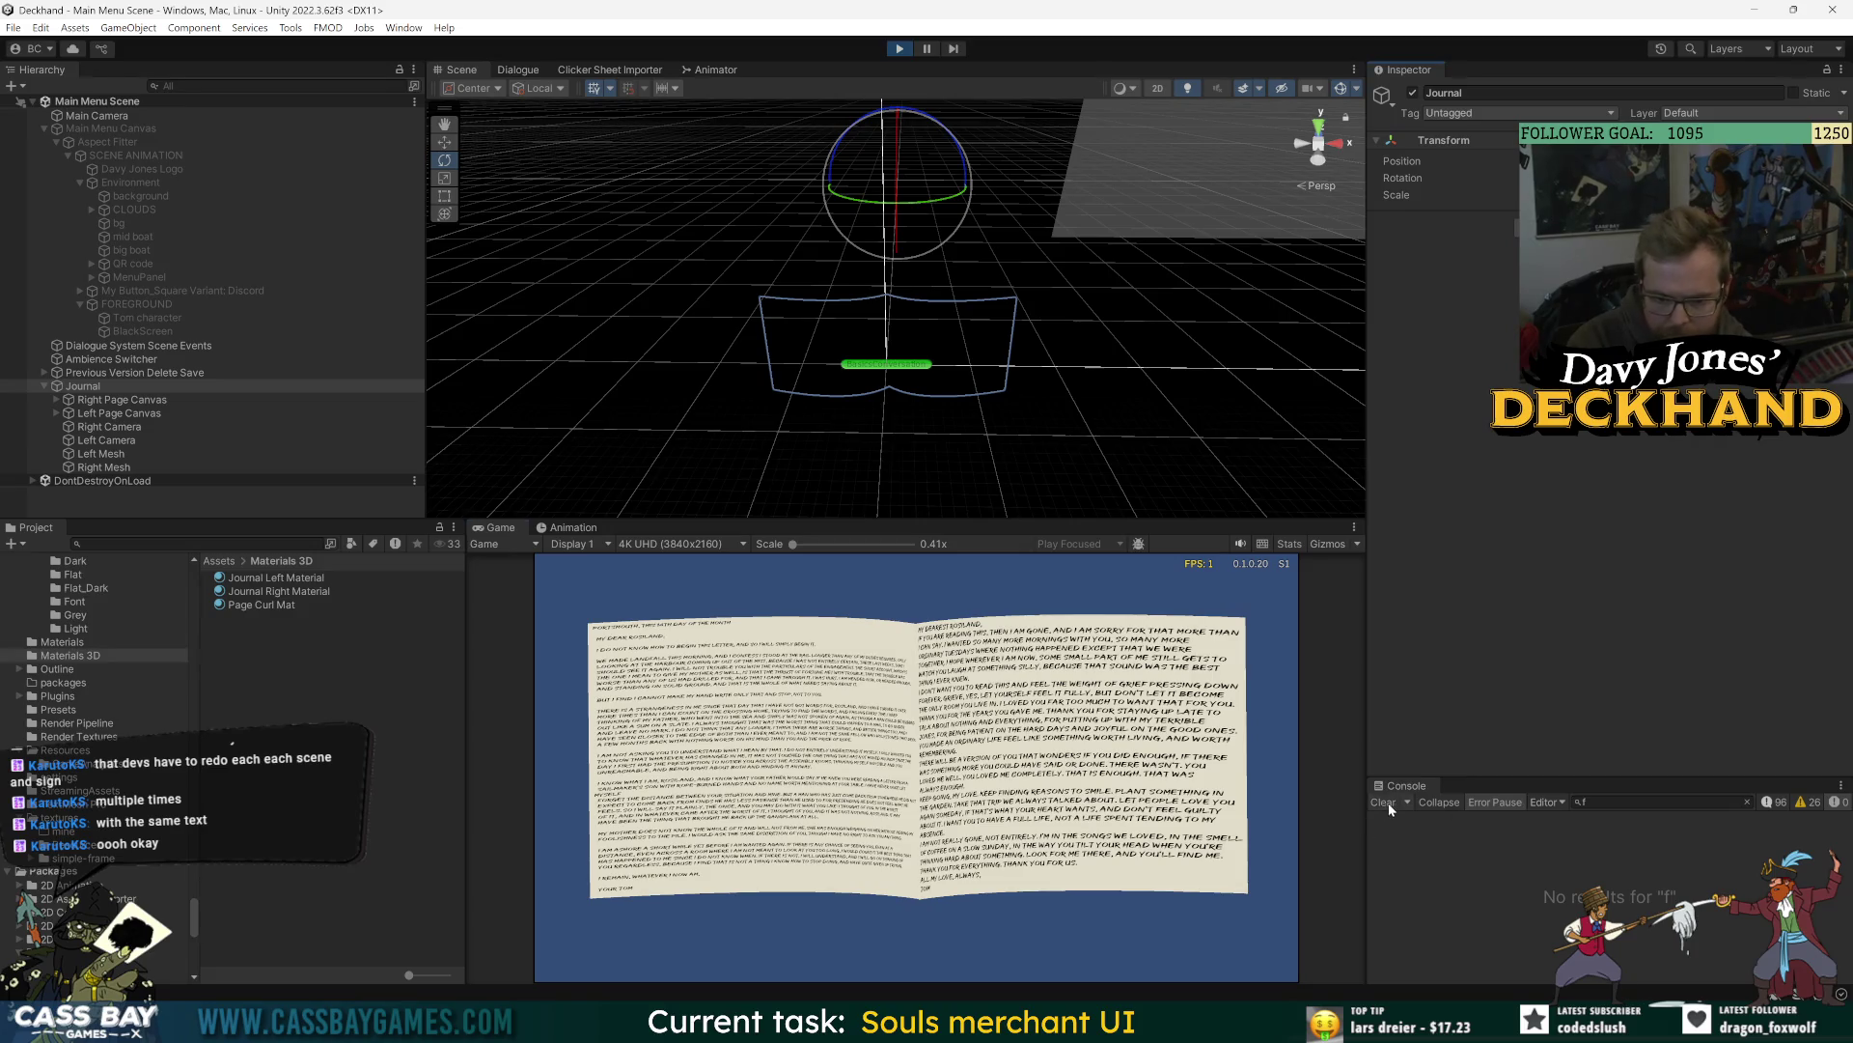
{"action": "left_click_drag", "start_coordinate": [987, 522], "coordinate": [985, 338]}
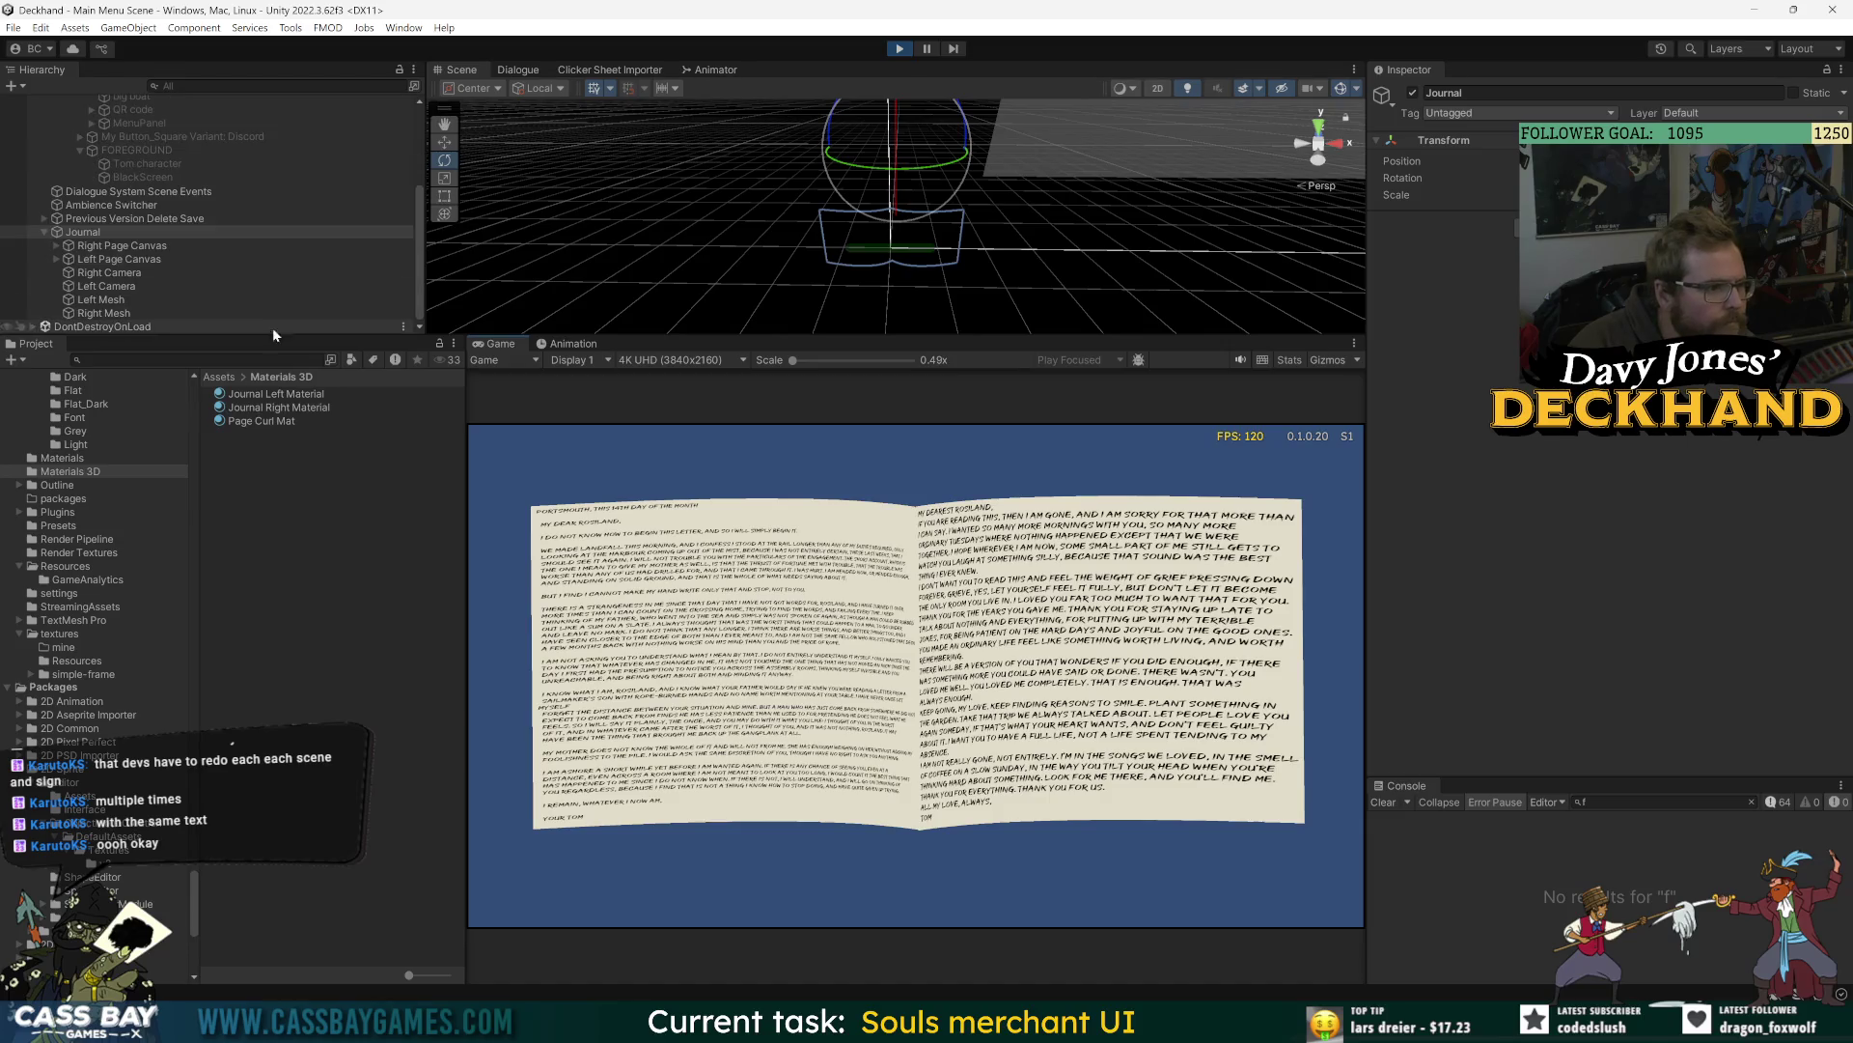
{"action": "left_click_drag", "start_coordinate": [270, 335], "coordinate": [245, 490]}
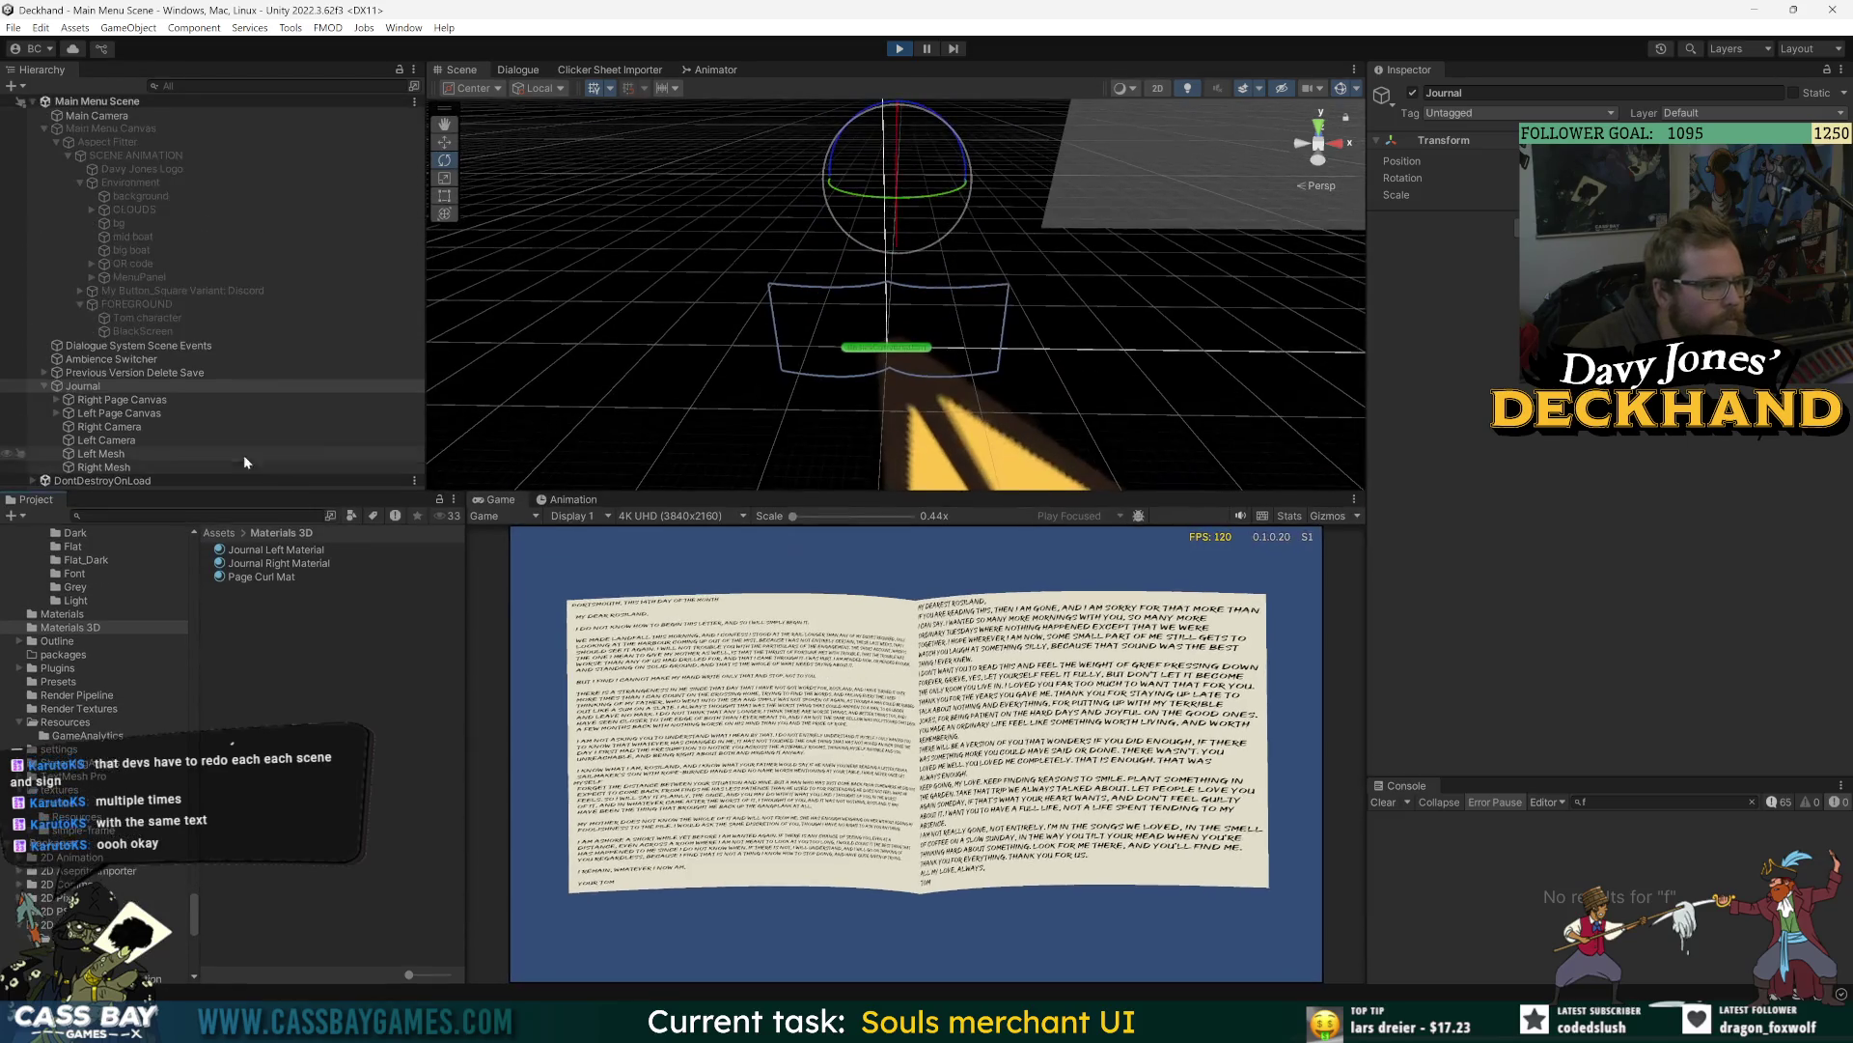
- Replace the right page's Text (TMP) letter with 'Testing' pasted repeatedly
{"action": "left_click", "coordinate": [56, 398]}
{"action": "left_click", "coordinate": [67, 412]}
{"action": "left_click", "coordinate": [120, 426]}
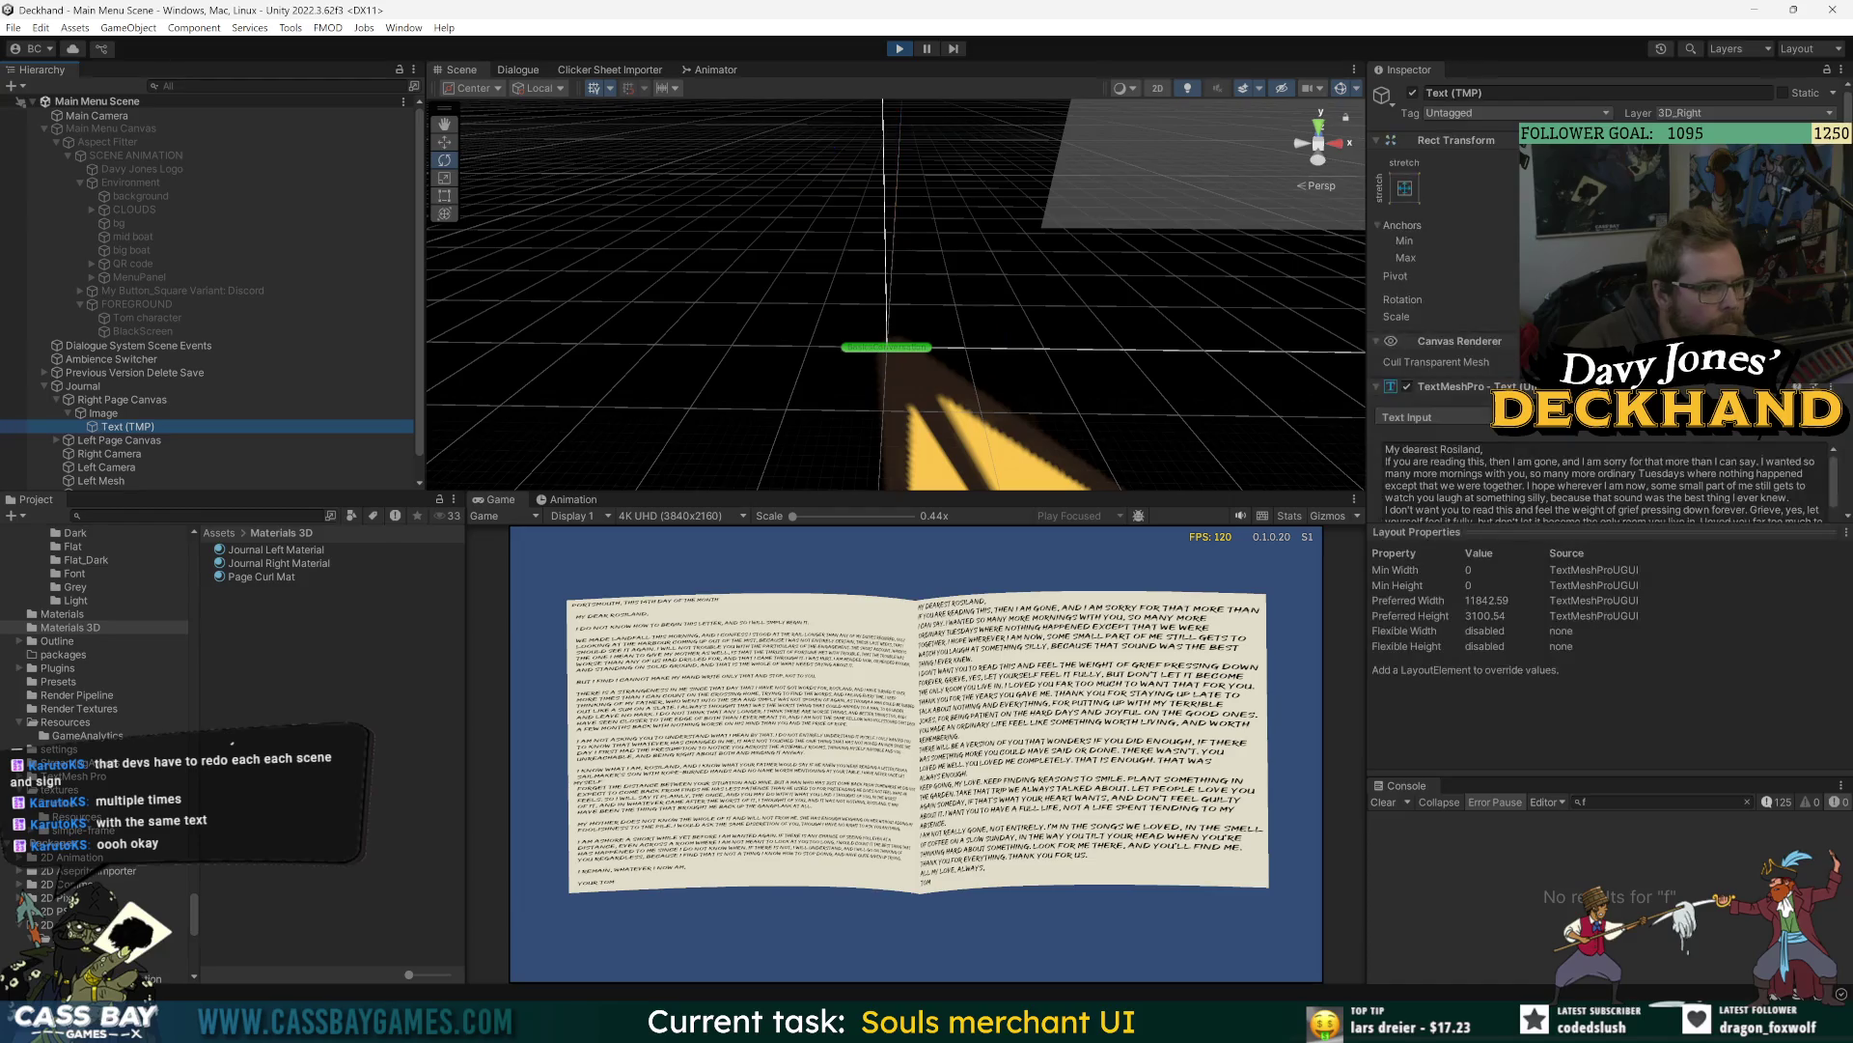
{"action": "left_click", "coordinate": [1607, 473]}
{"action": "key", "text": "ctrl+a"}
{"action": "type", "text": "Testin"}
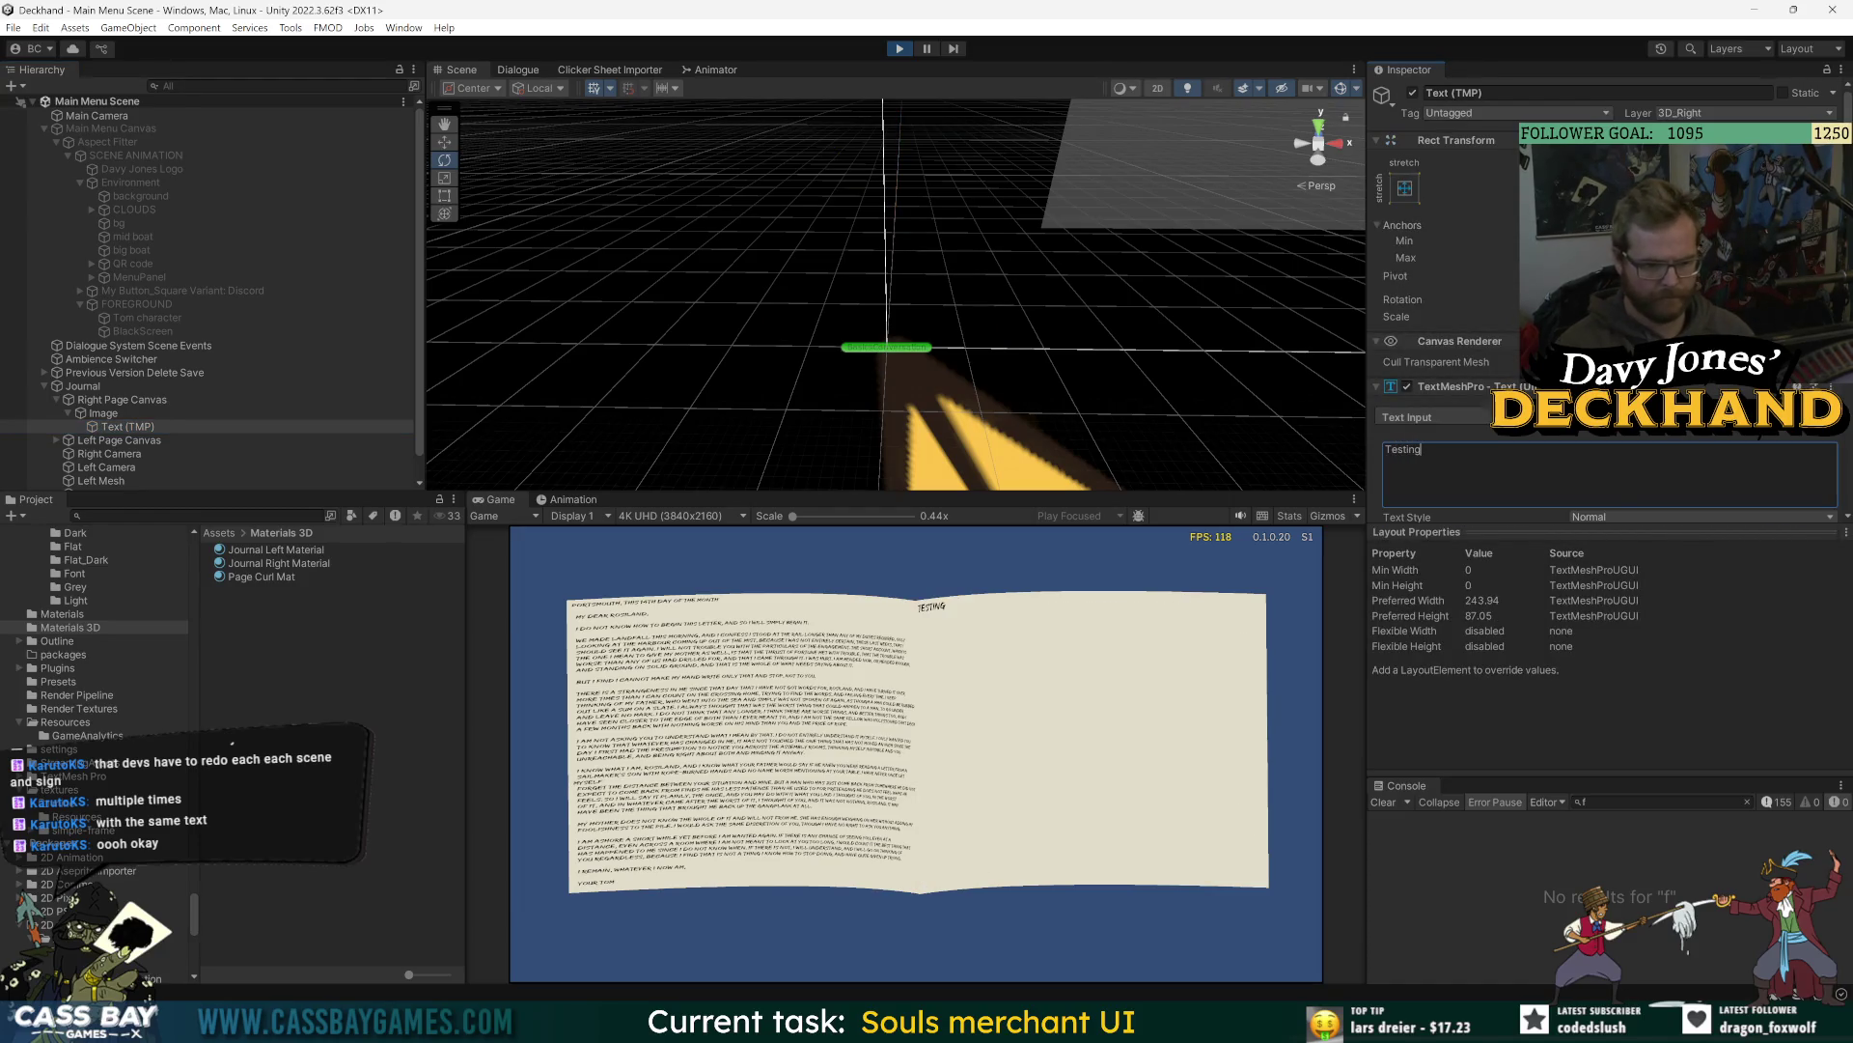
{"action": "key", "text": "ctrl+c"}
{"action": "key", "text": "ctrl+v"}
{"action": "key", "text": "ctrl+v"}
{"action": "key", "text": "ctrl+v"}
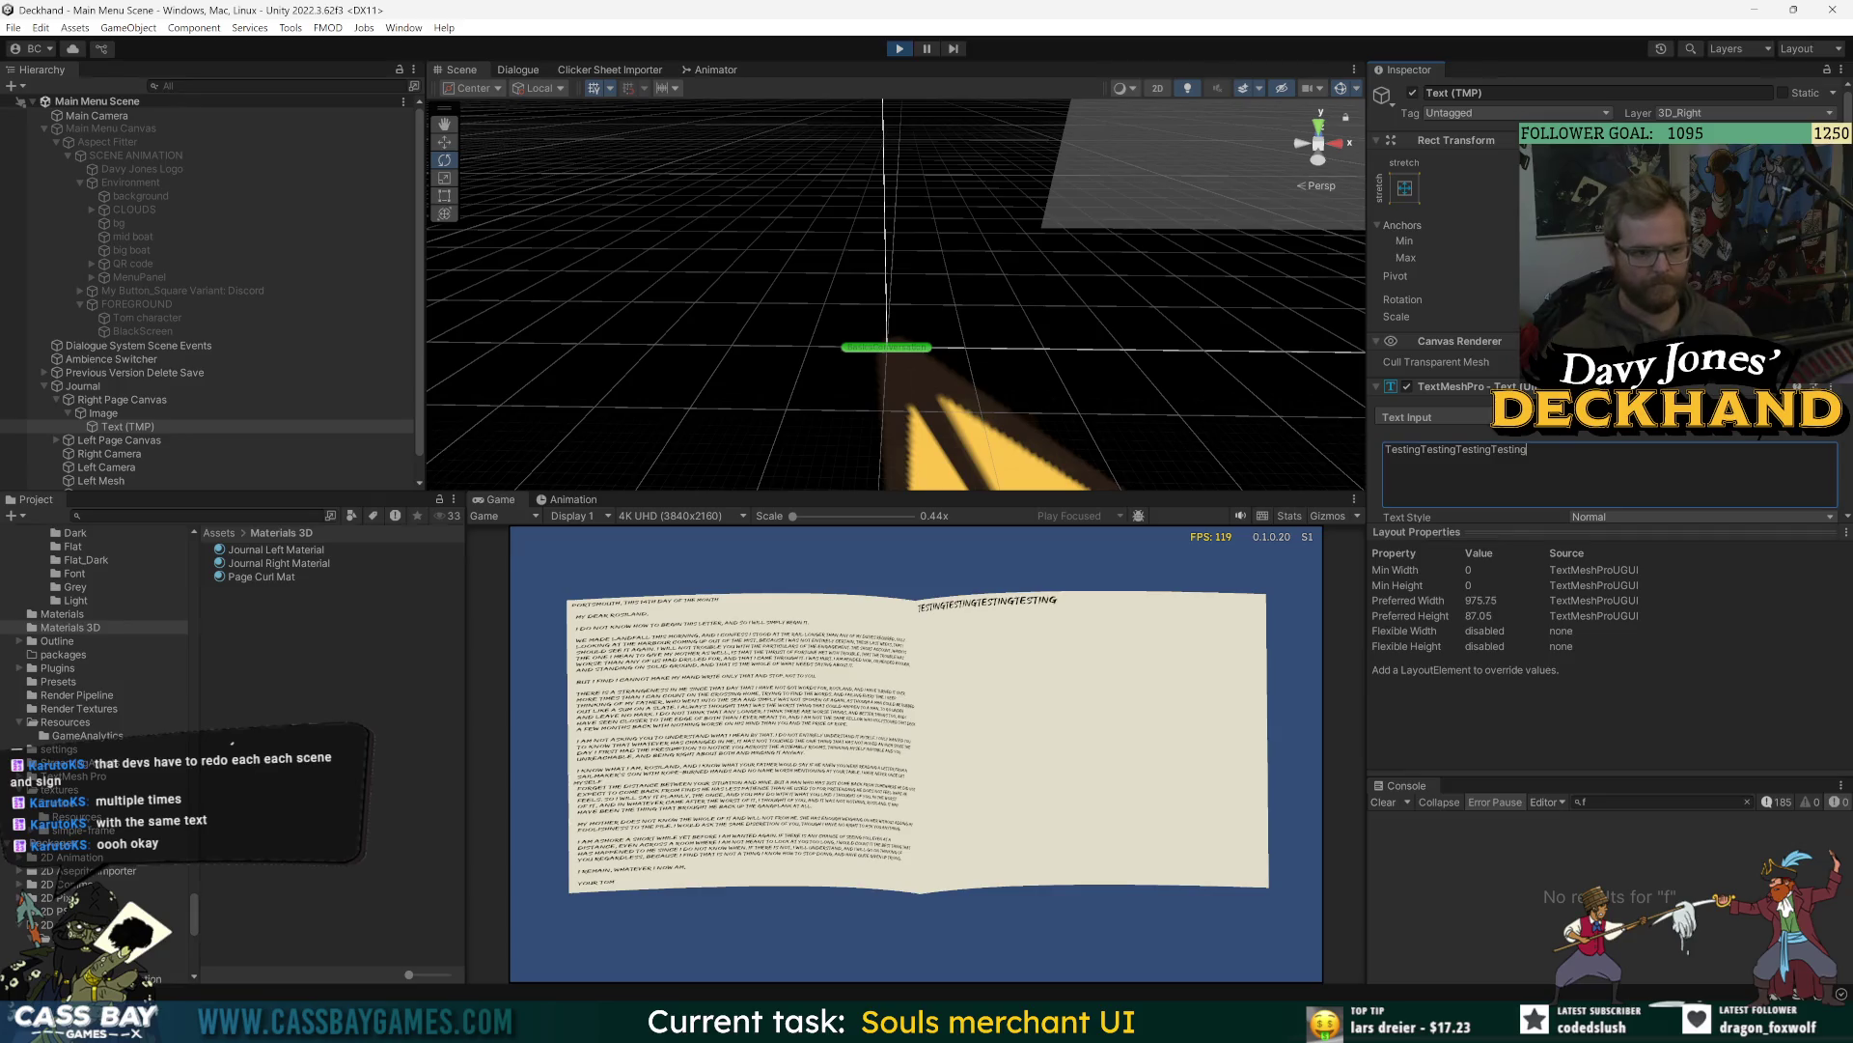
{"action": "key", "text": "ctrl+v"}
{"action": "key", "text": "ctrl+v"}
{"action": "key", "text": "ctrl+v"}
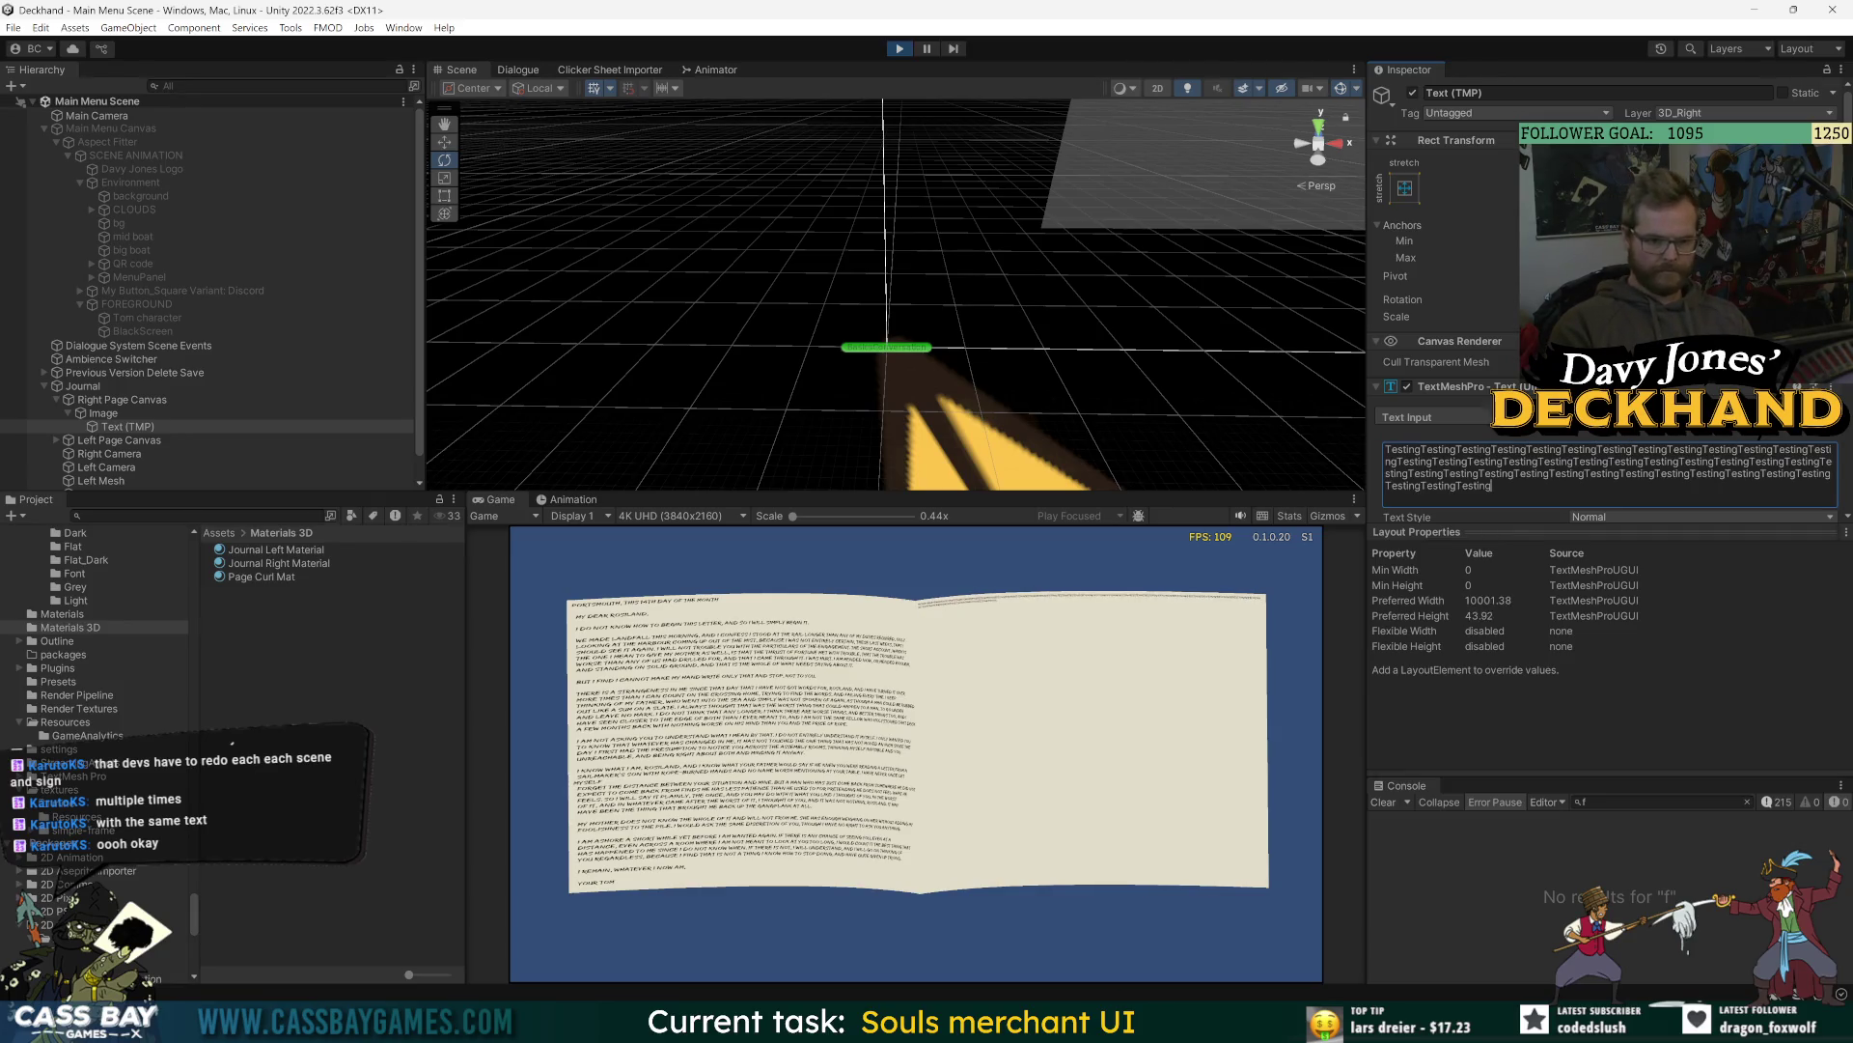
- Inspect the text box's anchor presets without changing them, and undo a stray 'f' edit
{"action": "key", "text": "ctrl+a"}
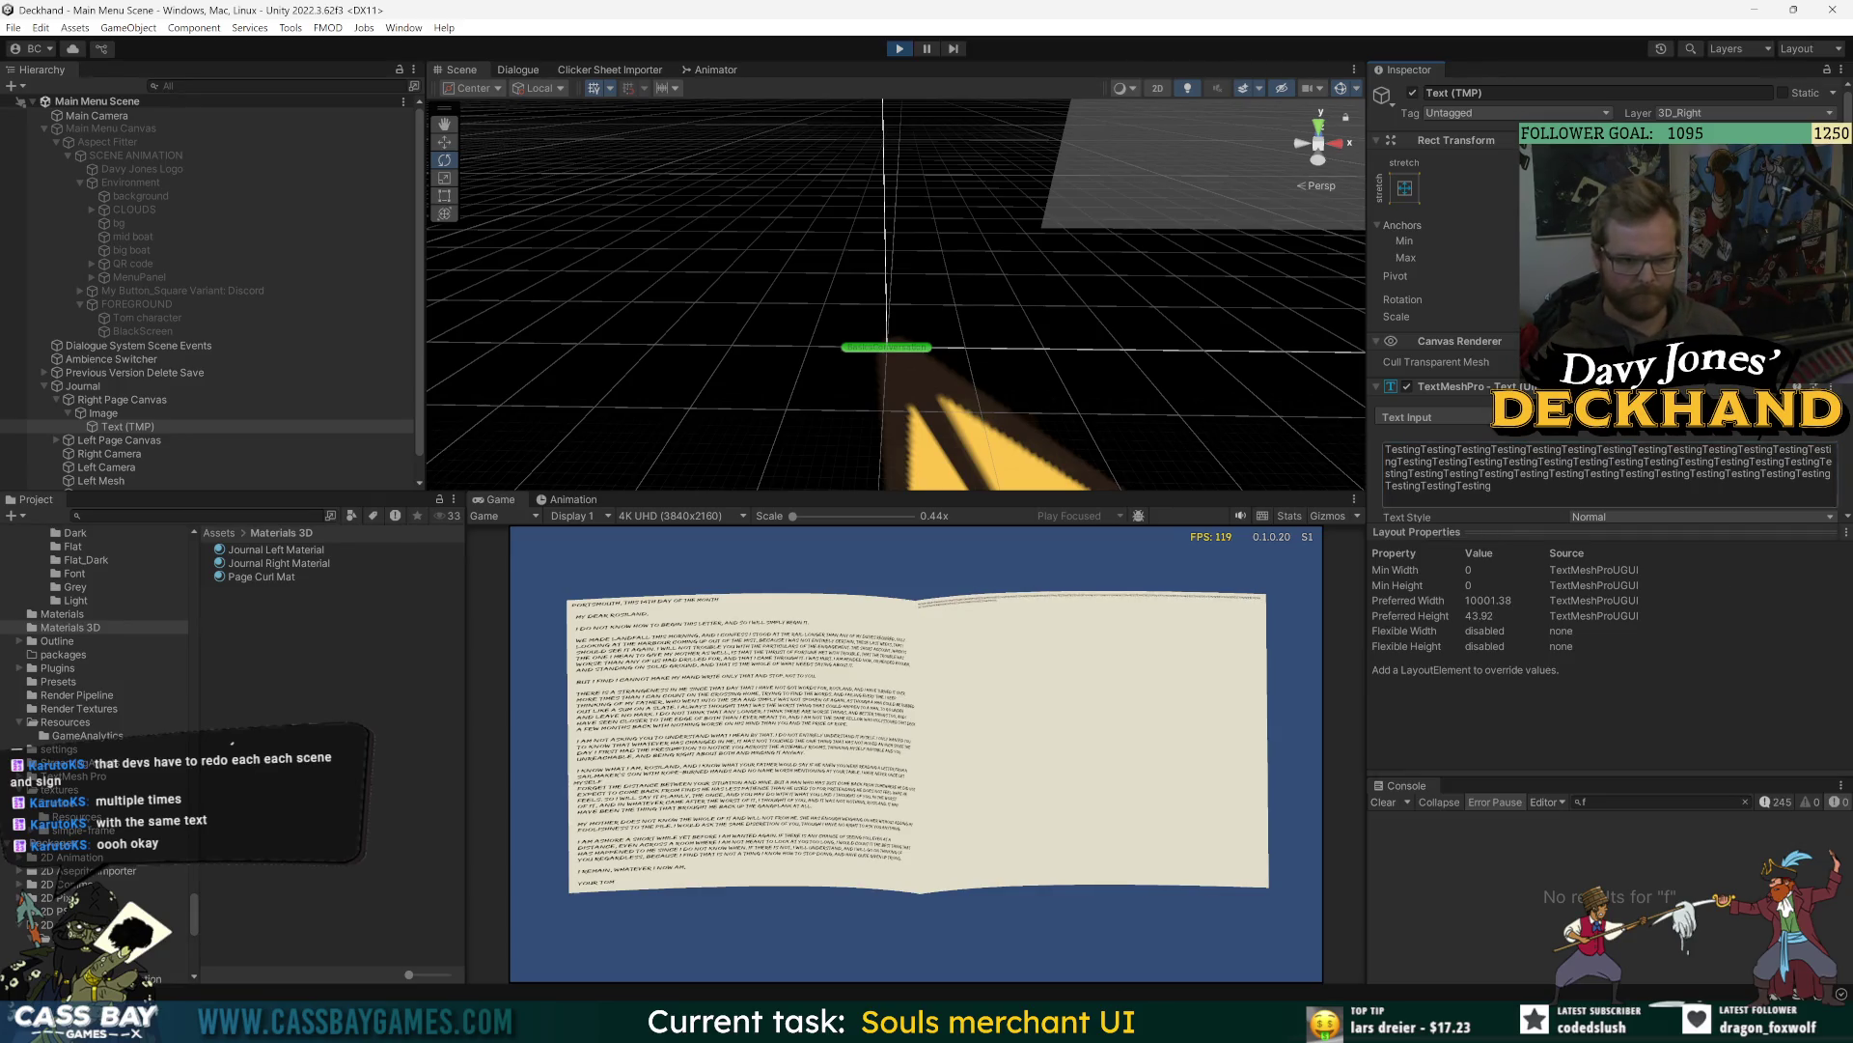
{"action": "scroll", "coordinate": [1448, 338], "scroll_direction": "down", "scroll_amount": 3}
{"action": "left_click", "coordinate": [1492, 257]}
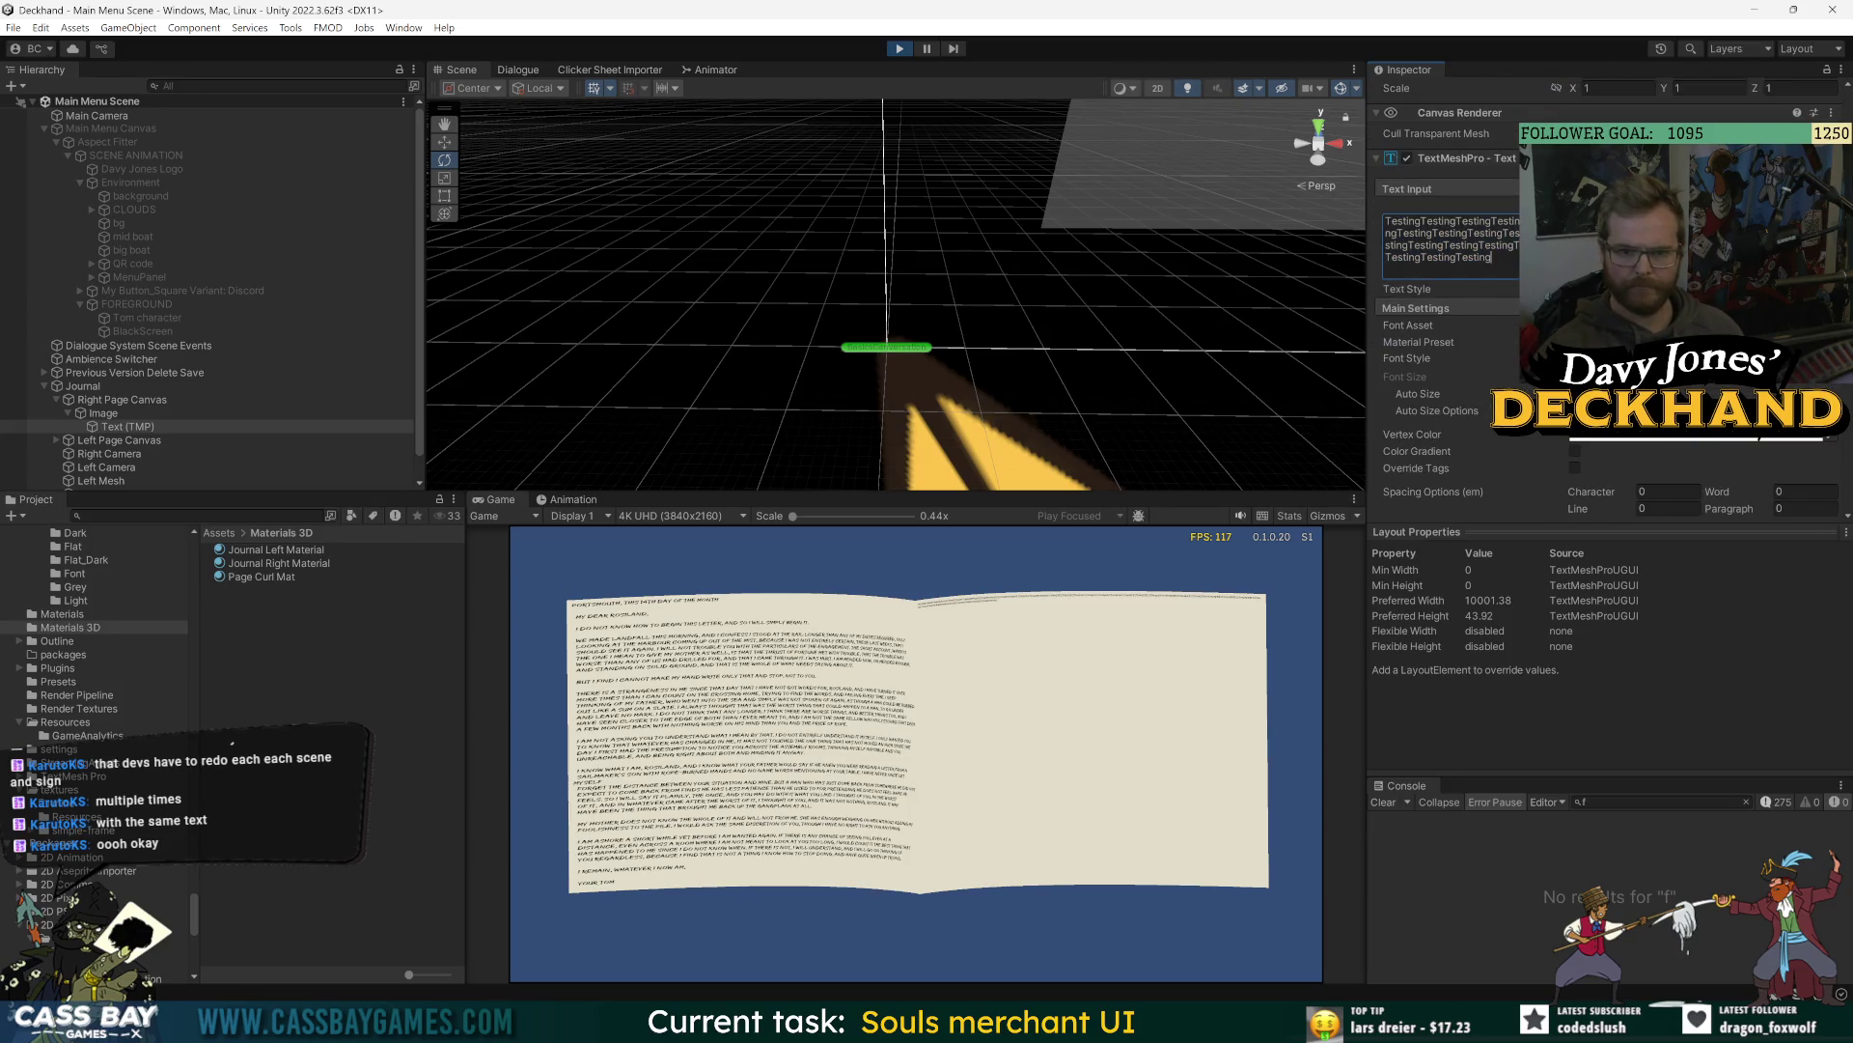
{"action": "left_click", "coordinate": [1418, 394]}
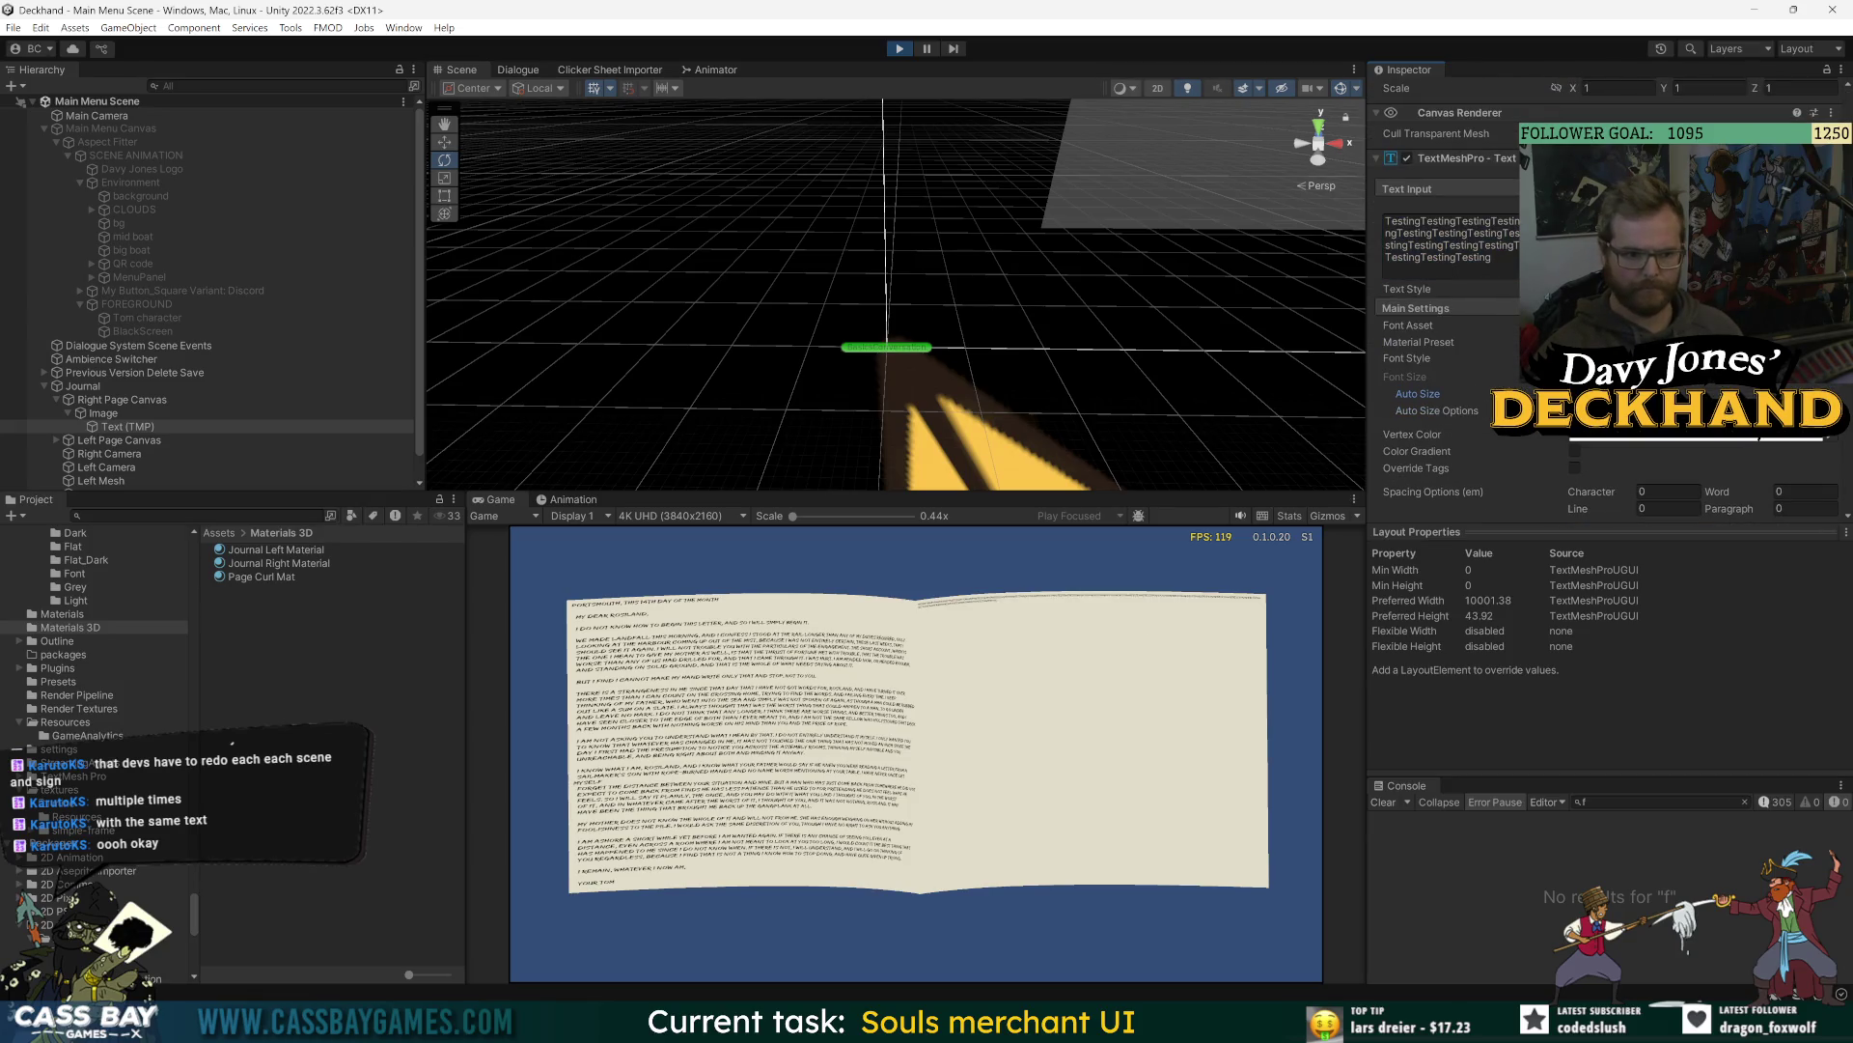
{"action": "left_click", "coordinate": [125, 426]}
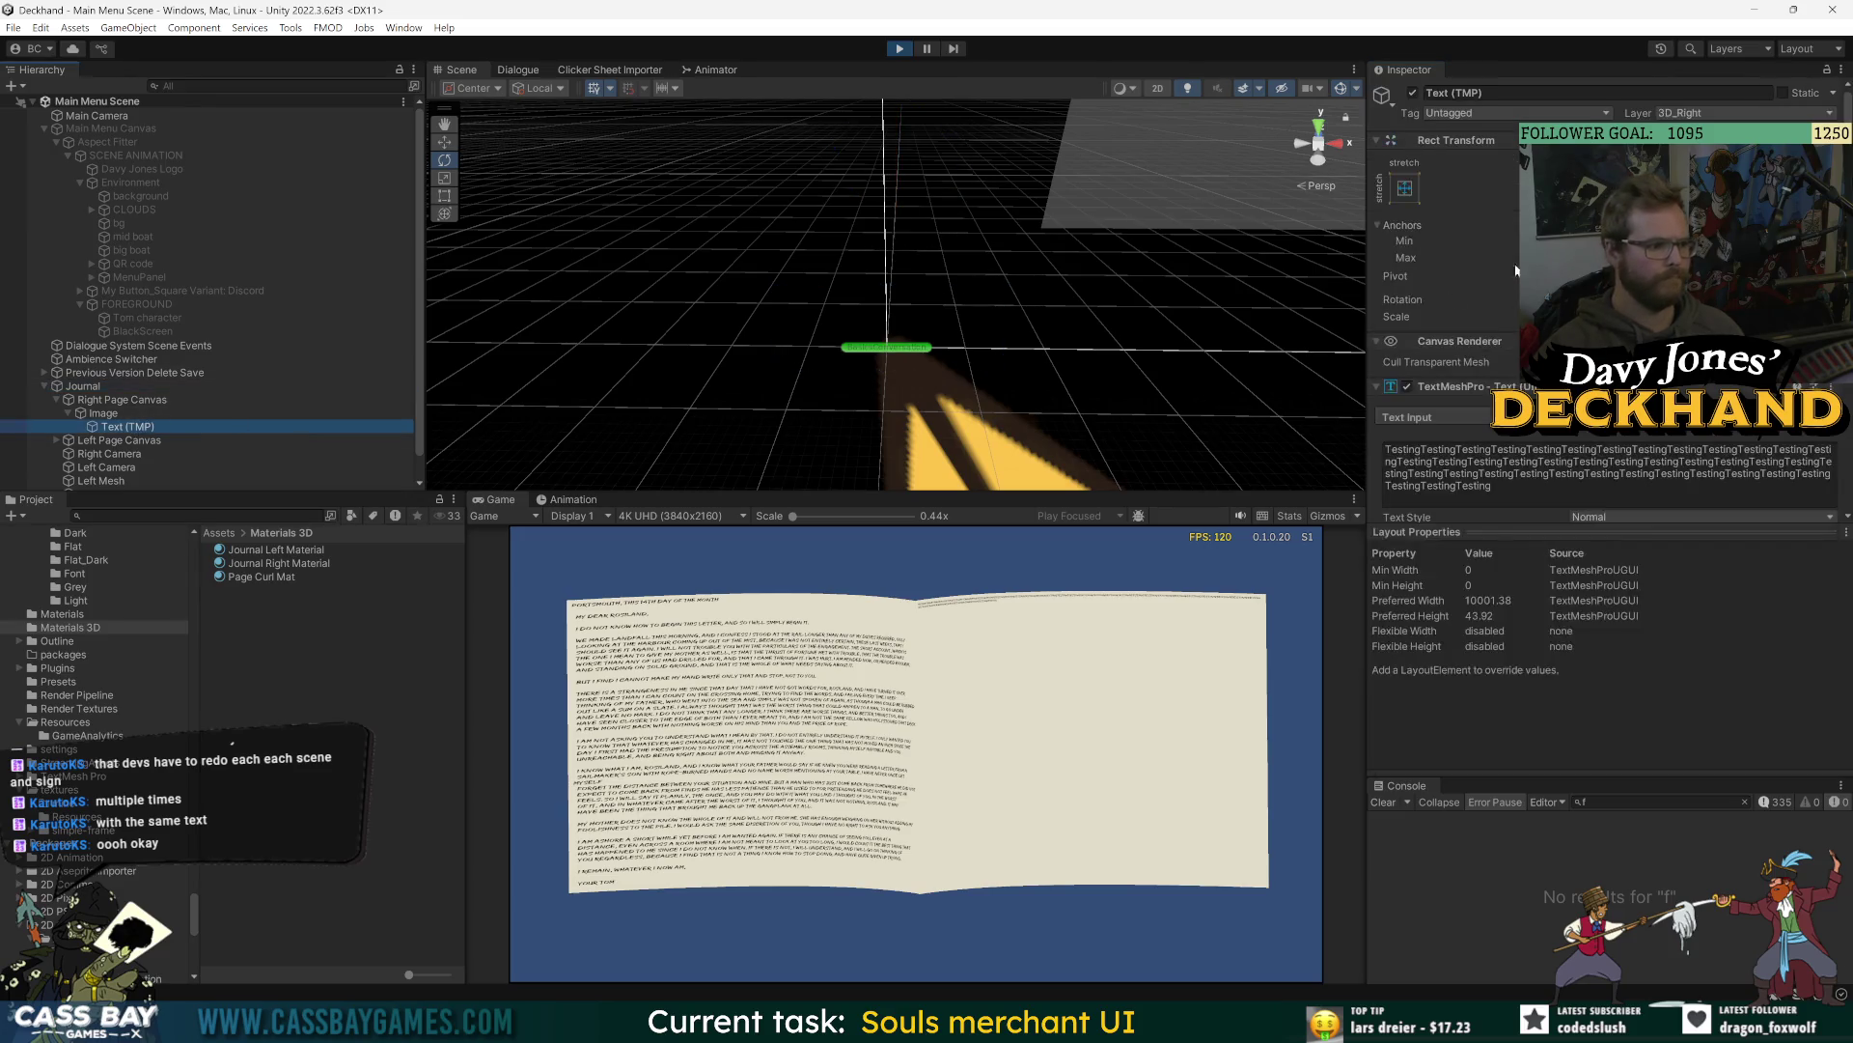
{"action": "left_click", "coordinate": [1405, 189]}
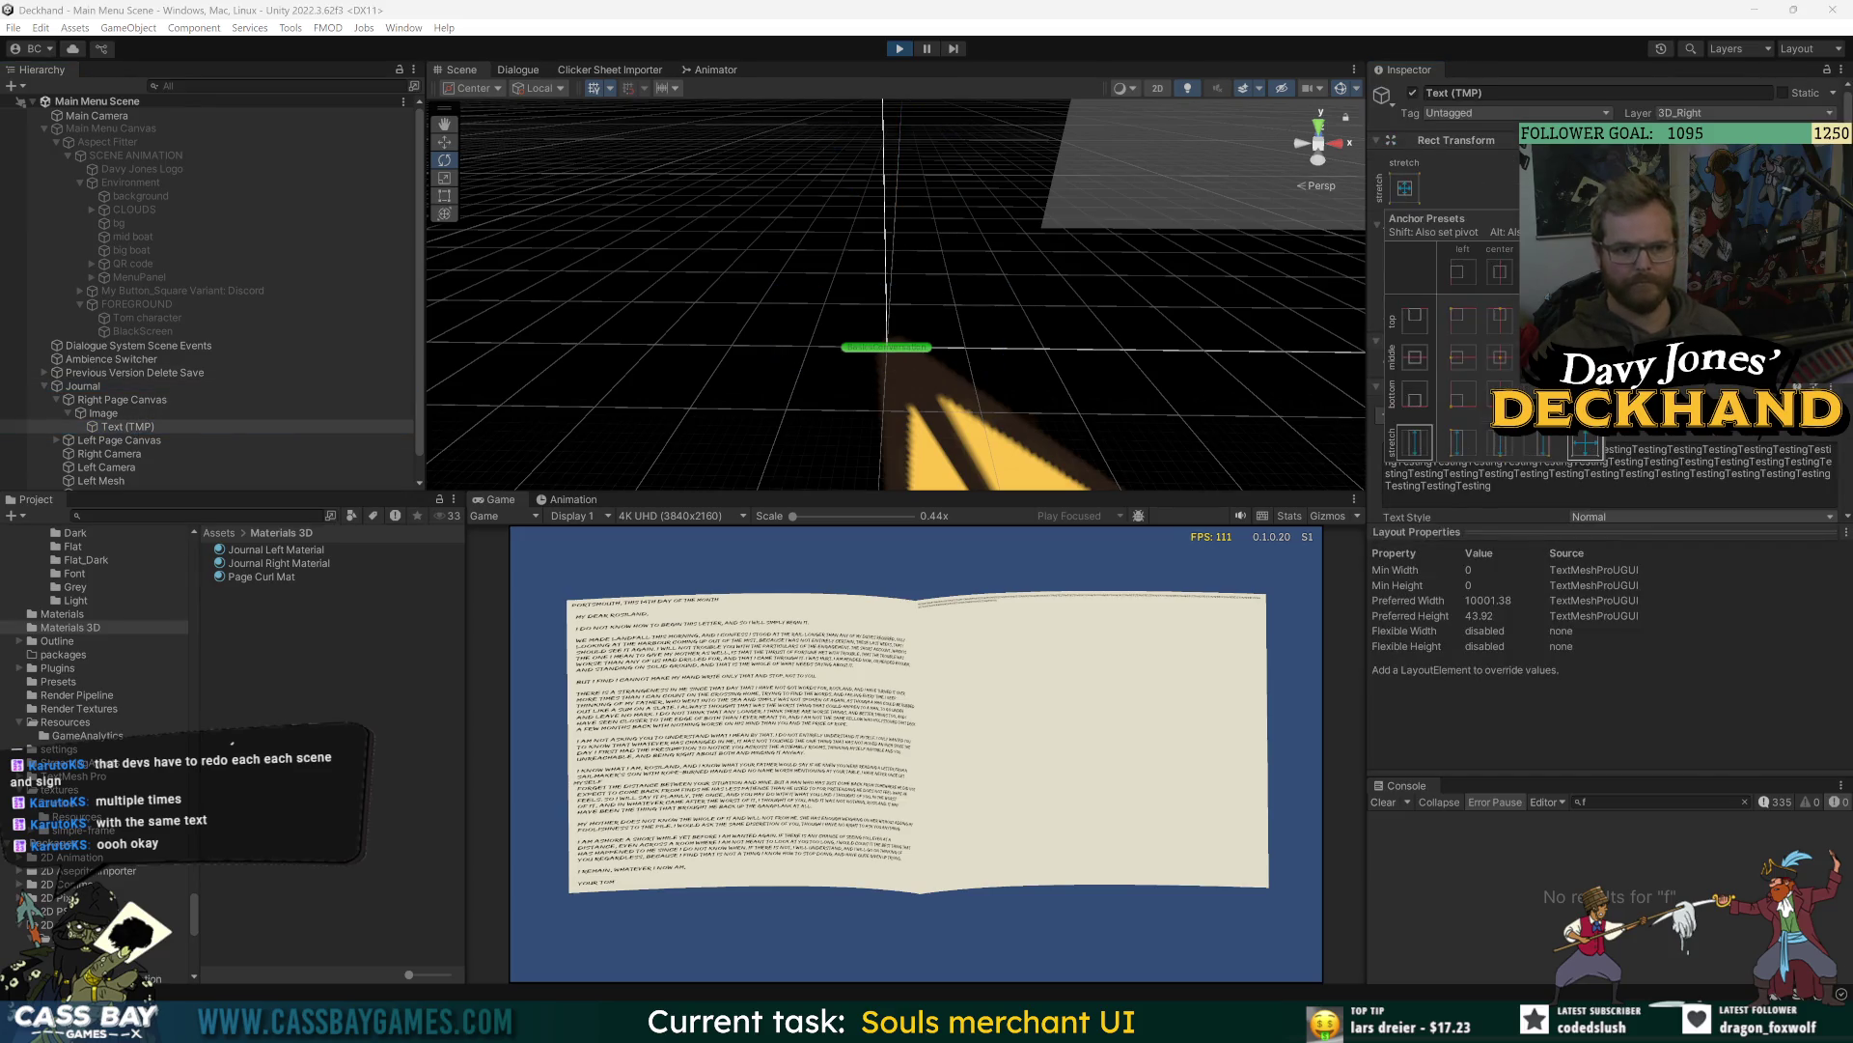
{"action": "left_click", "coordinate": [1584, 444]}
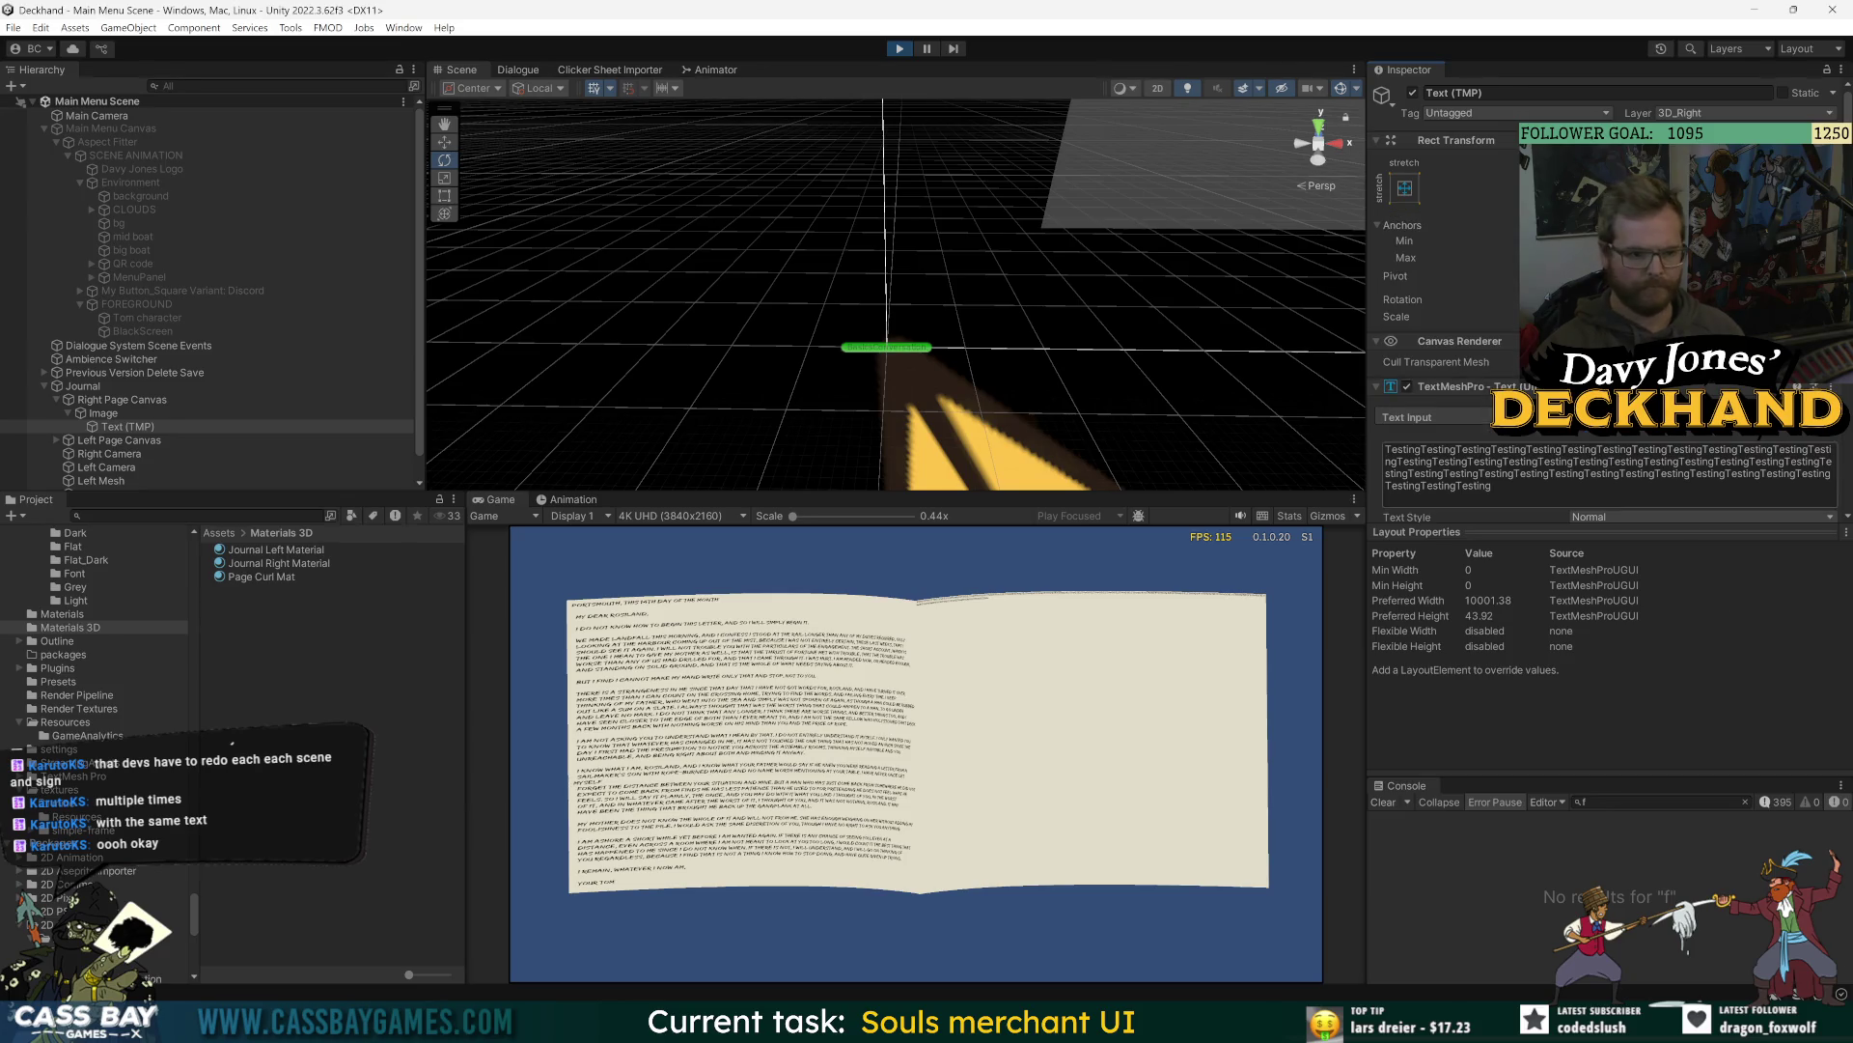
{"action": "key", "text": "ctrl+a"}
{"action": "scroll", "coordinate": [1602, 386], "scroll_direction": "down", "scroll_amount": 4}
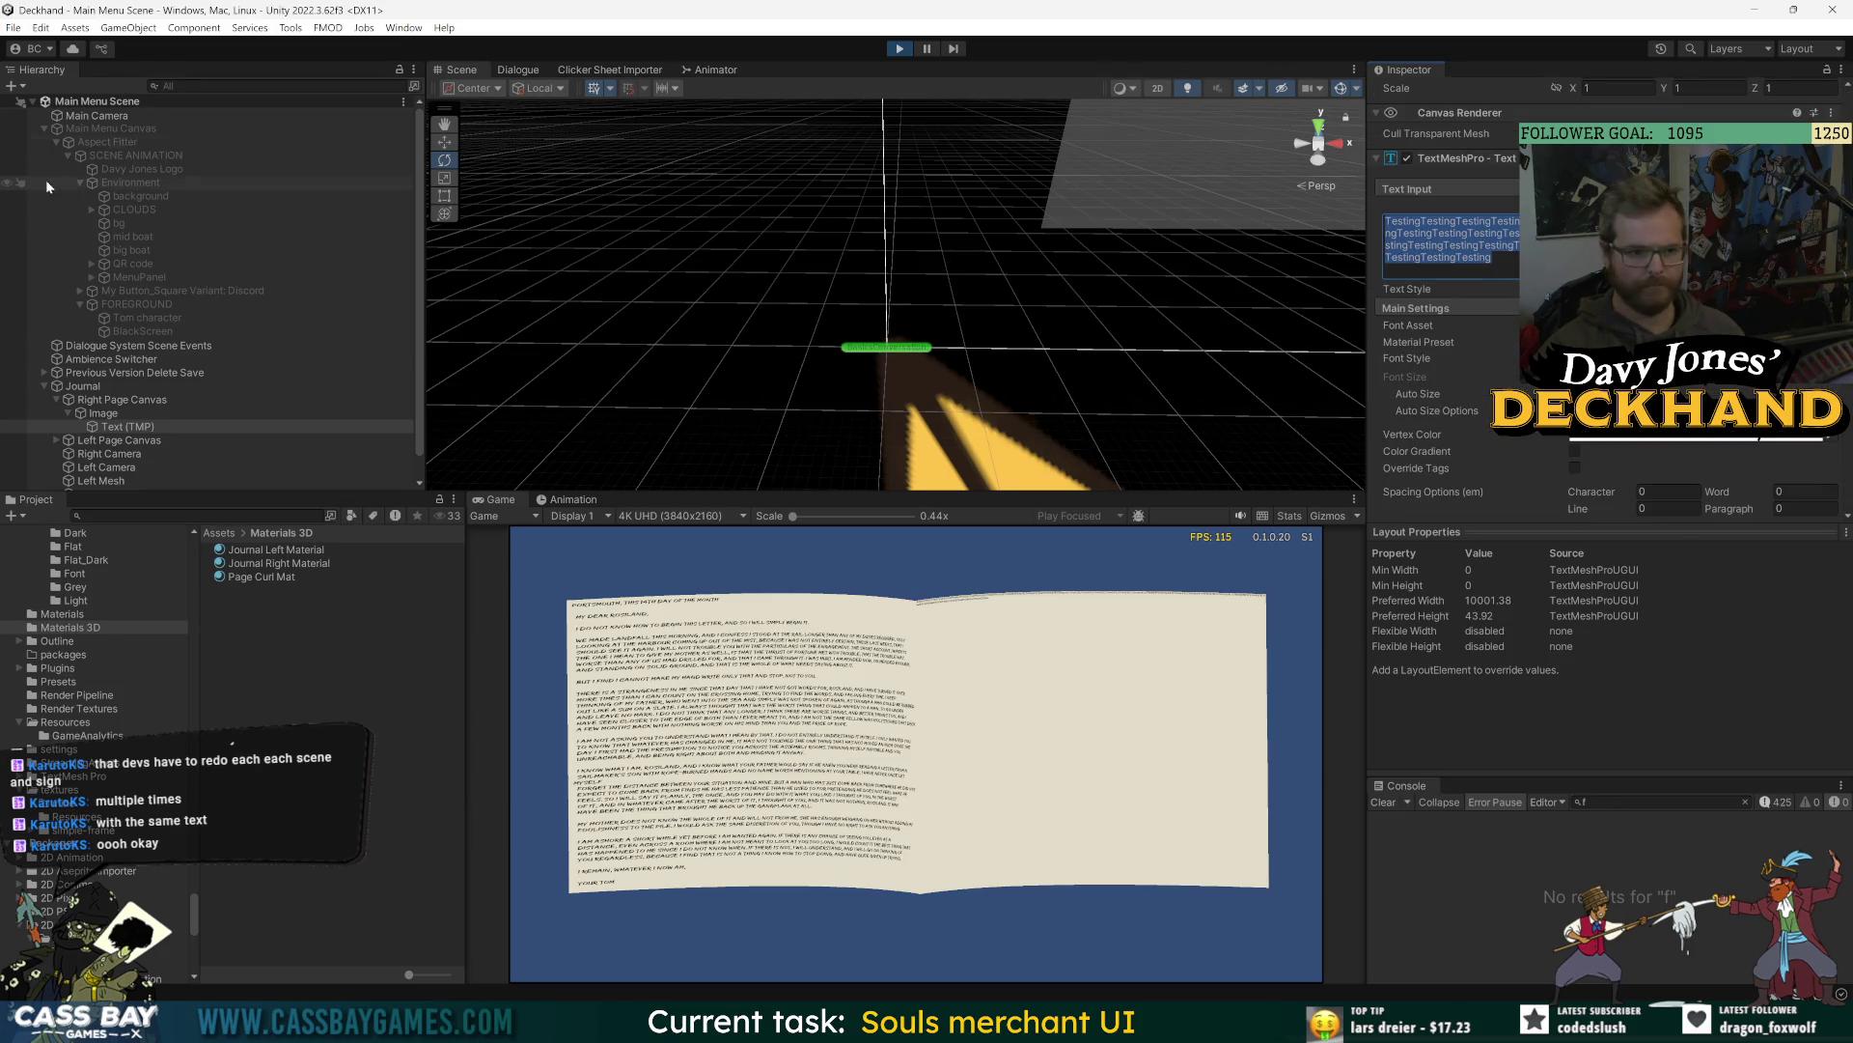
{"action": "type", "text": "f"}
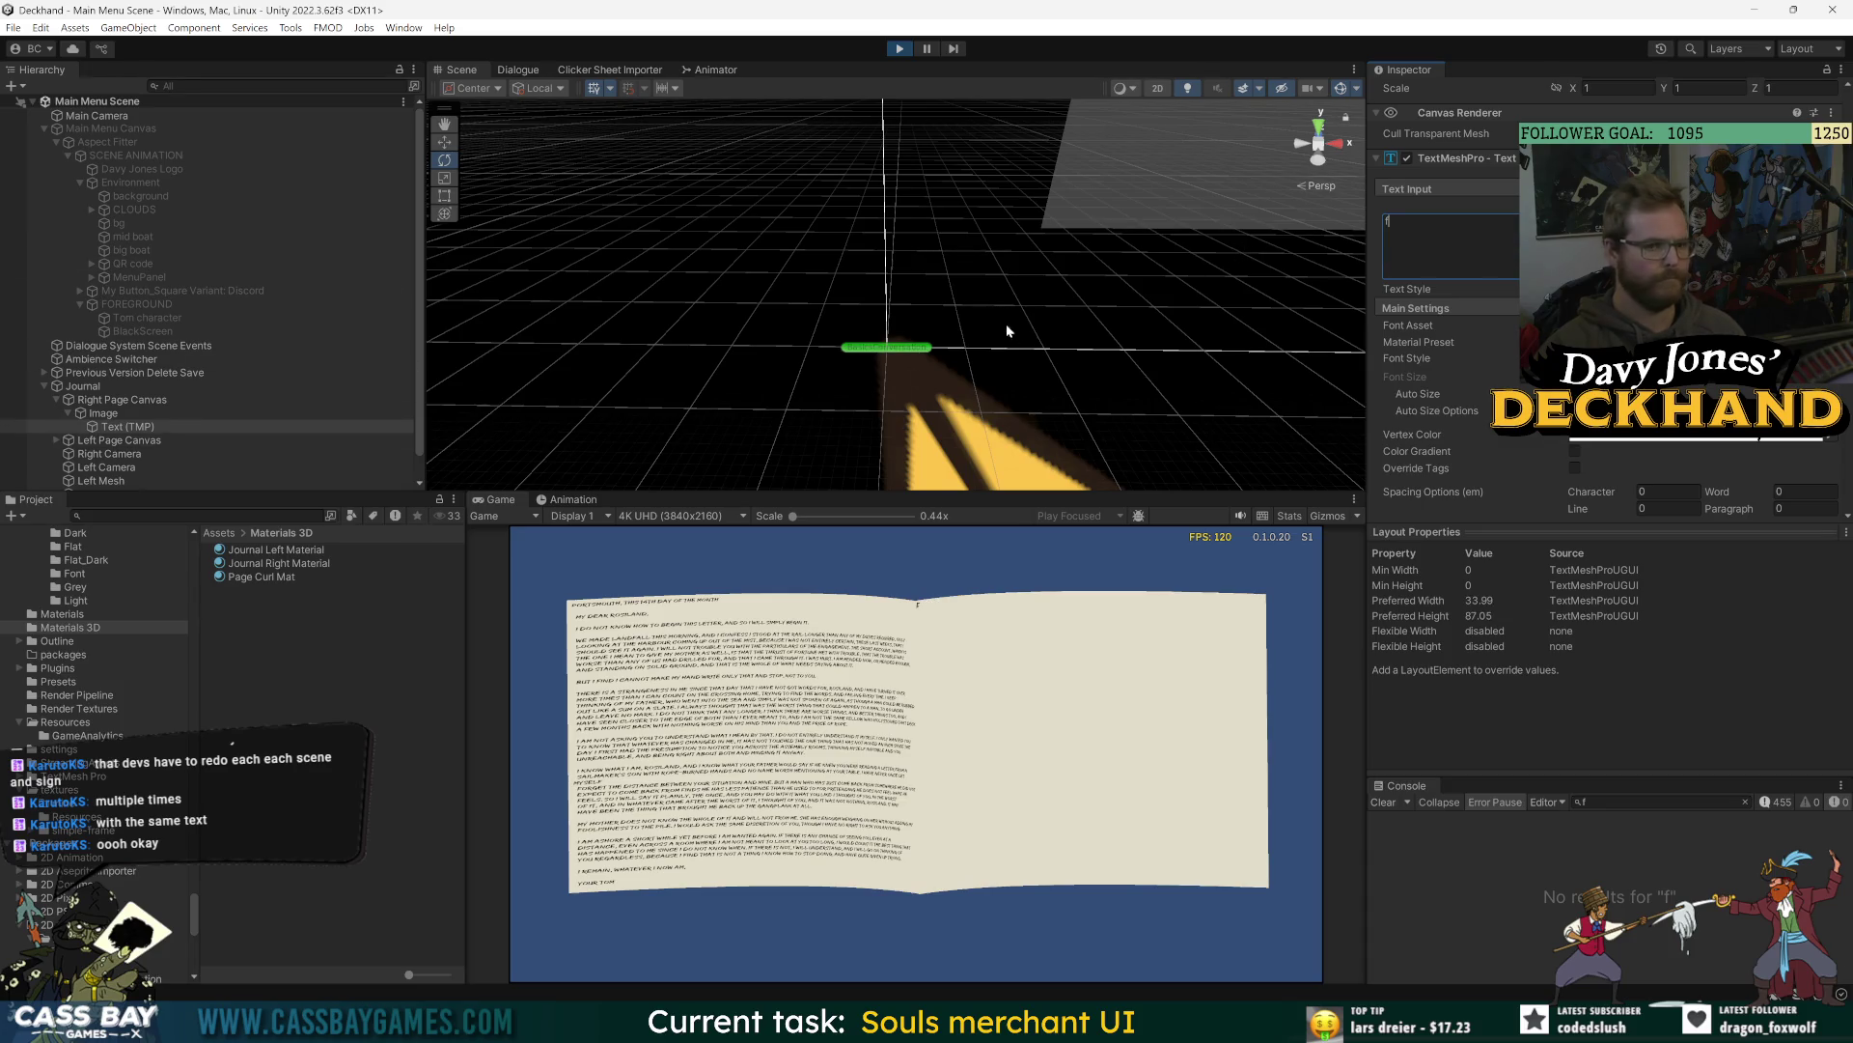
{"action": "key", "text": "ctrl+z"}
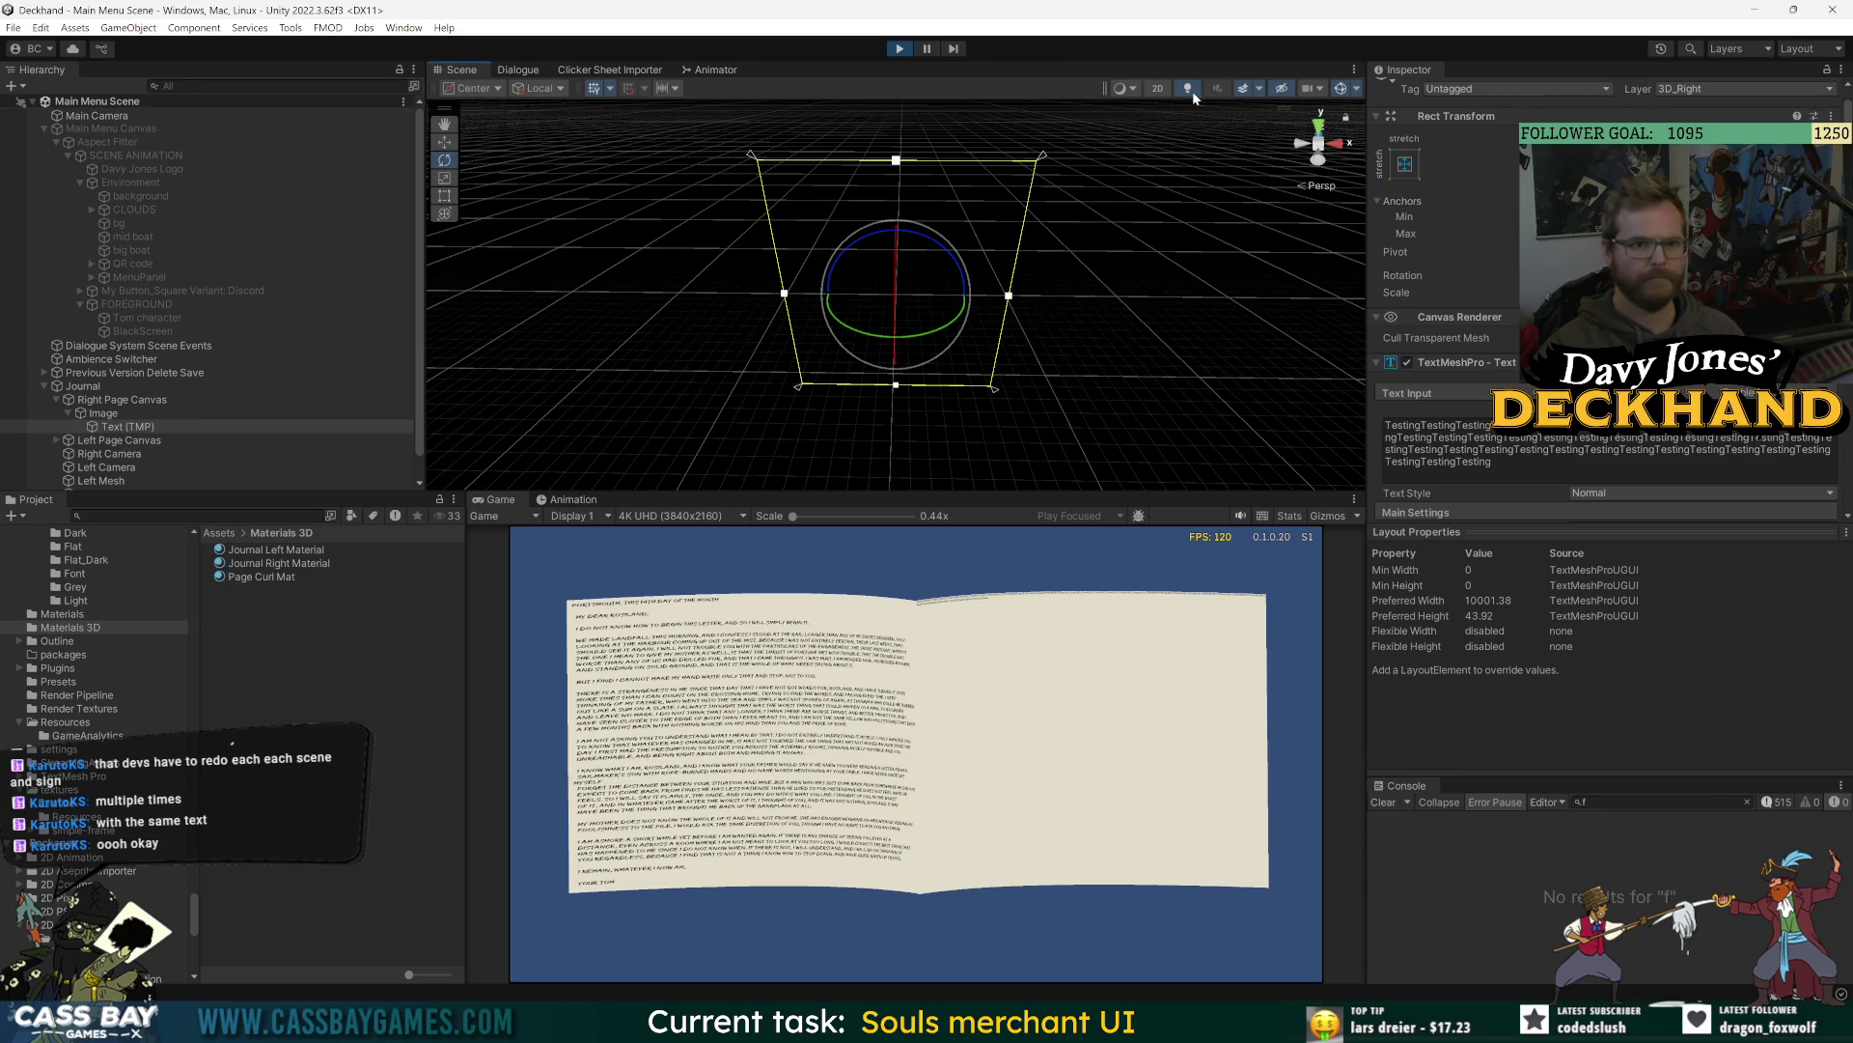
- Switch the Scene view to 2D and try saving, which Play mode refuses
{"action": "left_click", "coordinate": [1158, 87]}
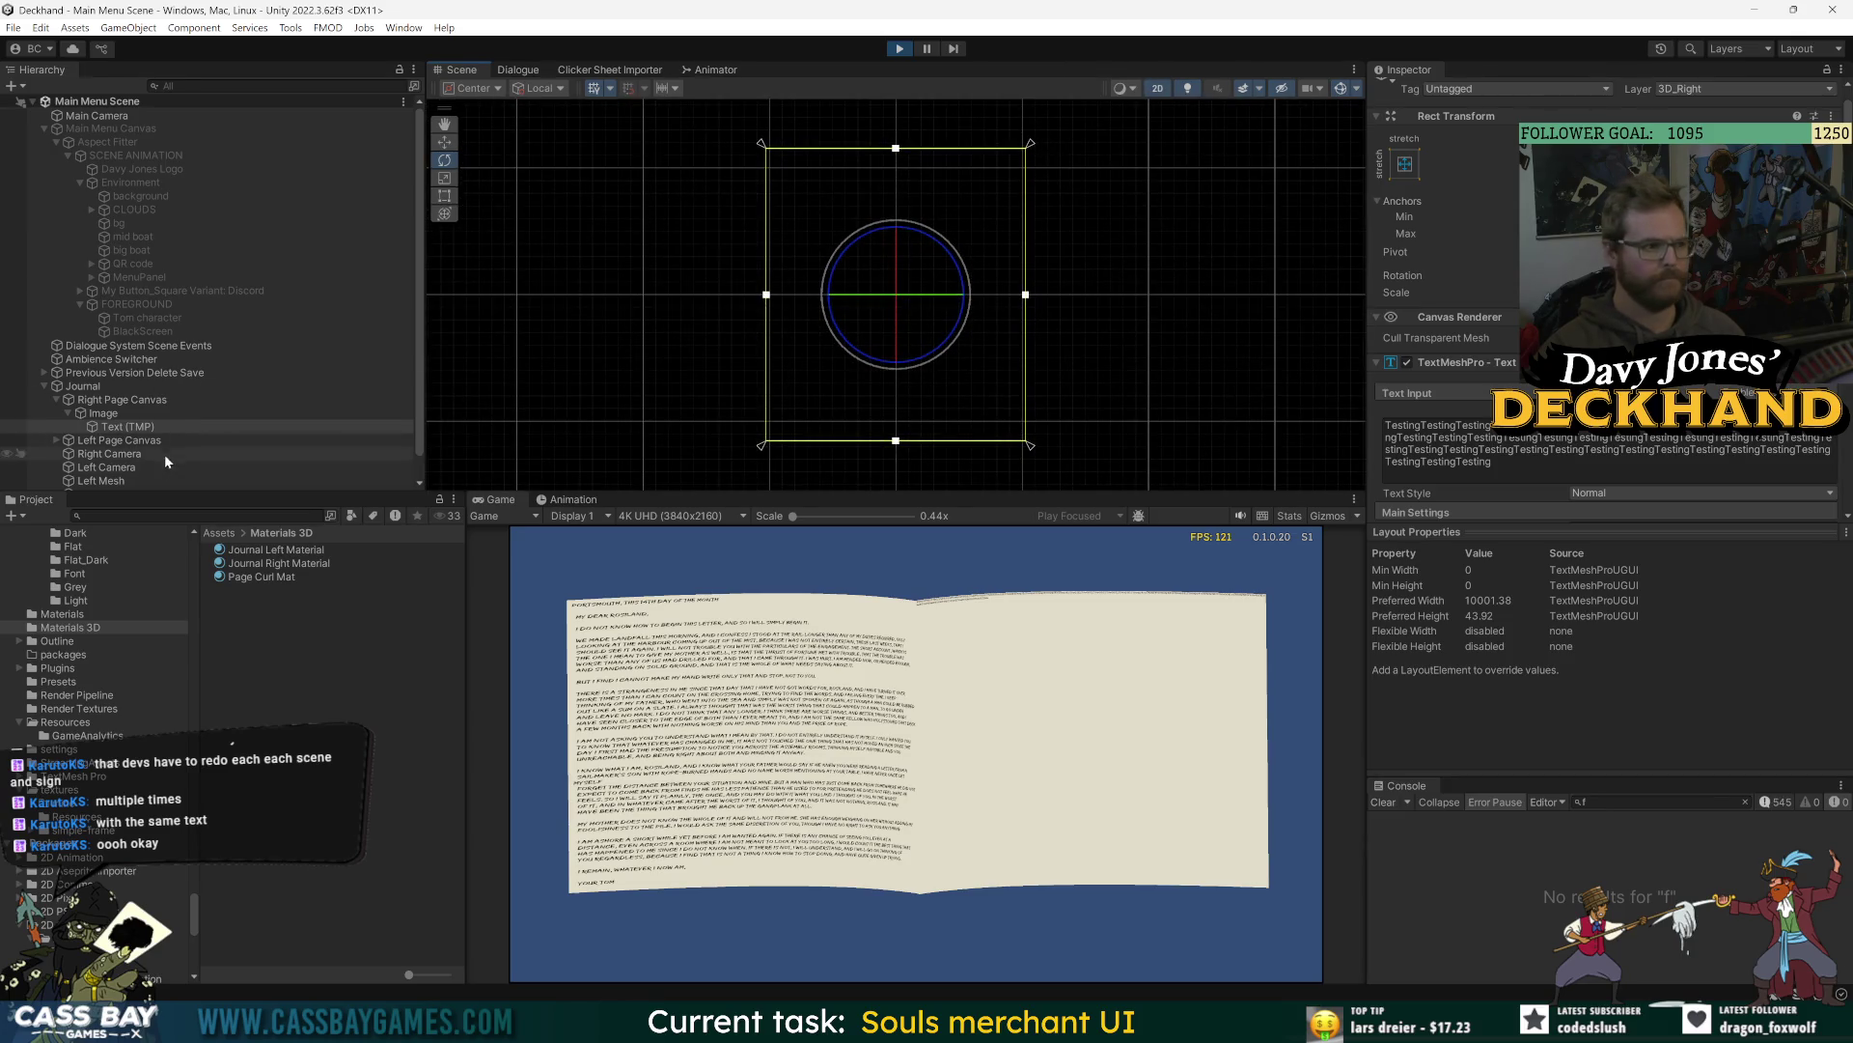
{"action": "left_click", "coordinate": [103, 413]}
{"action": "left_click", "coordinate": [120, 400]}
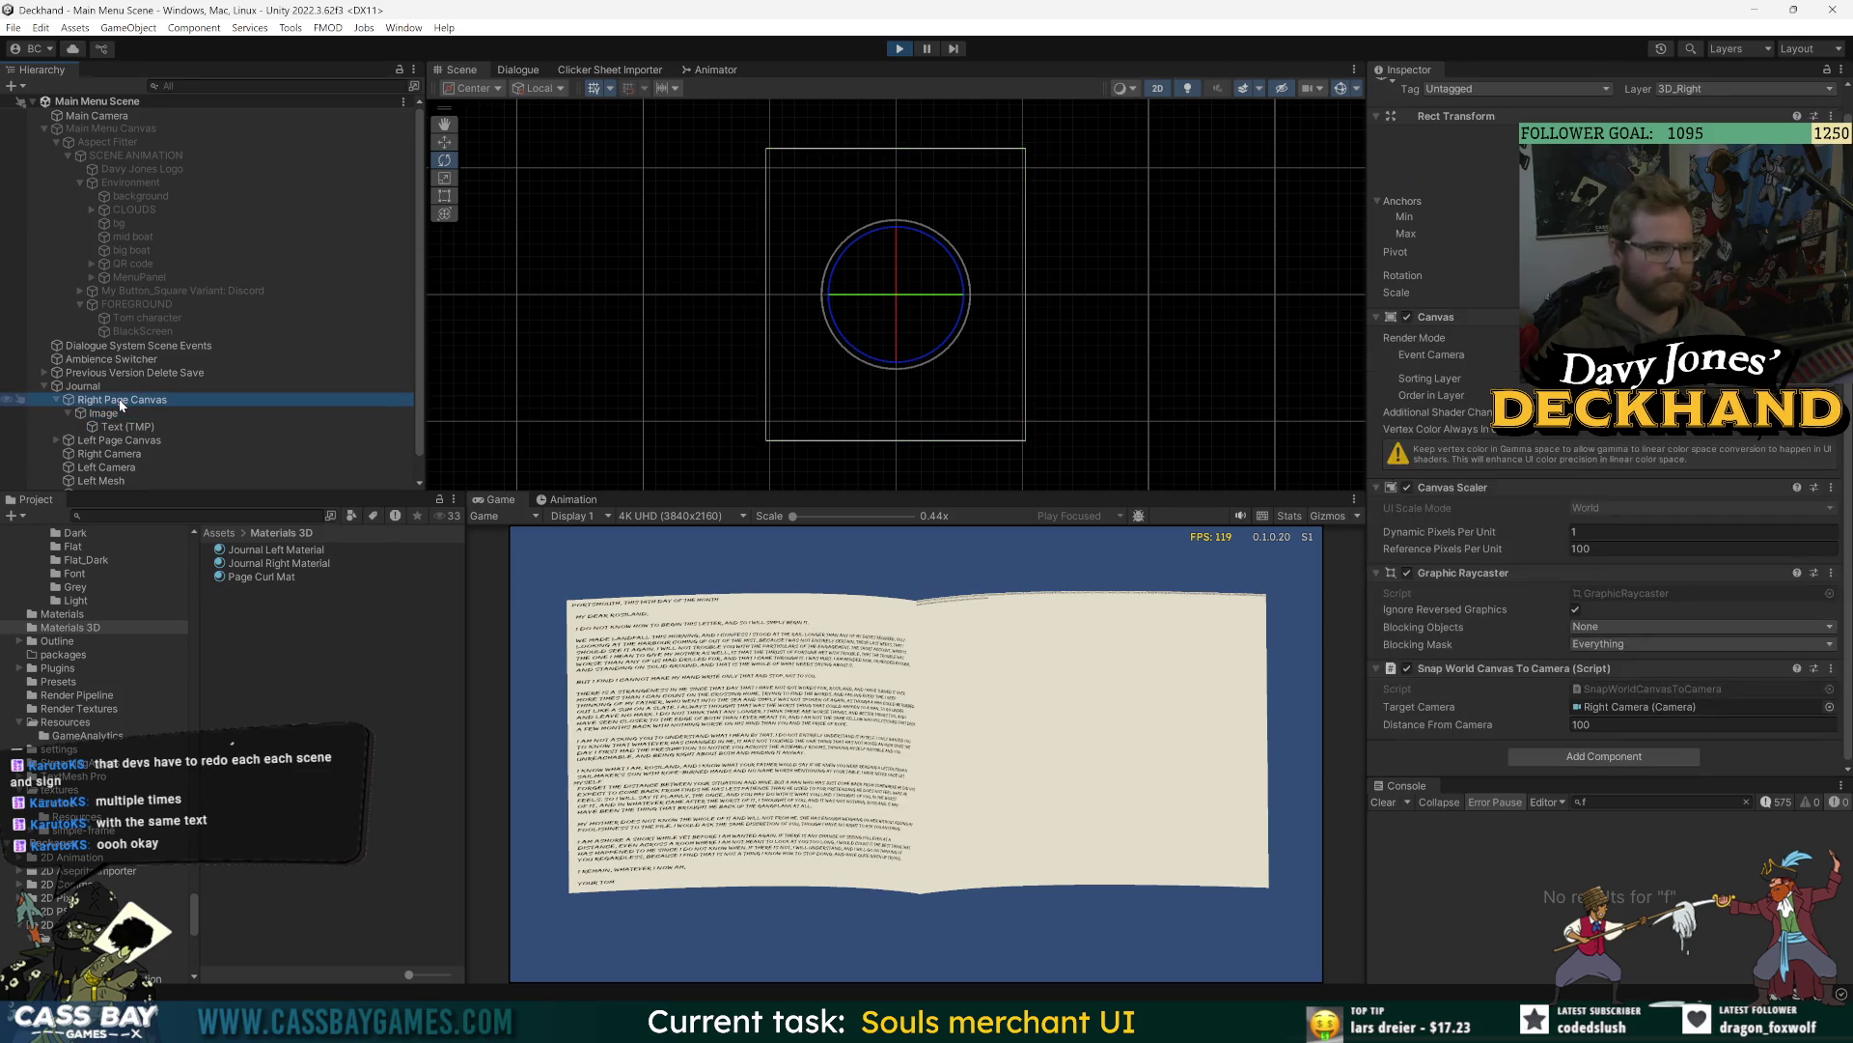
{"action": "scroll", "coordinate": [720, 329], "scroll_direction": "down", "scroll_amount": 3}
{"action": "scroll", "coordinate": [938, 275], "scroll_direction": "up", "scroll_amount": 5}
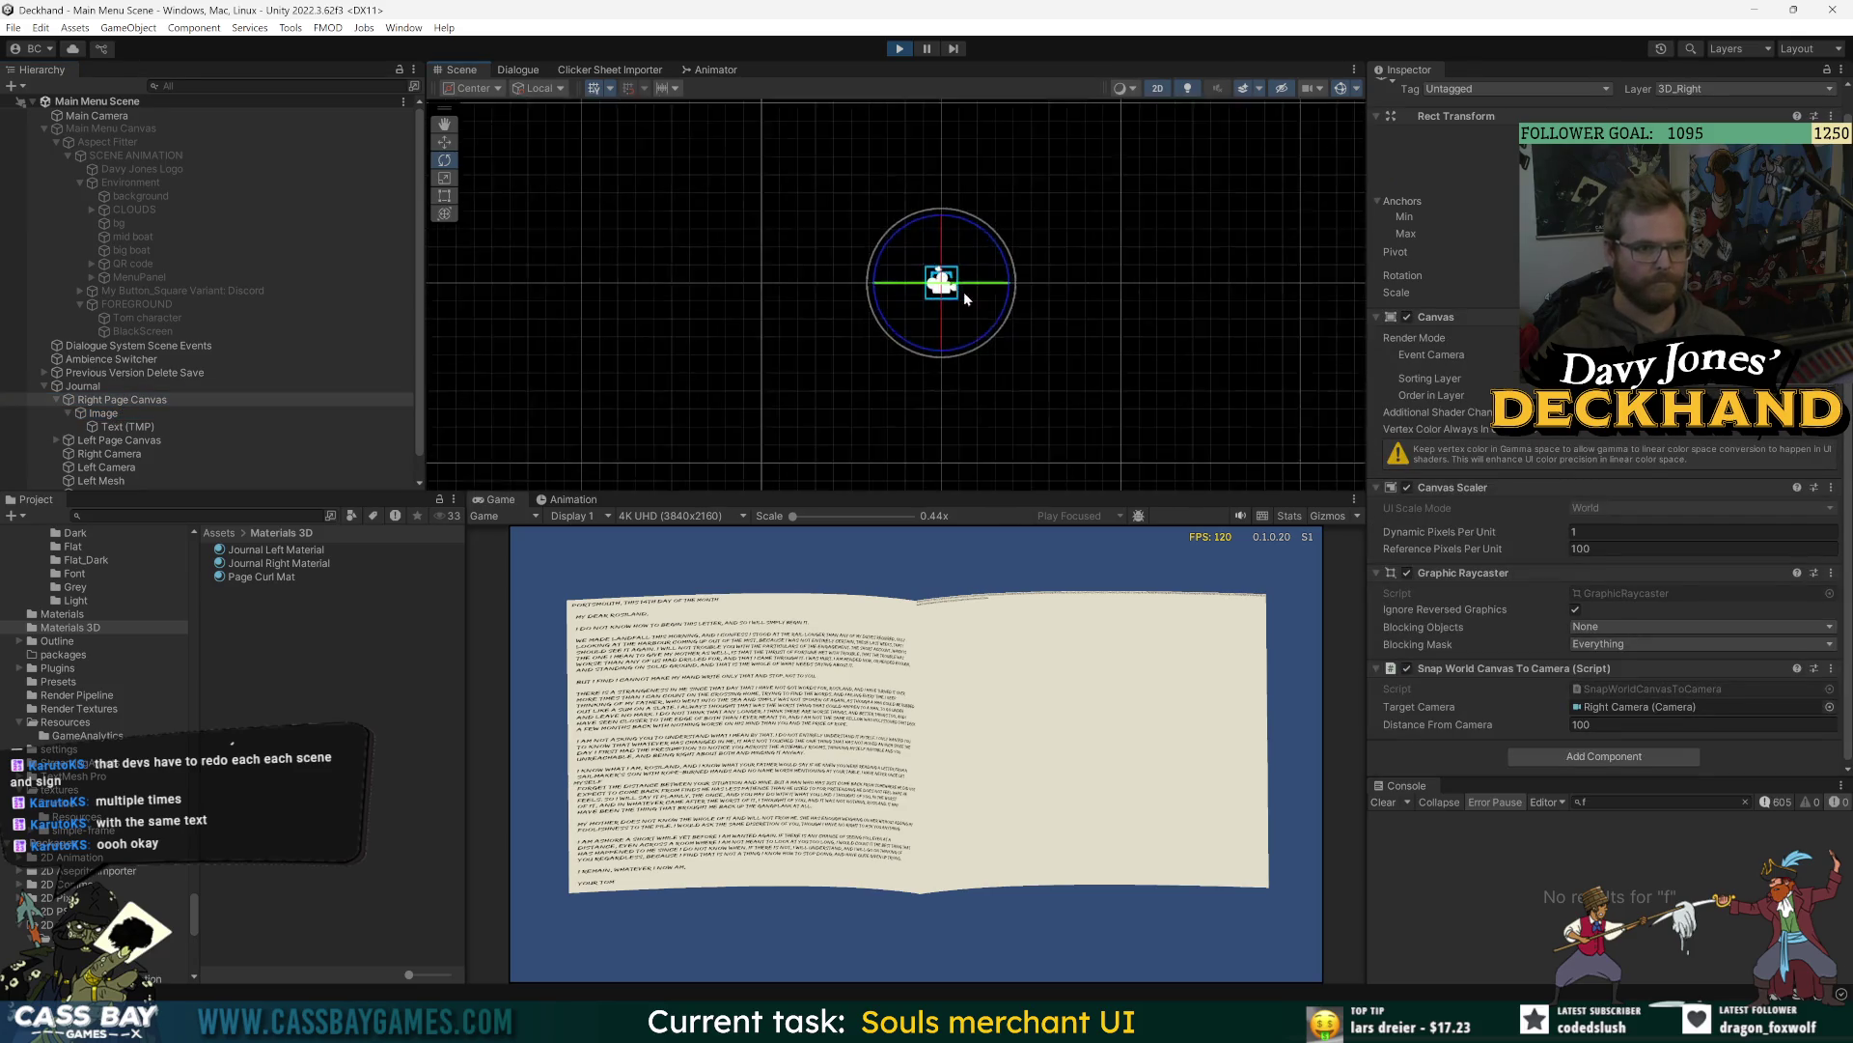
{"action": "scroll", "coordinate": [936, 265], "scroll_direction": "down", "scroll_amount": 3}
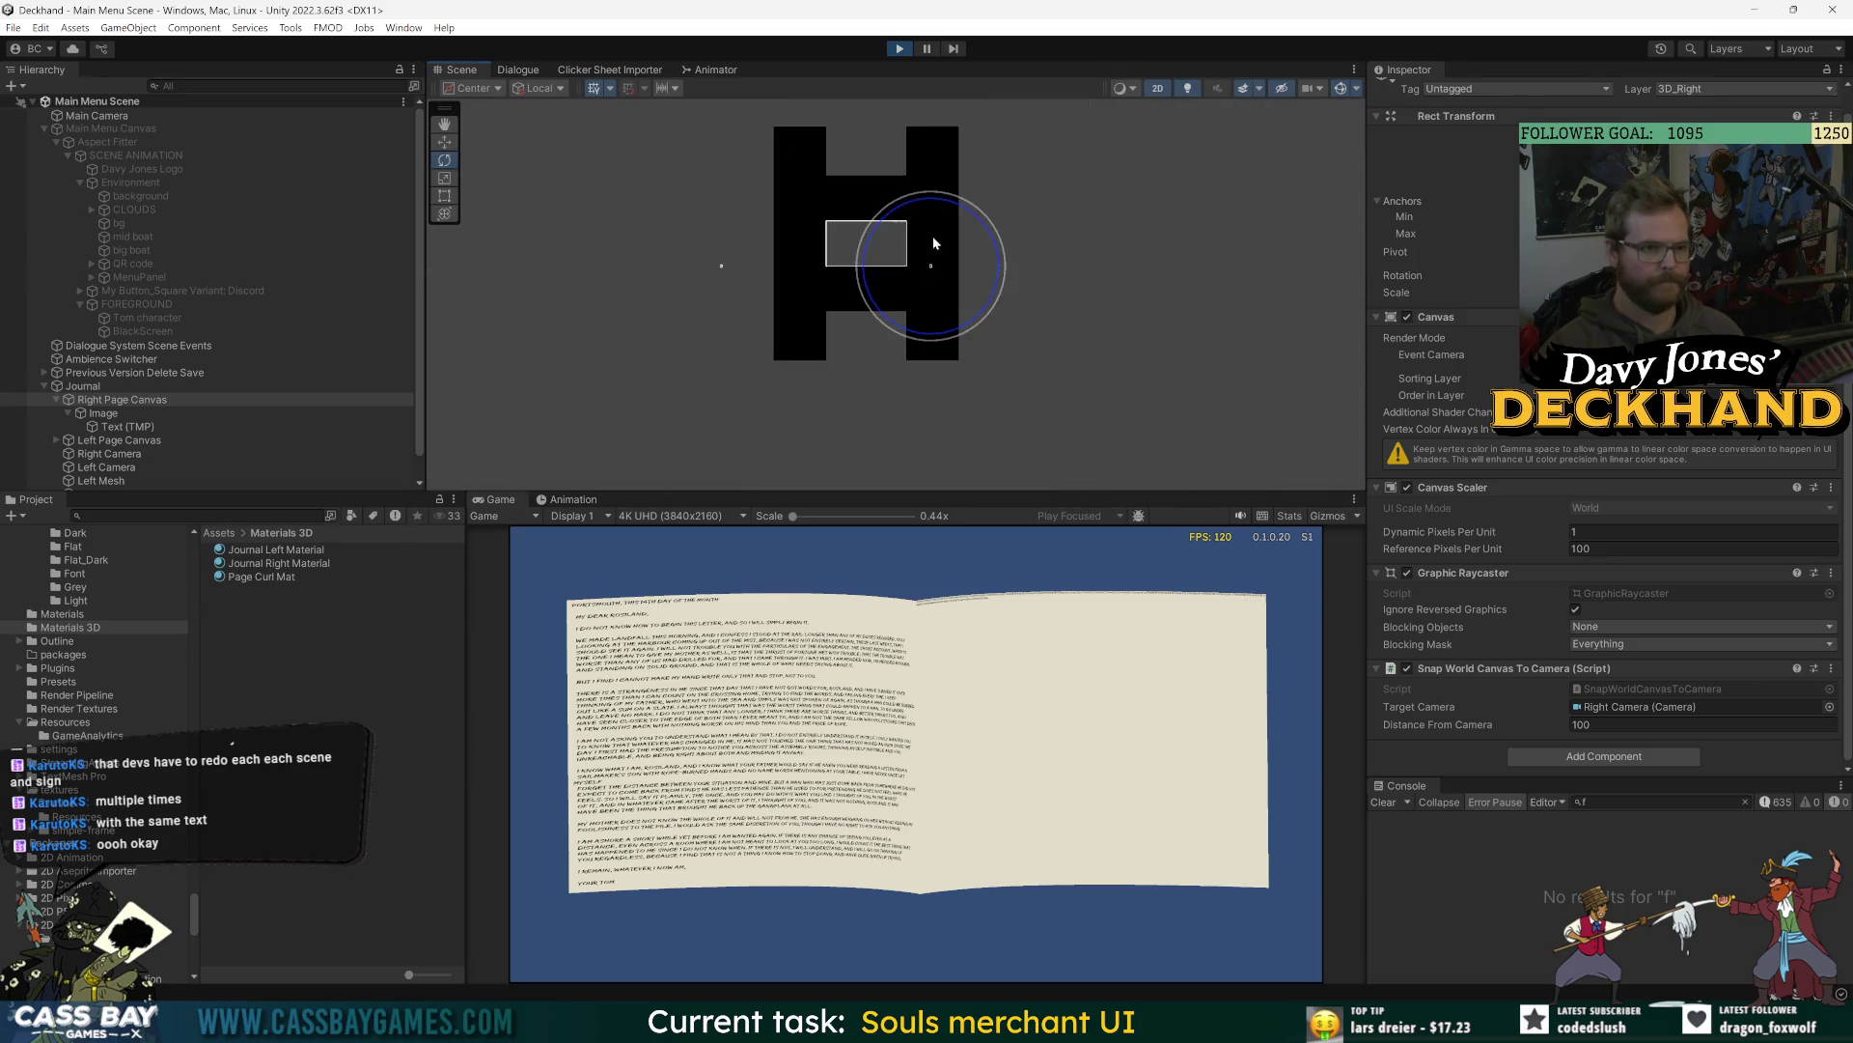
{"action": "scroll", "coordinate": [53, 233], "scroll_direction": "down", "scroll_amount": 1}
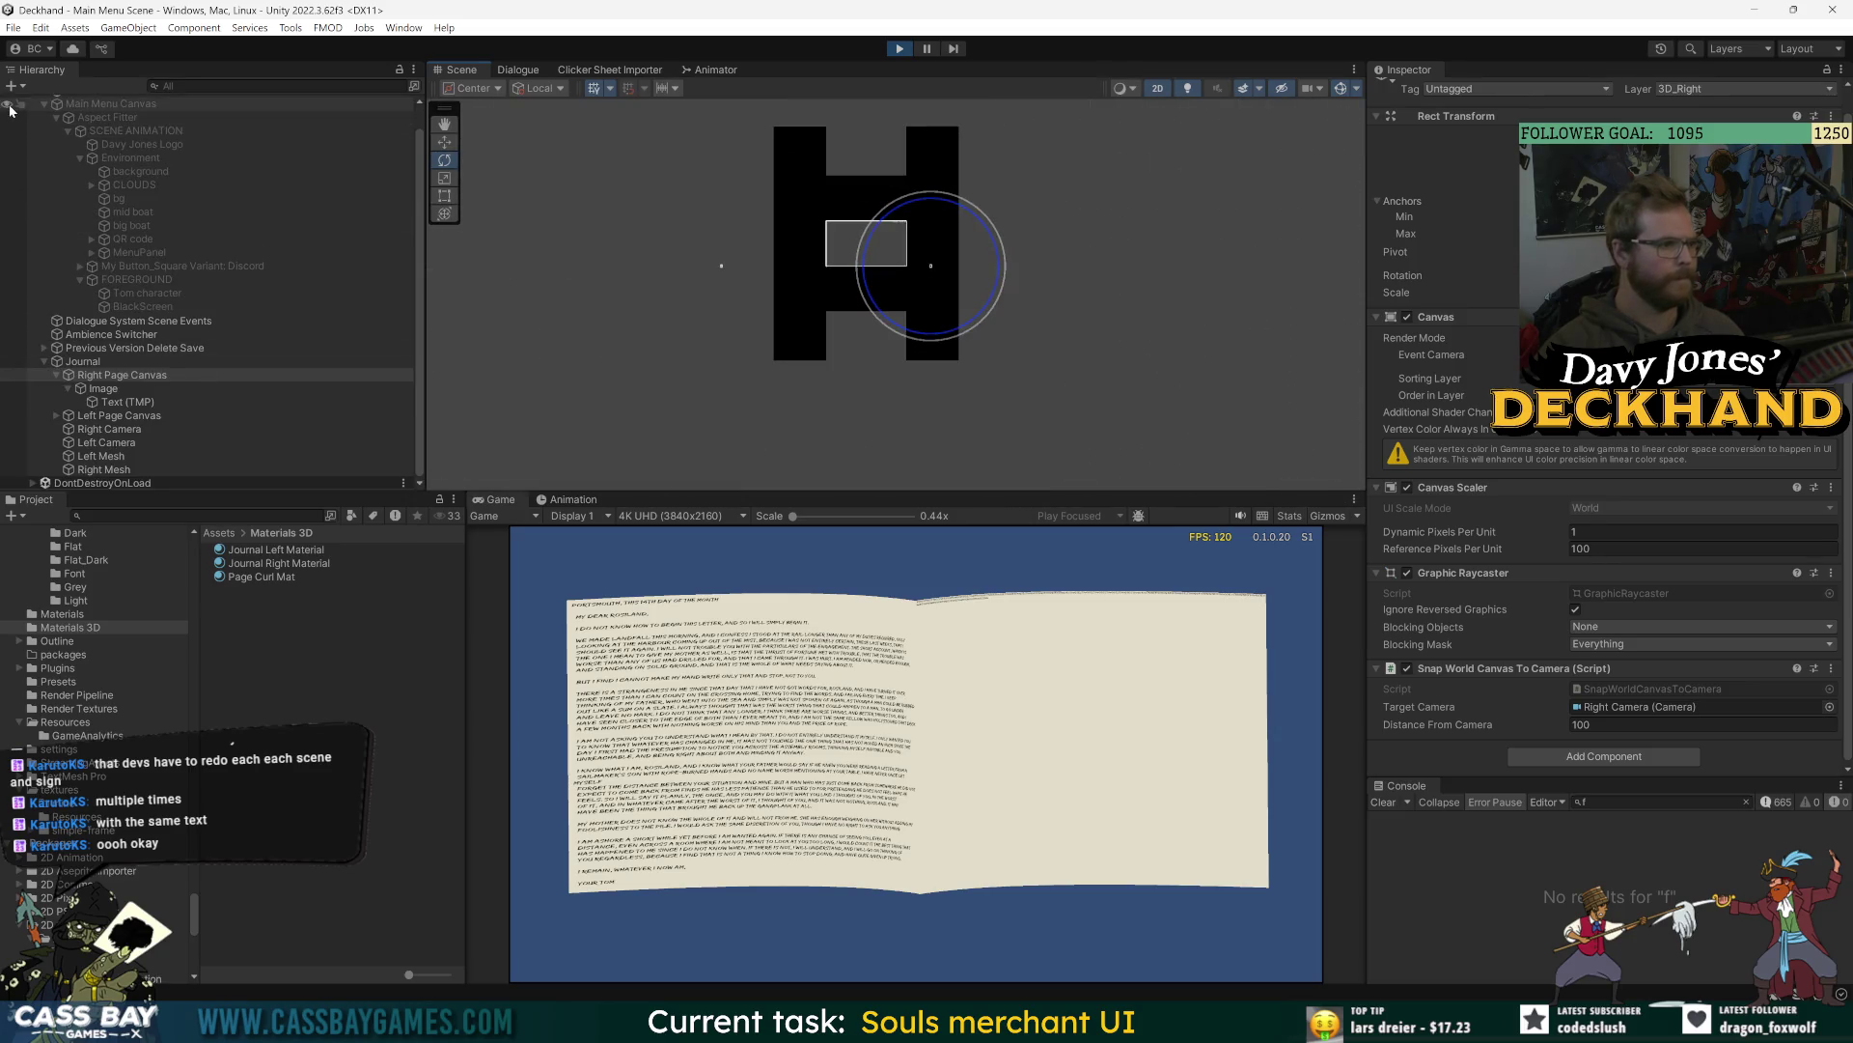
{"action": "left_click", "coordinate": [169, 226]}
{"action": "scroll", "coordinate": [178, 222], "scroll_direction": "up", "scroll_amount": 1}
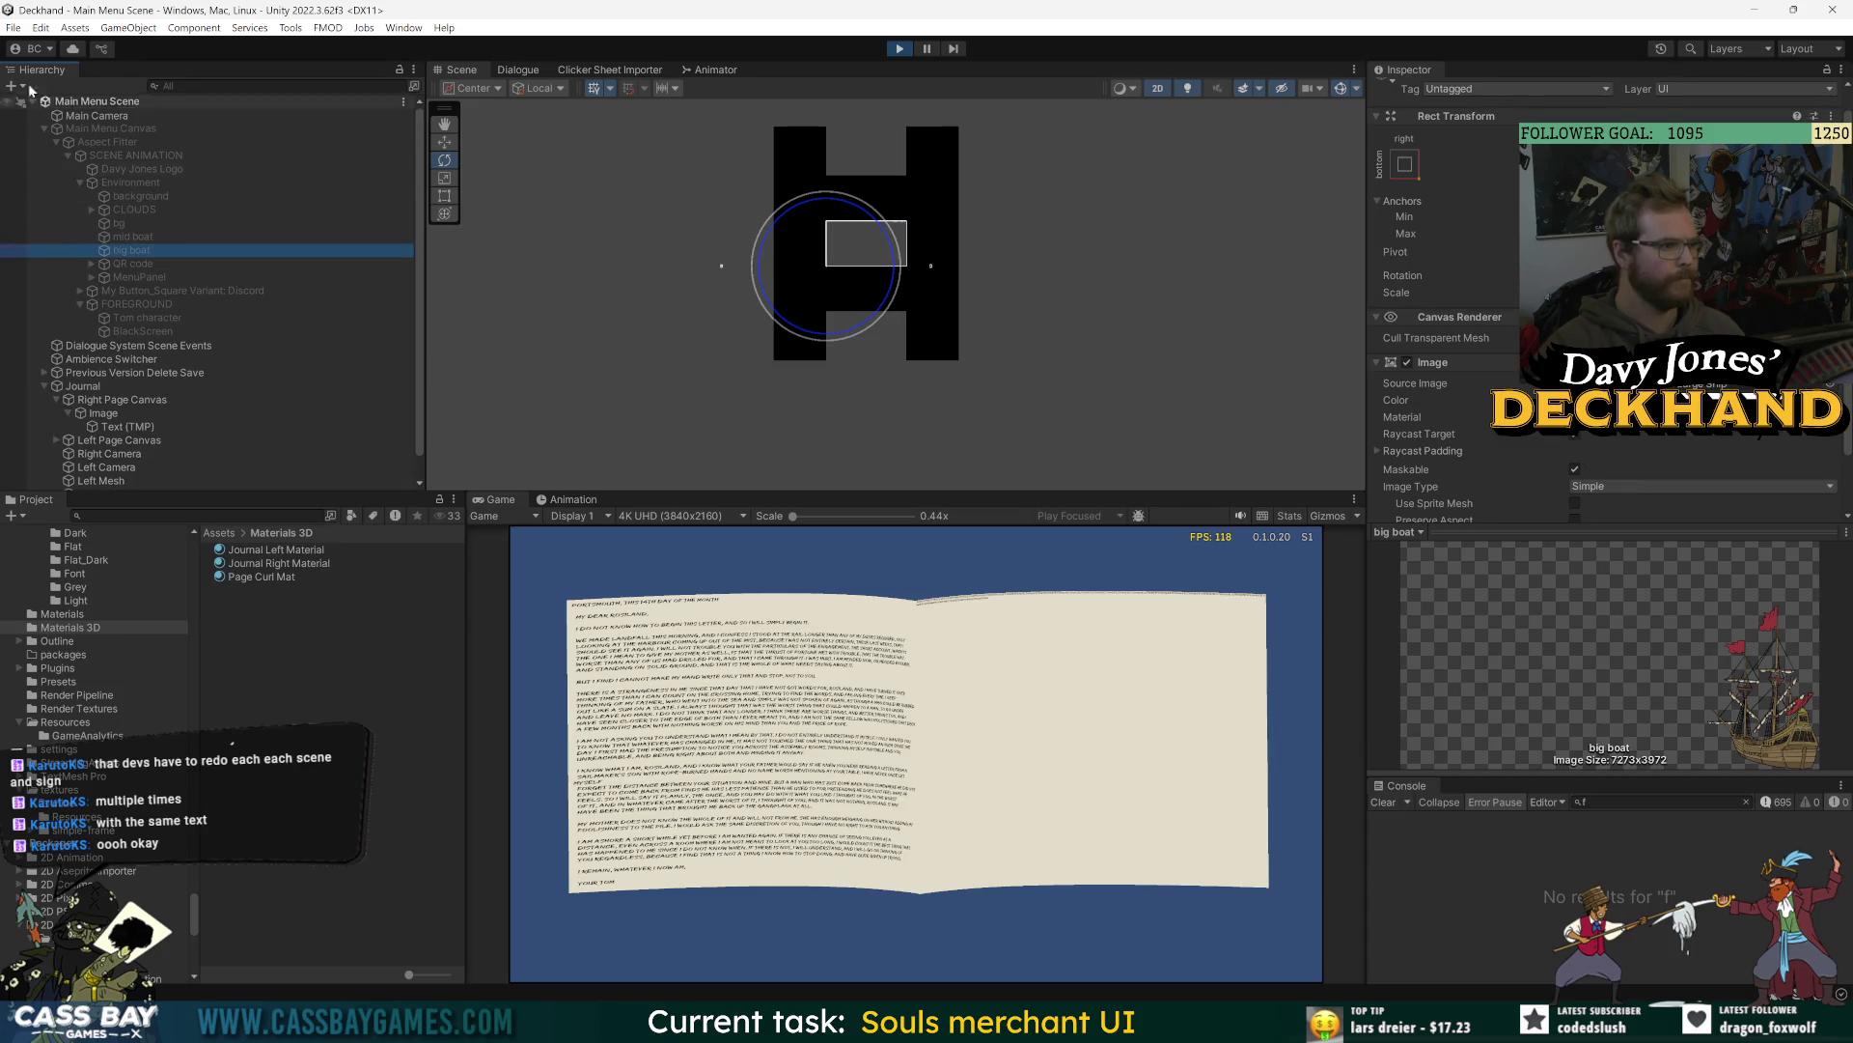
{"action": "key", "text": "ctrl+s"}
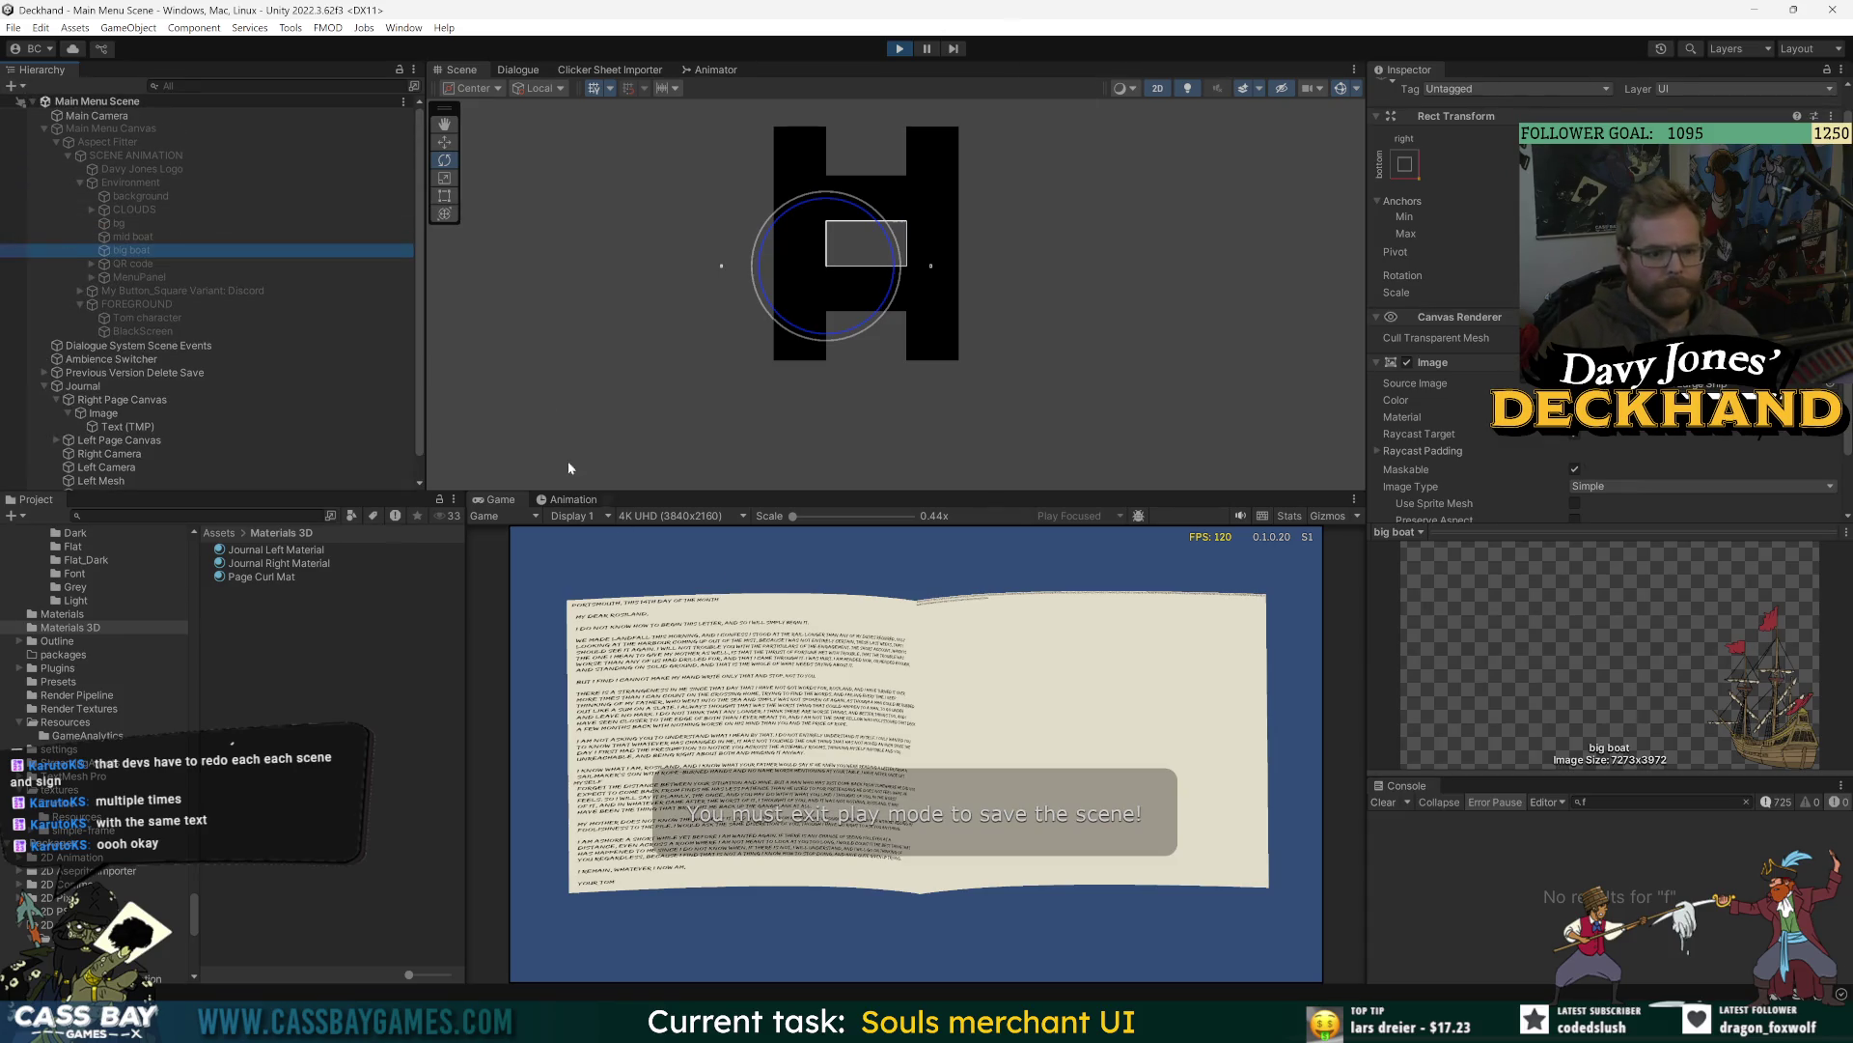
- Hide the _PERSIST objects under DontDestroyOnLoad and frame the Left Page Canvas
{"action": "scroll", "coordinate": [20, 386], "scroll_direction": "down", "scroll_amount": 1}
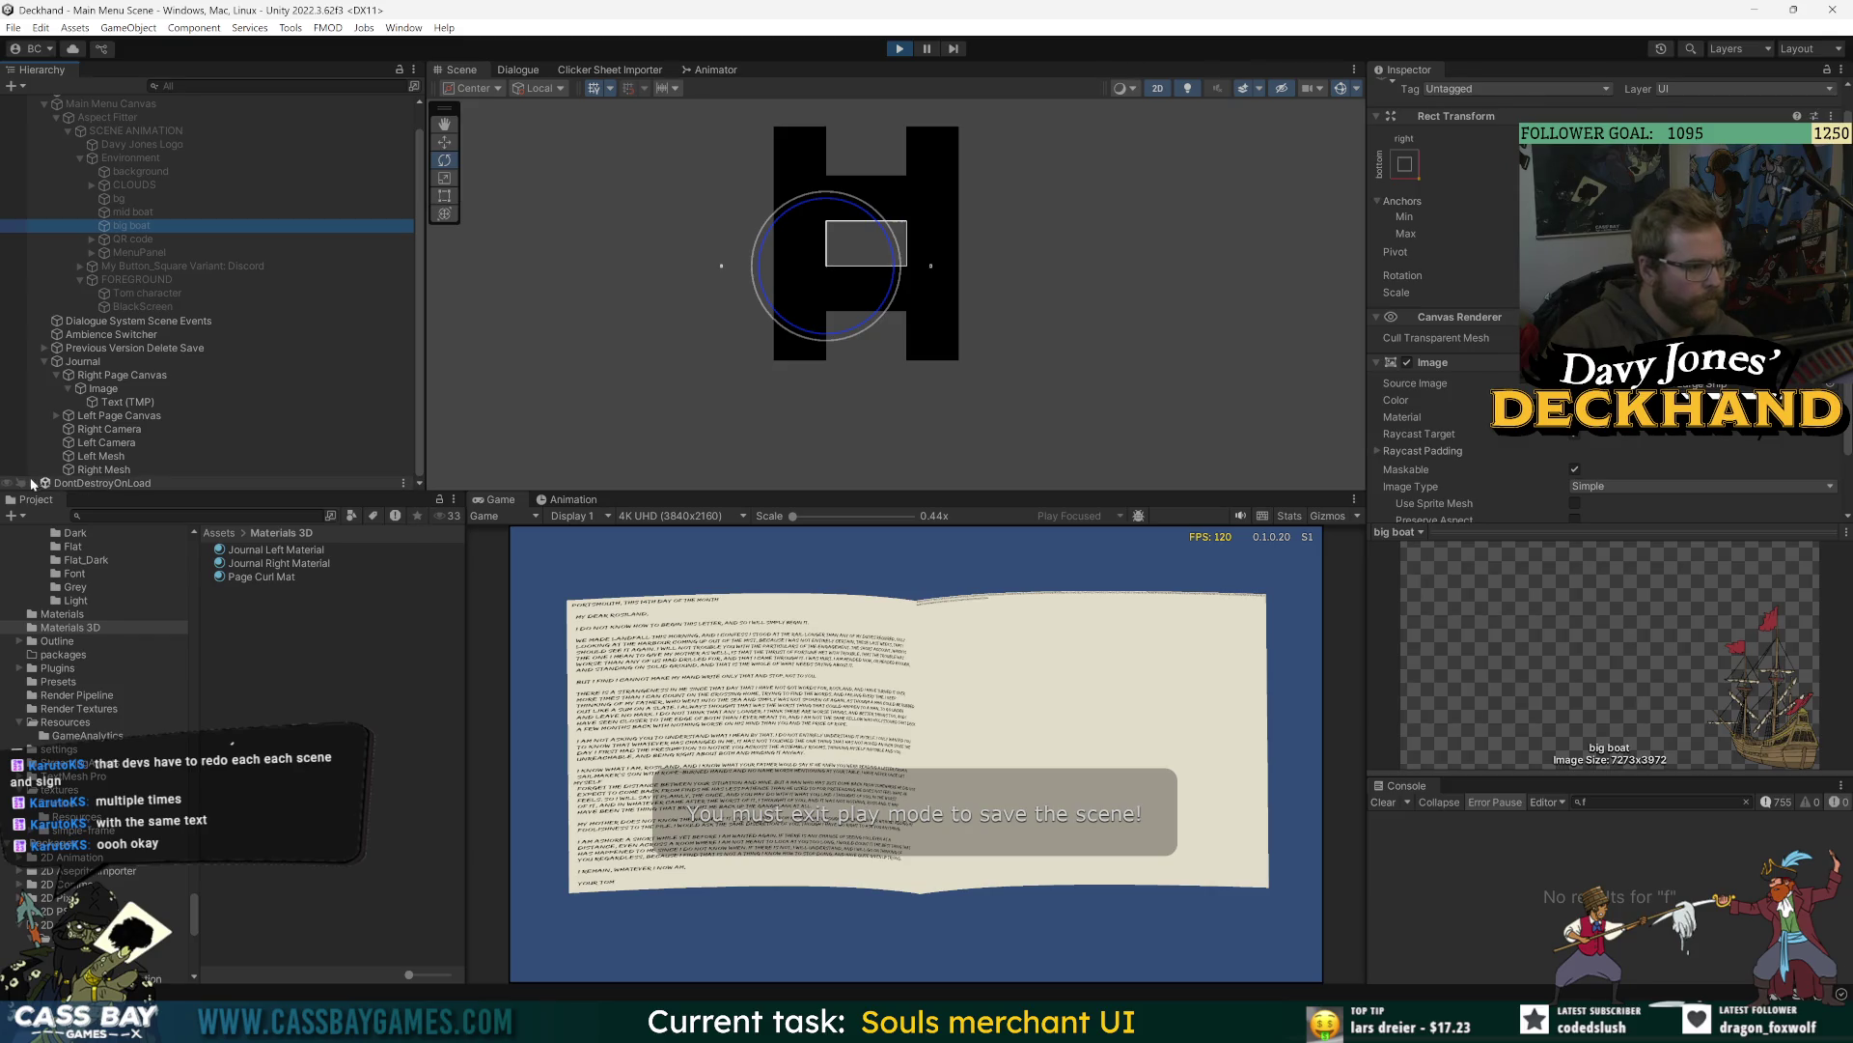
{"action": "scroll", "coordinate": [56, 444], "scroll_direction": "down", "scroll_amount": 10}
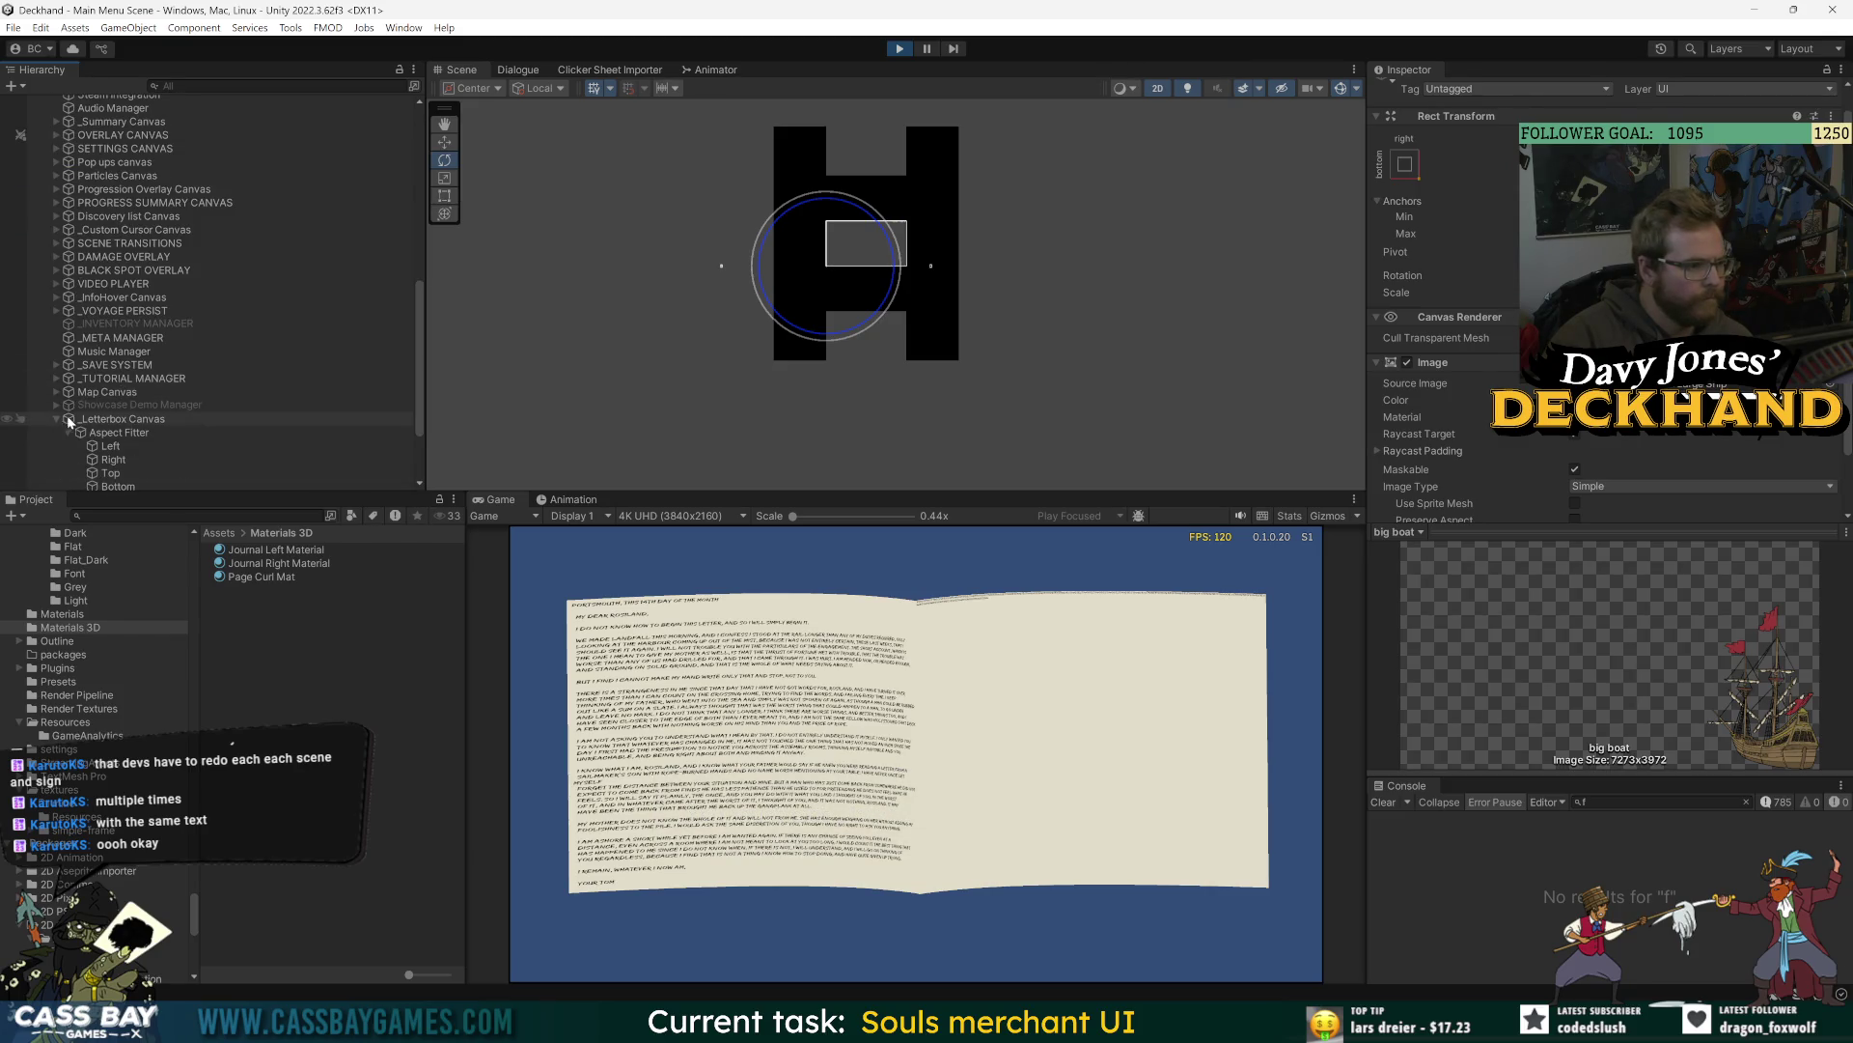
{"action": "scroll", "coordinate": [60, 422], "scroll_direction": "up", "scroll_amount": 5}
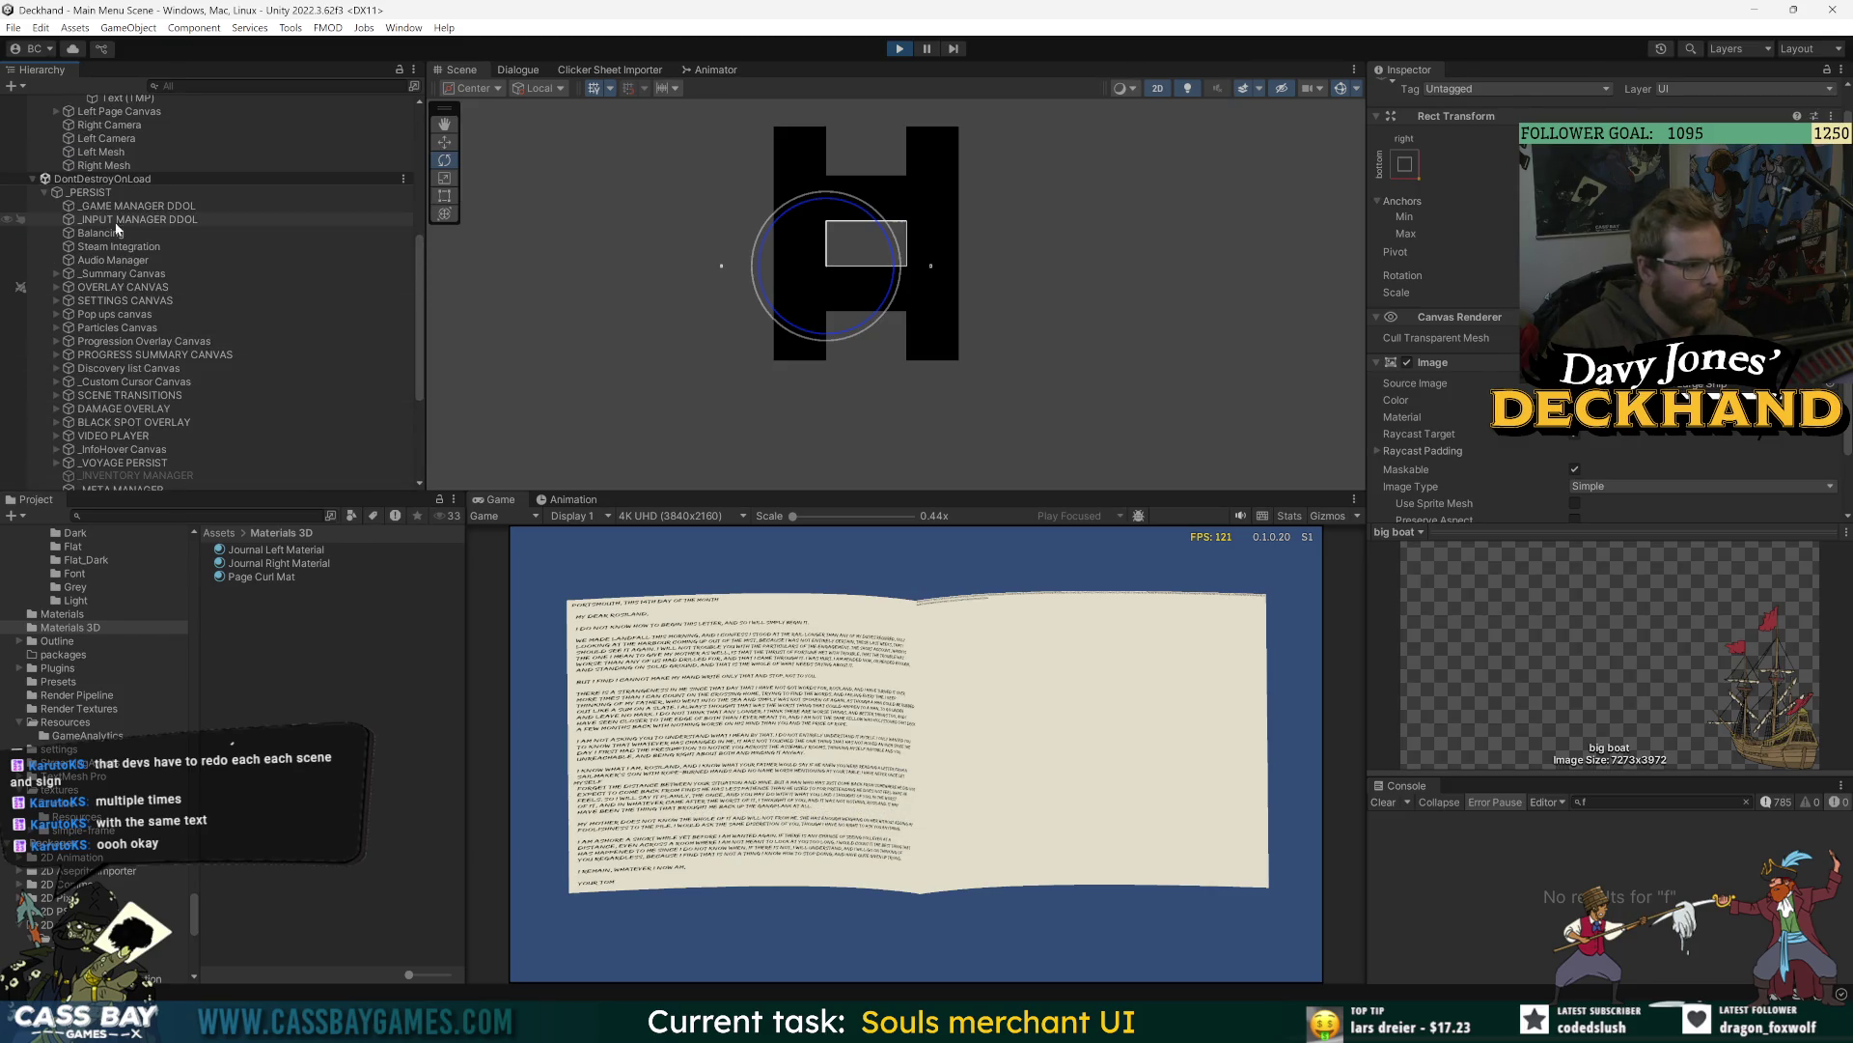
{"action": "left_click", "coordinate": [12, 194]}
{"action": "left_click", "coordinate": [193, 221]}
{"action": "scroll", "coordinate": [198, 237], "scroll_direction": "up", "scroll_amount": 10}
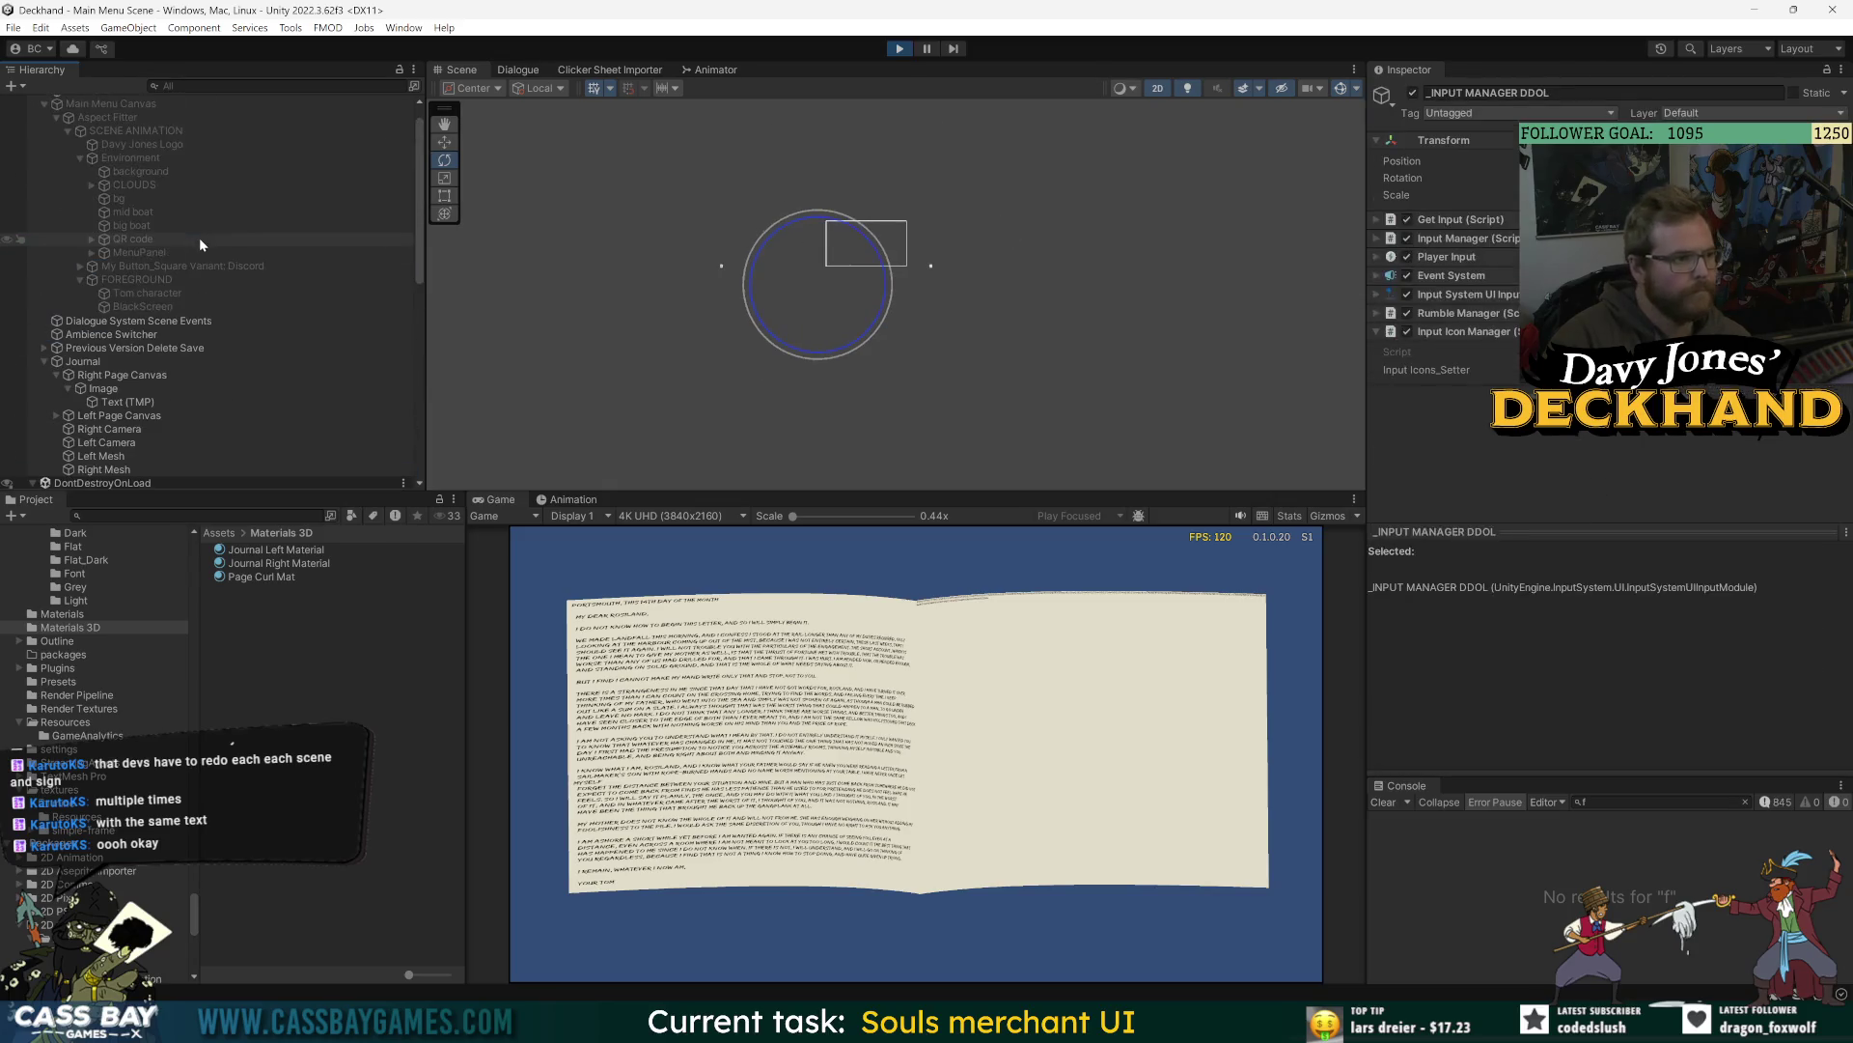
{"action": "key", "text": "ctrl+s"}
{"action": "left_click", "coordinate": [85, 363]}
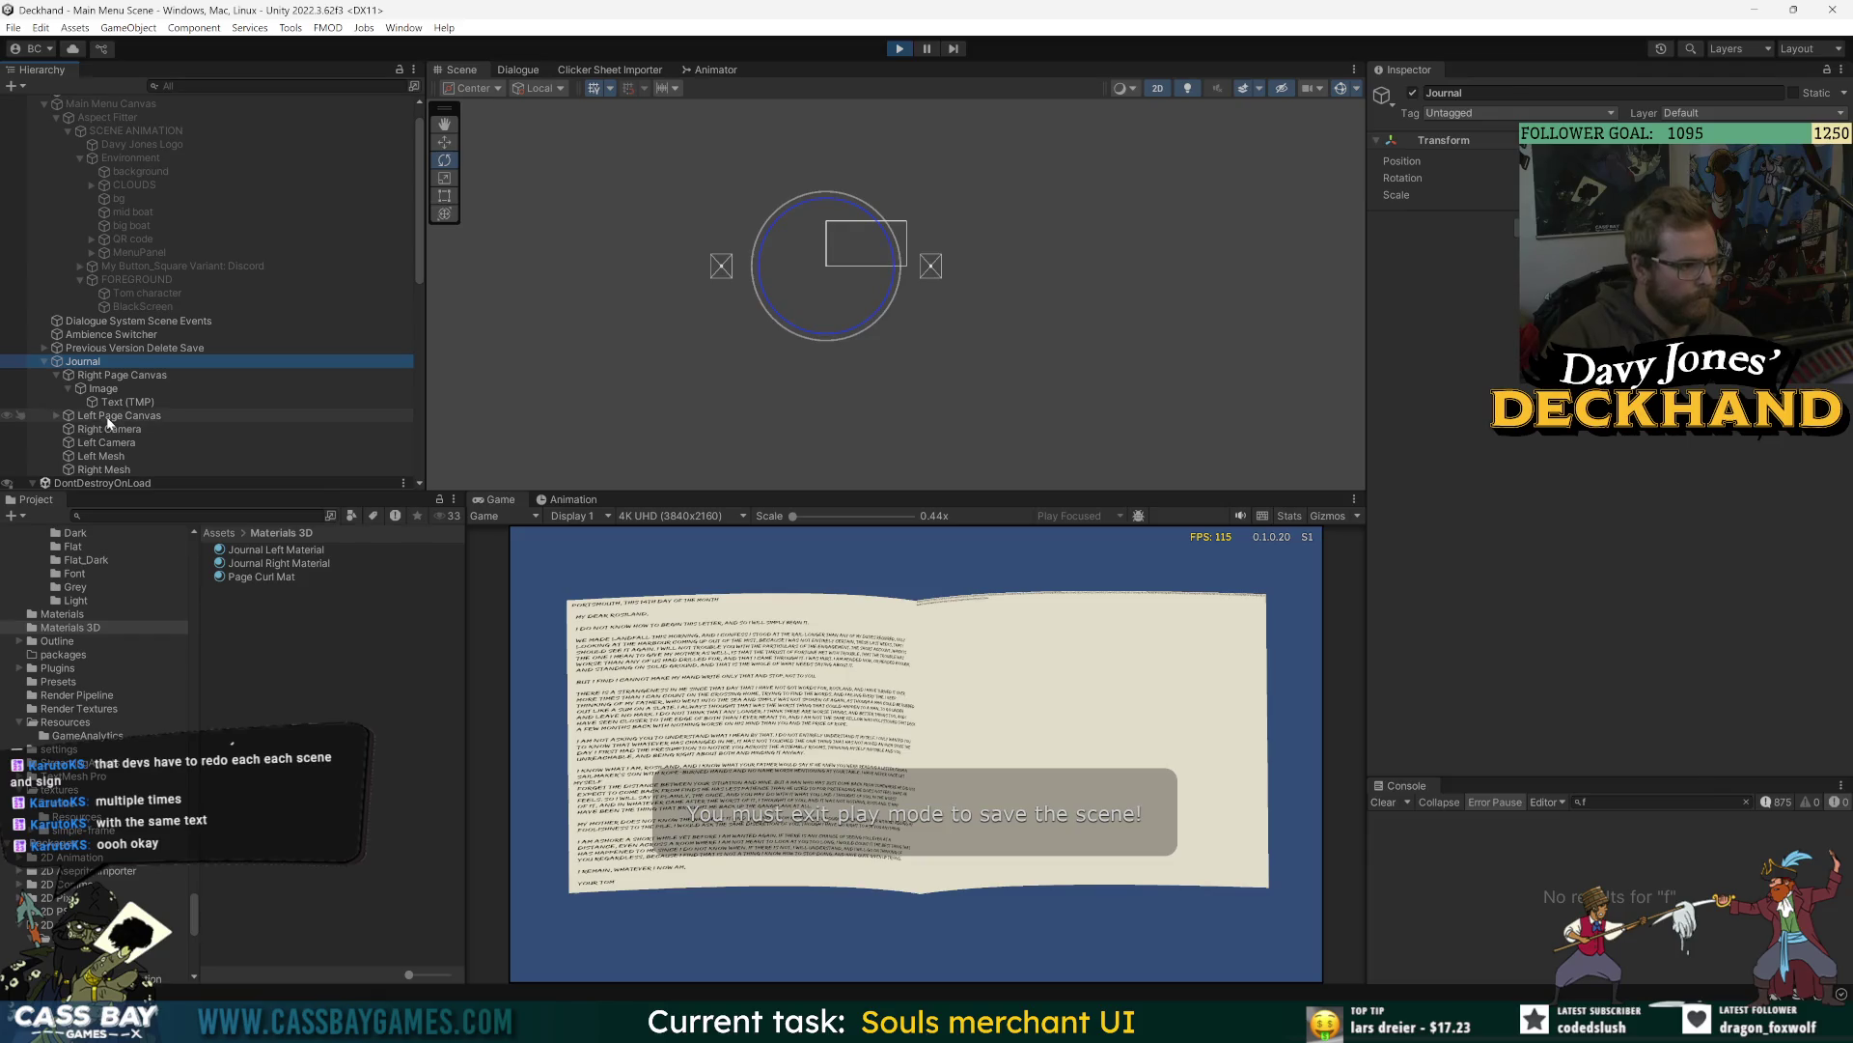
{"action": "double_click", "coordinate": [107, 418]}
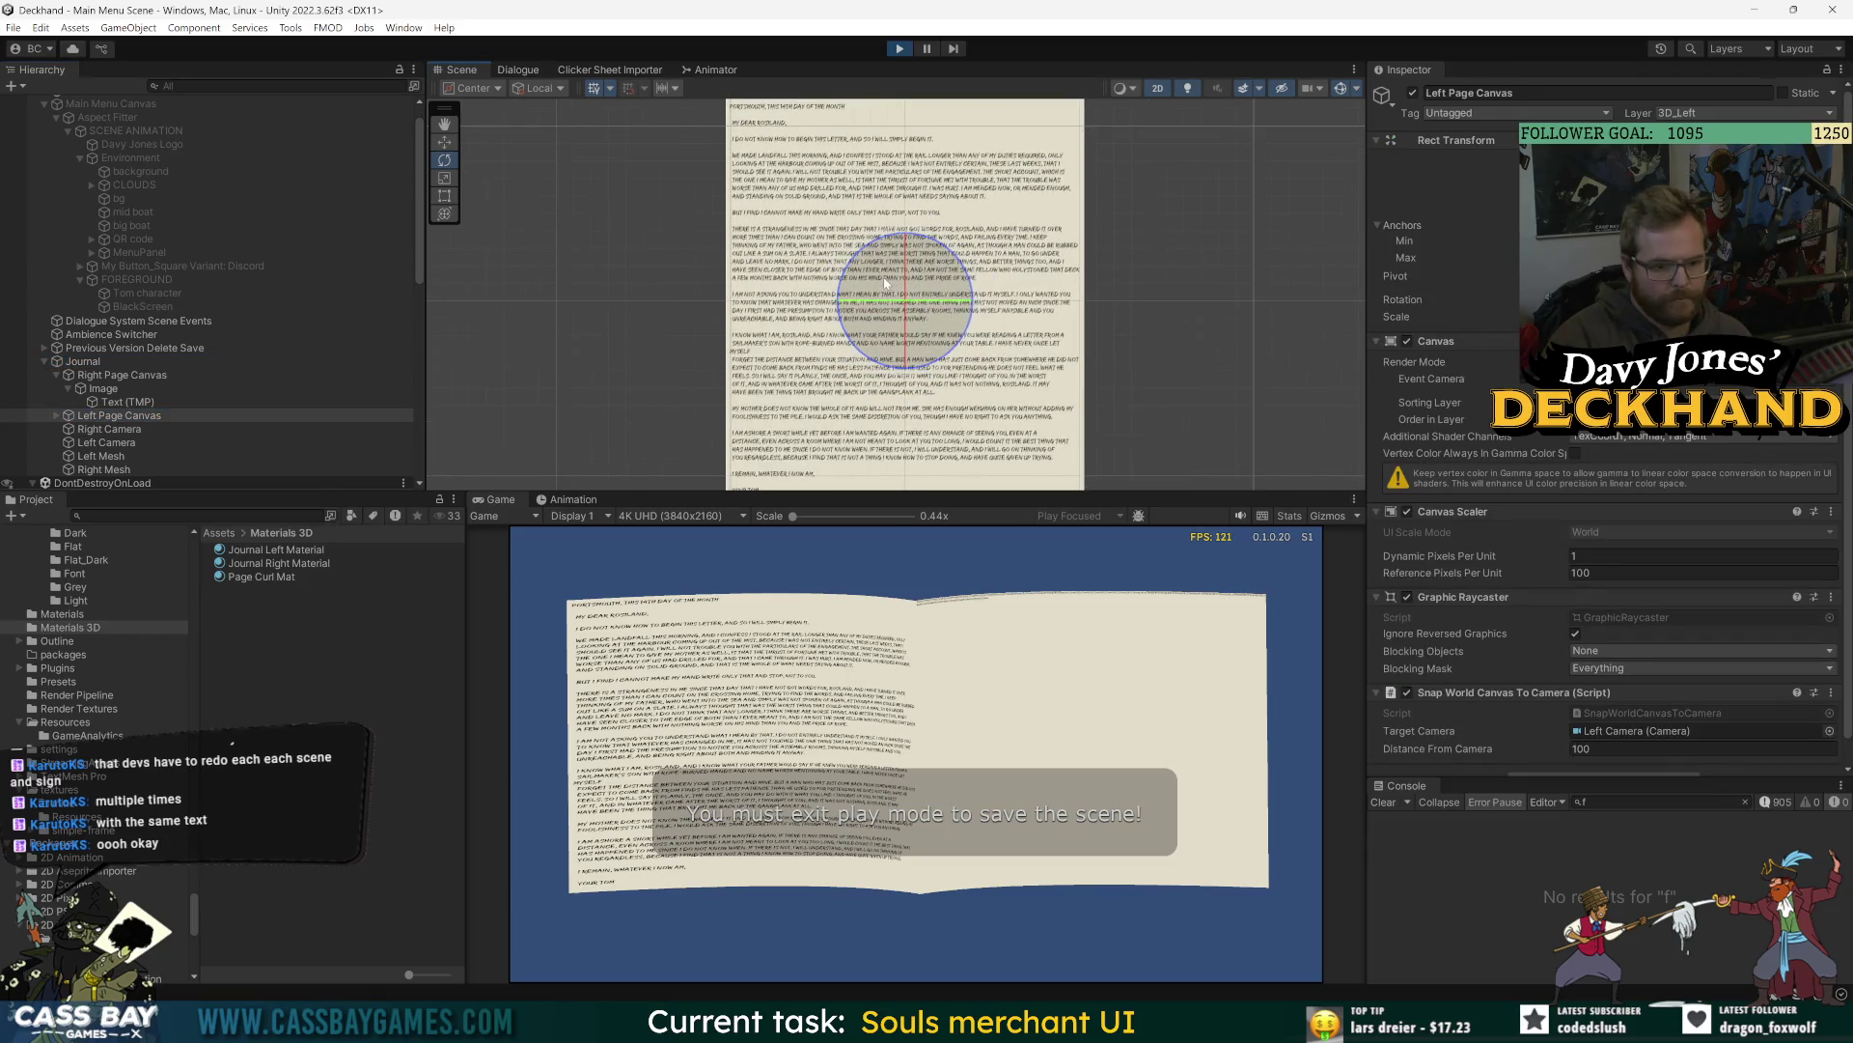
- Frame the right page's Text (TMP) with the Rect tool and toggle Auto Size off and on
{"action": "key", "text": "f"}
{"action": "left_click", "coordinate": [102, 401]}
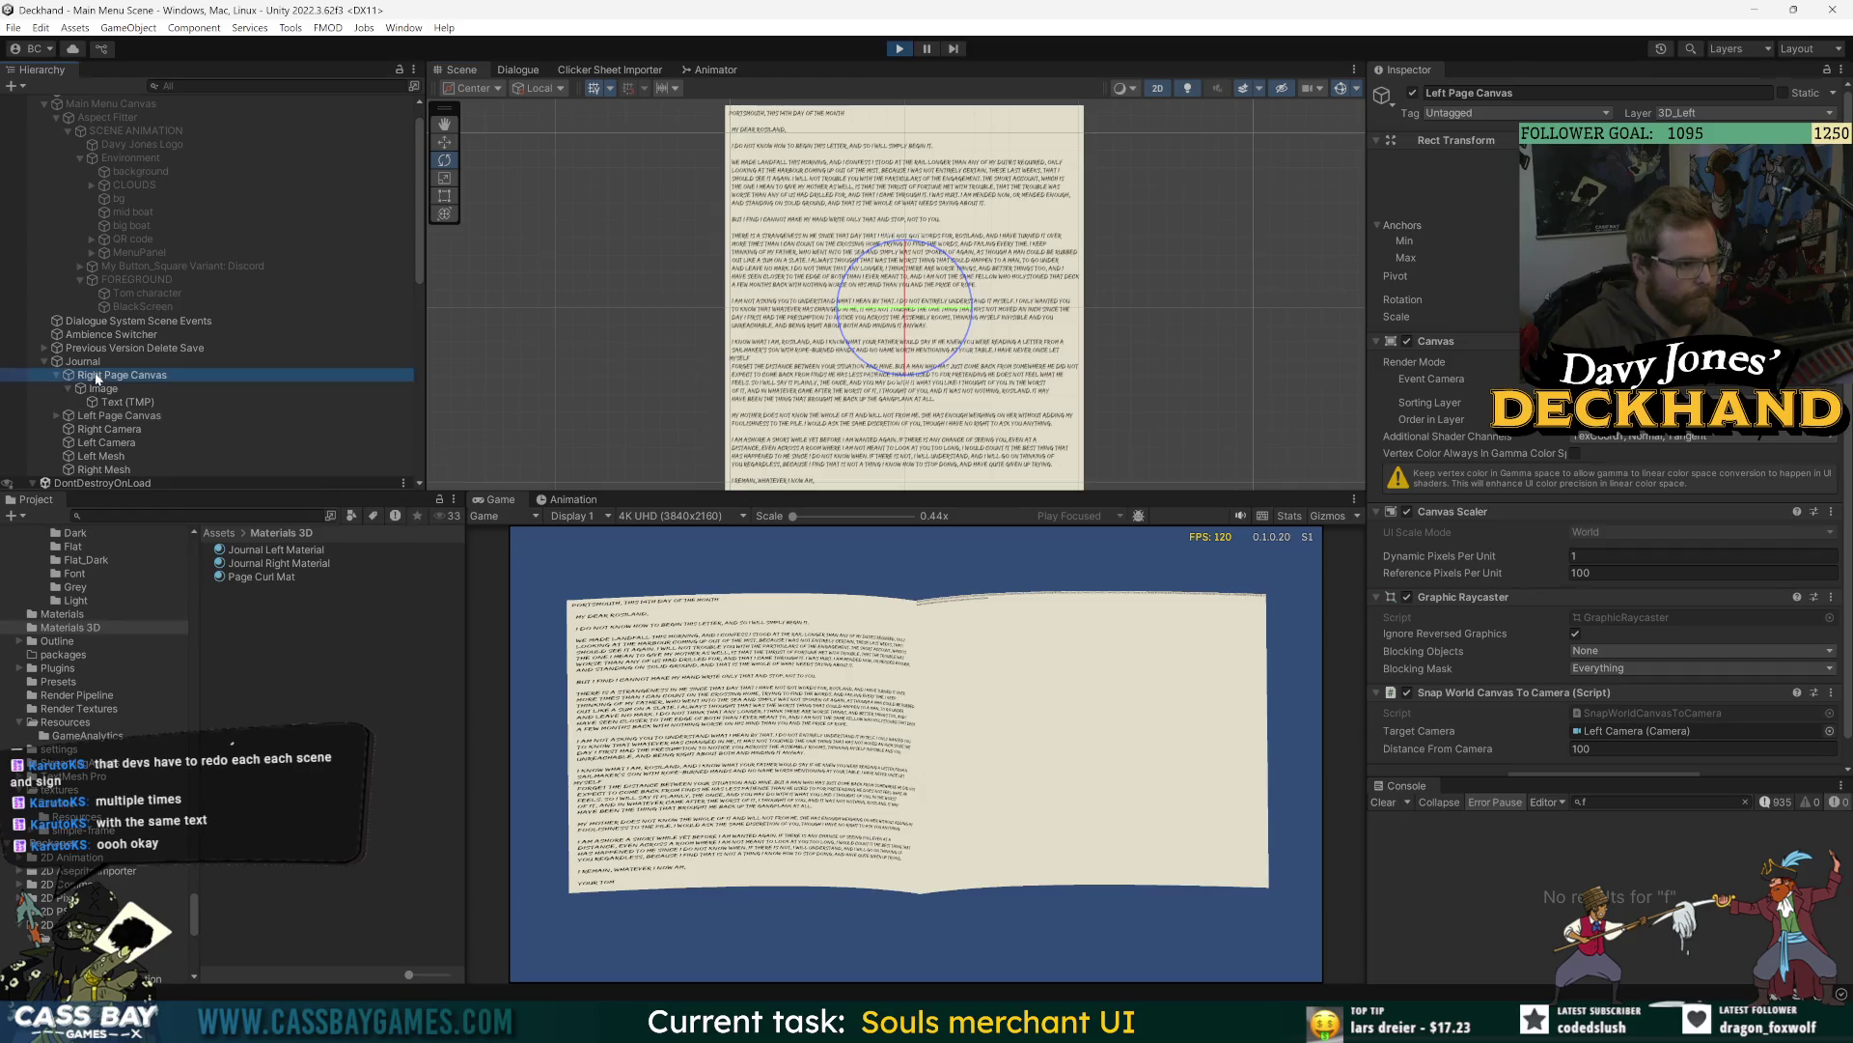
{"action": "key", "text": "f"}
{"action": "scroll", "coordinate": [869, 211], "scroll_direction": "up", "scroll_amount": 3}
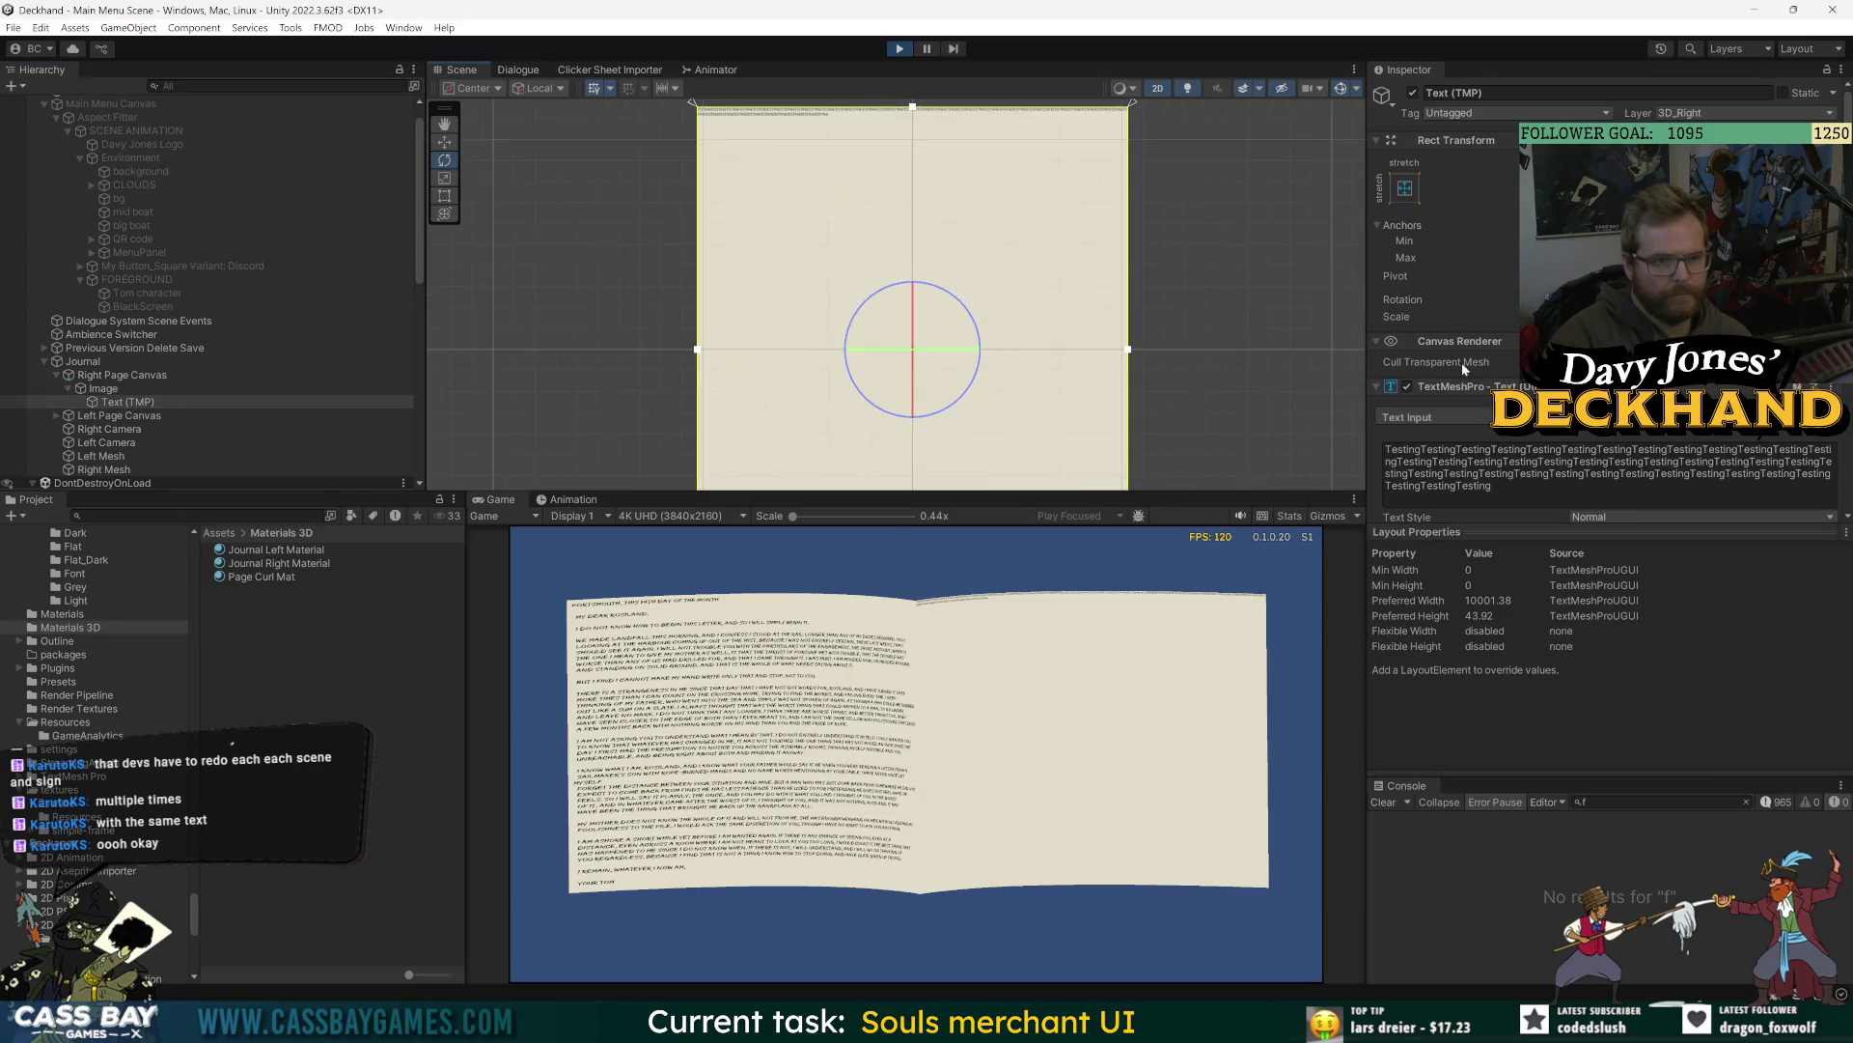
{"action": "key", "text": "t"}
{"action": "scroll", "coordinate": [846, 293], "scroll_direction": "down", "scroll_amount": 3}
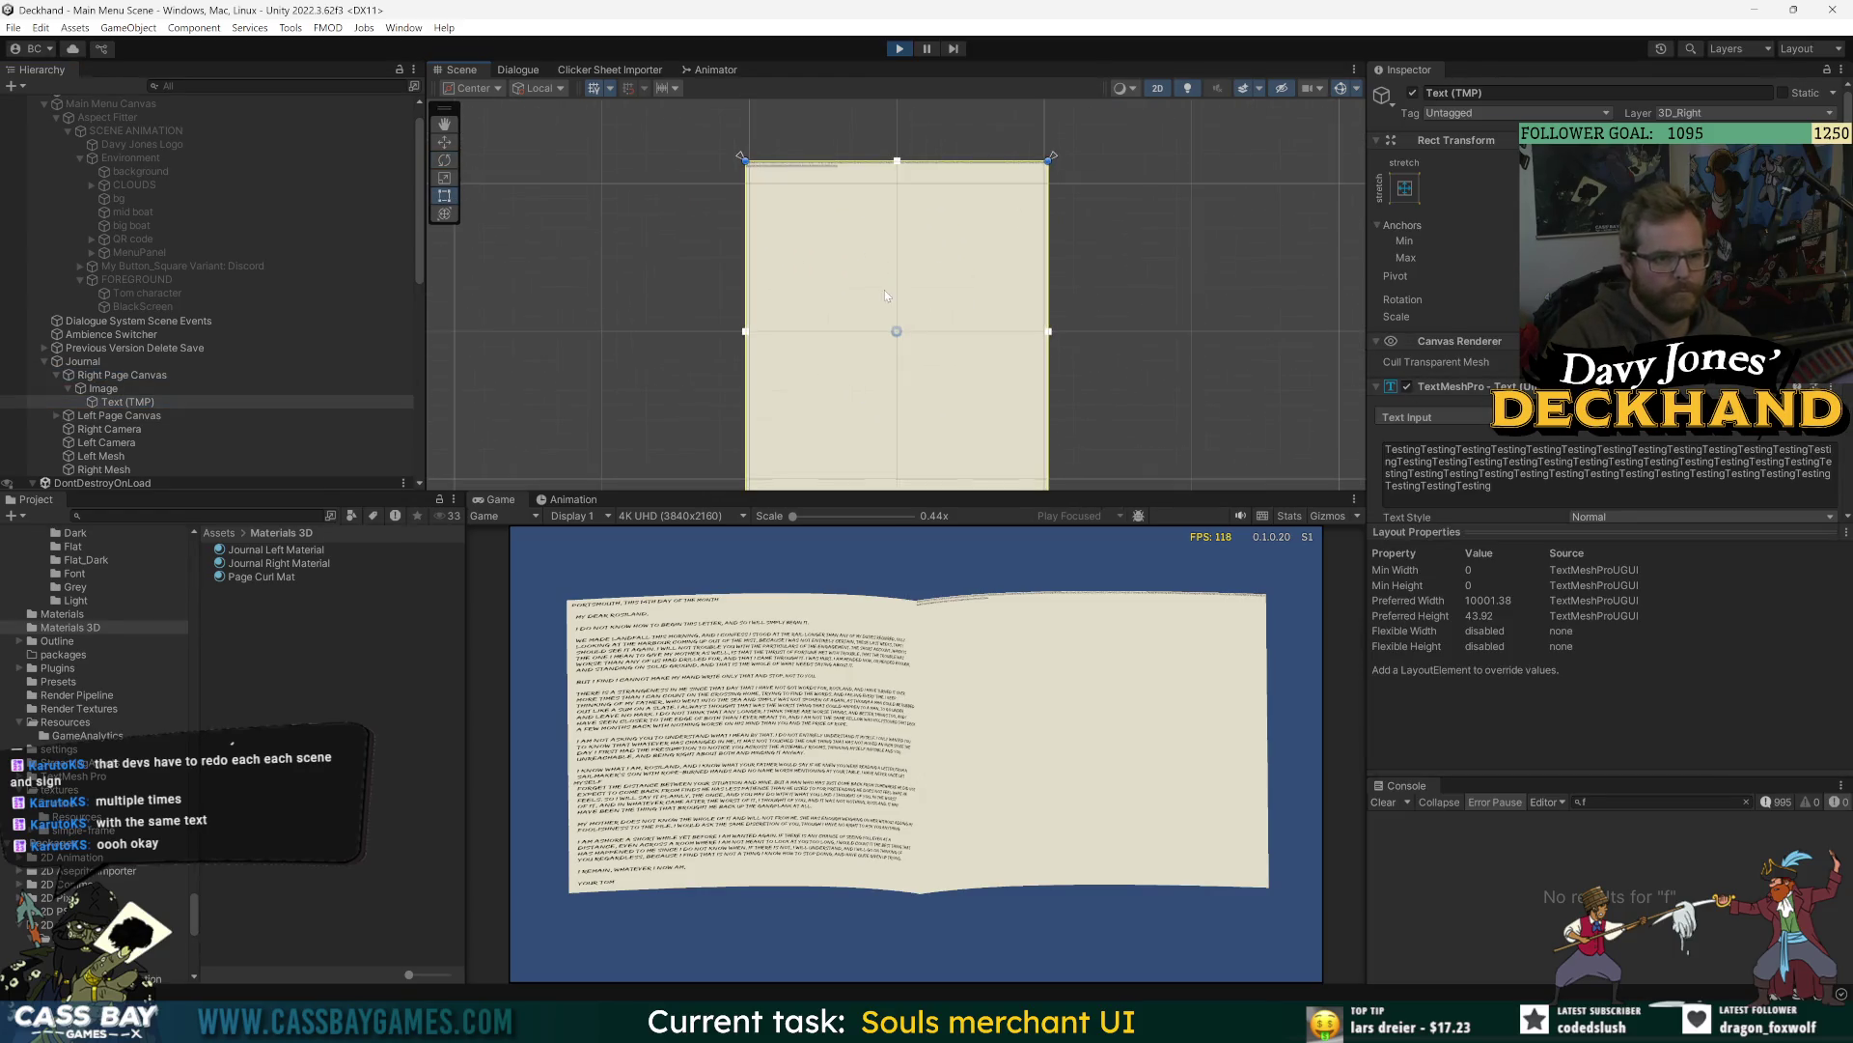
{"action": "scroll", "coordinate": [1511, 484], "scroll_direction": "down", "scroll_amount": 5}
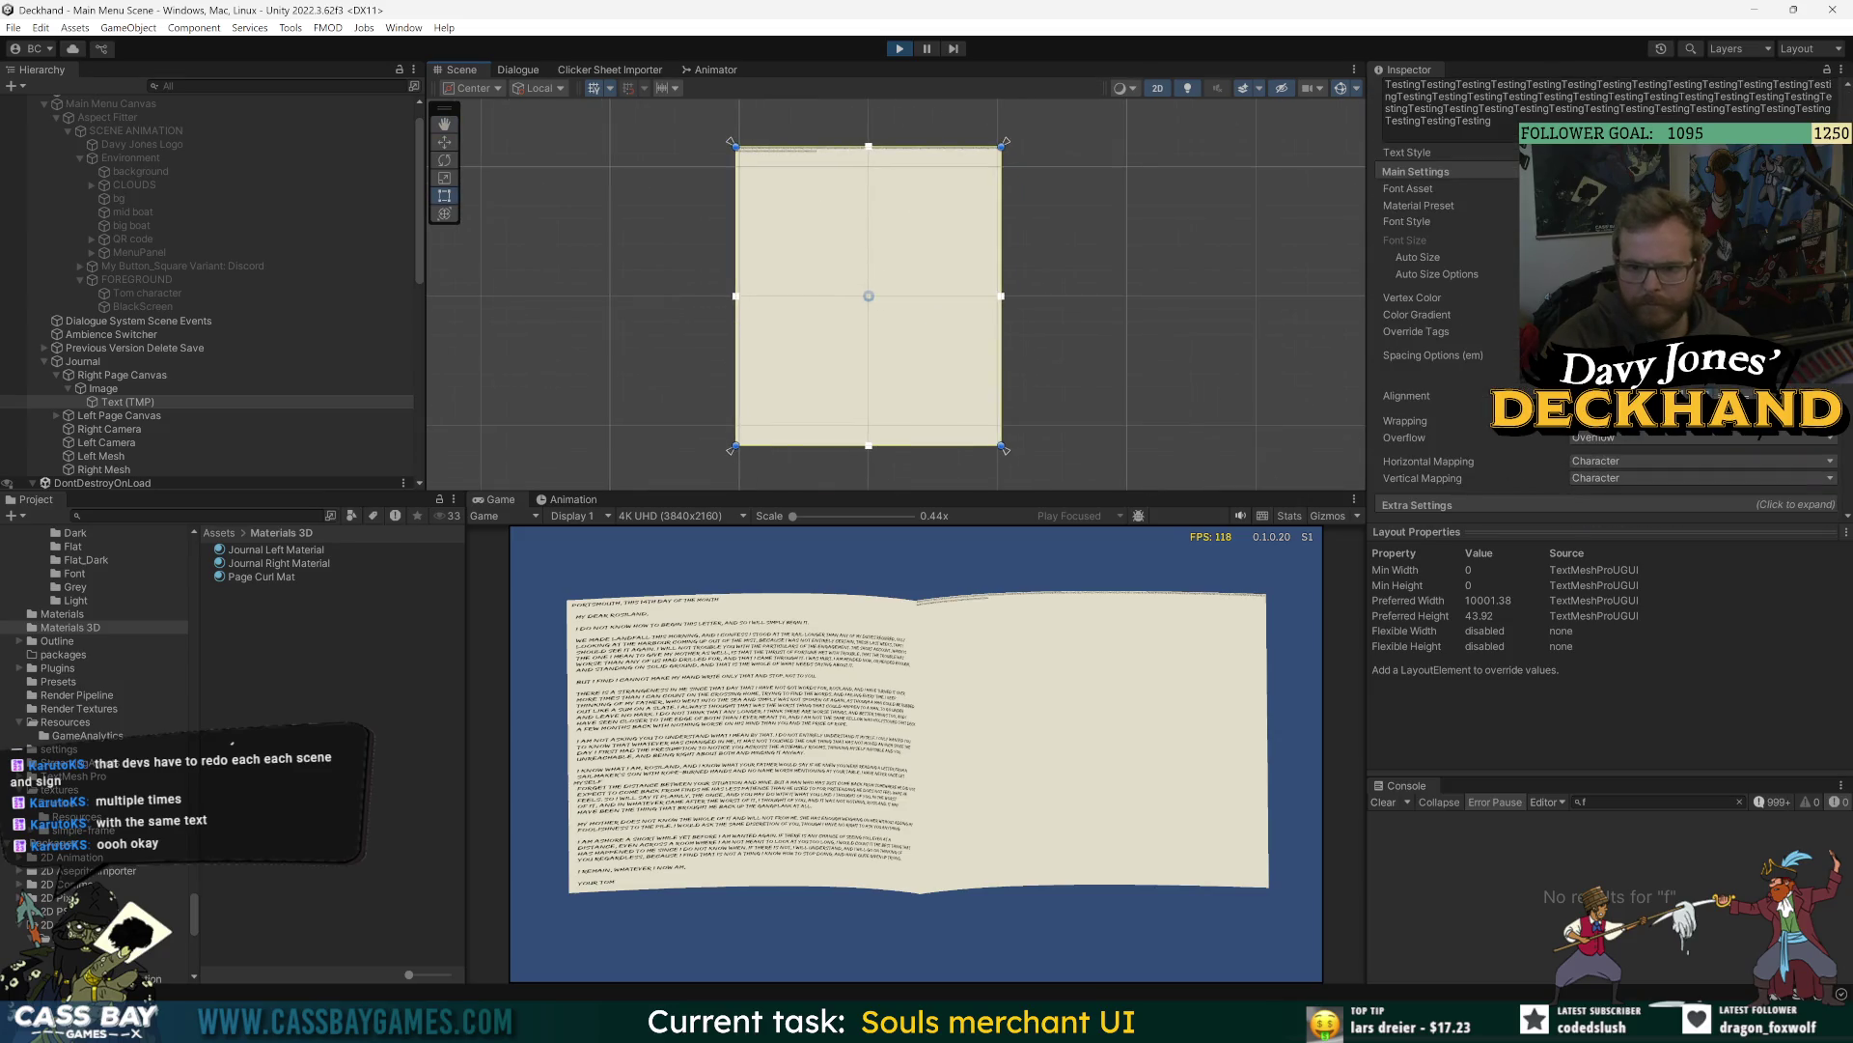
{"action": "left_click", "coordinate": [1578, 257]}
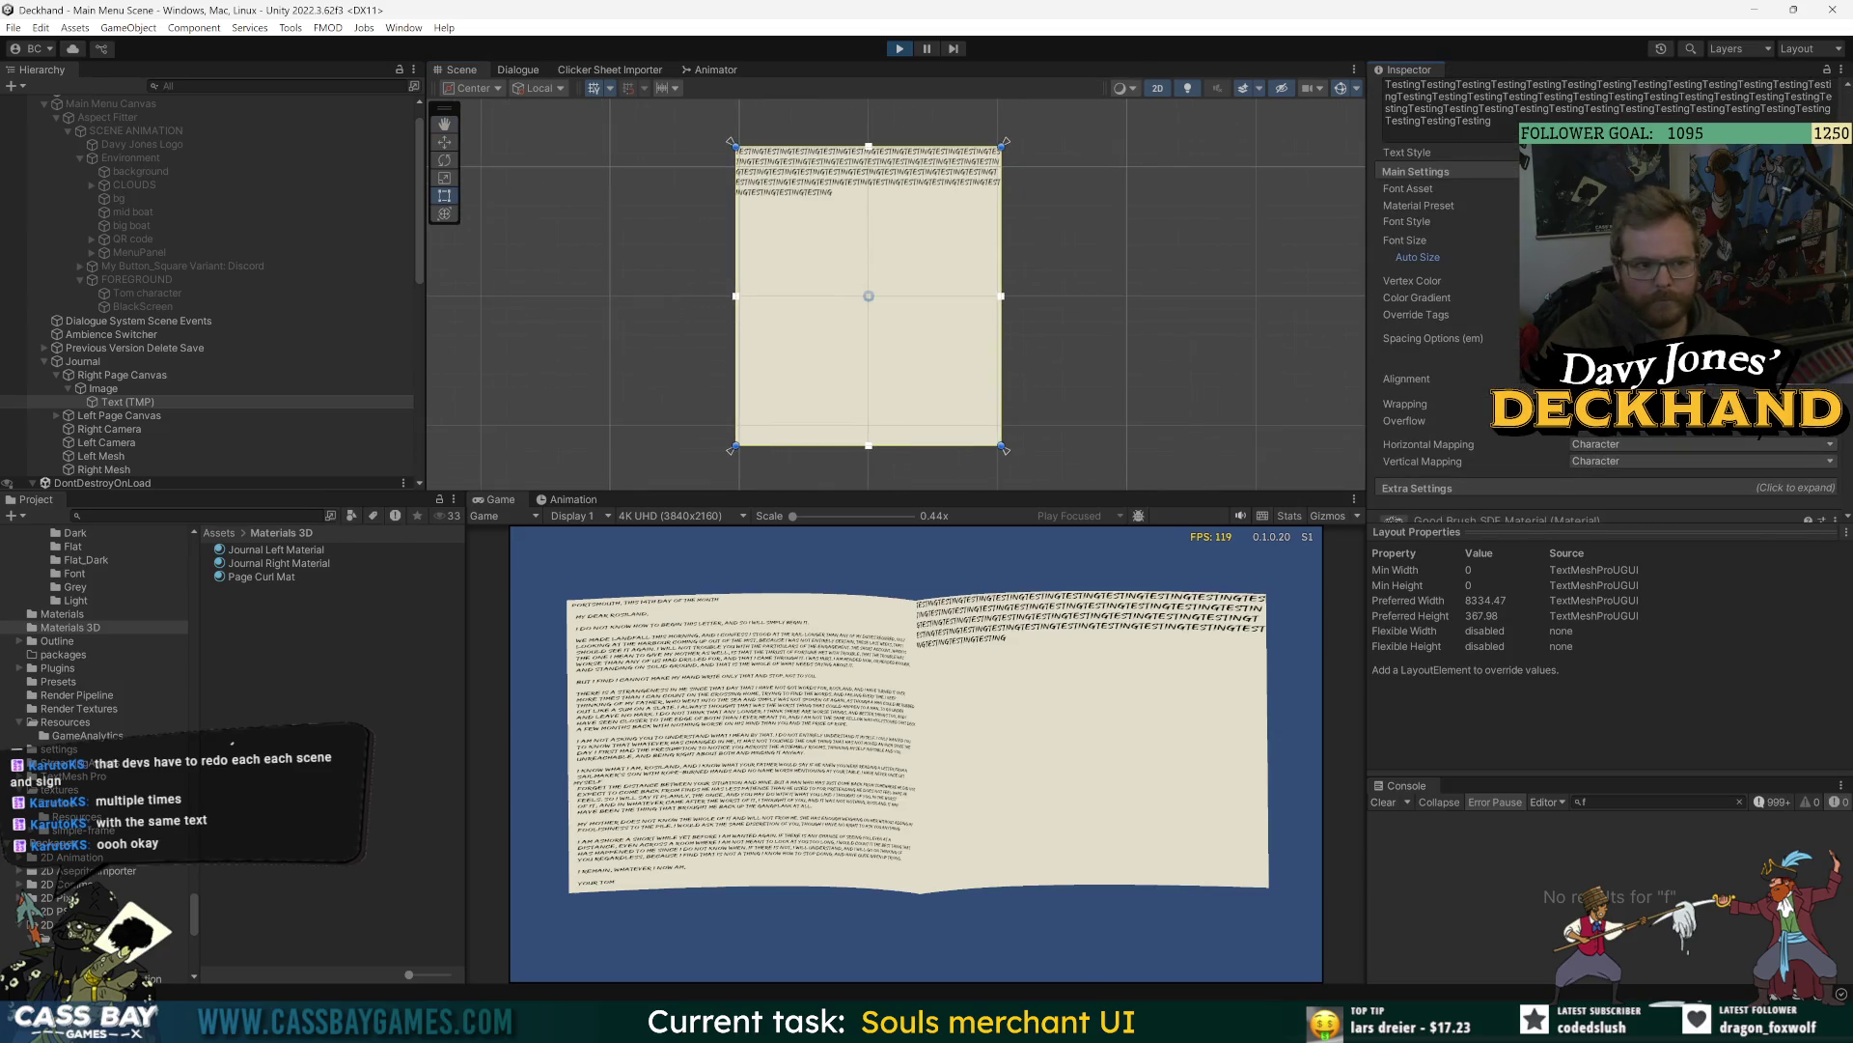
{"action": "left_click", "coordinate": [1577, 256]}
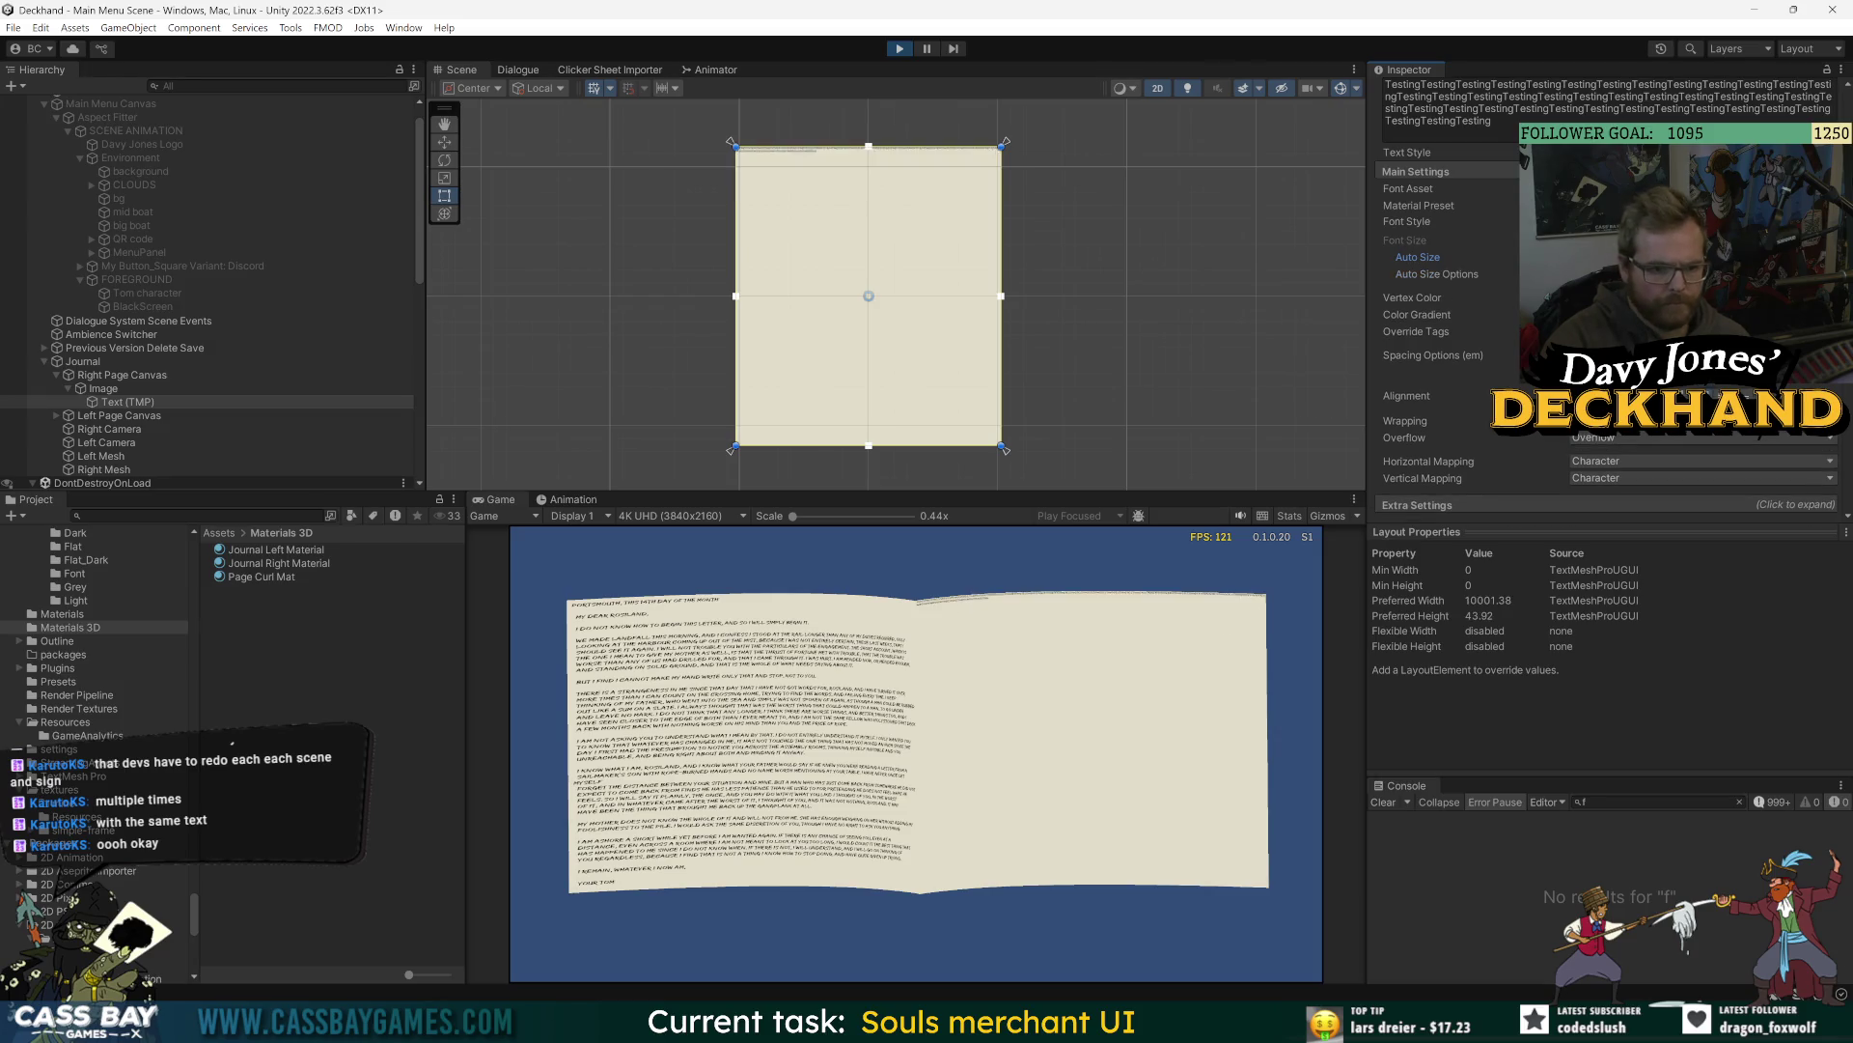
- Replace the page text with 'Testing TESTING' pasted repeatedly, then save
{"action": "left_click", "coordinate": [1423, 97]}
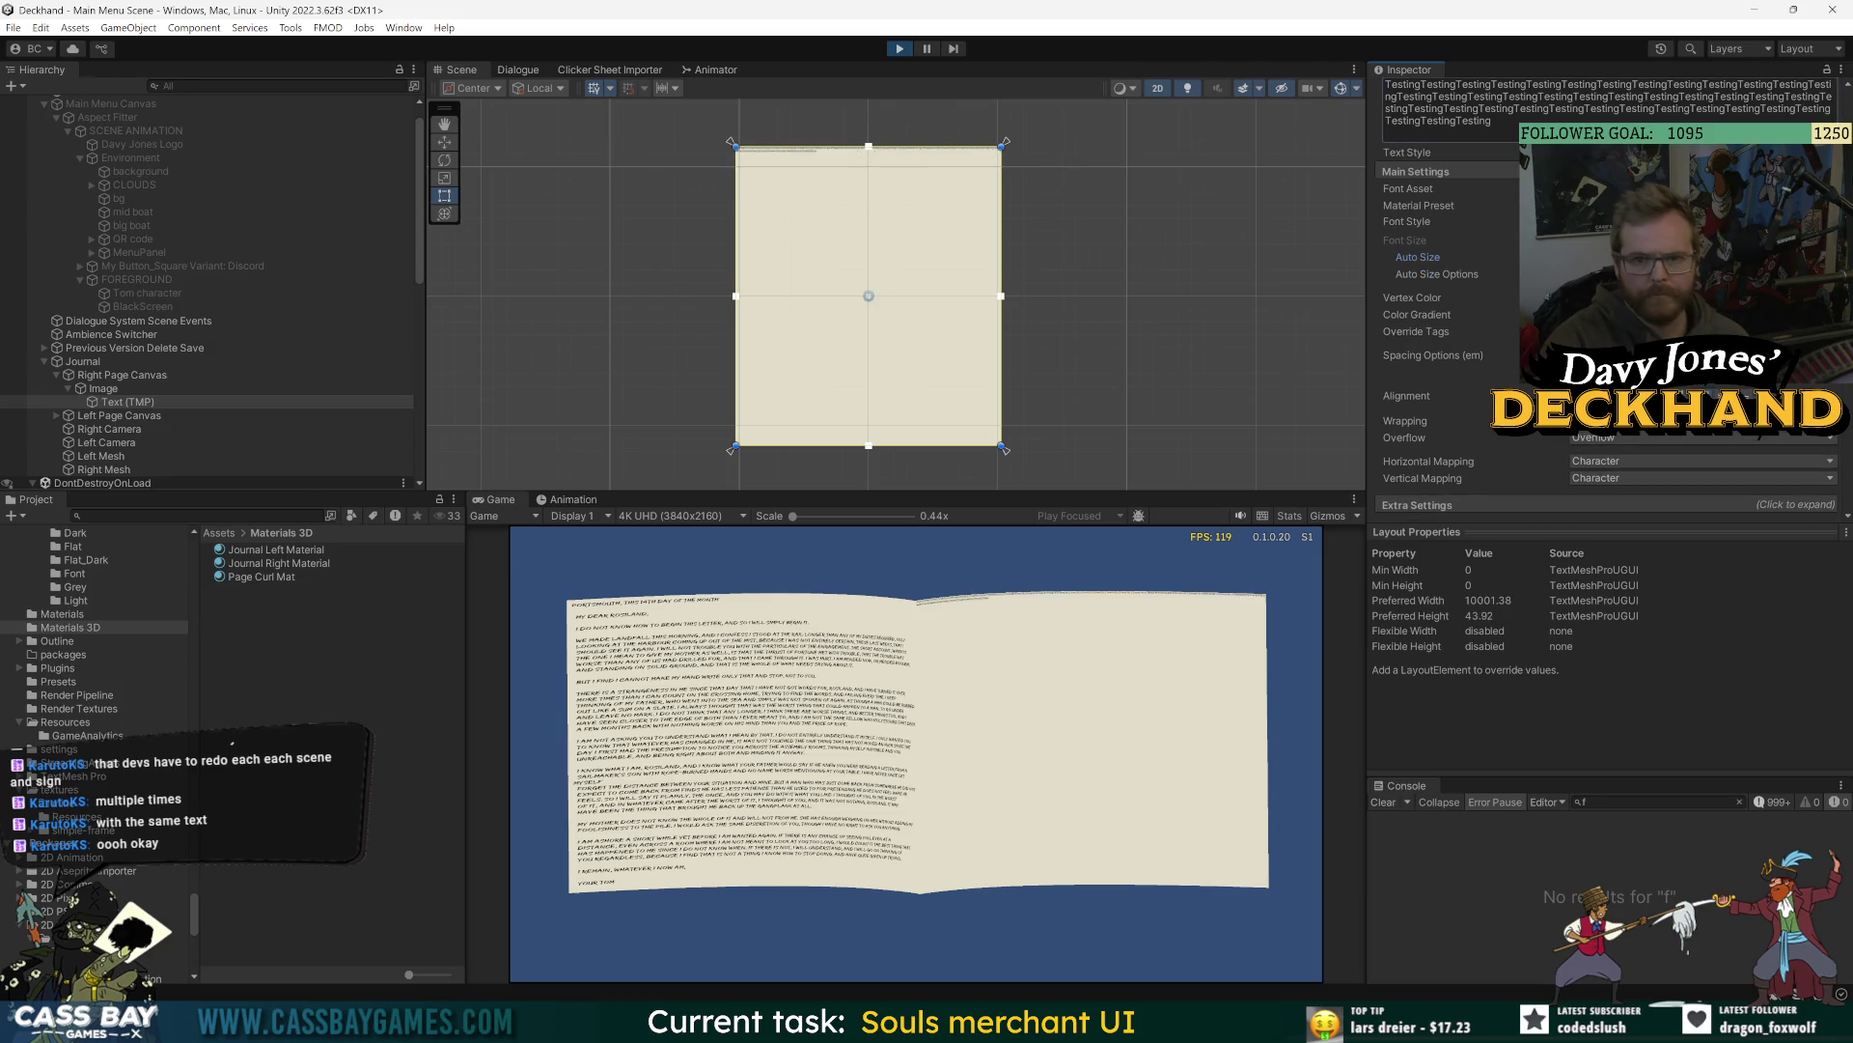
{"action": "double_click", "coordinate": [1423, 96]}
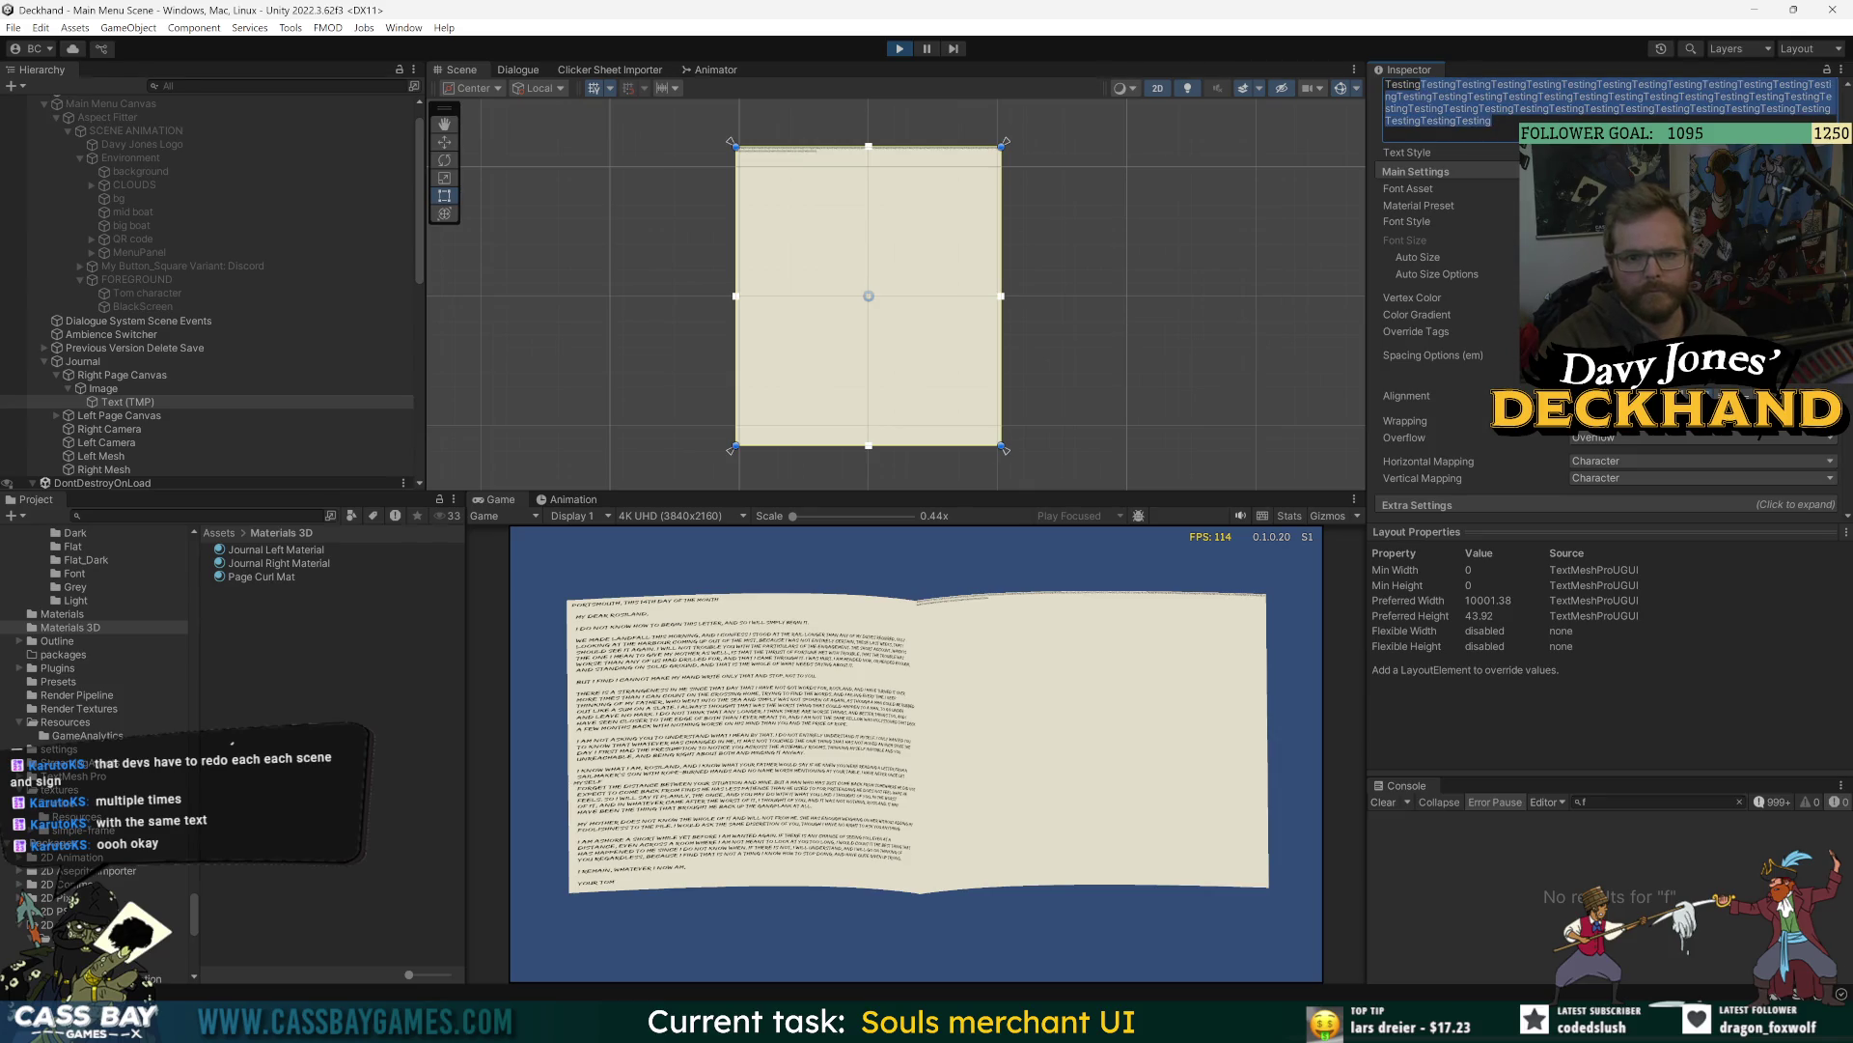
{"action": "type", "text": "Testing TESTING"}
{"action": "key", "text": "ctrl+a"}
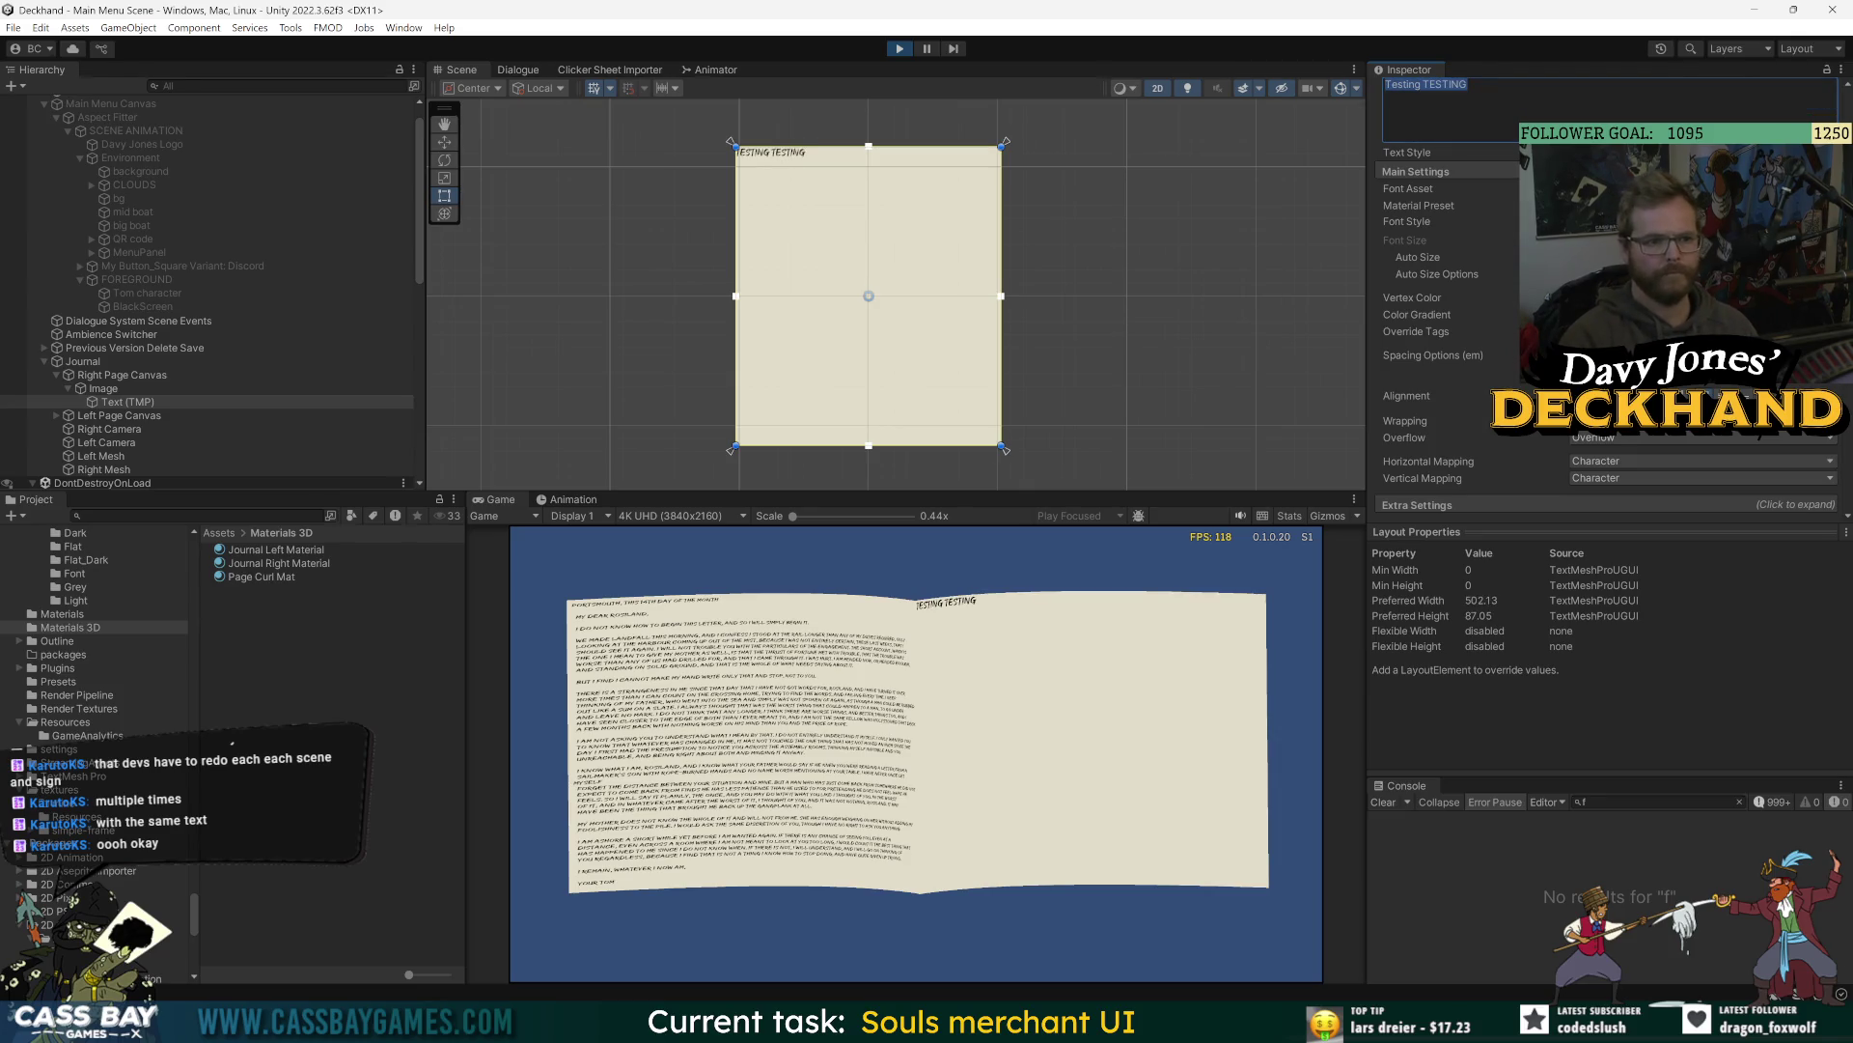
{"action": "key", "text": "ctrl+c"}
{"action": "key", "text": "ctrl+v"}
{"action": "key", "text": "ctrl+v"}
{"action": "key", "text": "ctrl+v"}
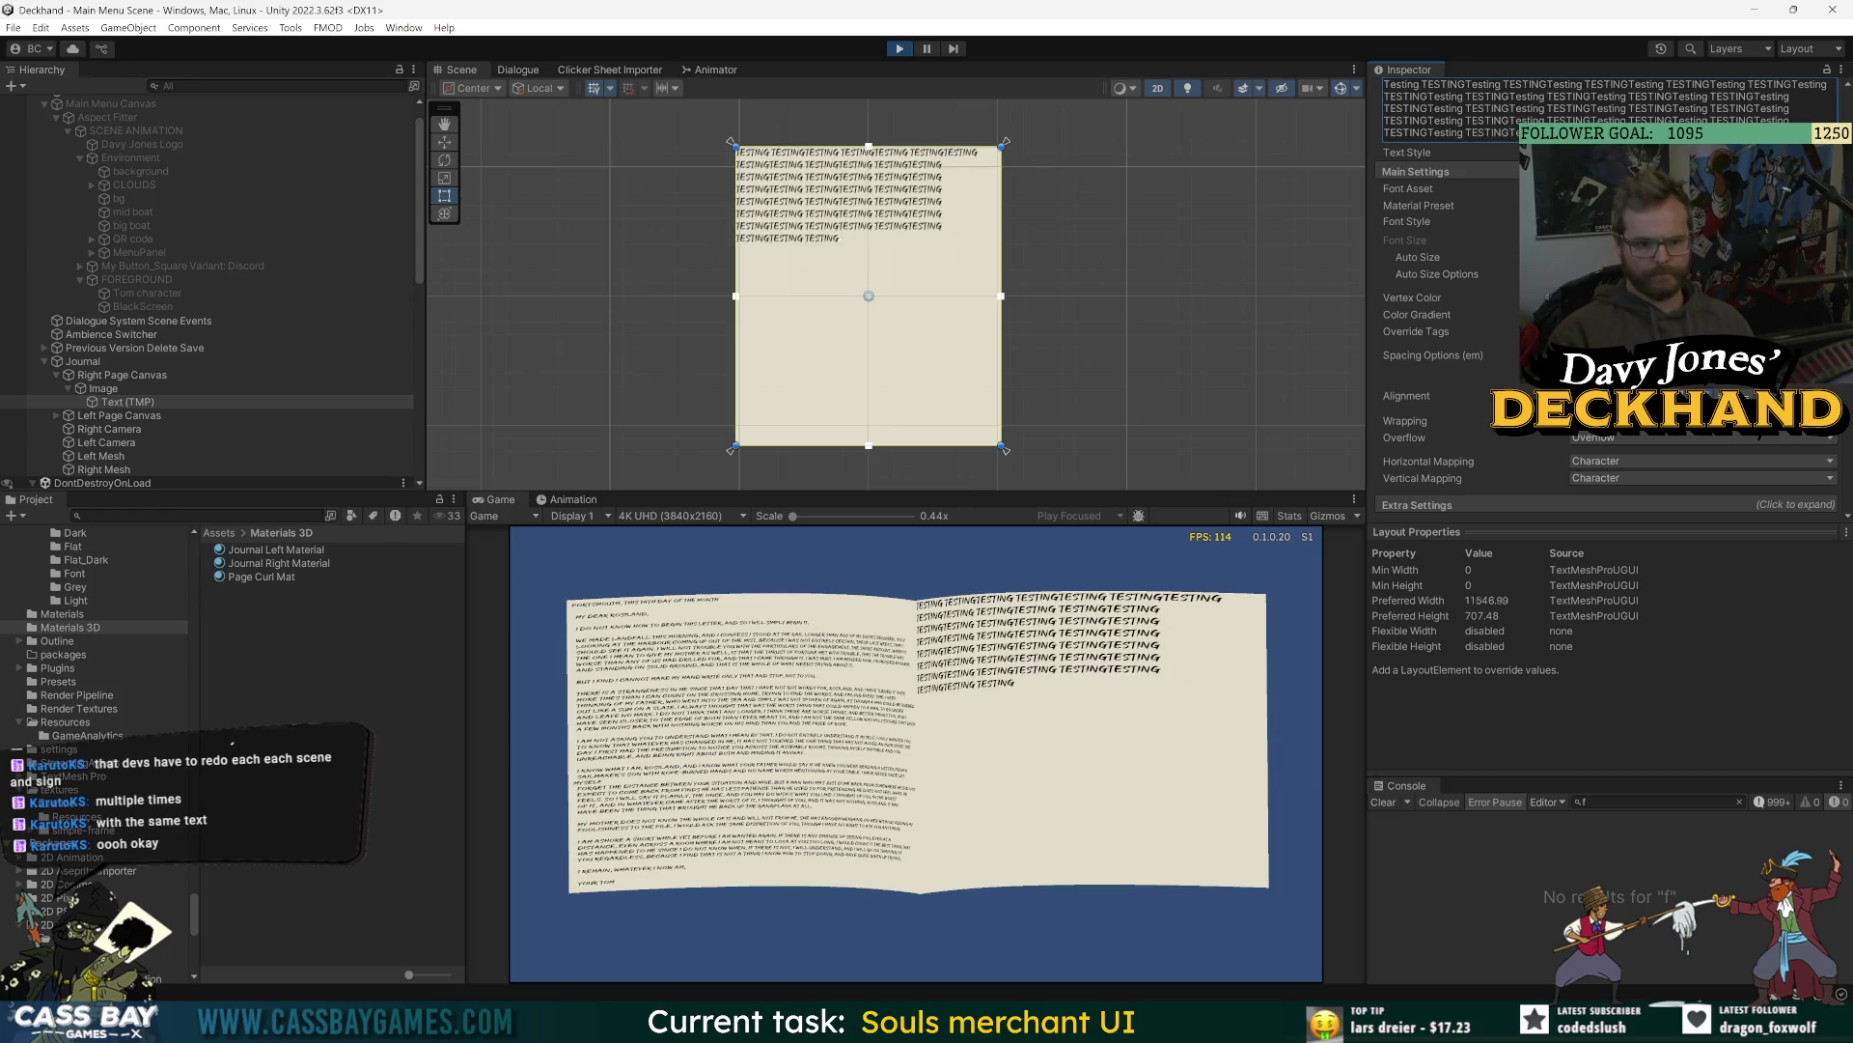
{"action": "key", "text": "ctrl+v"}
{"action": "key", "text": "ctrl+v"}
{"action": "key", "text": "ctrl+v"}
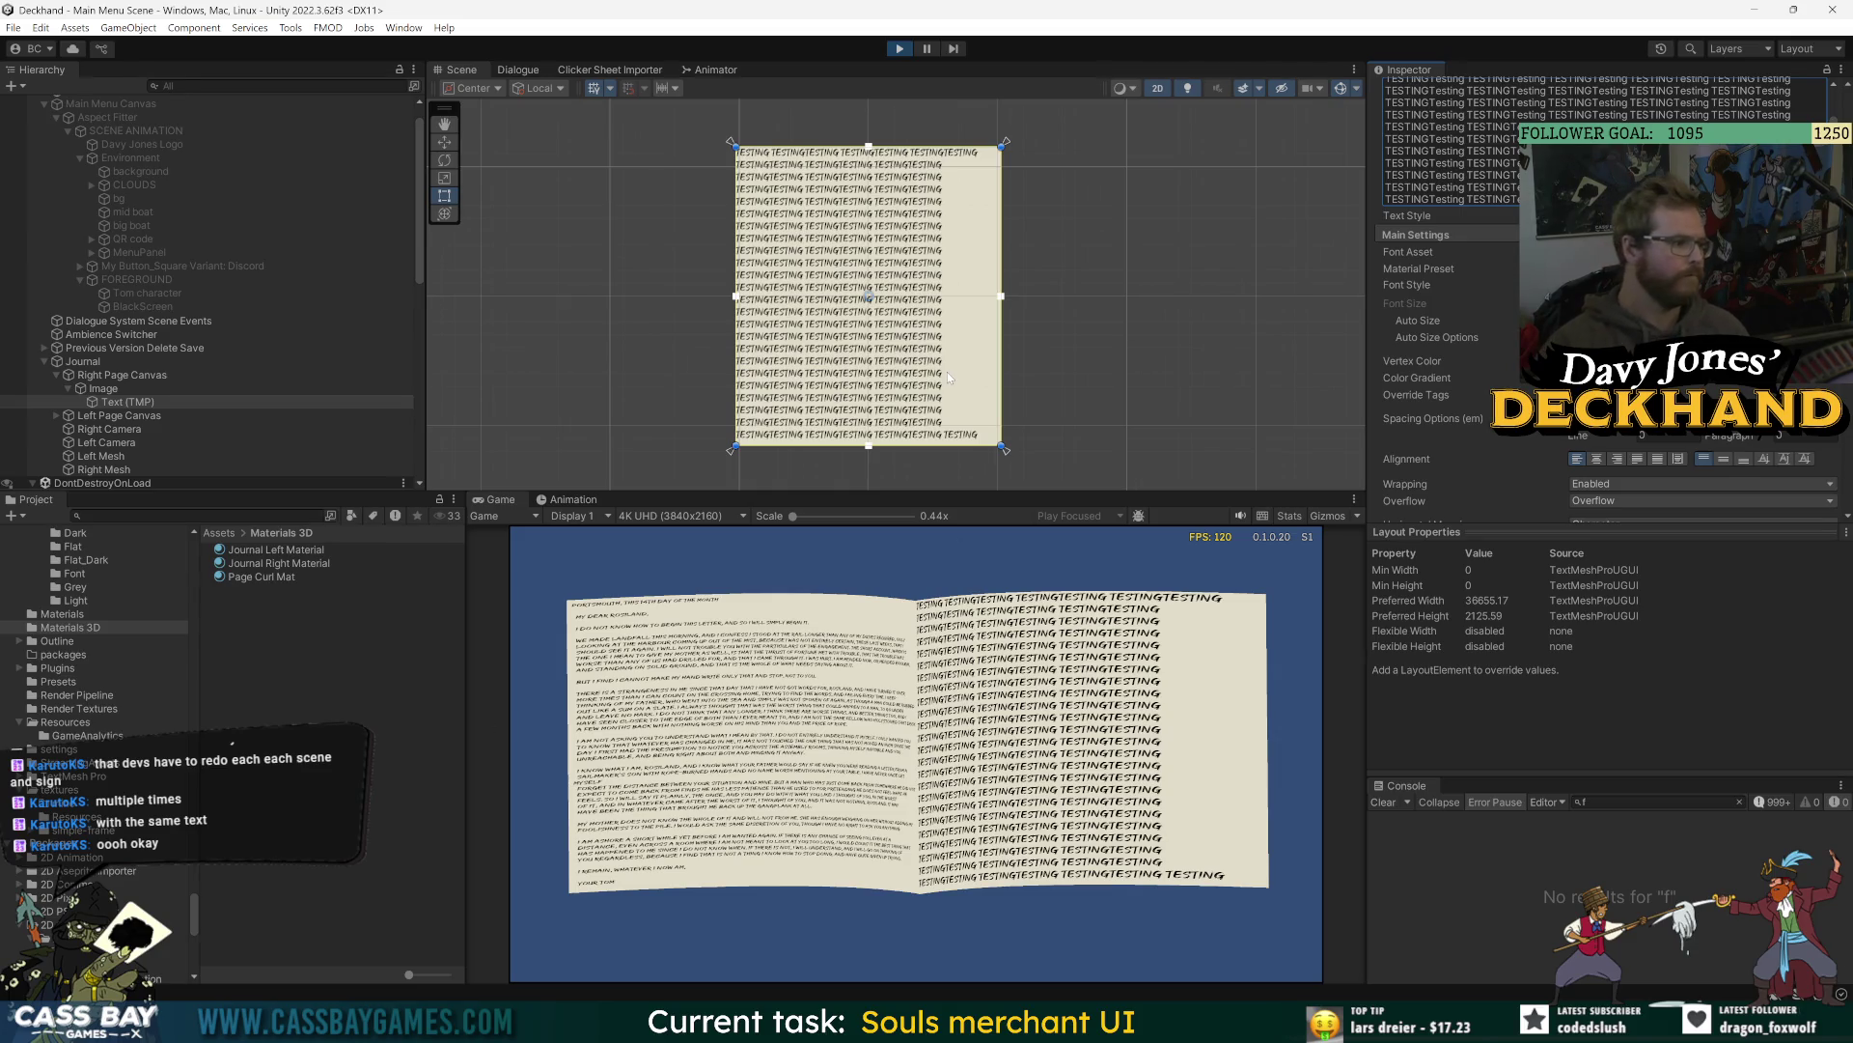
{"action": "key", "text": "ctrl+s"}
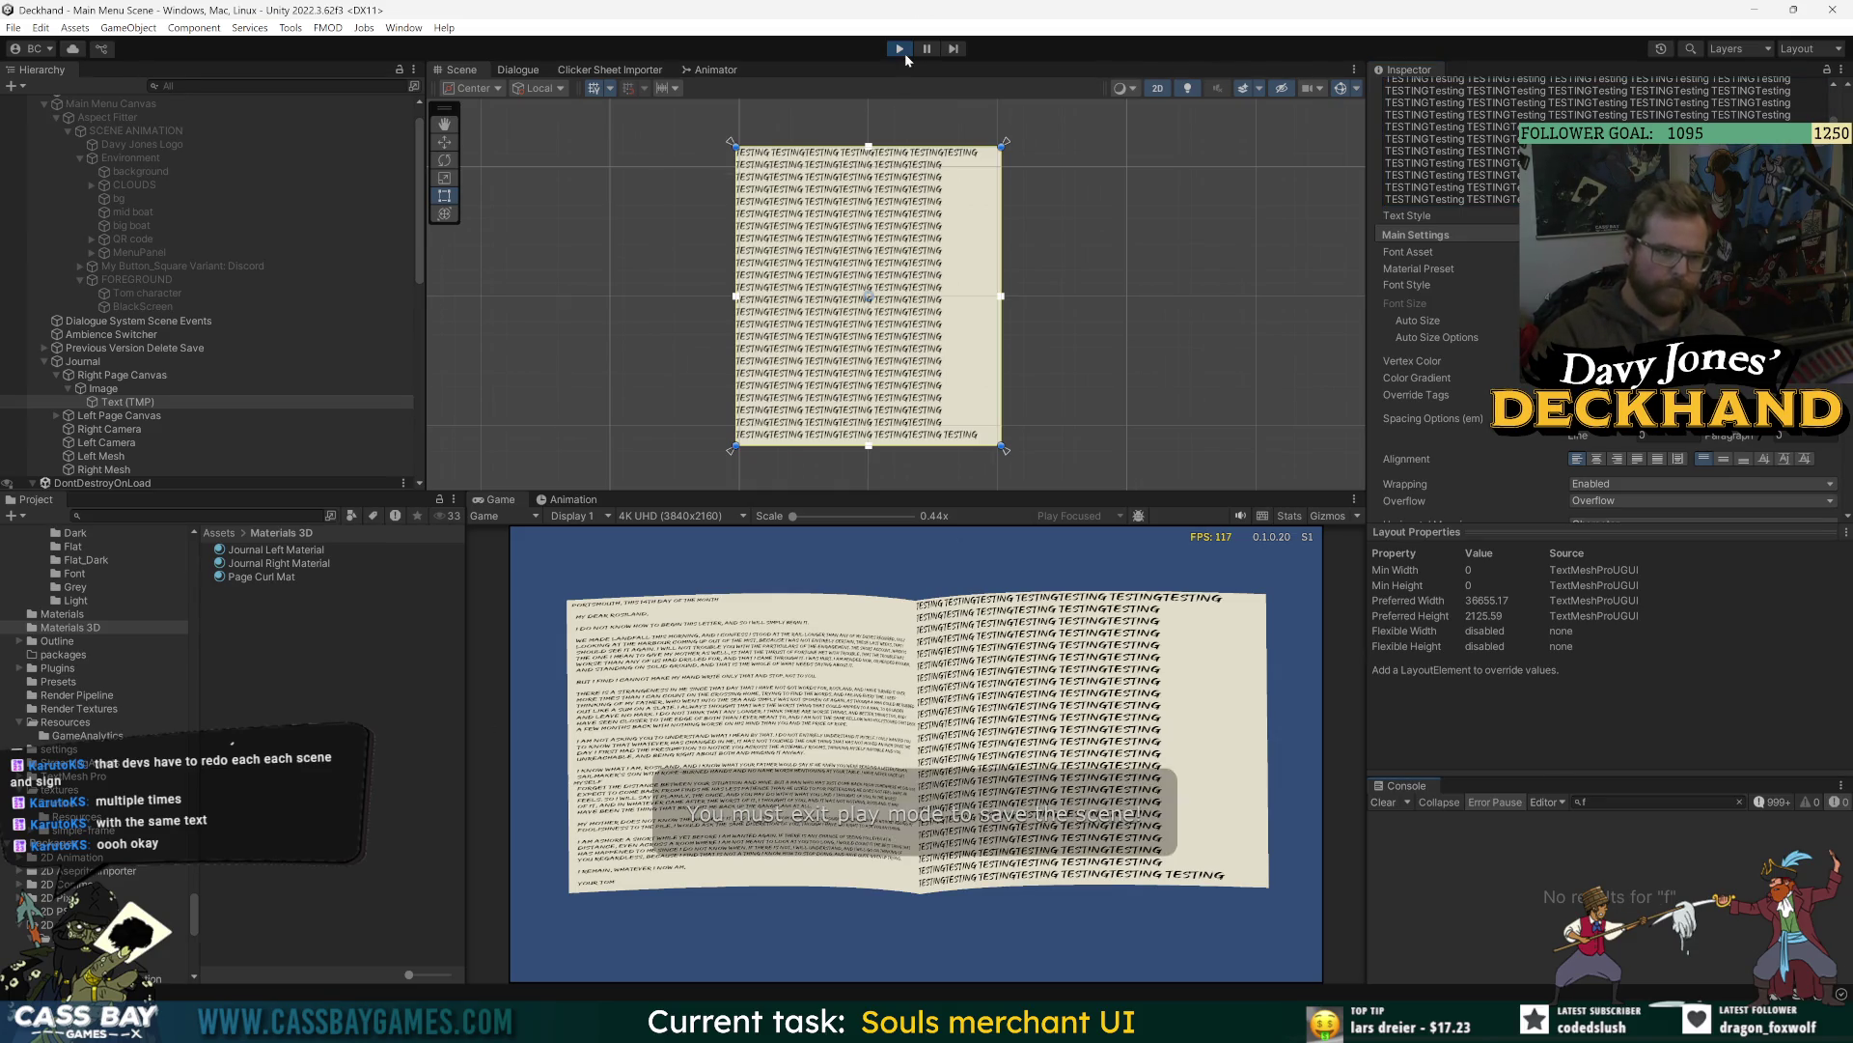
- Stop Play mode, select Left Mesh and Right Mesh together, and frame them with the Rotate tool
{"action": "left_click", "coordinate": [902, 52]}
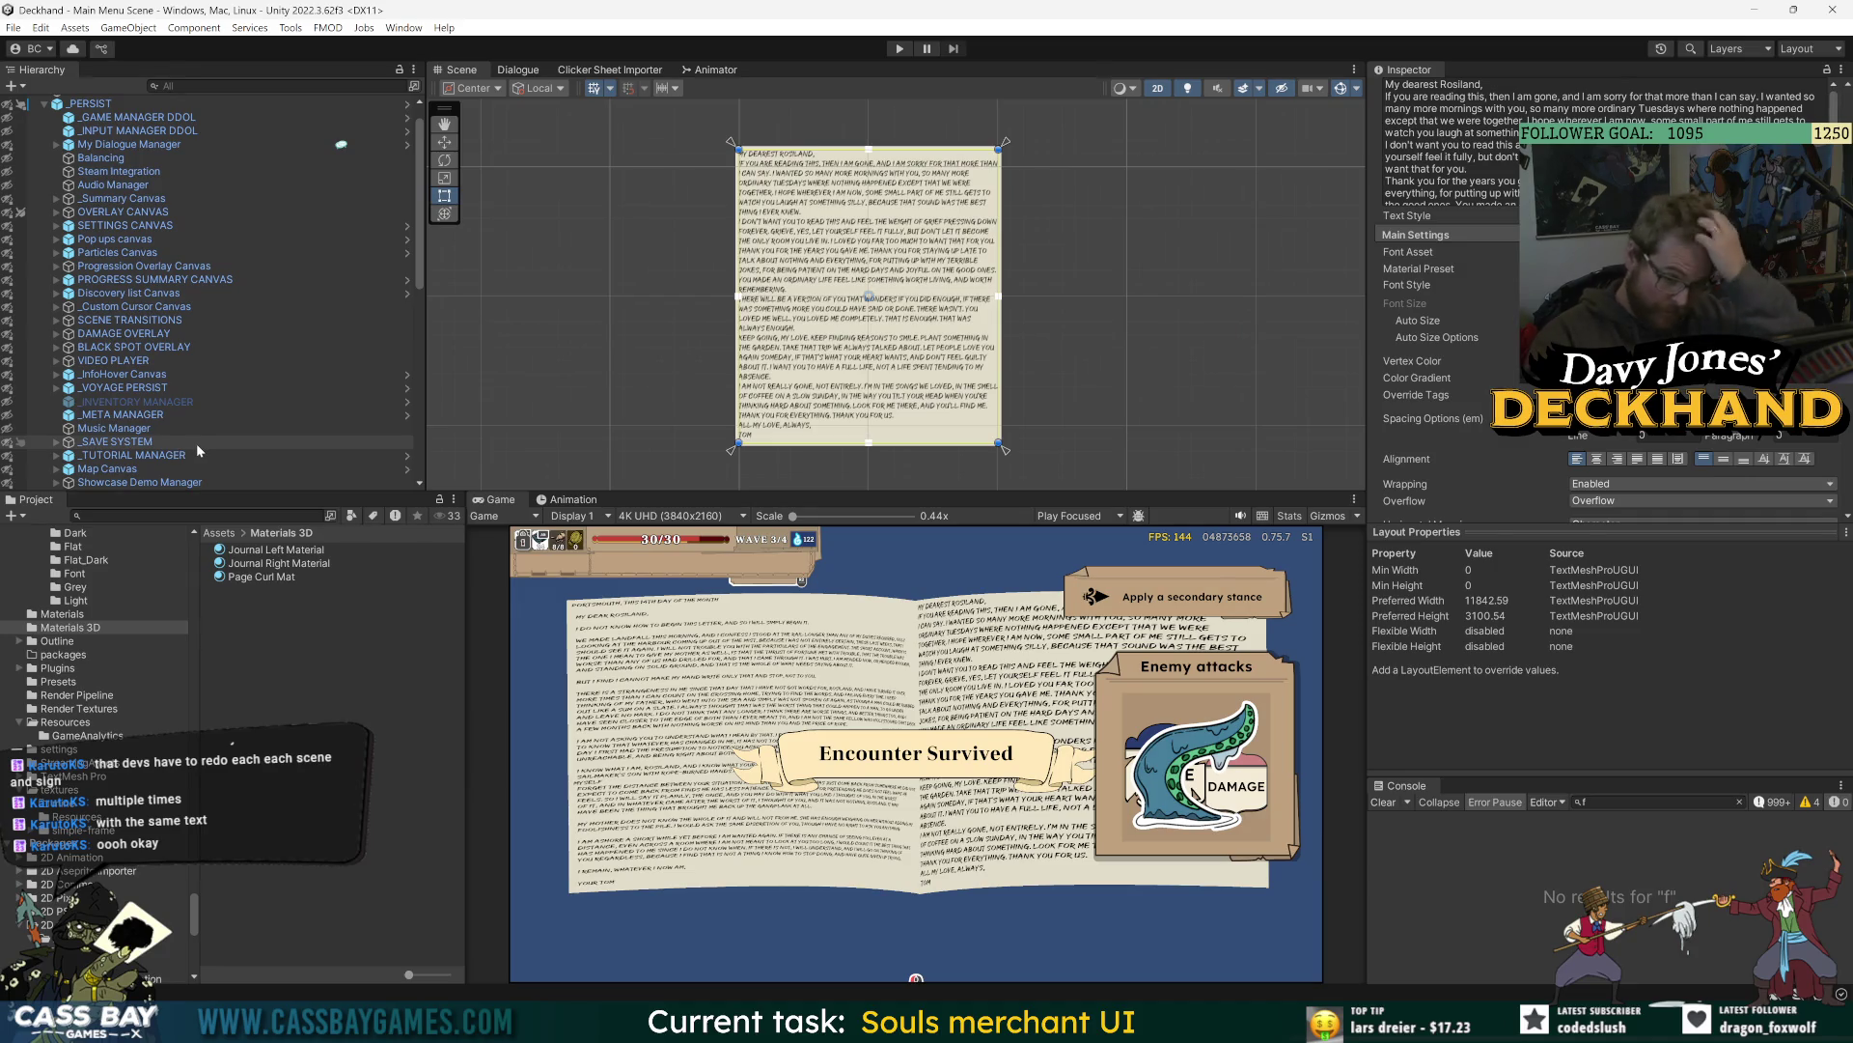
{"action": "scroll", "coordinate": [169, 465], "scroll_direction": "down", "scroll_amount": 15}
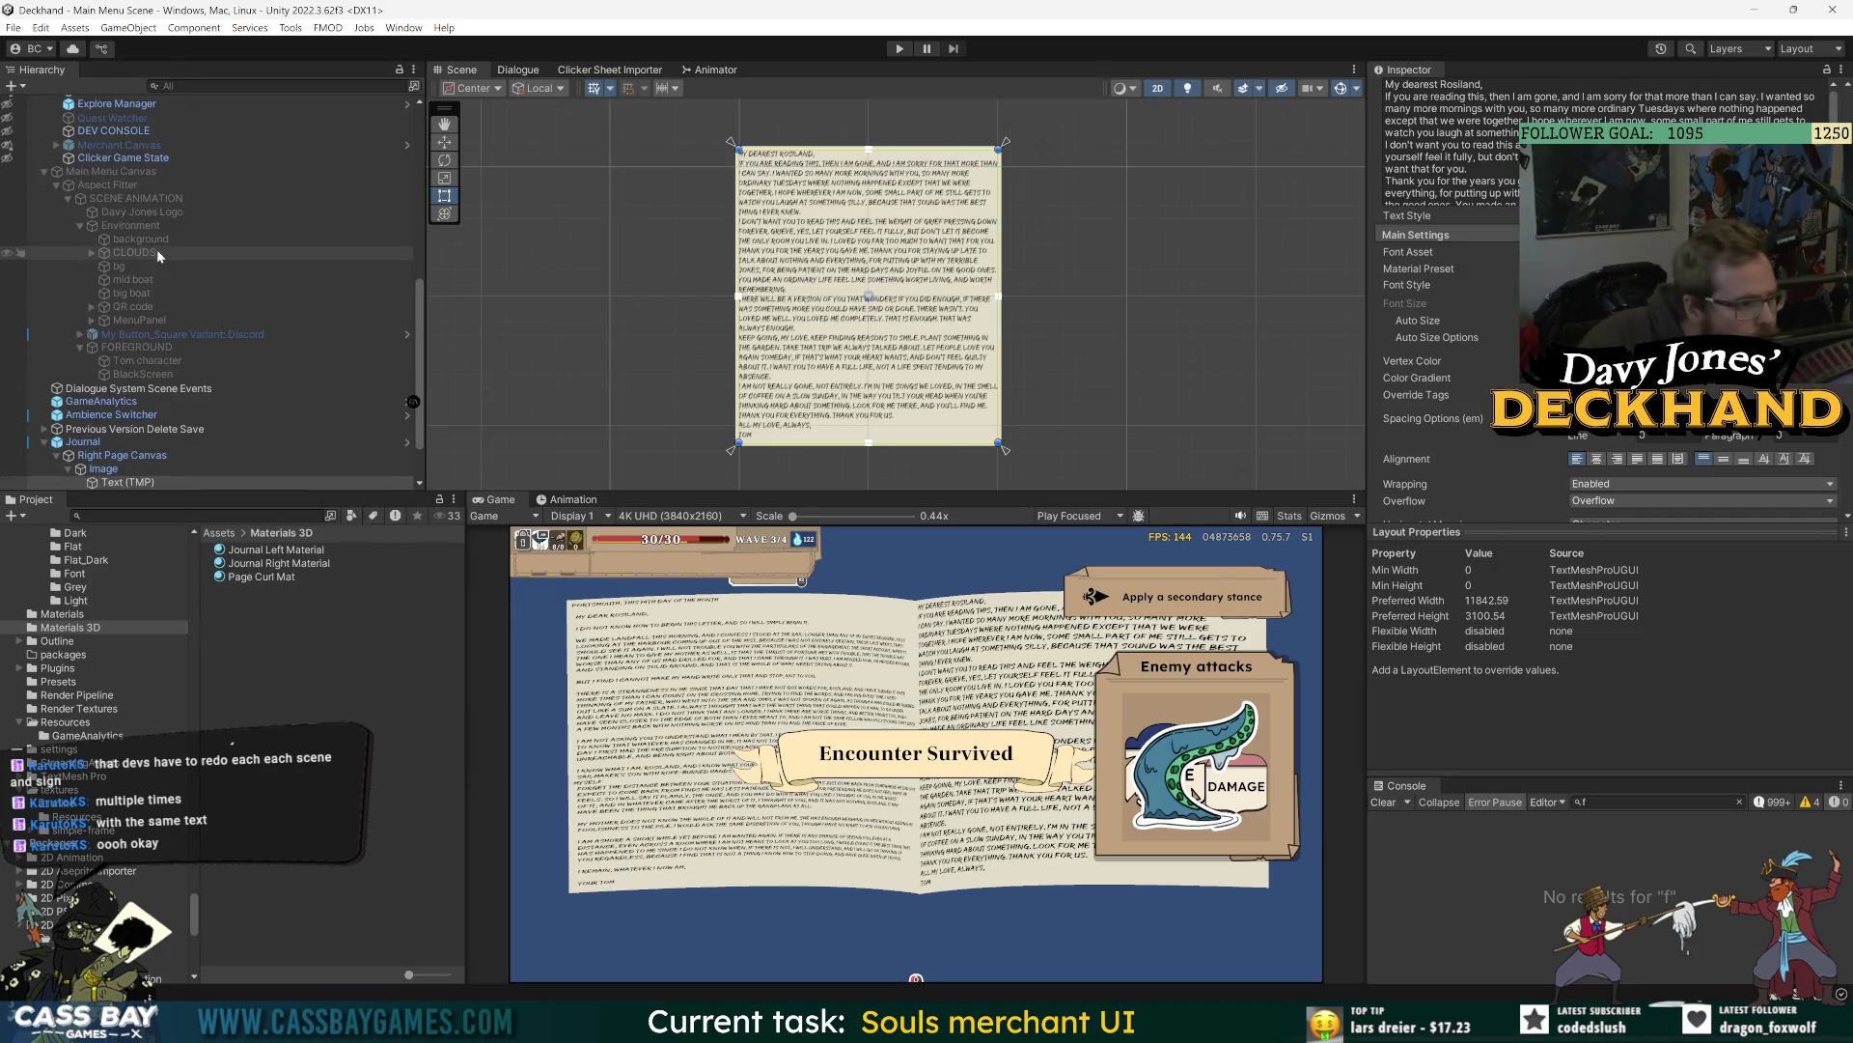
{"action": "scroll", "coordinate": [188, 418], "scroll_direction": "down", "scroll_amount": 2}
{"action": "left_click", "coordinate": [111, 469]}
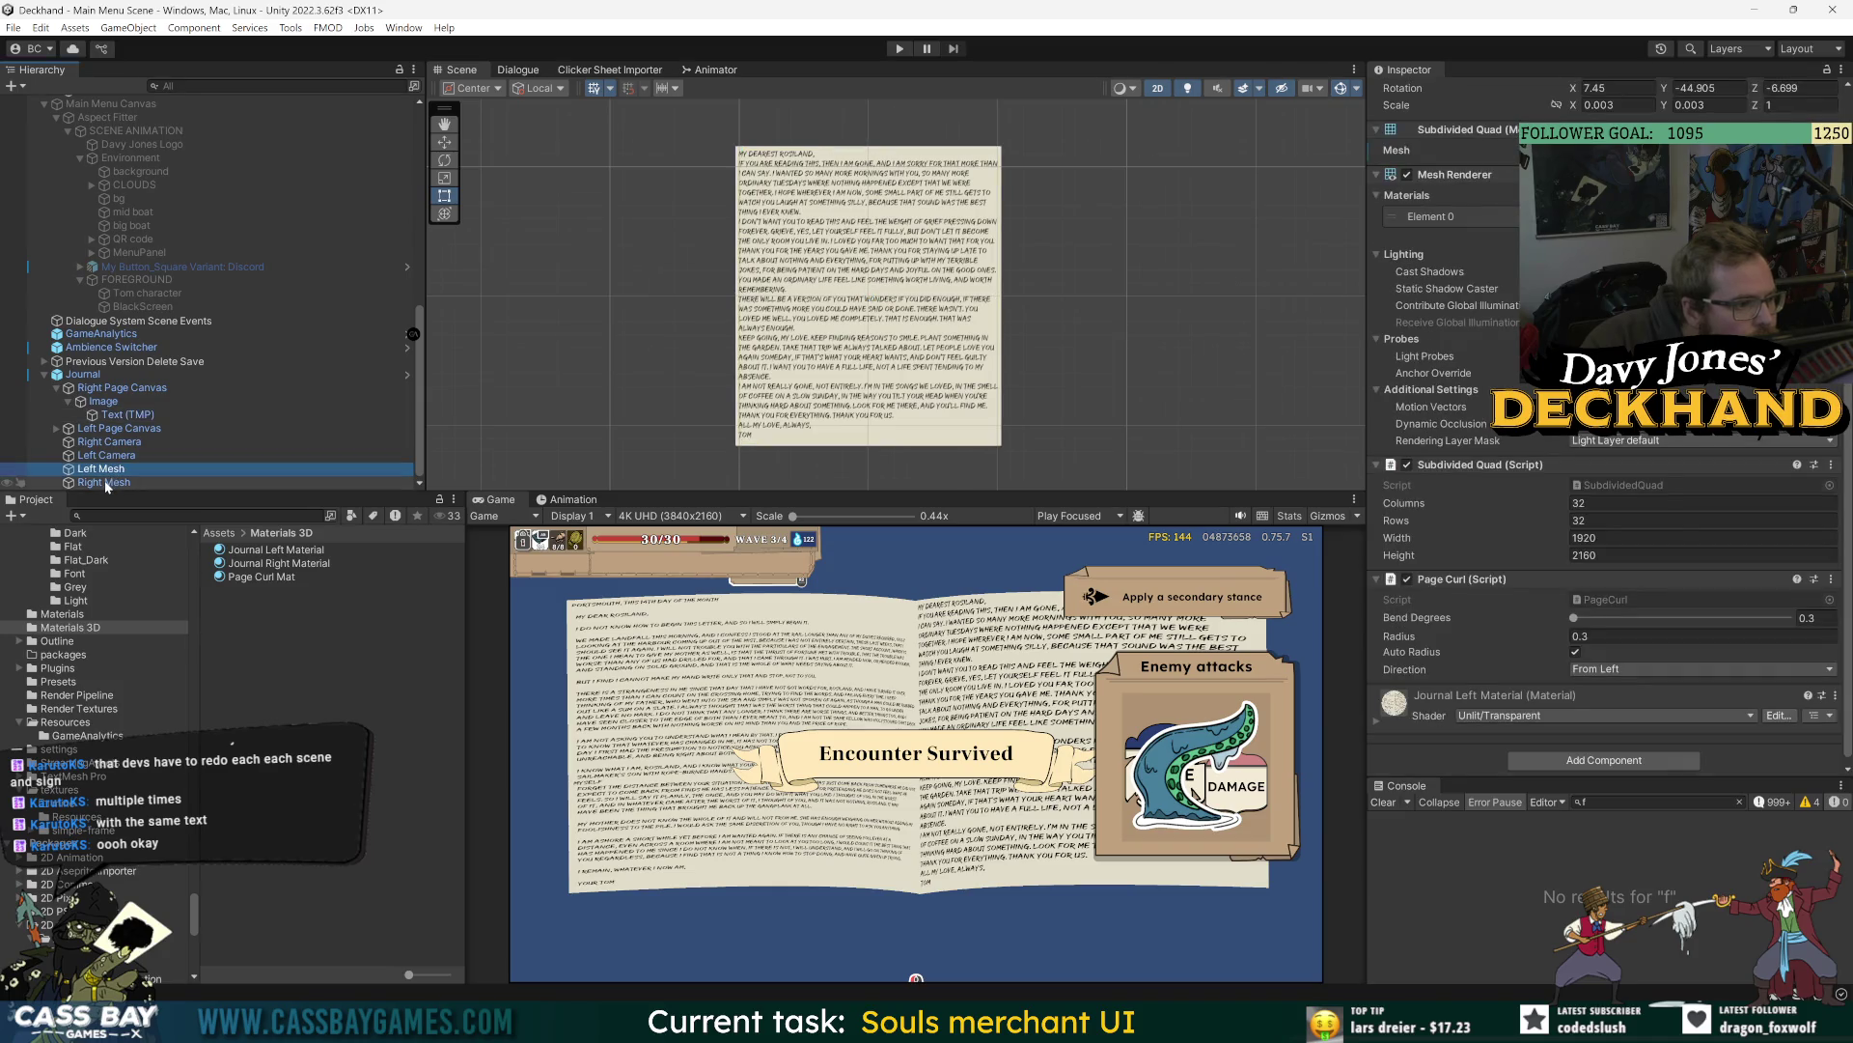
{"action": "left_click", "coordinate": [59, 389]}
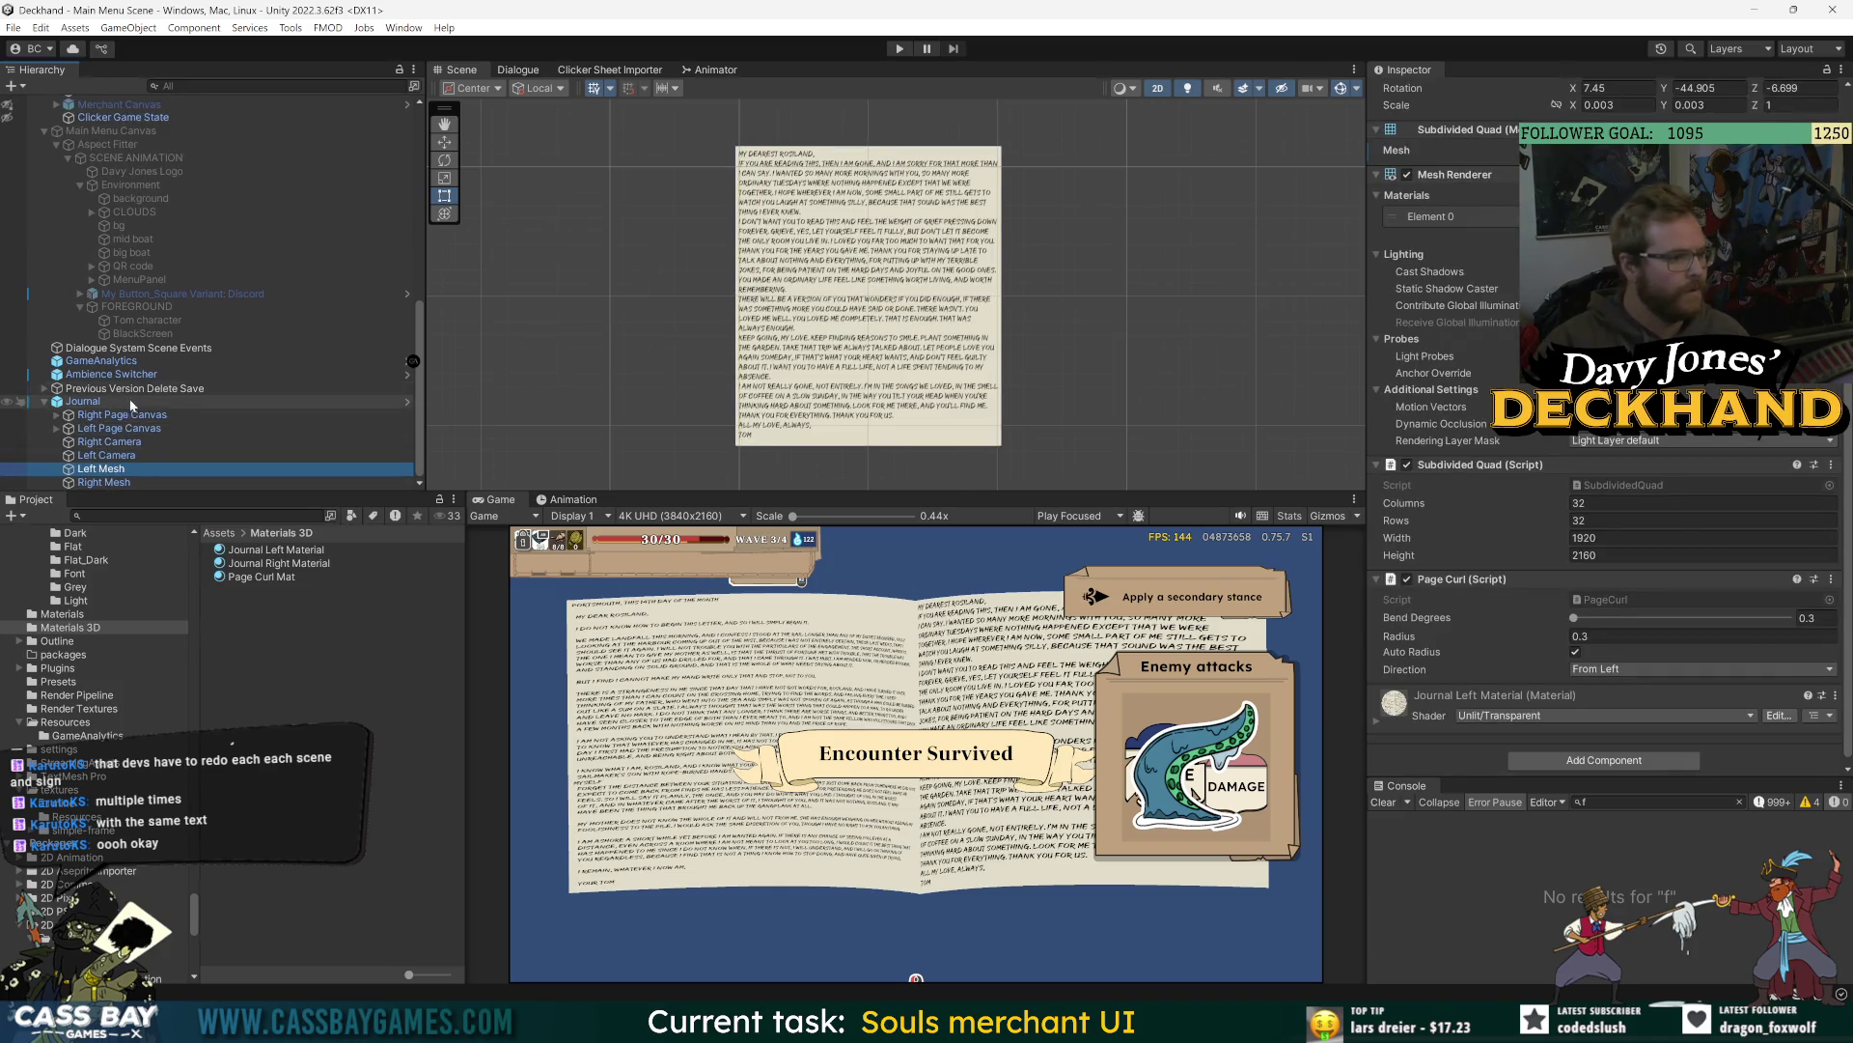
{"action": "left_click", "coordinate": [336, 479], "text": "shift"}
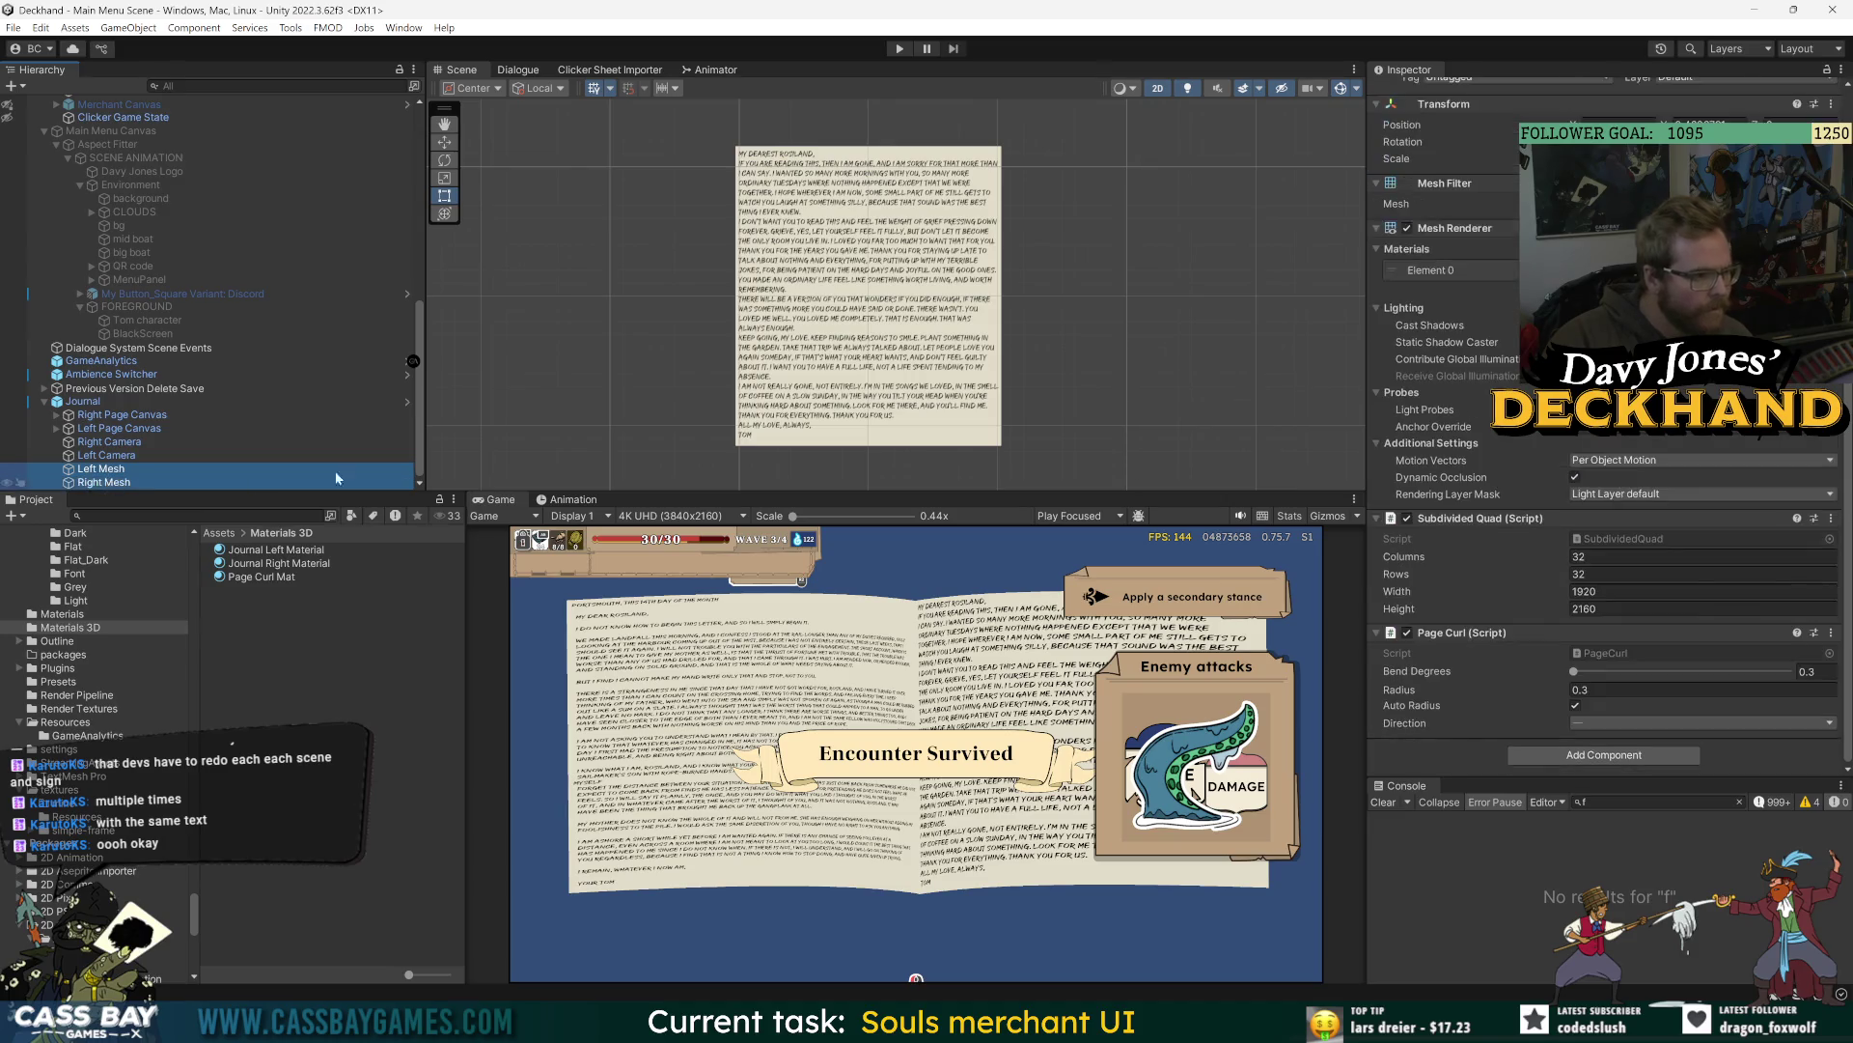
{"action": "scroll", "coordinate": [1178, 249], "scroll_direction": "down", "scroll_amount": 2}
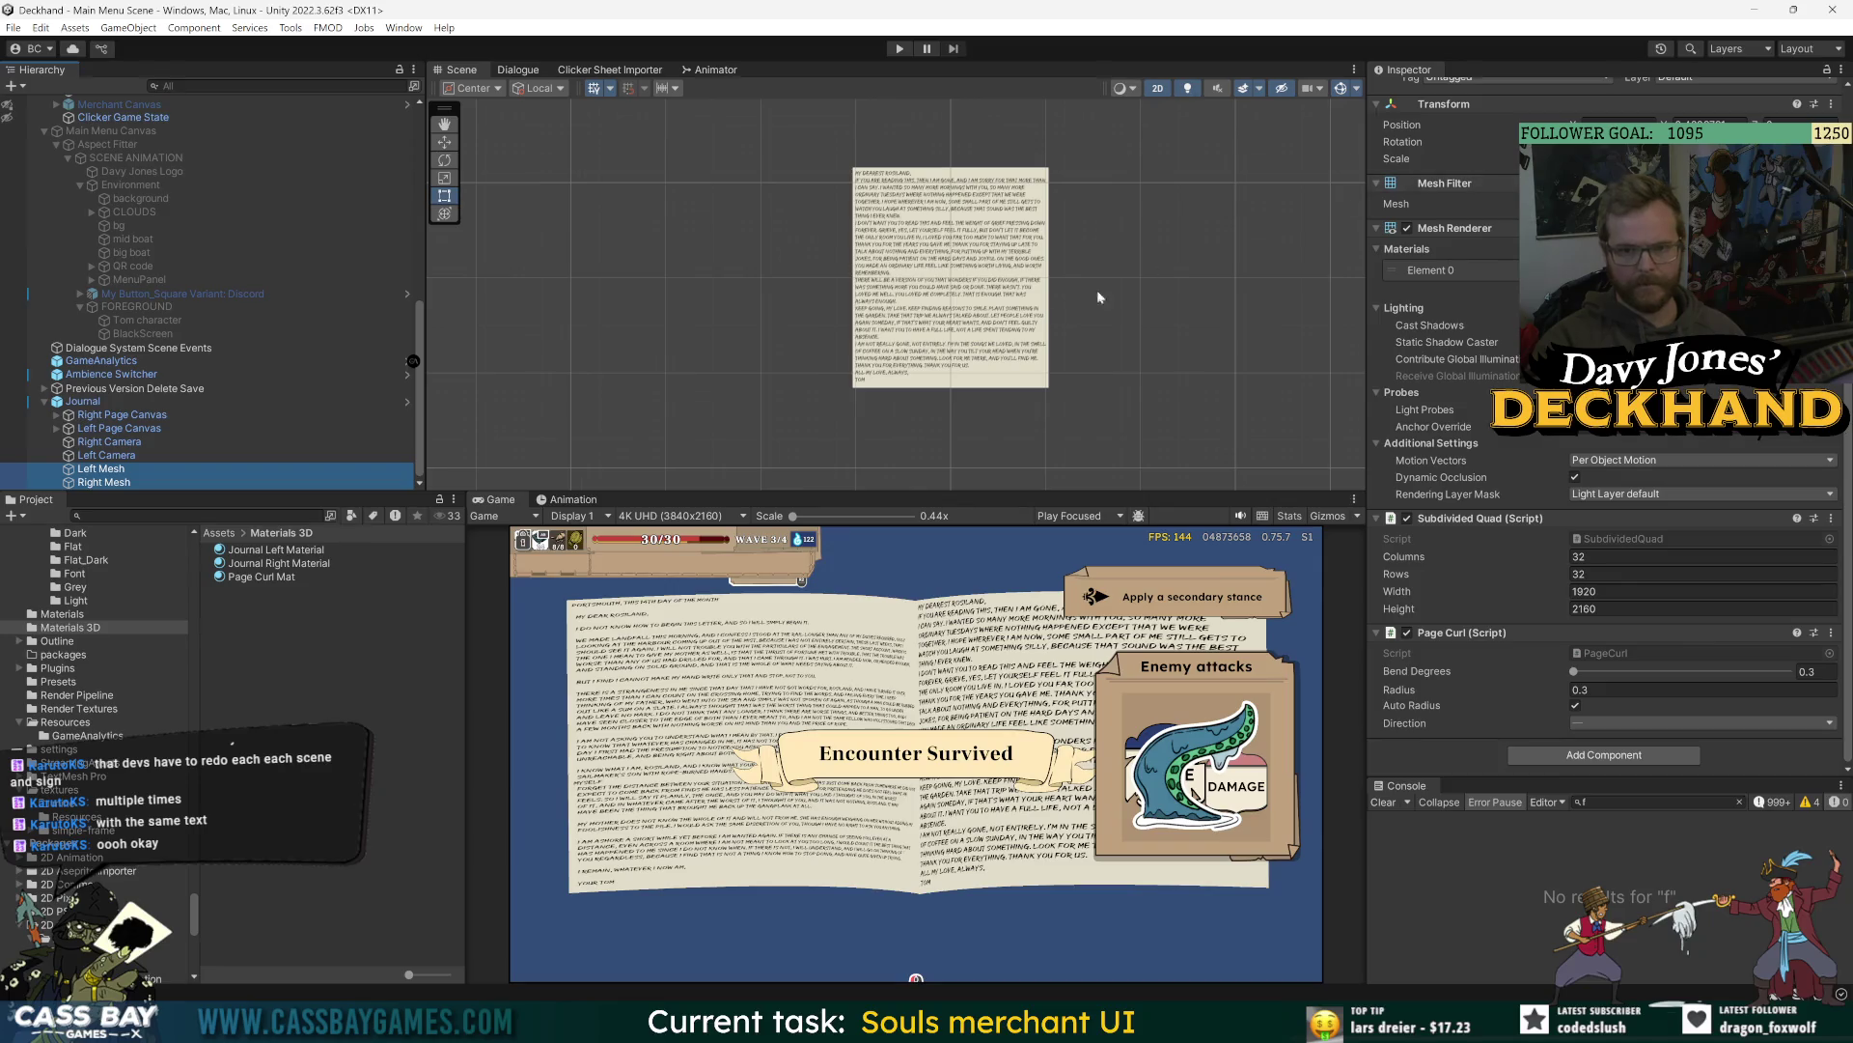
{"action": "key", "text": "f"}
{"action": "key", "text": "e"}
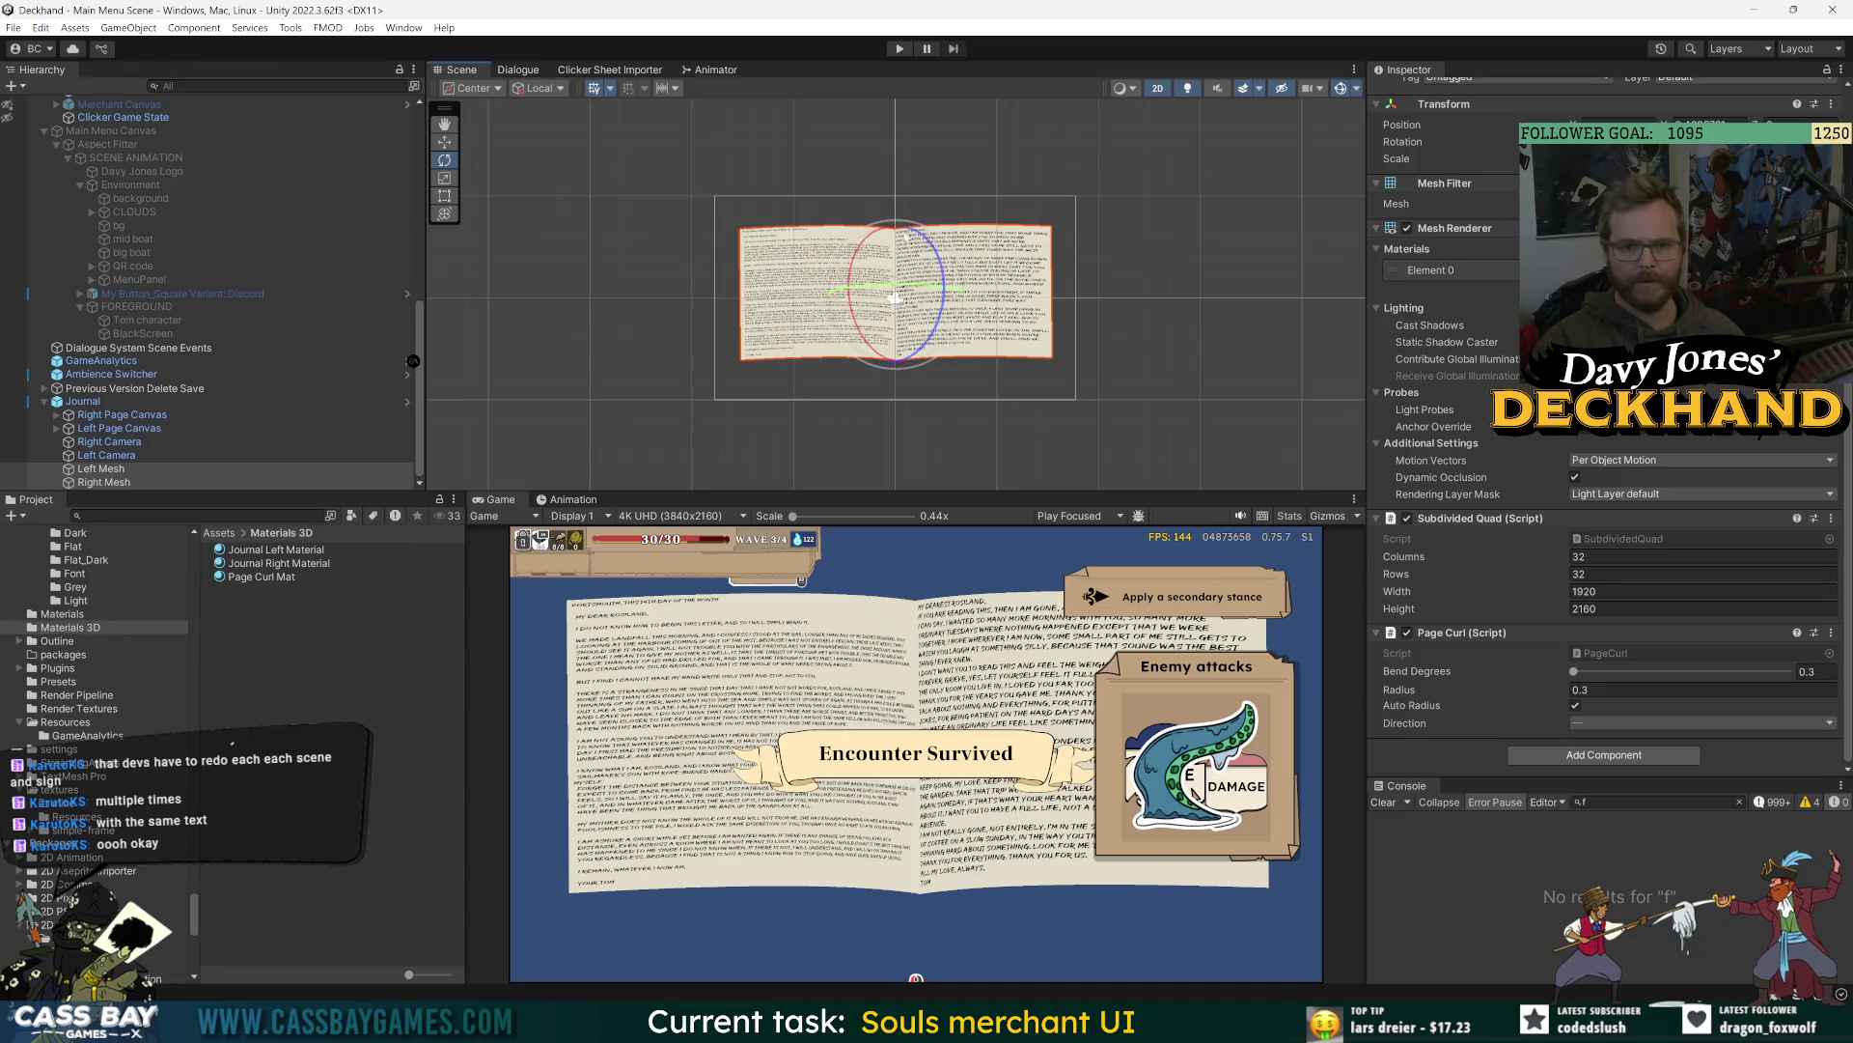
- Tilt the two selected page meshes to several angles using the rotate gizmo
{"action": "mouse_move", "coordinate": [849, 290]}
{"action": "left_mouse_down"}
{"action": "mouse_move", "coordinate": [871, 119]}
{"action": "mouse_move", "coordinate": [835, 187]}
{"action": "mouse_move", "coordinate": [922, 268]}
{"action": "mouse_move", "coordinate": [847, 289]}
{"action": "mouse_move", "coordinate": [916, 326]}
{"action": "mouse_move", "coordinate": [924, 282]}
{"action": "mouse_move", "coordinate": [872, 353]}
{"action": "mouse_move", "coordinate": [918, 279]}
{"action": "mouse_move", "coordinate": [896, 298]}
{"action": "left_mouse_up"}
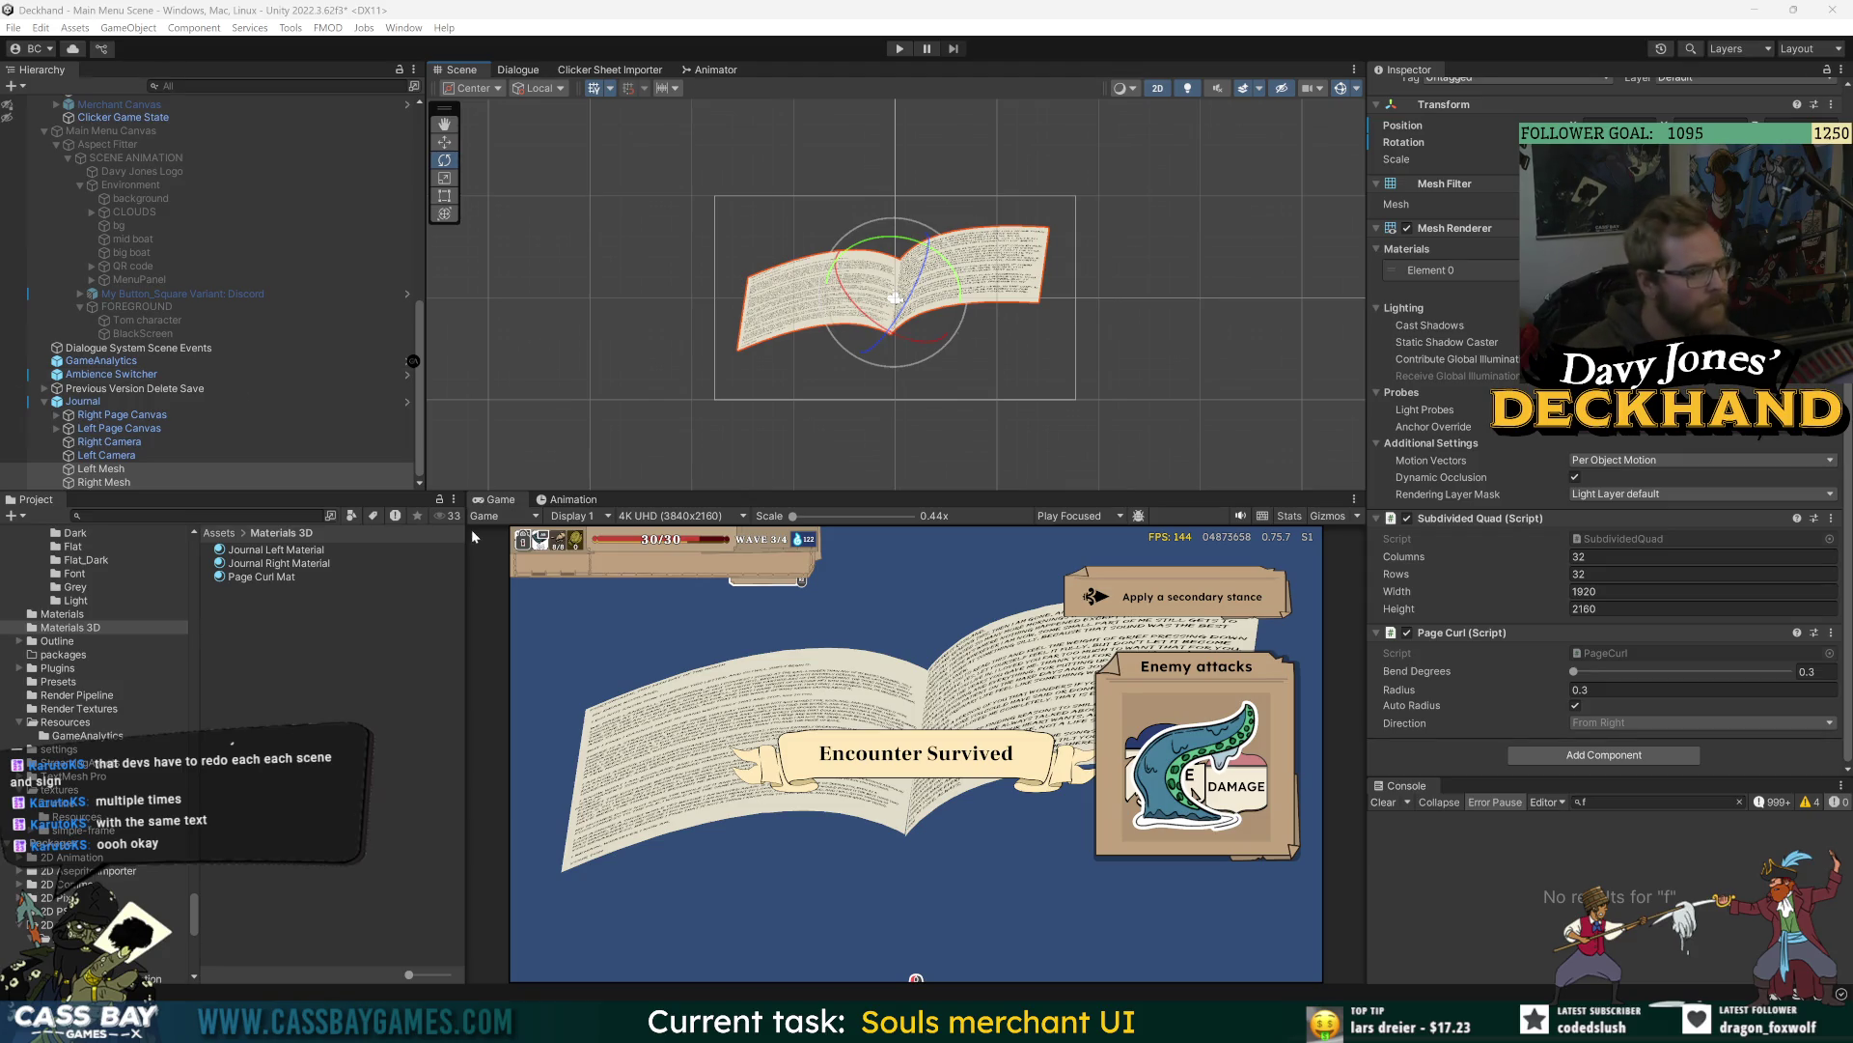
{"action": "mouse_move", "coordinate": [888, 287]}
{"action": "left_mouse_down"}
{"action": "mouse_move", "coordinate": [826, 229]}
{"action": "mouse_move", "coordinate": [811, 131]}
{"action": "mouse_move", "coordinate": [816, 309]}
{"action": "mouse_move", "coordinate": [814, 211]}
{"action": "mouse_move", "coordinate": [925, 253]}
{"action": "mouse_move", "coordinate": [951, 351]}
{"action": "mouse_move", "coordinate": [1059, 392]}
{"action": "left_mouse_up"}
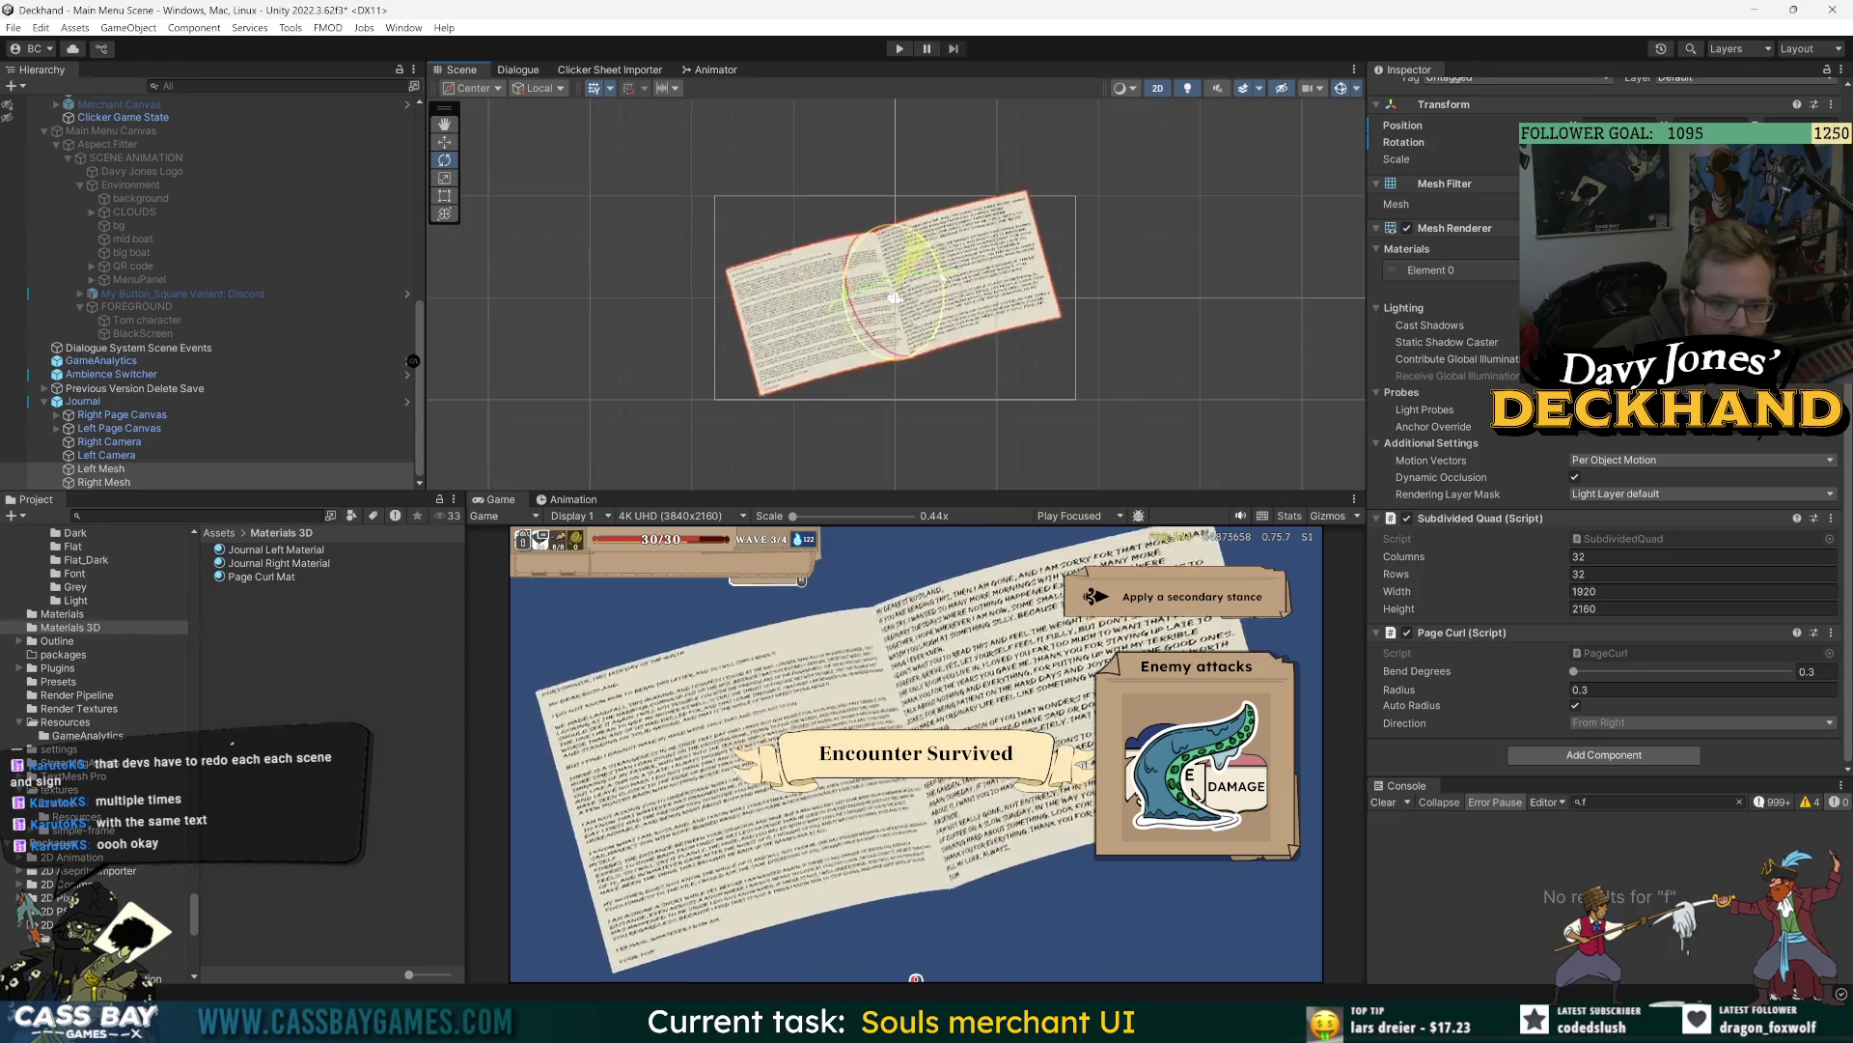
{"action": "mouse_move", "coordinate": [895, 231]}
{"action": "left_mouse_down"}
{"action": "mouse_move", "coordinate": [903, 251]}
{"action": "mouse_move", "coordinate": [921, 206]}
{"action": "mouse_move", "coordinate": [851, 275]}
{"action": "mouse_move", "coordinate": [874, 262]}
{"action": "mouse_move", "coordinate": [893, 369]}
{"action": "mouse_move", "coordinate": [836, 364]}
{"action": "mouse_move", "coordinate": [888, 397]}
{"action": "mouse_move", "coordinate": [878, 368]}
{"action": "mouse_move", "coordinate": [941, 256]}
{"action": "mouse_move", "coordinate": [883, 295]}
{"action": "left_mouse_up"}
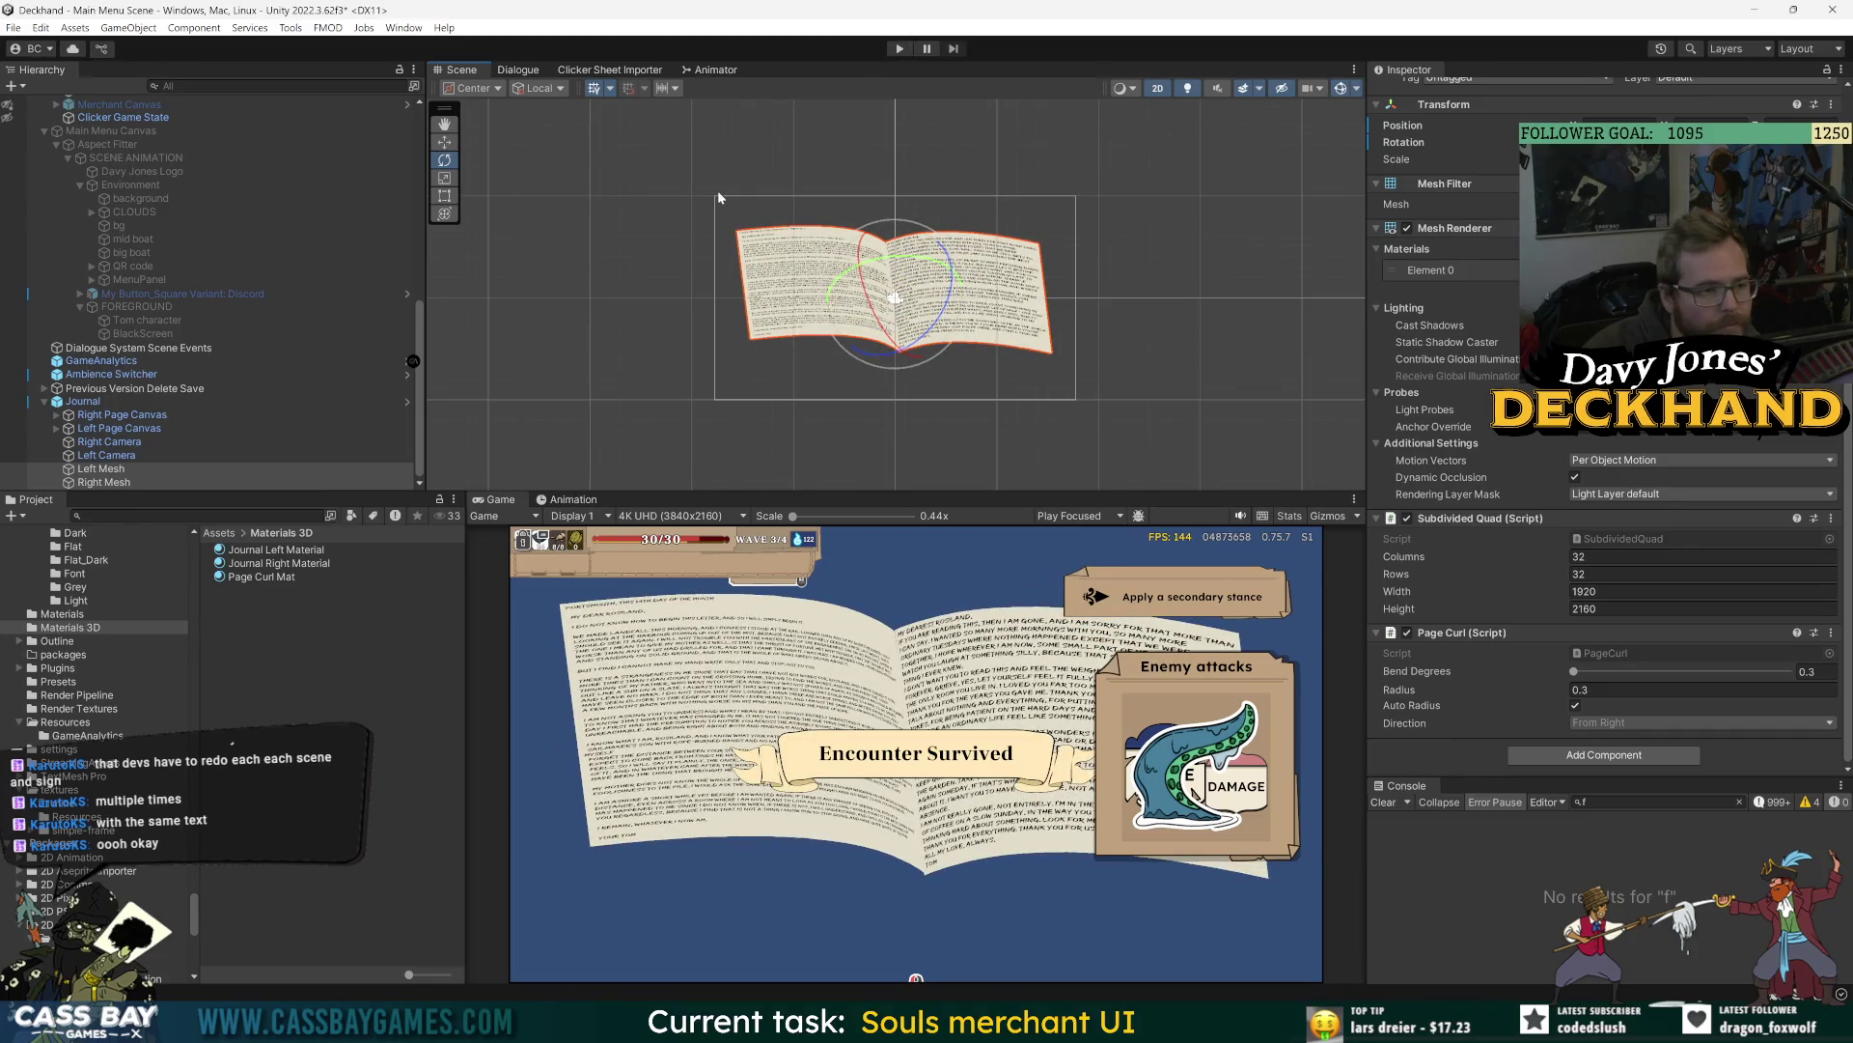
{"action": "left_click", "coordinate": [83, 401]}
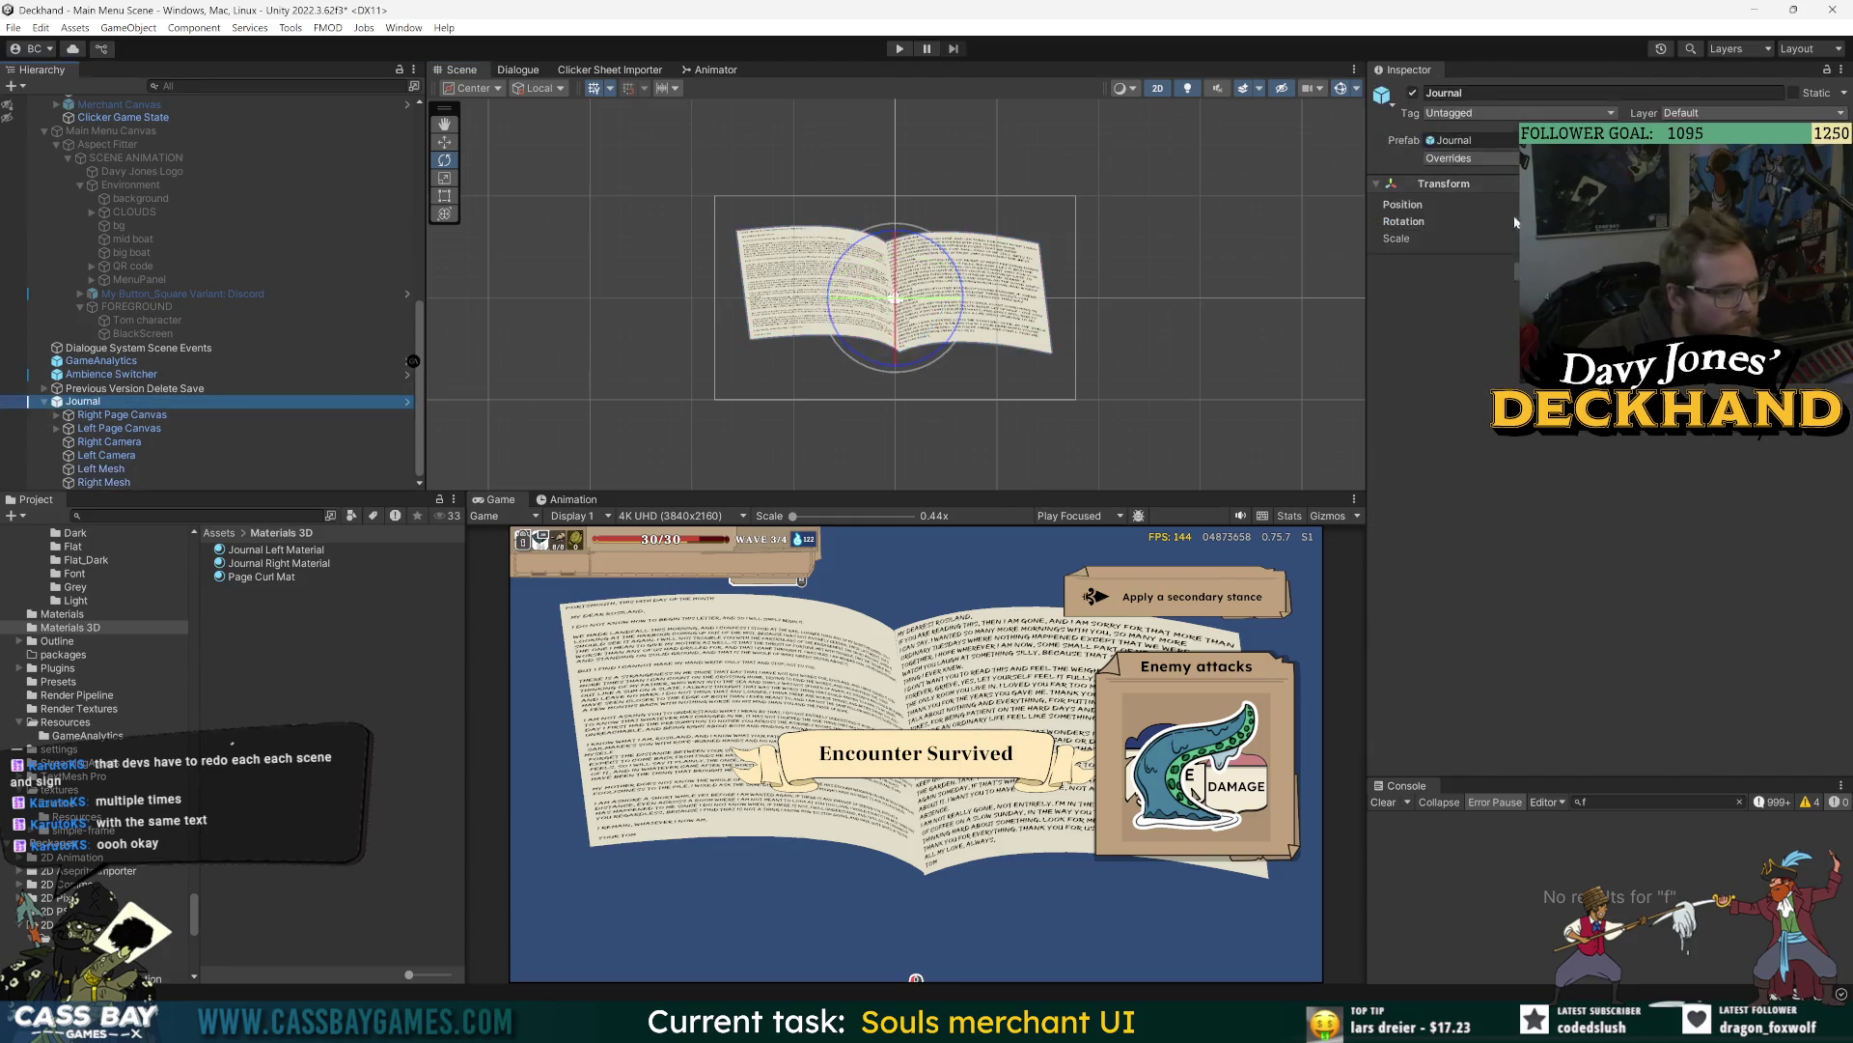
- Revert all Journal prefab overrides and open the Journal prefab for editing
{"action": "left_click", "coordinate": [1477, 157]}
{"action": "left_click", "coordinate": [1496, 337]}
{"action": "double_click", "coordinate": [1467, 140]}
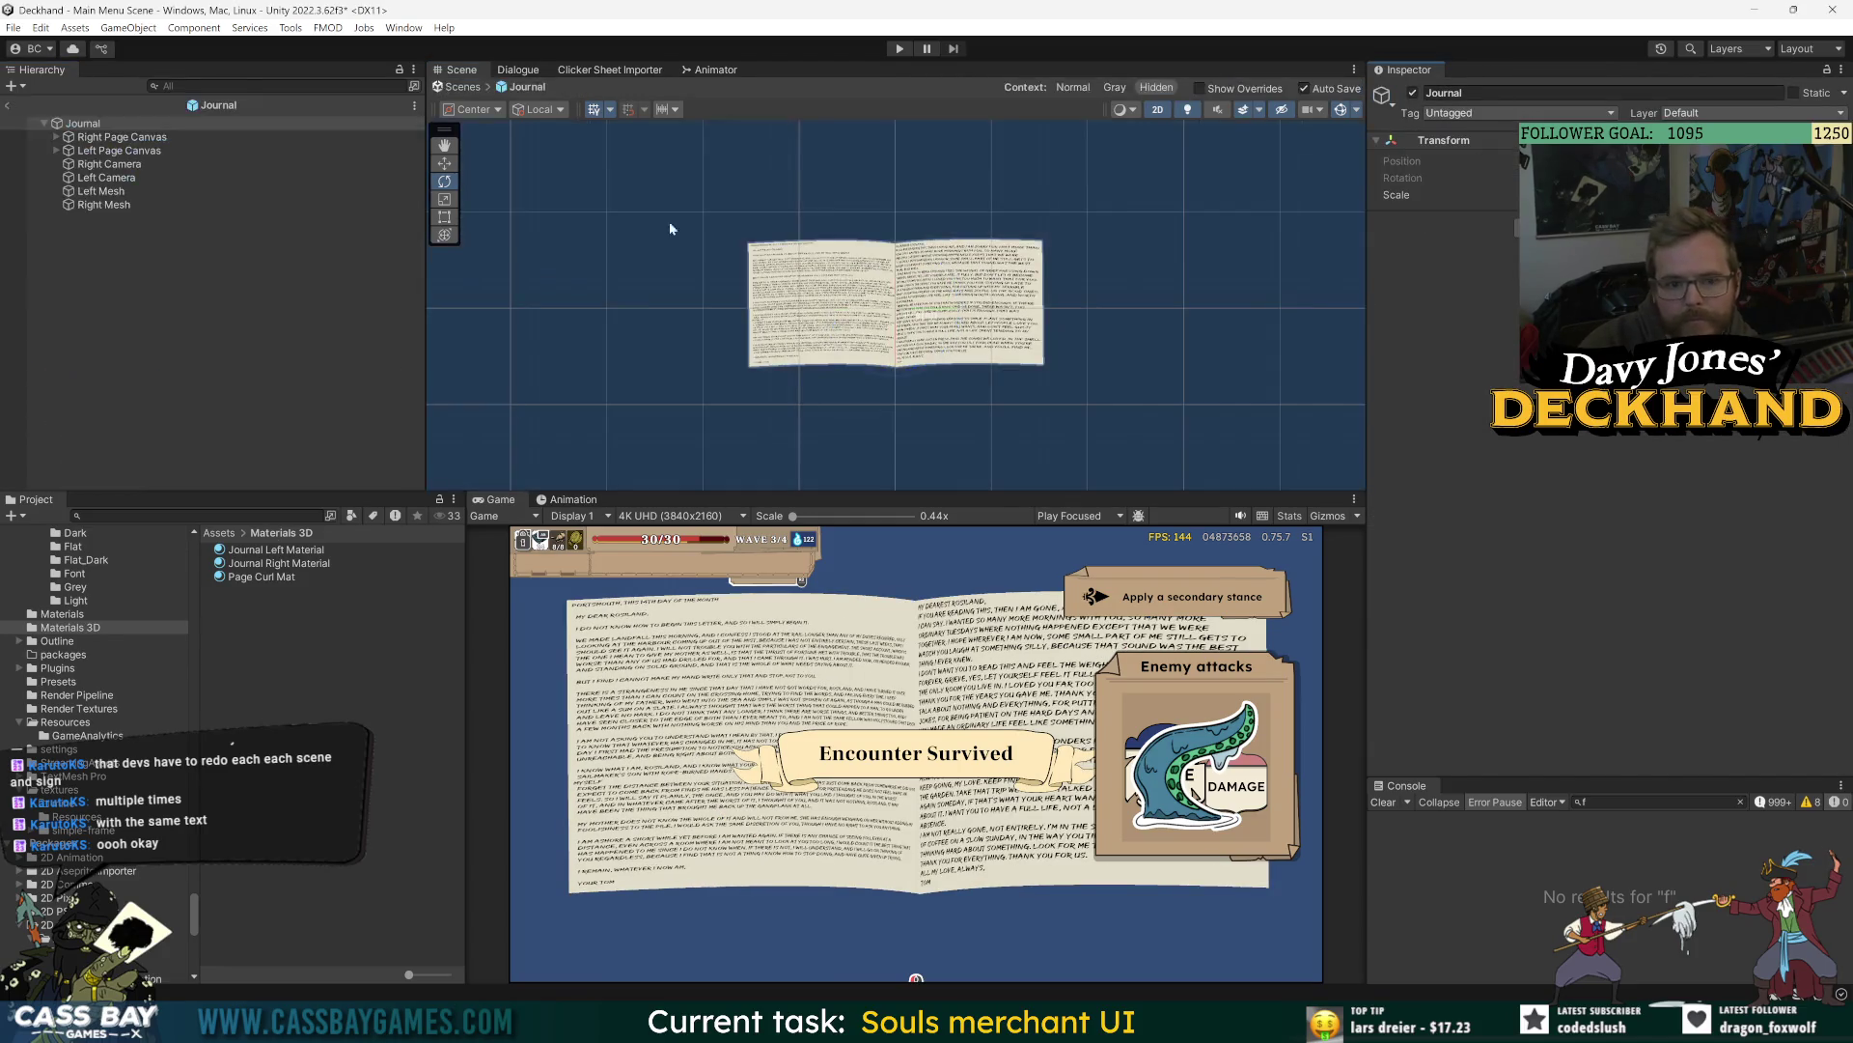
- Create an empty child named 'Mesh group' and make Left Mesh and Right Mesh its children
{"action": "left_click", "coordinate": [100, 191]}
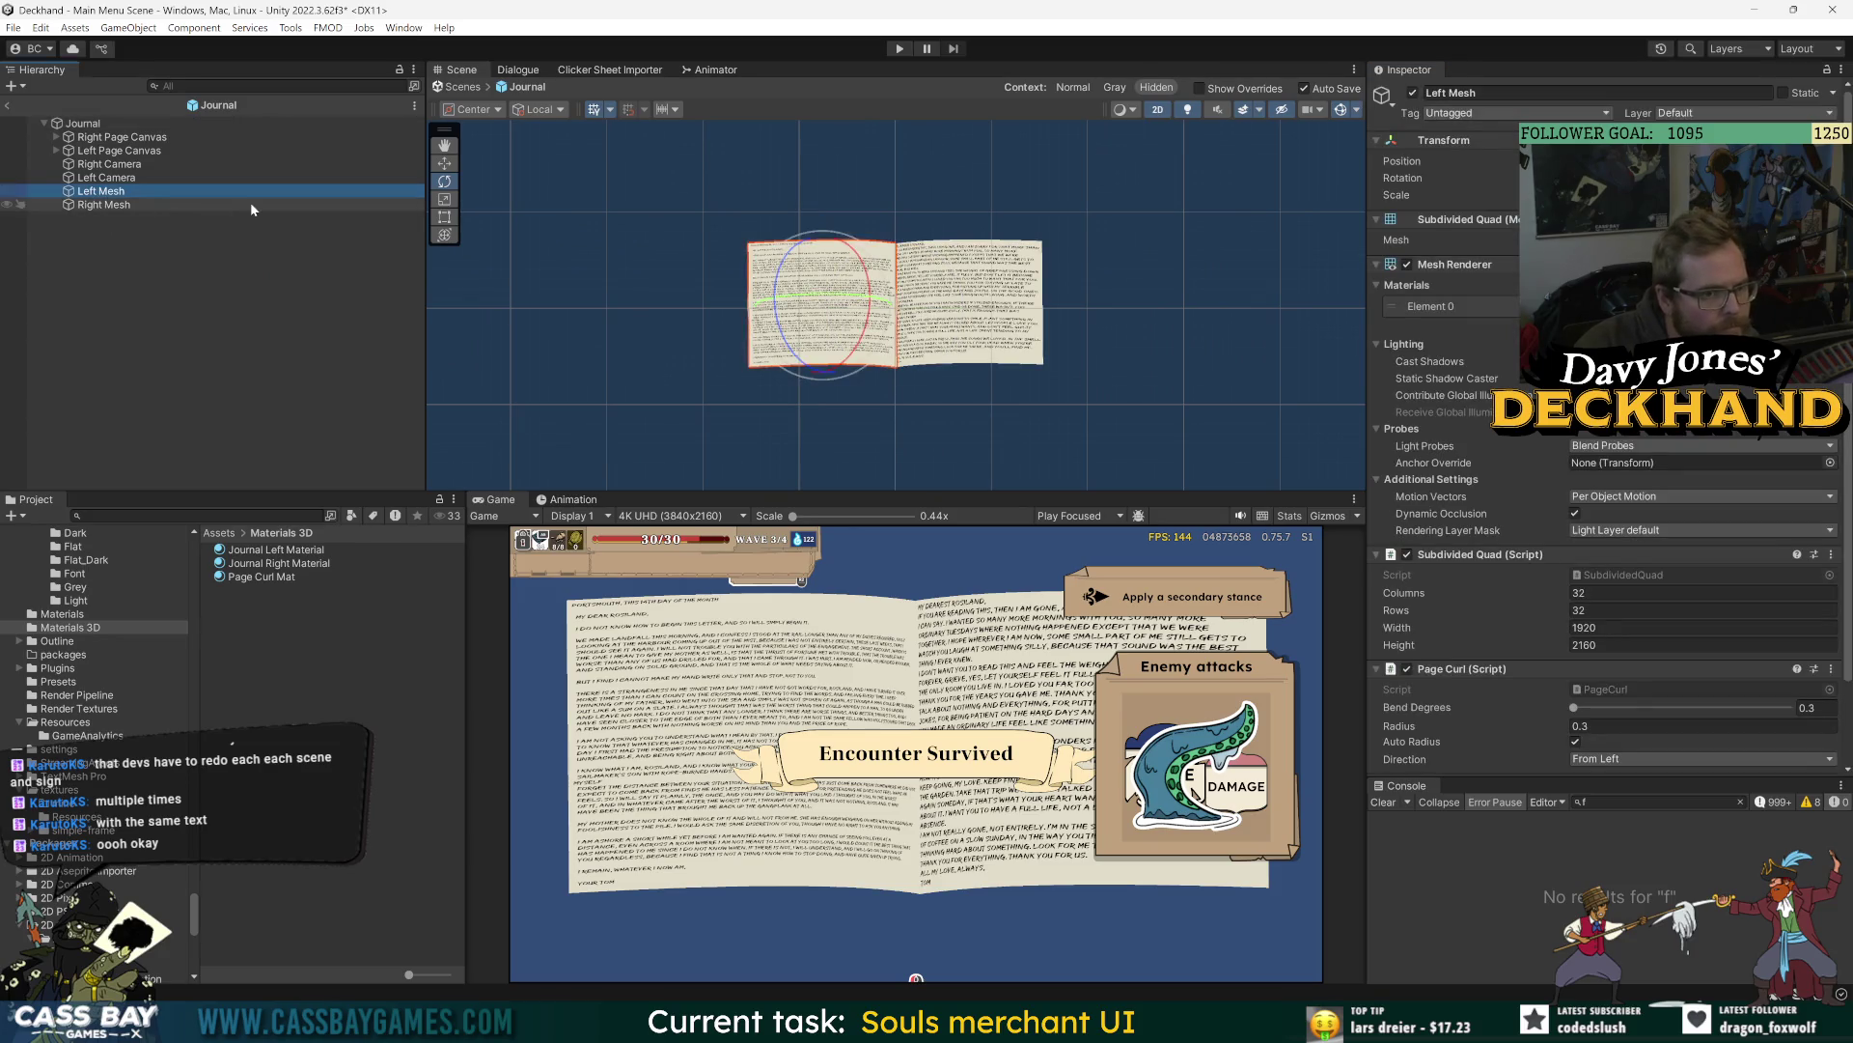
{"action": "left_click", "coordinate": [125, 241]}
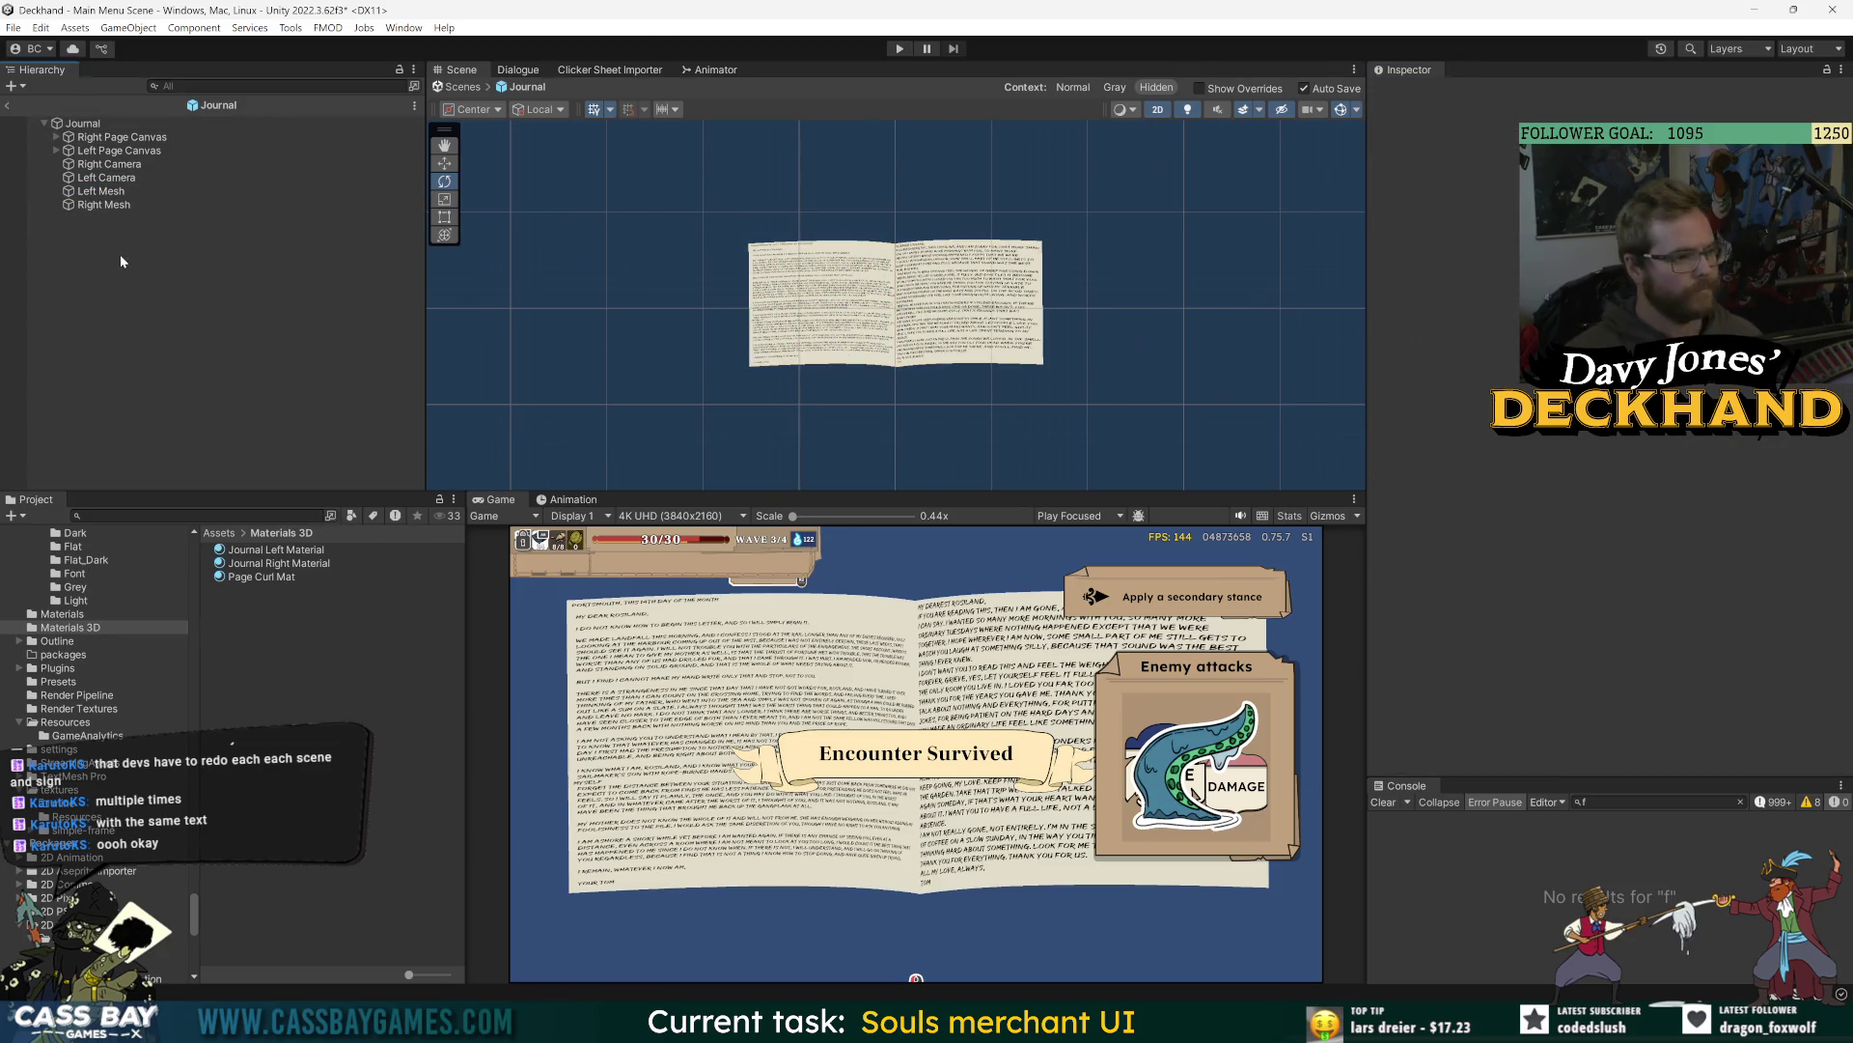
{"action": "right_click", "coordinate": [119, 253]}
{"action": "left_click", "coordinate": [169, 462]}
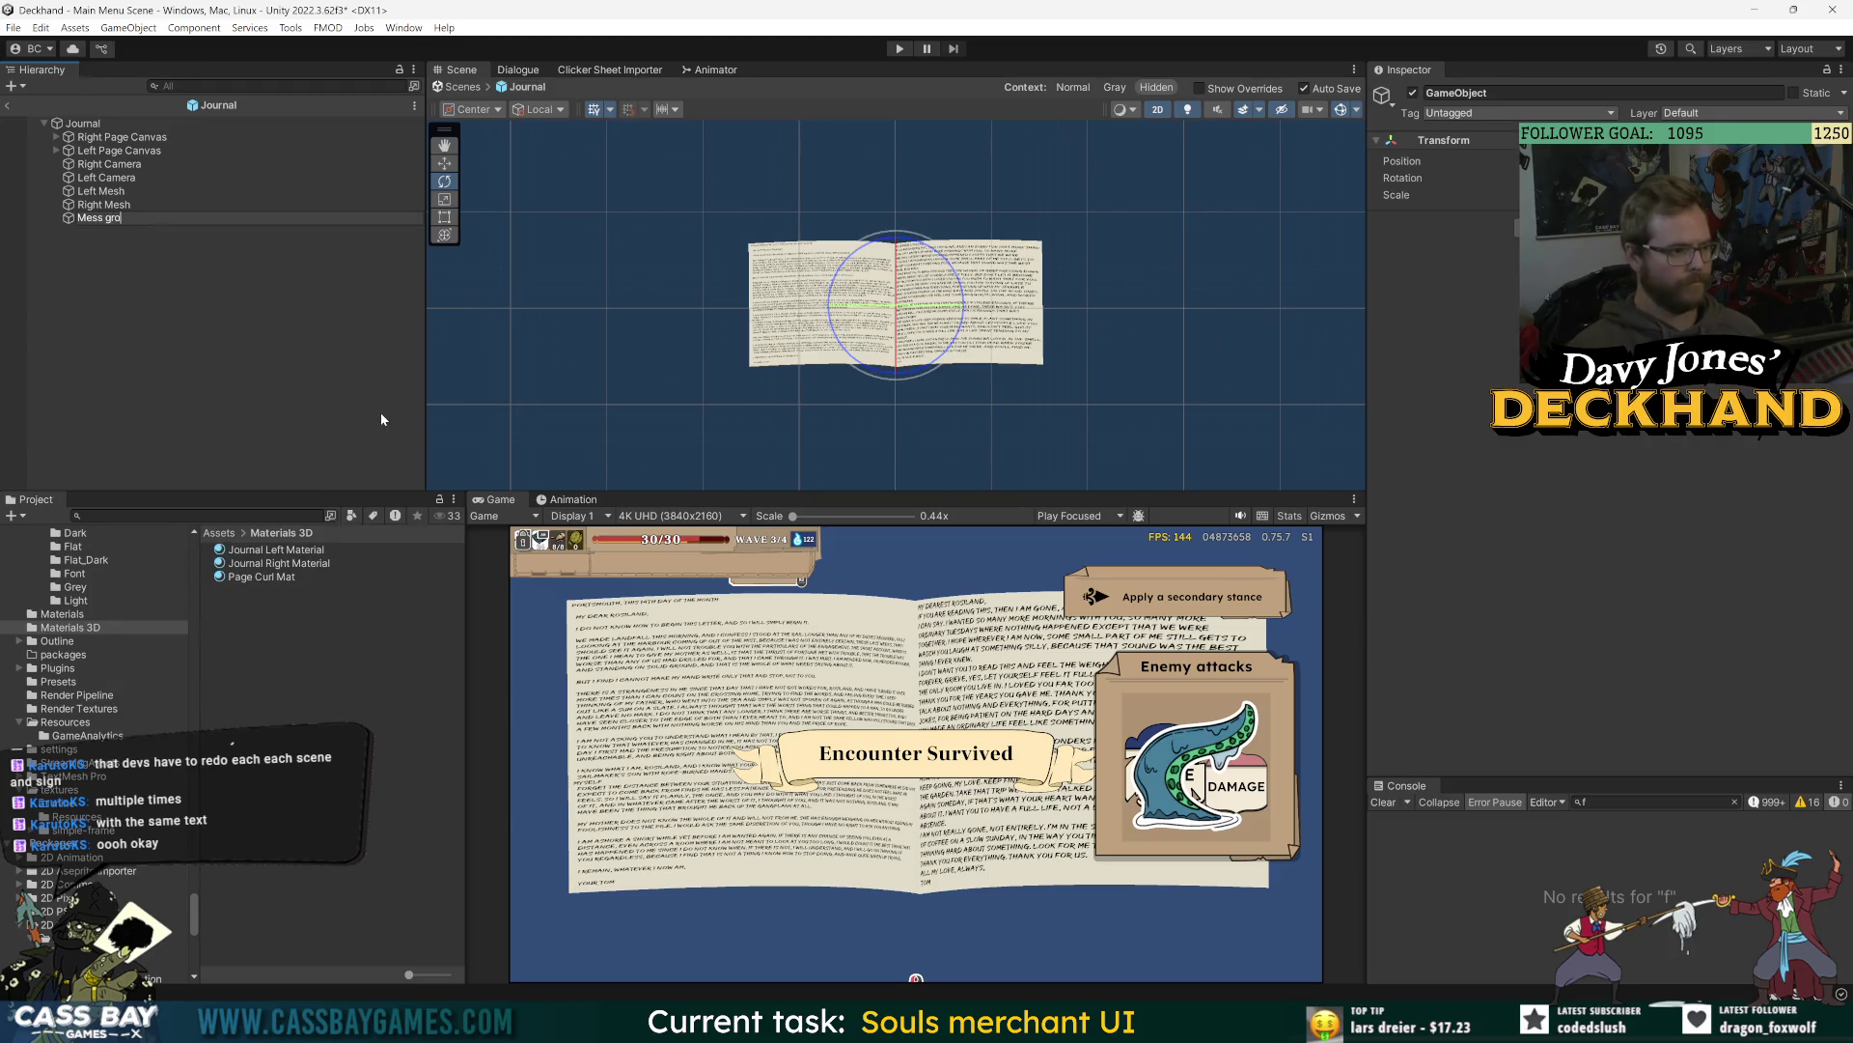
{"action": "type", "text": "roup"}
{"action": "key", "text": "Return"}
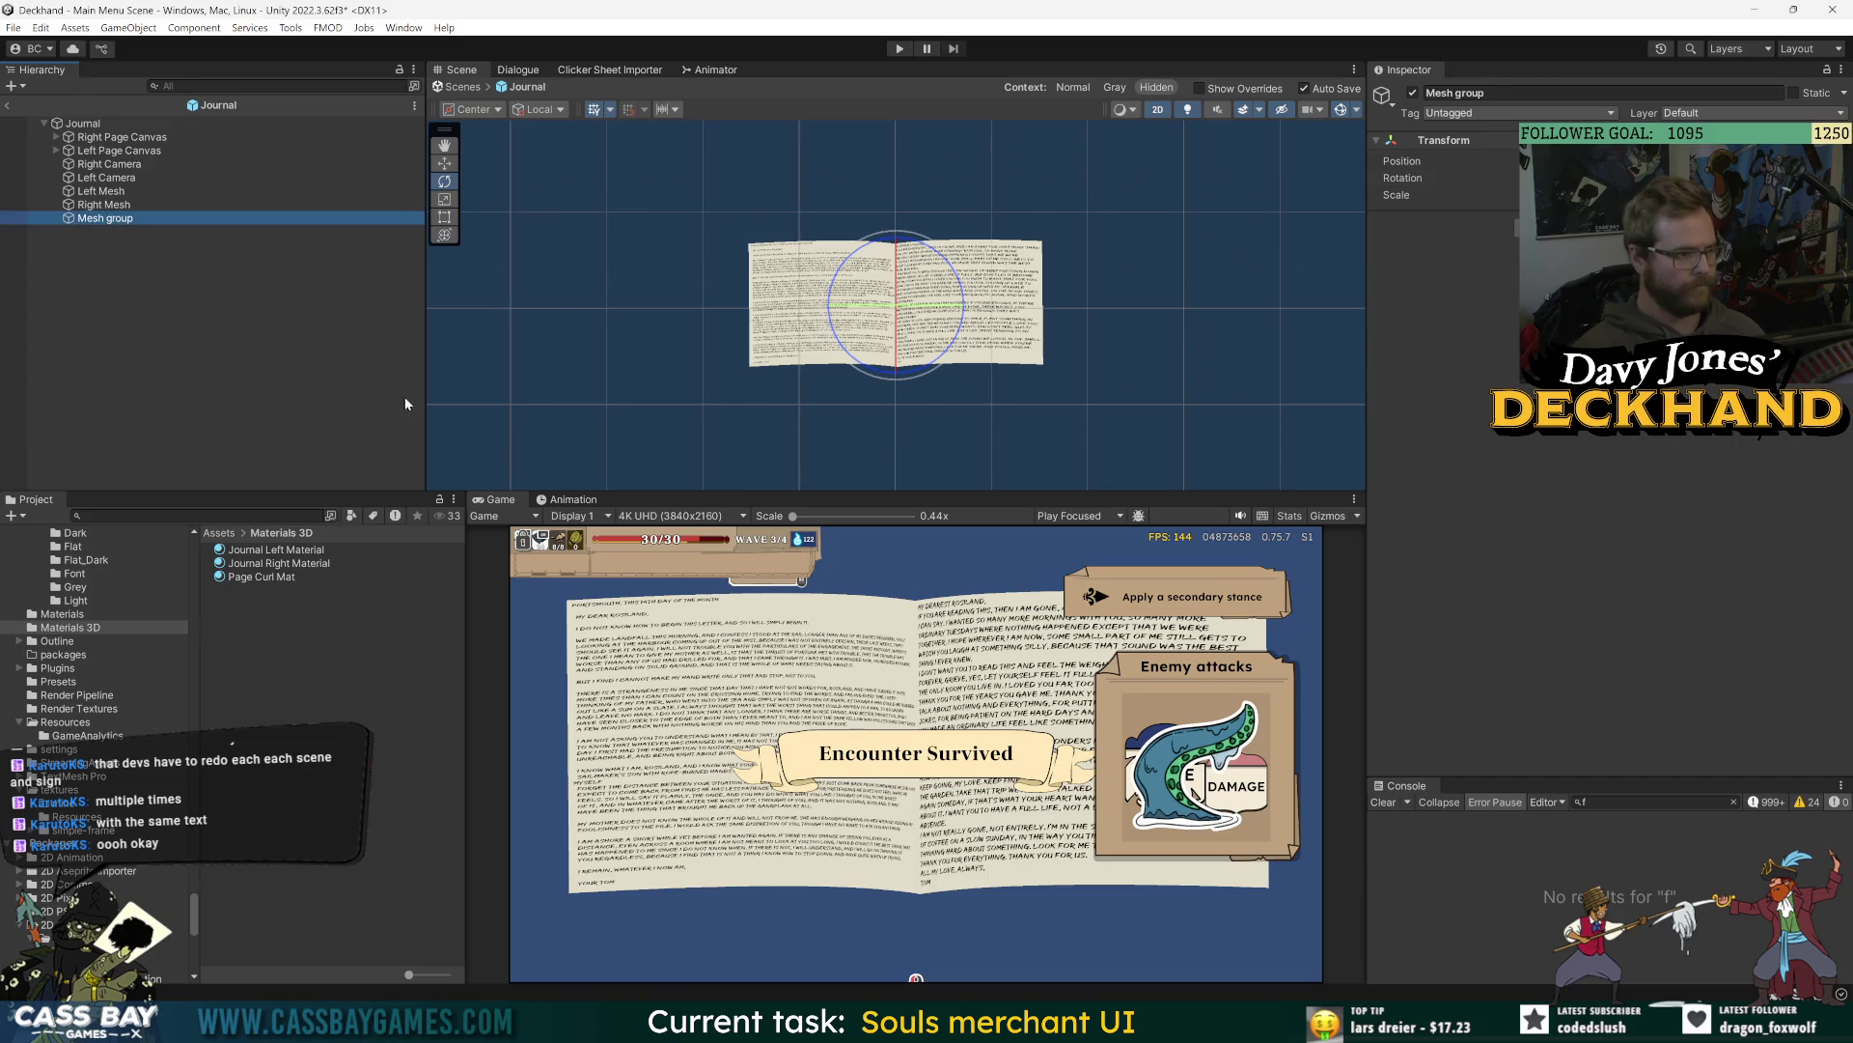
{"action": "left_click", "coordinate": [103, 204]}
{"action": "left_click", "coordinate": [98, 192], "text": "ctrl"}
{"action": "left_click", "coordinate": [97, 217]}
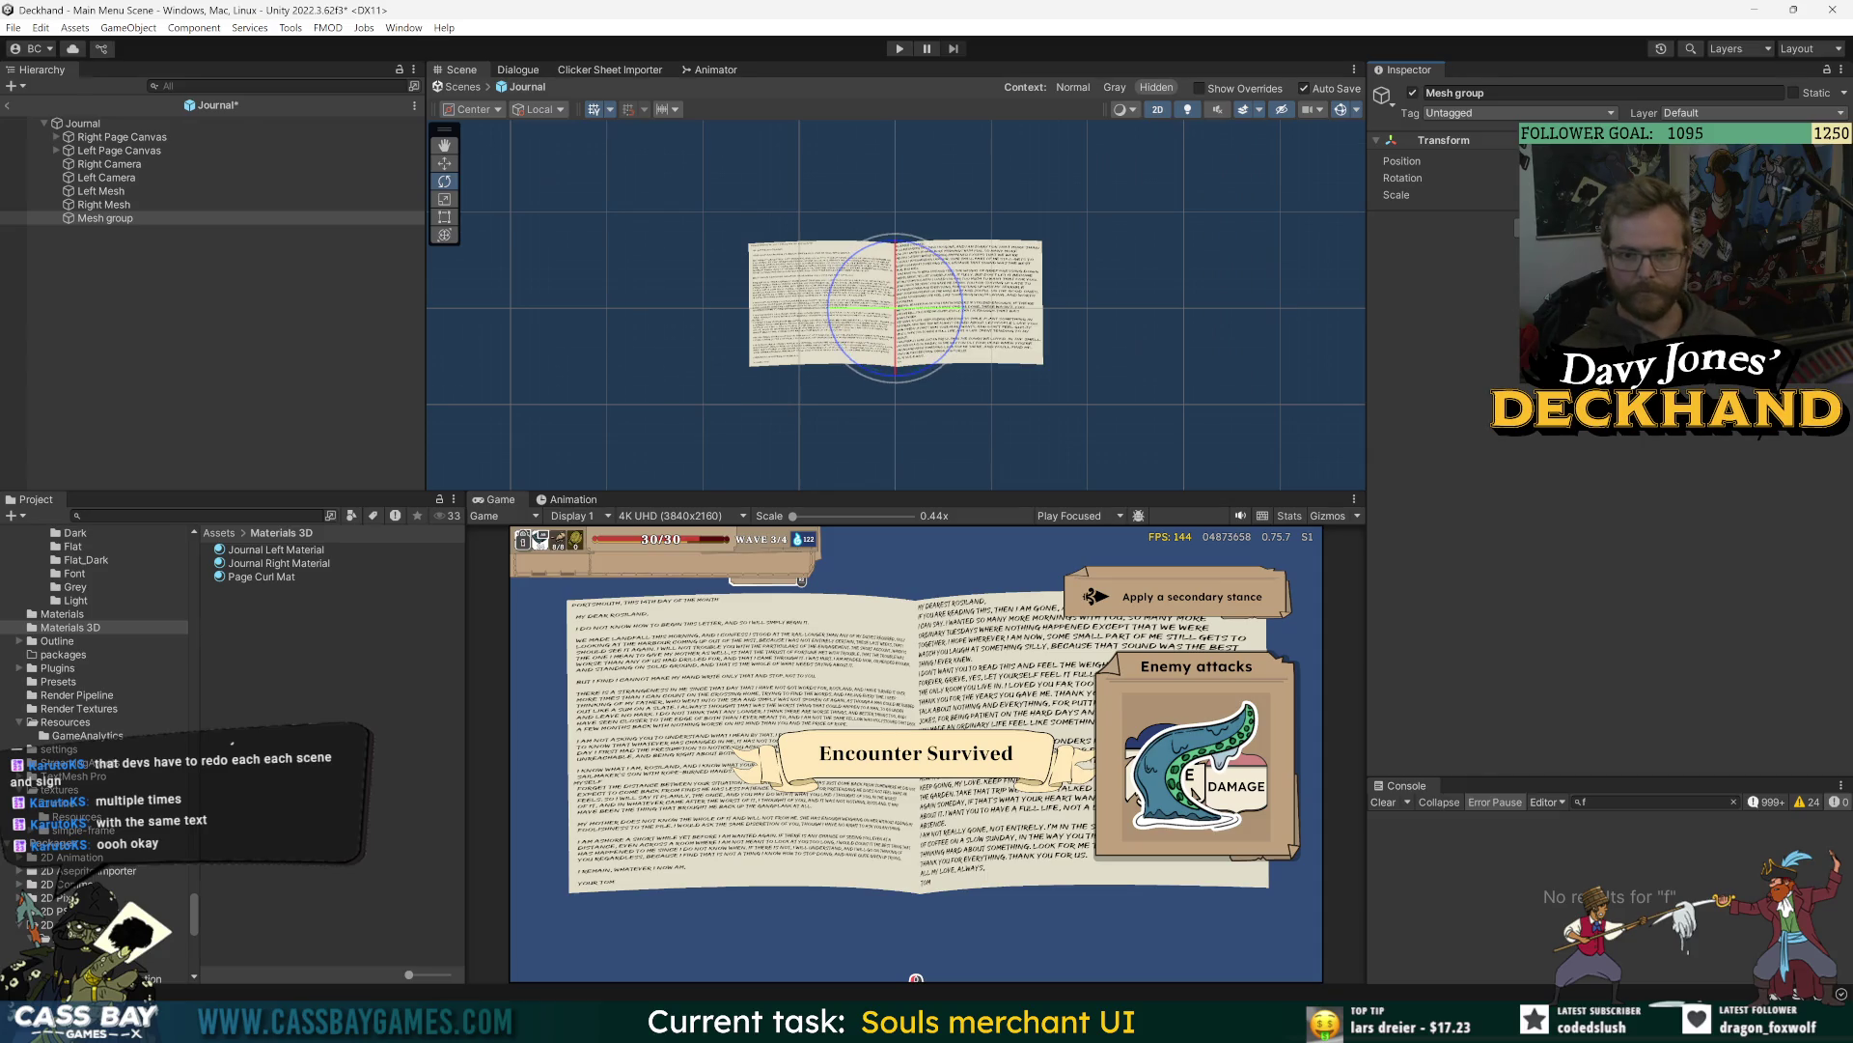
{"action": "key", "text": "ctrl+z"}
{"action": "key", "text": "ctrl+z"}
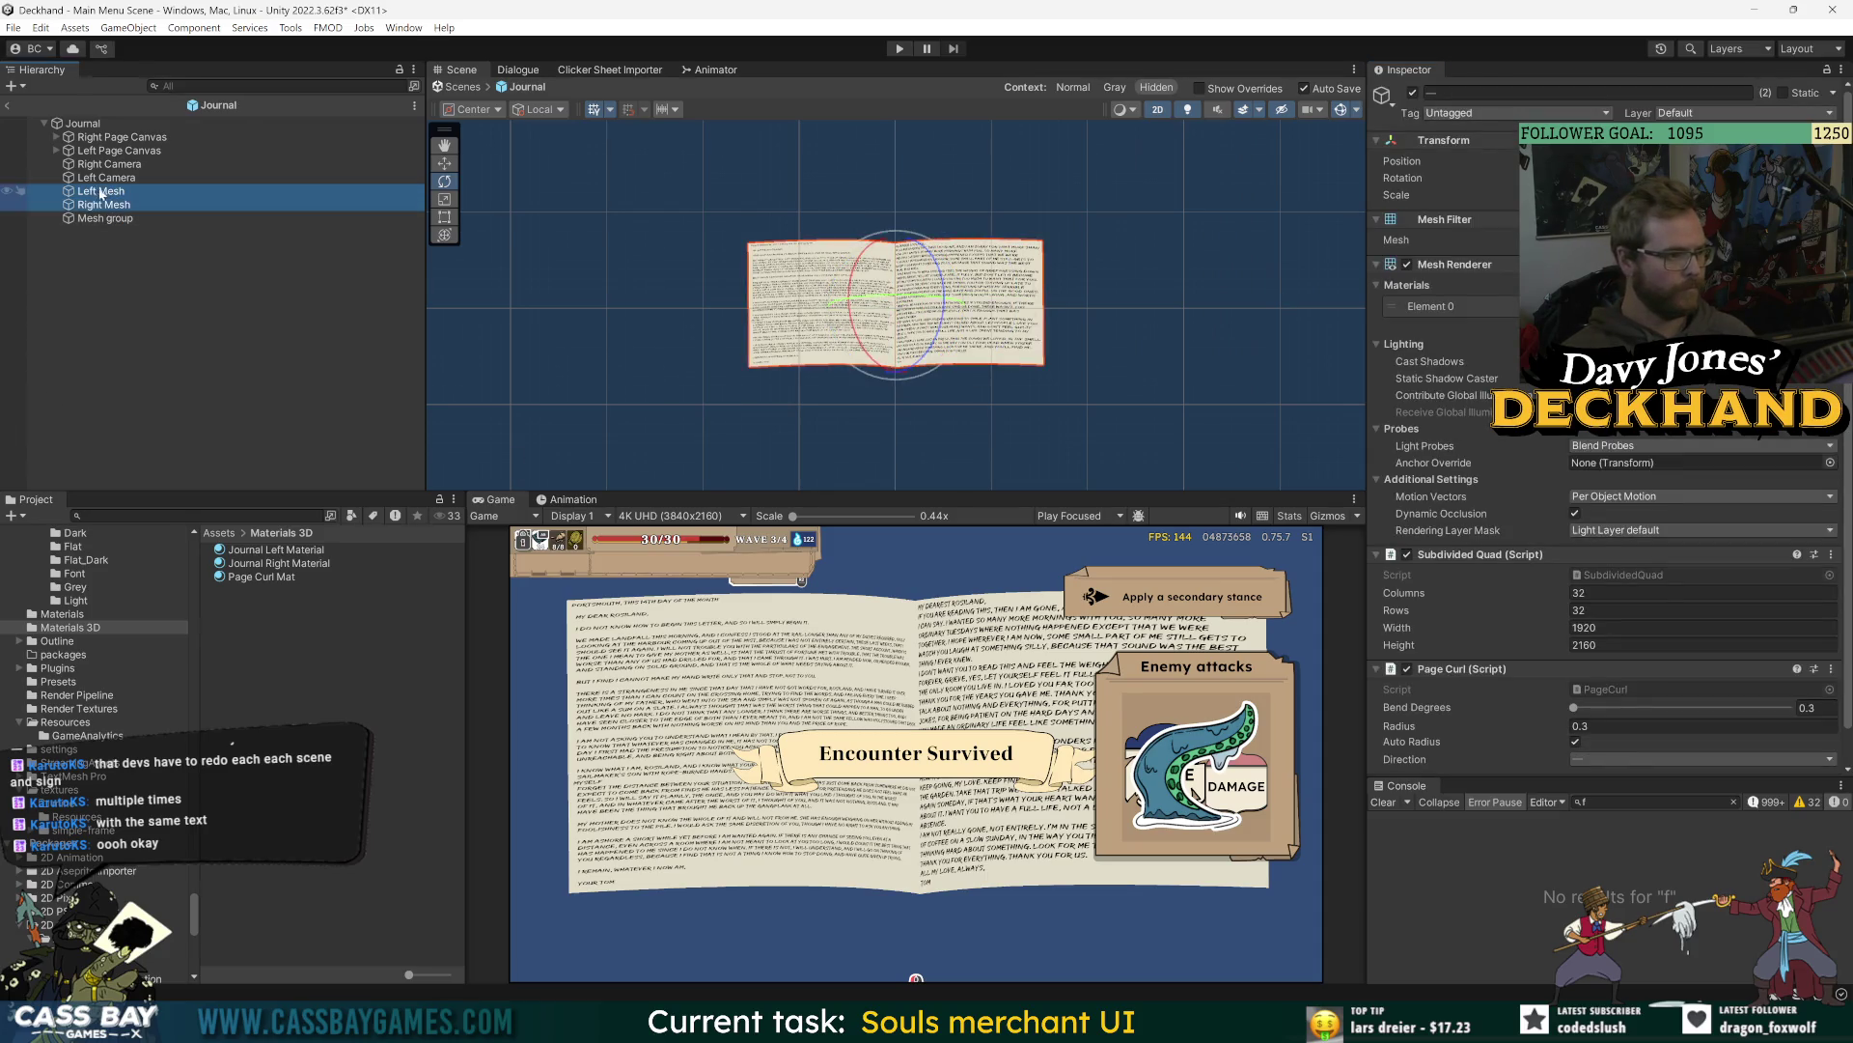
- Undo the recent edits and settle on the Right Mesh page as the selection
{"action": "key", "text": "ctrl+z"}
{"action": "key", "text": "ctrl+z"}
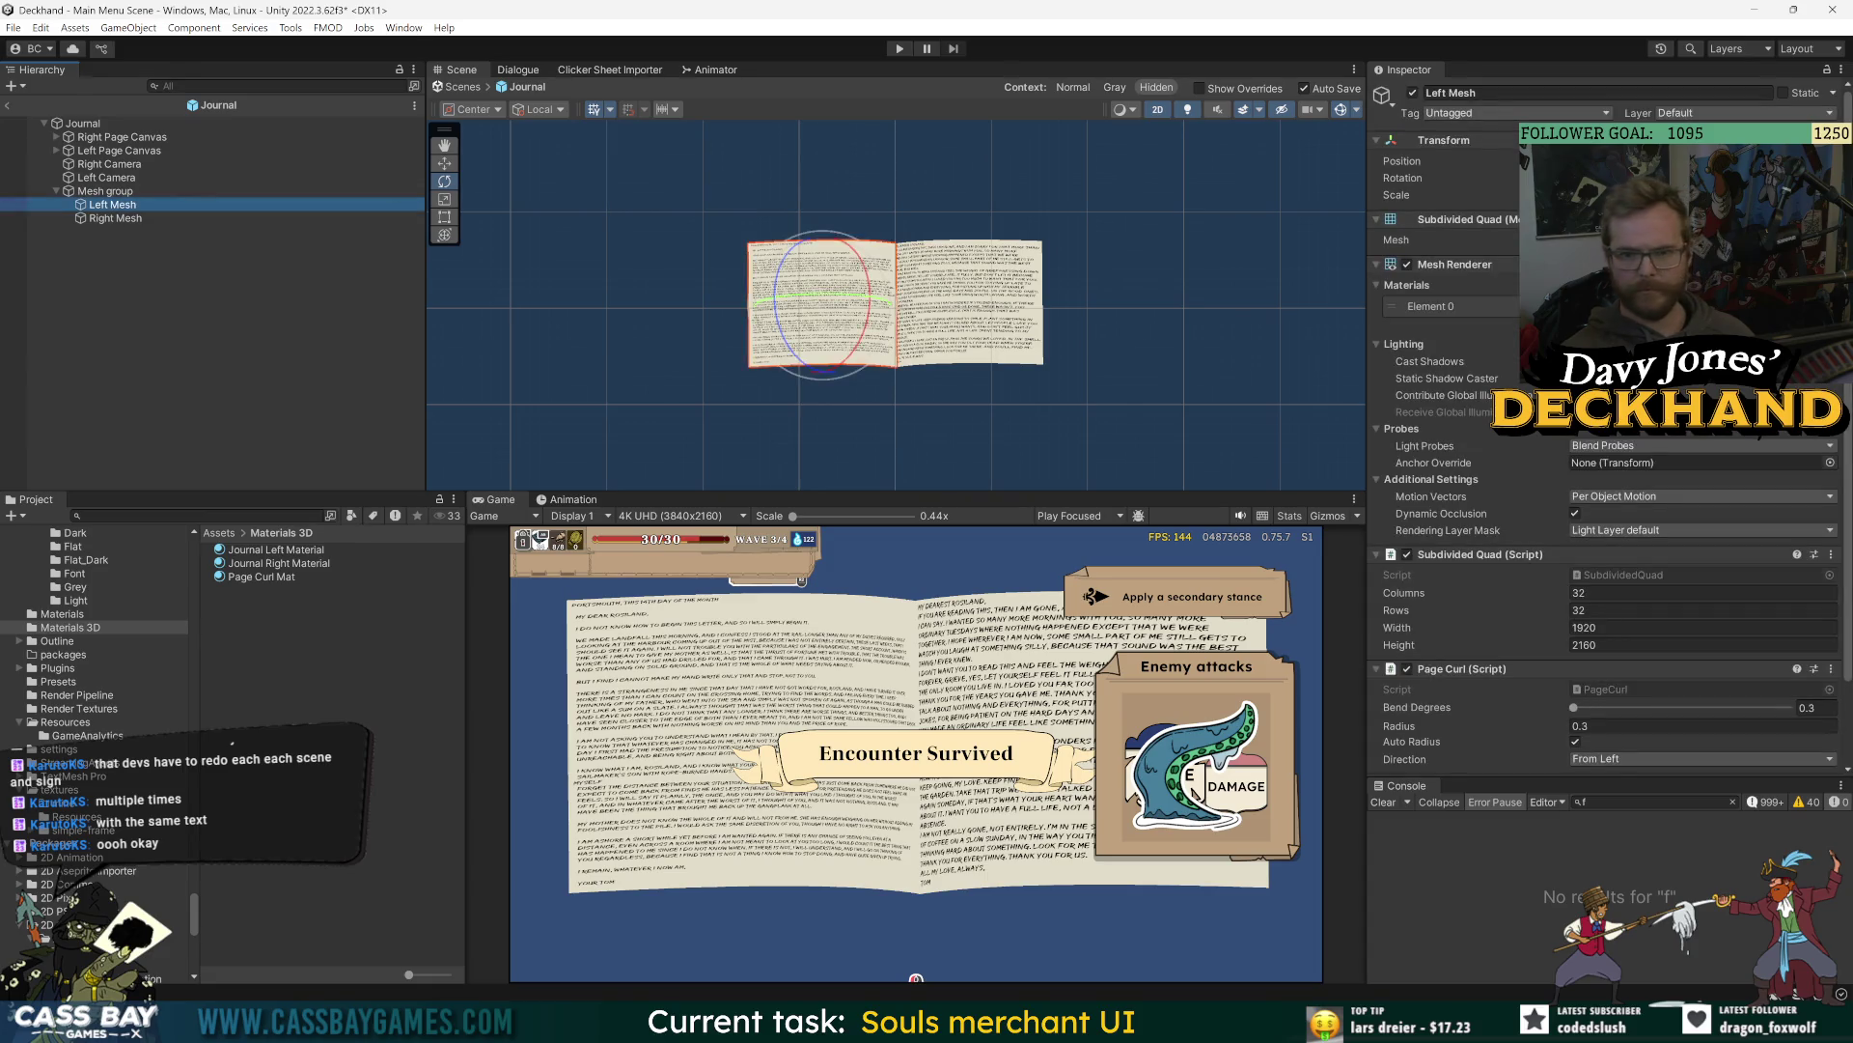
{"action": "key", "text": "ctrl+z"}
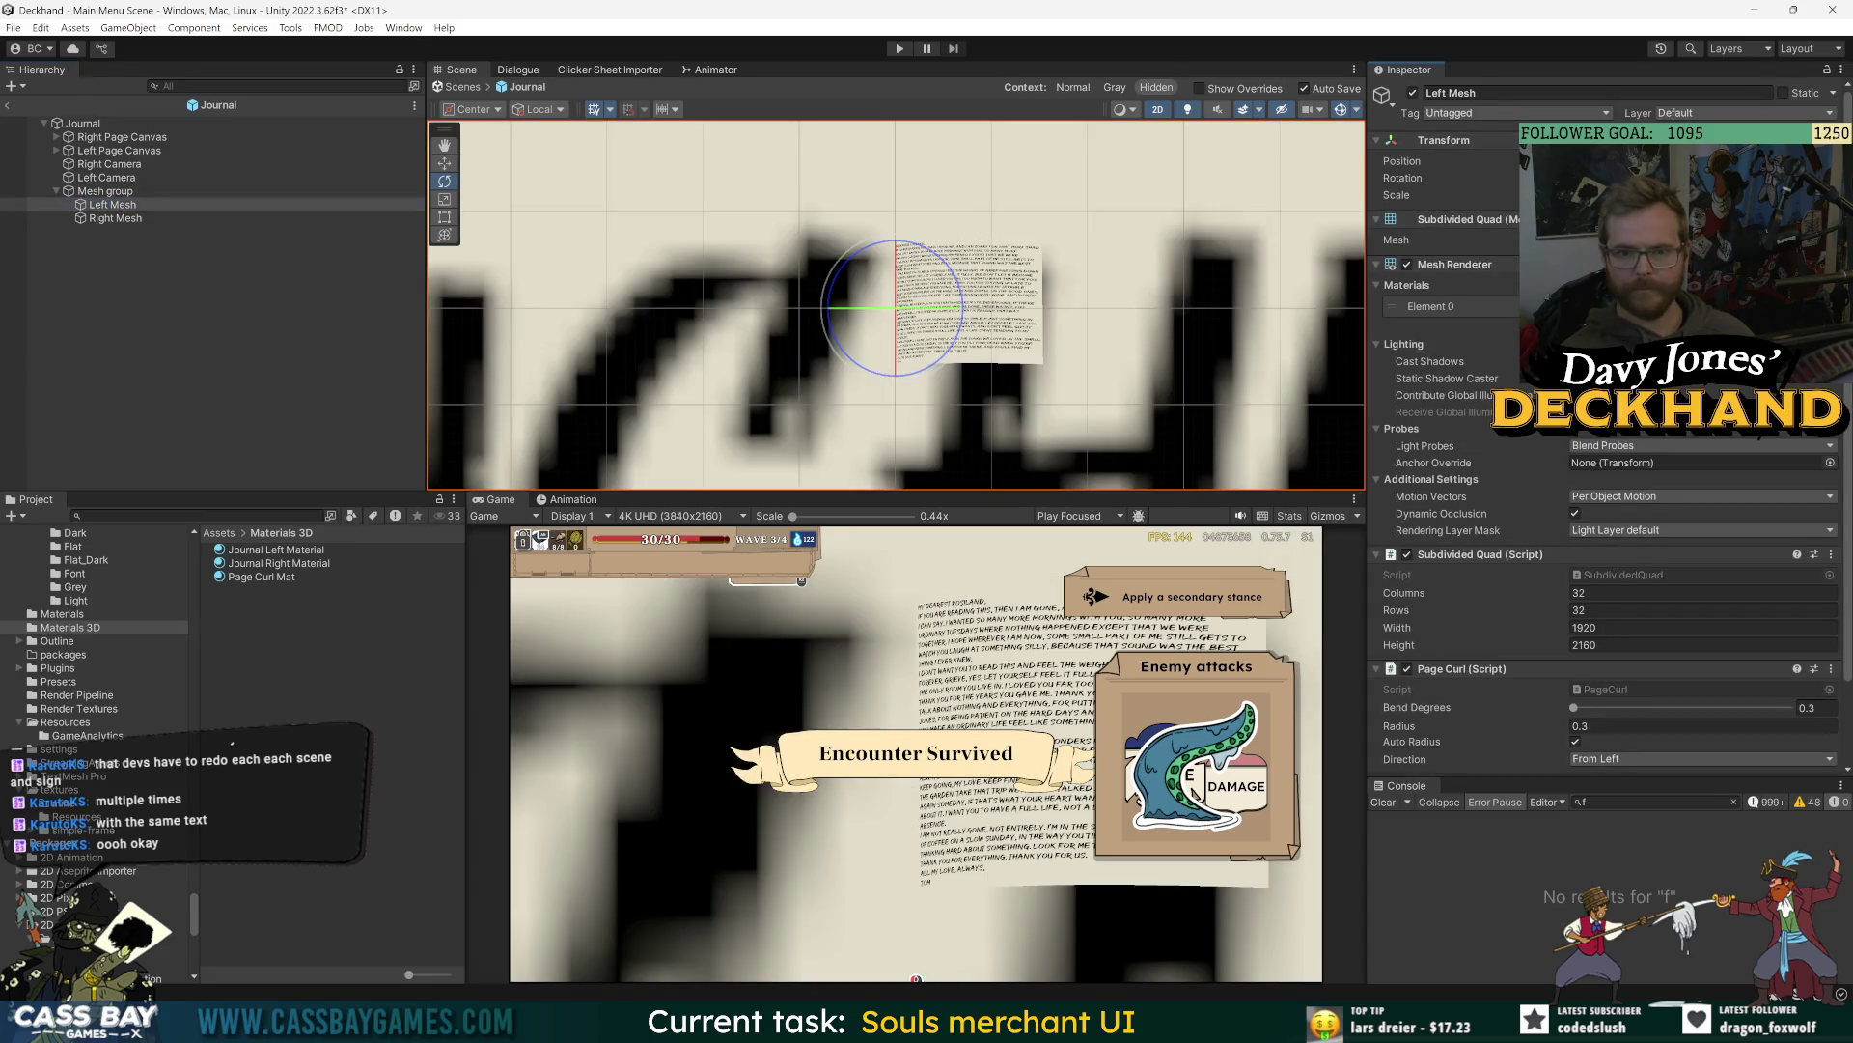
{"action": "left_click", "coordinate": [116, 219]}
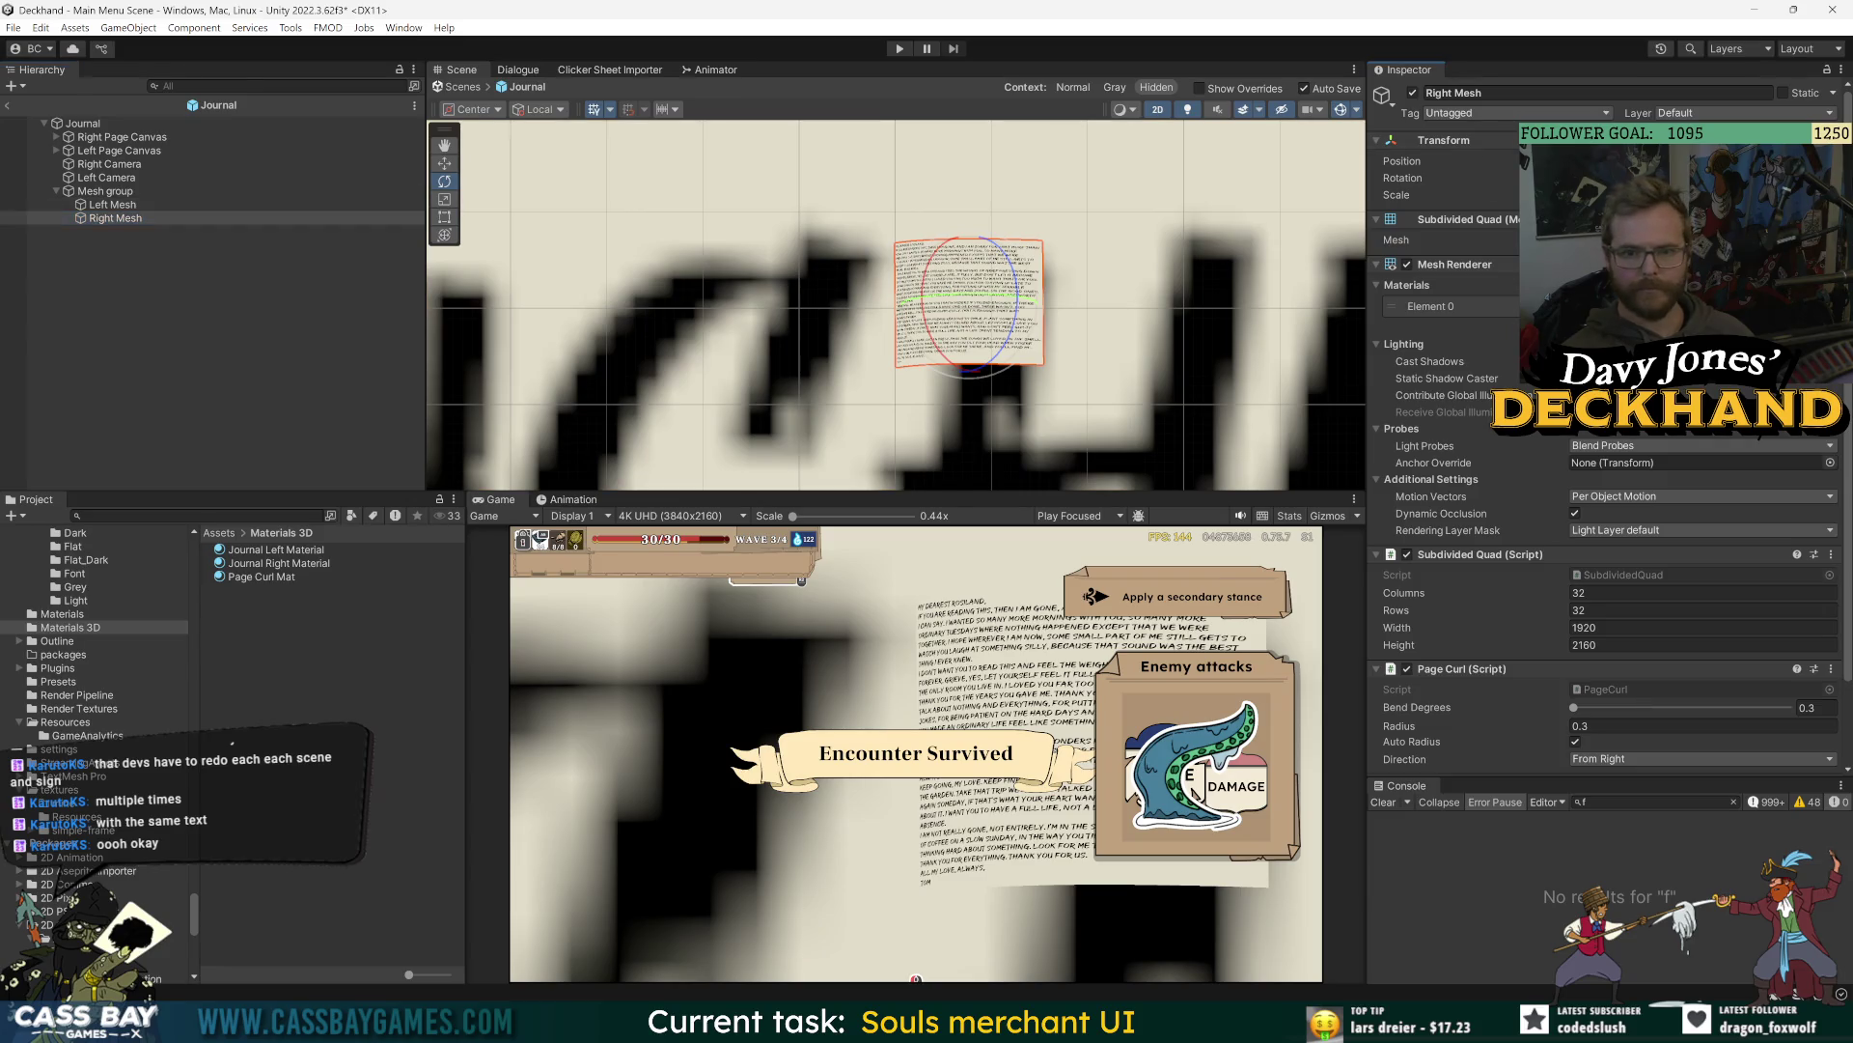
{"action": "left_click", "coordinate": [112, 205]}
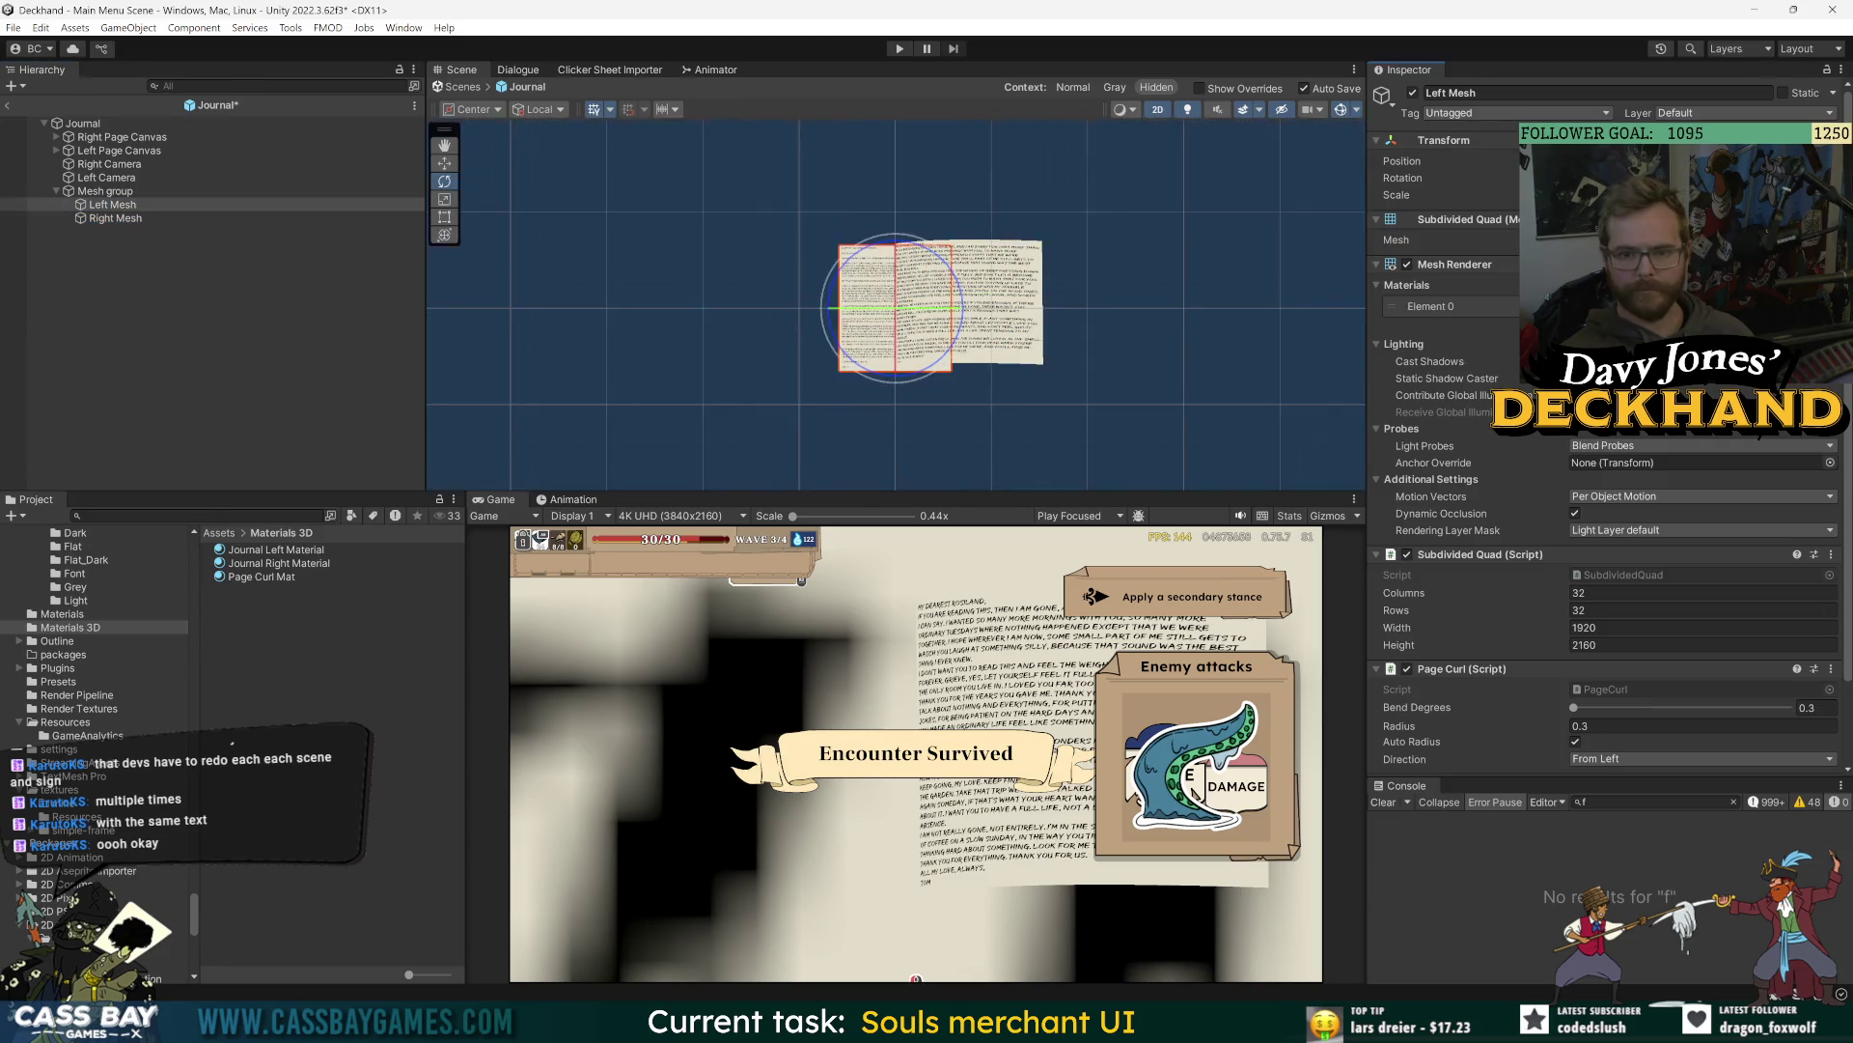
{"action": "left_click", "coordinate": [111, 218]}
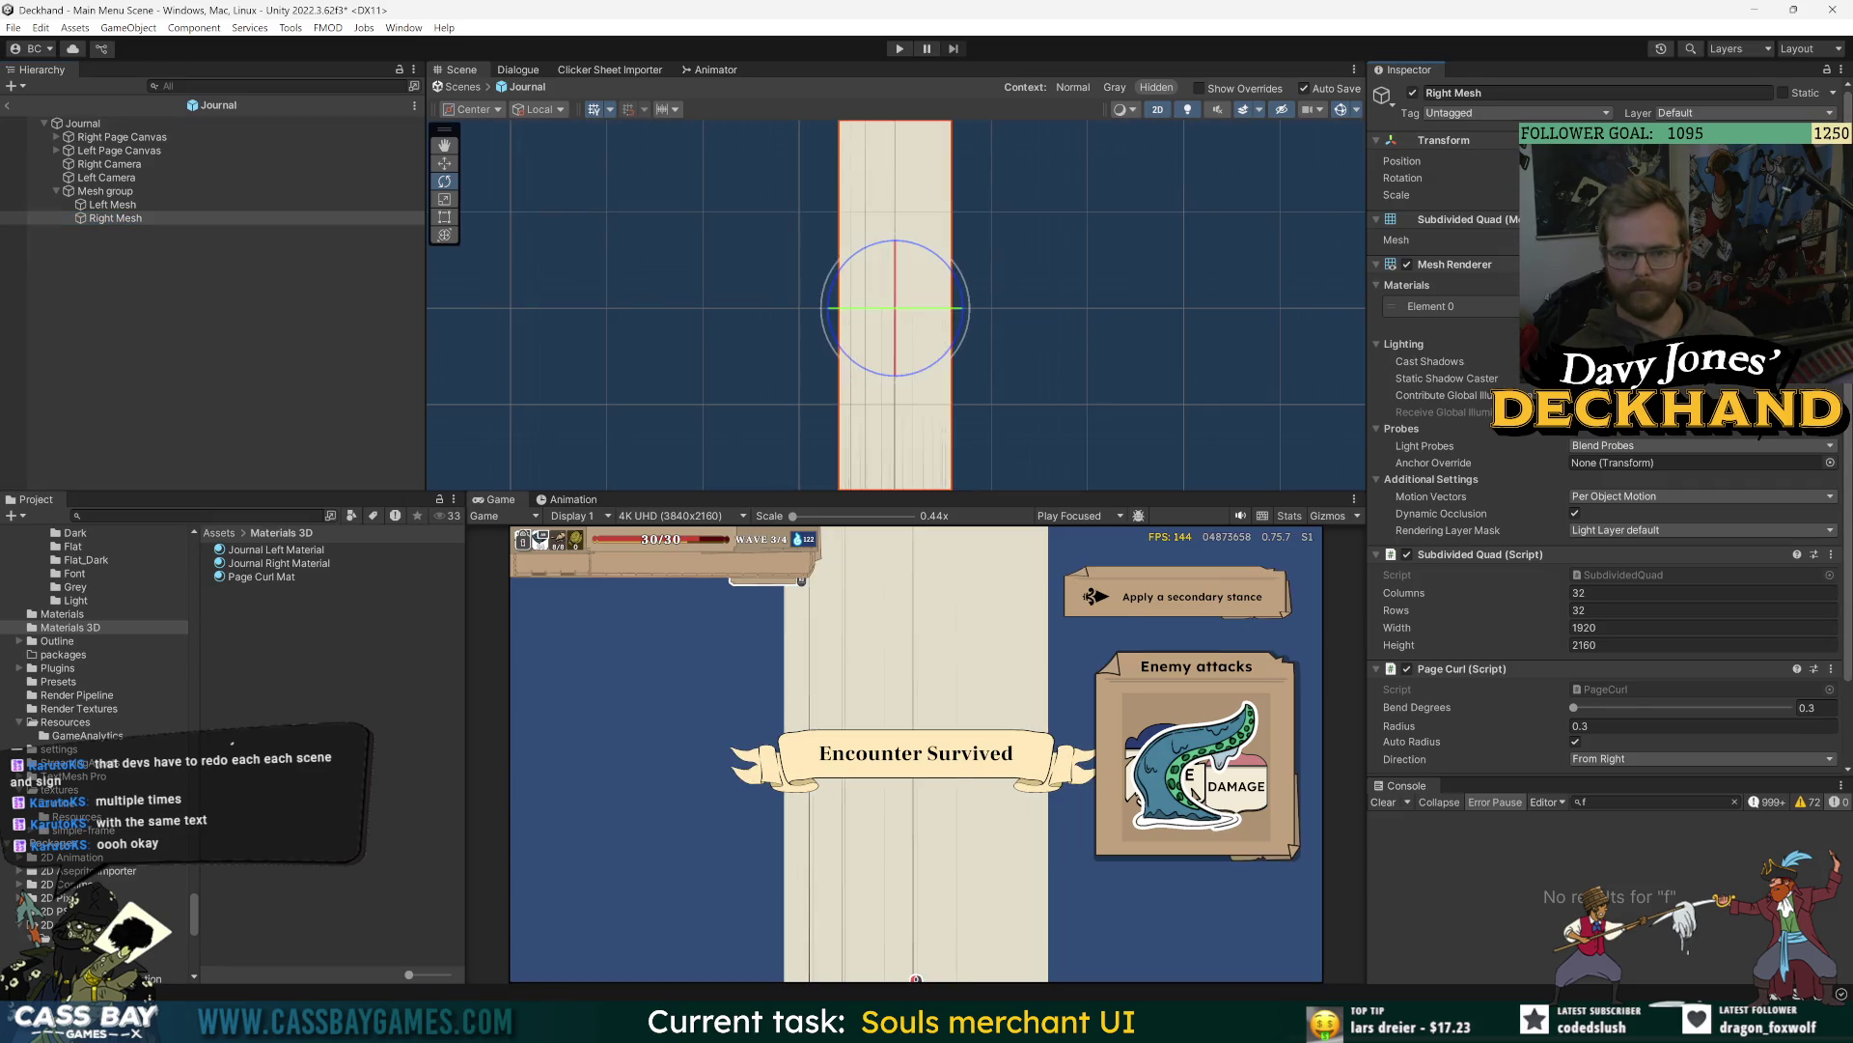
{"action": "left_click", "coordinate": [296, 423]}
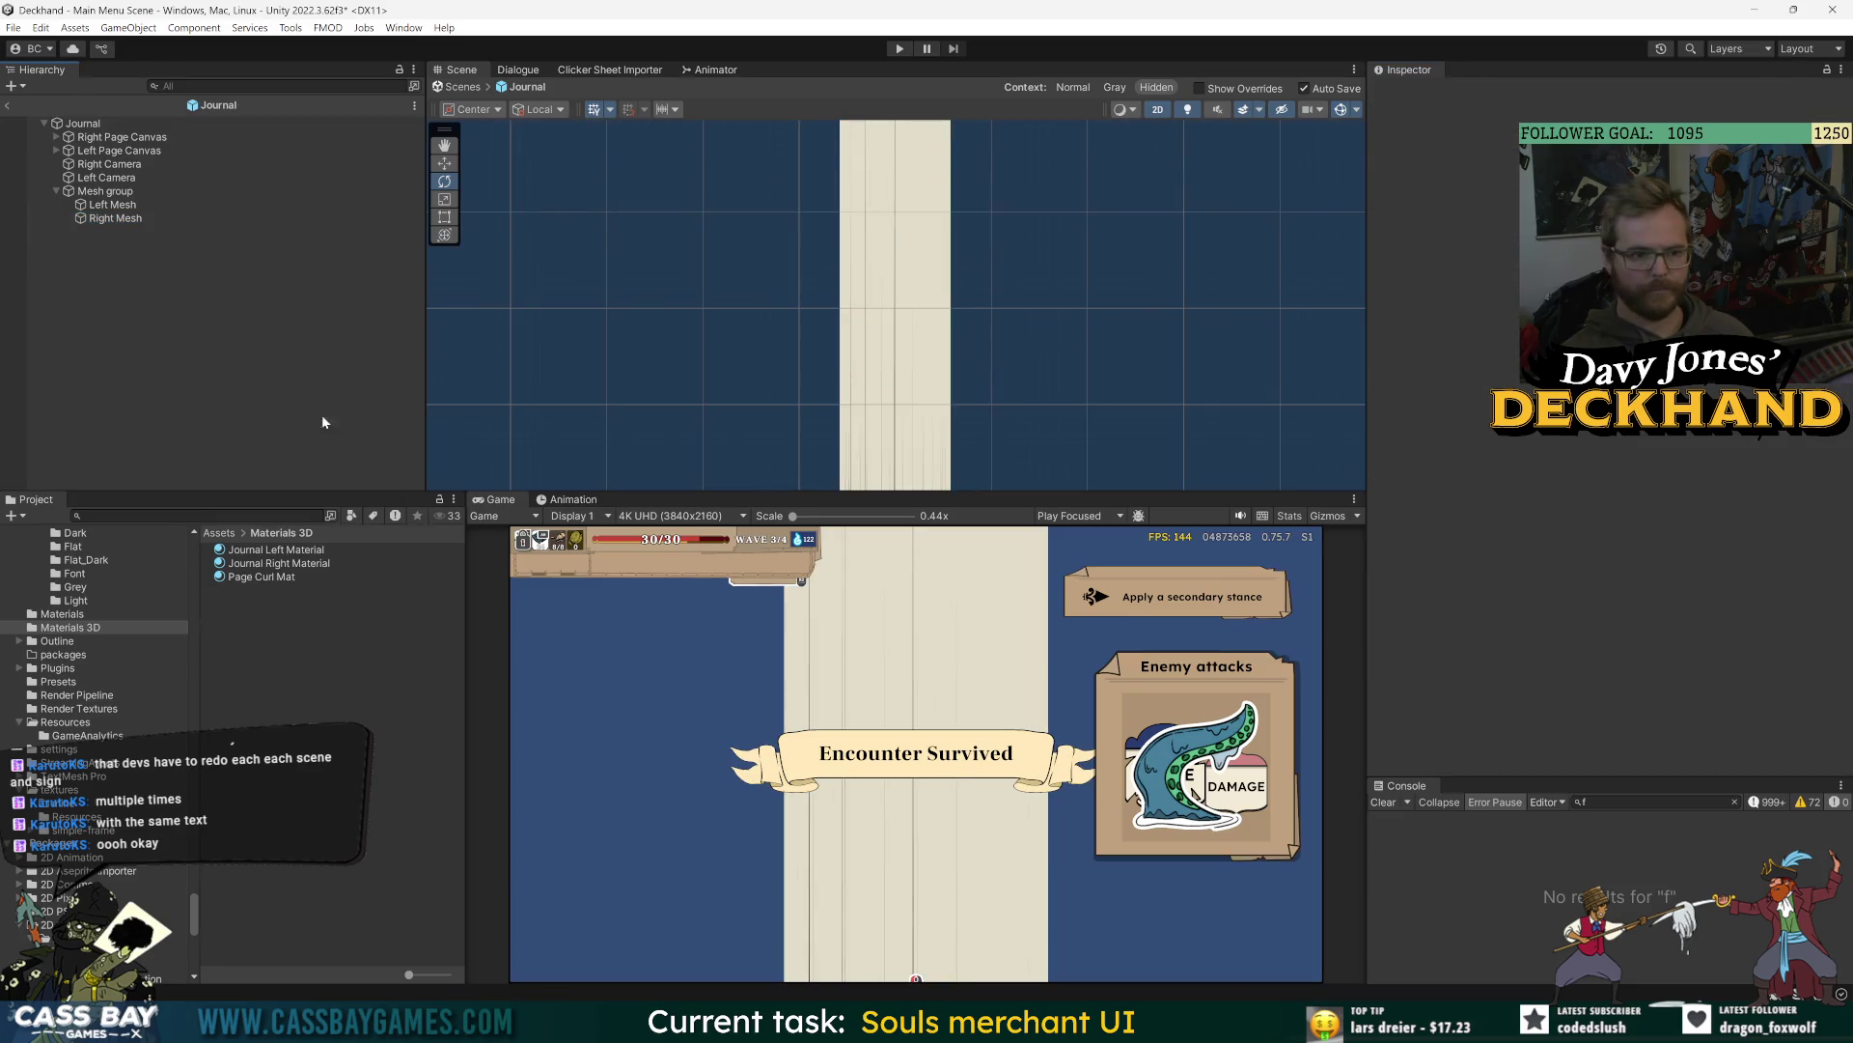
{"action": "left_click", "coordinate": [111, 218]}
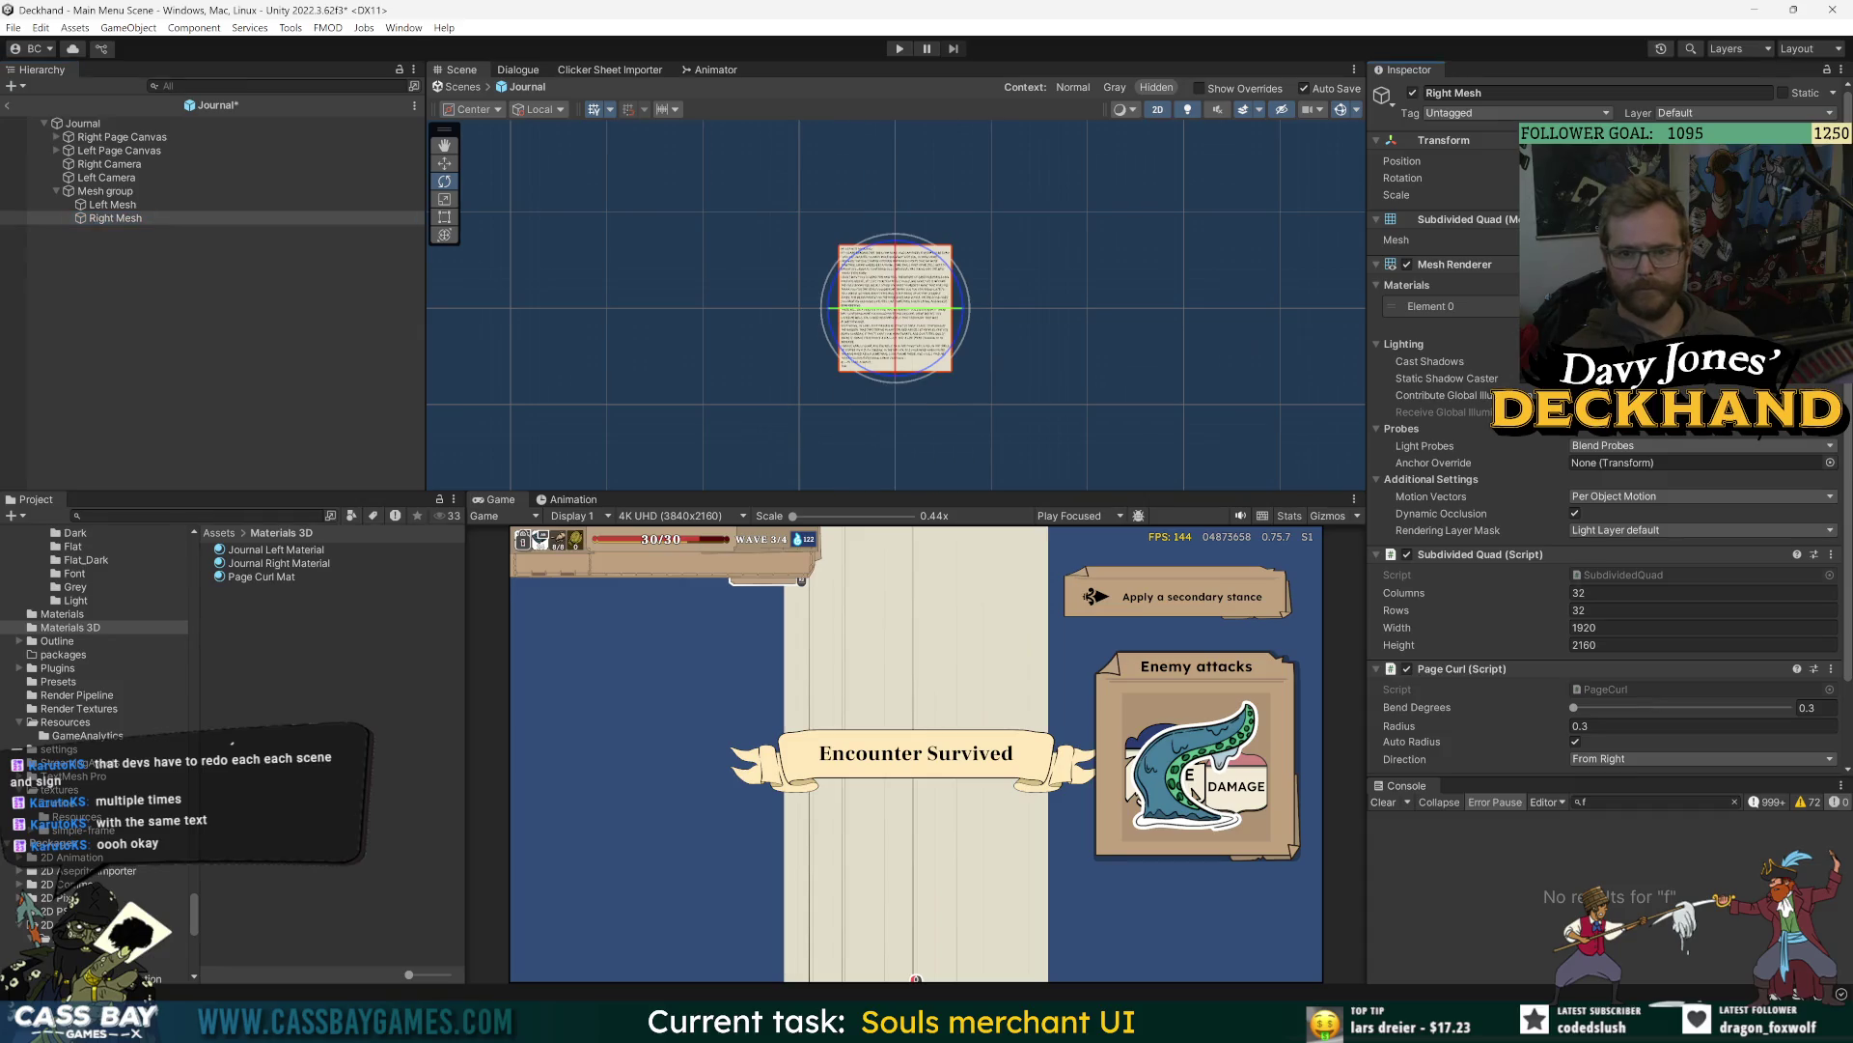
{"action": "left_click", "coordinate": [242, 413]}
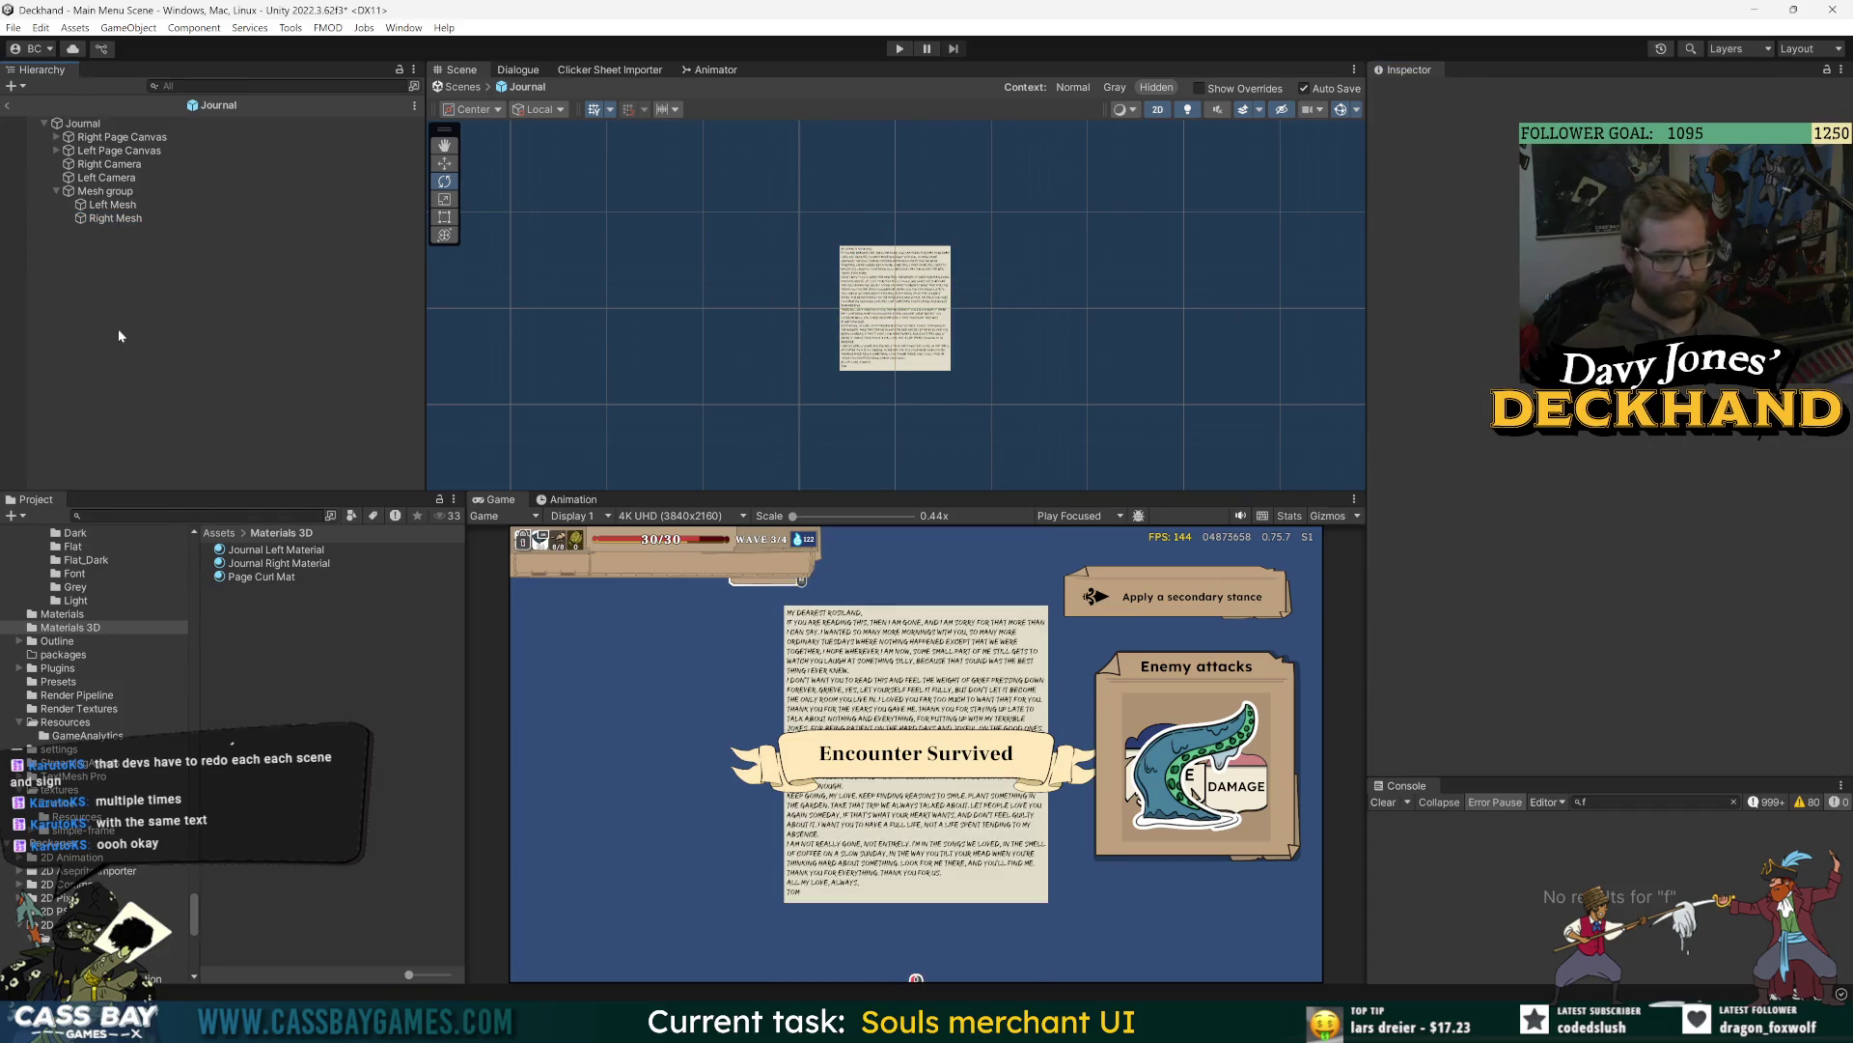
{"action": "left_click", "coordinate": [117, 219]}
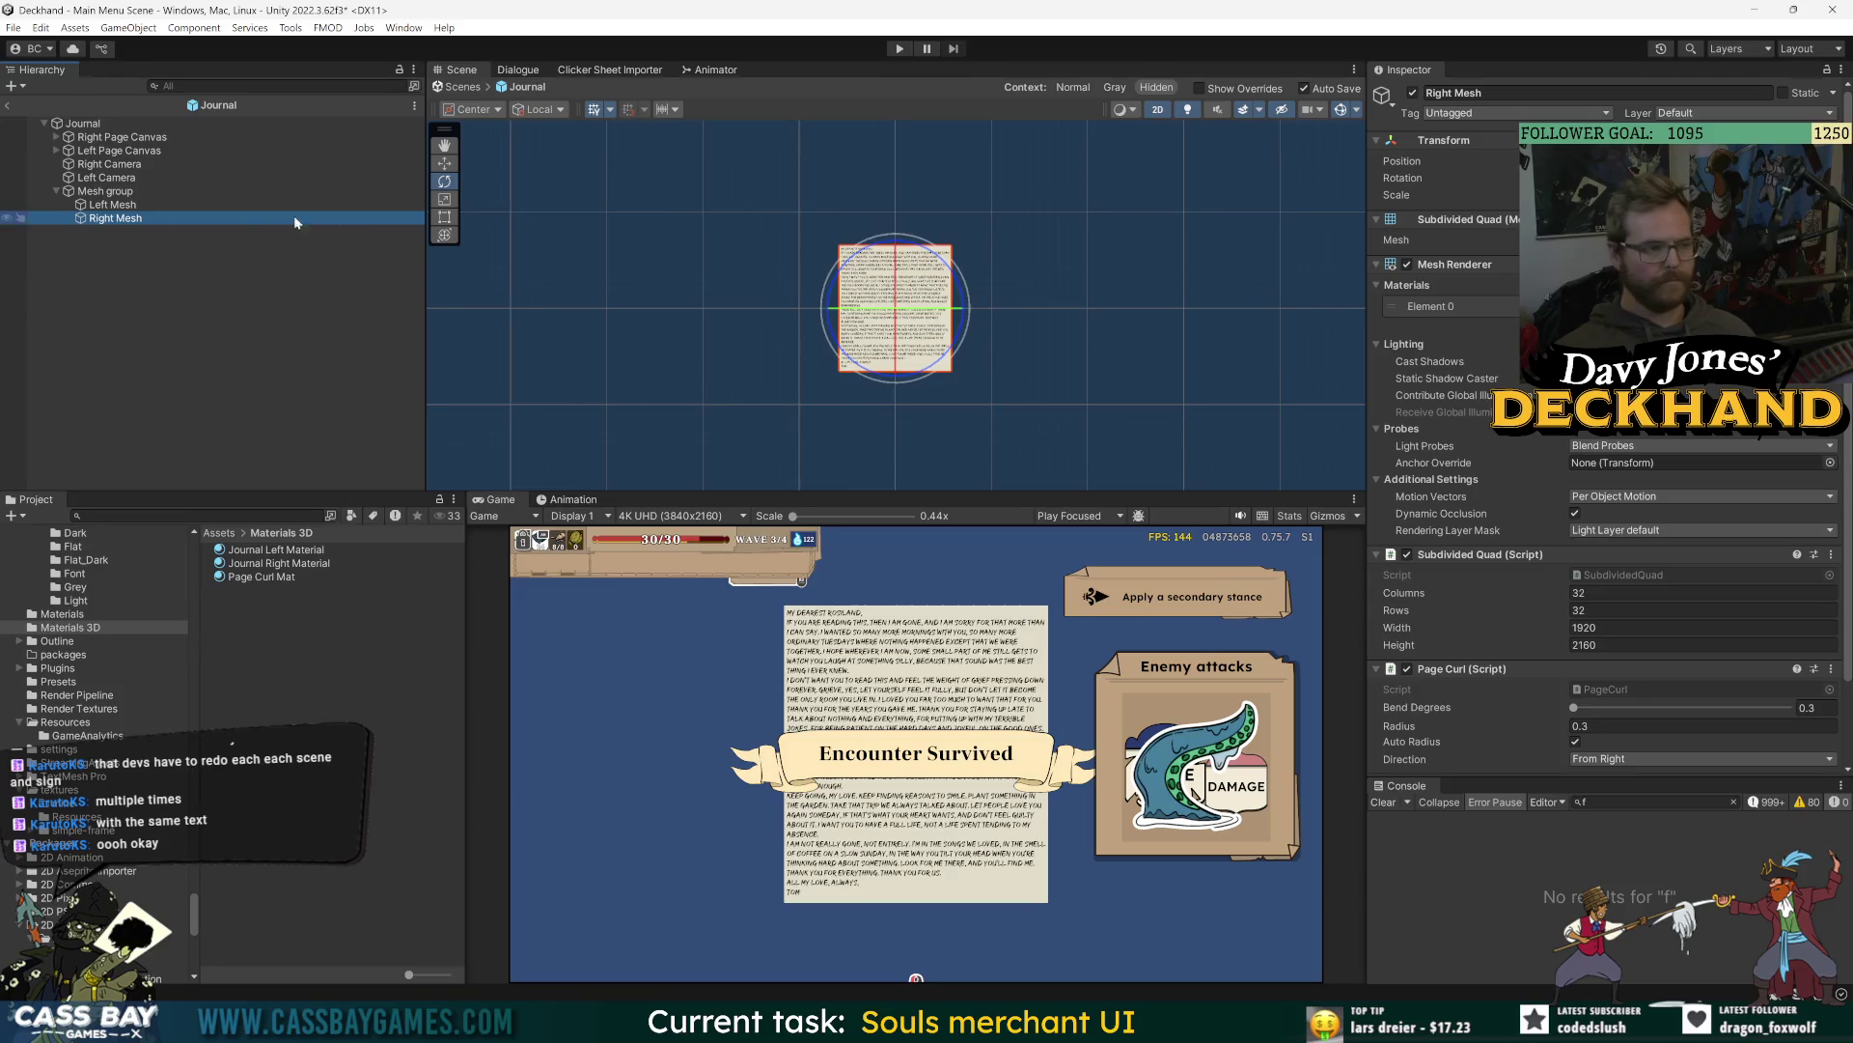
- Slide Right Mesh to the right along X with the Move tool
{"action": "key", "text": "w"}
{"action": "left_click_drag", "start_coordinate": [968, 308], "coordinate": [1081, 309]}
{"action": "key", "text": "ctrl+z"}
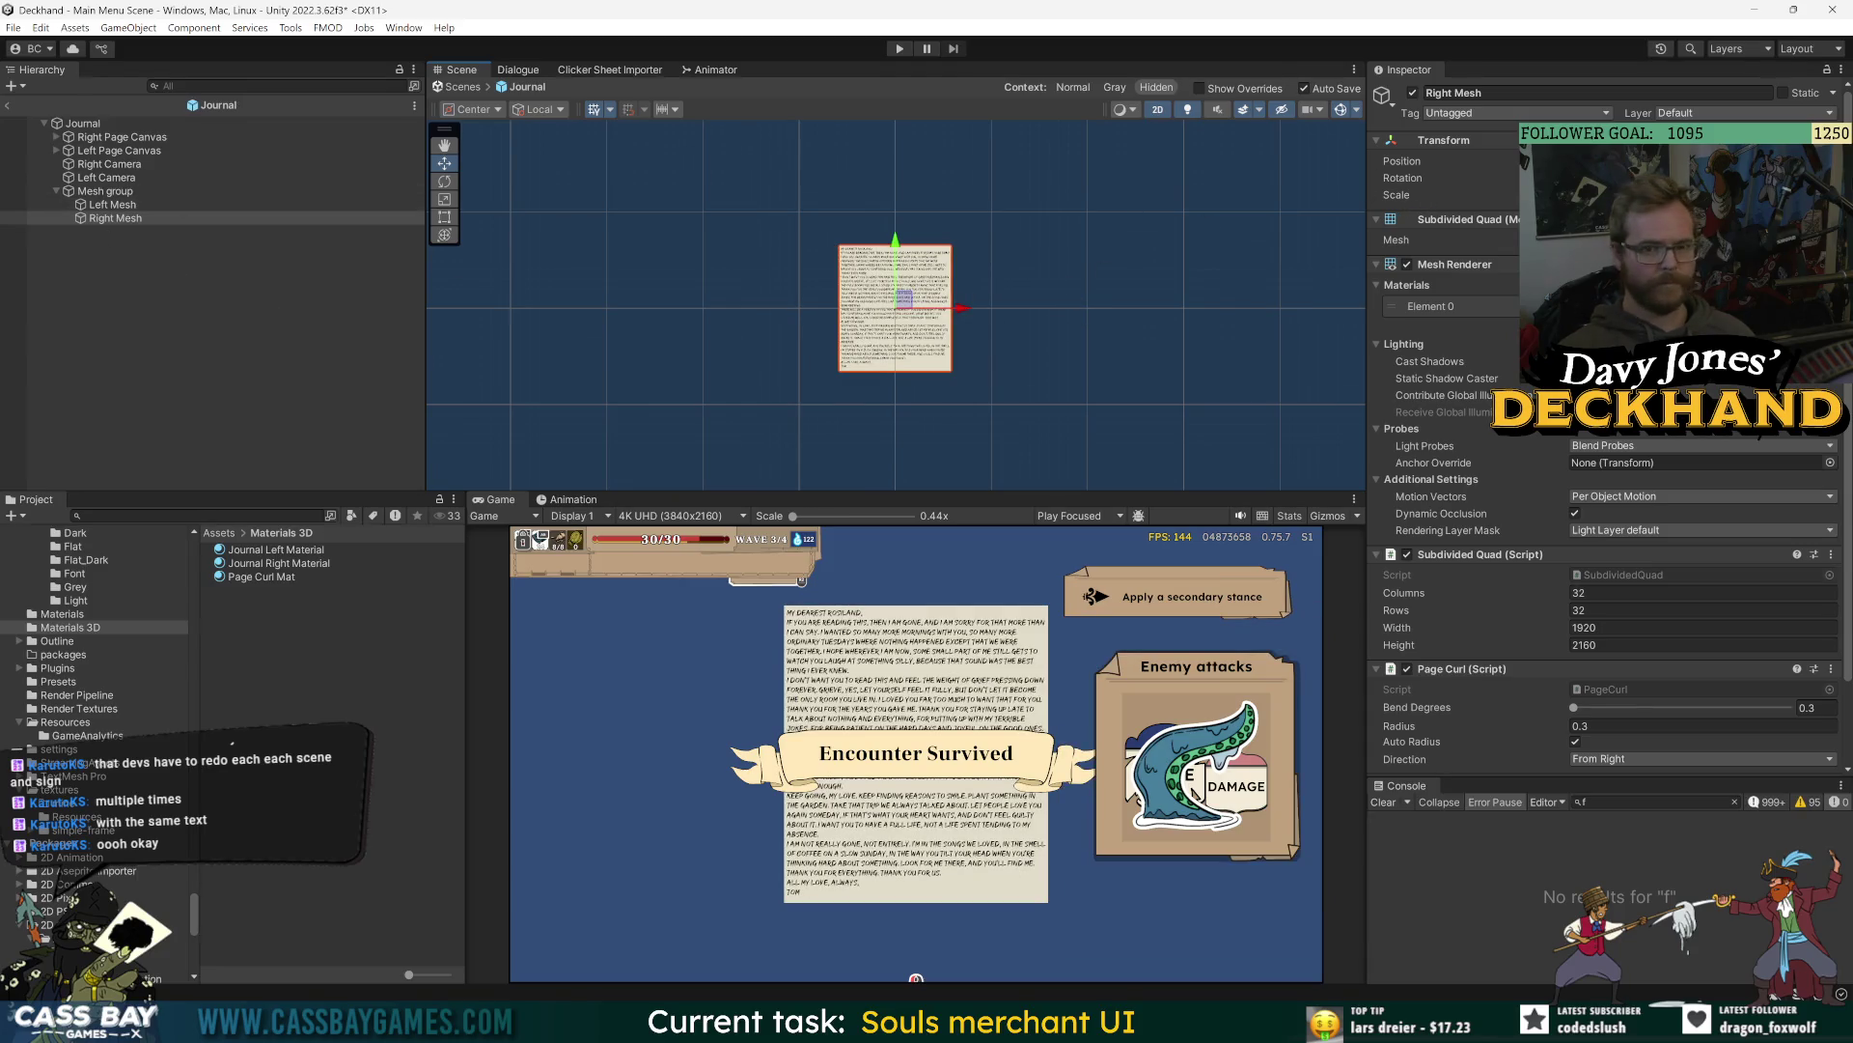
{"action": "left_click_drag", "start_coordinate": [1535, 161], "coordinate": [1591, 162]}
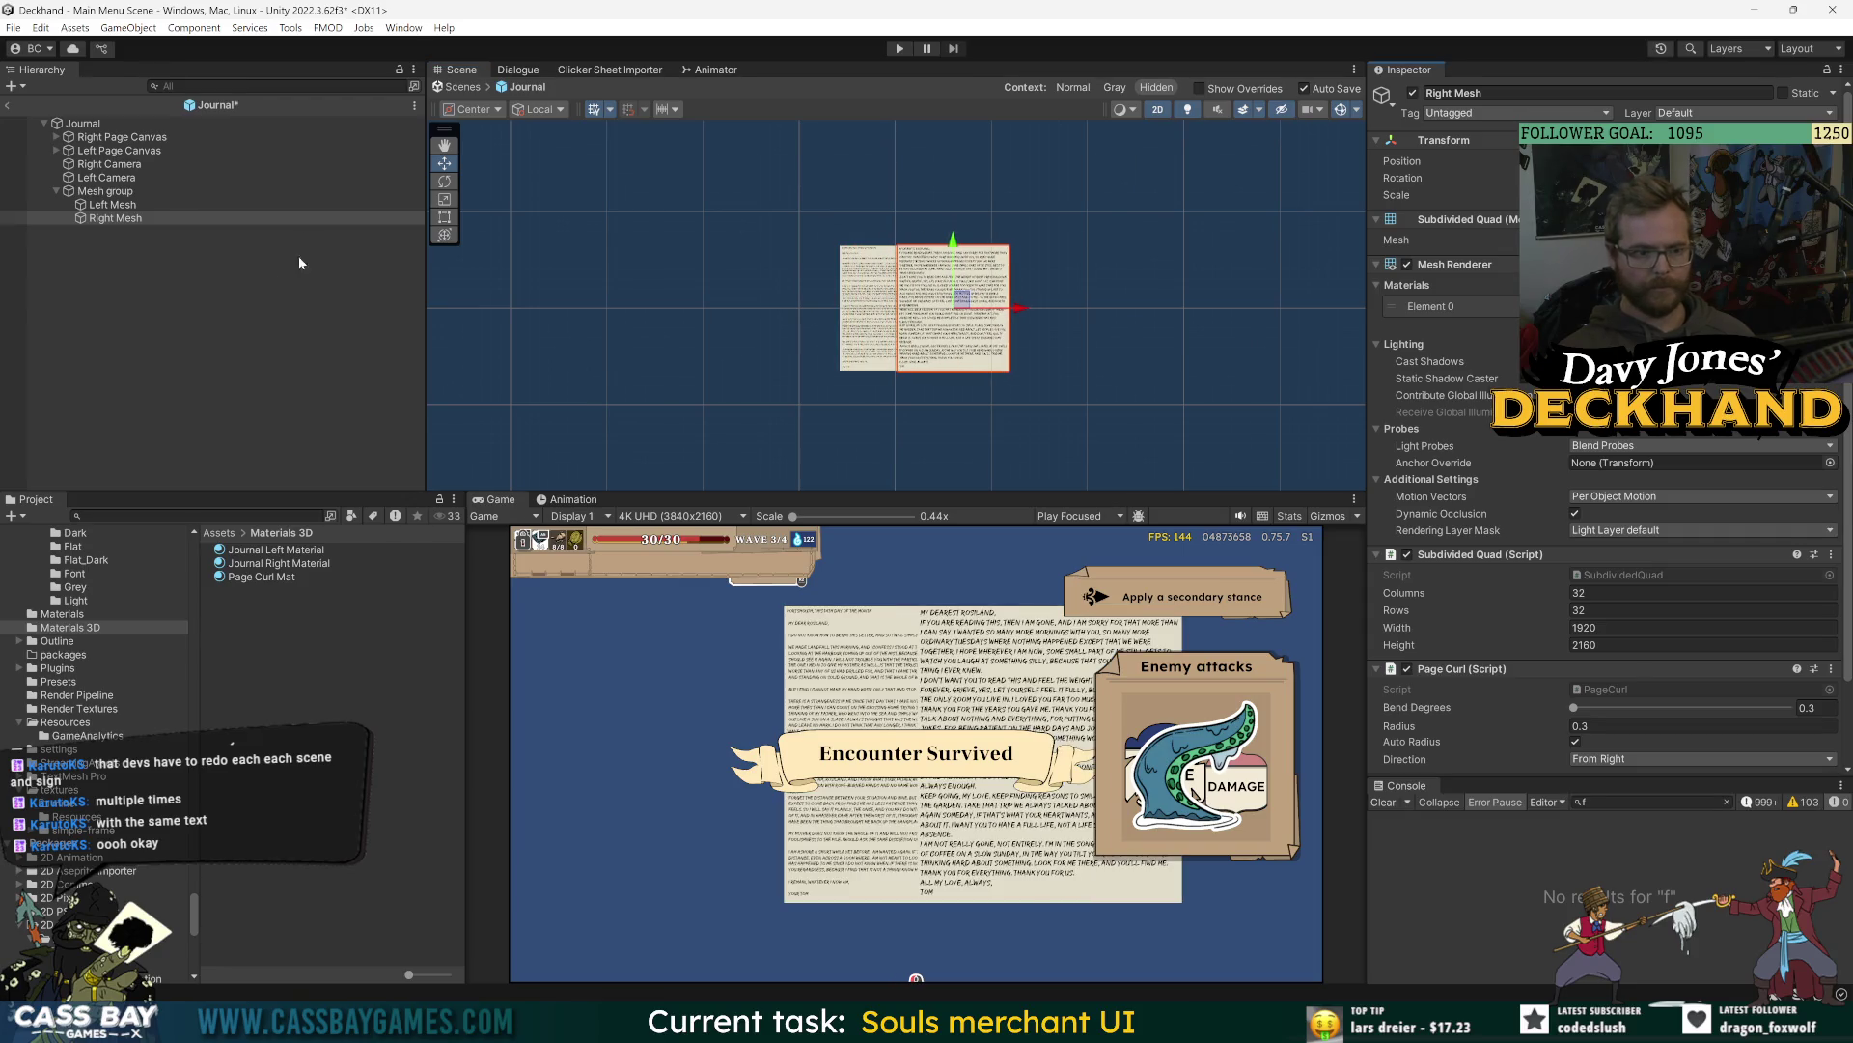
- Frame Left Mesh and drag it to the left along the X axis
{"action": "left_click", "coordinate": [112, 204]}
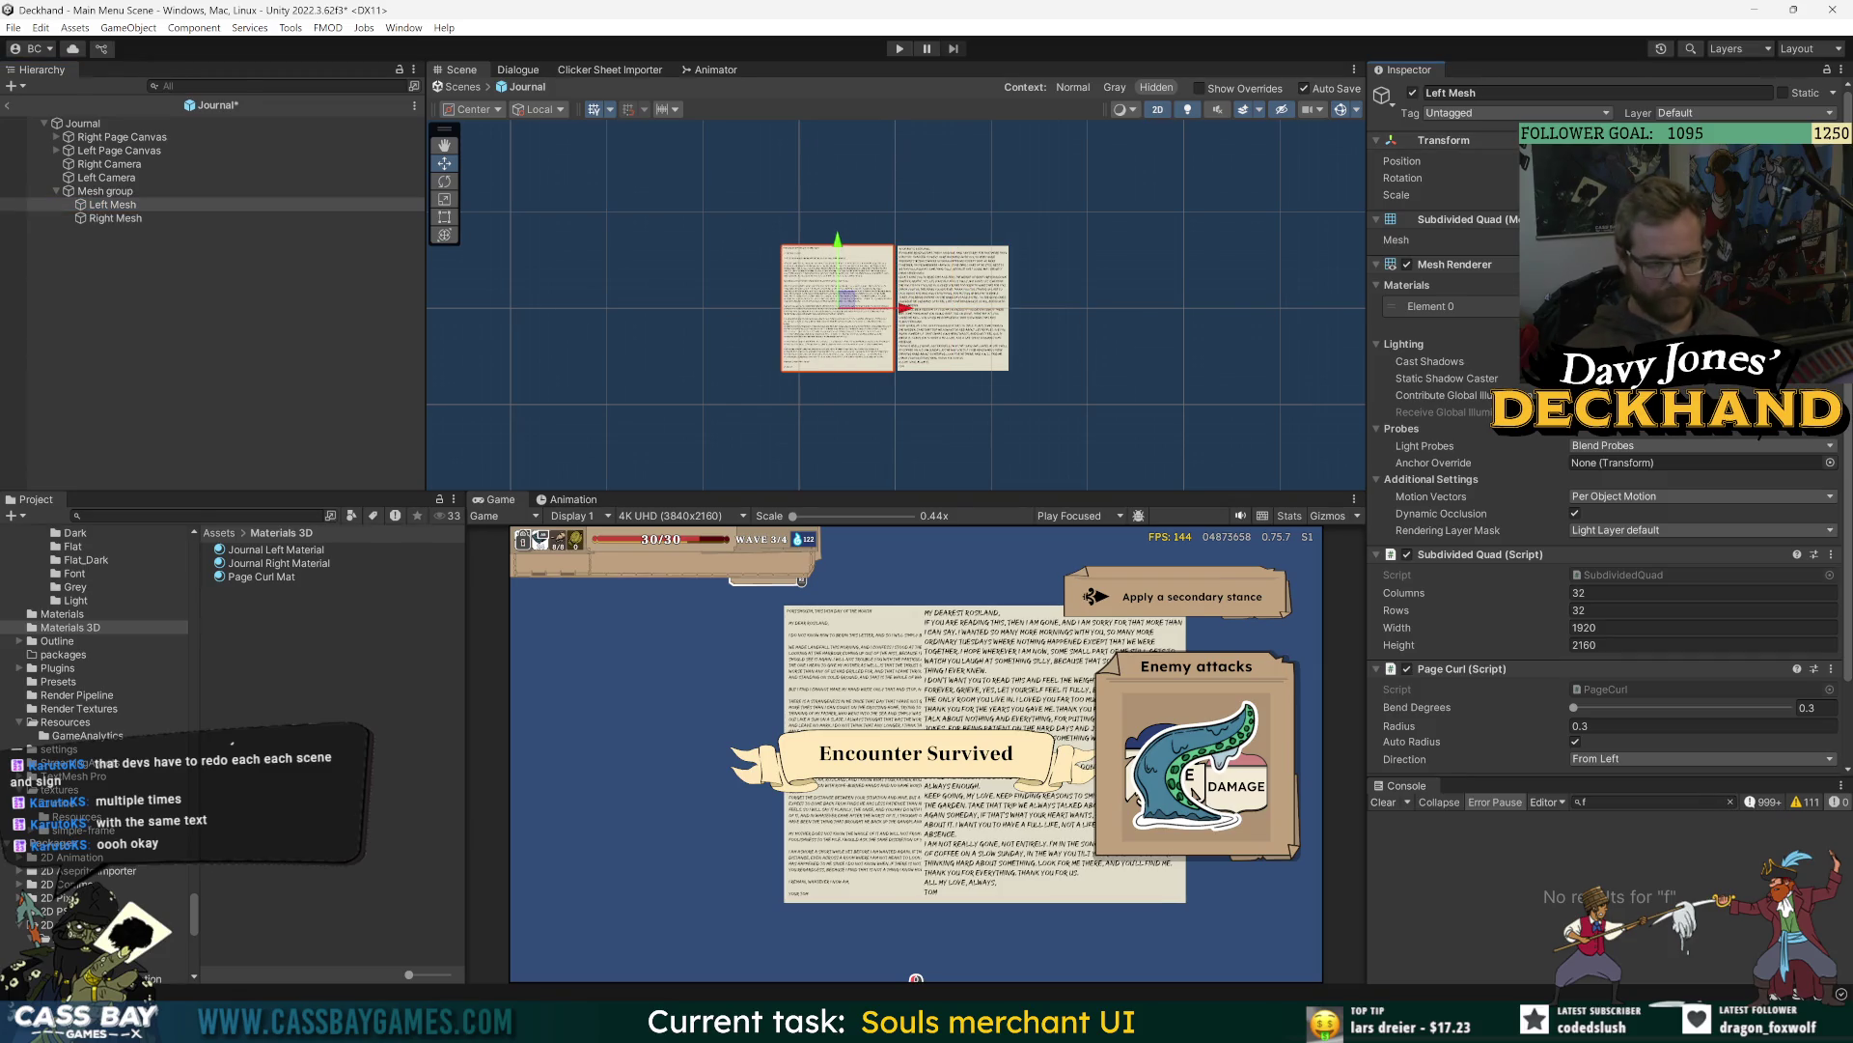
{"action": "key", "text": "f"}
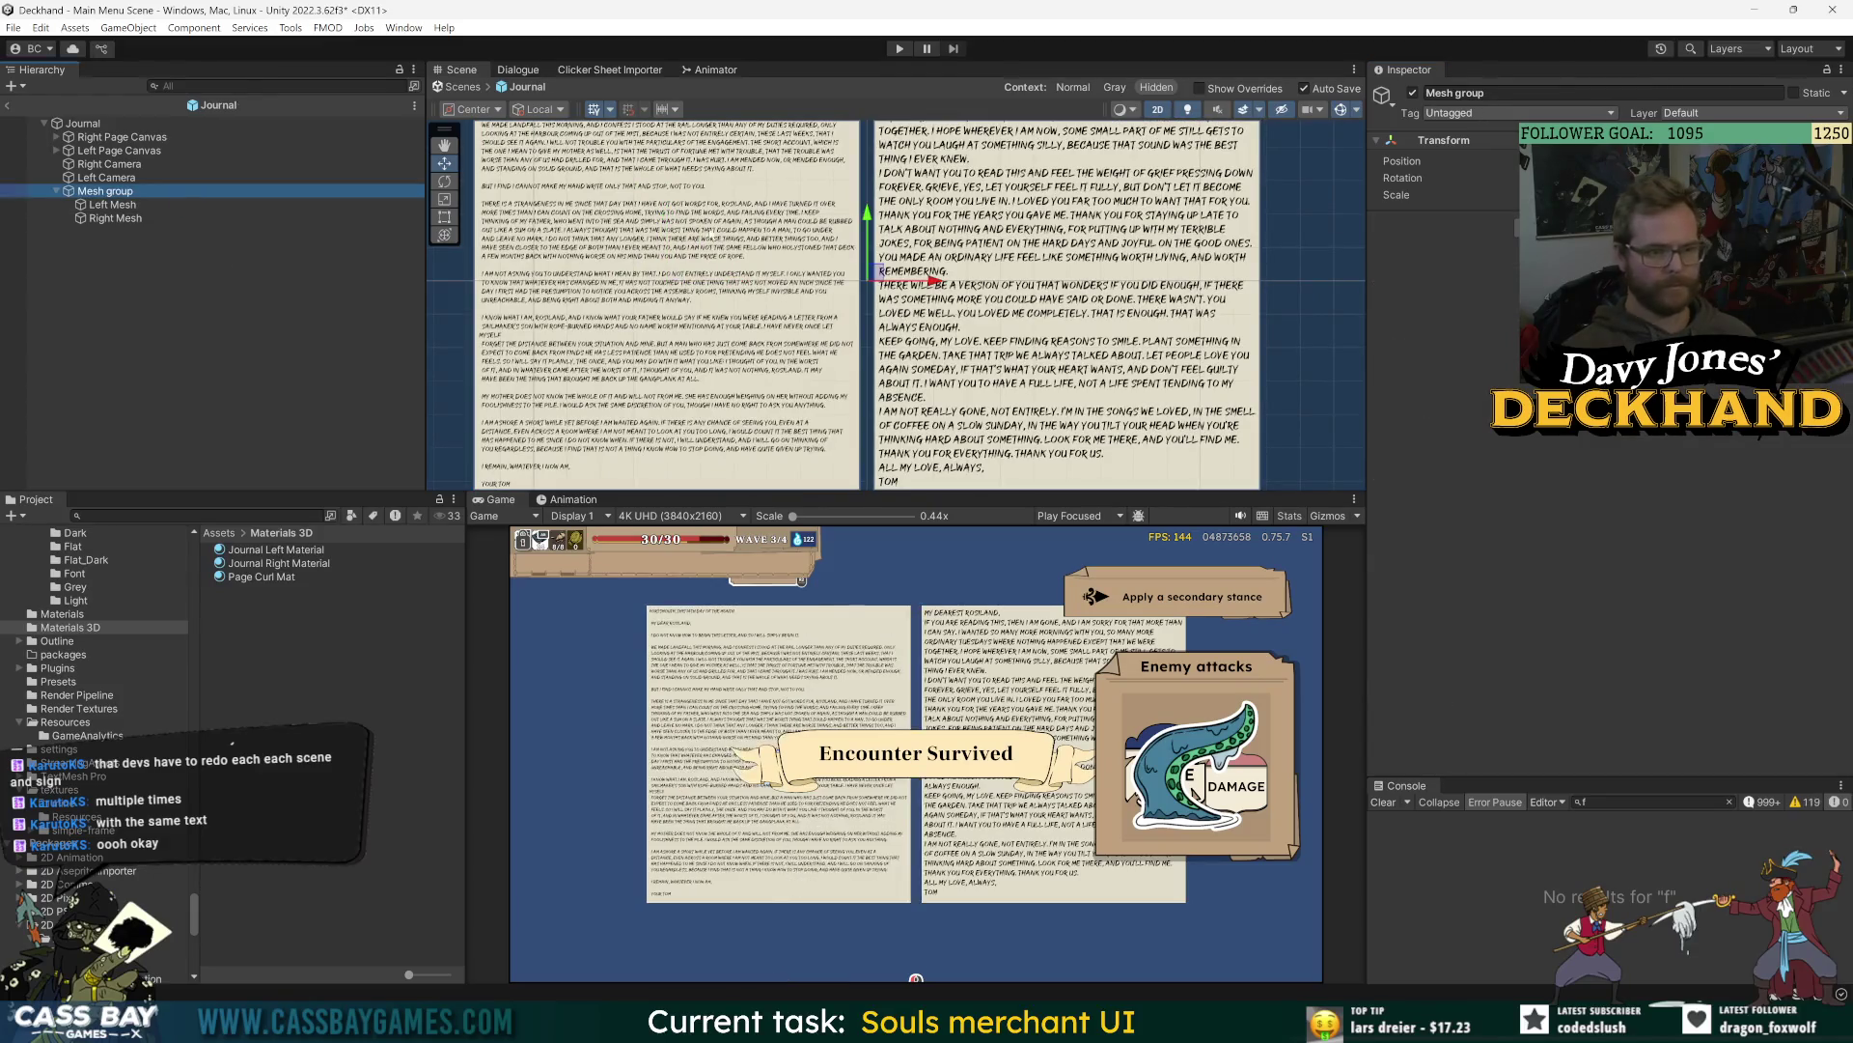
{"action": "left_click", "coordinate": [147, 203]}
{"action": "scroll", "coordinate": [838, 290], "scroll_direction": "up", "scroll_amount": 3}
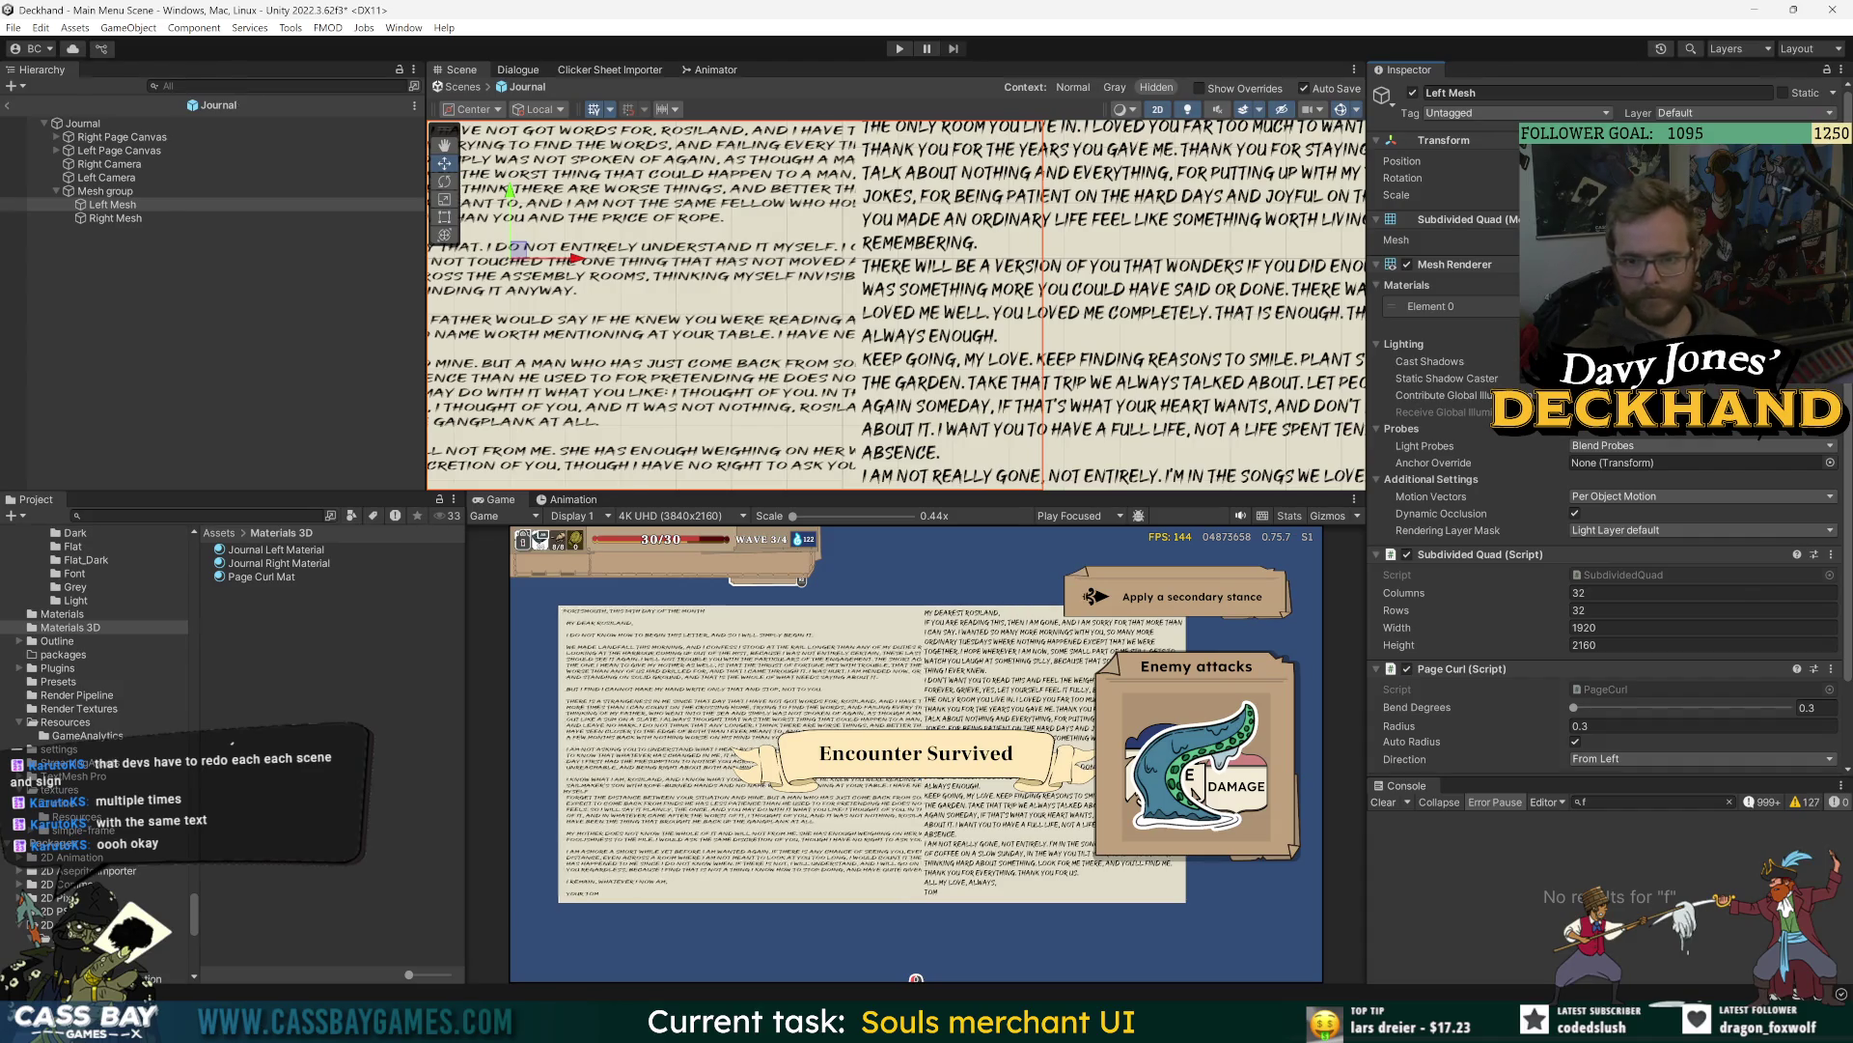
{"action": "double_click", "coordinate": [113, 204]}
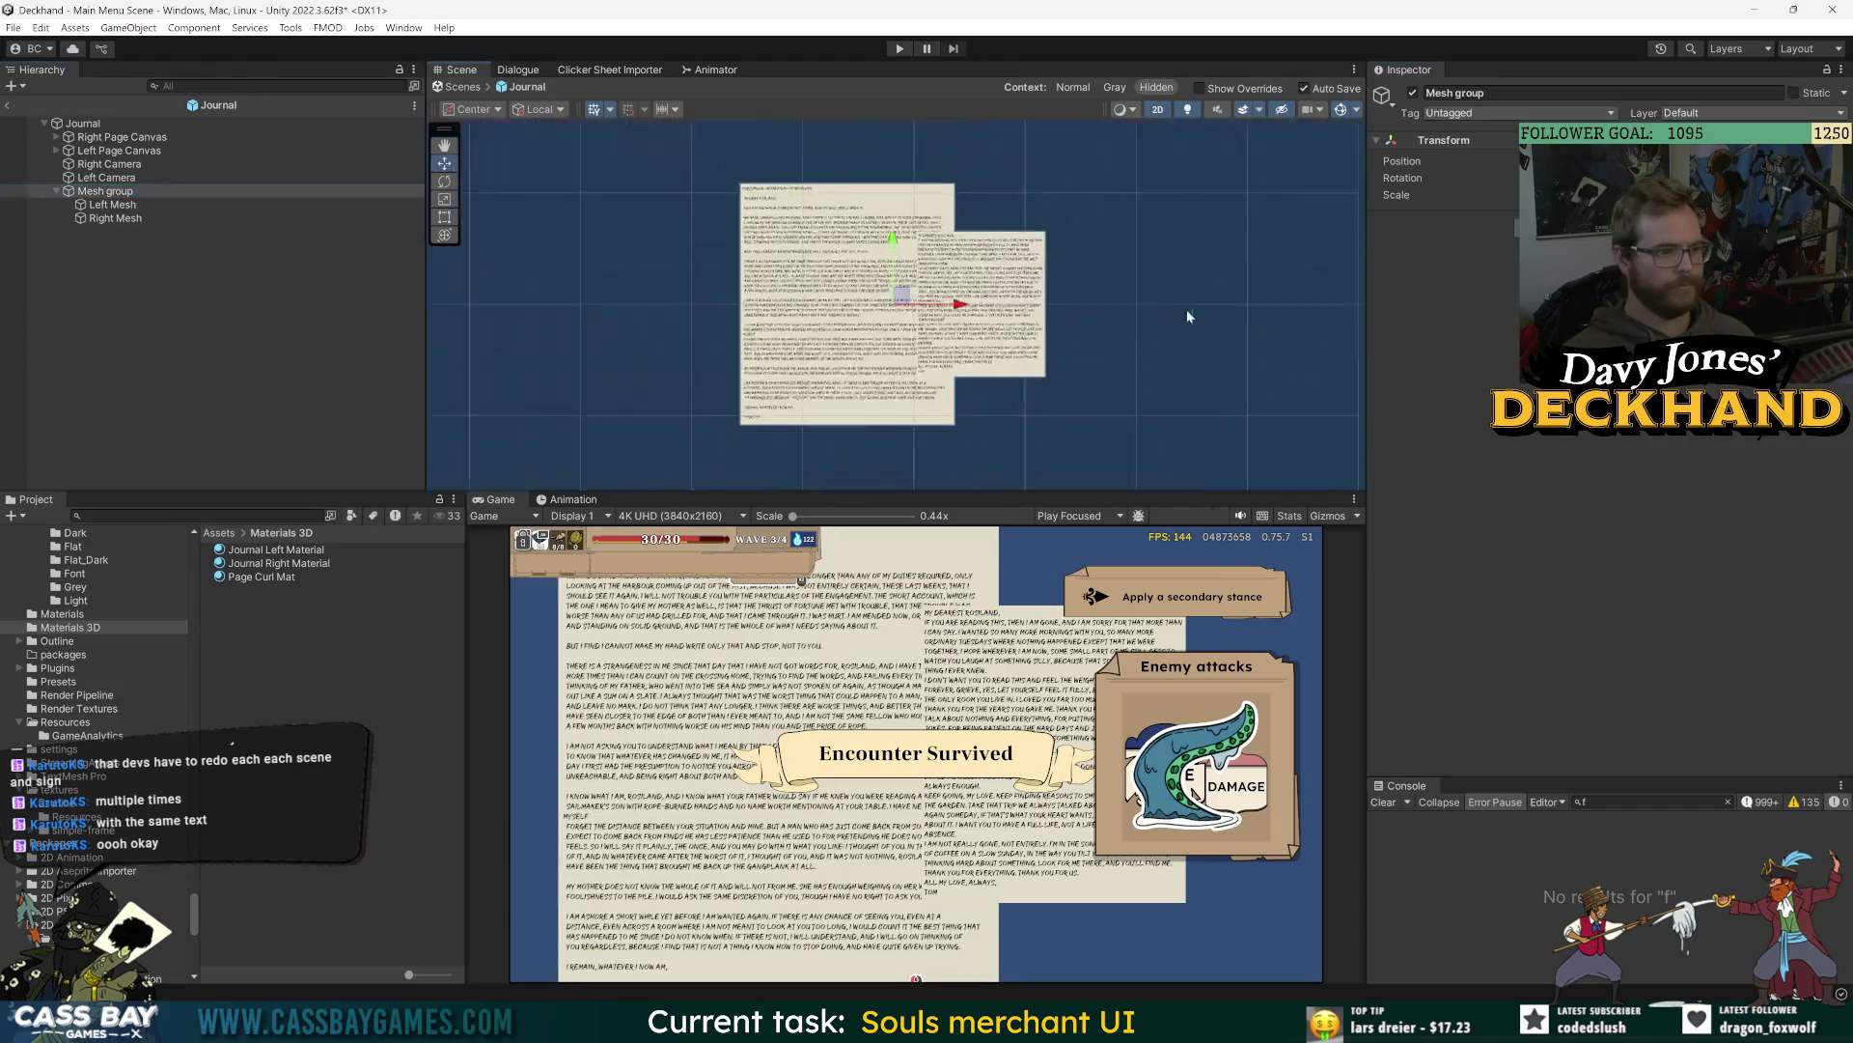
{"action": "mouse_move", "coordinate": [922, 305]}
{"action": "left_mouse_down"}
{"action": "mouse_move", "coordinate": [858, 305]}
{"action": "mouse_move", "coordinate": [881, 305]}
{"action": "left_mouse_up"}
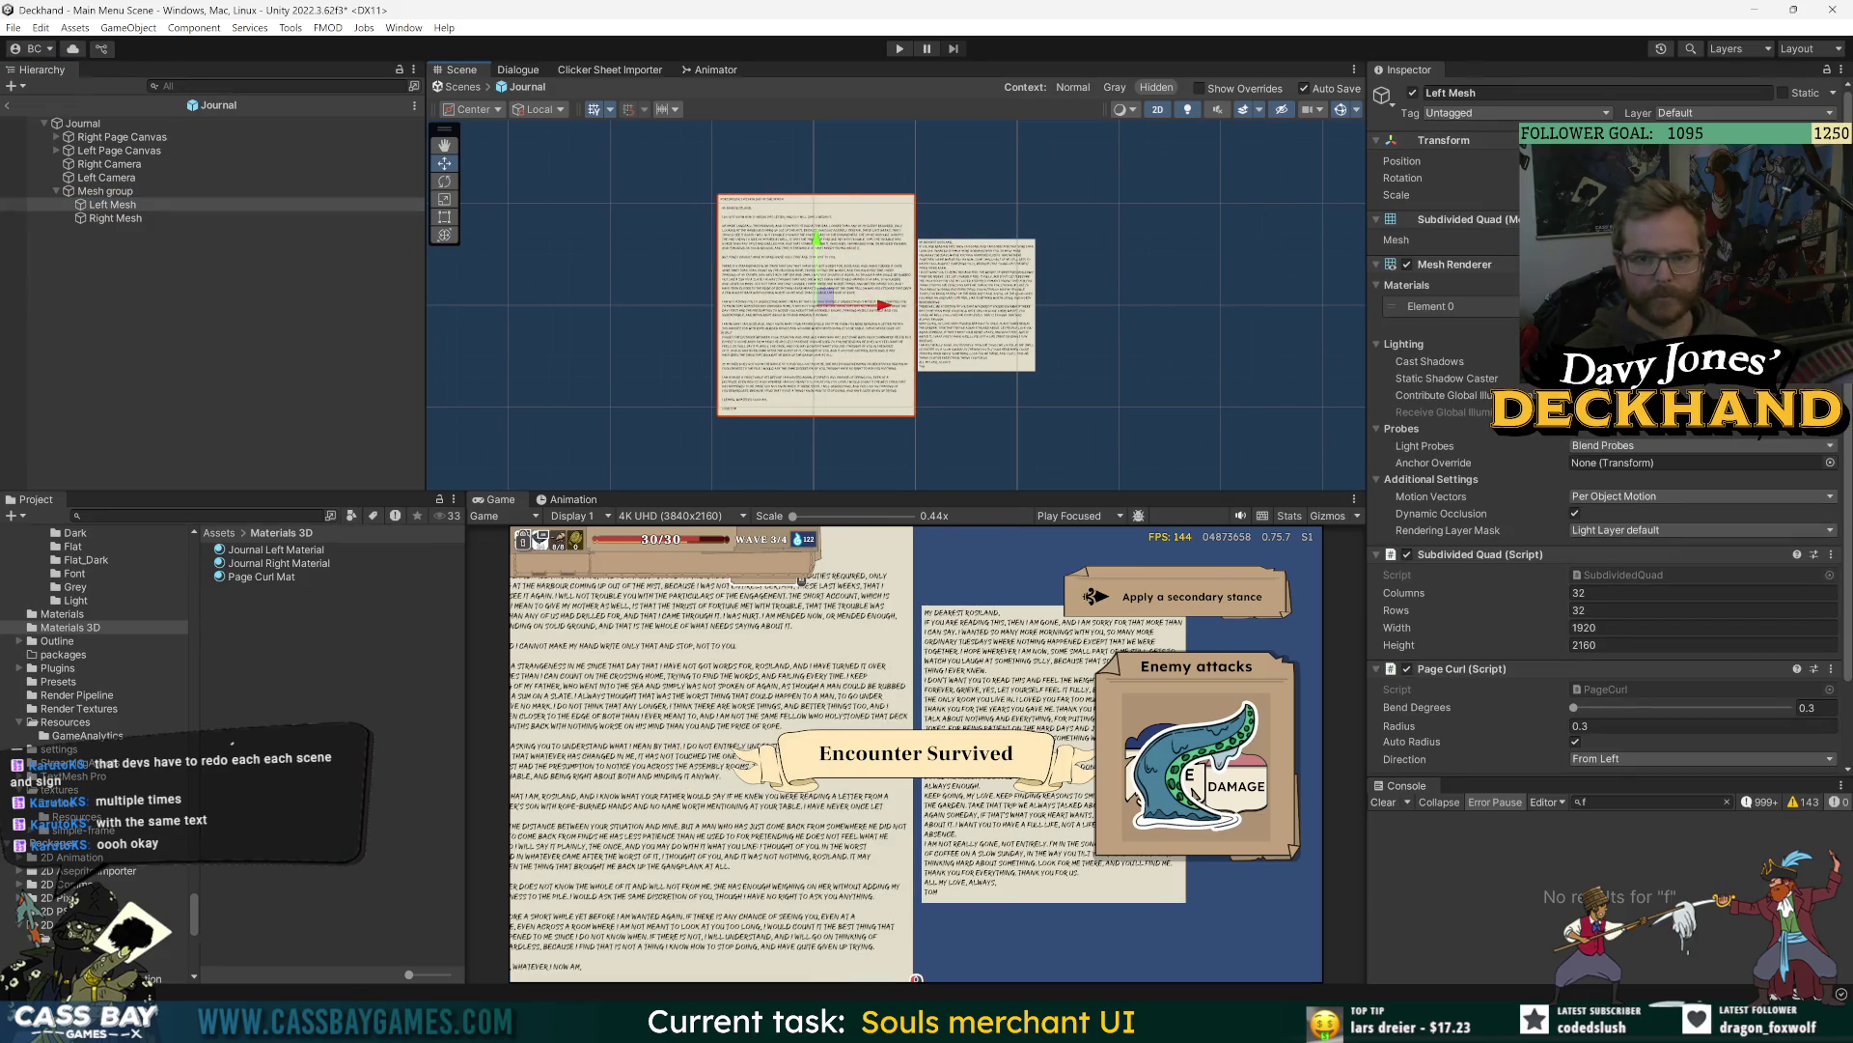
{"action": "scroll", "coordinate": [939, 319], "scroll_direction": "up", "scroll_amount": 5}
{"action": "scroll", "coordinate": [937, 323], "scroll_direction": "up", "scroll_amount": 5}
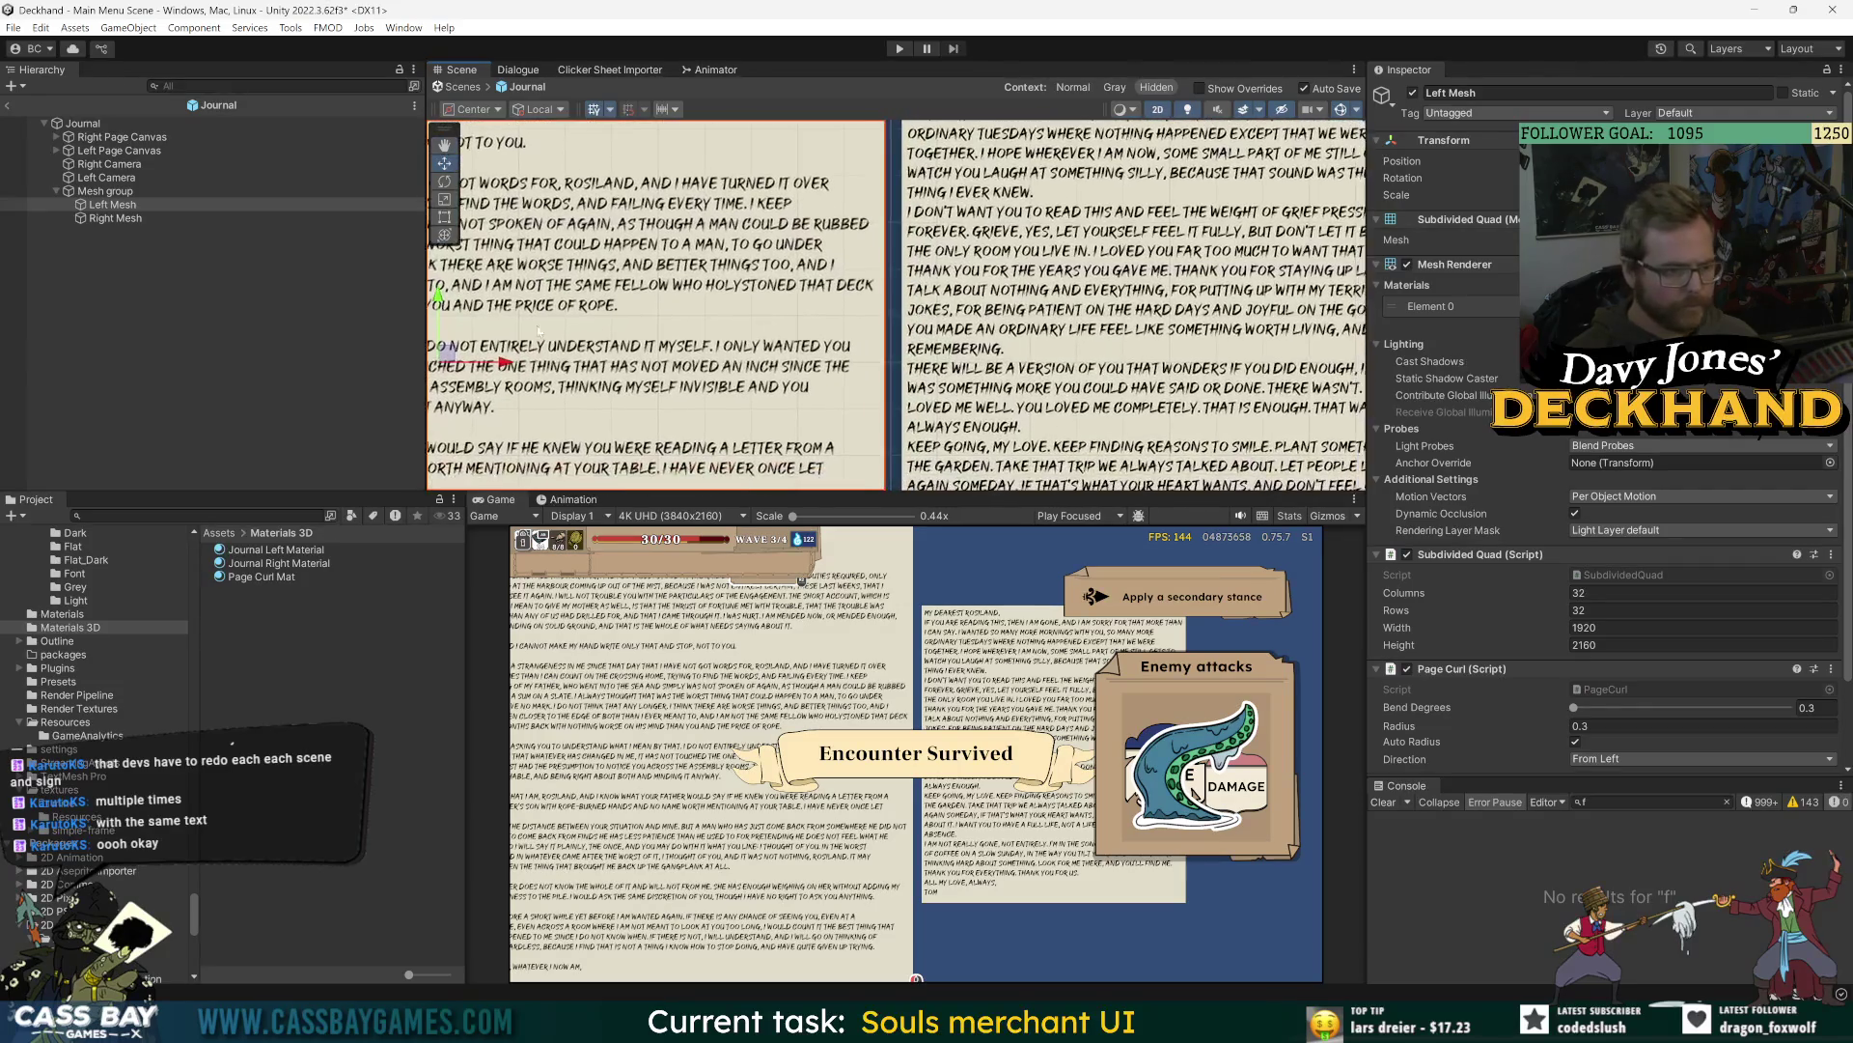
{"action": "left_click_drag", "start_coordinate": [517, 365], "coordinate": [509, 365]}
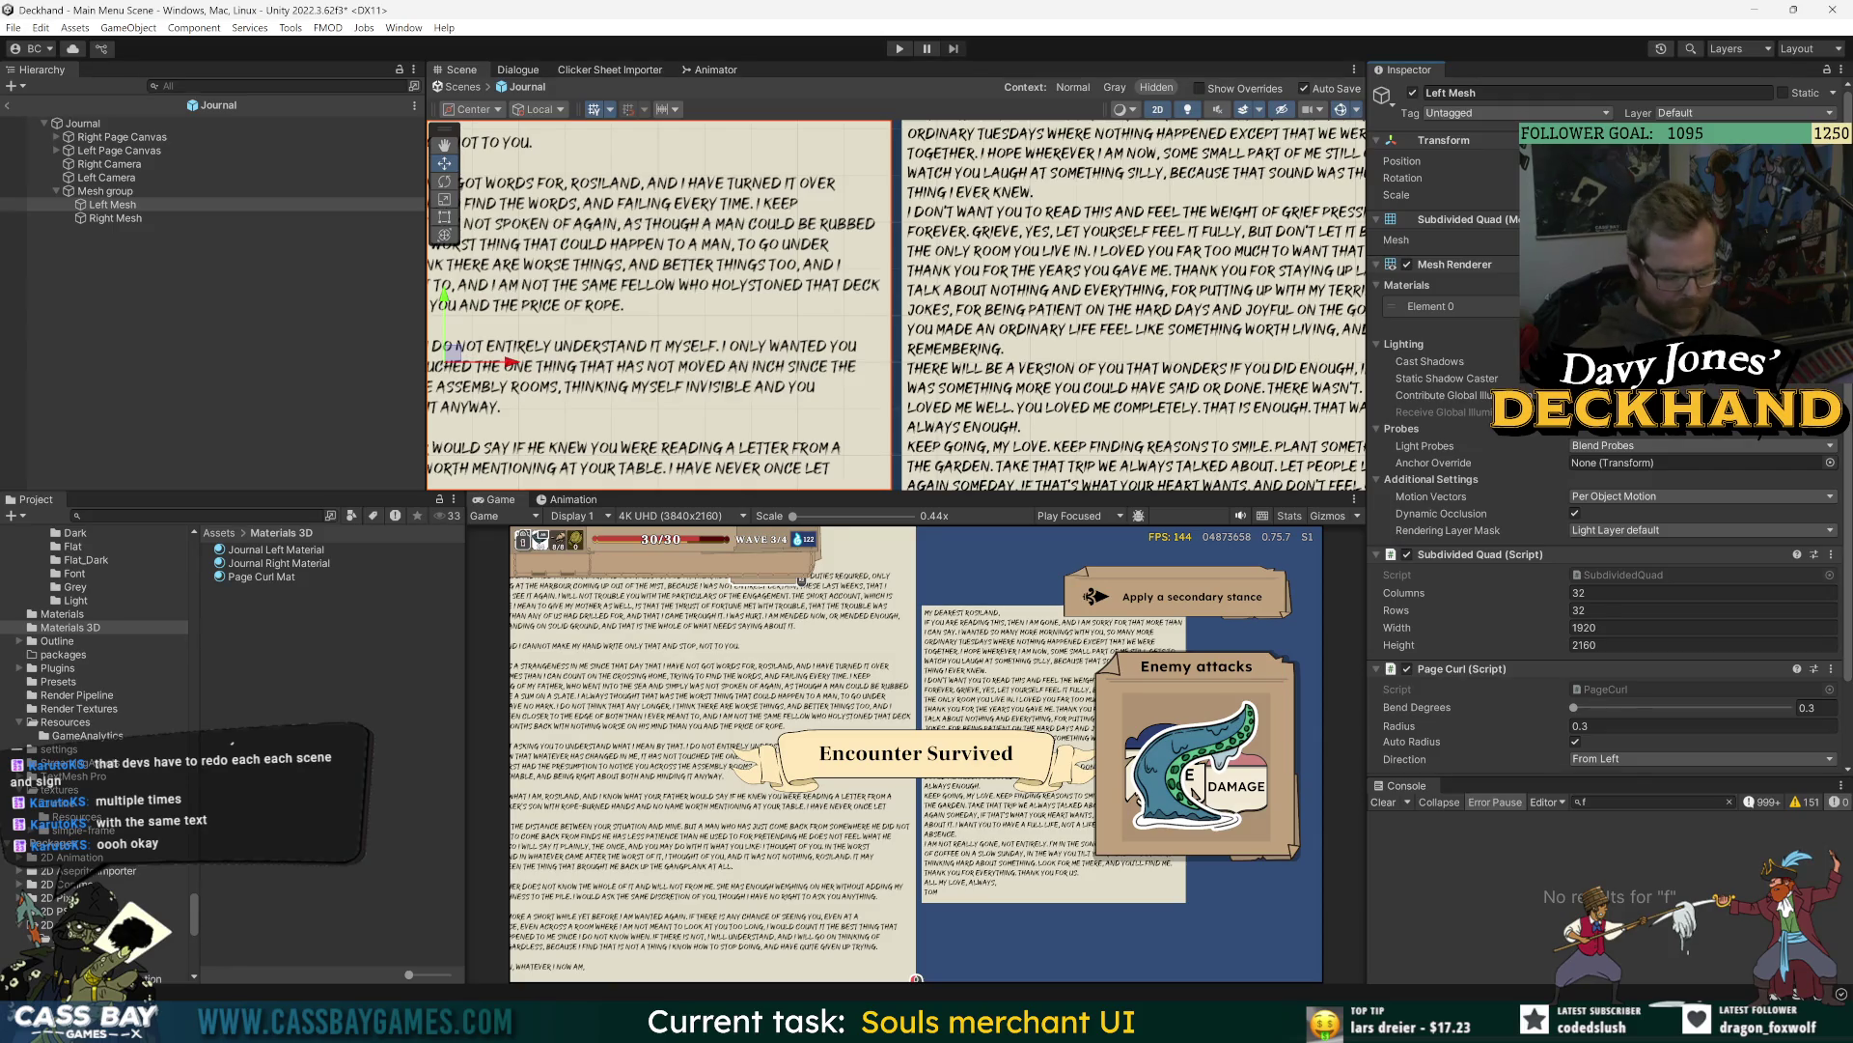
{"action": "key", "text": "ctrl+z"}
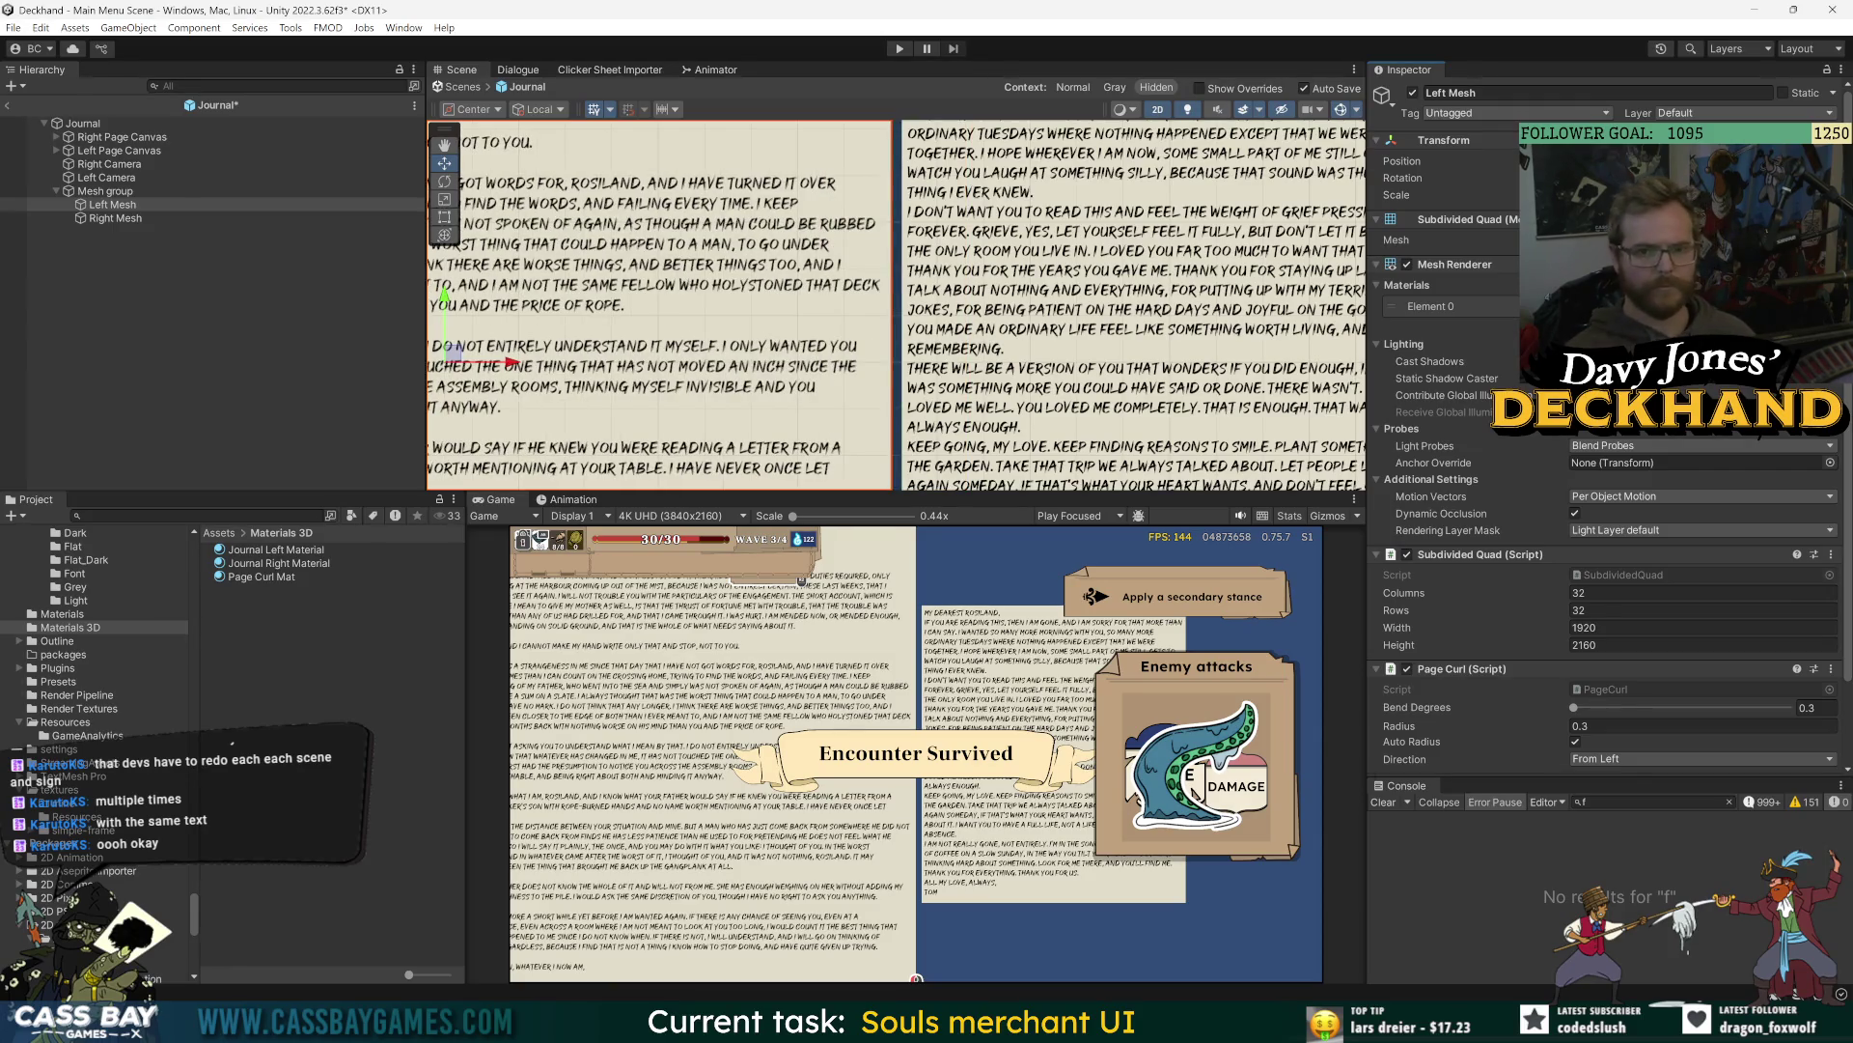
- Frame Right Mesh and undo its moves to put it back on the right side
{"action": "left_click", "coordinate": [115, 218]}
{"action": "key", "text": "f"}
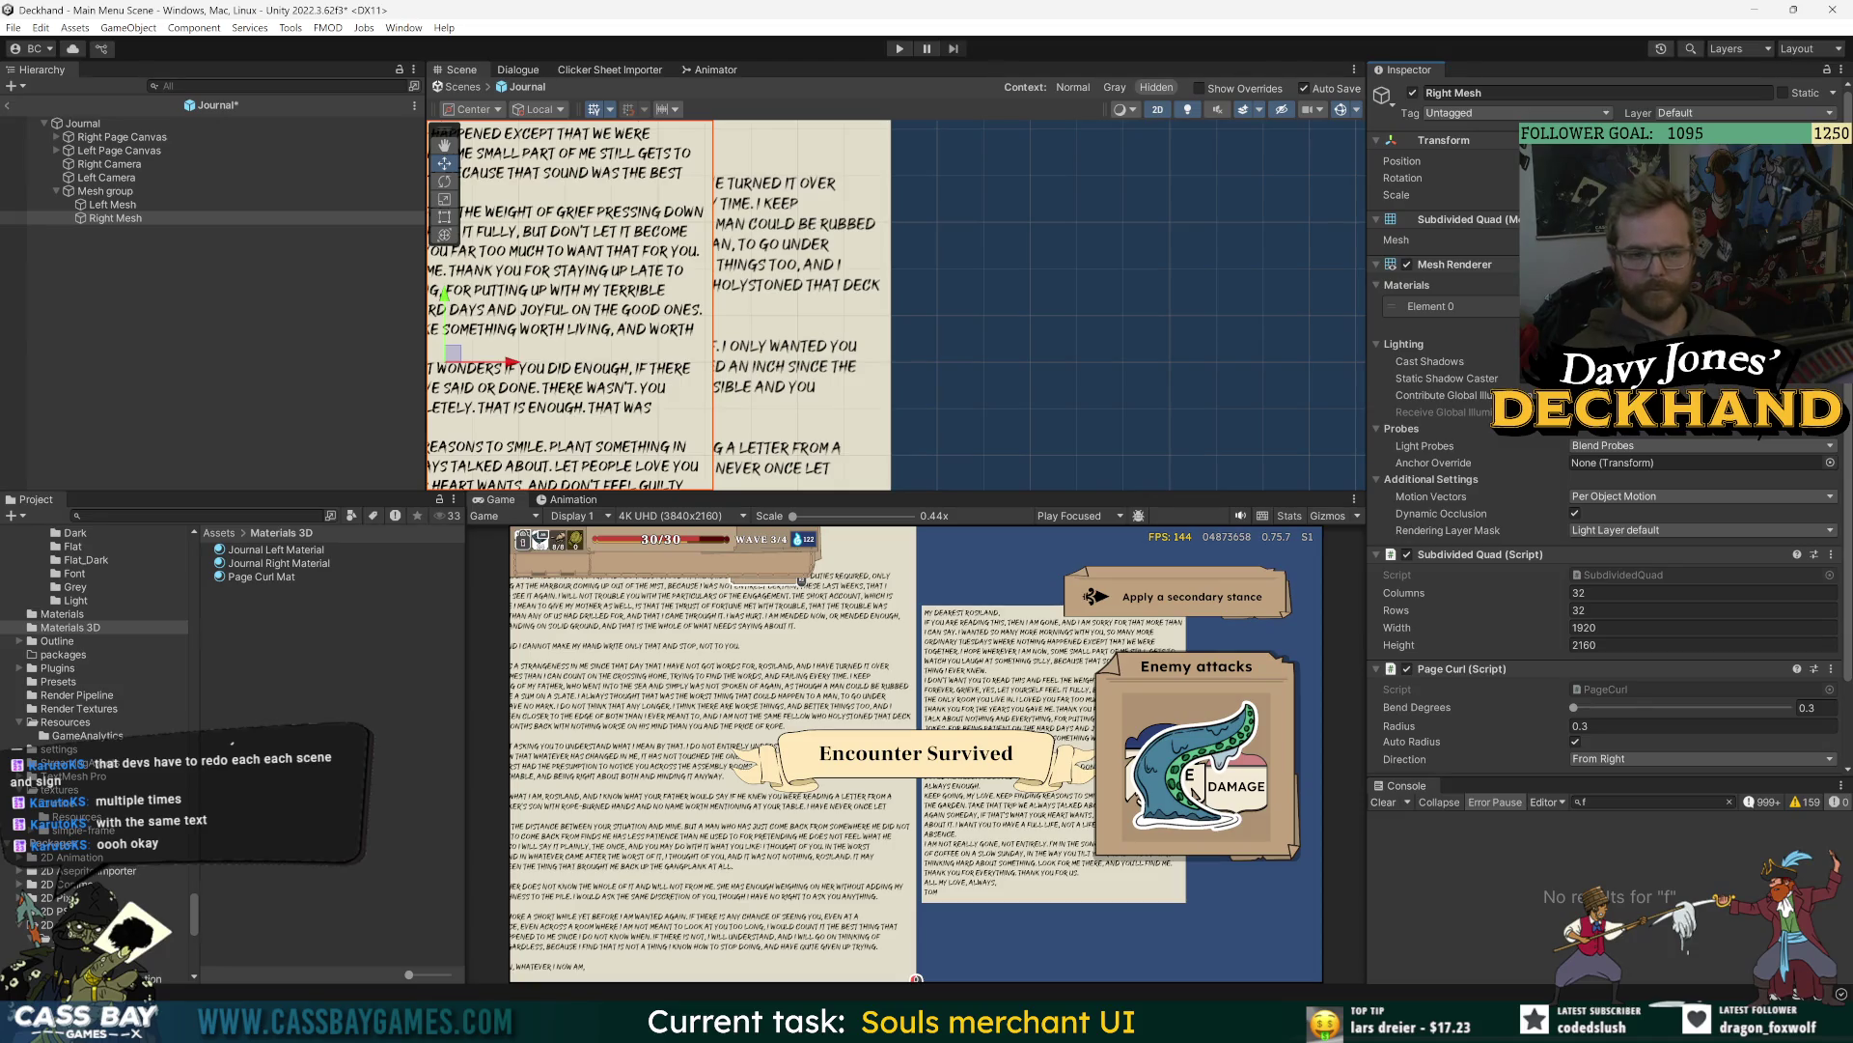
{"action": "key", "text": "ctrl+z"}
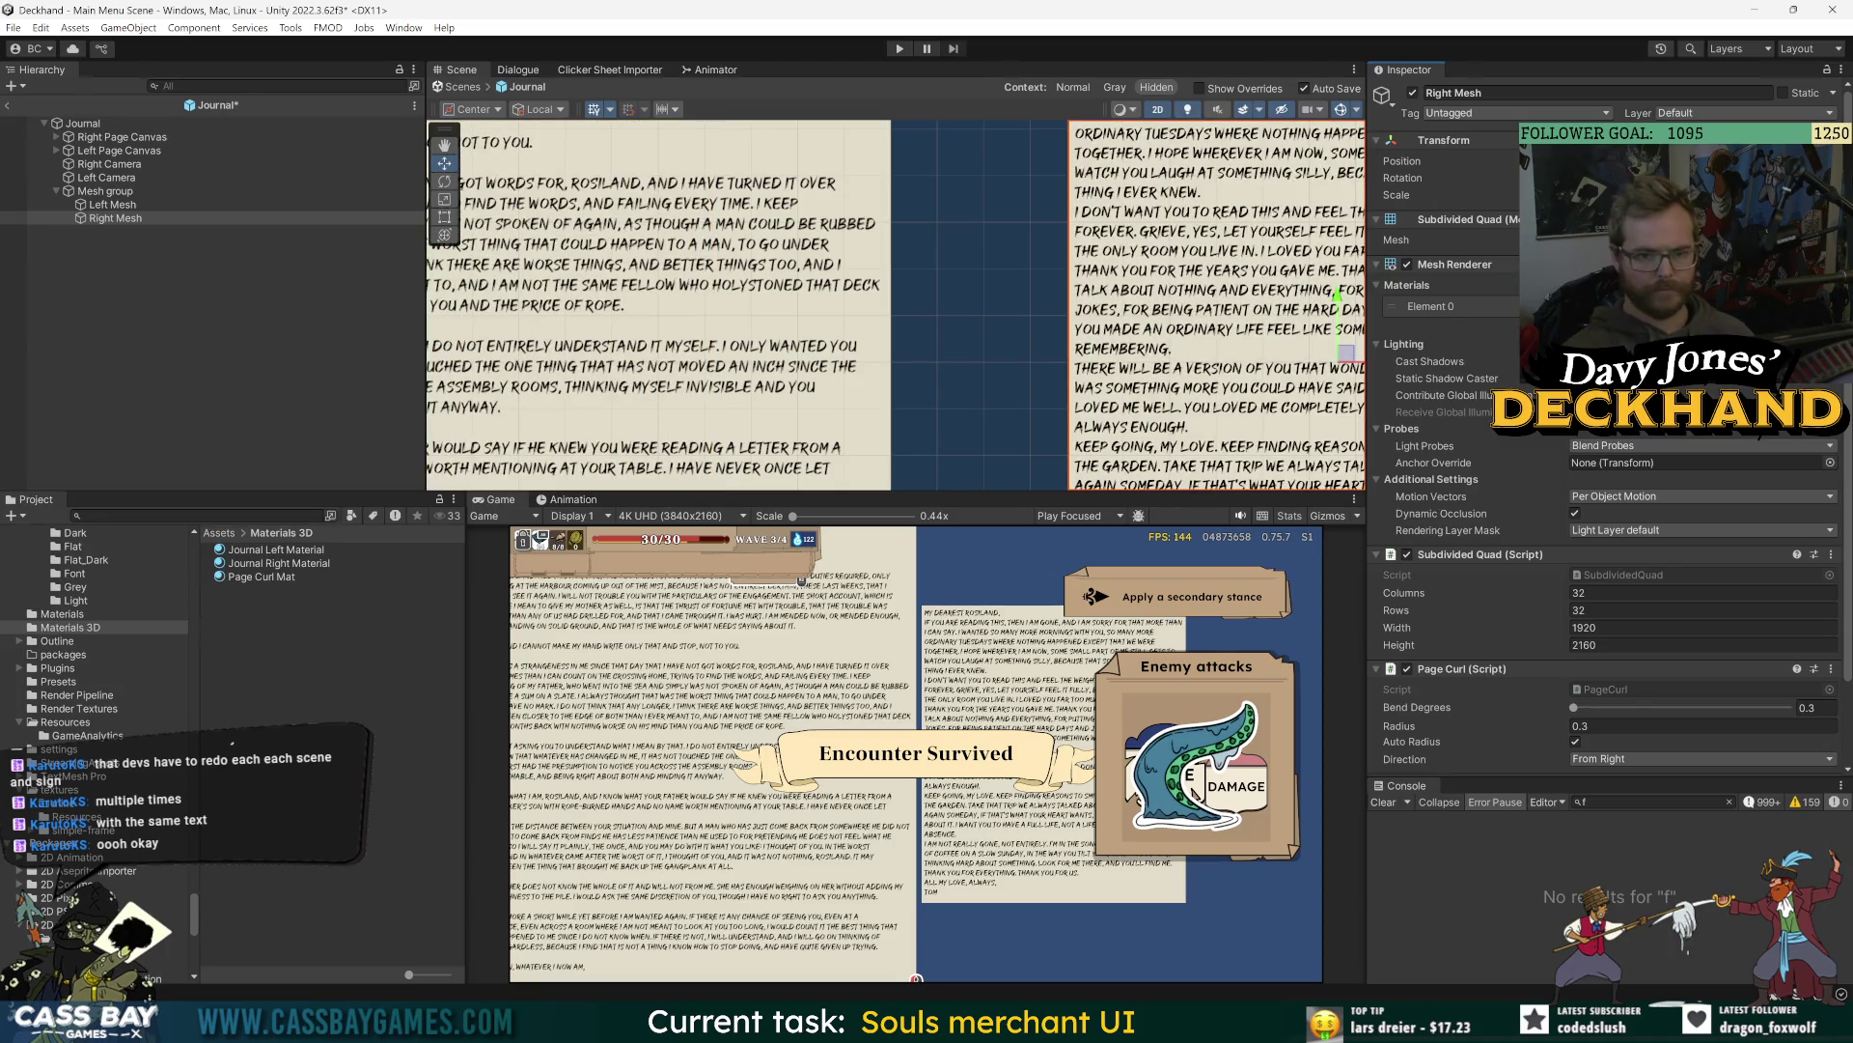
{"action": "key", "text": "ctrl+z"}
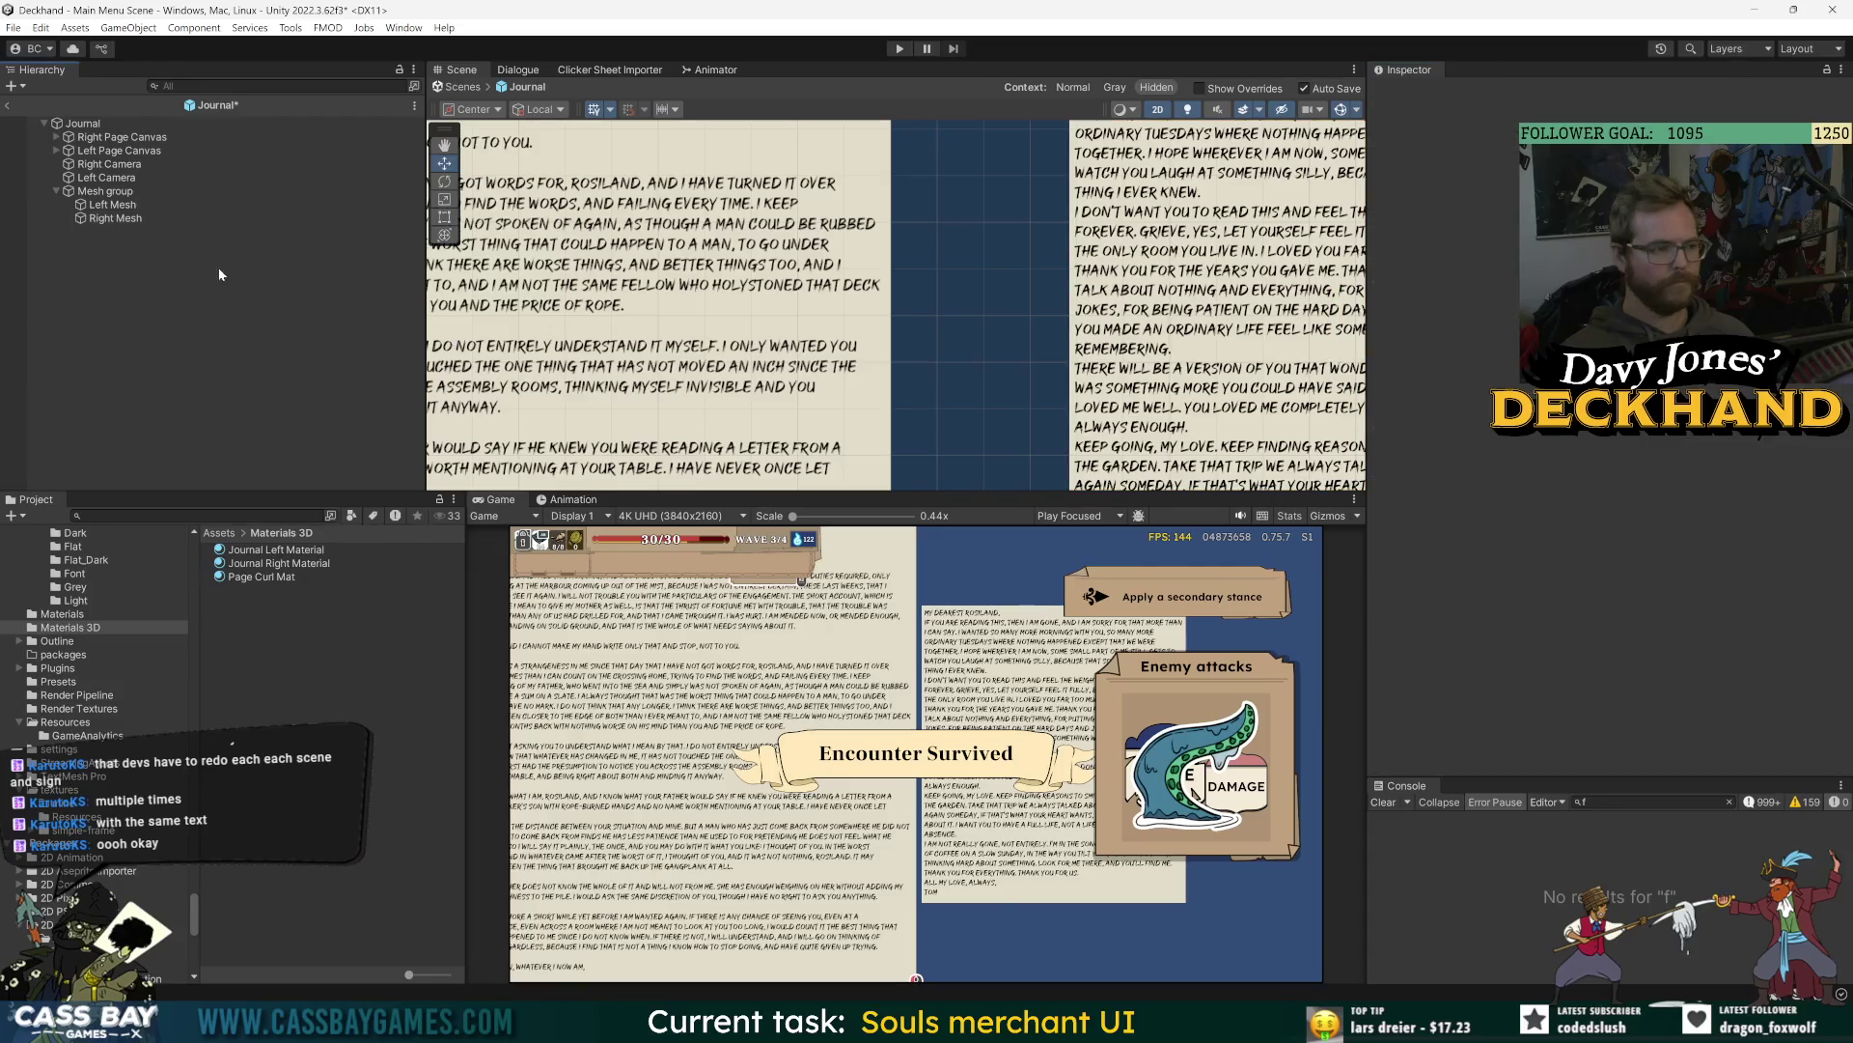
- Restore Right Mesh to full size edge to edge beside the left page
{"action": "scroll", "coordinate": [1046, 315], "scroll_direction": "down", "scroll_amount": 5}
{"action": "left_click", "coordinate": [109, 257]}
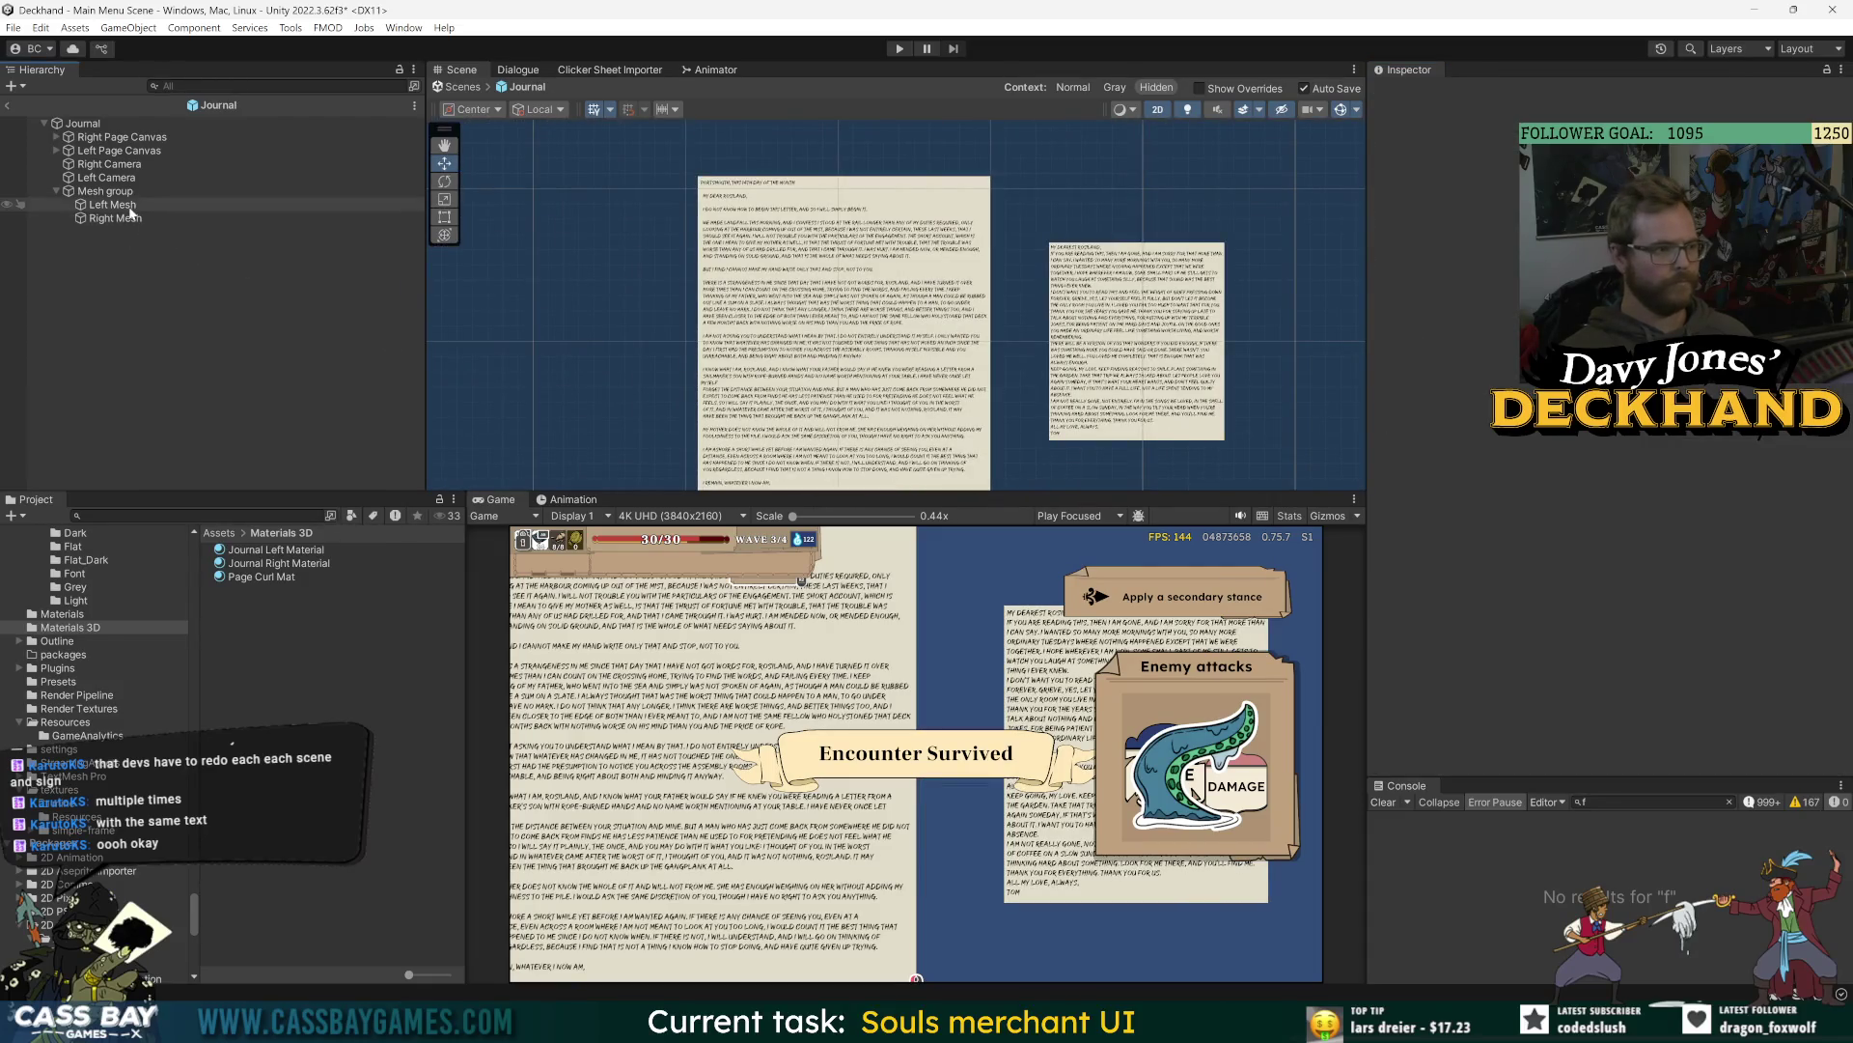
{"action": "left_click", "coordinate": [112, 205]}
{"action": "left_click", "coordinate": [132, 220]}
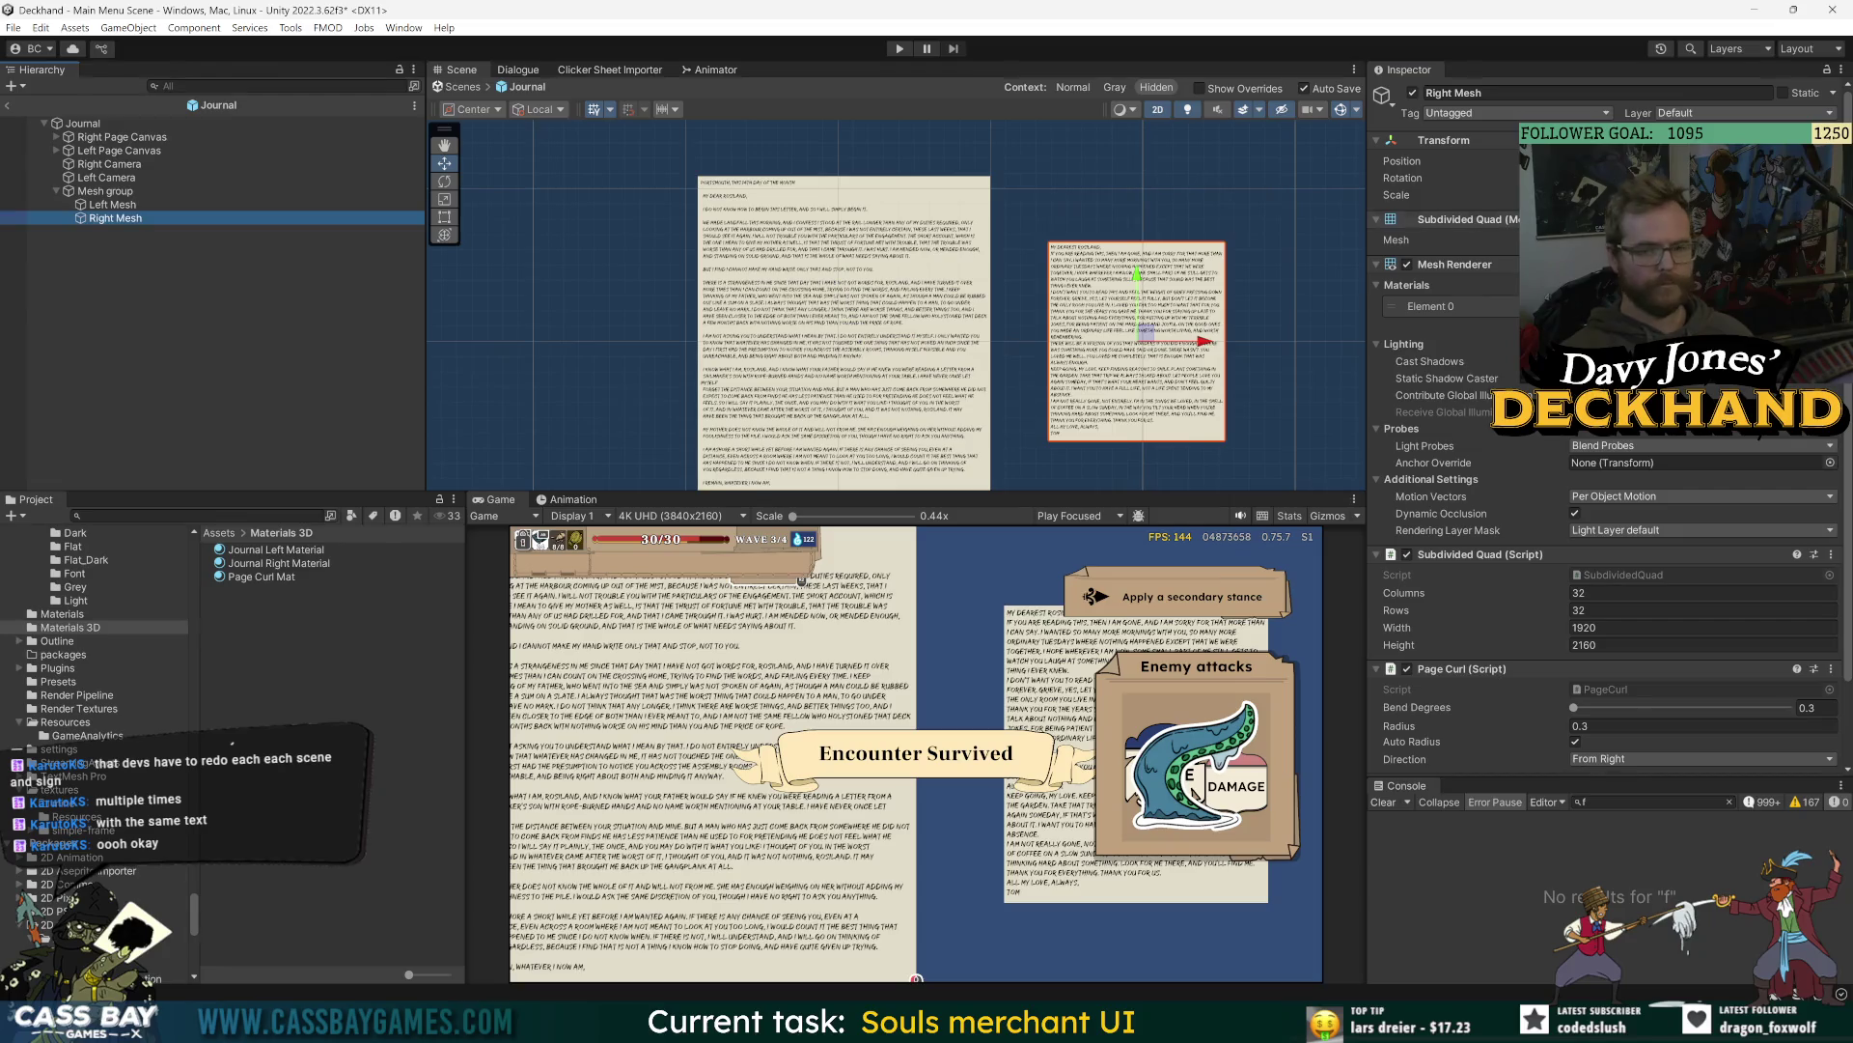
{"action": "key", "text": "ctrl+y"}
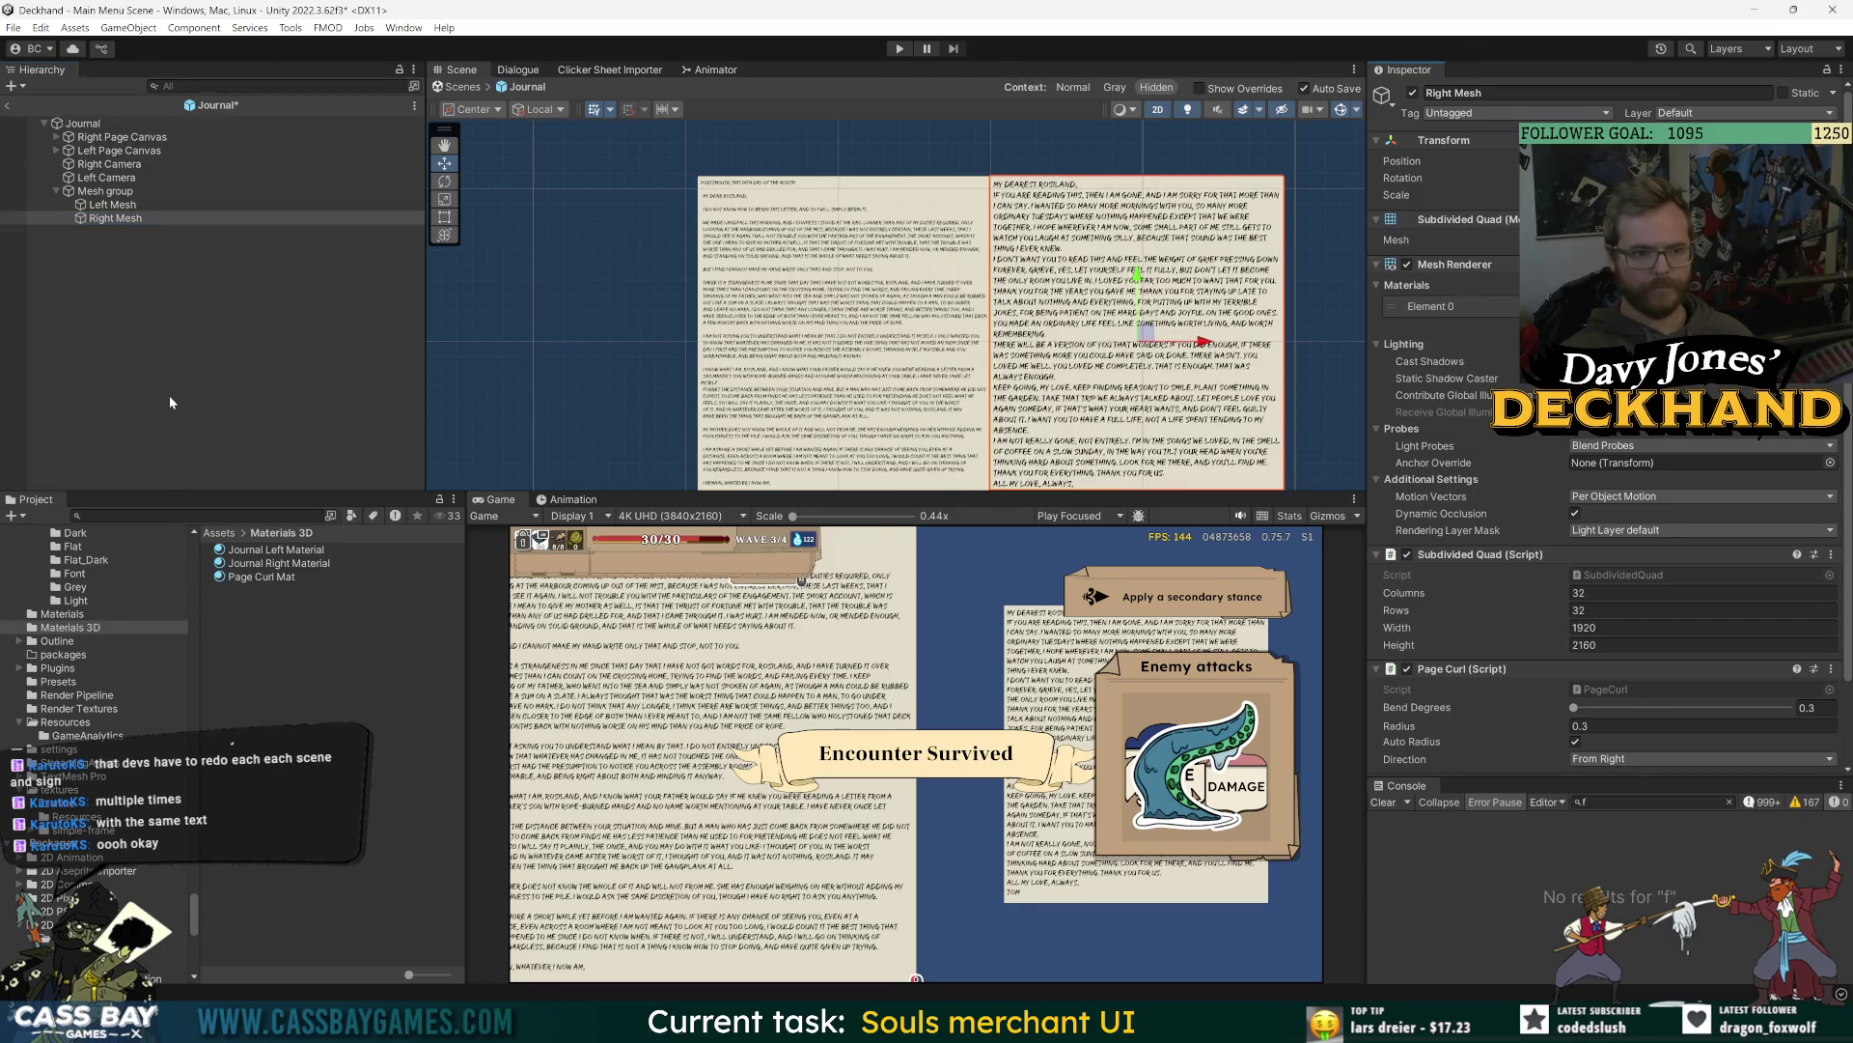
{"action": "key", "text": "ctrl+z"}
{"action": "double_click", "coordinate": [111, 218]}
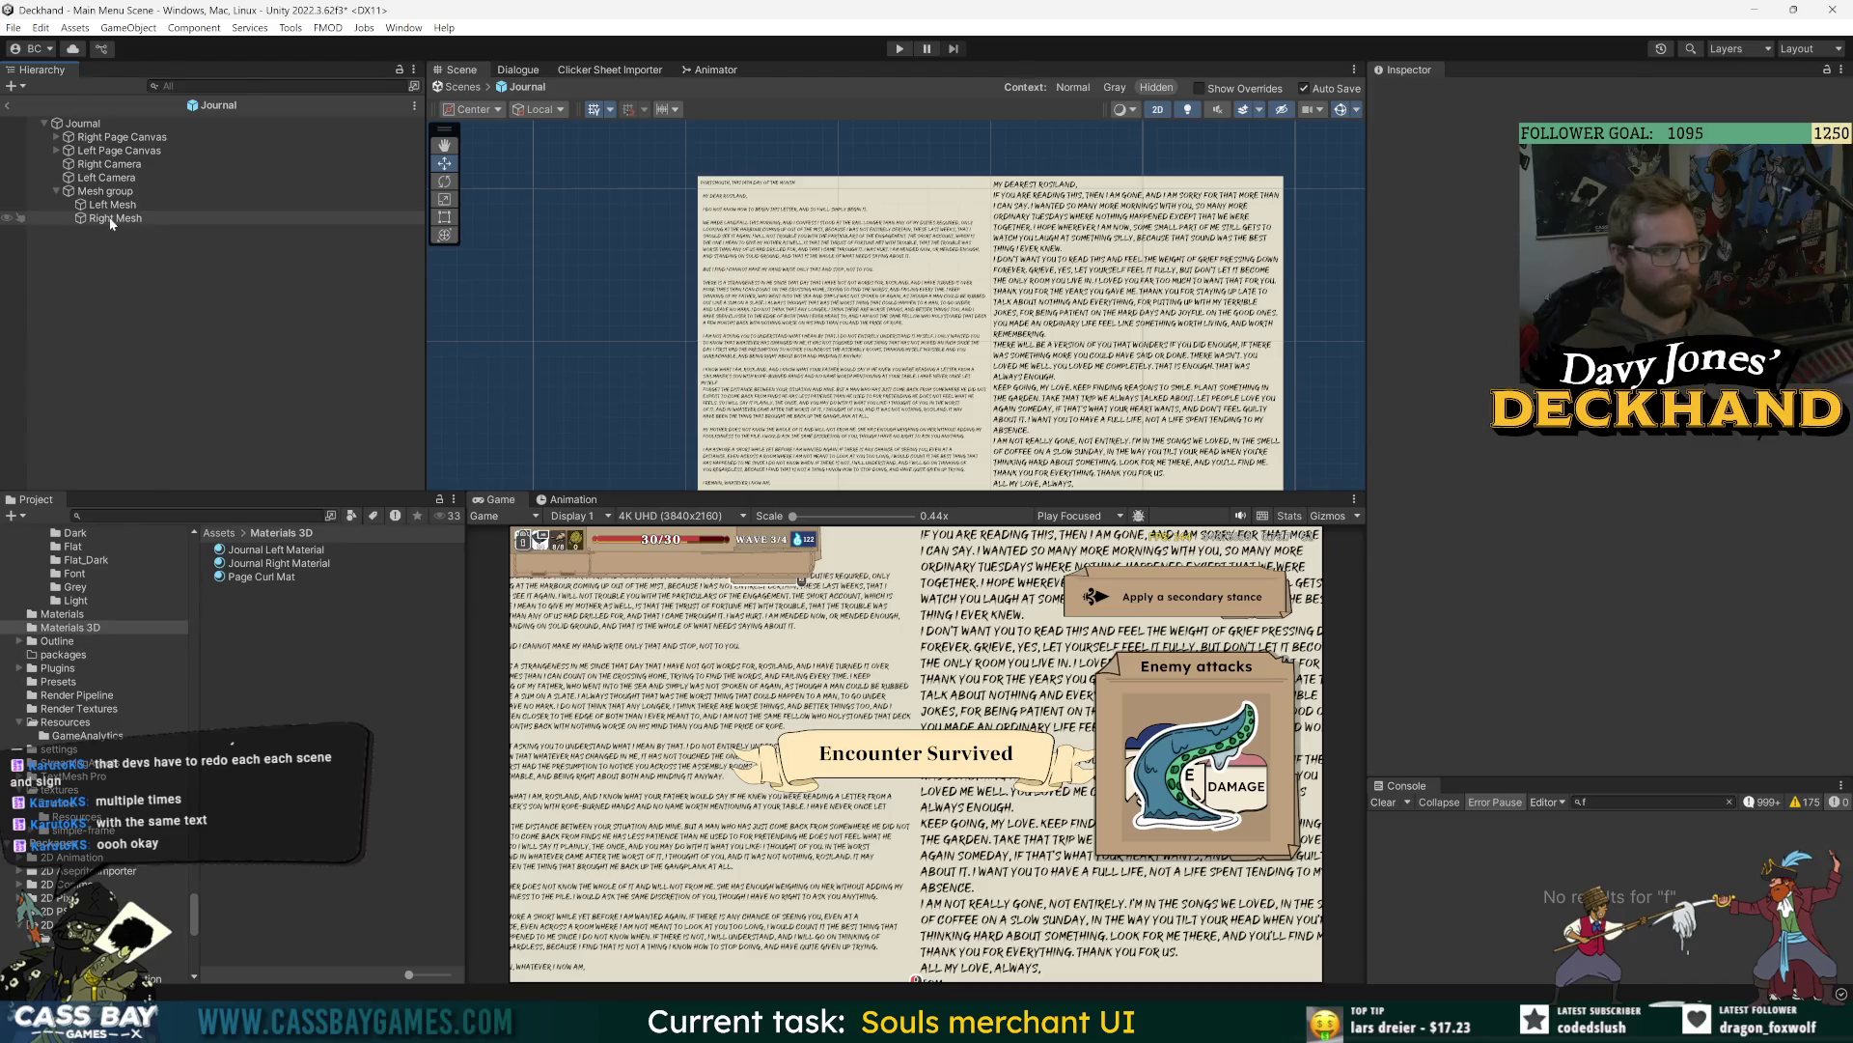
- Check Page Curl Direction: From Left on Left Mesh, From Right on Right Mesh
{"action": "left_click", "coordinate": [112, 205]}
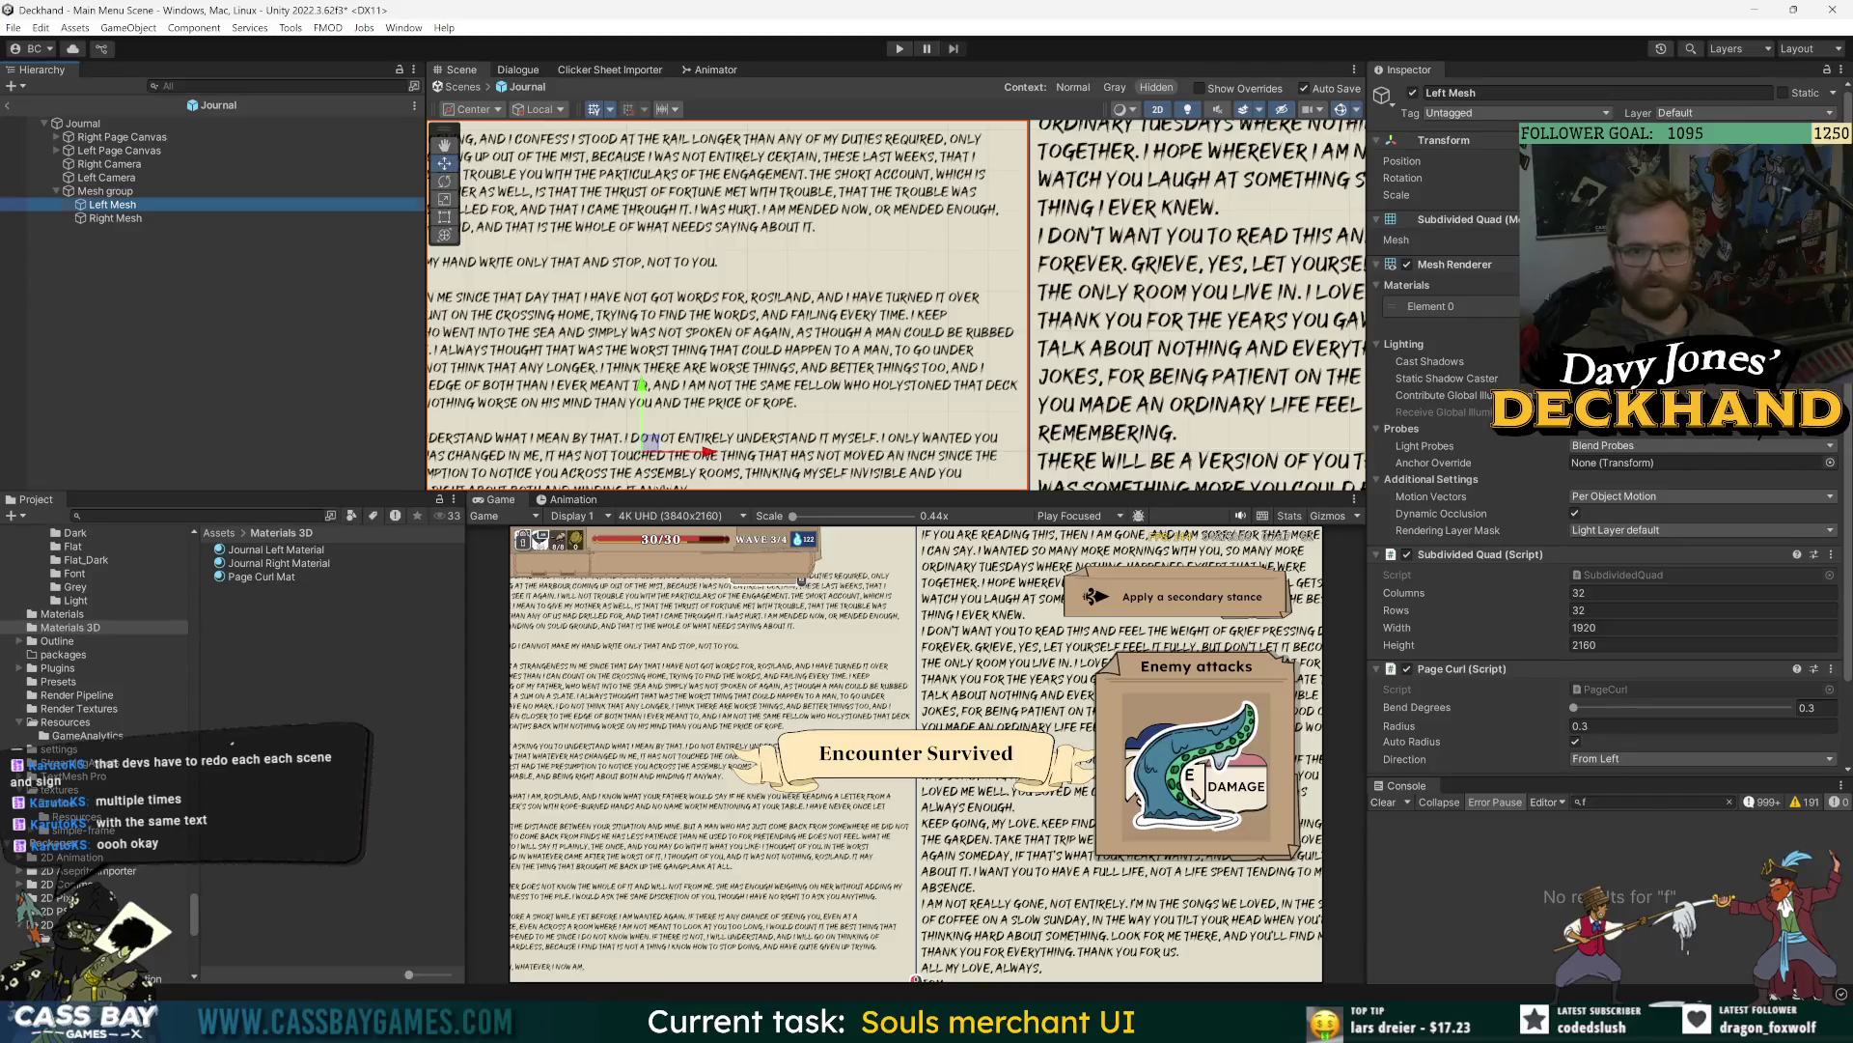
{"action": "left_click", "coordinate": [200, 214]}
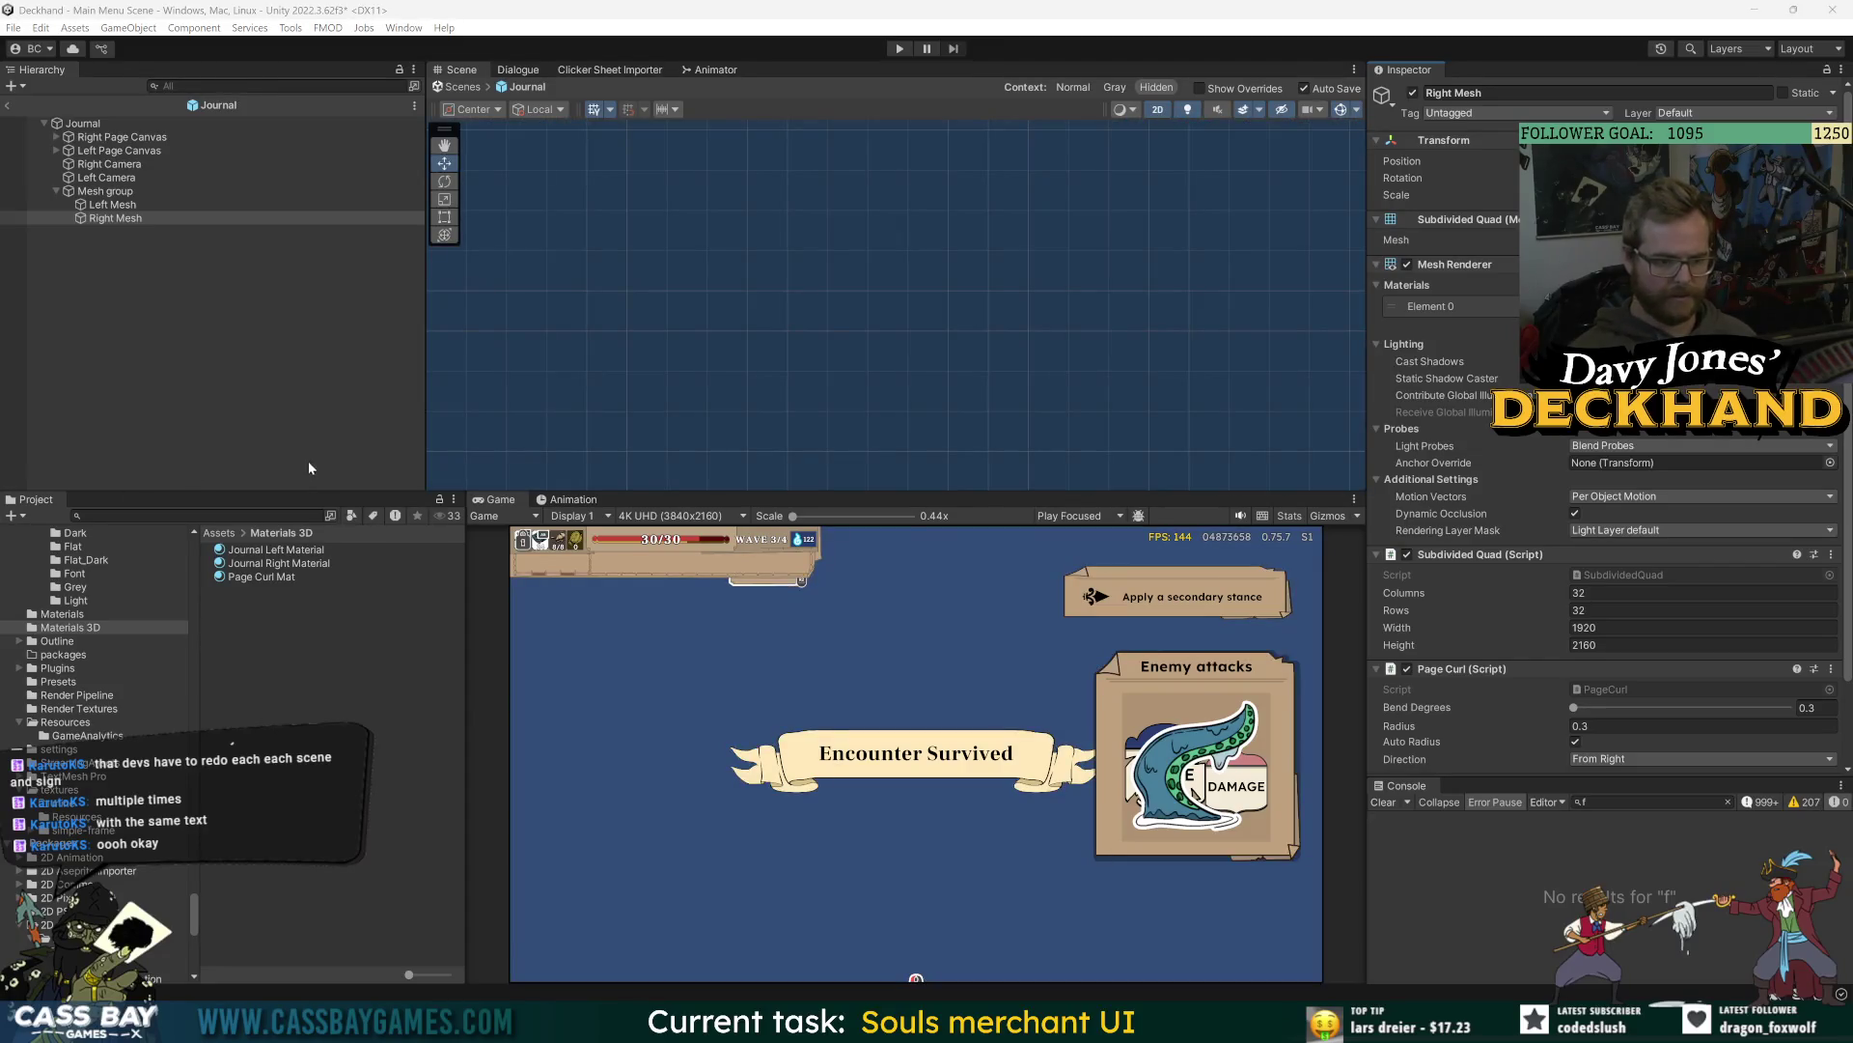
{"action": "left_click", "coordinate": [99, 192]}
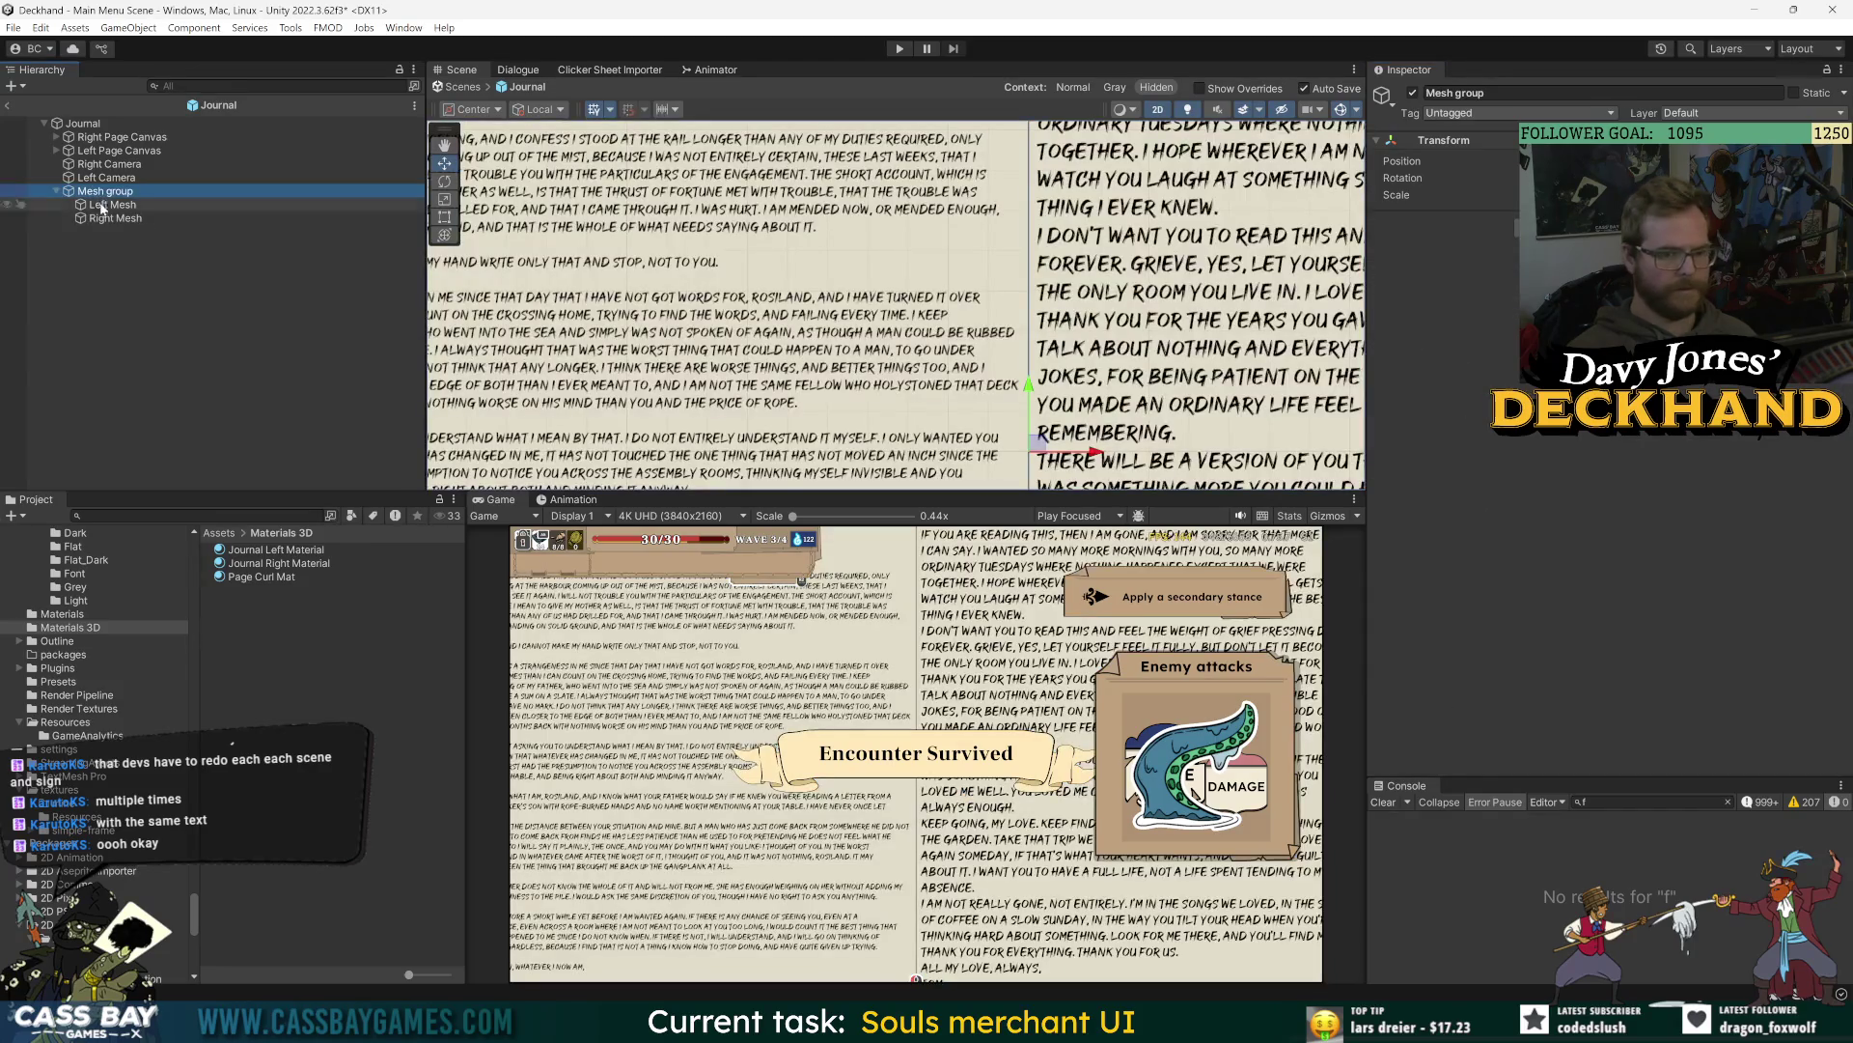
{"action": "left_click", "coordinate": [106, 218]}
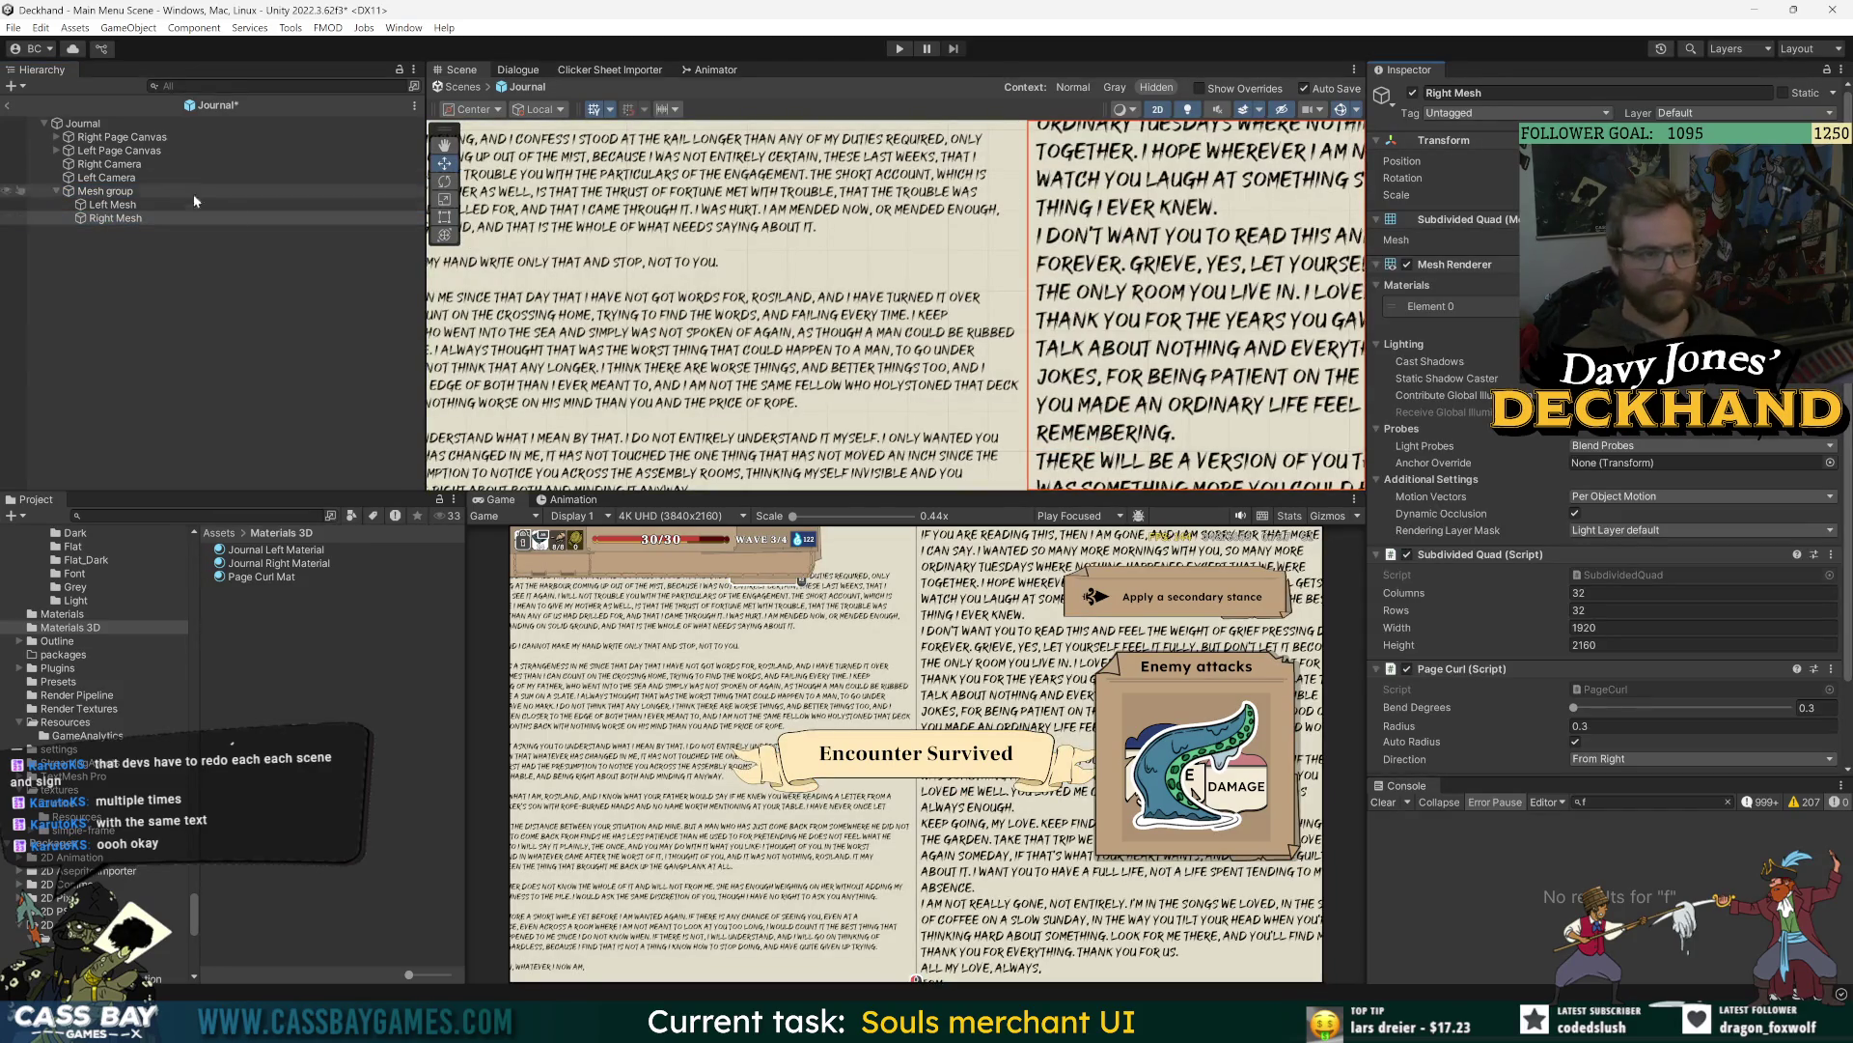
{"action": "left_click", "coordinate": [112, 204]}
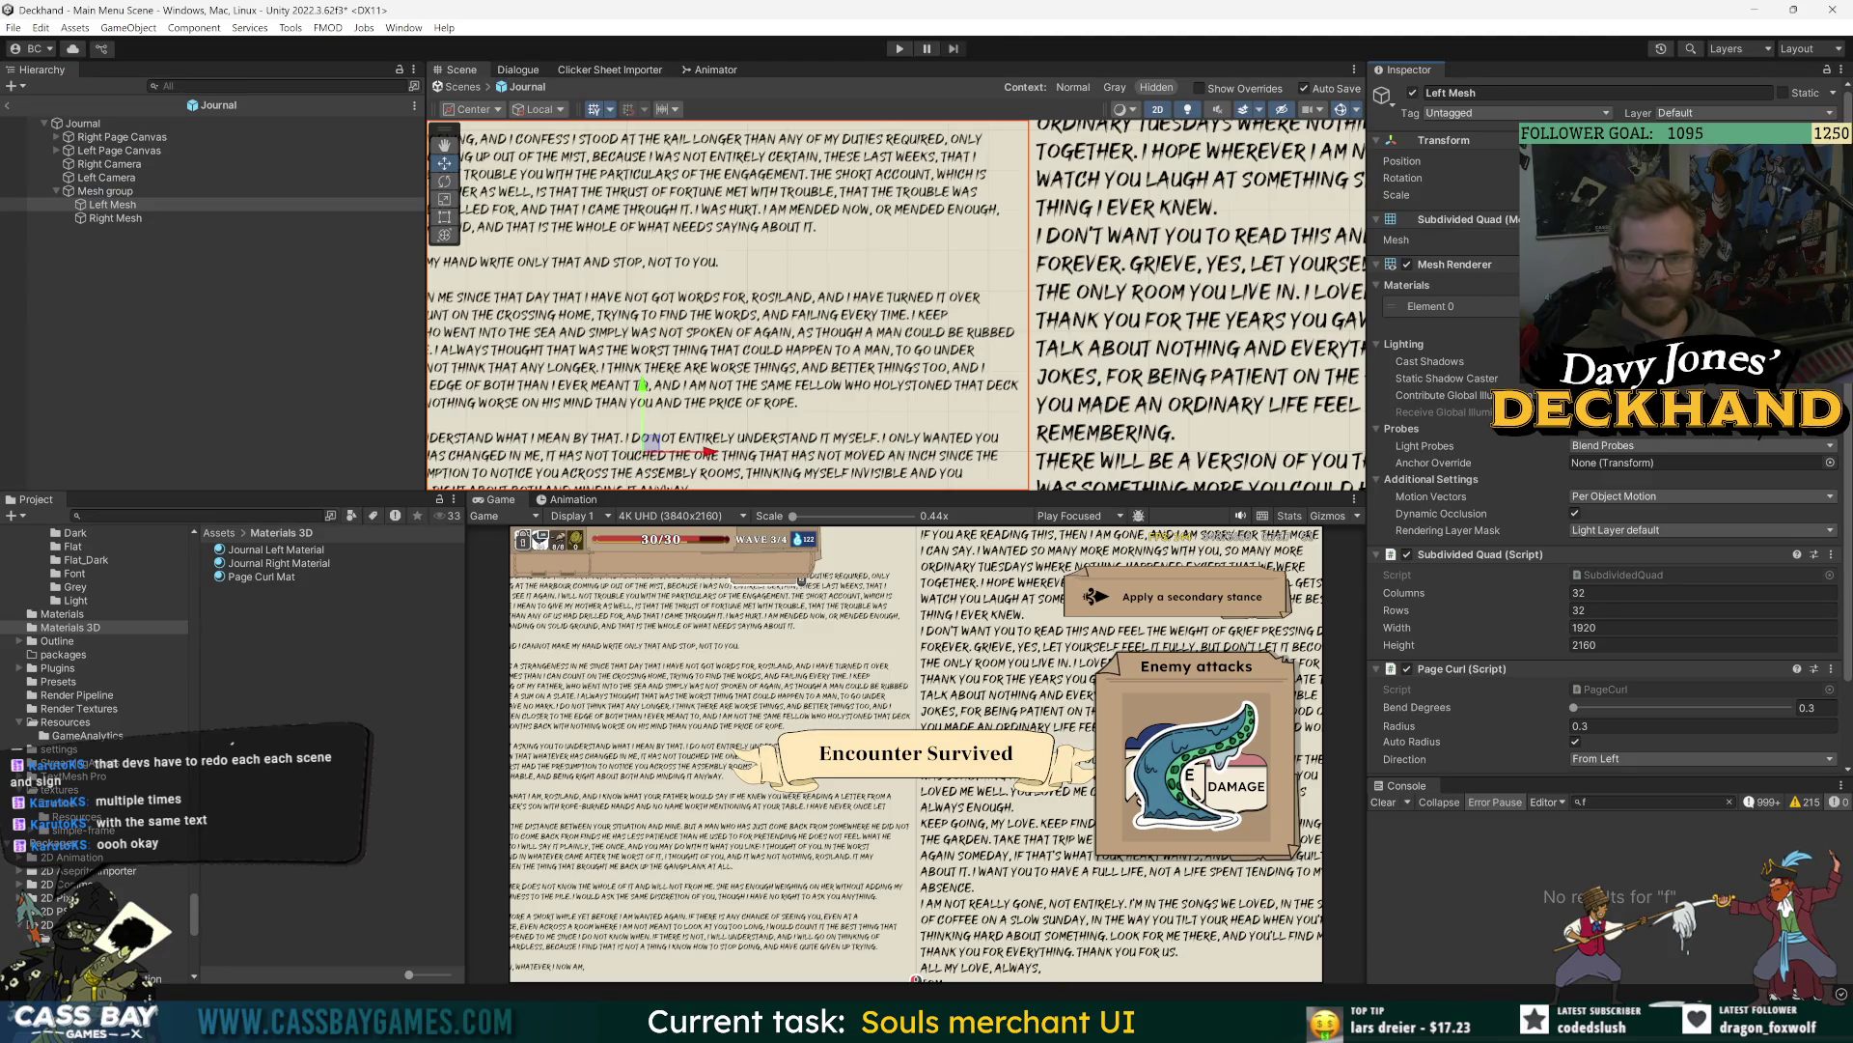
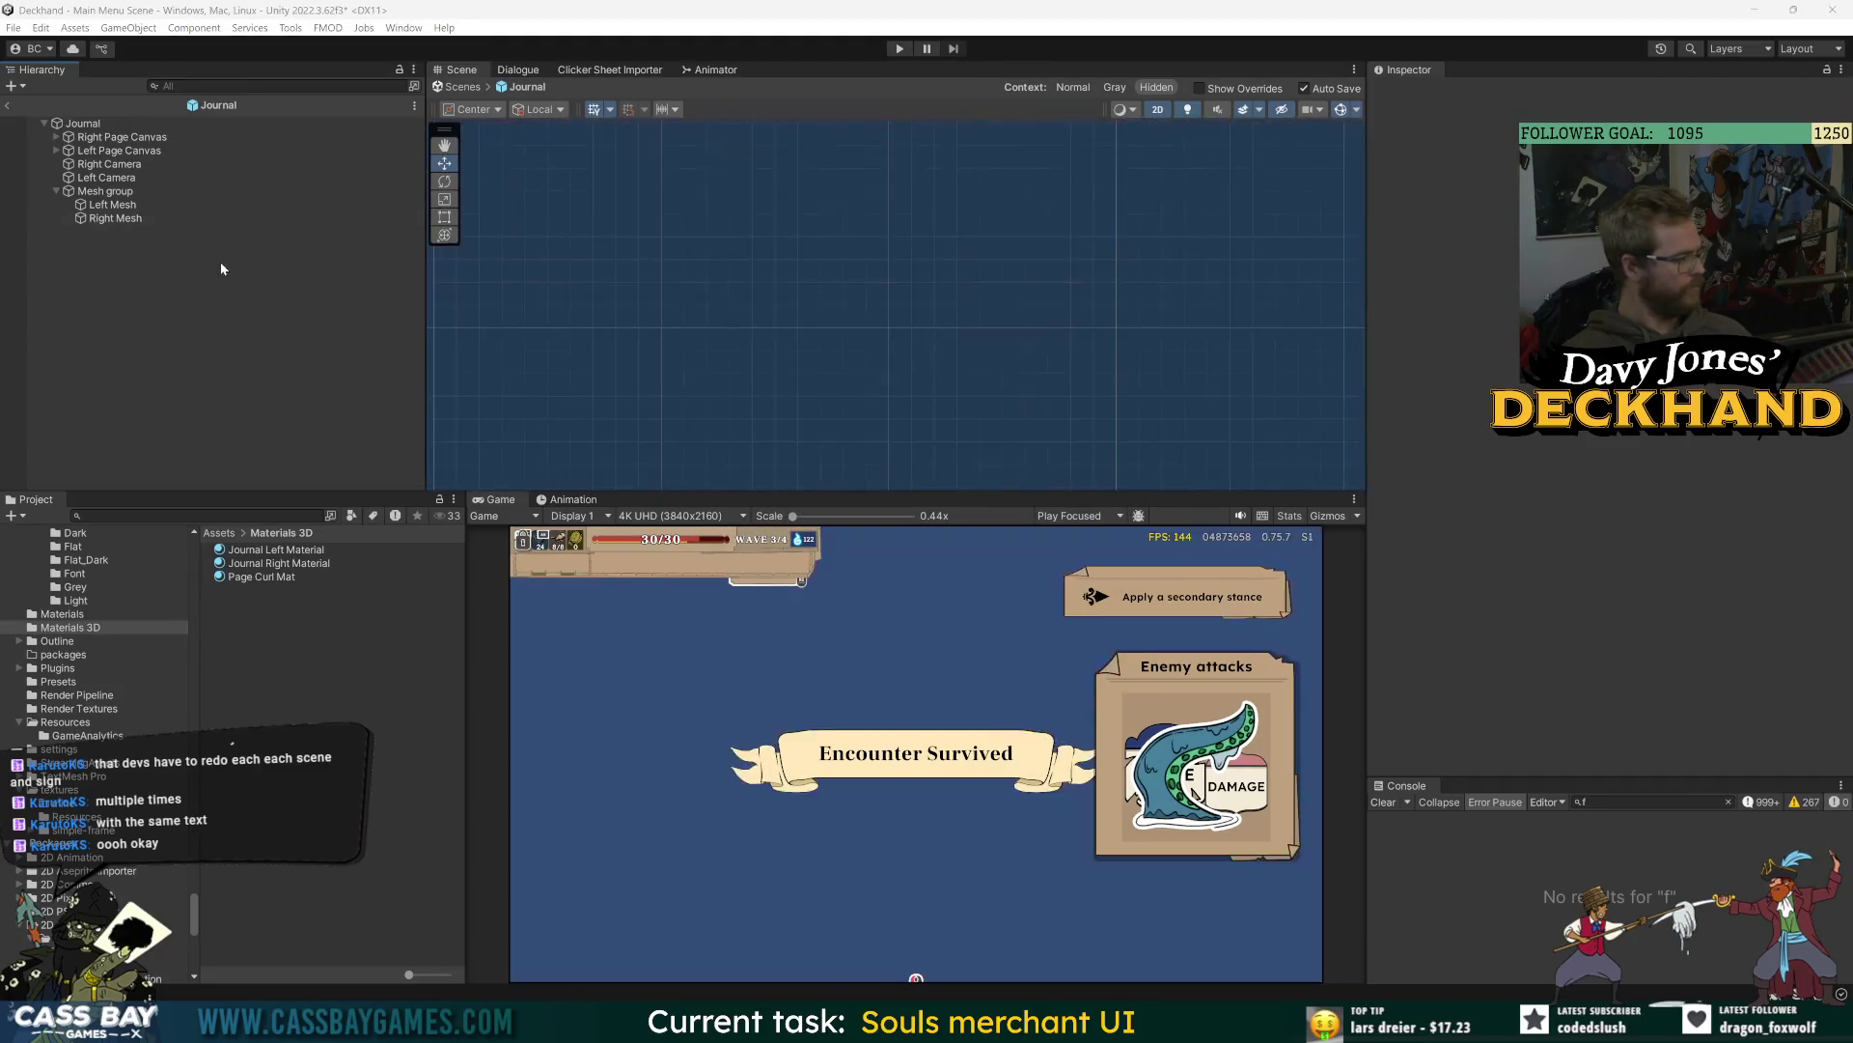
- Select Left Mesh, switch the Scene view to 3D perspective and frame the curled page
{"action": "left_click", "coordinate": [114, 191]}
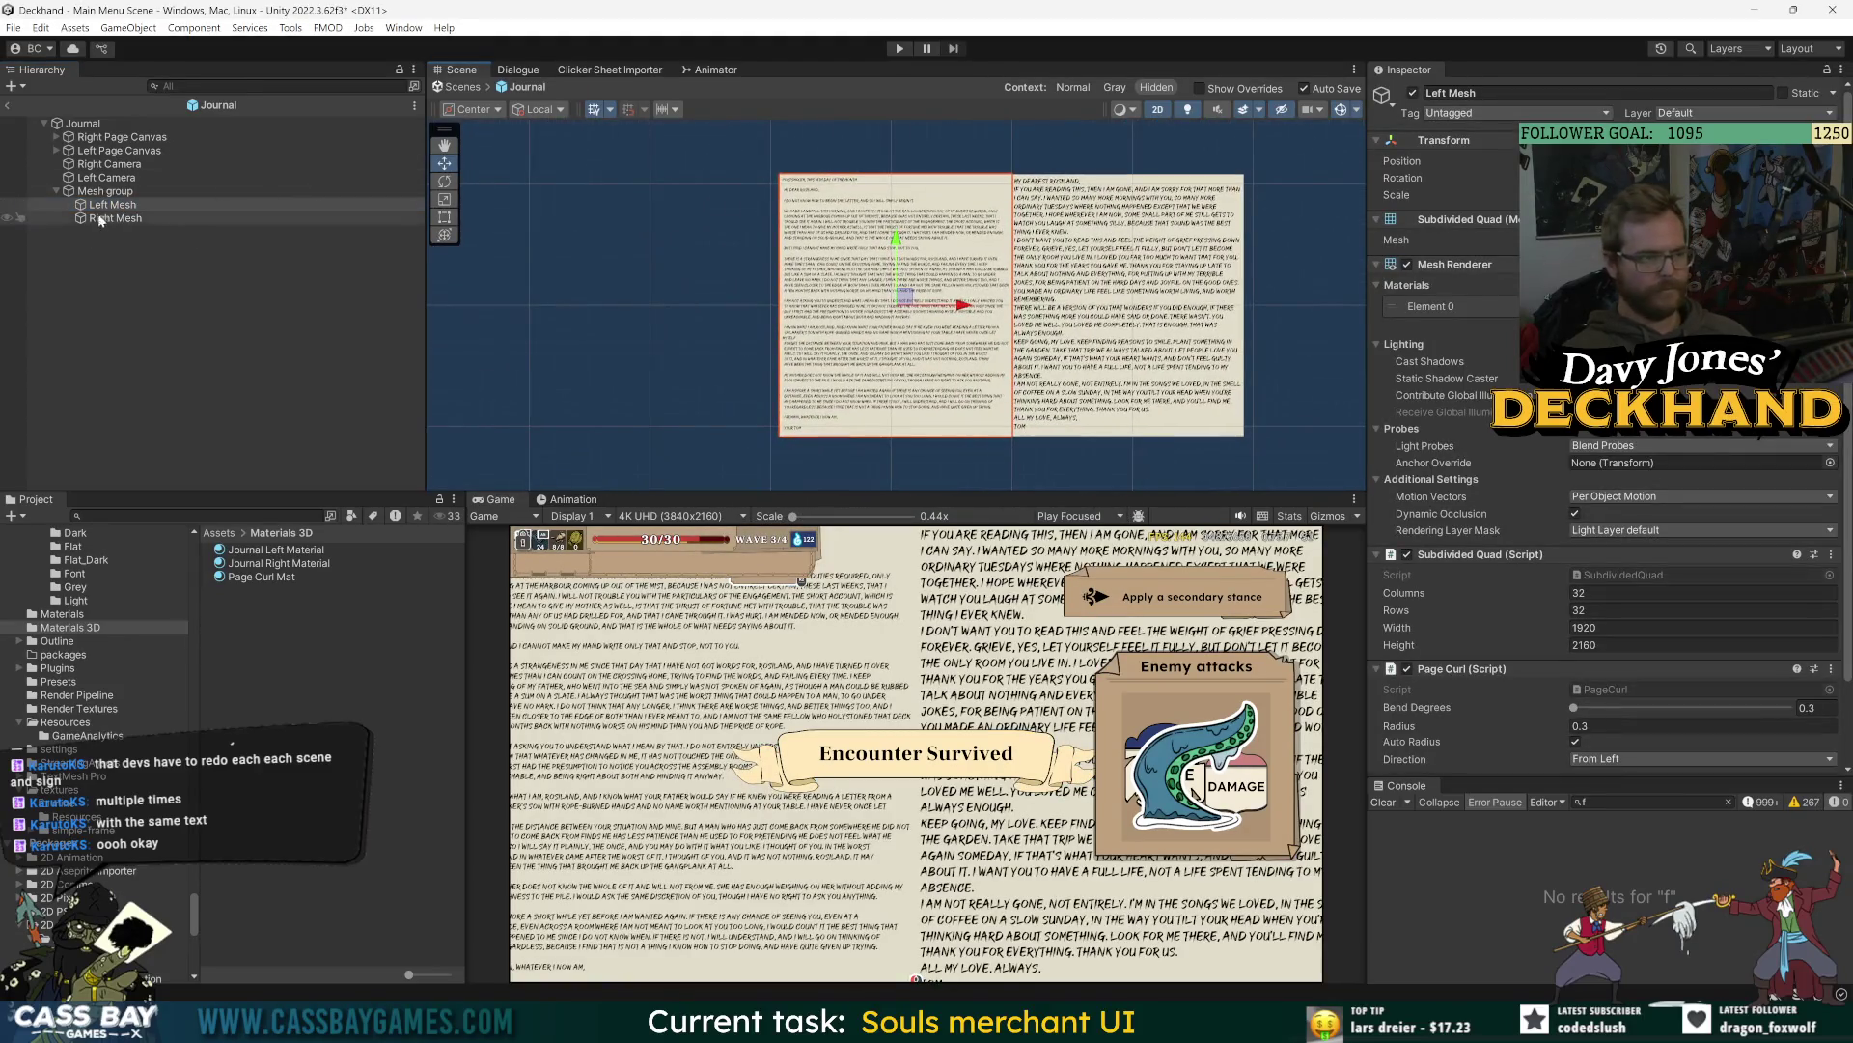
{"action": "key", "text": "Down"}
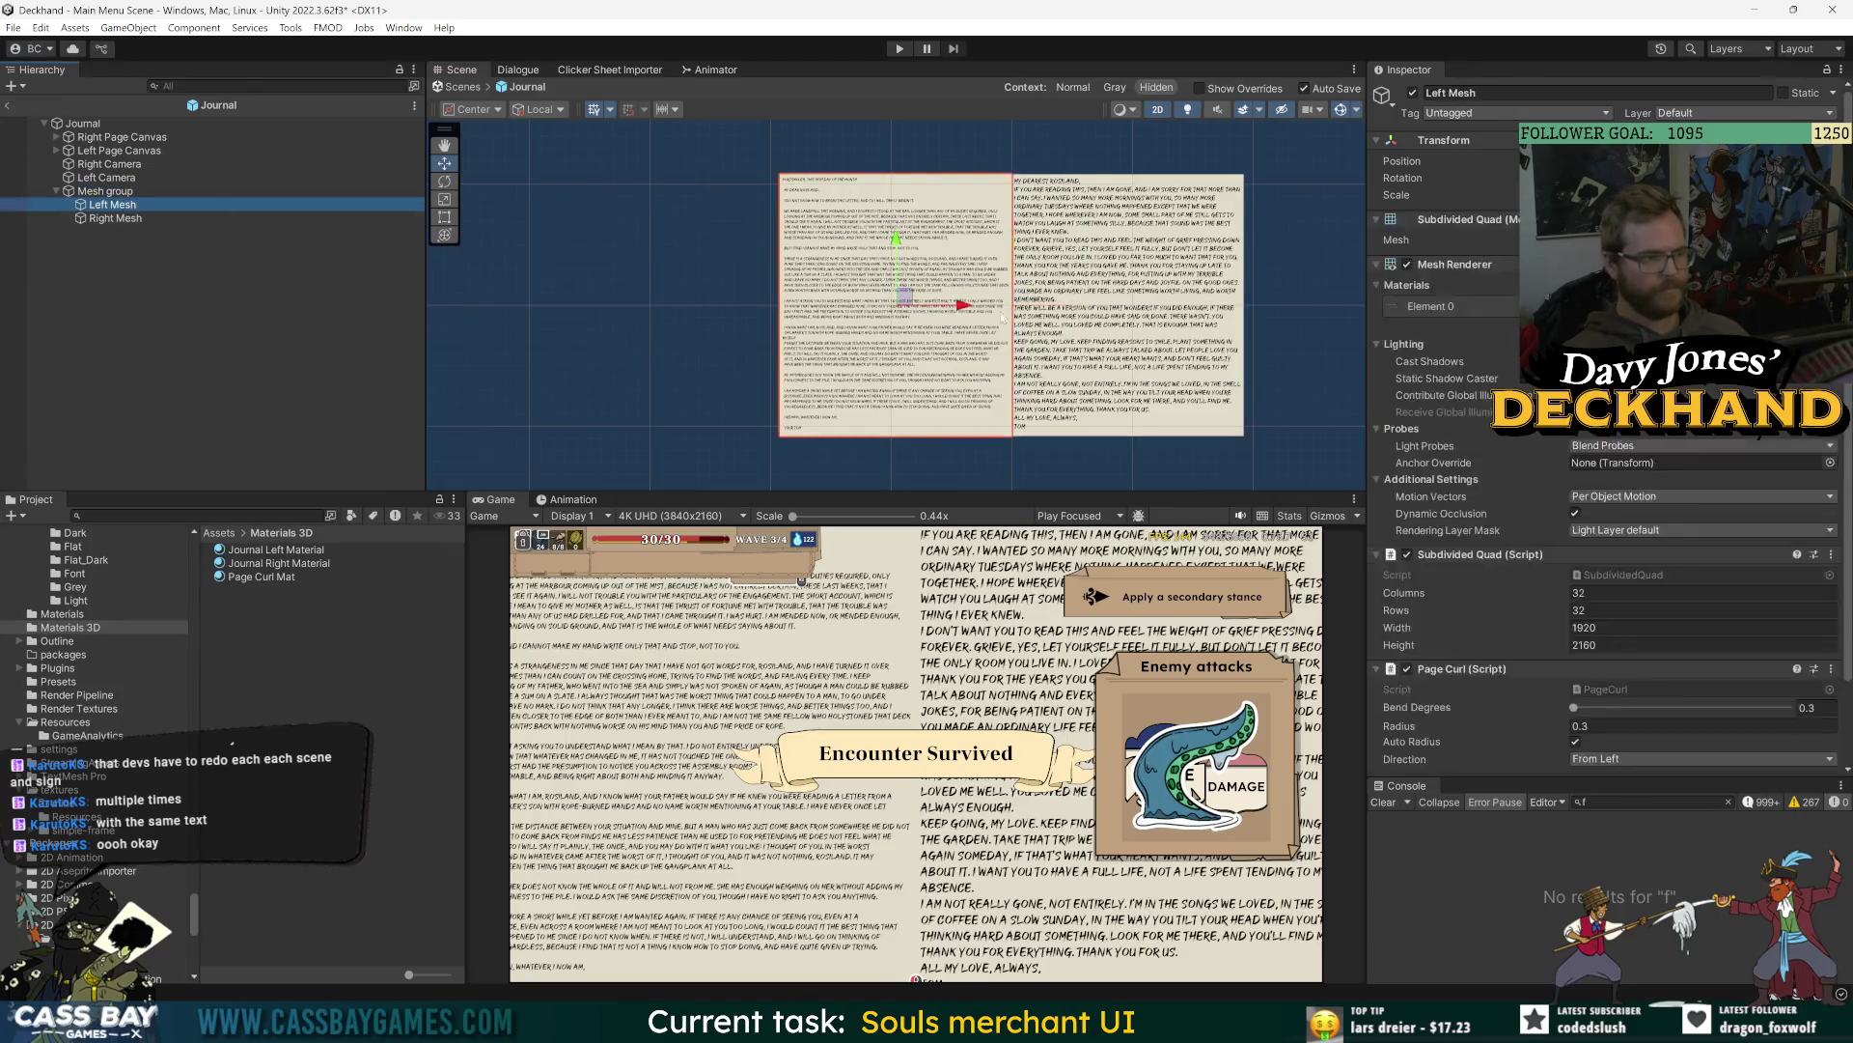
{"action": "left_click", "coordinate": [1155, 109]}
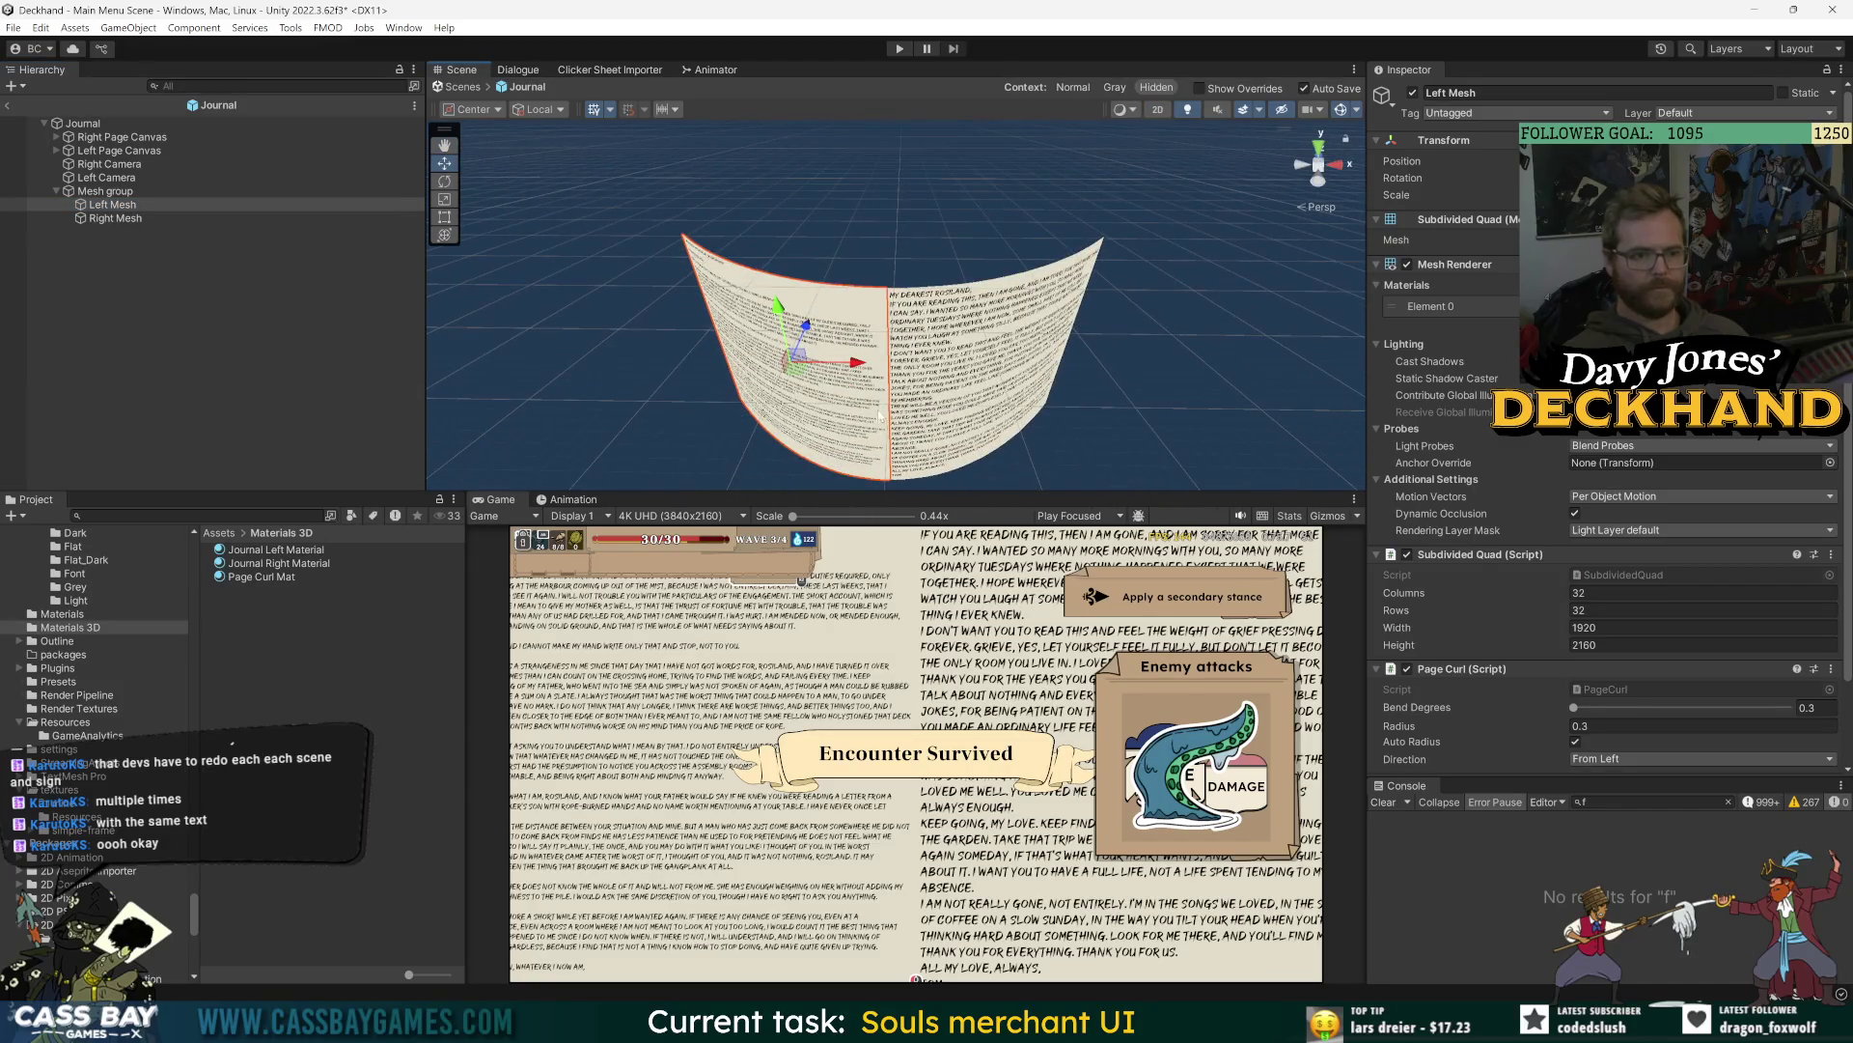
{"action": "left_click_drag", "start_coordinate": [880, 415], "coordinate": [919, 318]}
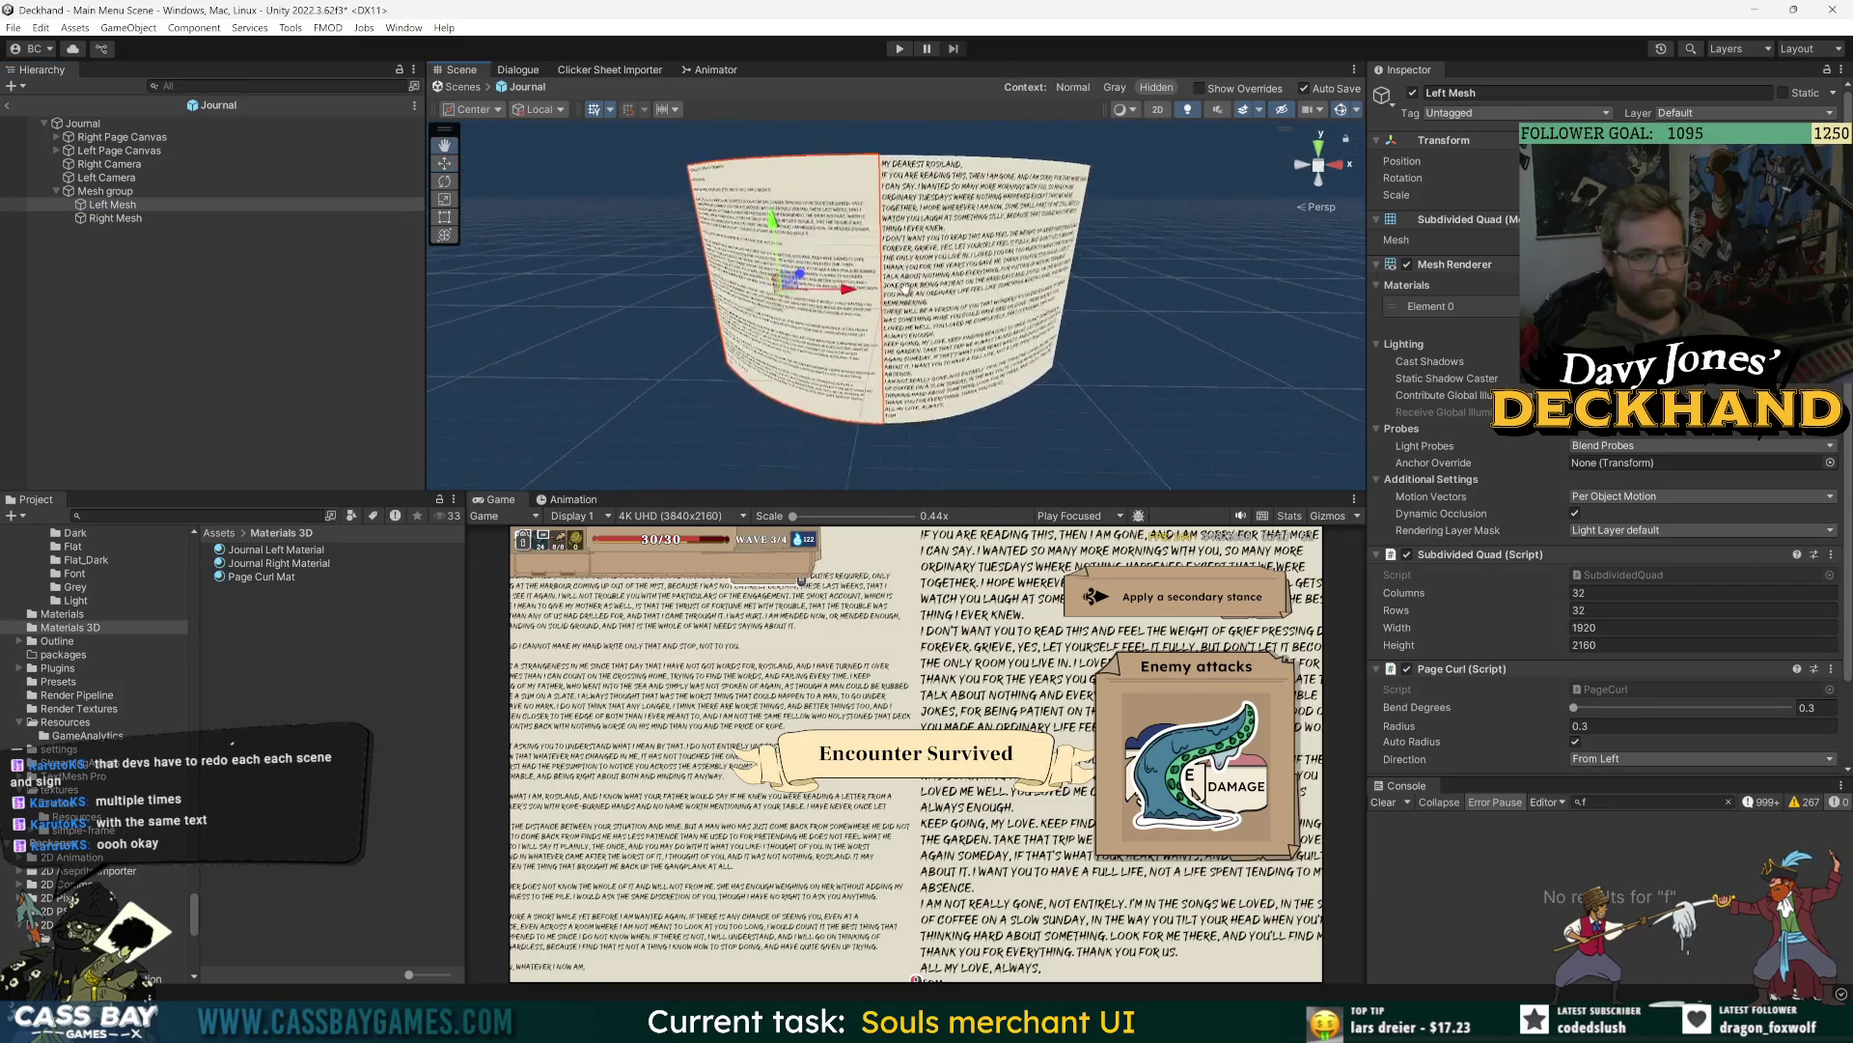
{"action": "left_click", "coordinate": [1318, 150]}
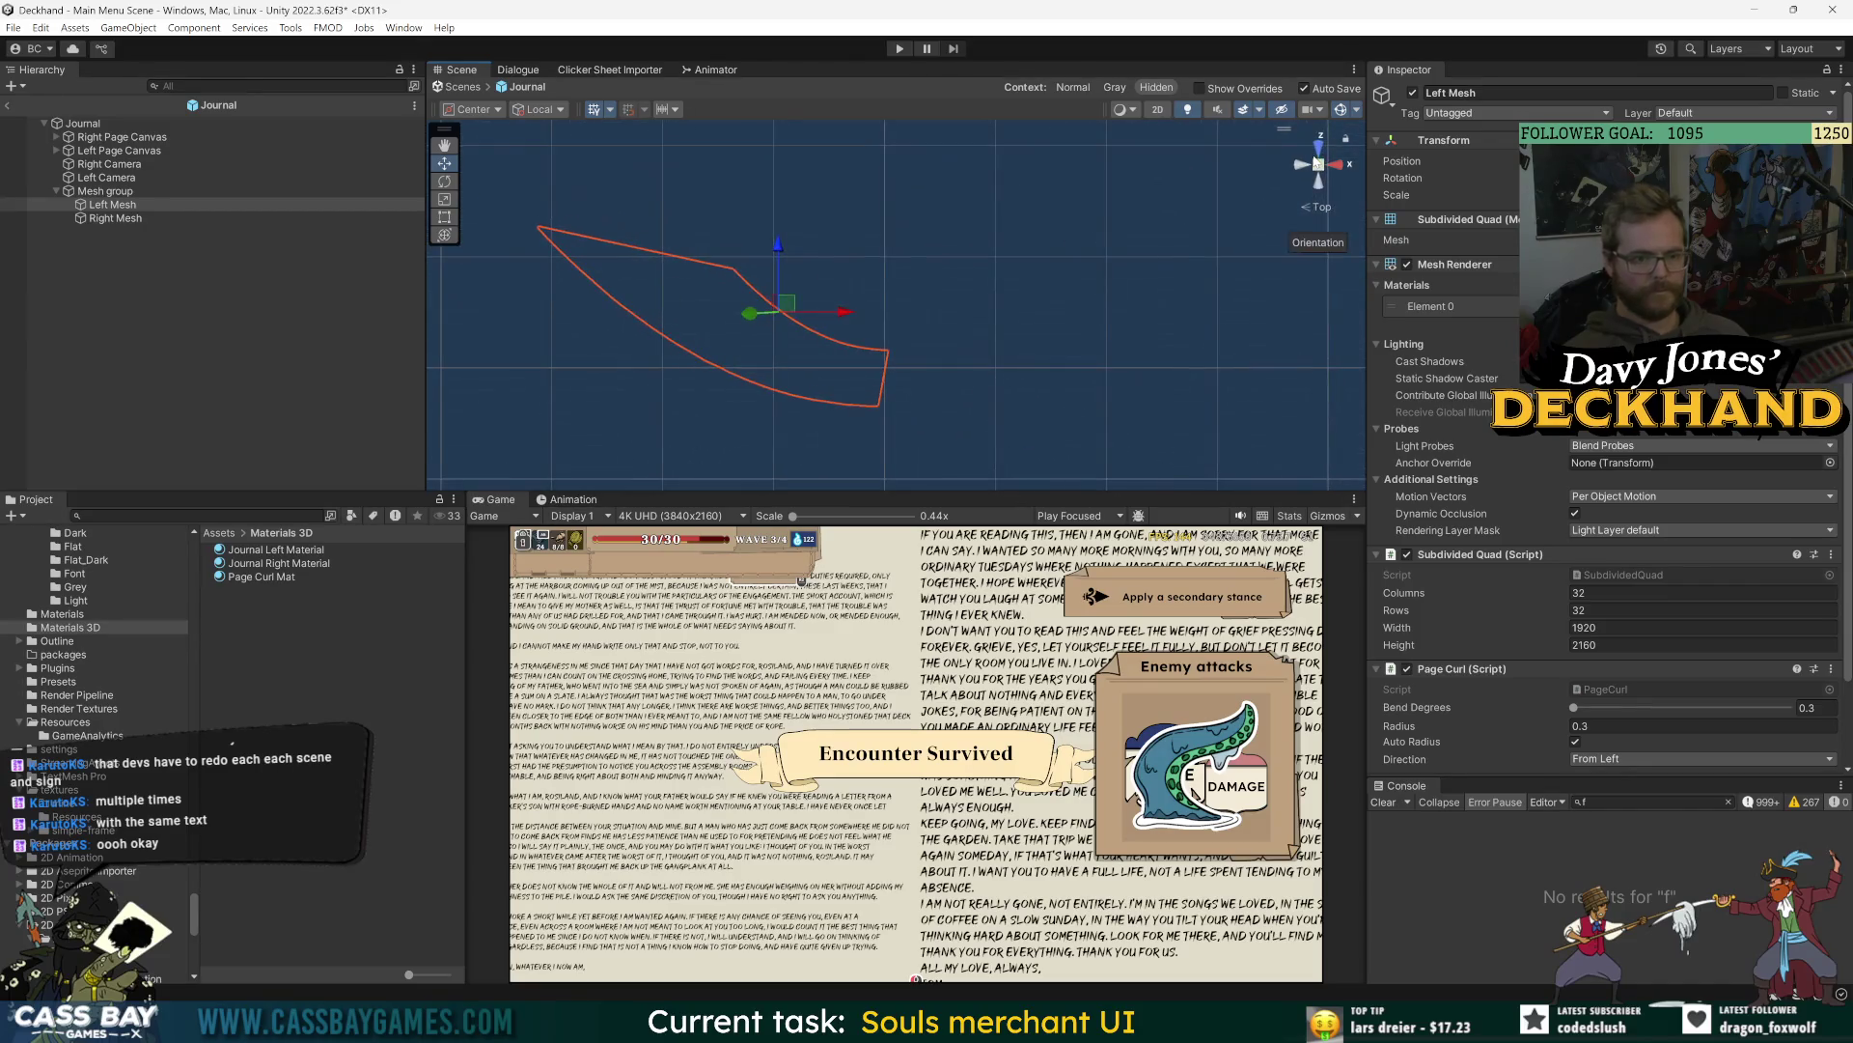
{"action": "mouse_move", "coordinate": [946, 292]}
{"action": "left_mouse_down"}
{"action": "mouse_move", "coordinate": [1046, 257]}
{"action": "mouse_move", "coordinate": [913, 213]}
{"action": "left_mouse_up"}
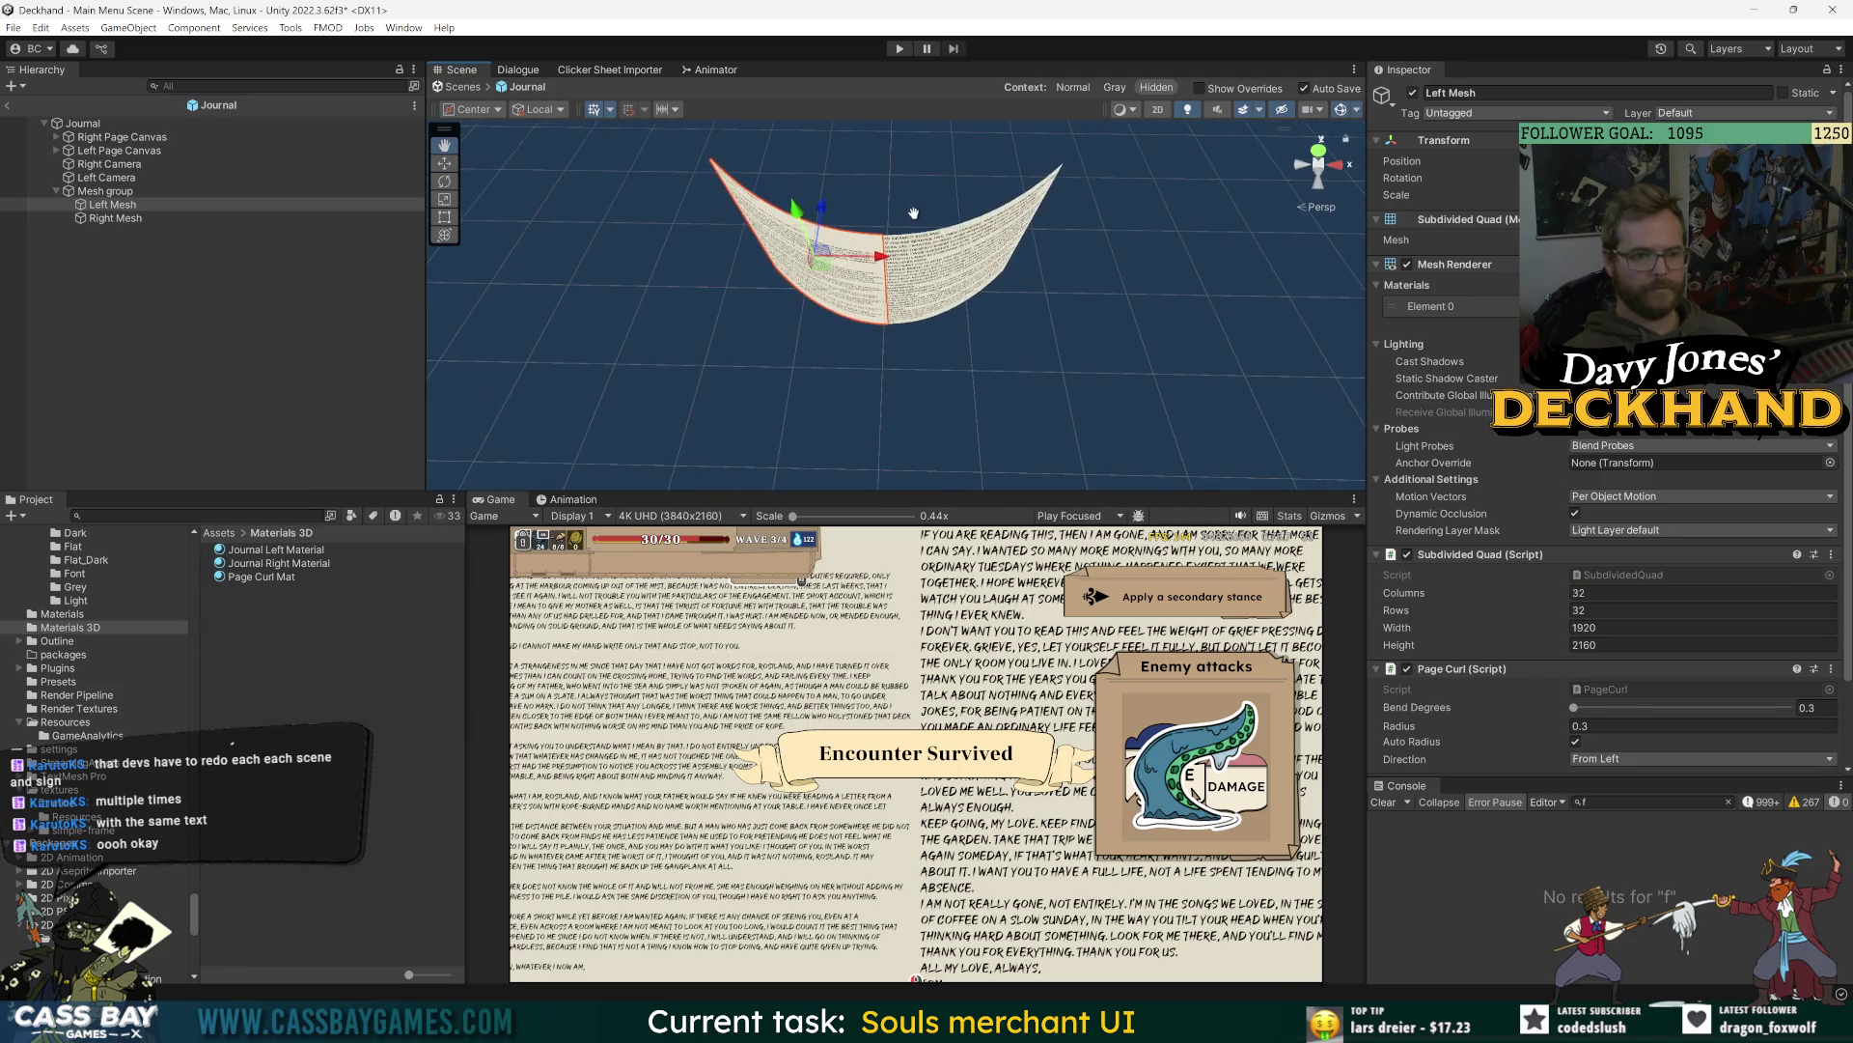
{"action": "mouse_move", "coordinate": [959, 344]}
{"action": "left_mouse_down"}
{"action": "mouse_move", "coordinate": [975, 333]}
{"action": "mouse_move", "coordinate": [843, 284]}
{"action": "left_mouse_up"}
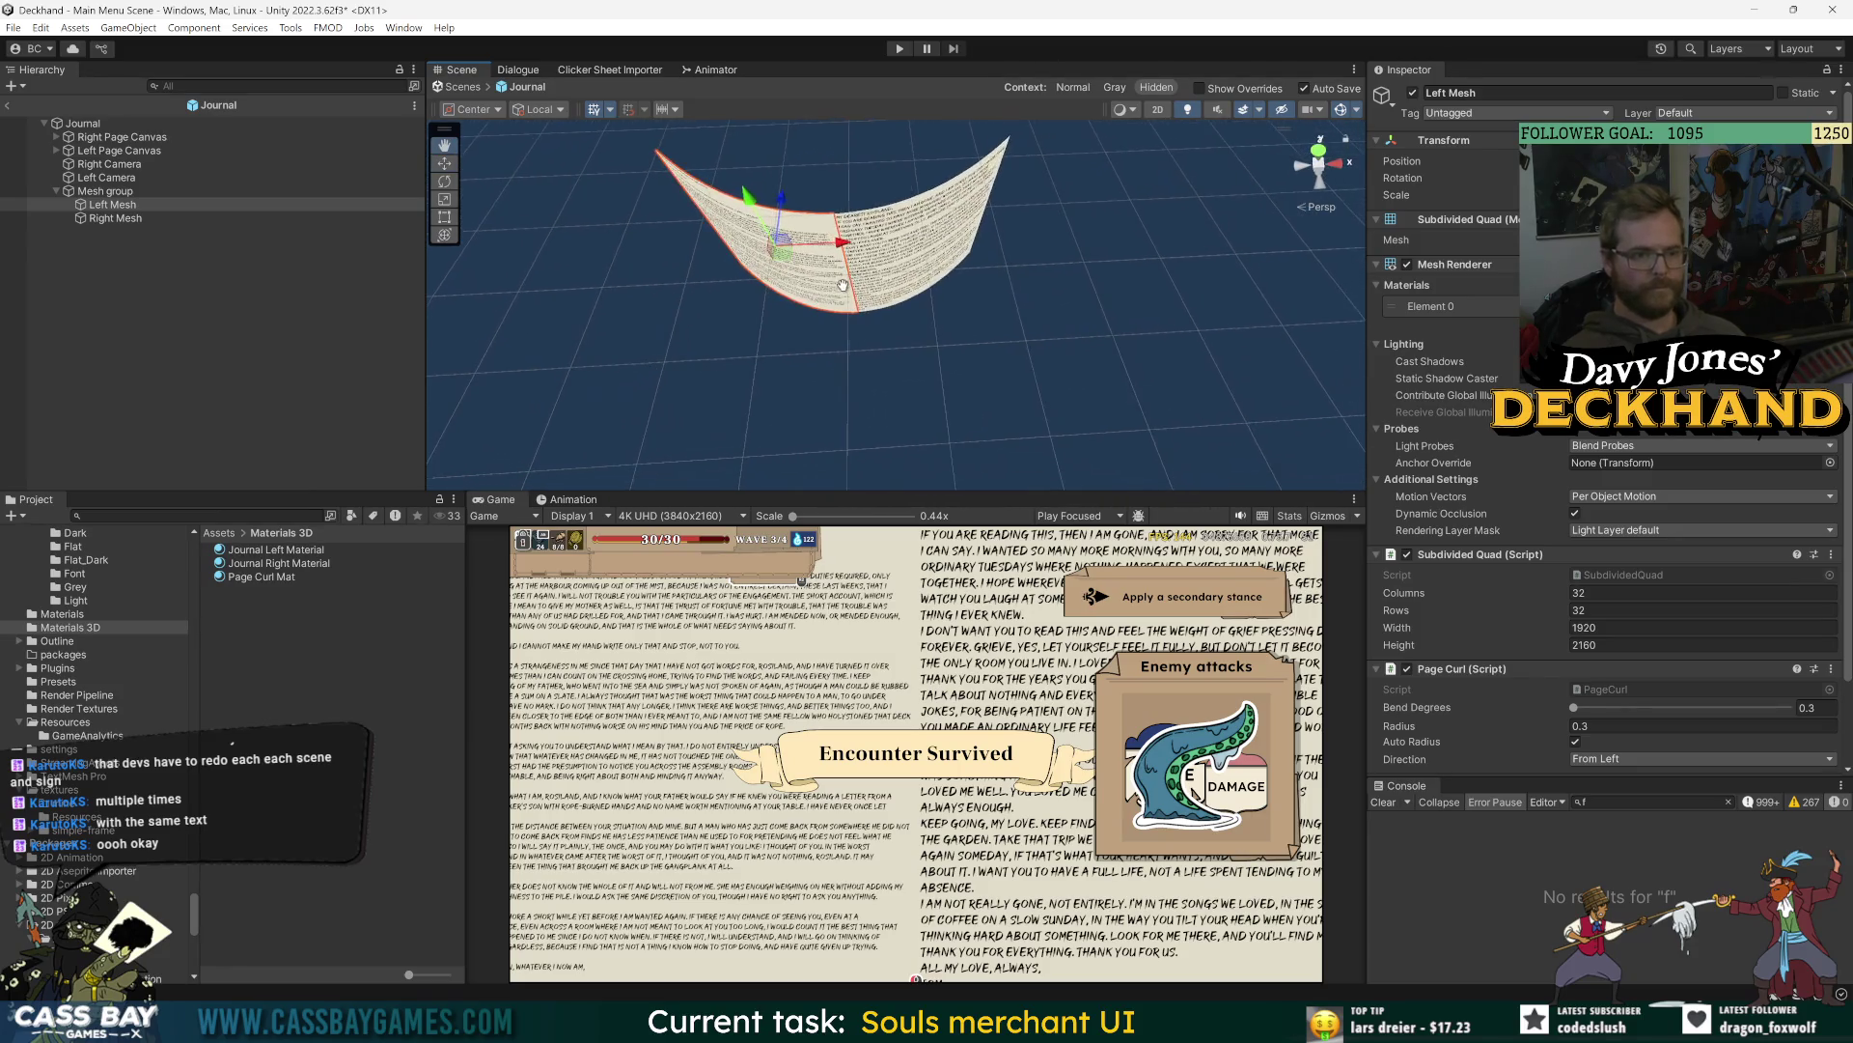
{"action": "double_click", "coordinate": [135, 205]}
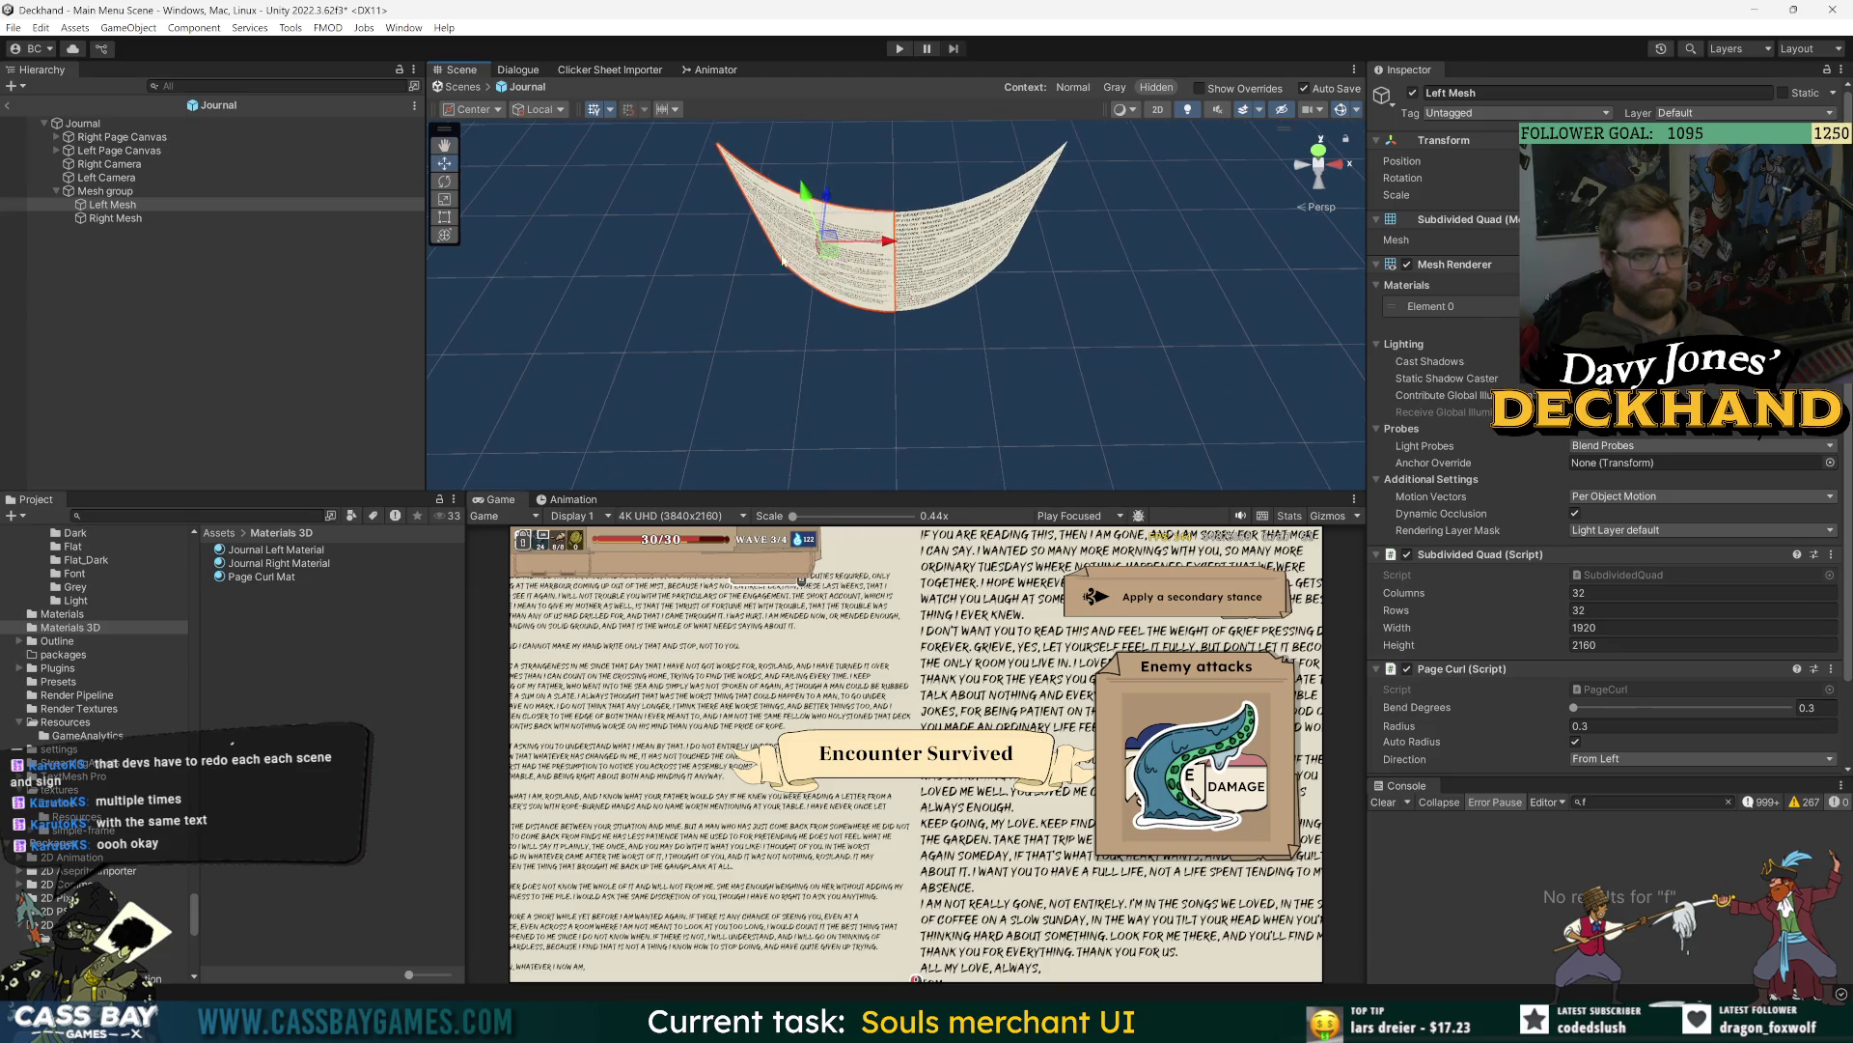
- Compare the two page meshes, then rotate Left Mesh away from the right page
{"action": "left_click", "coordinate": [140, 206]}
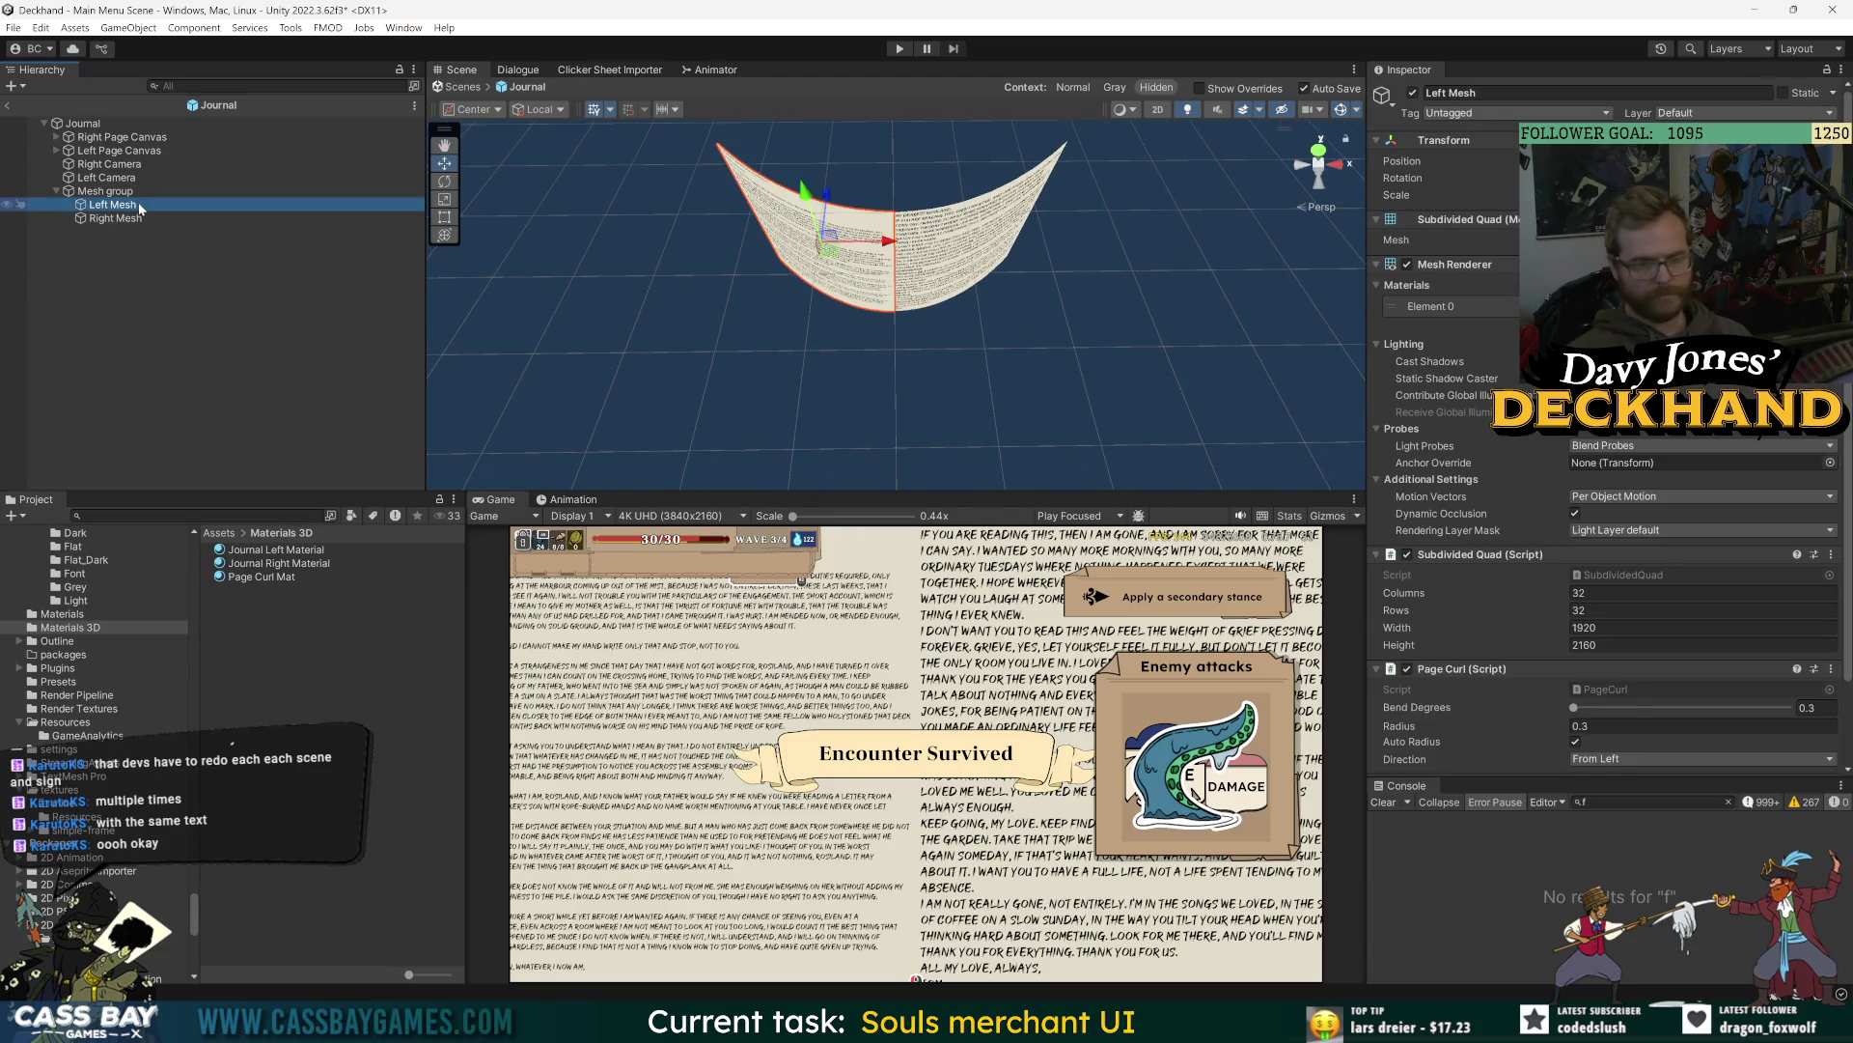
{"action": "scroll", "coordinate": [1554, 647], "scroll_direction": "down", "scroll_amount": 2}
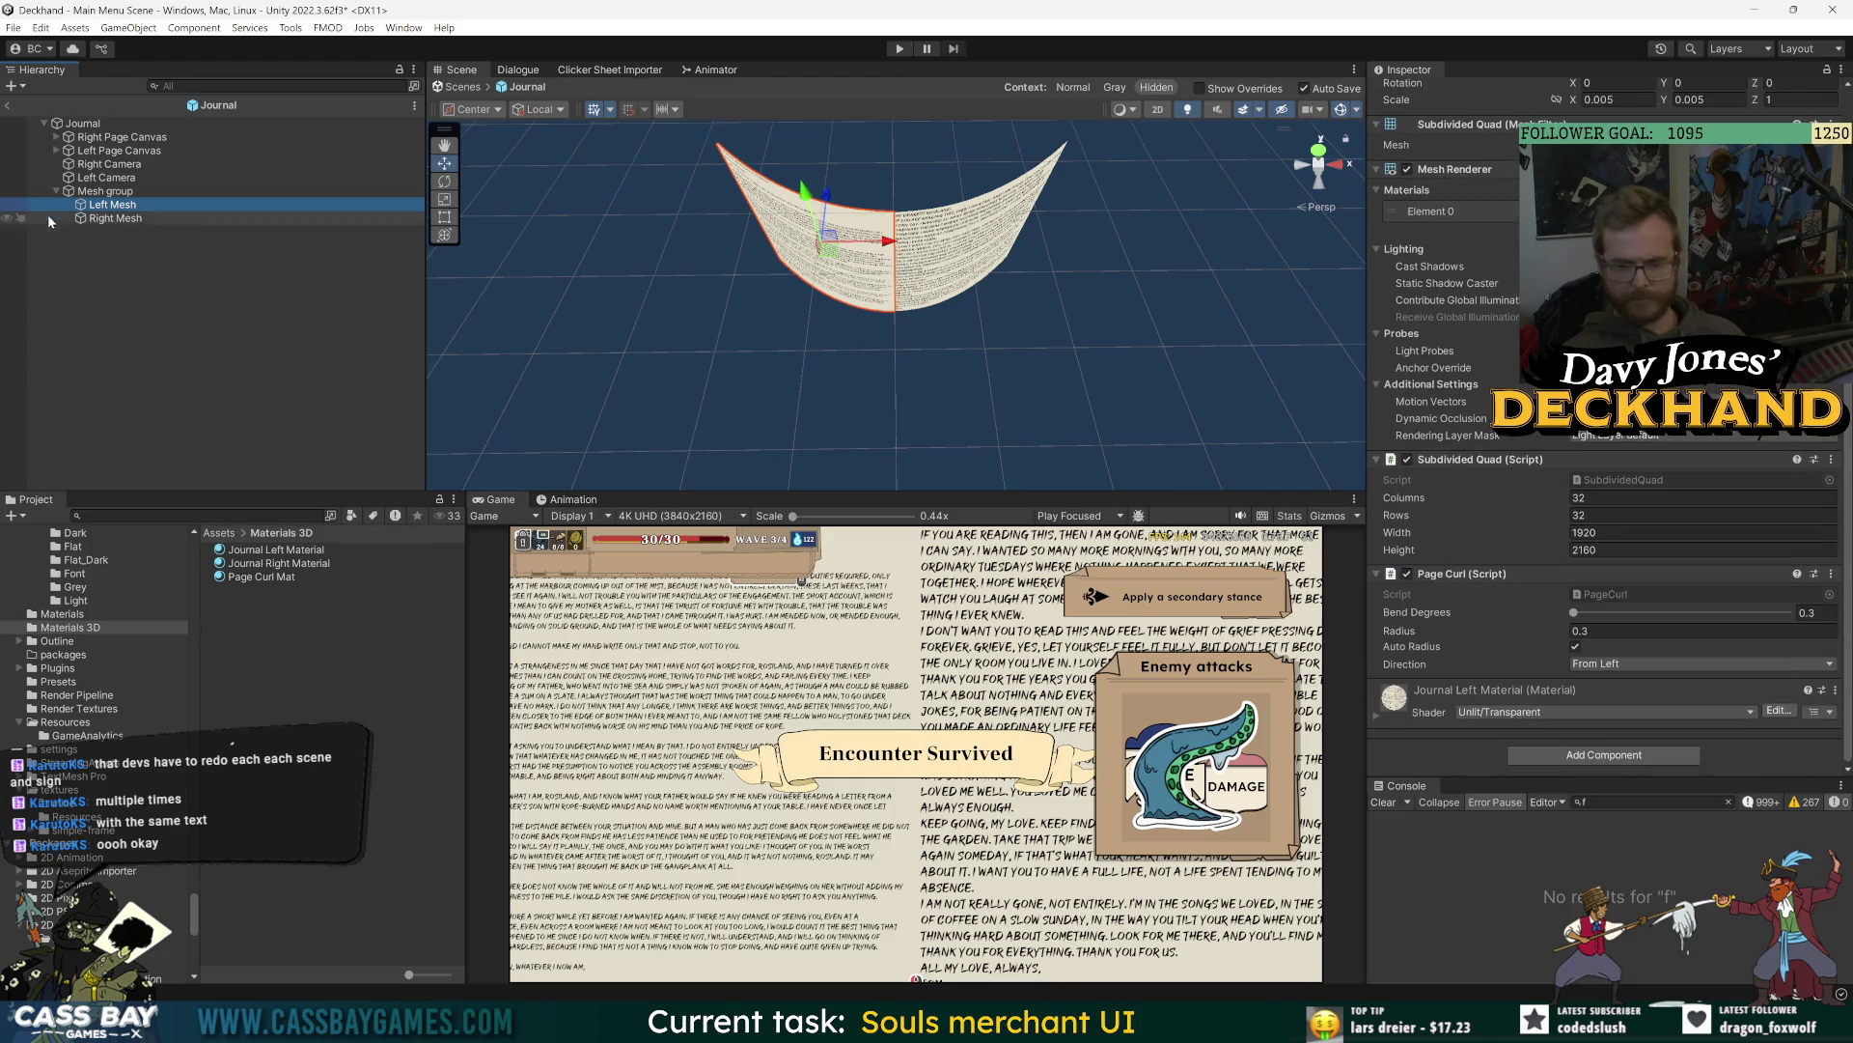
{"action": "left_click", "coordinate": [134, 220]}
{"action": "left_click", "coordinate": [142, 207]}
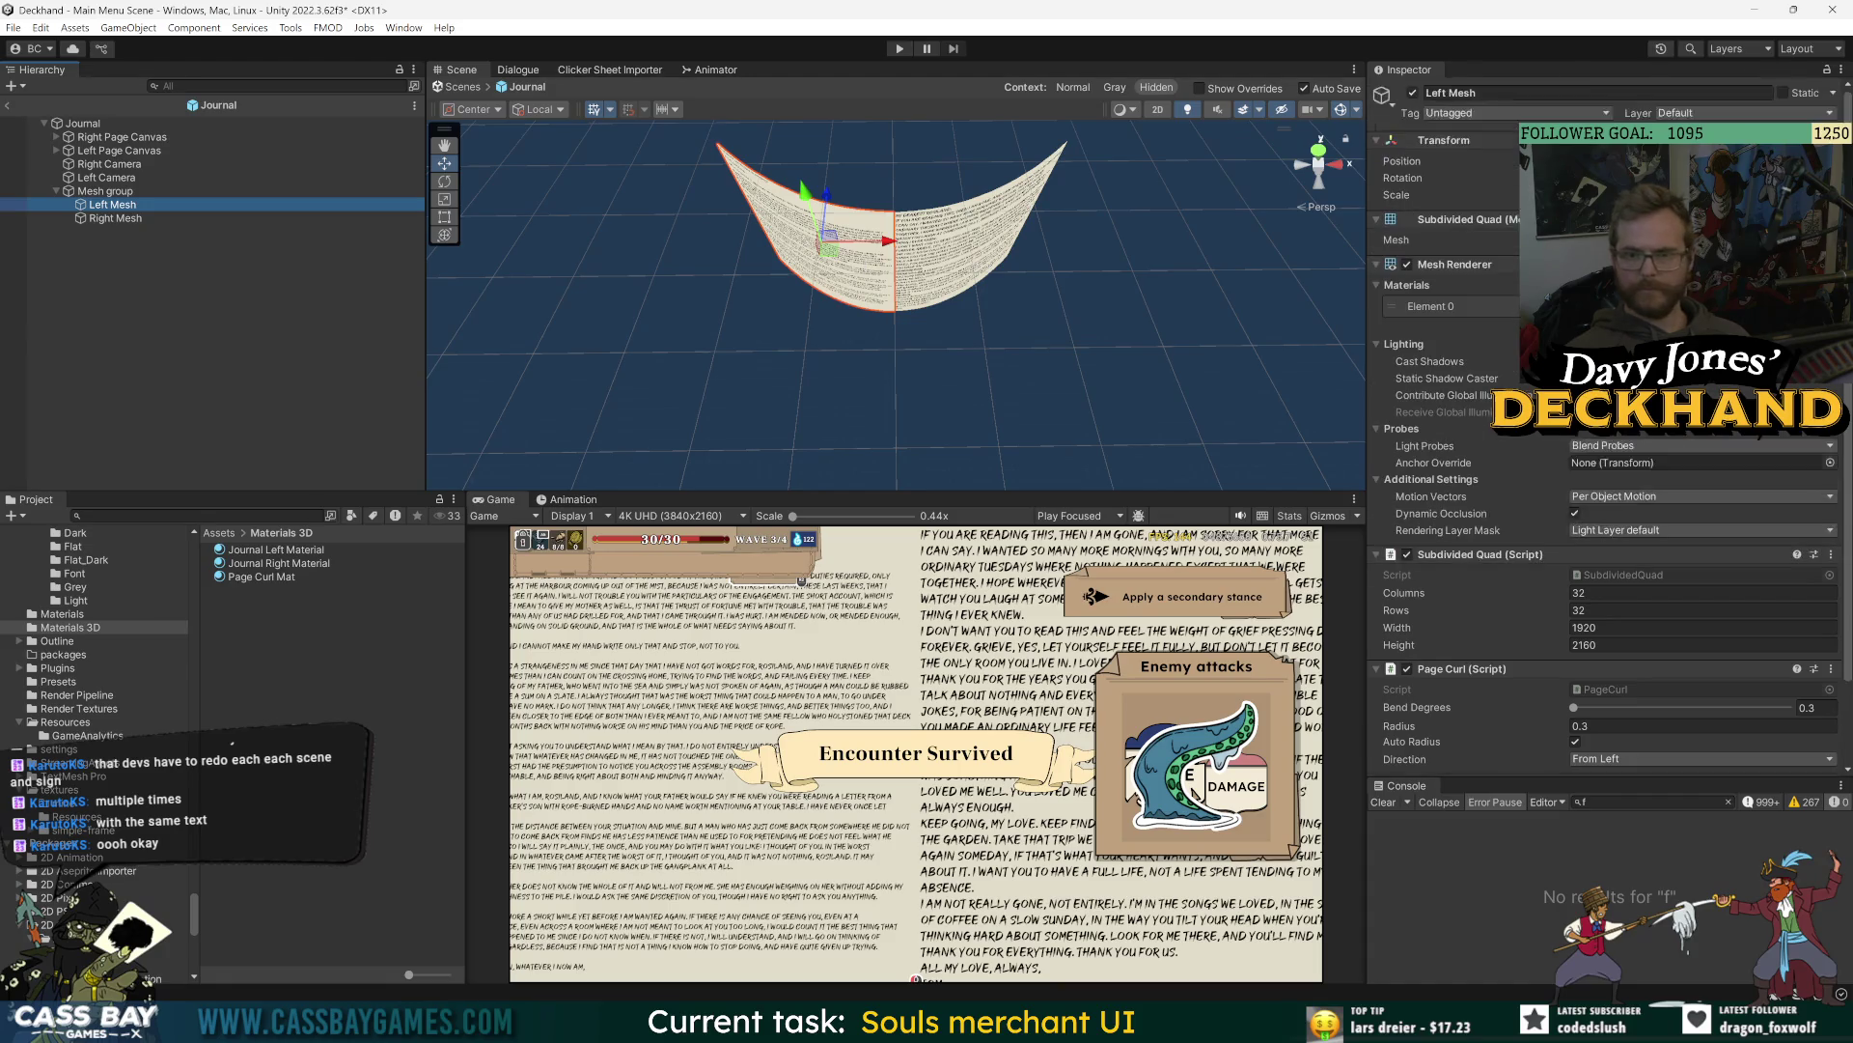
{"action": "left_click_drag", "start_coordinate": [1641, 177], "coordinate": [1376, 178]}
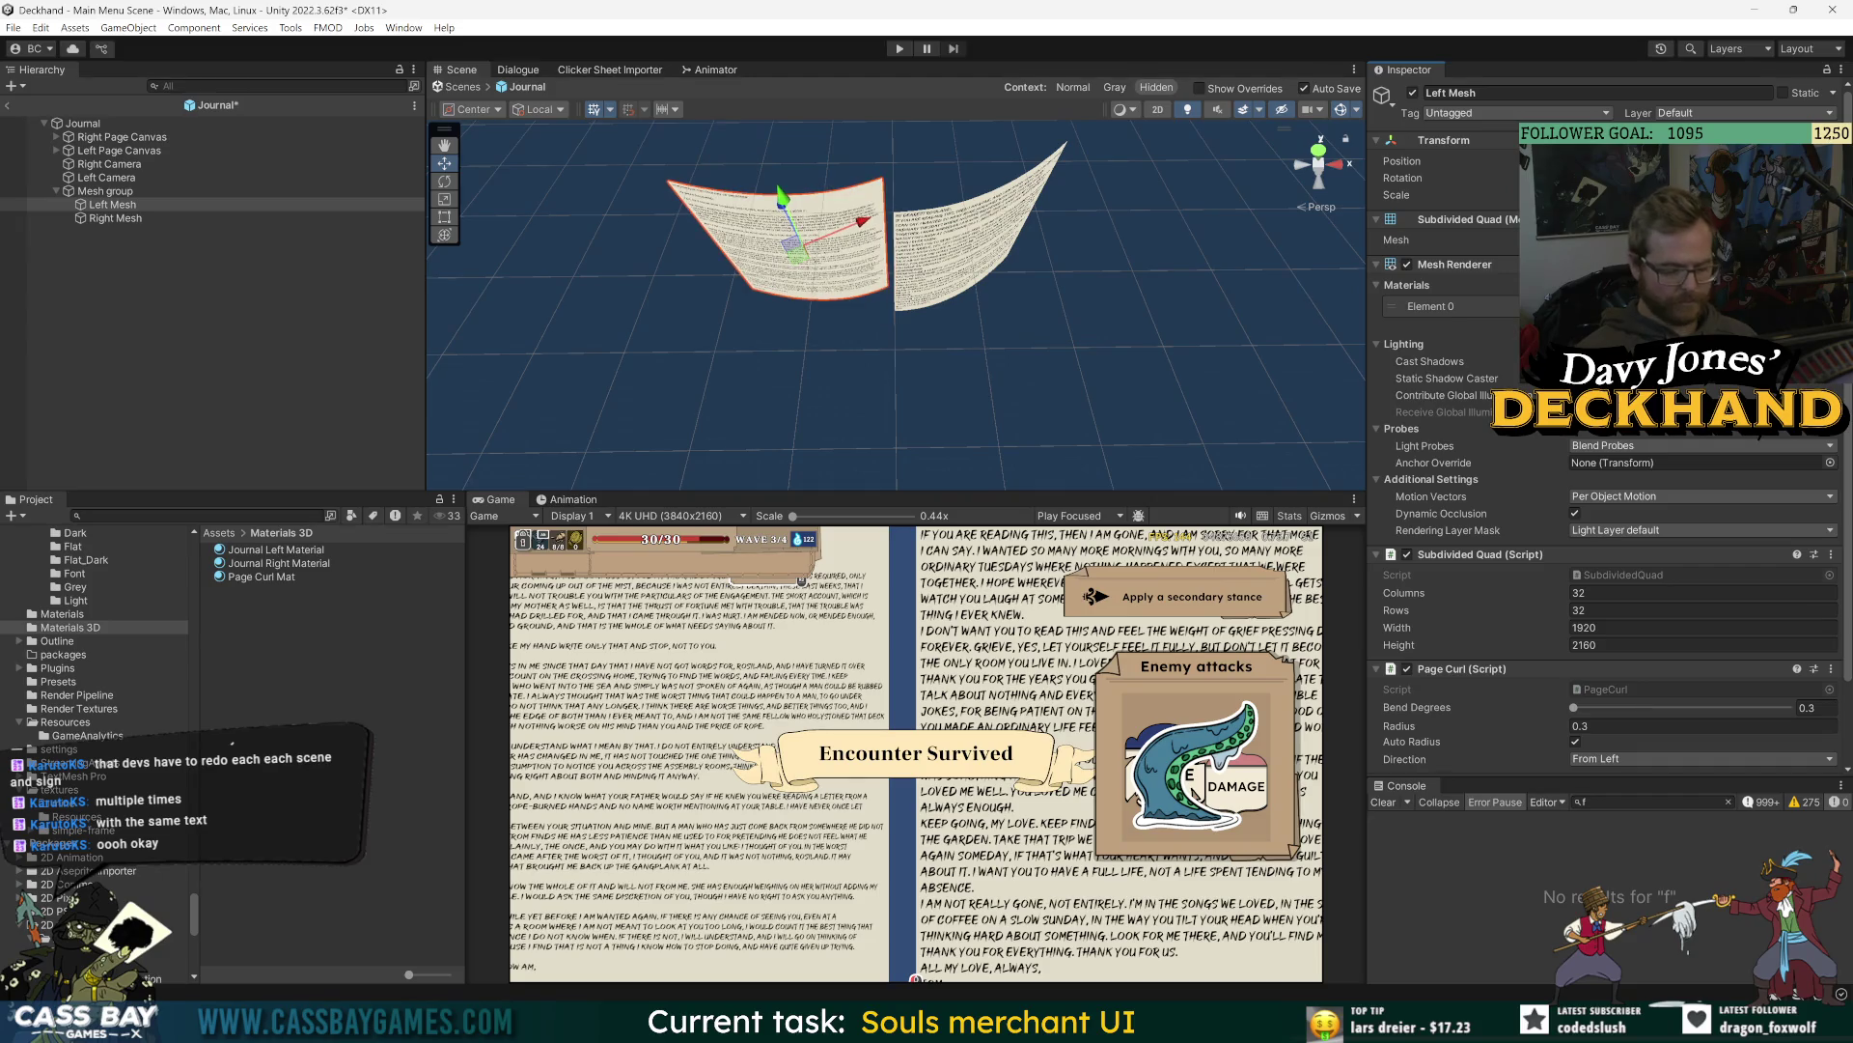
- Check Right Mesh's Page Curl settings, then deselect everything in the Hierarchy
{"action": "left_click", "coordinate": [242, 218]}
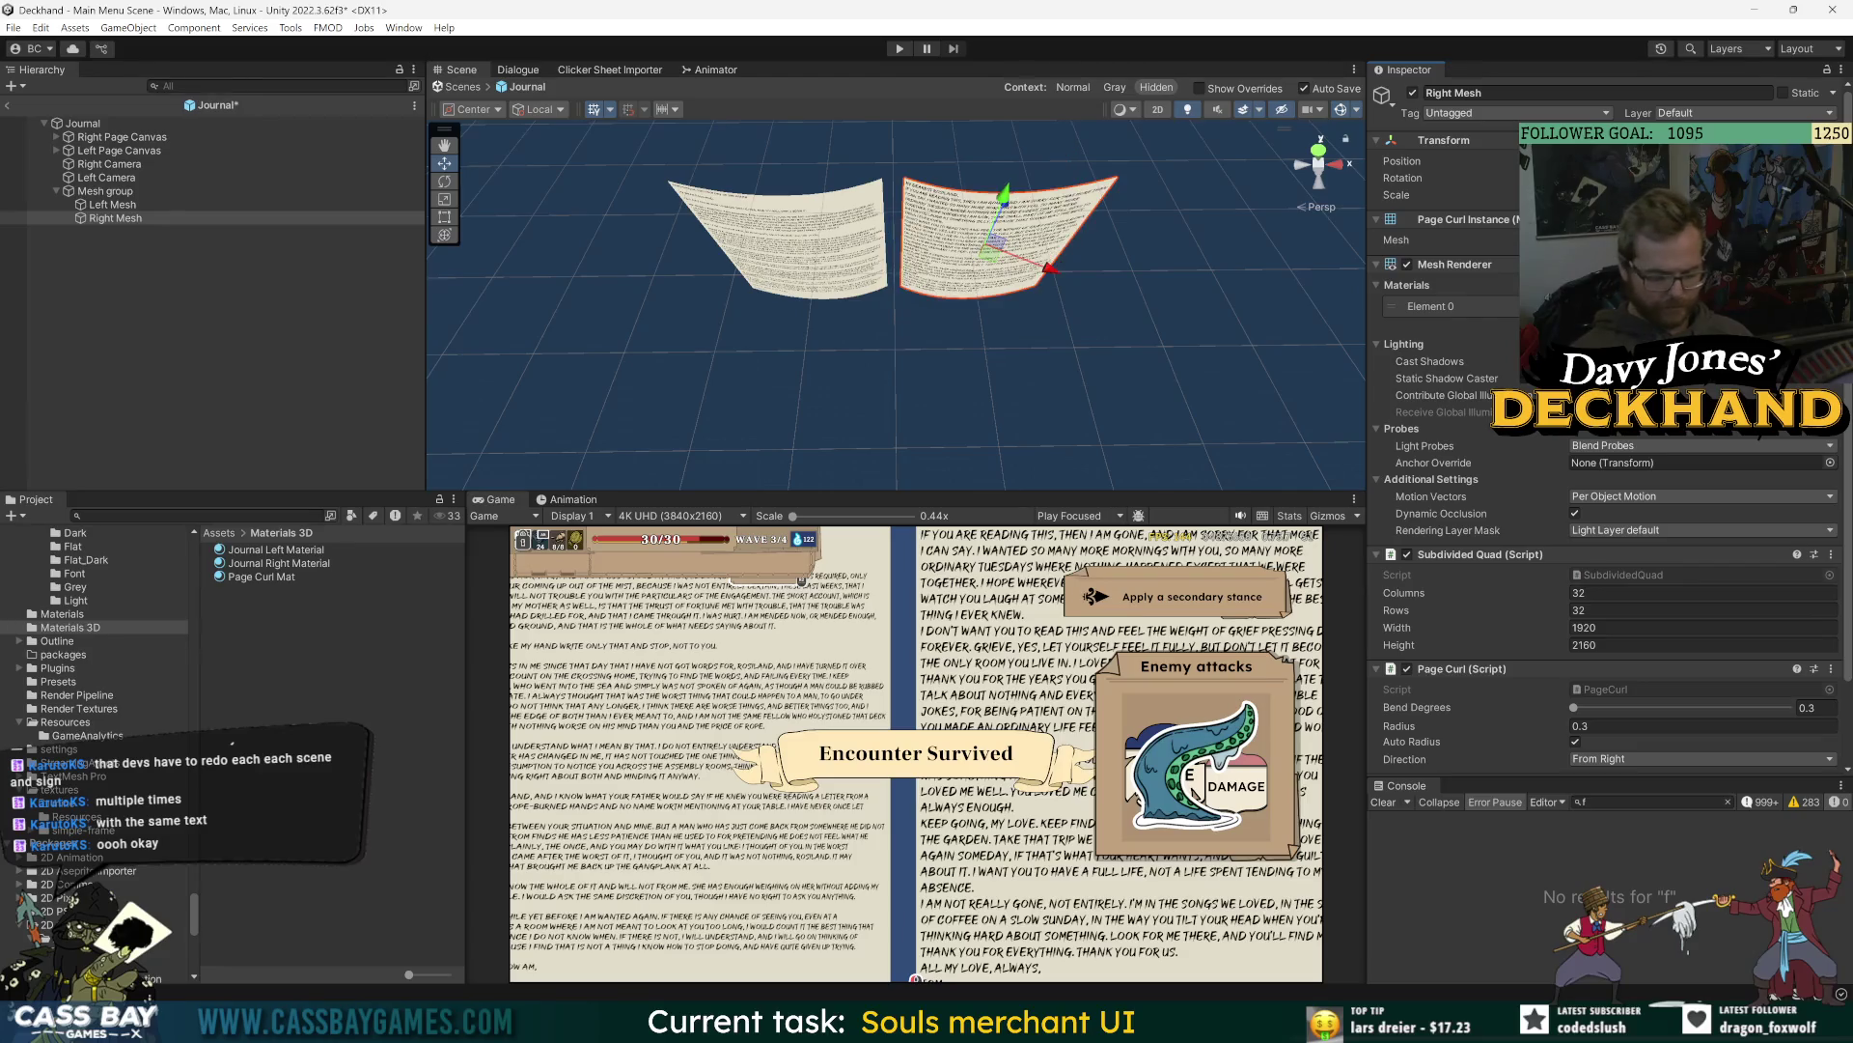
{"action": "left_click", "coordinate": [227, 309]}
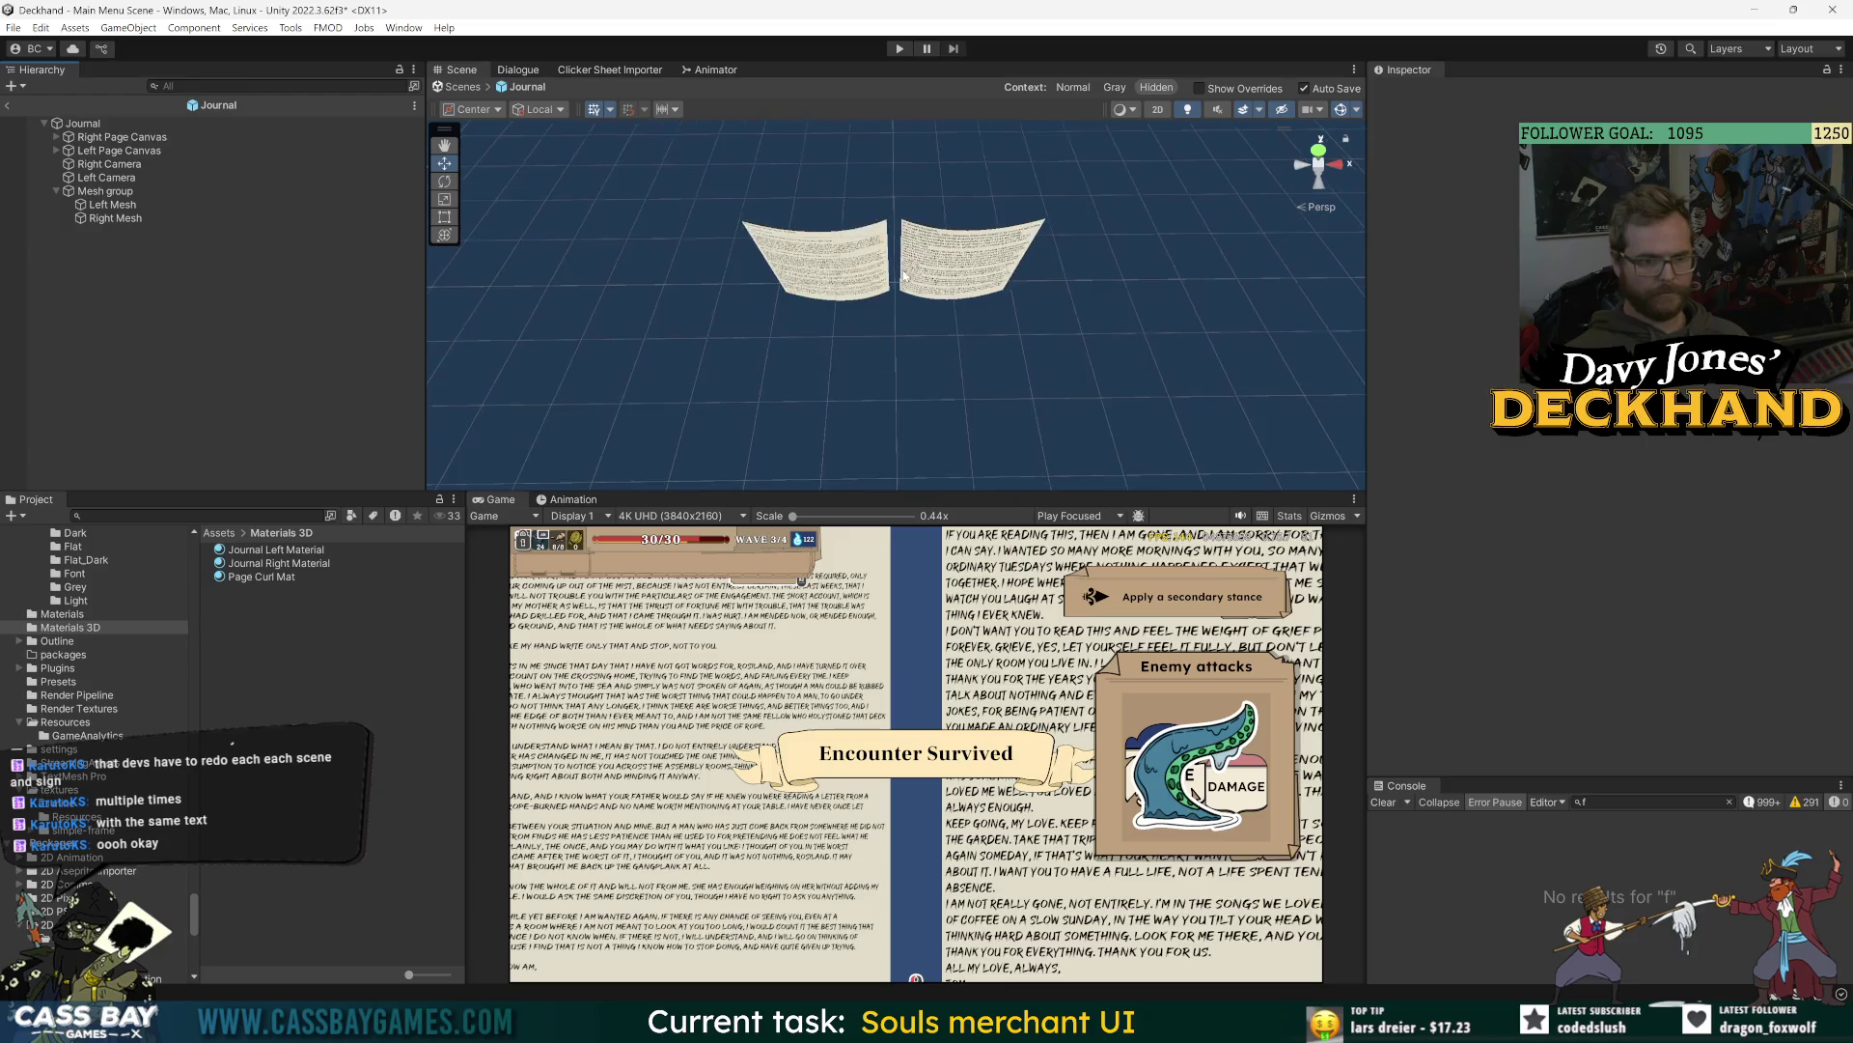
{"action": "left_click", "coordinate": [133, 165]}
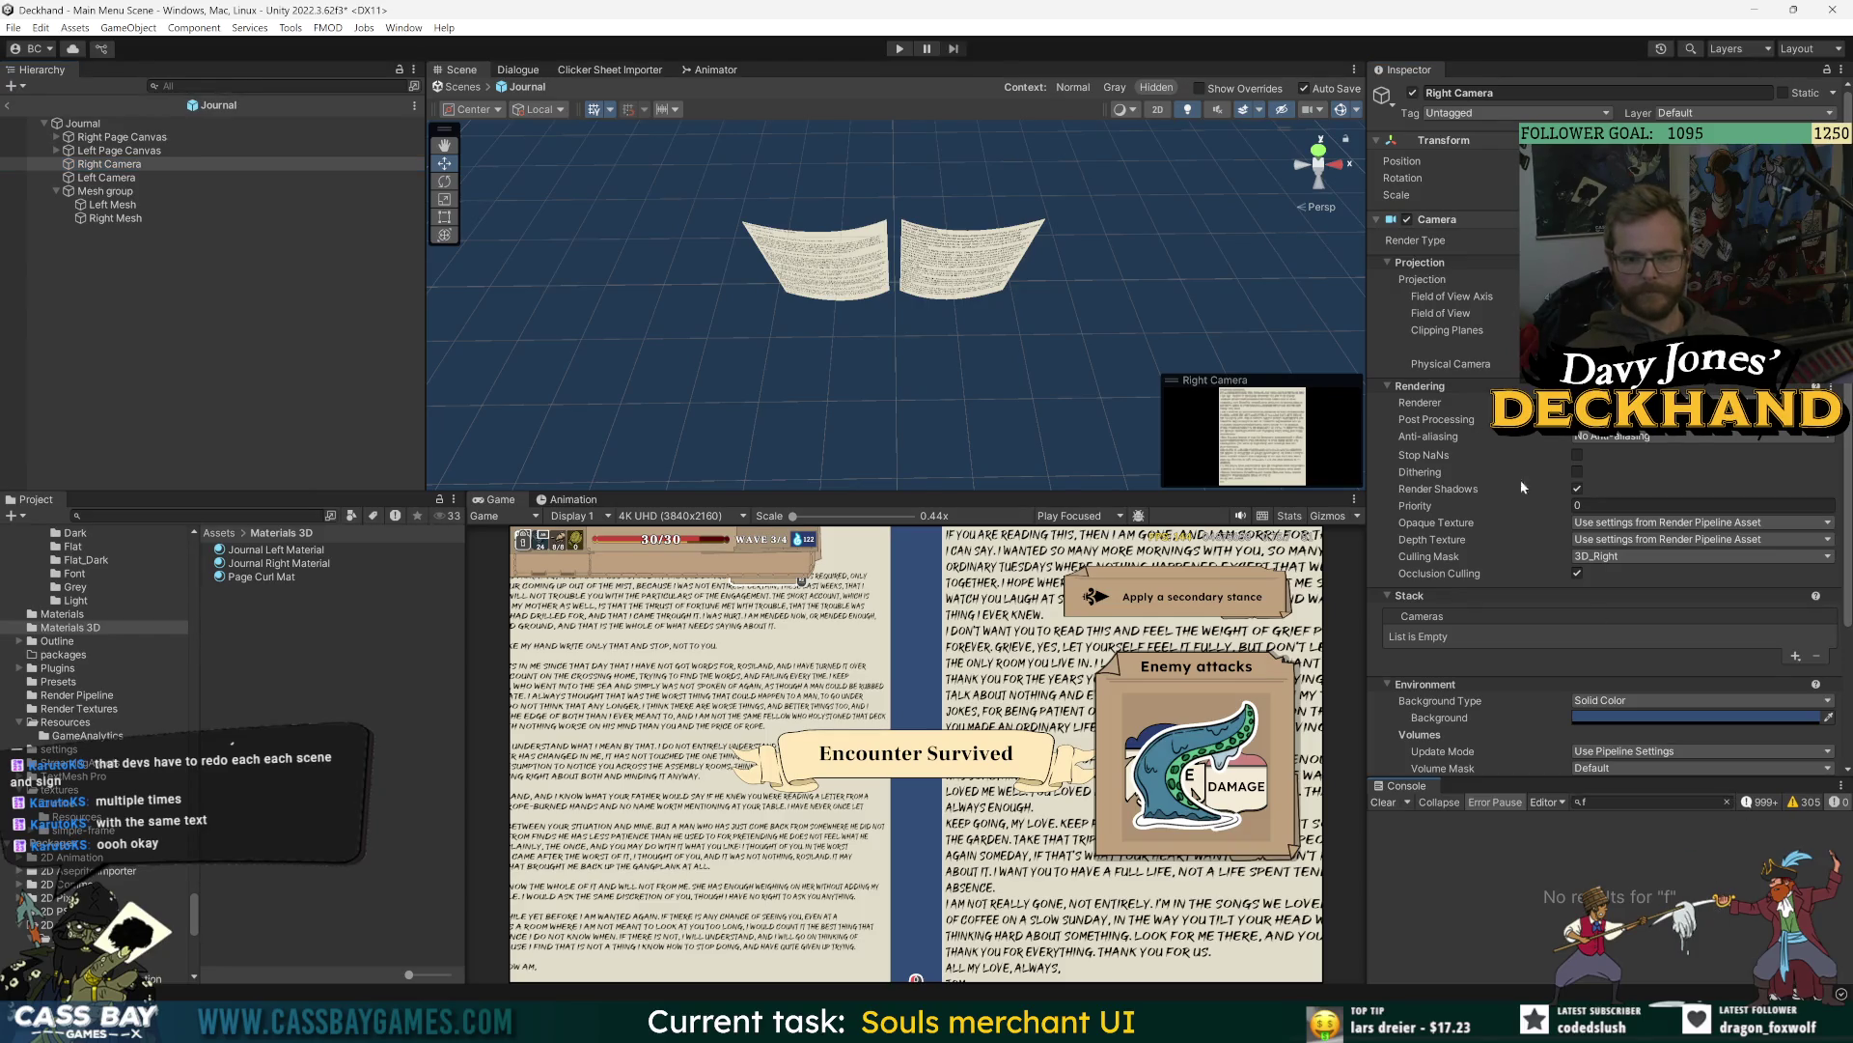
{"action": "left_click", "coordinate": [104, 191]}
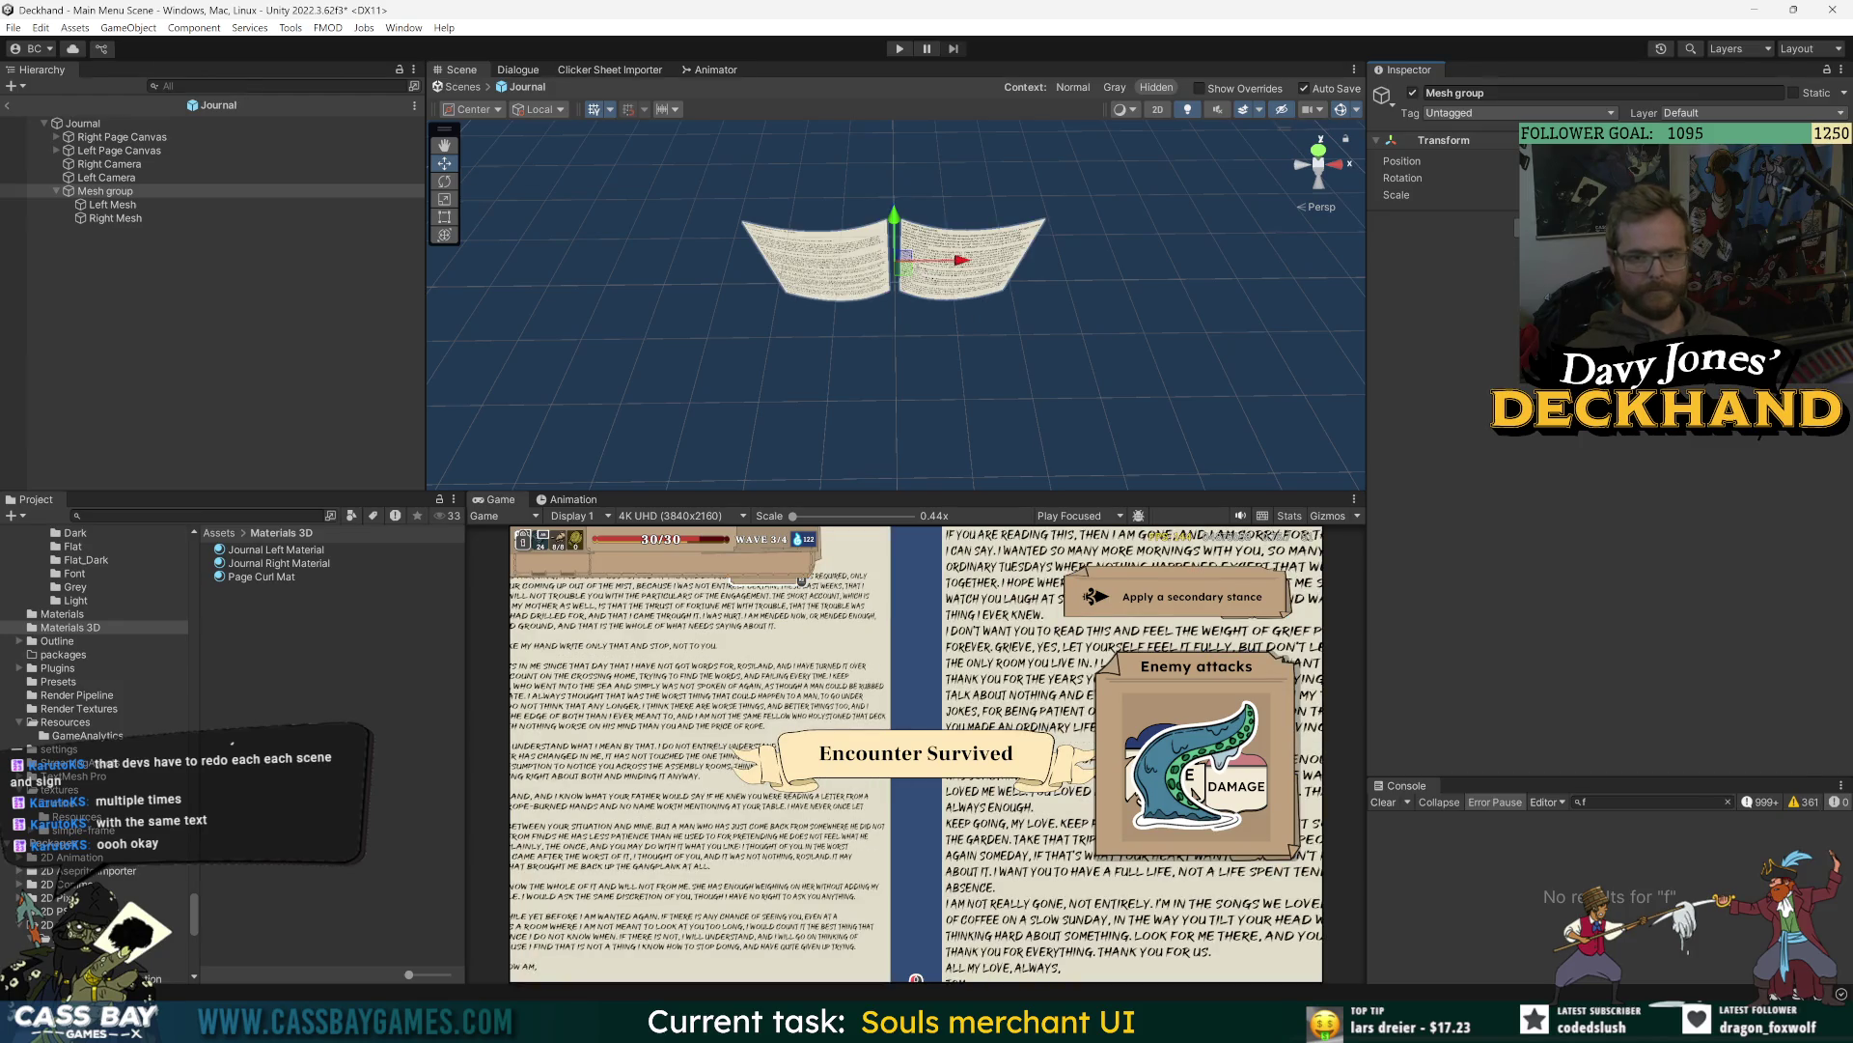
{"action": "left_click", "coordinate": [160, 295]}
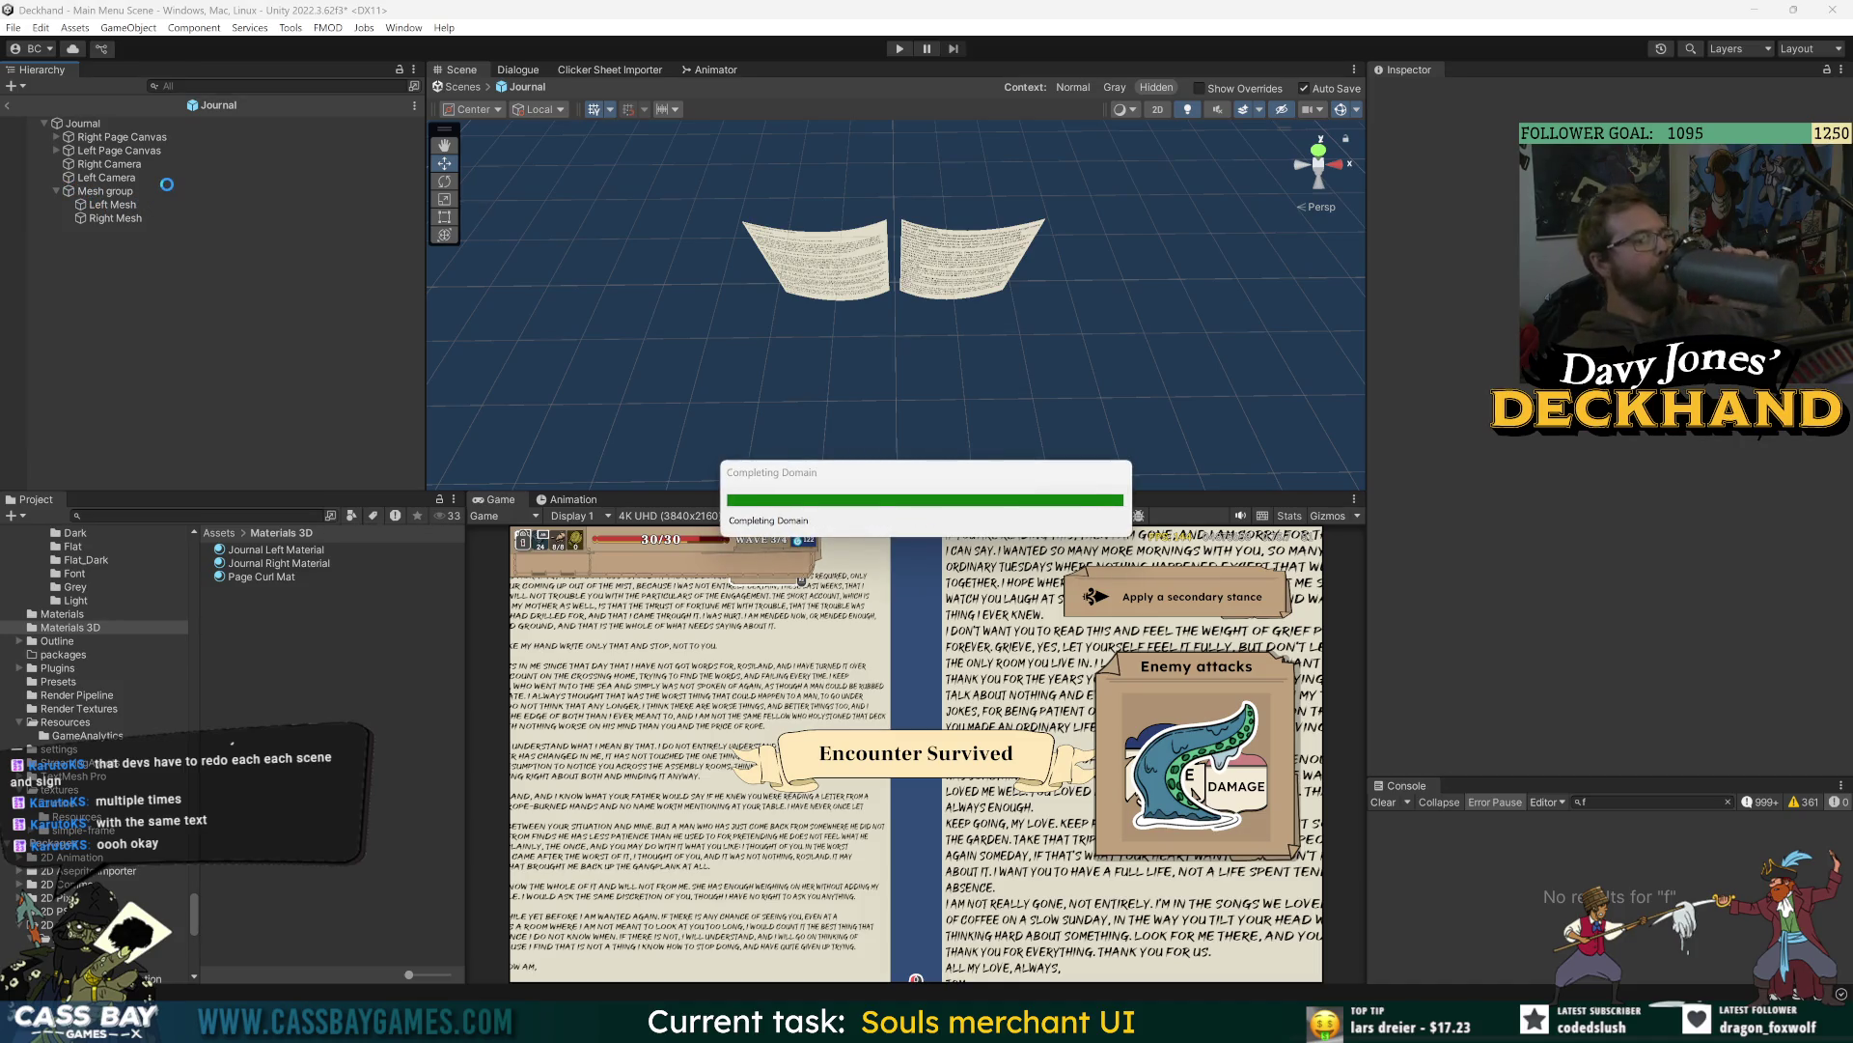
{"action": "left_click", "coordinate": [120, 203]}
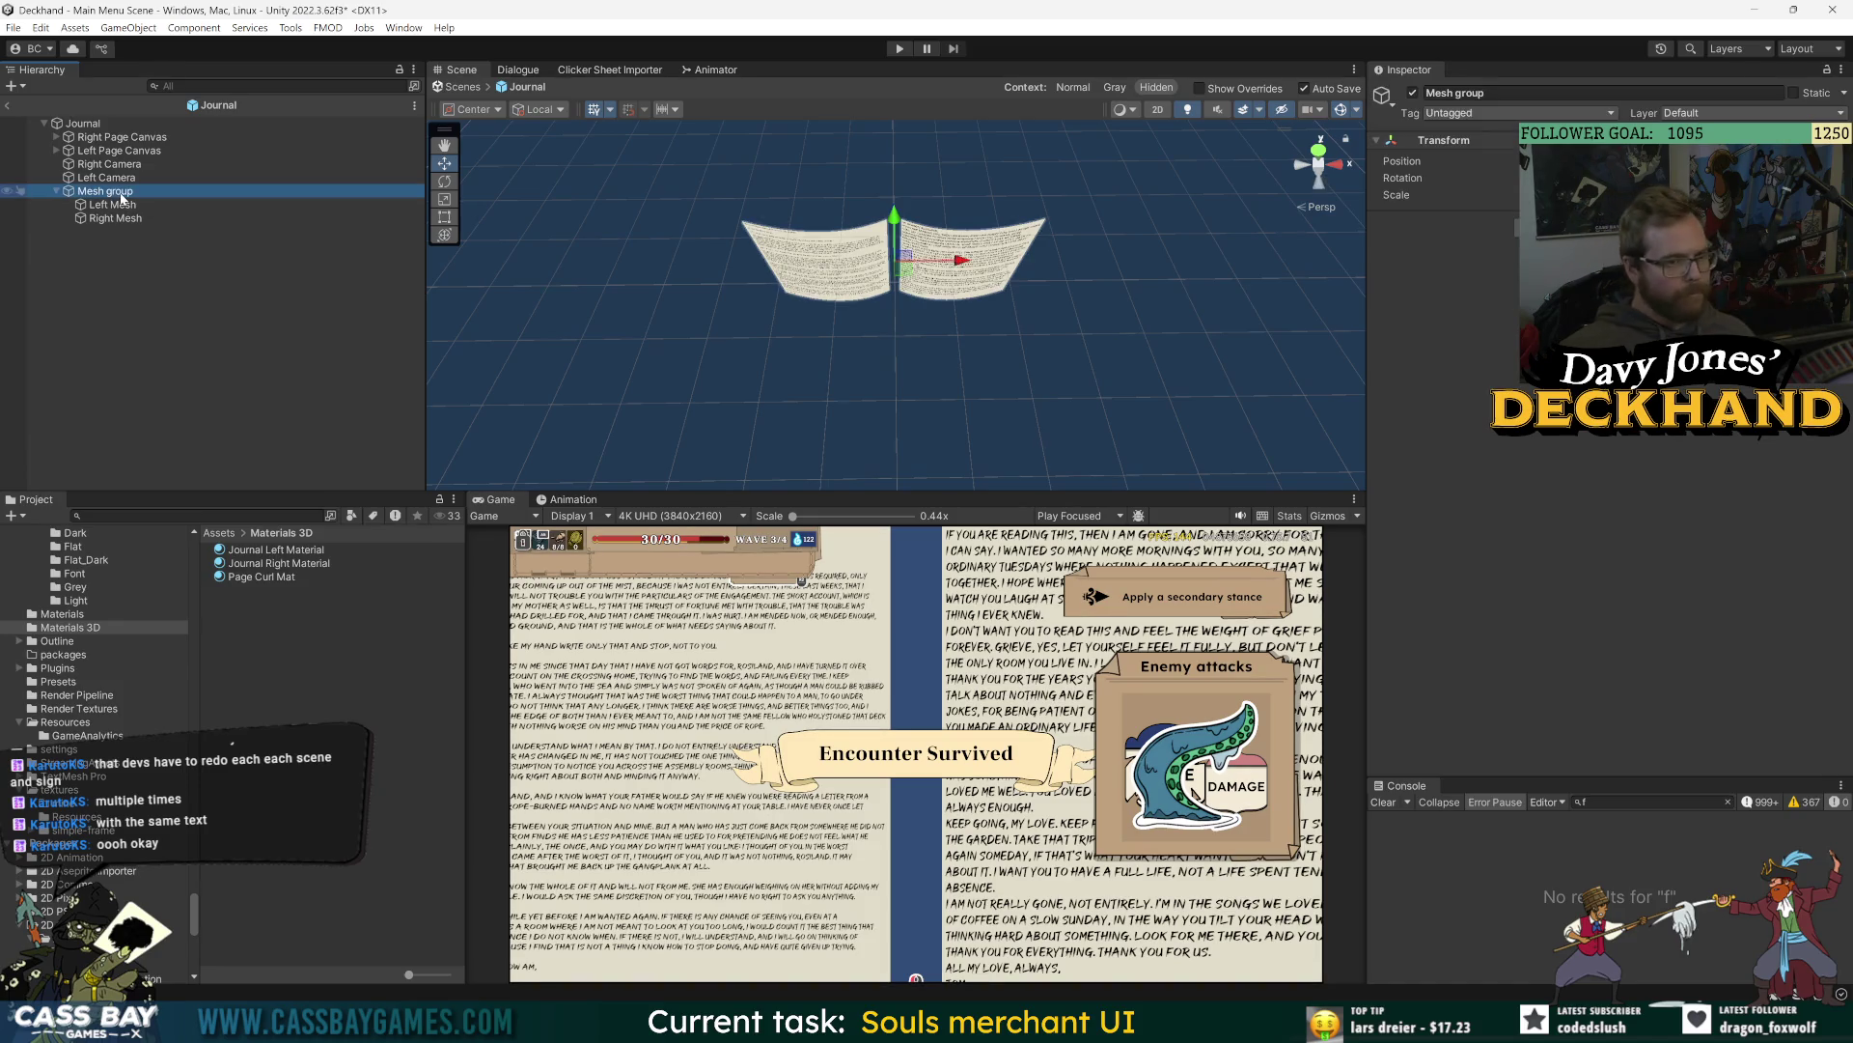
{"action": "left_click", "coordinate": [109, 192]}
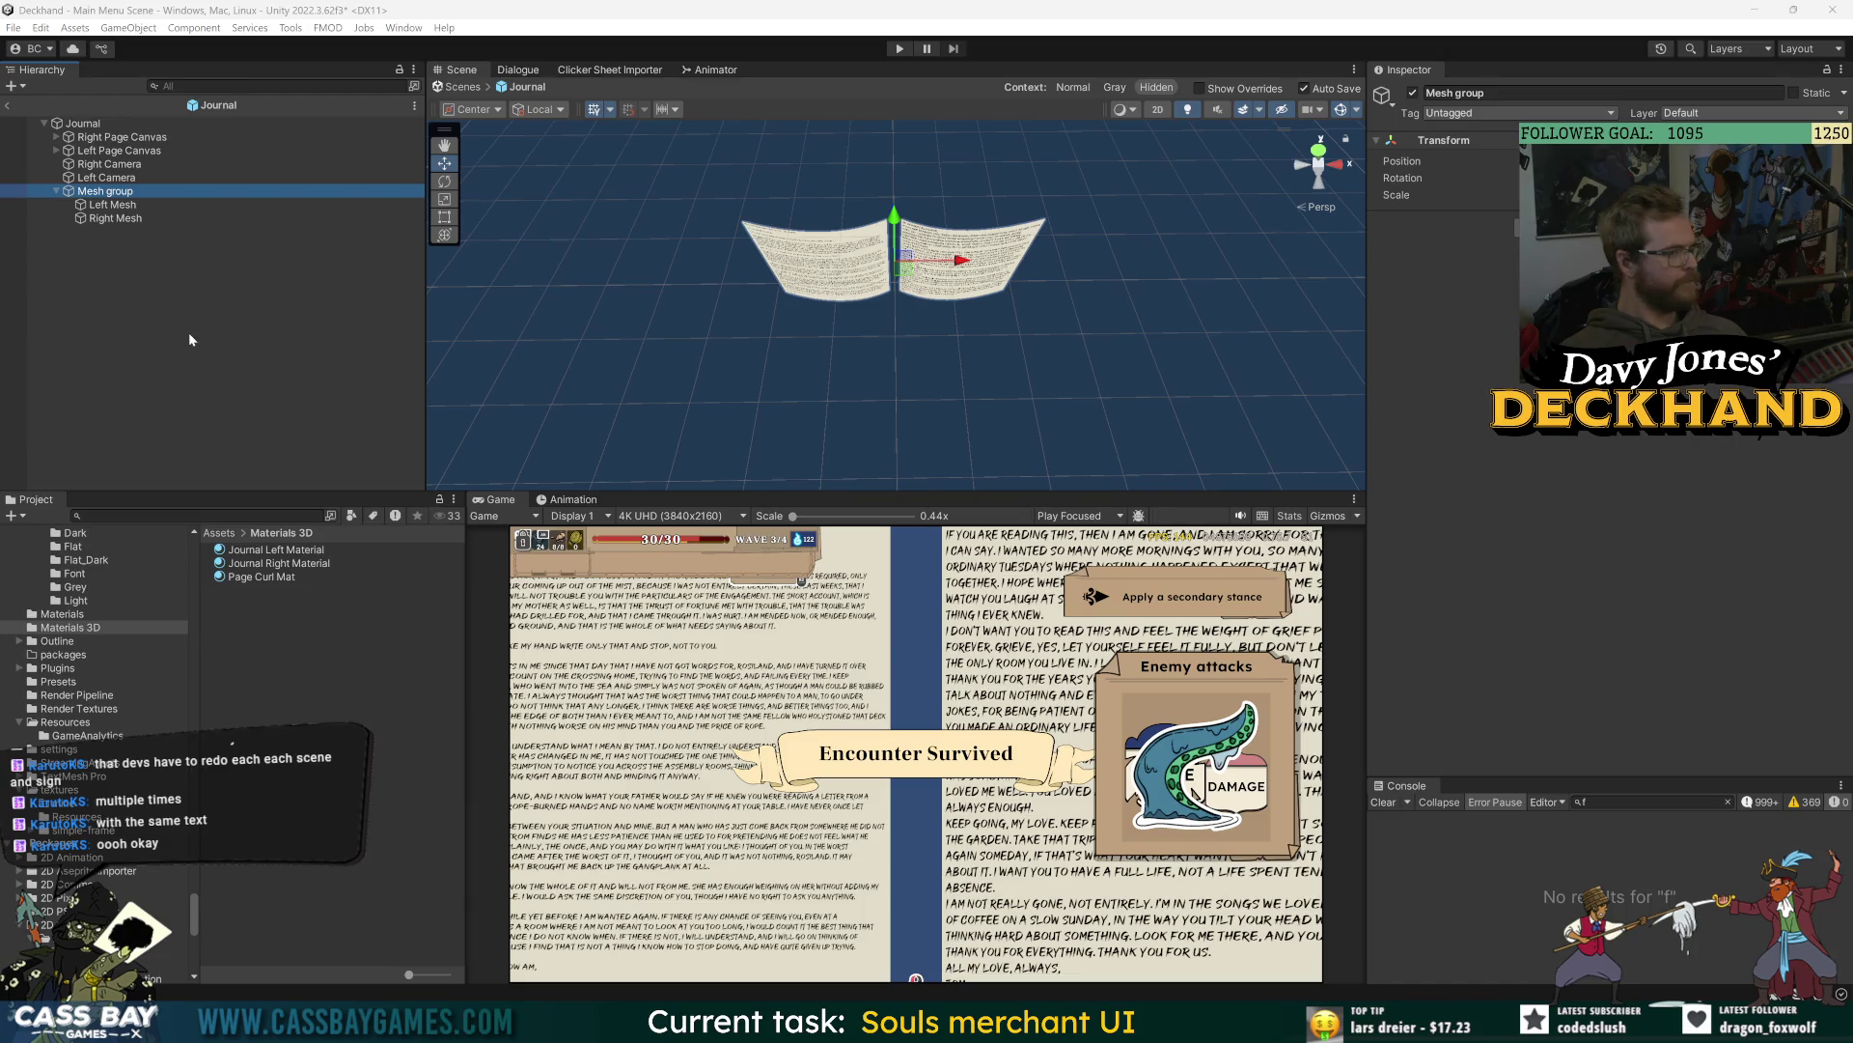
- Rename the Mesh group object in the Hierarchy to 'Book Mesh Group'
{"action": "left_click", "coordinate": [104, 190]}
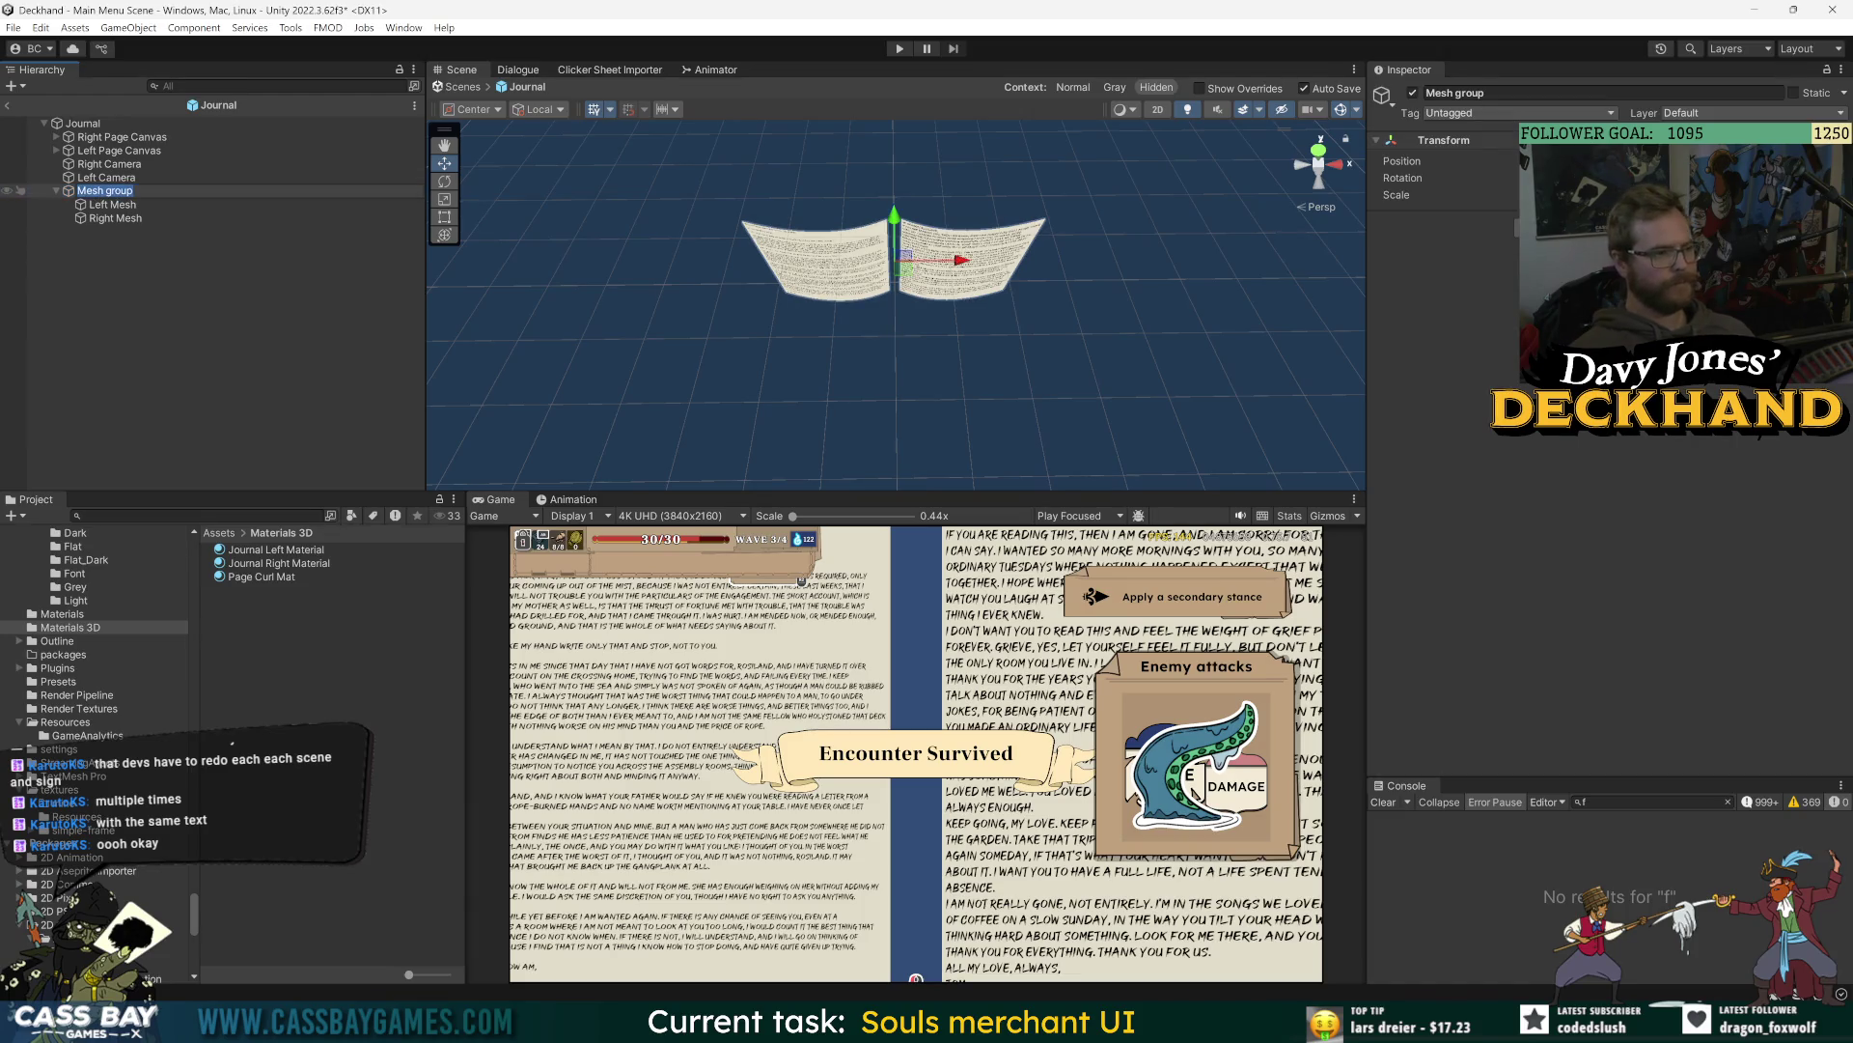
{"action": "type", "text": "Book Mes"}
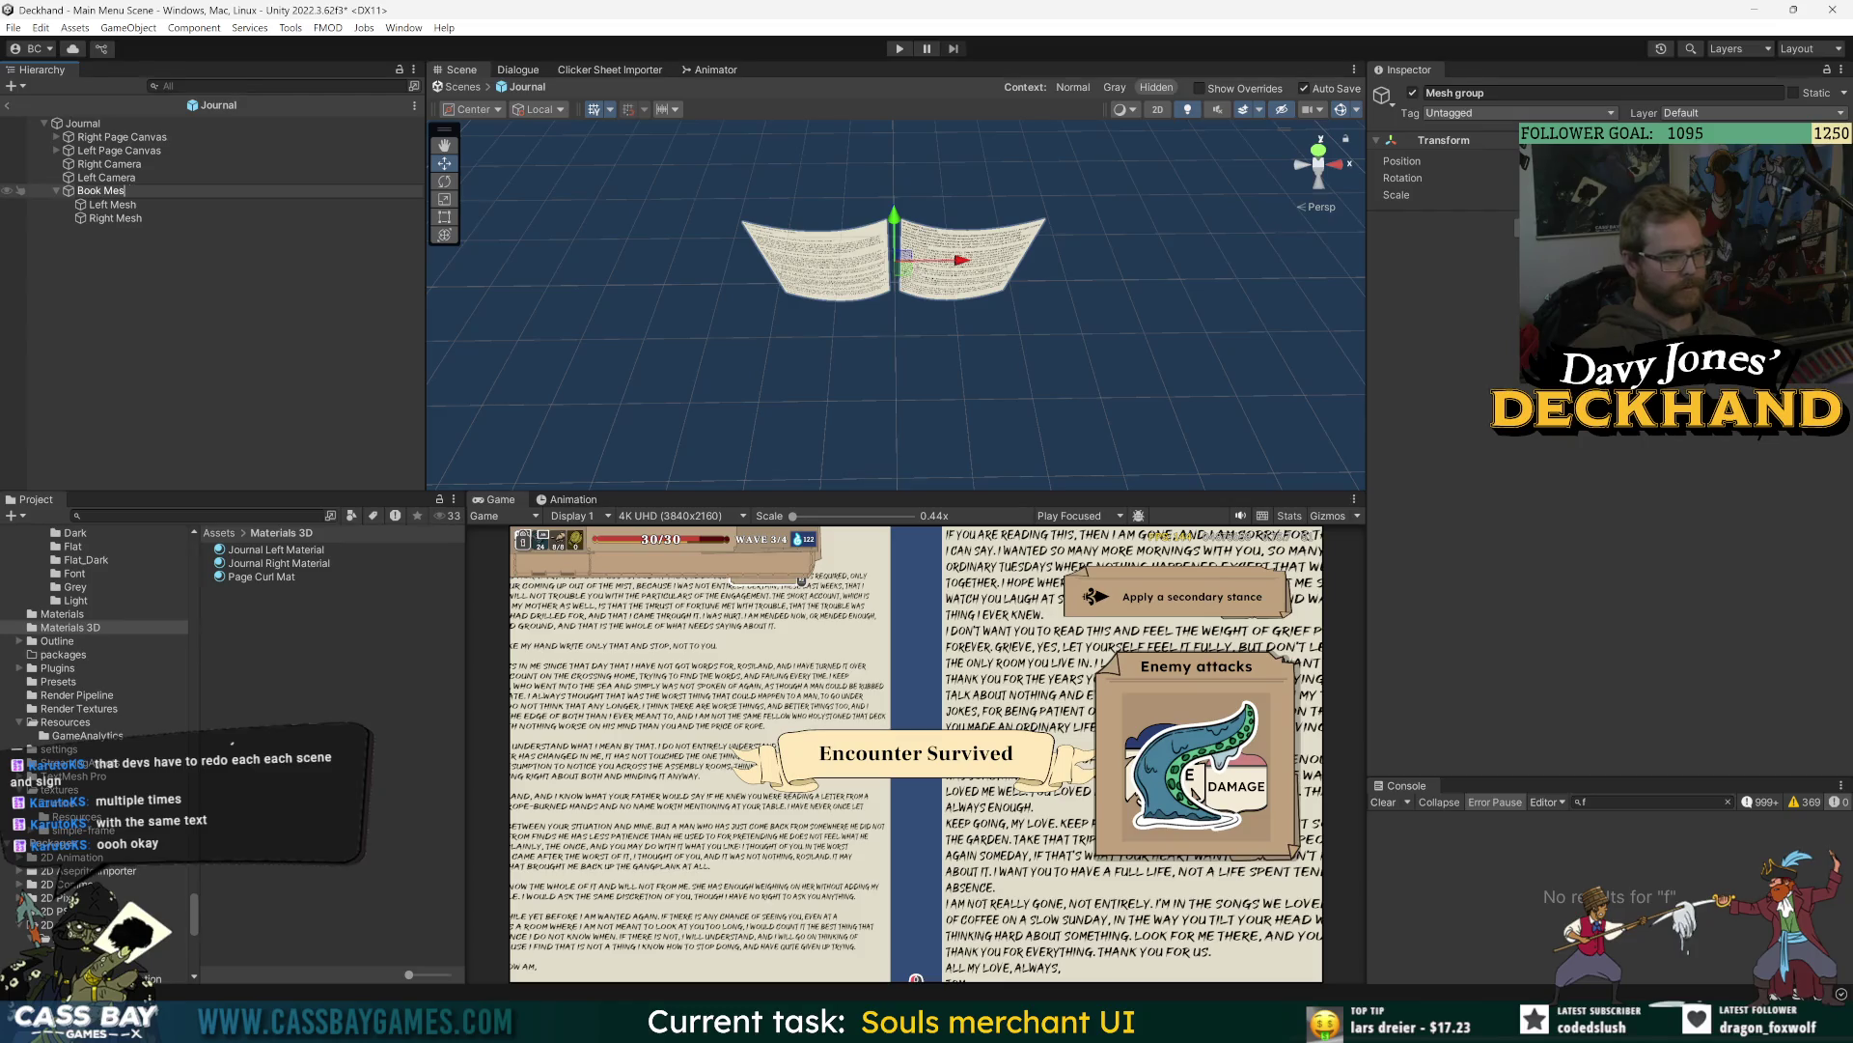
{"action": "type", "text": "h Group"}
{"action": "key", "text": "Return"}
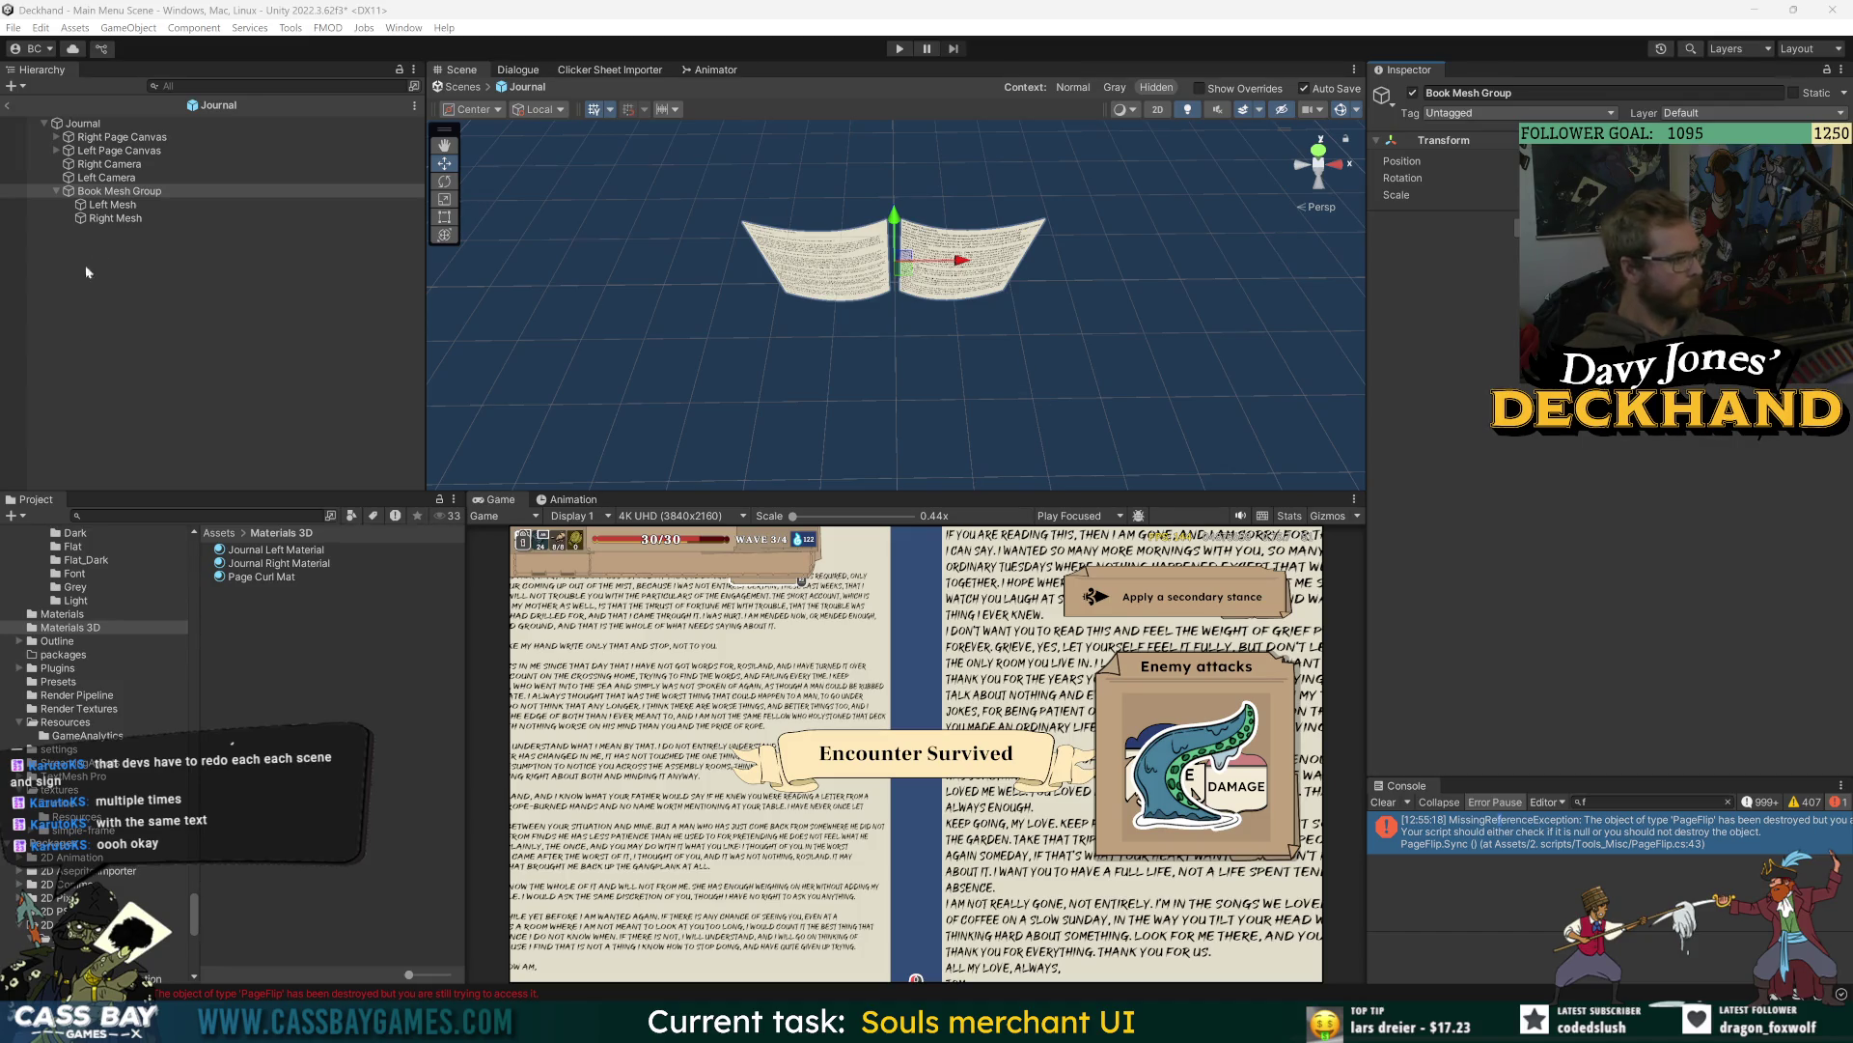
- Create an empty child of Book Mesh Group named 'Right Spline Pivot'
{"action": "right_click", "coordinate": [126, 192]}
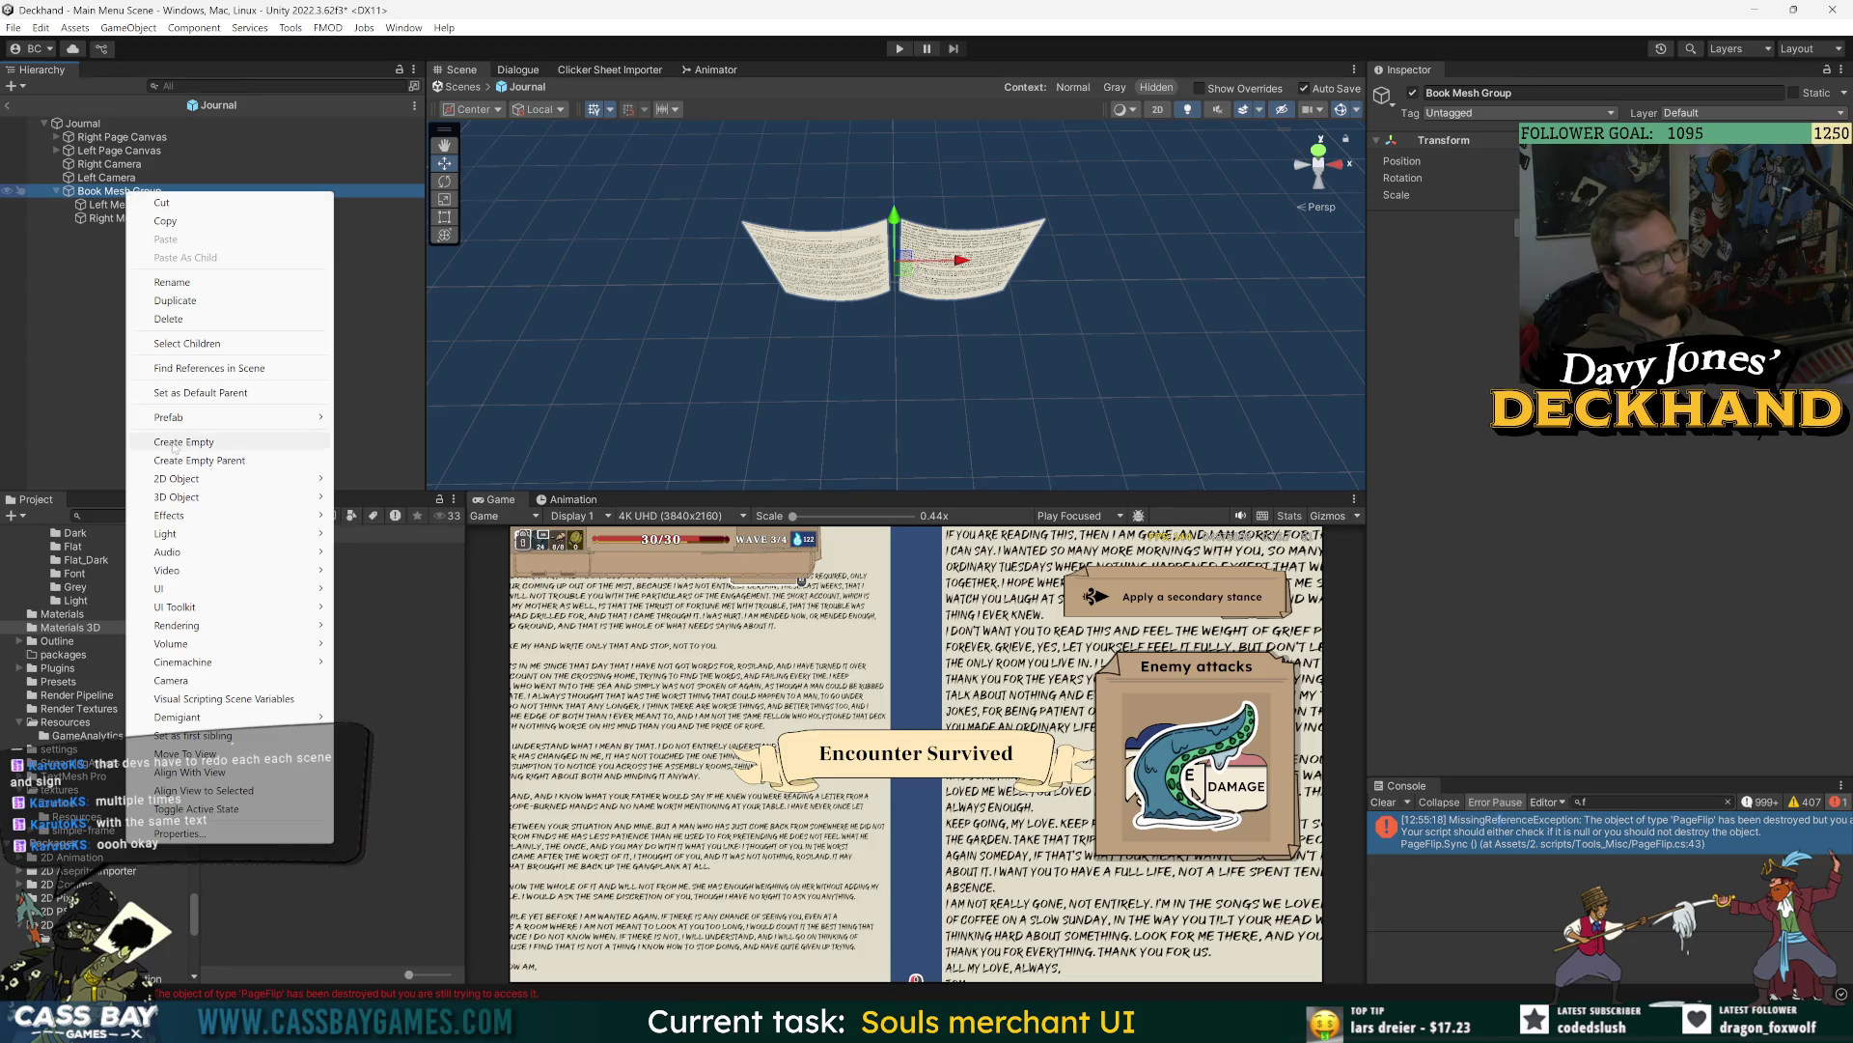
{"action": "left_click", "coordinate": [173, 443]}
{"action": "type", "text": "Right Sp"}
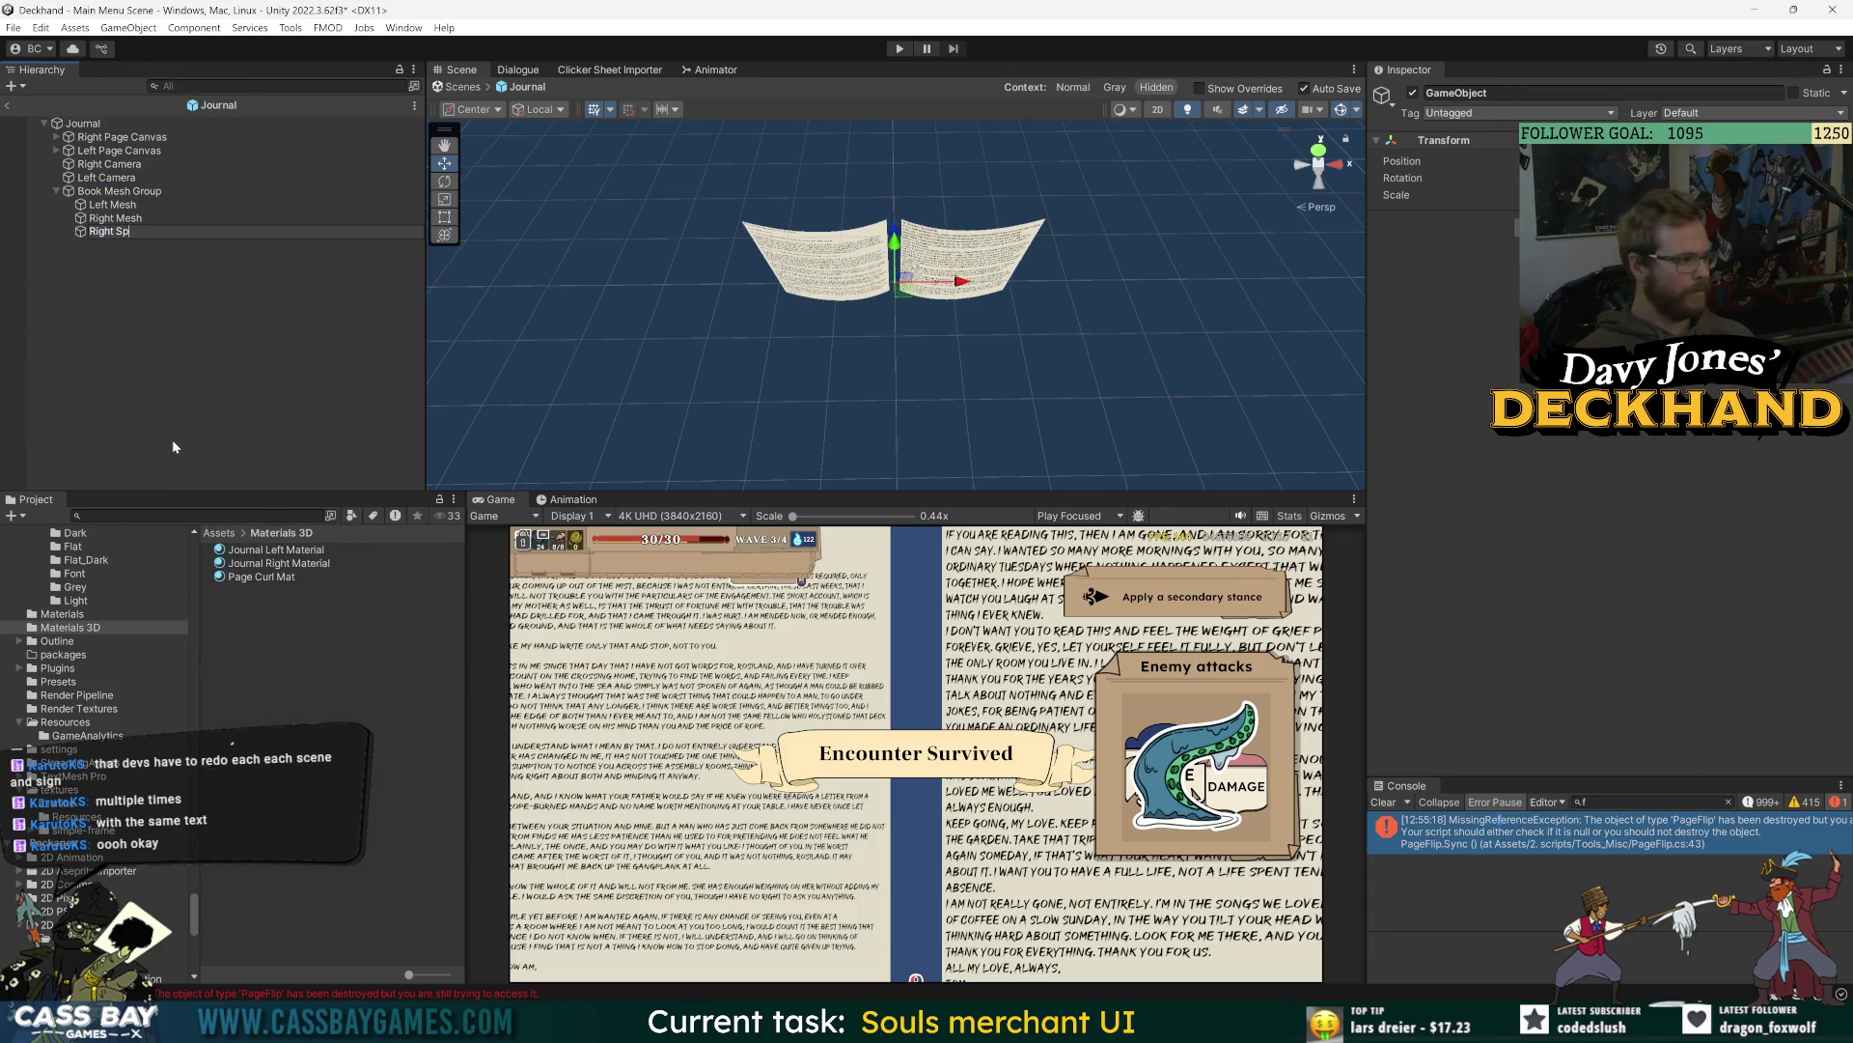
{"action": "type", "text": "line Pivot"}
{"action": "key", "text": "Return"}
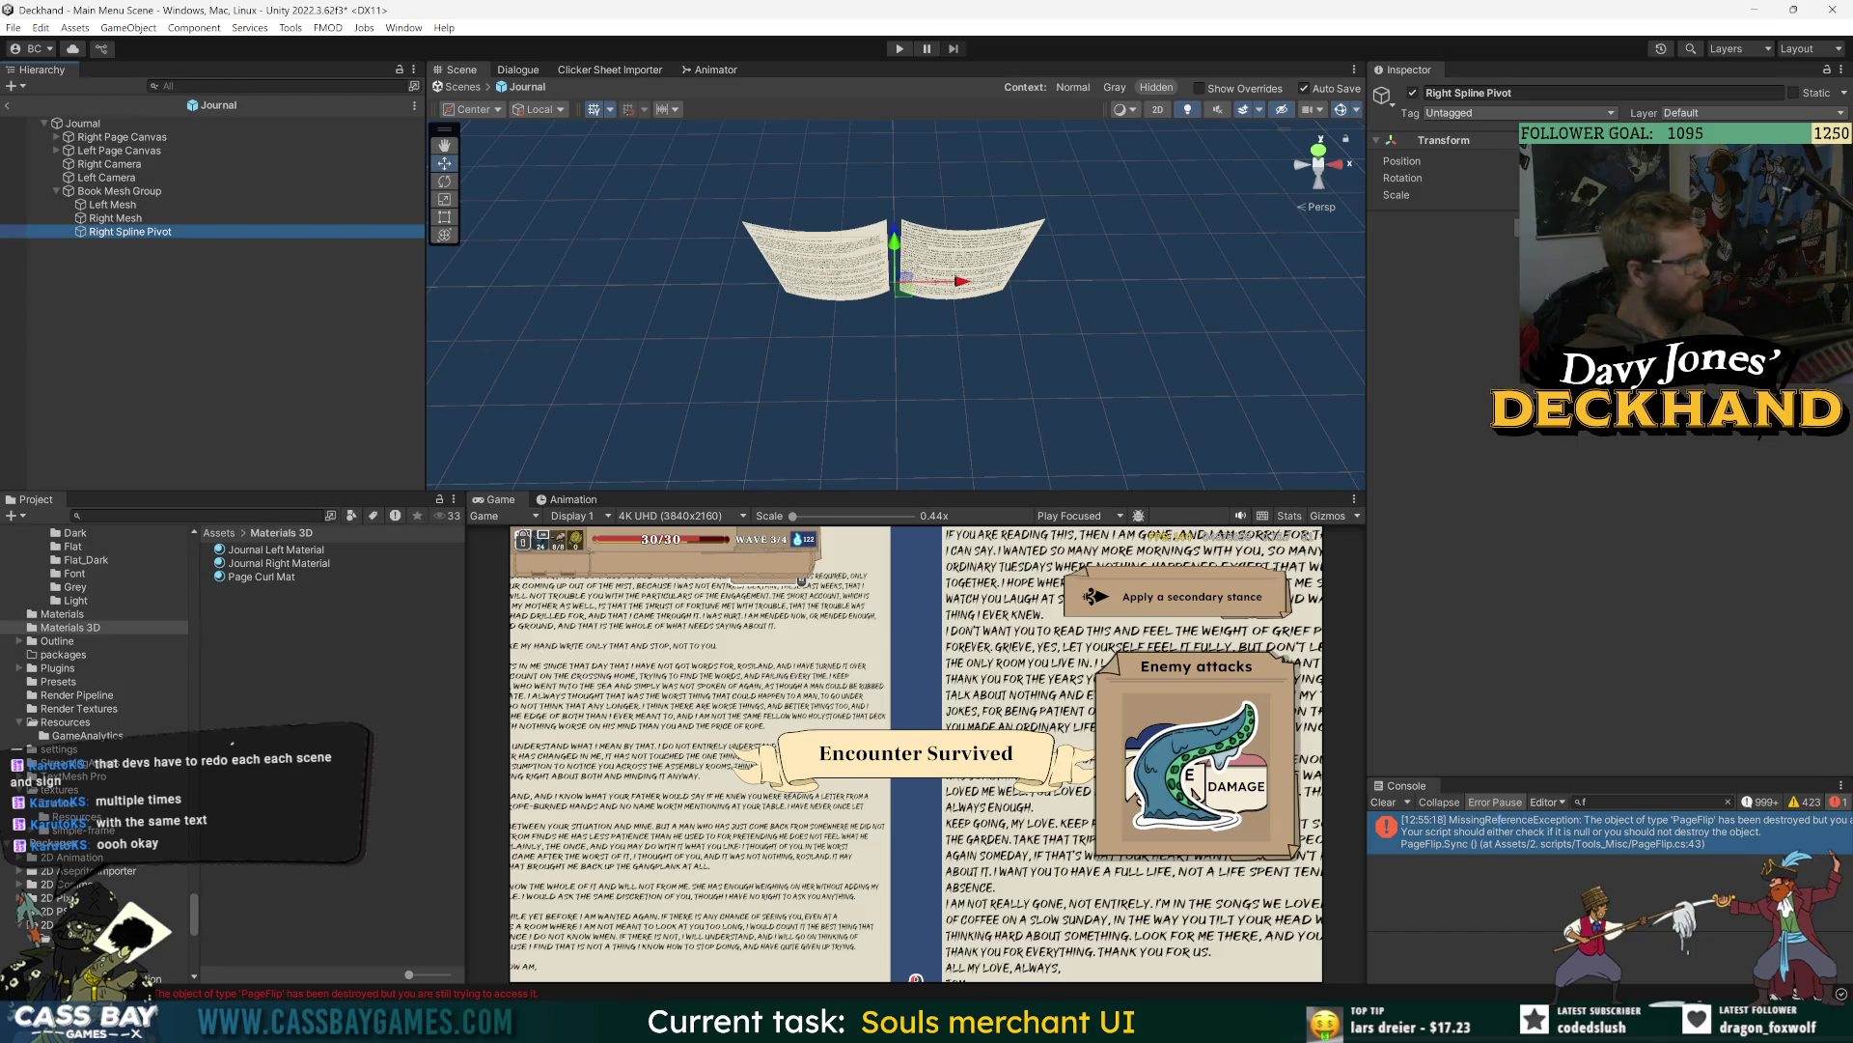
{"action": "left_click_drag", "start_coordinate": [895, 280], "coordinate": [901, 299]}
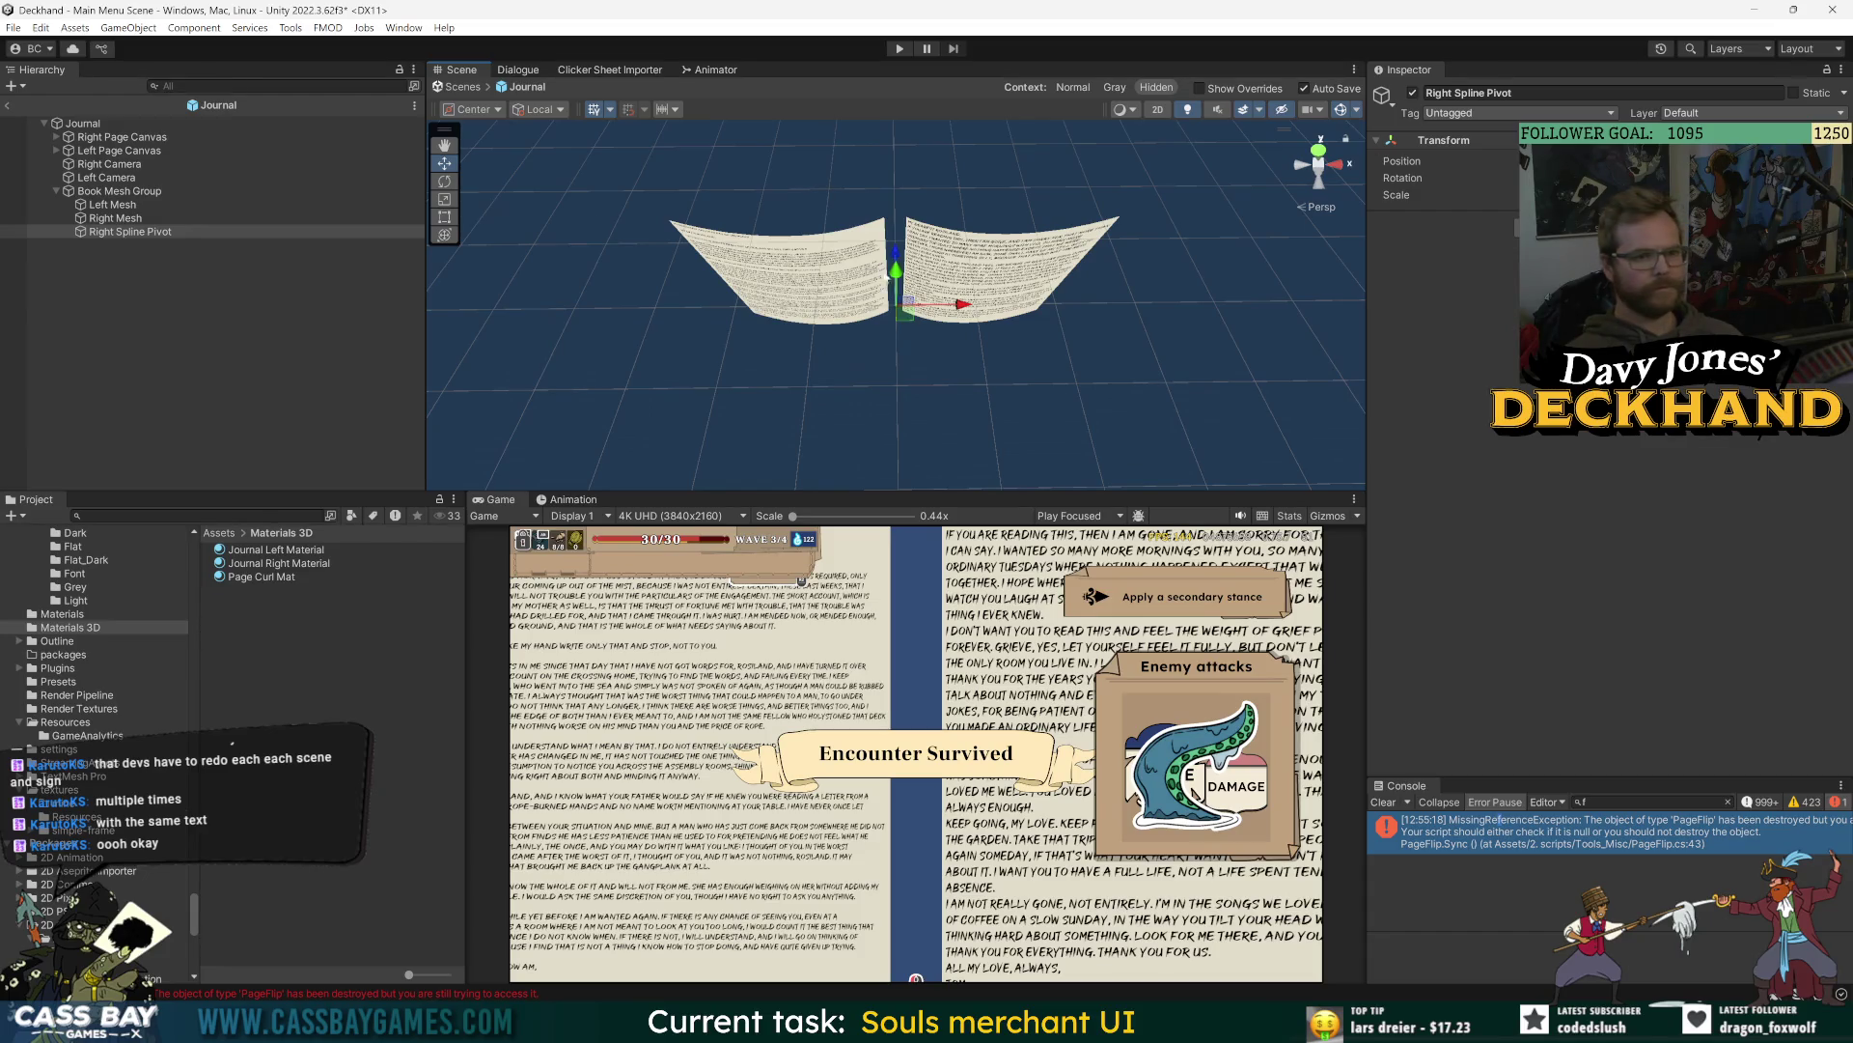
{"action": "left_click", "coordinate": [1158, 109]}
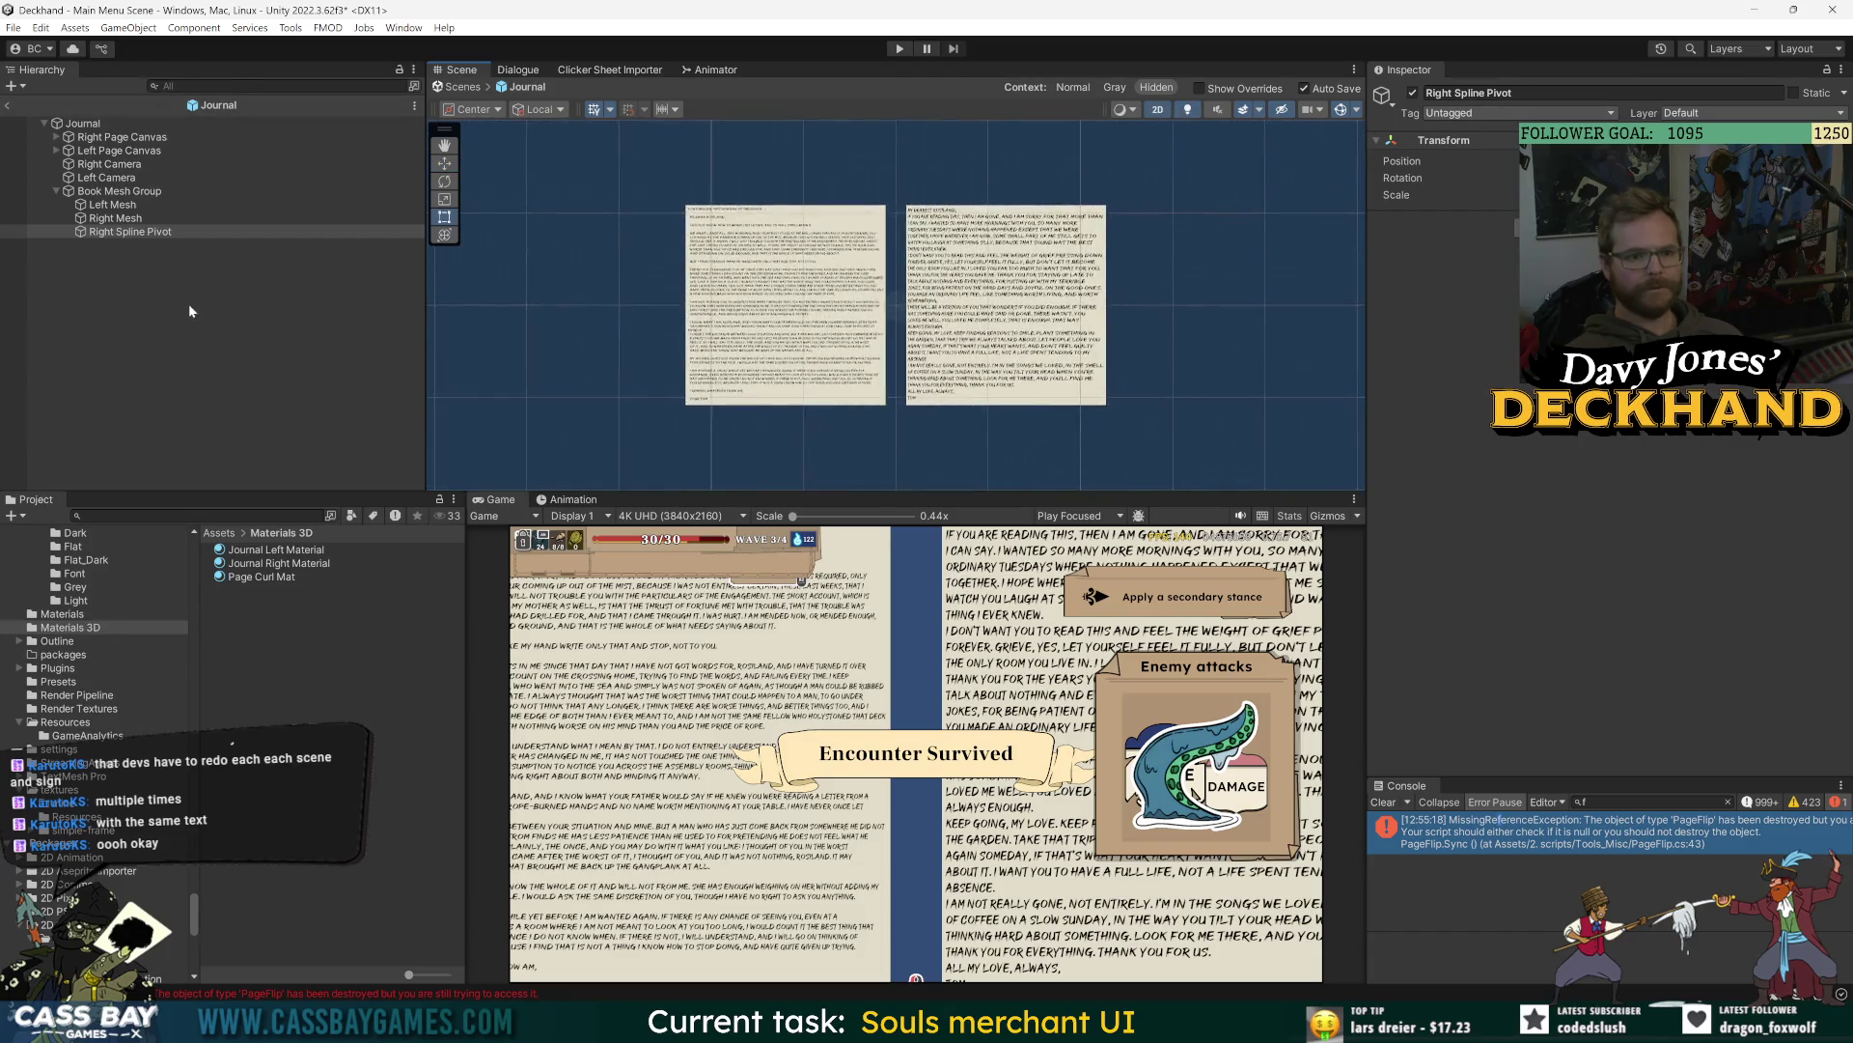
{"action": "left_click", "coordinate": [165, 232]}
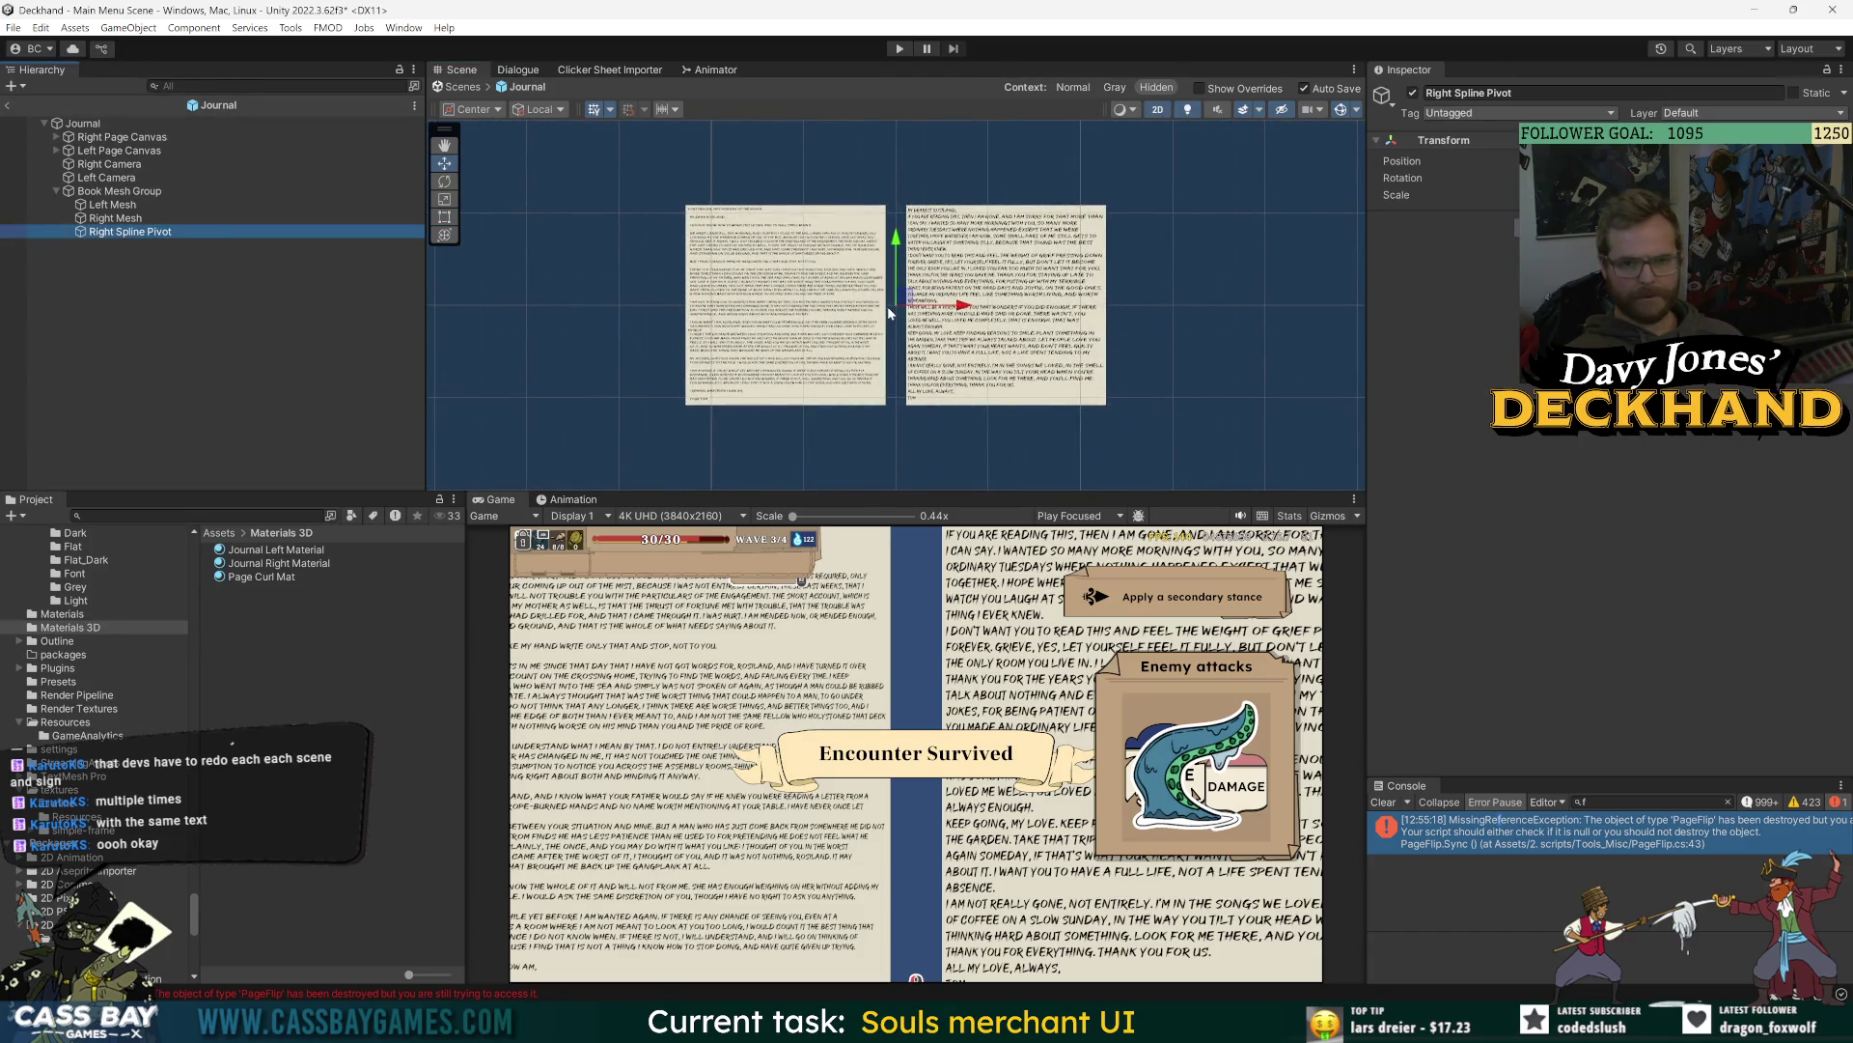
{"action": "left_click", "coordinate": [161, 269]}
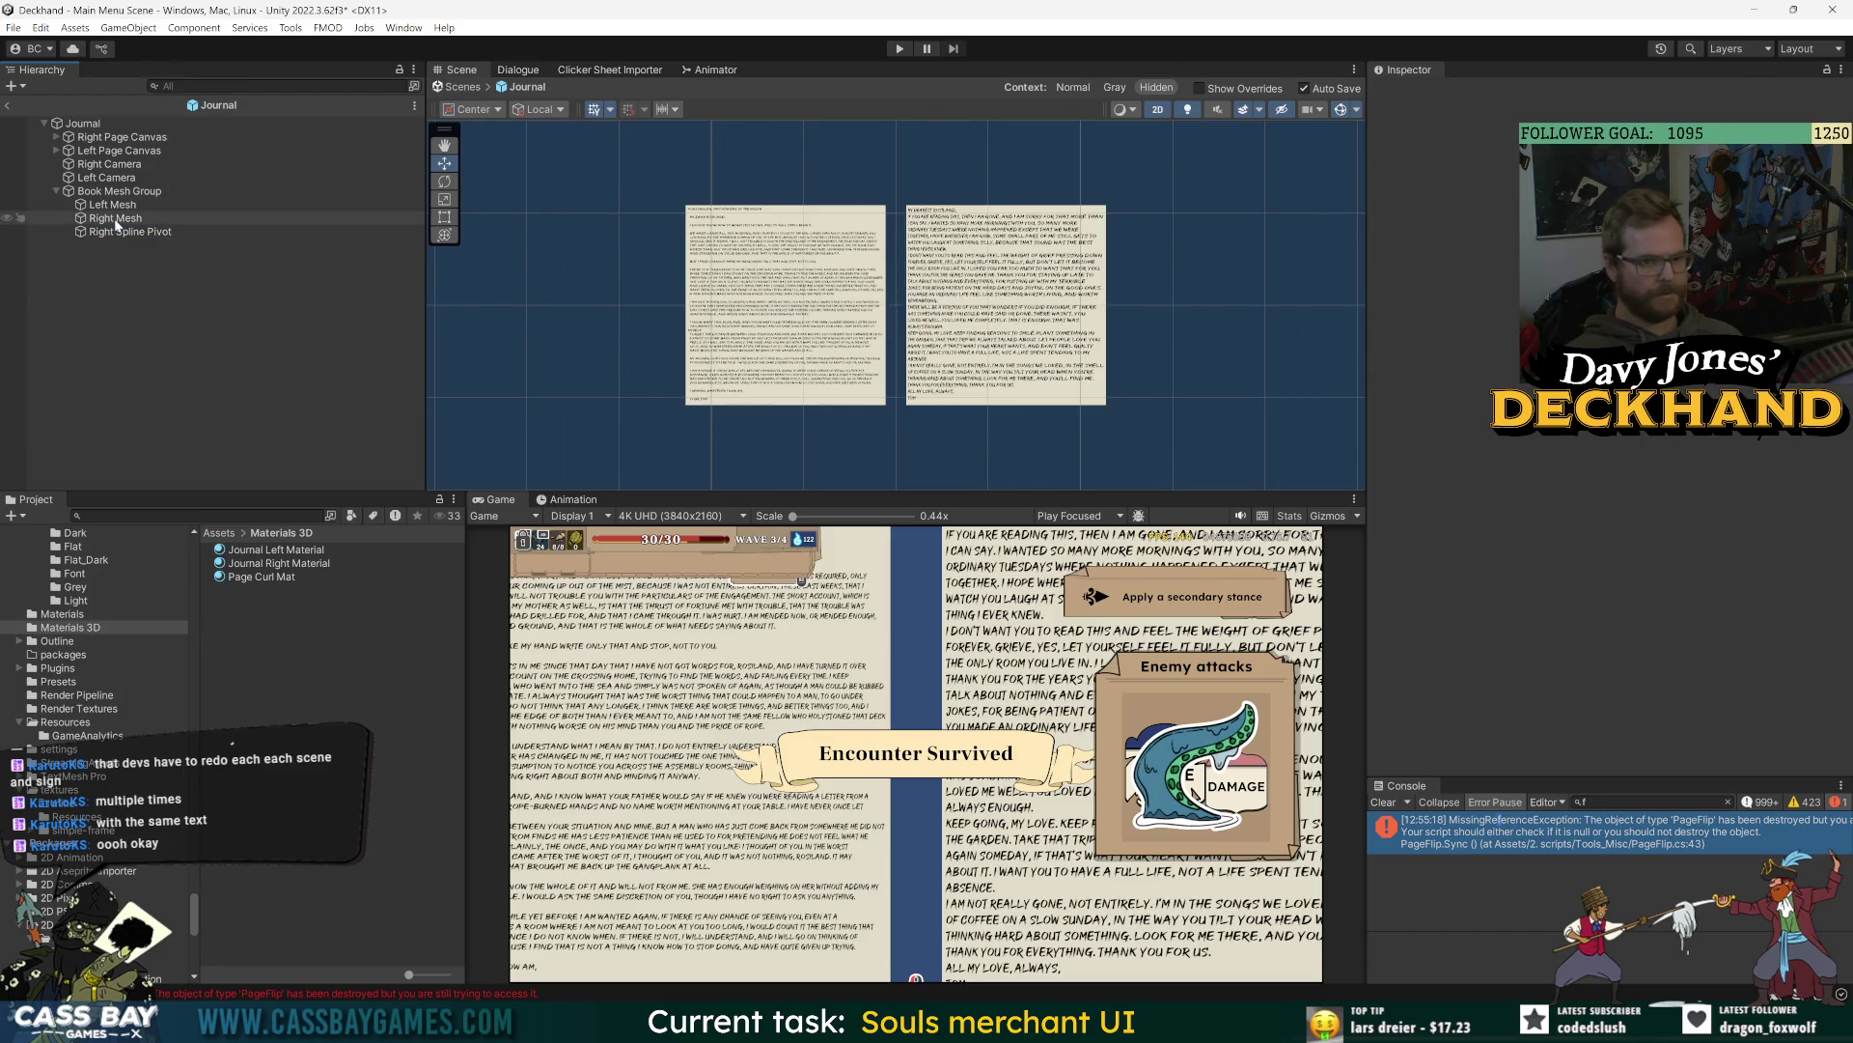
{"action": "left_click", "coordinate": [114, 218]}
{"action": "left_click", "coordinate": [119, 192]}
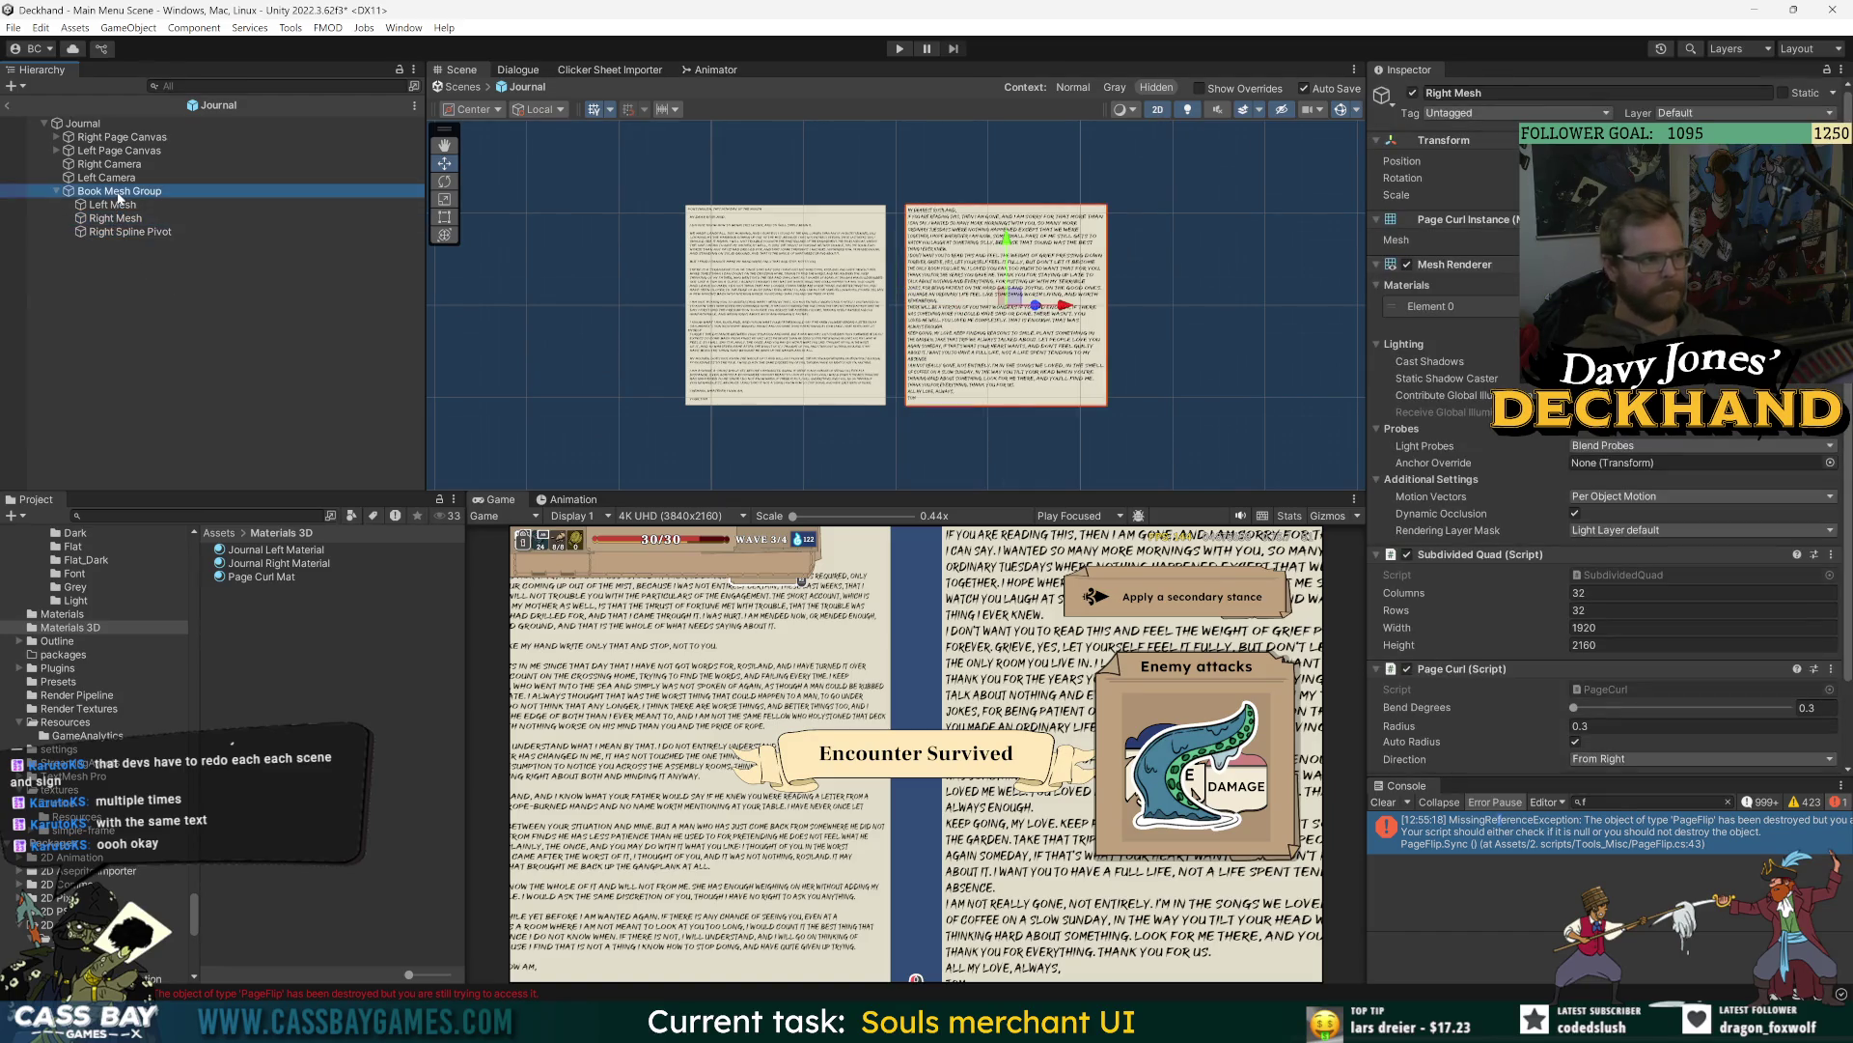
{"action": "left_click", "coordinate": [114, 218]}
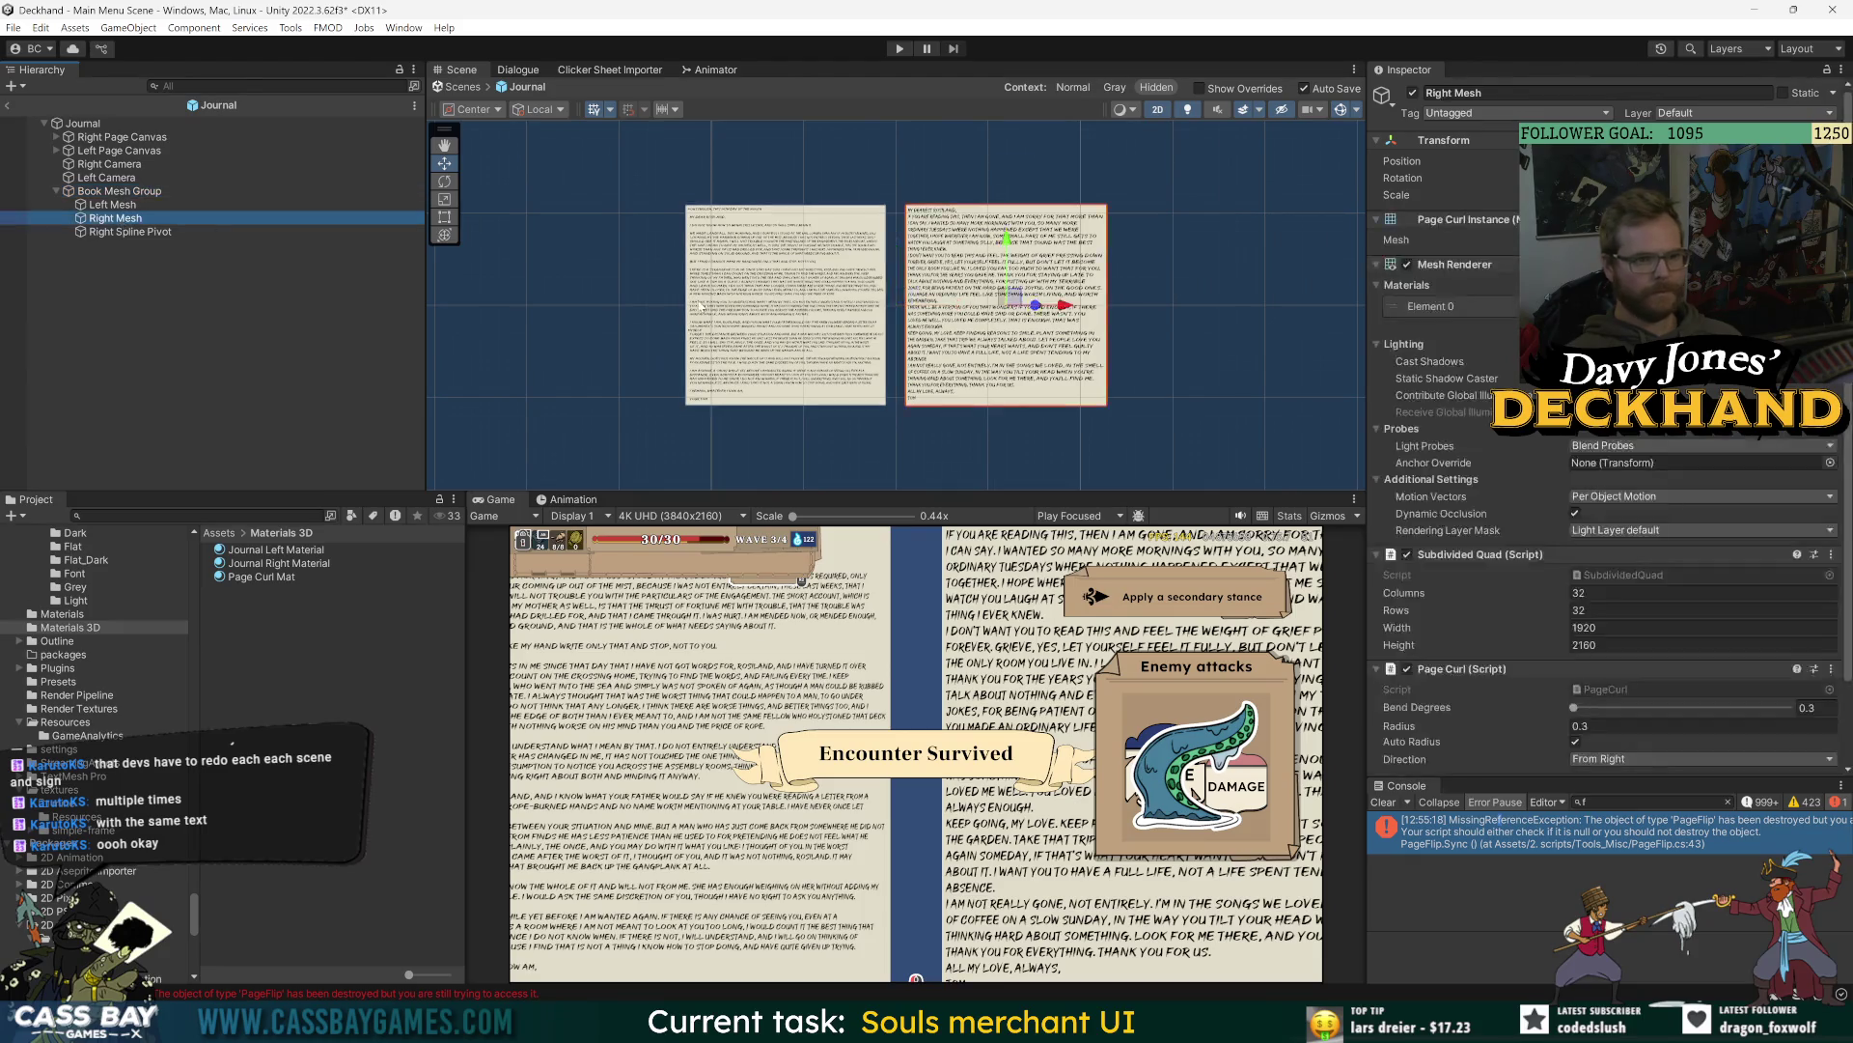
{"action": "key", "text": "f"}
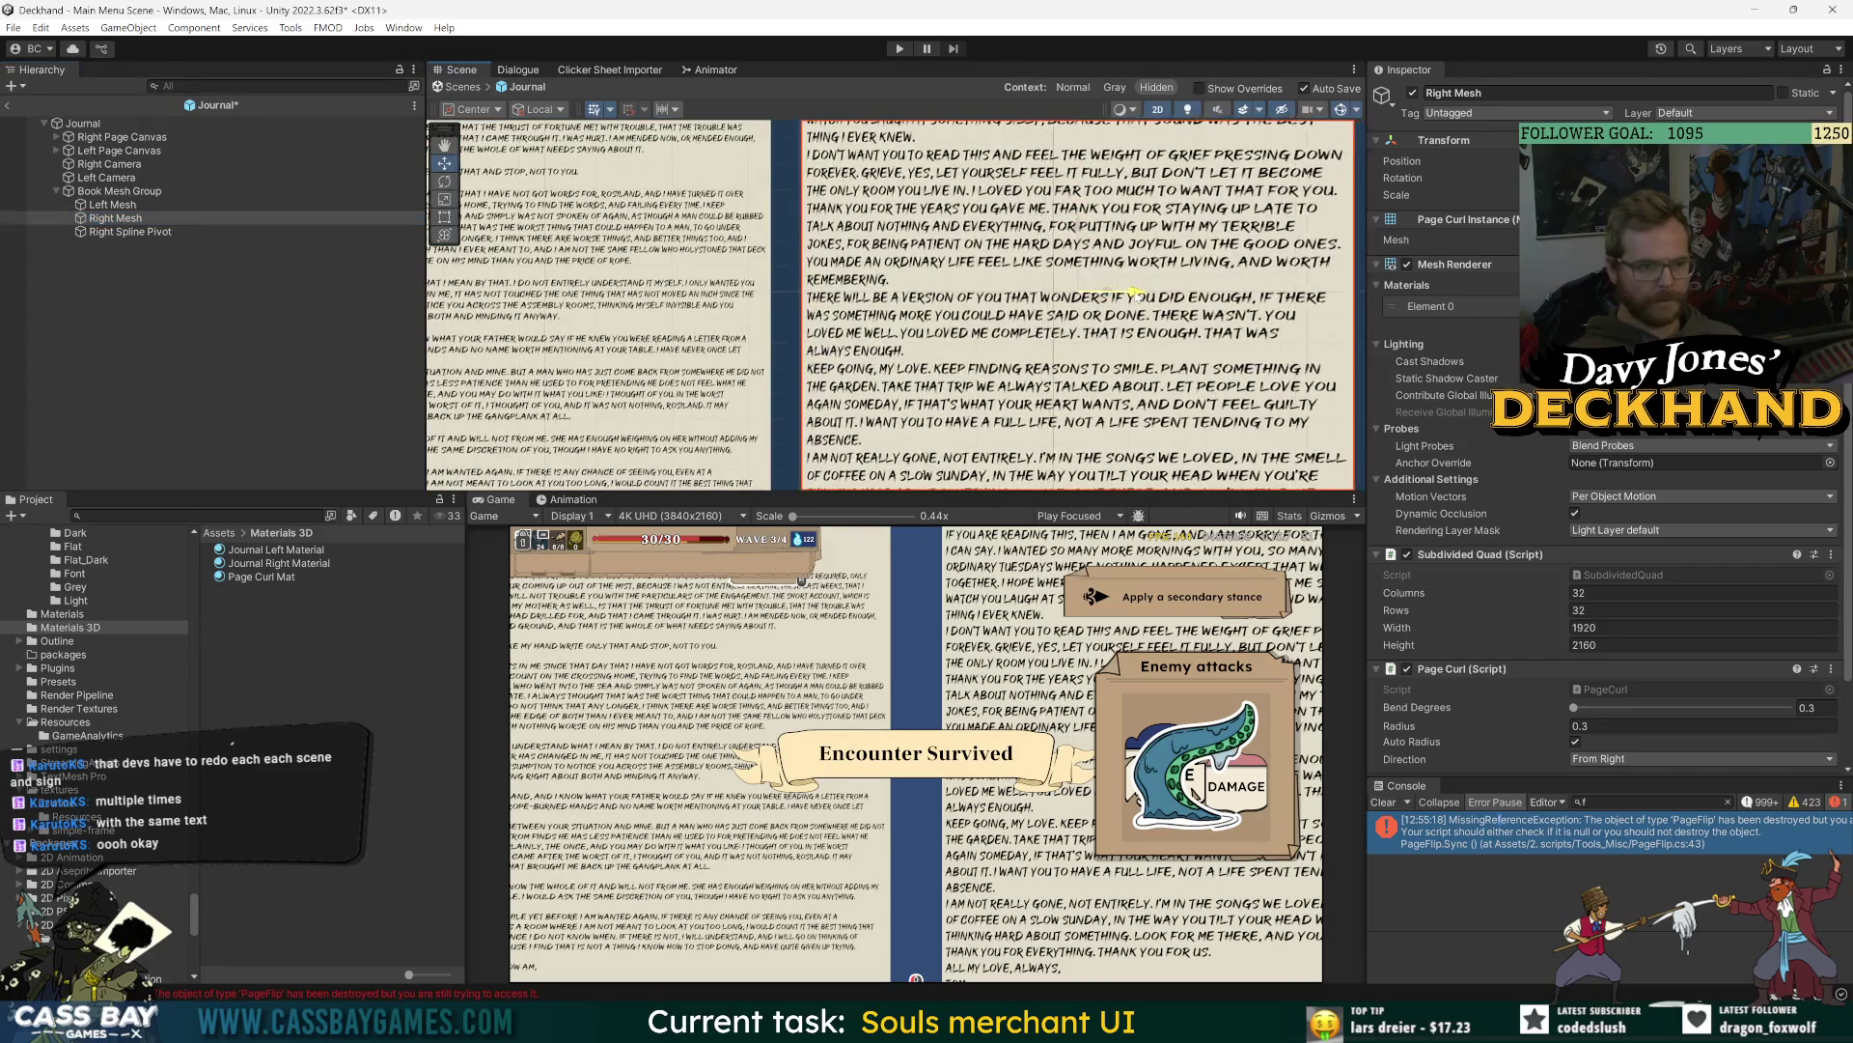
{"action": "left_click", "coordinate": [1641, 193]}
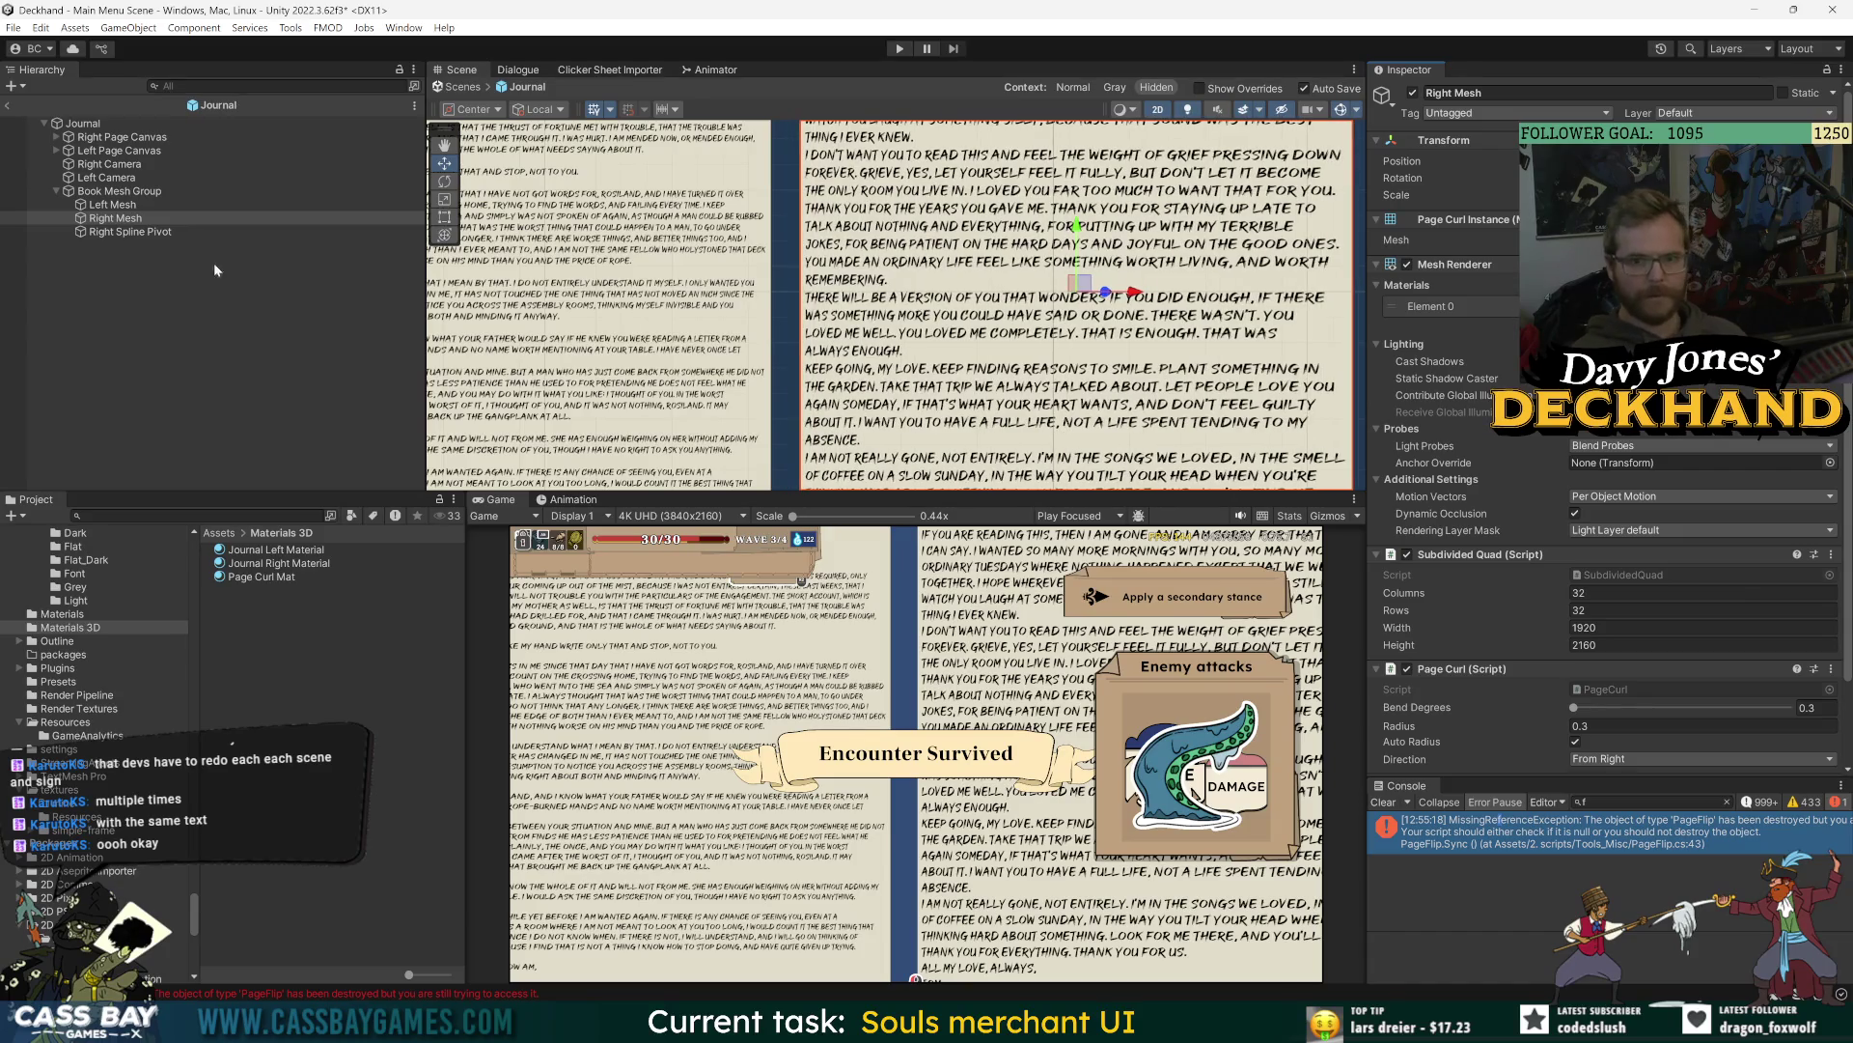
{"action": "left_click", "coordinate": [130, 232]}
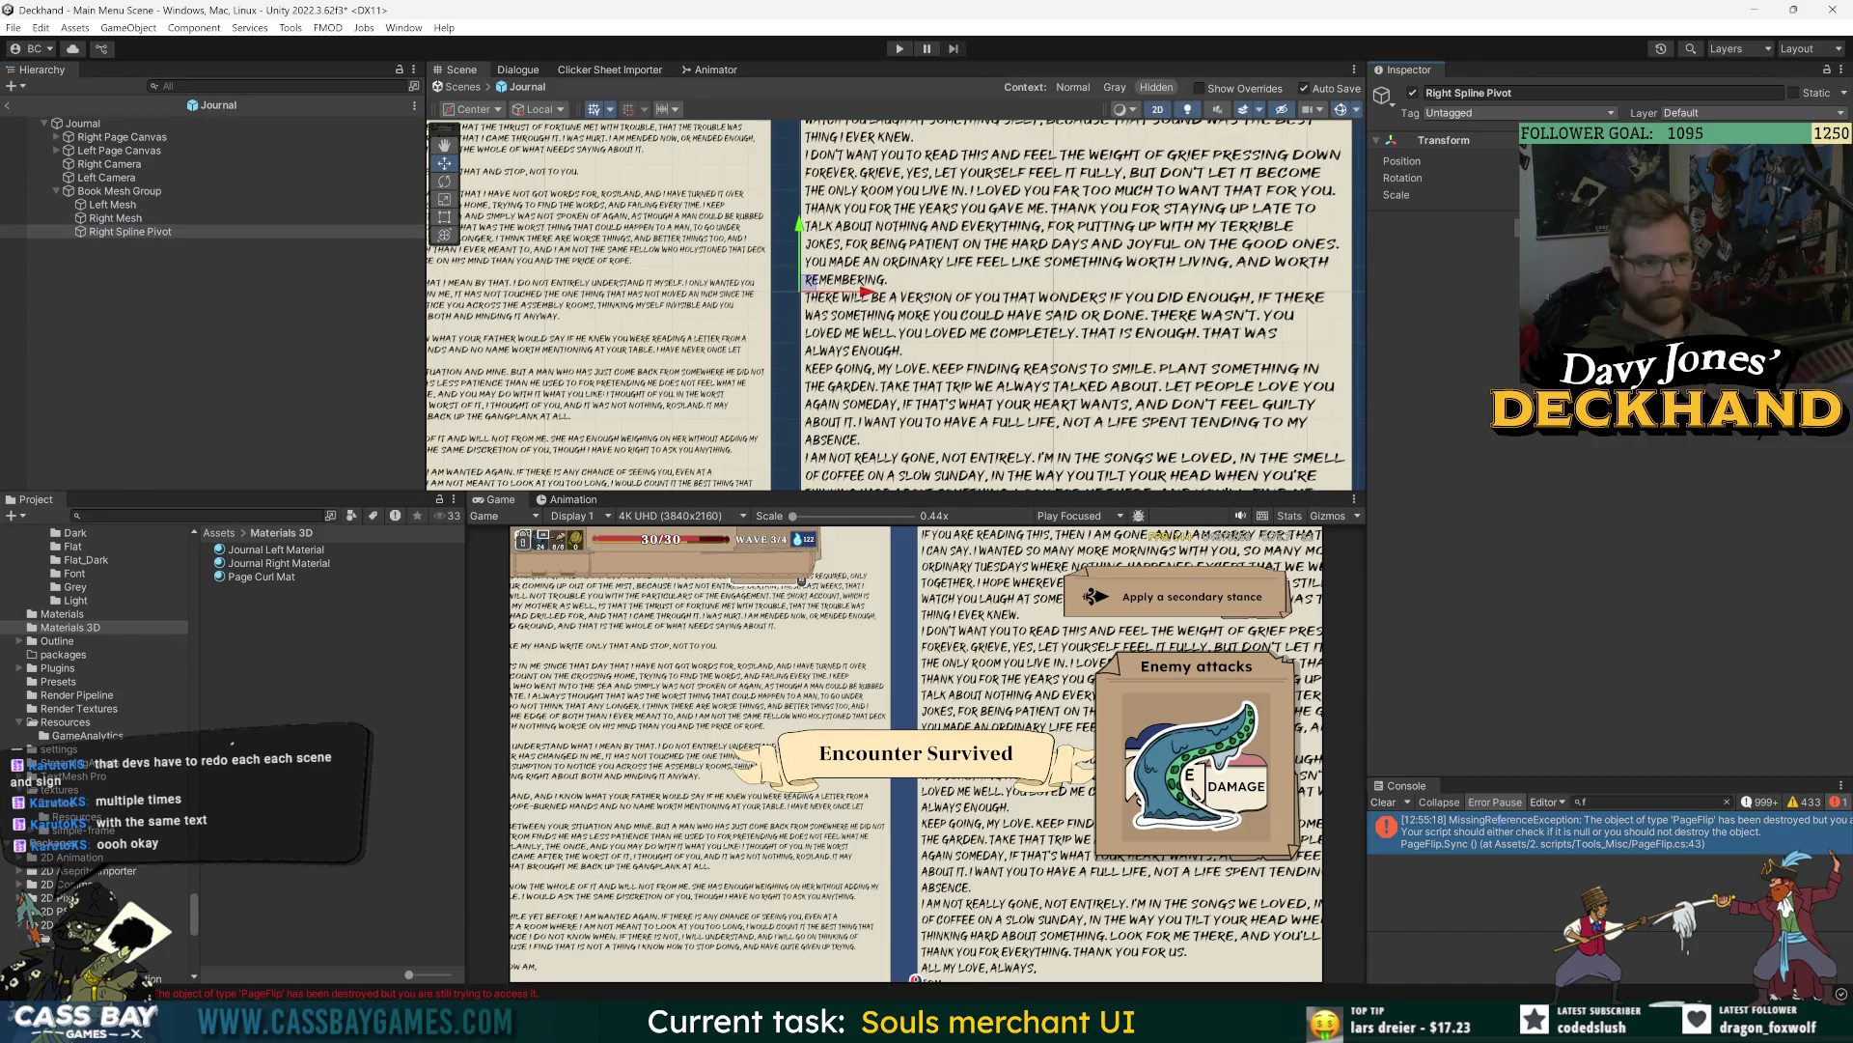
{"action": "left_click", "coordinate": [111, 204]}
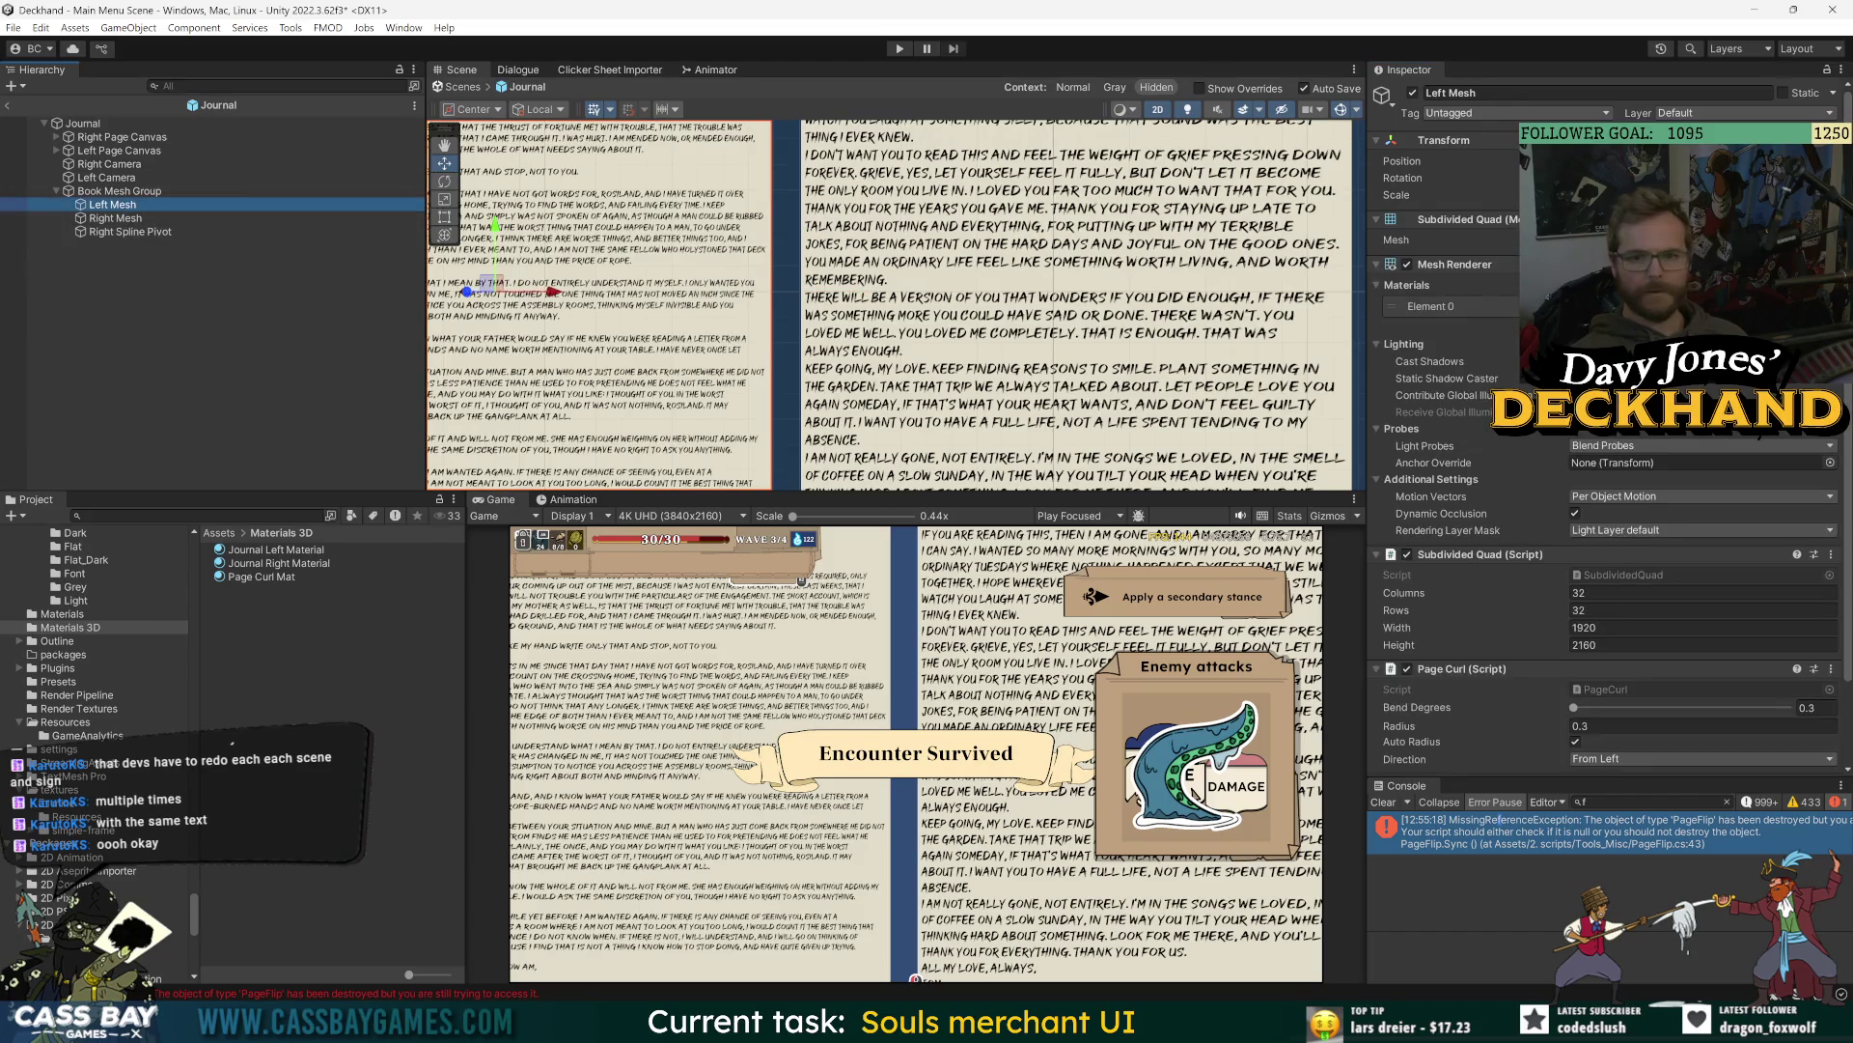
{"action": "key", "text": "Return"}
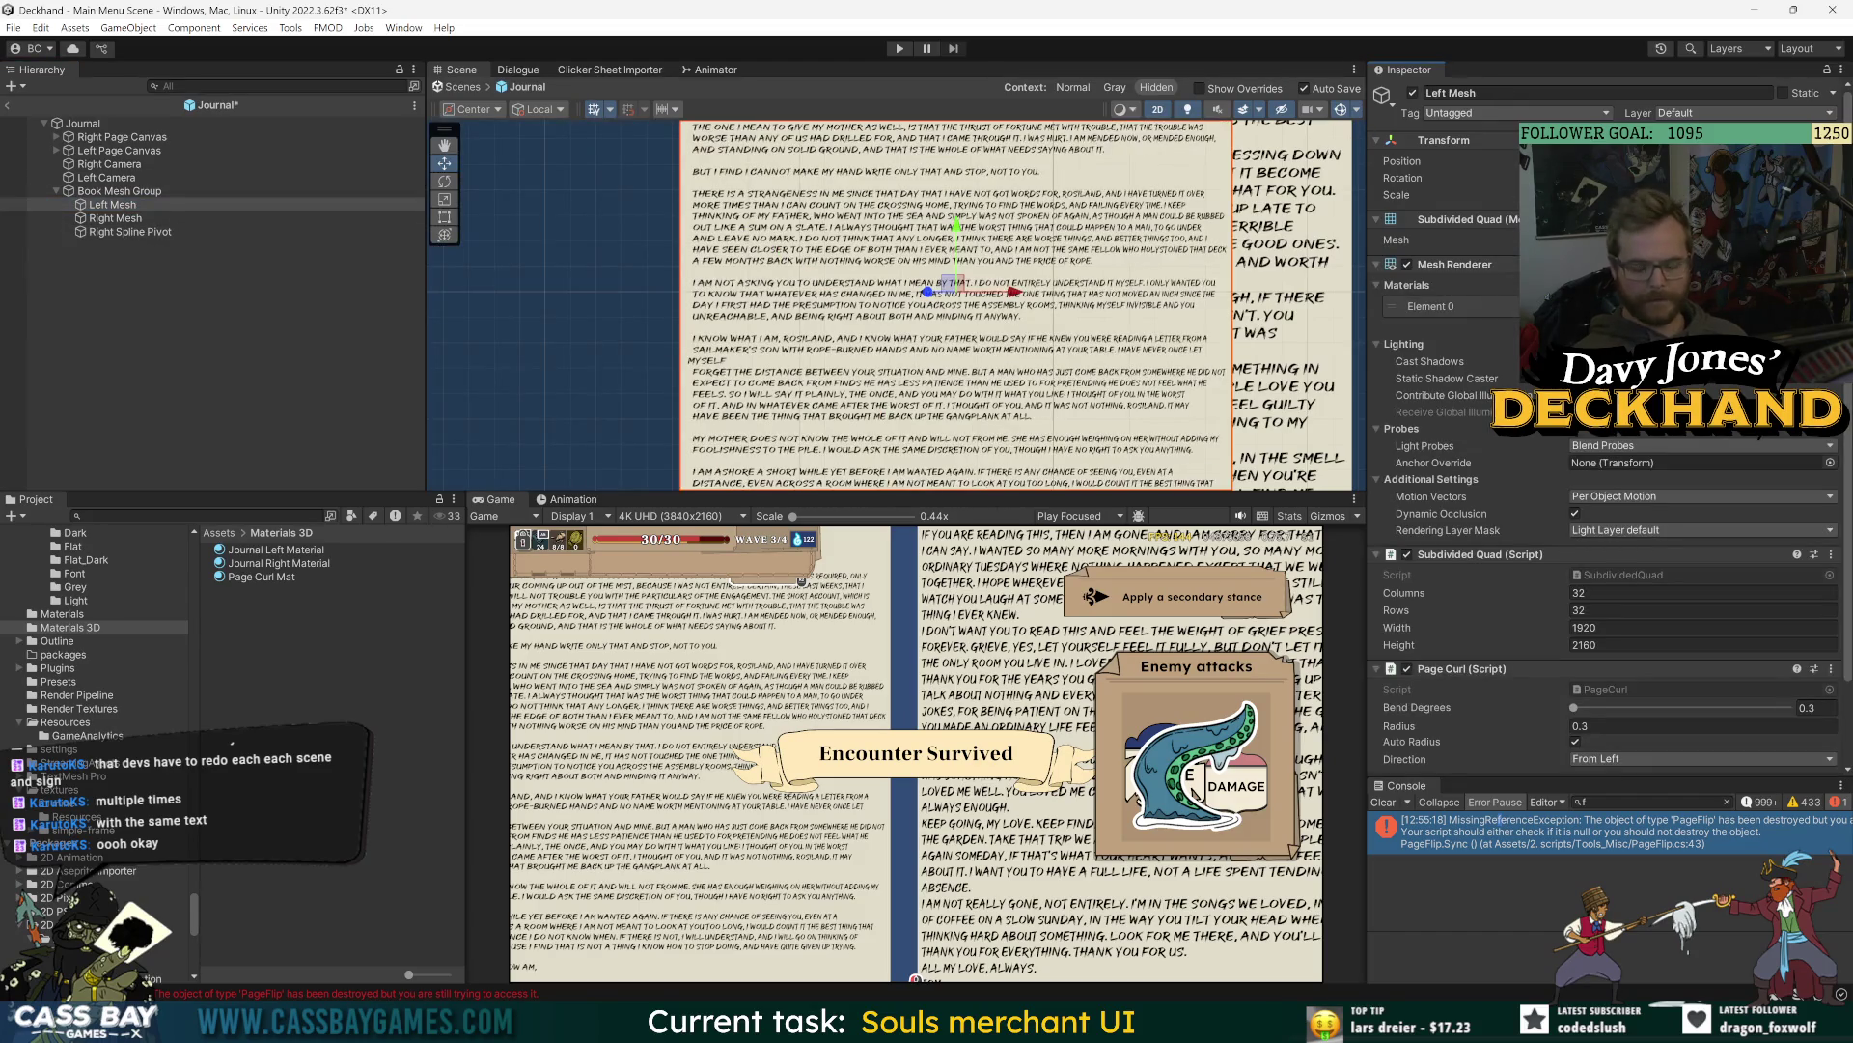
{"action": "key", "text": "ctrl+z"}
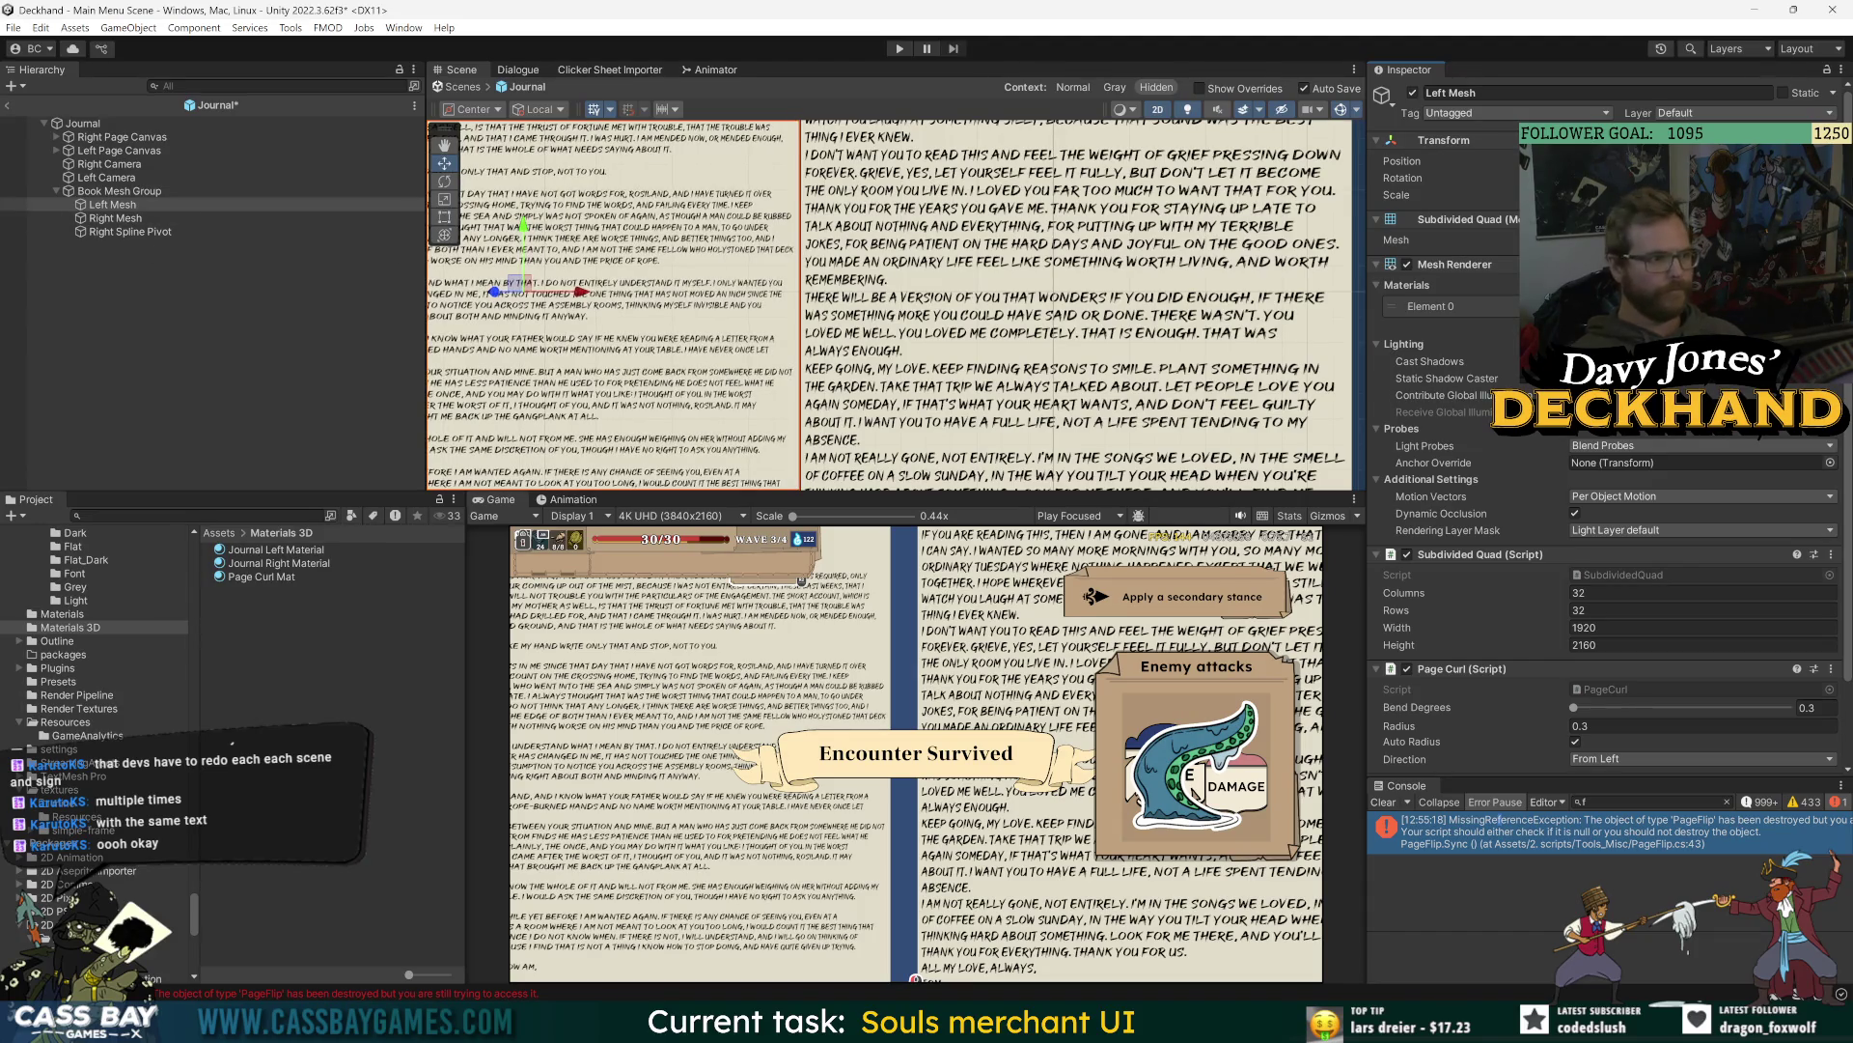
{"action": "left_click", "coordinate": [121, 218]}
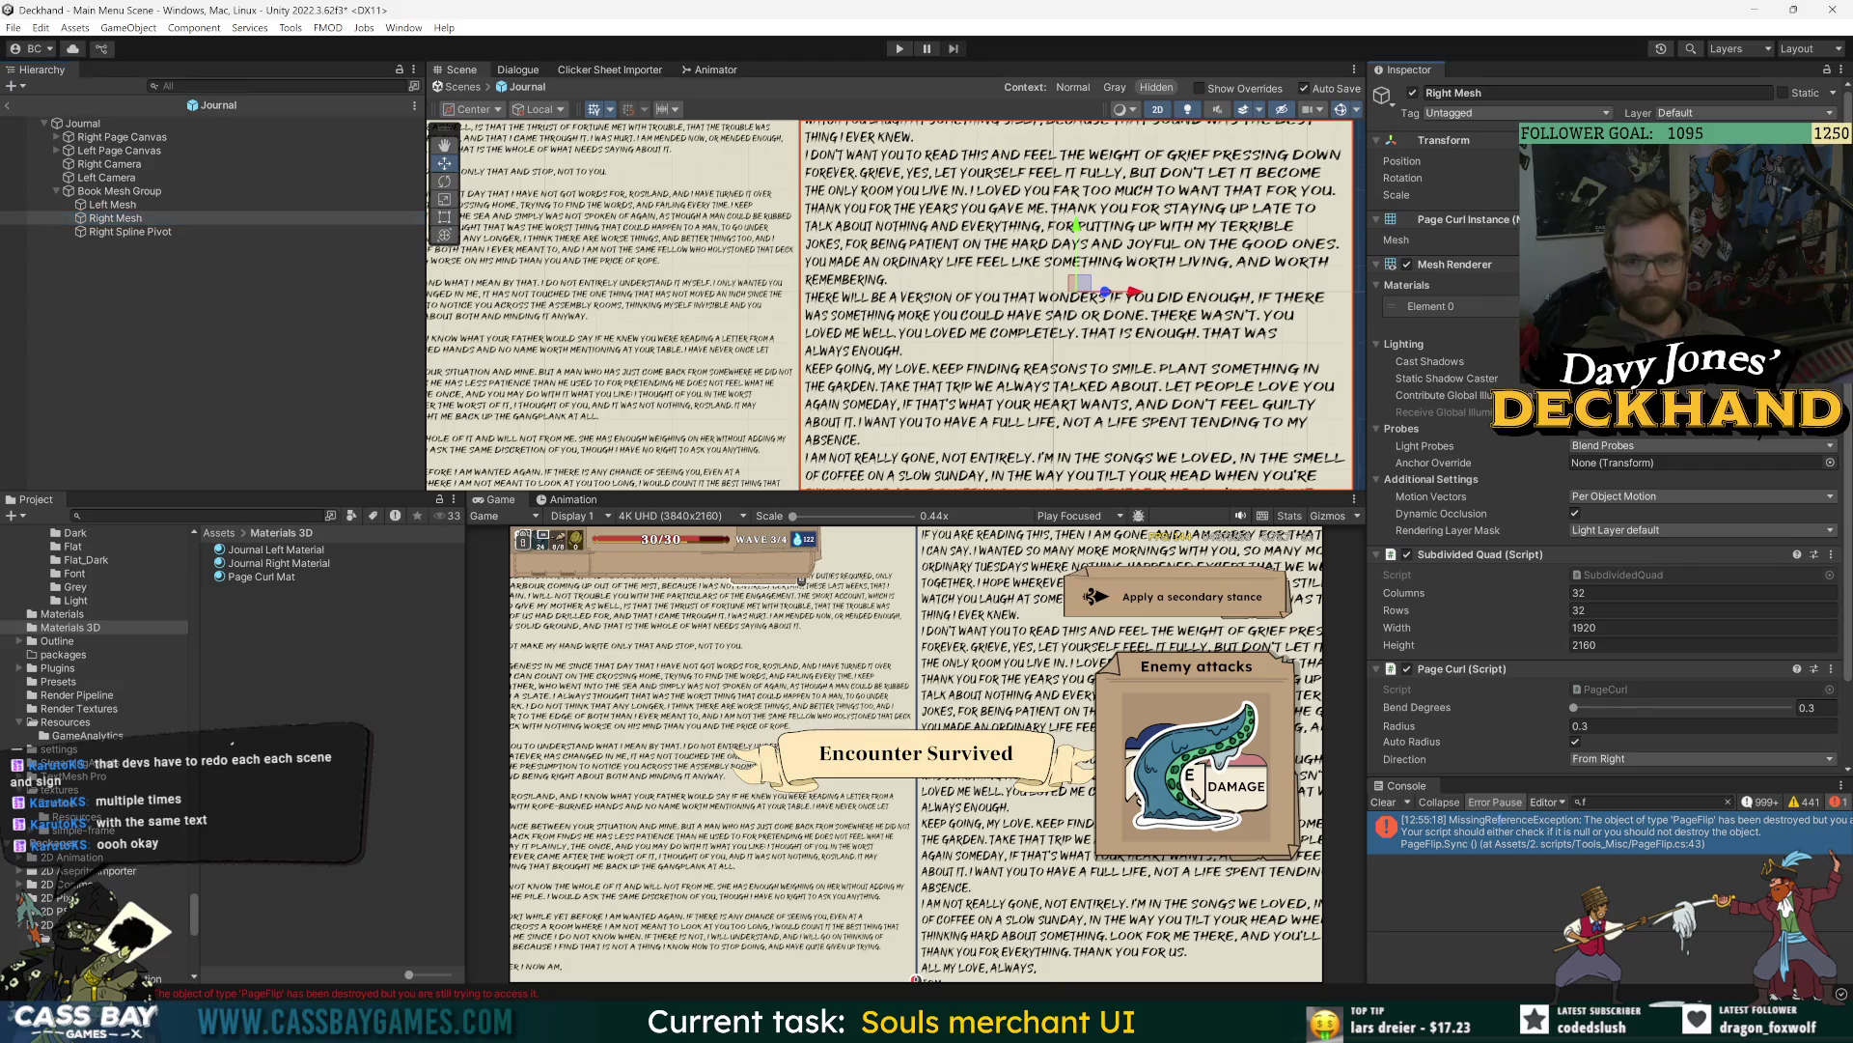
{"action": "left_click", "coordinate": [115, 218]}
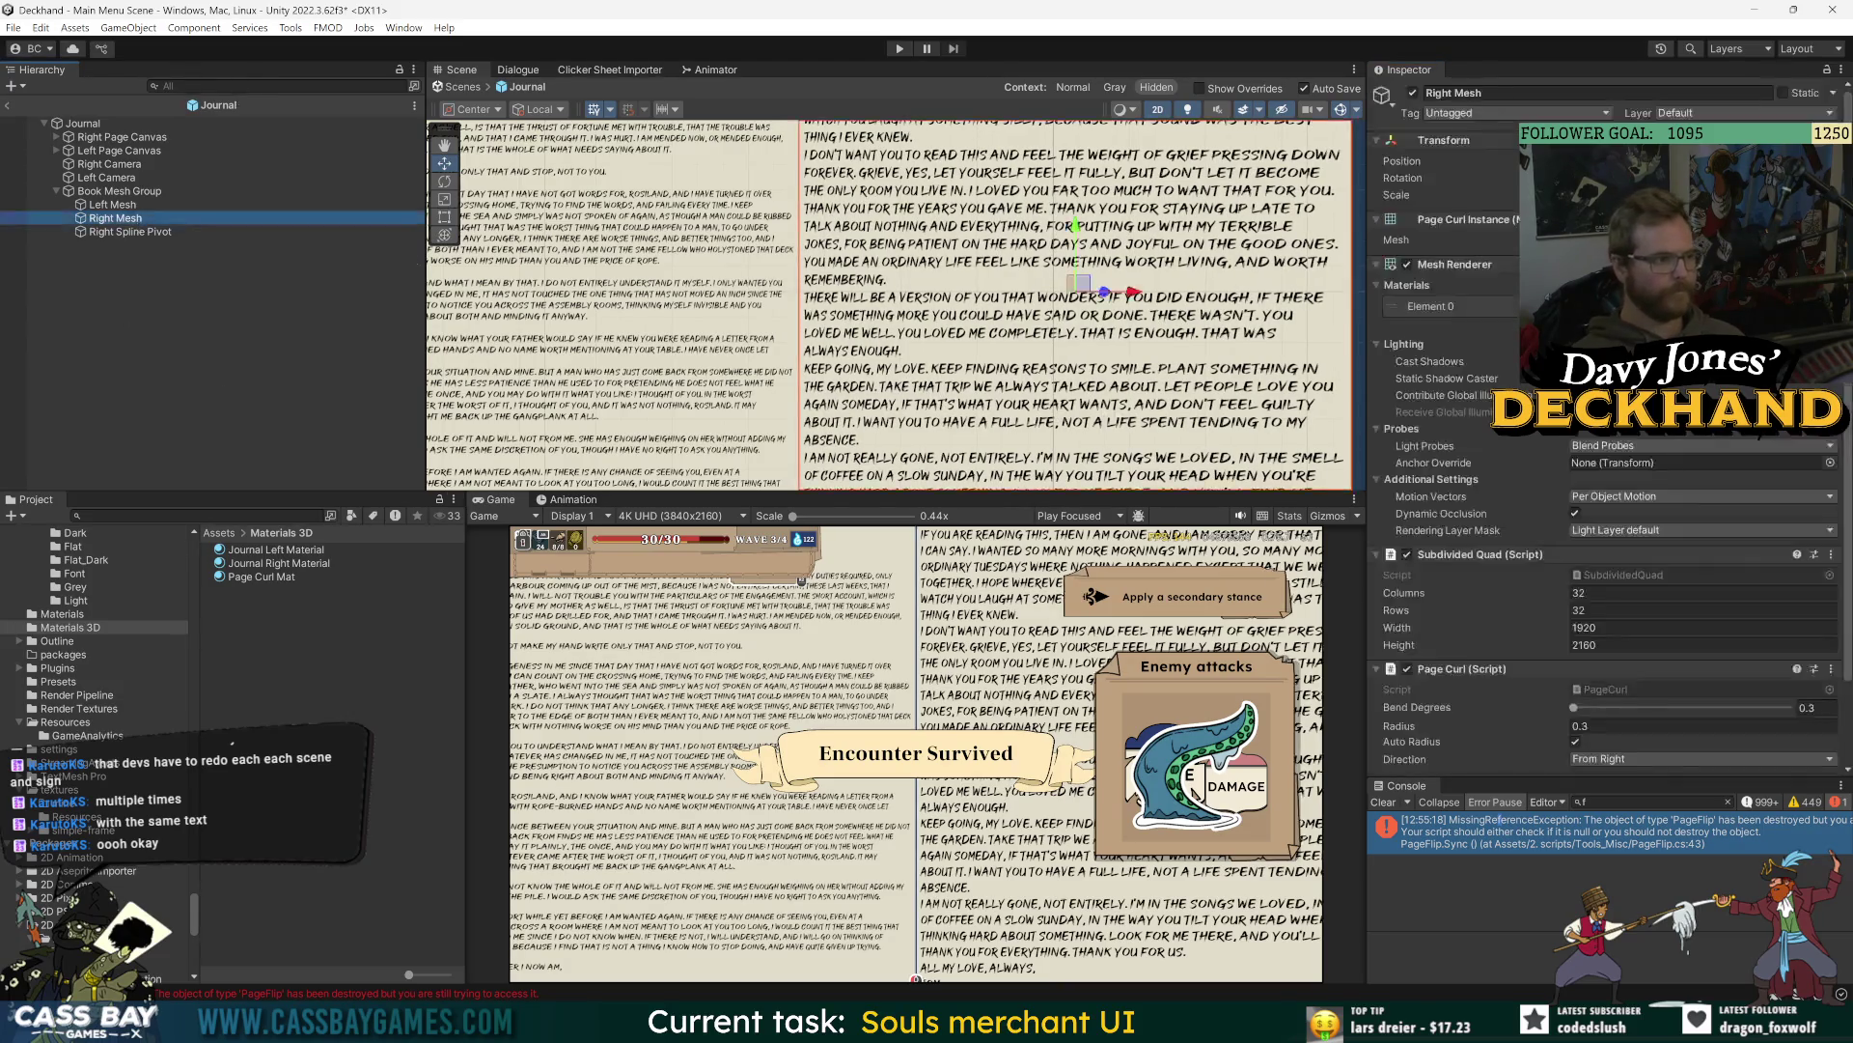
{"action": "key", "text": "f"}
{"action": "left_click", "coordinate": [310, 337]}
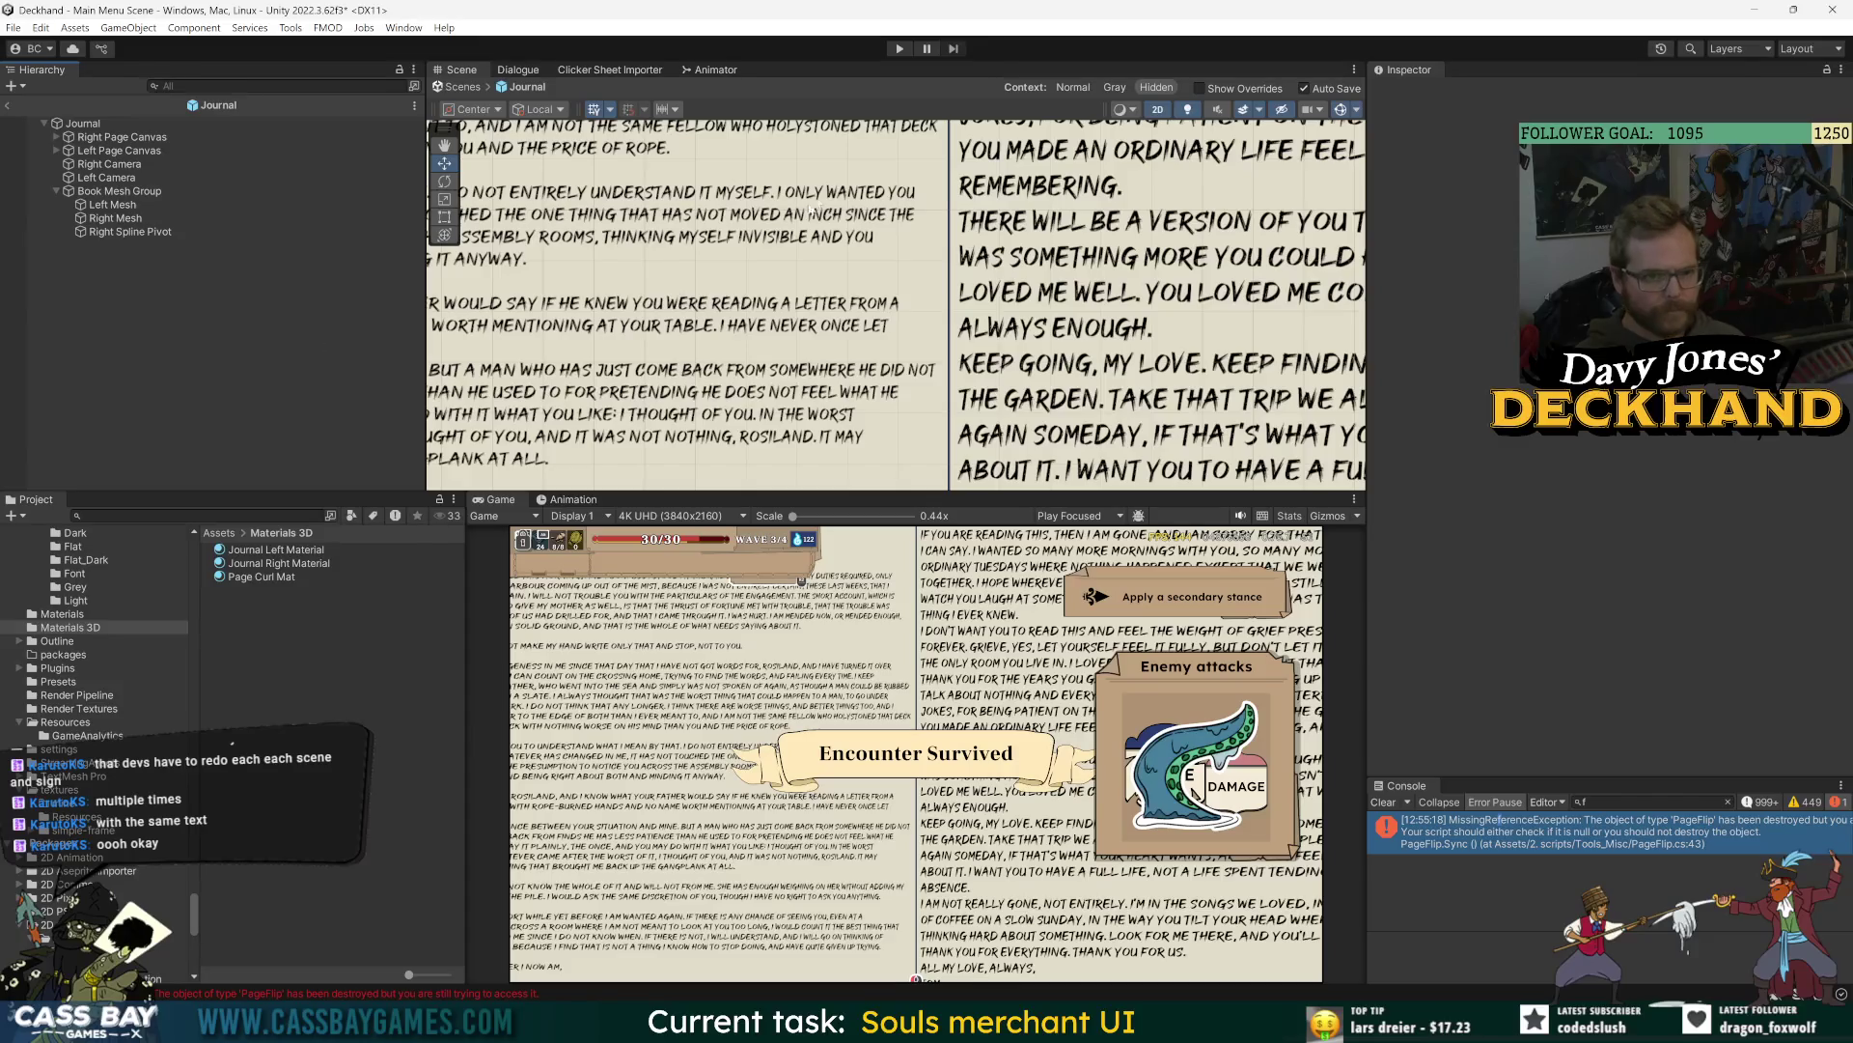
- Nudge Left Mesh right to close the seam between the two pages
{"action": "left_click", "coordinate": [114, 218]}
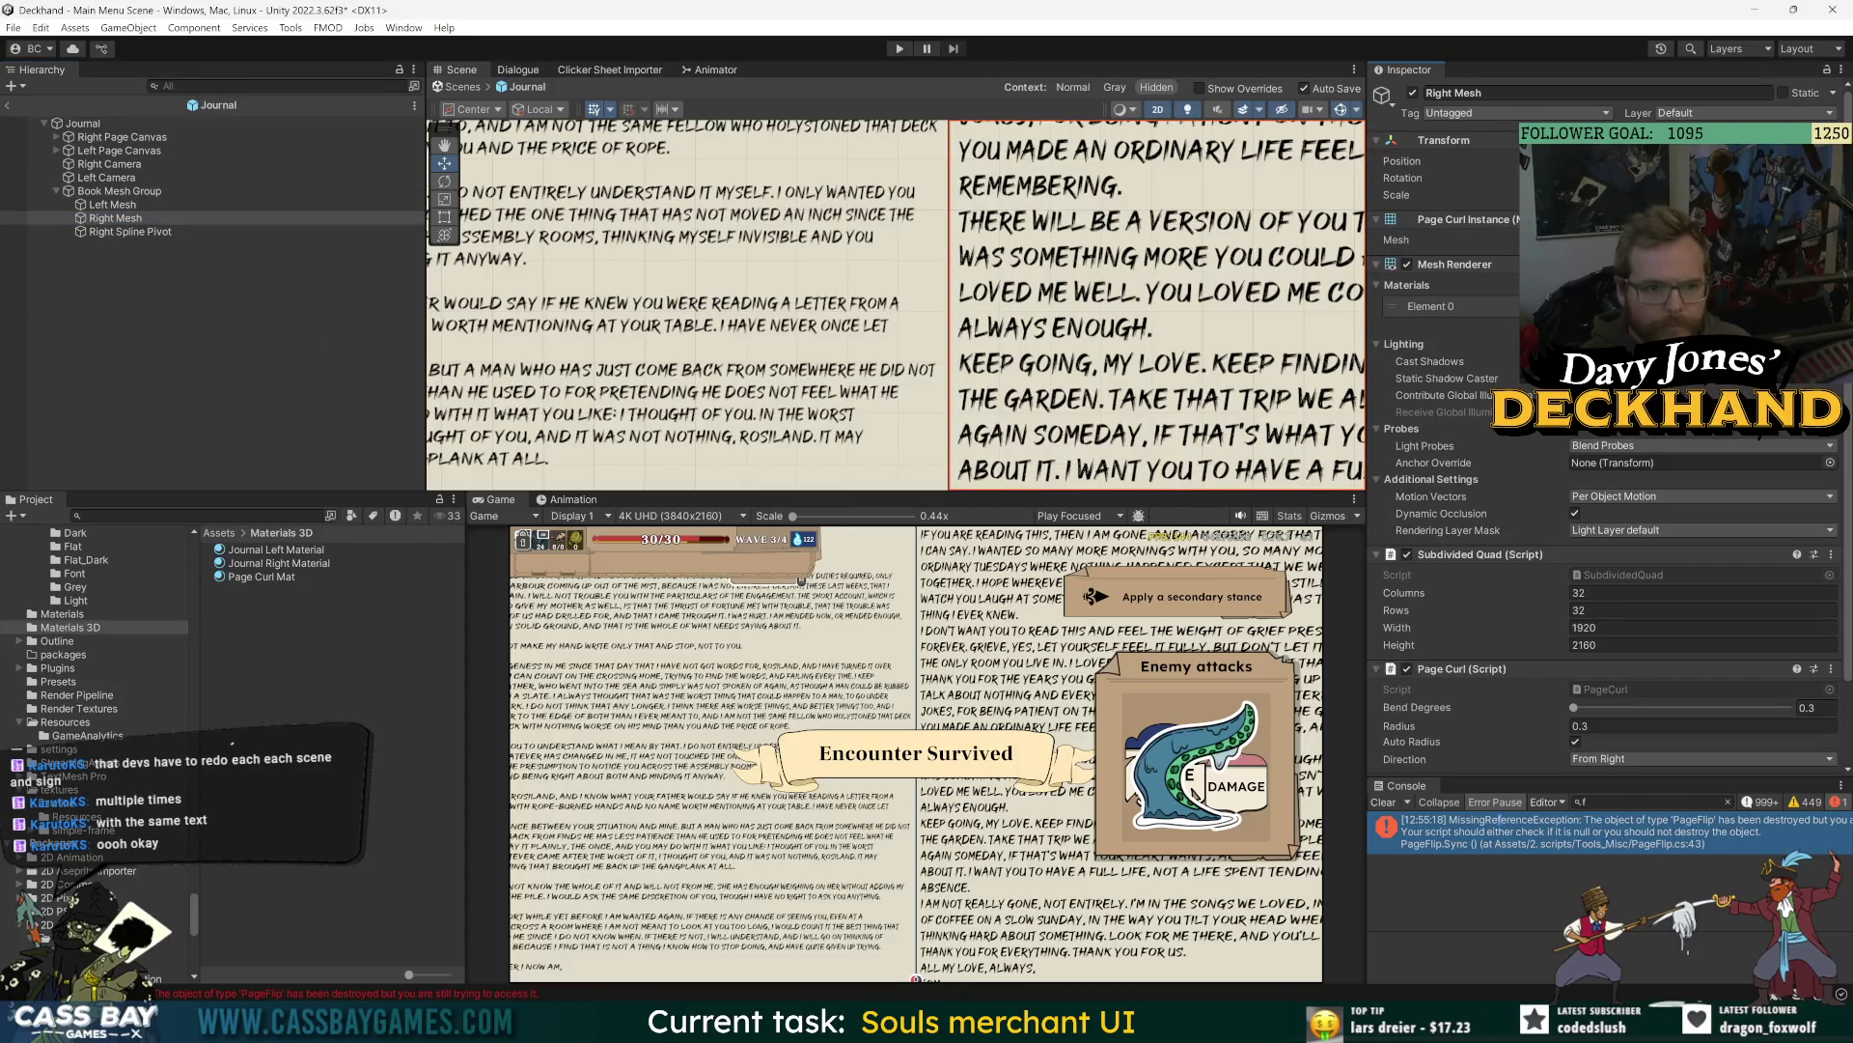
{"action": "scroll", "coordinate": [1057, 314], "scroll_direction": "up", "scroll_amount": 10}
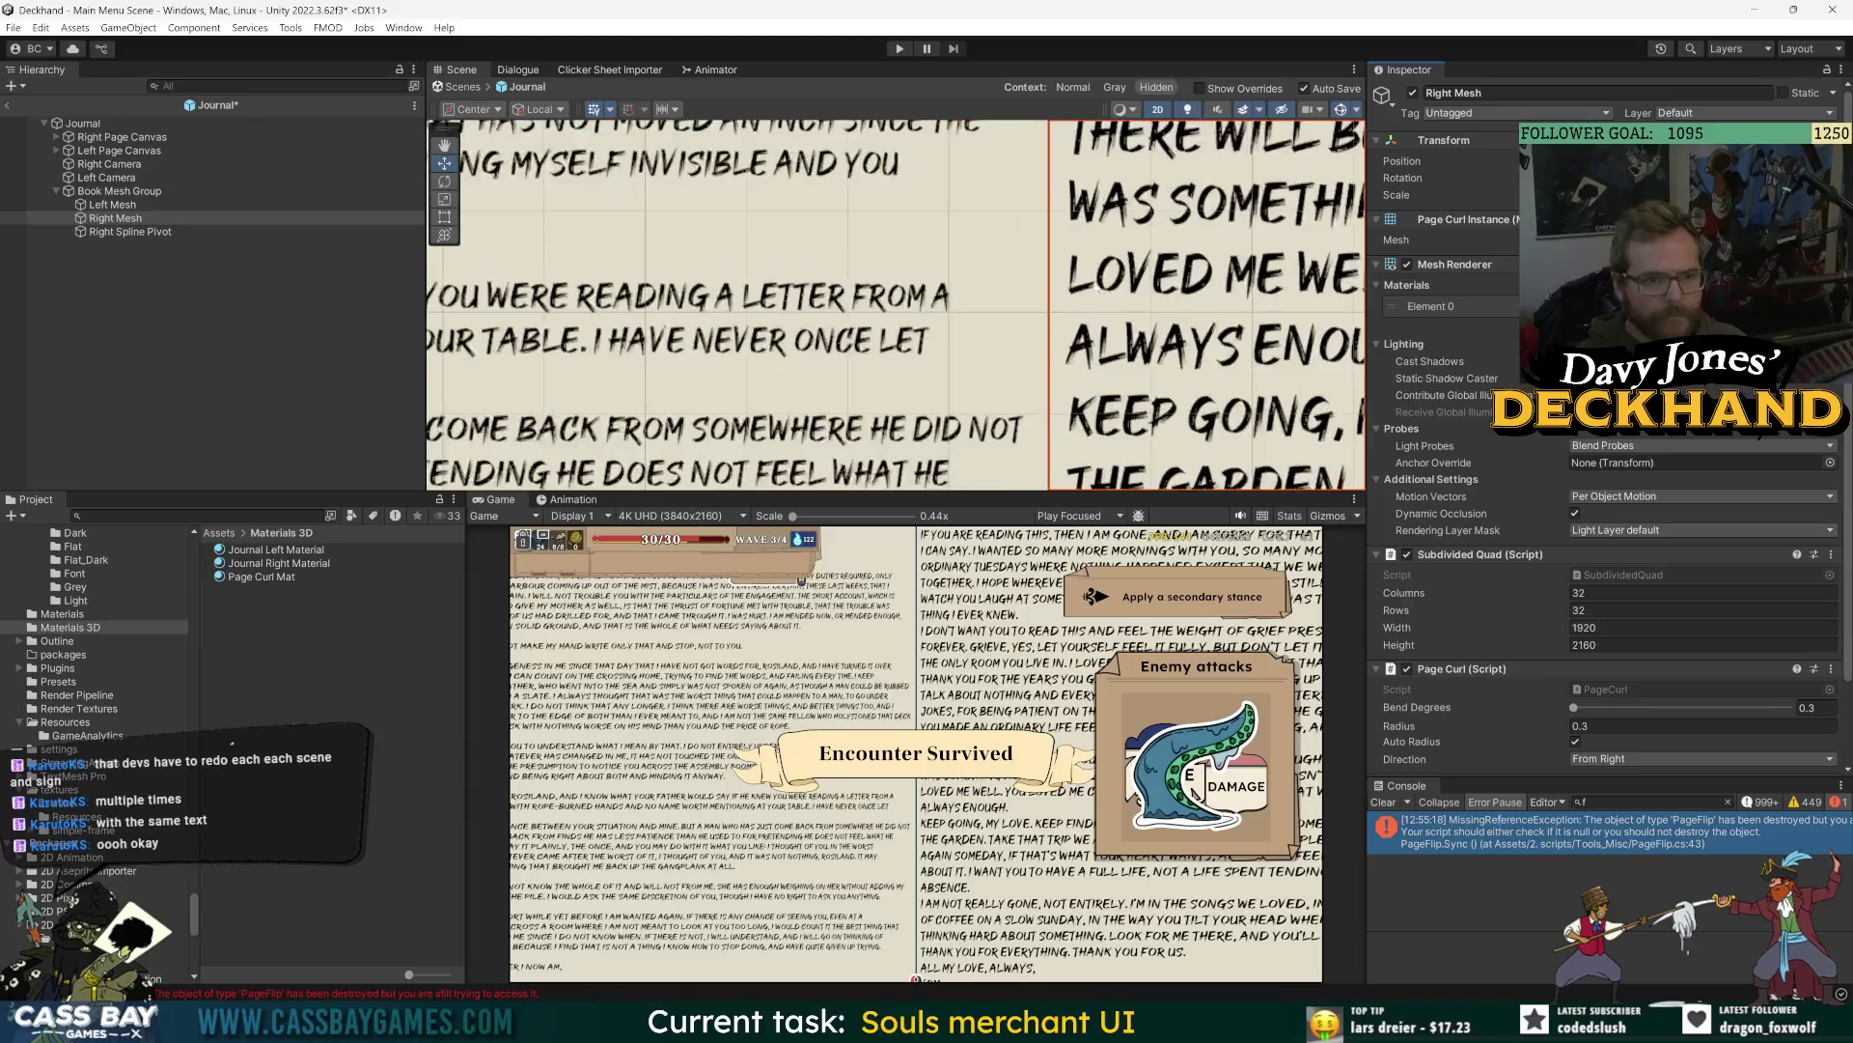
{"action": "scroll", "coordinate": [1052, 309], "scroll_direction": "up", "scroll_amount": 2}
{"action": "left_click", "coordinate": [113, 205]}
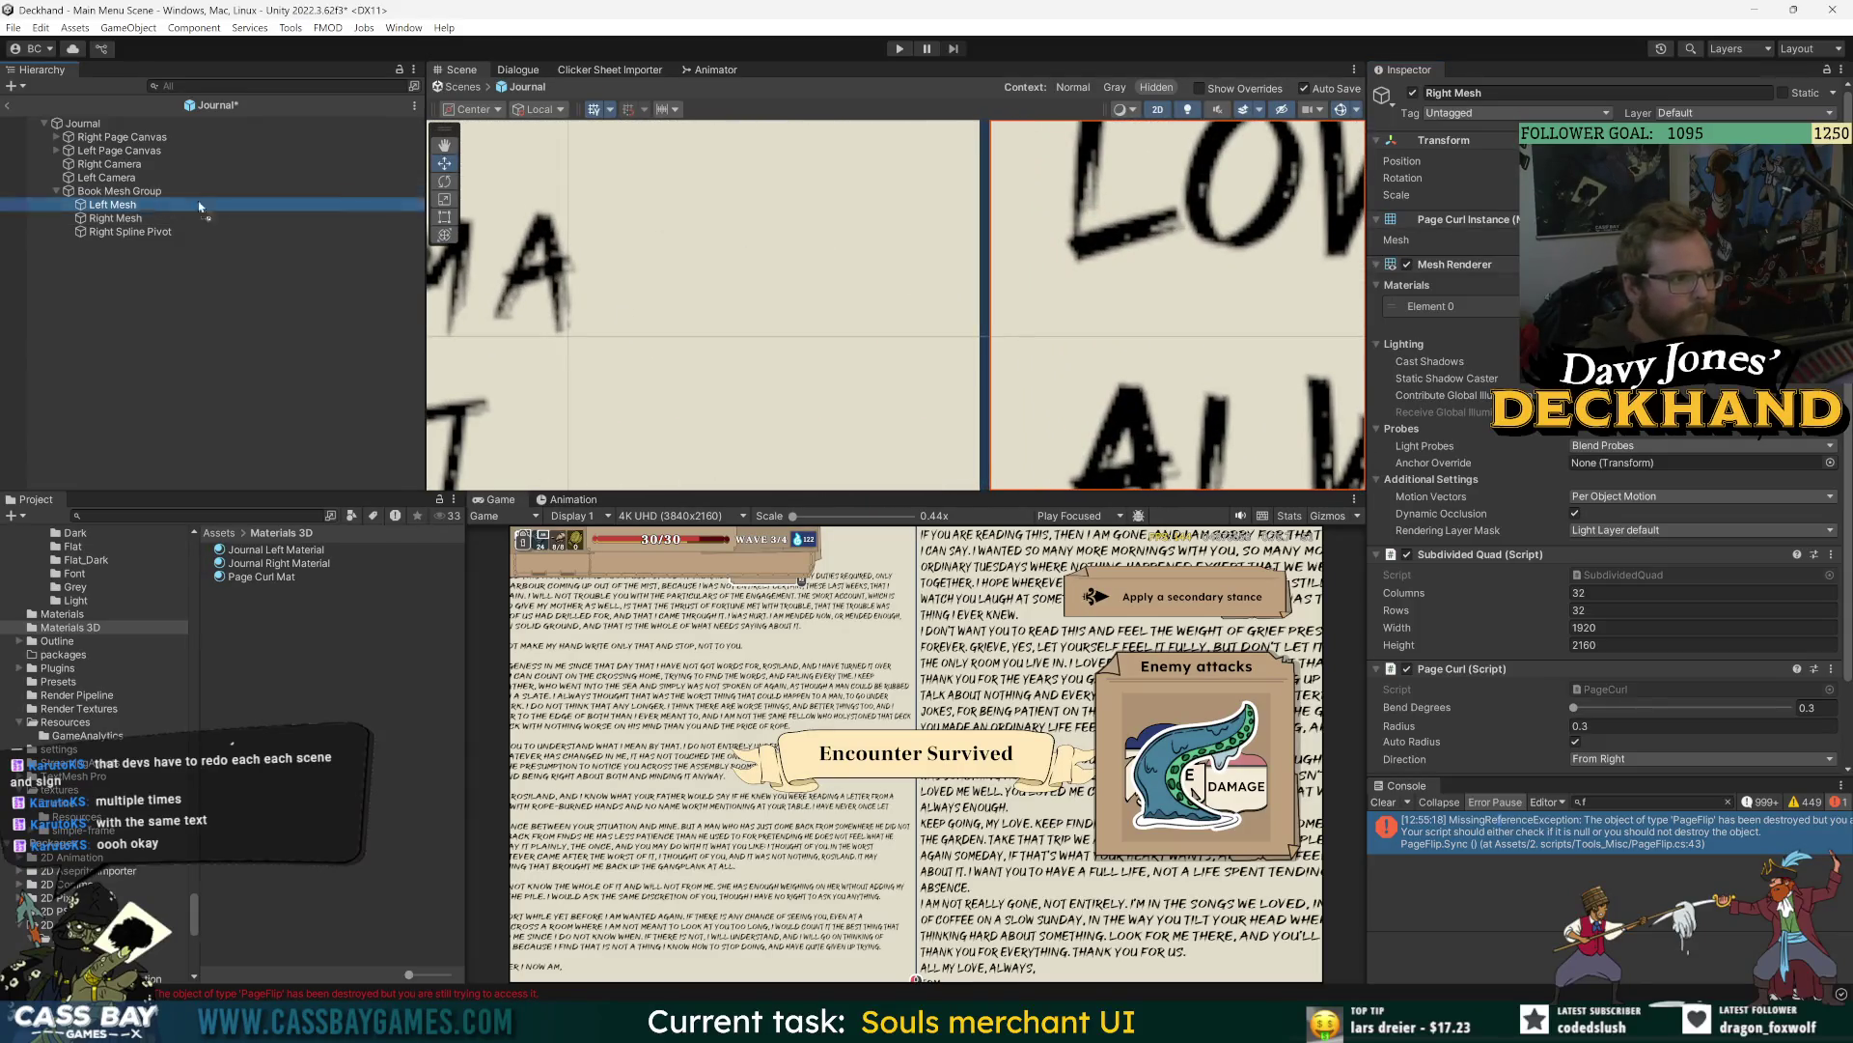
{"action": "left_click_drag", "start_coordinate": [541, 290], "coordinate": [550, 289]}
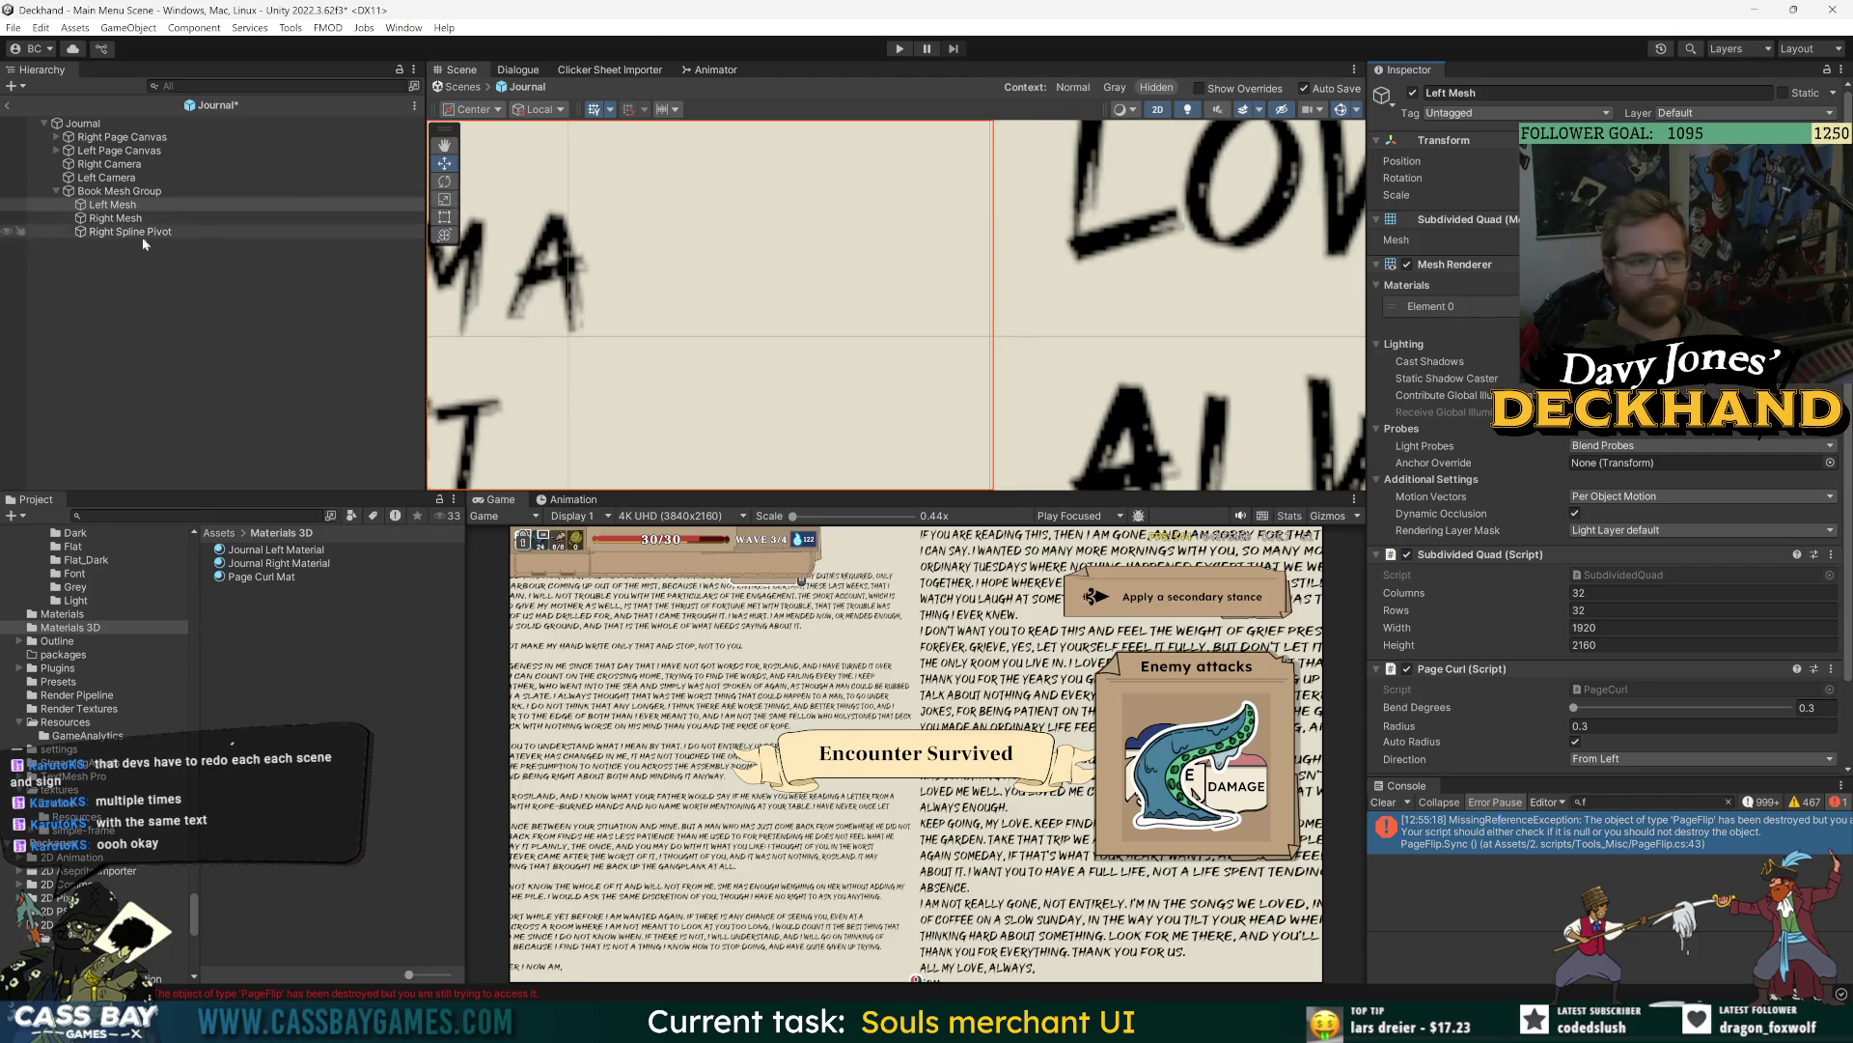
- Compare Left Mesh and Right Mesh settings, confirming Right Mesh curls From Right
{"action": "left_click", "coordinate": [115, 219]}
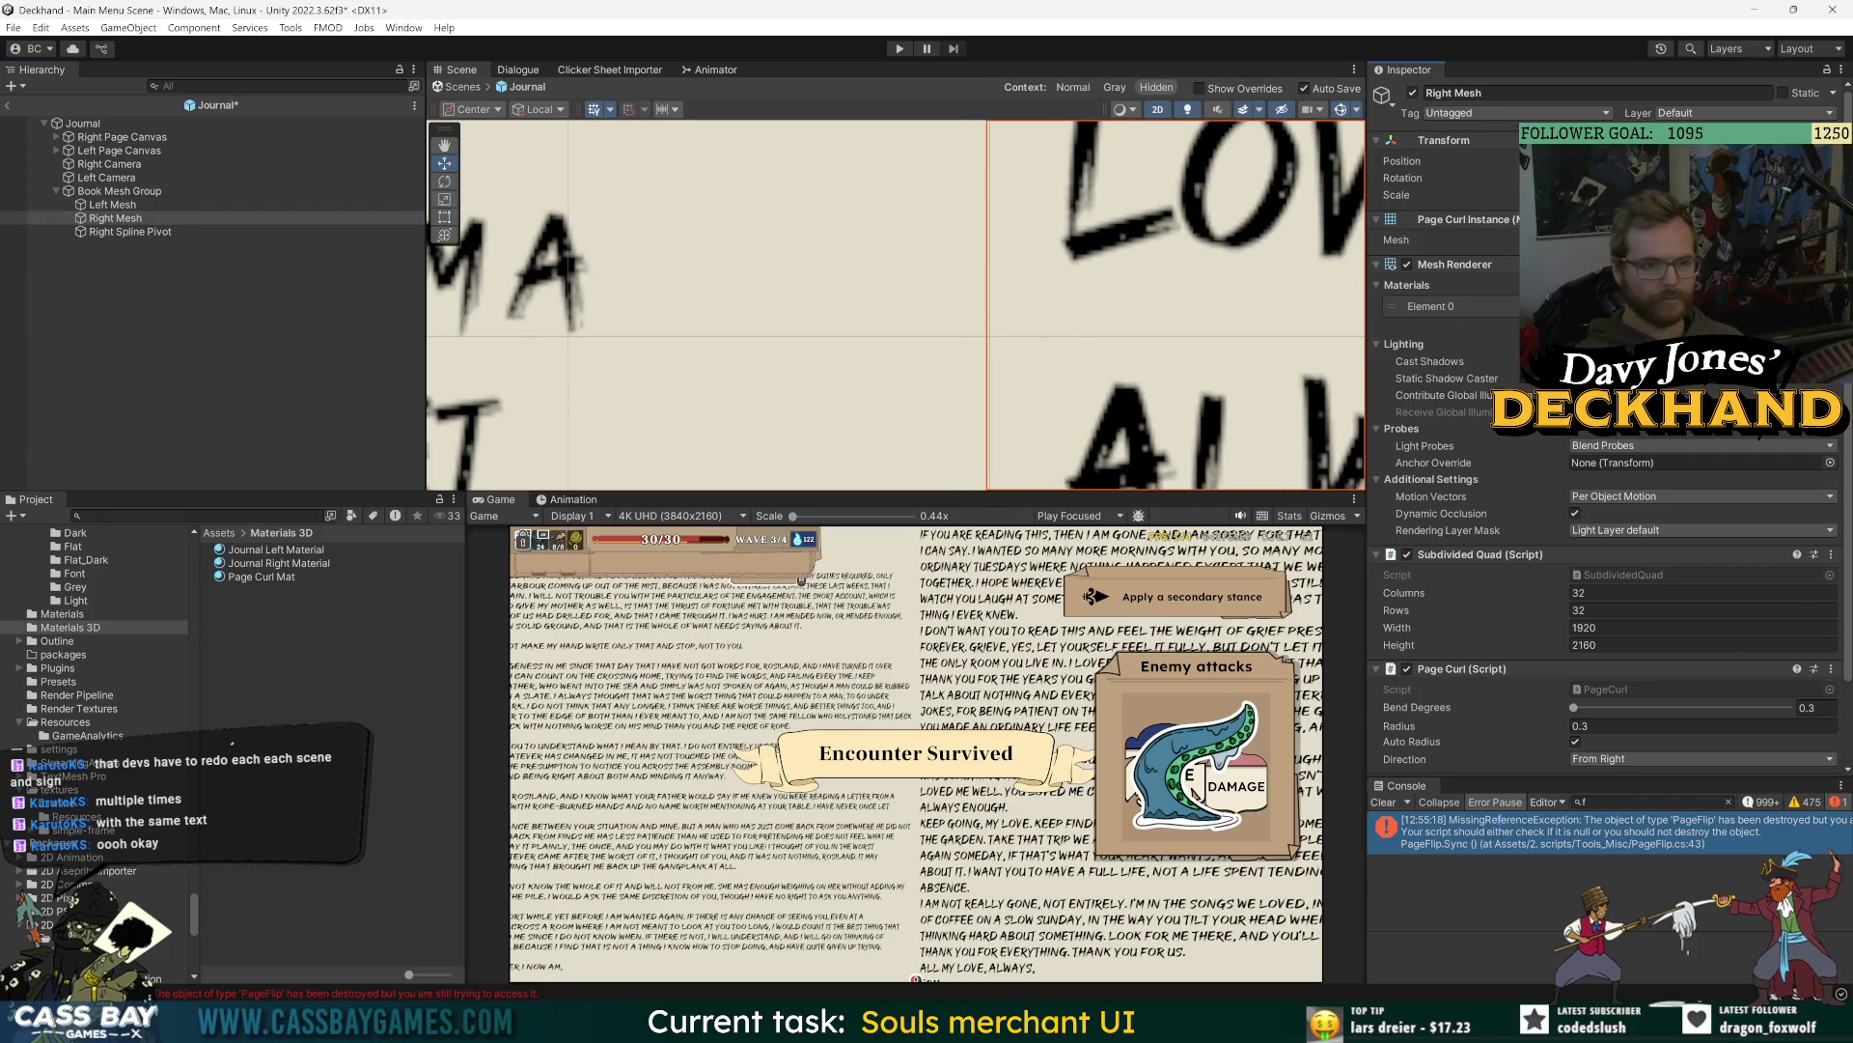
{"action": "left_click", "coordinate": [112, 204]}
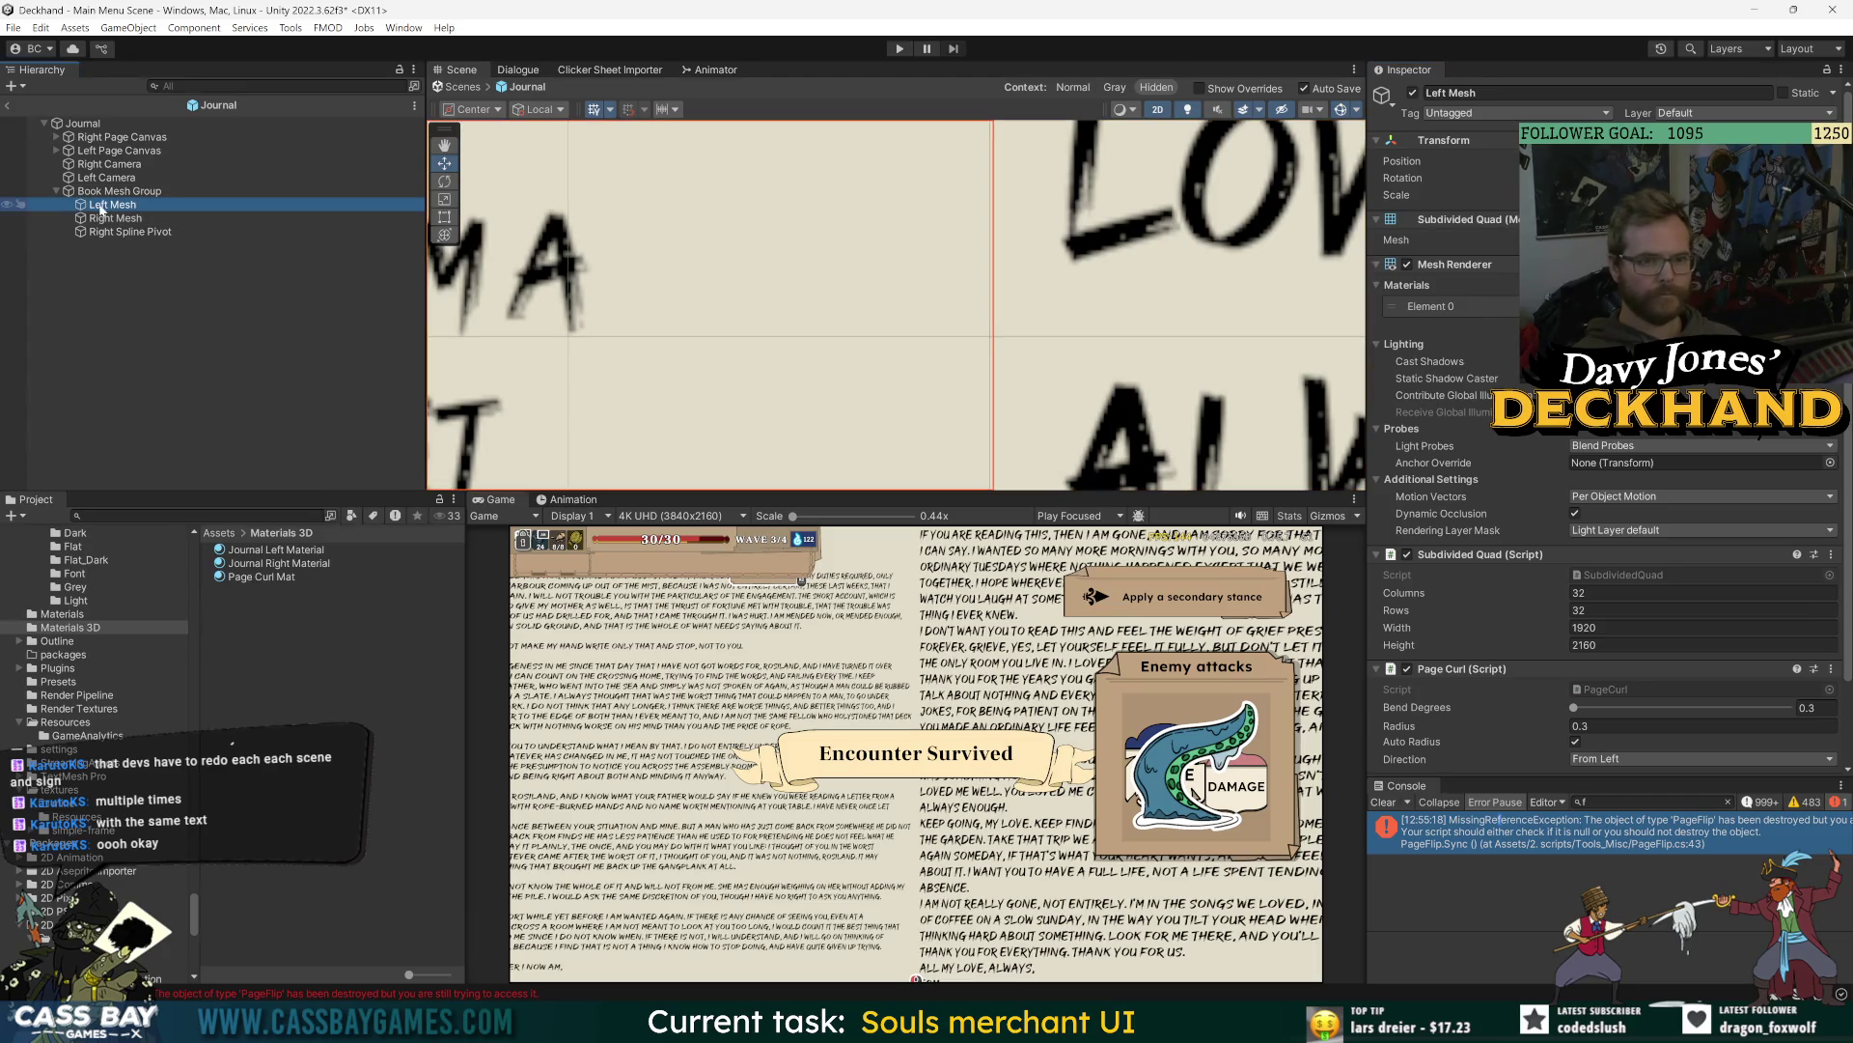
{"action": "left_click", "coordinate": [114, 218]}
{"action": "left_click", "coordinate": [108, 206]}
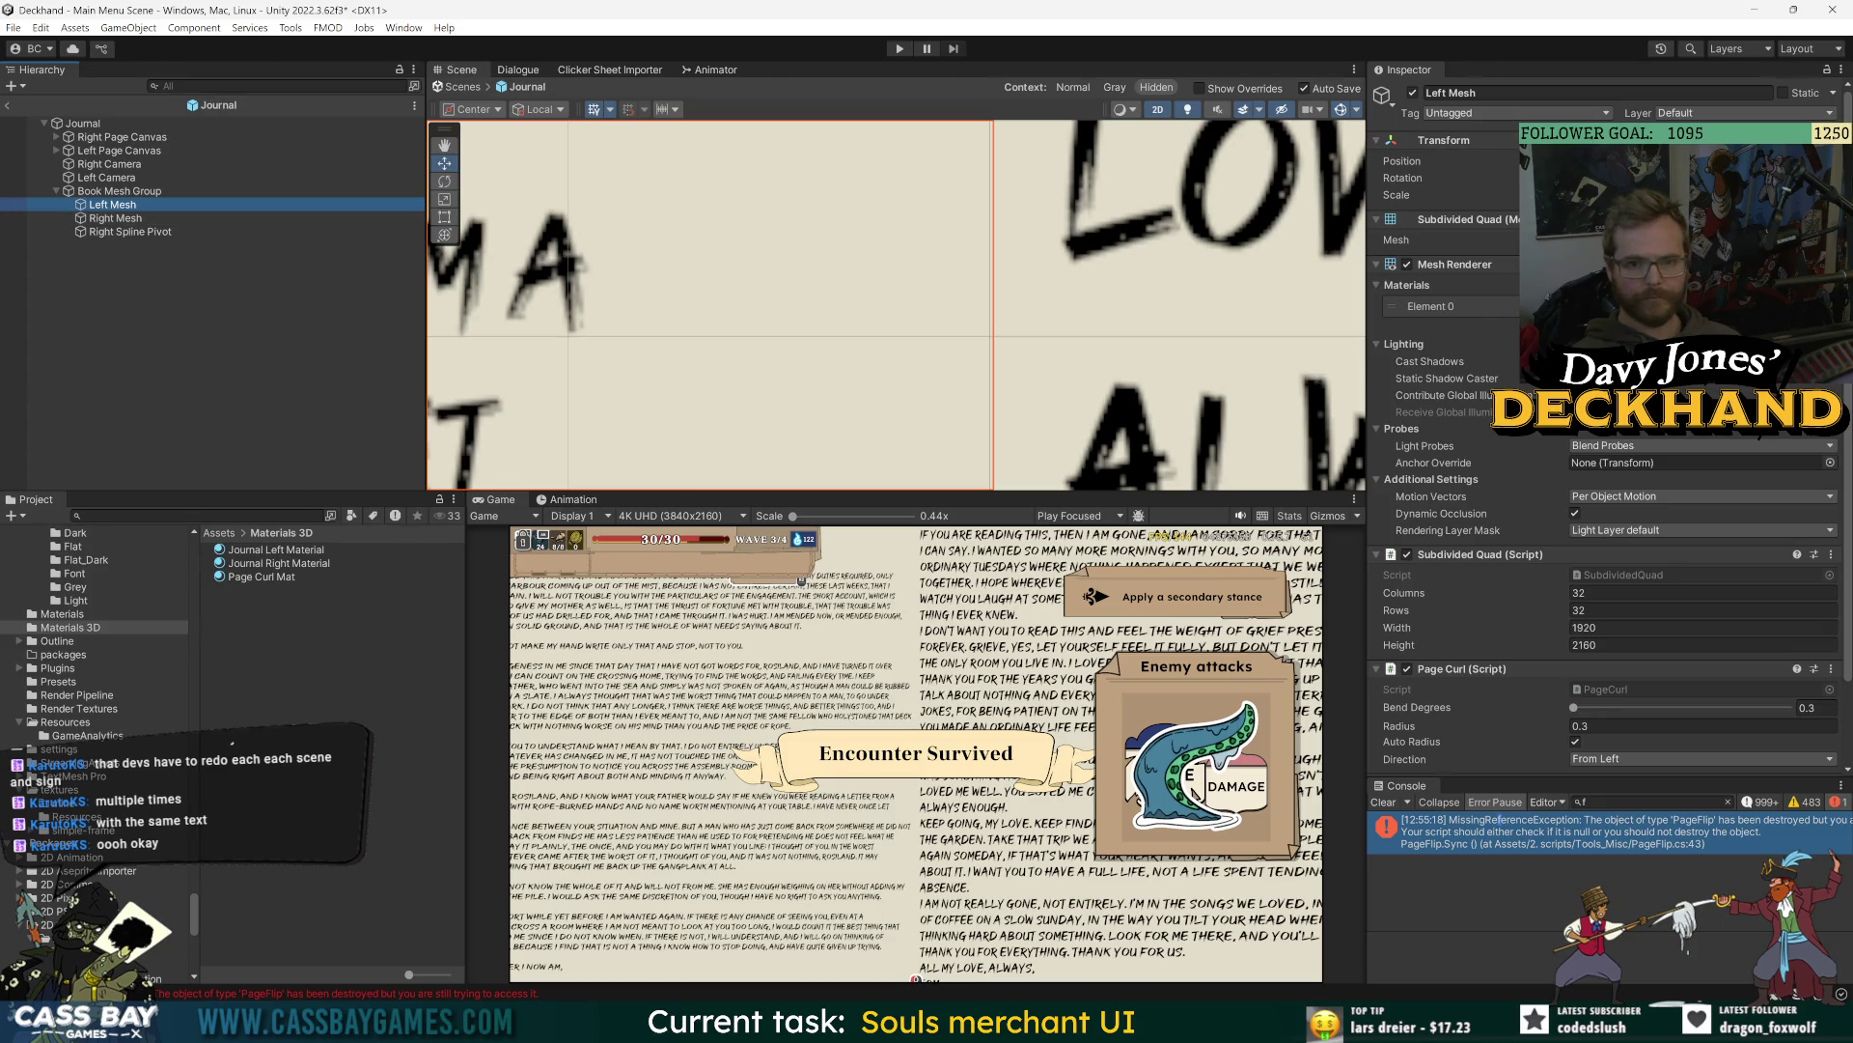
{"action": "left_click", "coordinate": [1409, 70]}
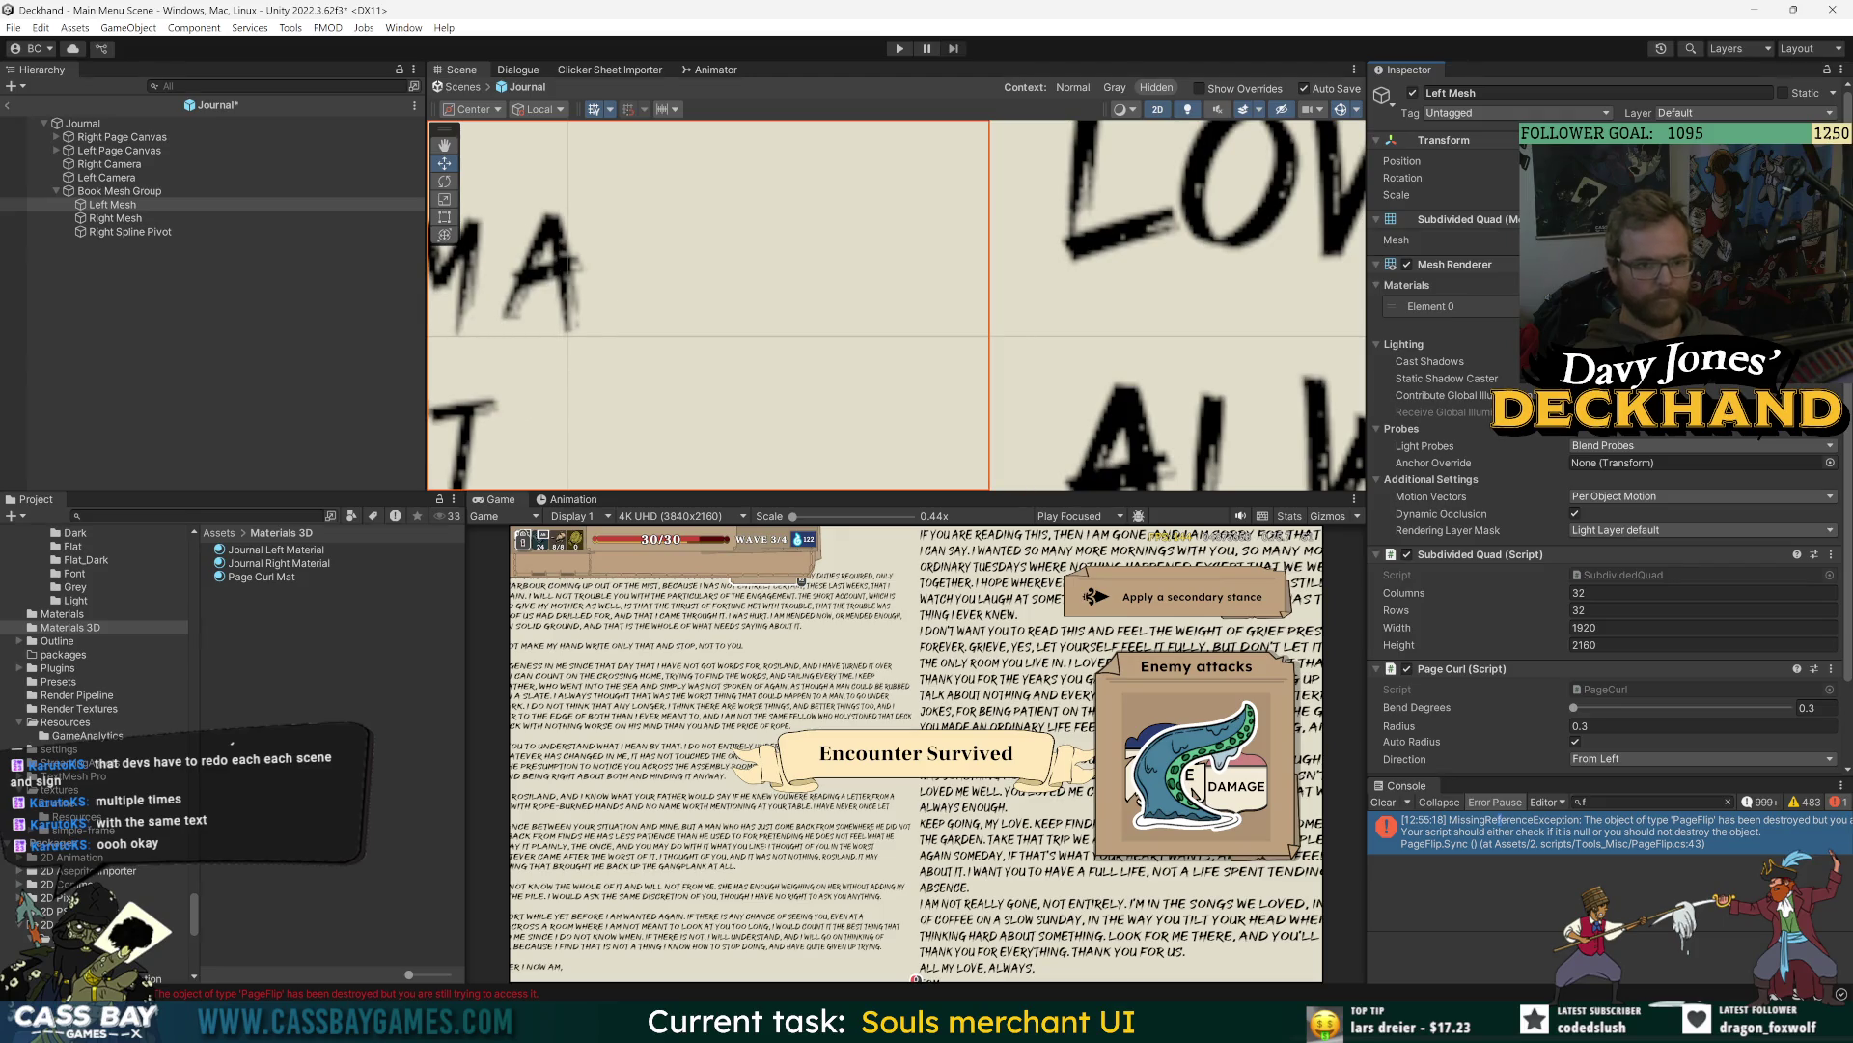
{"action": "left_click", "coordinate": [194, 218]}
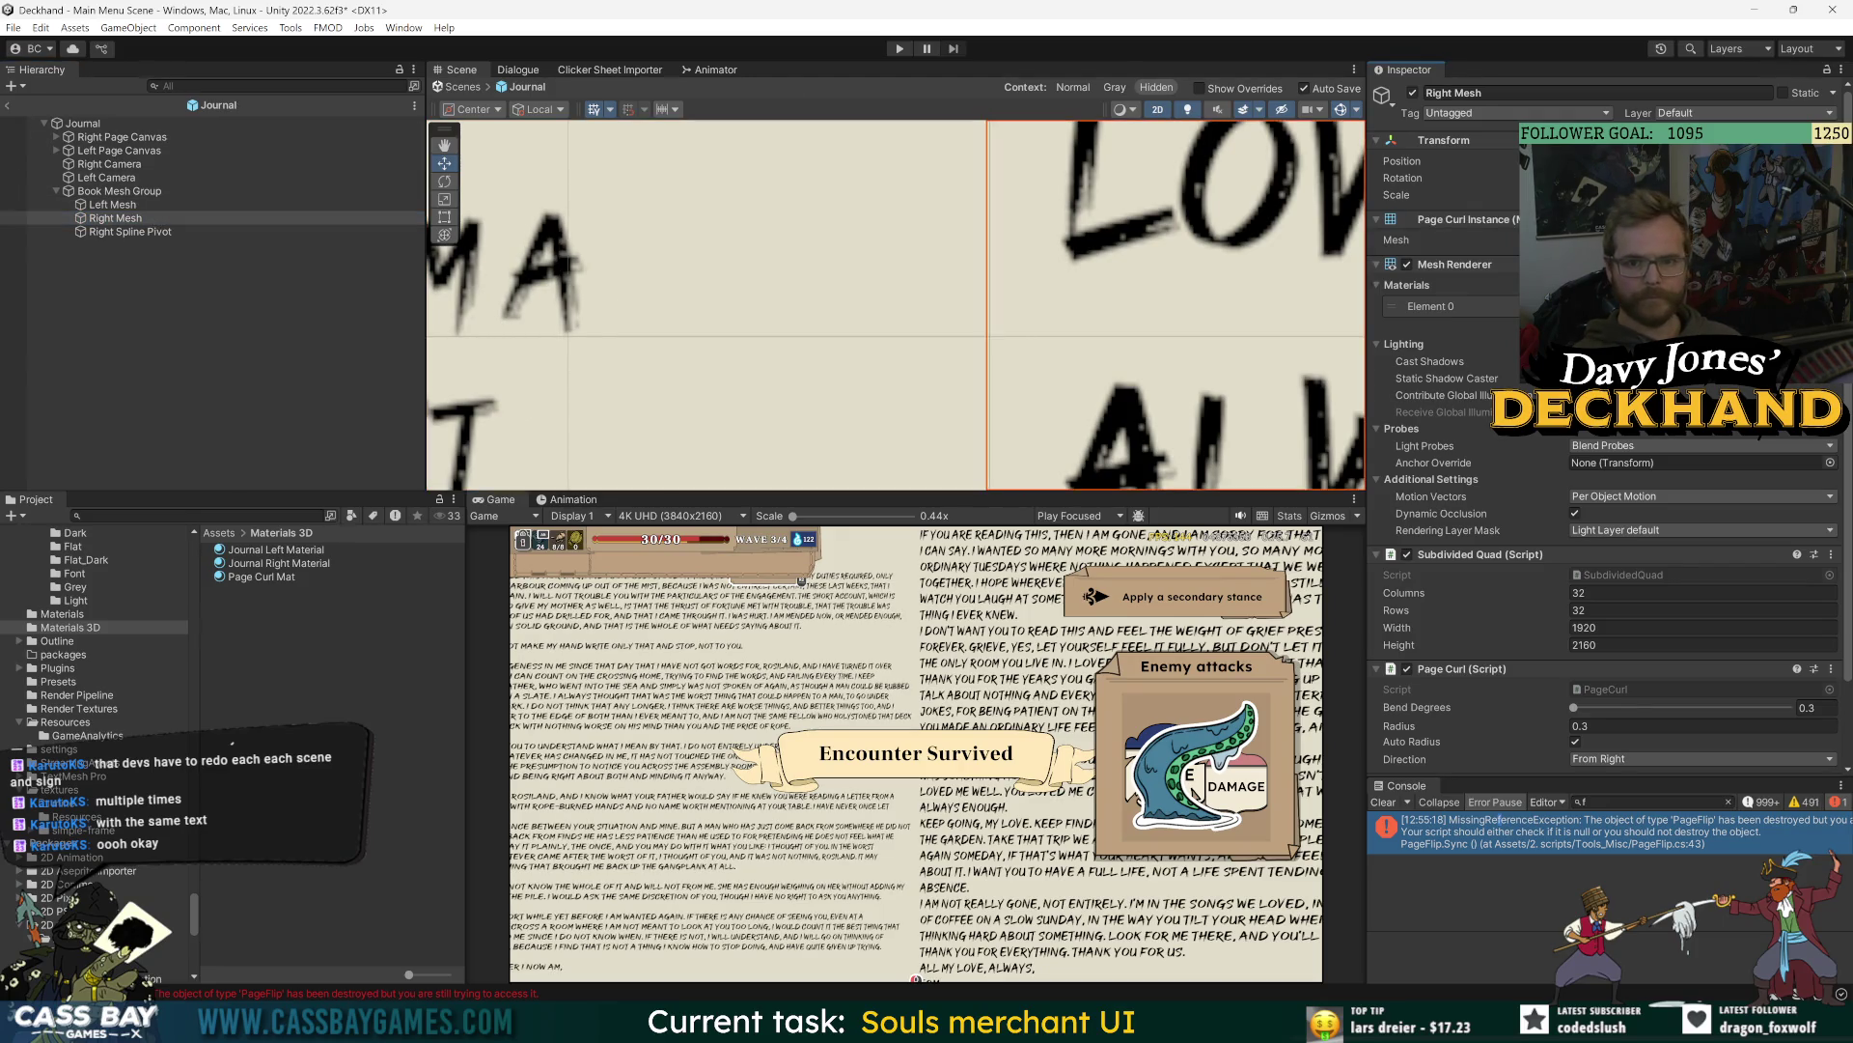
{"action": "left_click", "coordinate": [128, 205]}
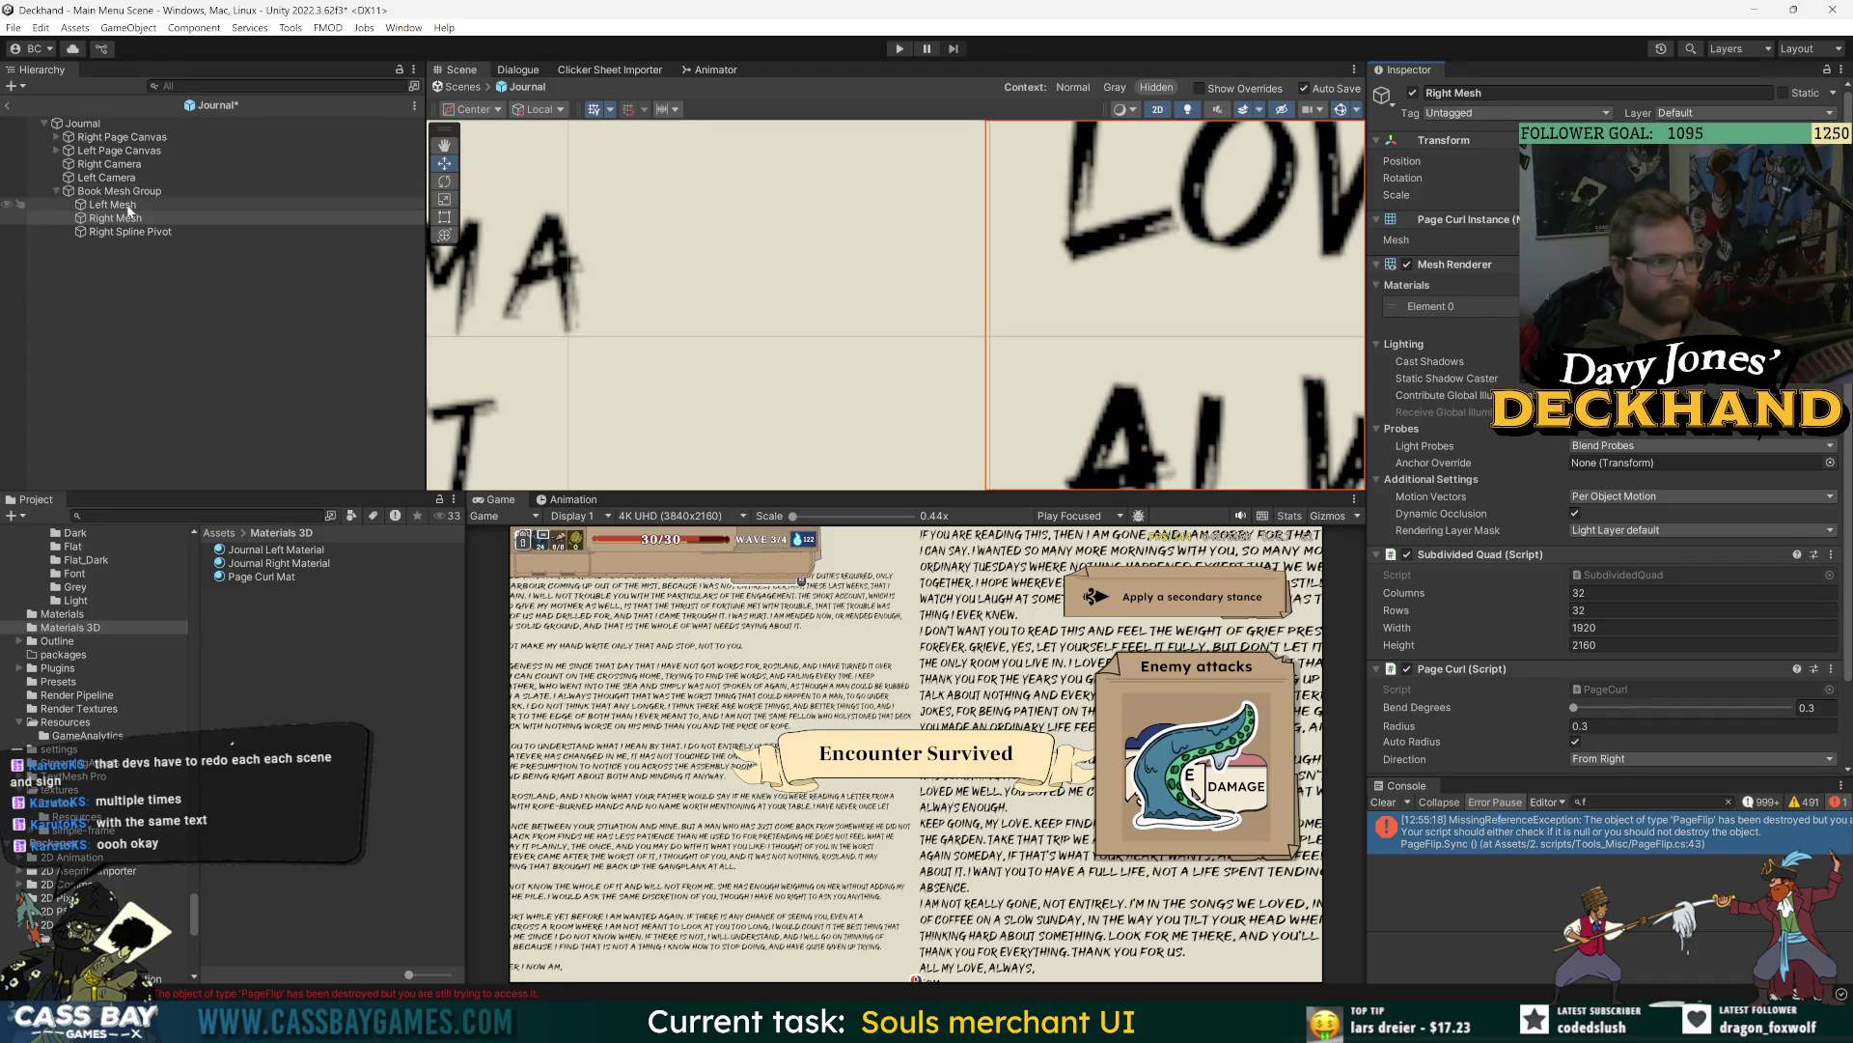
{"action": "left_click", "coordinate": [128, 217]}
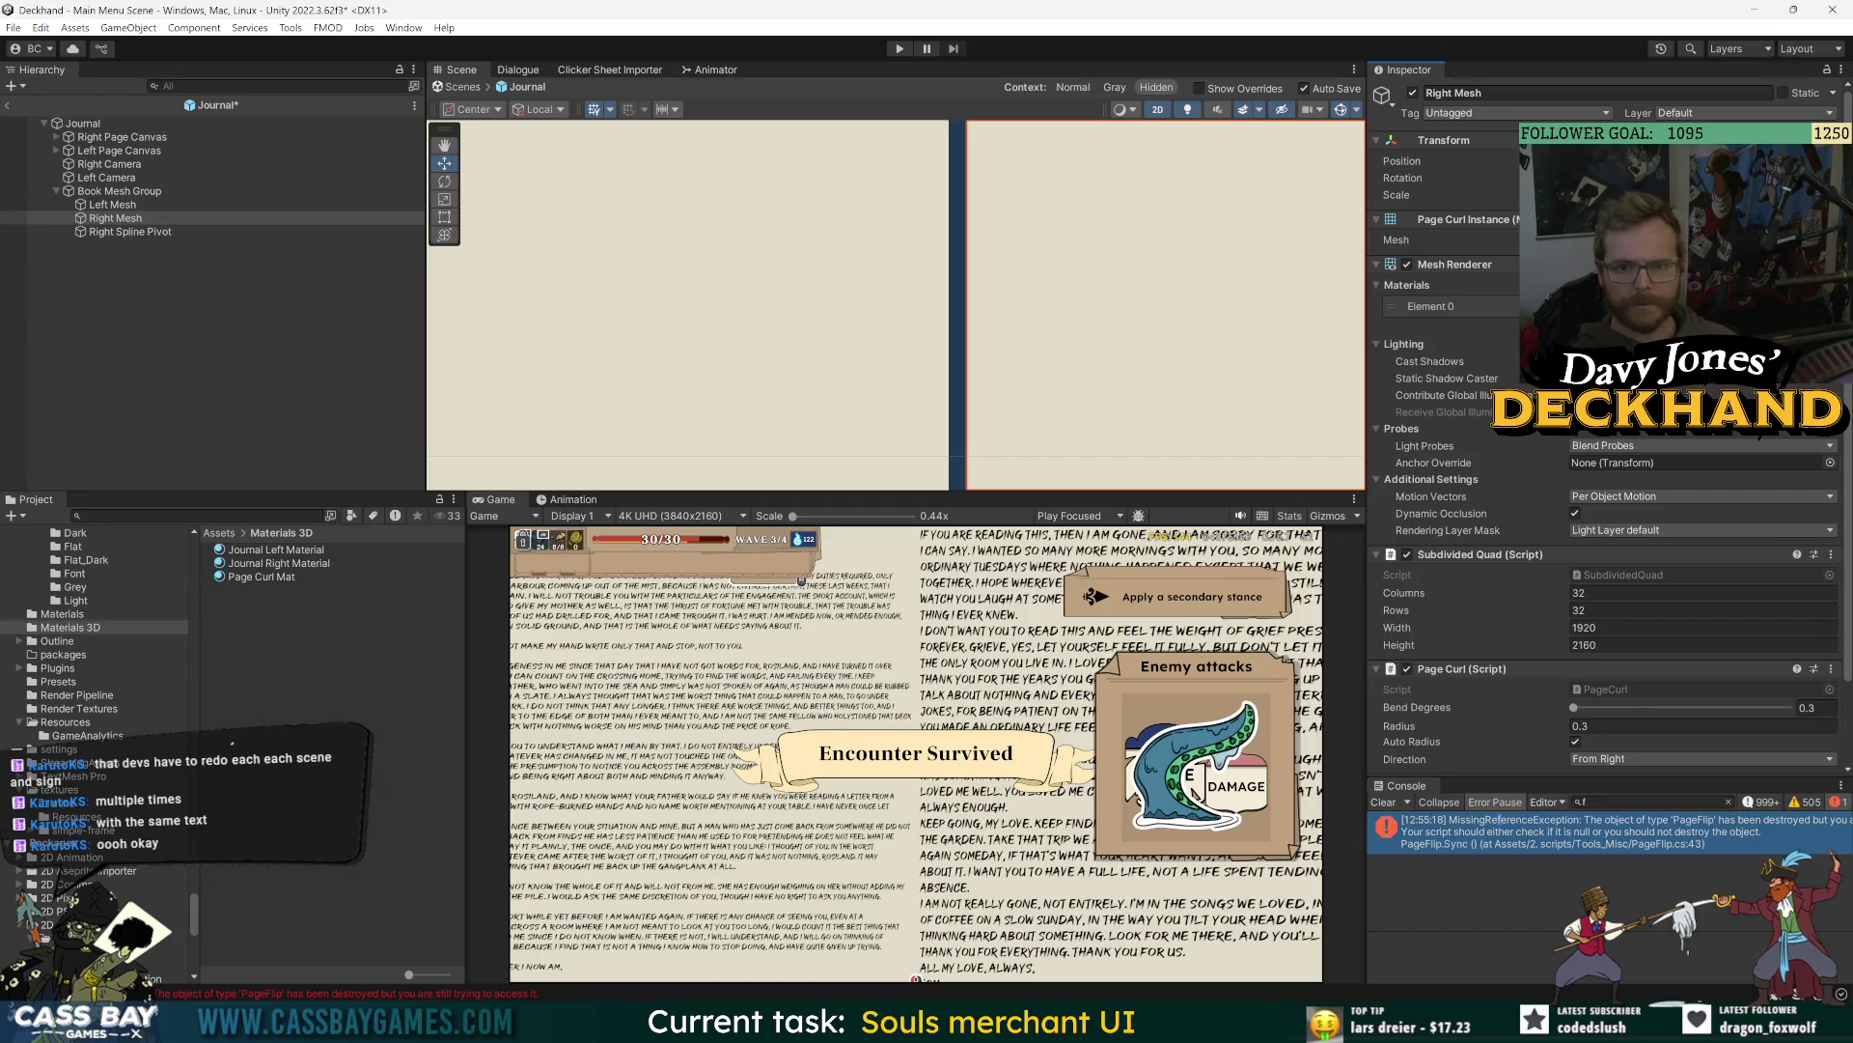
- Review Right Spline Pivot, Book Mesh Group and both pages, then save the Journal scene
{"action": "left_click", "coordinate": [112, 233]}
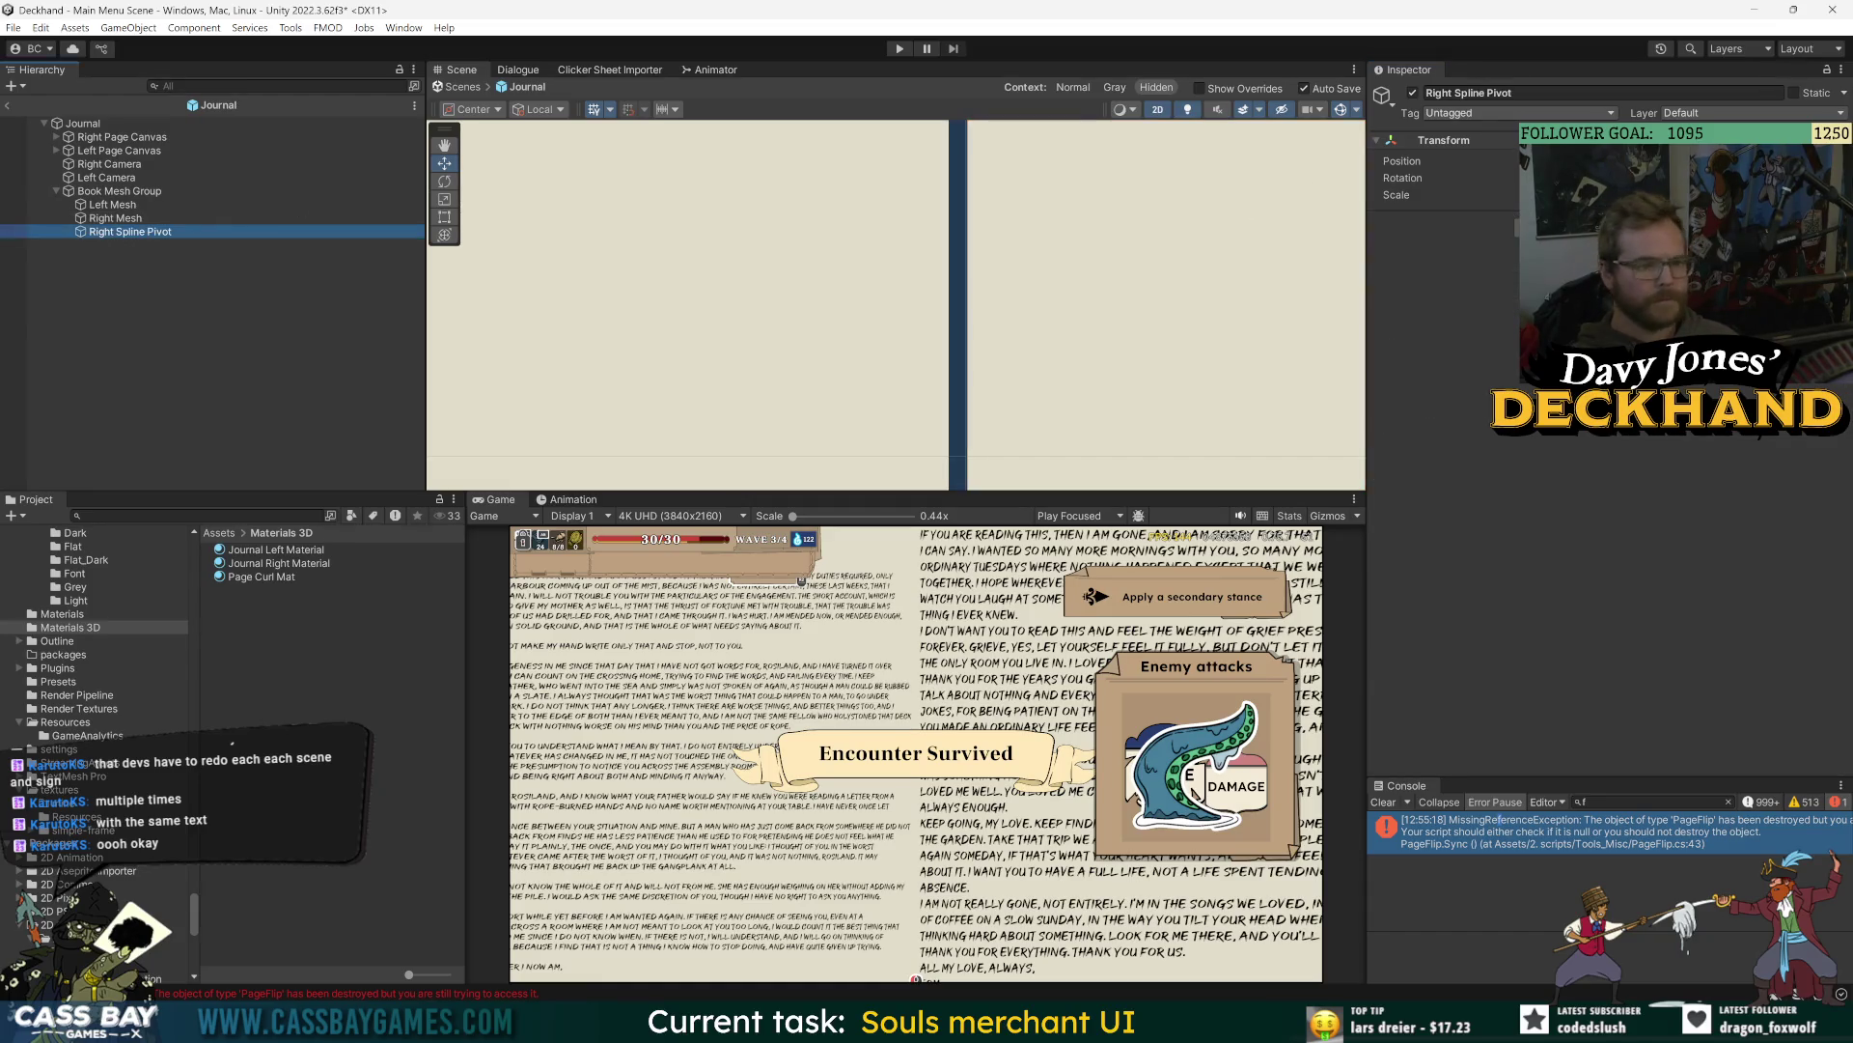
{"action": "left_click", "coordinate": [188, 193]}
{"action": "left_click", "coordinate": [203, 217]}
{"action": "left_click", "coordinate": [209, 206]}
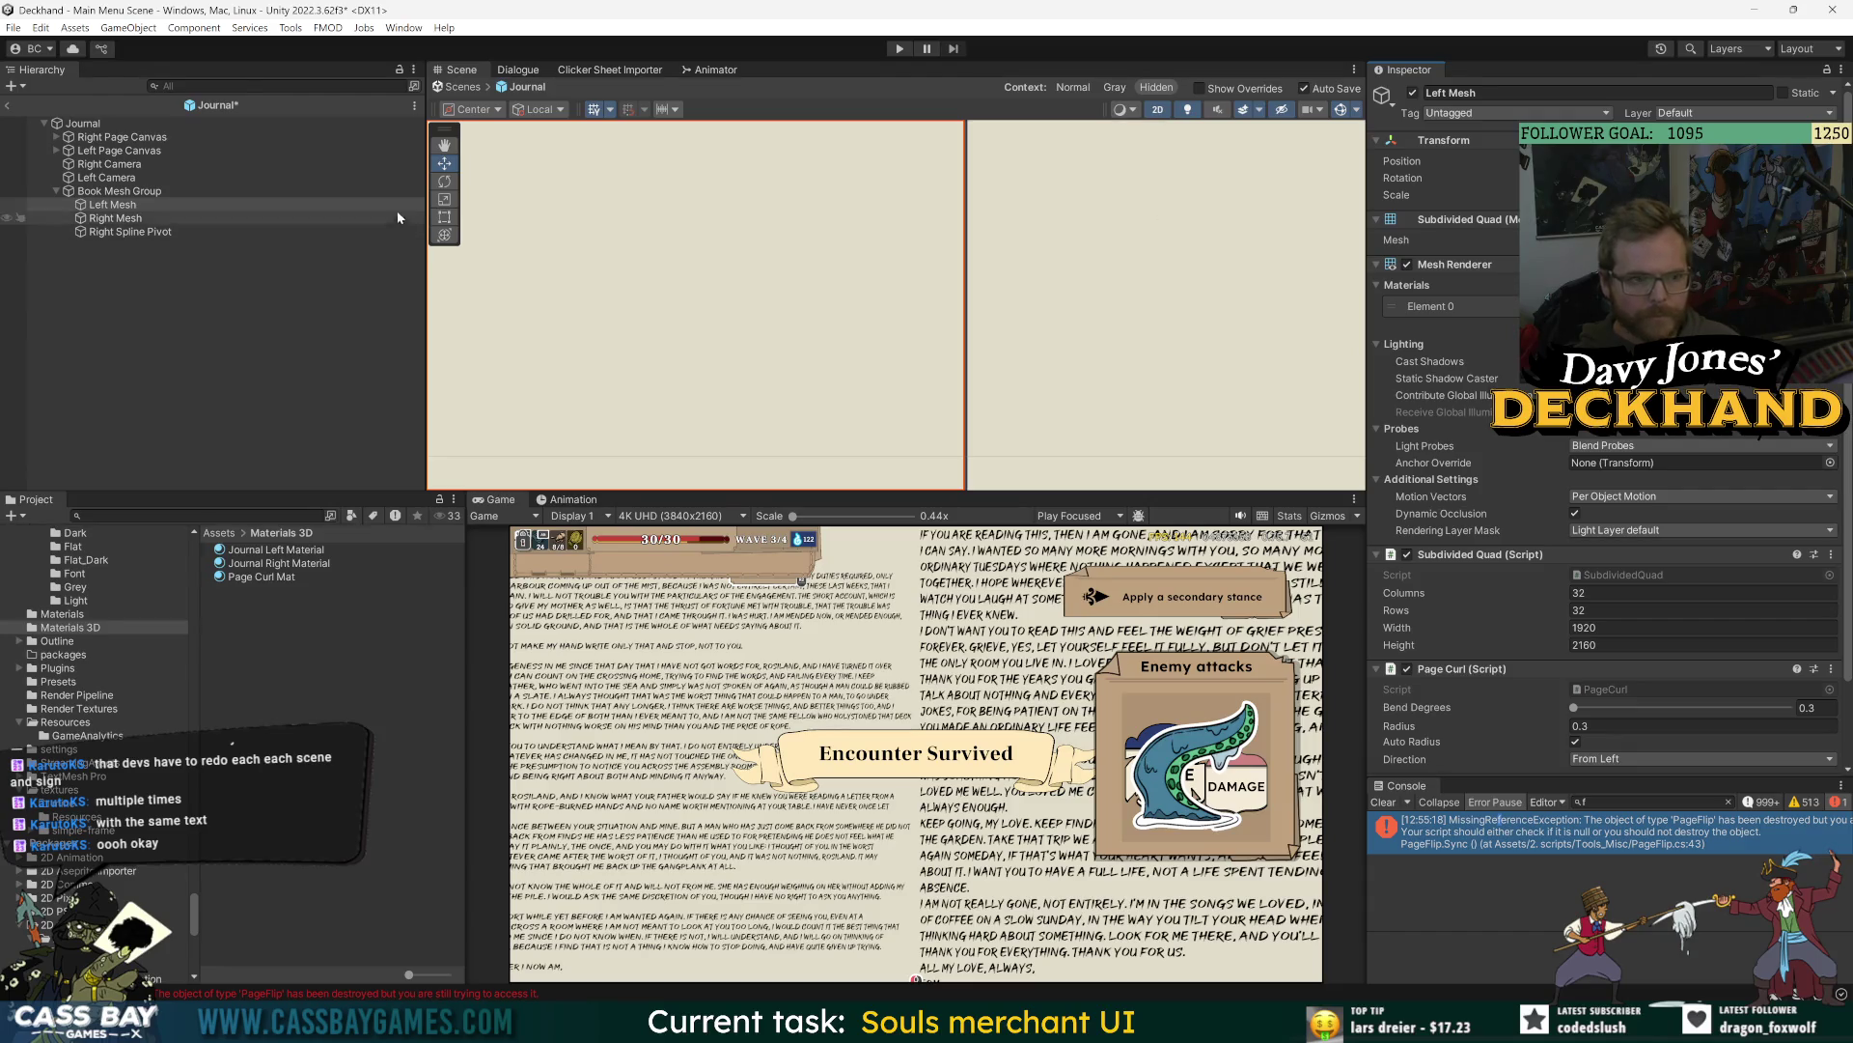
{"action": "key", "text": "ctrl+s"}
- Reselect Right Mesh and zoom the Scene view out to show both pages fully
{"action": "left_click", "coordinate": [113, 206]}
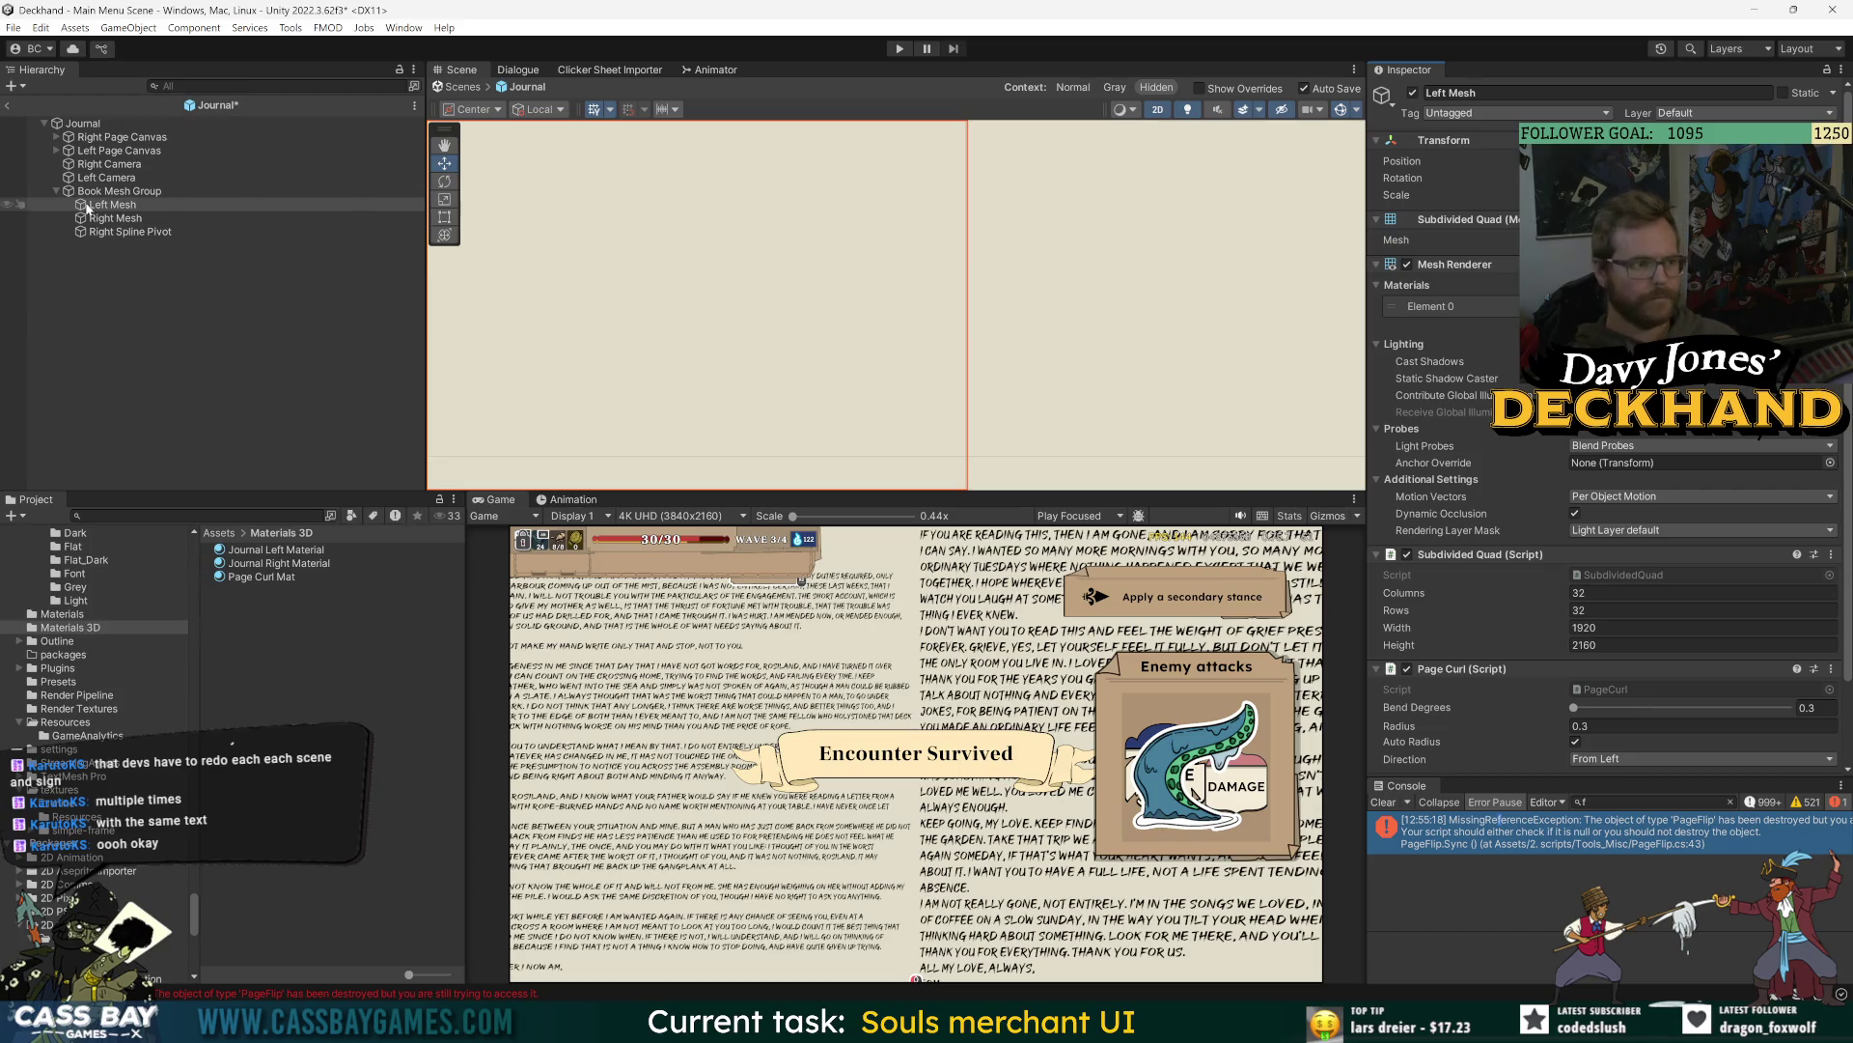
{"action": "left_click", "coordinate": [115, 219]}
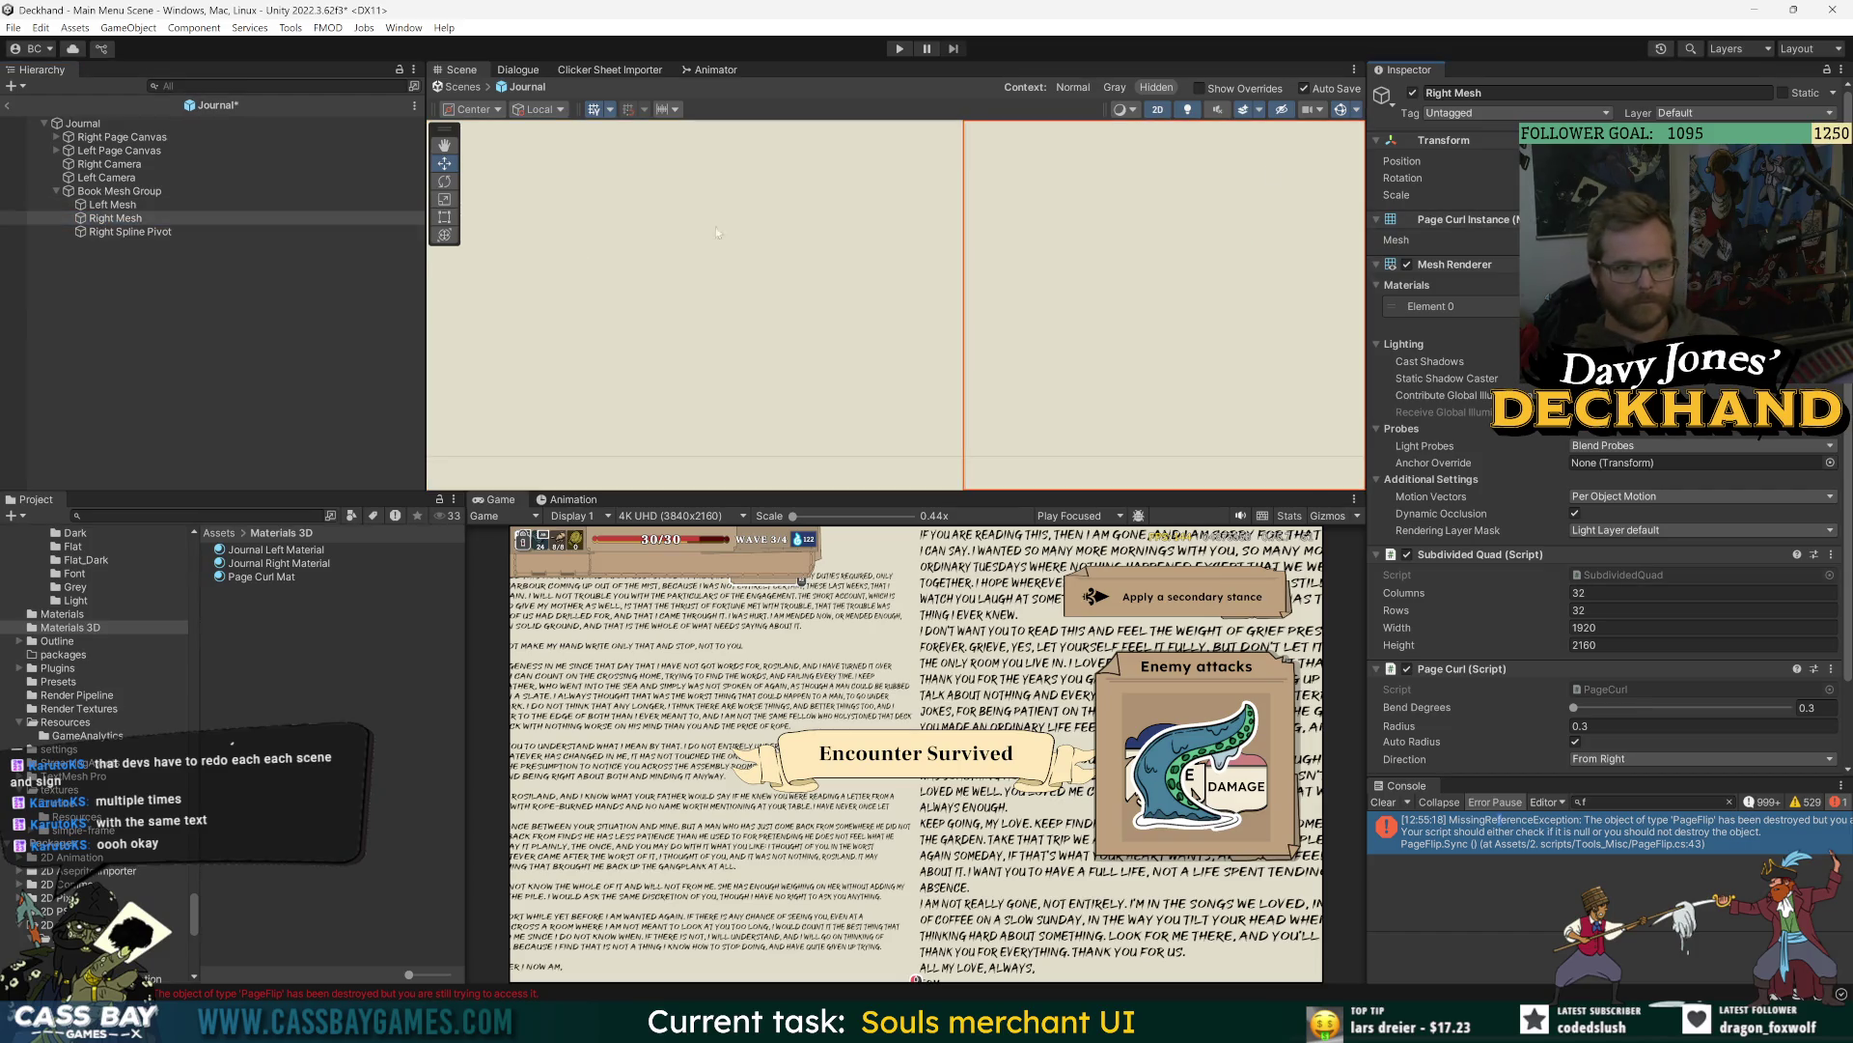
{"action": "left_click", "coordinate": [112, 220]}
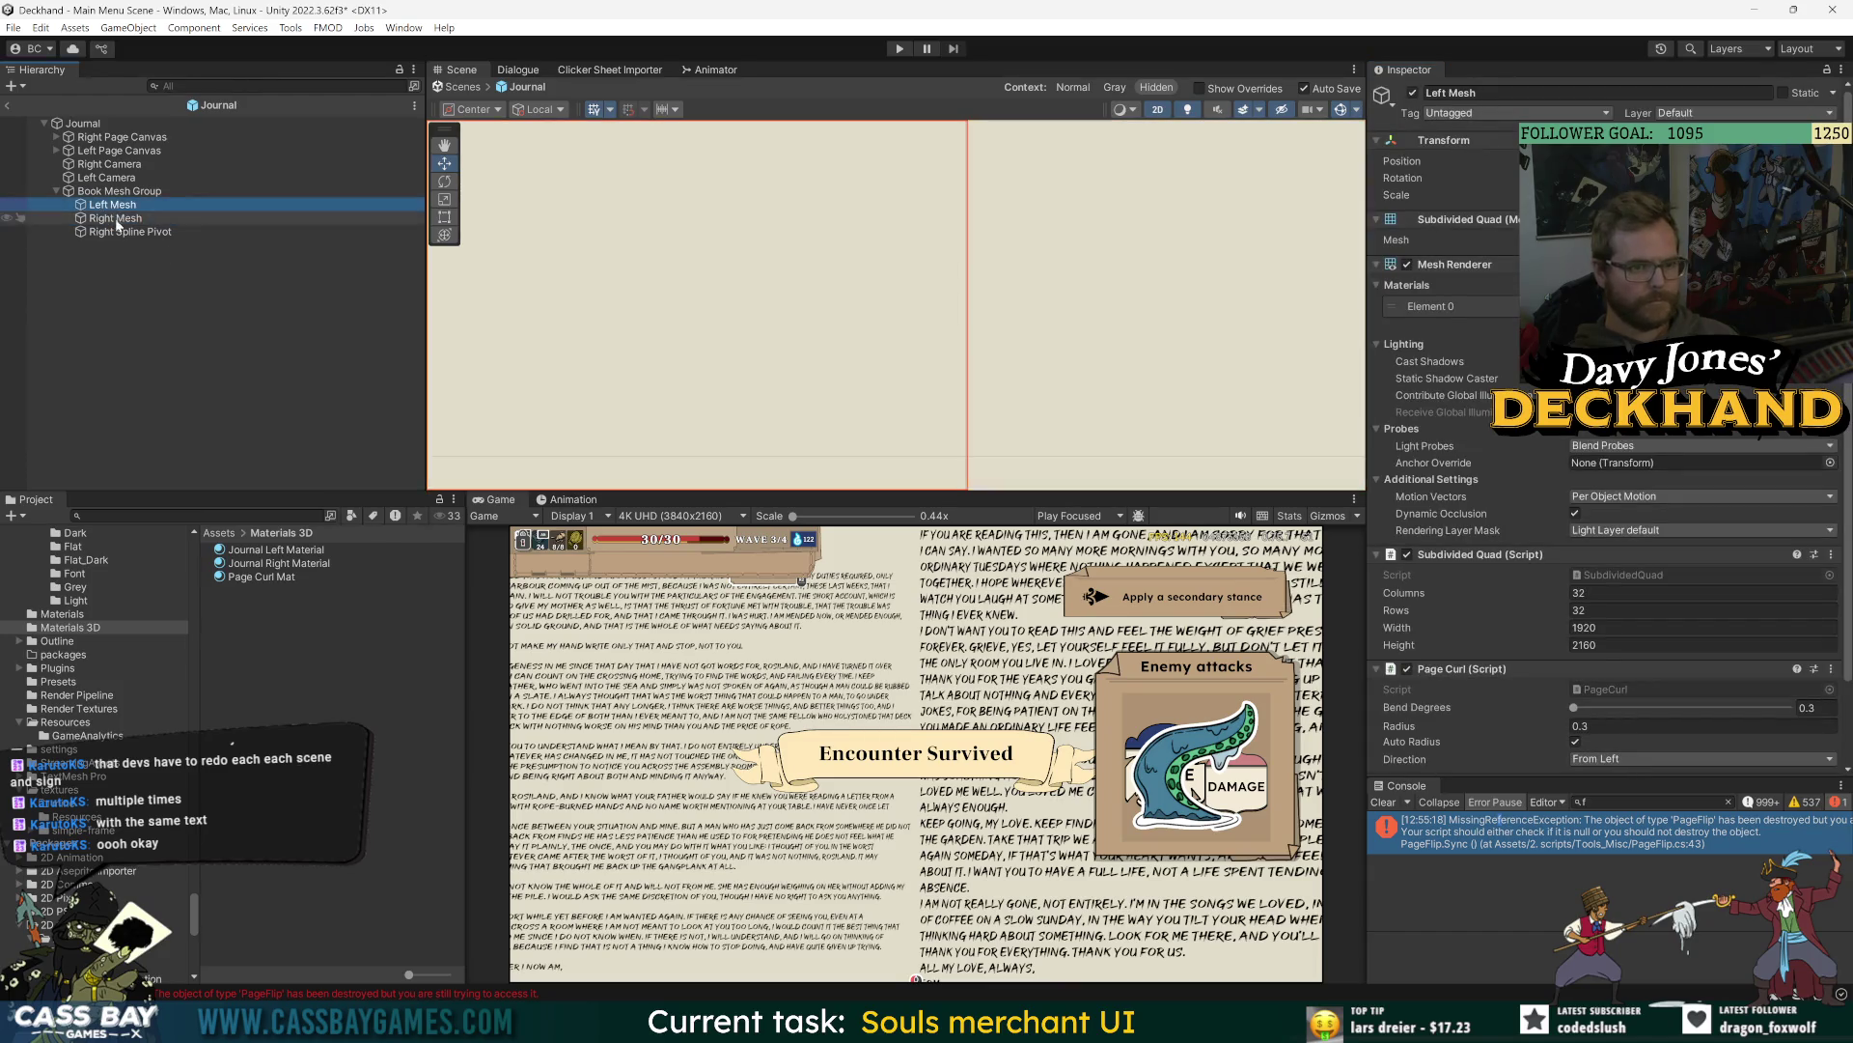
{"action": "scroll", "coordinate": [768, 276], "scroll_direction": "down", "scroll_amount": 5}
{"action": "scroll", "coordinate": [934, 297], "scroll_direction": "down", "scroll_amount": 6}
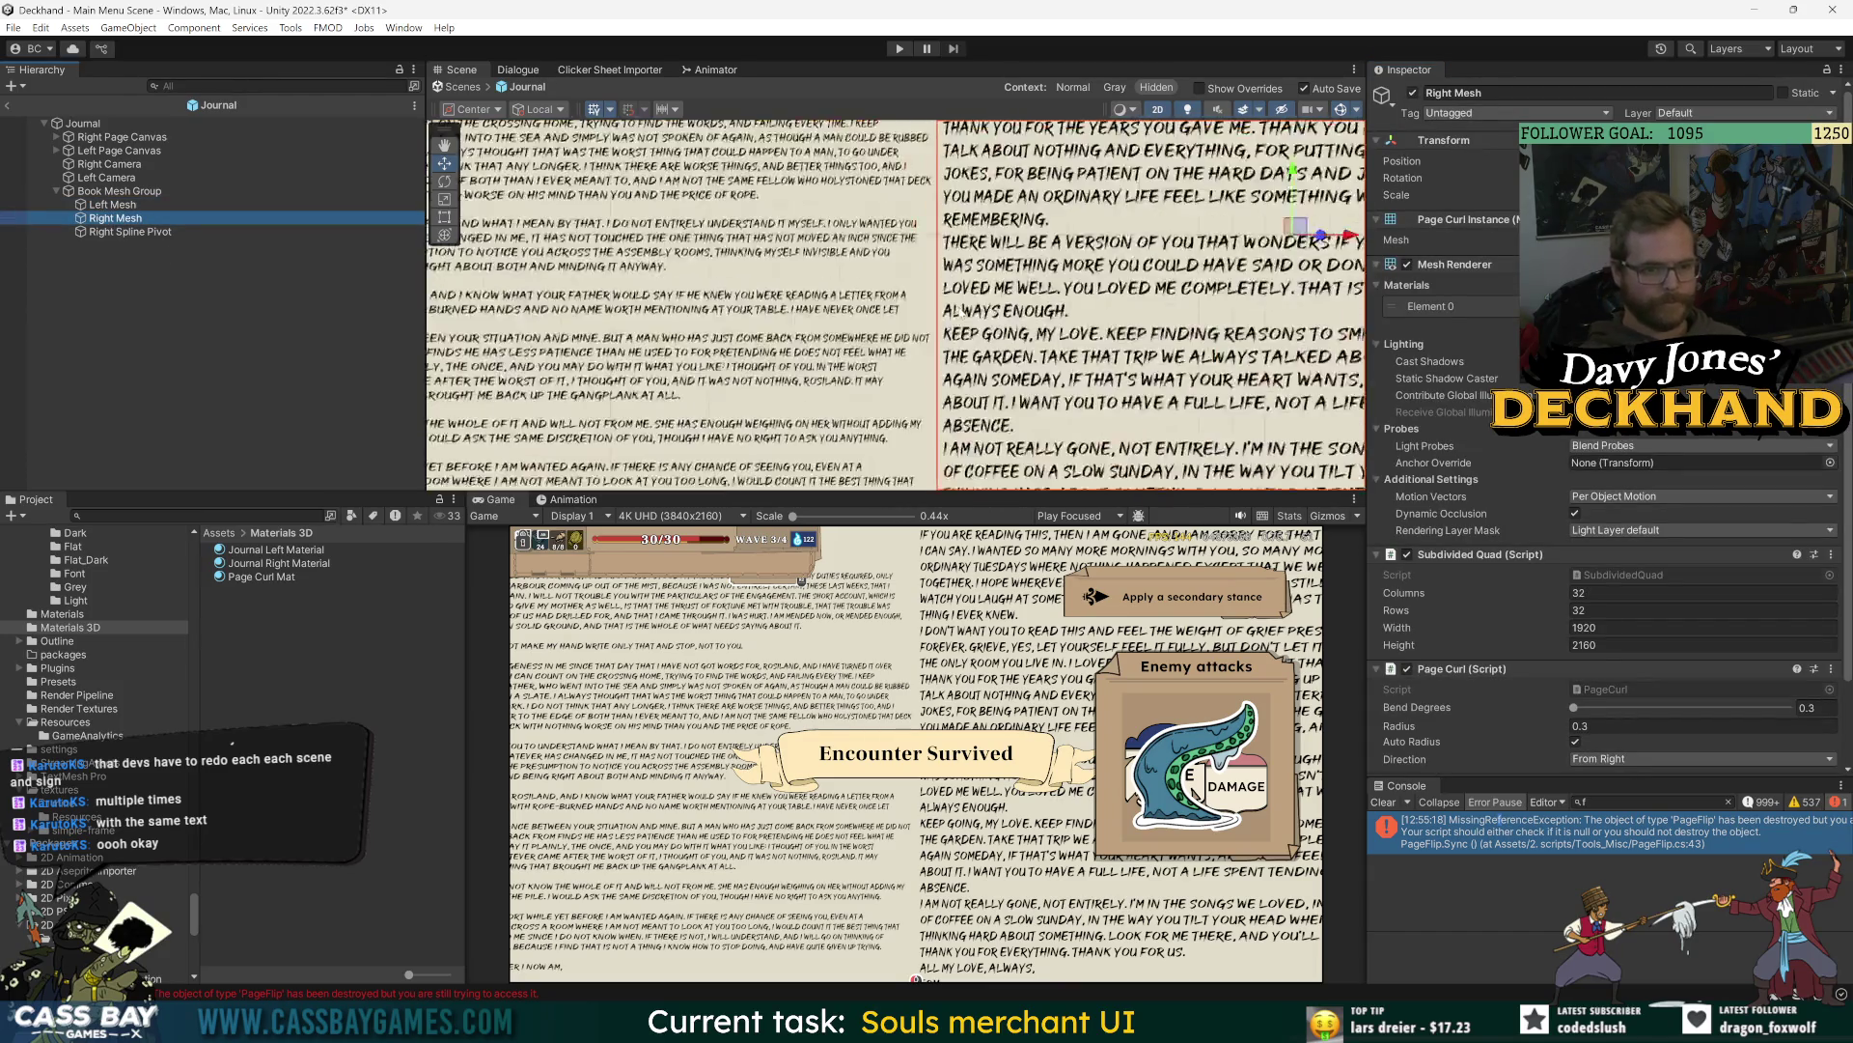
- Drag Right Mesh onto Right Spline Pivot to make it a child
{"action": "left_click", "coordinate": [113, 232]}
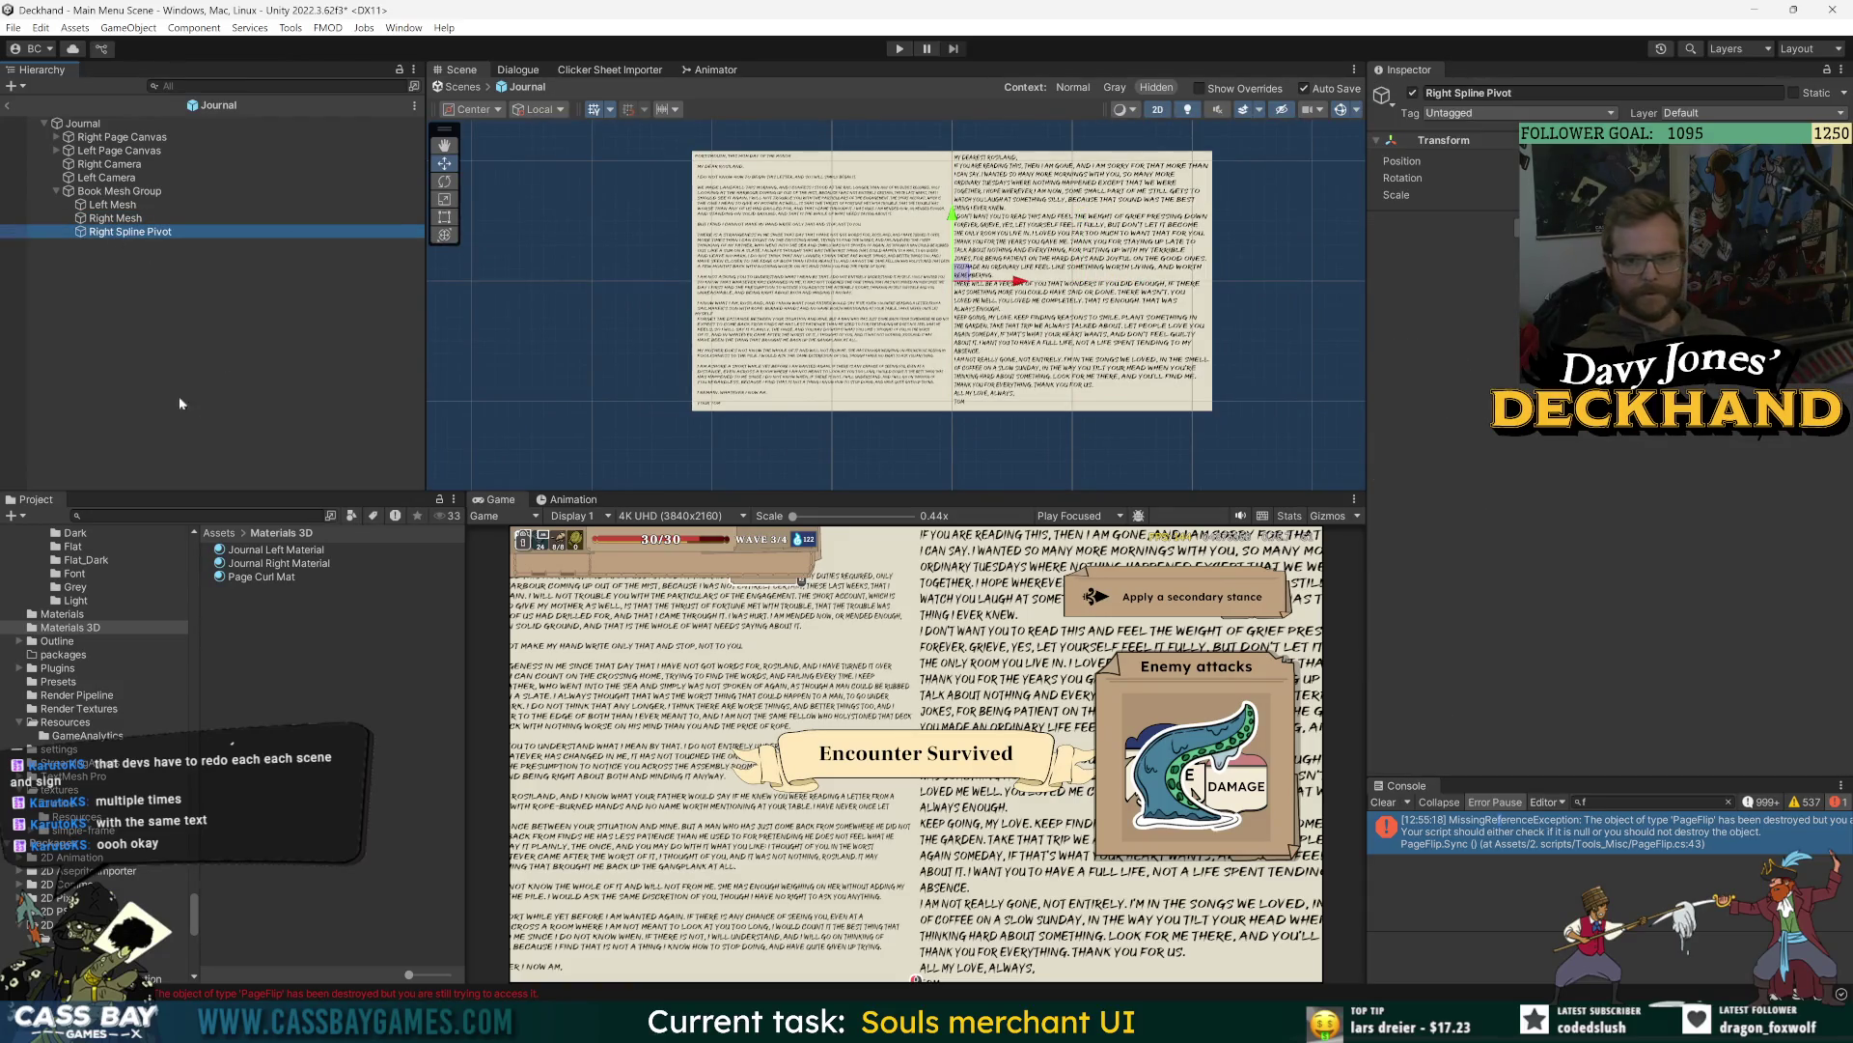
{"action": "left_click_drag", "start_coordinate": [114, 218], "coordinate": [118, 233]}
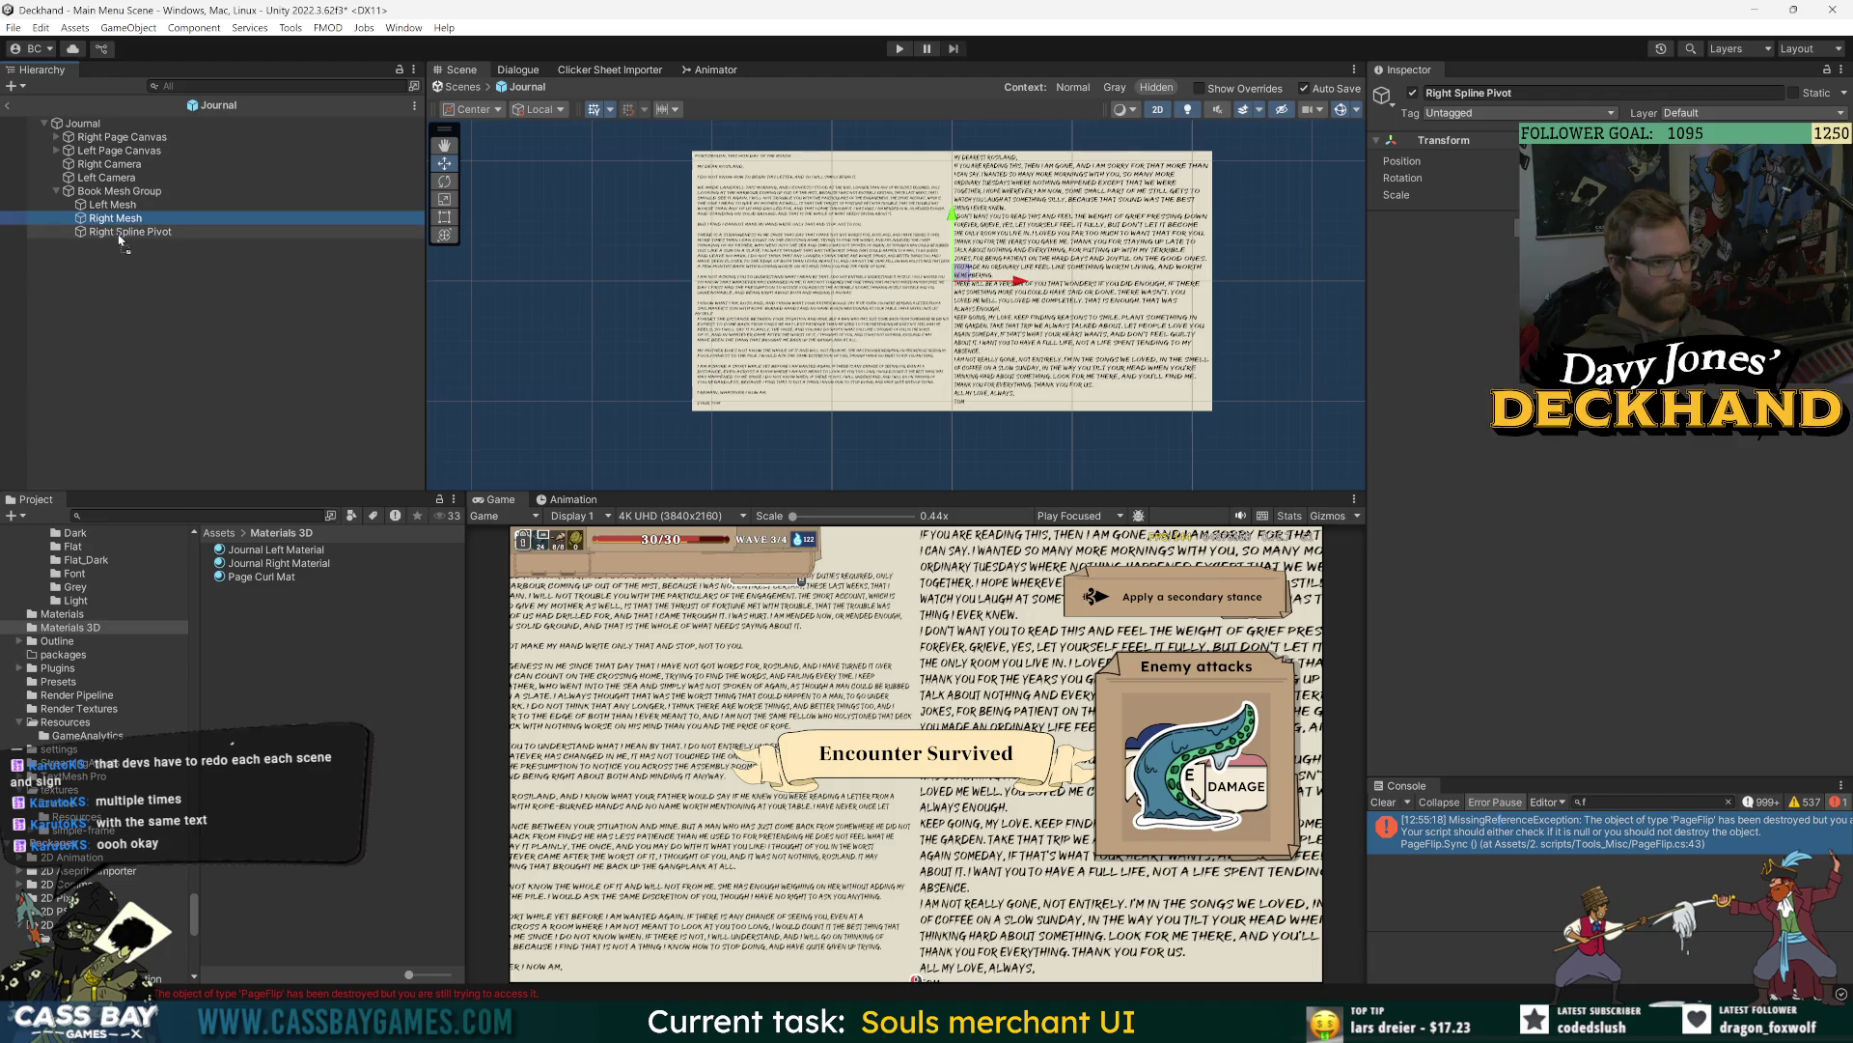
{"action": "left_click", "coordinate": [154, 304]}
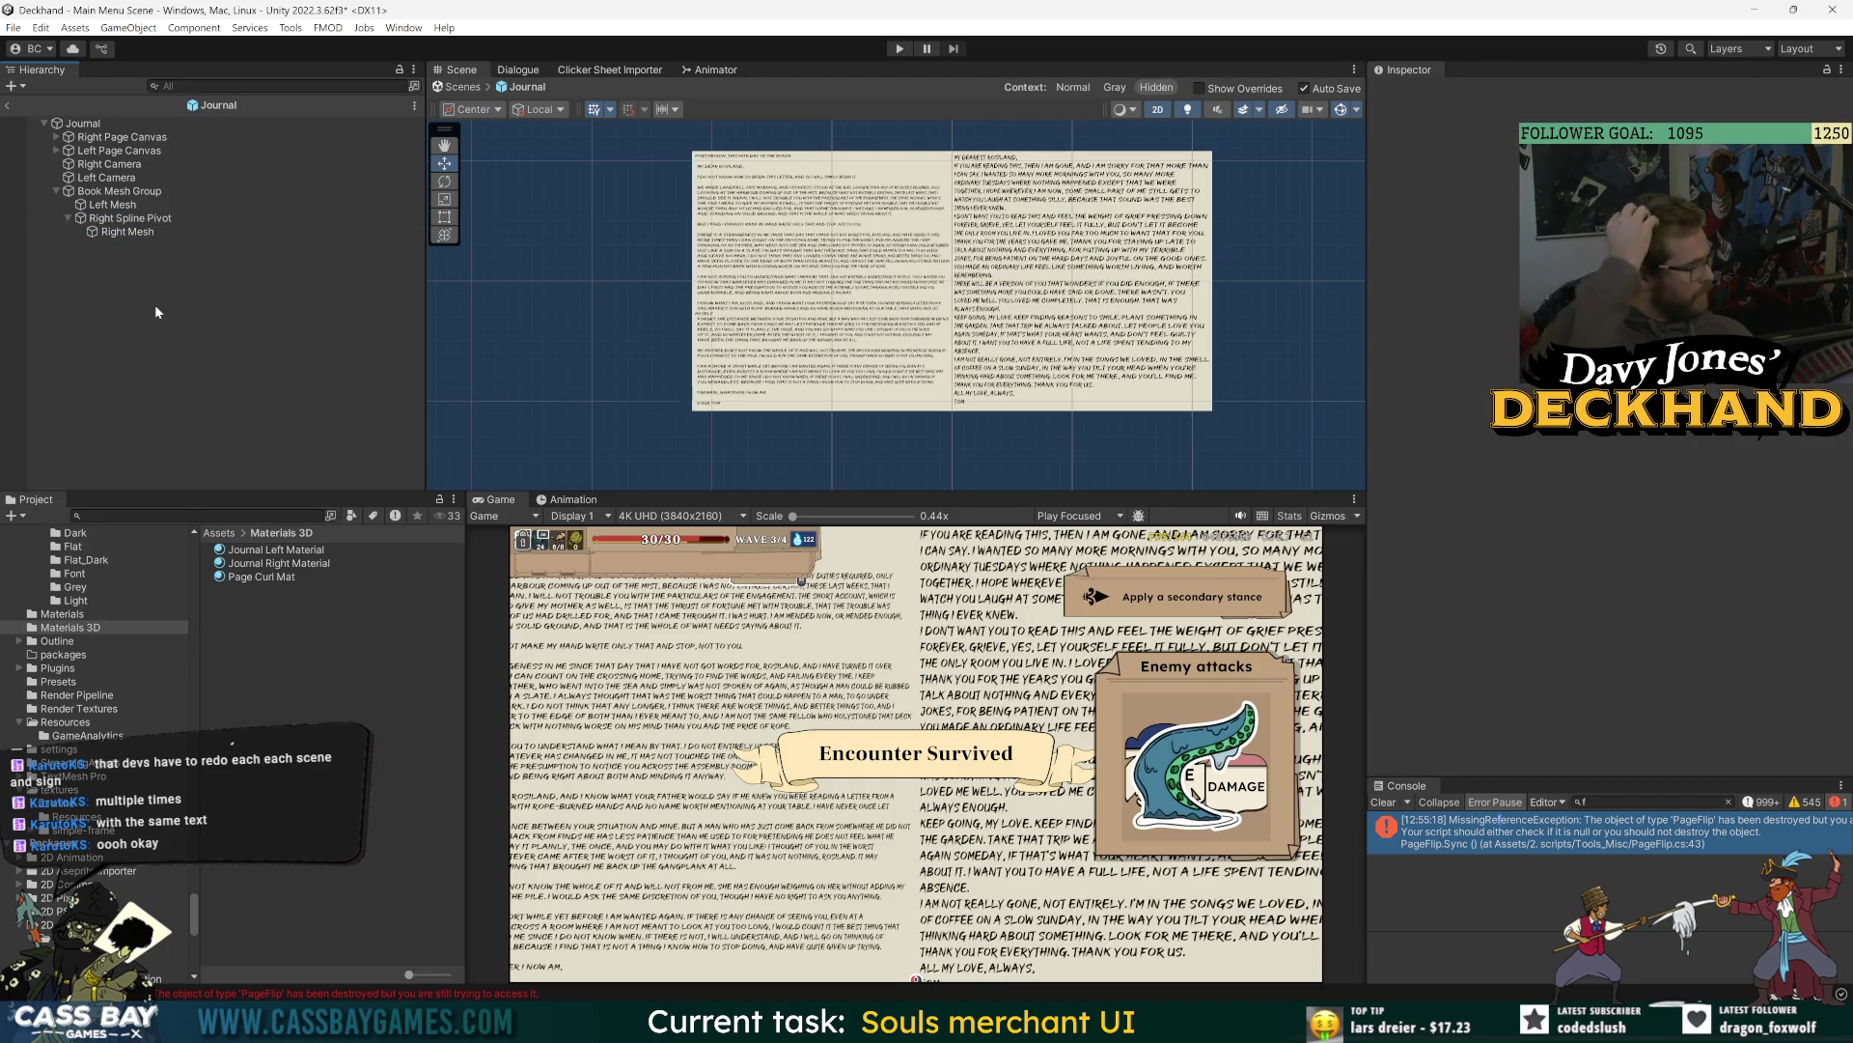
- Inspect the pivot's Page Flip script fields, including Spine
{"action": "left_click", "coordinate": [131, 220]}
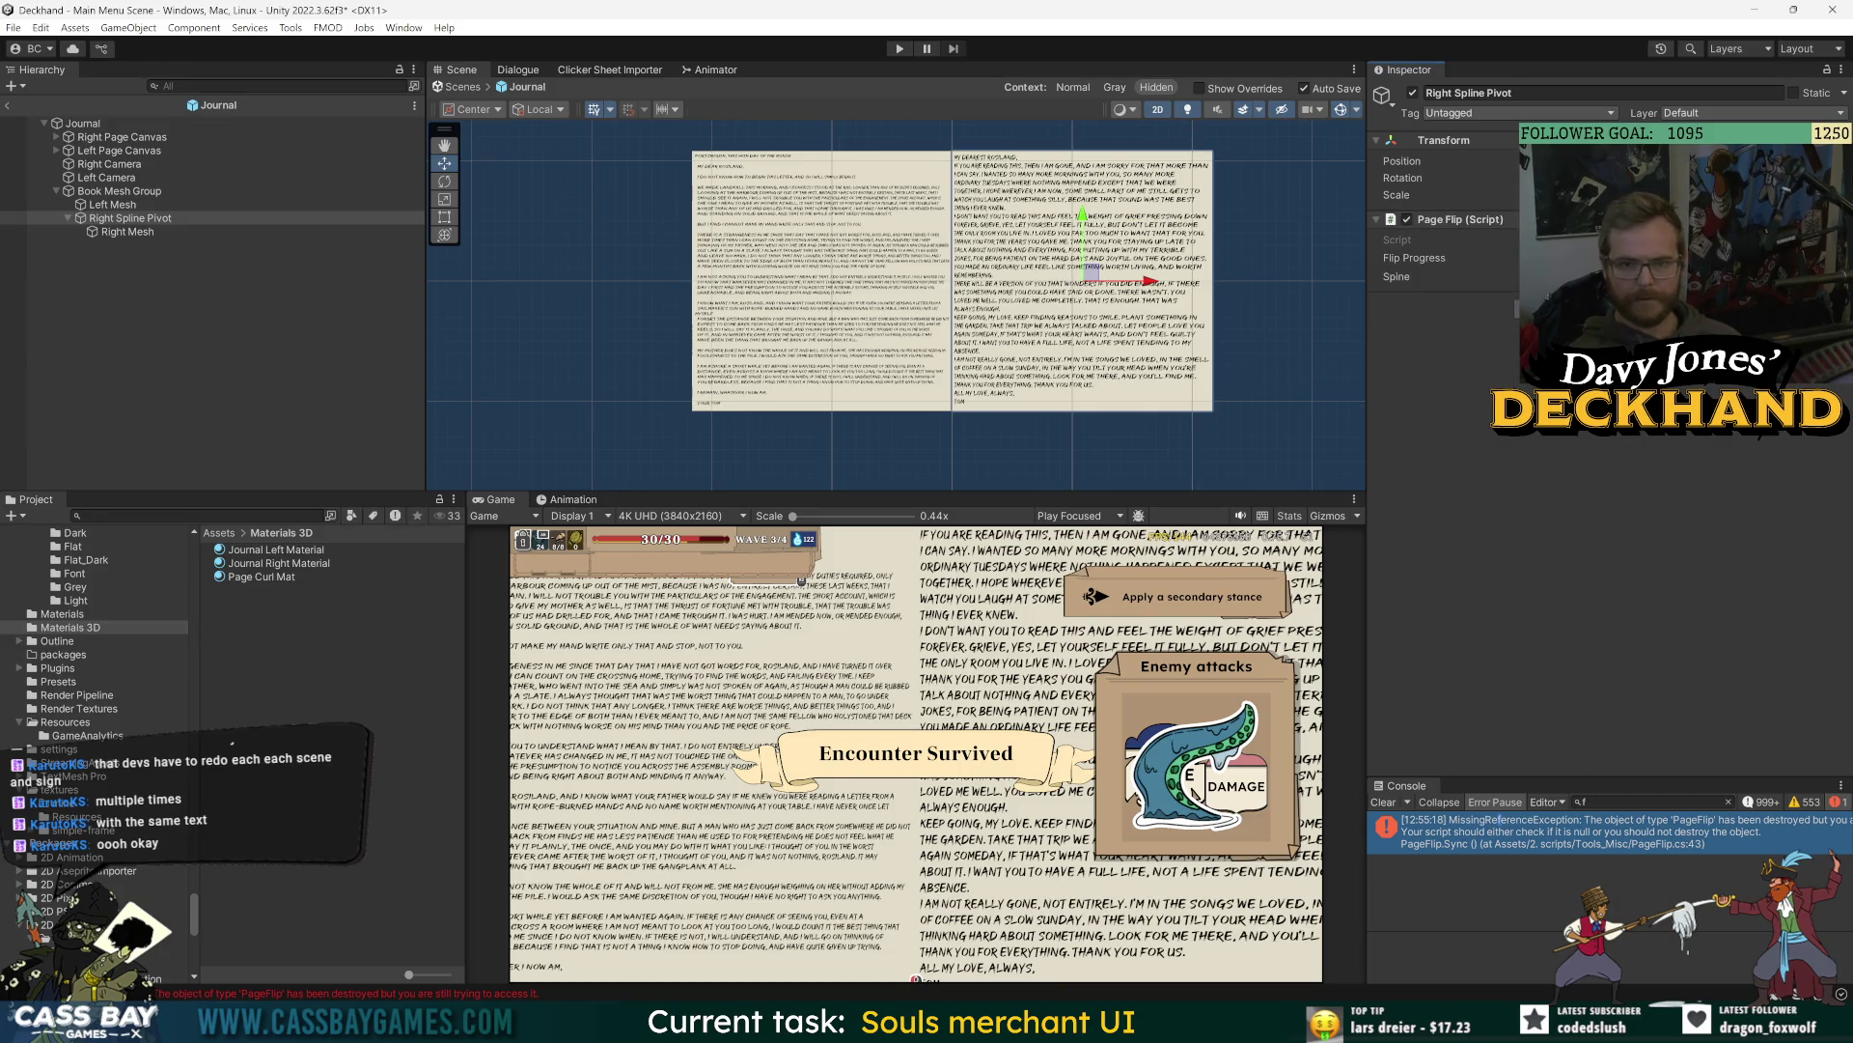
{"action": "left_click", "coordinate": [1396, 276]}
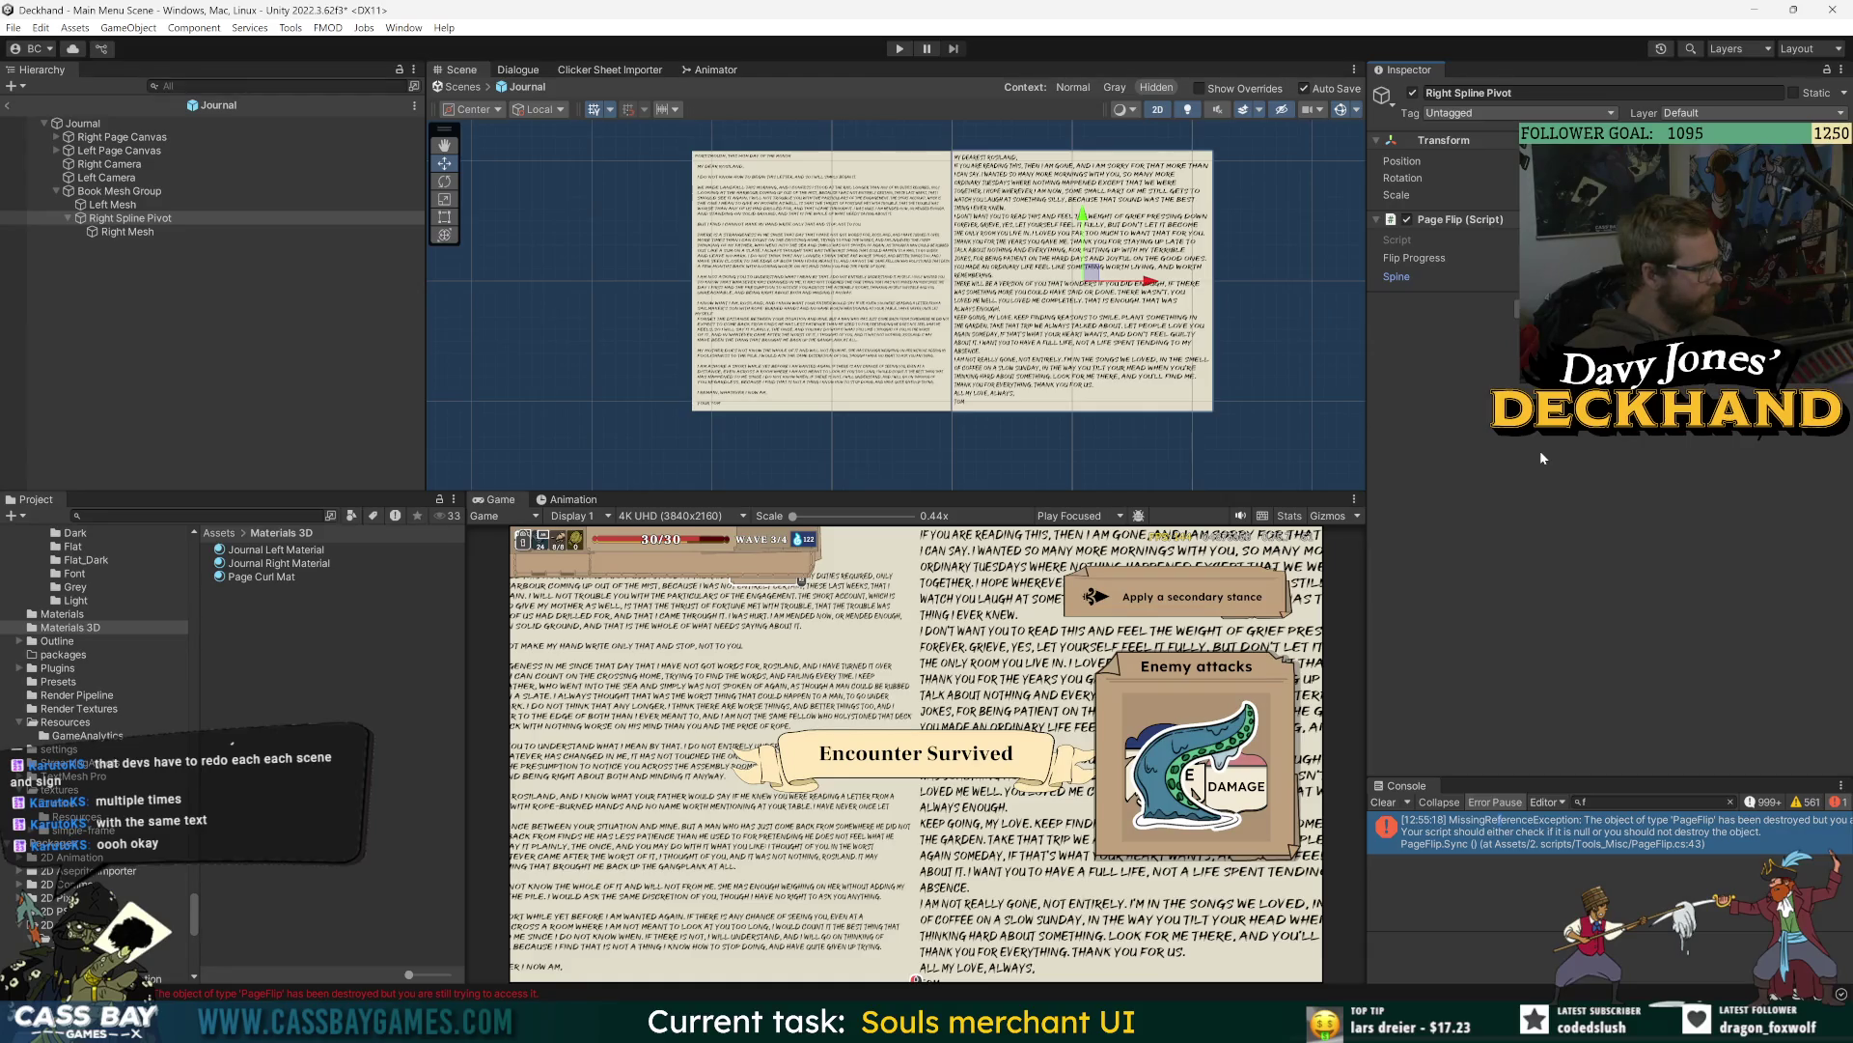
{"action": "left_click", "coordinate": [200, 303]}
{"action": "left_click", "coordinate": [144, 207]}
{"action": "left_click", "coordinate": [135, 218]}
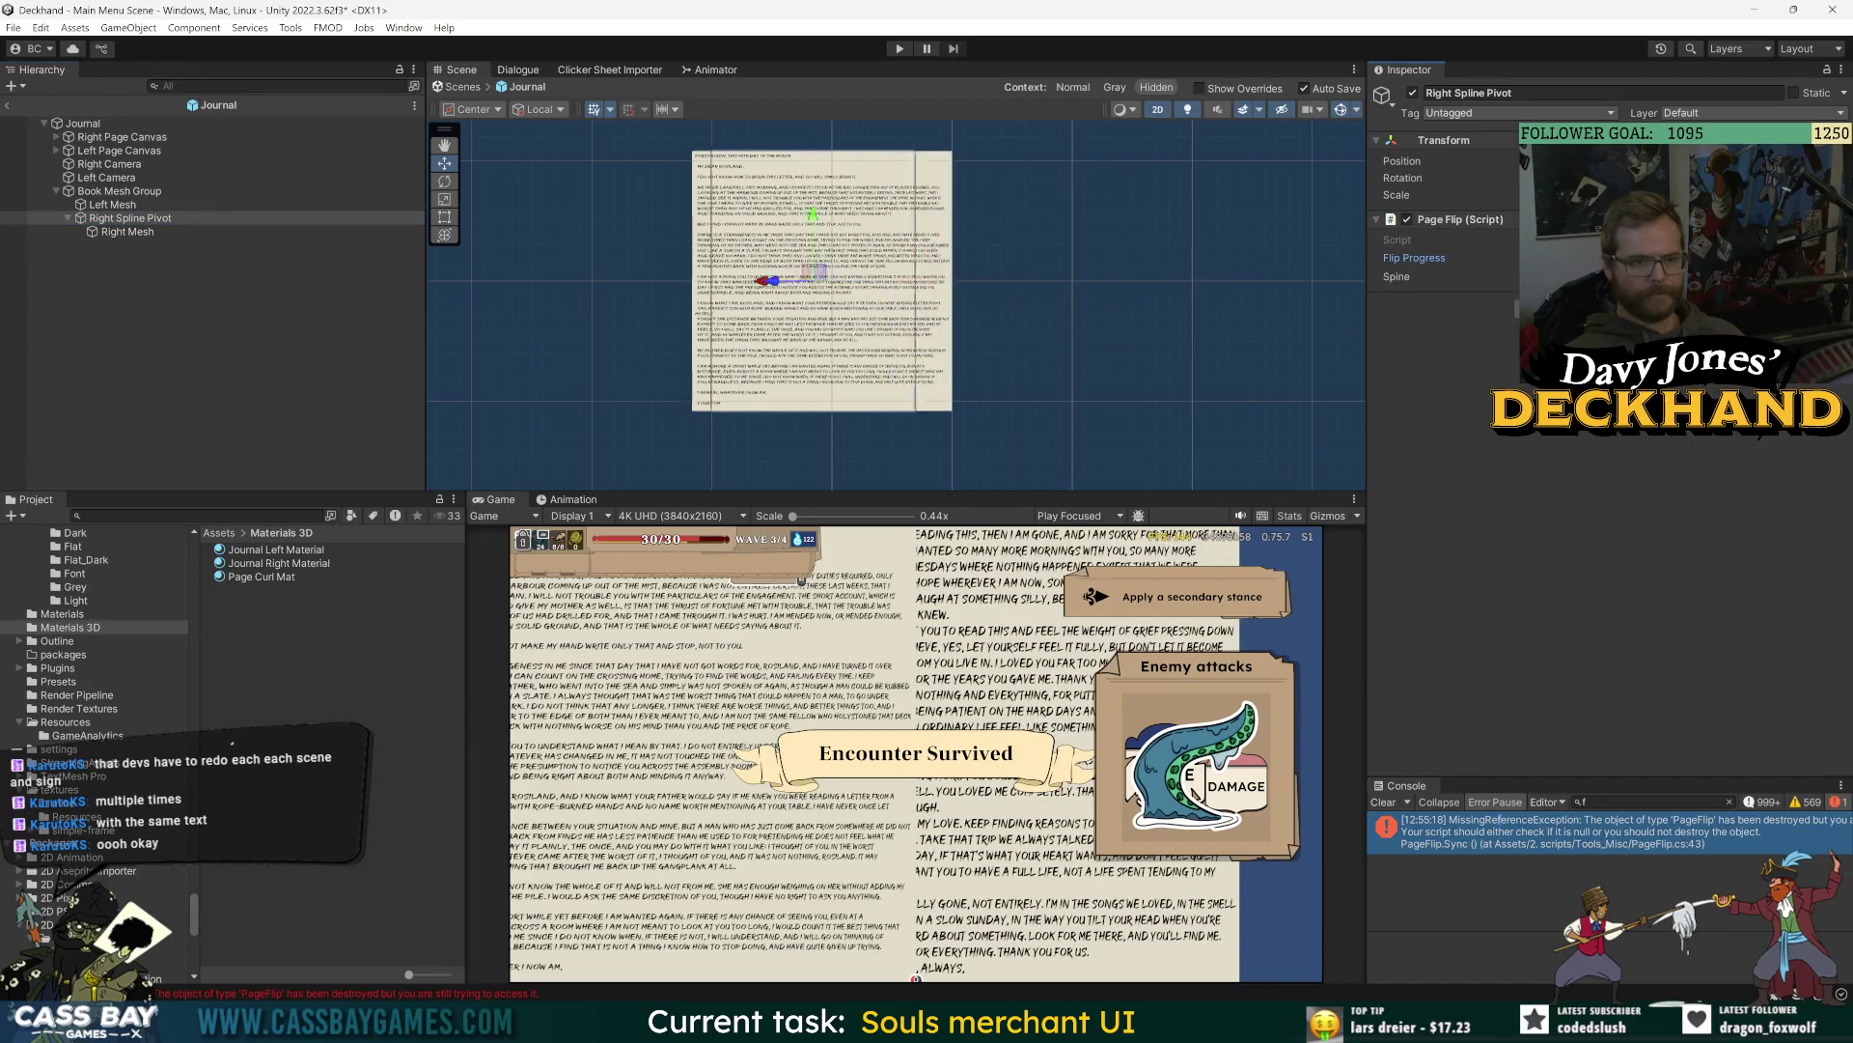
- Switch the Scene view to 3D and frame the journal around the pivot
{"action": "left_click", "coordinate": [1170, 113]}
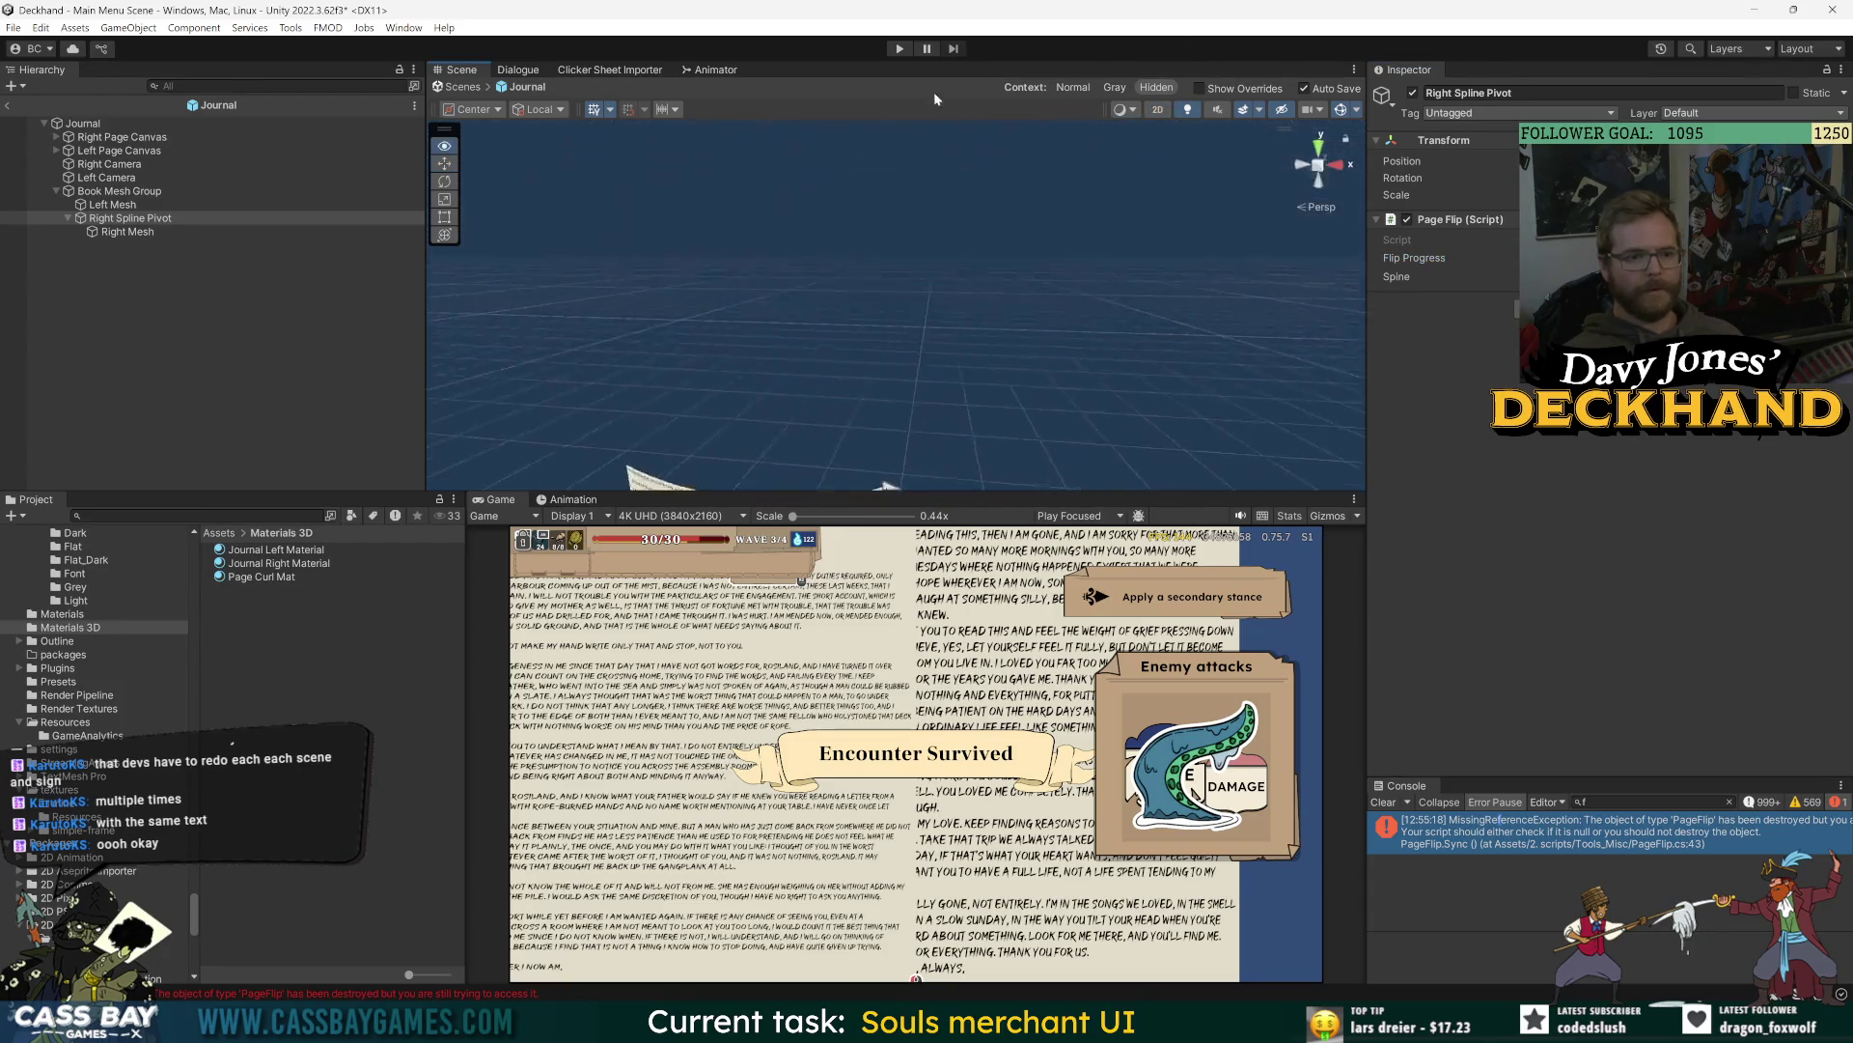
{"action": "key", "text": "f"}
{"action": "mouse_move", "coordinate": [966, 290]}
{"action": "left_mouse_down"}
{"action": "mouse_move", "coordinate": [1054, 282]}
{"action": "mouse_move", "coordinate": [970, 269]}
{"action": "mouse_move", "coordinate": [989, 270]}
{"action": "mouse_move", "coordinate": [953, 284]}
{"action": "left_mouse_up"}
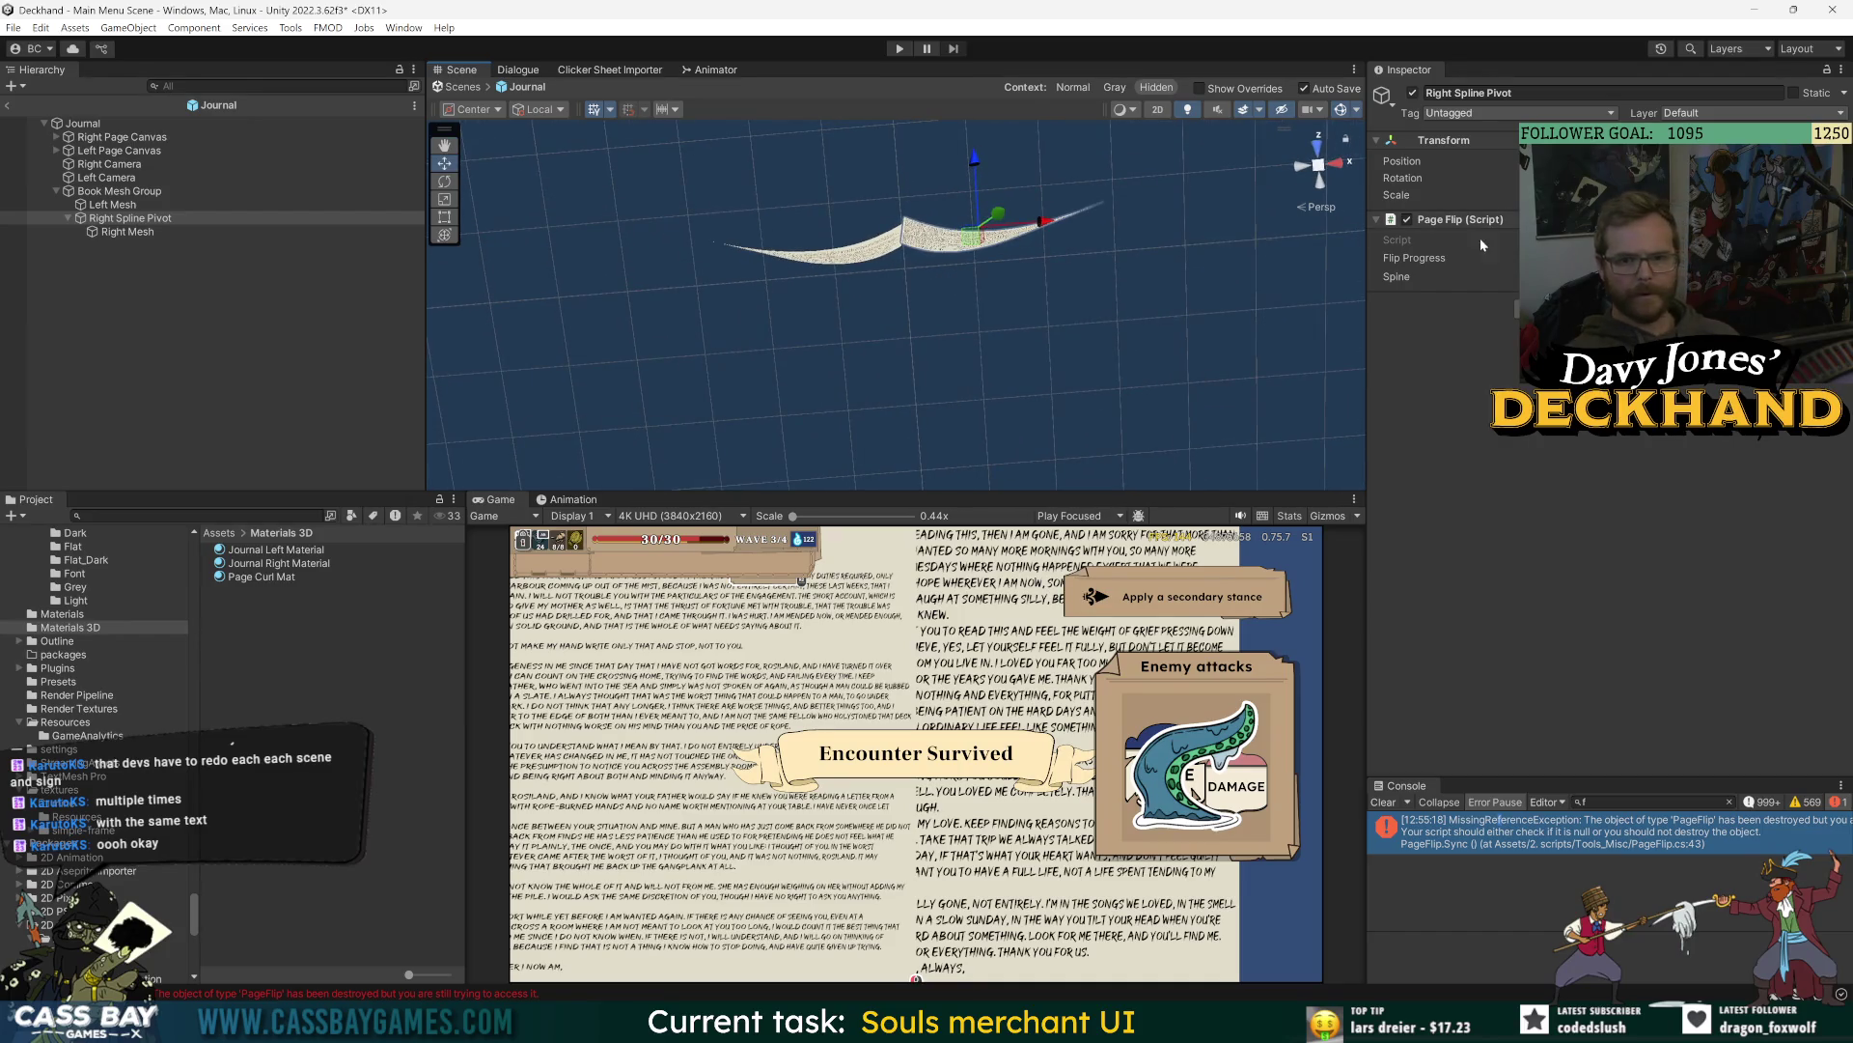
{"action": "left_click", "coordinate": [133, 221], "text": "ctrl"}
{"action": "left_click", "coordinate": [132, 222]}
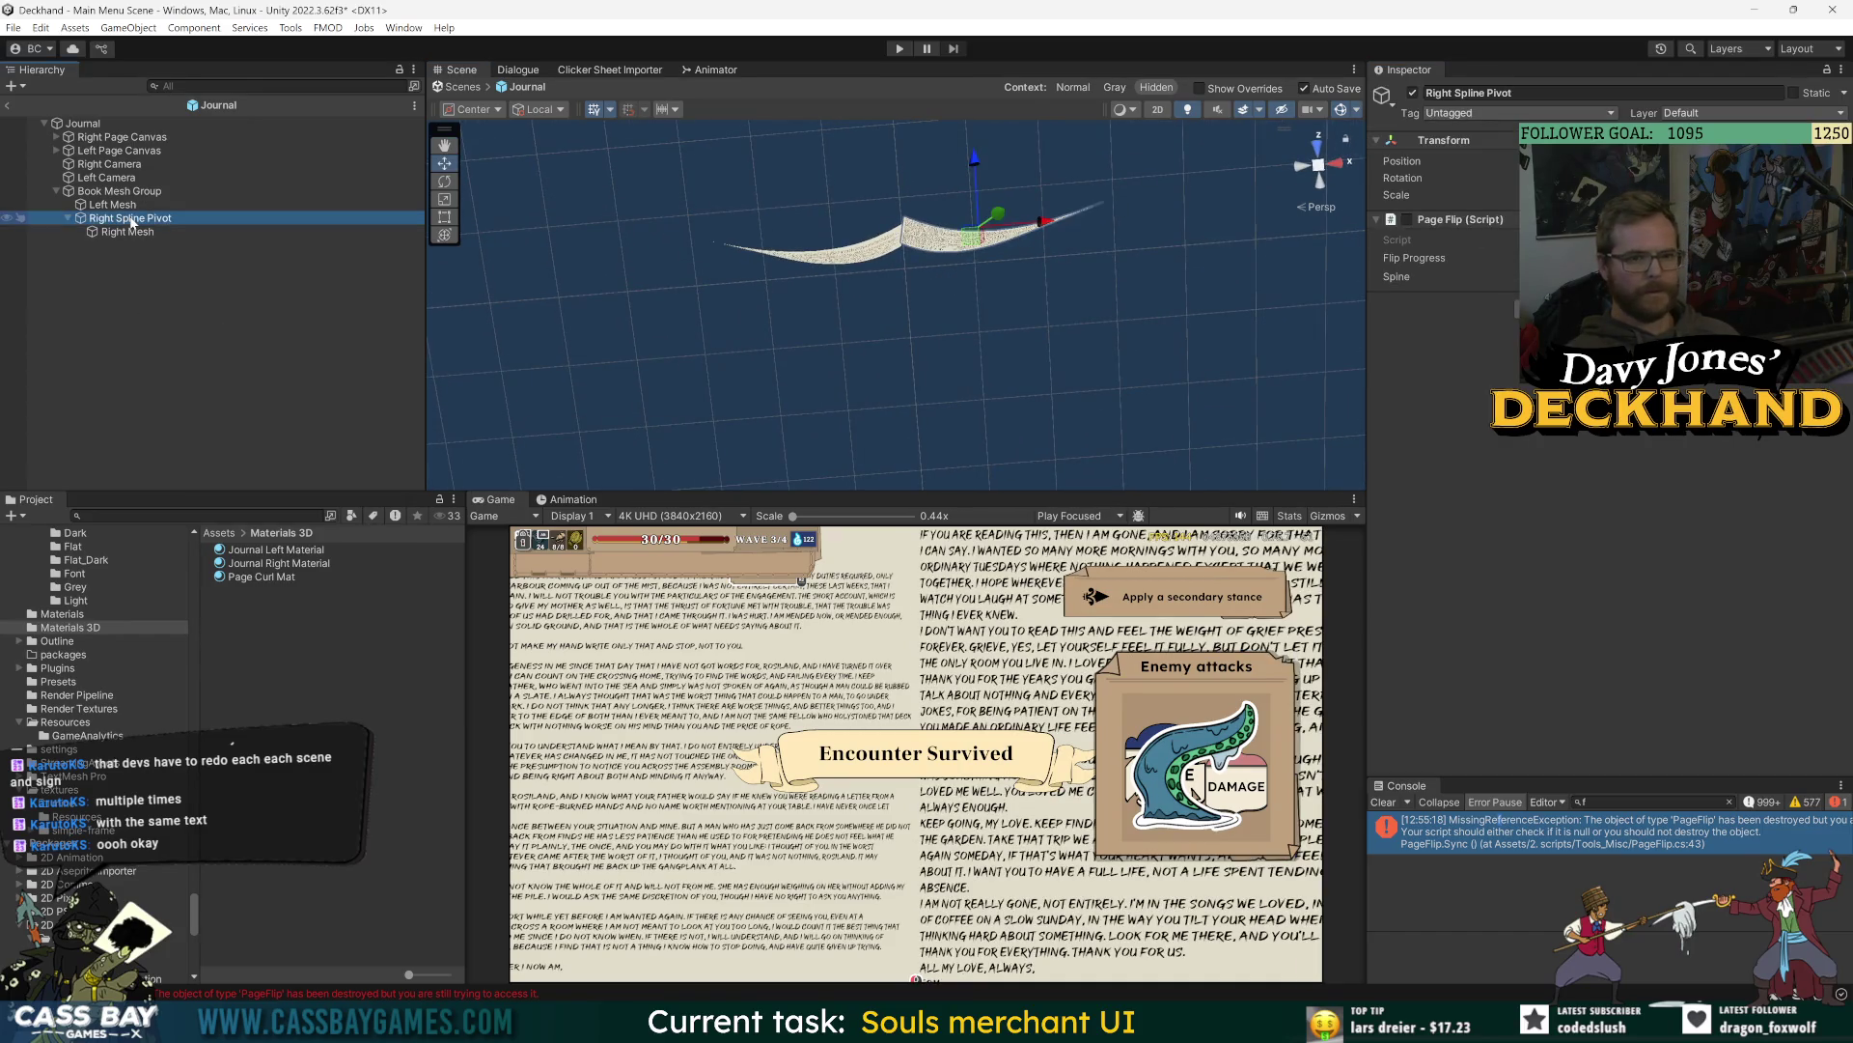
{"action": "left_click", "coordinate": [141, 206]}
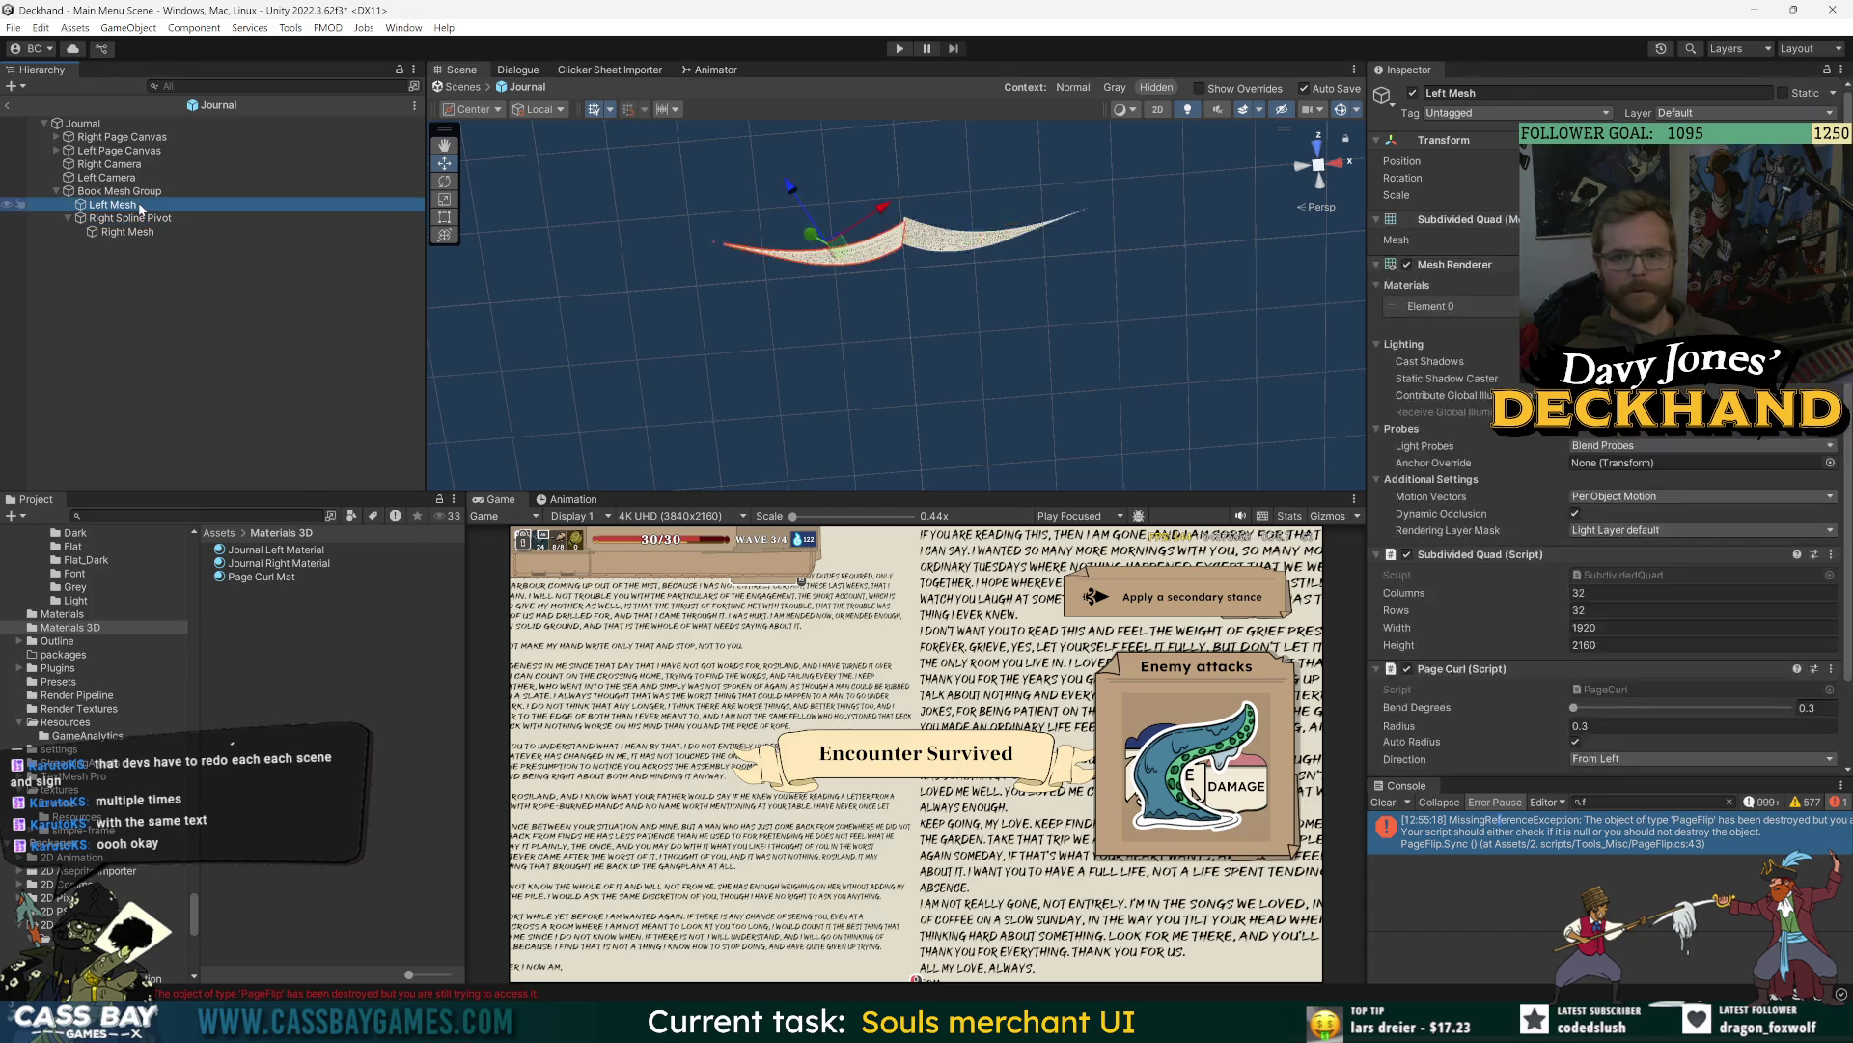
- Undo the reparenting so Right Mesh sits directly under Book Mesh Group again
{"action": "left_click_drag", "start_coordinate": [127, 232], "coordinate": [112, 204]}
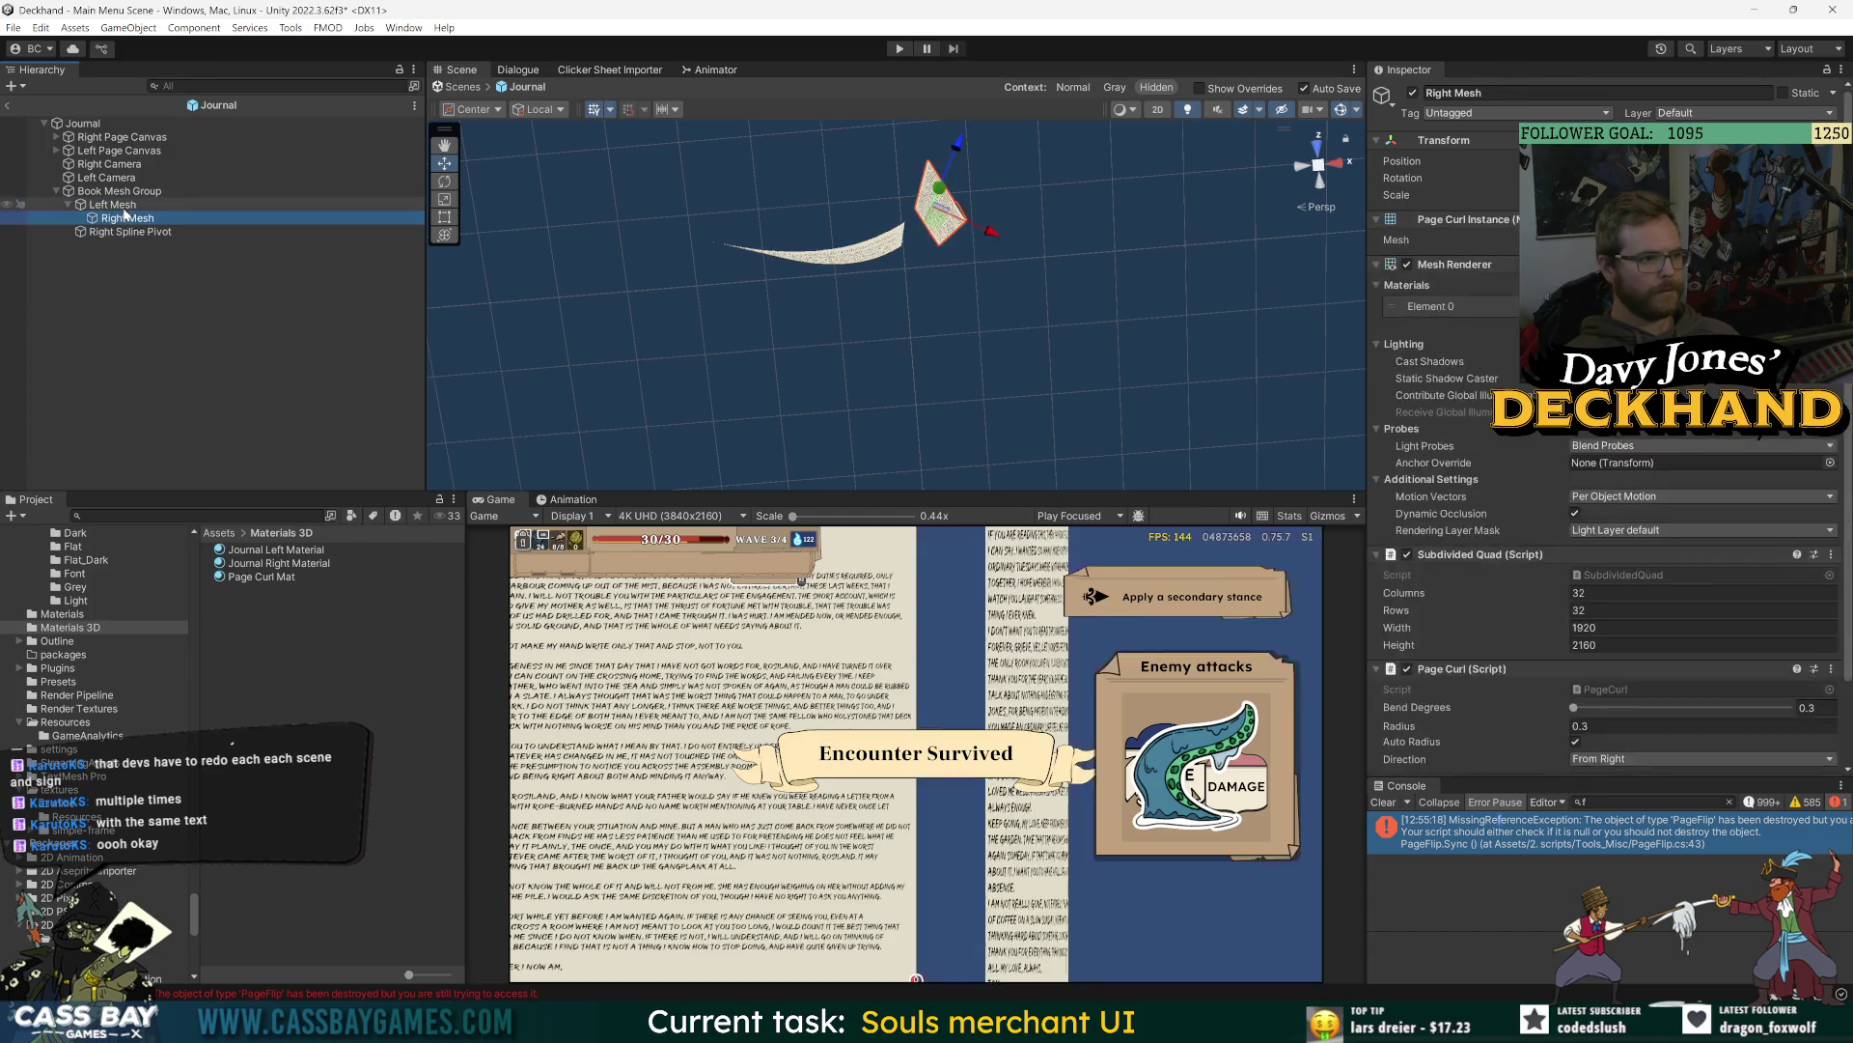
{"action": "key", "text": "ctrl+z"}
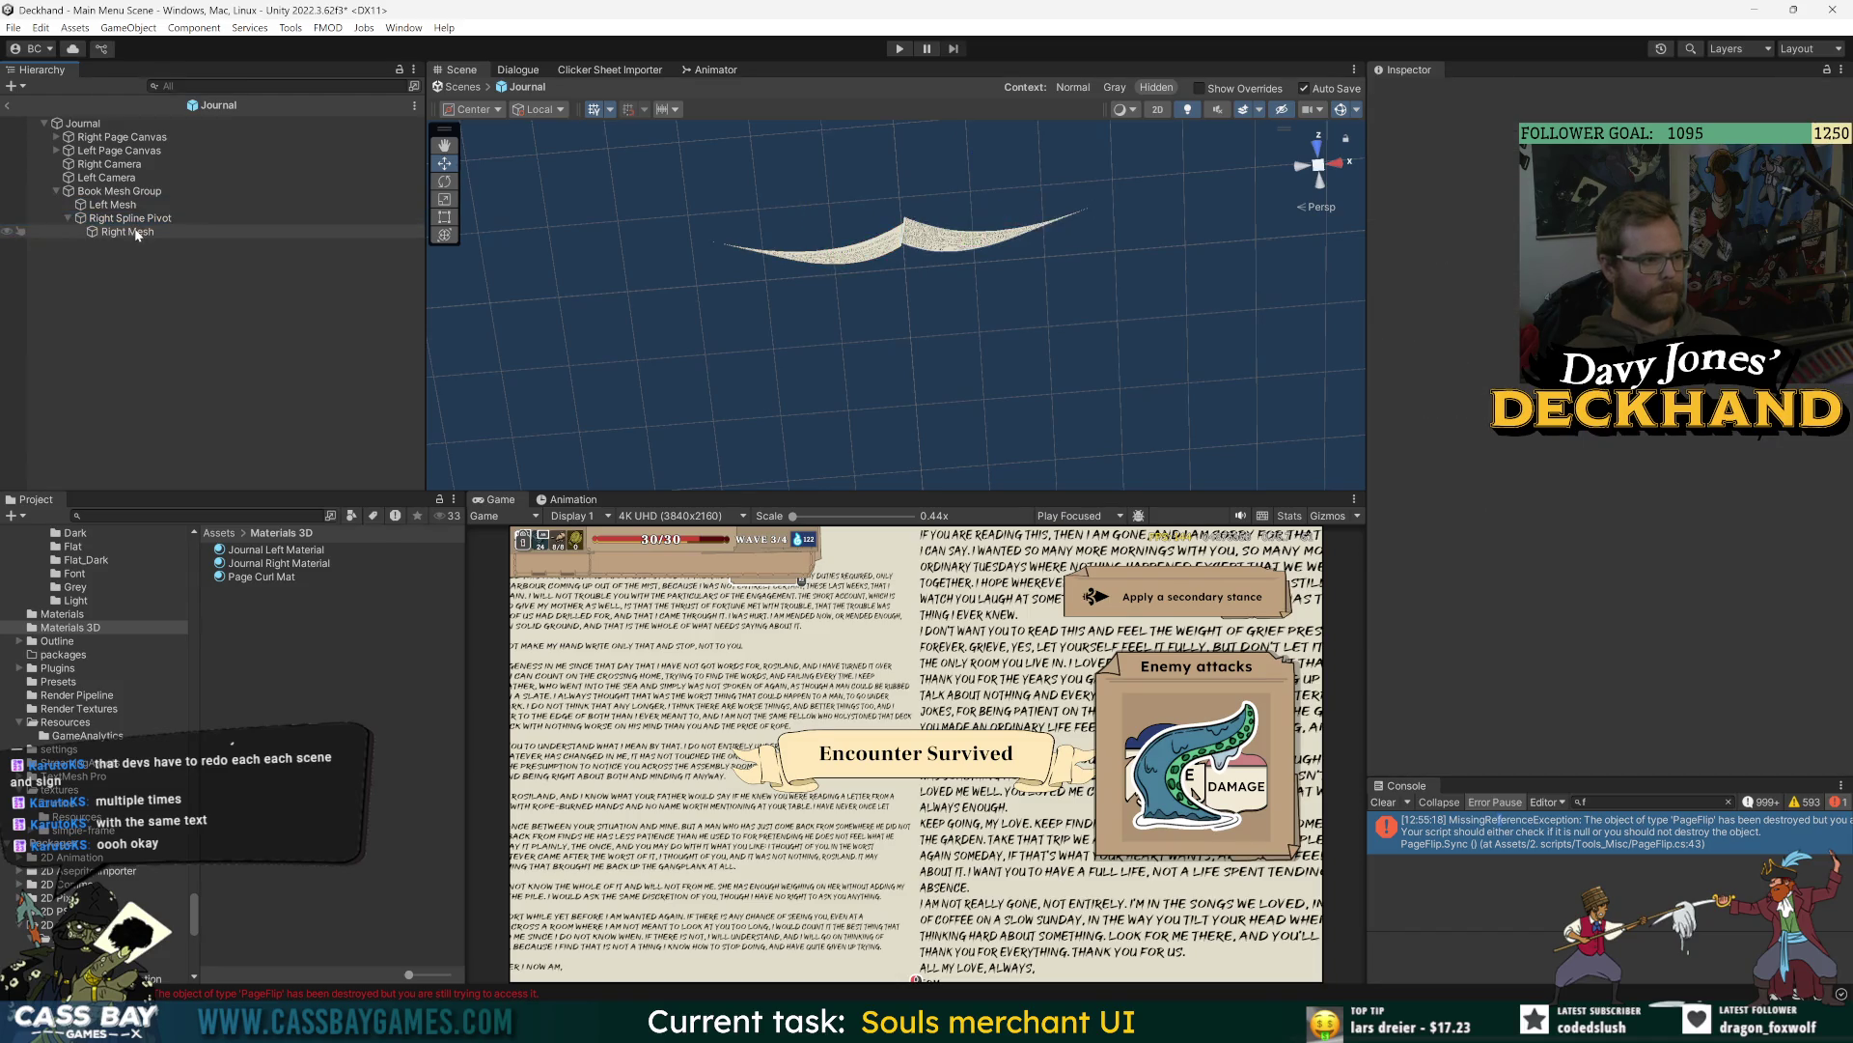
{"action": "key", "text": "ctrl+y"}
{"action": "key", "text": "ctrl+z"}
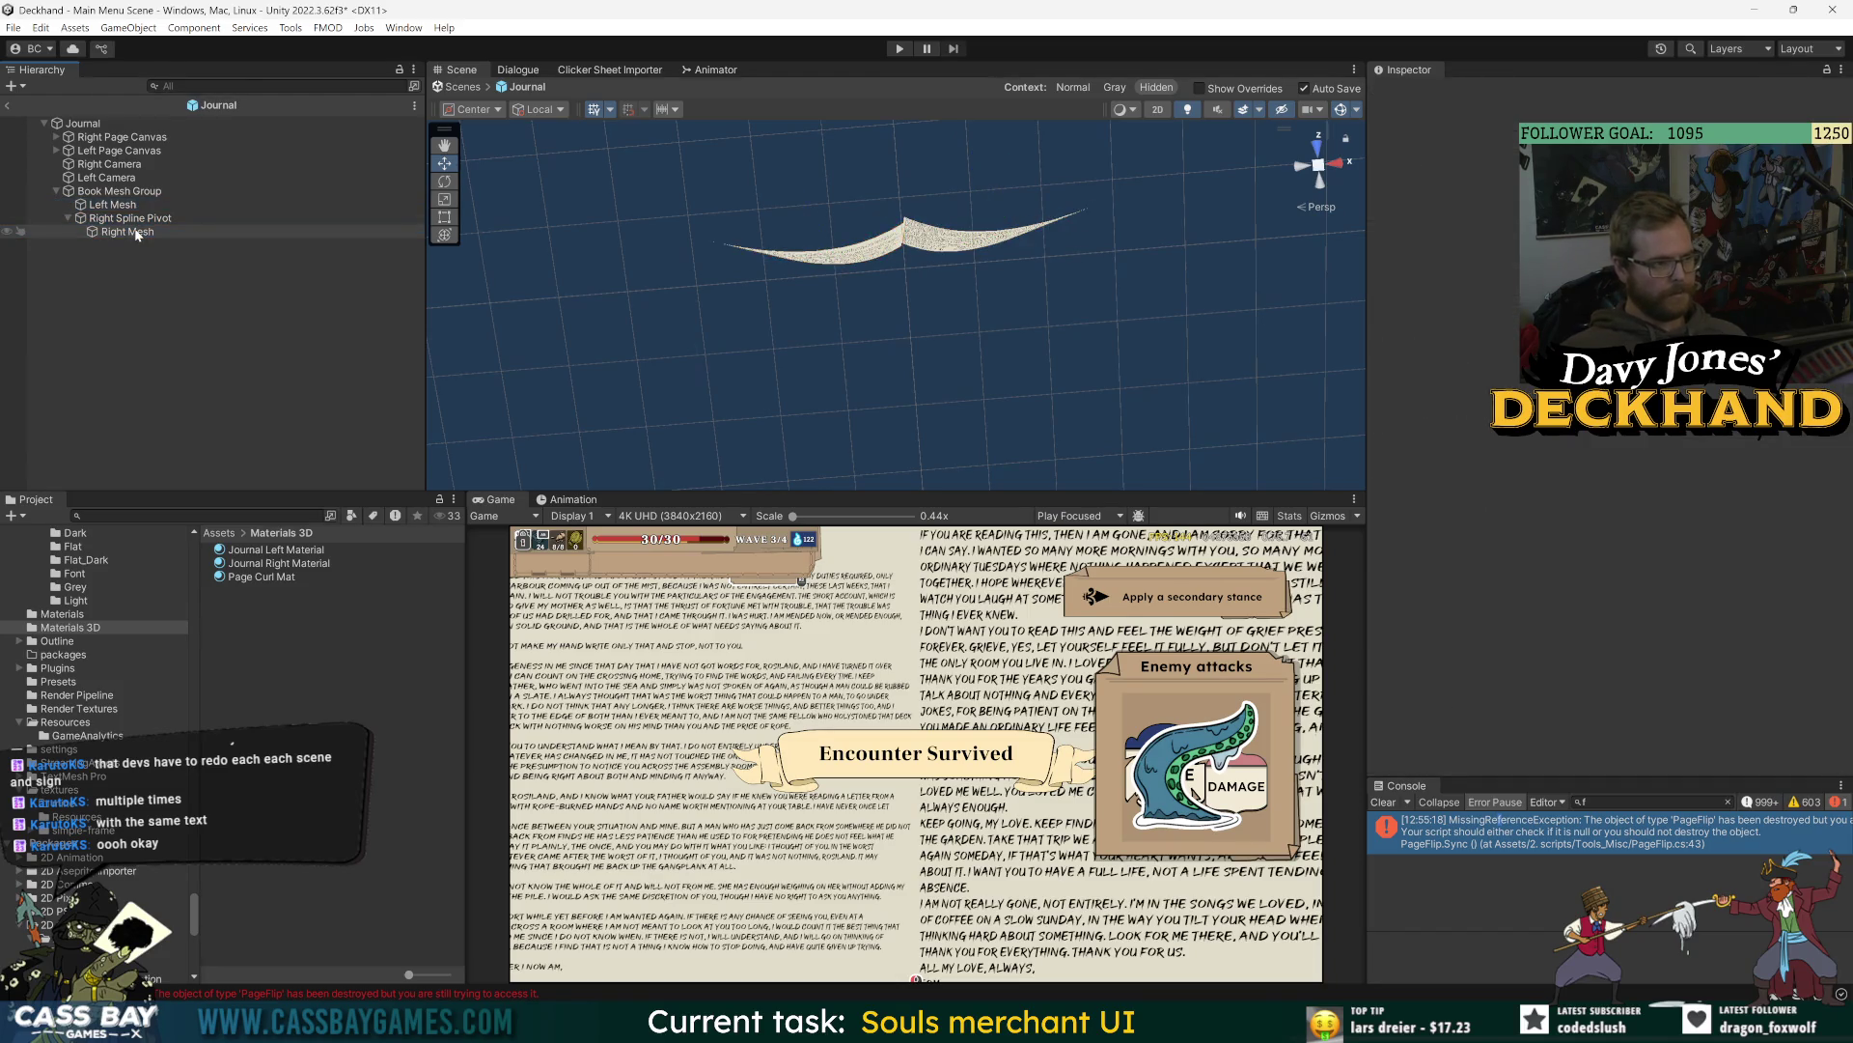
{"action": "key", "text": "ctrl+z"}
{"action": "key", "text": "ctrl+z"}
{"action": "key", "text": "ctrl+z"}
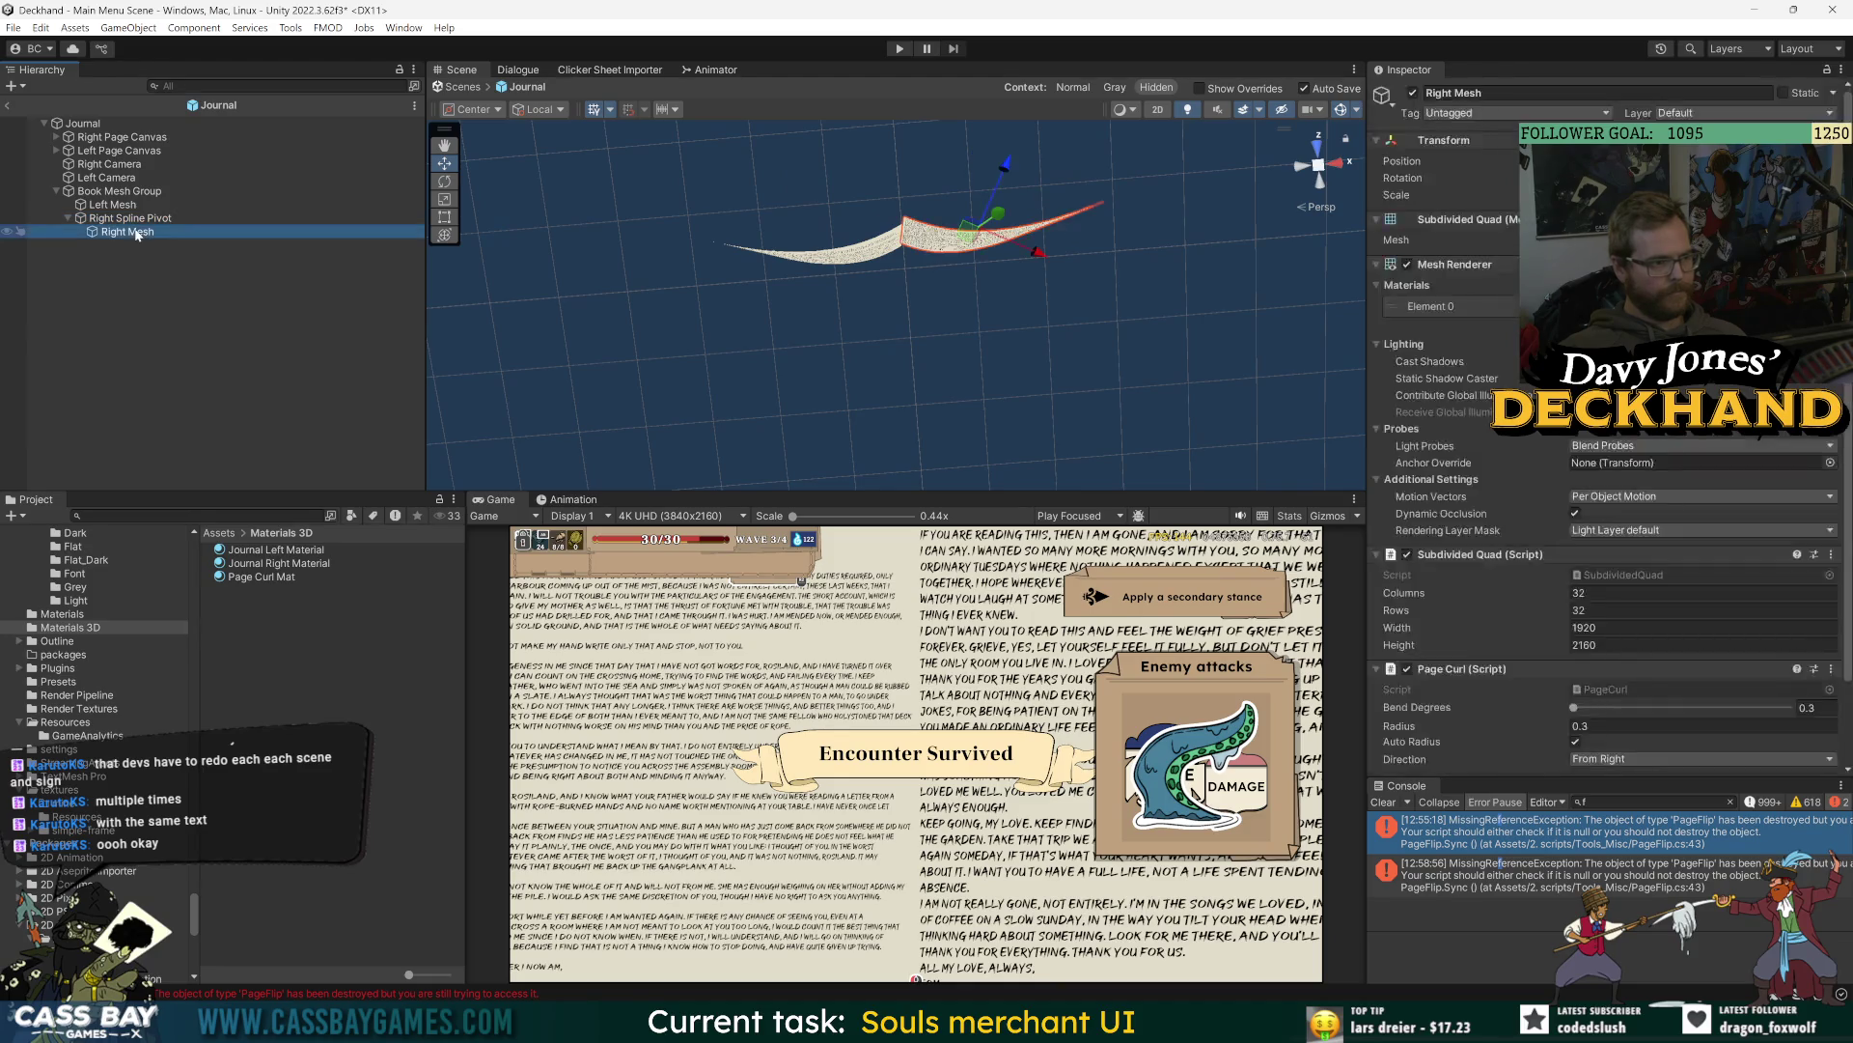
{"action": "key", "text": "ctrl+z"}
{"action": "key", "text": "ctrl+z"}
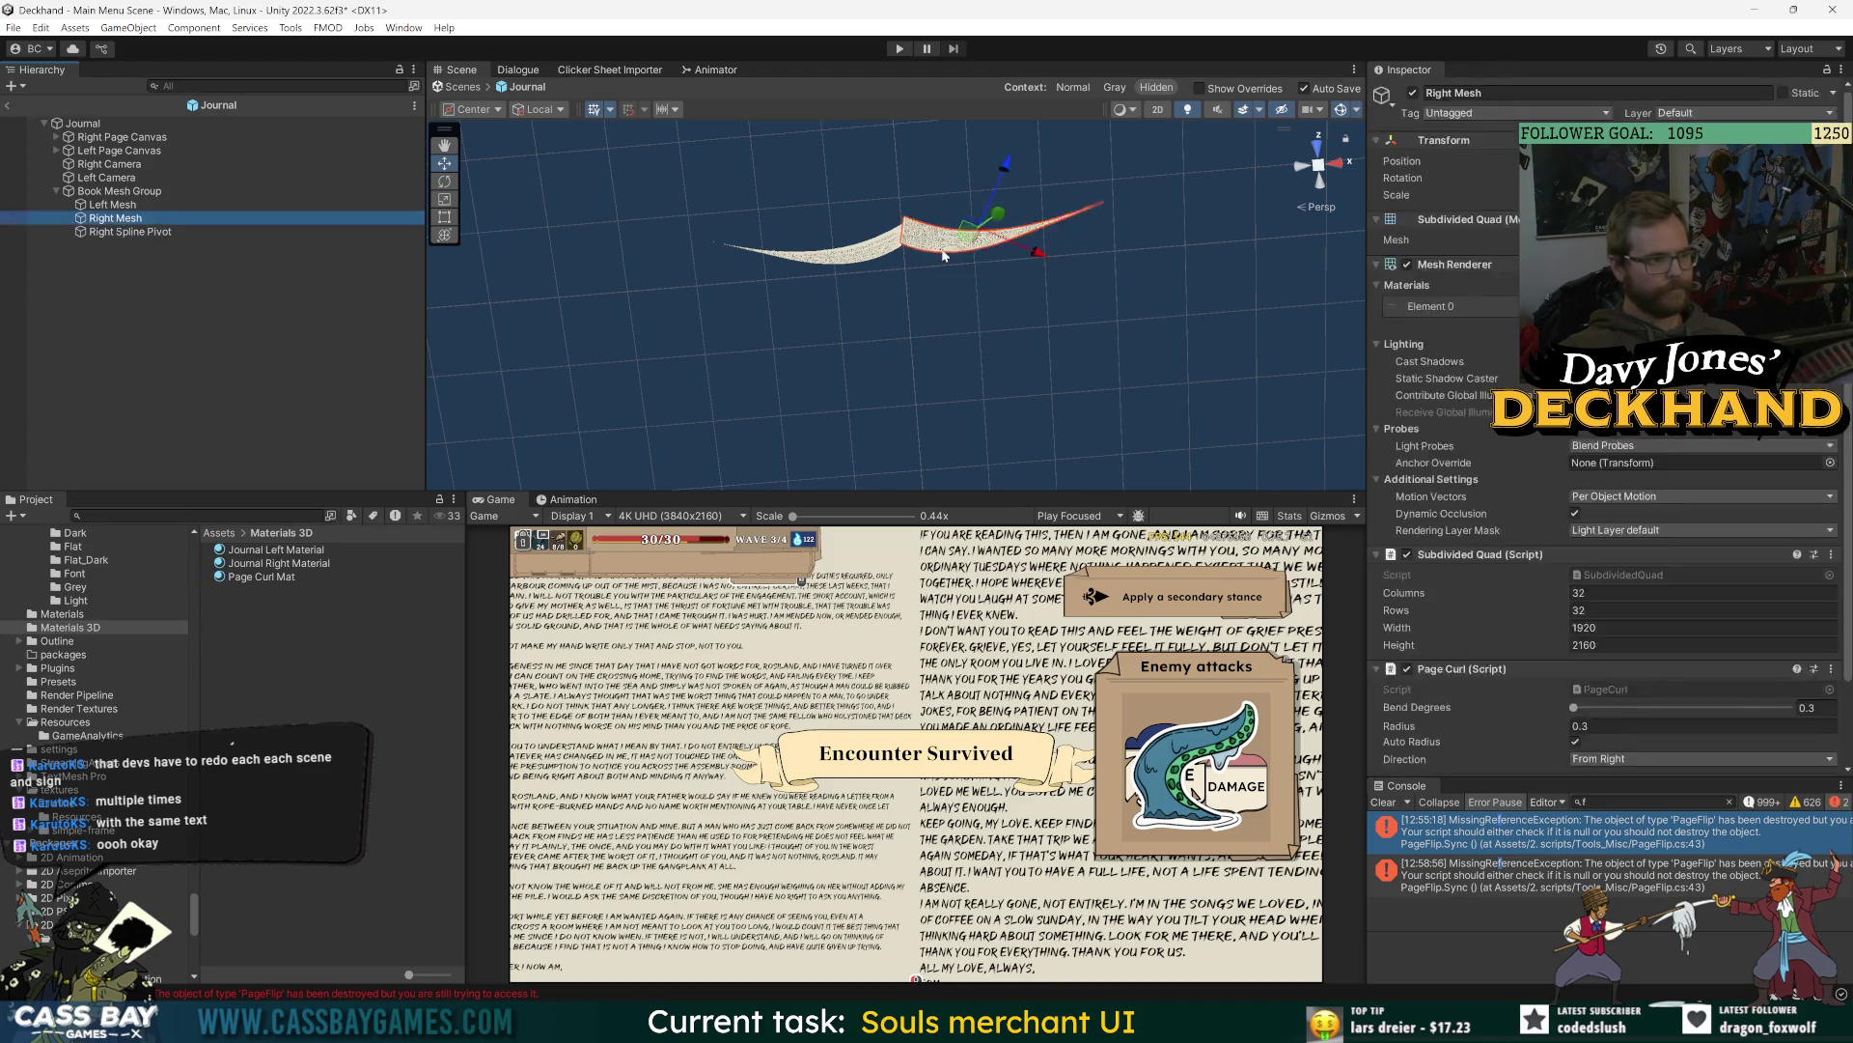
{"action": "left_click", "coordinate": [1321, 146]}
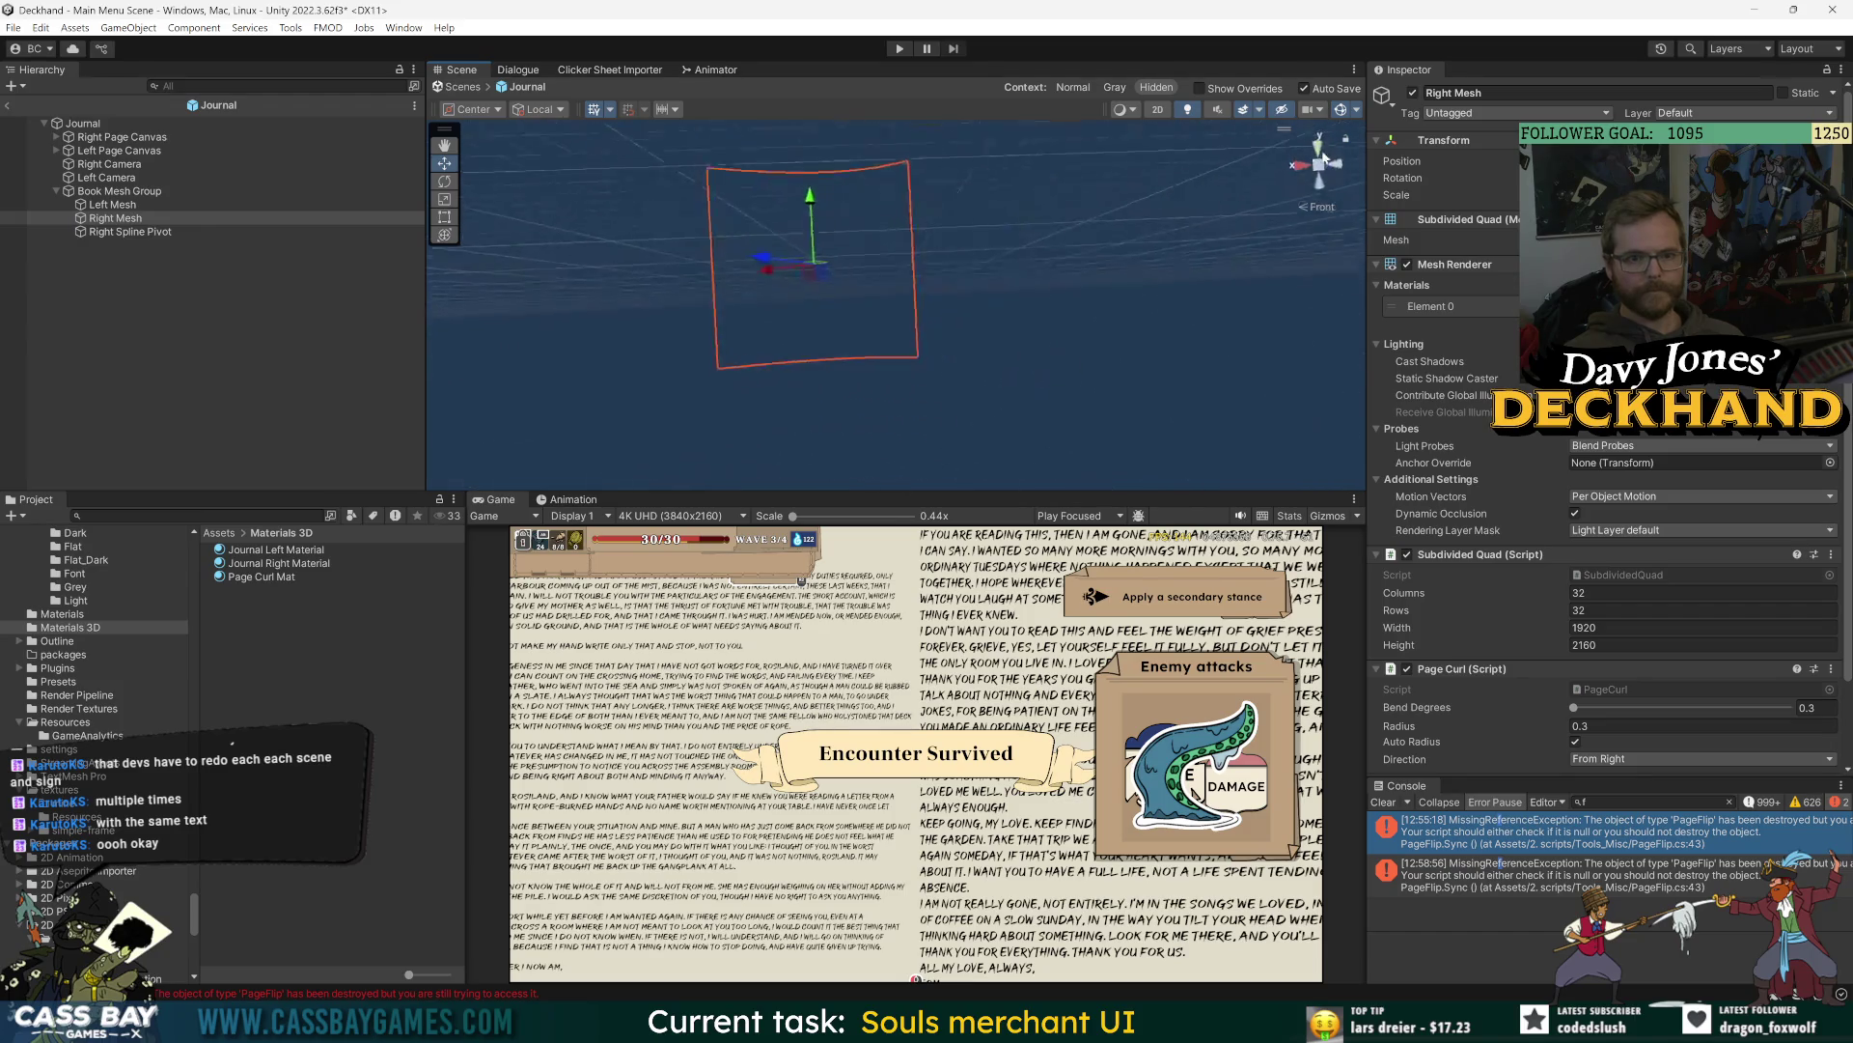
- View the curled pages from above, orbit to a tilted angle, and compare both meshes
{"action": "left_click", "coordinate": [1318, 150]}
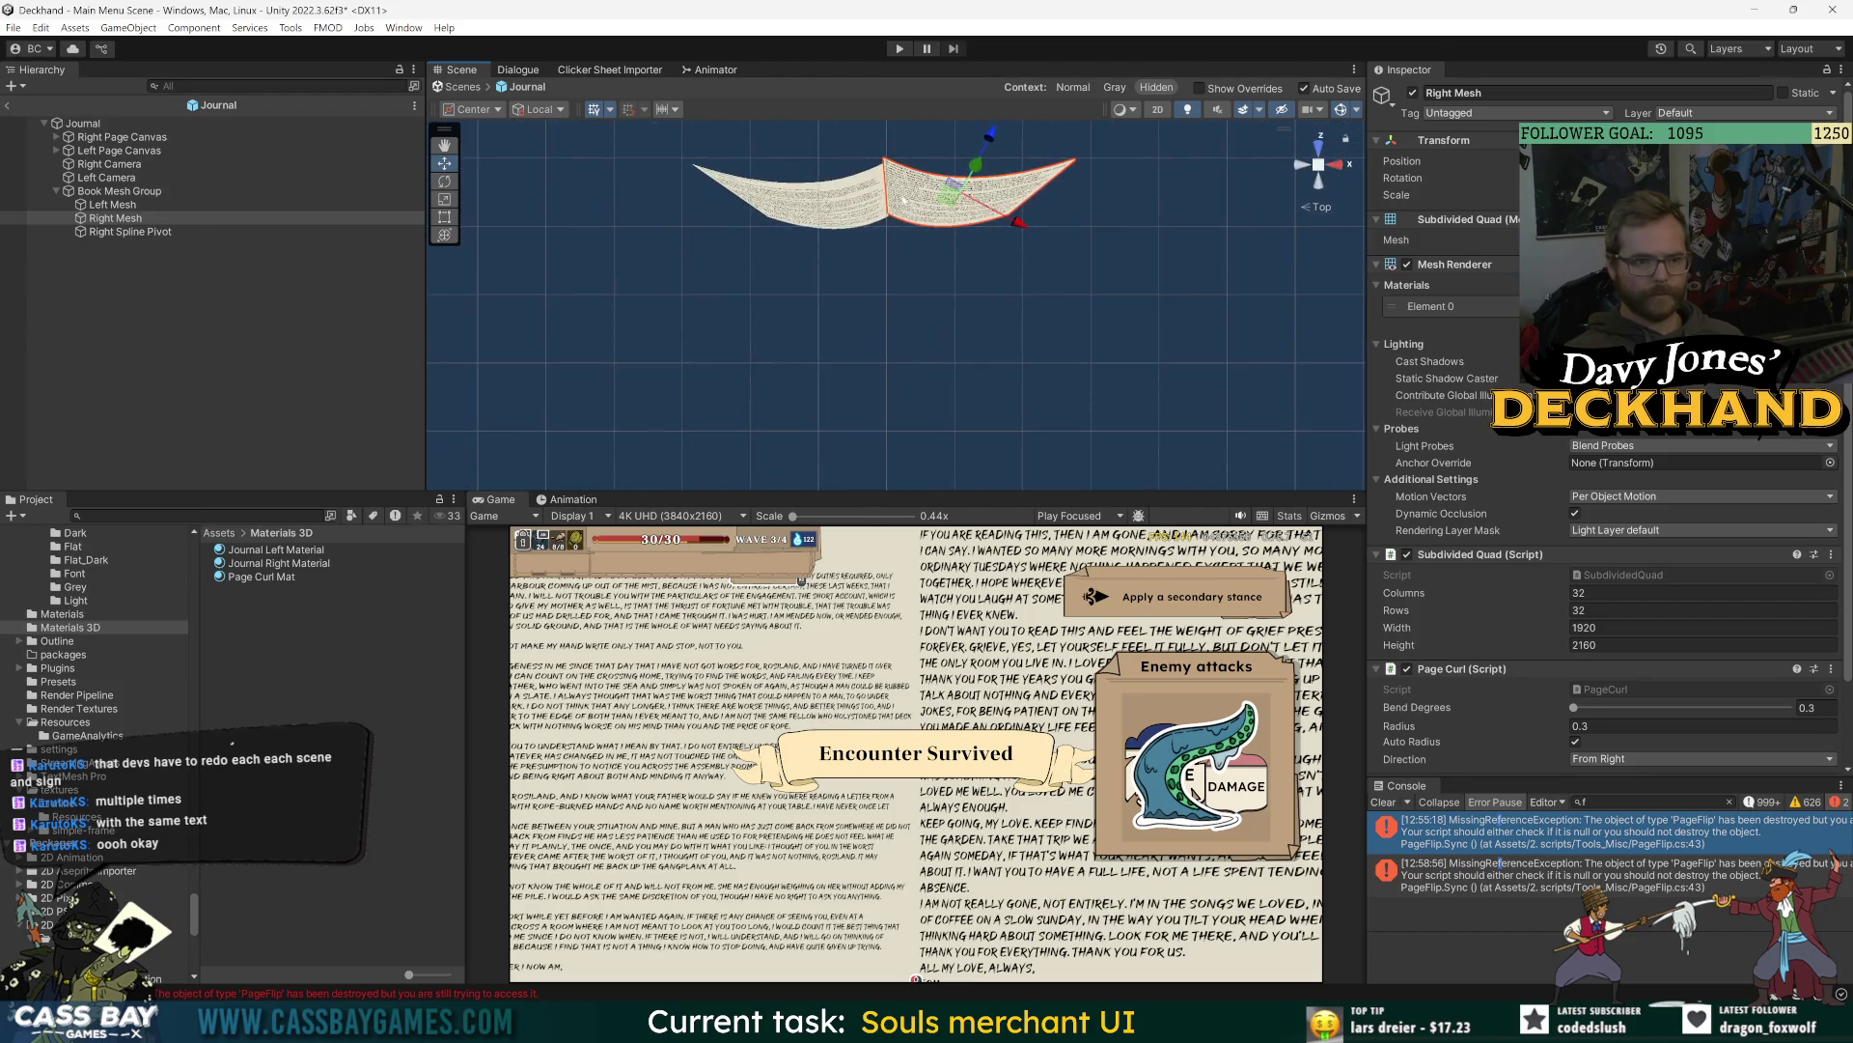
{"action": "left_click_drag", "start_coordinate": [913, 256], "coordinate": [879, 406]}
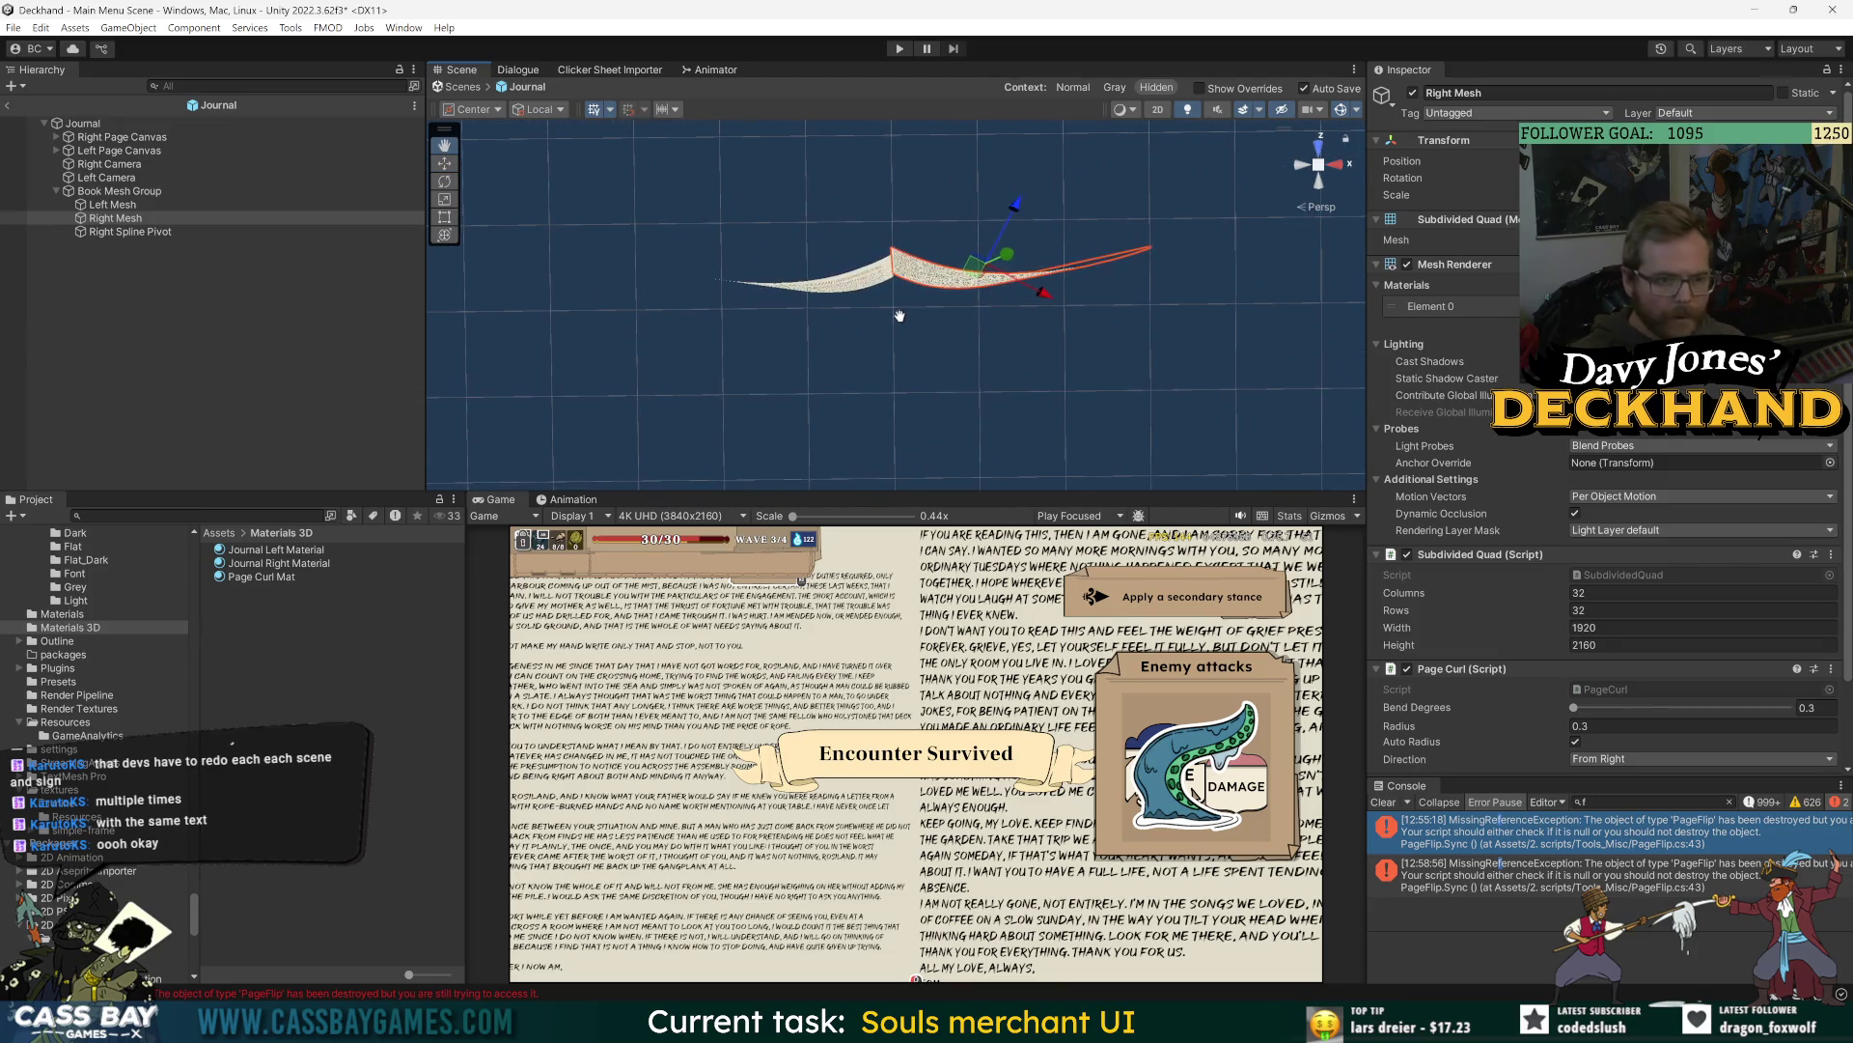
{"action": "left_click", "coordinate": [116, 205]}
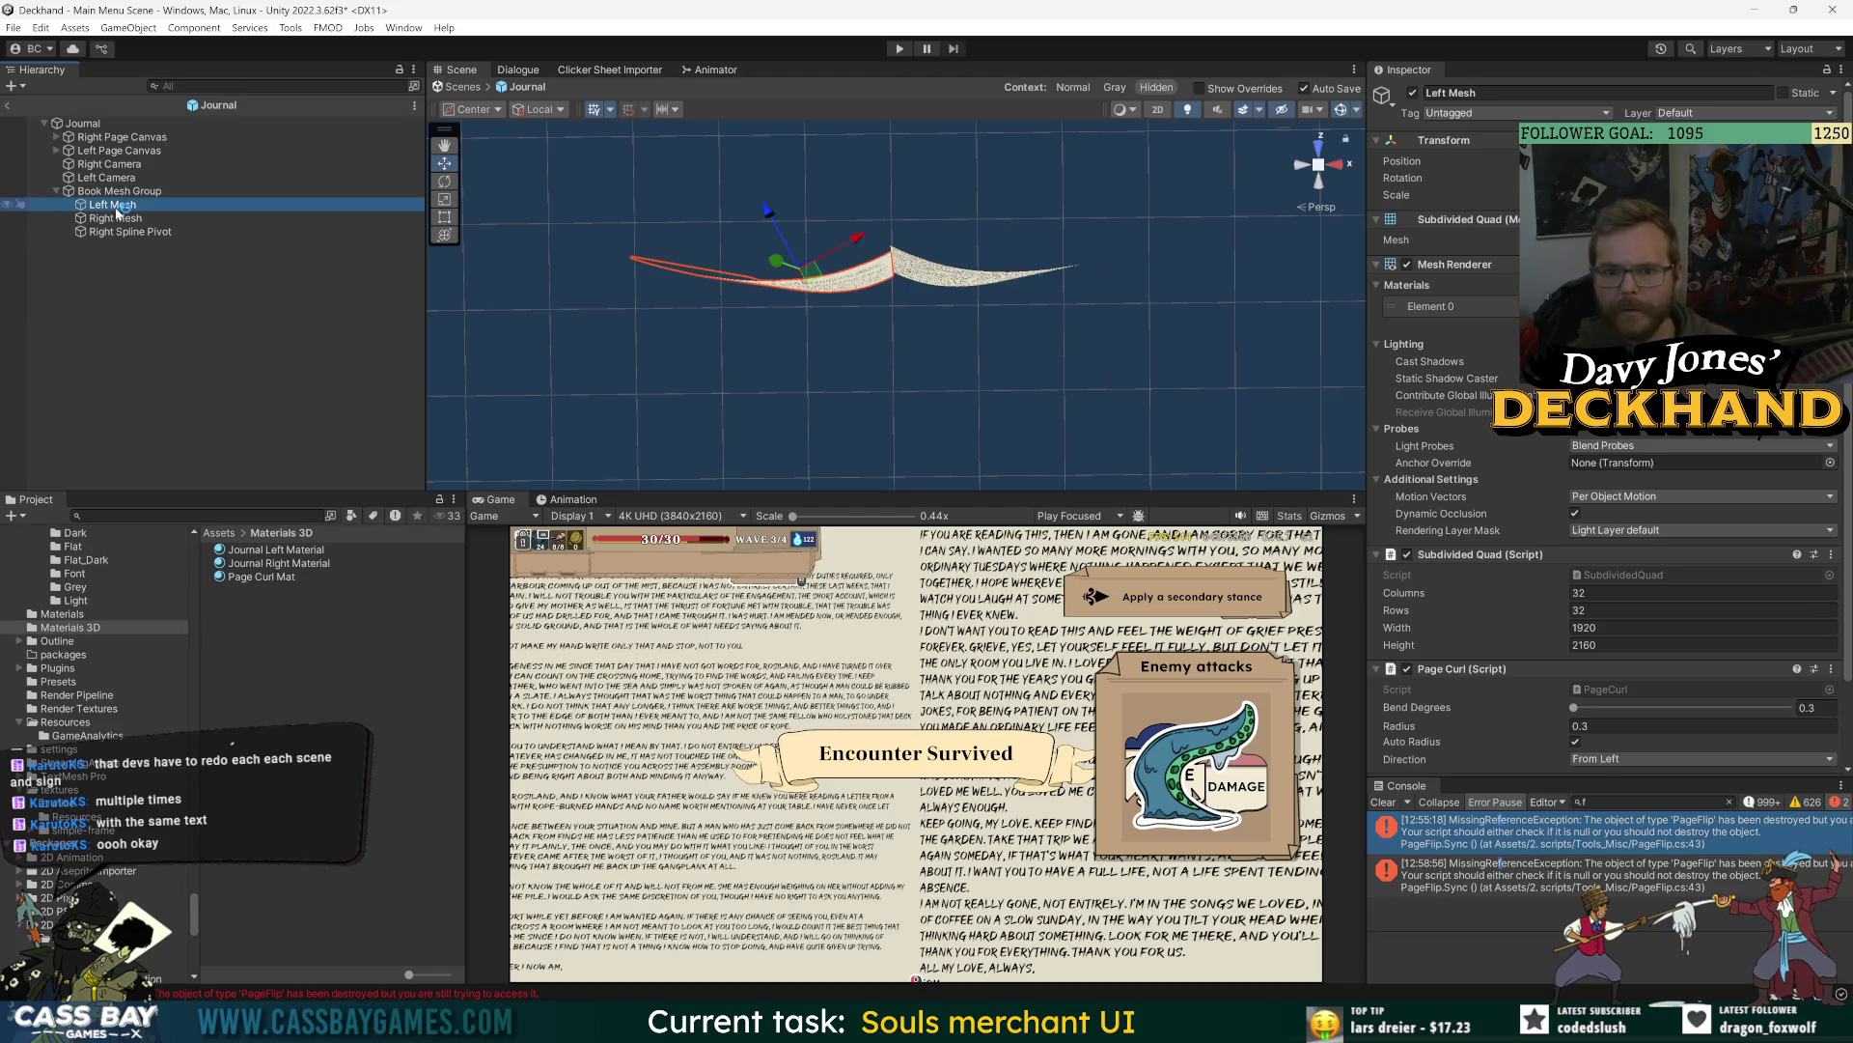
{"action": "left_click", "coordinate": [116, 216]}
{"action": "left_click", "coordinate": [114, 204]}
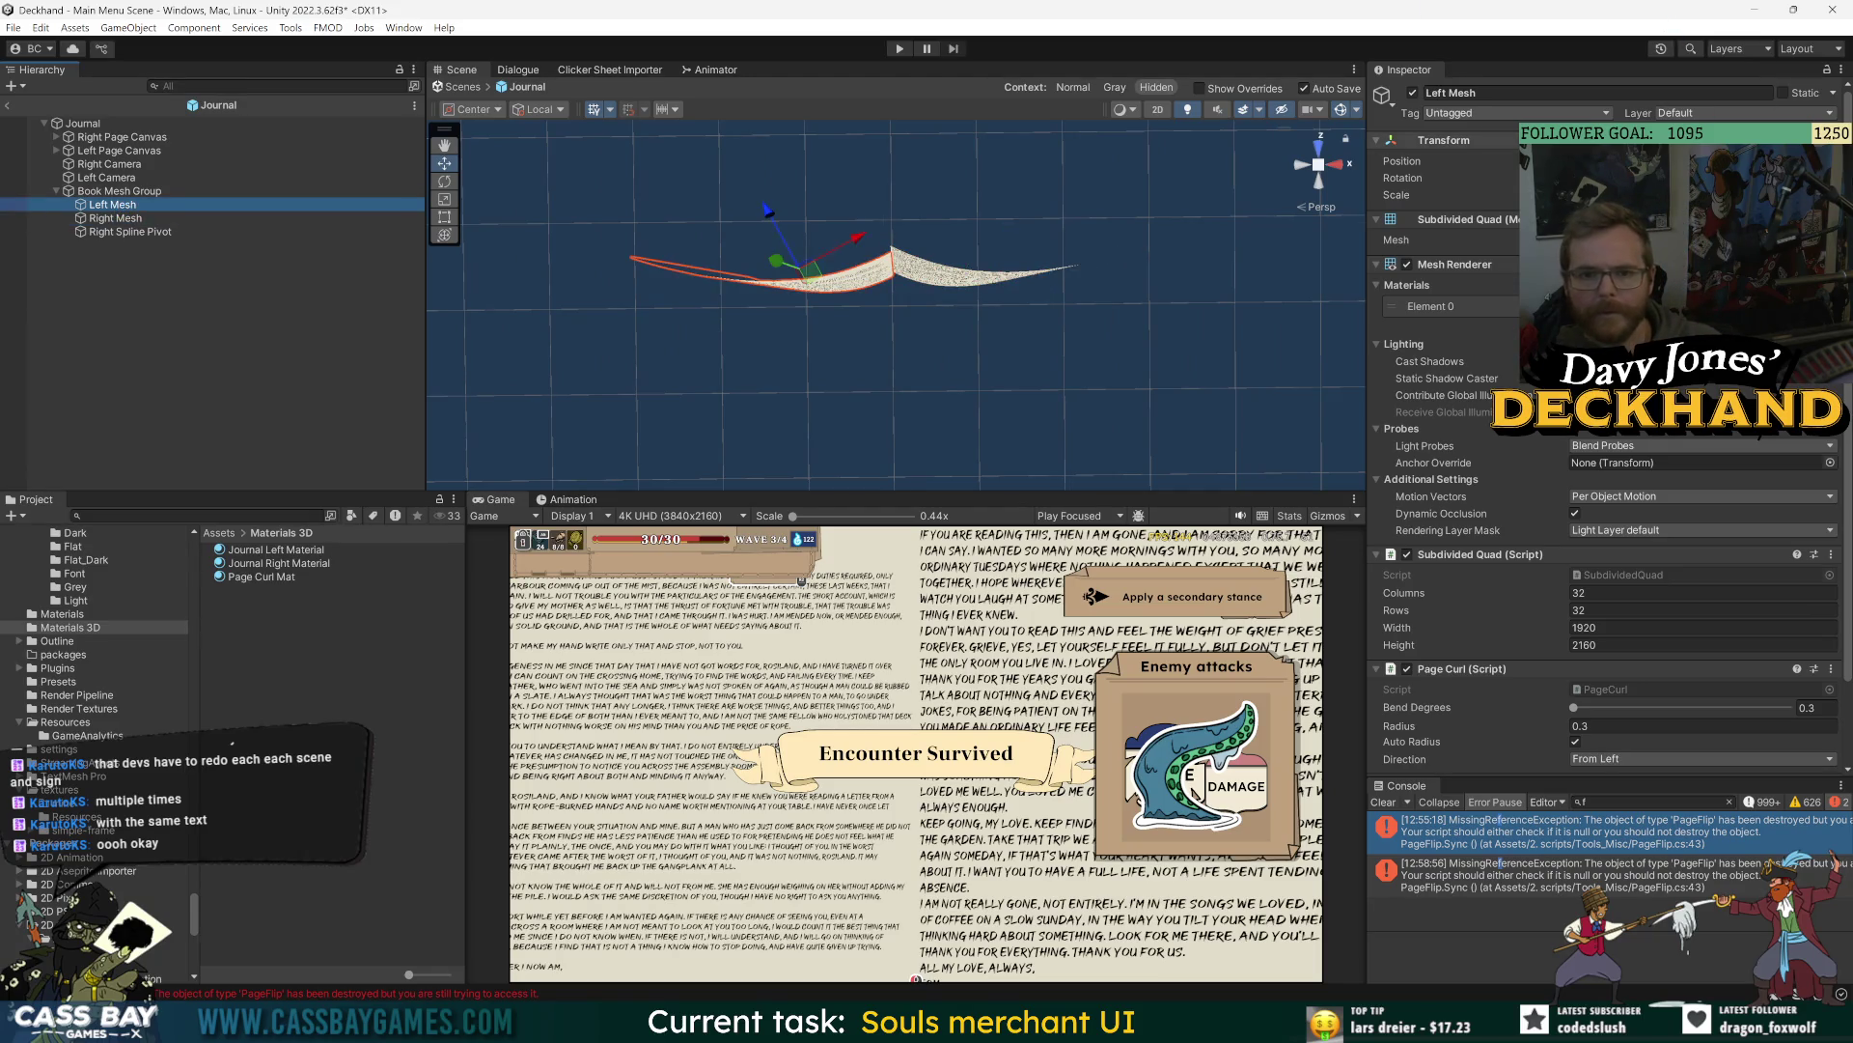
{"action": "left_click", "coordinate": [116, 218]}
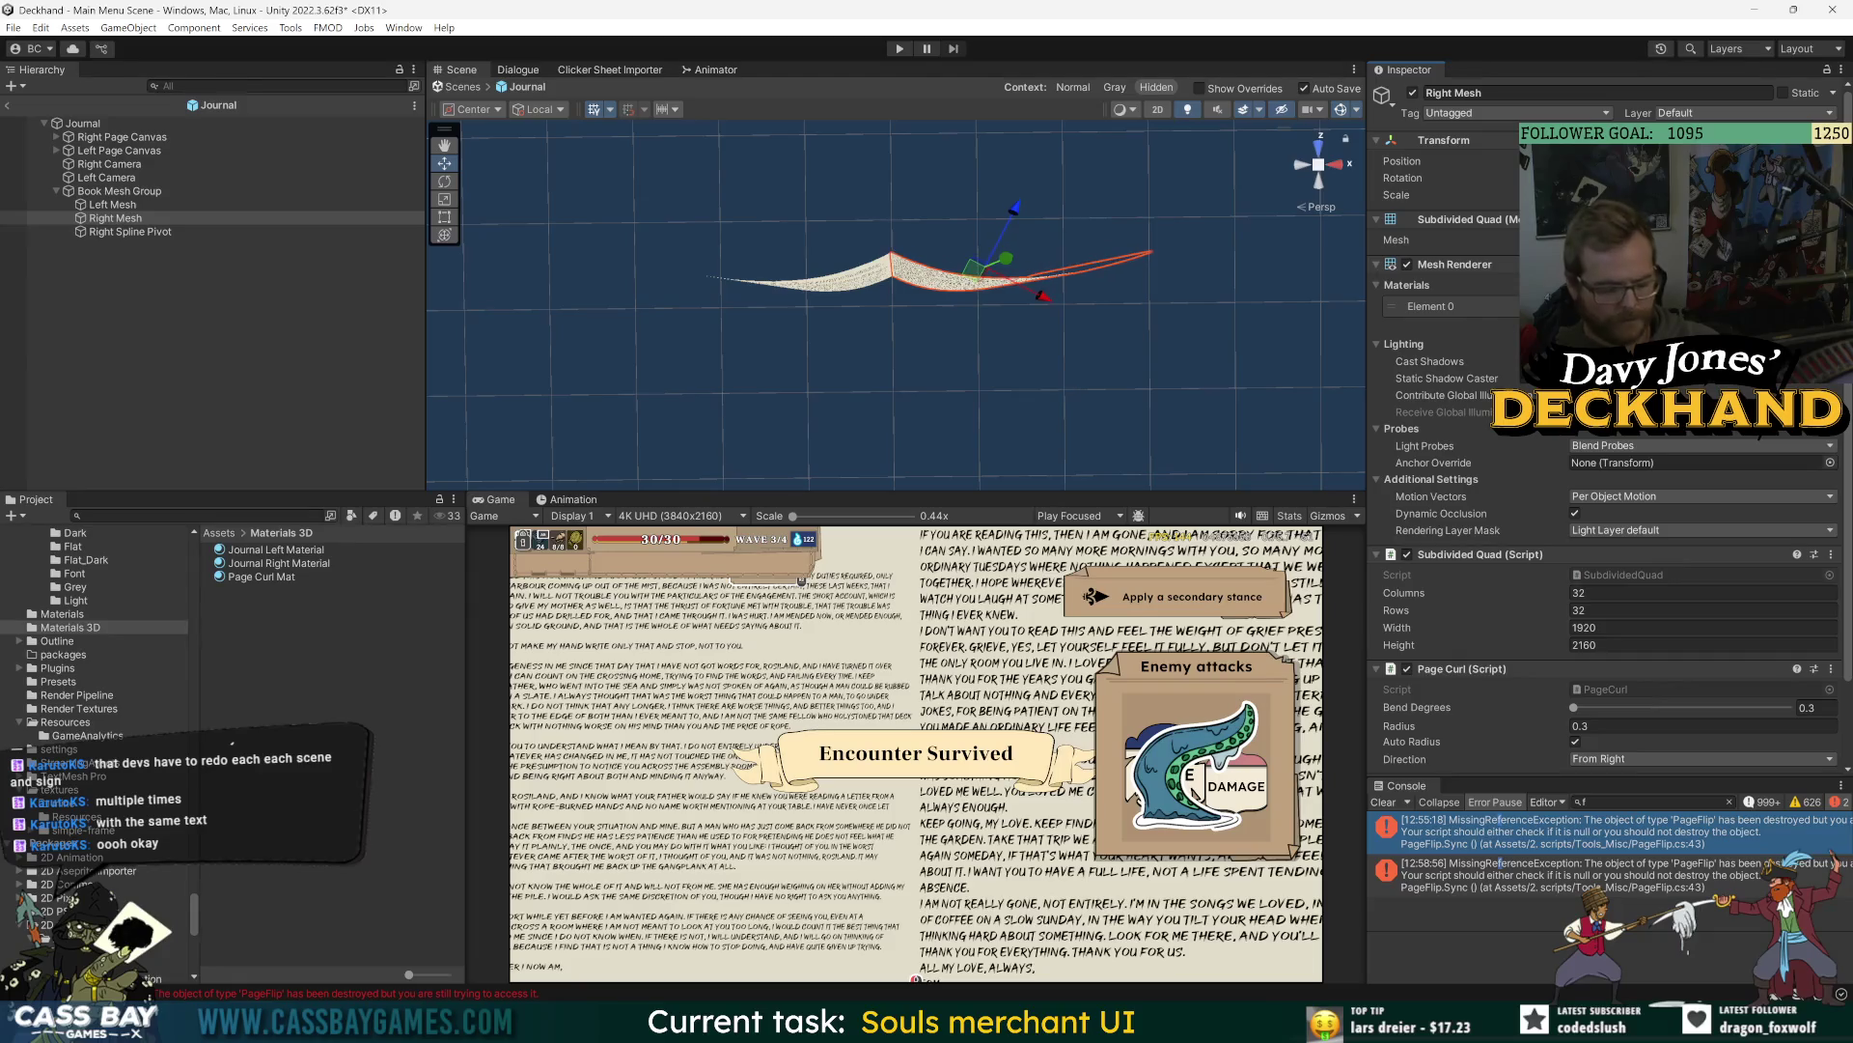
- Nest Right Mesh under Right Spline Pivot and sweep Flip Progress to flip the page up
{"action": "left_click", "coordinate": [127, 217]}
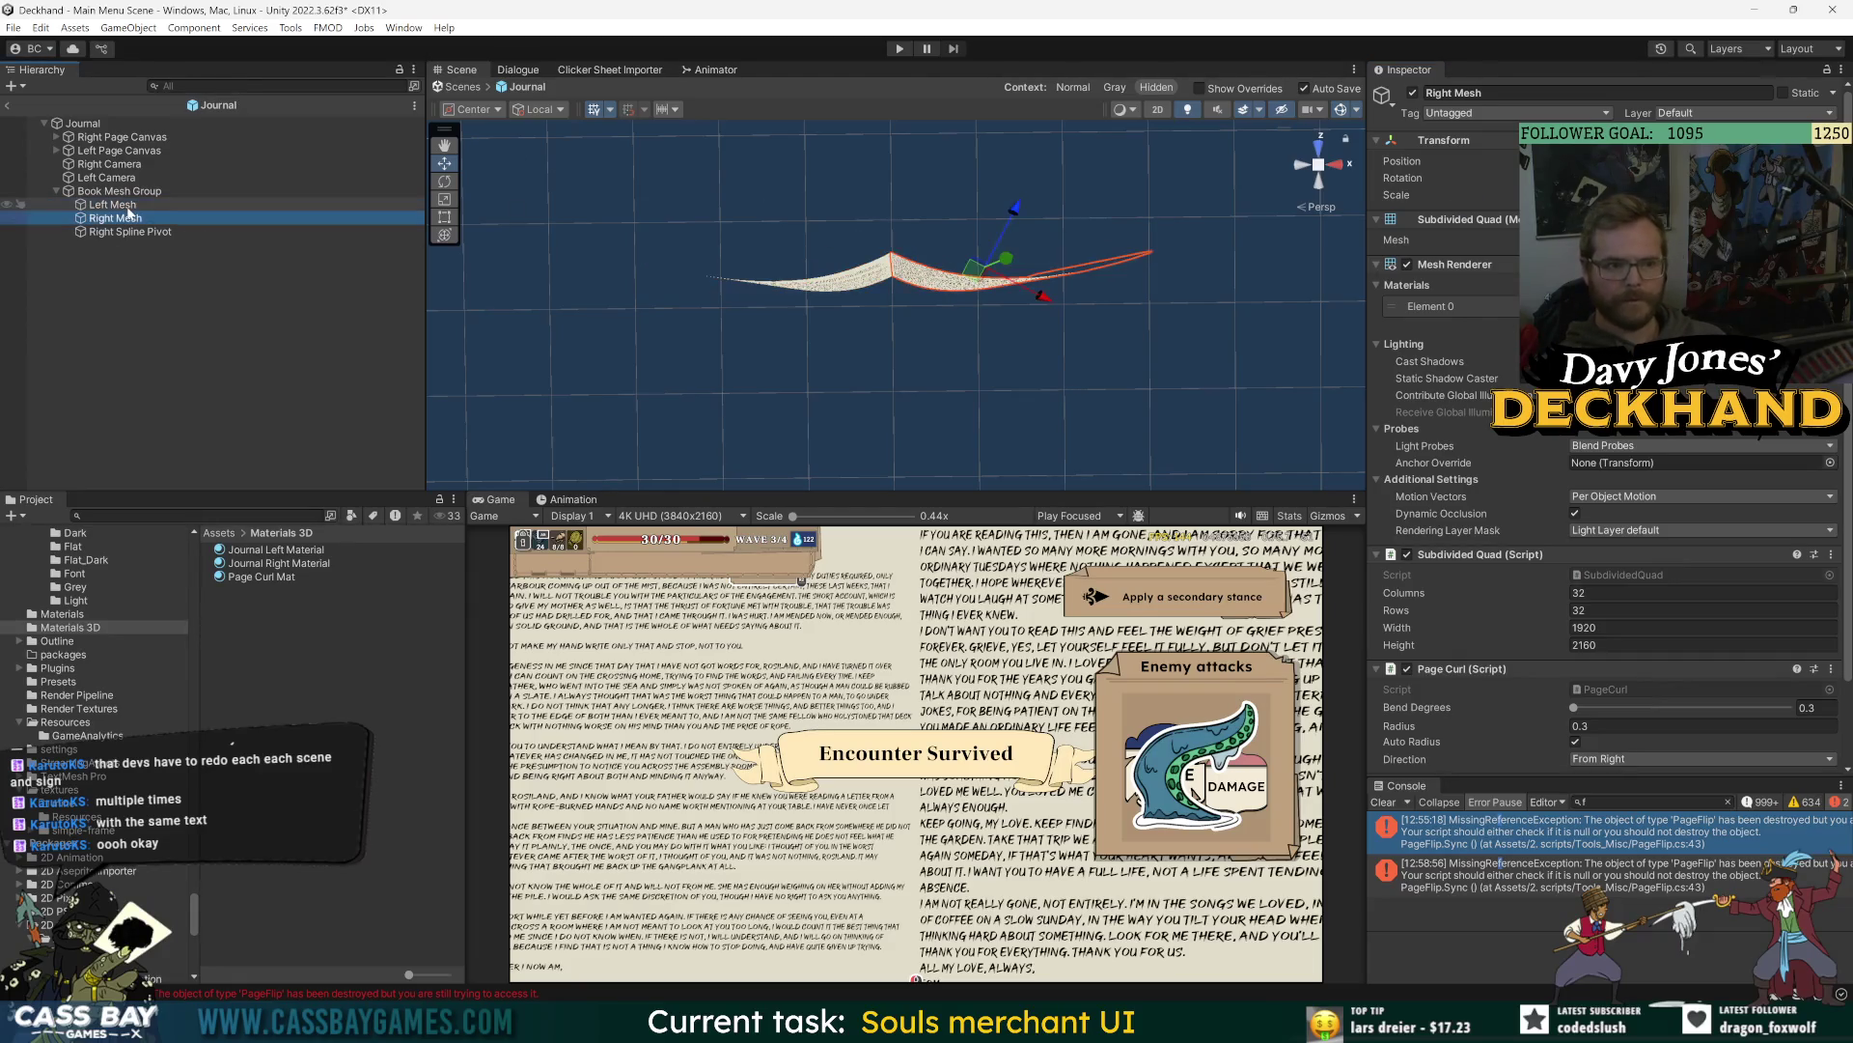
{"action": "left_click_drag", "start_coordinate": [126, 229], "coordinate": [127, 232]}
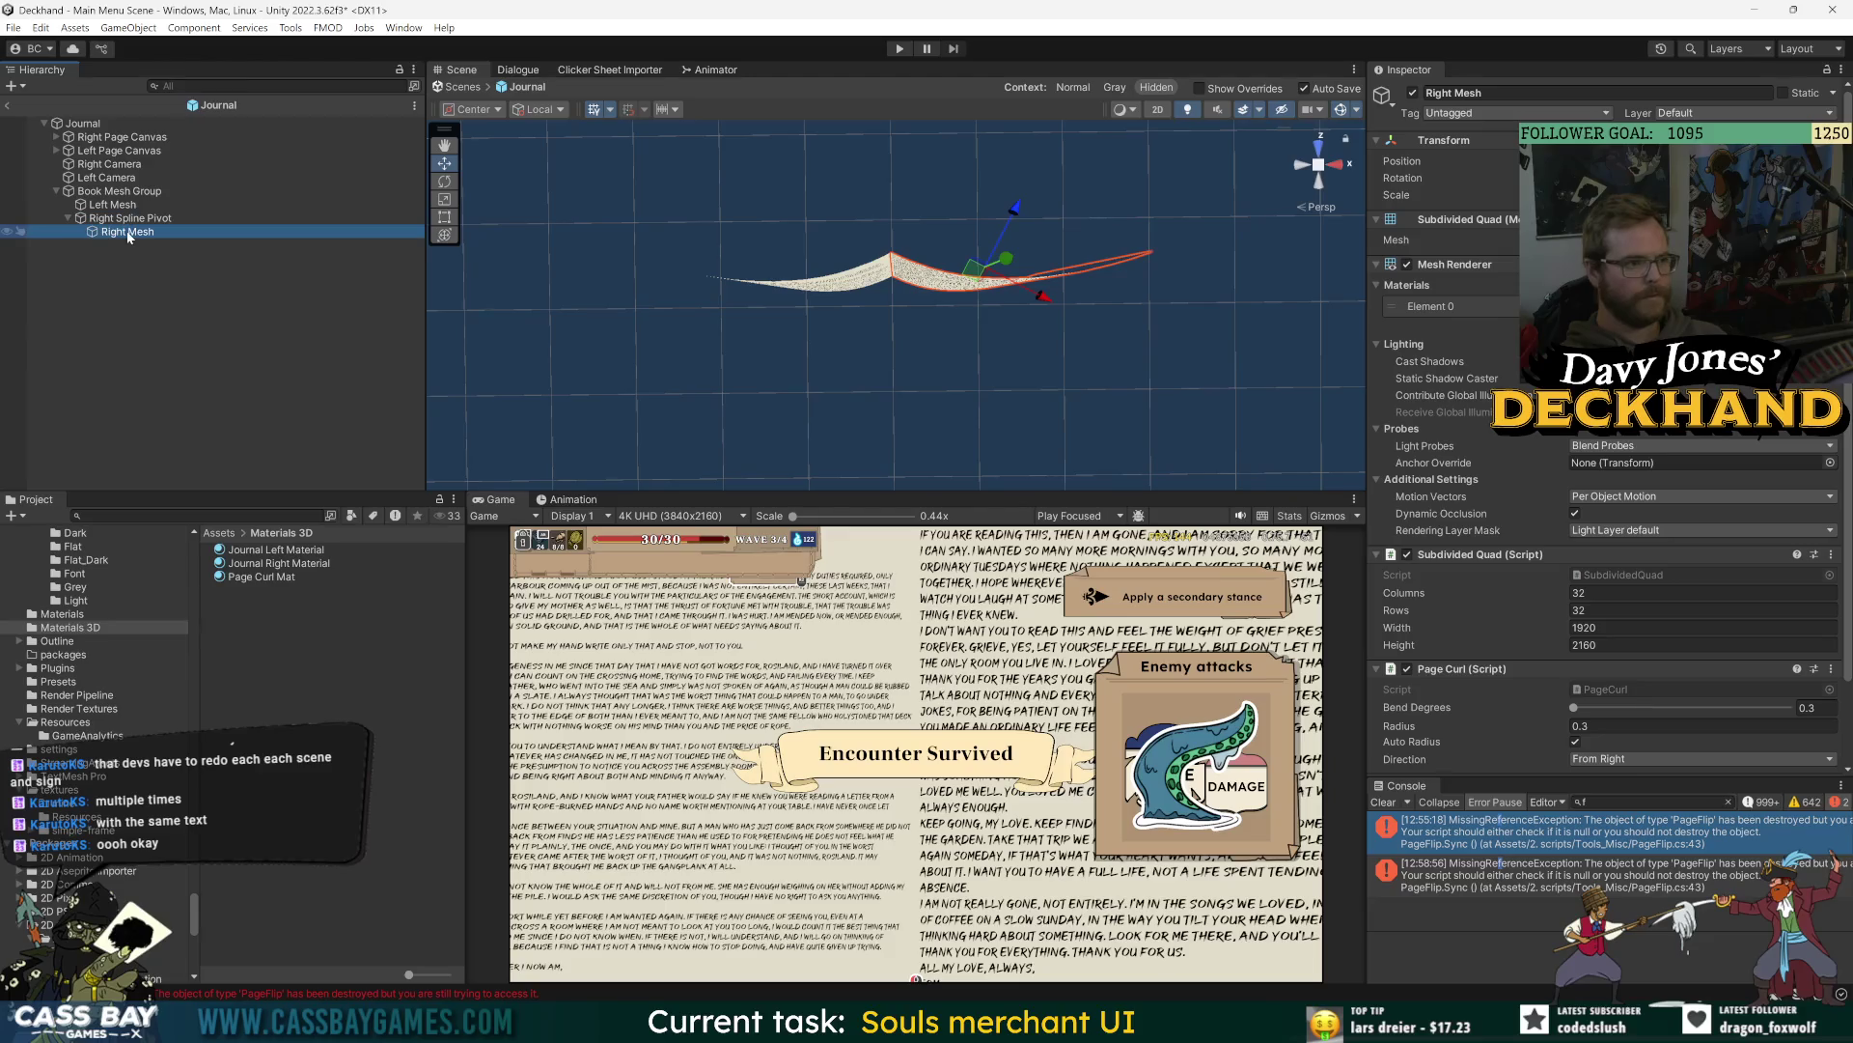
{"action": "left_click", "coordinate": [129, 219]}
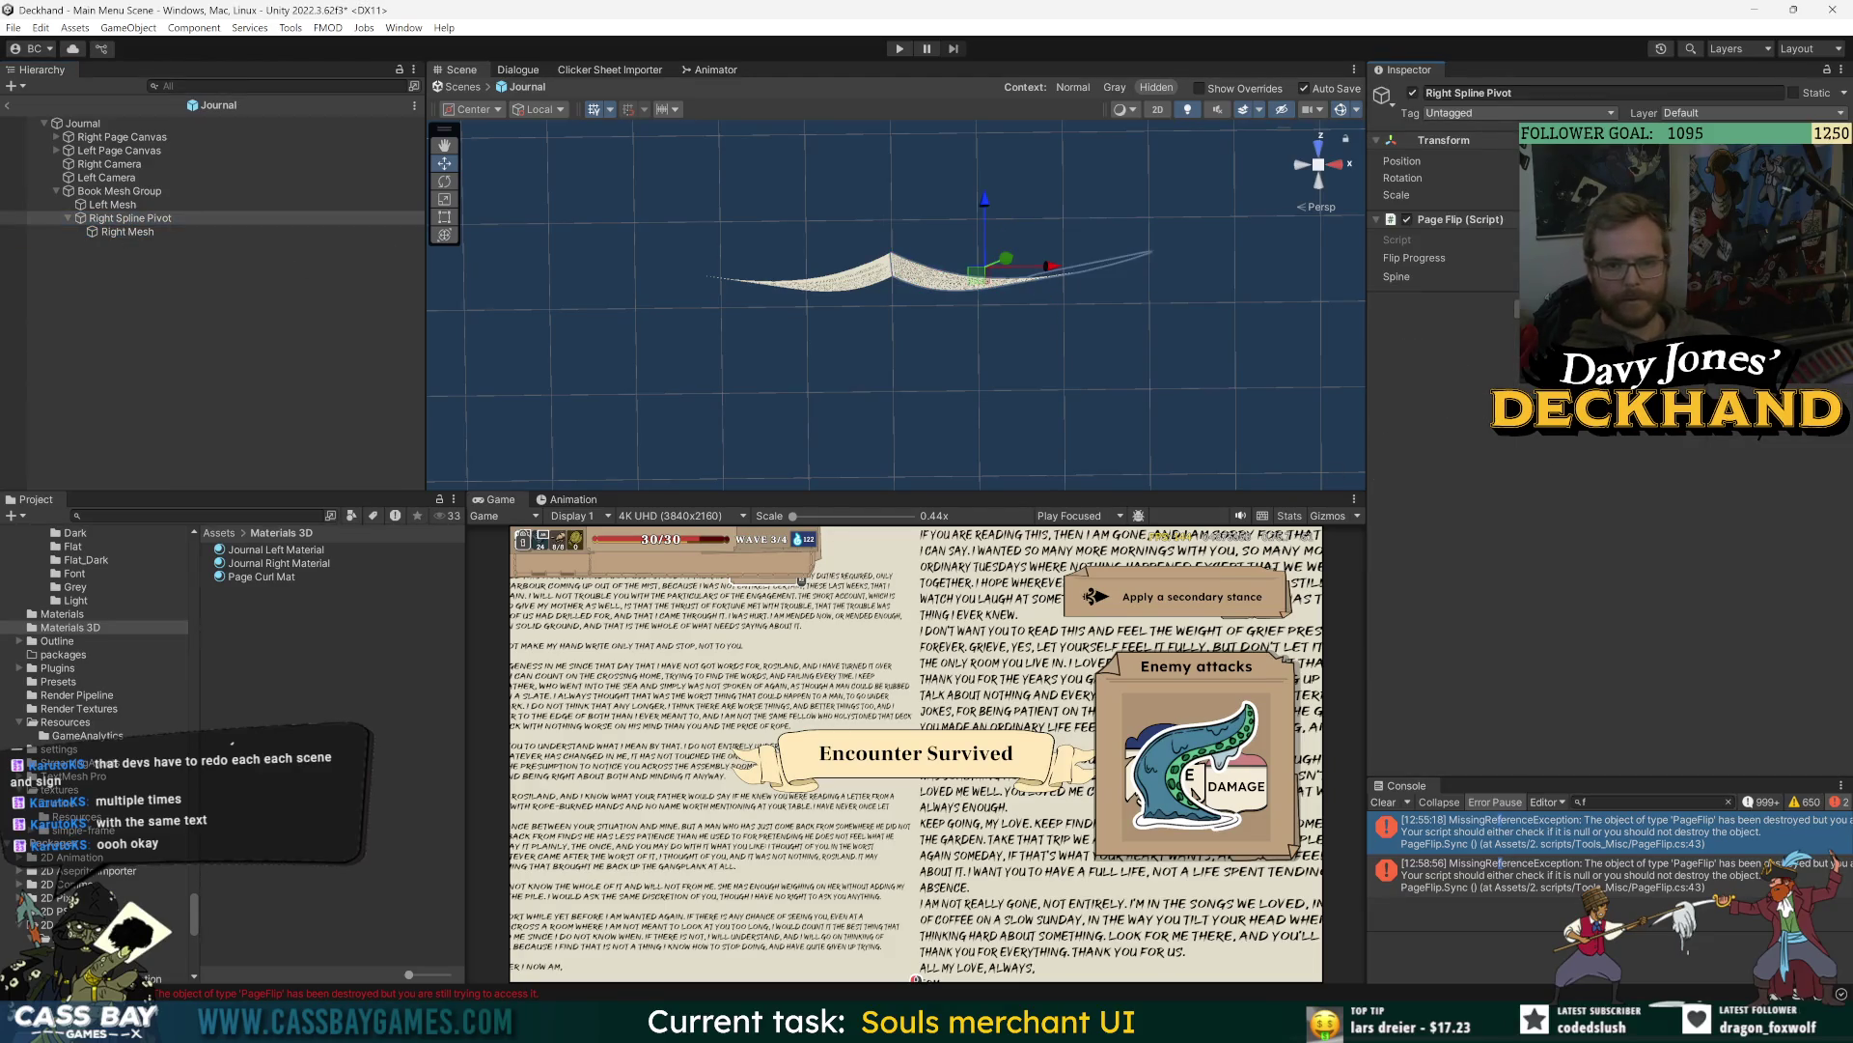
{"action": "left_click_drag", "start_coordinate": [1415, 258], "coordinate": [1491, 258]}
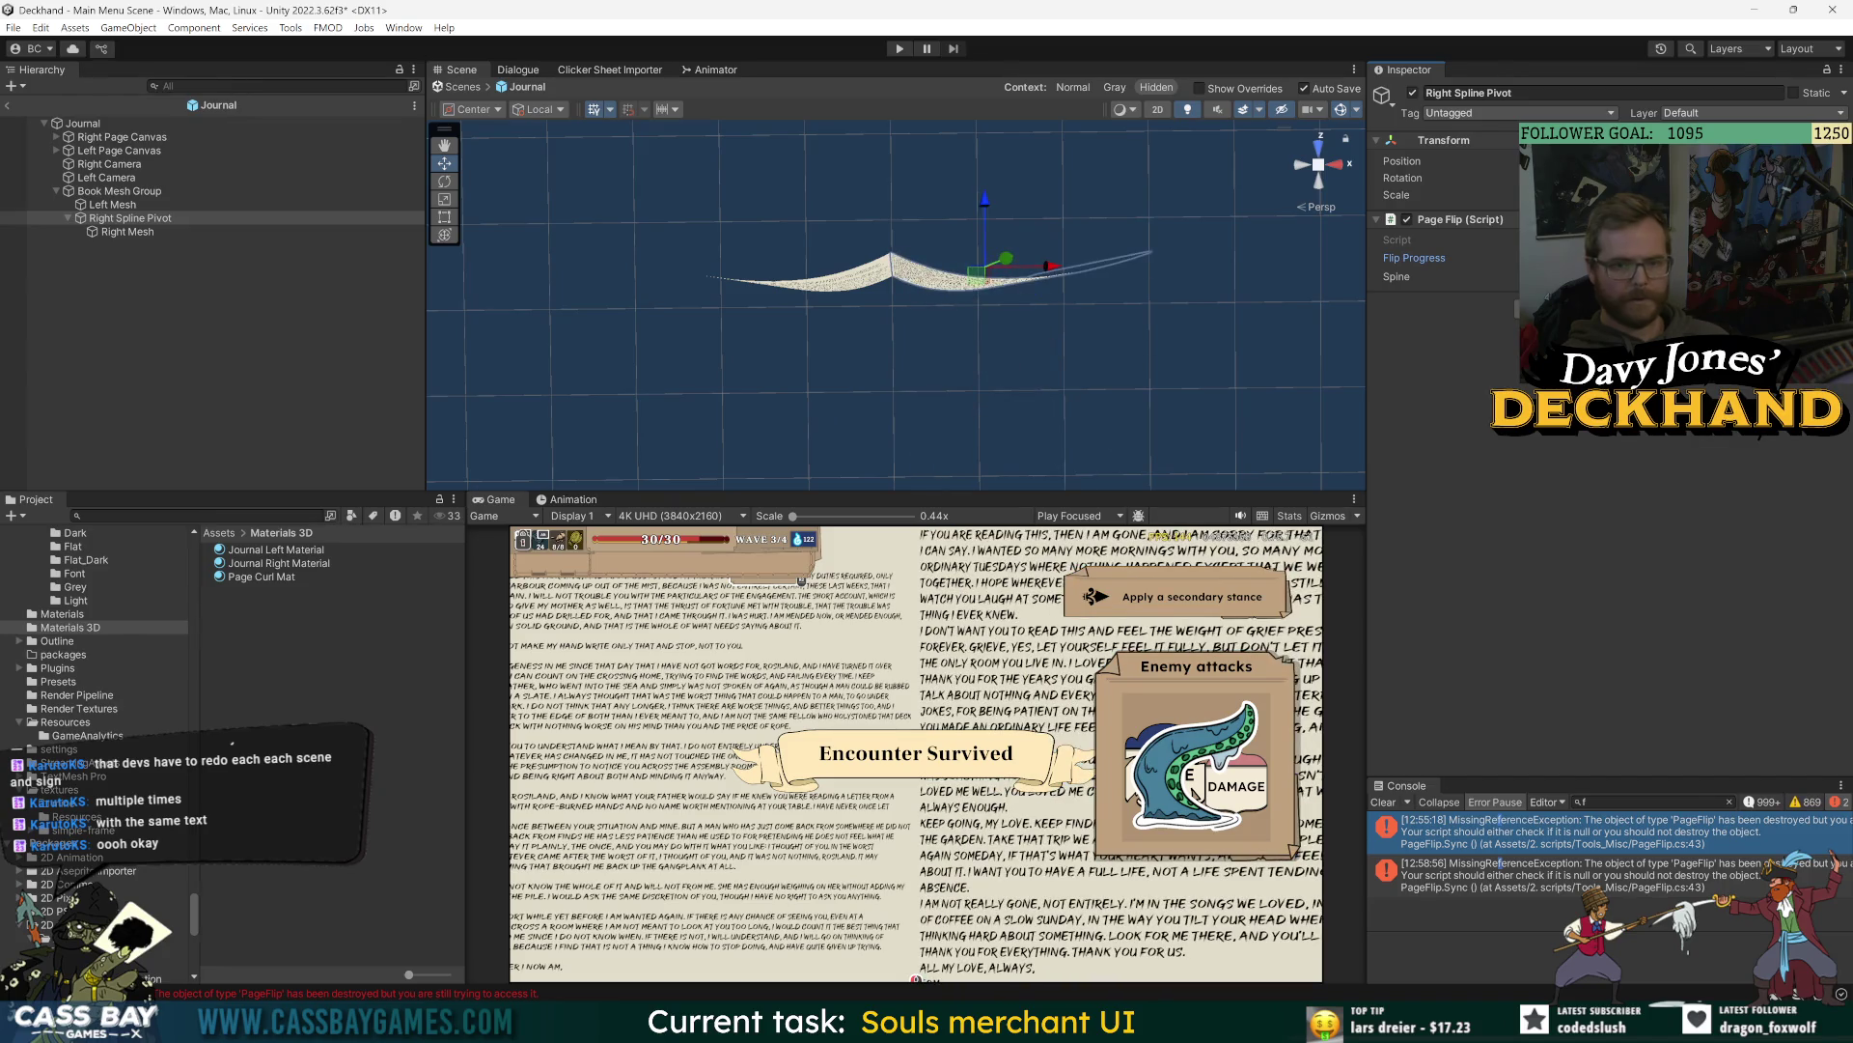
{"action": "left_click", "coordinate": [121, 191]}
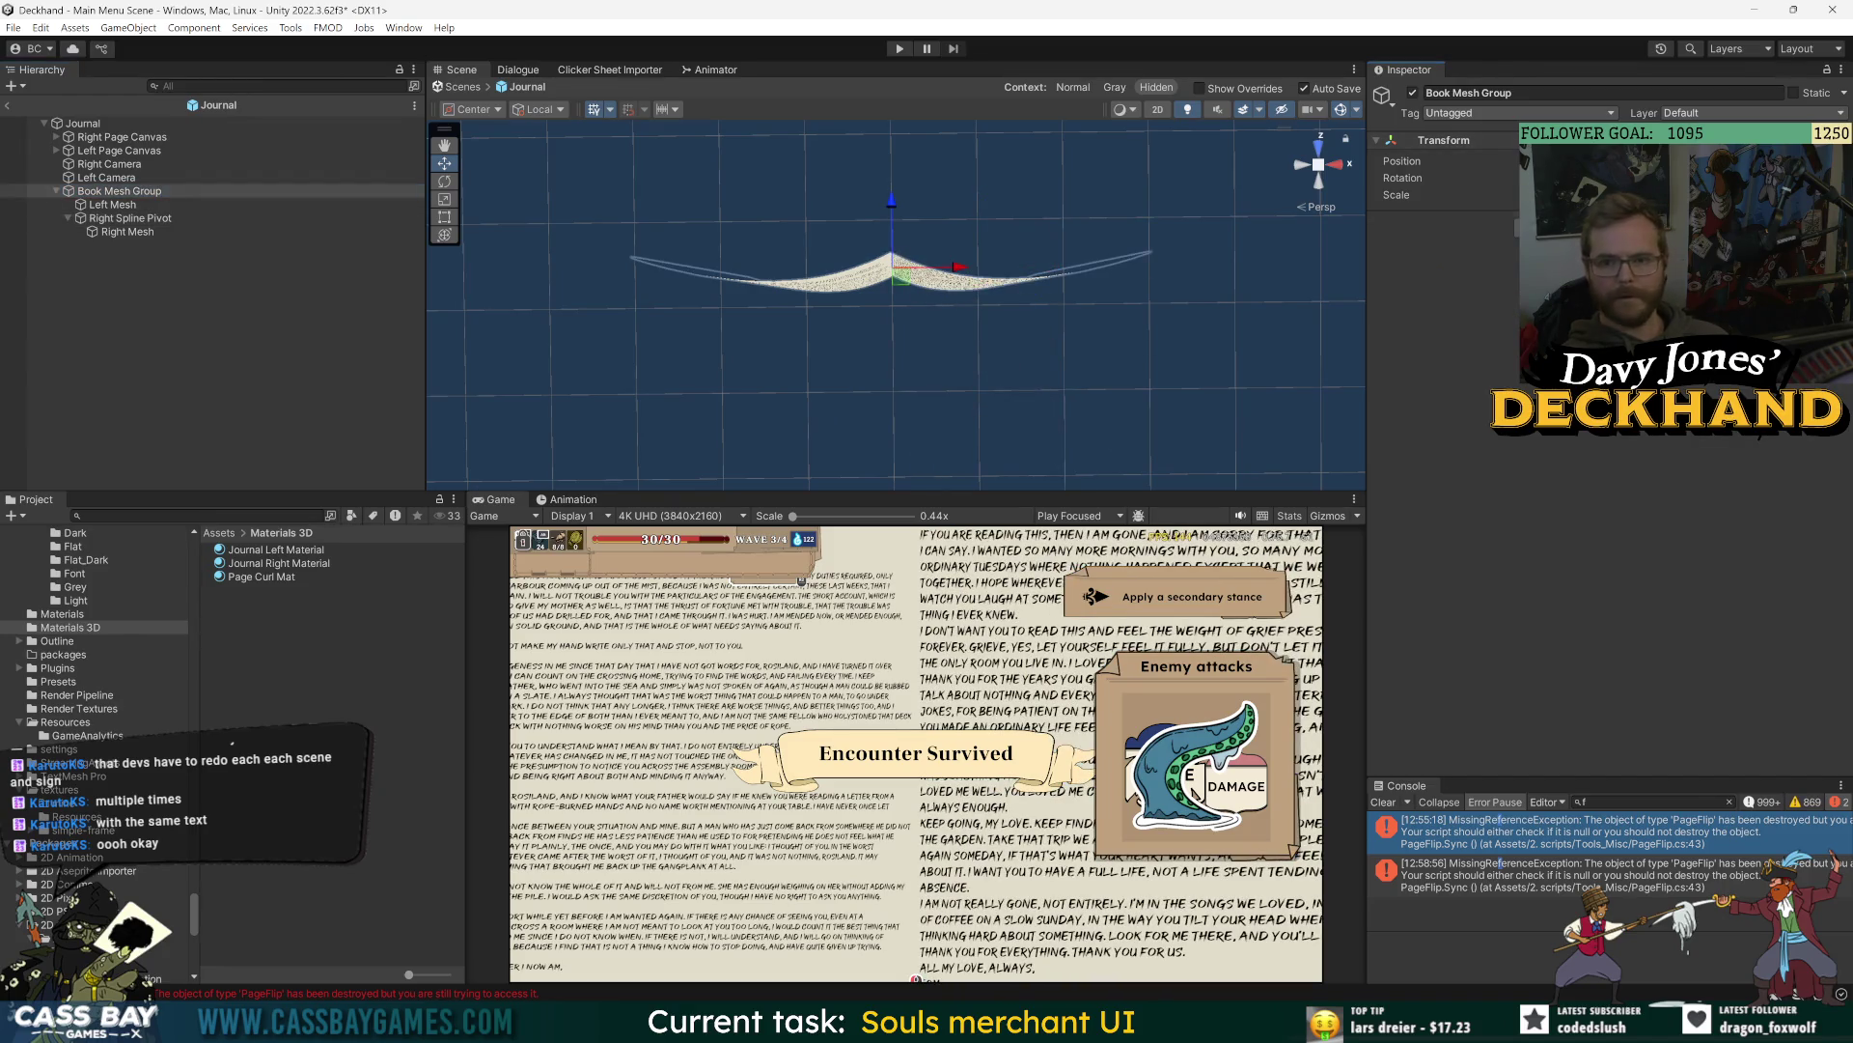
- Scrub the pivot's Flip Progress to preview the right page flipping, then undo it
{"action": "mouse_move", "coordinate": [1401, 178]}
{"action": "left_mouse_down"}
{"action": "mouse_move", "coordinate": [1382, 309]}
{"action": "mouse_move", "coordinate": [1544, 309]}
{"action": "left_mouse_up"}
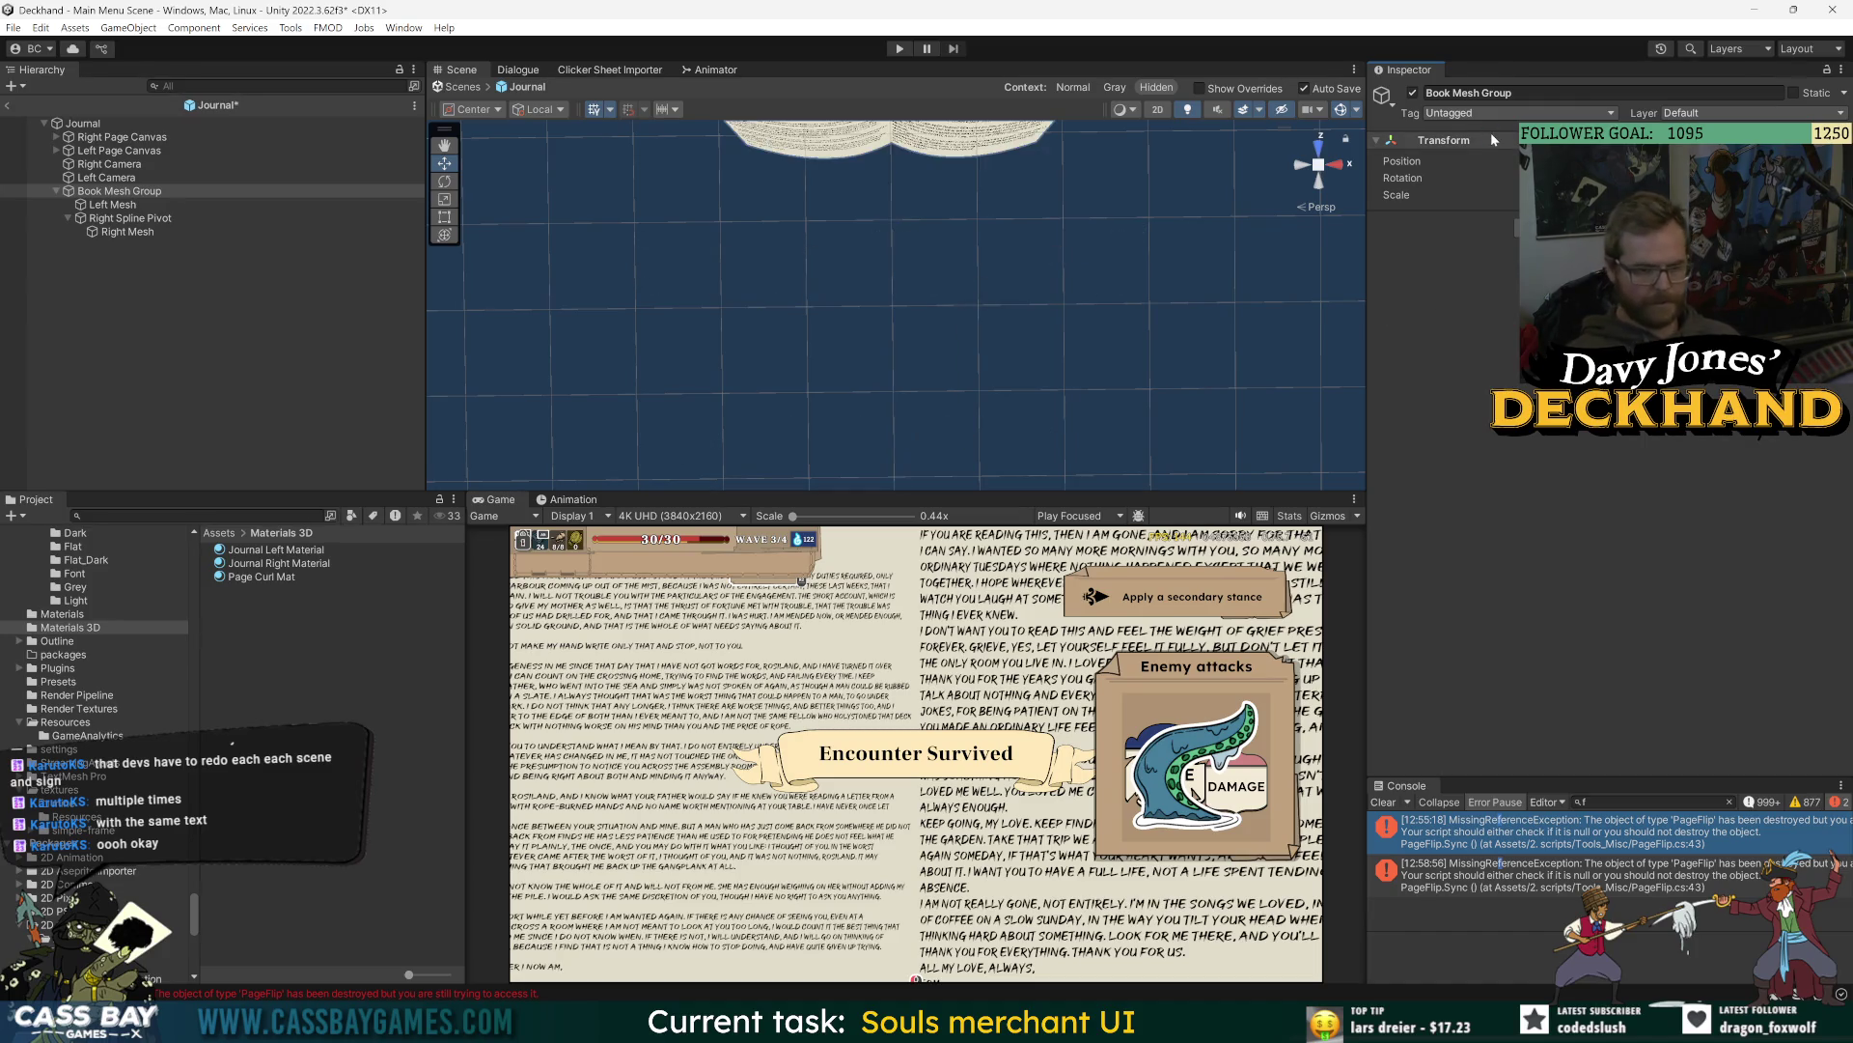
{"action": "left_click", "coordinate": [130, 218]}
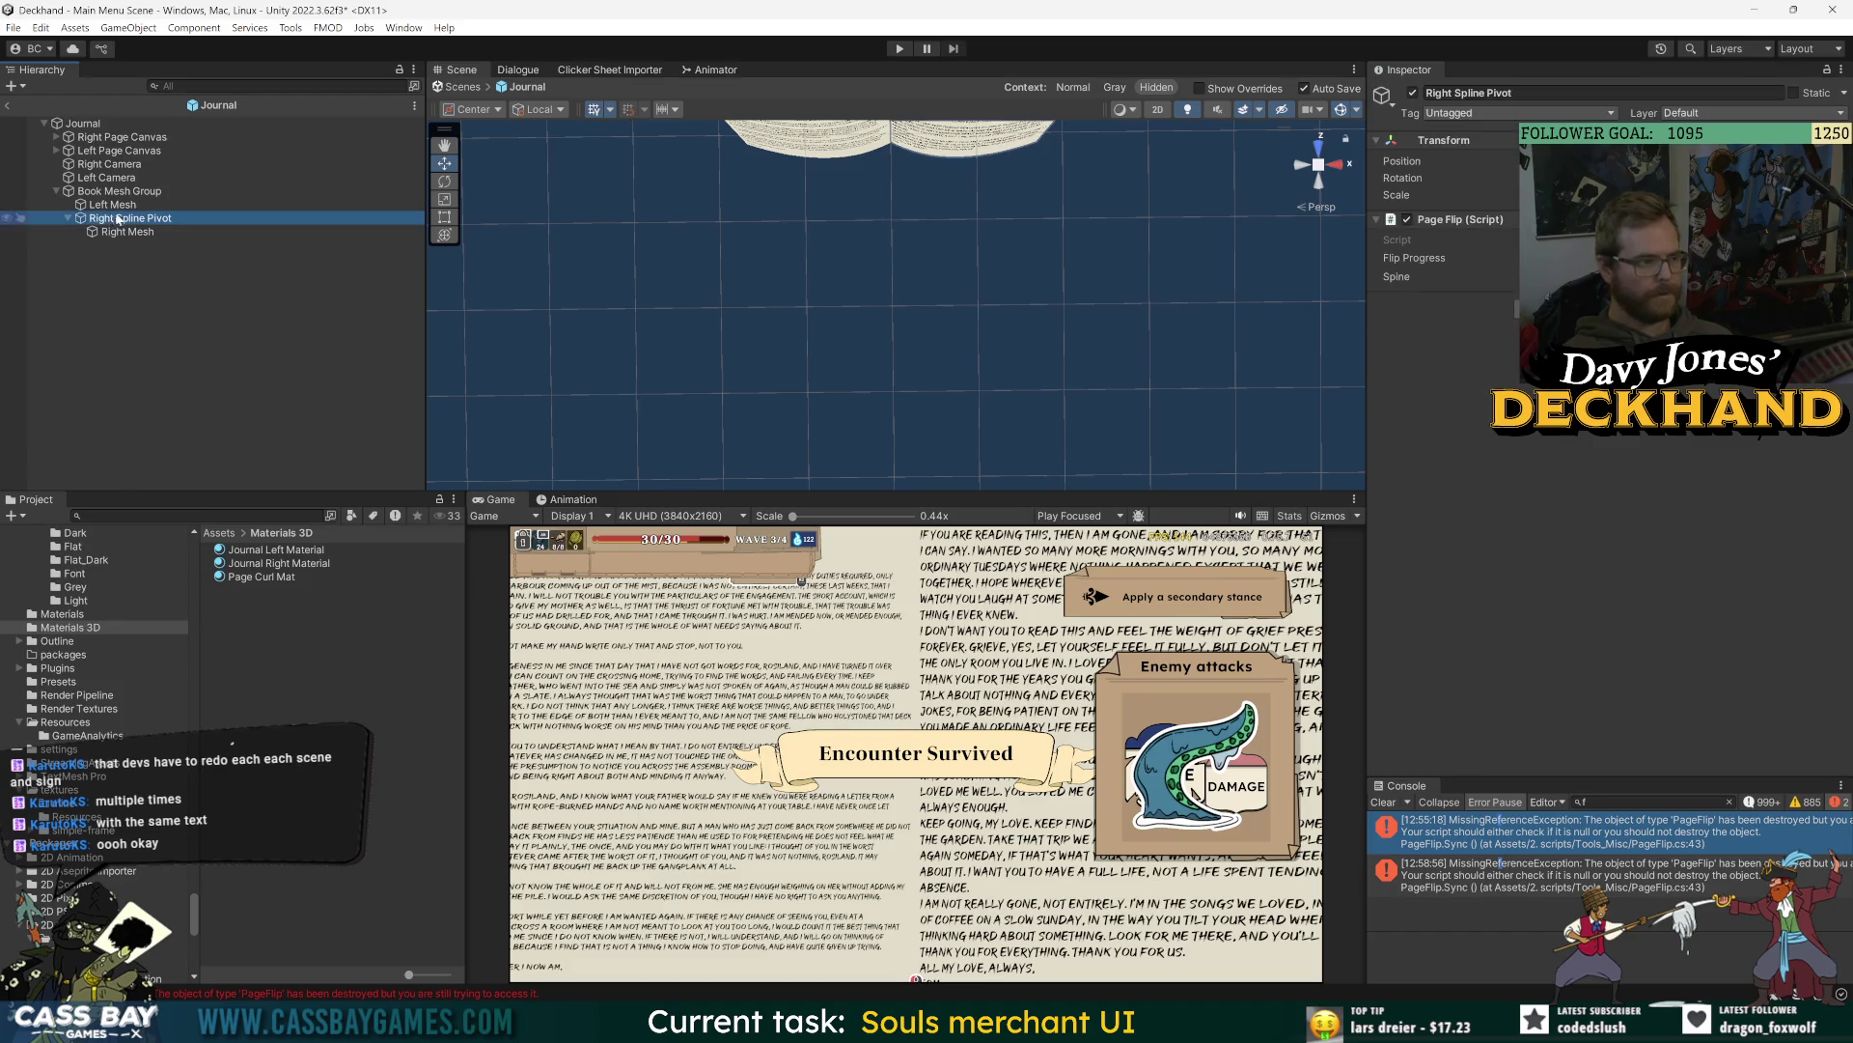
{"action": "left_click_drag", "start_coordinate": [1414, 258], "coordinate": [1525, 258]}
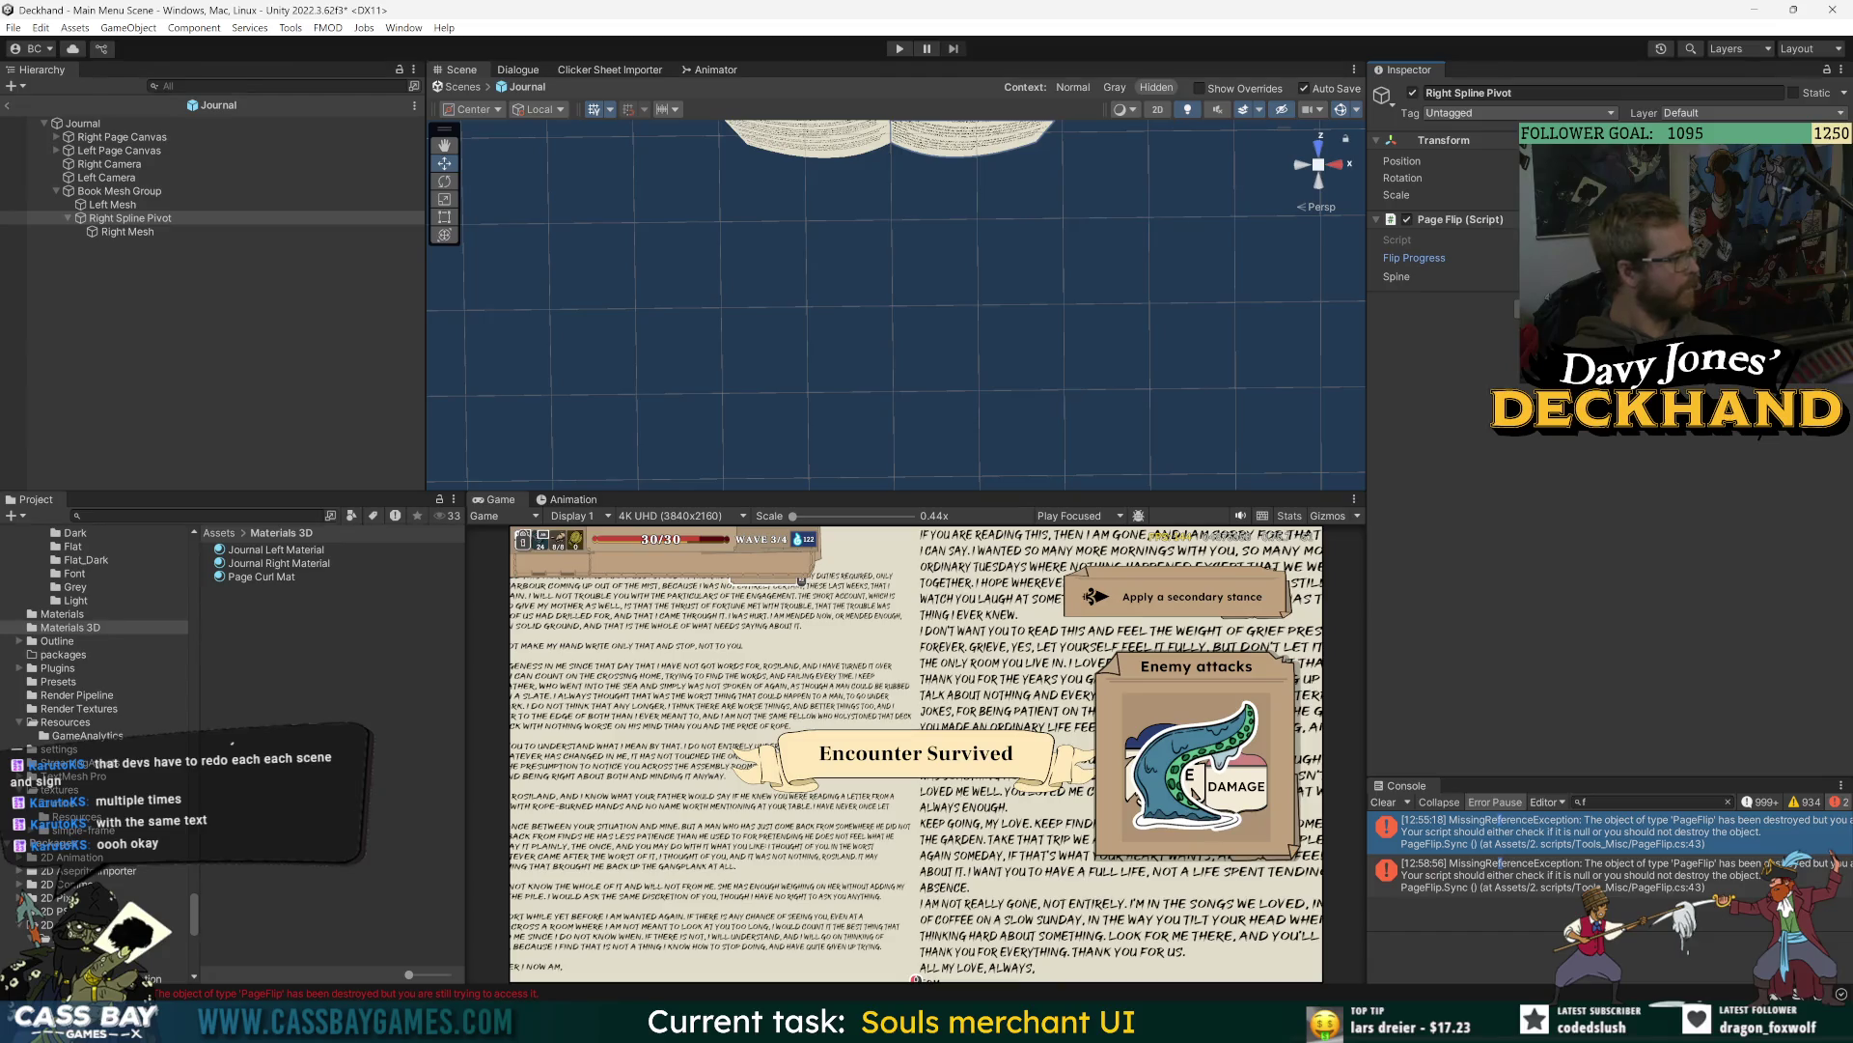
{"action": "left_click", "coordinate": [127, 232]}
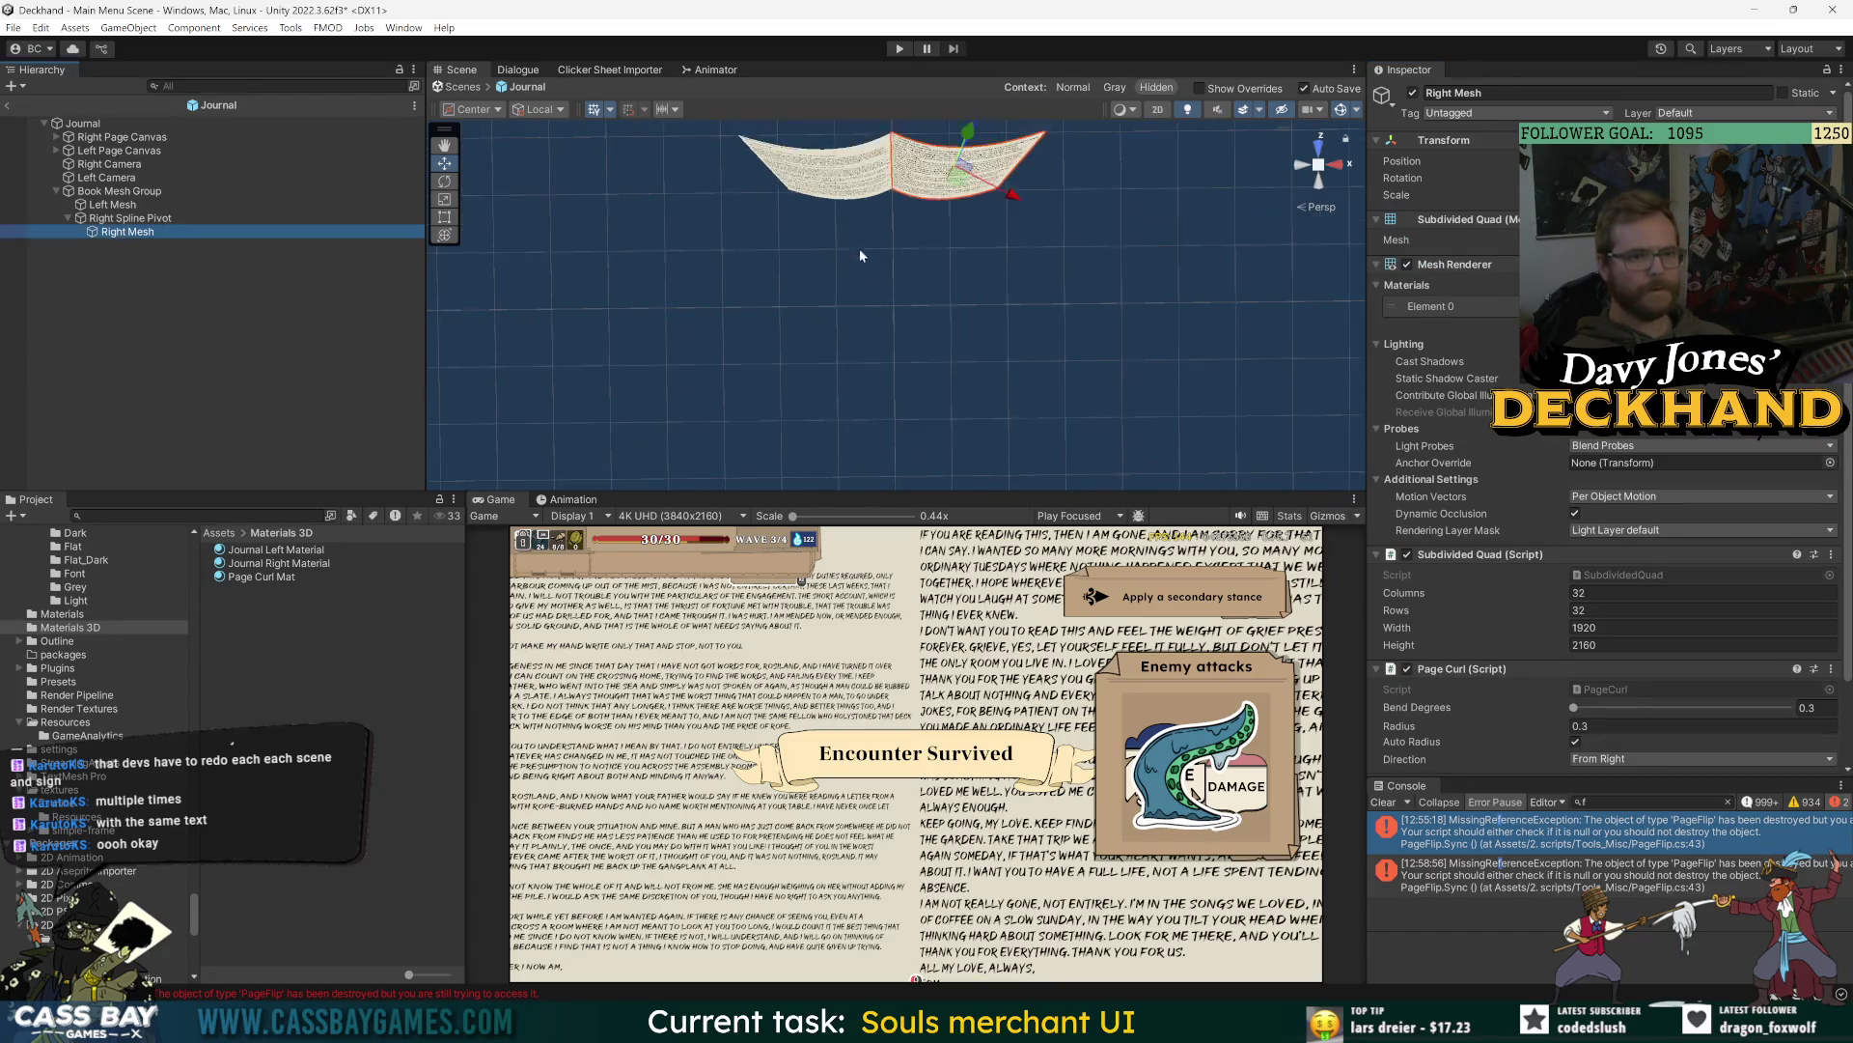
{"action": "left_click", "coordinate": [155, 221]}
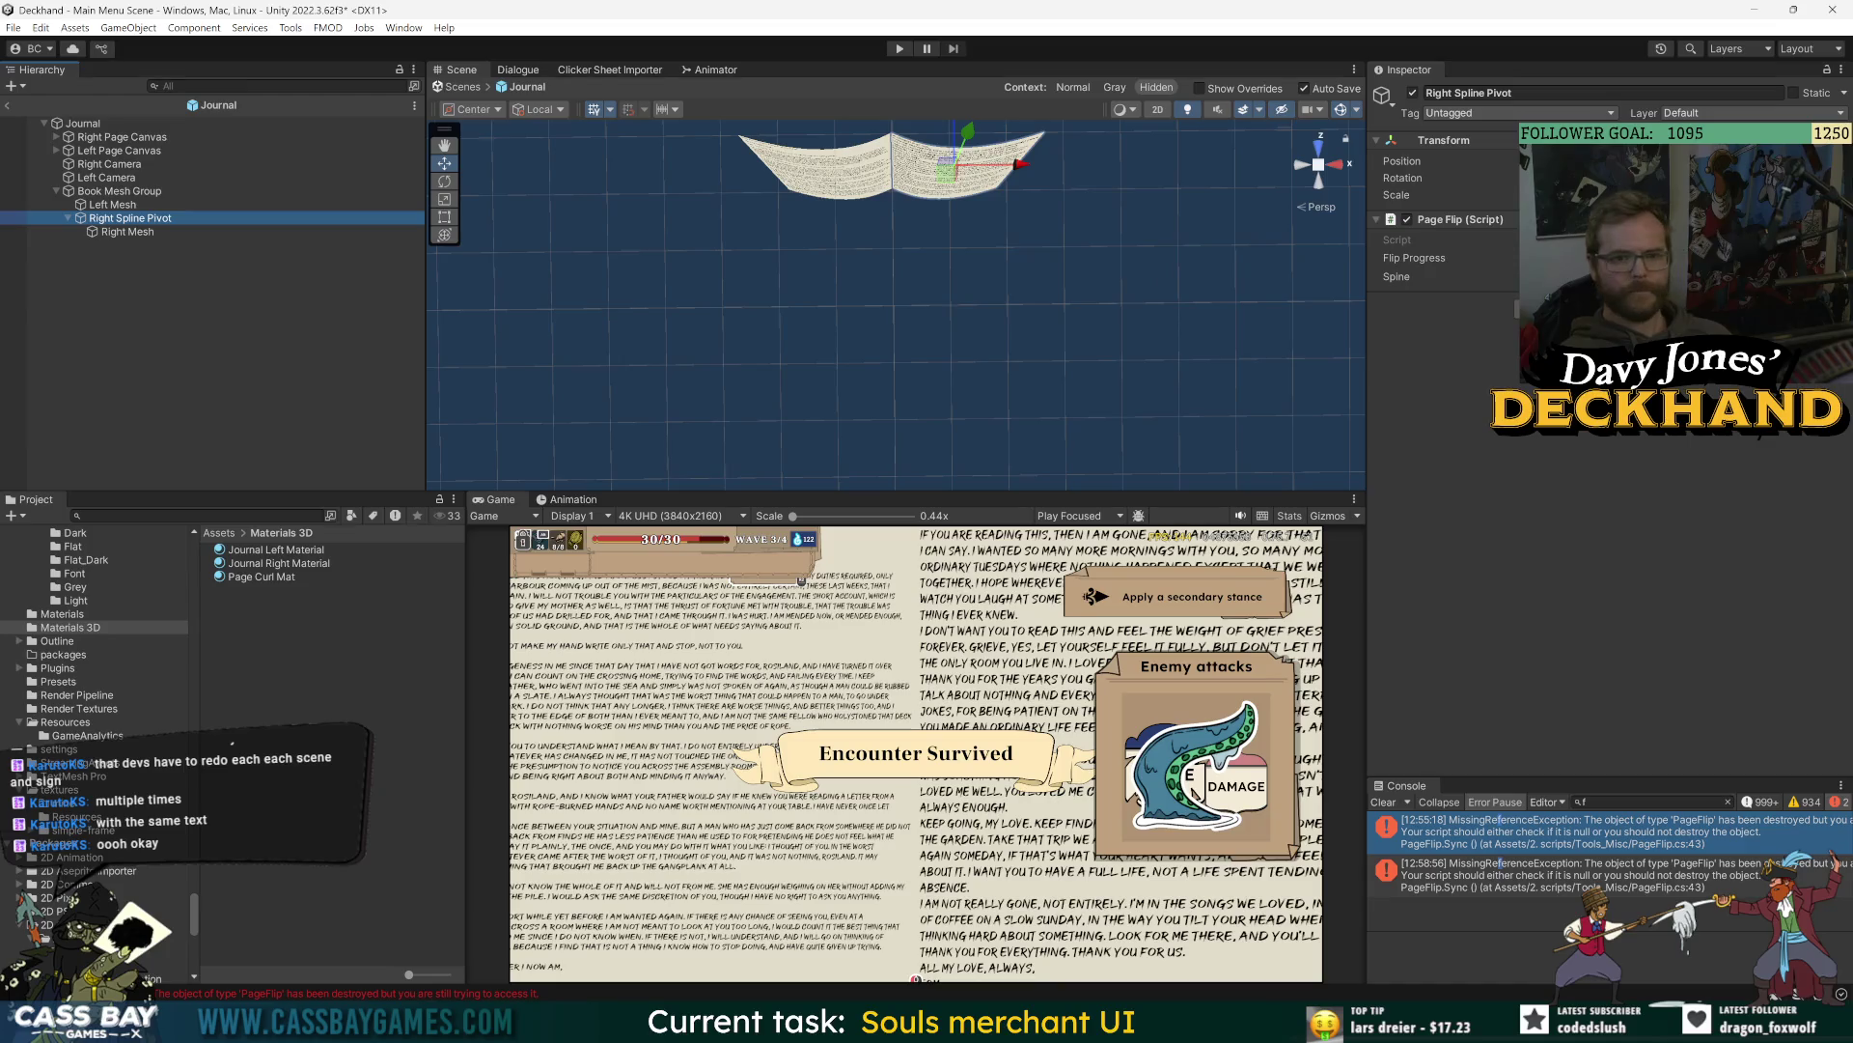
{"action": "left_click_drag", "start_coordinate": [1414, 258], "coordinate": [1491, 258]}
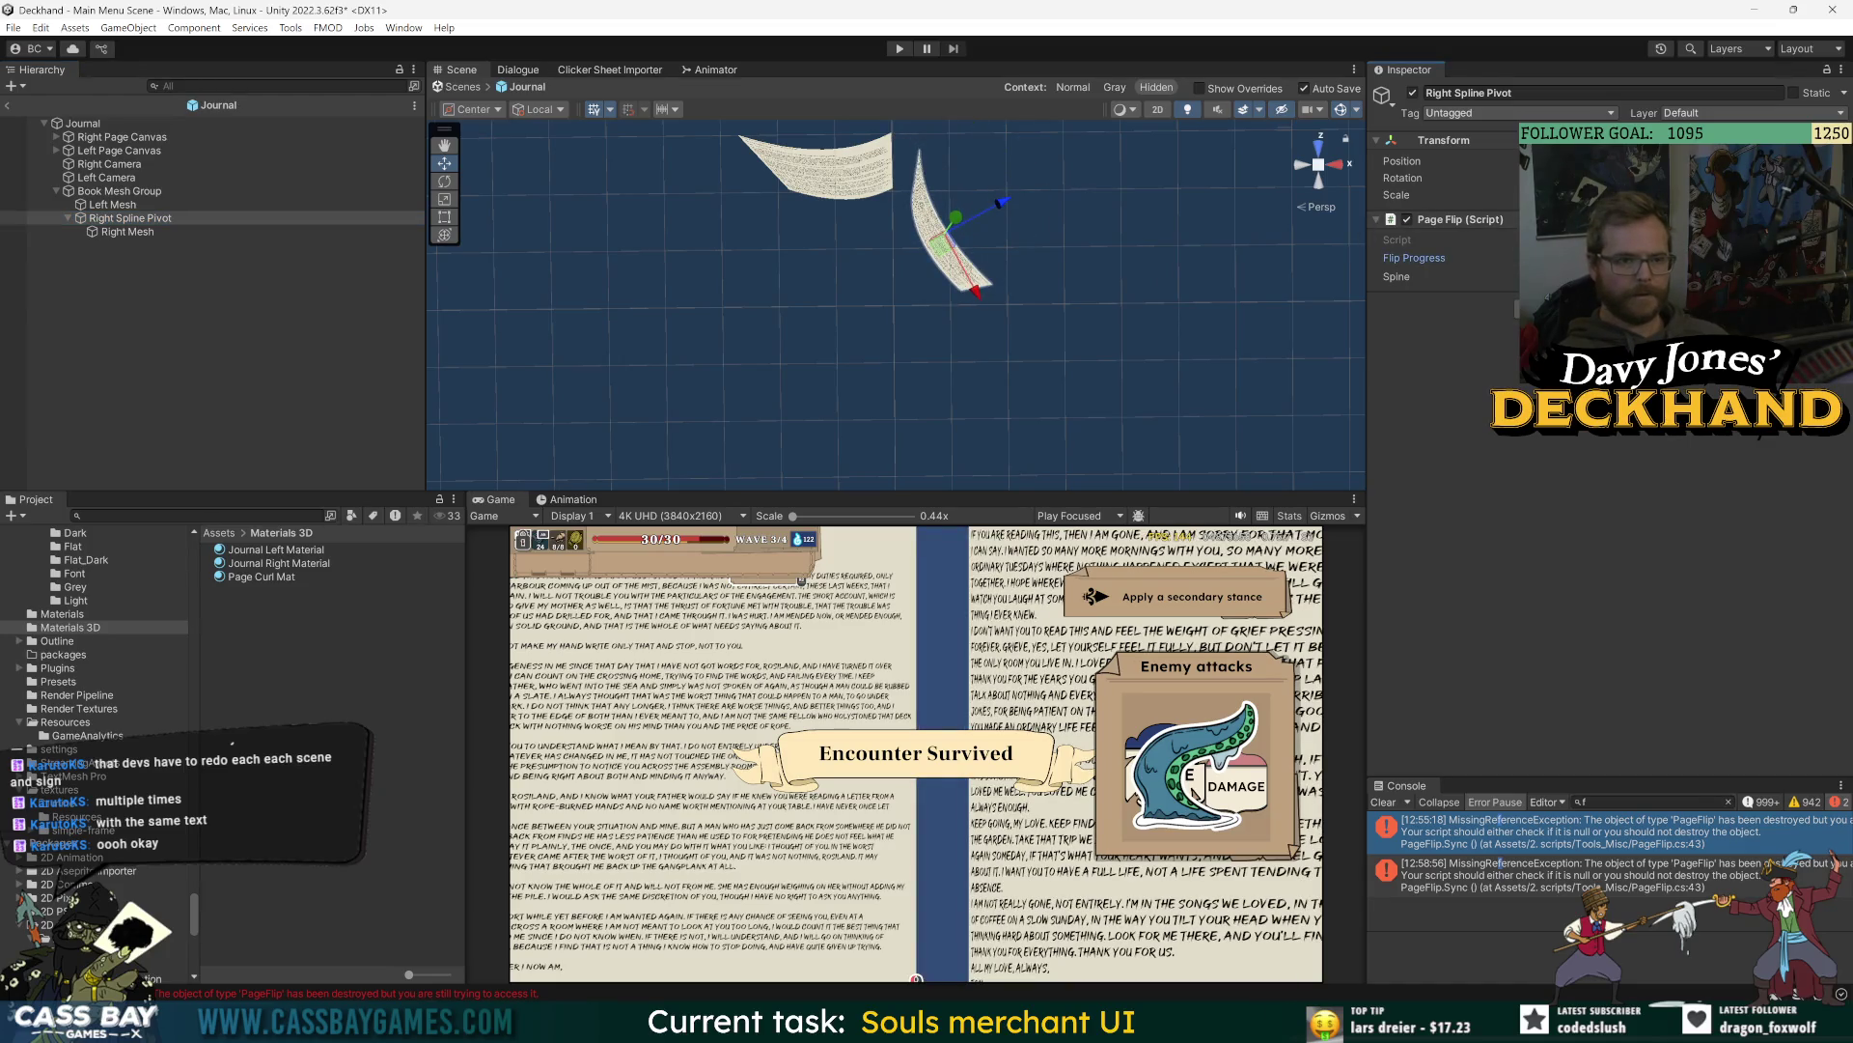
{"action": "left_click_drag", "start_coordinate": [1350, 298], "coordinate": [1087, 374]}
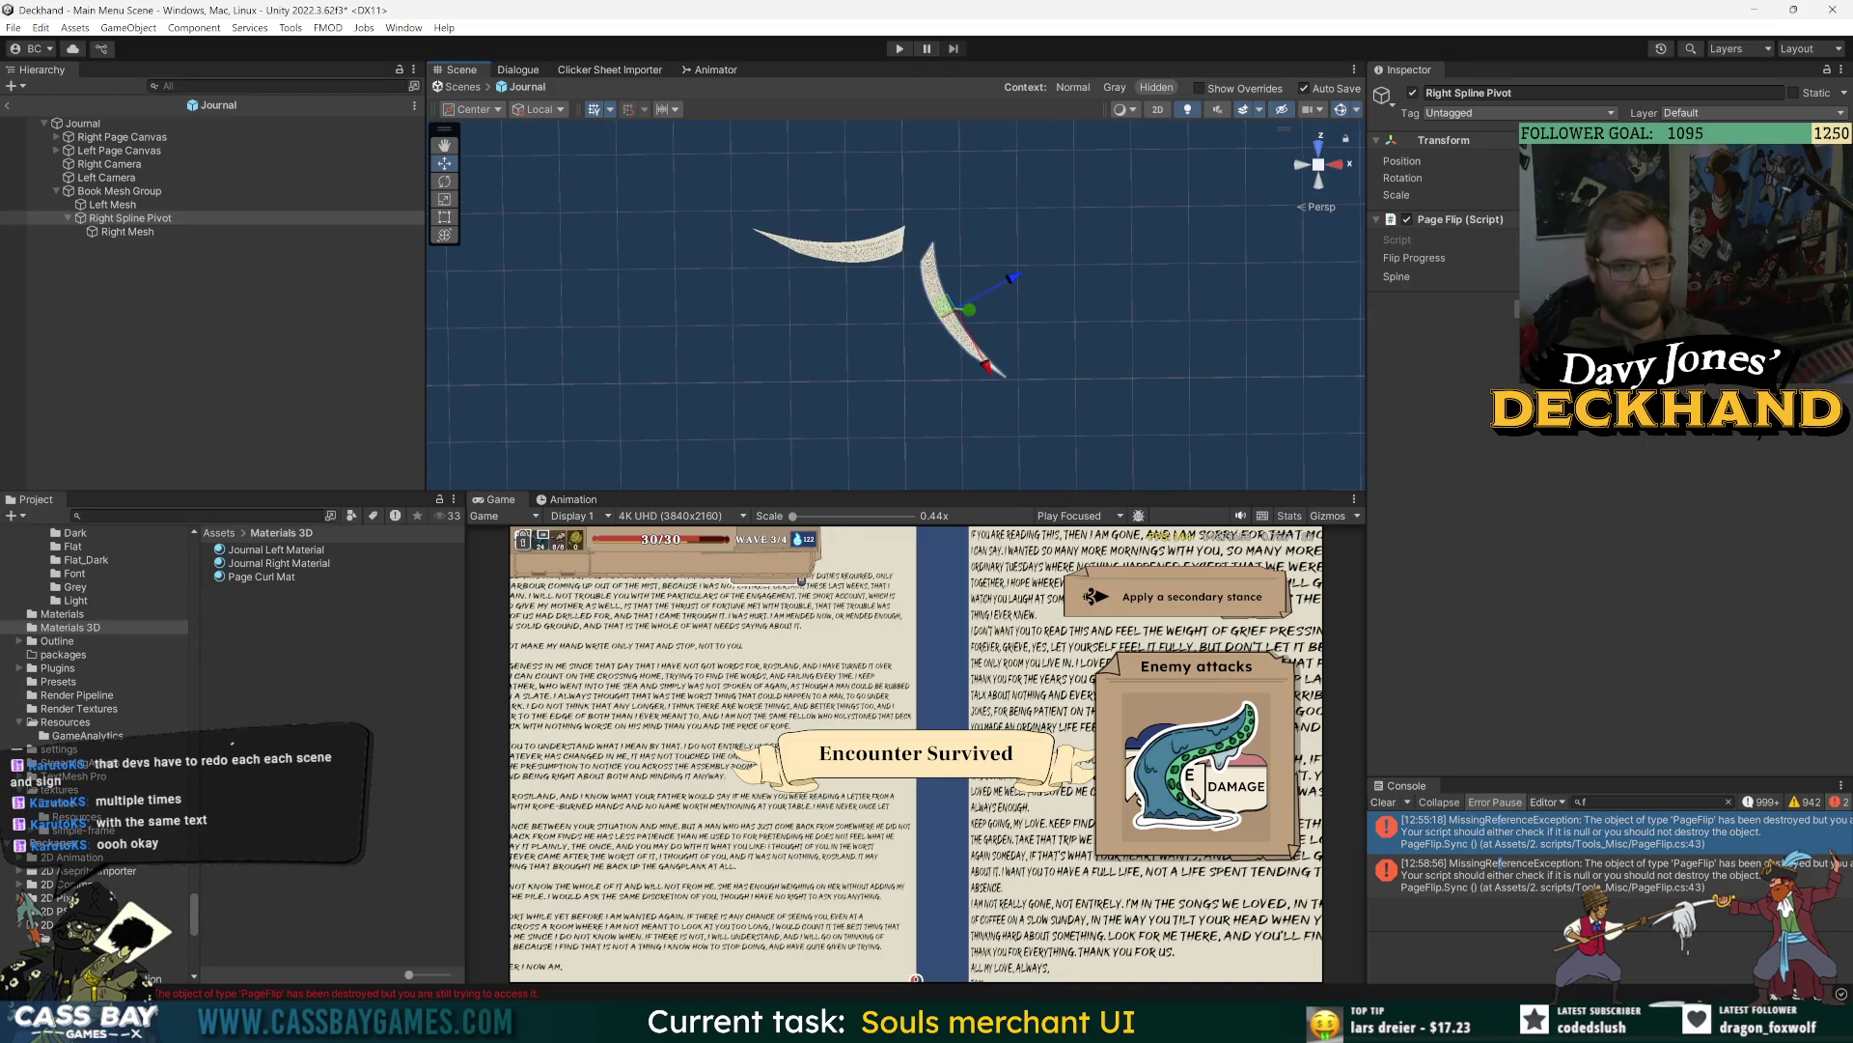
{"action": "key", "text": "ctrl+z"}
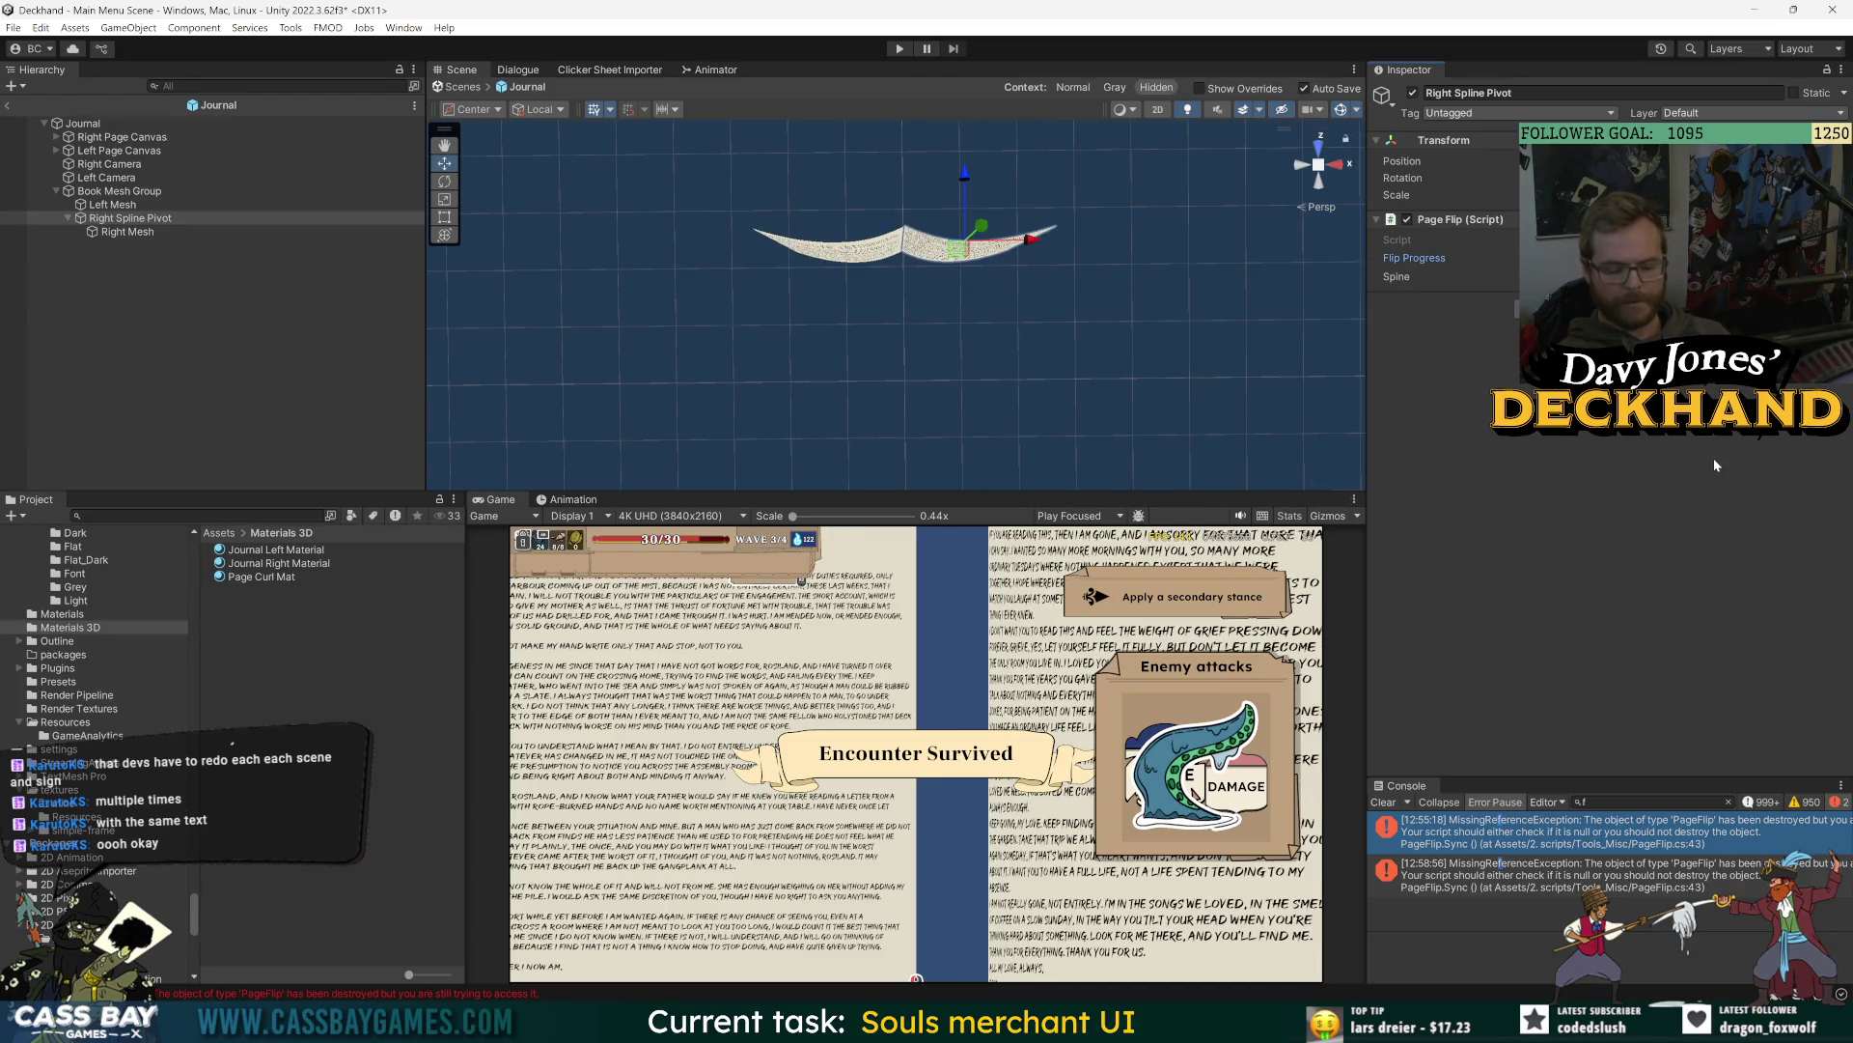
- Resize the Scene, Inspector and Hierarchy panels so the object list is wider
{"action": "mouse_move", "coordinate": [1367, 300]}
{"action": "left_mouse_down"}
{"action": "mouse_move", "coordinate": [1226, 300]}
{"action": "mouse_move", "coordinate": [1331, 300]}
{"action": "left_mouse_up"}
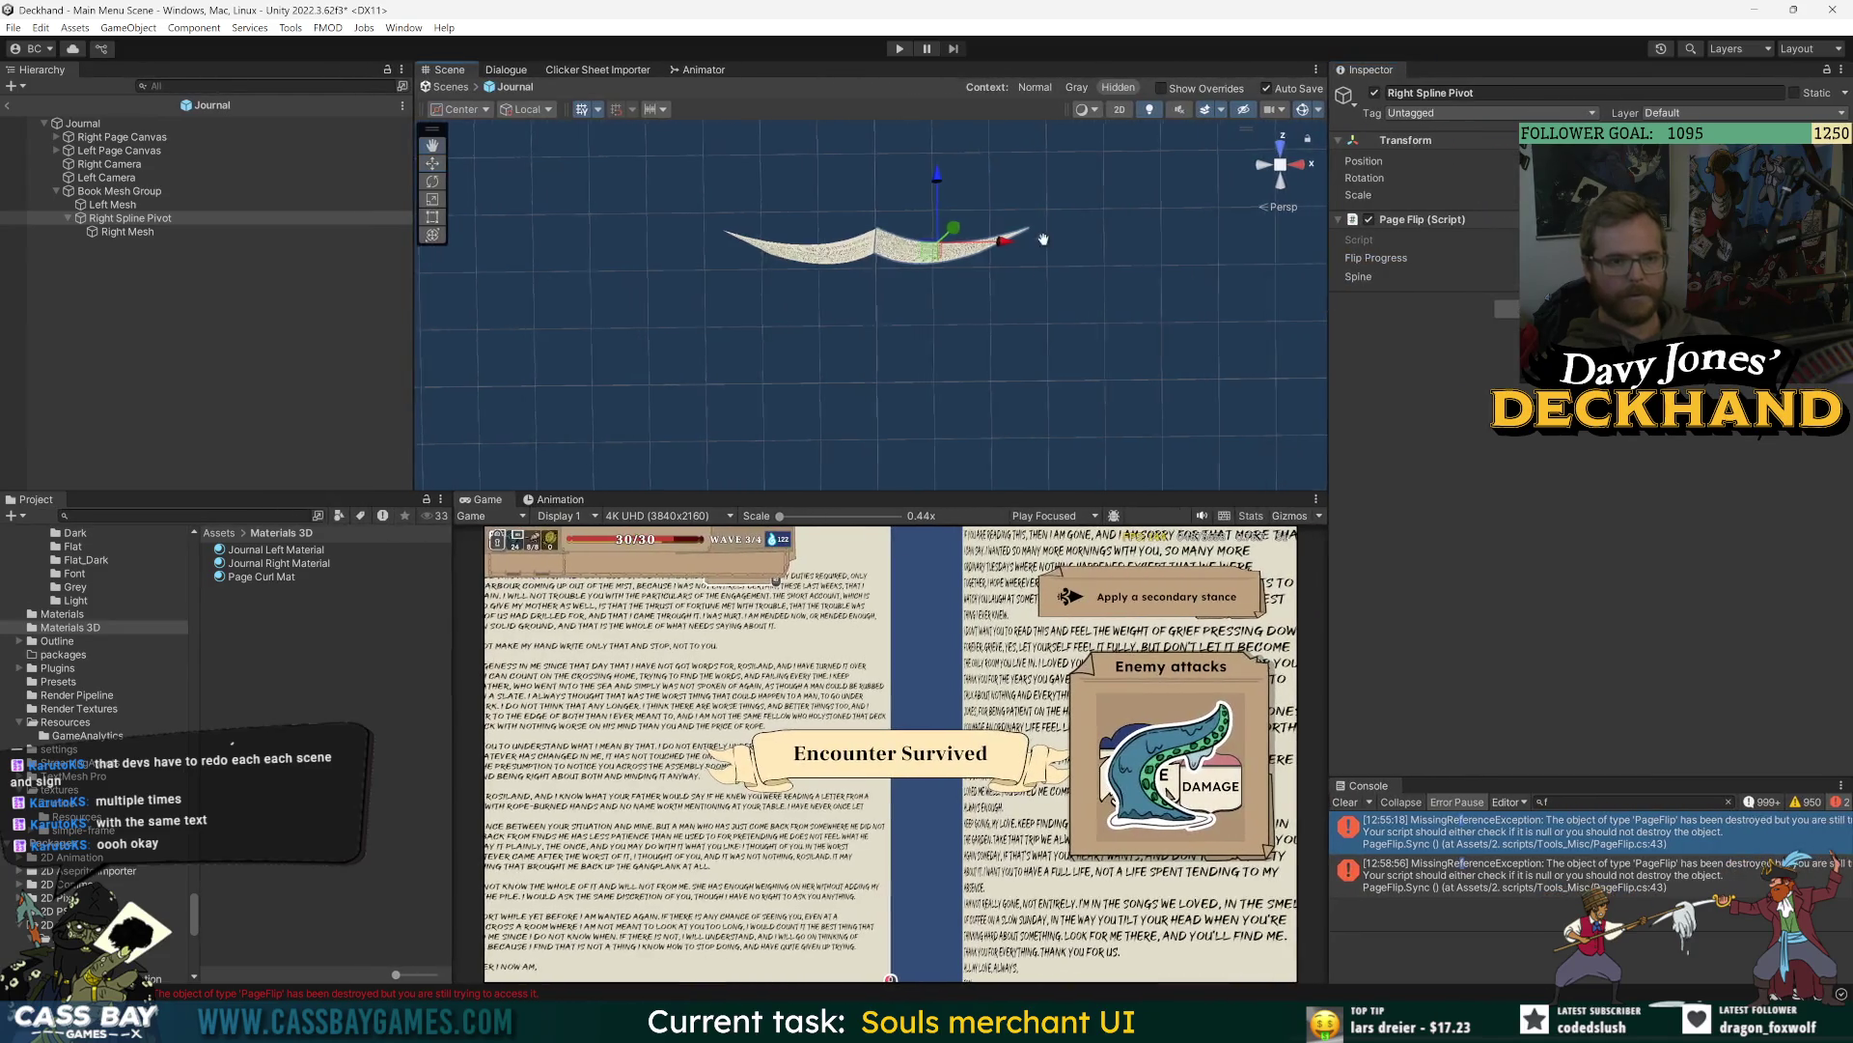
{"action": "left_click_drag", "start_coordinate": [1004, 239], "coordinate": [1206, 245]}
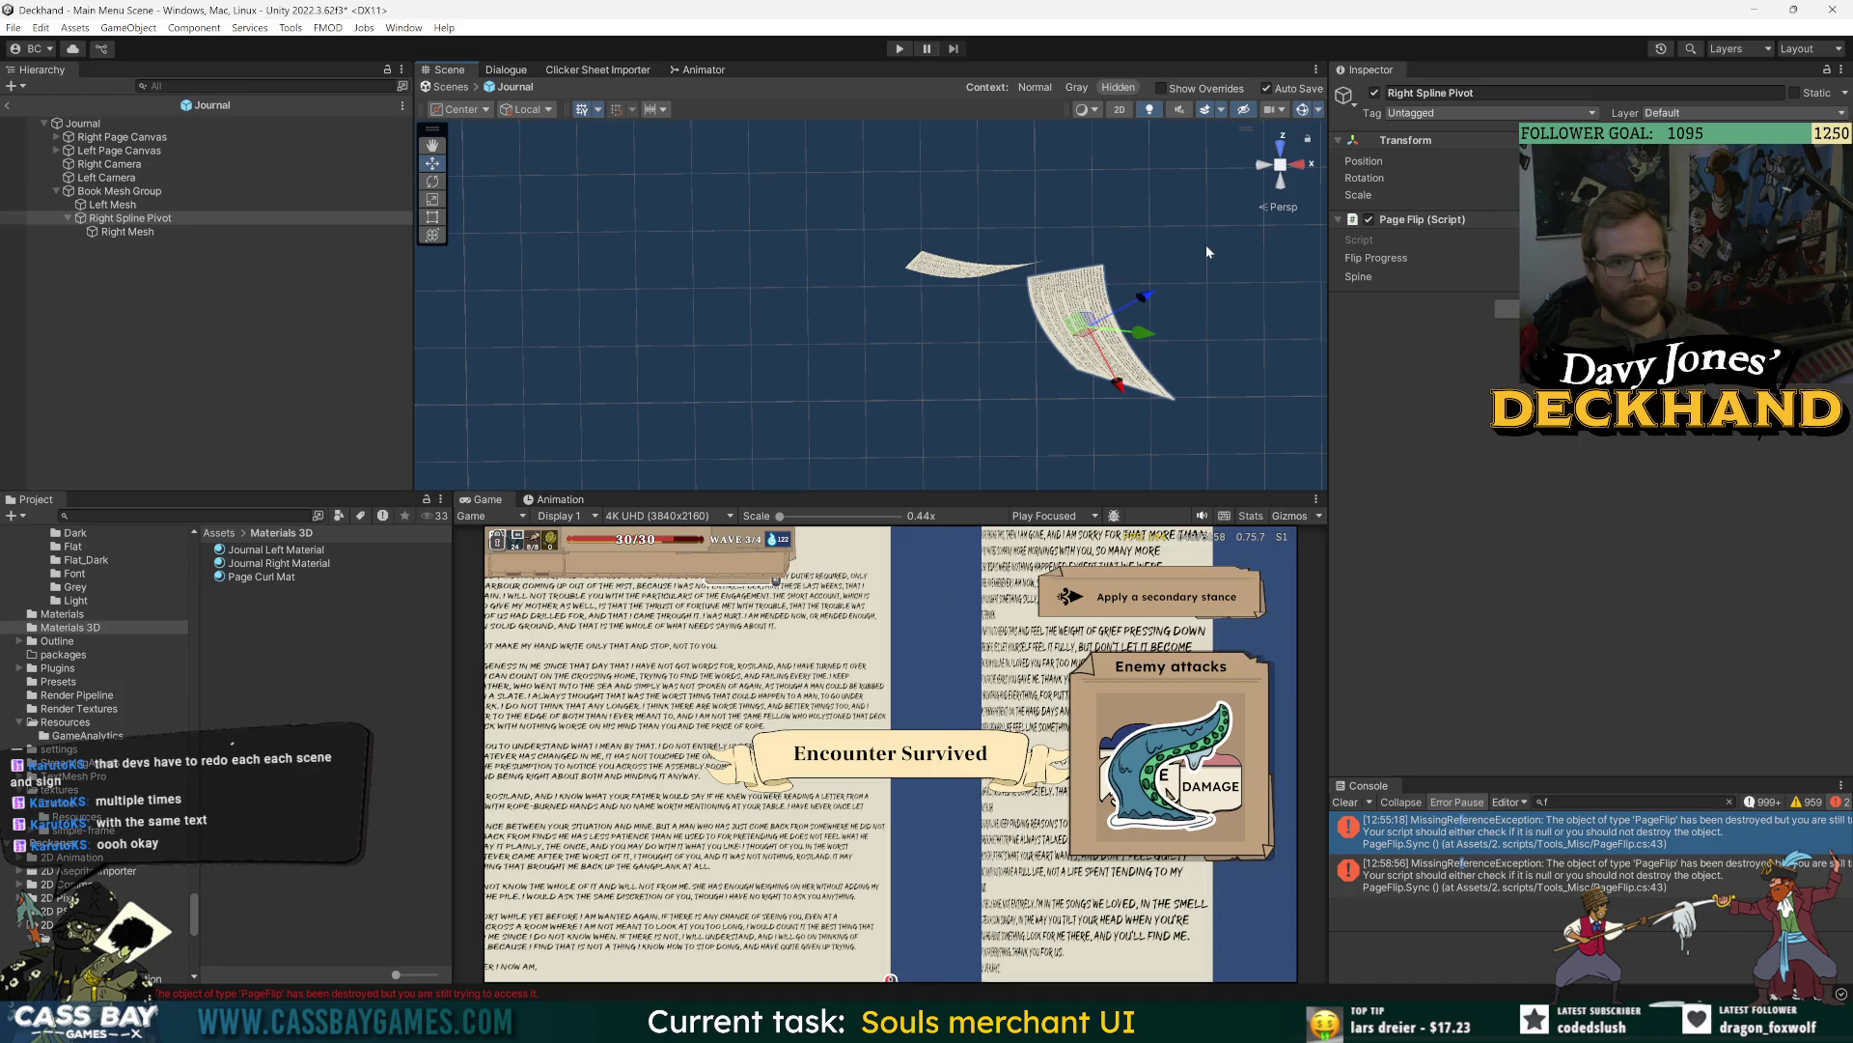
{"action": "left_click", "coordinate": [1281, 181]}
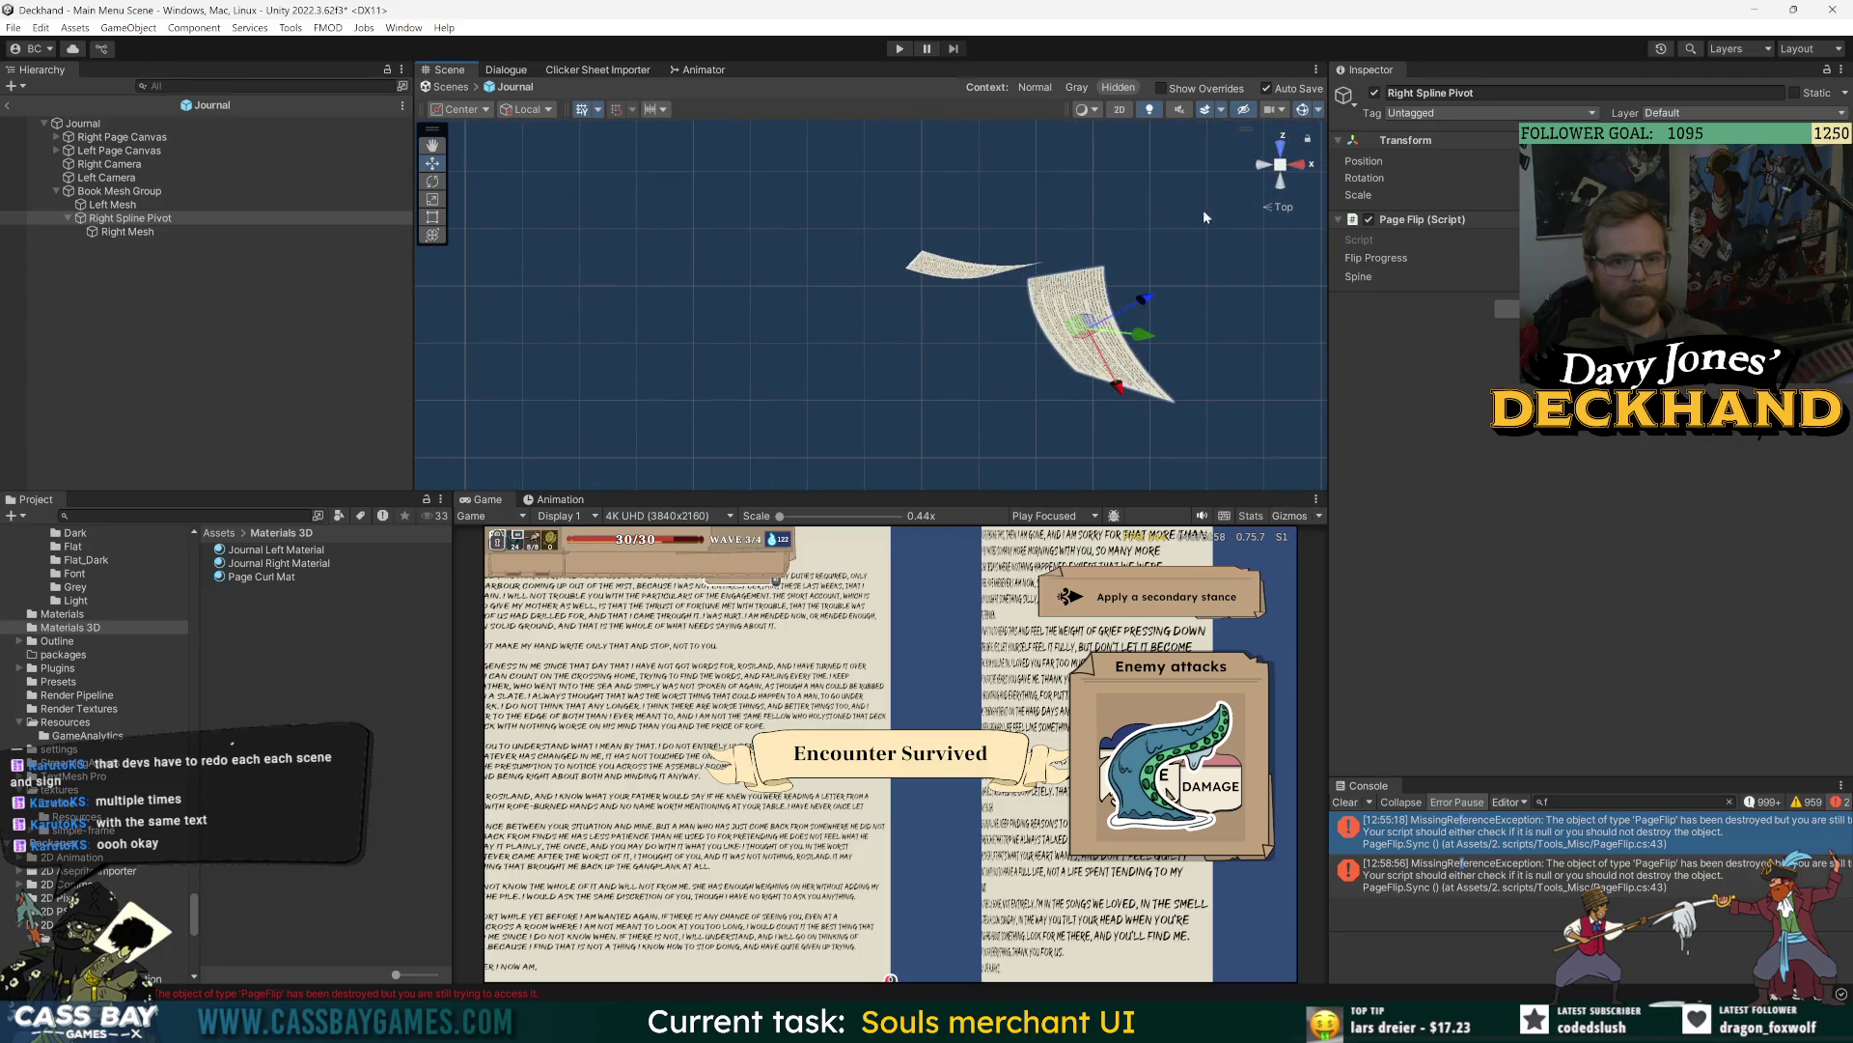
{"action": "mouse_move", "coordinate": [1173, 257]}
{"action": "left_mouse_down", "text": "alt"}
{"action": "mouse_move", "coordinate": [1138, 298]}
{"action": "mouse_move", "coordinate": [1114, 287]}
{"action": "left_mouse_up", "text": "alt"}
{"action": "mouse_move", "coordinate": [1330, 299]}
{"action": "left_mouse_down"}
{"action": "mouse_move", "coordinate": [855, 314]}
{"action": "mouse_move", "coordinate": [1341, 322]}
{"action": "left_mouse_up"}
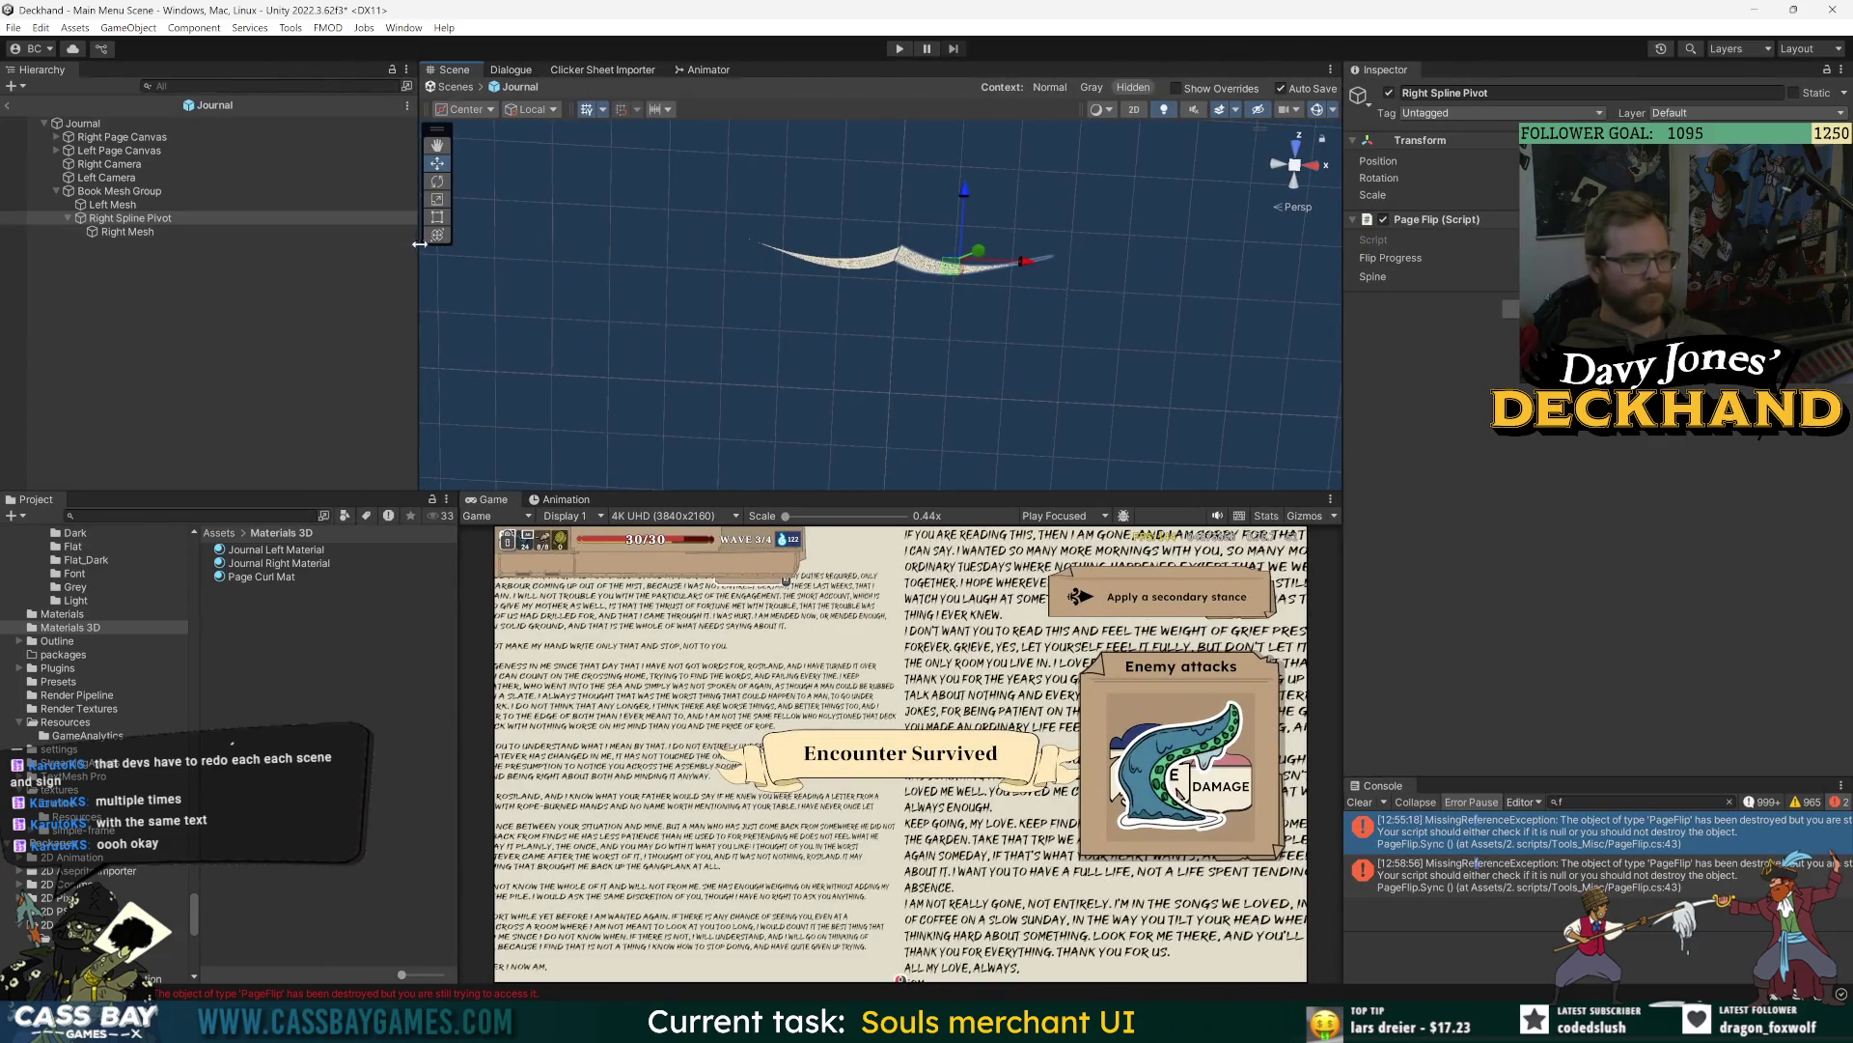
{"action": "left_click_drag", "start_coordinate": [418, 289], "coordinate": [911, 281]}
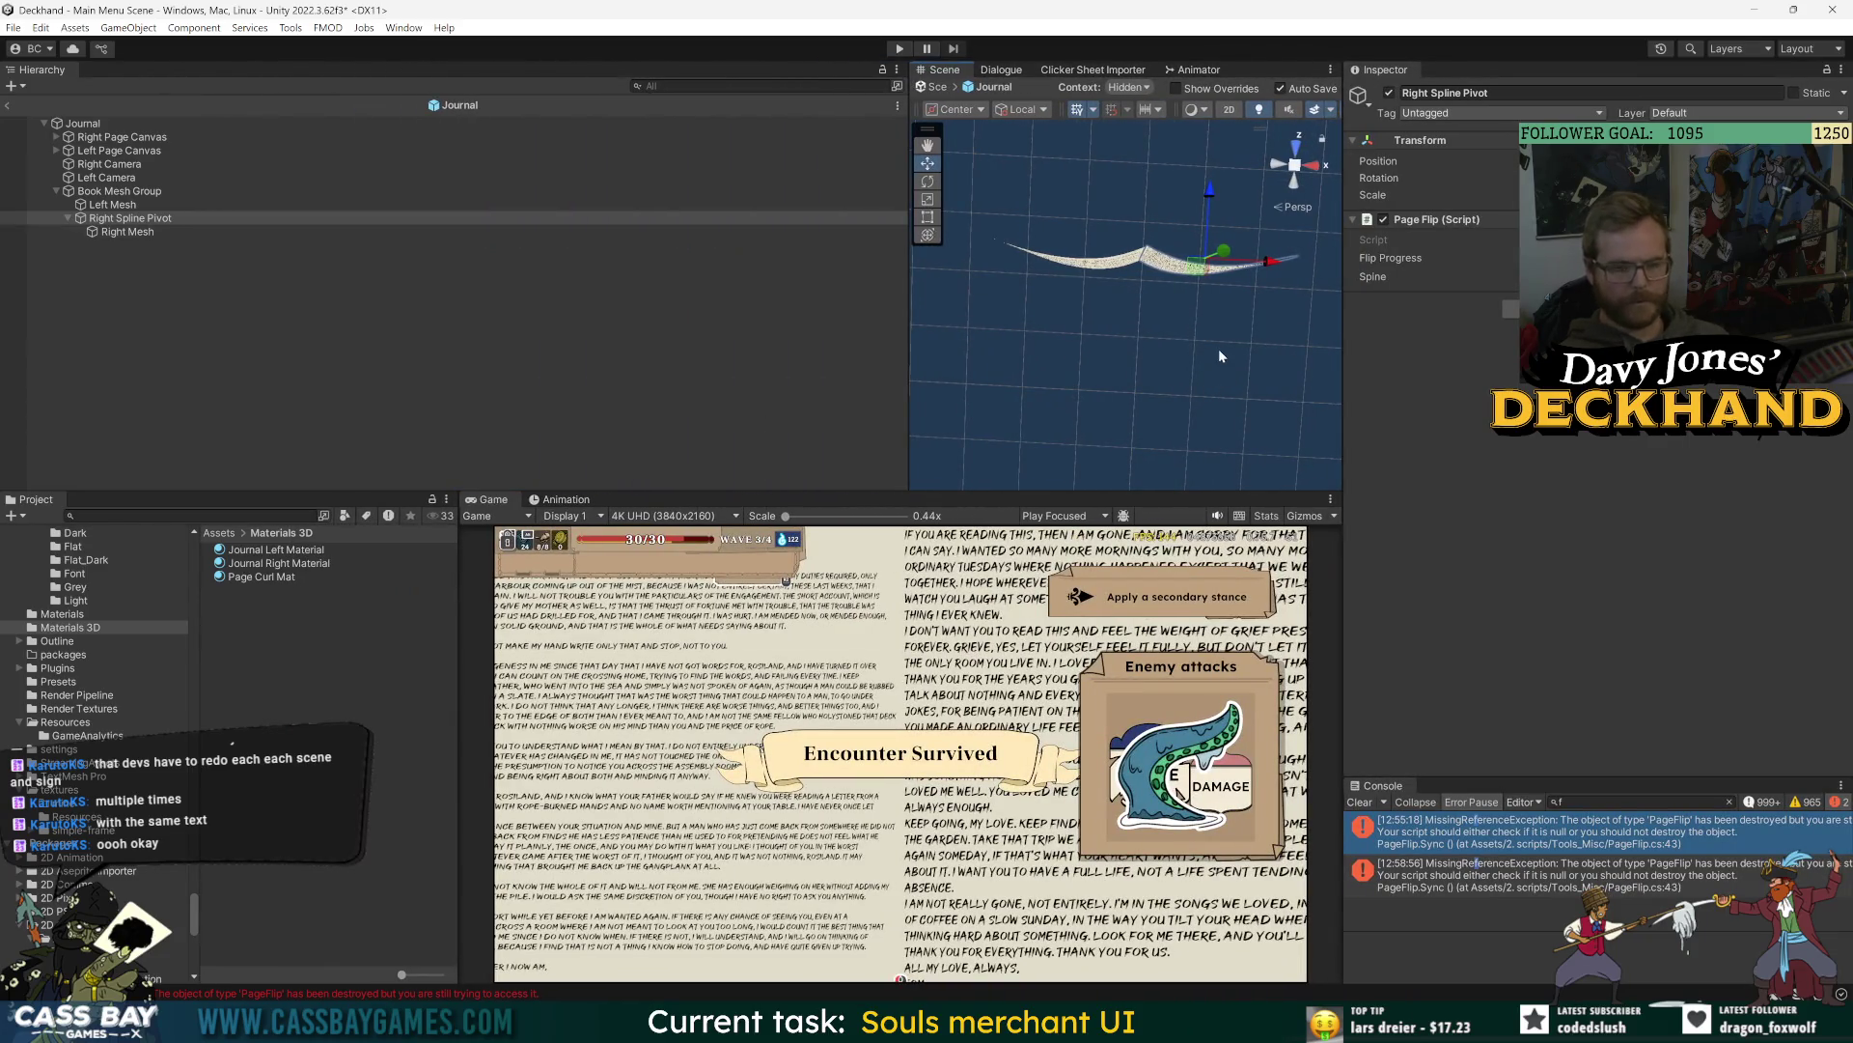
- Take two screen snips of the bent right page and its Inspector settings
{"action": "key", "text": "super+shift+s"}
{"action": "left_click_drag", "start_coordinate": [919, 83], "coordinate": [1849, 515]}
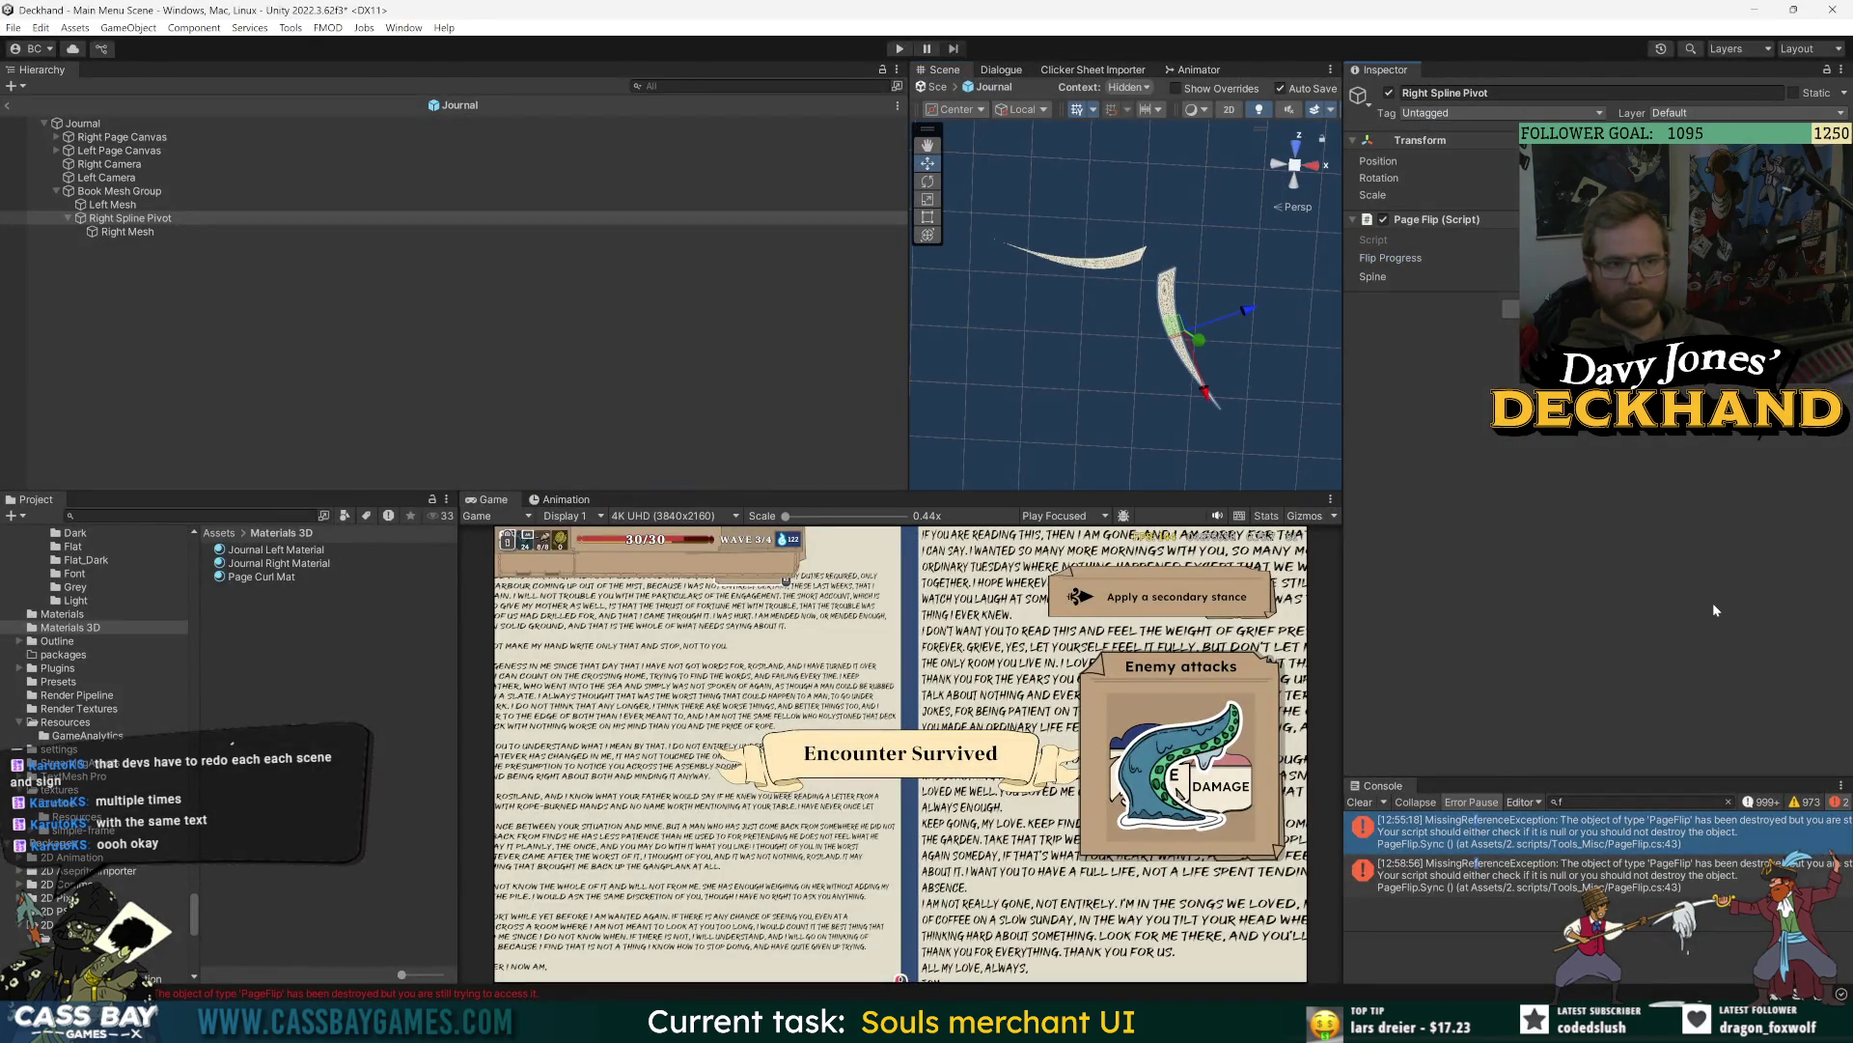
{"action": "key", "text": "super+shift+s"}
{"action": "mouse_move", "coordinate": [908, 60]}
{"action": "left_mouse_down"}
{"action": "mouse_move", "coordinate": [1535, 469]}
{"action": "mouse_move", "coordinate": [1846, 519]}
{"action": "left_mouse_up"}
- Scrub Flip Progress to flatten the right page and switch the Scene view to 2D
{"action": "left_click", "coordinate": [144, 234]}
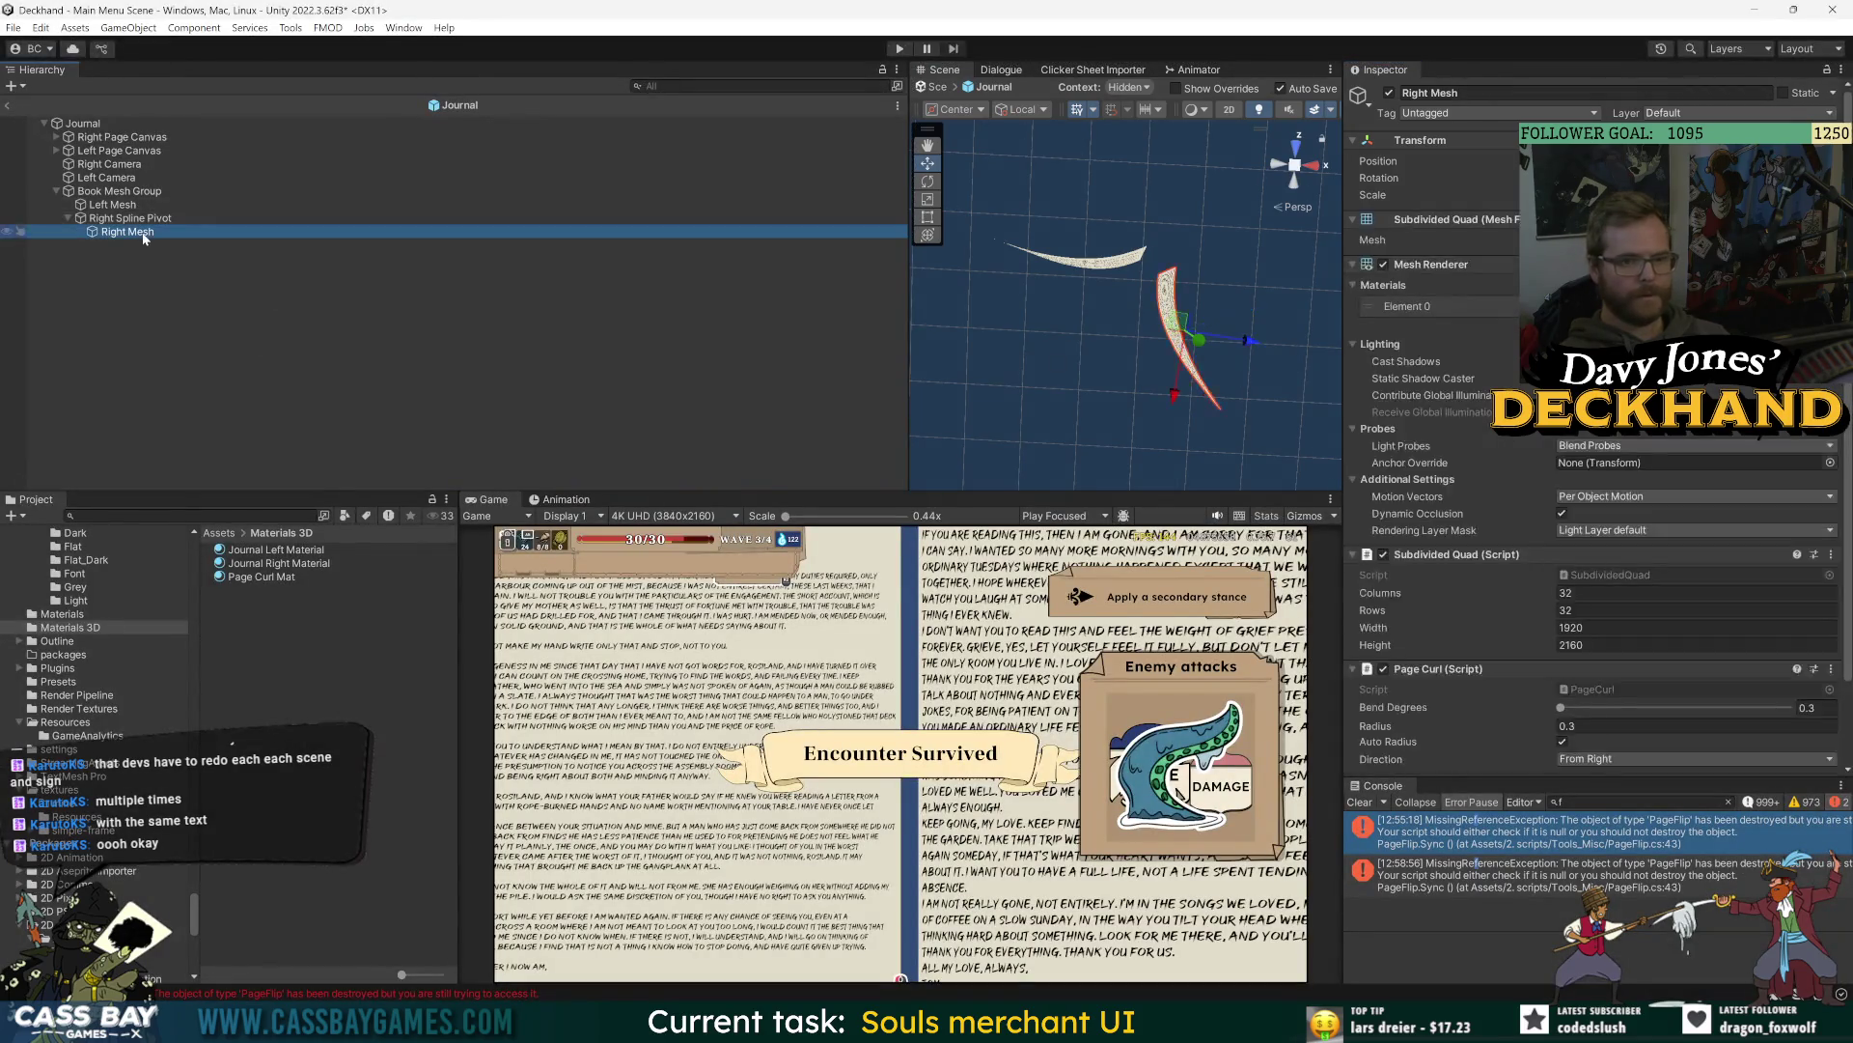
{"action": "left_click", "coordinate": [145, 221]}
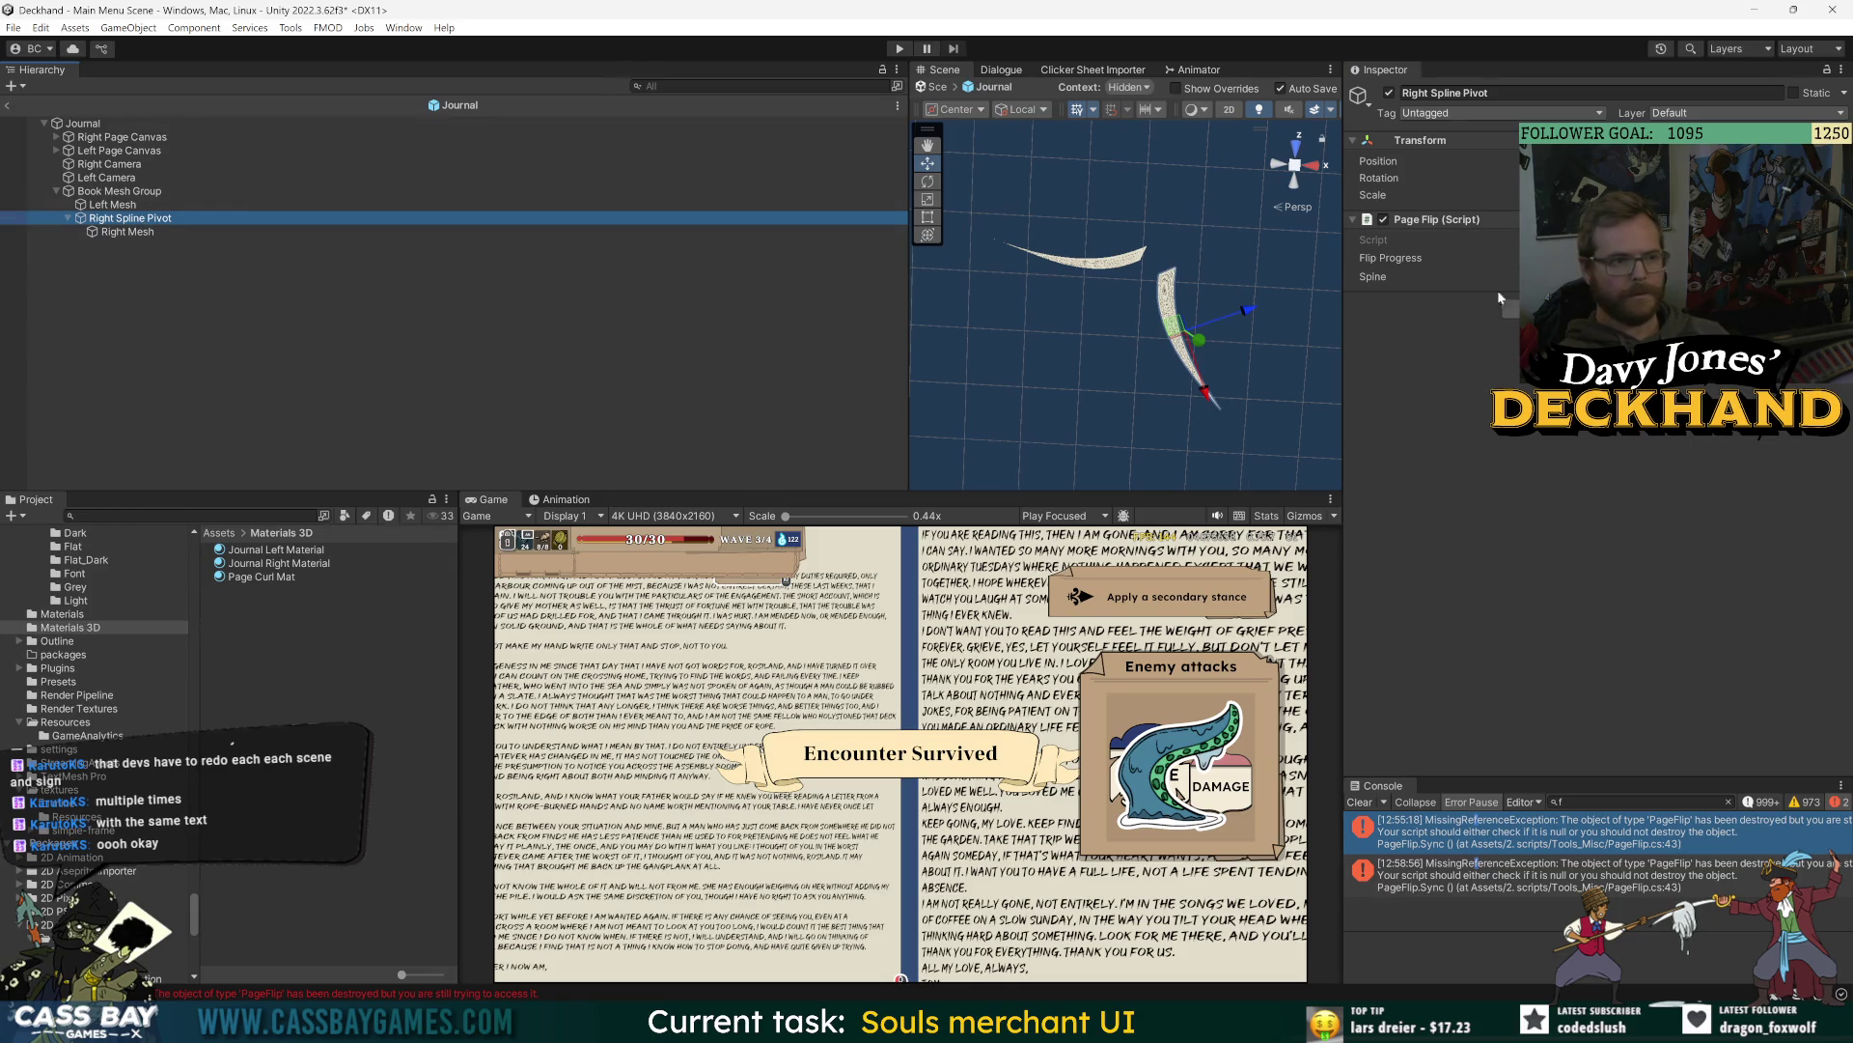
{"action": "left_click_drag", "start_coordinate": [1564, 258], "coordinate": [1786, 257]}
{"action": "left_click", "coordinate": [176, 247]}
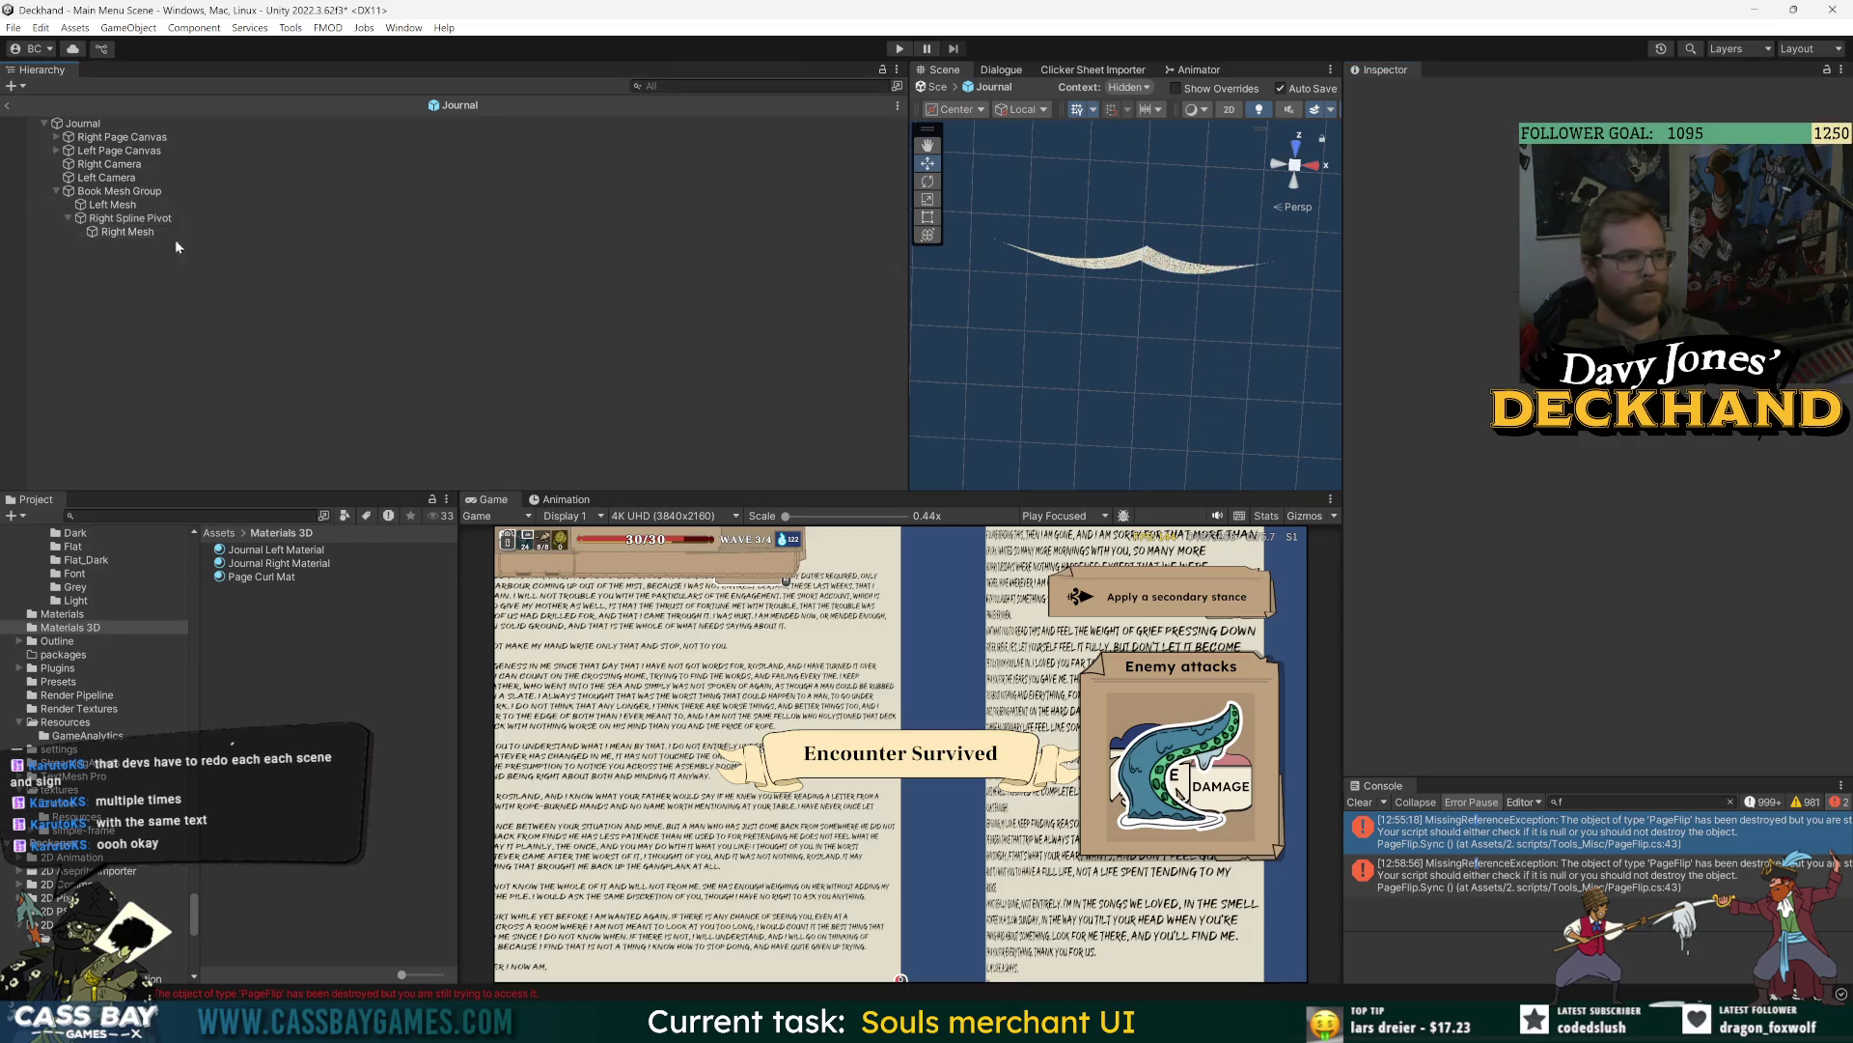
{"action": "left_click", "coordinate": [155, 218]}
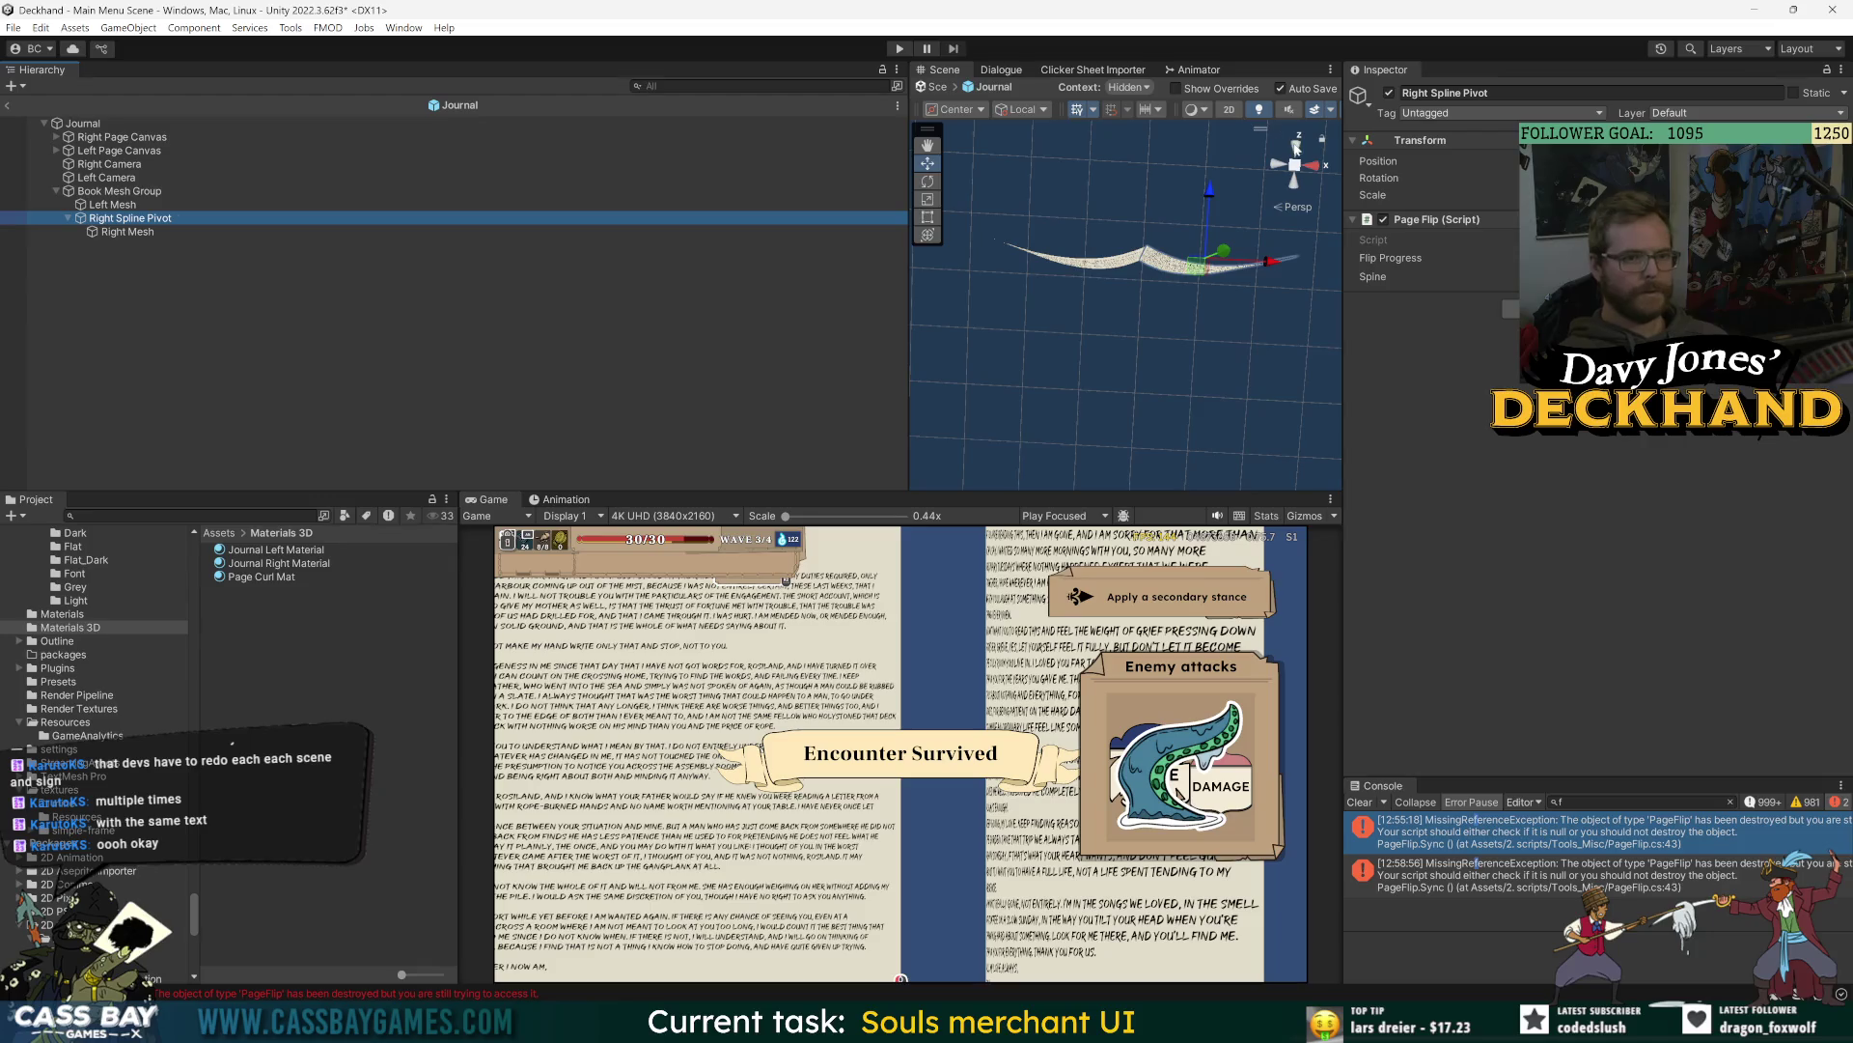
{"action": "left_click", "coordinate": [1227, 109]}
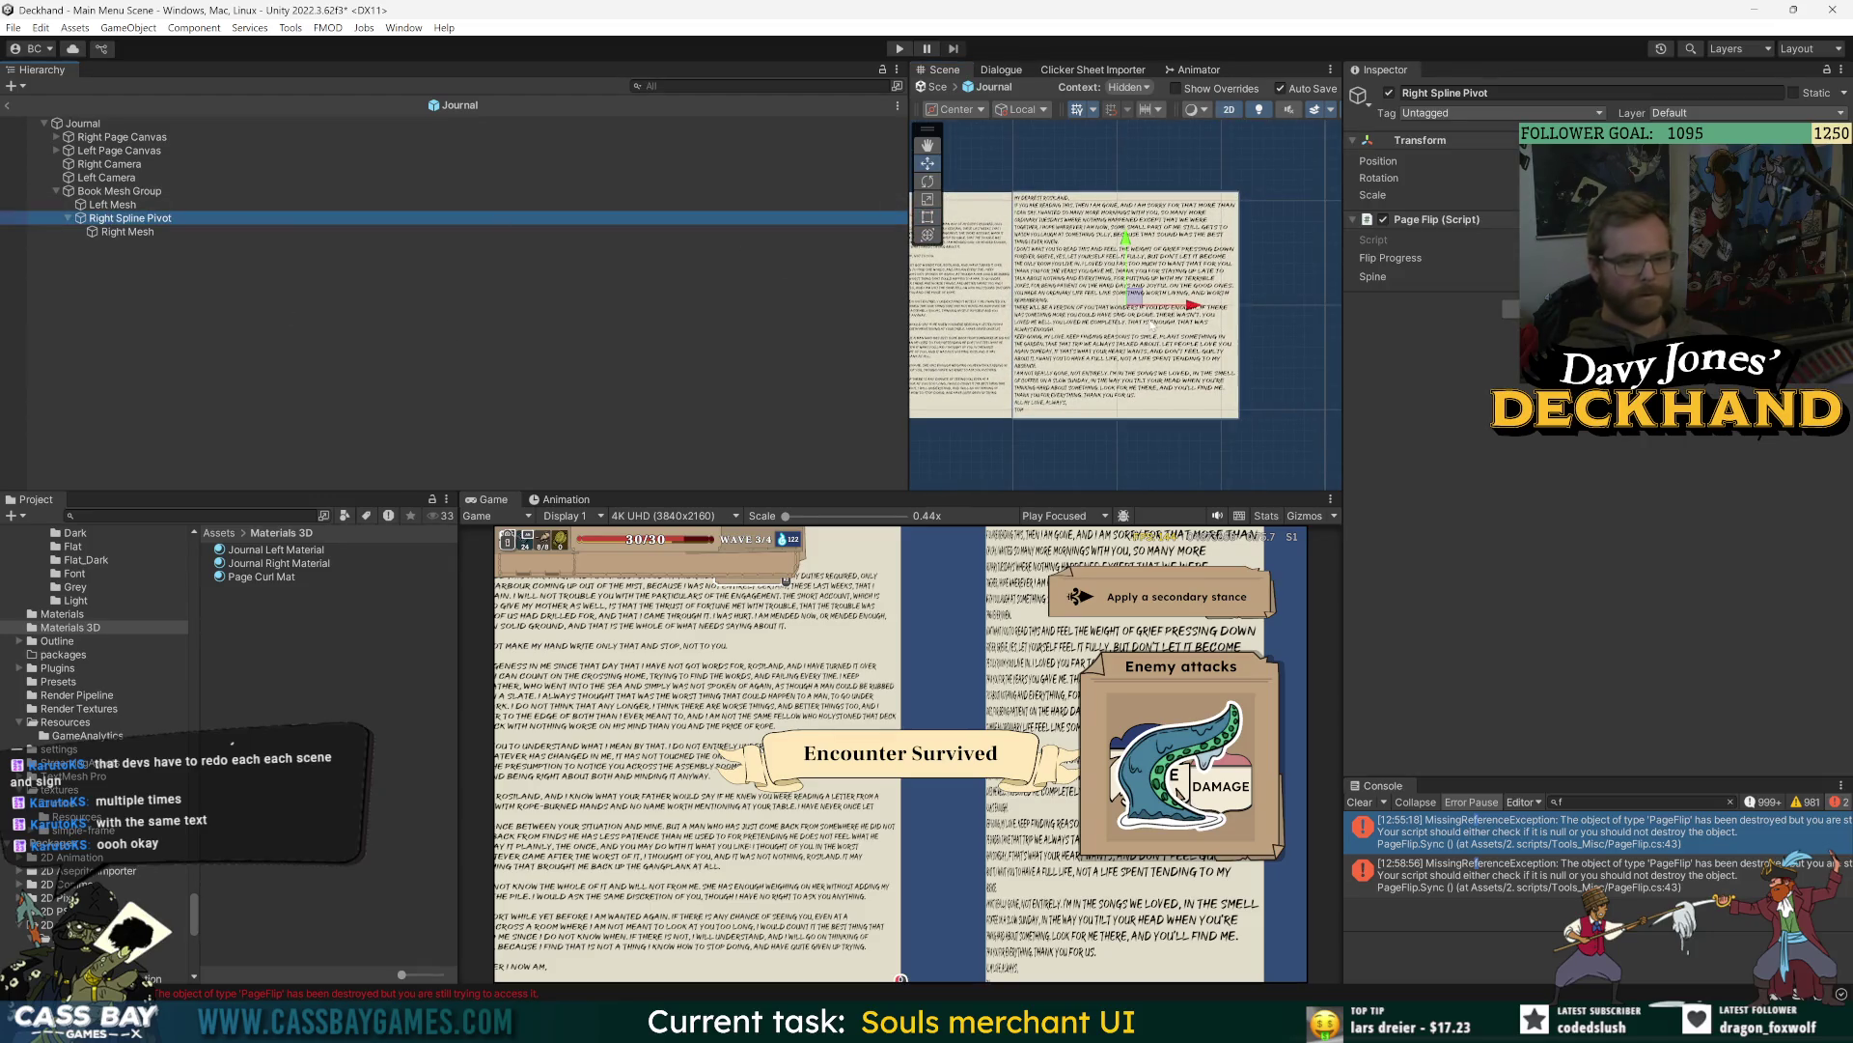
- Try and undo a leftward shift of the right page, then fold it leftward with Flip Progress
{"action": "key", "text": "w"}
{"action": "left_click_drag", "start_coordinate": [1192, 307], "coordinate": [1137, 305]}
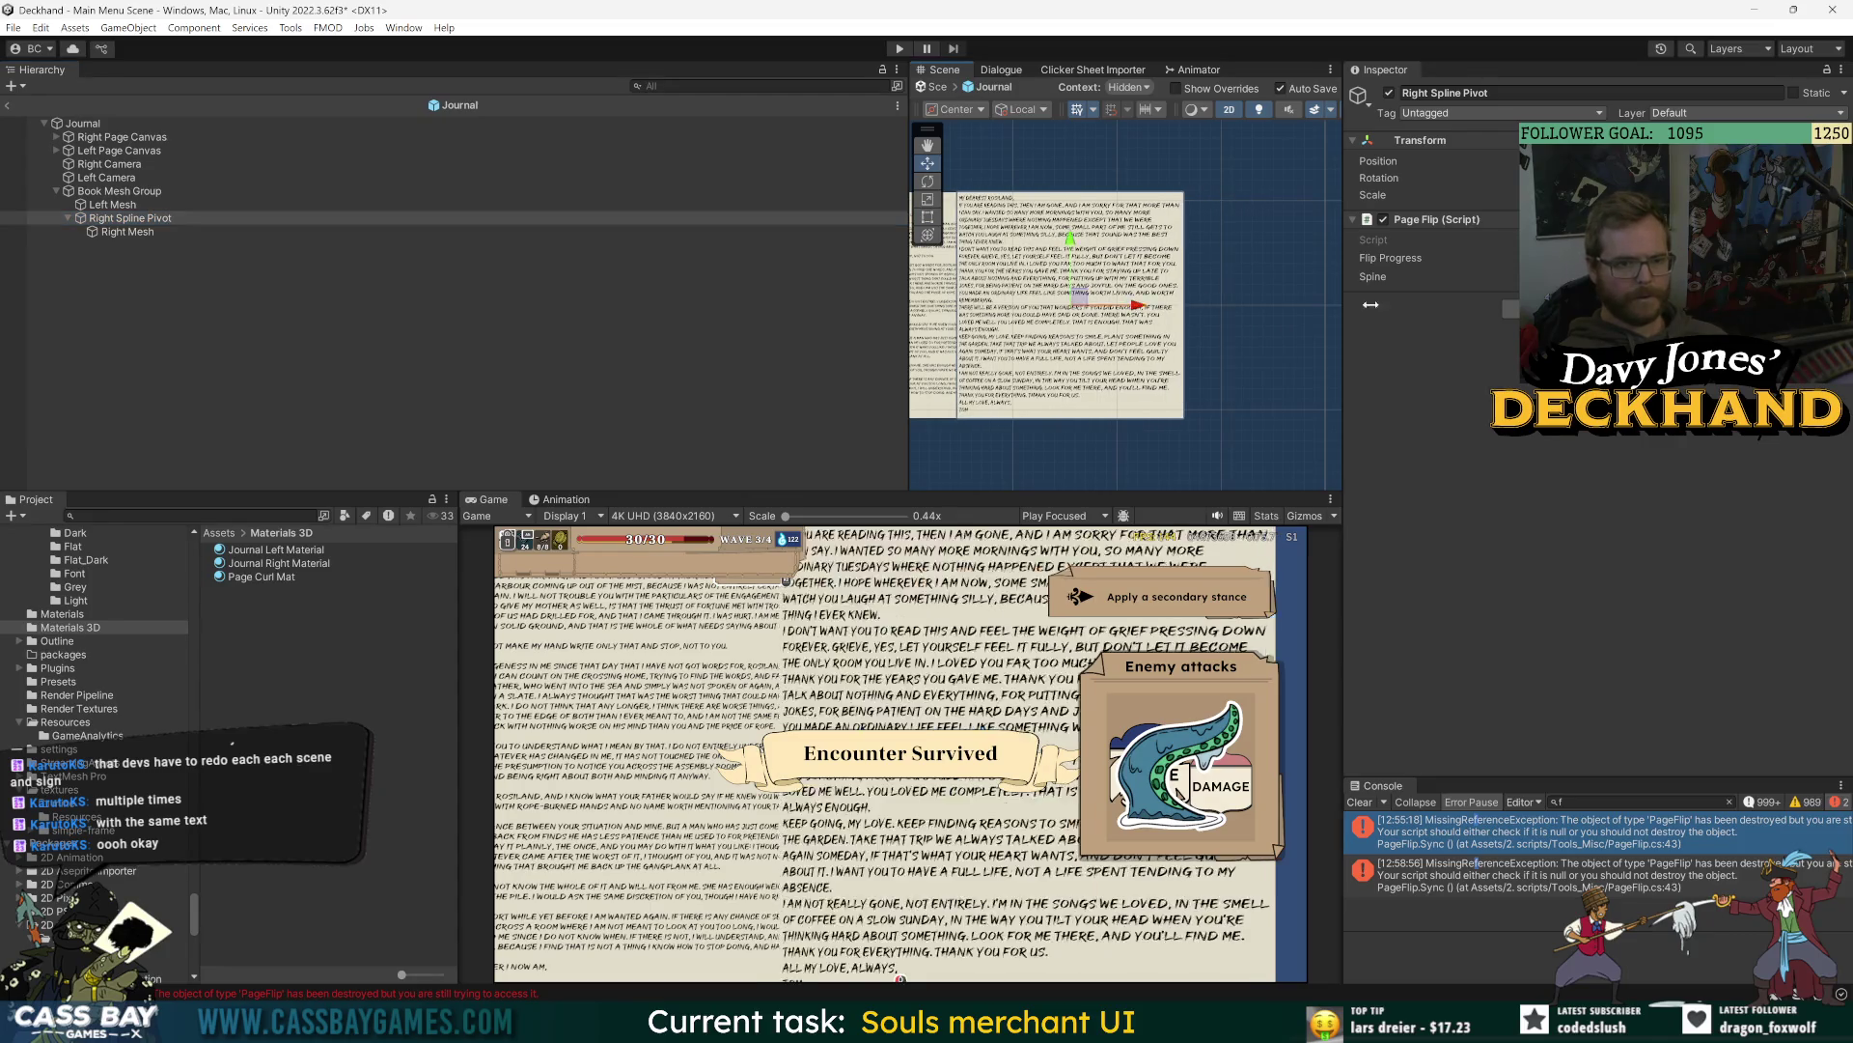
{"action": "key", "text": "ctrl+z"}
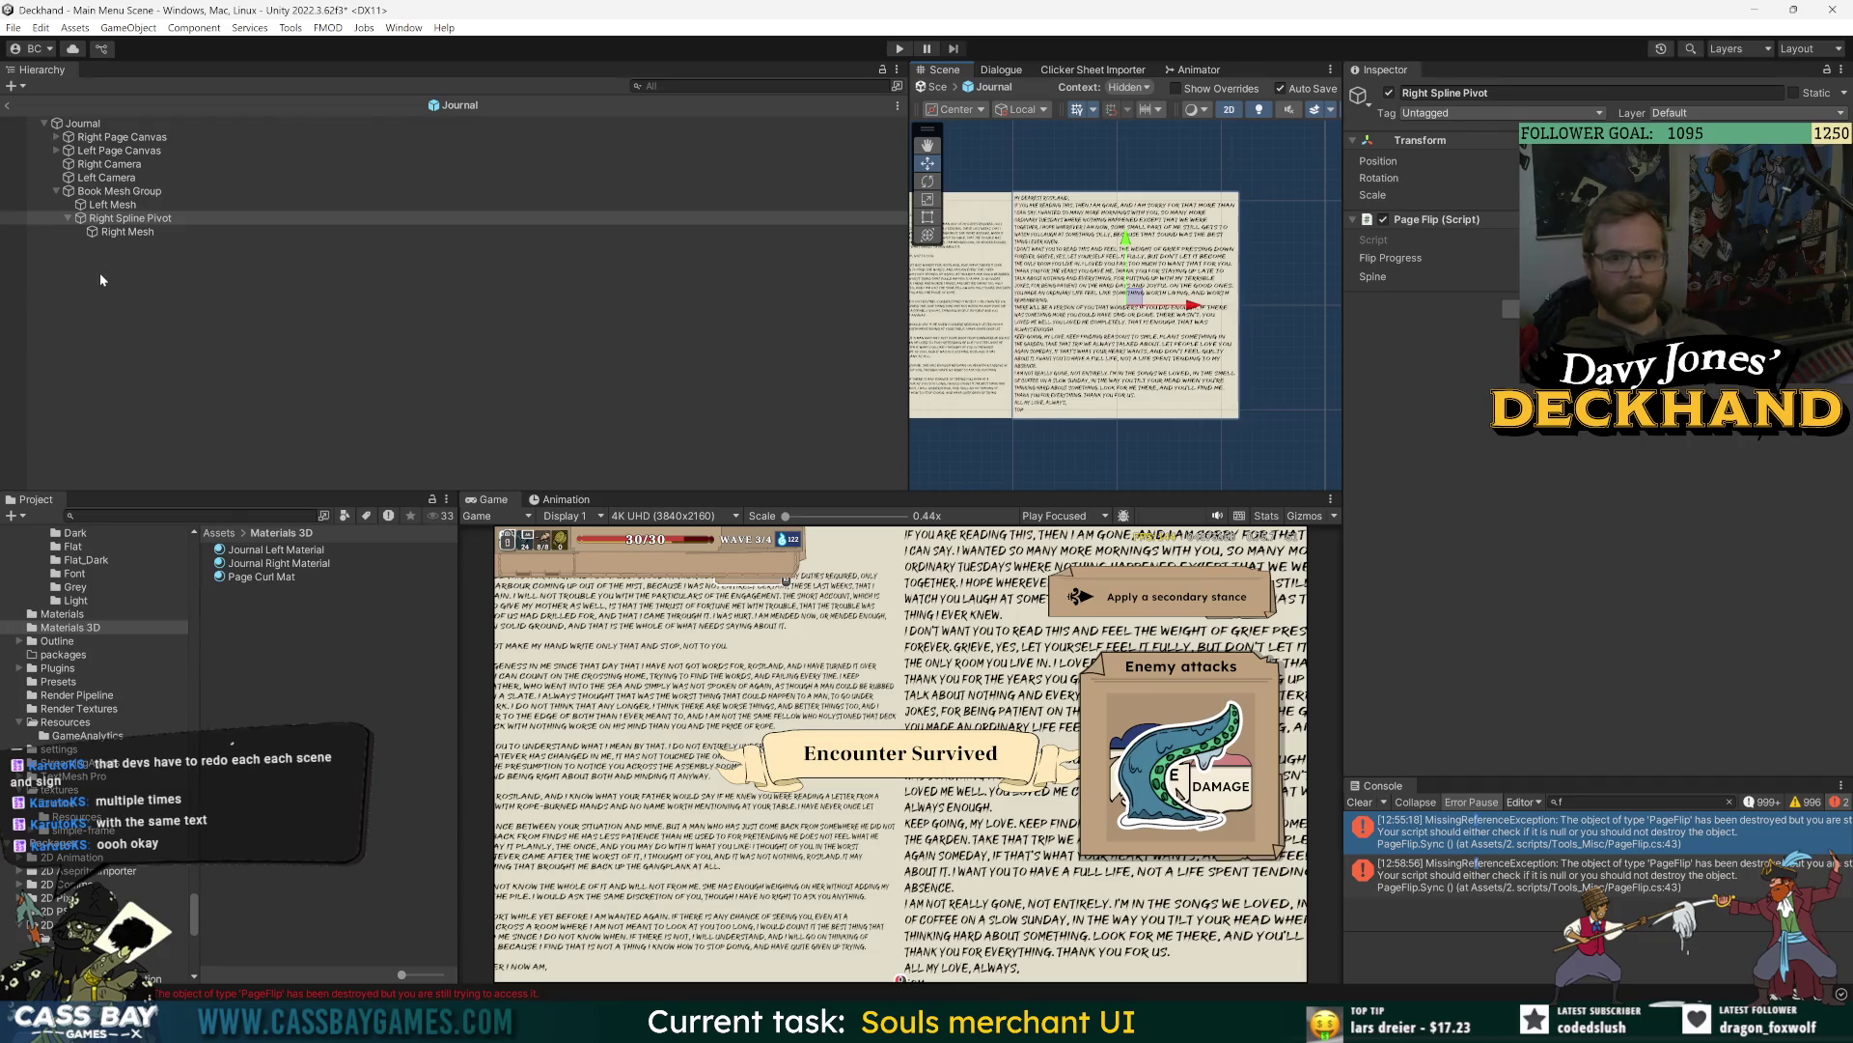
{"action": "left_click", "coordinate": [126, 231]}
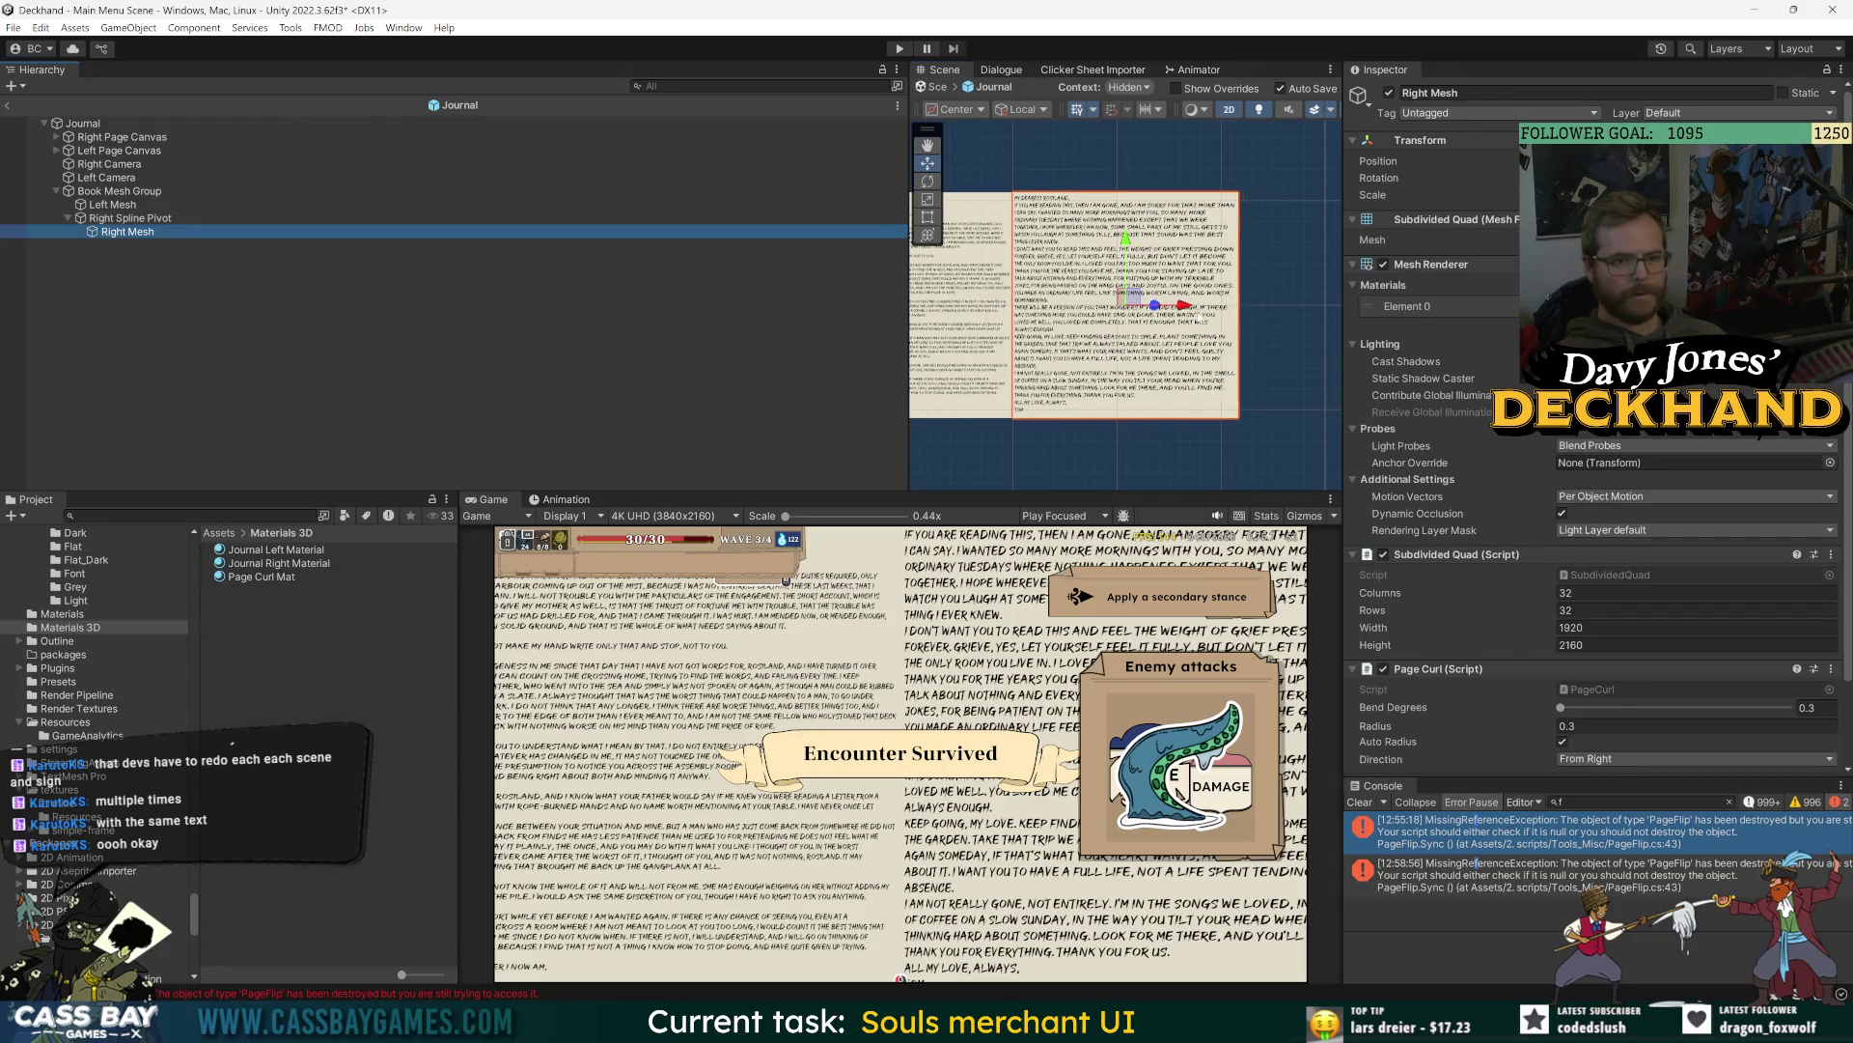
{"action": "key", "text": "ctrl+z"}
{"action": "key", "text": "ctrl+z"}
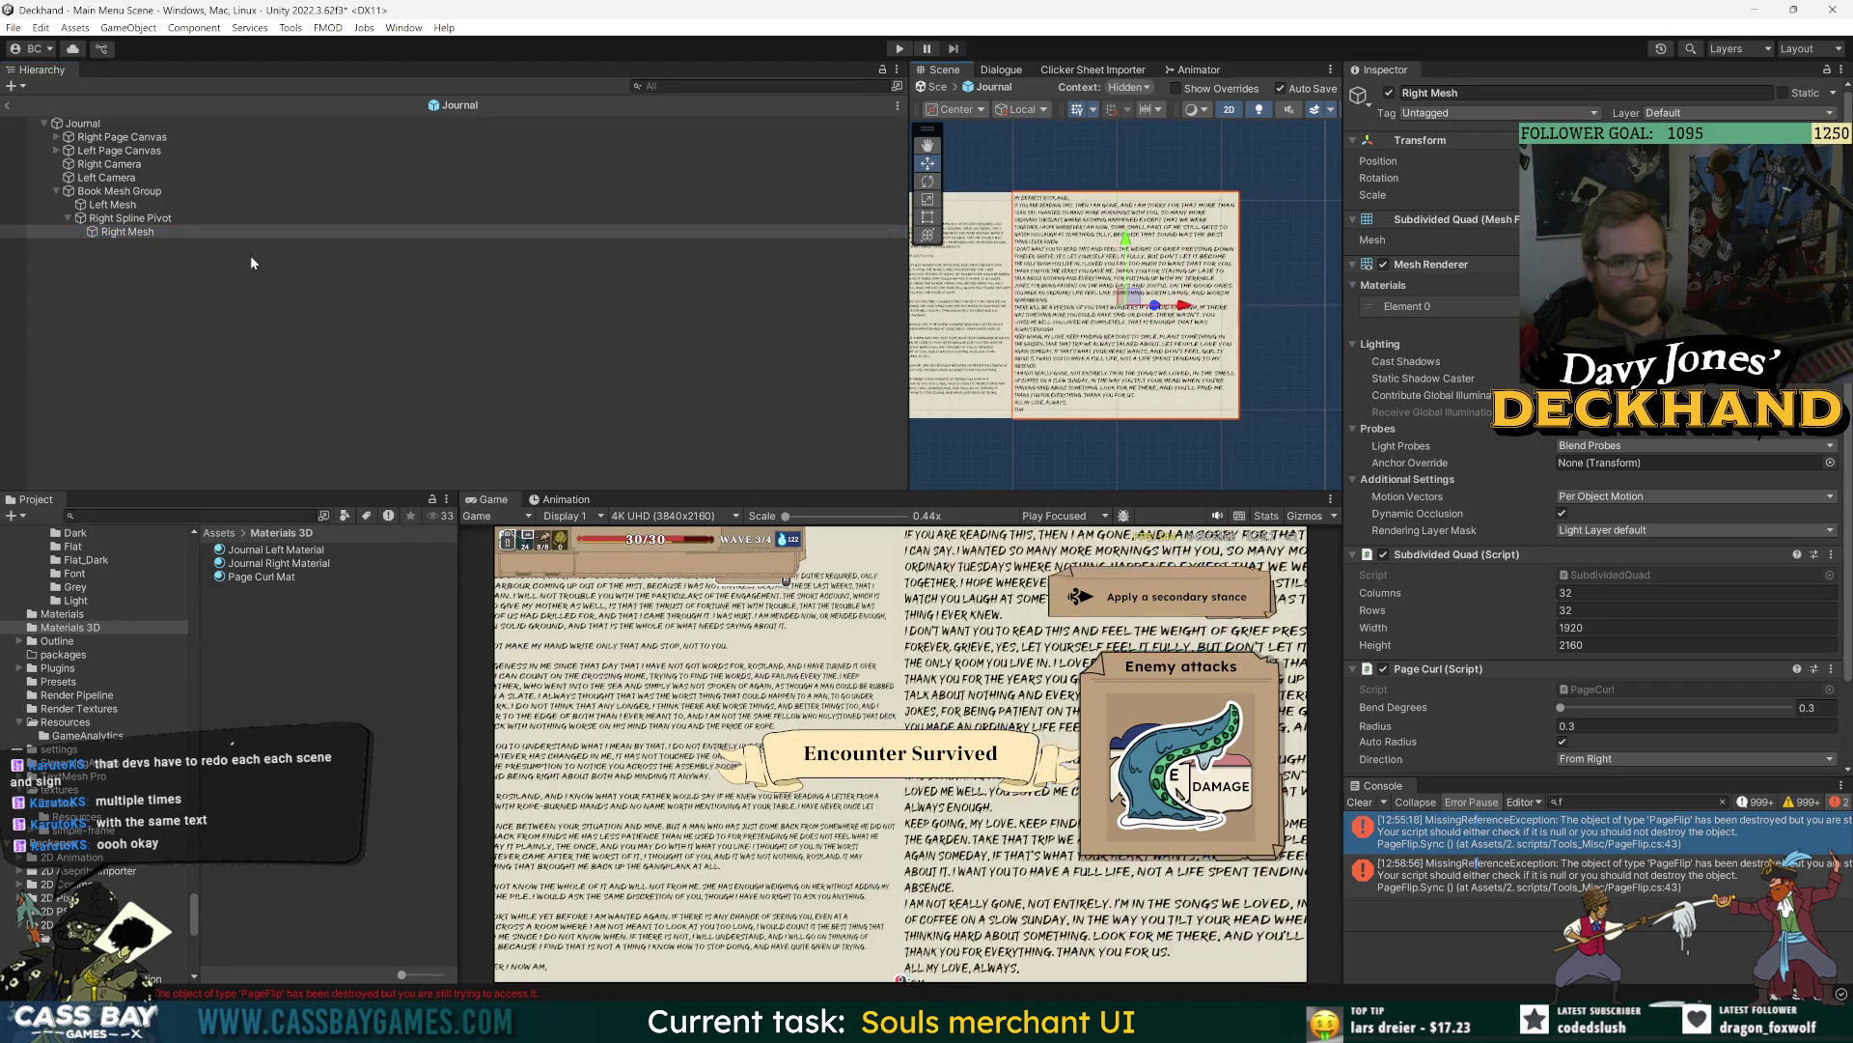
{"action": "left_click_drag", "start_coordinate": [1592, 257], "coordinate": [1737, 258]}
- Toggle selection between Right Mesh and Right Spline Pivot, clear it, then bring Screenshots forward
{"action": "left_click", "coordinate": [131, 233]}
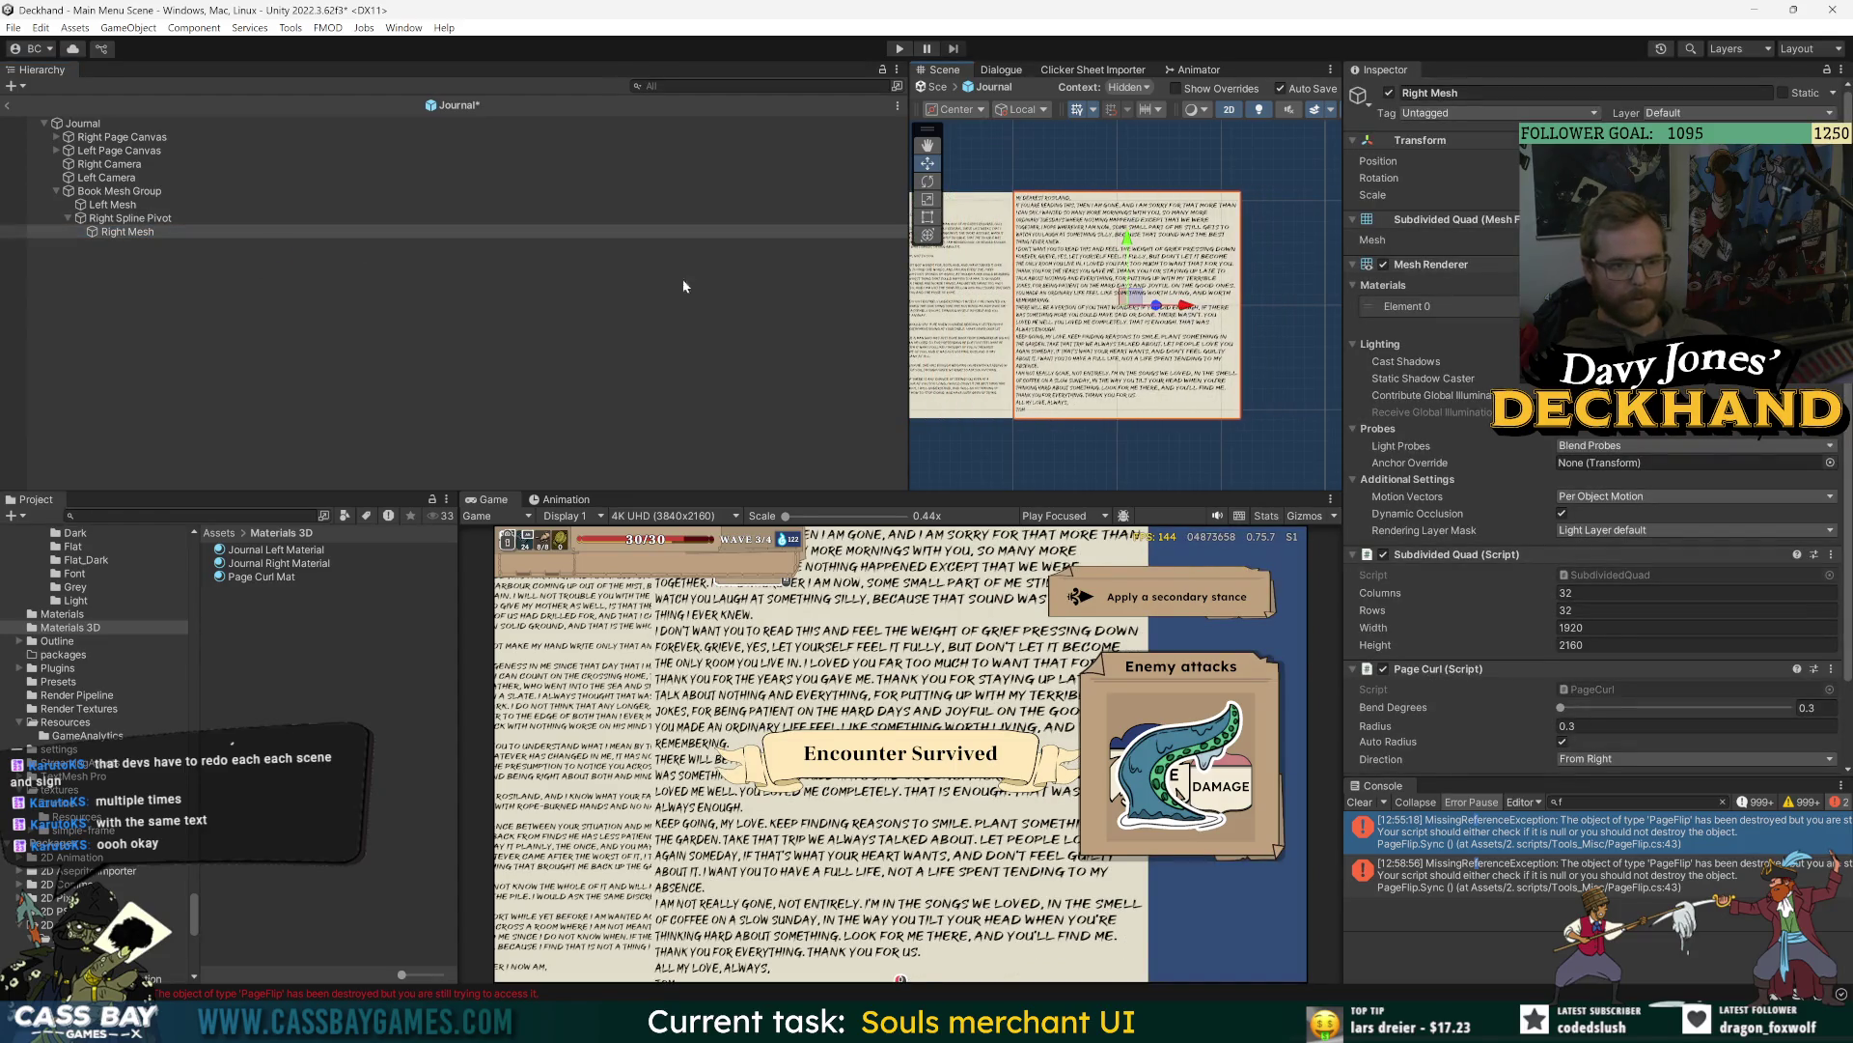
{"action": "left_click", "coordinate": [152, 220]}
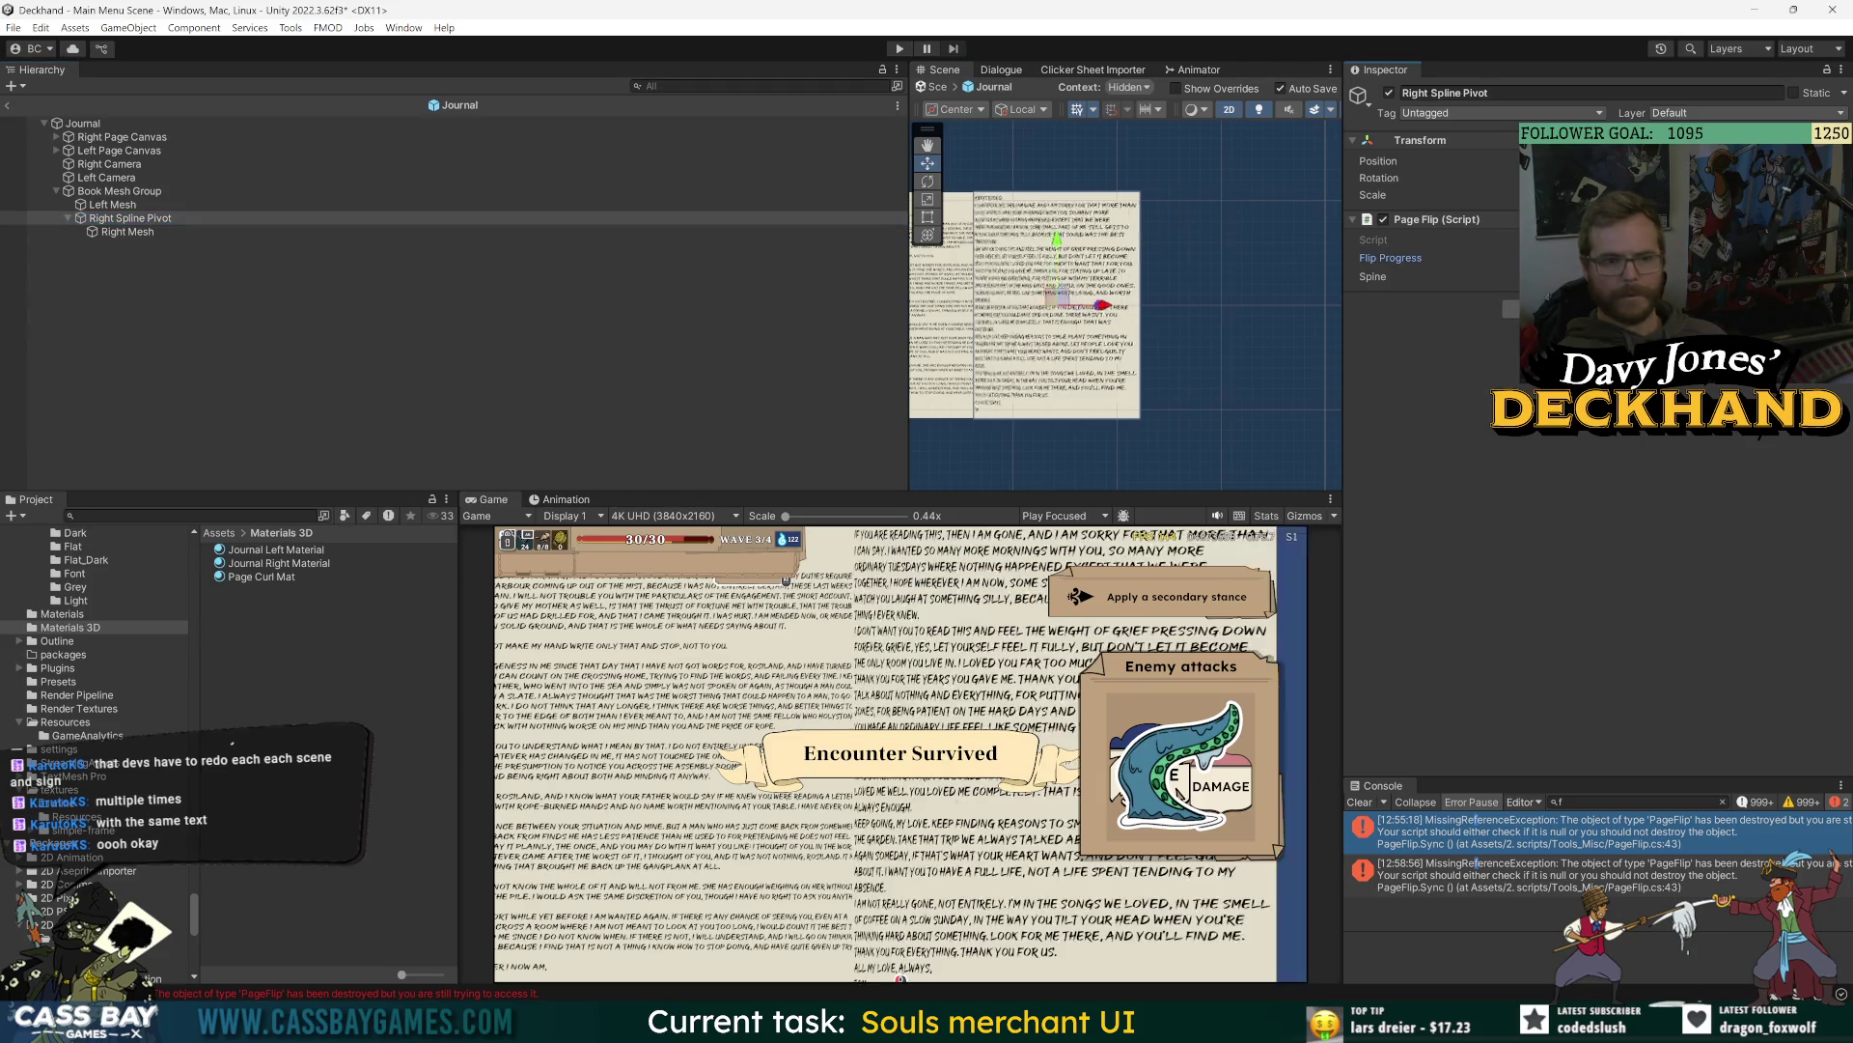
{"action": "left_click", "coordinate": [314, 232]}
{"action": "left_click", "coordinate": [58, 245]}
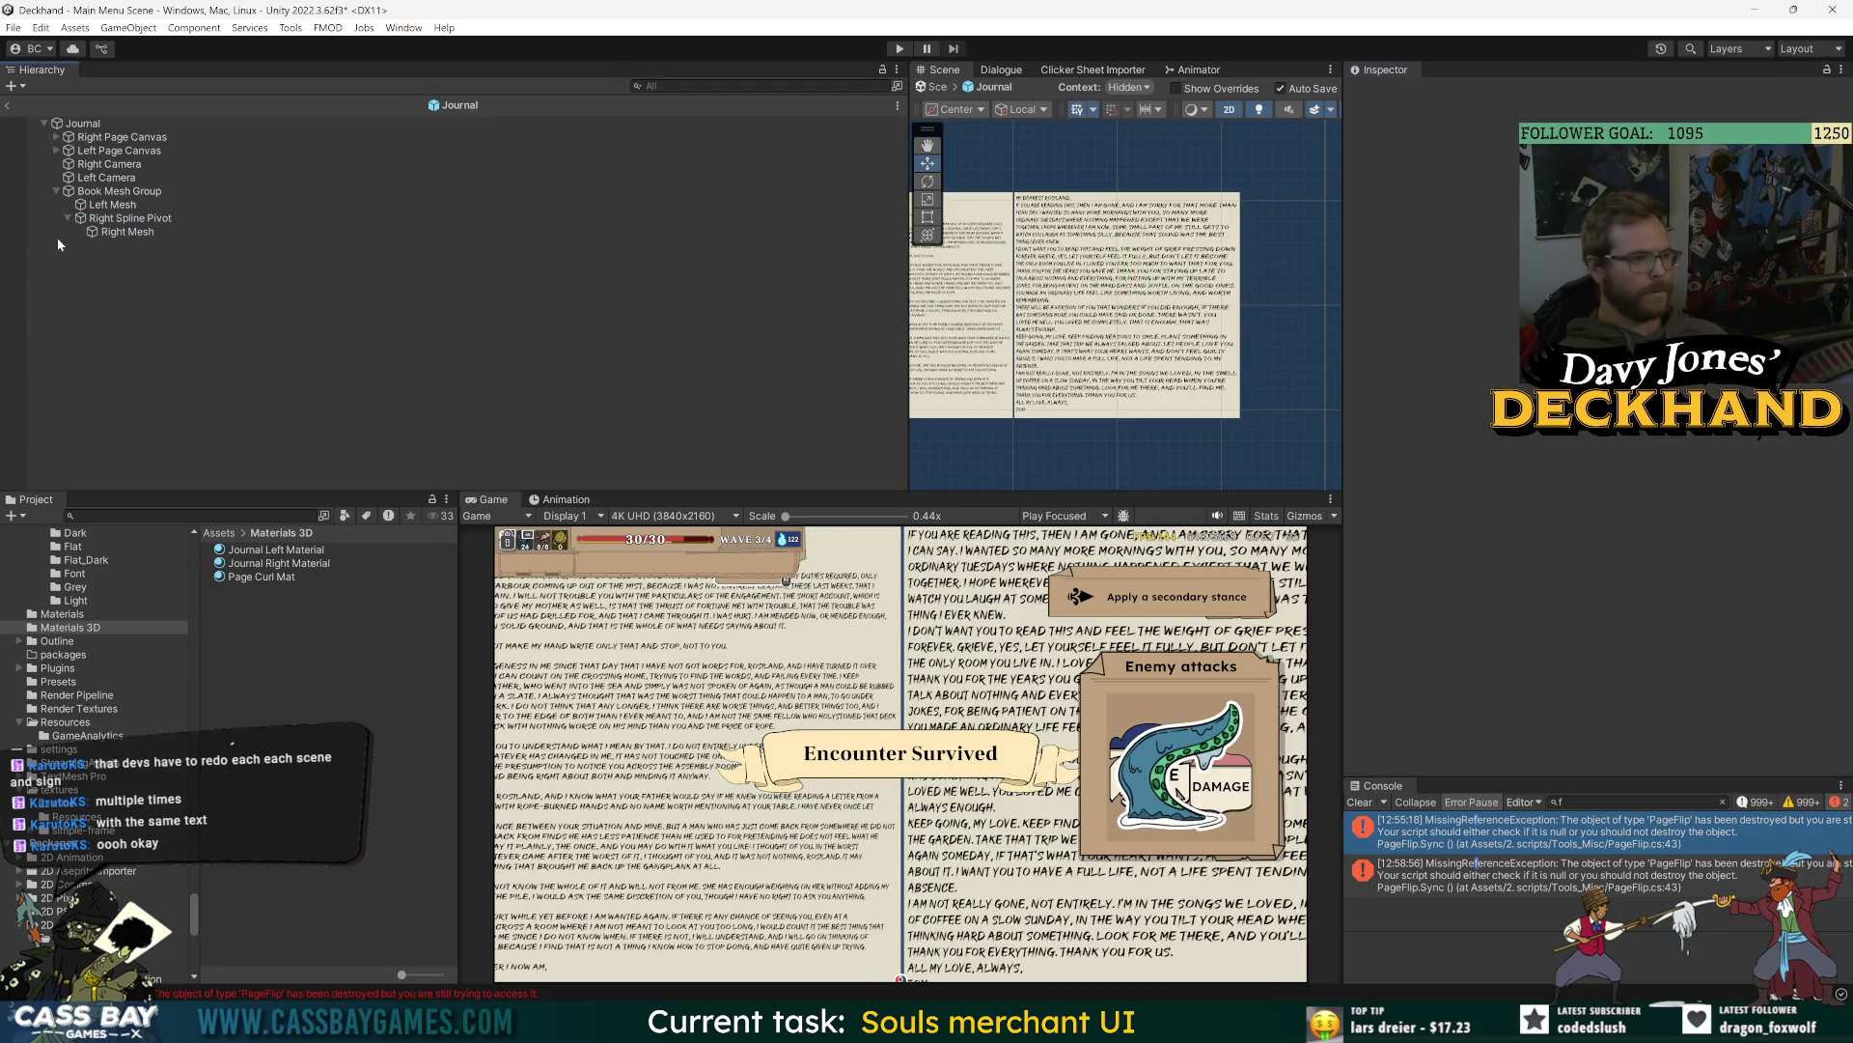
{"action": "left_click", "coordinate": [106, 232]}
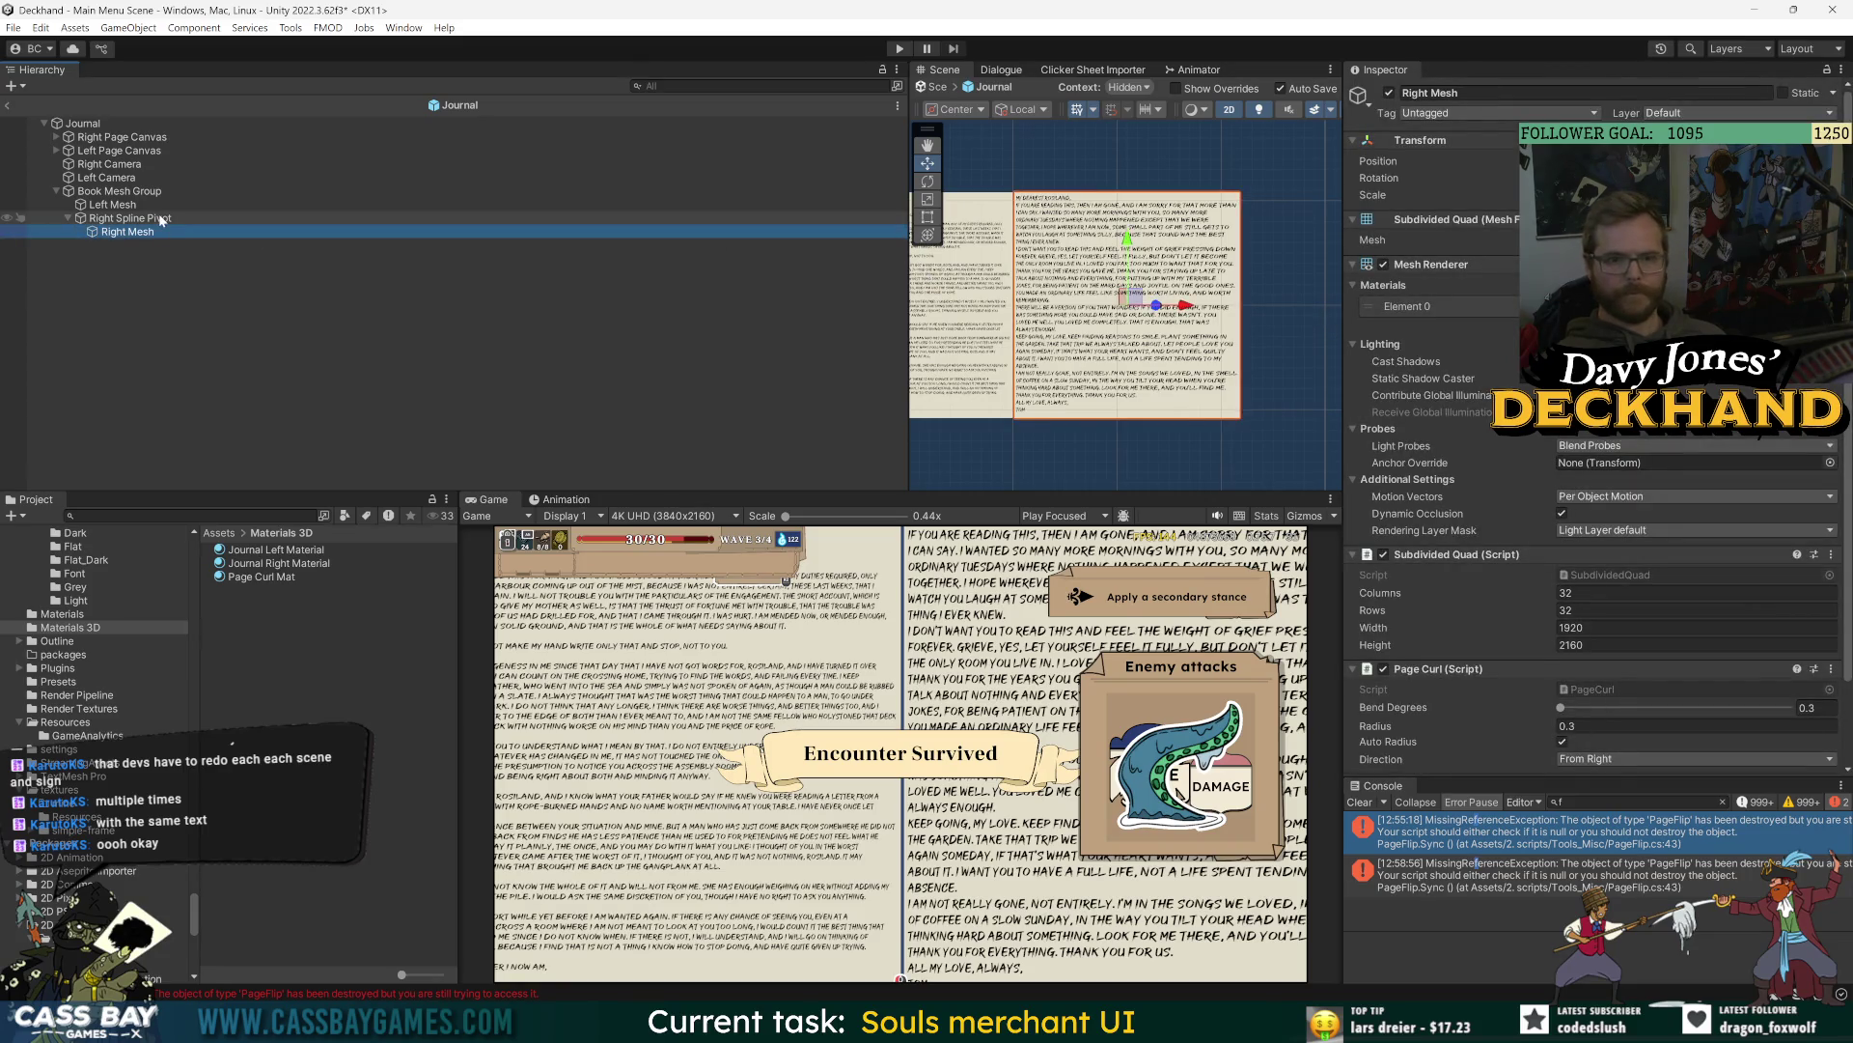
{"action": "left_click", "coordinate": [629, 329]}
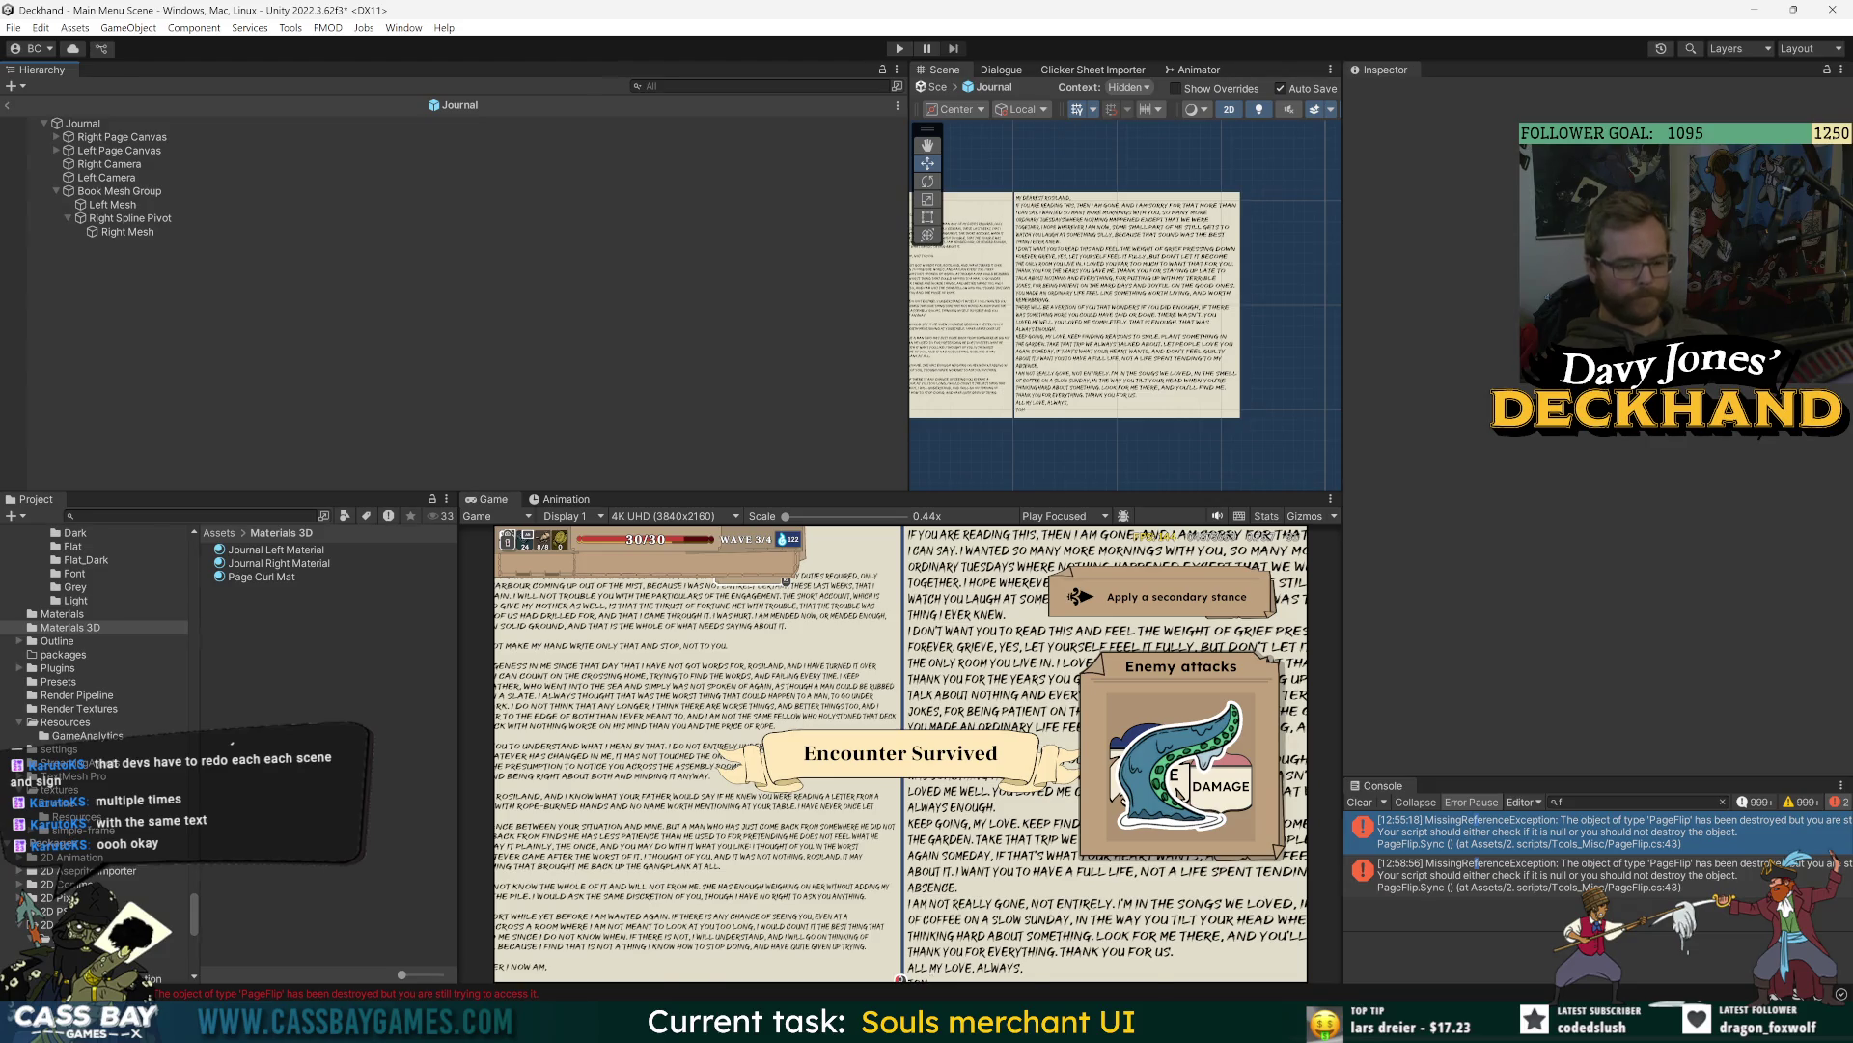
{"action": "mouse_move", "coordinate": [705, 1023]}
{"action": "left_click", "coordinate": [738, 910]}
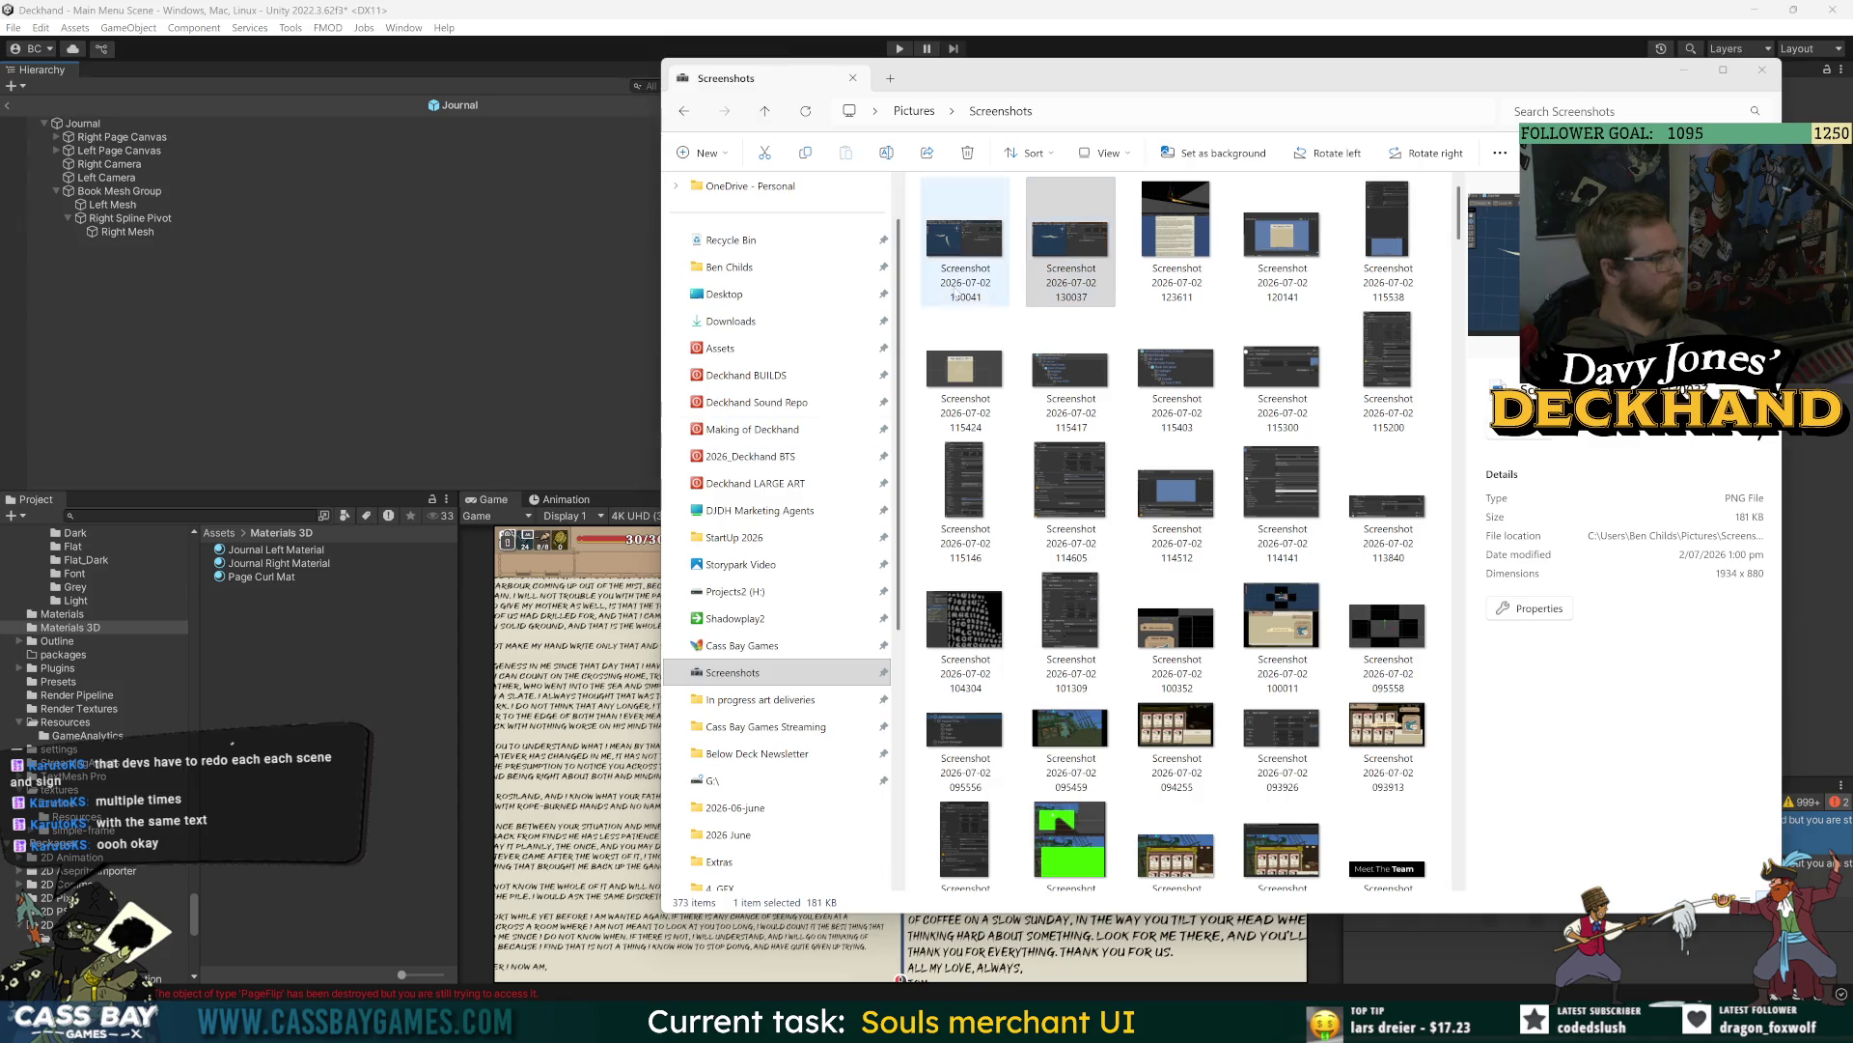
- Select screenshot 130041, then return to Unity with Right Spline Pivot selected
{"action": "left_click", "coordinate": [965, 242]}
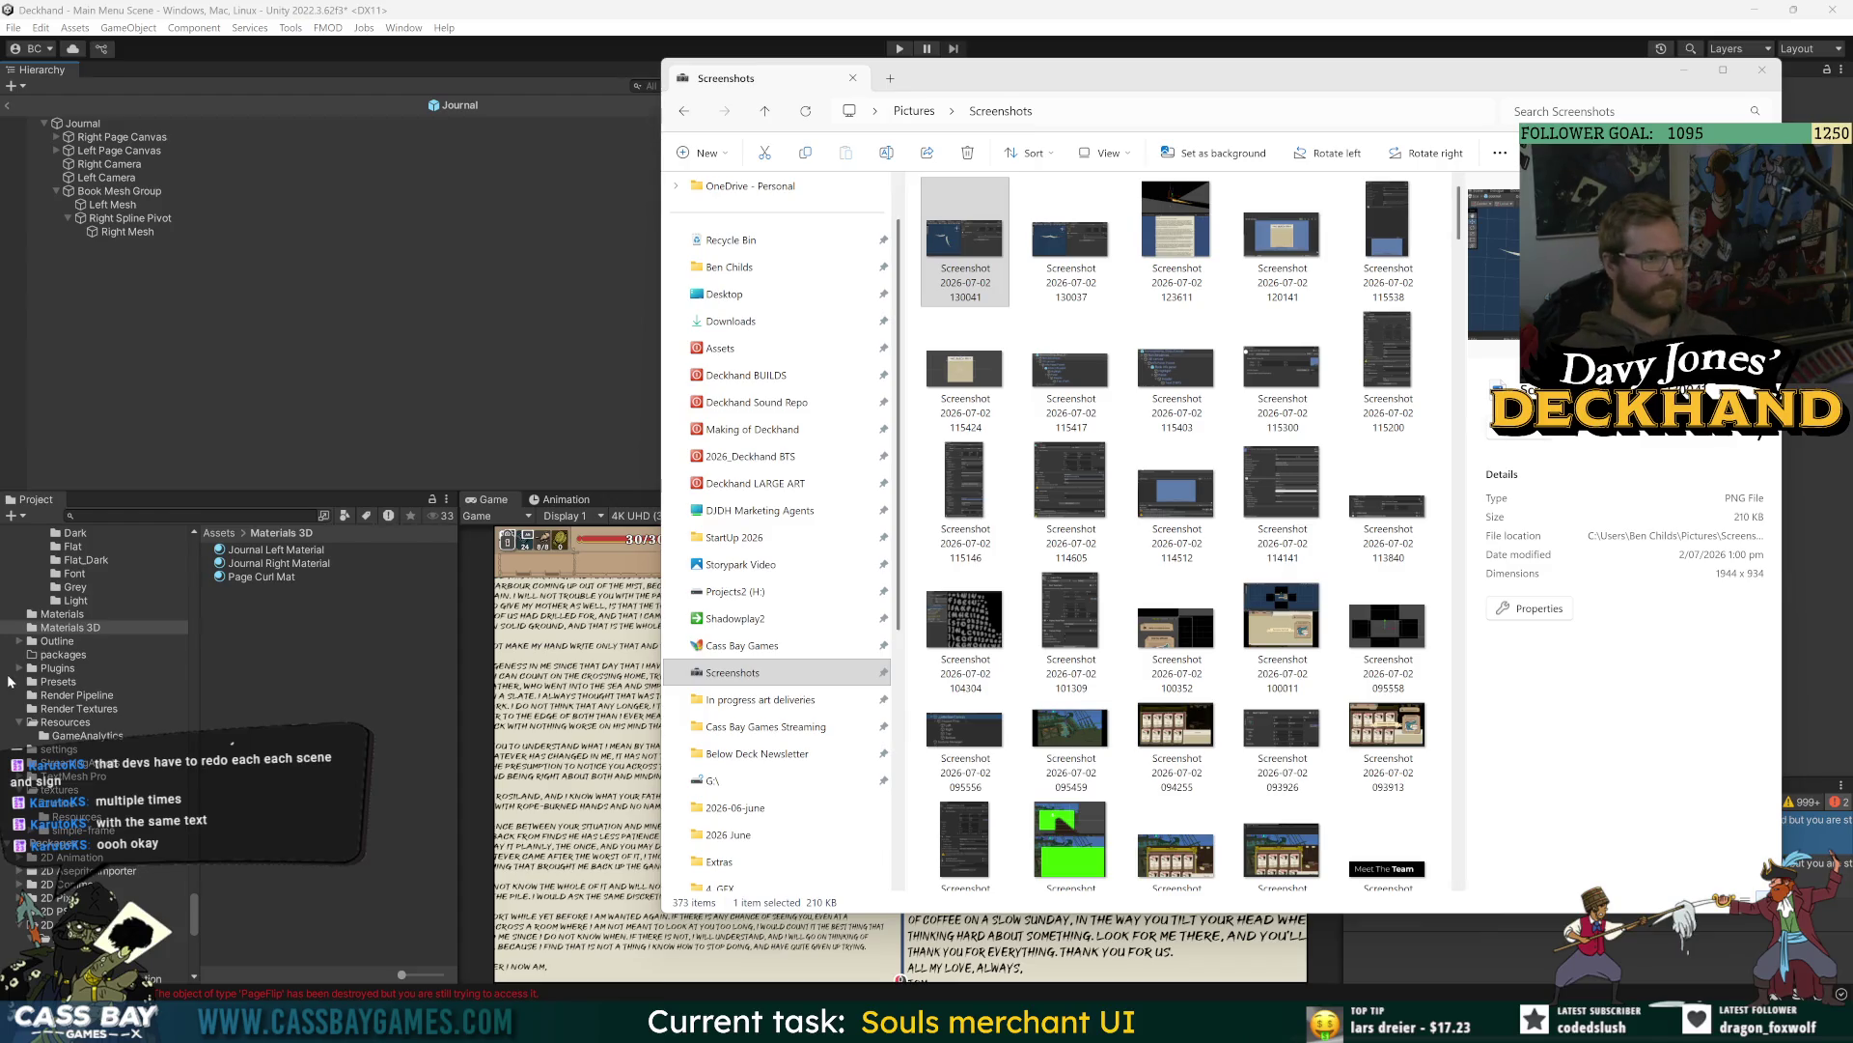
{"action": "left_click", "coordinate": [229, 333]}
{"action": "left_click", "coordinate": [153, 220]}
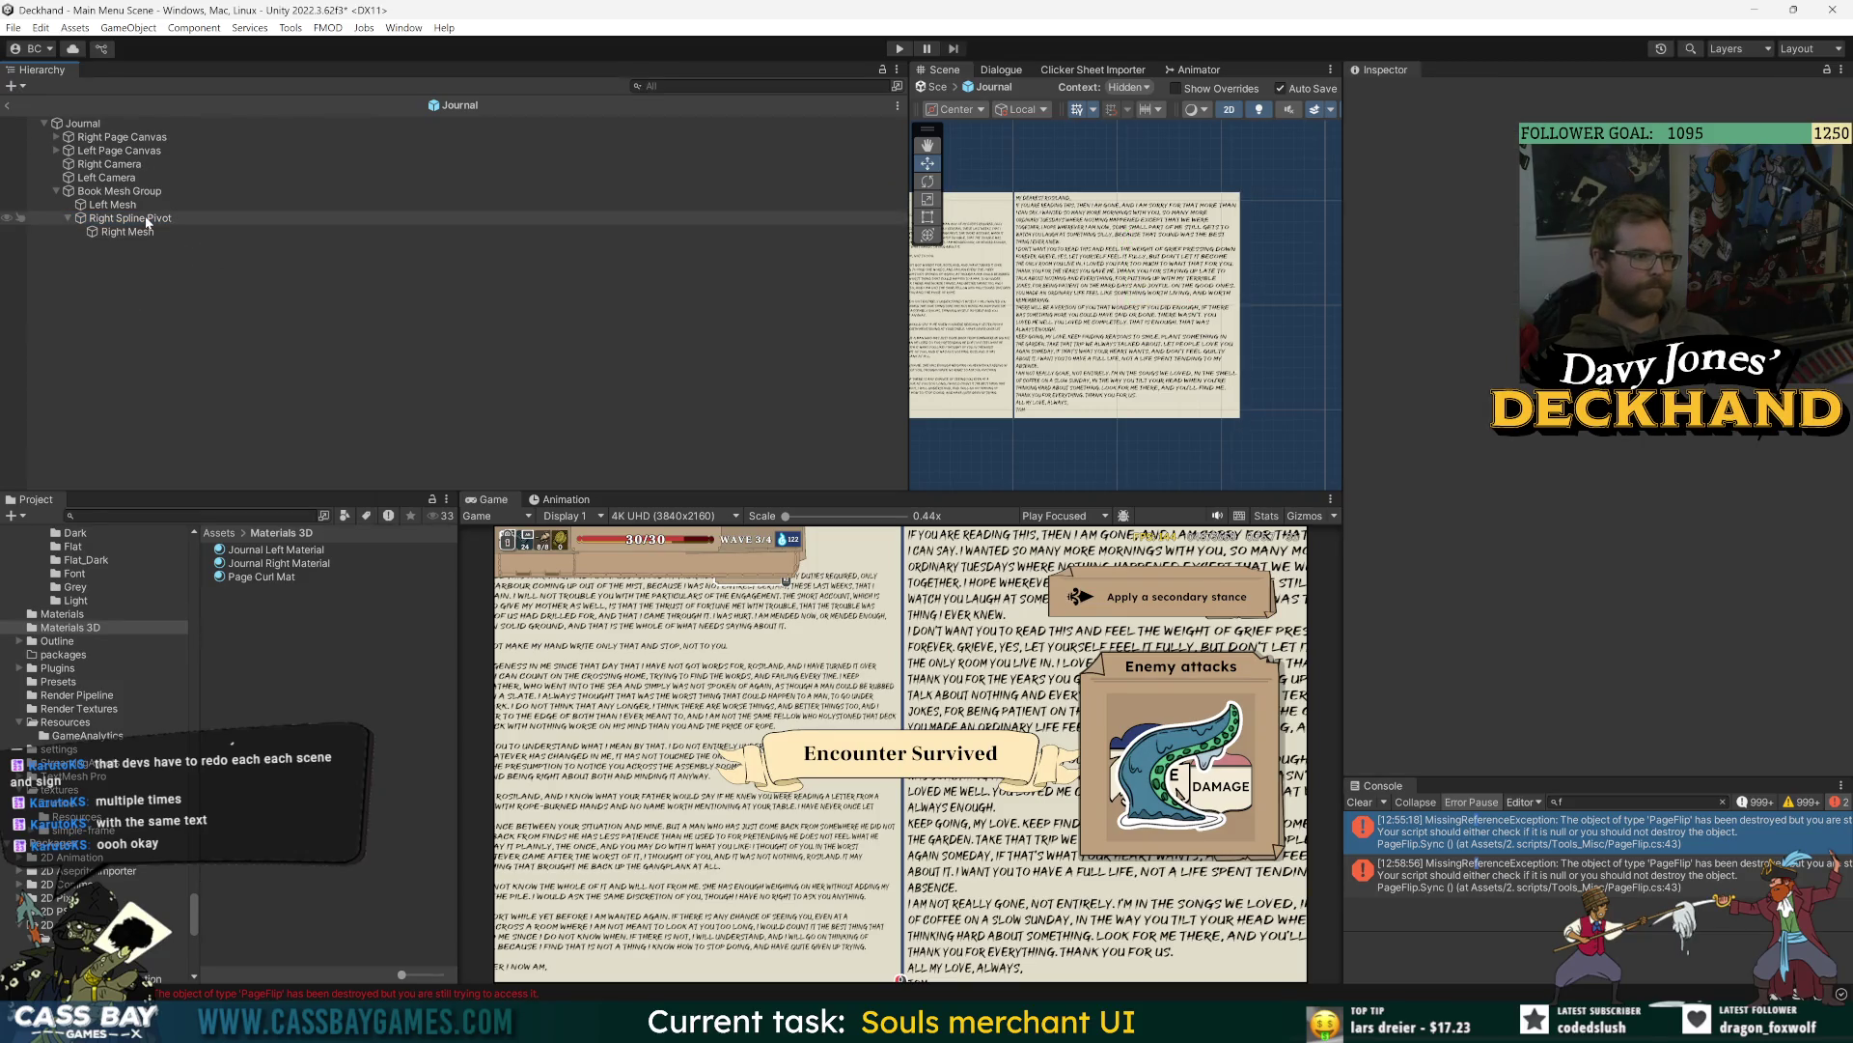
- Inspect Right Spline Pivot and Right Mesh, save the Journal prefab, and widen the Scene view
{"action": "left_click", "coordinate": [148, 220]}
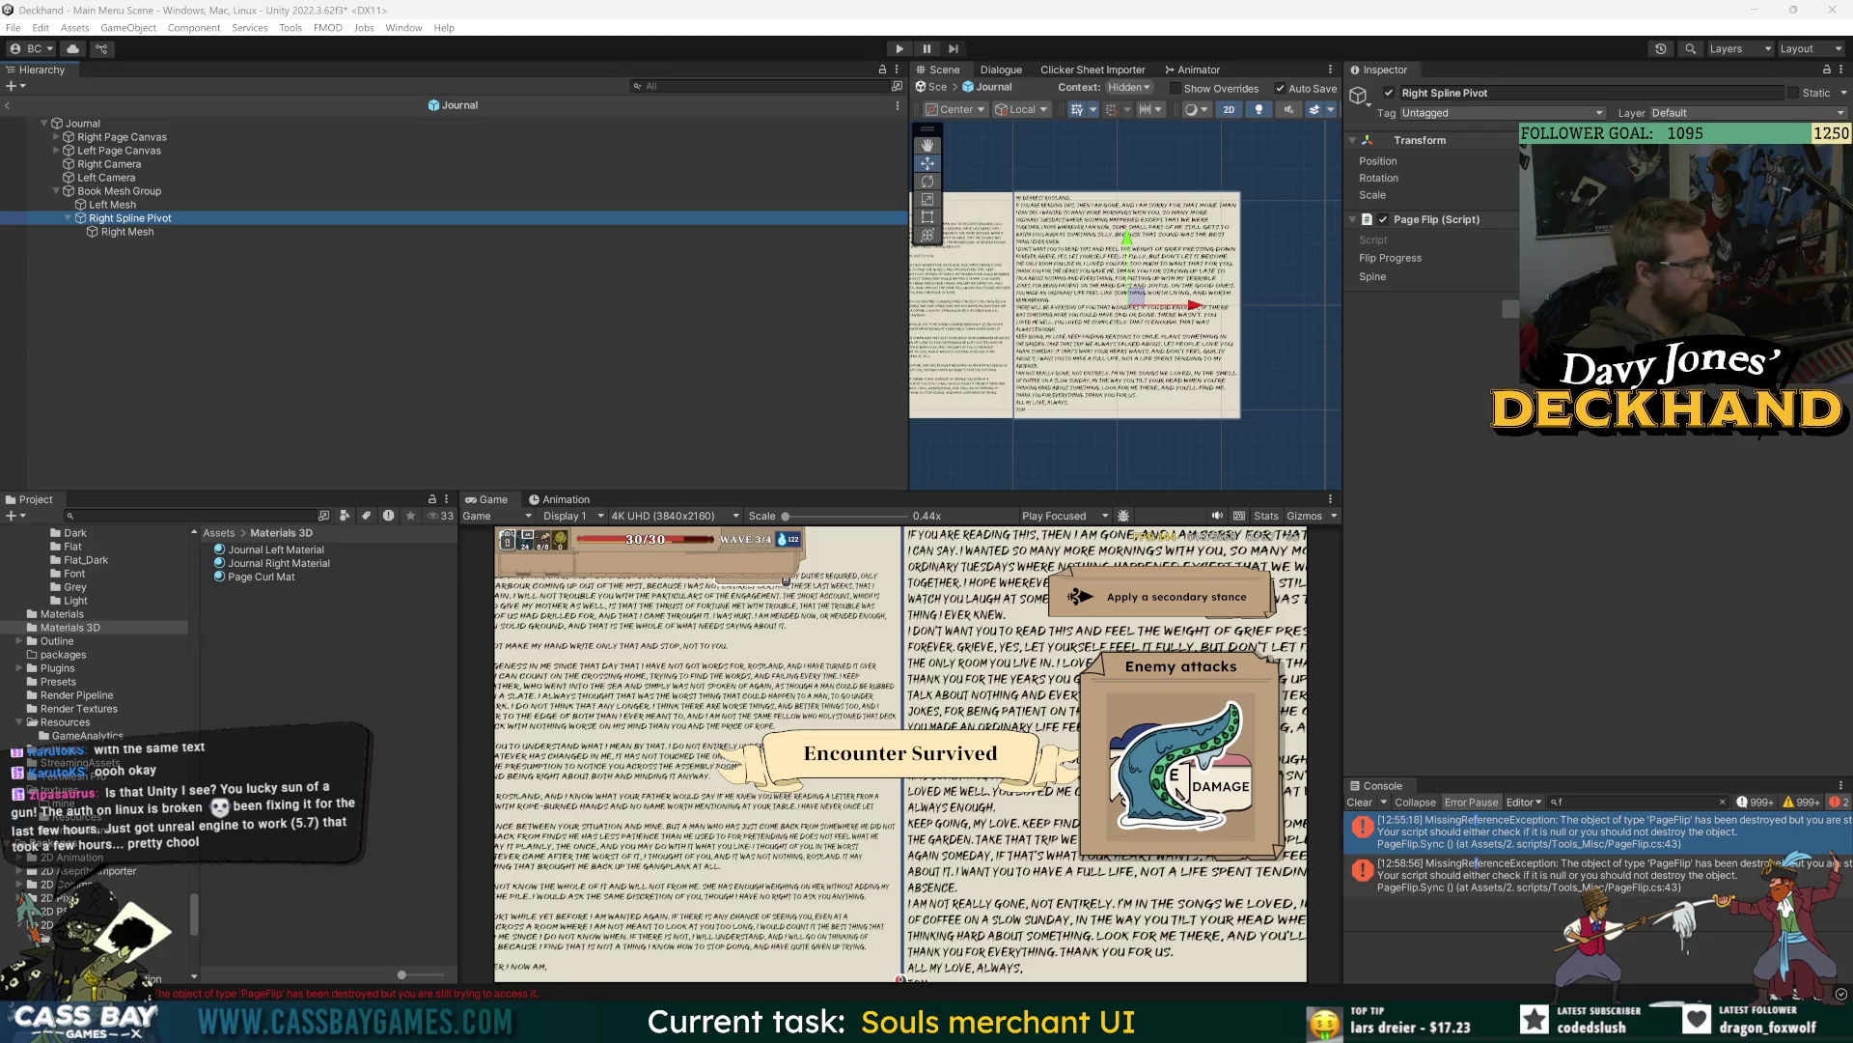
{"action": "left_click", "coordinate": [144, 232]}
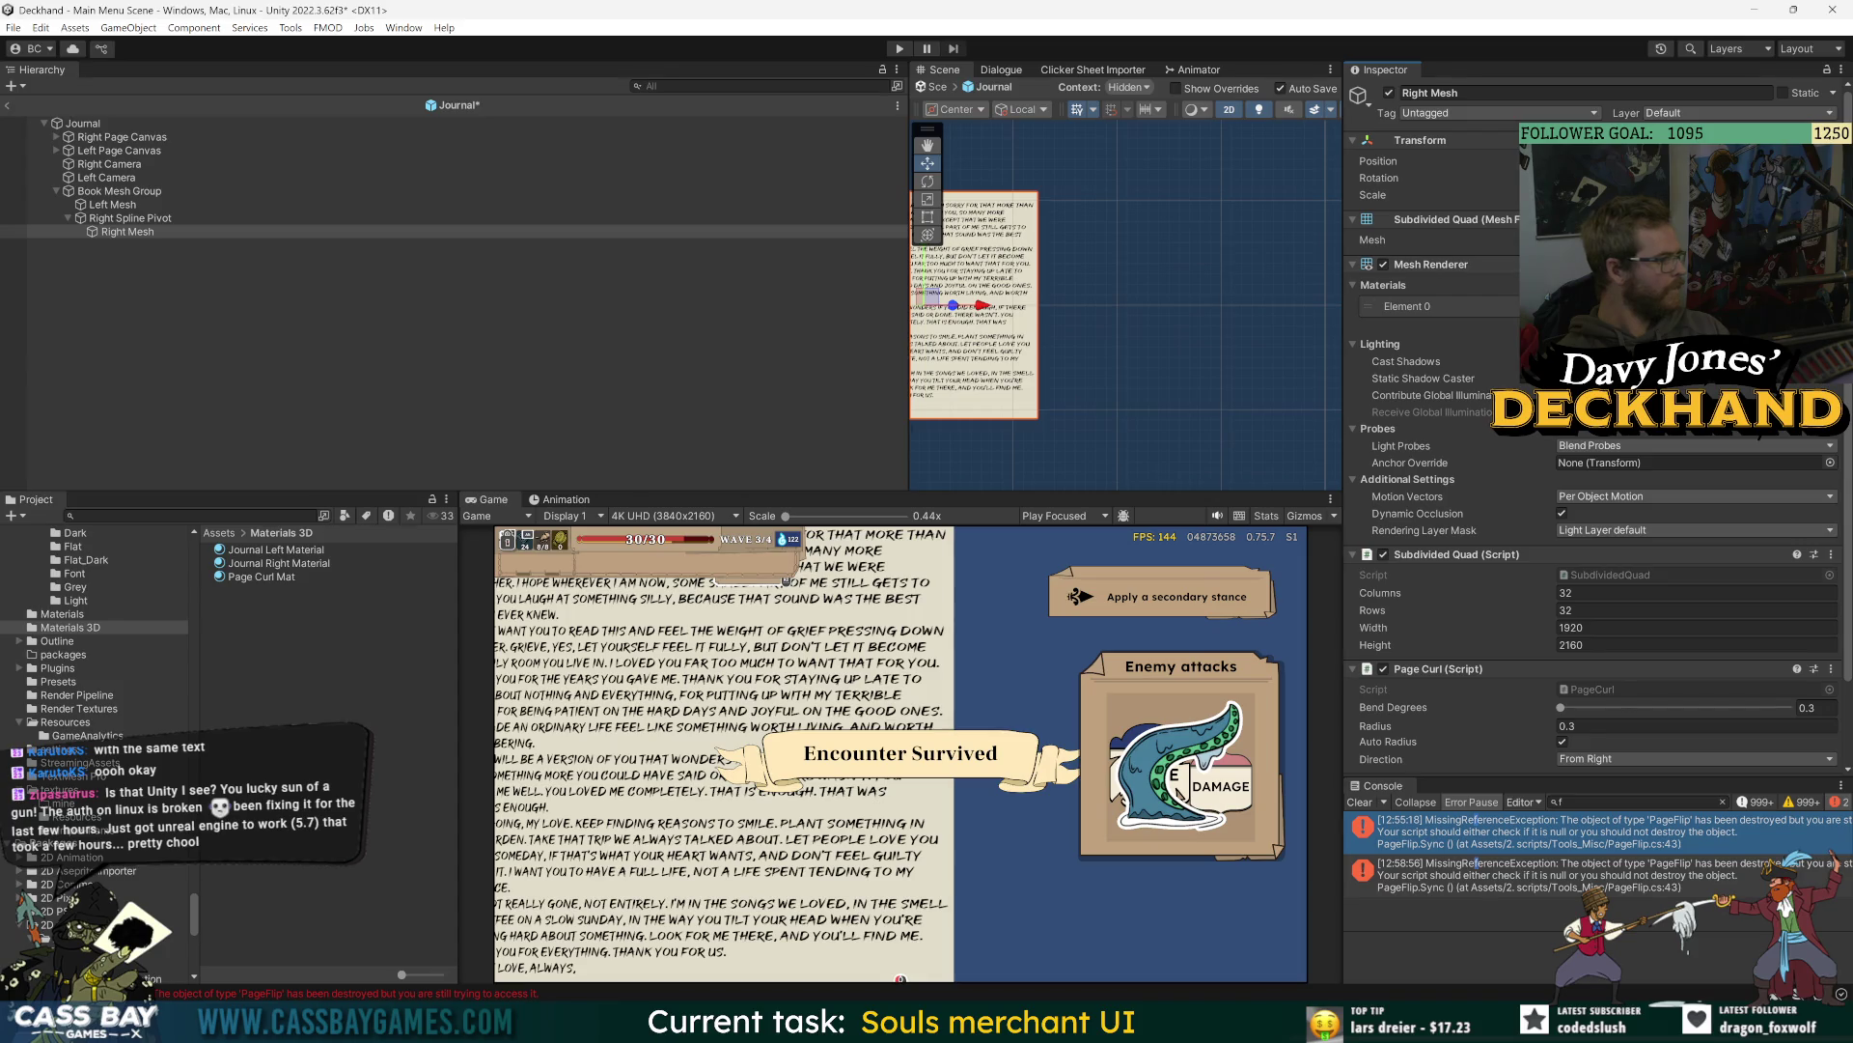
{"action": "key", "text": "ctrl+s"}
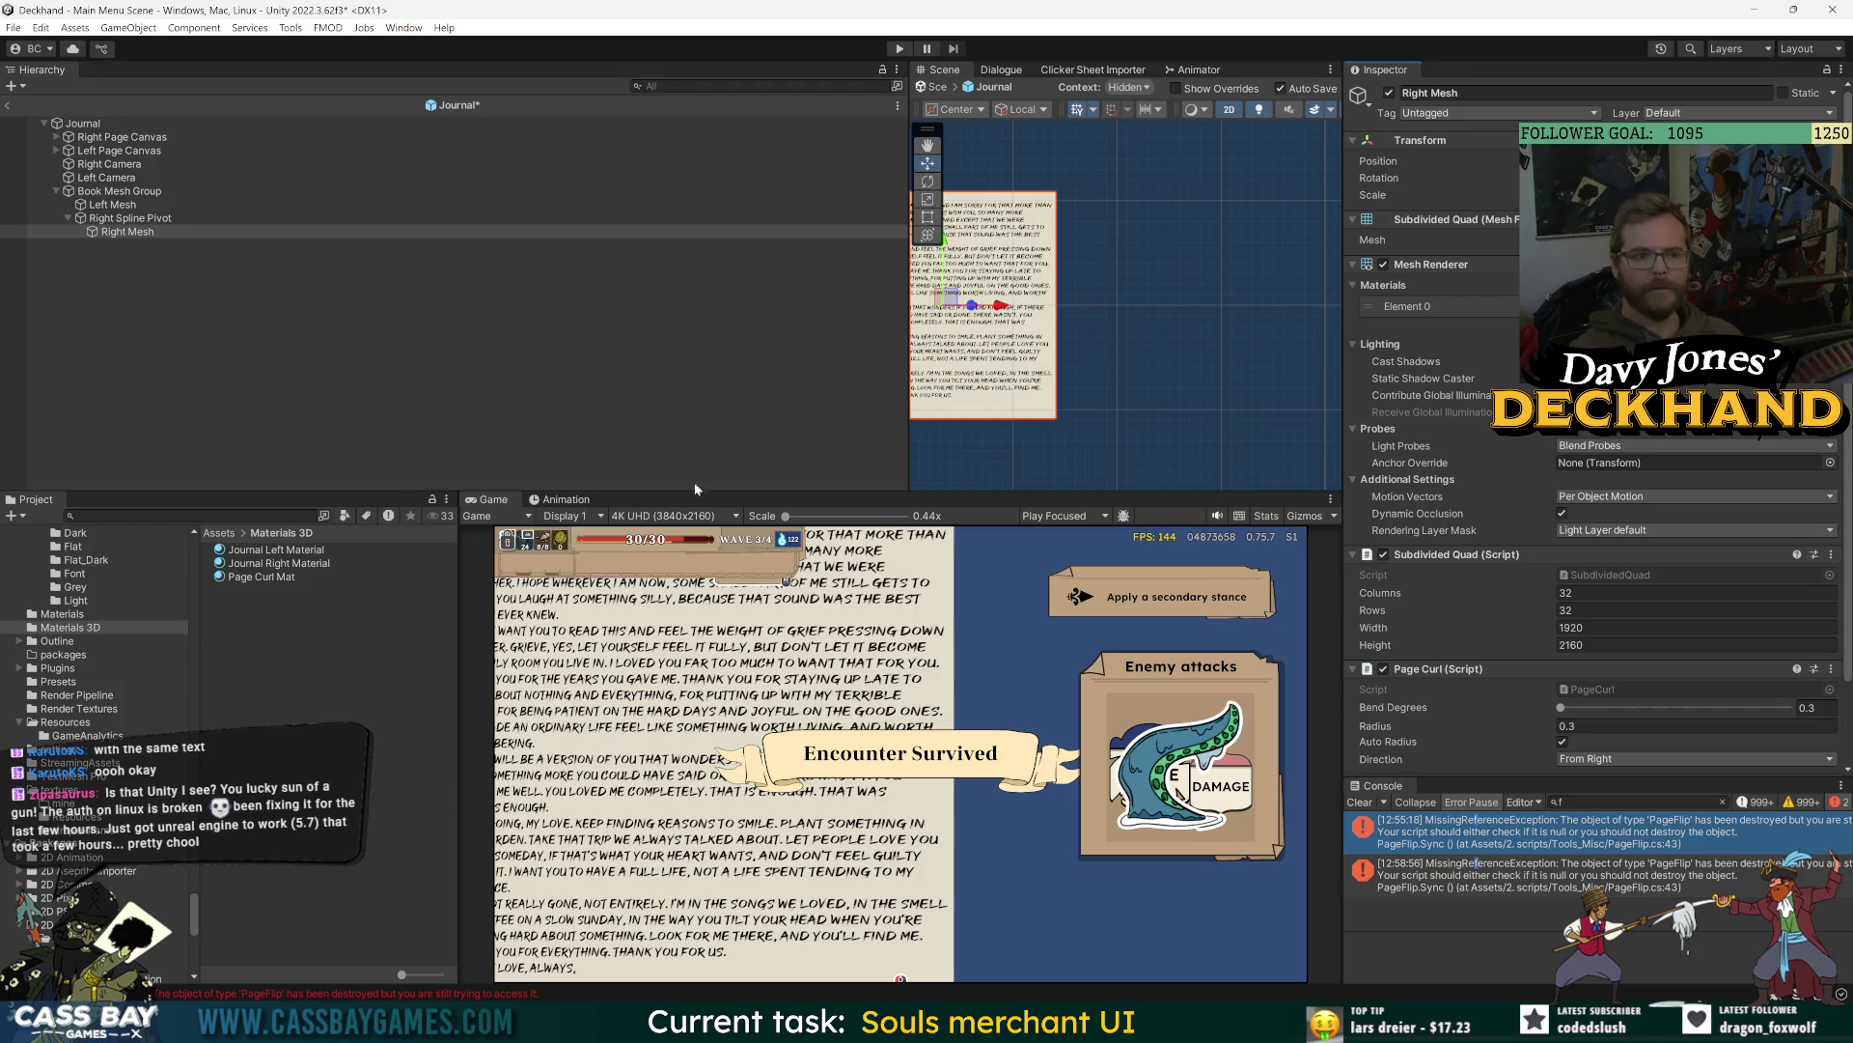
{"action": "left_click", "coordinate": [126, 220]}
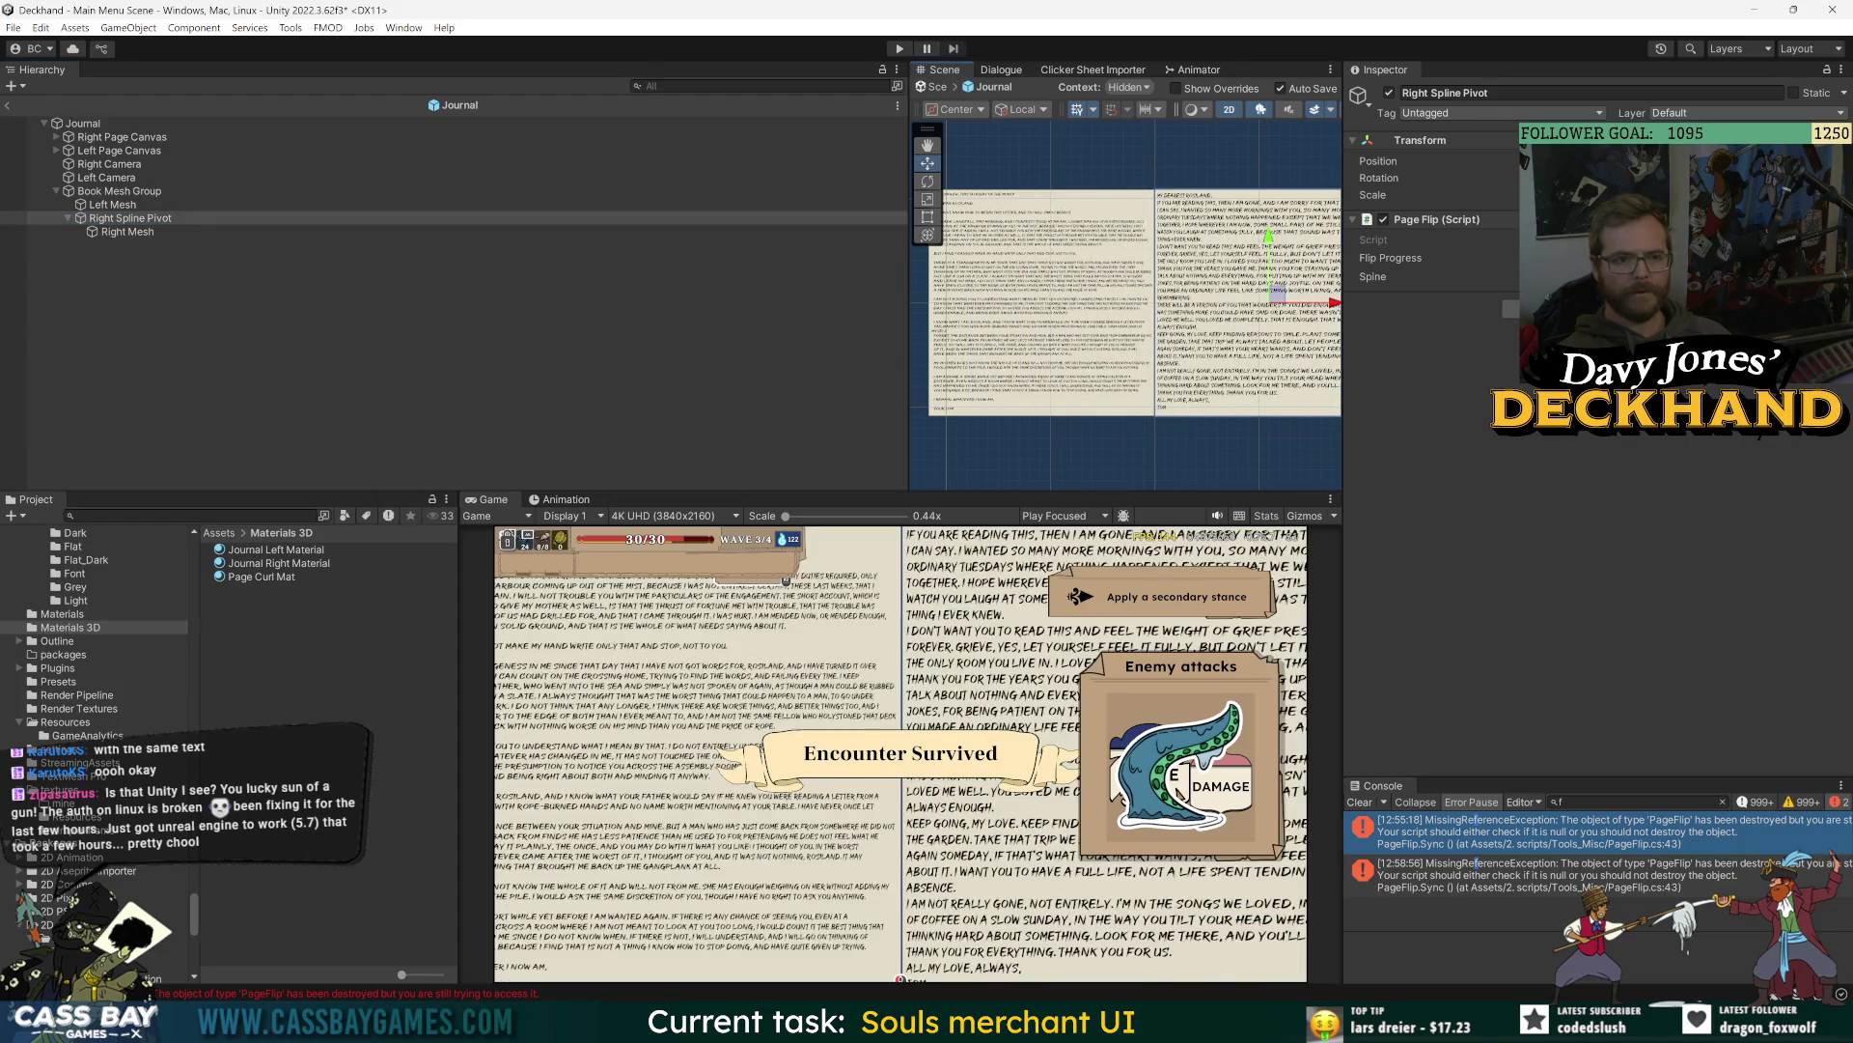
{"action": "left_click_drag", "start_coordinate": [908, 186], "coordinate": [514, 191]}
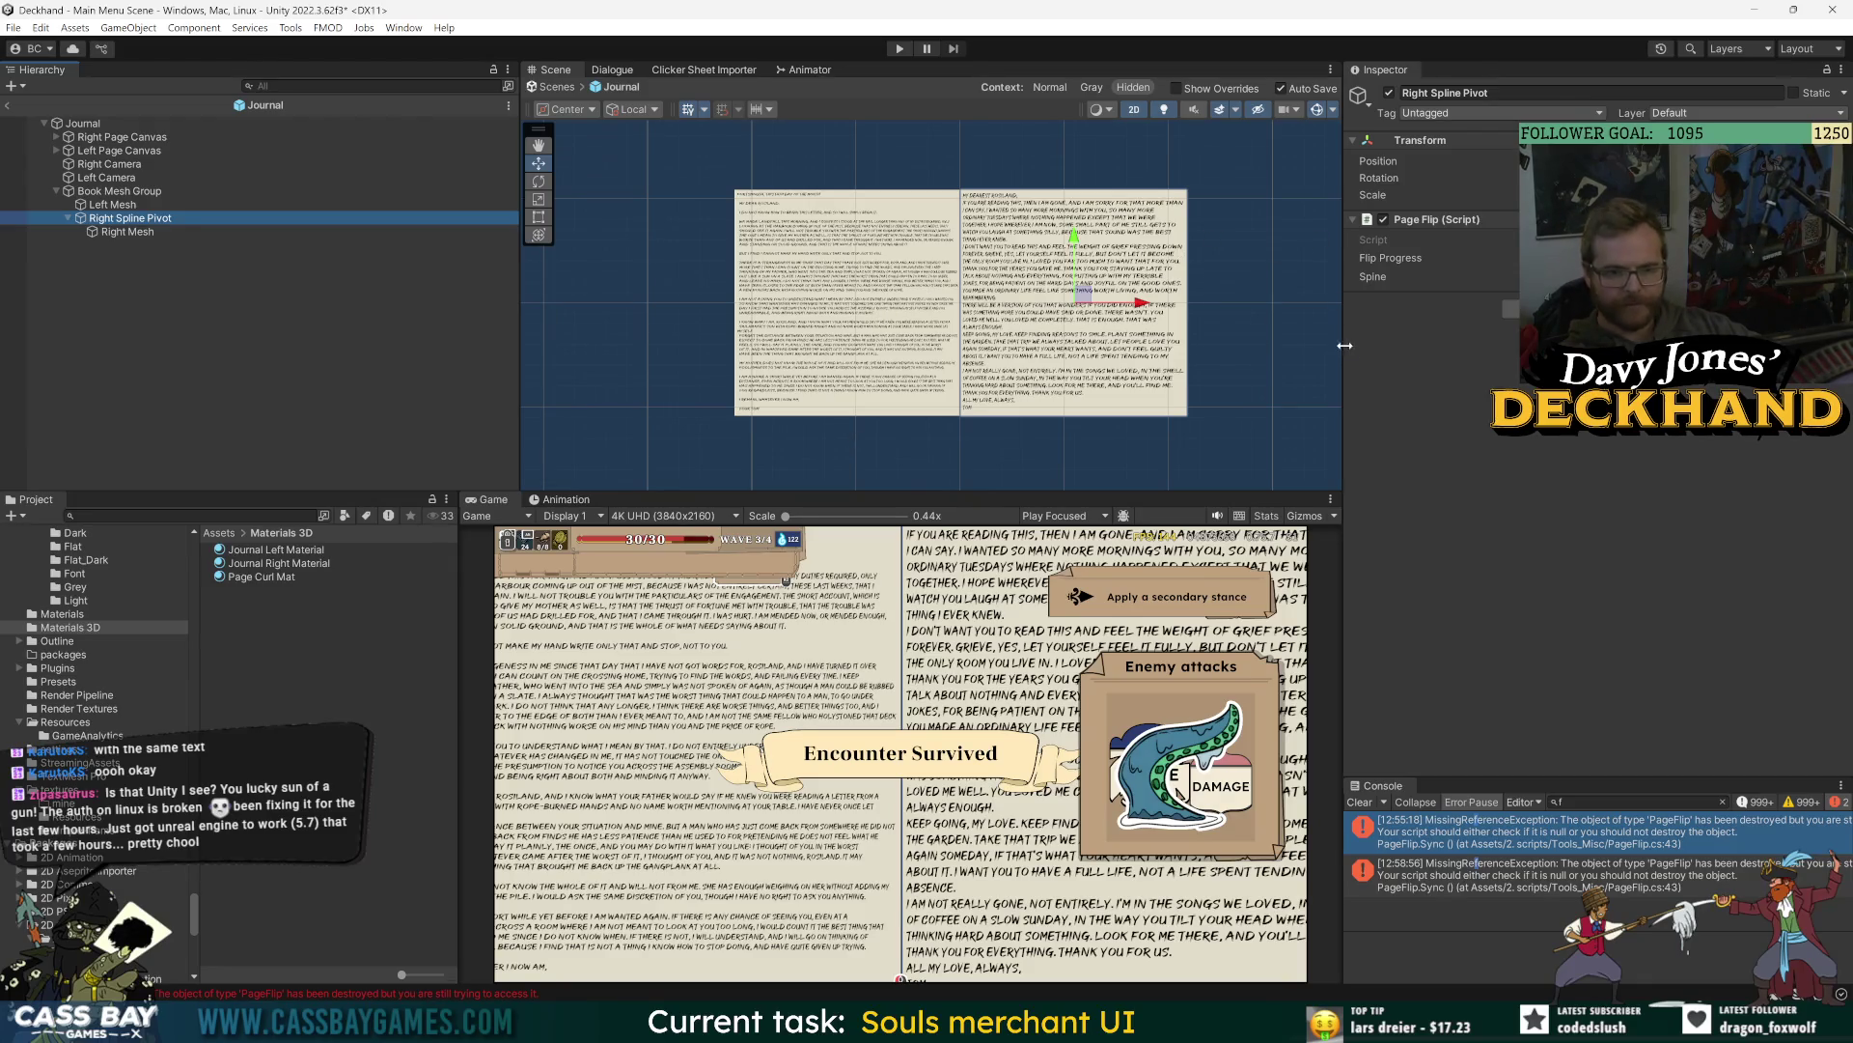
- Widen the Scene and Game views, clear the Console errors, and make the Scene view taller
{"action": "left_click_drag", "start_coordinate": [1344, 349], "coordinate": [1420, 350]}
{"action": "left_click", "coordinate": [1437, 803]}
{"action": "scroll", "coordinate": [1101, 290], "scroll_direction": "up", "scroll_amount": 3}
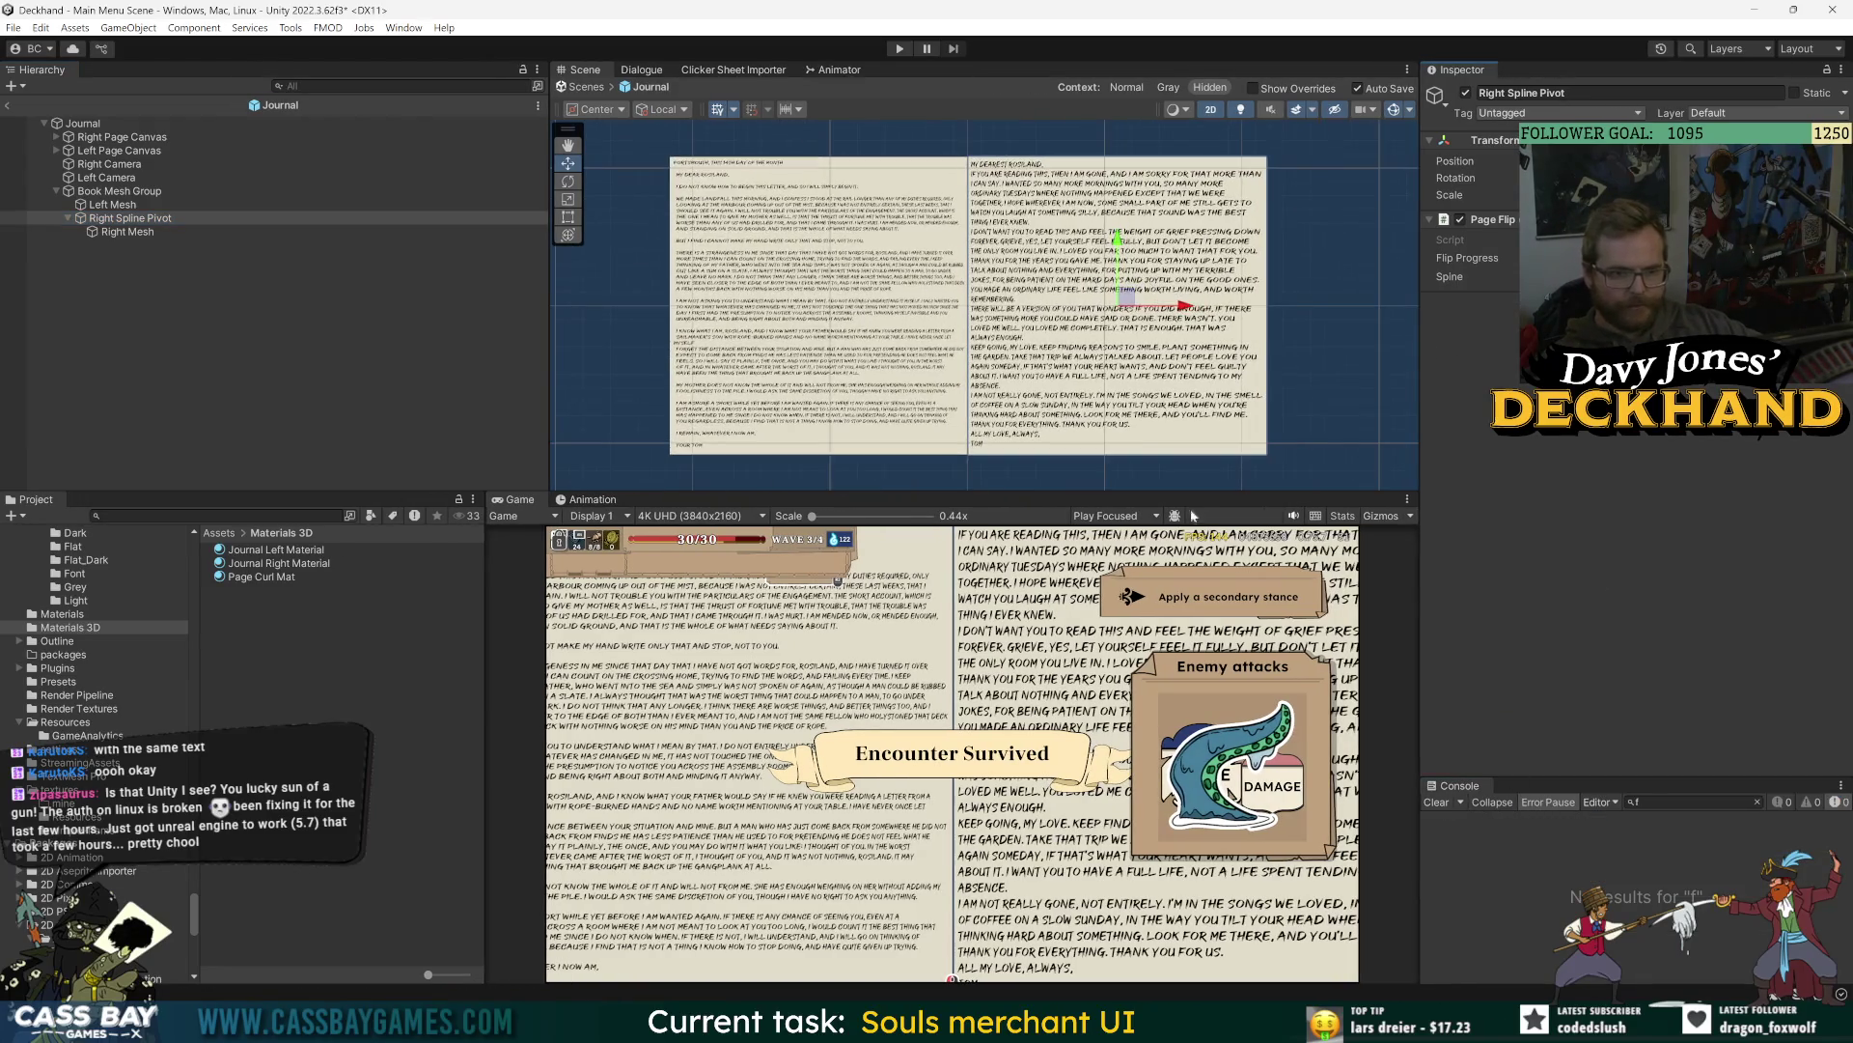
{"action": "left_click_drag", "start_coordinate": [1194, 491], "coordinate": [1226, 573]}
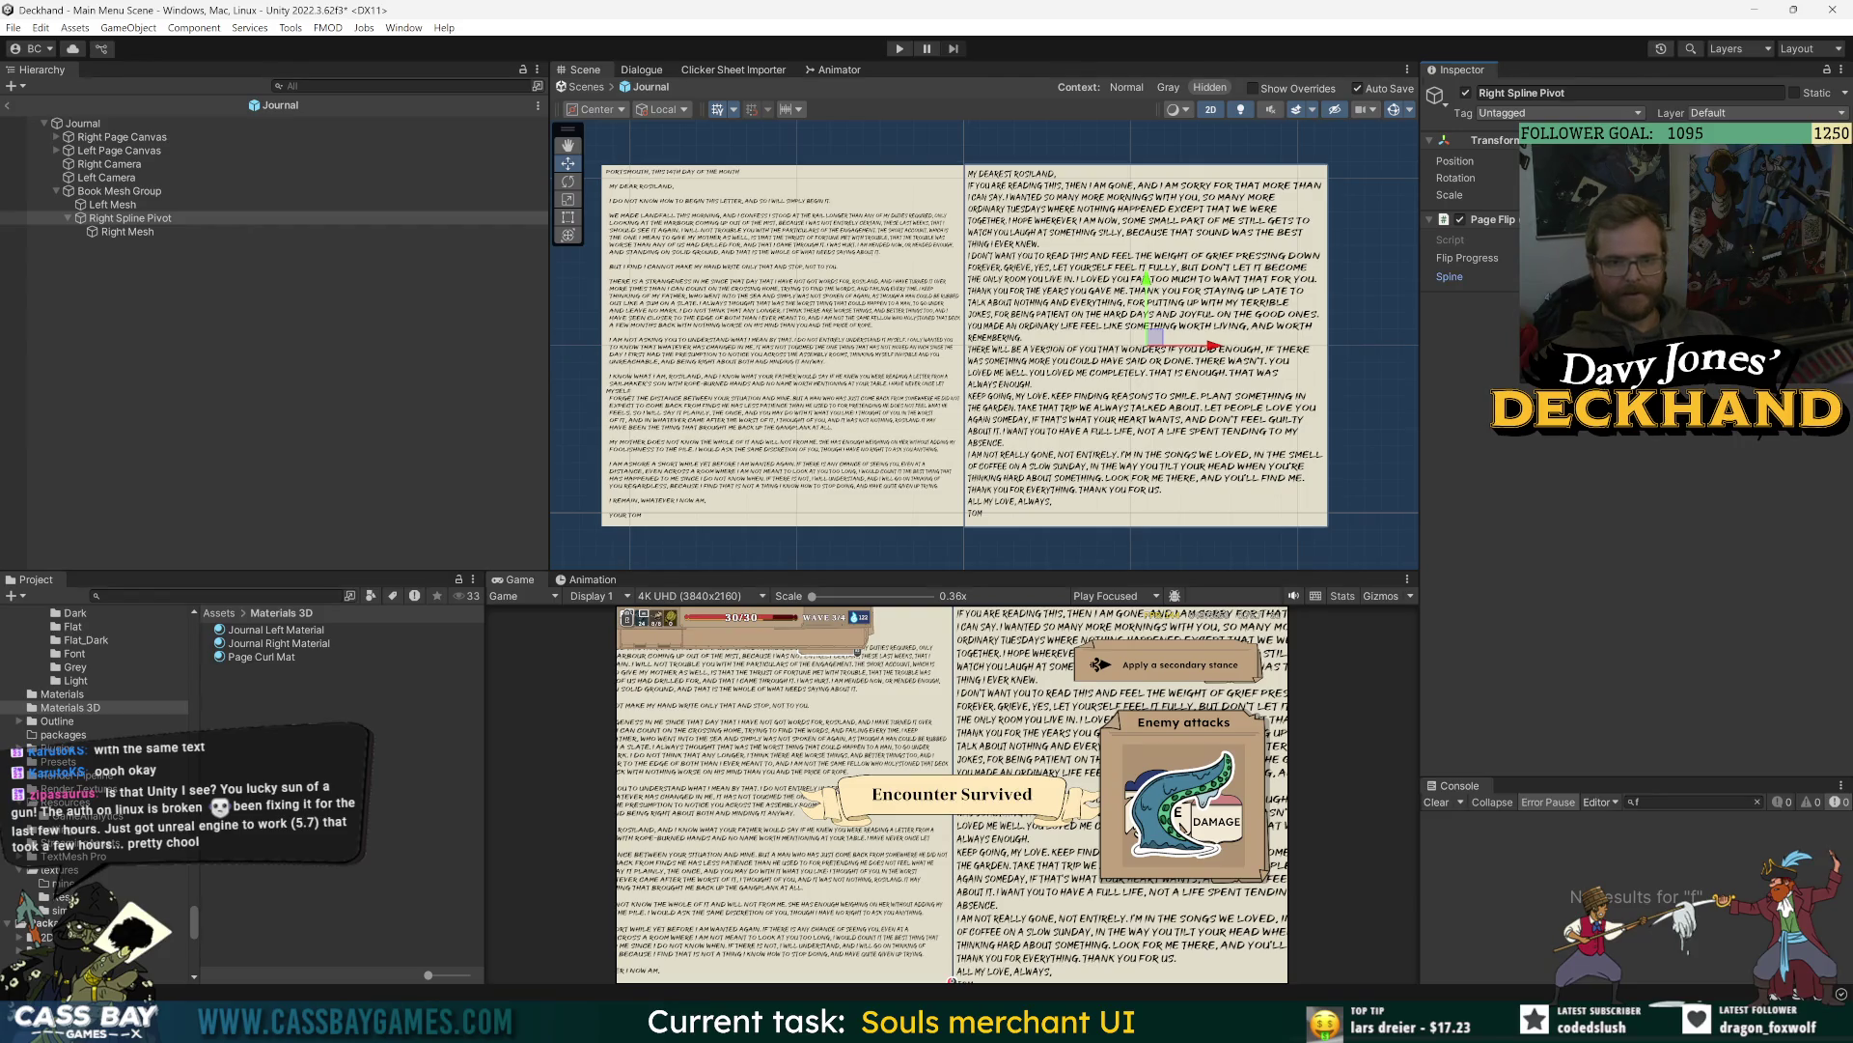
- Raise Flip Progress to lift the right page, then view it at an angle in 3D perspective
{"action": "left_click_drag", "start_coordinate": [1593, 258], "coordinate": [1757, 258]}
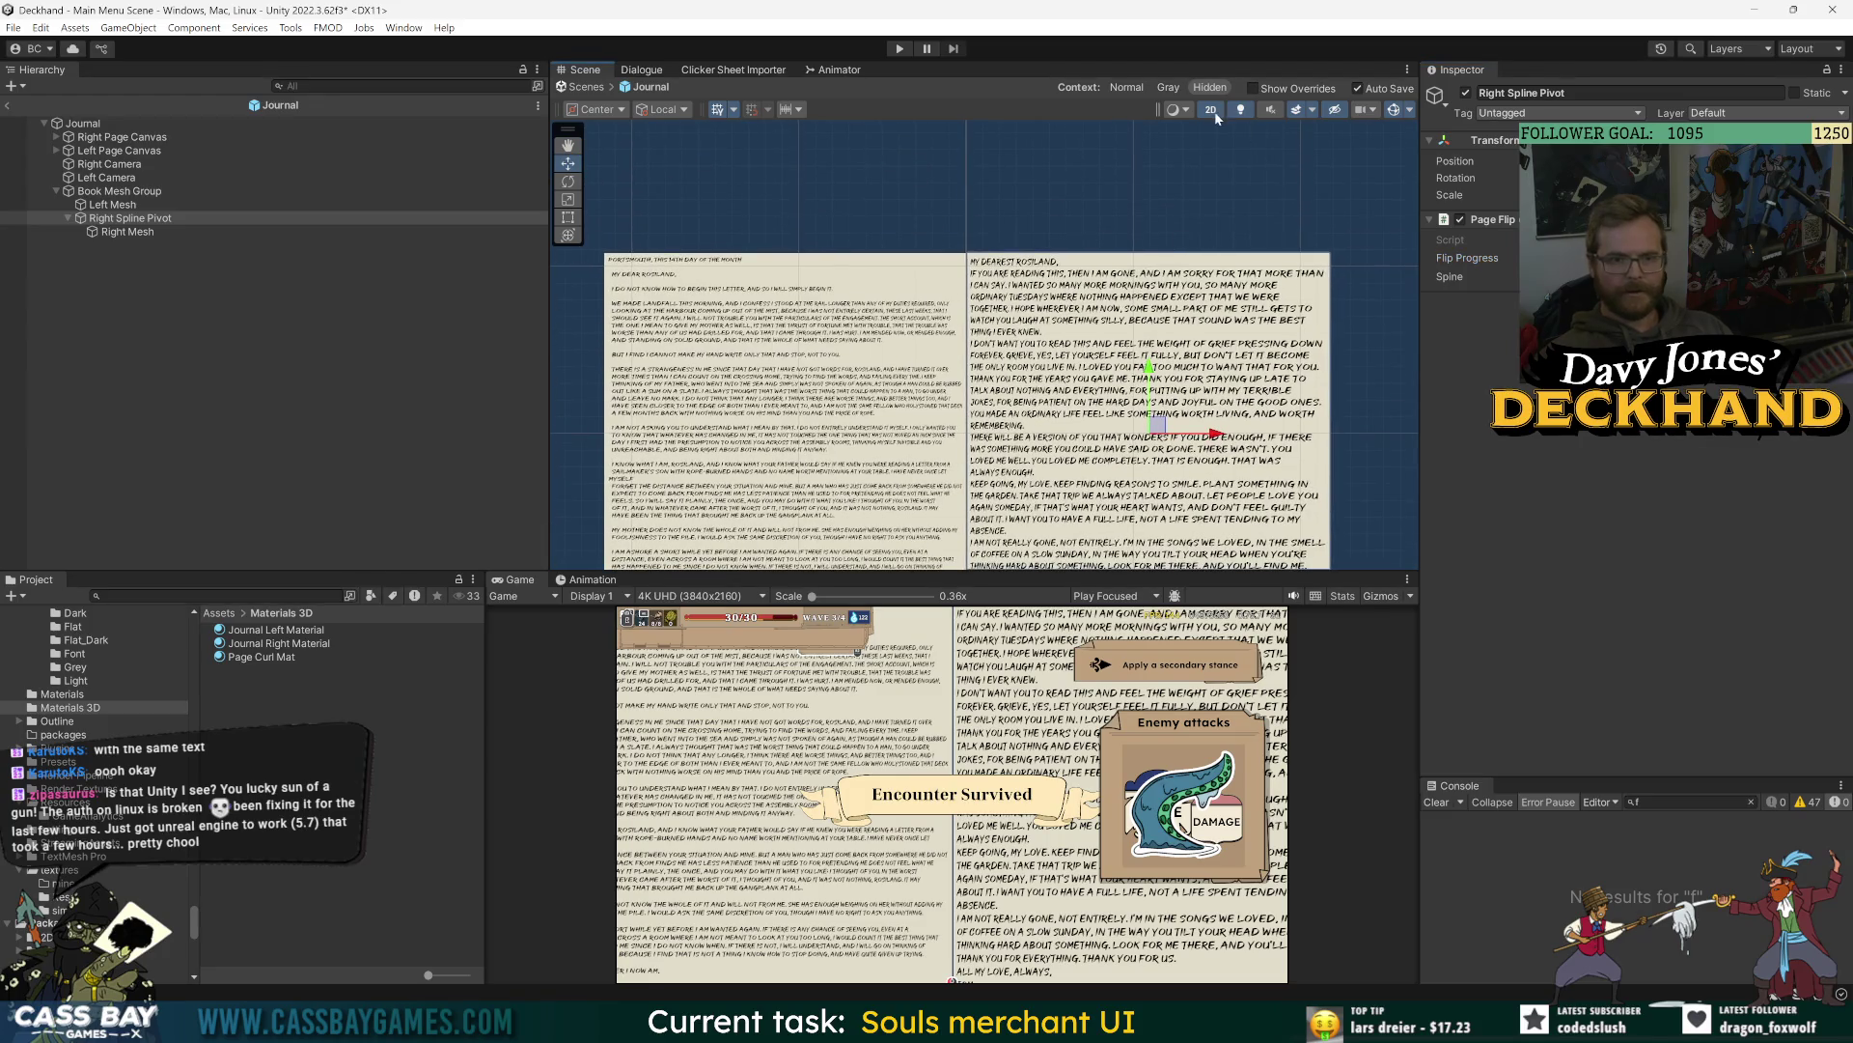
{"action": "left_click", "coordinate": [1212, 110]}
{"action": "mouse_move", "coordinate": [1149, 311]}
{"action": "left_mouse_down"}
{"action": "mouse_move", "coordinate": [1050, 314]}
{"action": "mouse_move", "coordinate": [1040, 360]}
{"action": "mouse_move", "coordinate": [1139, 292]}
{"action": "left_mouse_up"}
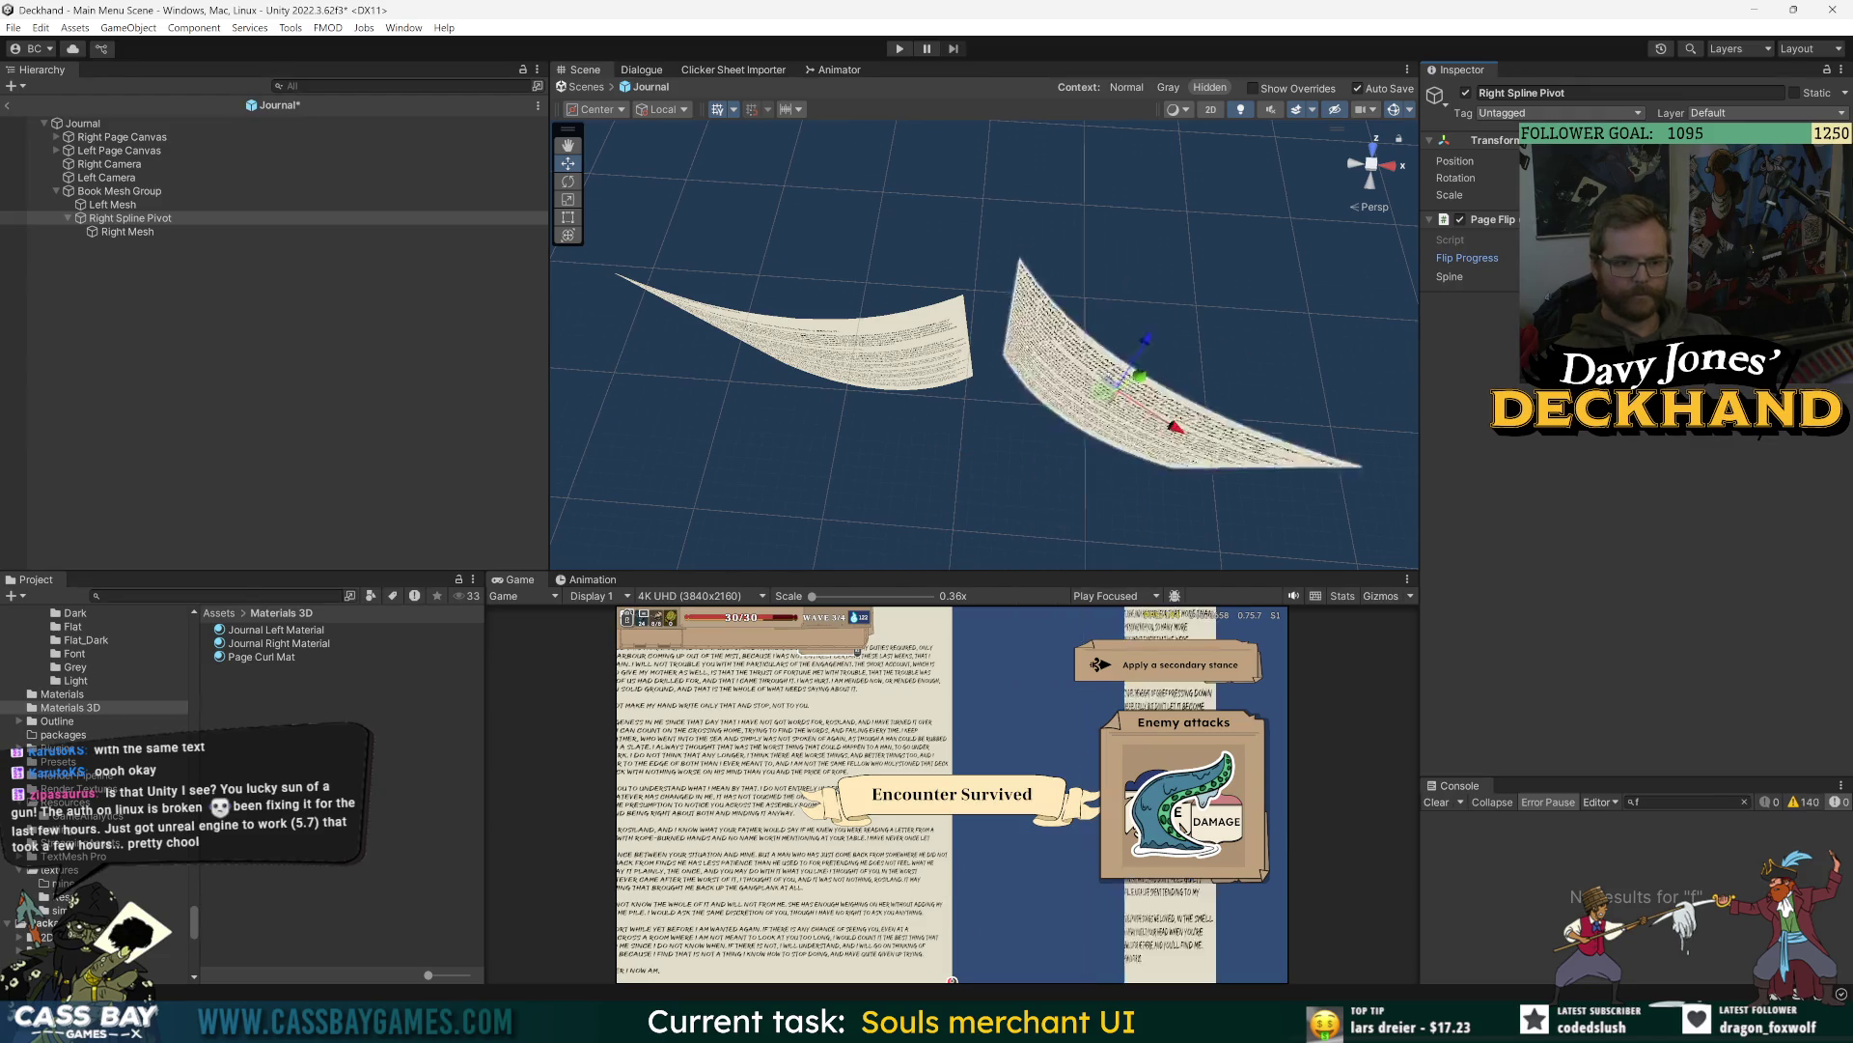
- Reset Right Spline Pivot's Flip Progress so the right page lies unflipped, and return Scene to 2D
{"action": "left_click", "coordinate": [135, 233]}
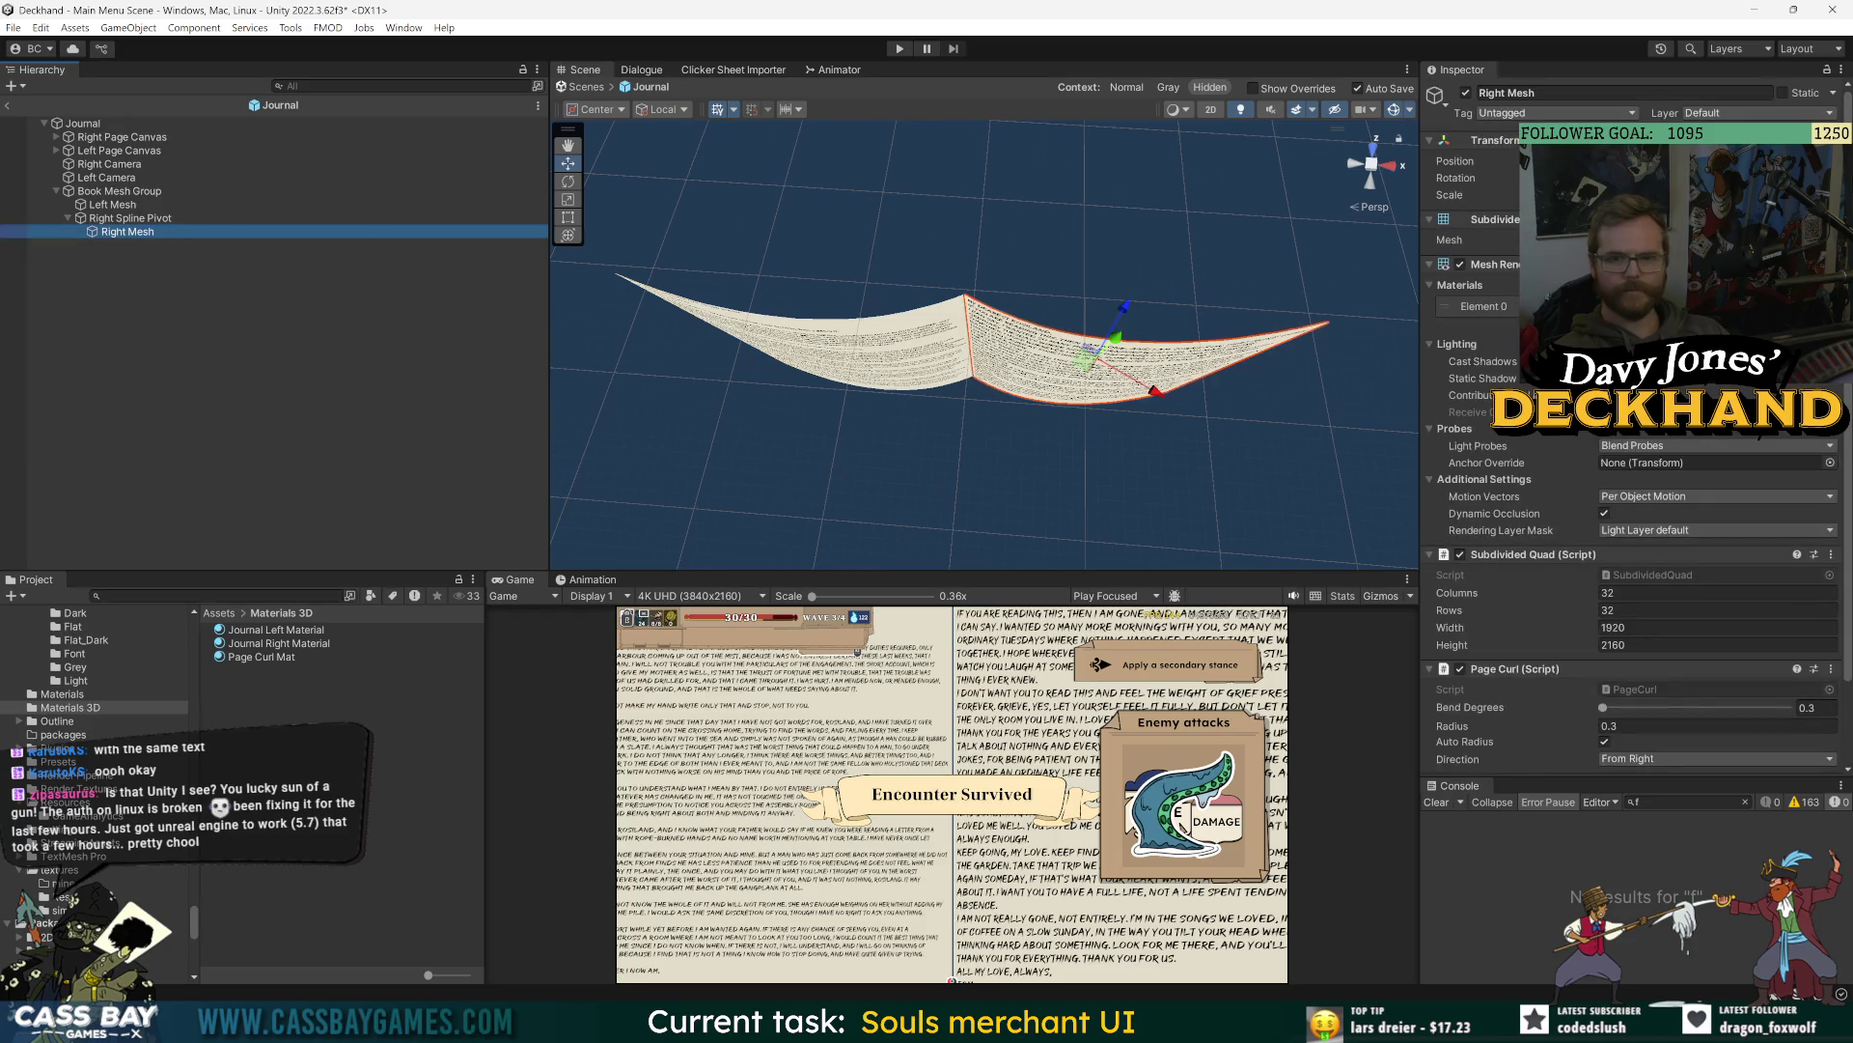
{"action": "key", "text": "Up"}
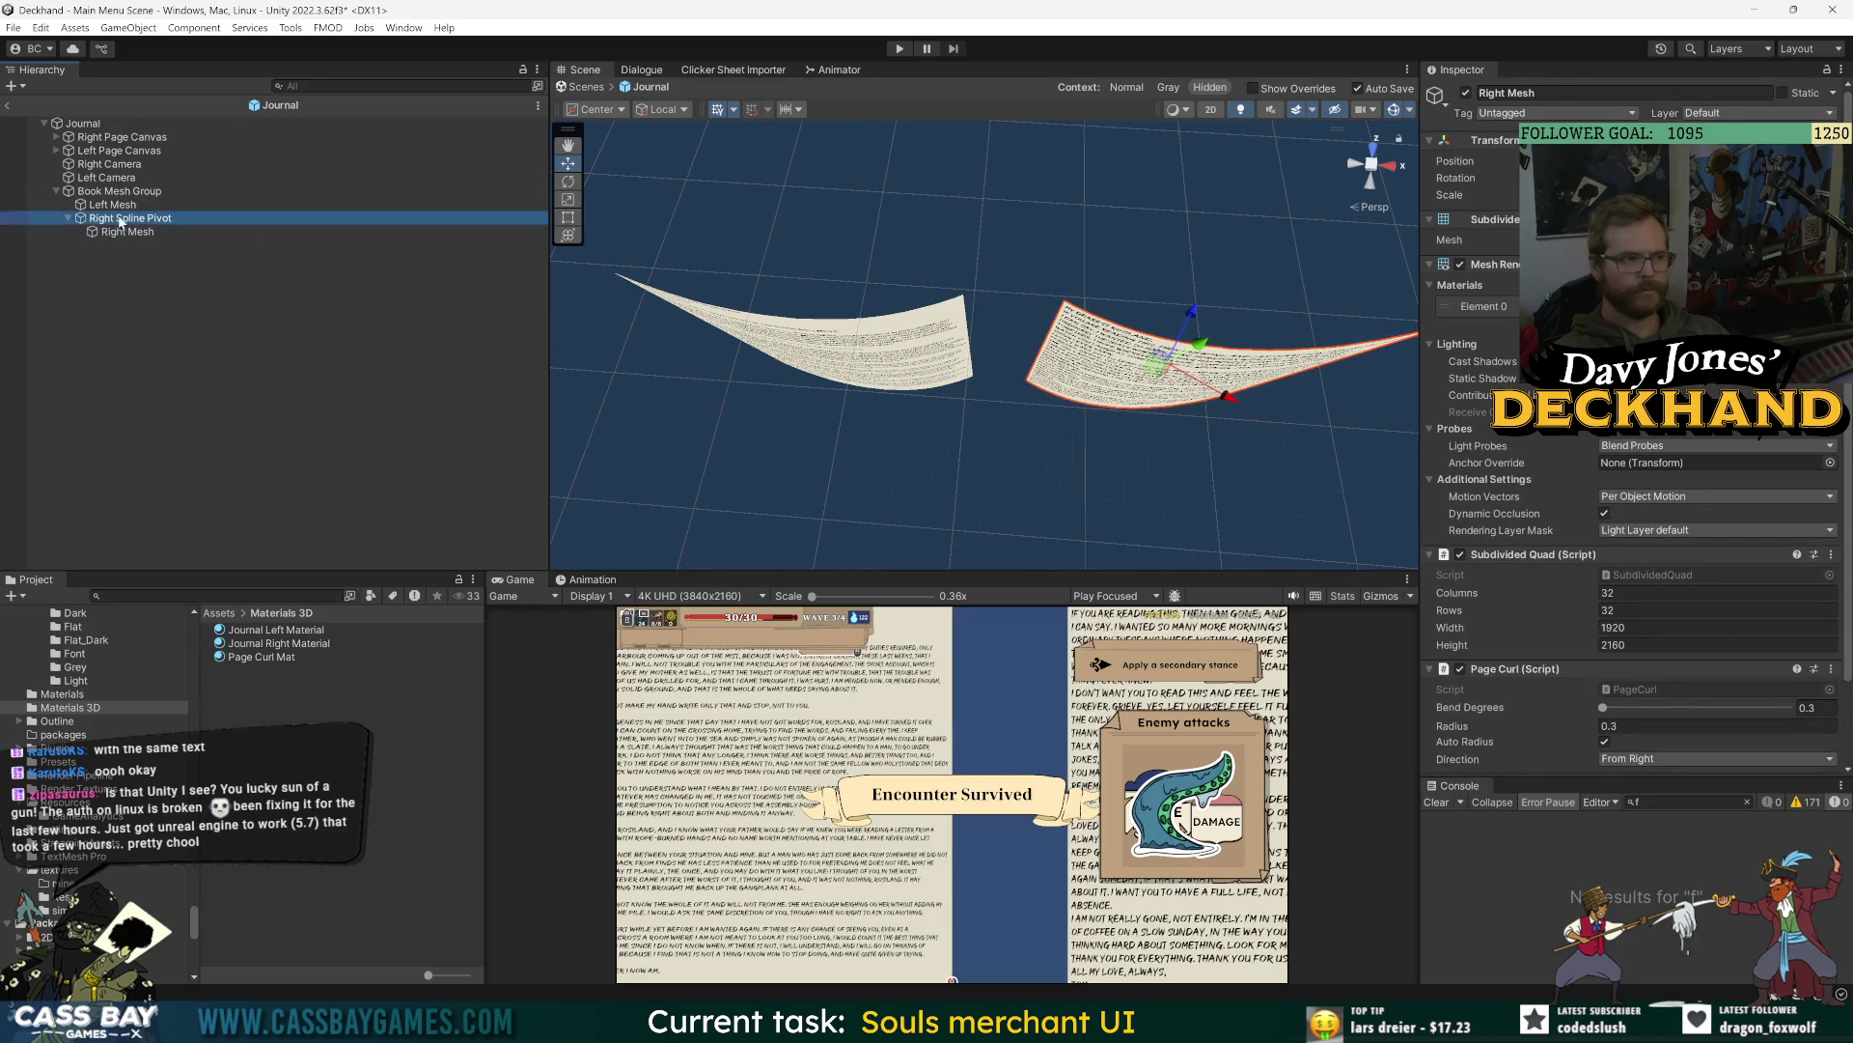
{"action": "left_click", "coordinate": [1467, 257]}
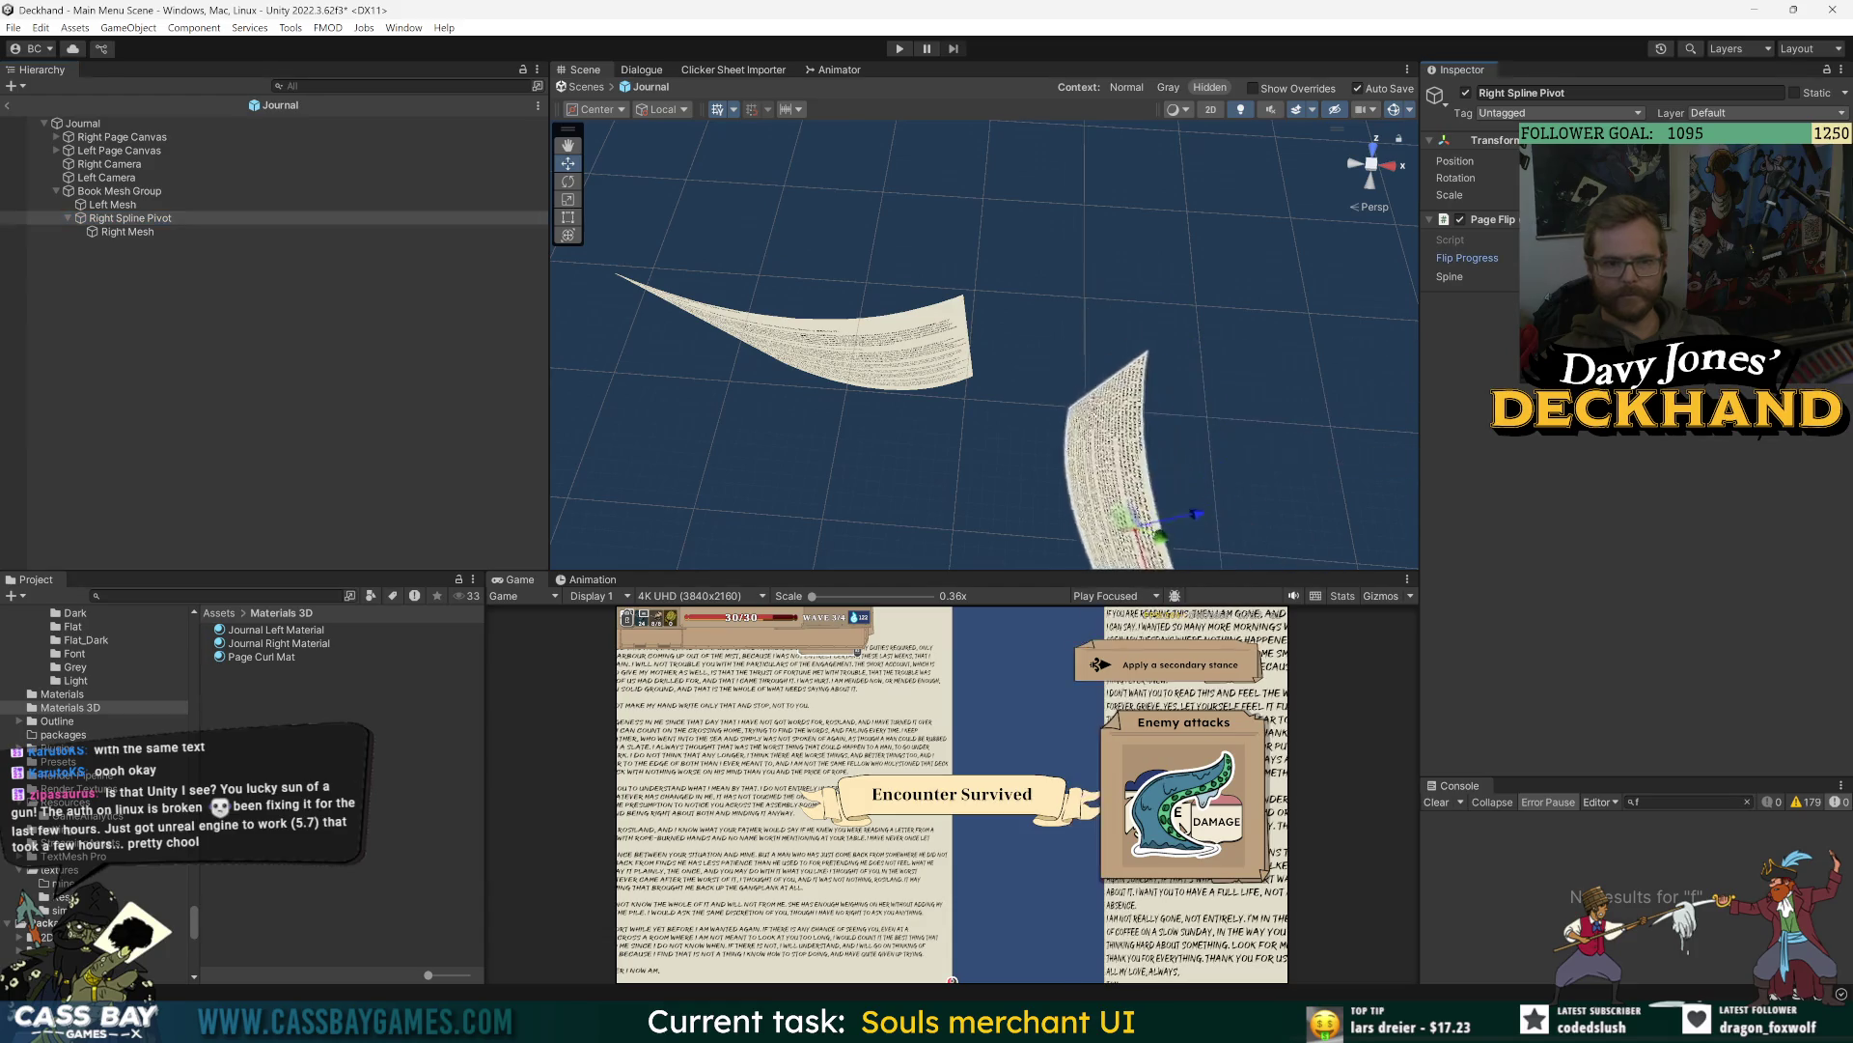
{"action": "left_click", "coordinate": [127, 231]}
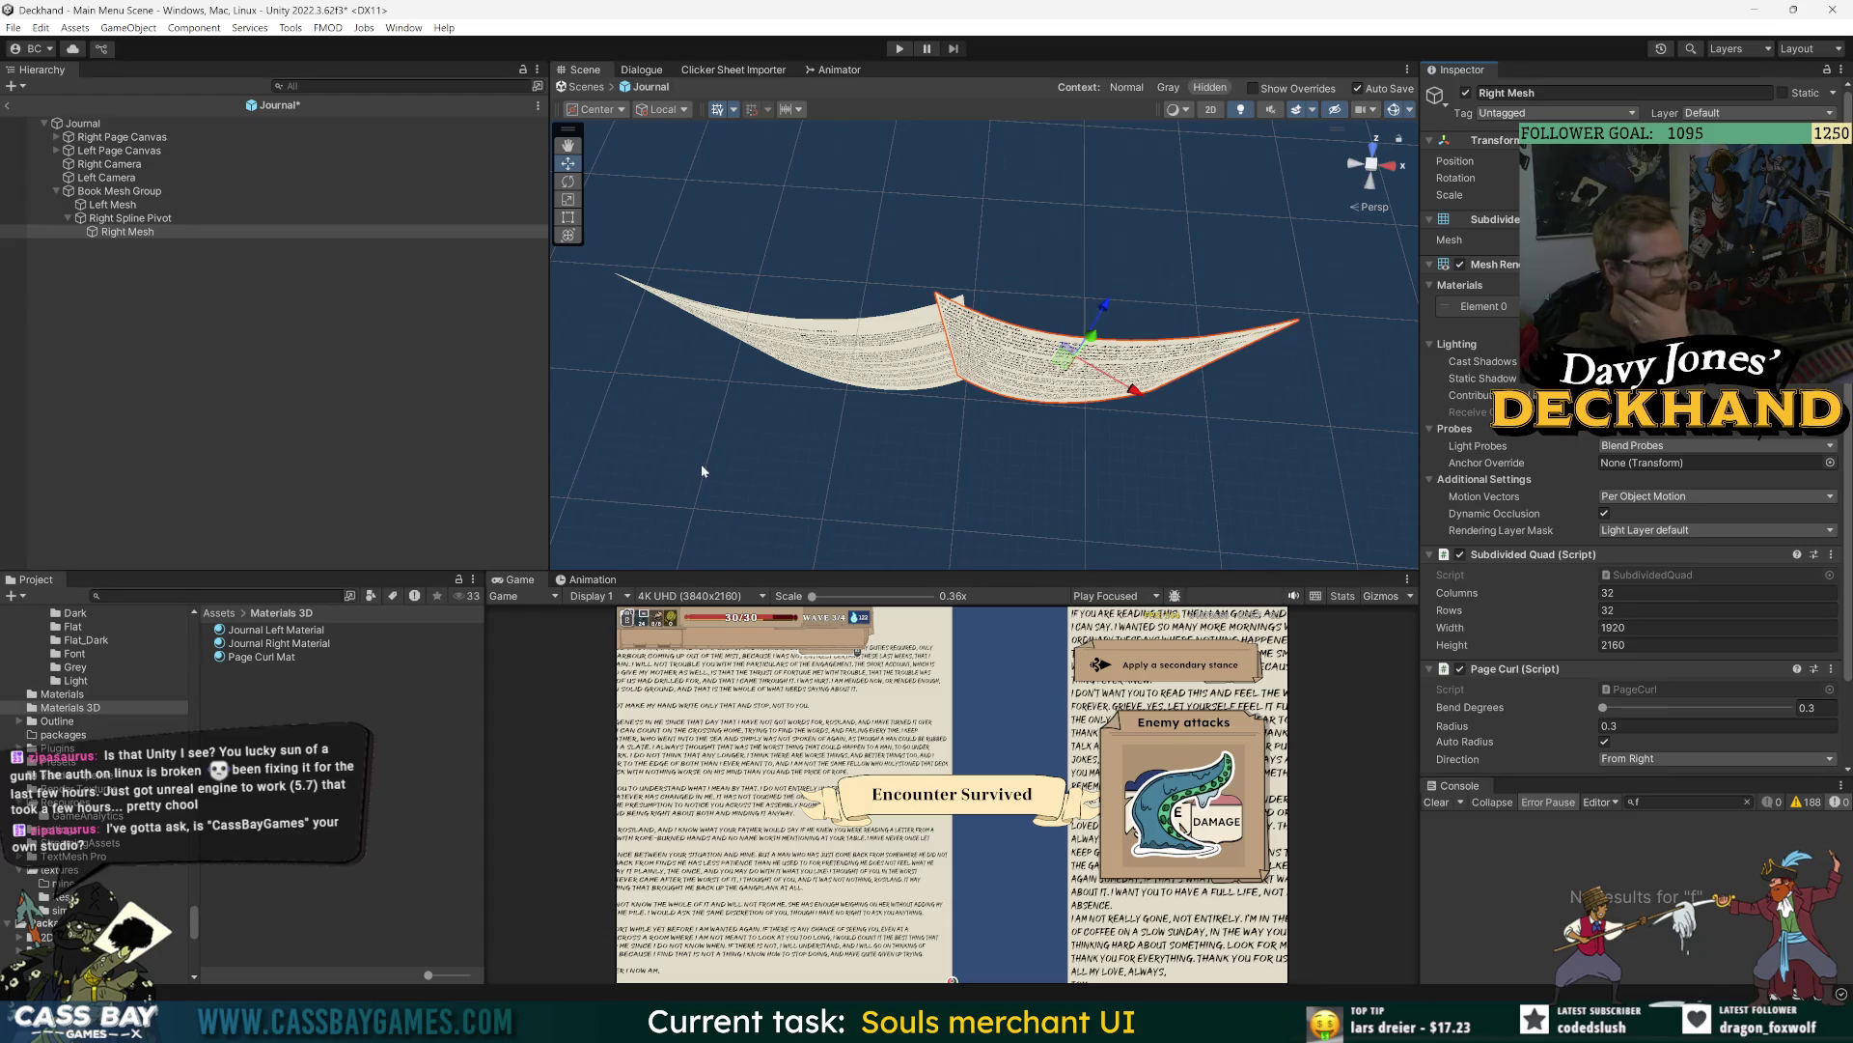
{"action": "left_click", "coordinate": [432, 448]}
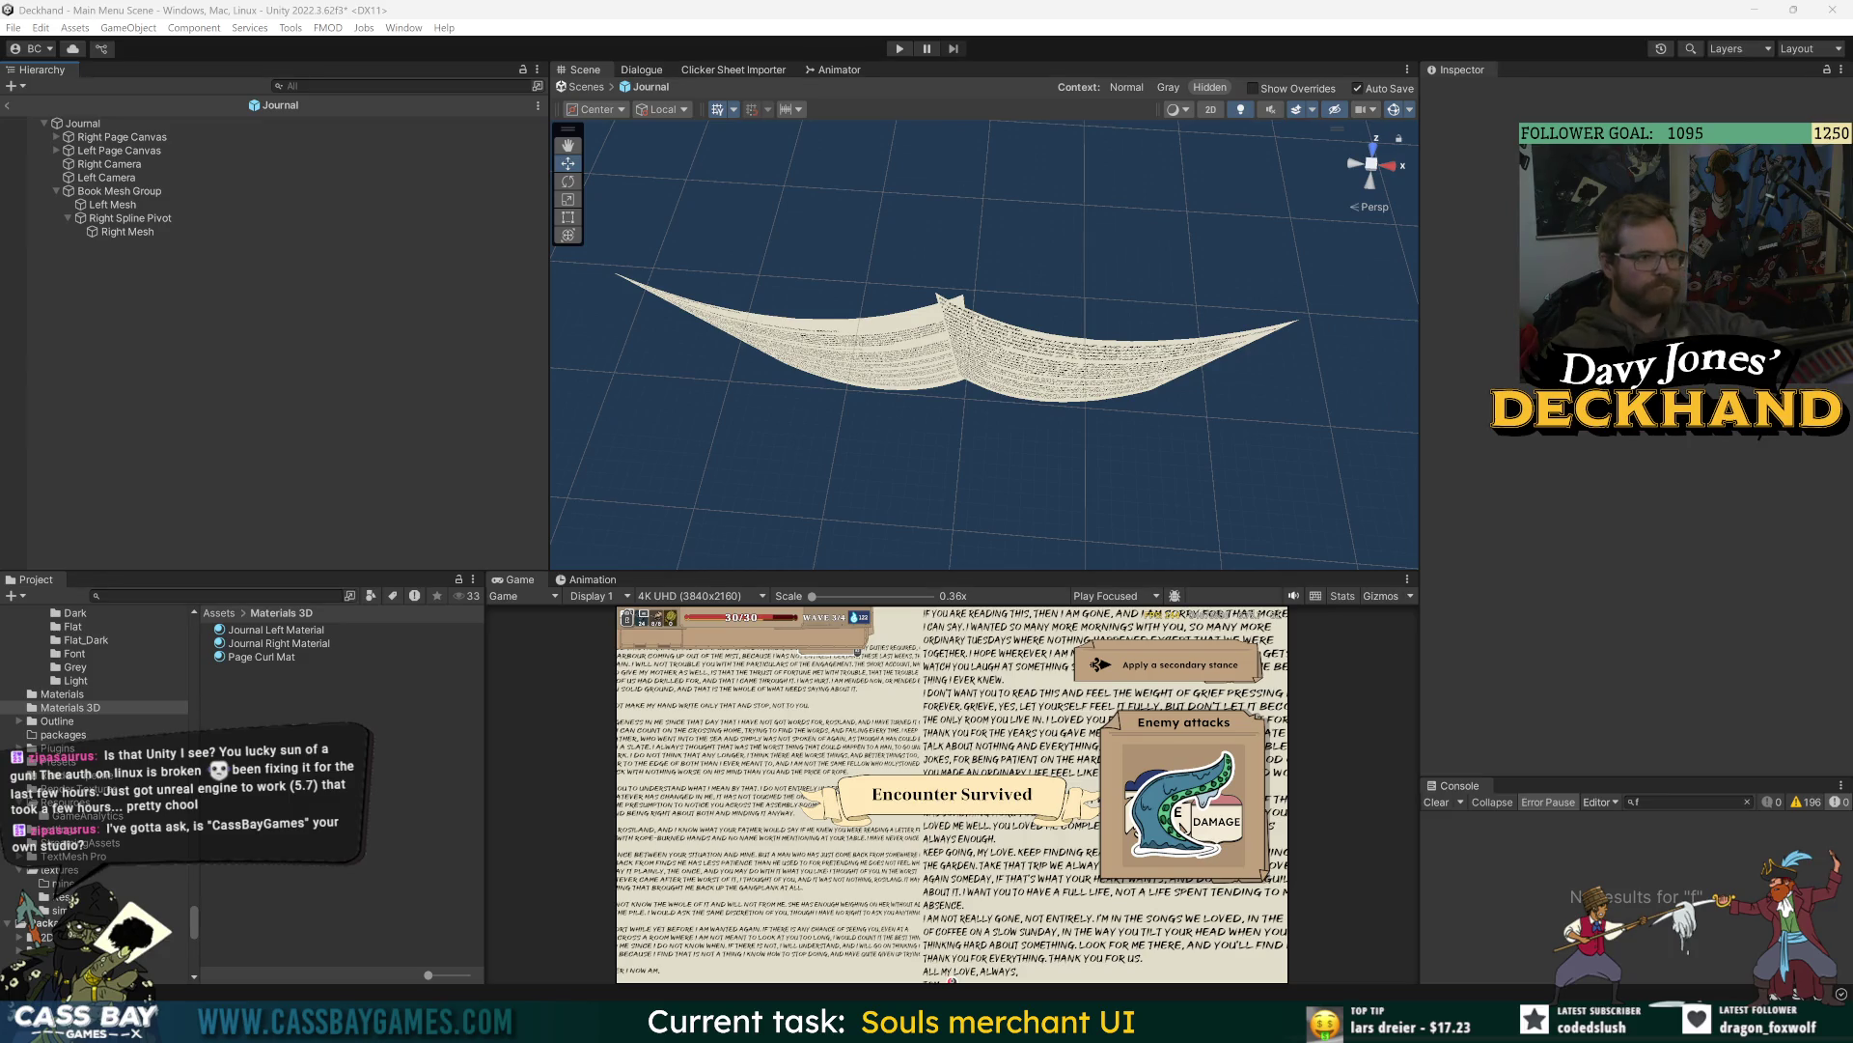
{"action": "left_click", "coordinate": [156, 216]}
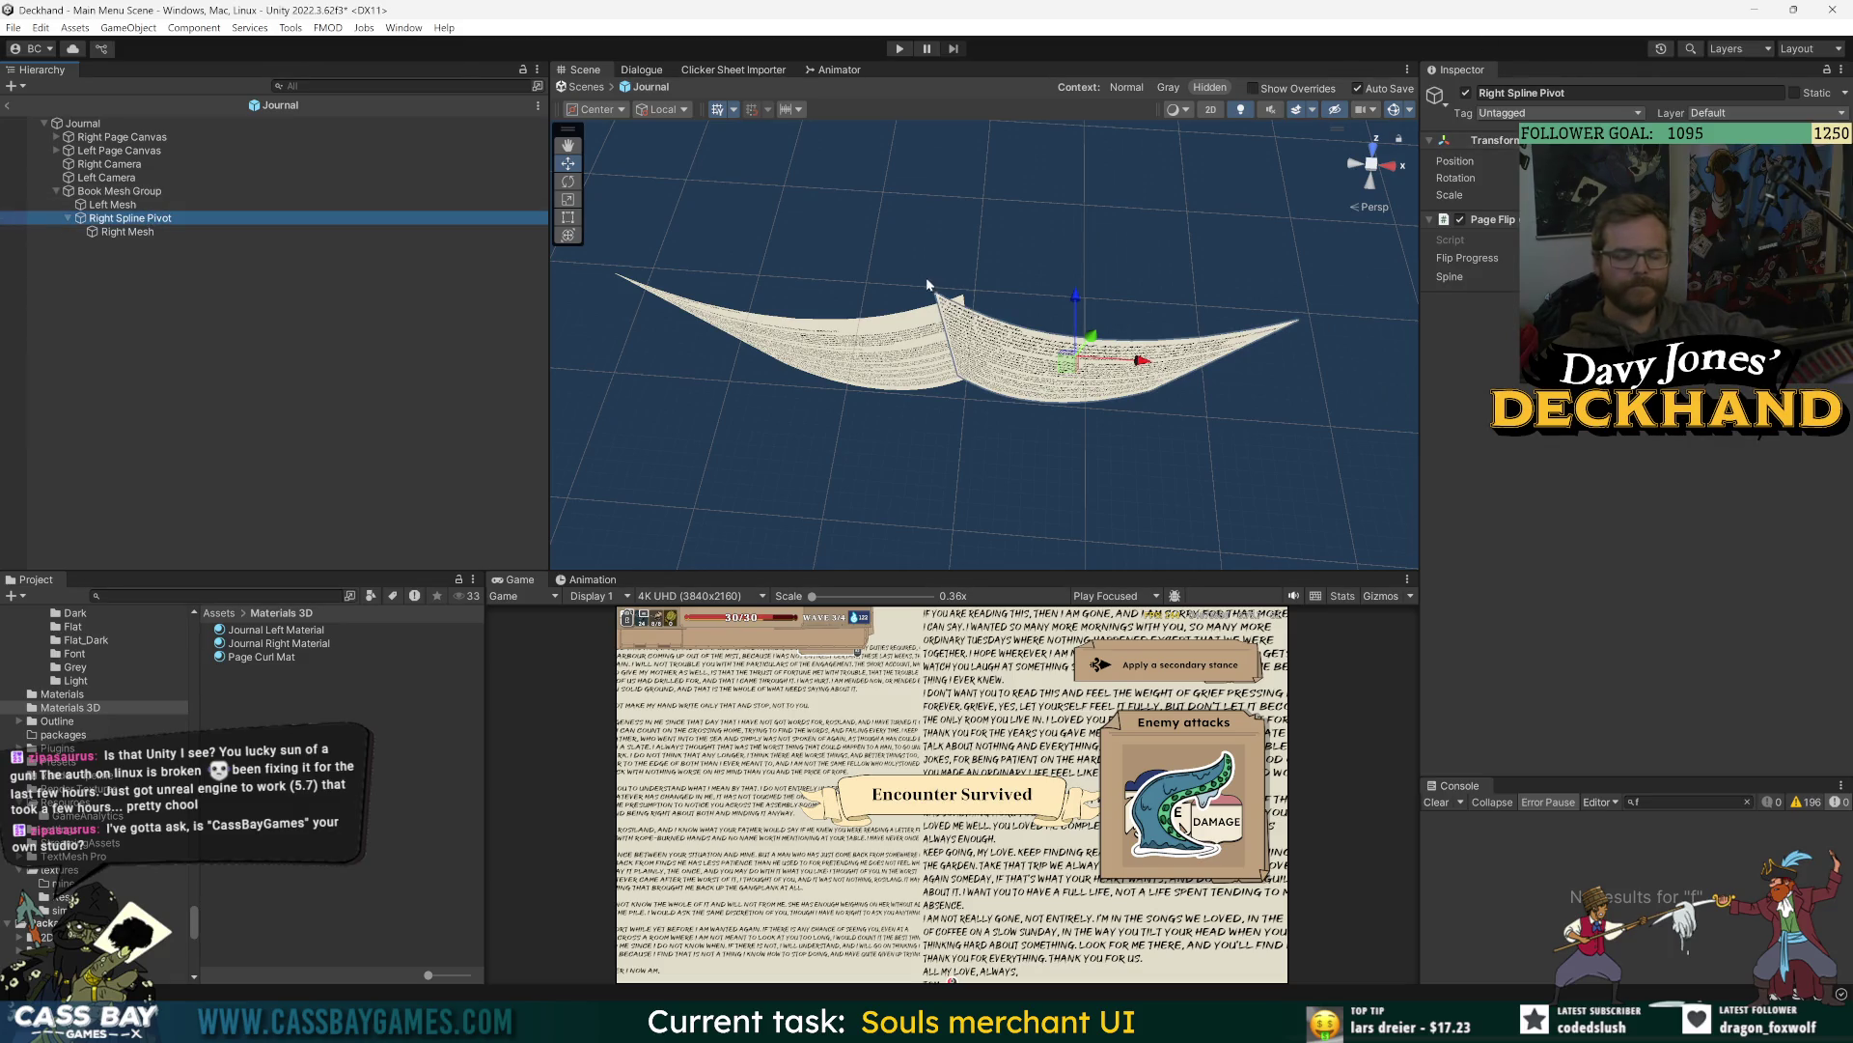
{"action": "left_click", "coordinate": [1210, 109]}
- Slide the right page further right and collapse Right Mesh's Page Curl component
{"action": "key", "text": "w"}
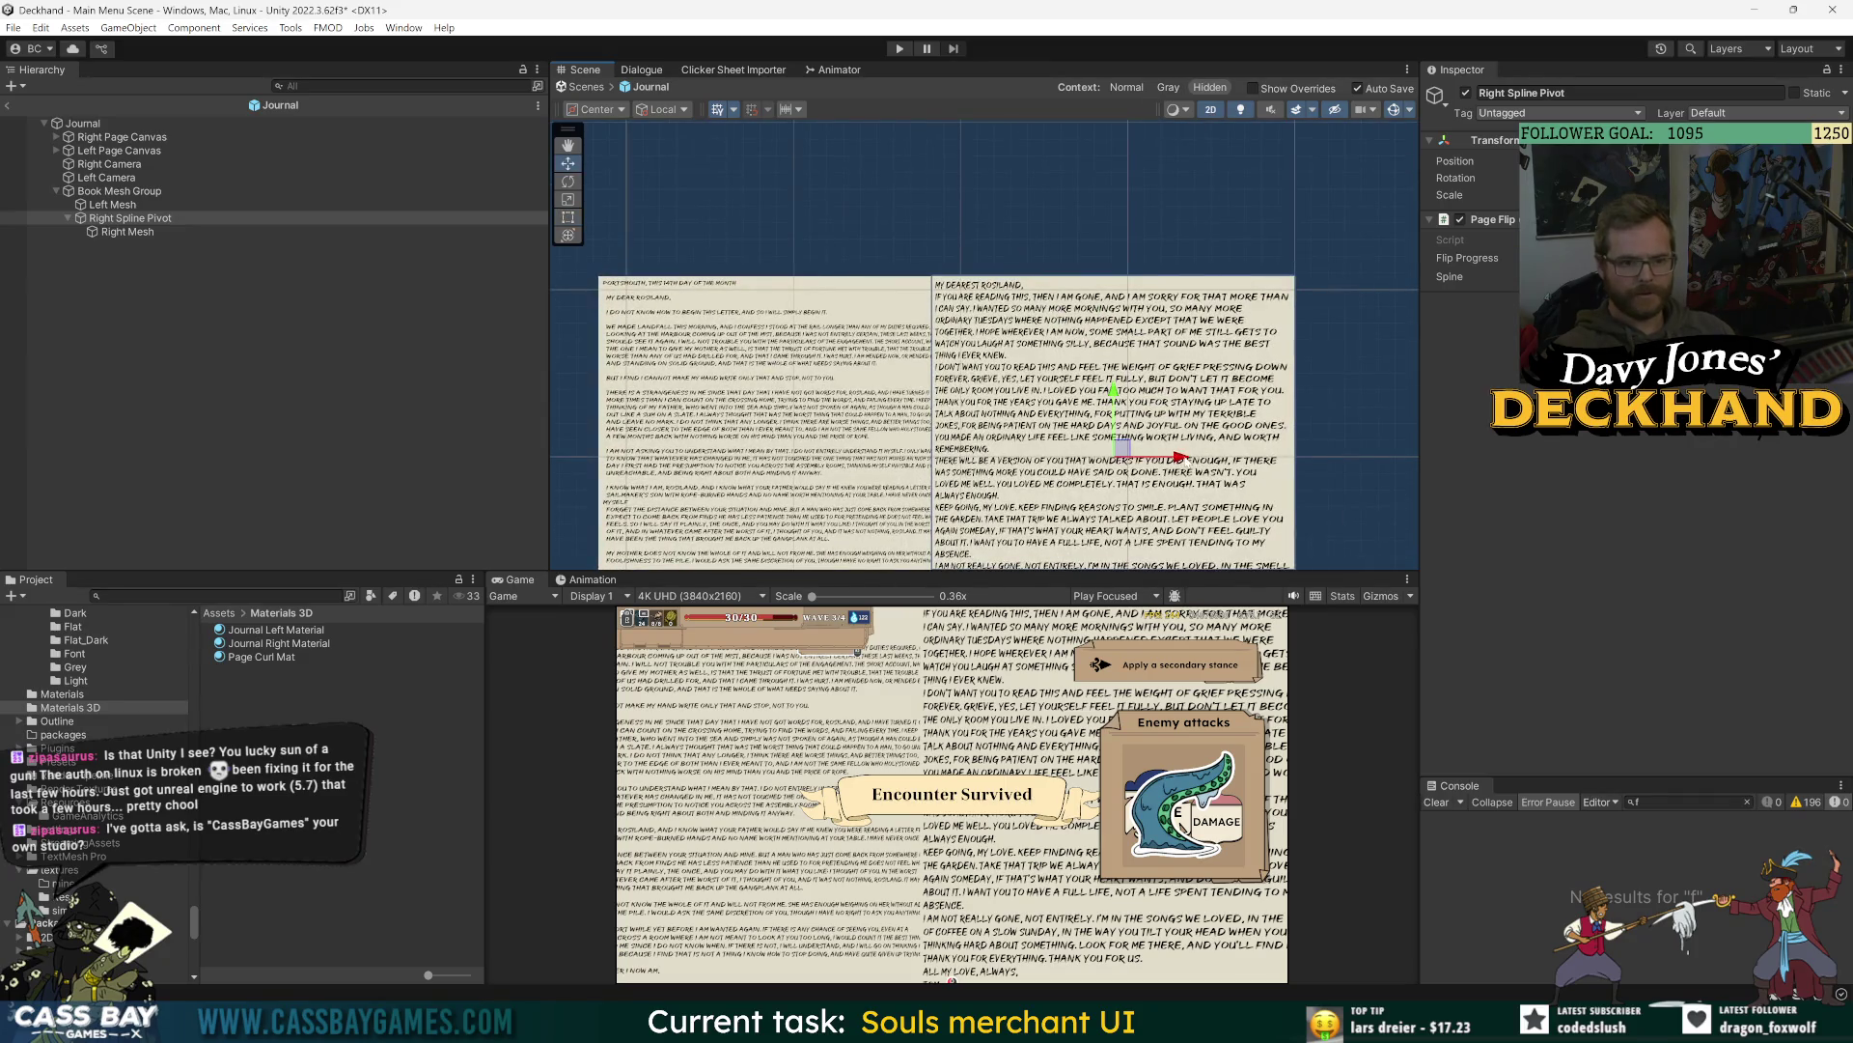
{"action": "left_click_drag", "start_coordinate": [1183, 457], "coordinate": [1213, 457]}
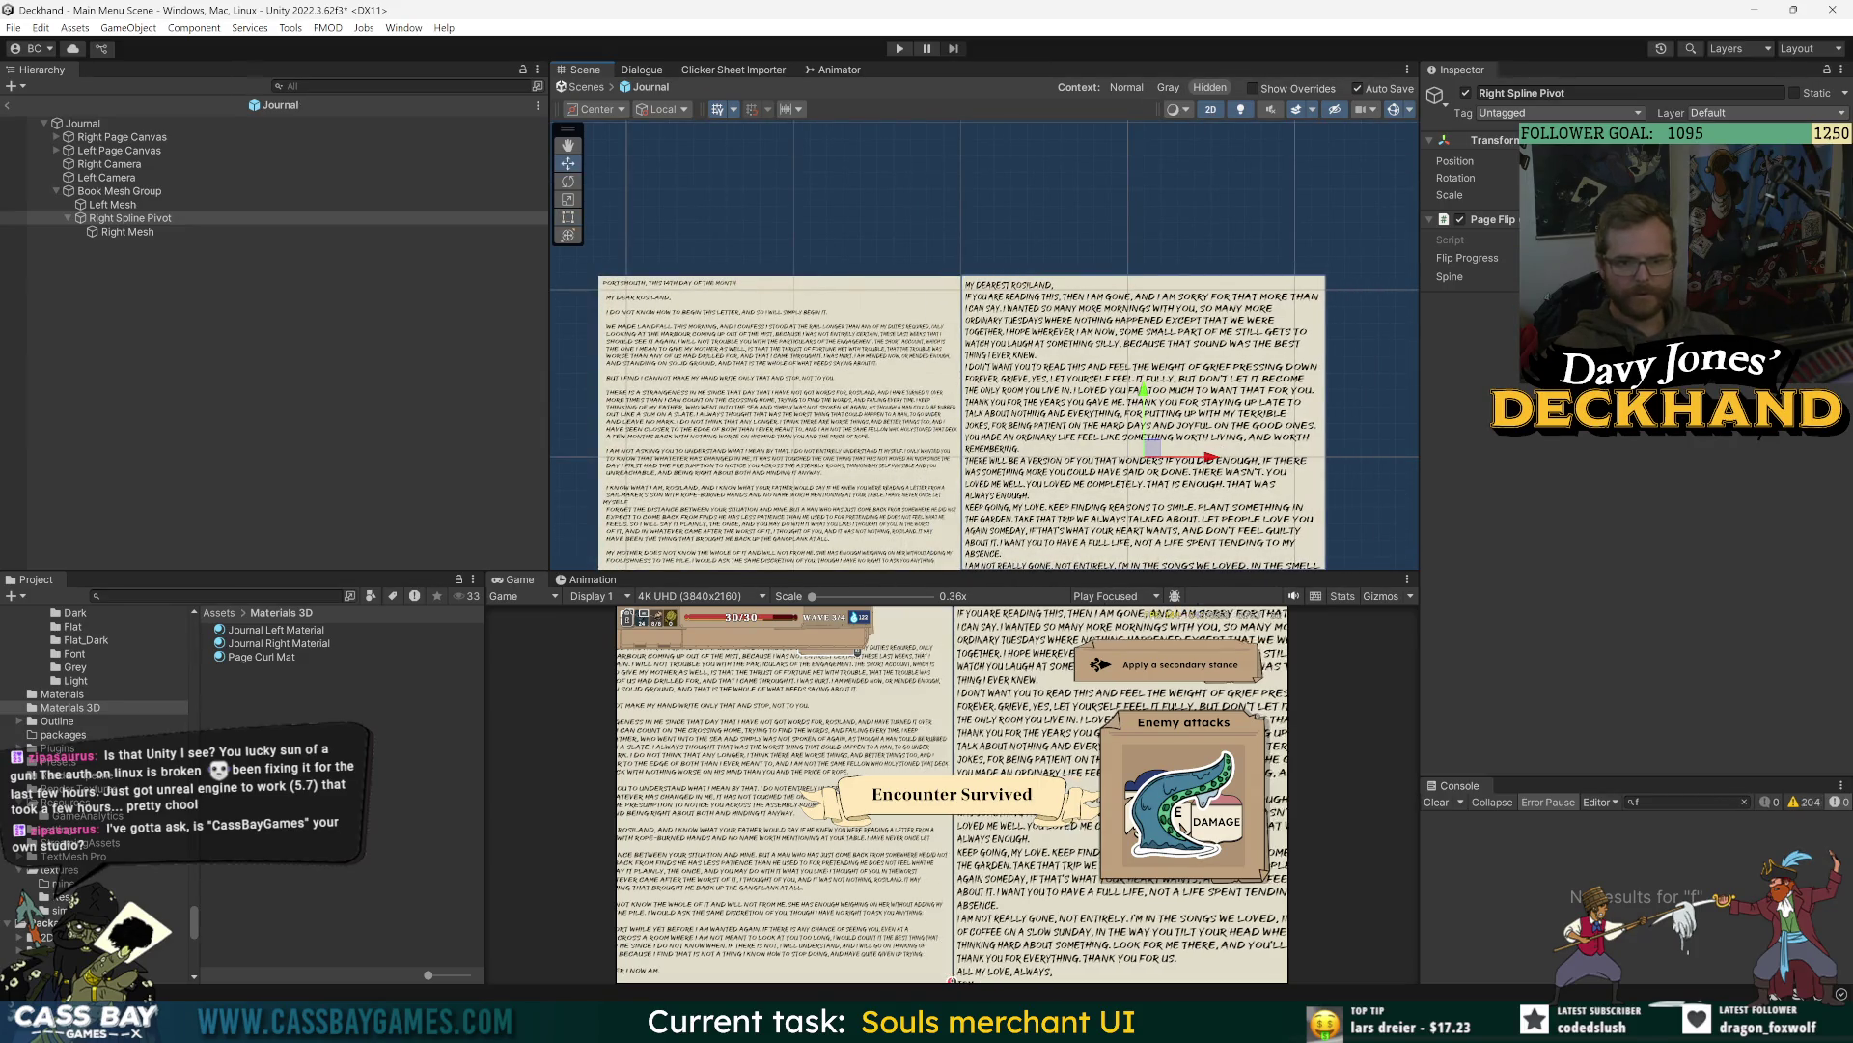
{"action": "left_click", "coordinate": [127, 233]}
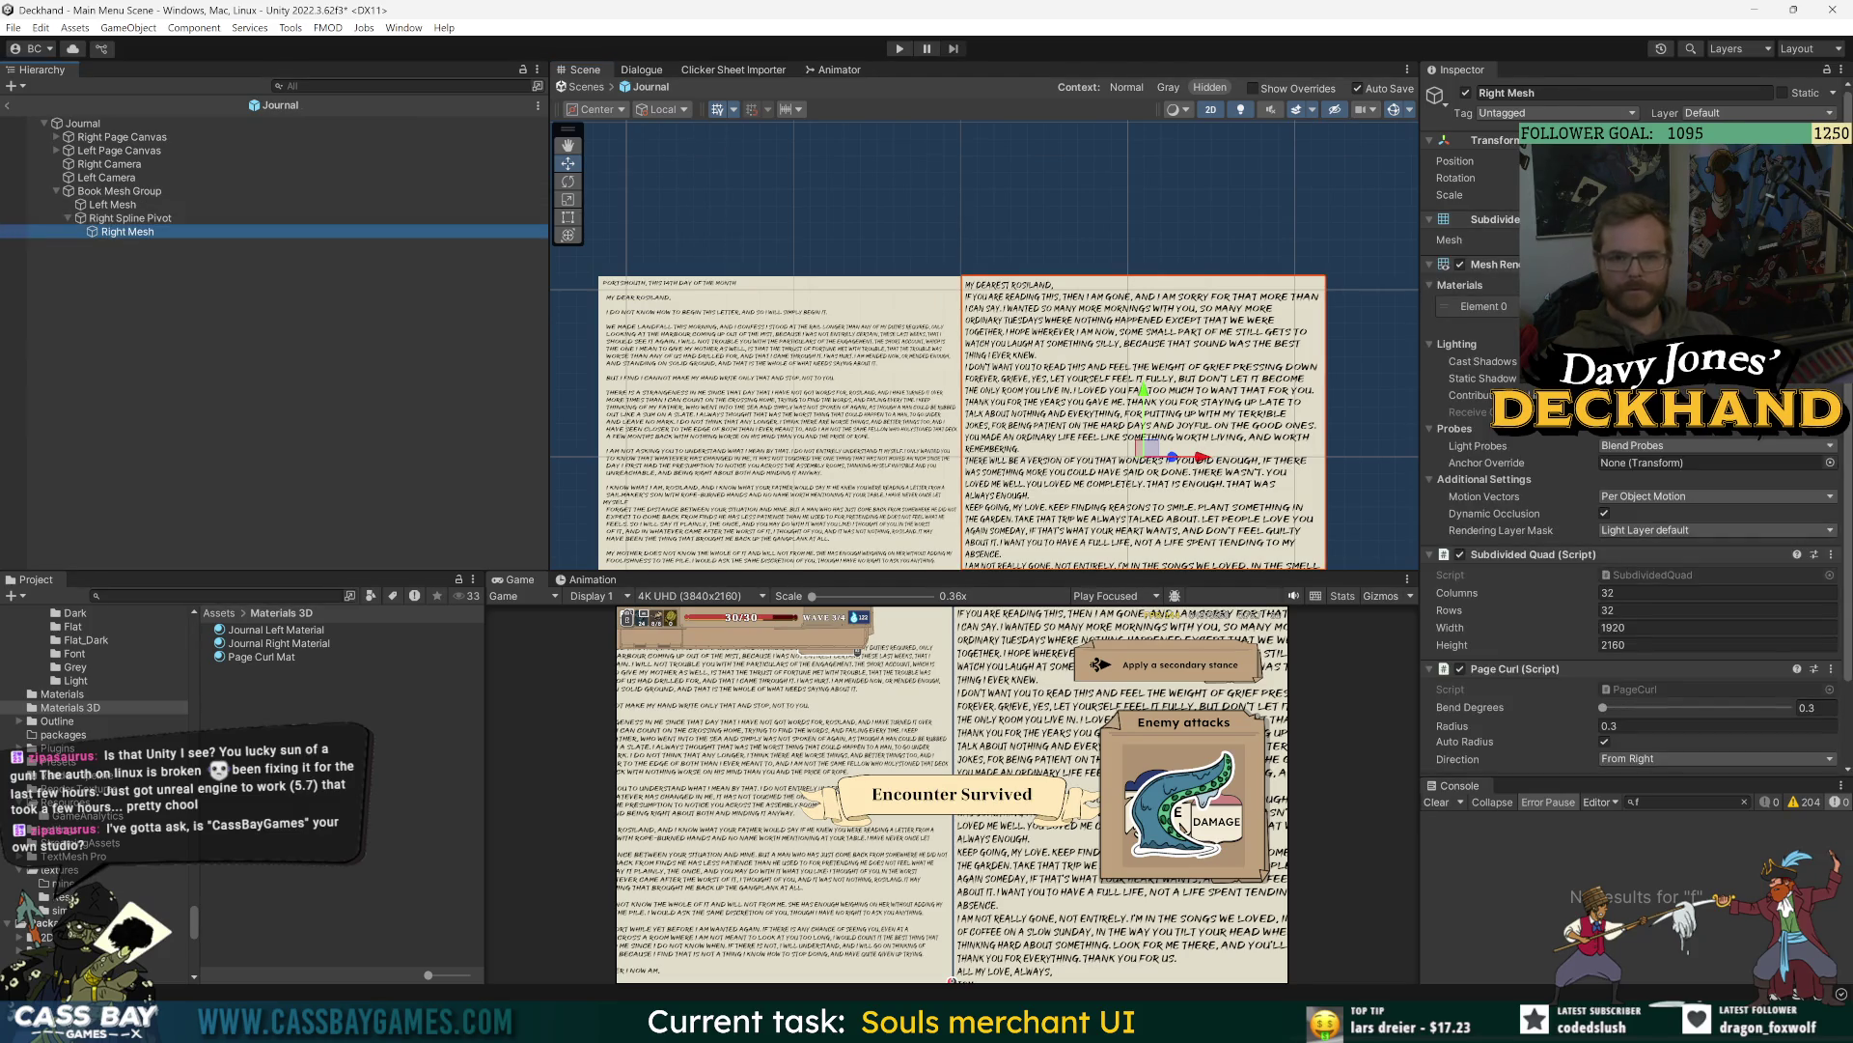
{"action": "scroll", "coordinate": [1544, 502], "scroll_direction": "down", "scroll_amount": 3}
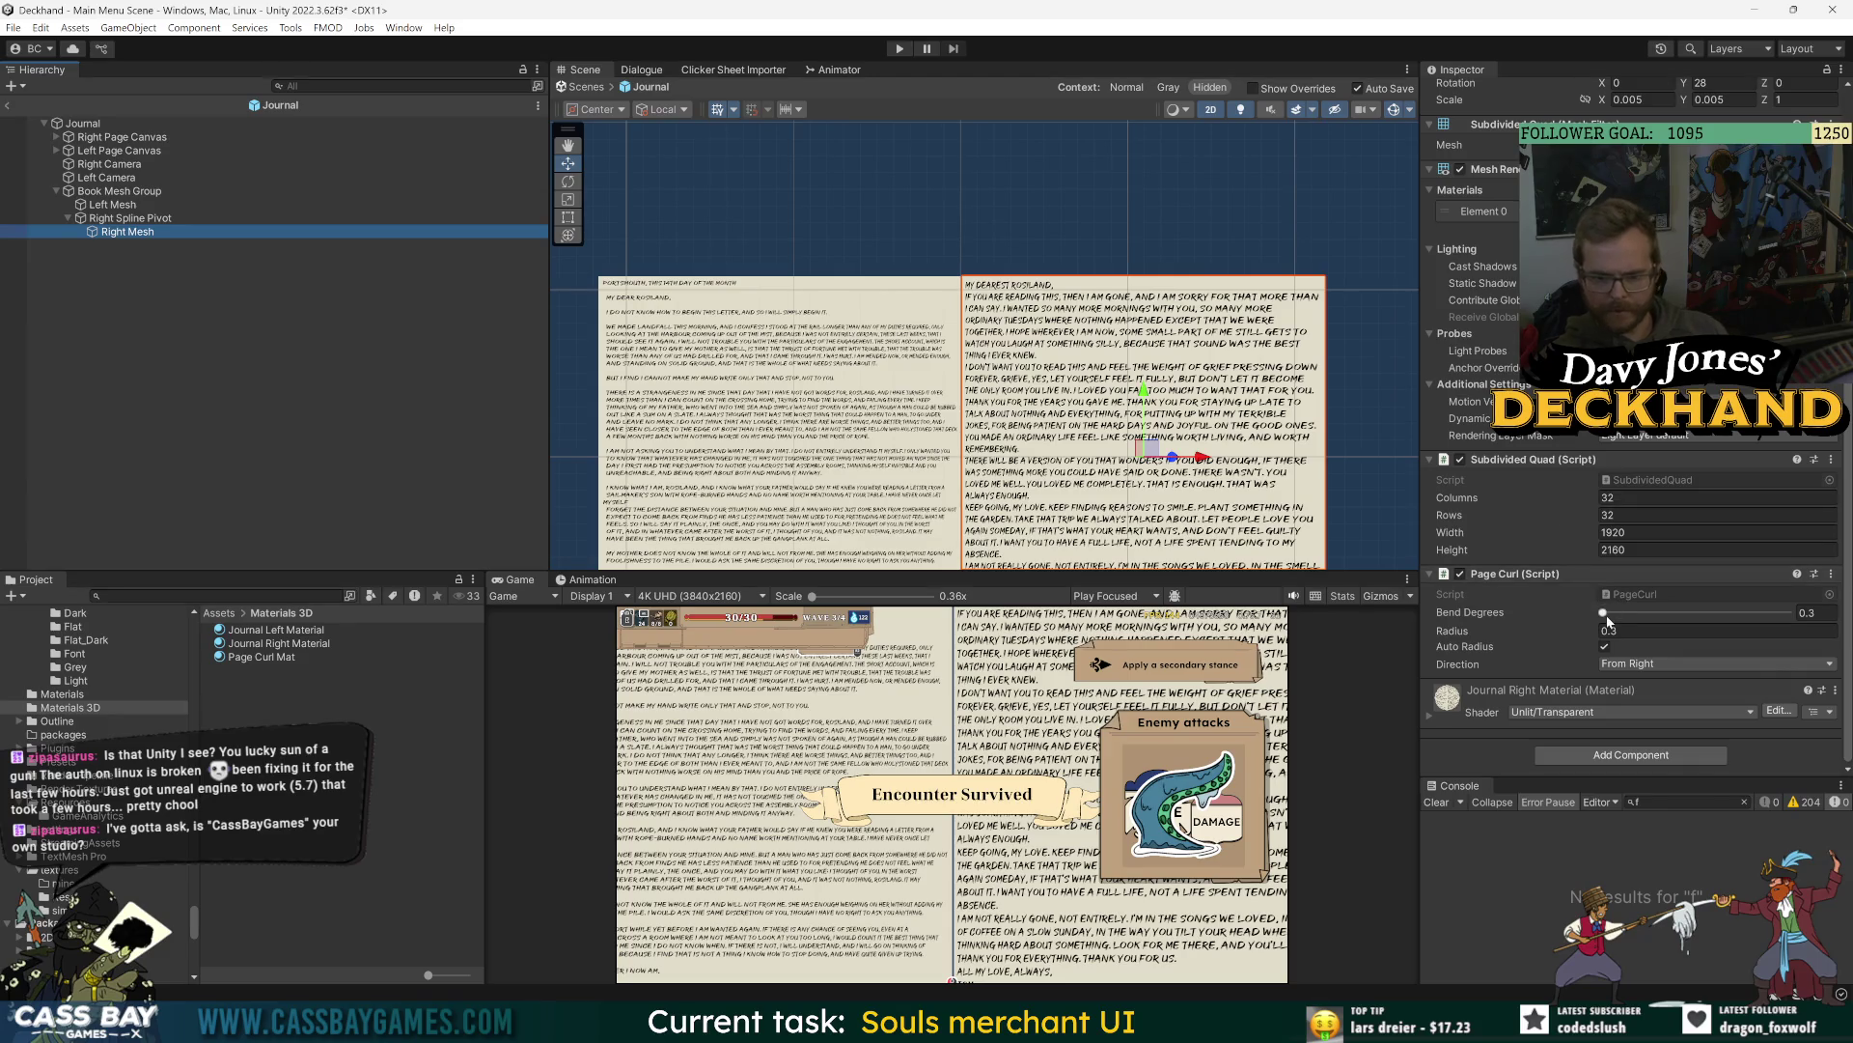
{"action": "left_click", "coordinate": [1516, 574]}
- Scrub Right Spline Pivot's Flip Progress back and forth, leaving the page flat
{"action": "left_click", "coordinate": [135, 219]}
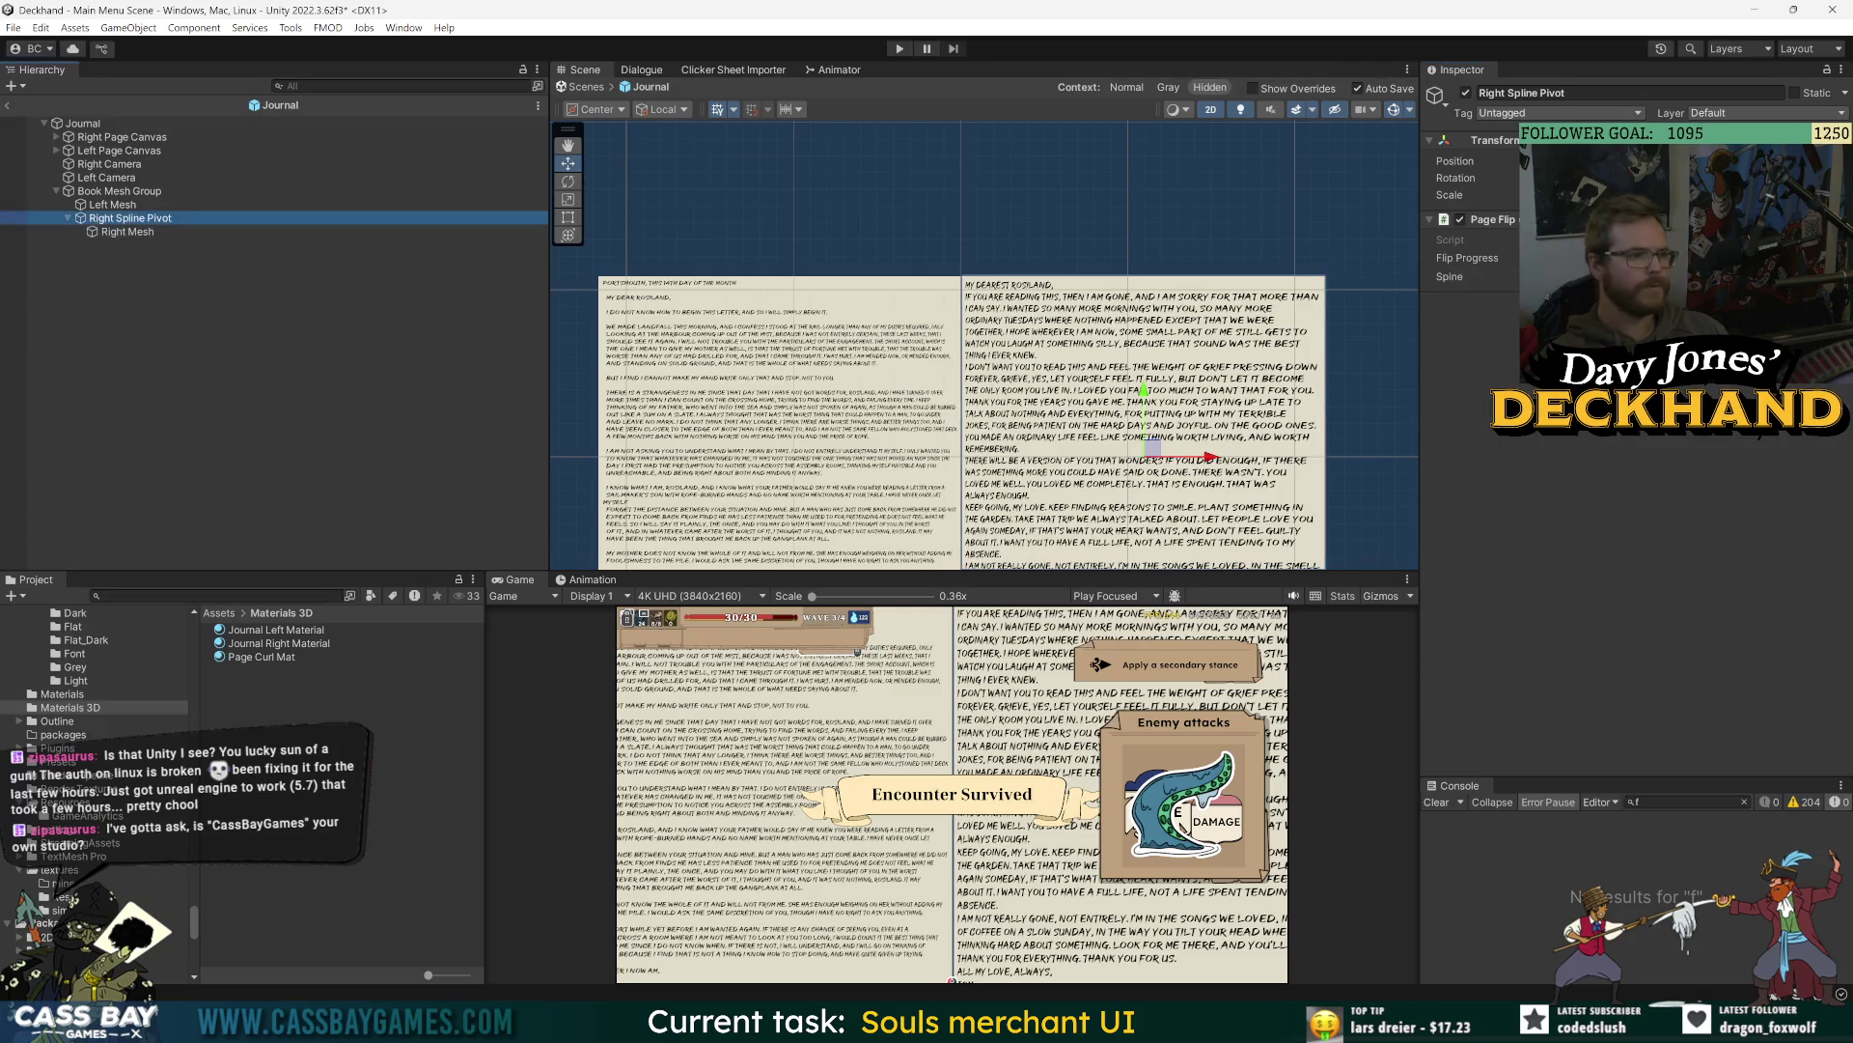
{"action": "left_click_drag", "start_coordinate": [1466, 258], "coordinate": [1506, 258]}
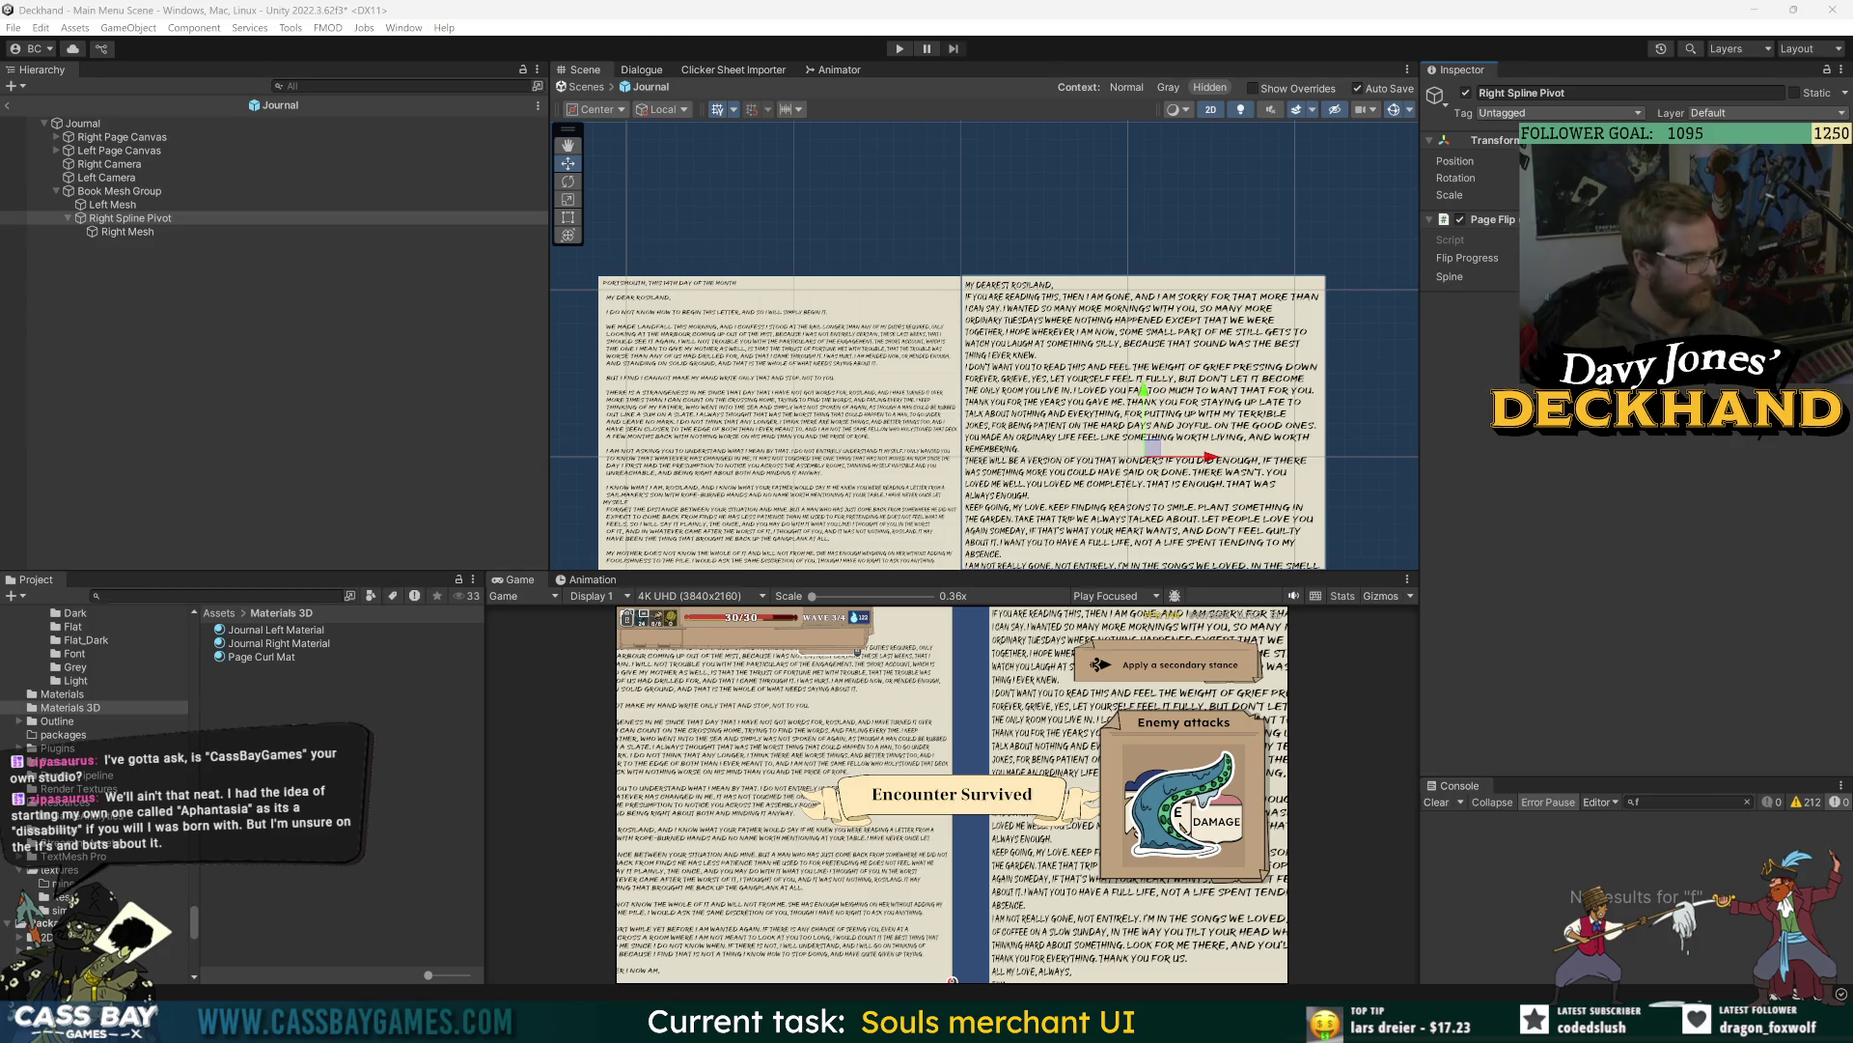
{"action": "left_click", "coordinate": [1467, 258]}
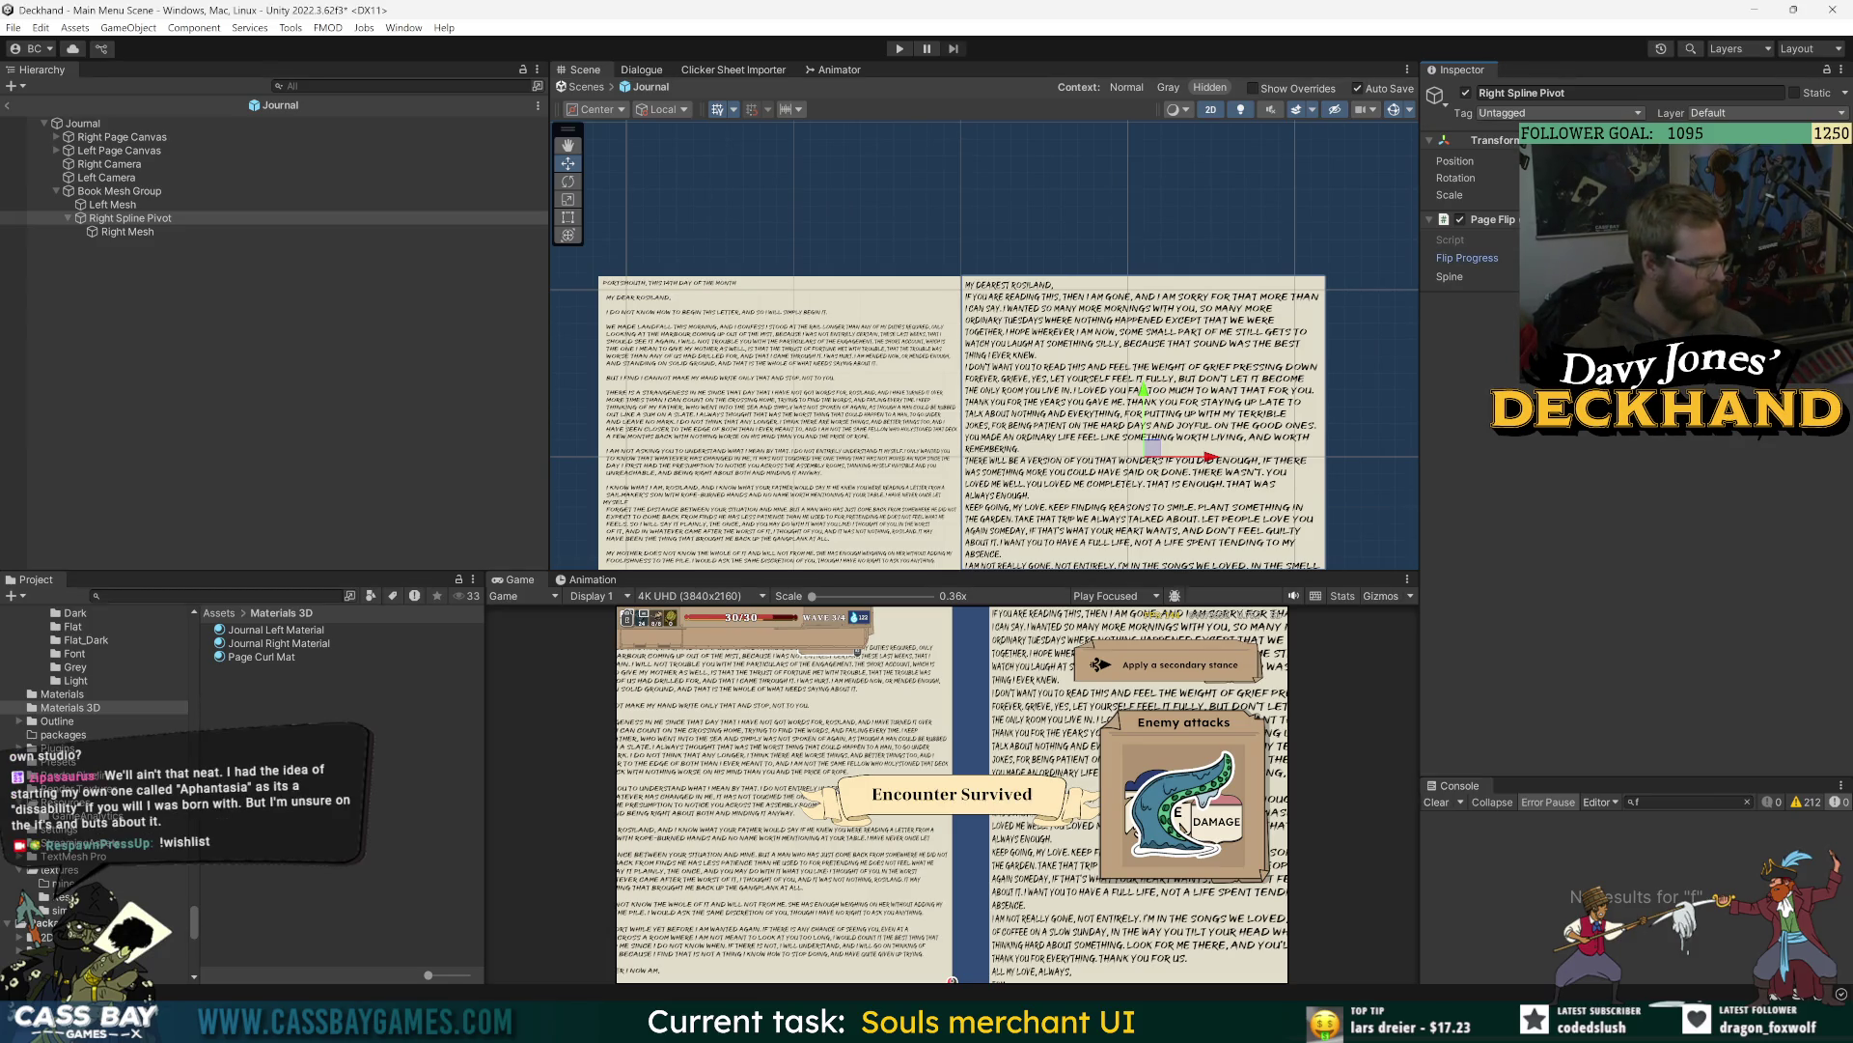